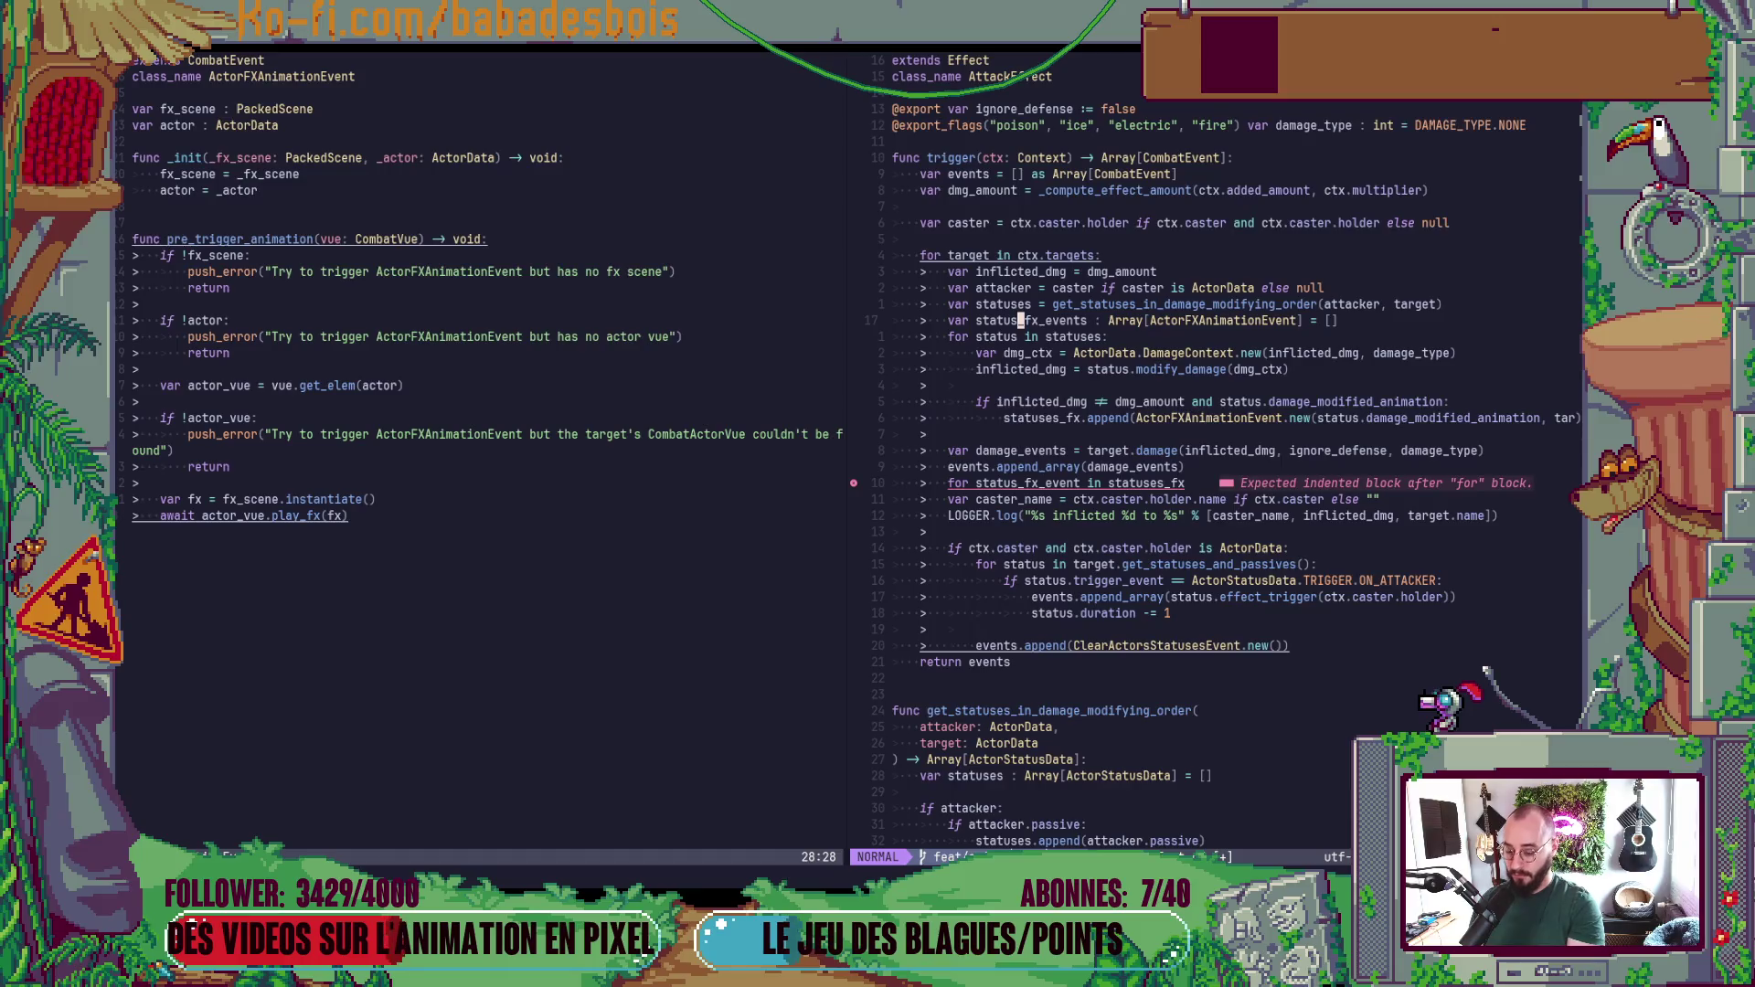
Step: Re-indent the damage-check block and start a loop over status_fx_events
{"action": "key", "text": "b"}
{"action": "key", "text": "j"}
{"action": "key", "text": "j"}
{"action": "key", "text": "j"}
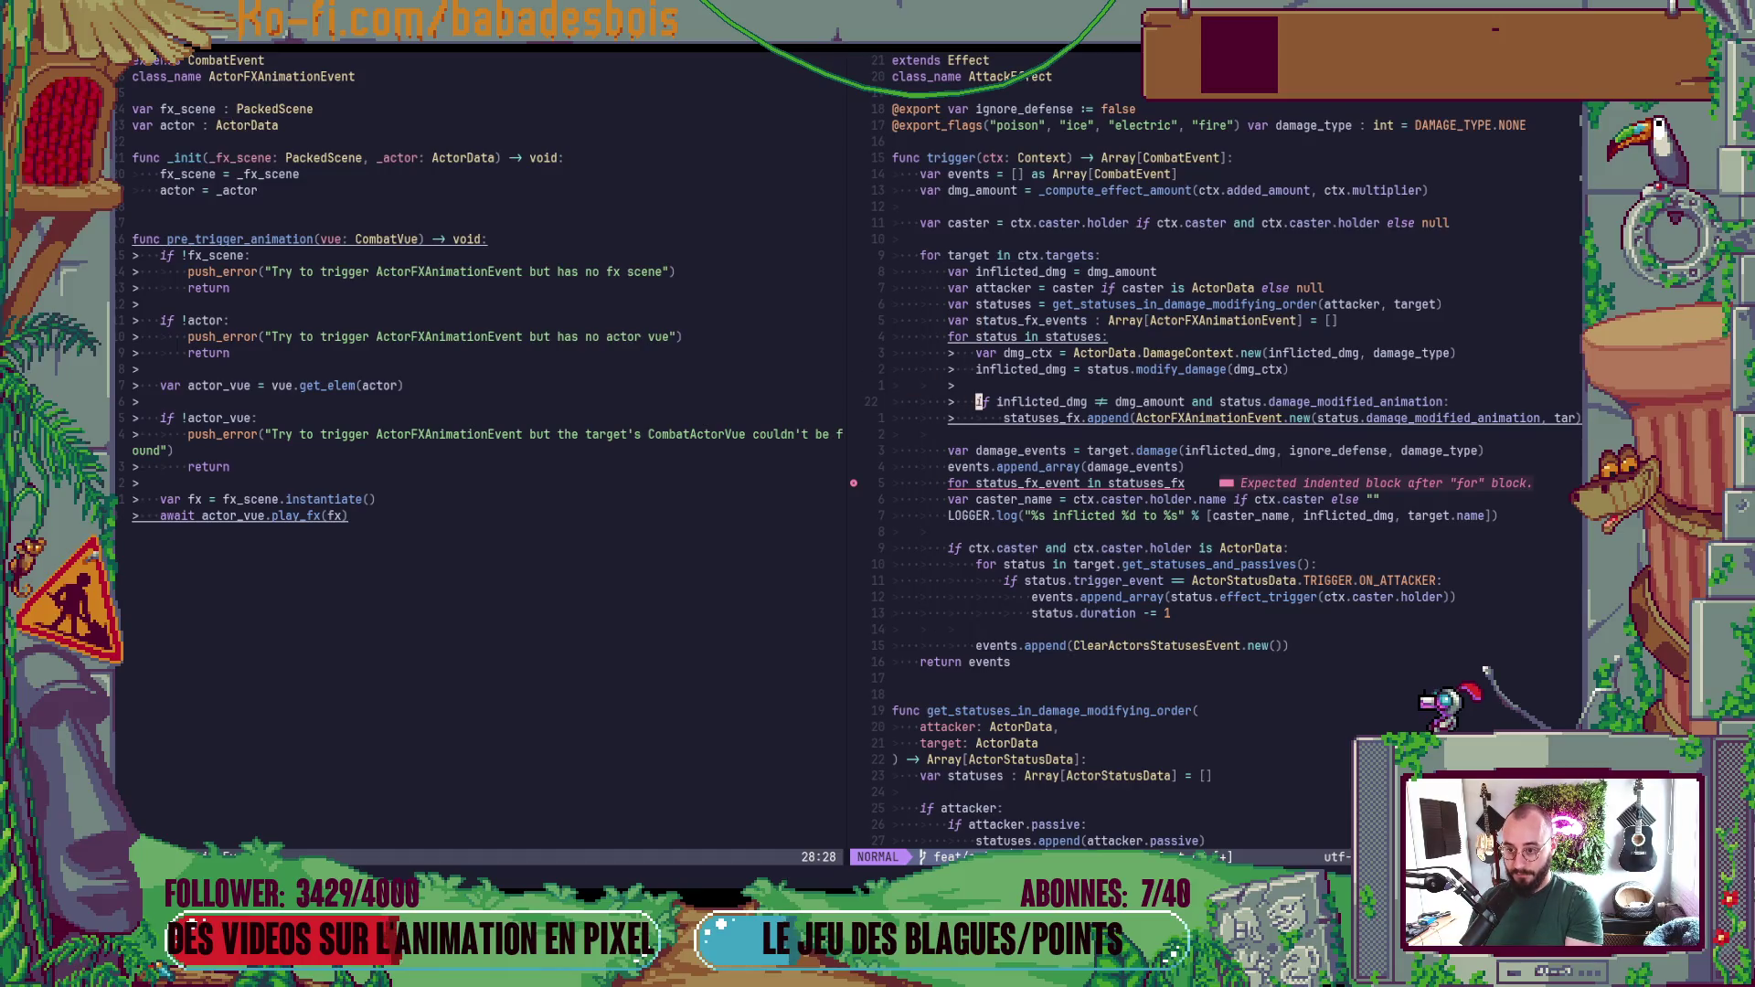
{"action": "key", "text": "v"}
{"action": "key", "text": "j"}
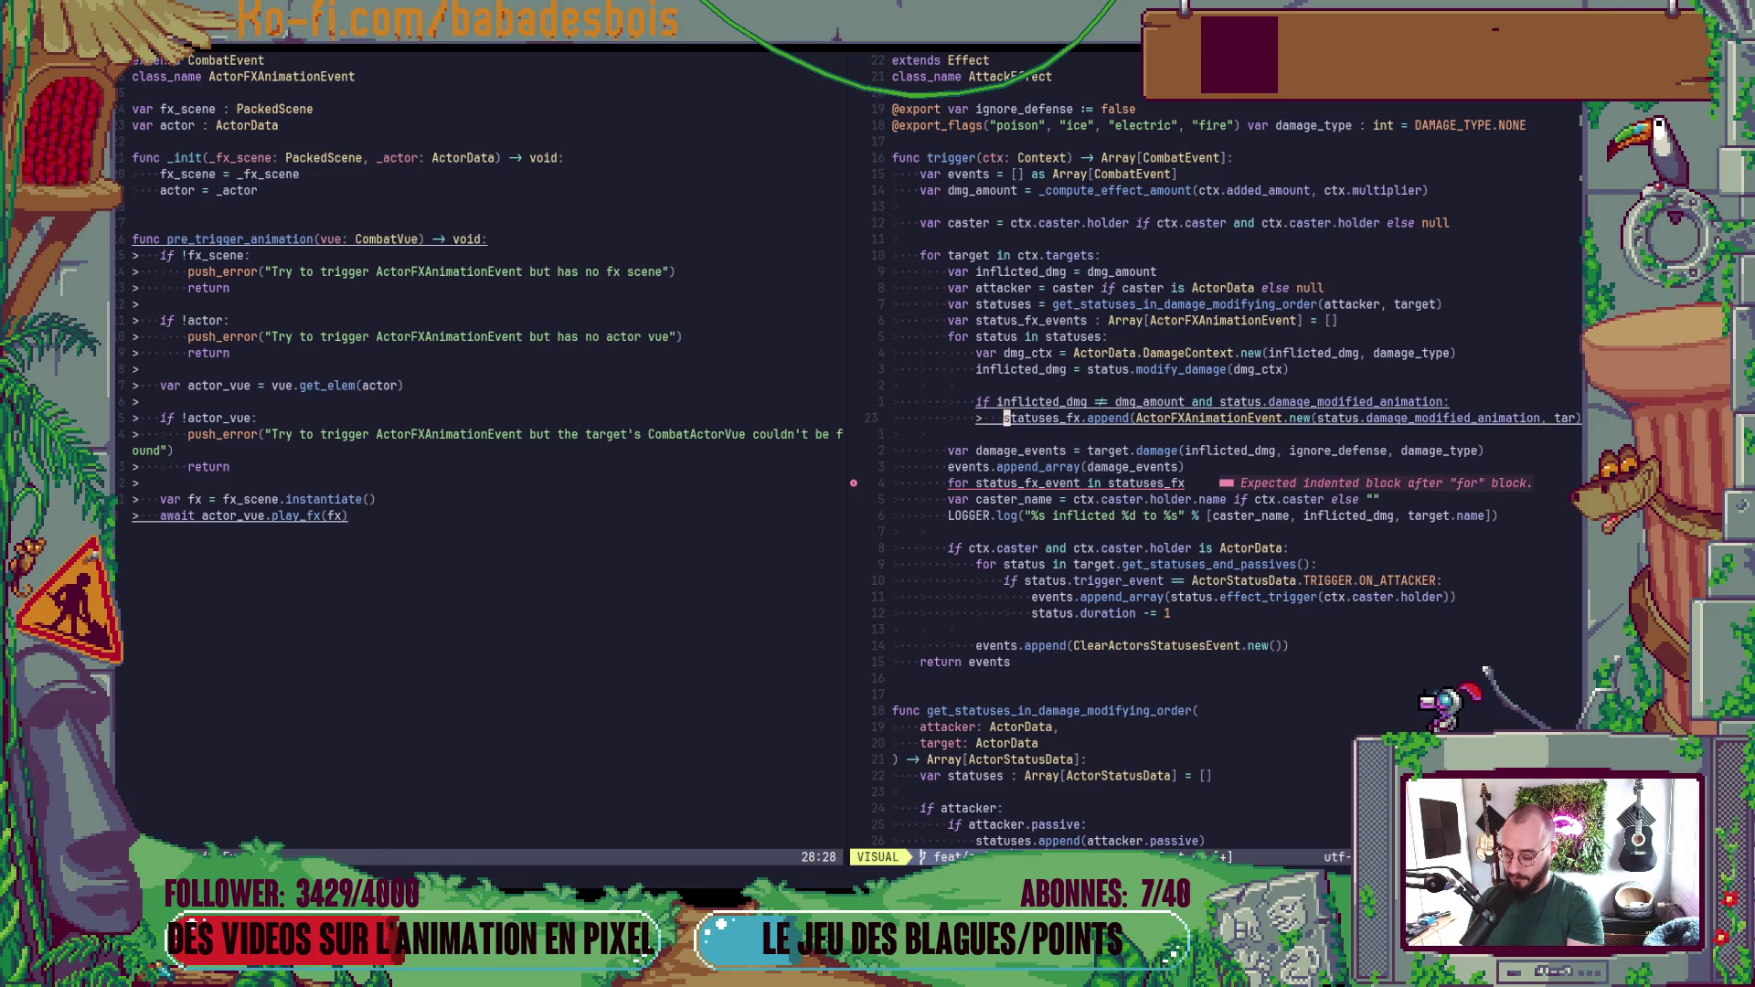
{"action": "key", "text": "Escape"}
{"action": "key", "text": "u"}
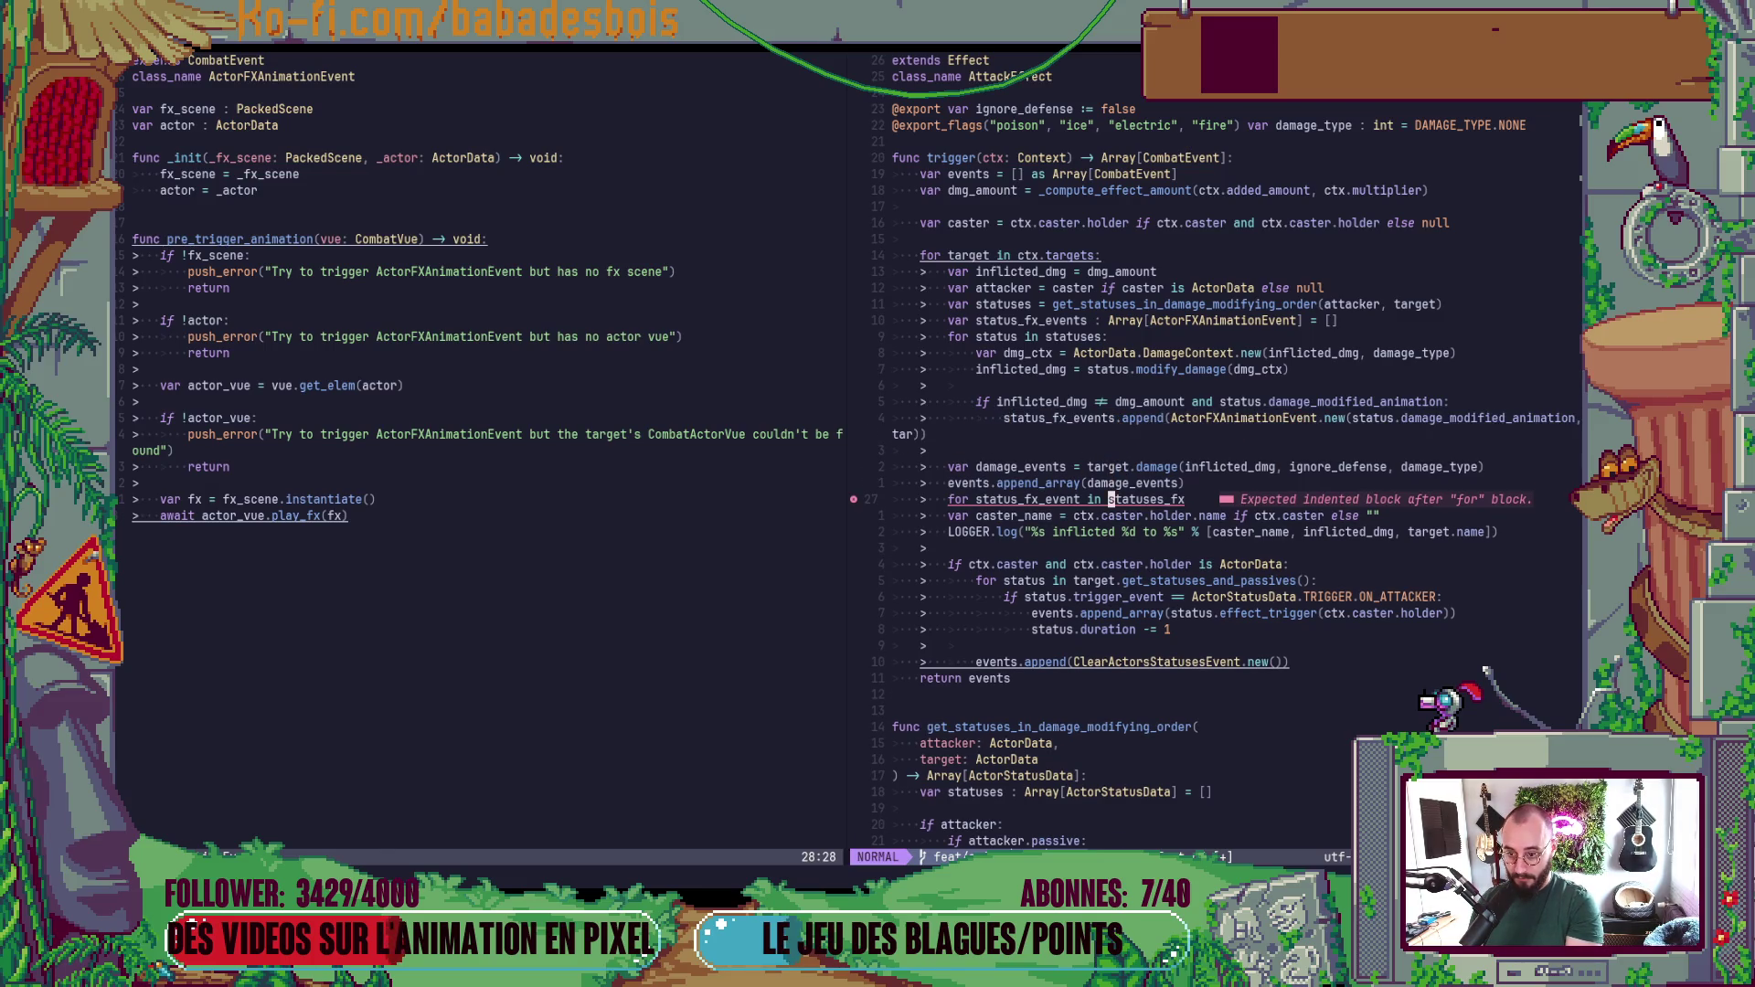
{"action": "type", "text": "D"}
{"action": "type", "text": "a"}
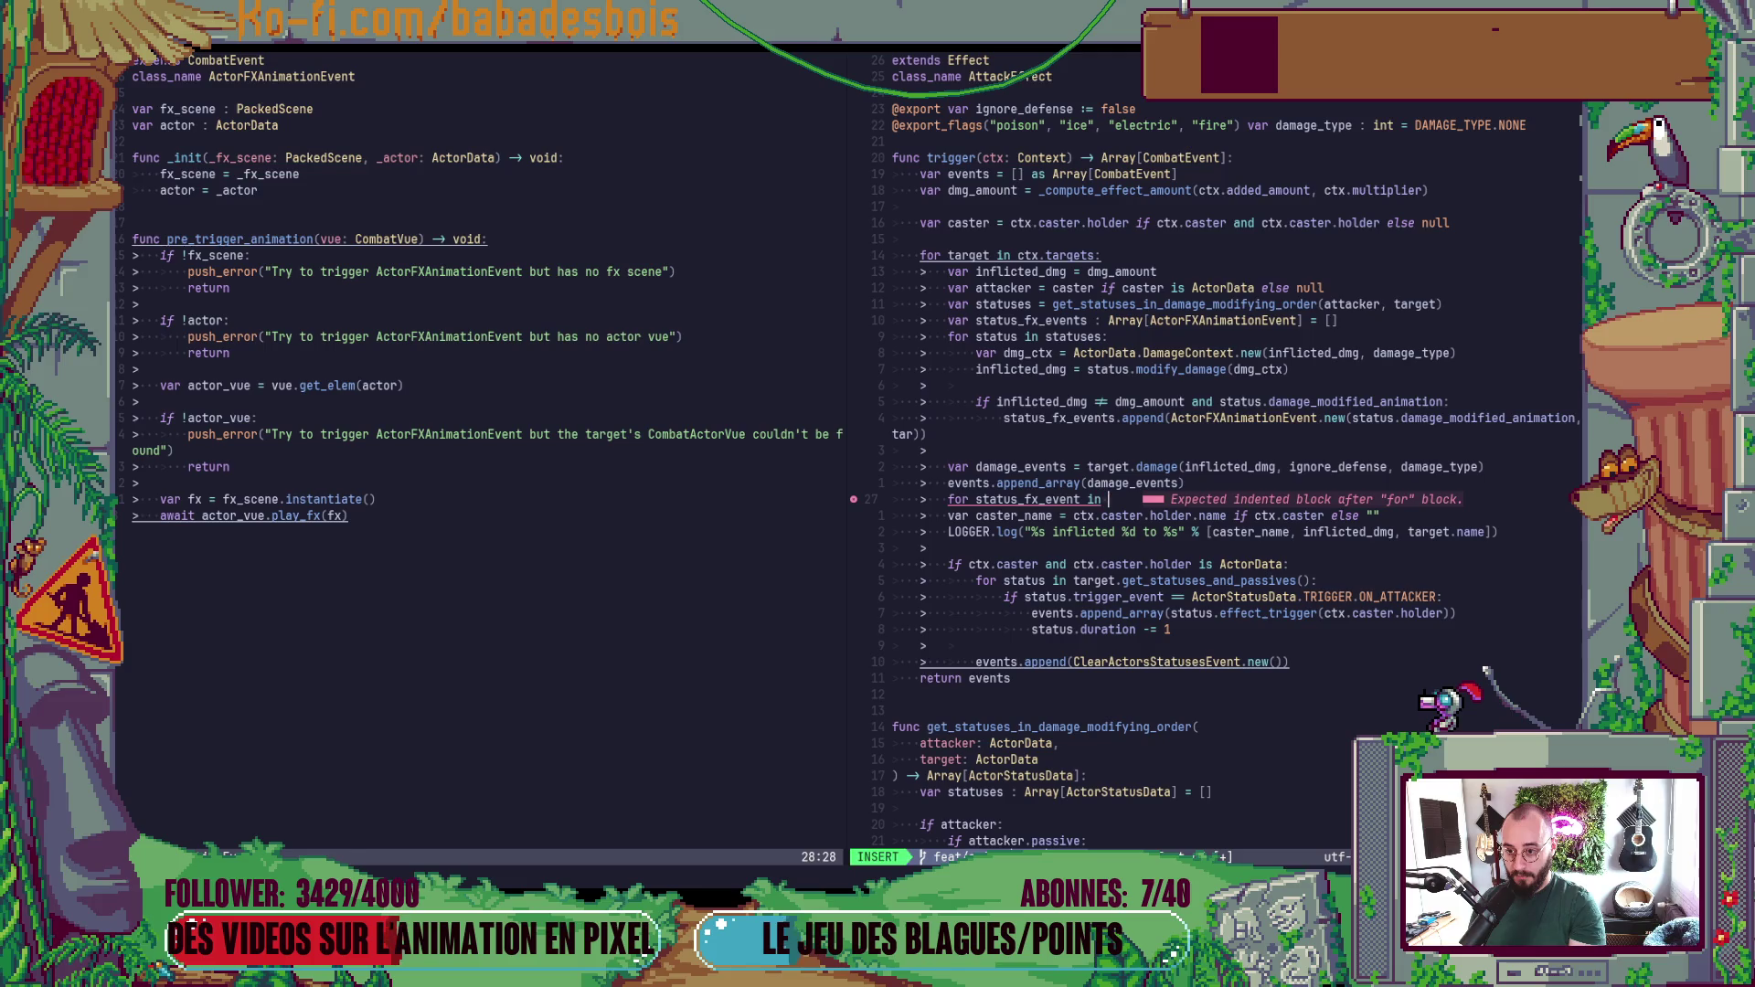
{"action": "type", "text": "st"}
{"action": "key", "text": "Return"}
{"action": "type", "text": ":"}
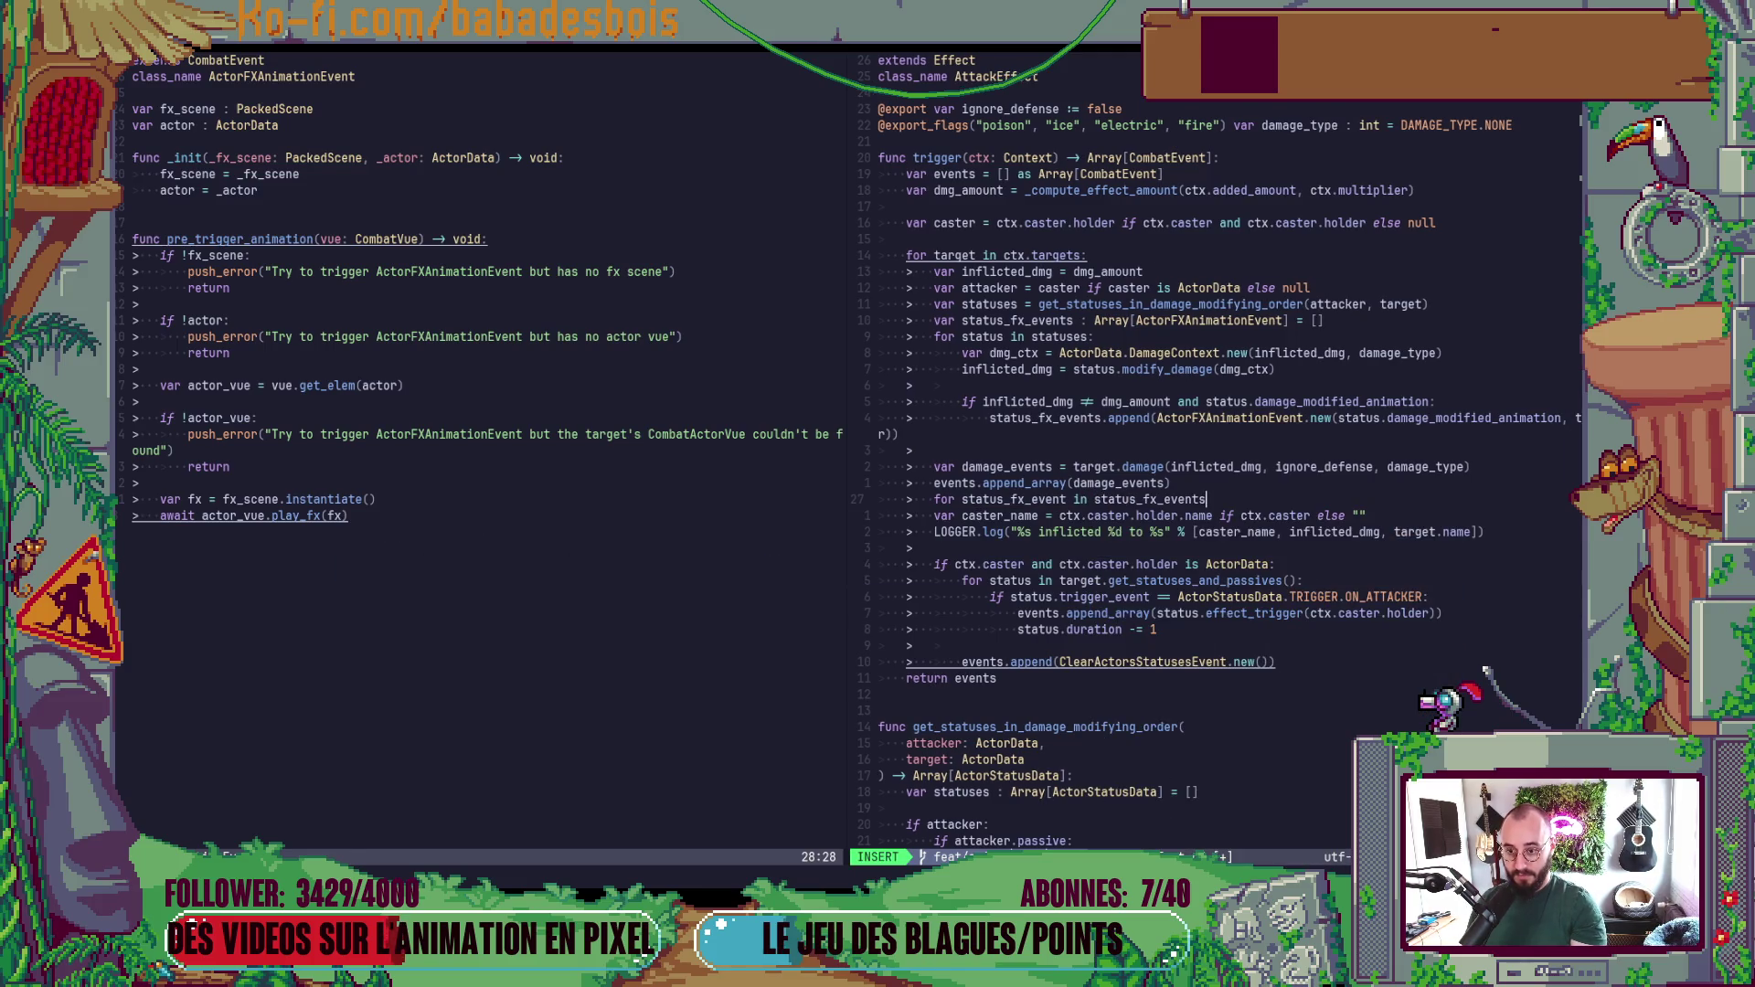
{"action": "key", "text": "Return"}
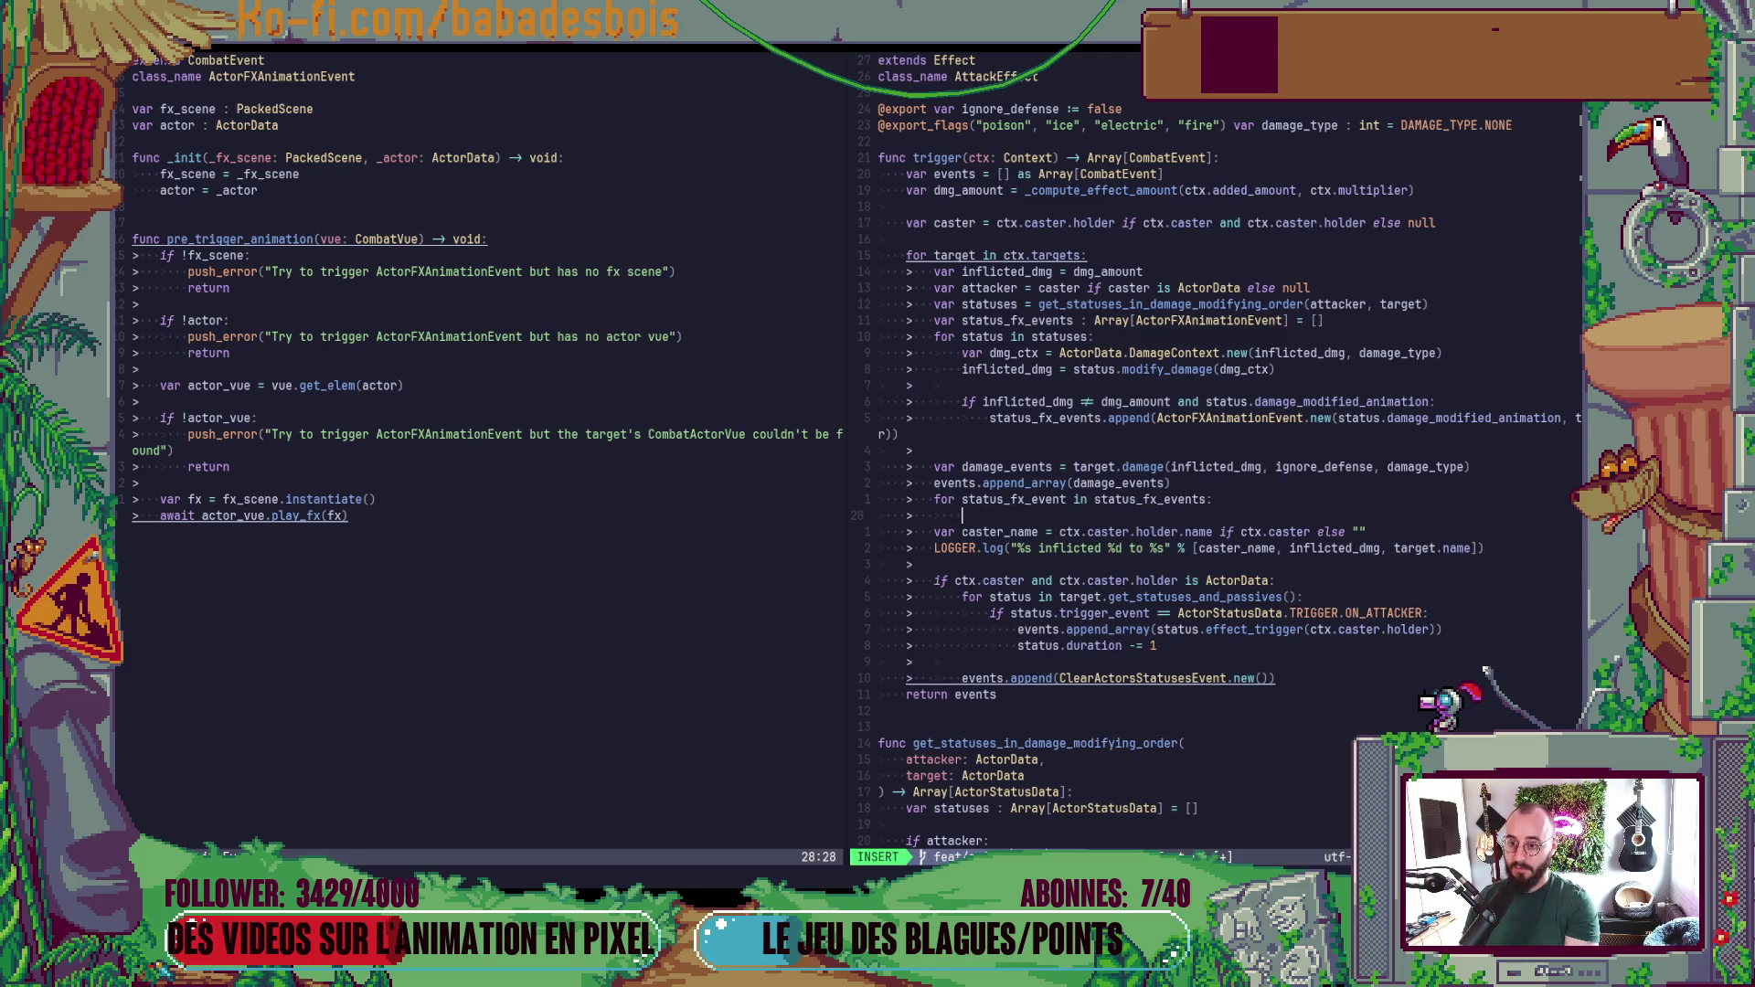
Step: Rename the loop variable to event and write 'events' in the indented loop body
{"action": "key", "text": "Escape"}
{"action": "key", "text": "k"}
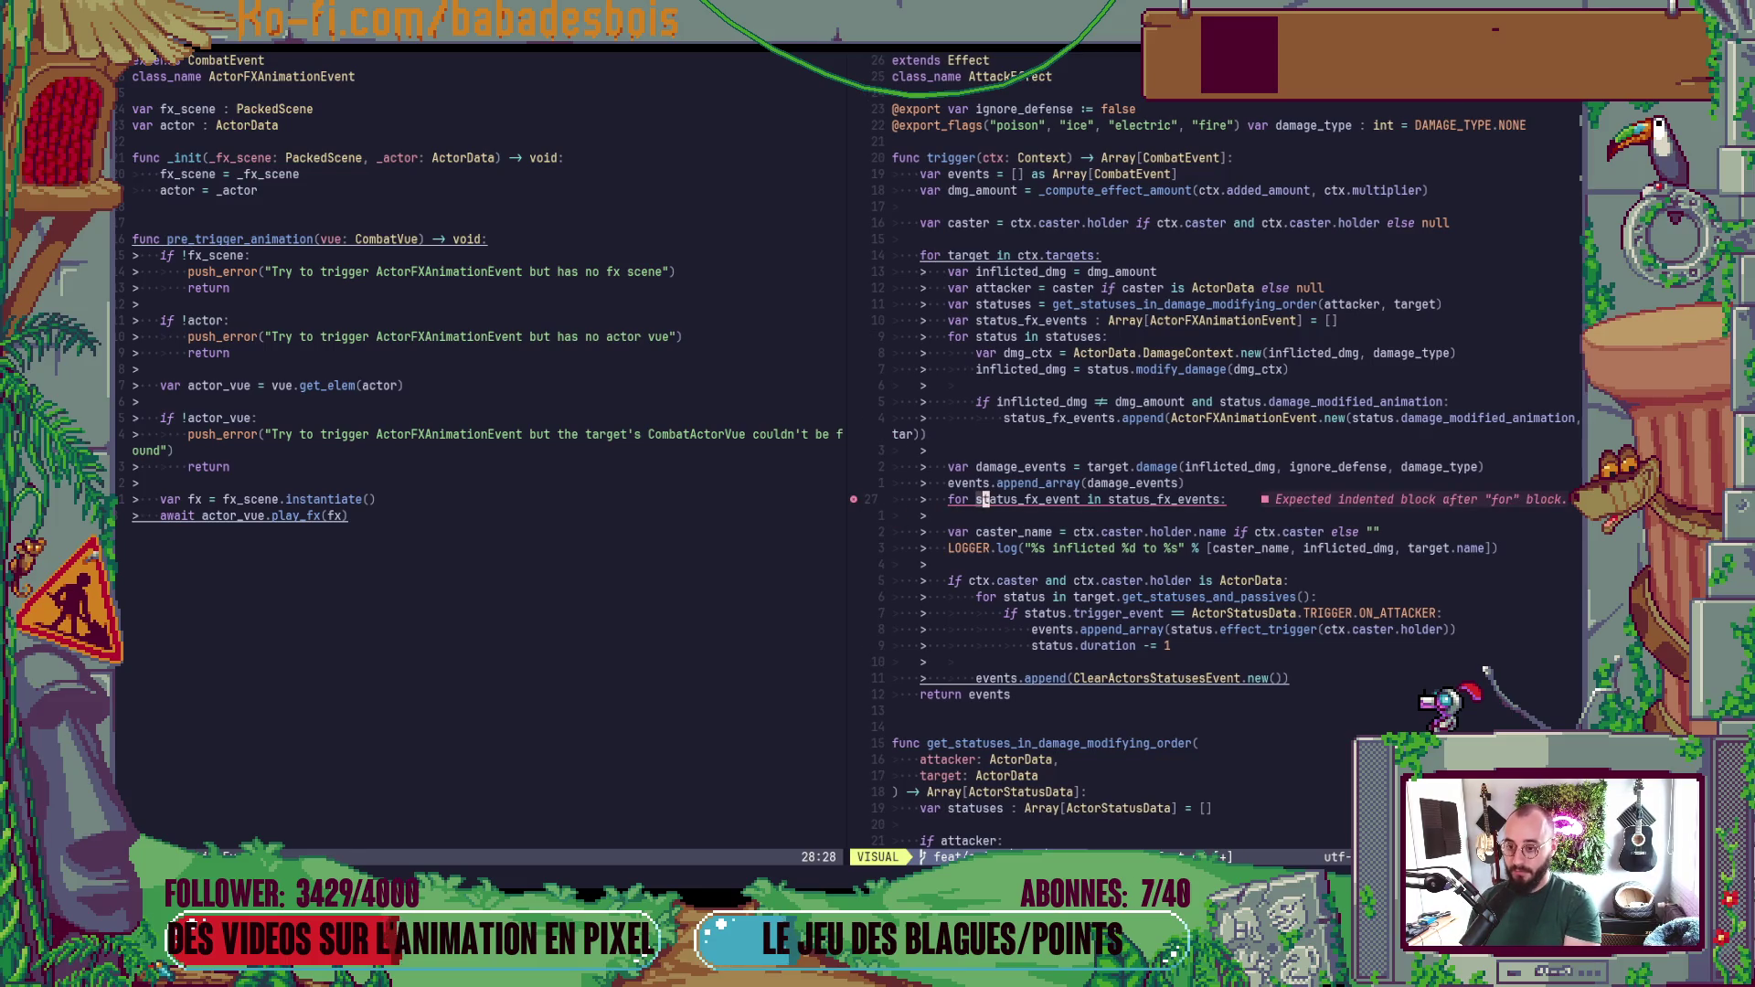
{"action": "key", "text": "v"}
{"action": "key", "text": "l"}
{"action": "key", "text": "l"}
{"action": "key", "text": "l"}
{"action": "key", "text": "d"}
{"action": "left_click", "coordinate": [914, 512]}
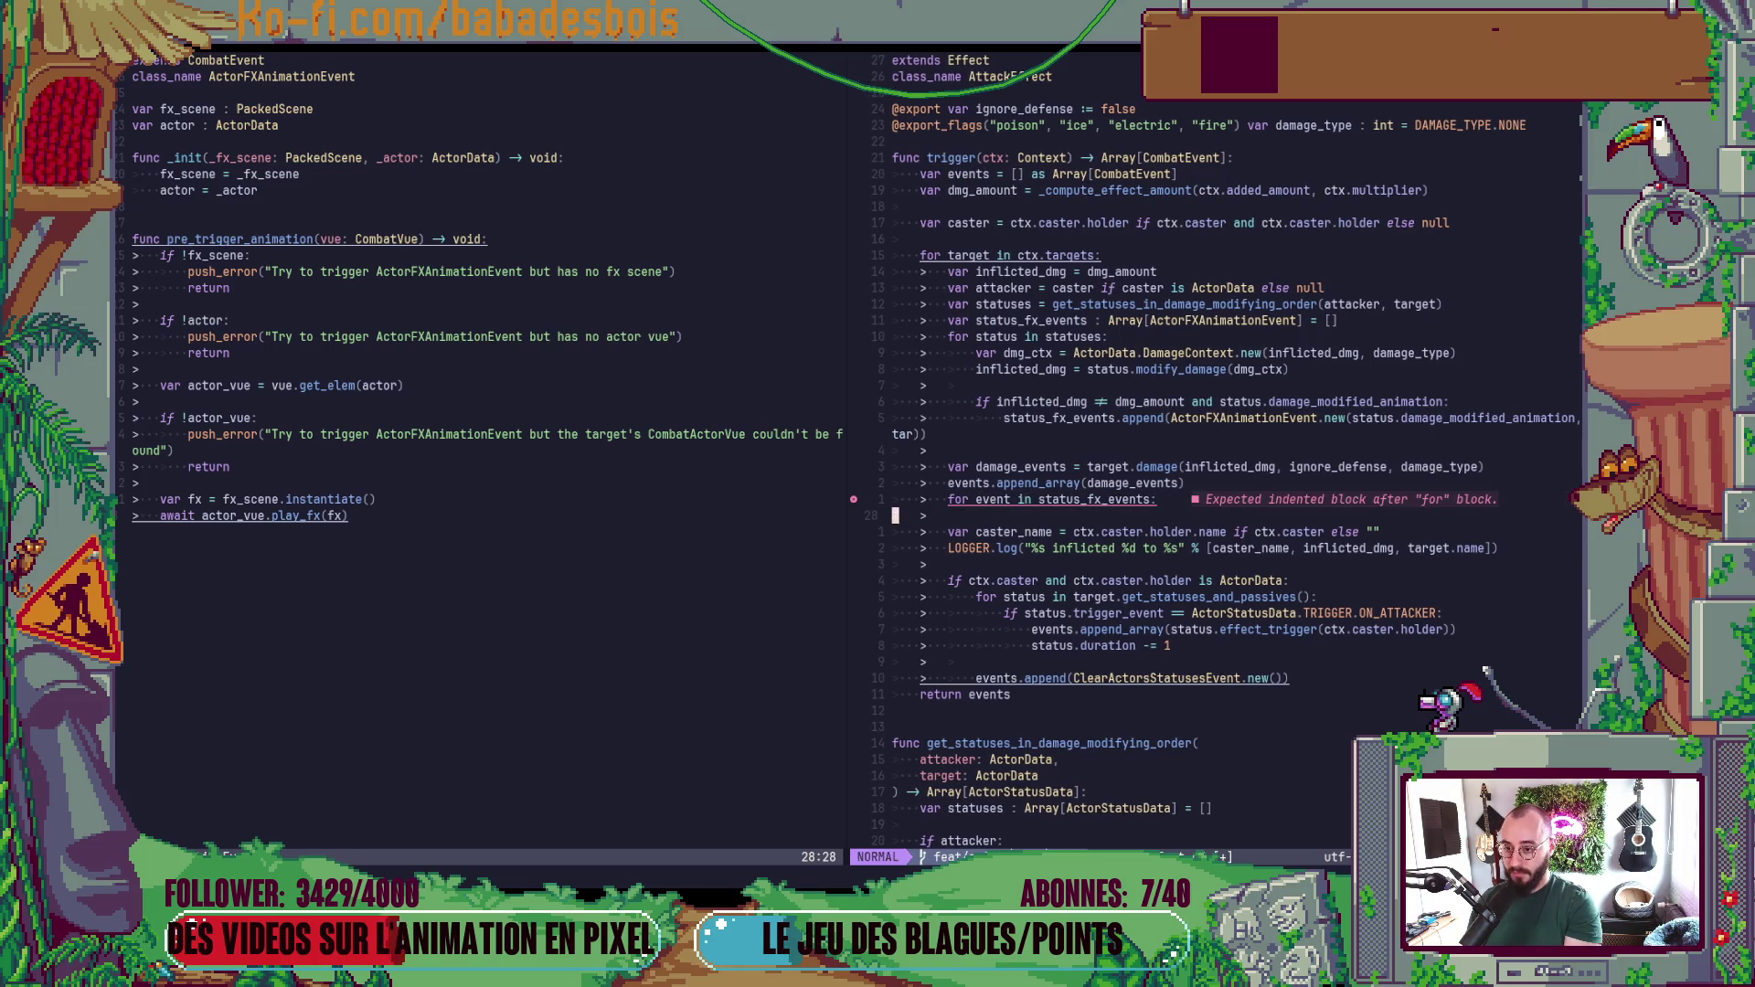
{"action": "key", "text": "i"}
{"action": "key", "text": "Escape"}
{"action": "key", "text": "i"}
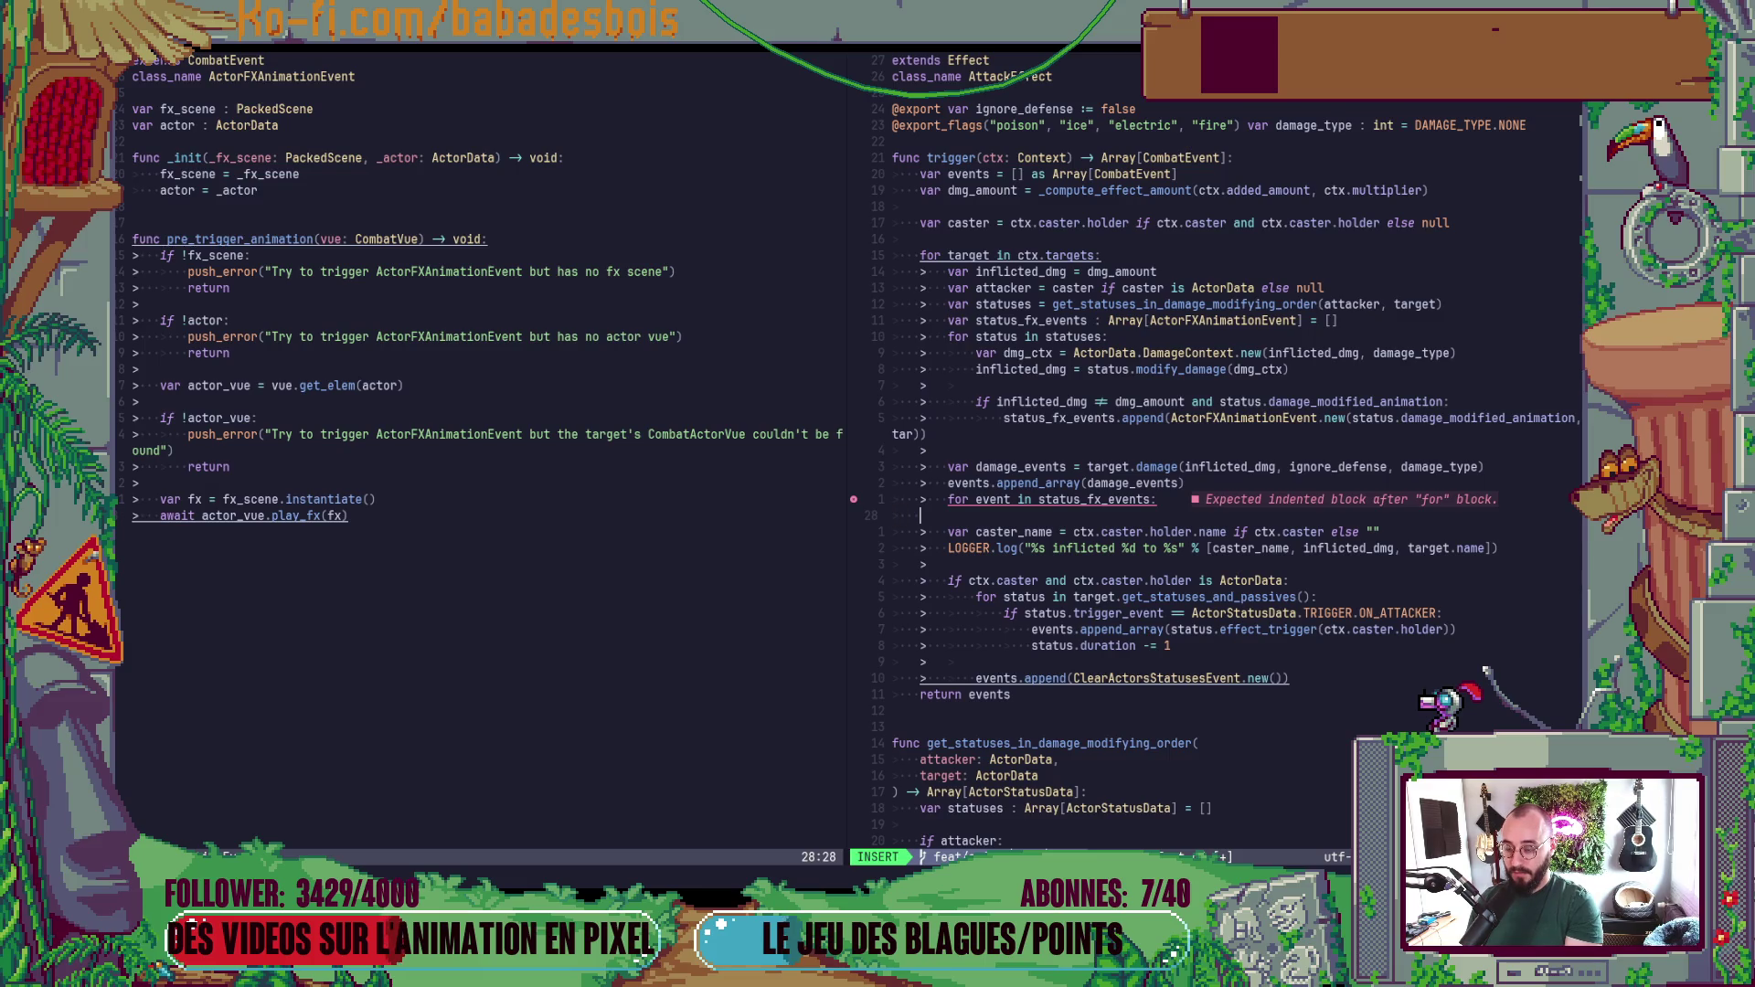
{"action": "key", "text": "Tab"}
{"action": "key", "text": "Tab"}
{"action": "type", "text": "eve"}
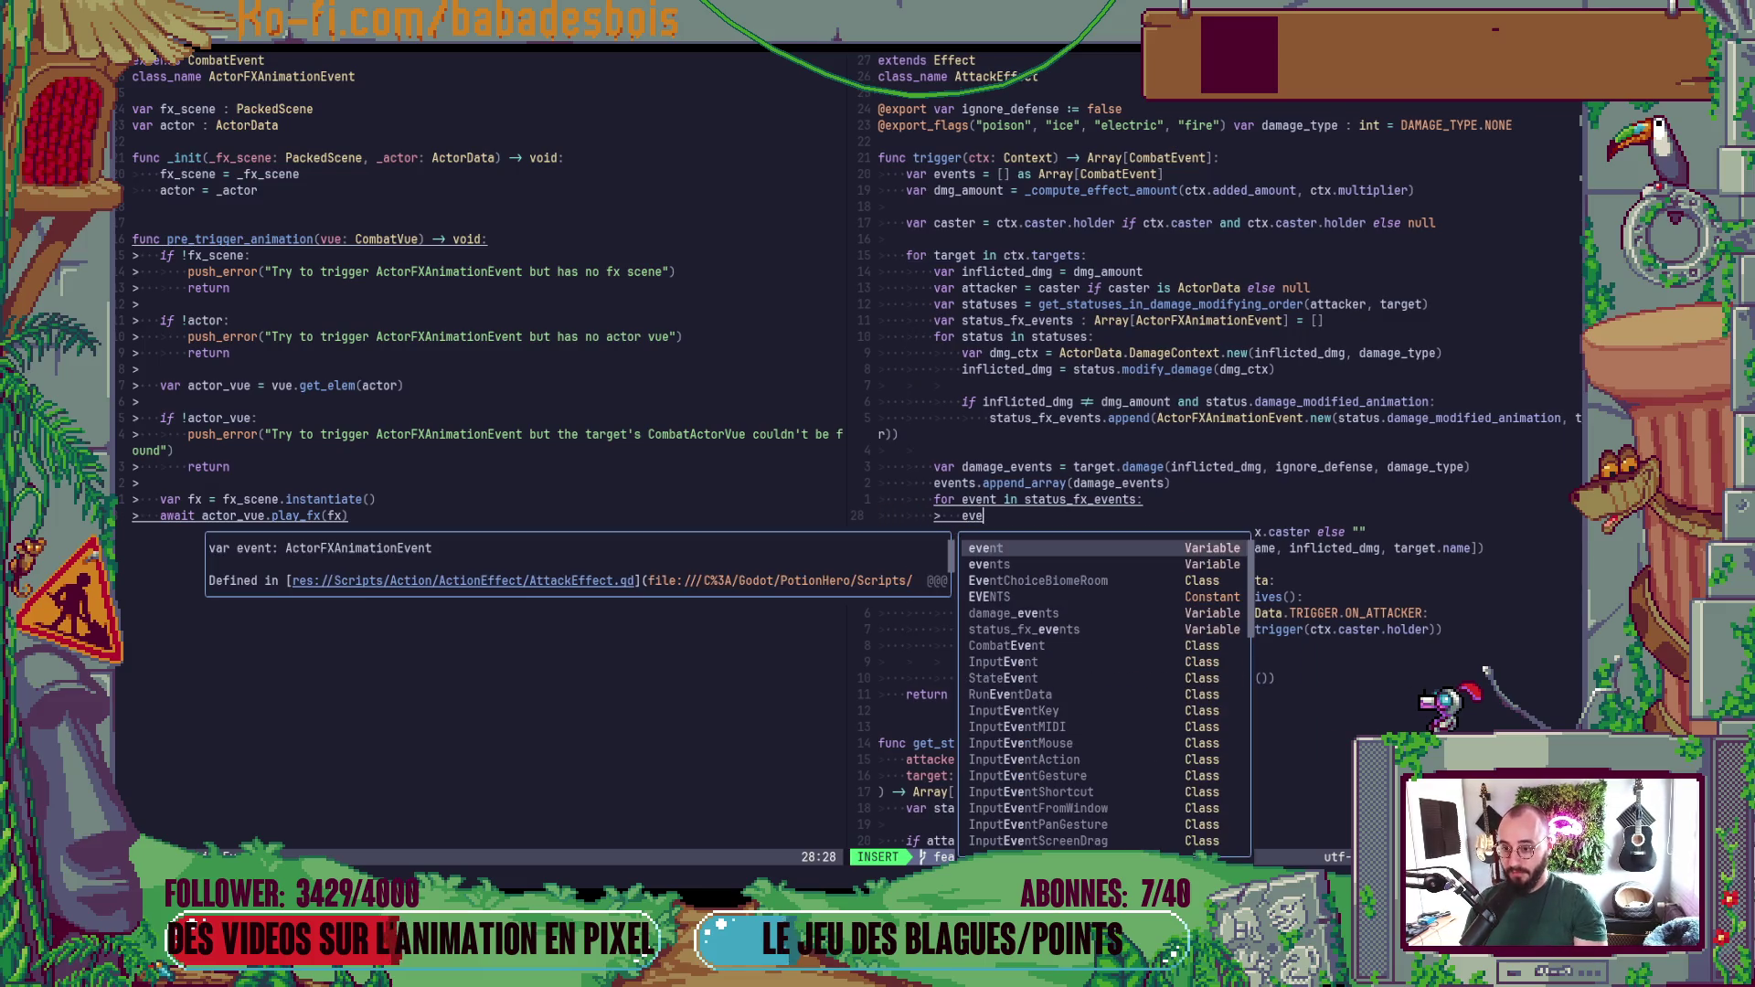
{"action": "type", "text": "nts"}
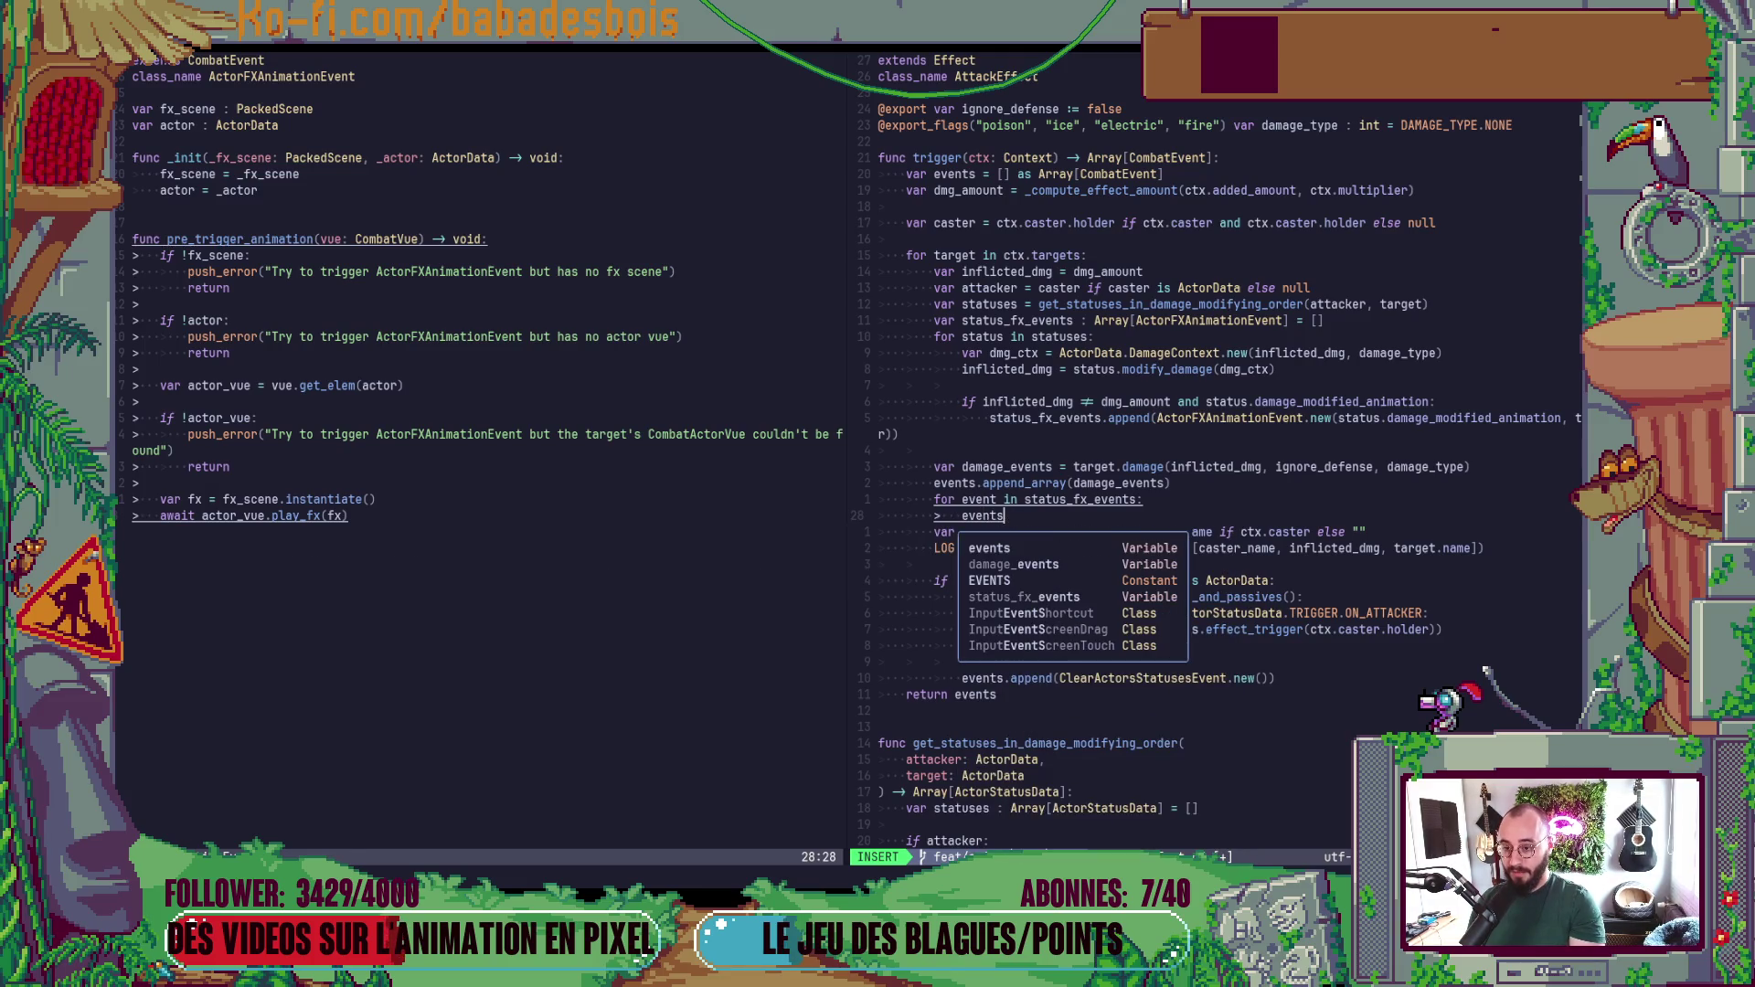
{"action": "key", "text": "Escape"}
{"action": "key", "text": "k"}
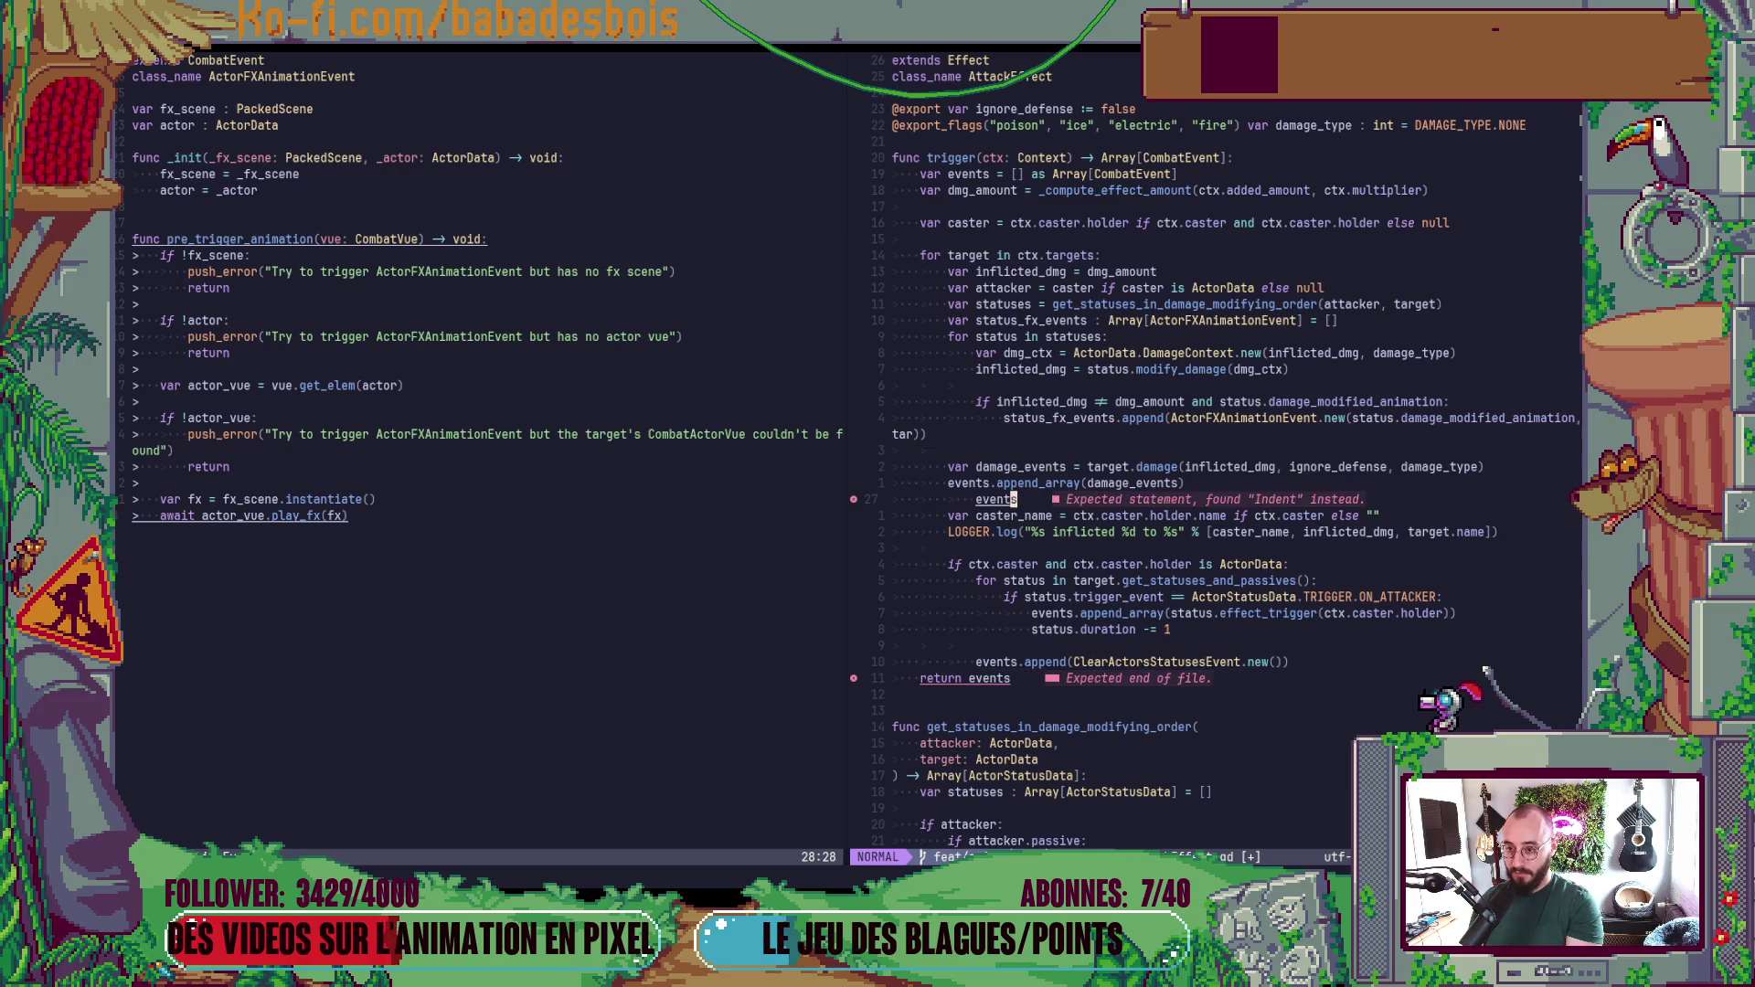
Step: Replace the for loop with a dedented events.append_array( call starting the status_fx_events argument
{"action": "key", "text": "d"}
{"action": "key", "text": "d"}
{"action": "key", "text": "asciicircum"}
{"action": "key", "text": "i"}
{"action": "key", "text": "BackSpace"}
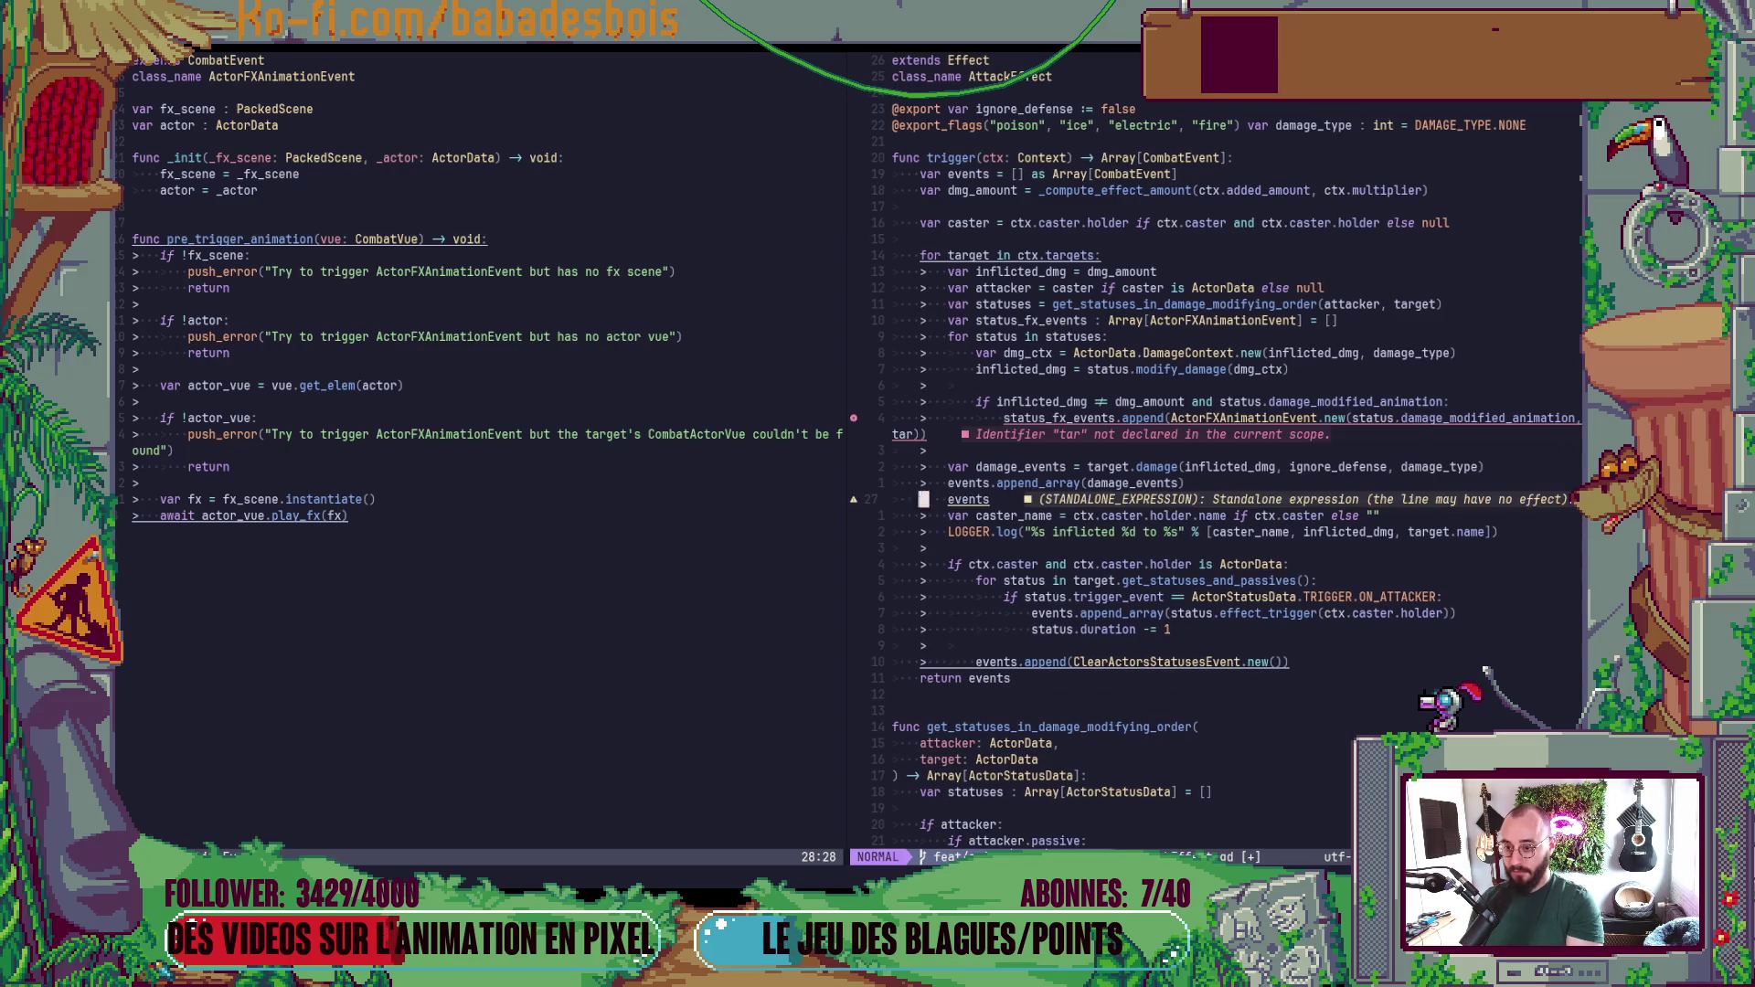
{"action": "type", "text": ".ap"}
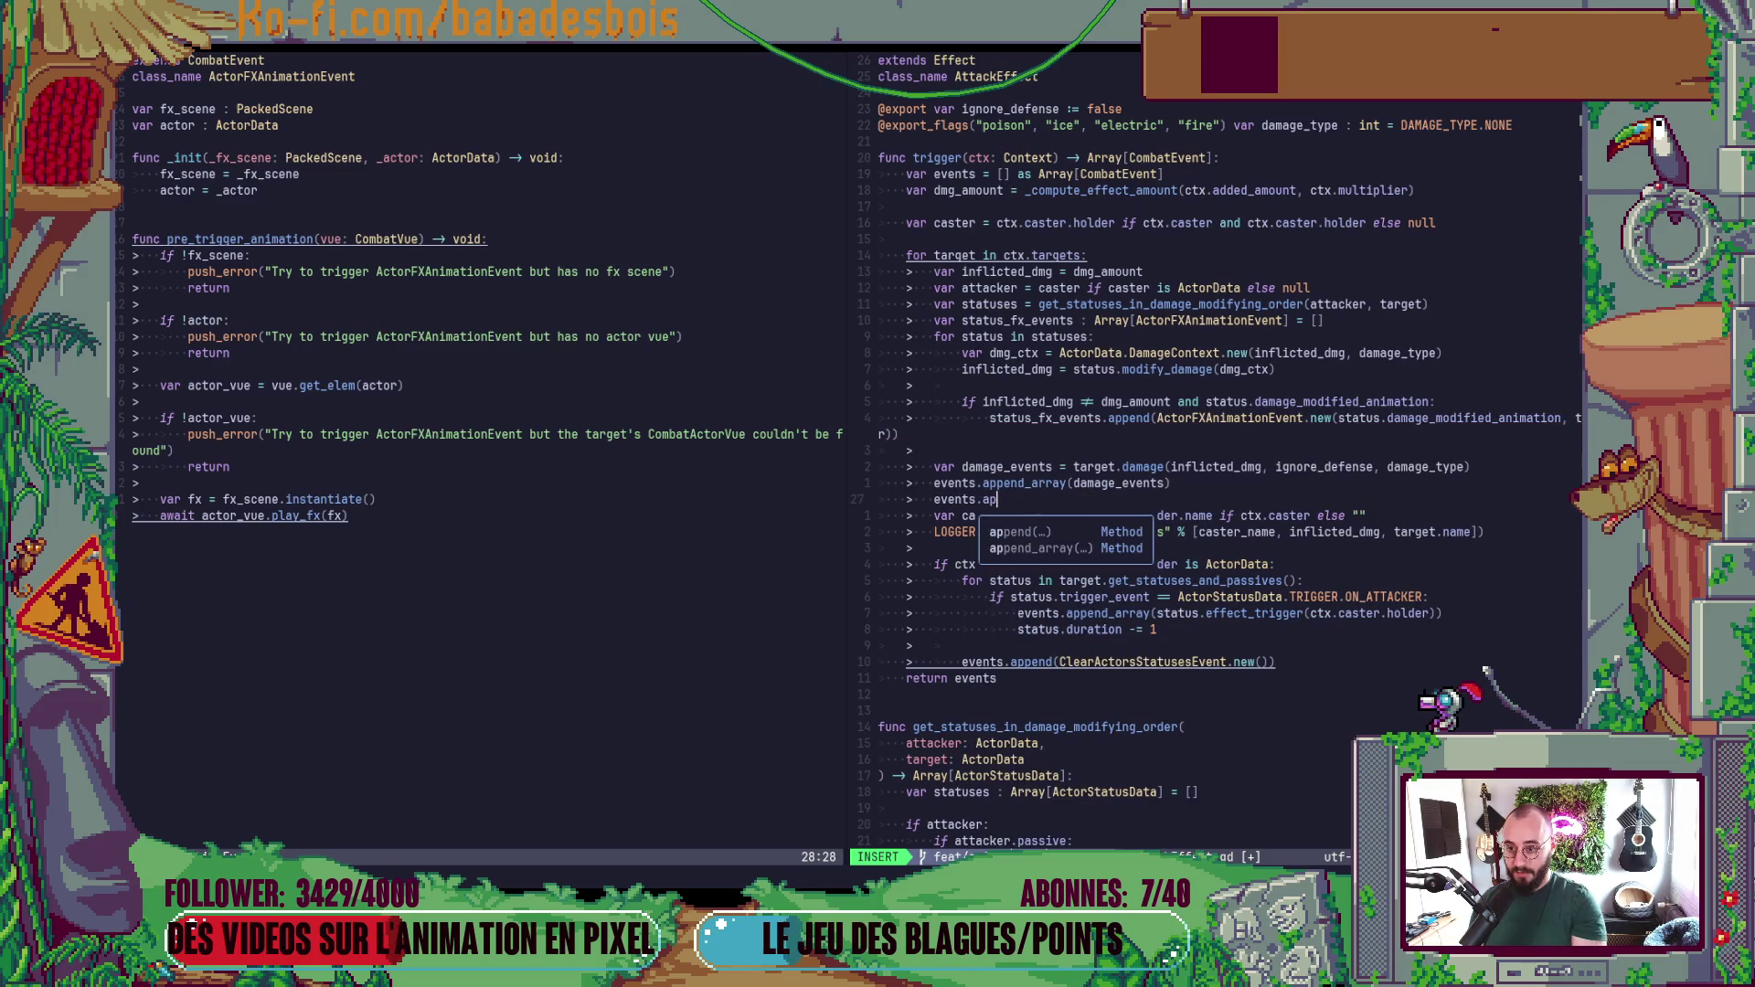
{"action": "key", "text": "Tab"}
{"action": "key", "text": "Tab"}
{"action": "key", "text": "Return"}
{"action": "type", "text": ")"}
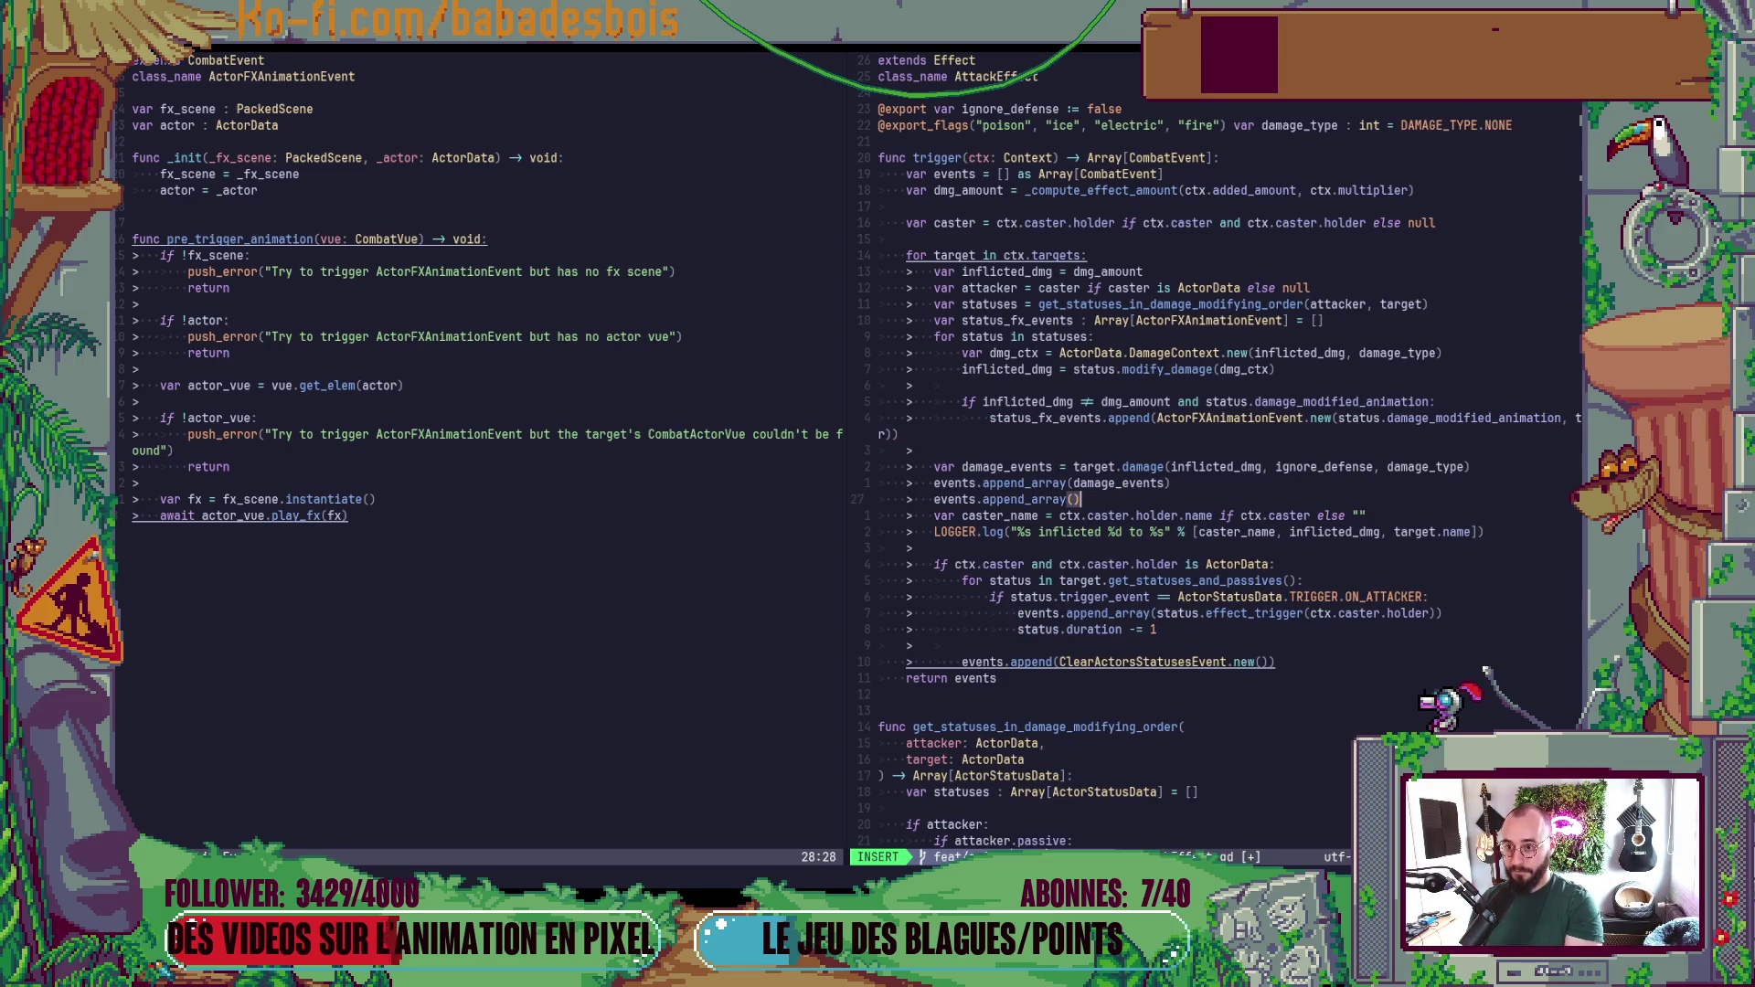
{"action": "type", "text": "s"}
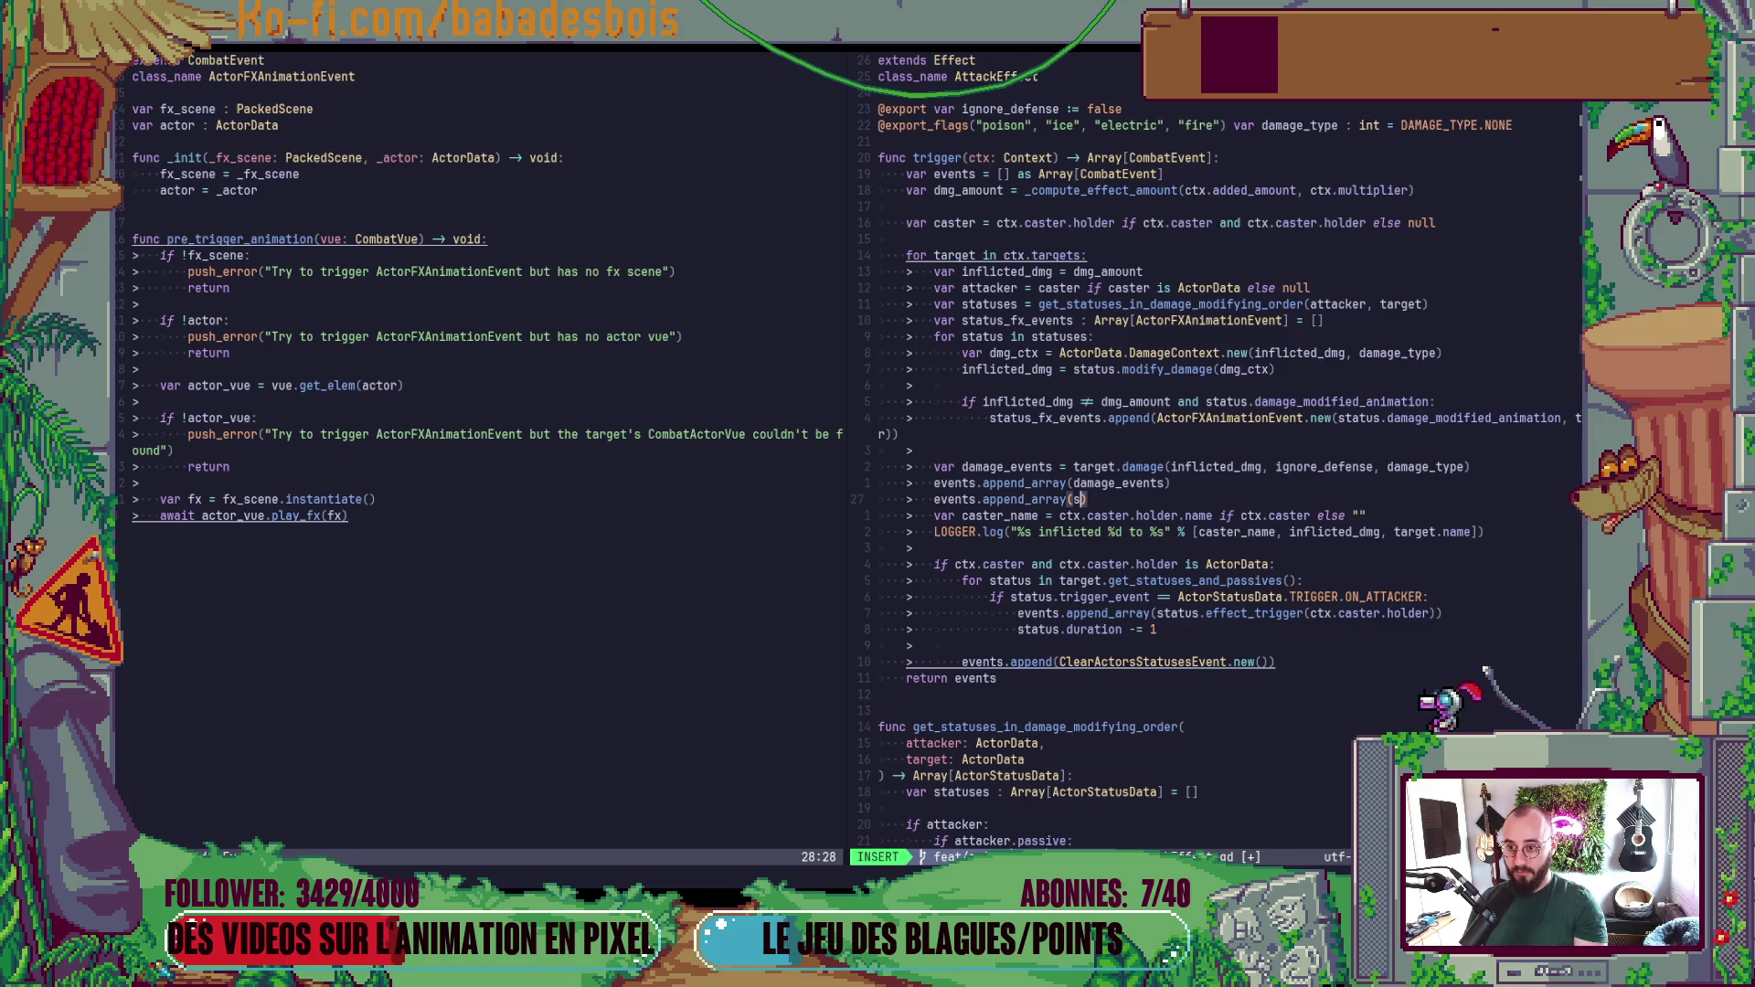
{"action": "type", "text": "tatu"}
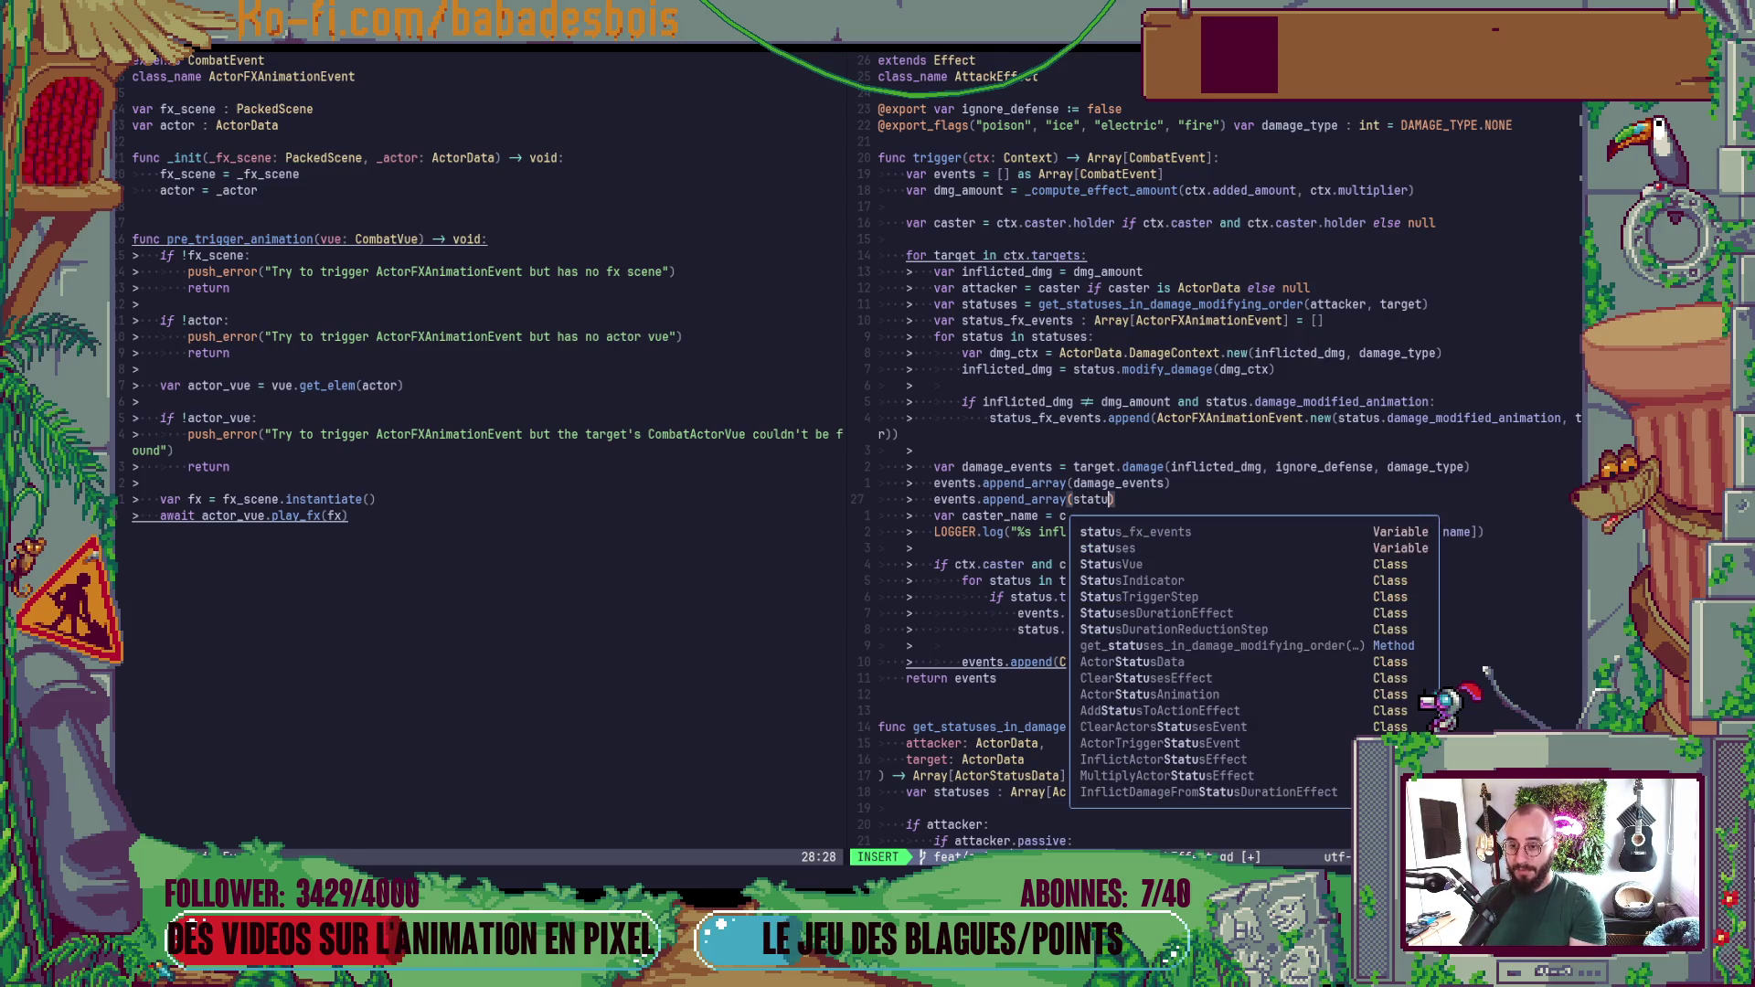
{"action": "key", "text": "Escape"}
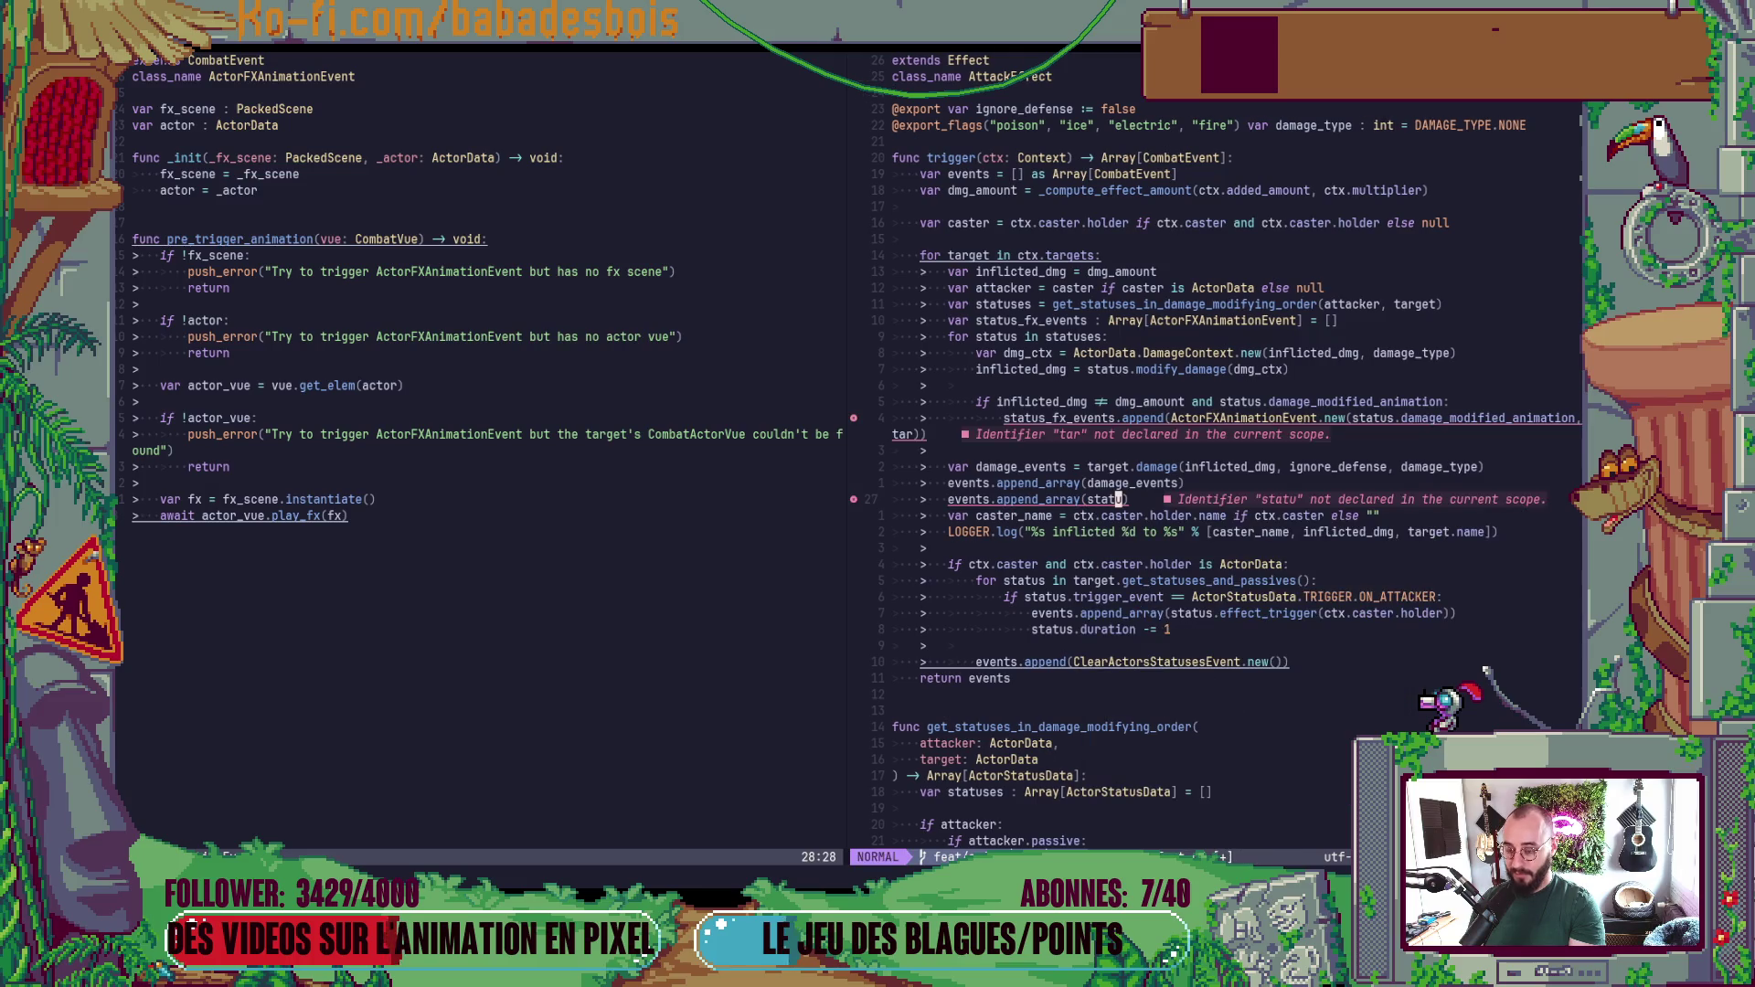
Step: Change status_fx_events' type from Array[ActorFXAnimationEvent] to Array[CombatEvent]
{"action": "key", "text": "k"}
{"action": "key", "text": "k"}
{"action": "key", "text": "k"}
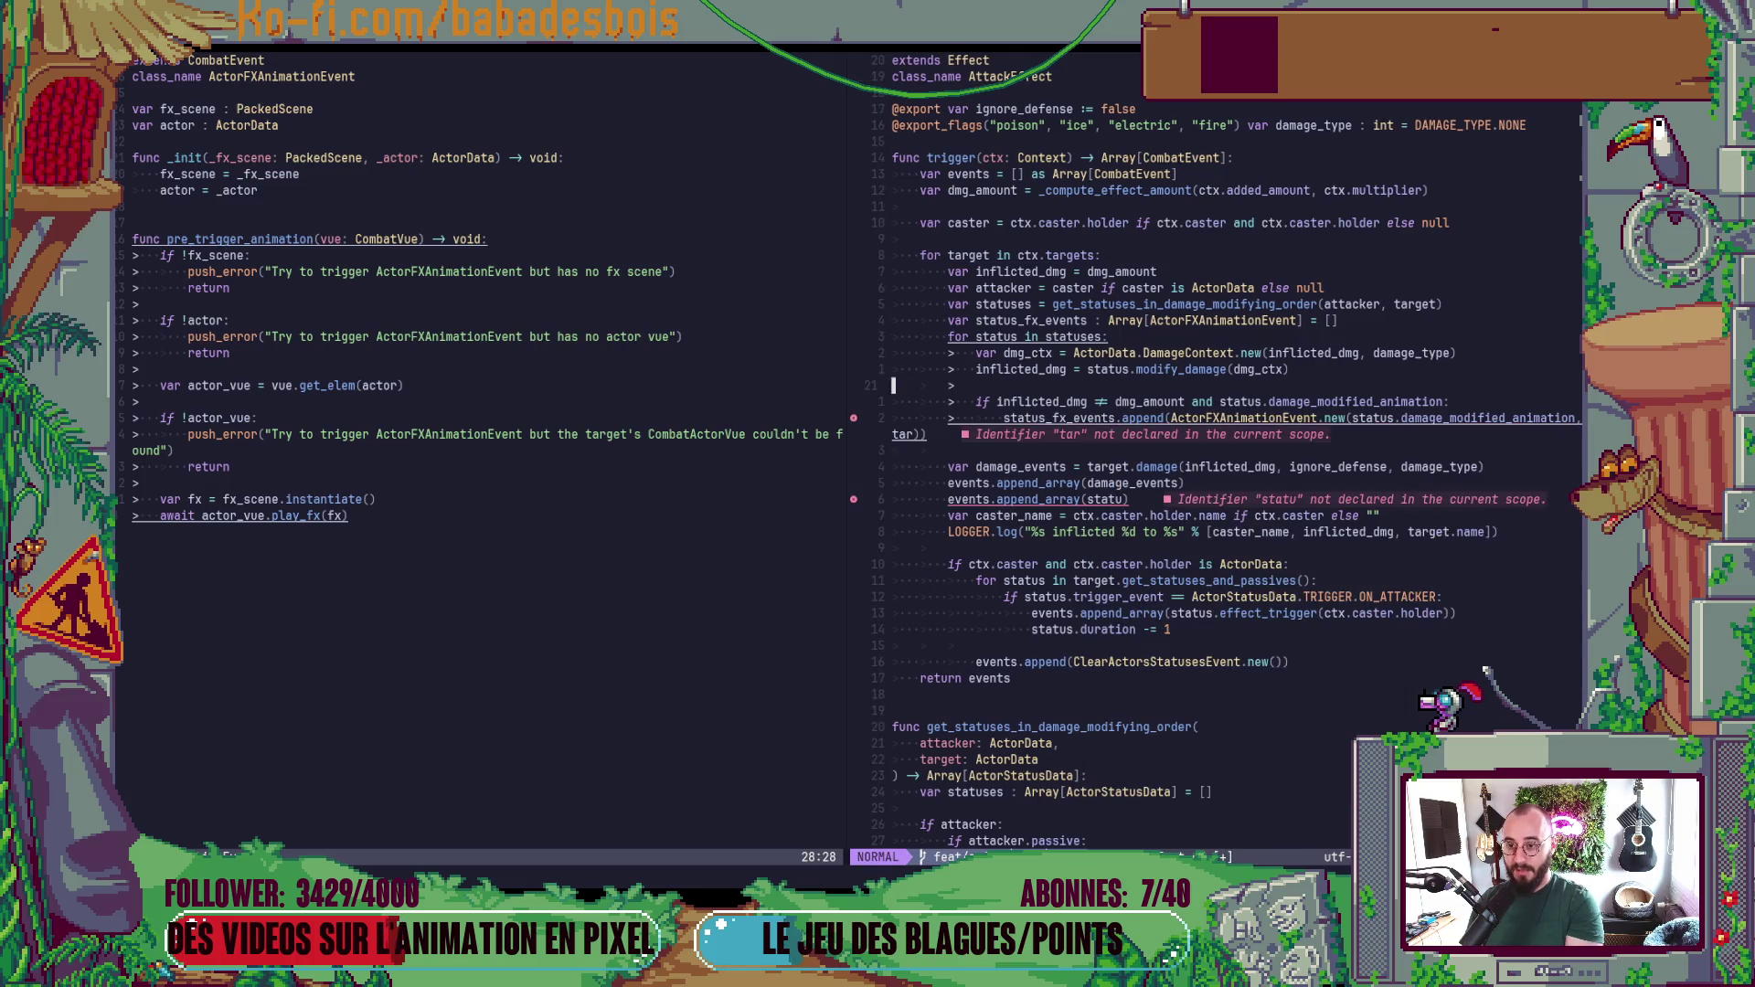
{"action": "key", "text": "l"}
{"action": "key", "text": "l"}
{"action": "key", "text": "l"}
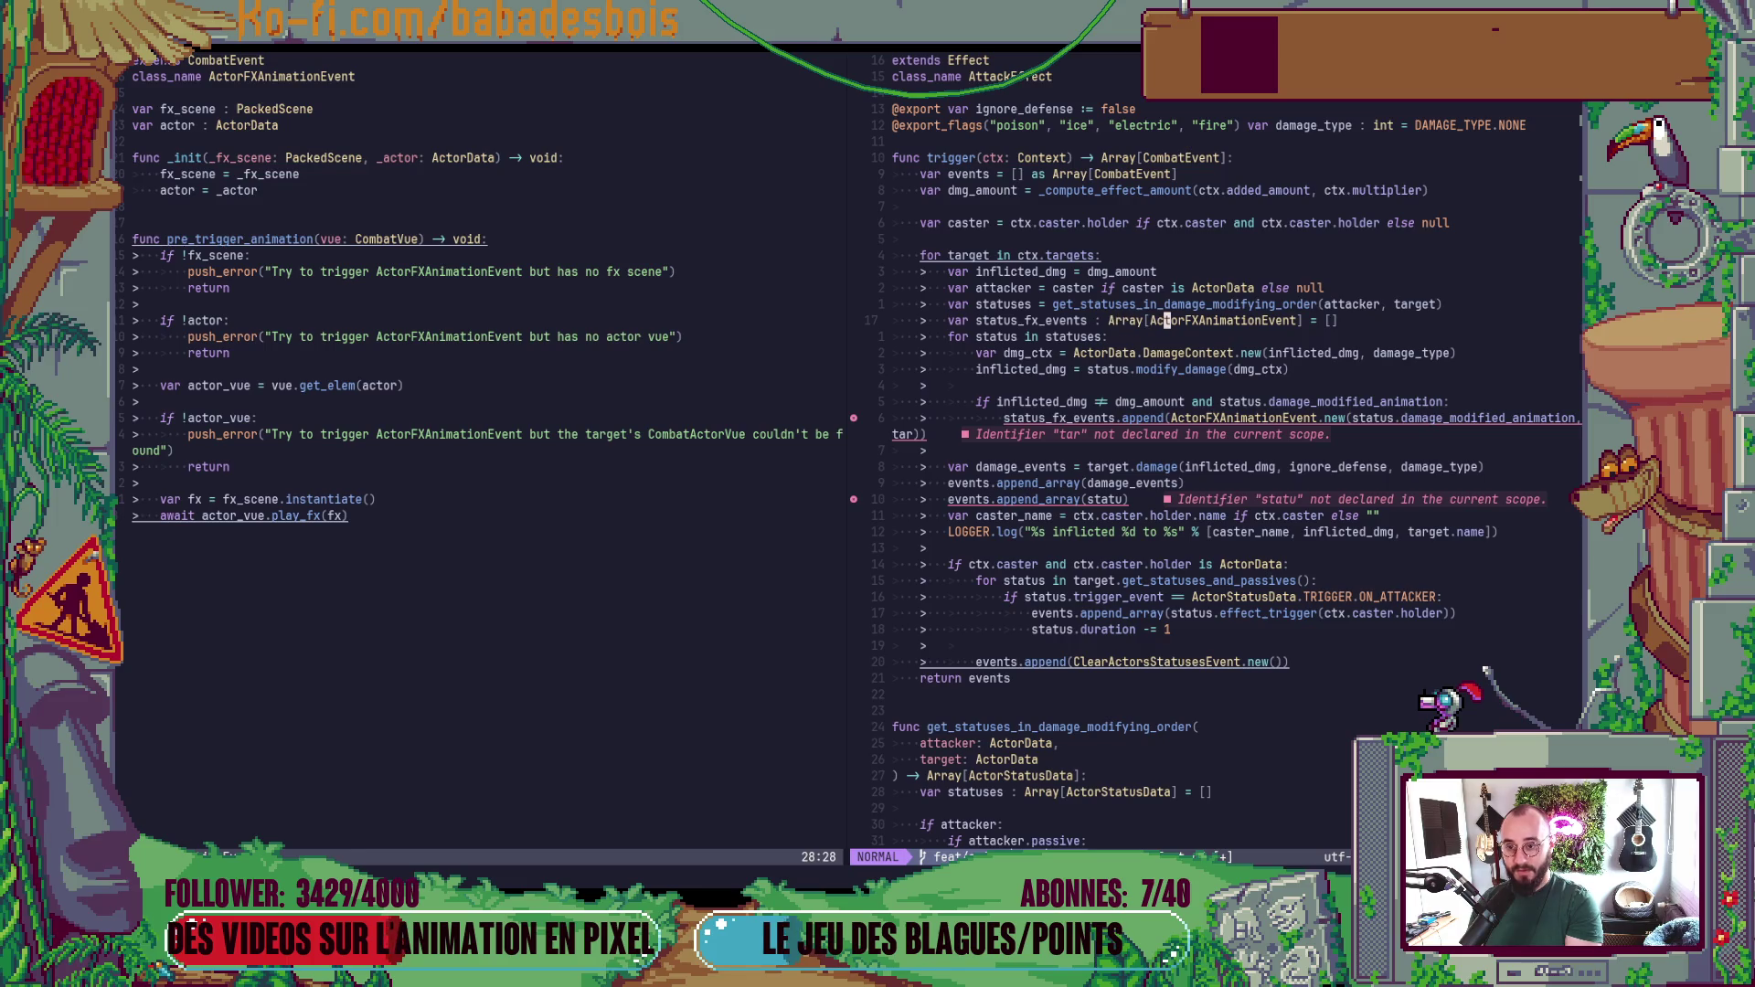
{"action": "key", "text": "c"}
{"action": "key", "text": "i"}
{"action": "key", "text": "bracketleft"}
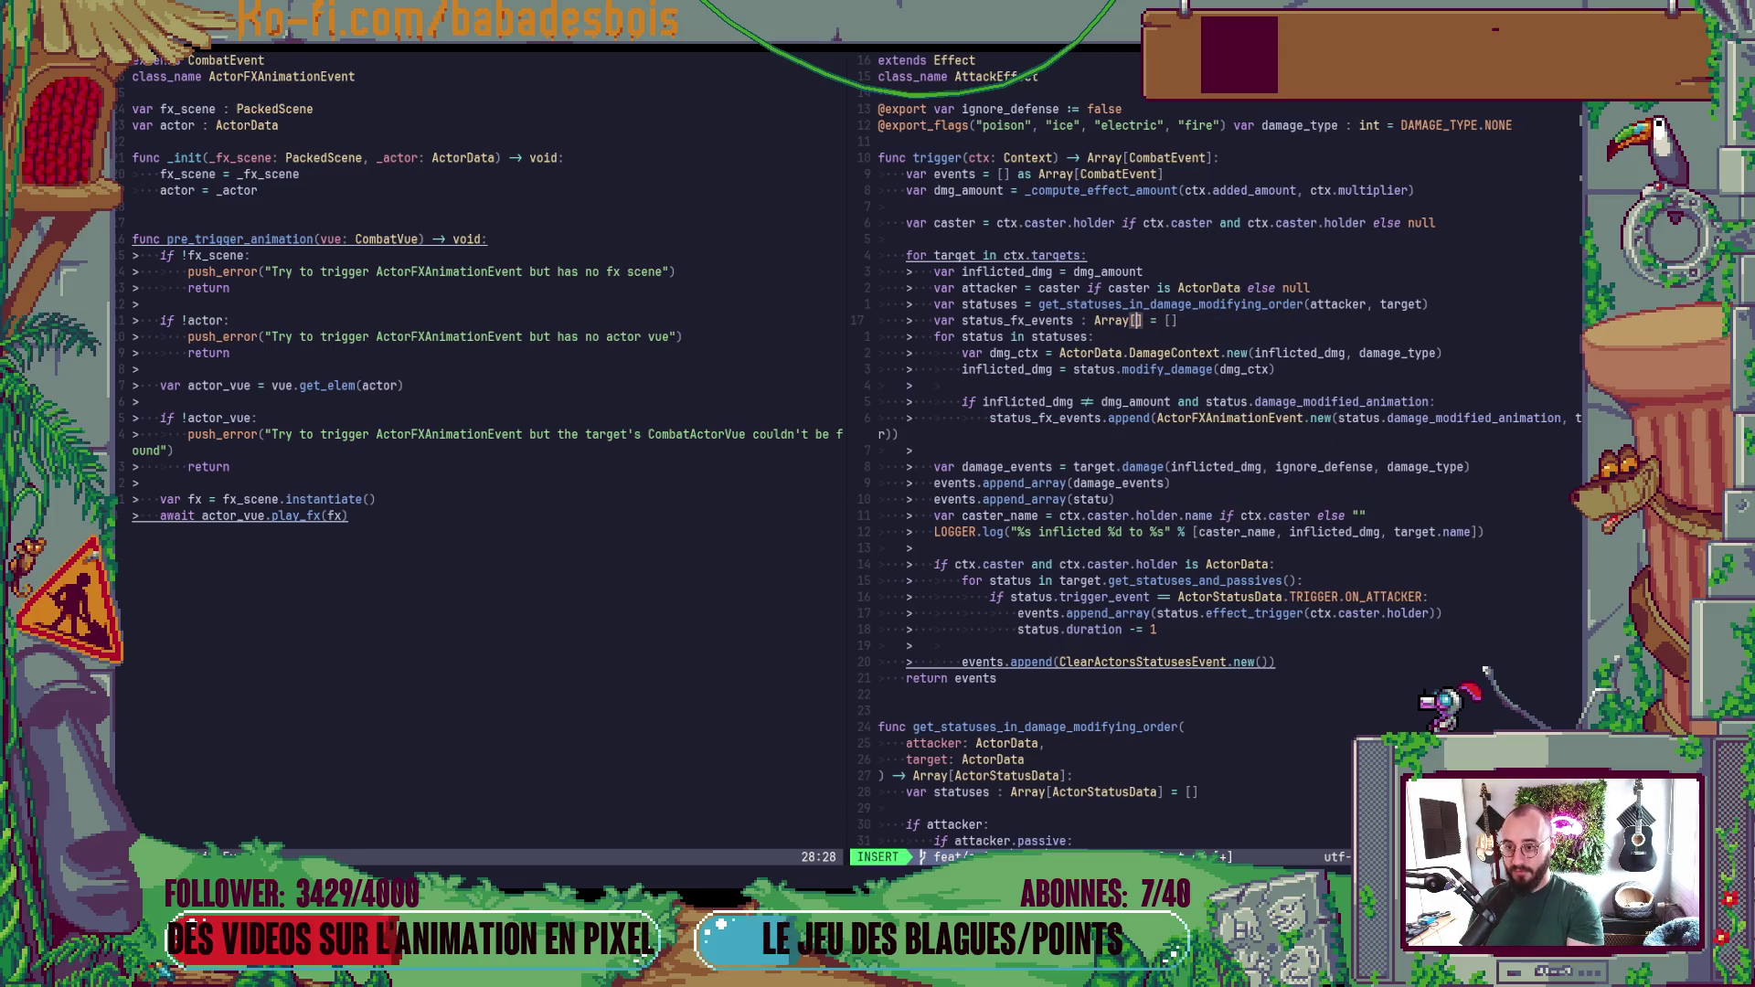
{"action": "type", "text": "Comb"}
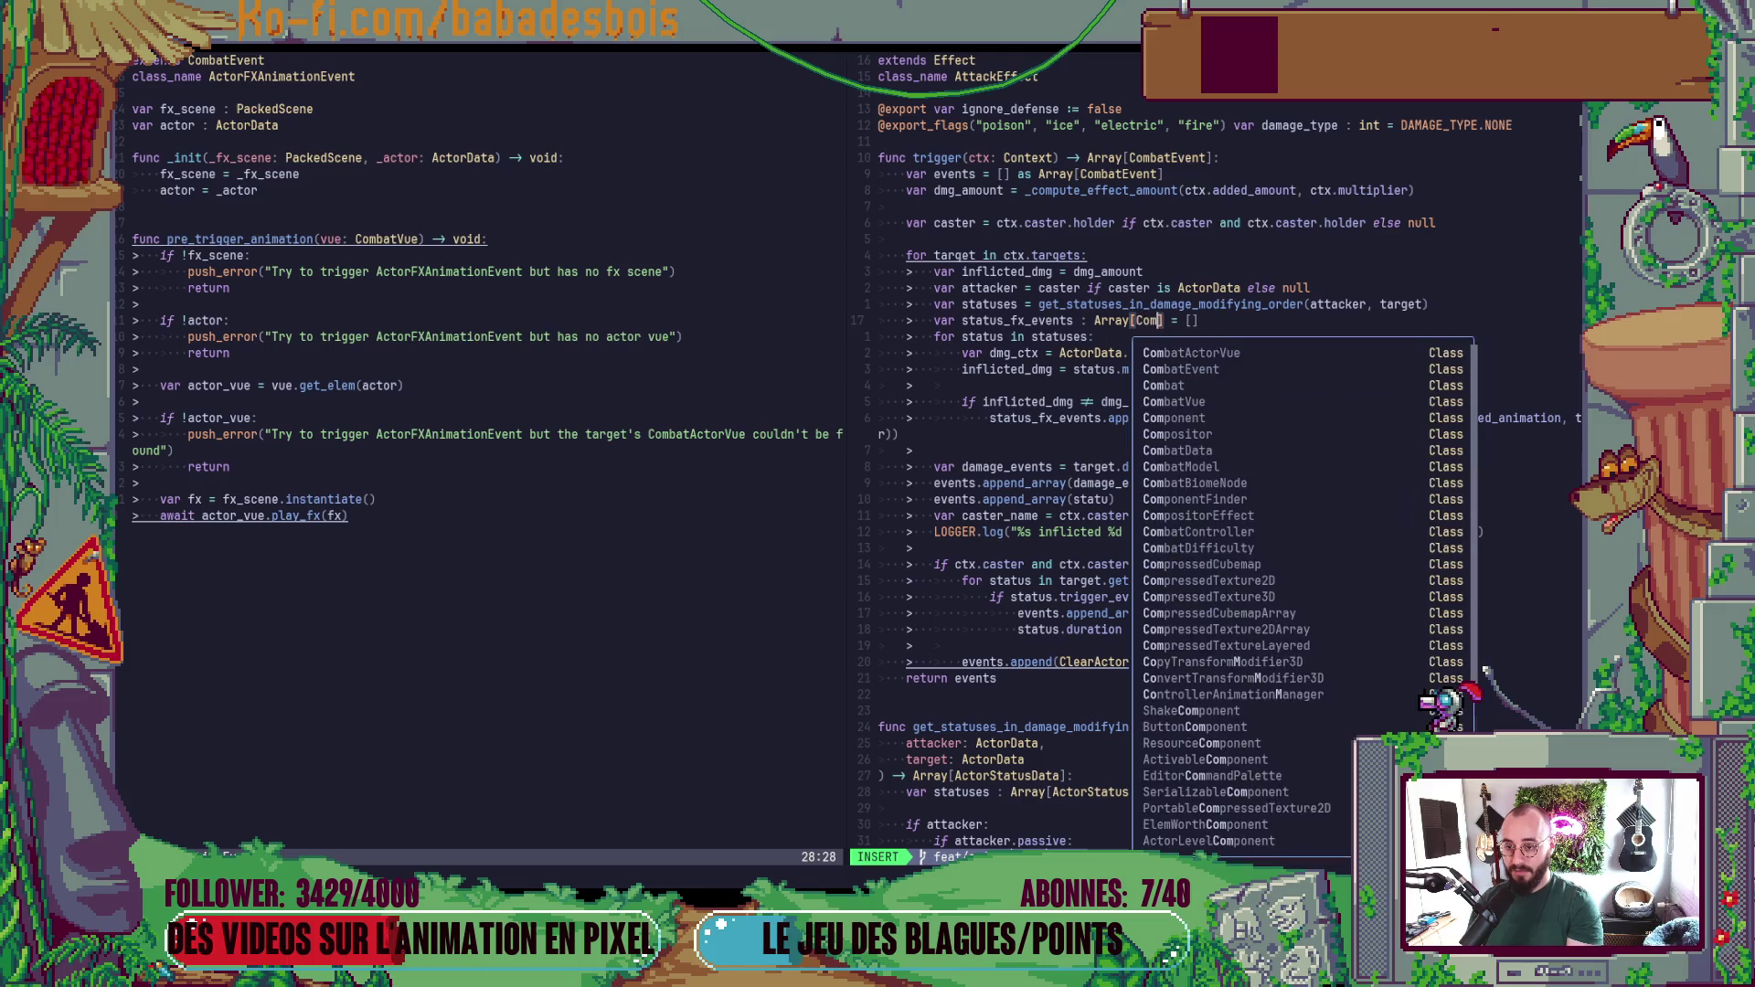
{"action": "key", "text": "Down"}
{"action": "key", "text": "Return"}
{"action": "key", "text": "Escape"}
{"action": "key", "text": "j"}
{"action": "key", "text": "j"}
{"action": "key", "text": "j"}
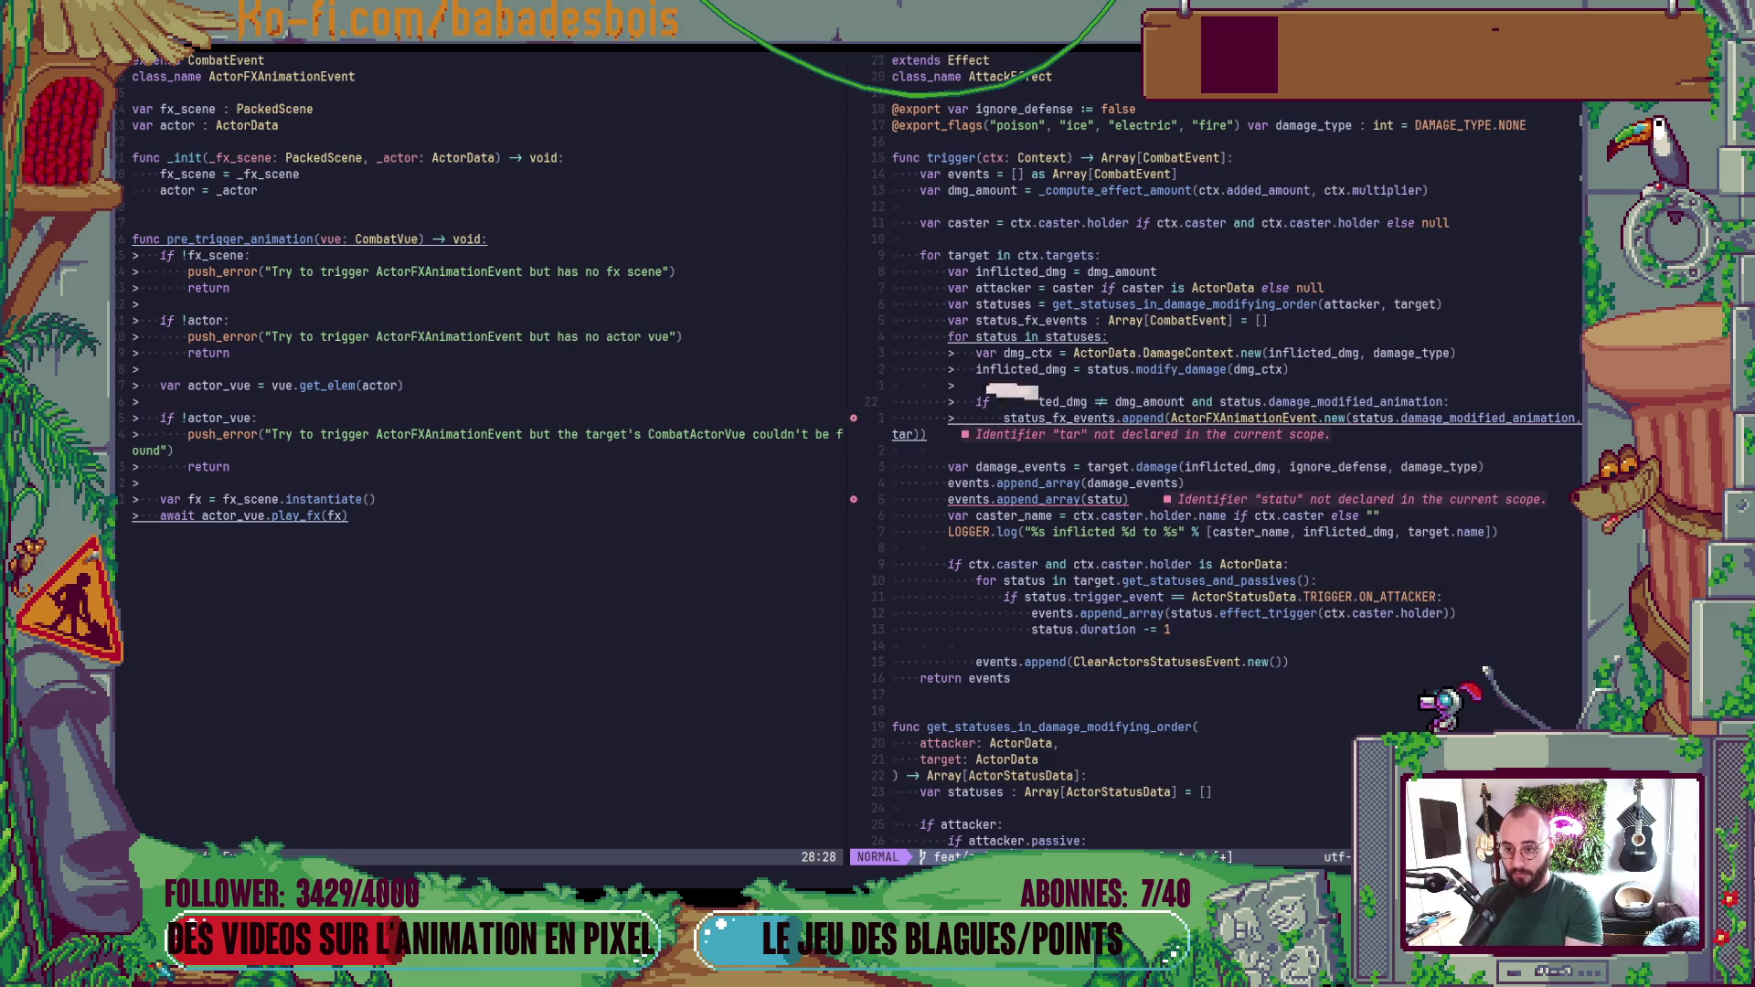
Step: Complete the append_array argument as status_fx_events
{"action": "key", "text": "j"}
{"action": "key", "text": "j"}
{"action": "key", "text": "j"}
{"action": "type", "text": "As"}
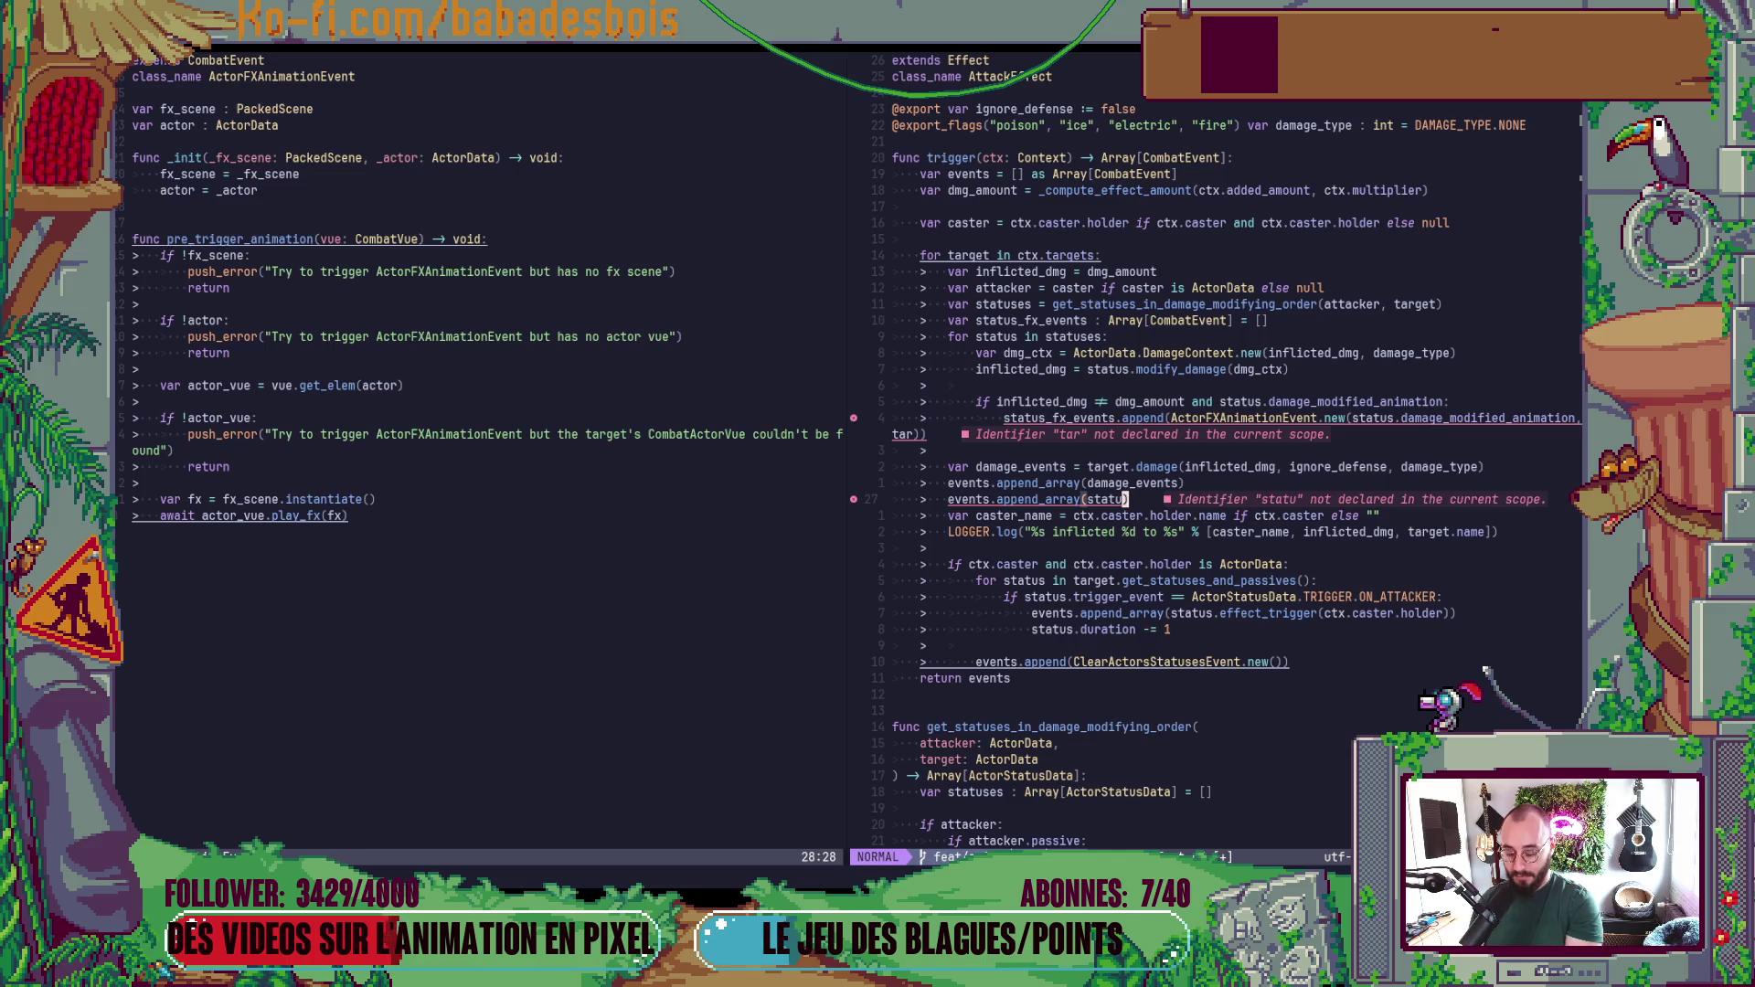
{"action": "type", "text": "_"}
{"action": "key", "text": "Down"}
{"action": "key", "text": "Return"}
{"action": "key", "text": "Escape"}
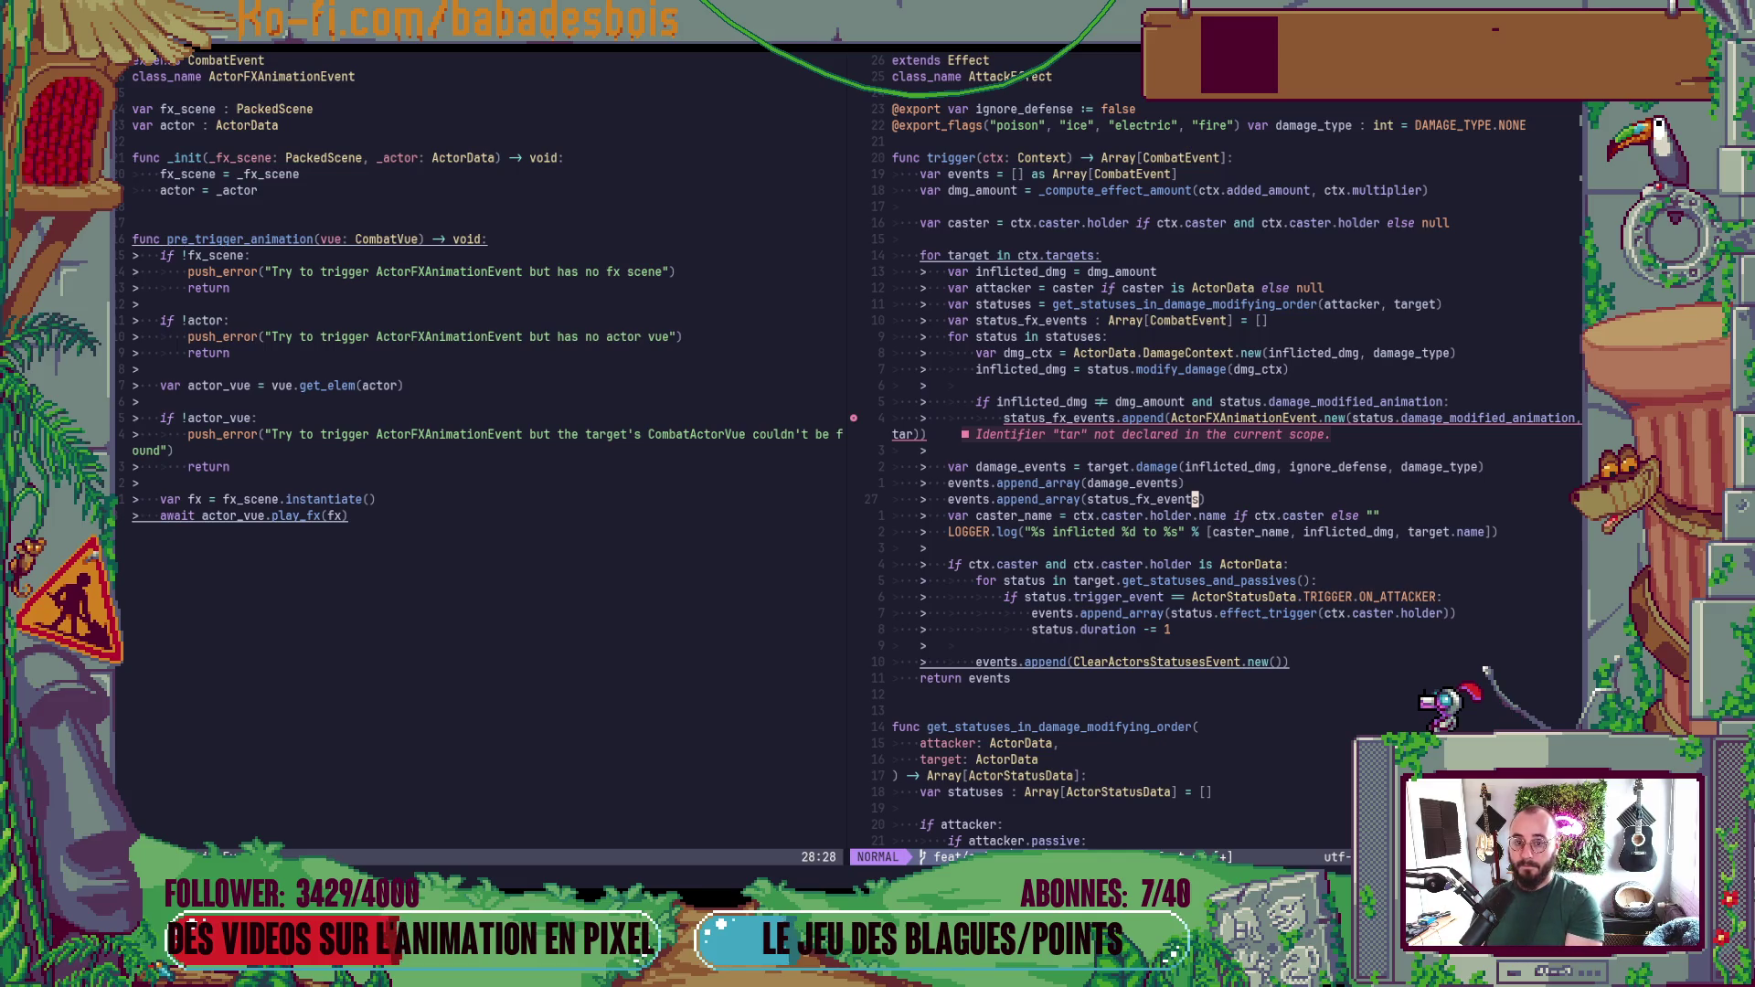
Step: Split the ActorFXAnimationEvent.new( call so each argument and the closing parentheses sit on their own lines
{"action": "key", "text": "k"}
{"action": "key", "text": "k"}
{"action": "key", "text": "k"}
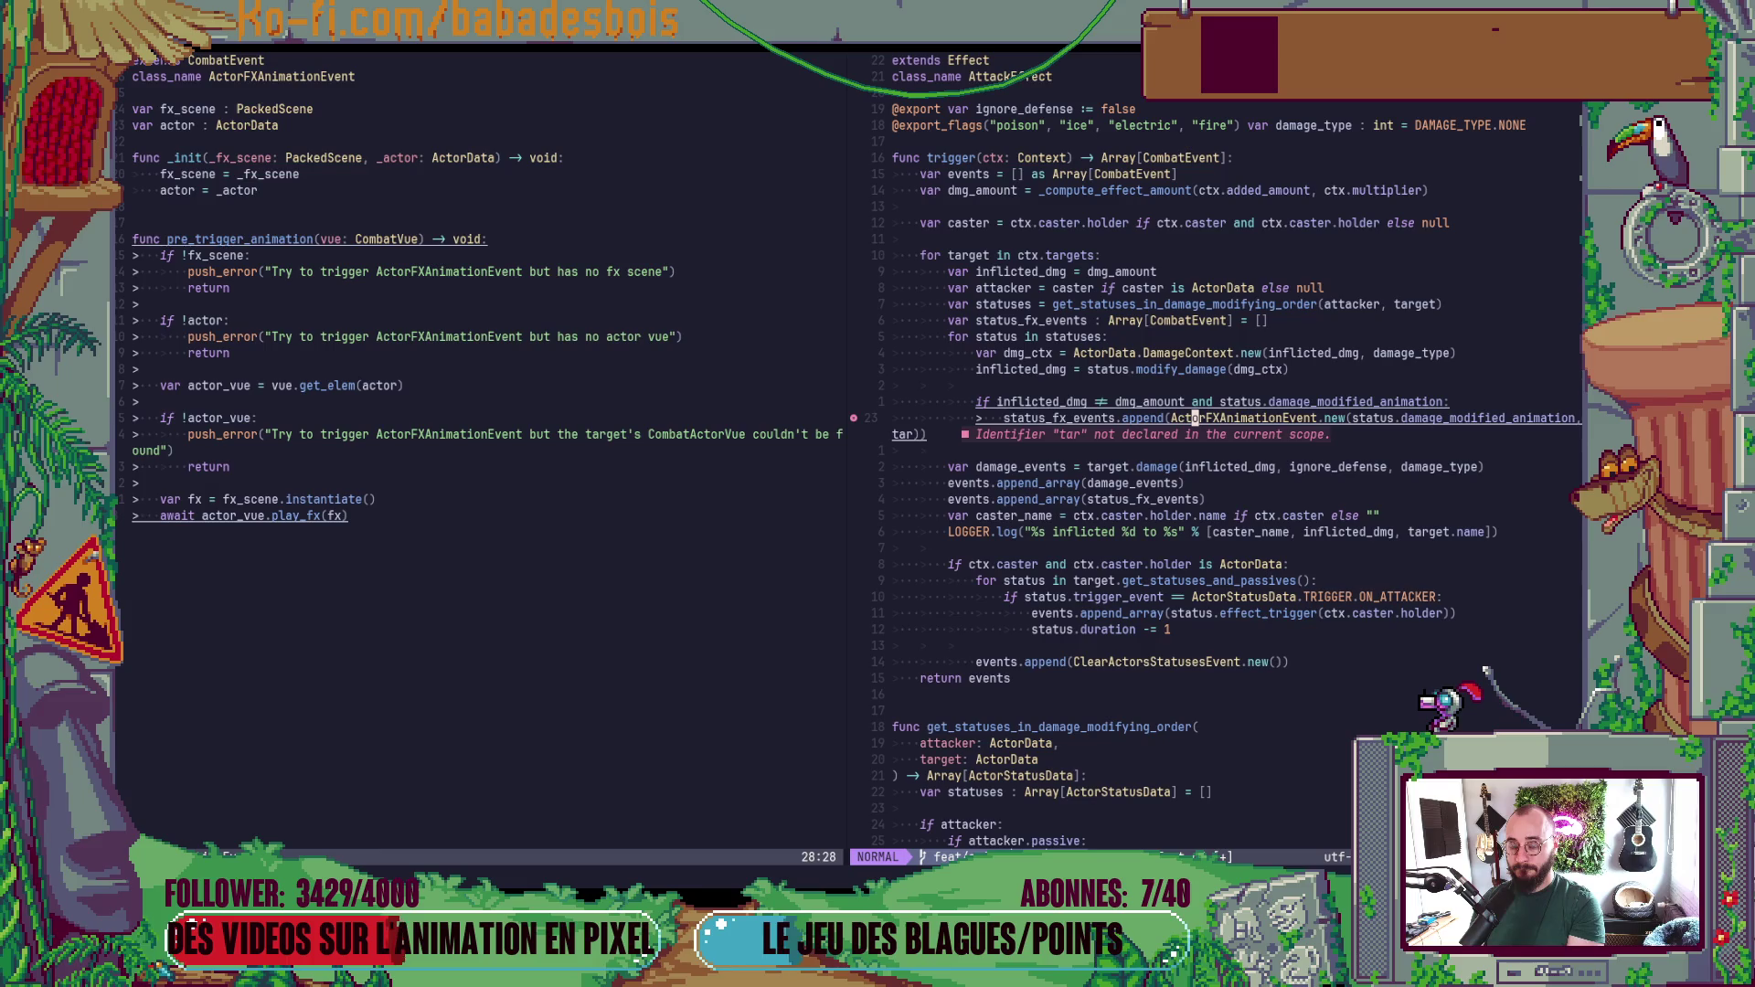
{"action": "key", "text": "dollar"}
{"action": "key", "text": "asciicircum"}
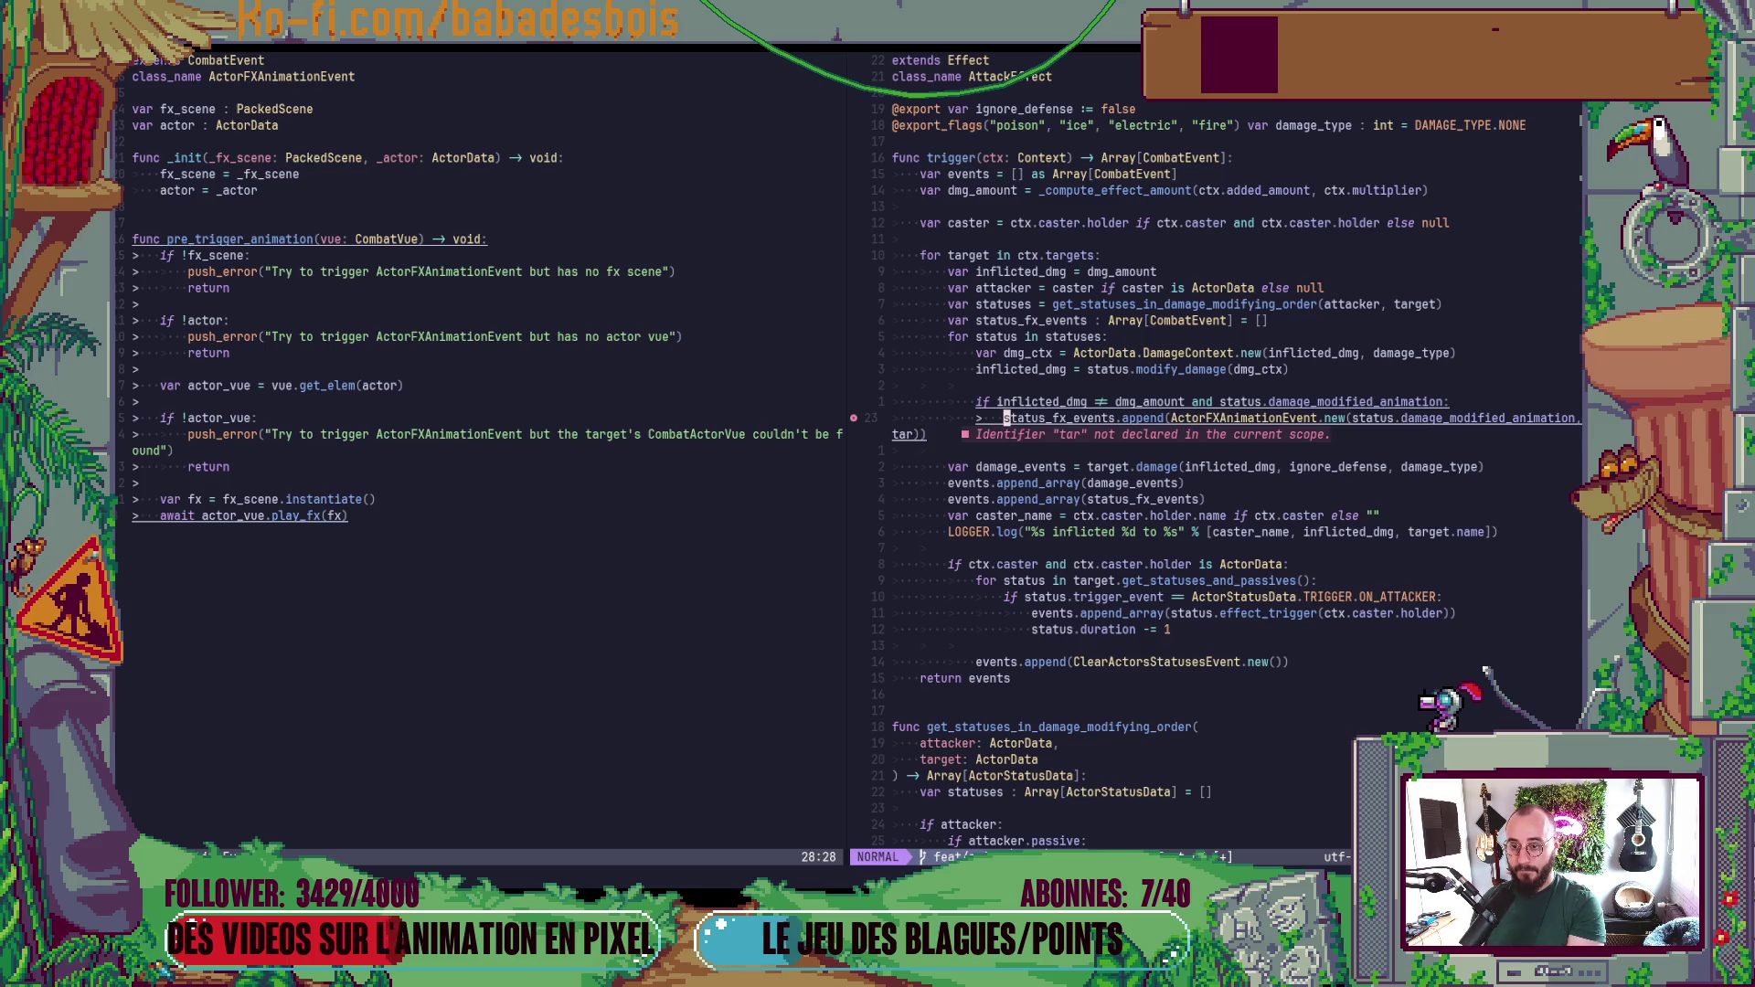
{"action": "key", "text": "l"}
{"action": "key", "text": "l"}
{"action": "key", "text": "l"}
{"action": "key", "text": "l"}
{"action": "key", "text": "l"}
{"action": "key", "text": "l"}
{"action": "key", "text": "l"}
{"action": "key", "text": "l"}
{"action": "key", "text": "l"}
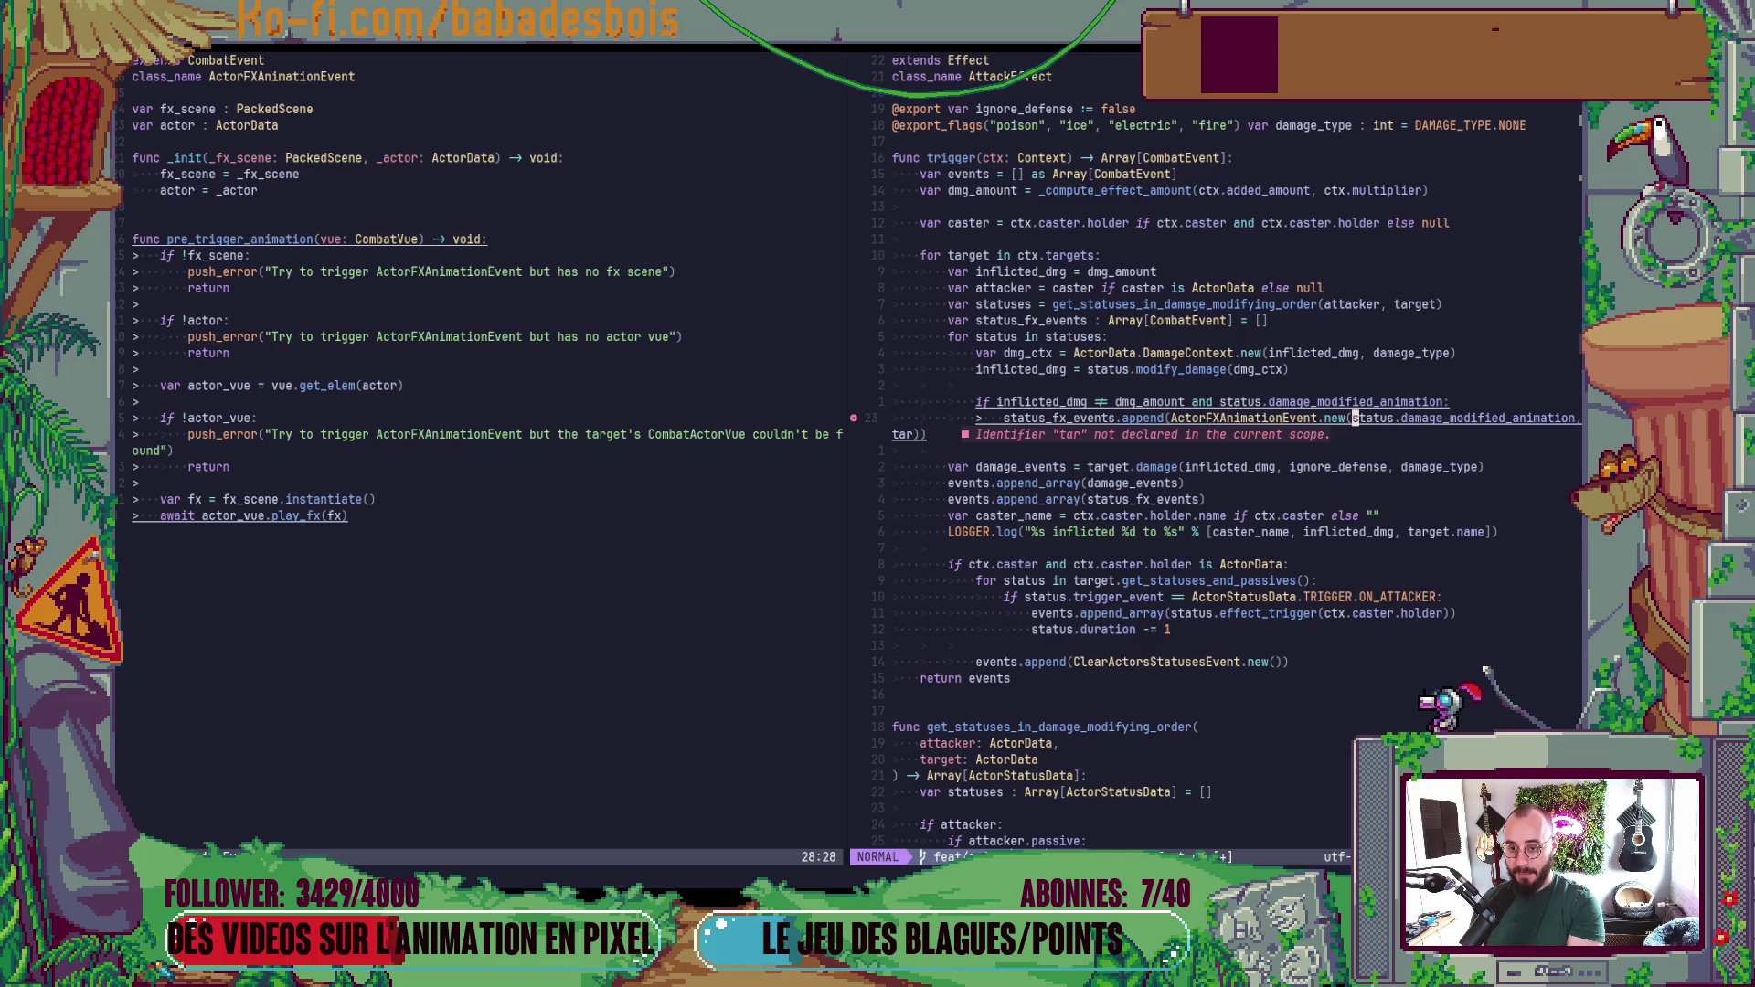
{"action": "key", "text": "i"}
{"action": "key", "text": "Return"}
{"action": "key", "text": "Escape"}
{"action": "key", "text": "dollar"}
{"action": "key", "text": "h"}
{"action": "key", "text": "h"}
{"action": "key", "text": "h"}
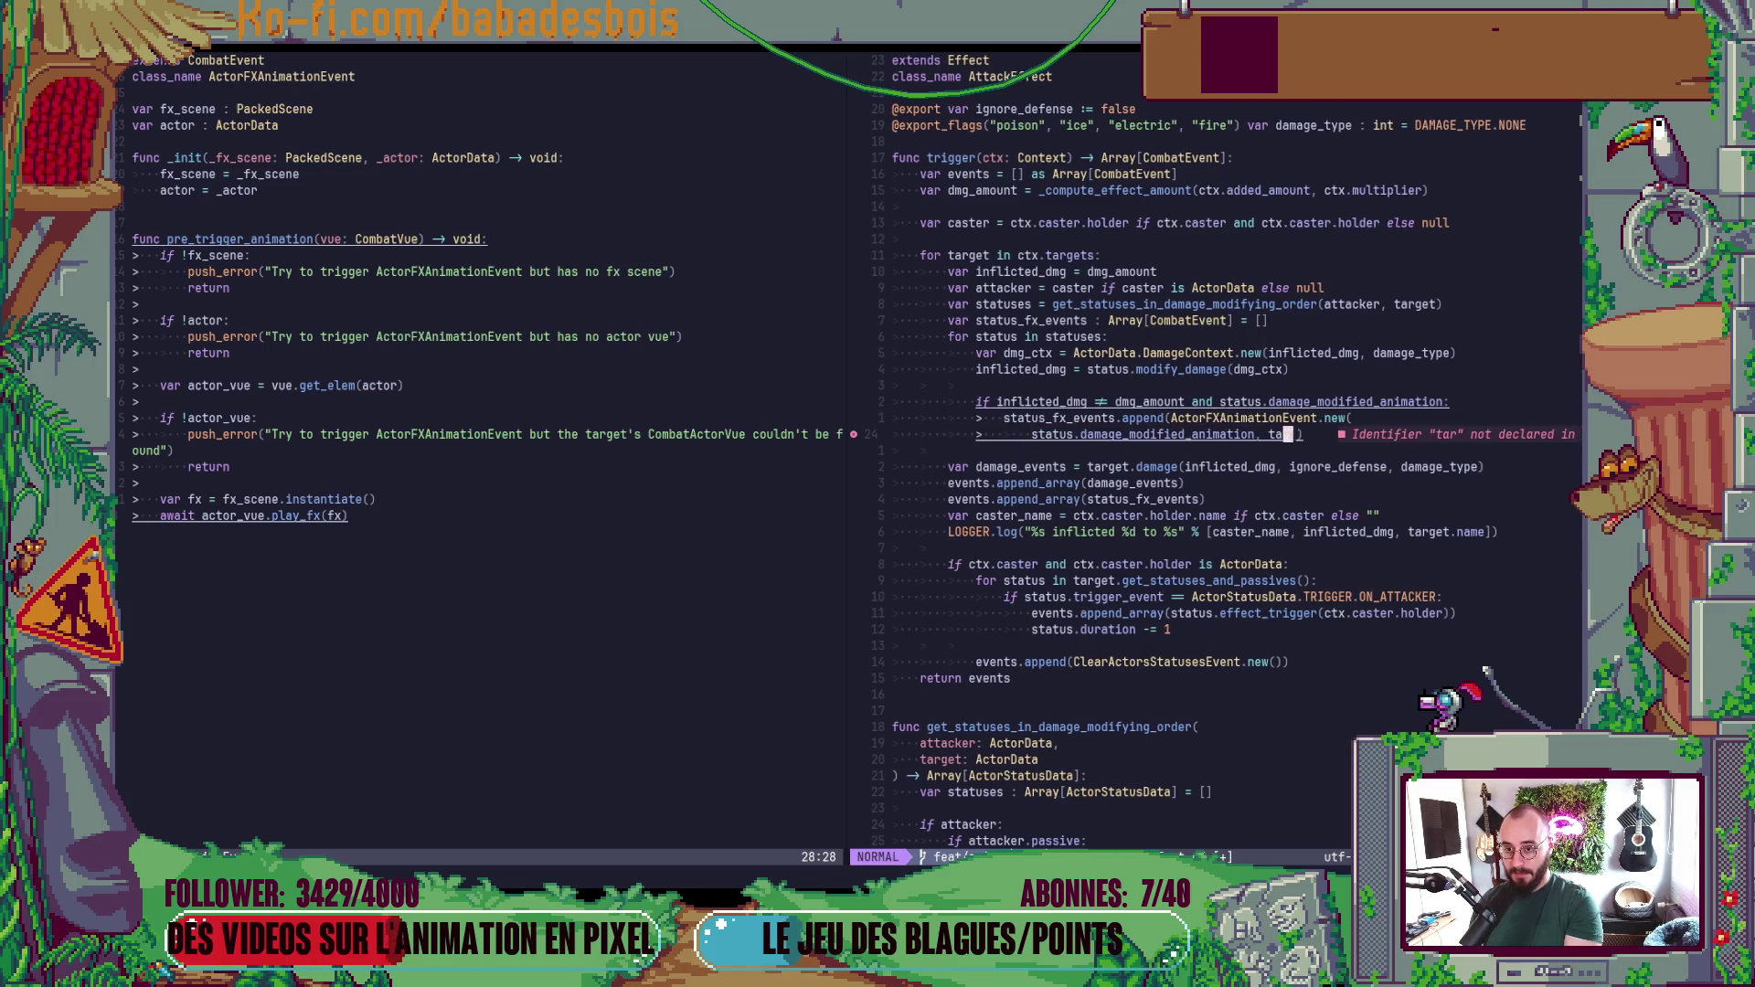
{"action": "key", "text": "i"}
{"action": "key", "text": "Return"}
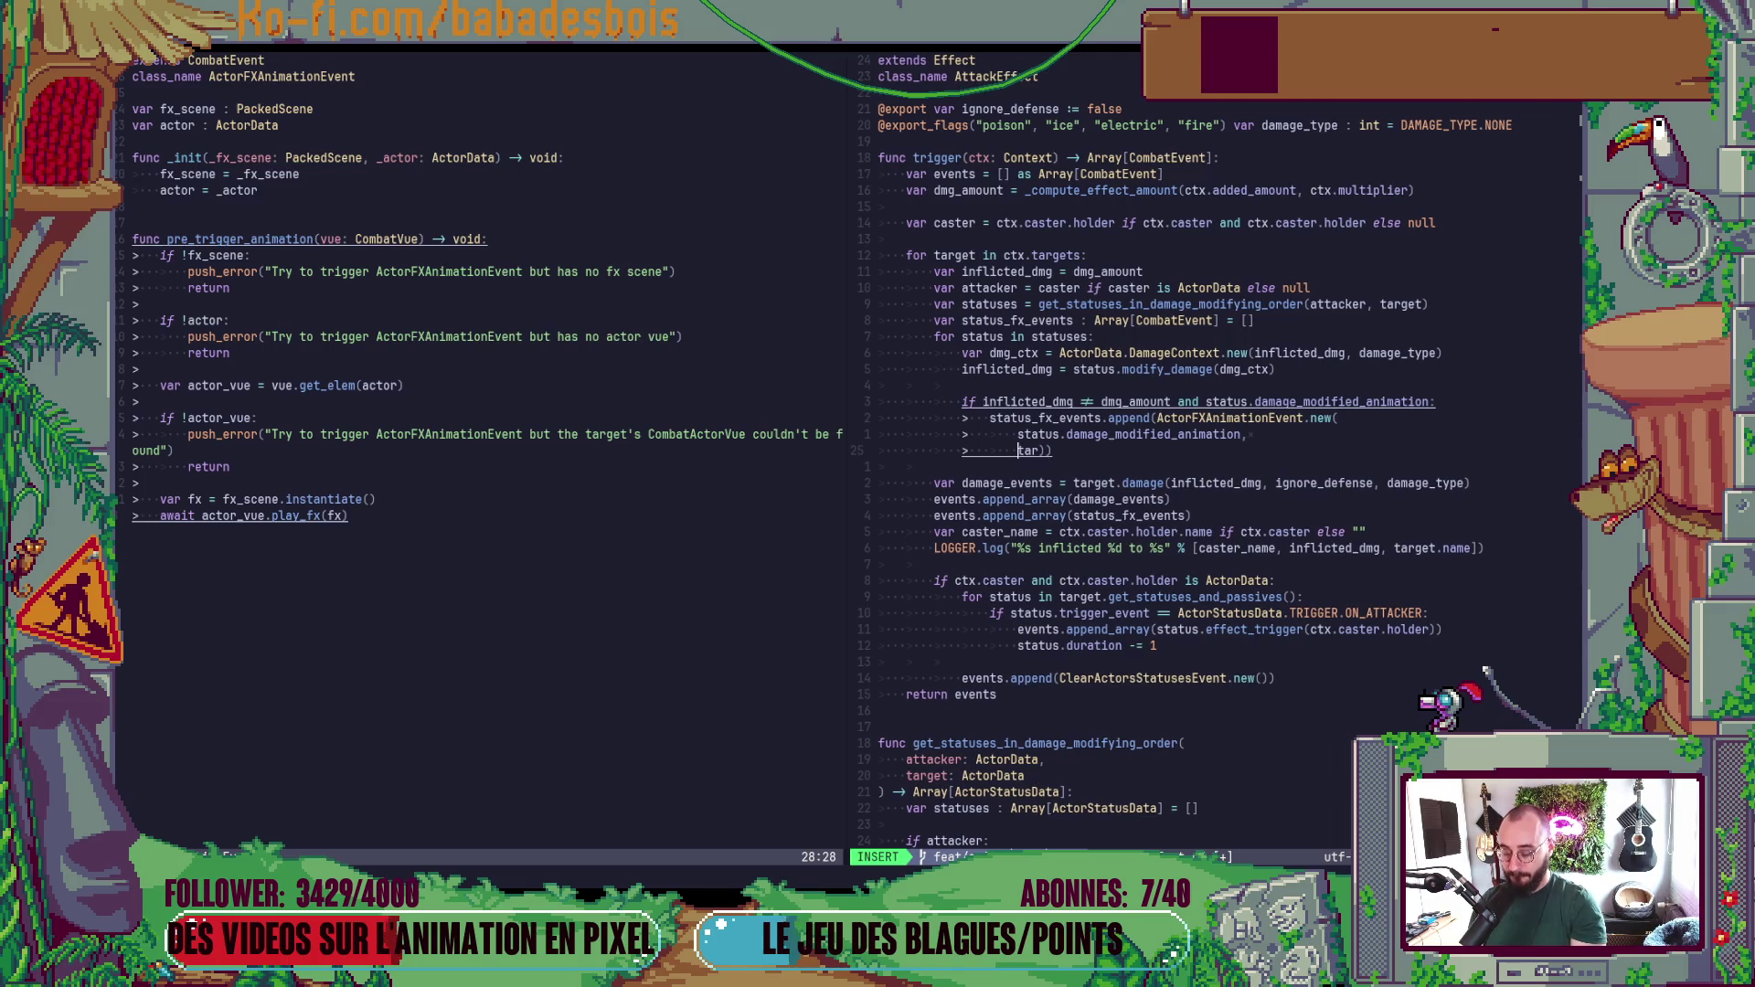
{"action": "key", "text": "Right"}
{"action": "key", "text": "Right"}
{"action": "key", "text": "Right"}
{"action": "key", "text": "Return"}
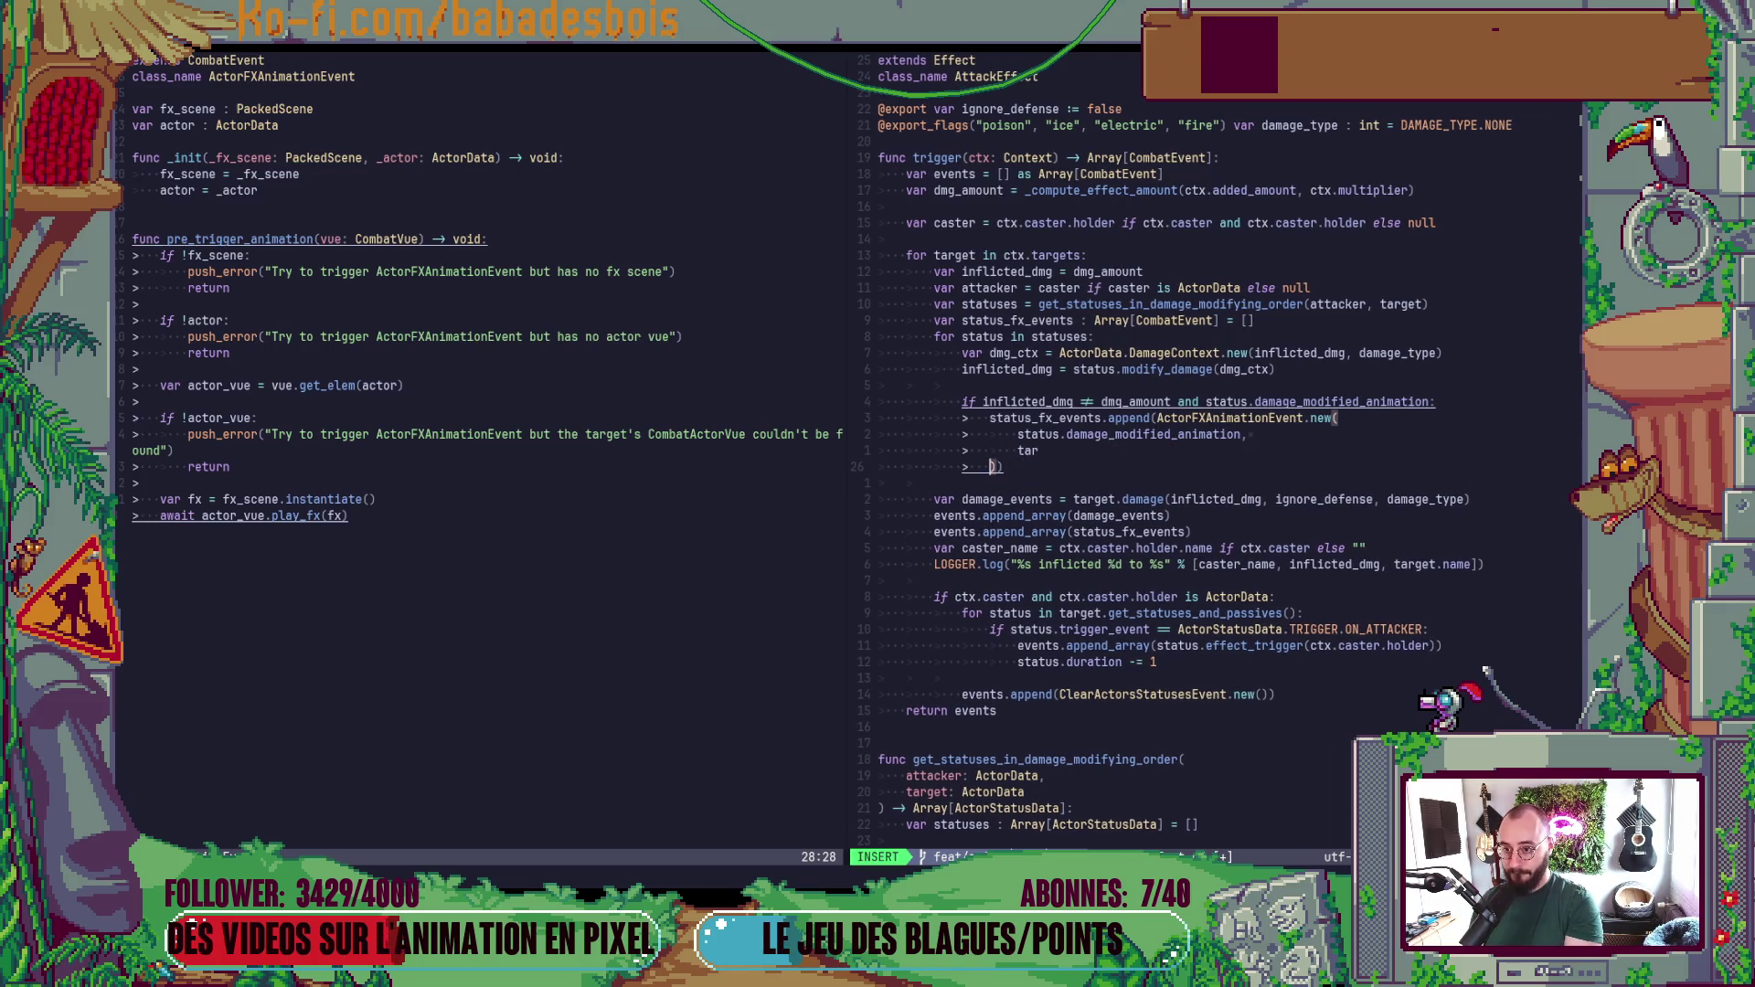
Step: Complete the last argument as 'target,' and save AttackEffect.gd
{"action": "key", "text": "Up"}
{"action": "key", "text": "End"}
{"action": "type", "text": "get"}
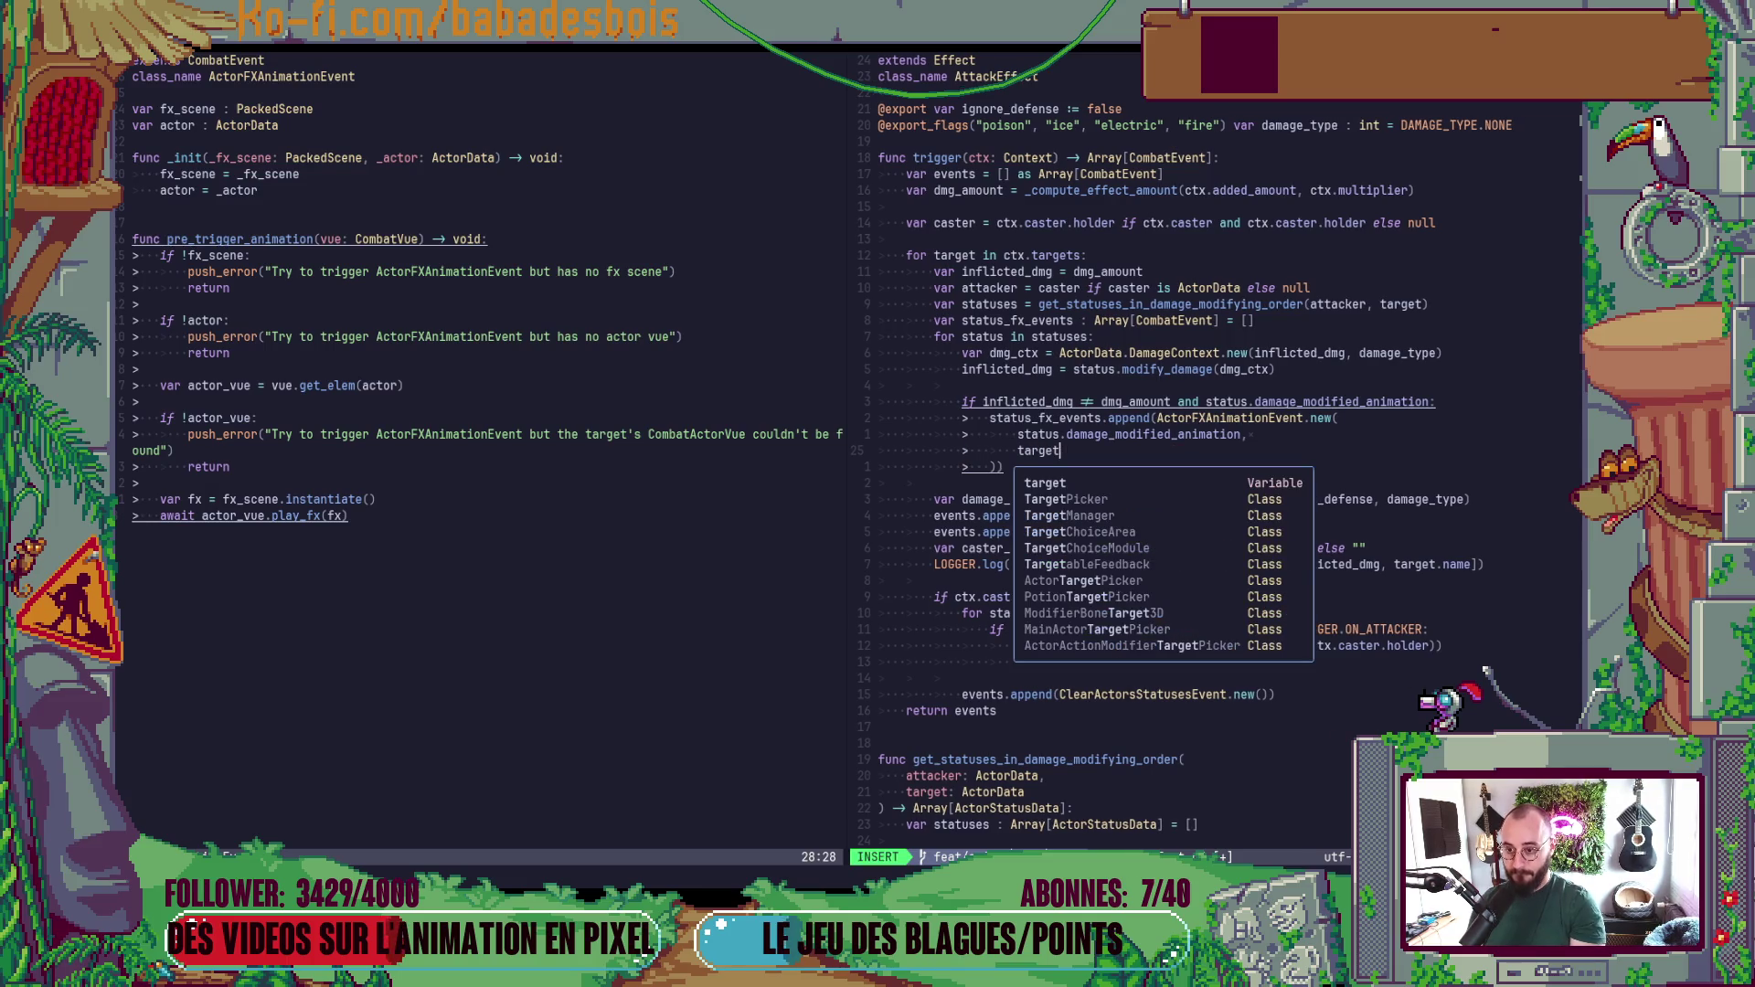
{"action": "type", "text": ","}
{"action": "key", "text": "Escape"}
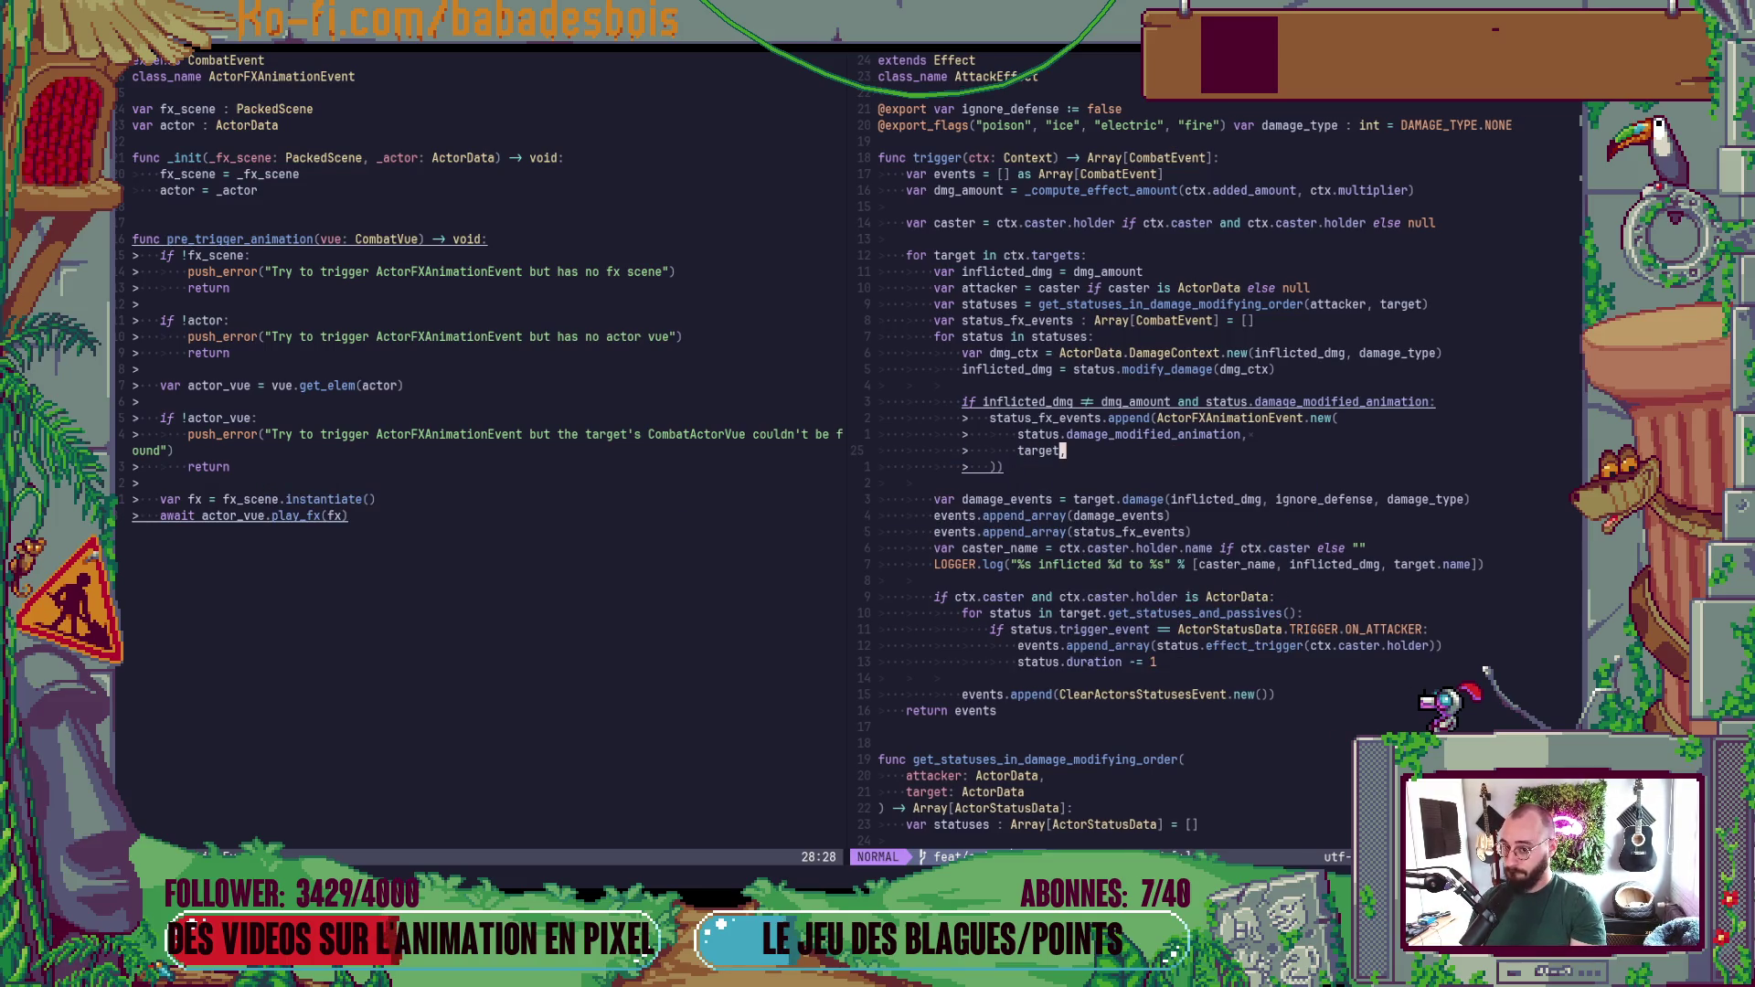
{"action": "type", "text": ":w"}
{"action": "key", "text": "Return"}
Step: Remove the trailing space after the first argument and save the file again
{"action": "key", "text": "K"}
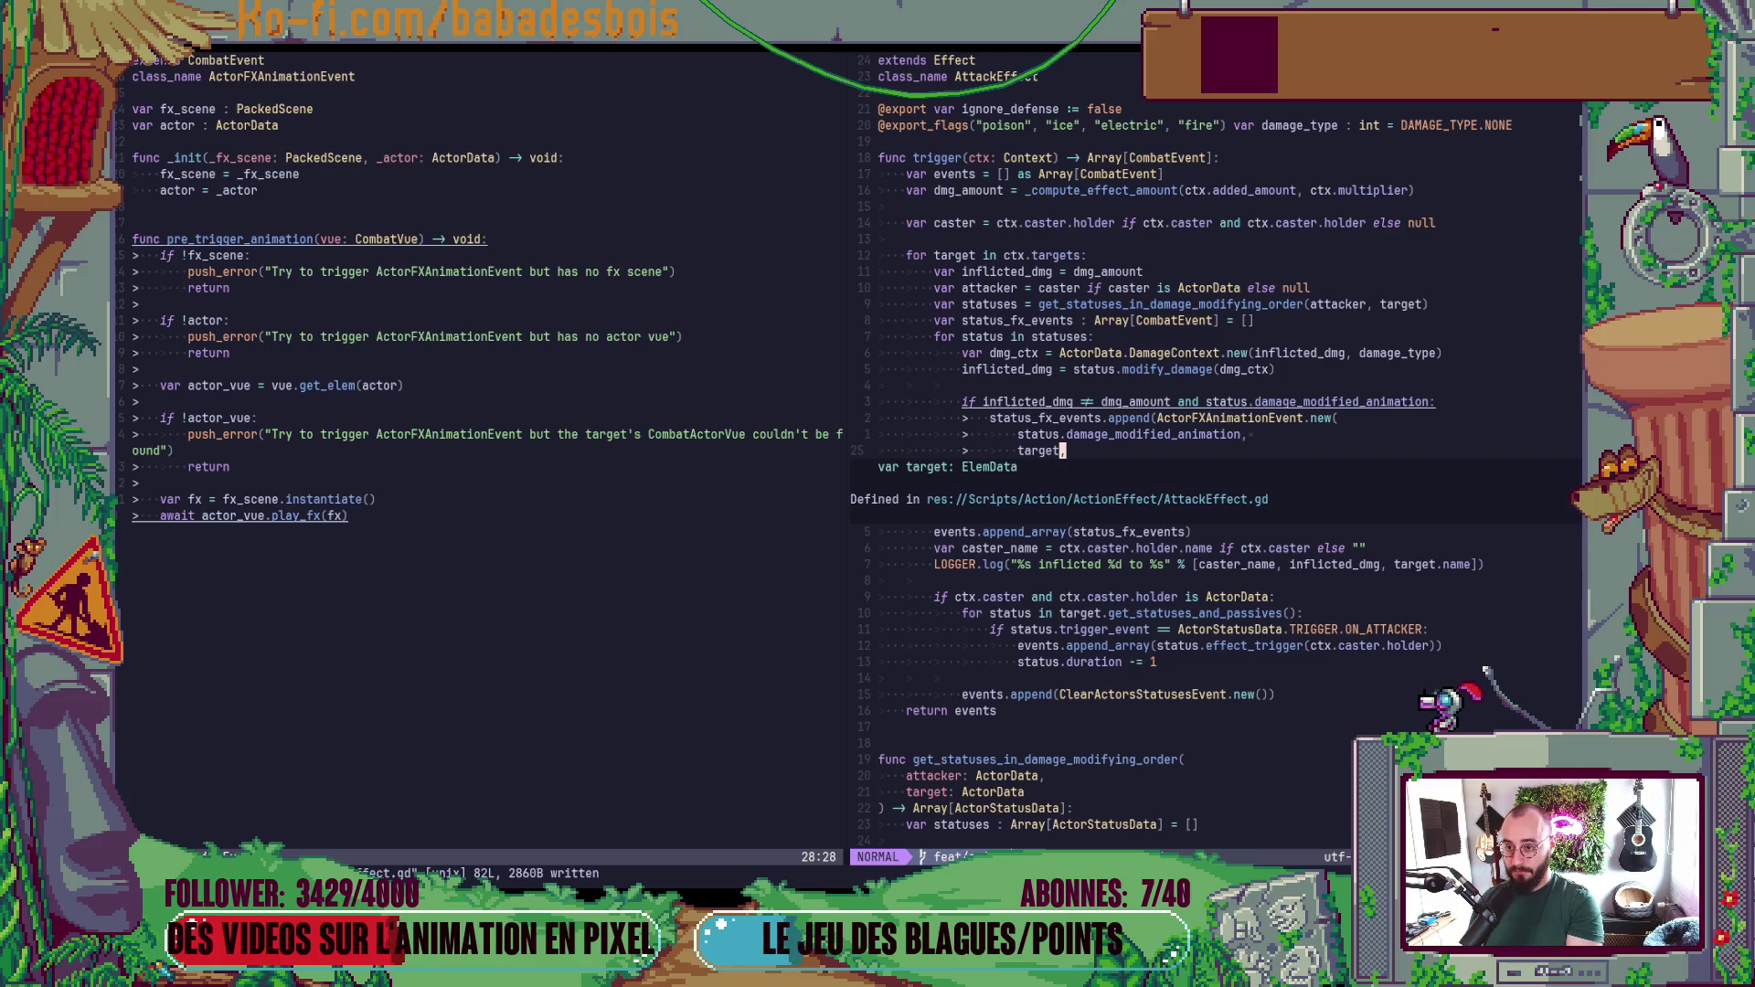
{"action": "key", "text": "k"}
{"action": "type", "text": "$xj"}
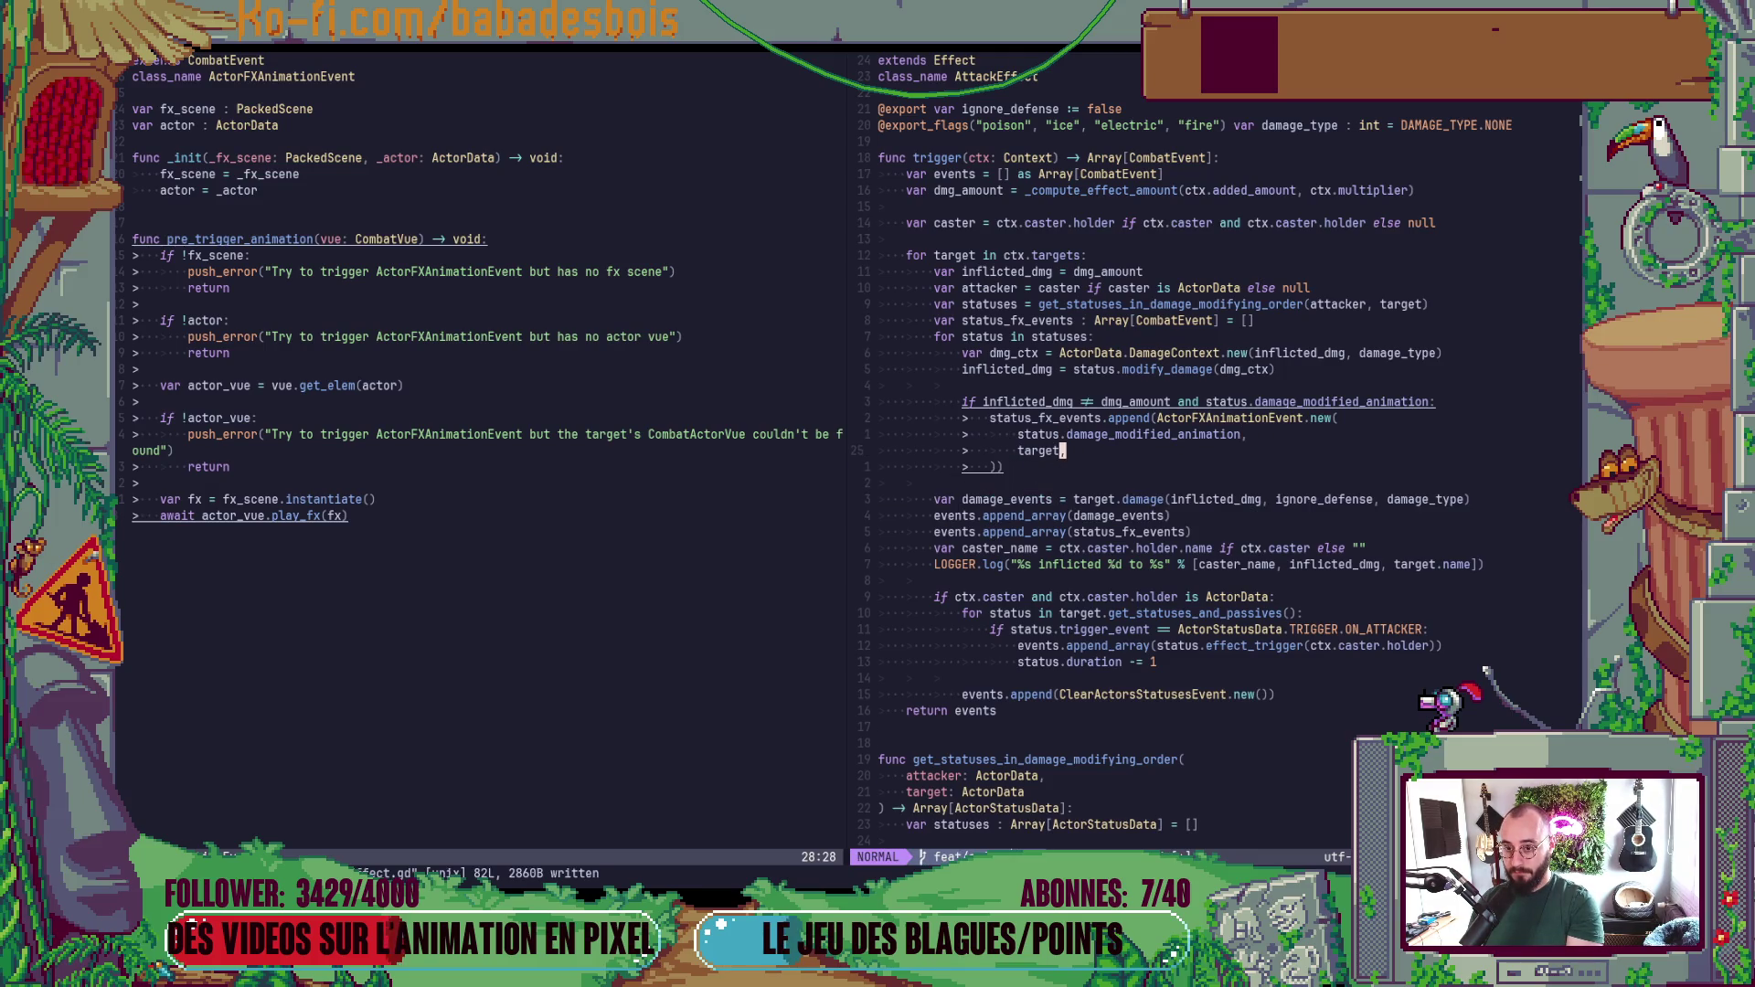
{"action": "type", "text": ":w"}
{"action": "key", "text": "Return"}
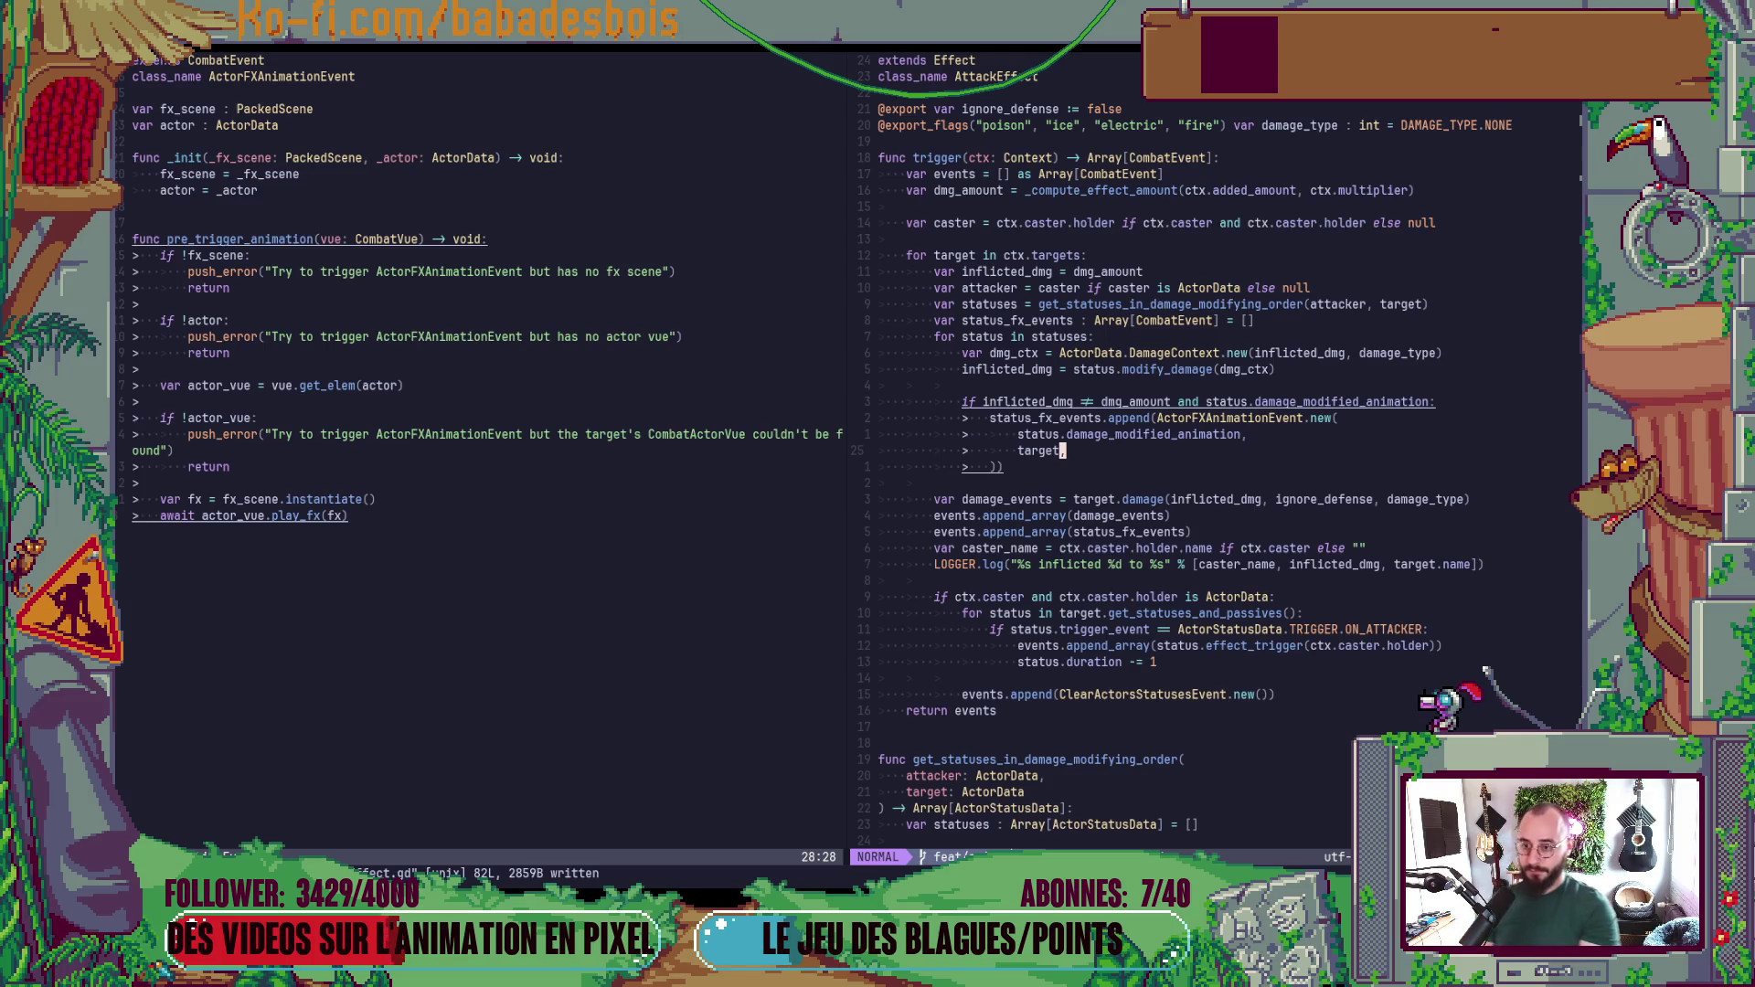
{"action": "left_click", "coordinate": [1243, 401]}
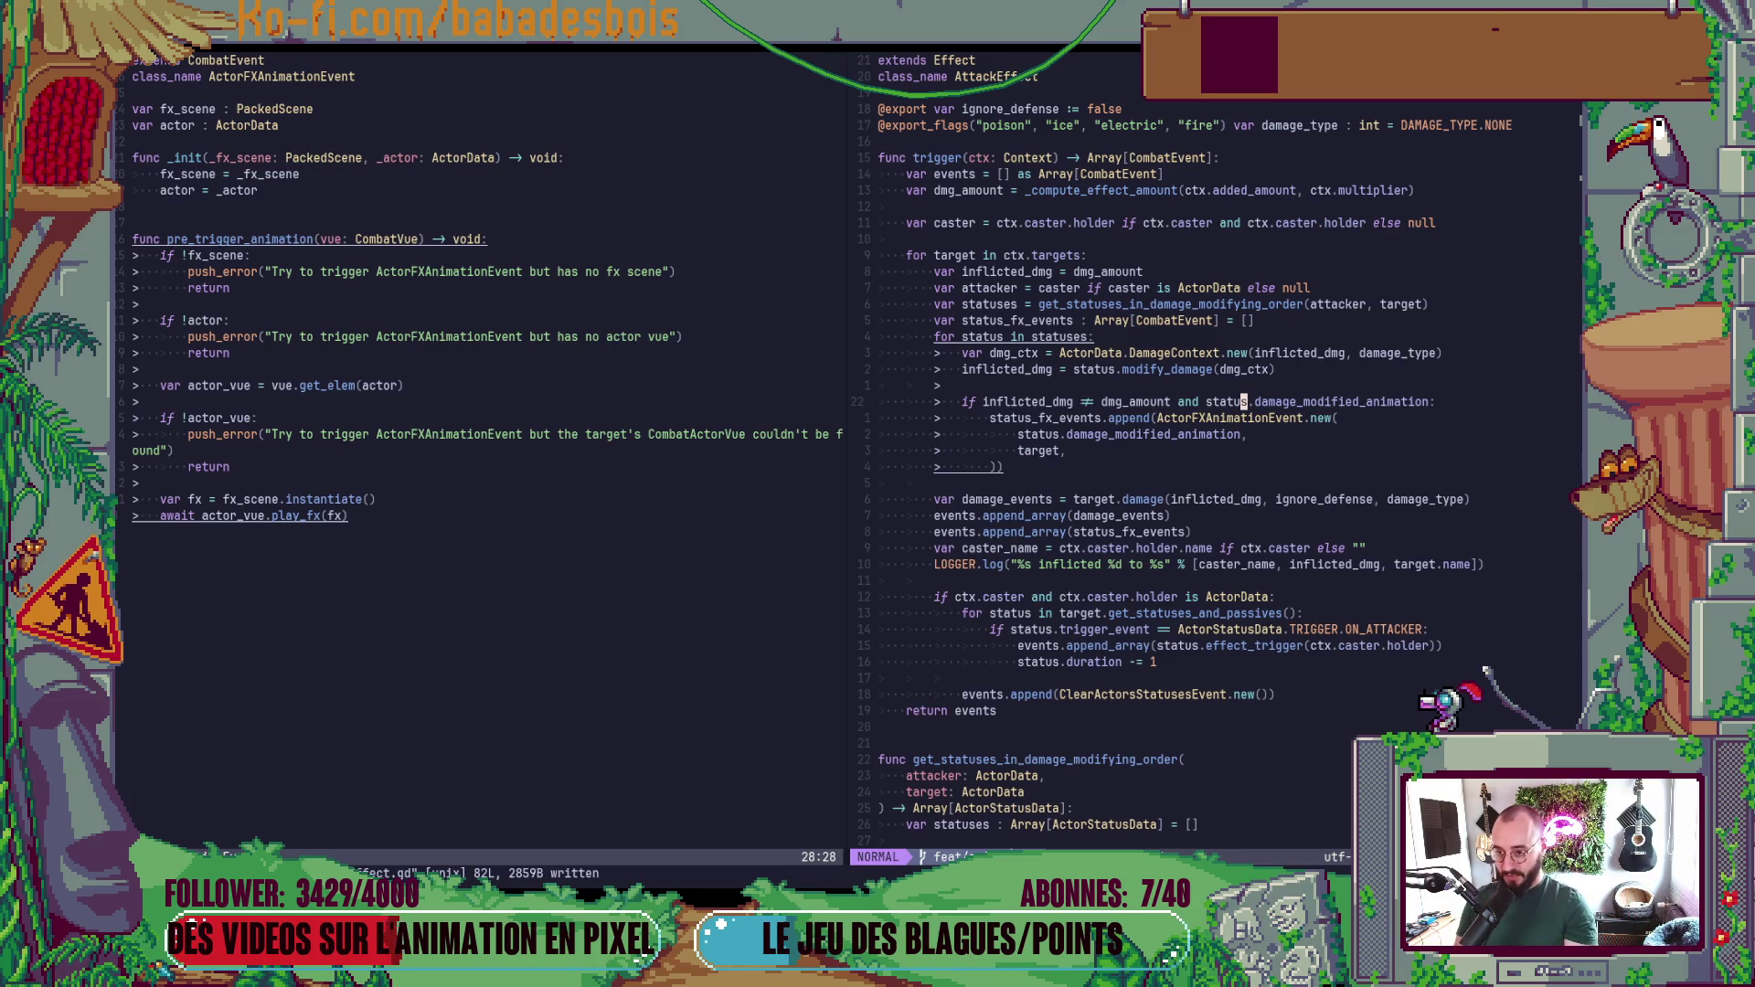
{"action": "key", "text": "alt+Tab"}
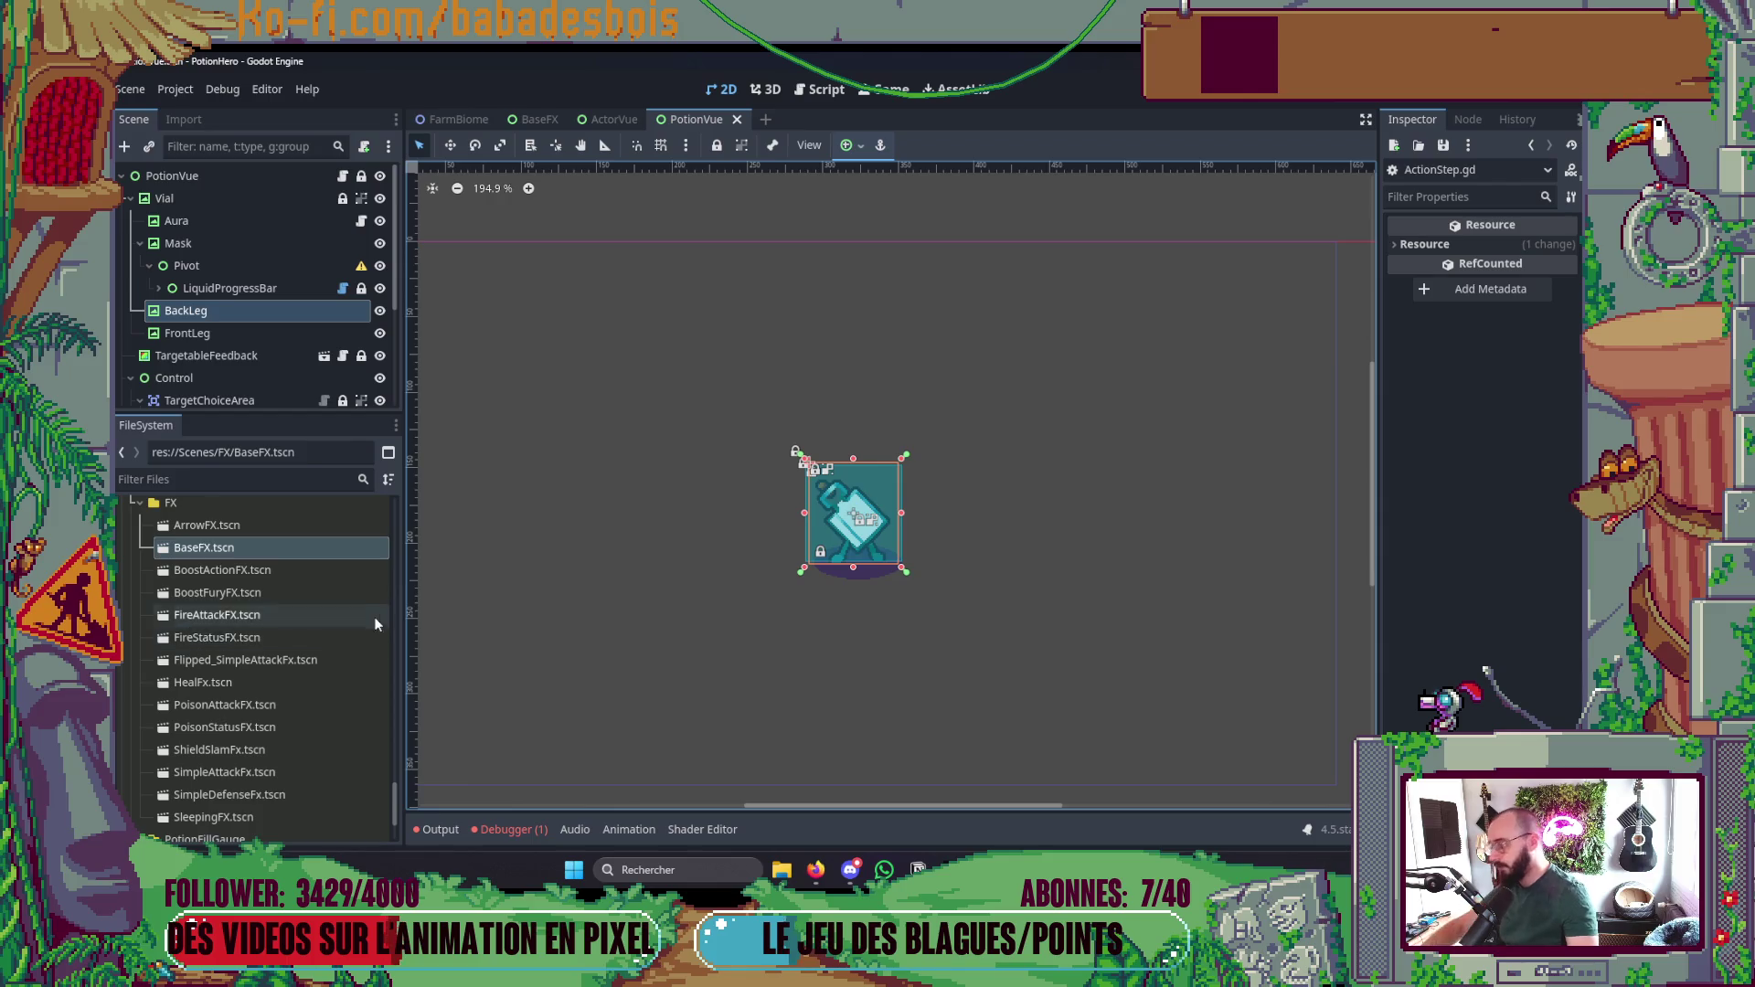
Step: Deselect BackLeg in the Godot scene
{"action": "left_click", "coordinate": [803, 693]}
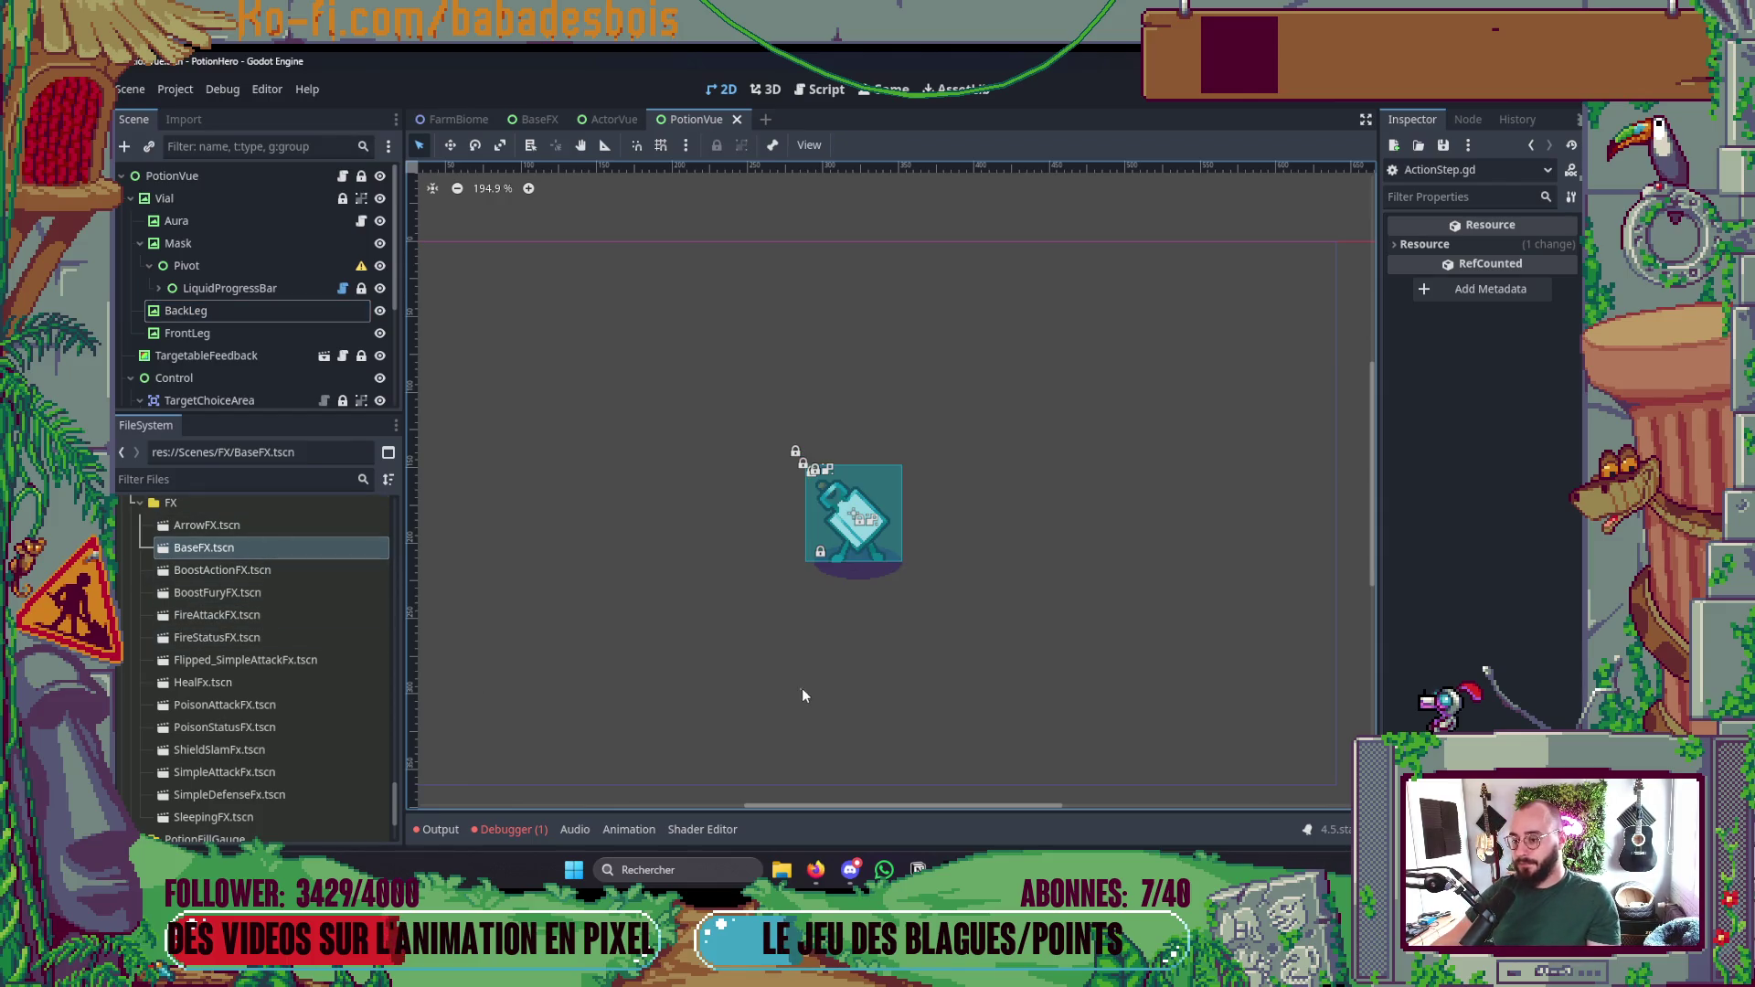
{"action": "scroll", "coordinate": [870, 627], "scroll_direction": "down", "scroll_amount": 2}
{"action": "scroll", "coordinate": [265, 530], "scroll_direction": "down", "scroll_amount": 3}
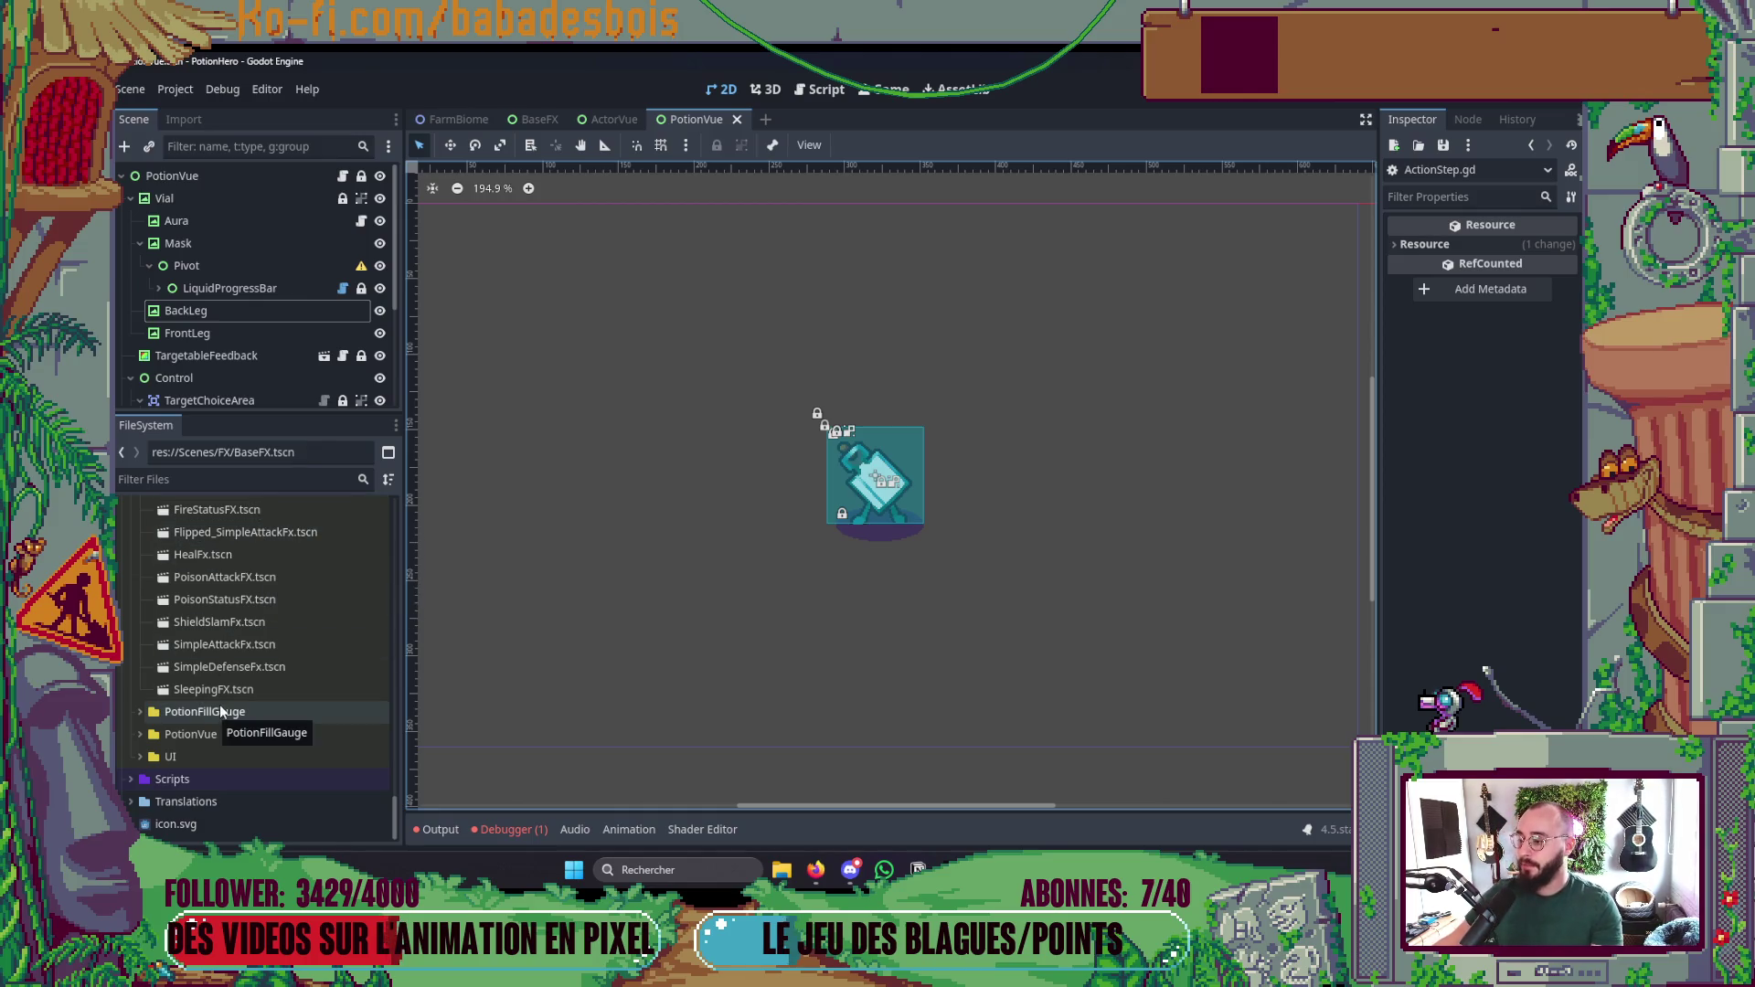
{"action": "scroll", "coordinate": [221, 711], "scroll_direction": "up", "scroll_amount": 3}
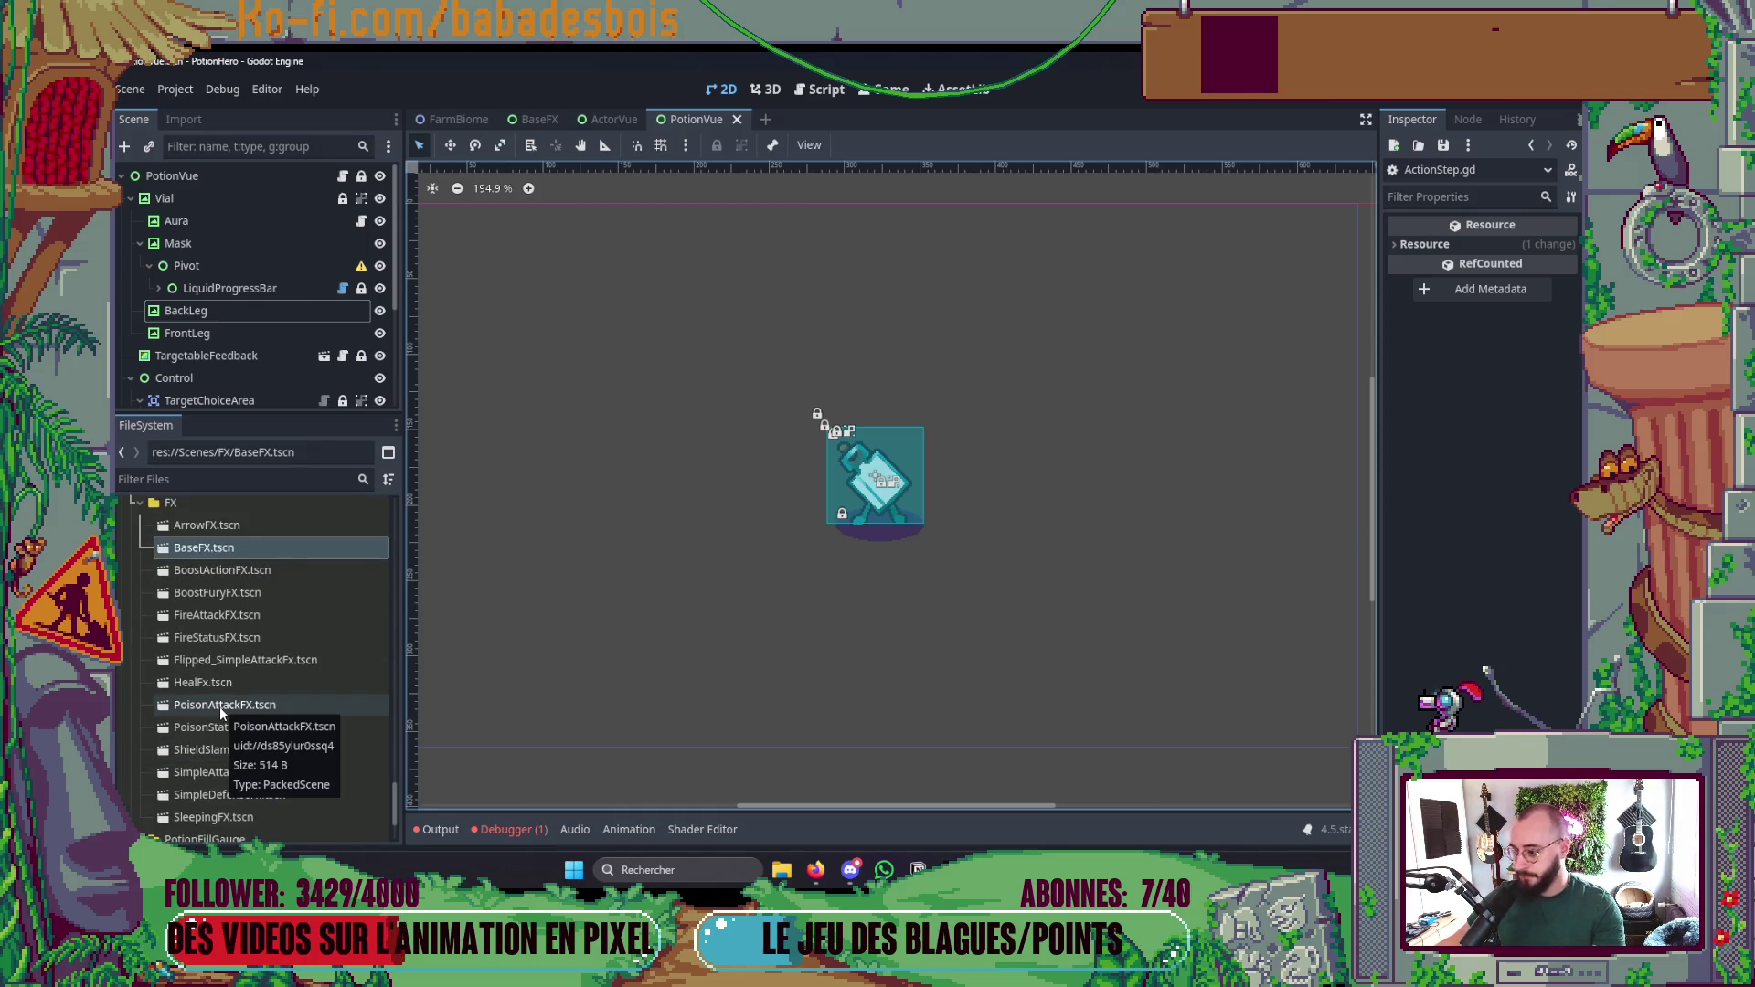
{"action": "scroll", "coordinate": [227, 709], "scroll_direction": "down", "scroll_amount": 1}
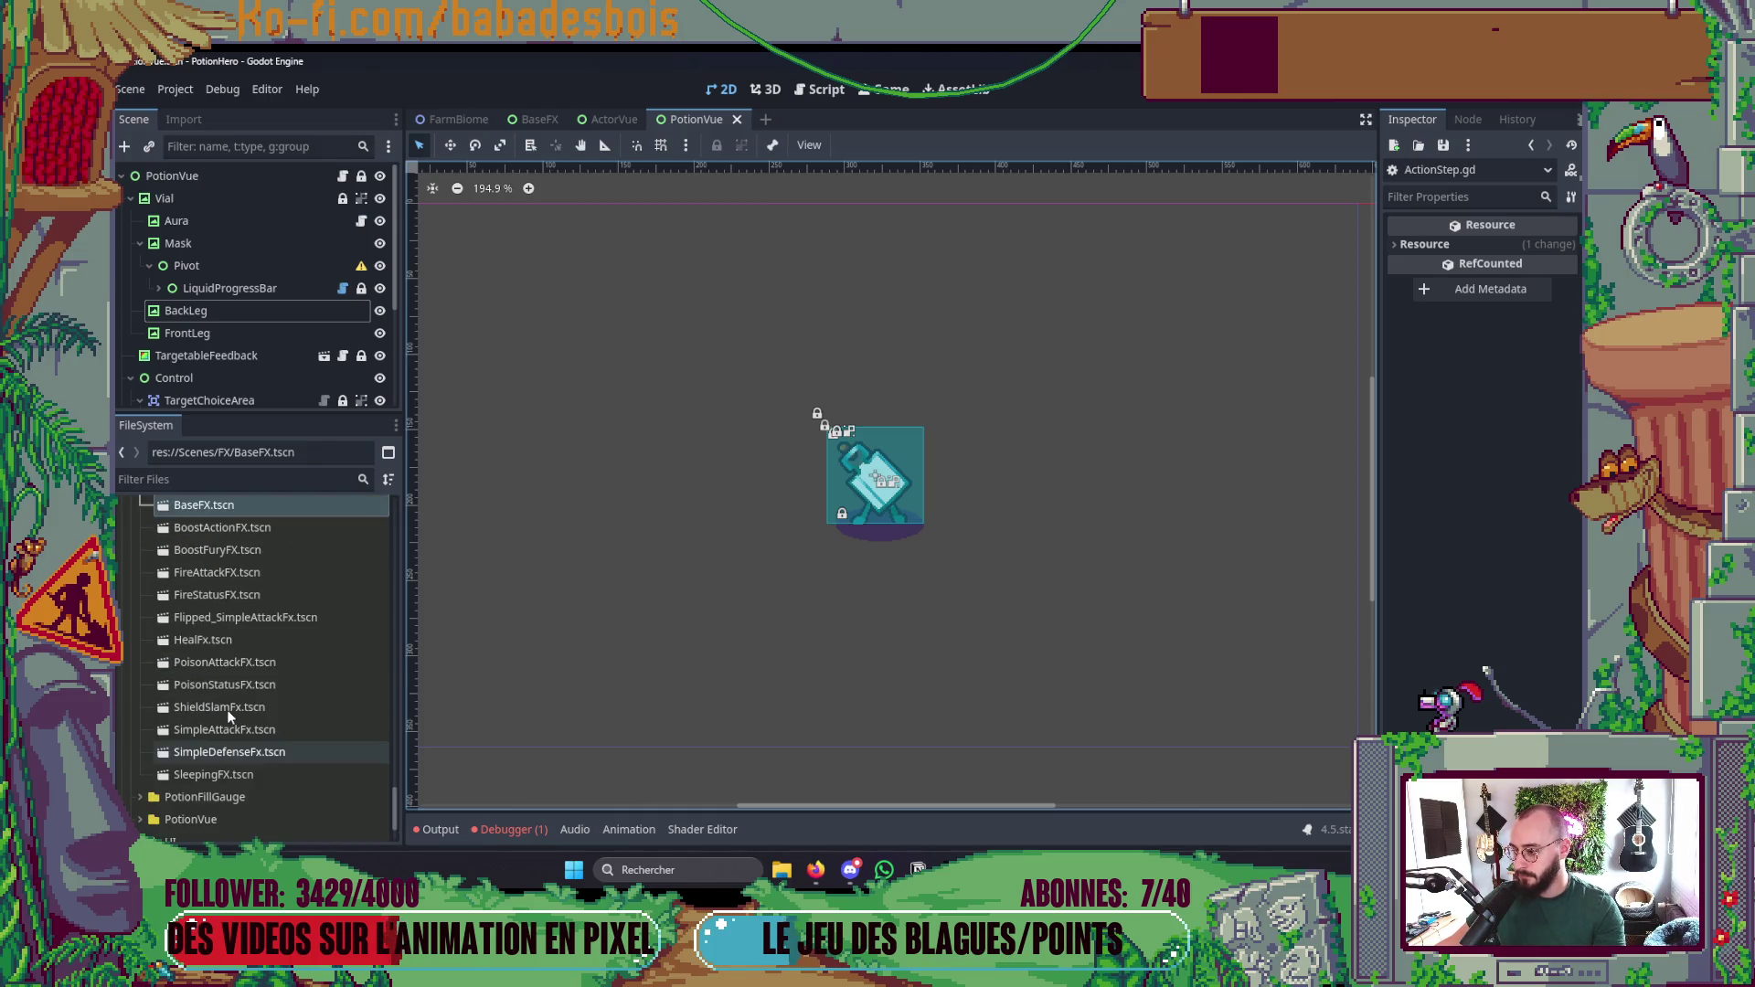
{"action": "scroll", "coordinate": [229, 705], "scroll_direction": "down", "scroll_amount": 2}
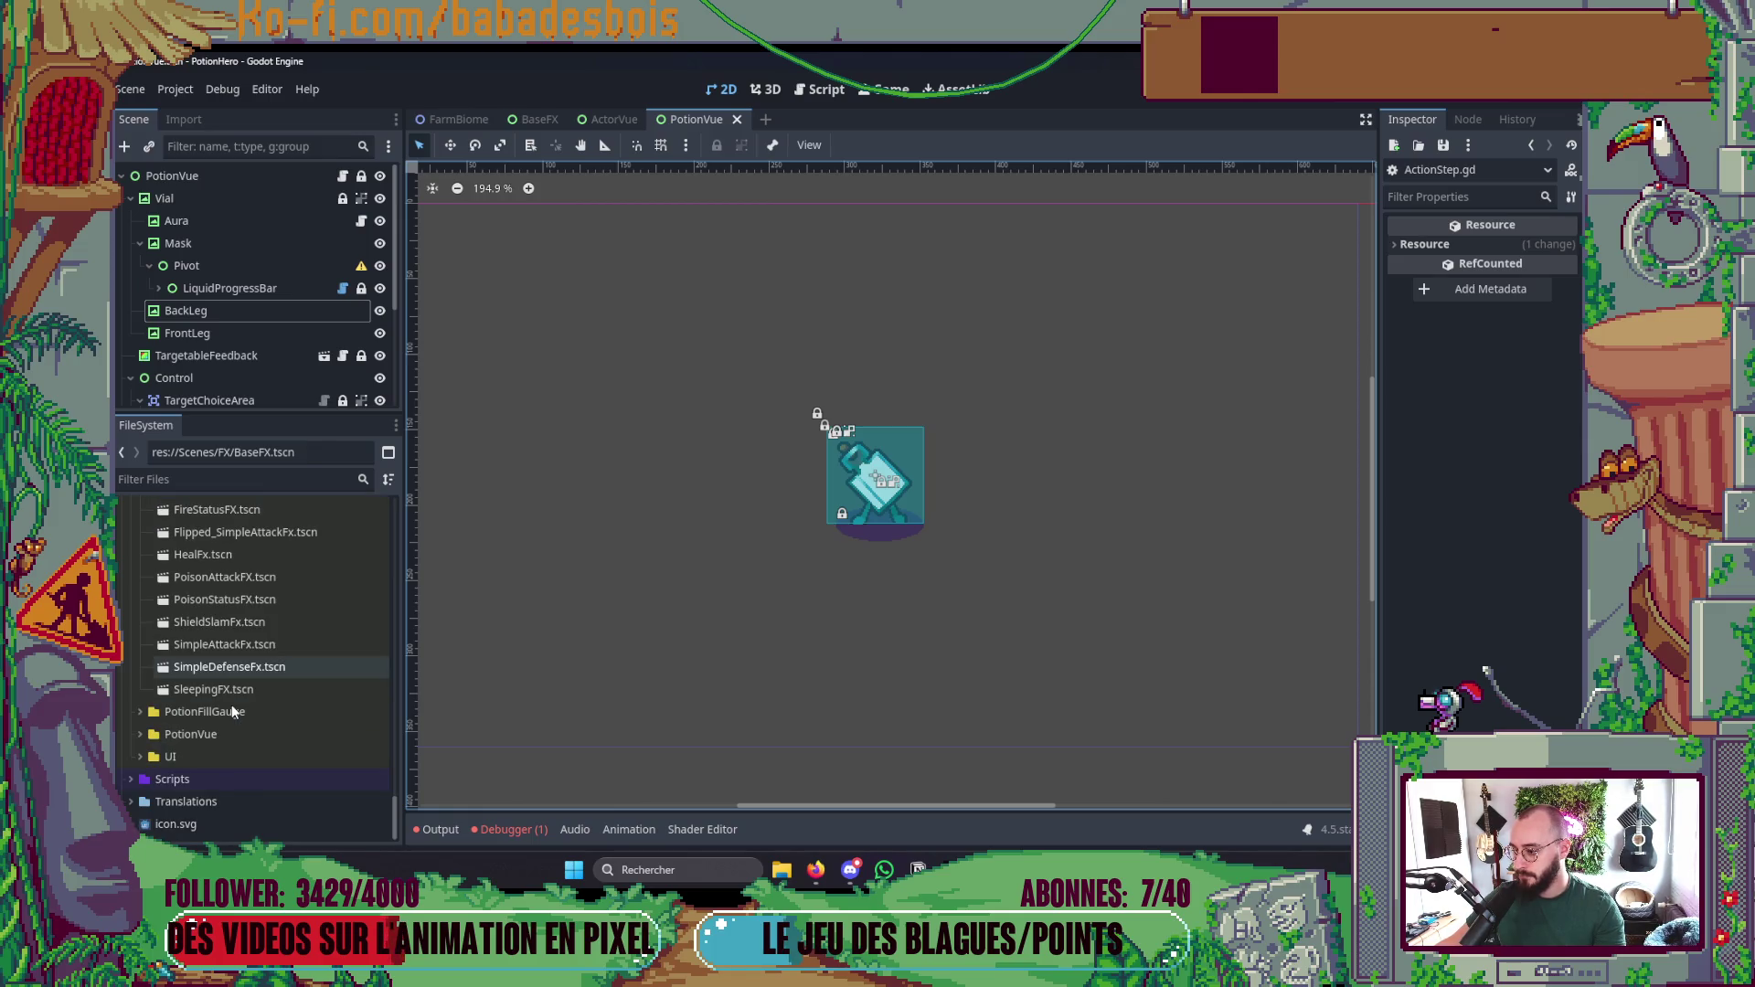
{"action": "scroll", "coordinate": [231, 693], "scroll_direction": "up", "scroll_amount": 2}
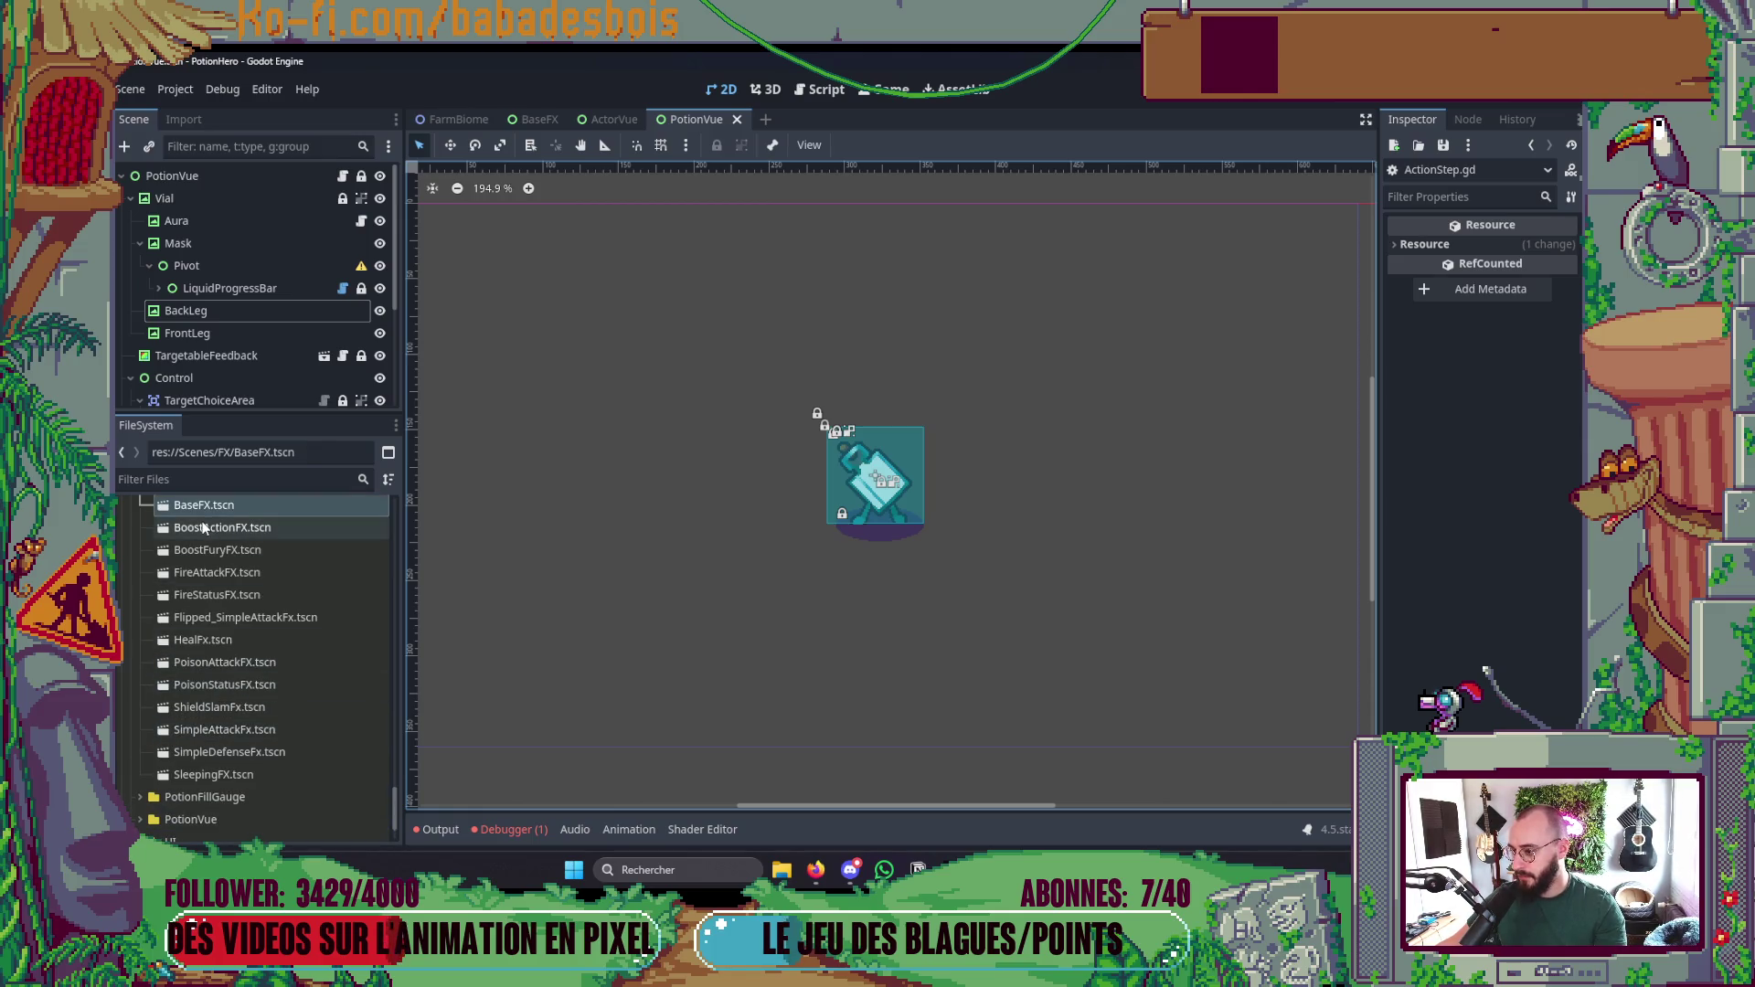
Step: Filter files for 'DefenseSta', select DefenseStatusData.tres, and expand its Animations in a widened Inspector
{"action": "left_click", "coordinate": [228, 480]}
{"action": "type", "text": "DefenseSta"}
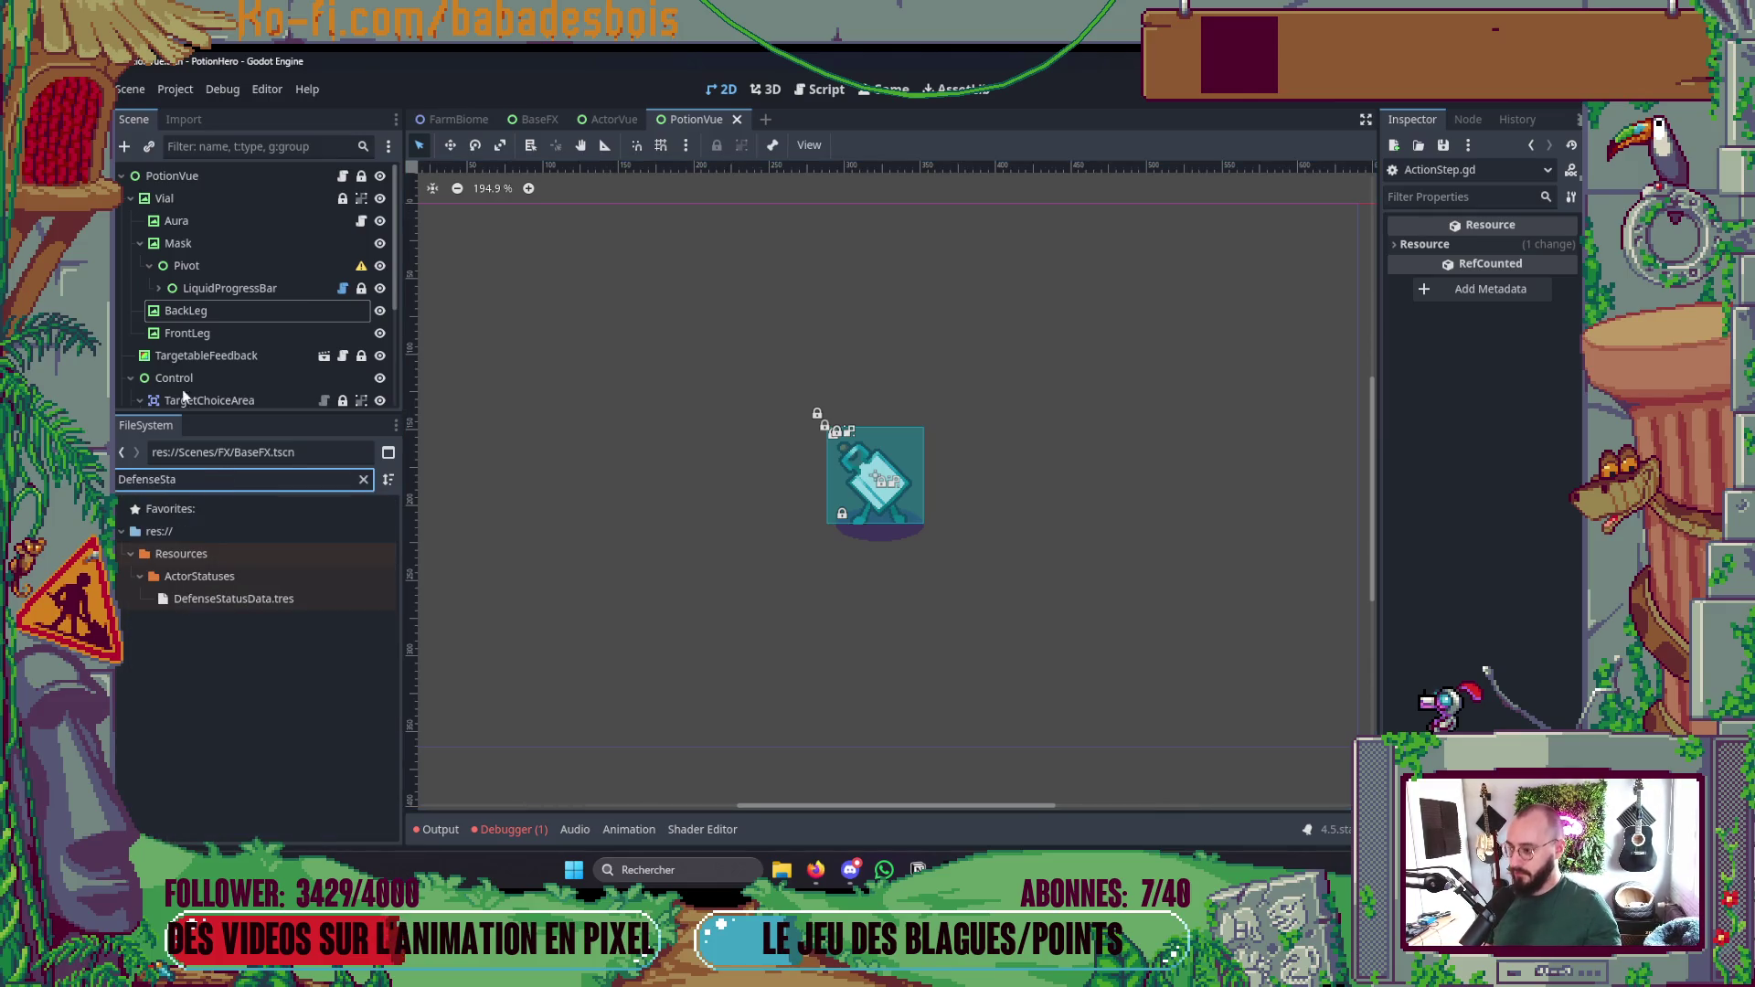
{"action": "left_click", "coordinate": [249, 599]}
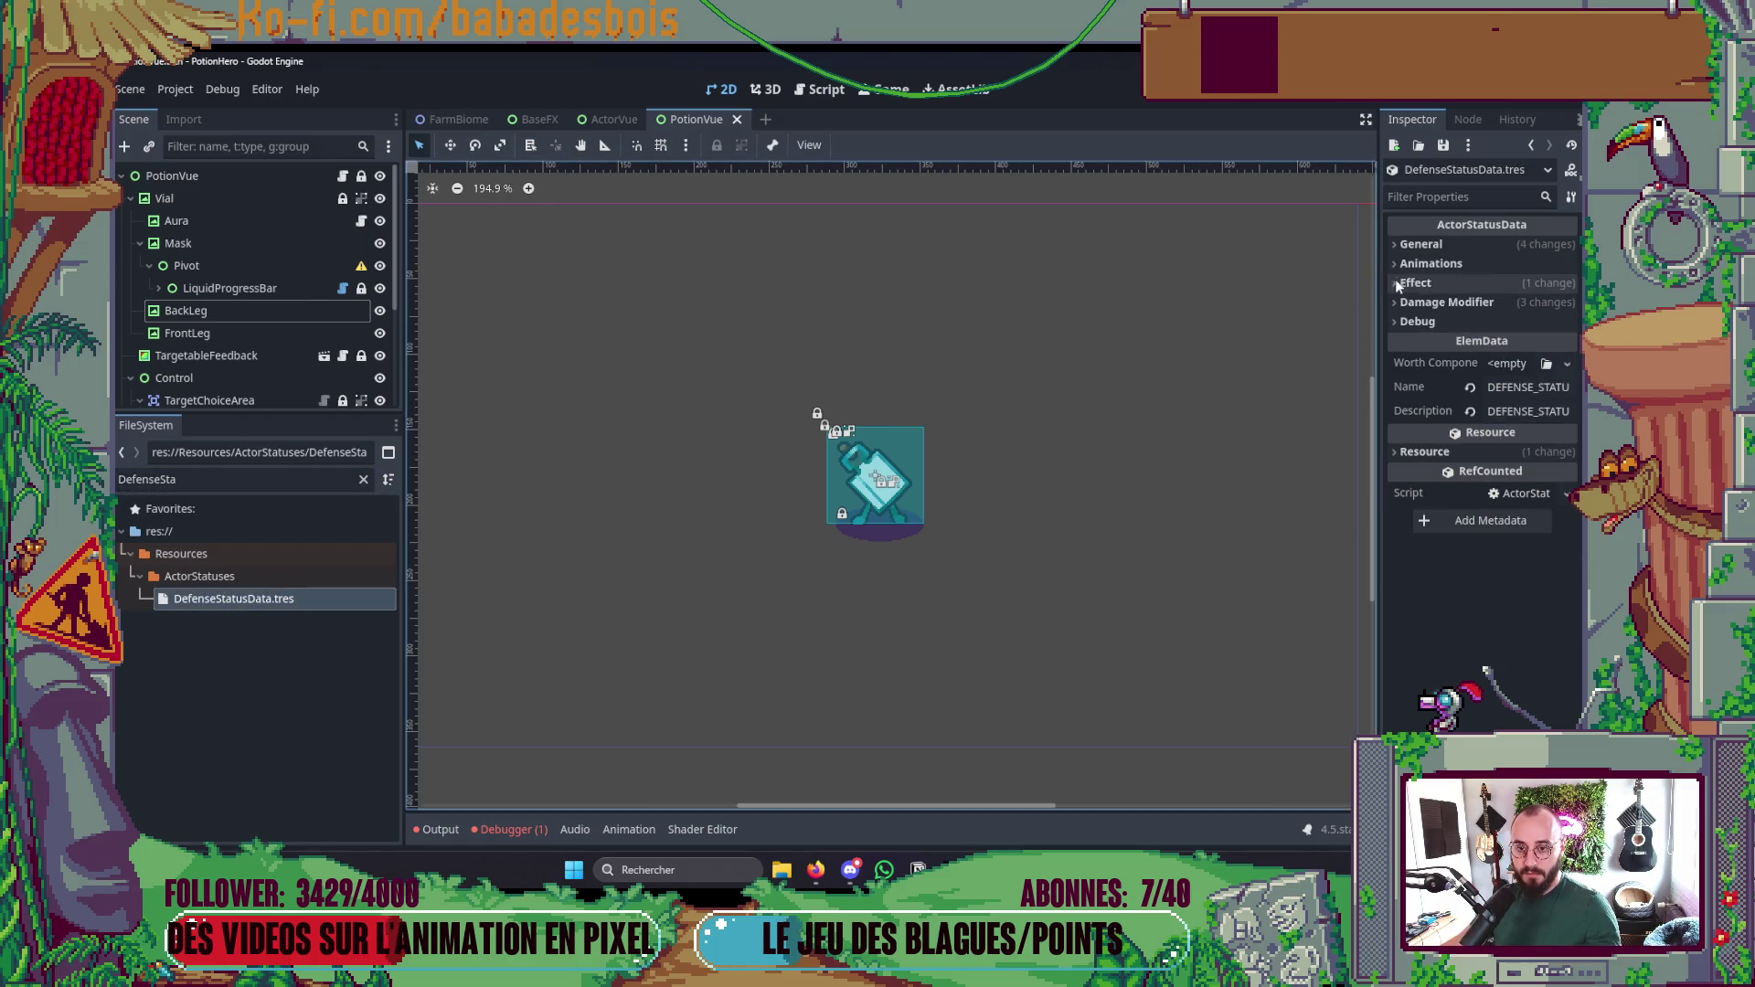
{"action": "left_click", "coordinate": [1431, 262]}
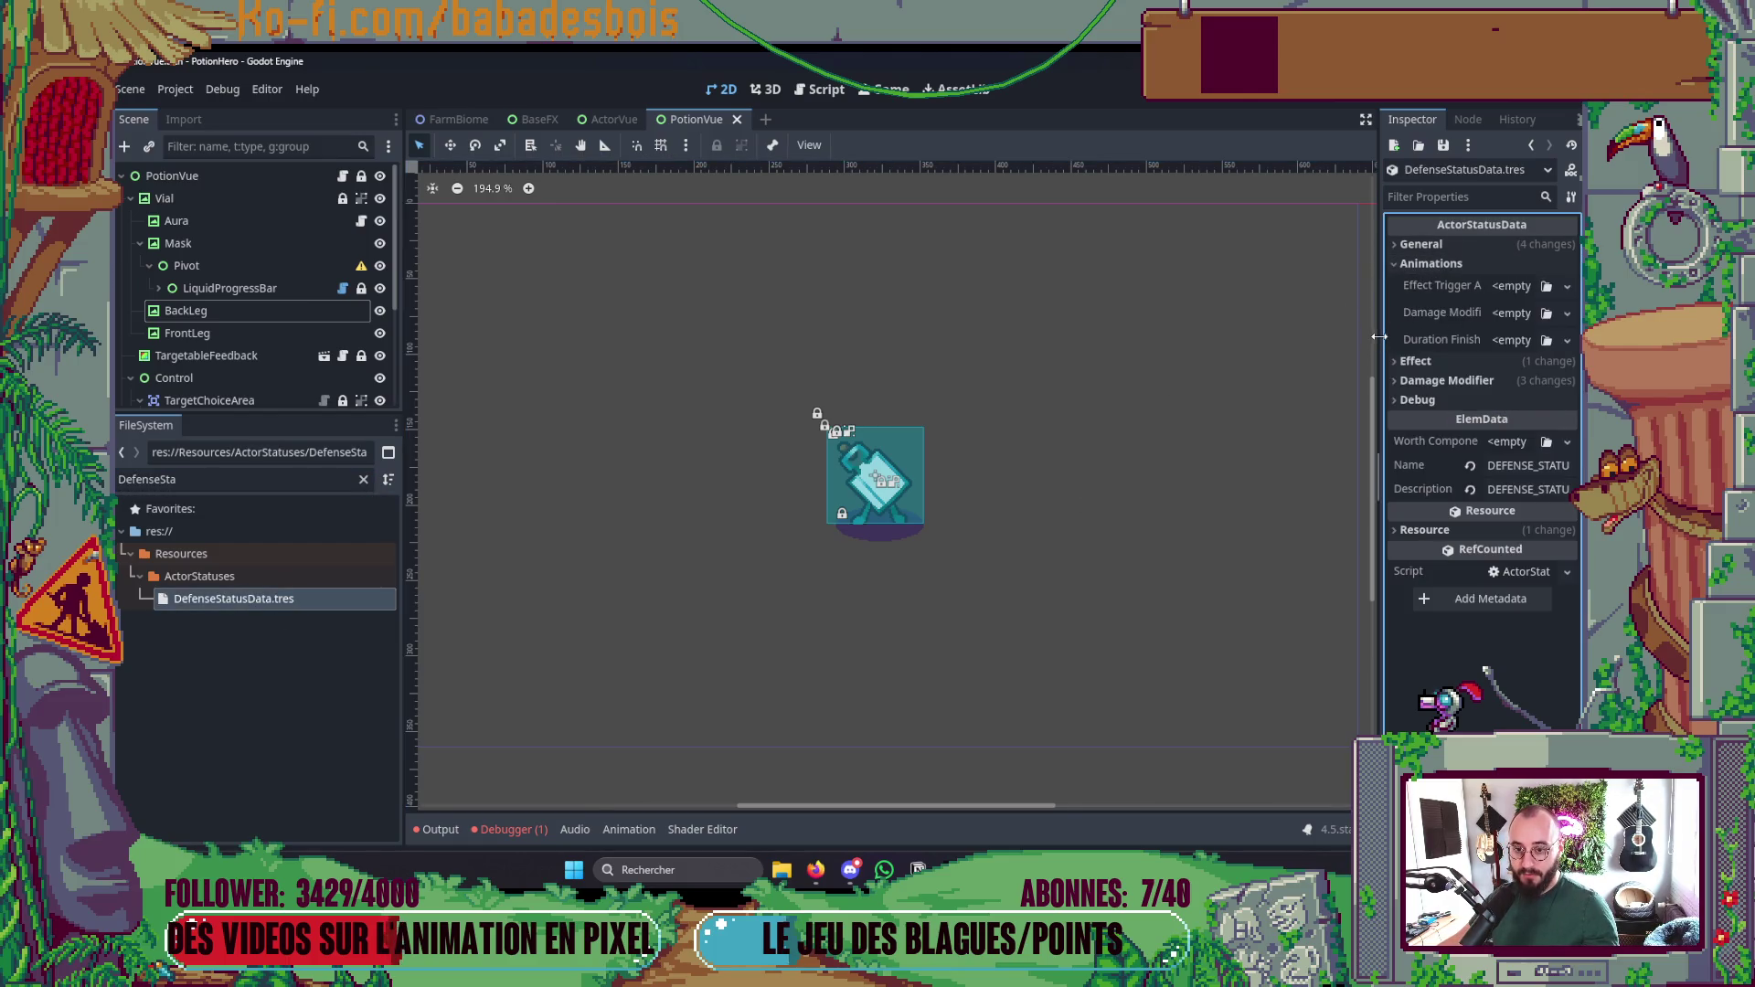
{"action": "left_click_drag", "start_coordinate": [1378, 359], "coordinate": [1259, 359]}
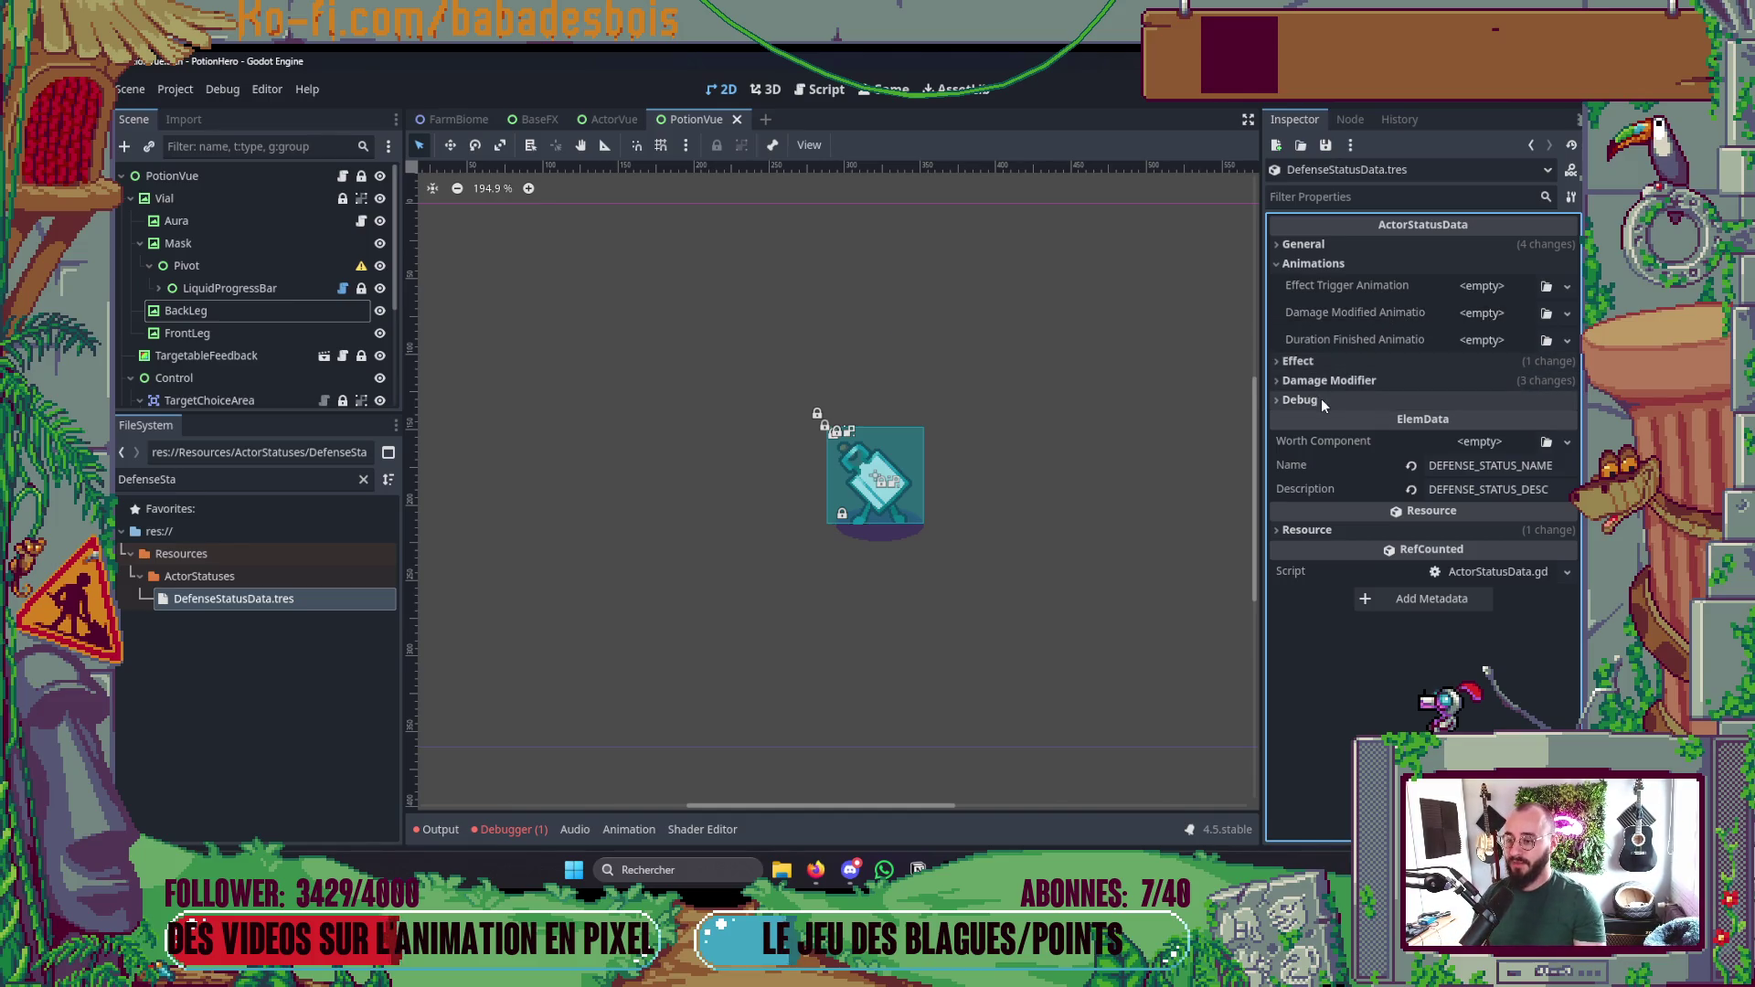
{"action": "key", "text": "alt+Tab"}
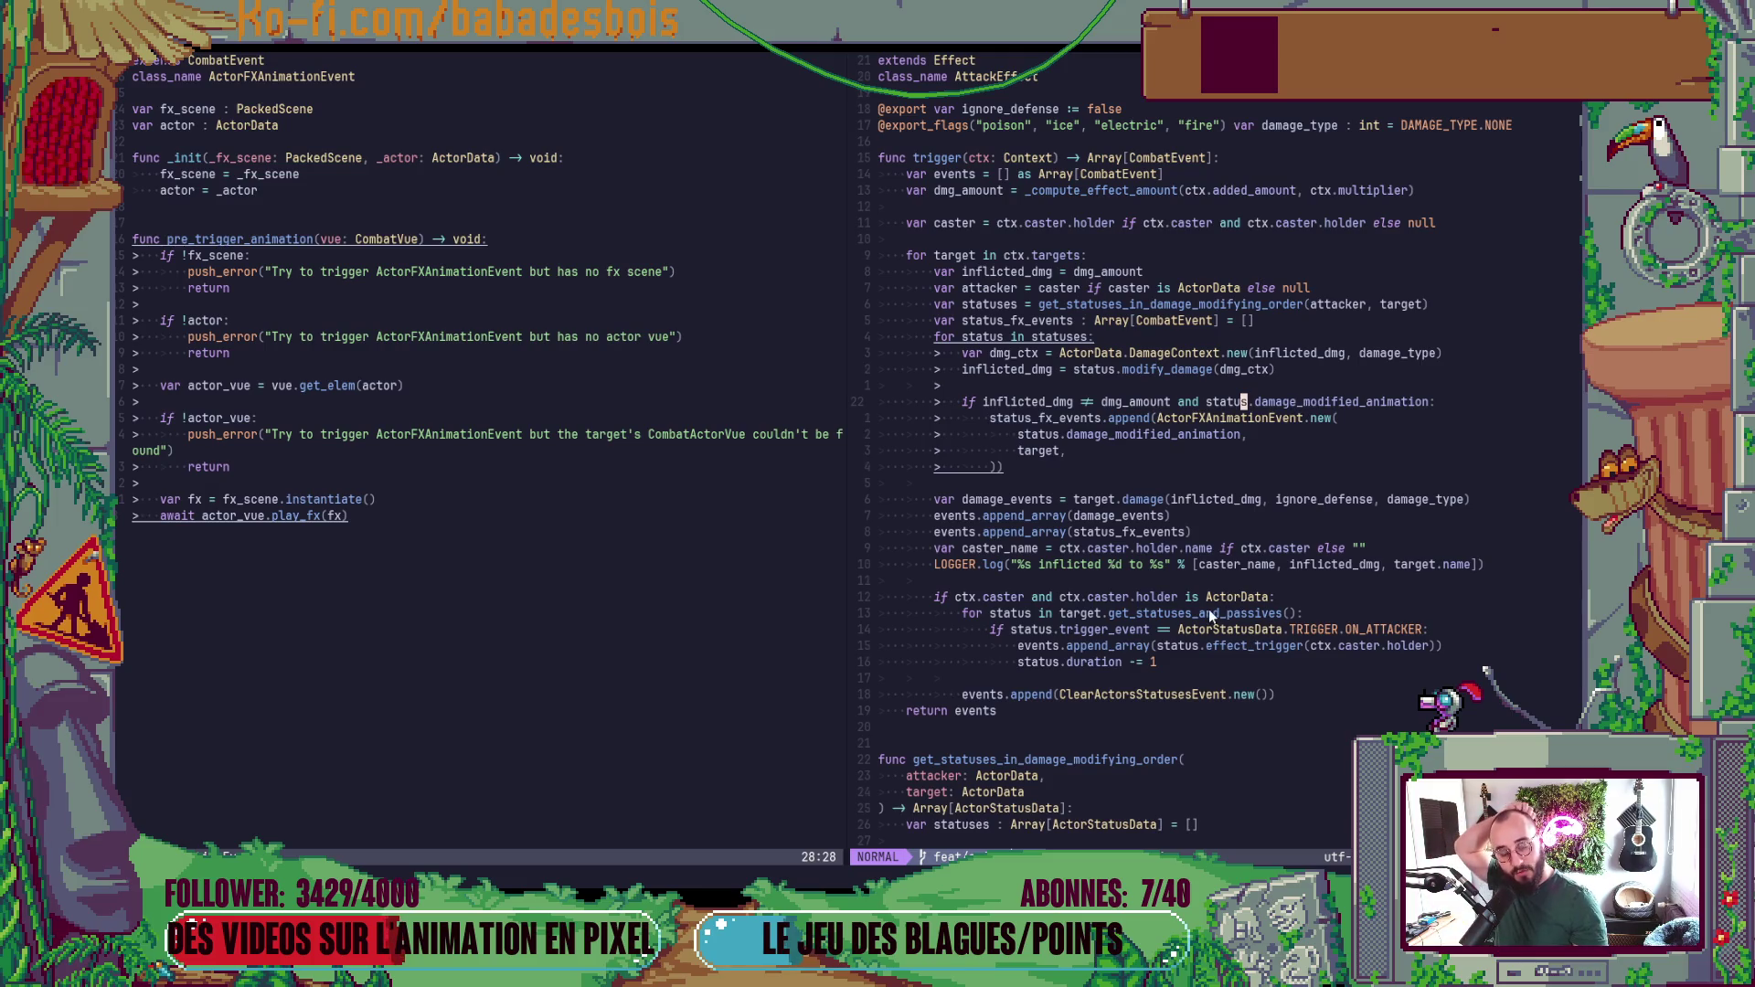
Step: Jump from the status loop in AttackEffect.gd to the ClearActorsStatusesEvent definition with gd
{"action": "left_click", "coordinate": [1208, 613]}
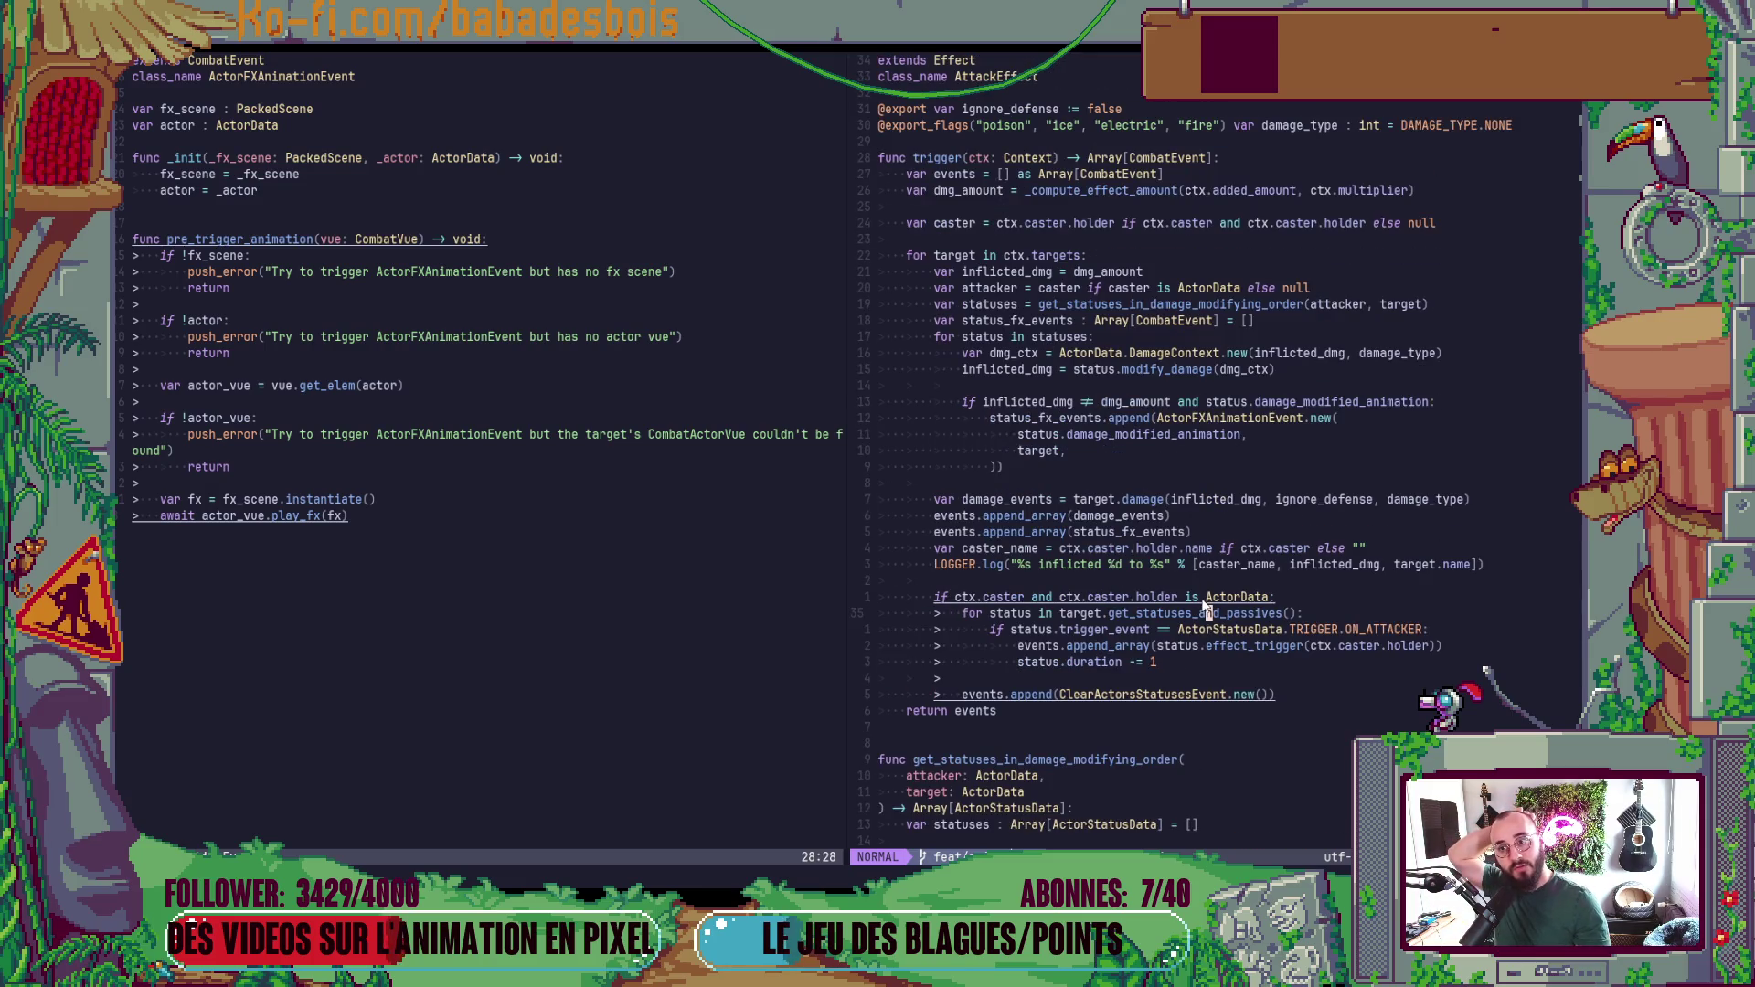
{"action": "left_click", "coordinate": [1140, 696]}
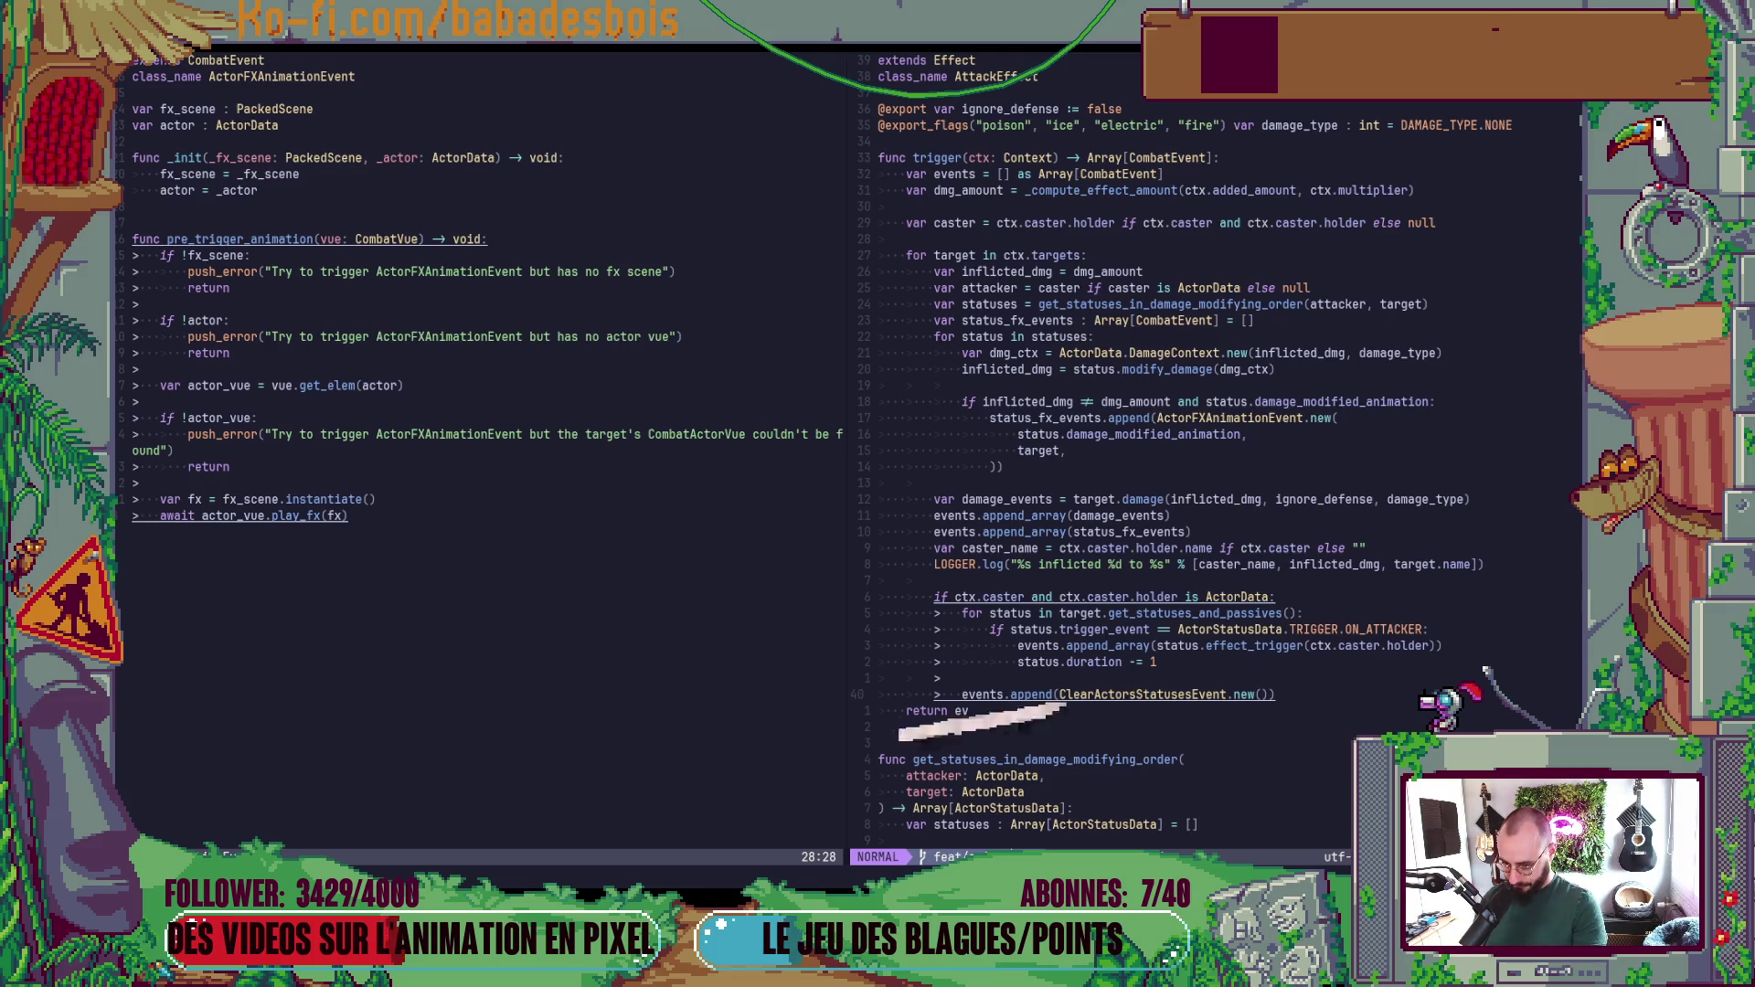
{"action": "key", "text": "g"}
{"action": "key", "text": "d"}
{"action": "key", "text": "j"}
{"action": "key", "text": "j"}
{"action": "key", "text": "j"}
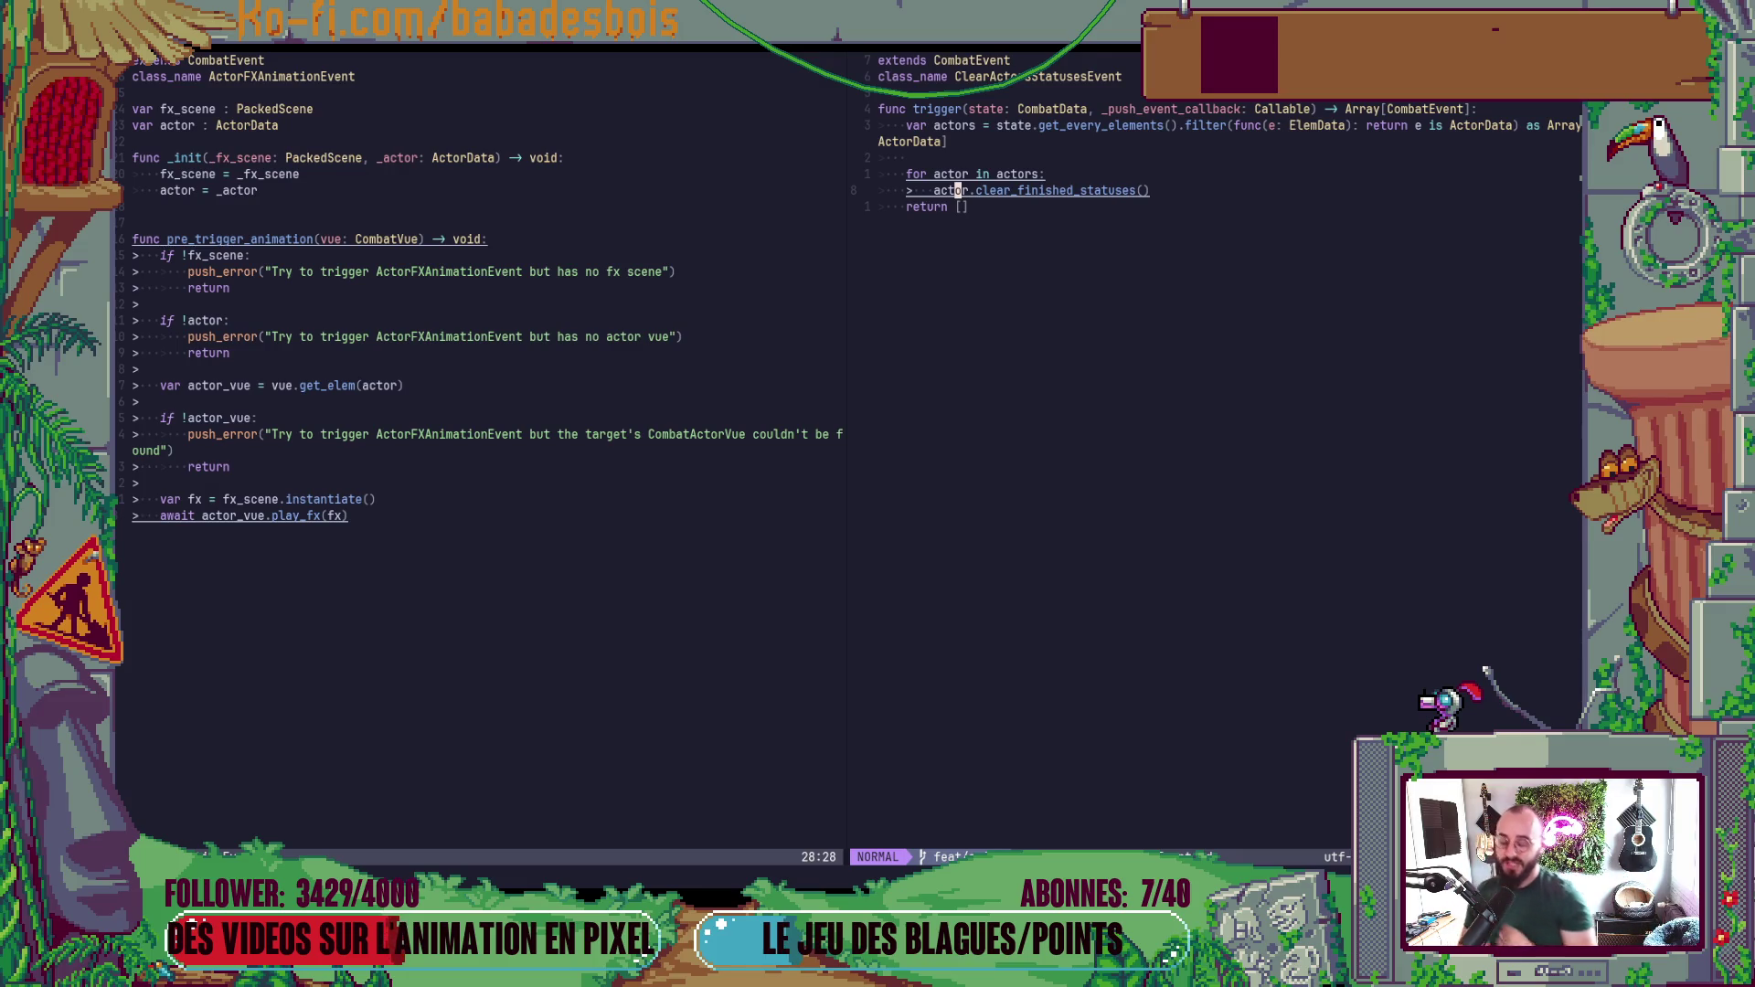
Step: Jump back with Ctrl+O to AttackEffect and scroll up from the status.duration decrement to func trigger
{"action": "key", "text": "ctrl+o"}
{"action": "key", "text": "k"}
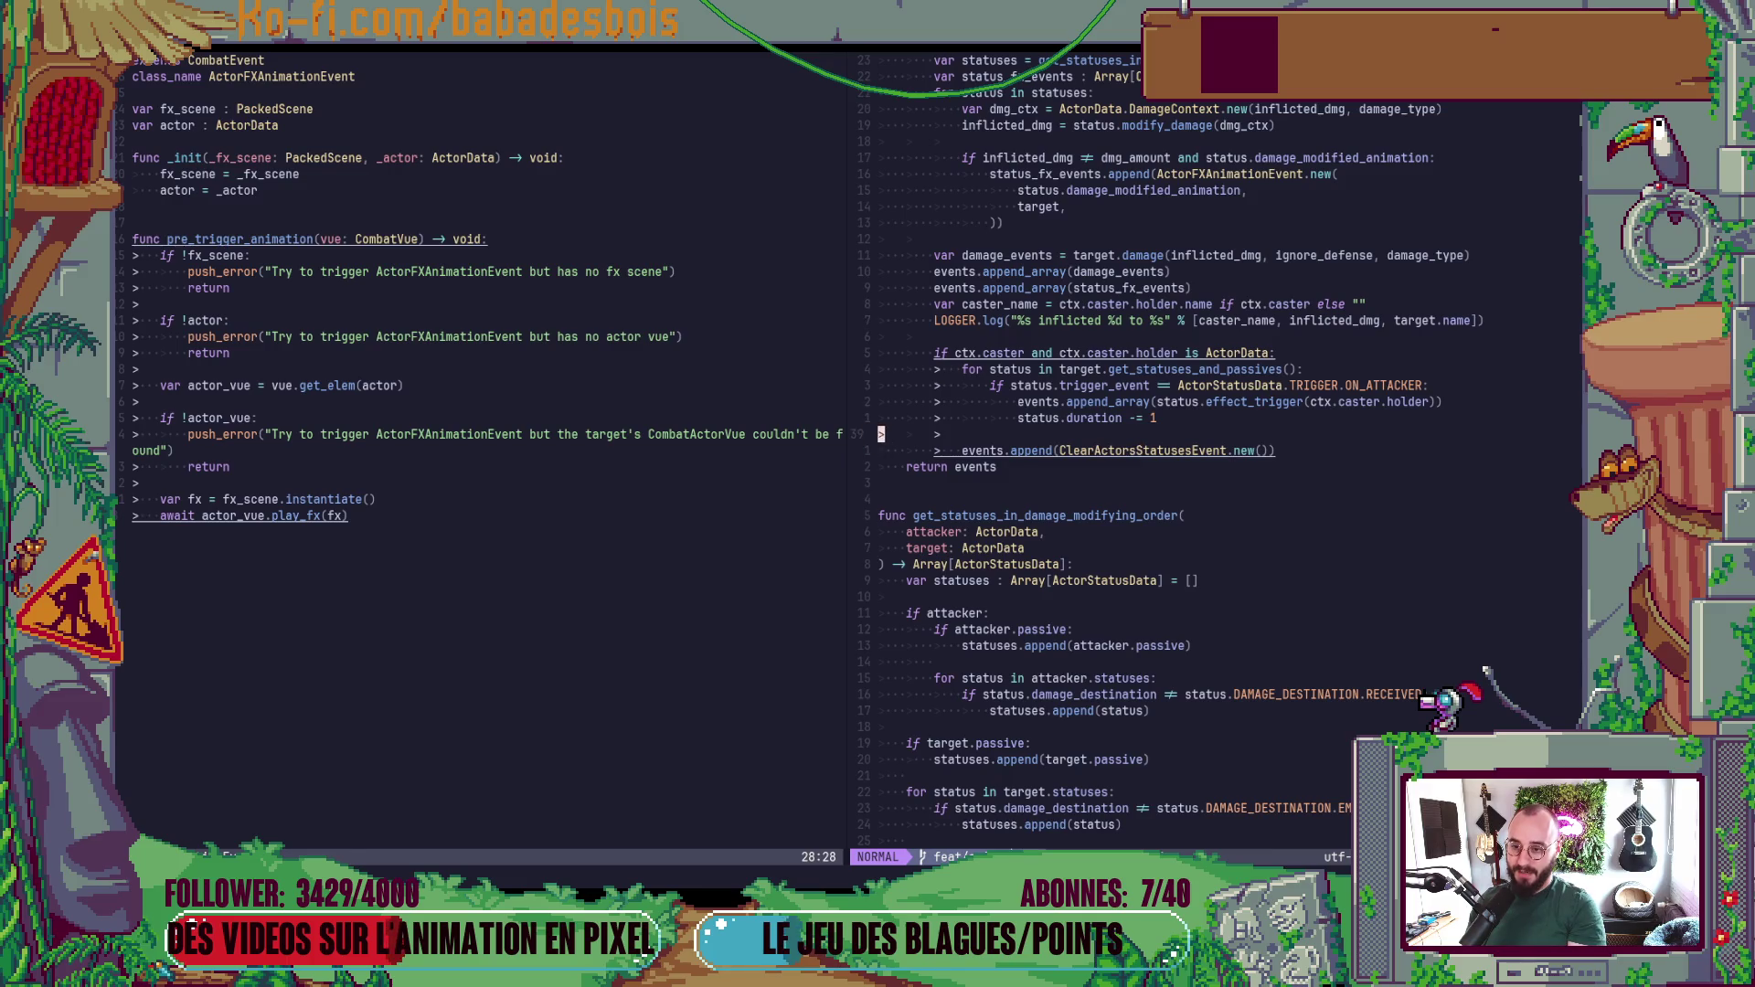
{"action": "key", "text": "k"}
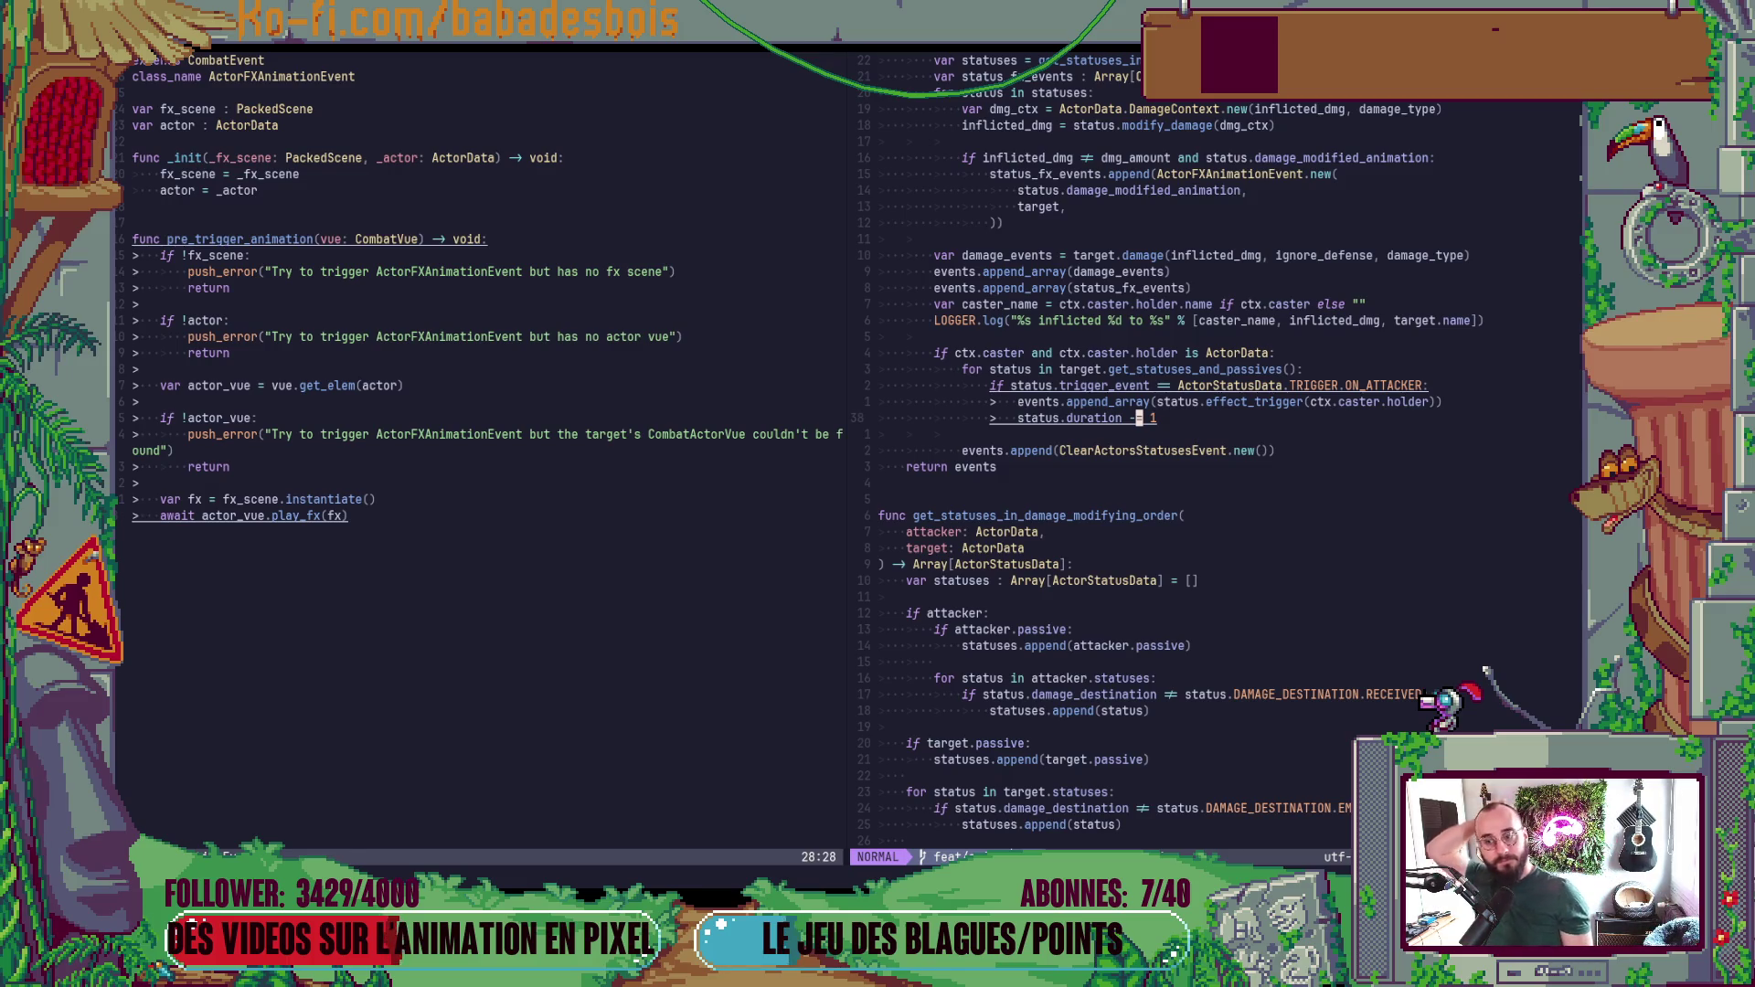
{"action": "scroll", "coordinate": [1442, 610], "scroll_direction": "up", "scroll_amount": 3}
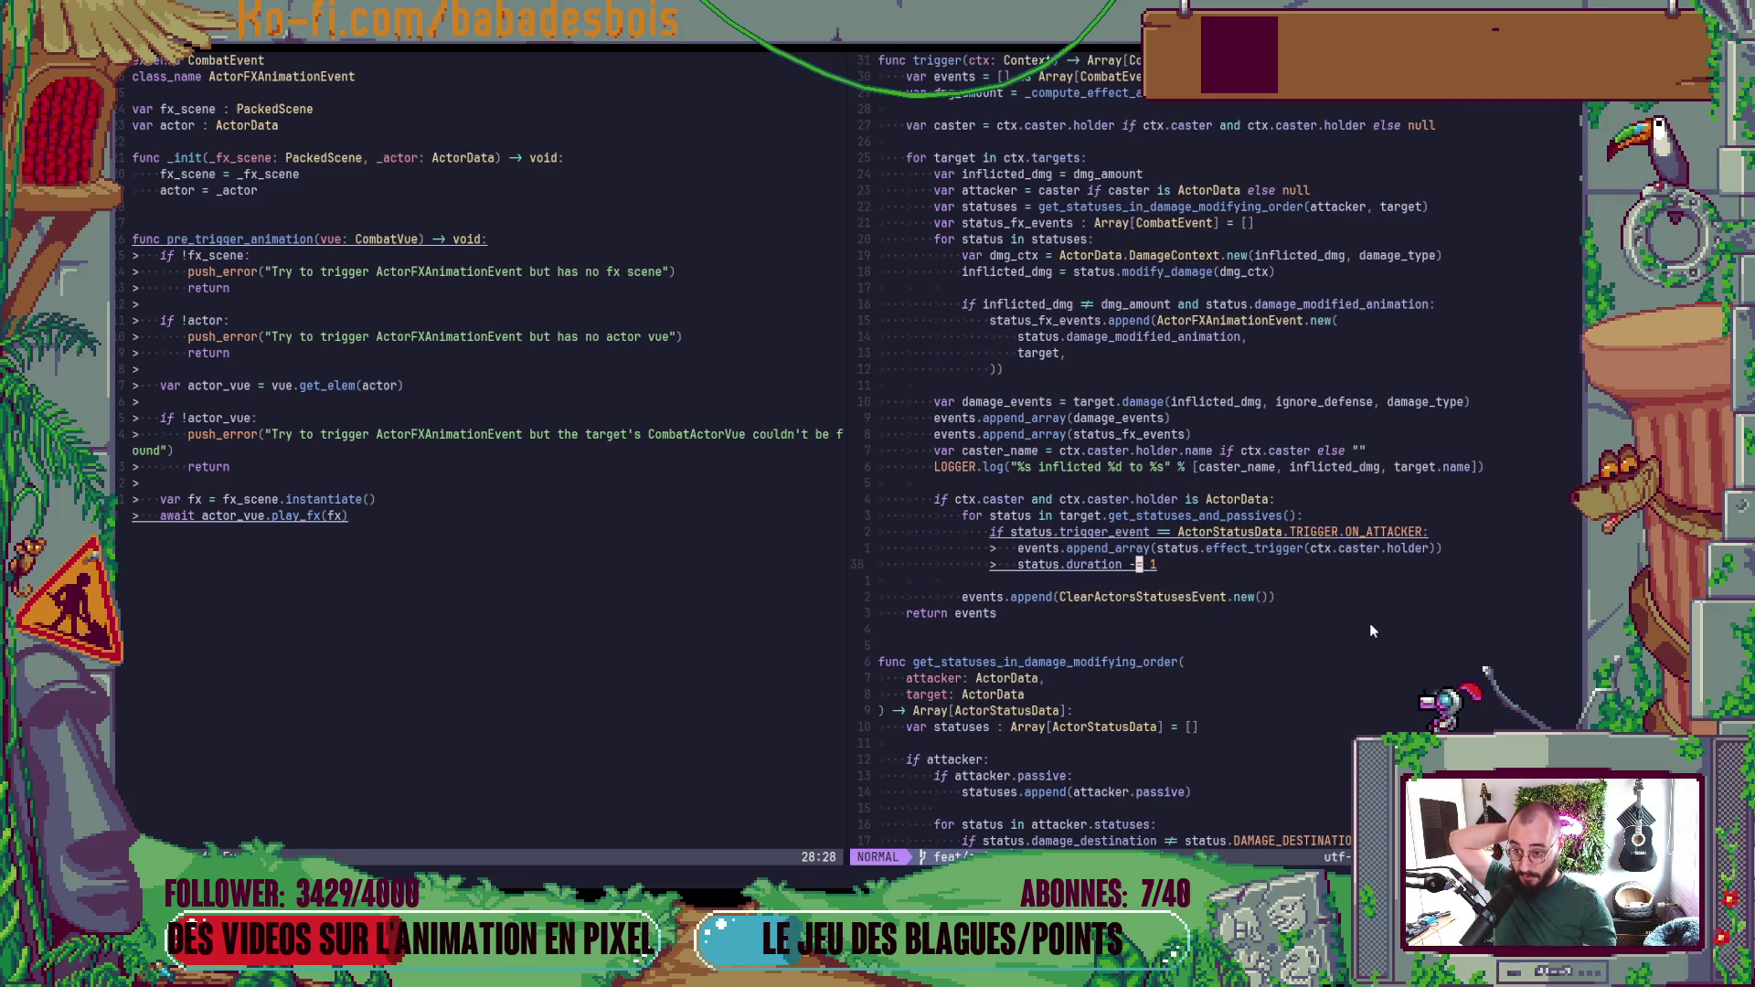
Step: Add a 'status_fx_events = [' reset line below the append_array call
{"action": "left_click", "coordinate": [1216, 451]}
{"action": "type", "text": "Osta"}
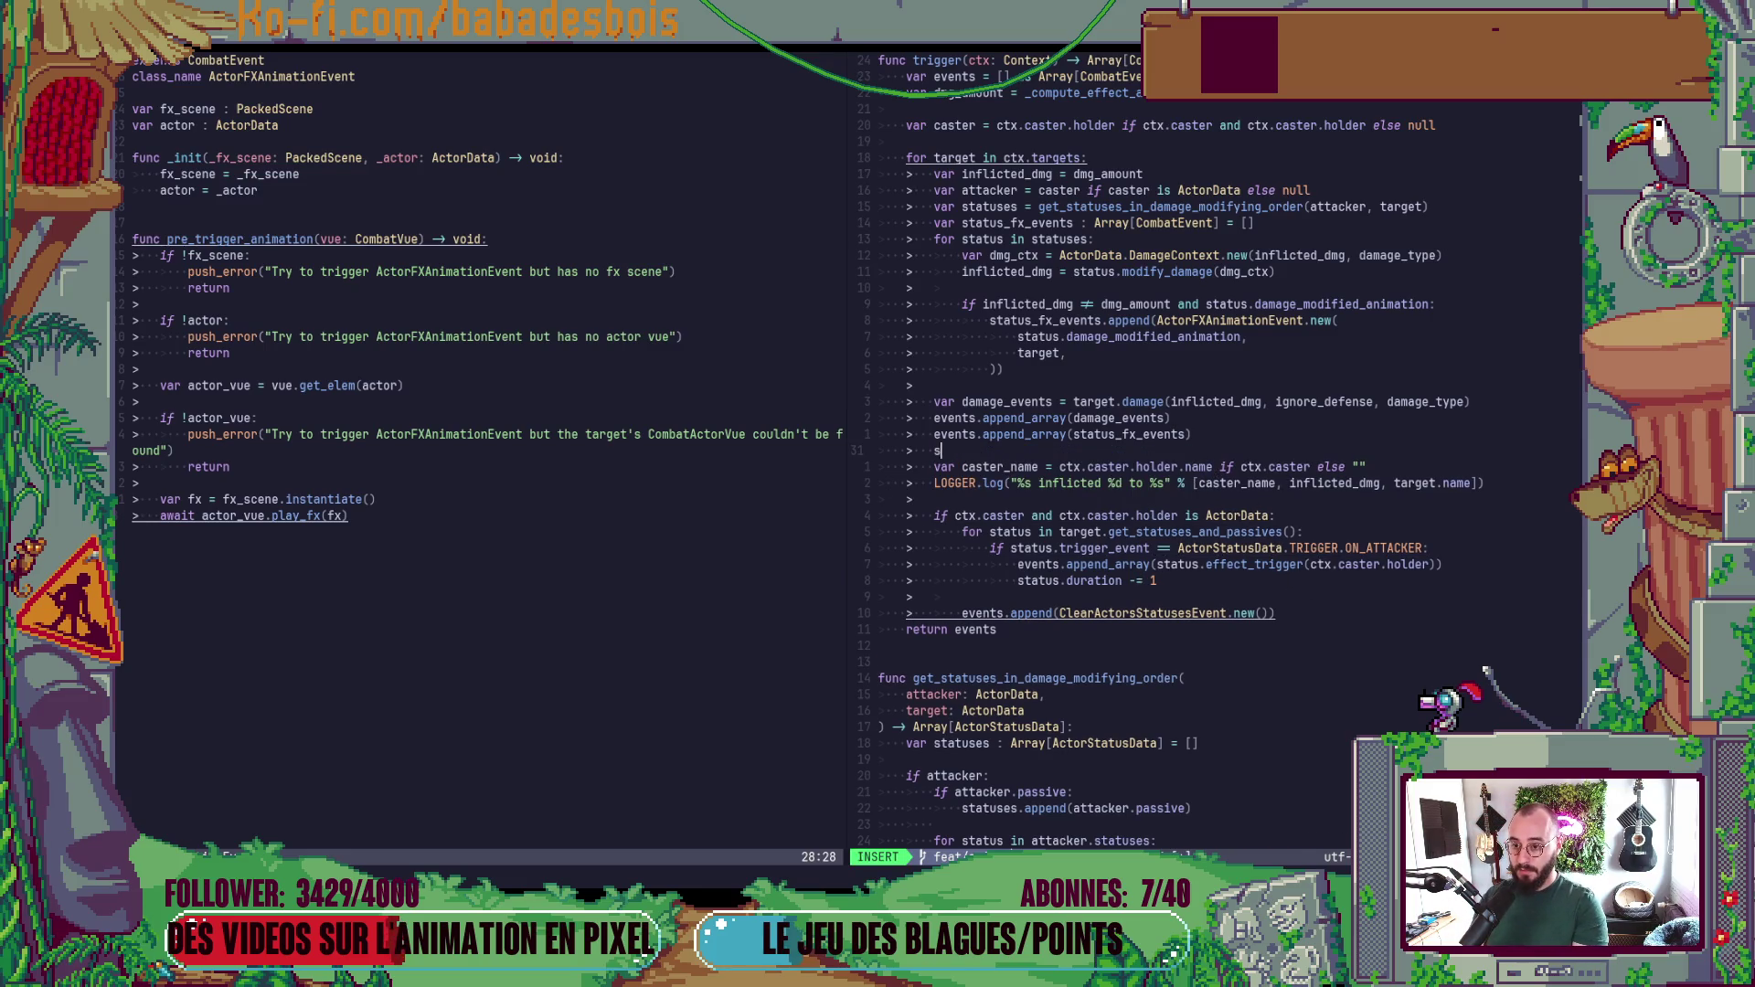
{"action": "key", "text": "Tab"}
{"action": "type", "text": "= ["}
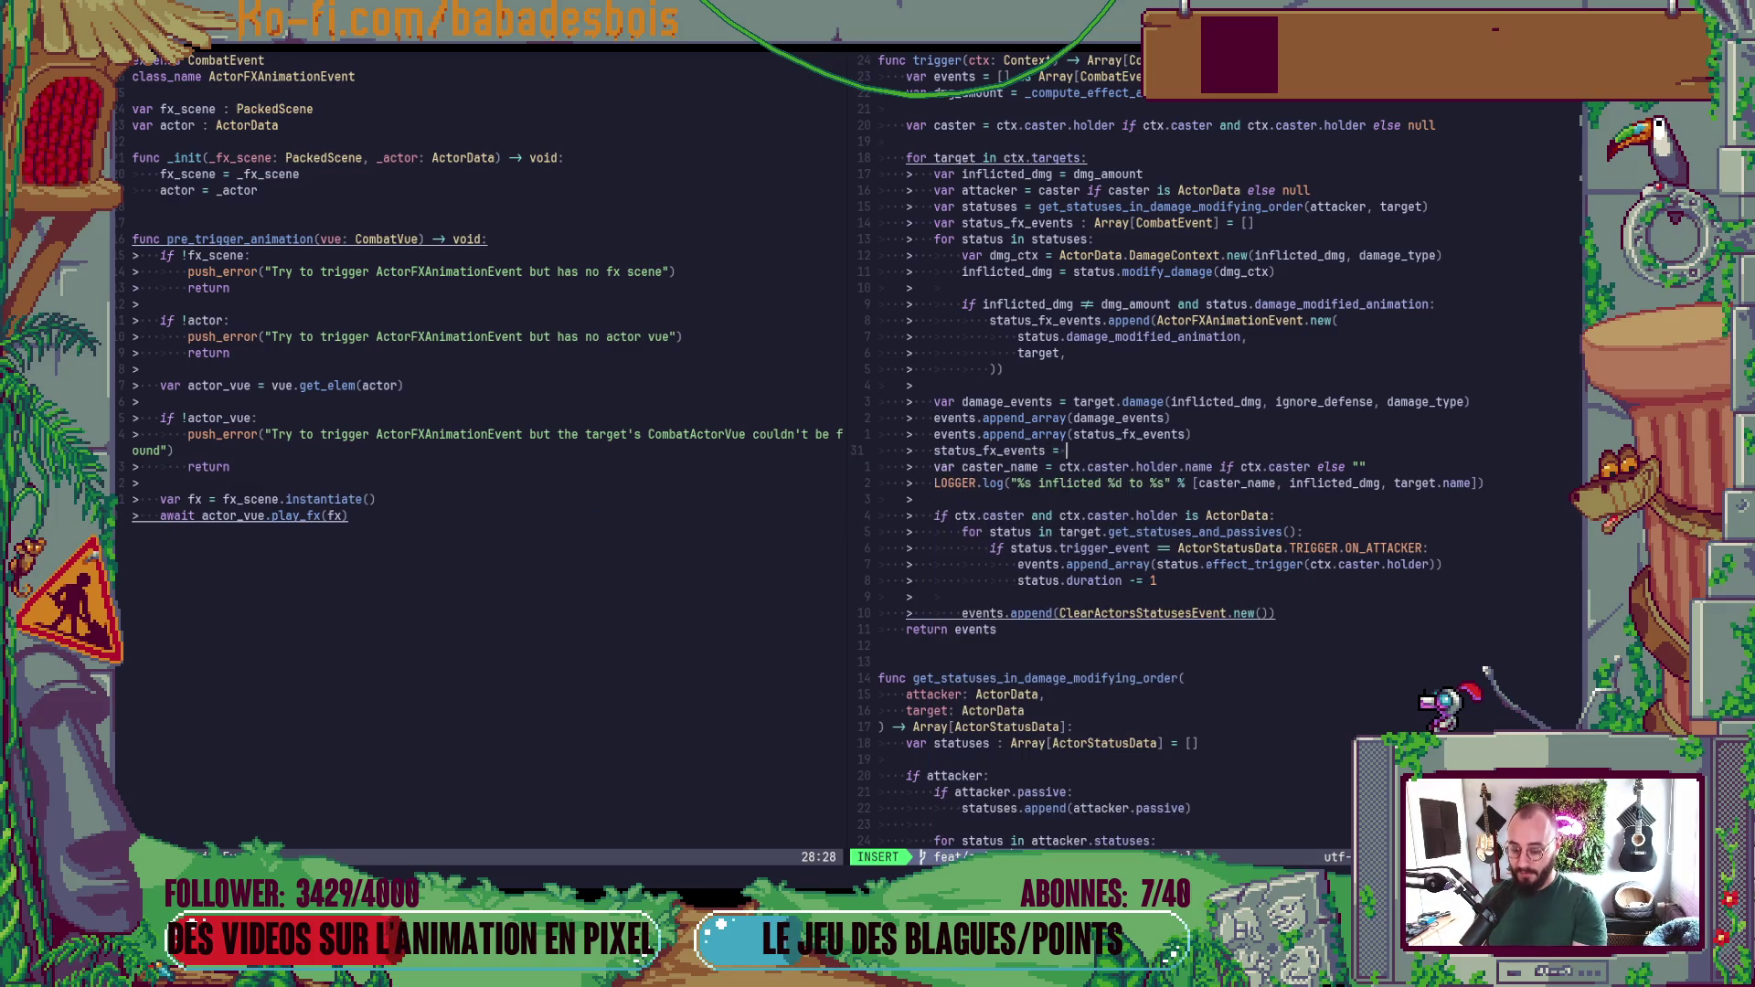
{"action": "key", "text": "Escape"}
{"action": "key", "text": "j"}
{"action": "key", "text": "j"}
{"action": "key", "text": "j"}
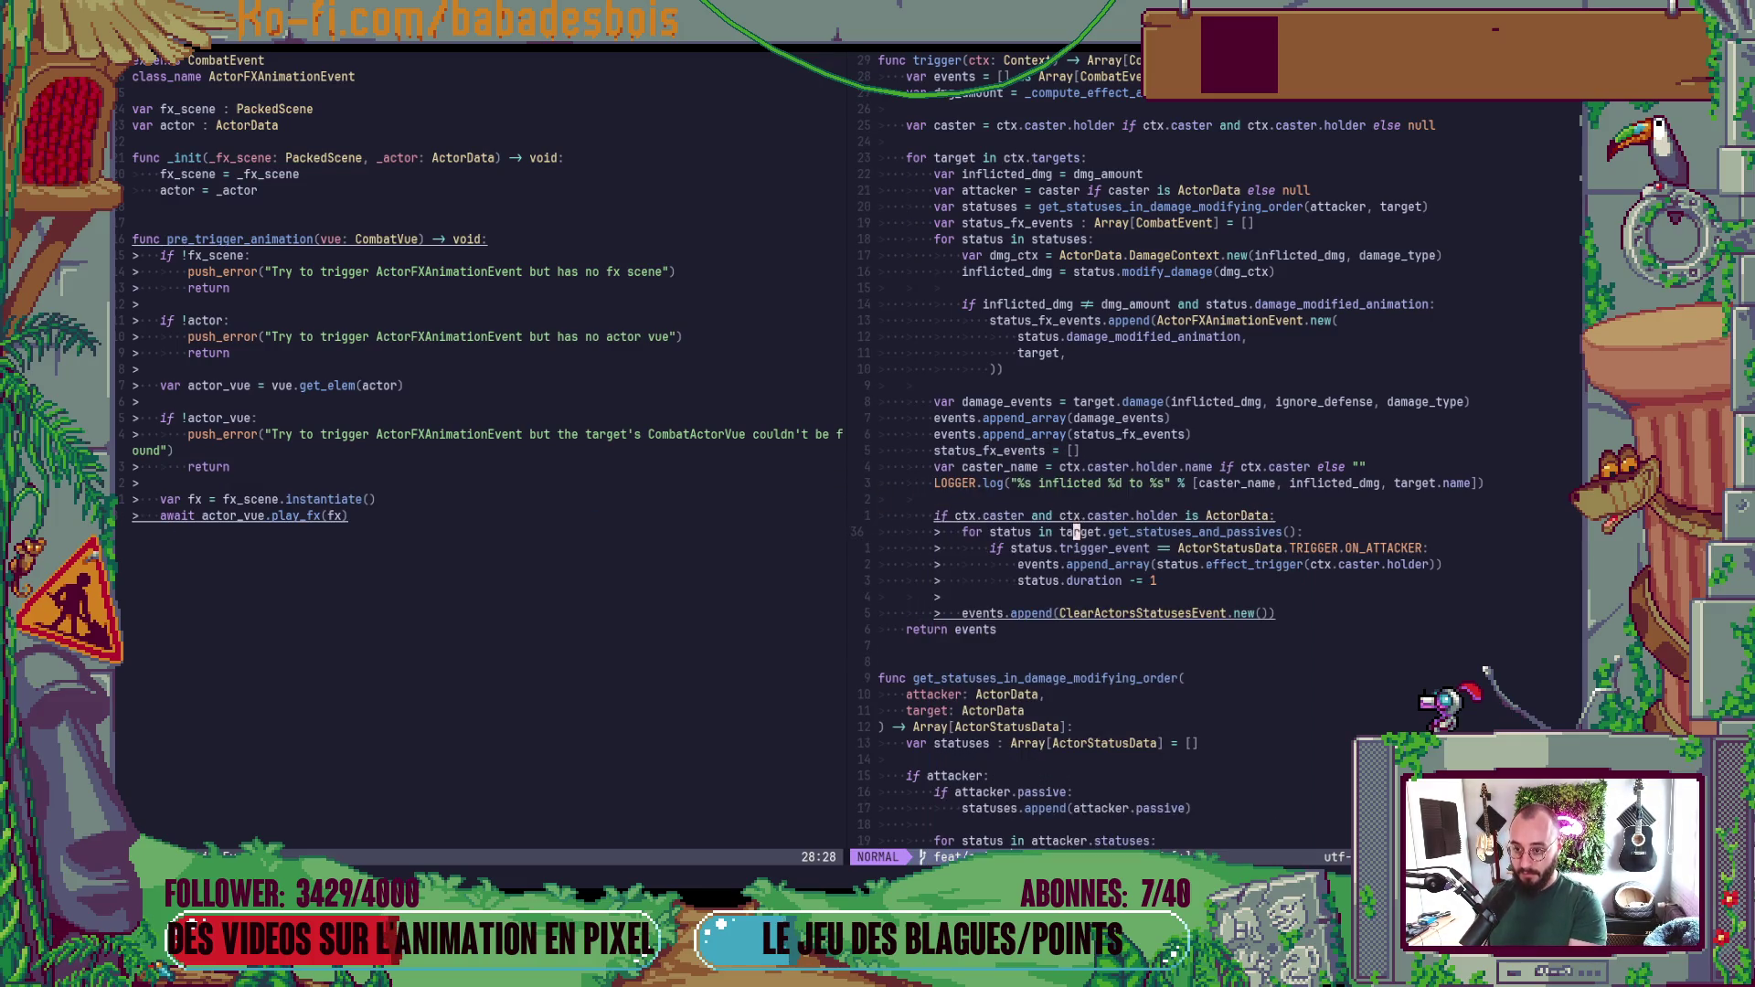
{"action": "key", "text": "j"}
{"action": "key", "text": "j"}
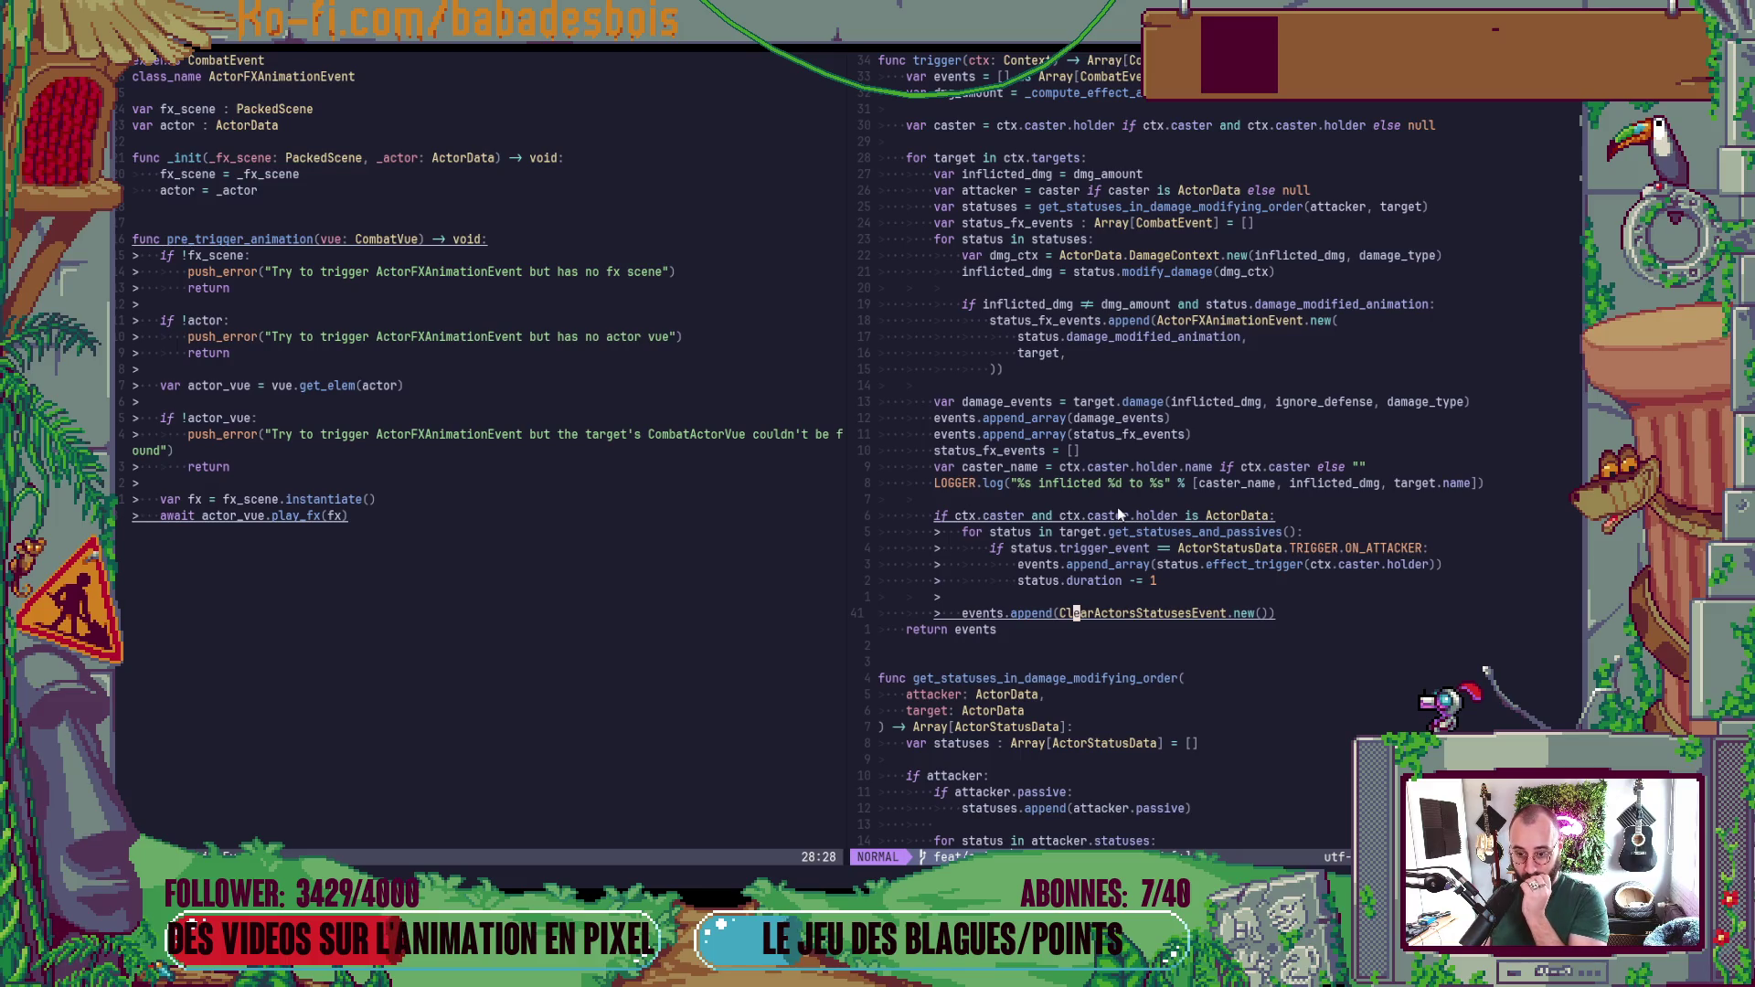
Step: Delete the append_array and reset lines, then restore them unchanged with undo and paste
{"action": "left_click", "coordinate": [1129, 435]}
{"action": "left_click", "coordinate": [1179, 451]}
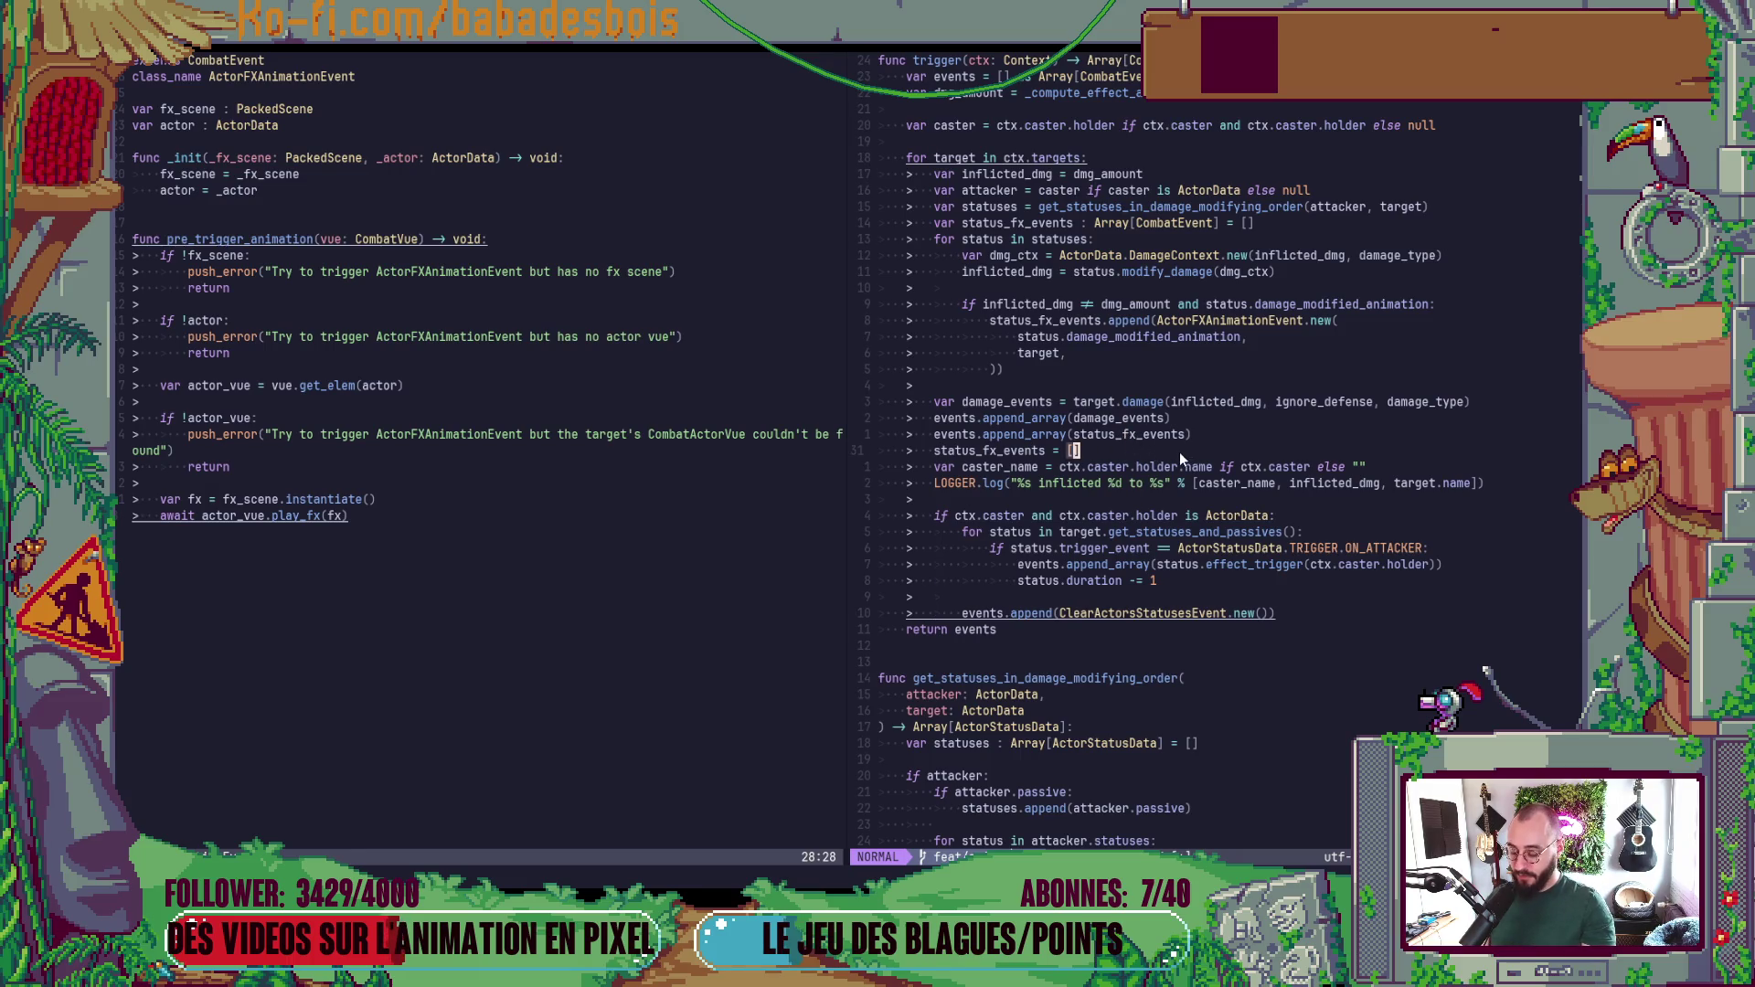
{"action": "key", "text": "d"}
{"action": "key", "text": "d"}
{"action": "key", "text": "k"}
{"action": "key", "text": "d"}
{"action": "key", "text": "d"}
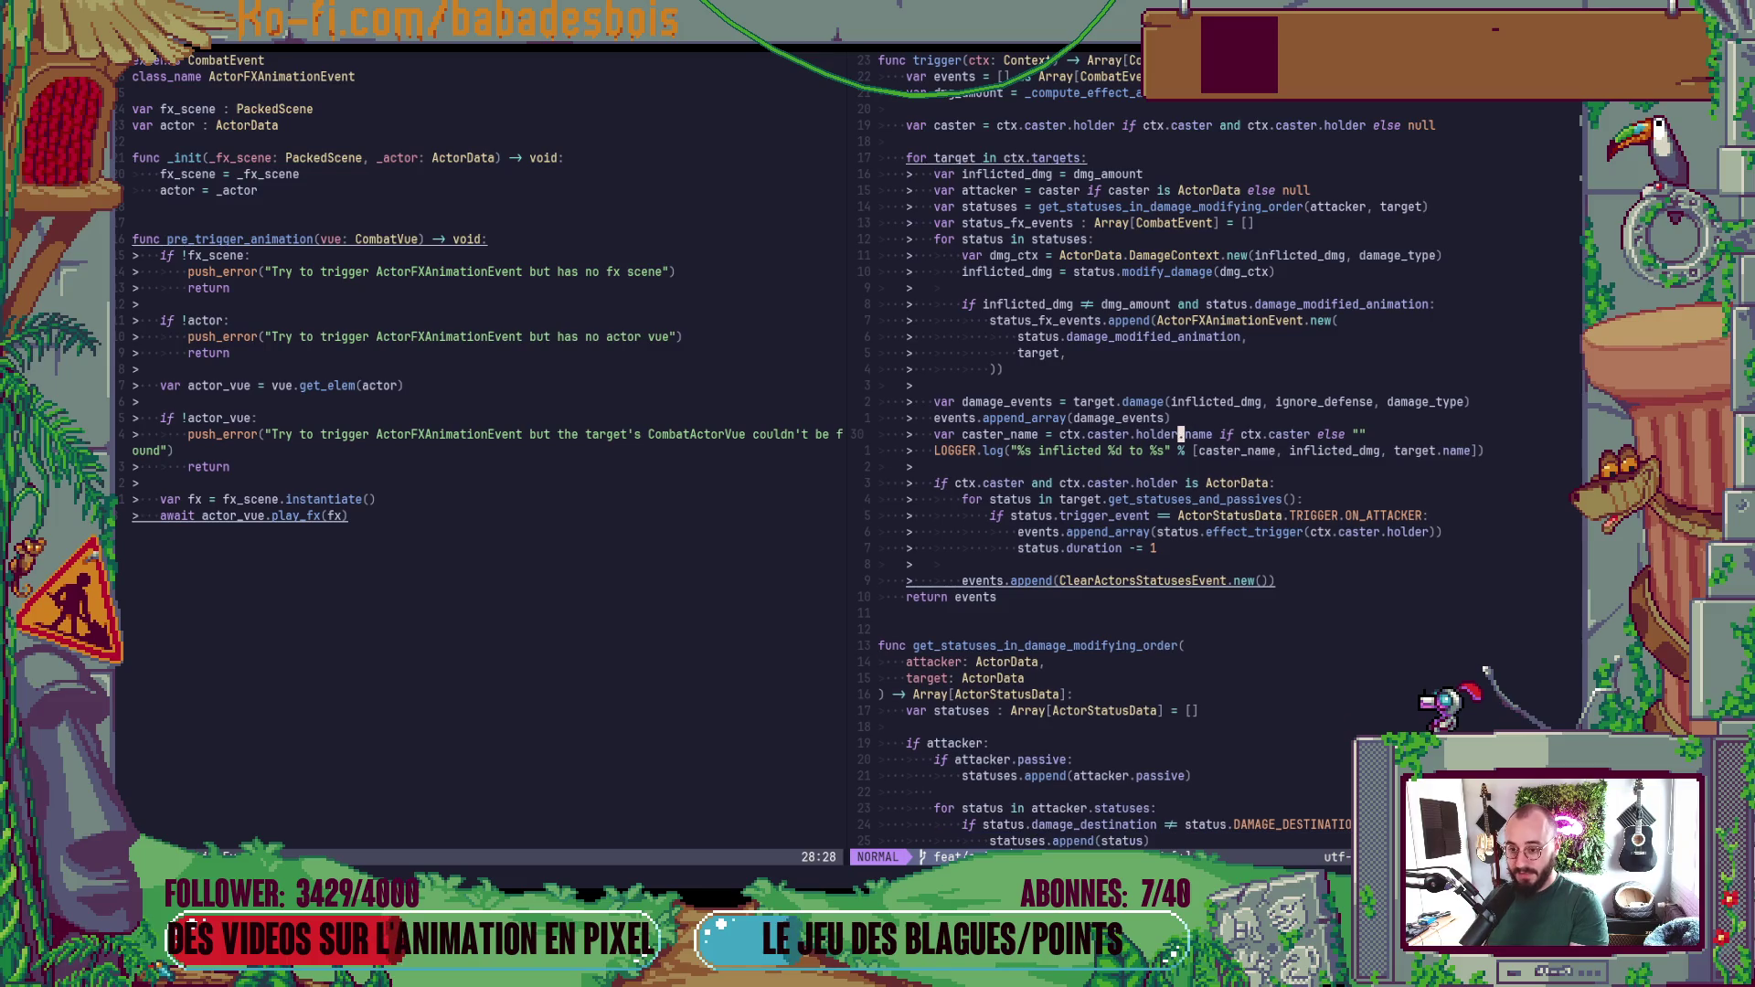
{"action": "left_click", "coordinate": [1179, 581]}
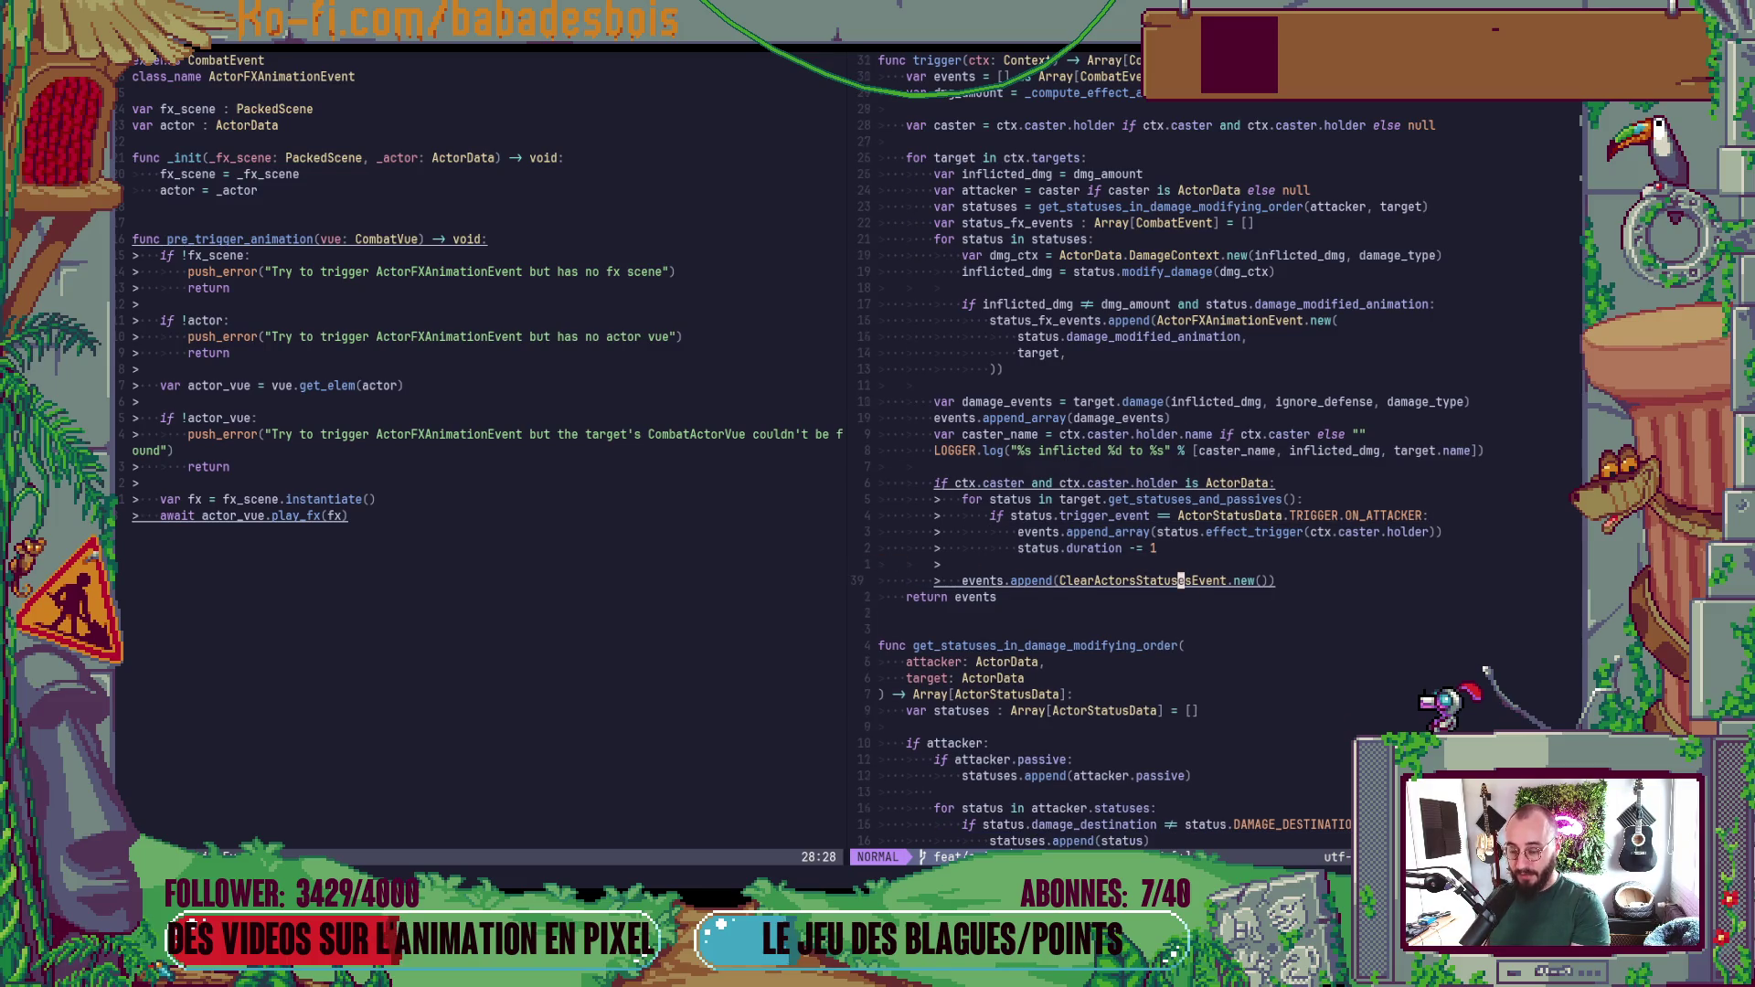
{"action": "left_click", "coordinate": [881, 564]}
{"action": "key", "text": "u"}
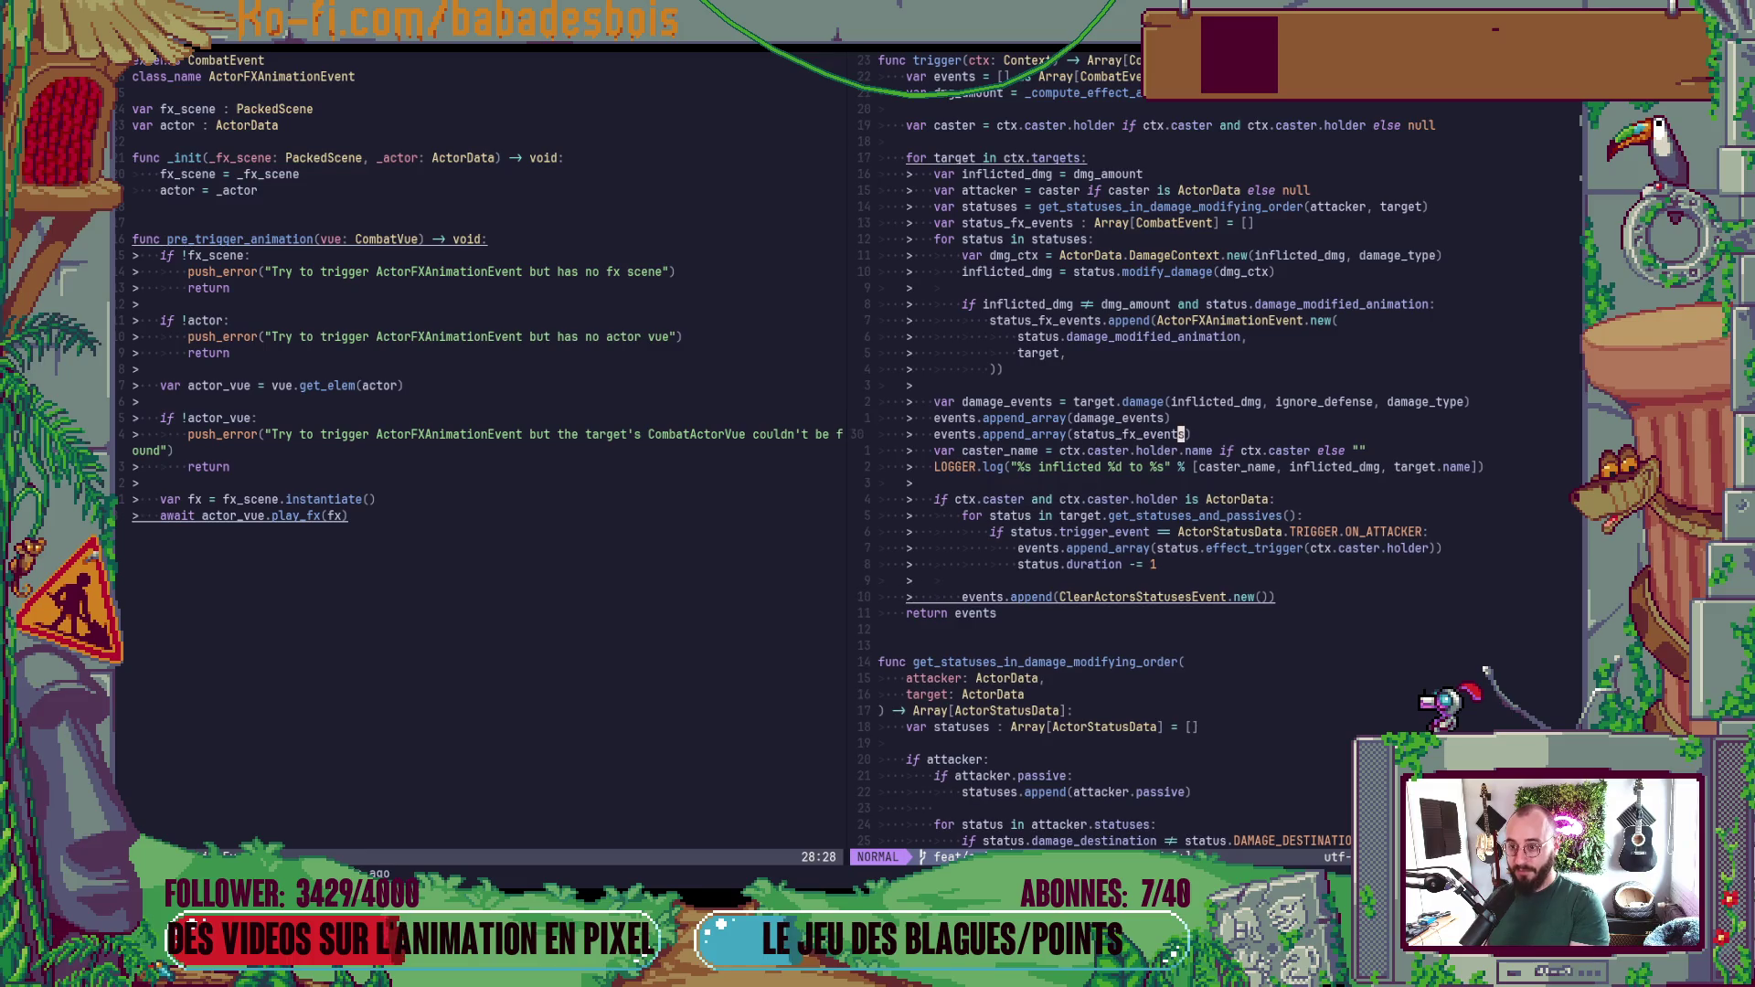
{"action": "key", "text": "p"}
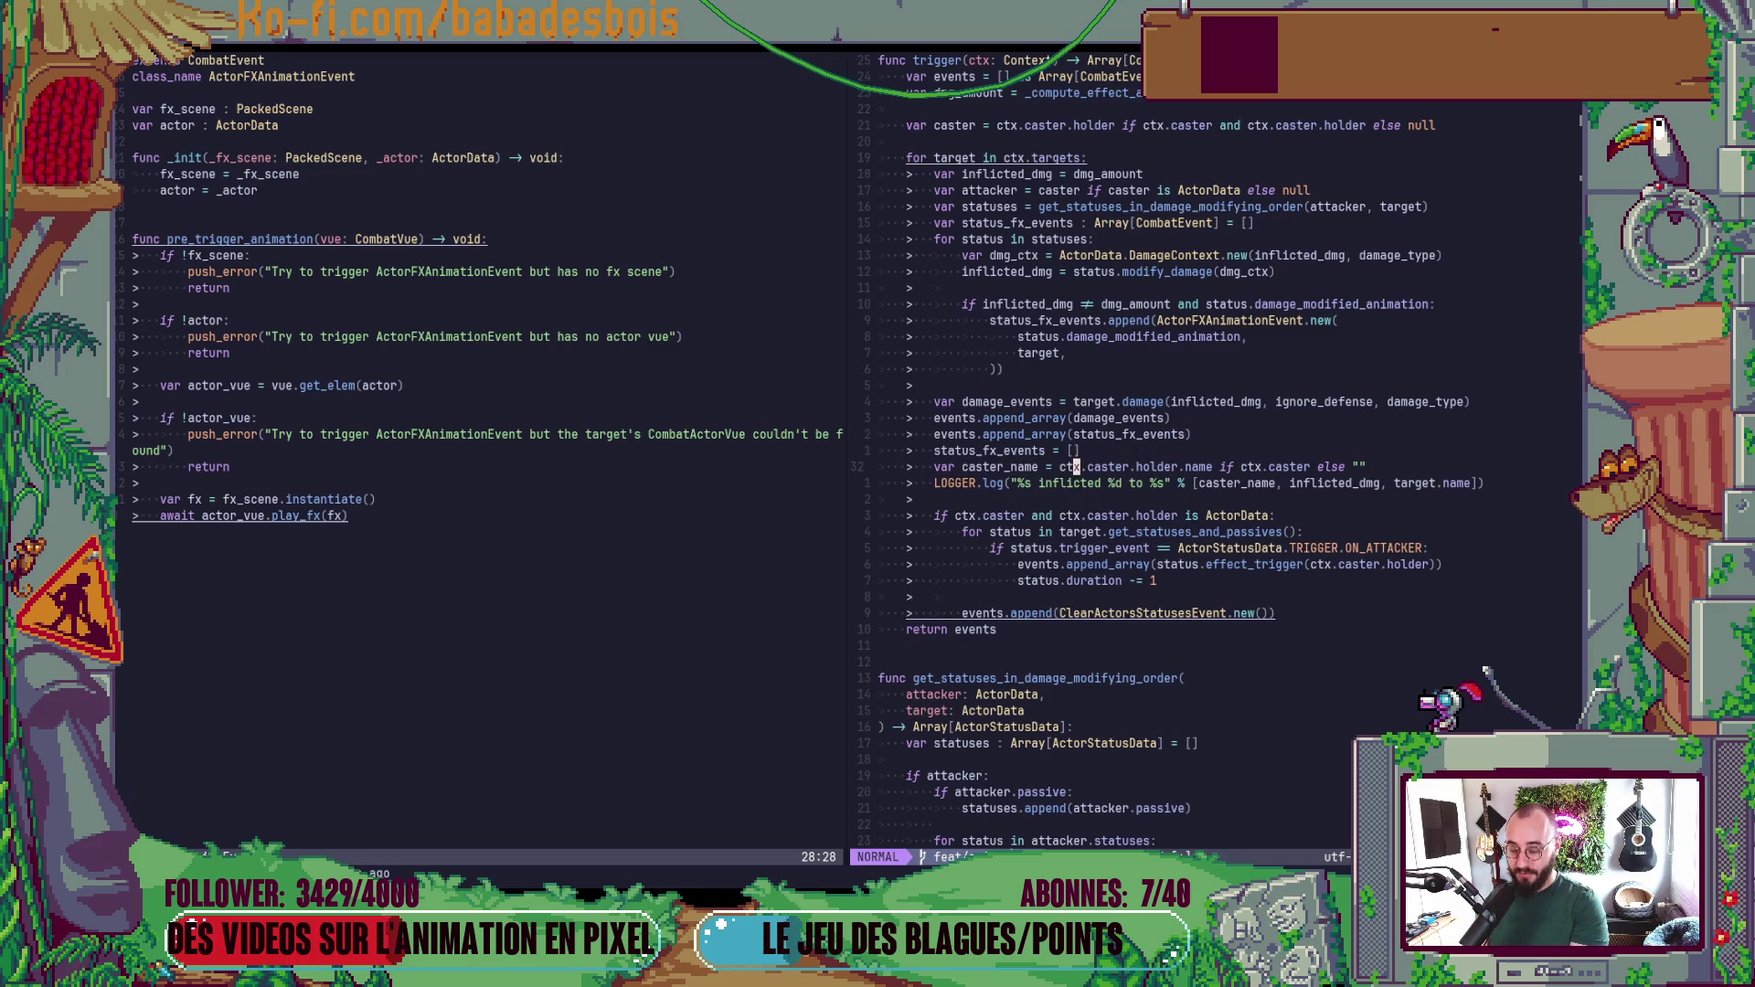
Step: Start an indented line in the status loop below status.duration -= 1
{"action": "left_click", "coordinate": [1076, 580]}
{"action": "left_click", "coordinate": [906, 597]}
{"action": "key", "text": "i"}
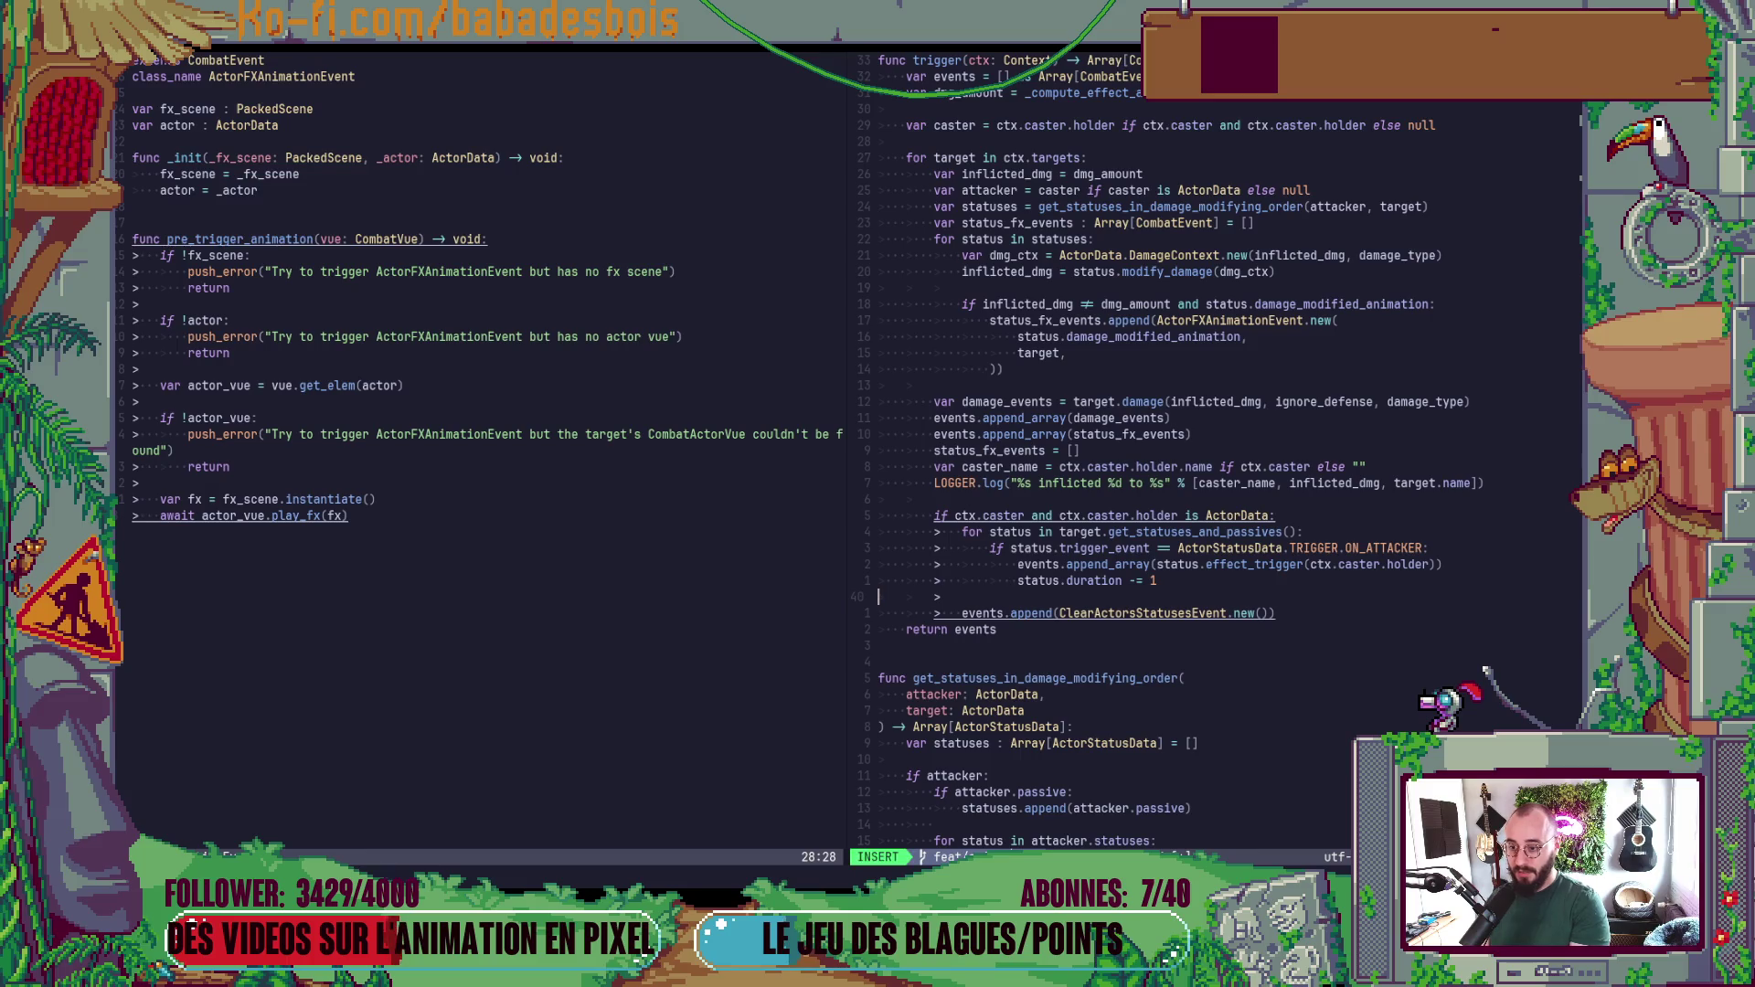
{"action": "key", "text": "Tab"}
{"action": "key", "text": "Tab"}
{"action": "key", "text": "Tab"}
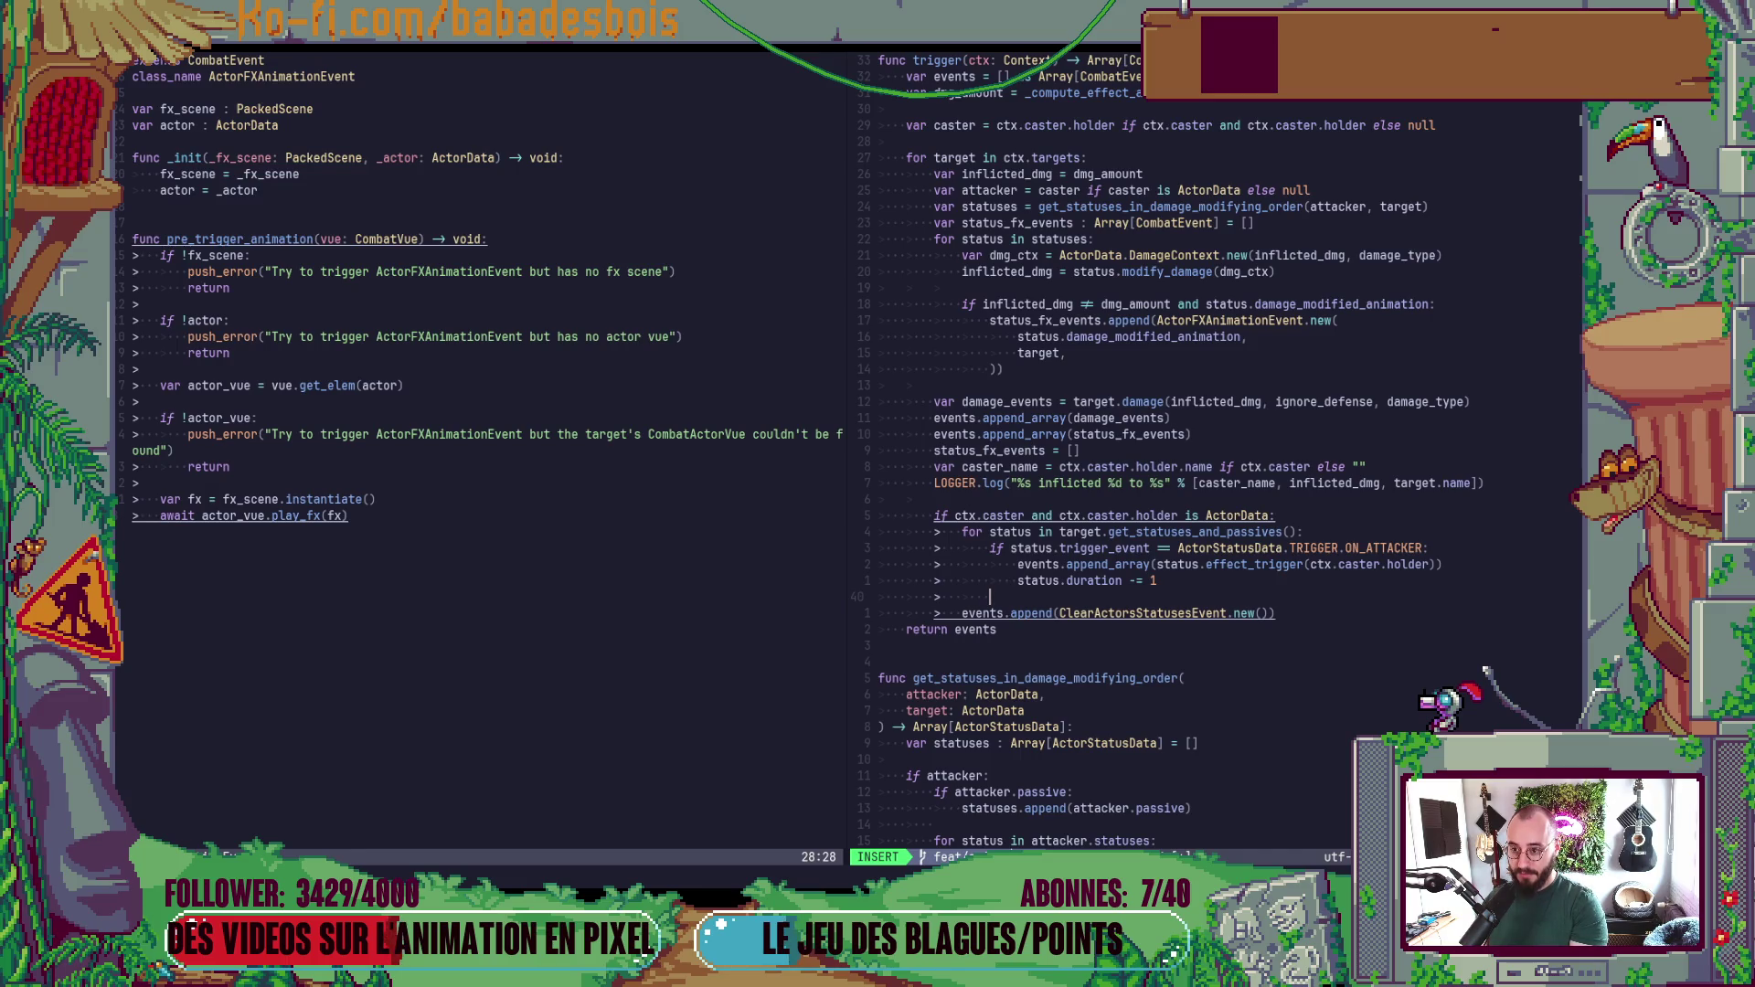
Step: Add a status_fx_events.append() call inside the status loop
{"action": "type", "text": "status_fx_events."}
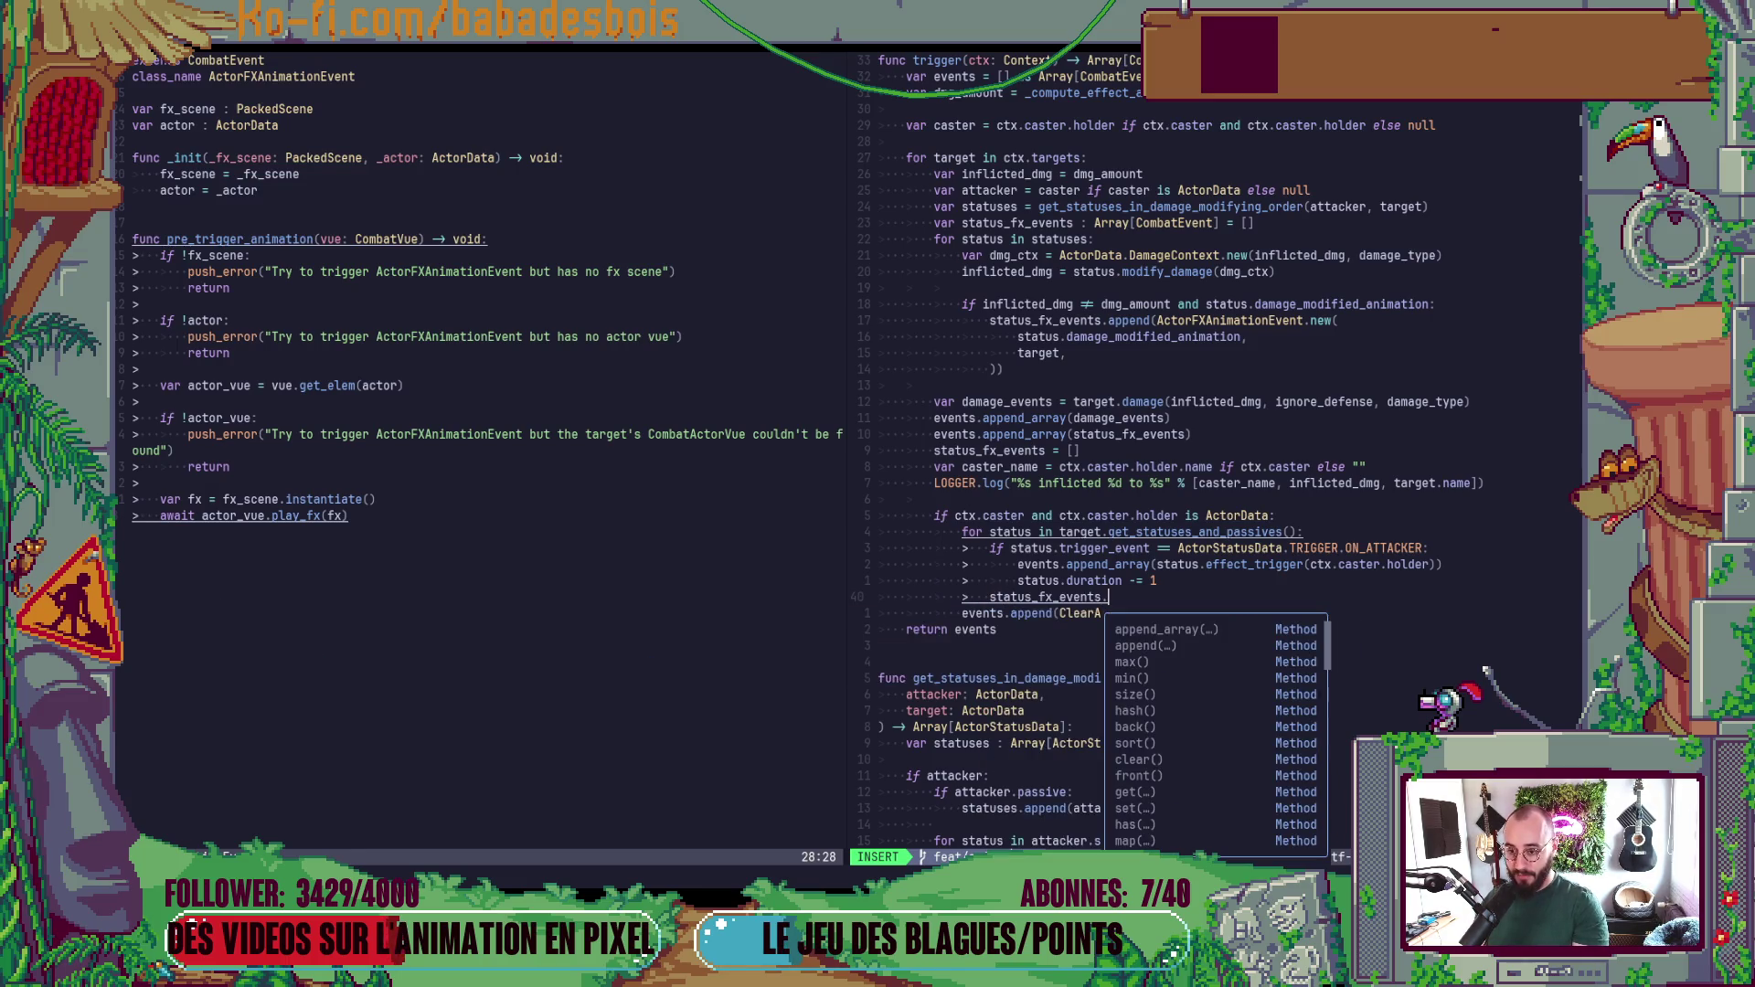
{"action": "key", "text": "Tab"}
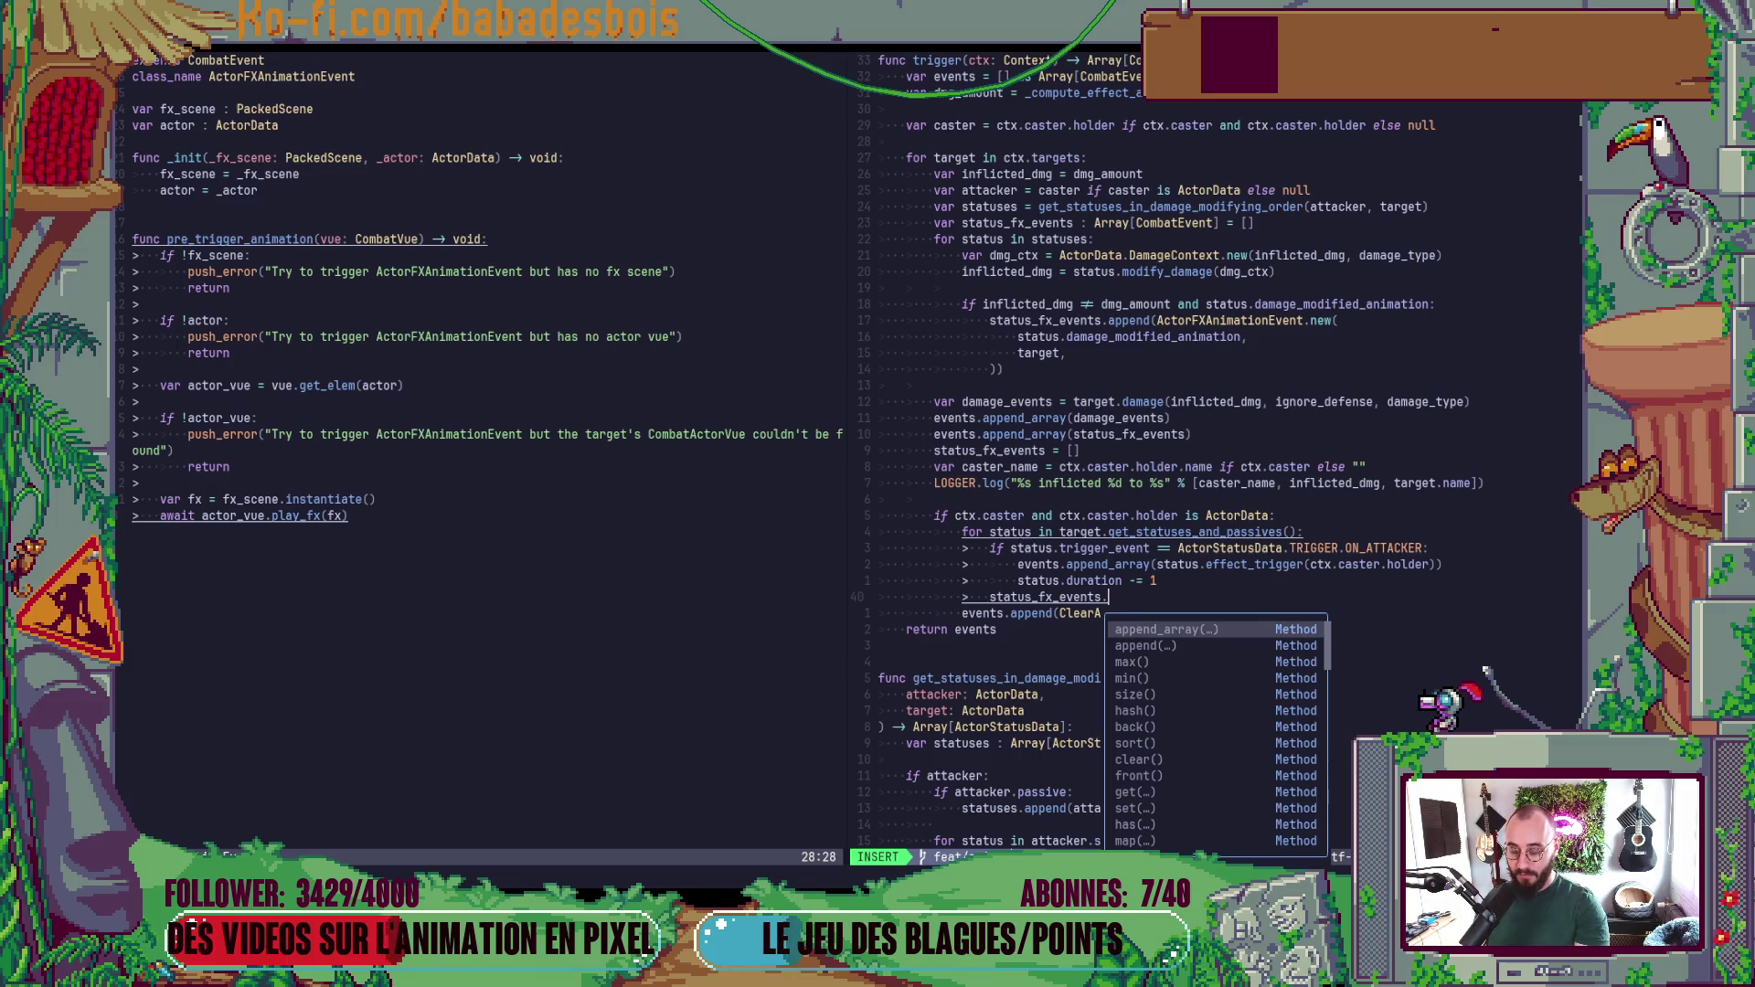
{"action": "key", "text": "Tab"}
{"action": "key", "text": "Return"}
{"action": "type", "text": ")"}
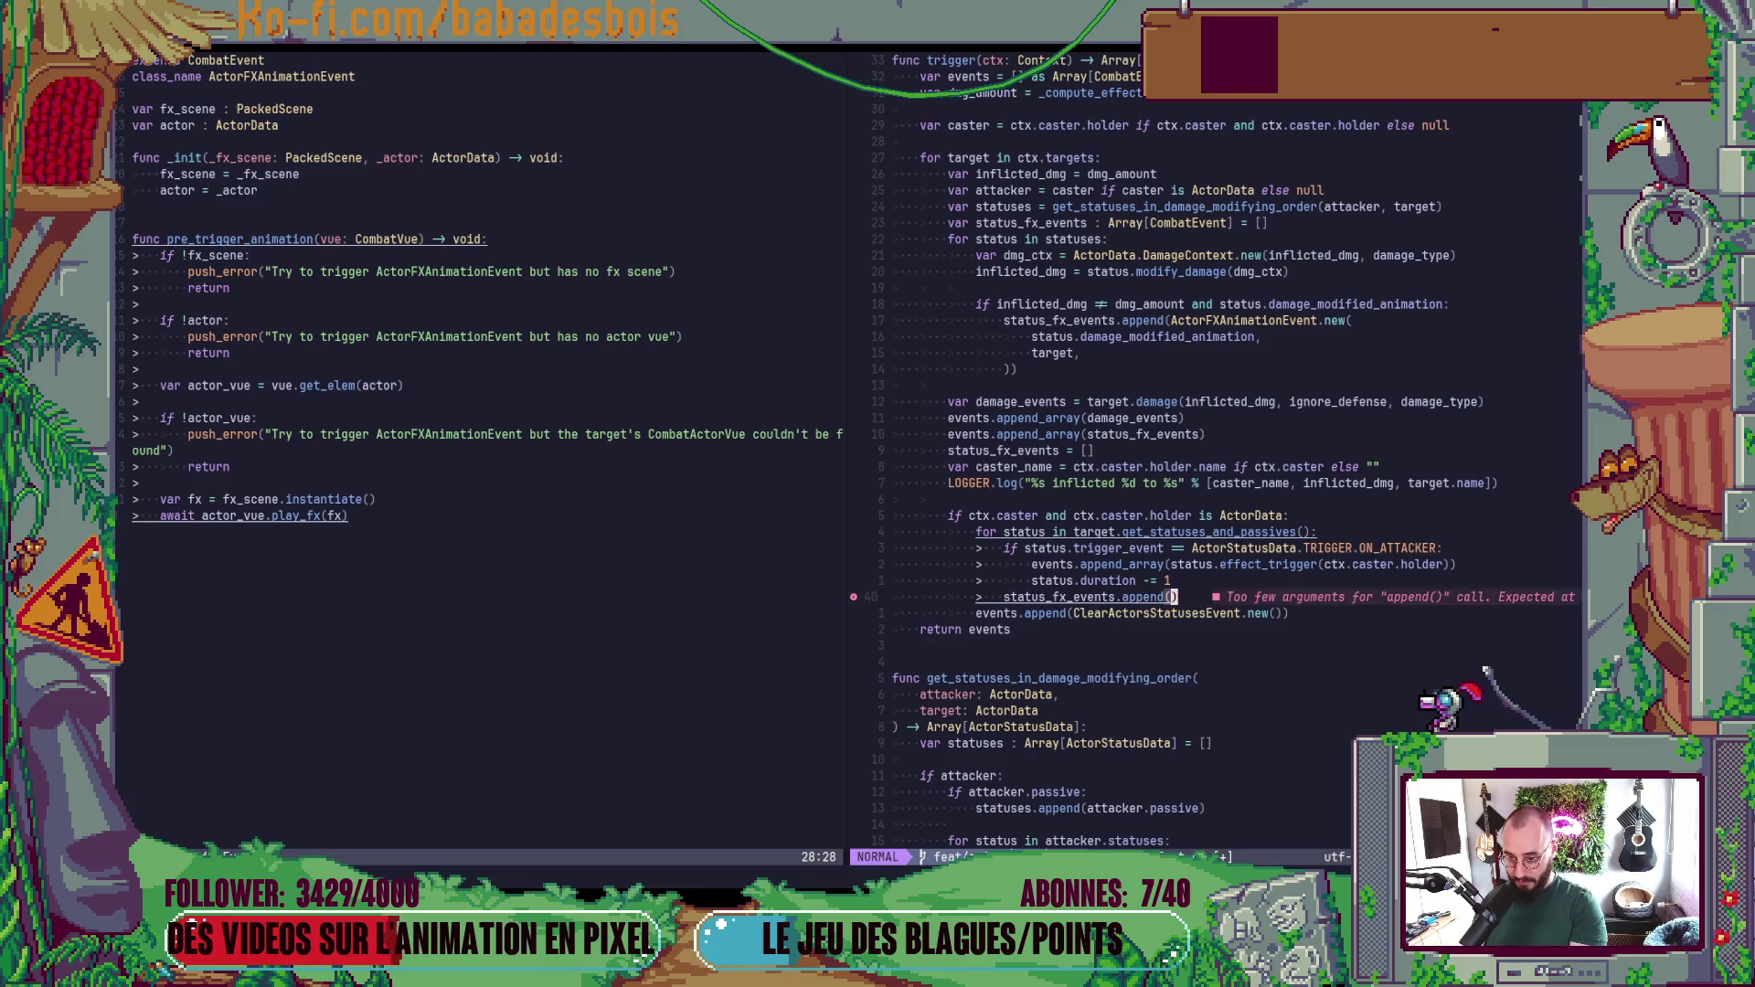
Step: Above it, begin 'if status.duration <= 0 and status.' and bring up the file finder
{"action": "key", "text": "Escape"}
{"action": "key", "text": "O"}
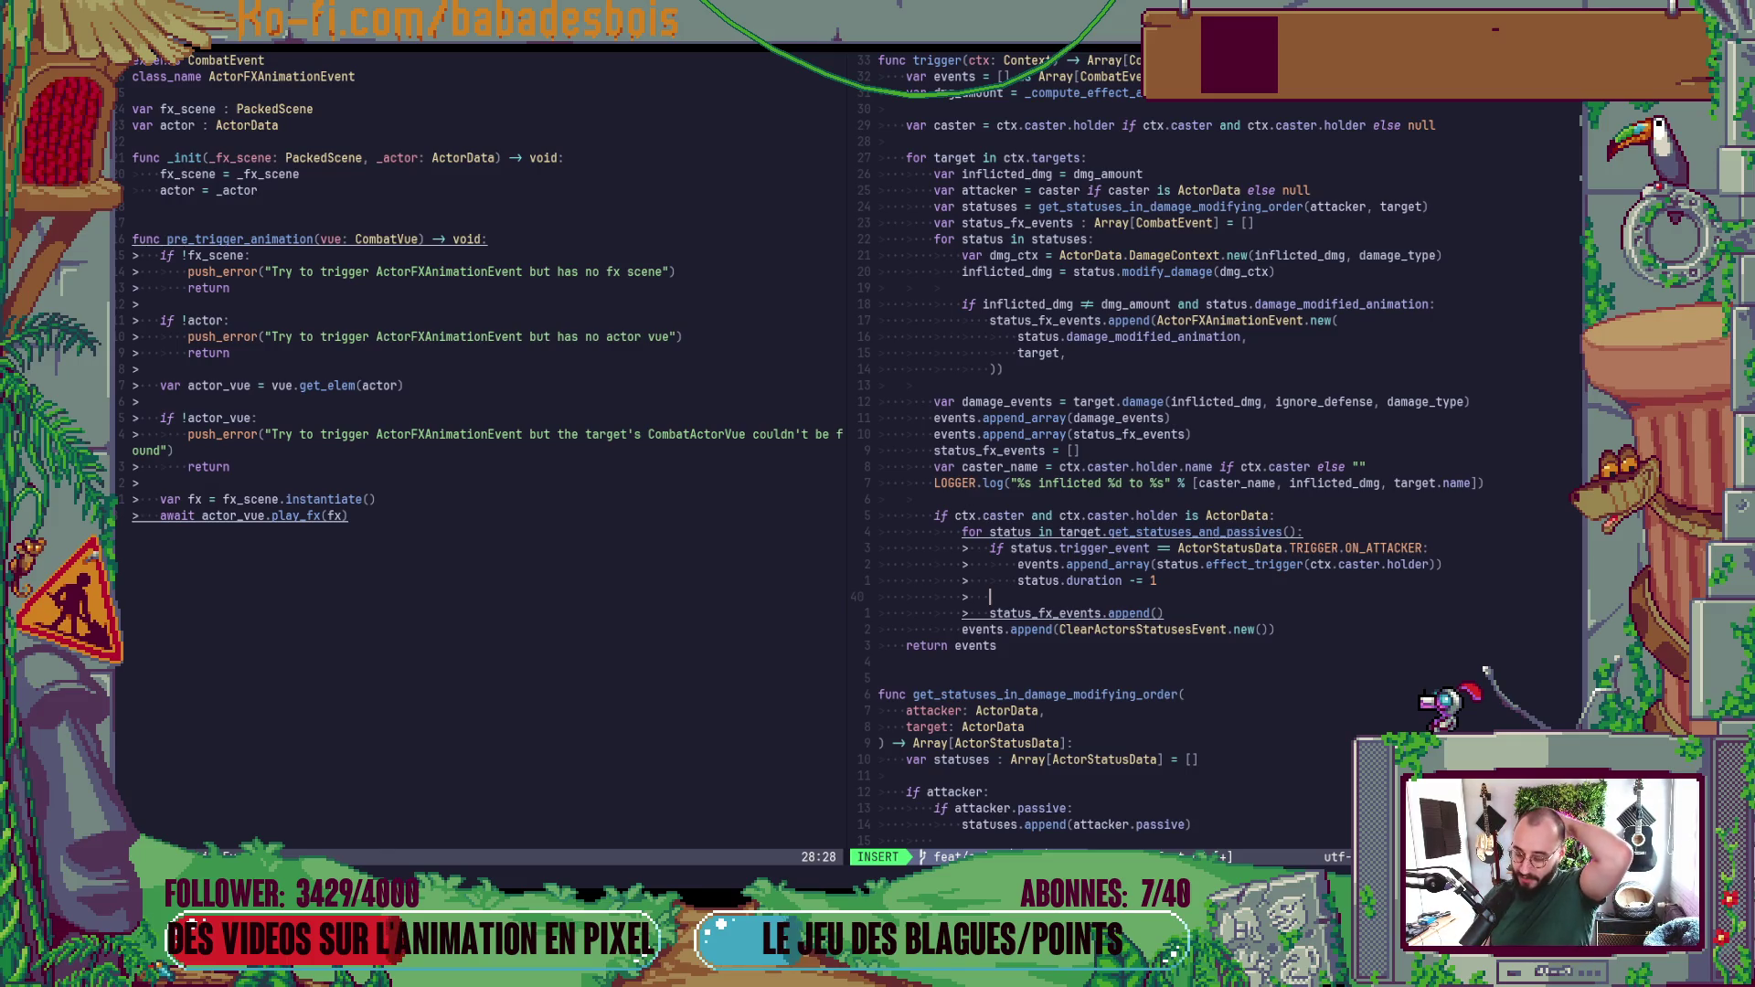
{"action": "key", "text": "Return"}
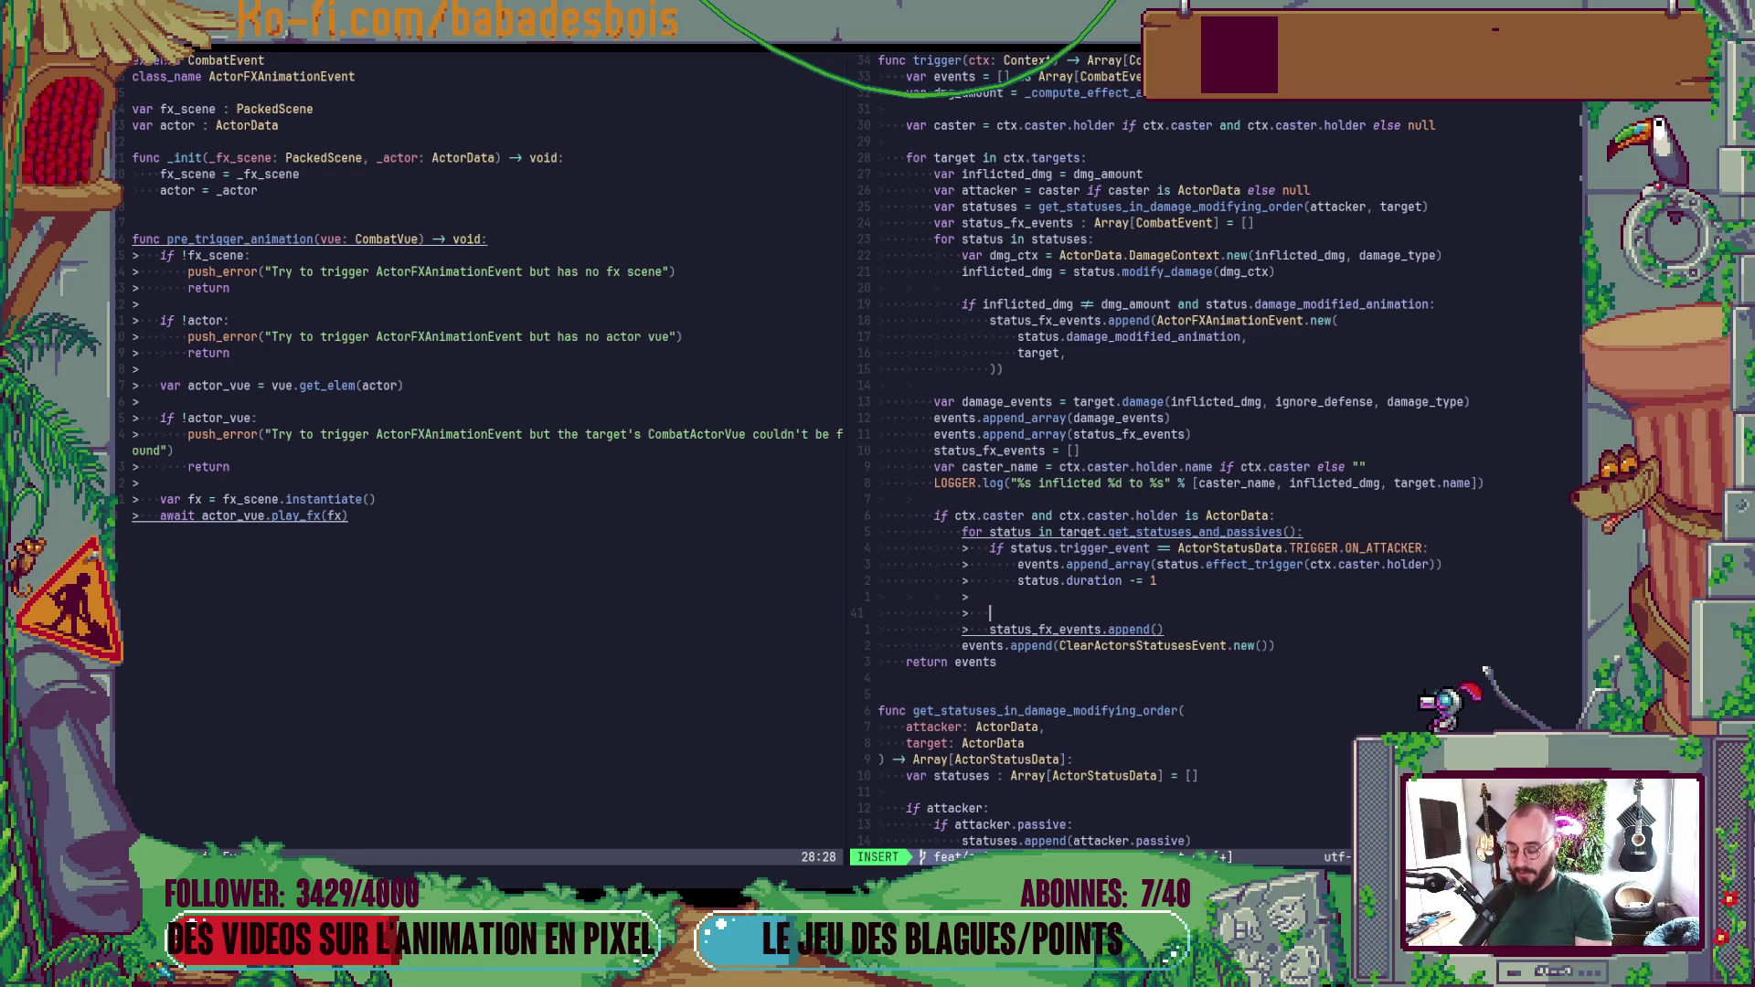
{"action": "key", "text": "Up"}
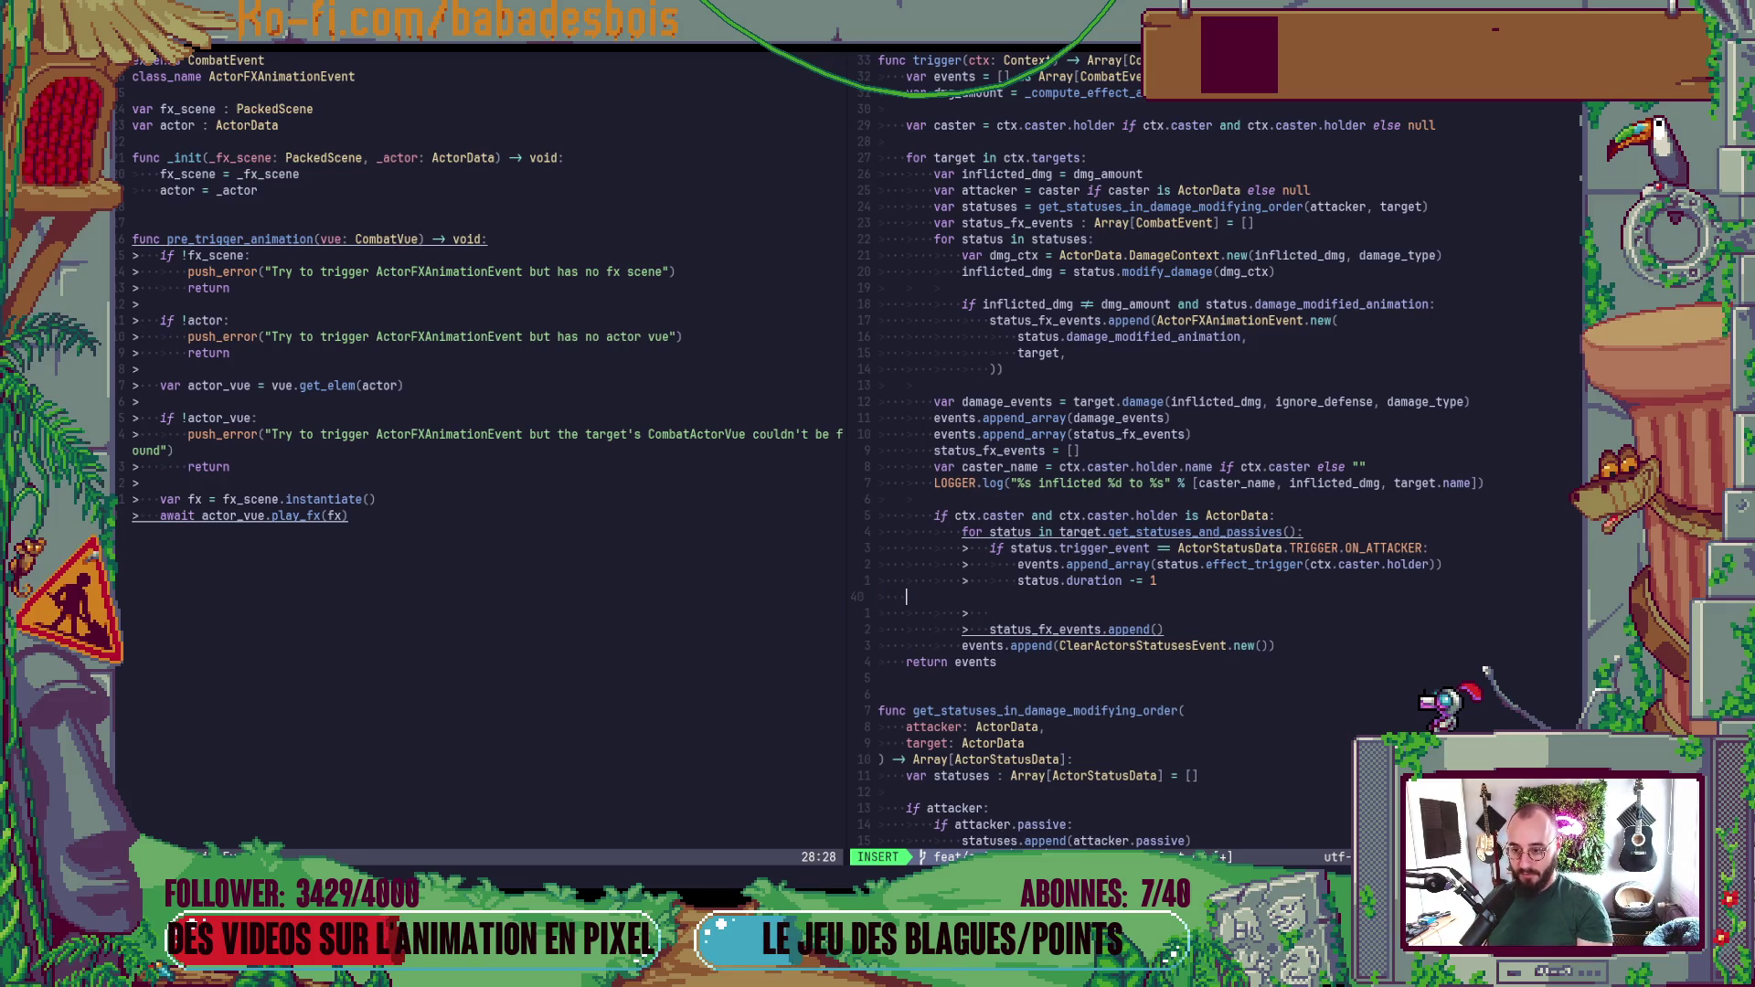
{"action": "key", "text": "Tab"}
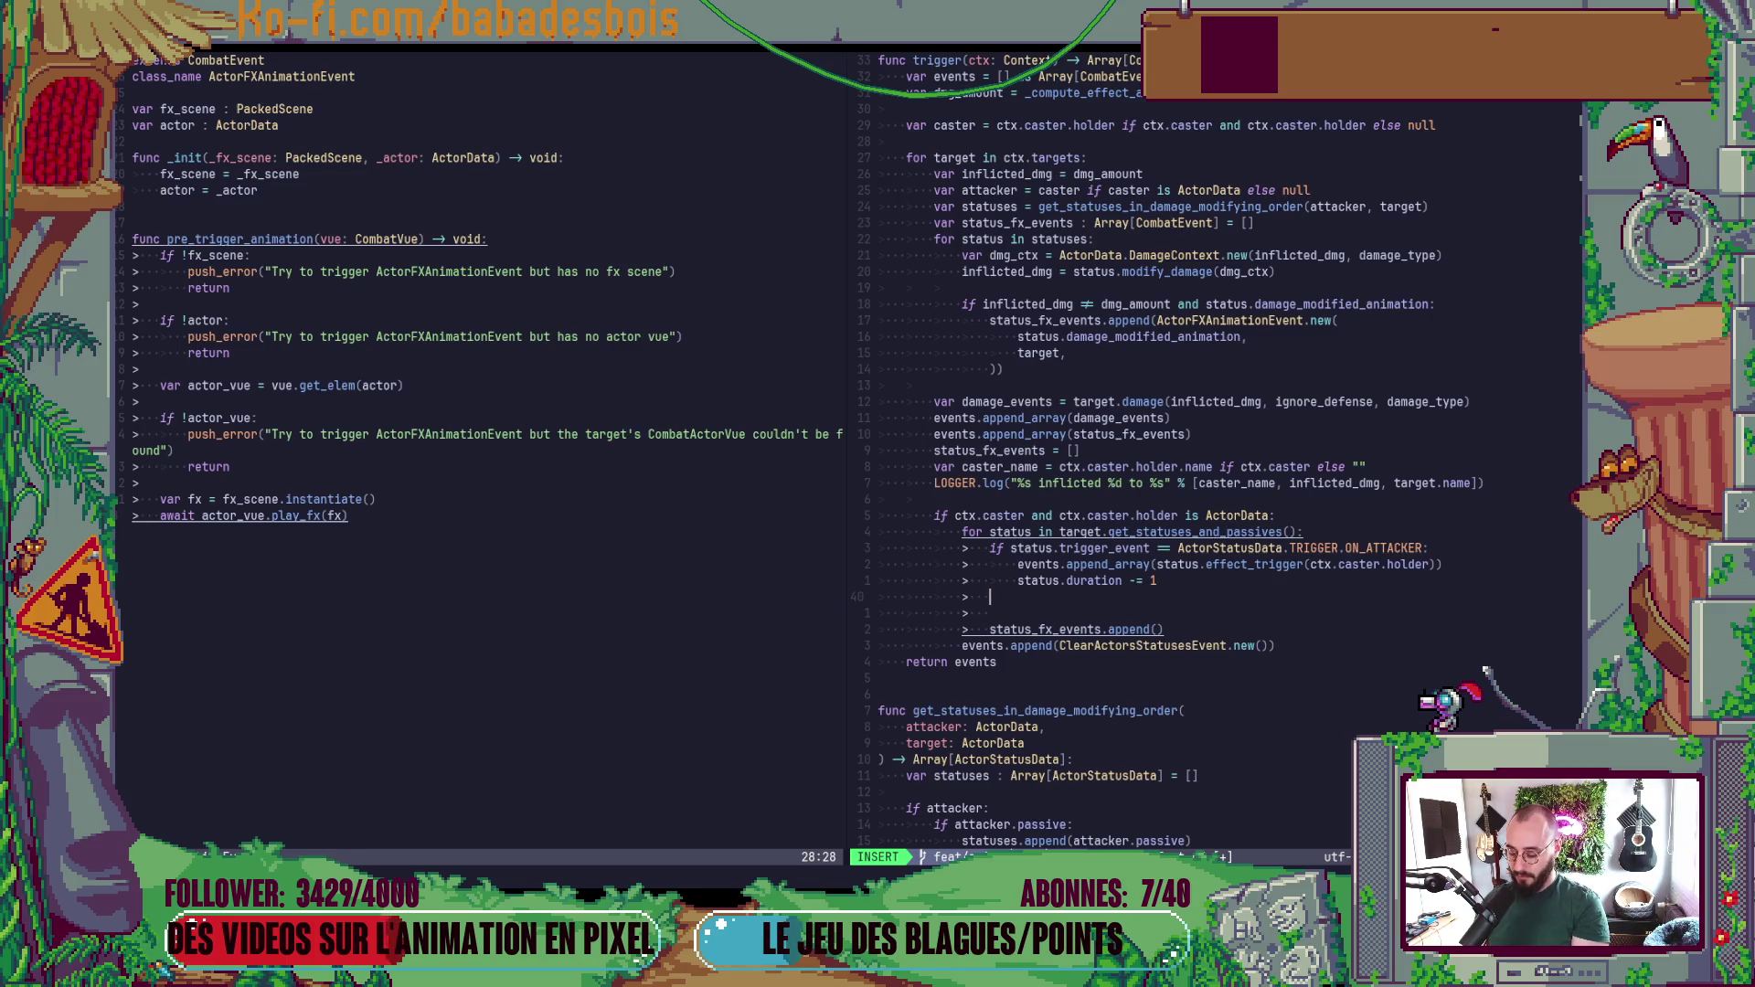
{"action": "type", "text": "if status"}
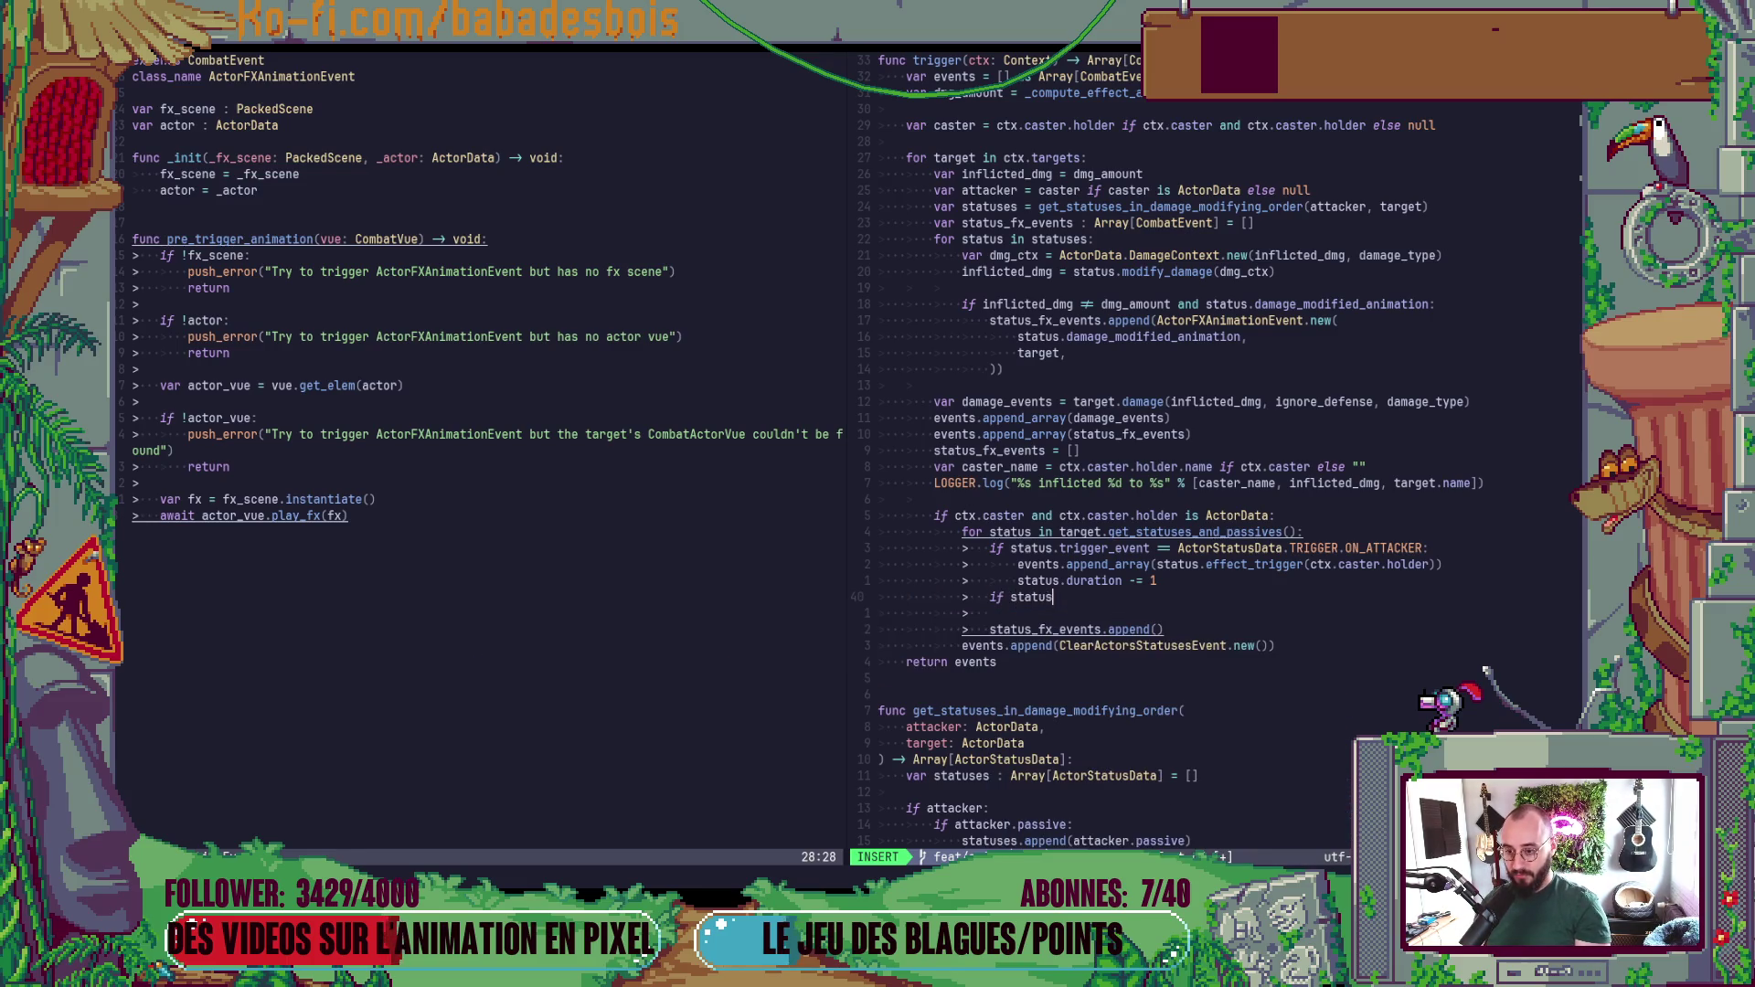
{"action": "type", "text": ".dura"}
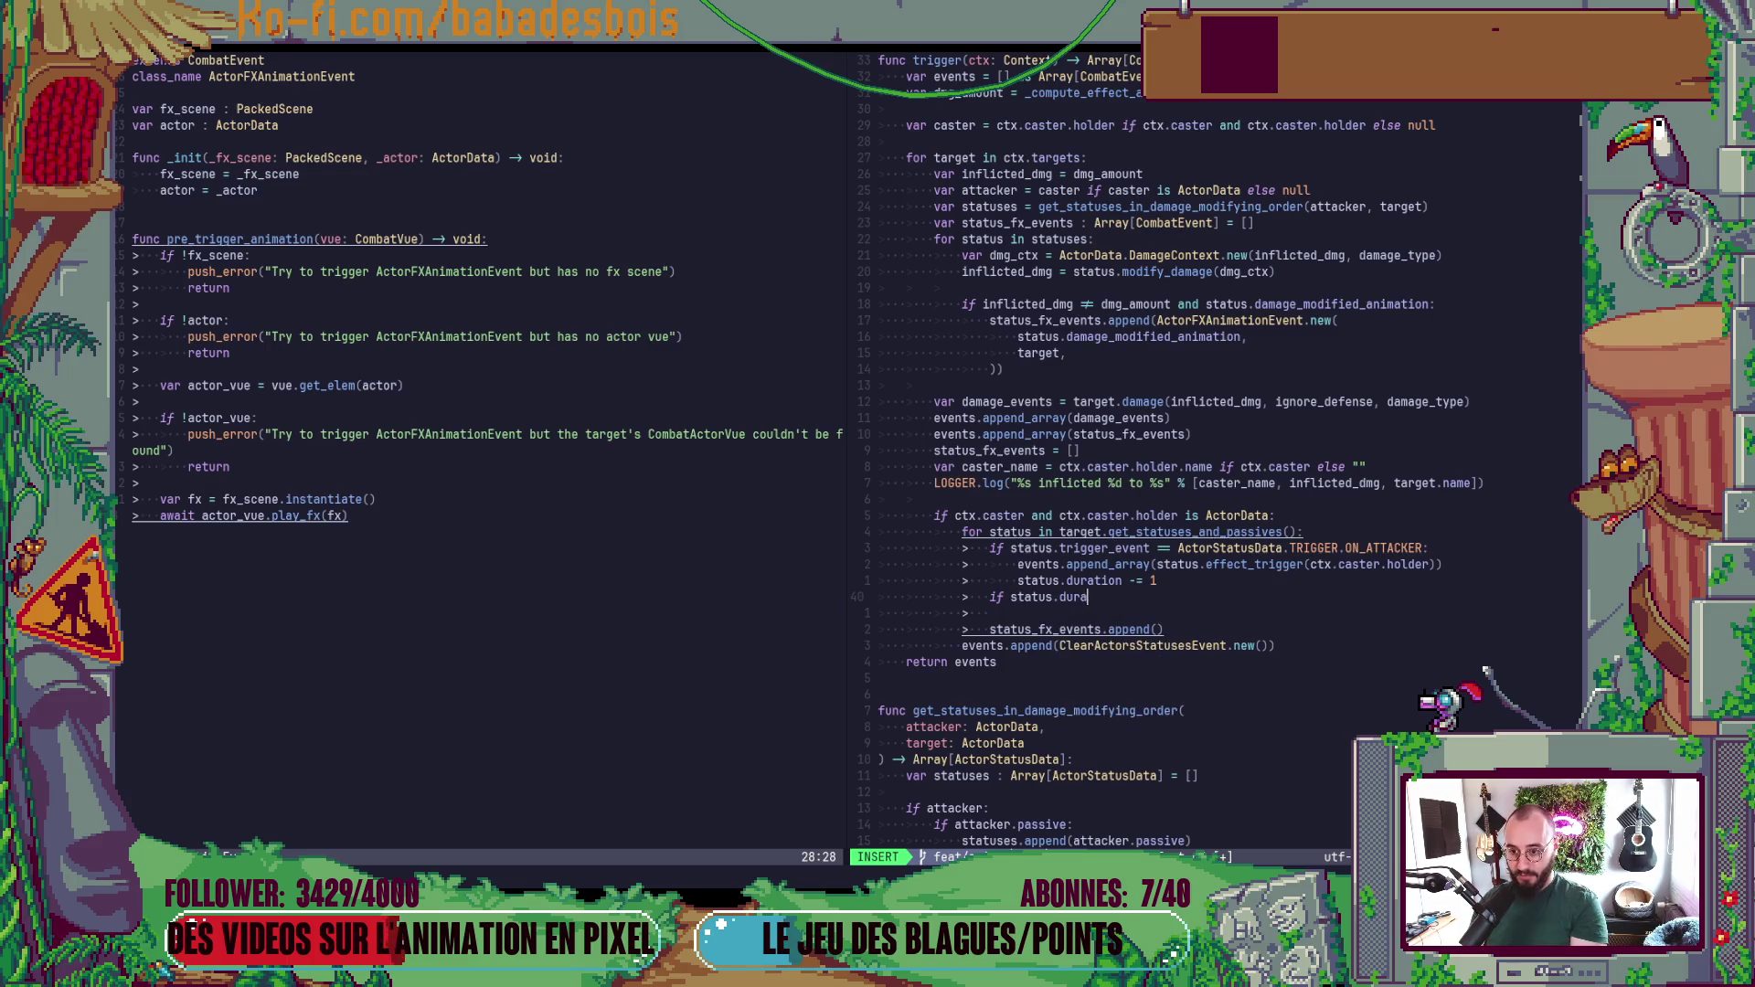
{"action": "type", "text": "tion "}
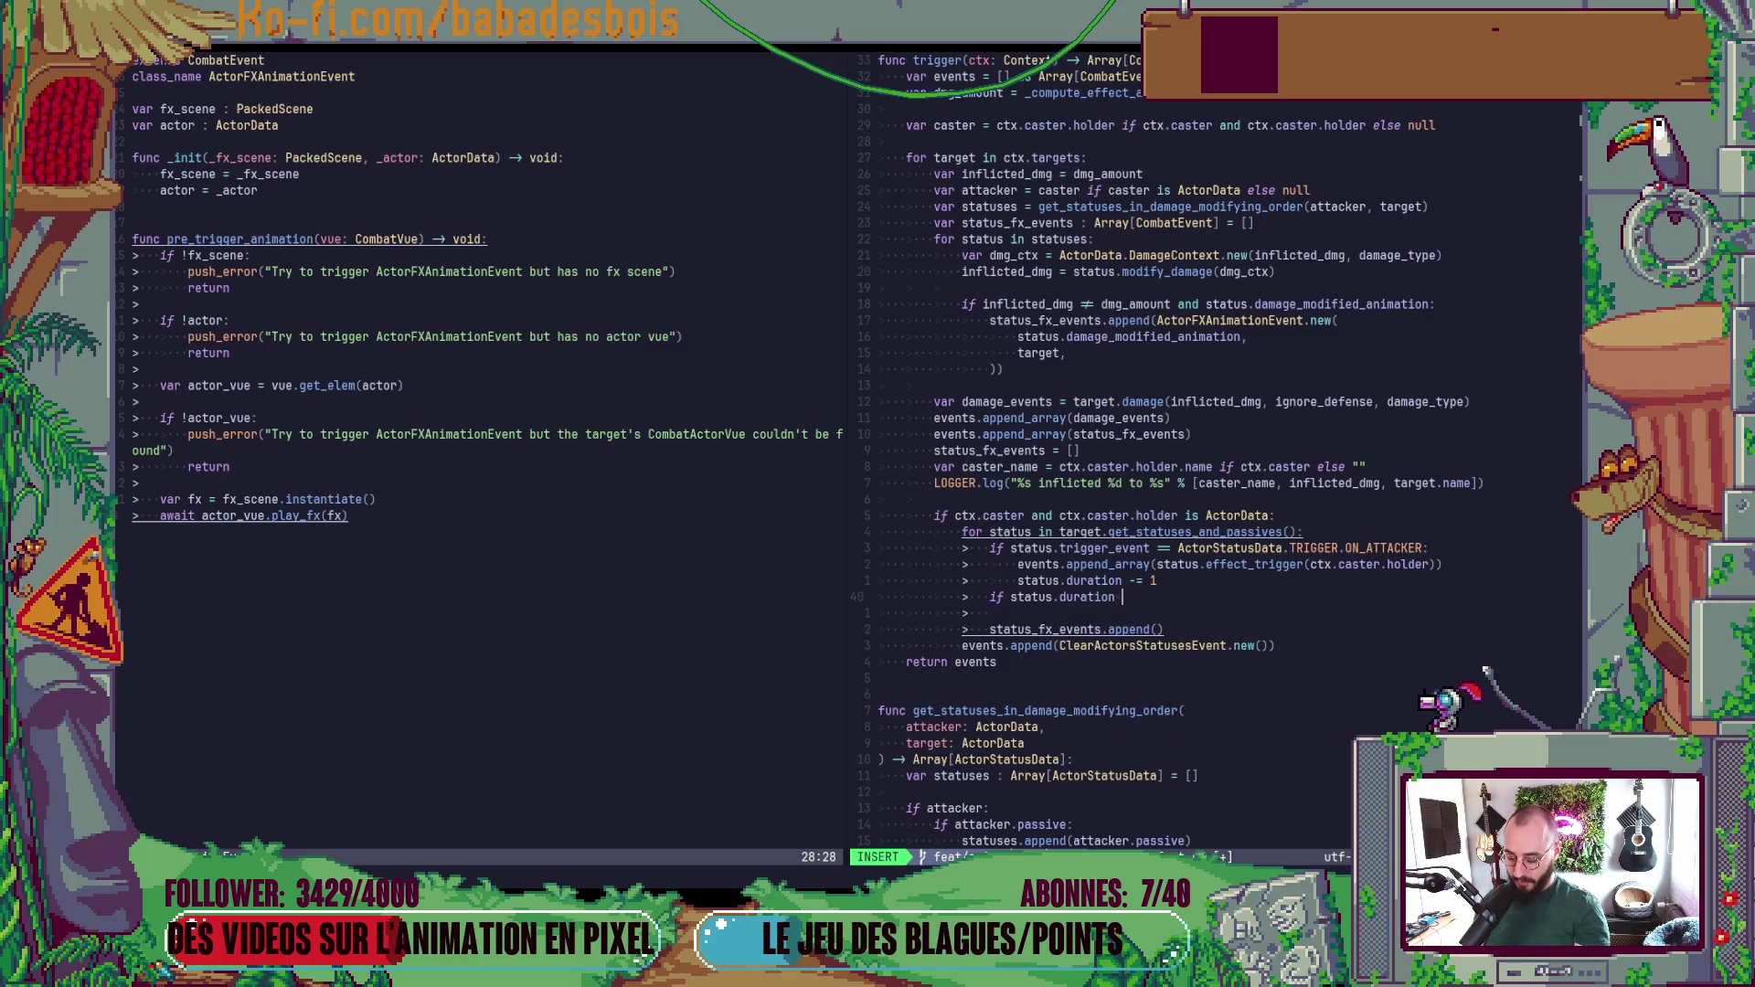
{"action": "type", "text": "<= 0 and"}
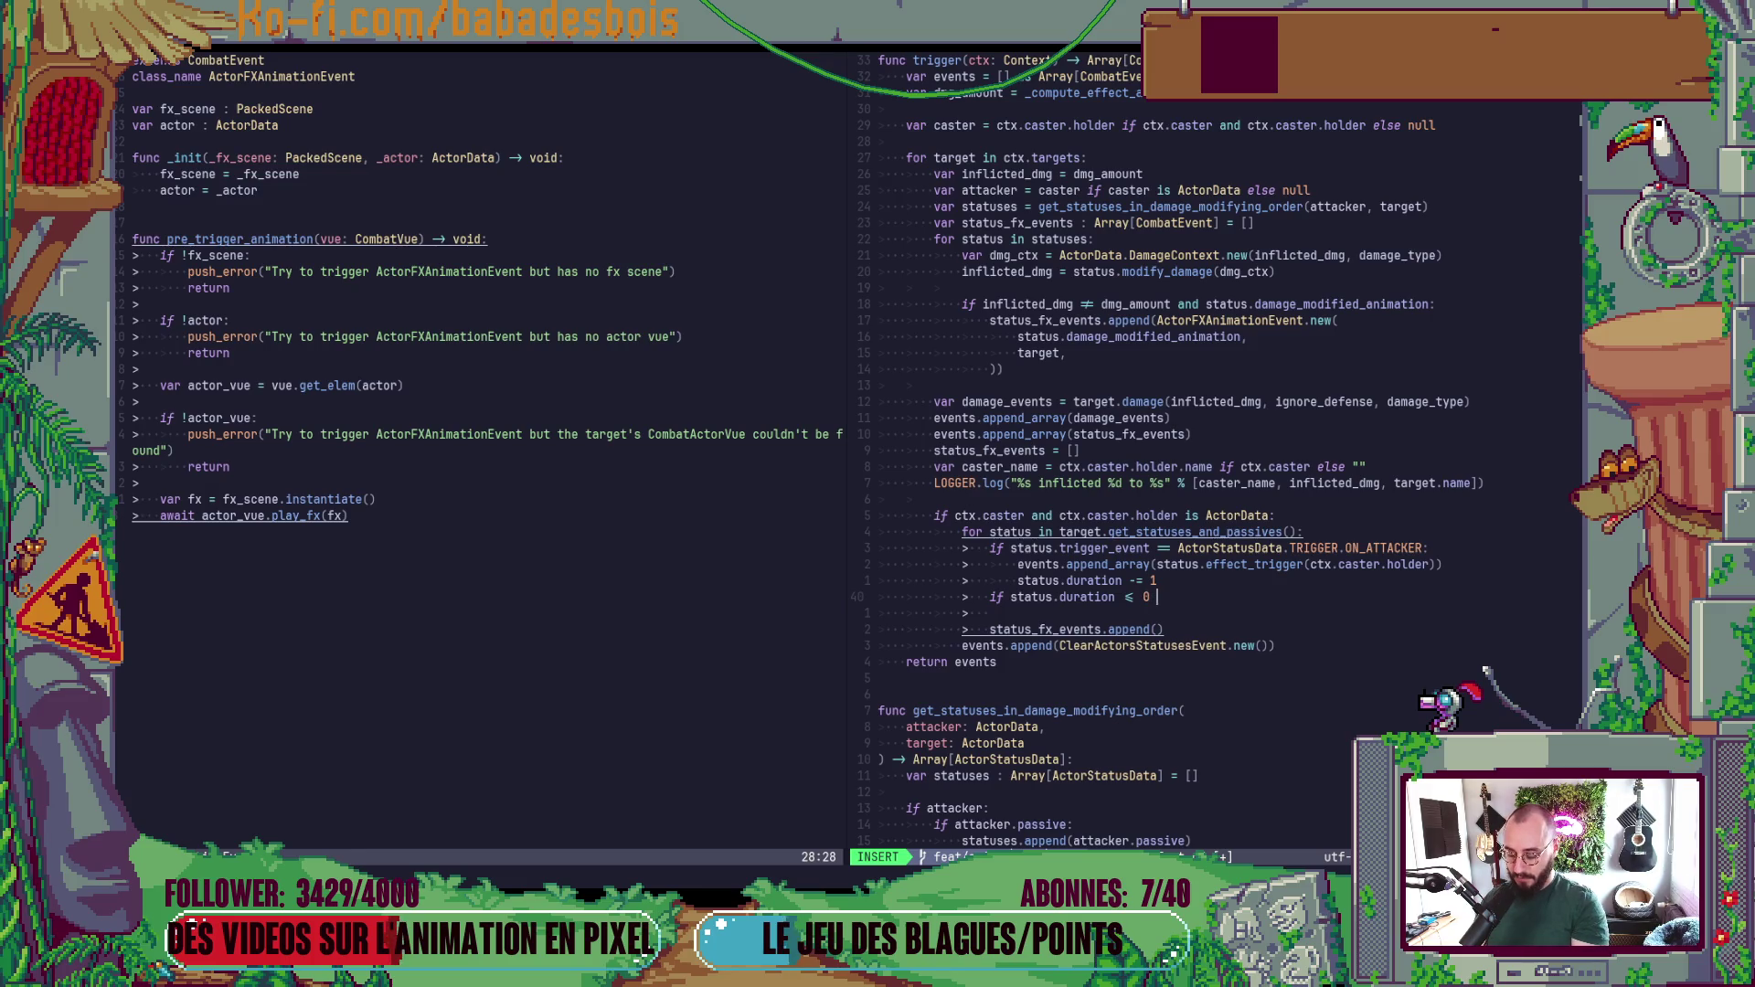
{"action": "type", "text": " status.an"}
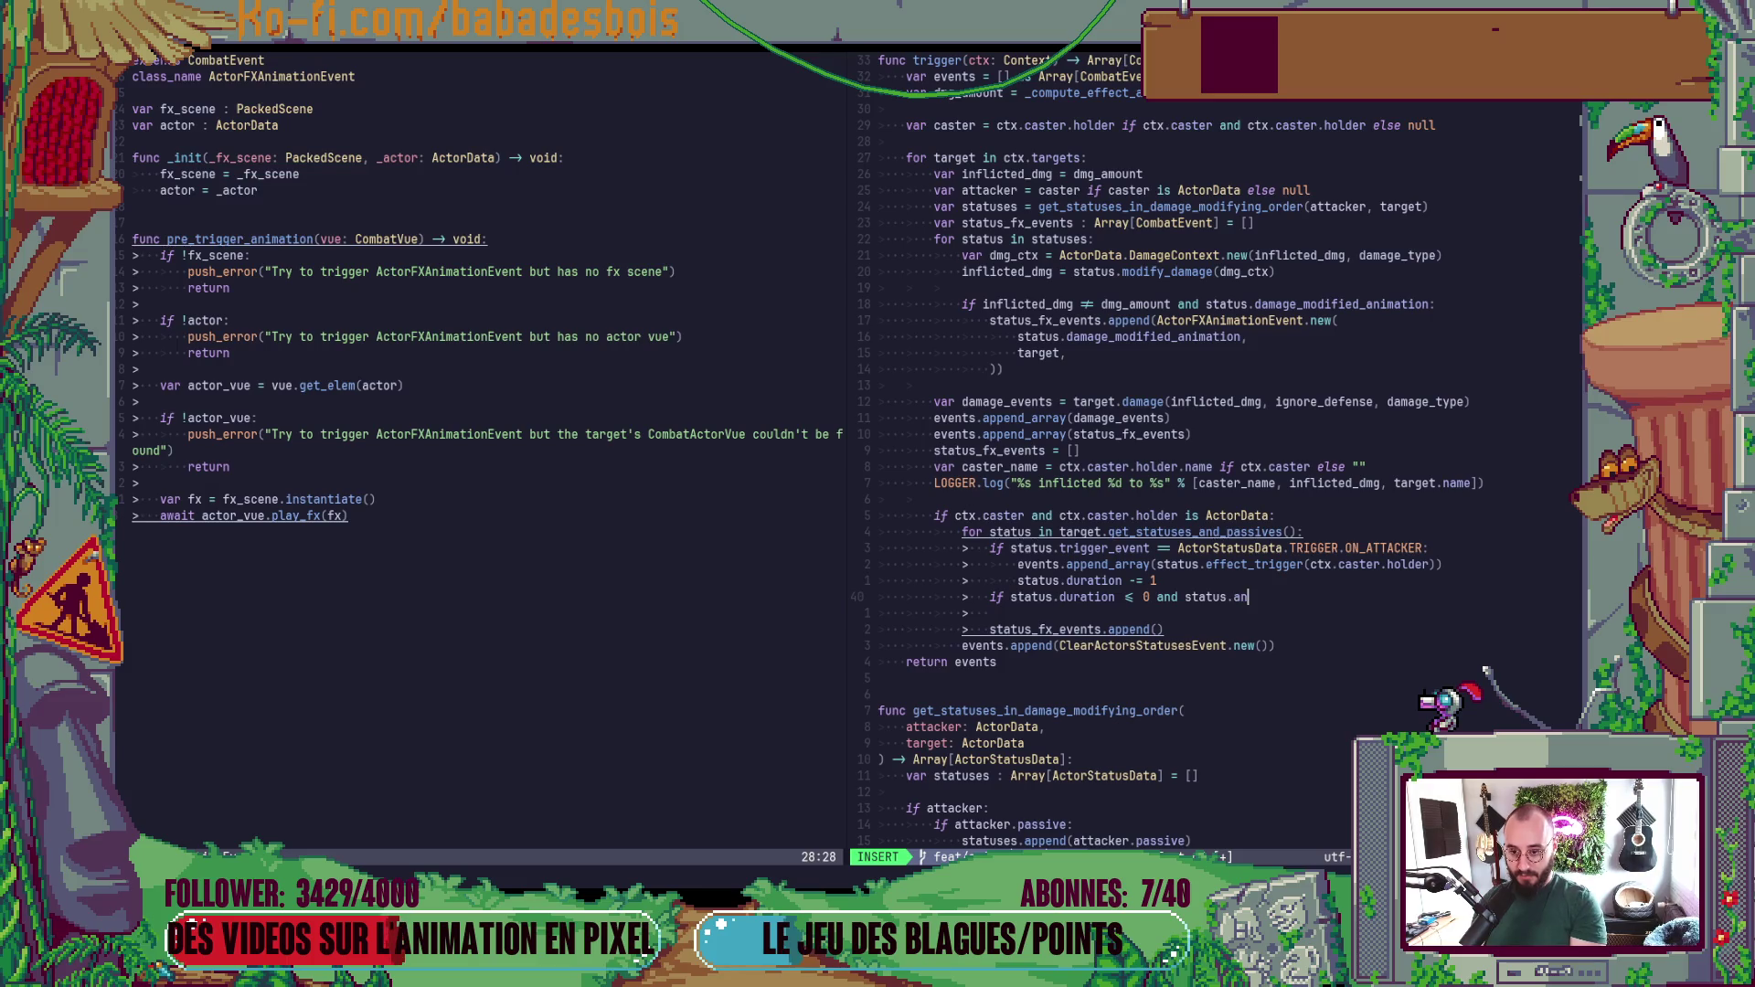
{"action": "key", "text": "BackSpace"}
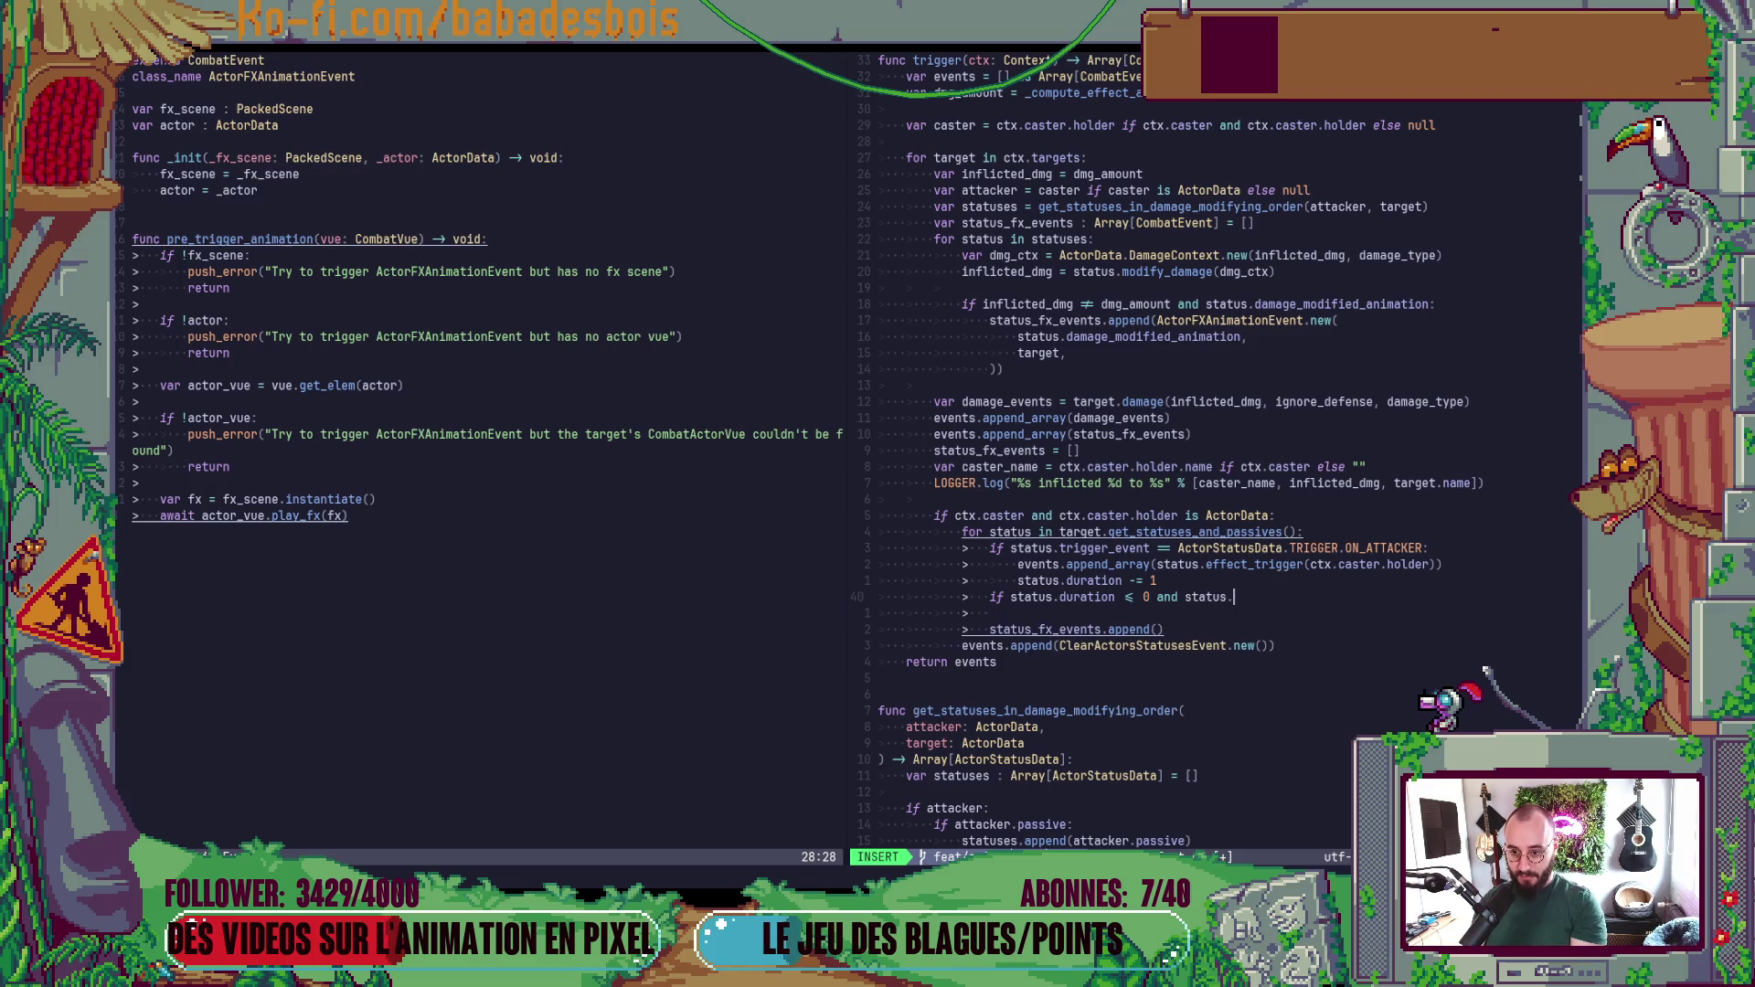
{"action": "key", "text": "Escape"}
{"action": "key", "text": "space"}
Step: Find ActorStatusData.gd with the file finder and open it in the left pane
{"action": "key", "text": "f"}
{"action": "key", "text": "f"}
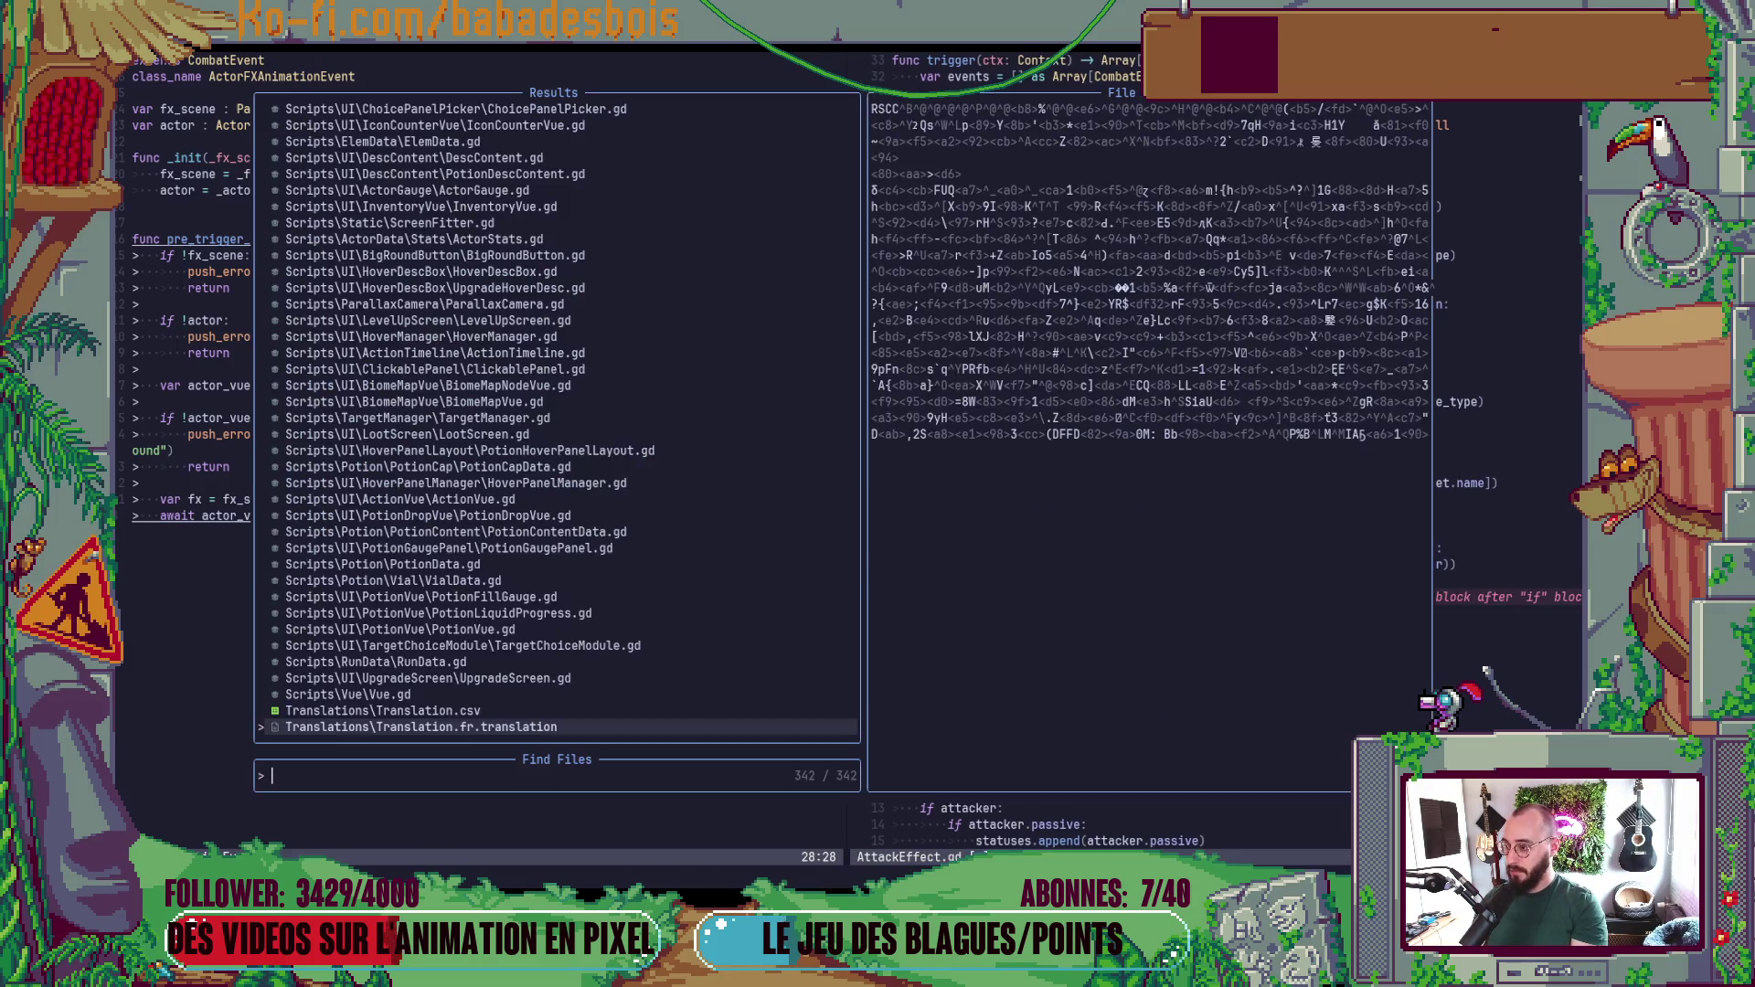
{"action": "type", "text": "St"}
{"action": "key", "text": "BackSpace"}
{"action": "key", "text": "BackSpace"}
{"action": "type", "text": "ActorD"}
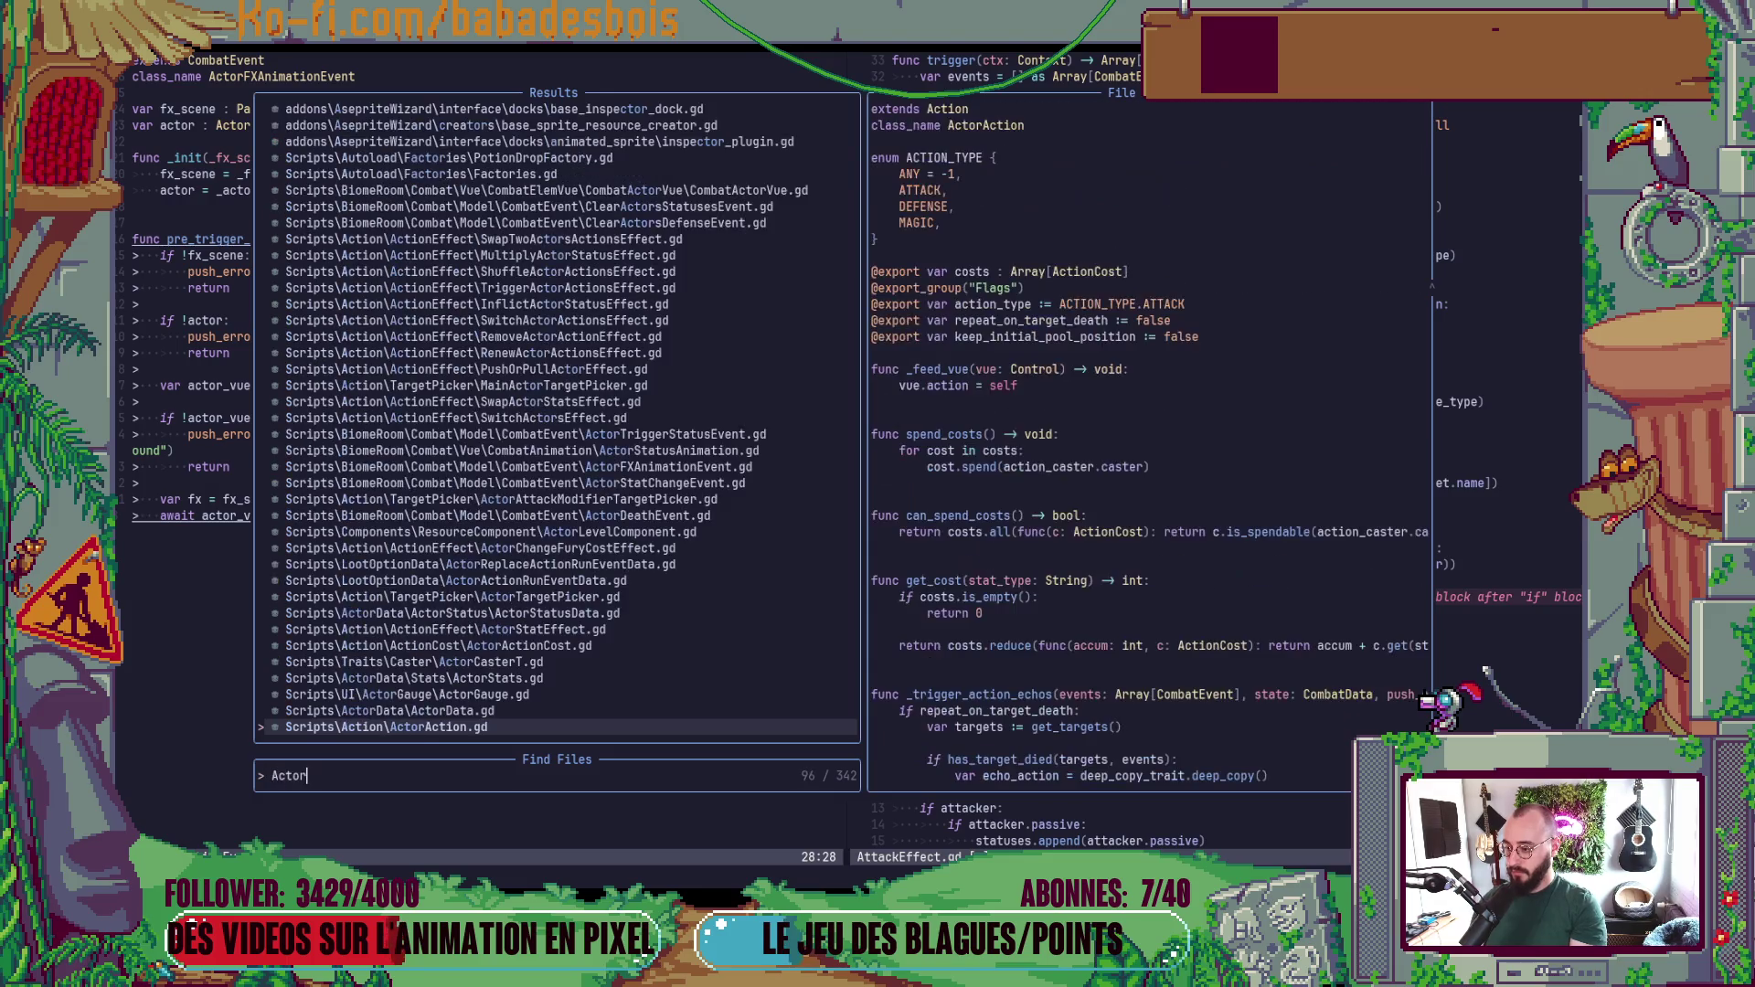
{"action": "key", "text": "BackSpace"}
{"action": "type", "text": "Status"}
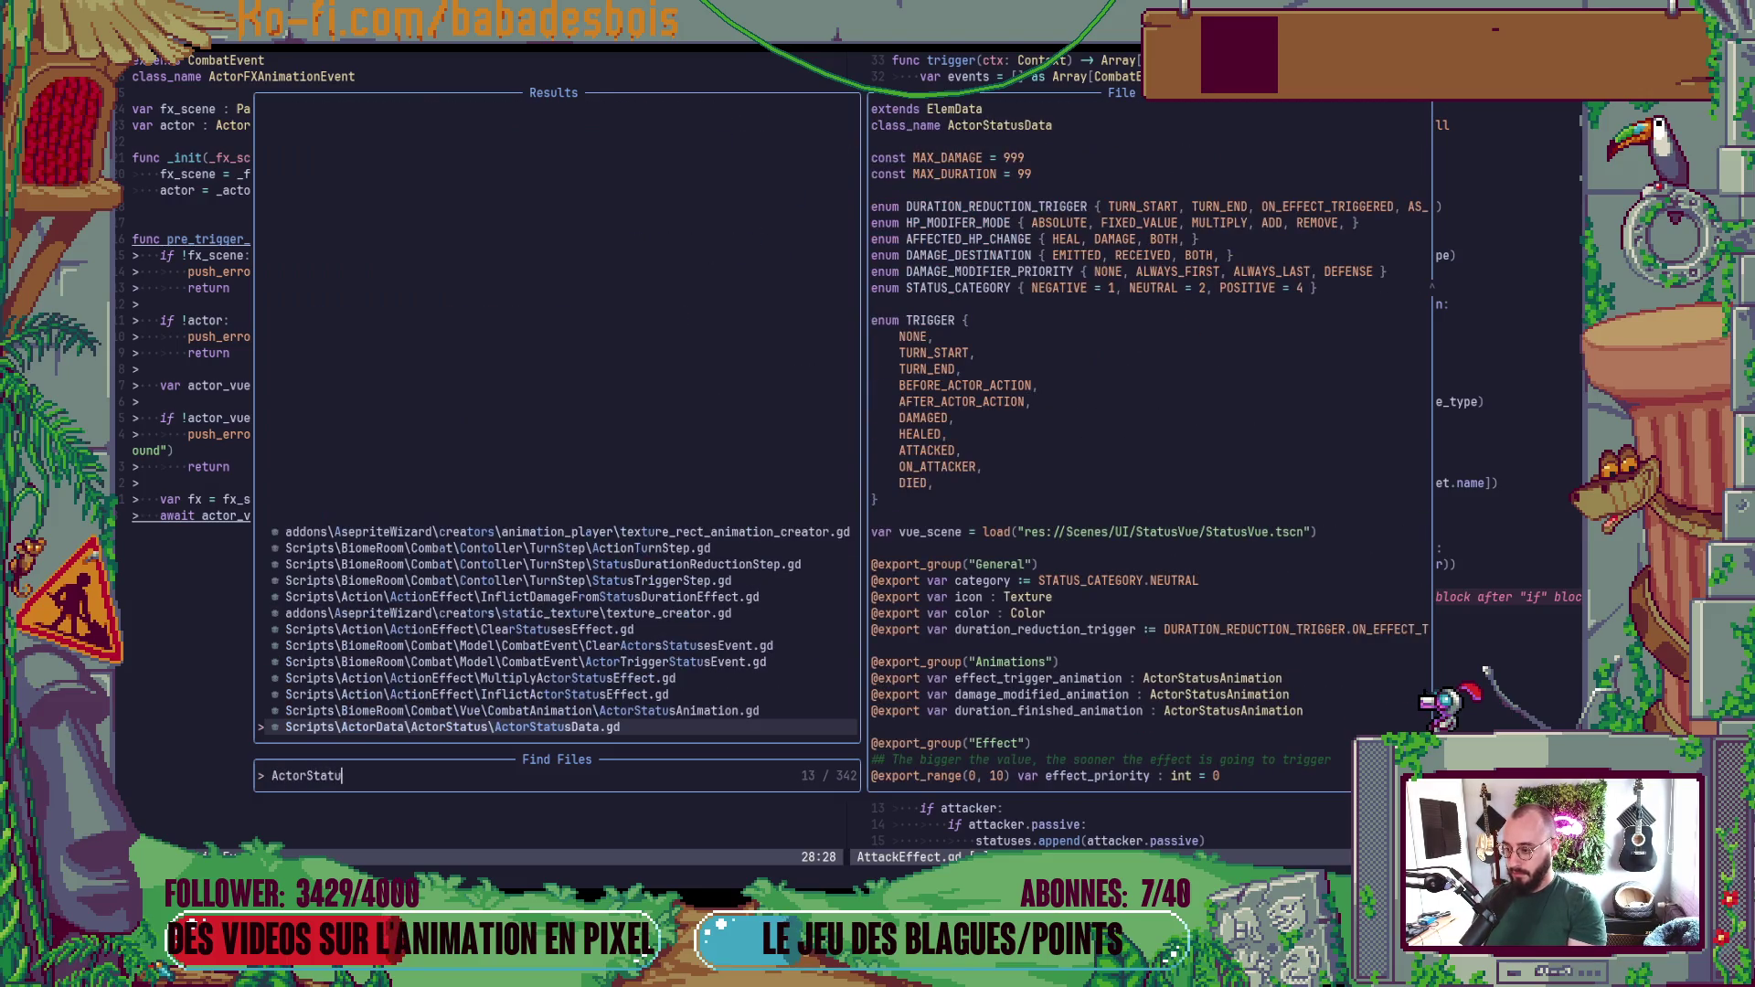
{"action": "key", "text": "Return"}
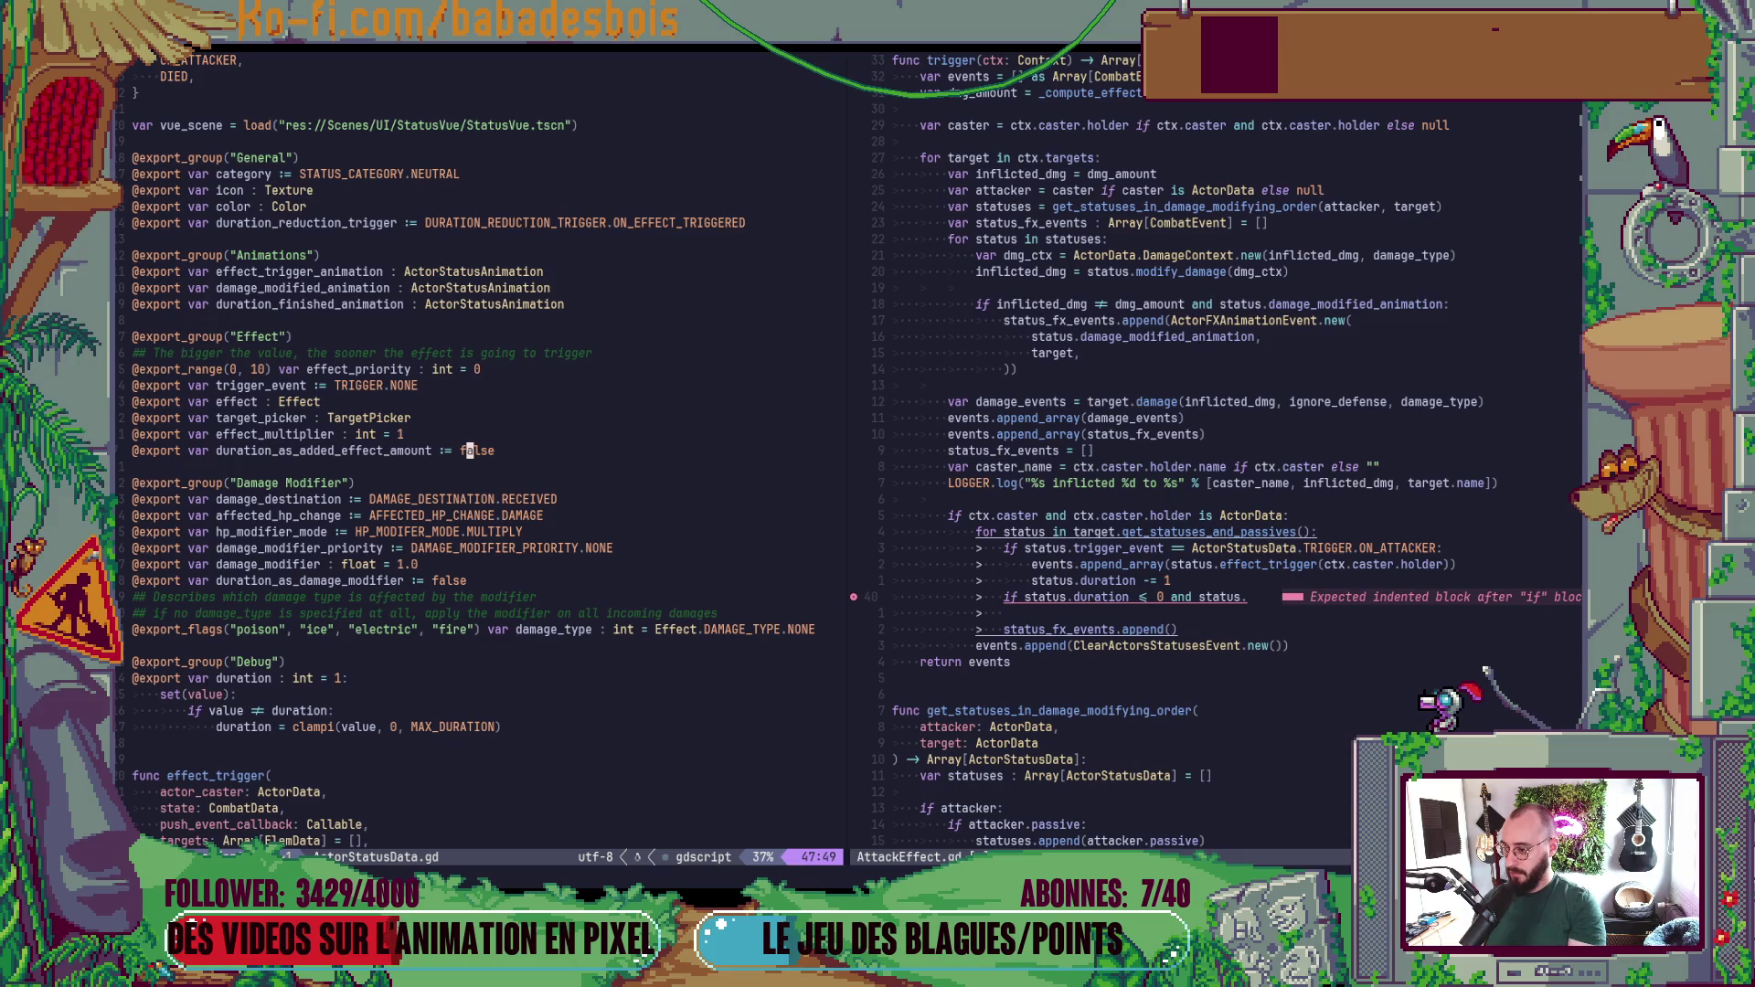
Step: Copy duration_finished_animation into AttackEffect.gd to finish 'if status.duration <= 0 and status.duration_finished_animation:'
{"action": "key", "text": "k"}
{"action": "key", "text": "k"}
{"action": "key", "text": "k"}
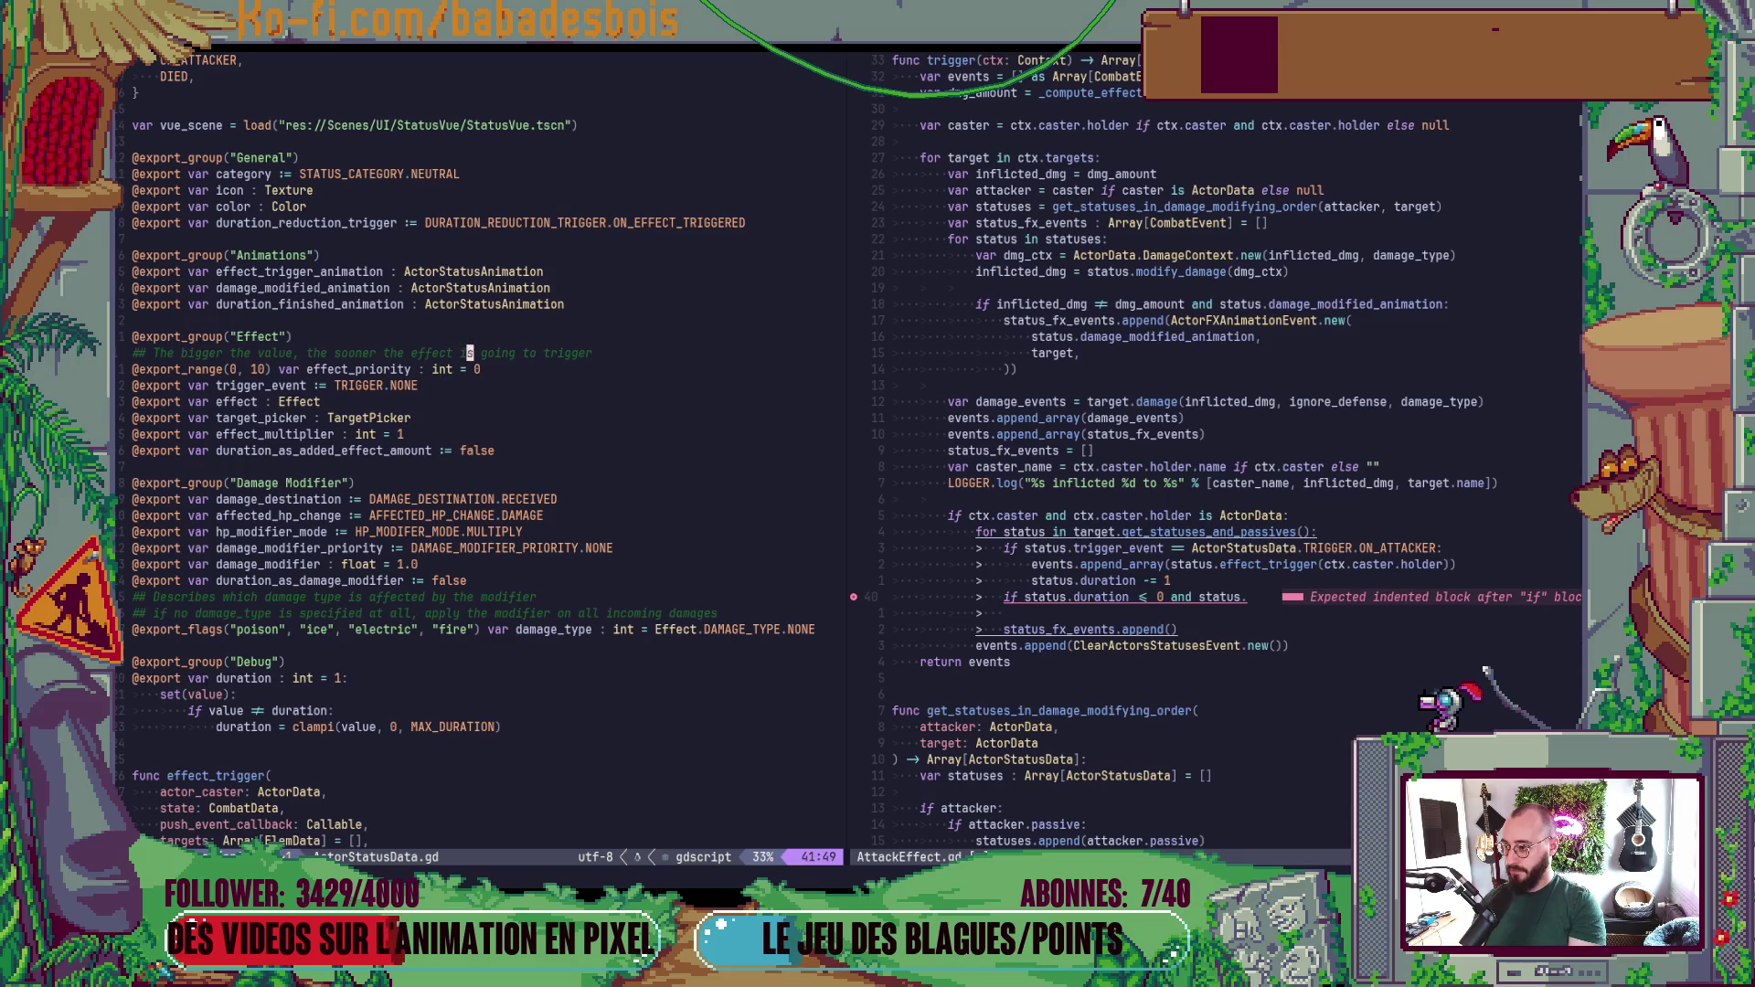
{"action": "key", "text": "b"}
{"action": "key", "text": "b"}
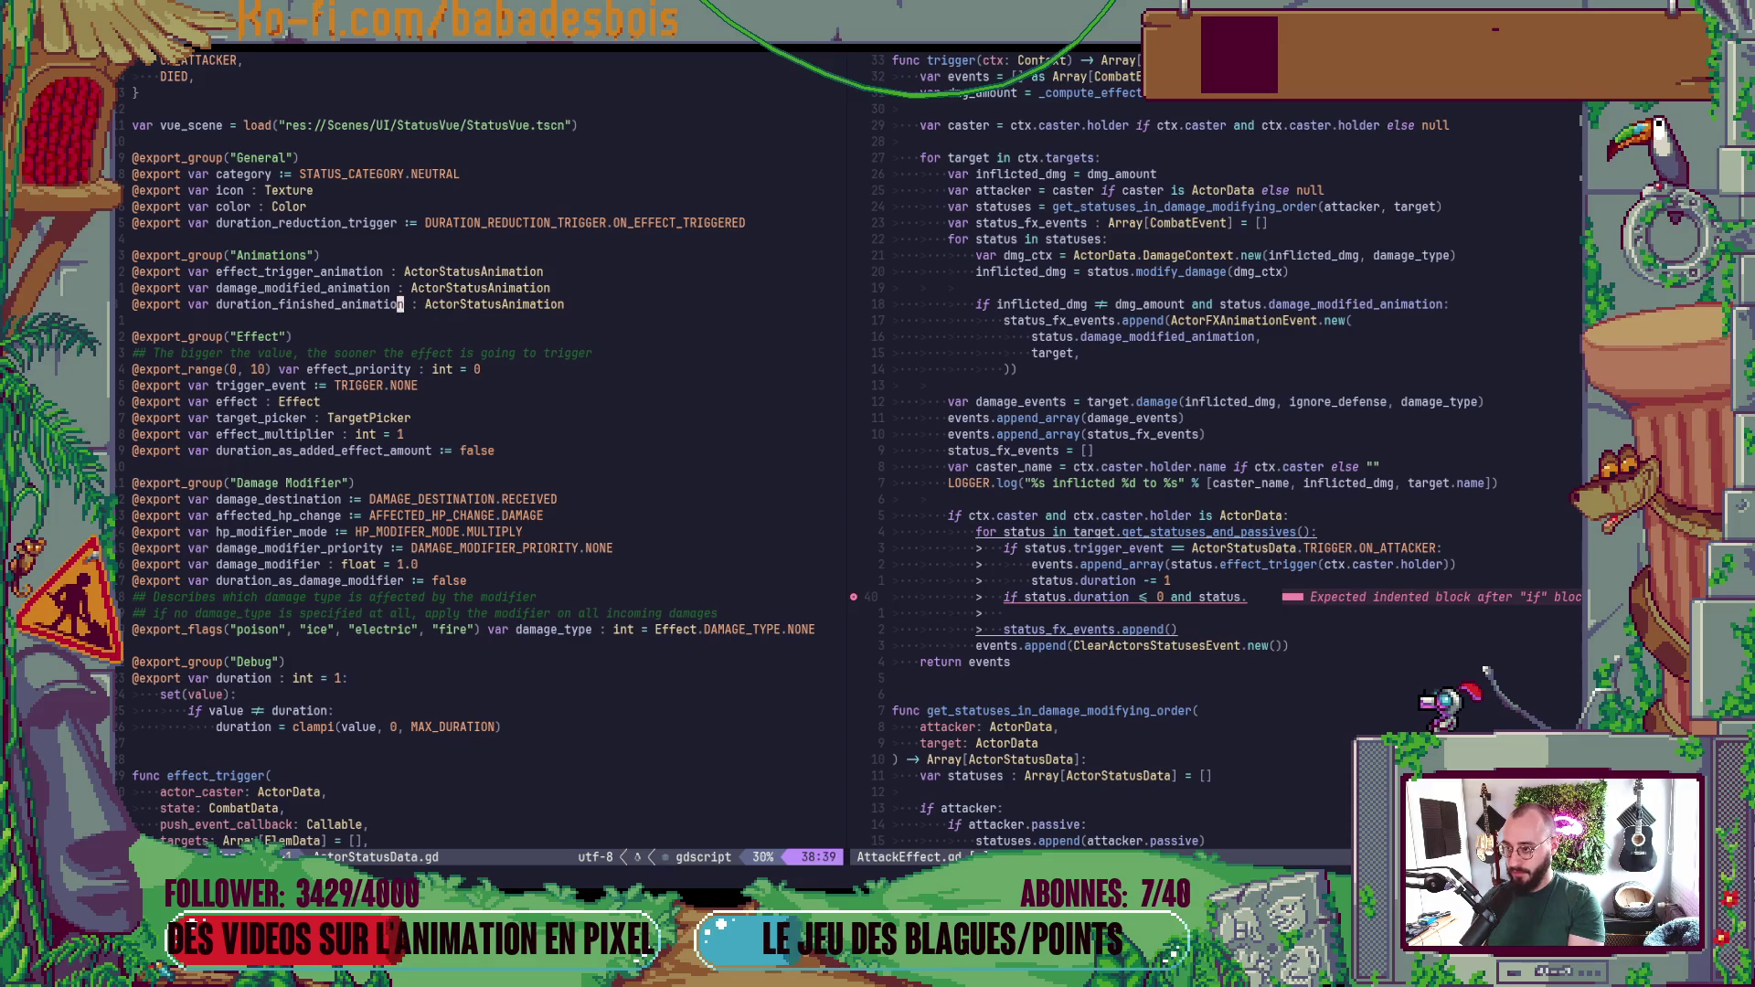
{"action": "key", "text": "y"}
{"action": "key", "text": "i"}
{"action": "key", "text": "w"}
{"action": "key", "text": "ctrl+l"}
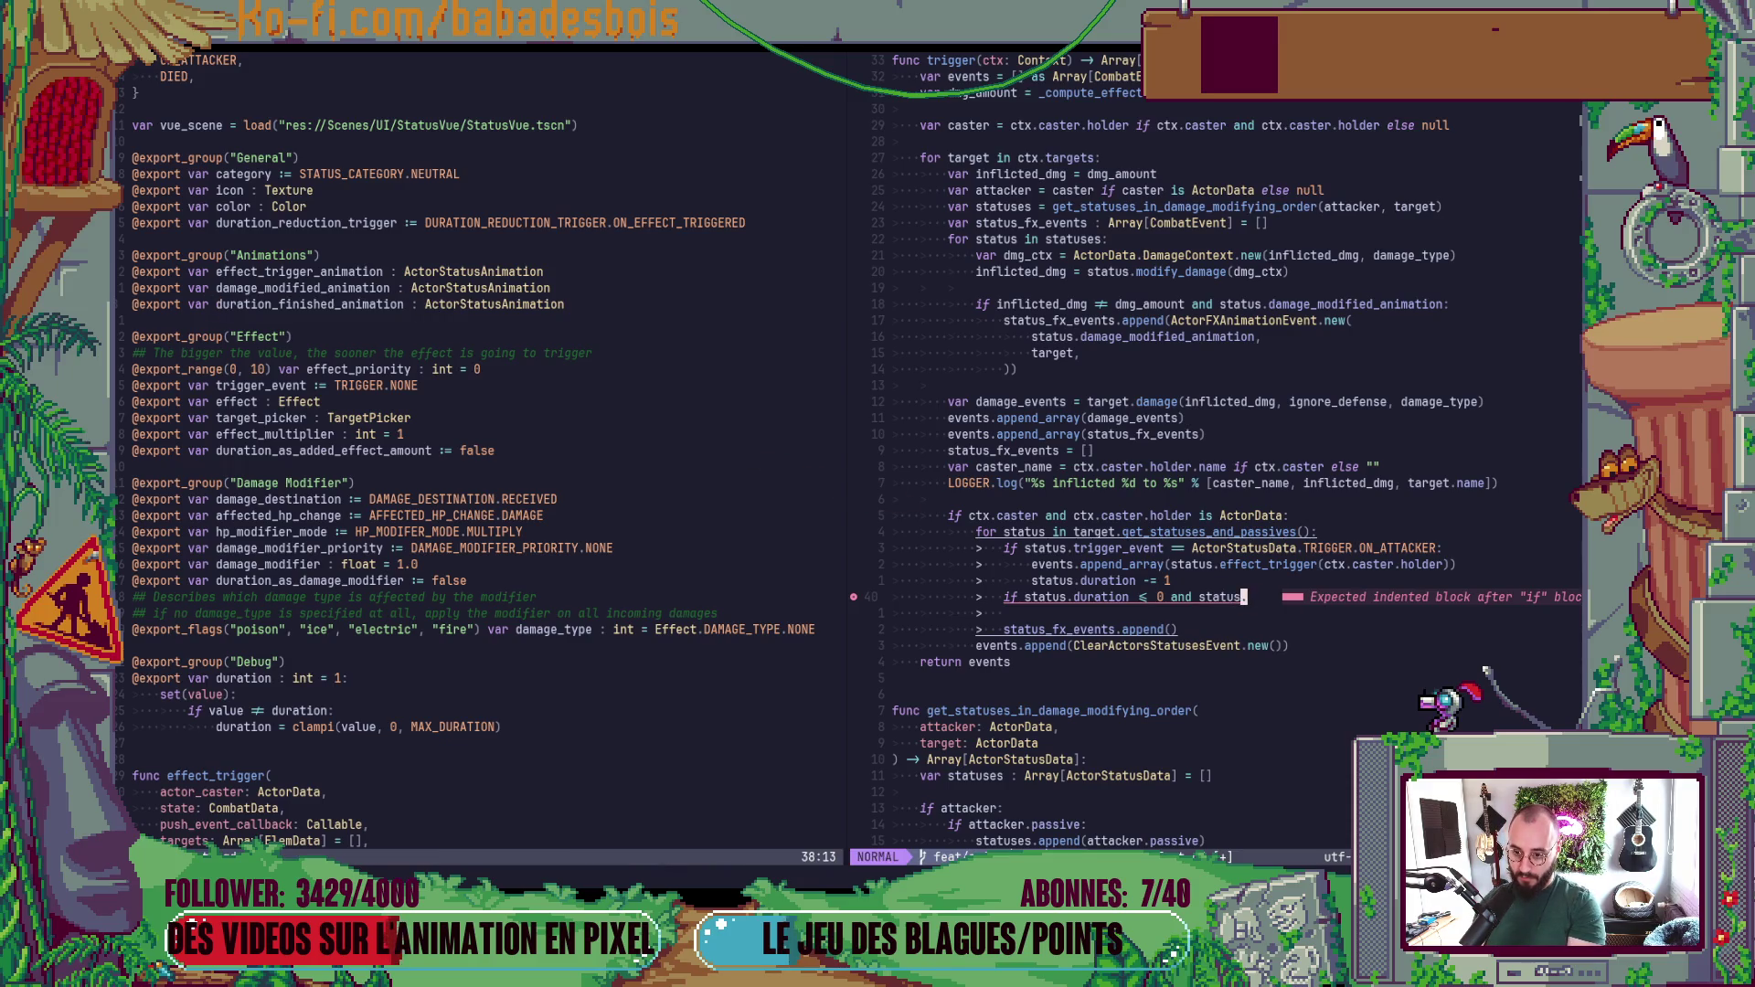
{"action": "key", "text": "p"}
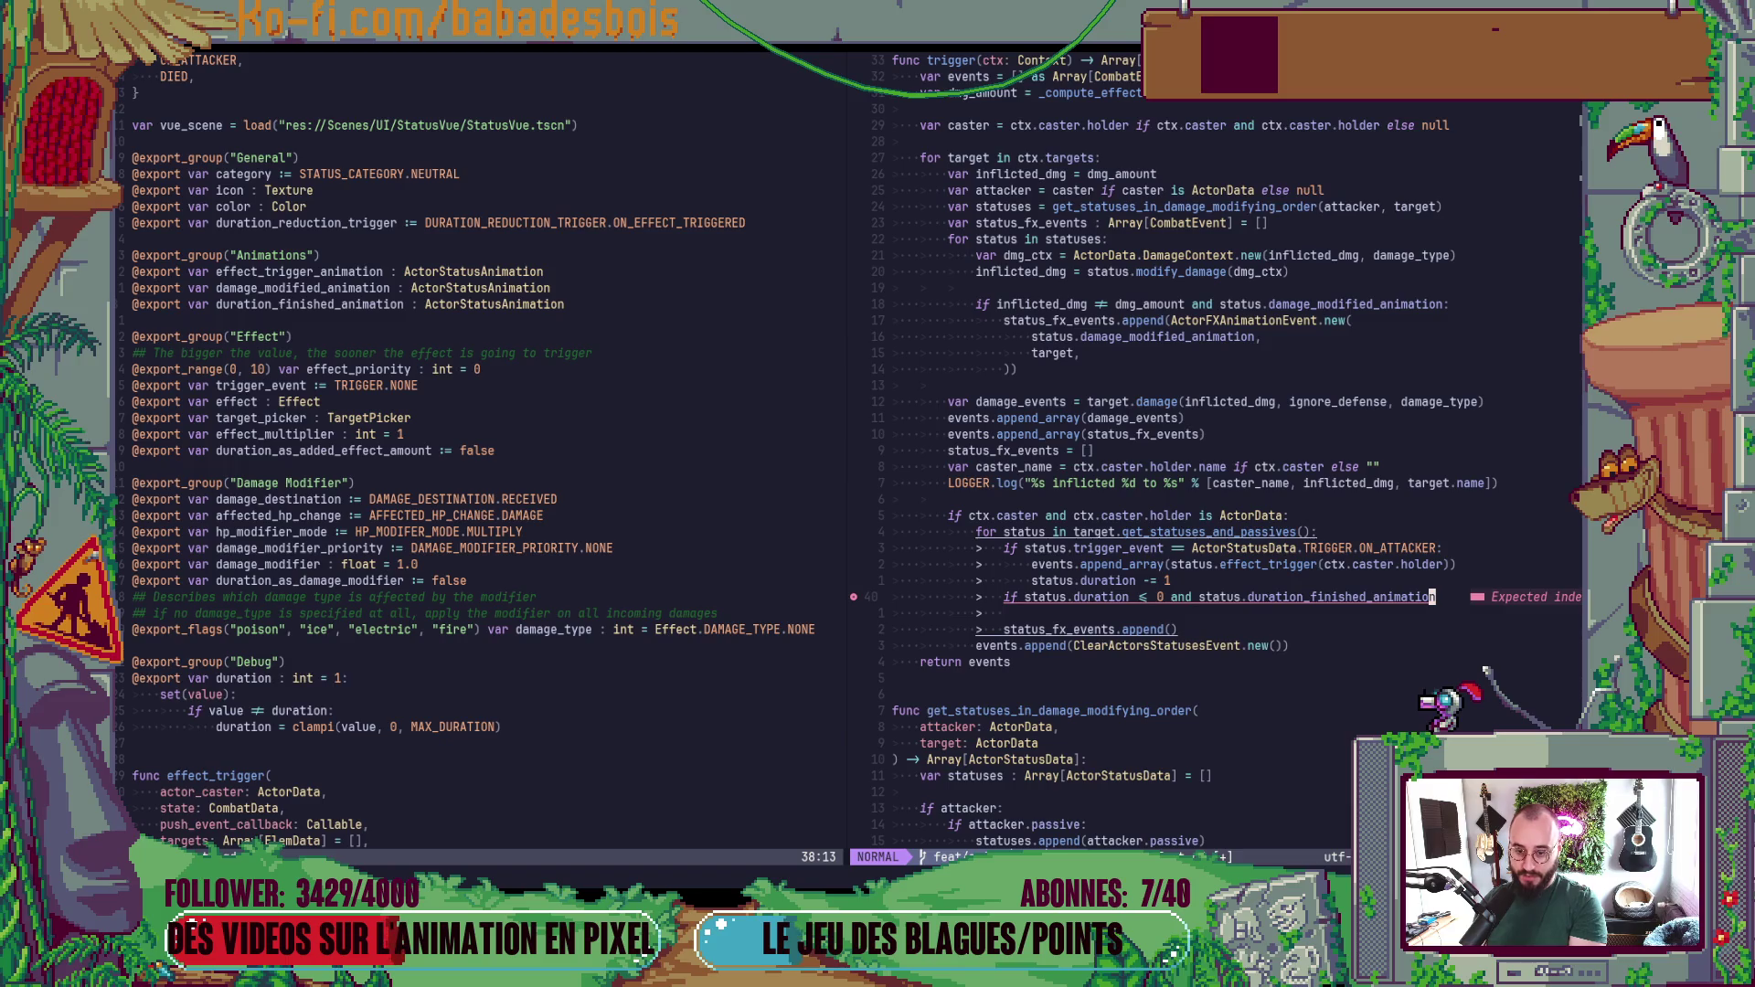
{"action": "type", "text": "ation:"}
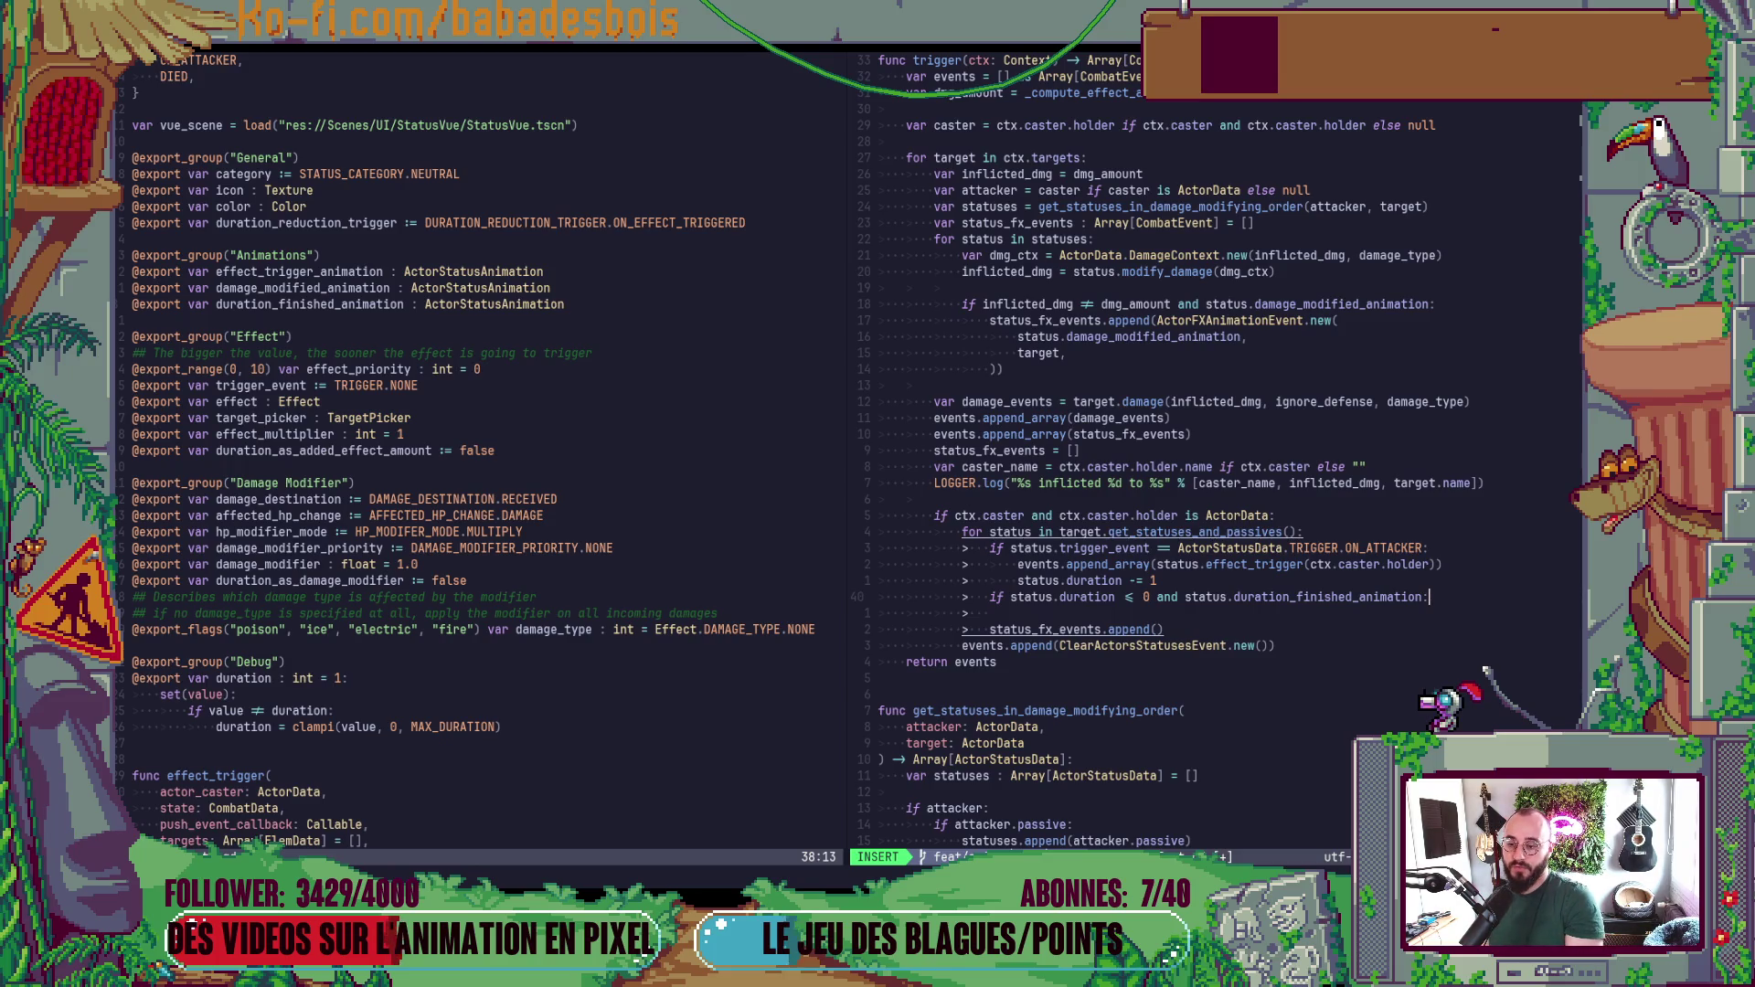
Step: Move the append() line under the condition and start an ActorFXAnimationEvent.new() call inside it
{"action": "key", "text": "Escape"}
{"action": "key", "text": "j"}
{"action": "key", "text": "j"}
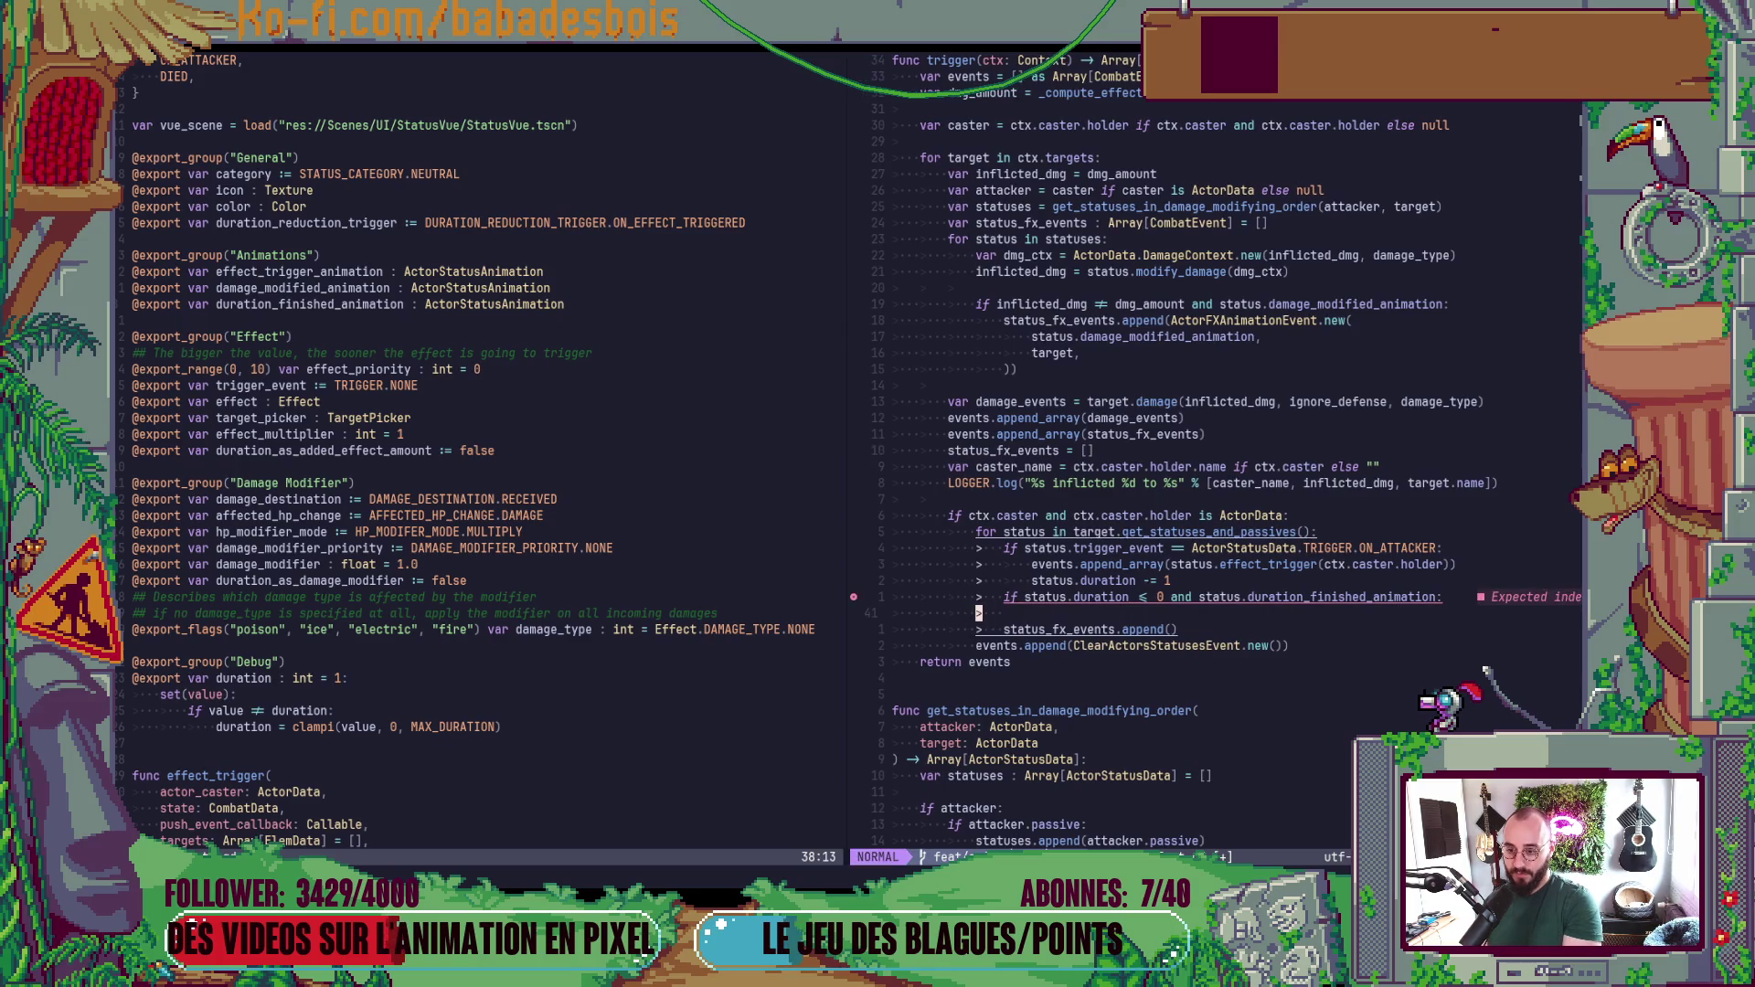
{"action": "key", "text": "alt+k"}
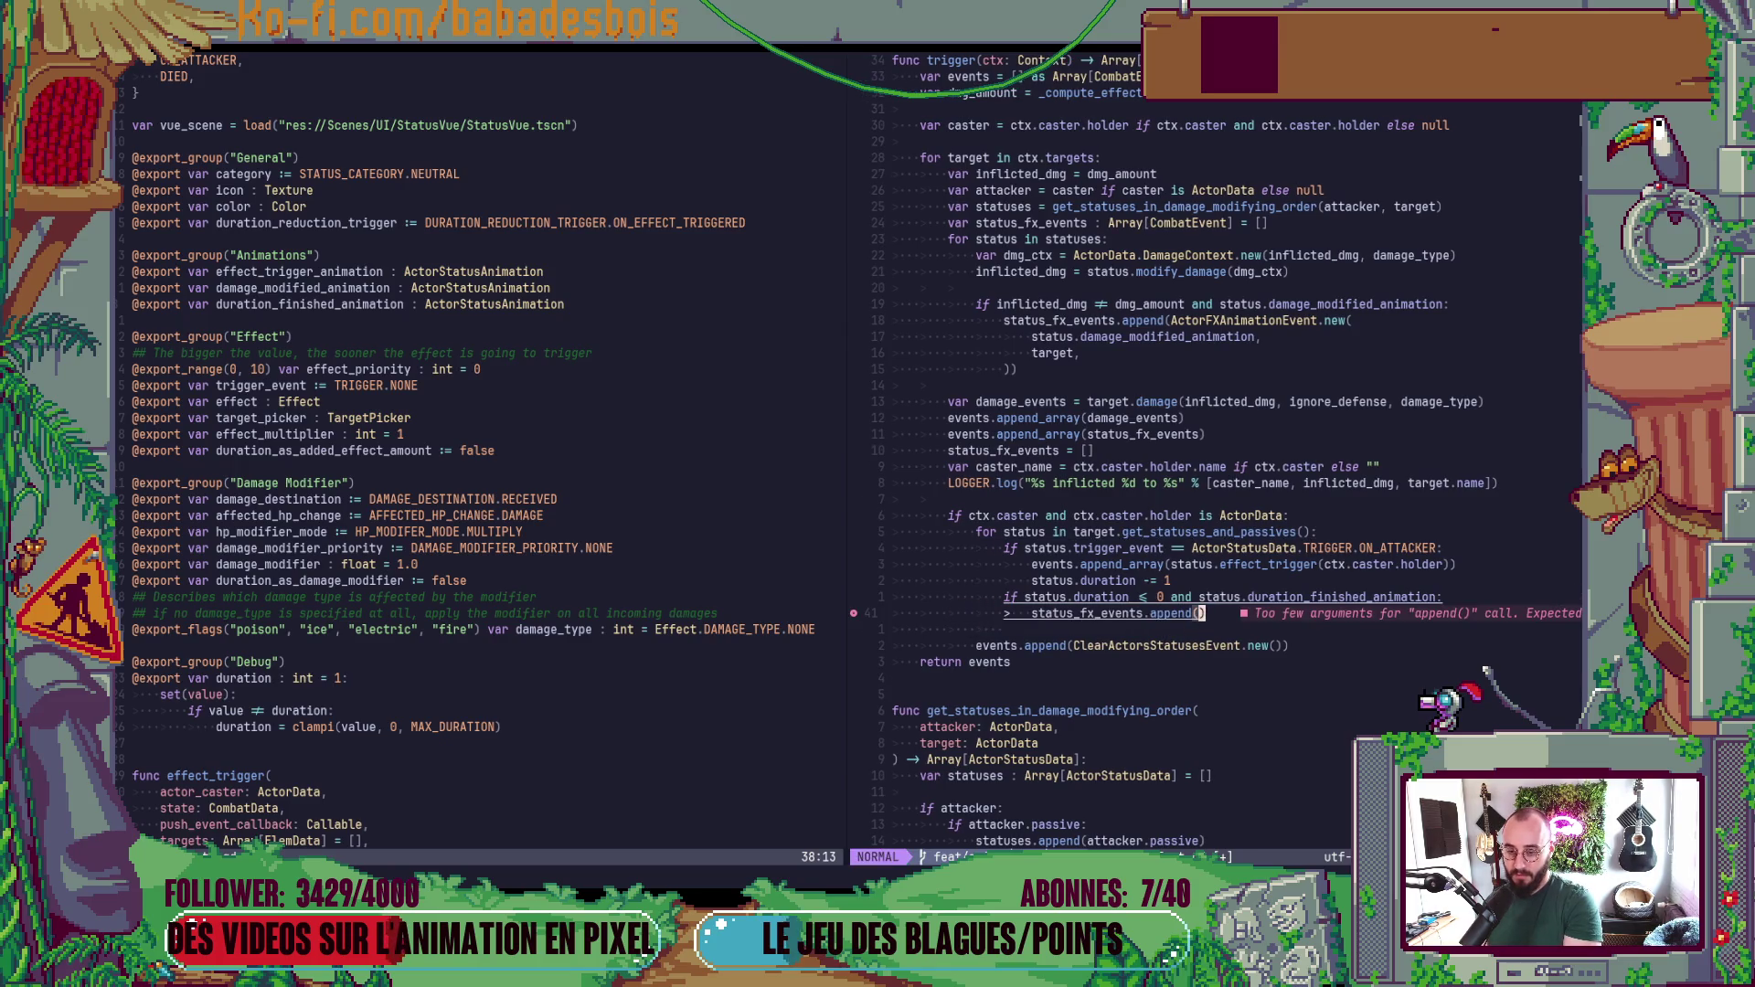
{"action": "type", "text": "iActorFXAnimationEvent."}
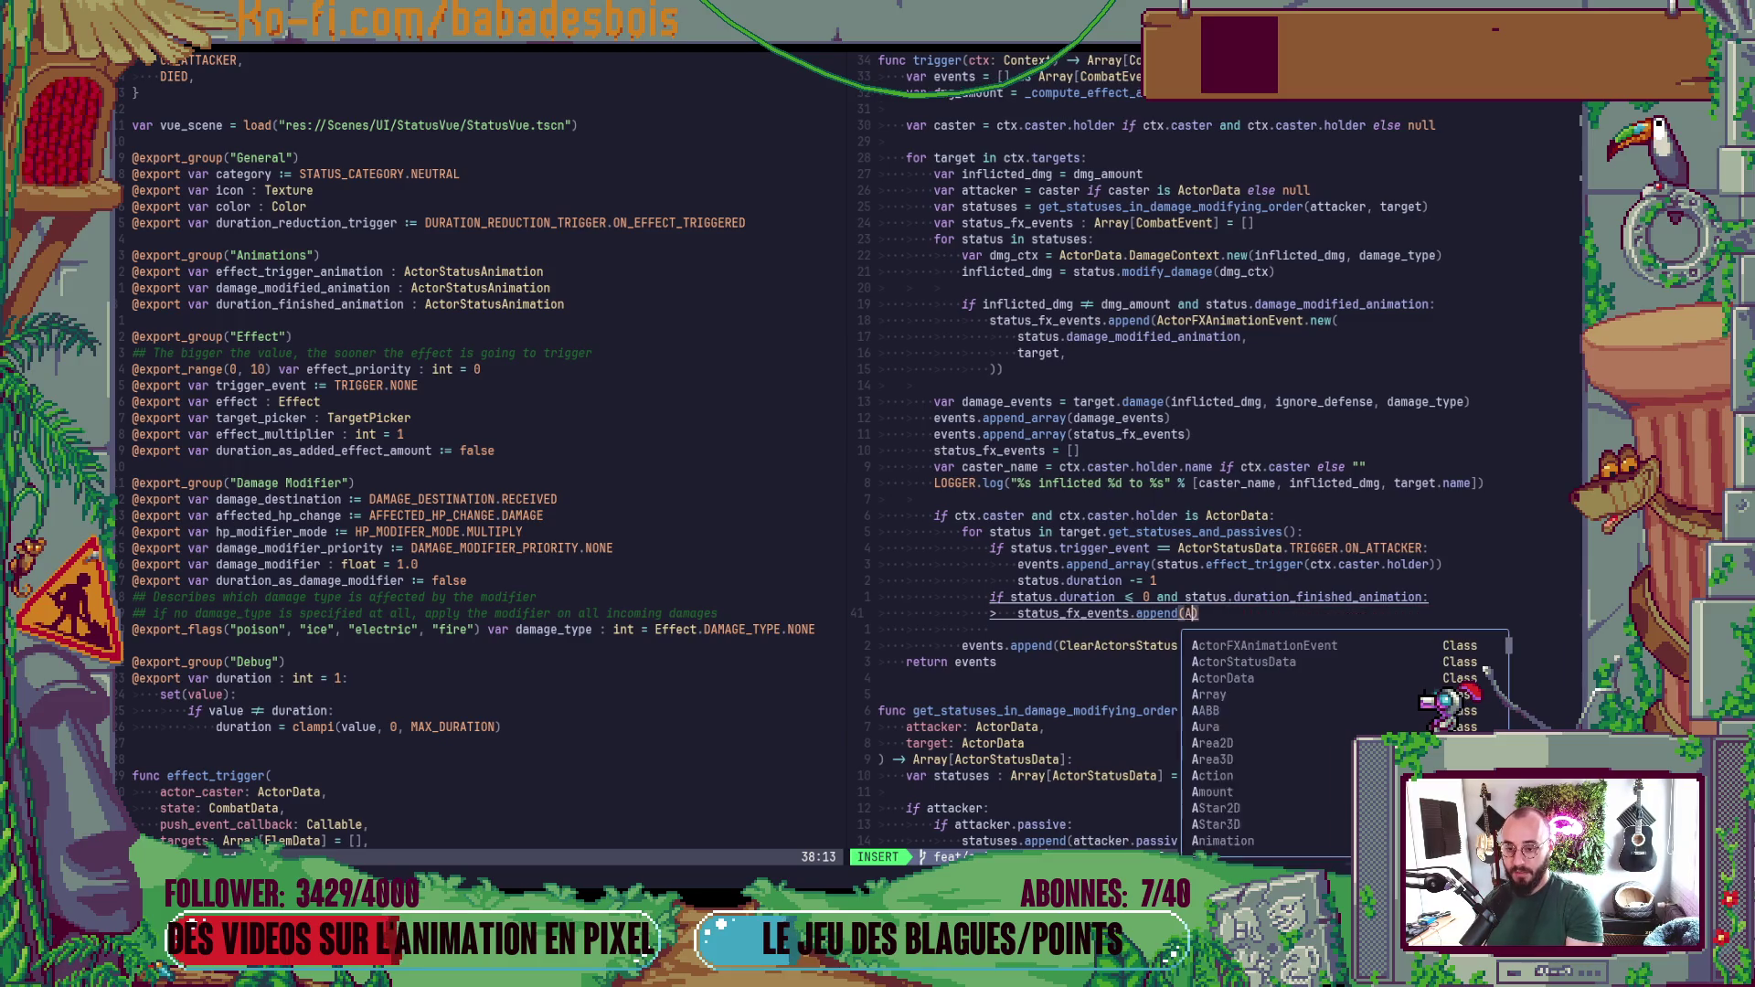
{"action": "key", "text": "Tab"}
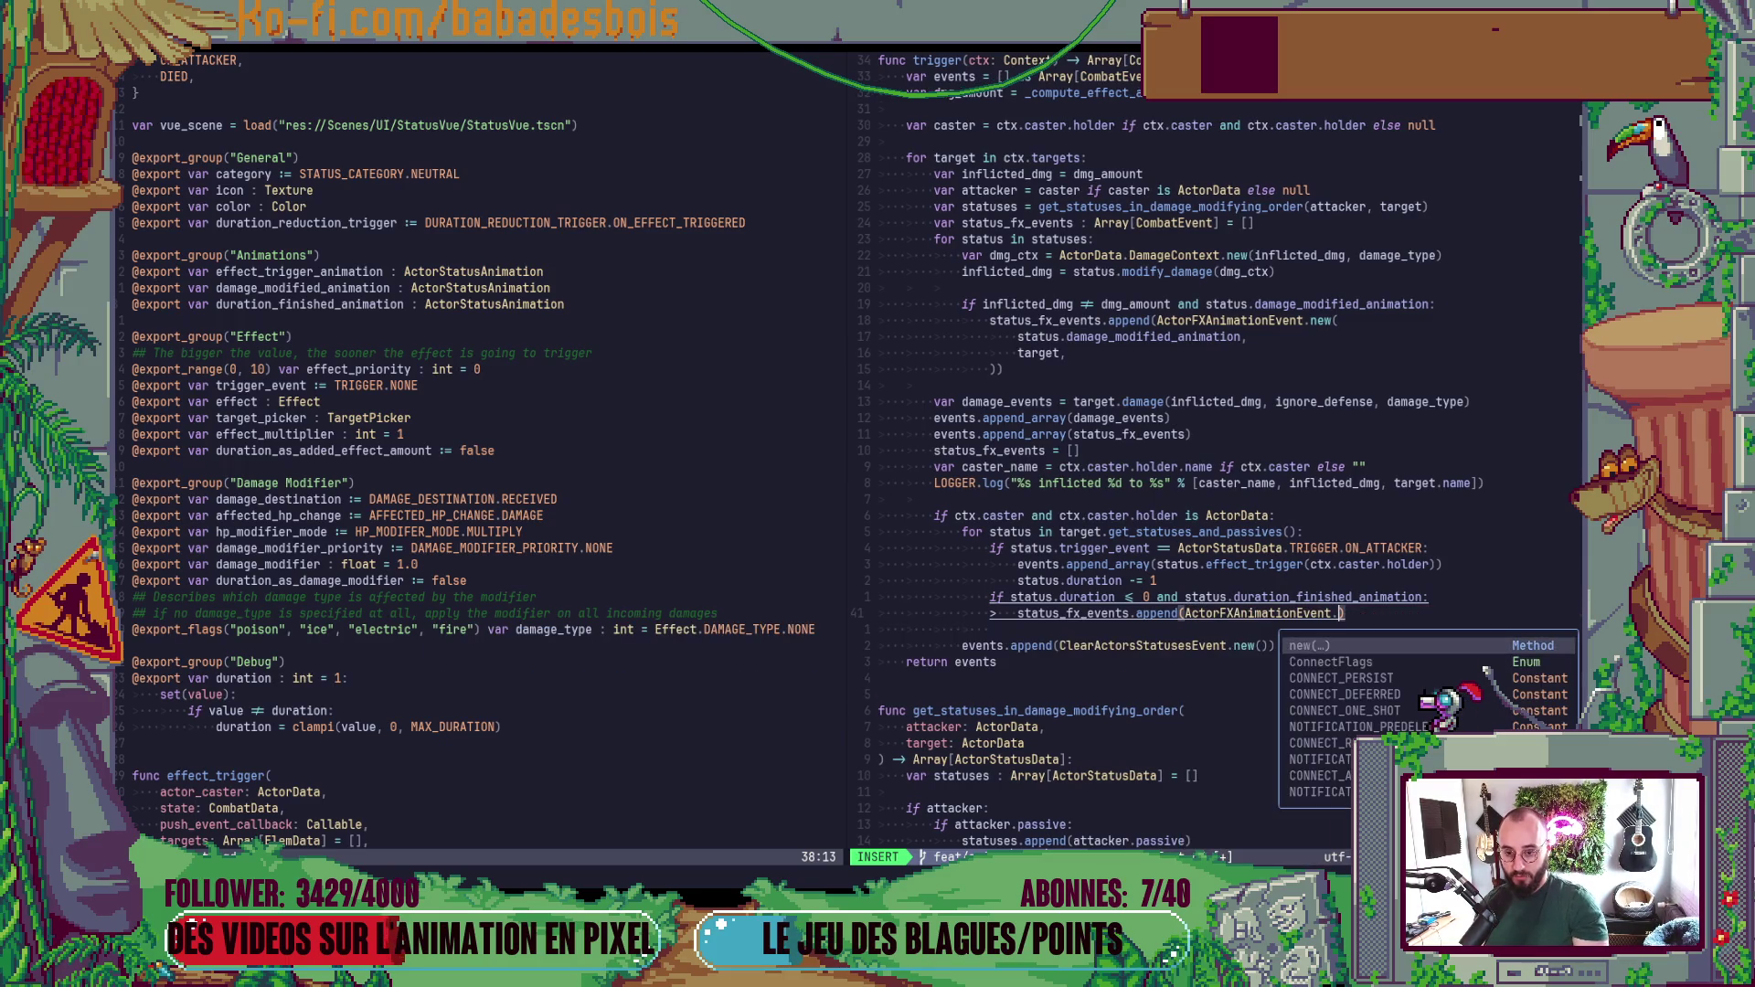
Step: Accept new() and put the 'status.' argument and the closing parentheses on separate lines
{"action": "key", "text": "Return"}
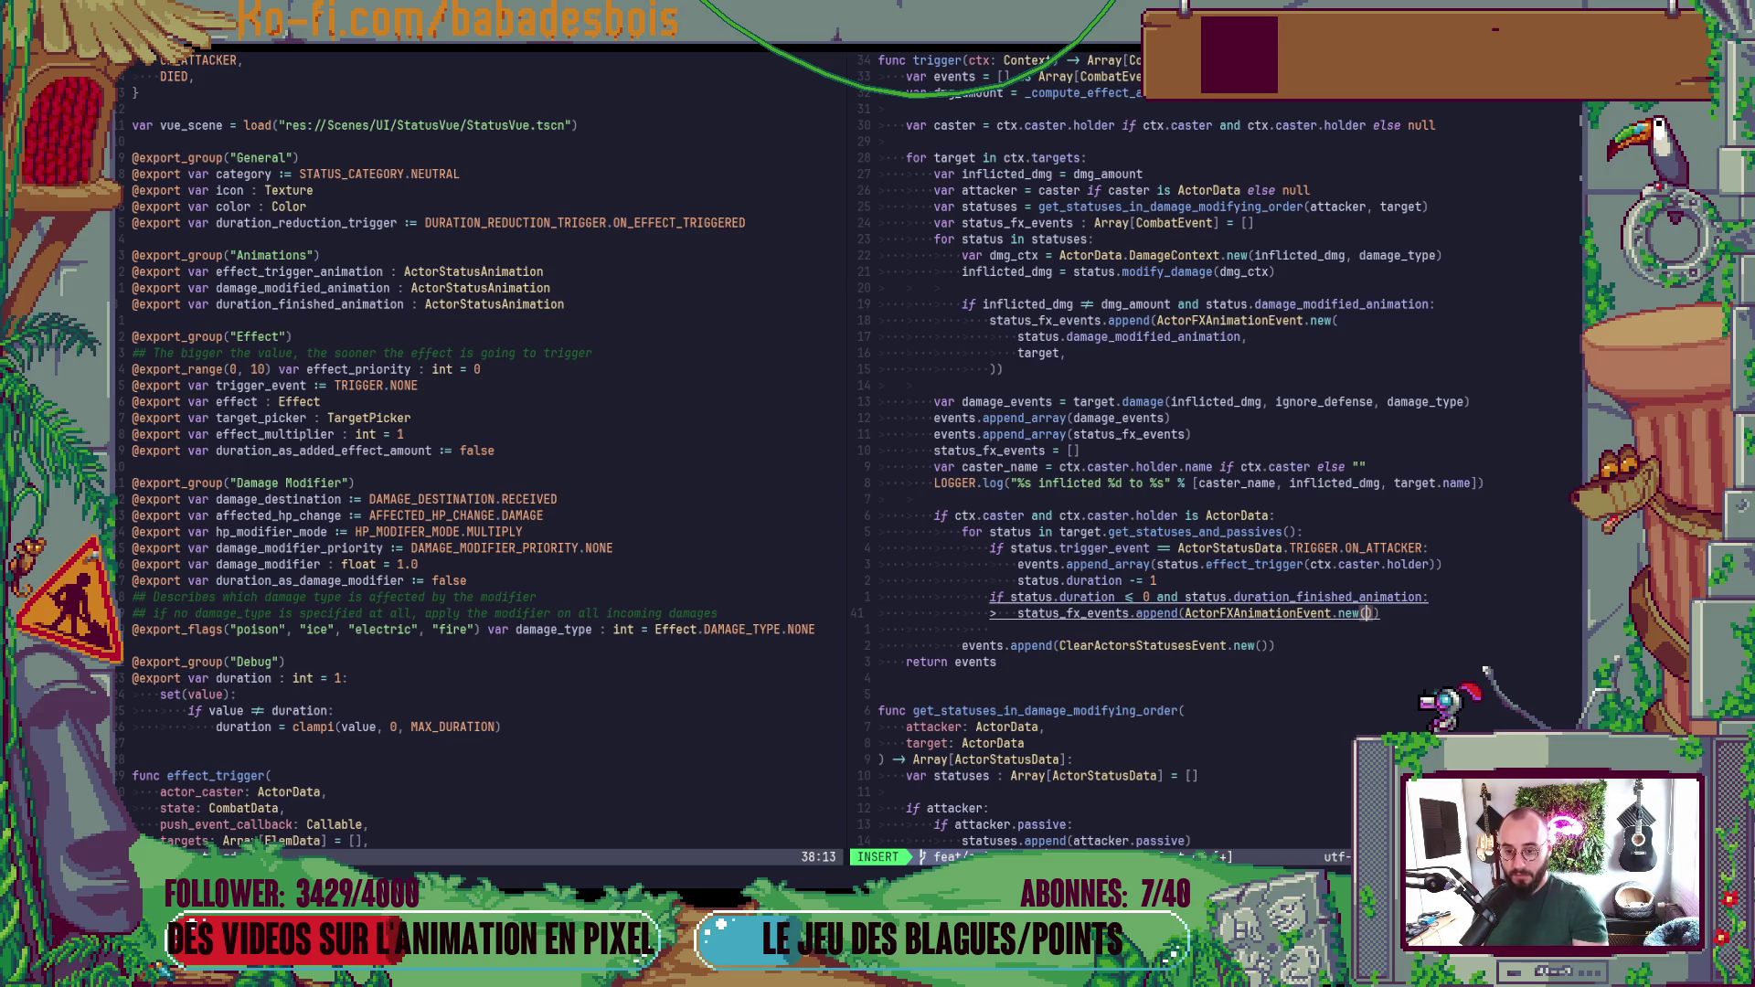
{"action": "type", "text": "status."}
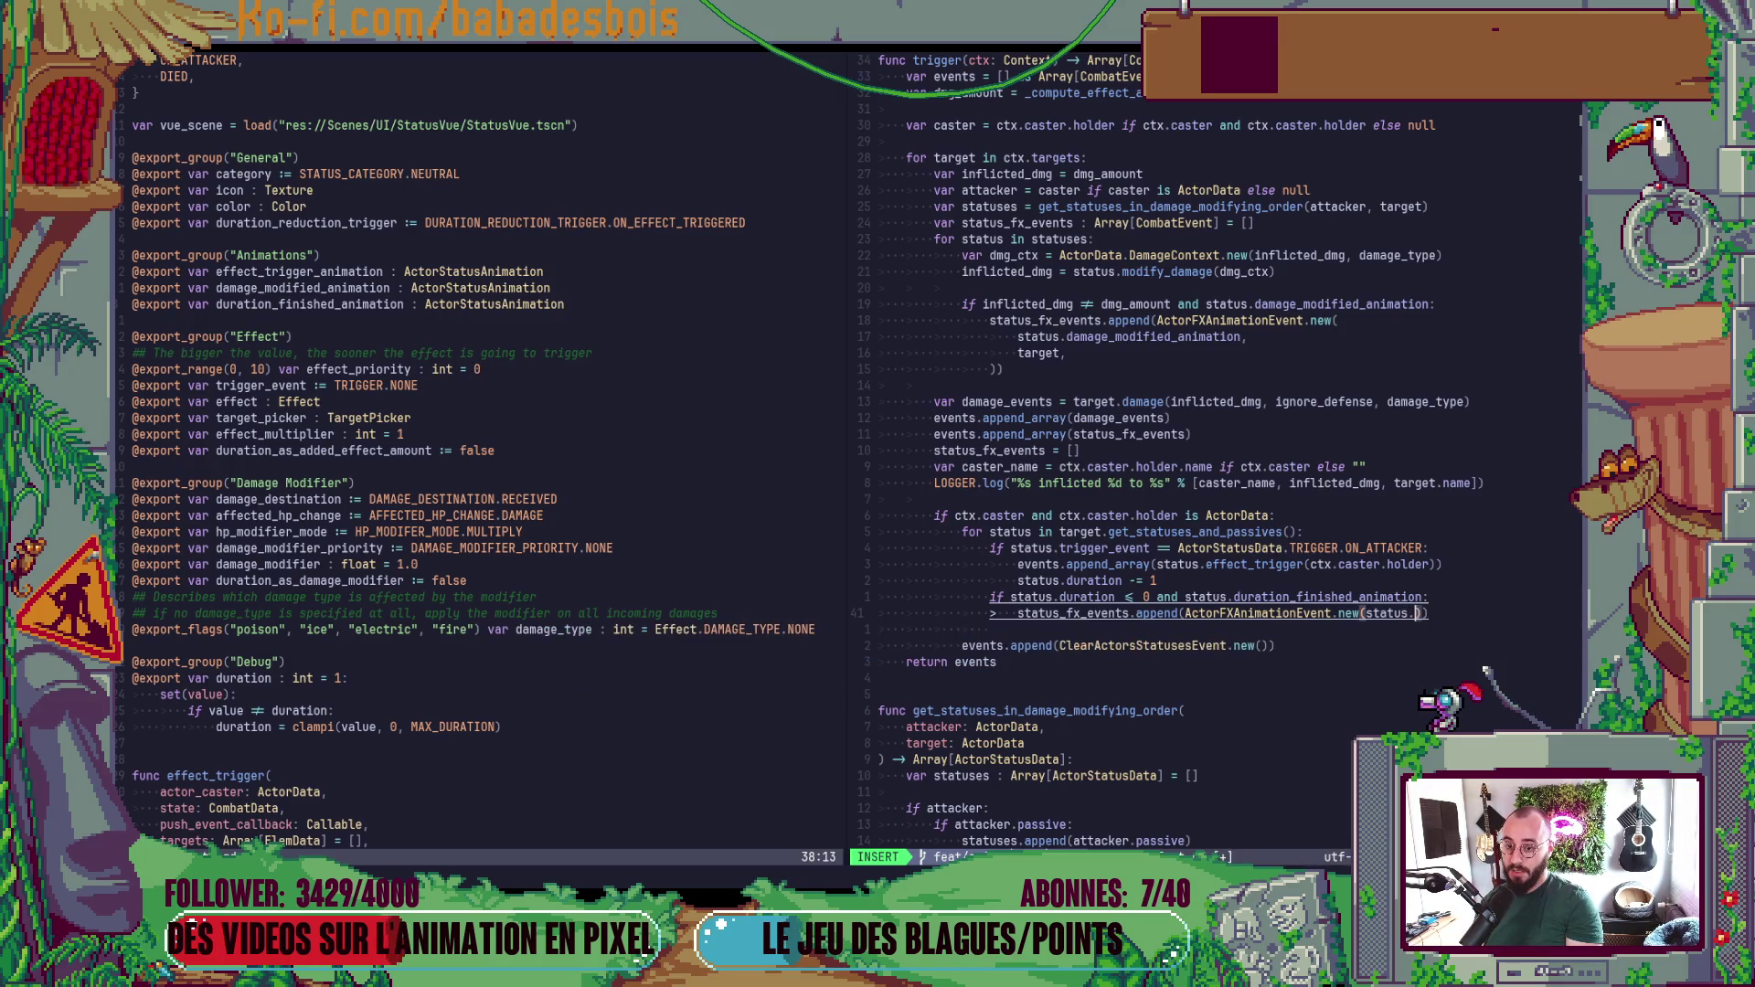
{"action": "key", "text": "Escape"}
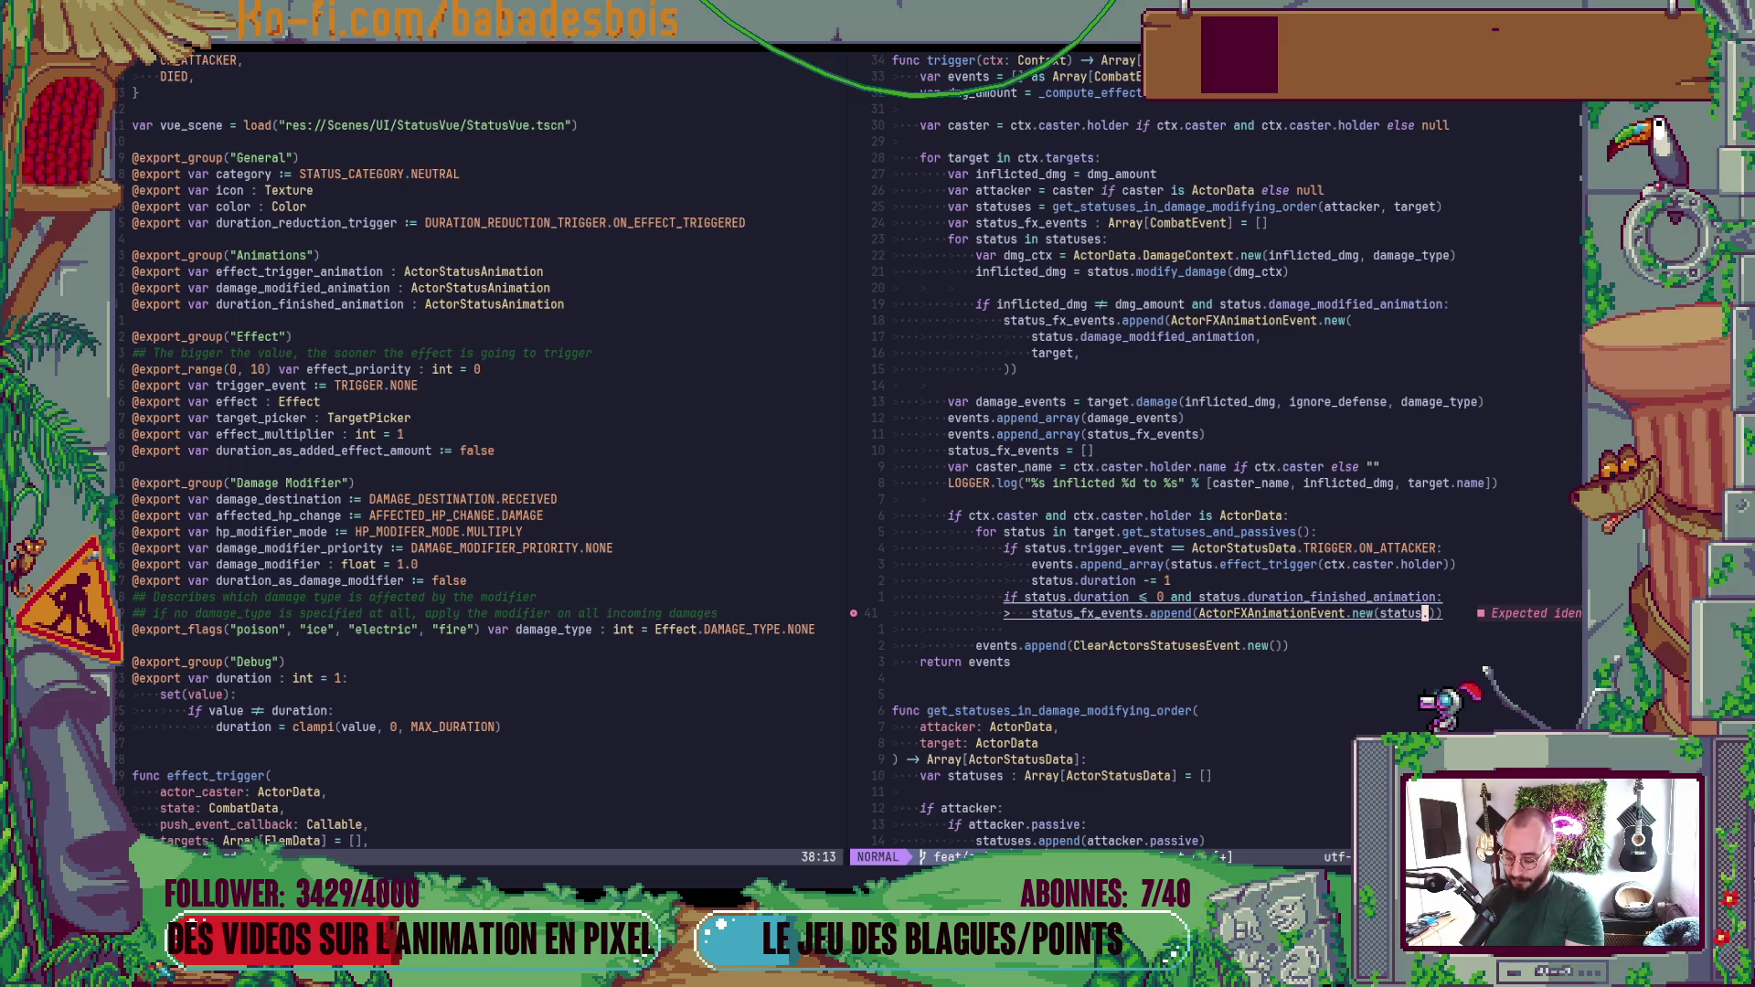
{"action": "key", "text": "h"}
{"action": "key", "text": "h"}
{"action": "key", "text": "h"}
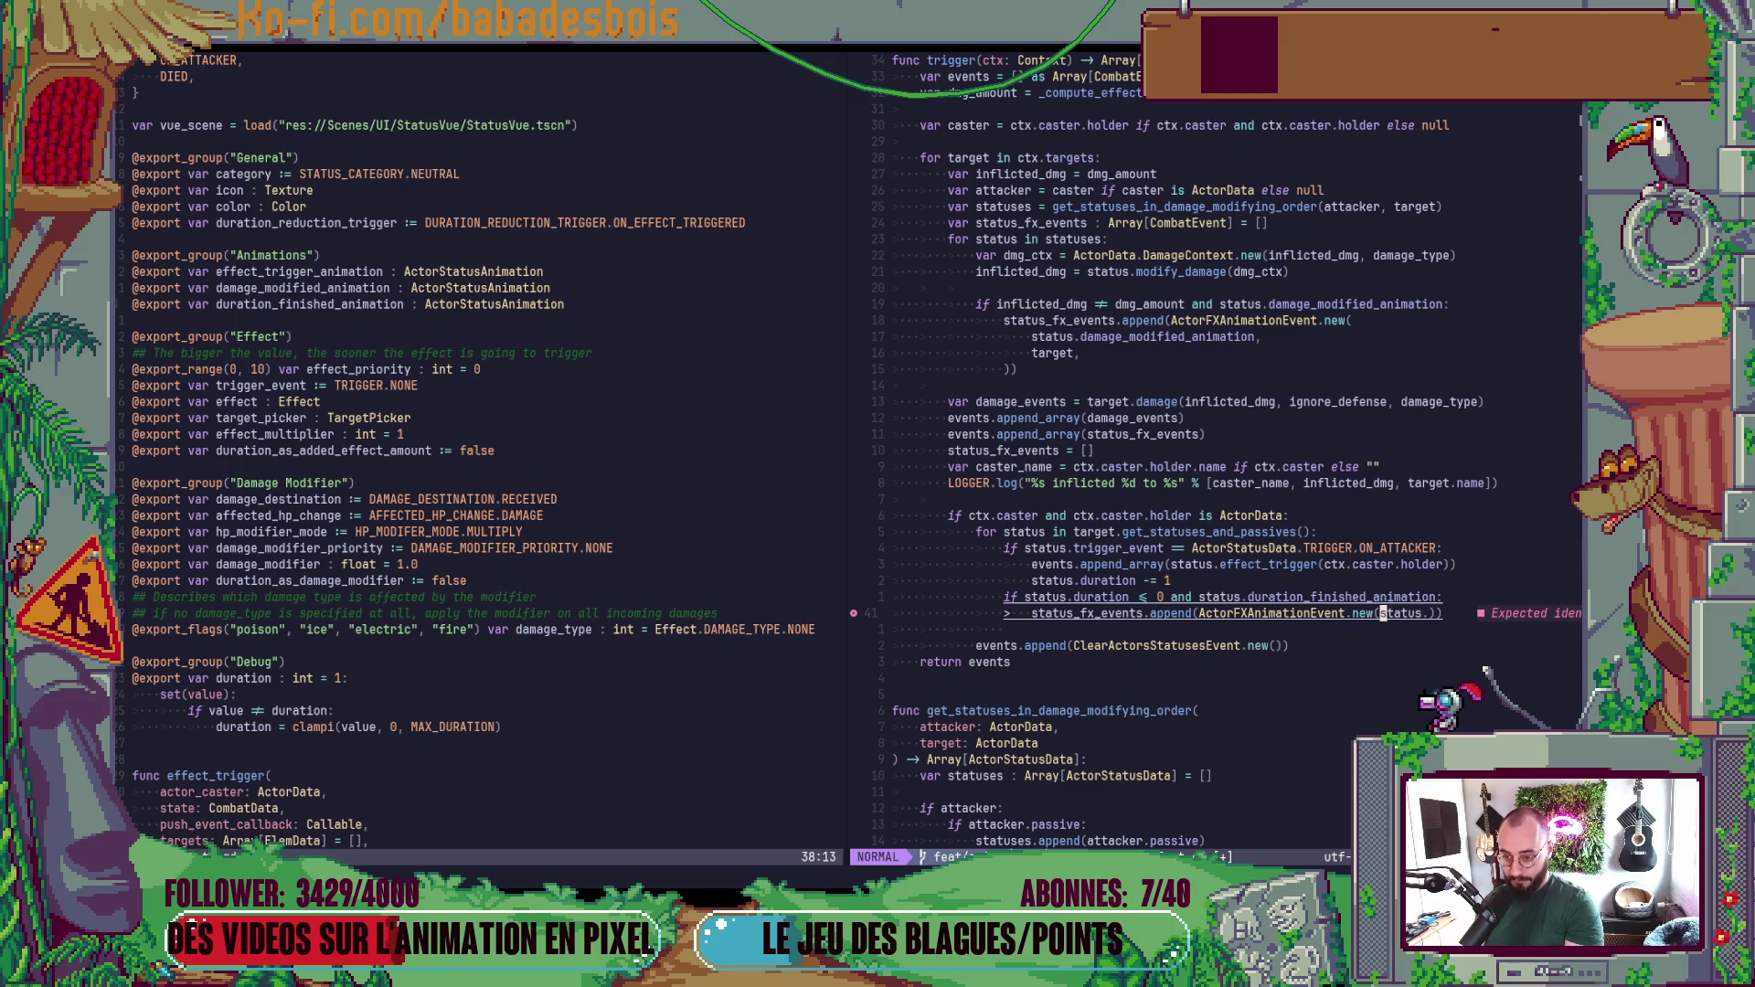
{"action": "key", "text": "i"}
{"action": "key", "text": "Return"}
{"action": "key", "text": "Escape"}
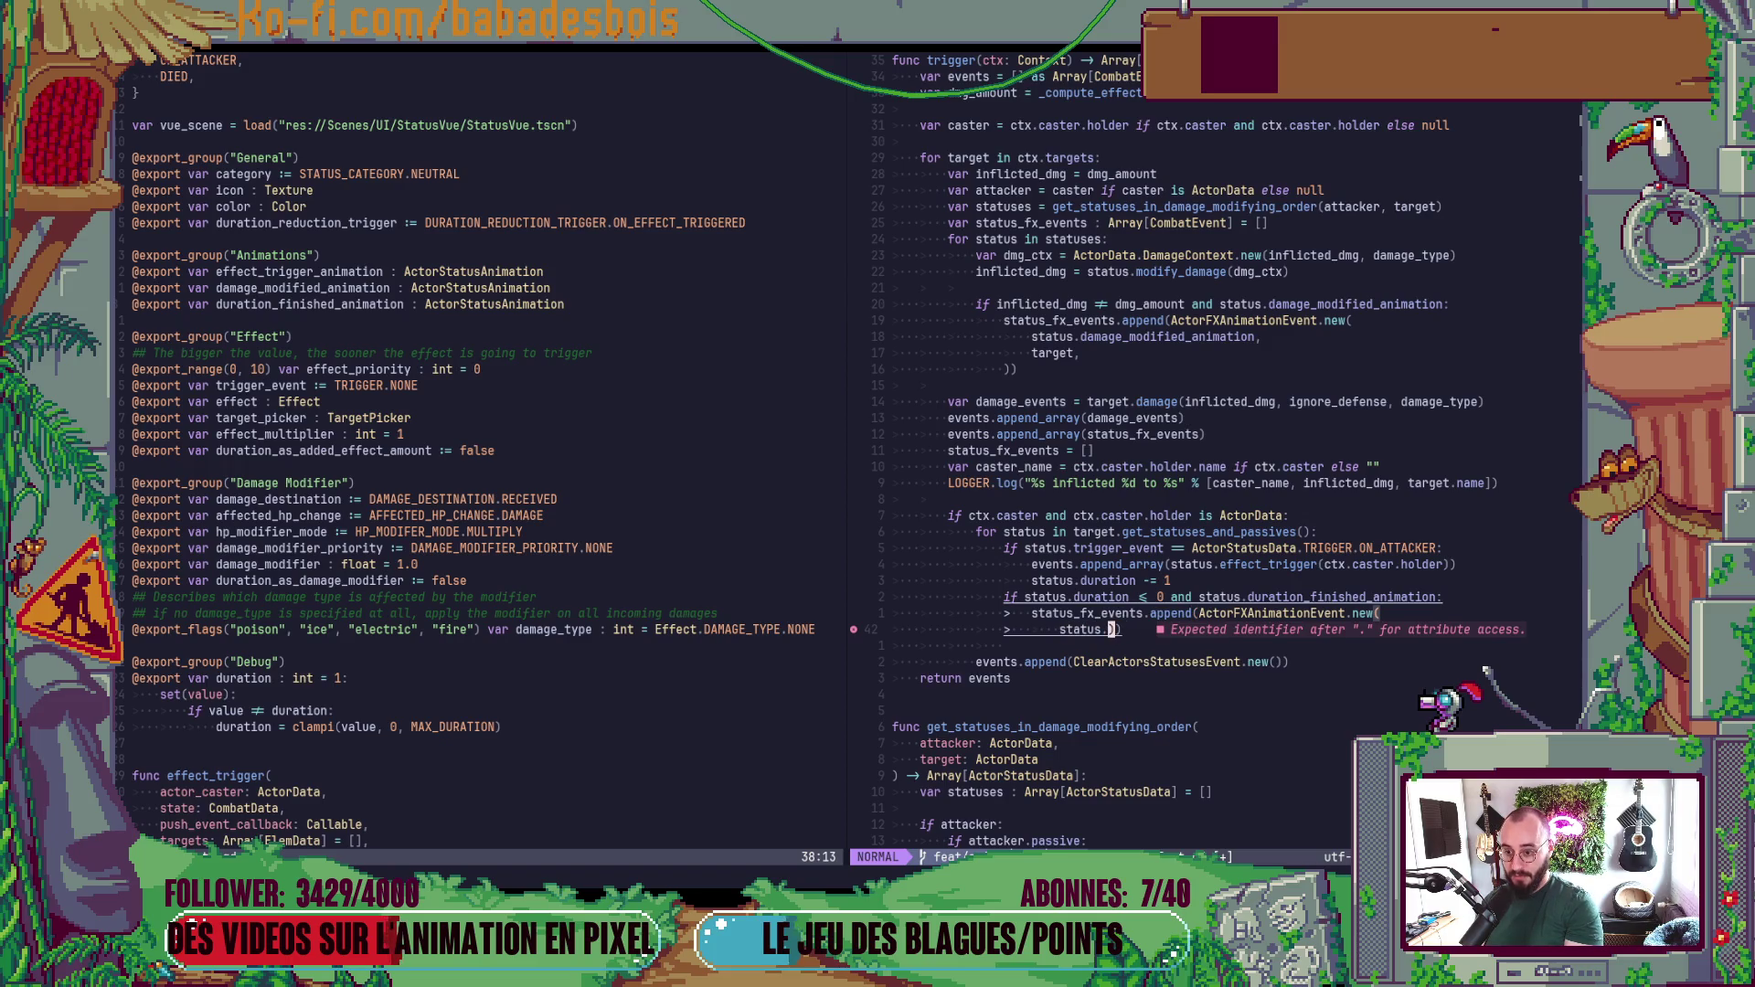
{"action": "key", "text": "i"}
{"action": "key", "text": "Return"}
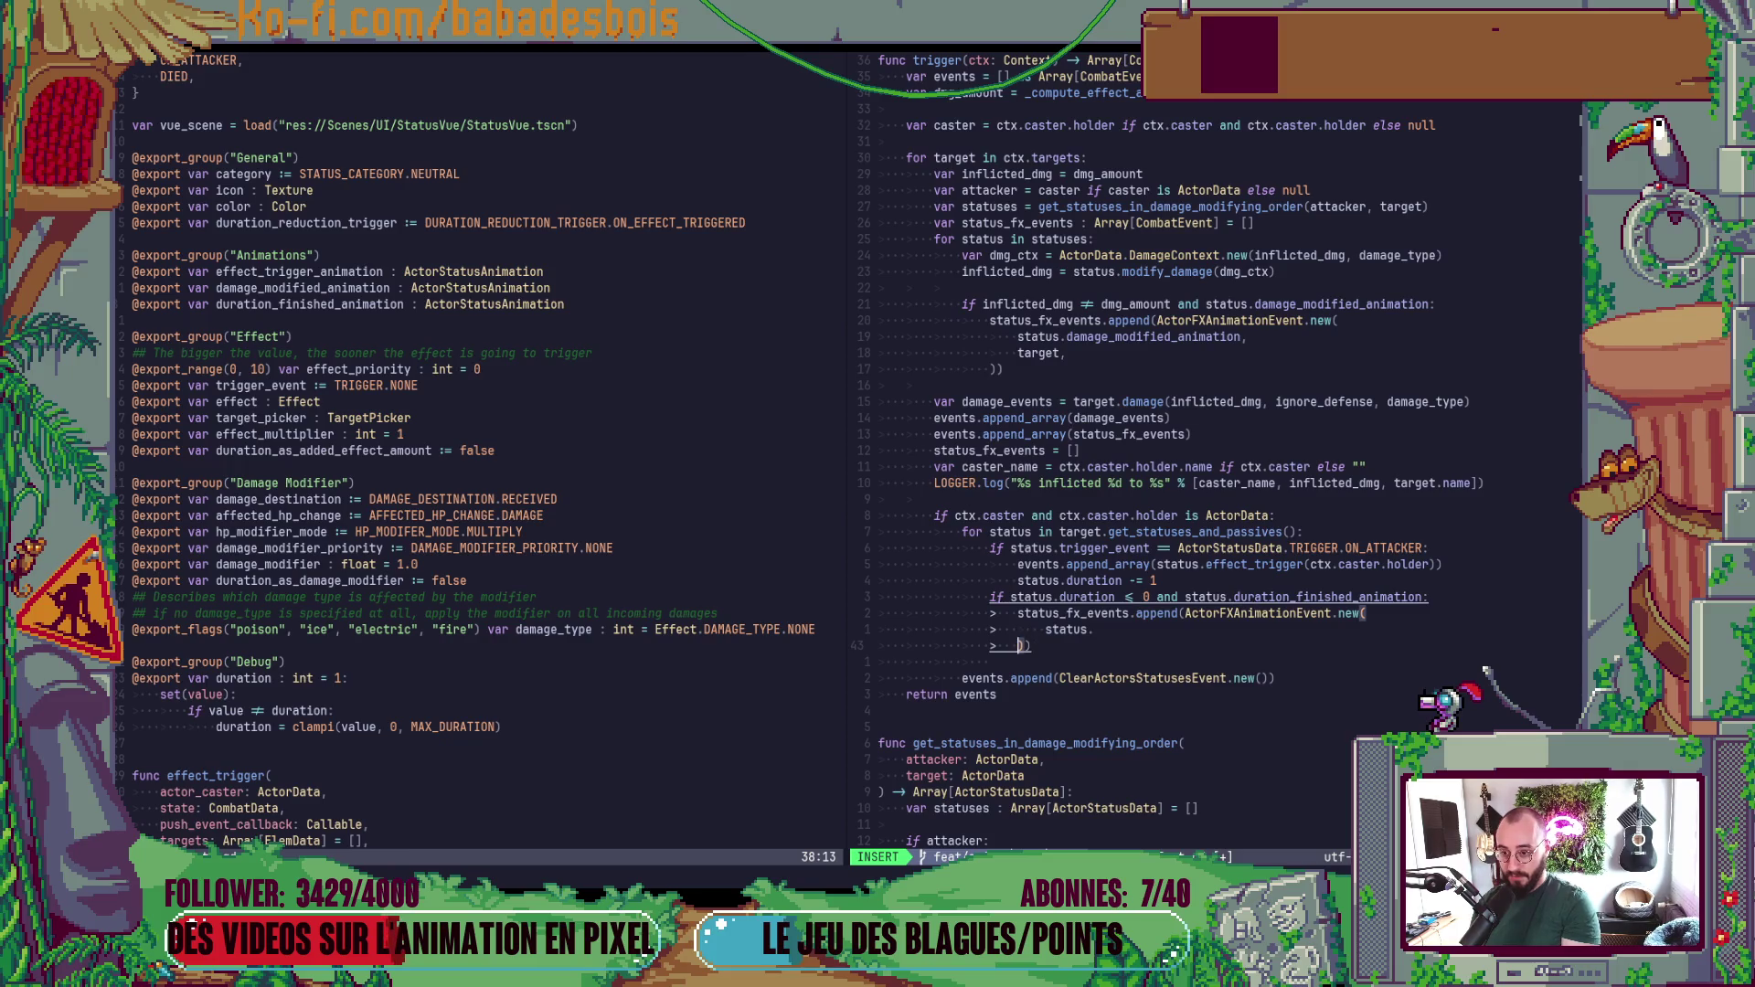
{"action": "key", "text": "Up"}
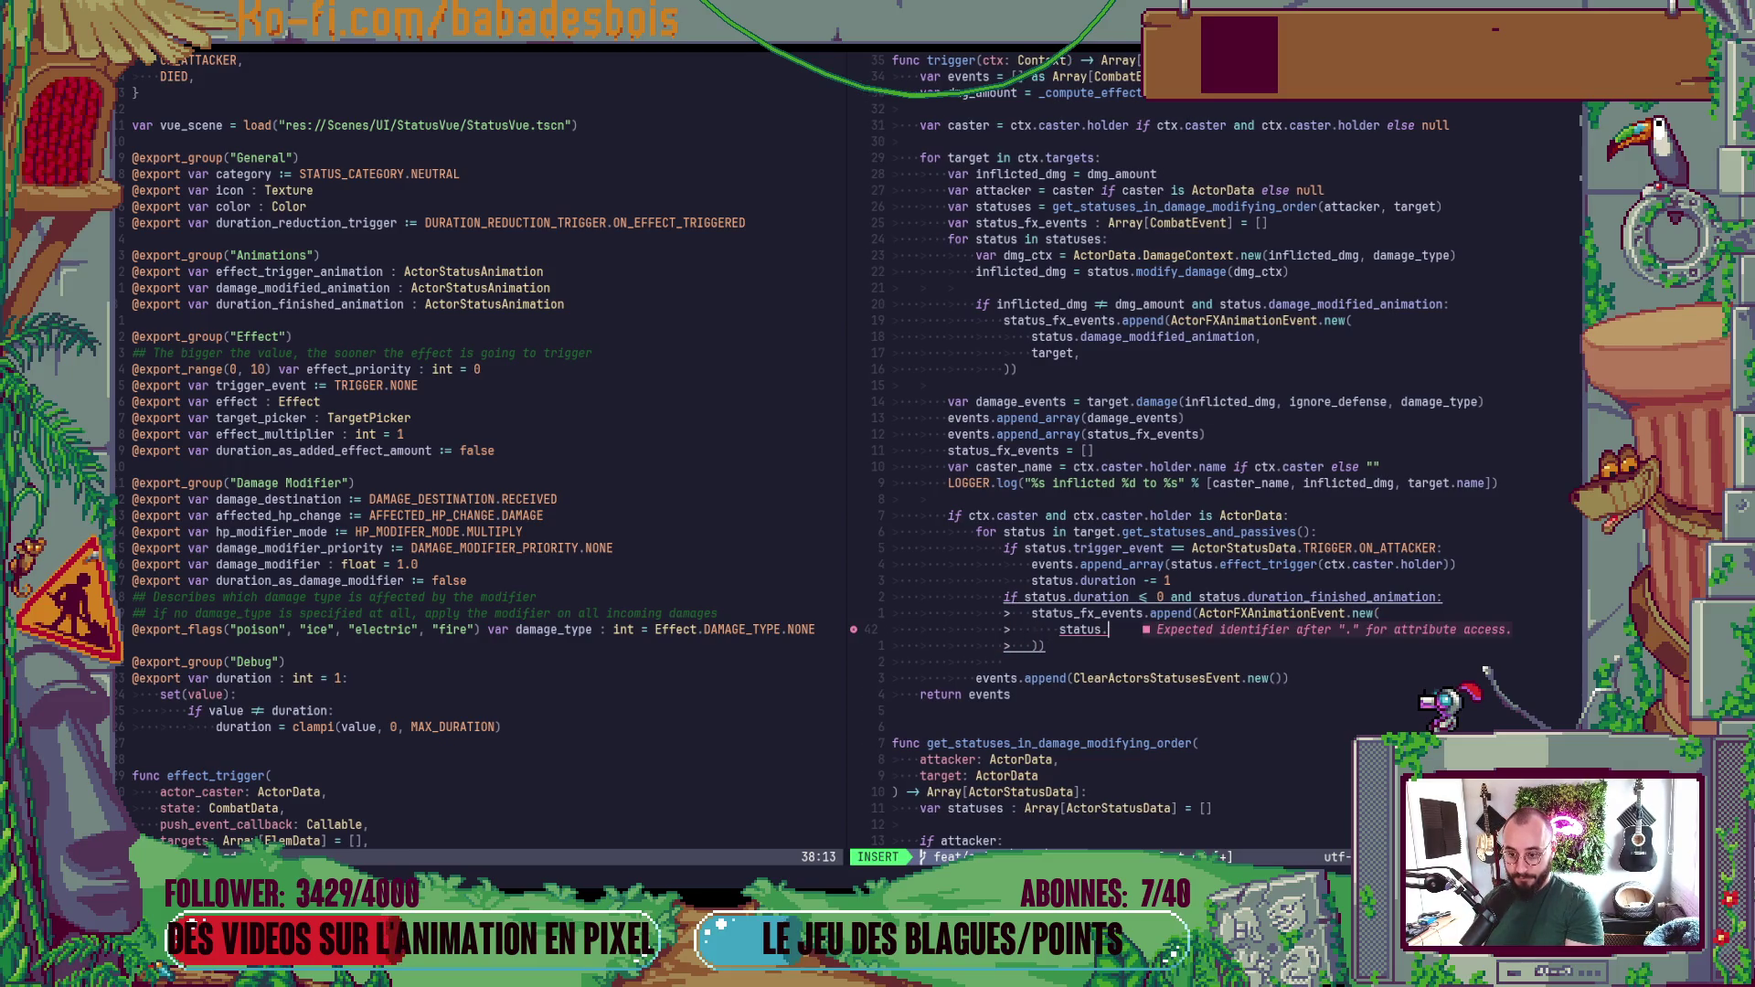
Step: Complete the first argument as status.duration_finished_animation, removing the stray colon
{"action": "type", "text": "durar"}
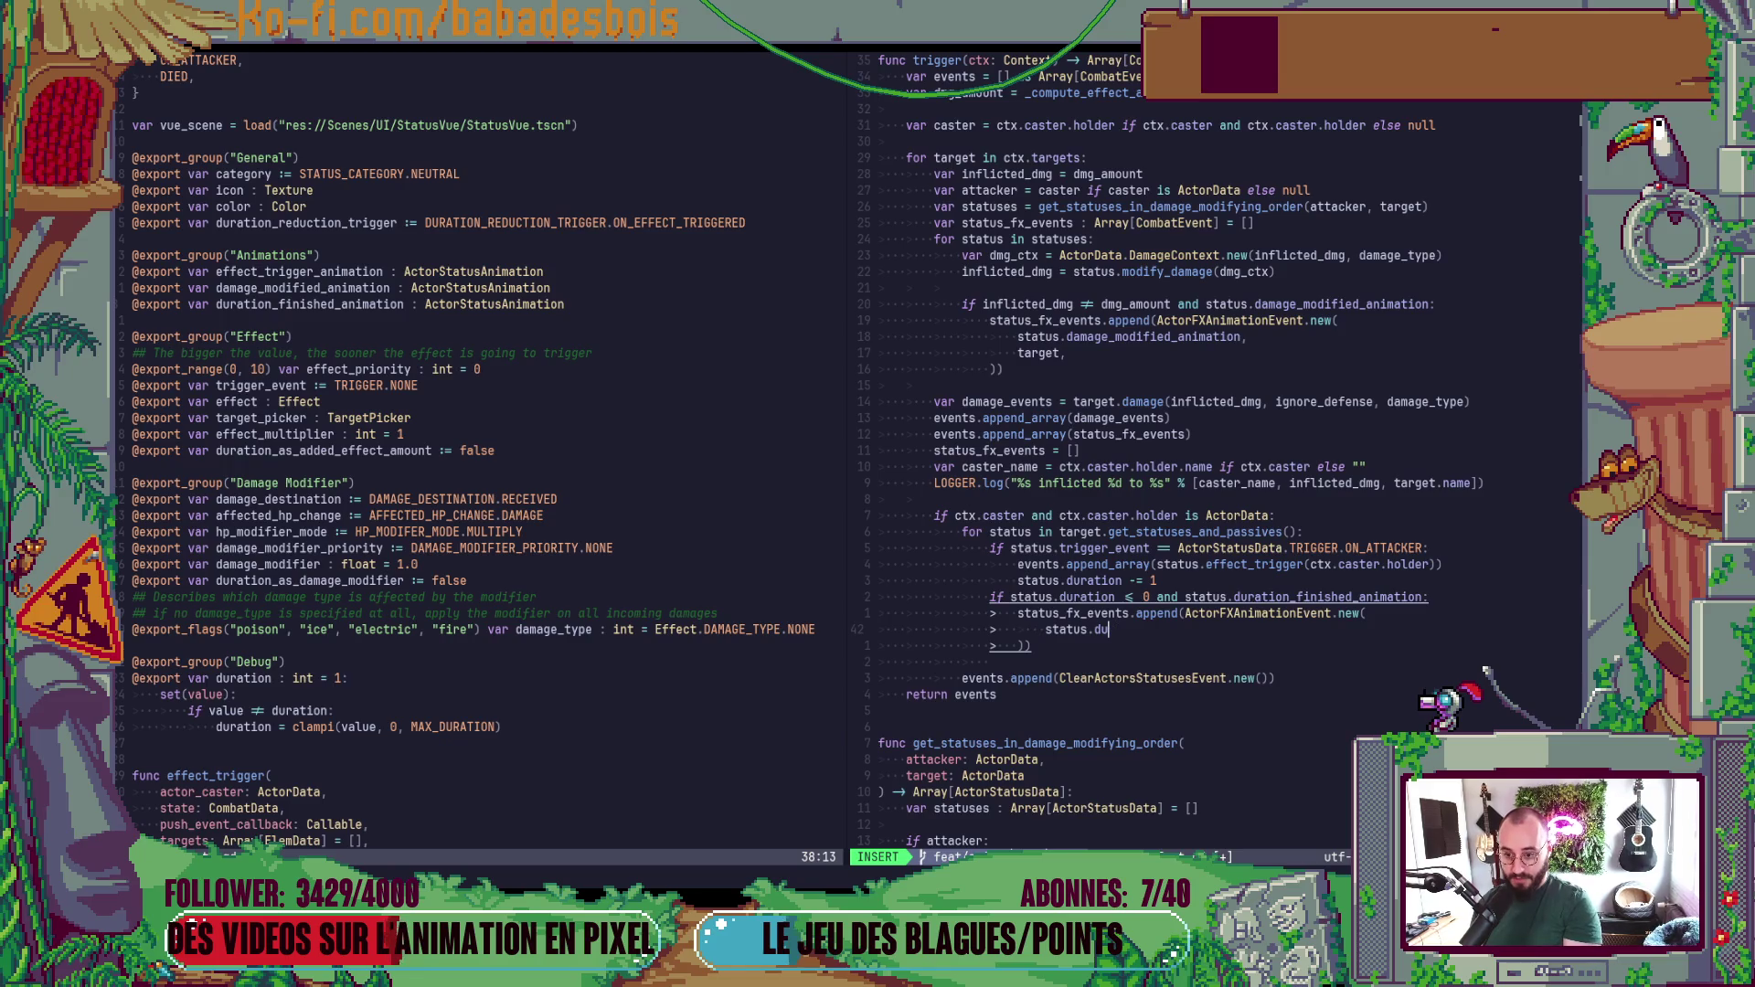
{"action": "key", "text": "Escape"}
{"action": "key", "text": "k"}
{"action": "key", "text": "k"}
{"action": "key", "text": "w"}
{"action": "key", "text": "w"}
{"action": "key", "text": "w"}
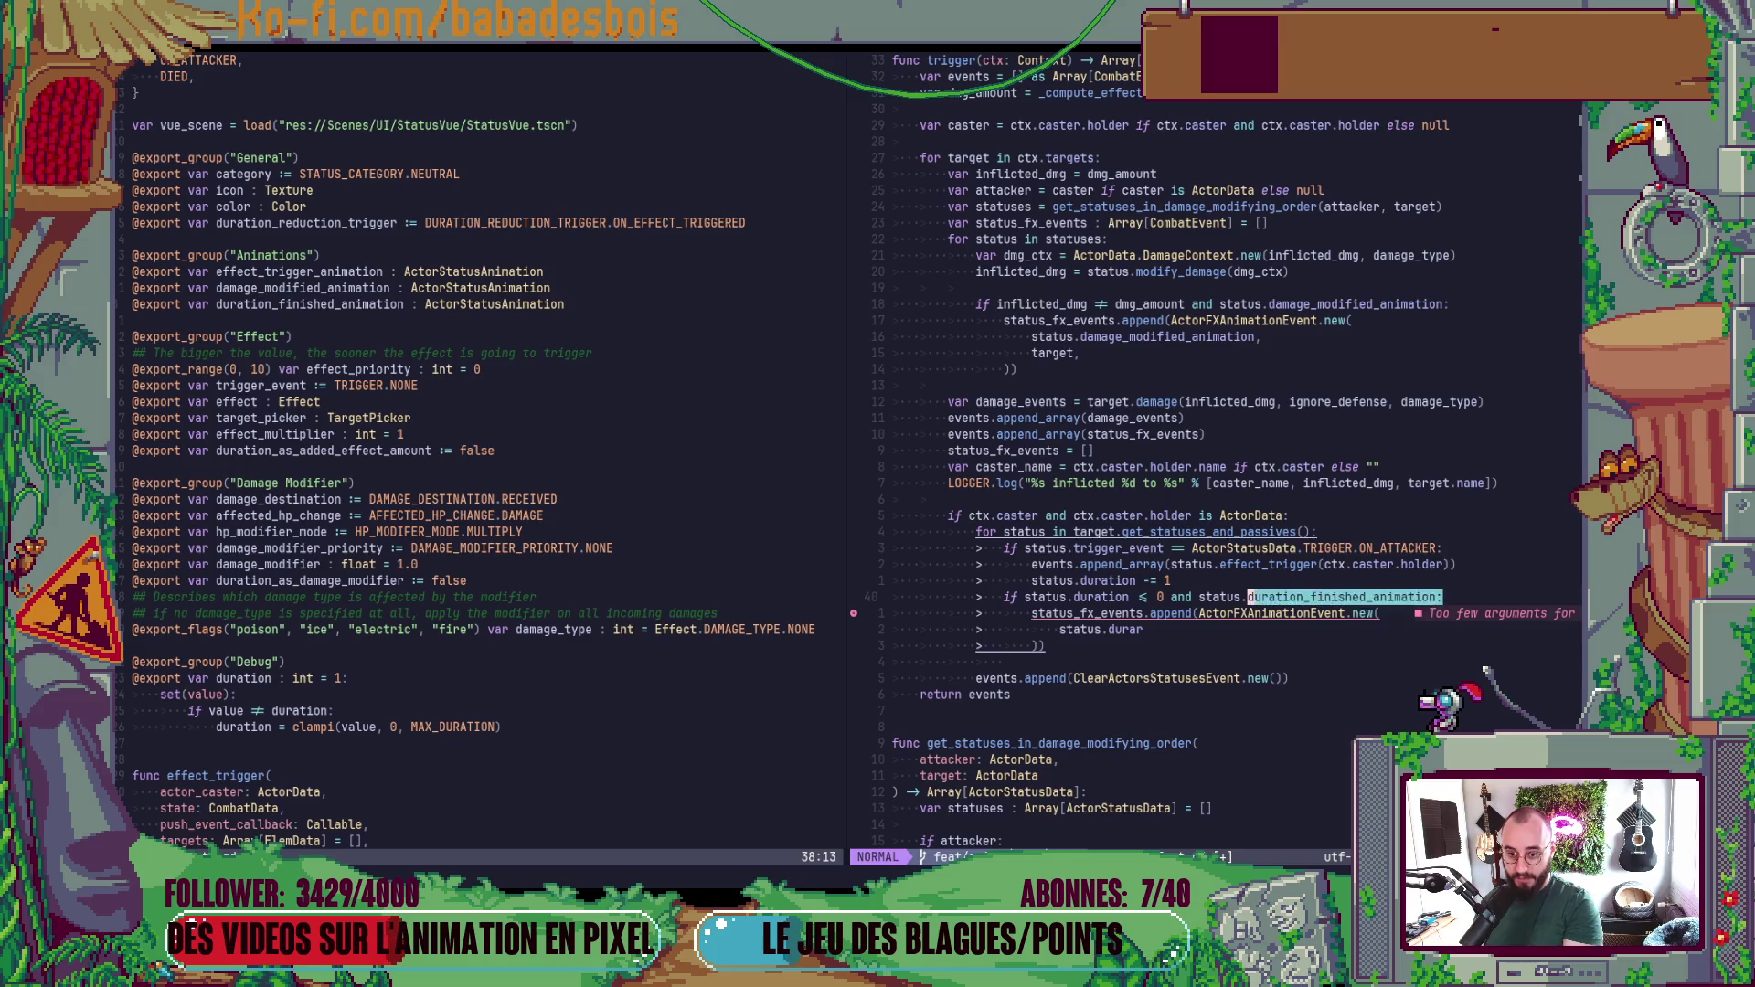
{"action": "key", "text": "j"}
{"action": "key", "text": "j"}
{"action": "type", "text": "b"}
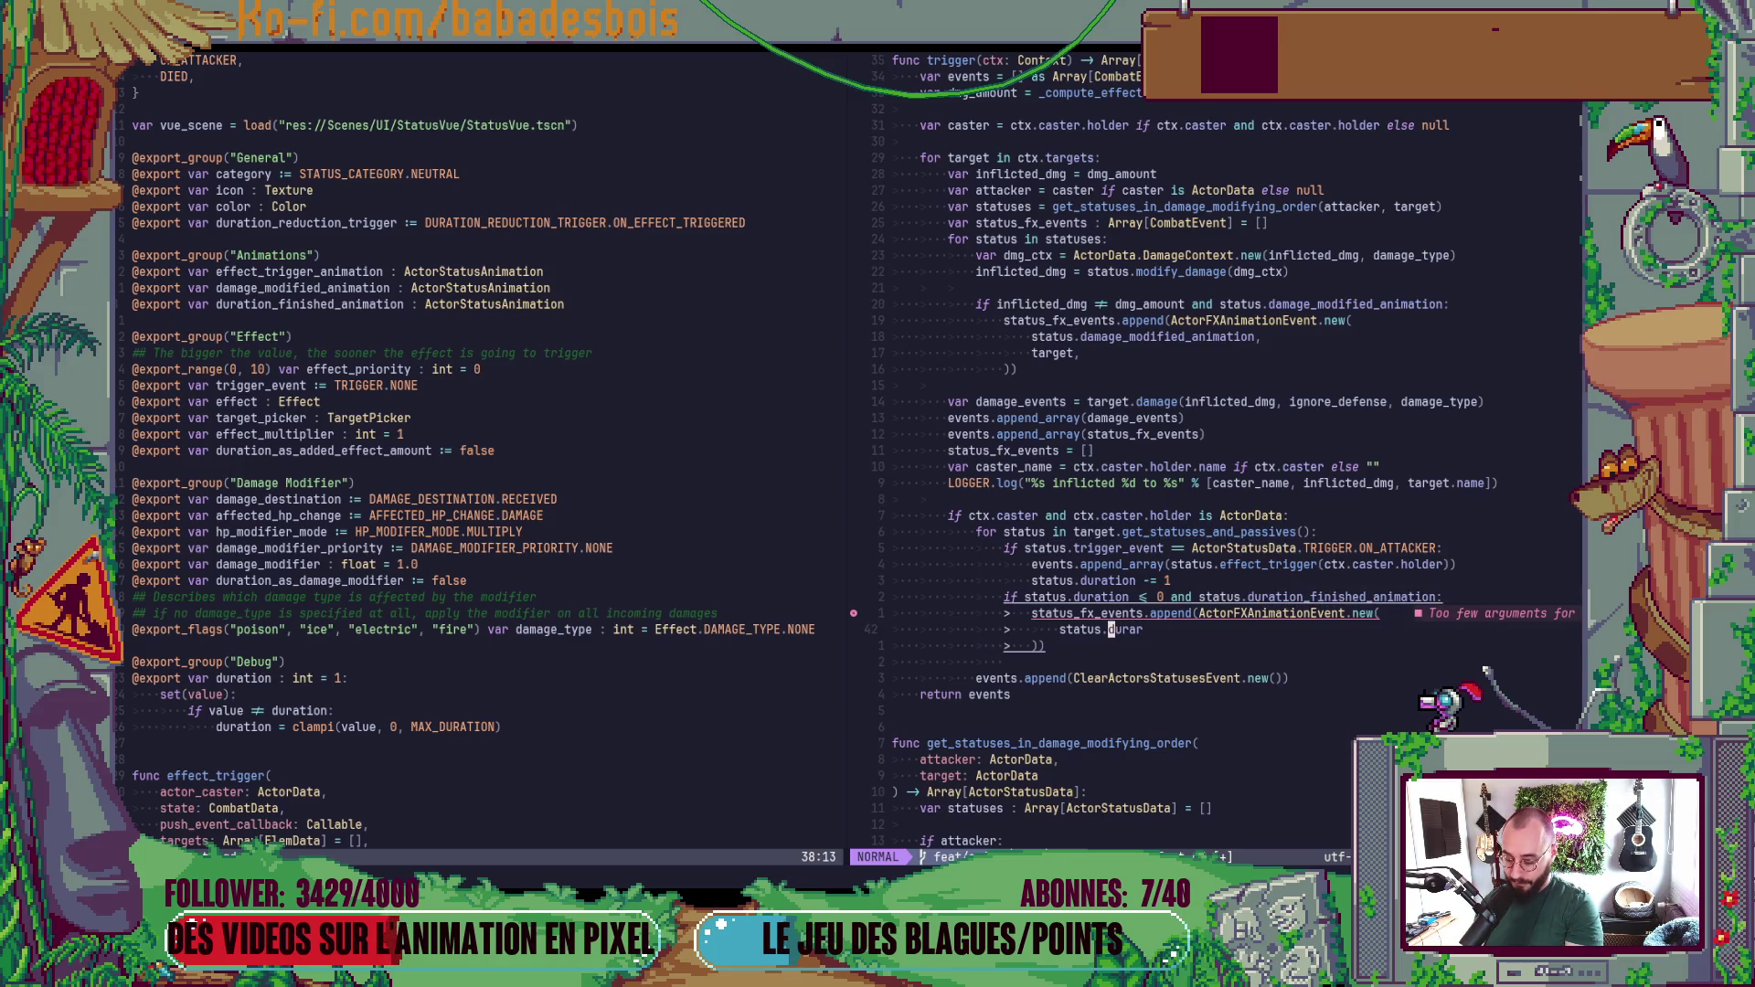
{"action": "type", "text": "ciwduration_finished_animation:"}
{"action": "key", "text": "Escape"}
{"action": "key", "text": "x"}
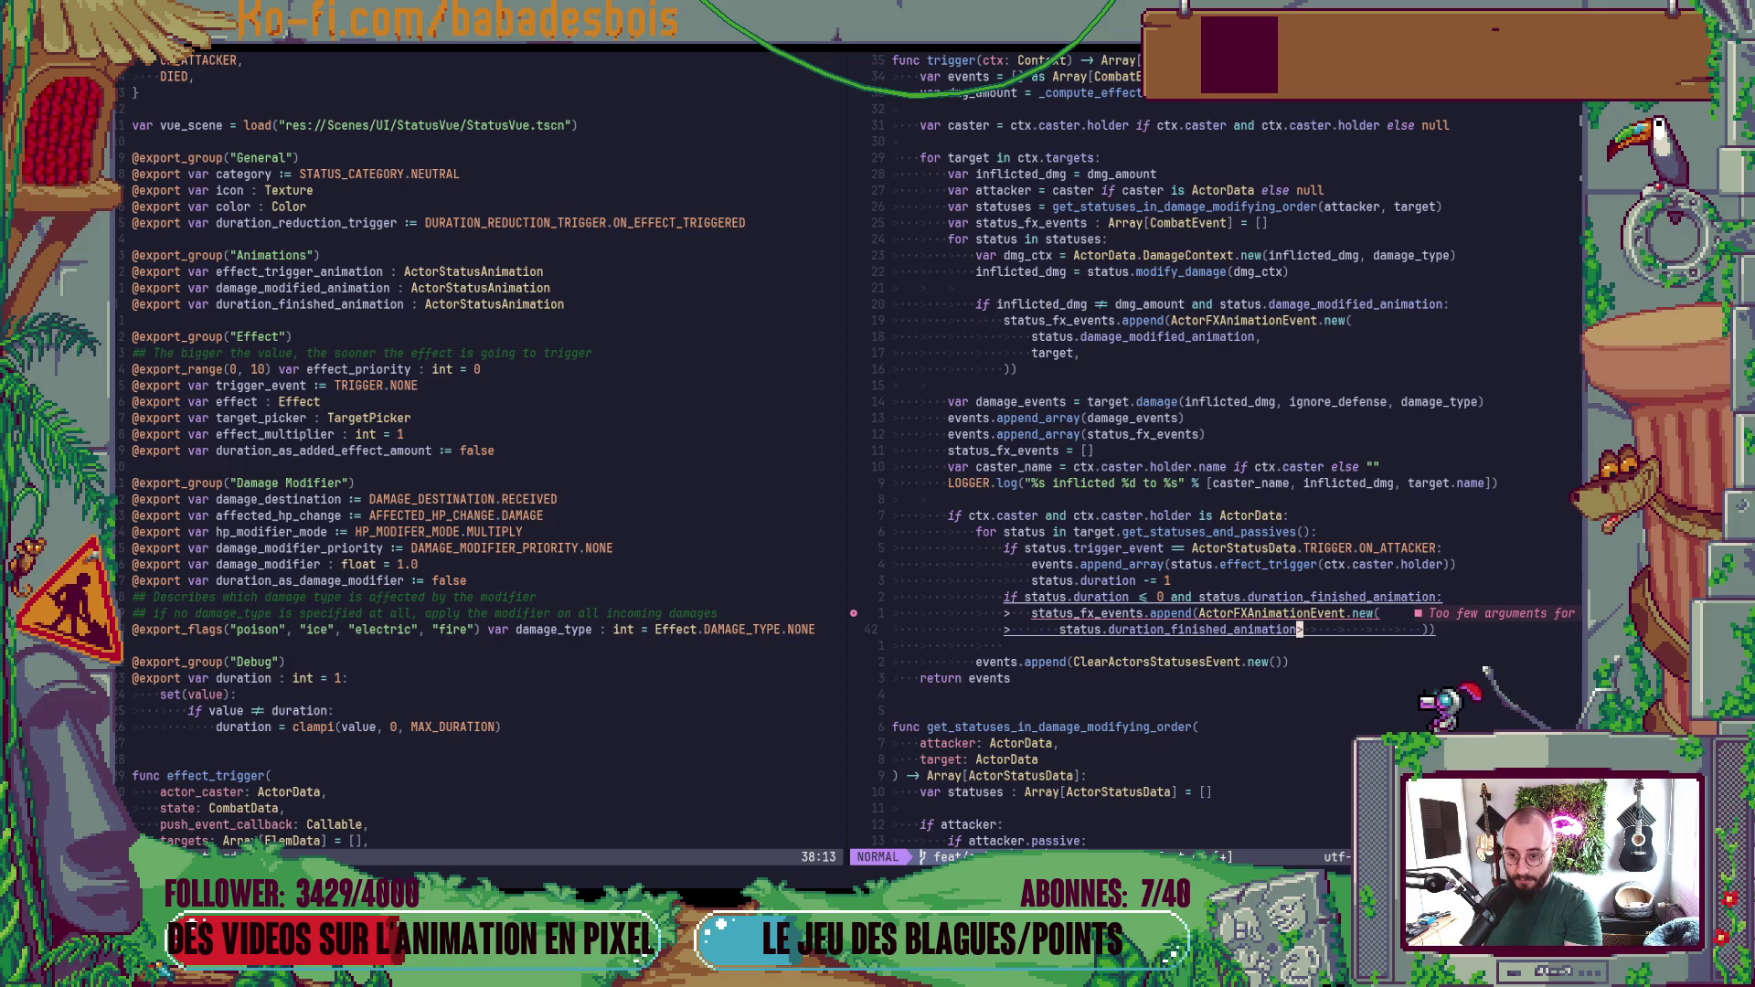
Step: Move the closing parentheses onto their own line with one less indent level
{"action": "key", "text": "i"}
{"action": "key", "text": "Return"}
{"action": "key", "text": "Escape"}
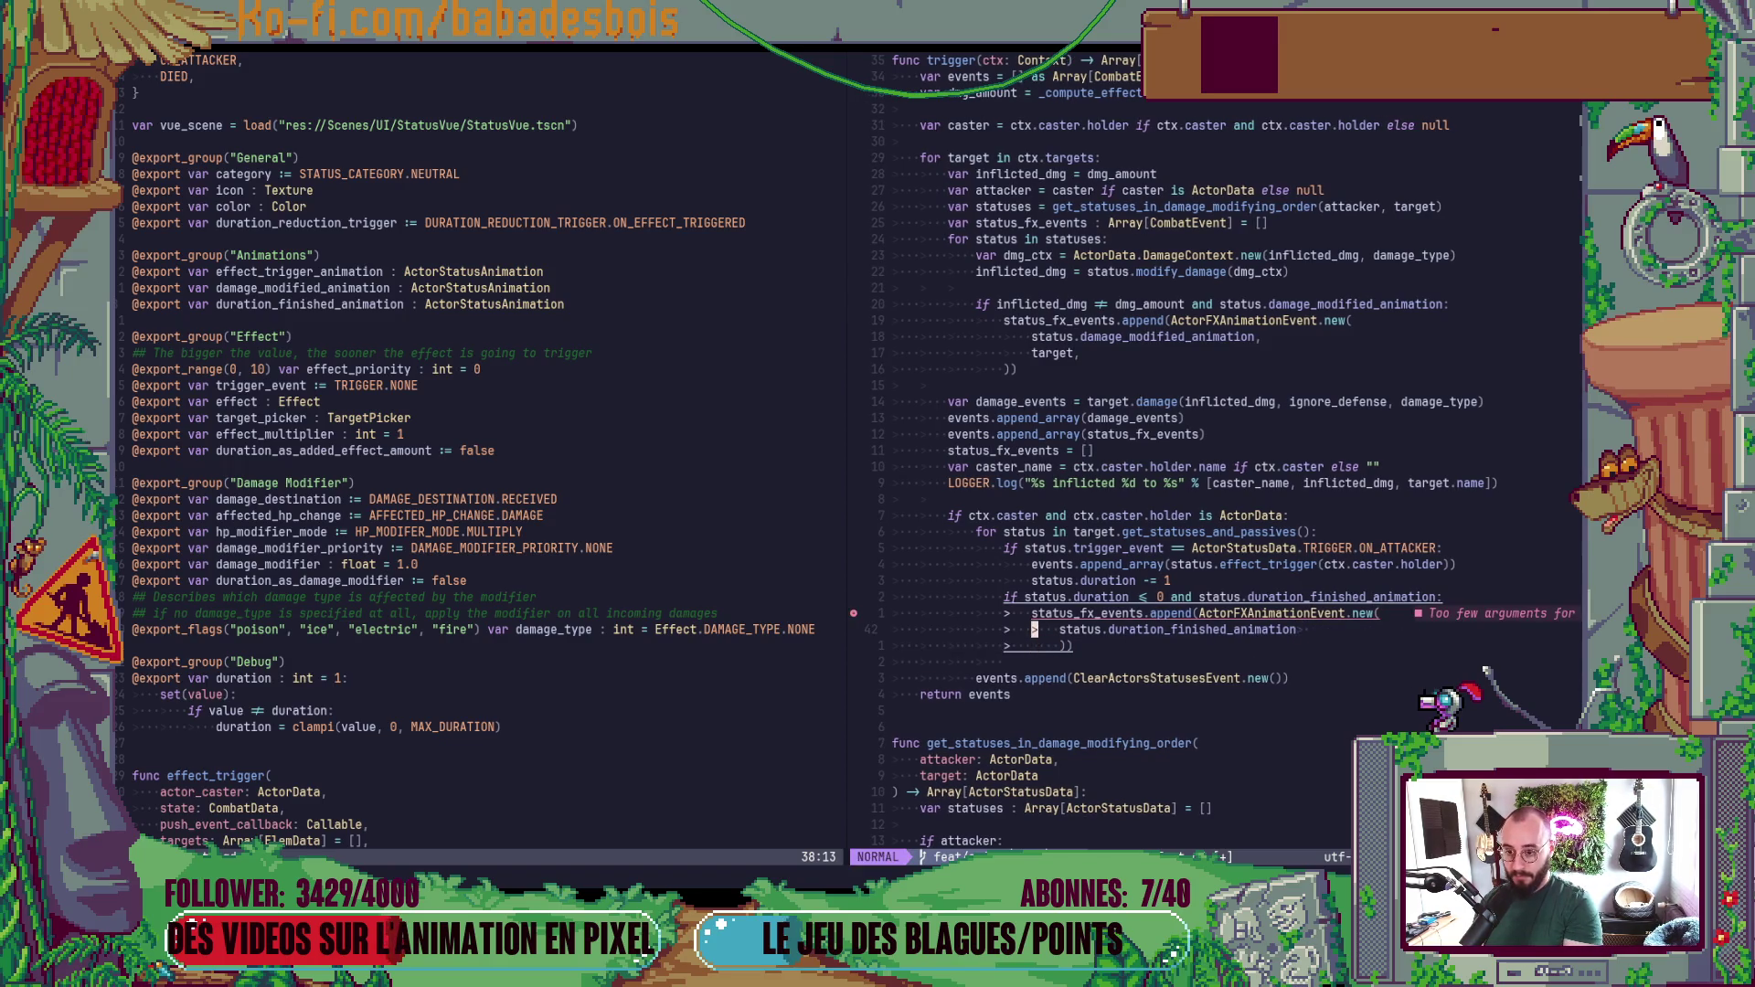
{"action": "key", "text": "k"}
{"action": "key", "text": "$"}
{"action": "key", "text": "j"}
{"action": "key", "text": "^"}
{"action": "key", "text": "i"}
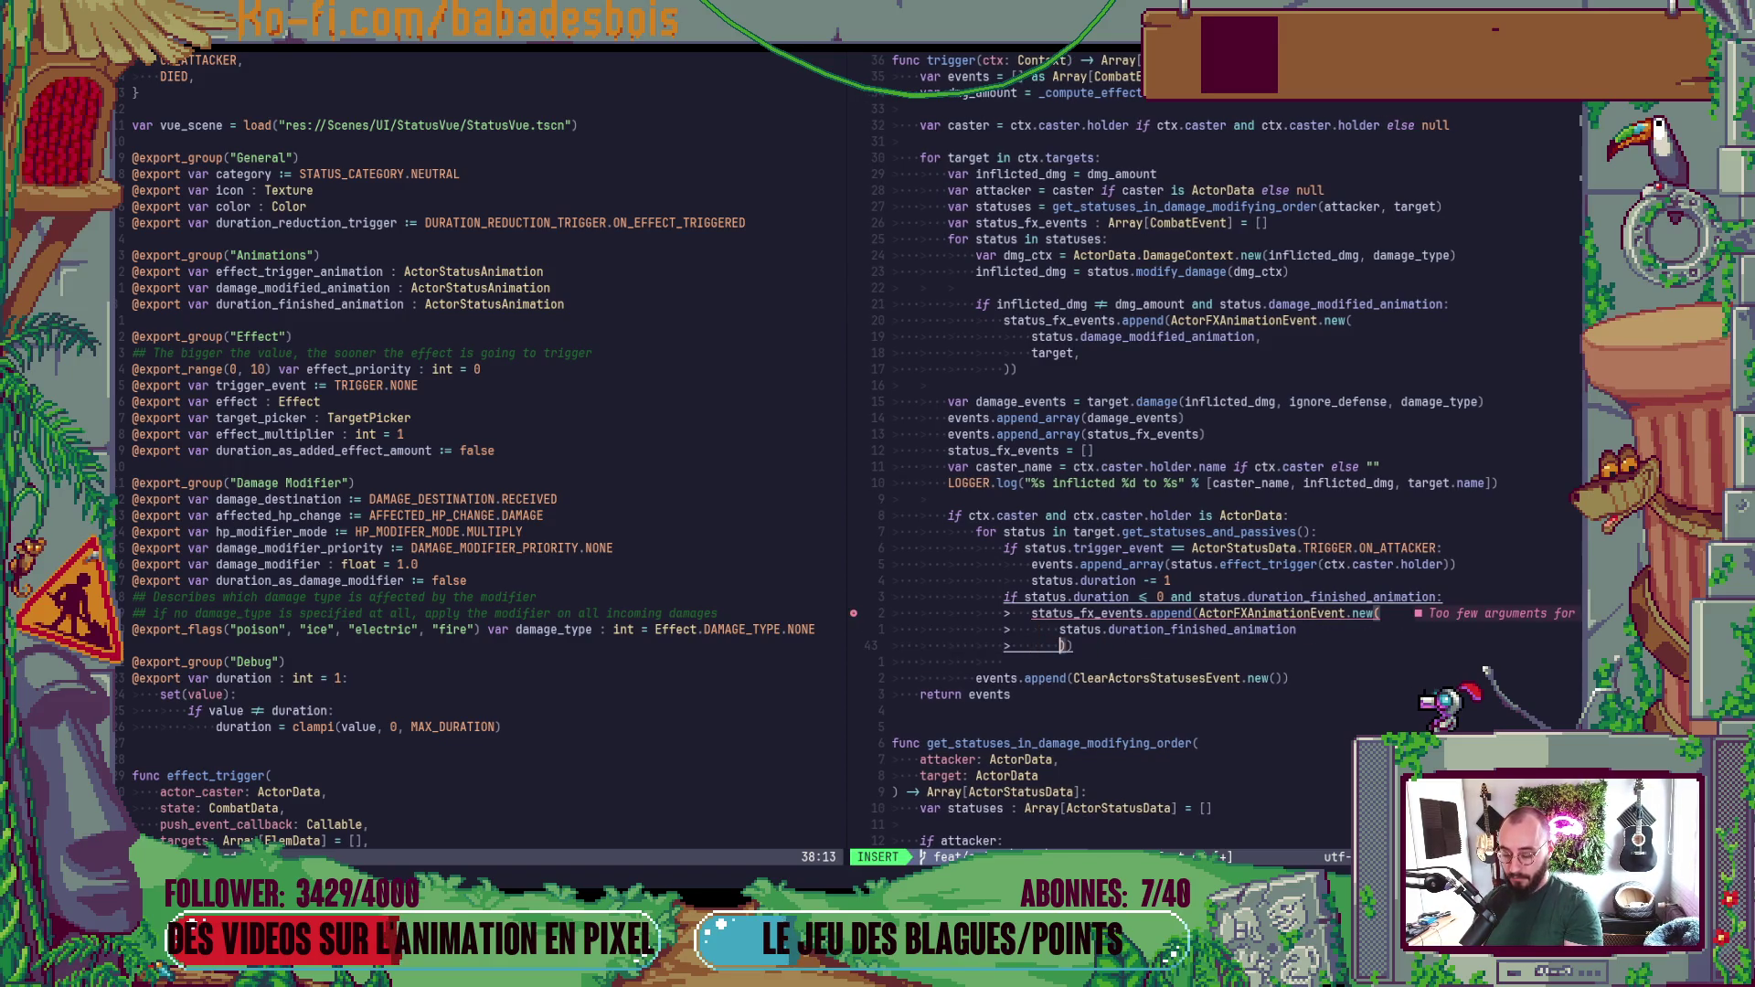
{"action": "key", "text": "BackSpace"}
{"action": "key", "text": "Escape"}
Step: Add a comma and target as the second argument on its own line
{"action": "type", "text": "kA,"}
{"action": "key", "text": "Return"}
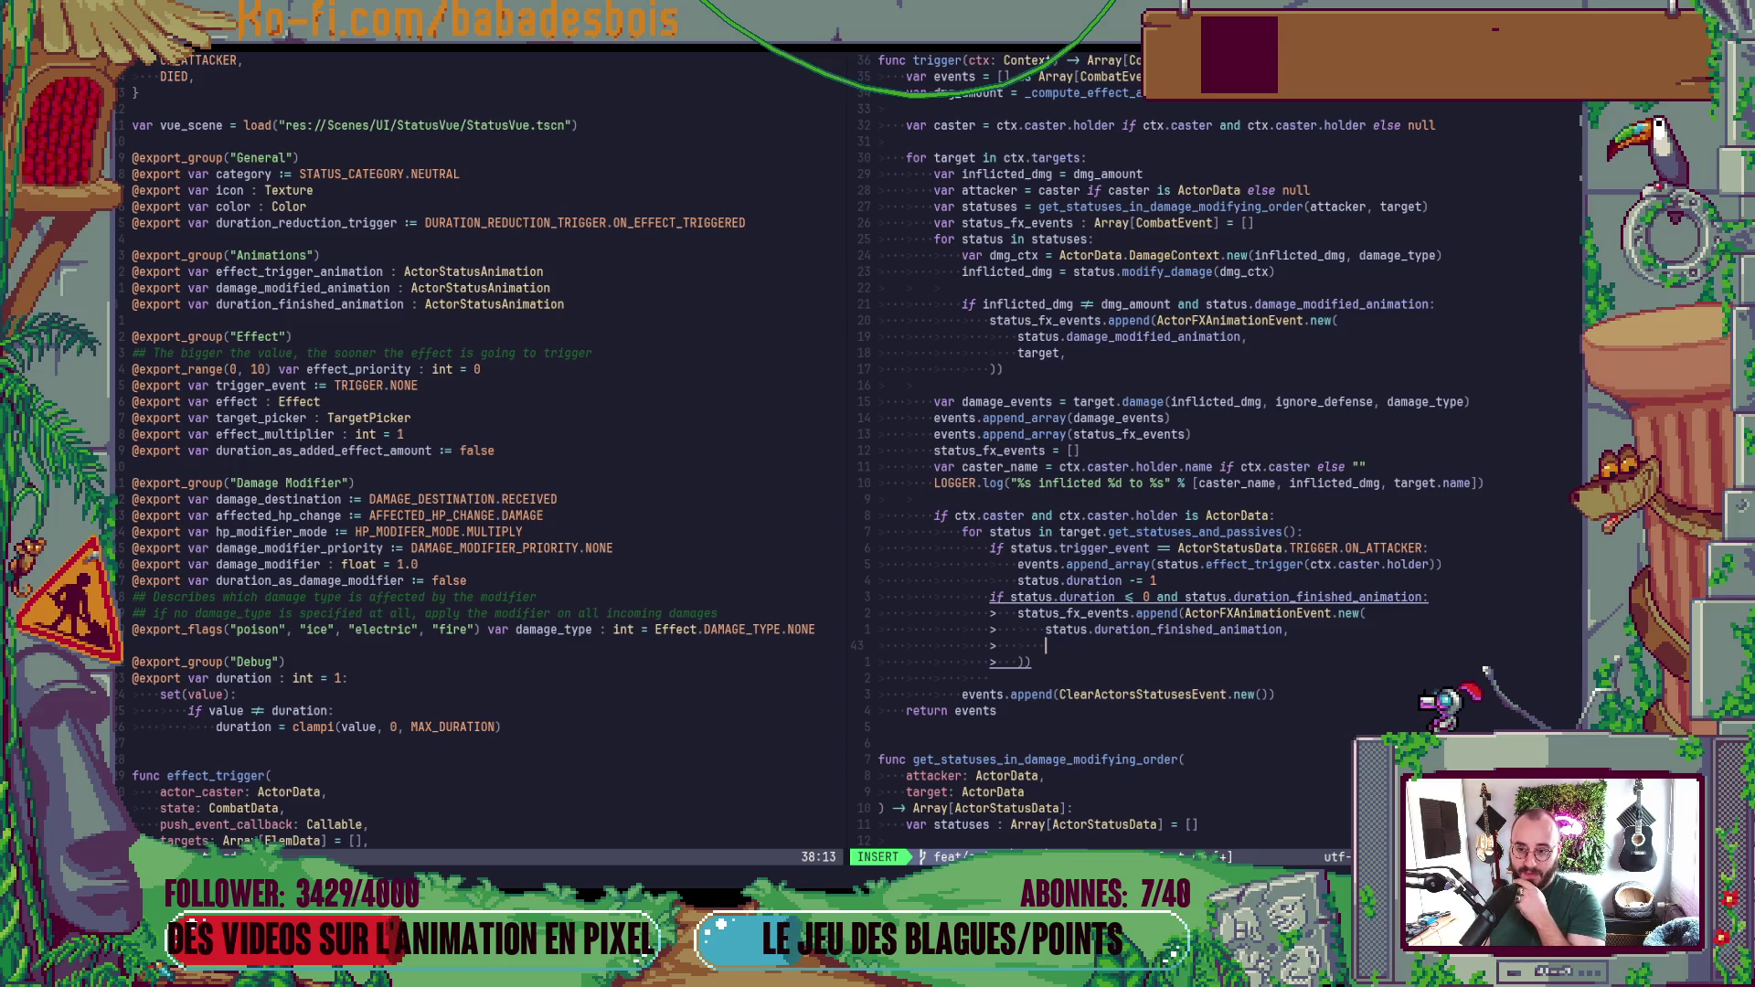
{"action": "type", "text": "target,"}
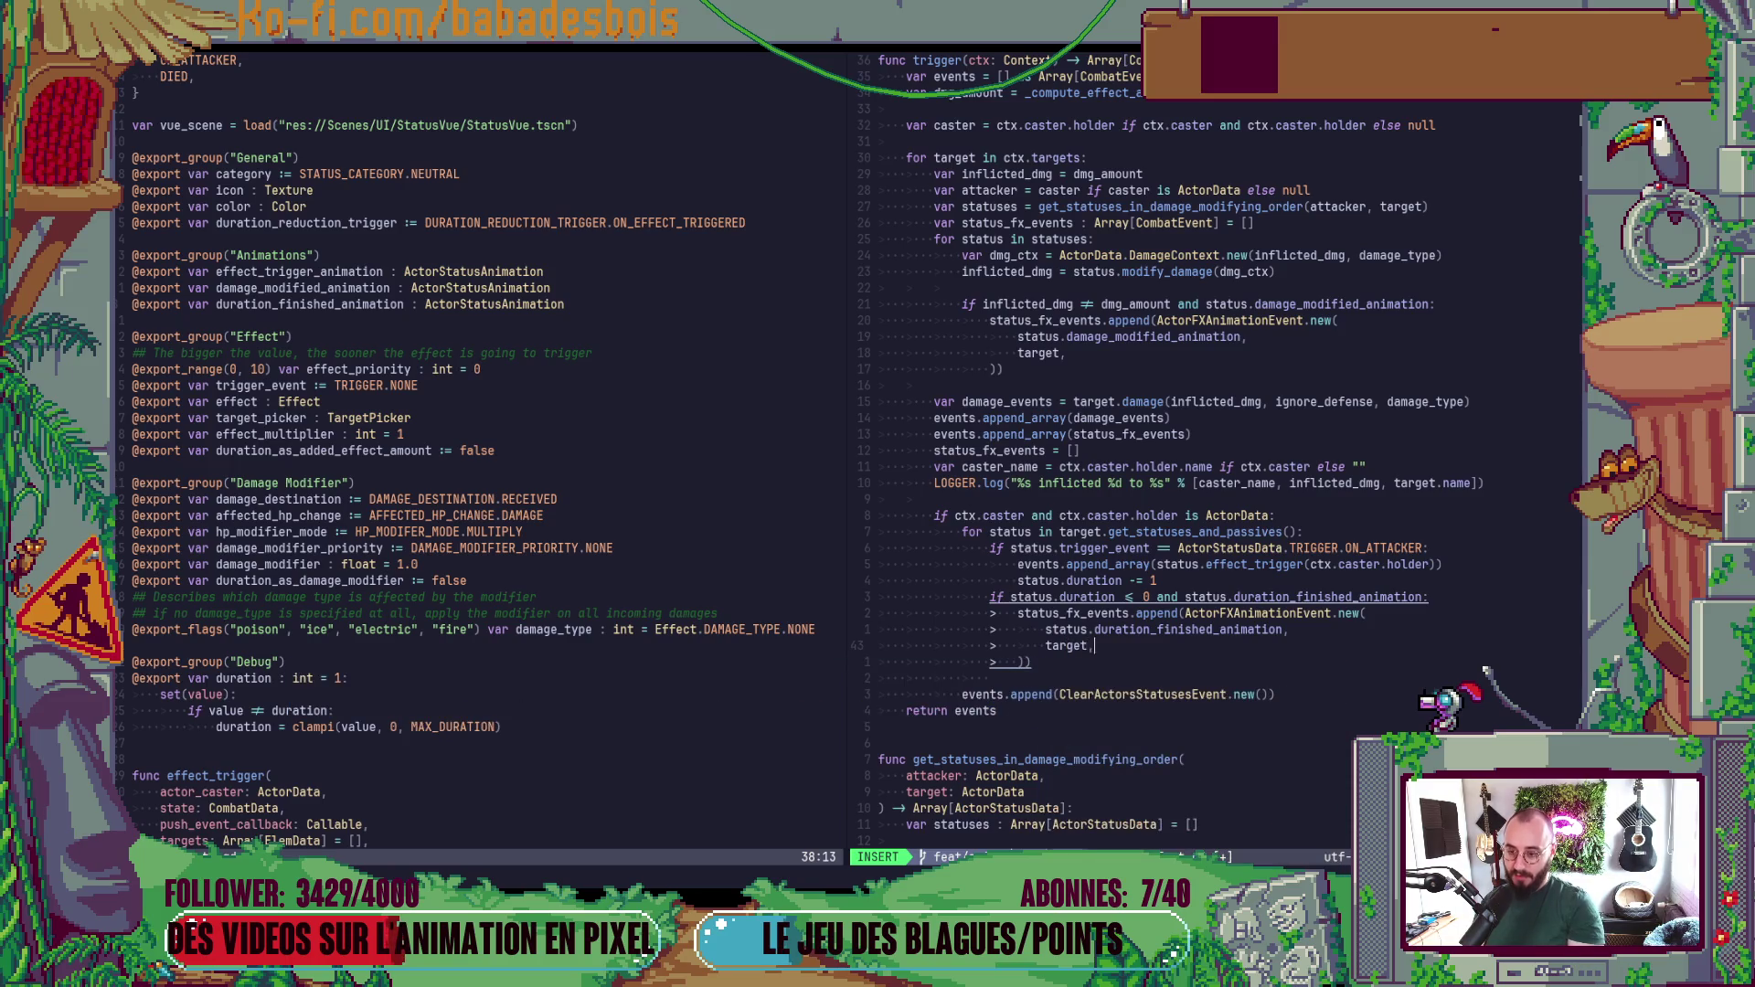
{"action": "key", "text": "Escape"}
Step: Insert a blank line above the if status.duration check
{"action": "key", "text": "j"}
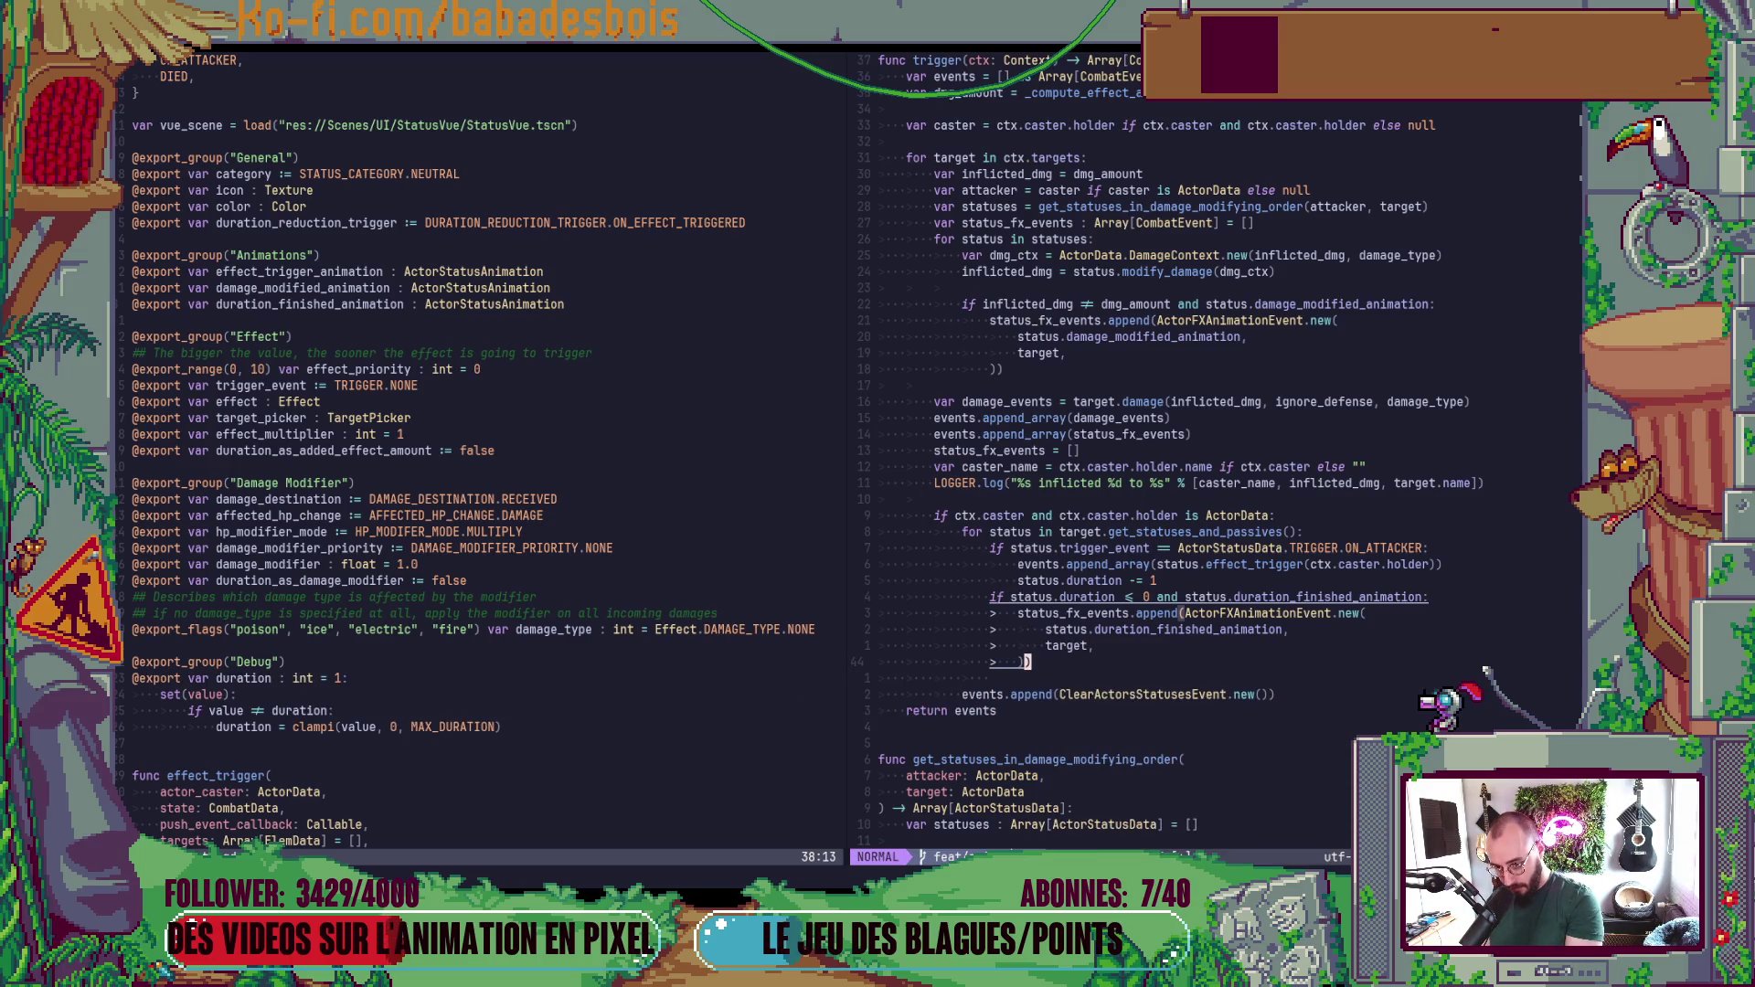
{"action": "key", "text": "k"}
{"action": "key", "text": "k"}
{"action": "key", "text": "k"}
{"action": "key", "text": "O"}
{"action": "key", "text": "Escape"}
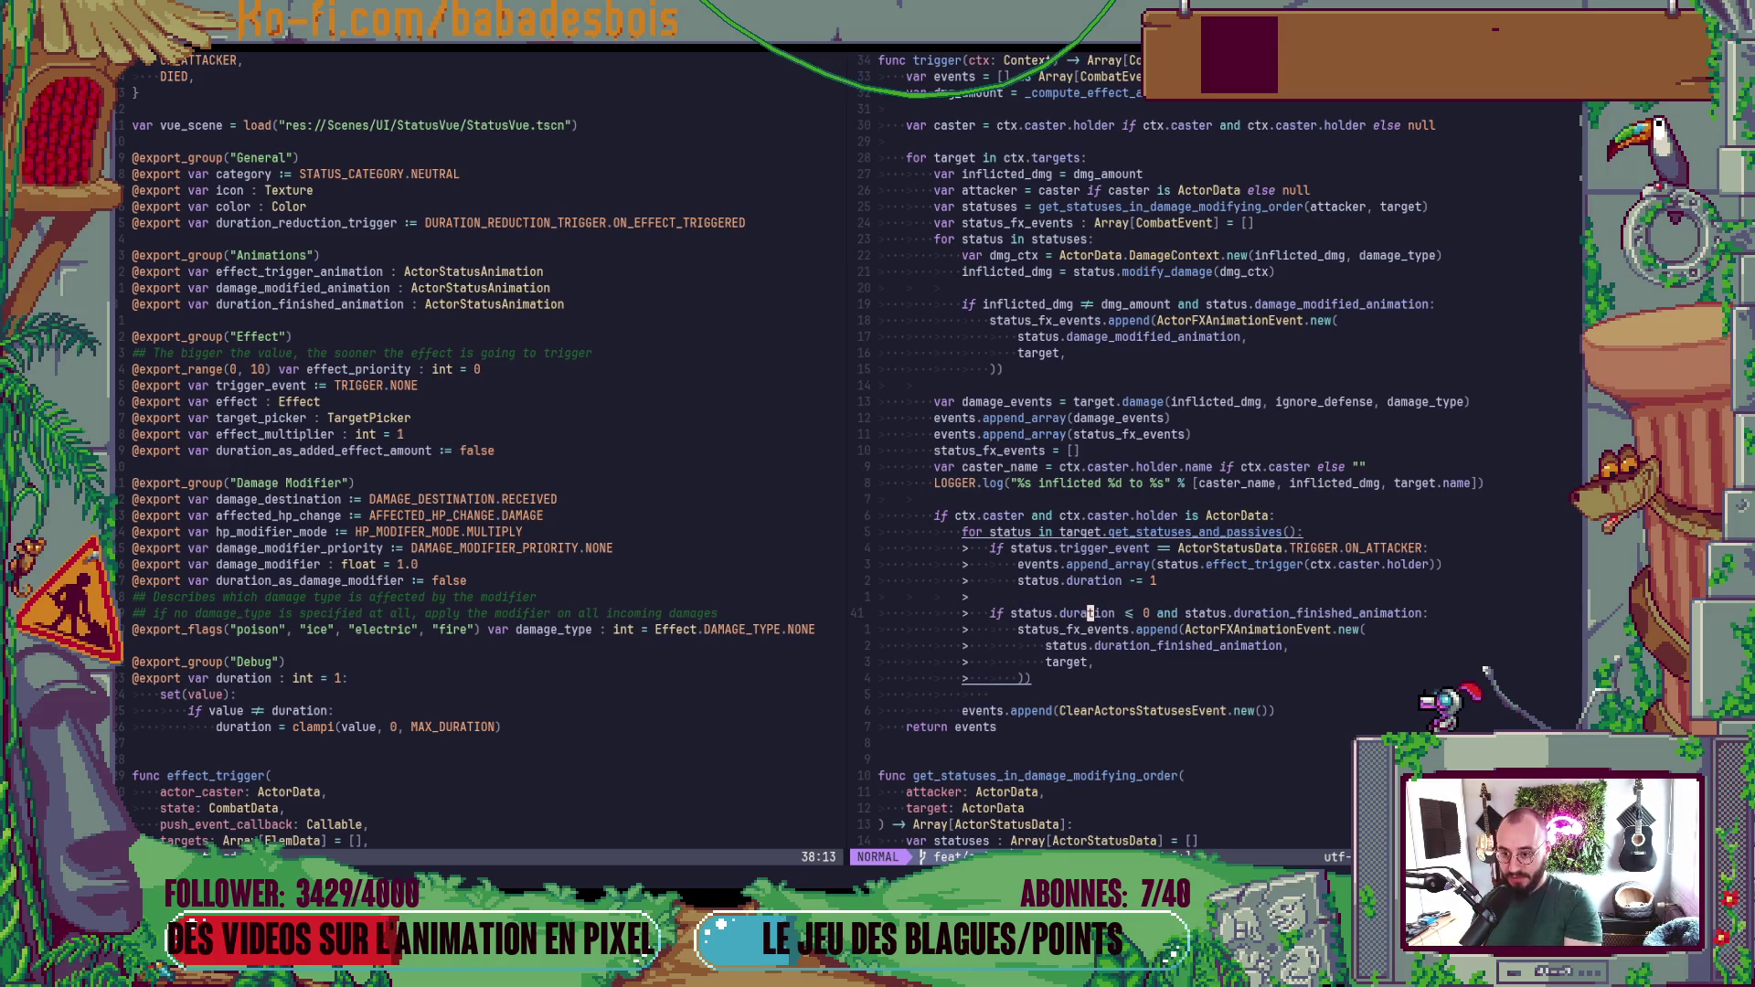
Step: Tidy the blank line around the ClearActorsStatusesEvent append call
{"action": "key", "text": "j"}
{"action": "key", "text": "j"}
{"action": "key", "text": "j"}
{"action": "key", "text": "j"}
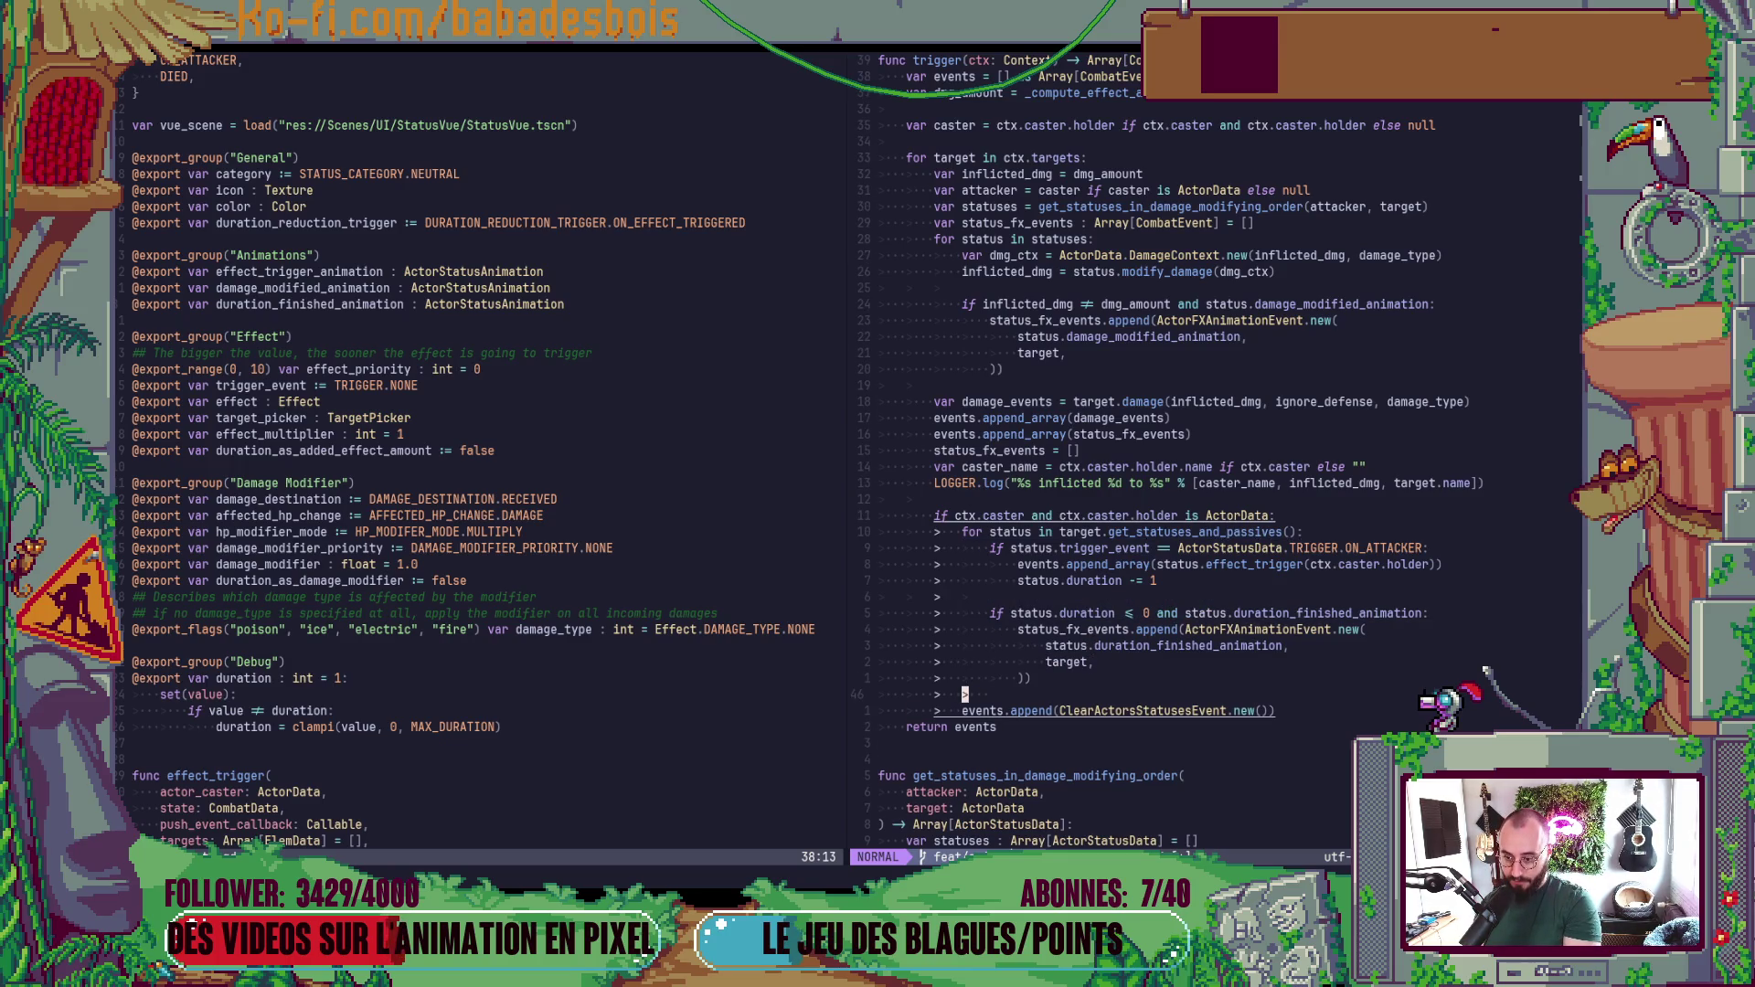
{"action": "key", "text": "i"}
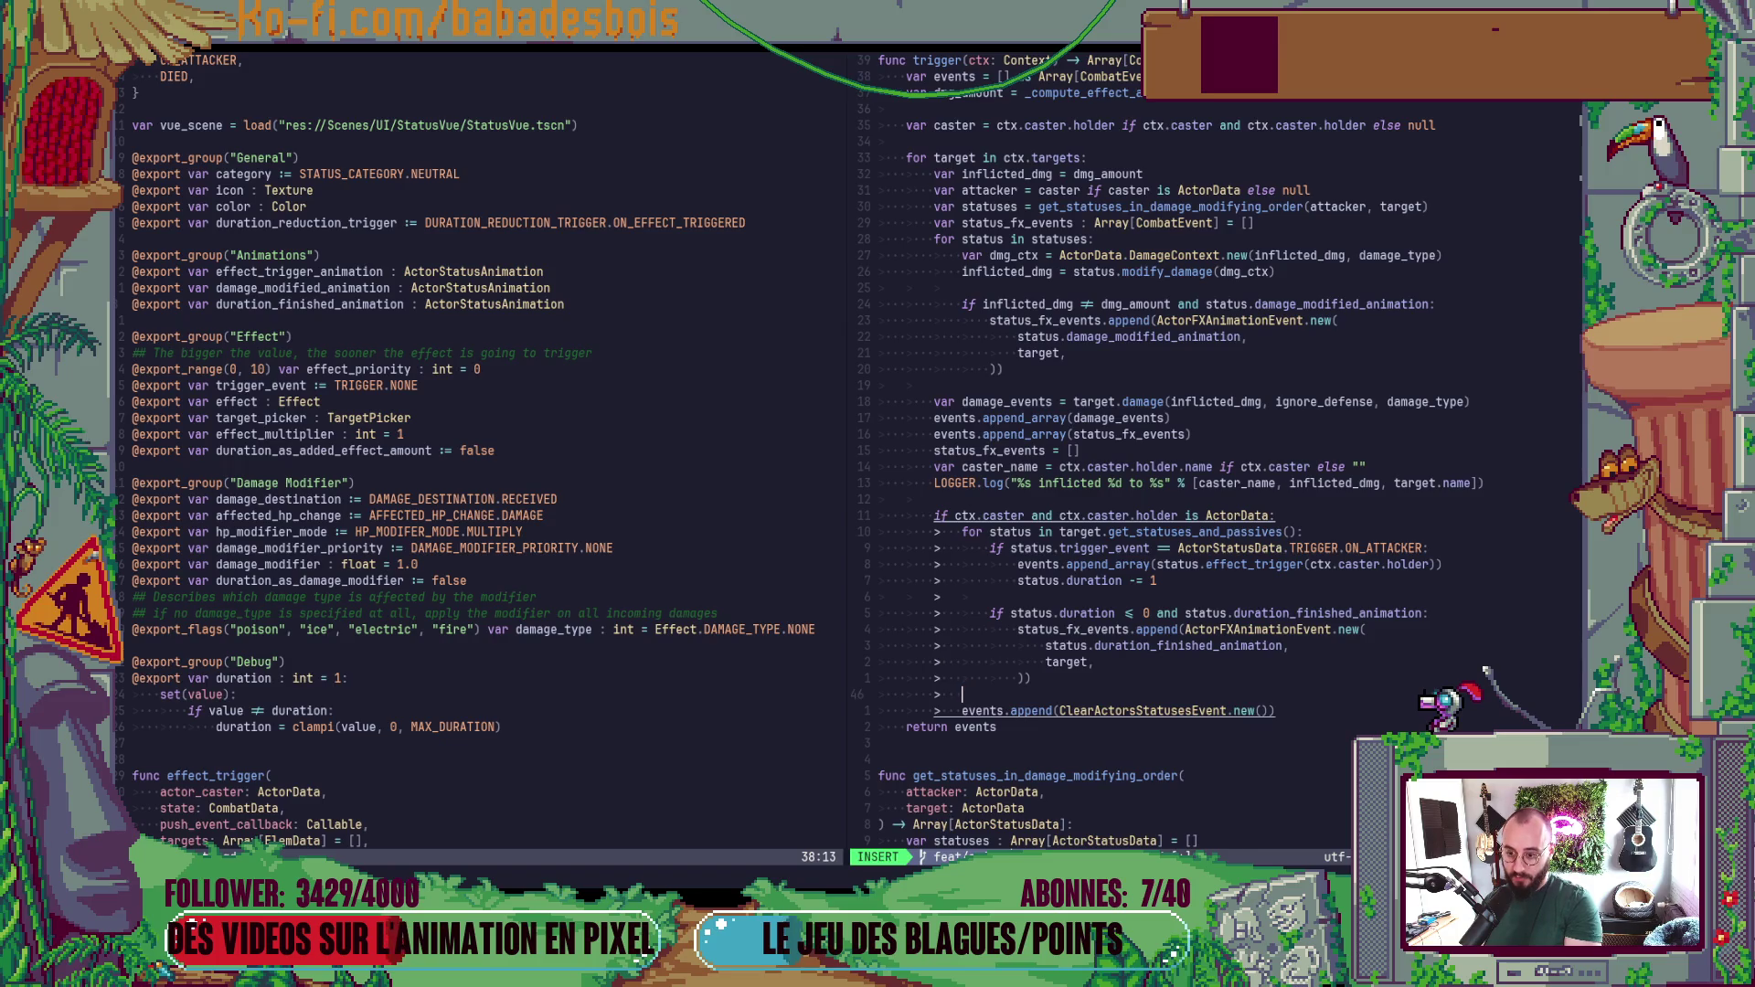
{"action": "key", "text": "Escape"}
{"action": "key", "text": "j"}
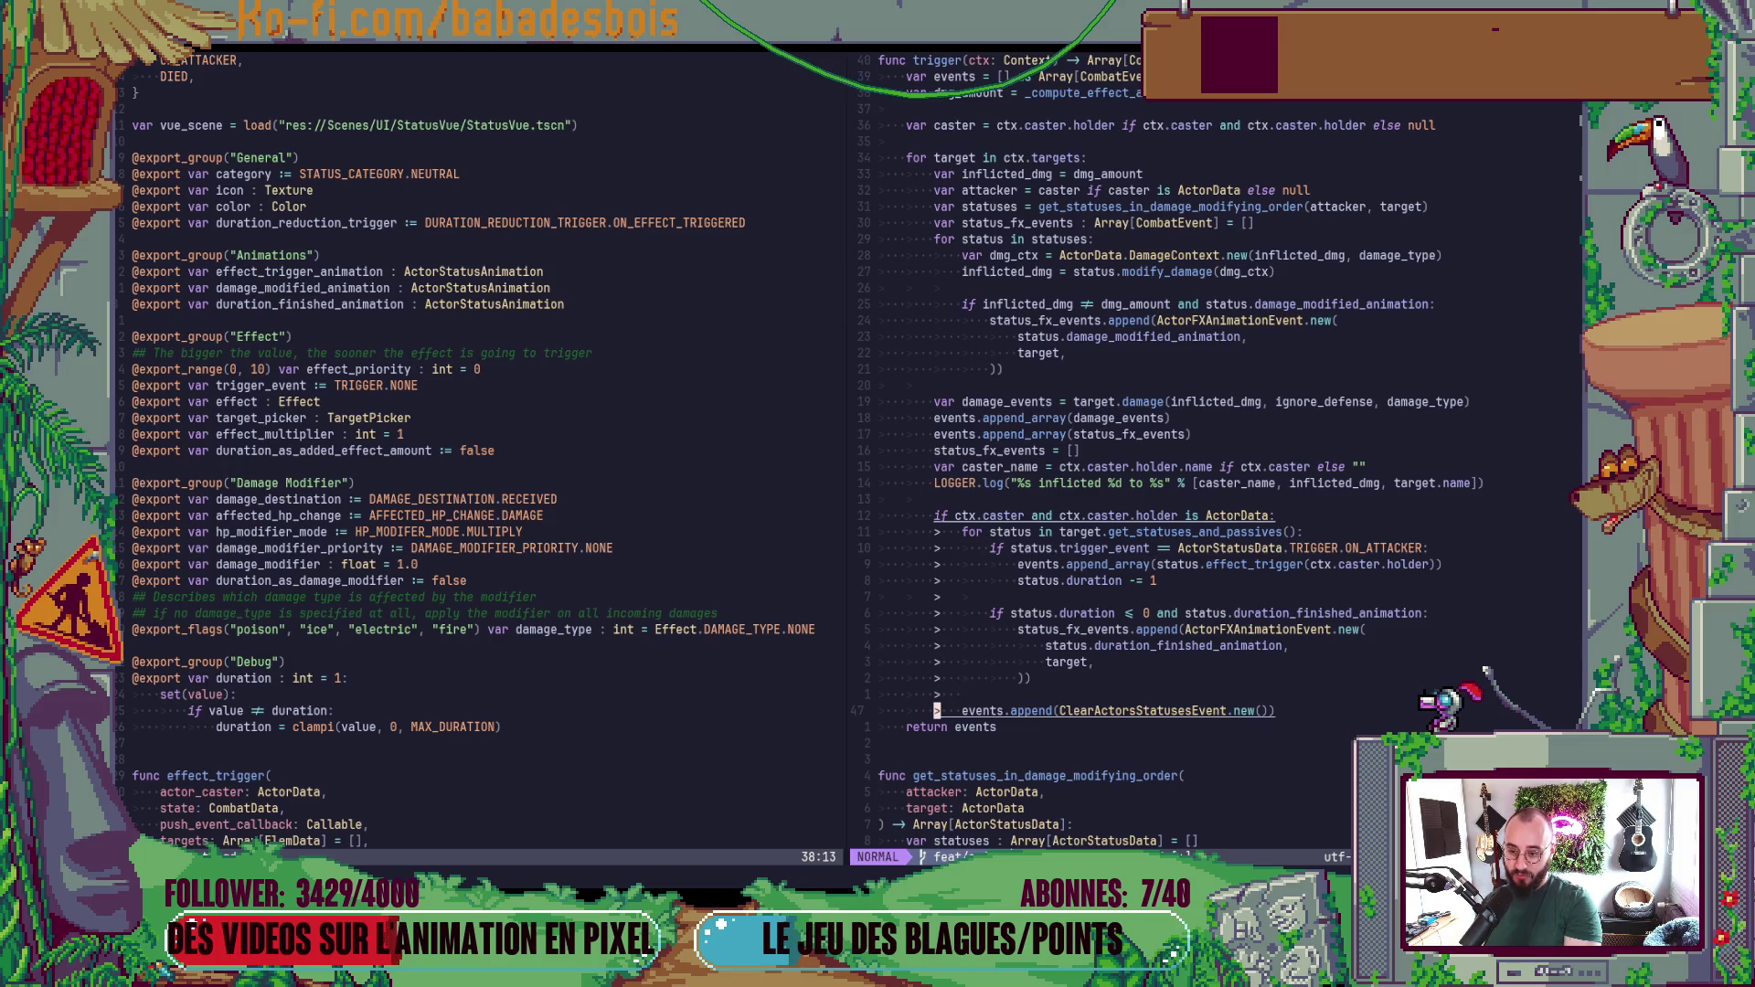
{"action": "key", "text": "alt+k"}
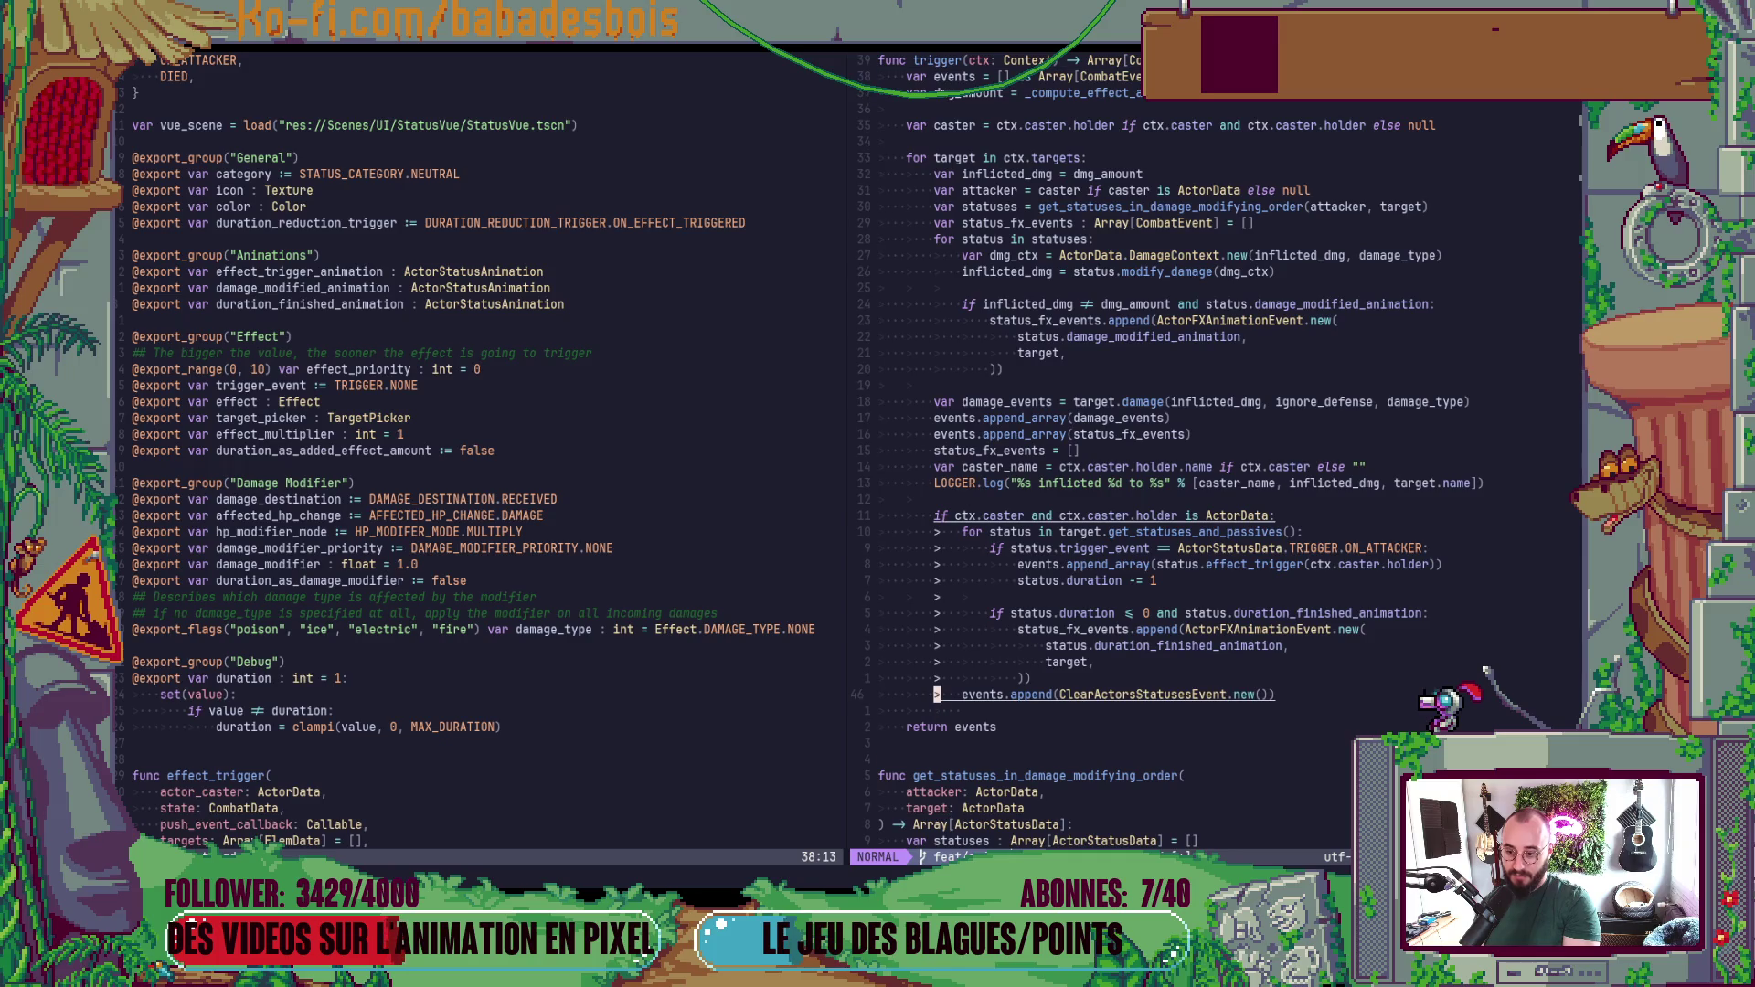
{"action": "key", "text": "alt+j"}
{"action": "key", "text": "k"}
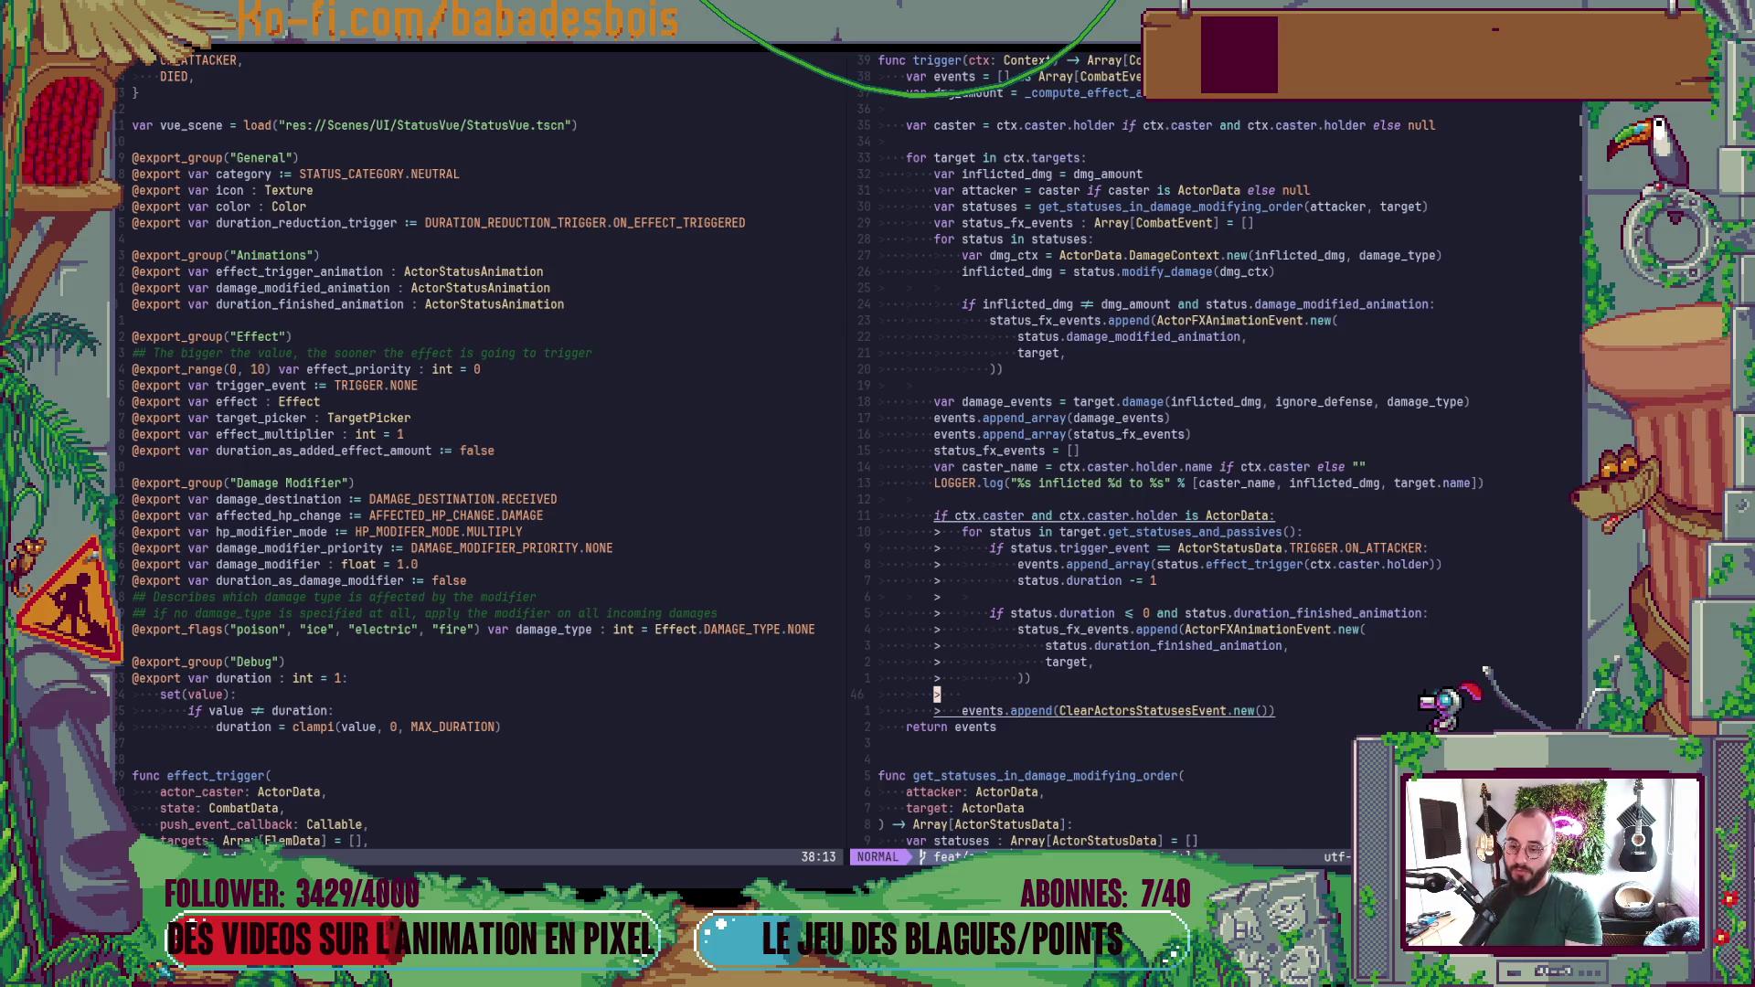
{"action": "key", "text": "d"}
{"action": "key", "text": "d"}
Step: Add the line events.append_array(status_fx_events) after the events.append call
{"action": "type", "text": "o"}
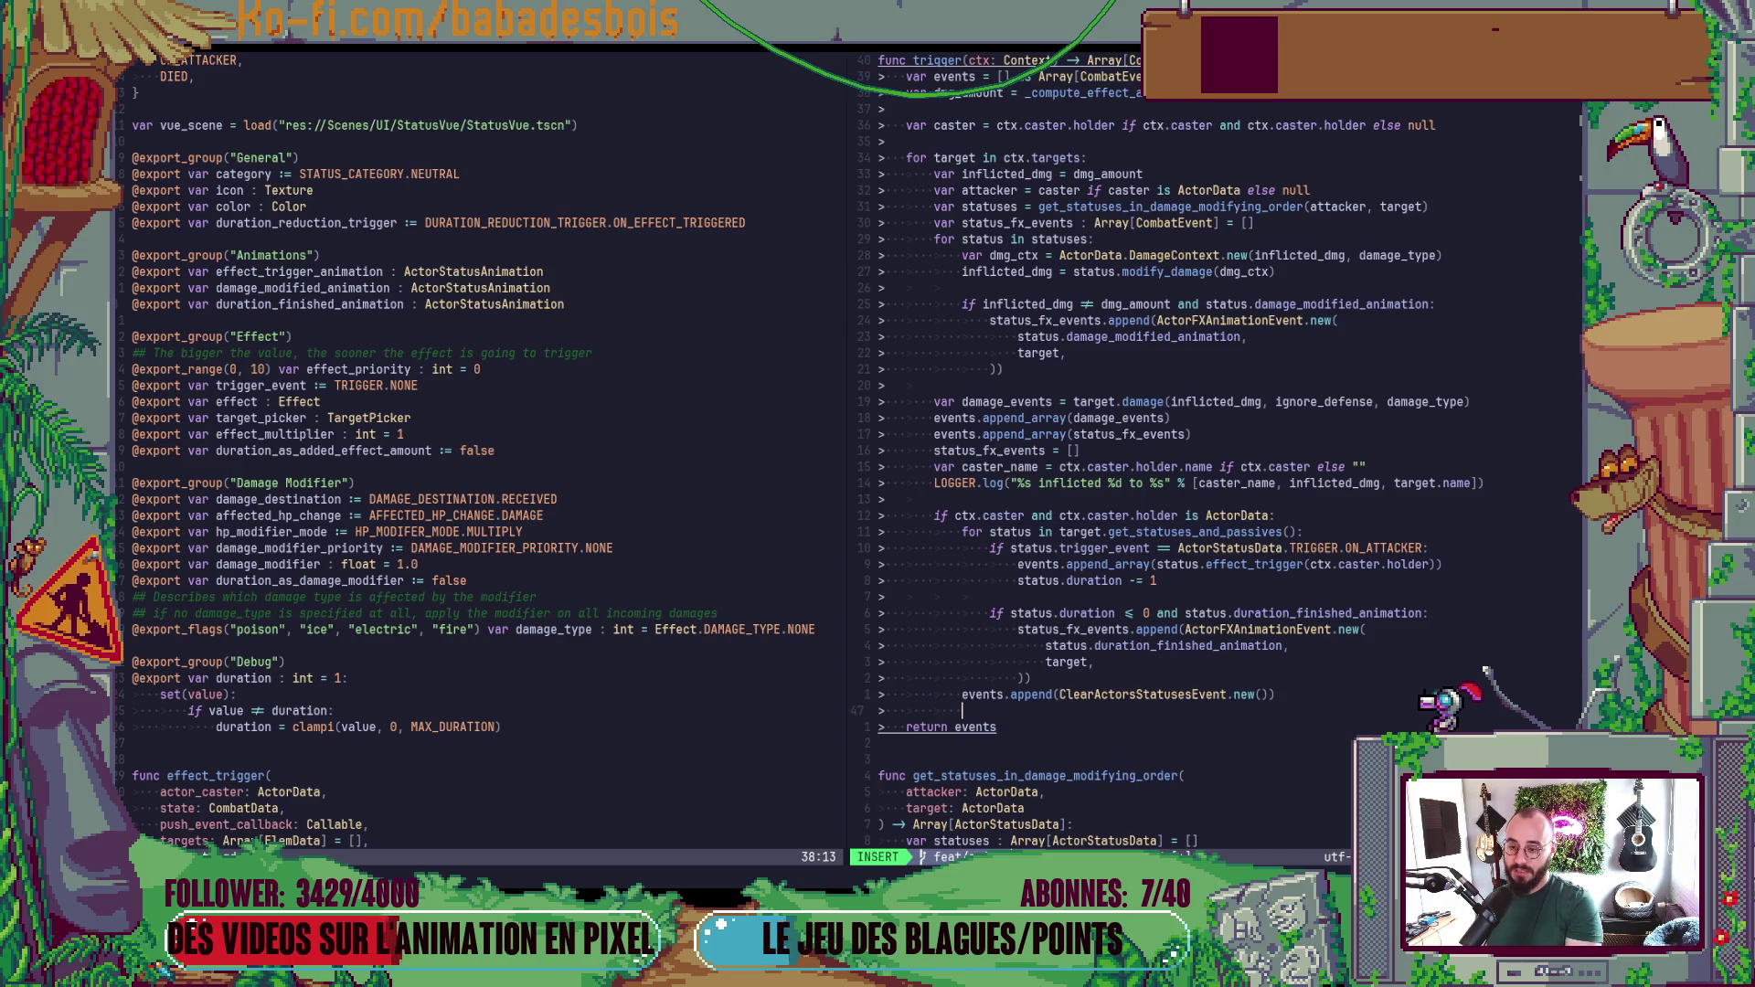
{"action": "type", "text": "eve"}
{"action": "type", "text": "nts.append_array("}
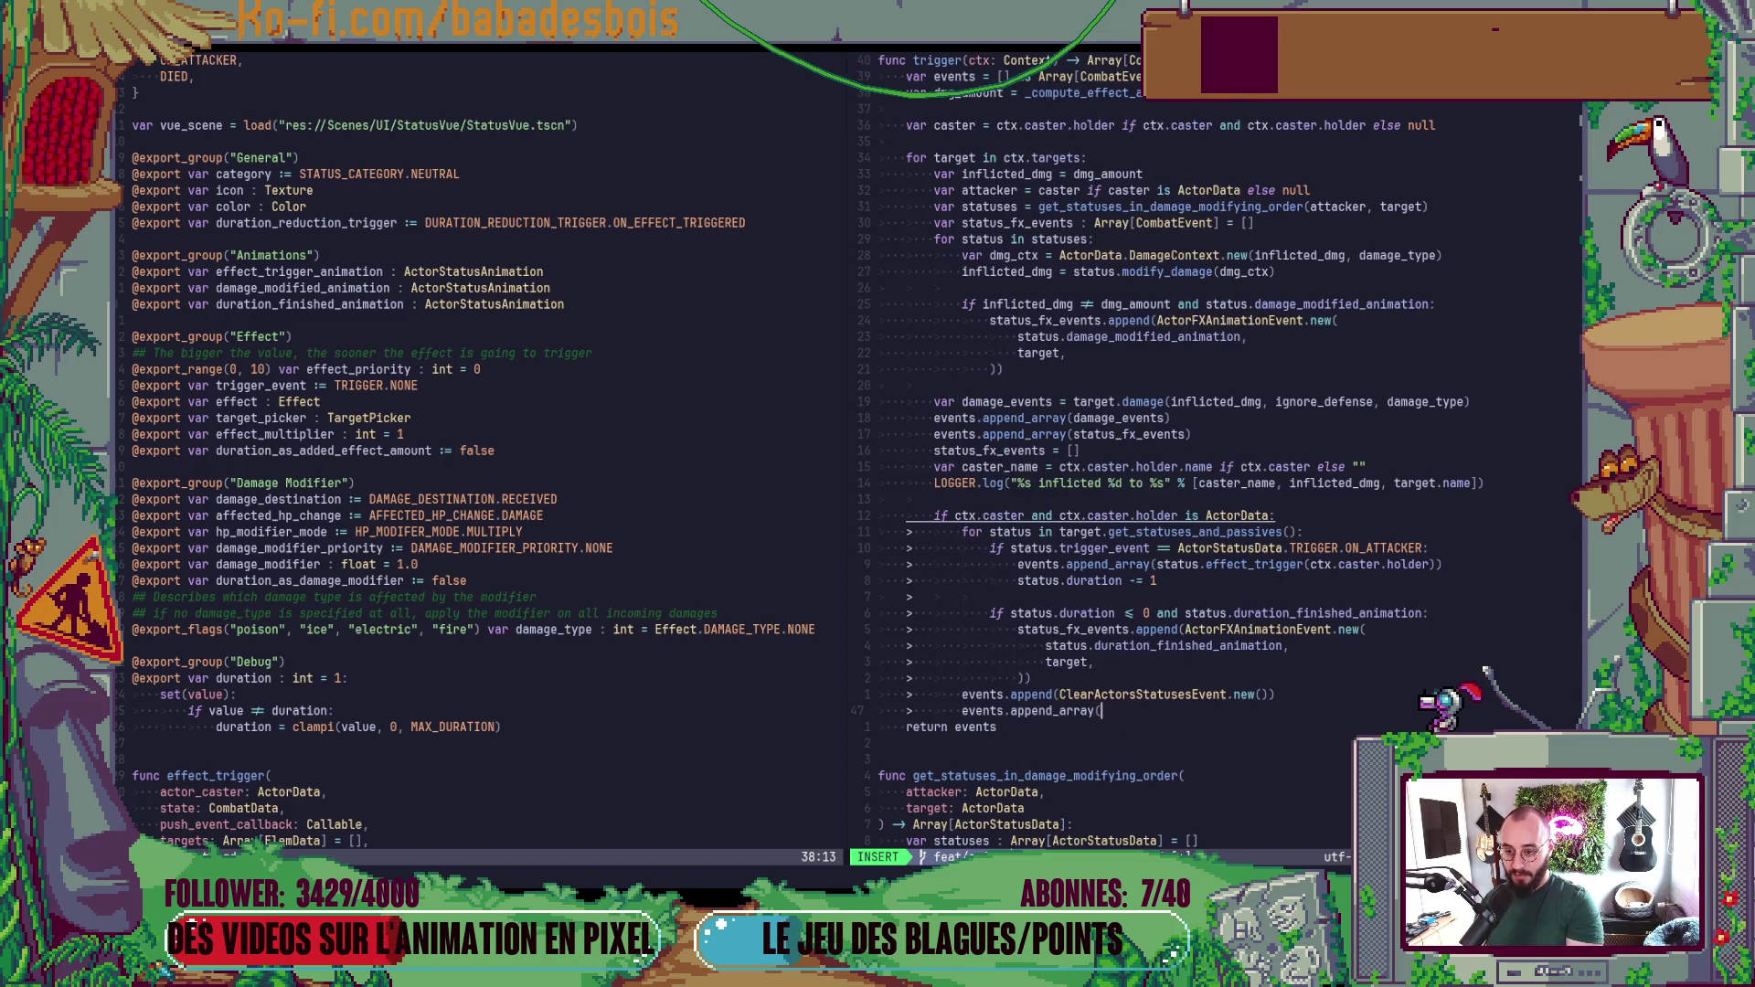
{"action": "type", "text": "statuses)"}
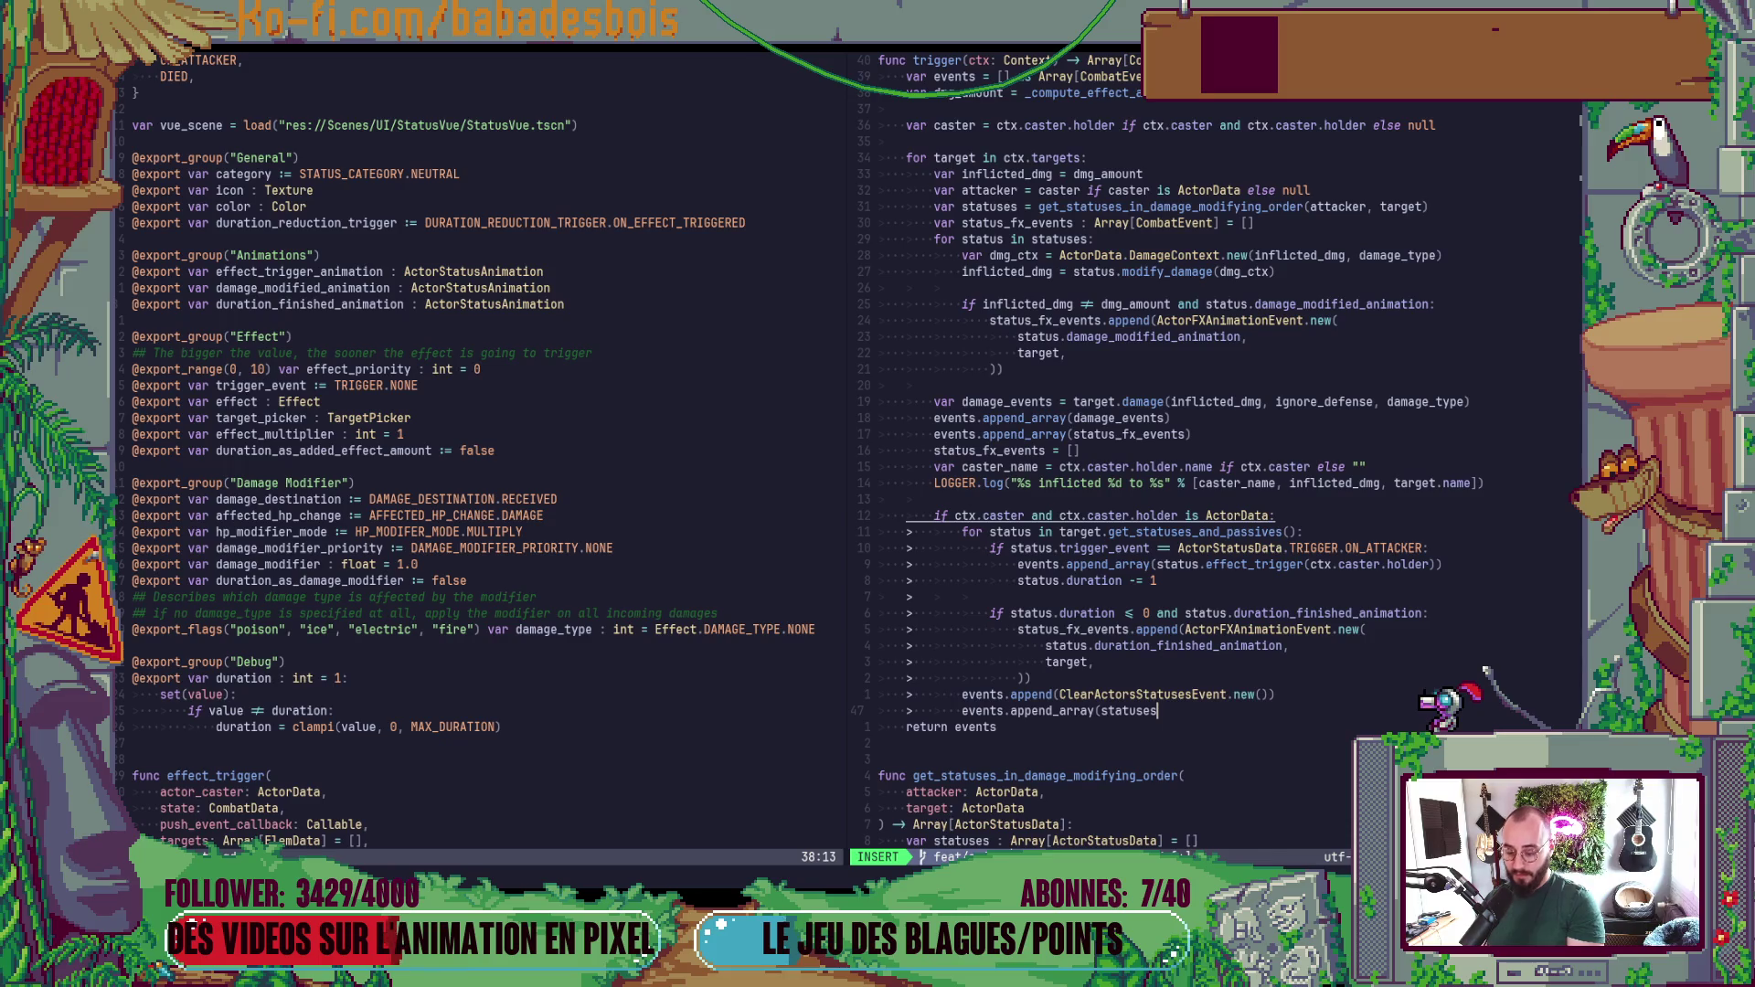
{"action": "key", "text": "Escape"}
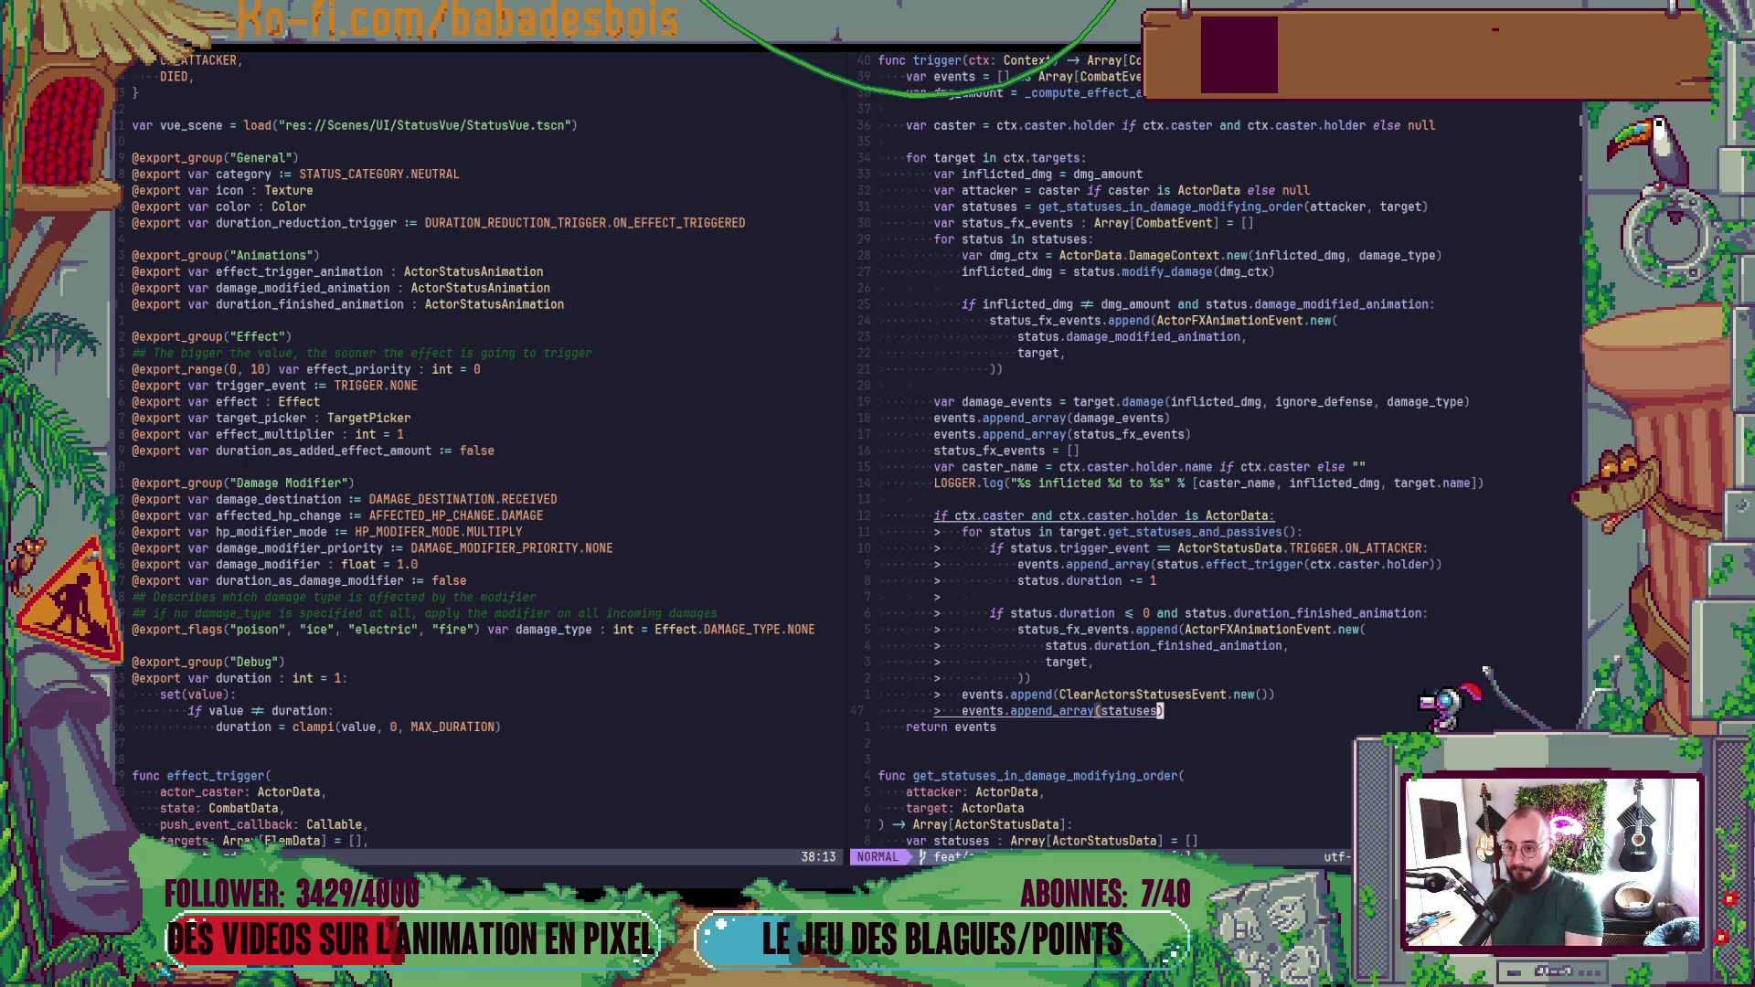
{"action": "key", "text": "h"}
{"action": "key", "text": "h"}
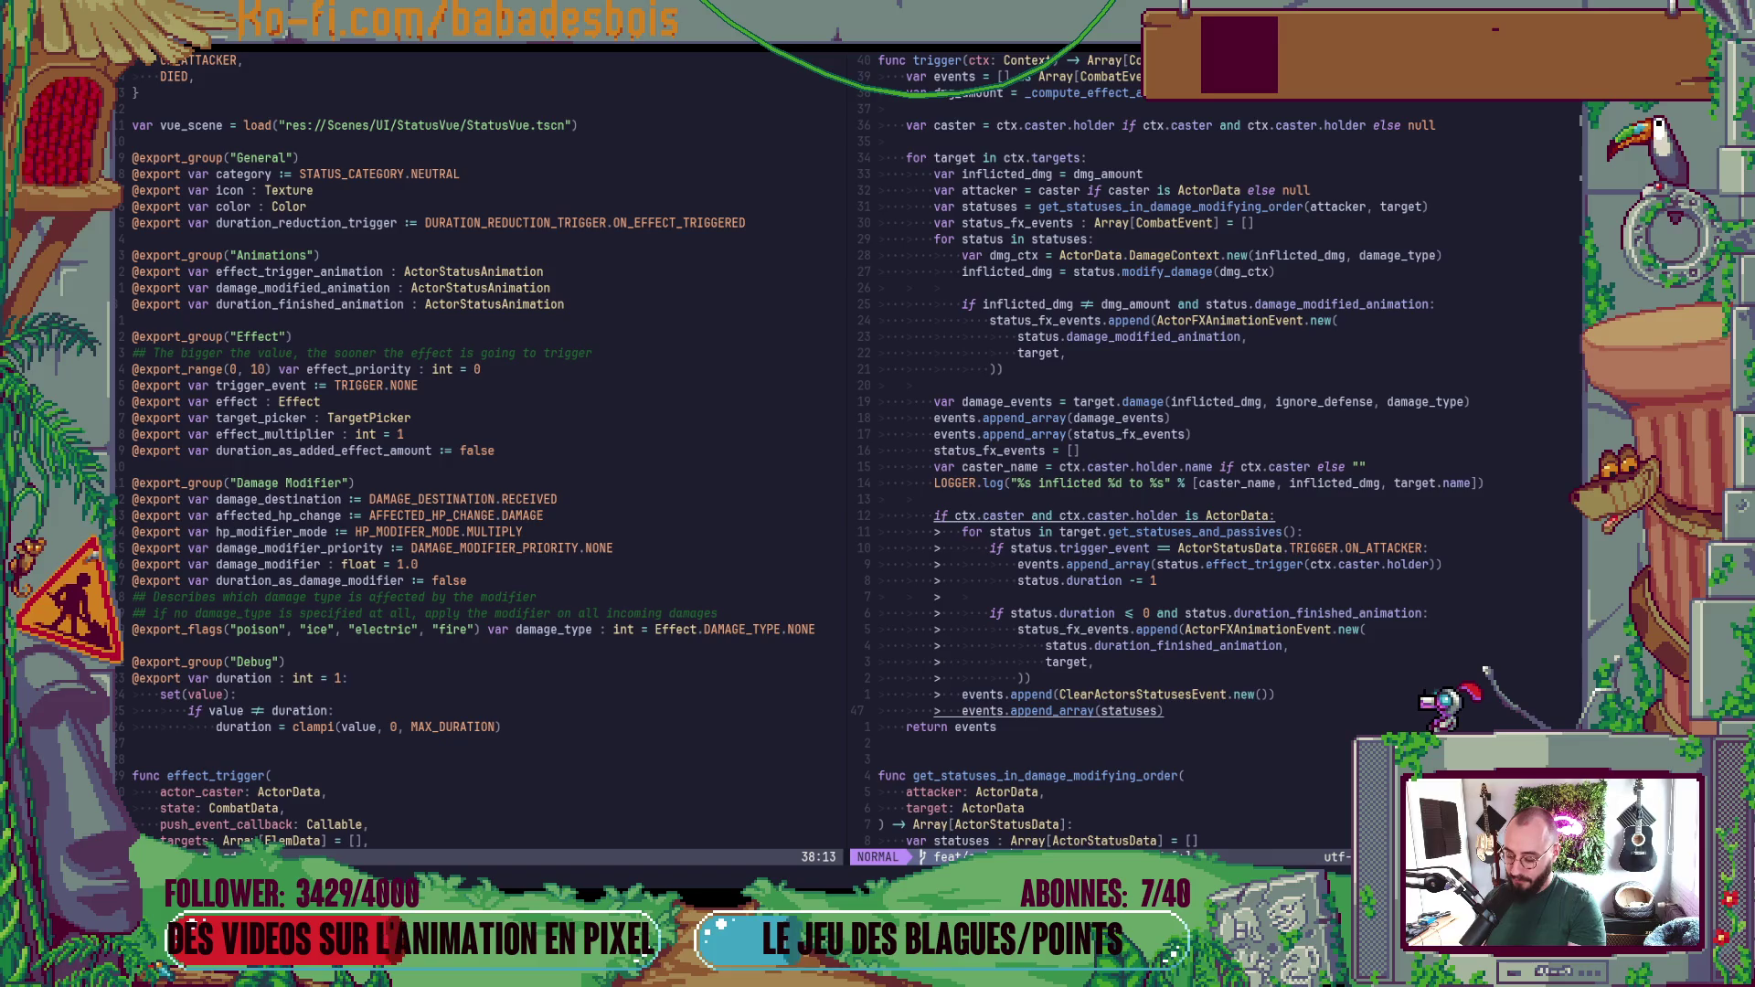
{"action": "type", "text": "ciwstat"}
{"action": "type", "text": "us_fx_events"}
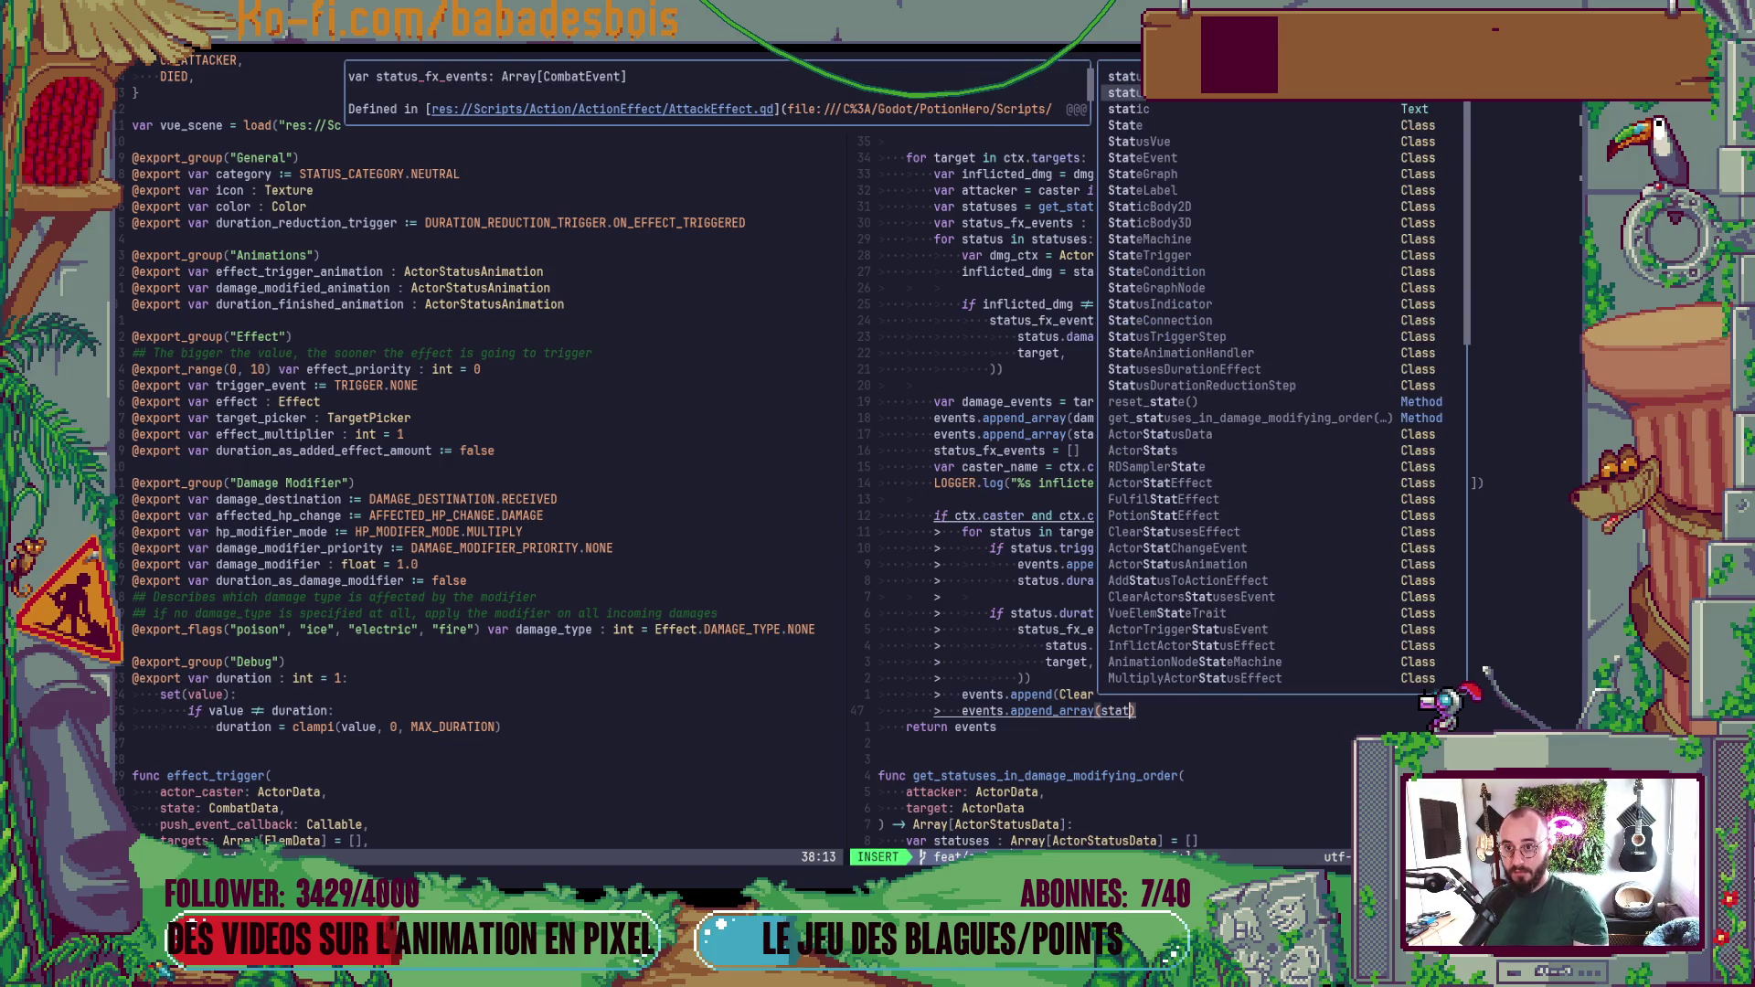
{"action": "key", "text": "Escape"}
Step: Save AttackEffect.gd with :w and return to the Godot editor
{"action": "type", "text": ":w"}
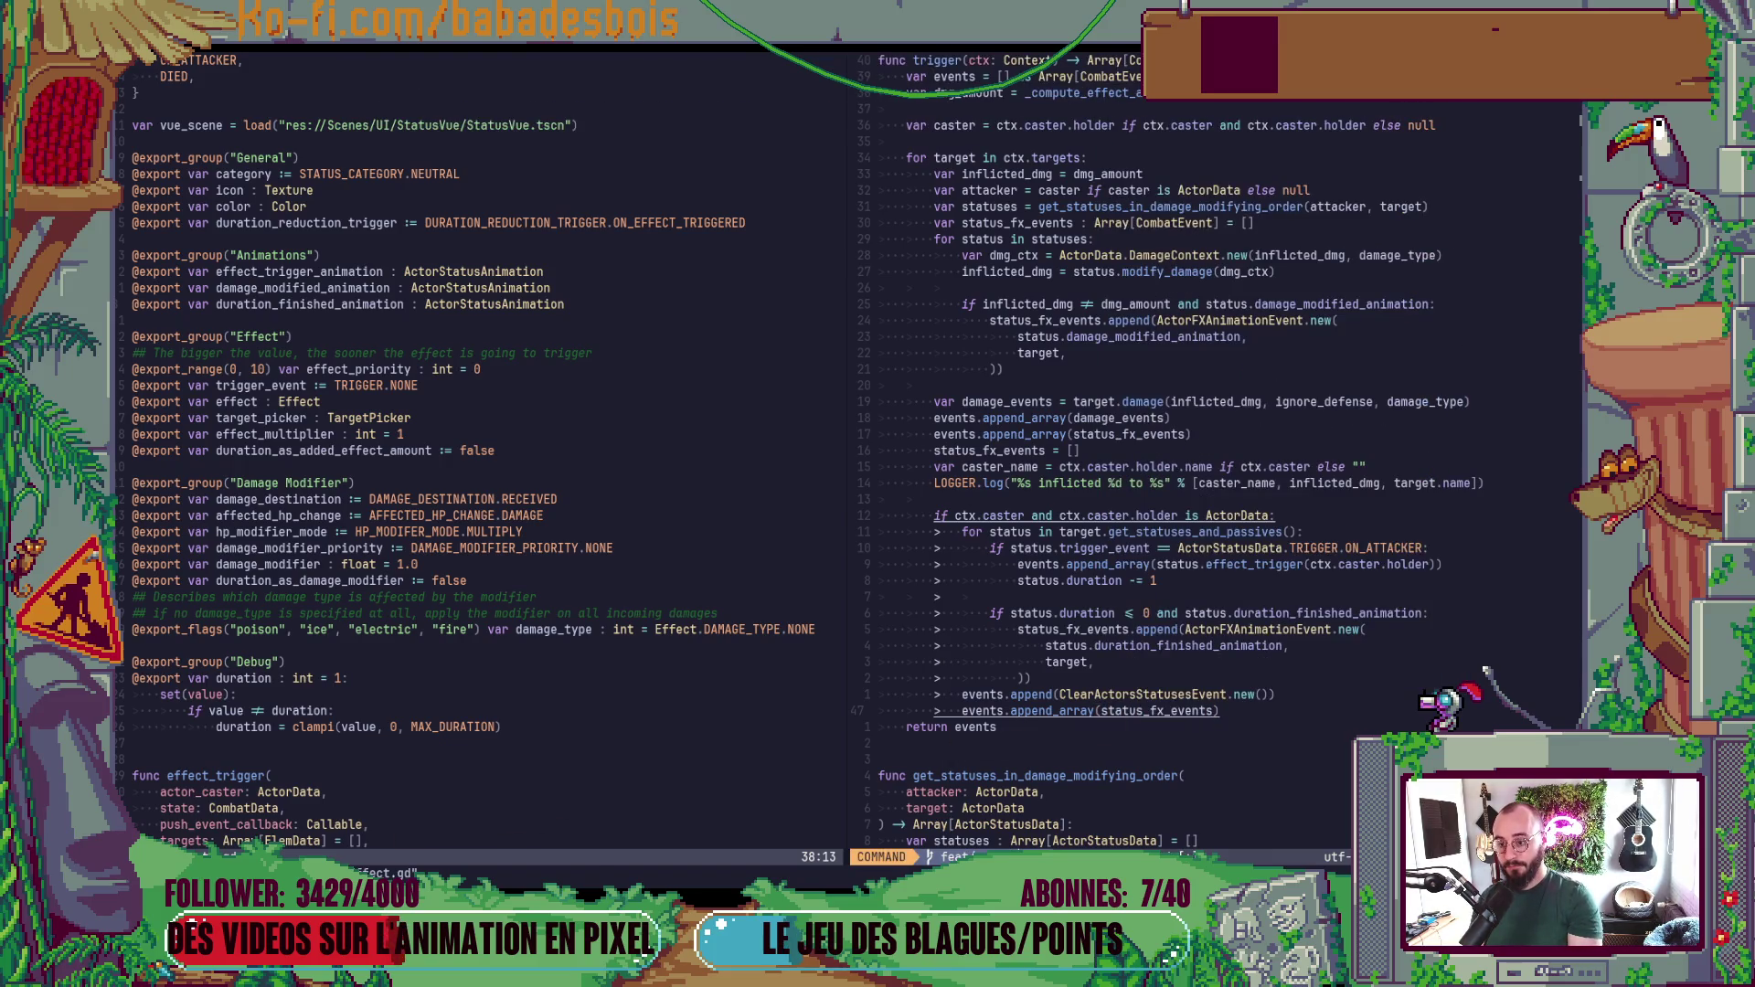
{"action": "key", "text": "Return"}
{"action": "scroll", "coordinate": [1261, 607], "scroll_direction": "up", "scroll_amount": 2}
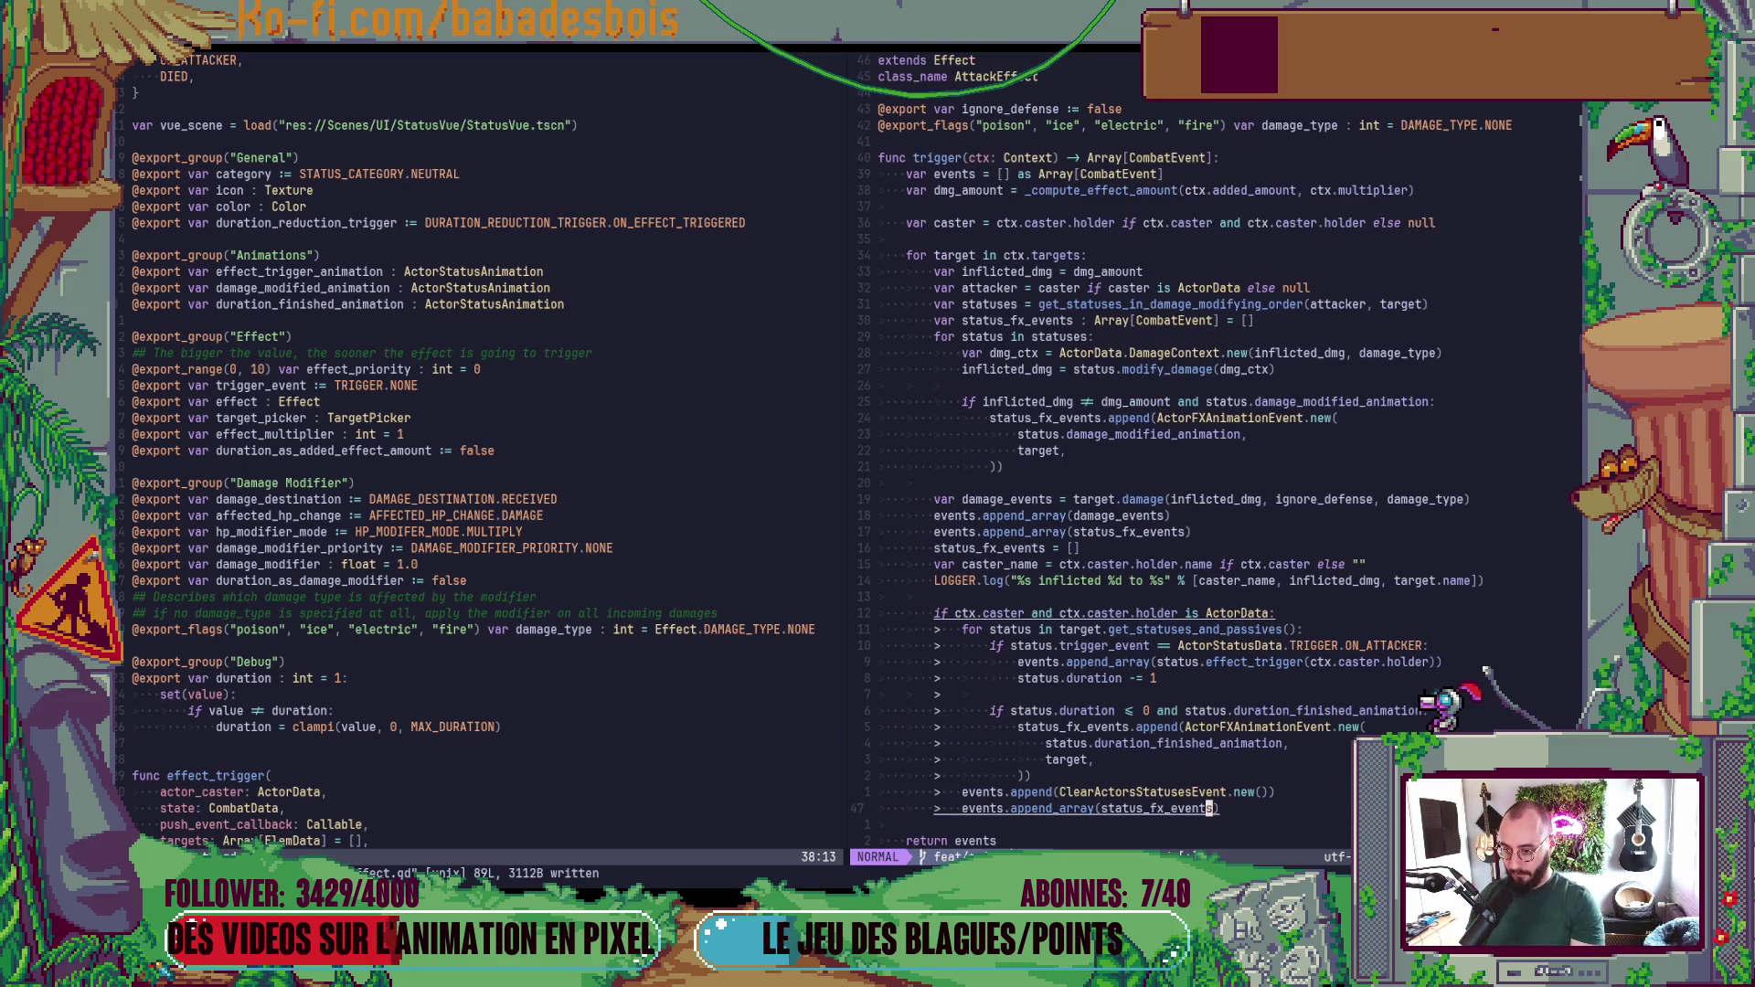
{"action": "type", "text": ":w"}
{"action": "key", "text": "Return"}
{"action": "key", "text": "alt+Tab"}
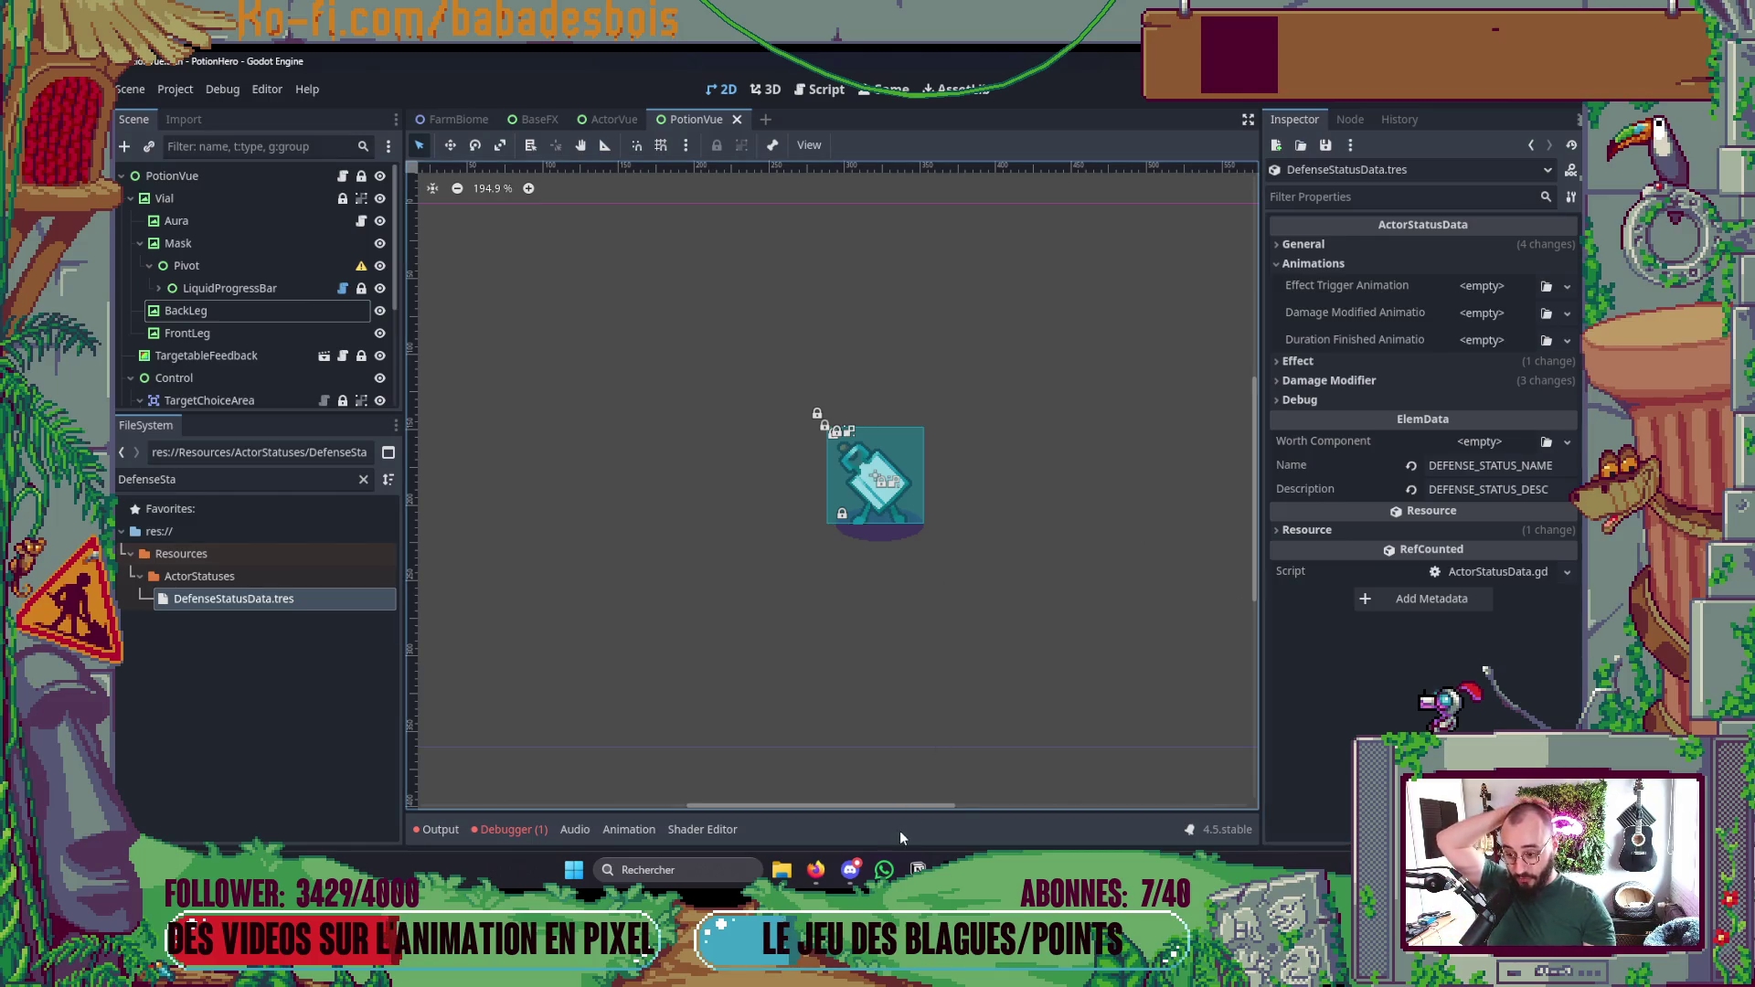
Step: Switch to the PotionHero File Explorer window and launch Aseprite from its desktop icon
{"action": "key", "text": "alt+Tab"}
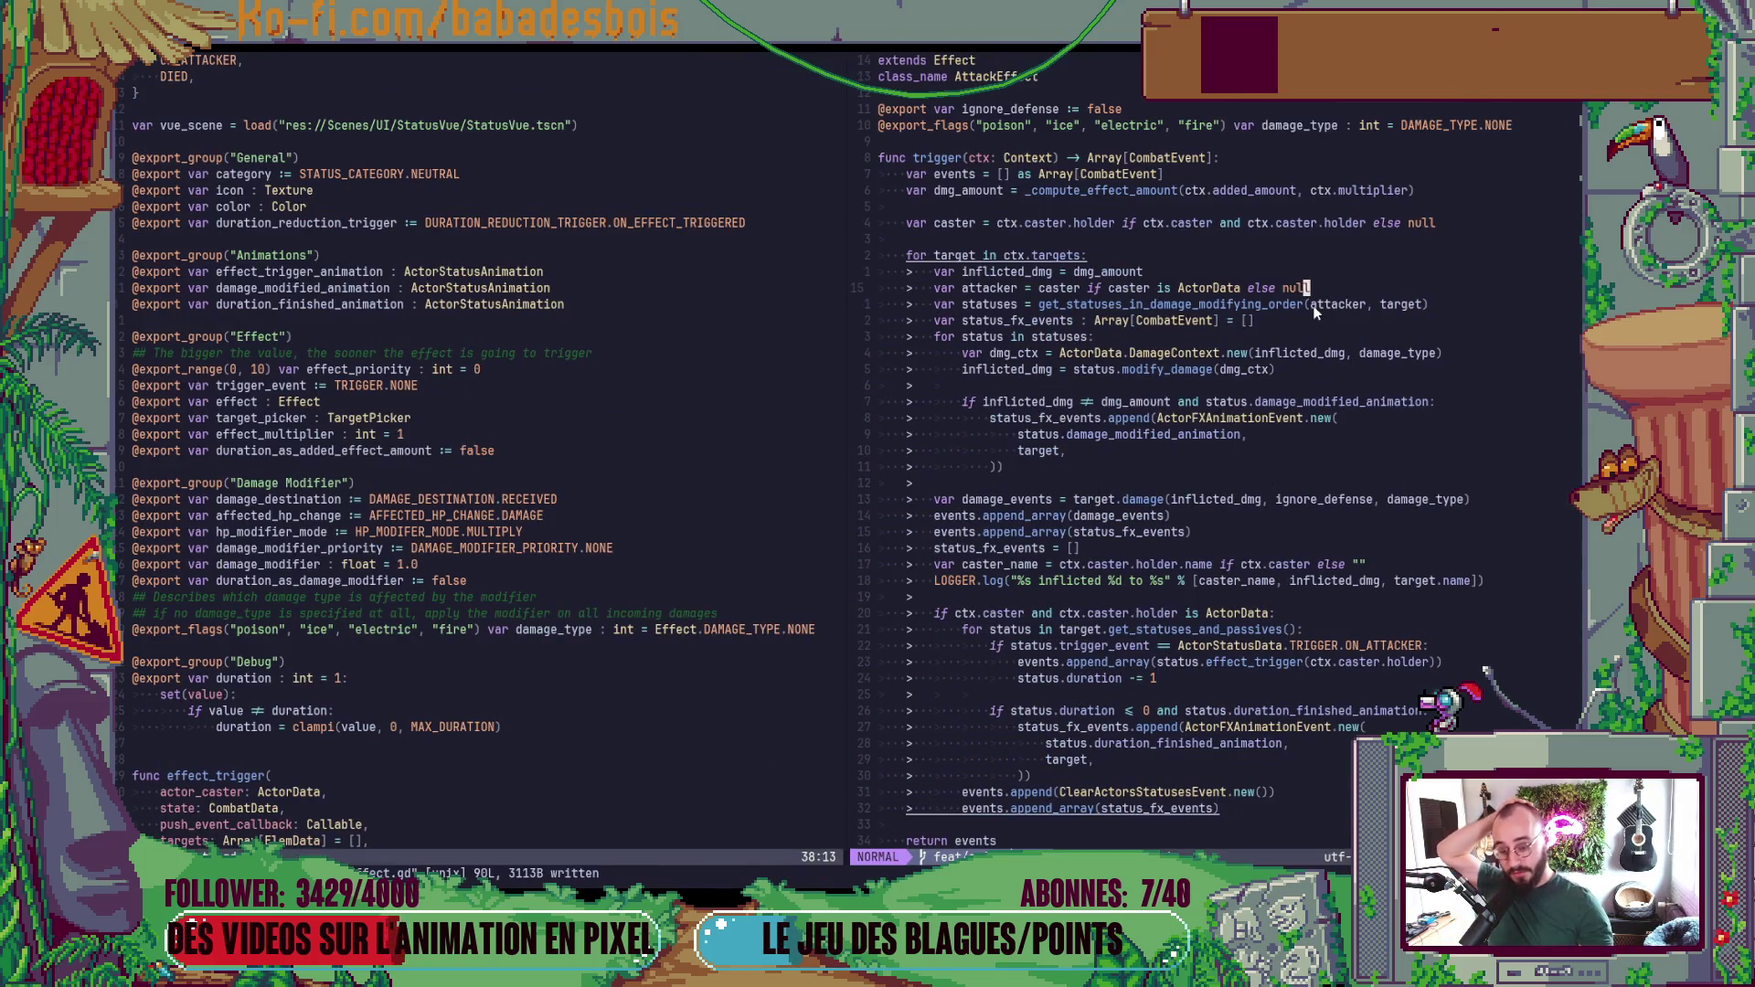
{"action": "key", "text": "alt+Tab"}
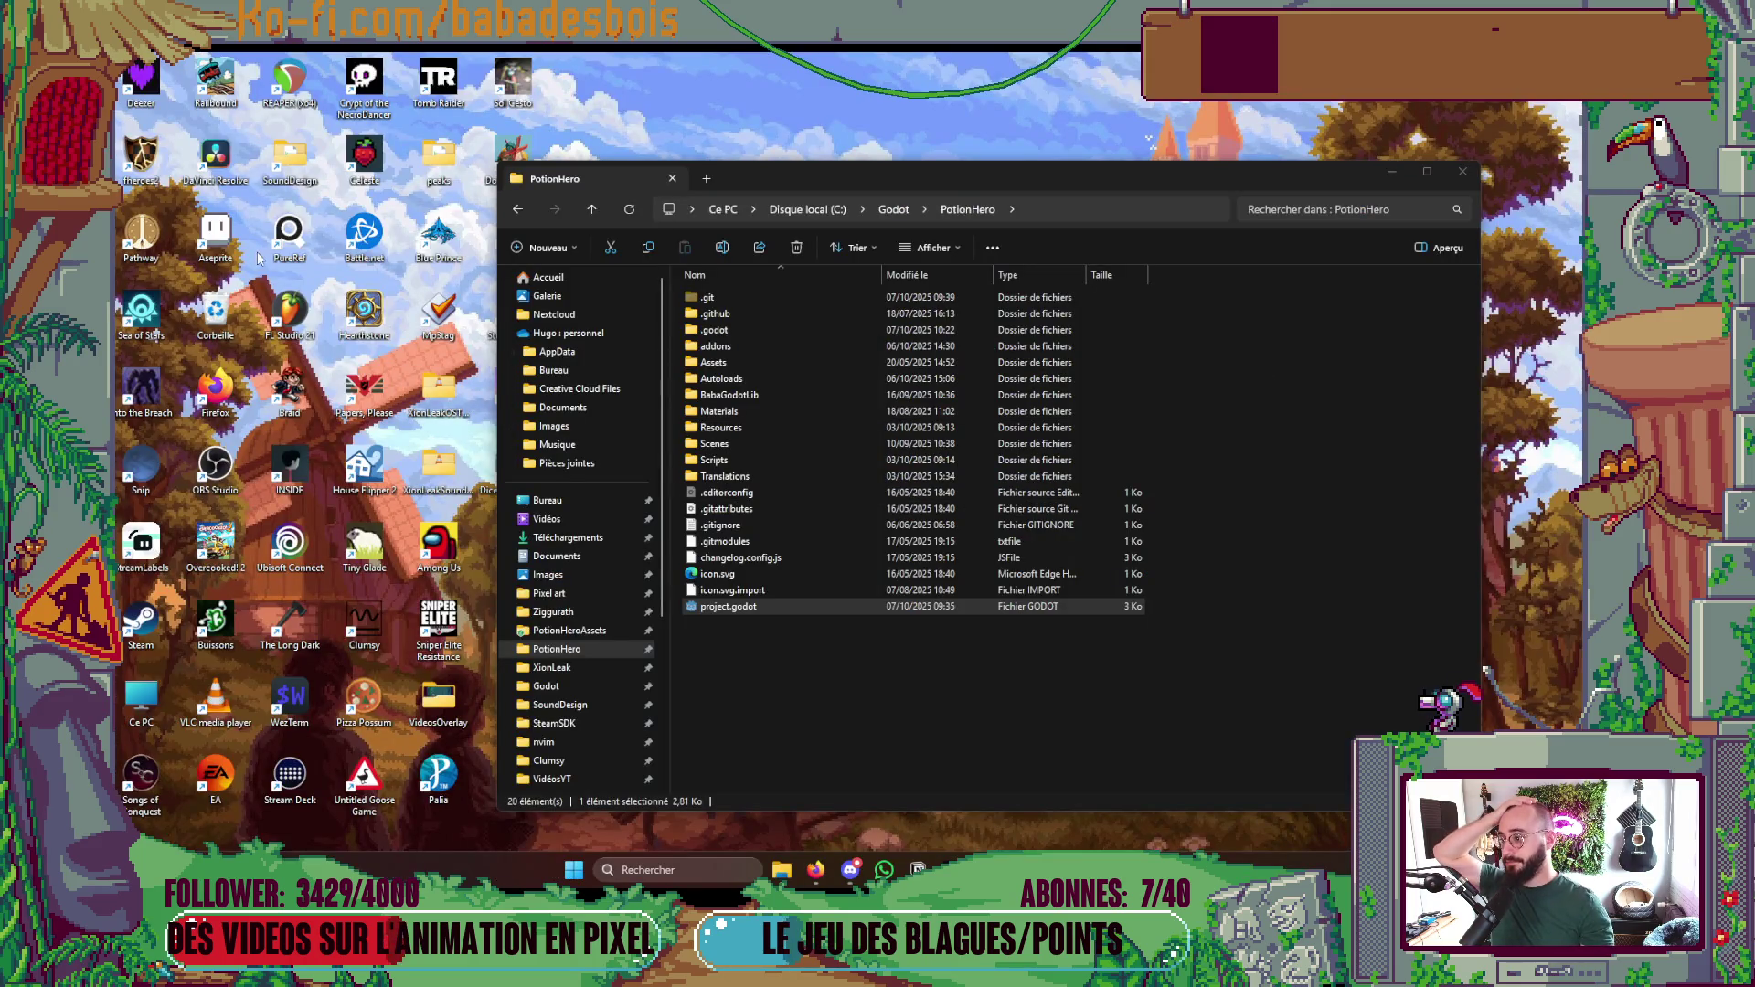
{"action": "double_click", "coordinate": [211, 240]}
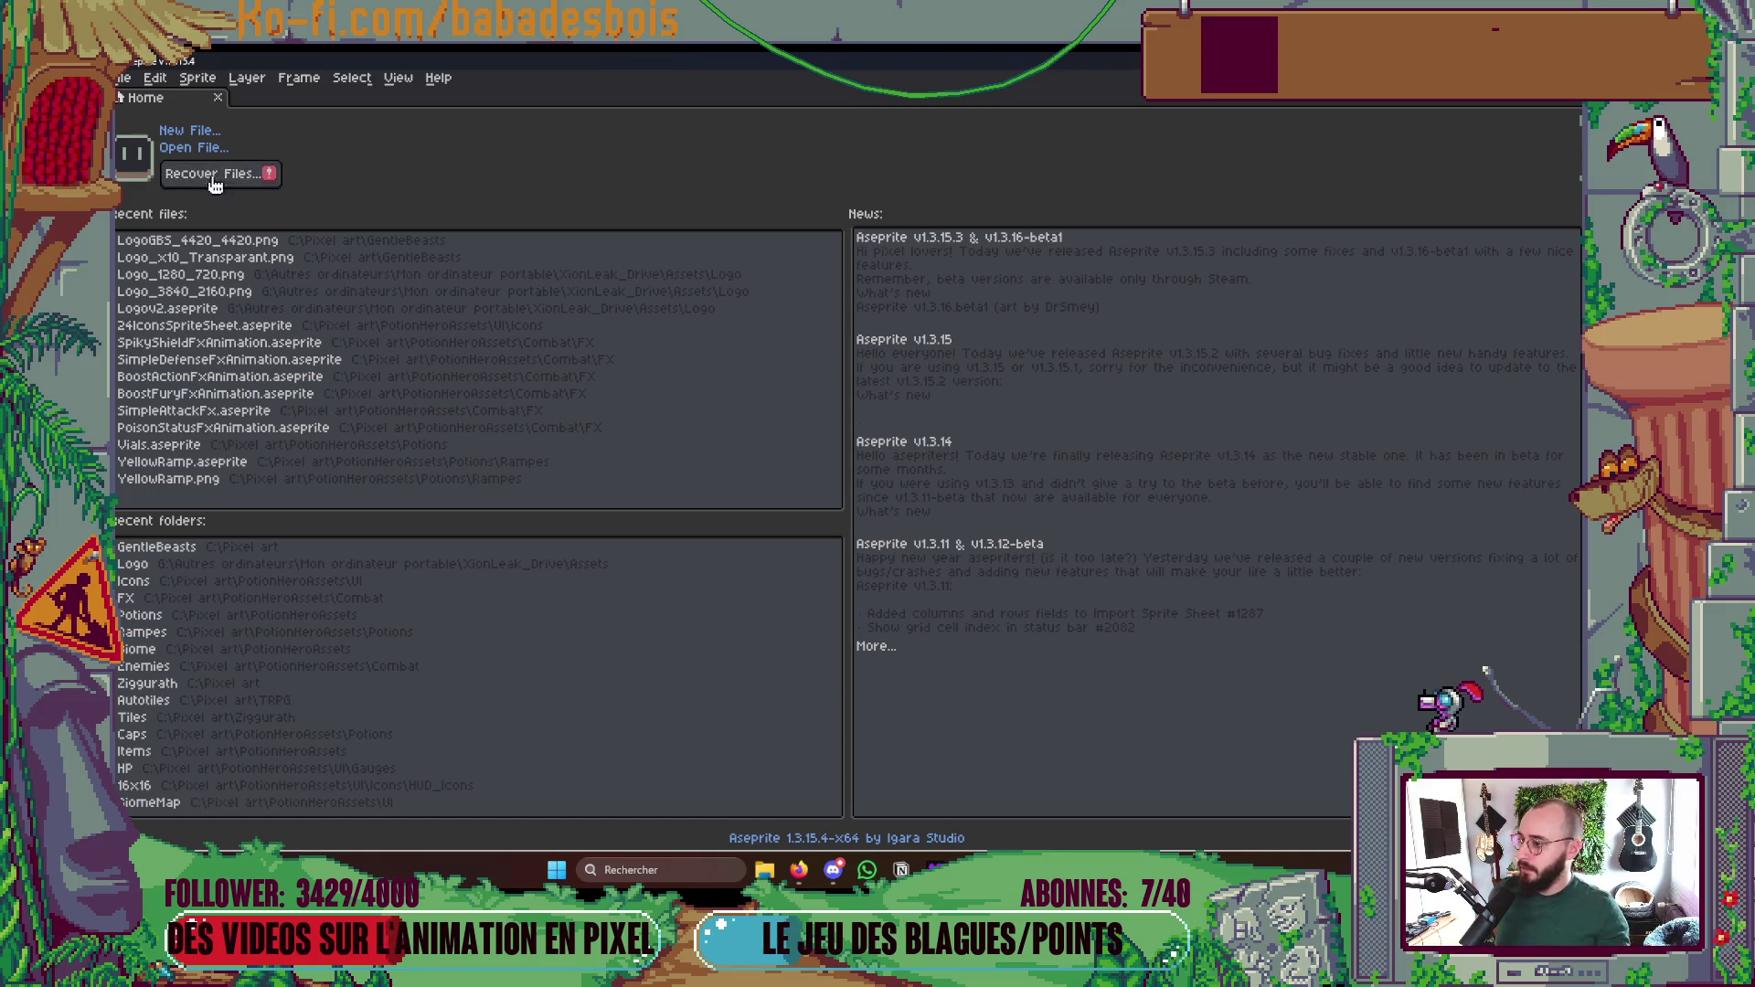
Step: Open SpikyShieldFxAnimation from Aseprite's Recent files list
{"action": "left_click", "coordinate": [194, 149]}
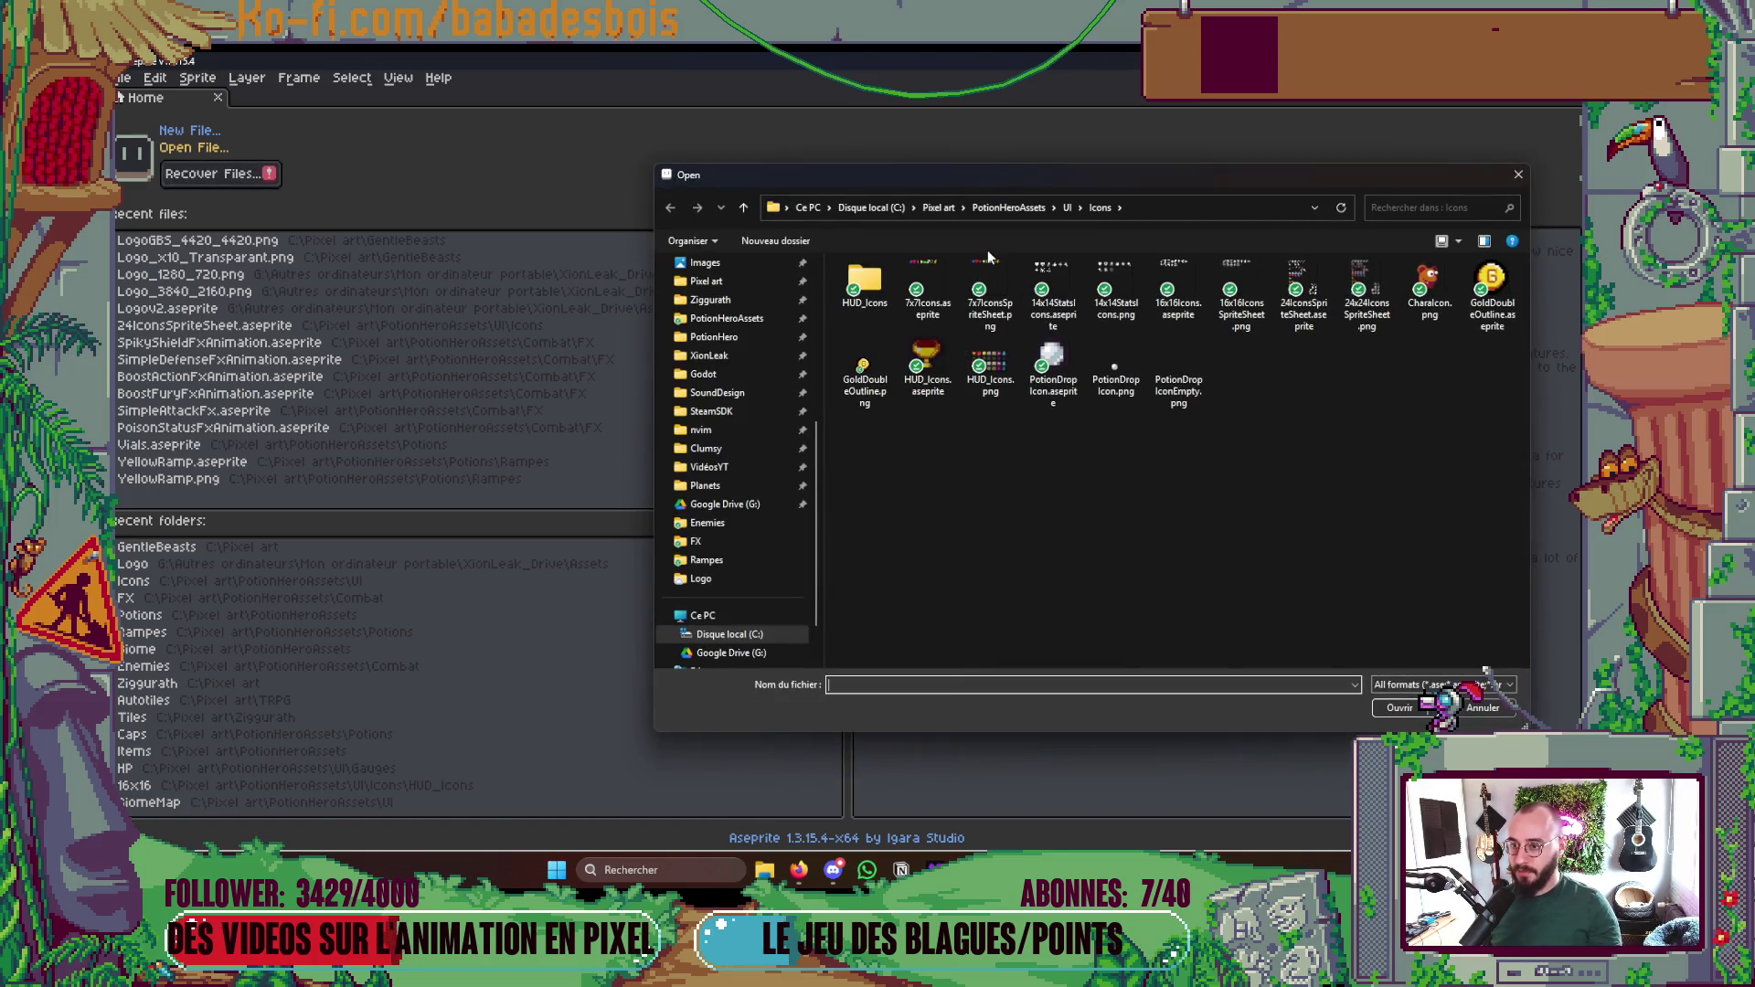
{"action": "left_click", "coordinate": [1518, 174]}
{"action": "left_click", "coordinate": [294, 349]}
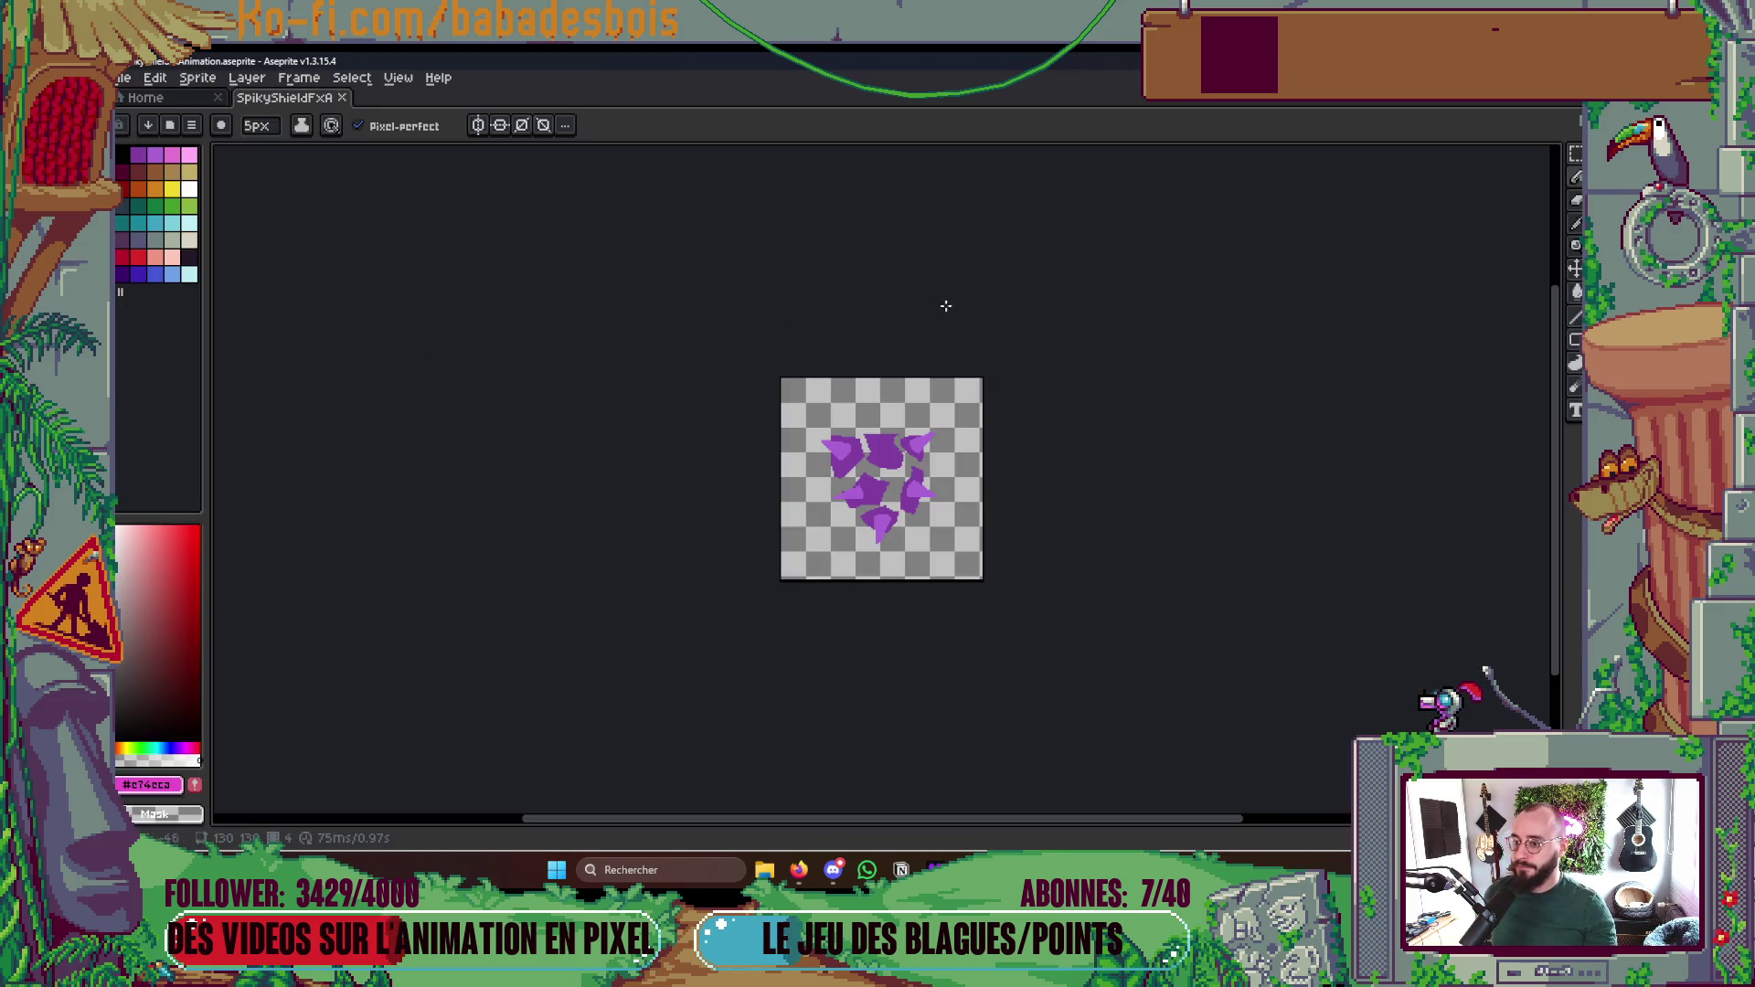
Step: Reveal the sprite's Combat FX folder and select PiercedDefenseFxAnimation there
{"action": "right_click", "coordinate": [283, 98]}
{"action": "left_click", "coordinate": [356, 162]}
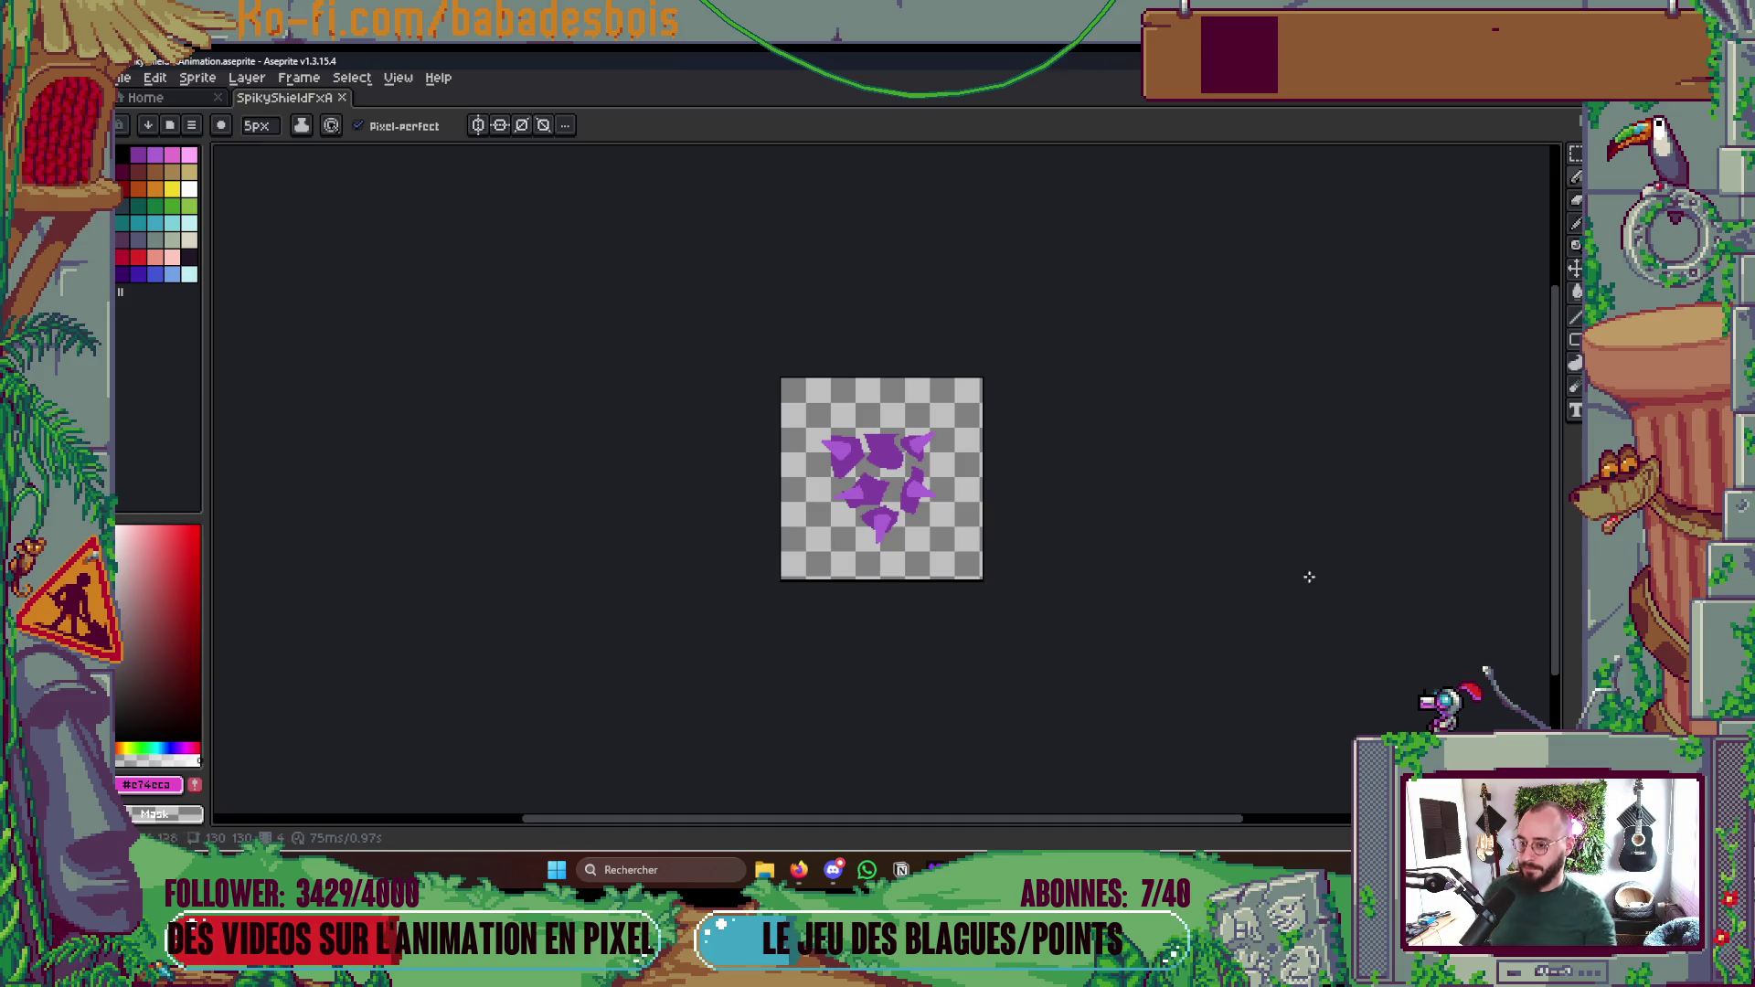
{"action": "left_click", "coordinate": [1290, 437]}
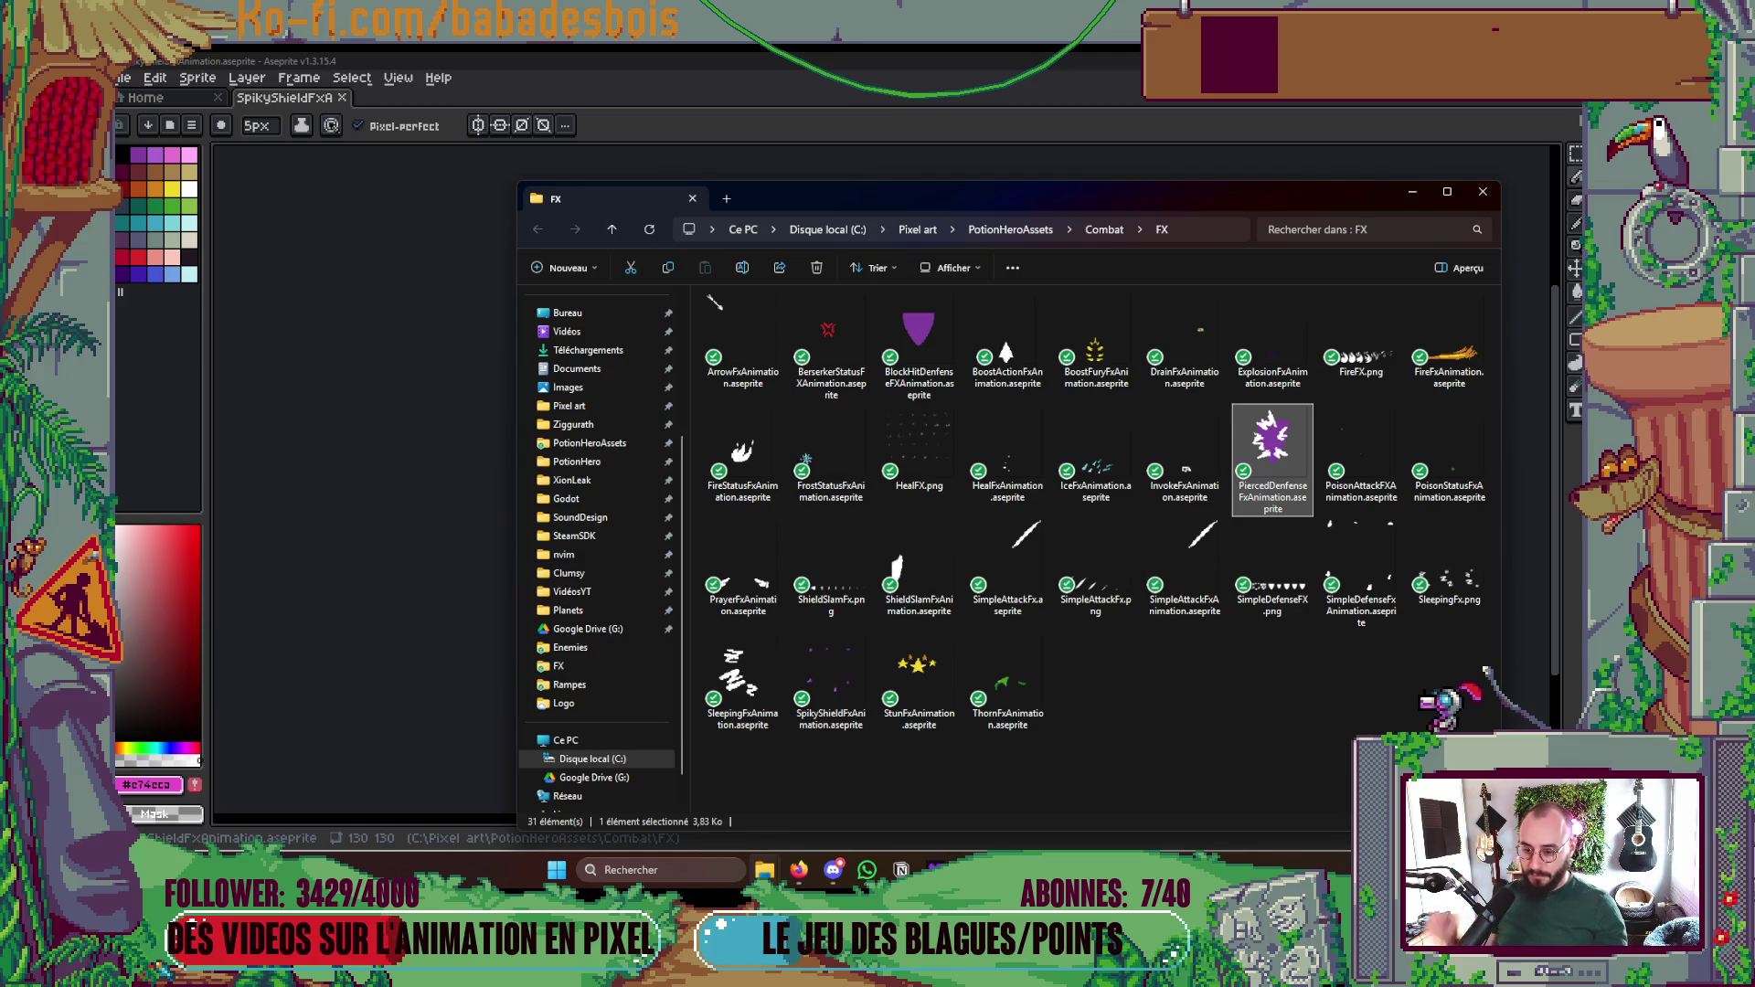
{"action": "key", "text": "alt+Tab"}
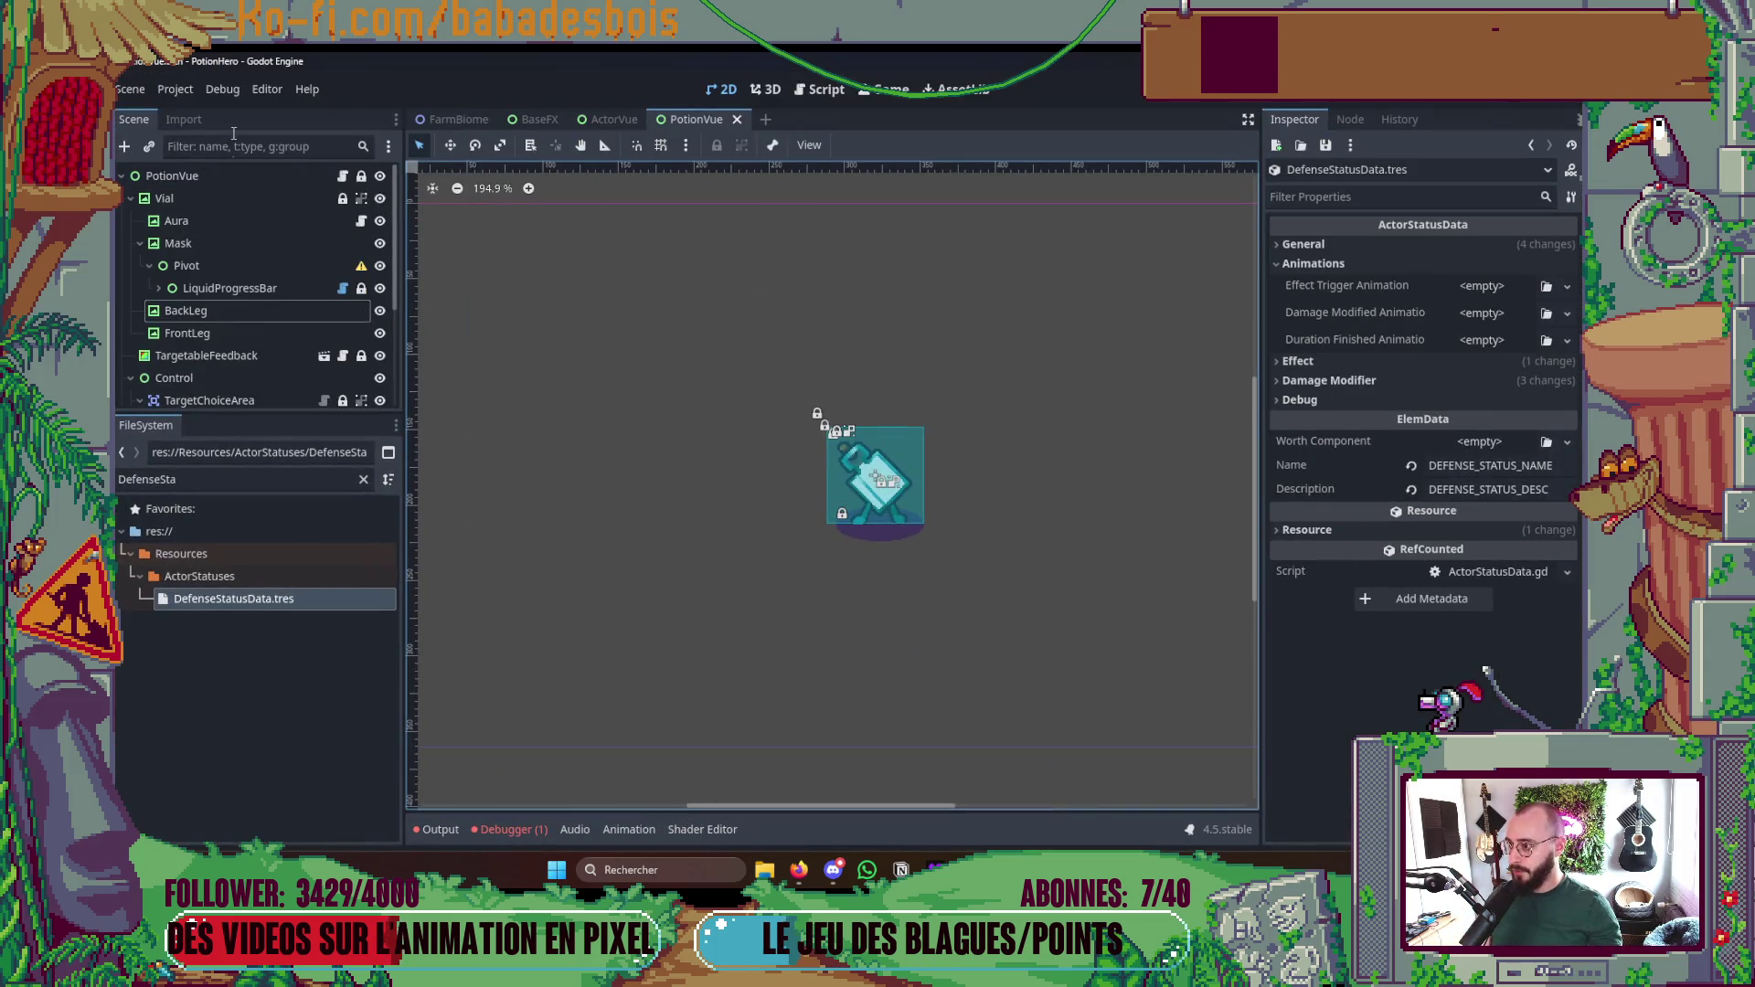
Step: Open the Aseprite Wizard import panel from Godot's menus and widen it
{"action": "left_click", "coordinate": [174, 89]}
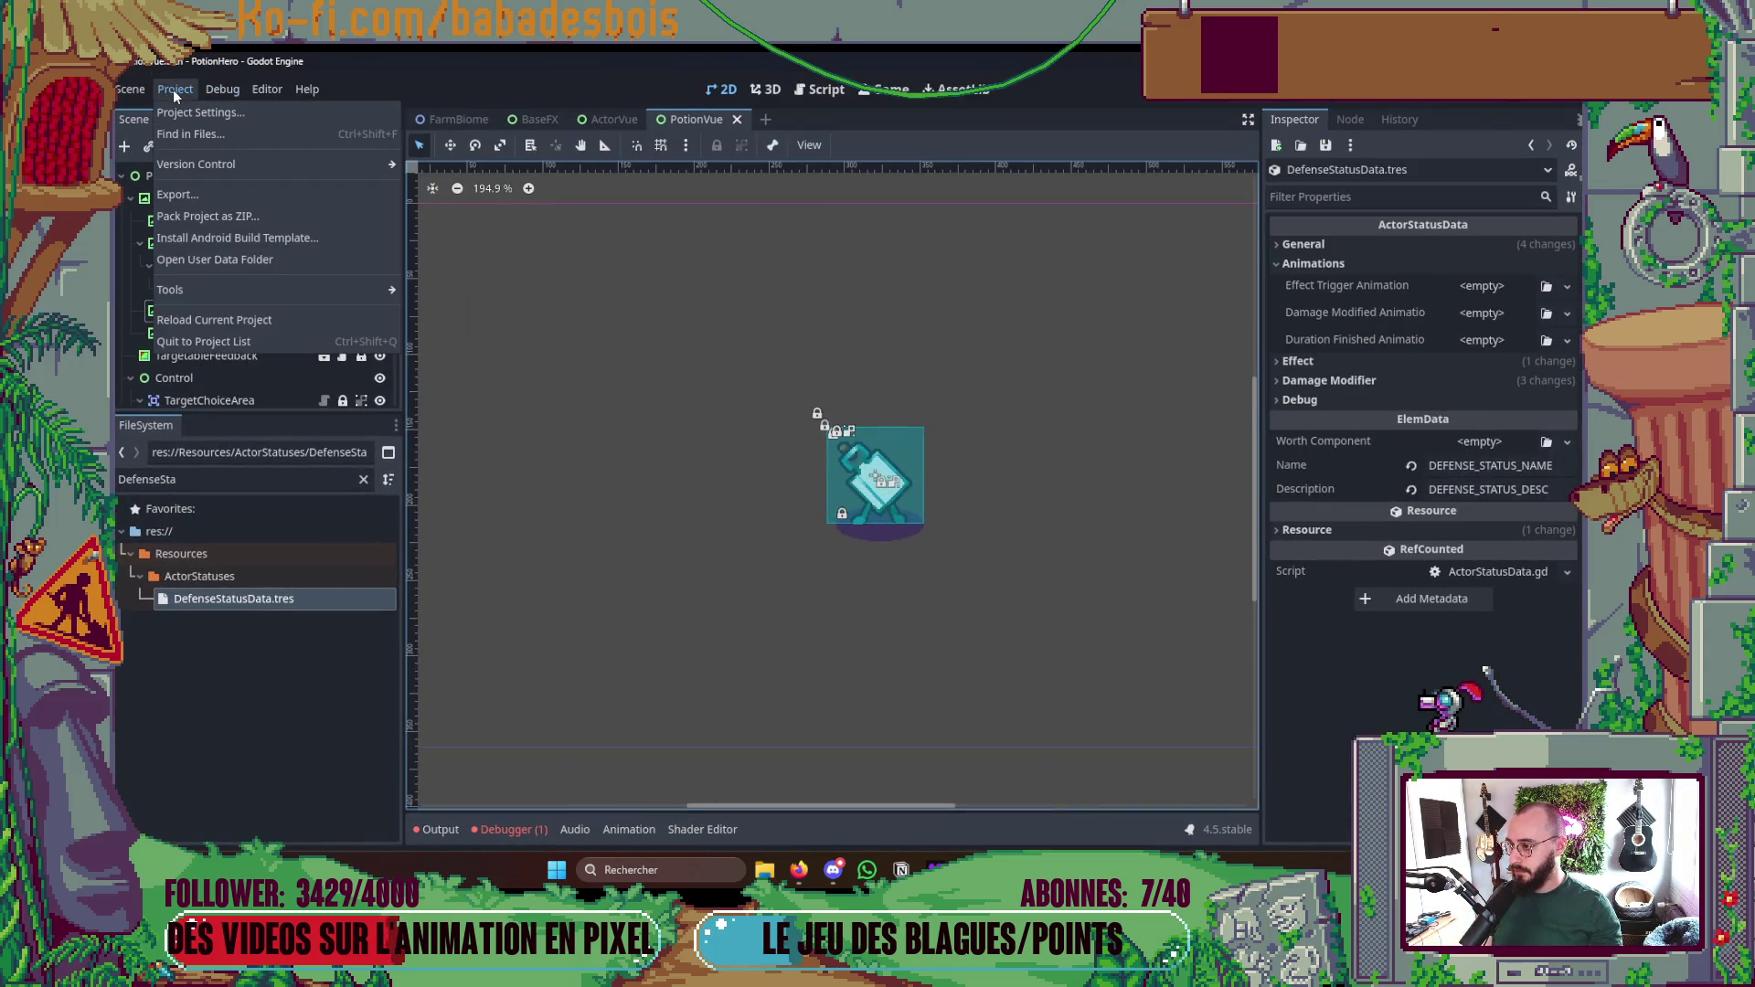
{"action": "mouse_move", "coordinate": [201, 293]}
{"action": "mouse_move", "coordinate": [490, 355]}
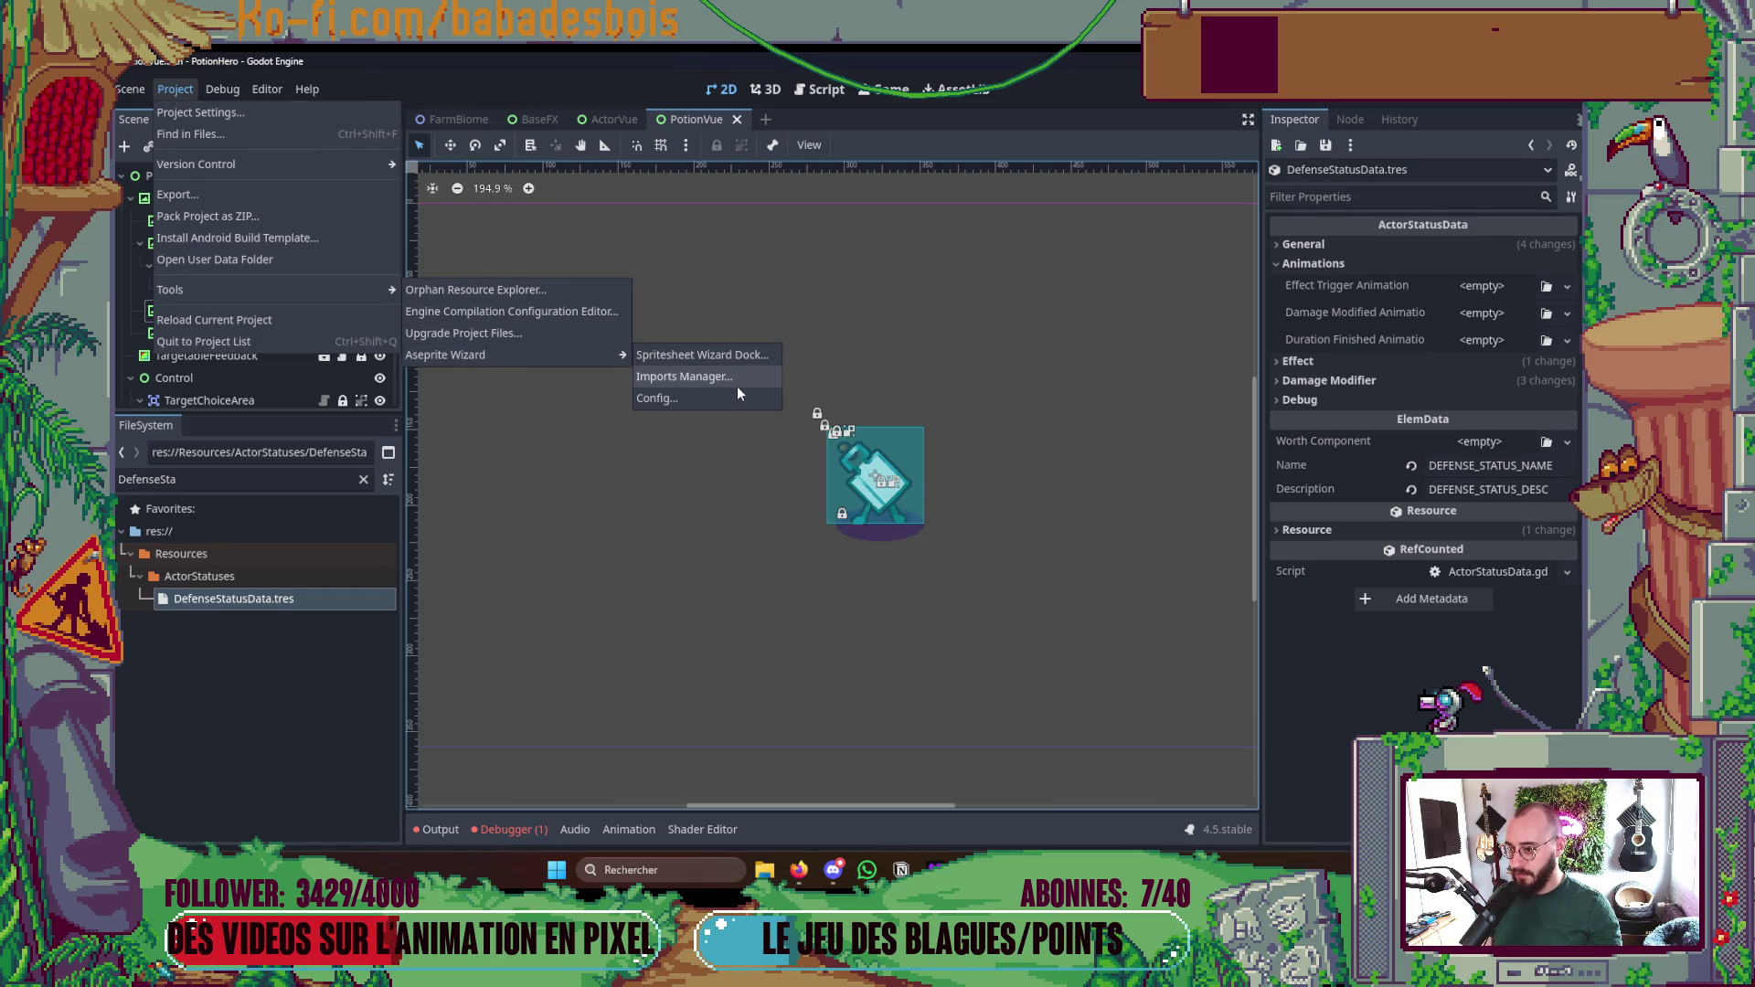
{"action": "left_click", "coordinate": [736, 384]}
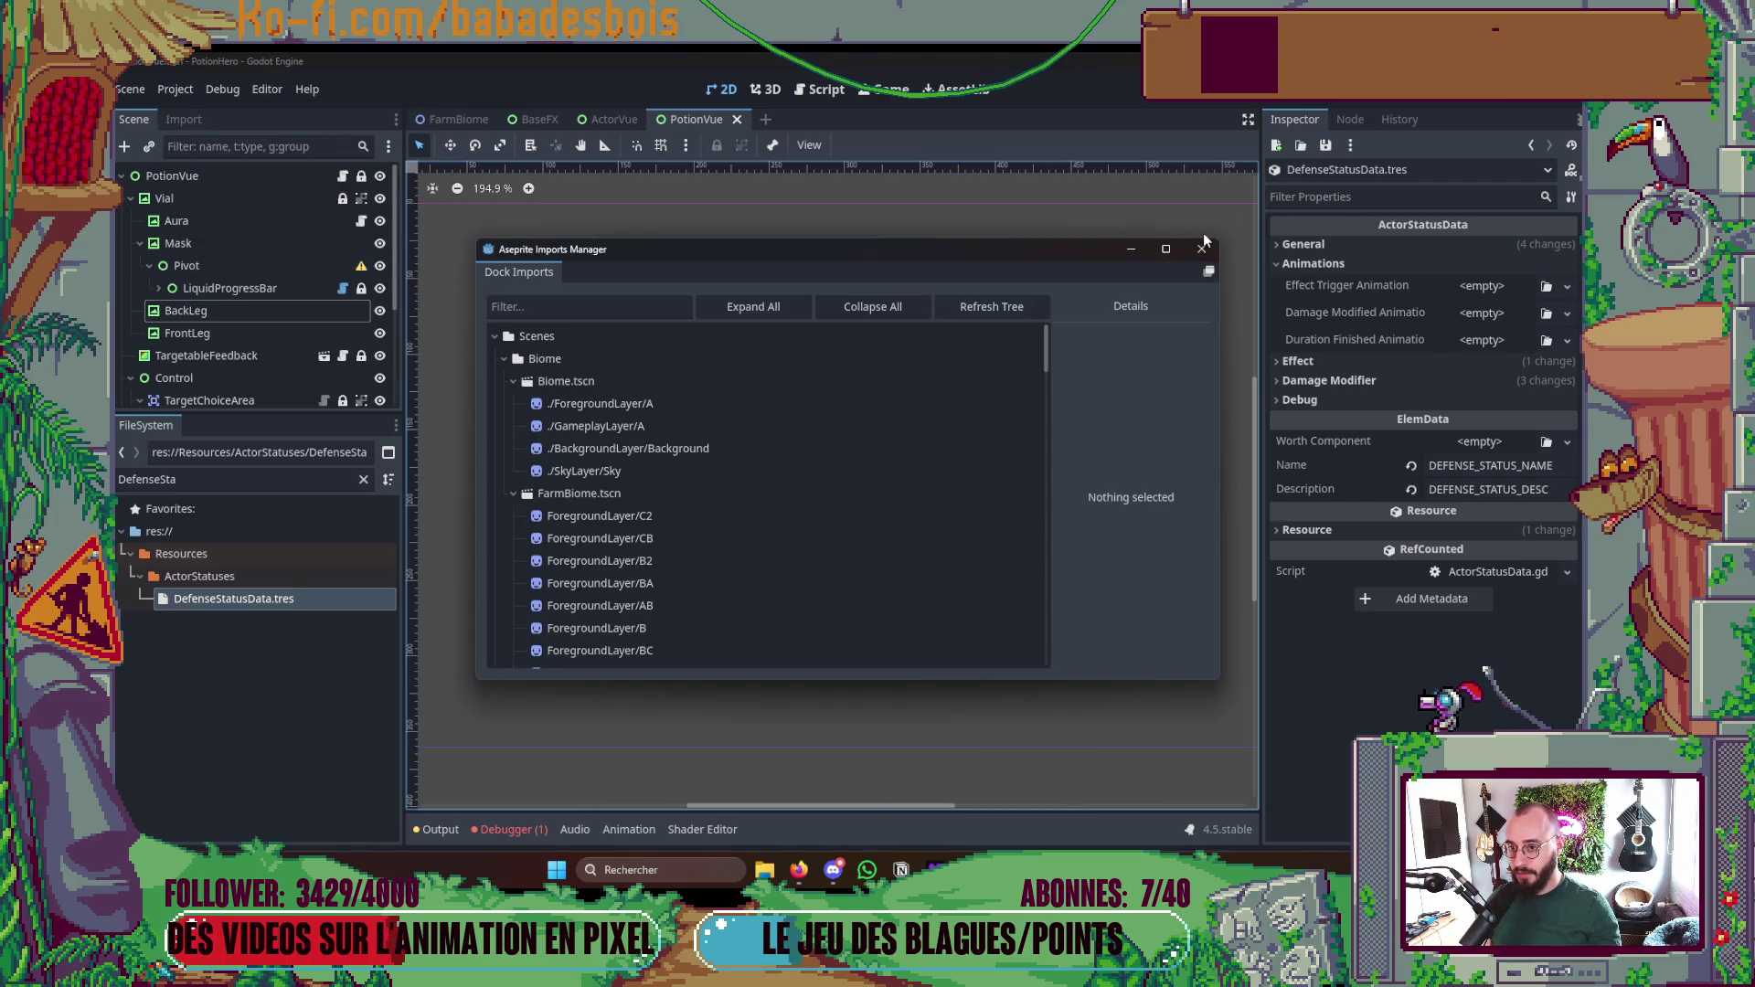
{"action": "left_click", "coordinate": [1202, 248]}
{"action": "left_click", "coordinate": [169, 88]}
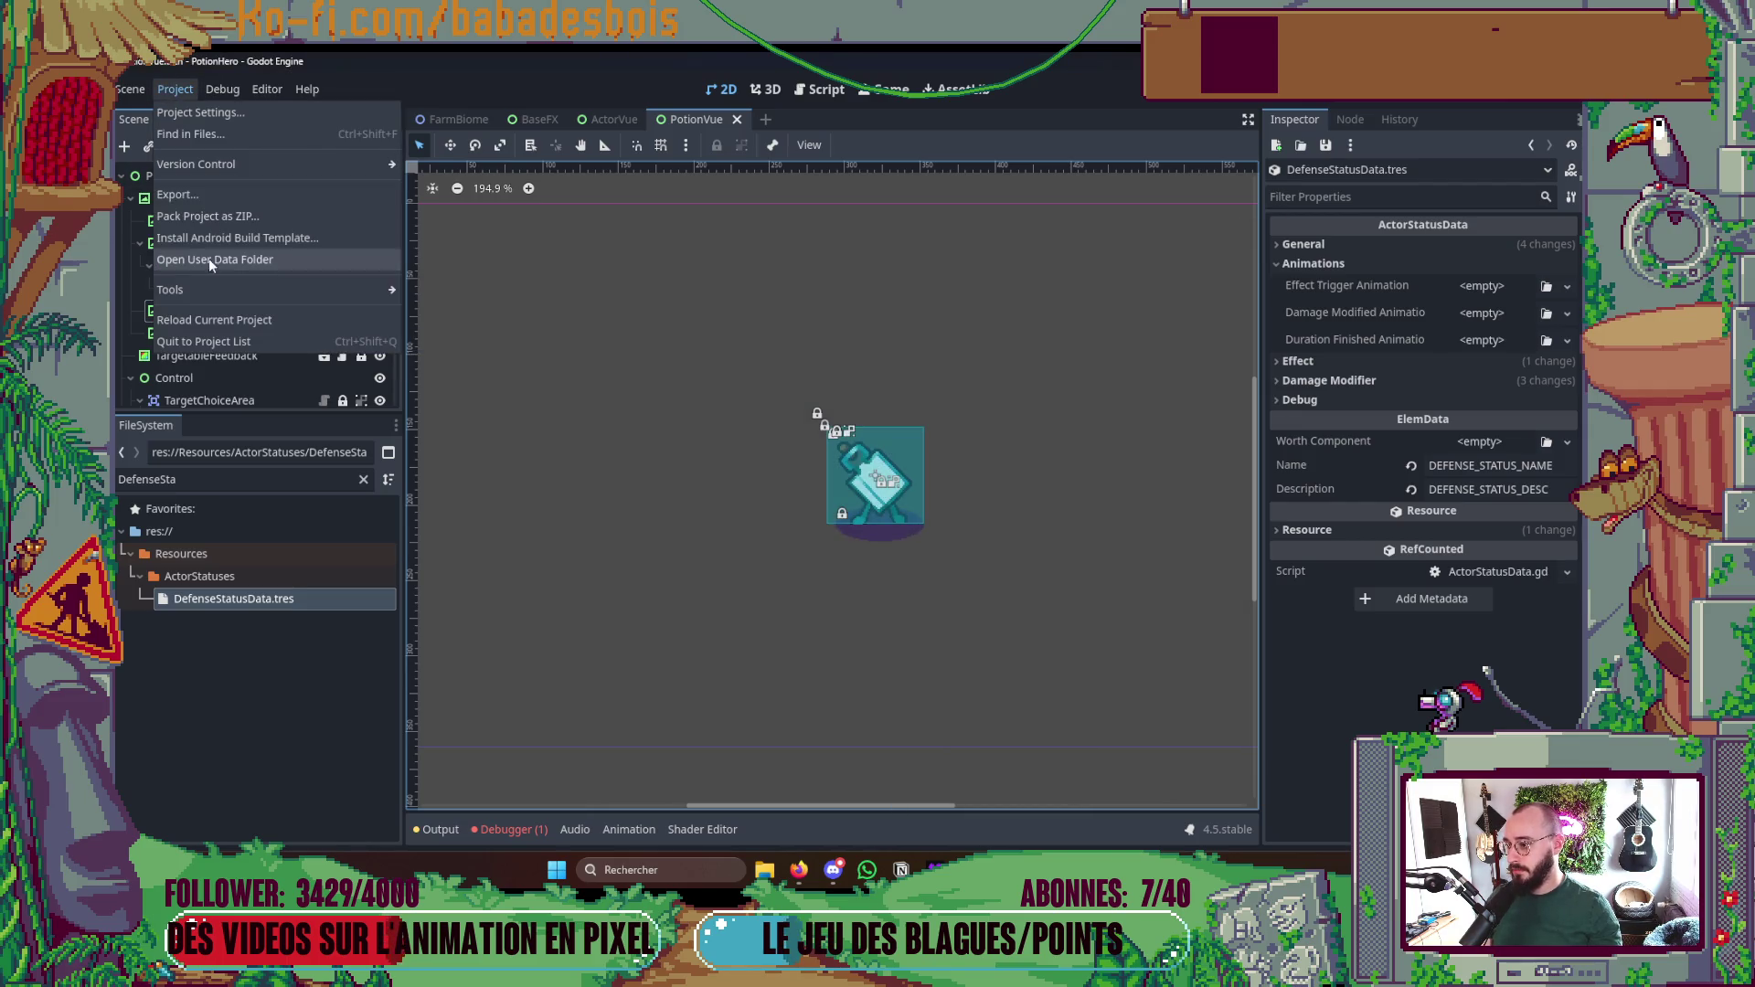
{"action": "mouse_move", "coordinate": [223, 289]}
{"action": "mouse_move", "coordinate": [530, 355]}
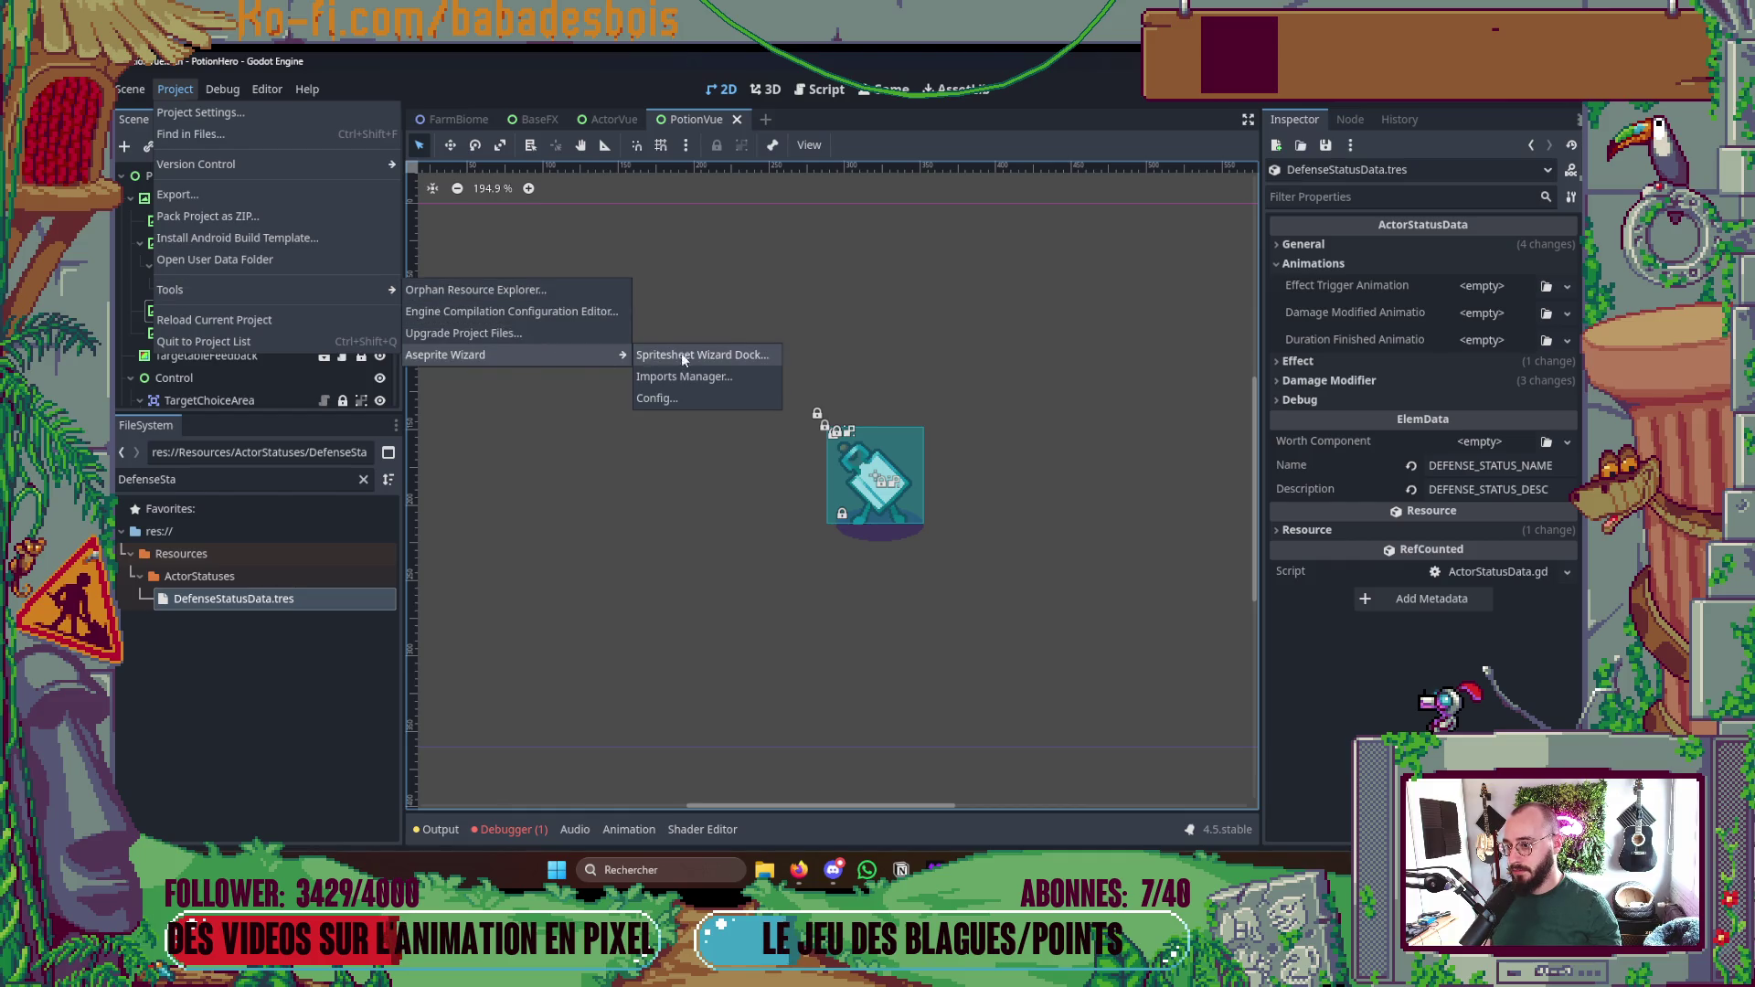
{"action": "left_click", "coordinate": [693, 352]}
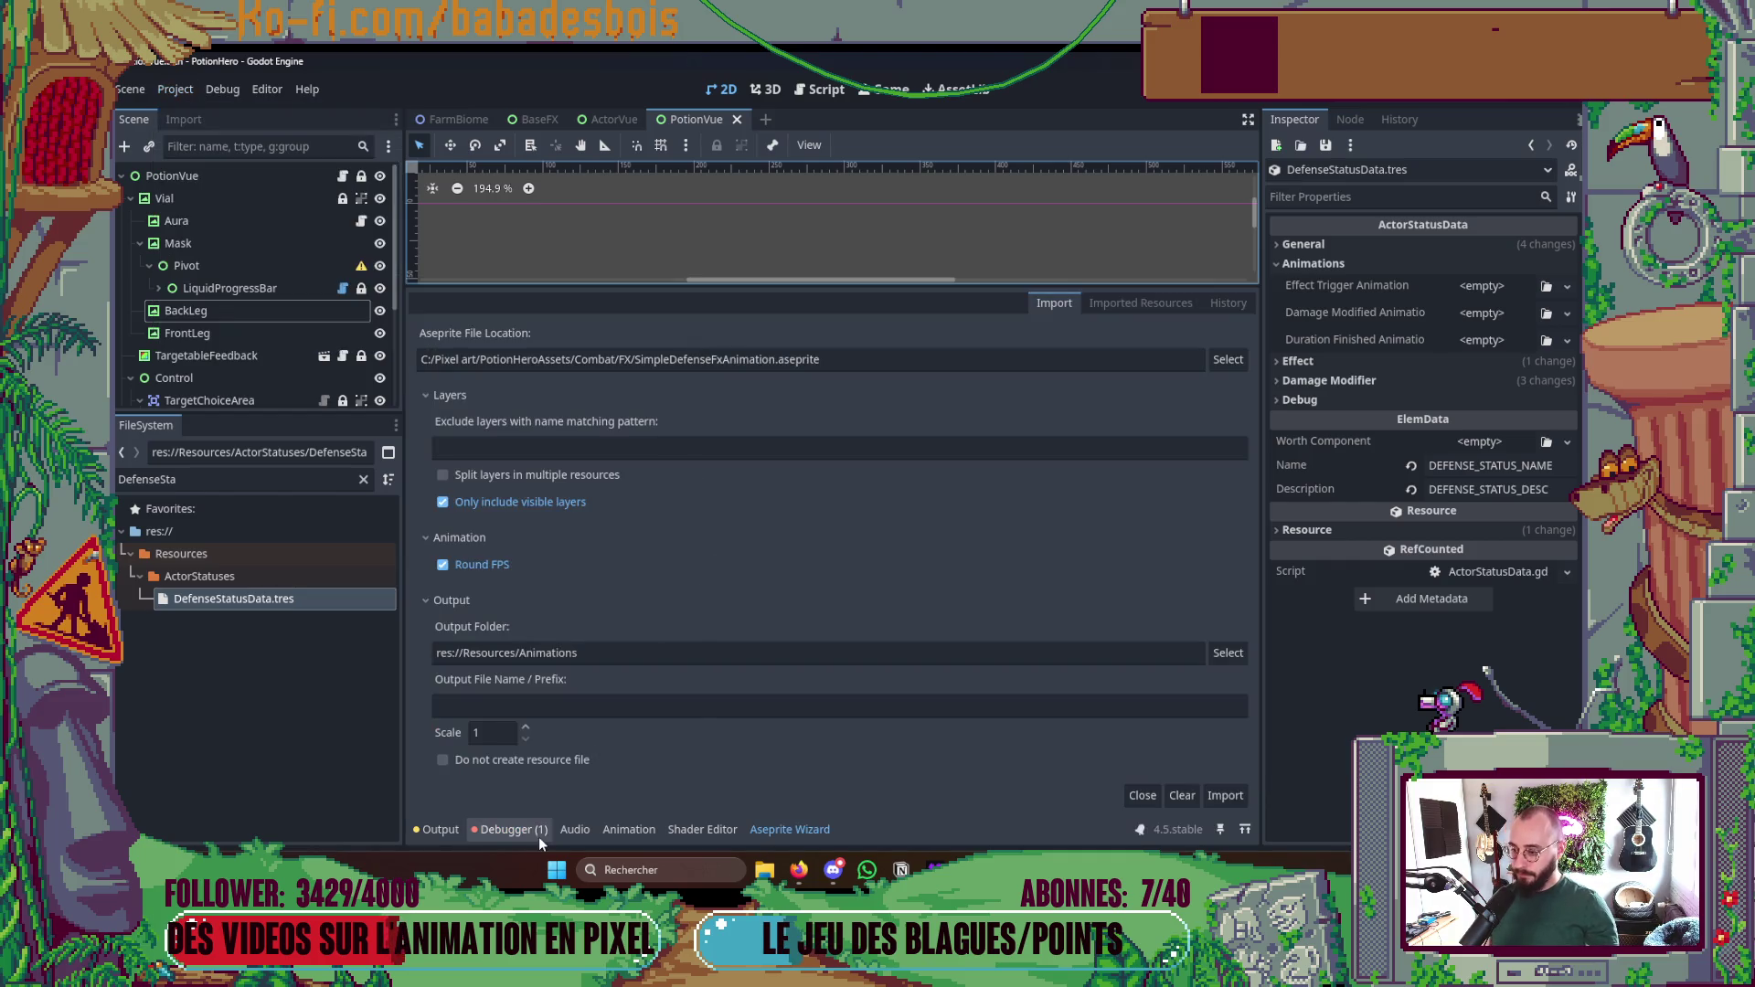
{"action": "left_click_drag", "start_coordinate": [1259, 488], "coordinate": [1314, 481]}
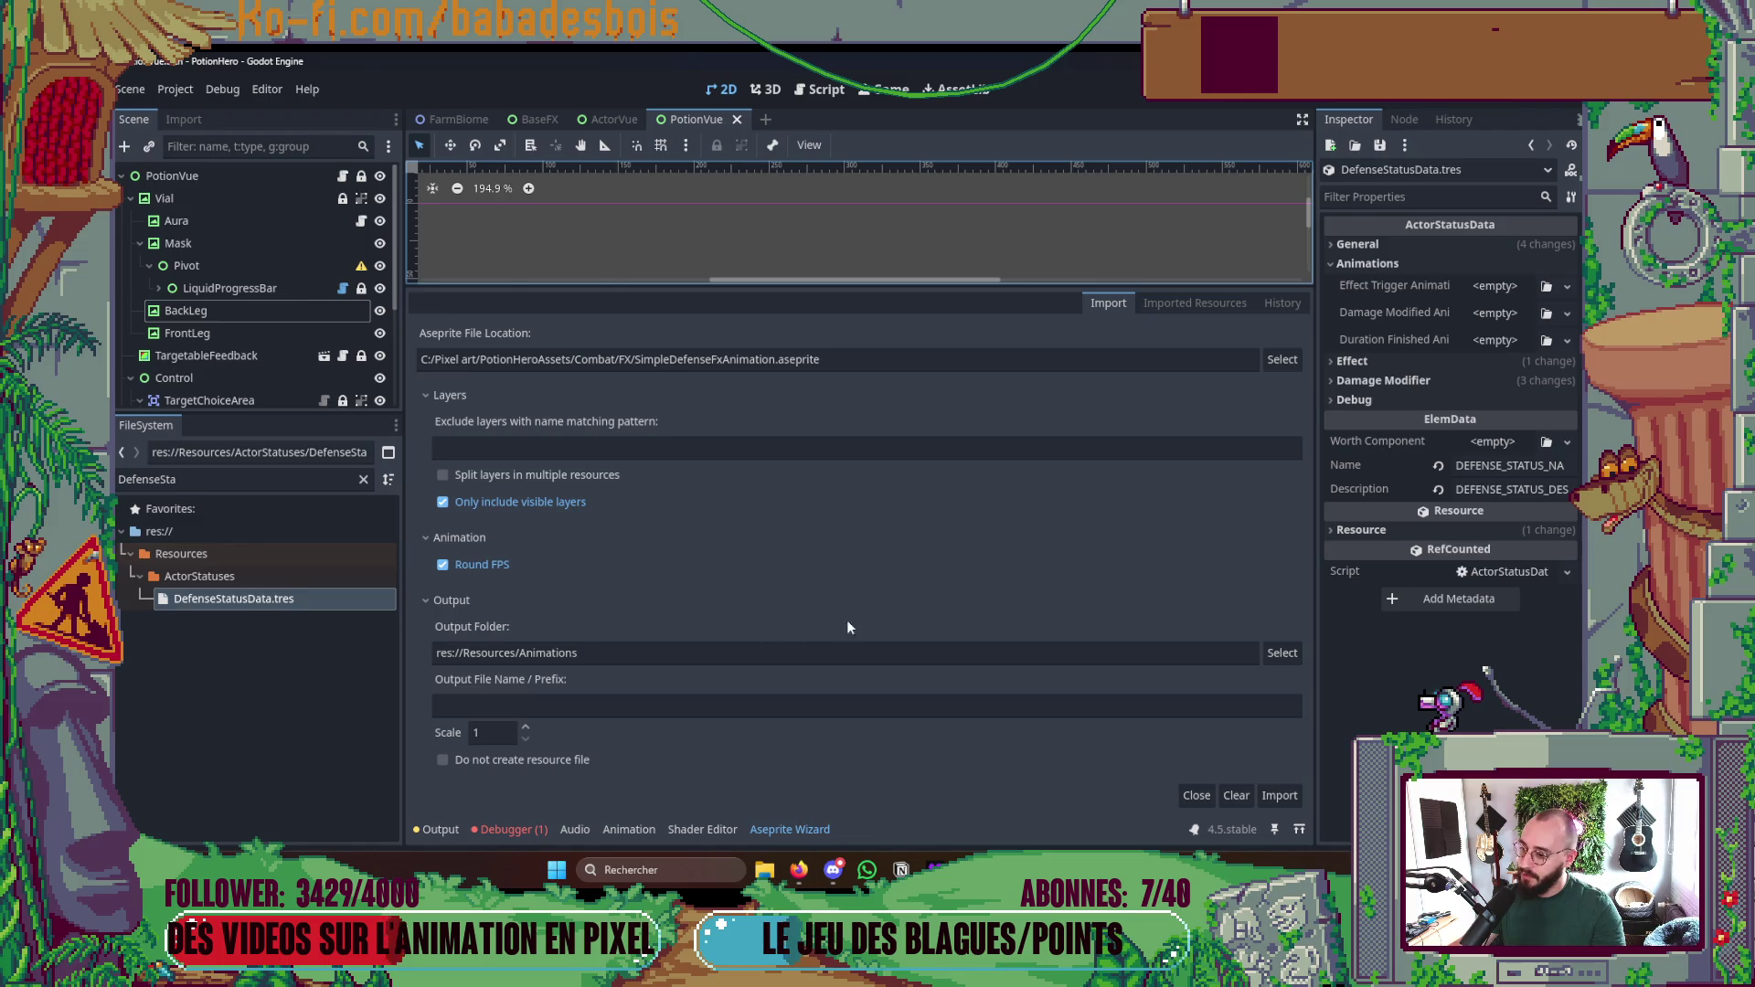
Step: Import PiercedDefenseFxAnimation.aseprite into res://Resources/Animations
{"action": "left_click", "coordinate": [1284, 360]}
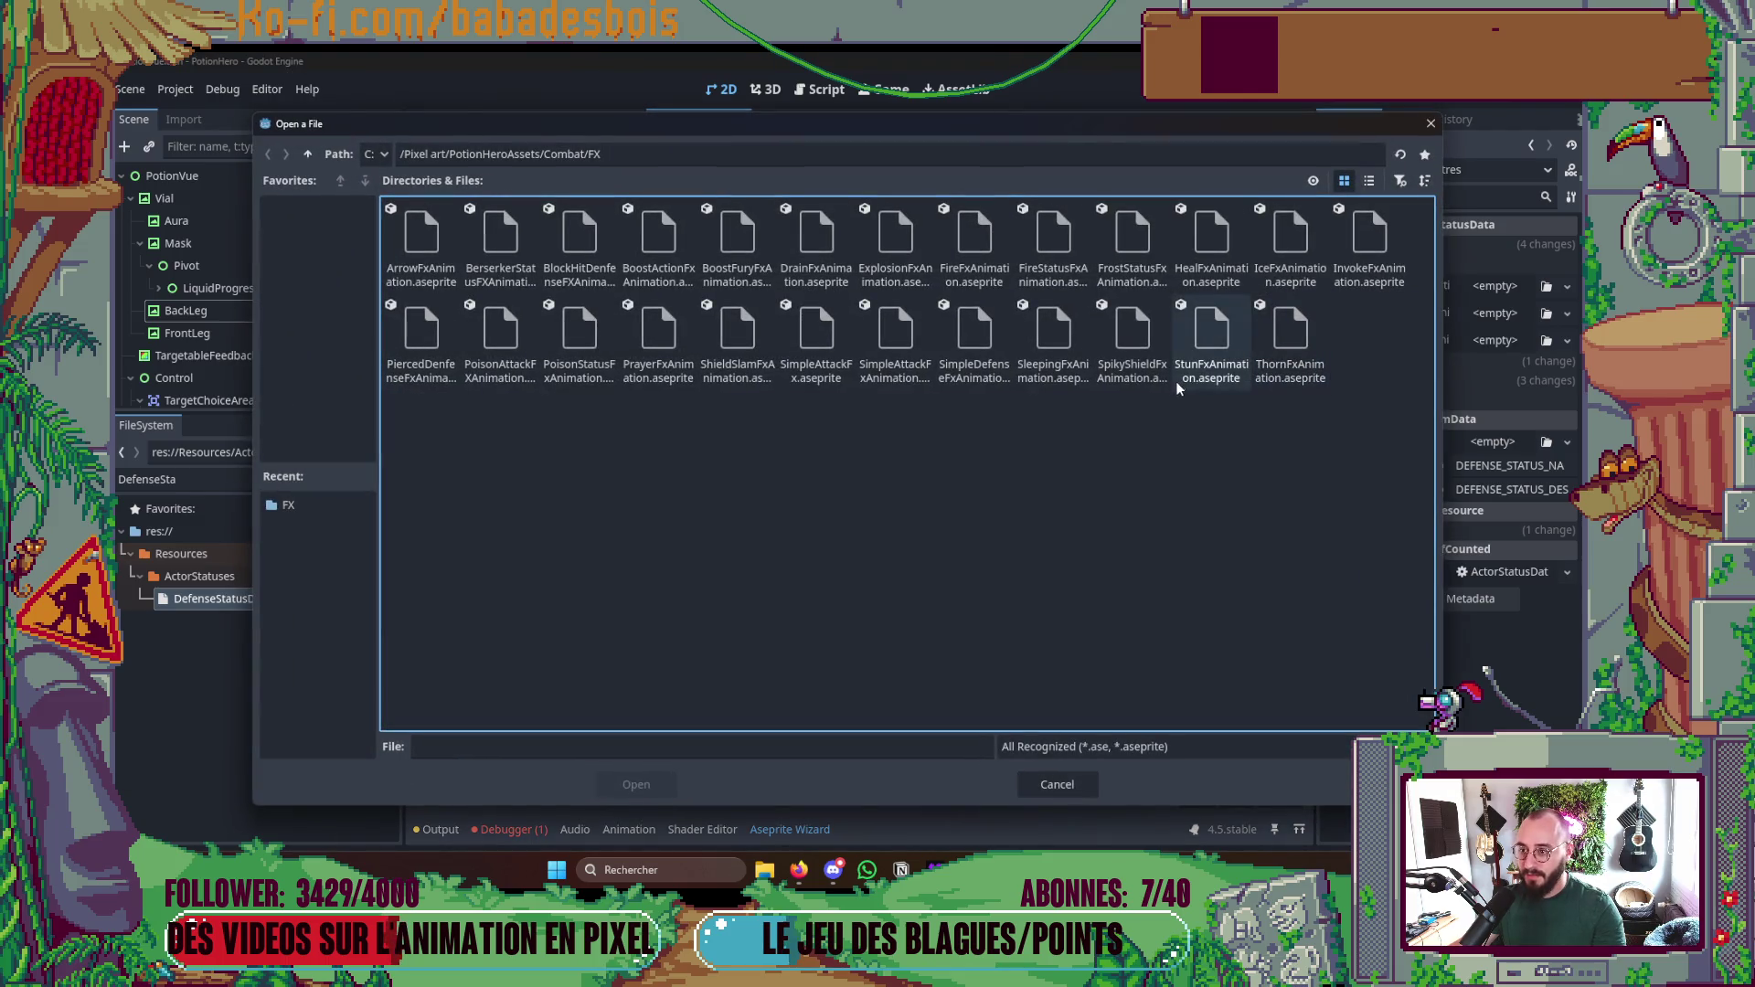
{"action": "double_click", "coordinate": [974, 334]}
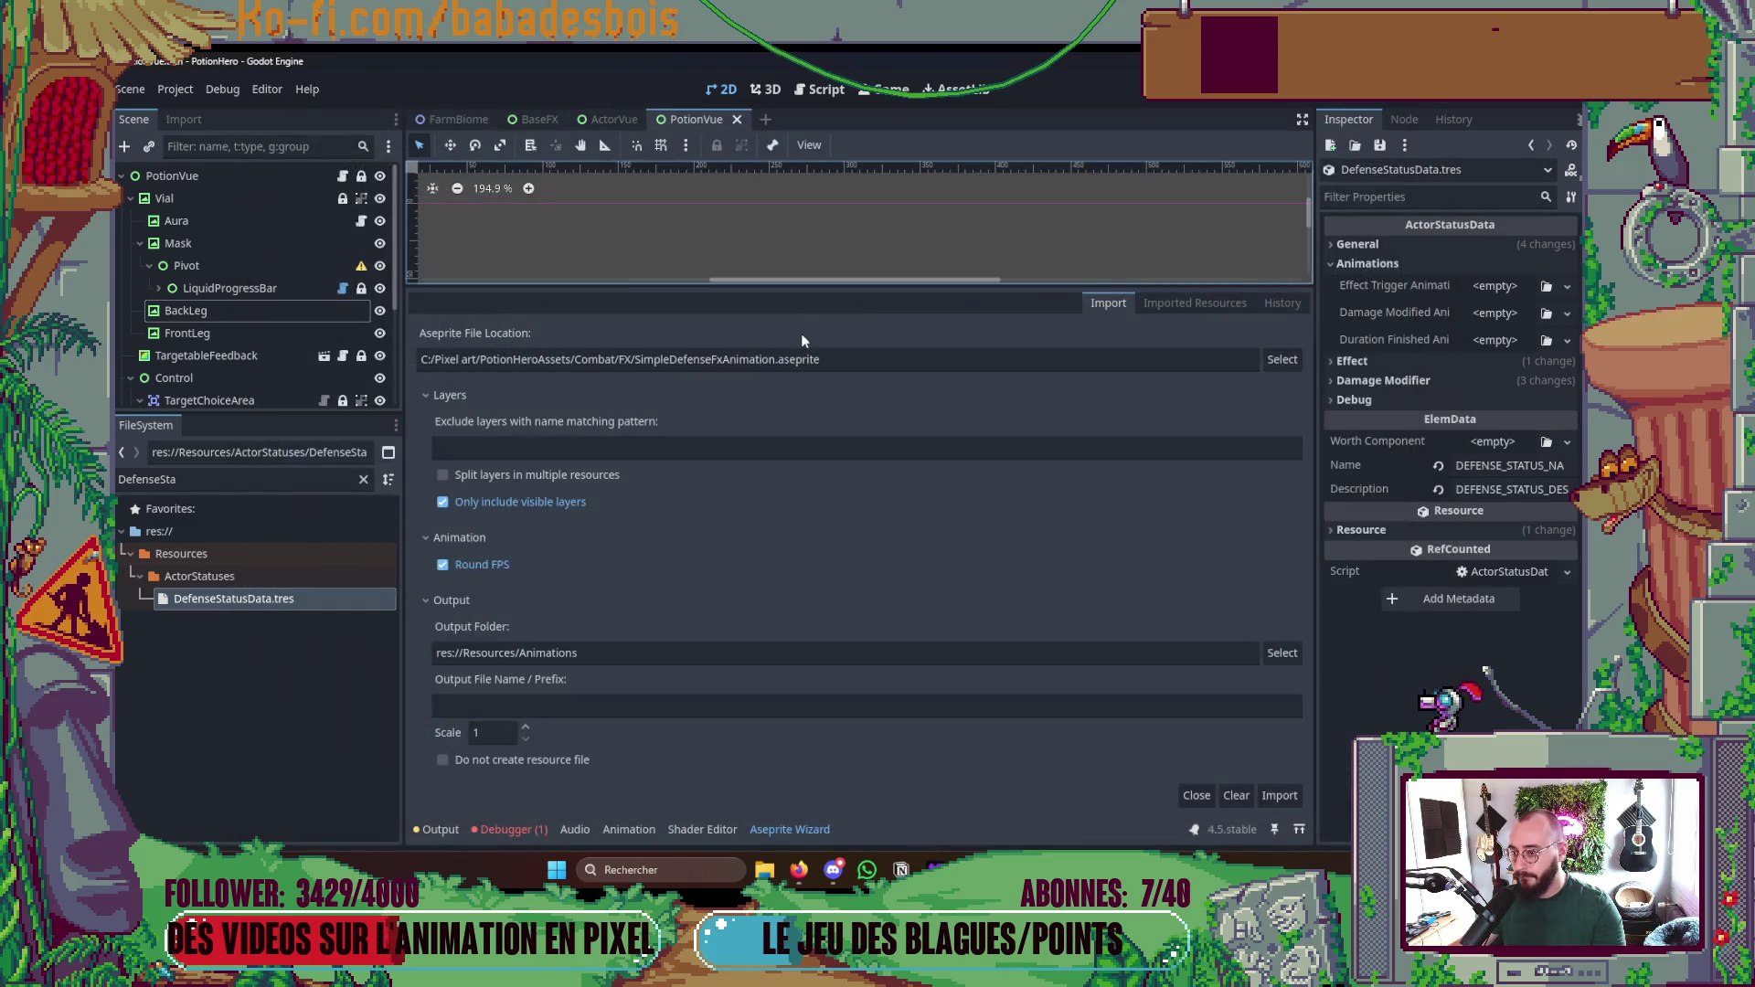
{"action": "left_click", "coordinate": [1298, 363]}
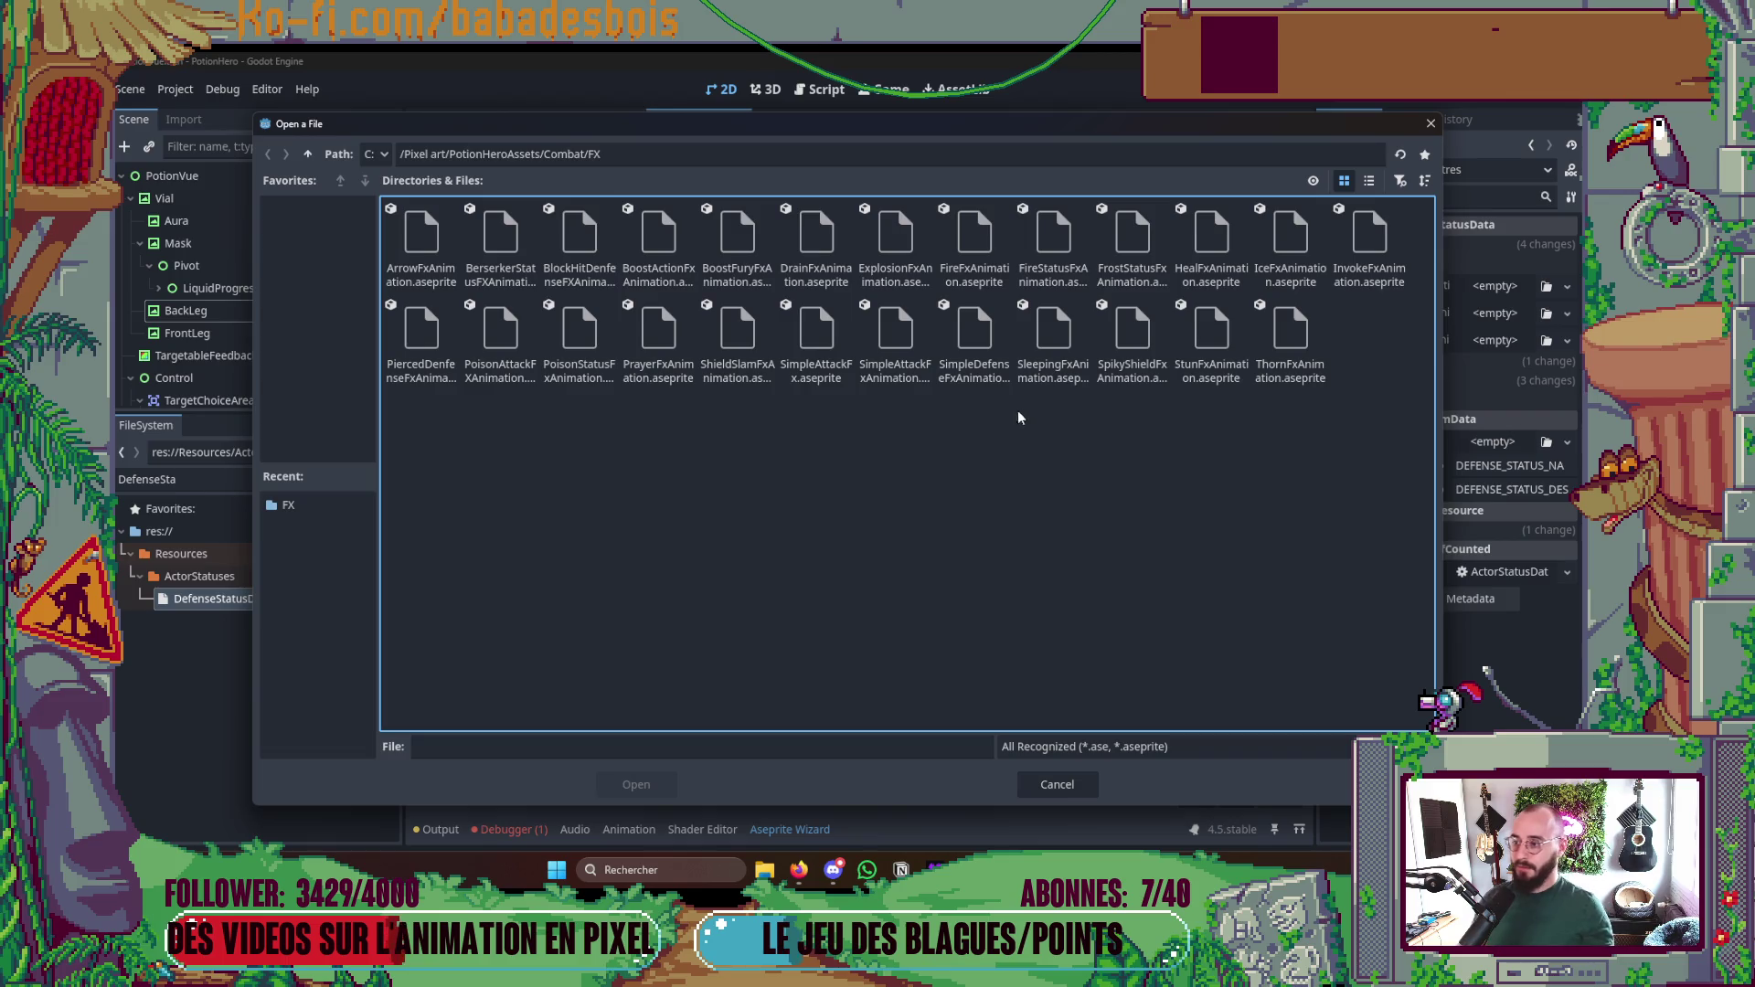
{"action": "left_click", "coordinate": [435, 333]}
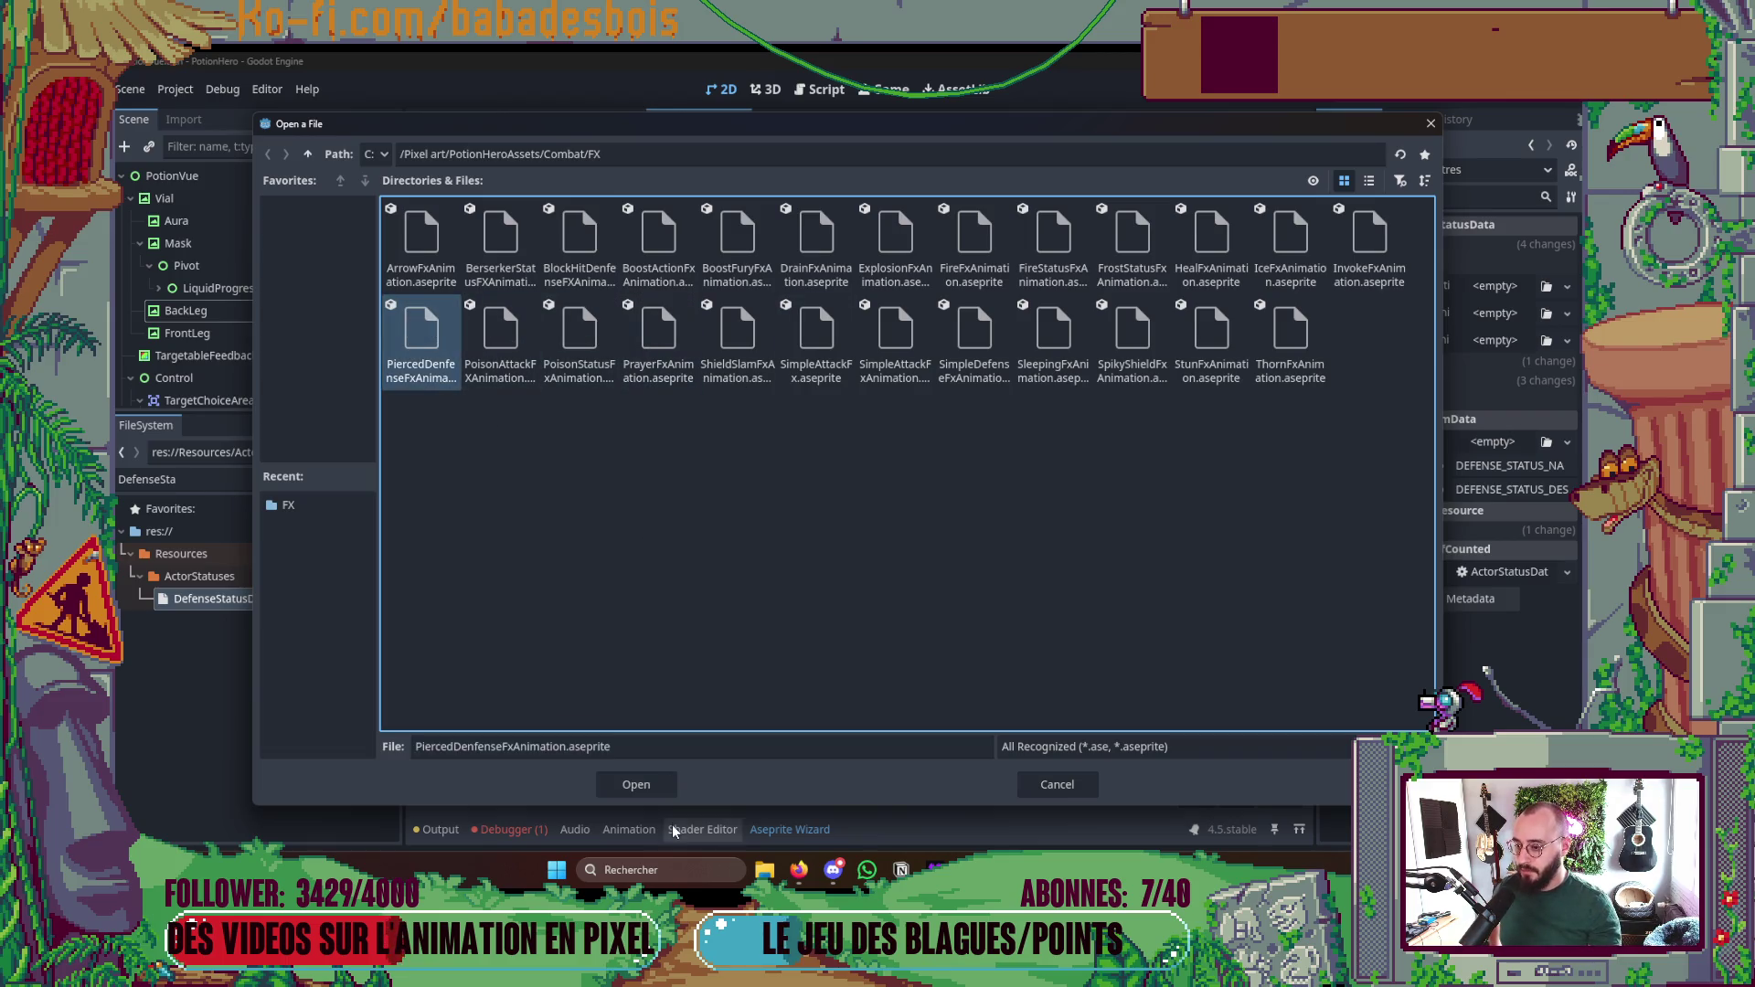
{"action": "left_click", "coordinate": [639, 784]}
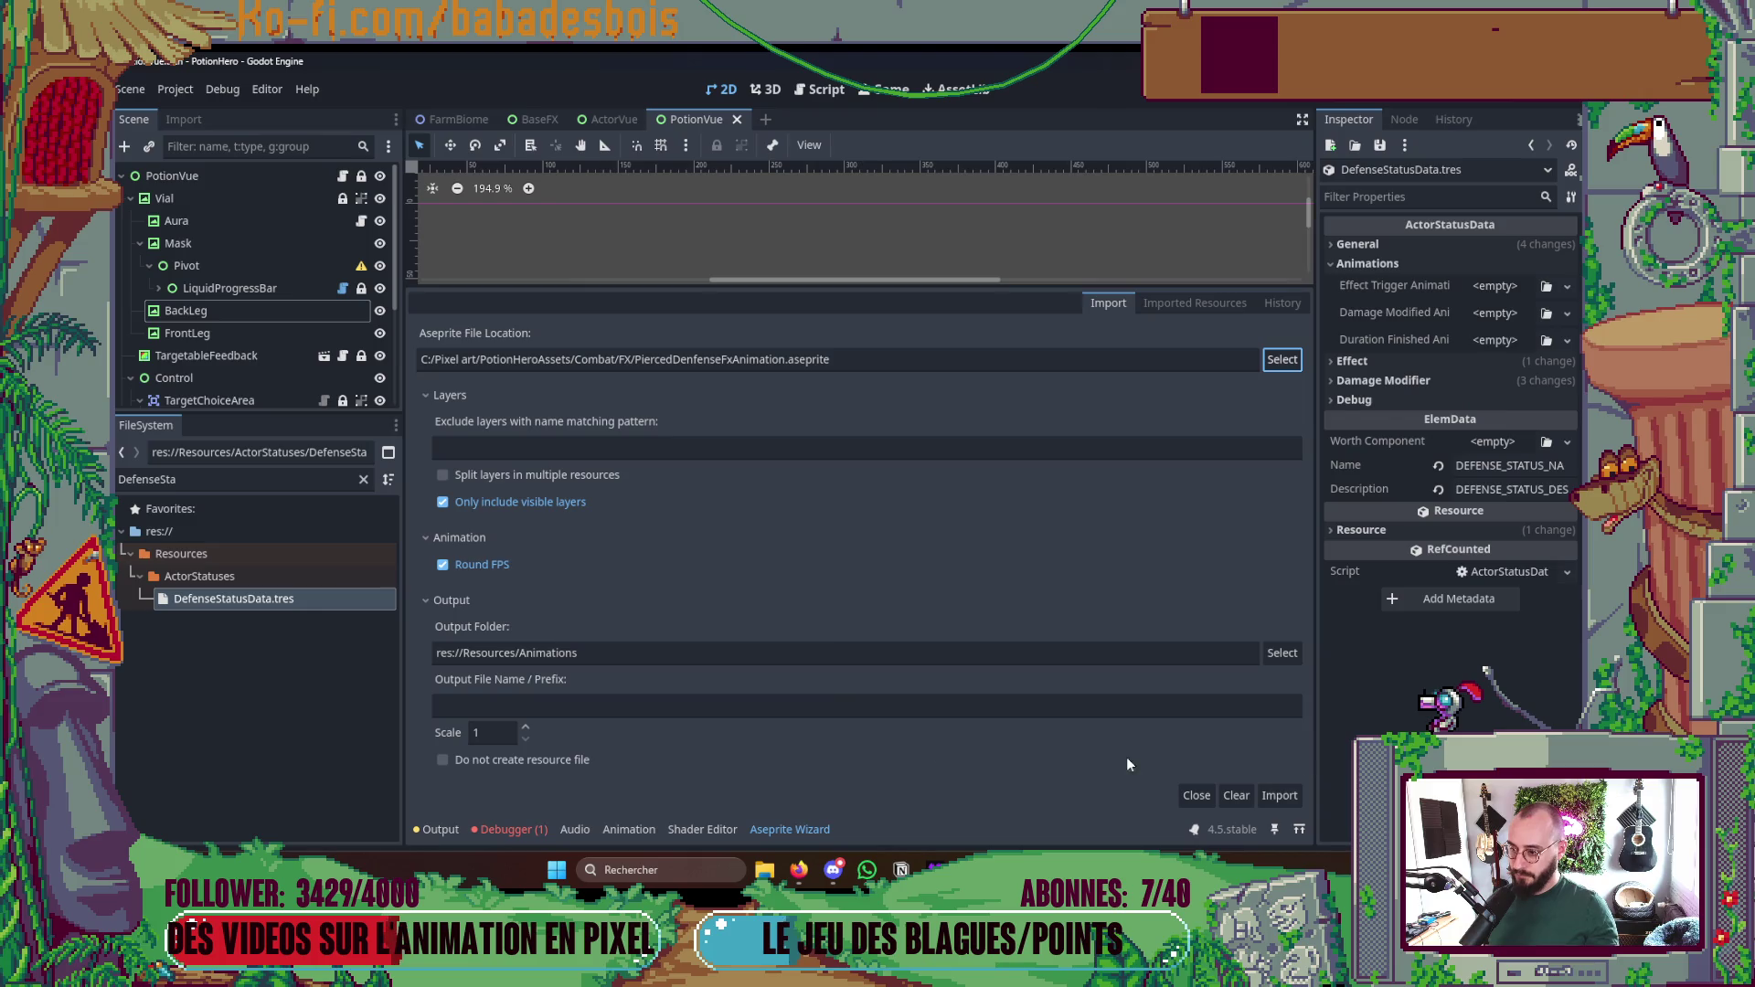
{"action": "left_click", "coordinate": [1280, 797]}
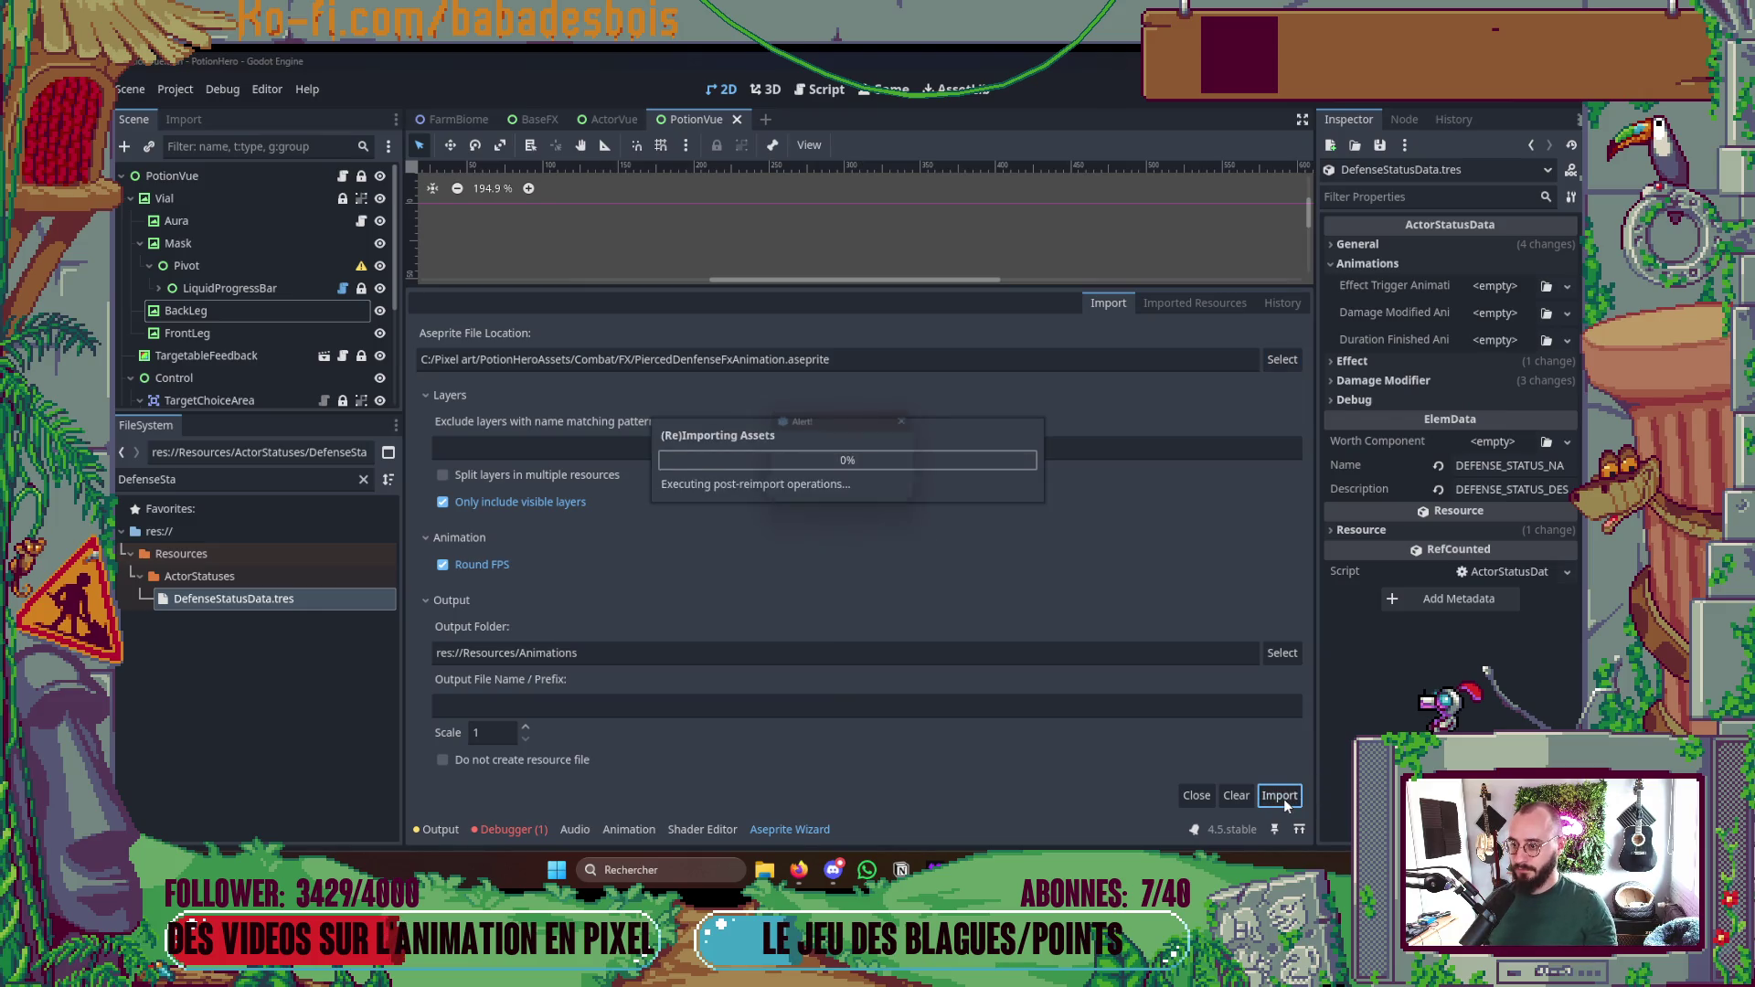
{"action": "left_click", "coordinate": [847, 491]}
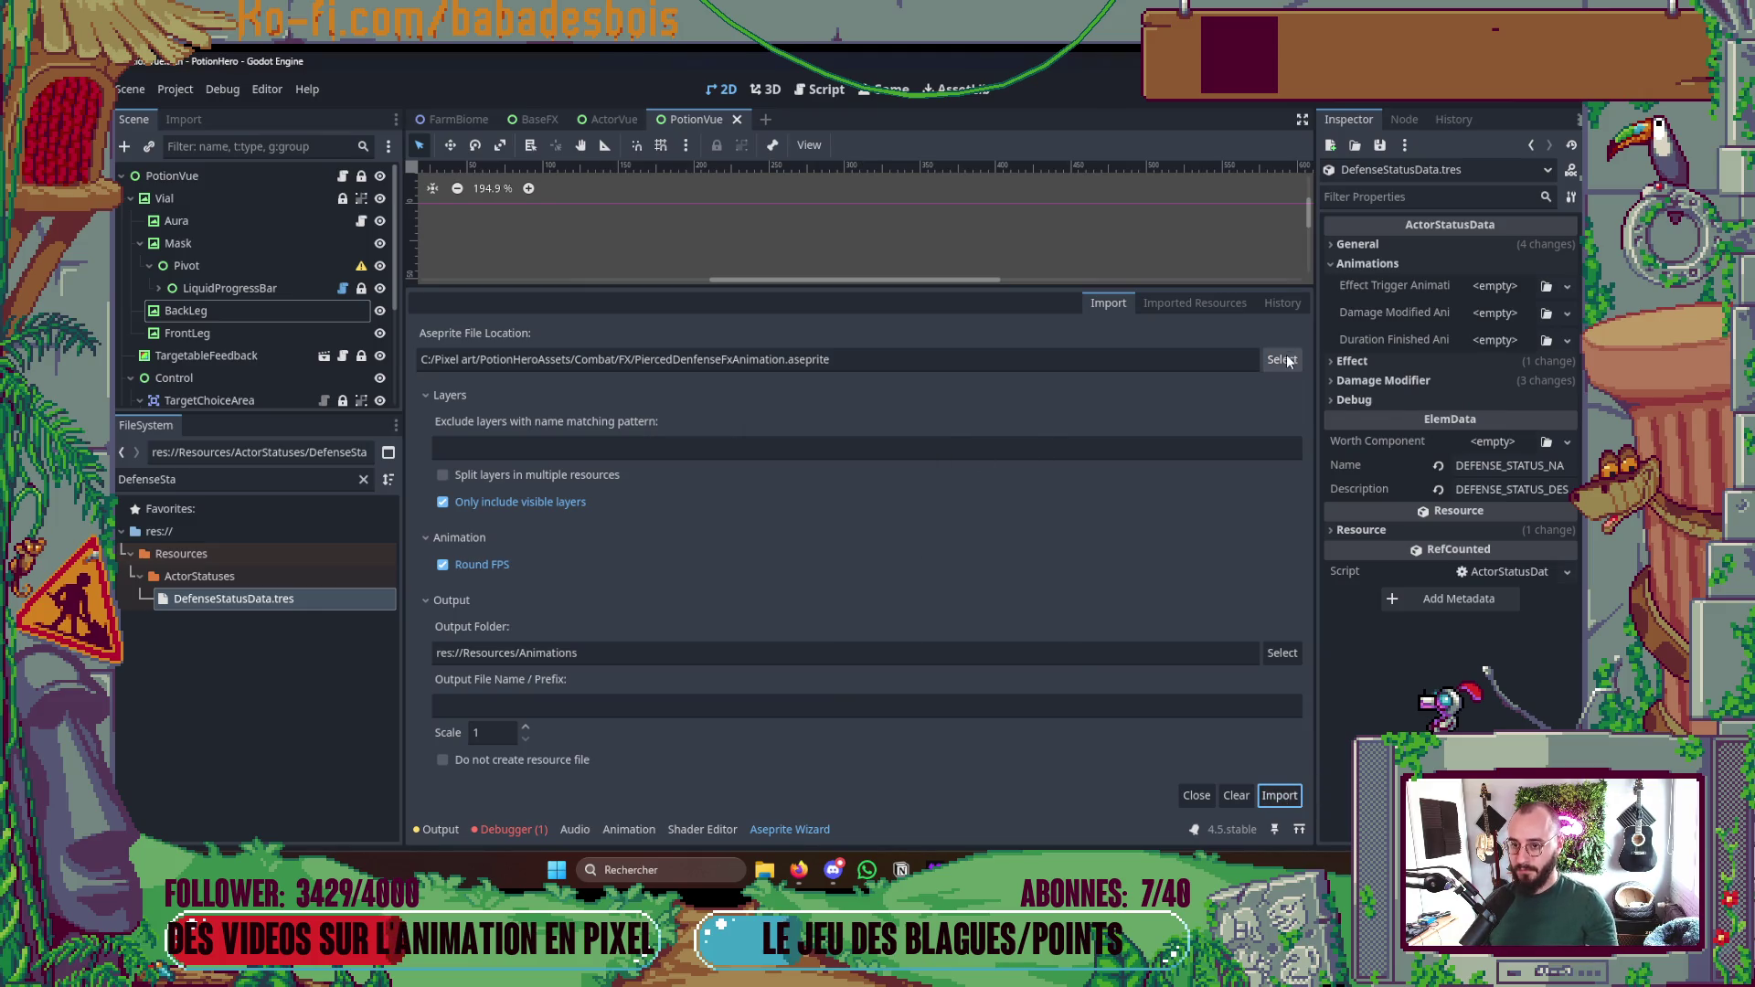
Step: Import BlockHitDenfenseFXAnimation.aseprite into the project and dismiss the success alert
{"action": "left_click", "coordinate": [1284, 360]}
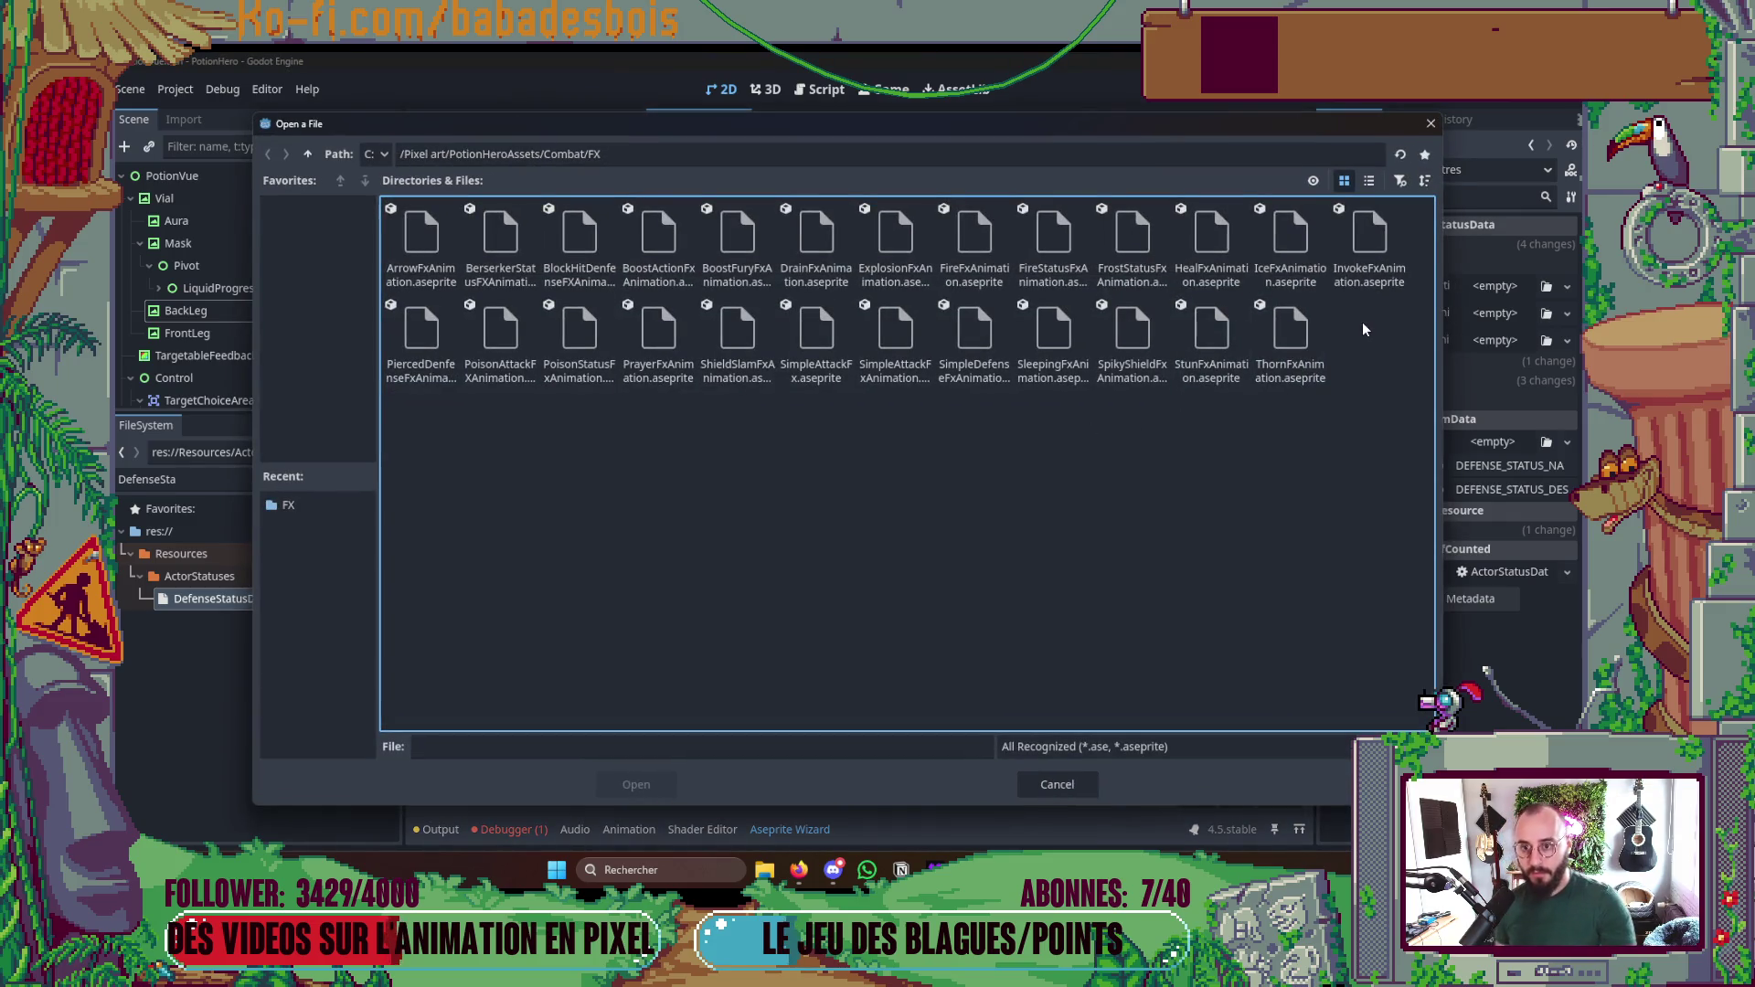
{"action": "left_click", "coordinate": [604, 267]}
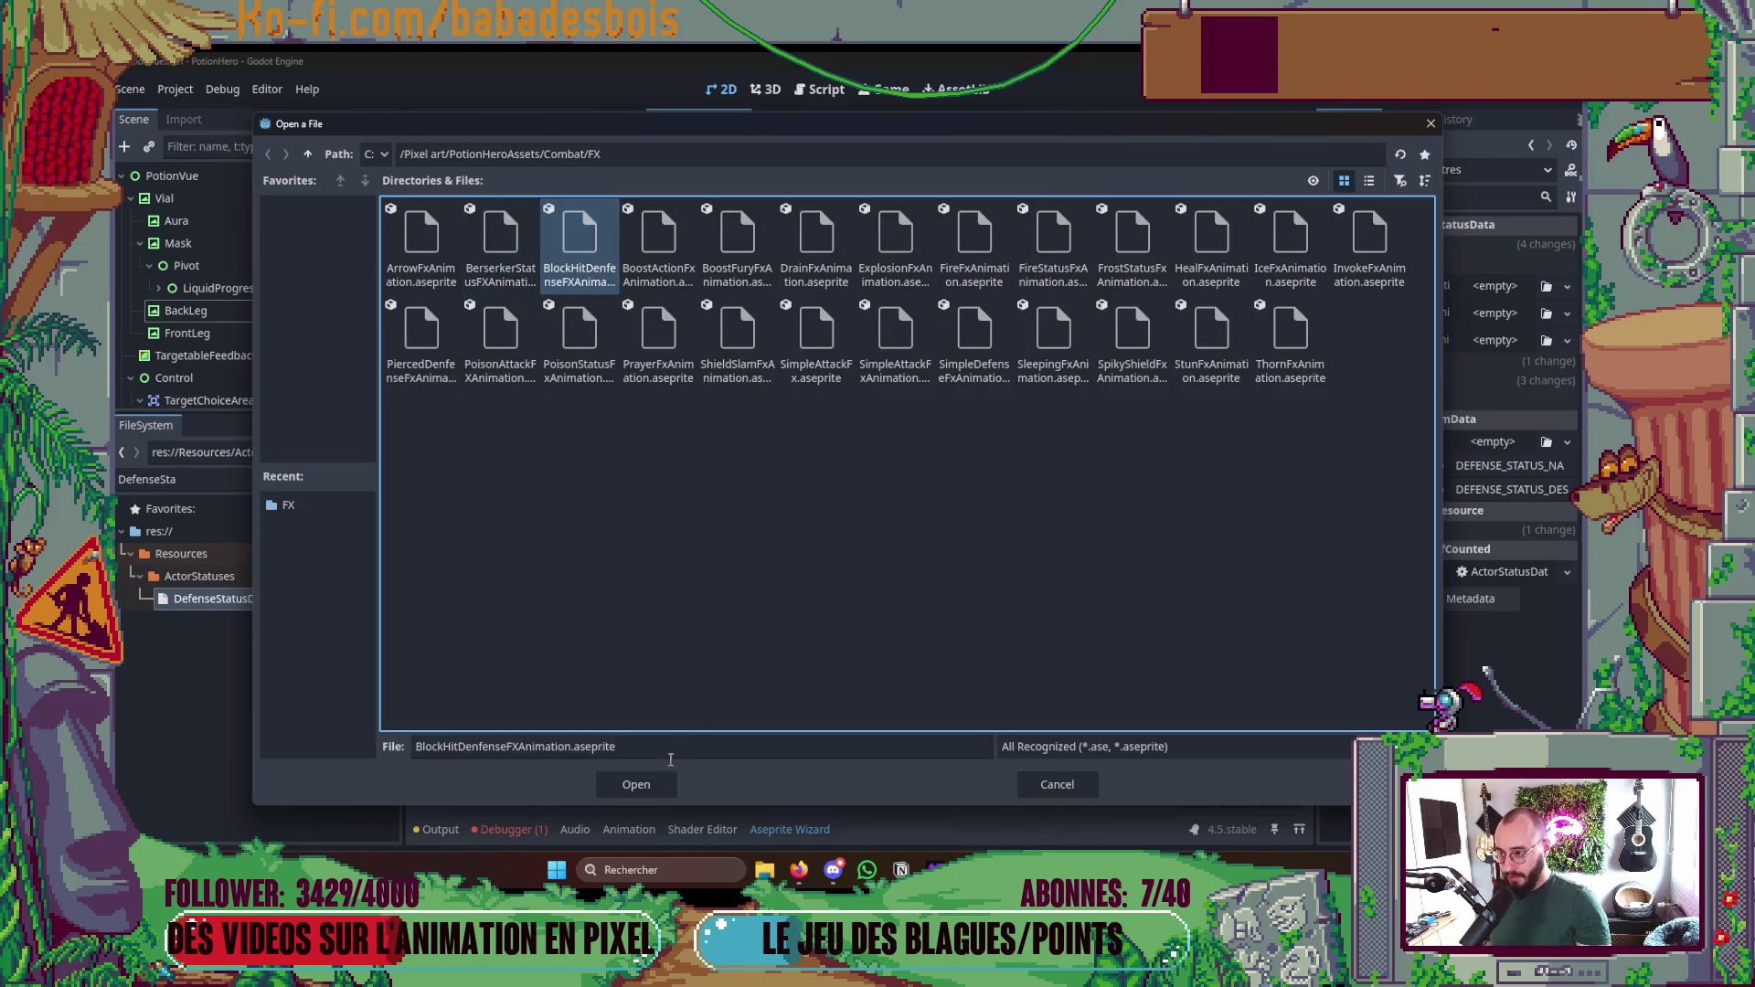
{"action": "left_click", "coordinate": [636, 784]}
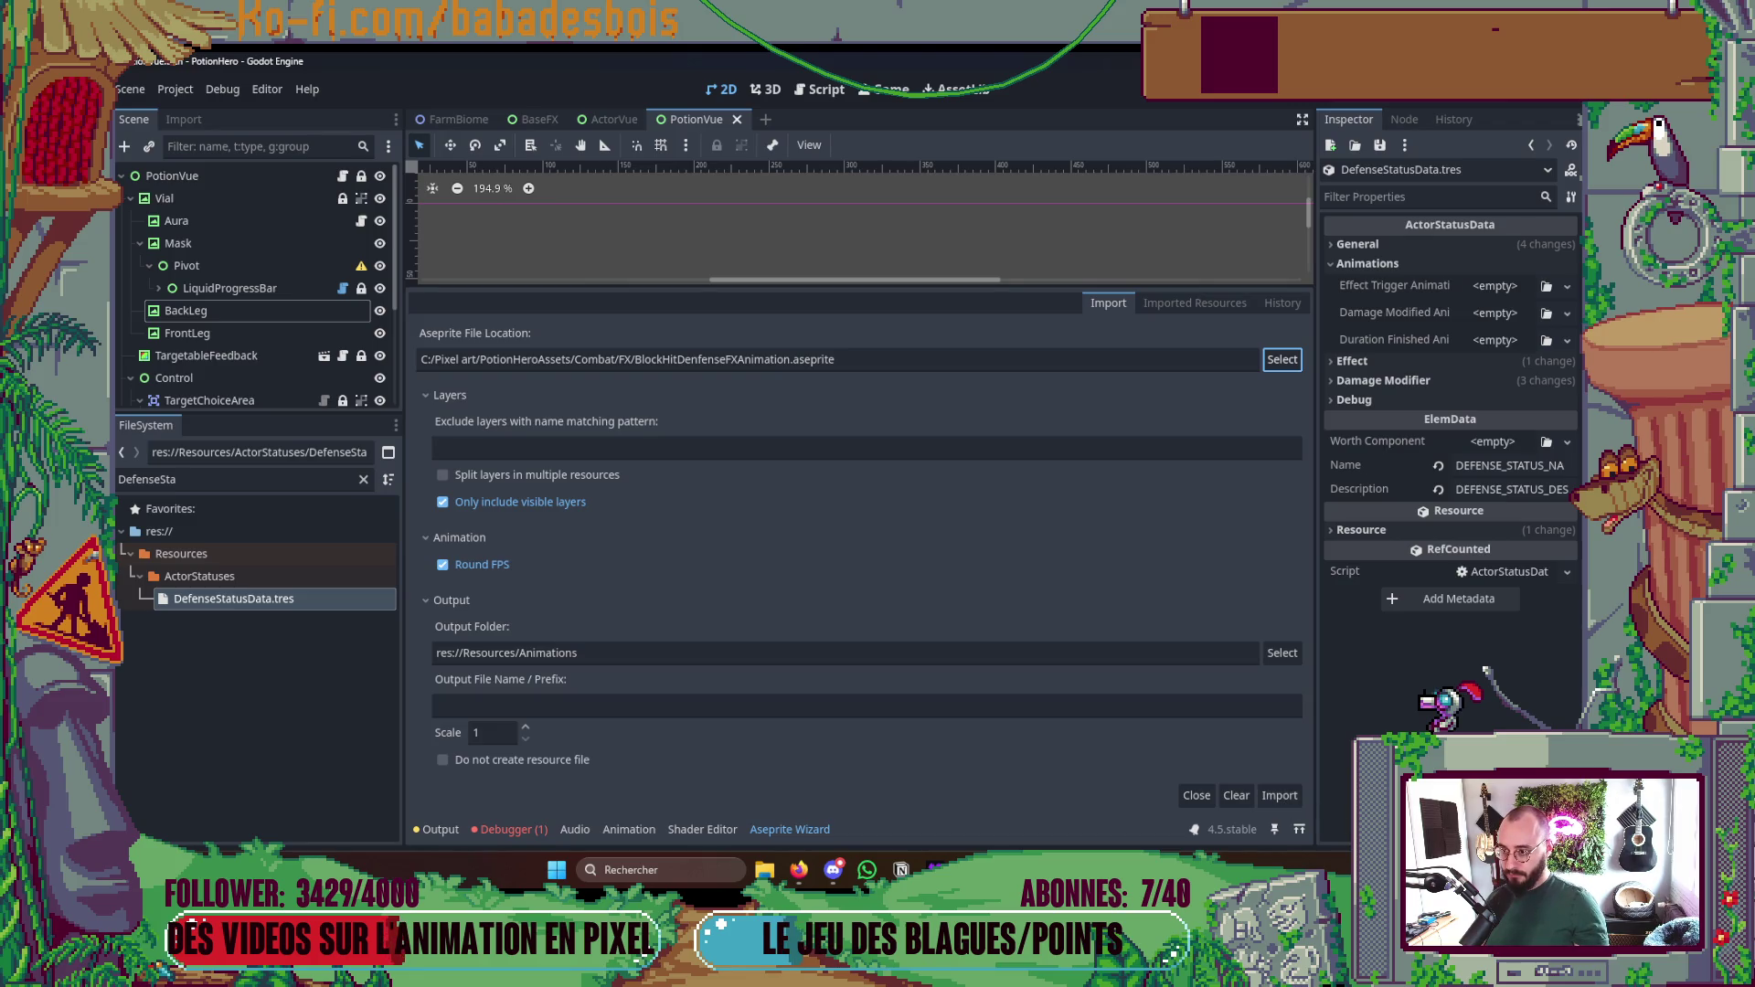
{"action": "left_click", "coordinate": [1279, 797]}
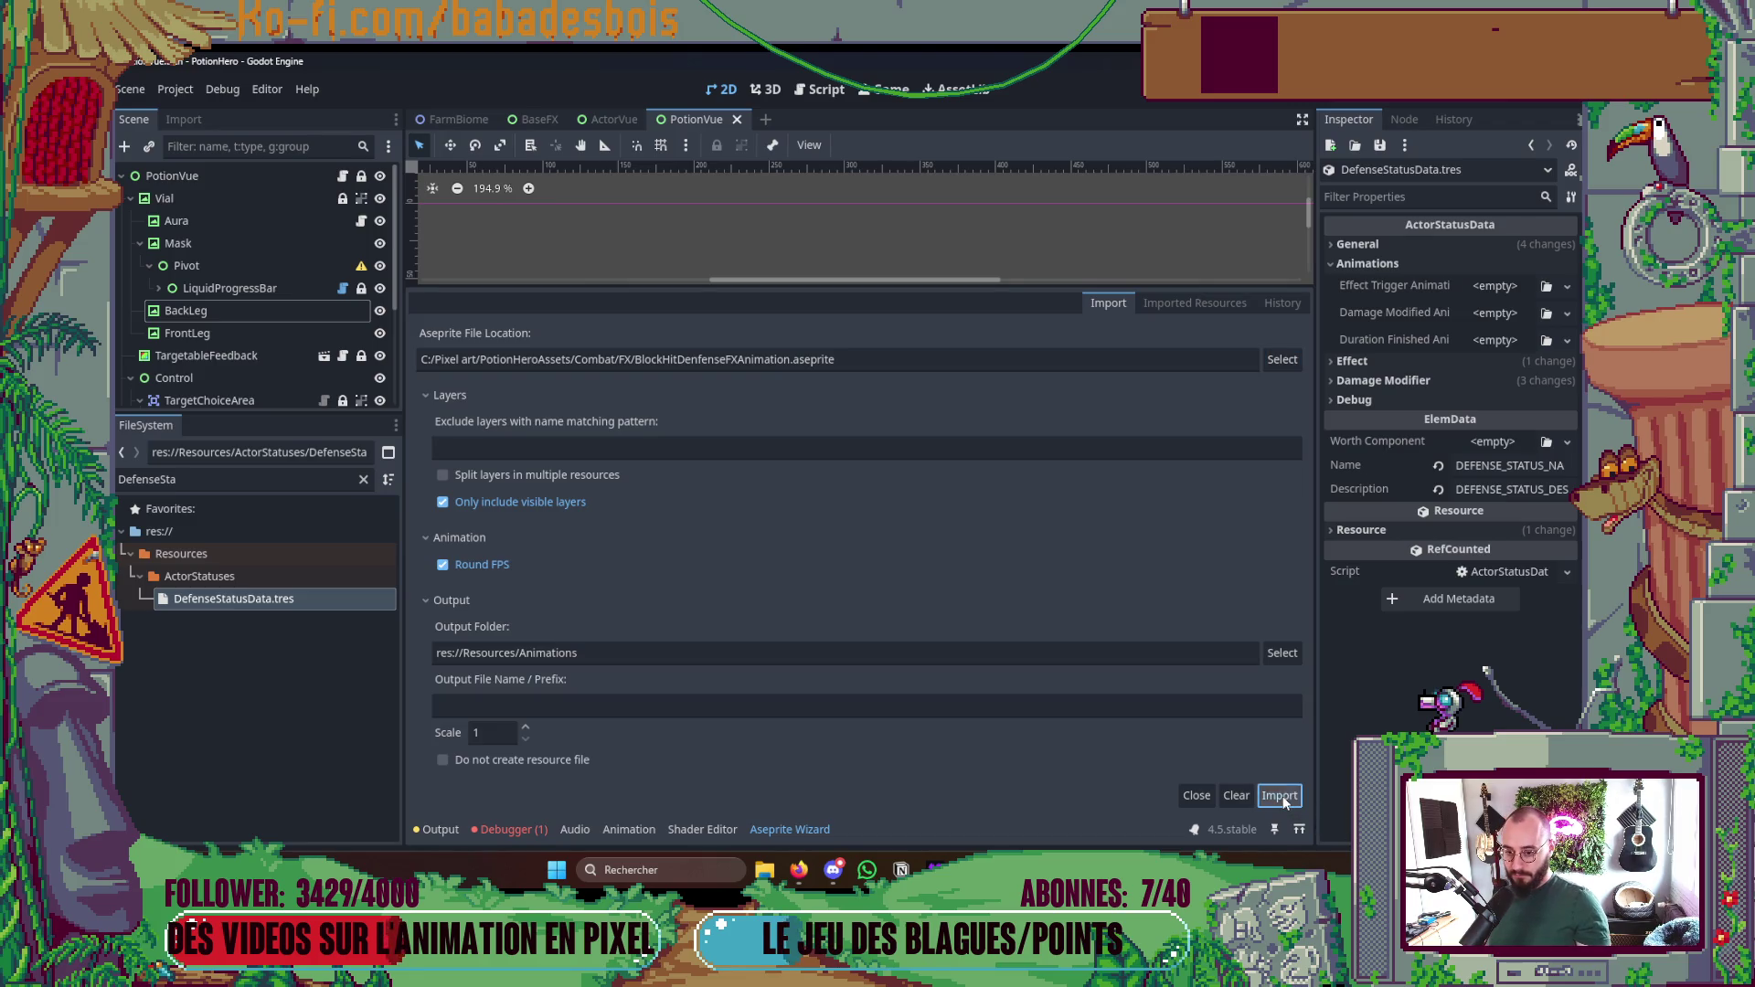
{"action": "left_click", "coordinate": [823, 489]}
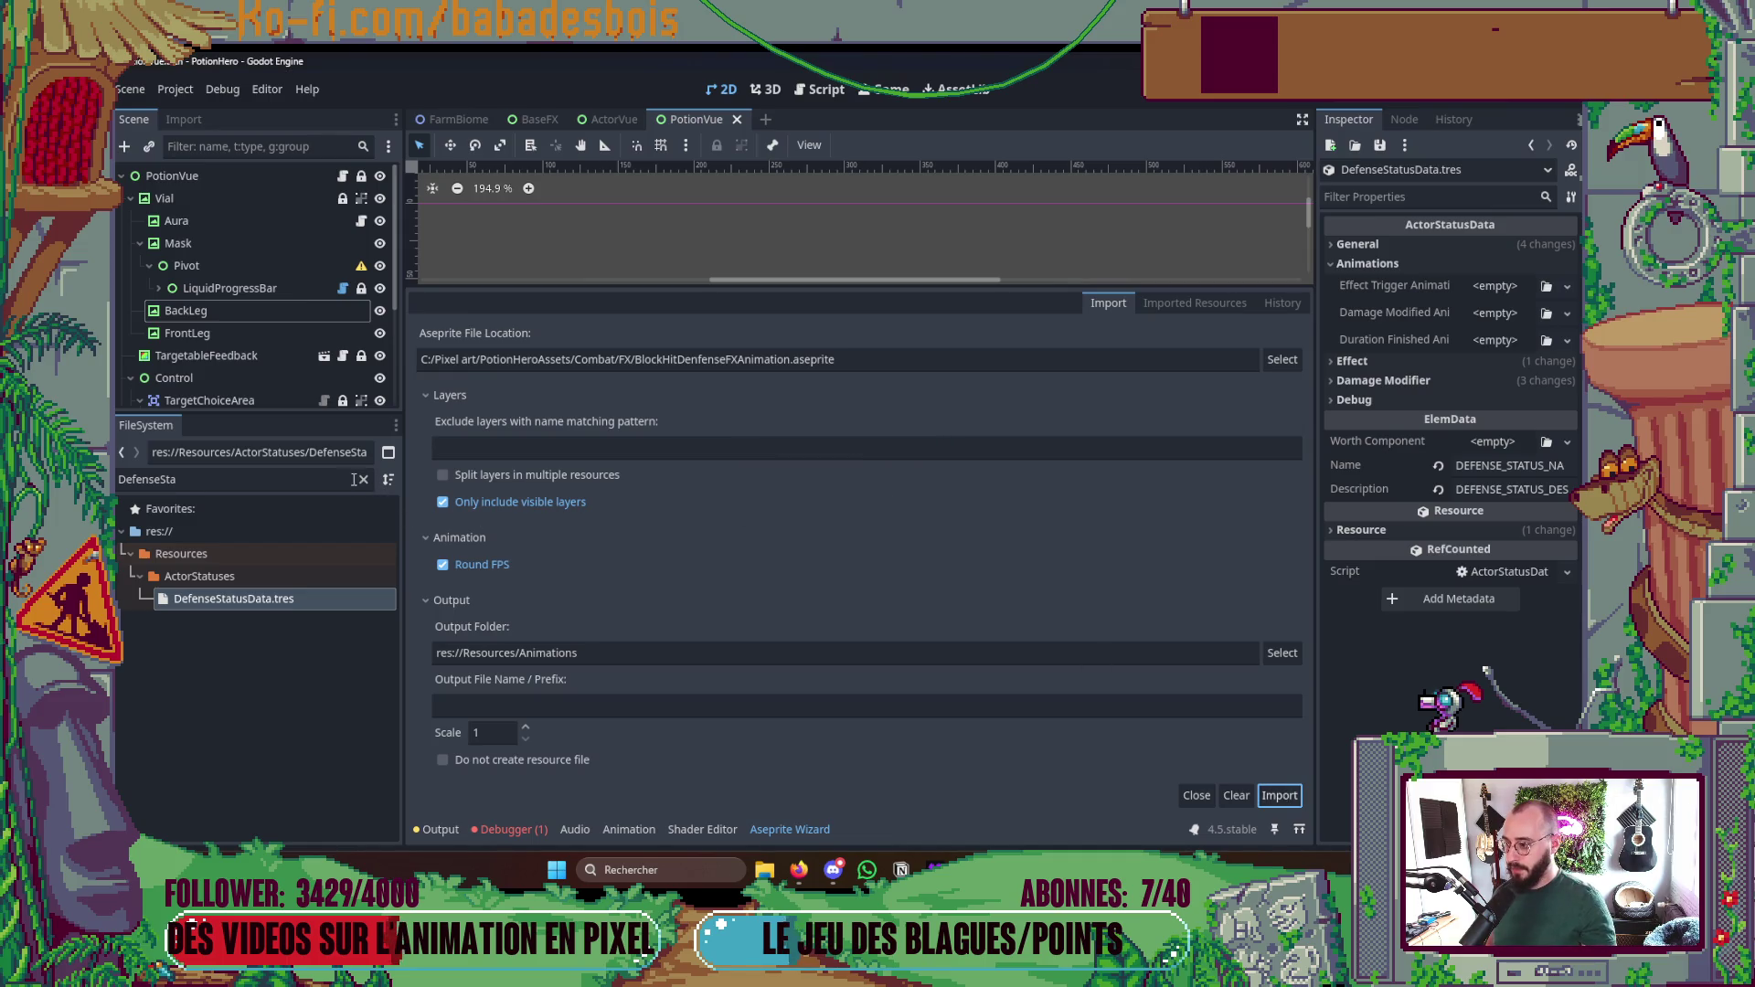
Step: Clear the FileSystem filter, cancel Aseprite's Open dialog and view the SpikyShieldFxAnimation tab
{"action": "type", "text": "p"}
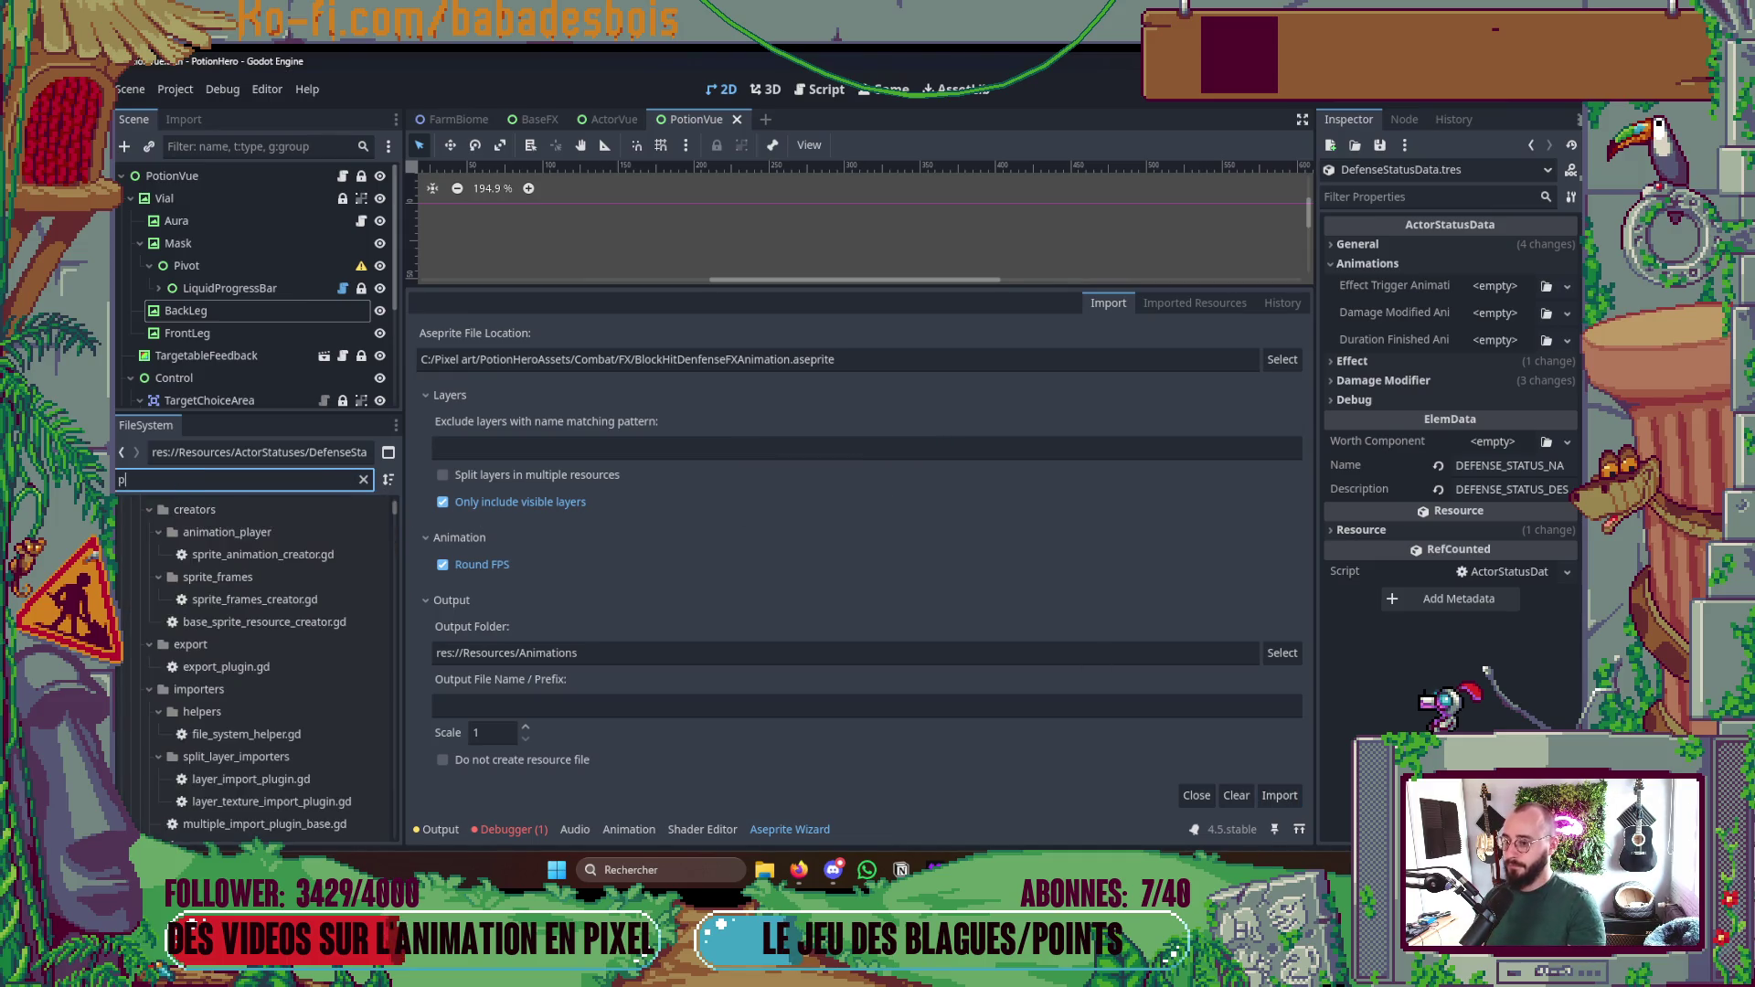
{"action": "key", "text": "BackSpace"}
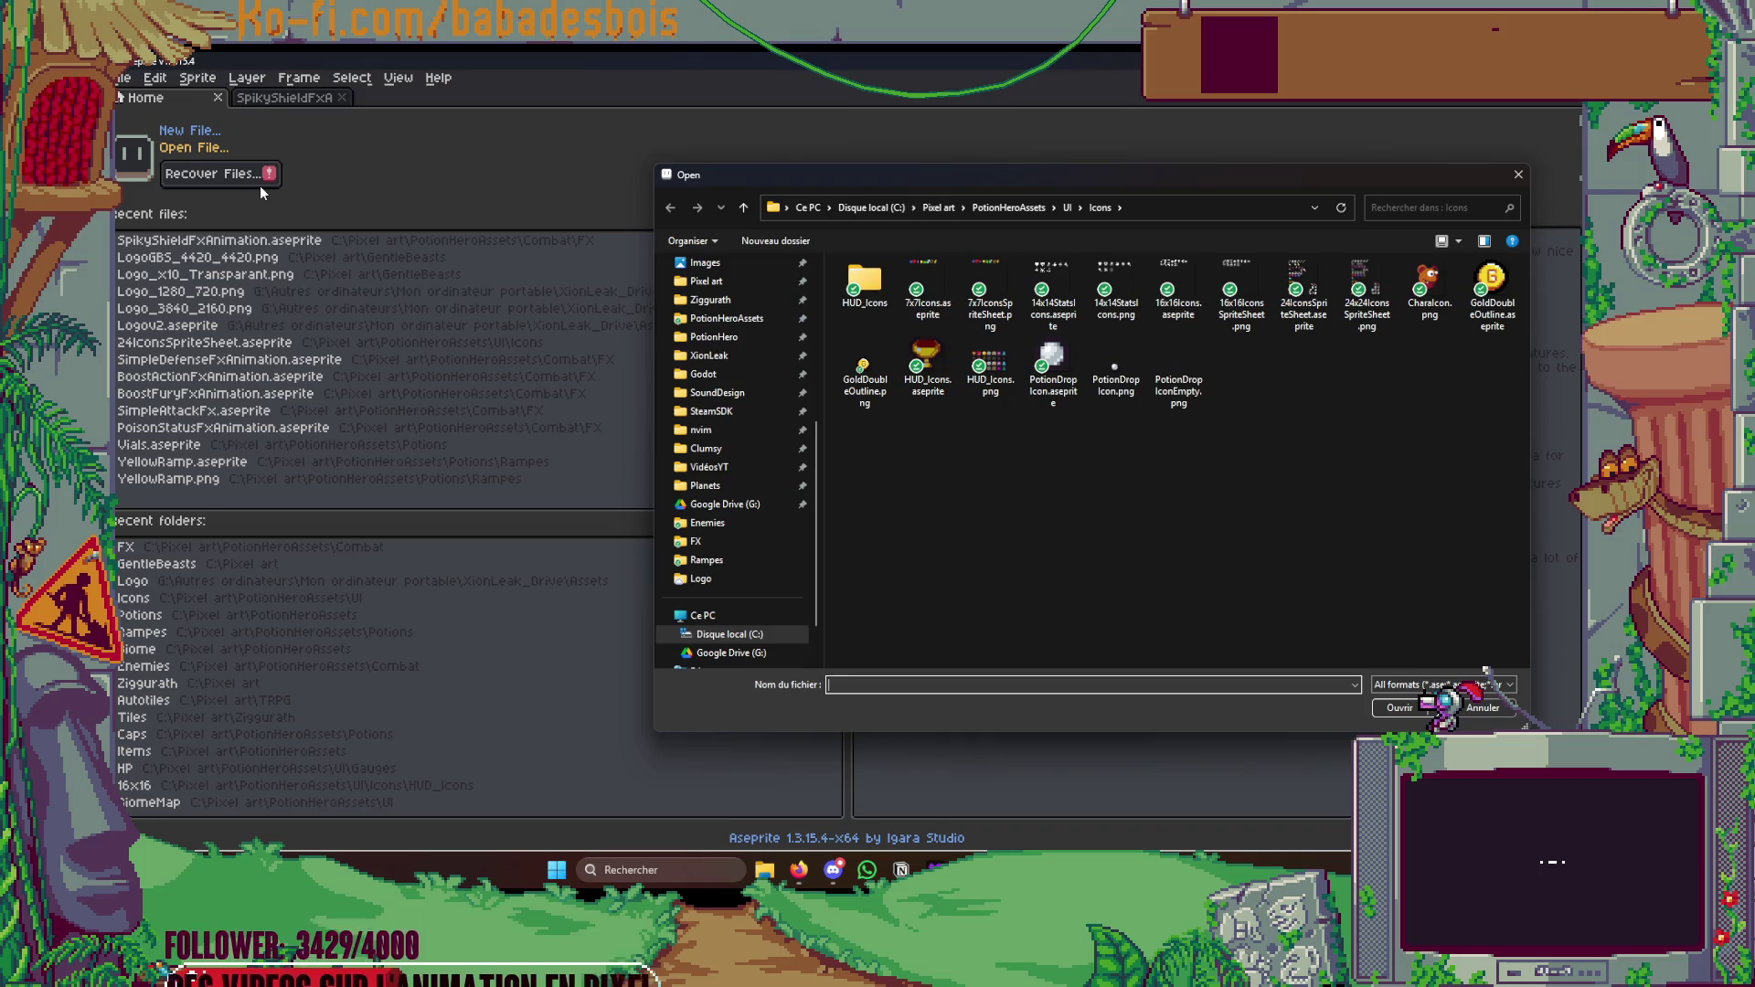
{"action": "left_click", "coordinate": [1518, 173]}
{"action": "left_click", "coordinate": [289, 99]}
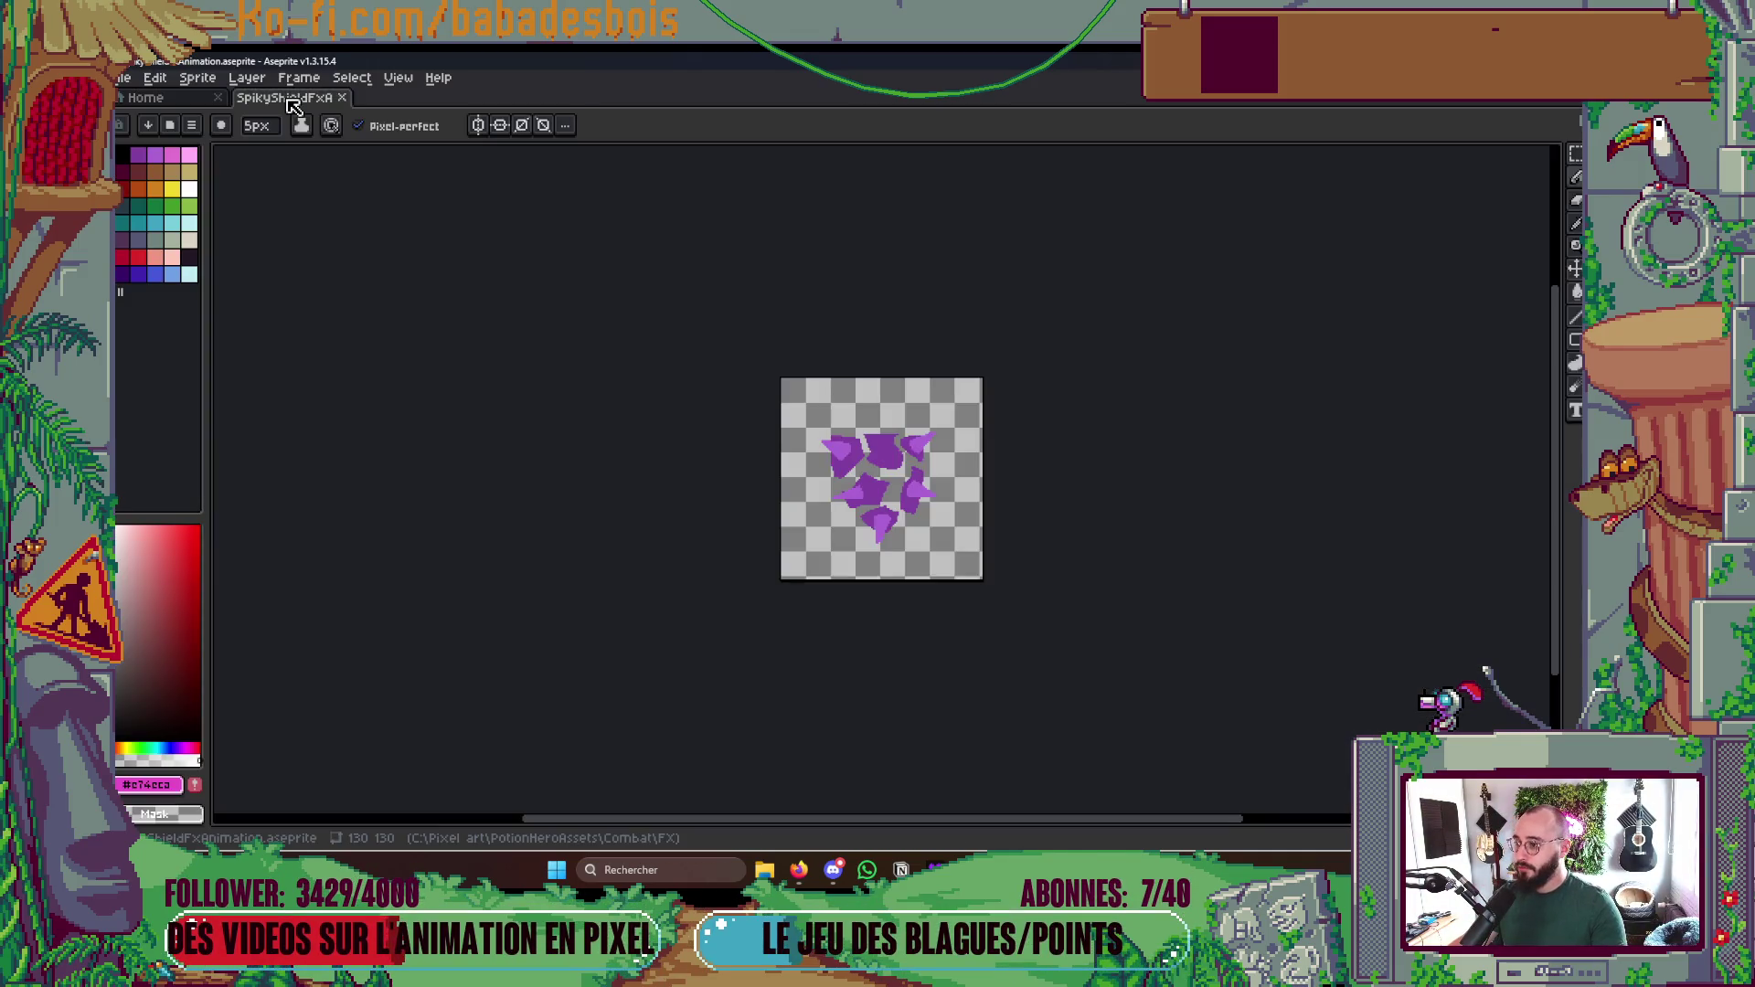
{"action": "key", "text": "alt+Tab"}
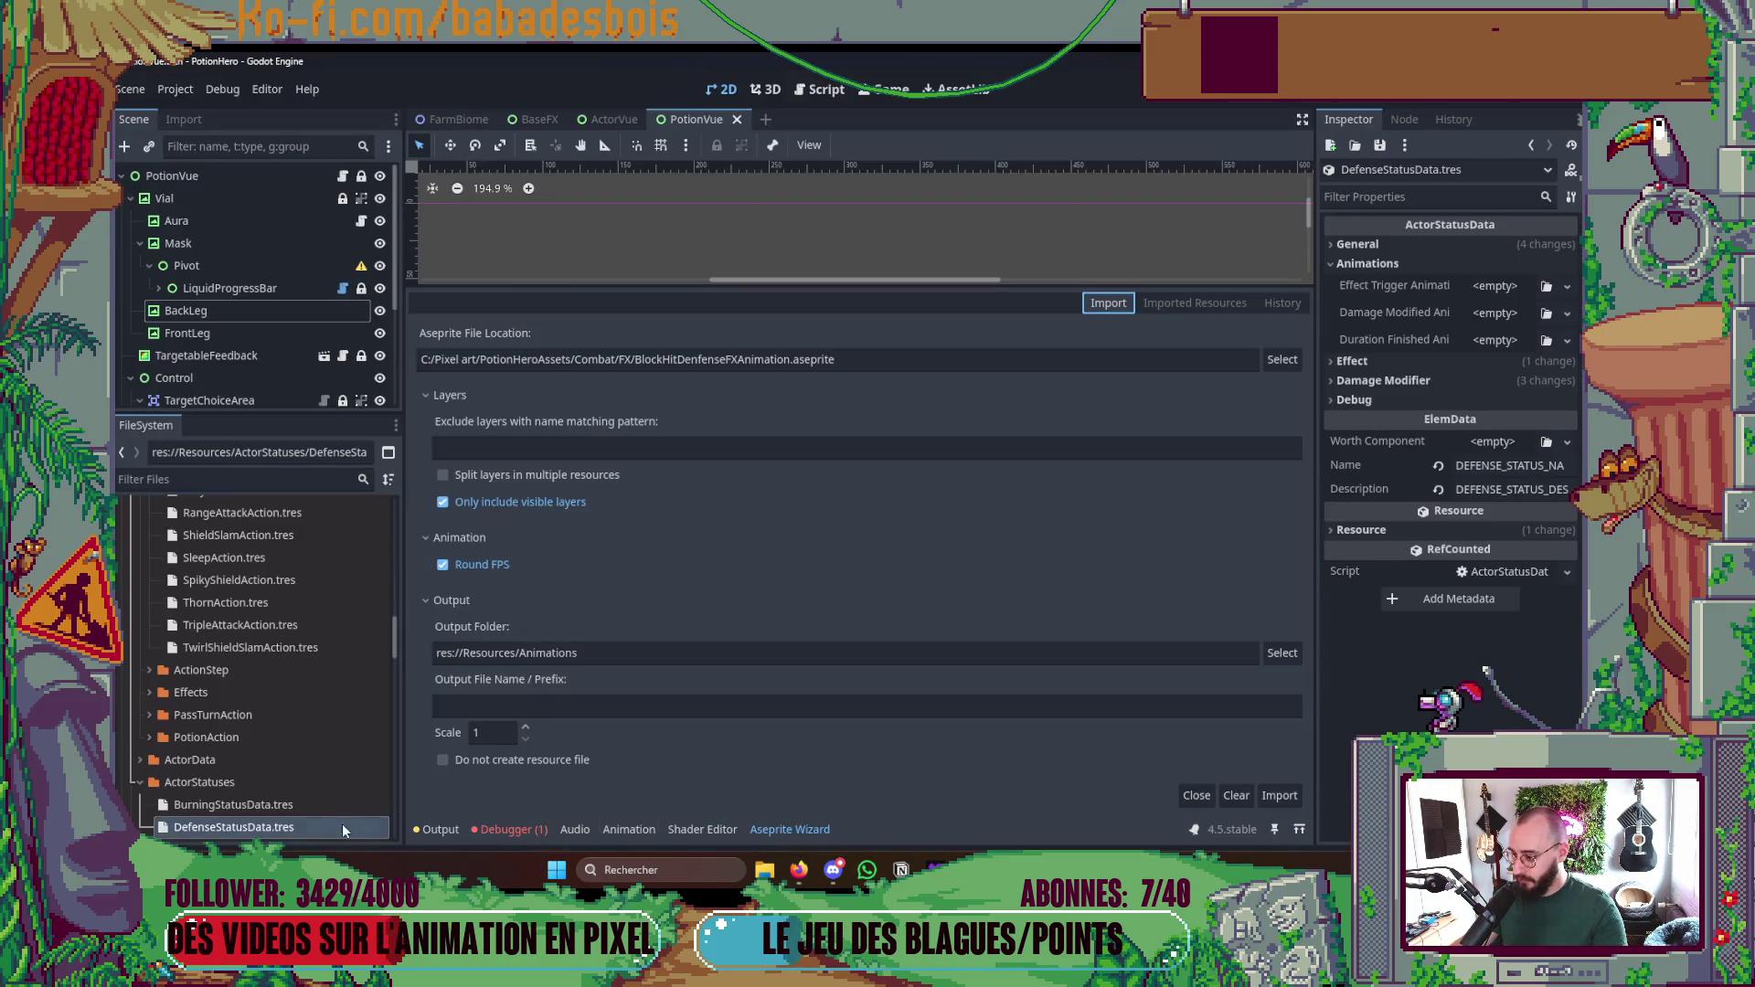
Step: Create a new inherited scene from res://Scenes/FX/BaseFX.tscn
{"action": "scroll", "coordinate": [332, 775], "scroll_direction": "down", "scroll_amount": 5}
{"action": "scroll", "coordinate": [319, 699], "scroll_direction": "down", "scroll_amount": 5}
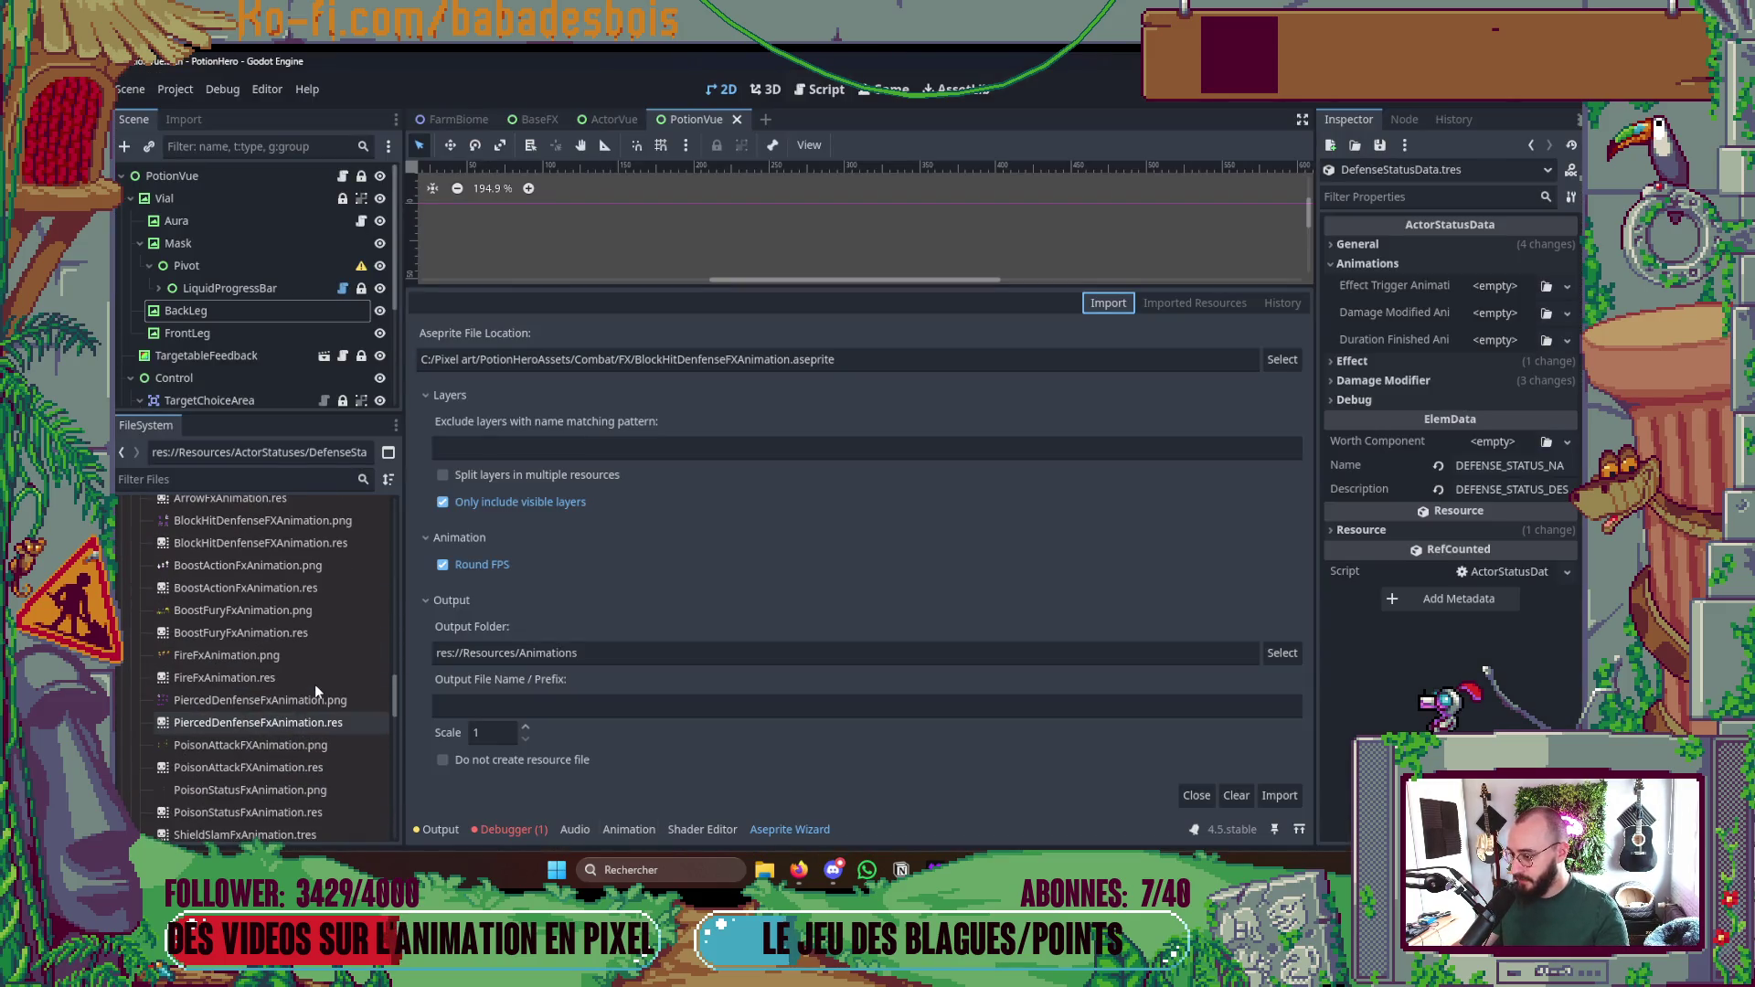
{"action": "scroll", "coordinate": [327, 700], "scroll_direction": "down", "scroll_amount": 1}
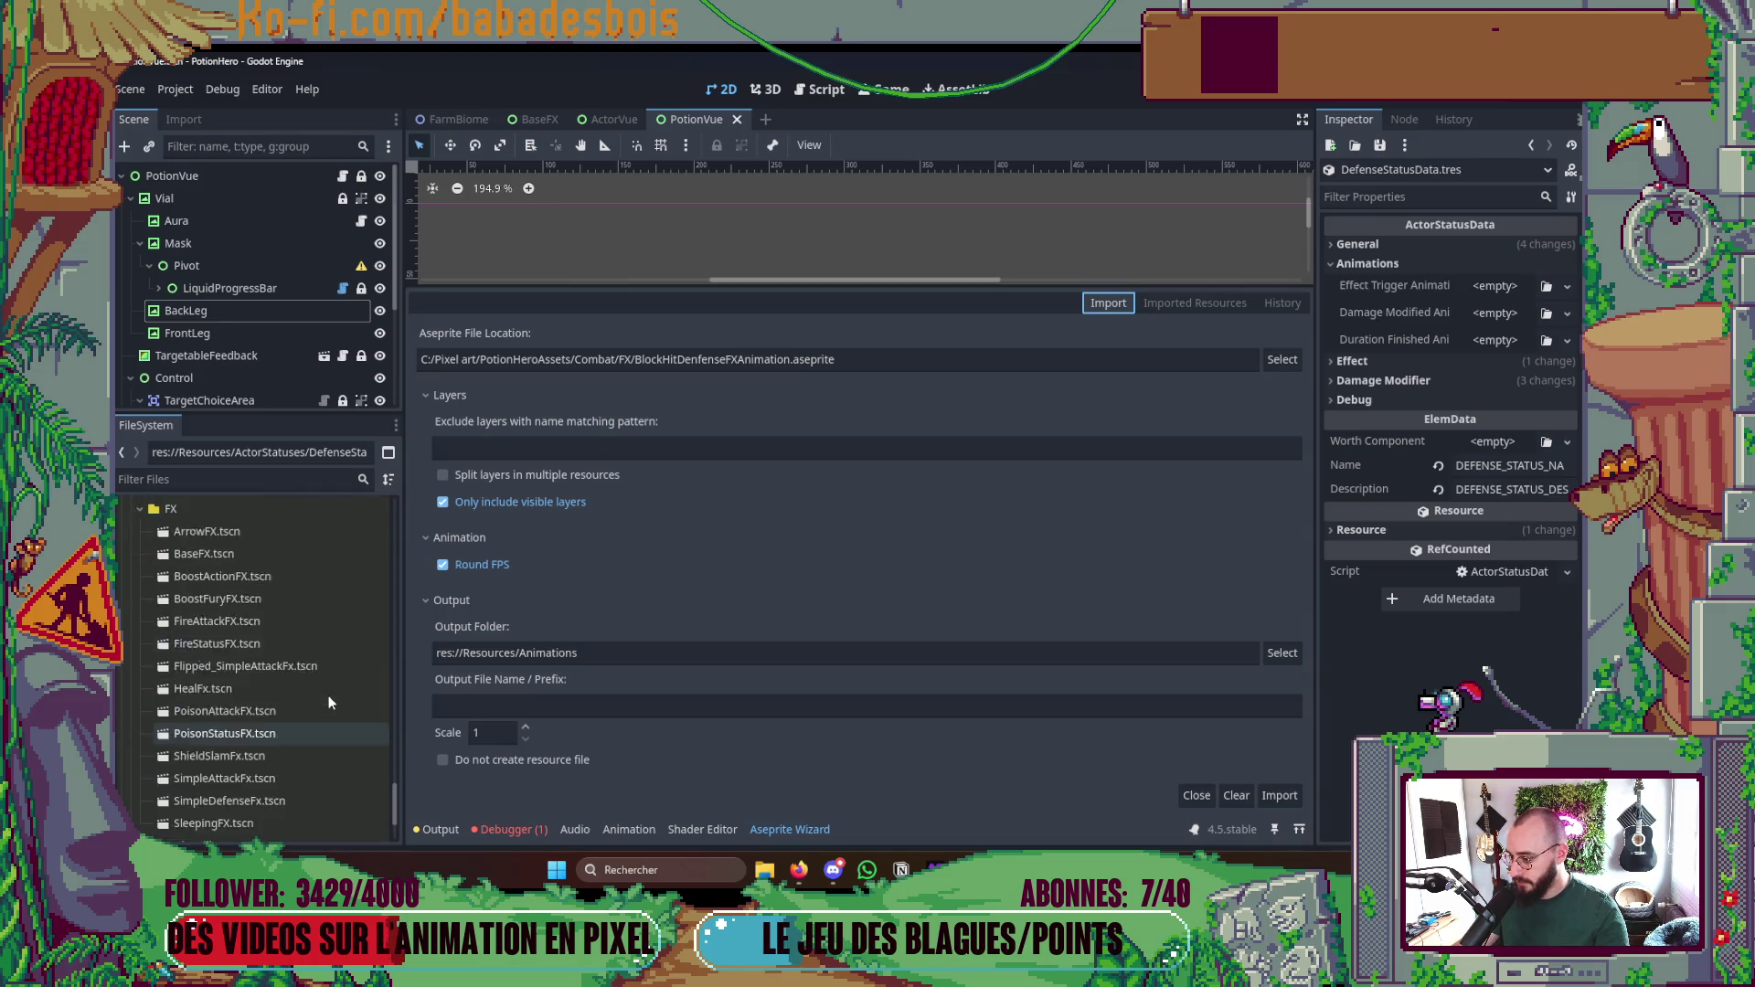
{"action": "left_click", "coordinate": [206, 594]}
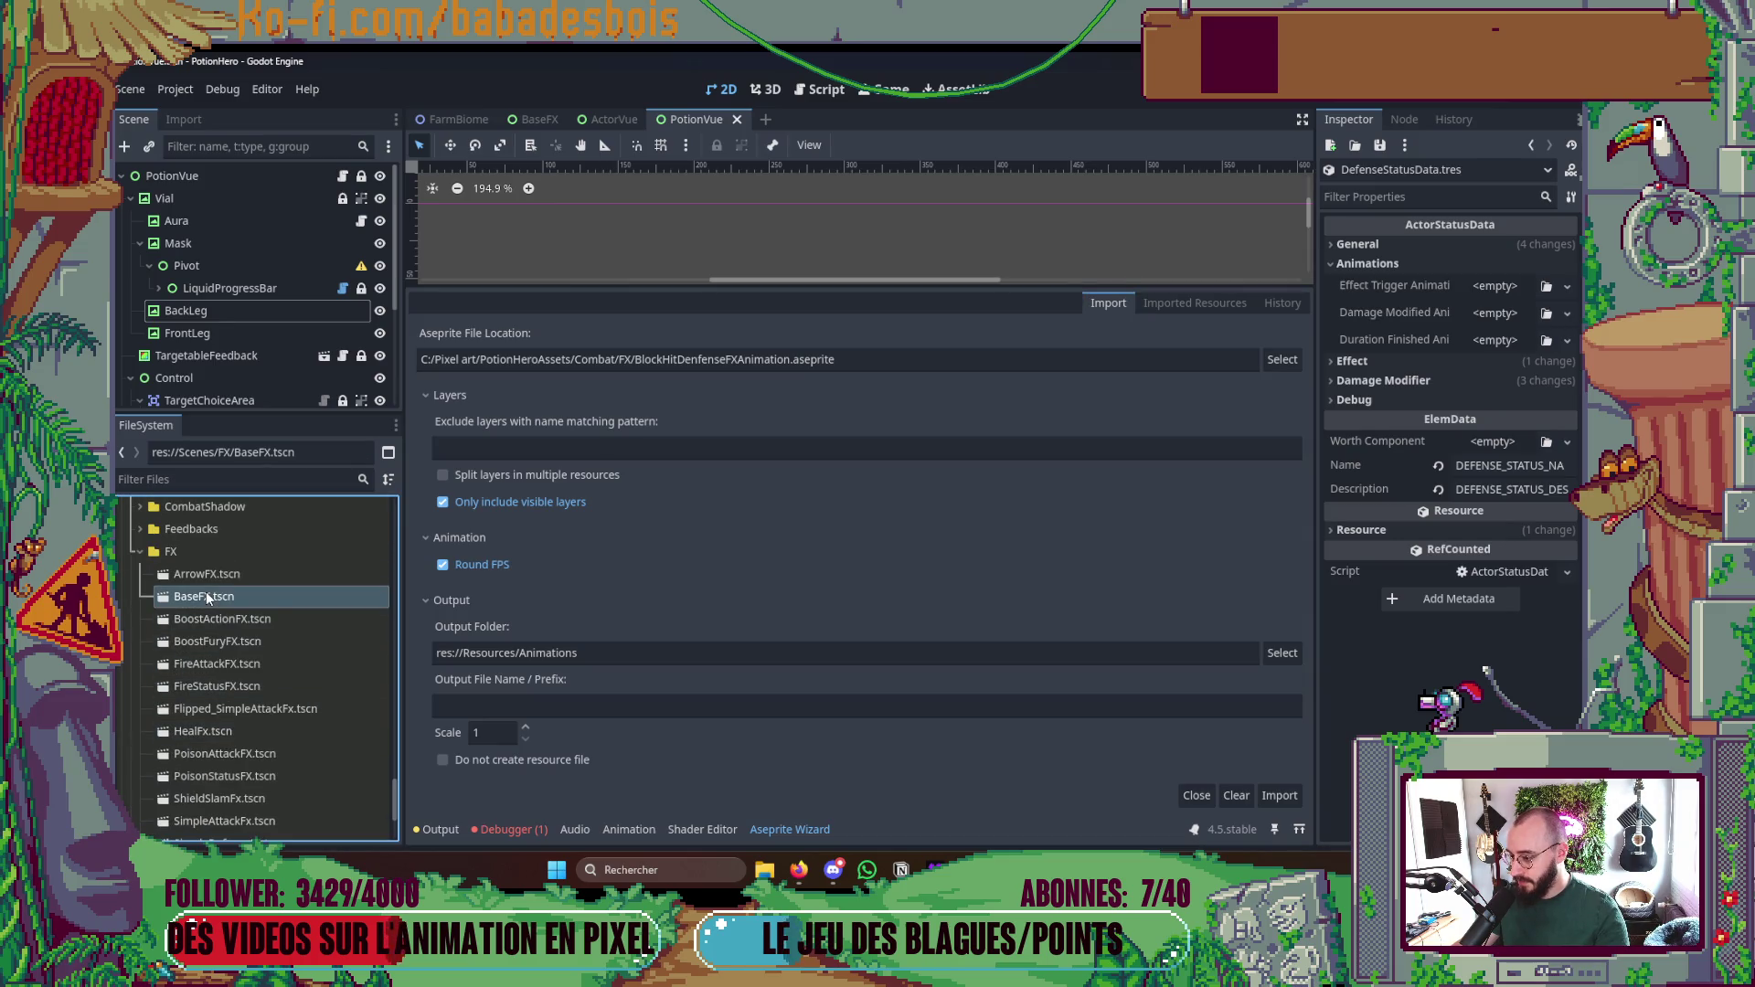
{"action": "left_click", "coordinate": [129, 92]}
{"action": "left_click", "coordinate": [147, 135]}
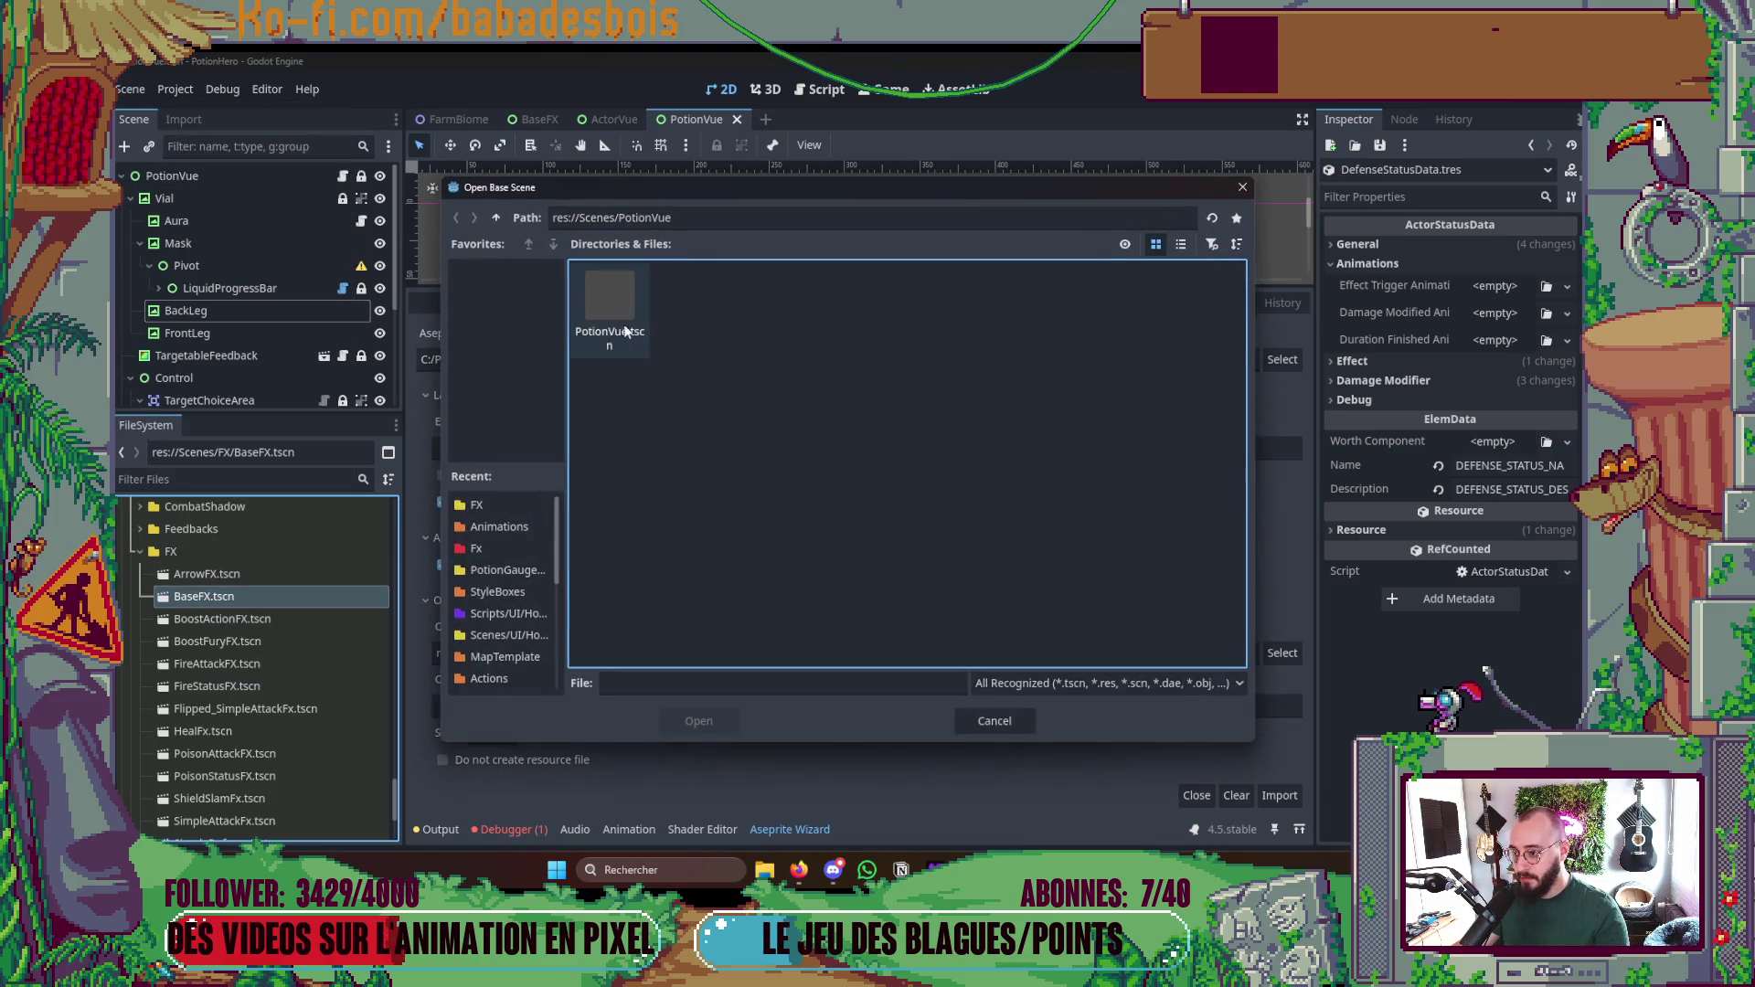
{"action": "left_click", "coordinate": [496, 218]}
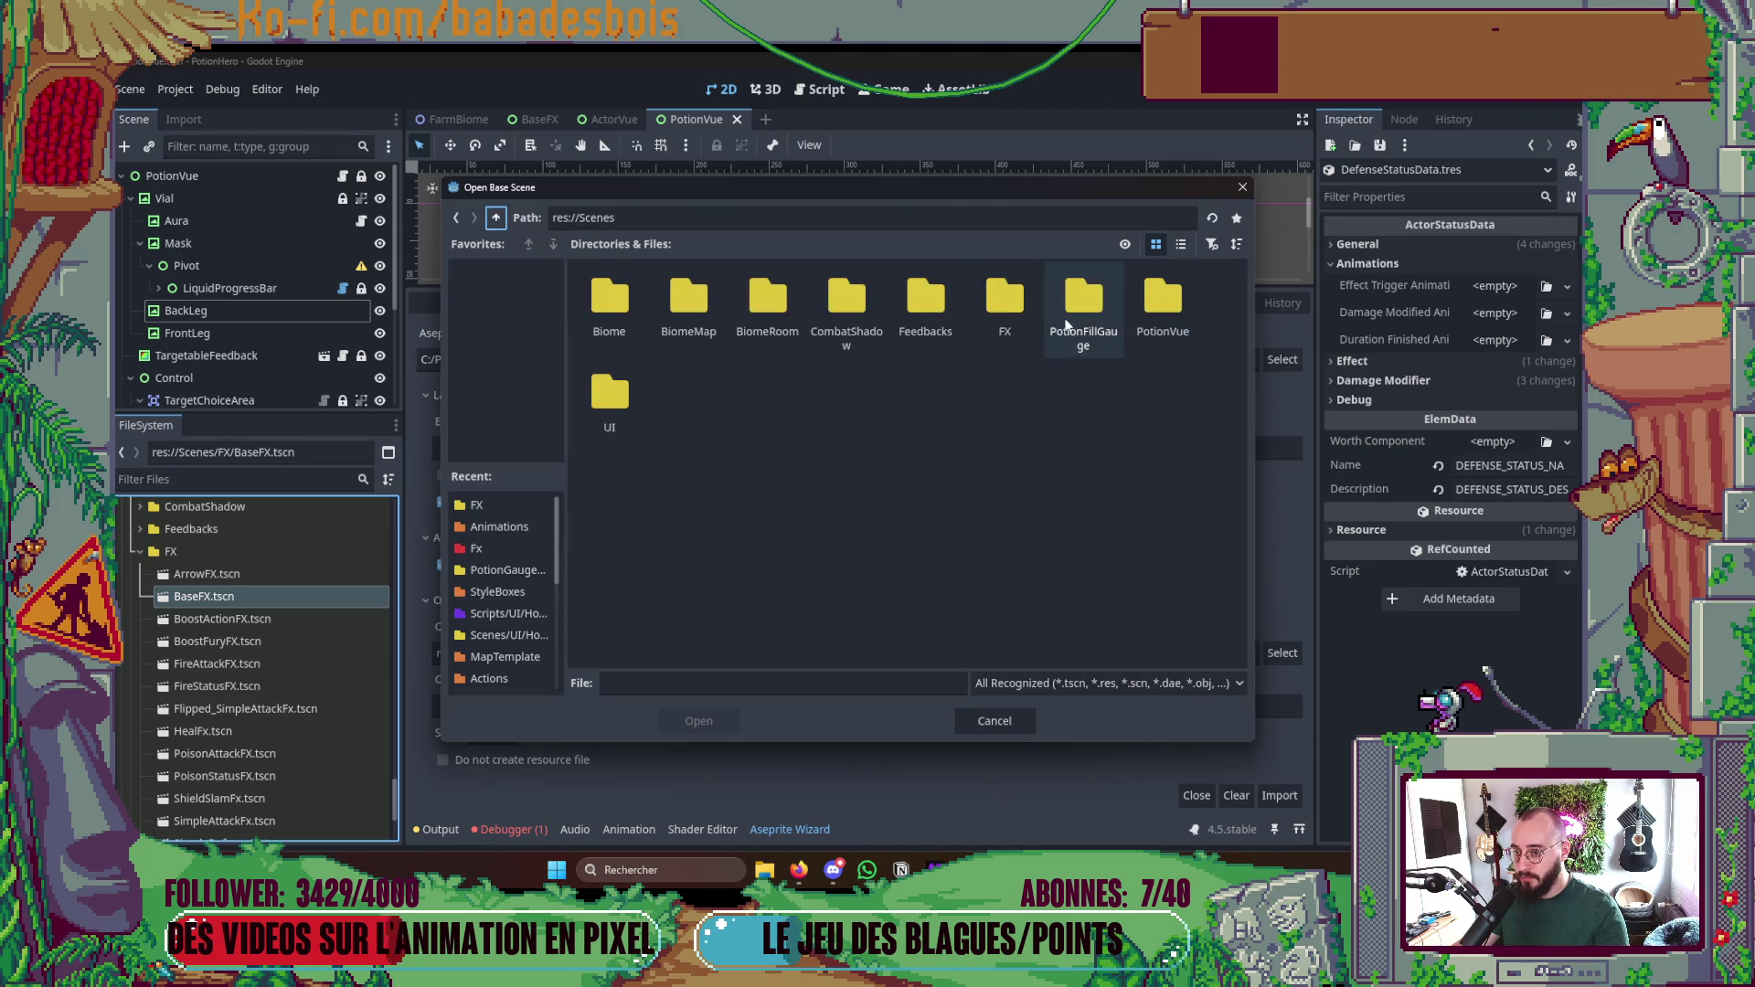
{"action": "double_click", "coordinate": [1031, 318]}
{"action": "double_click", "coordinate": [687, 308]}
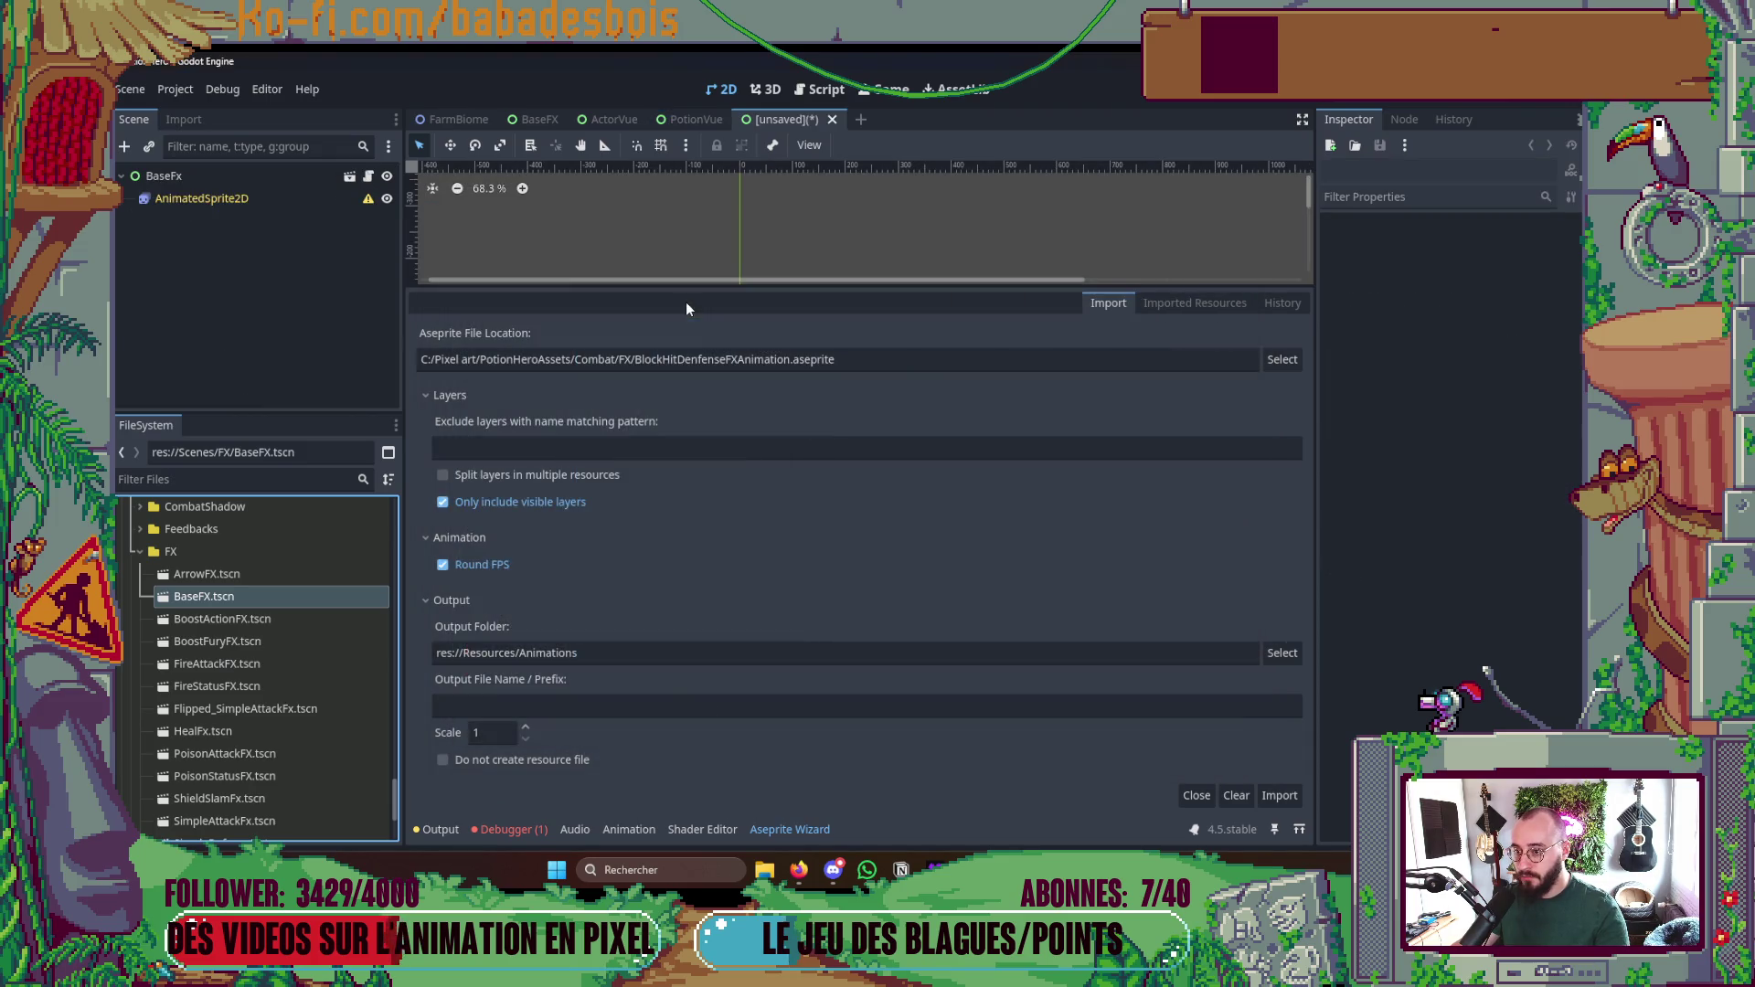
Step: Leave the scene unsaved and inspect its BaseFx root and AnimatedSprite2D child
{"action": "left_click", "coordinate": [779, 831]}
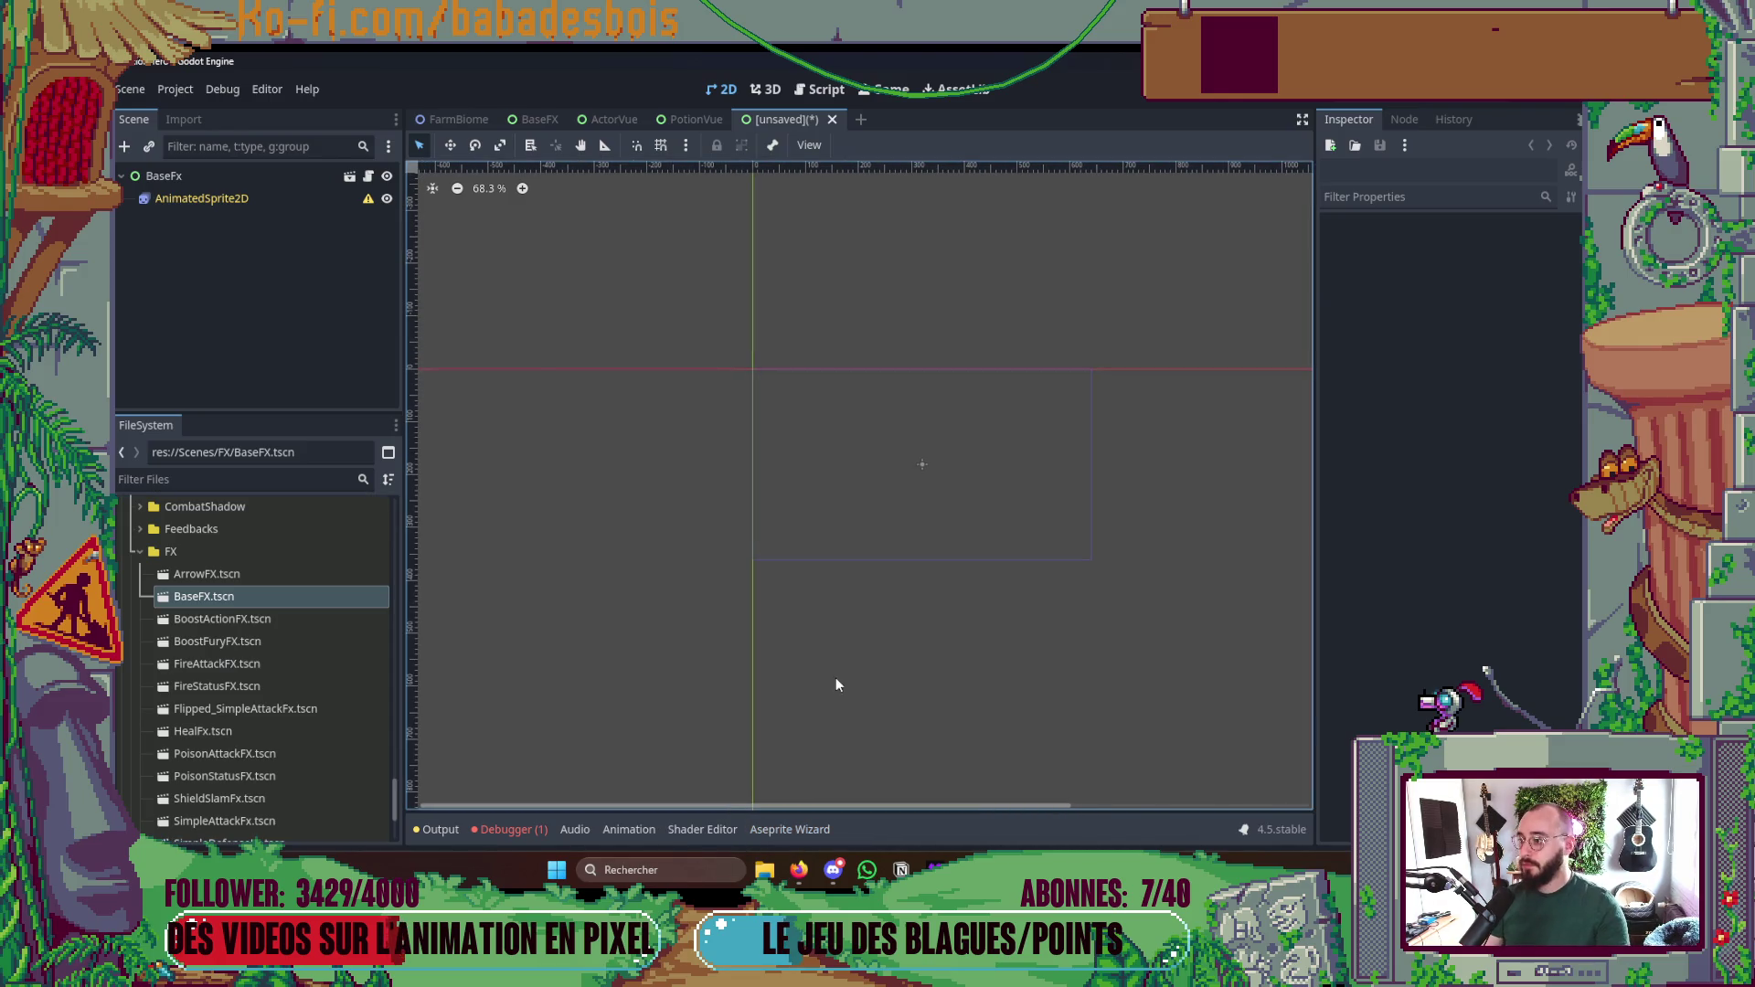
{"action": "key", "text": "ctrl+s"}
{"action": "key", "text": "Escape"}
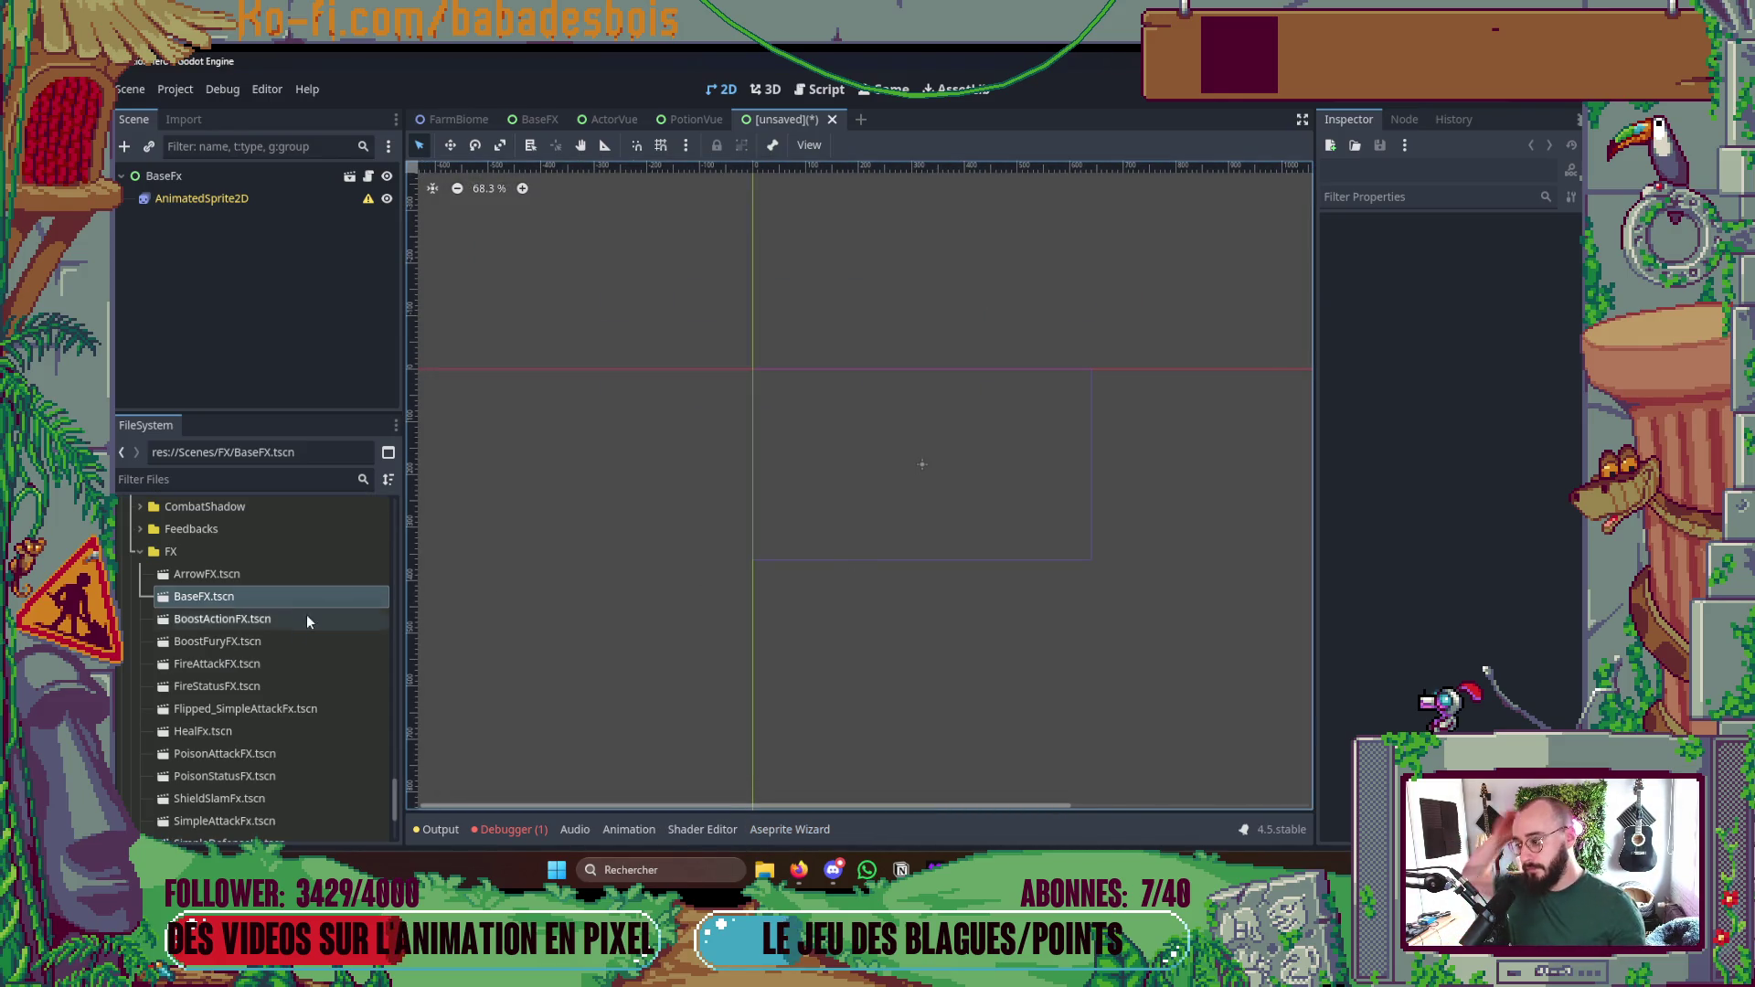
{"action": "scroll", "coordinate": [294, 623], "scroll_direction": "down", "scroll_amount": 10}
{"action": "scroll", "coordinate": [296, 630], "scroll_direction": "up", "scroll_amount": 5}
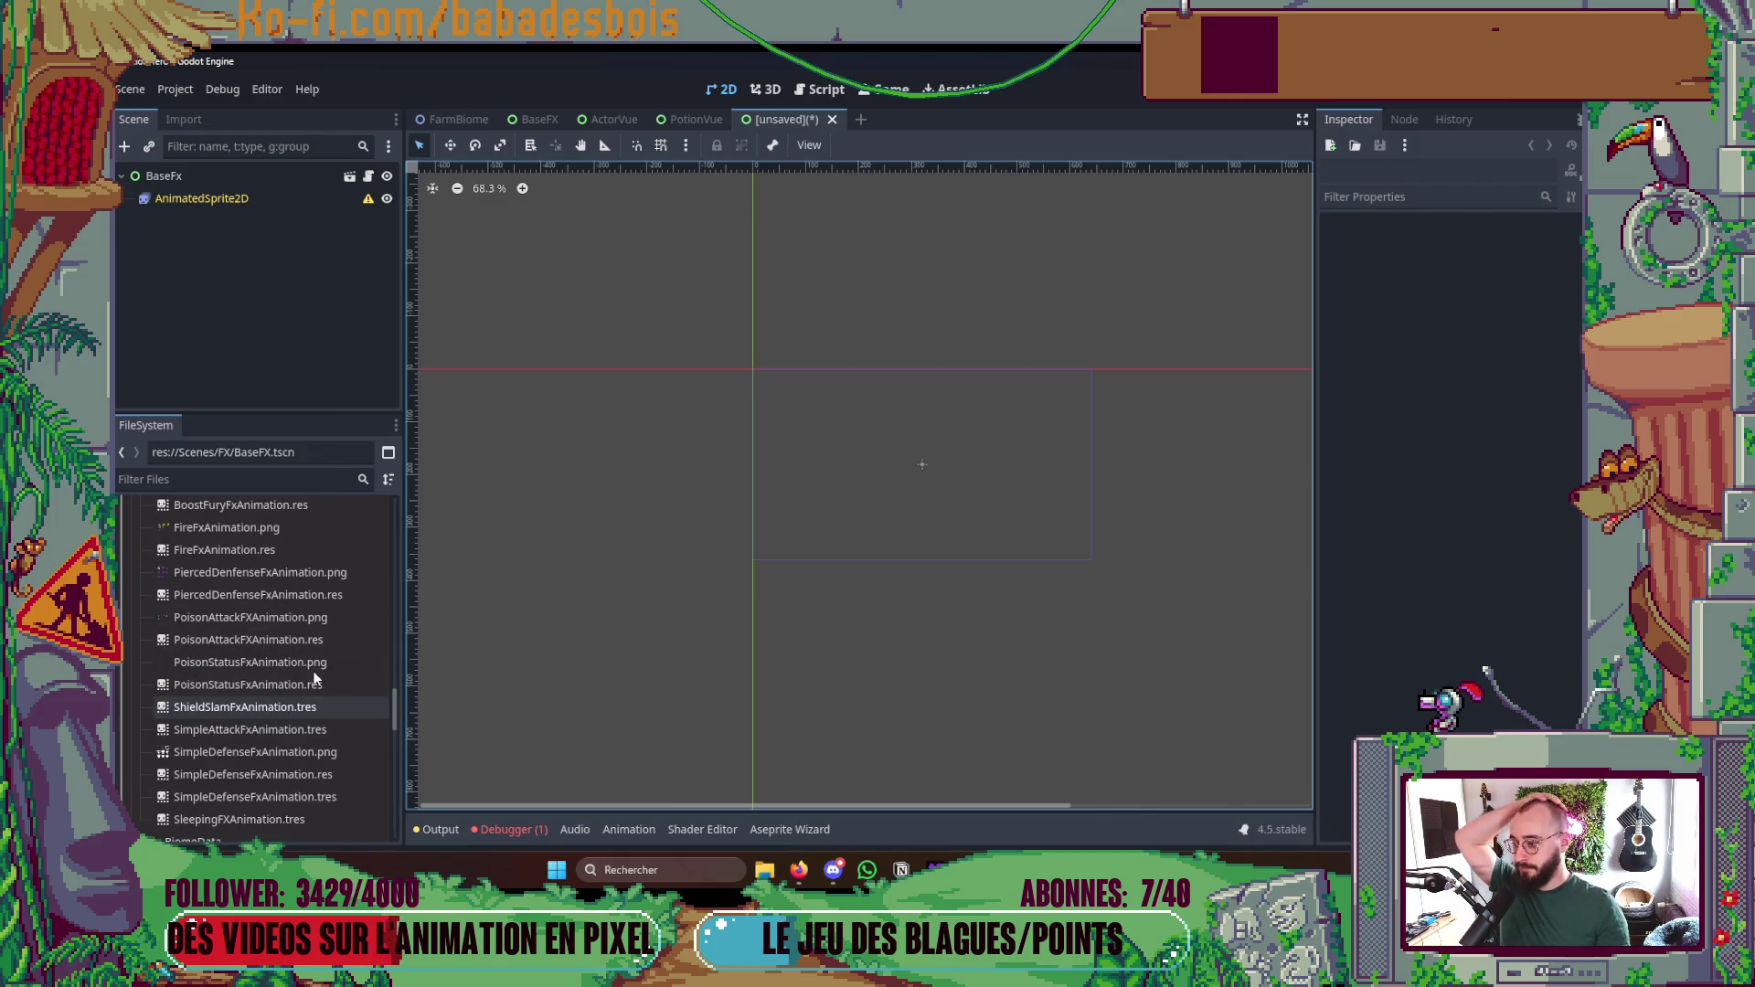
{"action": "scroll", "coordinate": [314, 680], "scroll_direction": "up", "scroll_amount": 4}
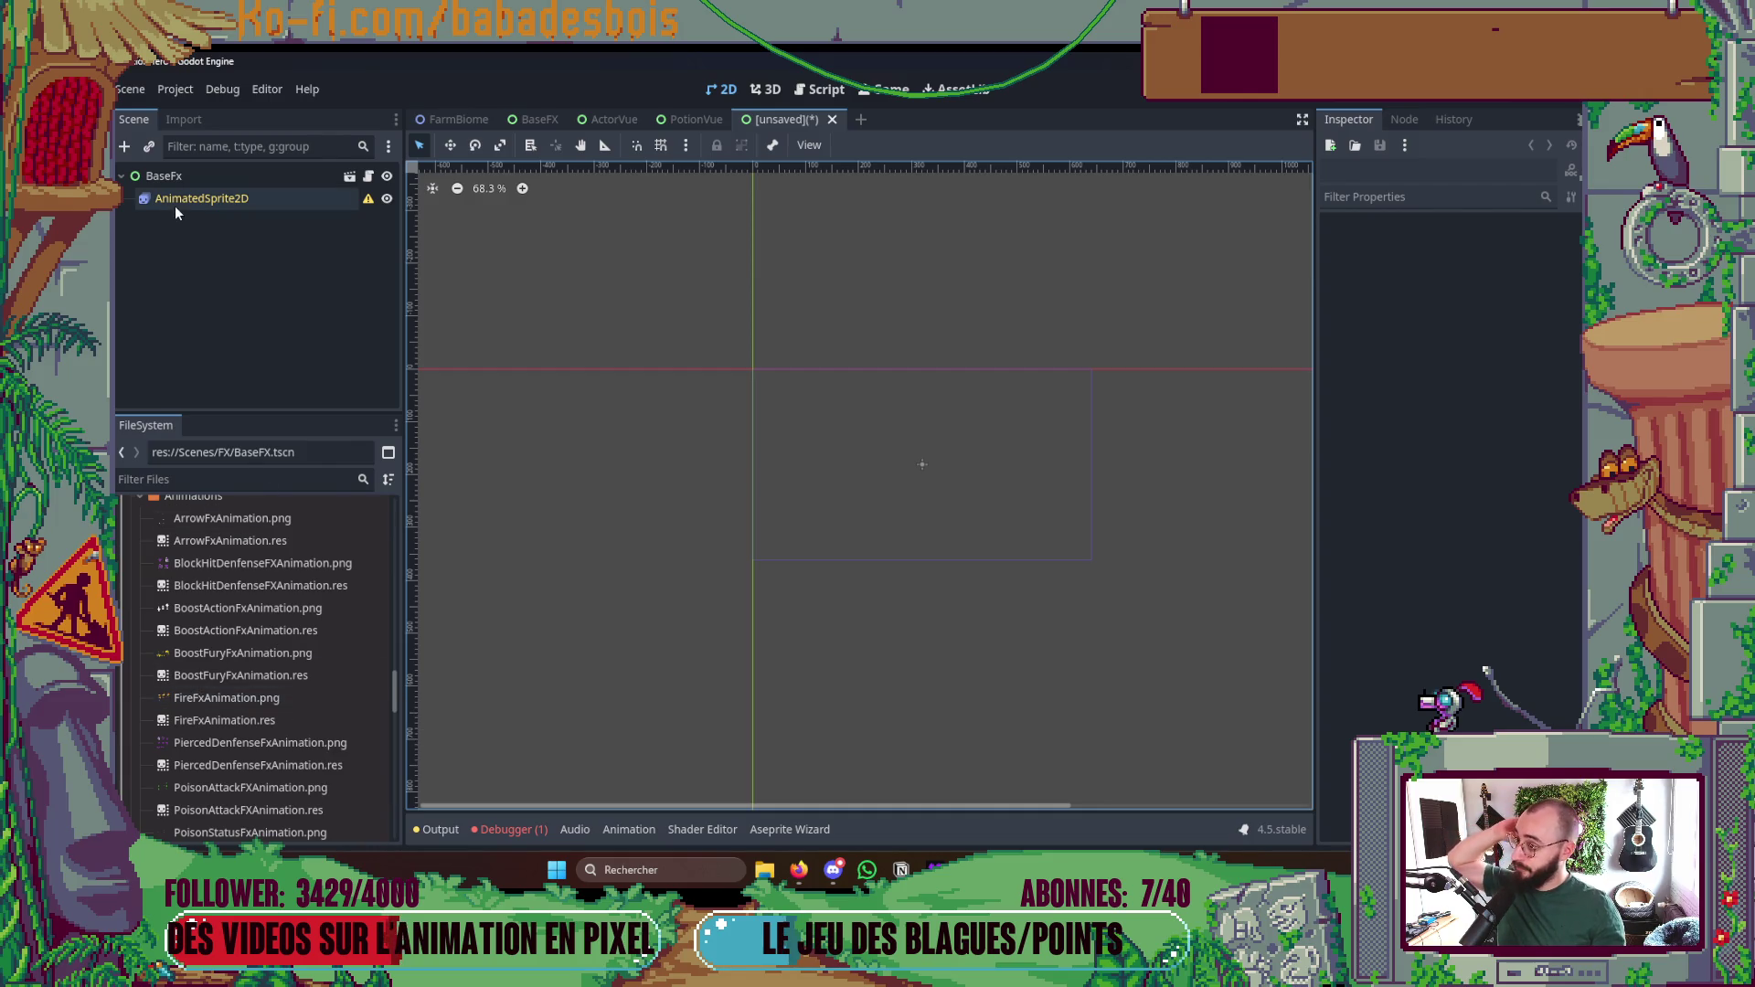
{"action": "left_click", "coordinate": [194, 178]}
{"action": "scroll", "coordinate": [1124, 403], "scroll_direction": "up", "scroll_amount": 2}
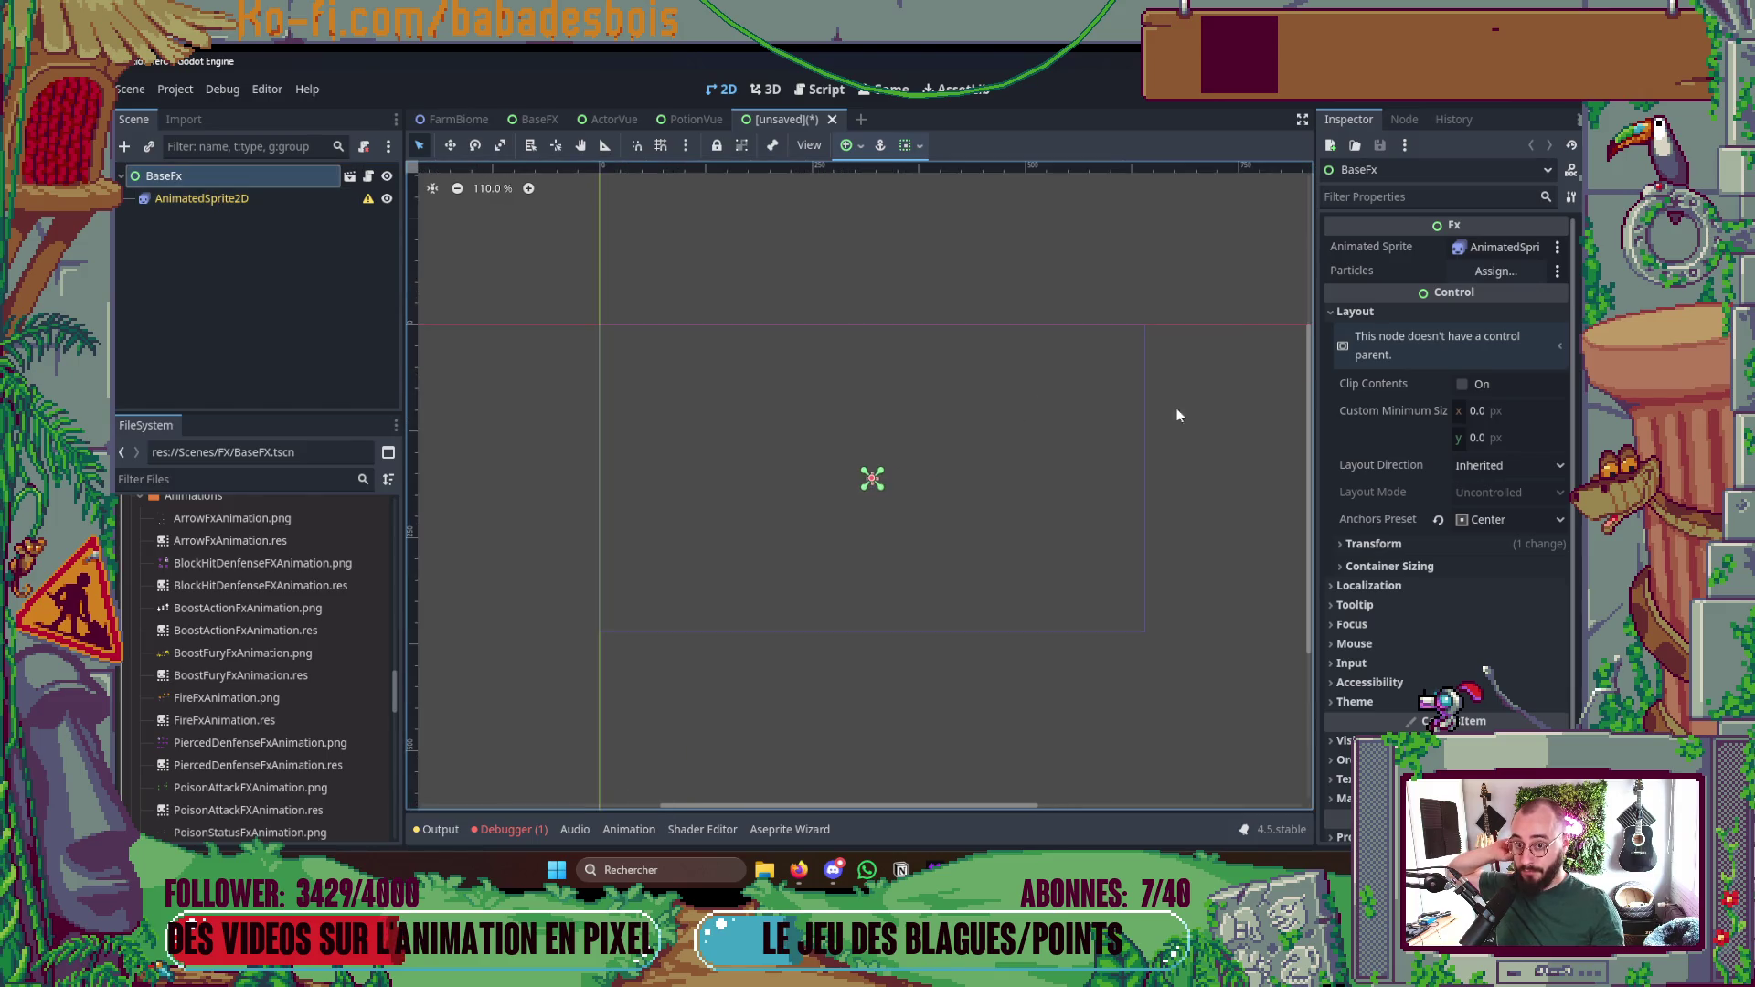
{"action": "left_click", "coordinate": [337, 198]}
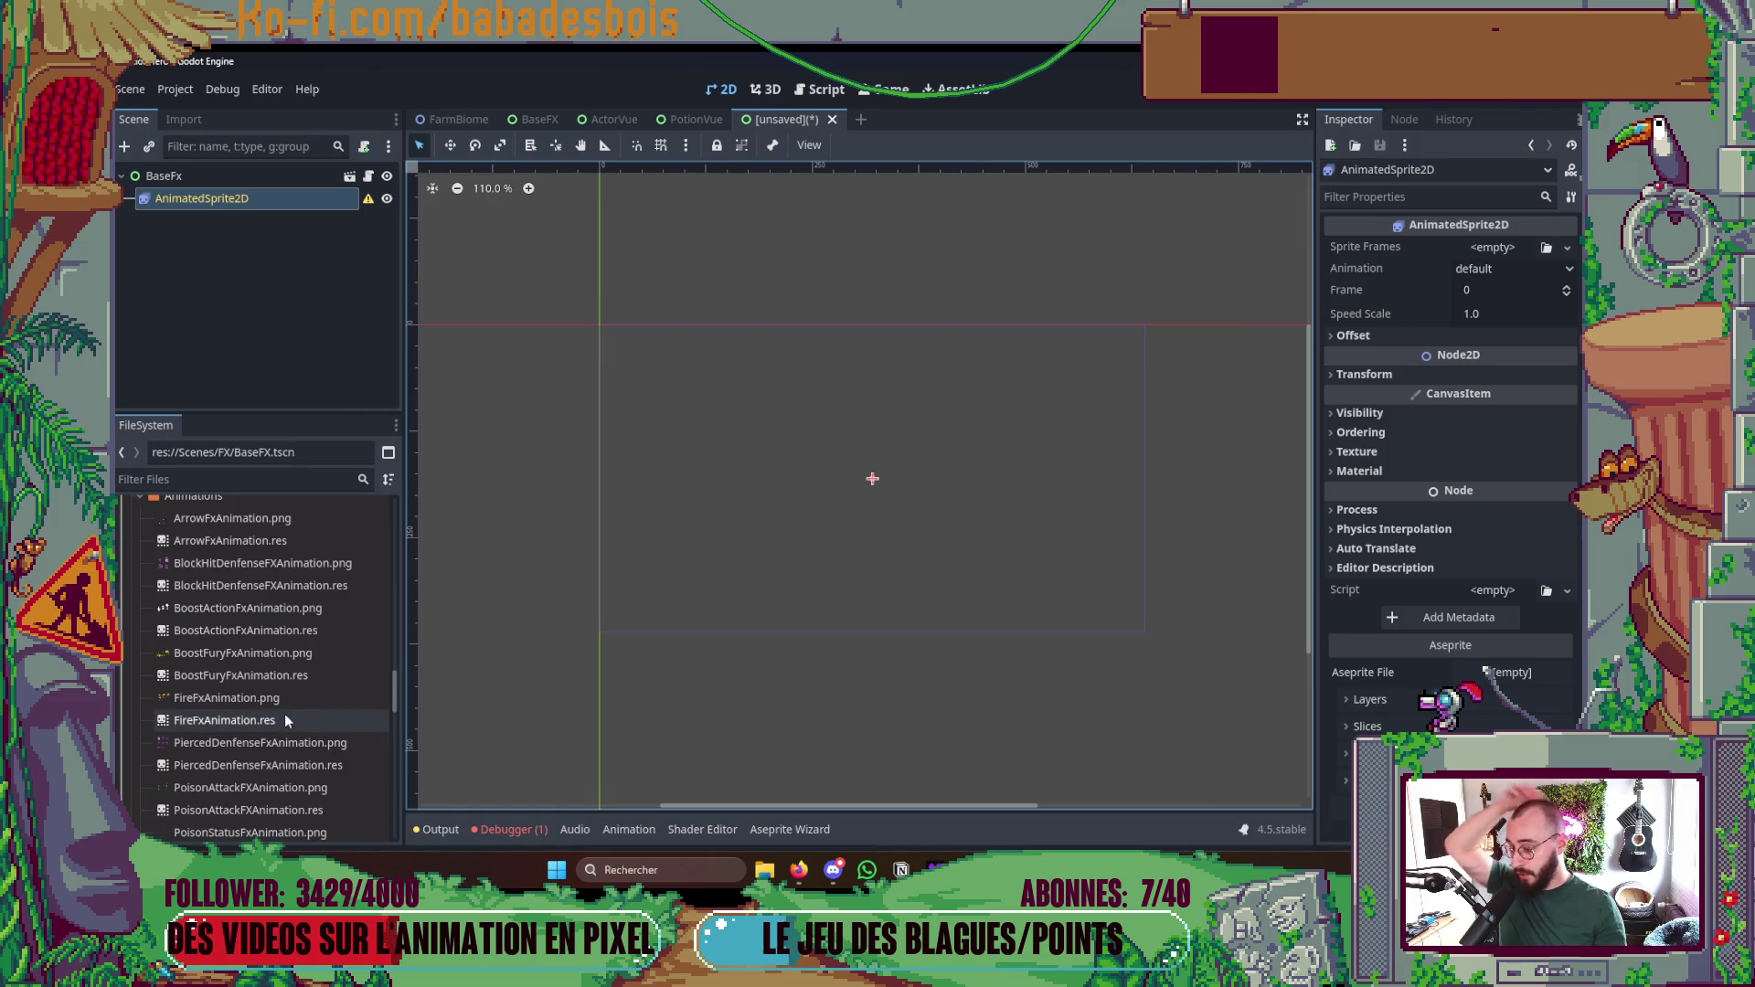
{"action": "scroll", "coordinate": [283, 722], "scroll_direction": "down", "scroll_amount": 2}
{"action": "left_click", "coordinate": [220, 179]}
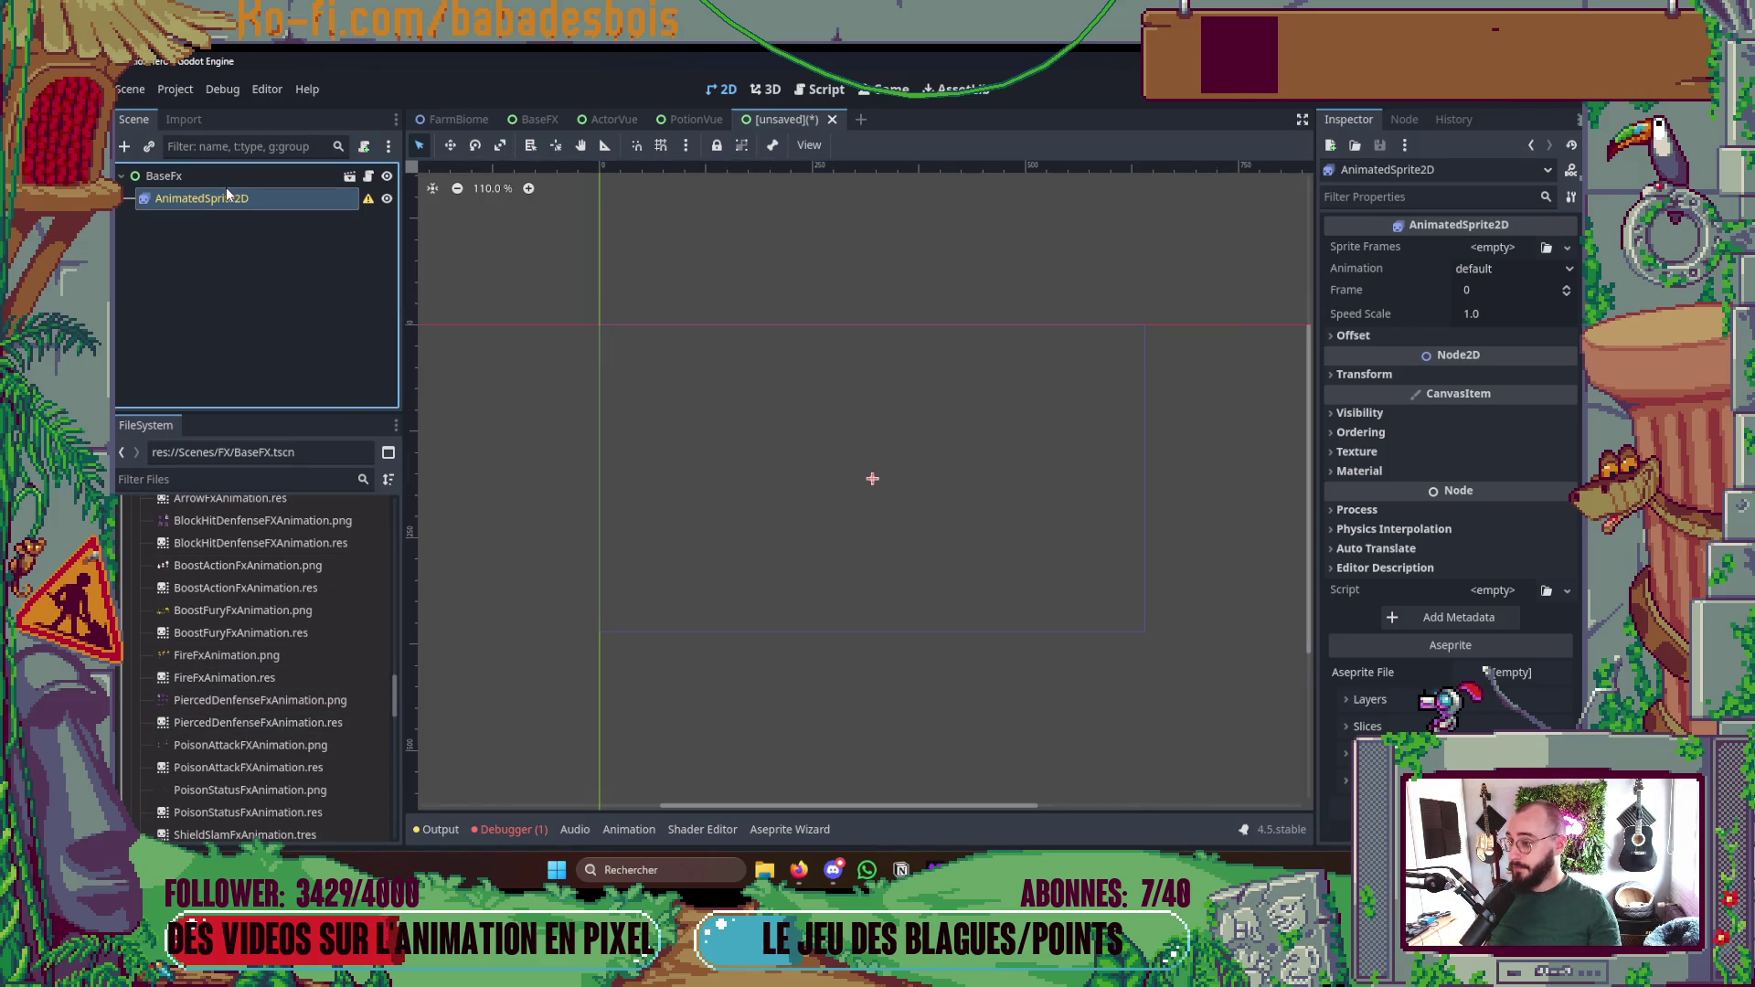
Step: Rename the BaseFx root node to DefenseBlockHitFX
{"action": "double_click", "coordinate": [209, 178]}
{"action": "type", "text": "Blocv"}
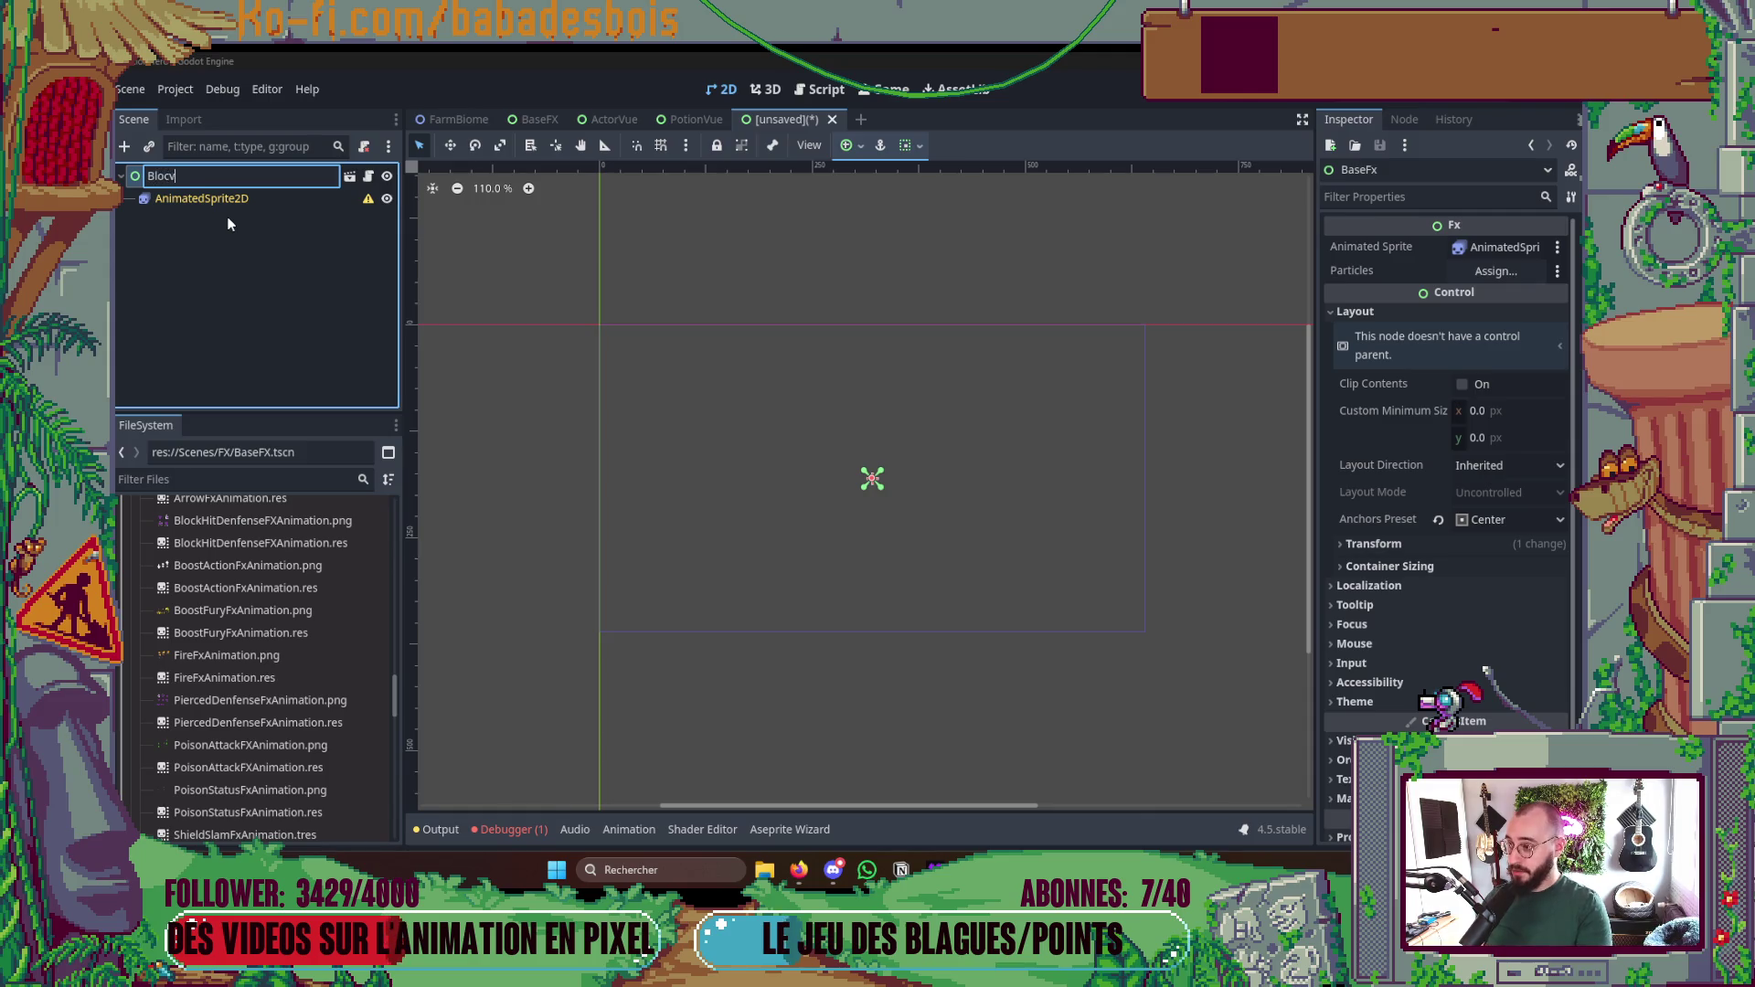
{"action": "type", "text": "Hit"}
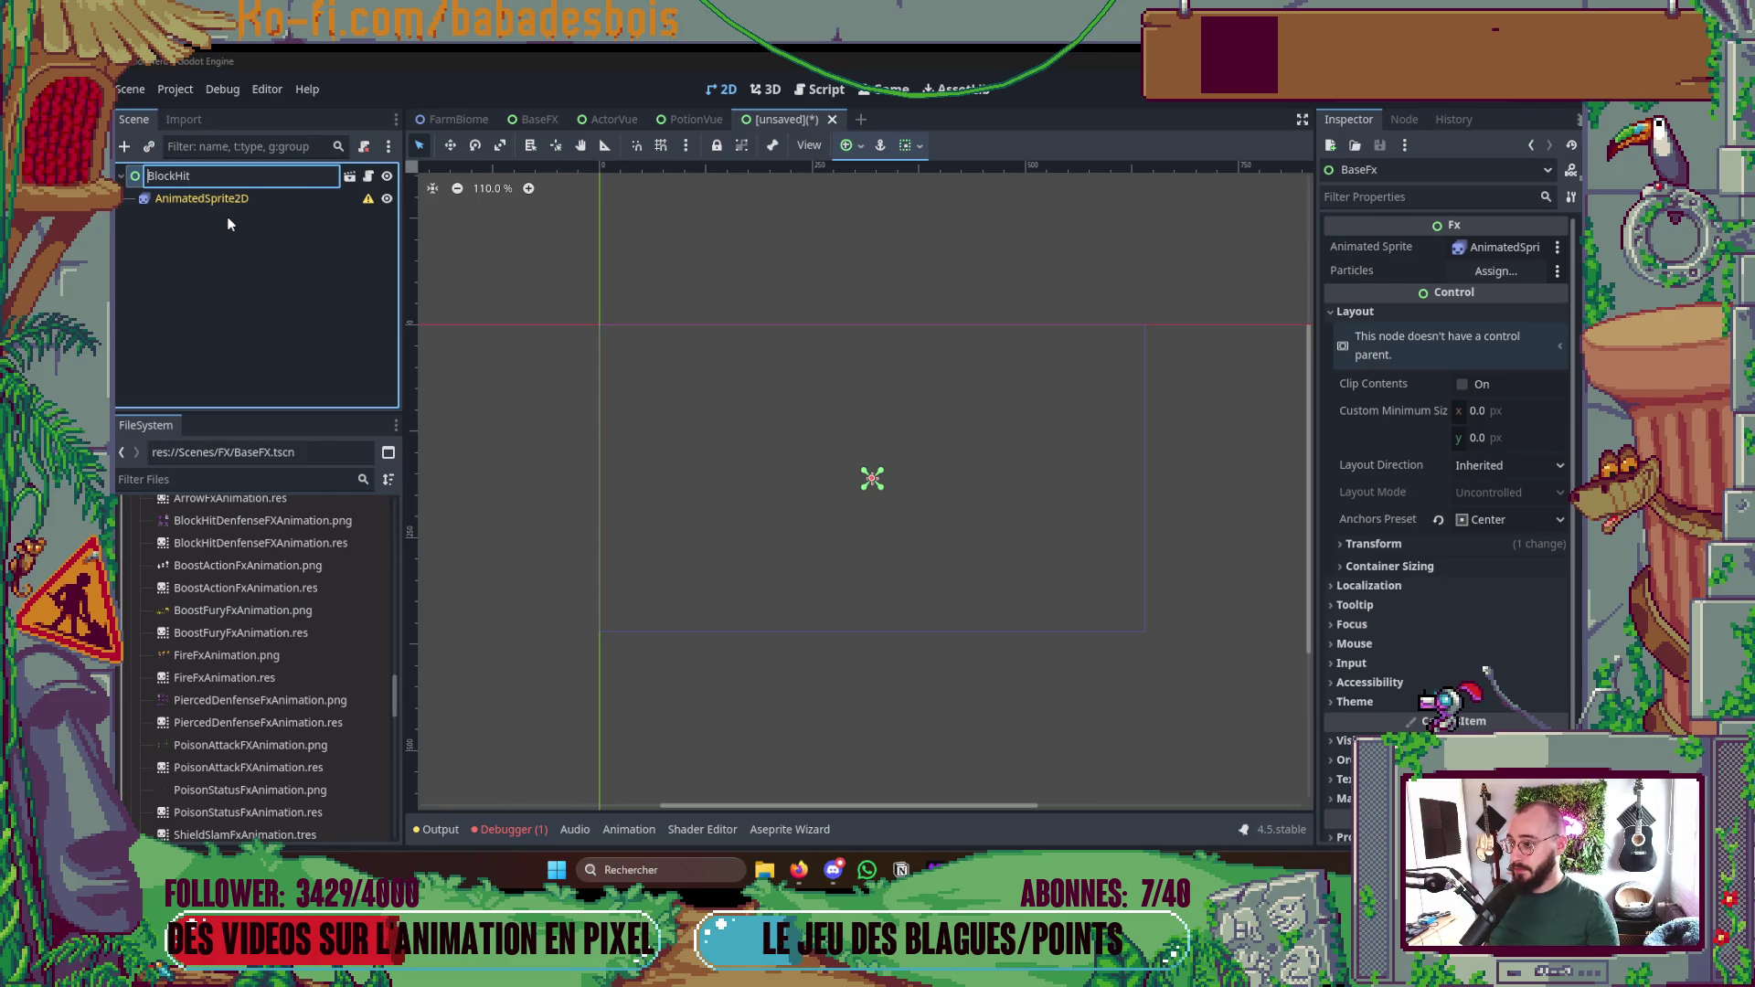
{"action": "type", "text": "Defense"}
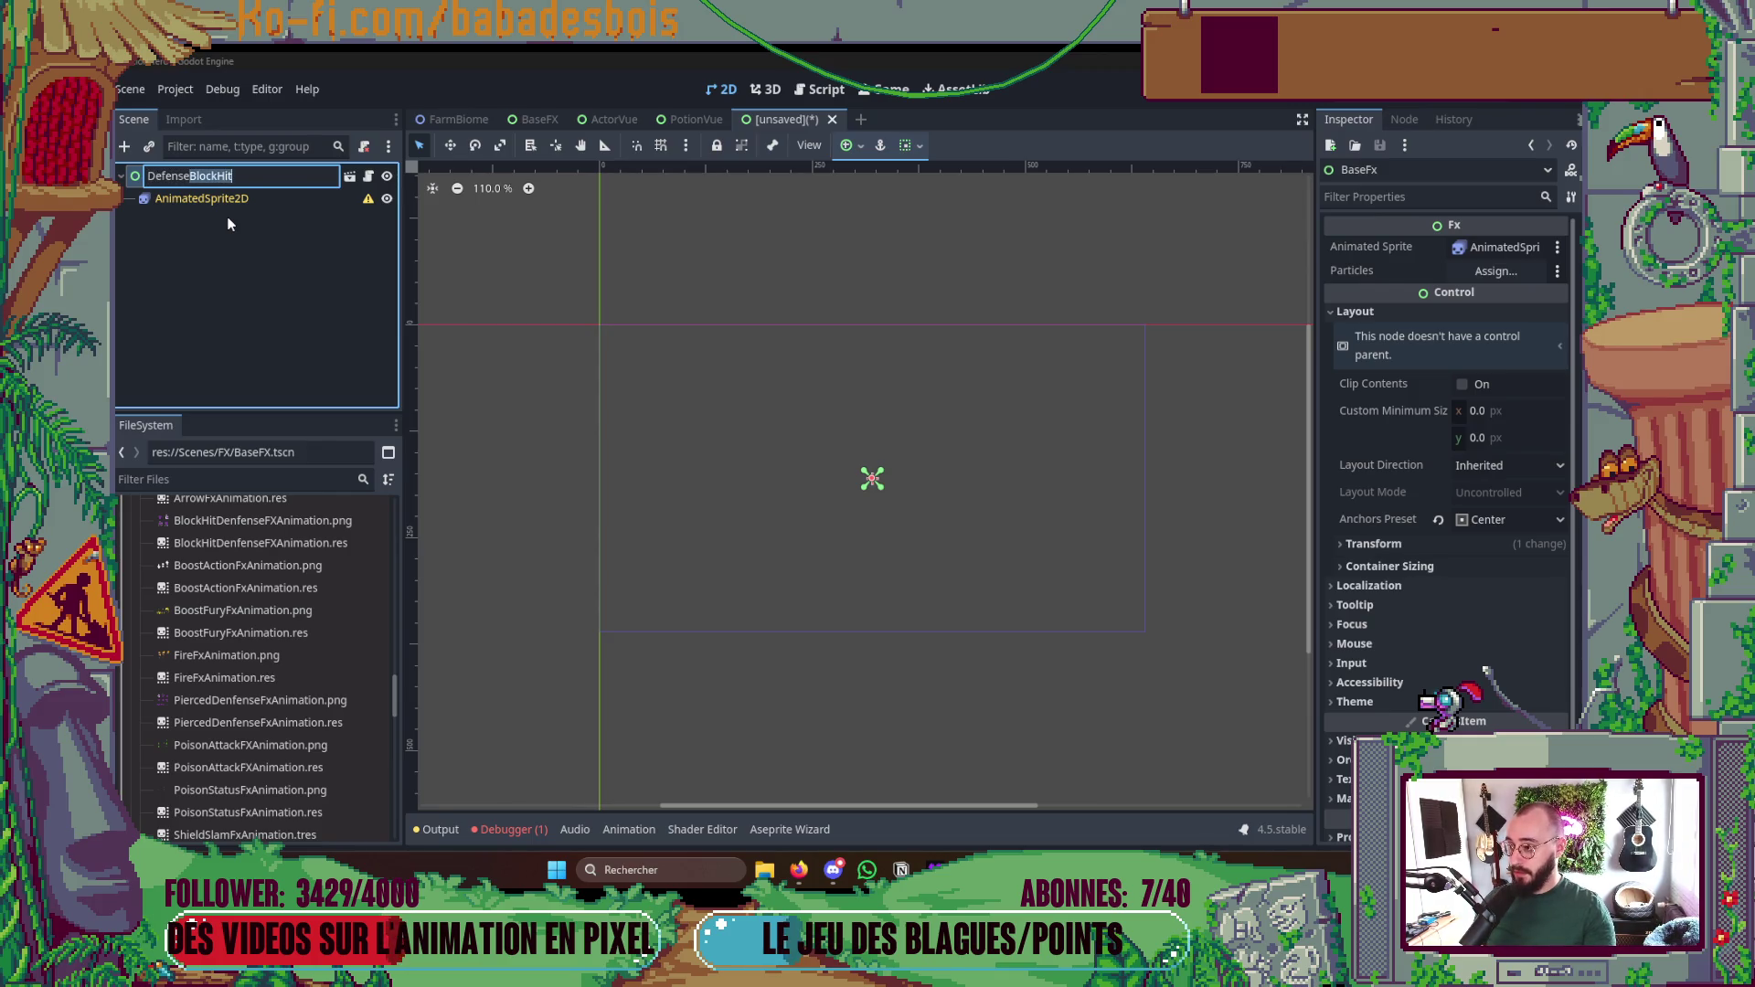
{"action": "key", "text": "Right"}
{"action": "type", "text": "FX"}
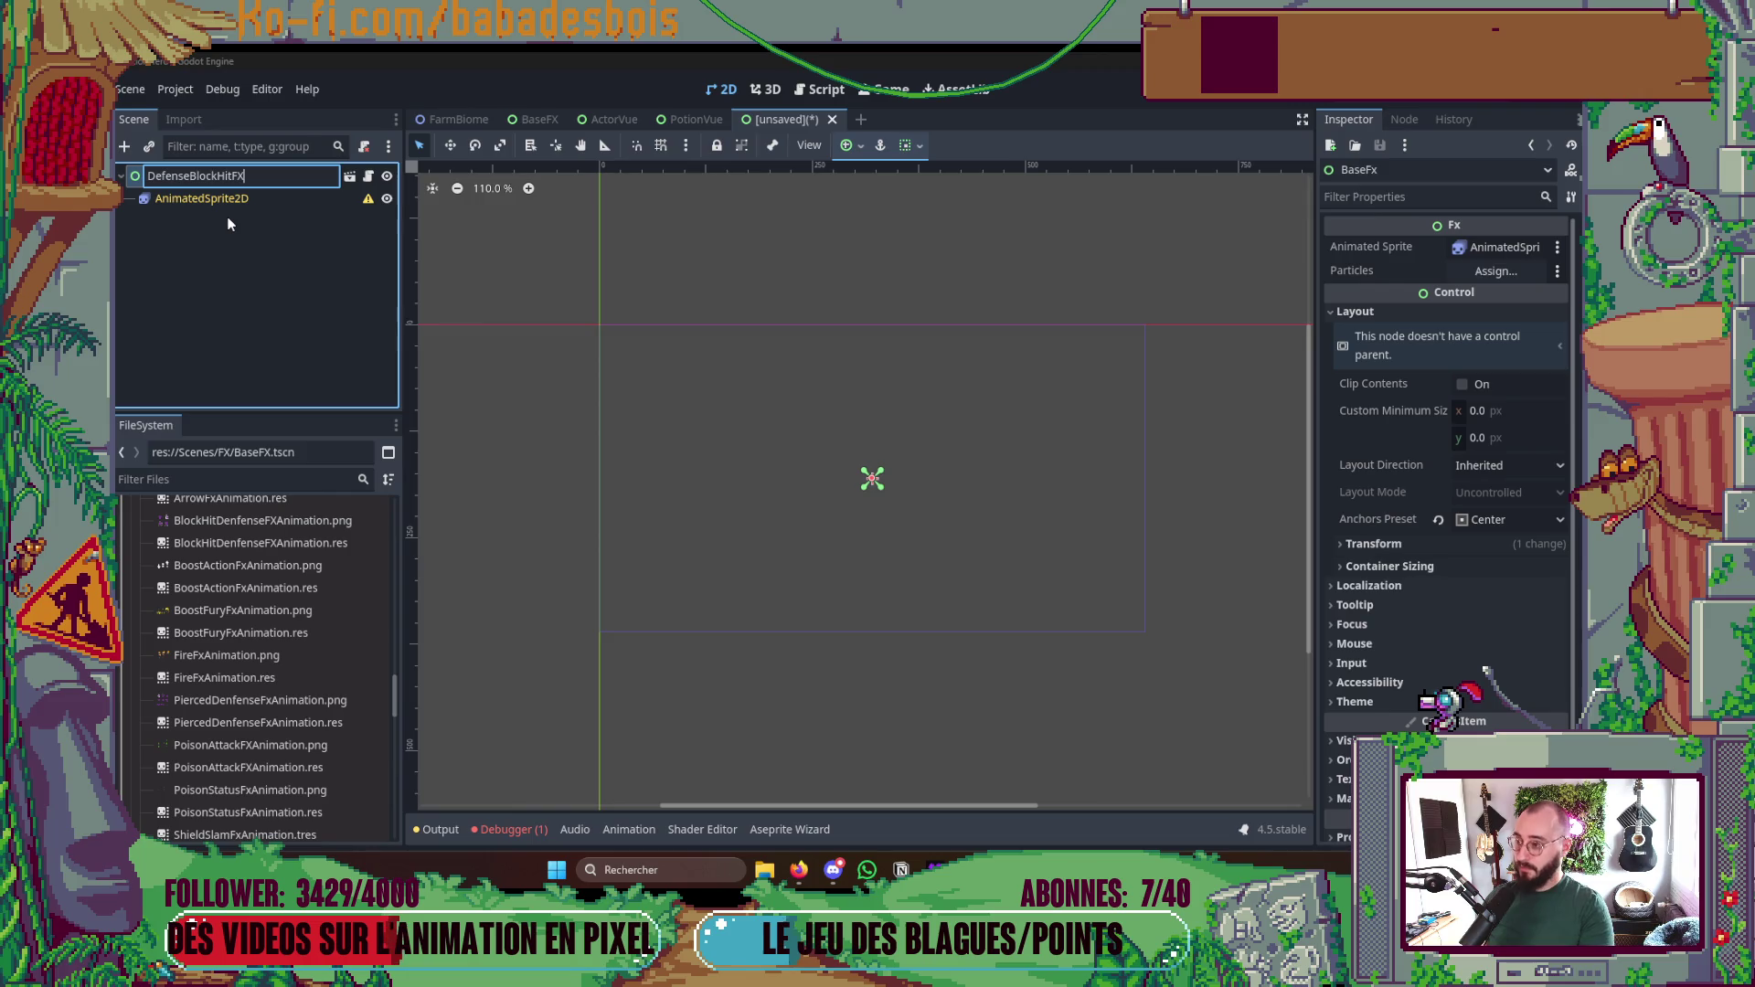
{"action": "key", "text": "Return"}
Step: Save the scene as DefenseBlockHitFx.tscn in res://Scenes/FX
{"action": "key", "text": "ctrl+s"}
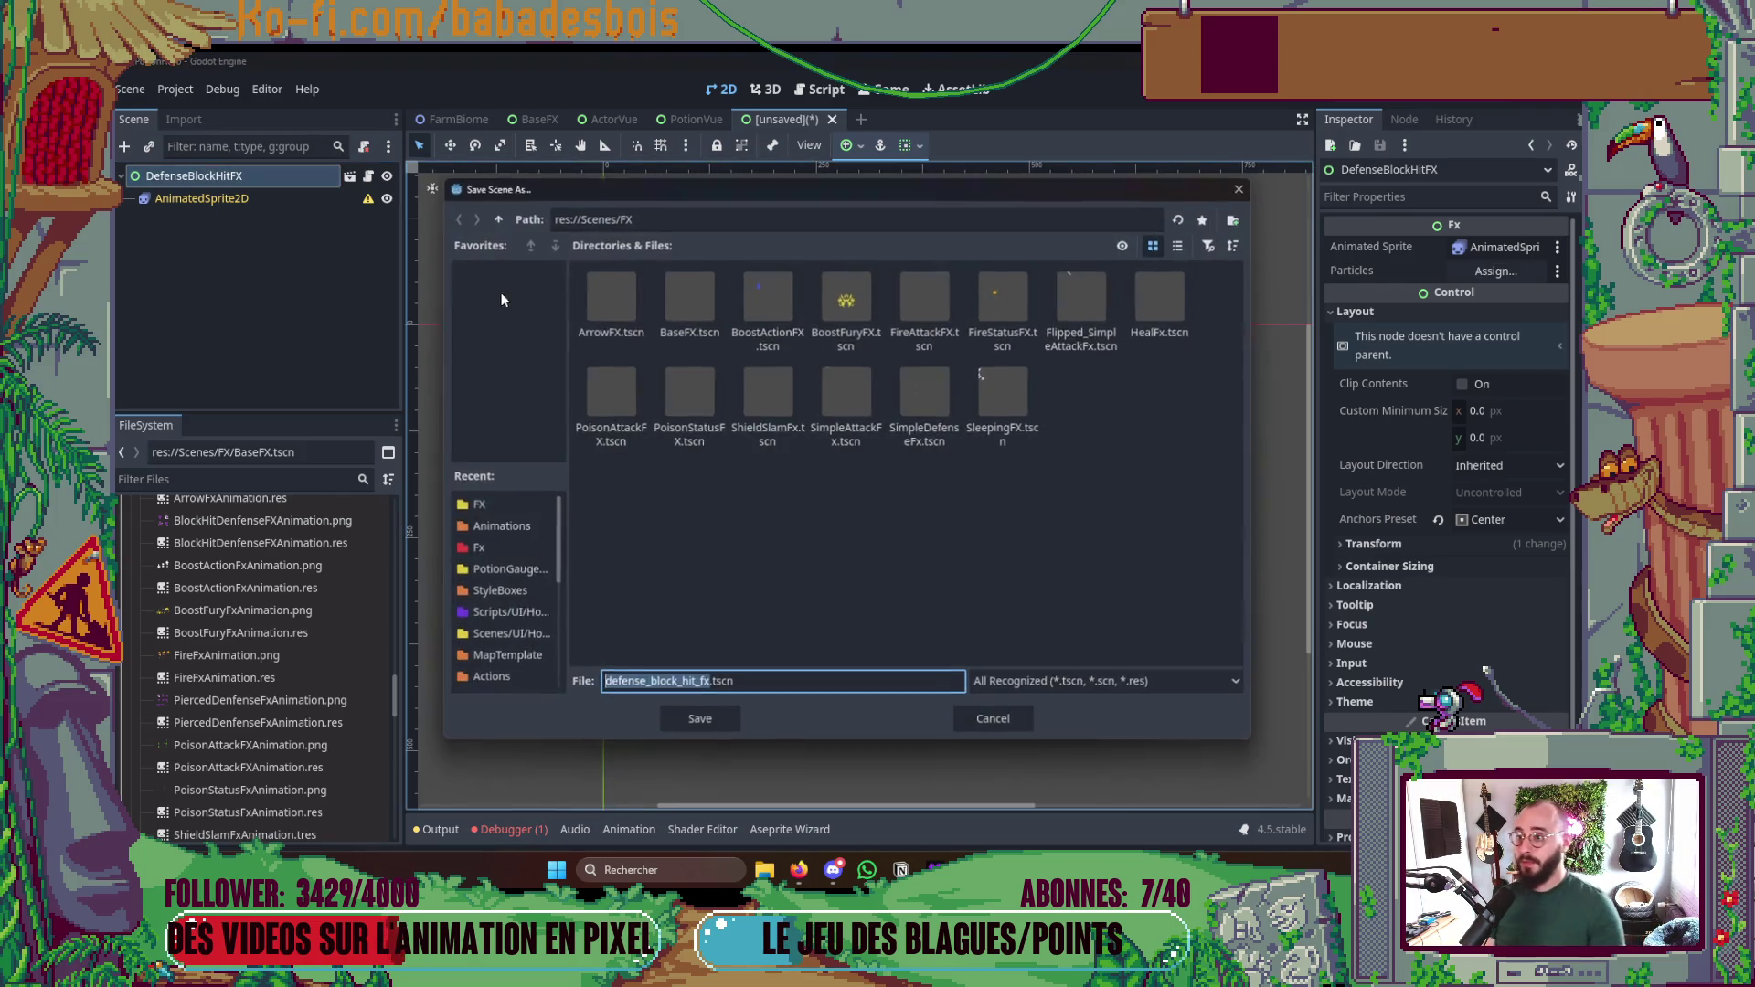
{"action": "left_click", "coordinate": [699, 684]}
{"action": "key", "text": "BackSpace"}
{"action": "key", "text": "Delete"}
{"action": "type", "text": "F"}
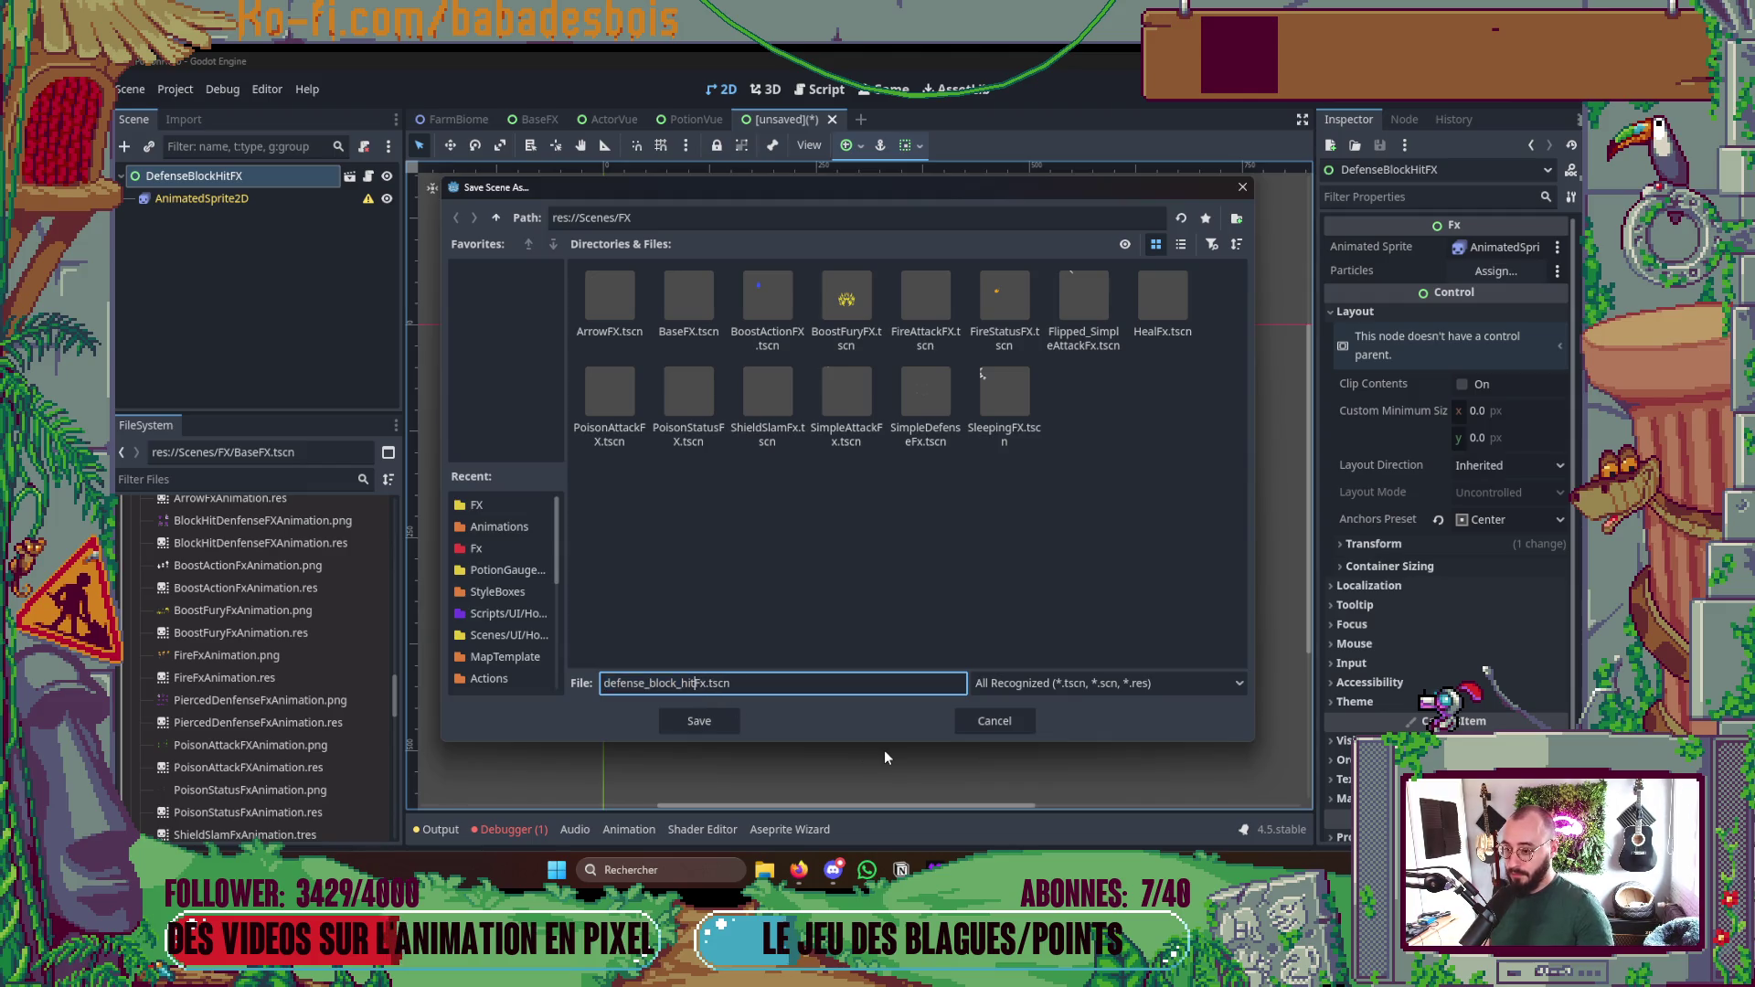
{"action": "key", "text": "Left"}
{"action": "key", "text": "Left"}
{"action": "key", "text": "BackSpace"}
{"action": "key", "text": "BackSpace"}
{"action": "key", "text": "BackSpace"}
{"action": "type", "text": "Hi"}
{"action": "key", "text": "Delete"}
{"action": "key", "text": "Delete"}
{"action": "type", "text": "B"}
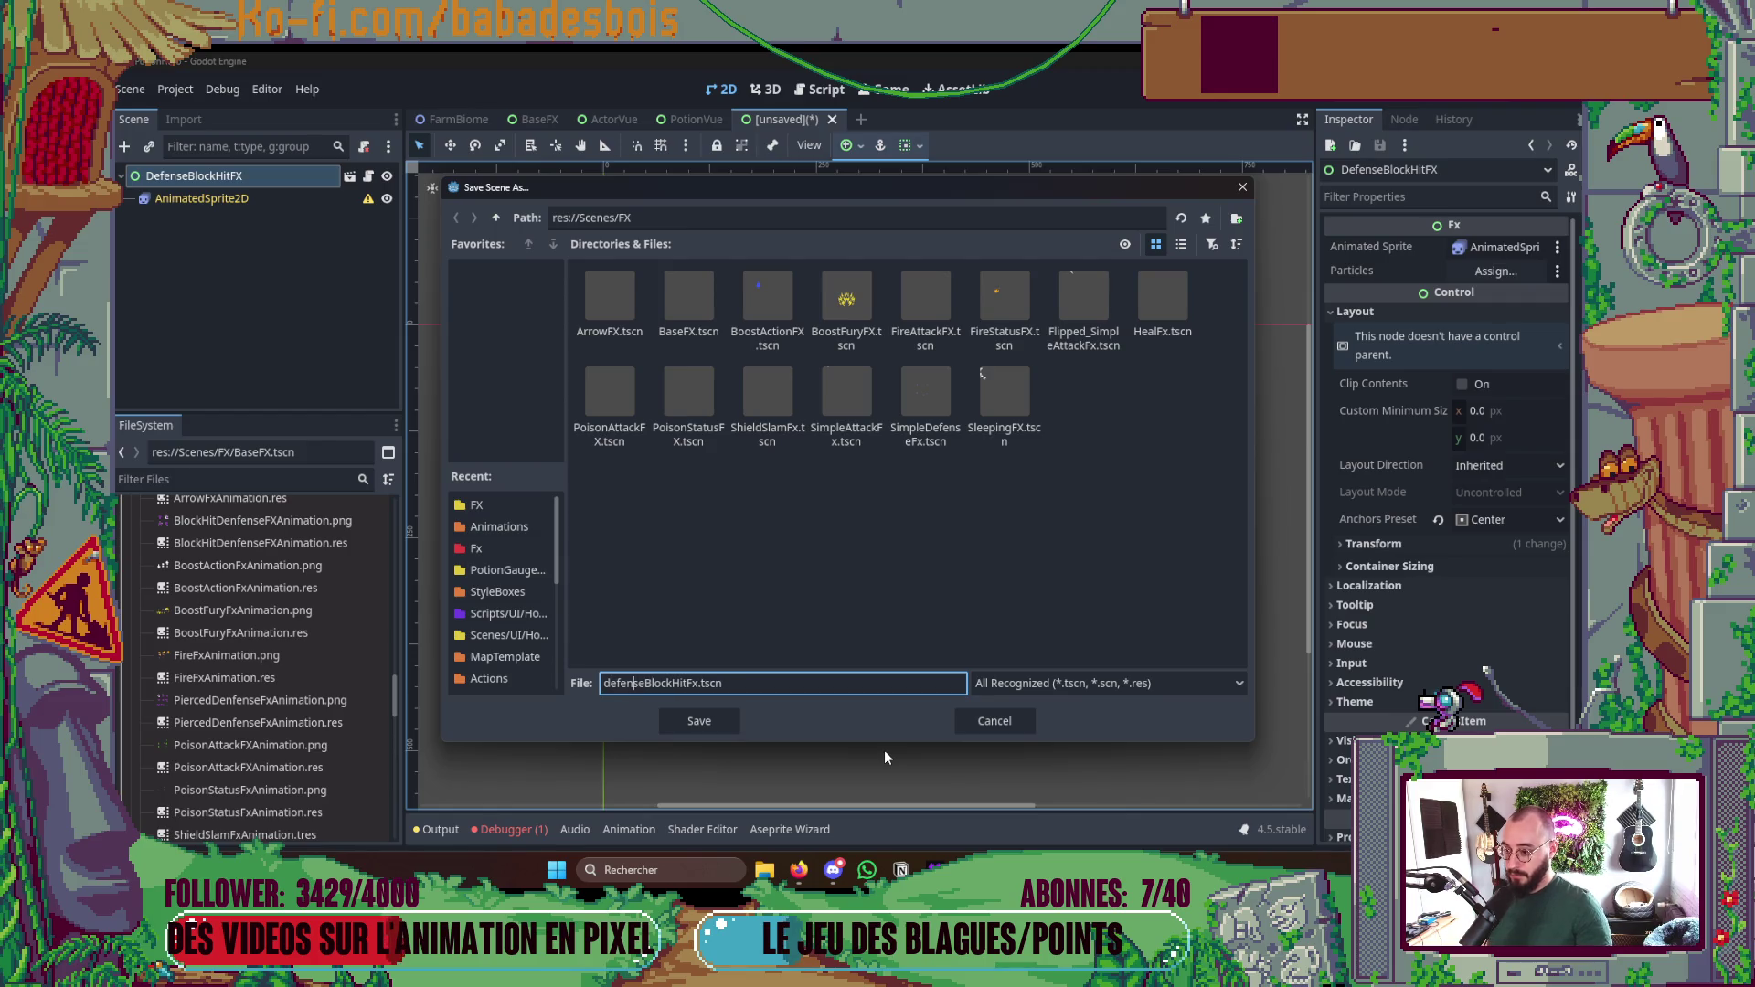
{"action": "key", "text": "Delete"}
{"action": "type", "text": "D"}
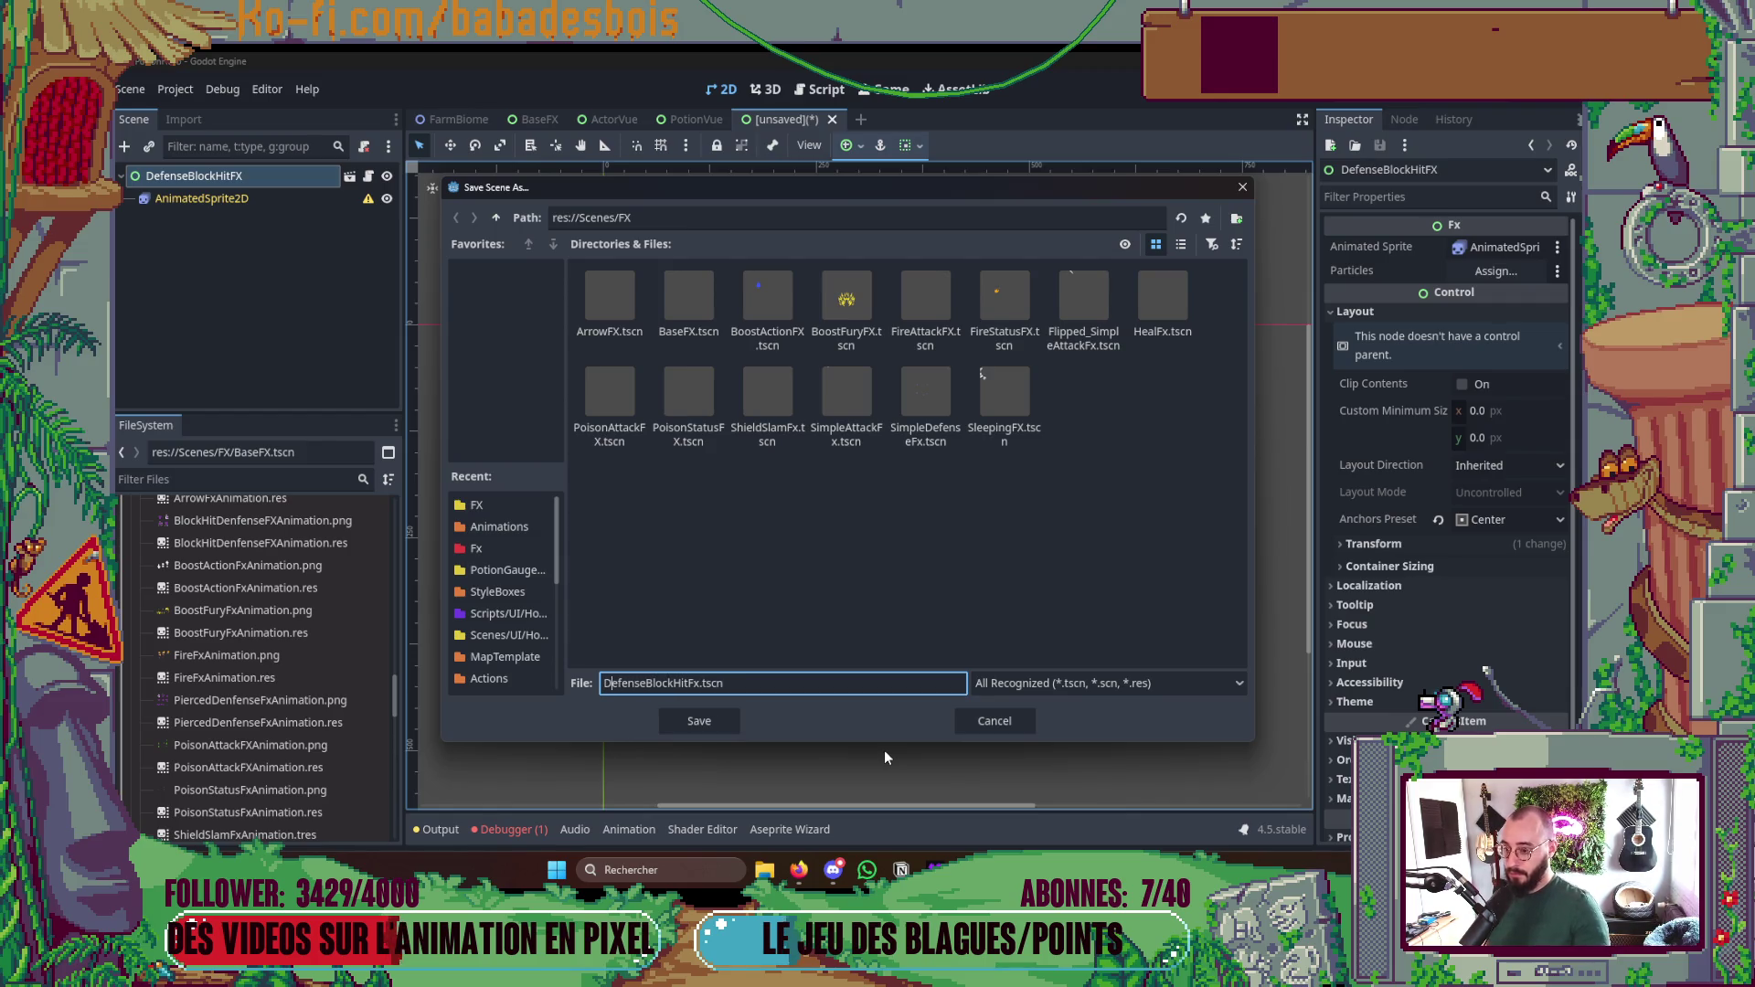
{"action": "left_click", "coordinate": [702, 723]}
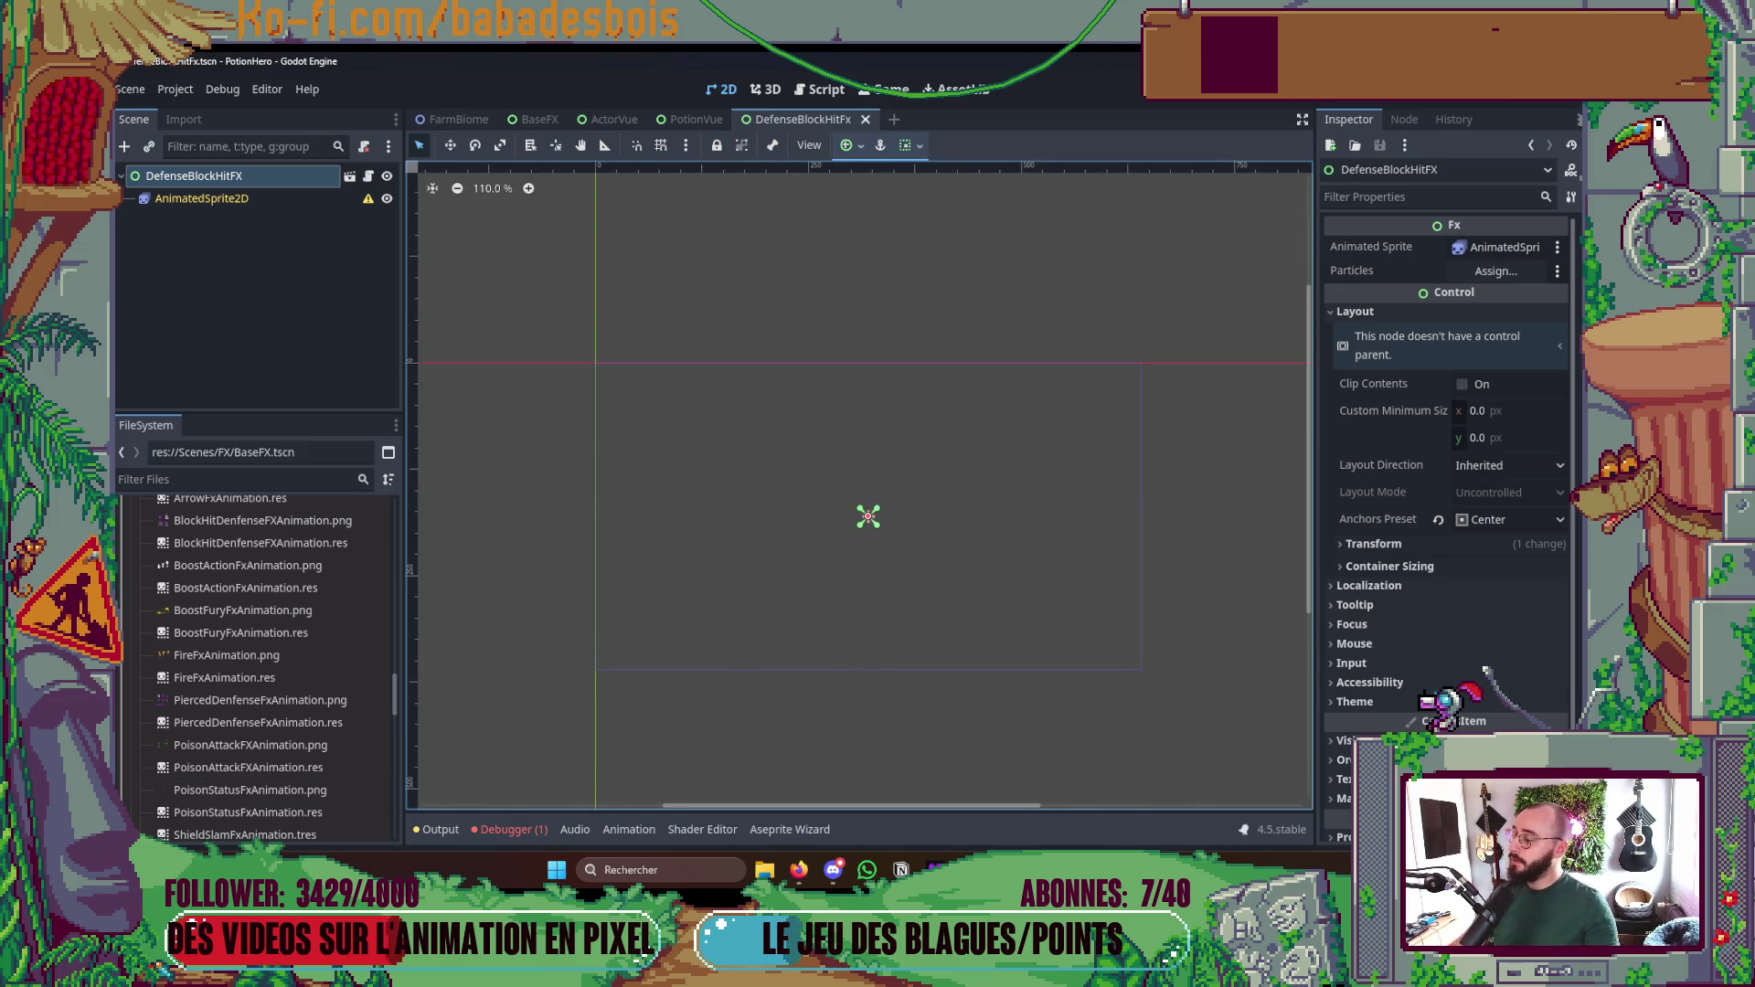
Step: Assign BlockHitDenfenseFXAnimation.res as the AnimatedSprite2D's Sprite Frames to show the purple shield
{"action": "key", "text": "alt+Tab"}
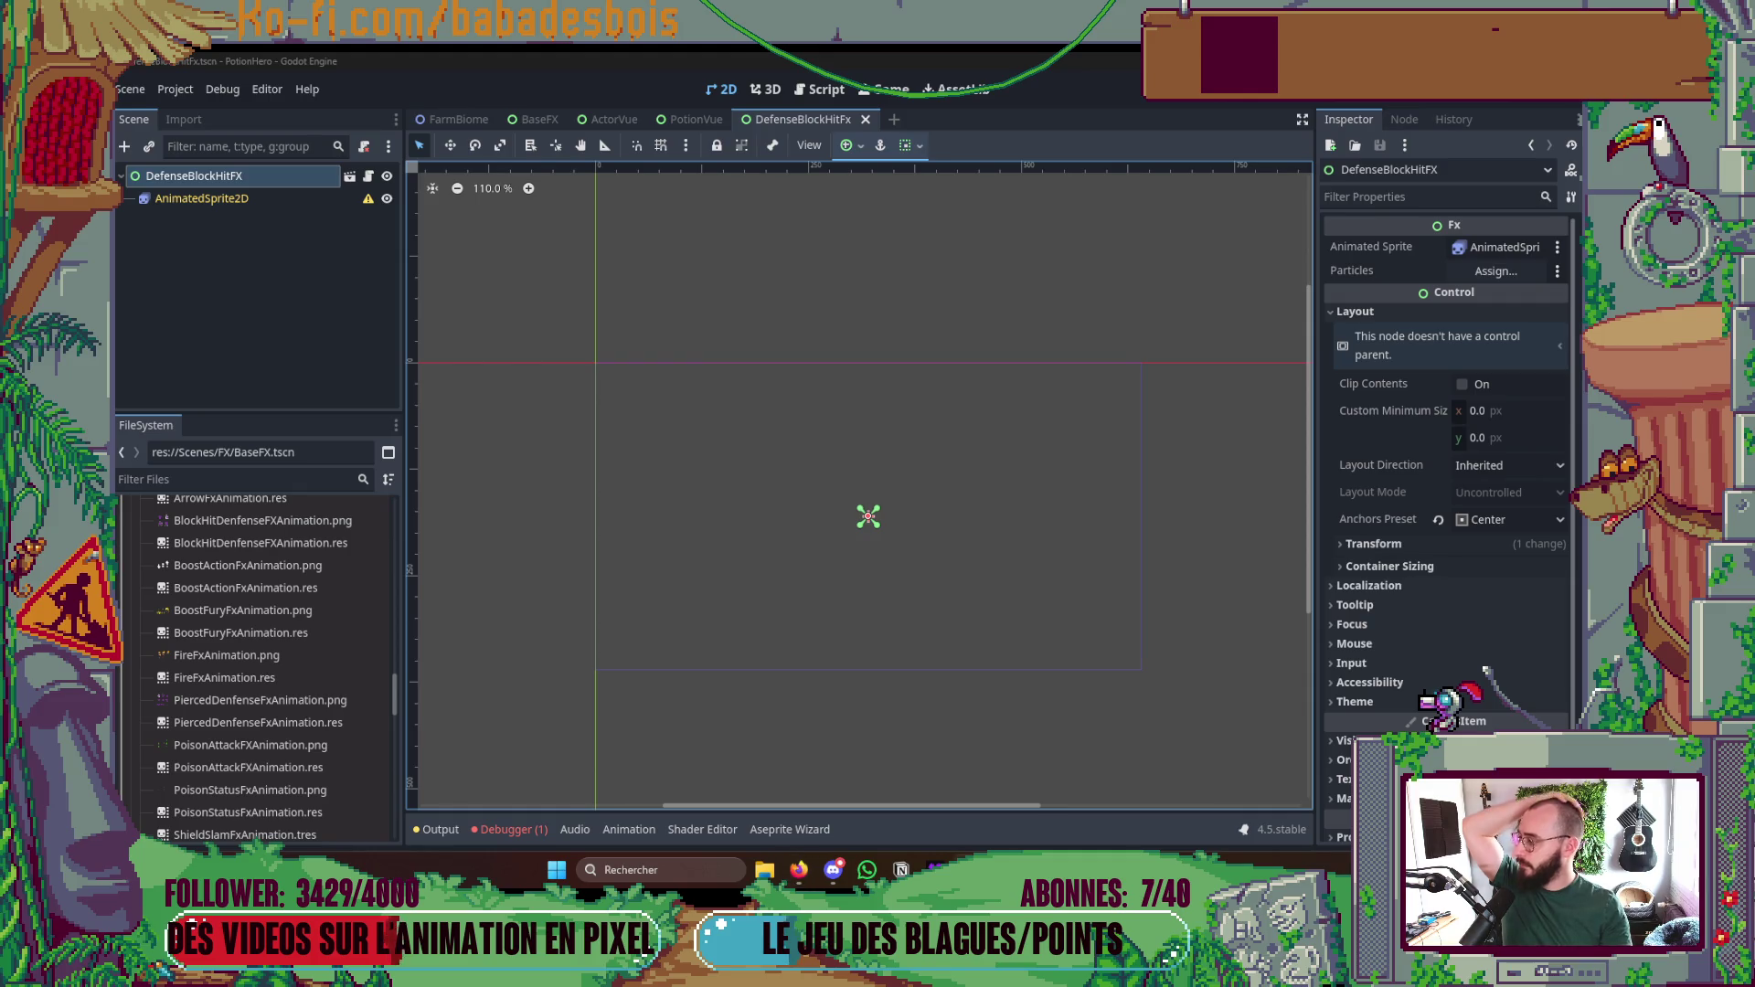
{"action": "scroll", "coordinate": [1004, 527], "scroll_direction": "up", "scroll_amount": 2}
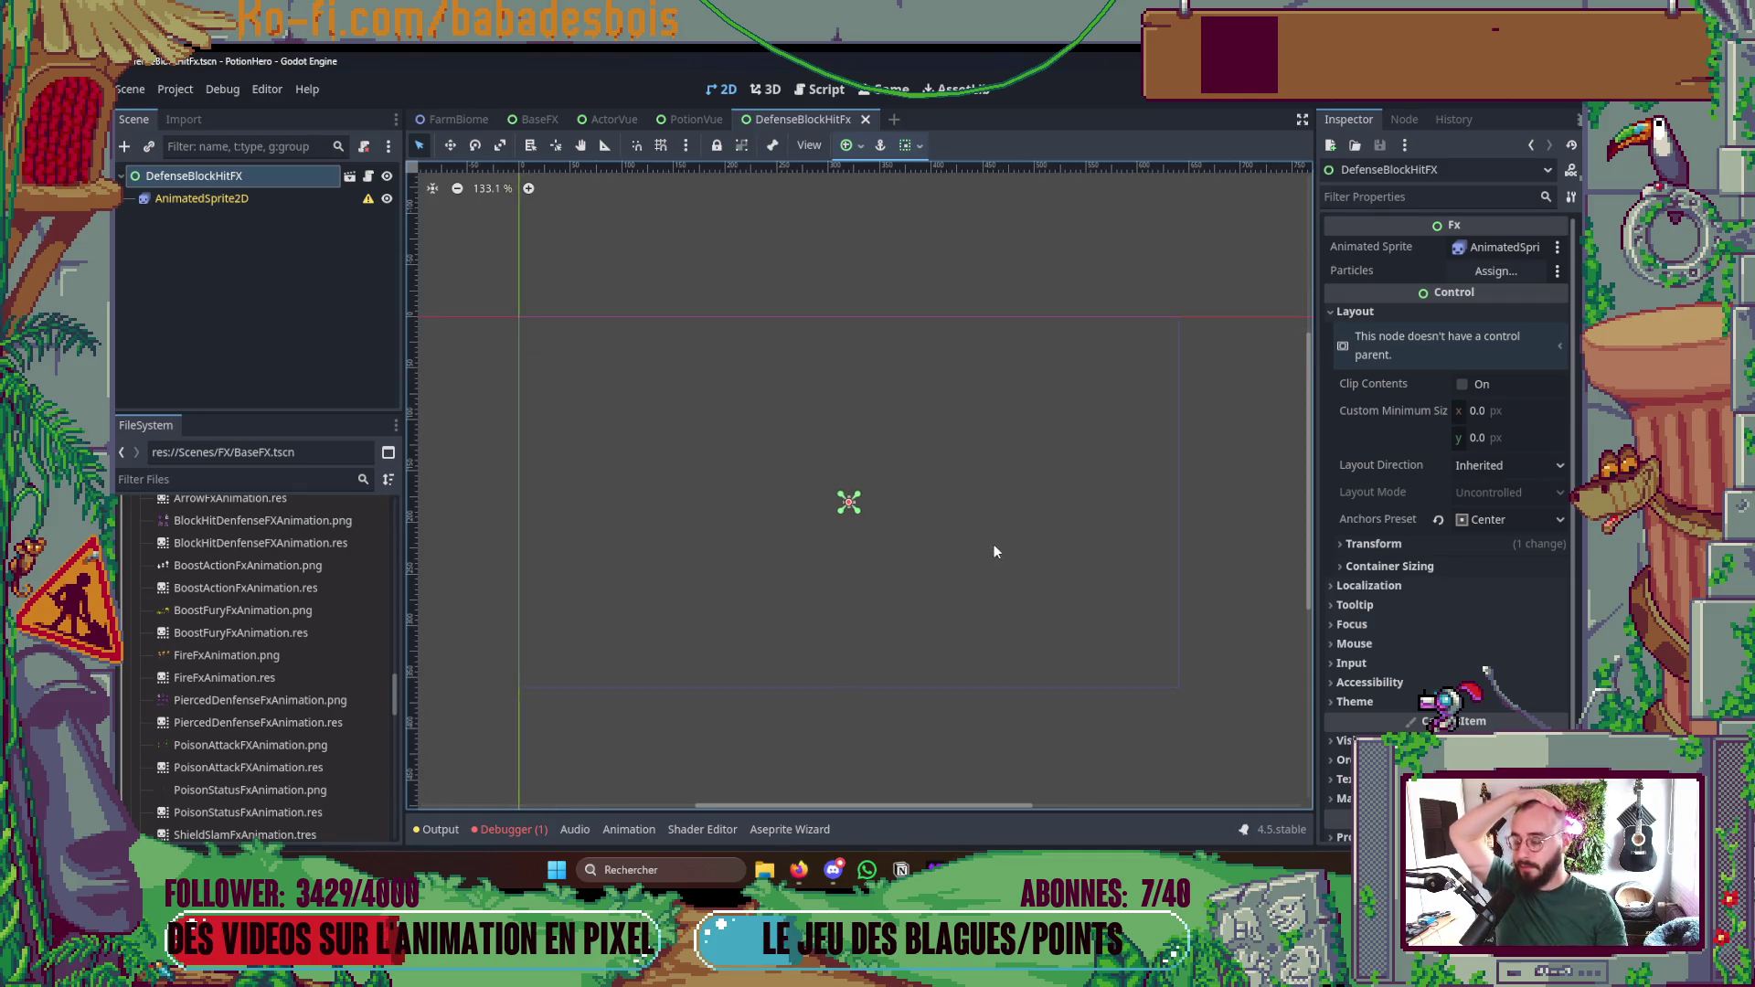
{"action": "left_click", "coordinate": [238, 203]}
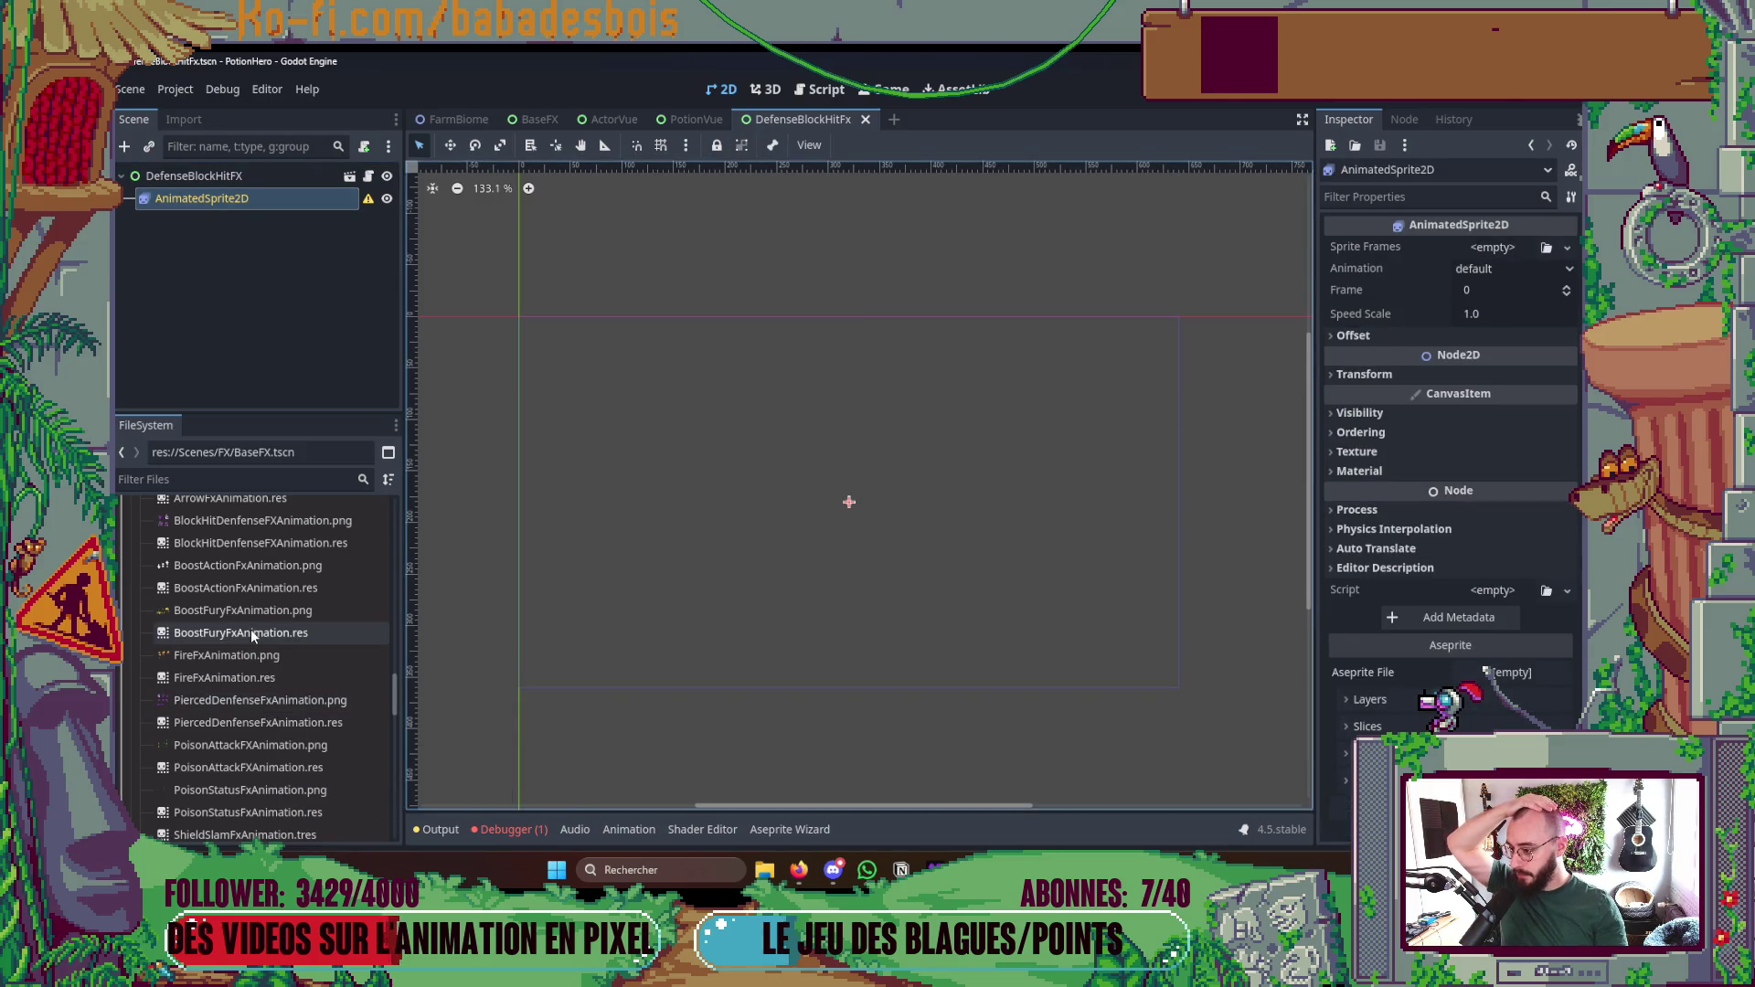
{"action": "scroll", "coordinate": [263, 613], "scroll_direction": "down", "scroll_amount": 2}
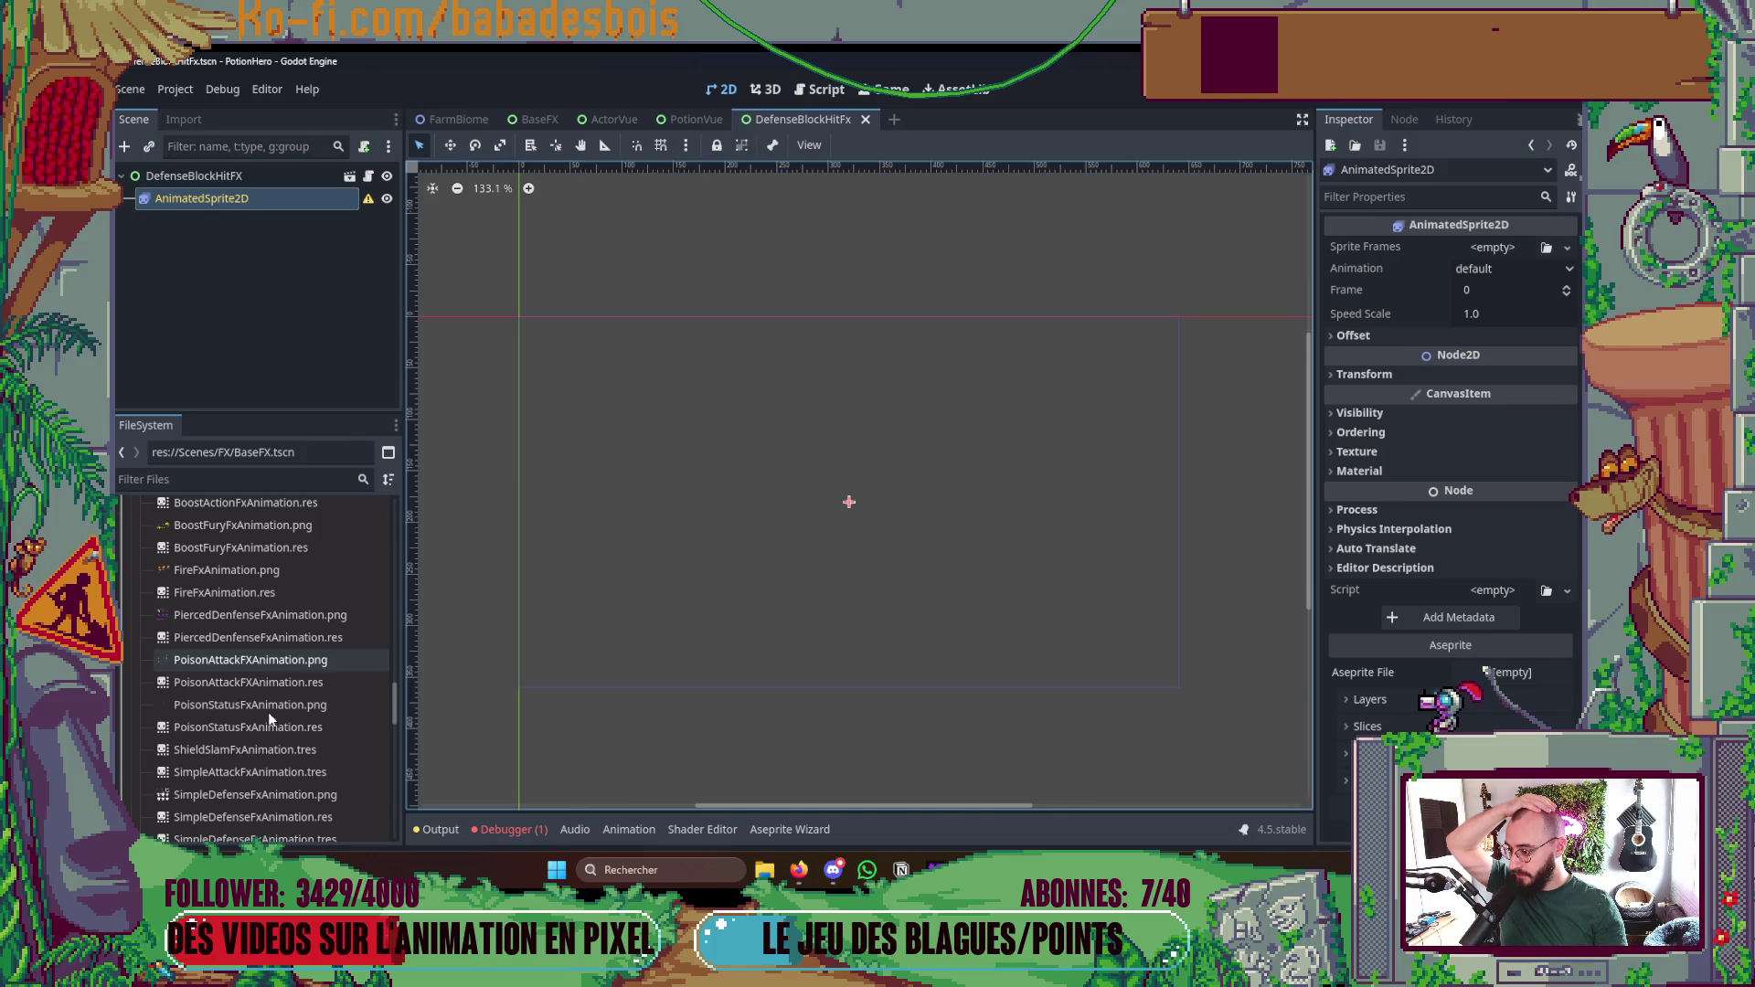
{"action": "left_click", "coordinate": [267, 640]}
{"action": "mouse_move", "coordinate": [250, 590]}
{"action": "left_mouse_down"}
{"action": "mouse_move", "coordinate": [329, 598]}
{"action": "mouse_move", "coordinate": [1453, 283]}
{"action": "mouse_move", "coordinate": [1488, 256]}
{"action": "left_mouse_up"}
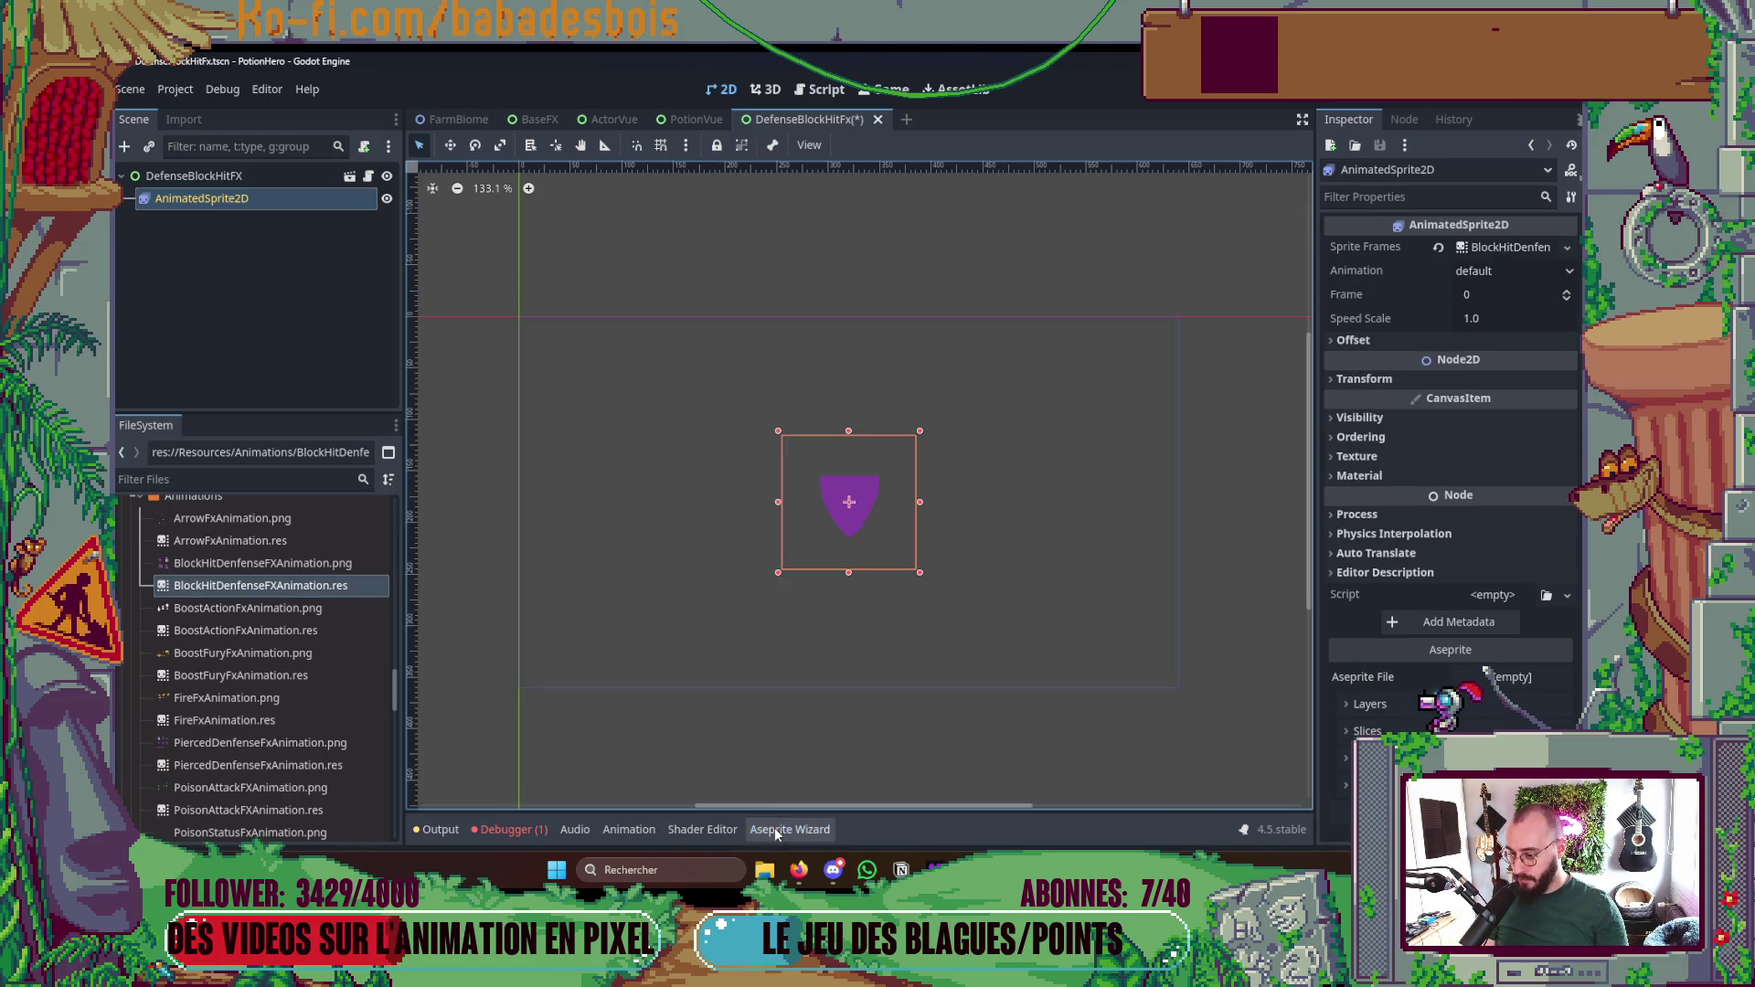
{"action": "left_click", "coordinate": [628, 829]}
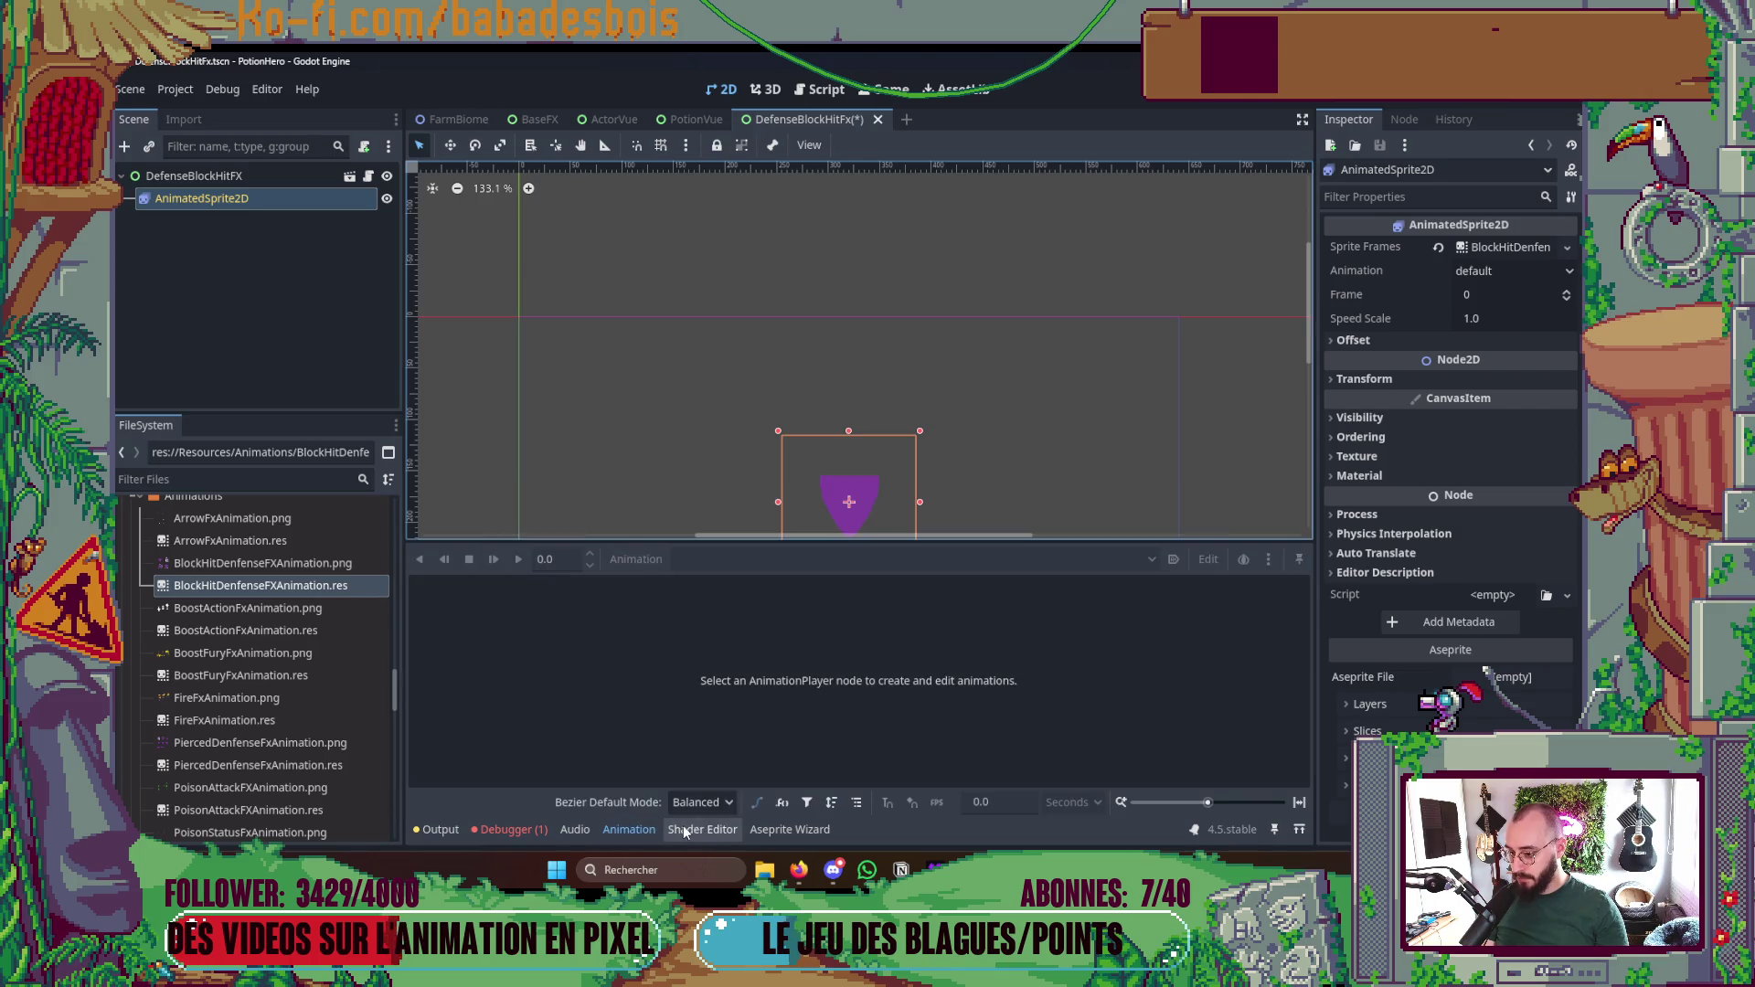
{"action": "left_click", "coordinate": [216, 195]}
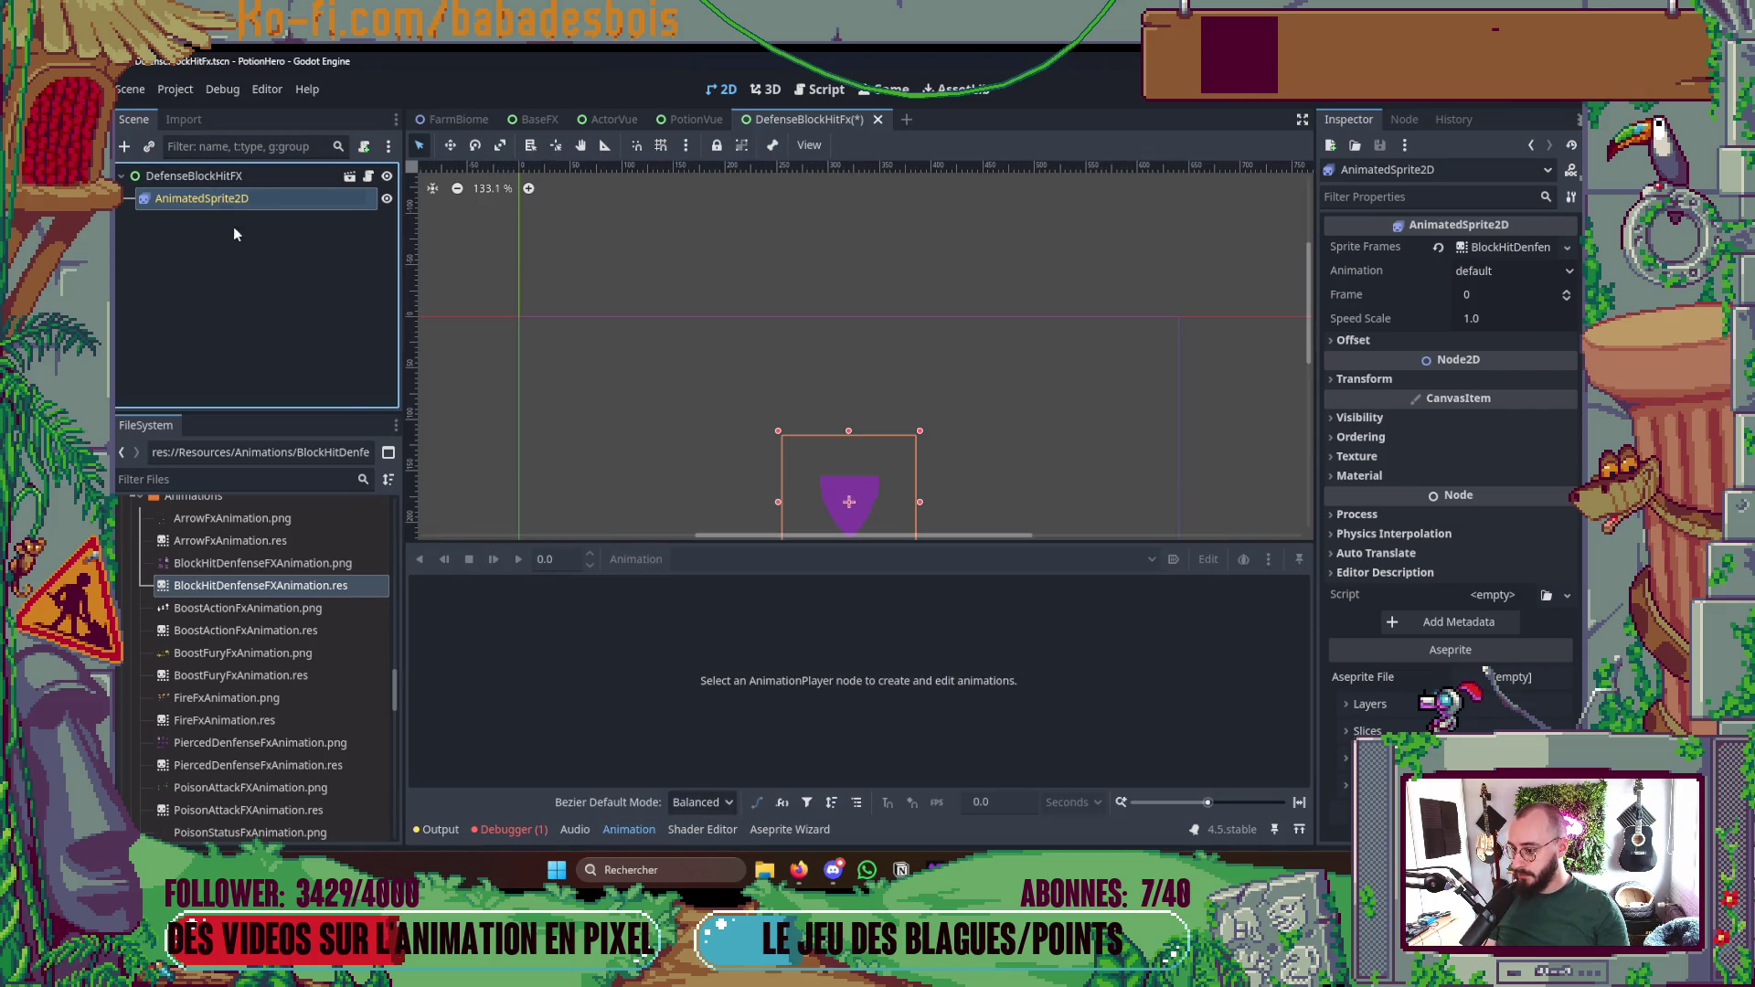
{"action": "left_click", "coordinate": [720, 825]}
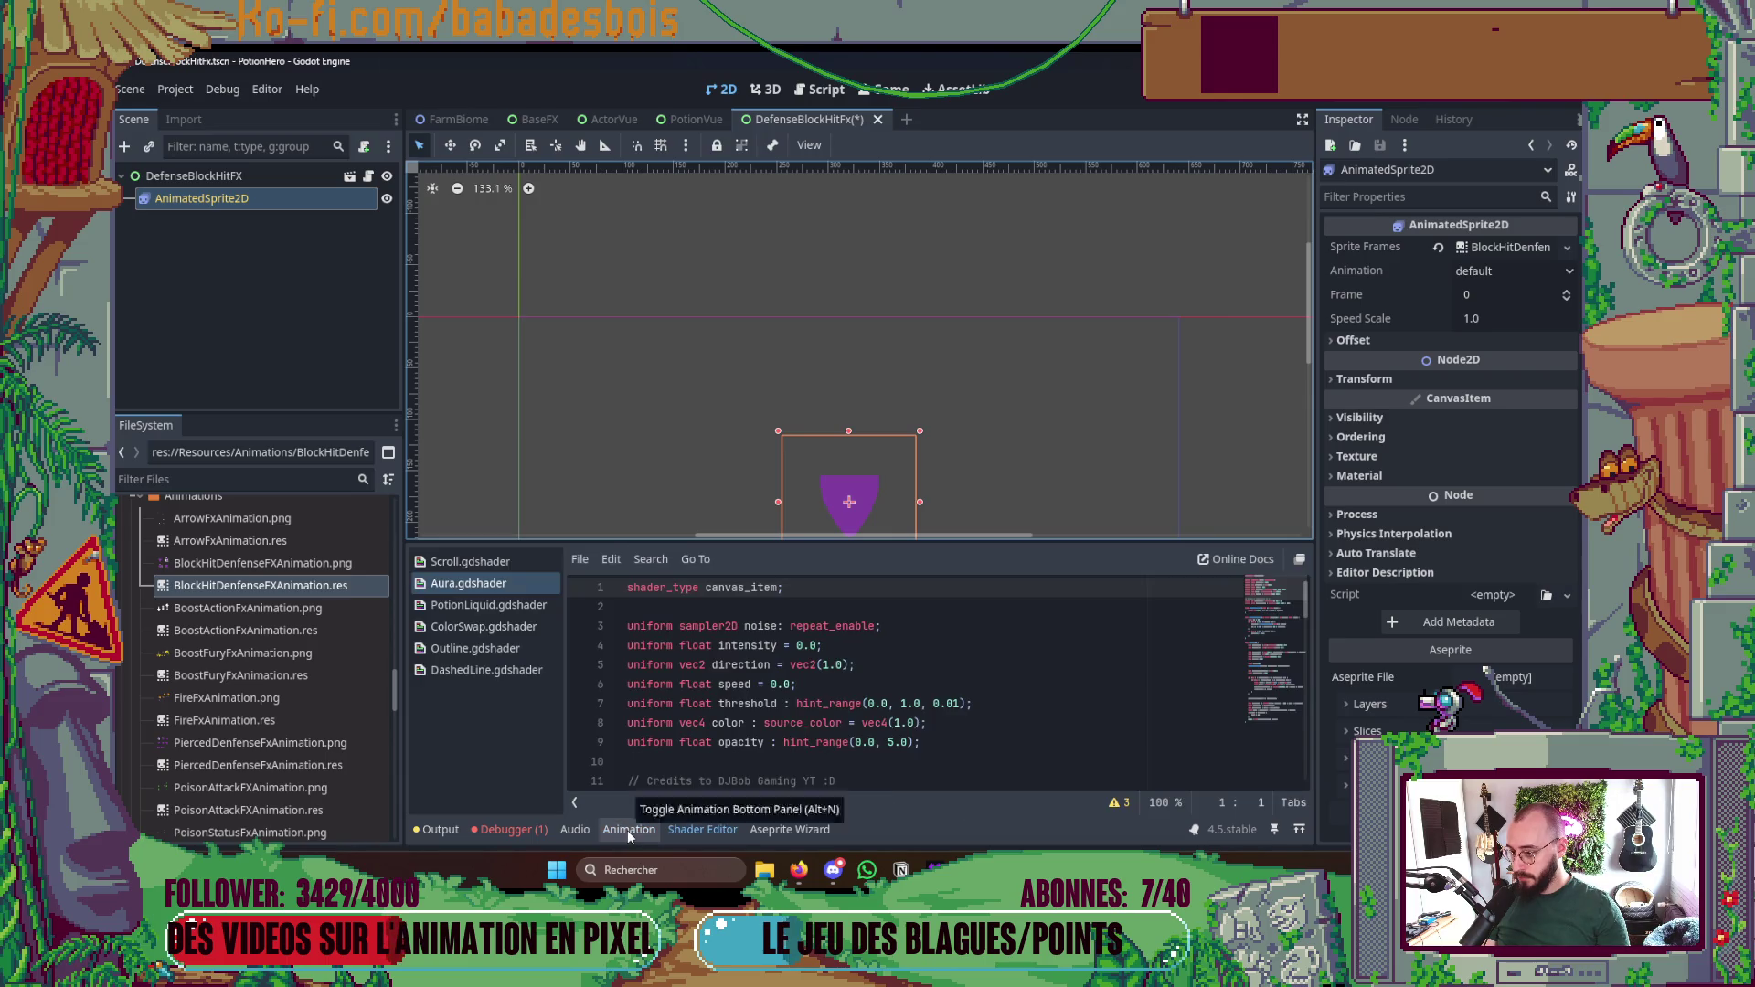
Step: Preview the shield's block-hit animation in the SpriteFrames panel, then stop it
{"action": "left_click", "coordinate": [627, 830]}
{"action": "left_click", "coordinate": [640, 829]}
{"action": "key", "text": "ctrl+equal"}
{"action": "left_click", "coordinate": [194, 175]}
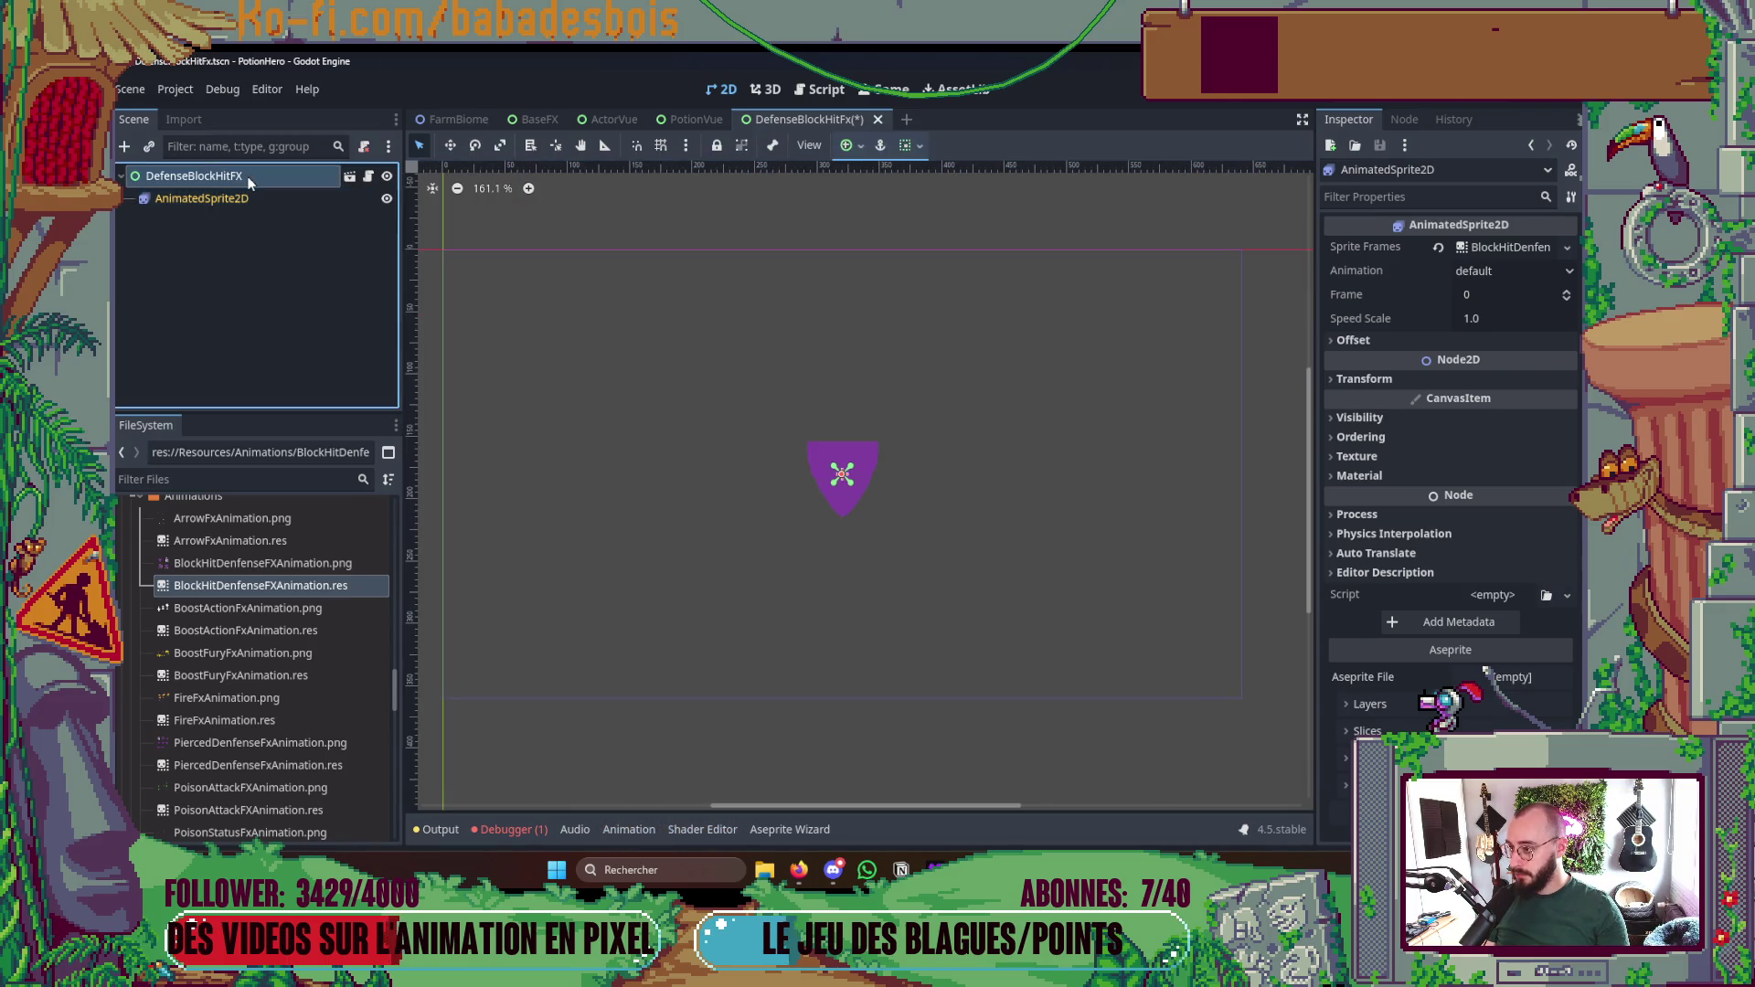
{"action": "left_click", "coordinate": [242, 199]}
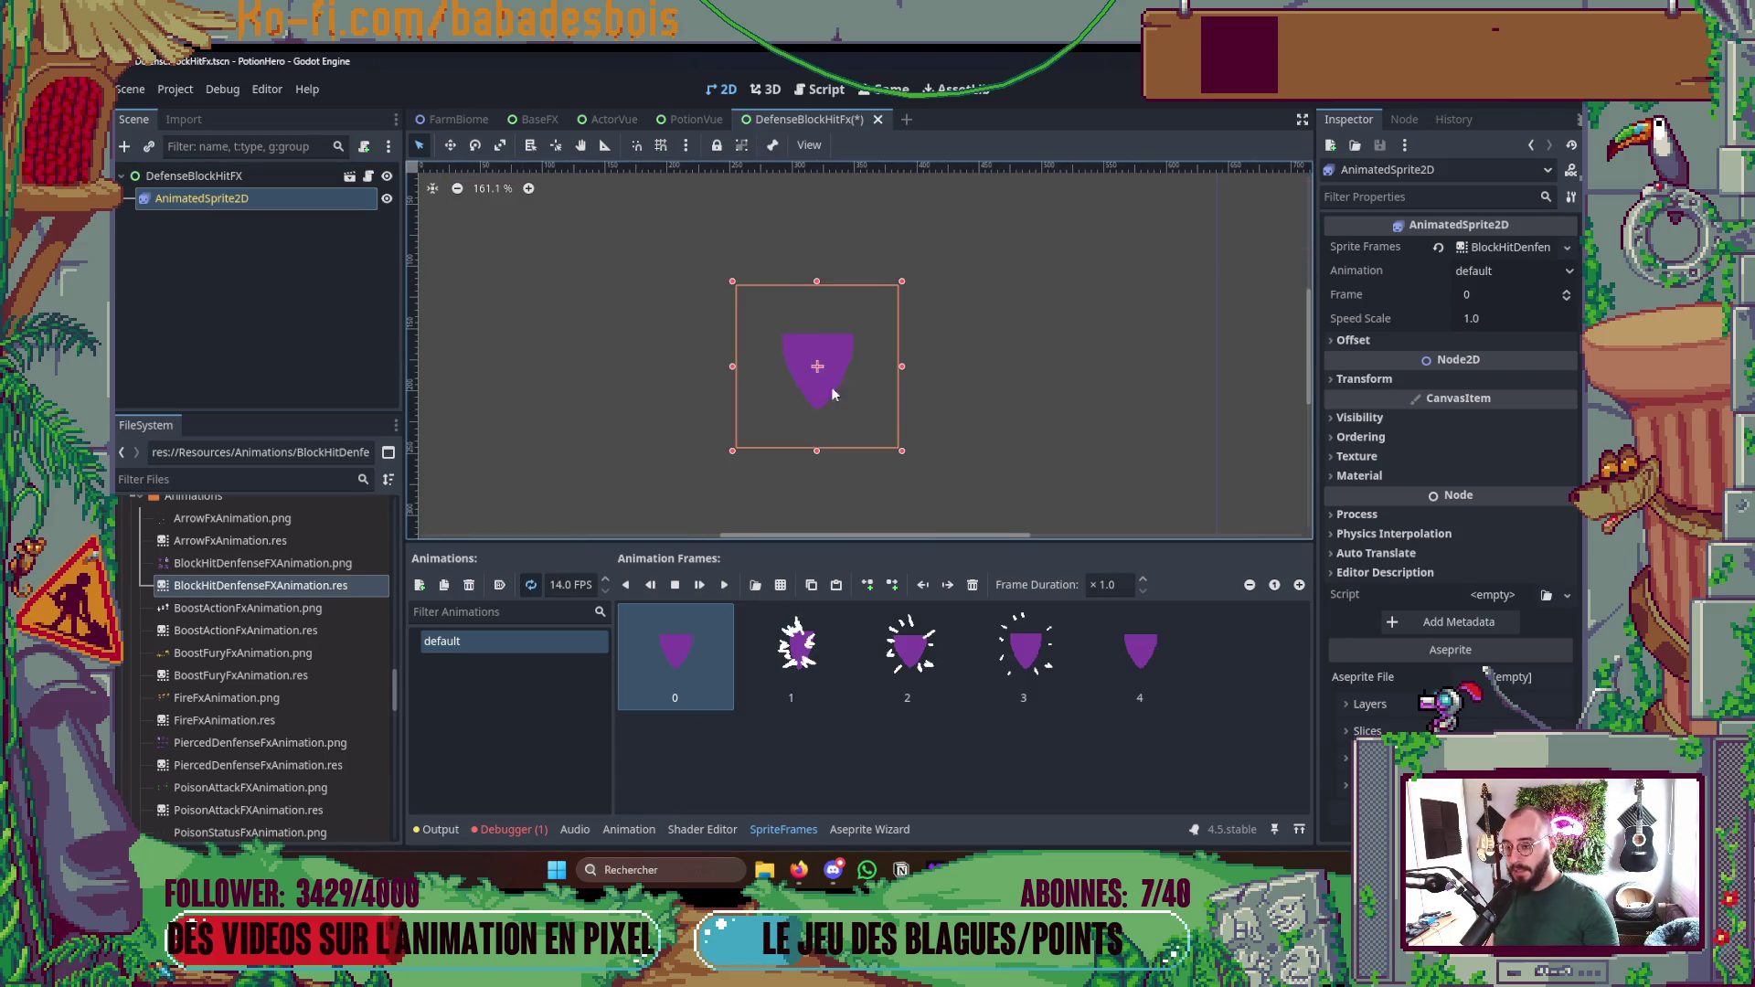
{"action": "left_click", "coordinate": [722, 590]}
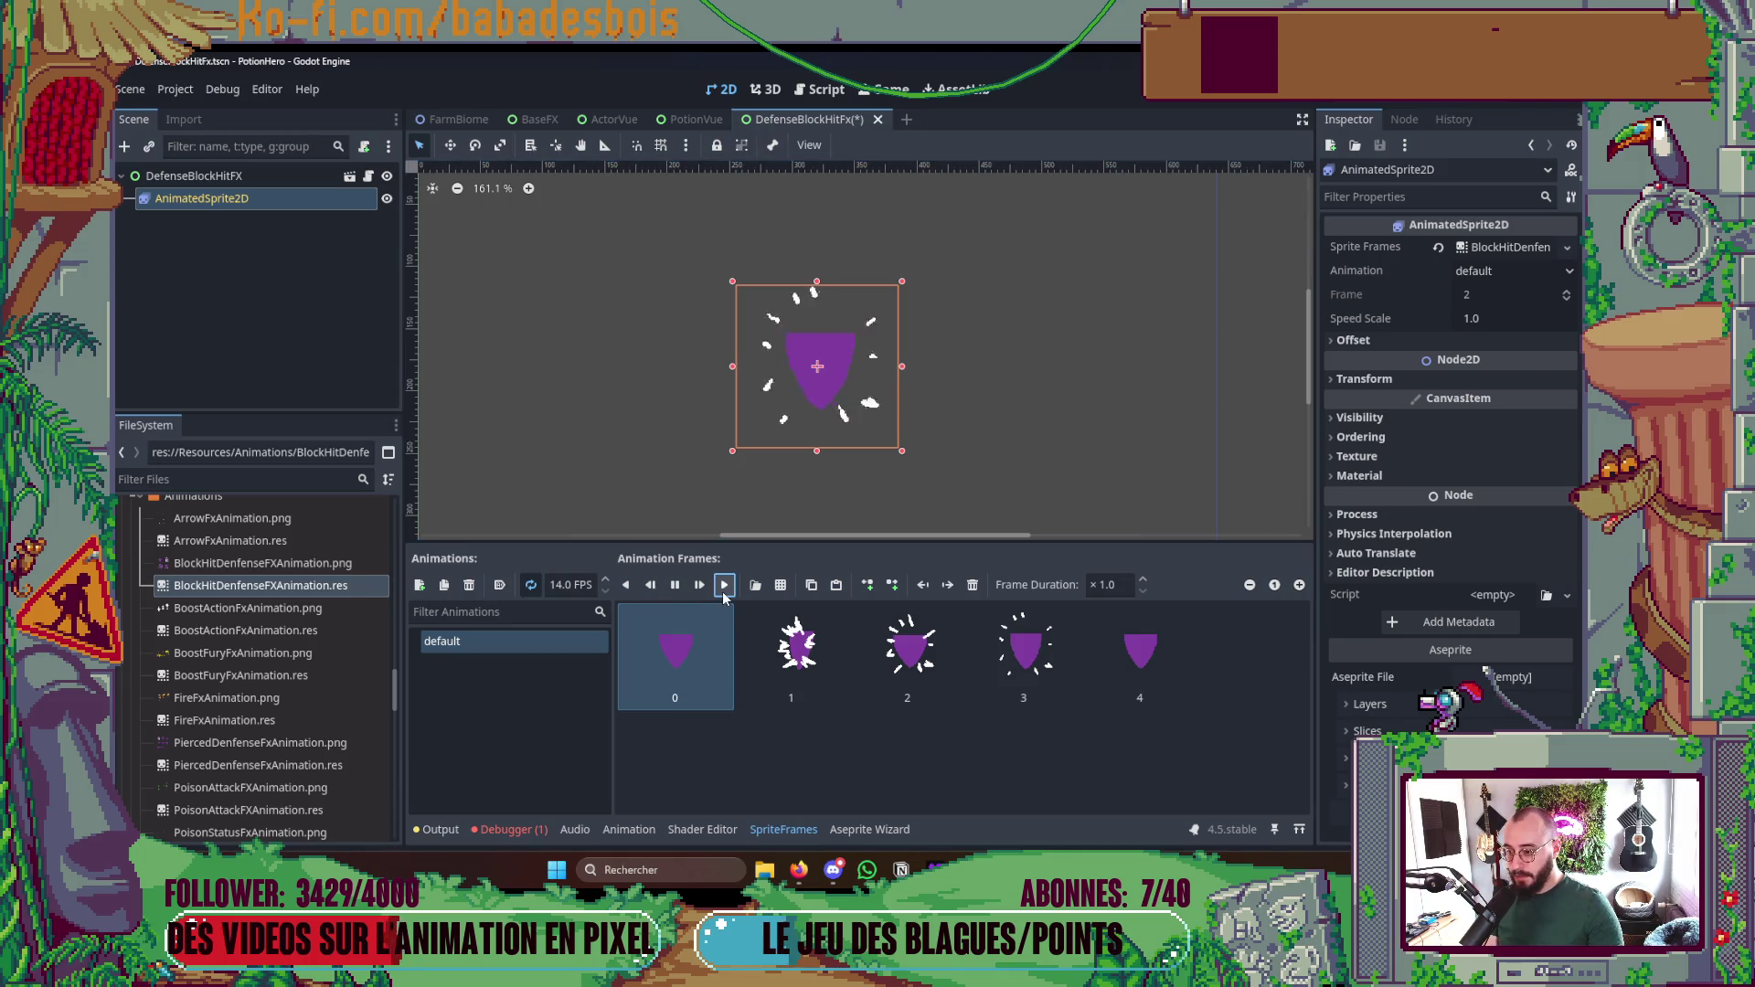
{"action": "left_click", "coordinate": [674, 584]}
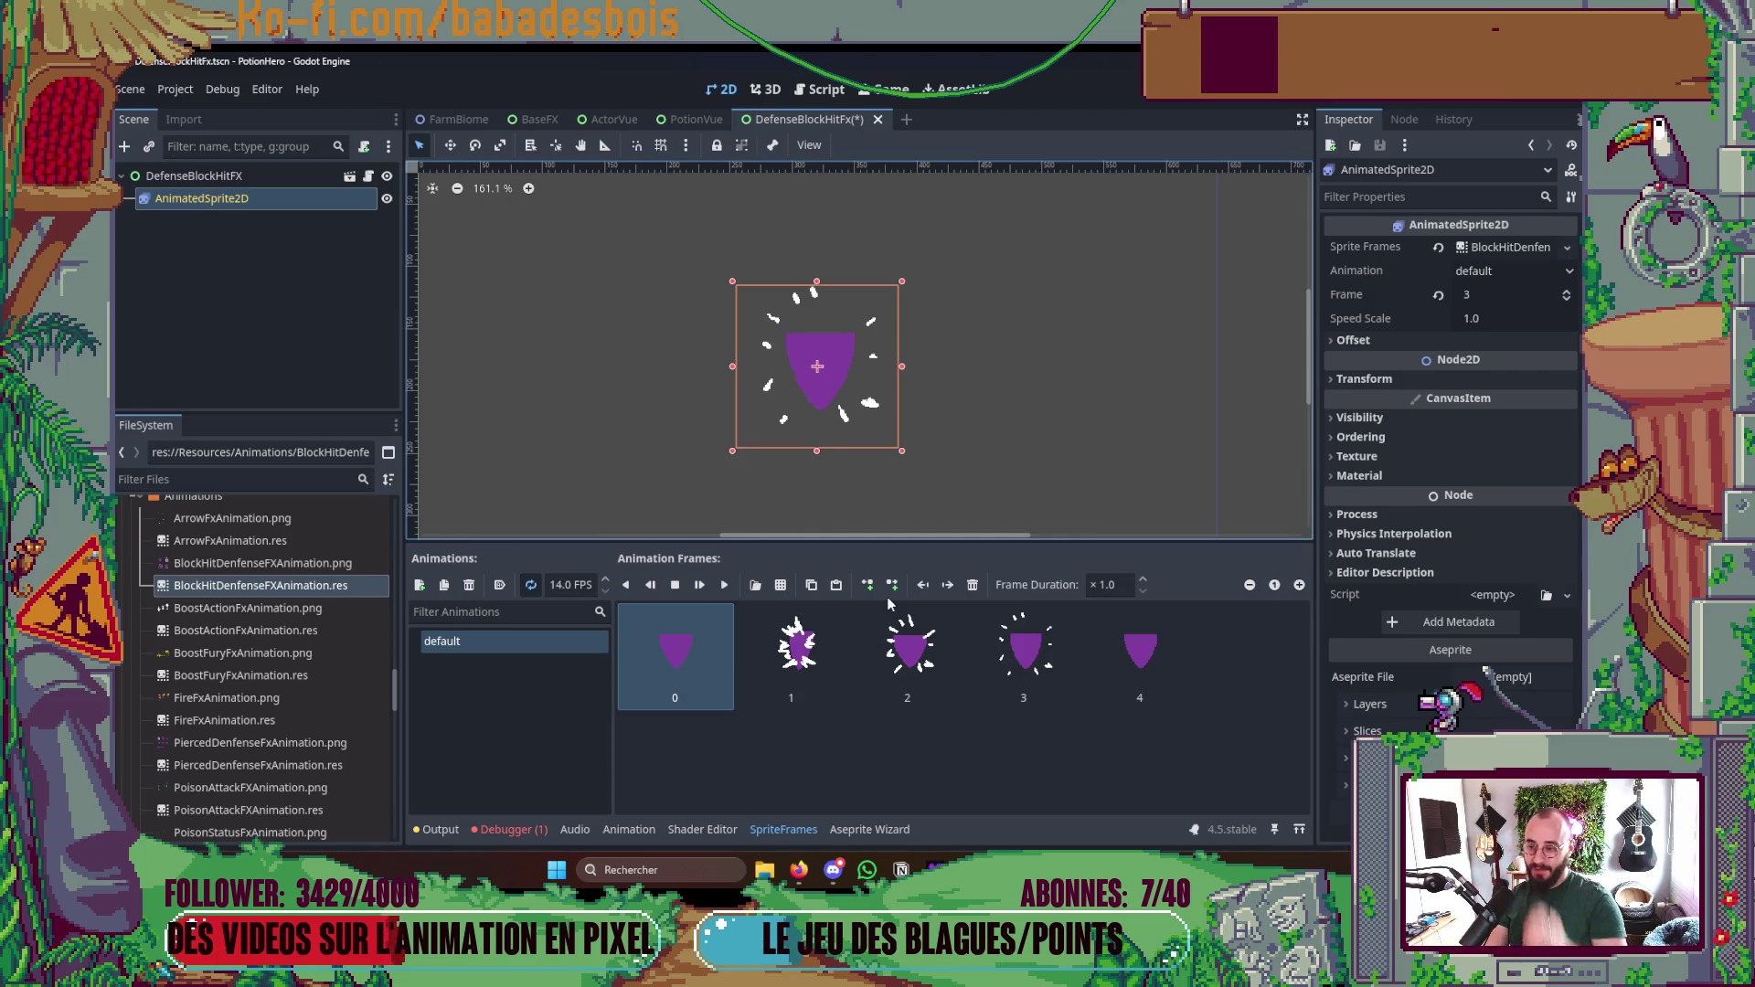
Step: Reset the sprite's Frame to 0, save the scene, and close the SpriteFrames panel
{"action": "scroll", "coordinate": [1006, 421], "scroll_direction": "down", "scroll_amount": 2}
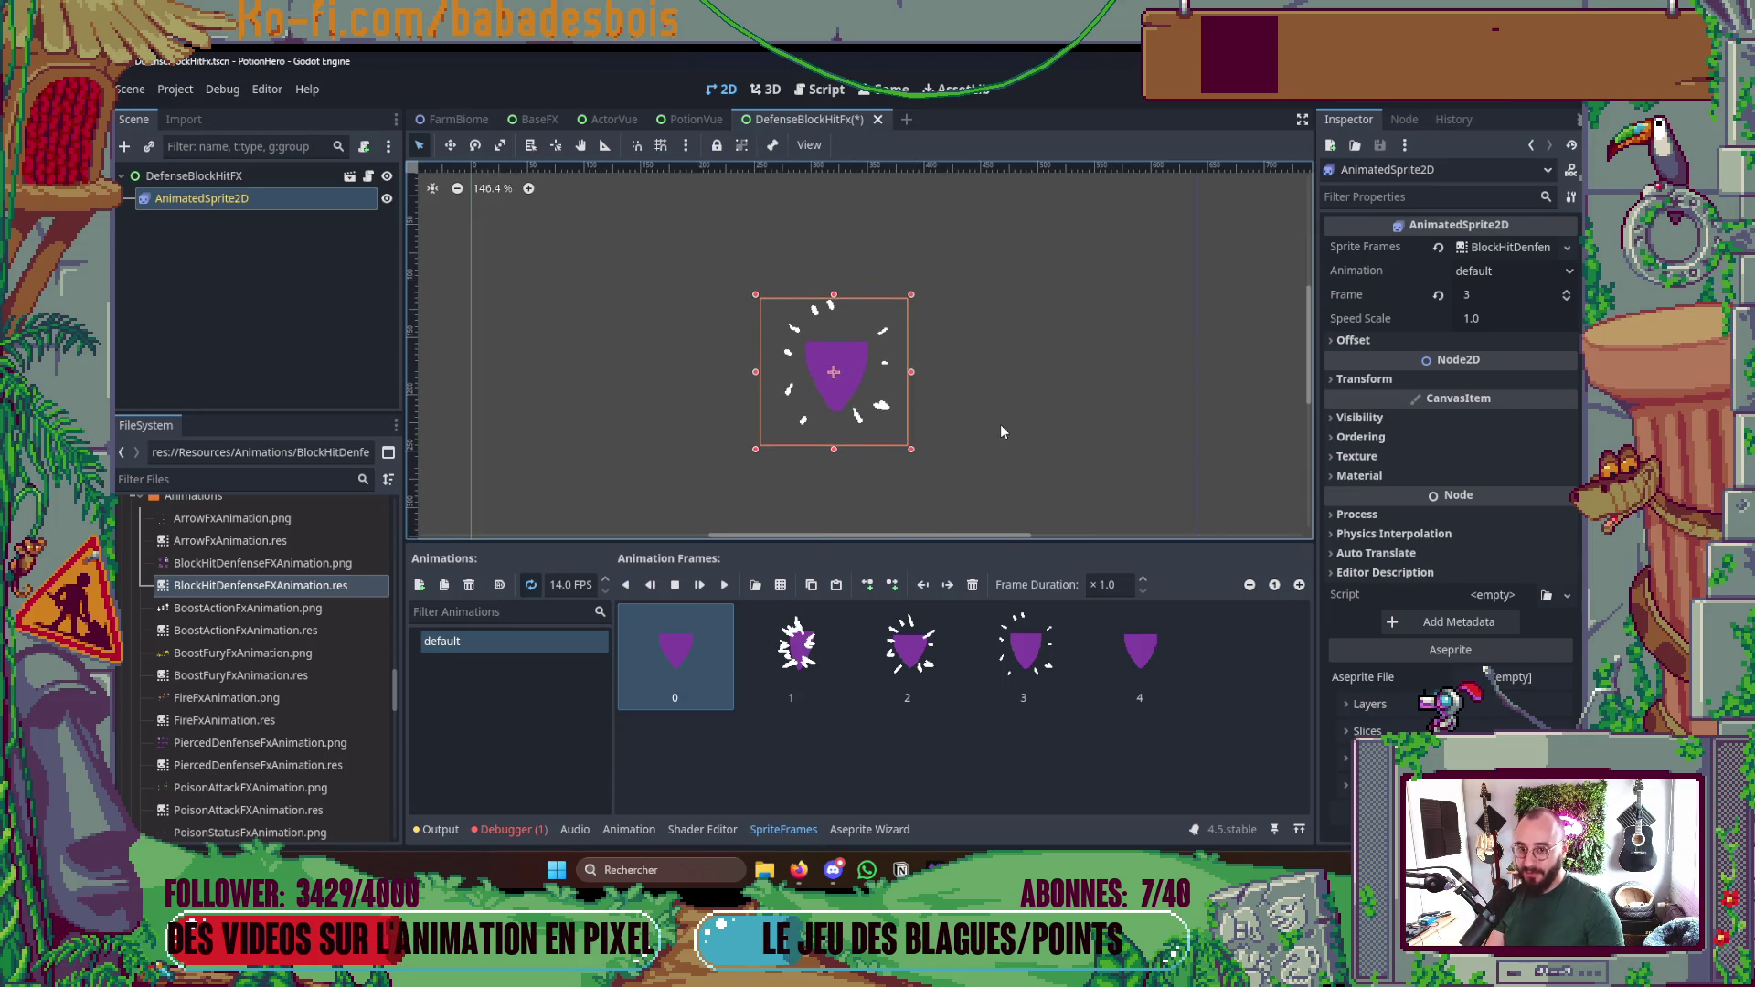
{"action": "left_click", "coordinate": [1438, 295]}
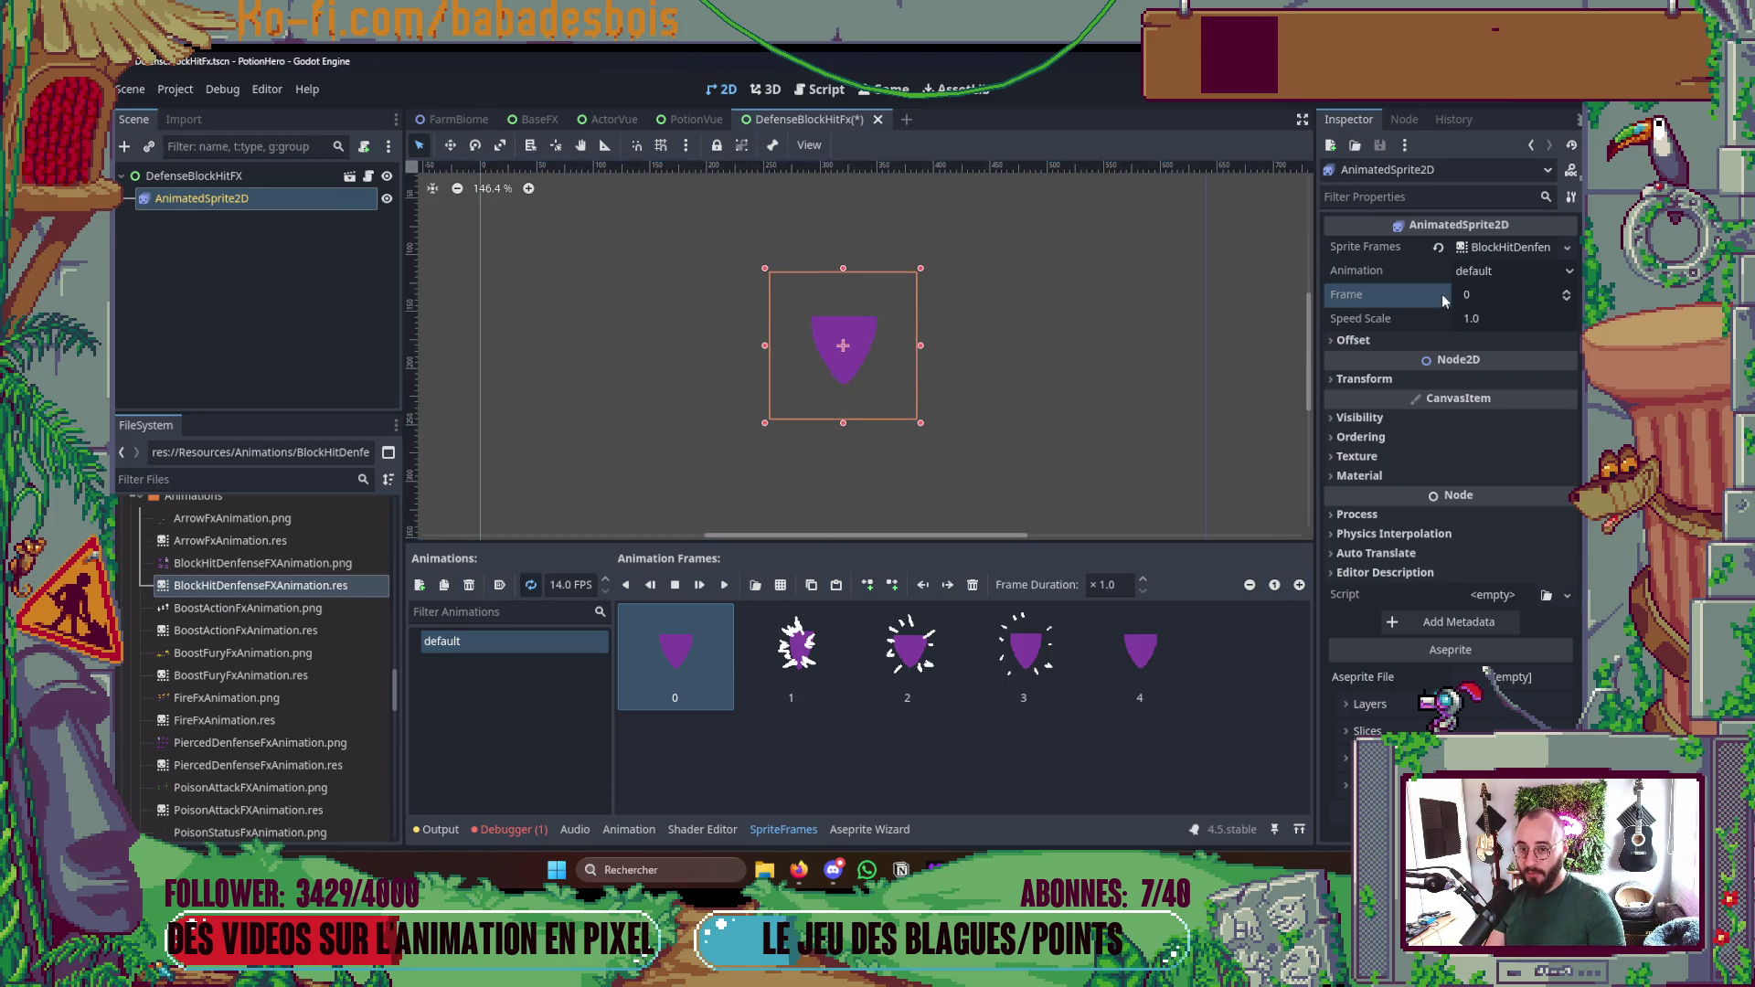
{"action": "left_click_drag", "start_coordinate": [1128, 391], "coordinate": [1130, 402]}
{"action": "key", "text": "ctrl+s"}
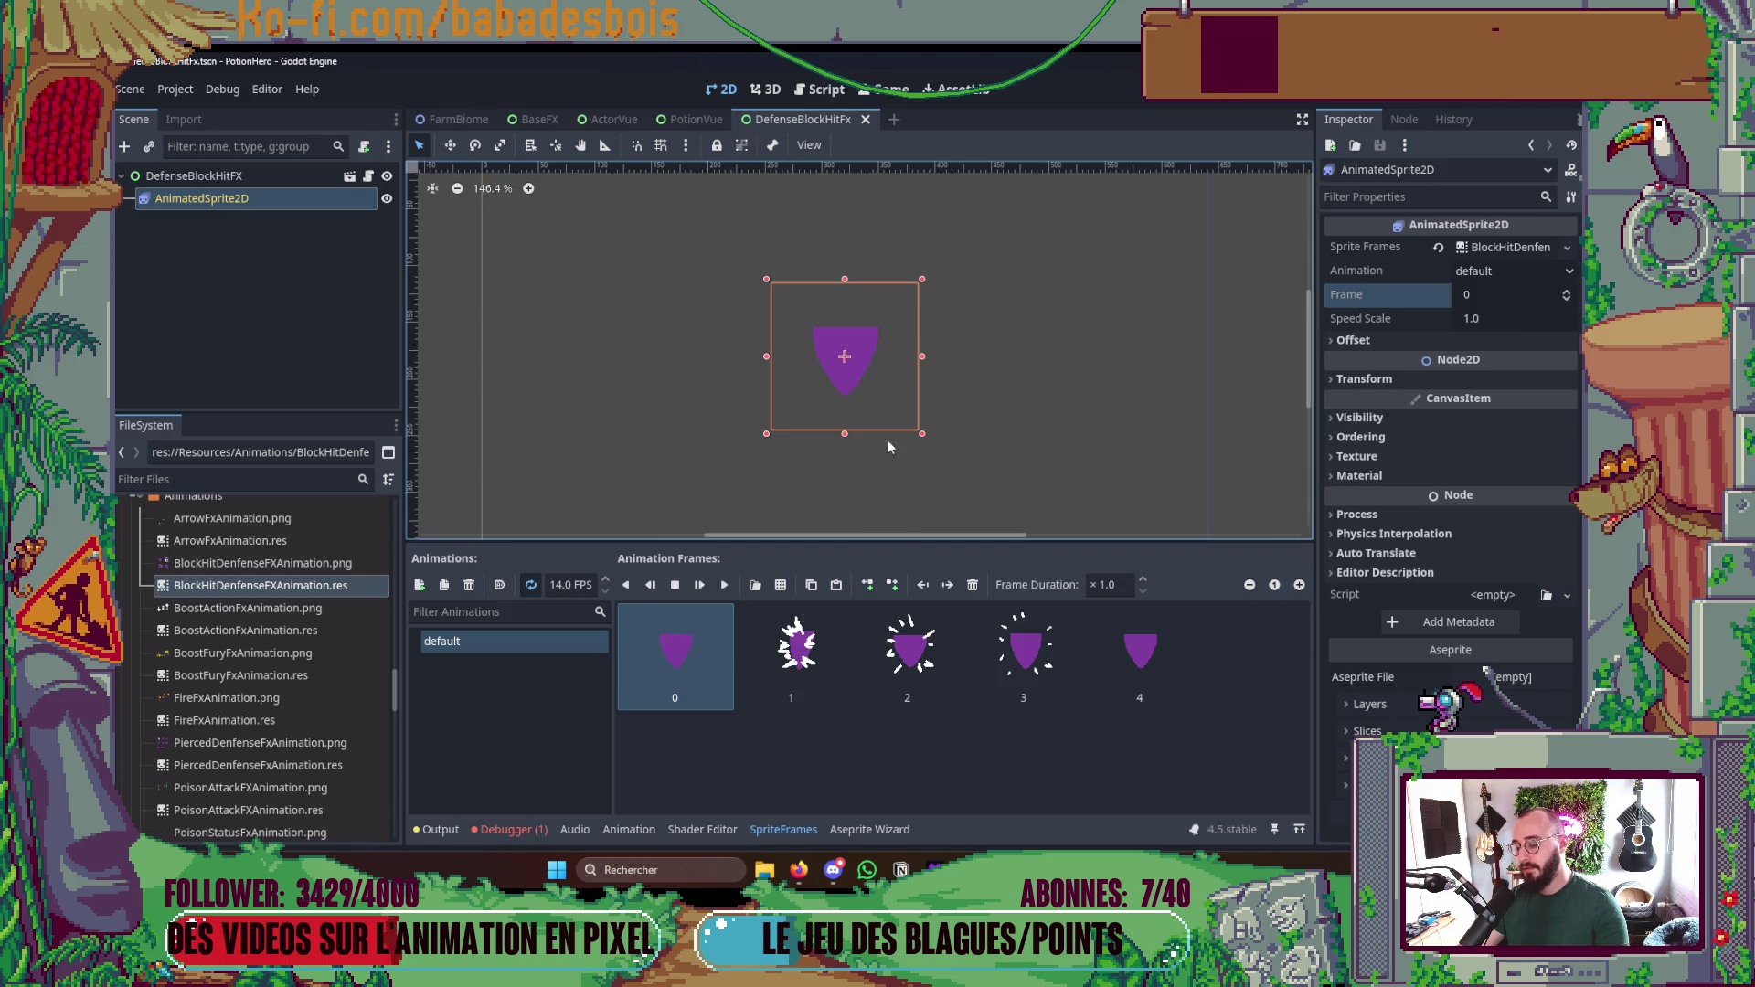
{"action": "left_click", "coordinate": [788, 834]}
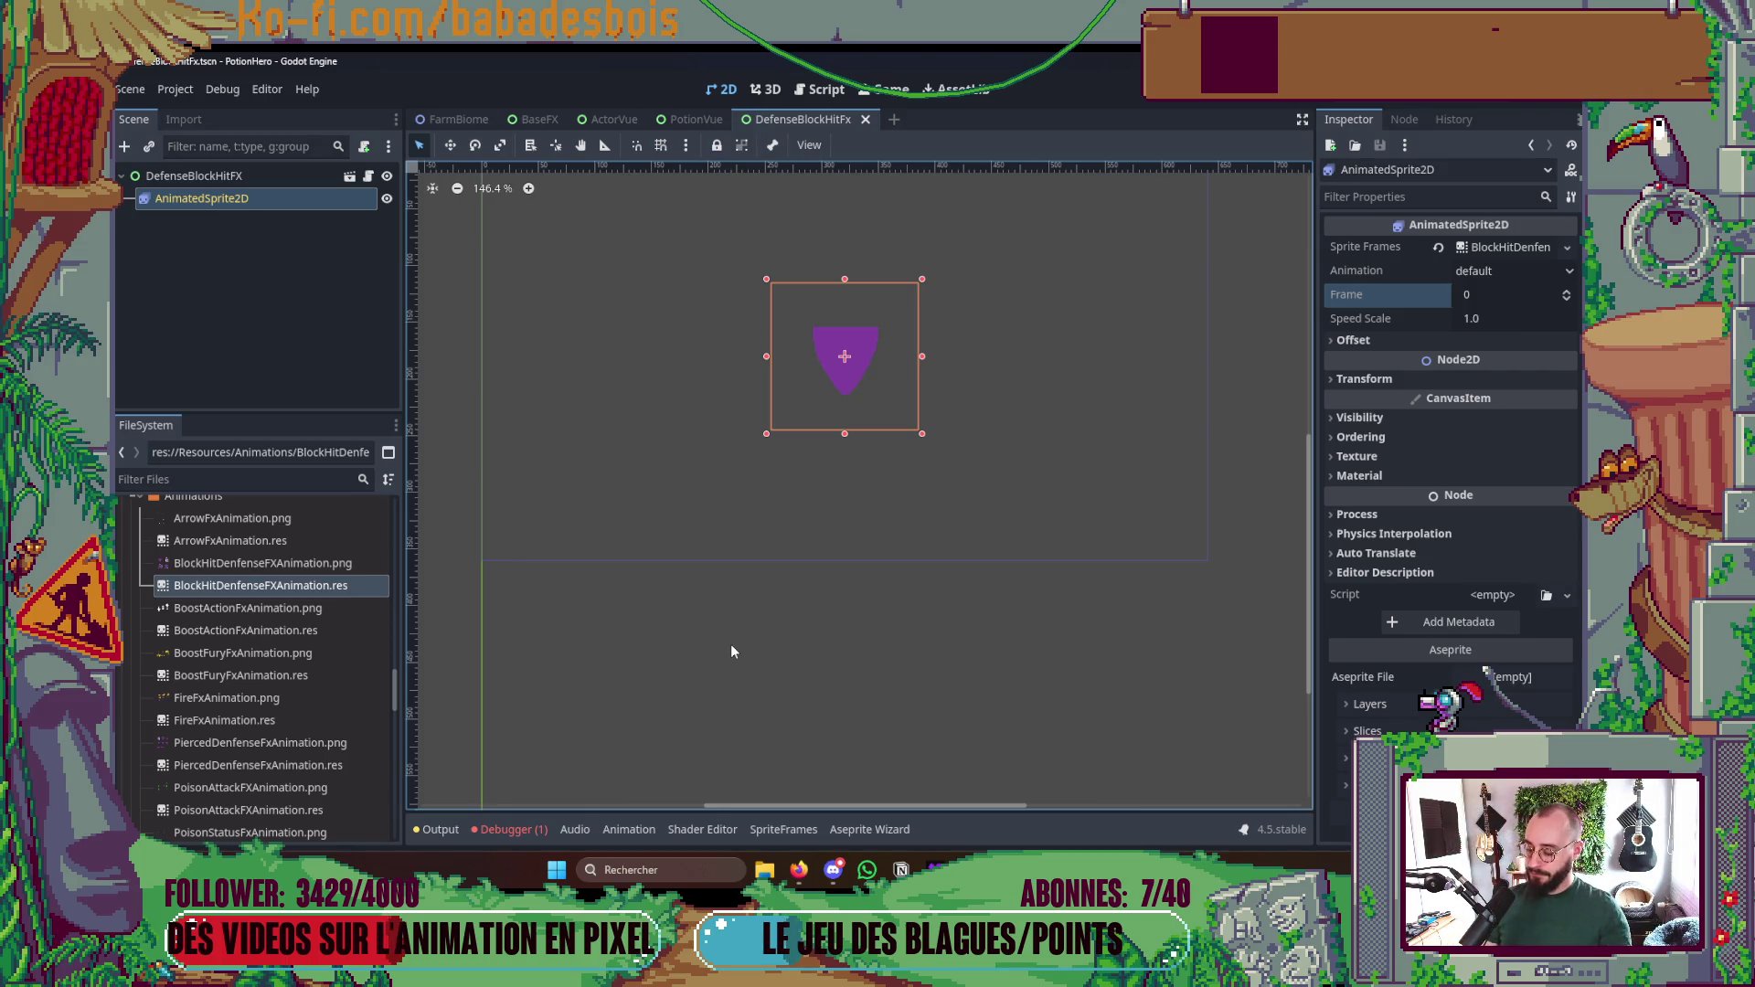
{"action": "key", "text": "alt+Tab"}
{"action": "key", "text": "alt+Tab"}
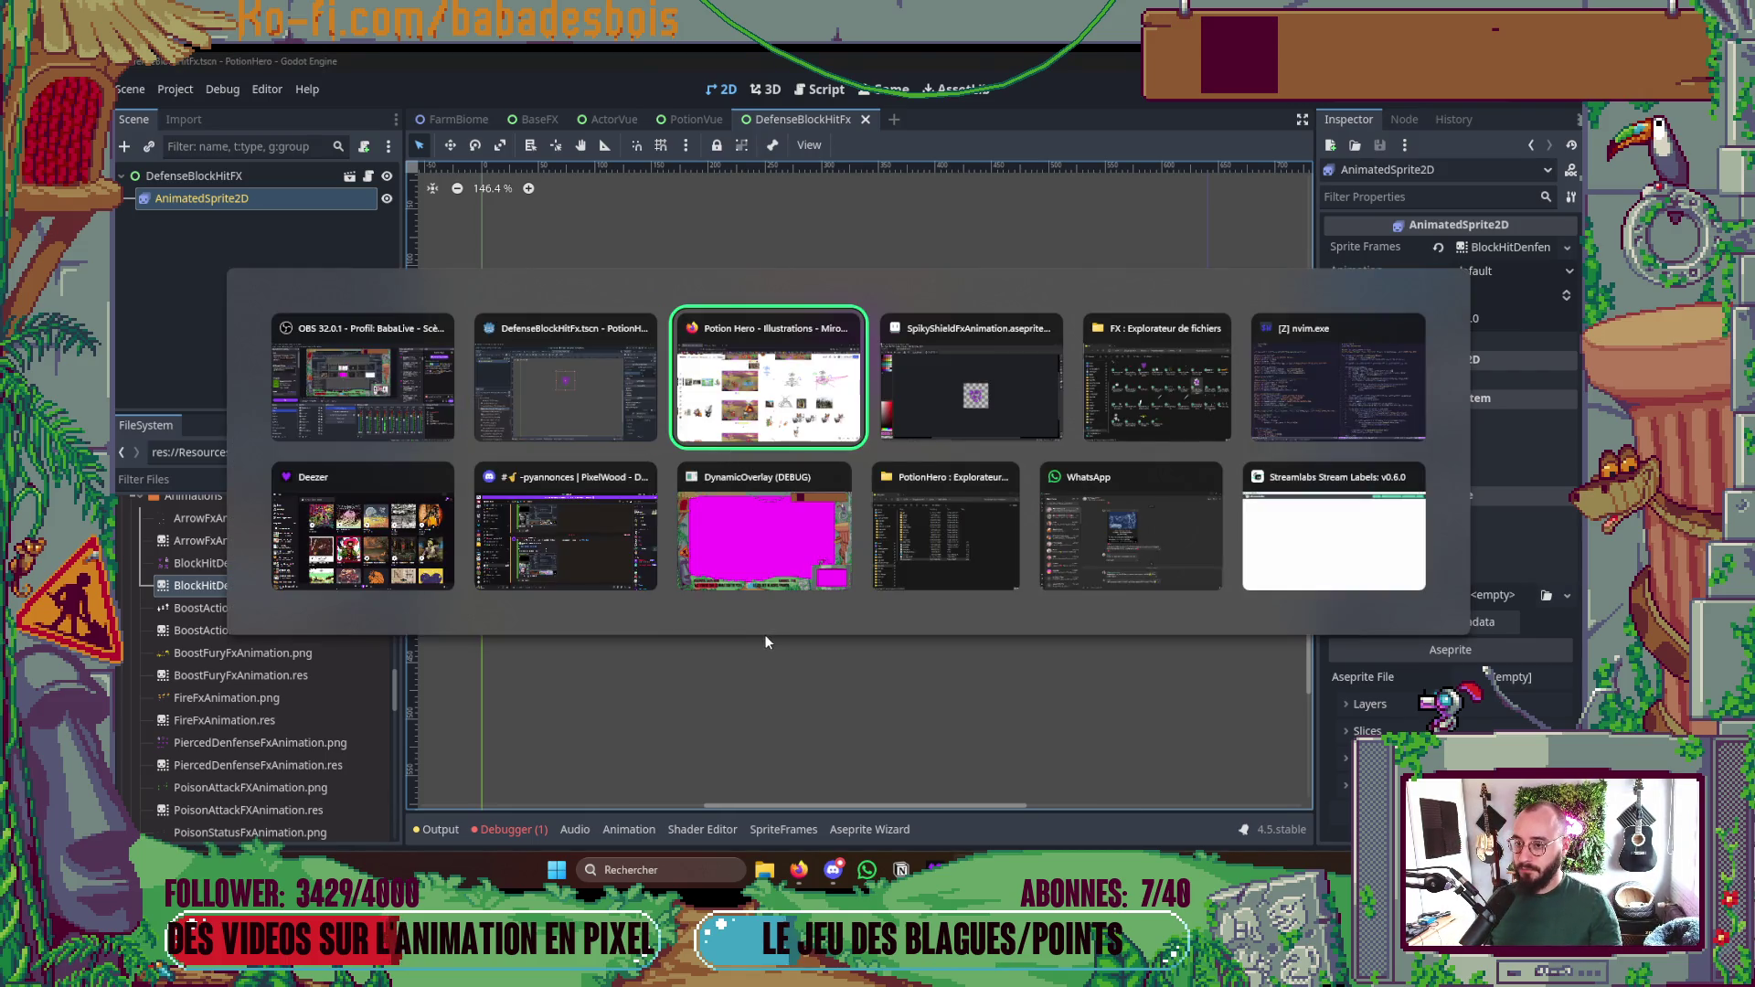
{"action": "key", "text": "alt+Tab"}
{"action": "key", "text": "alt+Tab"}
{"action": "key", "text": "alt+Tab"}
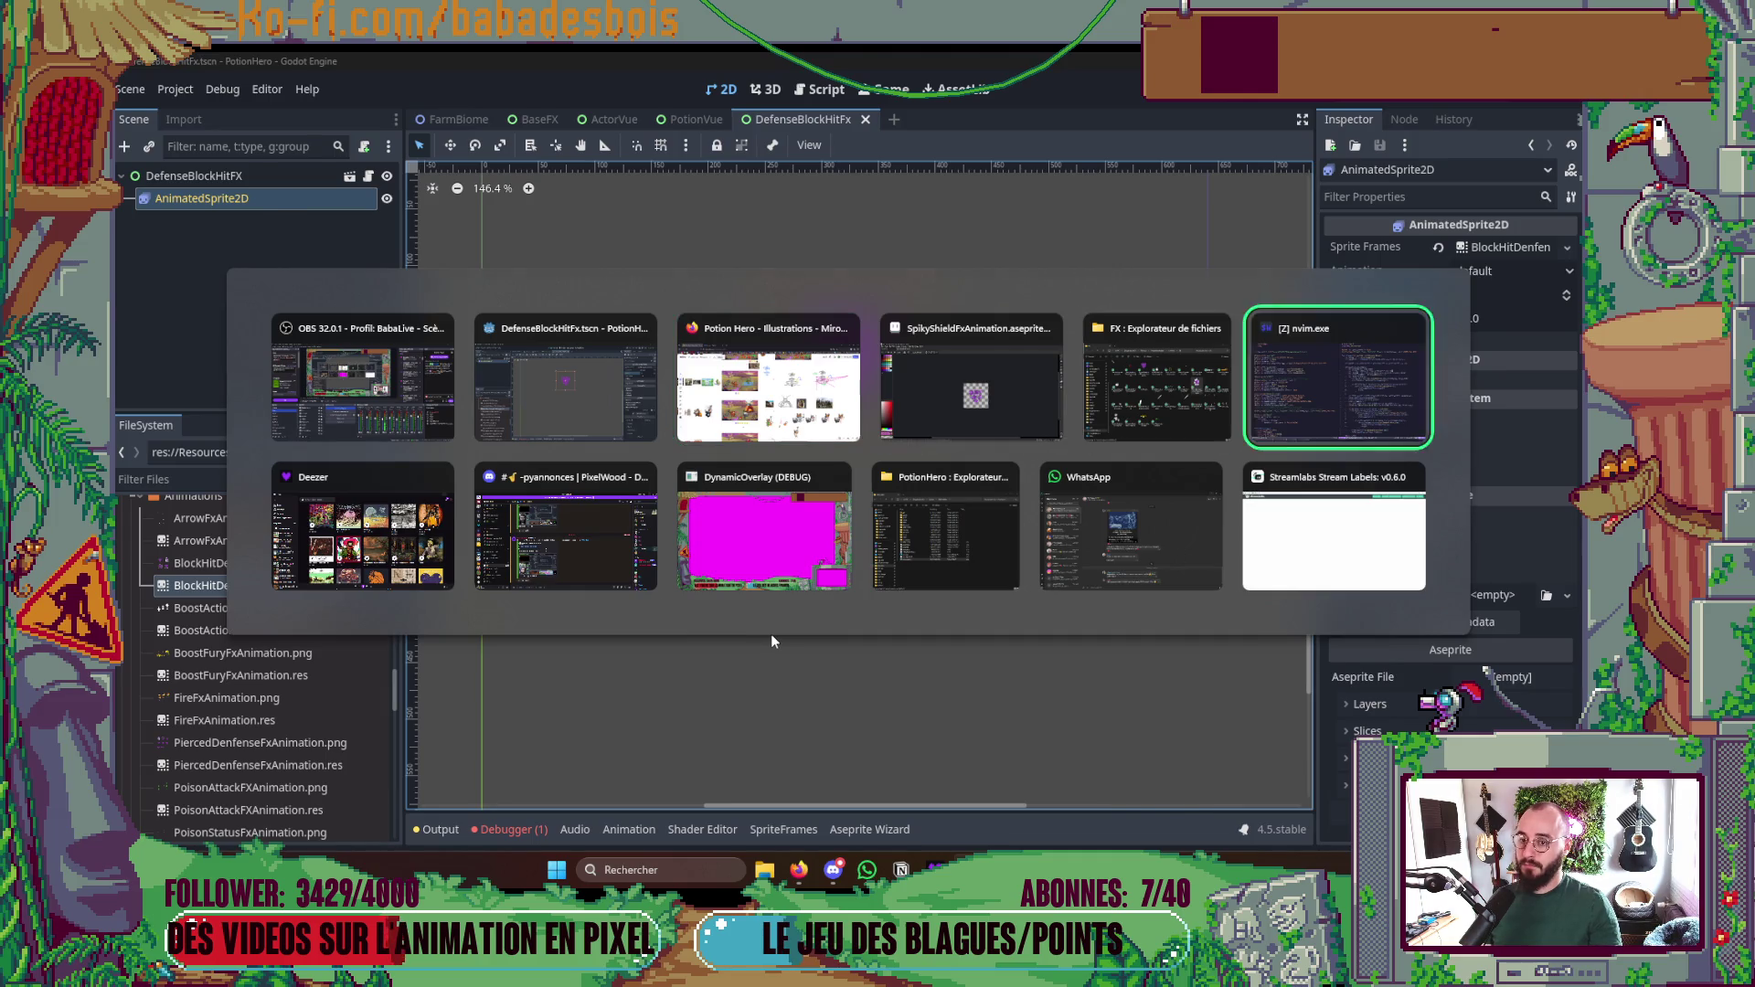
{"action": "key", "text": "alt+Tab"}
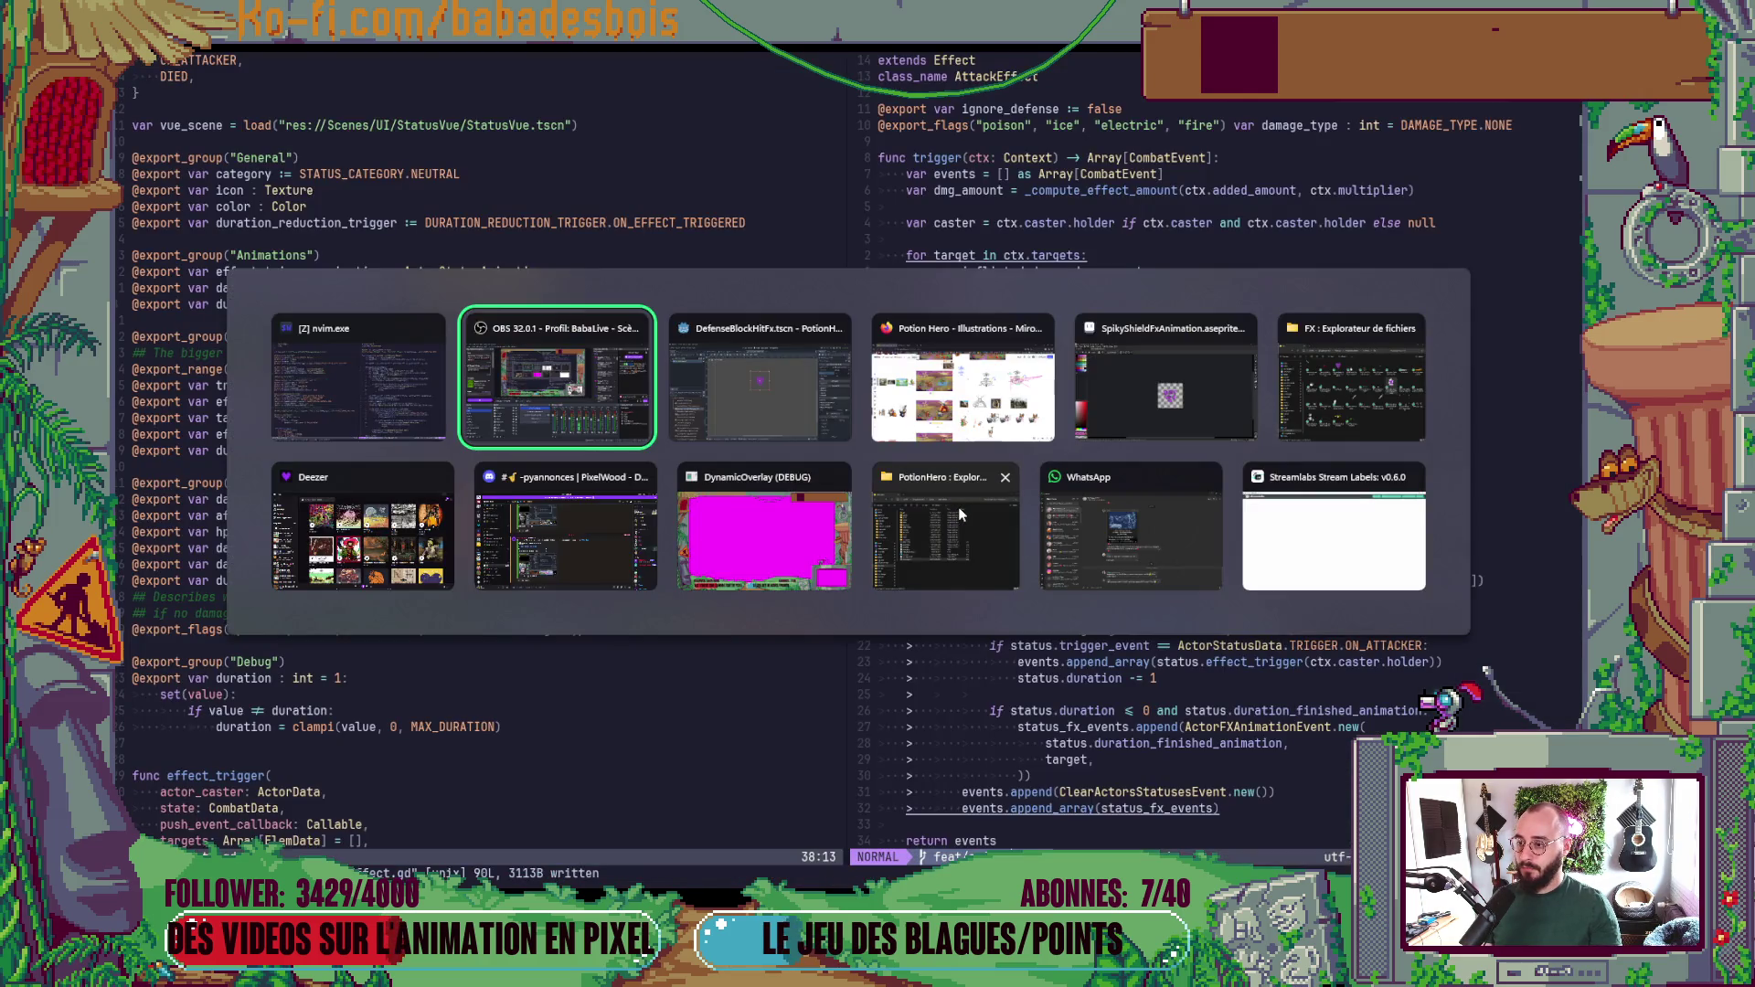
{"action": "key", "text": "alt+Tab"}
{"action": "key", "text": "F5"}
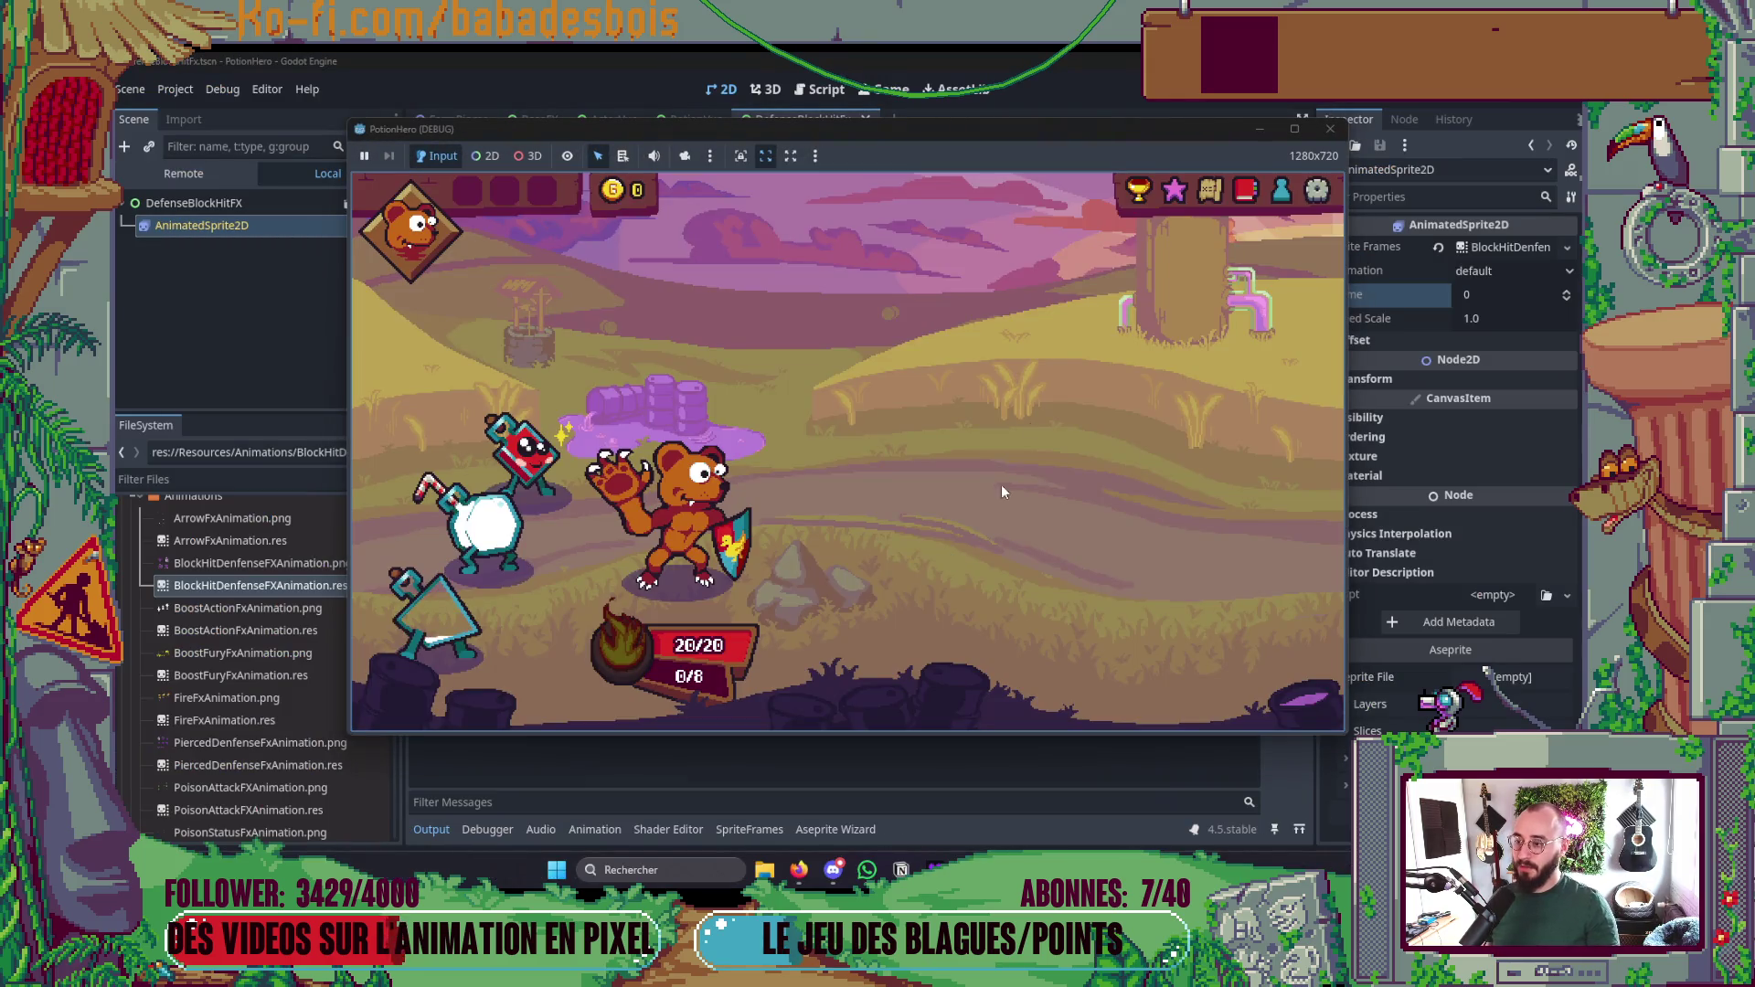
{"action": "left_click", "coordinate": [1206, 192]}
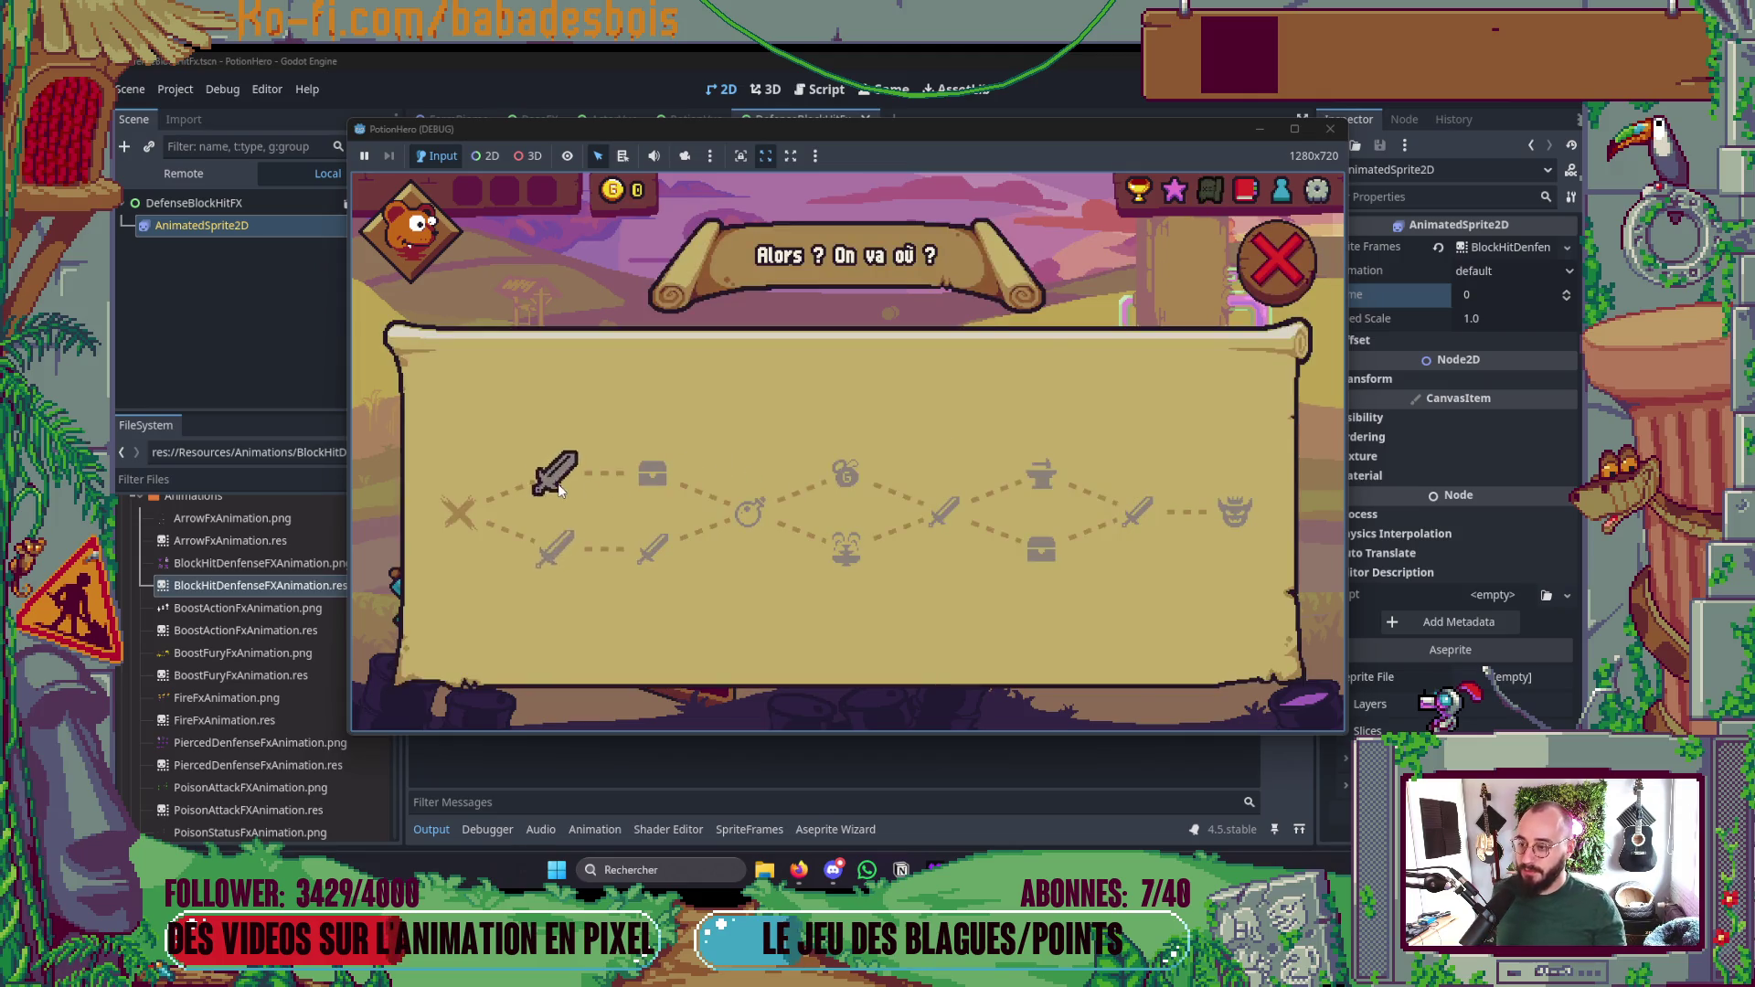
{"action": "left_click", "coordinate": [559, 485]}
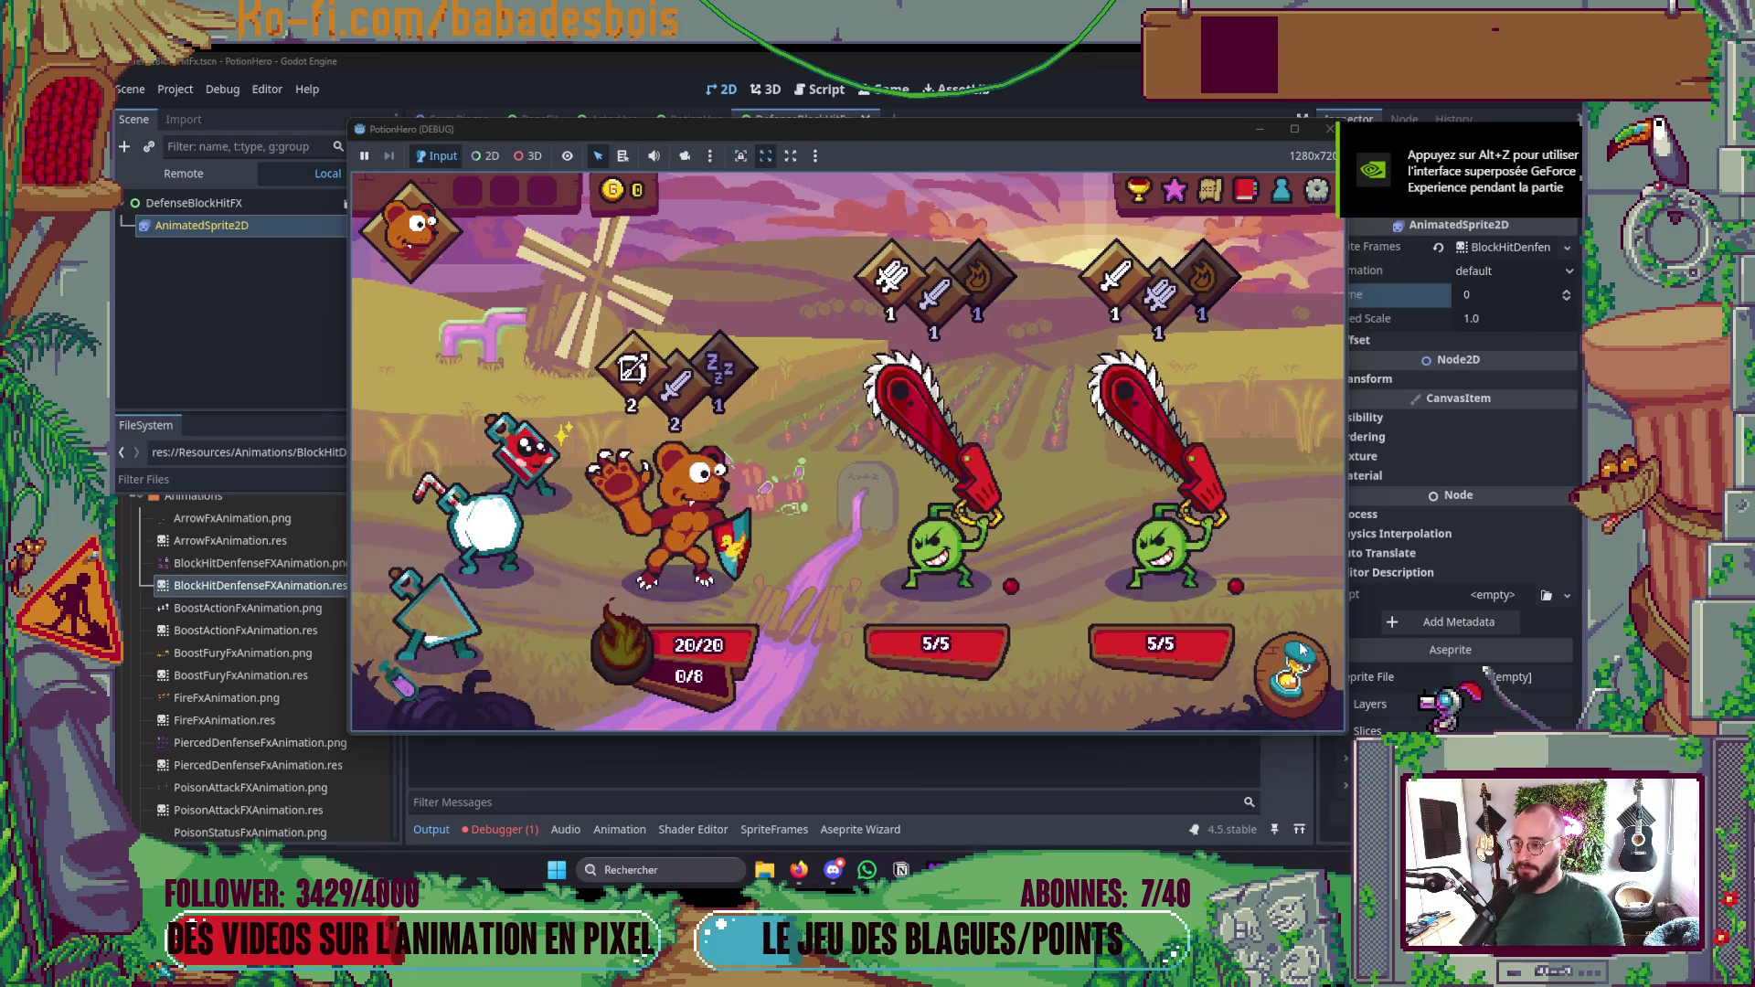
{"action": "left_click", "coordinate": [1308, 667]}
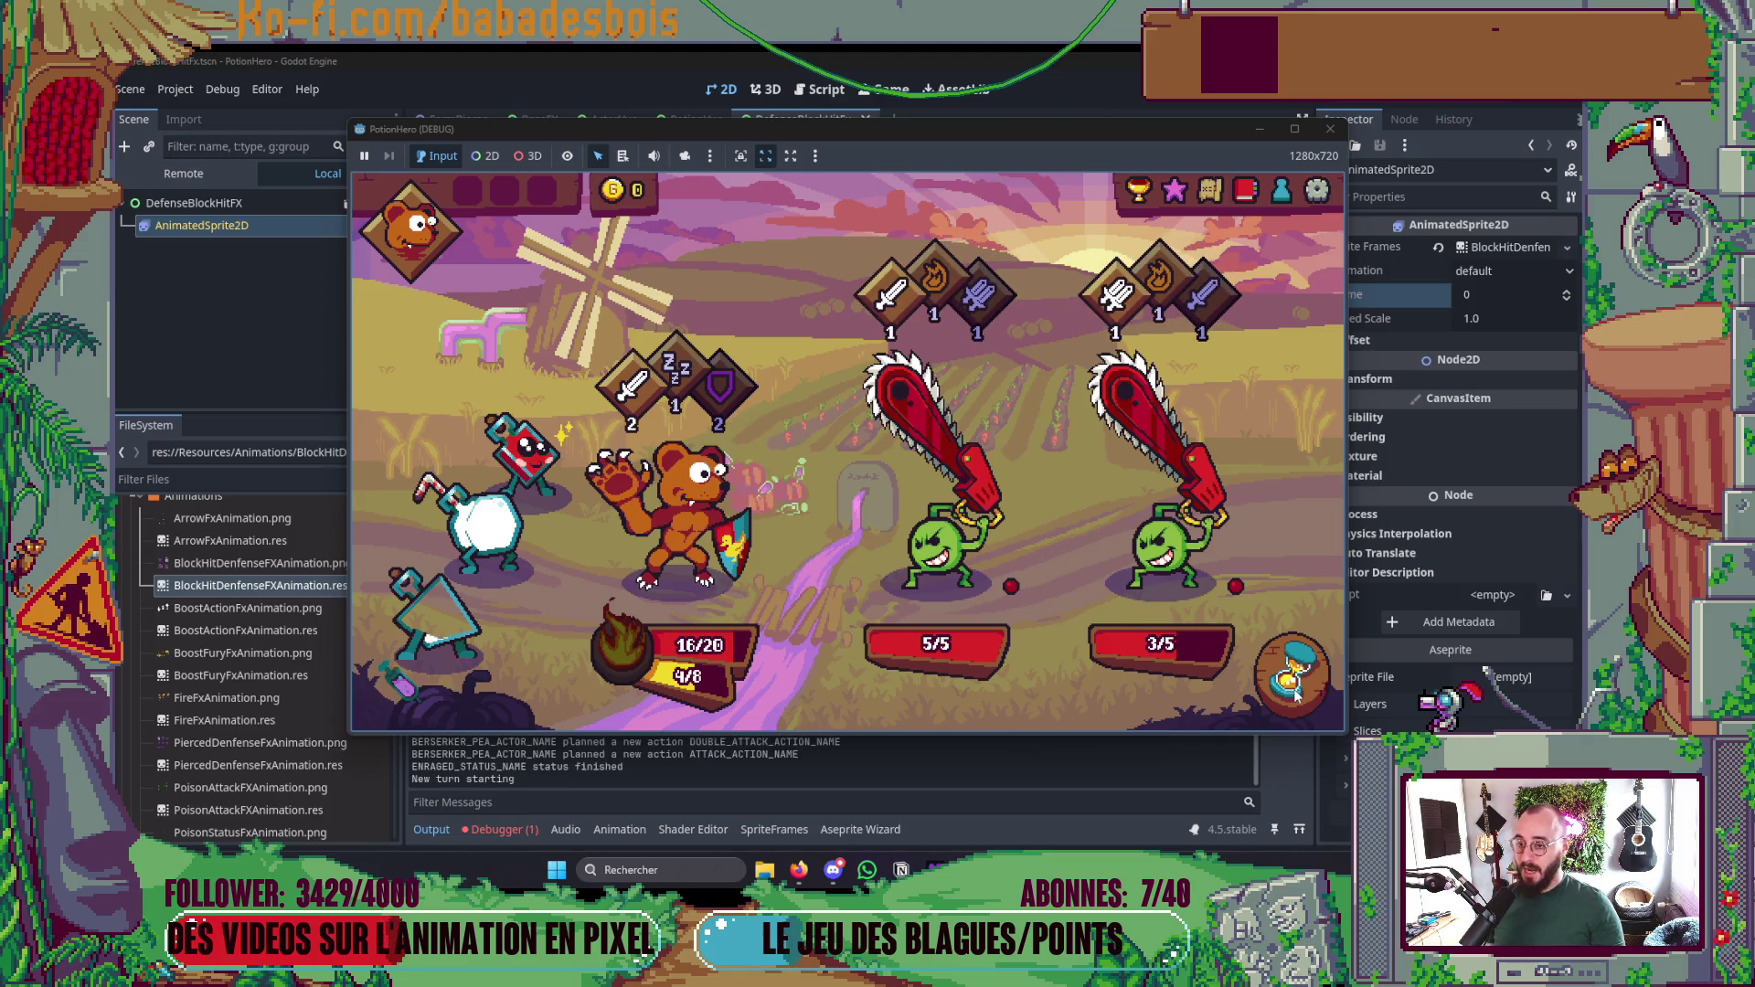
{"action": "left_click", "coordinate": [1331, 128]}
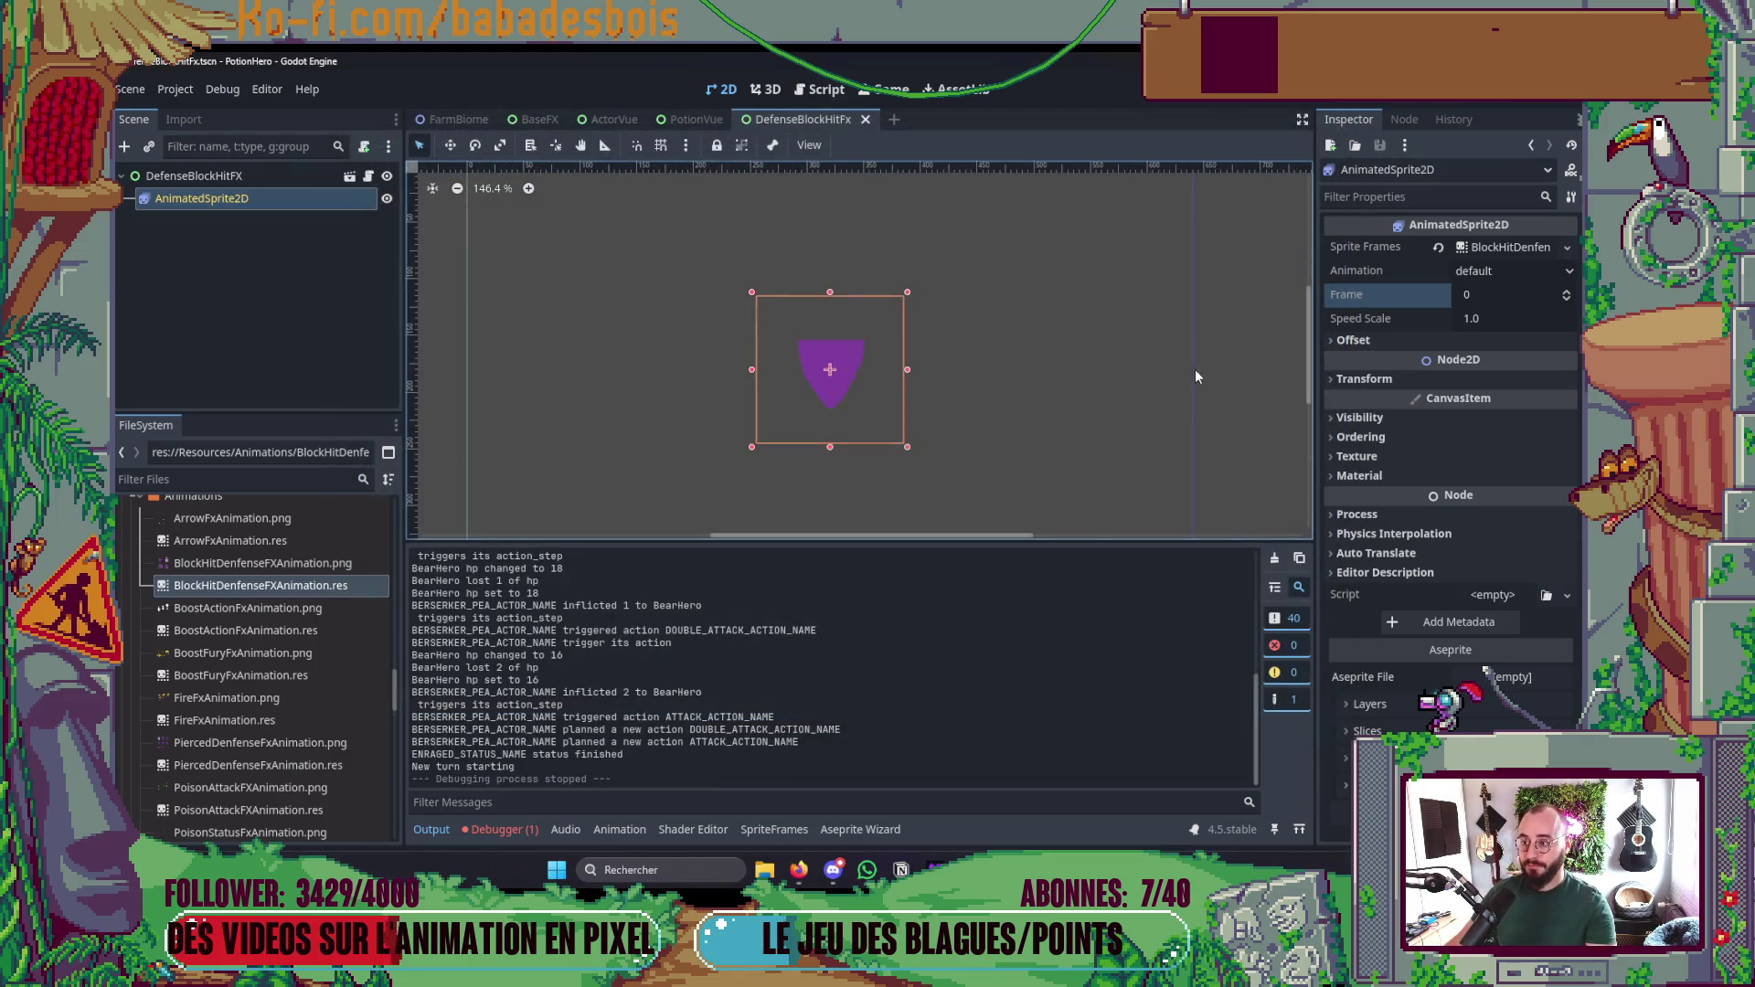
{"action": "left_click", "coordinate": [432, 829]}
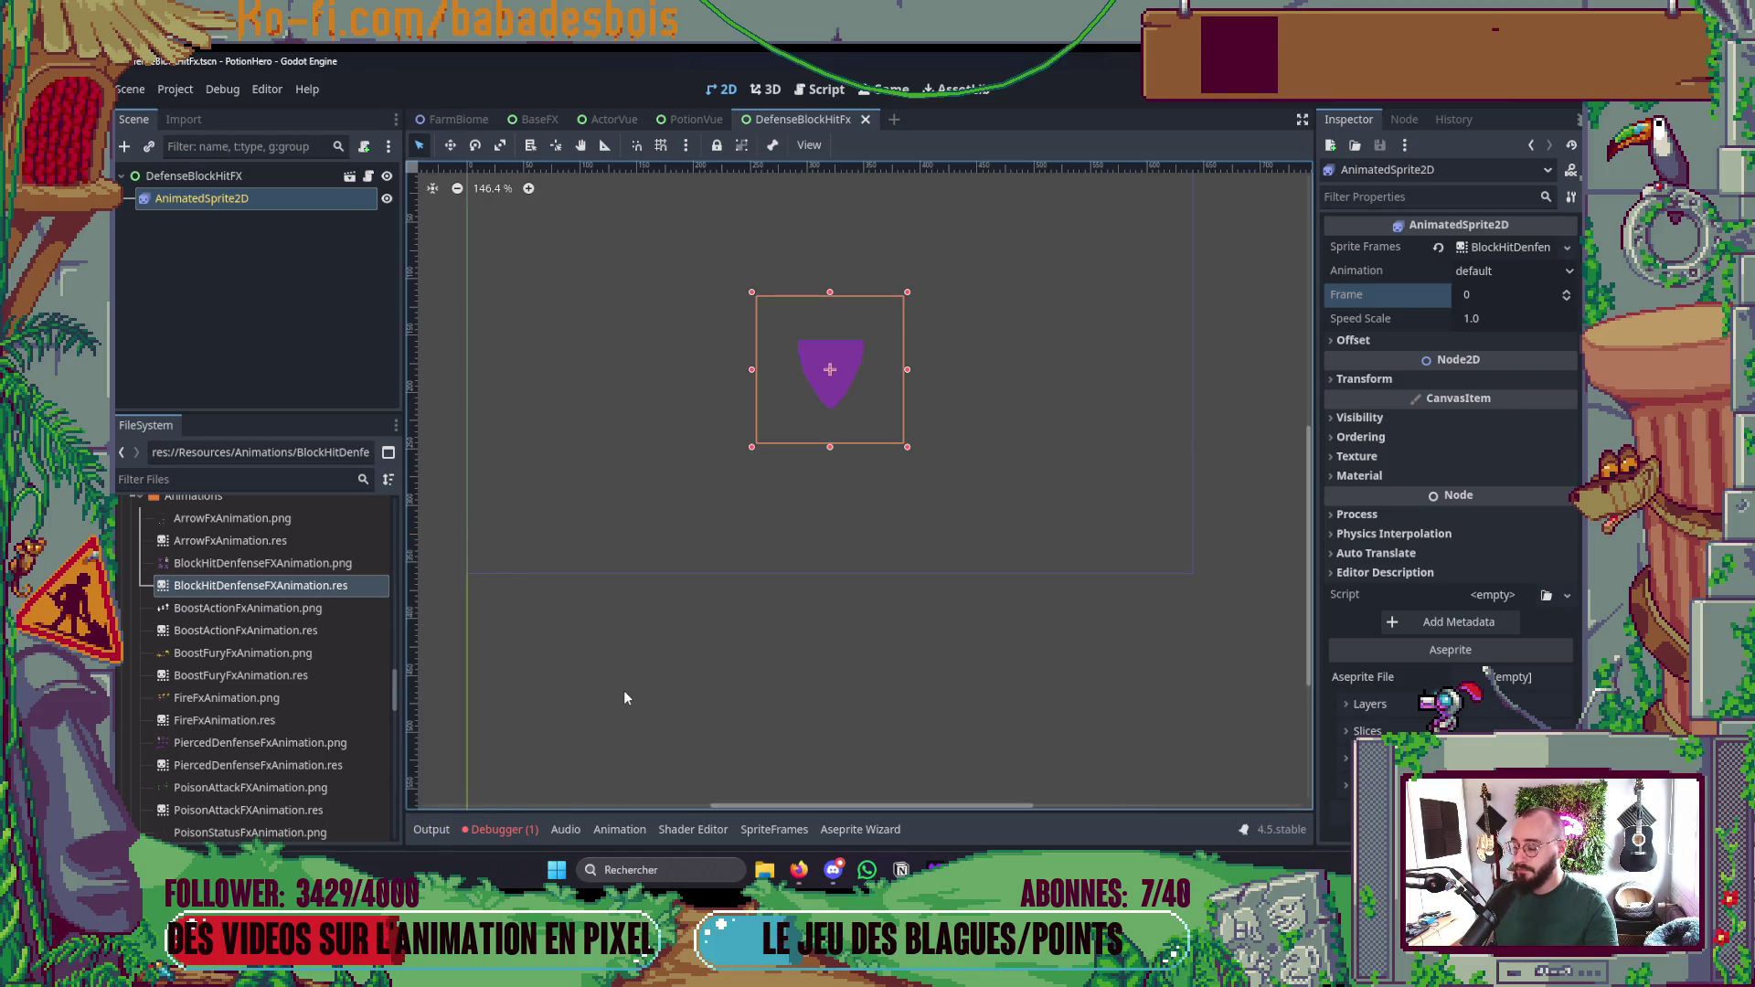
{"action": "left_click_drag", "start_coordinate": [830, 501], "coordinate": [819, 628]}
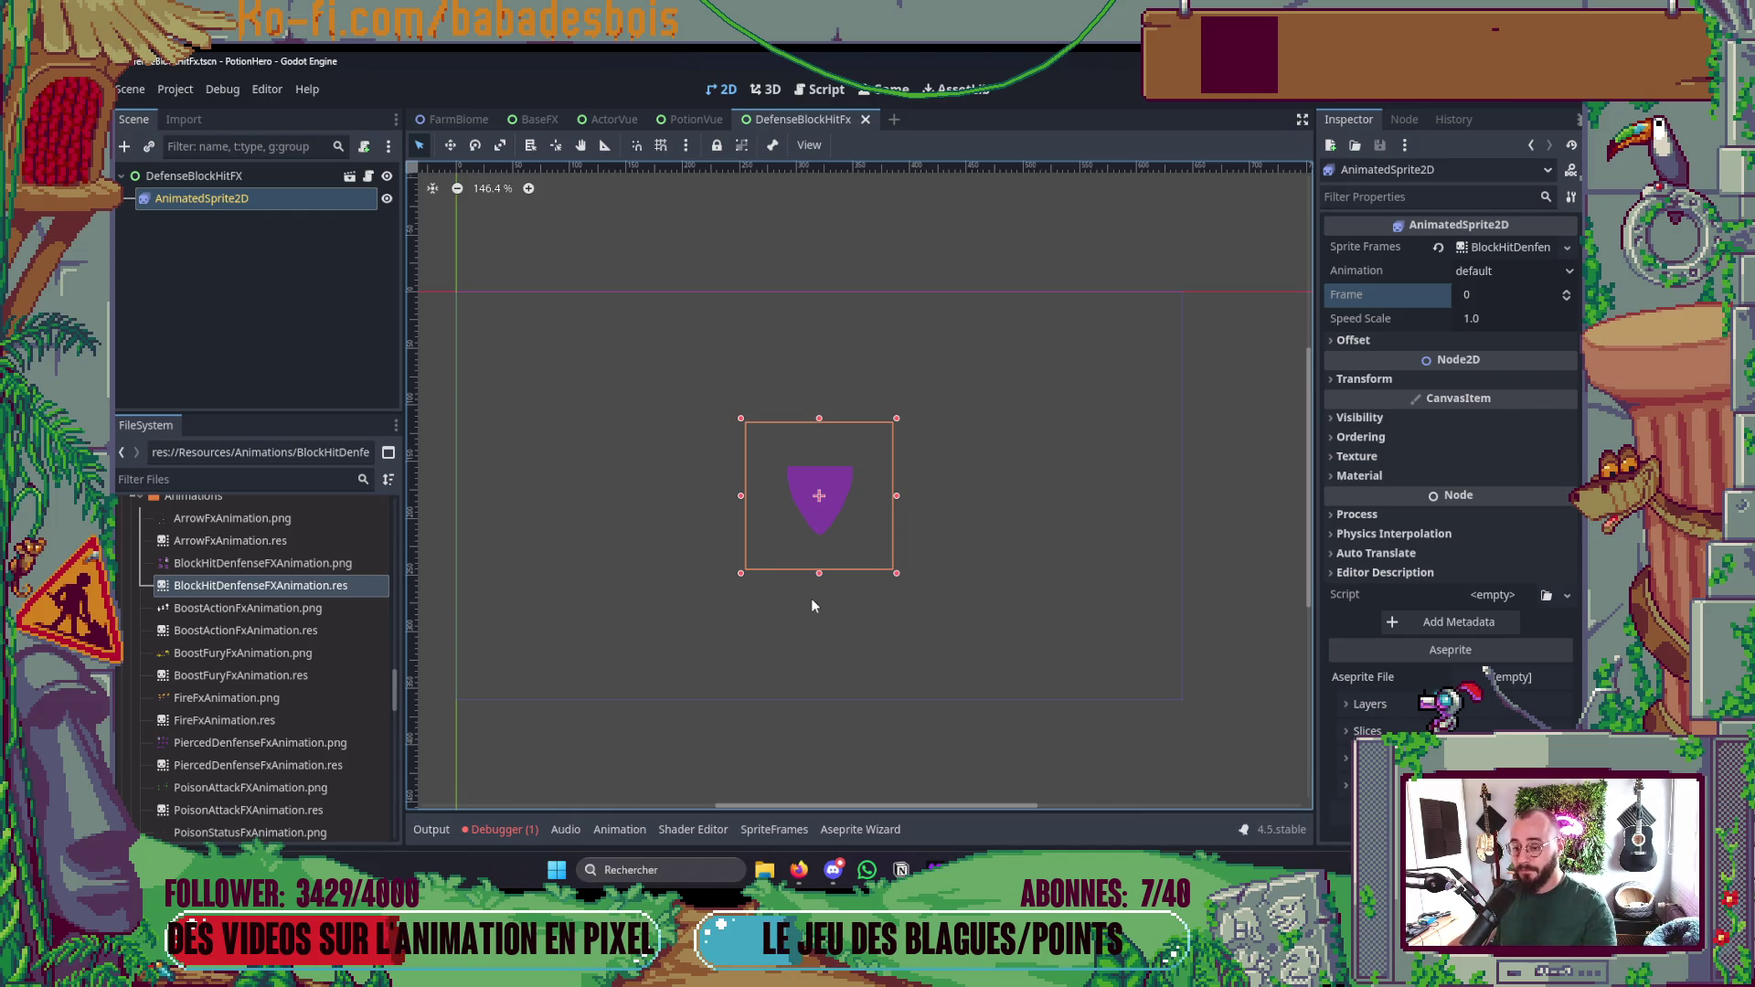
Step: Filter the FileSystem for 'DefenseSta' and select DefenseStatusData.tres
{"action": "key", "text": "alt+Tab"}
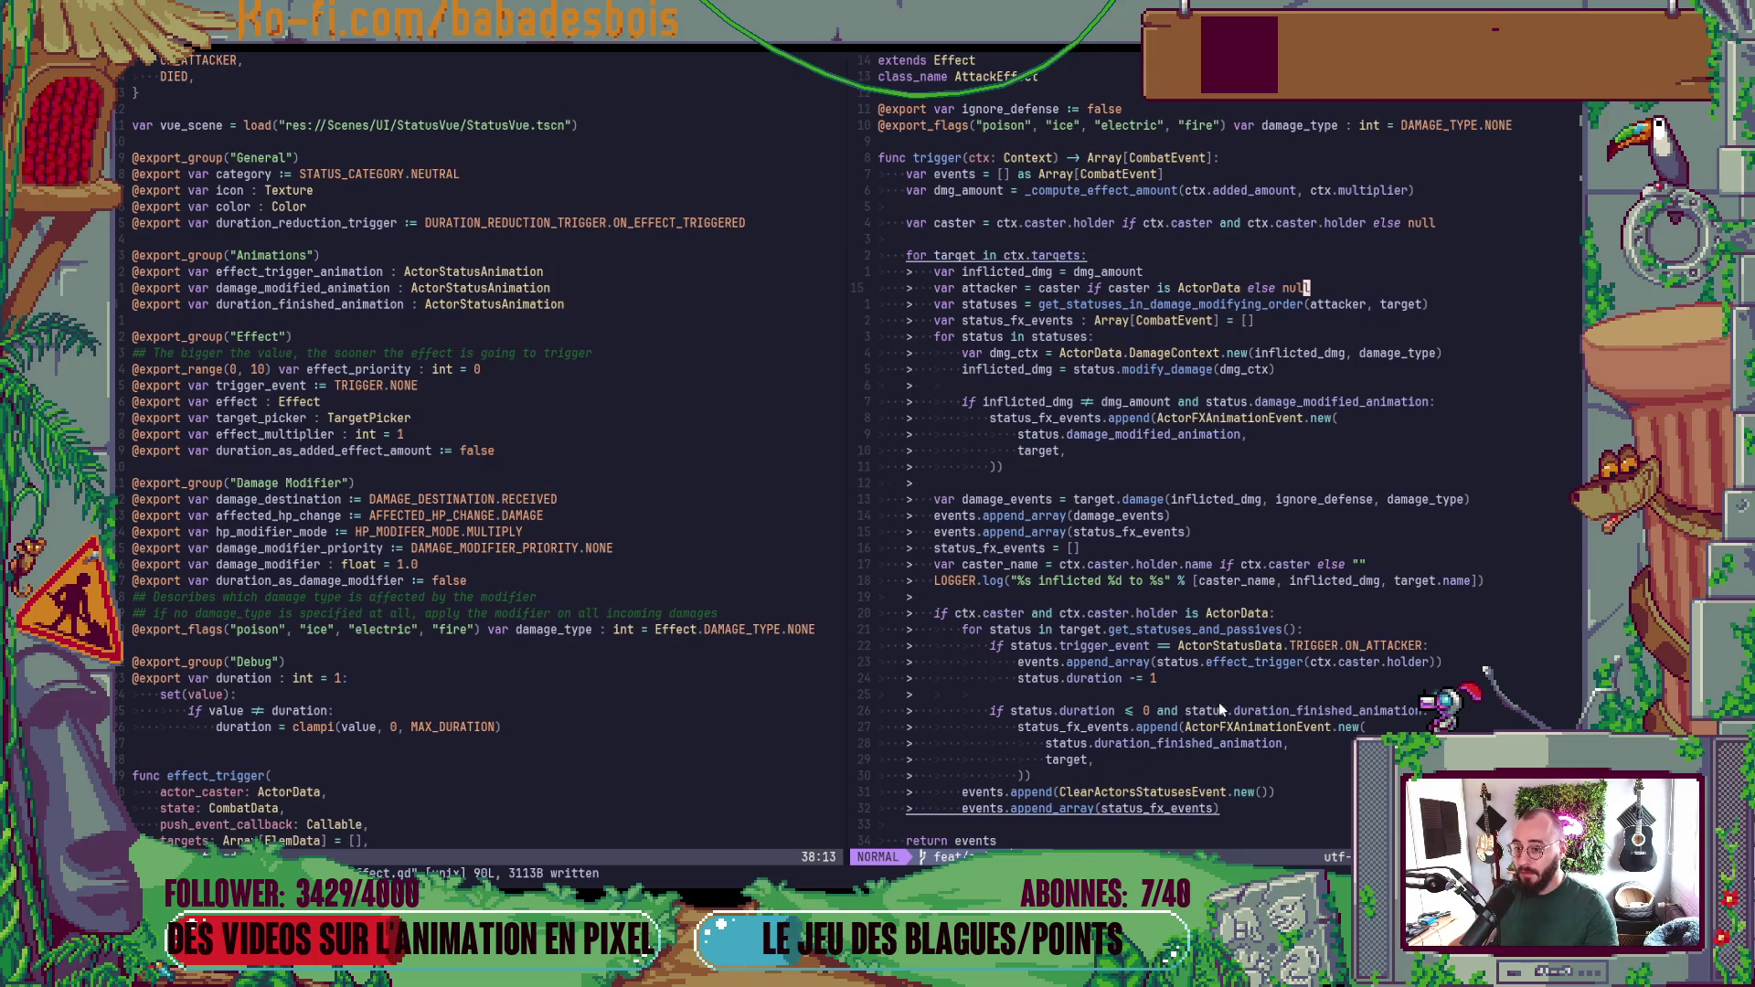
{"action": "scroll", "coordinate": [1220, 702], "scroll_direction": "down", "scroll_amount": 3}
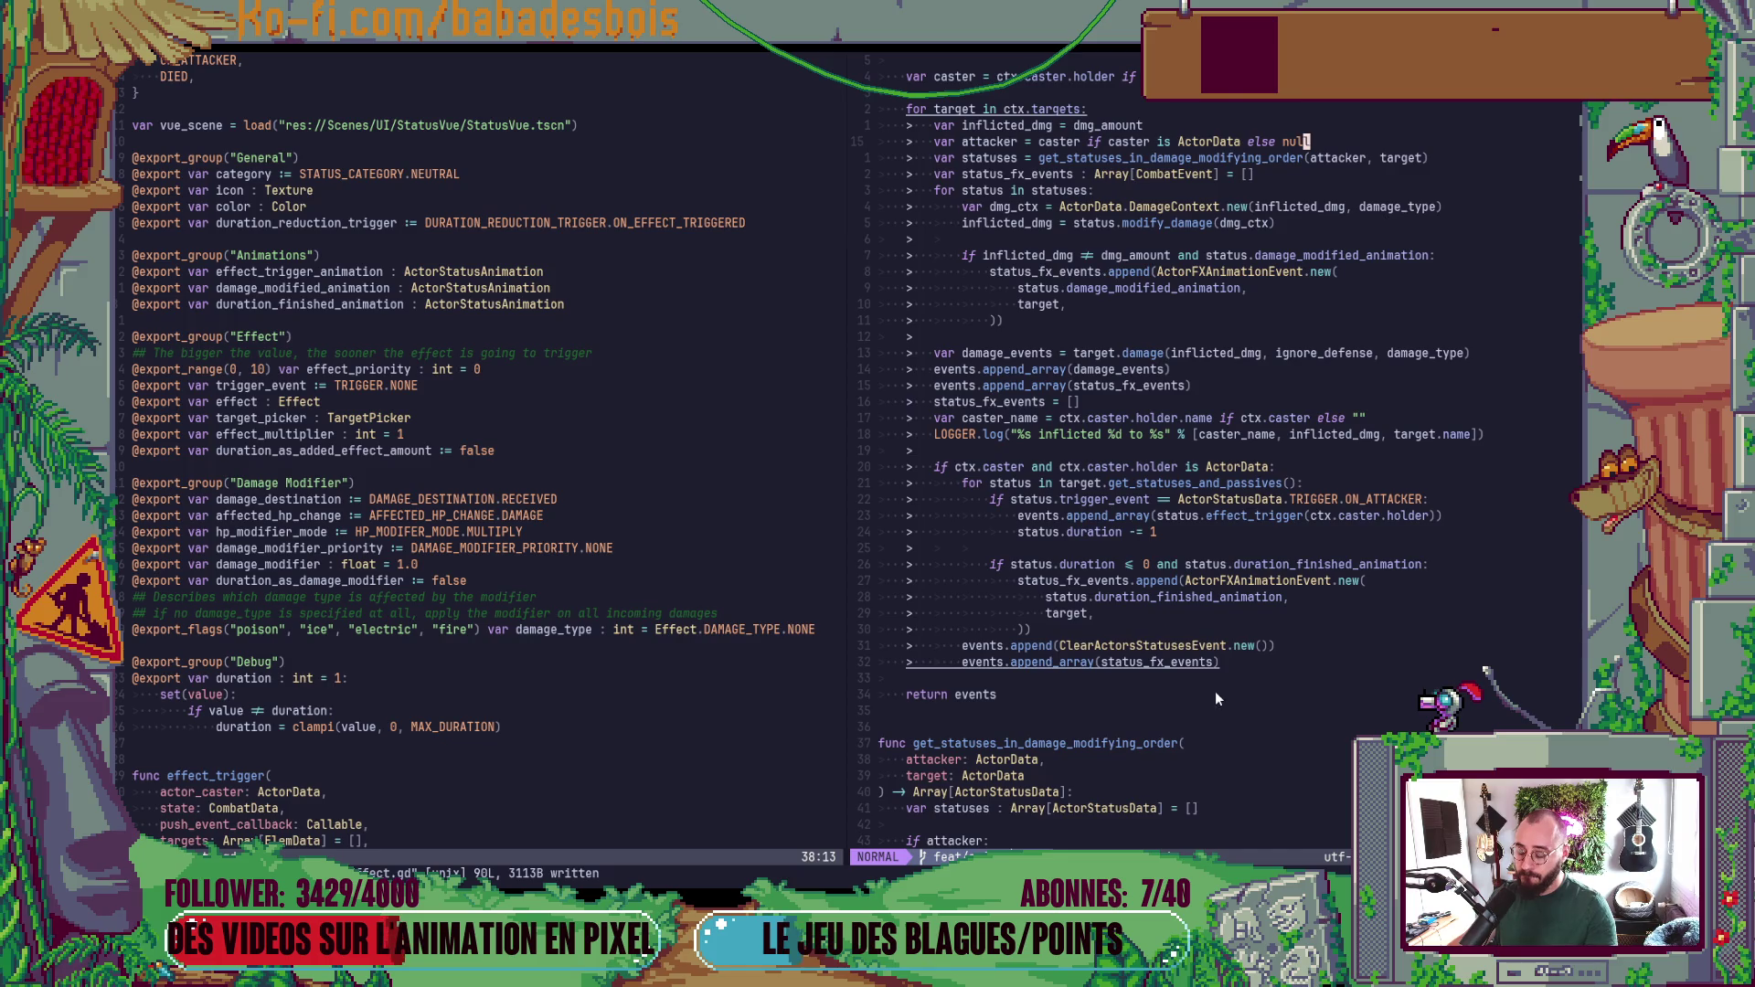
{"action": "key", "text": "alt+Tab"}
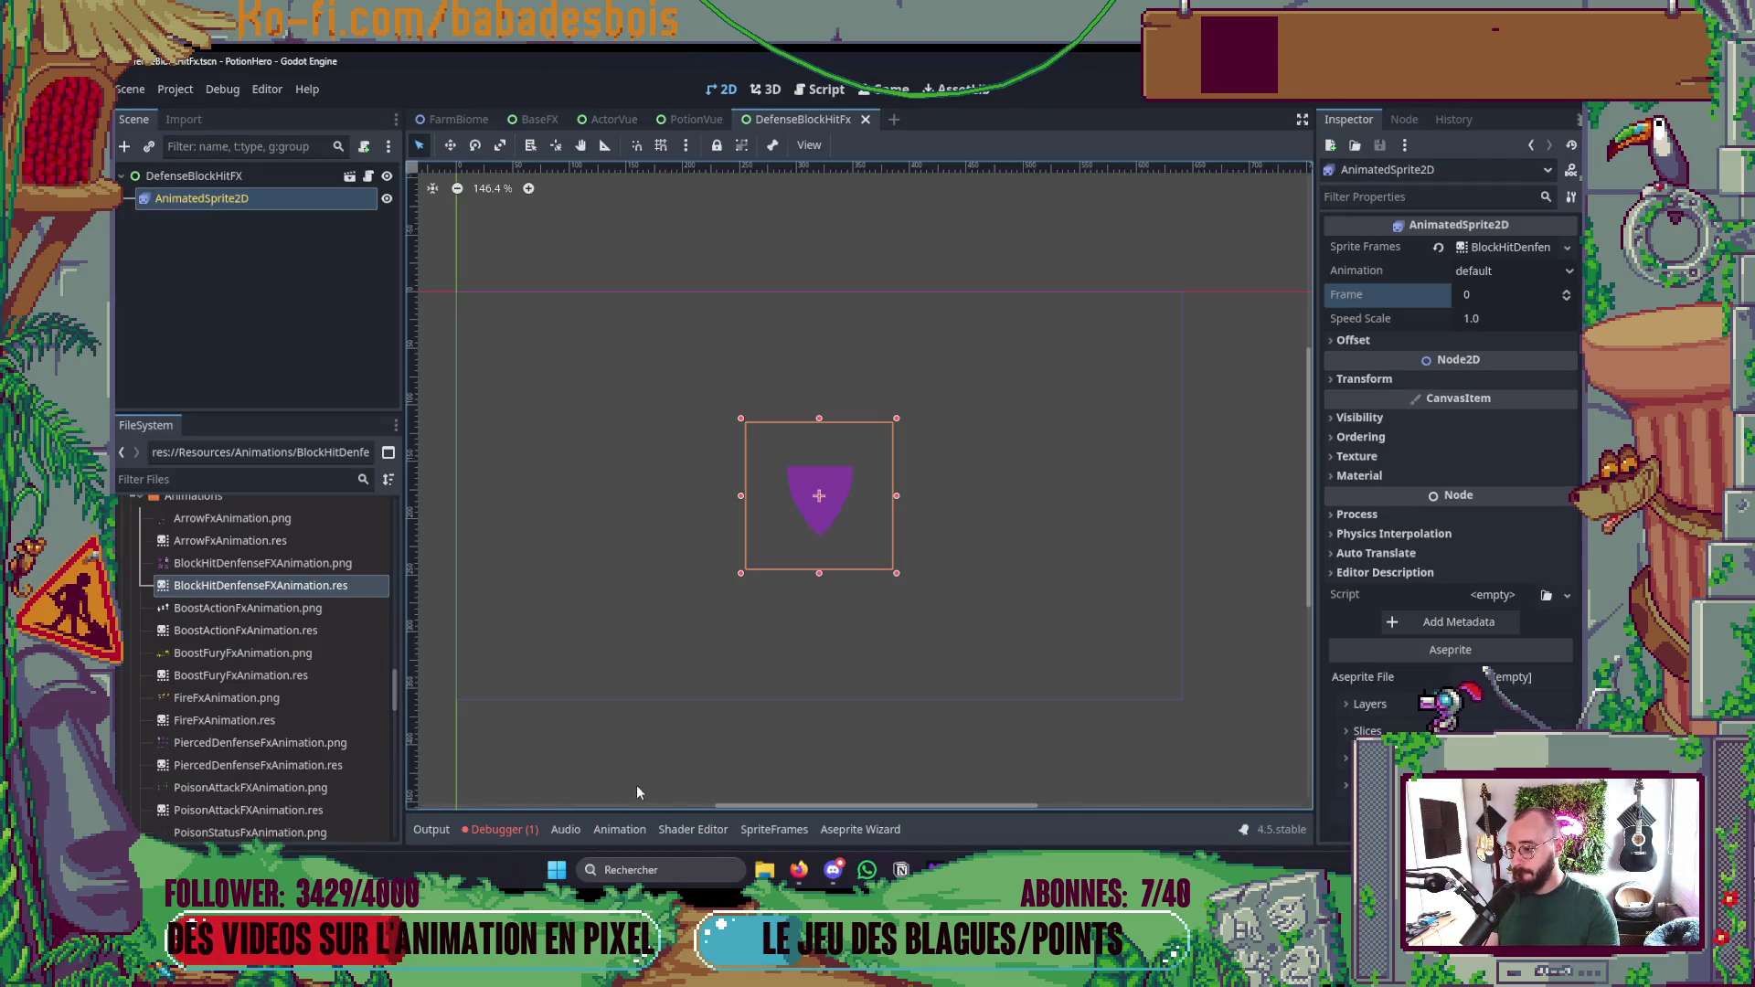
{"action": "left_click", "coordinate": [236, 480]}
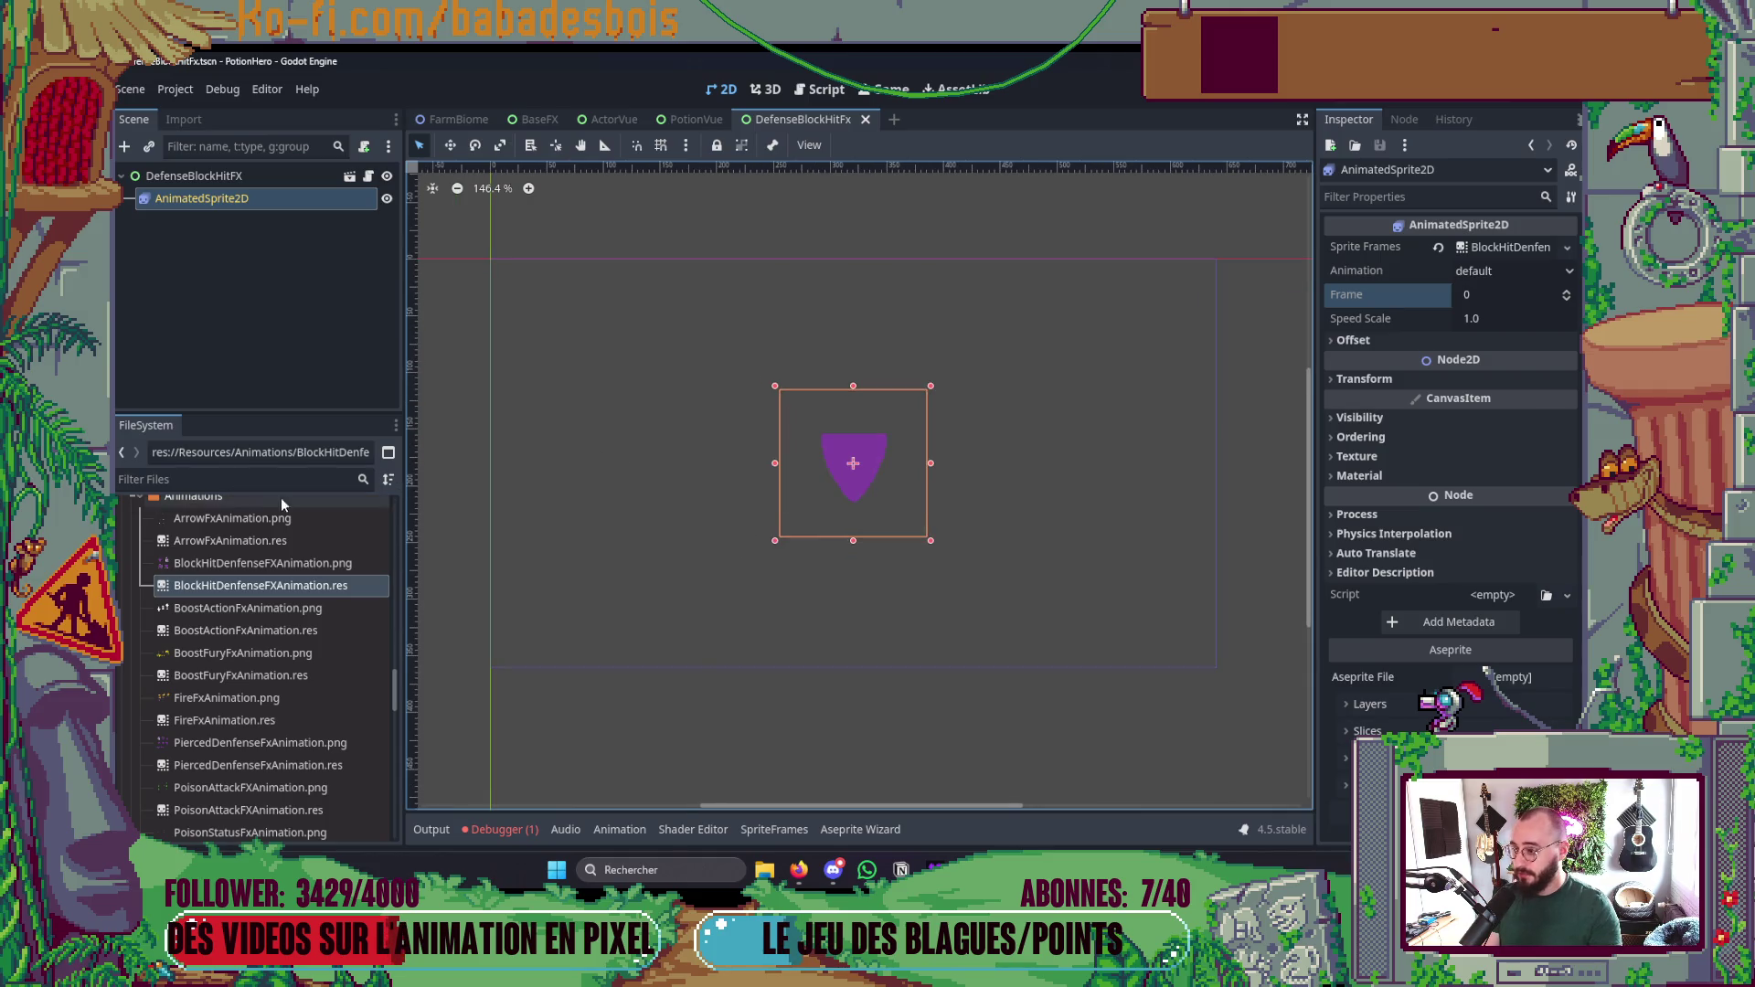
{"action": "type", "text": "F"}
{"action": "key", "text": "BackSpace"}
{"action": "type", "text": "Defen"}
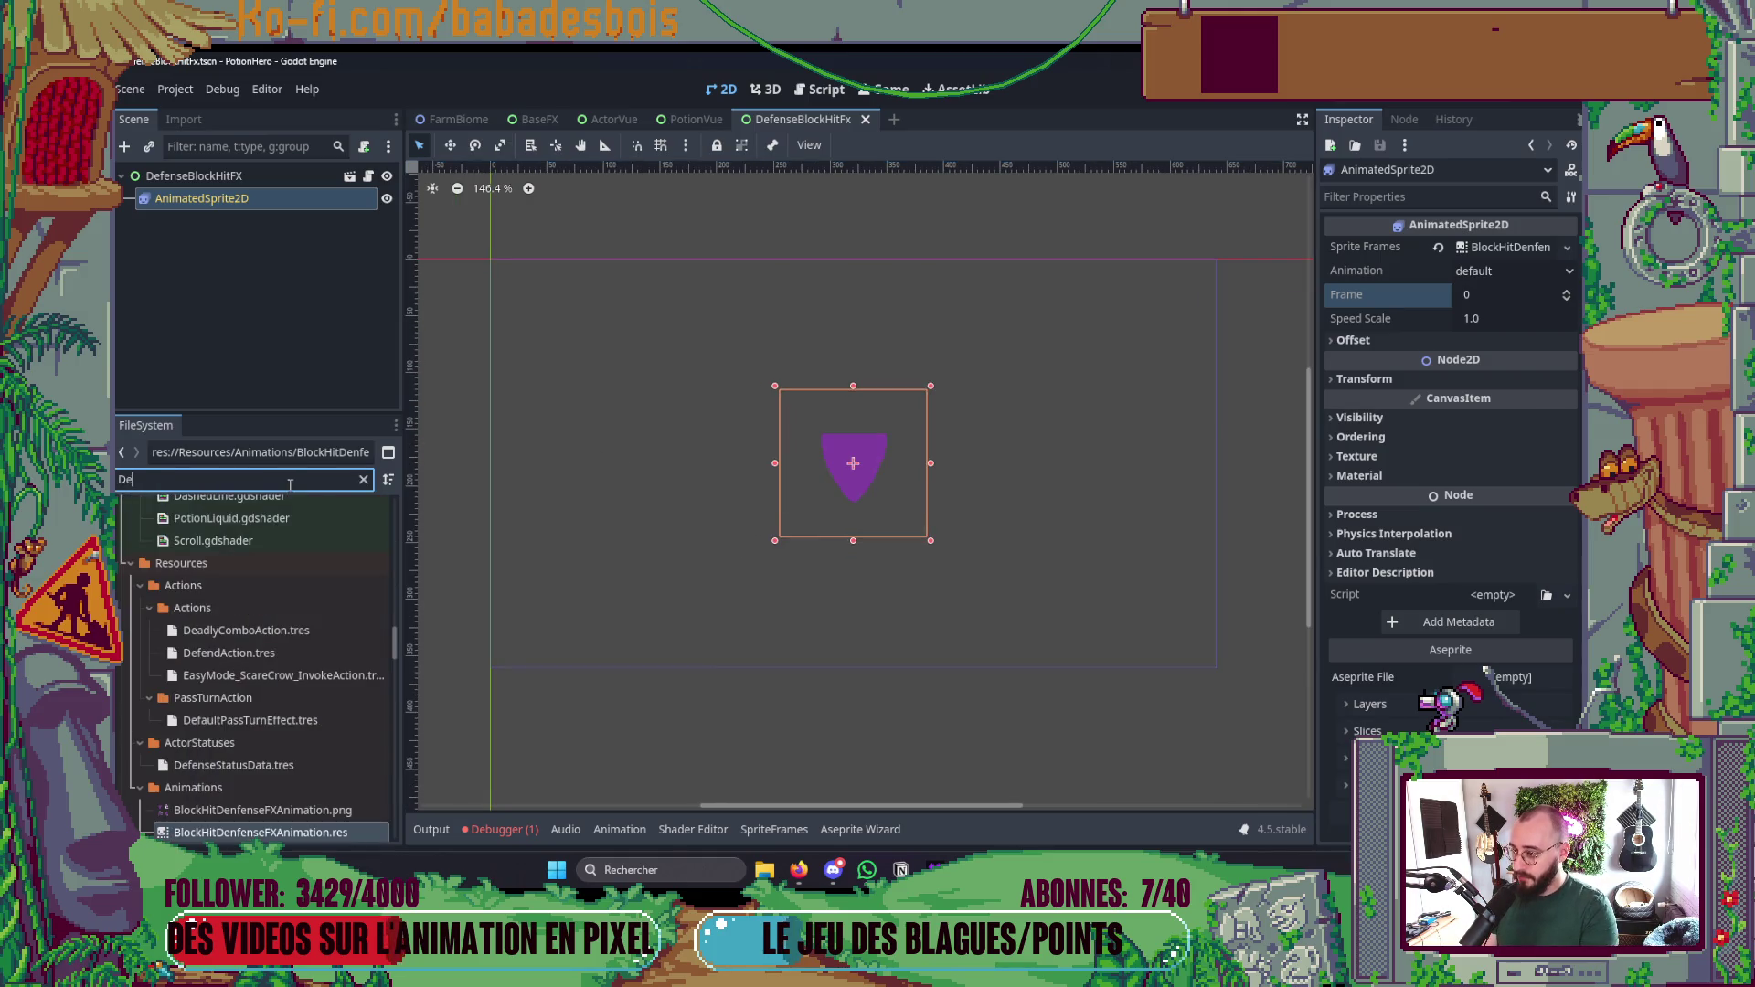
{"action": "type", "text": "seStat"}
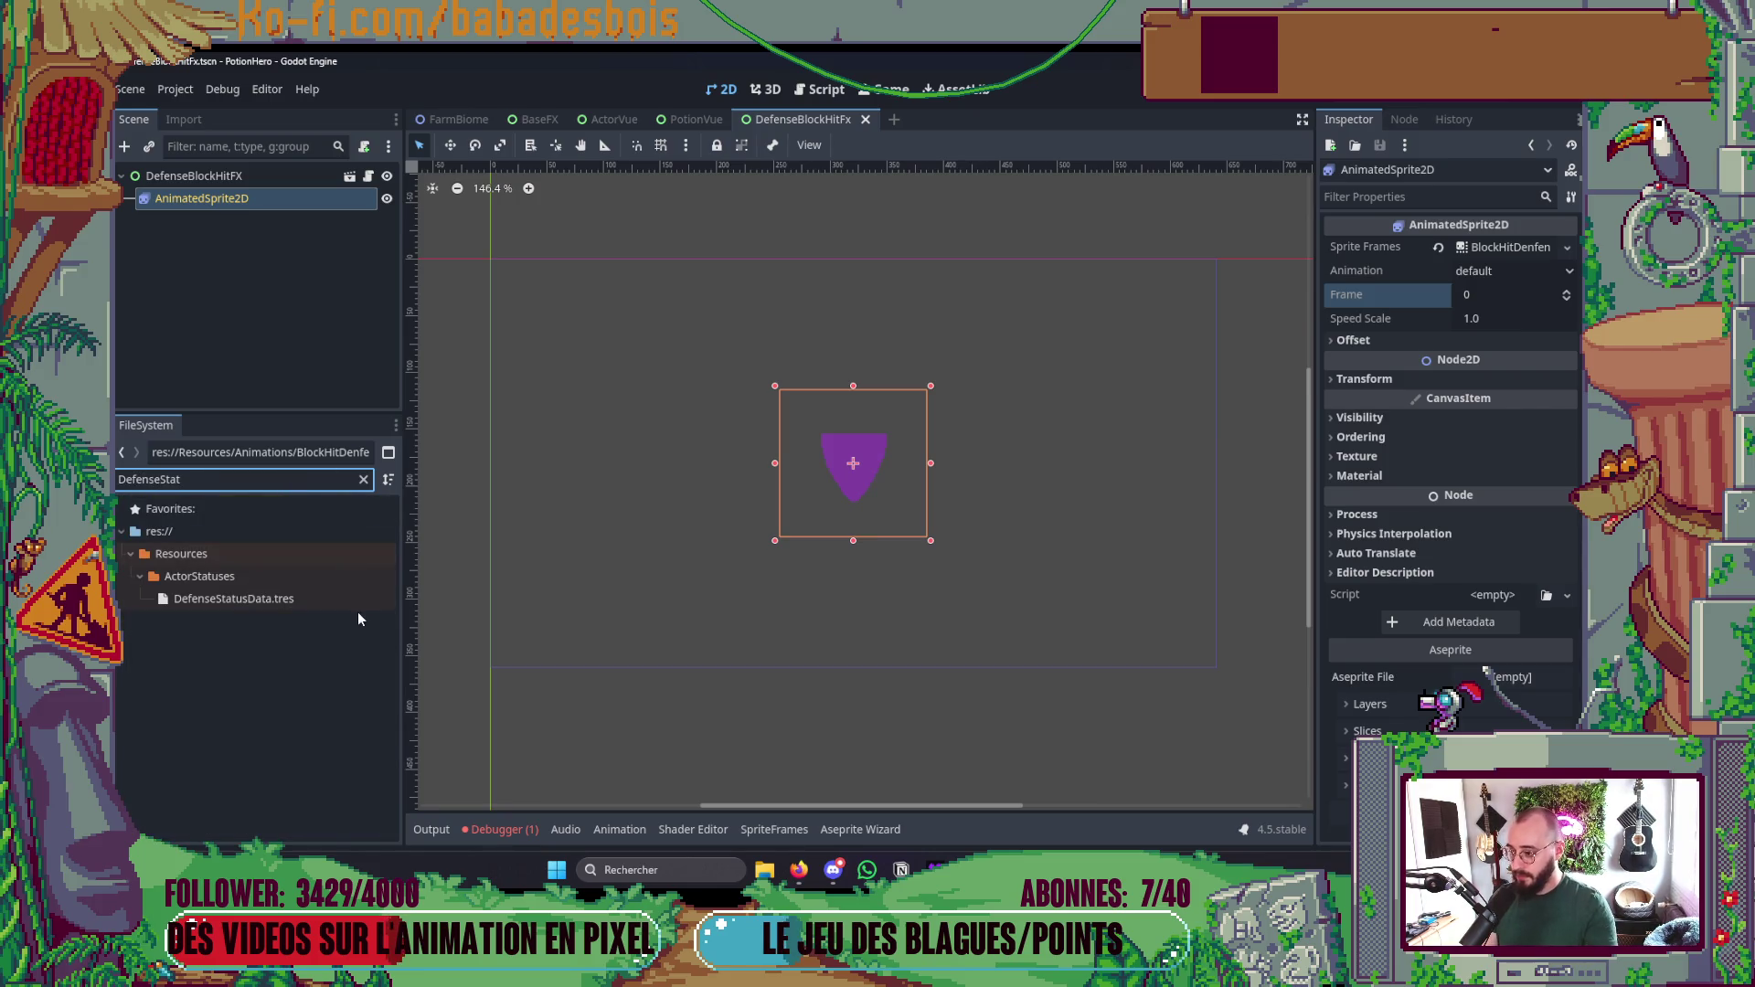
{"action": "left_click", "coordinate": [274, 599]}
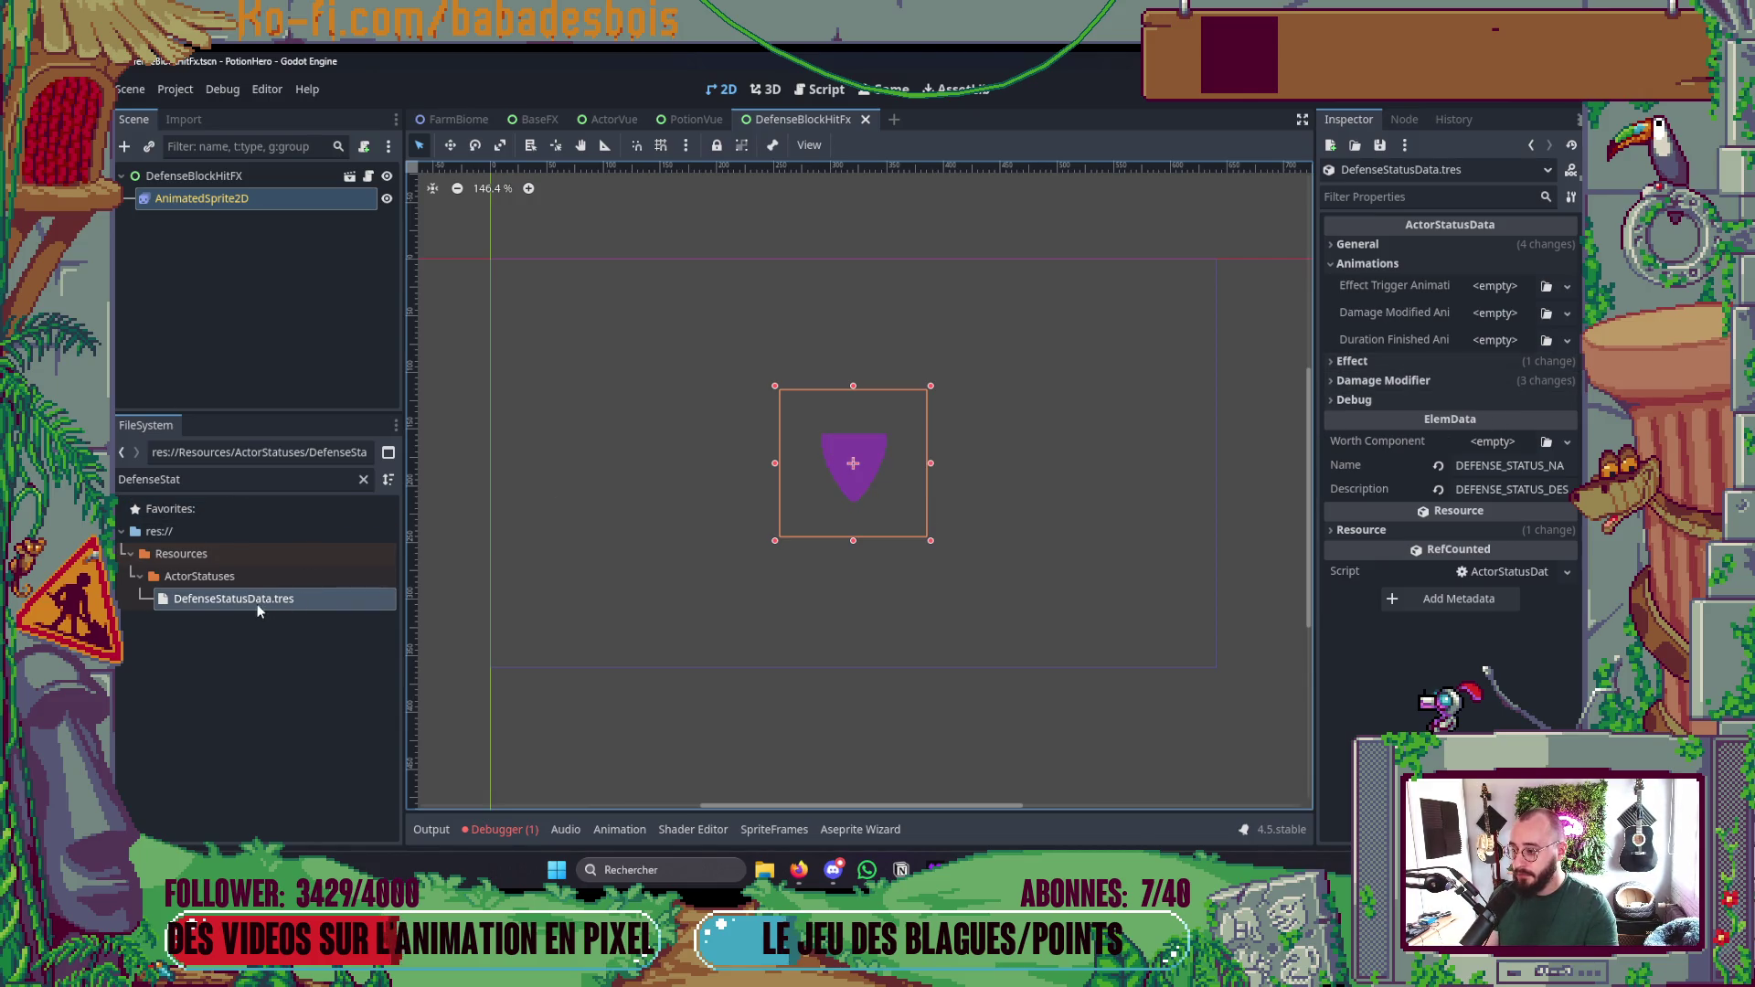
Step: Set Damage Modified Animation to a new ActorStatusAnimation with DefenseBlockHitFx.tscn as Status Fx
{"action": "double_click", "coordinate": [243, 479]}
{"action": "type", "text": "Block"}
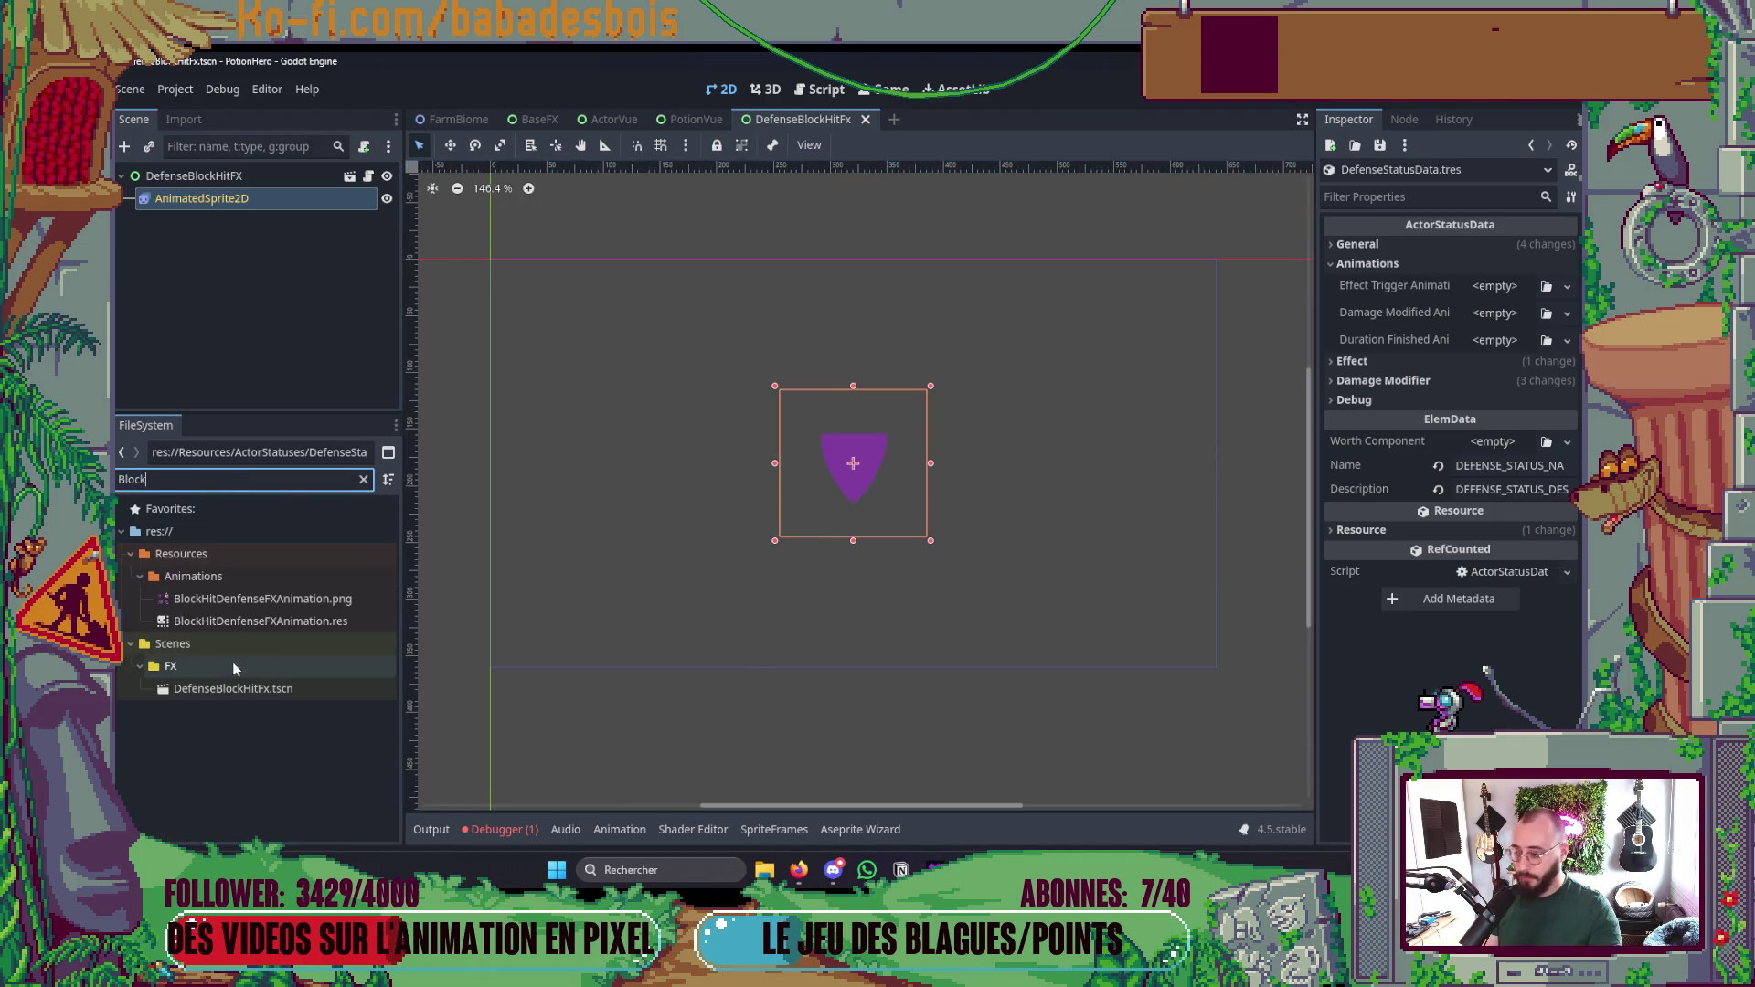
{"action": "left_click", "coordinate": [237, 692]}
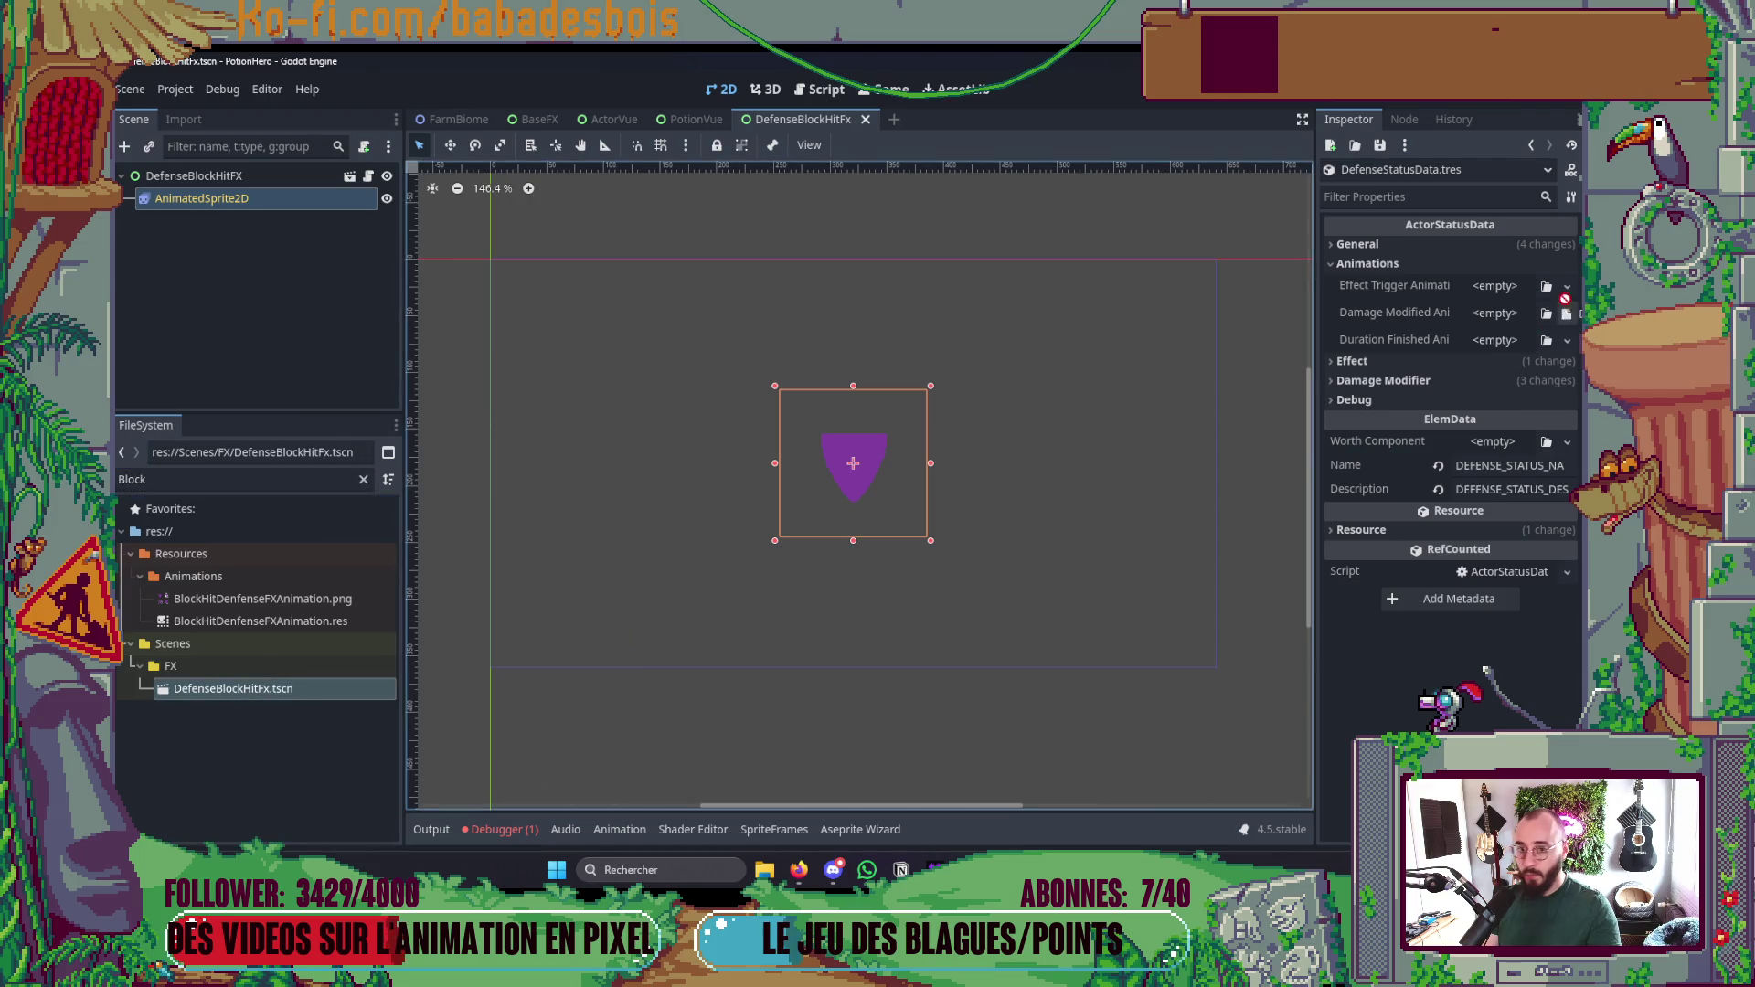
{"action": "left_click", "coordinate": [1492, 317]}
{"action": "left_click", "coordinate": [1499, 345]}
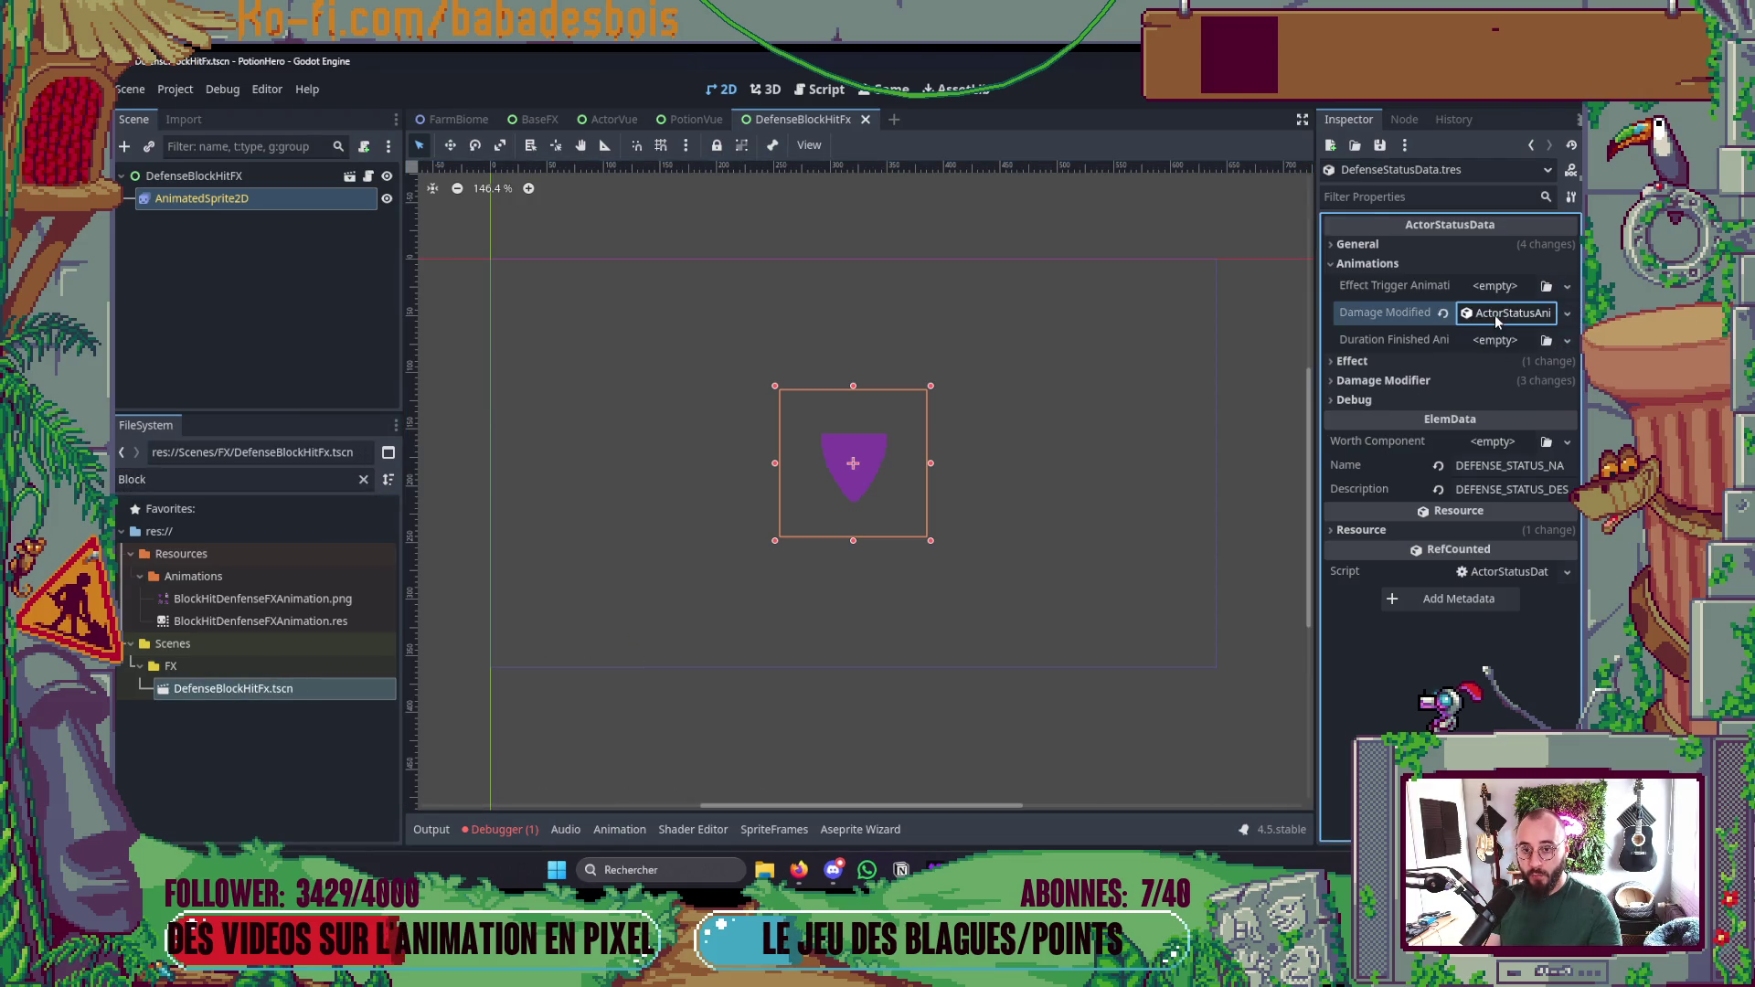
{"action": "left_click", "coordinate": [1496, 319]}
{"action": "mouse_move", "coordinate": [233, 692]}
{"action": "left_mouse_down"}
{"action": "mouse_move", "coordinate": [237, 672]}
{"action": "mouse_move", "coordinate": [1491, 341]}
{"action": "left_mouse_up"}
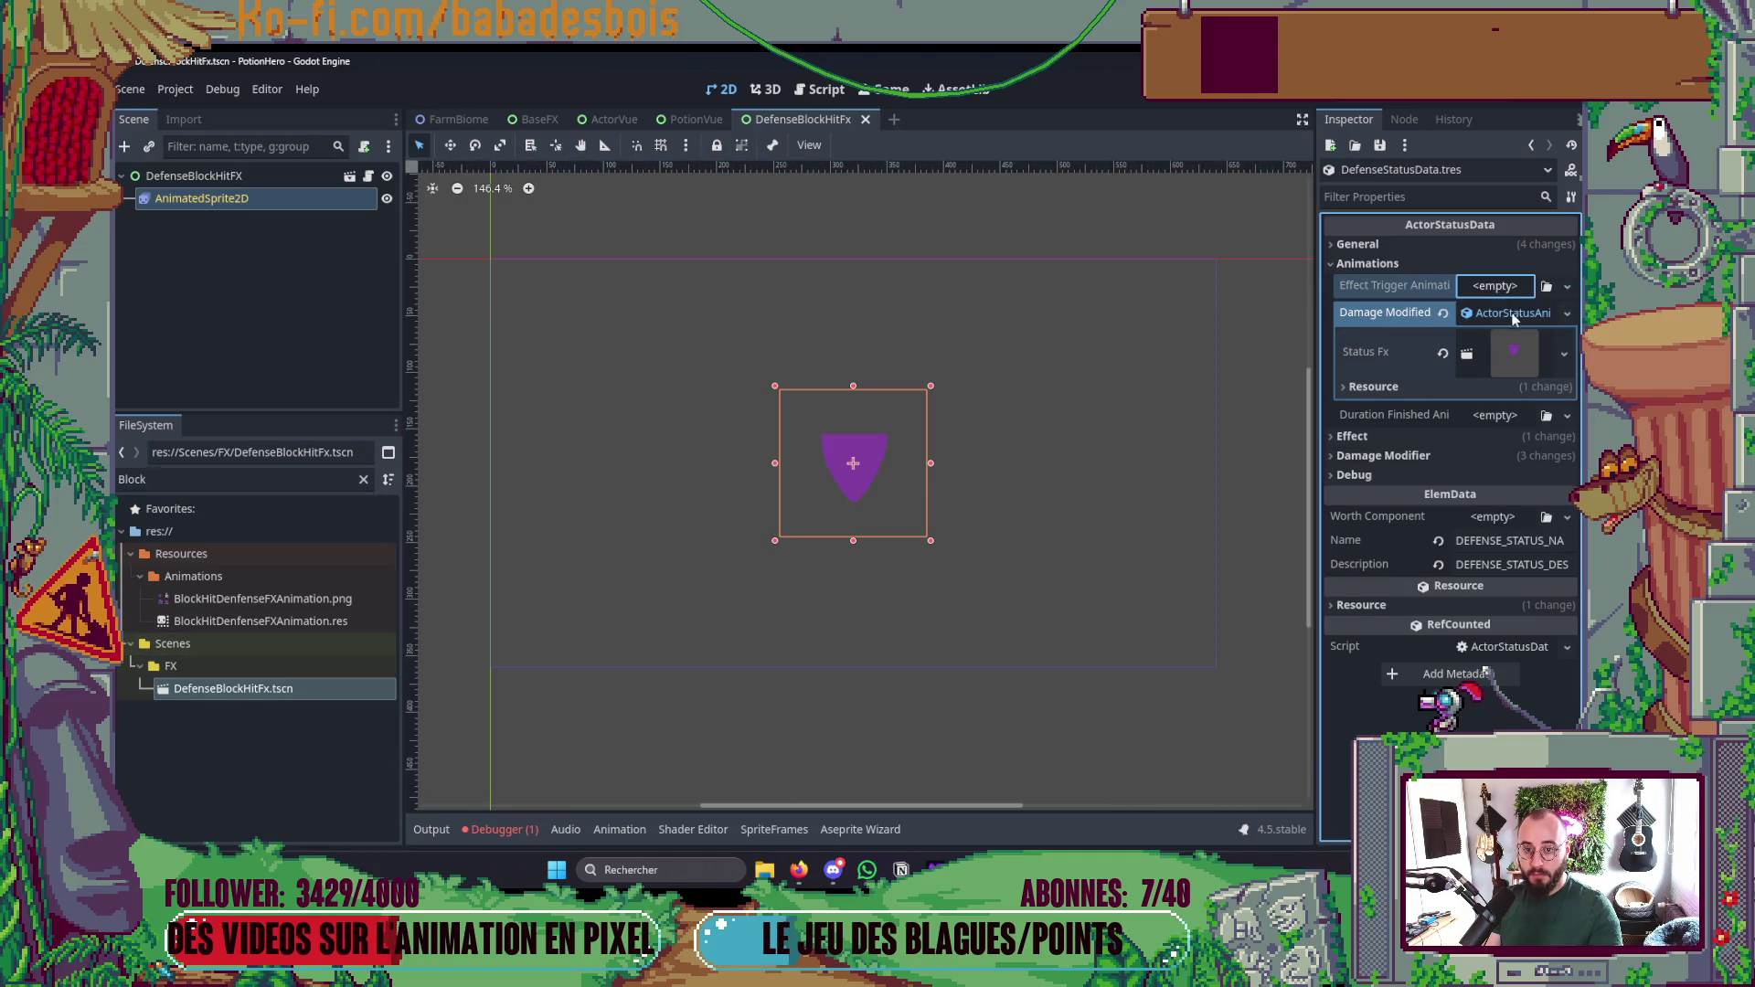
{"action": "left_click", "coordinate": [1511, 314]}
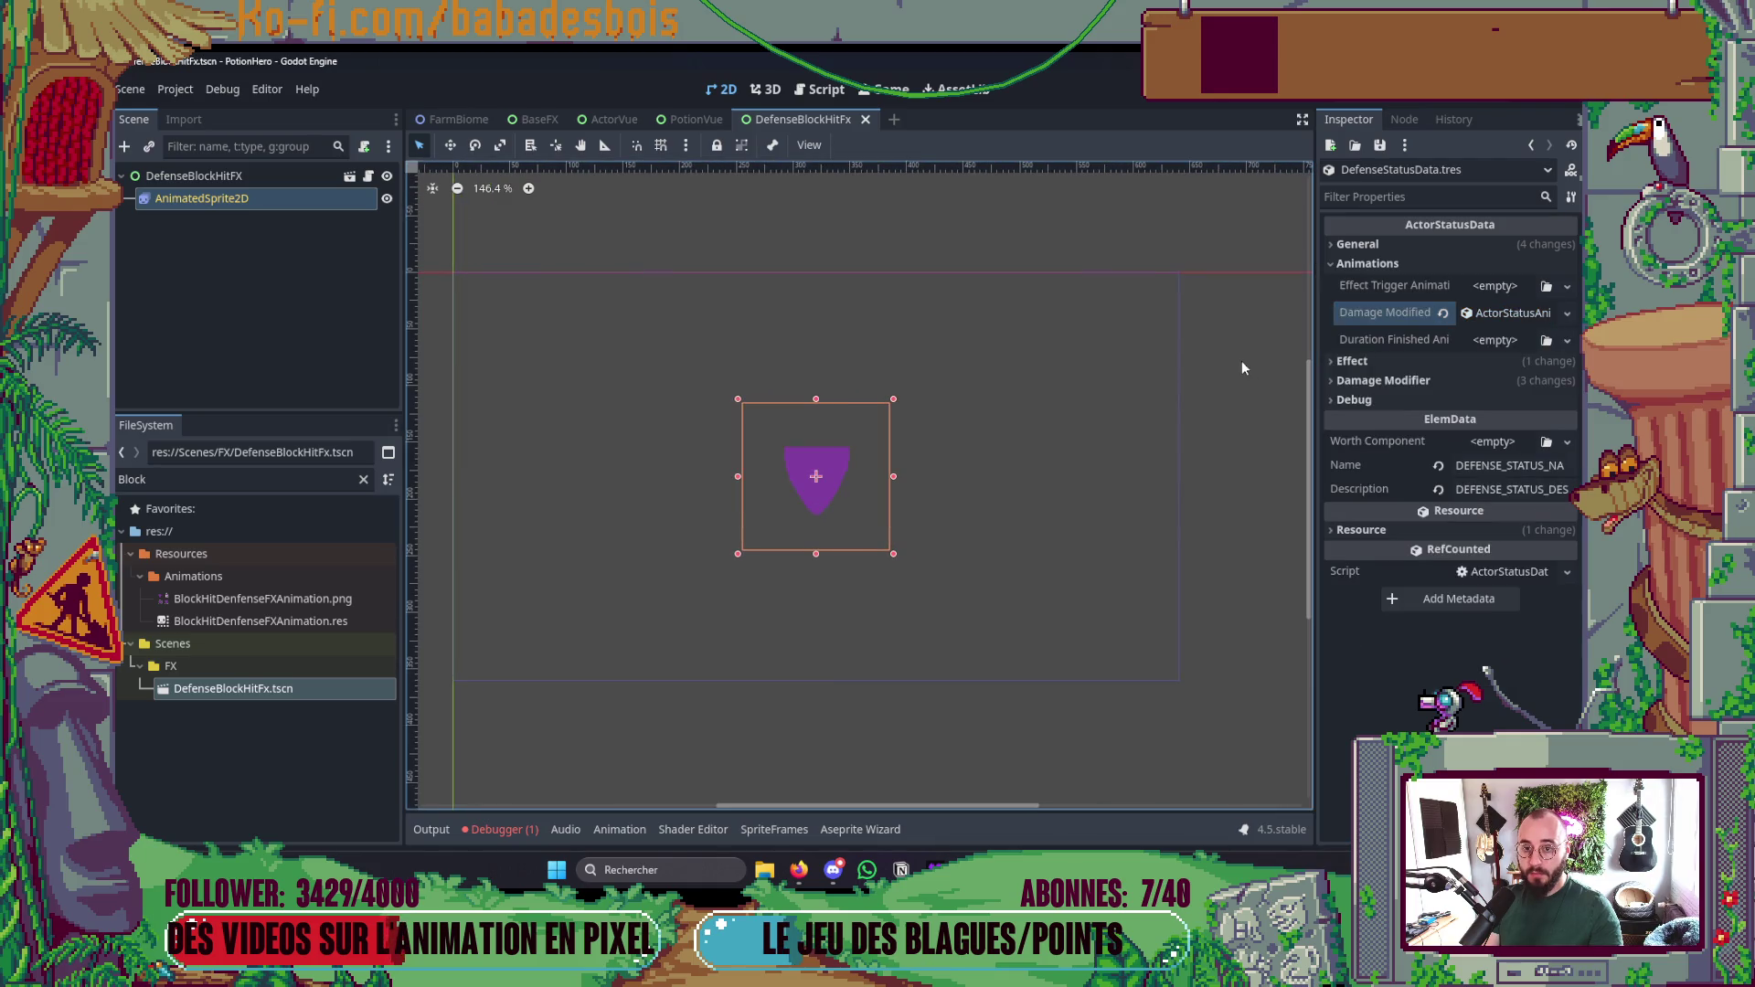
{"action": "key", "text": "alt+Tab"}
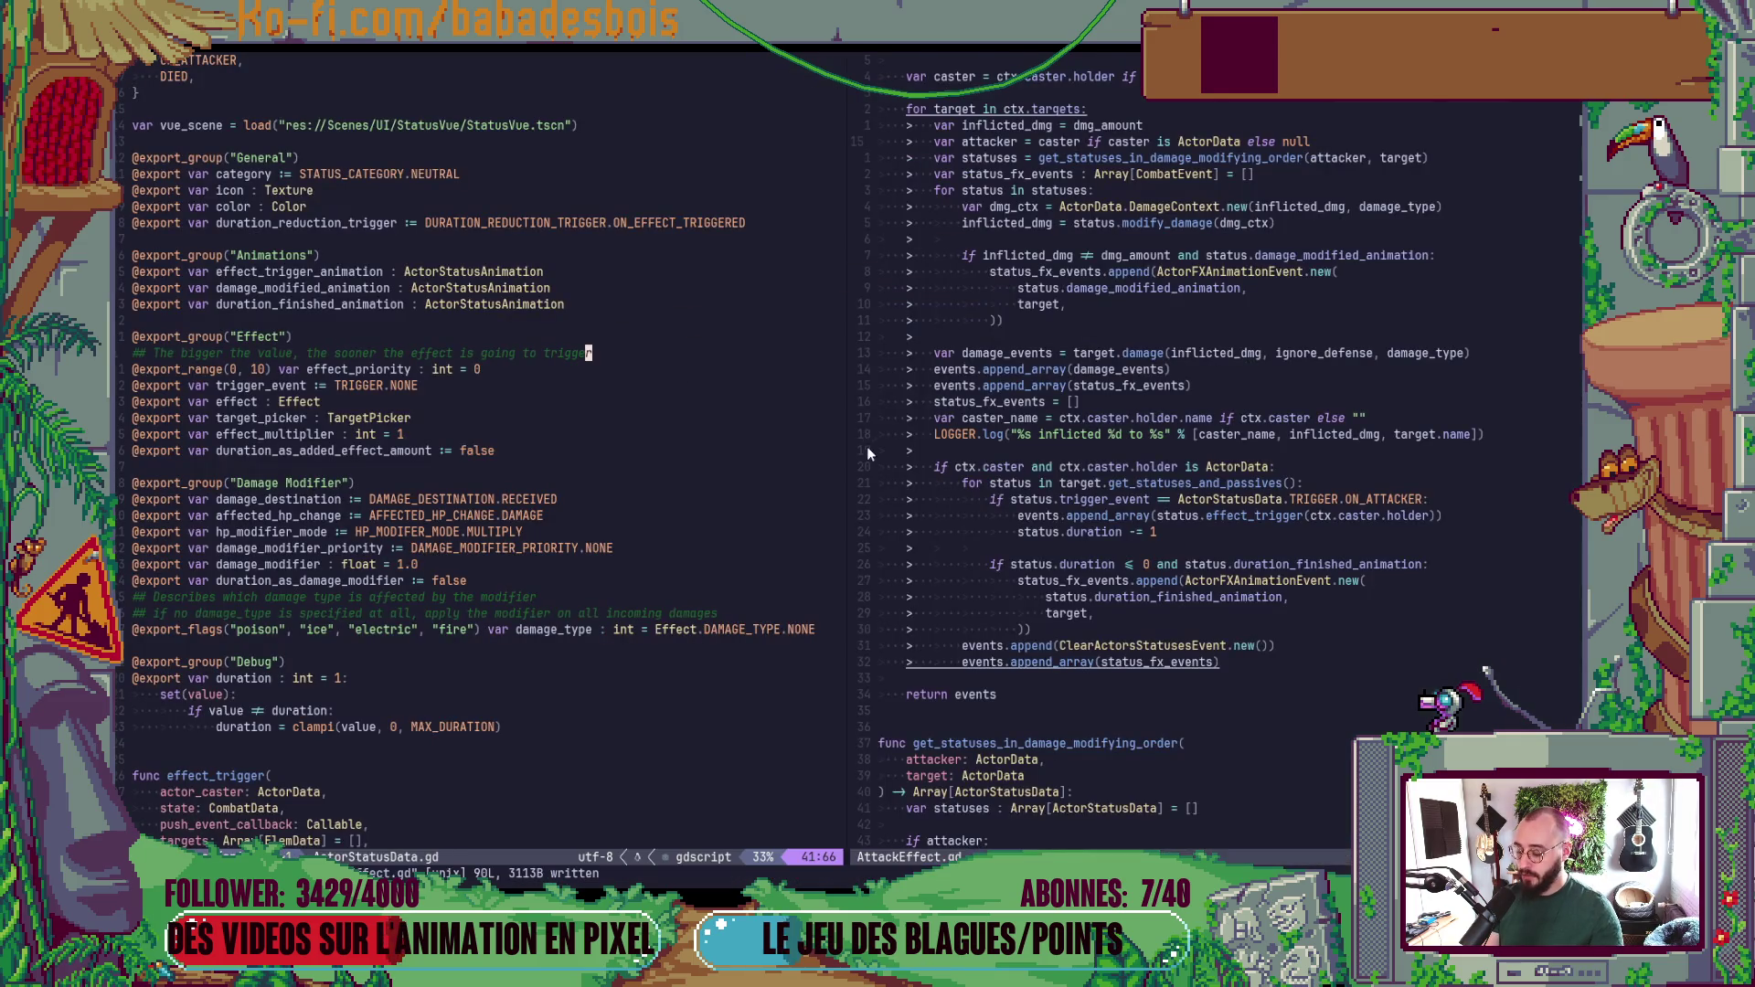
Step: Open ActorStatusAnimation.gd in Neovim with the Telescope file finder
{"action": "key", "text": "space"}
{"action": "key", "text": "f"}
{"action": "key", "text": "f"}
{"action": "type", "text": "ActorStat"}
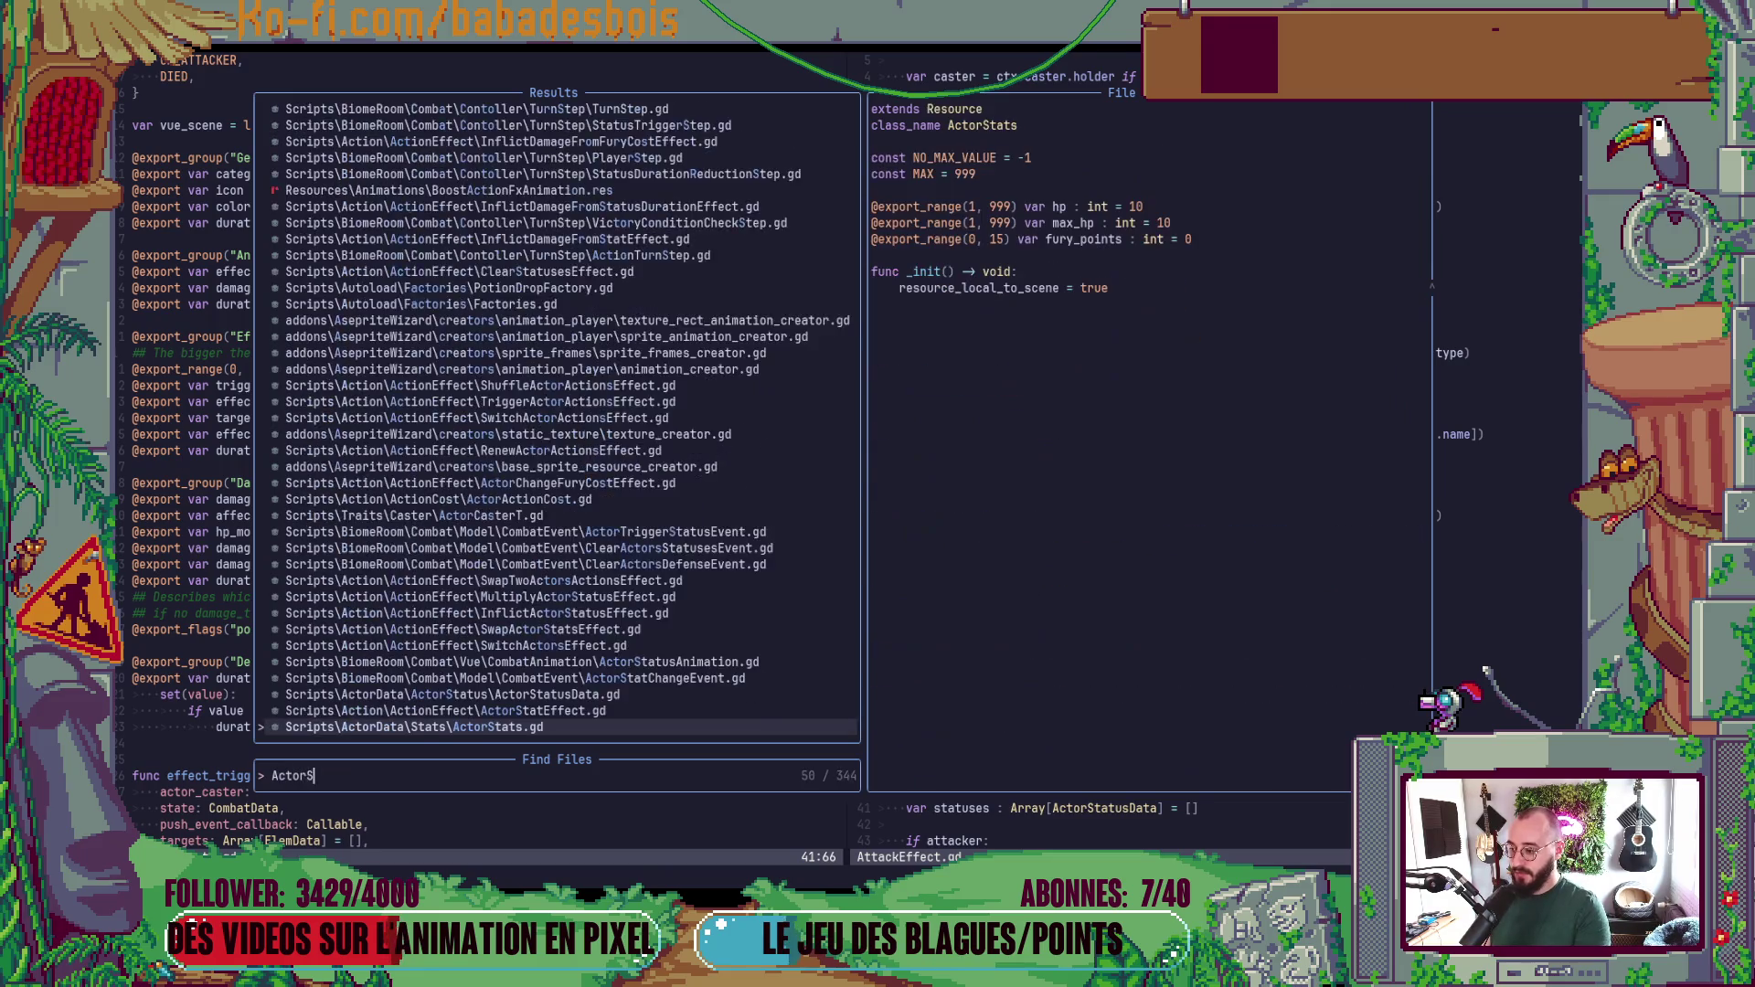
{"action": "key", "text": "Up"}
{"action": "key", "text": "Up"}
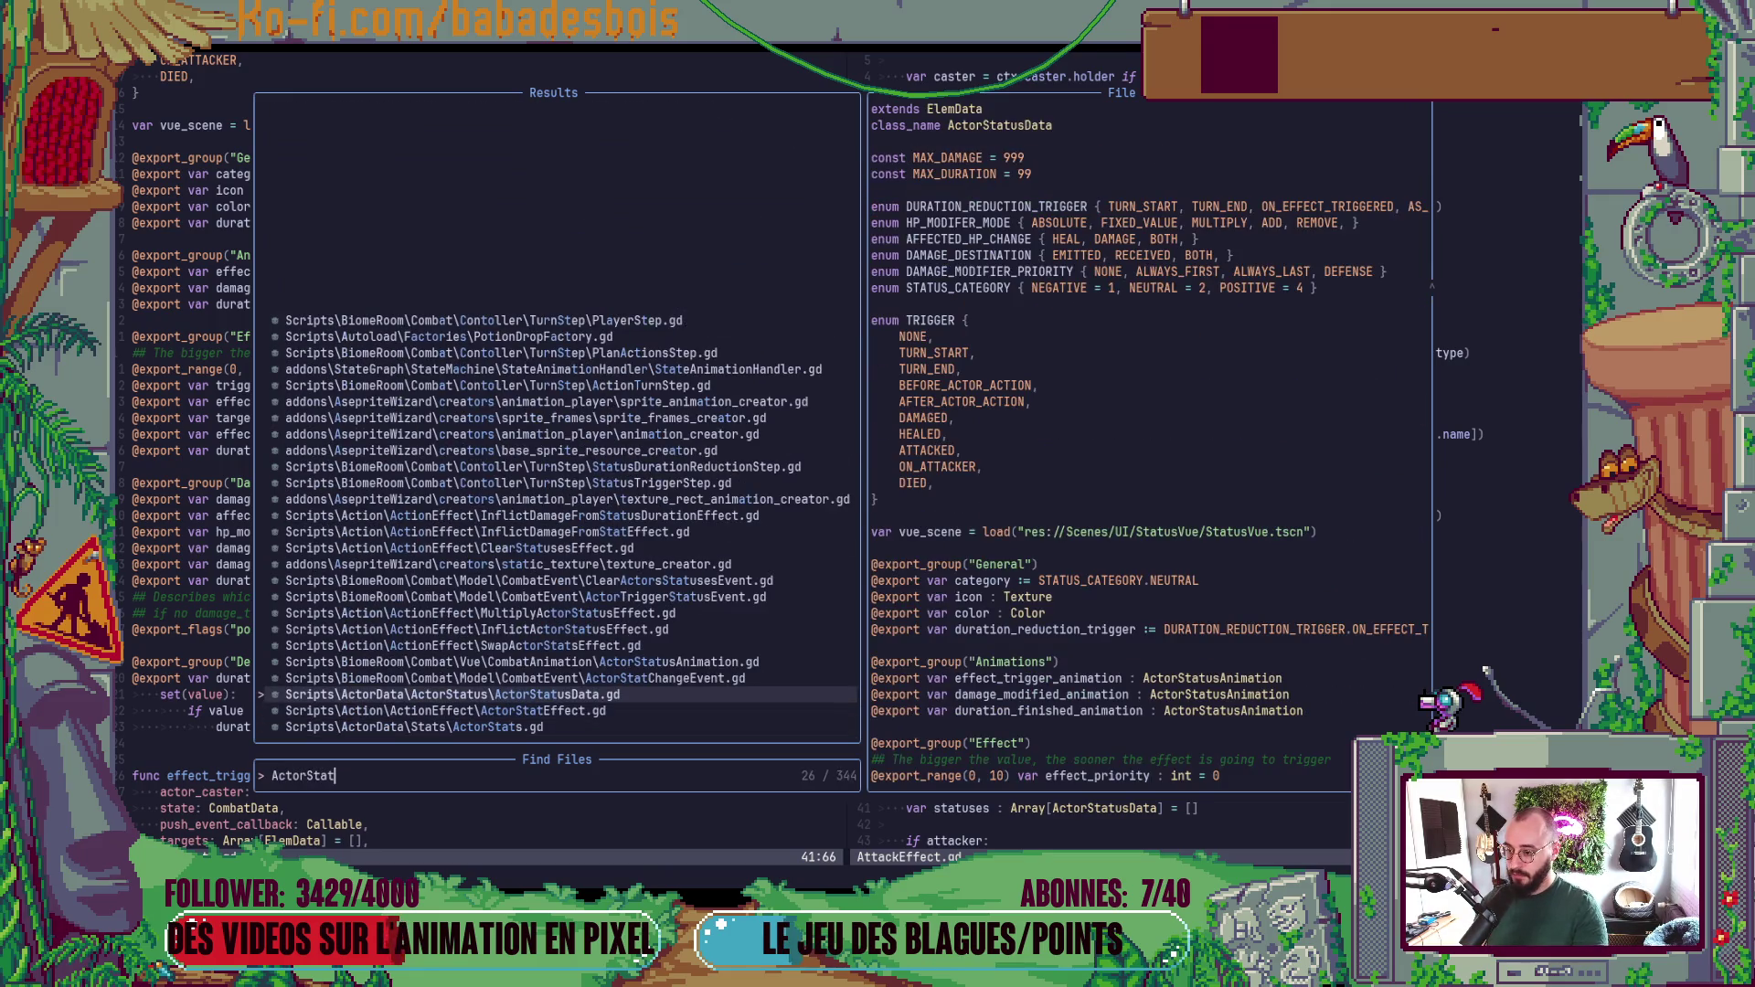
{"action": "type", "text": "usAnim"}
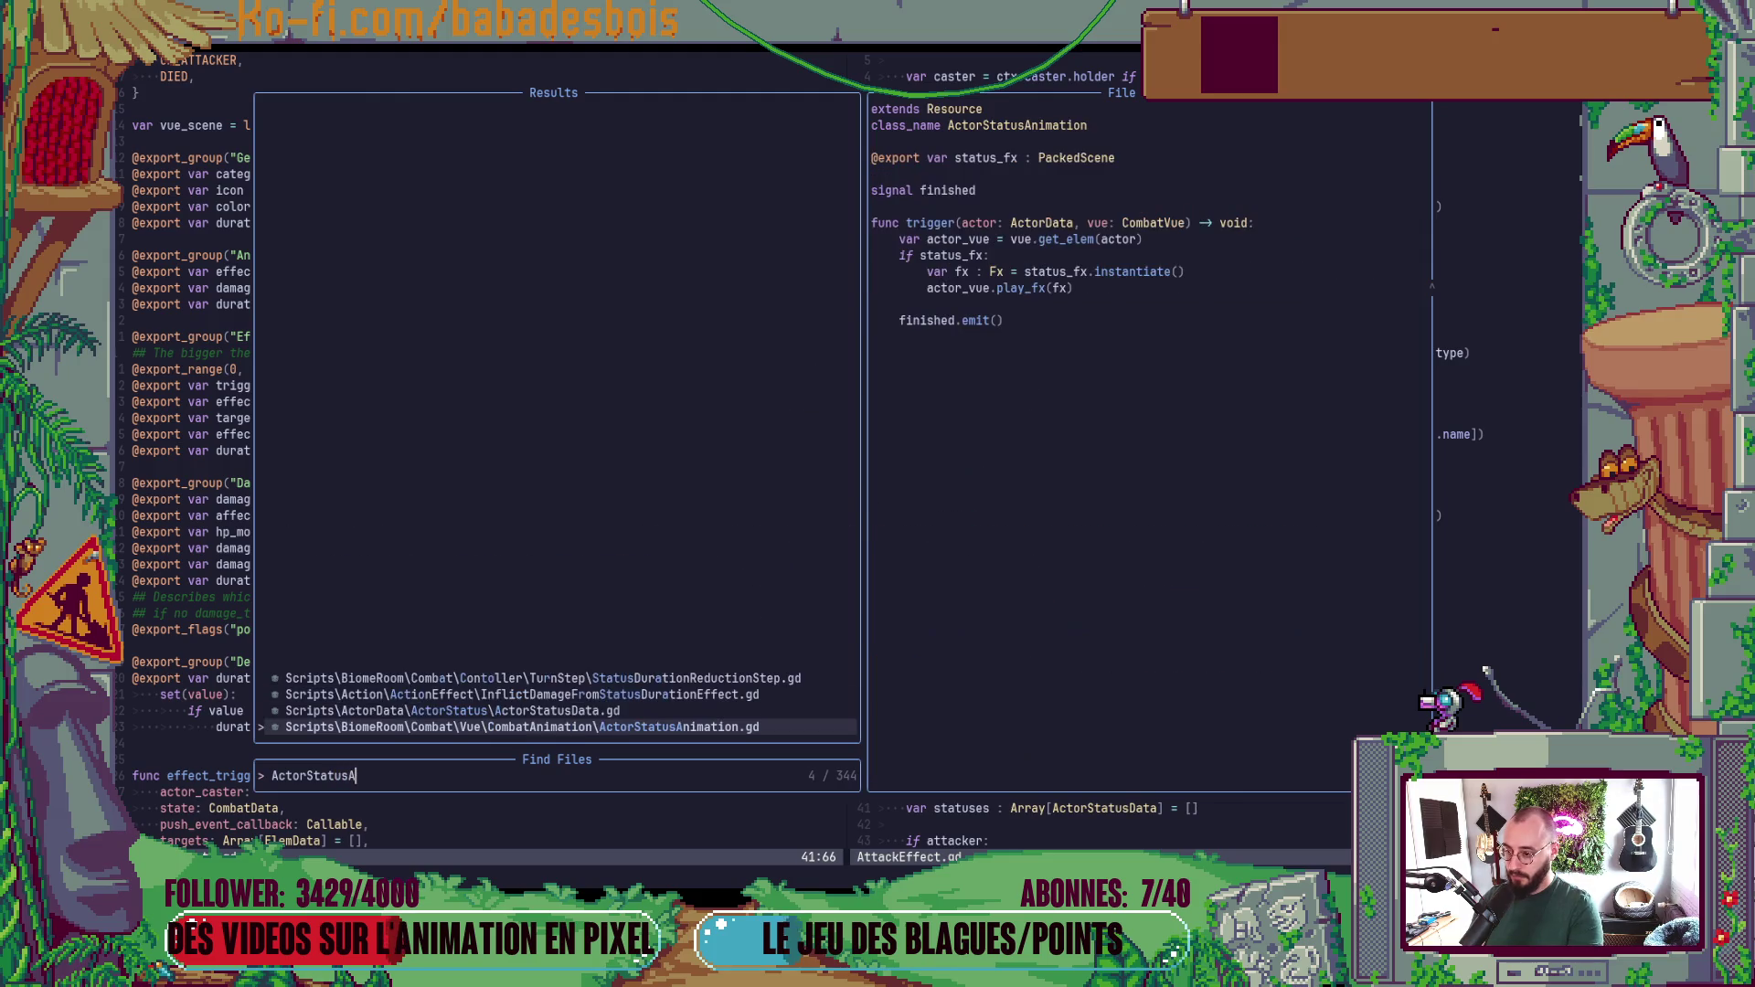
{"action": "key", "text": "Return"}
{"action": "left_click", "coordinate": [326, 174]}
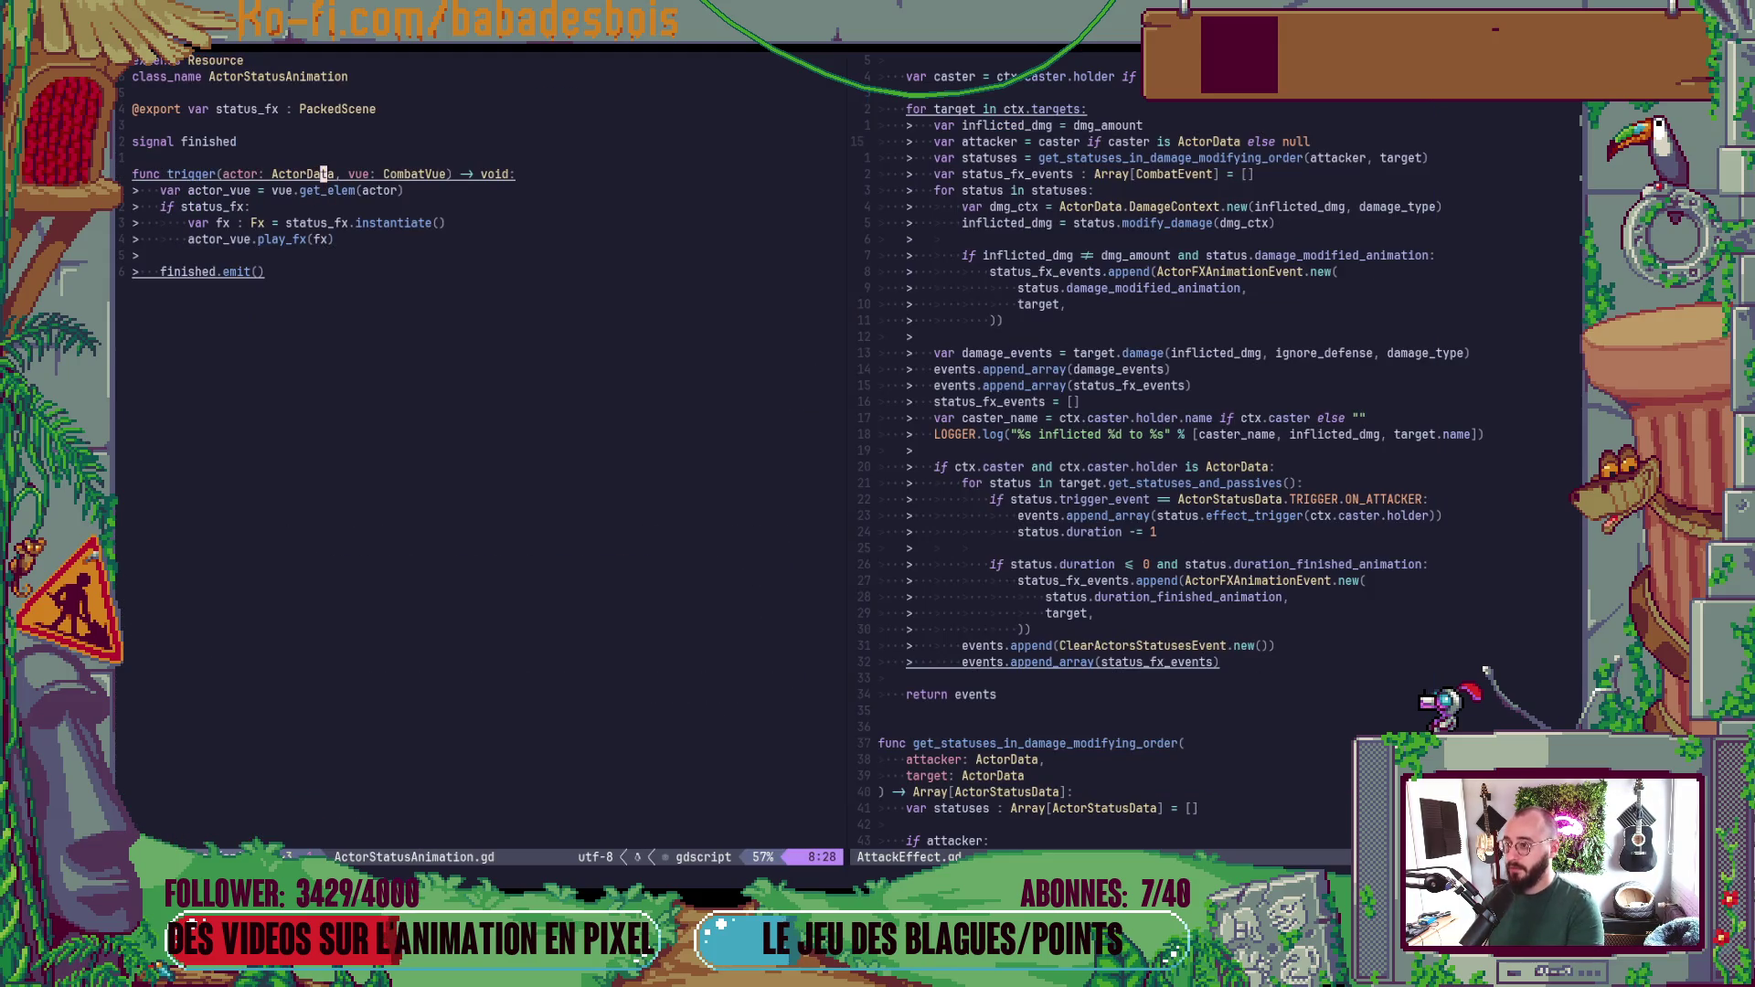
{"action": "key", "text": "k"}
{"action": "key", "text": "k"}
{"action": "key", "text": "k"}
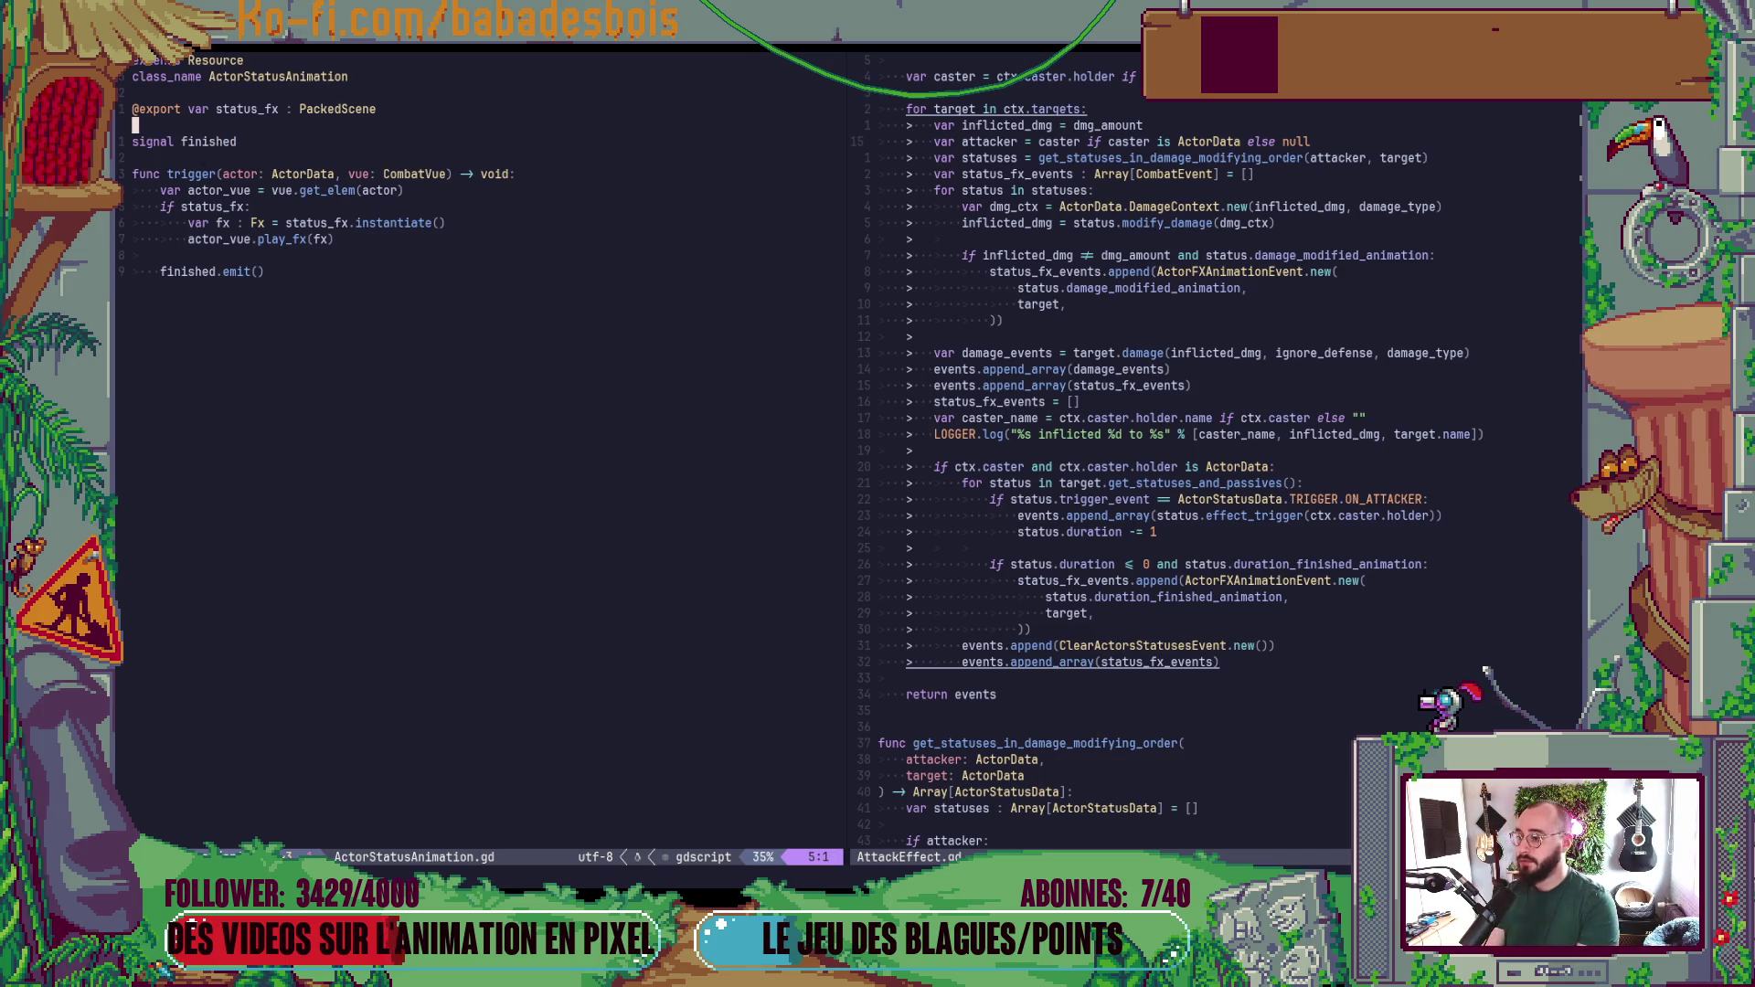
{"action": "type", "text": "O@export var "}
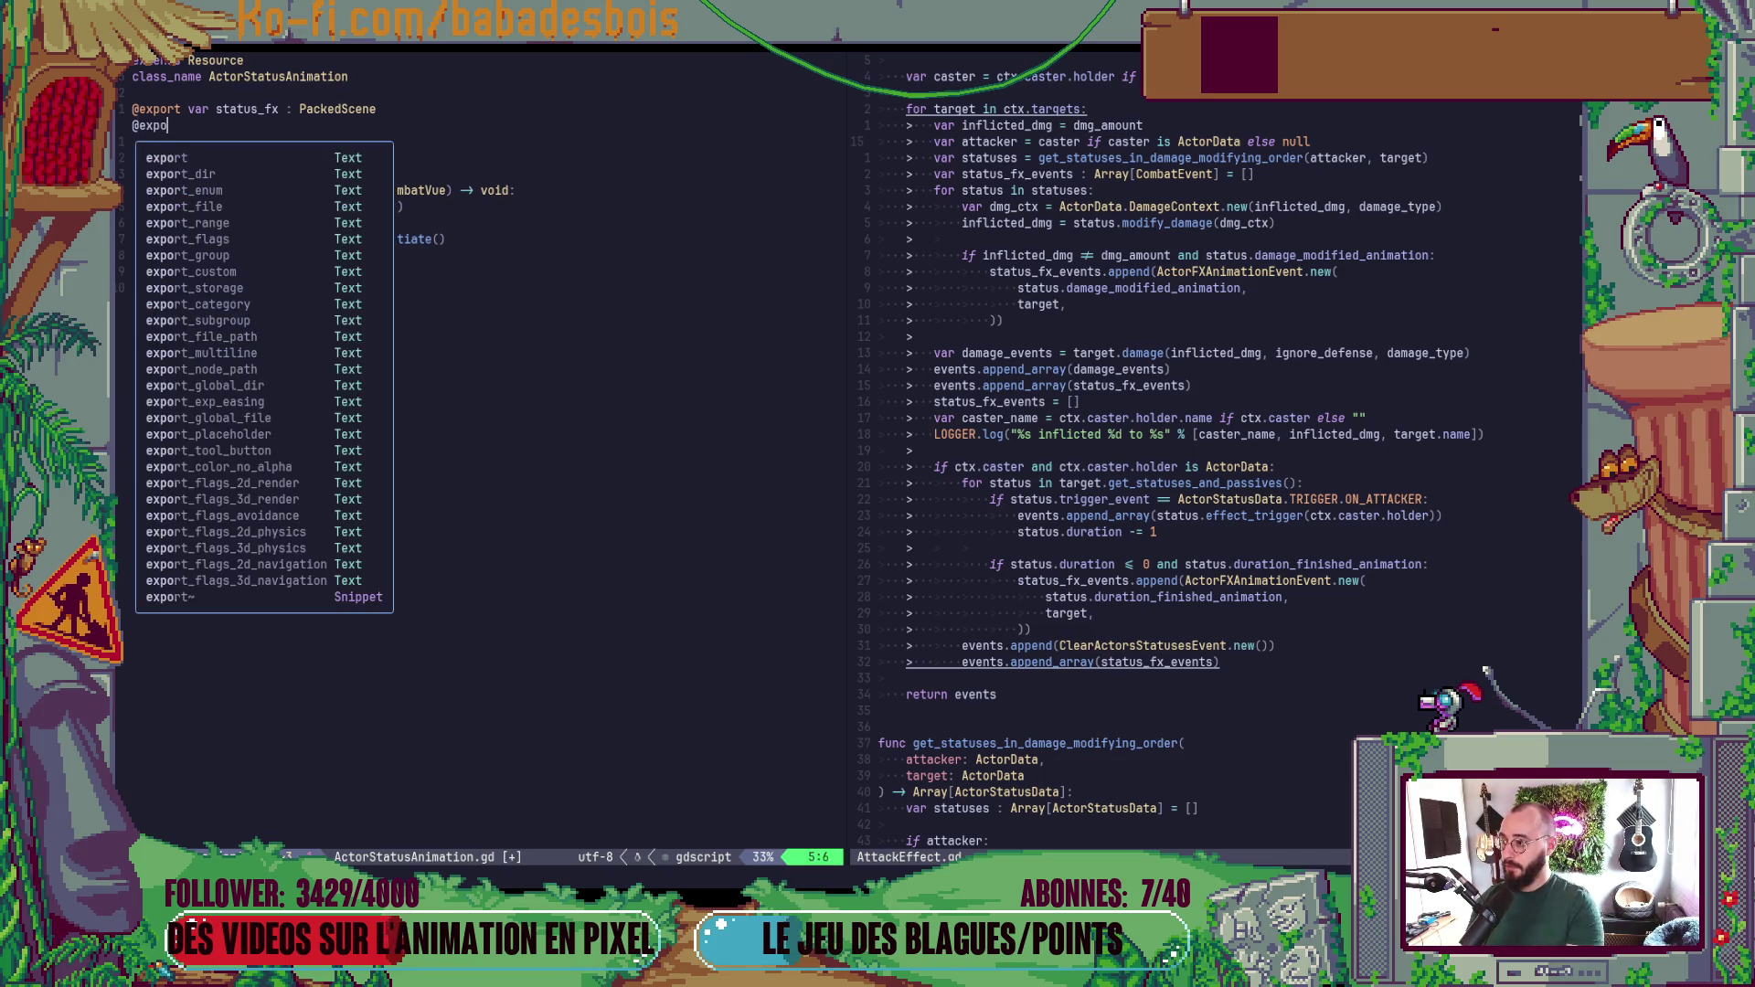
{"action": "type", "text": "fli"}
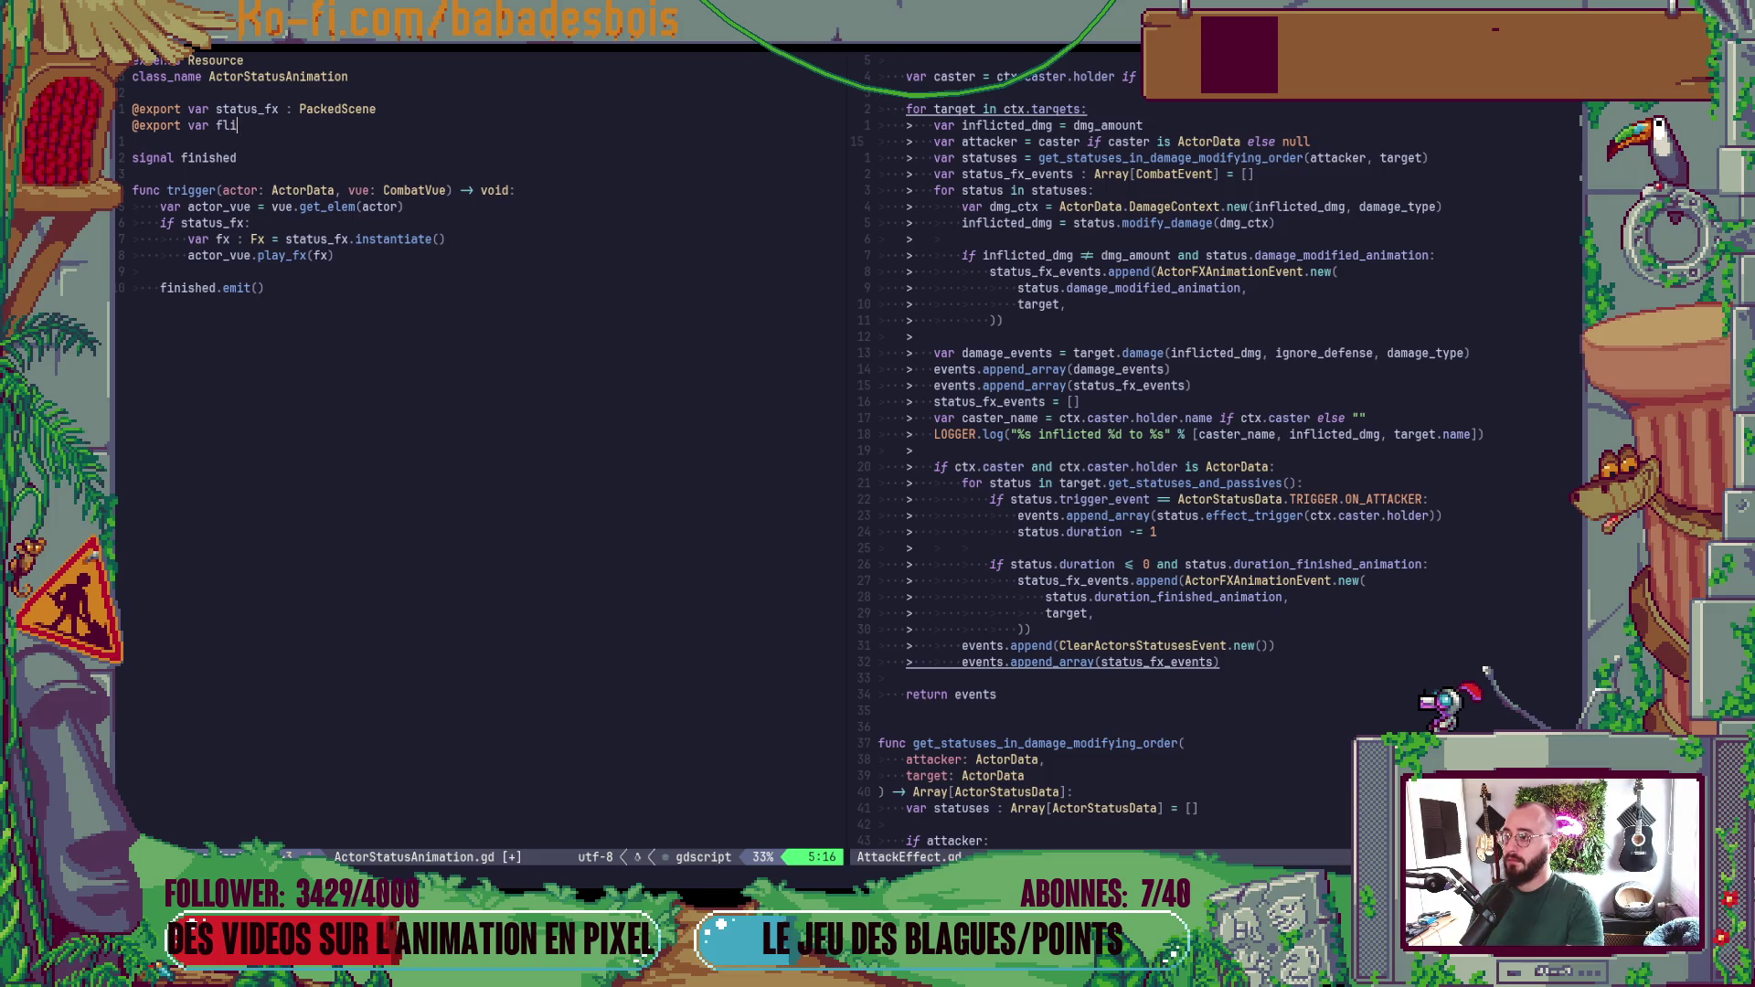
{"action": "type", "text": "p"}
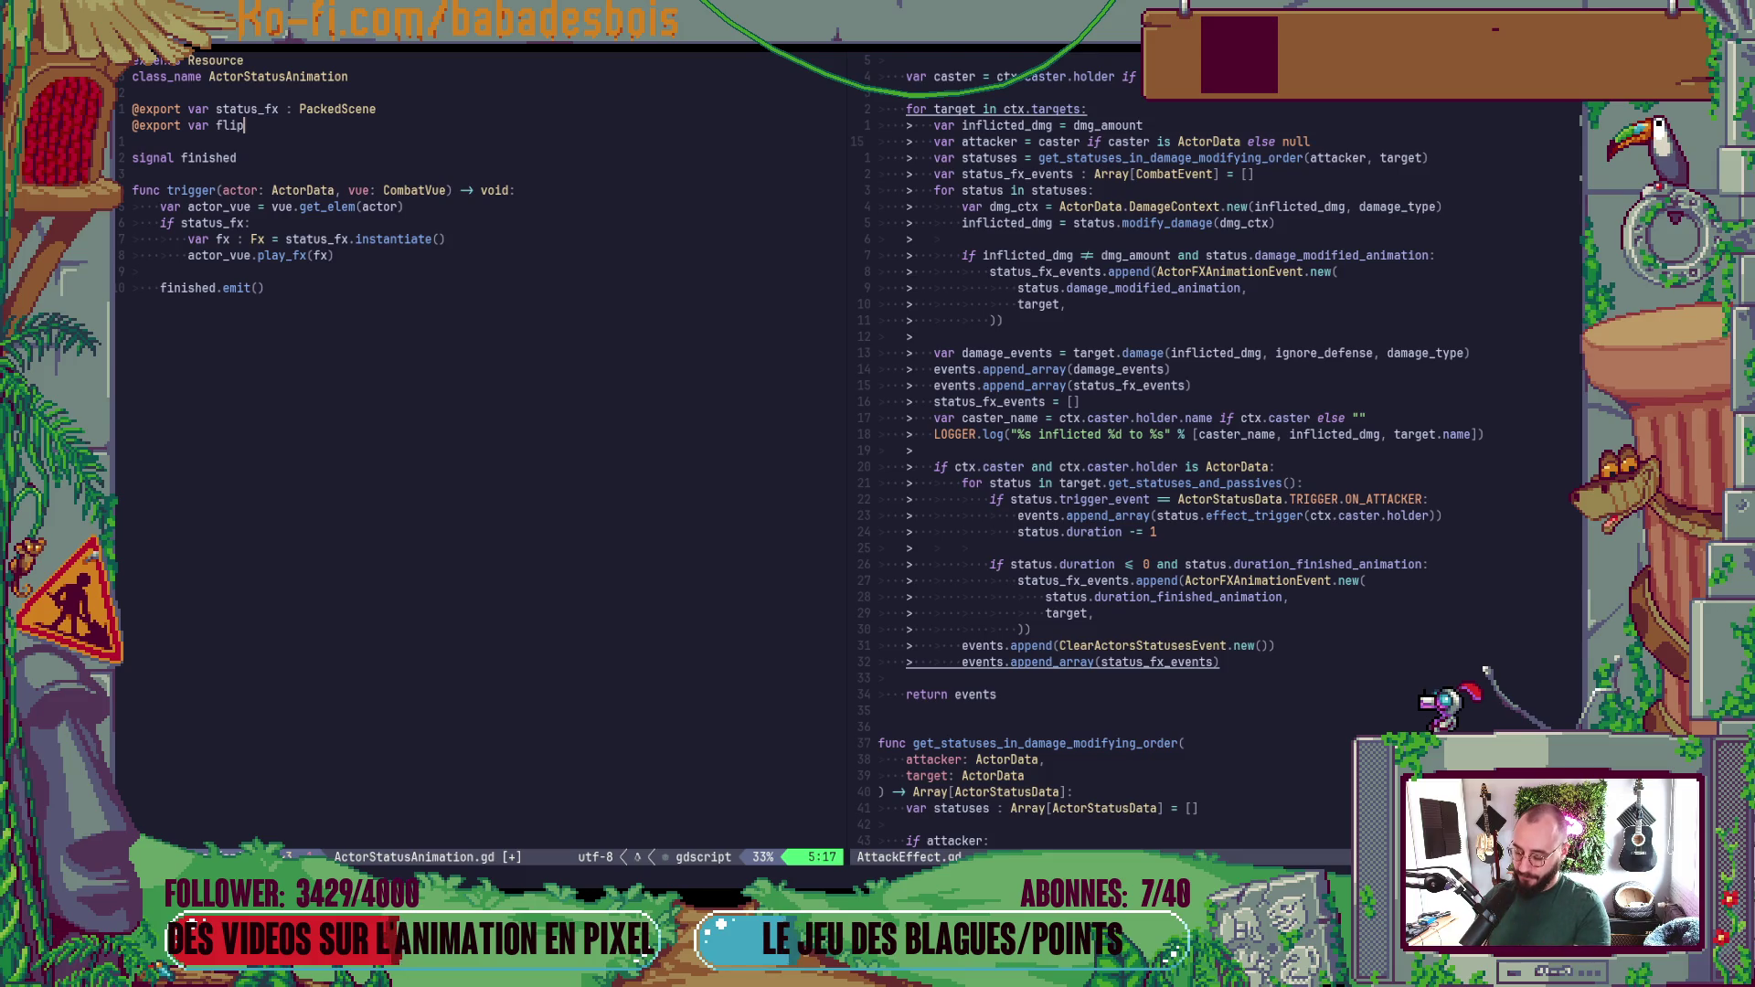
{"action": "type", "text": "ped_"}
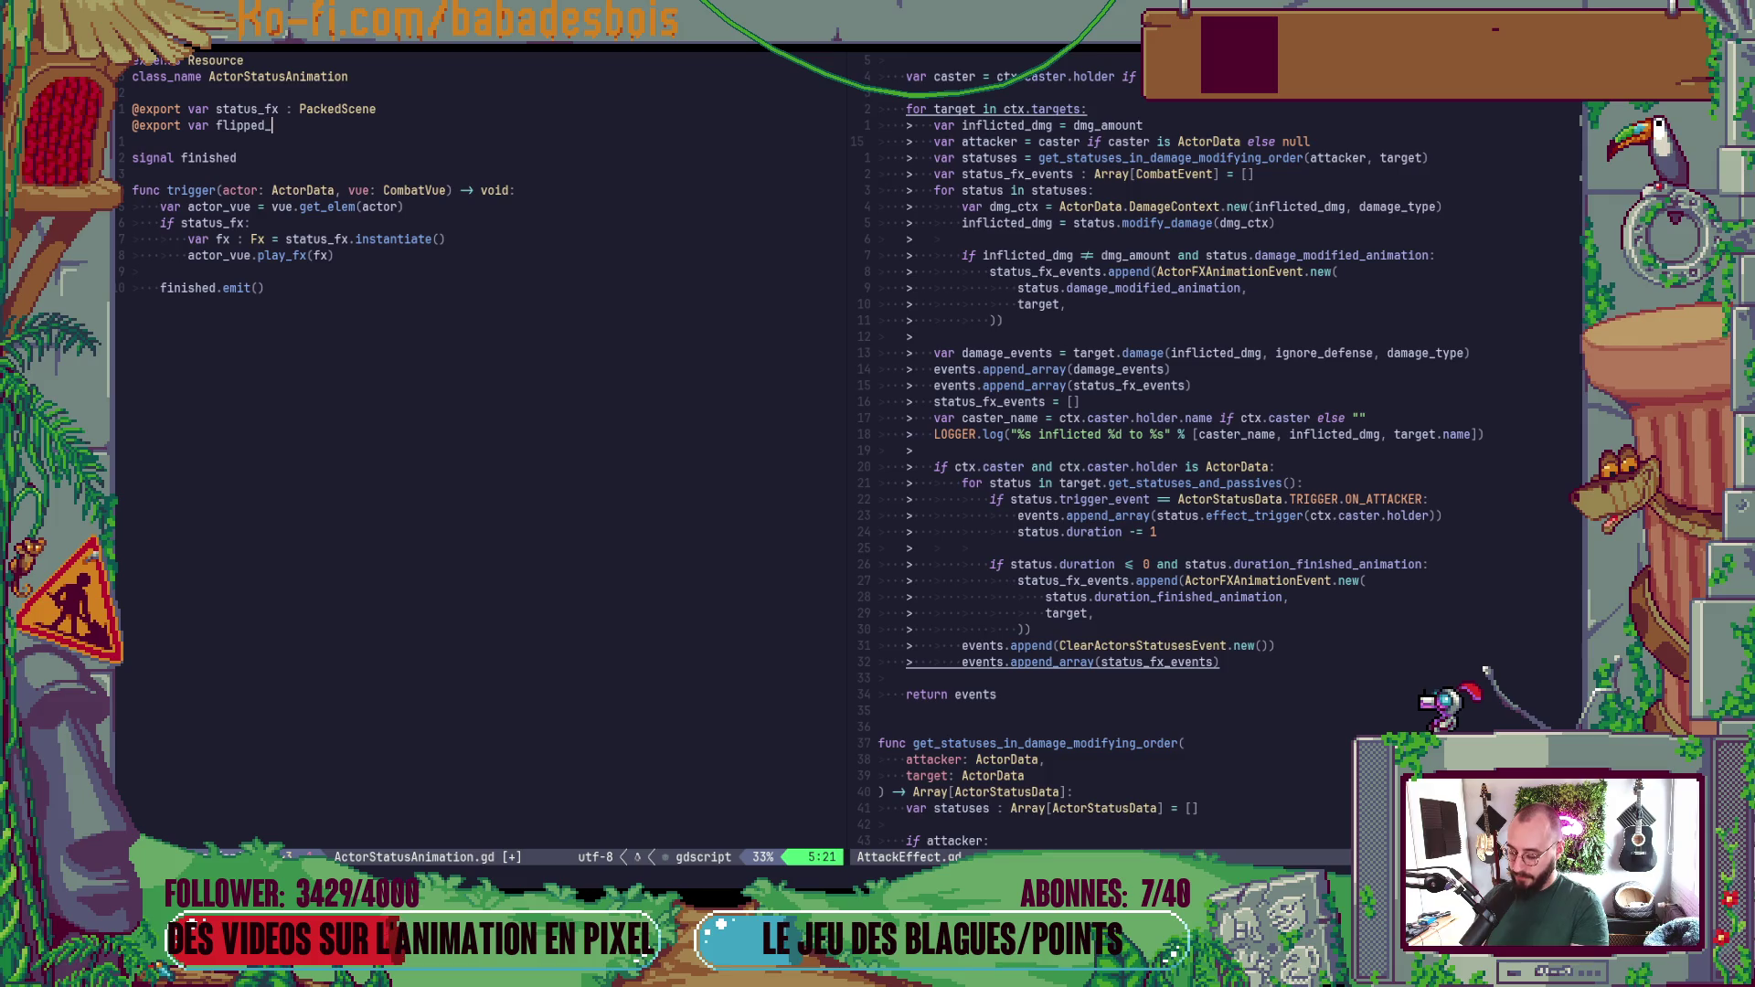
{"action": "type", "text": "if"}
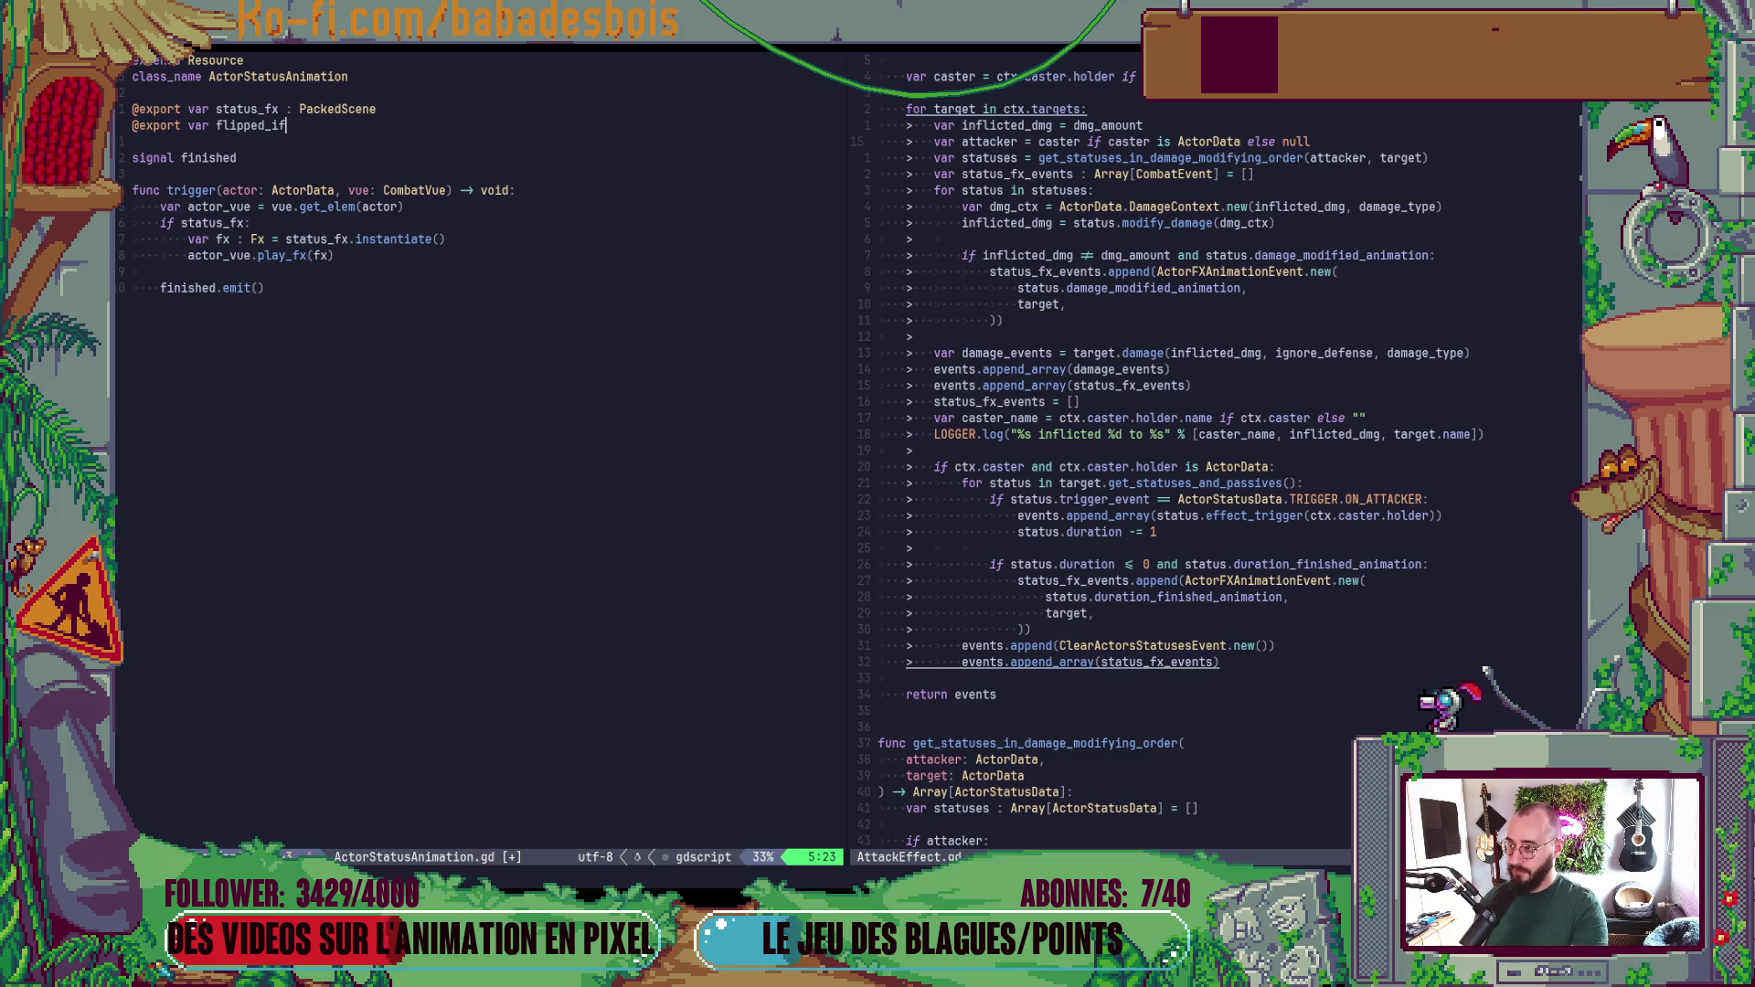
{"action": "type", "text": "_enemy"}
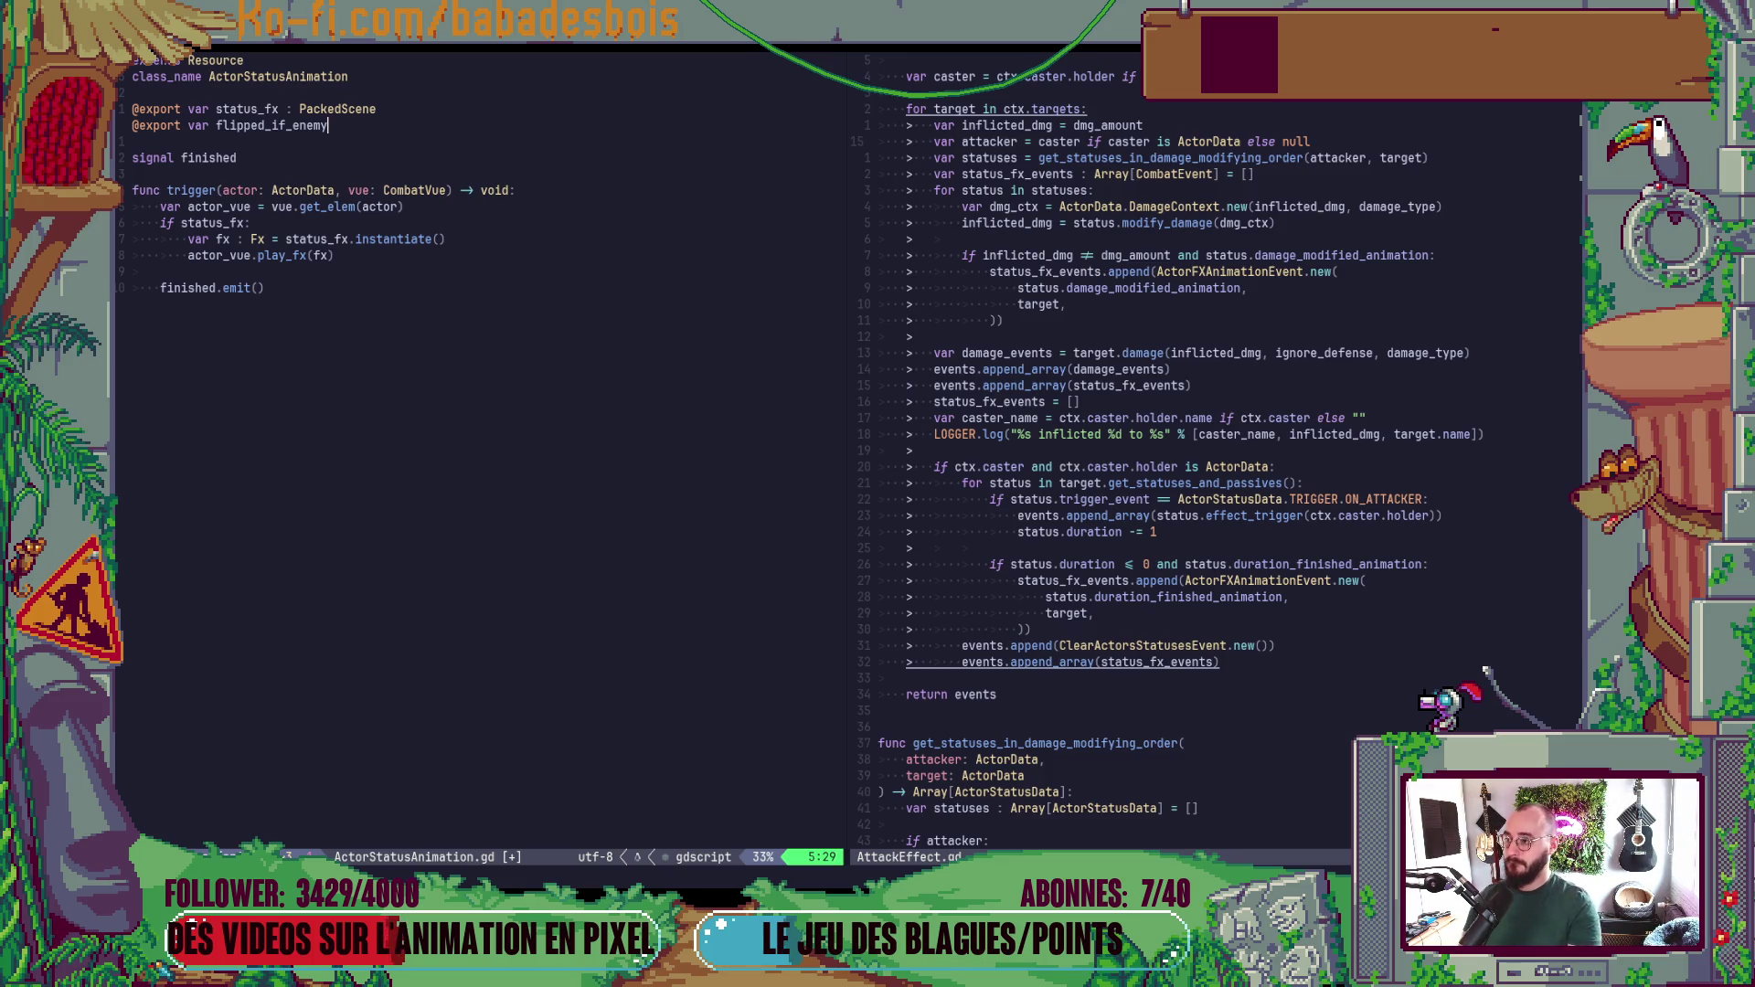
{"action": "type", "text": ":b"}
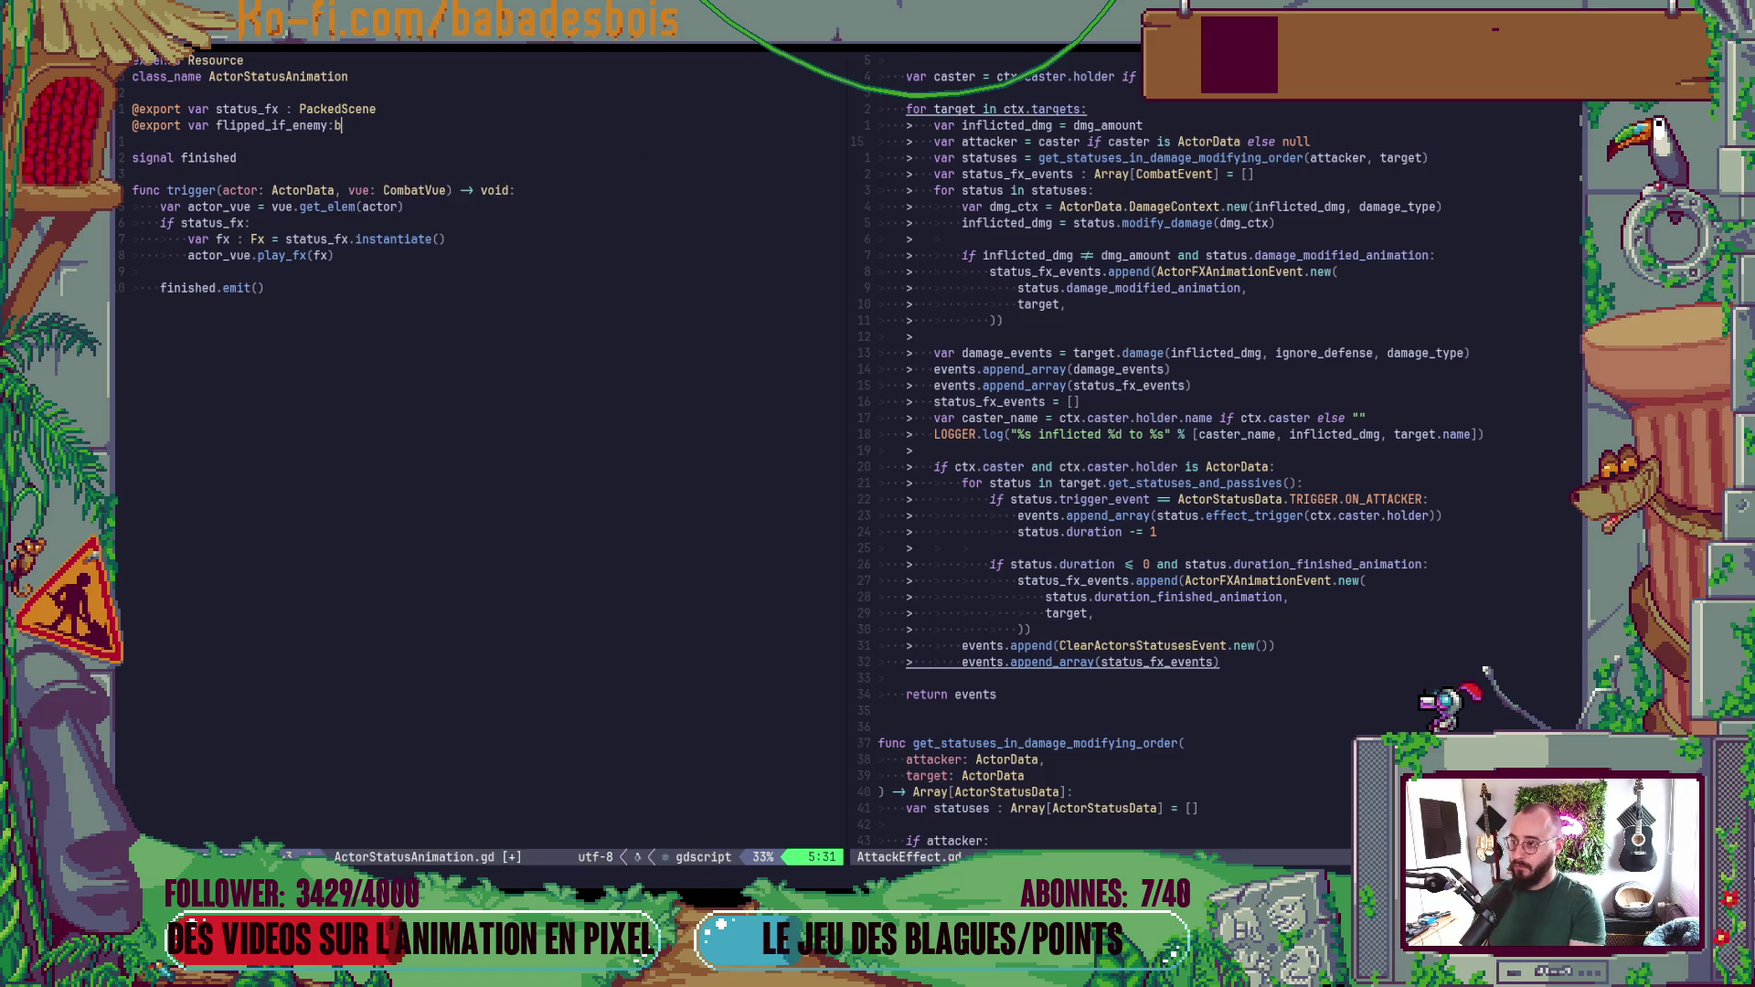
{"action": "key", "text": "BackSpace"}
{"action": "key", "text": "BackSpace"}
{"action": "type", "text": ": bool = fals"}
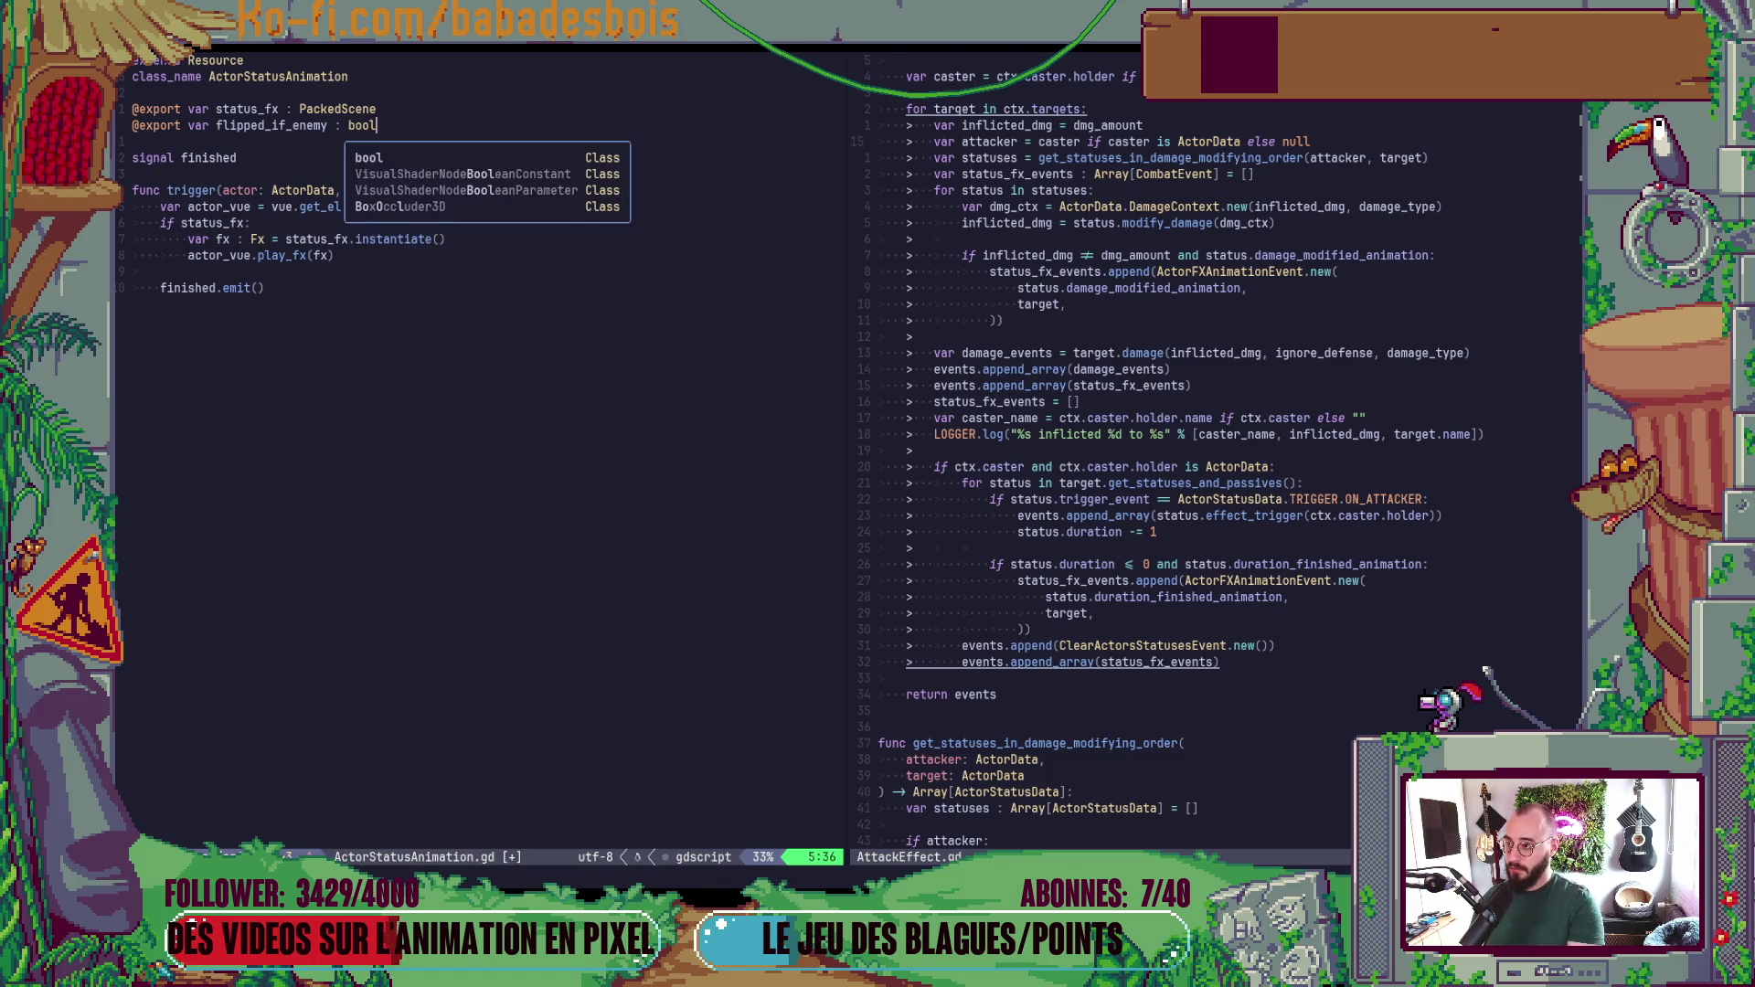
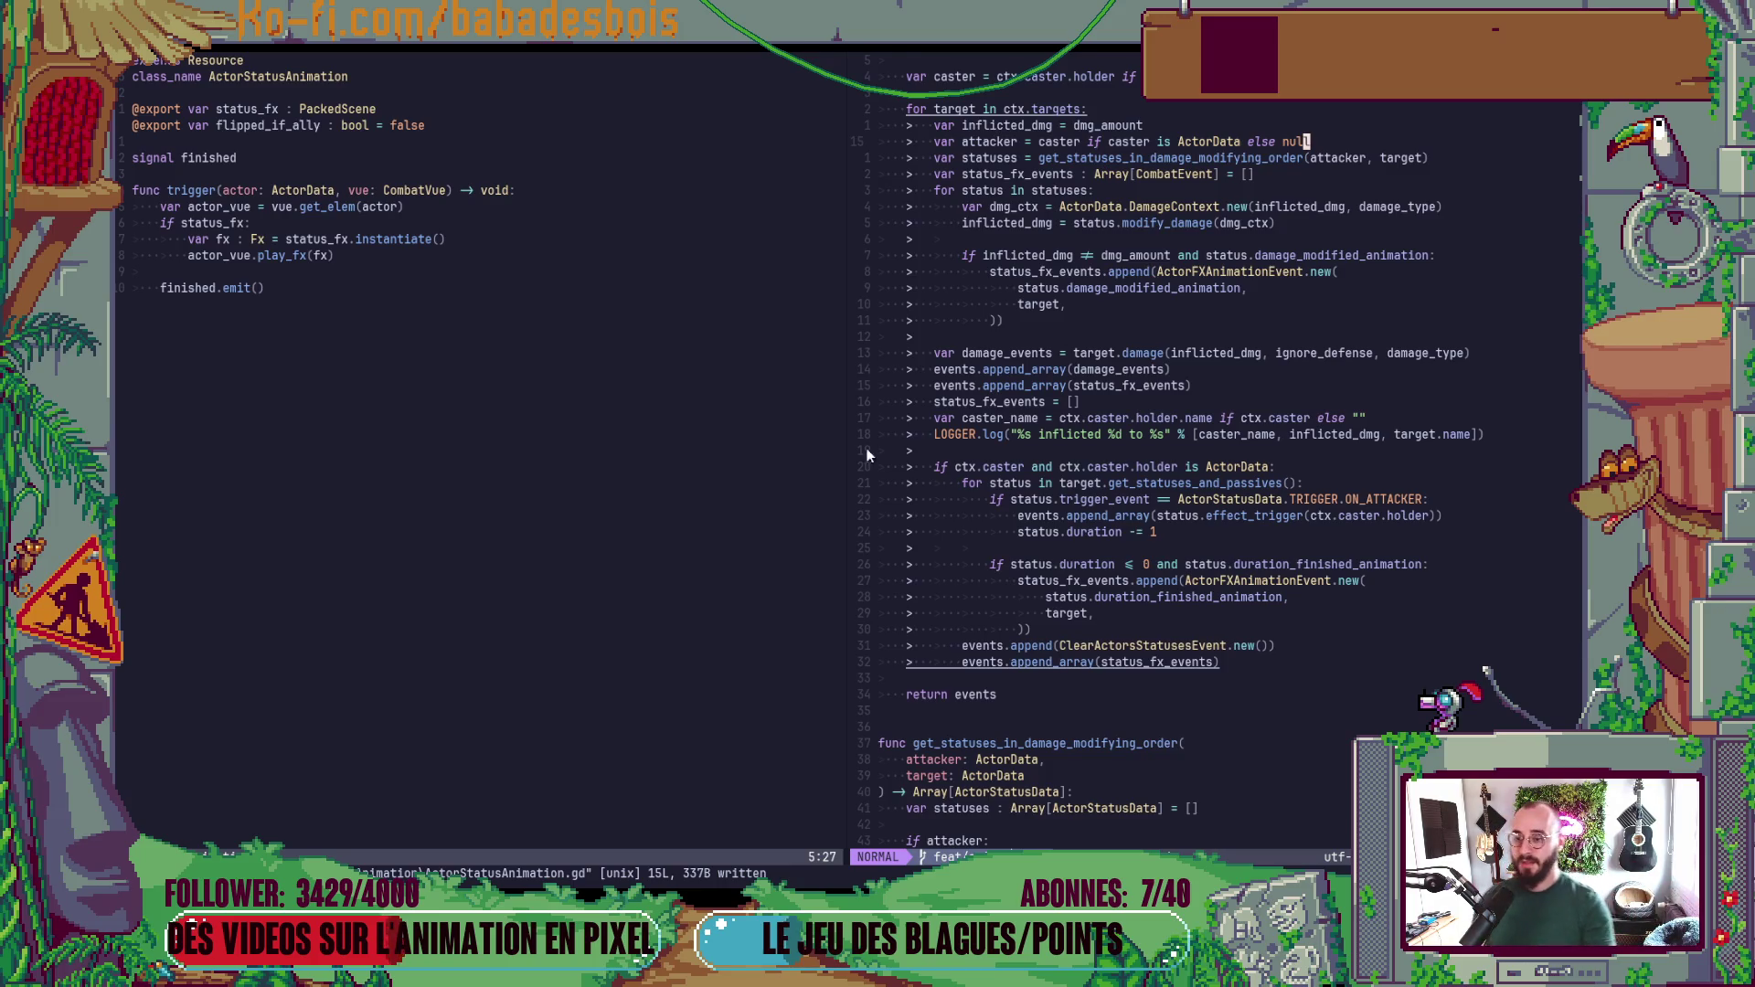
Step: Place the cursor in the damage-effect code near the status.duration decrement and ClearActorsStatusesEvent lines
{"action": "left_click", "coordinate": [1049, 532]}
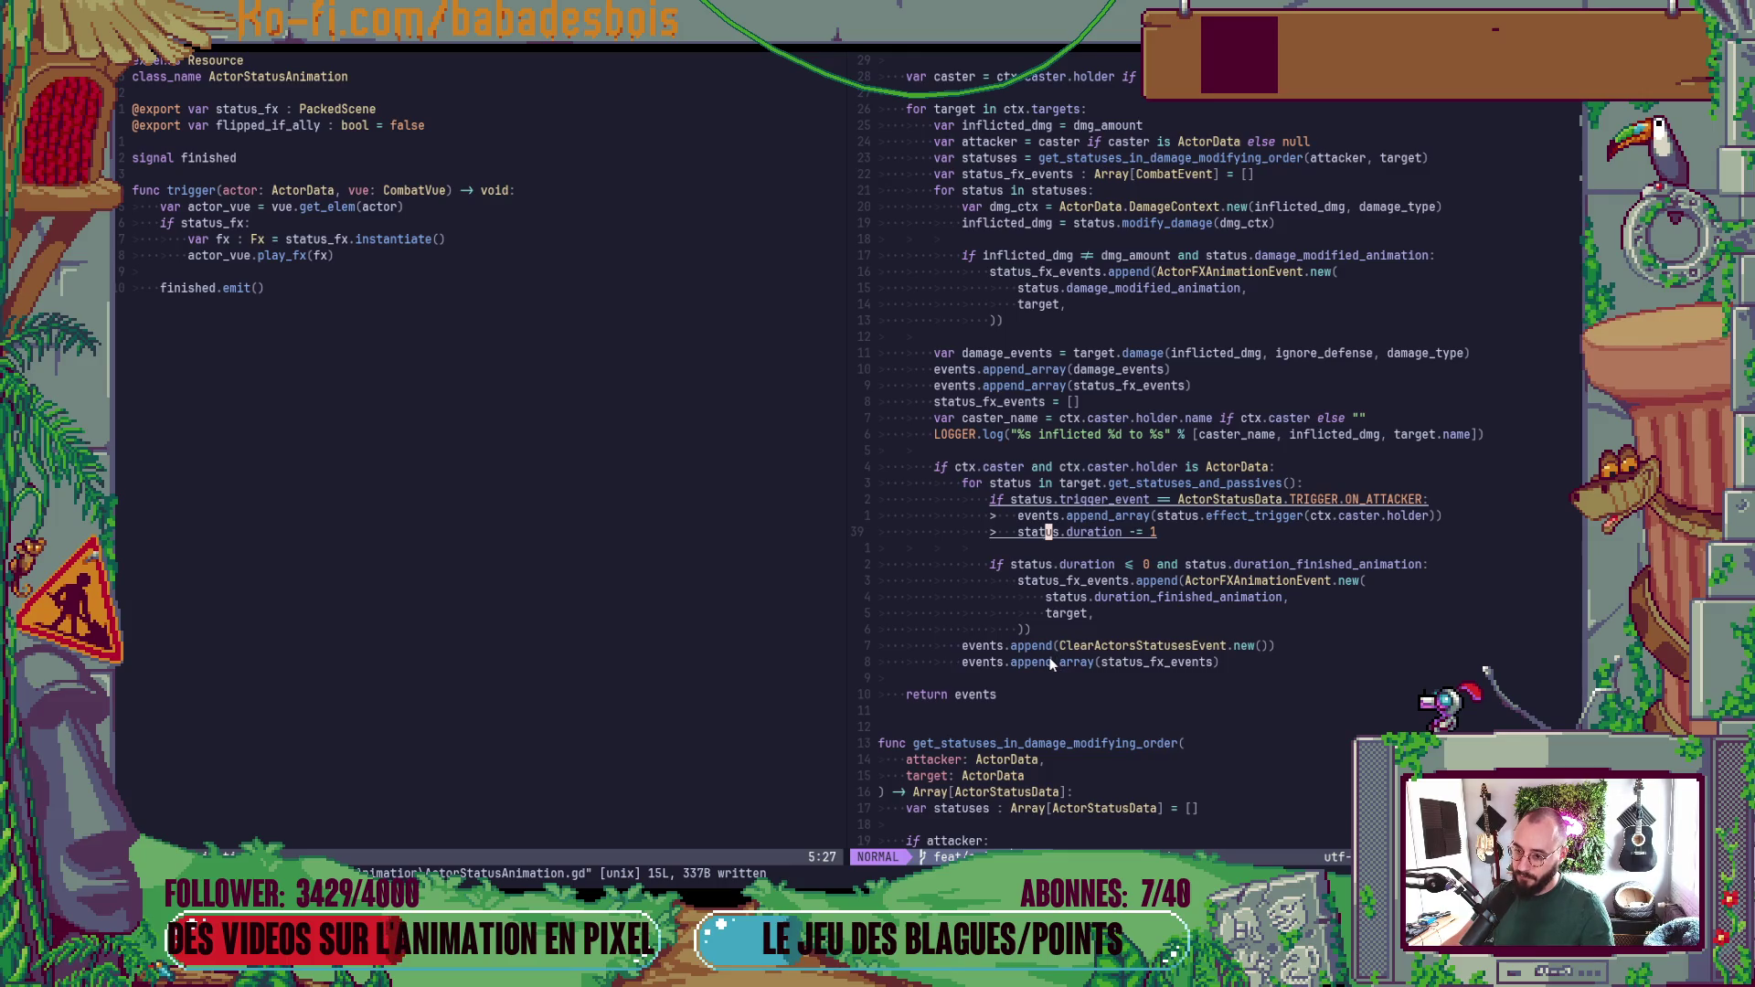
{"action": "left_click", "coordinate": [1116, 645]}
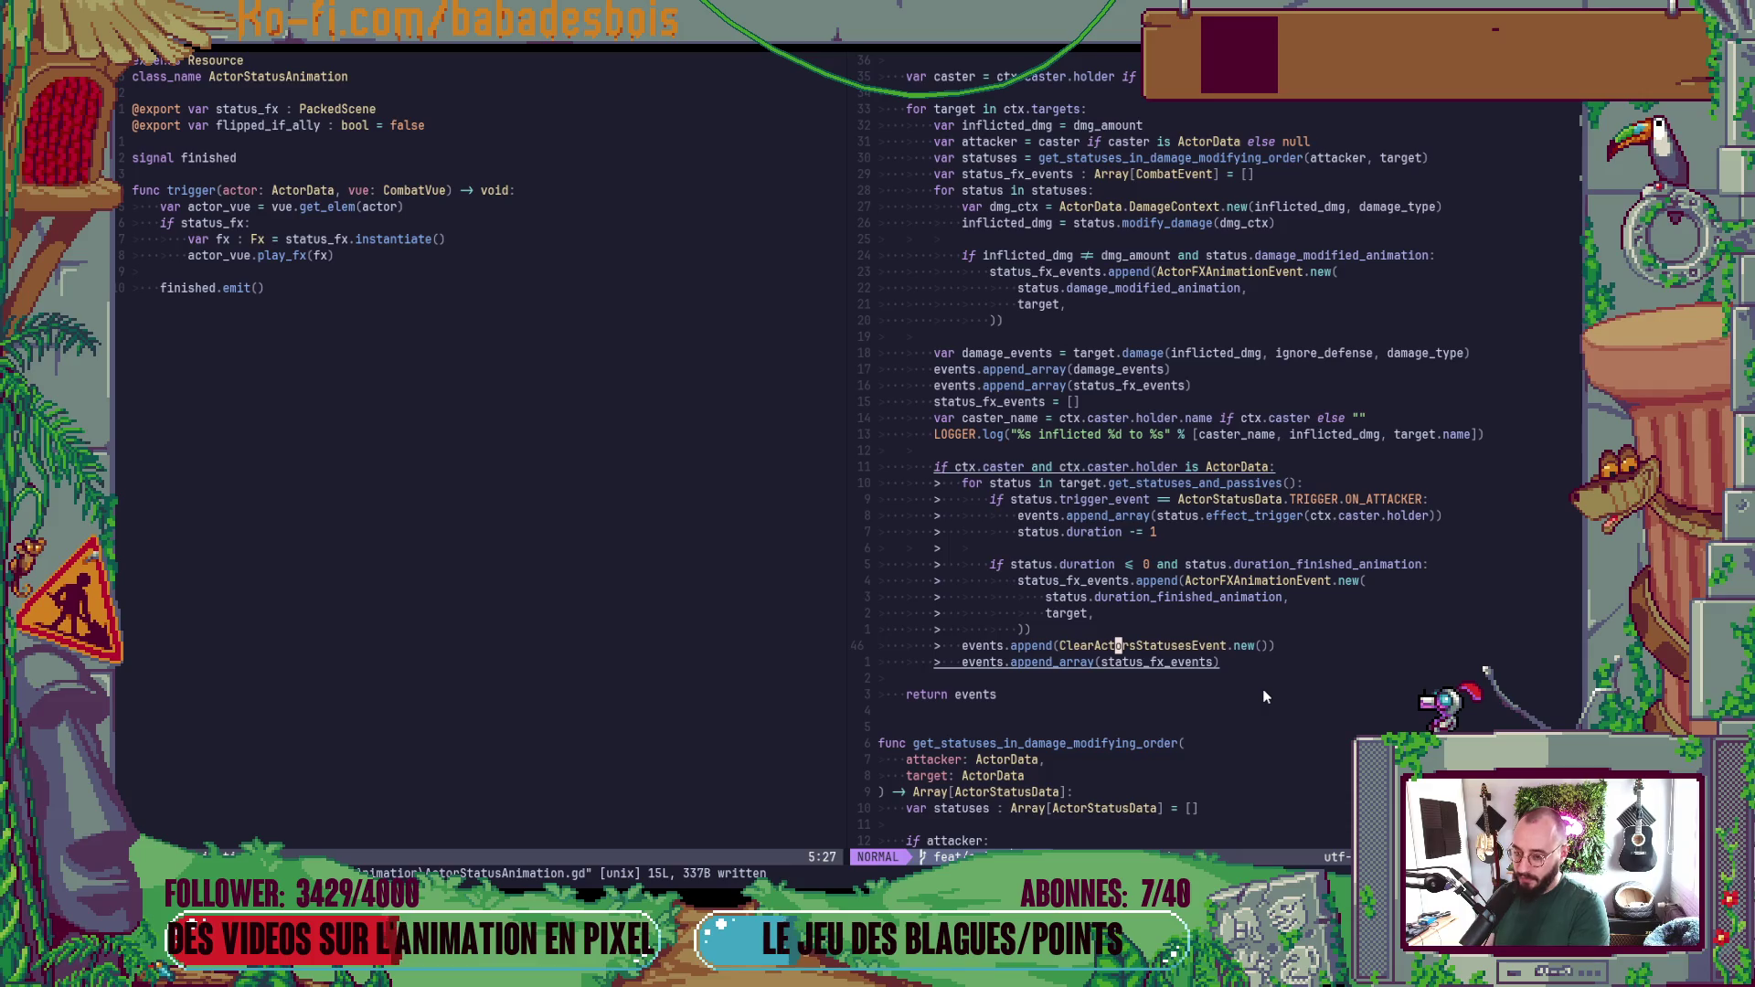
Step: Jump from the ActorFXAnimationEvent.new call to its definition with gd
{"action": "key", "text": "k"}
{"action": "key", "text": "k"}
{"action": "key", "text": "k"}
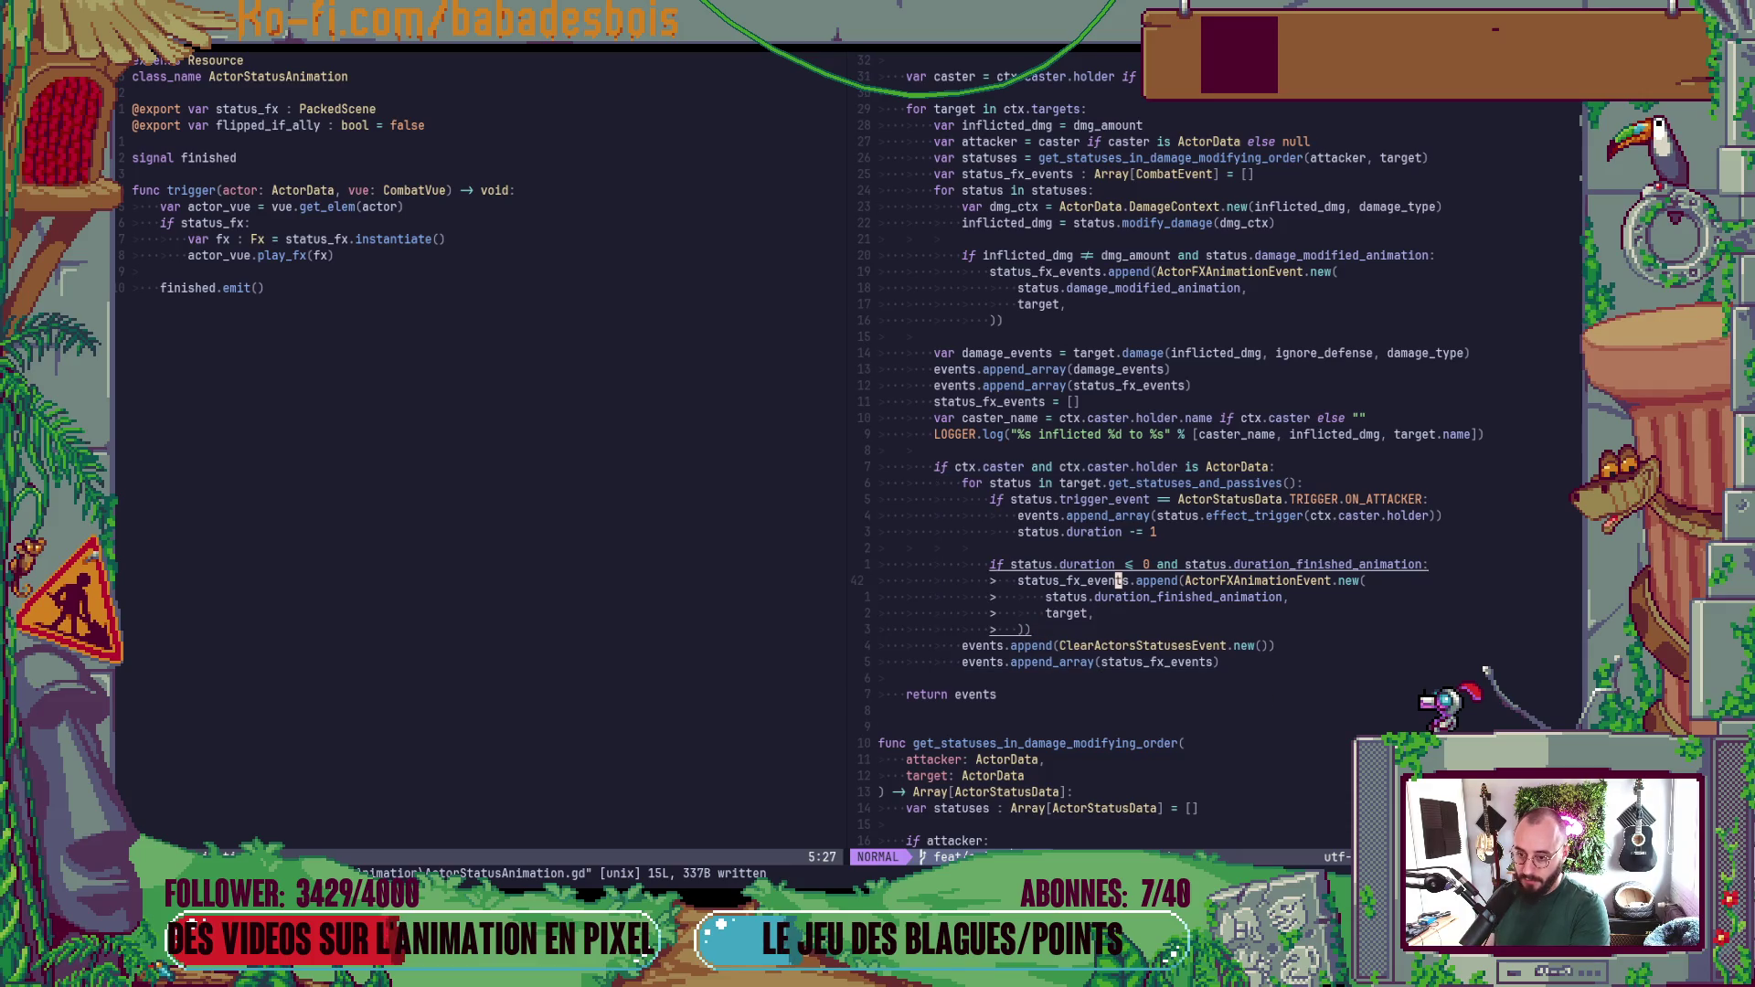
{"action": "key", "text": "w"}
{"action": "key", "text": "w"}
{"action": "key", "text": "w"}
{"action": "key", "text": "g"}
{"action": "key", "text": "d"}
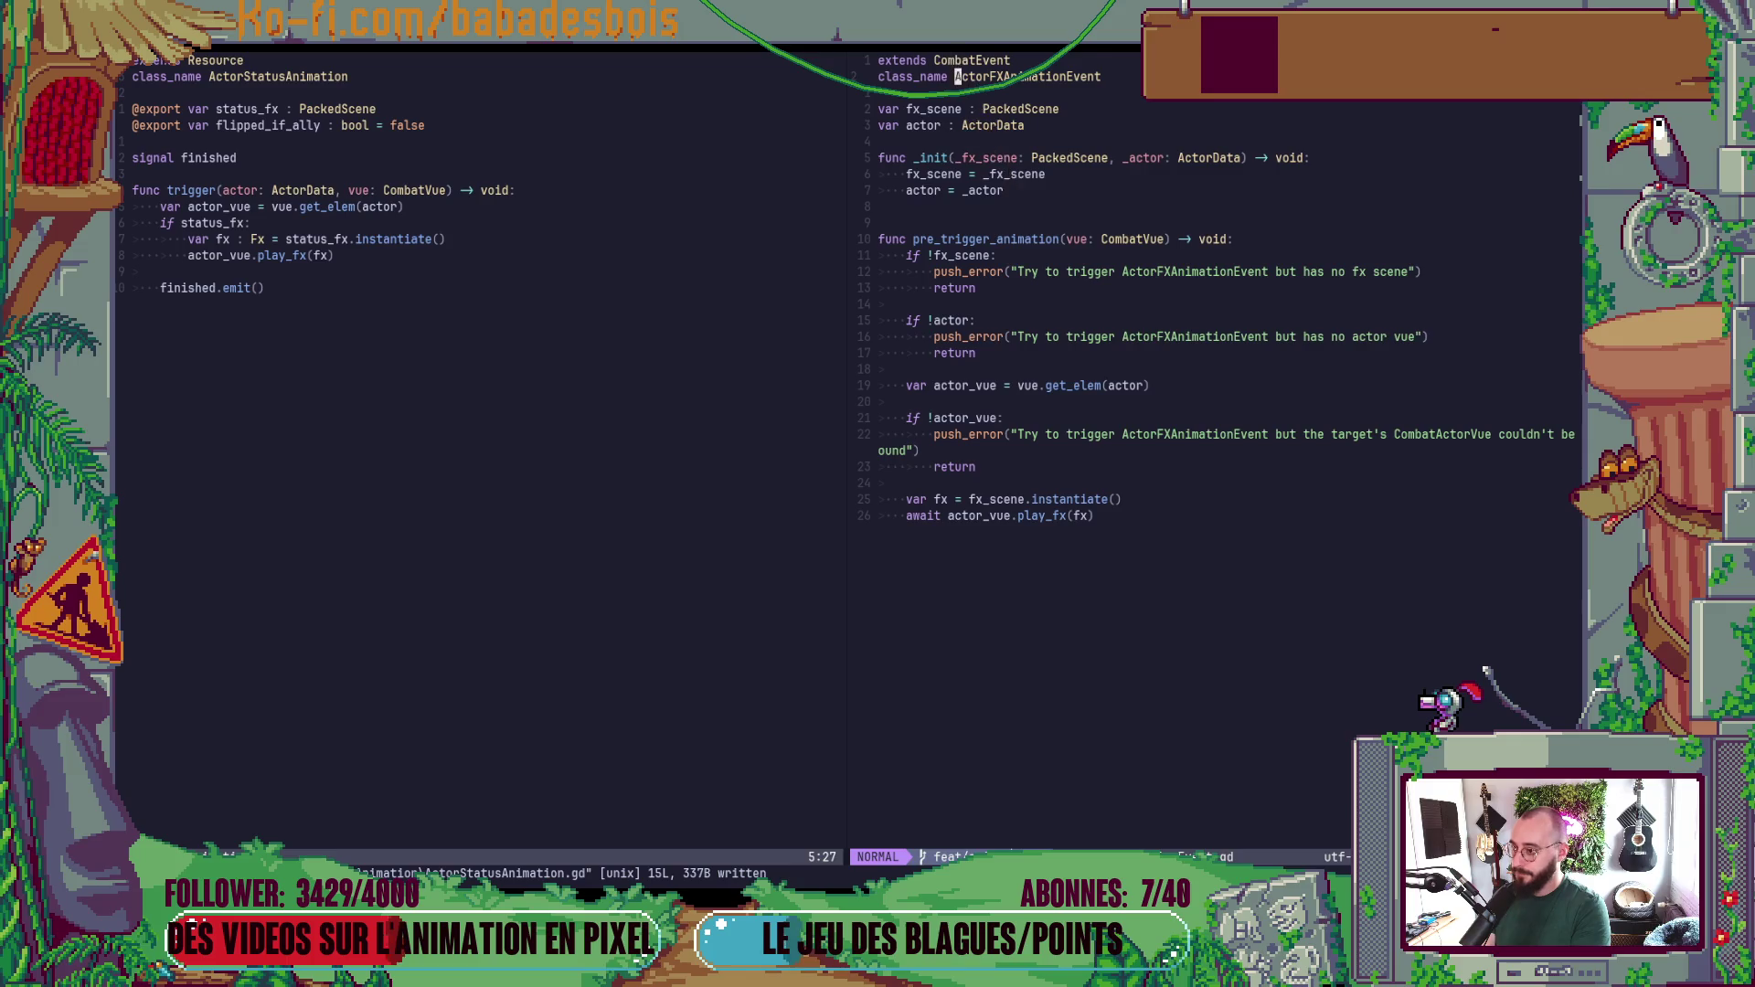
Step: Add a ', flip_h := false' parameter to the _init signature after ActorData
{"action": "key", "text": "j"}
{"action": "key", "text": "j"}
{"action": "key", "text": "j"}
{"action": "key", "text": "$"}
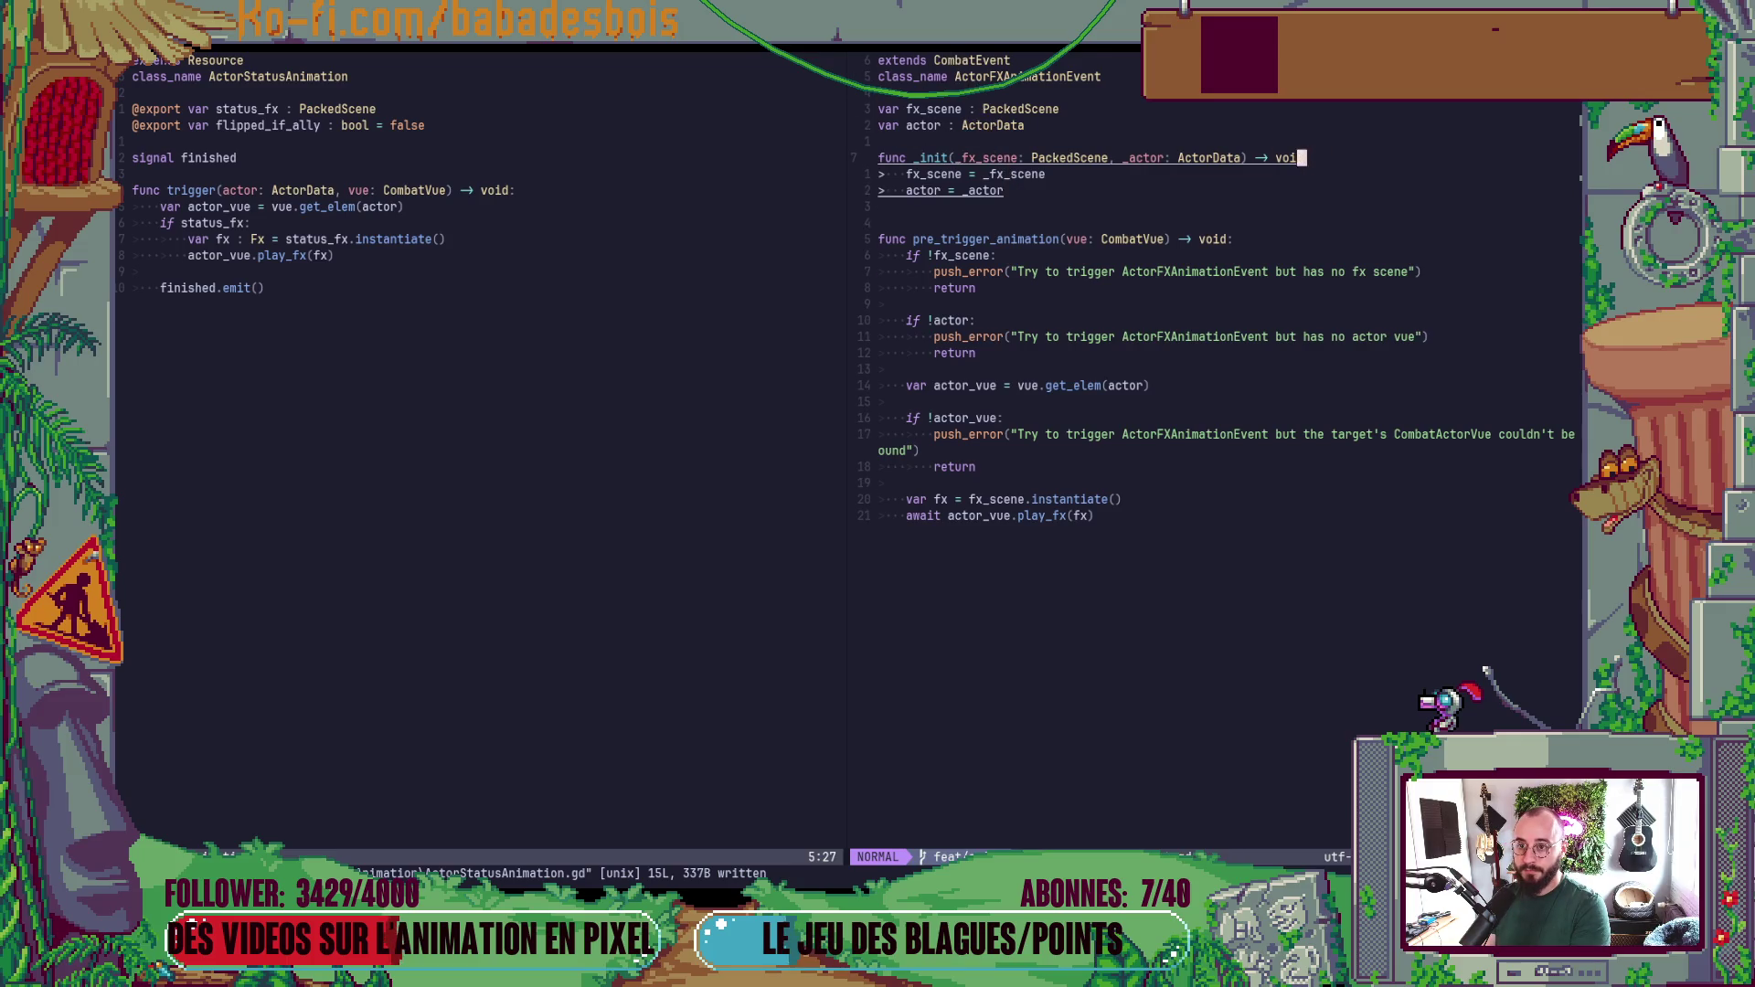
{"action": "key", "text": "F"}
{"action": "key", "text": "parenright"}
{"action": "key", "text": "i"}
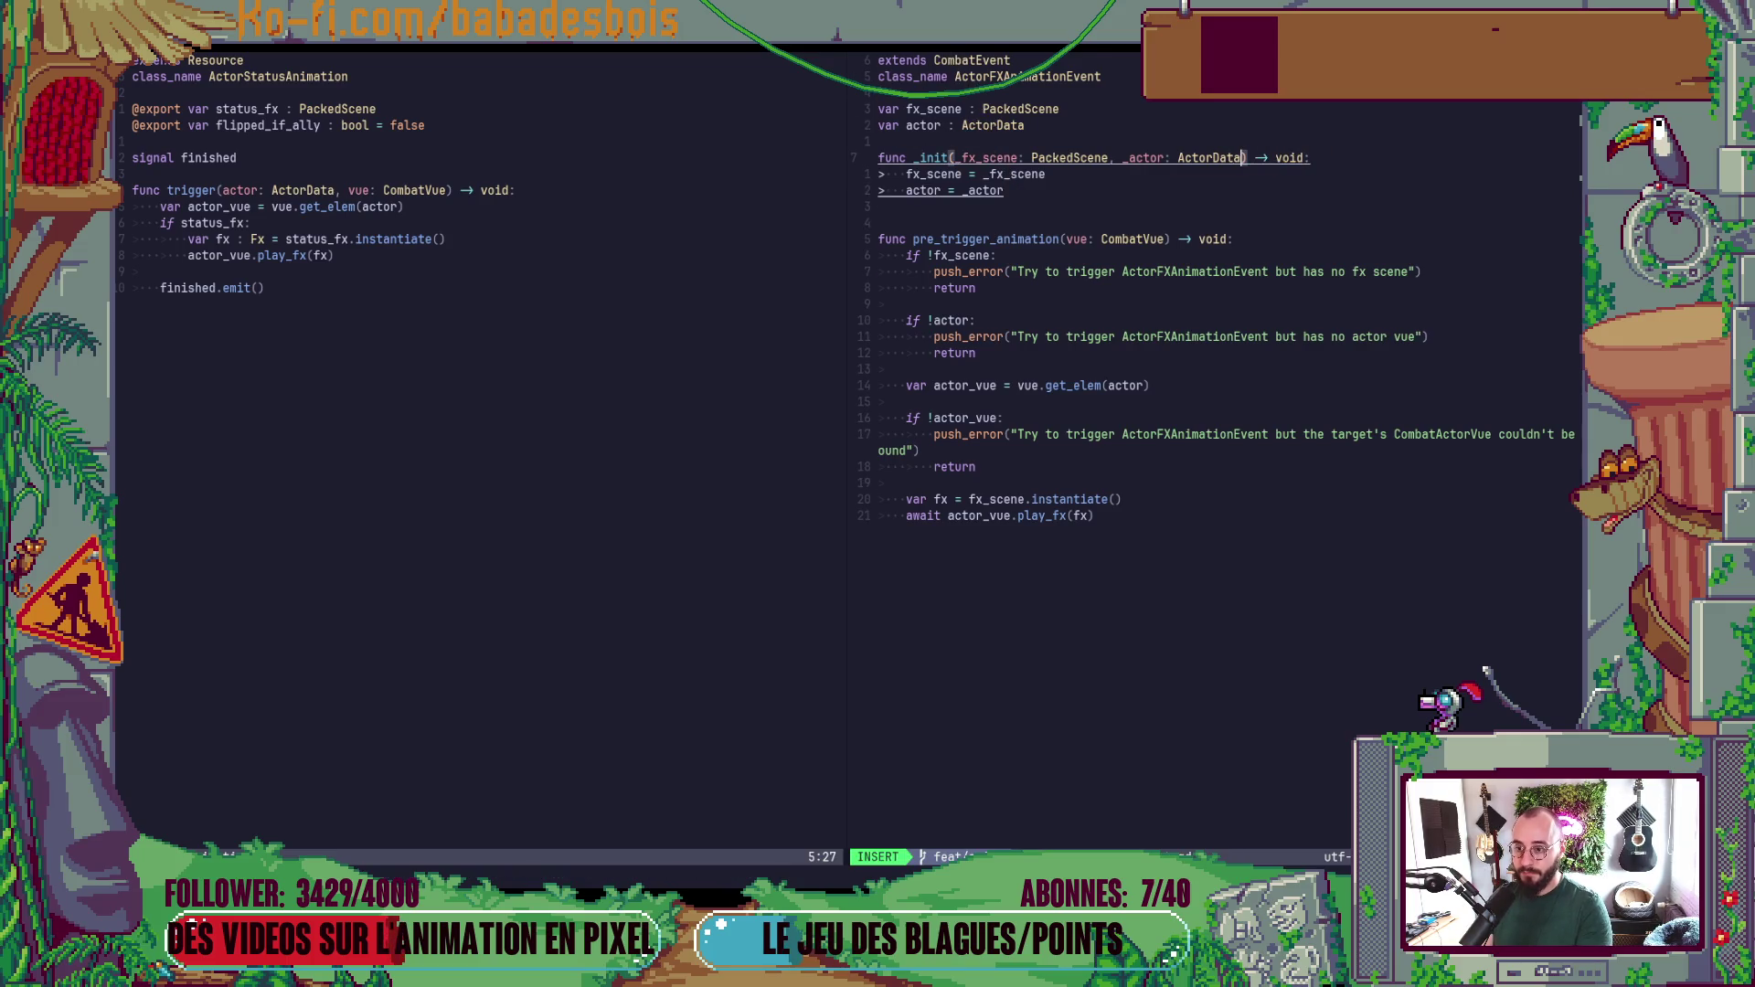
{"action": "type", "text": ":"}
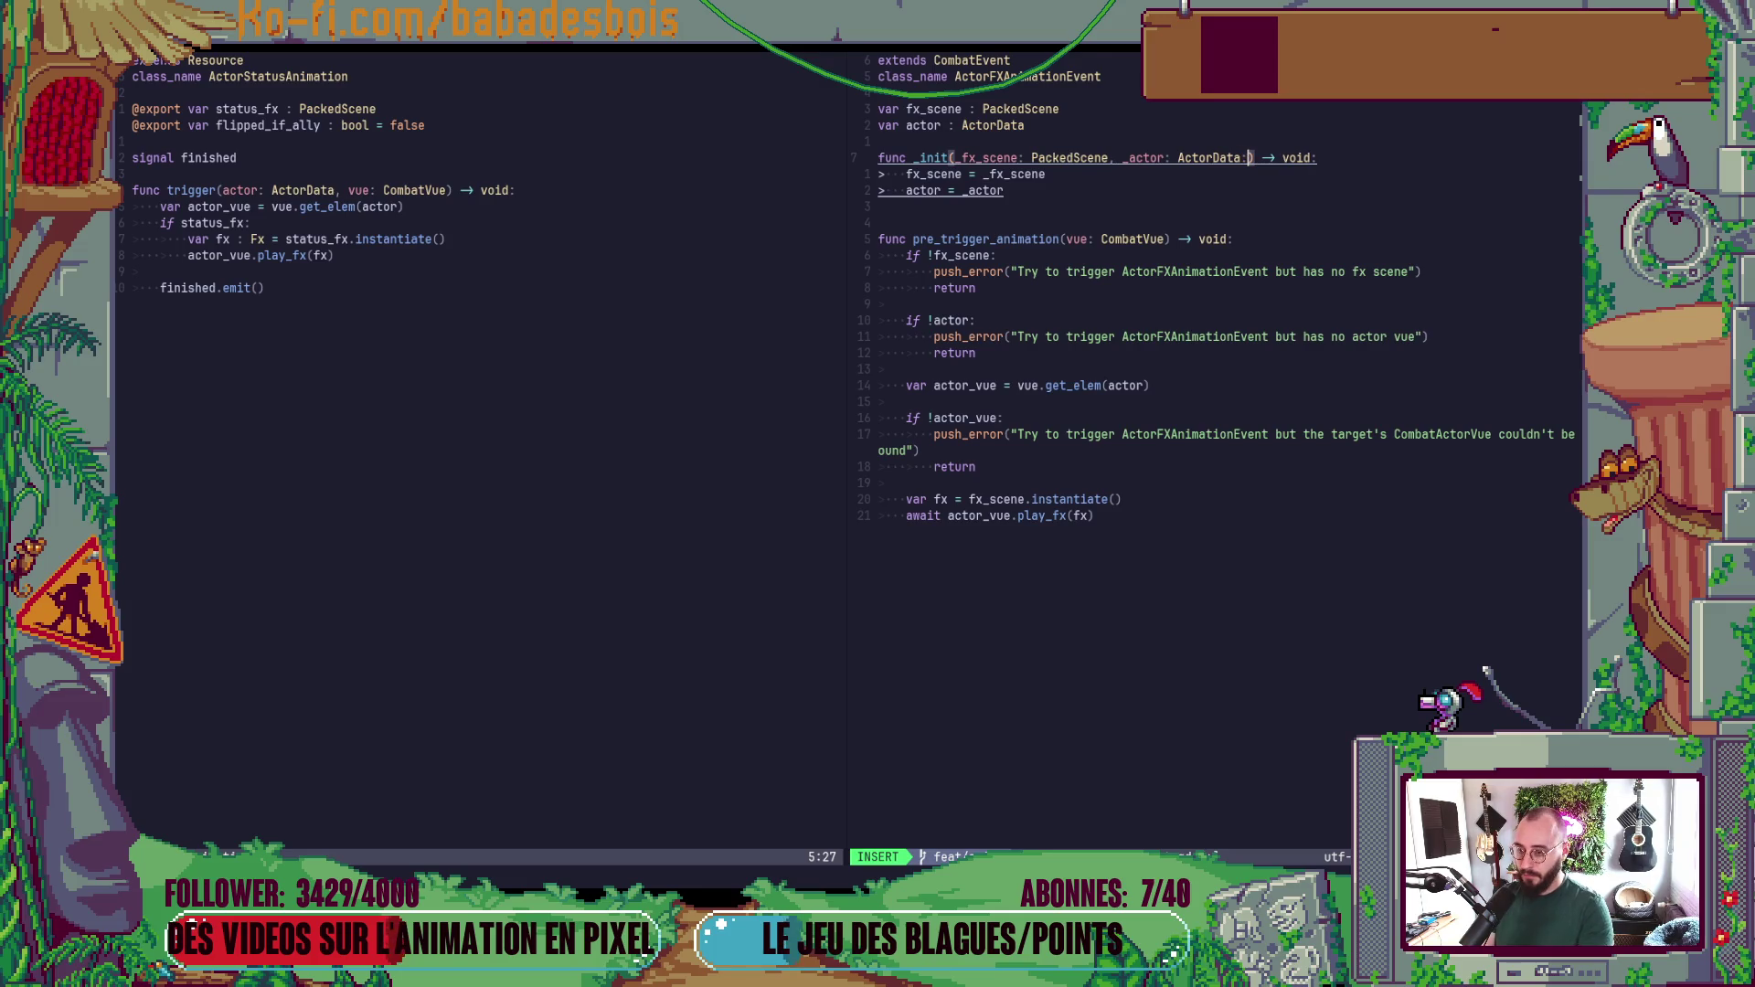
{"action": "key", "text": "BackSpace"}
{"action": "type", "text": ", flip"}
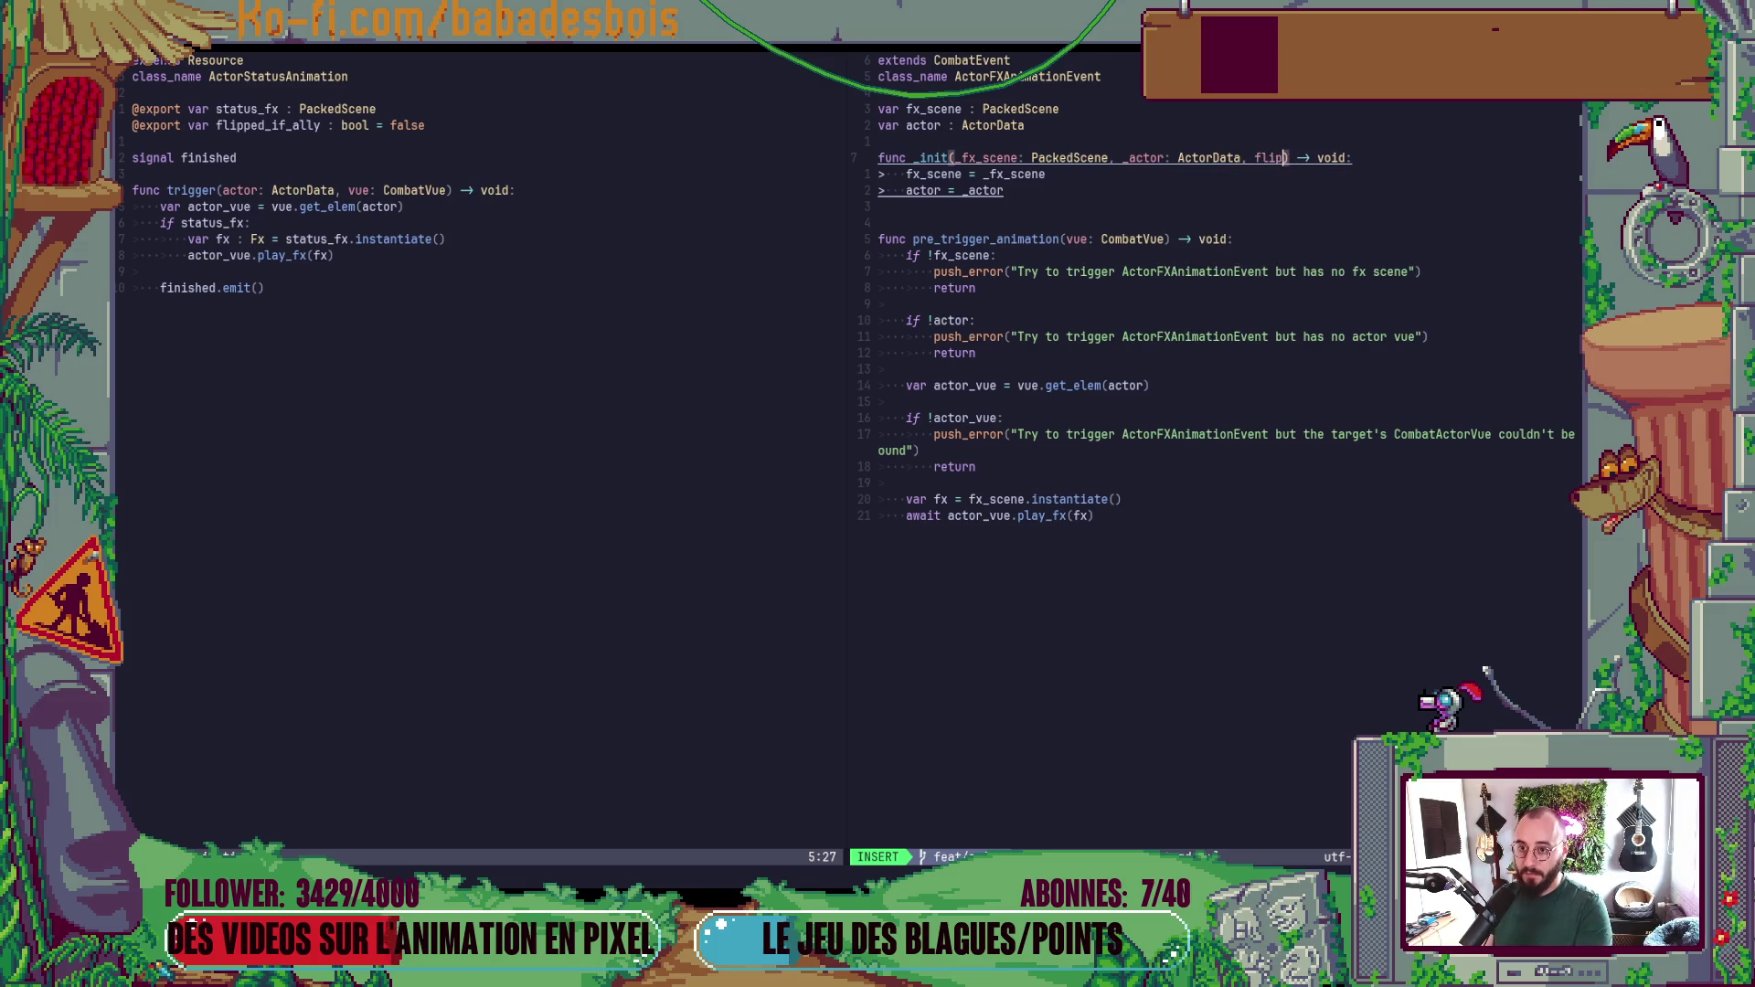
{"action": "type", "text": "_h := "}
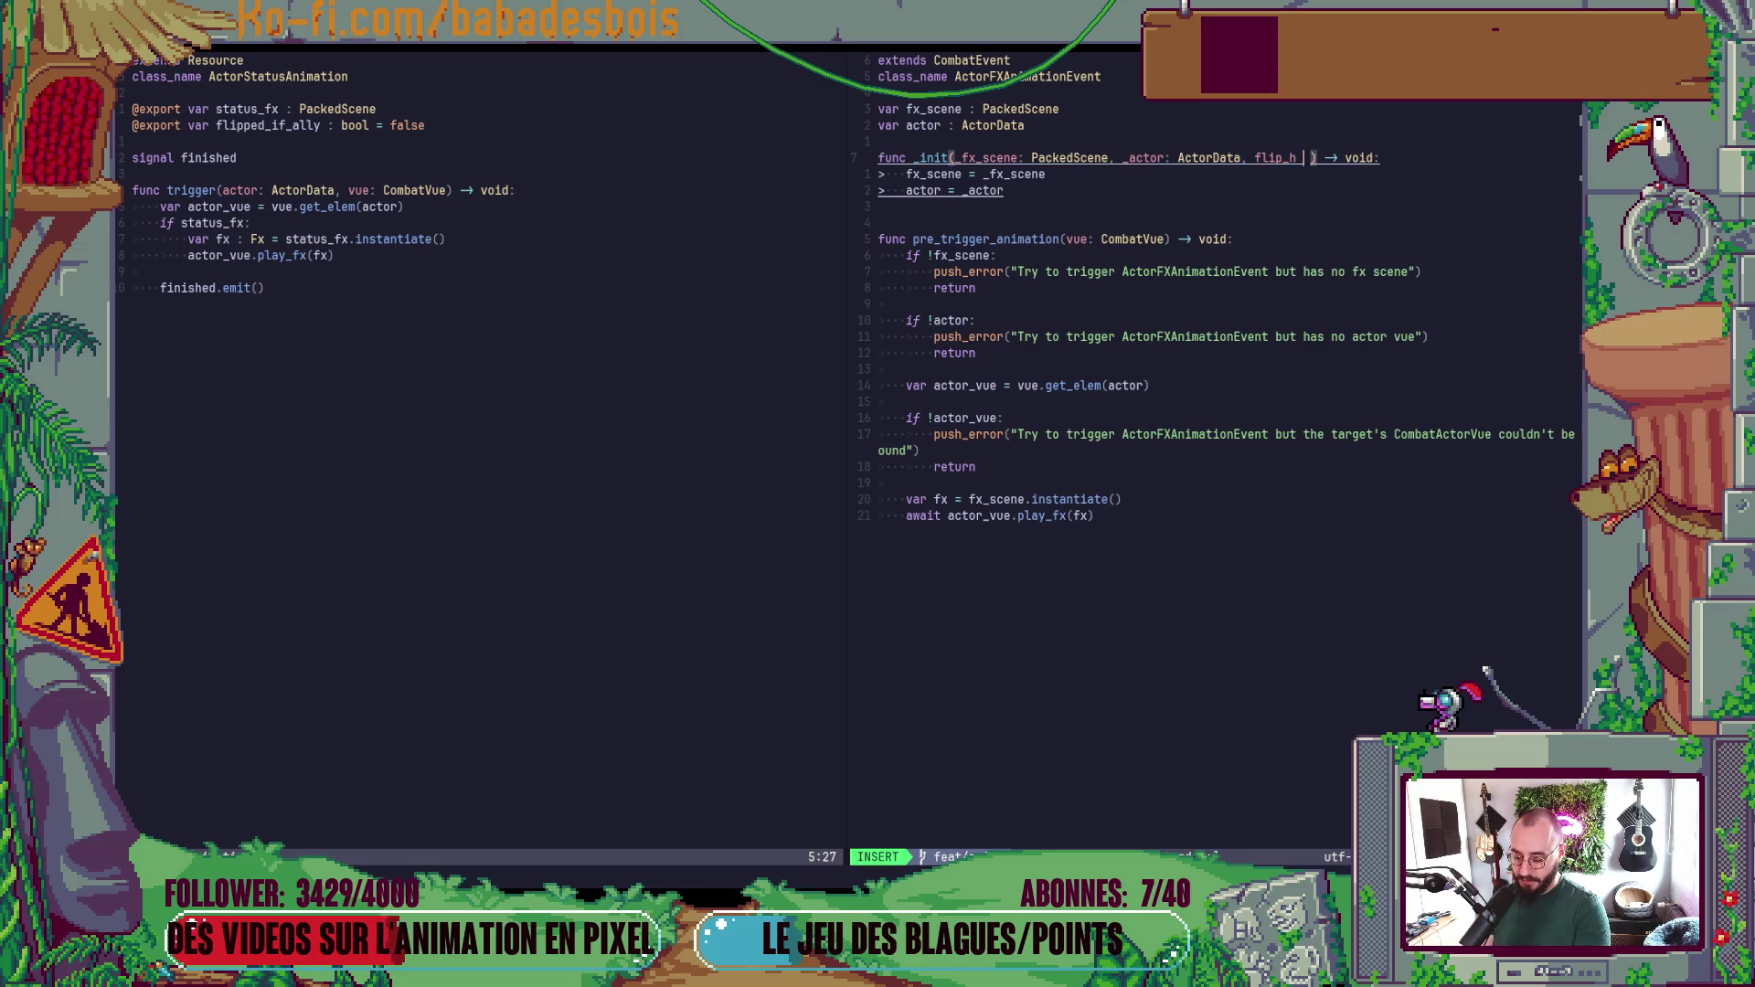
{"action": "type", "text": "false"}
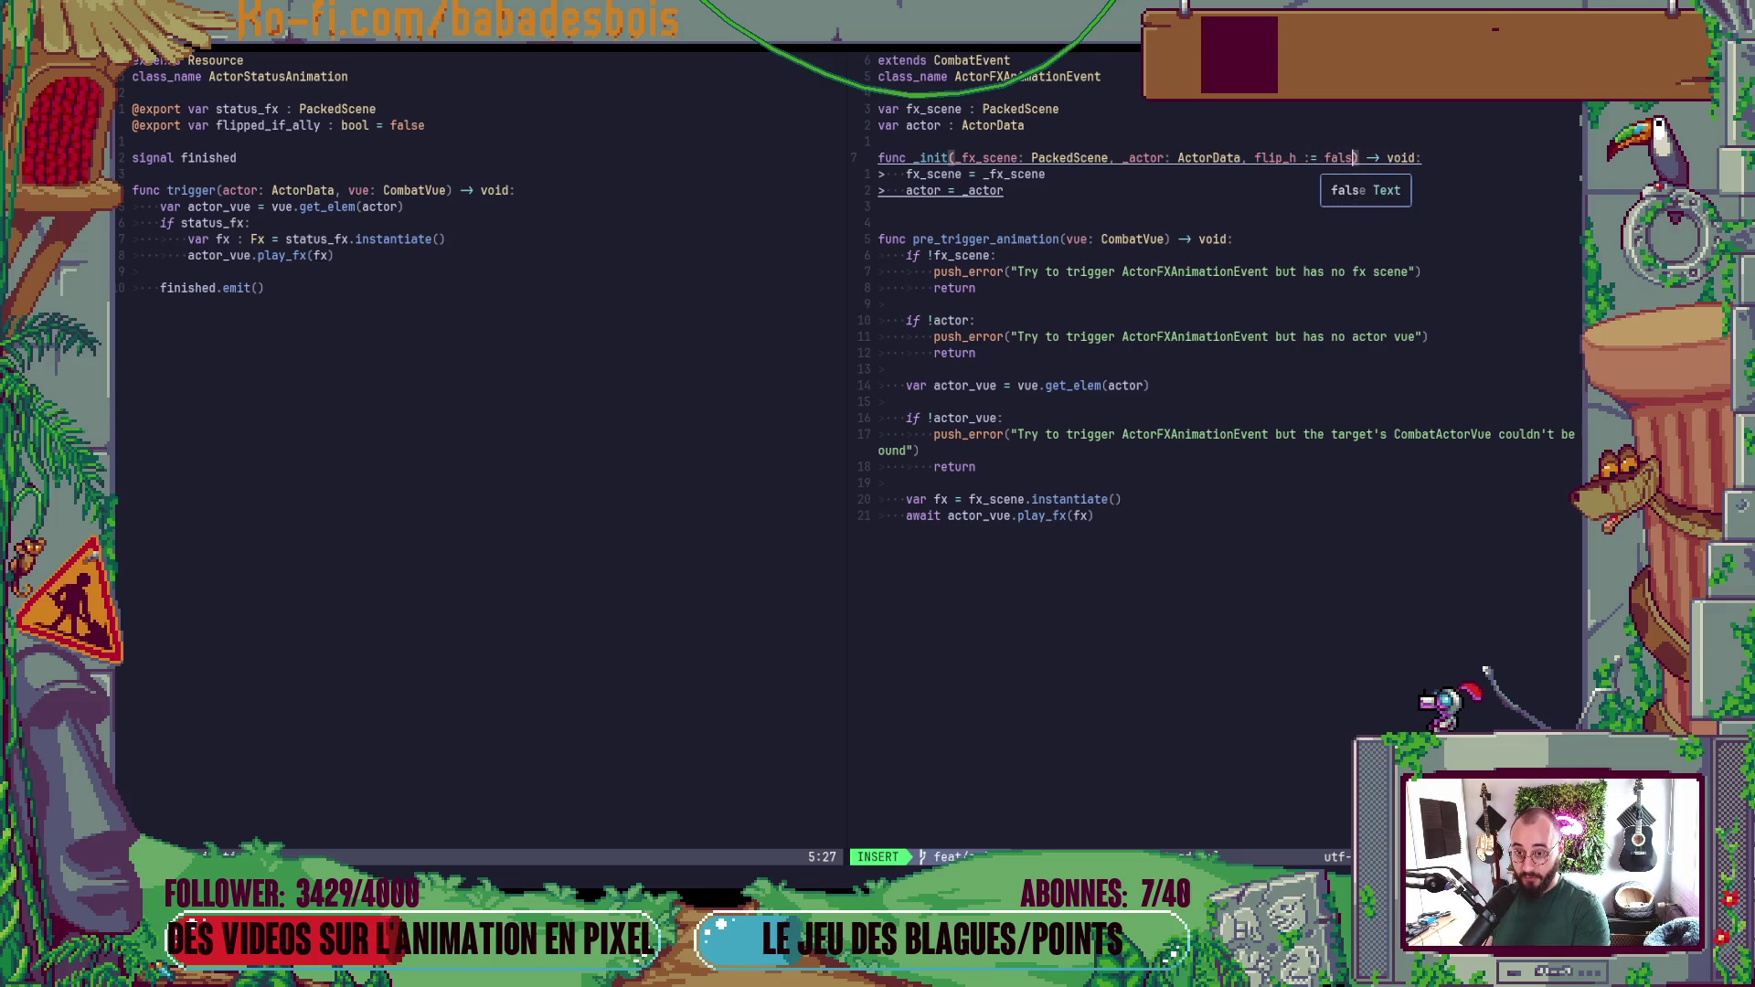
{"action": "key", "text": "Escape"}
Step: Add a partial 'fx.scale = Vector2(-1, 1) if fl' line below the fx instantiation
{"action": "key", "text": "j"}
{"action": "key", "text": "j"}
{"action": "key", "text": "j"}
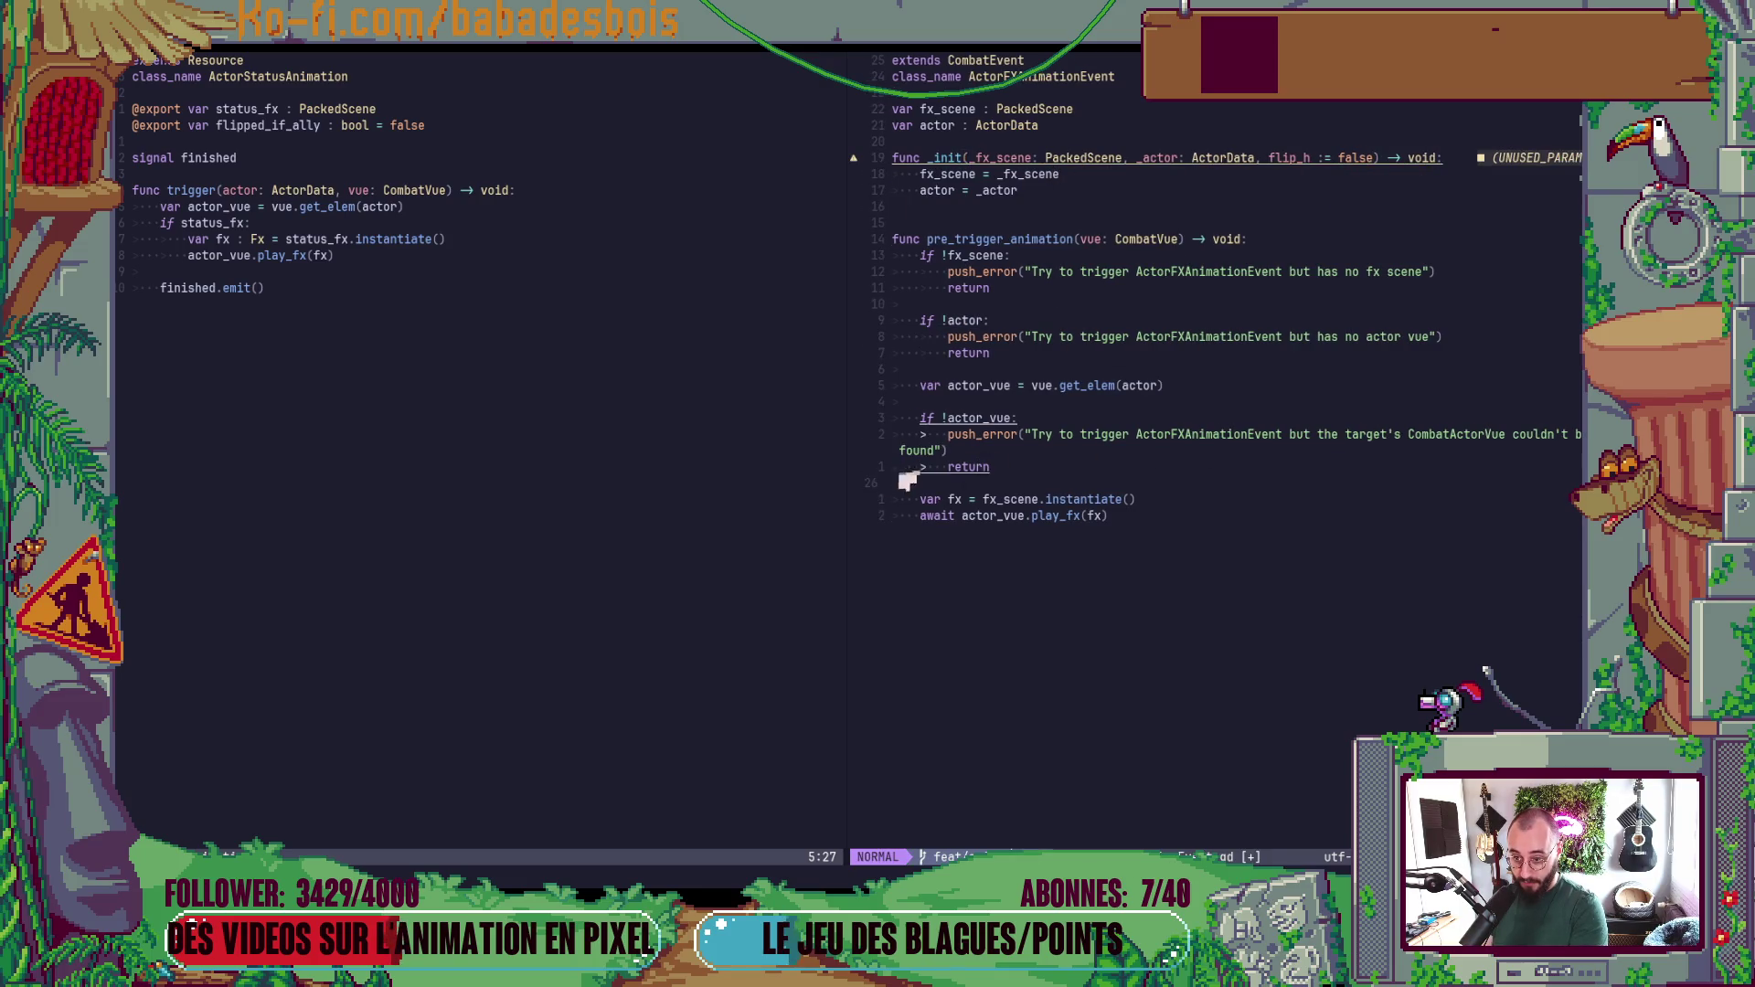
{"action": "key", "text": "A"}
{"action": "key", "text": "Return"}
{"action": "type", "text": "fx."}
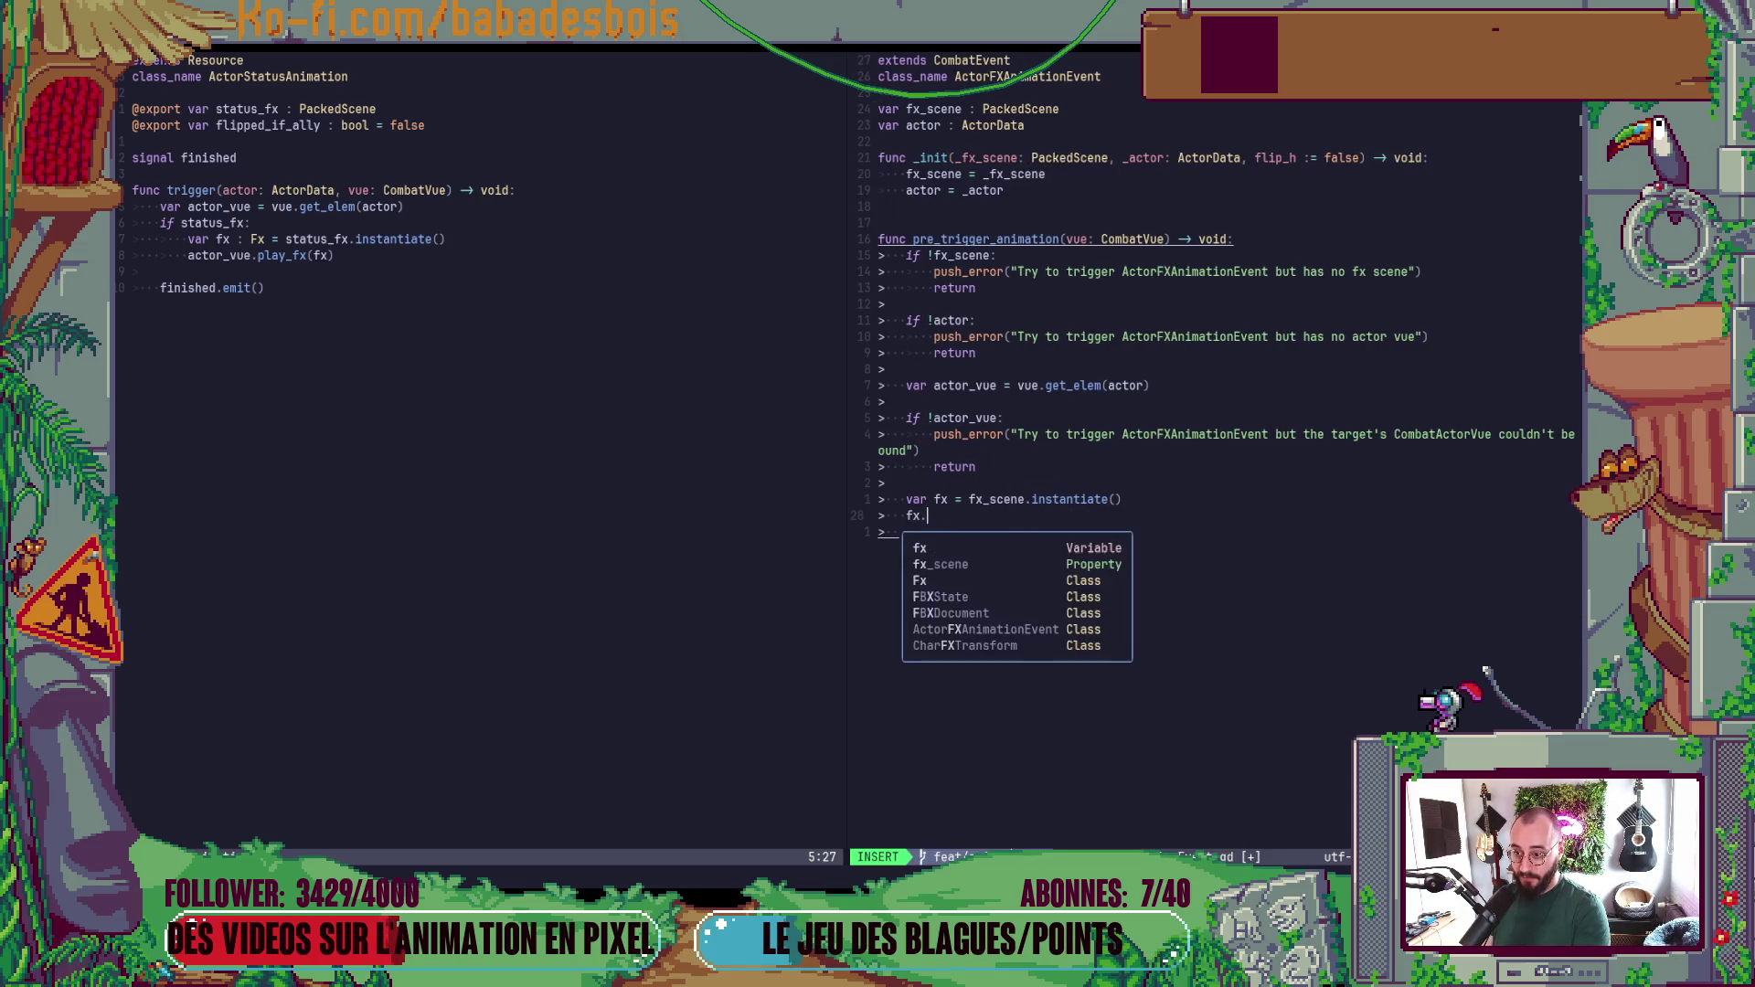
{"action": "type", "text": "scal"}
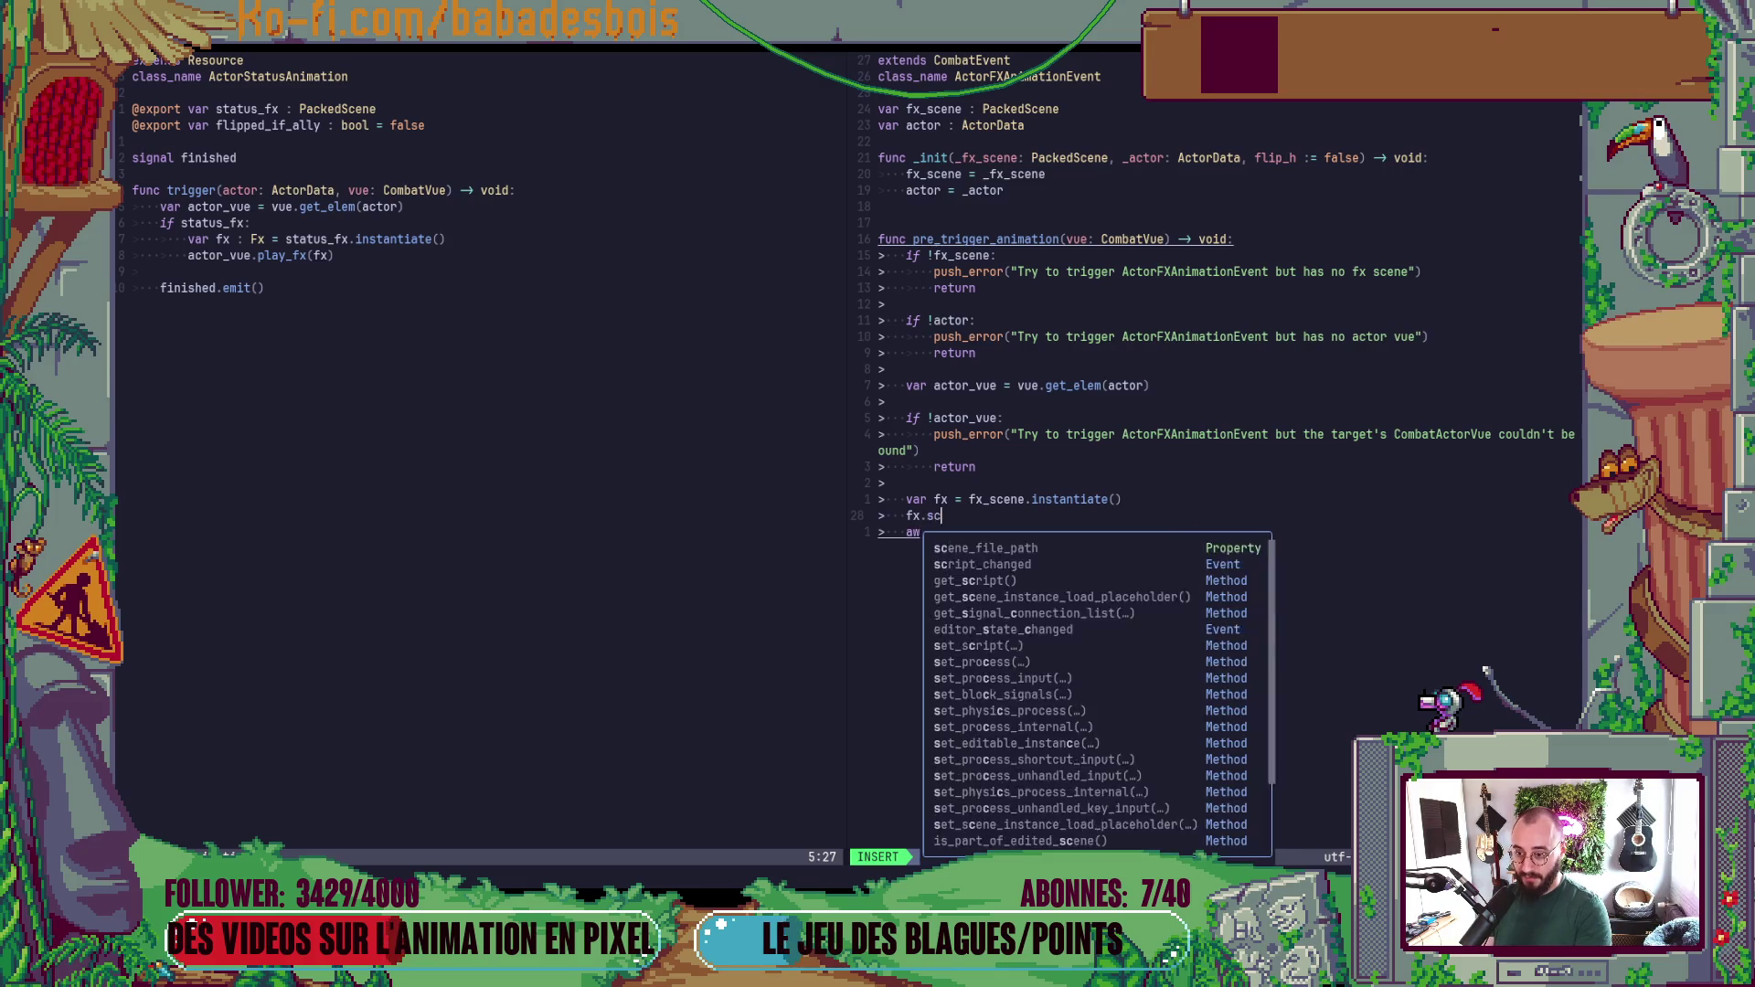
{"action": "type", "text": "e = Vec"}
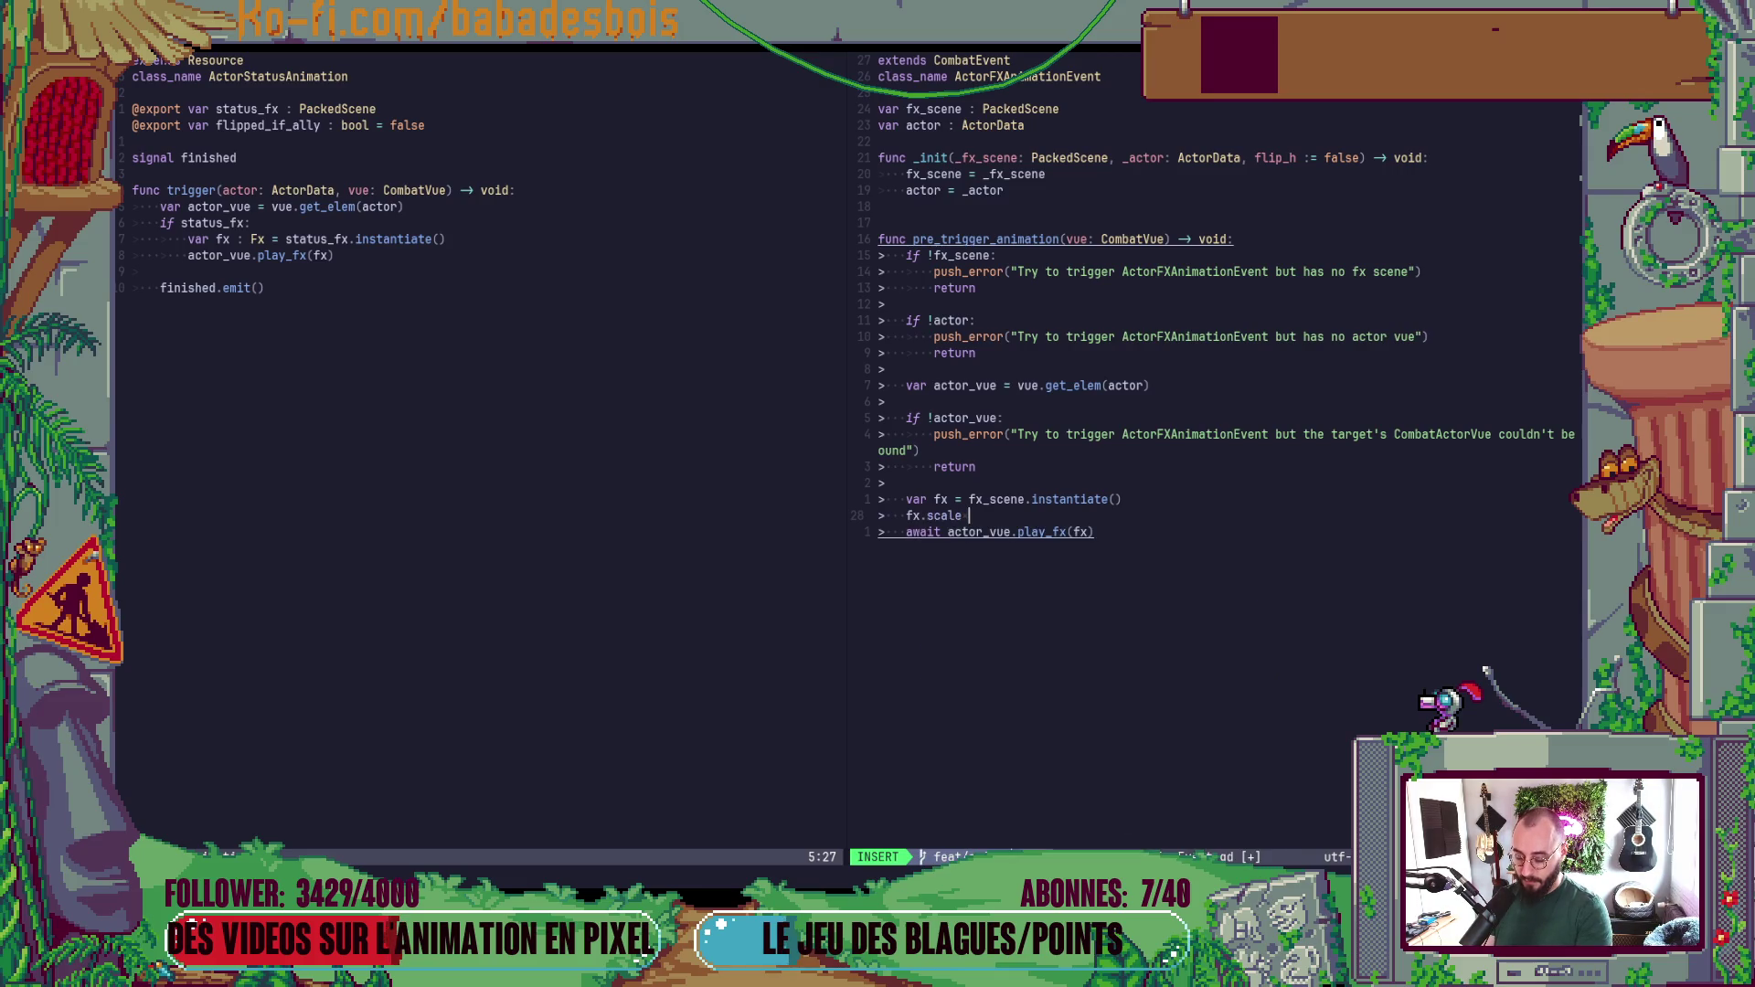
{"action": "key", "text": "Return"}
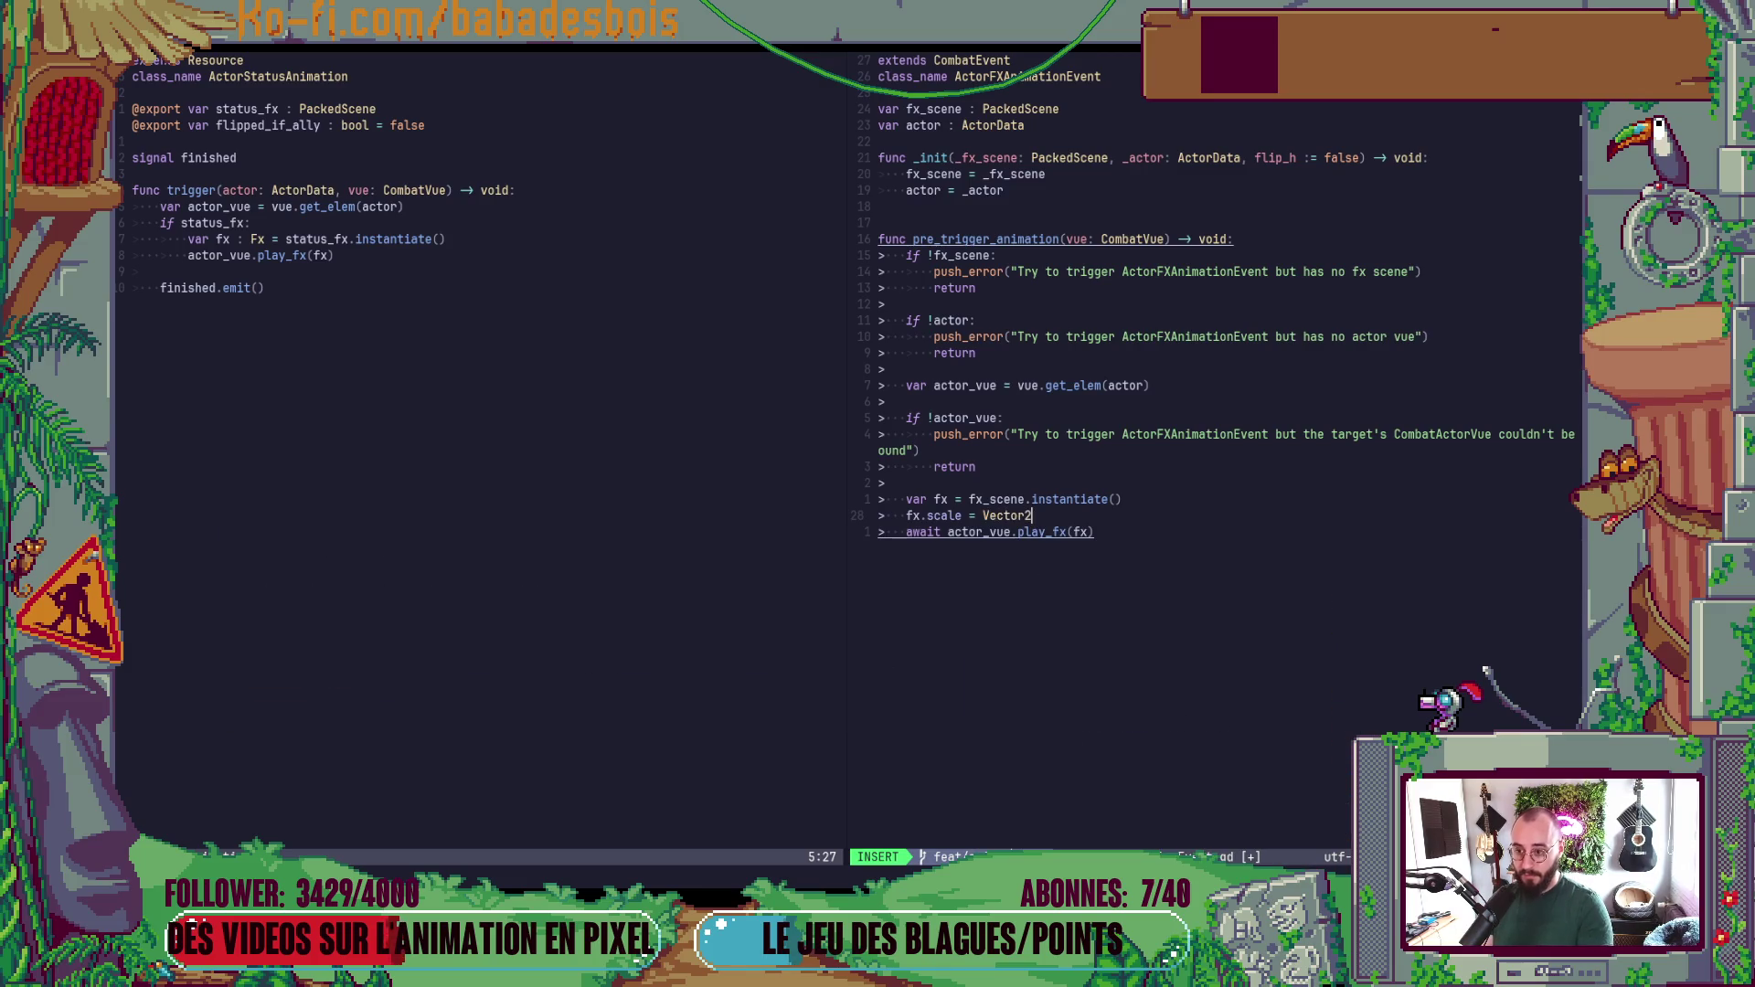
{"action": "type", "text": "("}
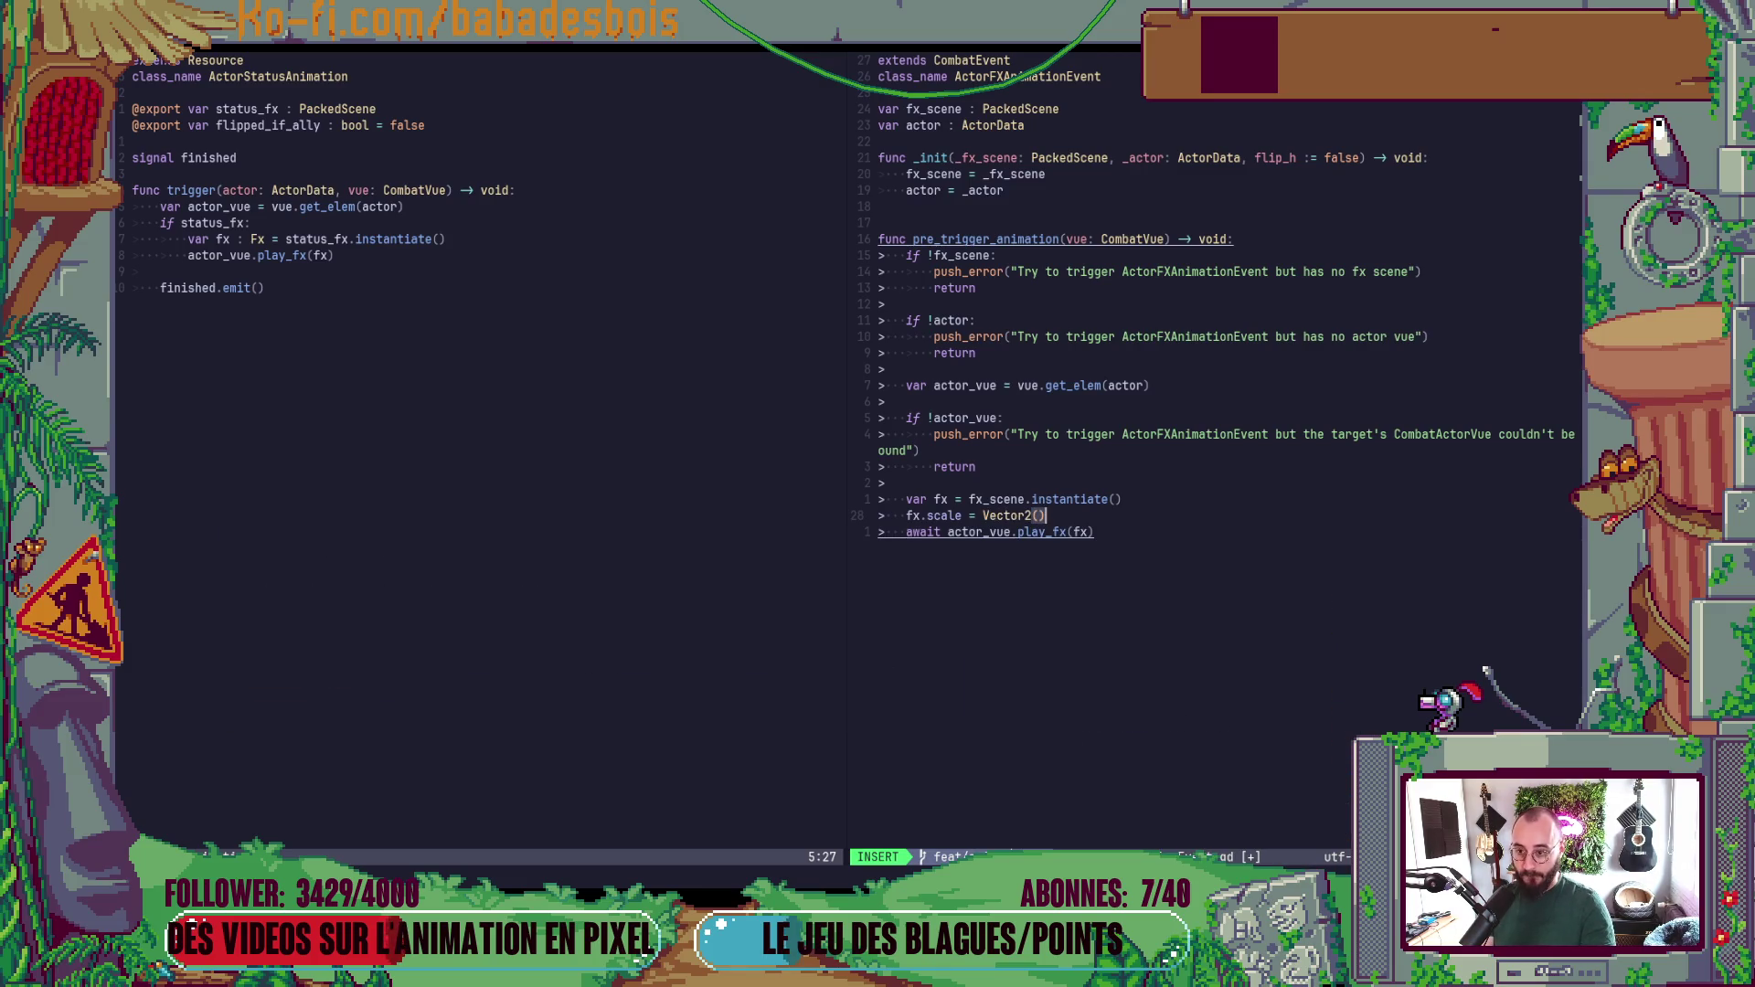
{"action": "type", "text": "-1"}
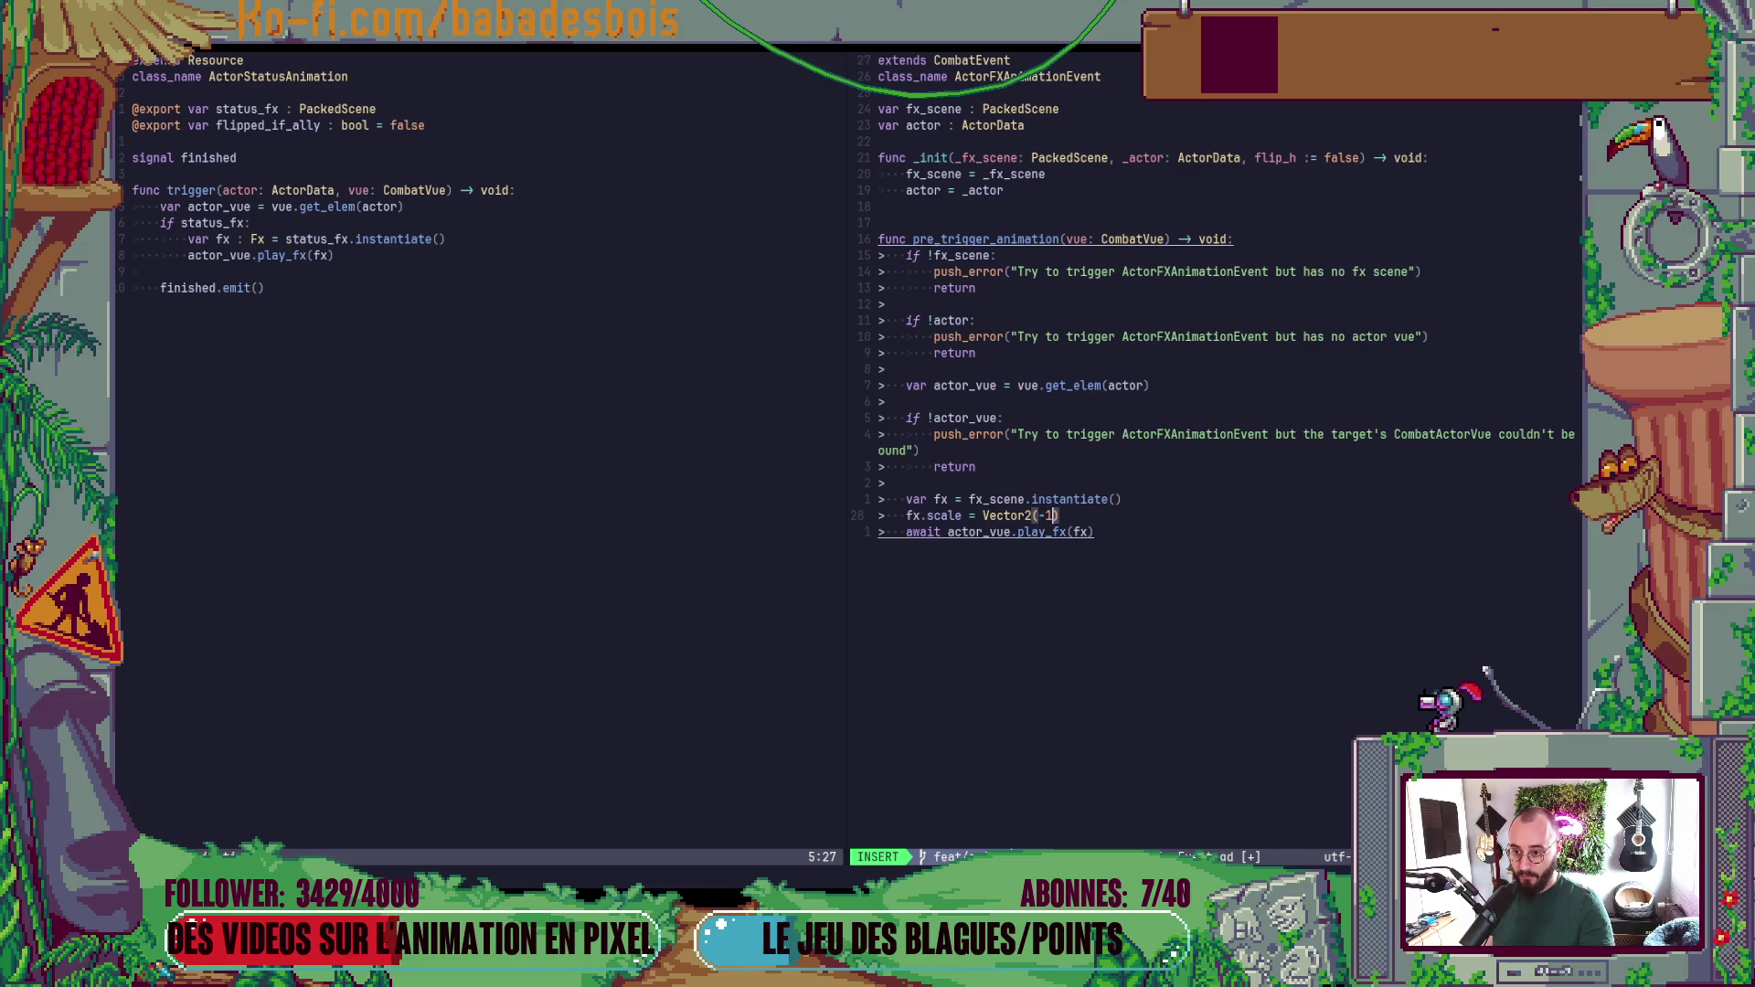
{"action": "type", "text": ", 1) i"}
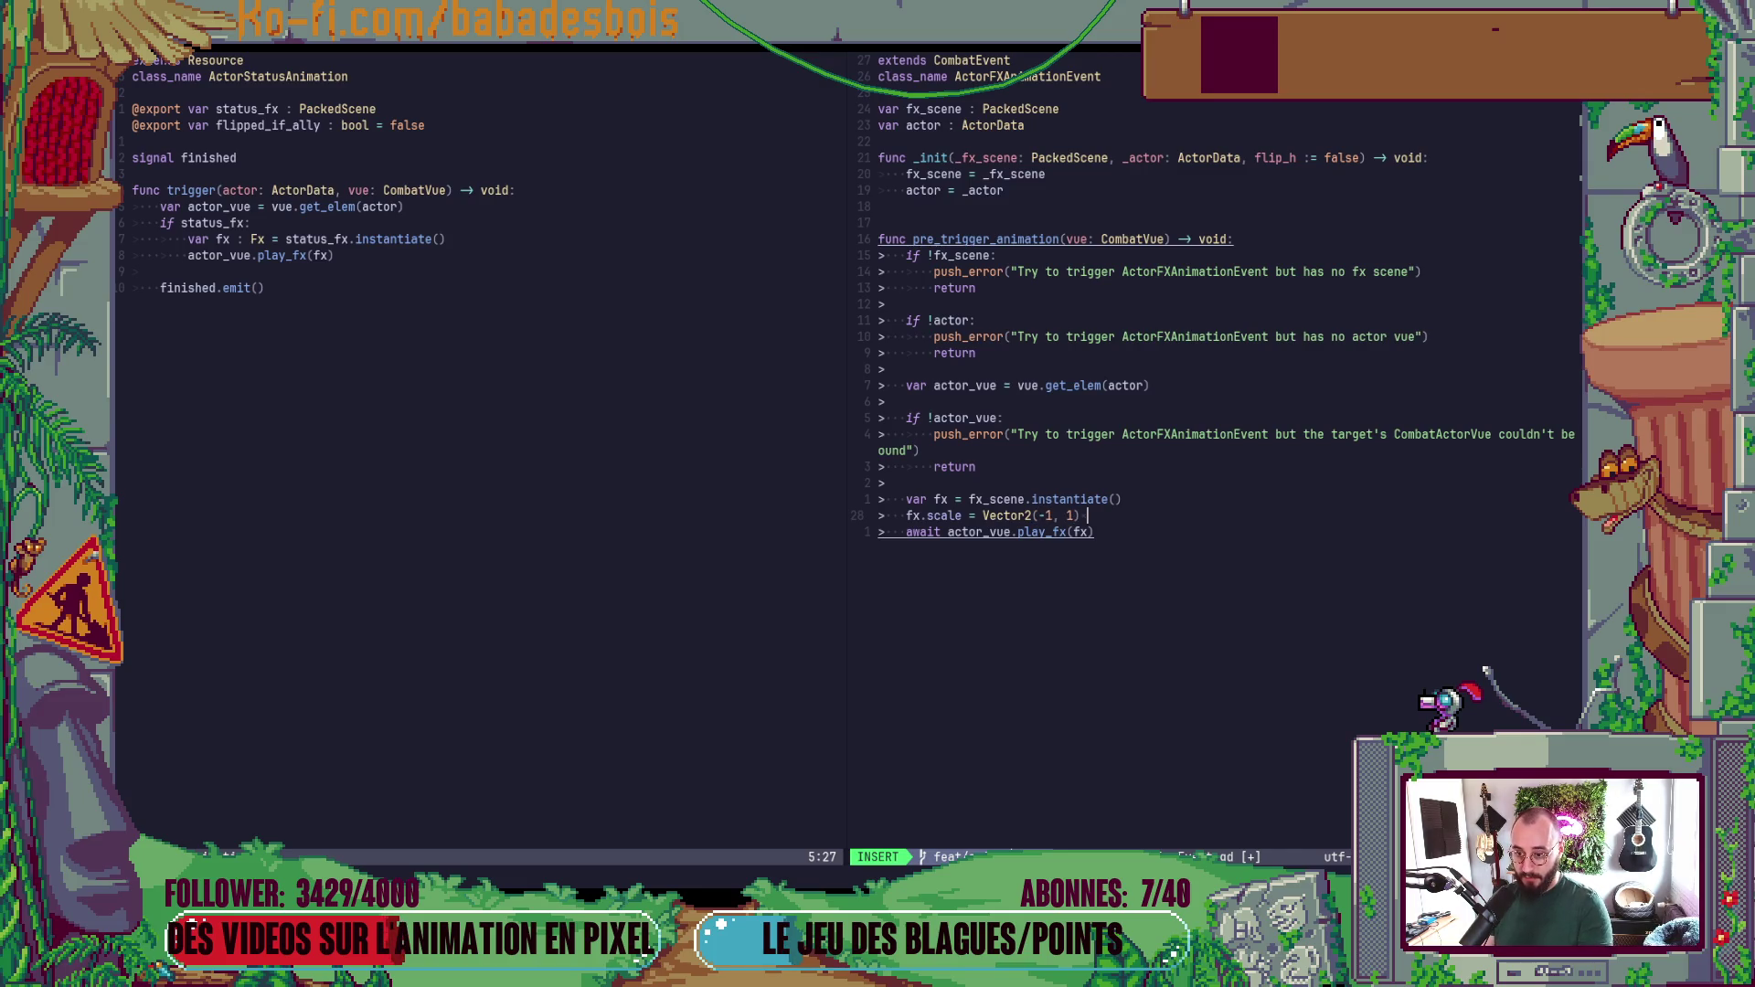
{"action": "type", "text": "f fl"}
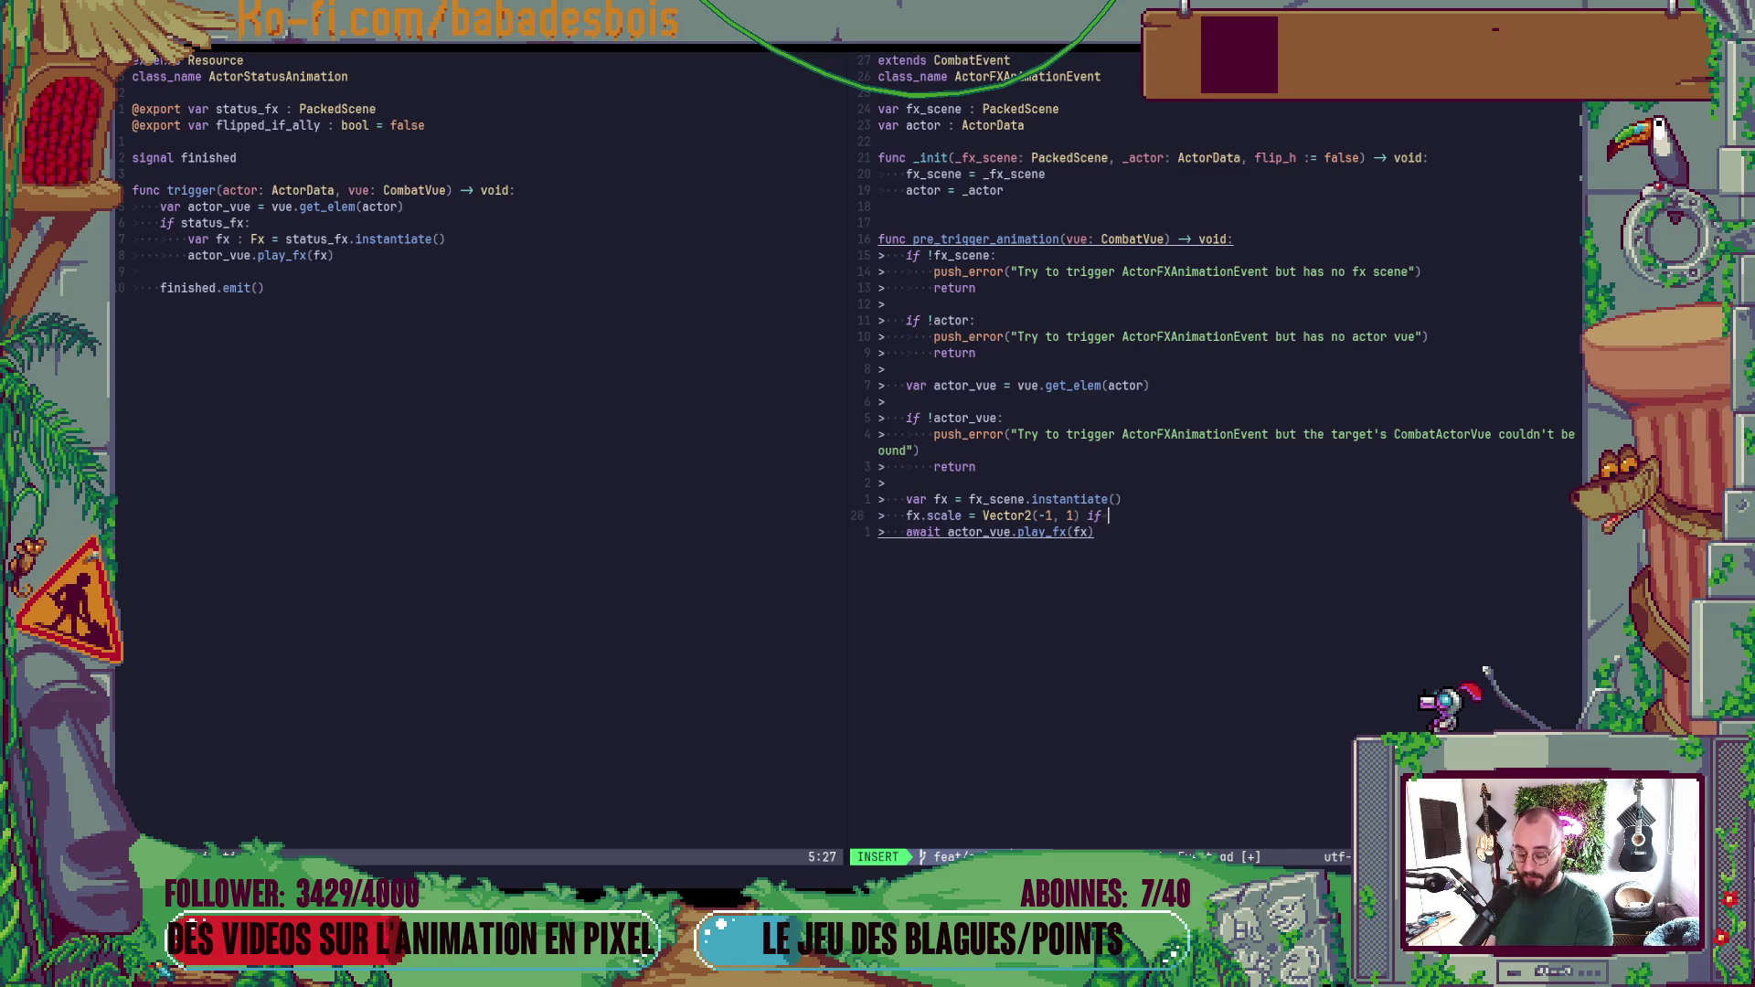
{"action": "key", "text": "Down"}
{"action": "key", "text": "Down"}
{"action": "key", "text": "Down"}
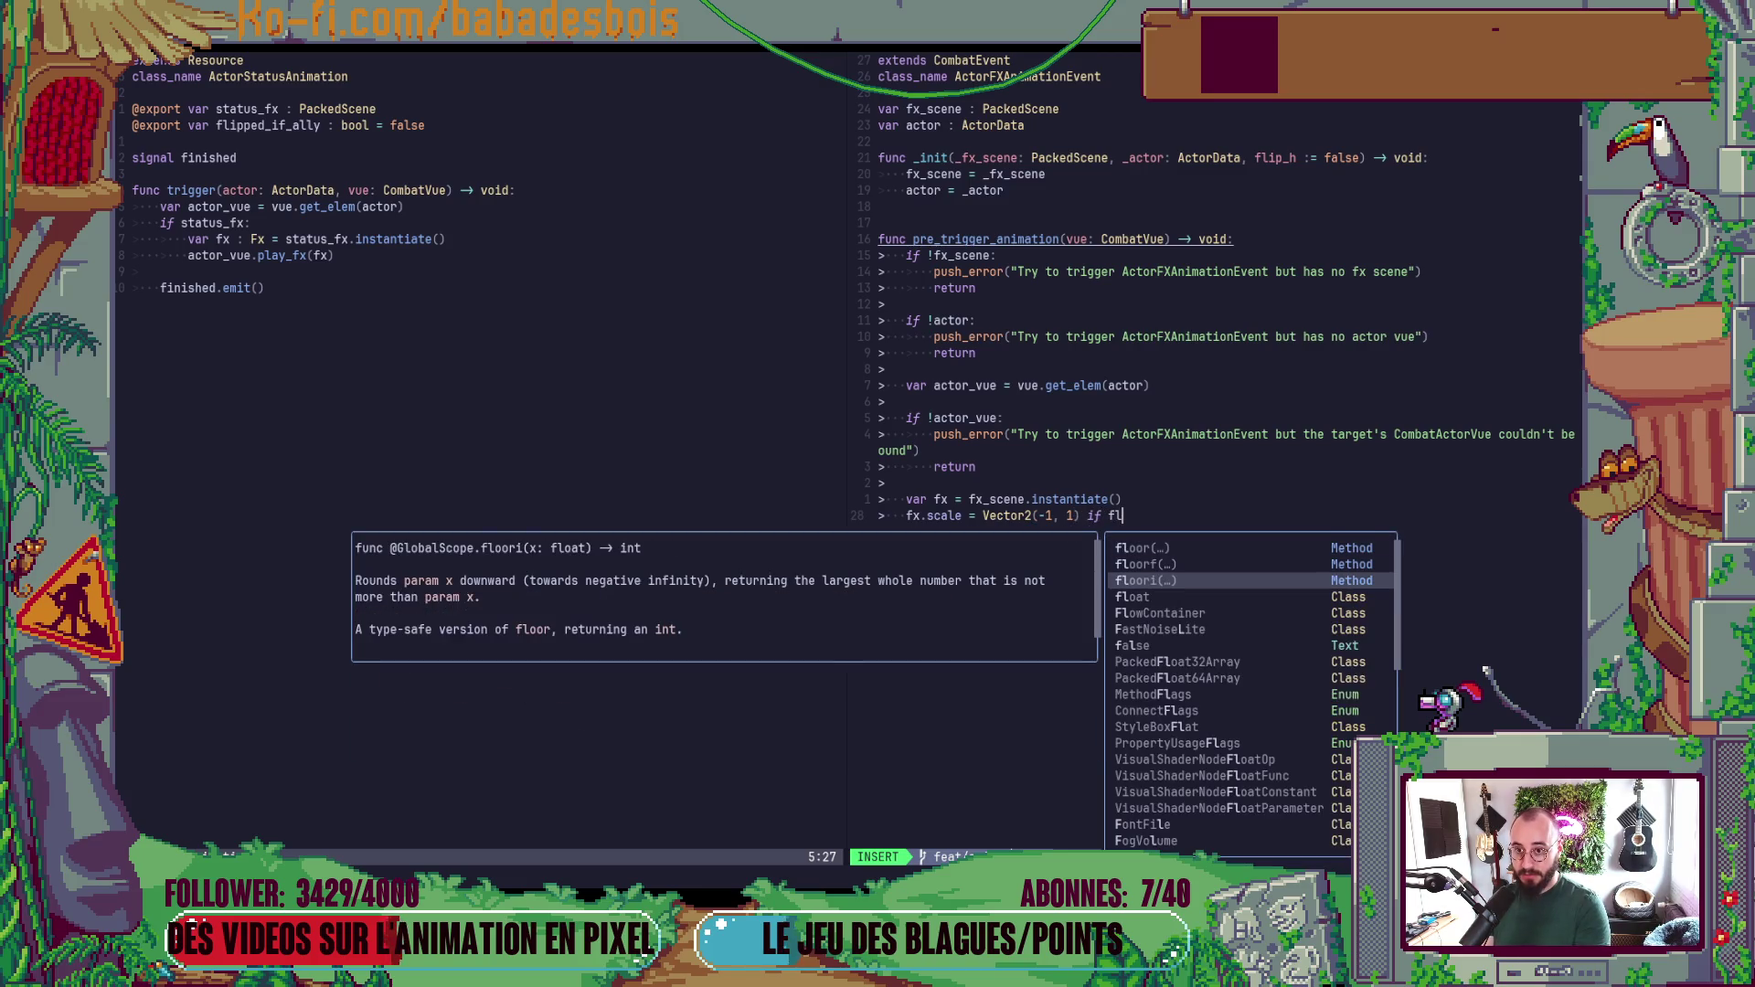
{"action": "key", "text": "Escape"}
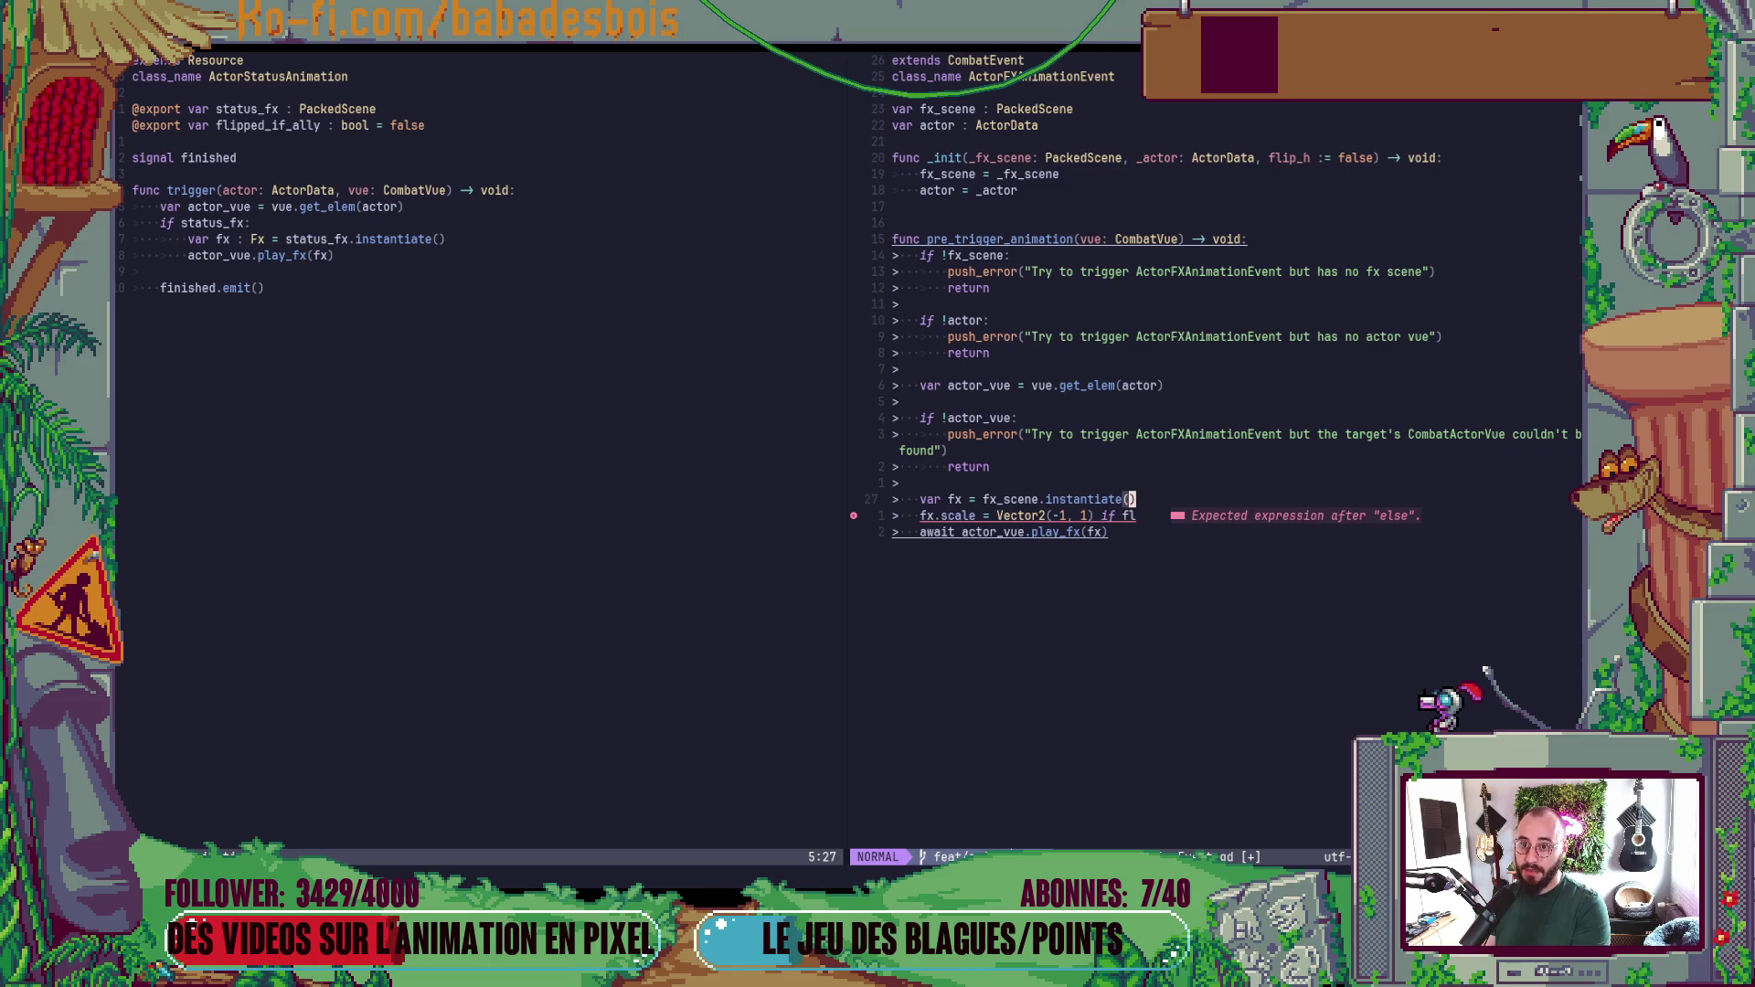
Step: Begin a 'var flip_h : bool = false' member declaration near the actor = _actor line
{"action": "key", "text": "6"}
{"action": "key", "text": "k"}
{"action": "key", "text": "k"}
{"action": "key", "text": "k"}
{"action": "key", "text": "k"}
{"action": "key", "text": "$"}
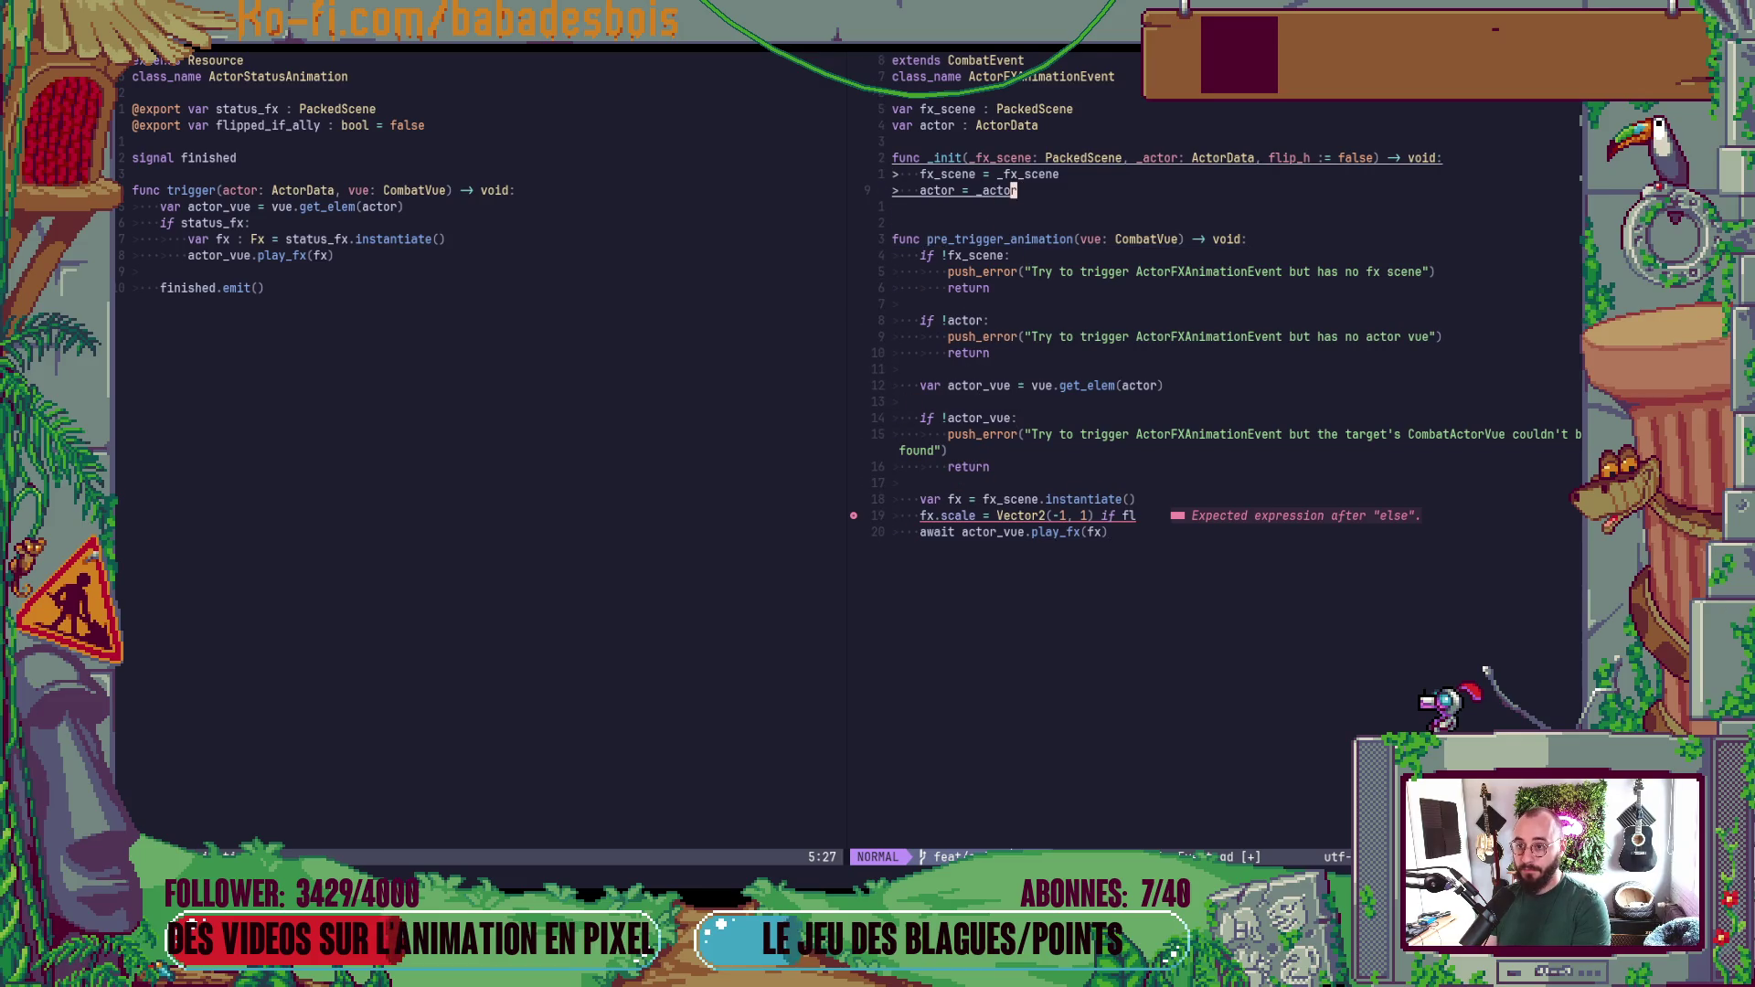
{"action": "key", "text": "k"}
{"action": "key", "text": "k"}
{"action": "key", "text": "k"}
{"action": "key", "text": "k"}
{"action": "type", "text": "o"}
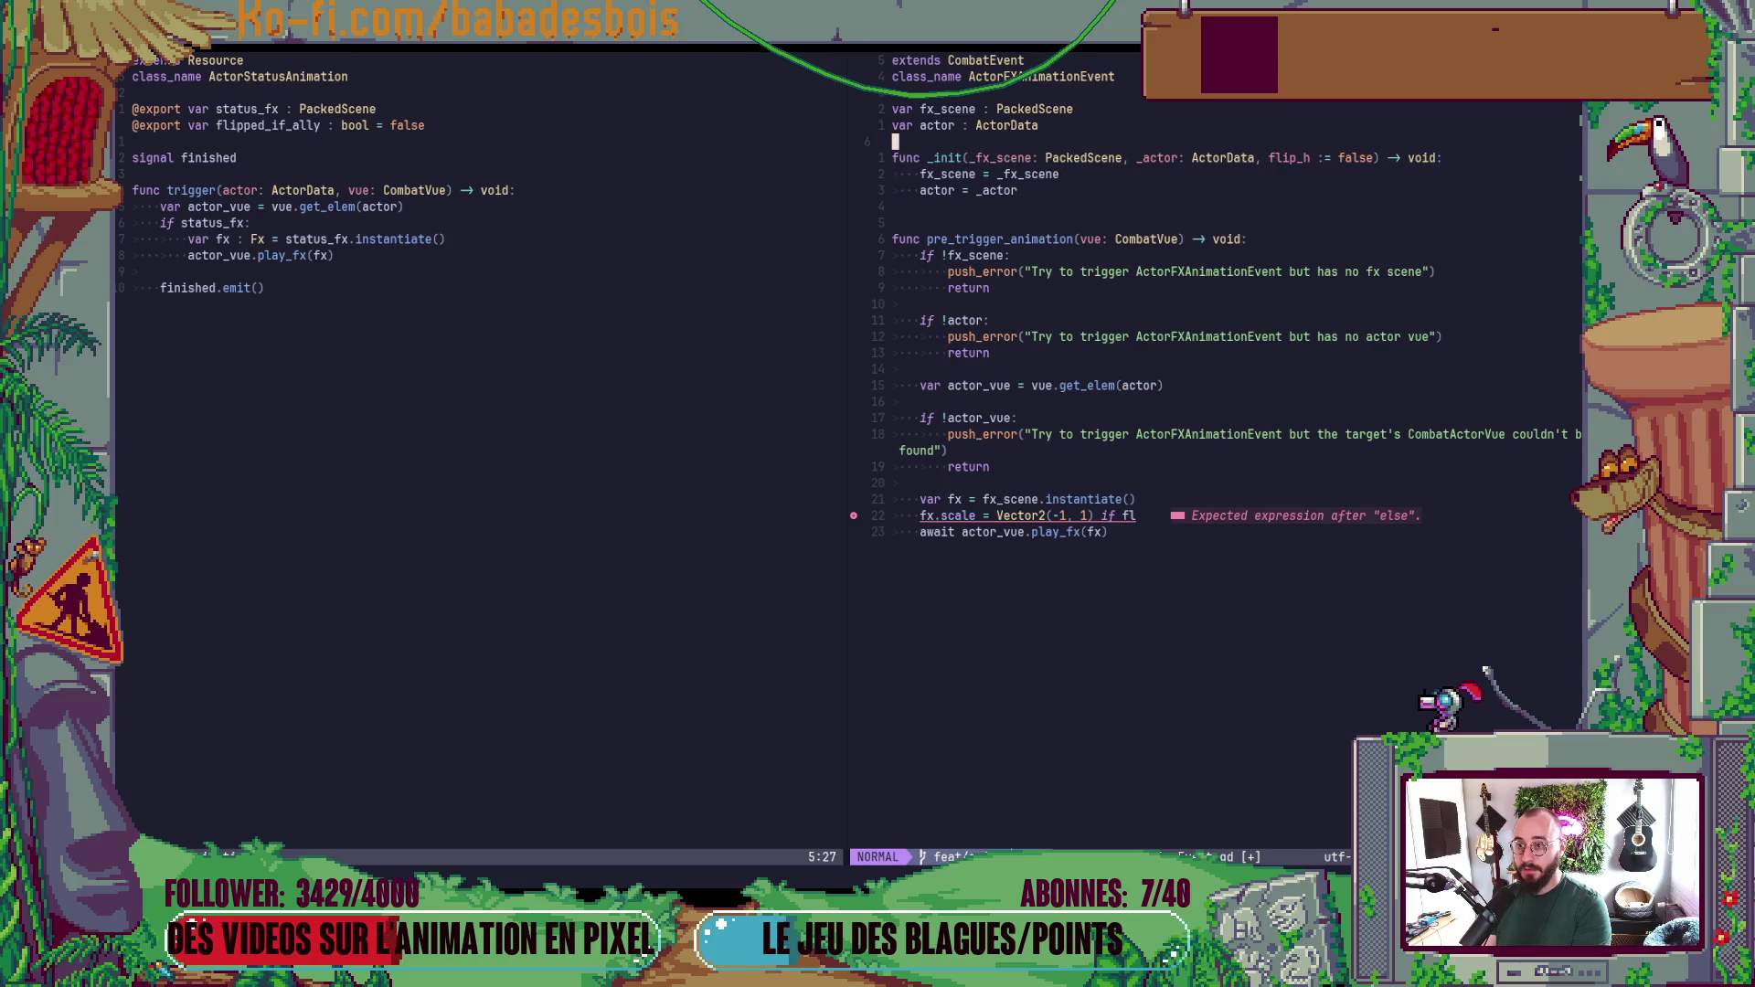
{"action": "type", "text": "var flip"}
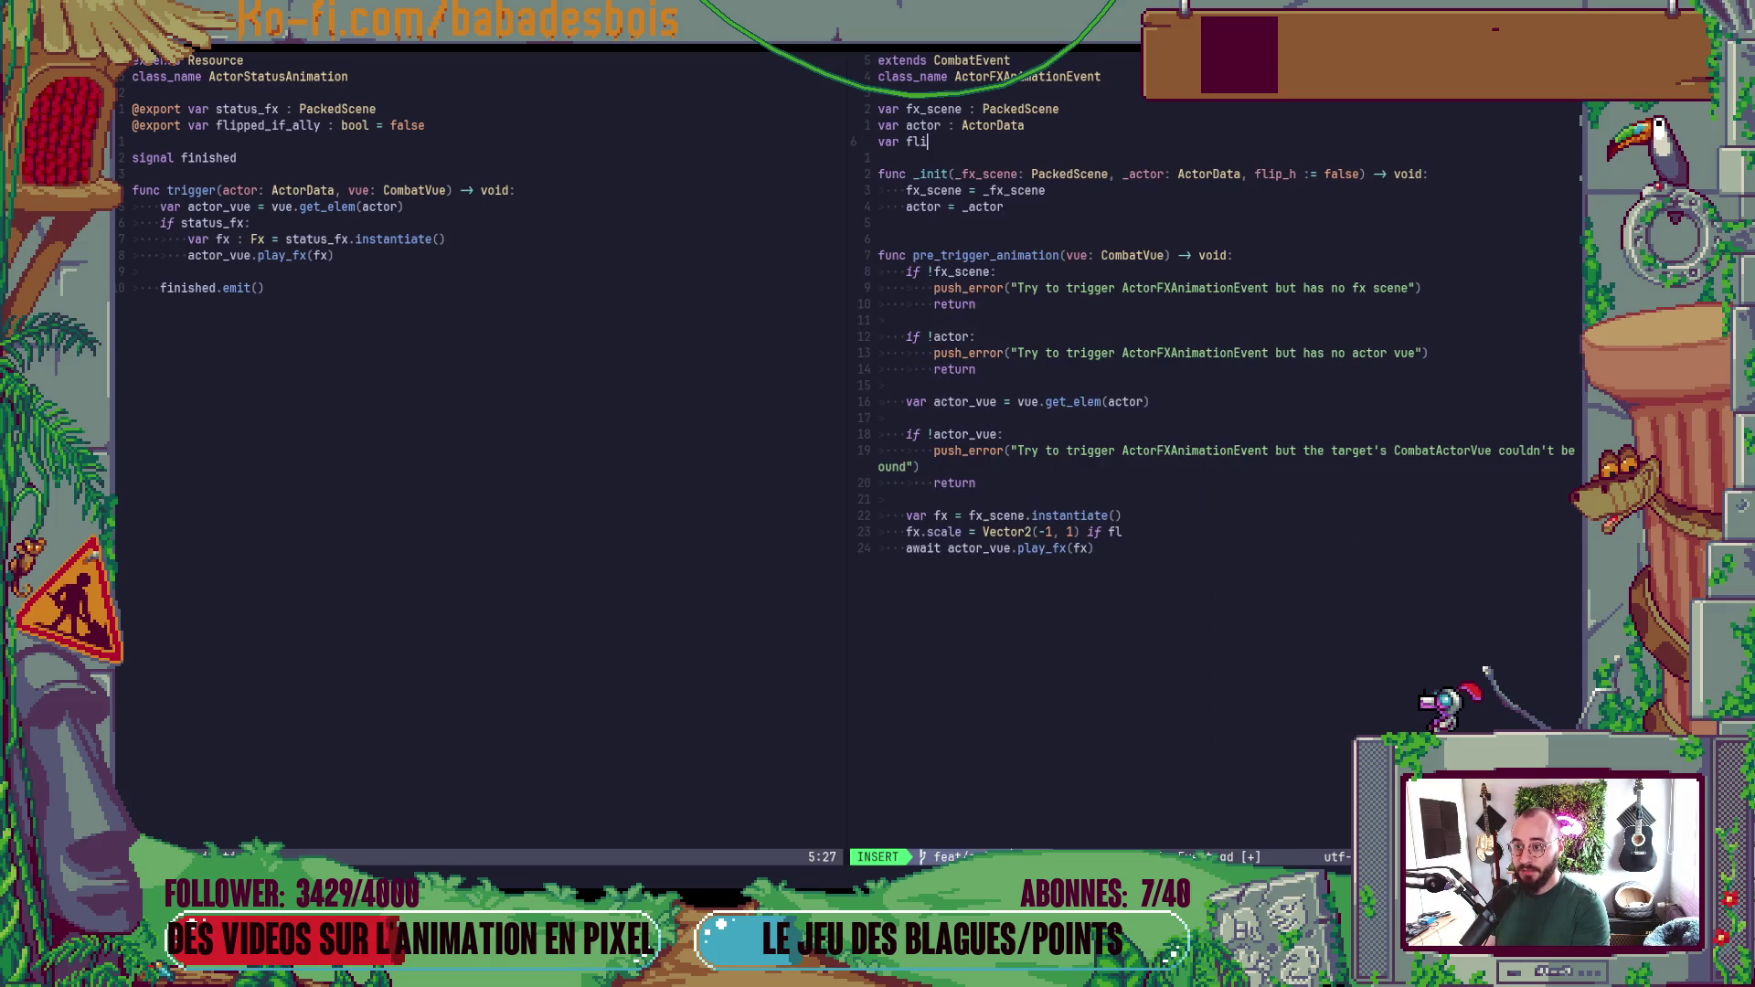
{"action": "type", "text": "_h :"}
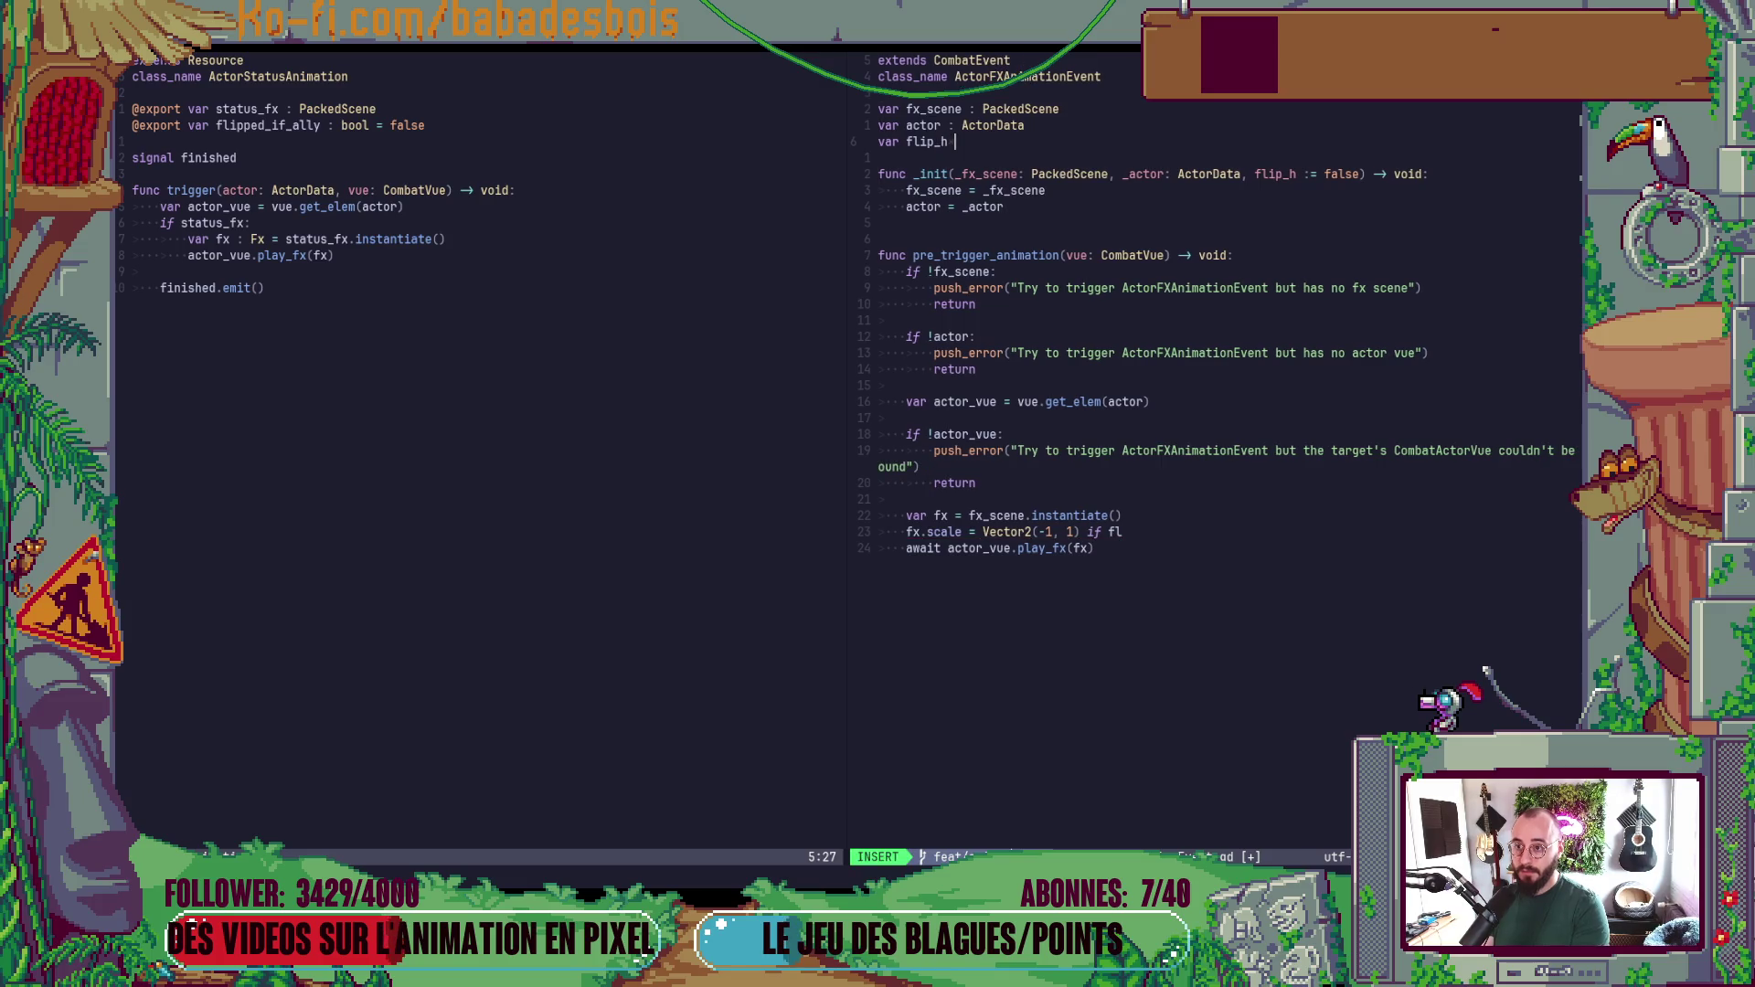
{"action": "type", "text": " bool = fl"}
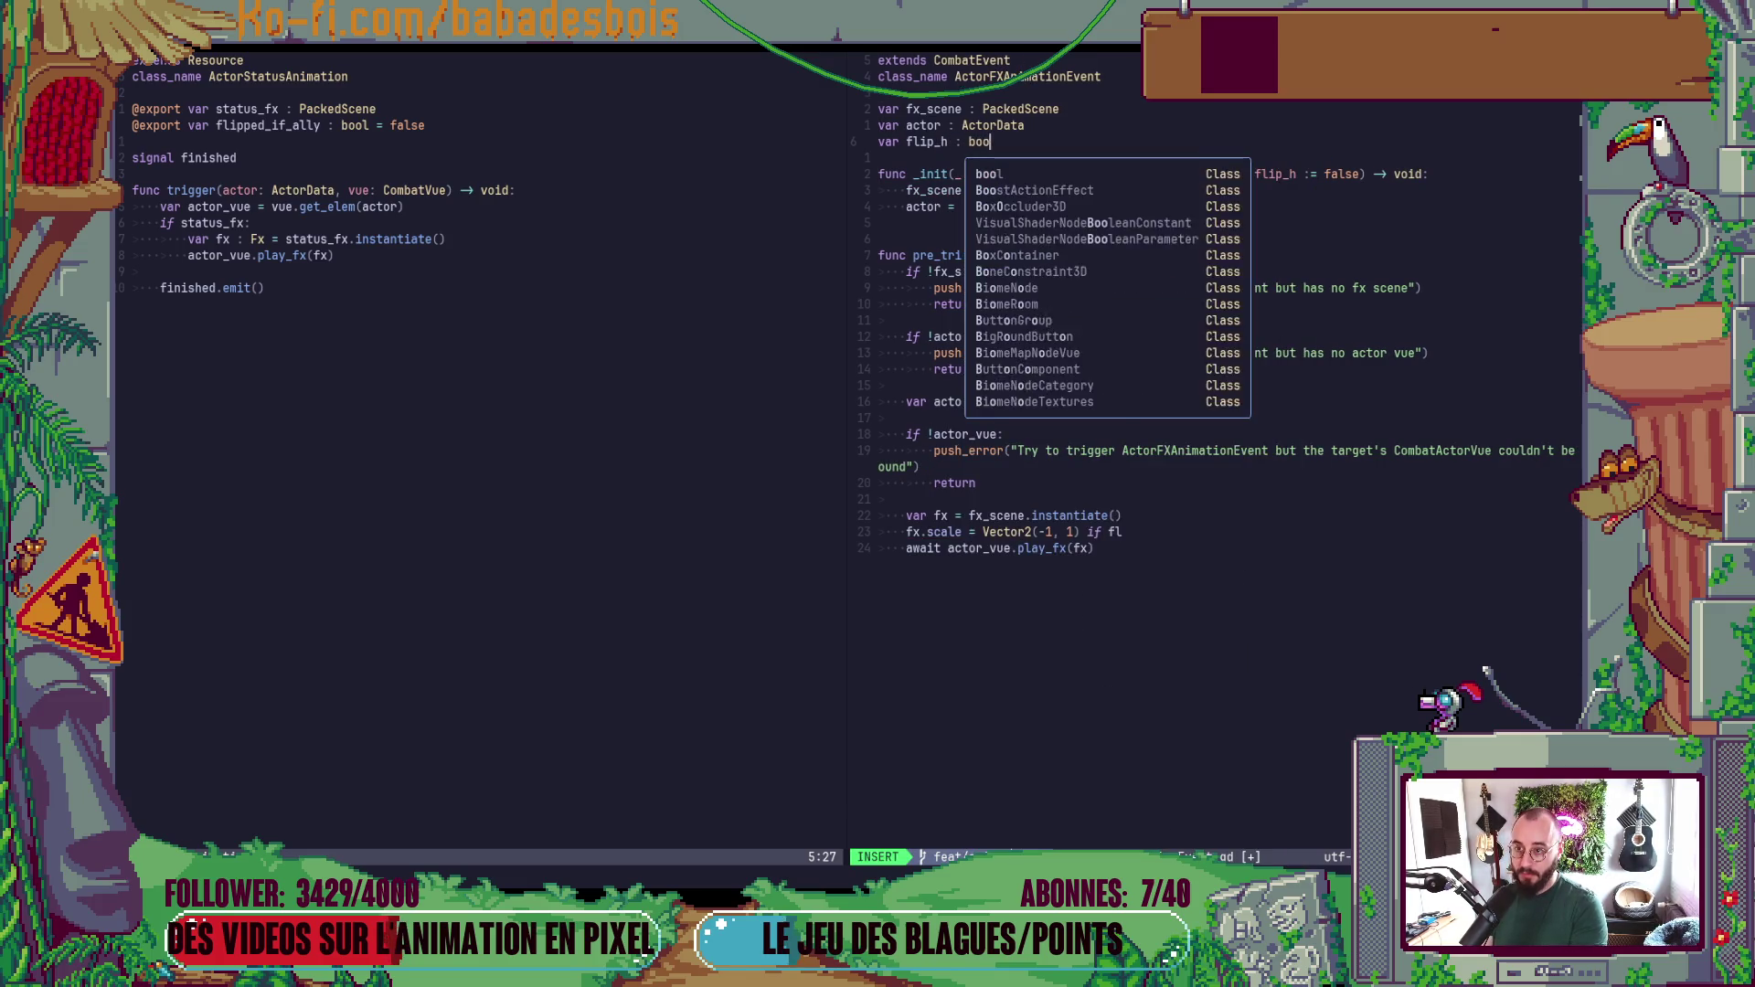
{"action": "type", "text": "alse"}
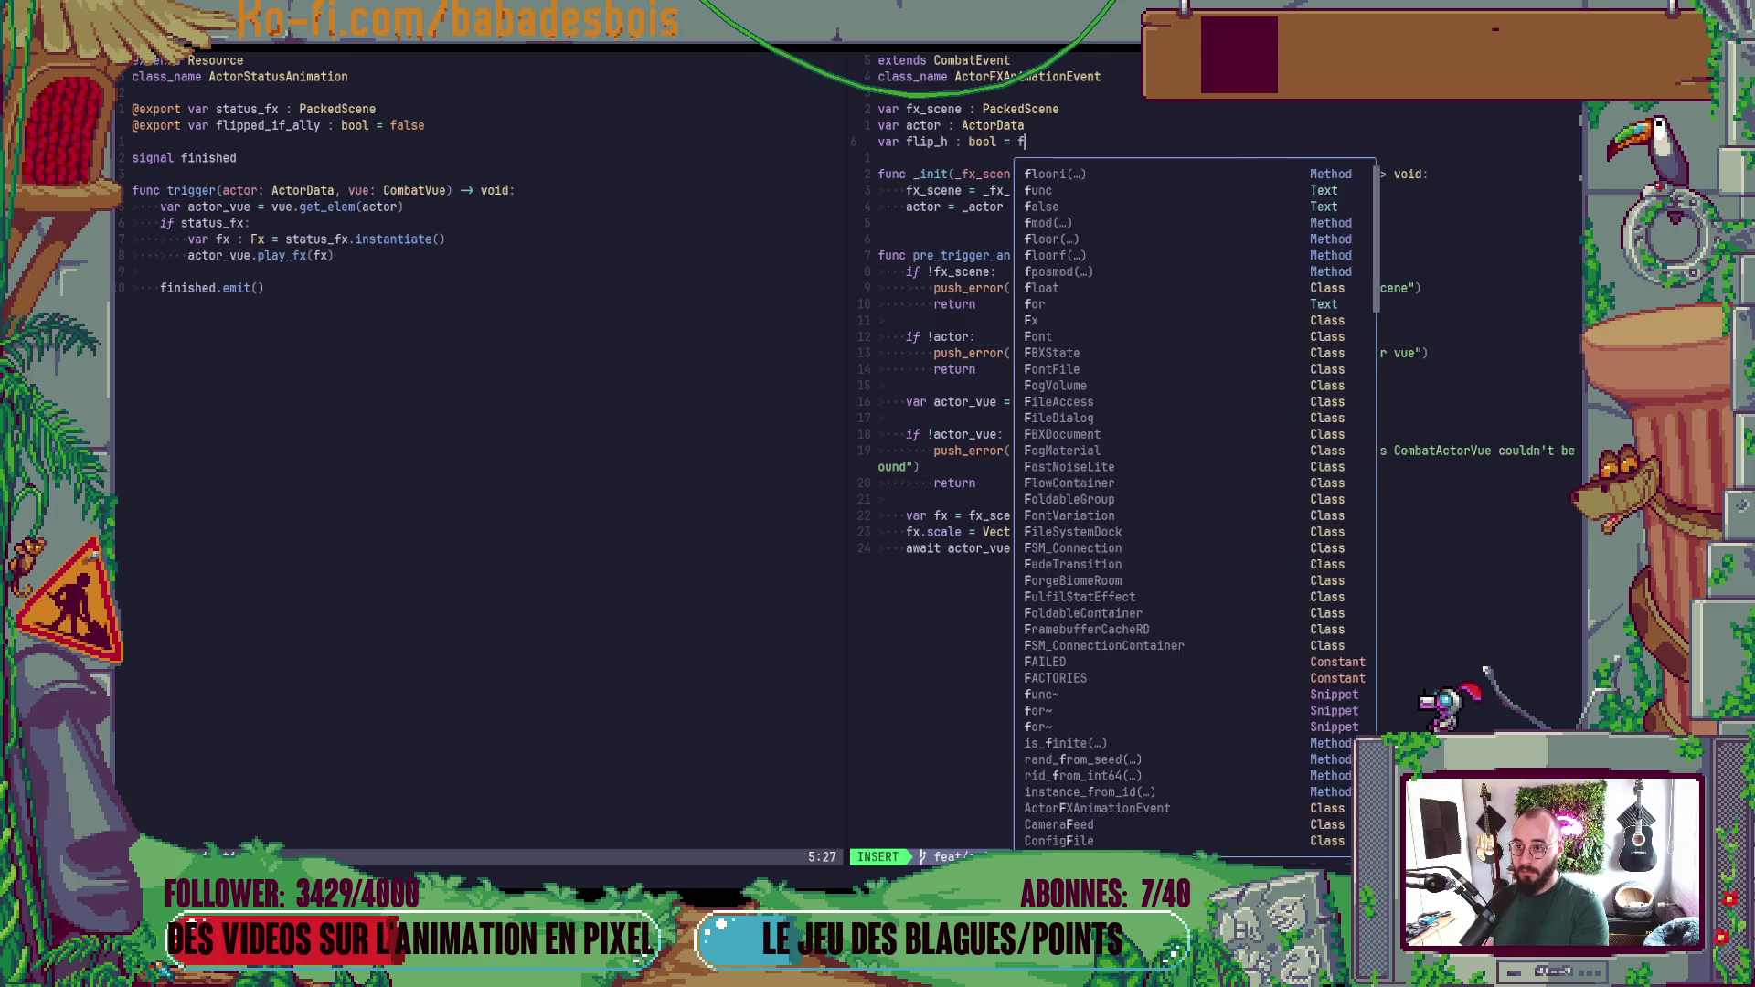
Step: Finish the flip_h declaration, assign flip_h = _flip_h in _init, and rename the parameter to _flip_h
{"action": "key", "text": "Escape"}
{"action": "type", "text": "jo"}
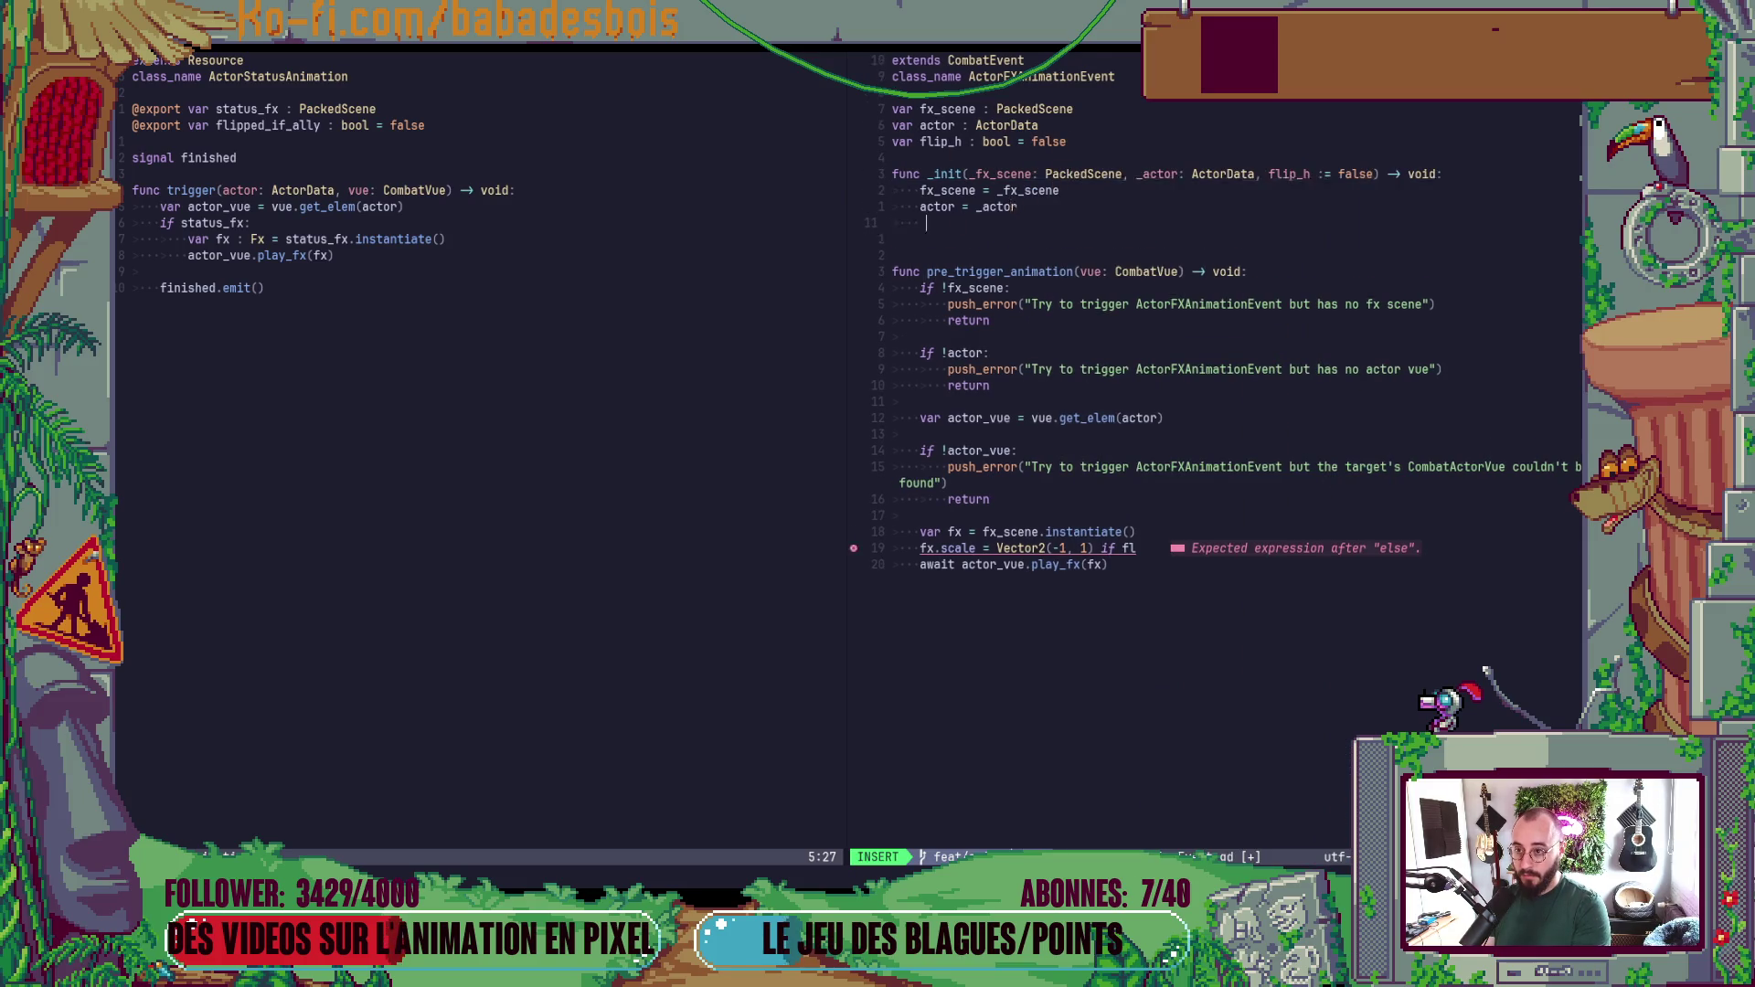
{"action": "type", "text": "flip_h = "}
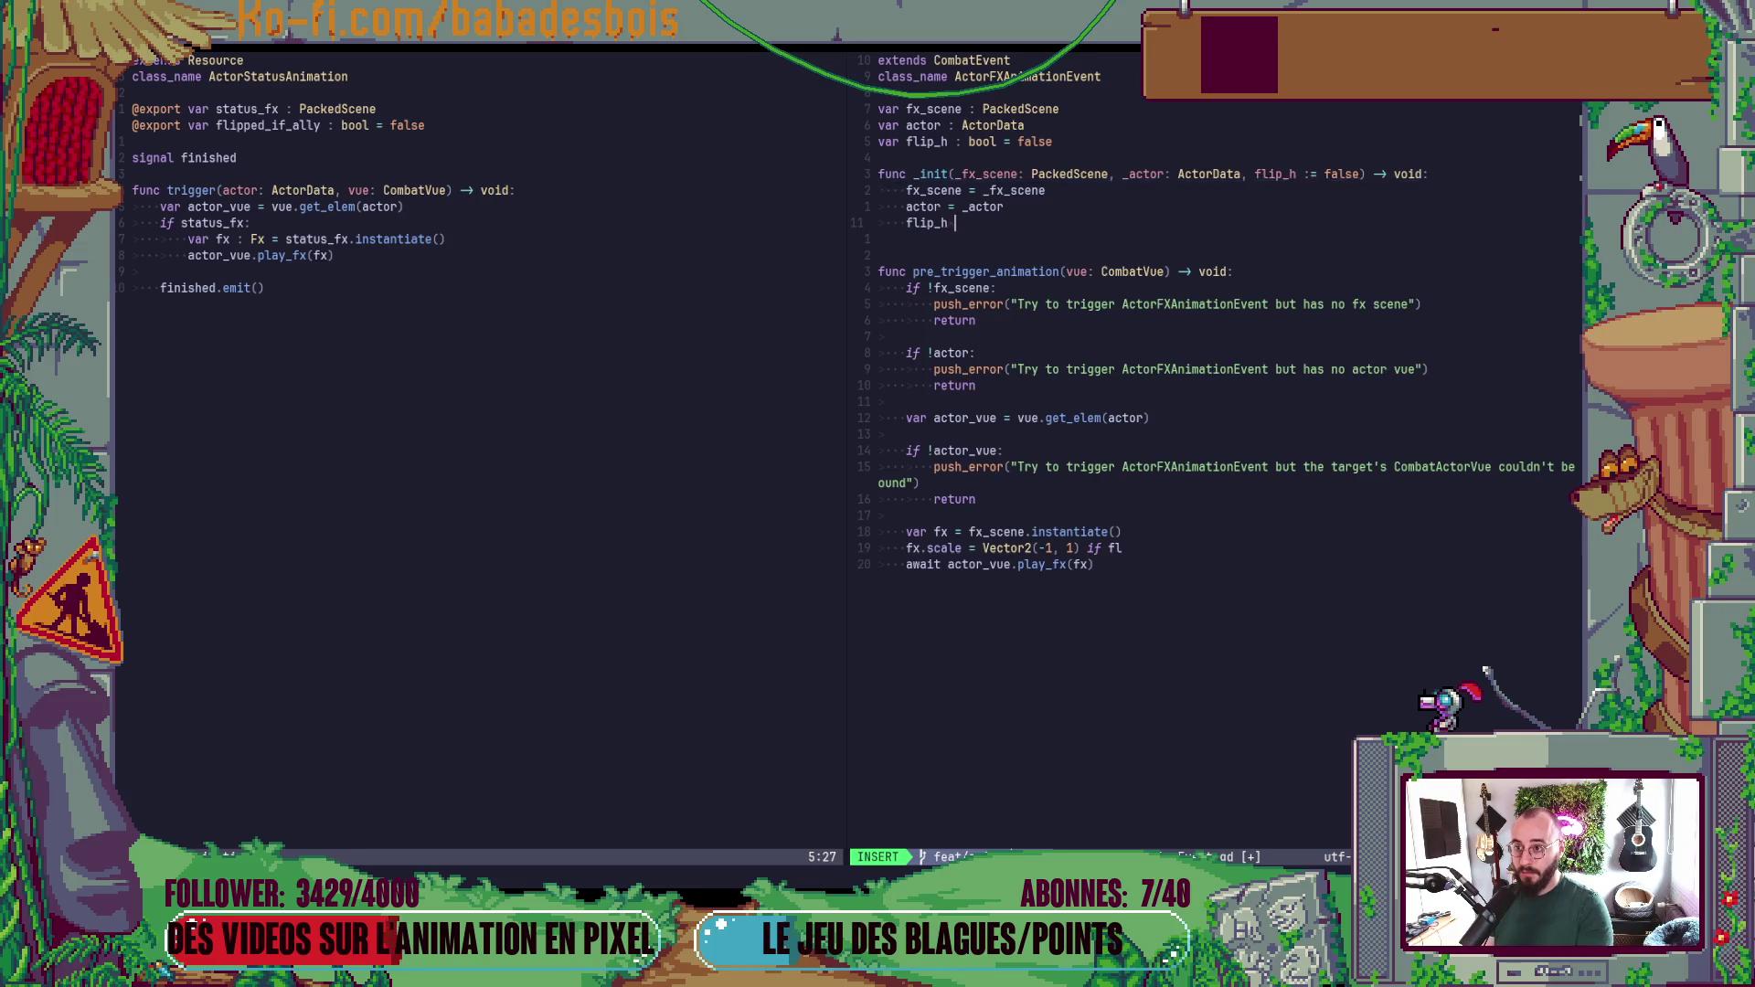
{"action": "type", "text": "_flip"}
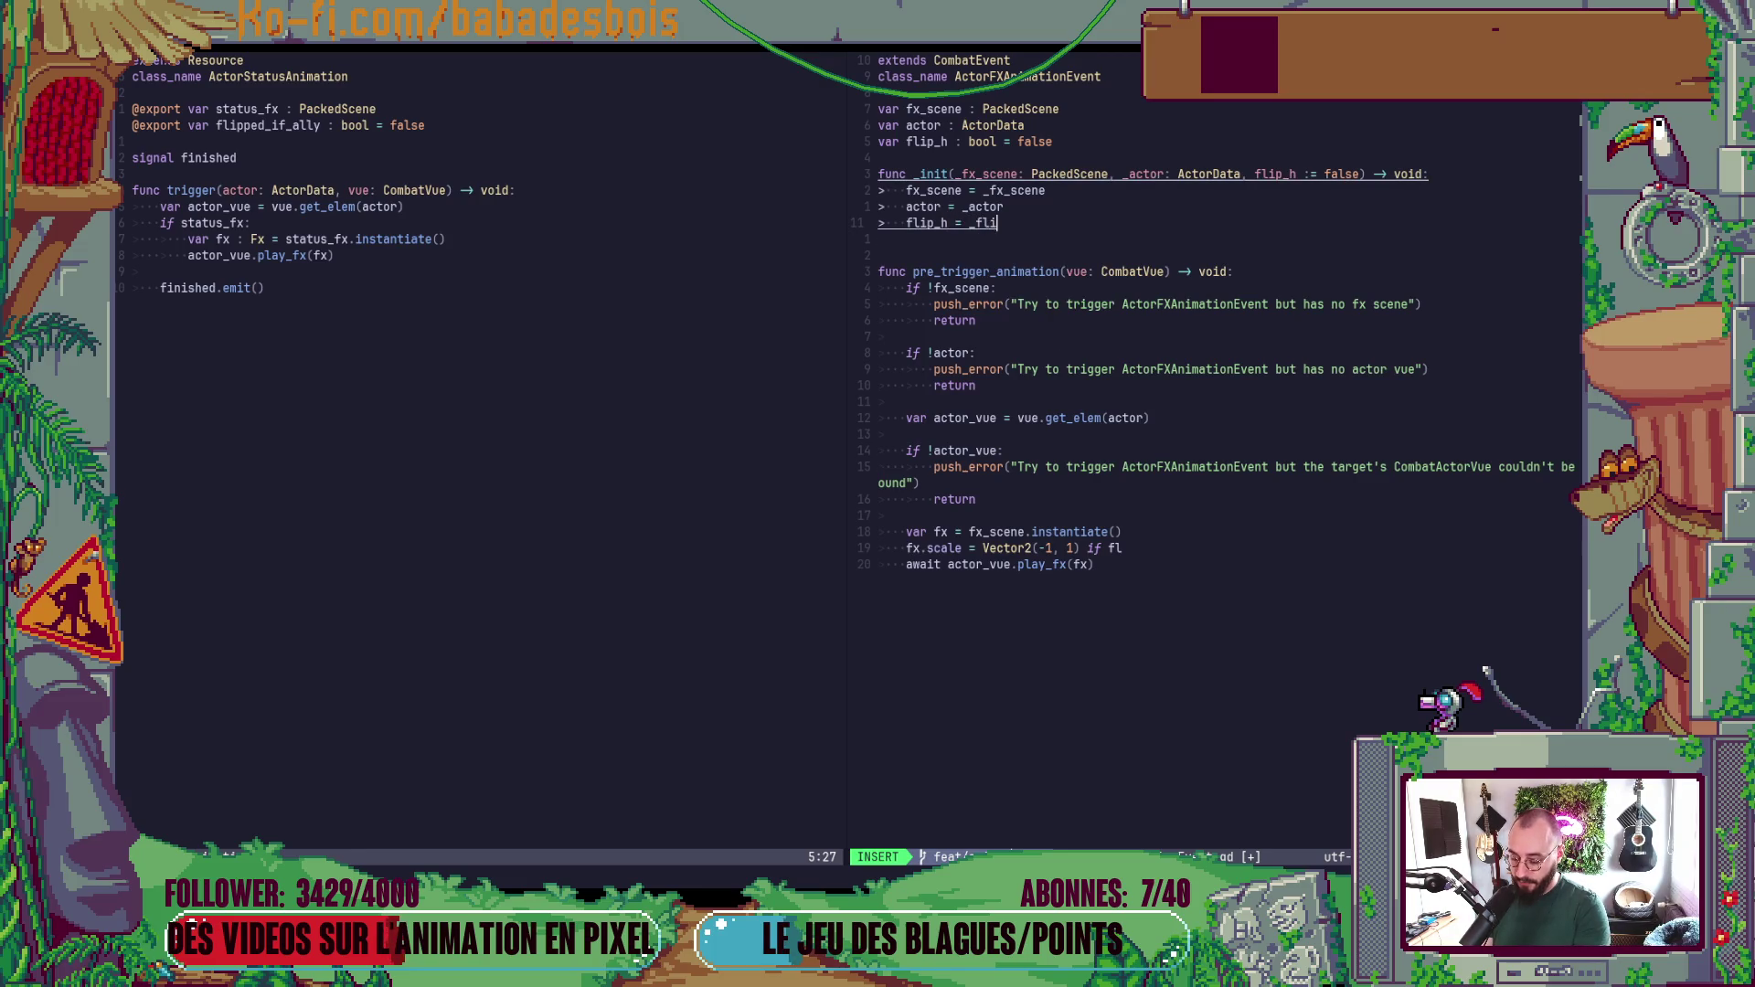
{"action": "type", "text": "_h"}
{"action": "key", "text": "Escape"}
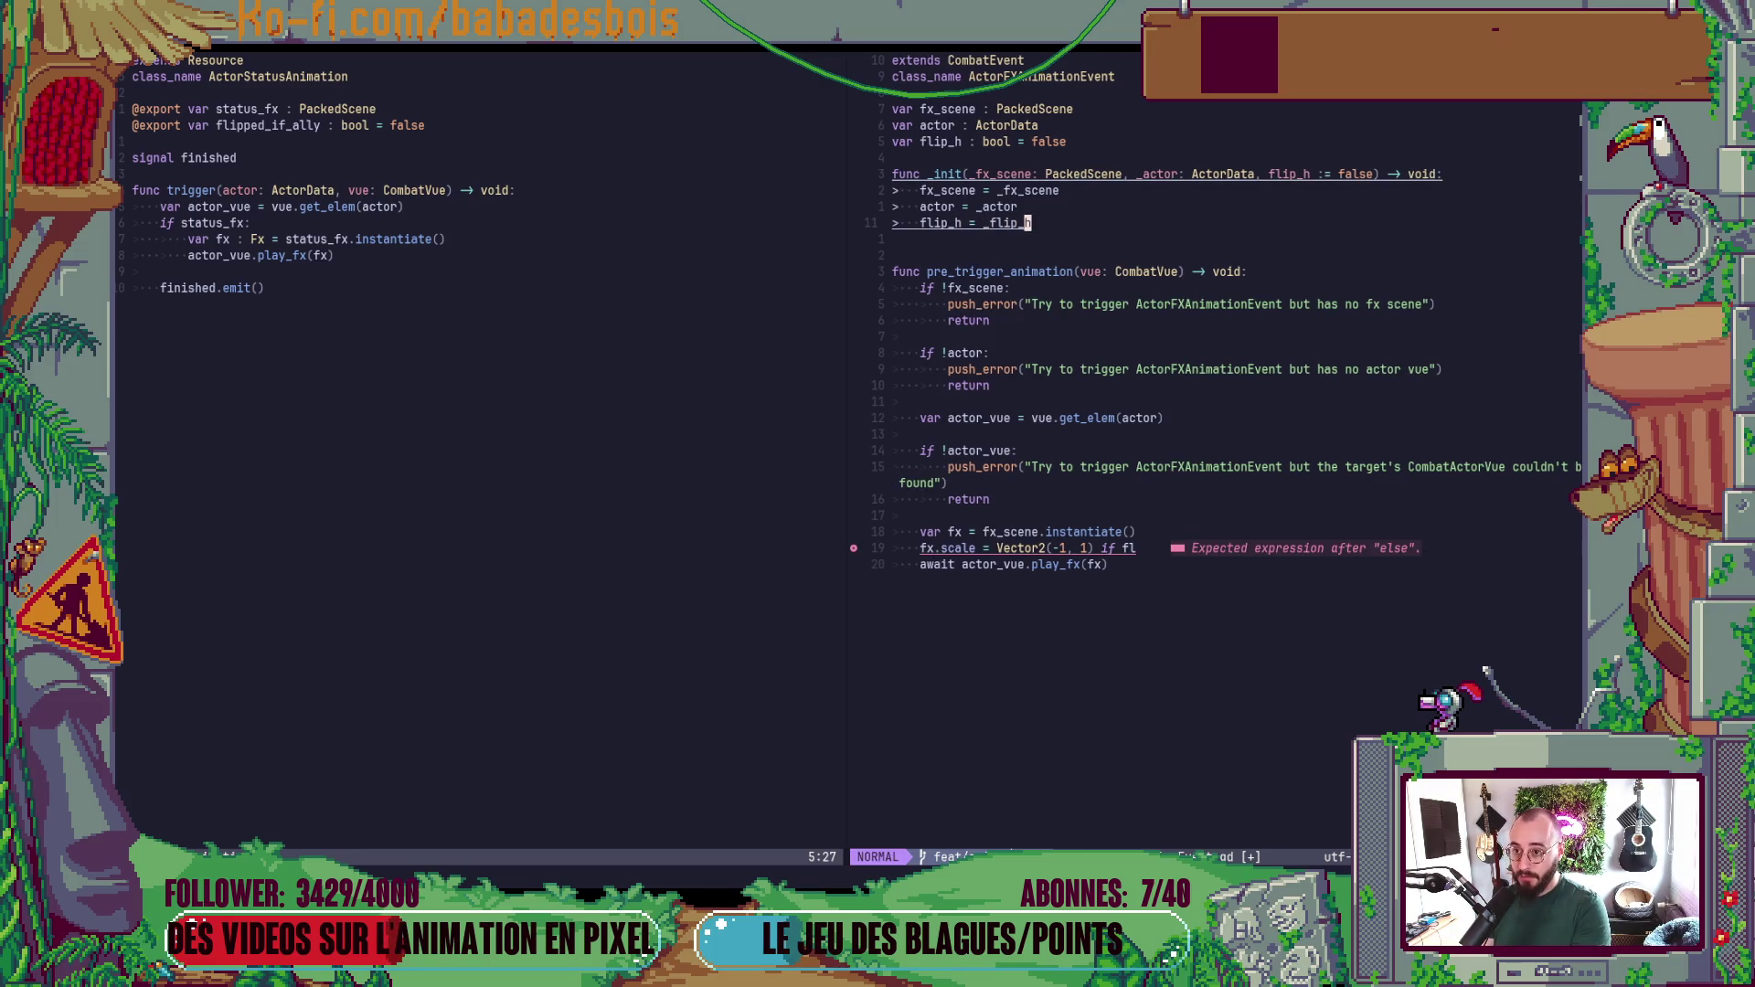
{"action": "key", "text": "k"}
{"action": "key", "text": "k"}
{"action": "key", "text": "k"}
{"action": "key", "text": "W"}
{"action": "key", "text": "W"}
{"action": "key", "text": "W"}
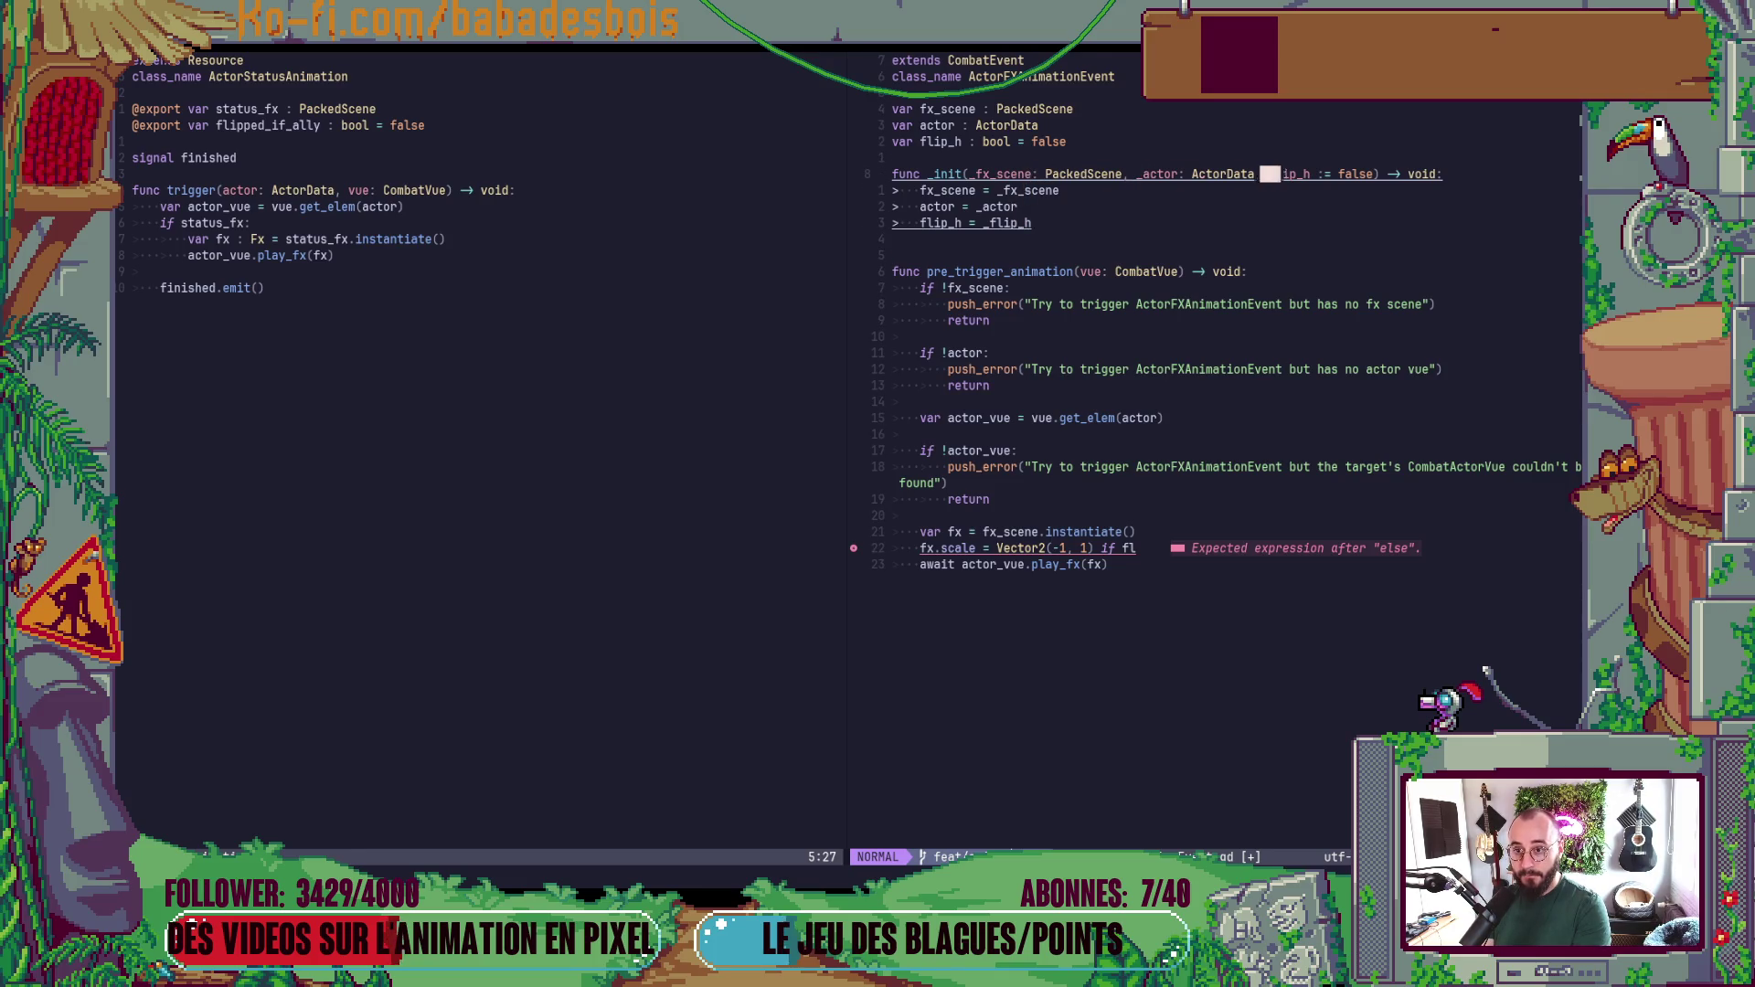
{"action": "type", "text": "ip_"}
{"action": "key", "text": "Escape"}
Step: Complete the scale line as 'Vector2(-1, 1) if flip_h else Vector2.ONE'
{"action": "key", "text": "j"}
{"action": "key", "text": "j"}
{"action": "key", "text": "j"}
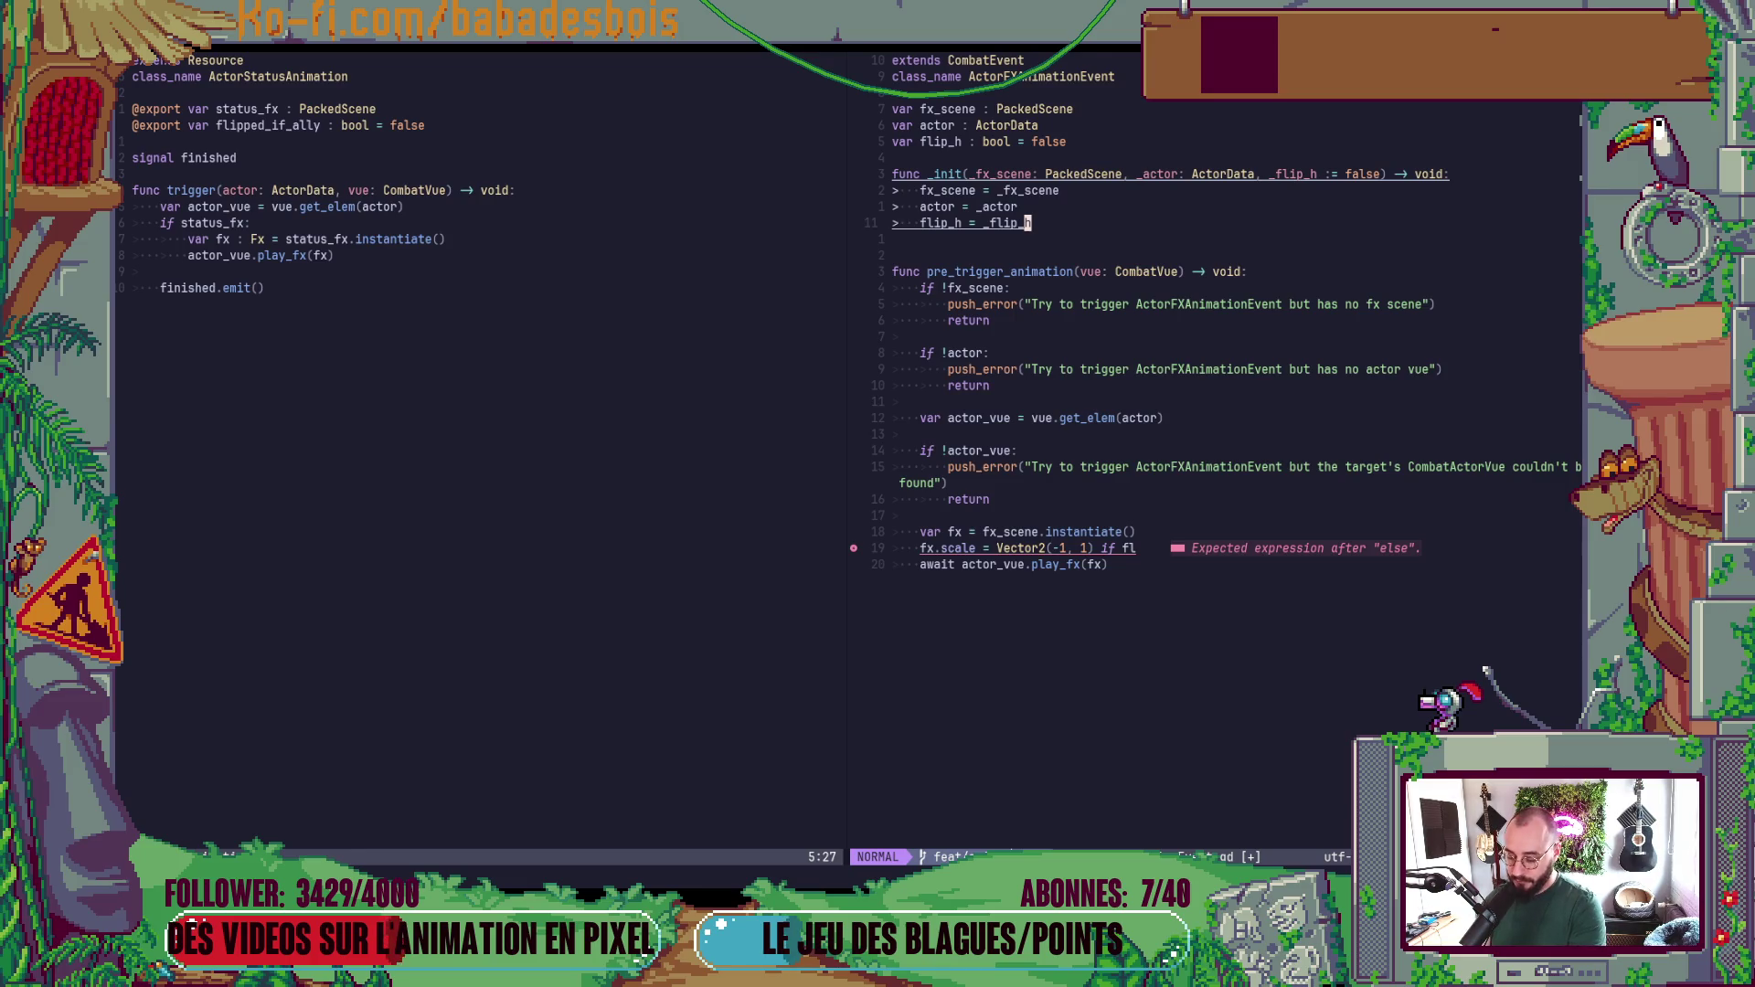
{"action": "type", "text": "19j"}
{"action": "type", "text": "aip_h"}
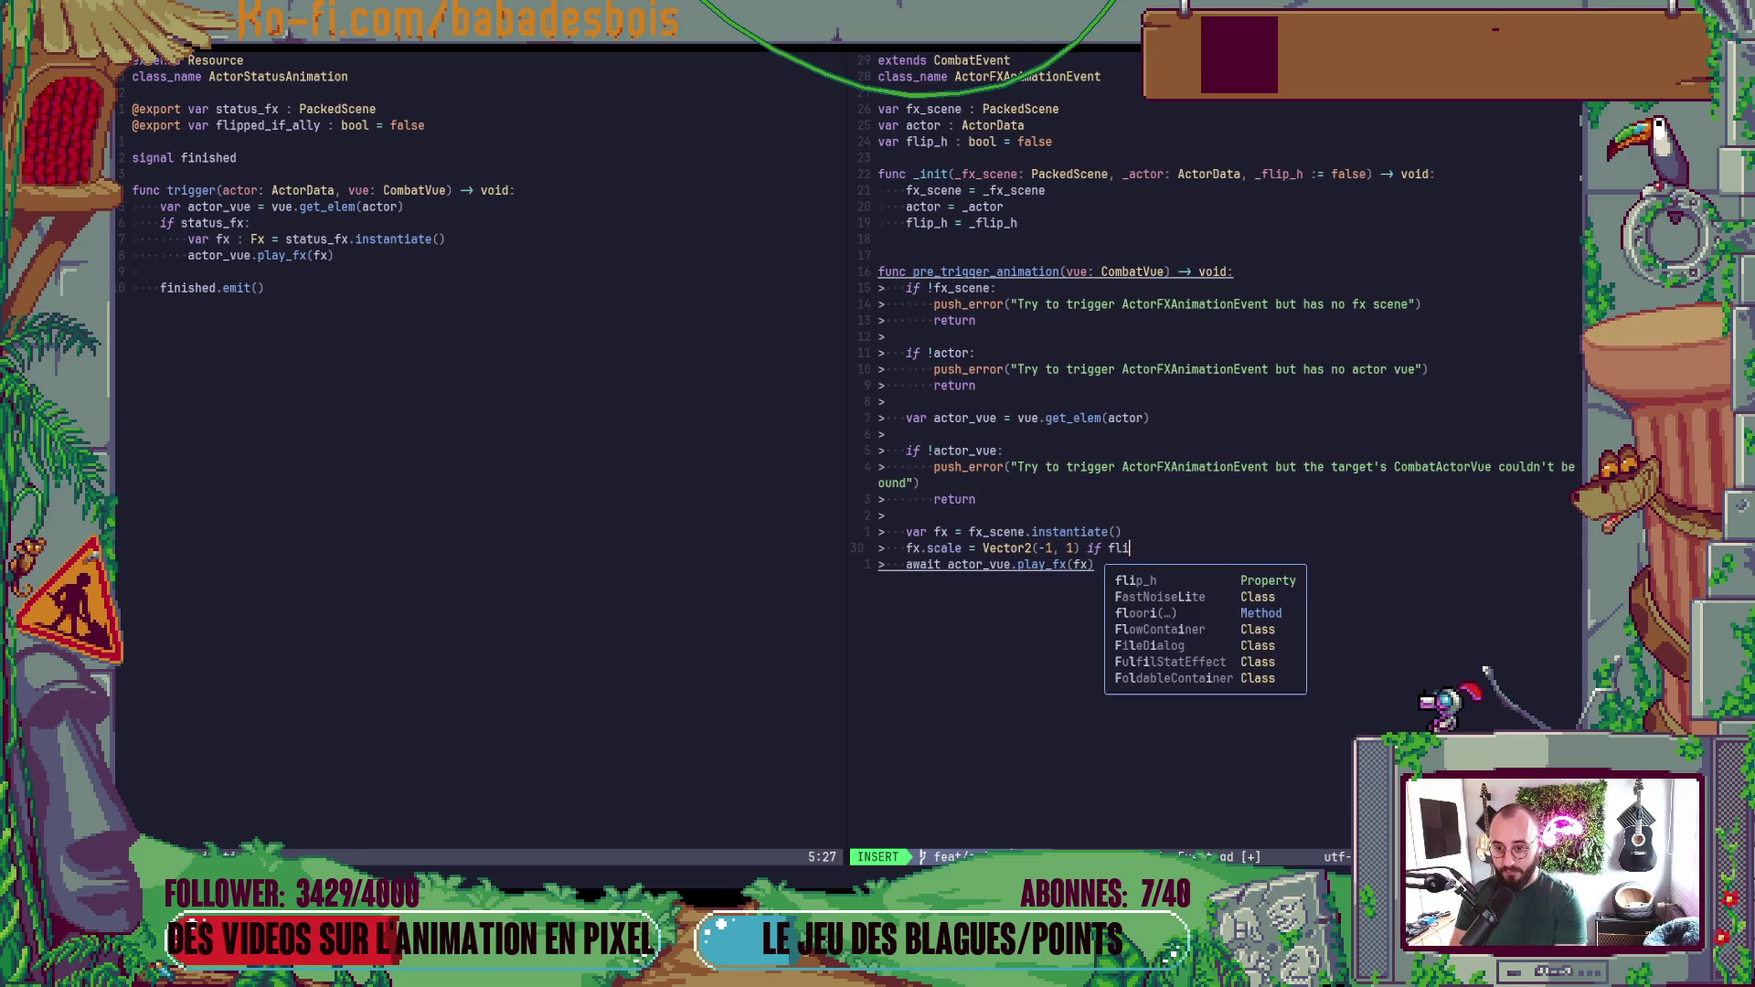
{"action": "type", "text": " else Vector2."}
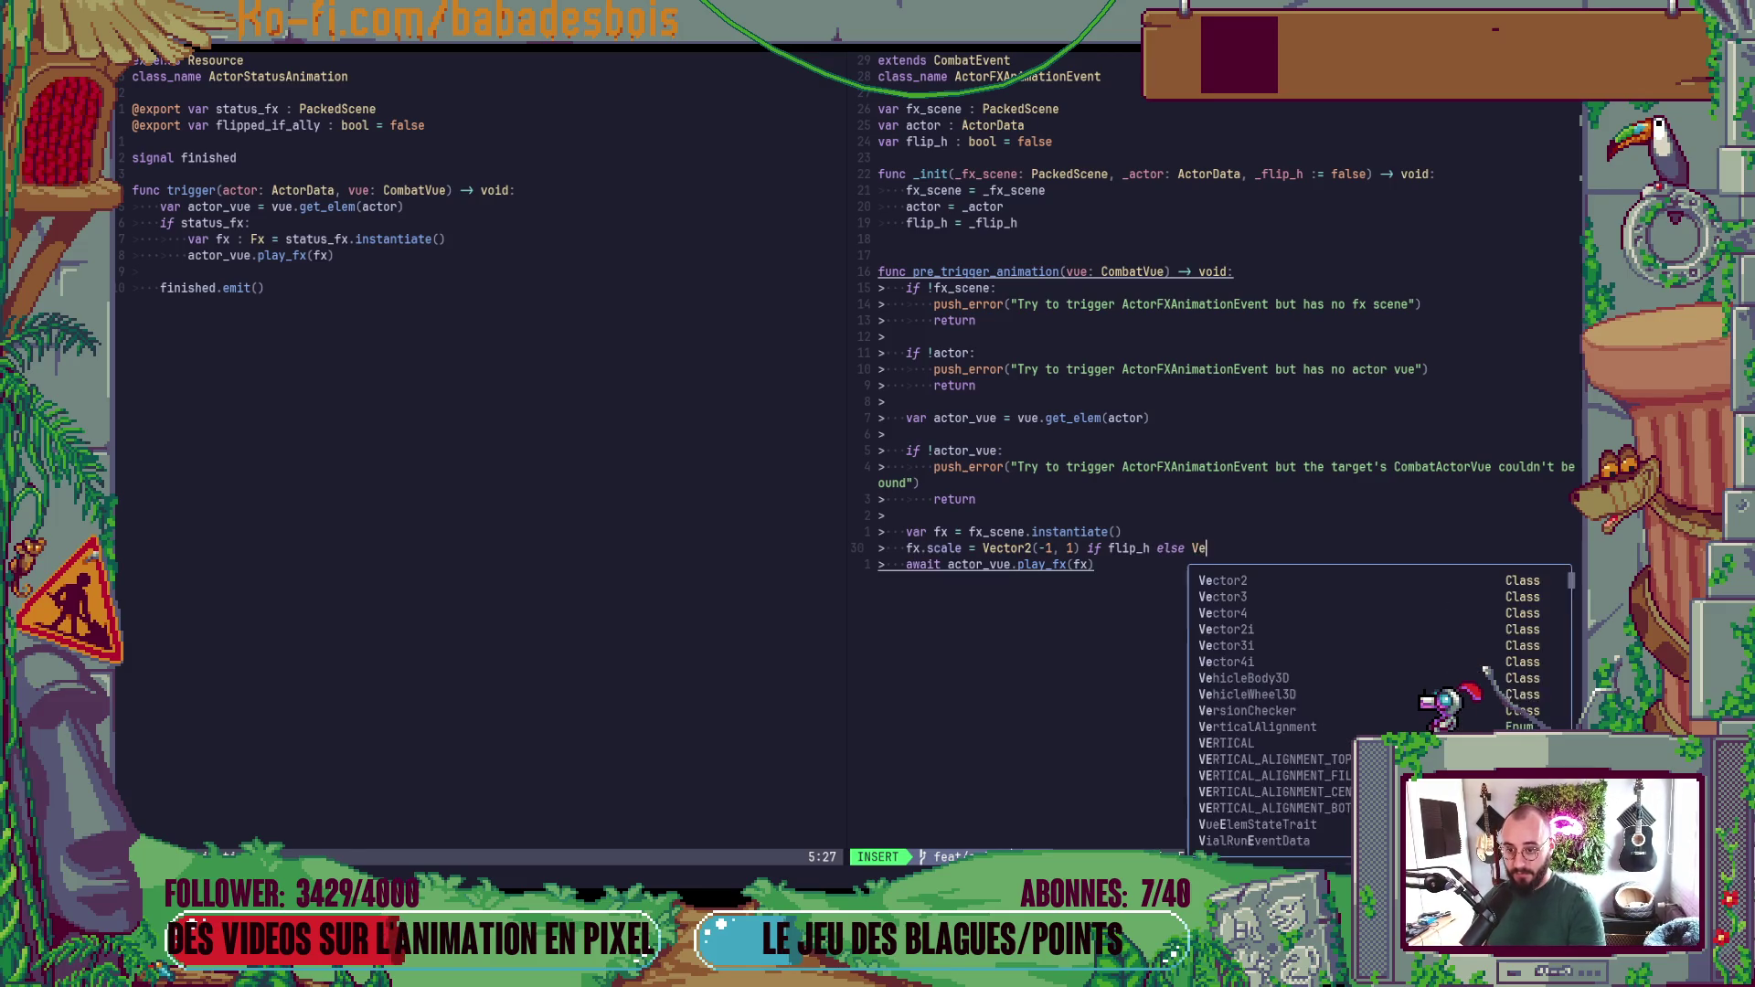
{"action": "type", "text": "ONE"}
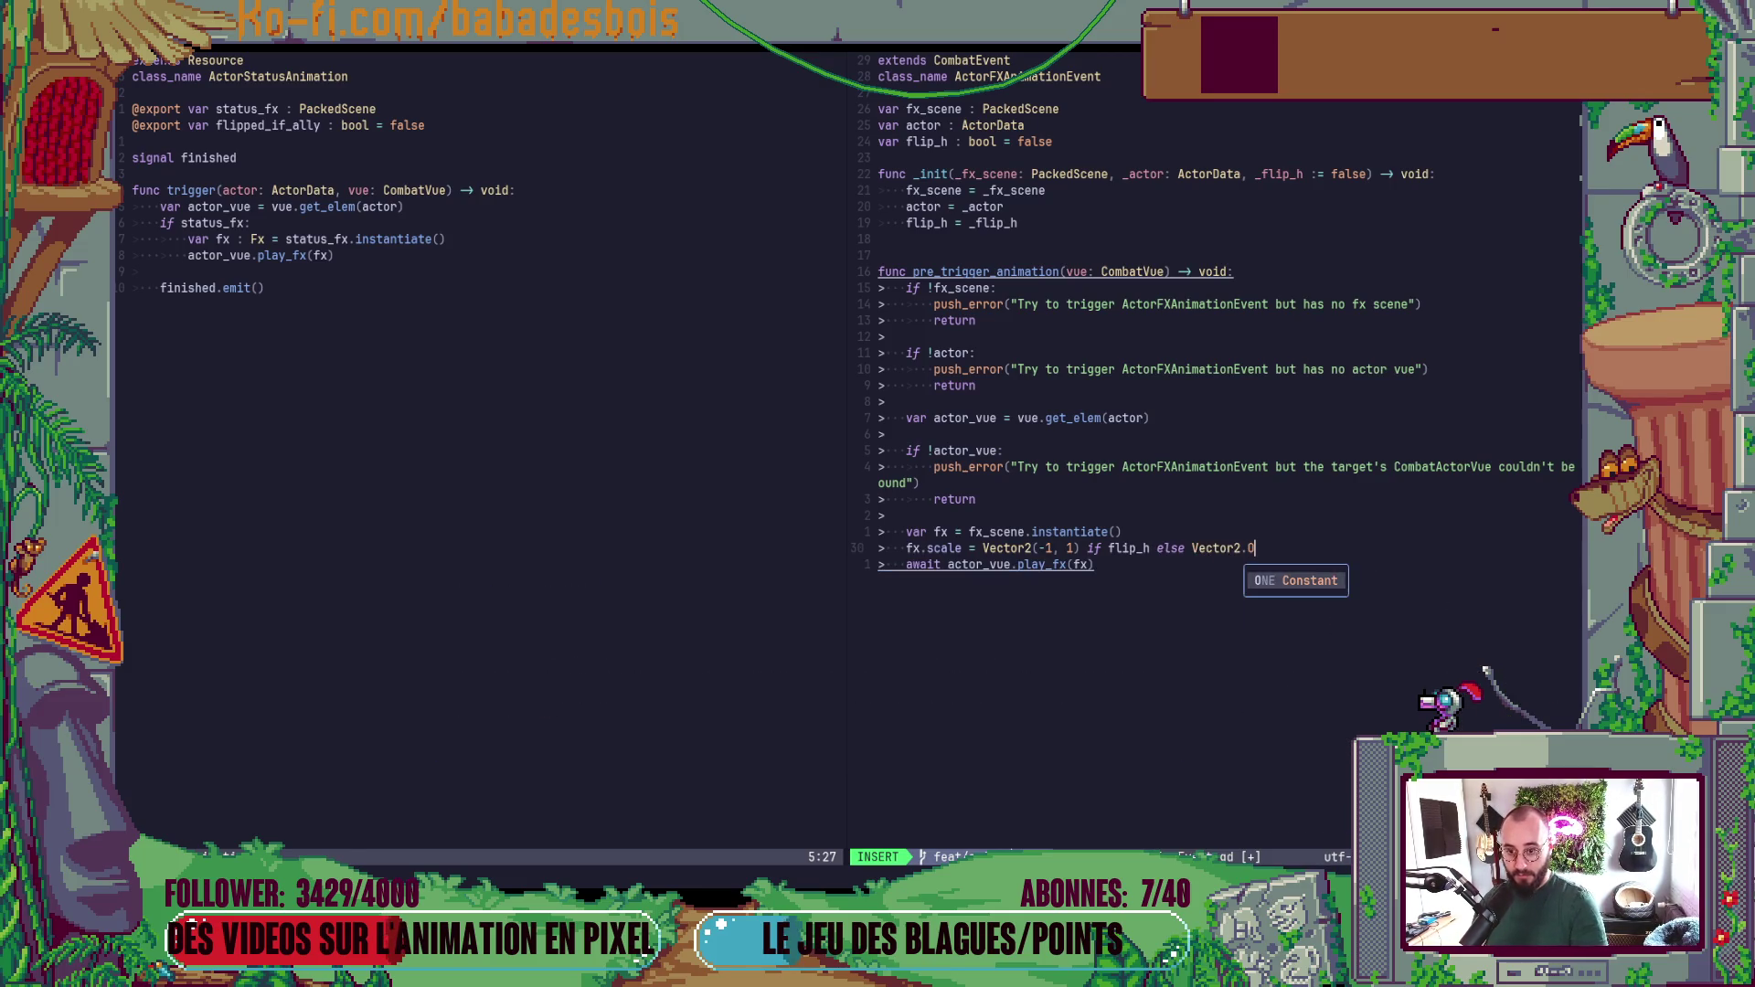
{"action": "key", "text": "Escape"}
{"action": "key", "text": "j"}
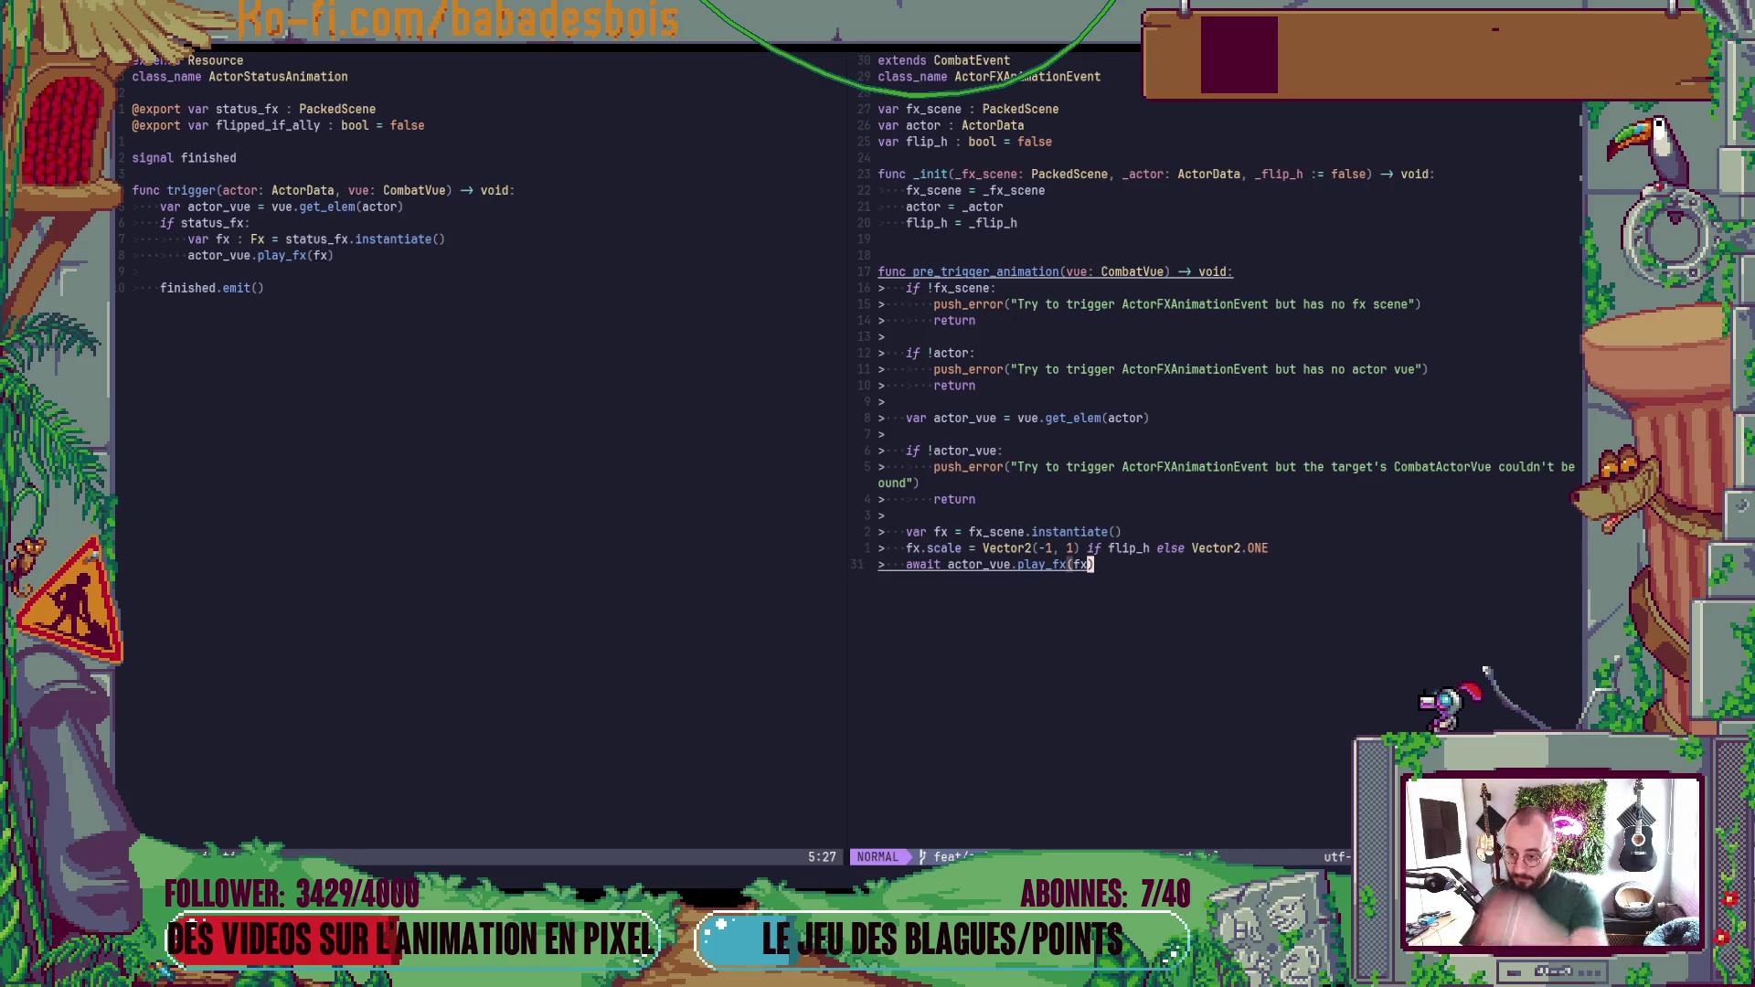
Step: Save the ActorFXAnimationEvent script in Neovim with :w and return to Godot
{"action": "key", "text": "alt+Tab"}
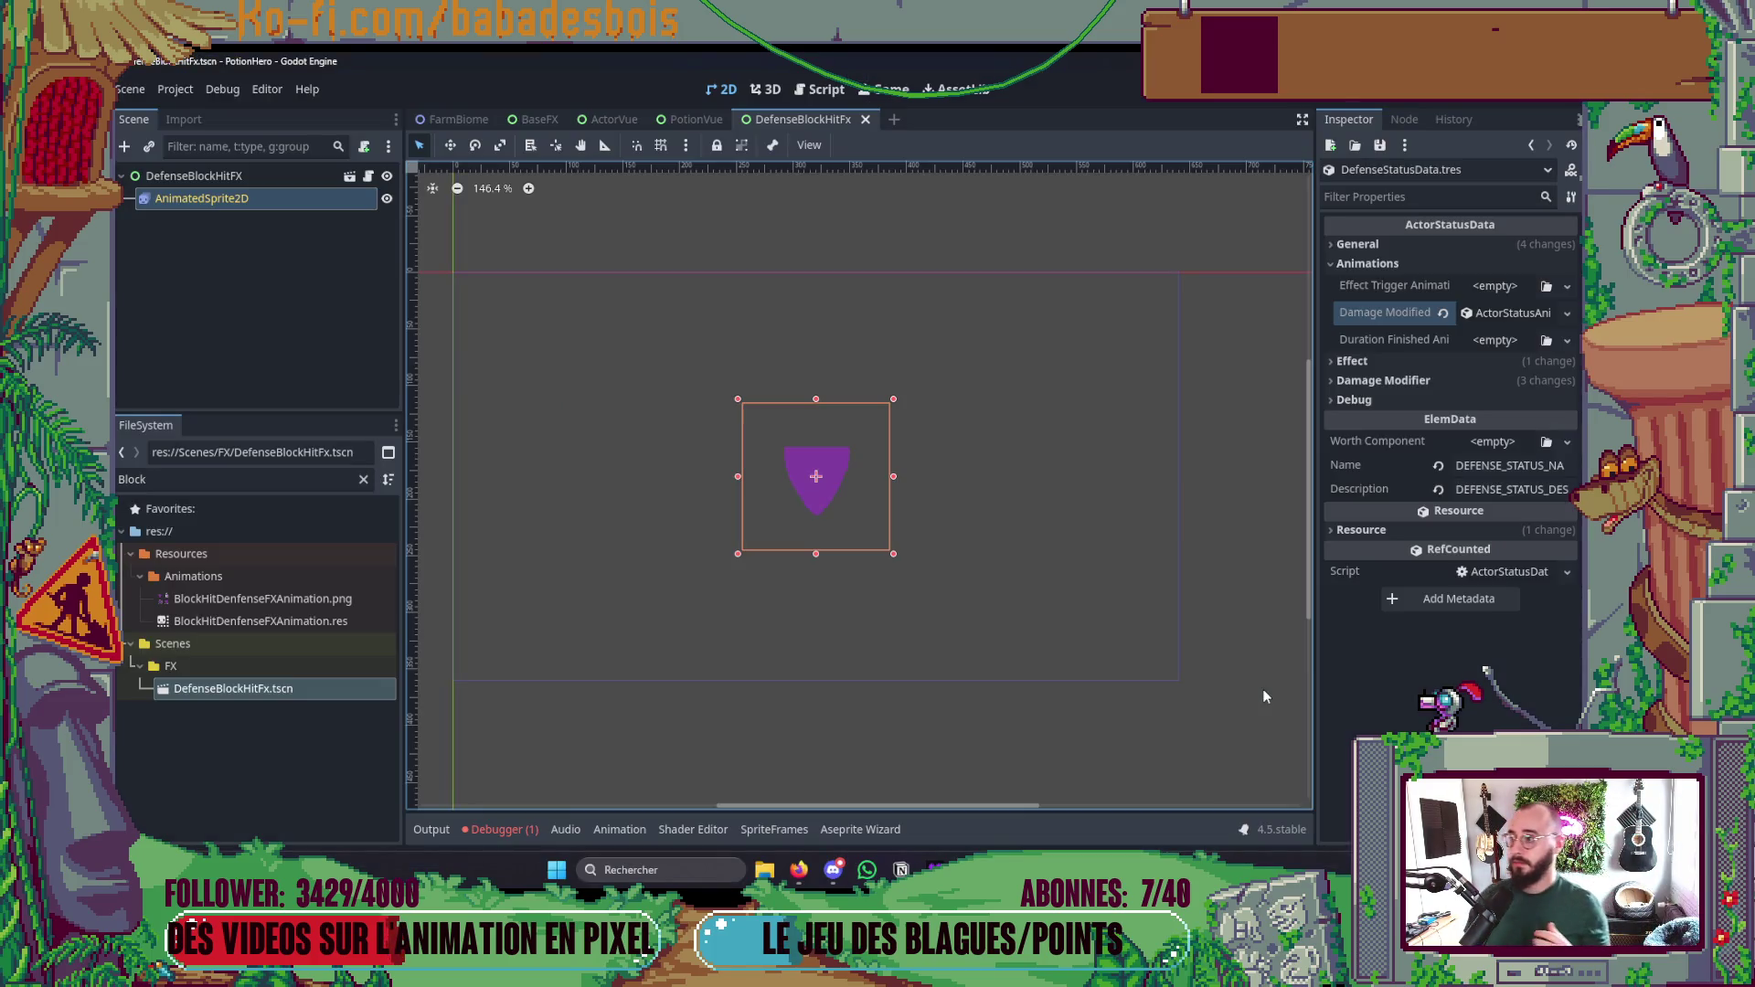
{"action": "key", "text": "alt+Tab"}
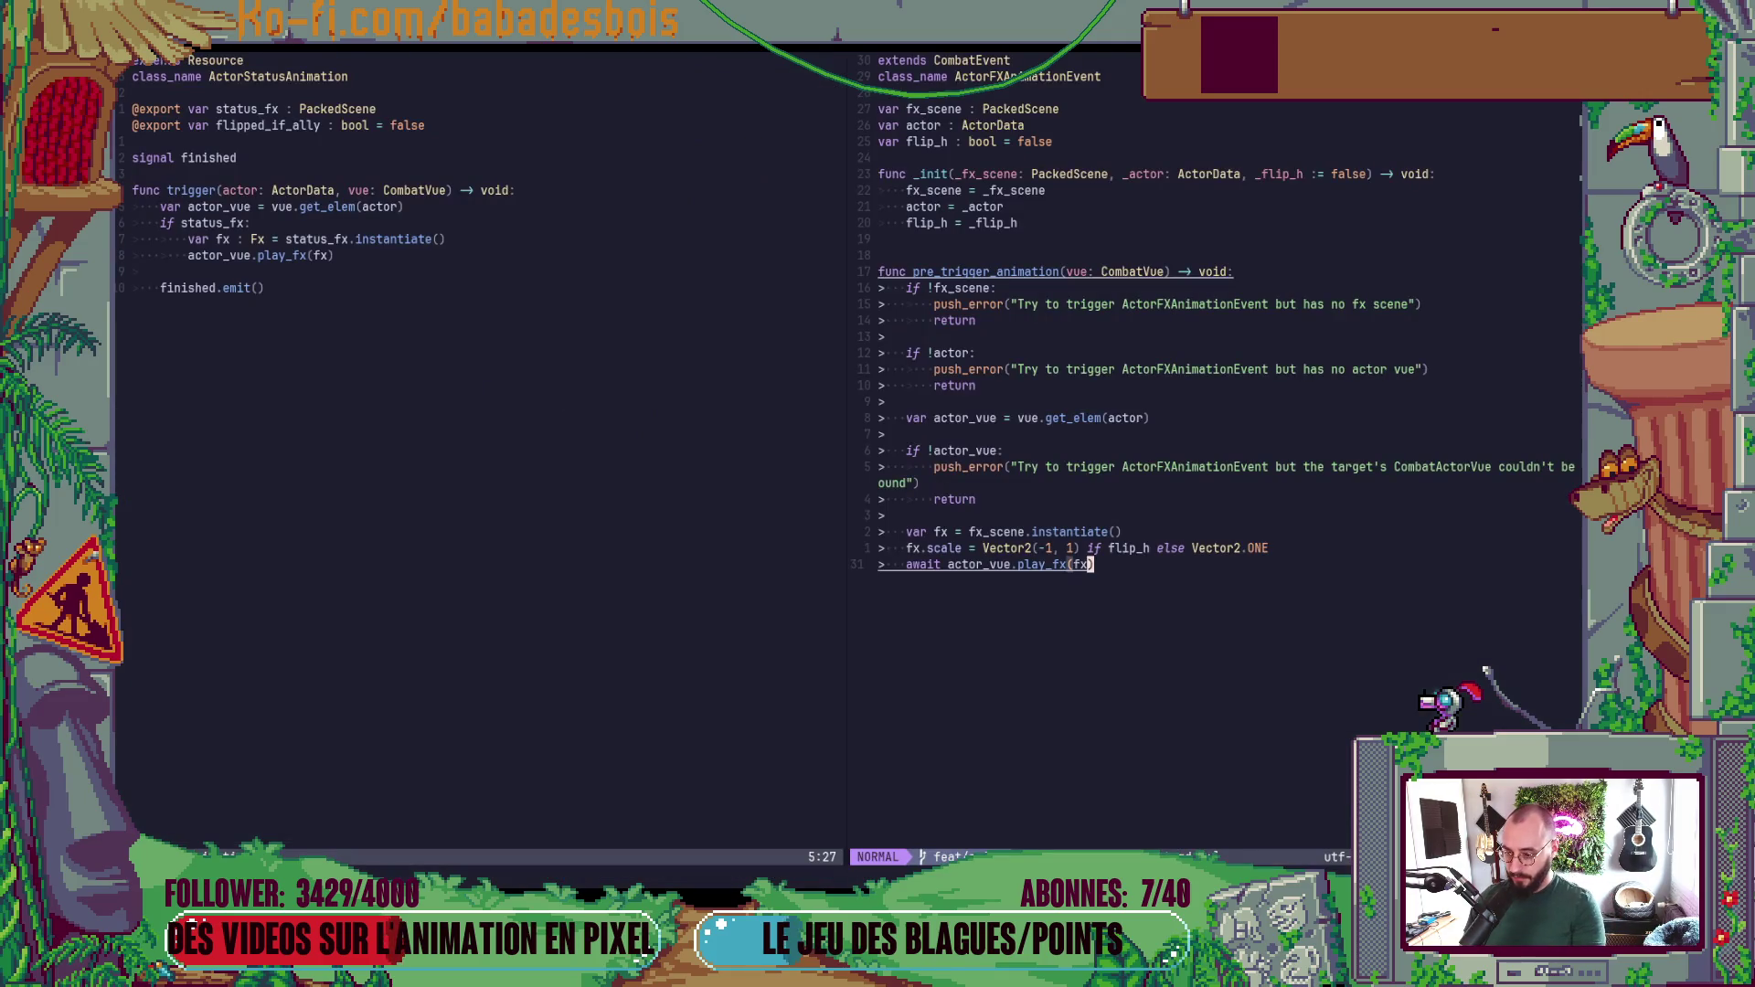
{"action": "type", "text": ":w"}
{"action": "key", "text": "Return"}
{"action": "key", "text": "alt+Tab"}
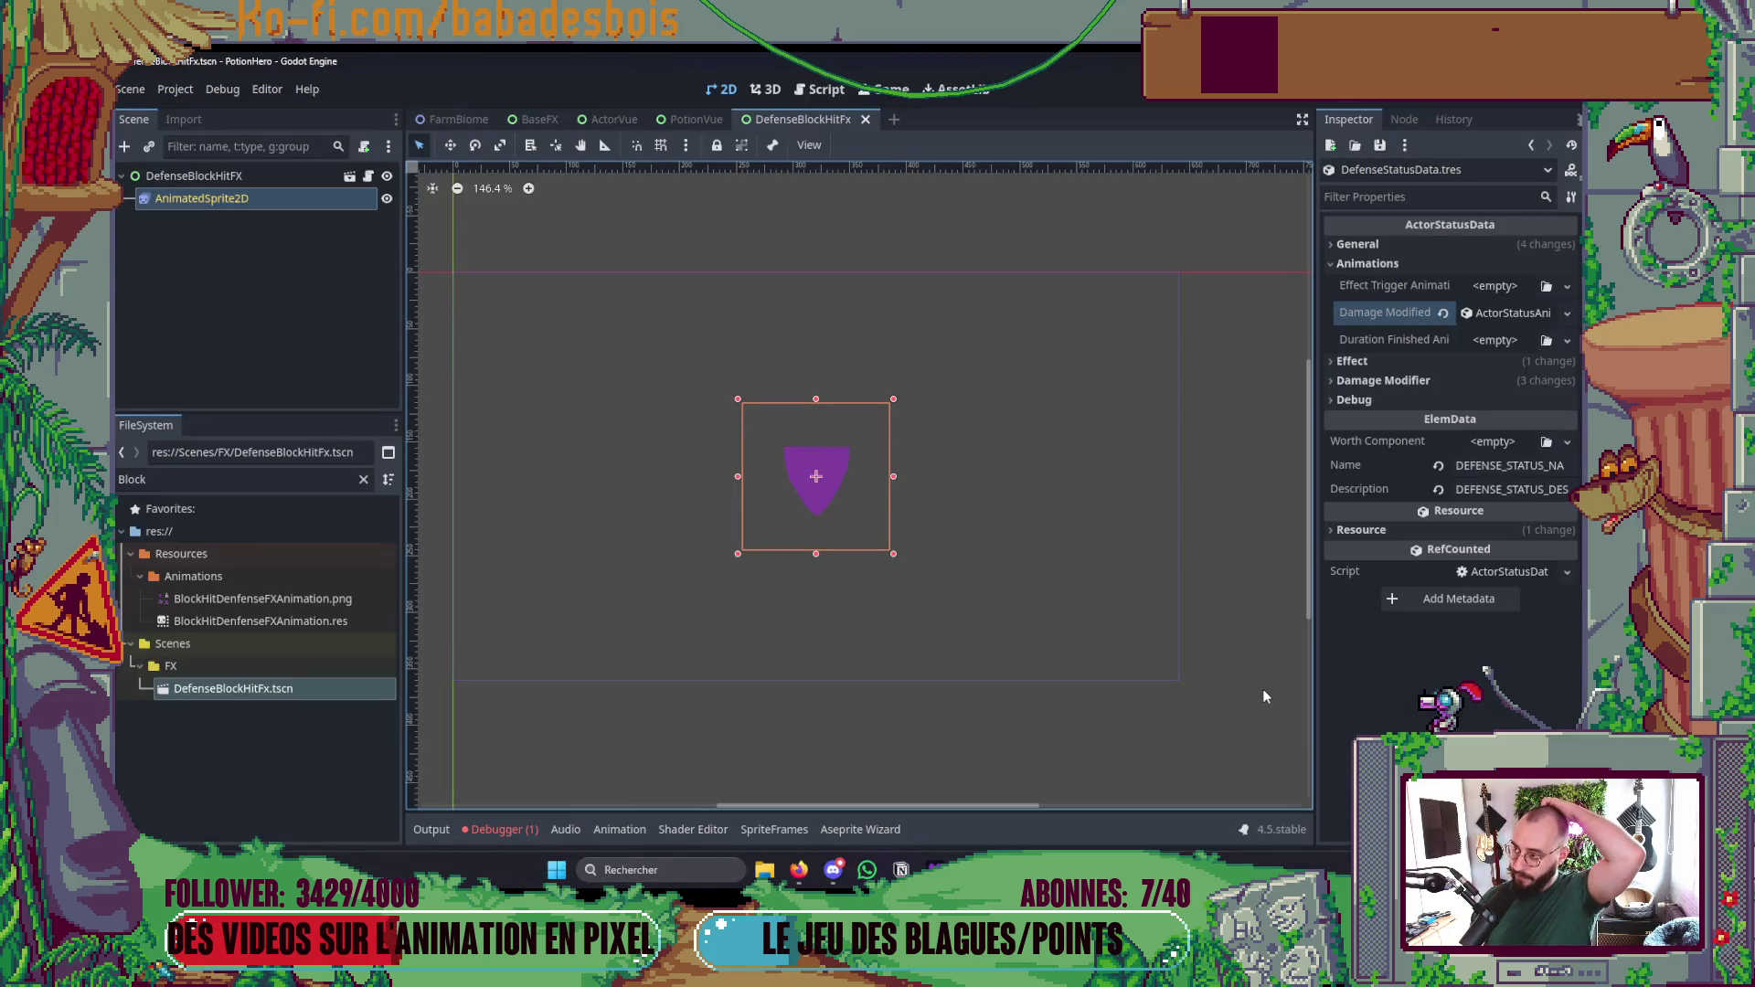
Step: Open the DefenseBlockHitFx Fx script and browse the General, Animations, Effect and Damage Modifier property groups
{"action": "left_click", "coordinate": [367, 176]}
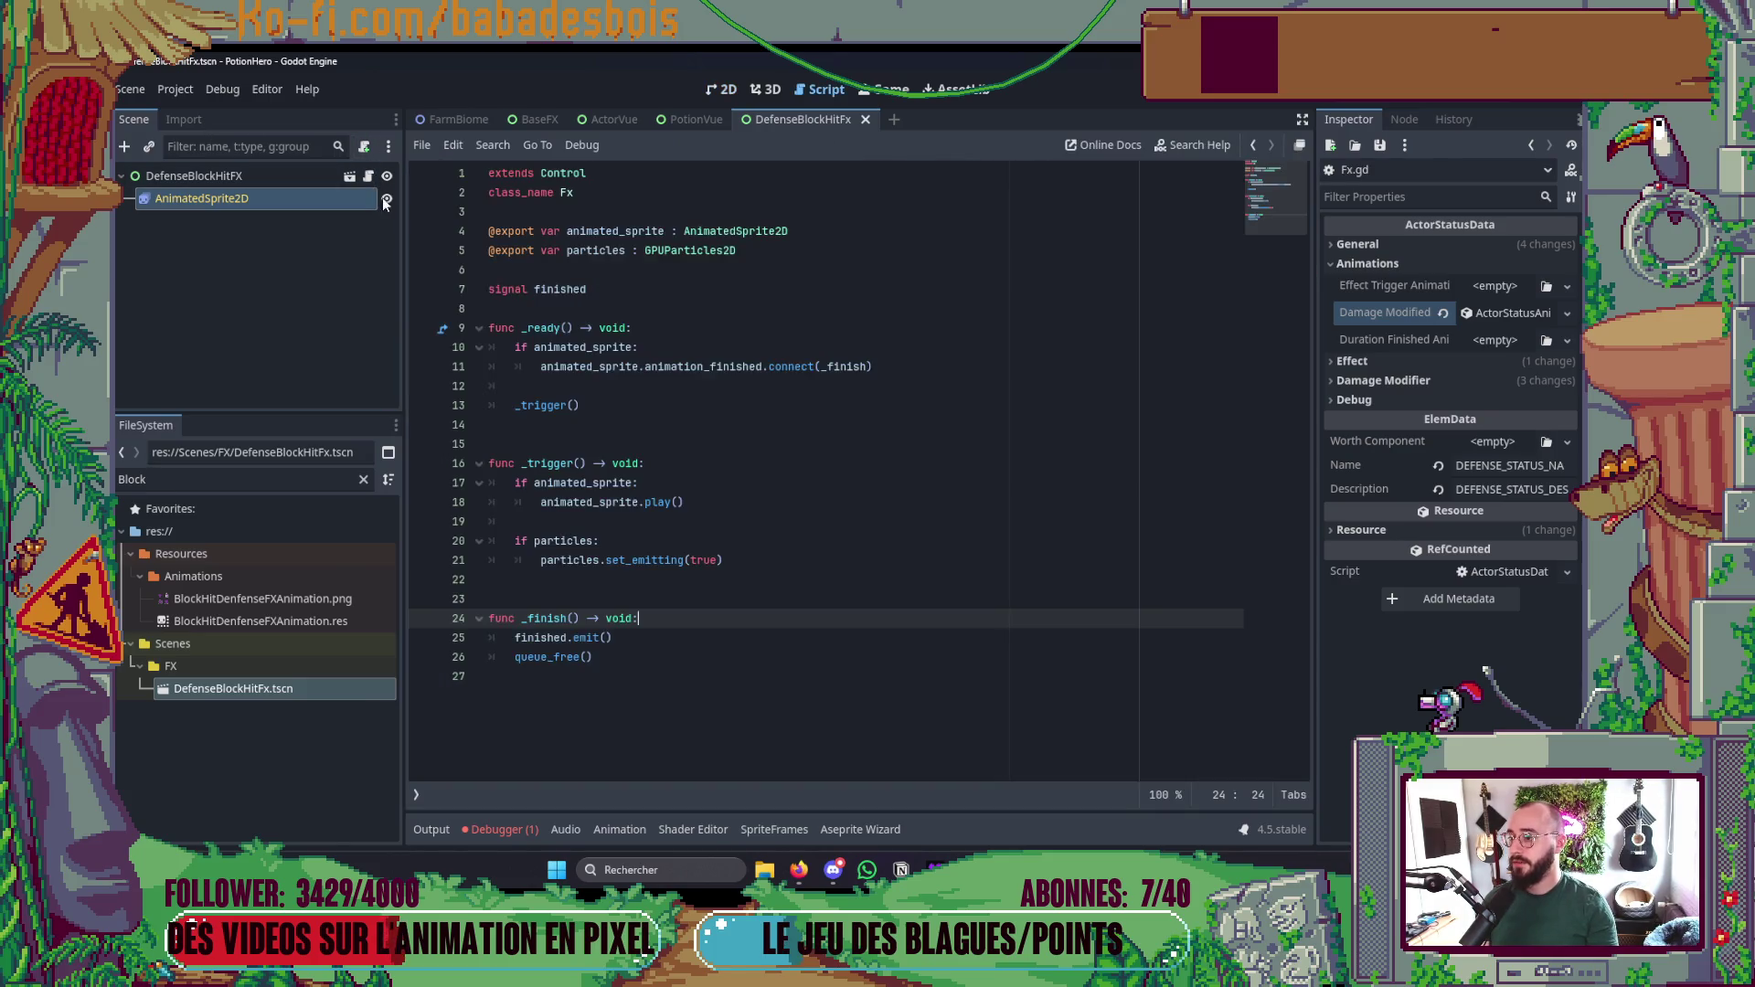
{"action": "left_click_drag", "start_coordinate": [640, 676], "coordinate": [539, 289]}
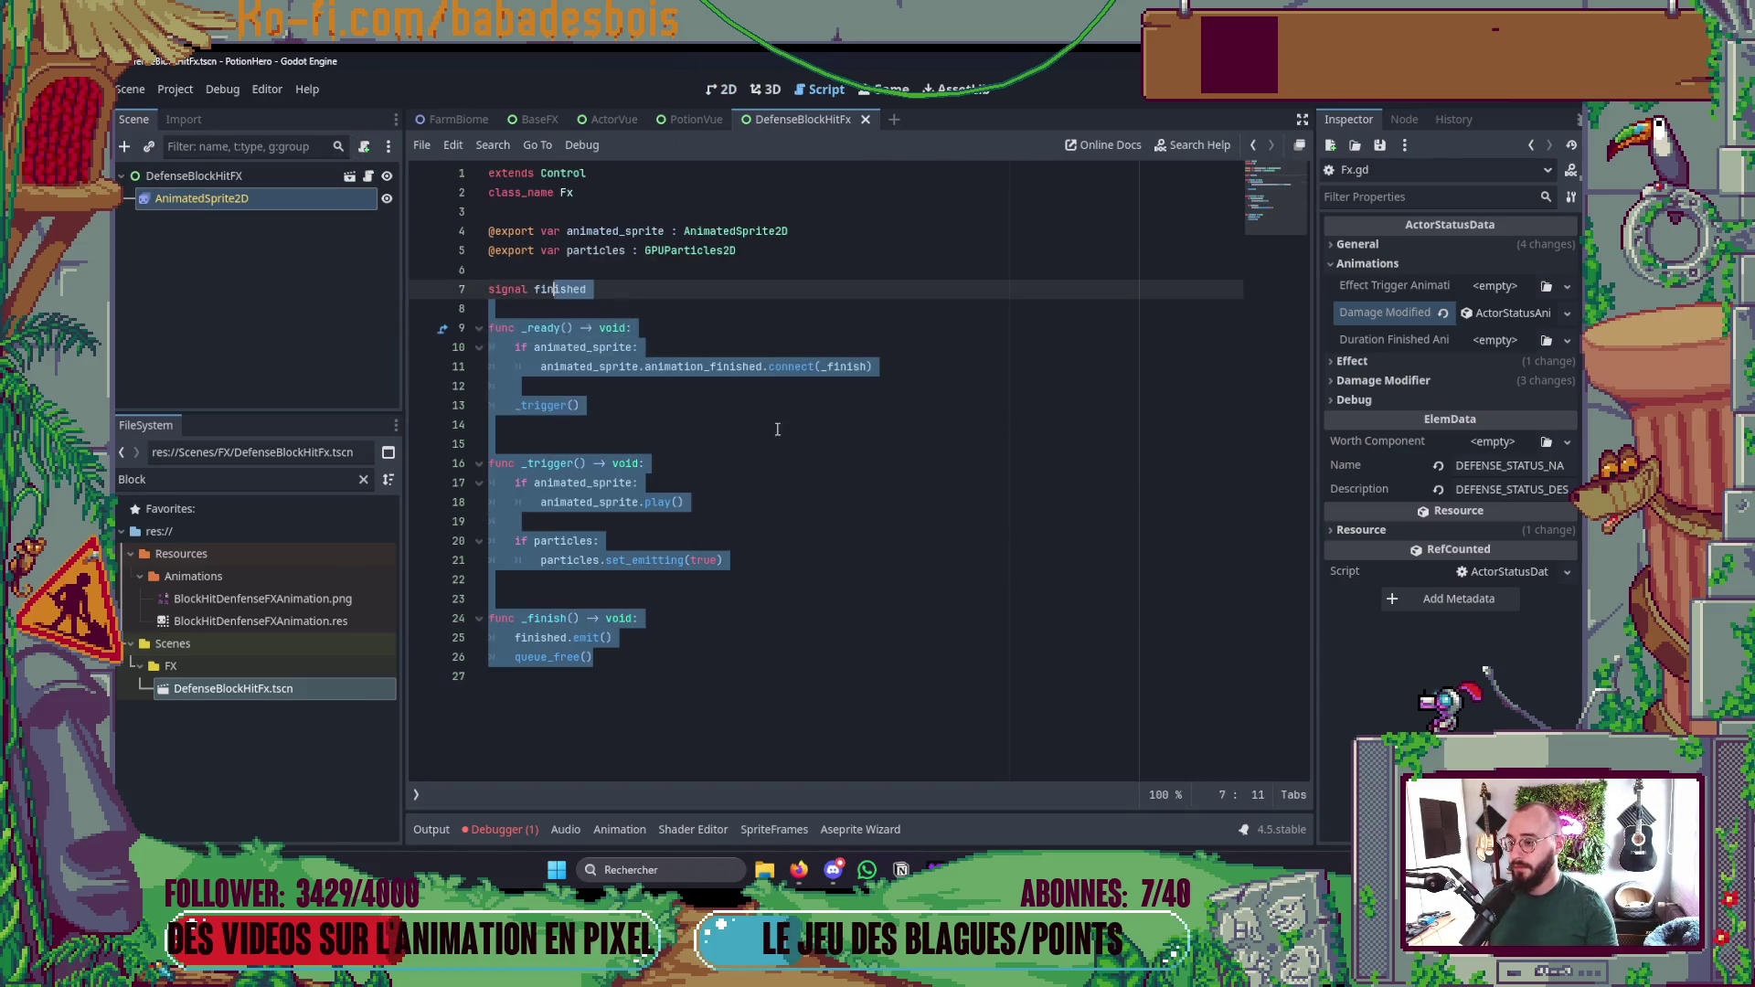
{"action": "left_click", "coordinate": [889, 484]}
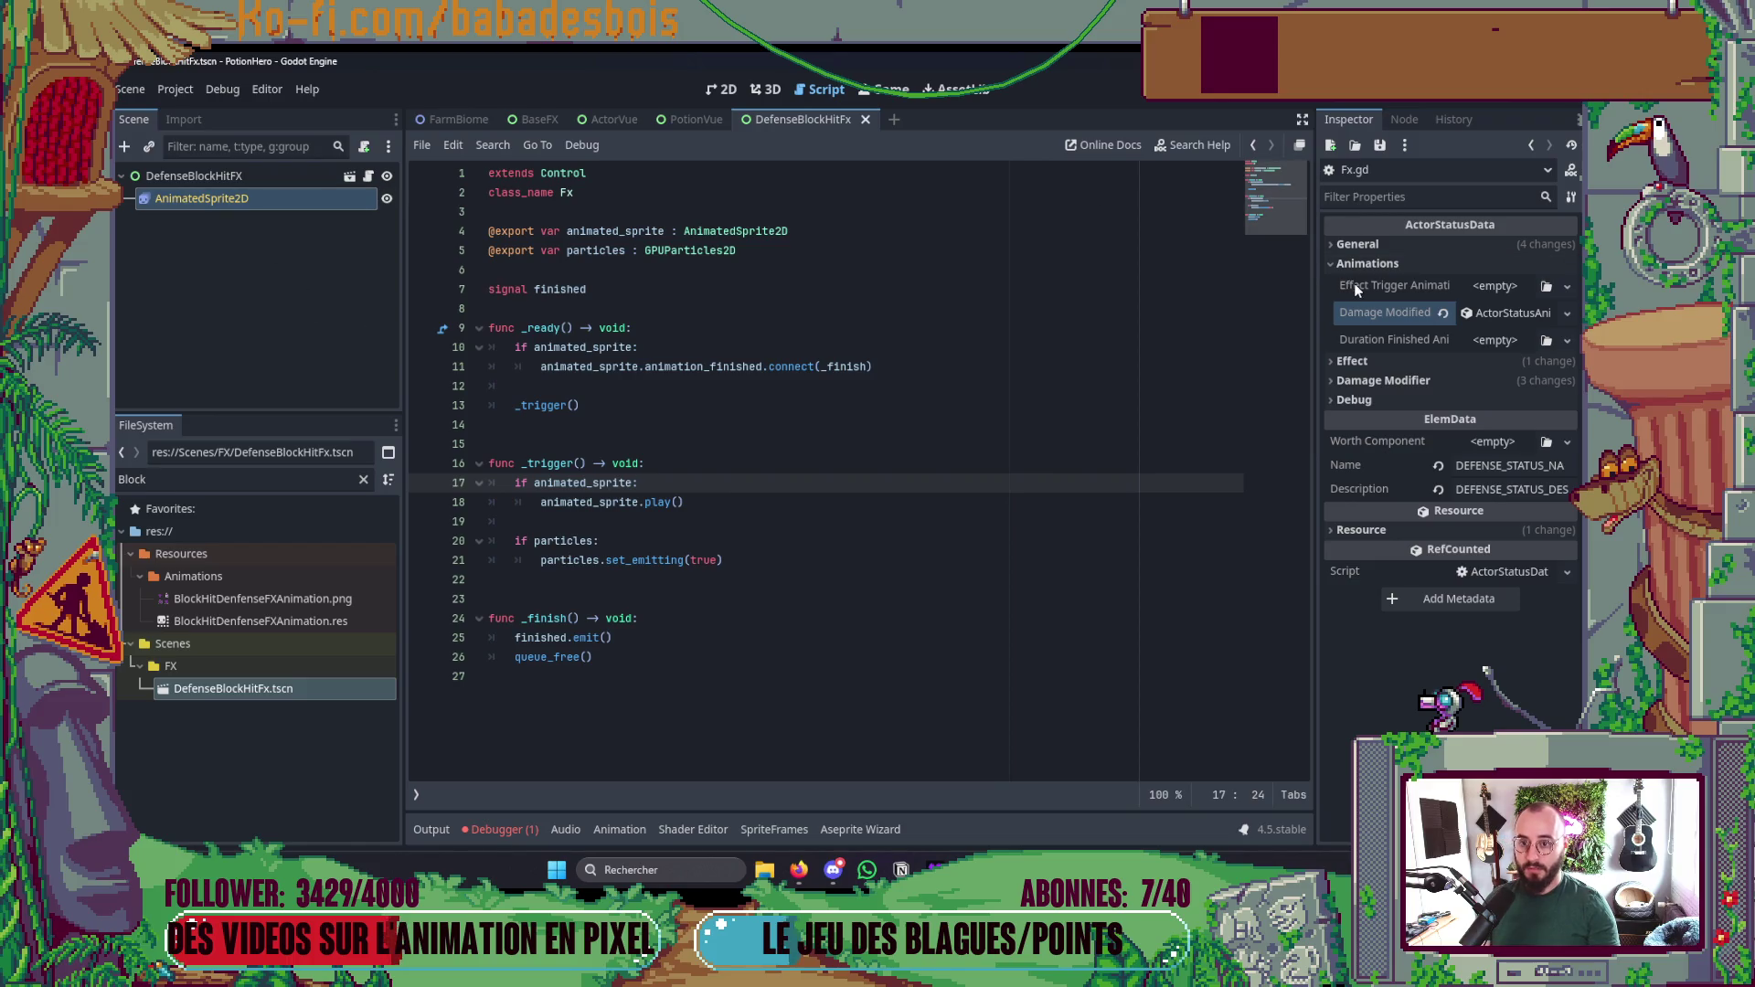
{"action": "left_click", "coordinate": [1369, 263]}
{"action": "left_click", "coordinate": [1373, 243]}
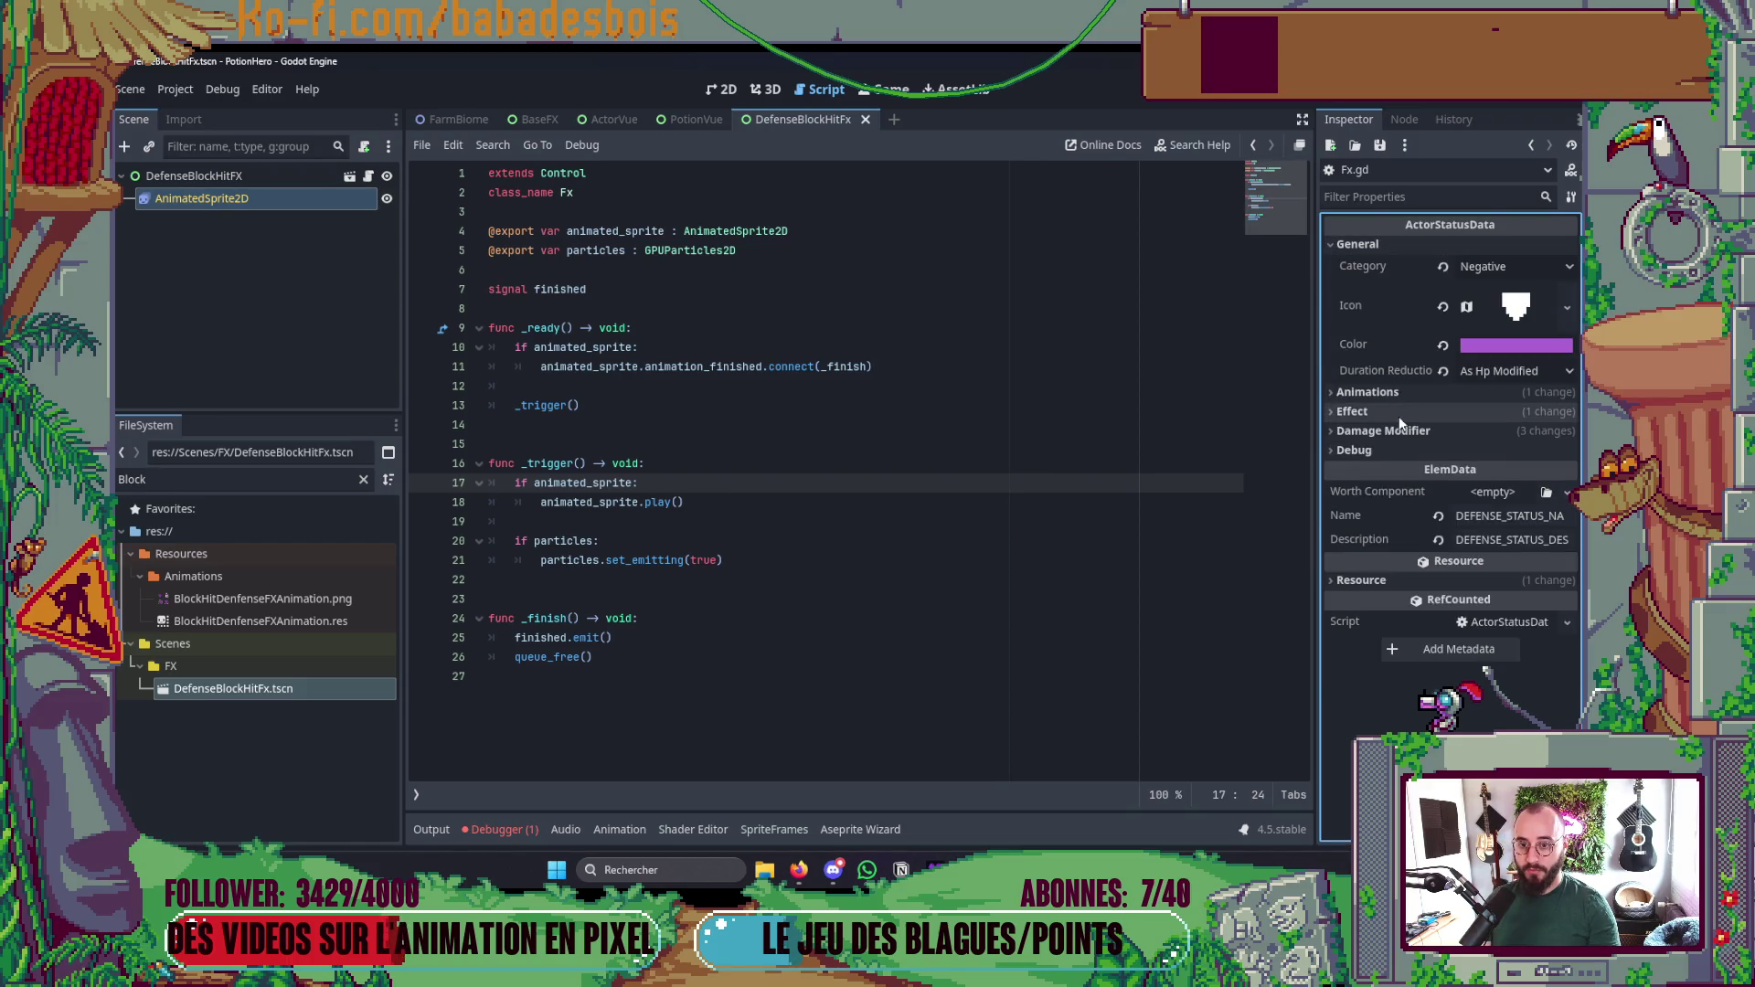
{"action": "left_click", "coordinate": [1396, 393]}
{"action": "left_click", "coordinate": [1385, 483]}
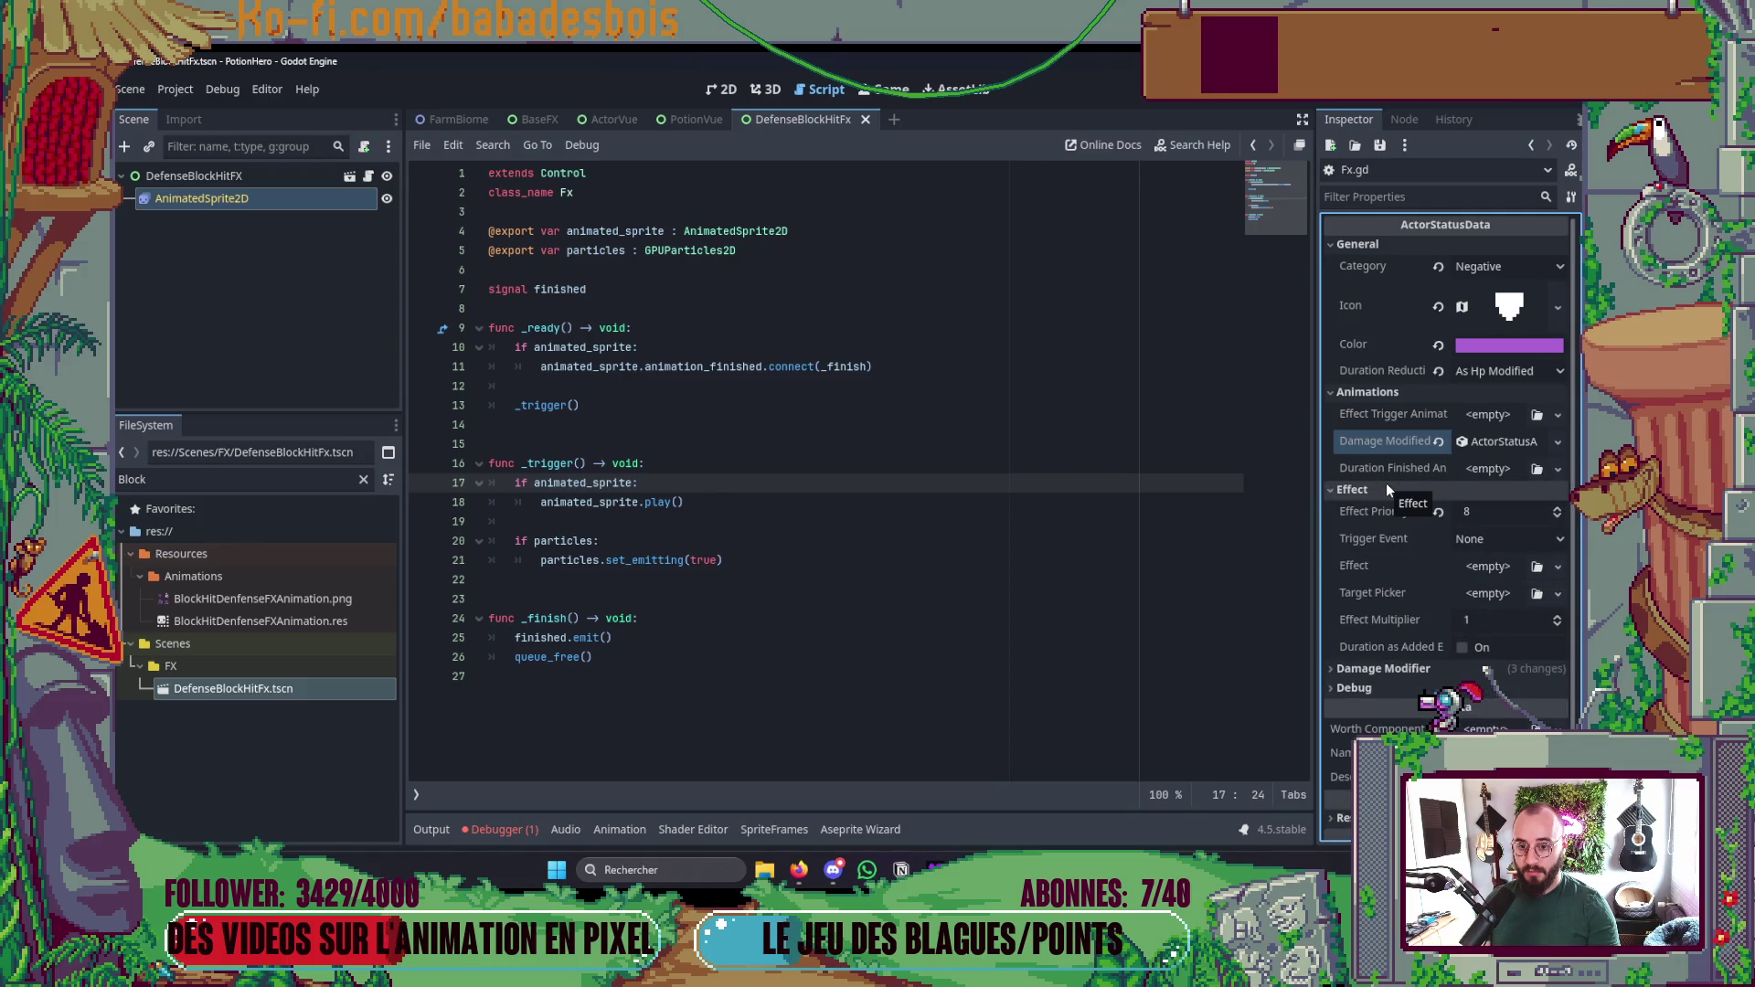
{"action": "left_click", "coordinate": [1389, 486]}
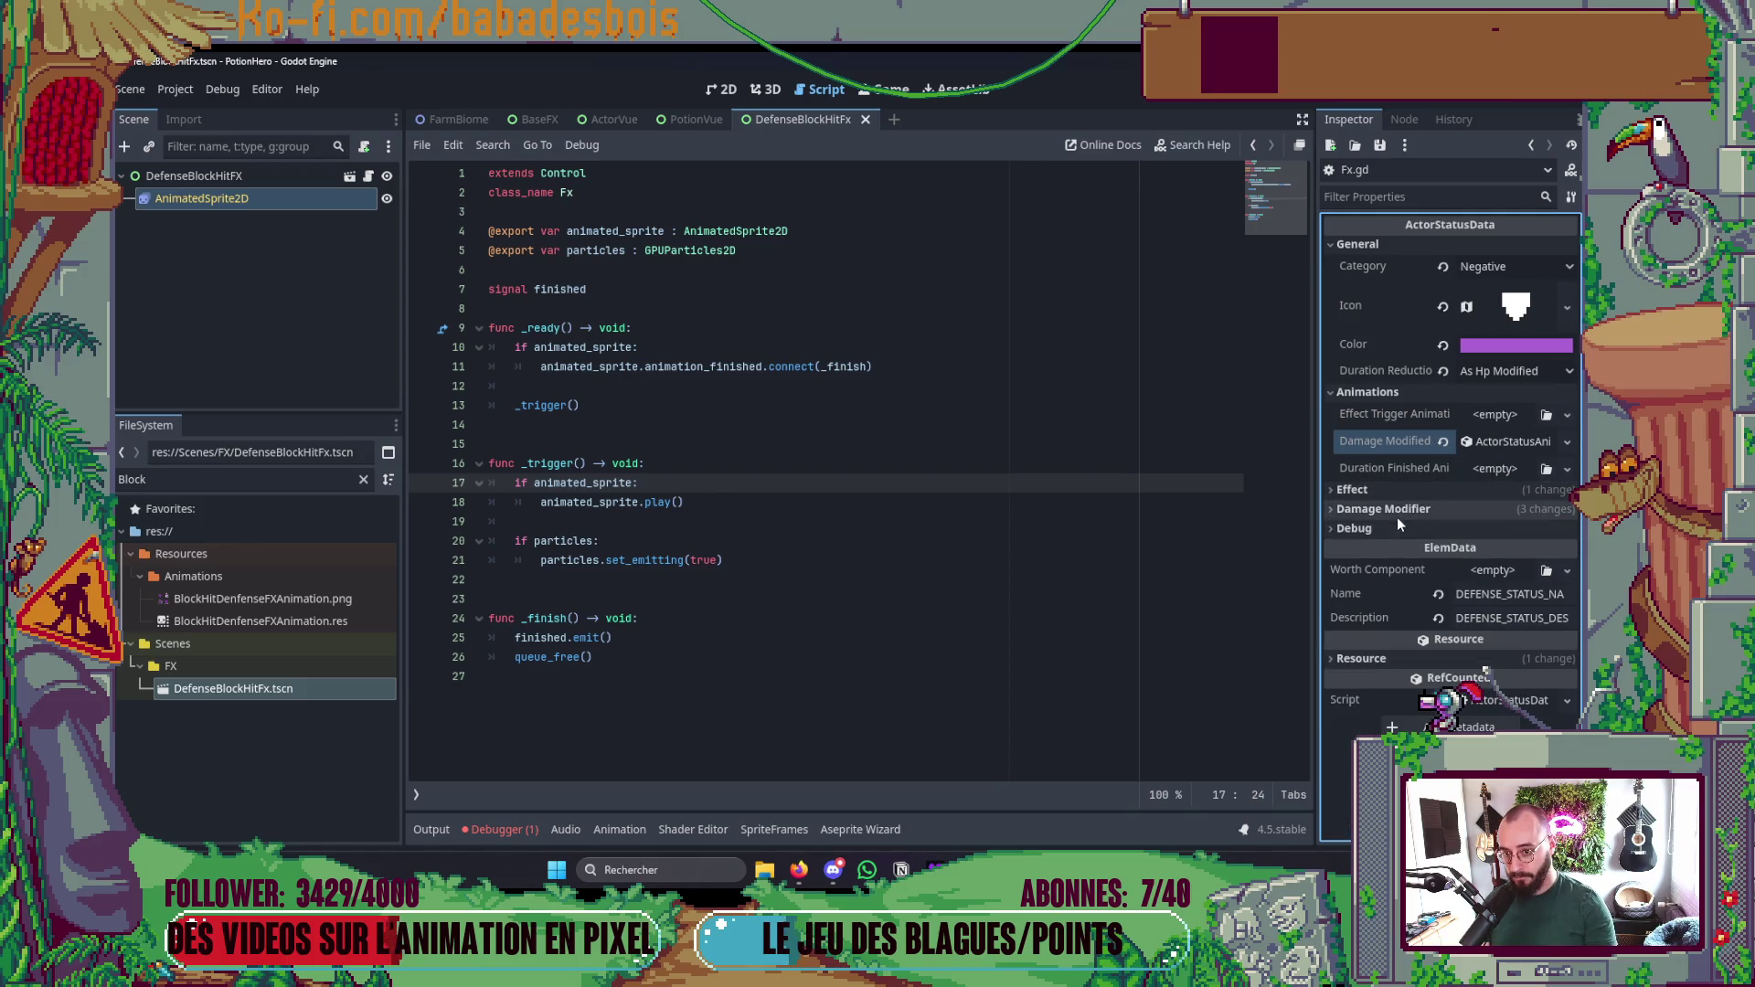
{"action": "left_click", "coordinate": [1398, 513]}
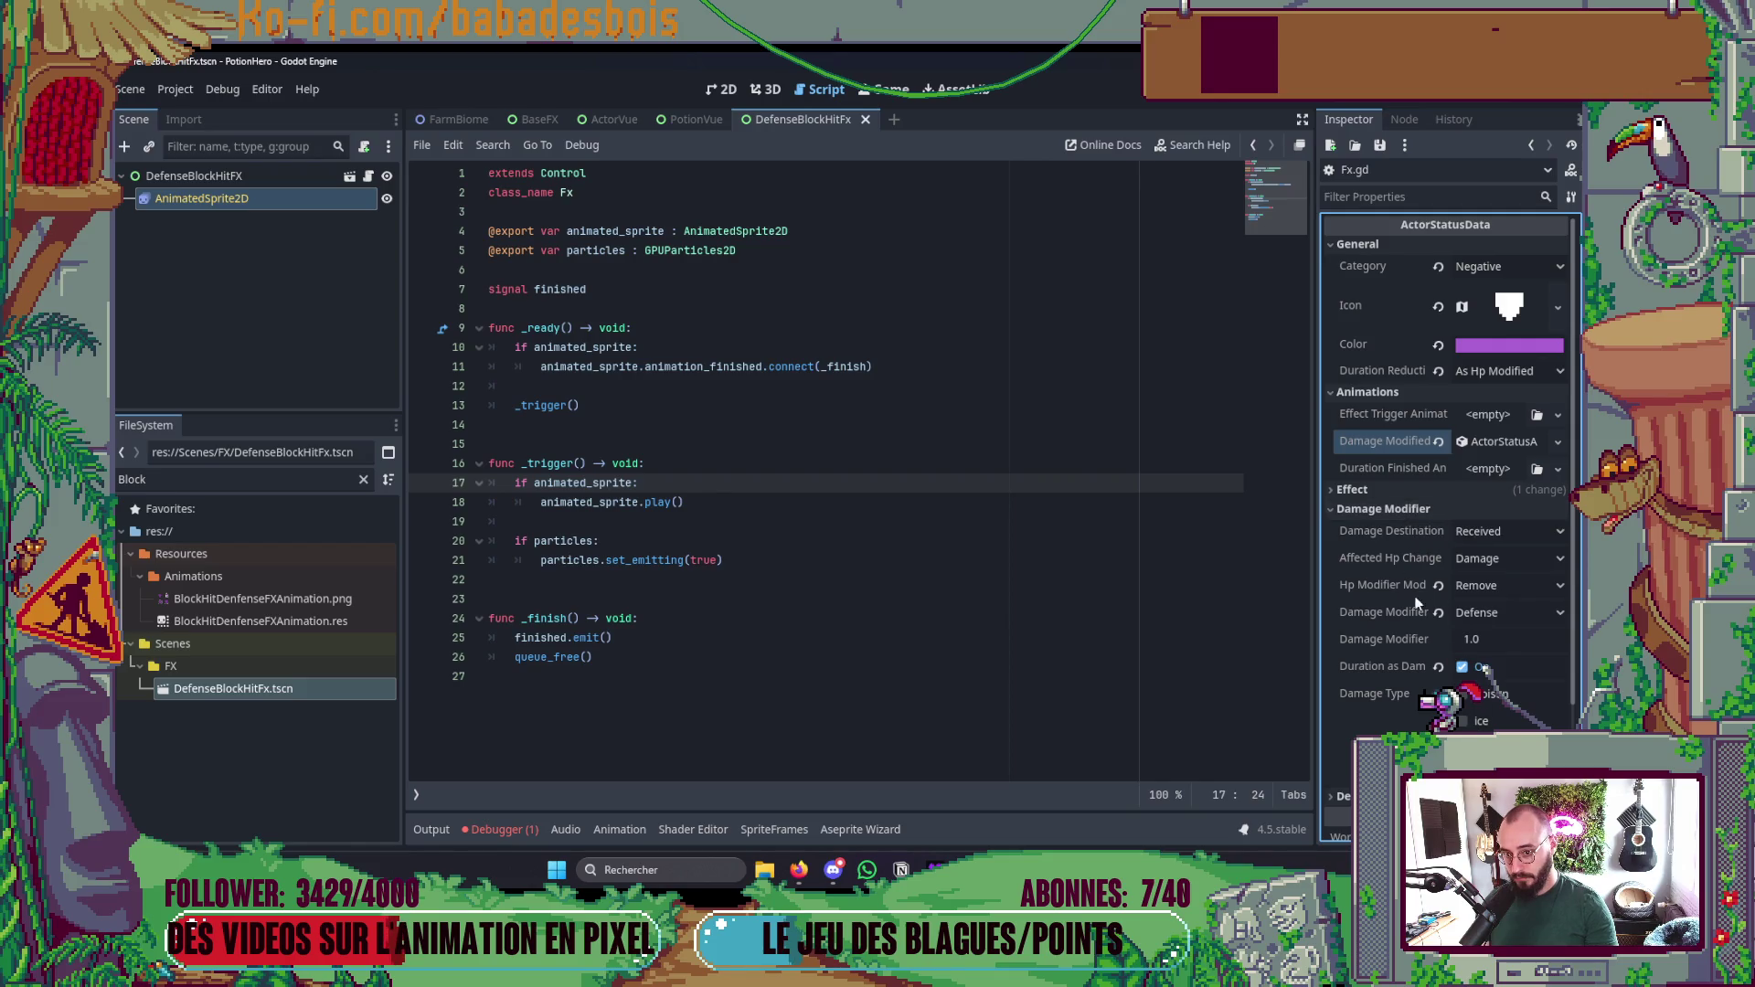
{"action": "left_click", "coordinate": [1393, 514]}
Step: Inspect the AnimatedSprite2D node's Offset settings and close the sprite frames panel
{"action": "left_click", "coordinate": [201, 198]}
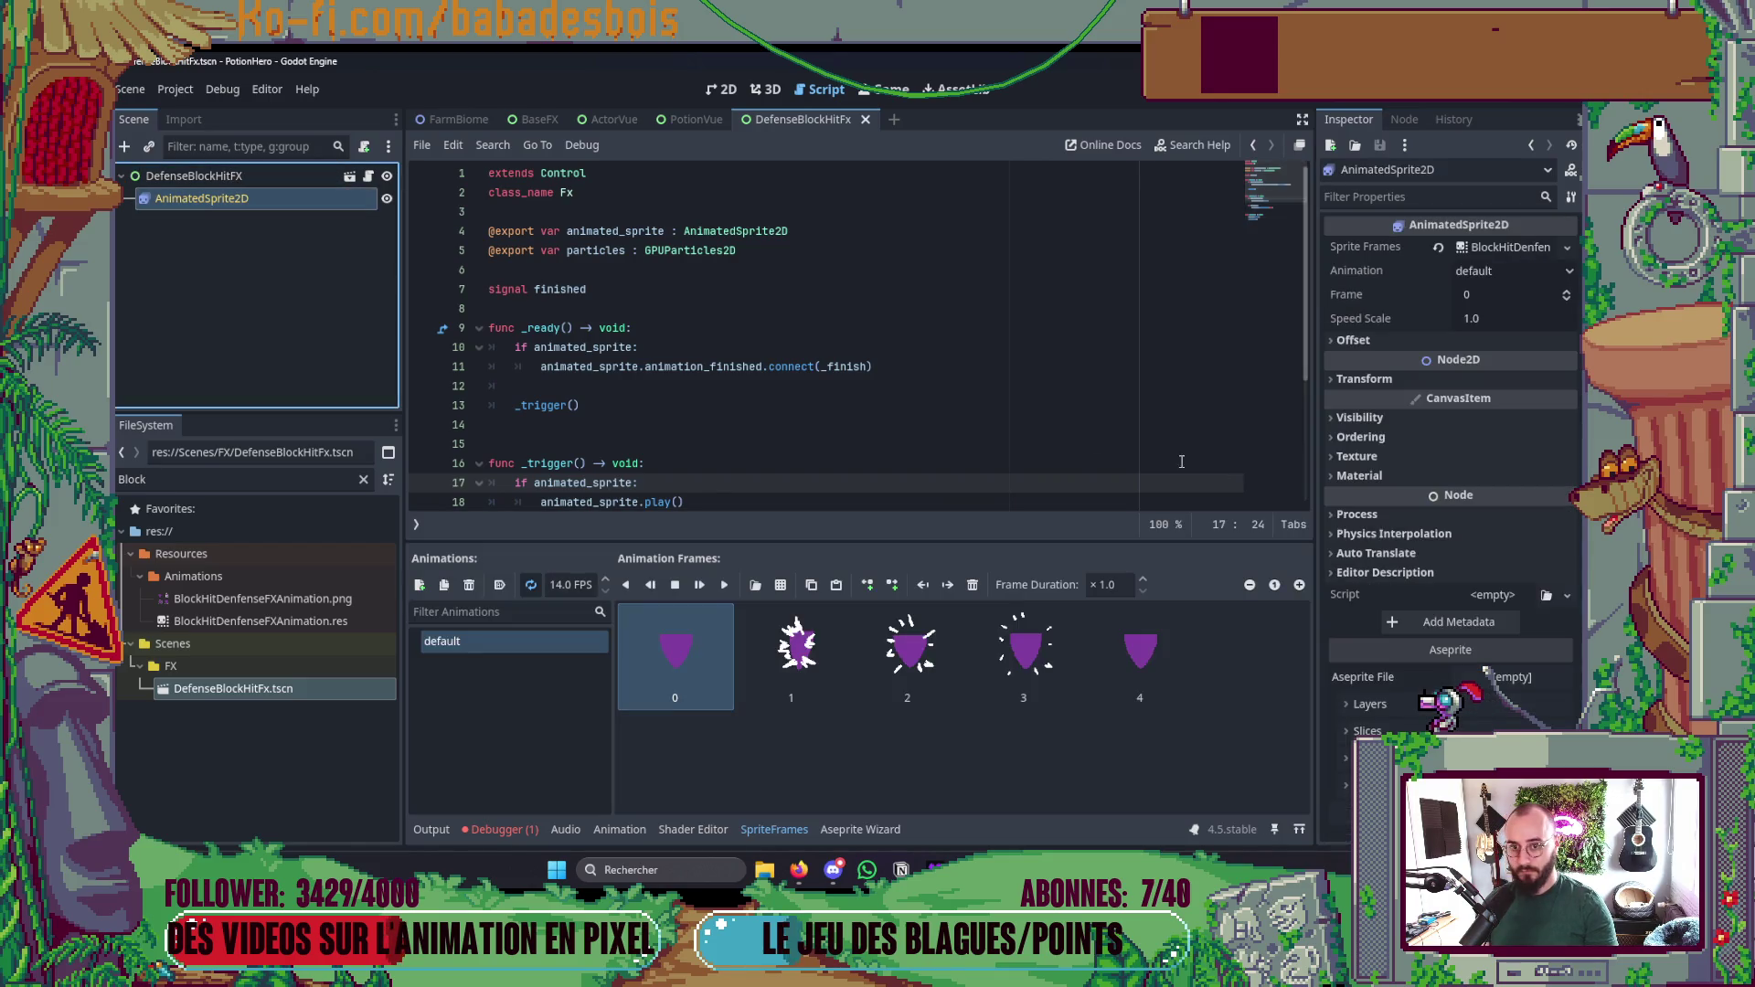
{"action": "left_click", "coordinate": [1409, 341]}
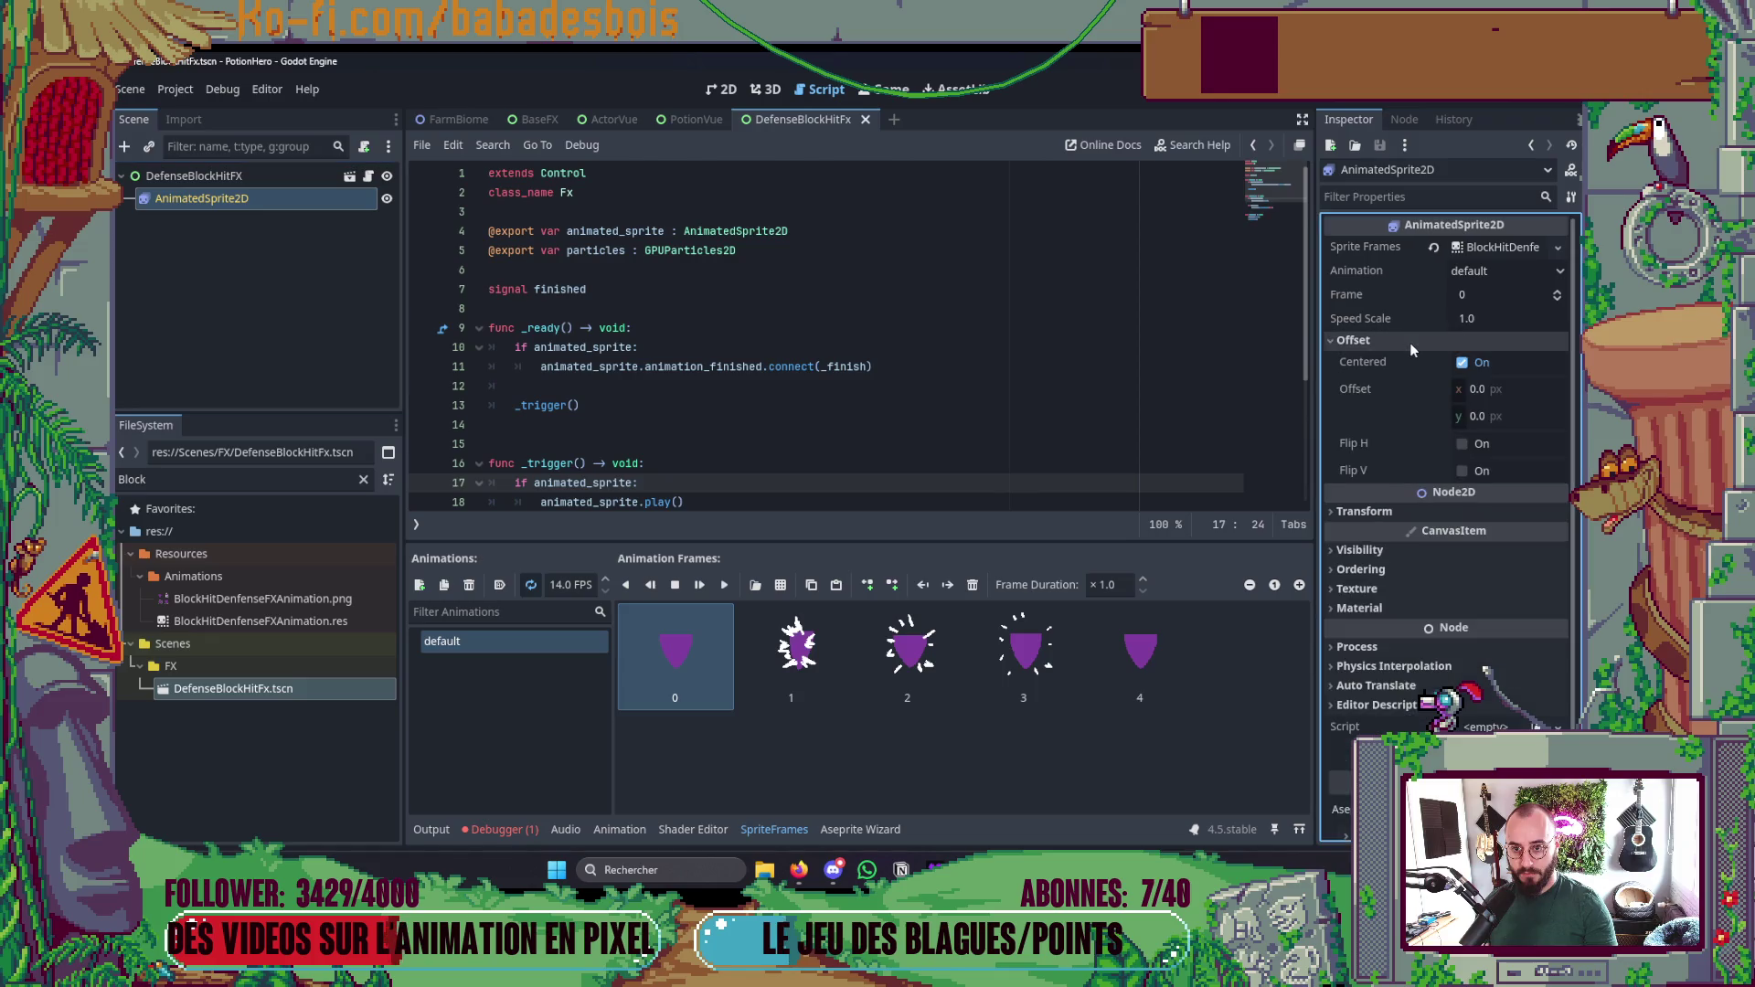
{"action": "left_click", "coordinate": [1410, 341]}
{"action": "left_click", "coordinate": [877, 426]}
{"action": "scroll", "coordinate": [878, 473], "scroll_direction": "down", "scroll_amount": 3}
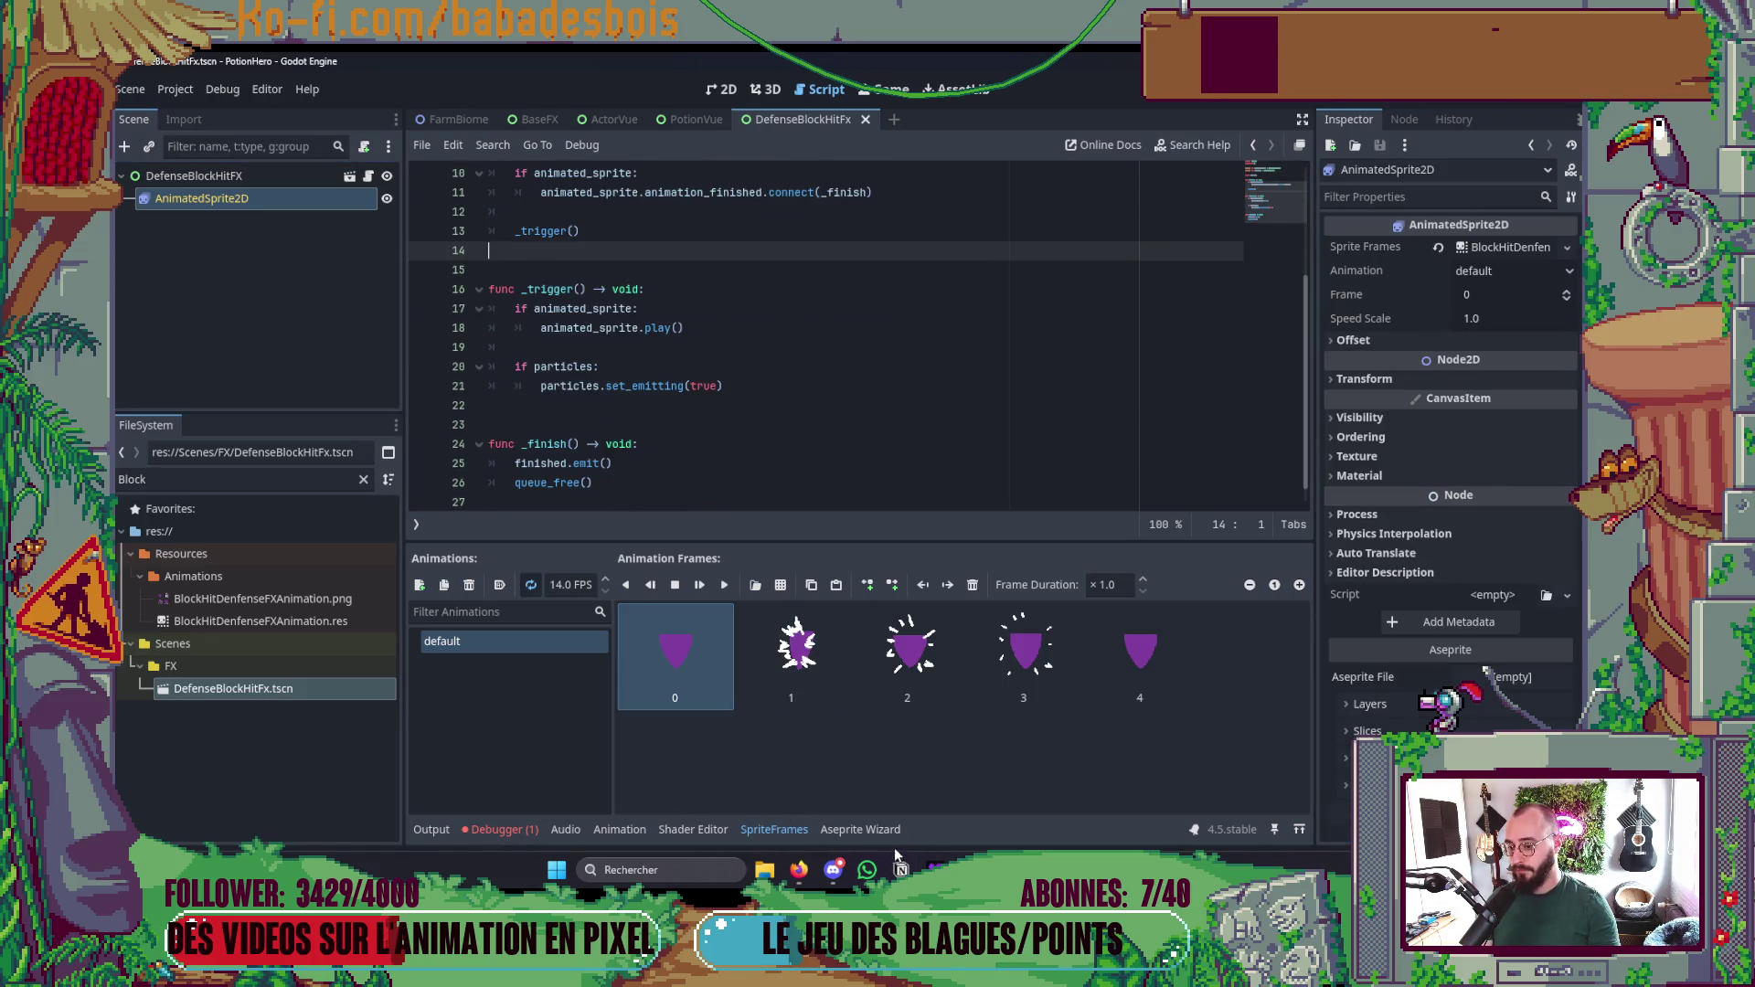
{"action": "left_click", "coordinate": [774, 829]}
{"action": "left_click", "coordinate": [575, 260]}
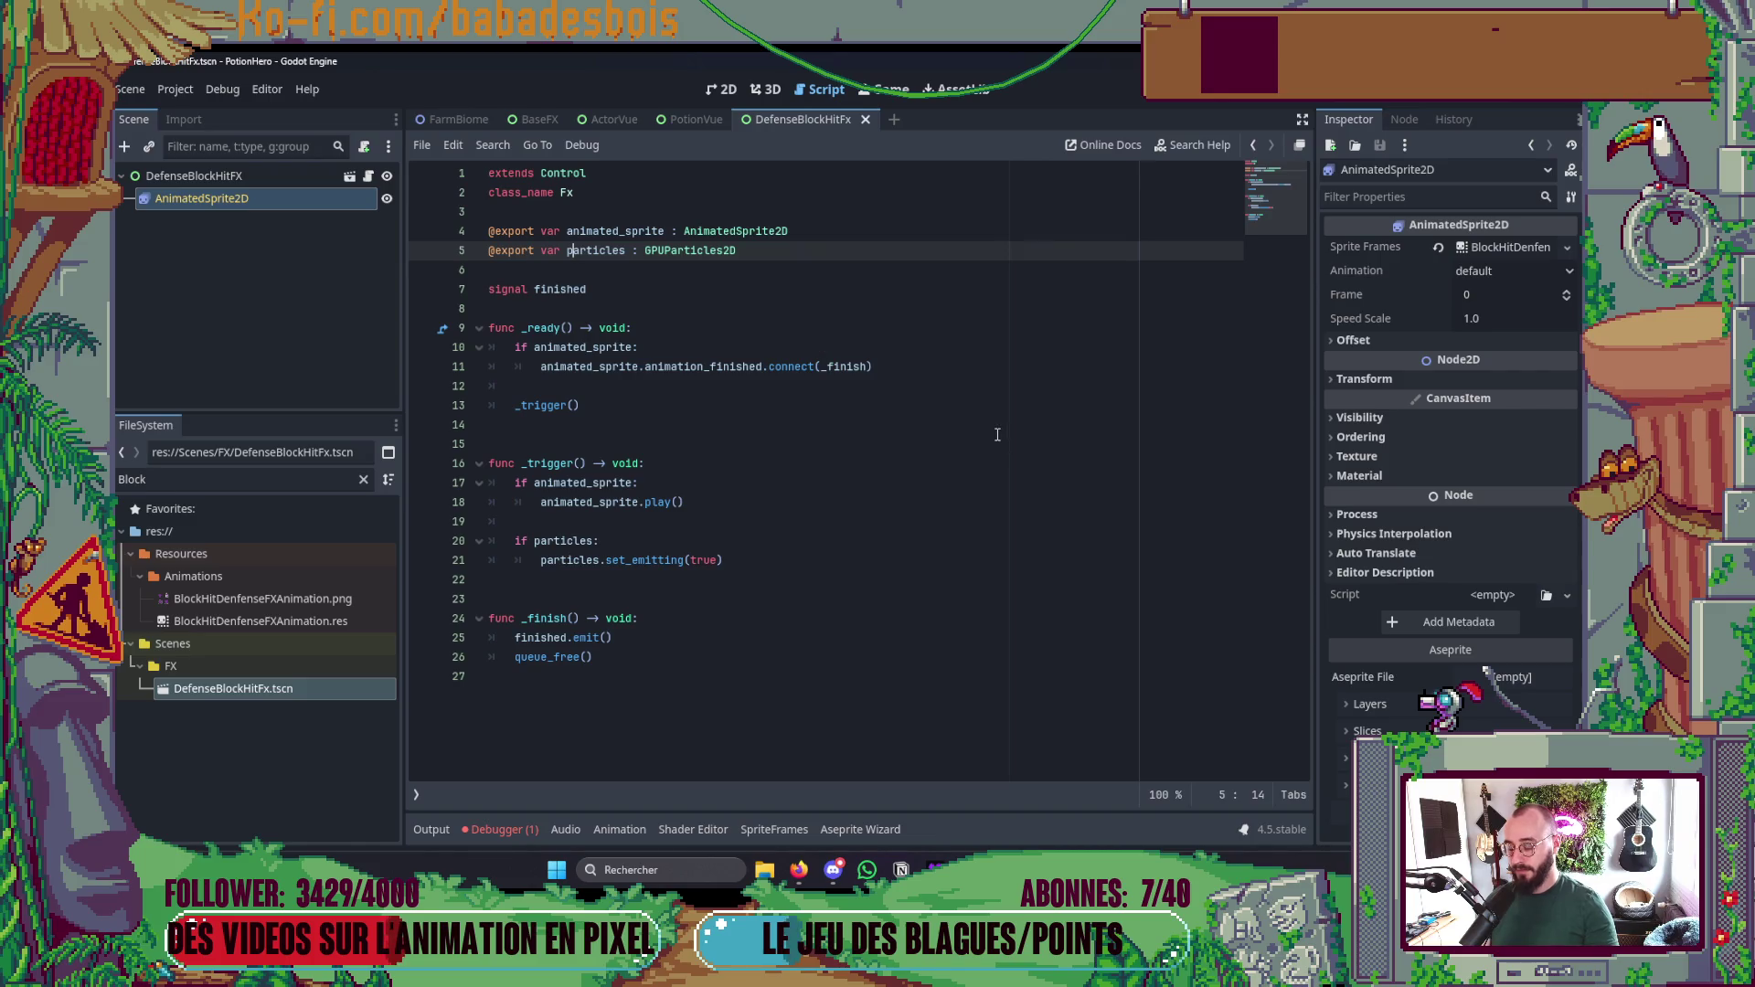
{"action": "key", "text": "alt+Tab"}
Step: Open the Fx script in Neovim through the project file finder
{"action": "key", "text": "space"}
{"action": "key", "text": "f"}
{"action": "key", "text": "f"}
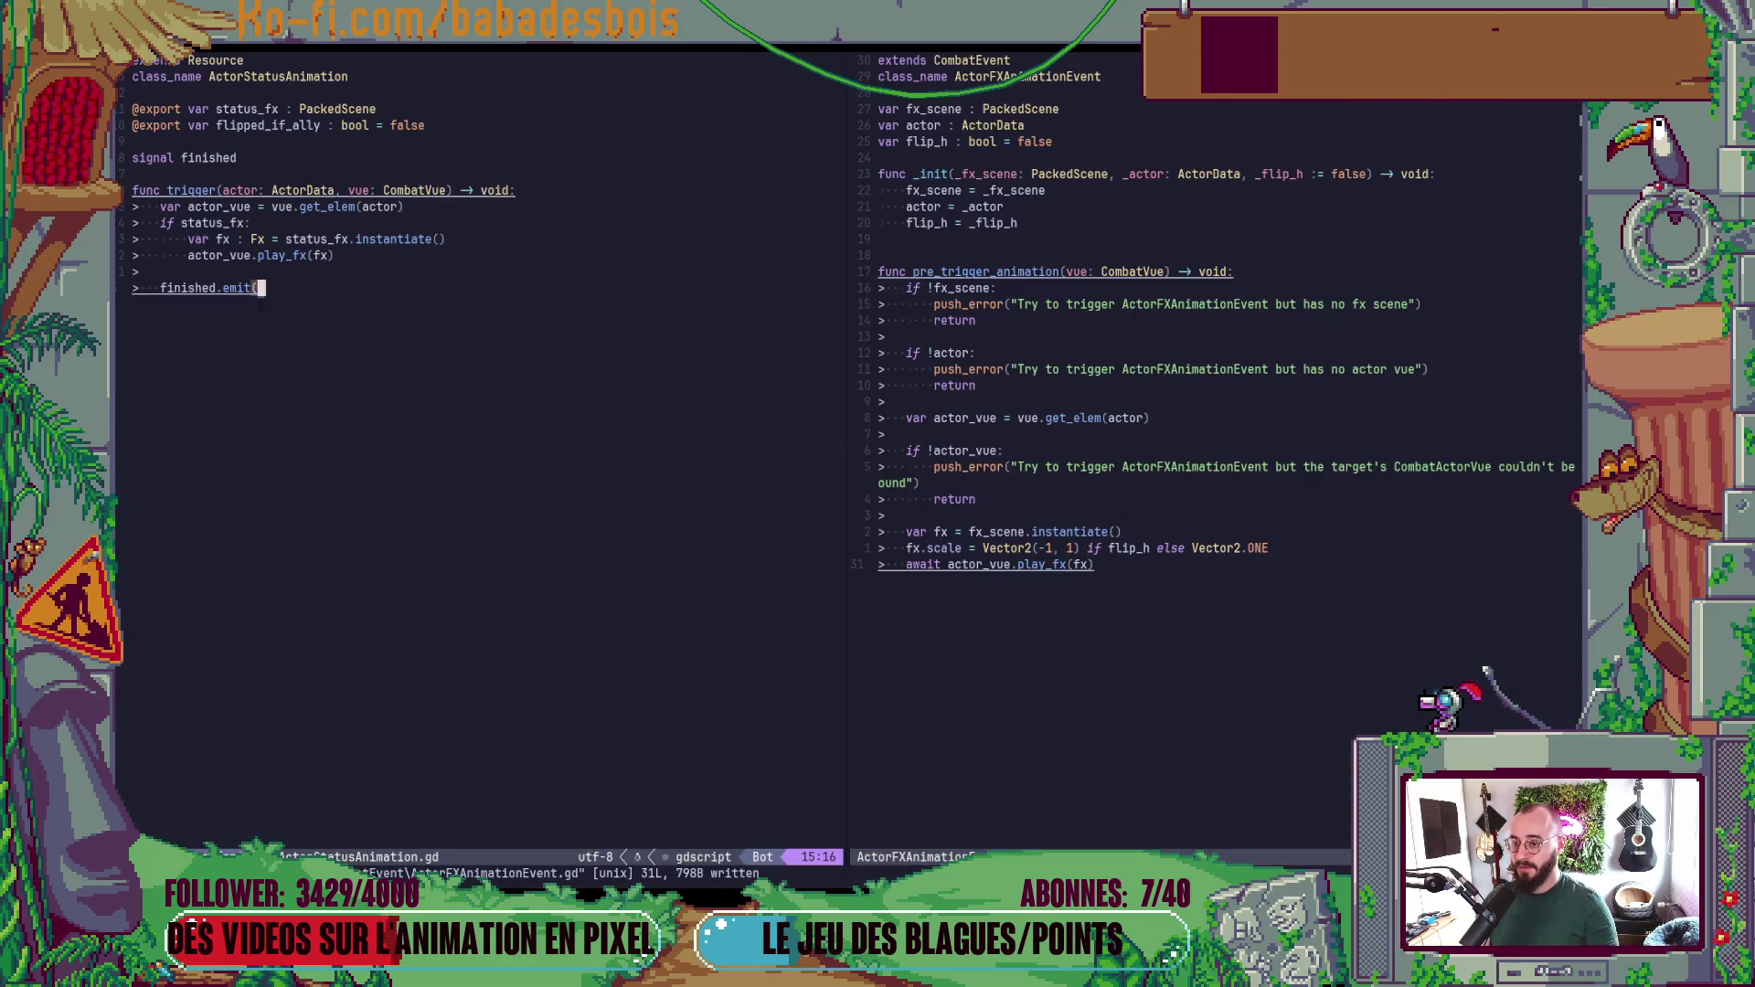
{"action": "type", "text": "fx"}
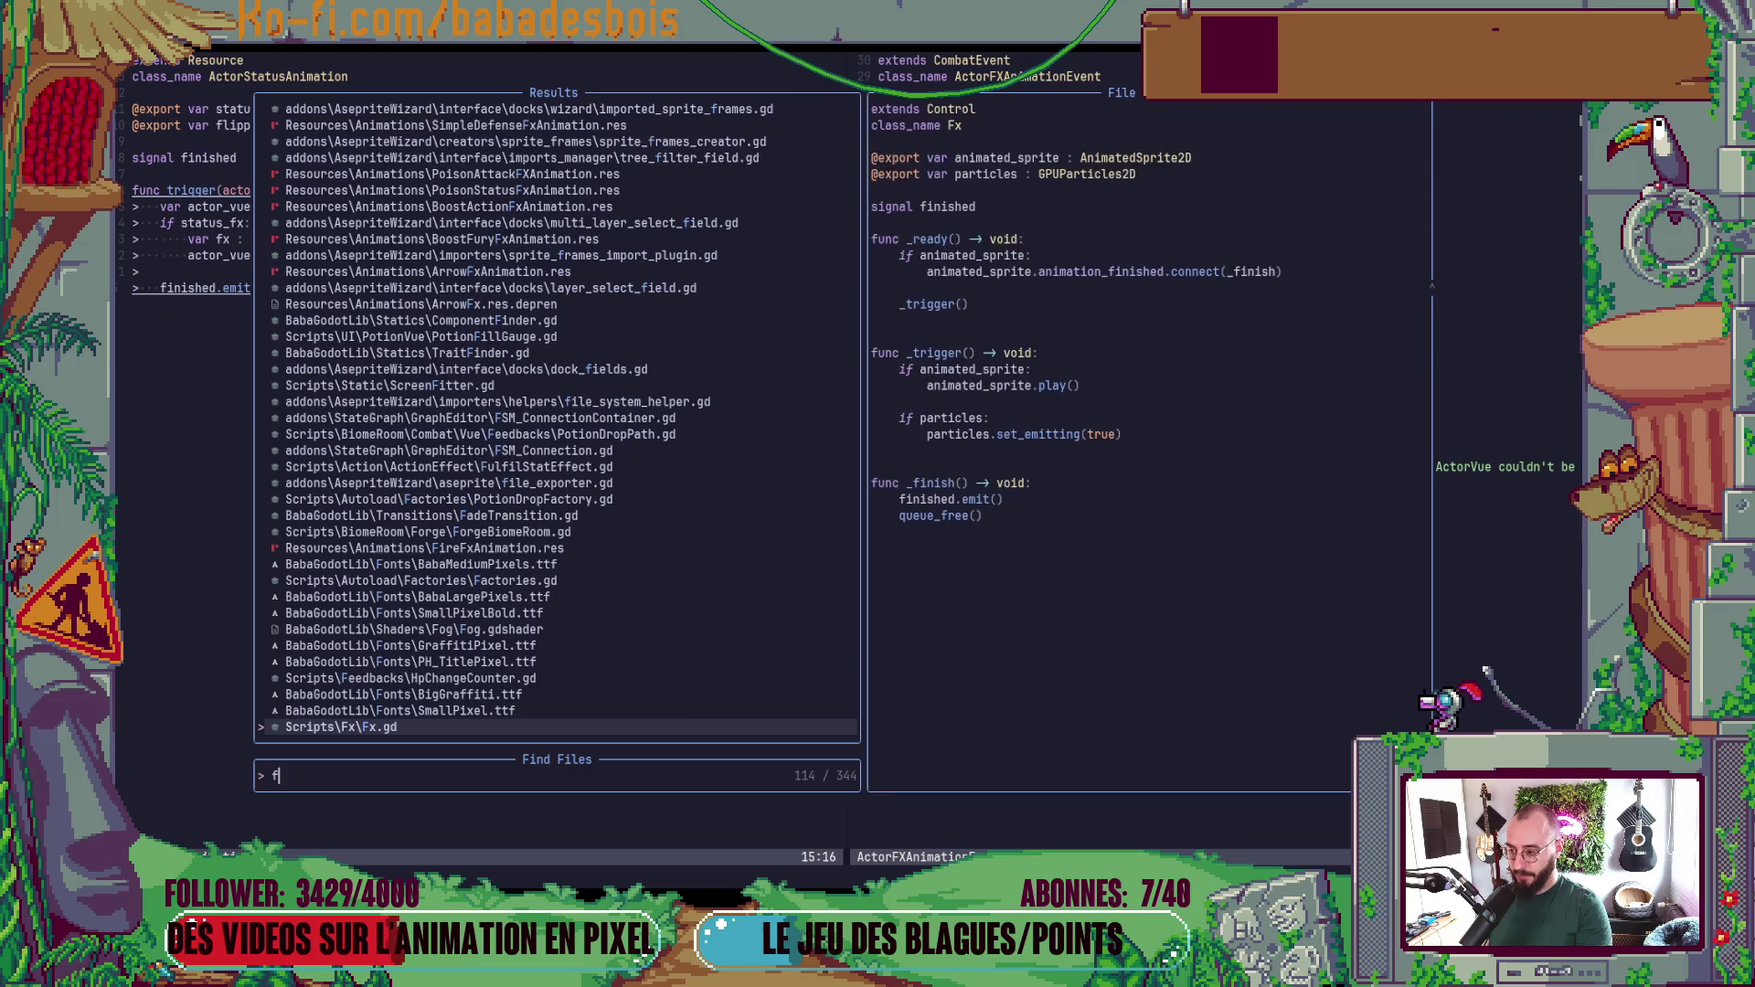
{"action": "key", "text": "Return"}
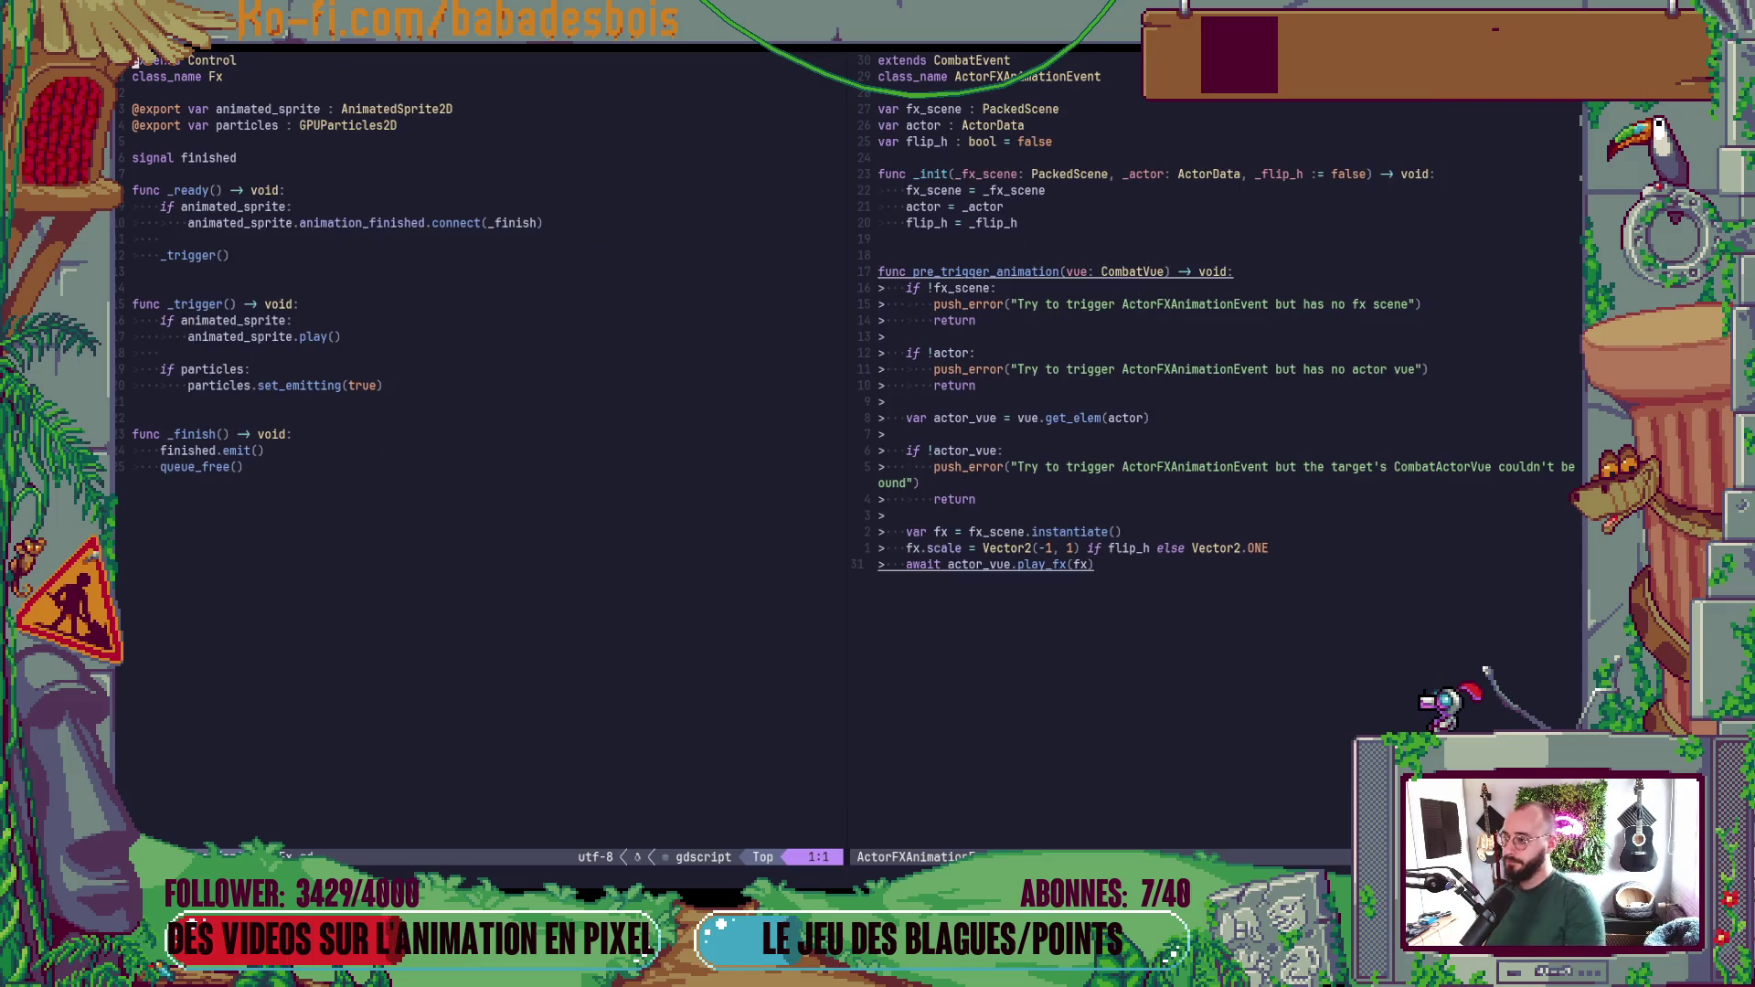
Step: Declare 'var flip_h : bool = false' on the blank line below the exports
{"action": "key", "text": "braceright"}
{"action": "key", "text": "braceright"}
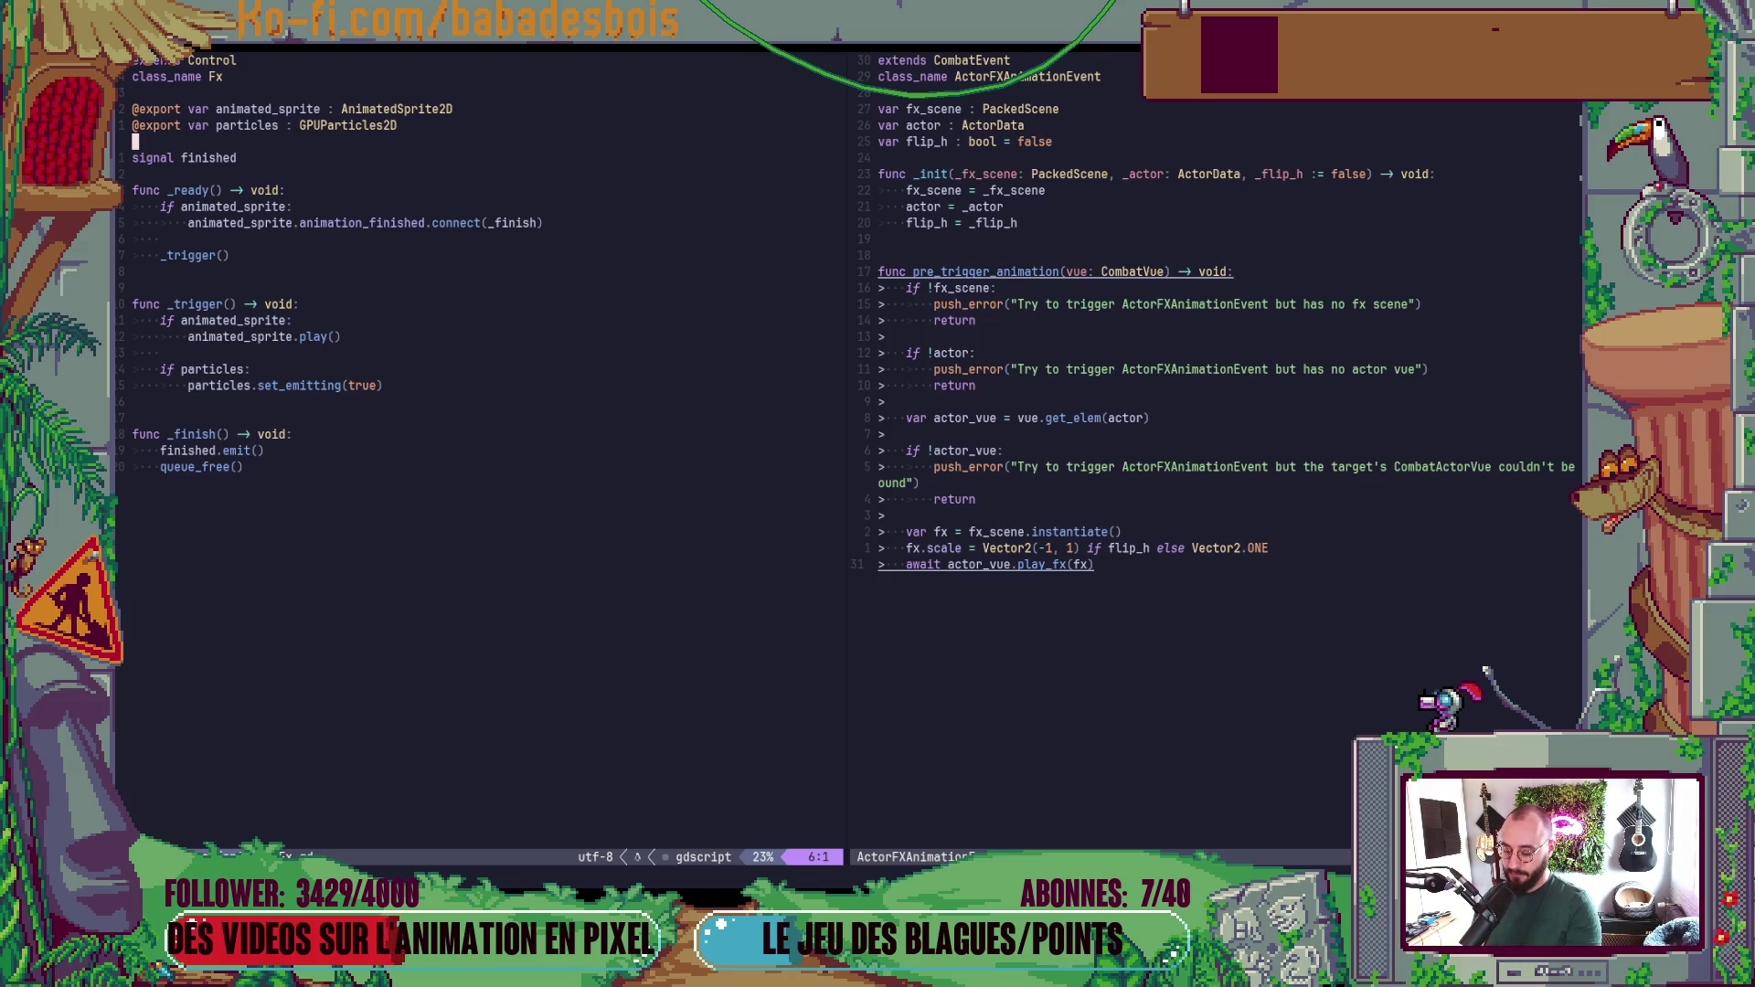
{"action": "key", "text": "shift+o"}
{"action": "type", "text": "@exp"}
{"action": "key", "text": "BackSpace"}
{"action": "key", "text": "BackSpace"}
{"action": "key", "text": "BackSpace"}
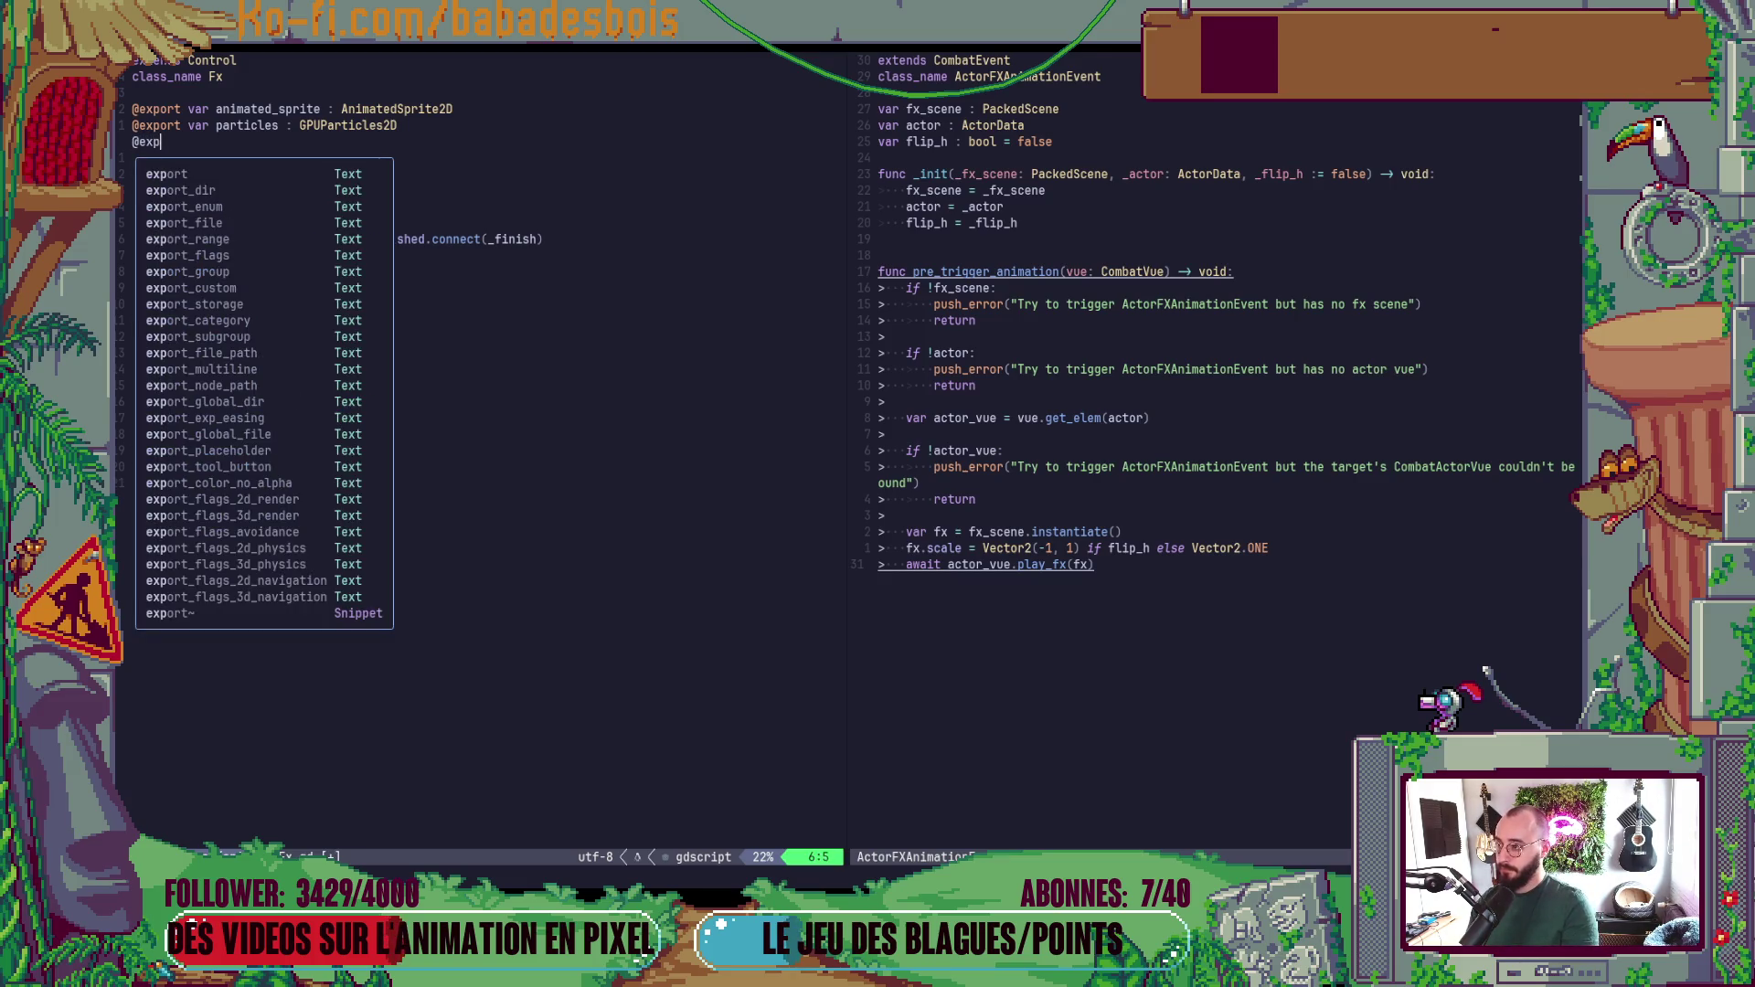
{"action": "key", "text": "Escape"}
{"action": "key", "text": "j"}
{"action": "key", "text": "j"}
{"action": "key", "text": "j"}
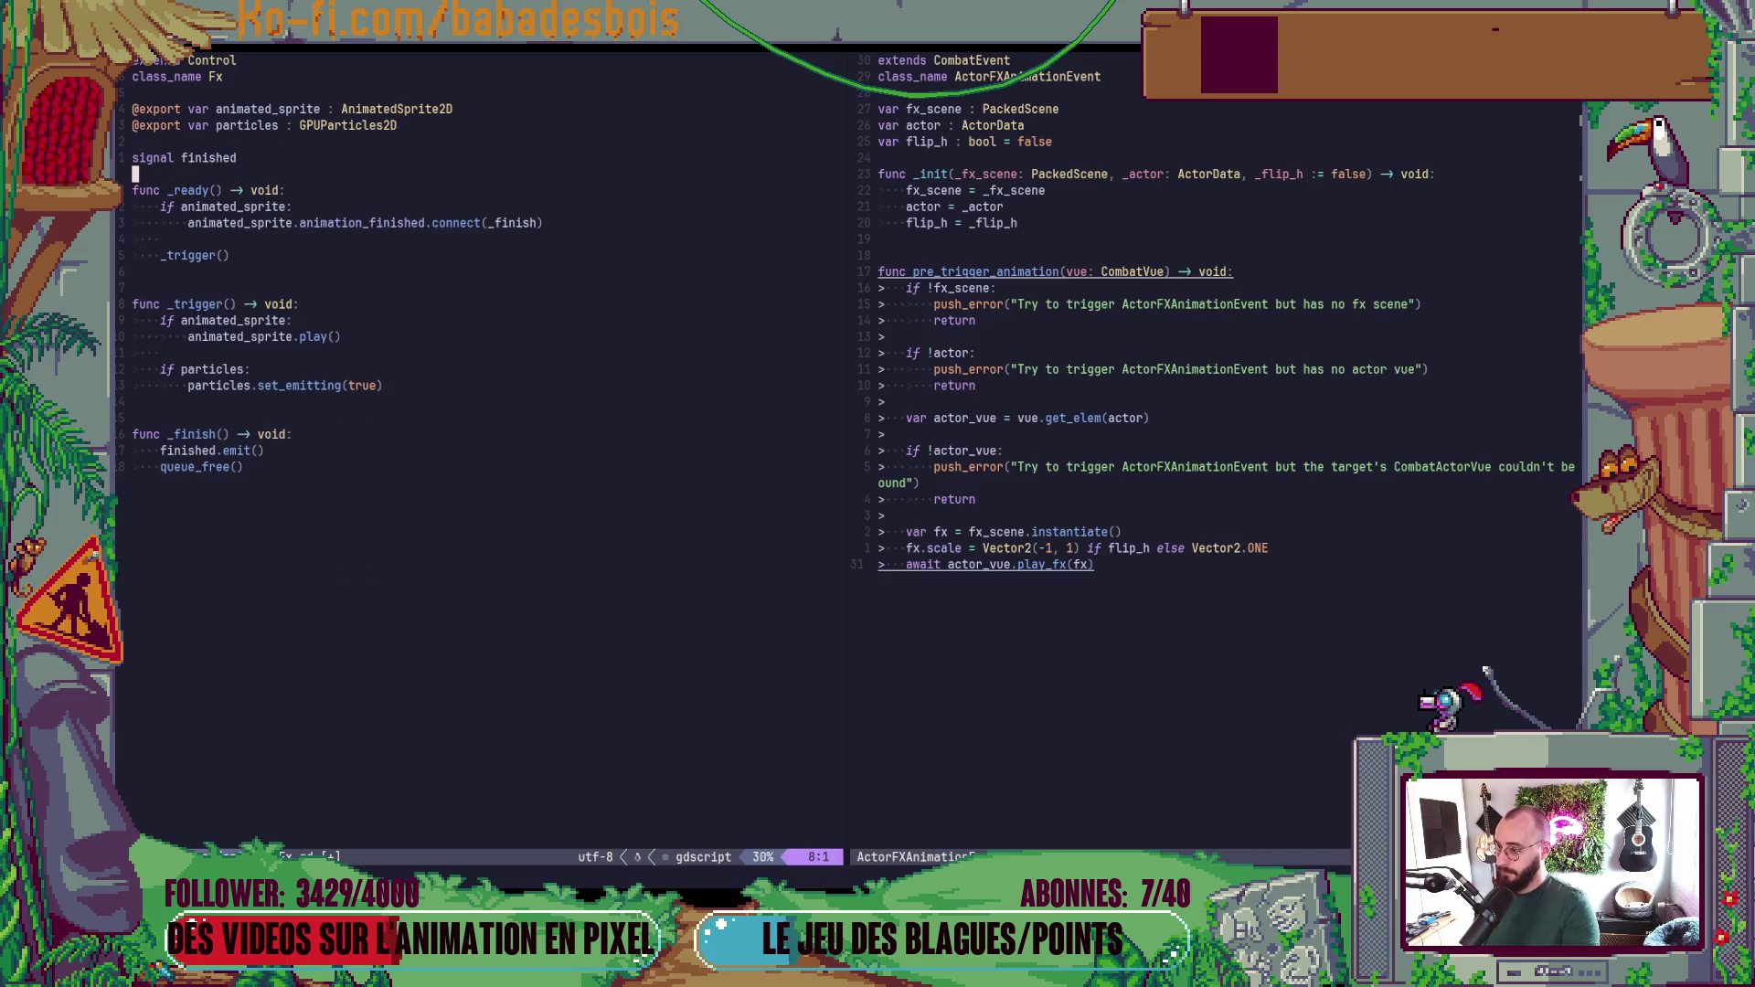
{"action": "key", "text": "k"}
{"action": "key", "text": "k"}
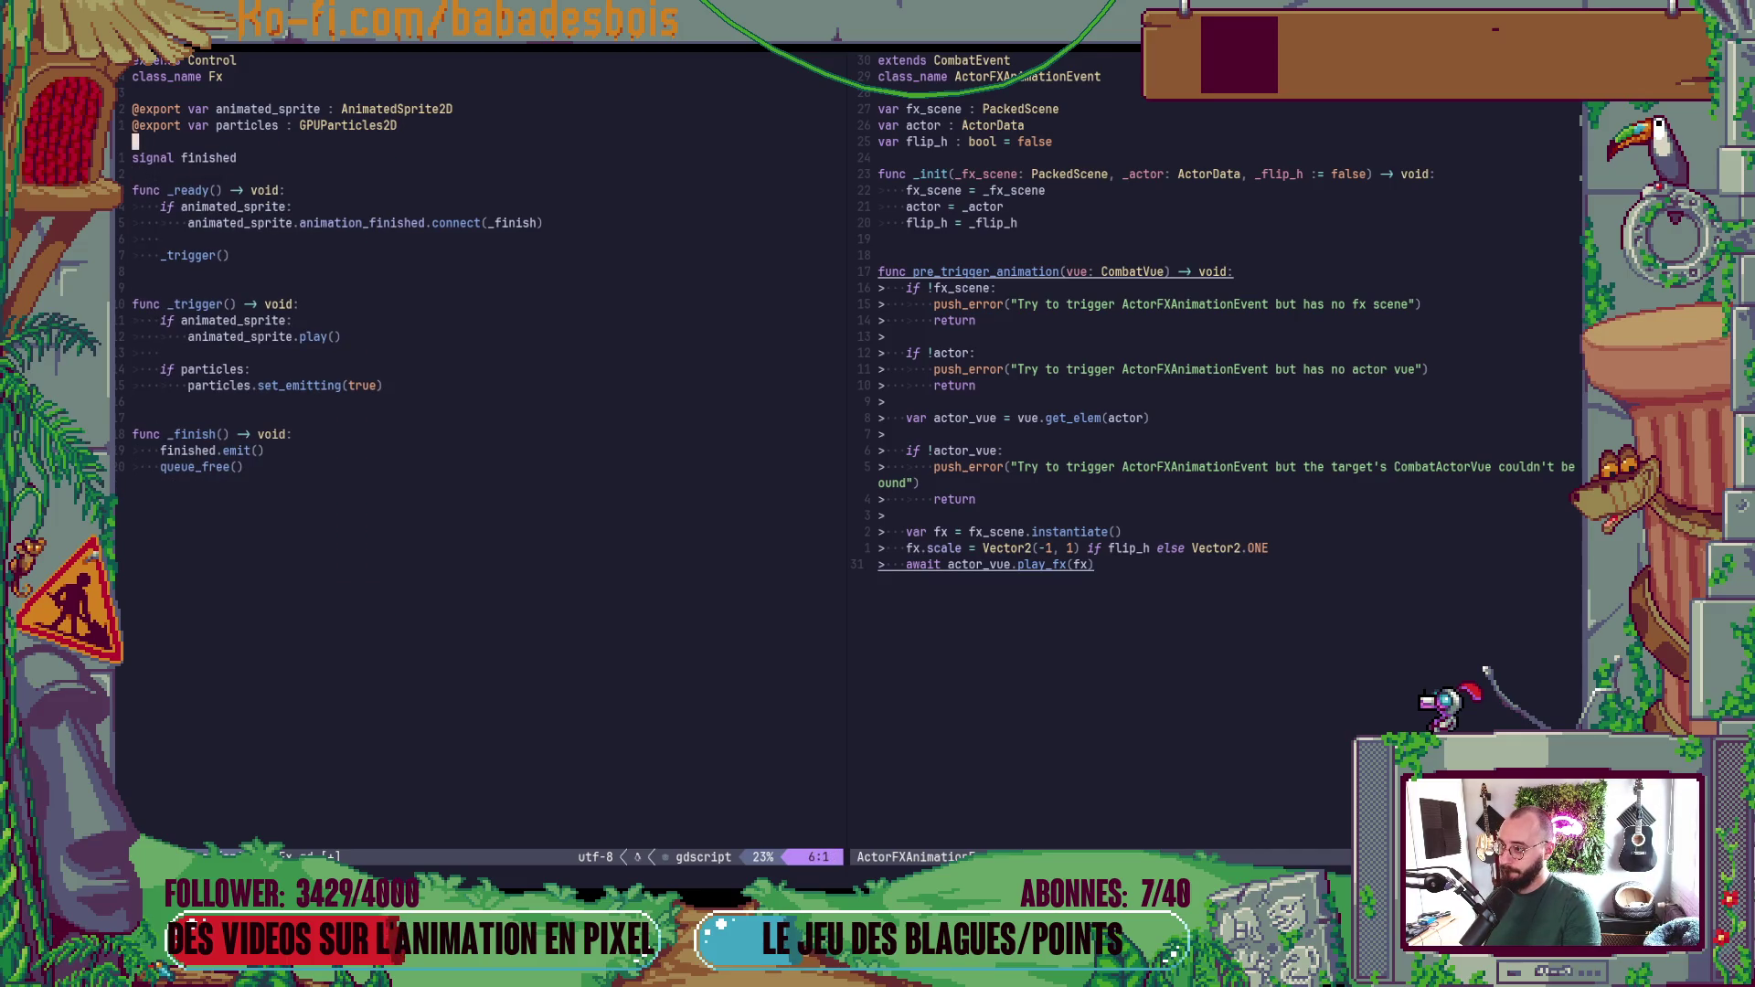
{"action": "type", "text": "ivar d"}
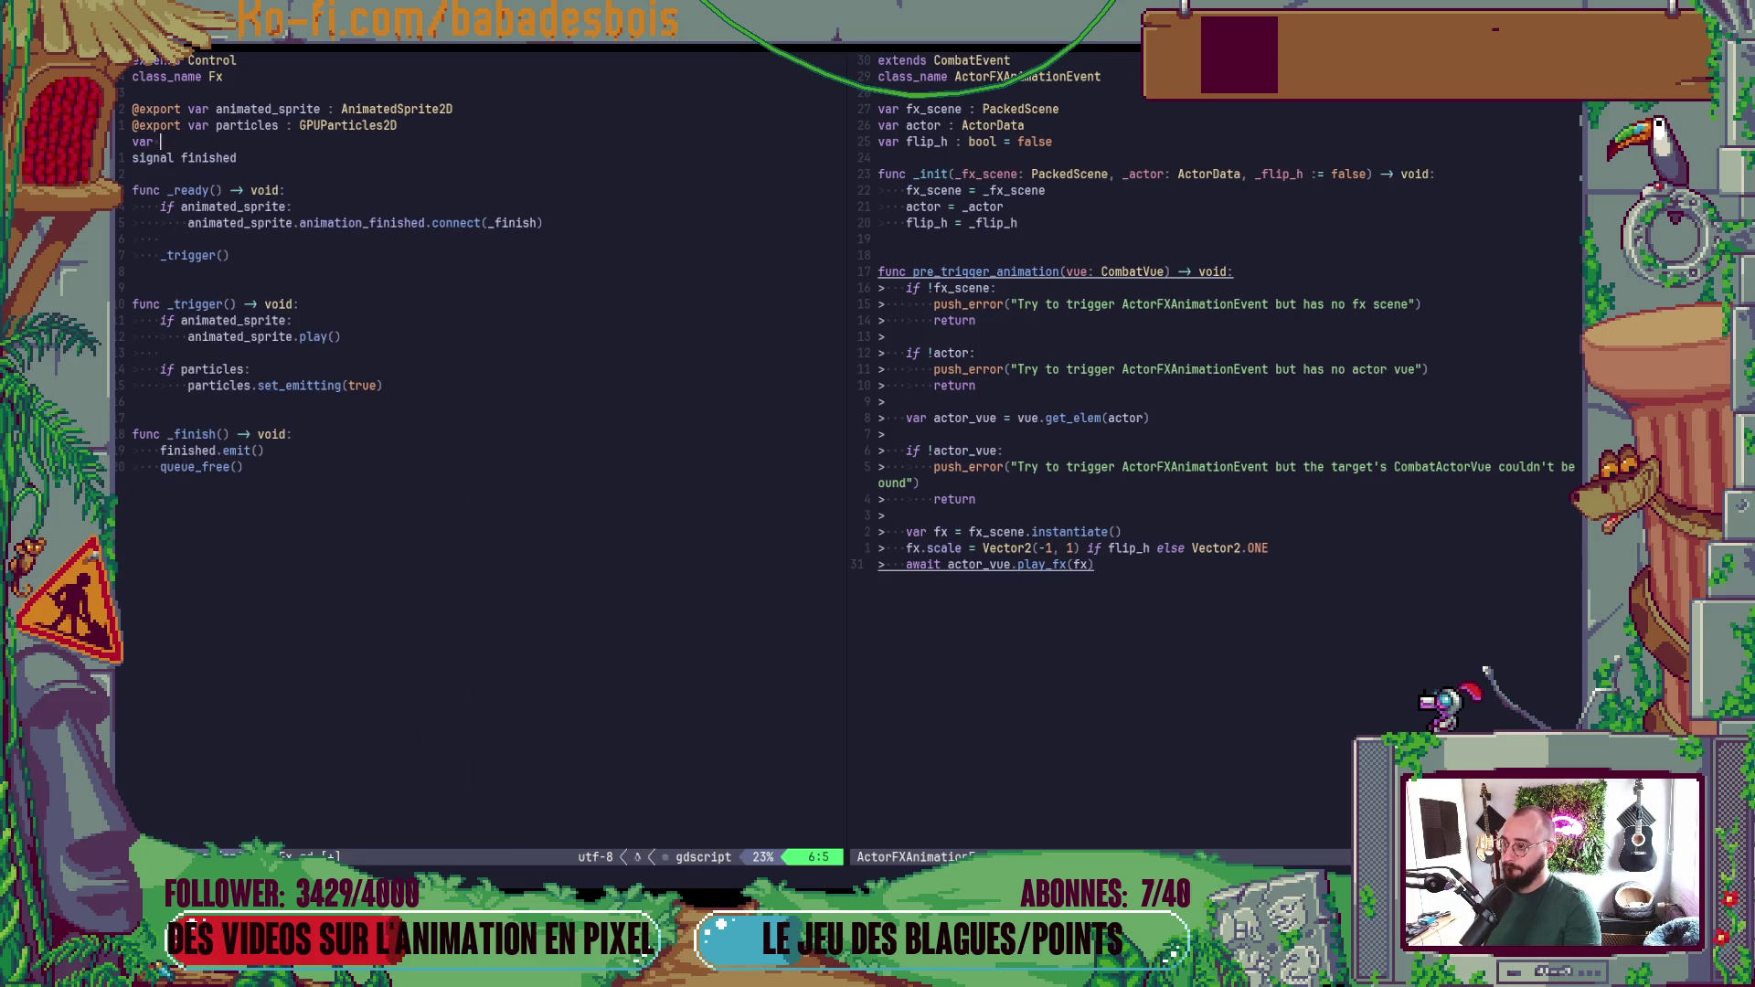
{"action": "key", "text": "BackSpace"}
{"action": "type", "text": "flipp"}
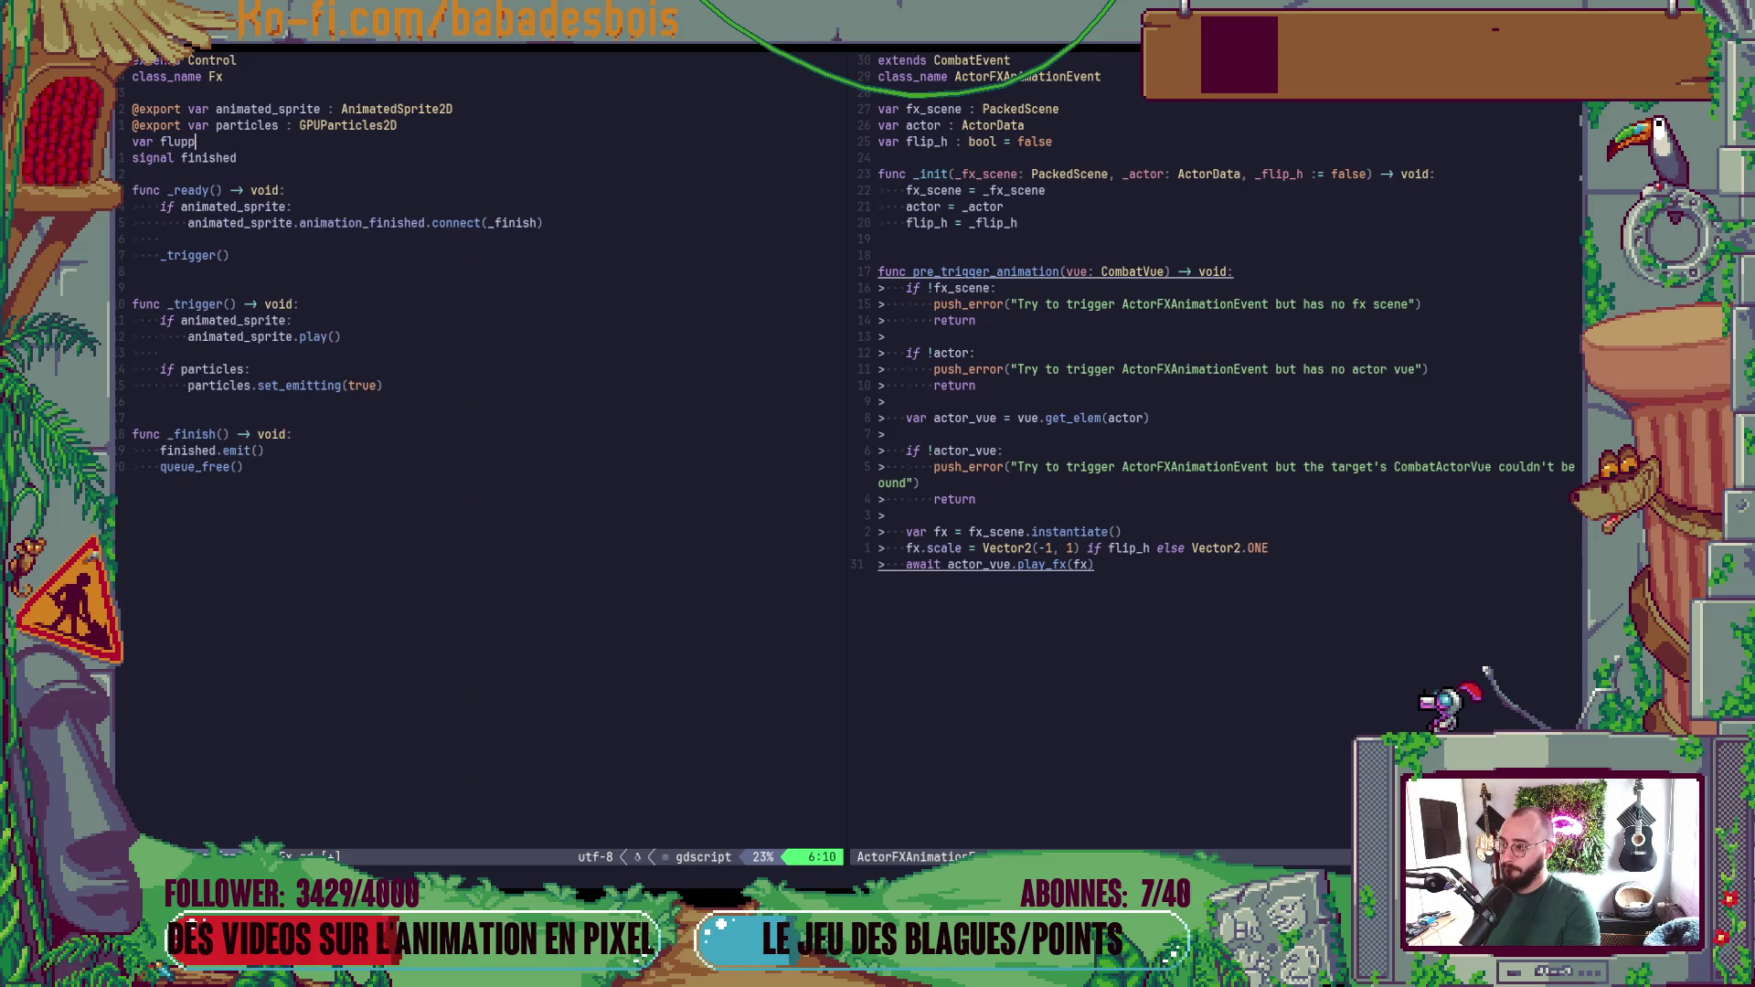
{"action": "type", "text": "ed"}
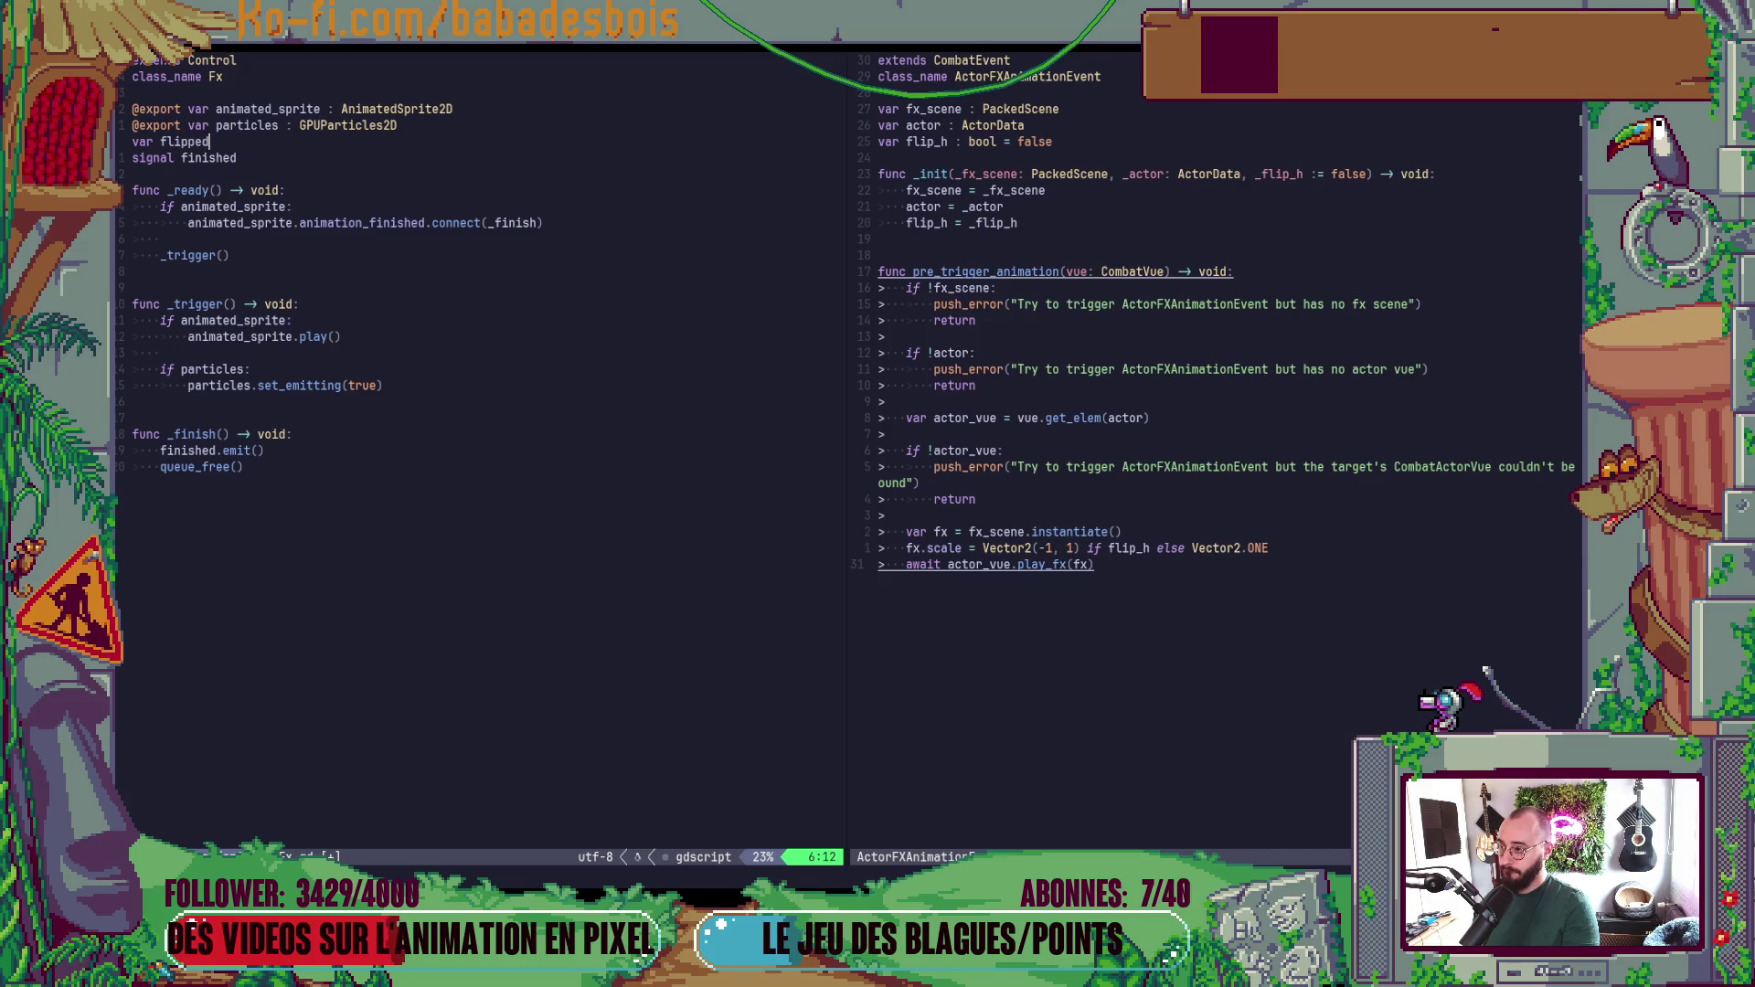
{"action": "key", "text": "BackSpace"}
{"action": "type", "text": "_h "}
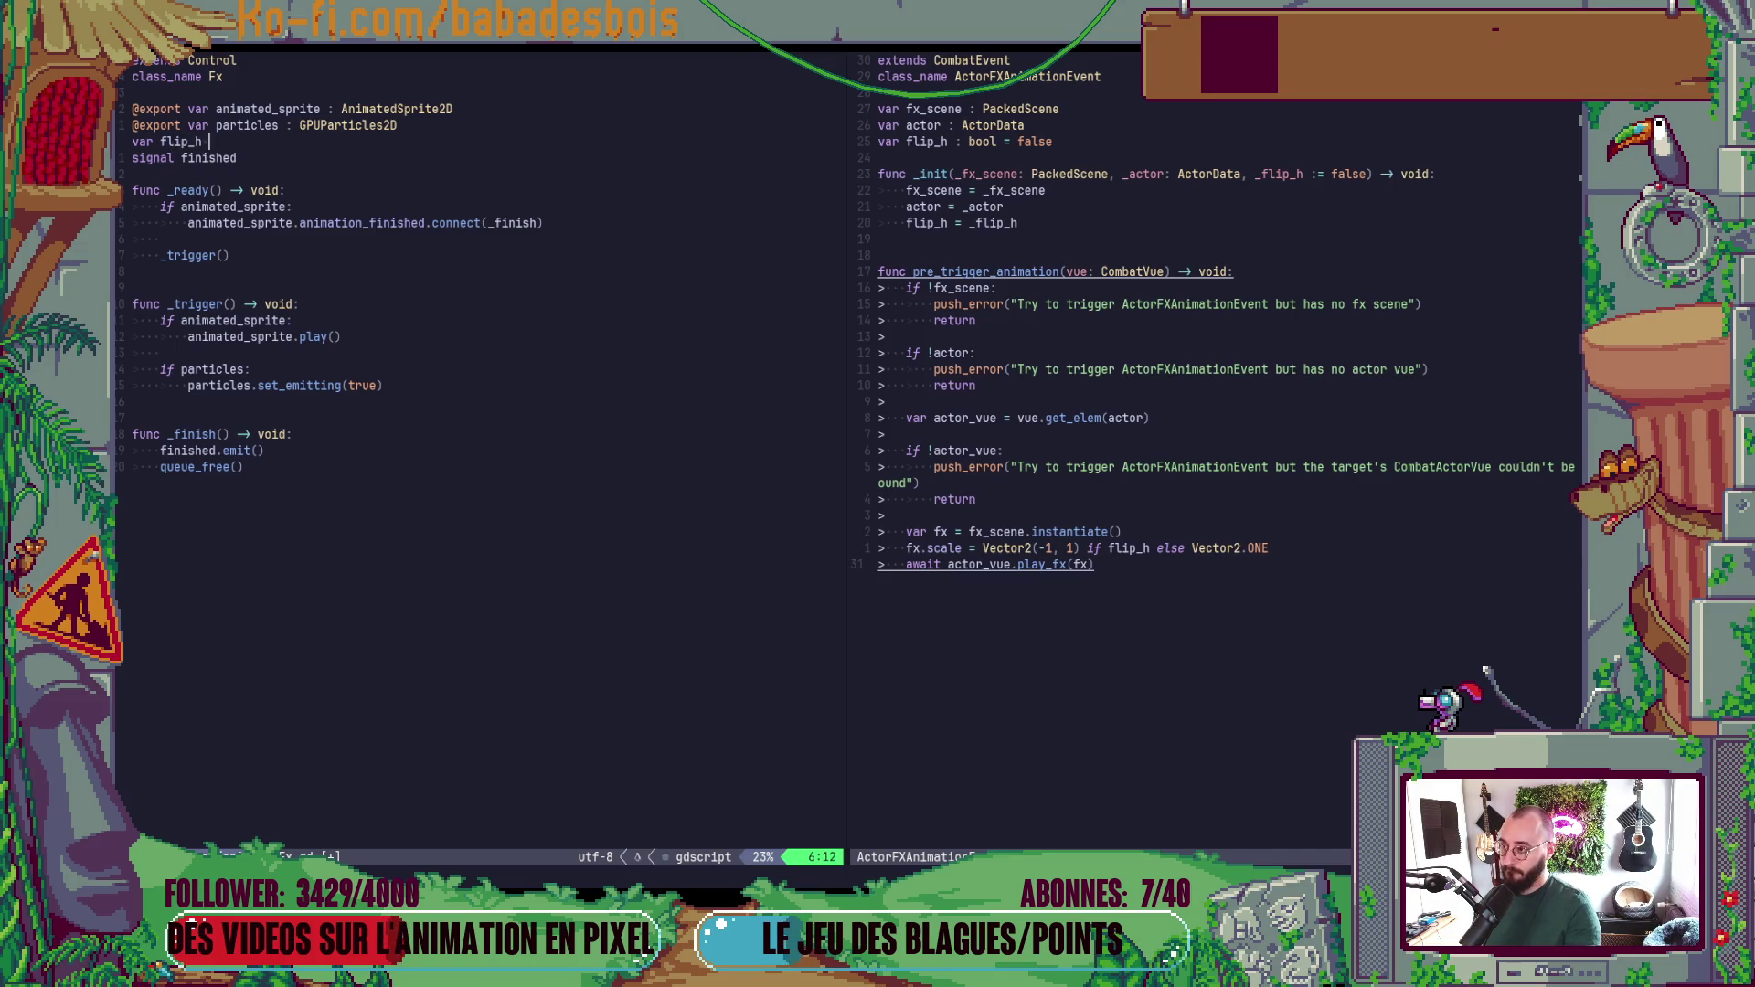
{"action": "type", "text": ": bool = f"}
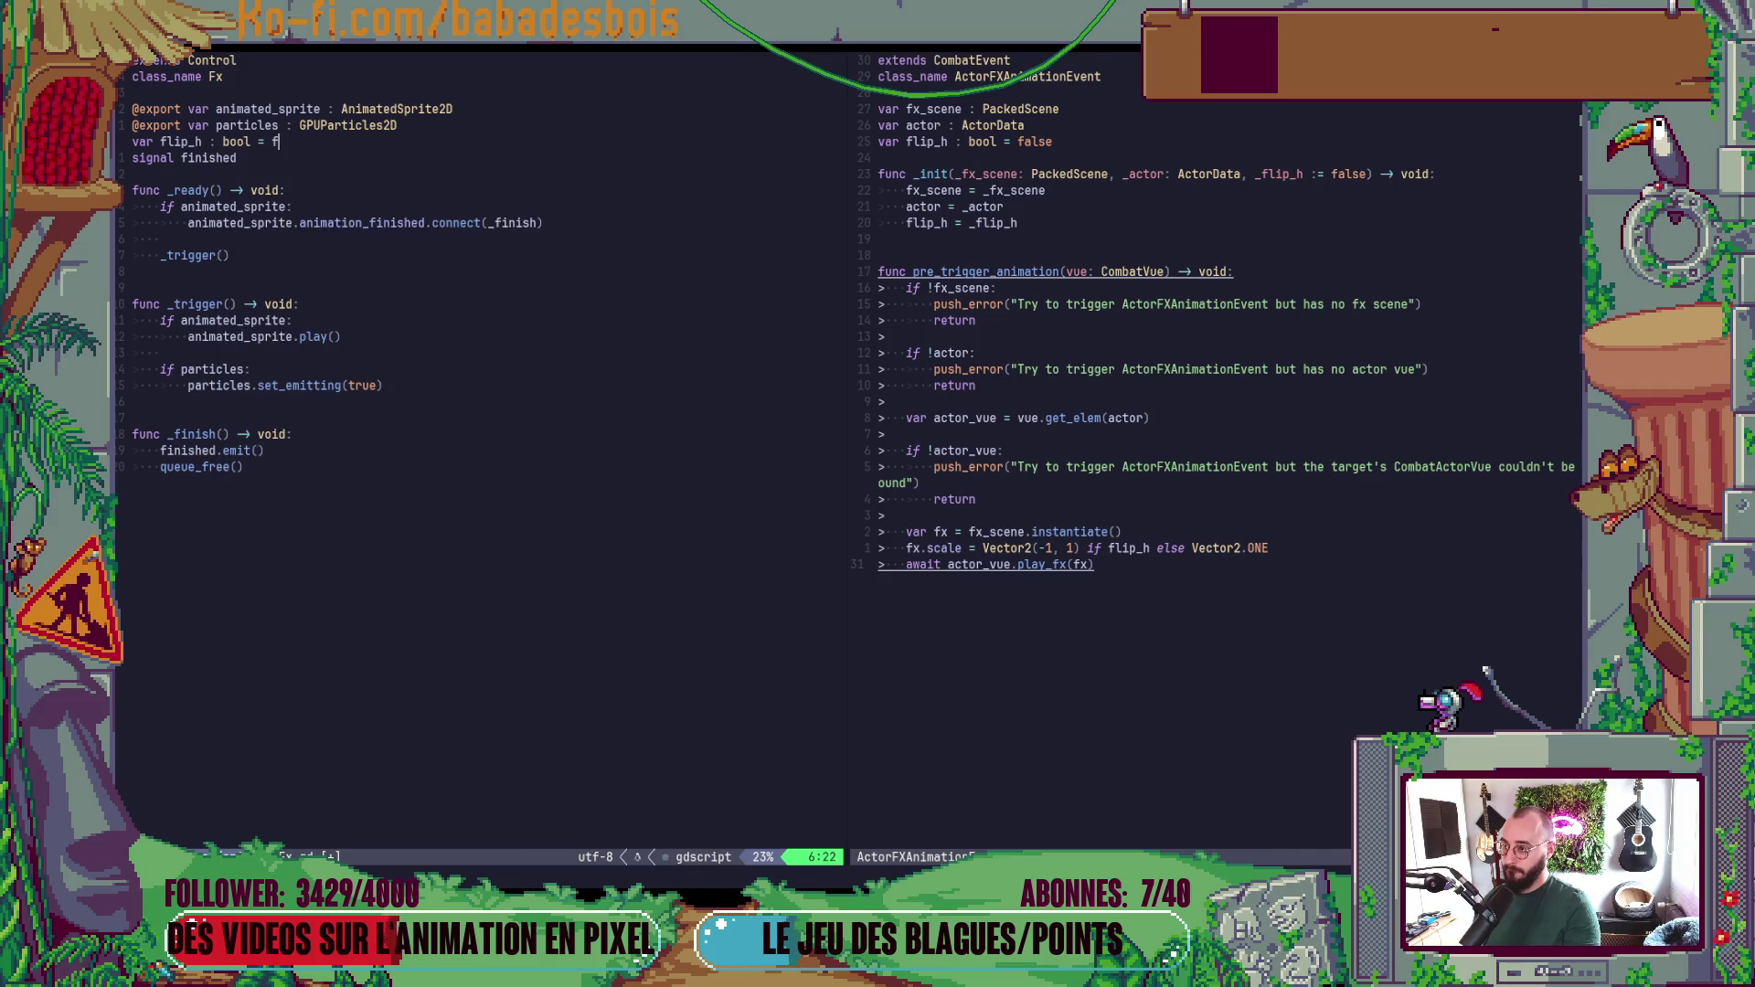
{"action": "type", "text": "alse"}
{"action": "key", "text": "Return"}
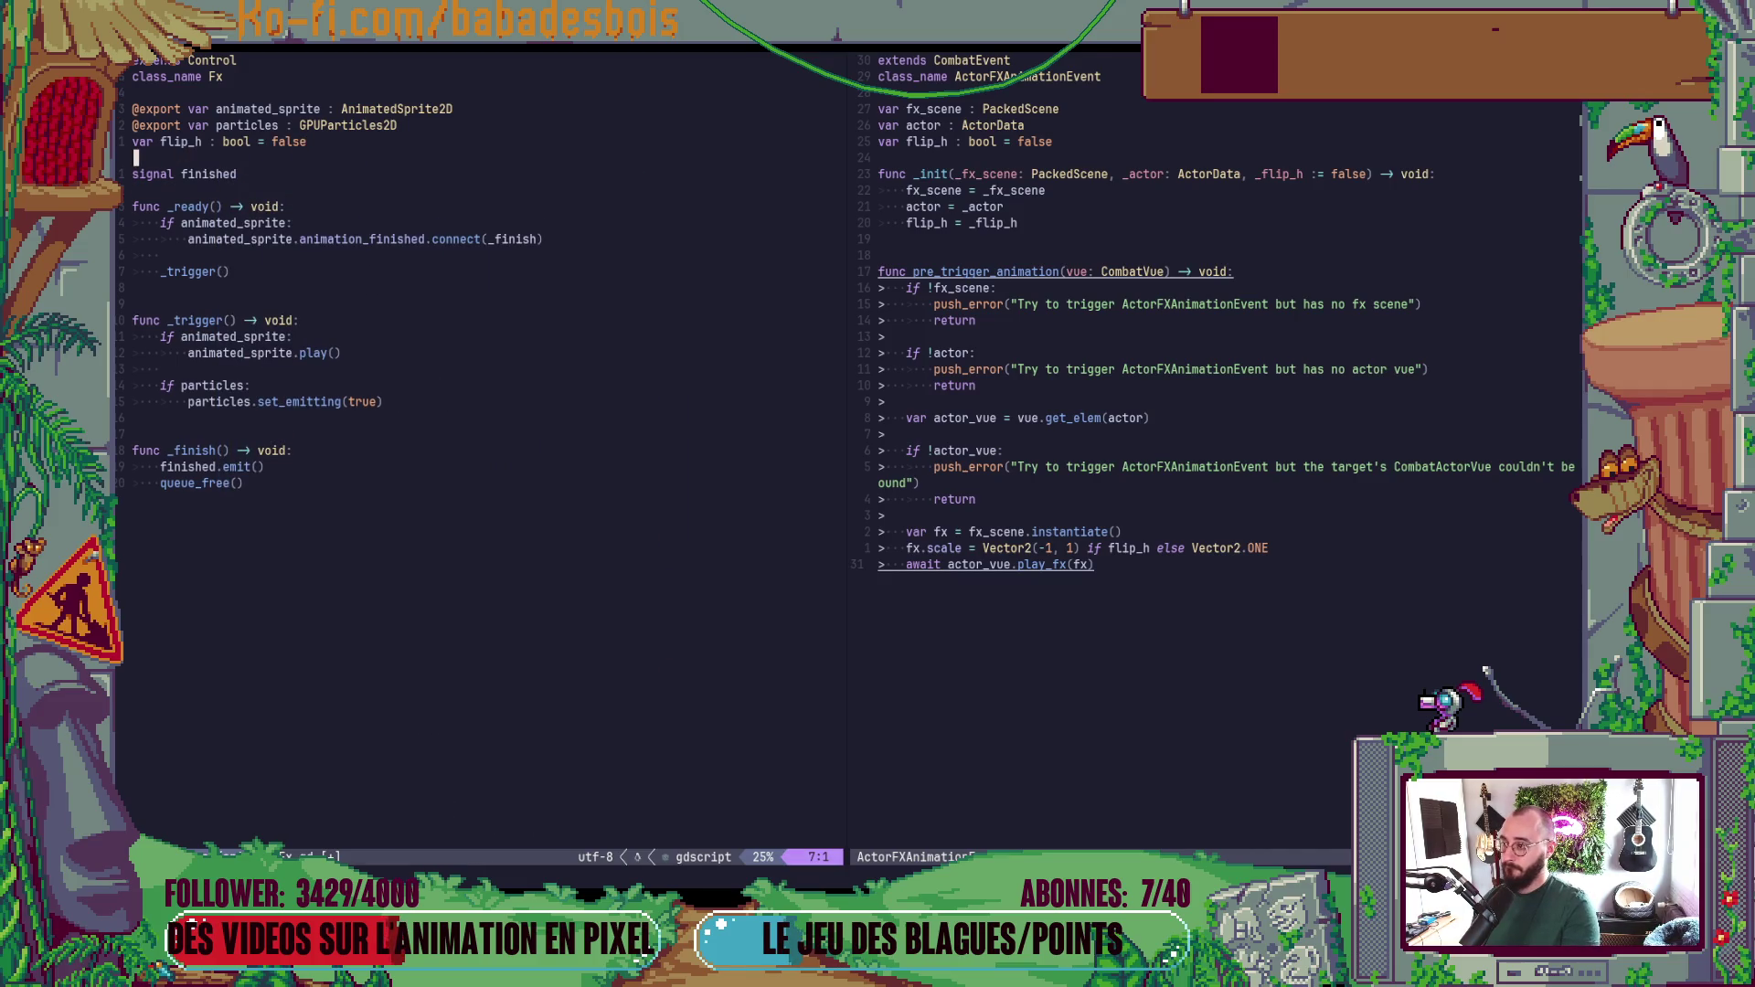
{"action": "key", "text": "Escape"}
Step: Insert 'animated_sprite.flip_h = flip_h' above the sprite play line in _trigger
{"action": "key", "text": "j"}
{"action": "key", "text": "j"}
{"action": "key", "text": "j"}
{"action": "key", "text": "j"}
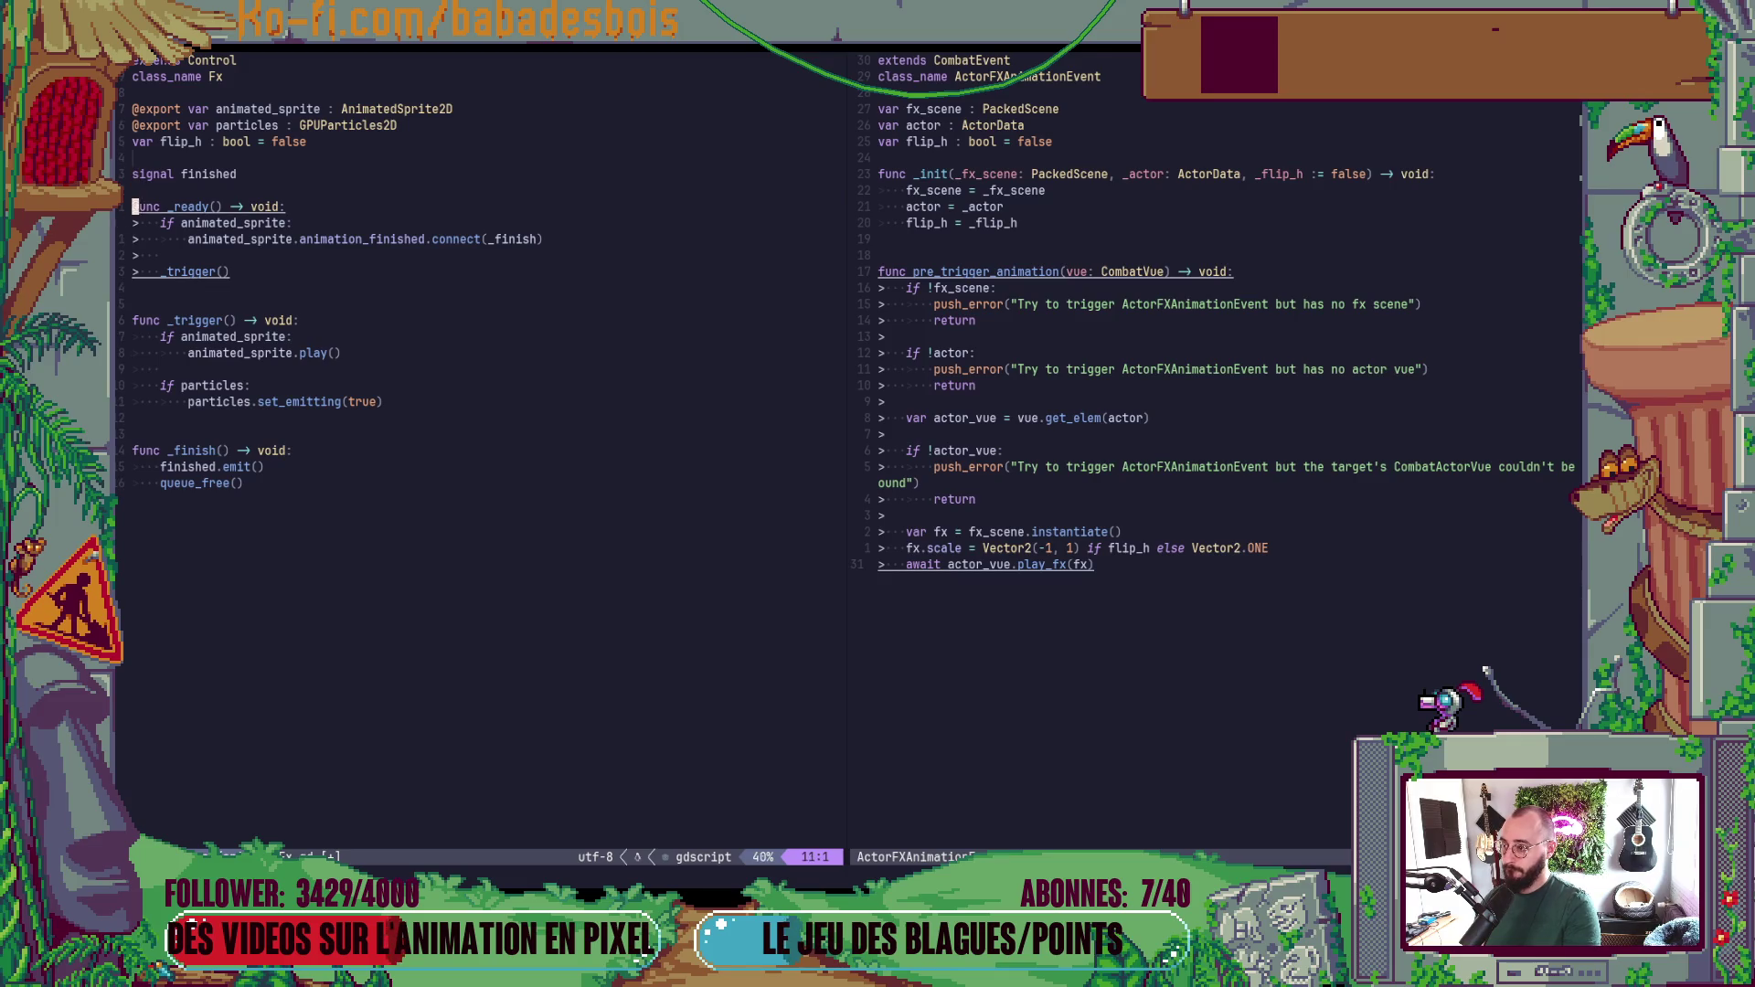
{"action": "key", "text": "j"}
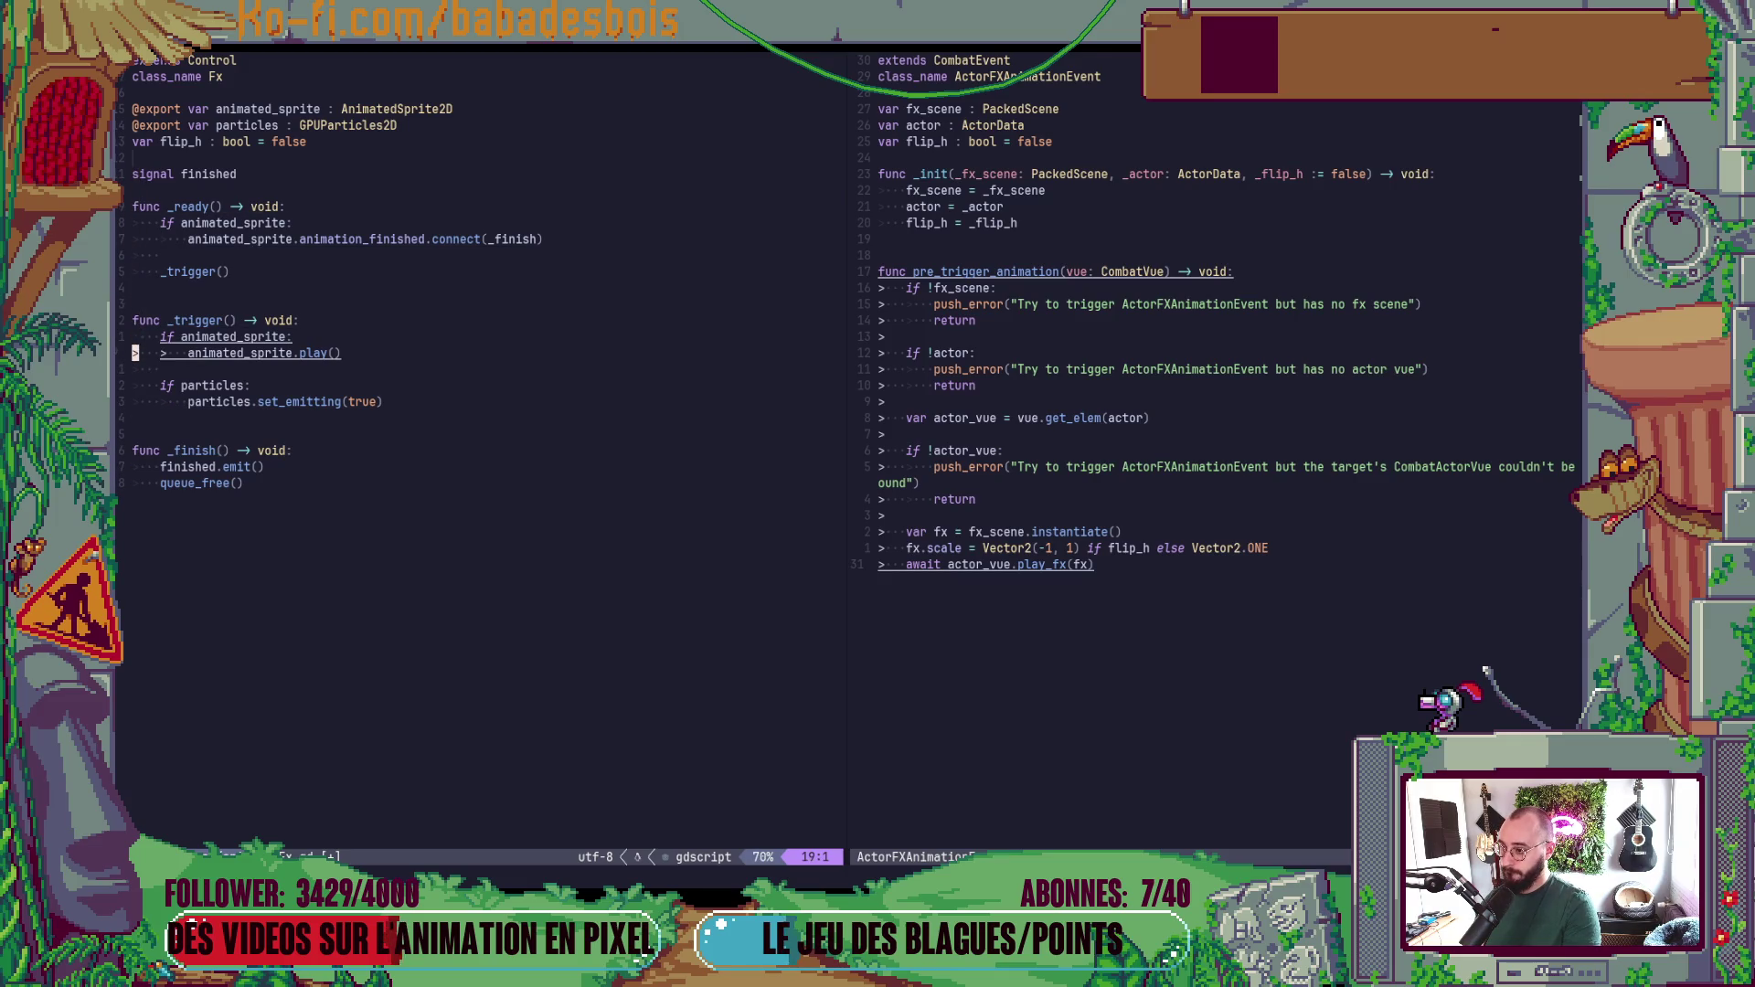
{"action": "key", "text": "l"}
{"action": "key", "text": "l"}
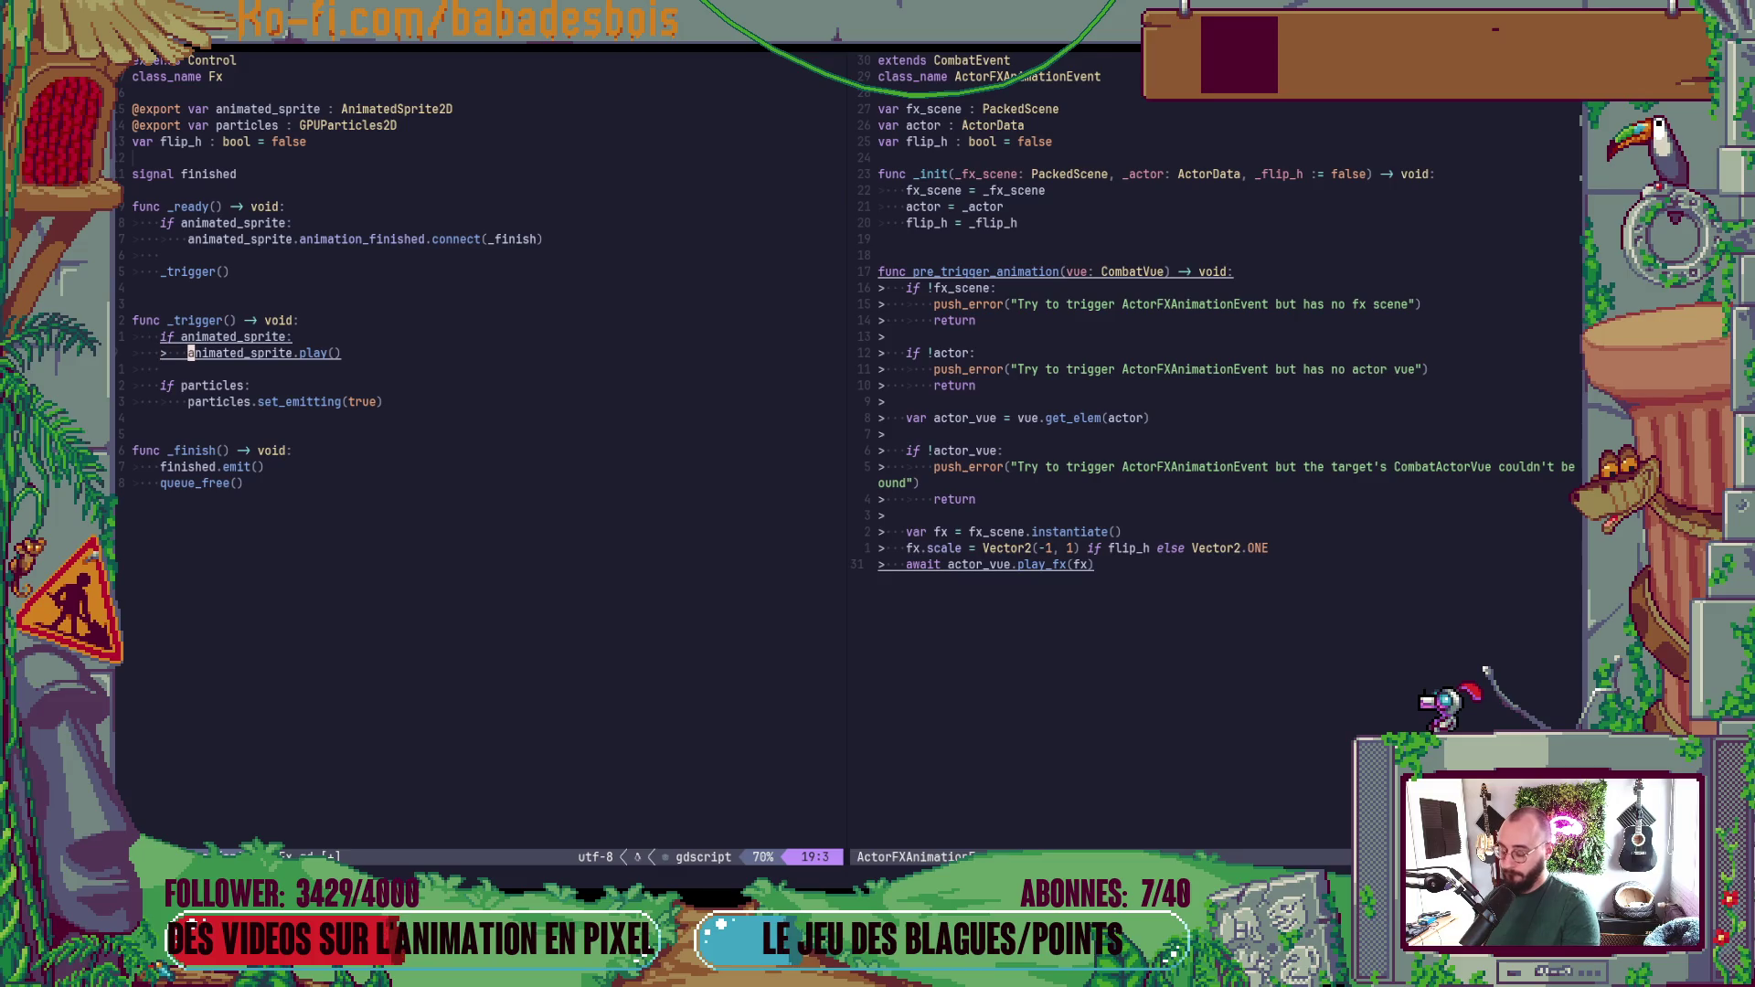
{"action": "type", "text": "Oanimated_sprite."}
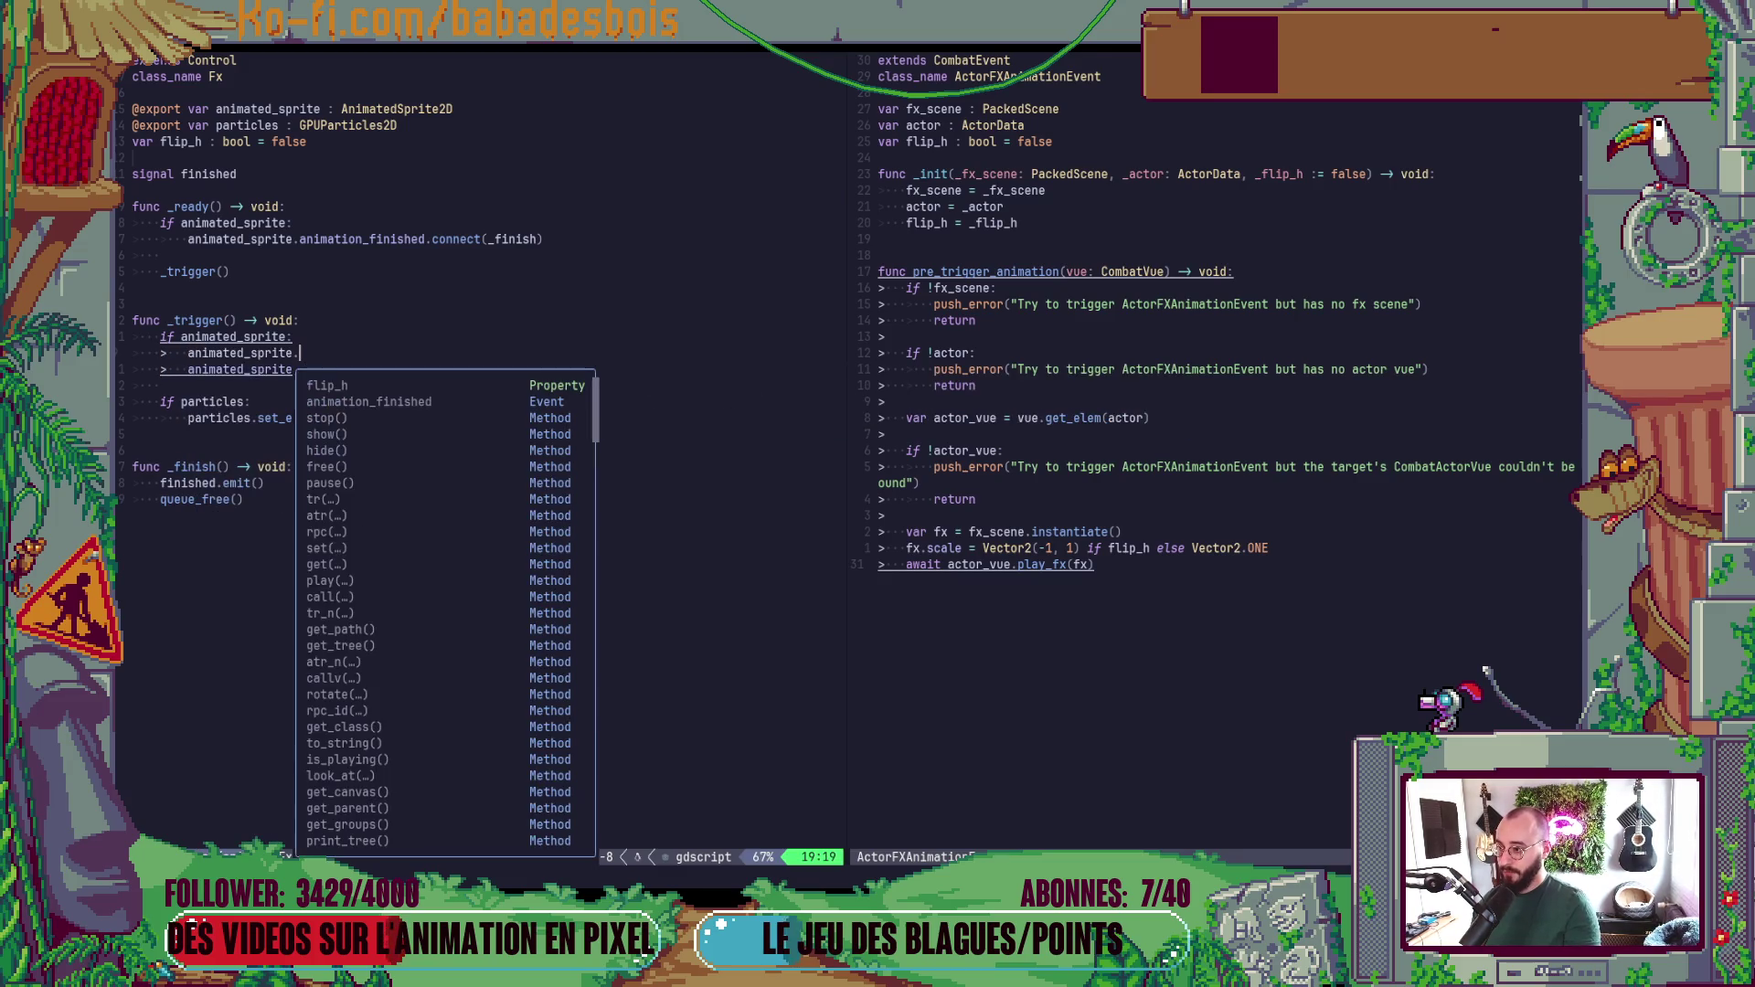
{"action": "type", "text": "flip_h = f"}
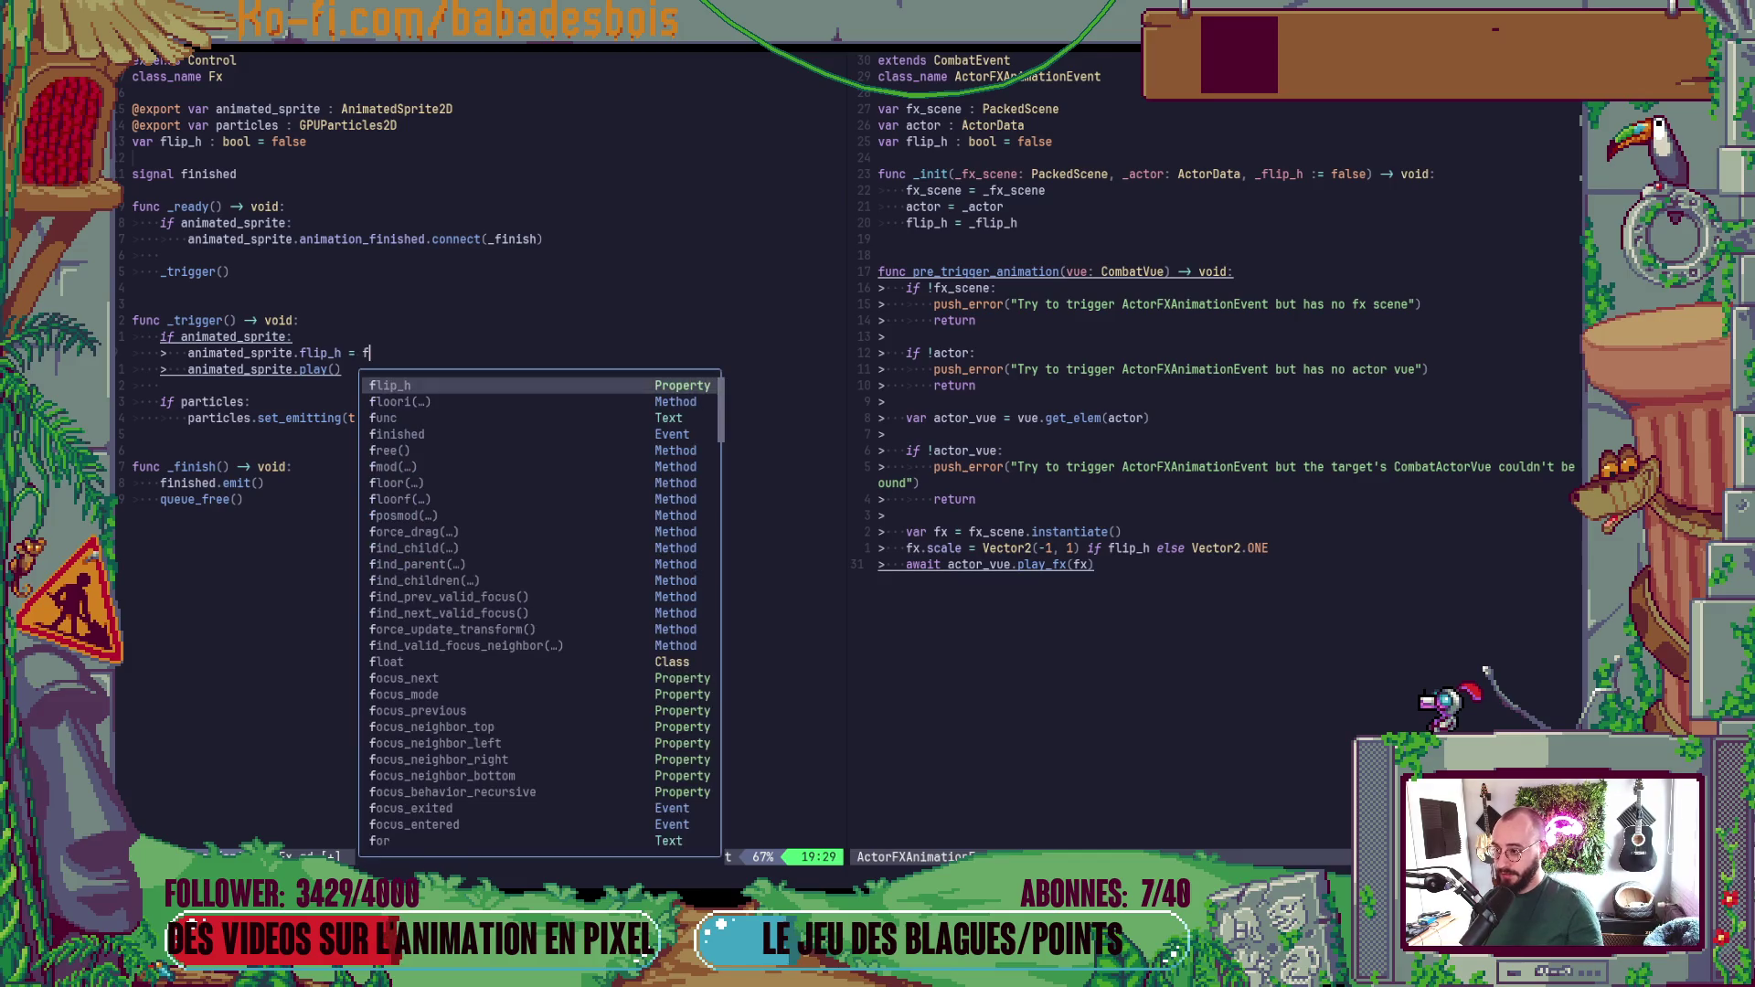
{"action": "key", "text": "Return"}
{"action": "key", "text": "Escape"}
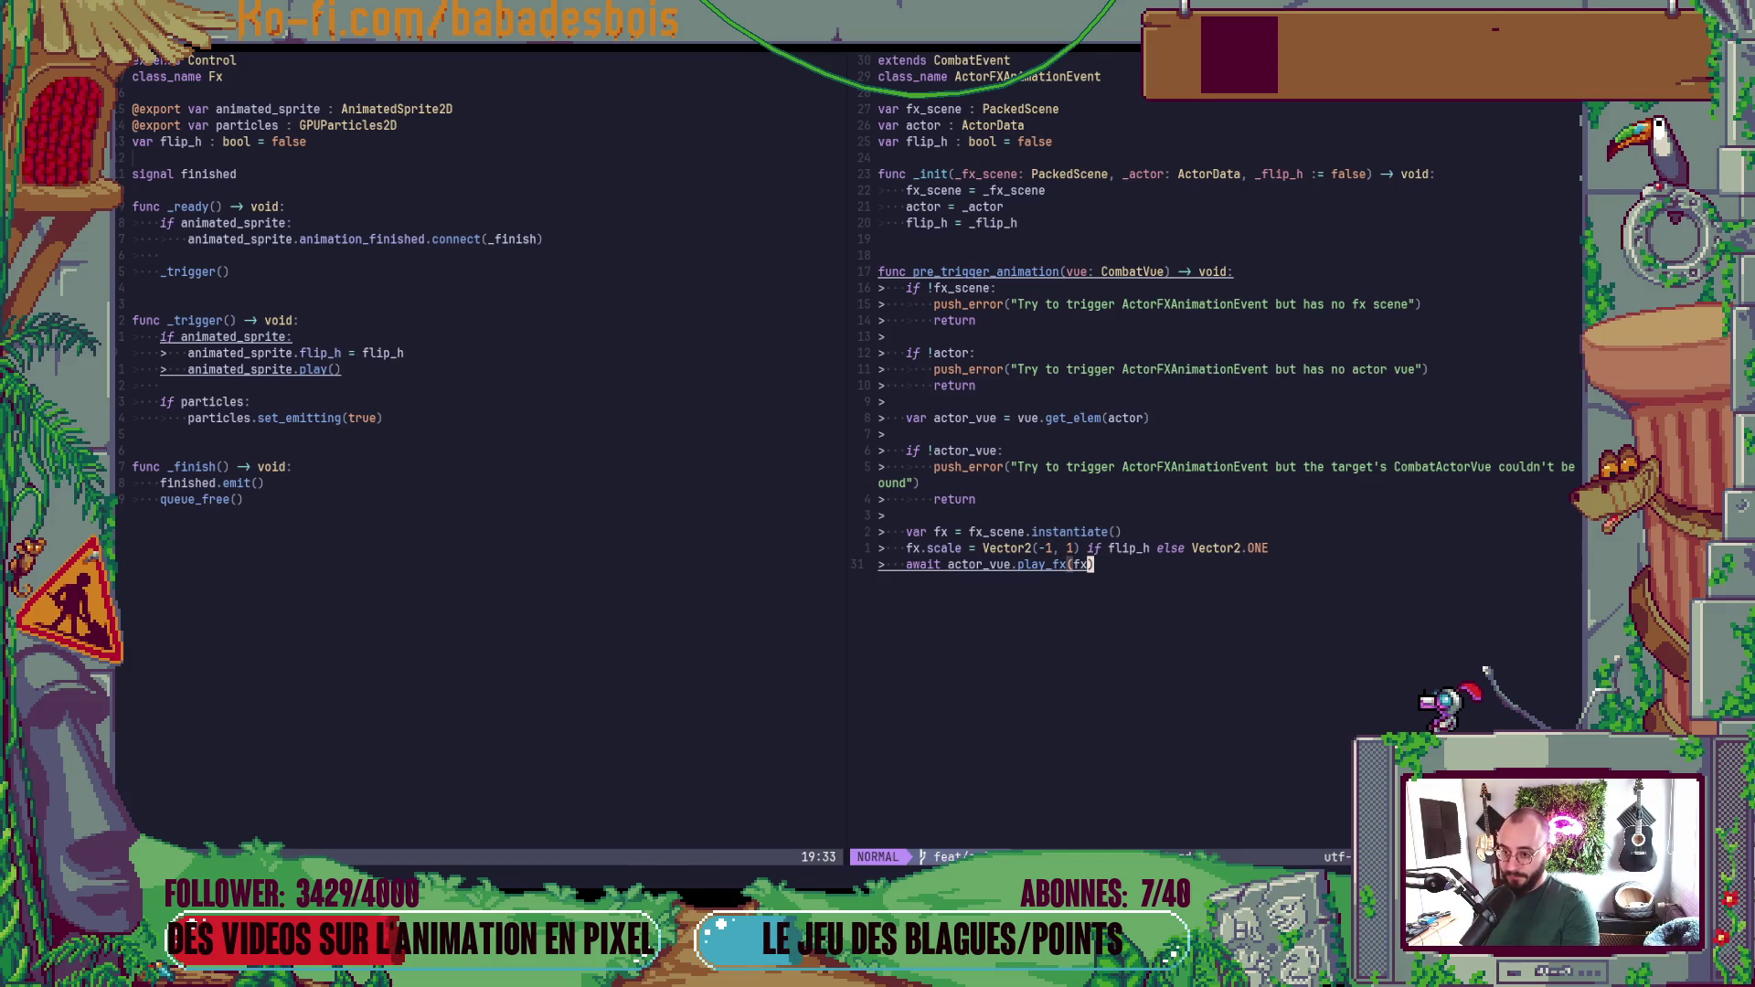
Step: Replace the fx.scale line with 'fx.flip_h = flip_h'
{"action": "key", "text": "k"}
{"action": "key", "text": "^"}
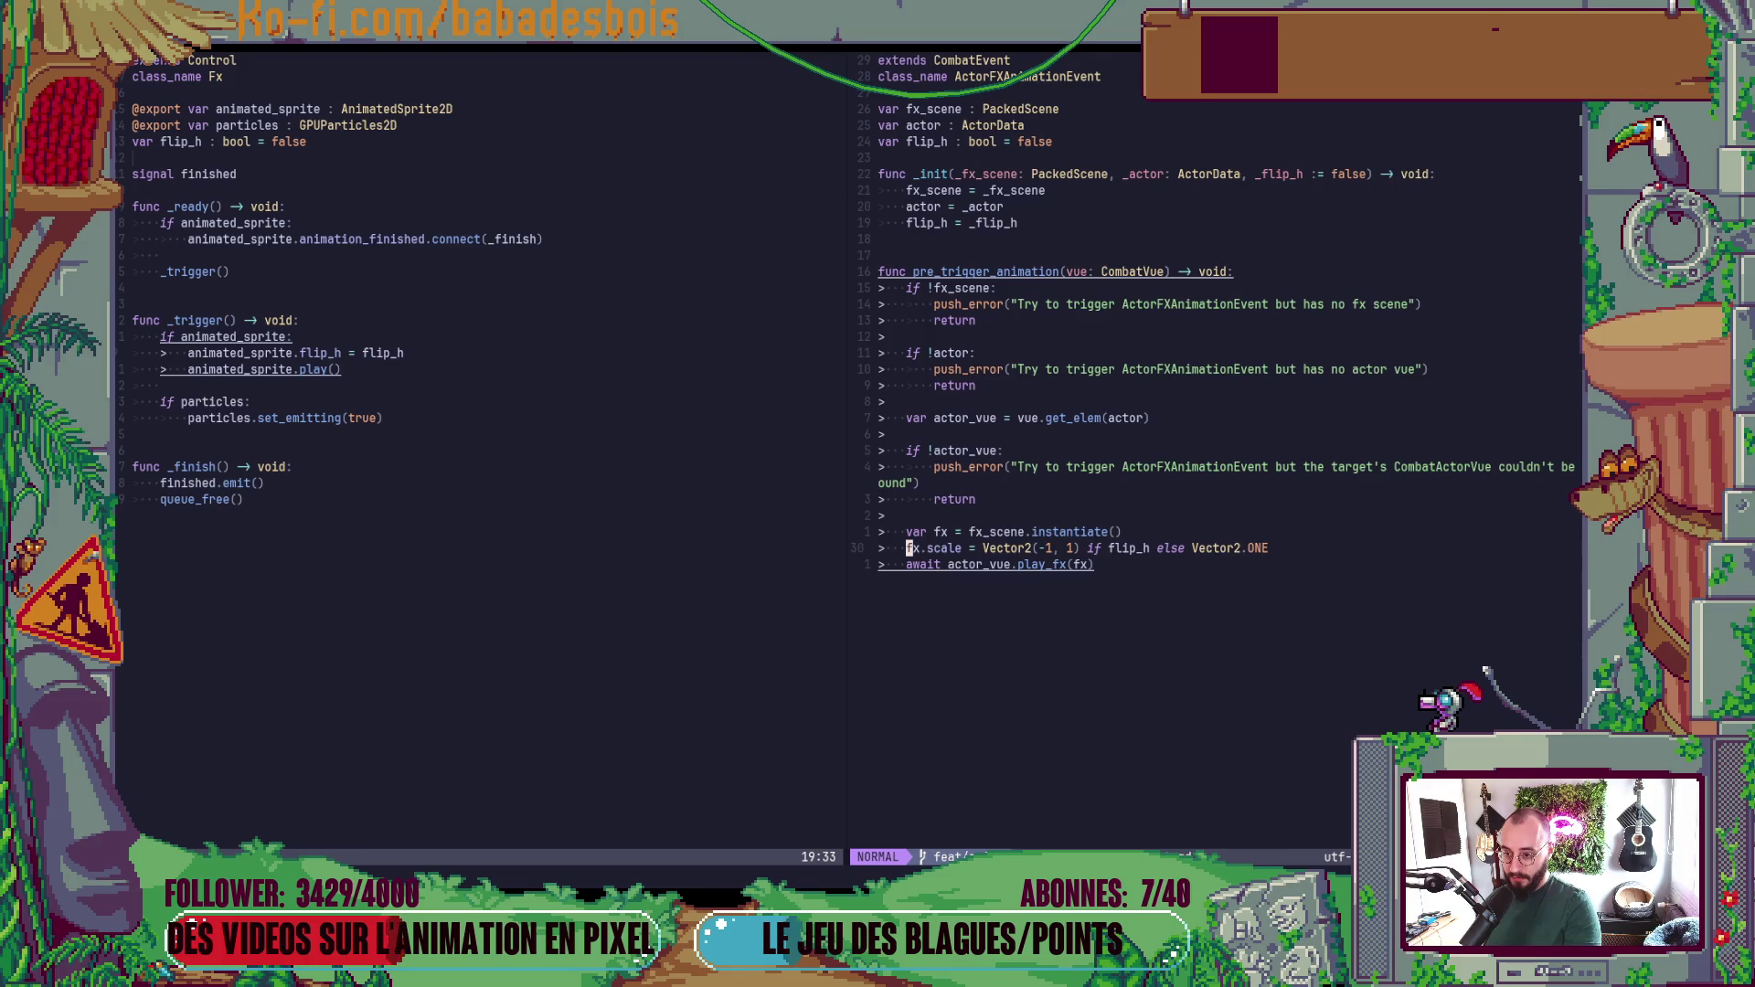
{"action": "key", "text": "c"}
{"action": "key", "text": "c"}
{"action": "type", "text": "fx.f"}
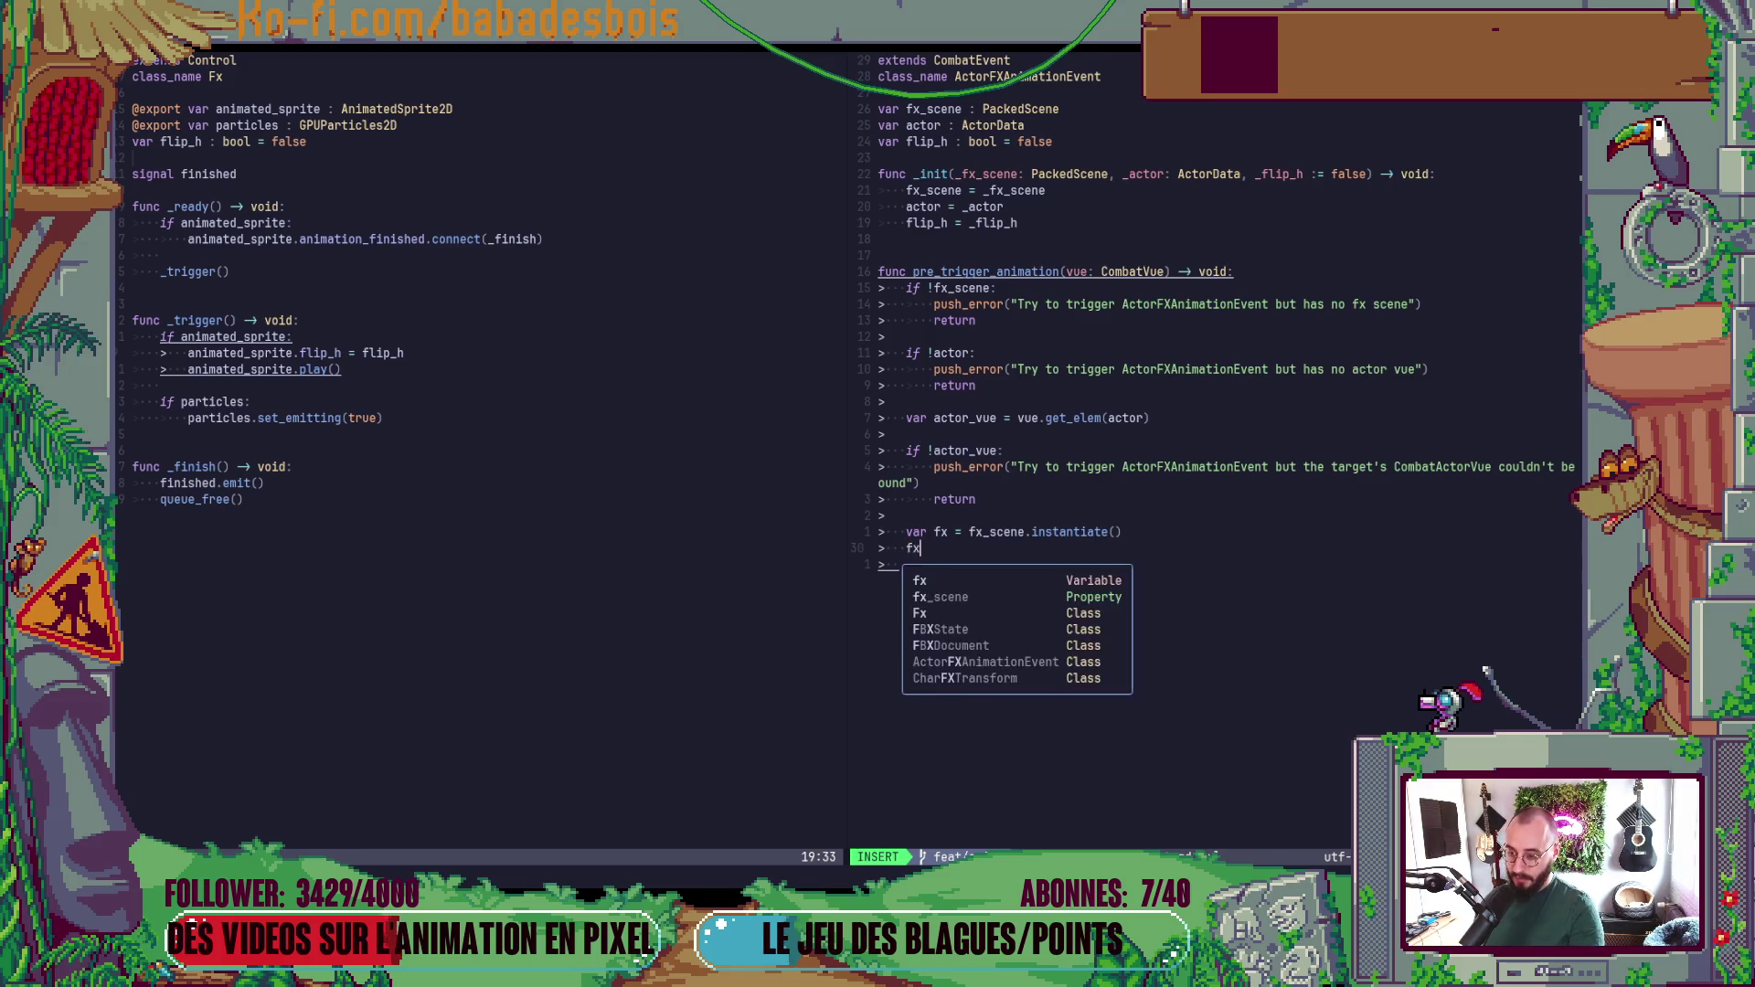
{"action": "type", "text": "lip_"}
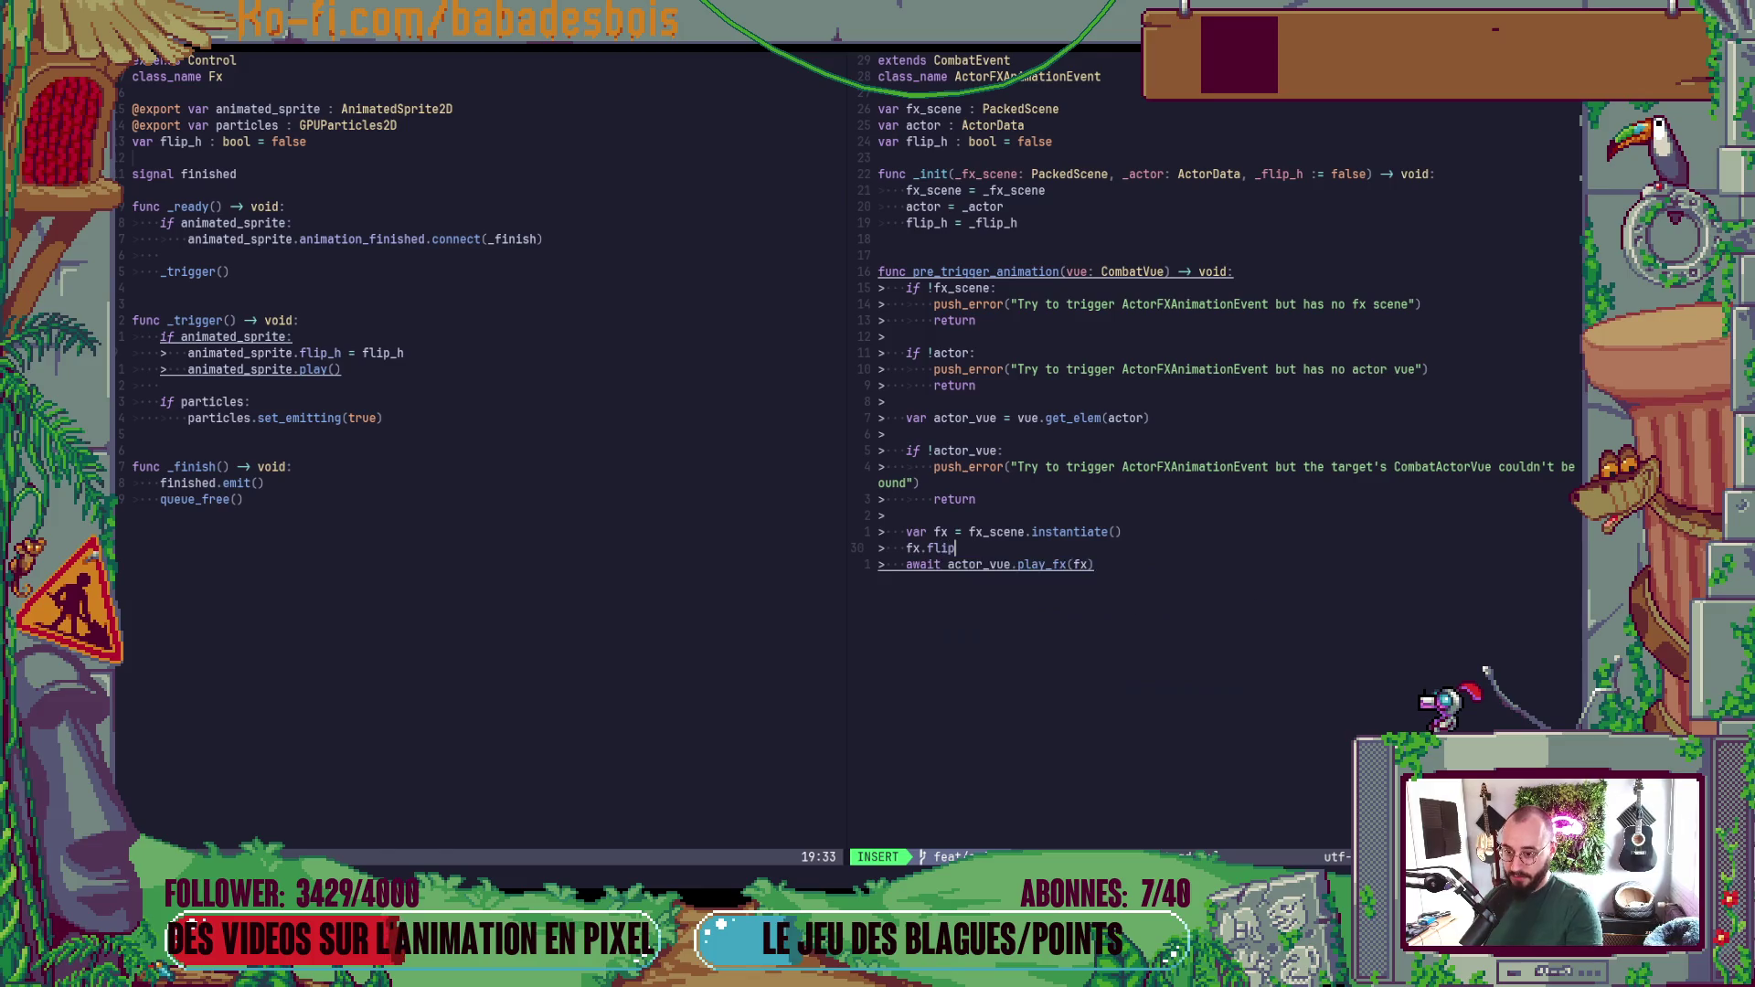
{"action": "type", "text": "h = fl"}
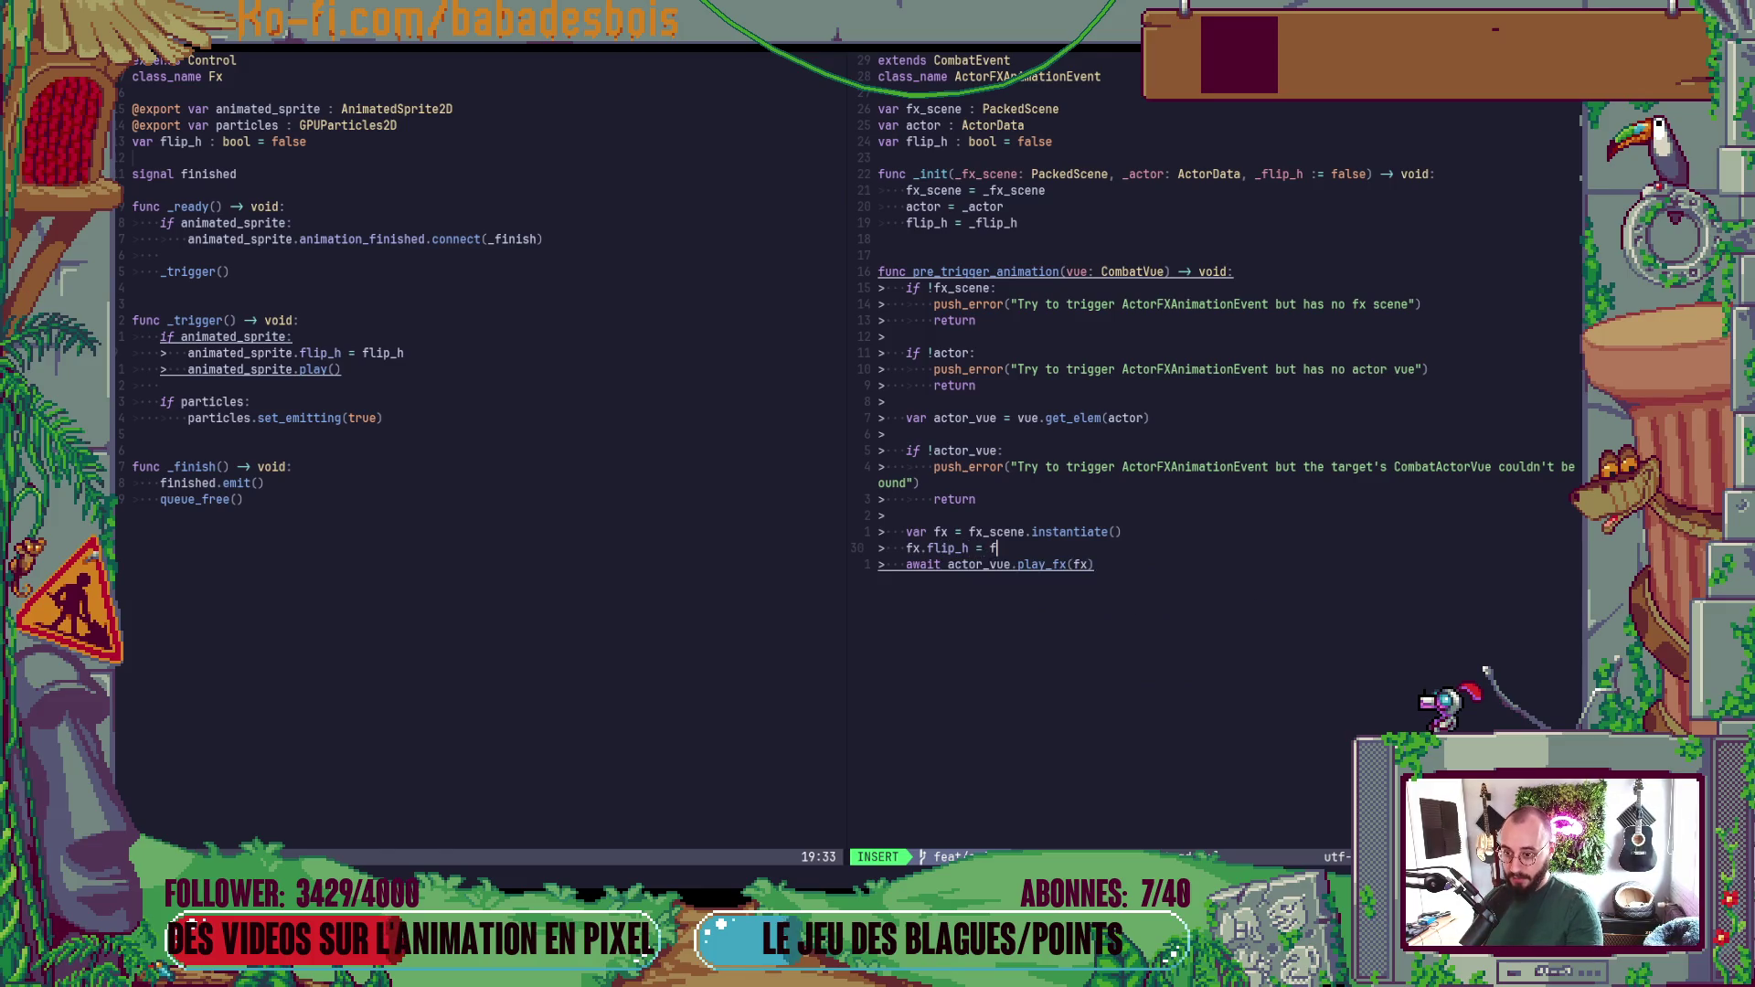
{"action": "key", "text": "Return"}
{"action": "key", "text": "Escape"}
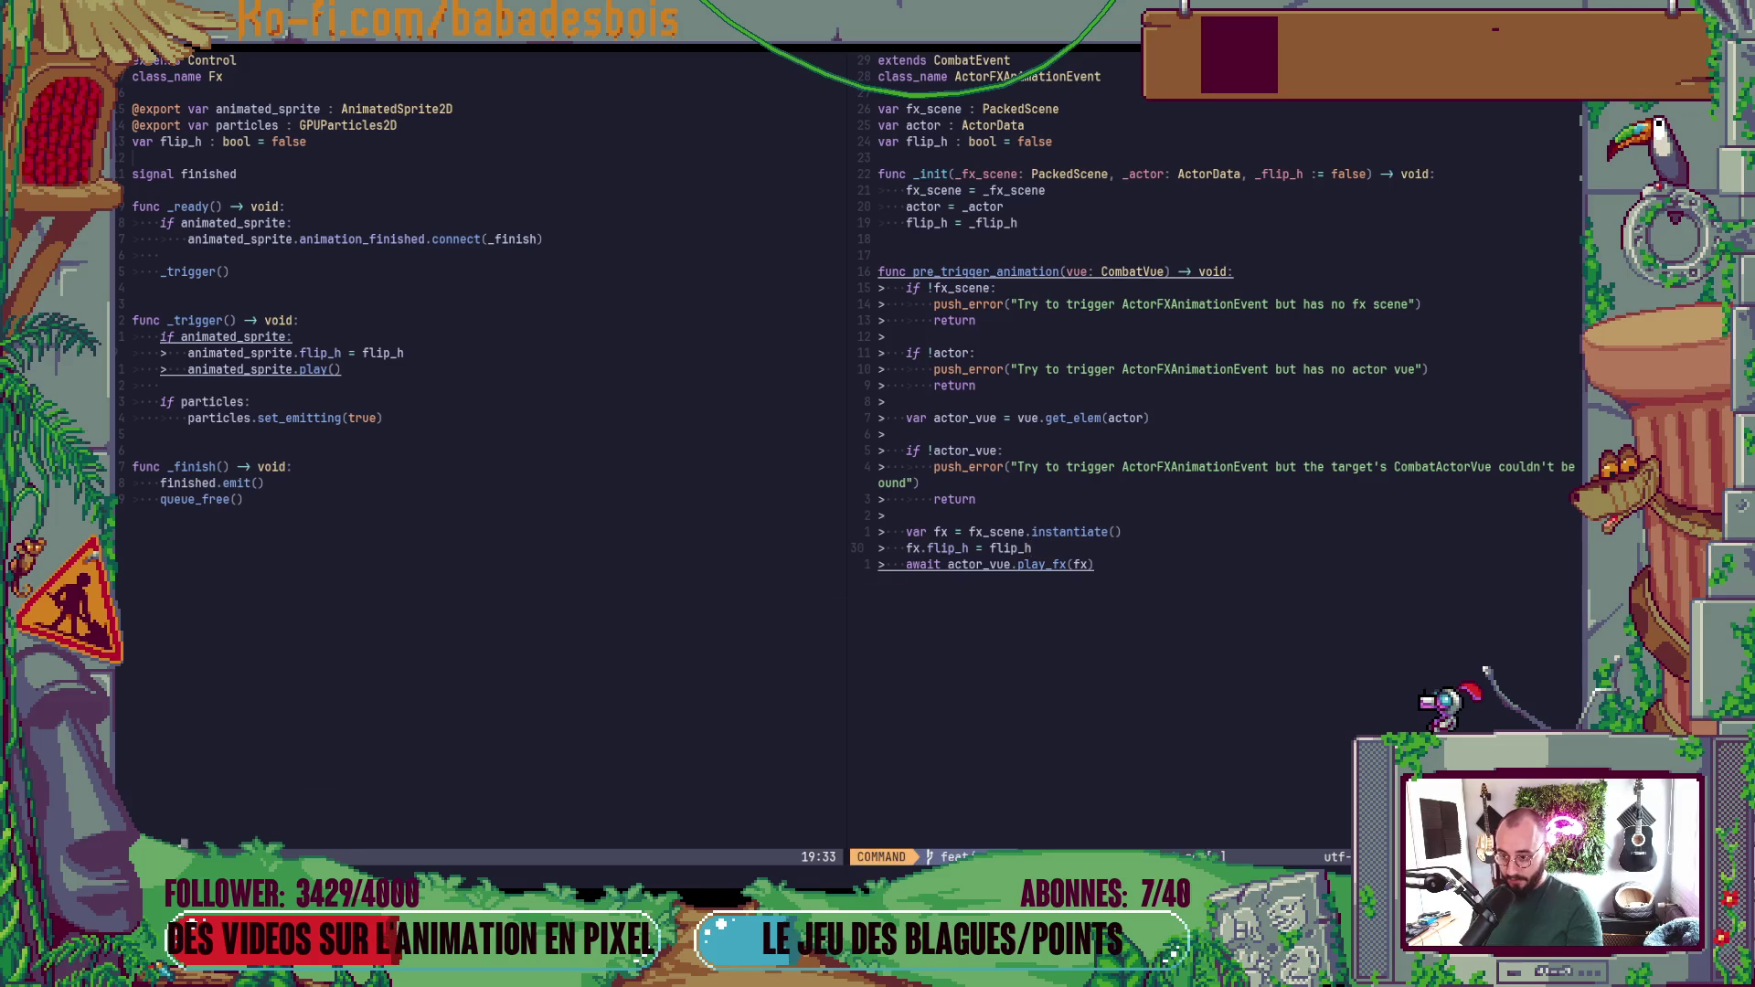
Step: Save the script with :w and switch back to Godot
{"action": "type", "text": ":w"}
{"action": "key", "text": "Return"}
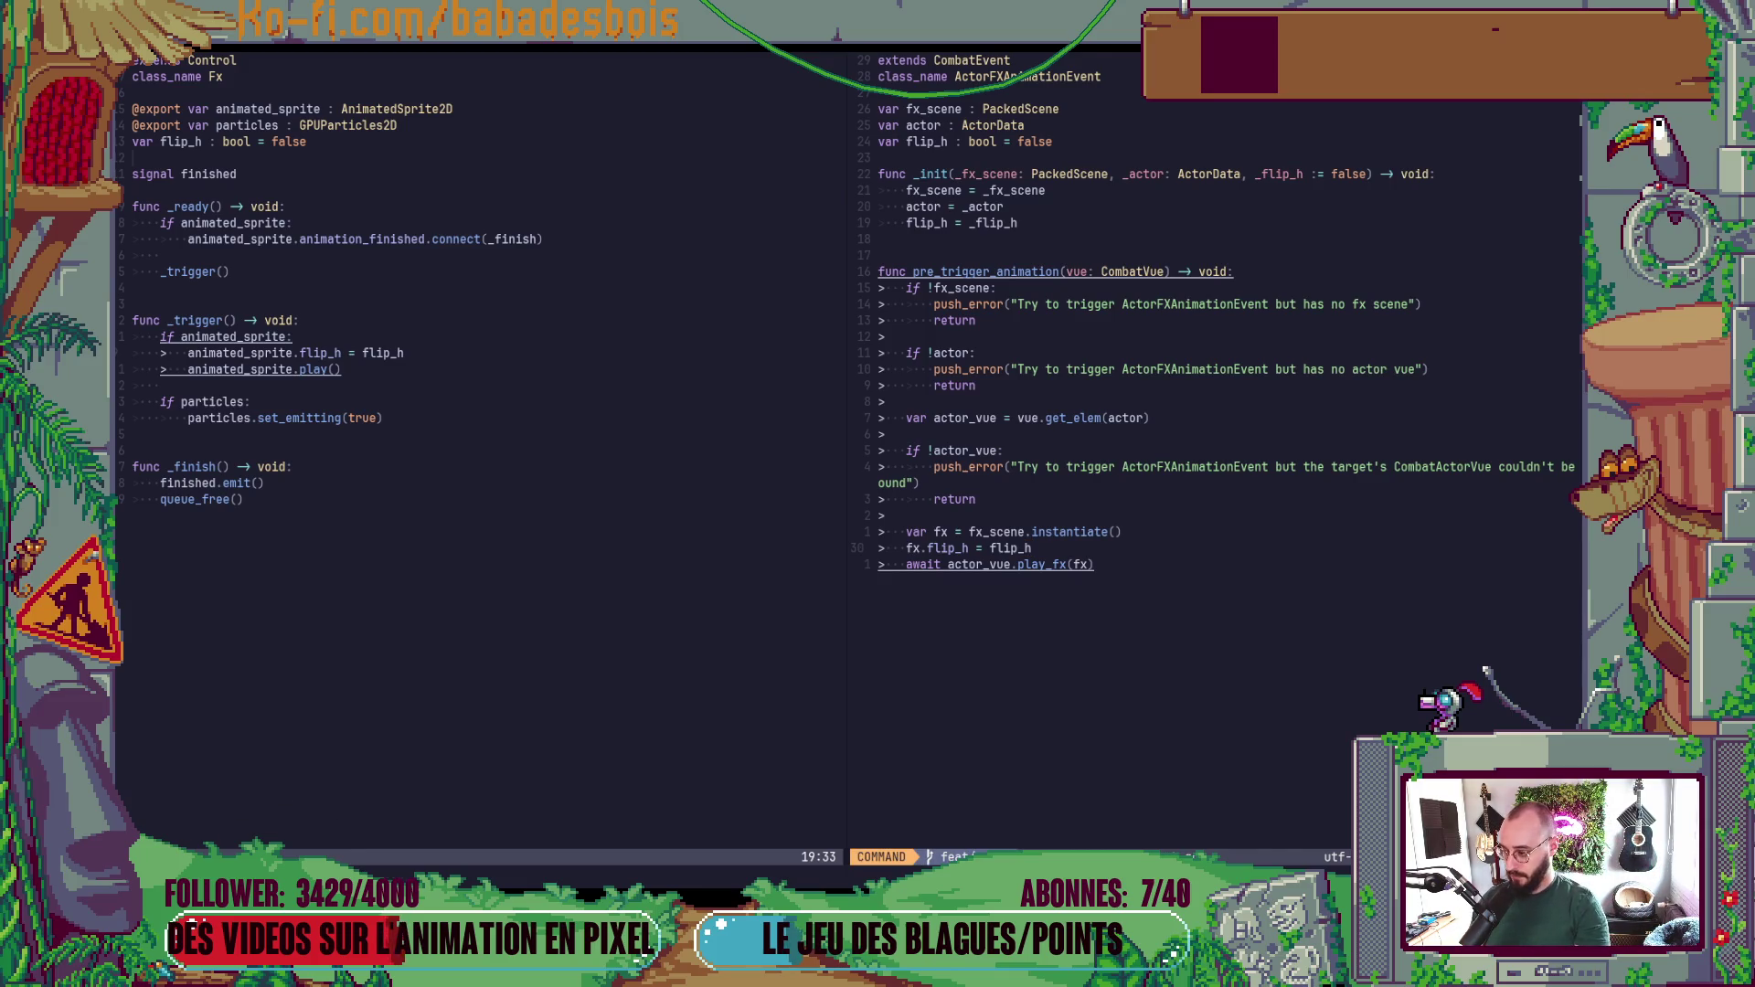
{"action": "key", "text": "alt+Tab"}
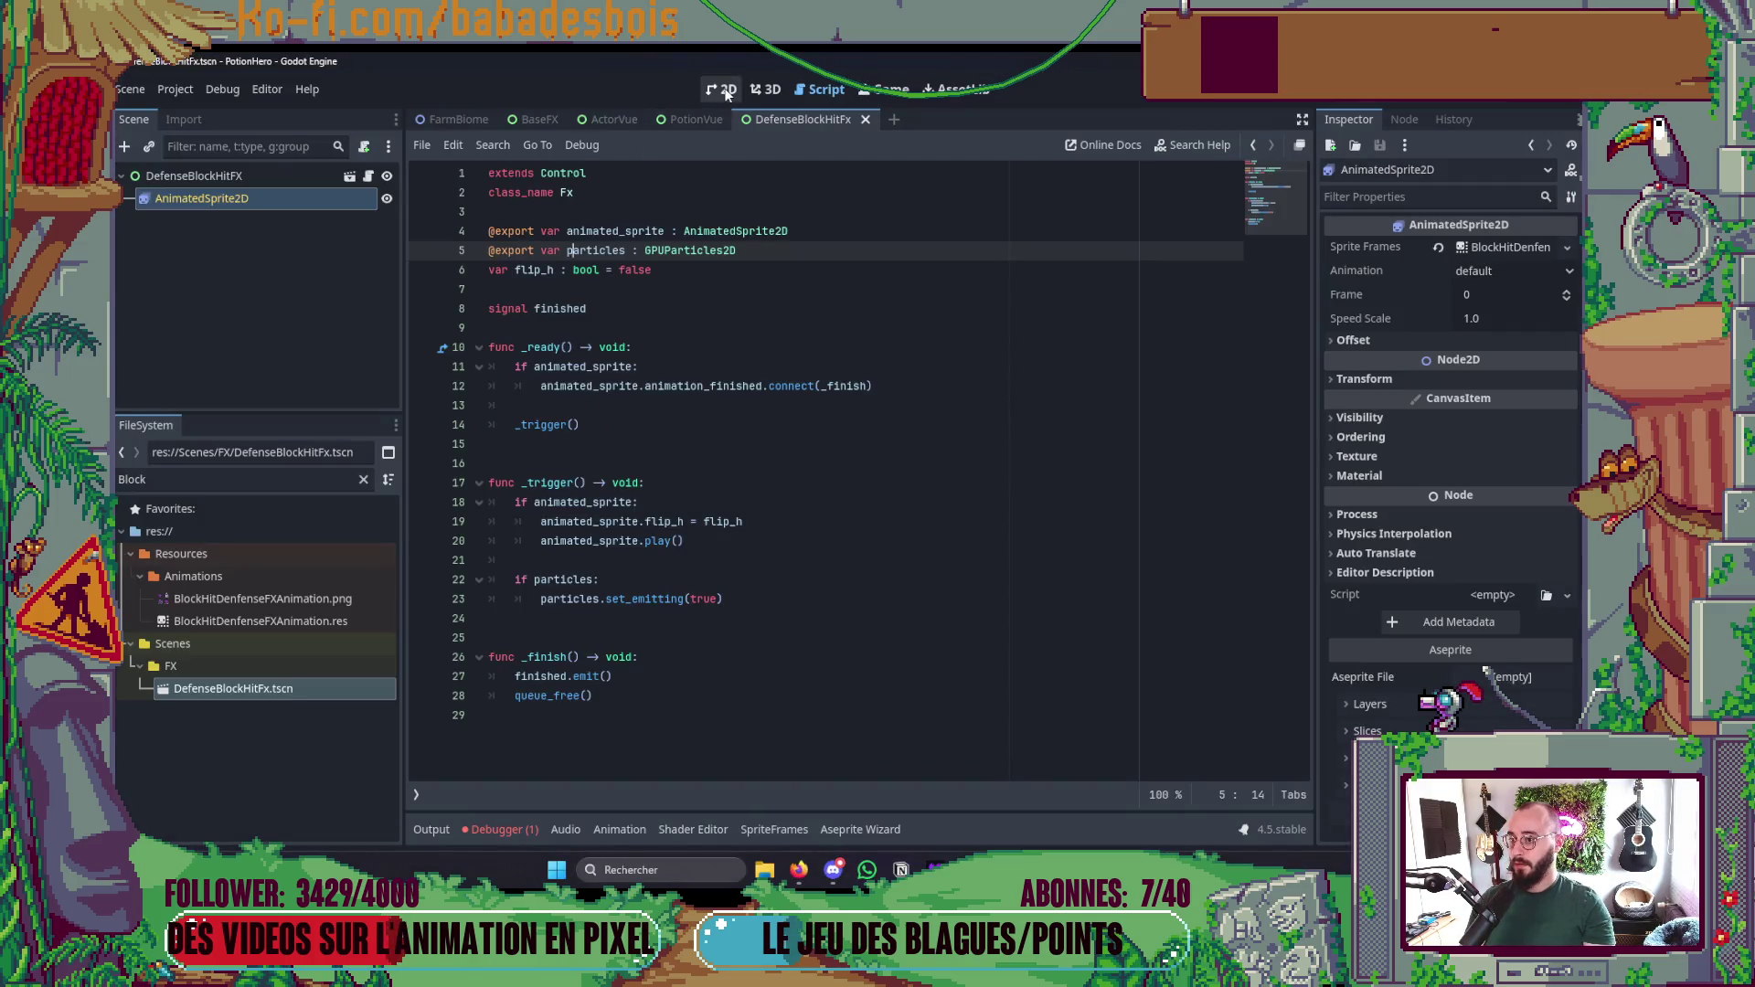
Step: Test-run the game with F6, travel to the first map fight, then stop it
{"action": "key", "text": "F6"}
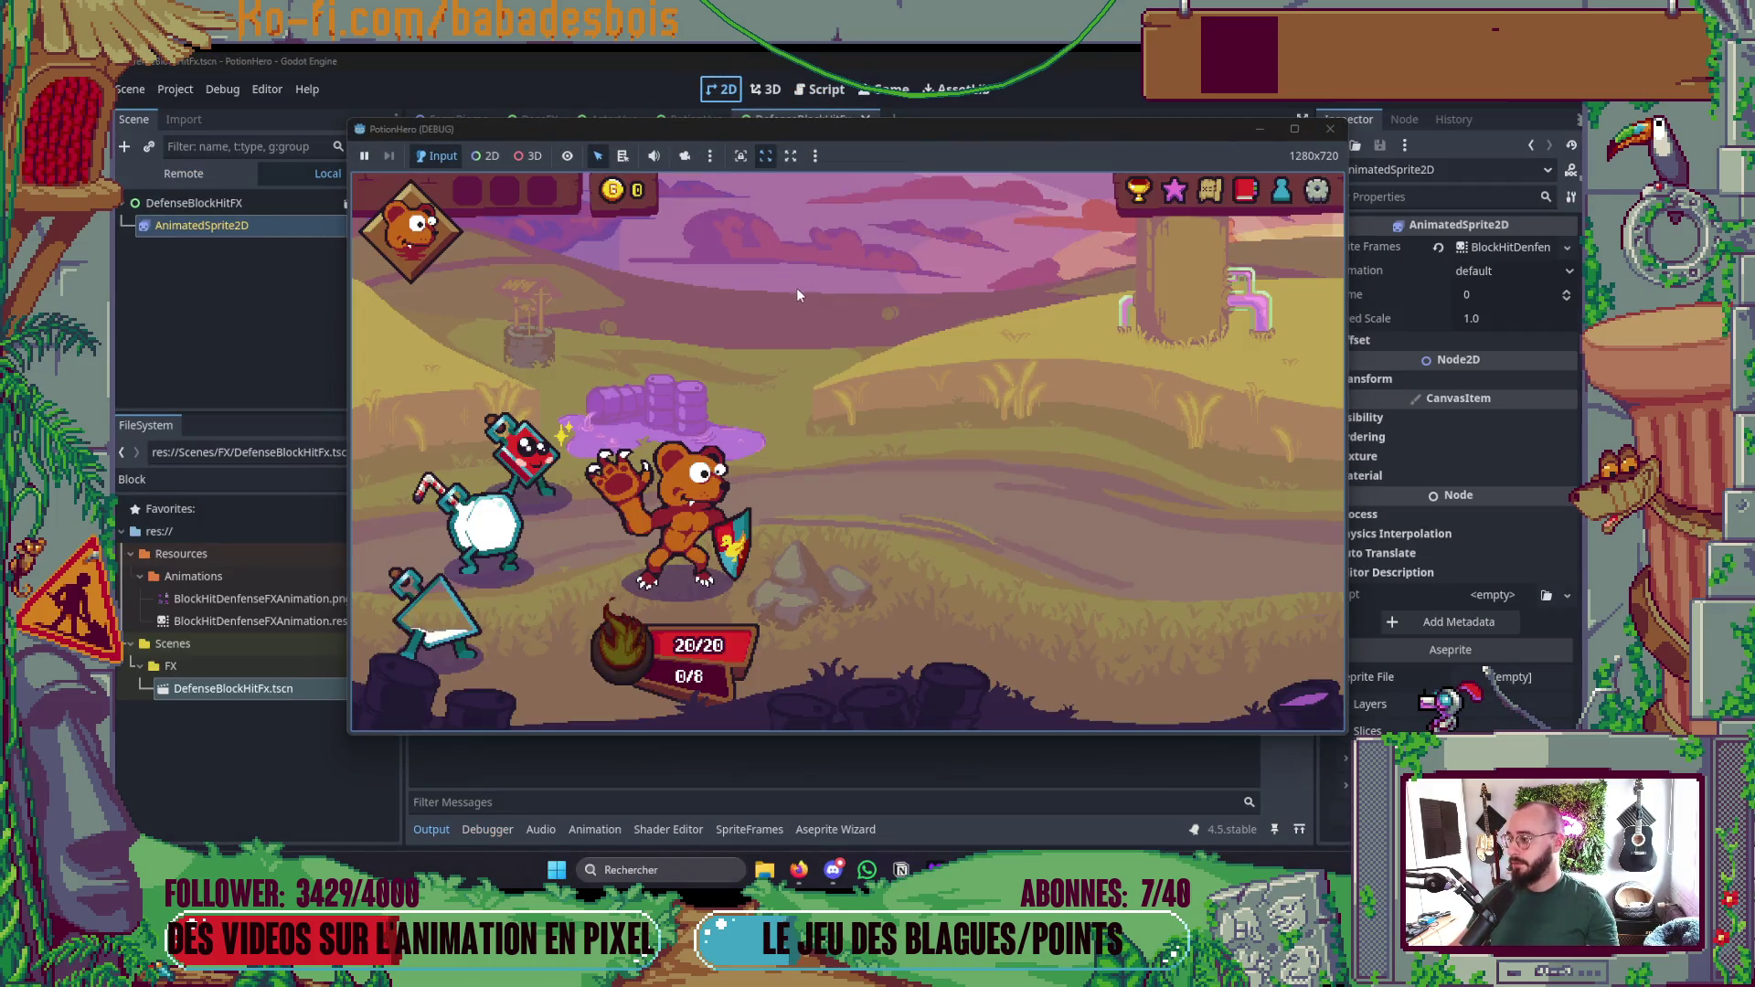
{"action": "left_click", "coordinate": [1224, 194]}
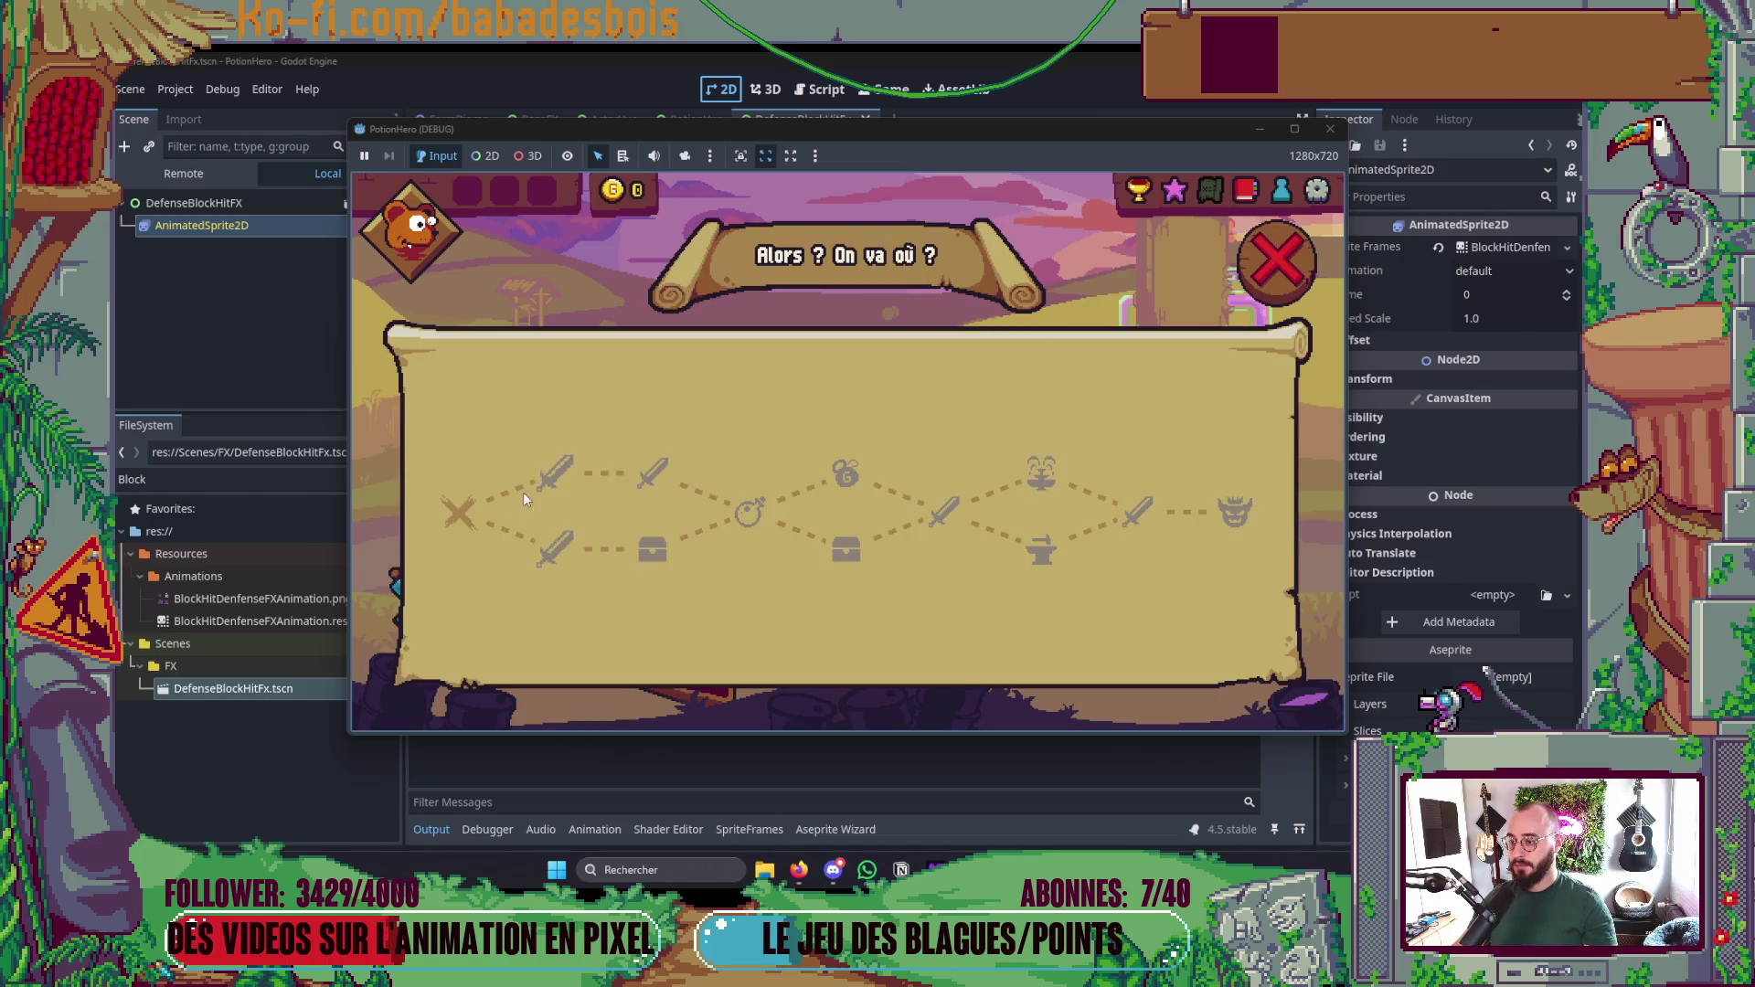
{"action": "left_click", "coordinate": [553, 476]}
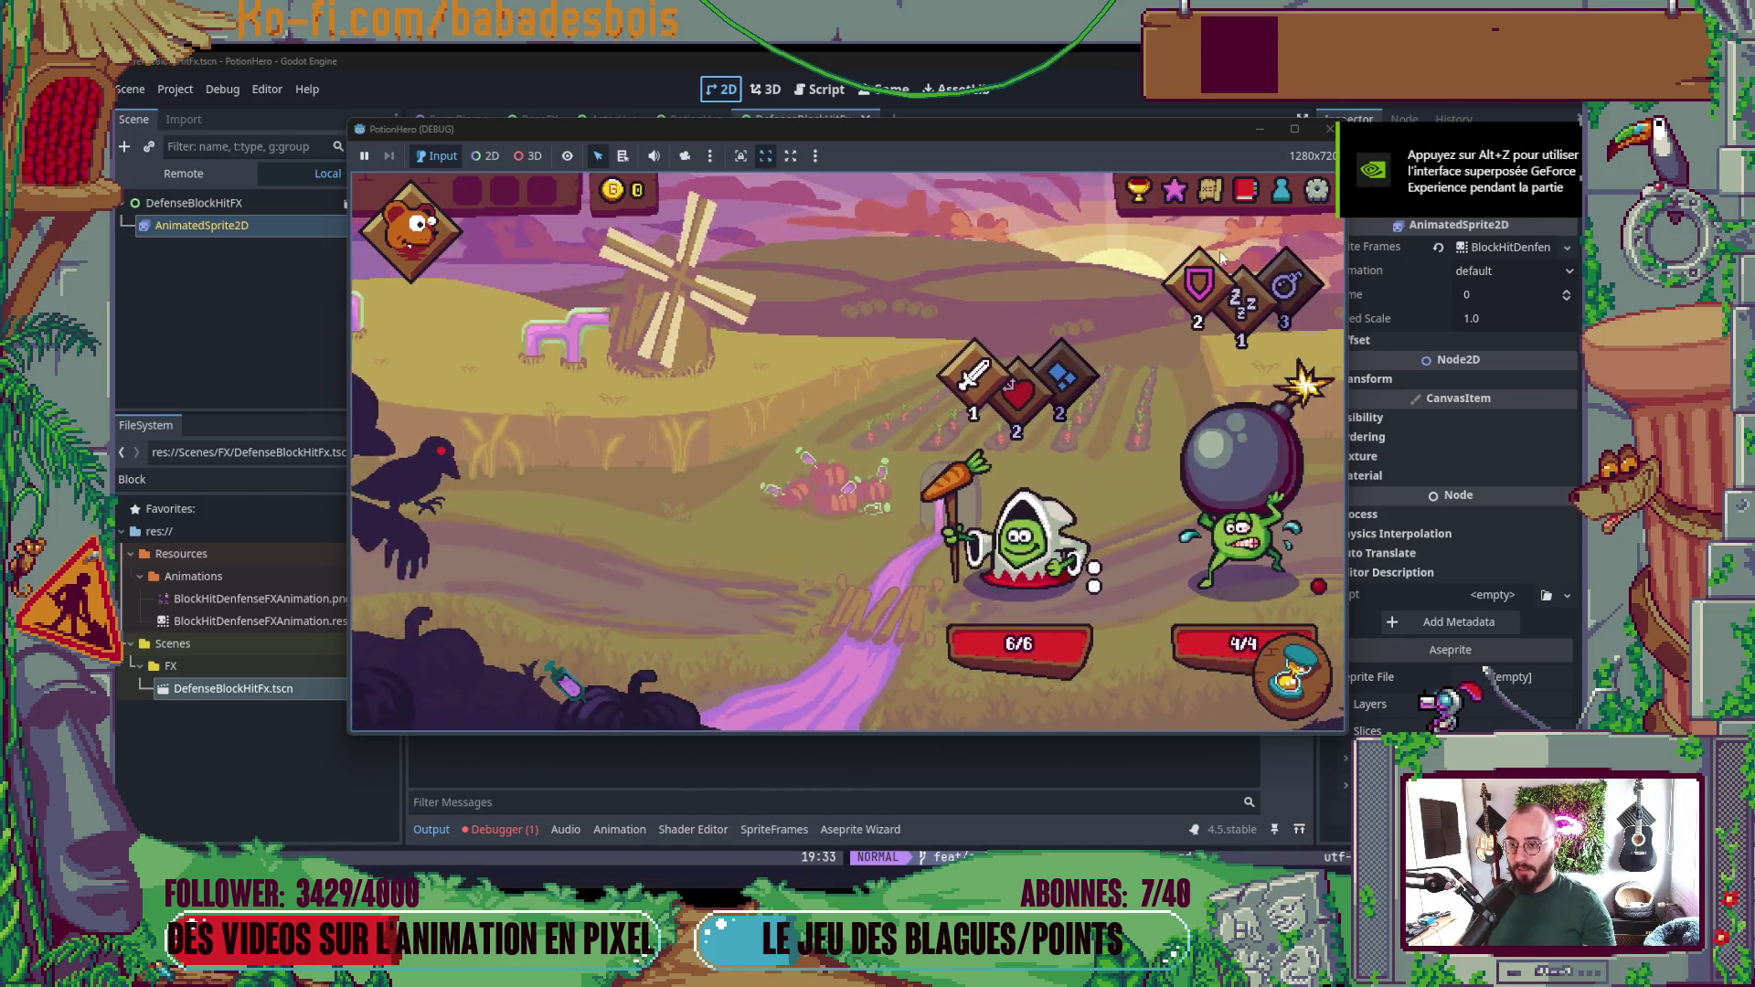
{"action": "left_click", "coordinate": [1329, 130]}
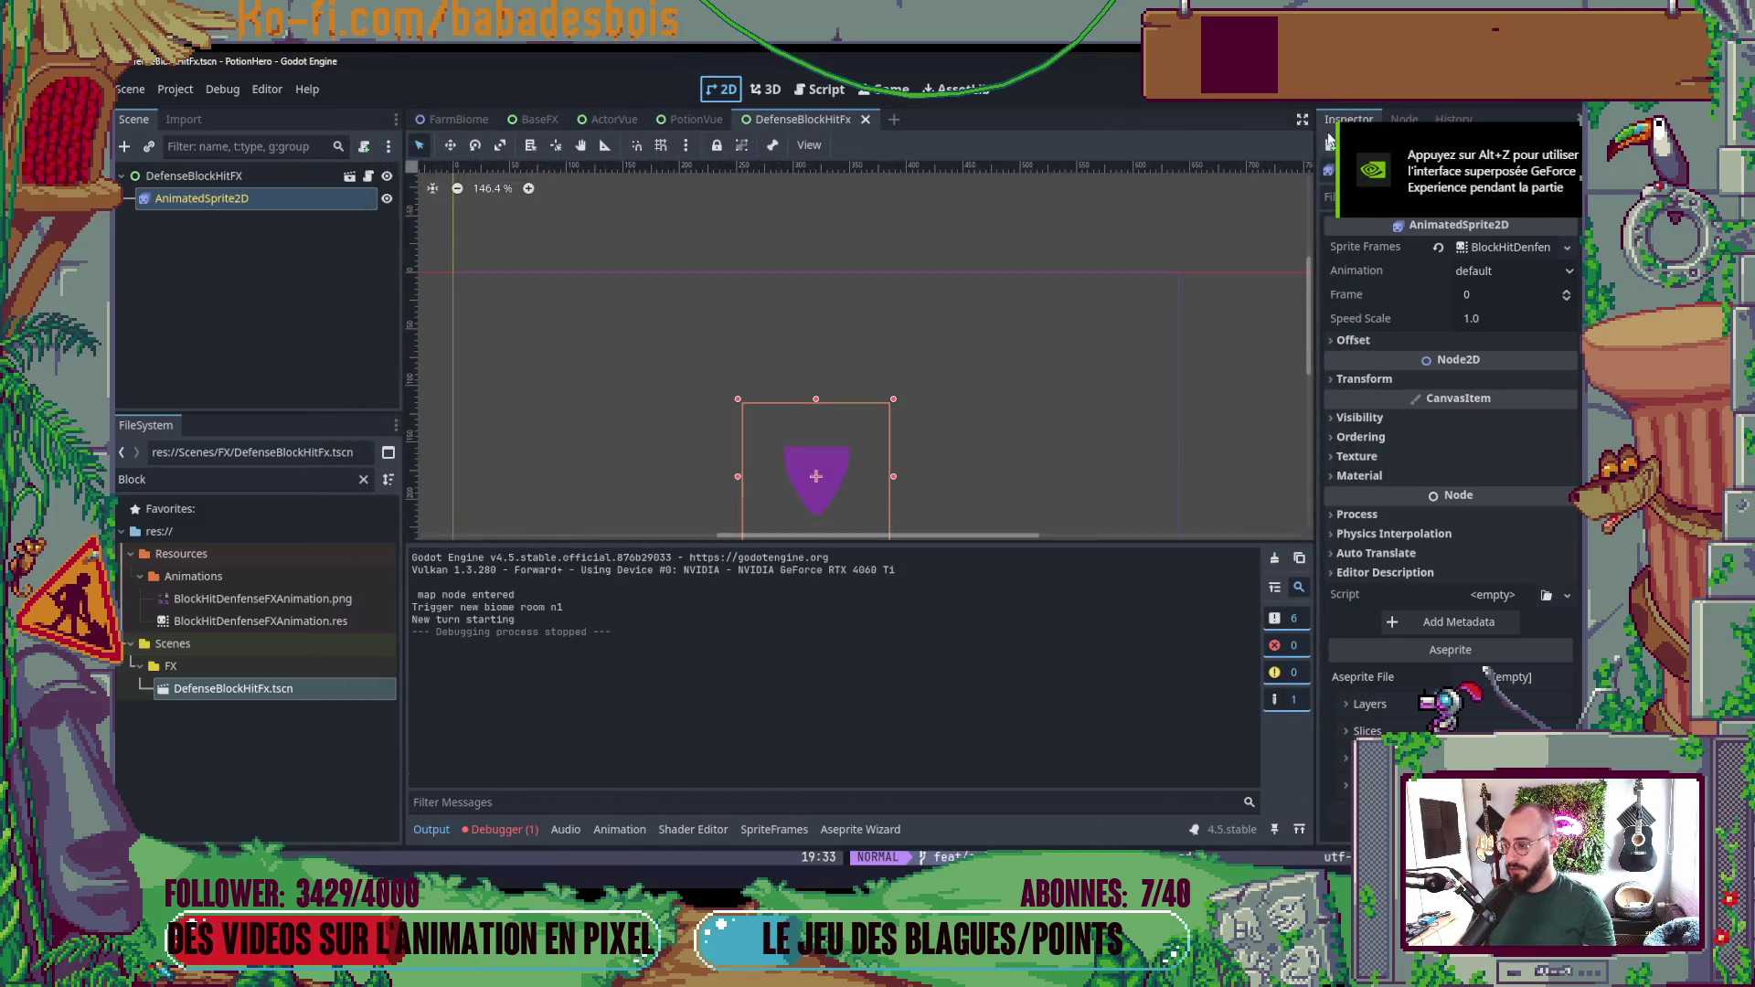
Step: Filter the FileSystem for 'DefenseSta' and open DefenseStatusData.tres
{"action": "left_click", "coordinate": [251, 505]}
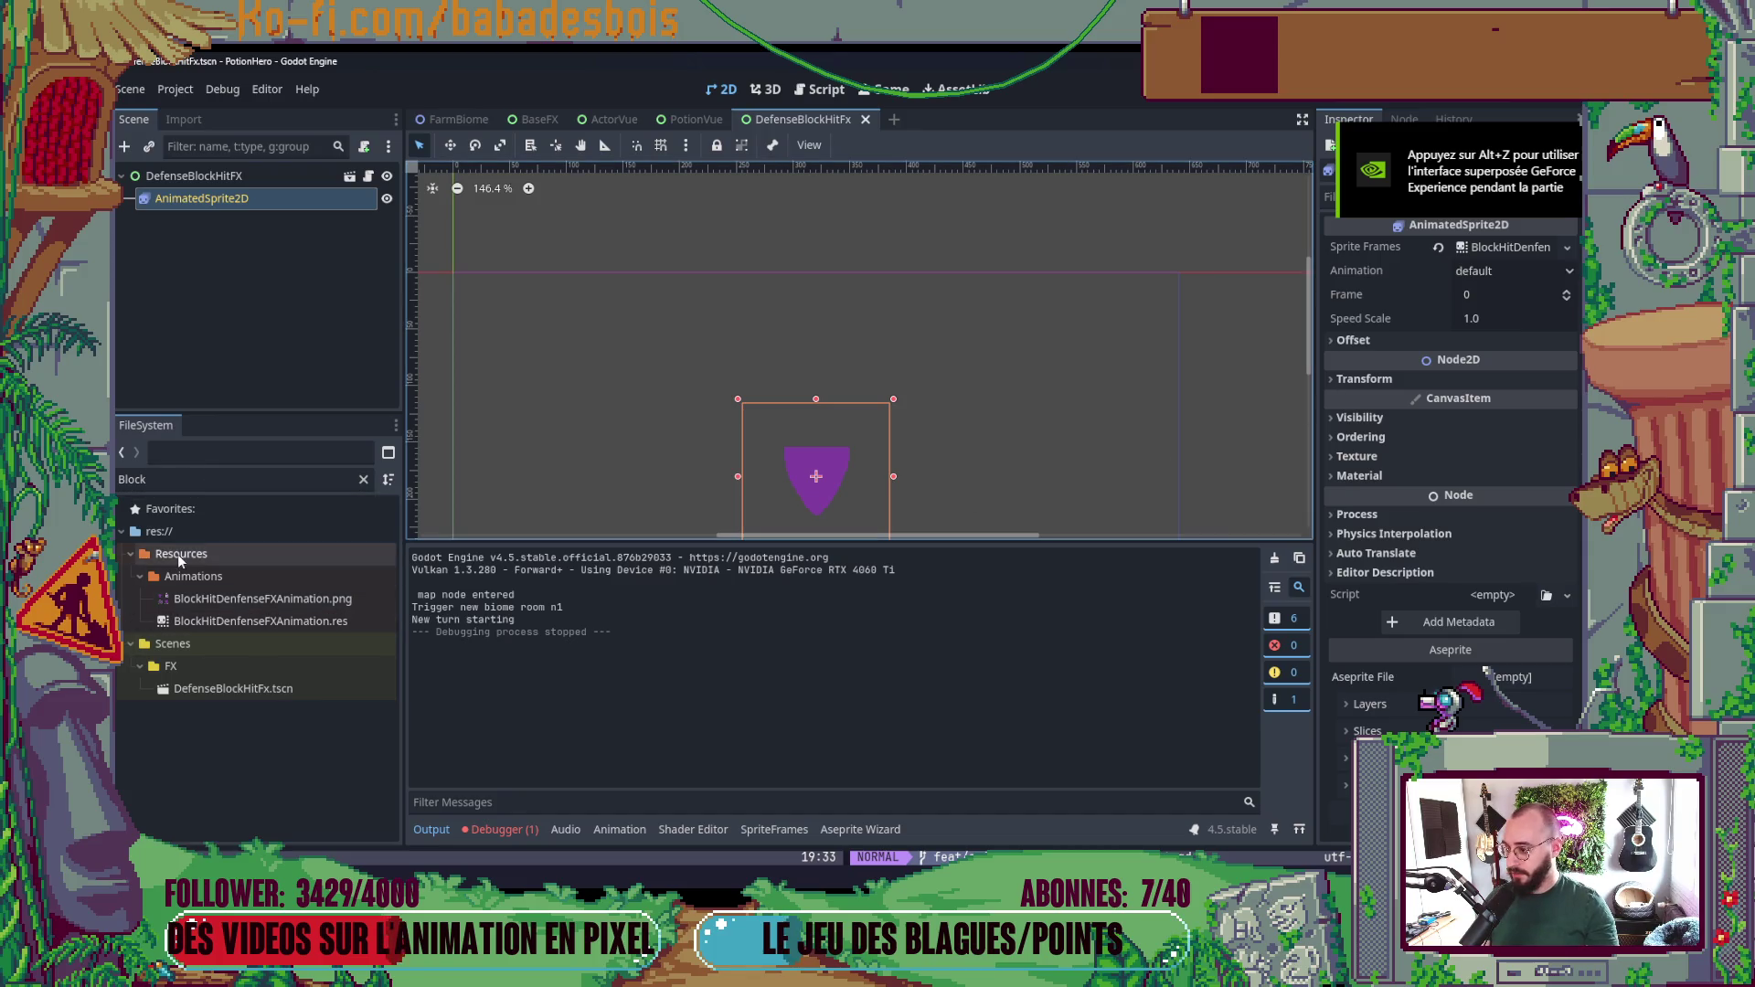
{"action": "key", "text": "ctrl+f"}
{"action": "type", "text": "Defen"}
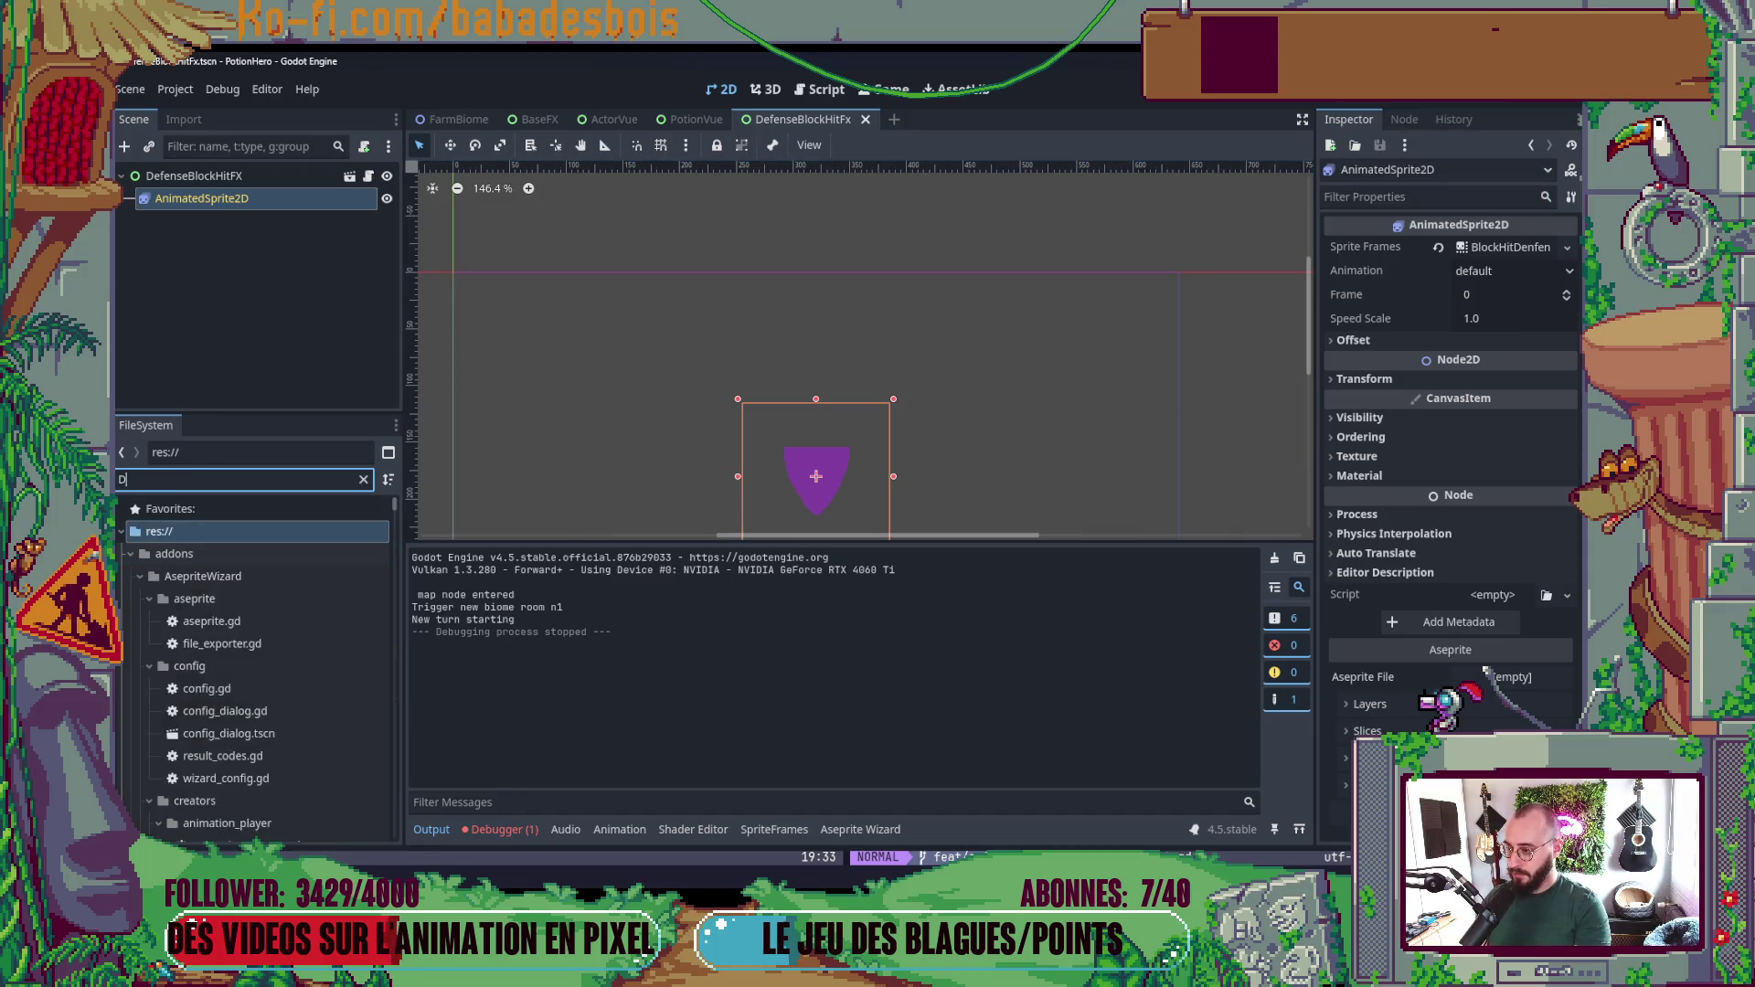
{"action": "type", "text": "seSta"}
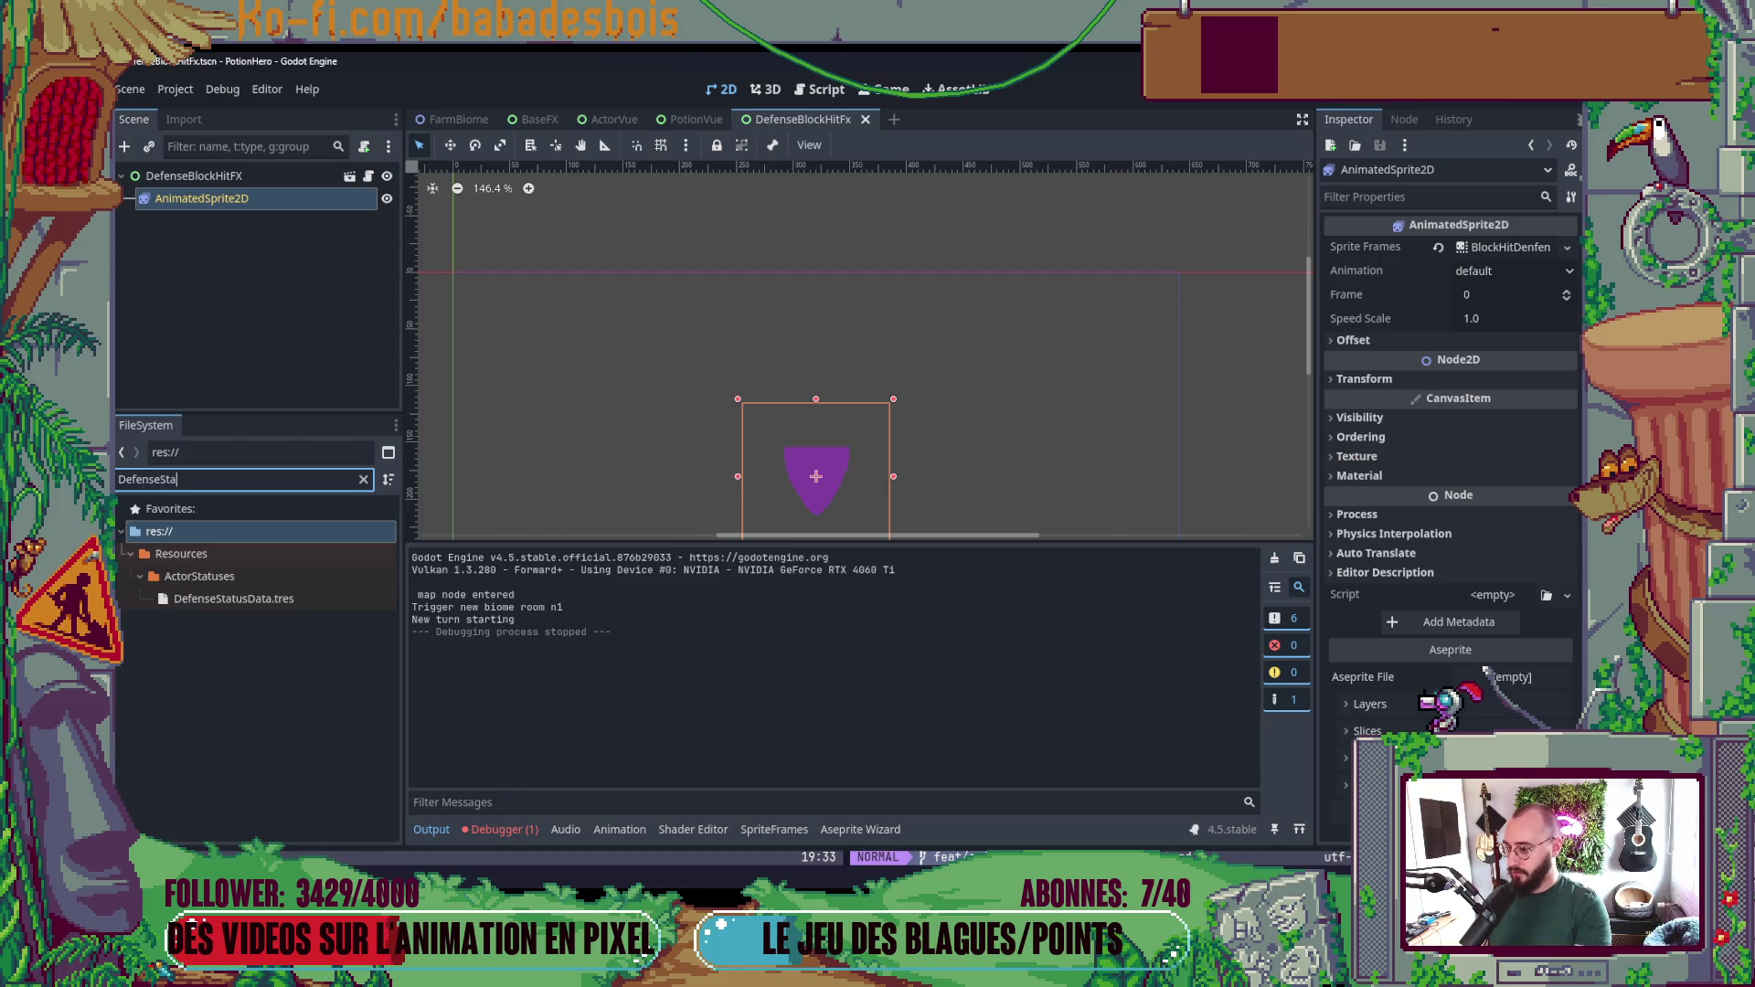
{"action": "left_click", "coordinate": [278, 598]}
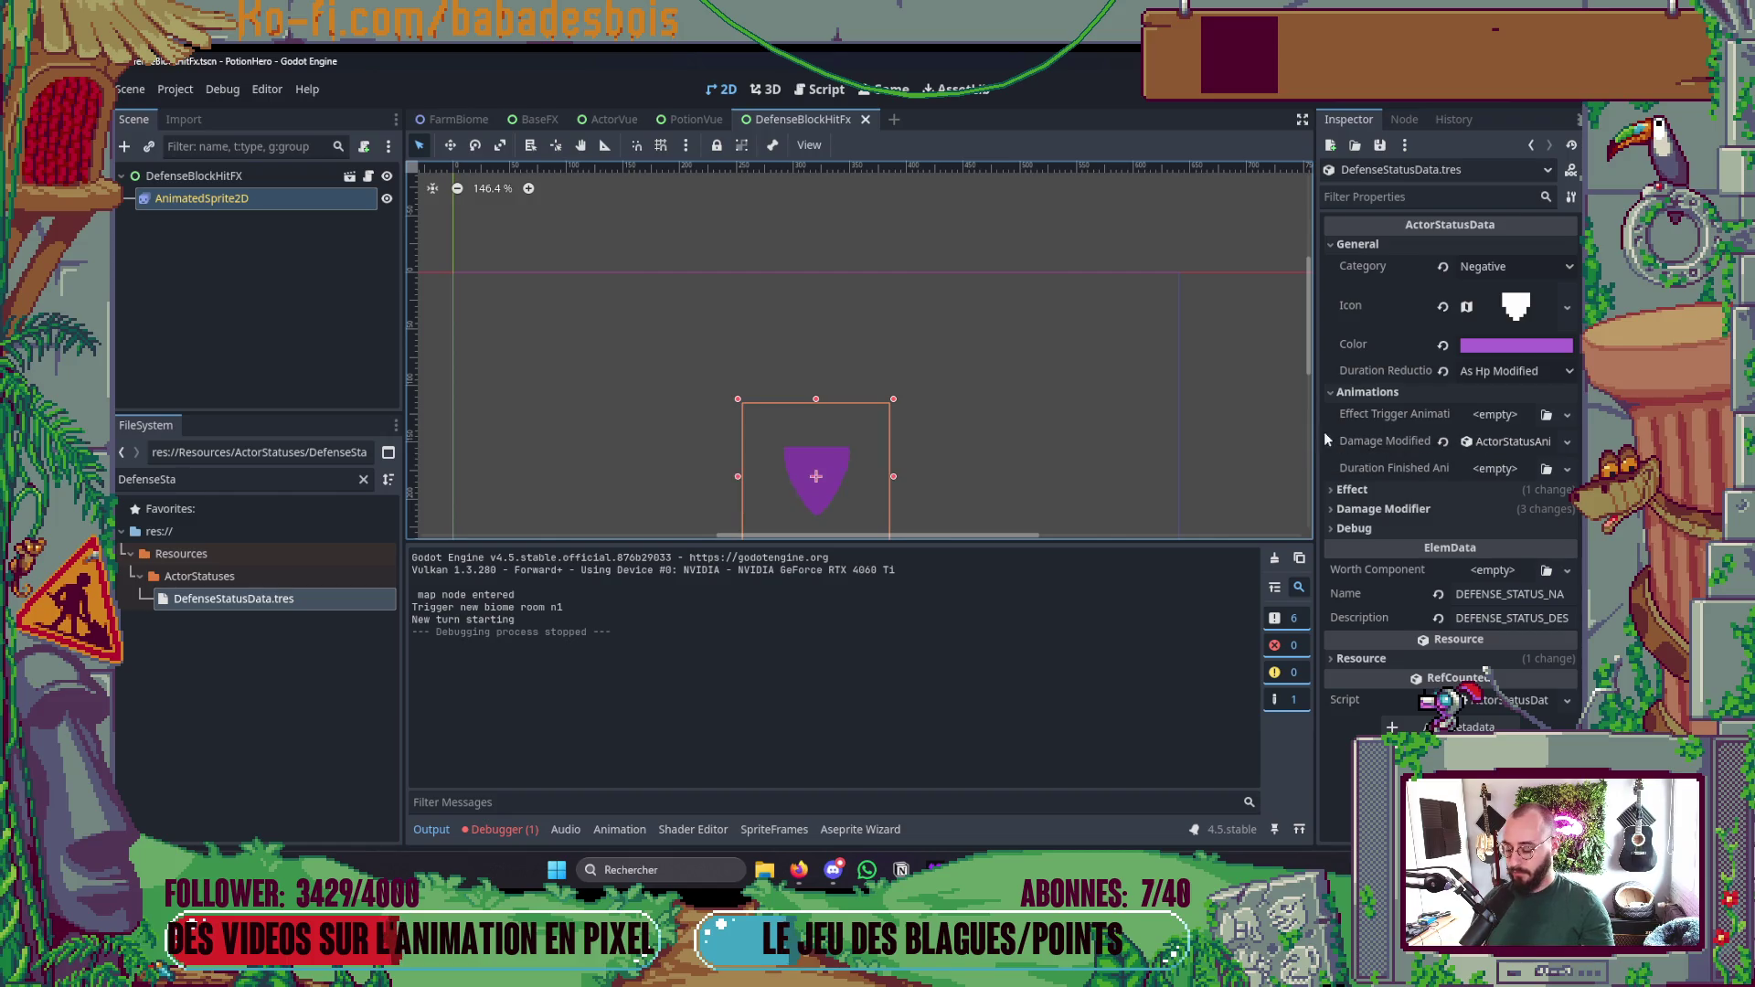
{"action": "key", "text": "F5"}
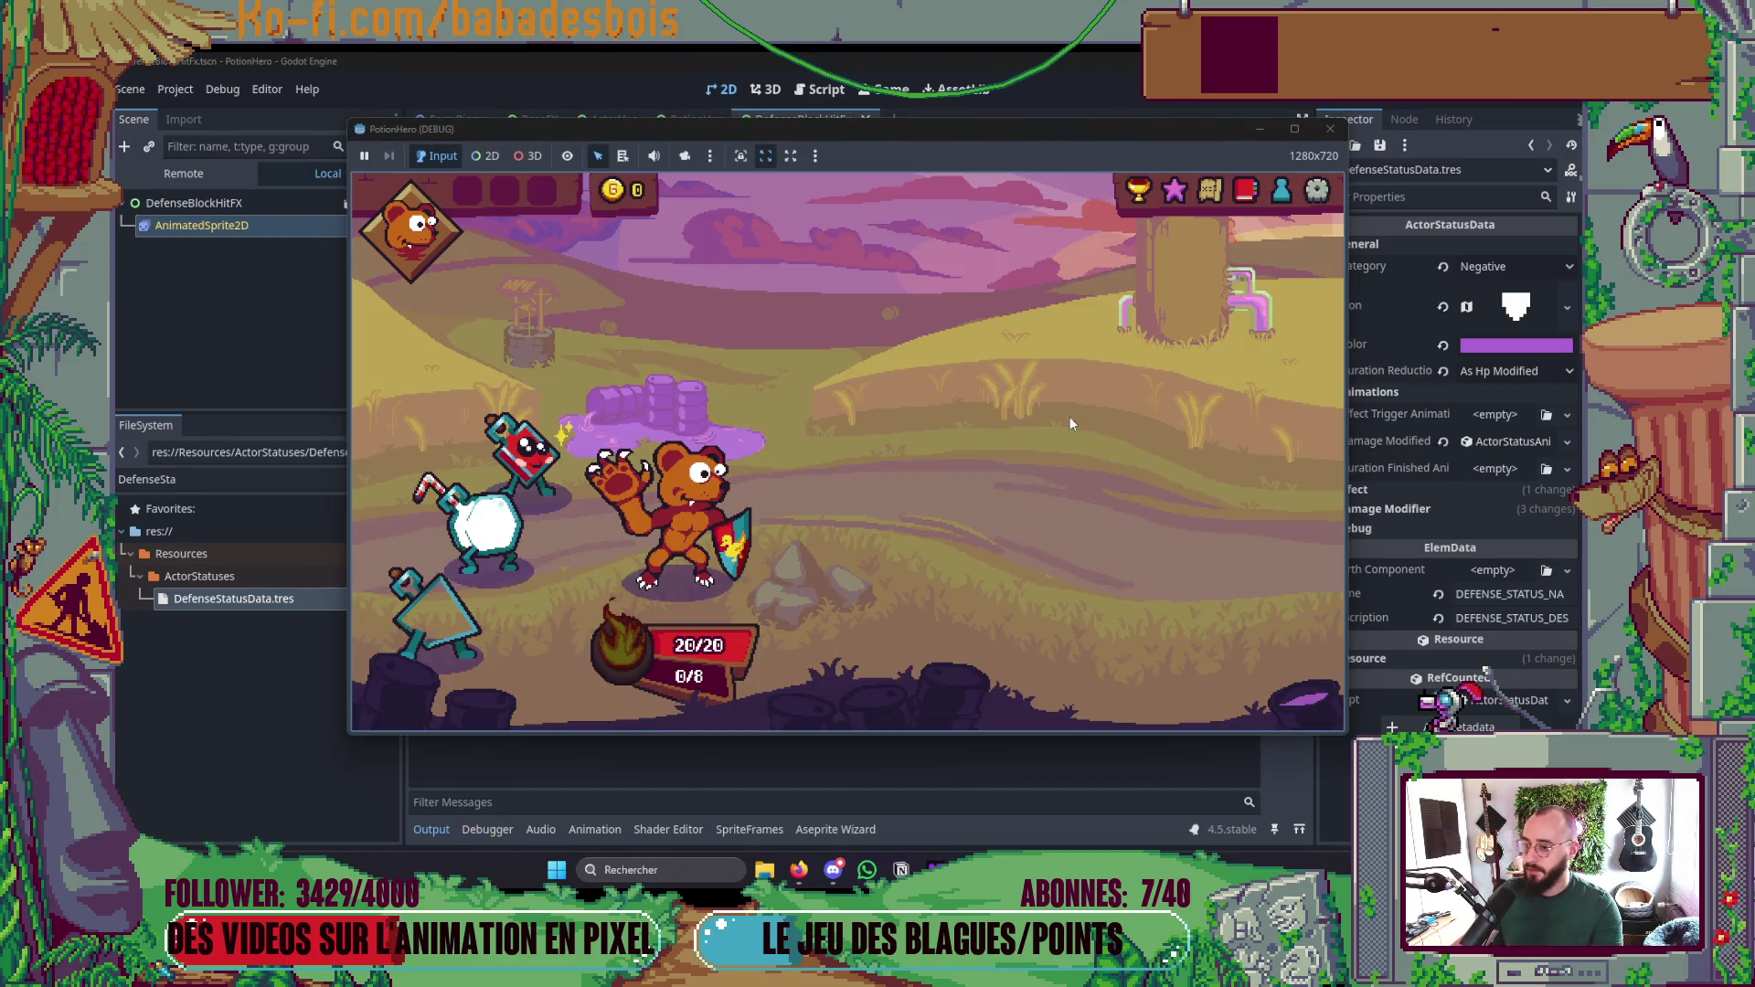
{"action": "left_click", "coordinate": [1330, 129]}
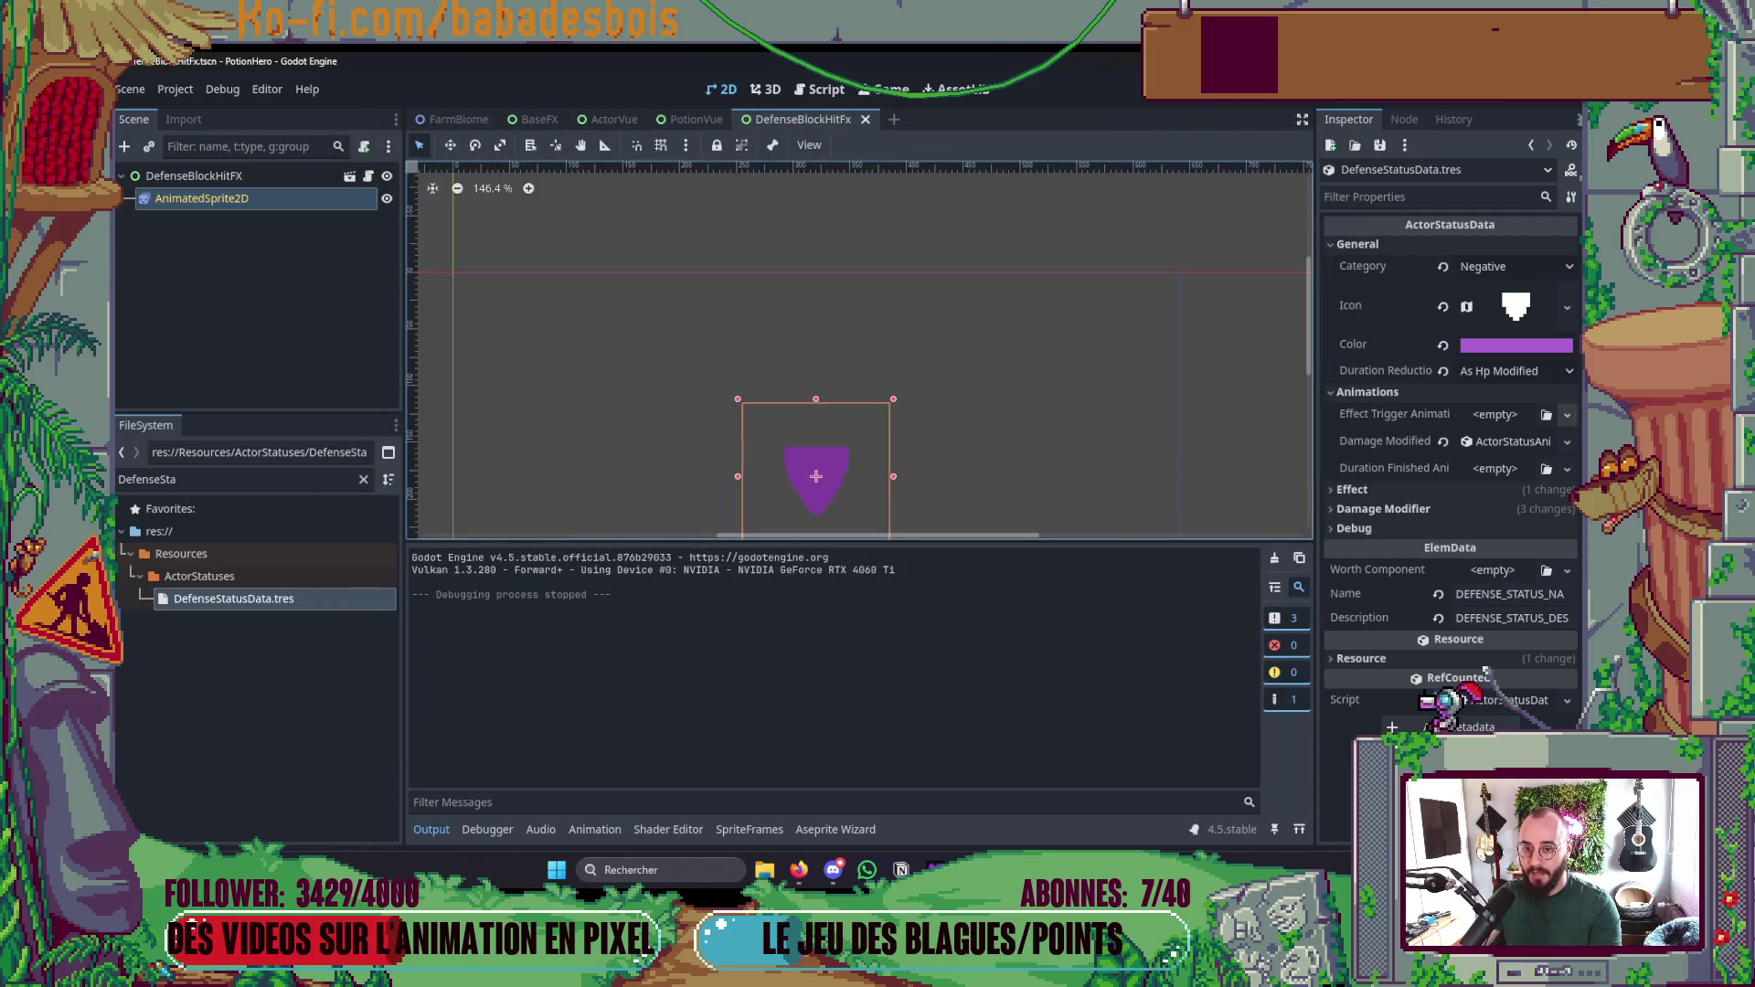
Step: Enable Flipped If Ally on the damage-modified animation and relaunch the game with F5
{"action": "left_click", "coordinate": [1532, 441]}
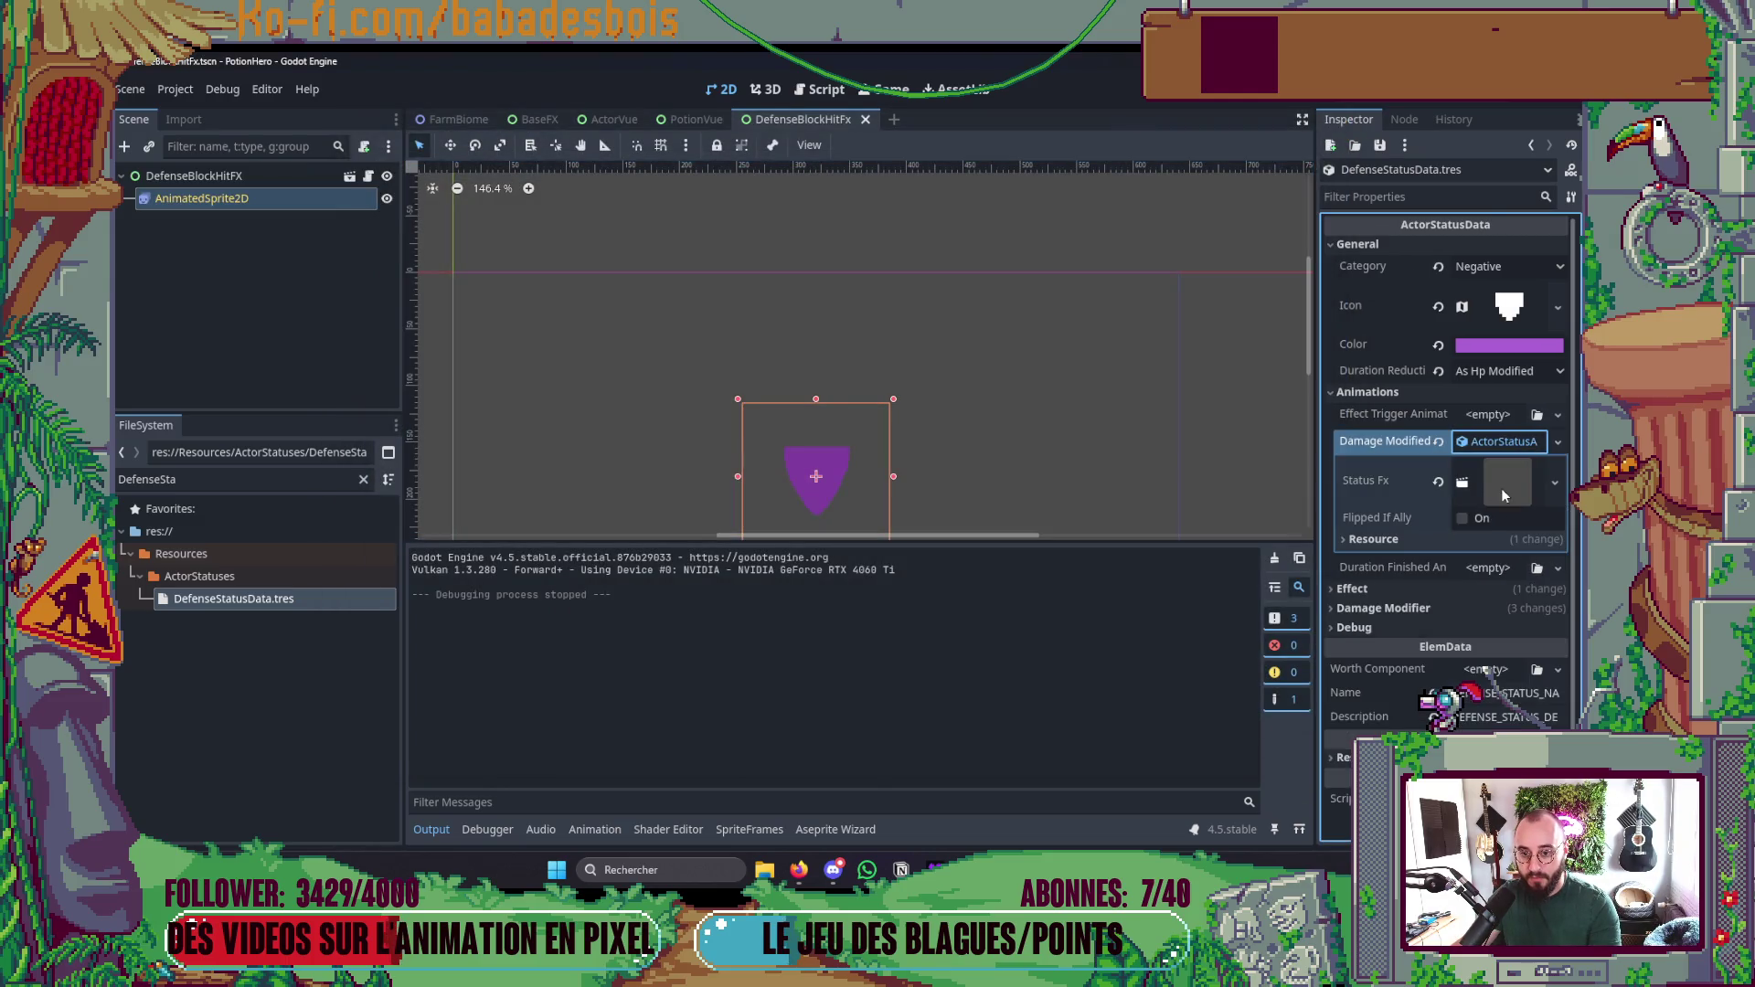
{"action": "left_click", "coordinate": [1503, 494]}
{"action": "left_click", "coordinate": [1461, 518]}
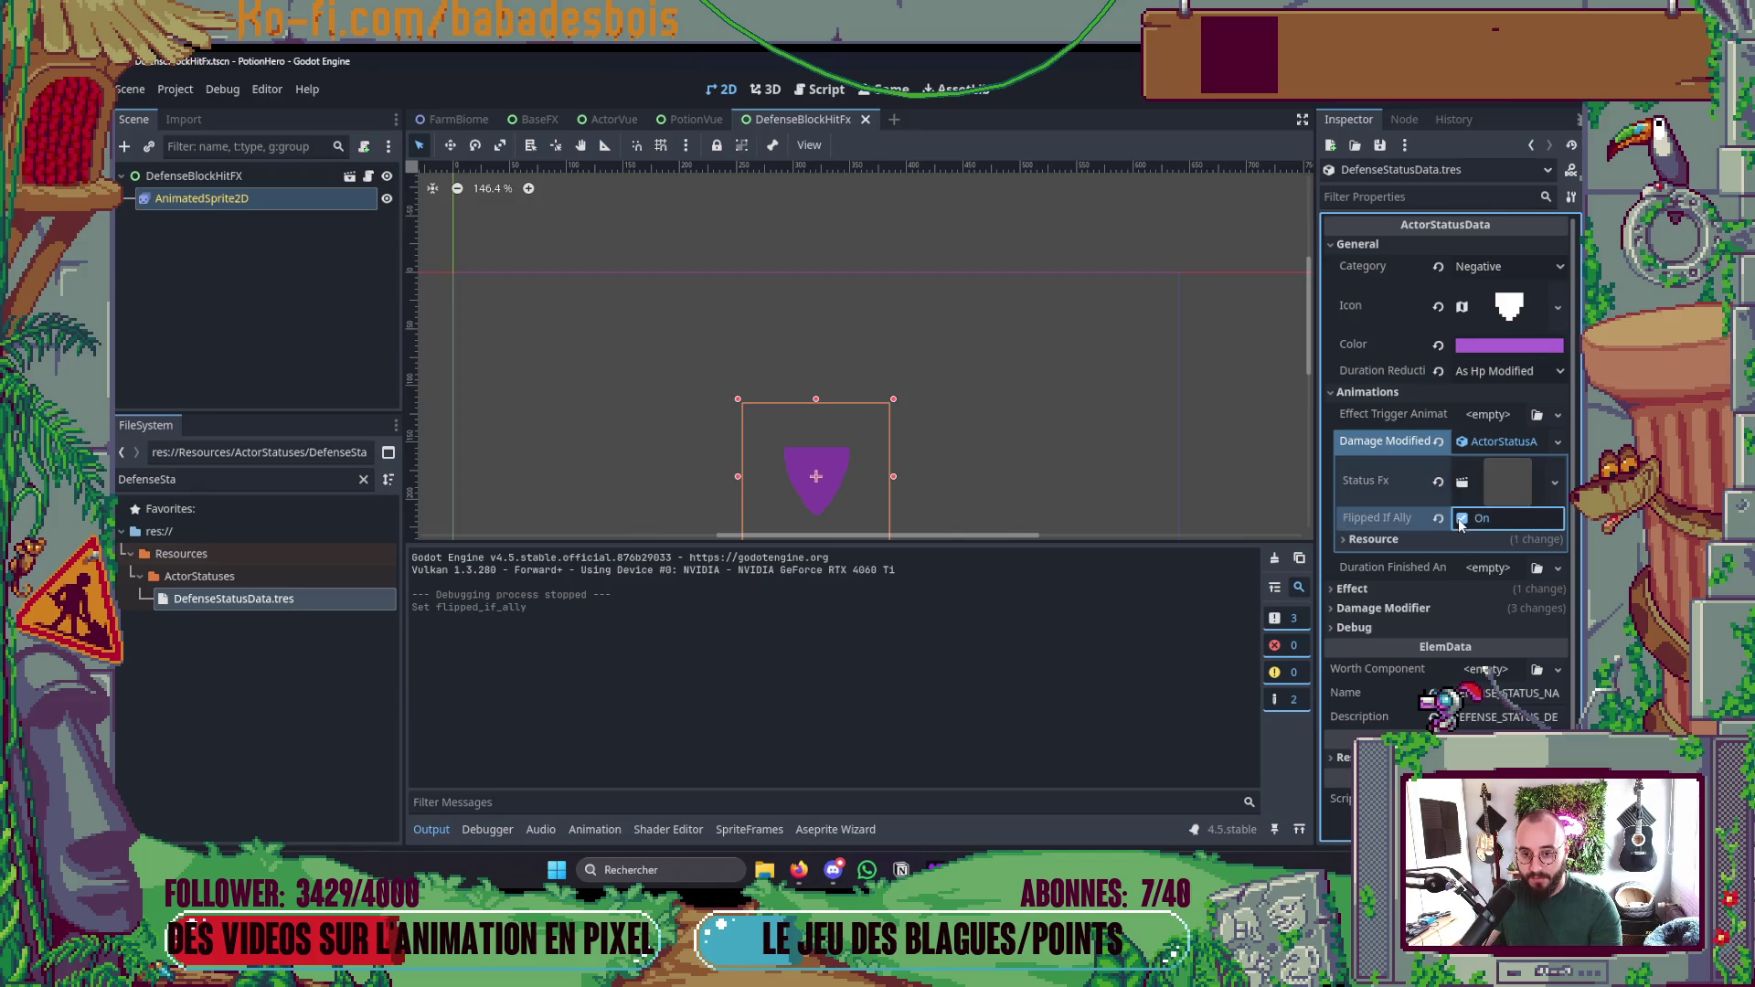
{"action": "key", "text": "F5"}
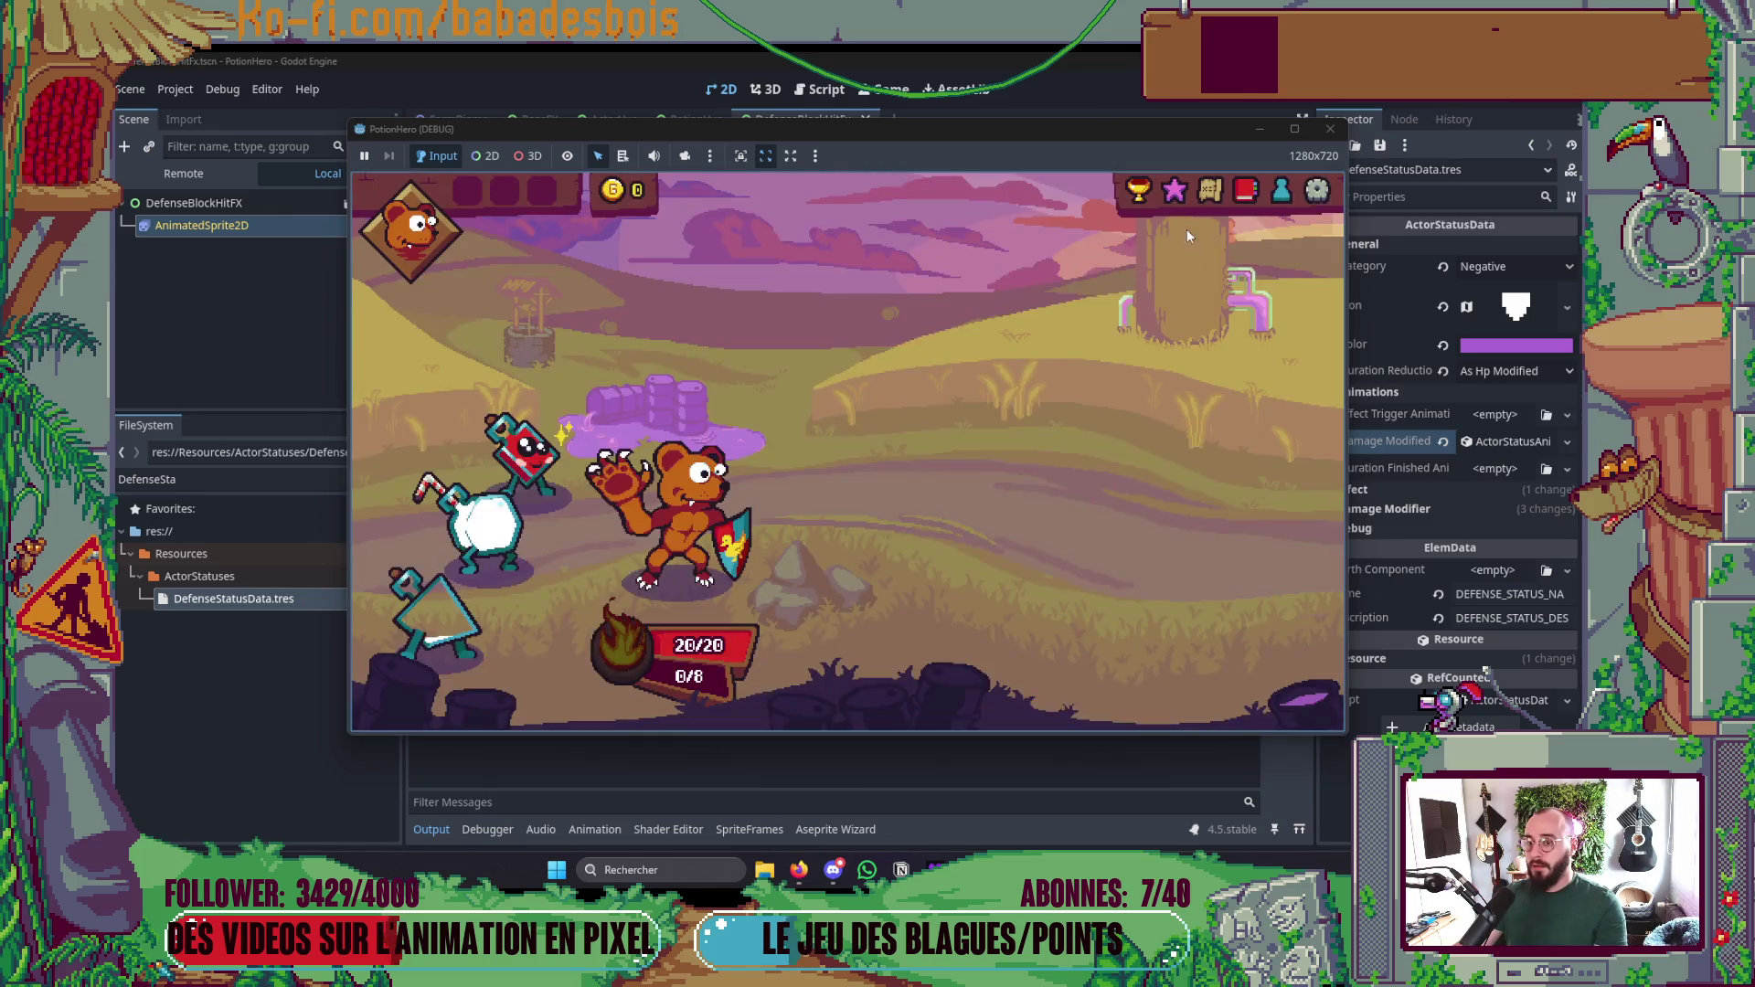
Step: Travel to the next battle, attack the chainsaw pea and pig enemies, and end the turn
{"action": "left_click", "coordinate": [1209, 190]}
{"action": "left_click", "coordinate": [552, 471]}
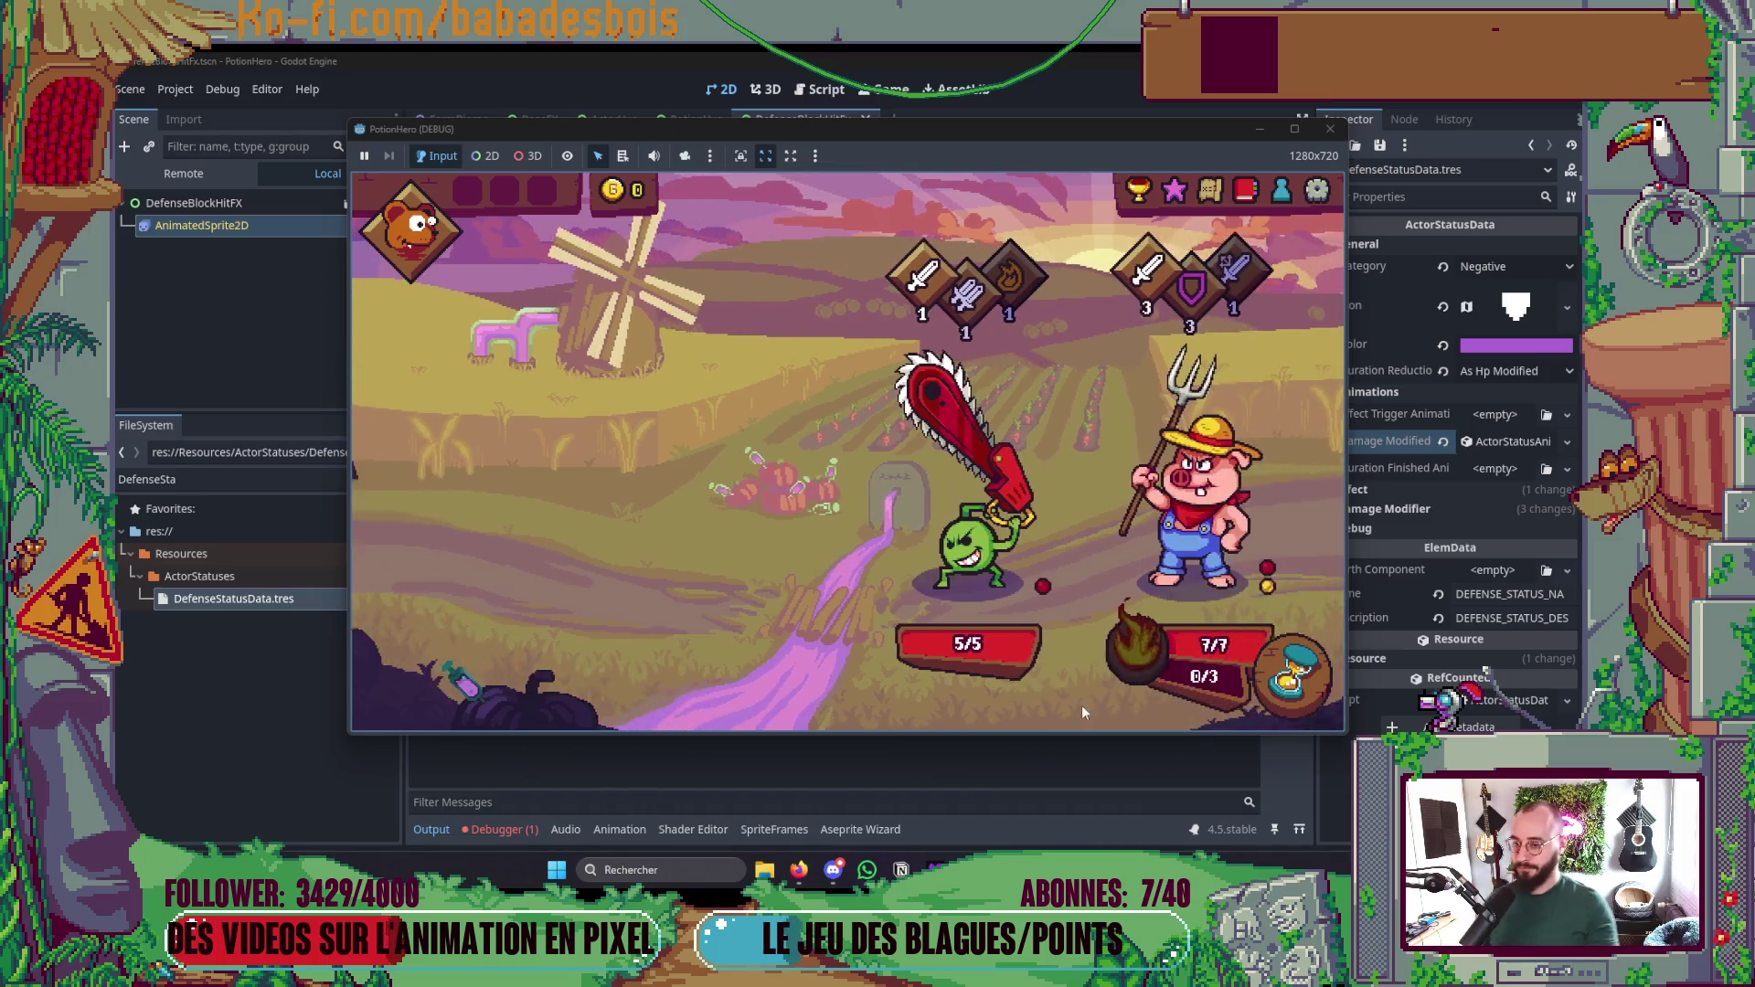
{"action": "left_click", "coordinate": [1302, 669]}
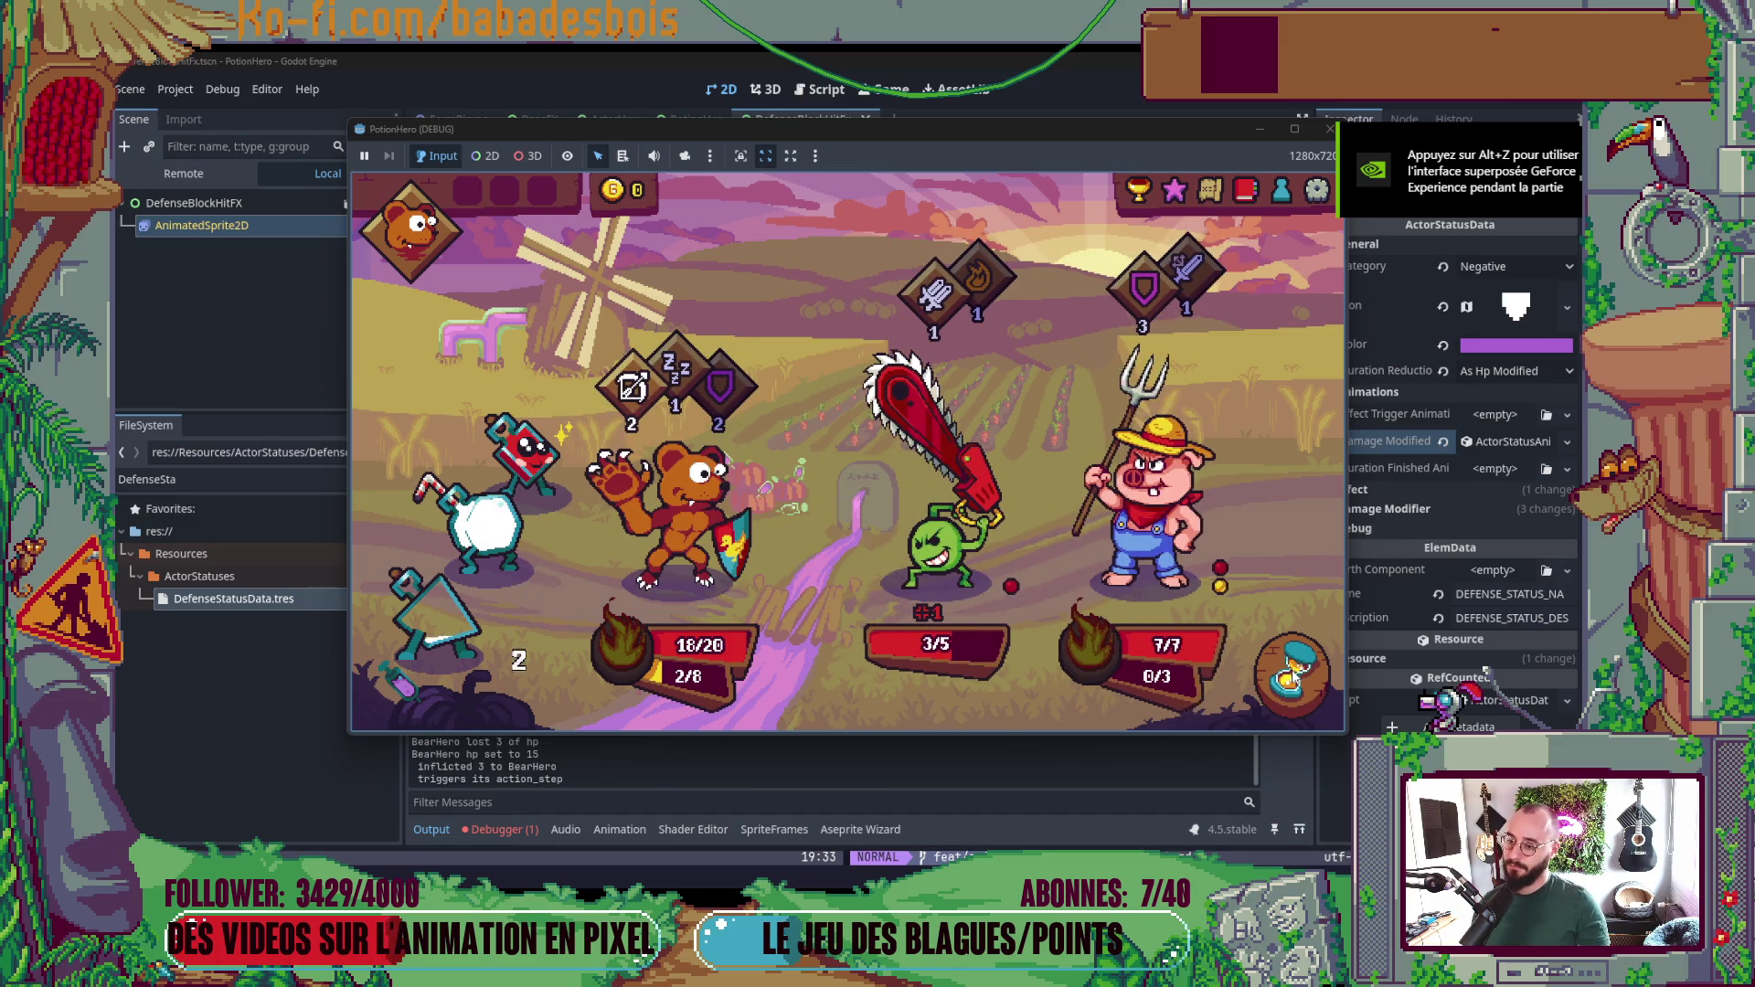
{"action": "left_click", "coordinate": [1290, 684]}
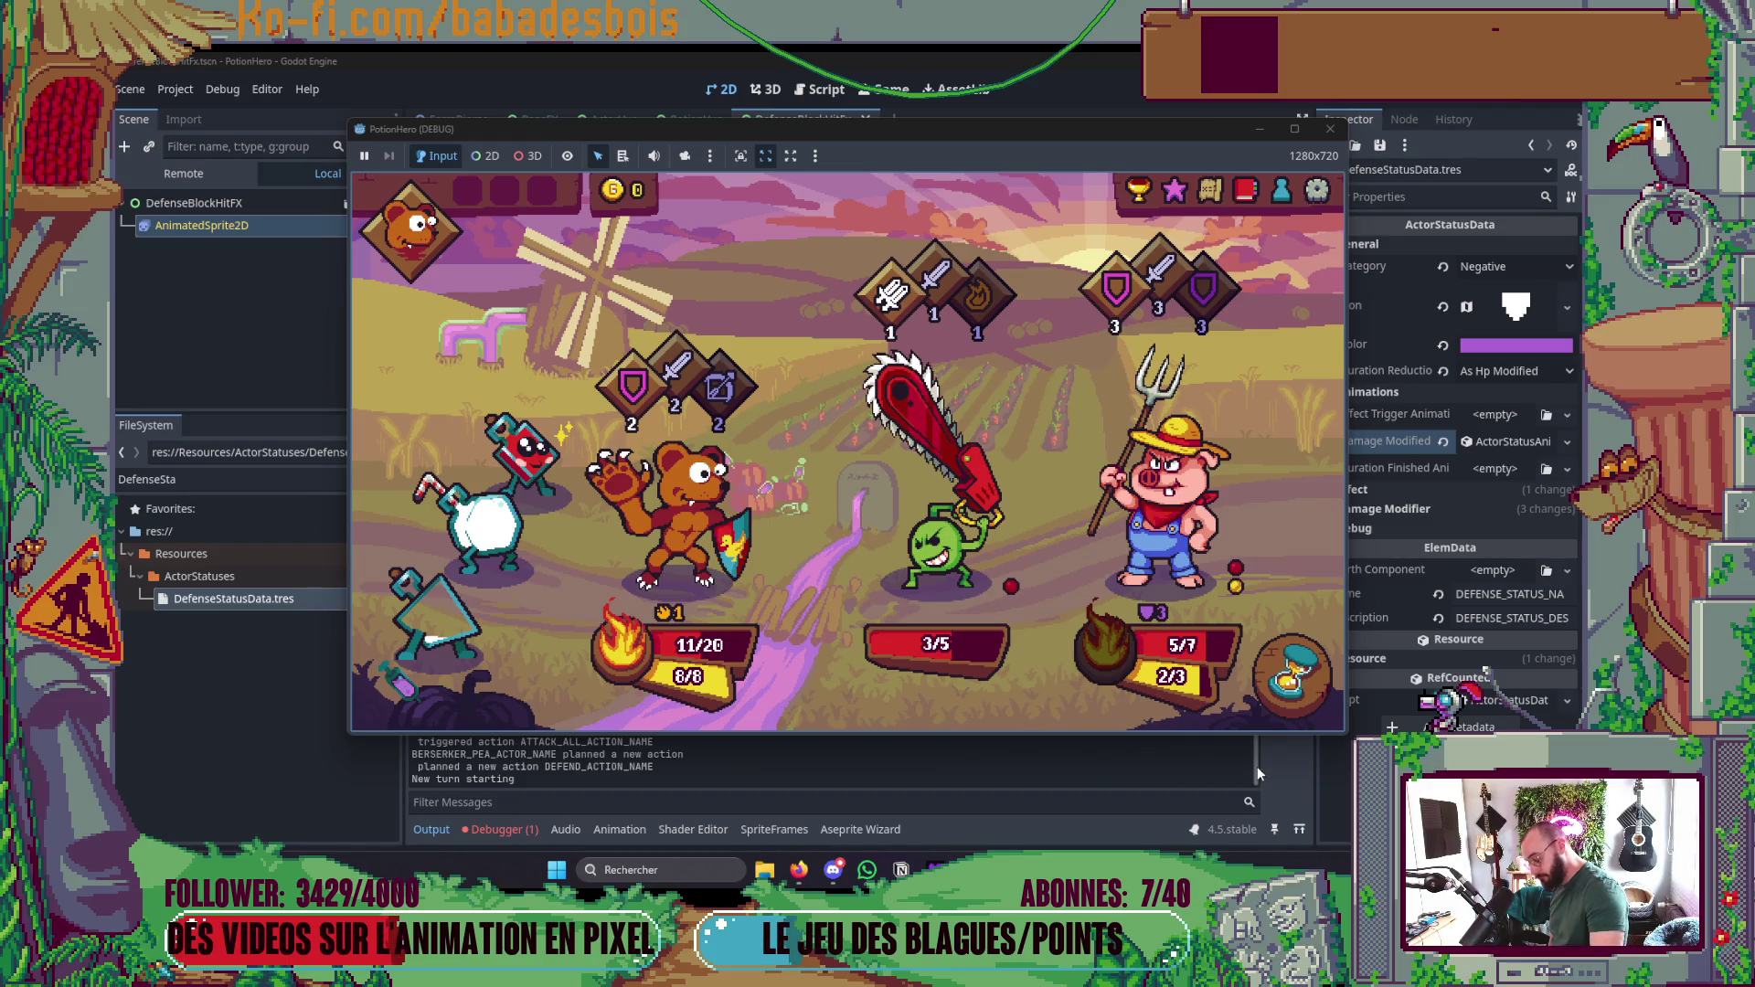
{"action": "left_click", "coordinate": [1279, 687]}
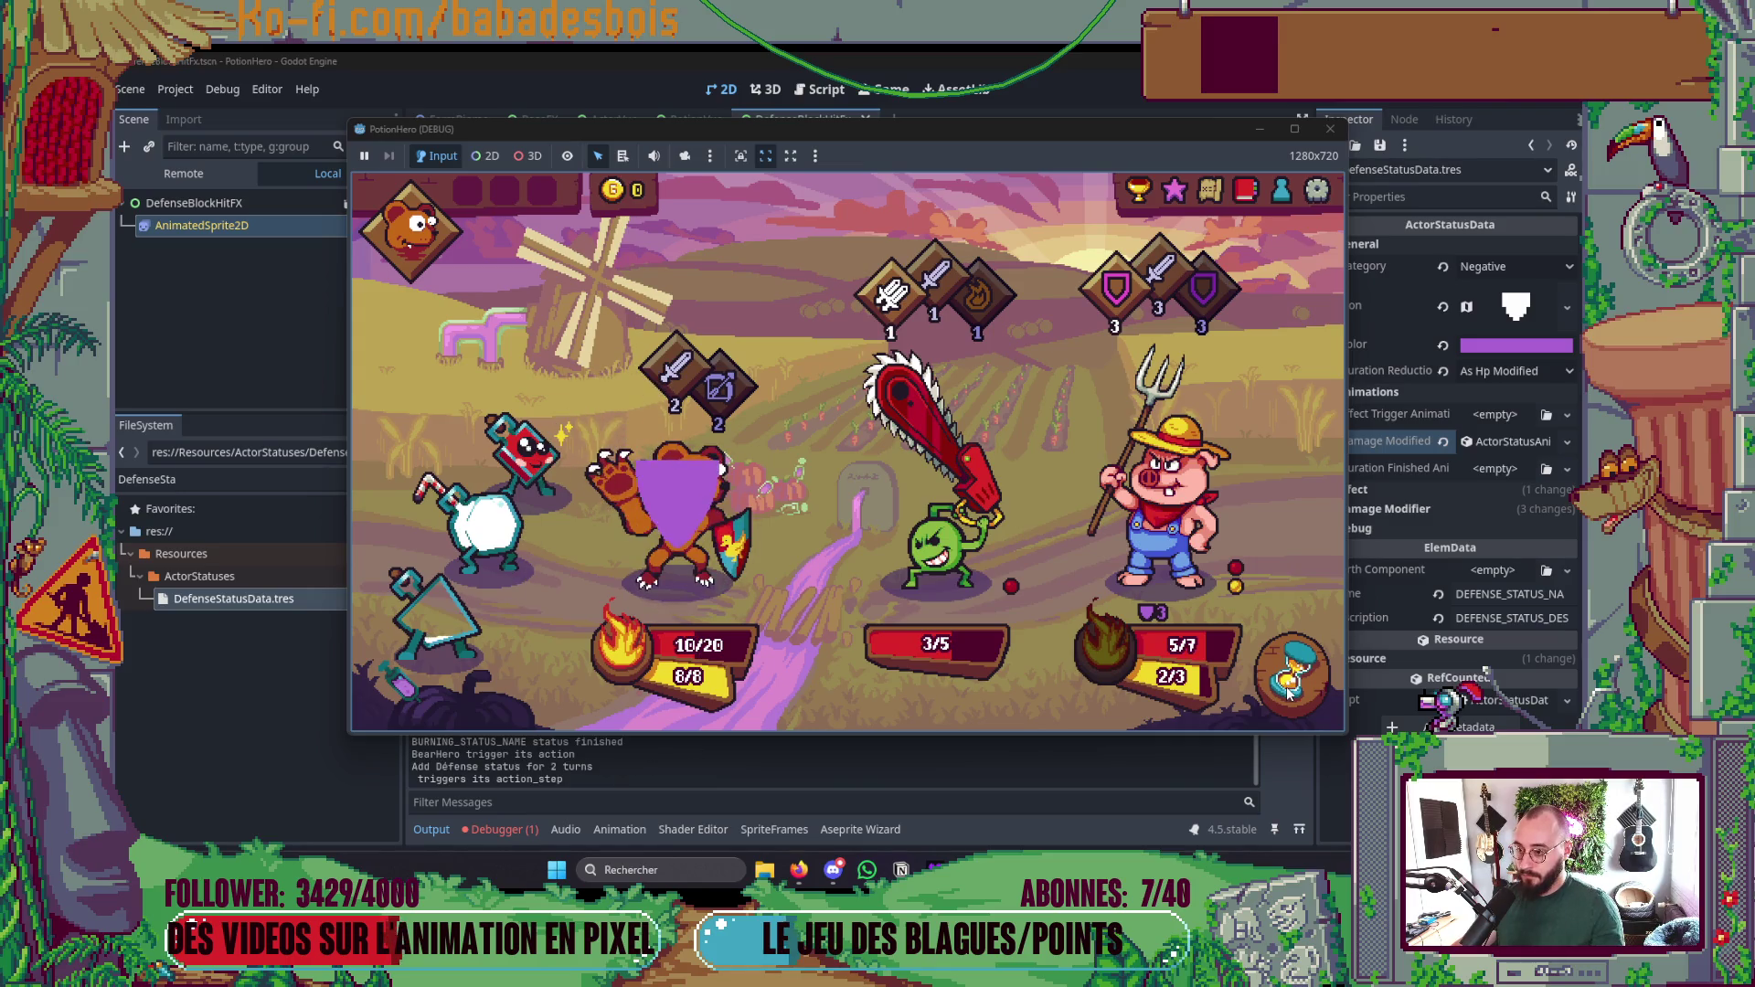
{"action": "scroll", "coordinate": [903, 352], "scroll_direction": "up", "scroll_amount": 2}
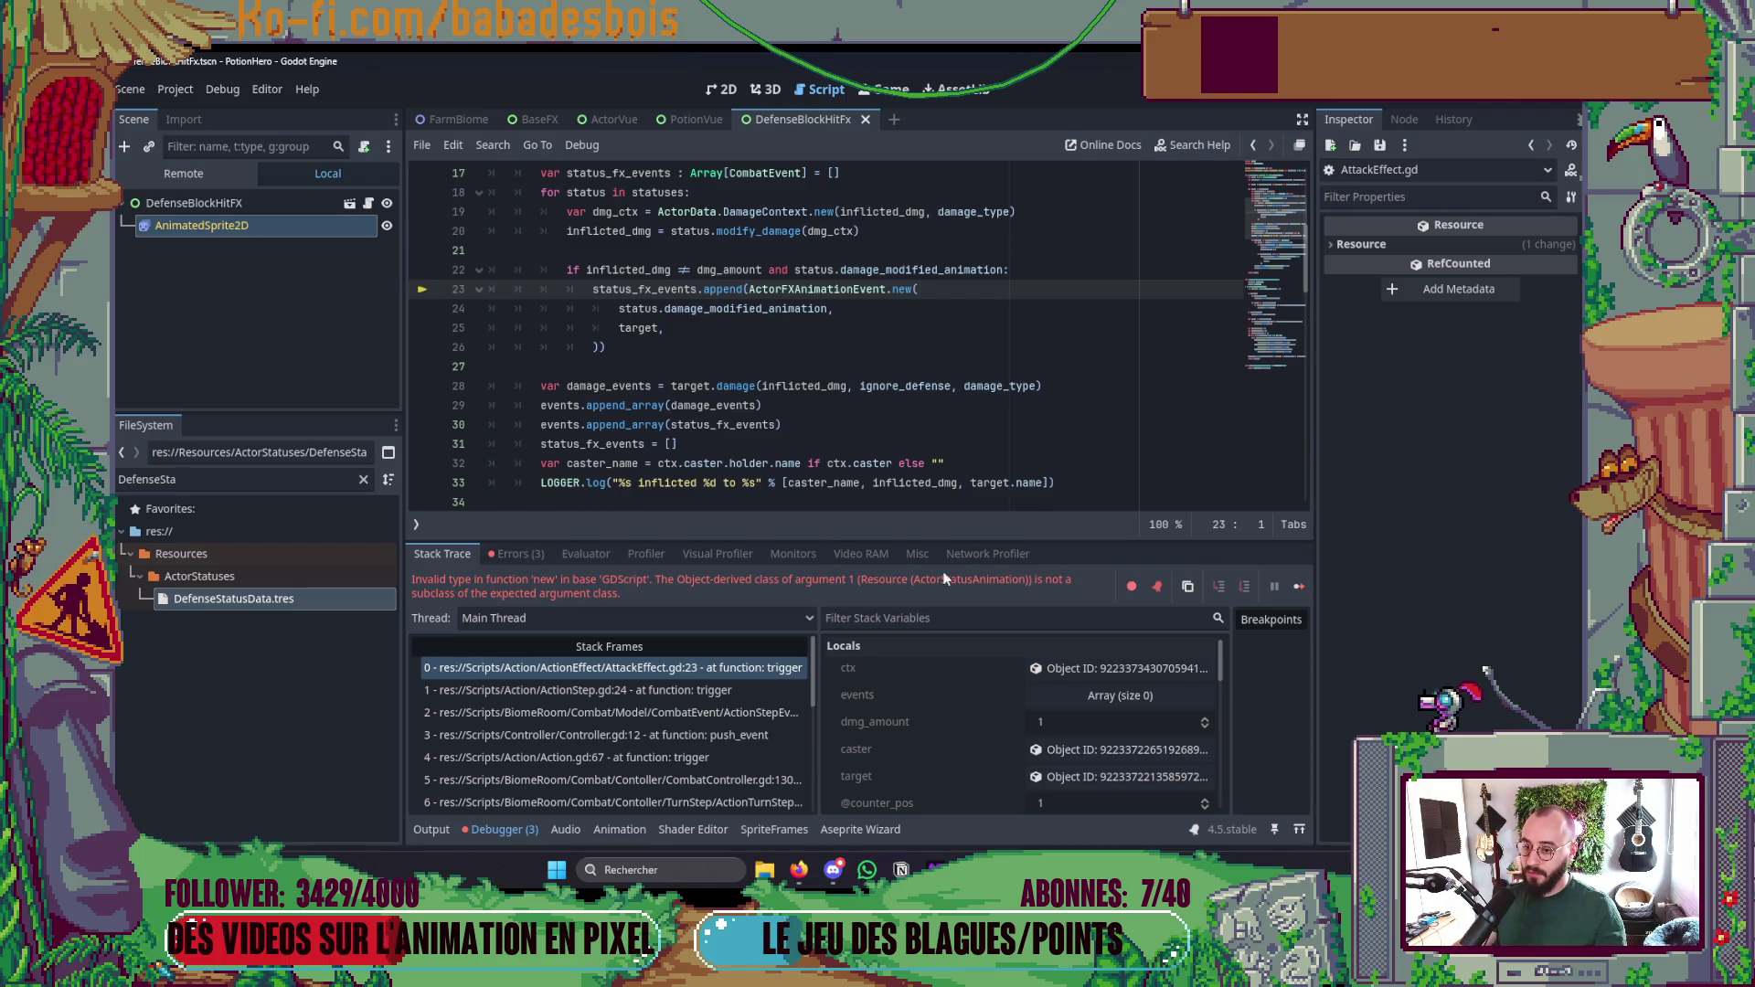
Step: Append .instanciate to status.damage_modified_animation on line 24
{"action": "left_click", "coordinate": [830, 309]}
{"action": "key", "text": "BackSpace"}
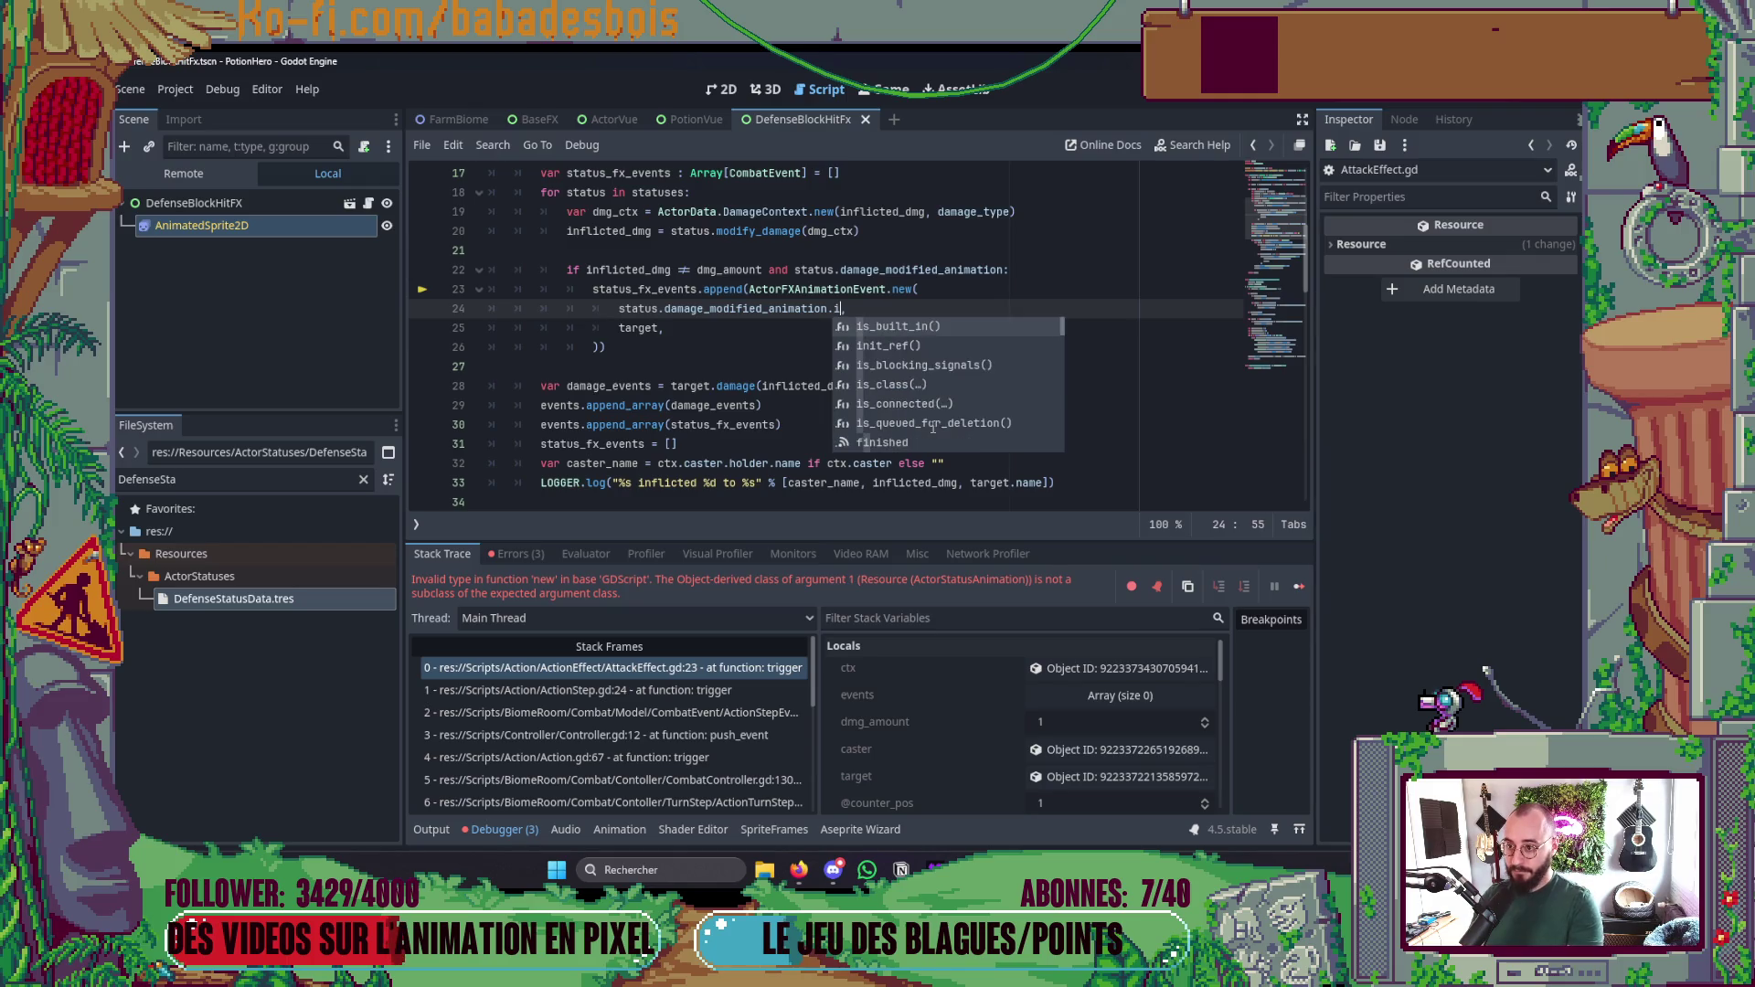
{"action": "type", "text": "ins"}
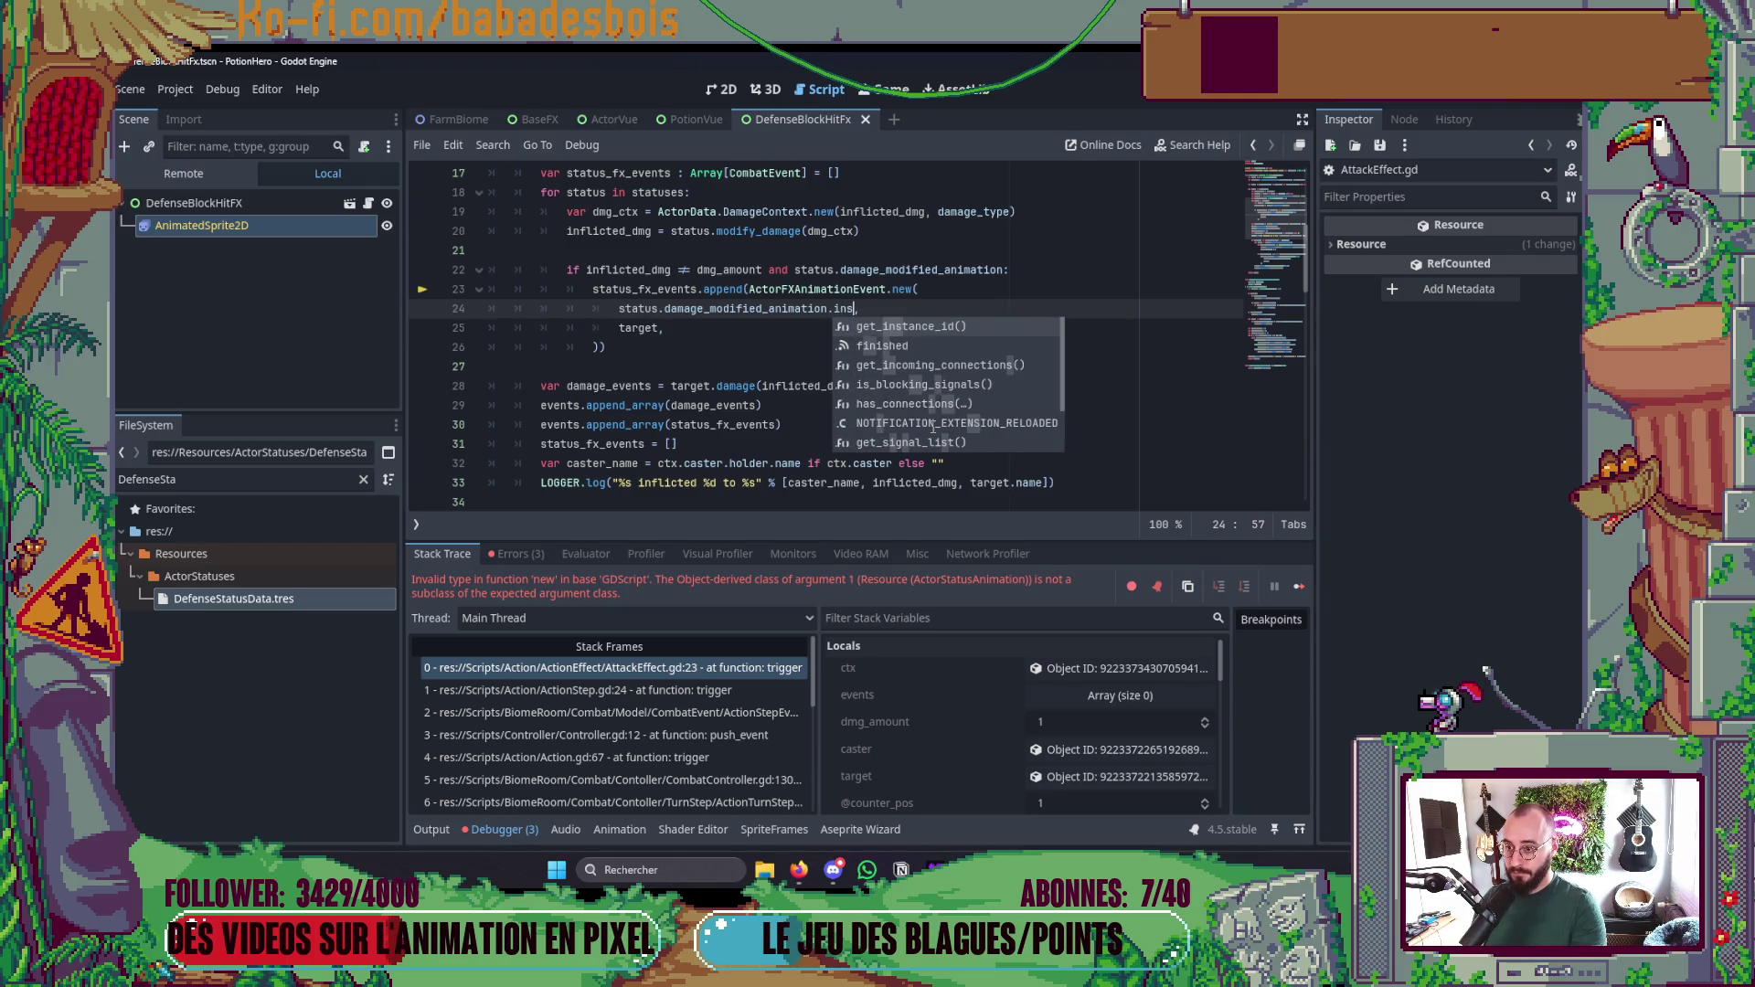
{"action": "type", "text": "tan"}
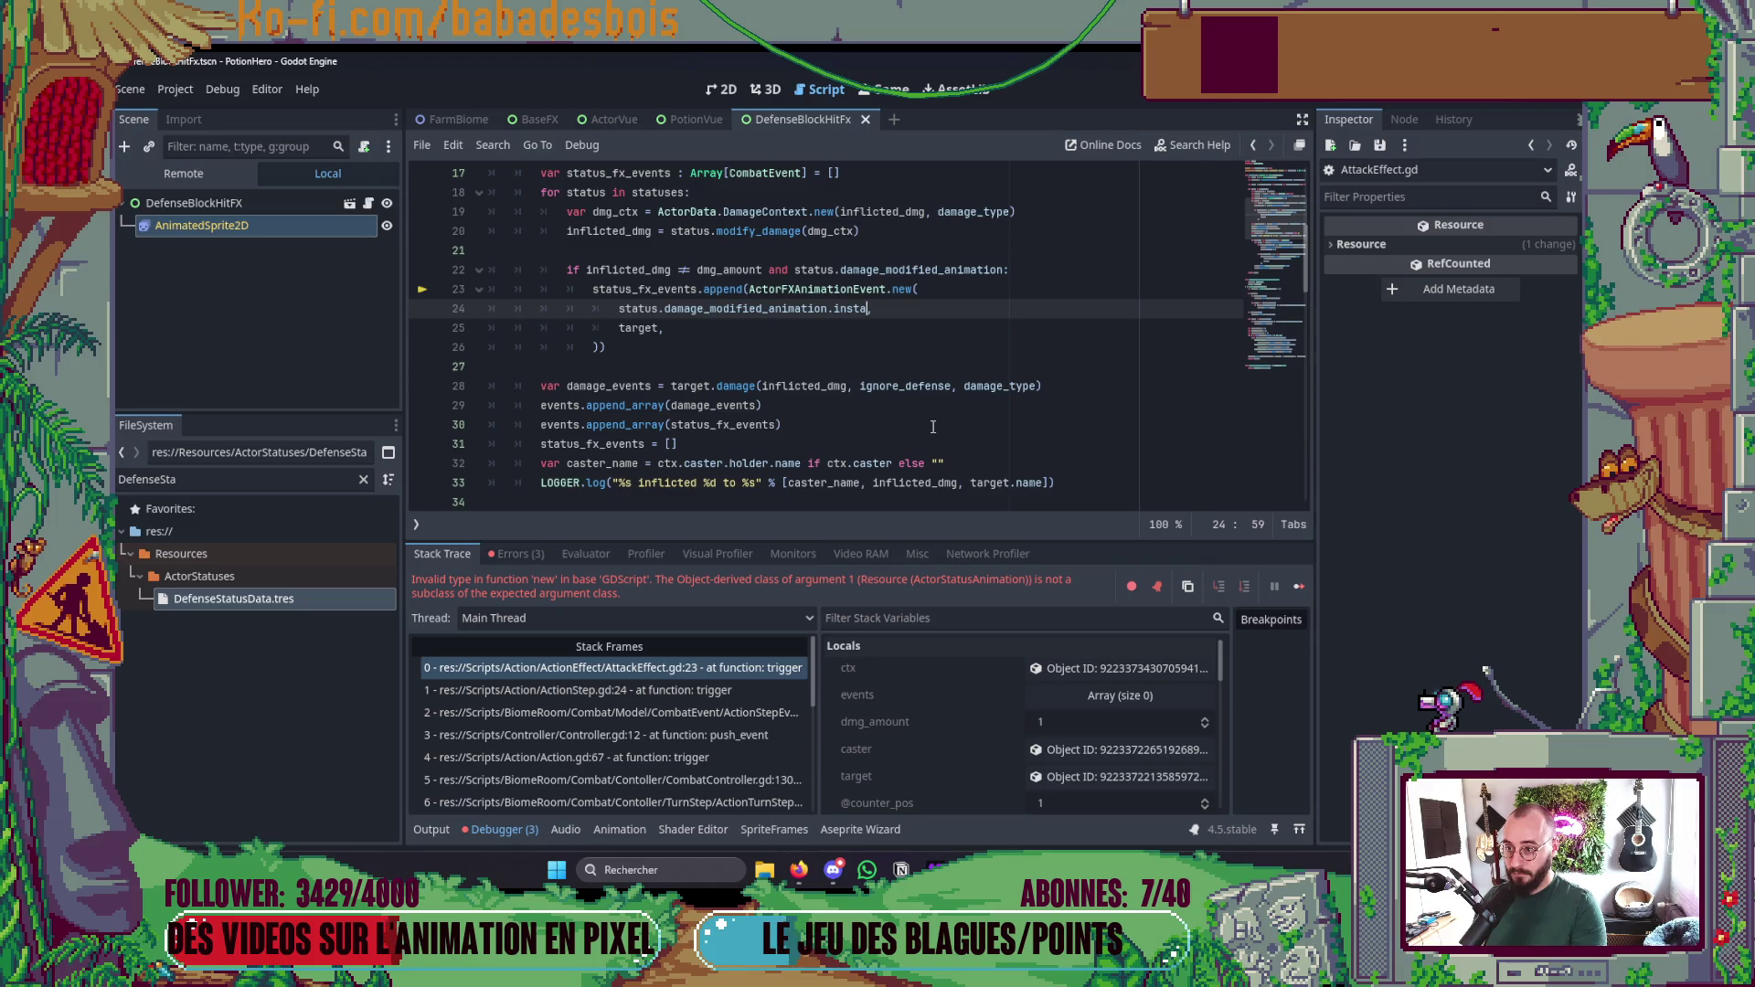
{"action": "type", "text": "nce"}
{"action": "key", "text": "Return"}
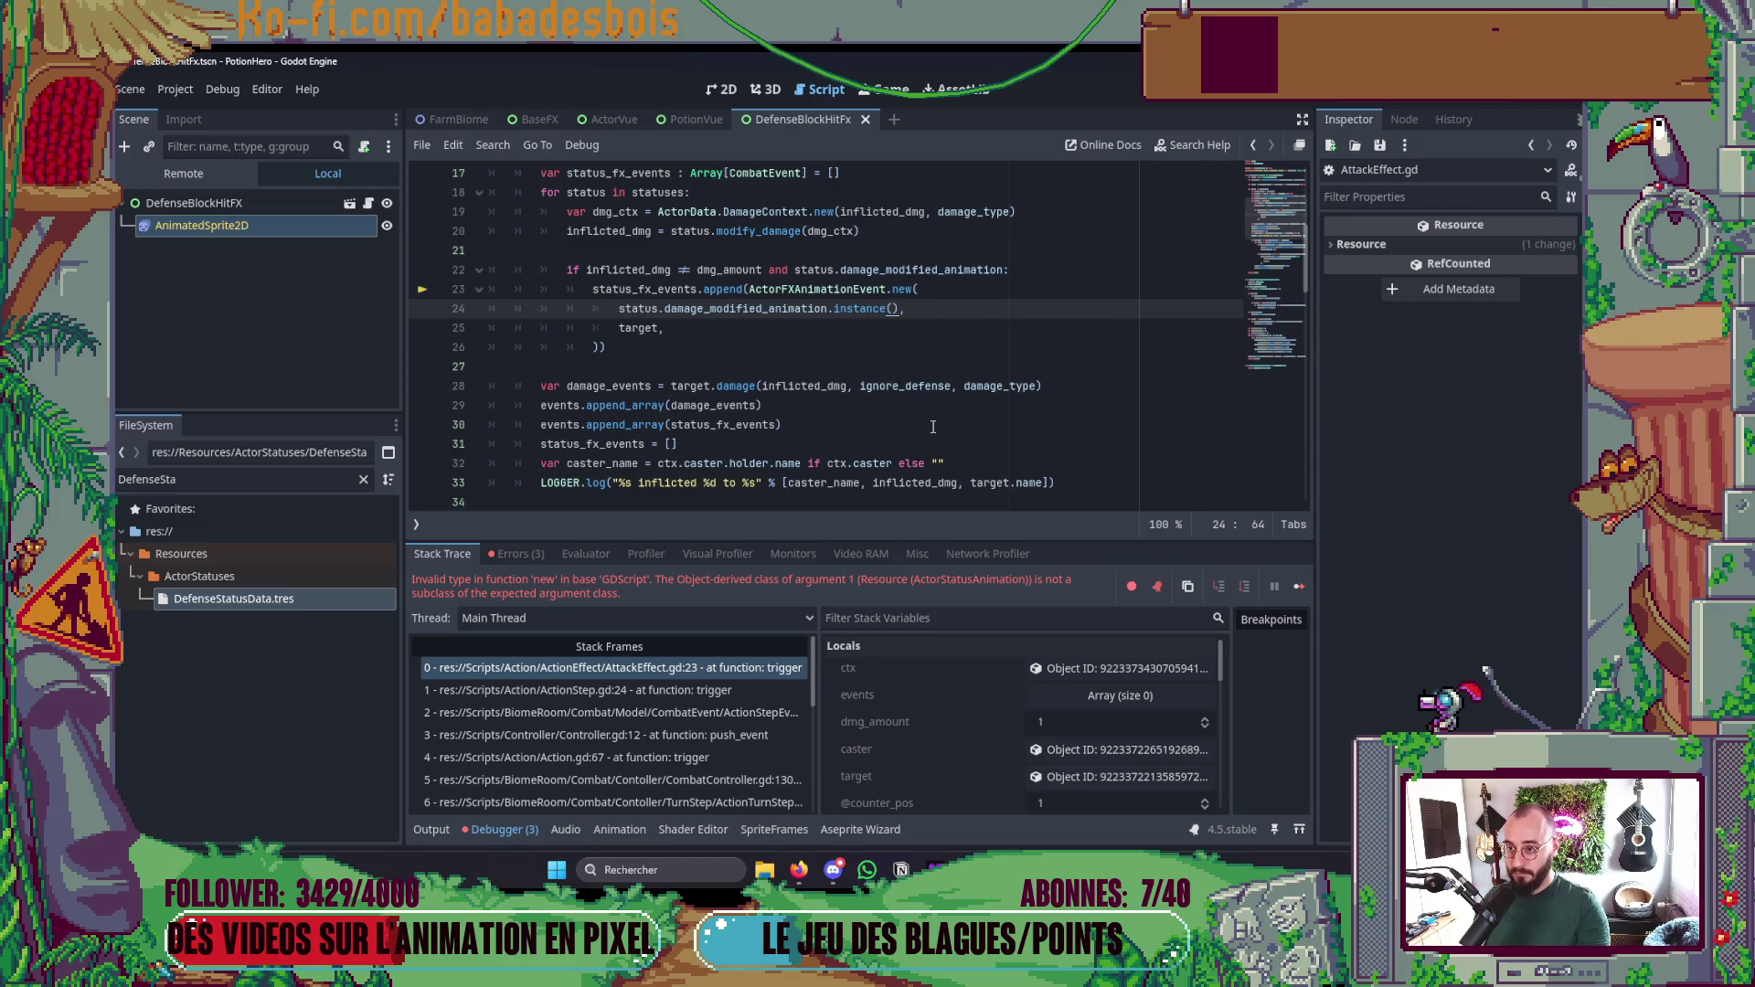
{"action": "key", "text": "BackSpace"}
{"action": "type", "text": "iate"}
{"action": "key", "text": "Left"}
{"action": "key", "text": "ctrl+shift+Left"}
{"action": "key", "text": "ctrl+shift+Left"}
{"action": "key", "text": "ctrl+shift+Left"}
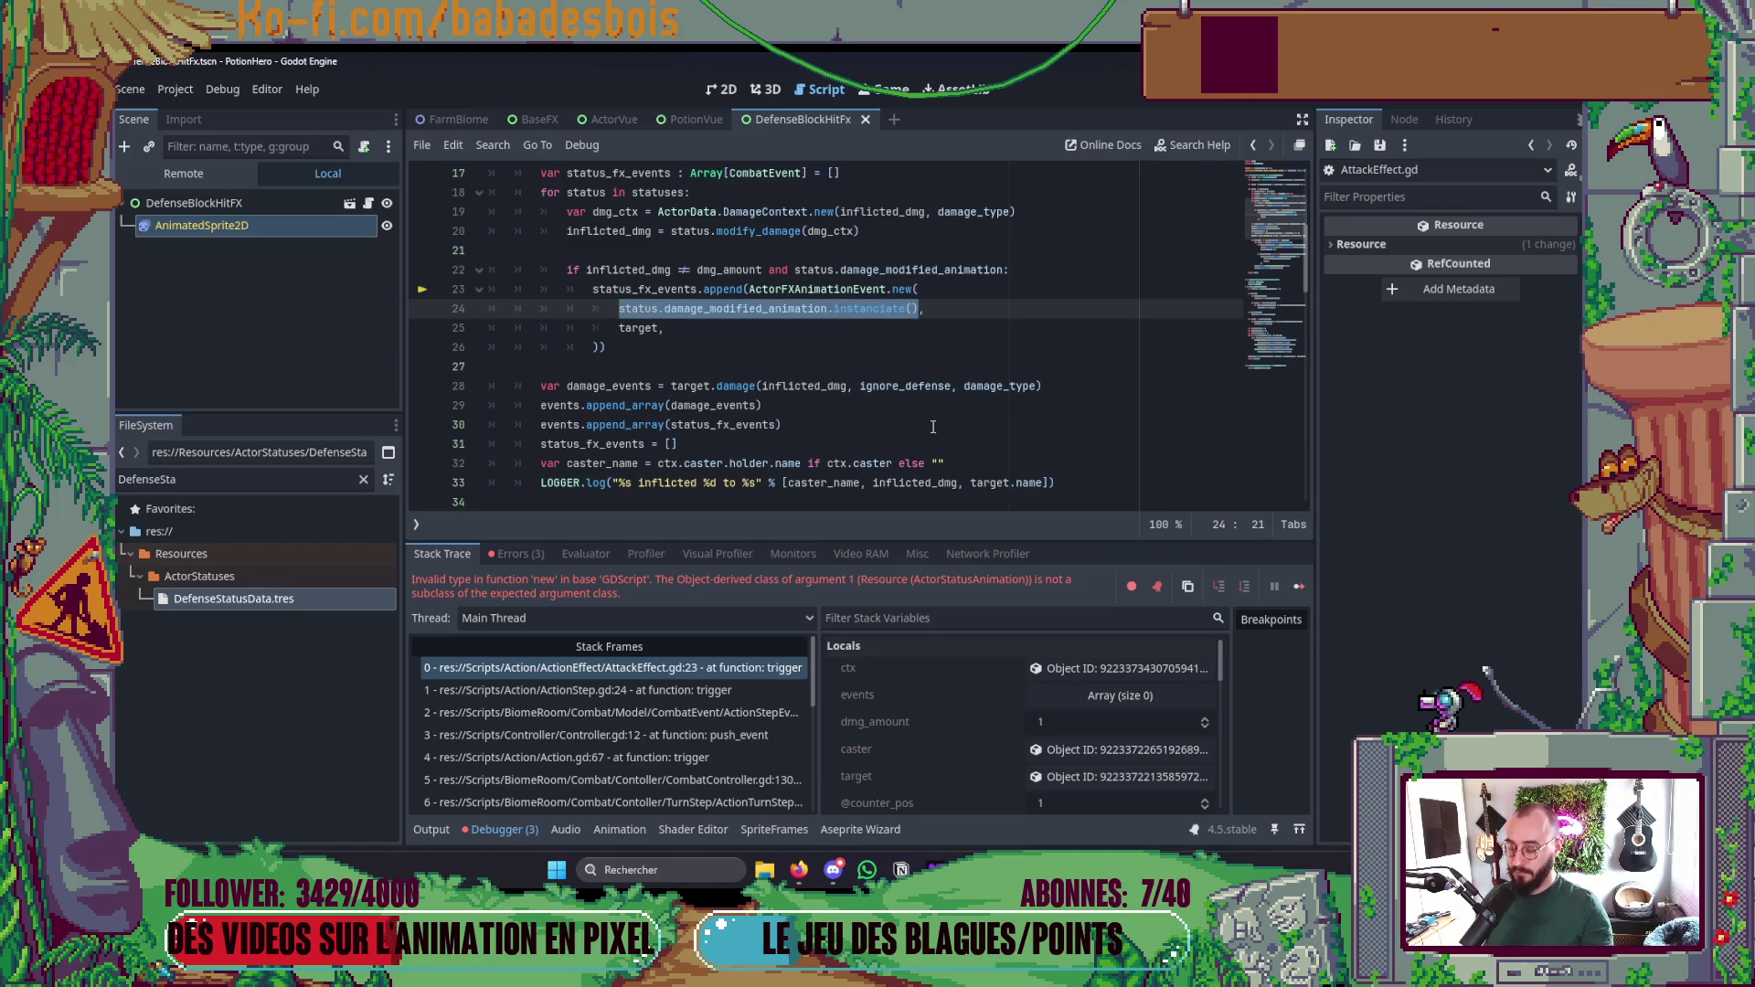
Step: Append .instanciate() to status.duration_finished_animation on line 43
{"action": "scroll", "coordinate": [942, 412], "scroll_direction": "down", "scroll_amount": 2}
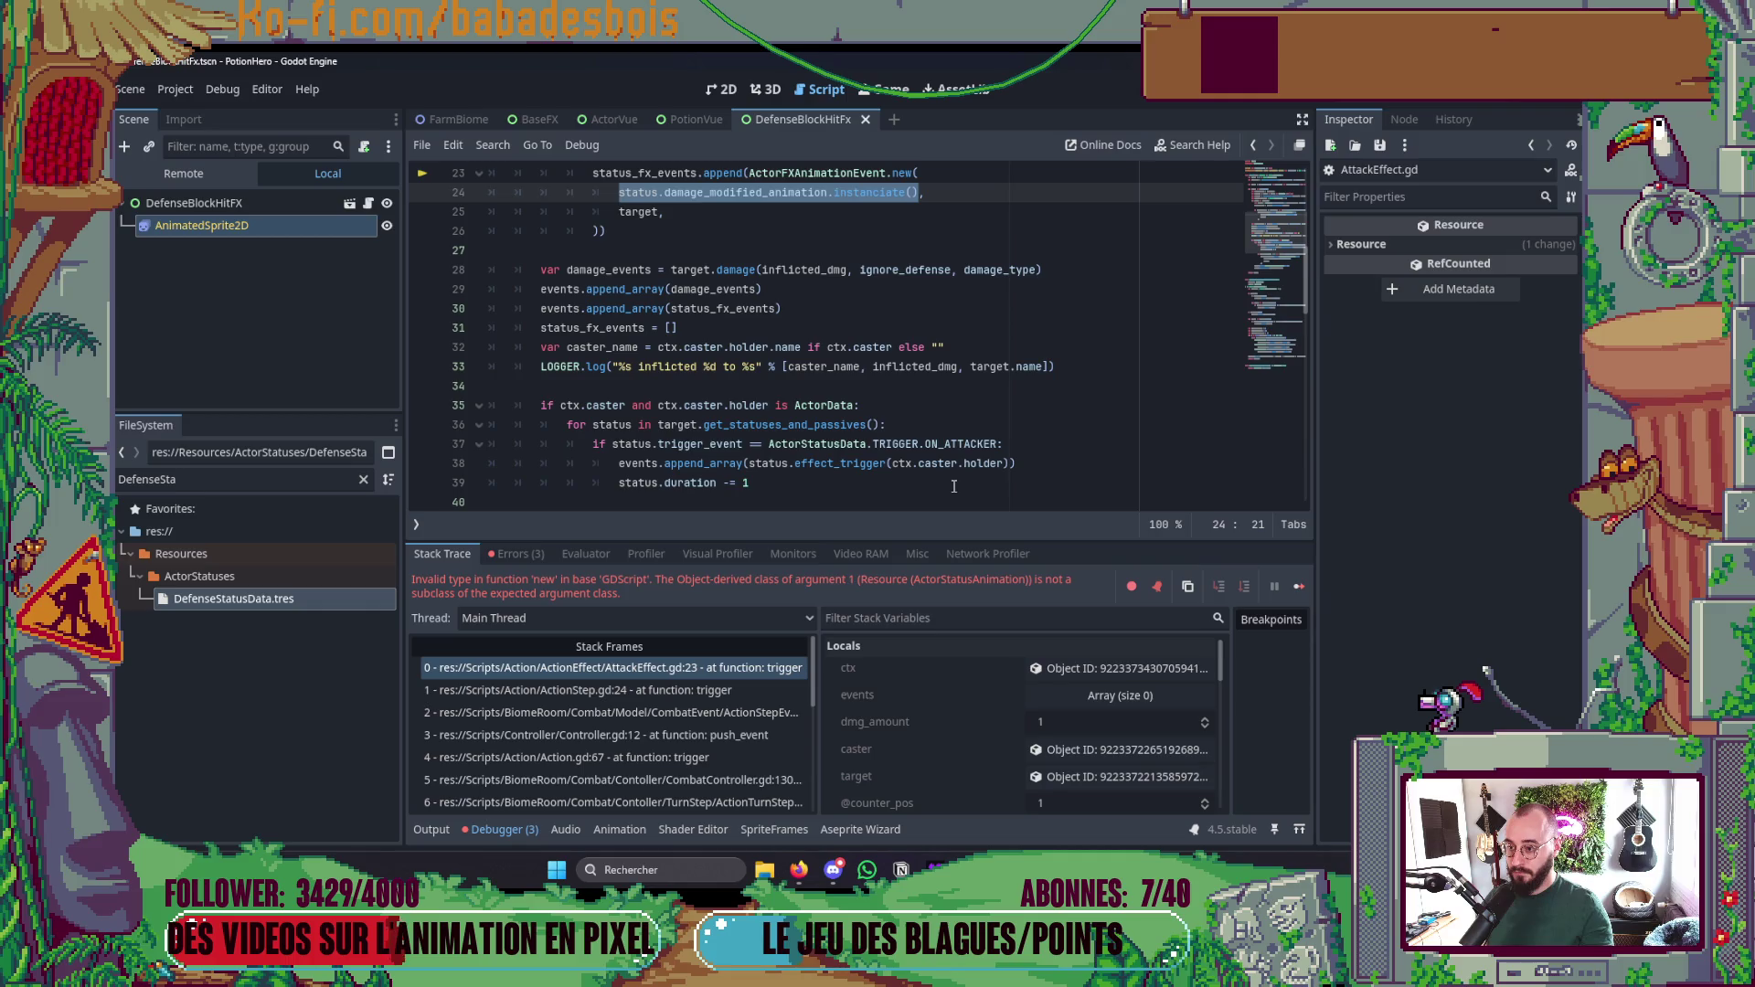
{"action": "scroll", "coordinate": [953, 486], "scroll_direction": "down", "scroll_amount": 3}
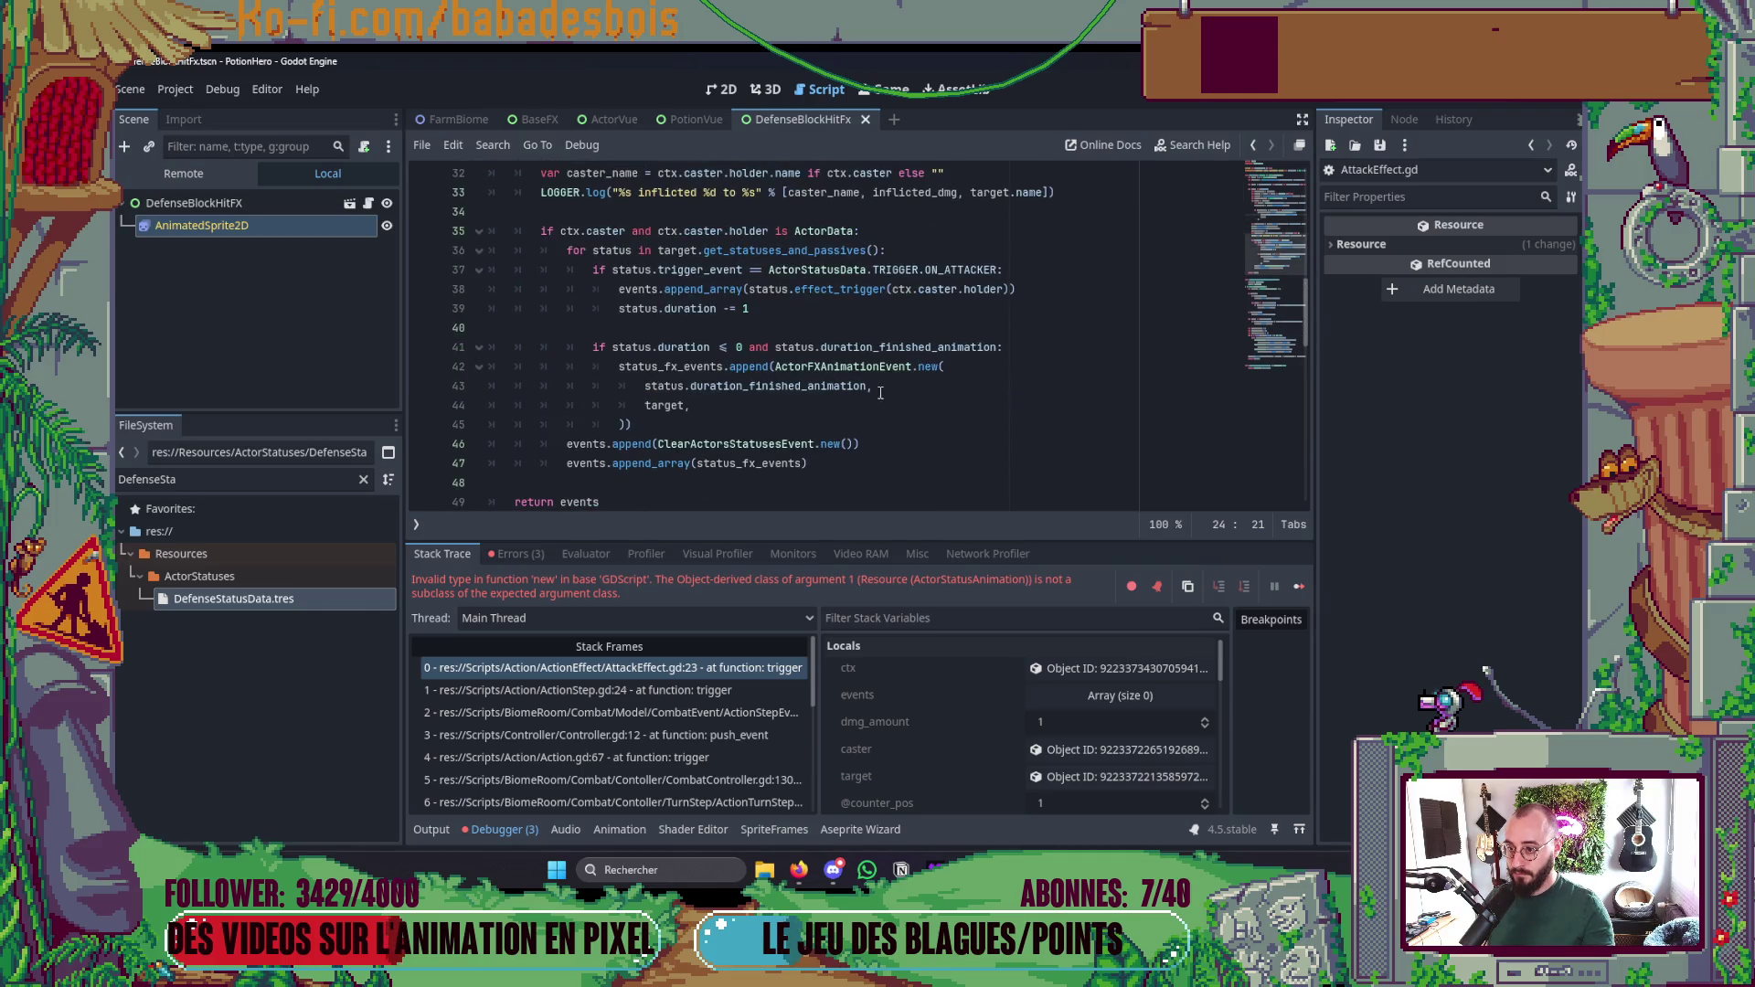
{"action": "left_click", "coordinate": [868, 390]}
{"action": "type", "text": "instanciatye"}
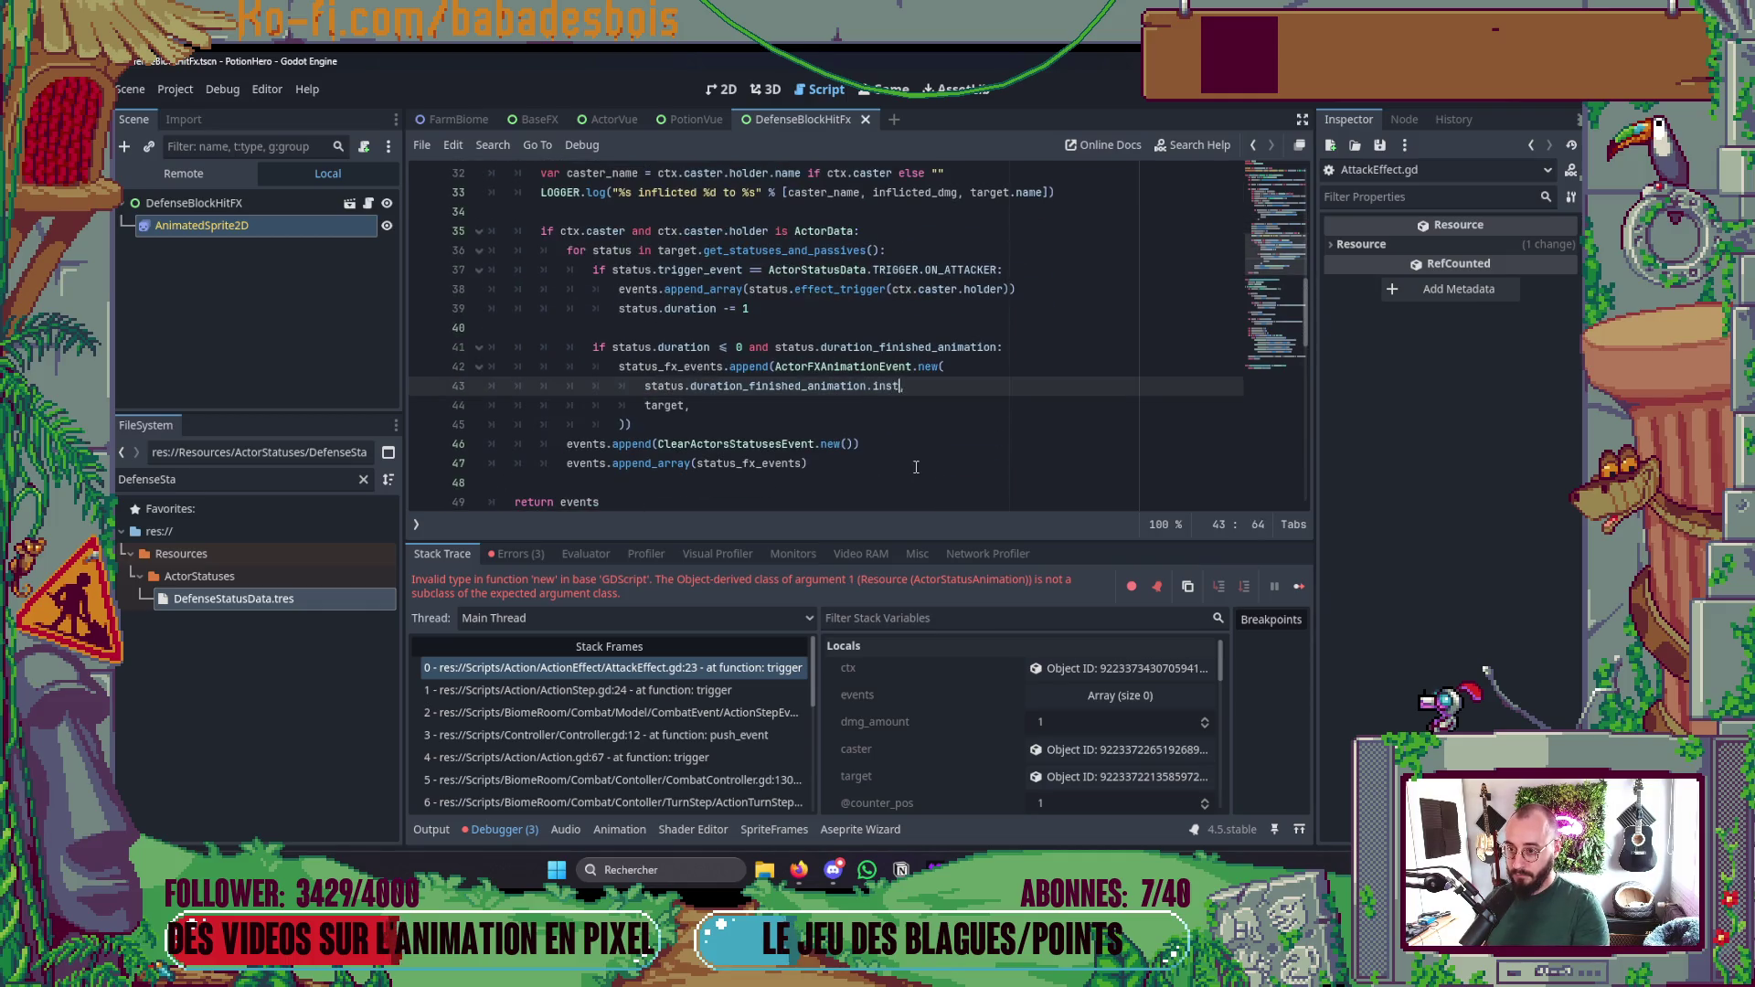
{"action": "key", "text": "BackSpace"}
{"action": "key", "text": "BackSpace"}
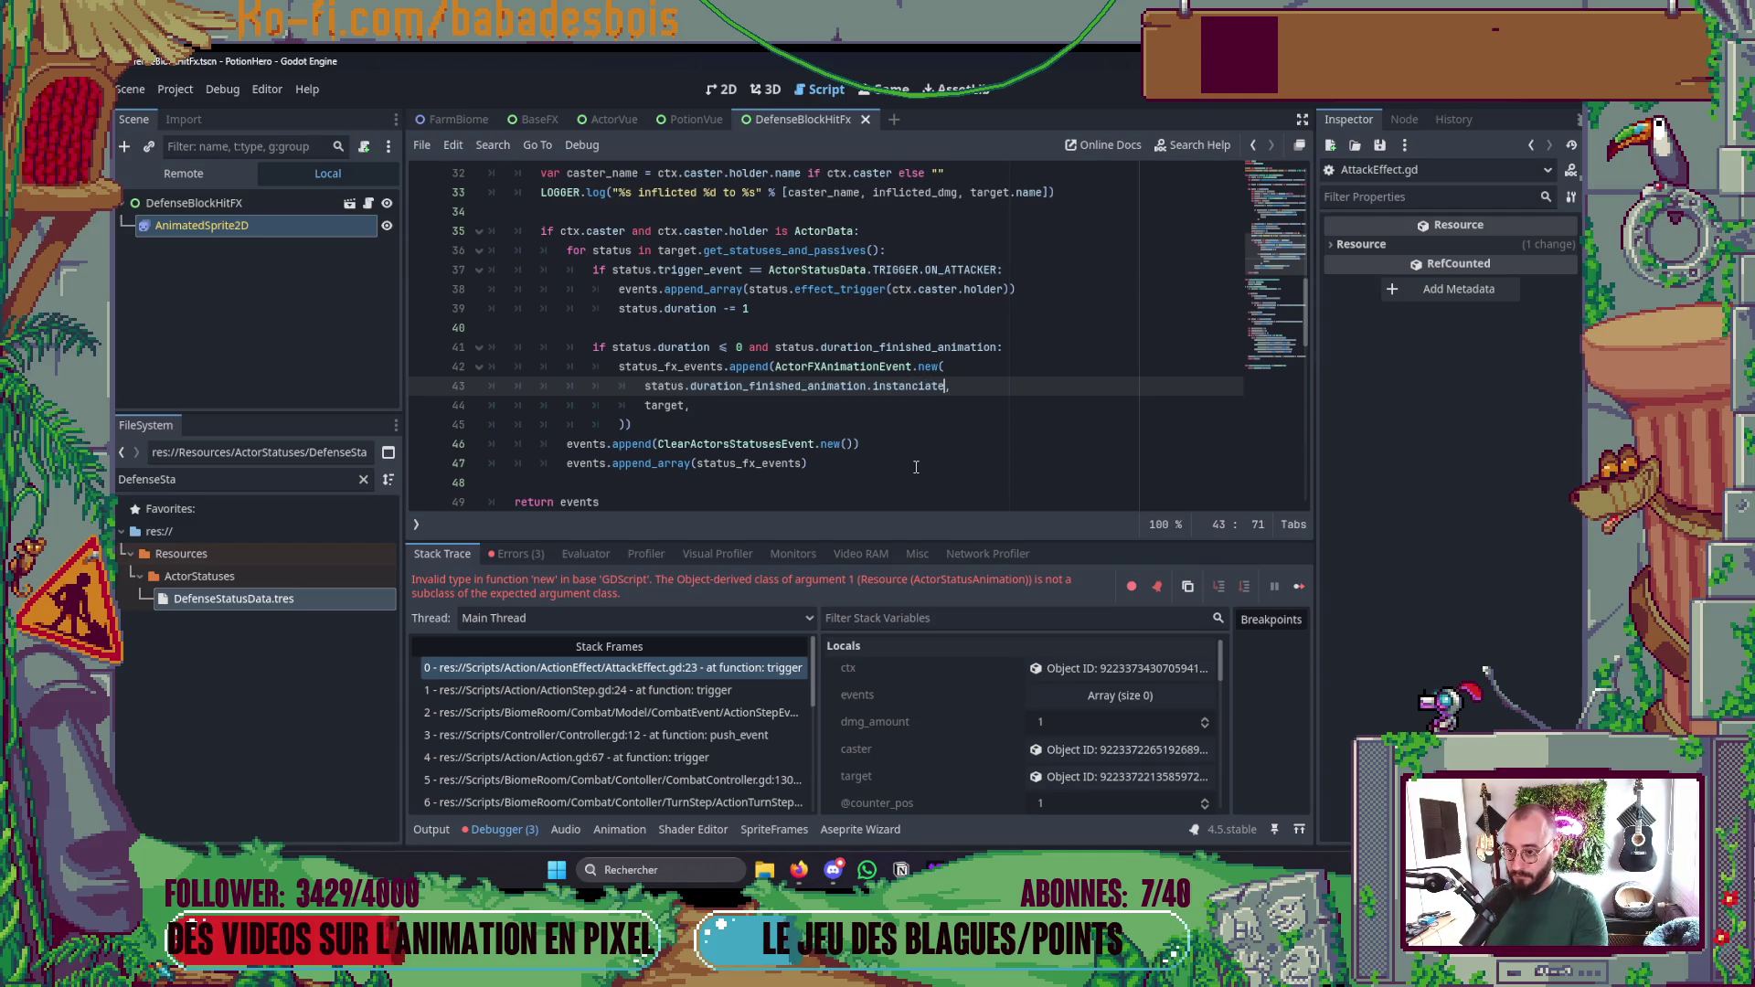
{"action": "type", "text": "e()"}
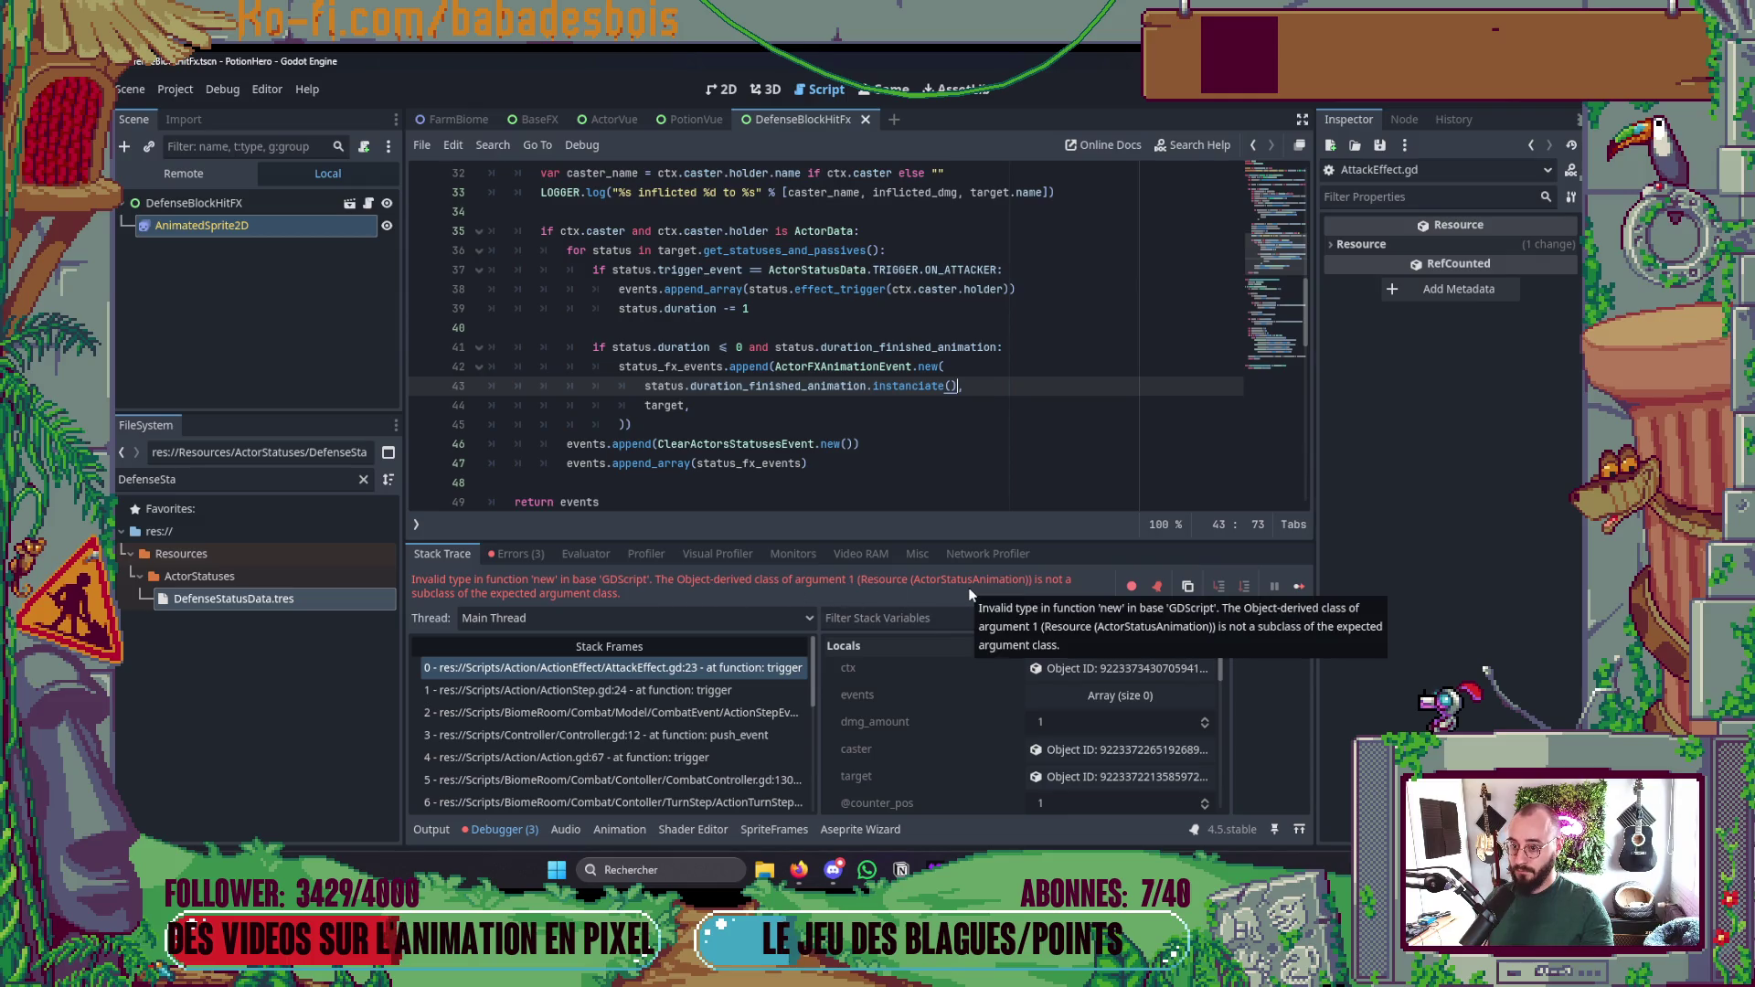
Step: Replace instanciate() with status_fx in the ActorFXAnimationEvent call on line 24
{"action": "scroll", "coordinate": [985, 397], "scroll_direction": "up", "scroll_amount": 5}
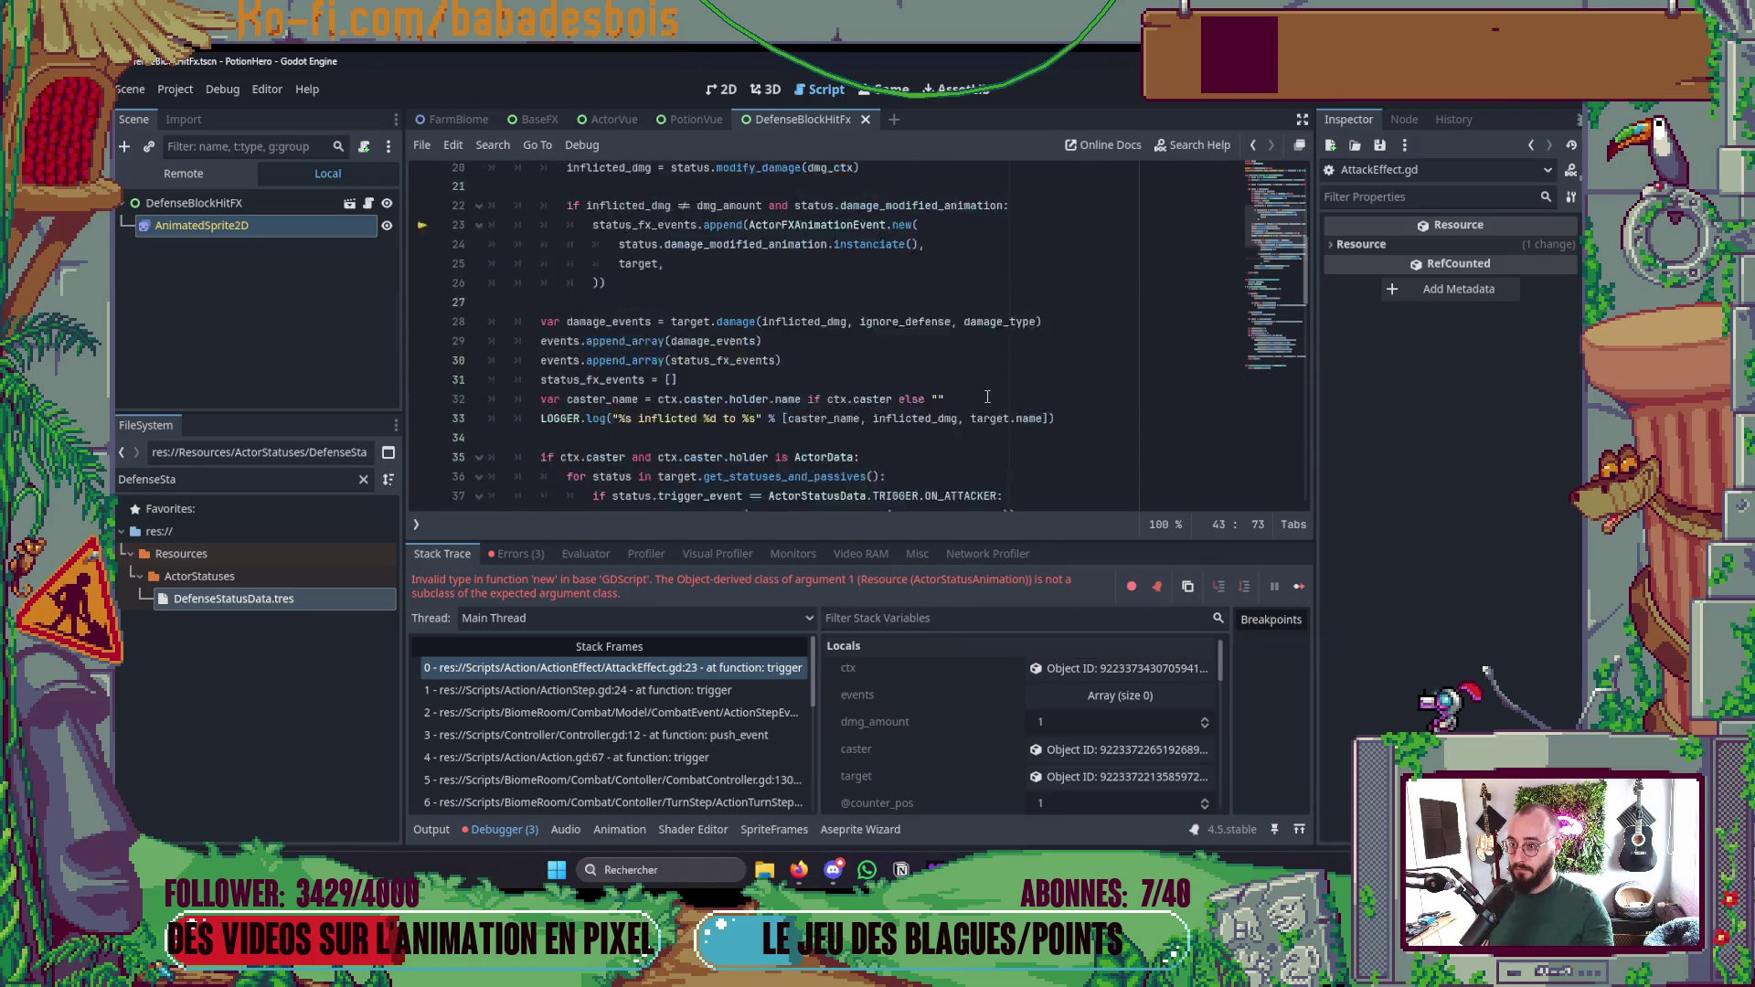
{"action": "scroll", "coordinate": [969, 393], "scroll_direction": "up", "scroll_amount": 1}
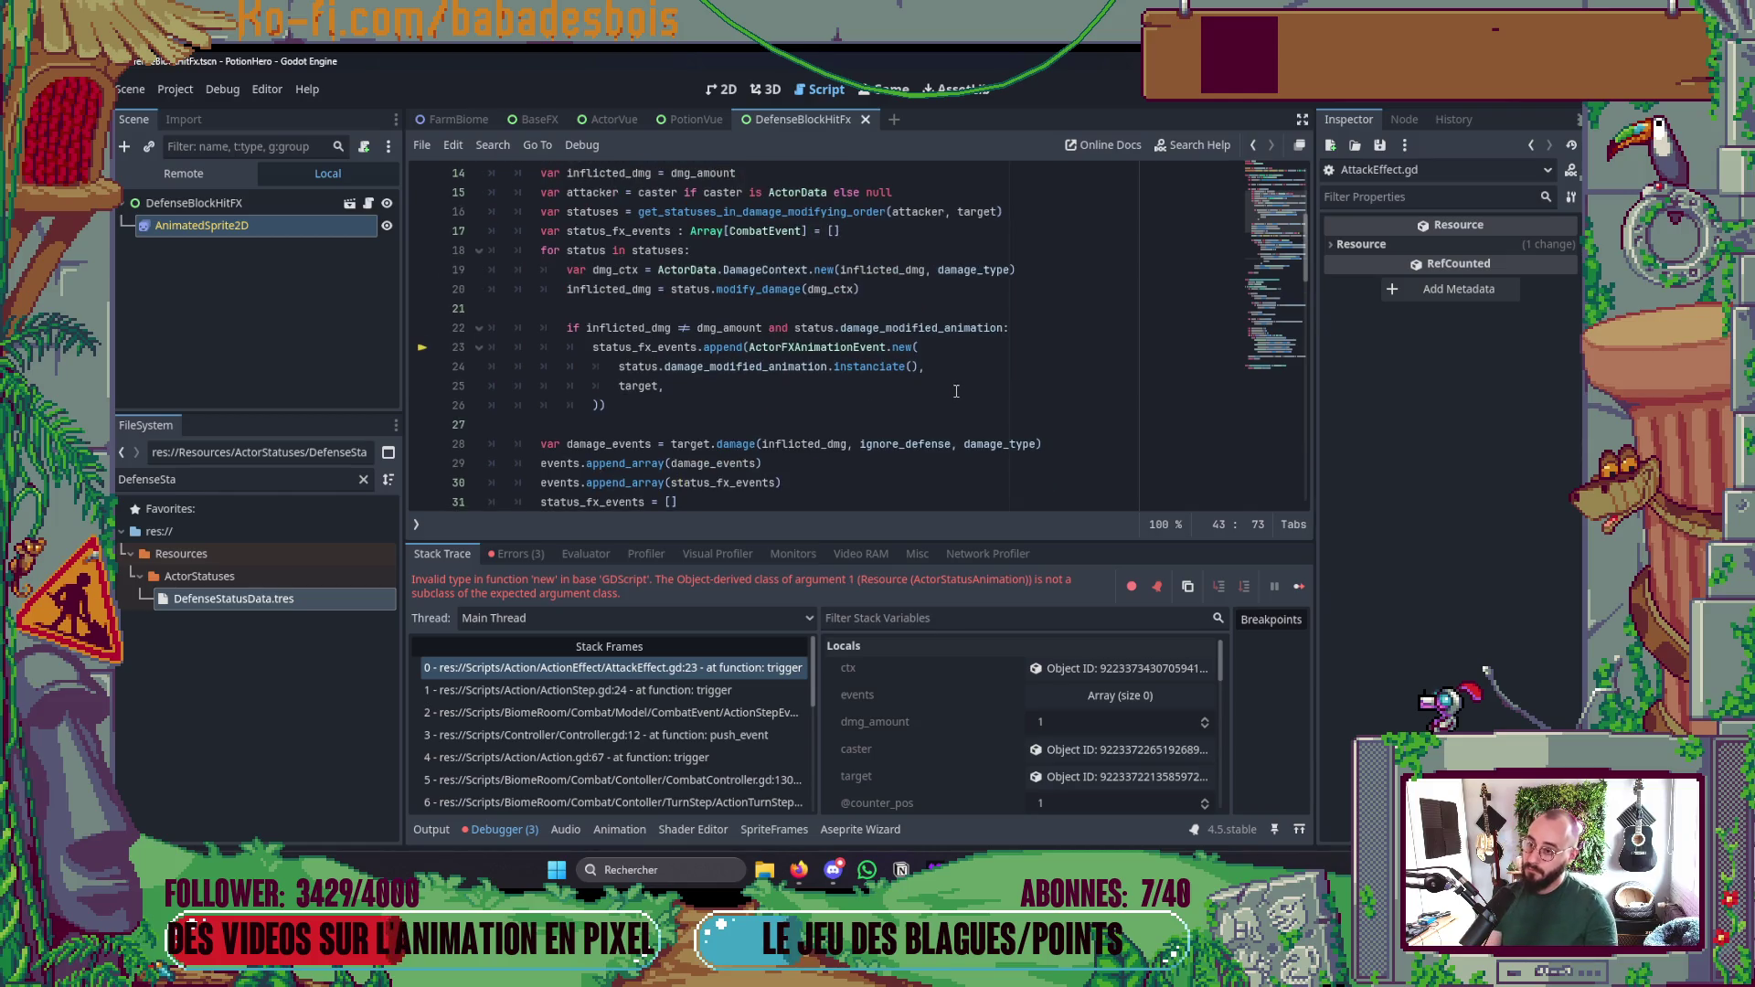
{"action": "left_click", "coordinate": [909, 399]}
{"action": "left_click", "coordinate": [912, 372]}
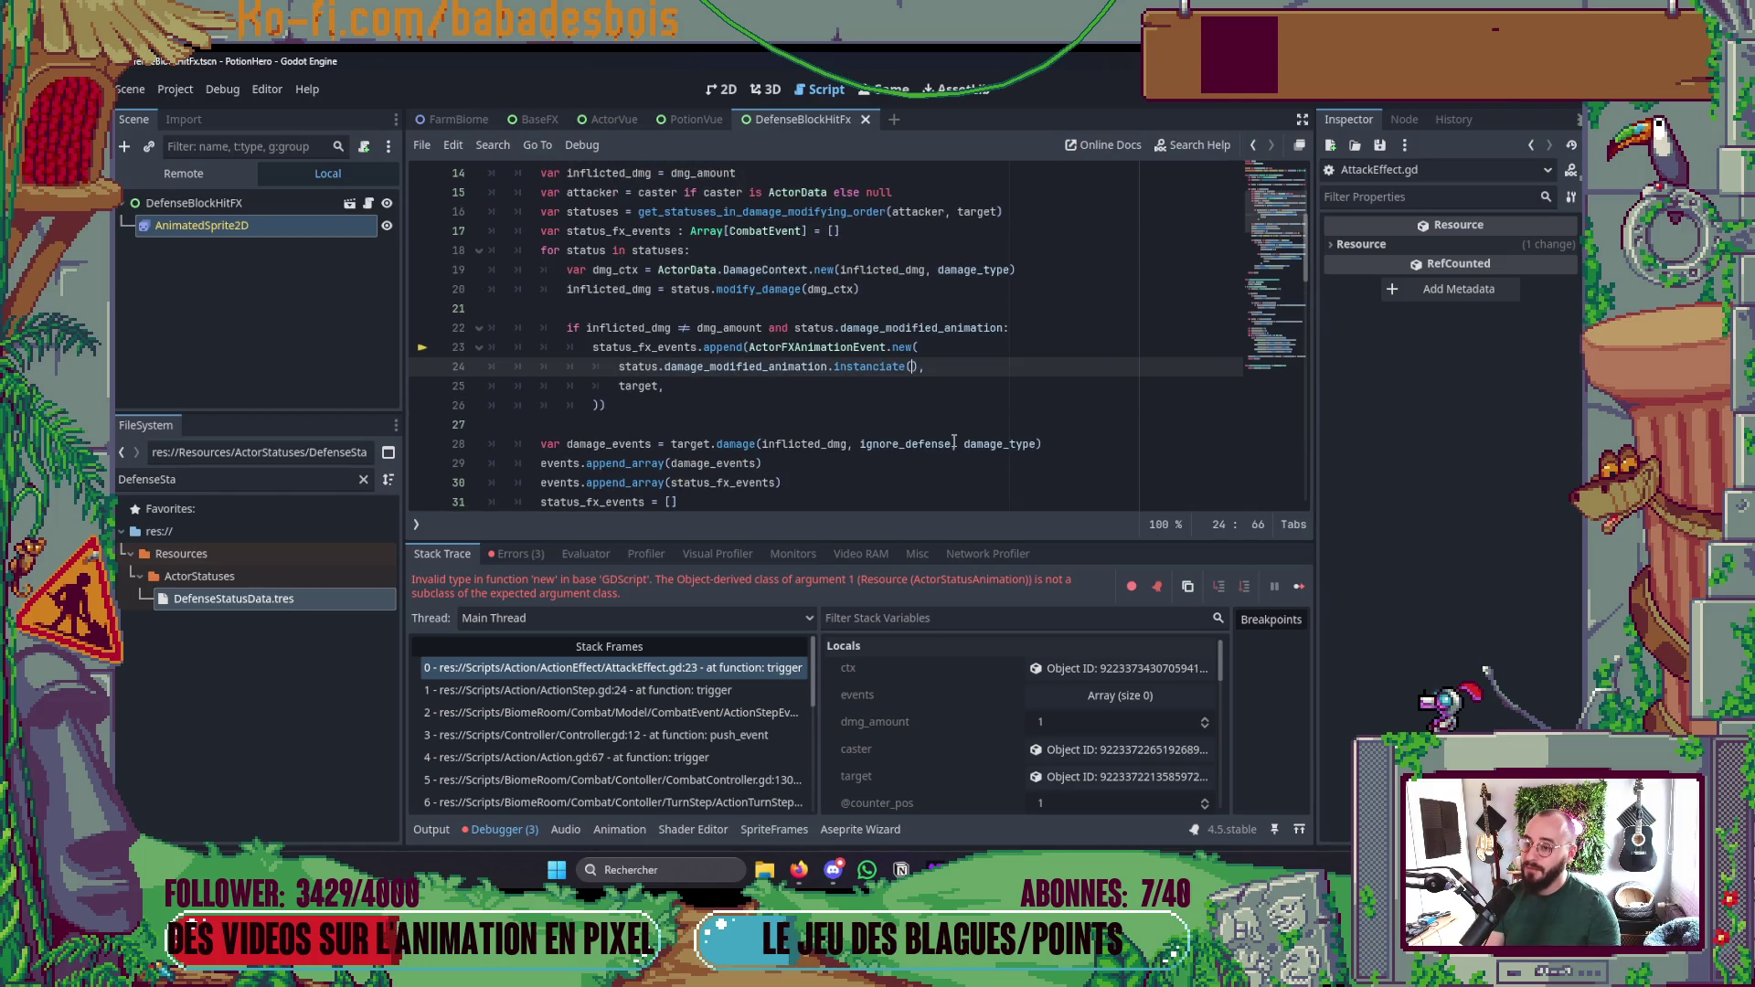
{"action": "key", "text": "ctrl+shift+Left"}
{"action": "key", "text": "BackSpace"}
{"action": "key", "text": "BackSpace"}
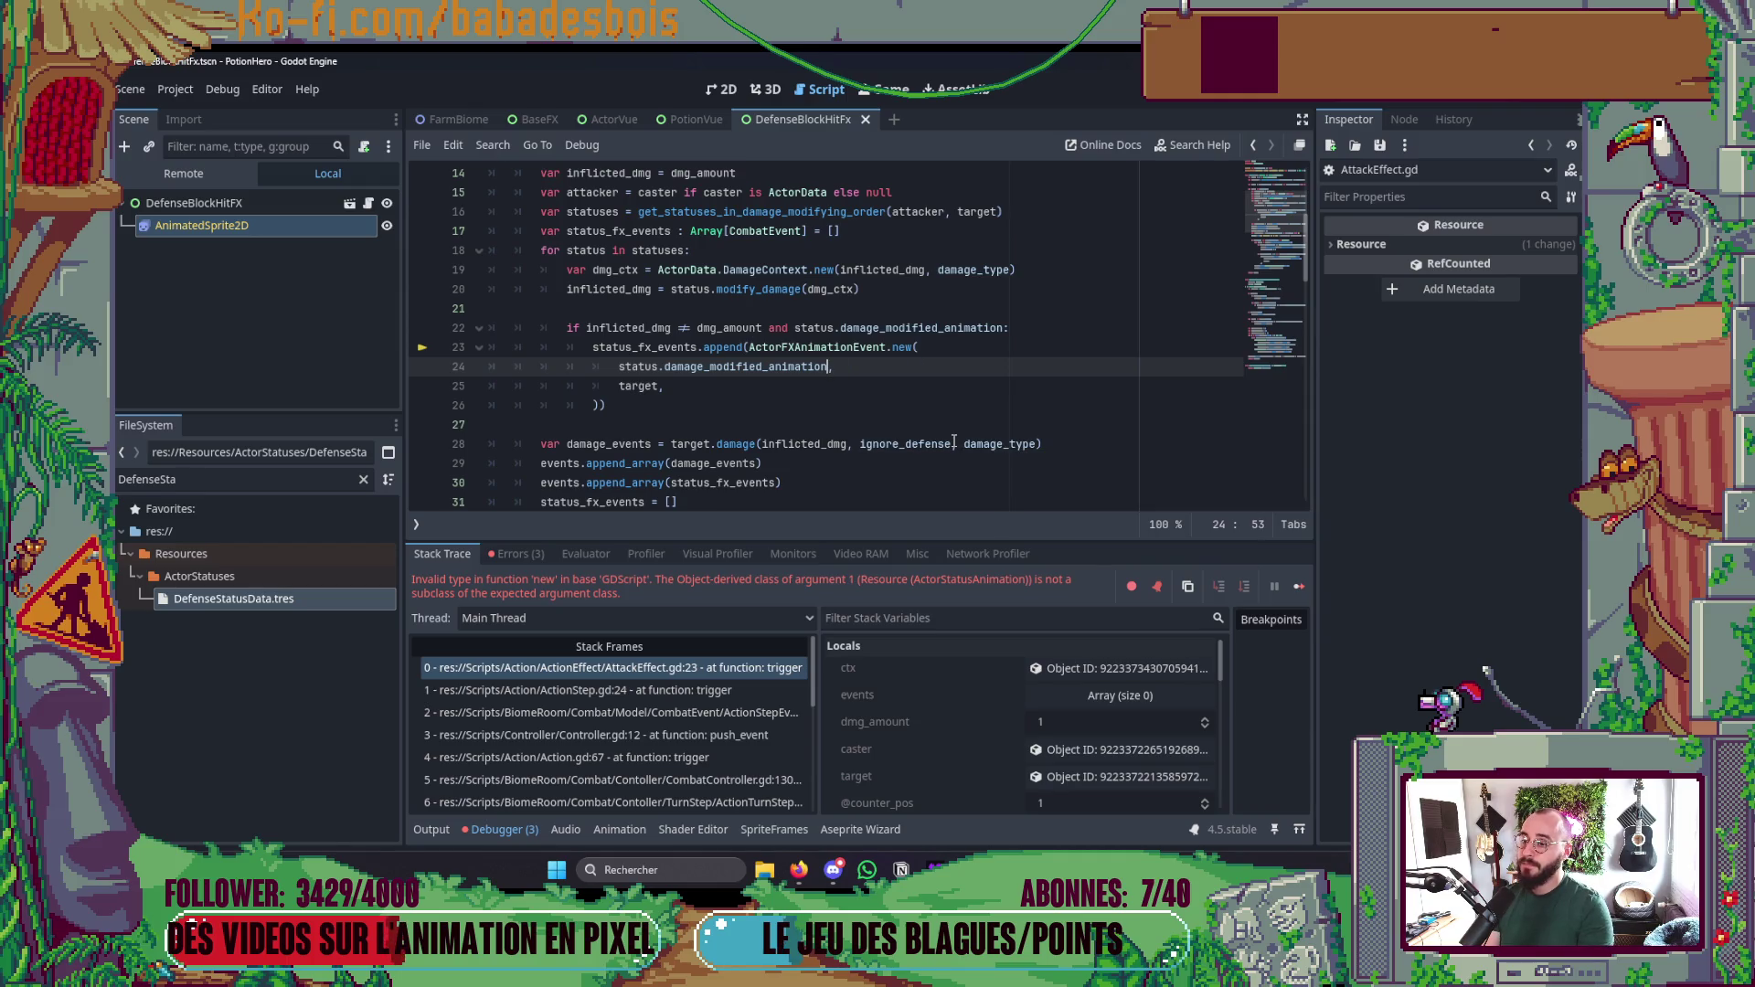
{"action": "type", "text": "an"}
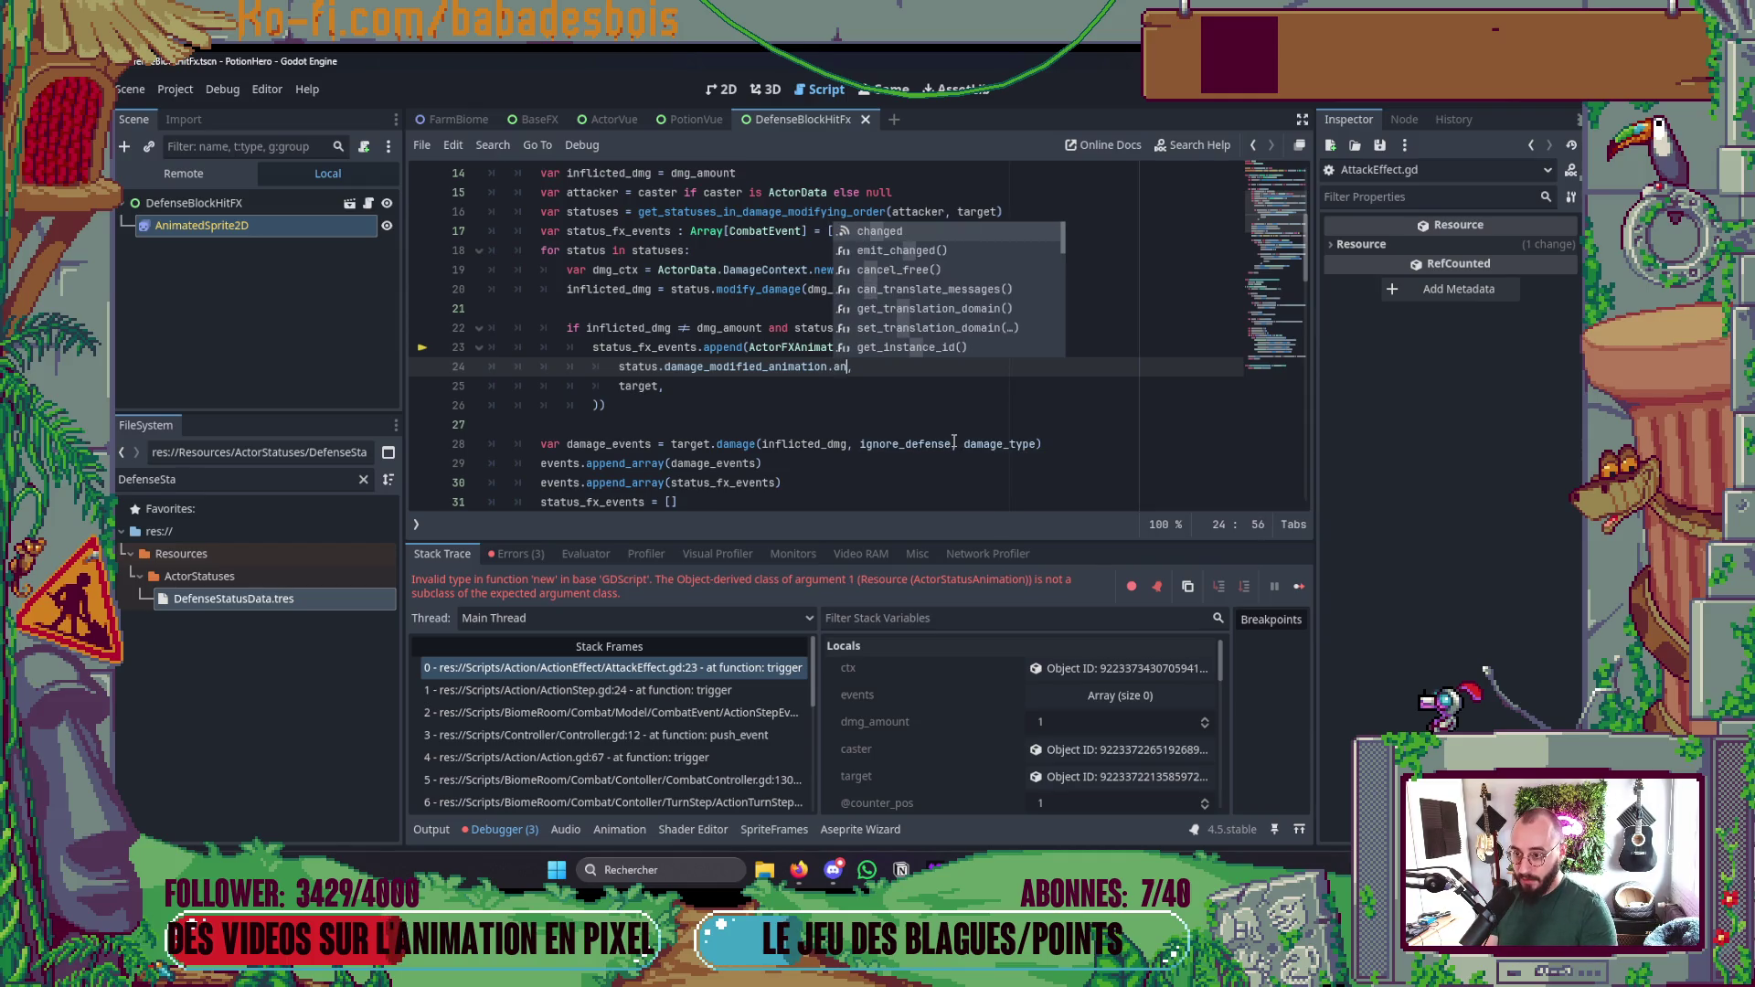
{"action": "key", "text": "BackSpace"}
{"action": "key", "text": "BackSpace"}
{"action": "type", "text": "d"}
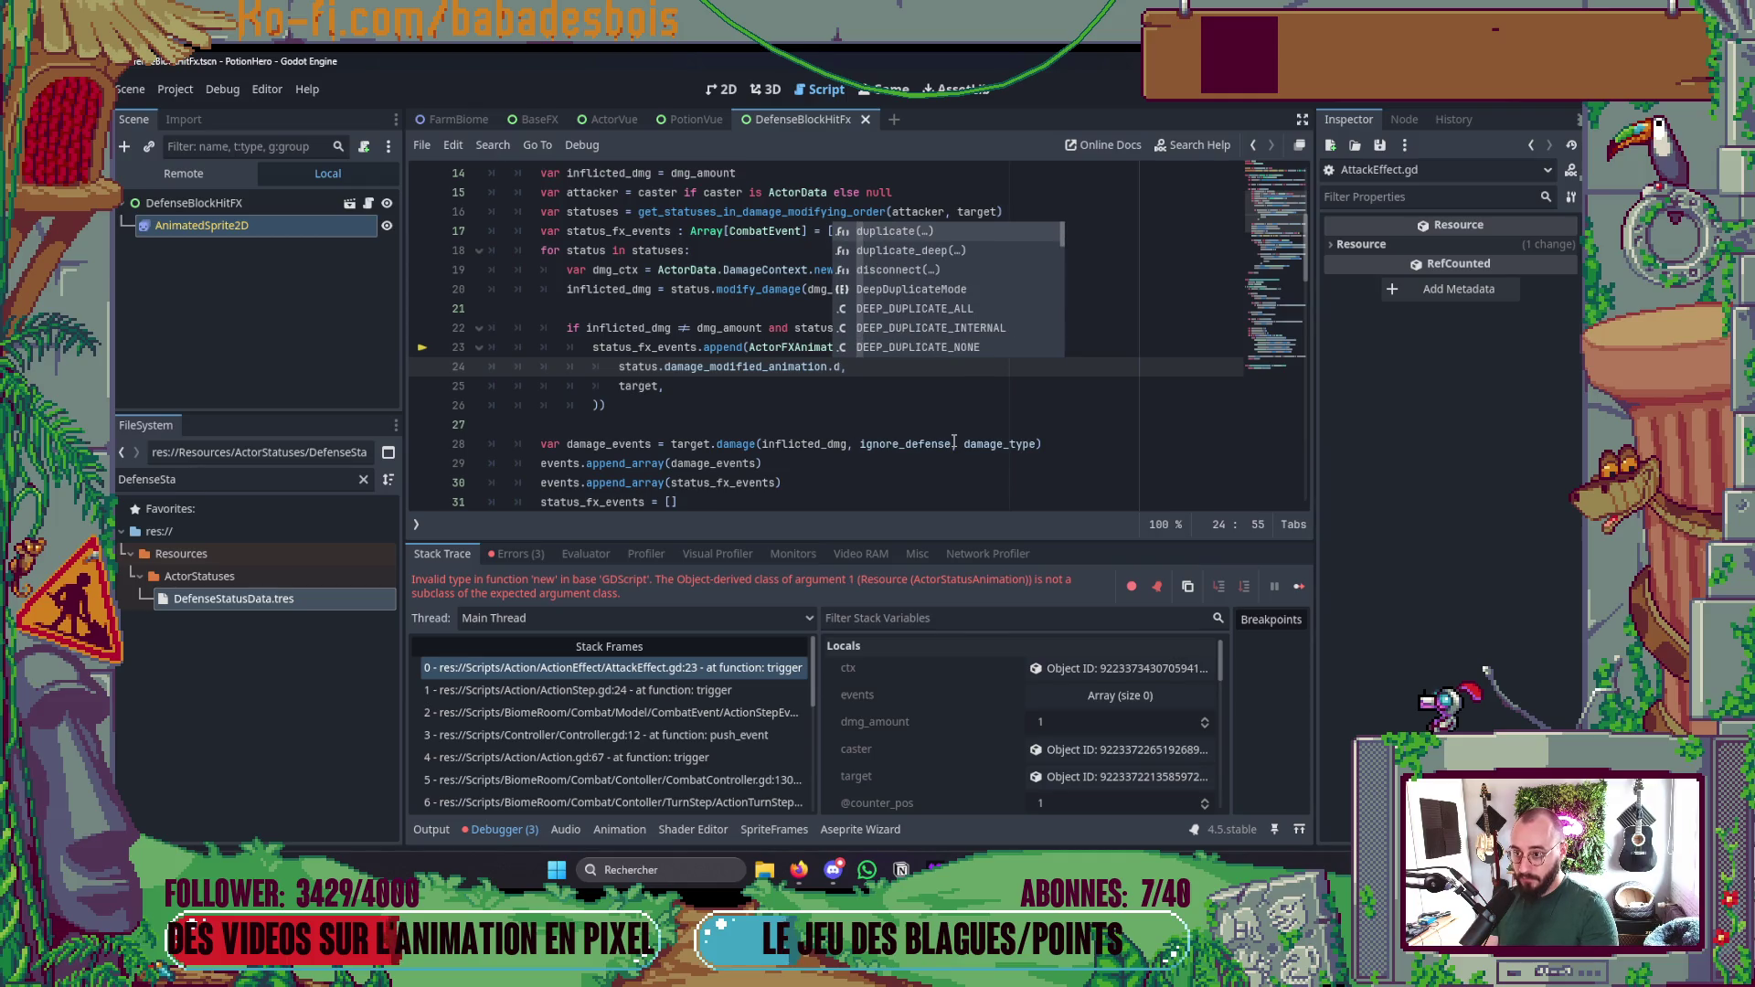
{"action": "key", "text": "BackSpace"}
{"action": "type", "text": "f"}
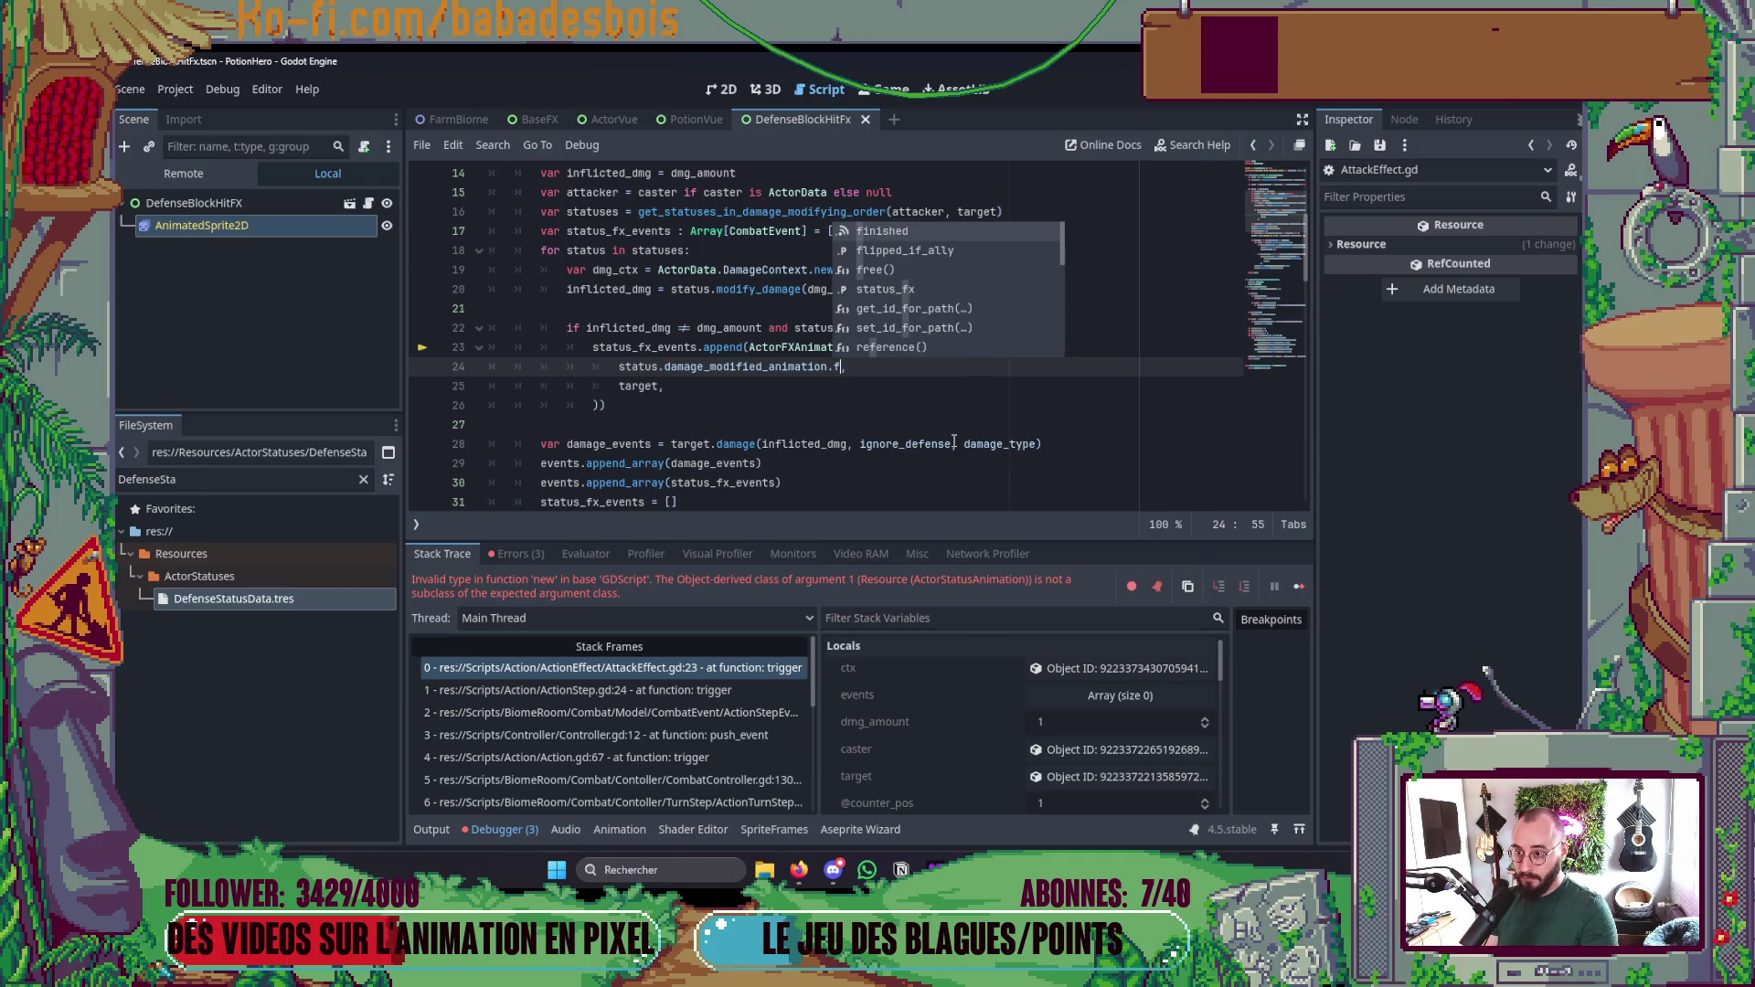
{"action": "key", "text": "Down"}
{"action": "key", "text": "Down"}
{"action": "key", "text": "Down"}
{"action": "key", "text": "Return"}
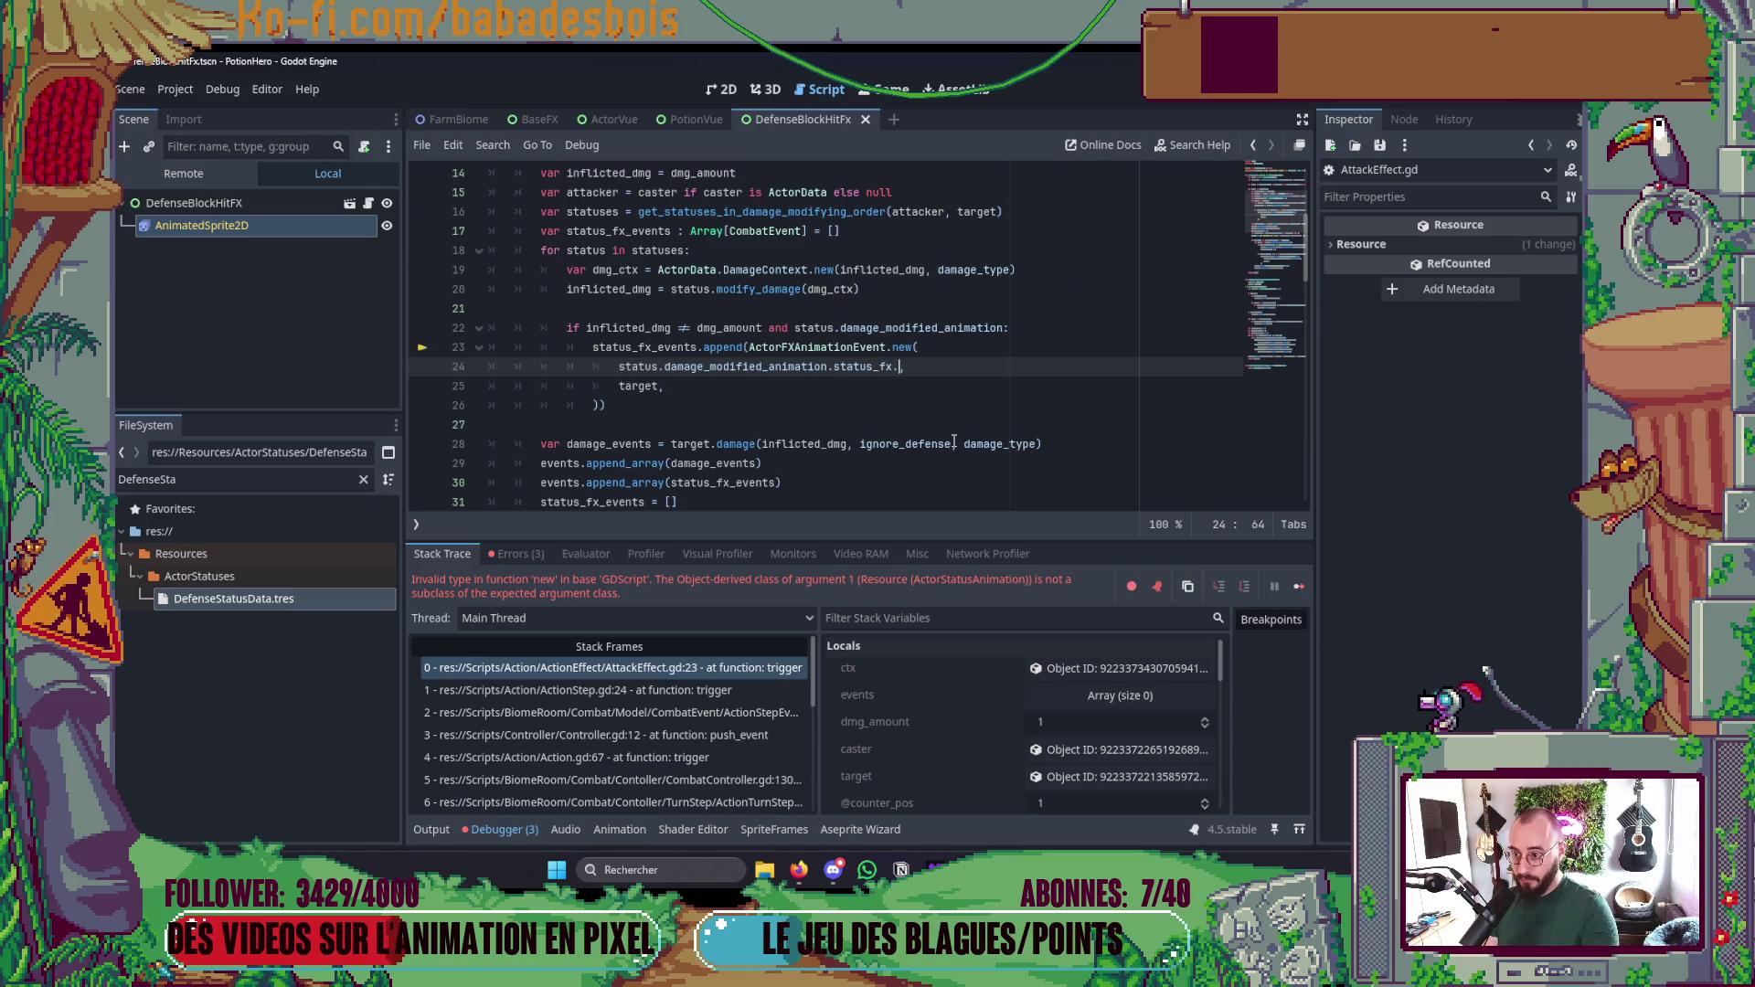
{"action": "key", "text": "BackSpace"}
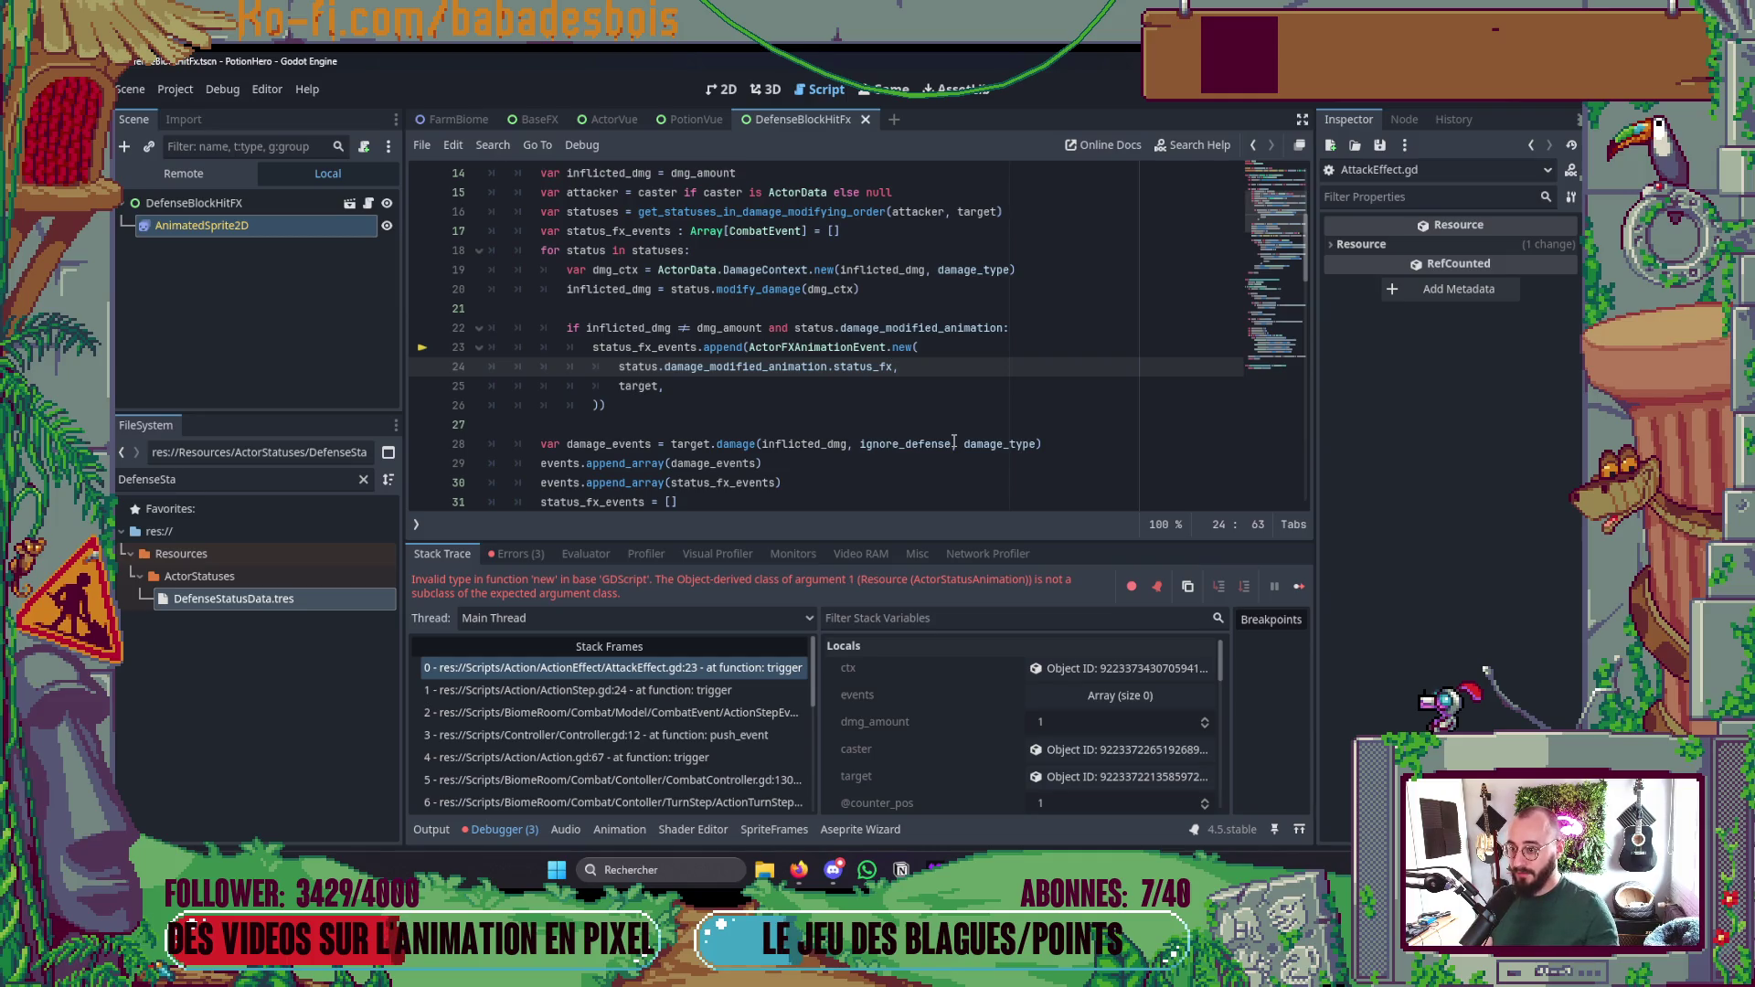
Step: Check the Damage Modified animation in DefenseStatusData.tres and the ActorFXAnimationEvent constructor, adding a comma on line 24
{"action": "left_click", "coordinate": [285, 603]}
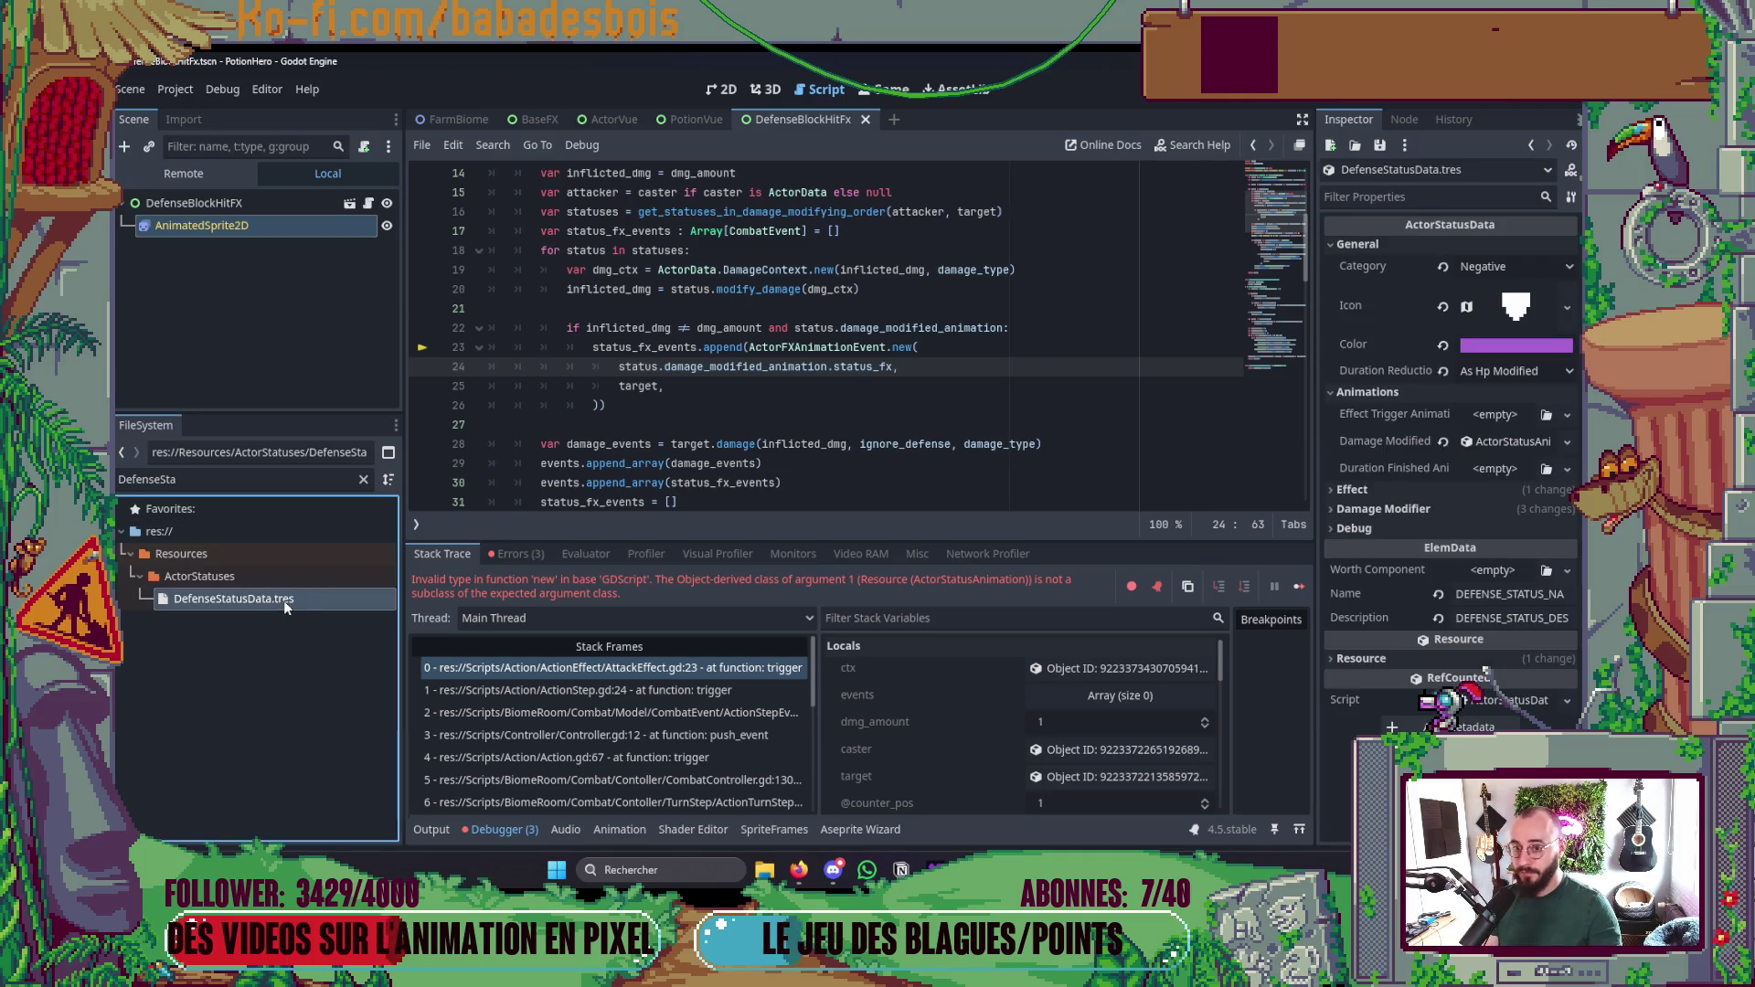
{"action": "left_click", "coordinate": [1489, 444]}
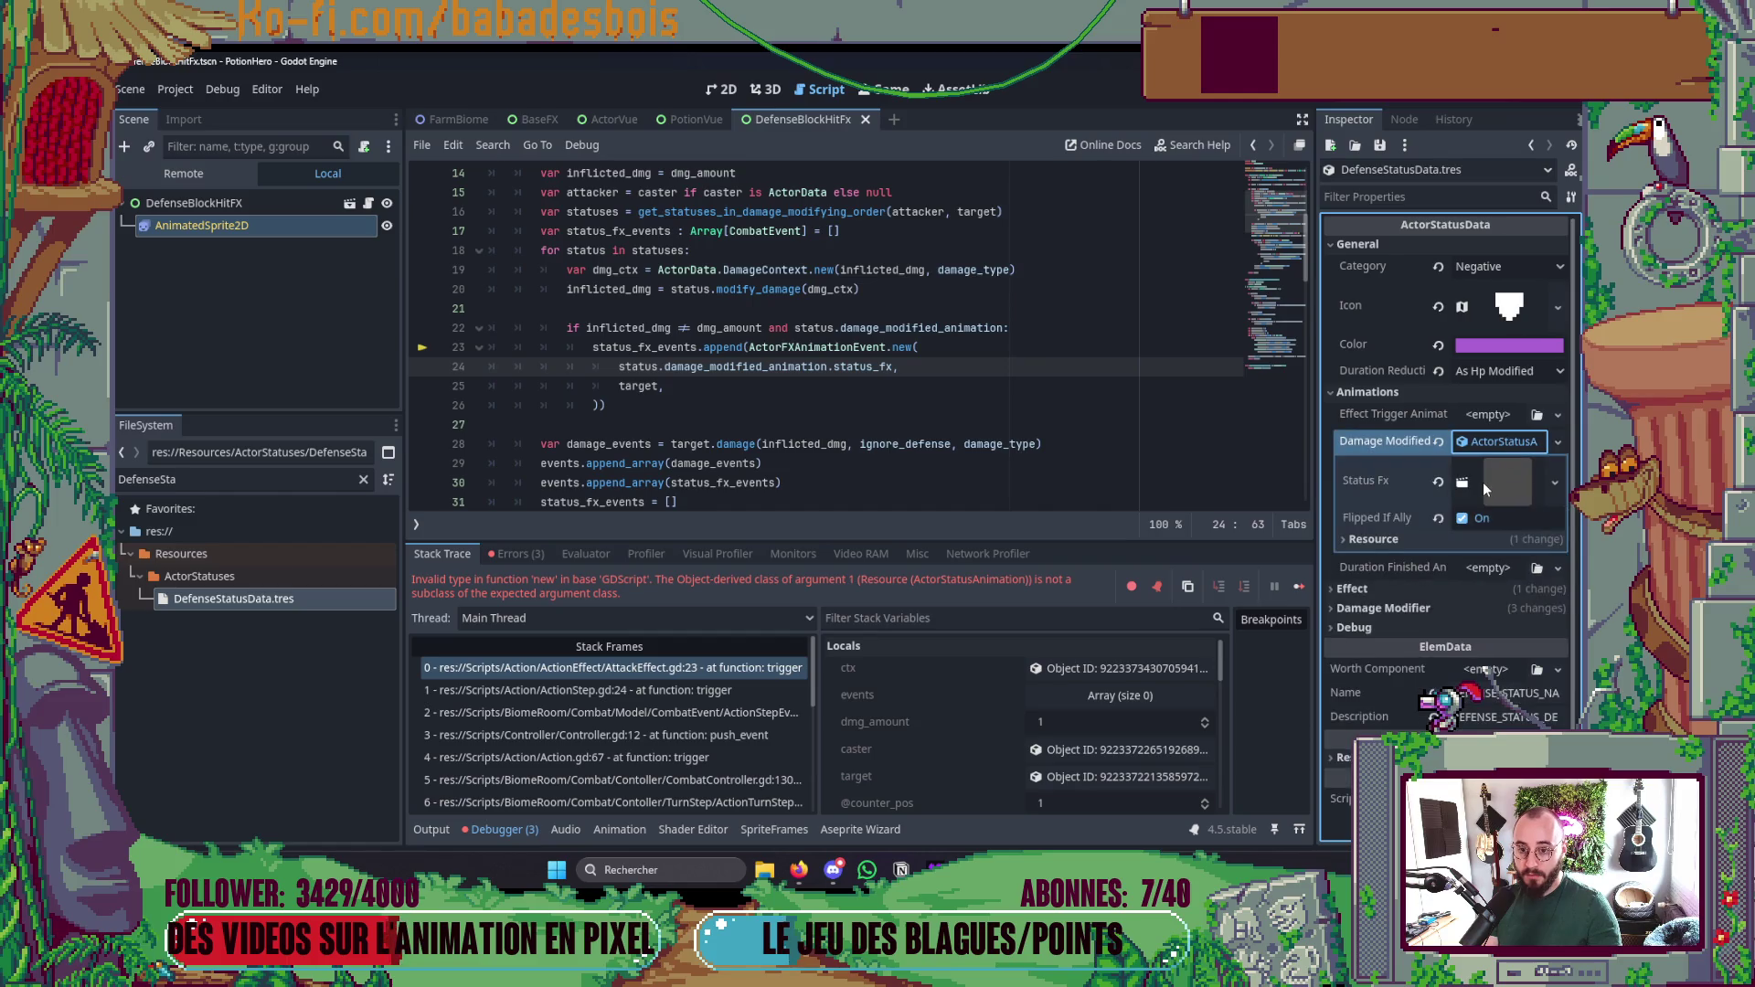
{"action": "left_click", "coordinate": [869, 375]}
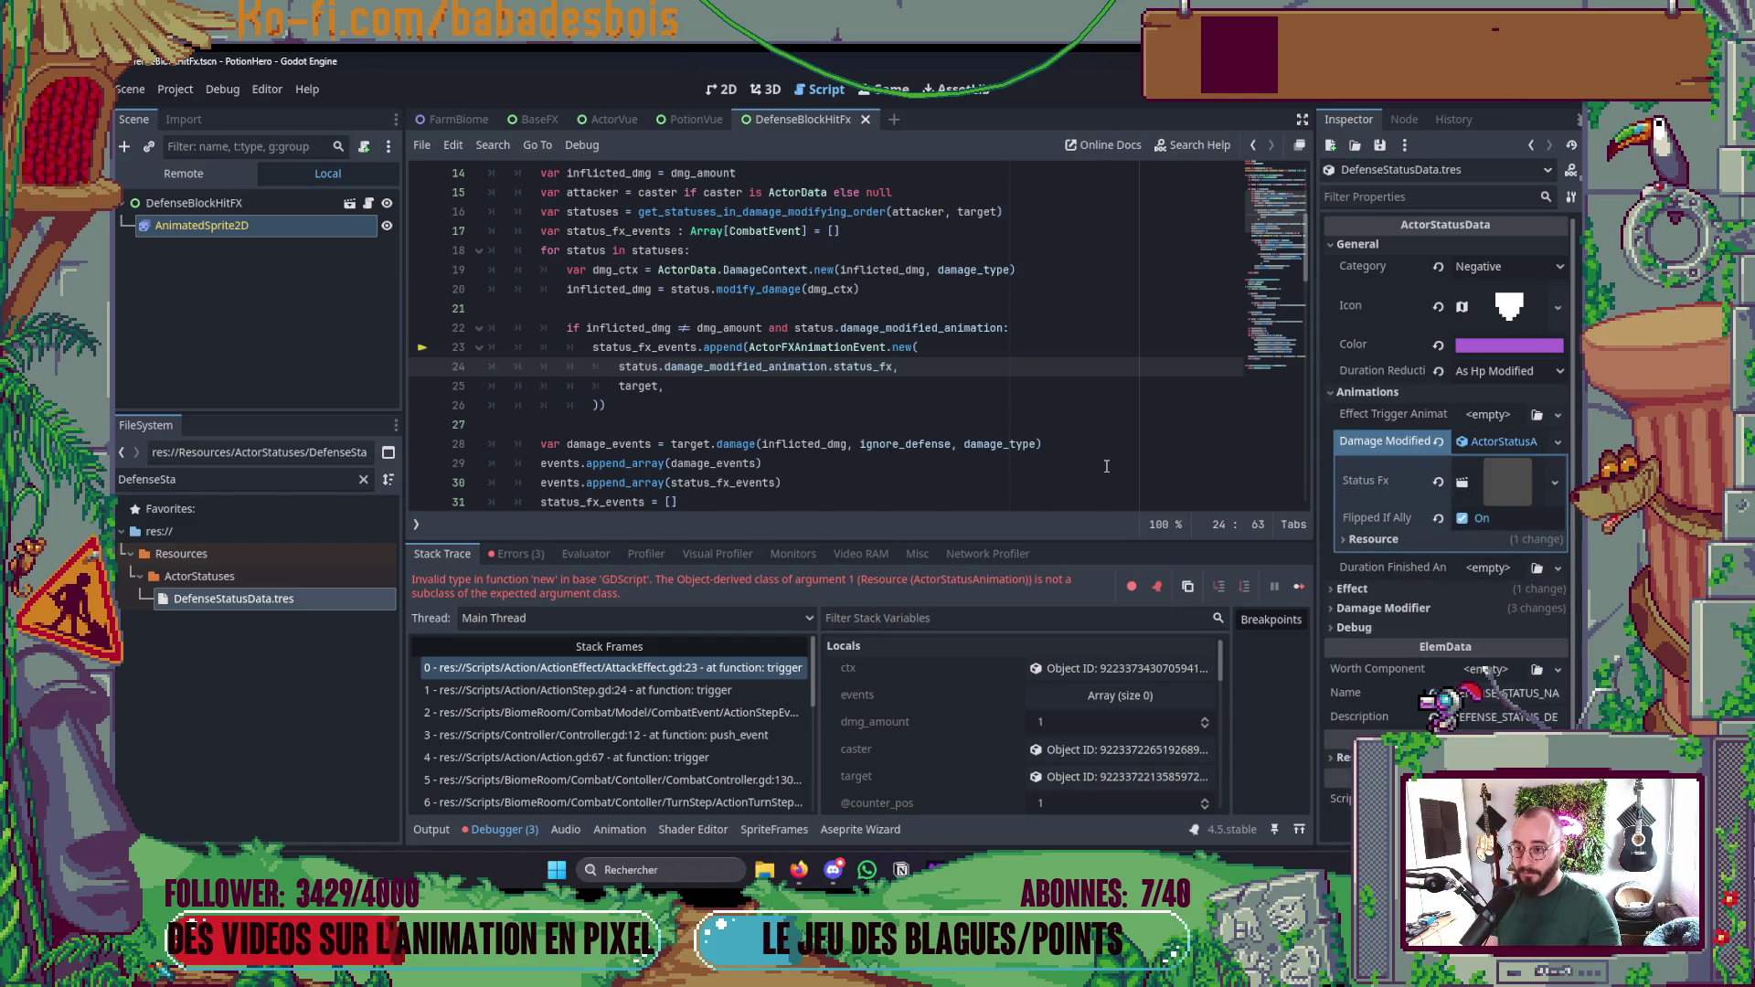
{"action": "type", "text": ","}
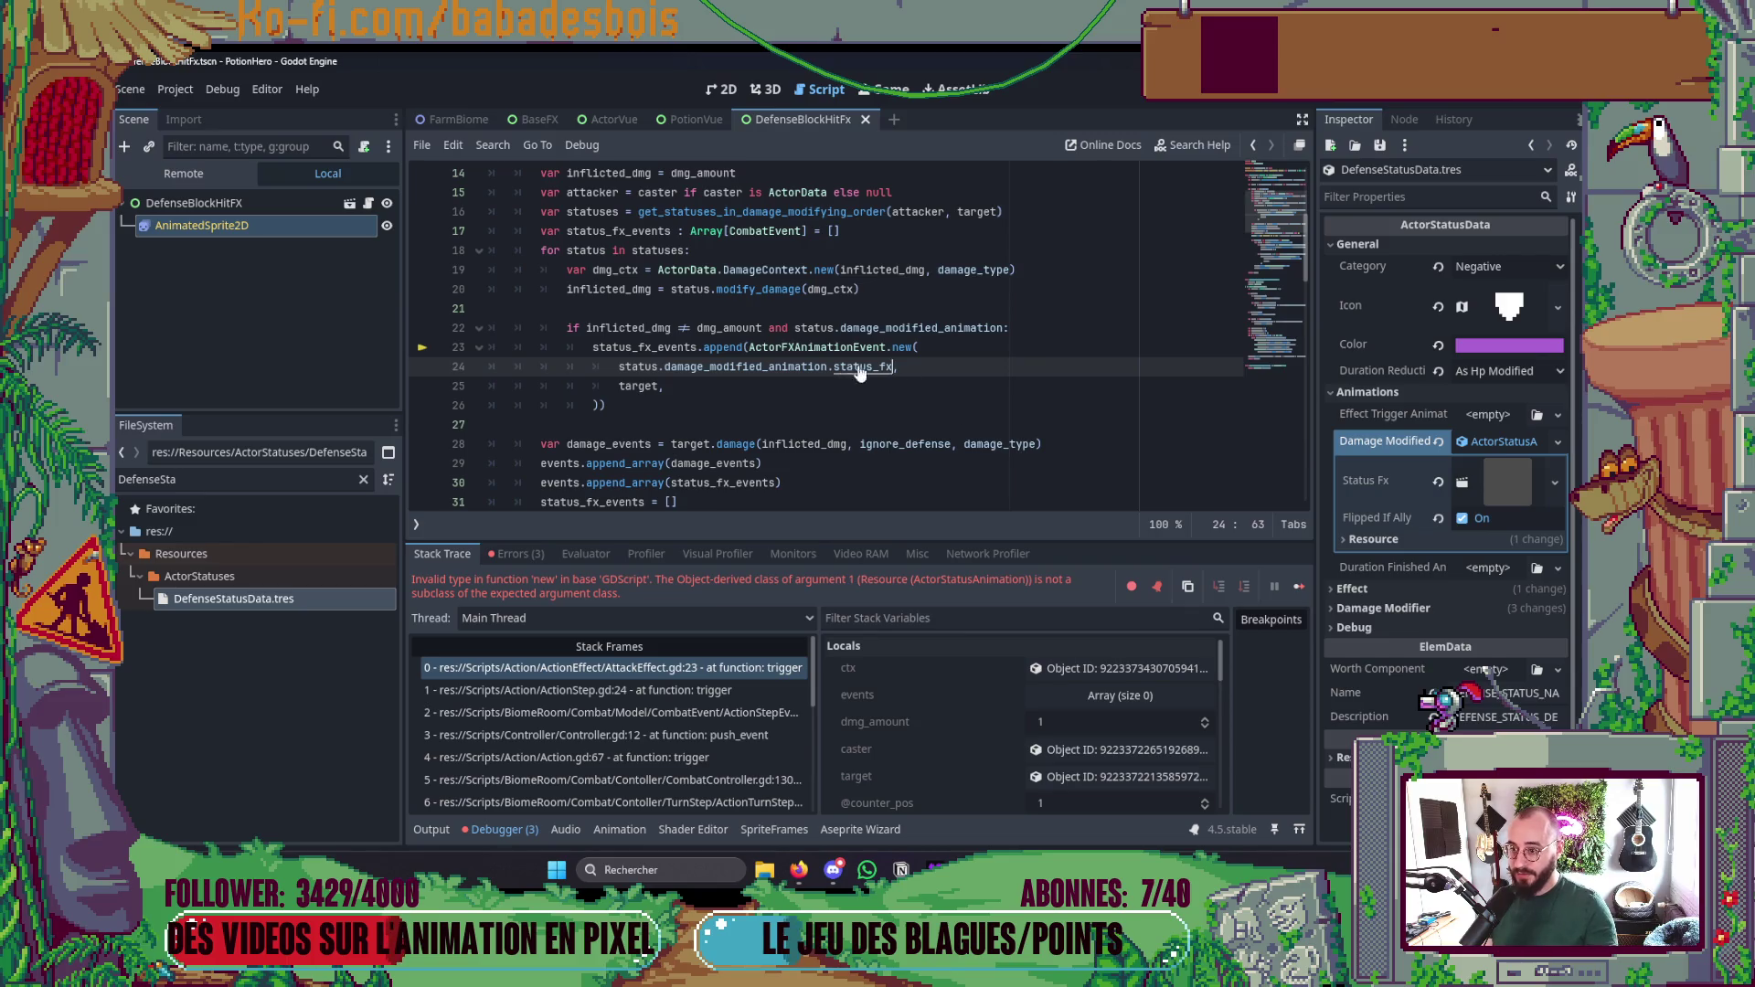
{"action": "left_click", "coordinate": [833, 348], "text": "ctrl"}
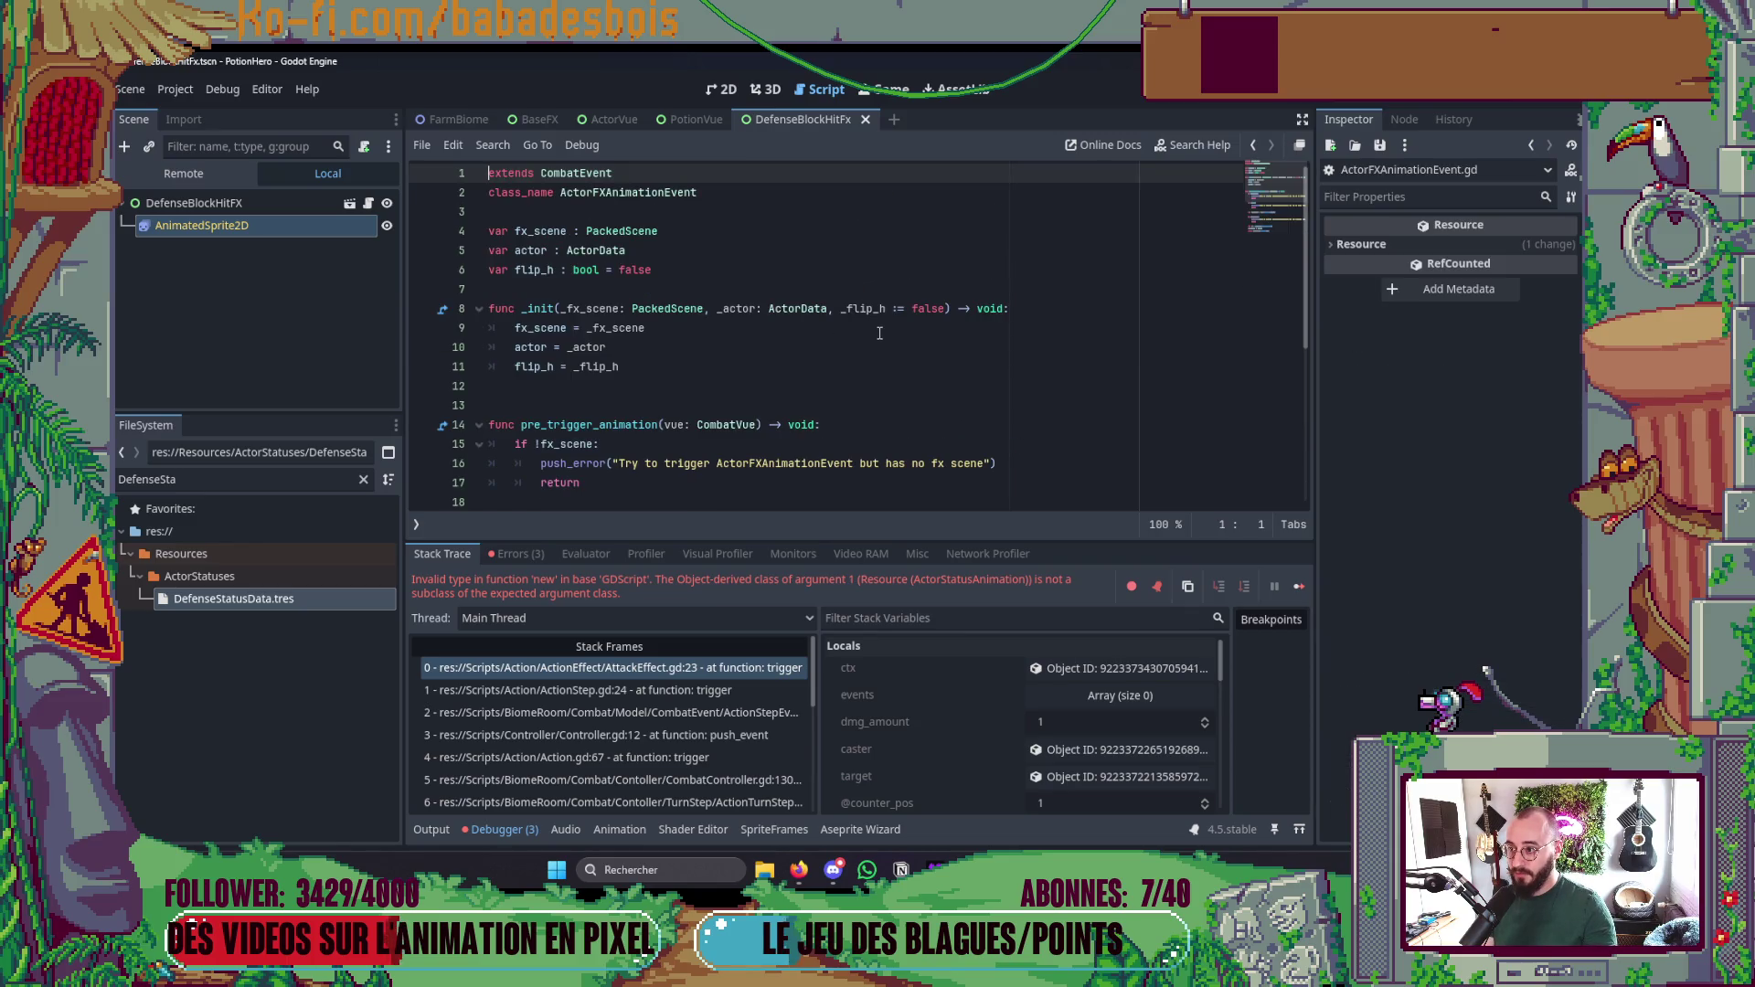
{"action": "scroll", "coordinate": [879, 334], "scroll_direction": "down", "scroll_amount": 2}
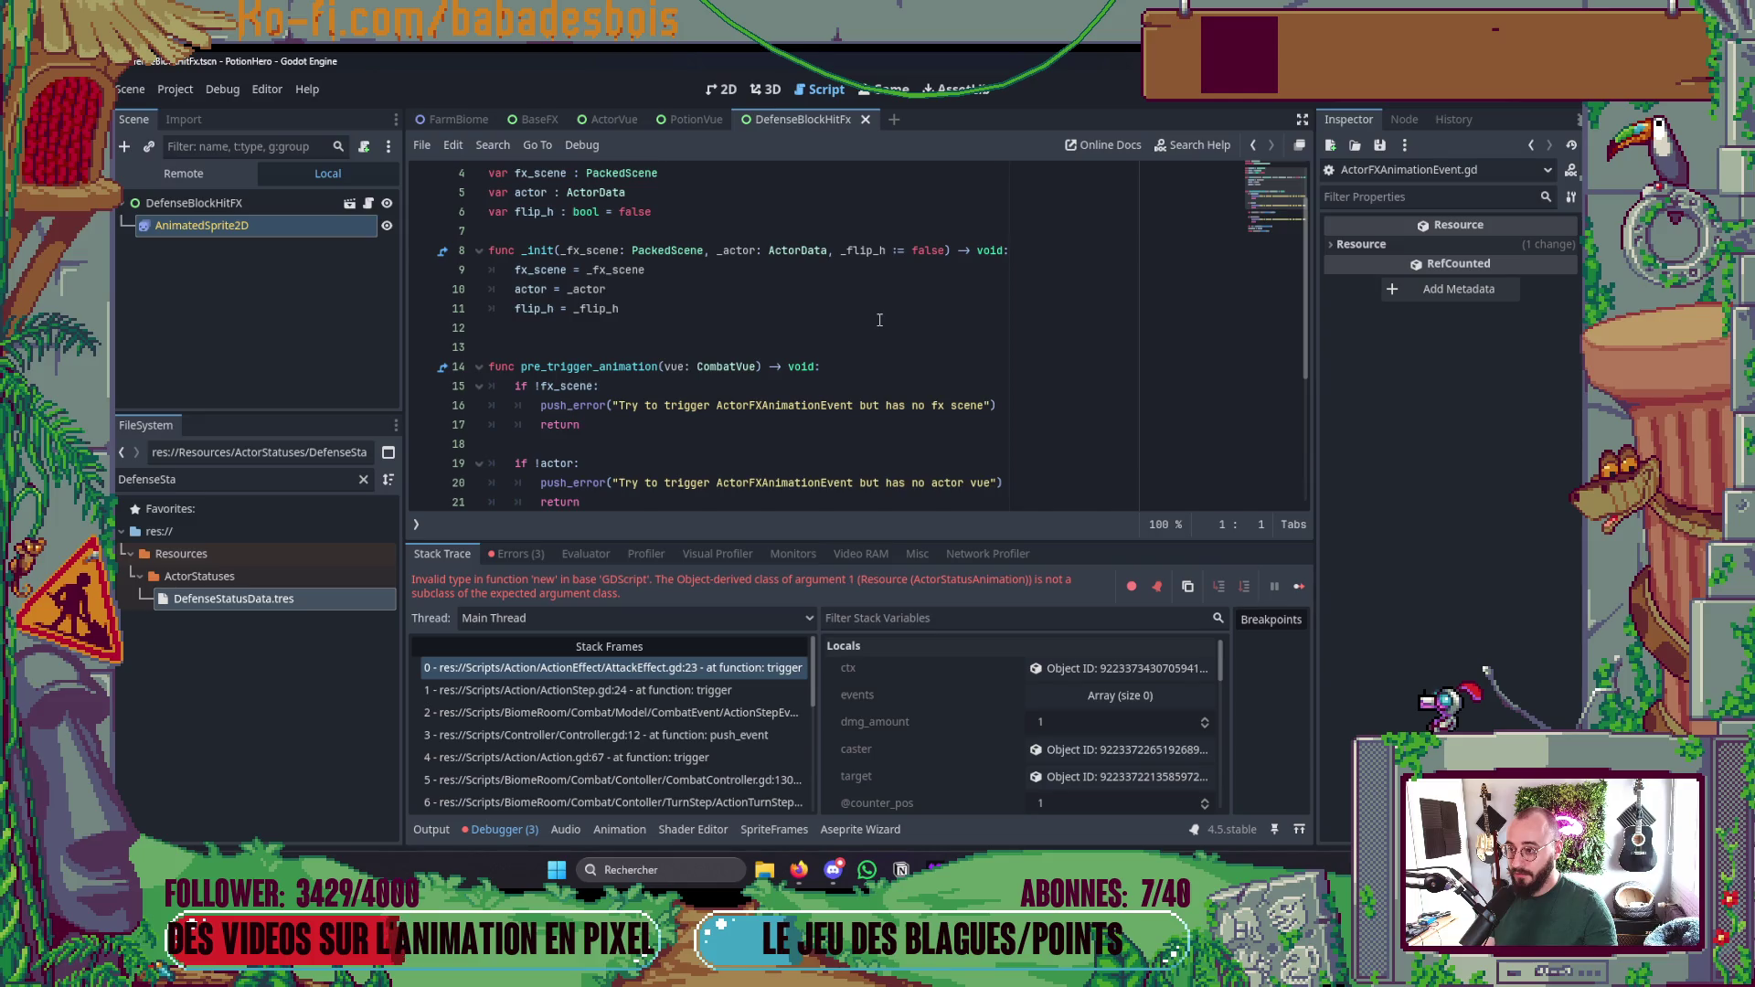
{"action": "scroll", "coordinate": [1051, 241], "scroll_direction": "up", "scroll_amount": 1}
{"action": "left_click", "coordinate": [1254, 146]}
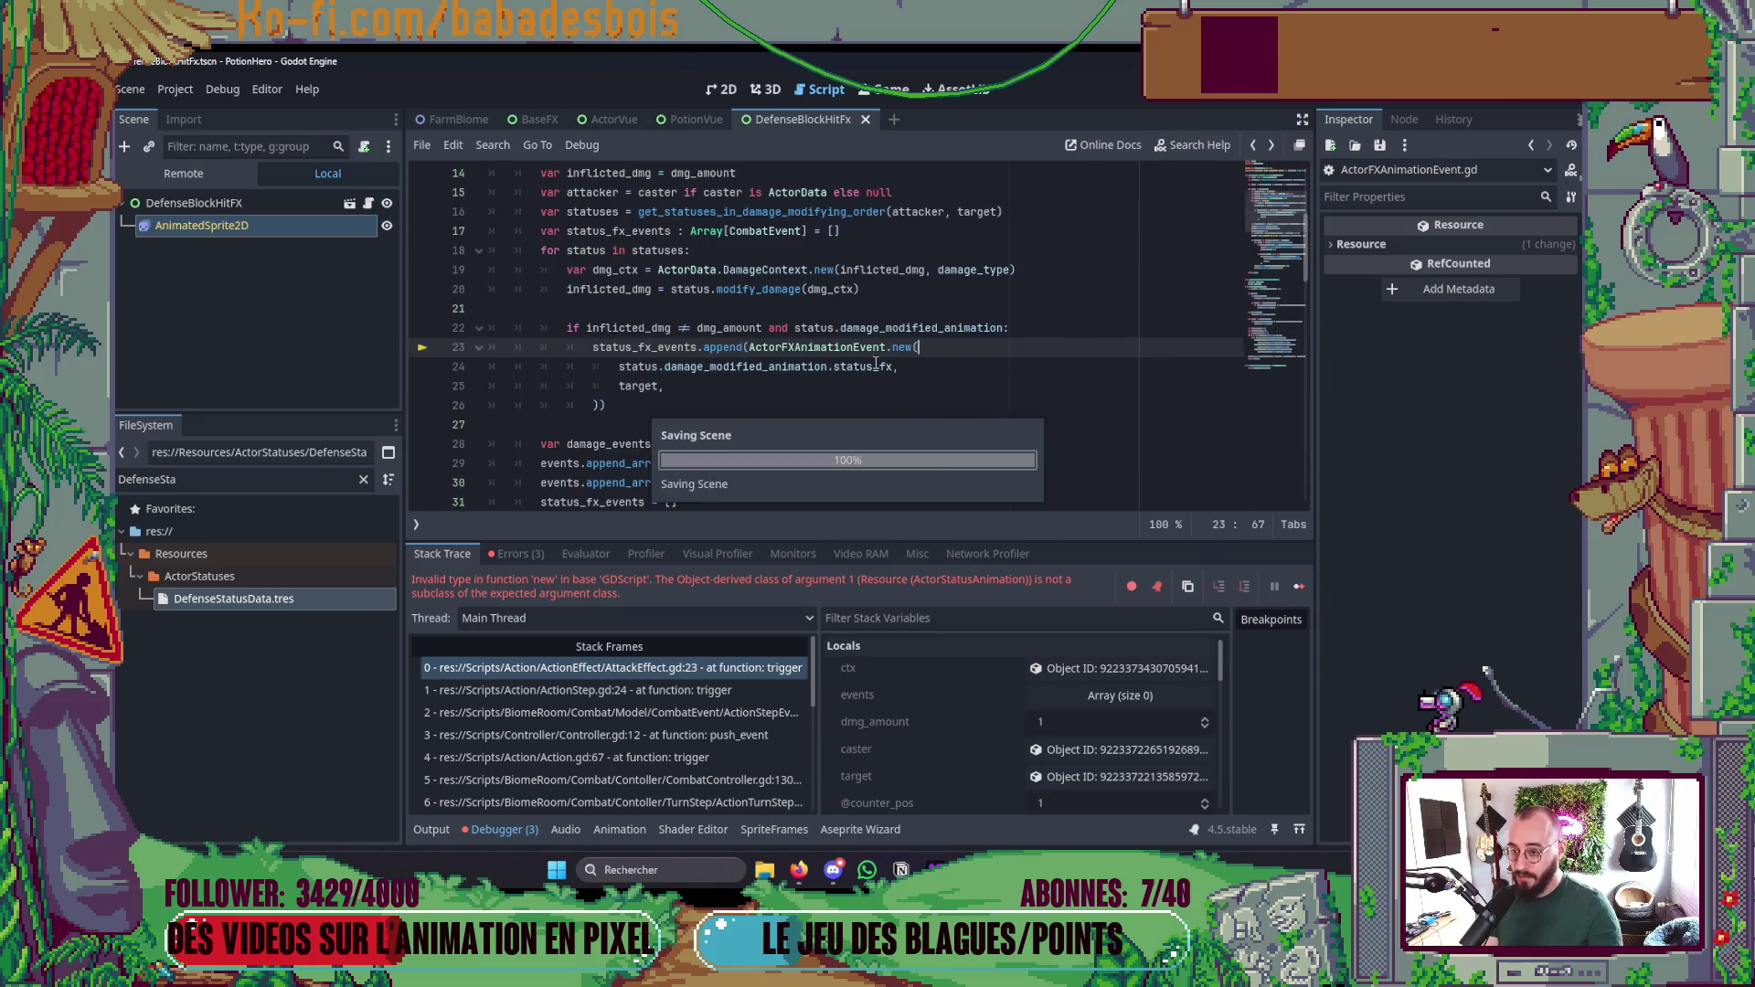
Step: Replace instanciate with status_fx on line 43 and run the game with F5
{"action": "scroll", "coordinate": [884, 359], "scroll_direction": "down", "scroll_amount": 8}
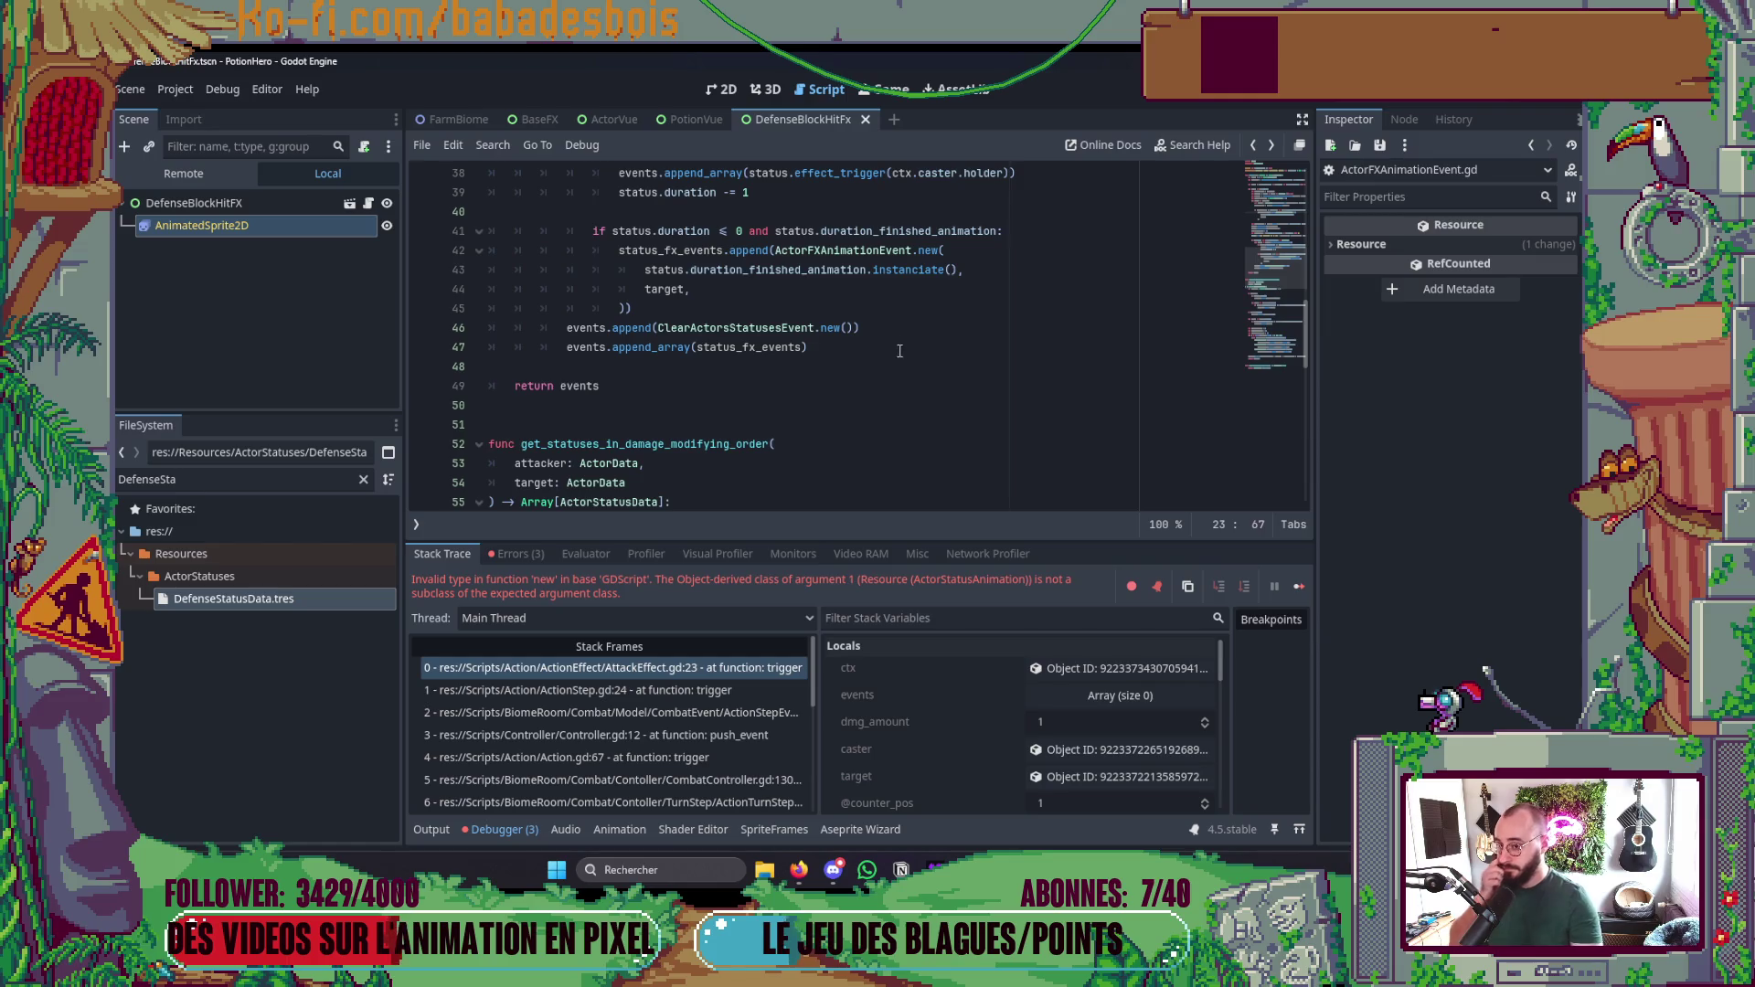
{"action": "double_click", "coordinate": [877, 270]}
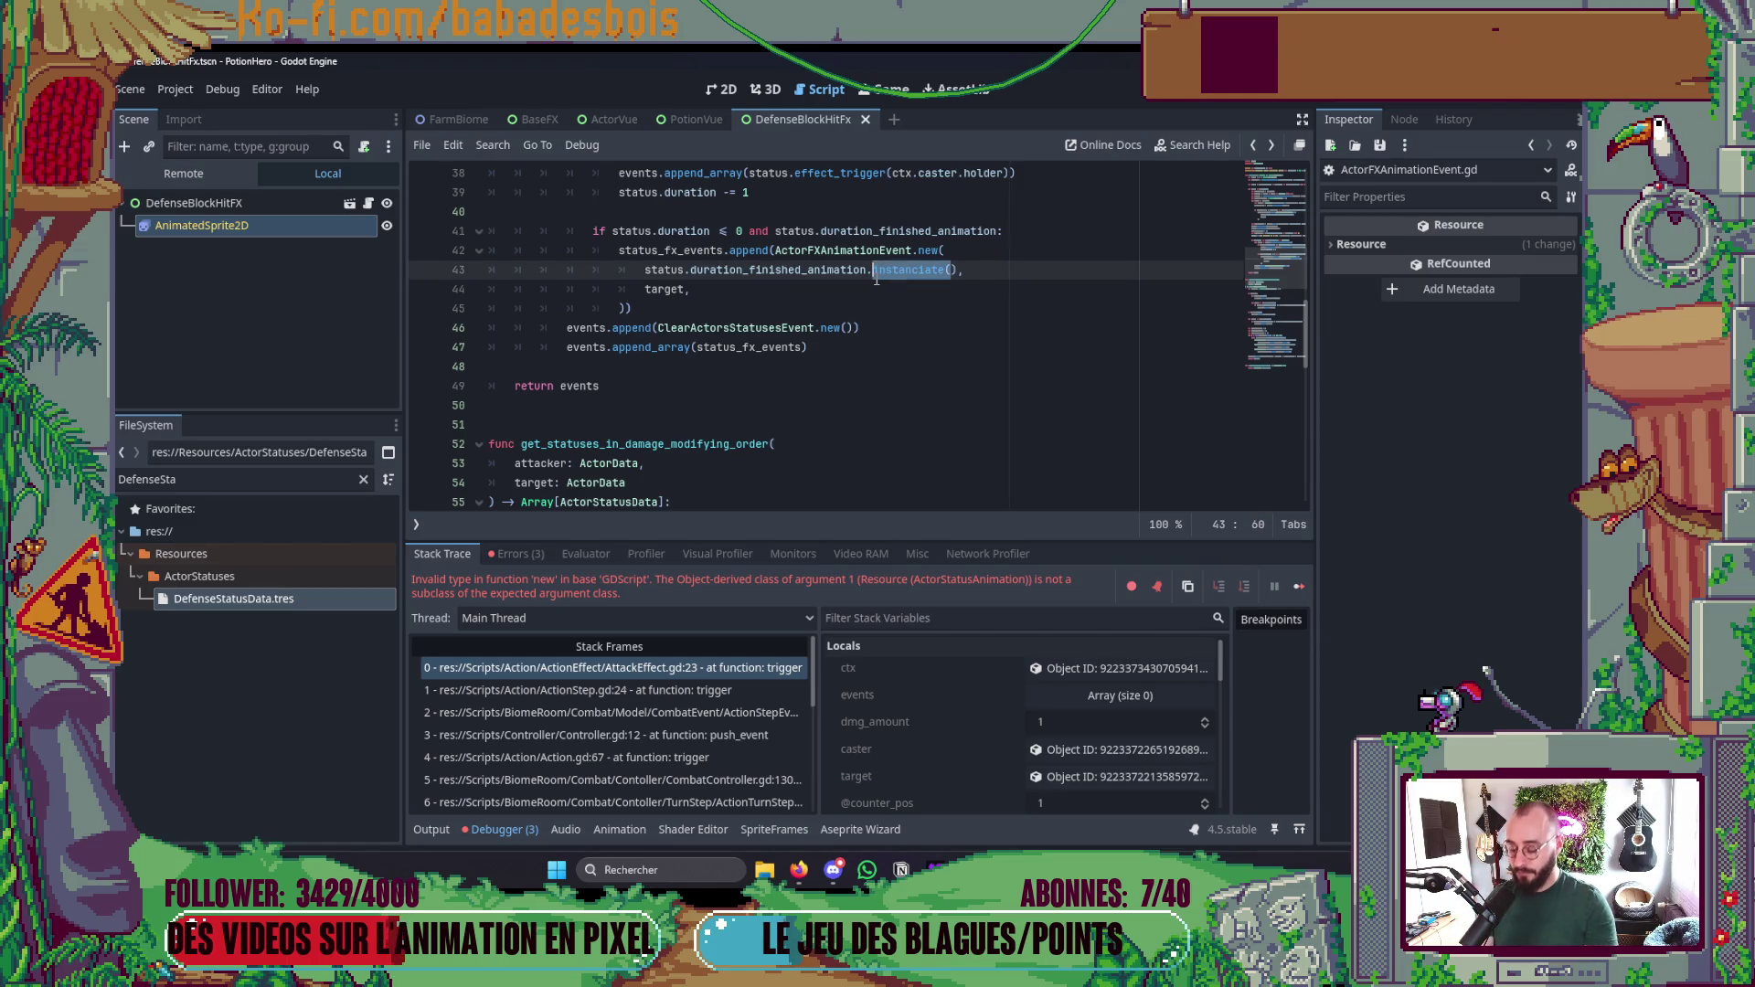
{"action": "type", "text": "status_"}
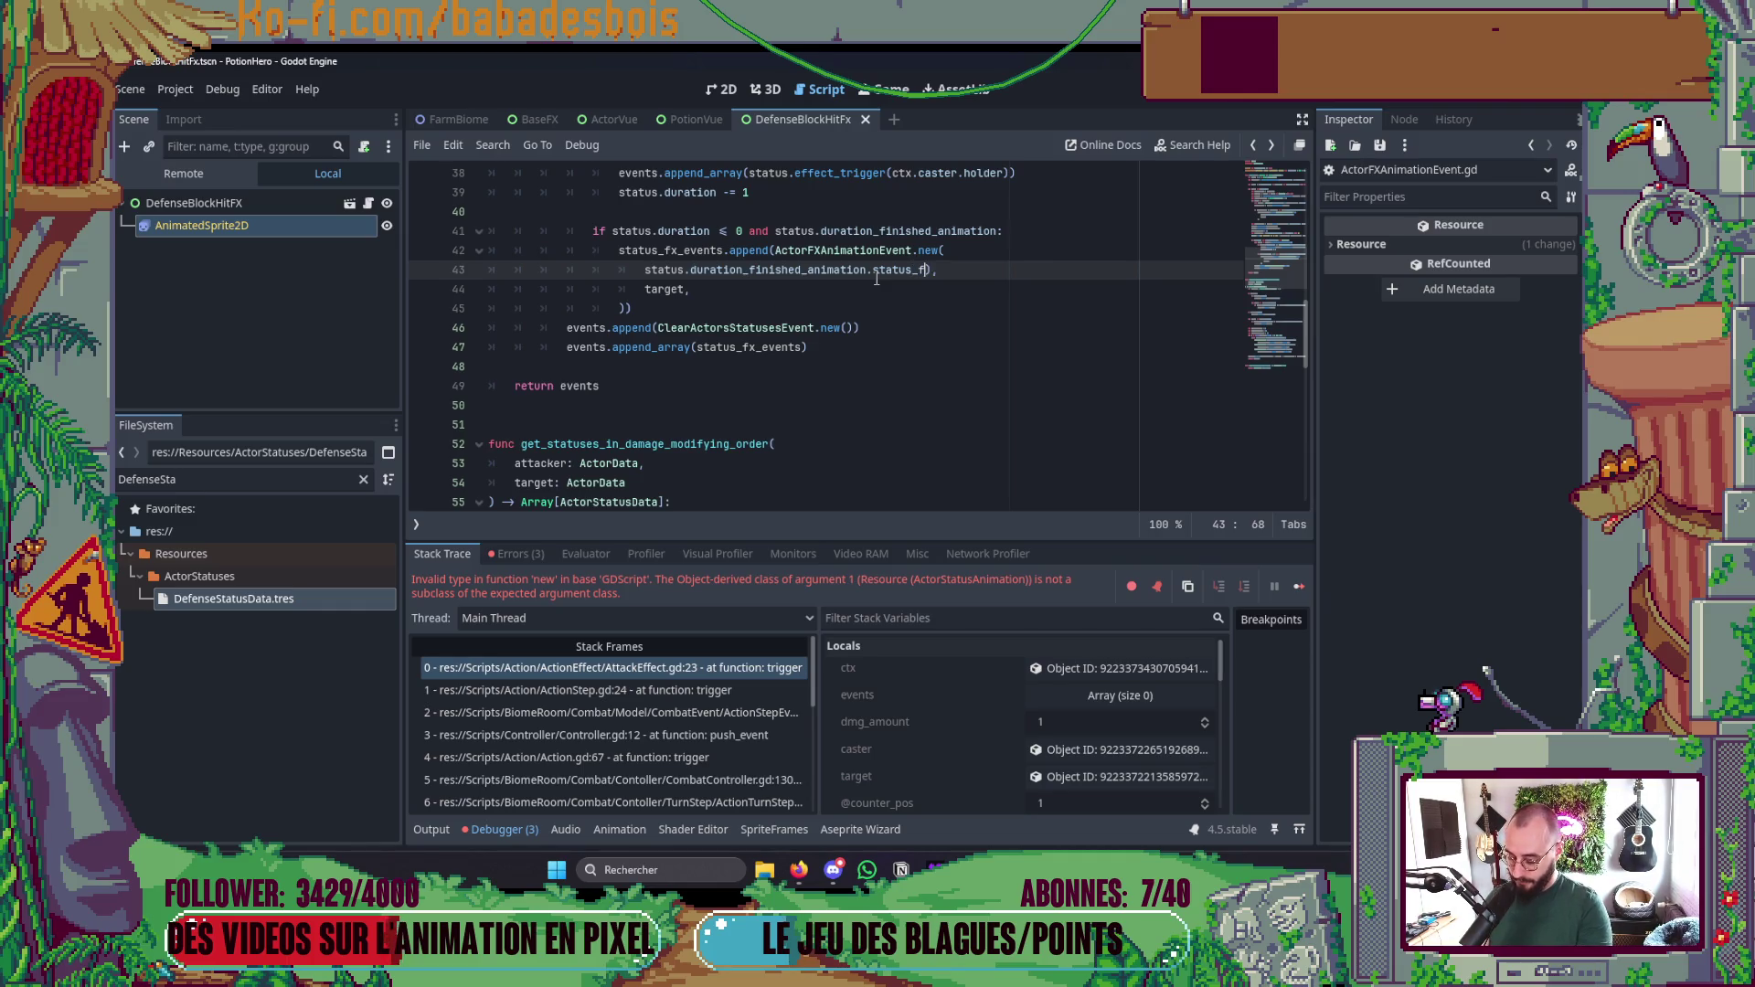
{"action": "type", "text": "fx"}
{"action": "left_click", "coordinate": [932, 445]}
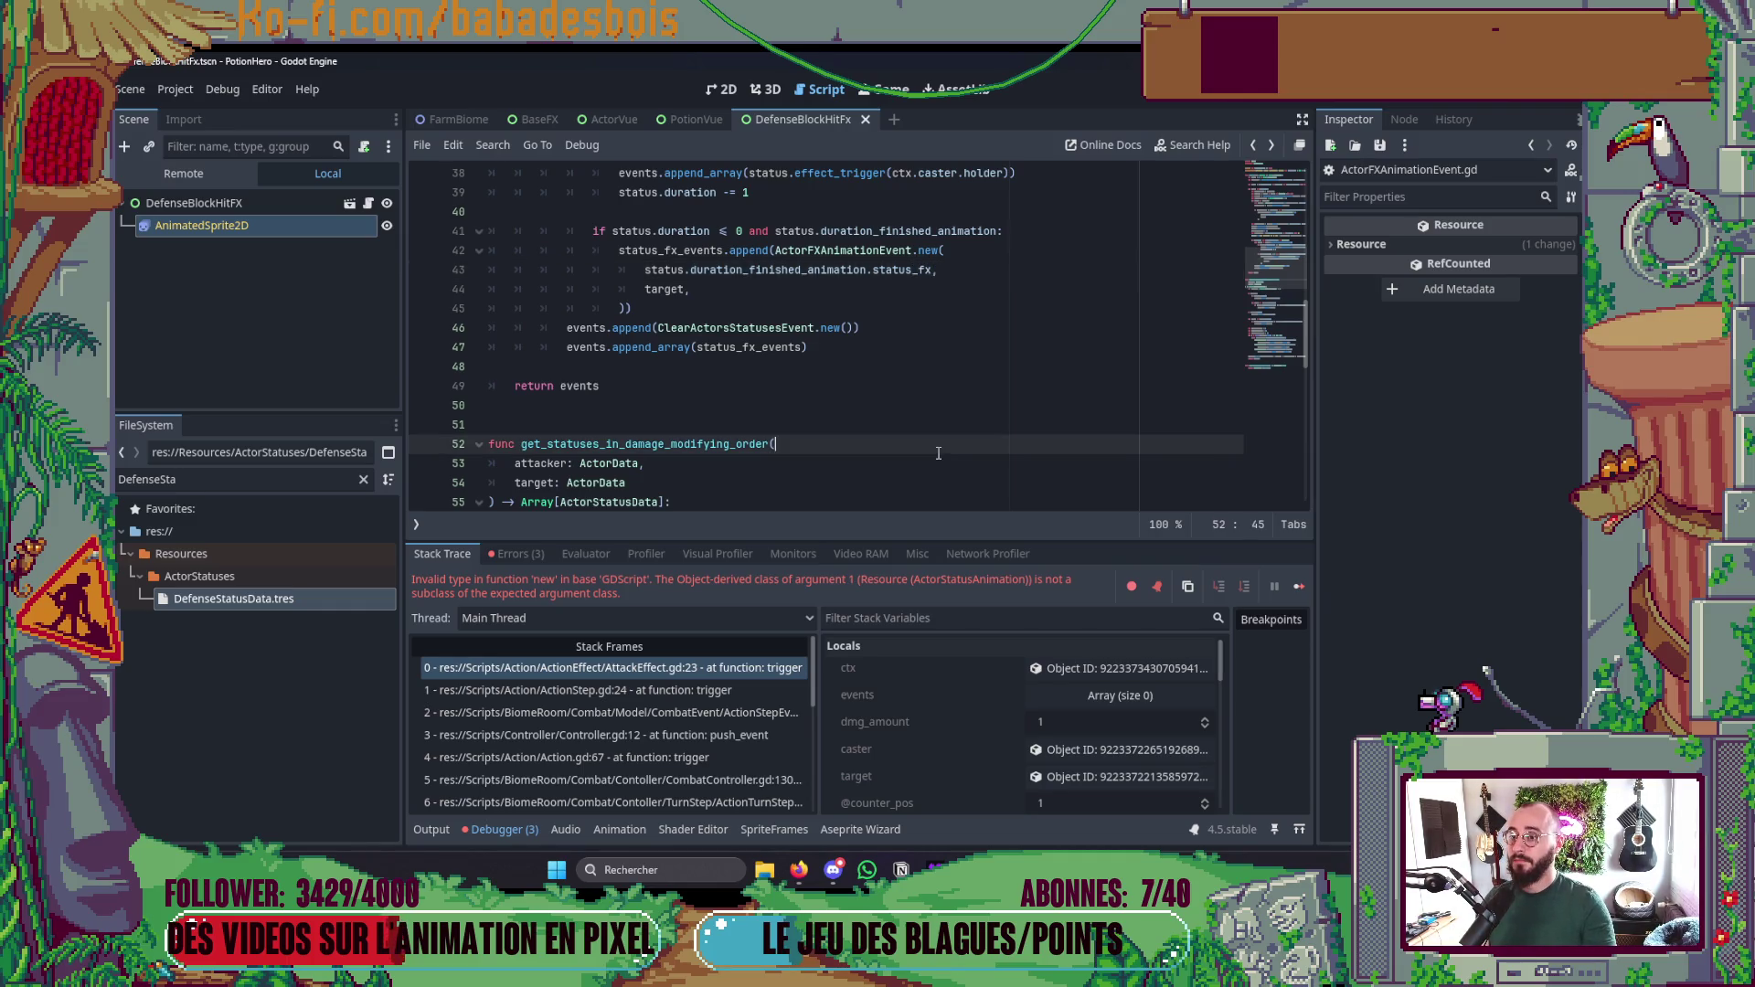
{"action": "key", "text": "F5"}
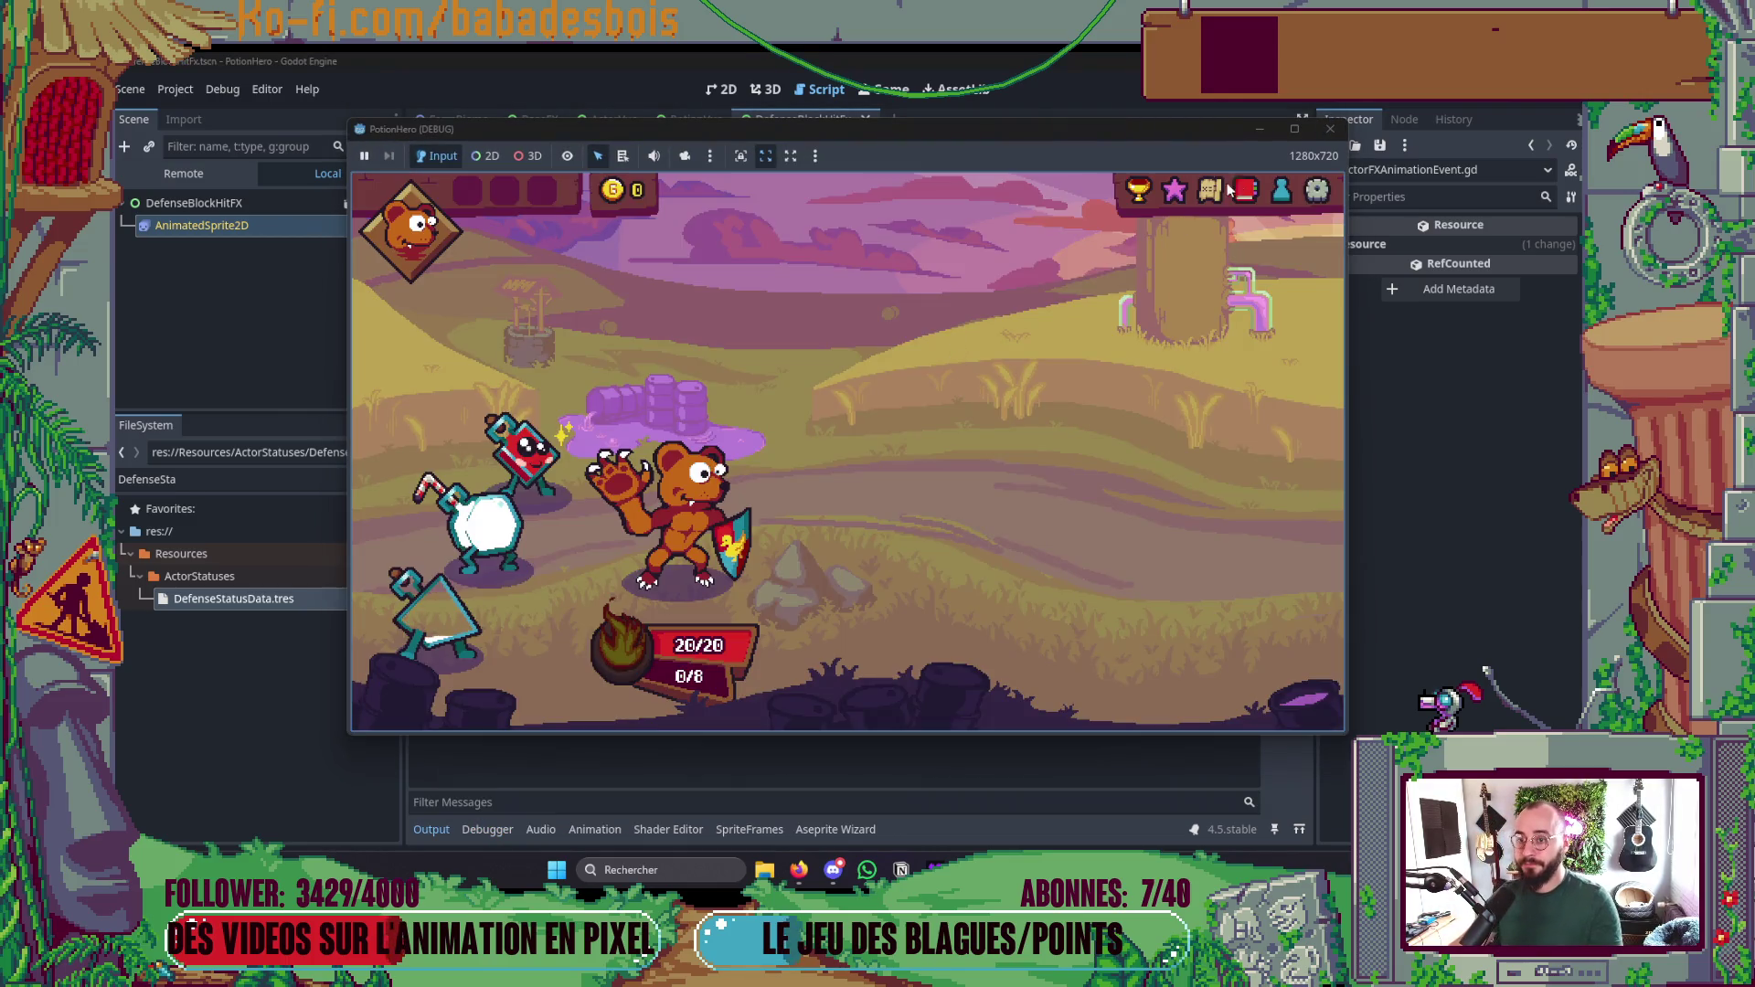
Step: Pick the next map node and end a turn in the debug game, then stop it and clear the FileSystem filter
{"action": "left_click", "coordinate": [1228, 189]}
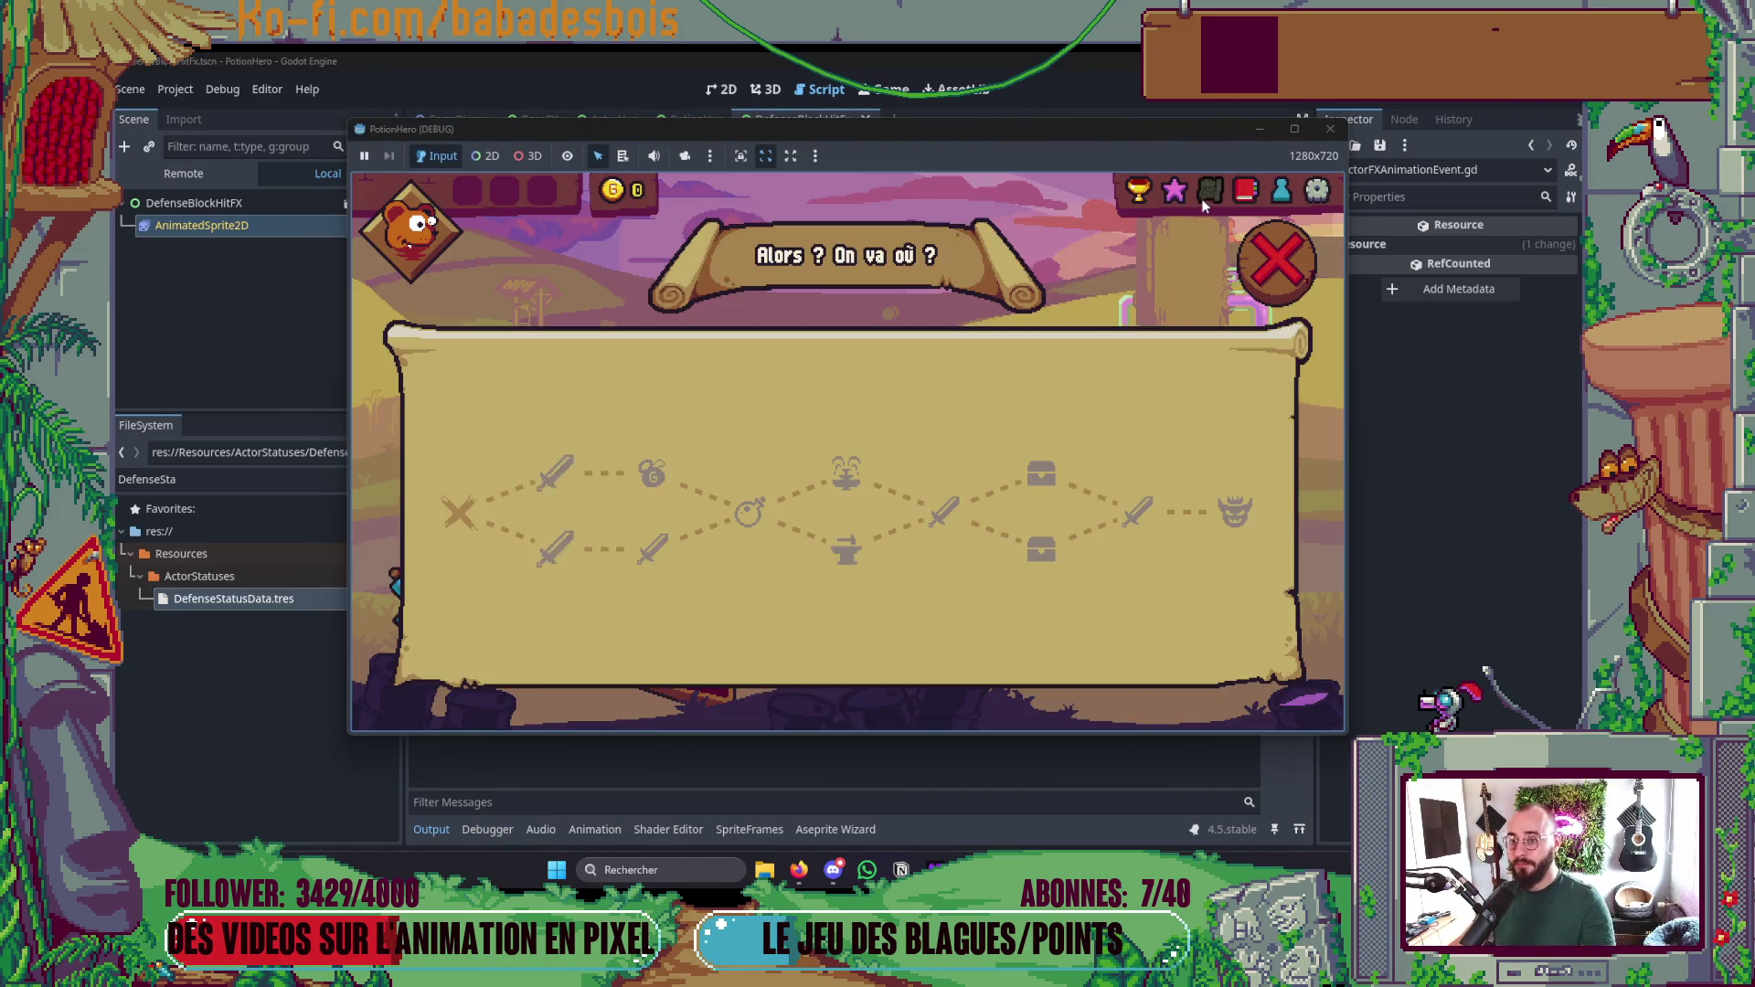
{"action": "left_click", "coordinate": [565, 472]}
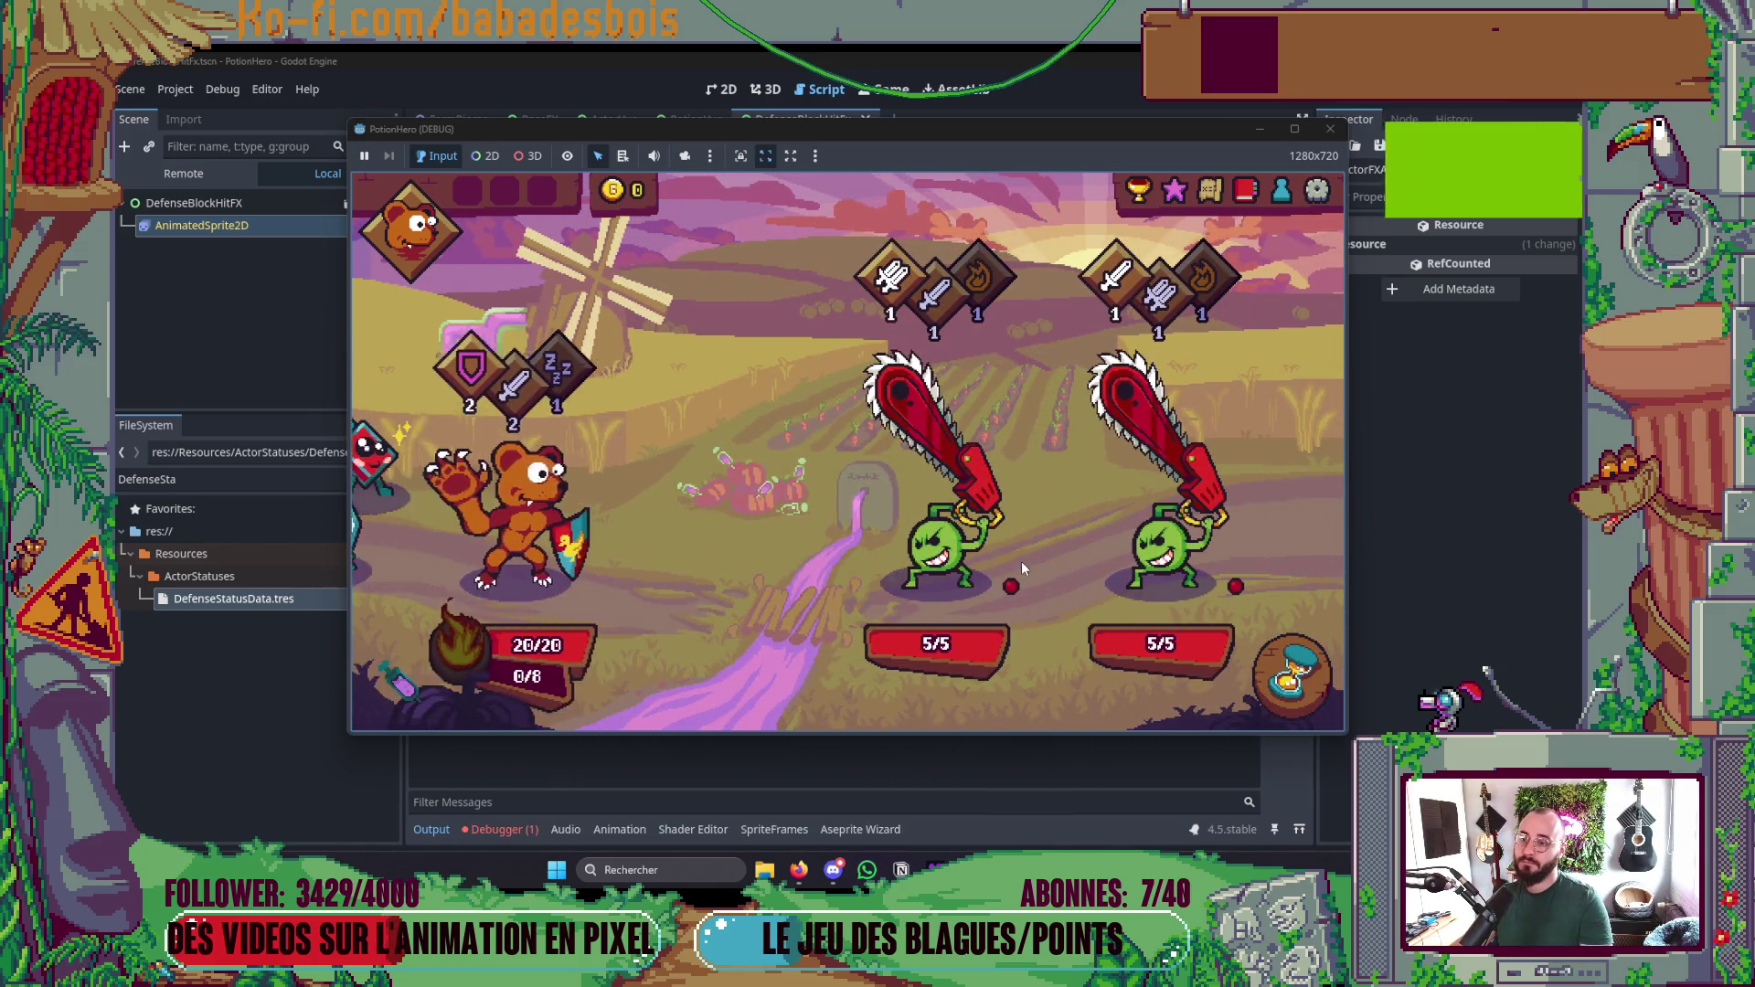
{"action": "left_click", "coordinate": [1287, 670]}
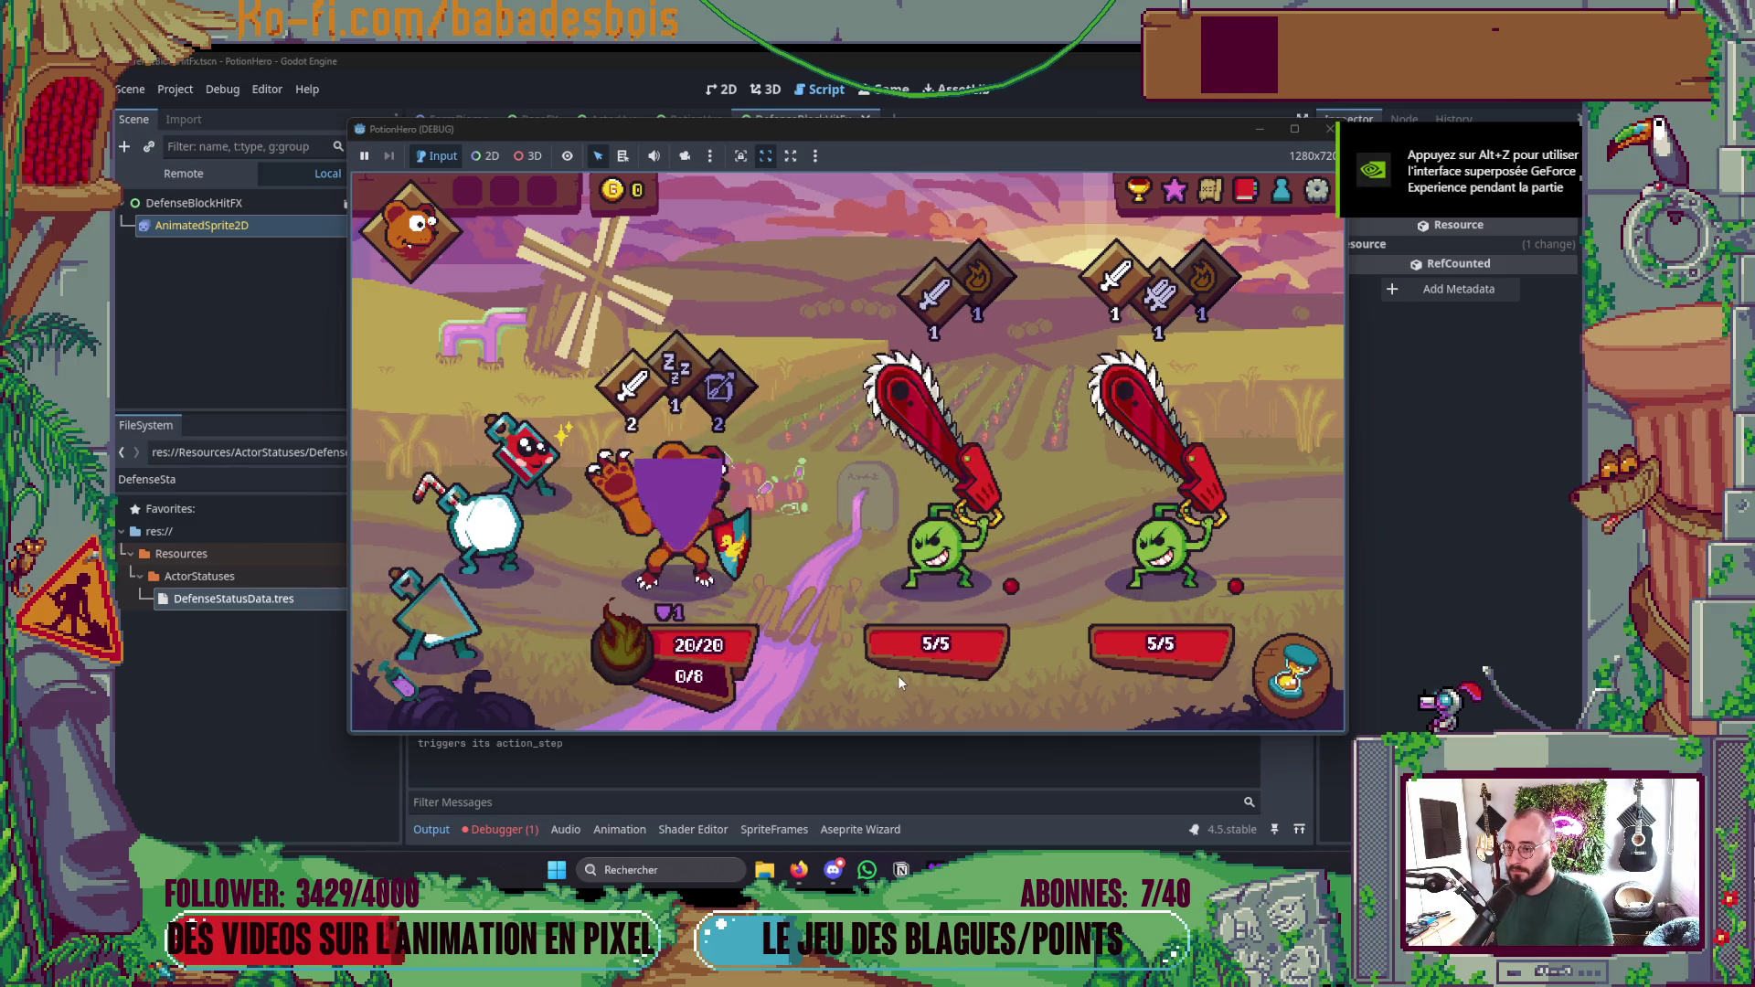
{"action": "left_click", "coordinate": [1330, 135]}
{"action": "left_click", "coordinate": [363, 479]}
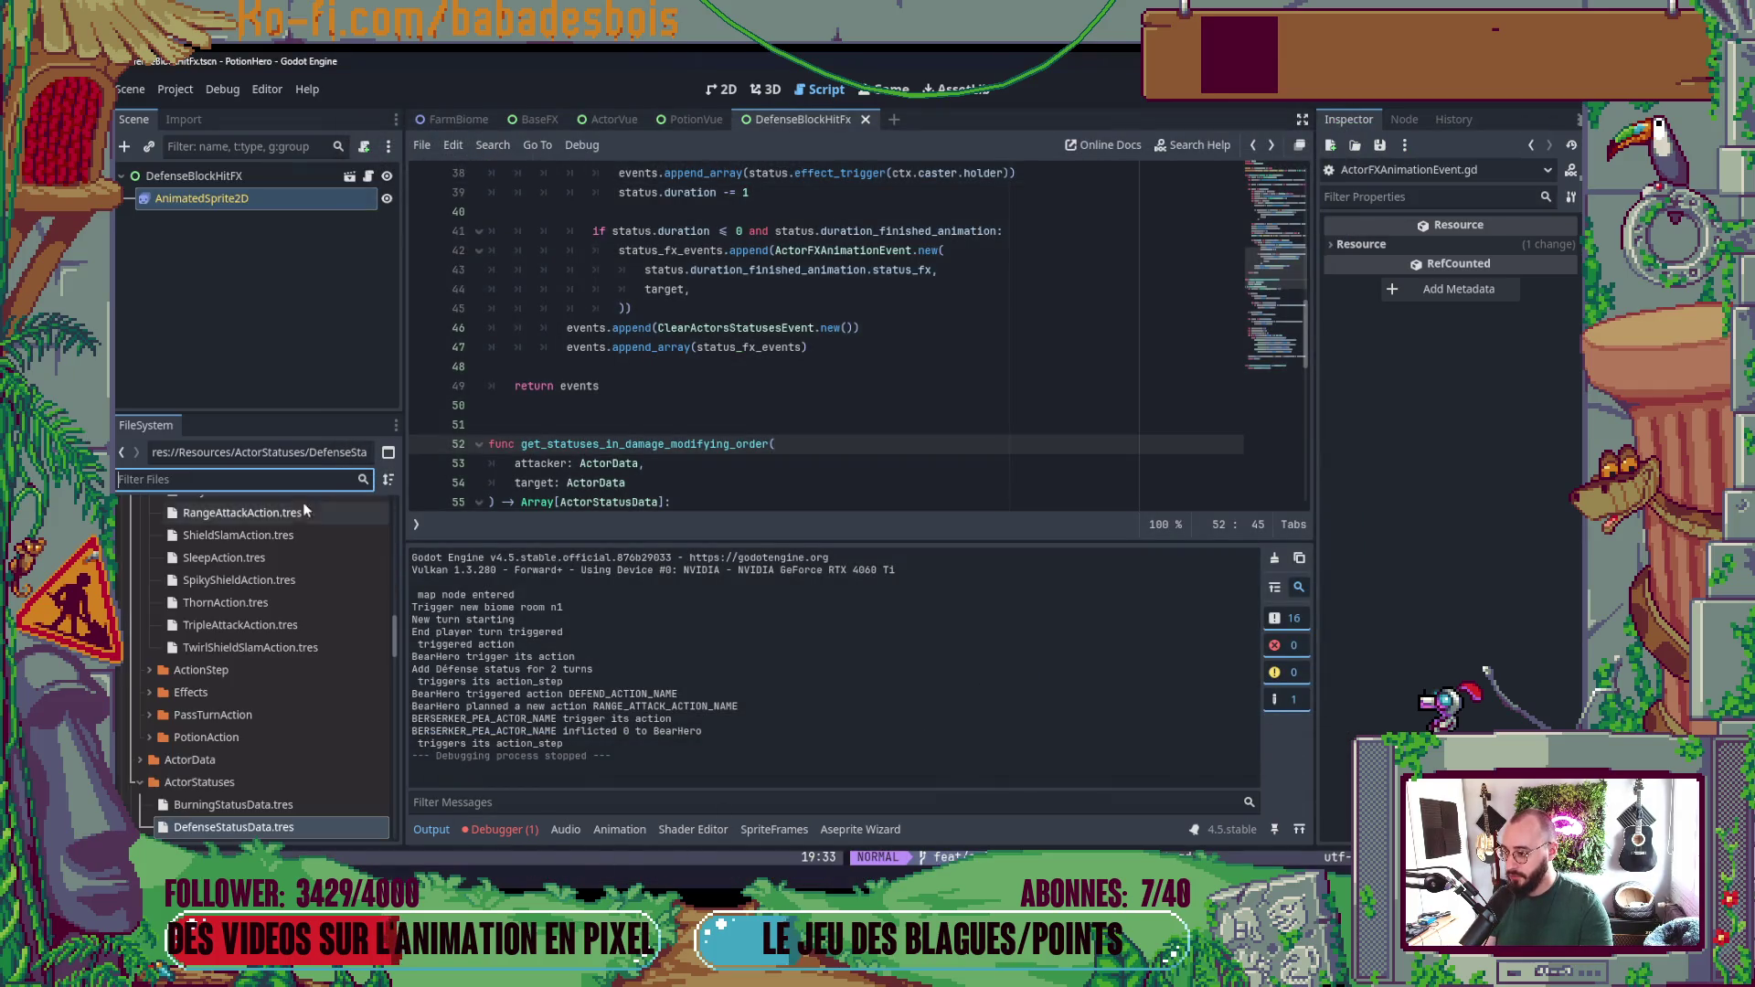
Step: Toggle Loop on the BlockHitDenfenseFXAnimation.res shield frames and relaunch the game with F5
{"action": "scroll", "coordinate": [256, 731], "scroll_direction": "down", "scroll_amount": 3}
{"action": "scroll", "coordinate": [256, 768], "scroll_direction": "down", "scroll_amount": 4}
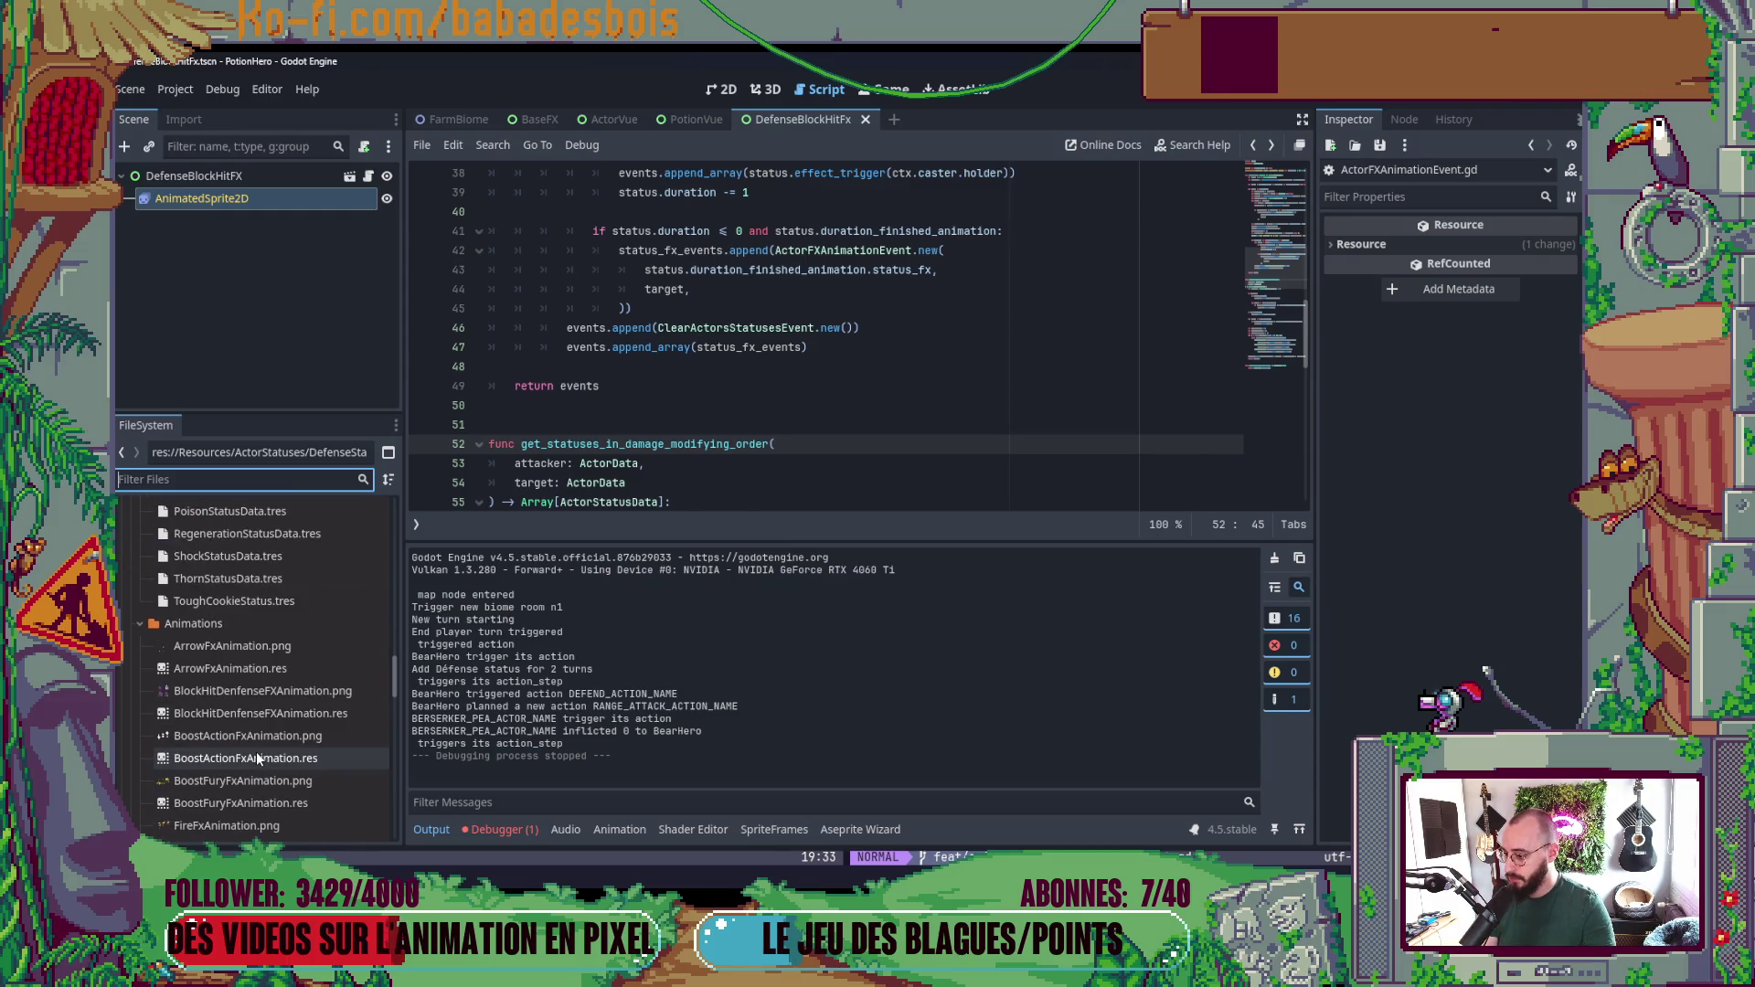
{"action": "left_click", "coordinate": [264, 717]}
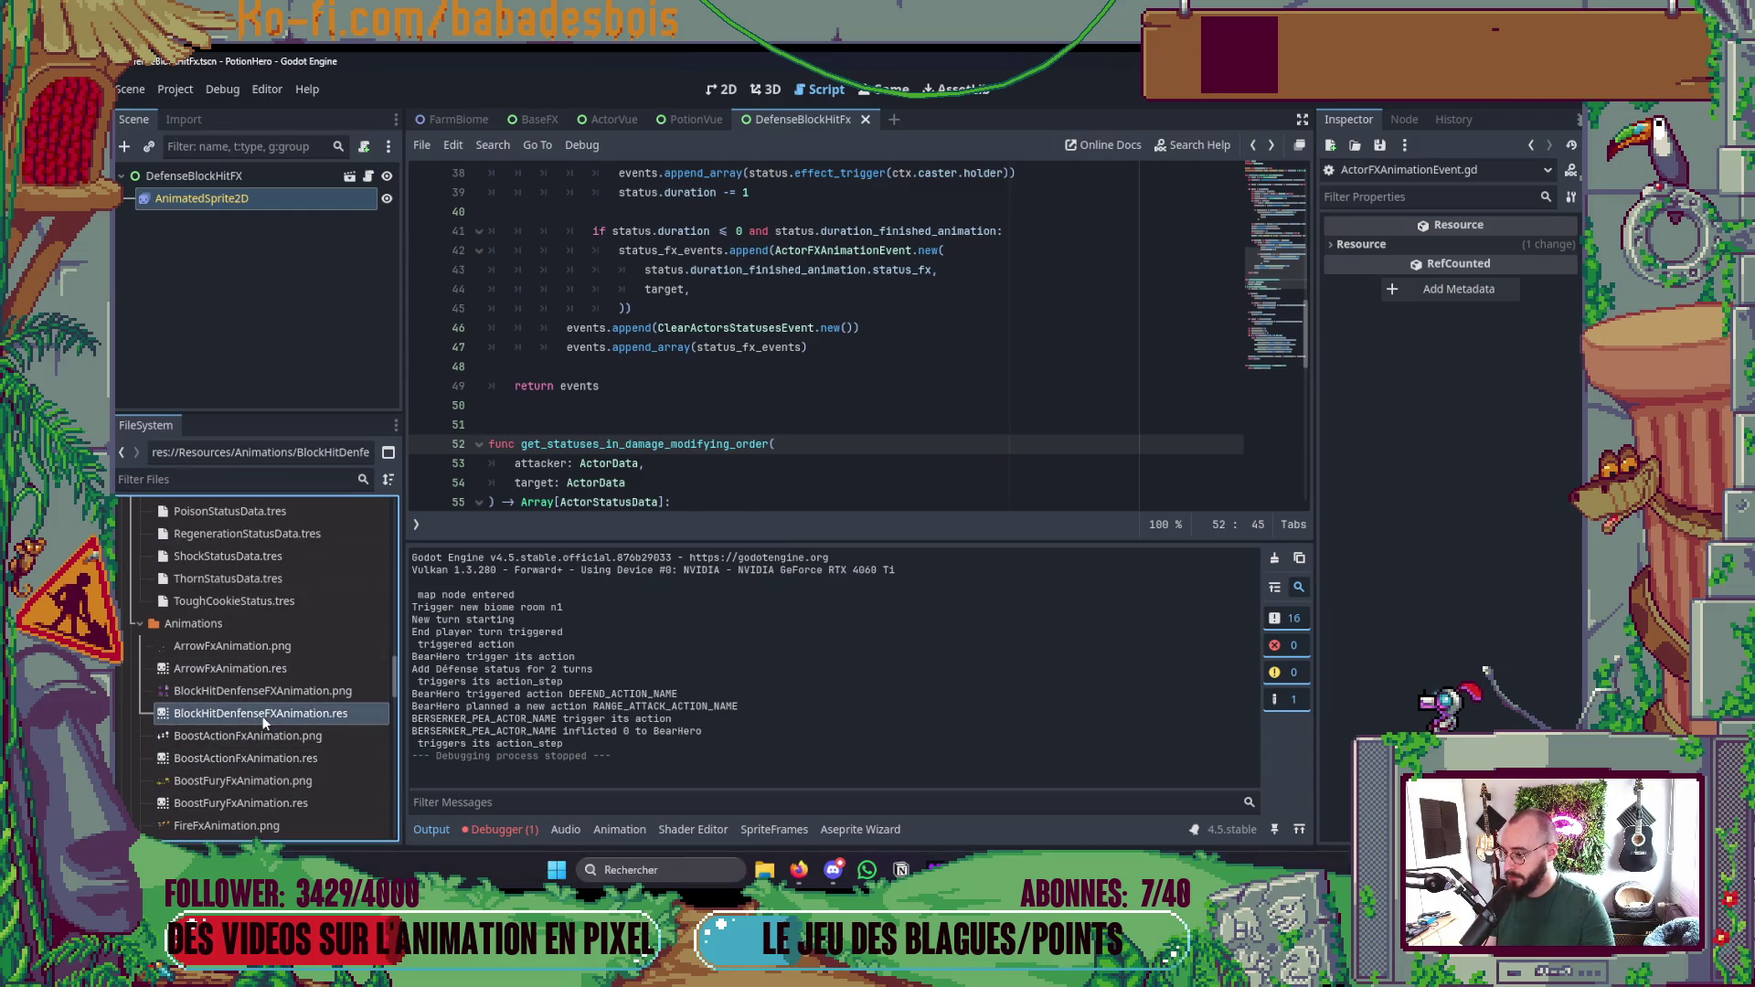
{"action": "double_click", "coordinate": [263, 719]}
{"action": "left_click", "coordinate": [530, 586]}
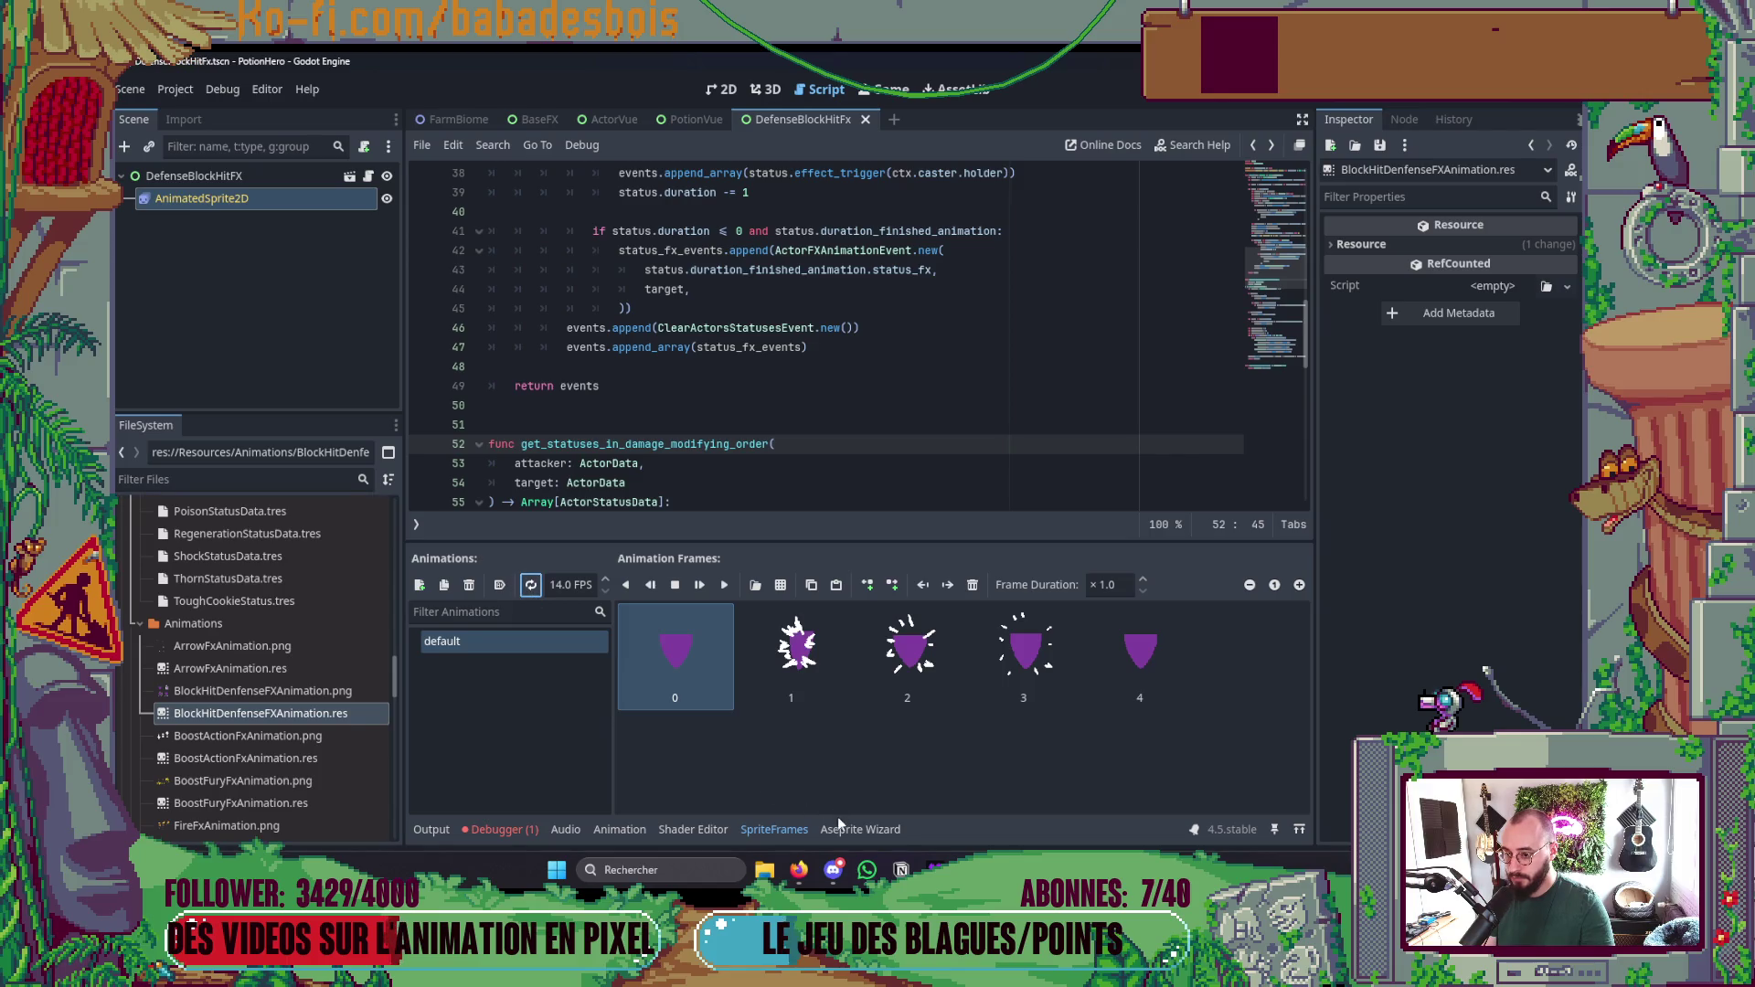
{"action": "key", "text": "F5"}
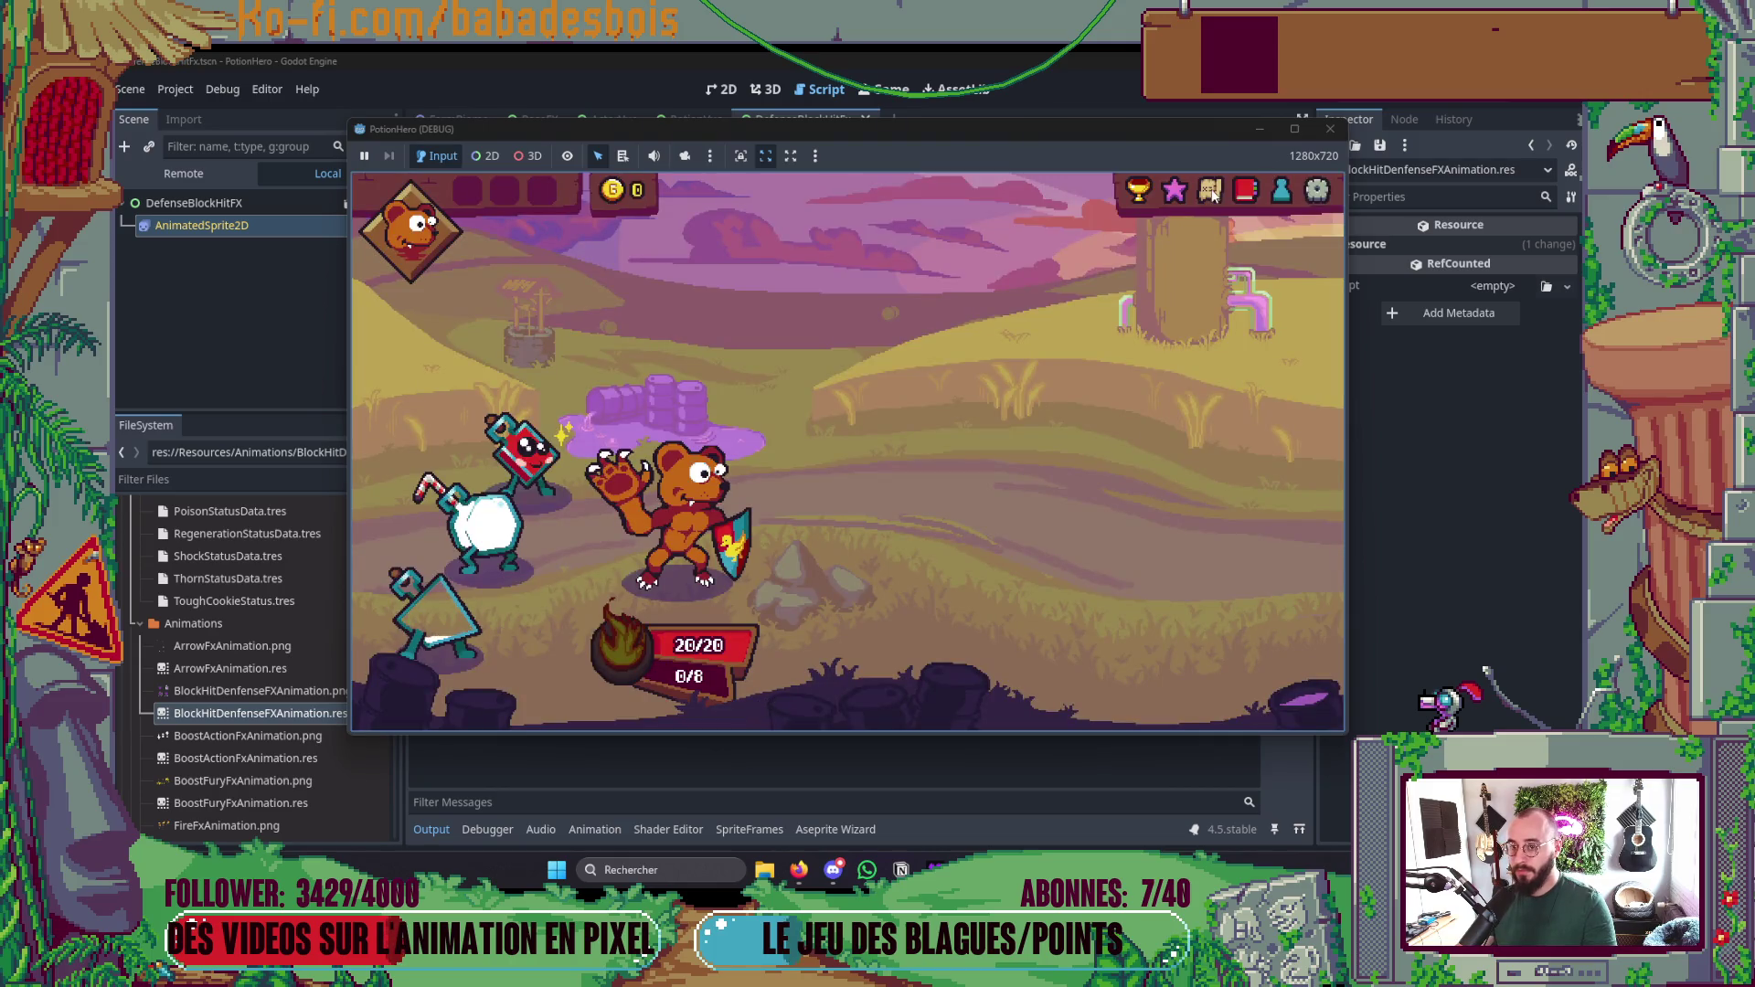
Step: Choose the next room, end the hero's turn, stop the game, and hide the output log
{"action": "left_click", "coordinate": [558, 480]}
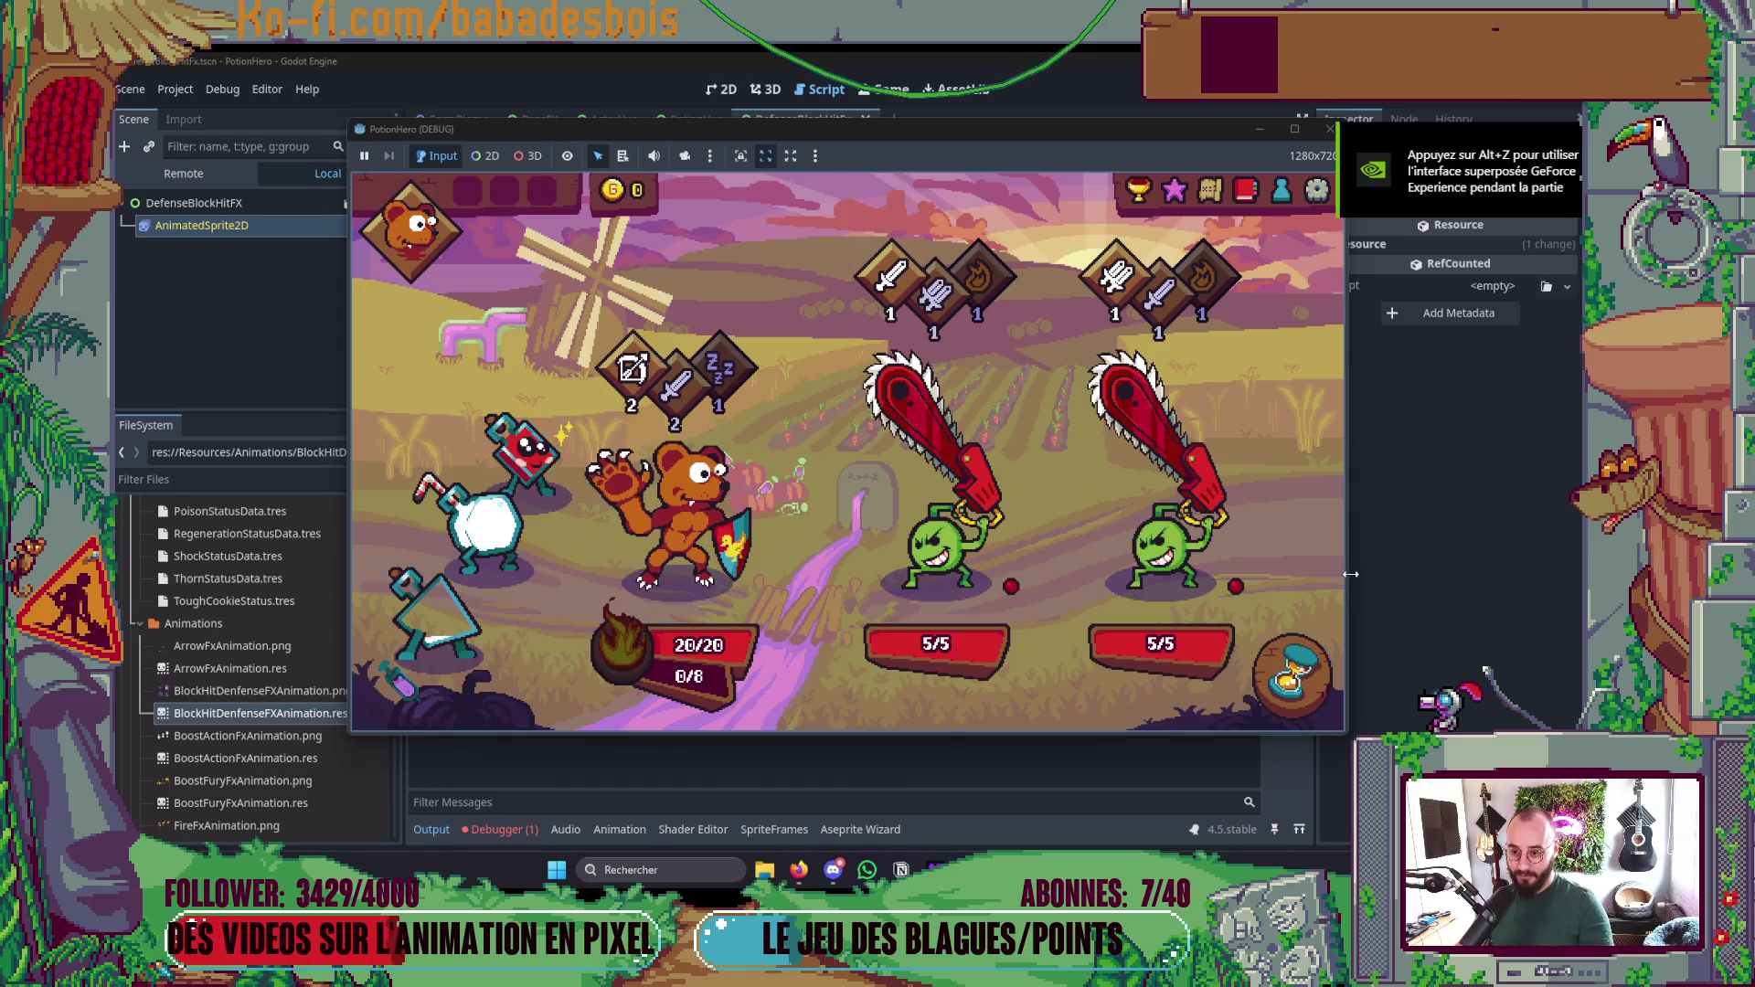
{"action": "left_click", "coordinate": [1290, 655]}
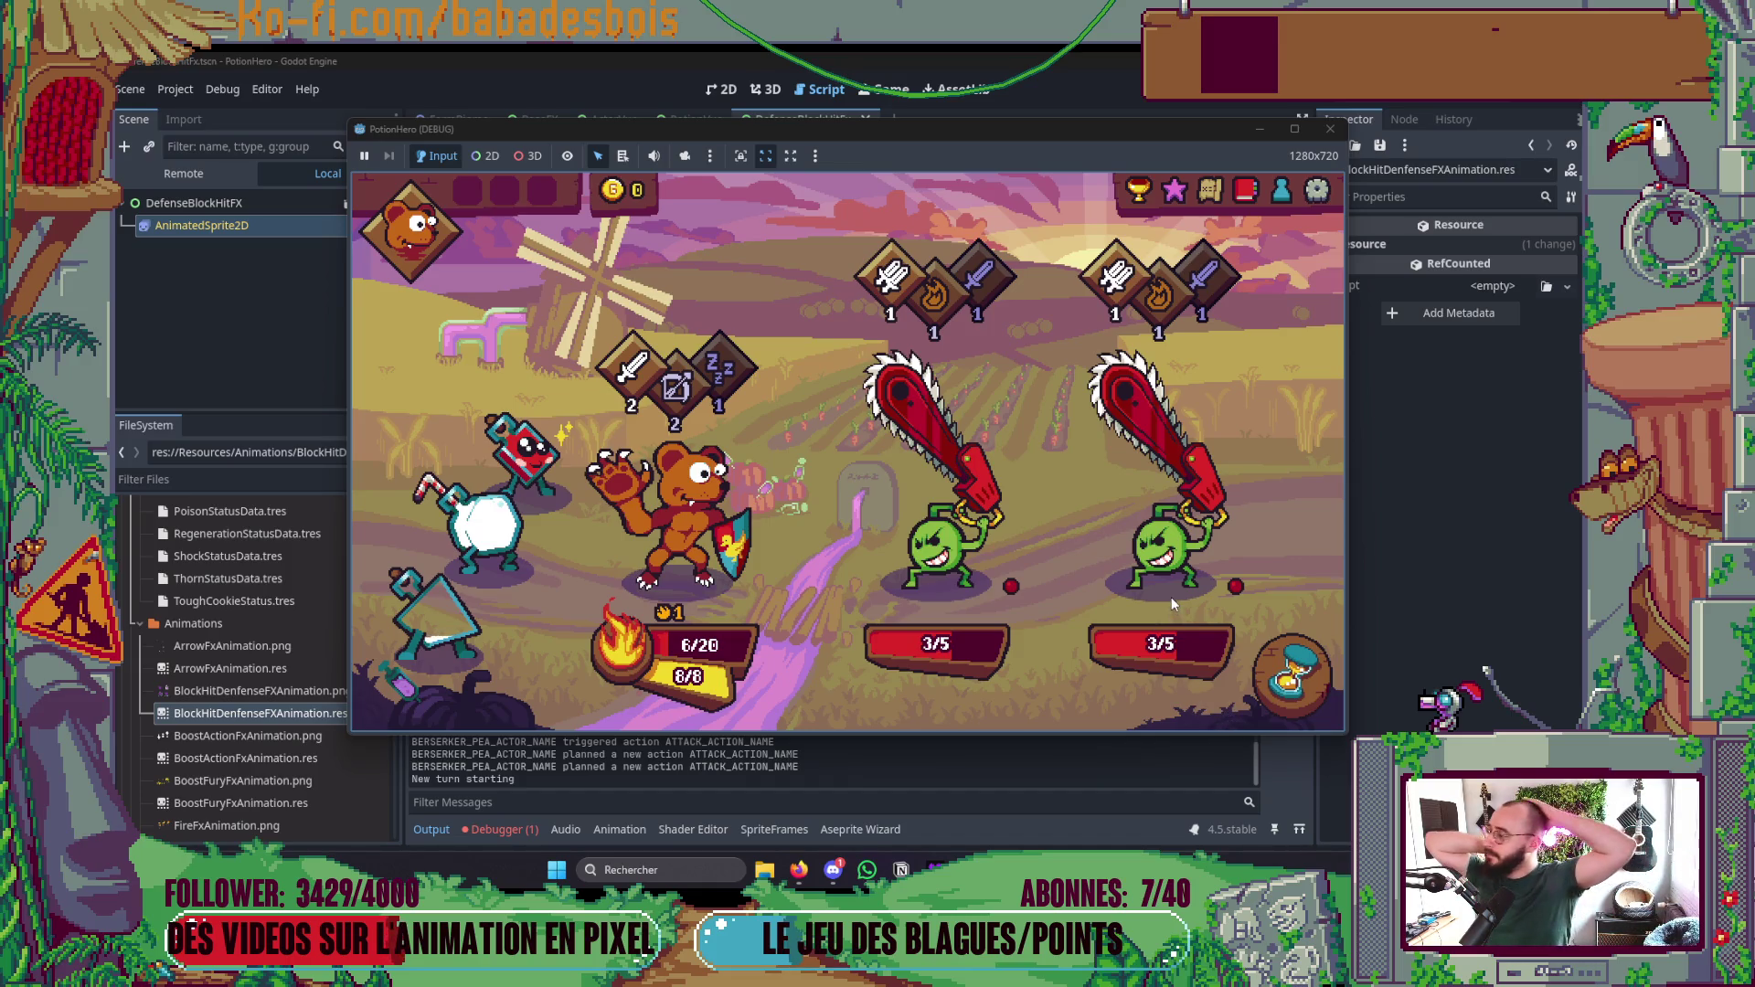
{"action": "left_click", "coordinate": [1330, 129]}
{"action": "left_click", "coordinate": [431, 829]}
{"action": "left_click", "coordinate": [816, 578]}
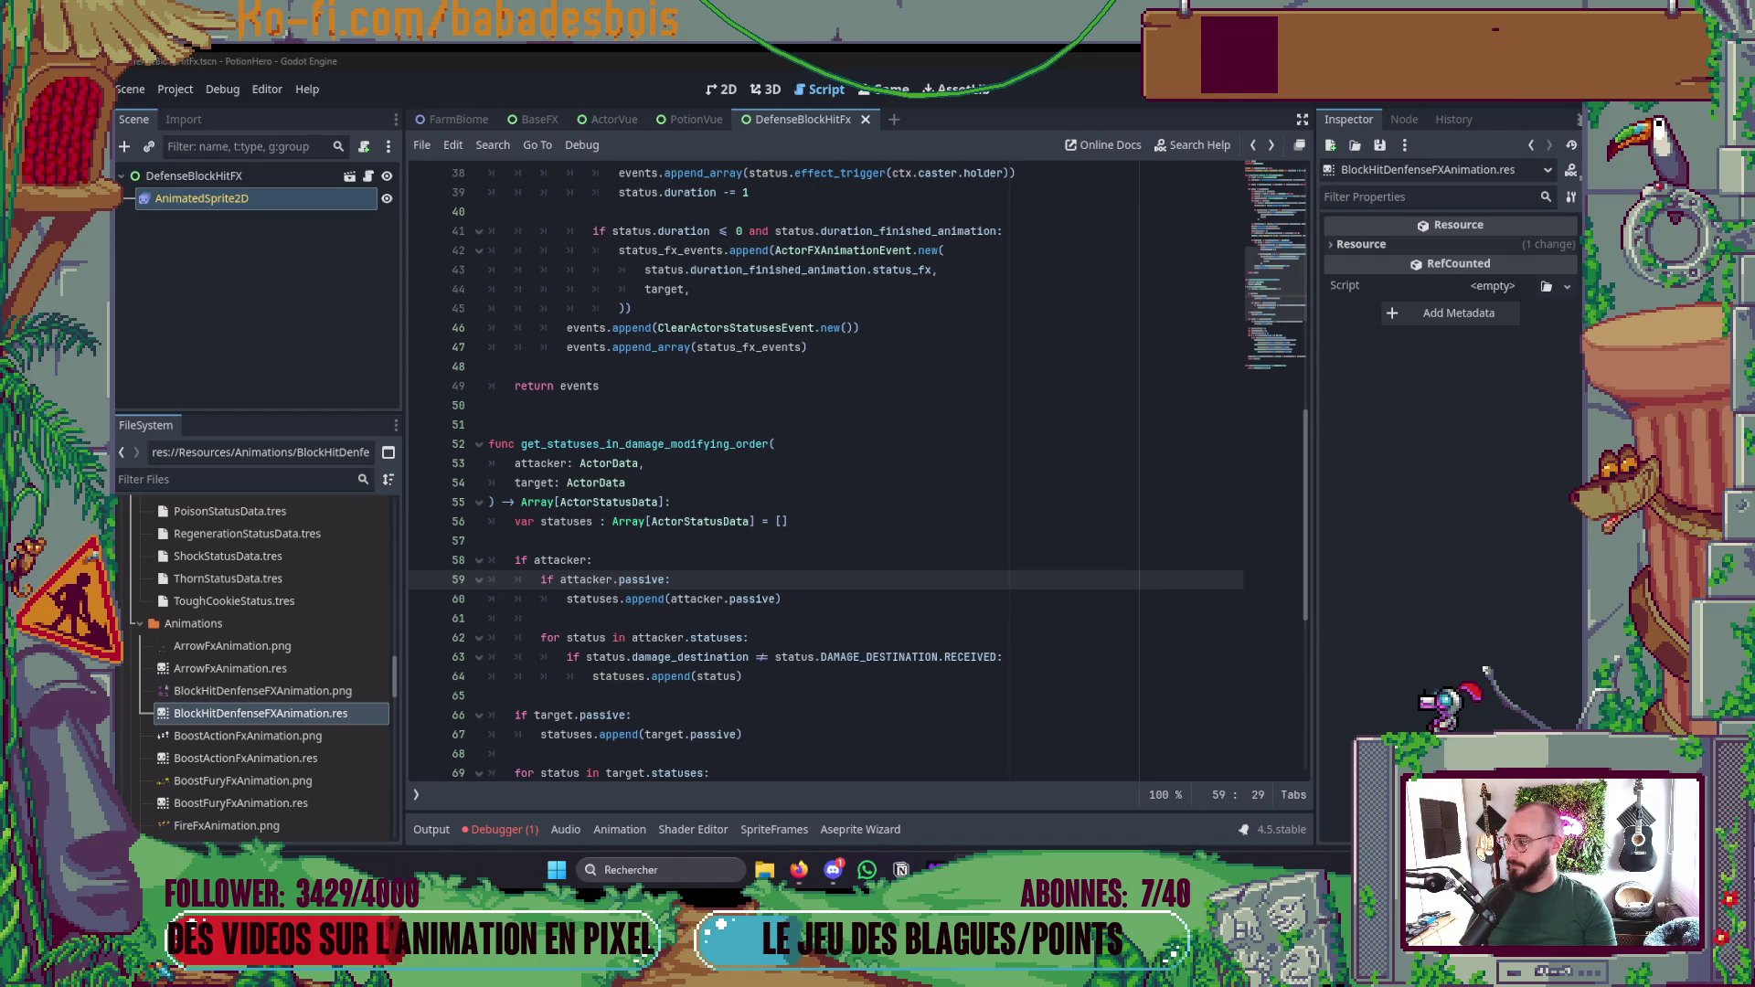
Step: Switch from Godot to the Neovim window and bring up the project file finder
{"action": "scroll", "coordinate": [1130, 509], "scroll_direction": "down", "scroll_amount": 2}
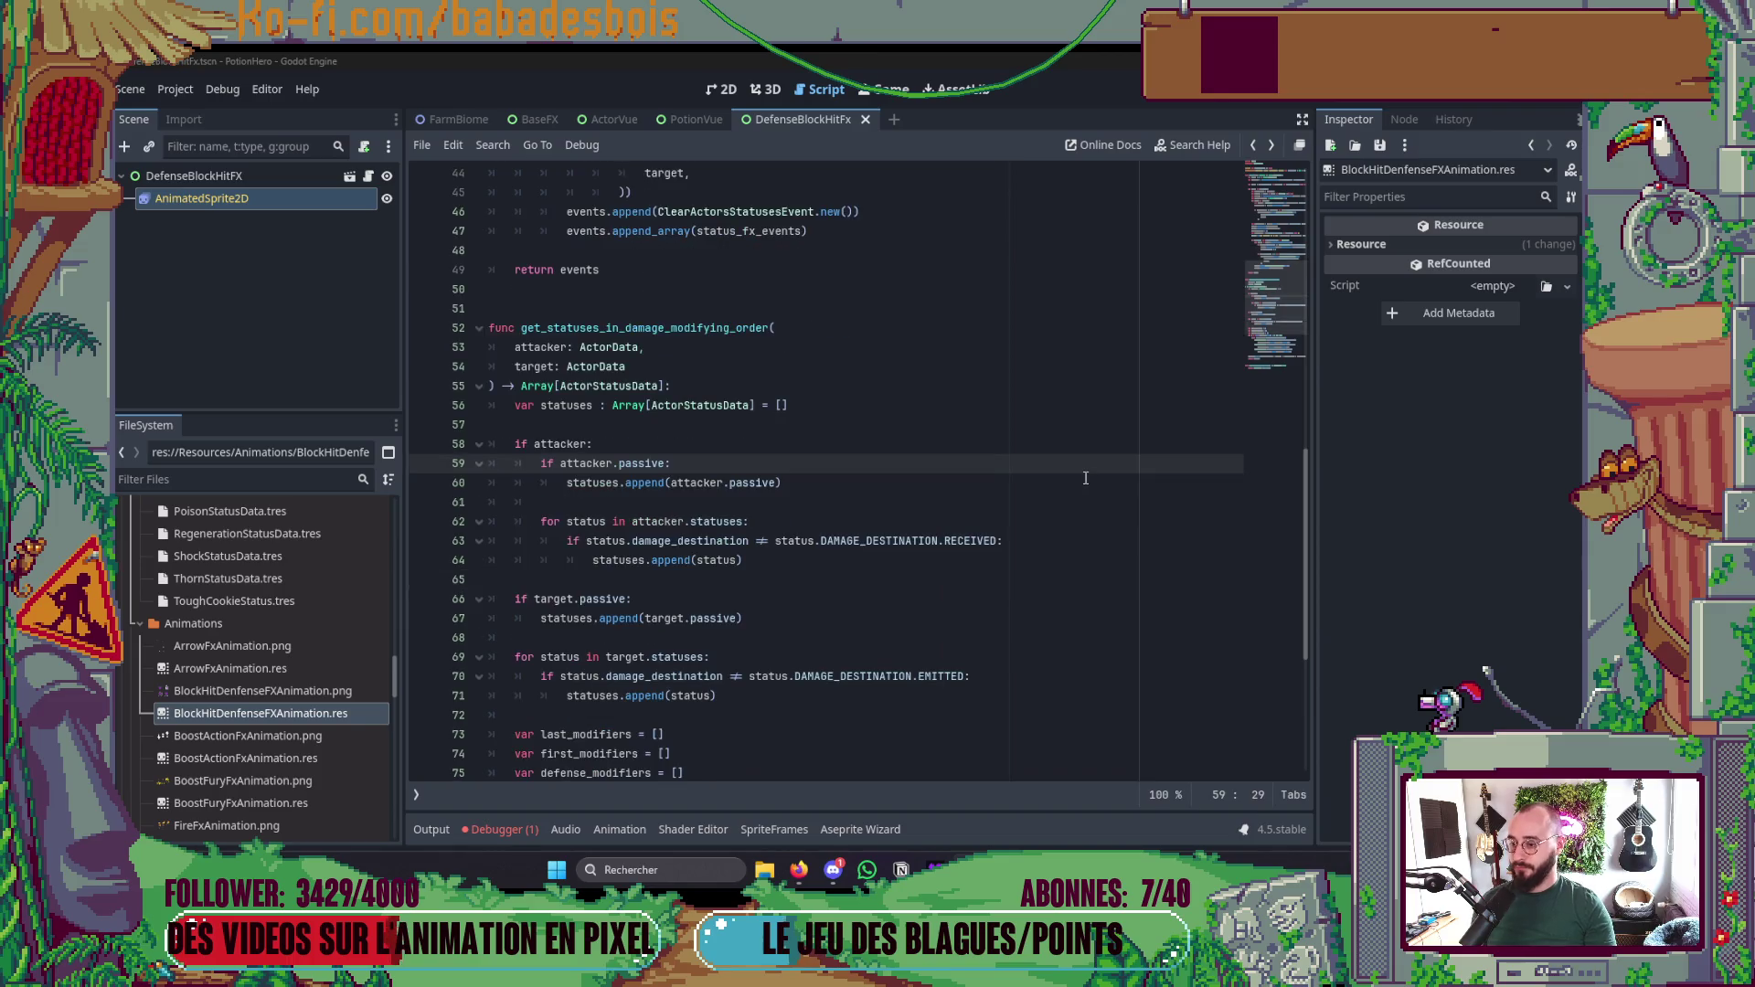
{"action": "left_click", "coordinate": [721, 88]}
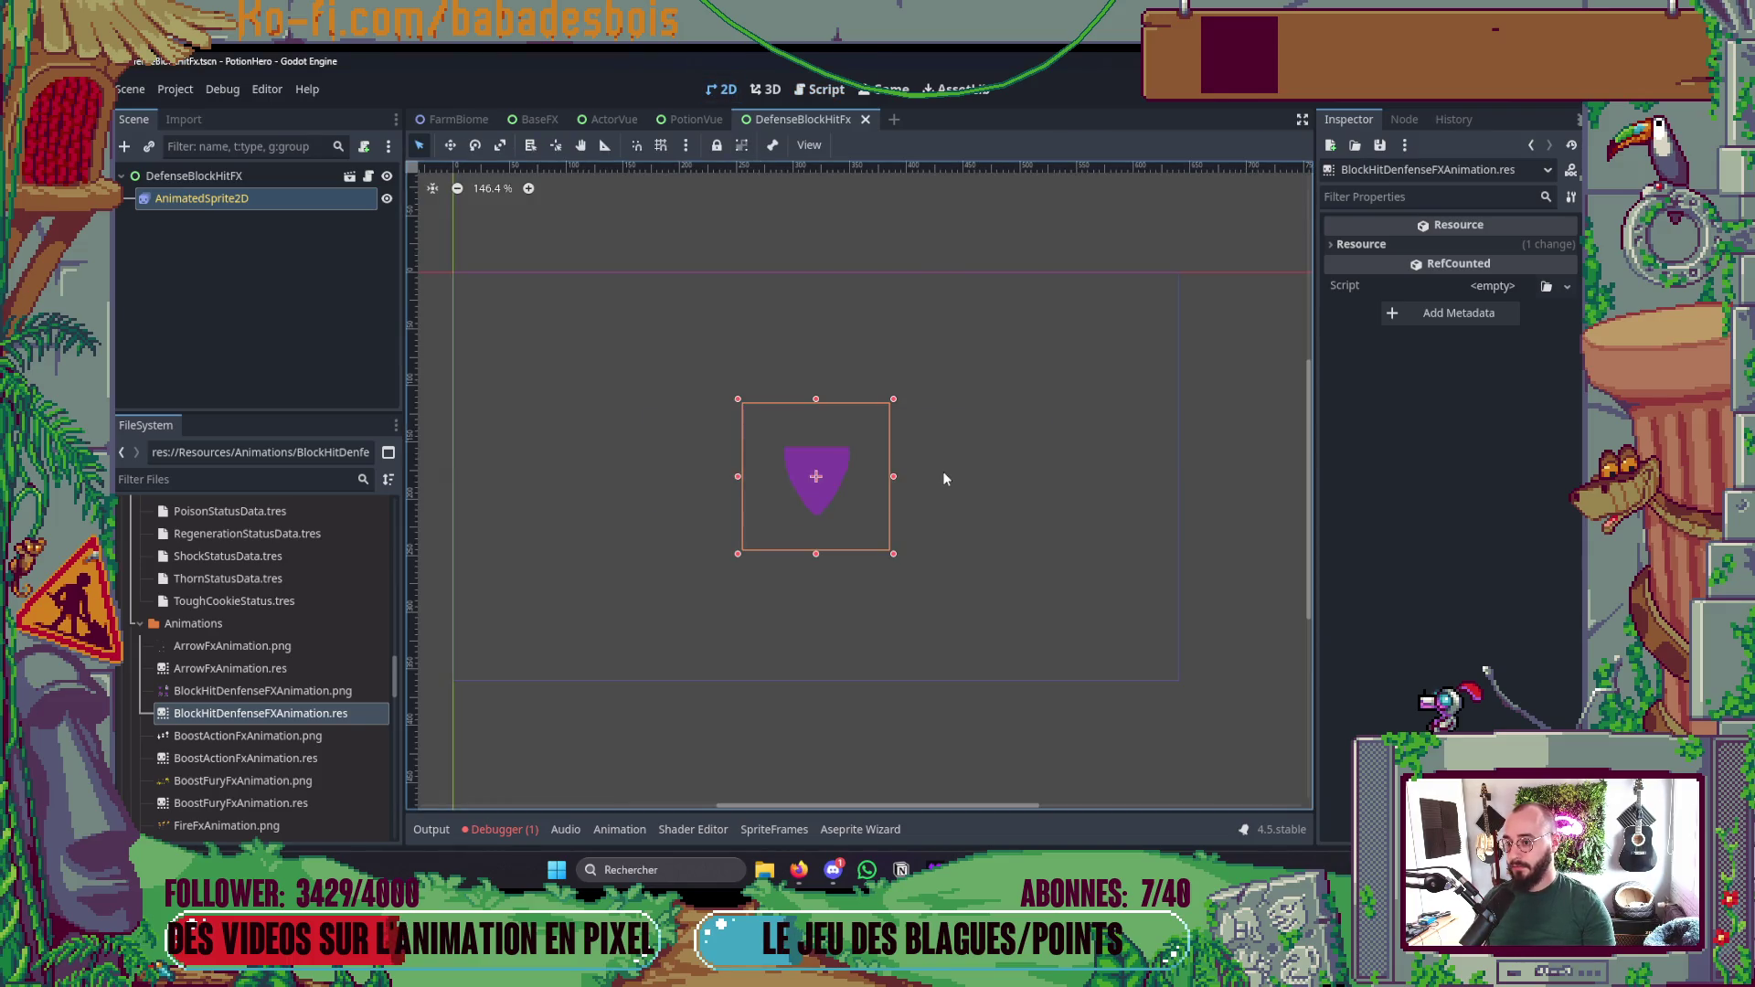
{"action": "key", "text": "alt+Tab"}
{"action": "key", "text": "Tab"}
{"action": "key", "text": "Tab"}
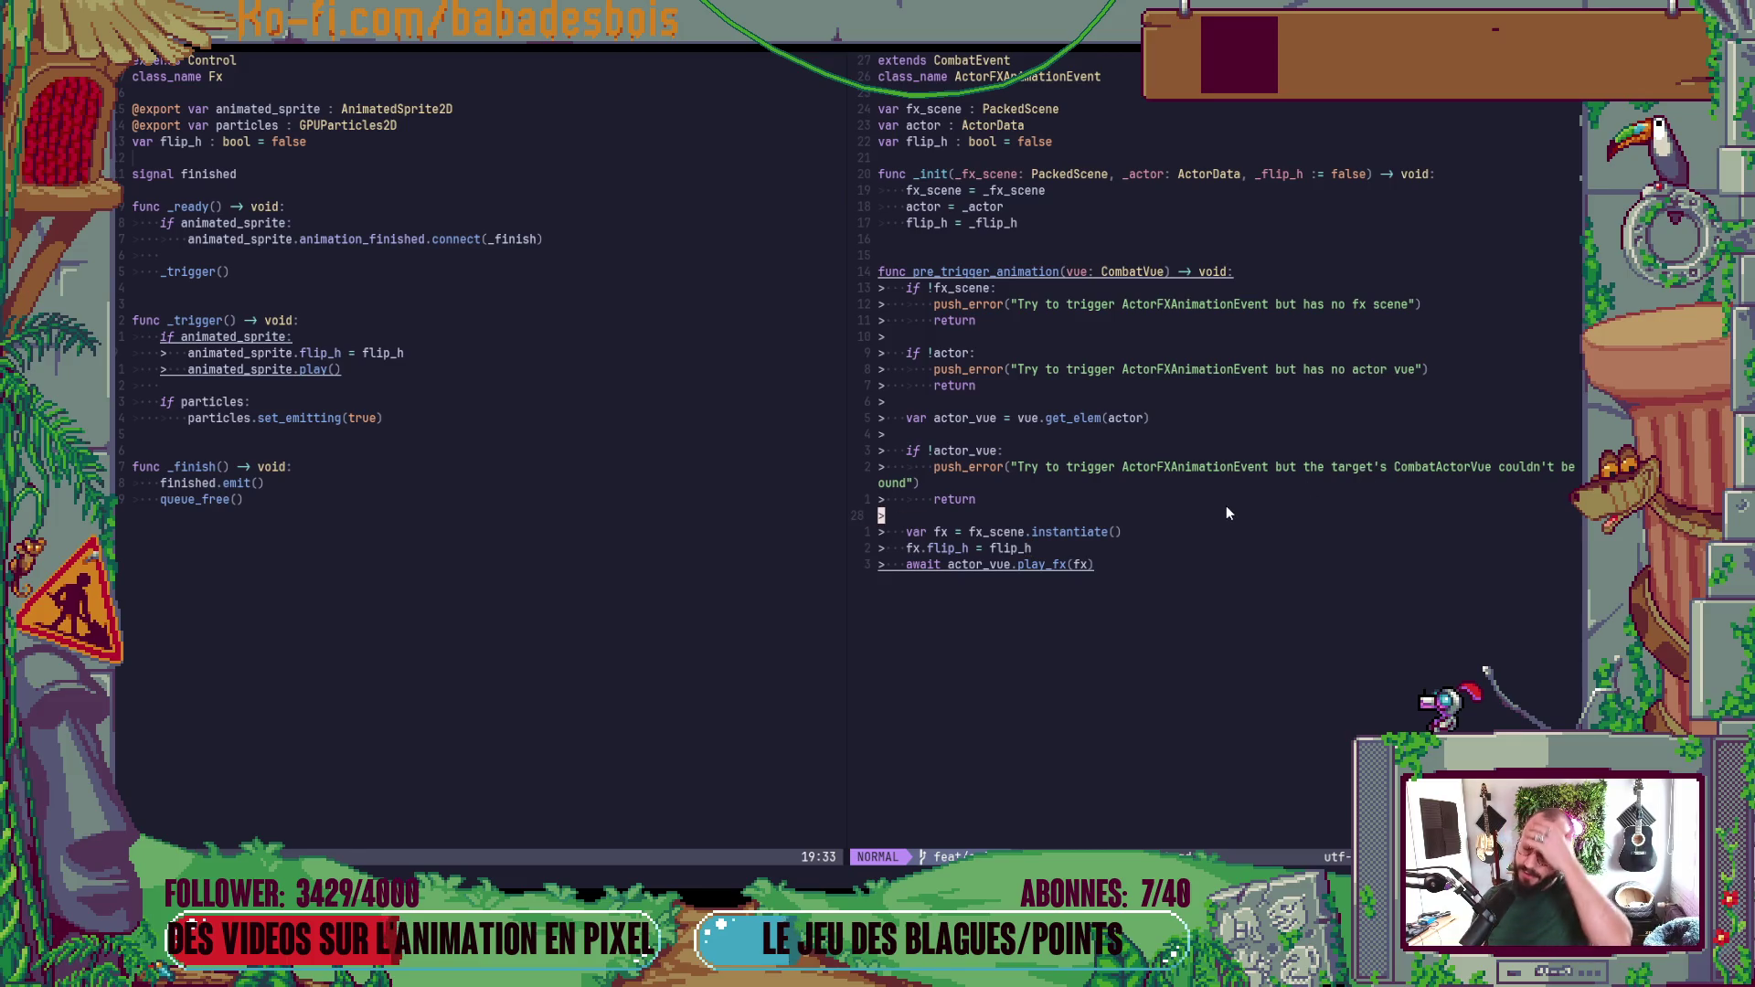
{"action": "key", "text": "ctrl+p"}
Step: Open AttackEffect.gd by searching 'Attack' and review its ActorFXAnimationEvent append calls
{"action": "type", "text": "Attack"}
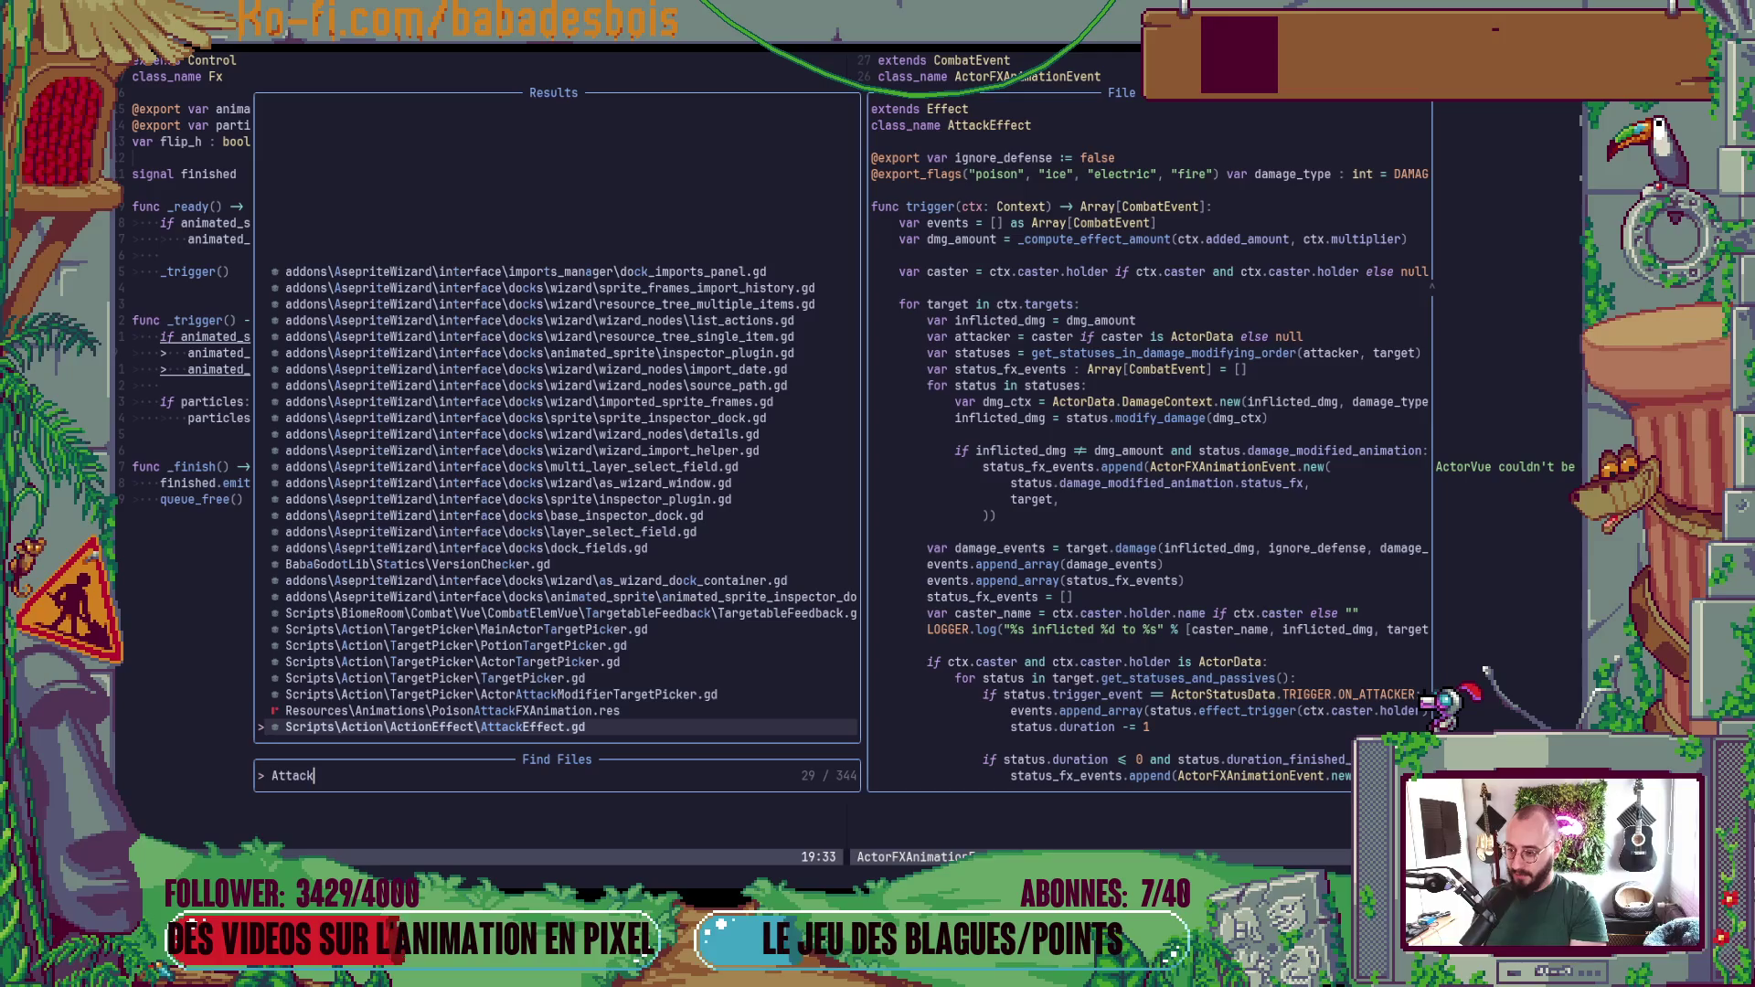
{"action": "key", "text": "Return"}
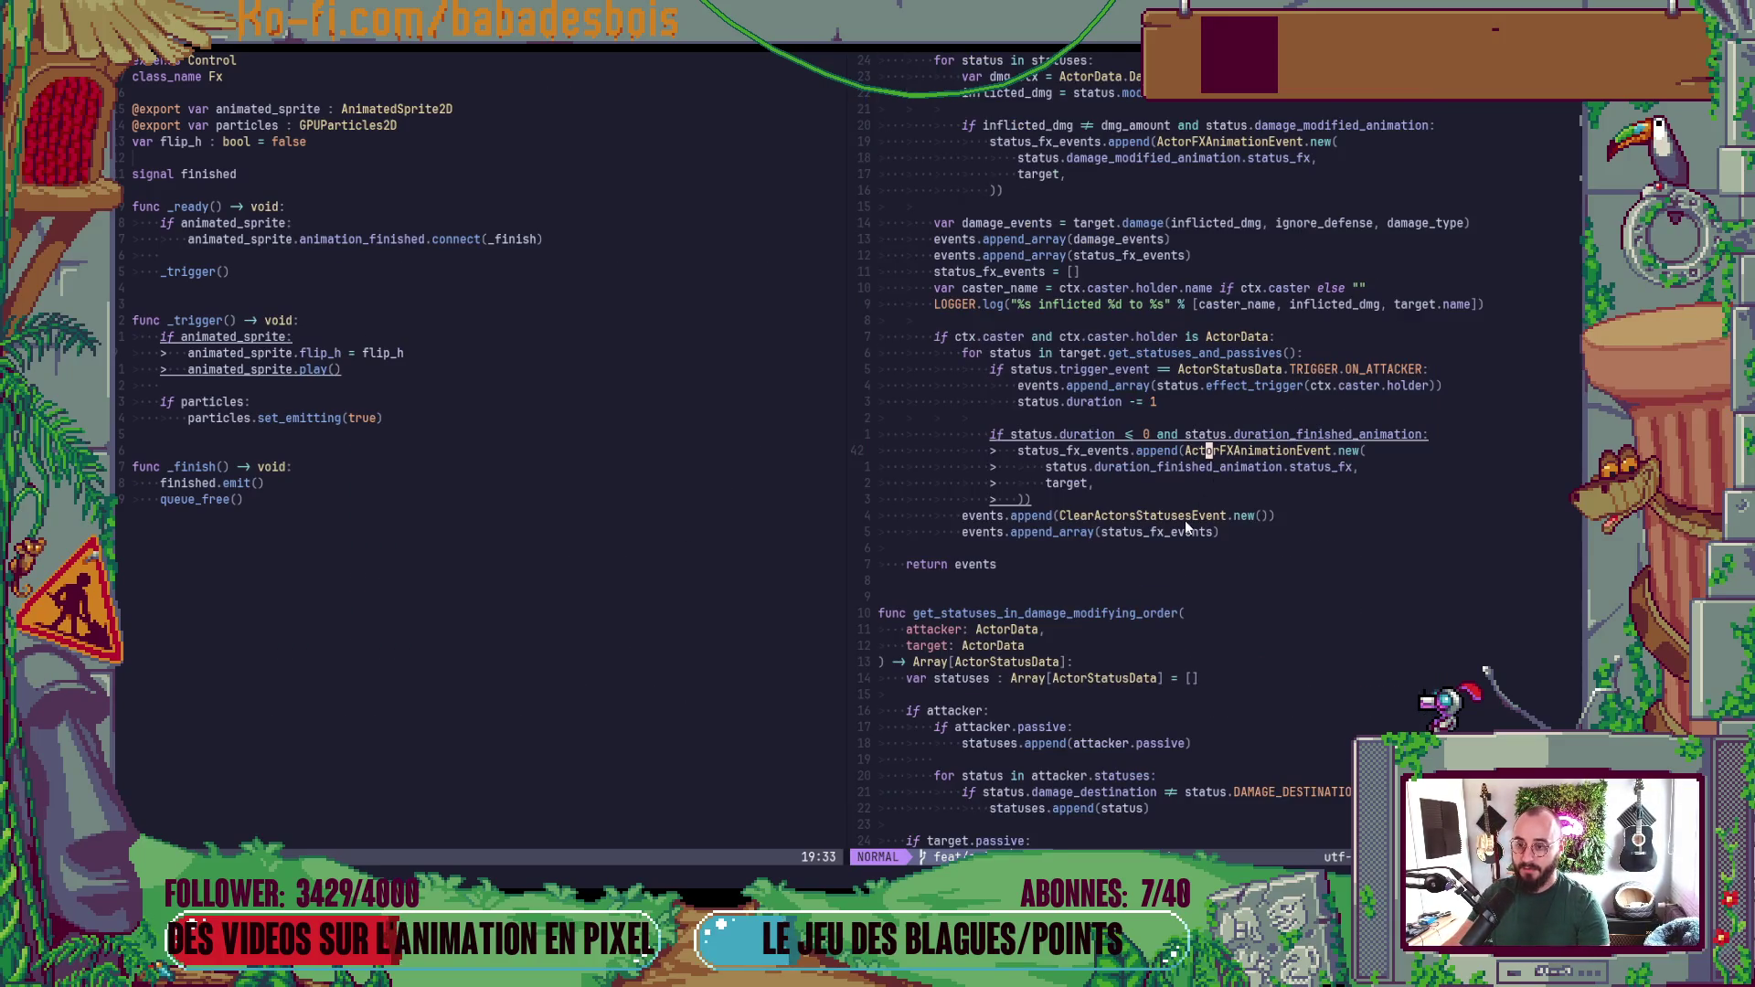
{"action": "scroll", "coordinate": [1175, 537], "scroll_direction": "up", "scroll_amount": 2}
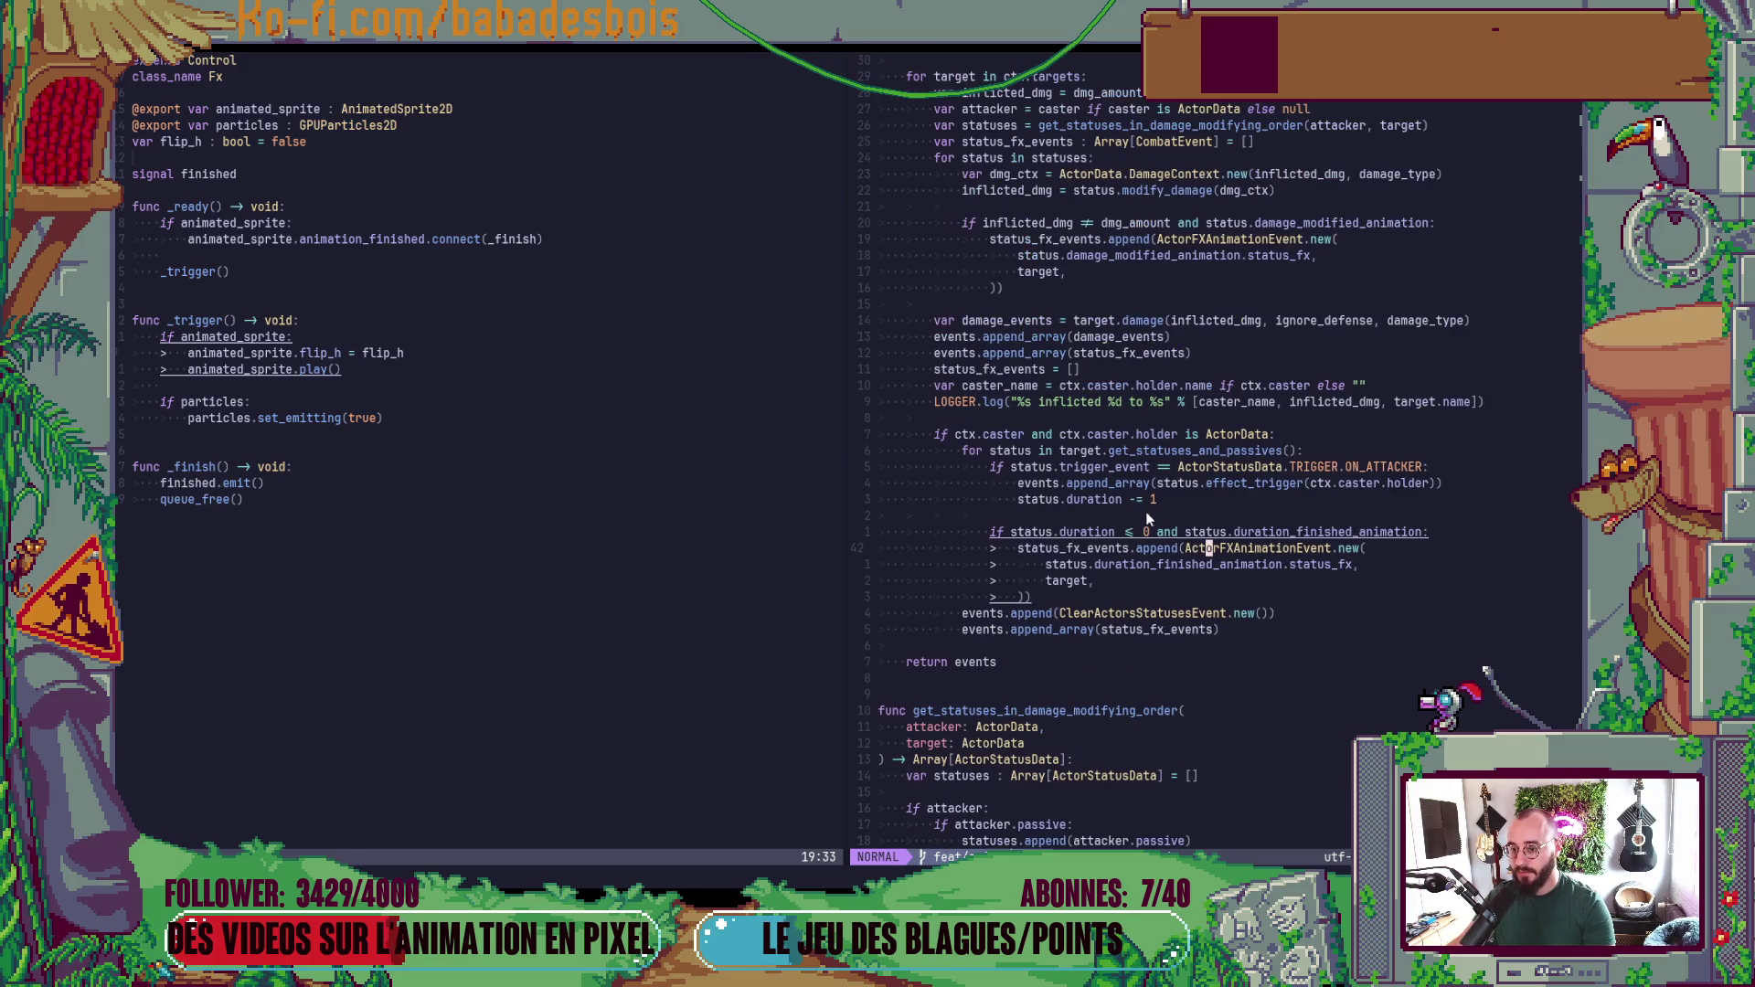
{"action": "key", "text": "v"}
{"action": "key", "text": "a"}
{"action": "key", "text": "parenleft"}
{"action": "key", "text": "Escape"}
{"action": "scroll", "coordinate": [1270, 576], "scroll_direction": "up", "scroll_amount": 4}
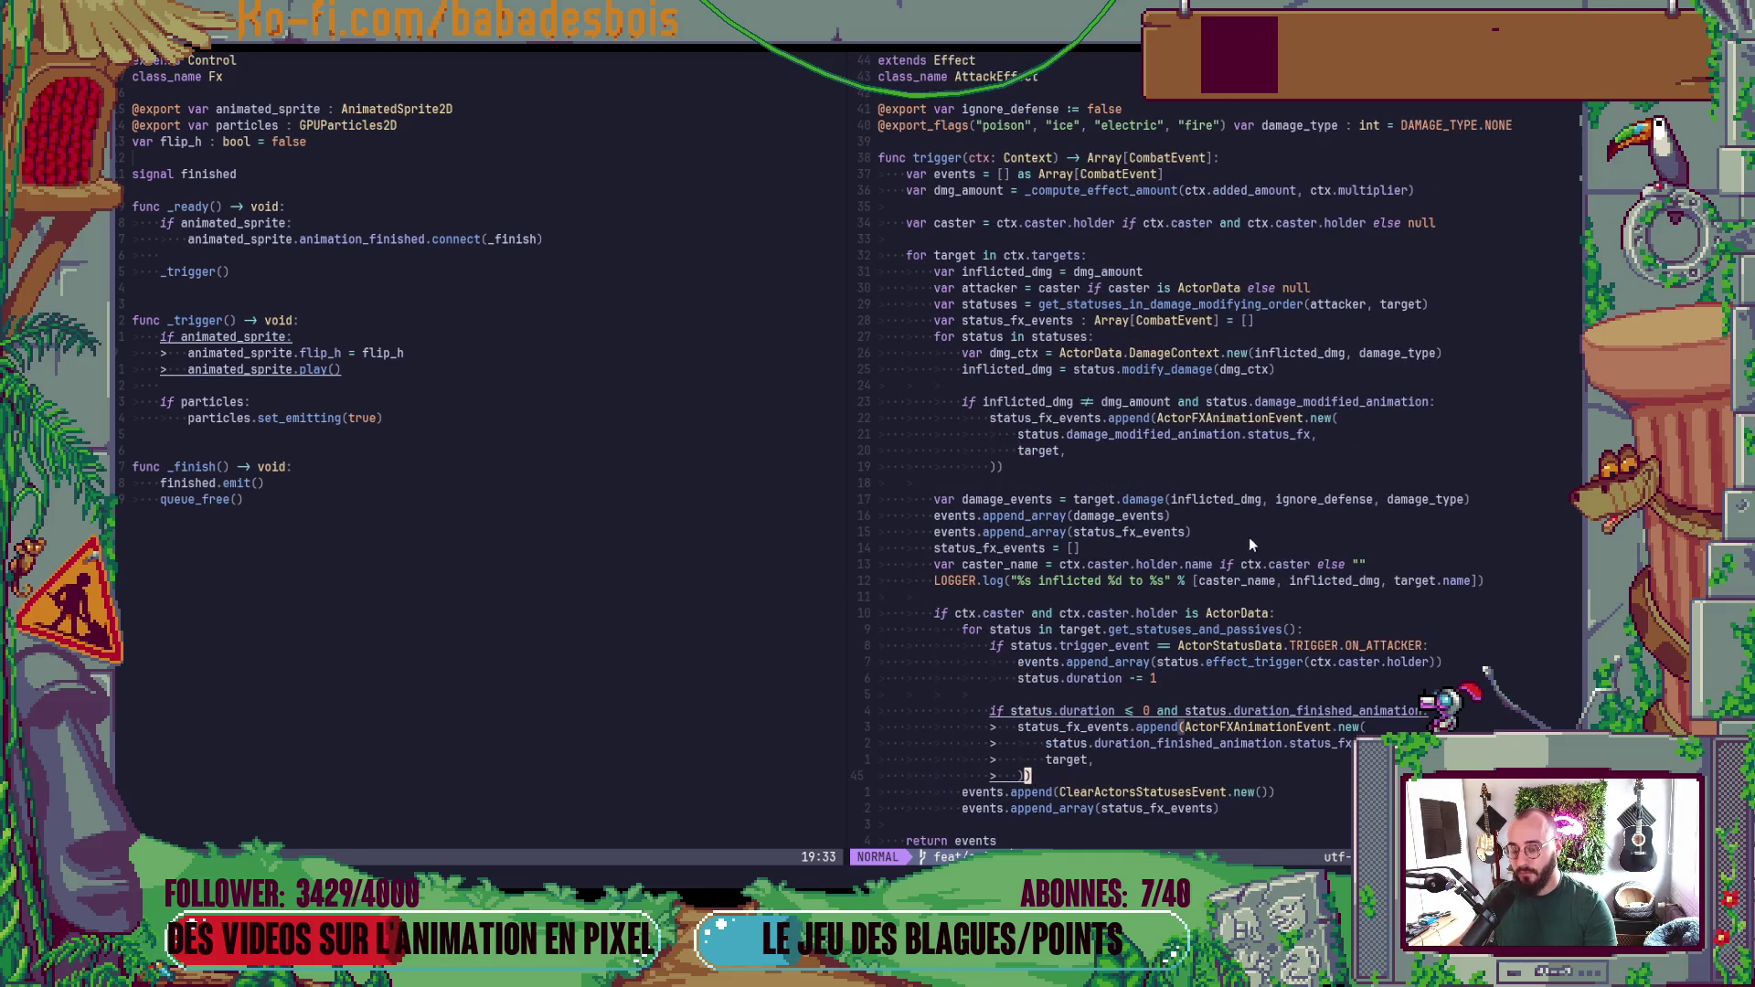
{"action": "left_click", "coordinate": [1092, 759]}
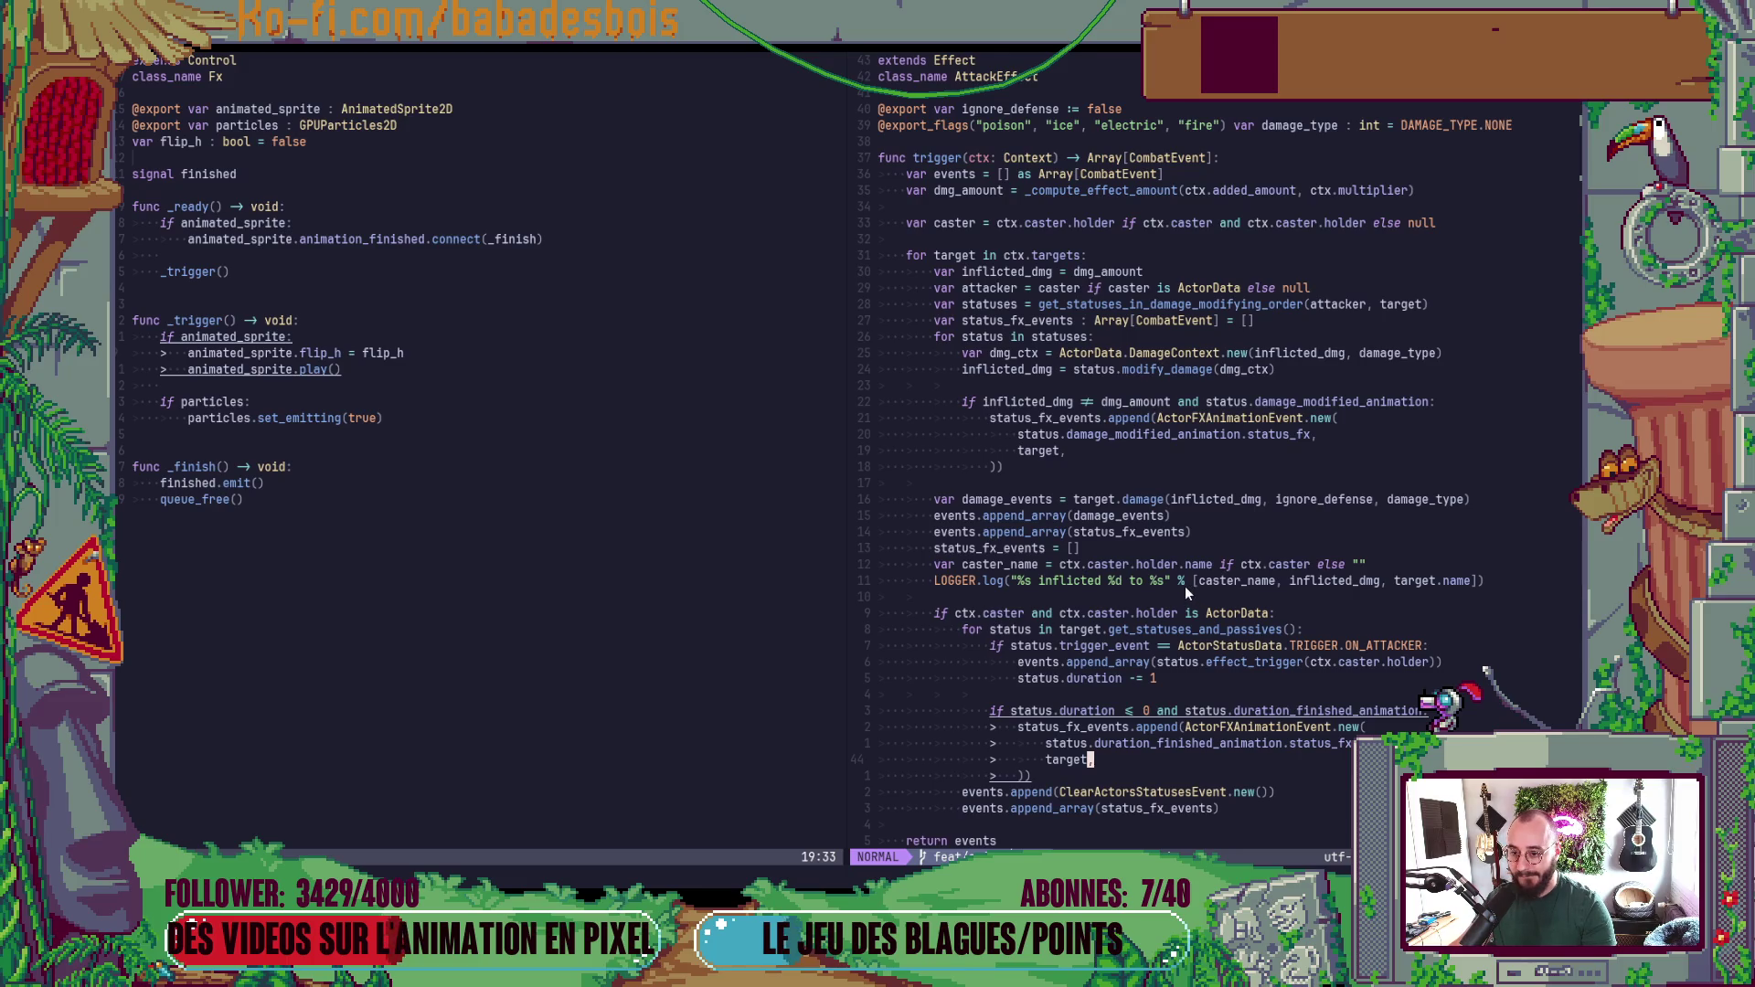
Step: Start a new line declaring var is_target_ally: bool = ctx. above the statuses loop
{"action": "left_click", "coordinate": [1113, 580]}
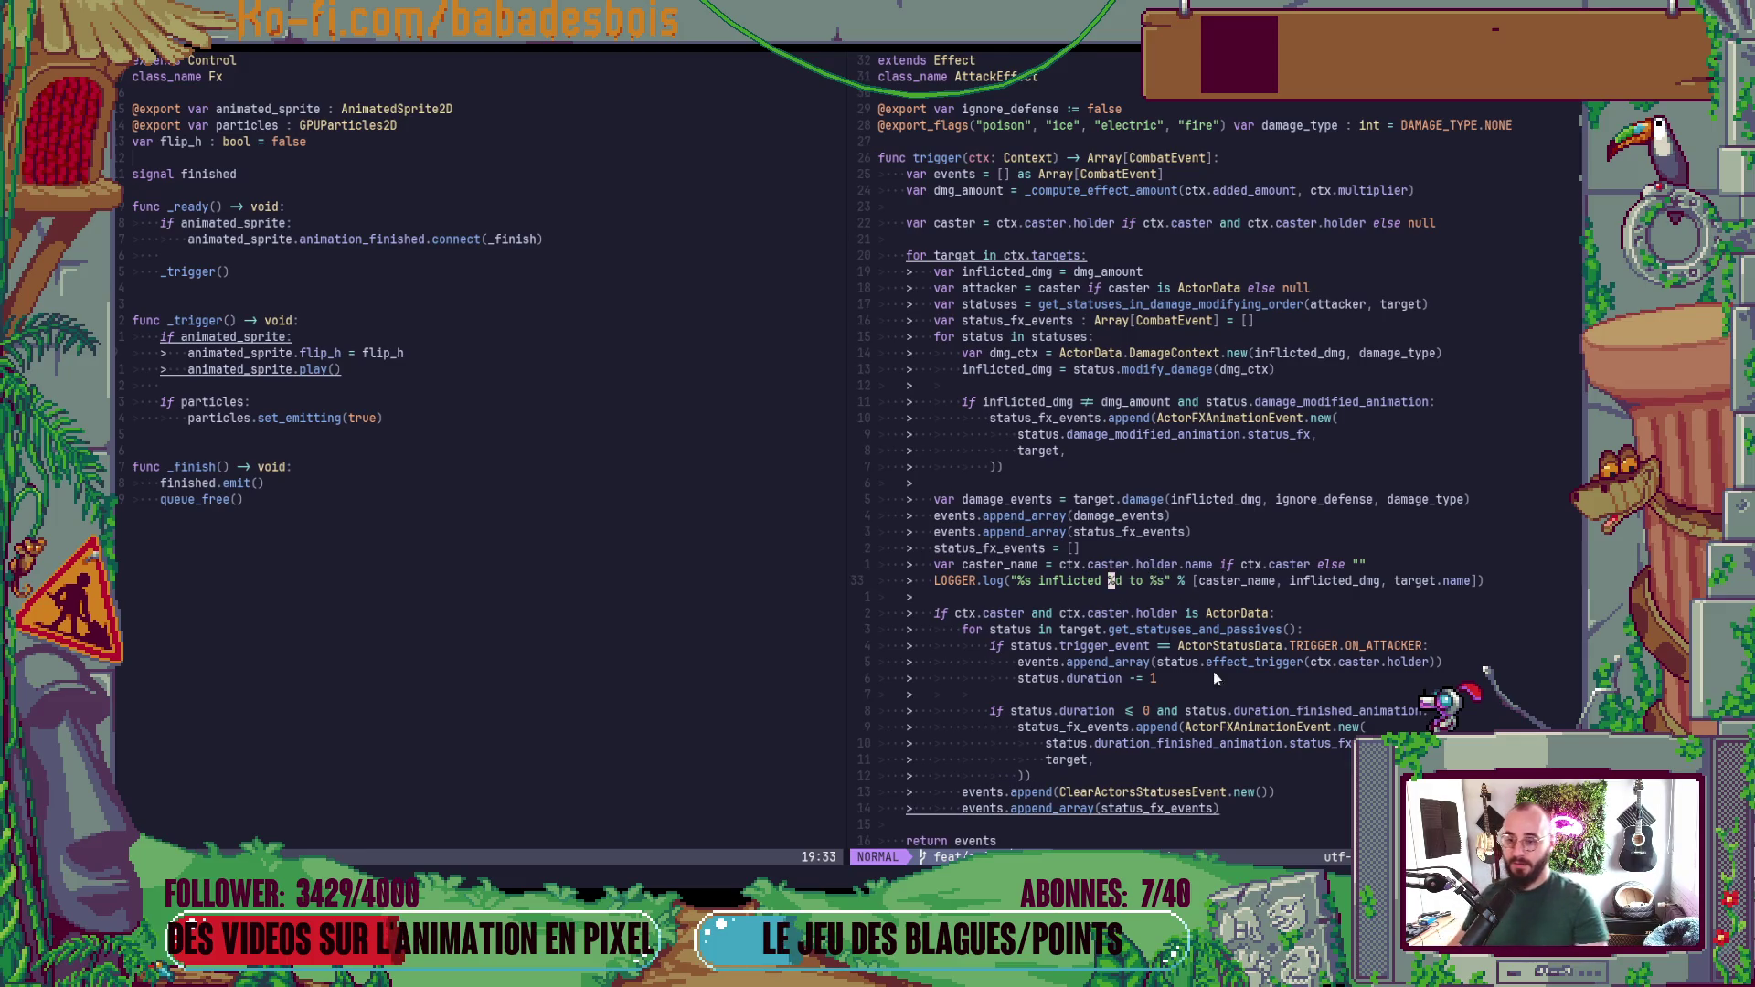
{"action": "type", "text": "Ovar"}
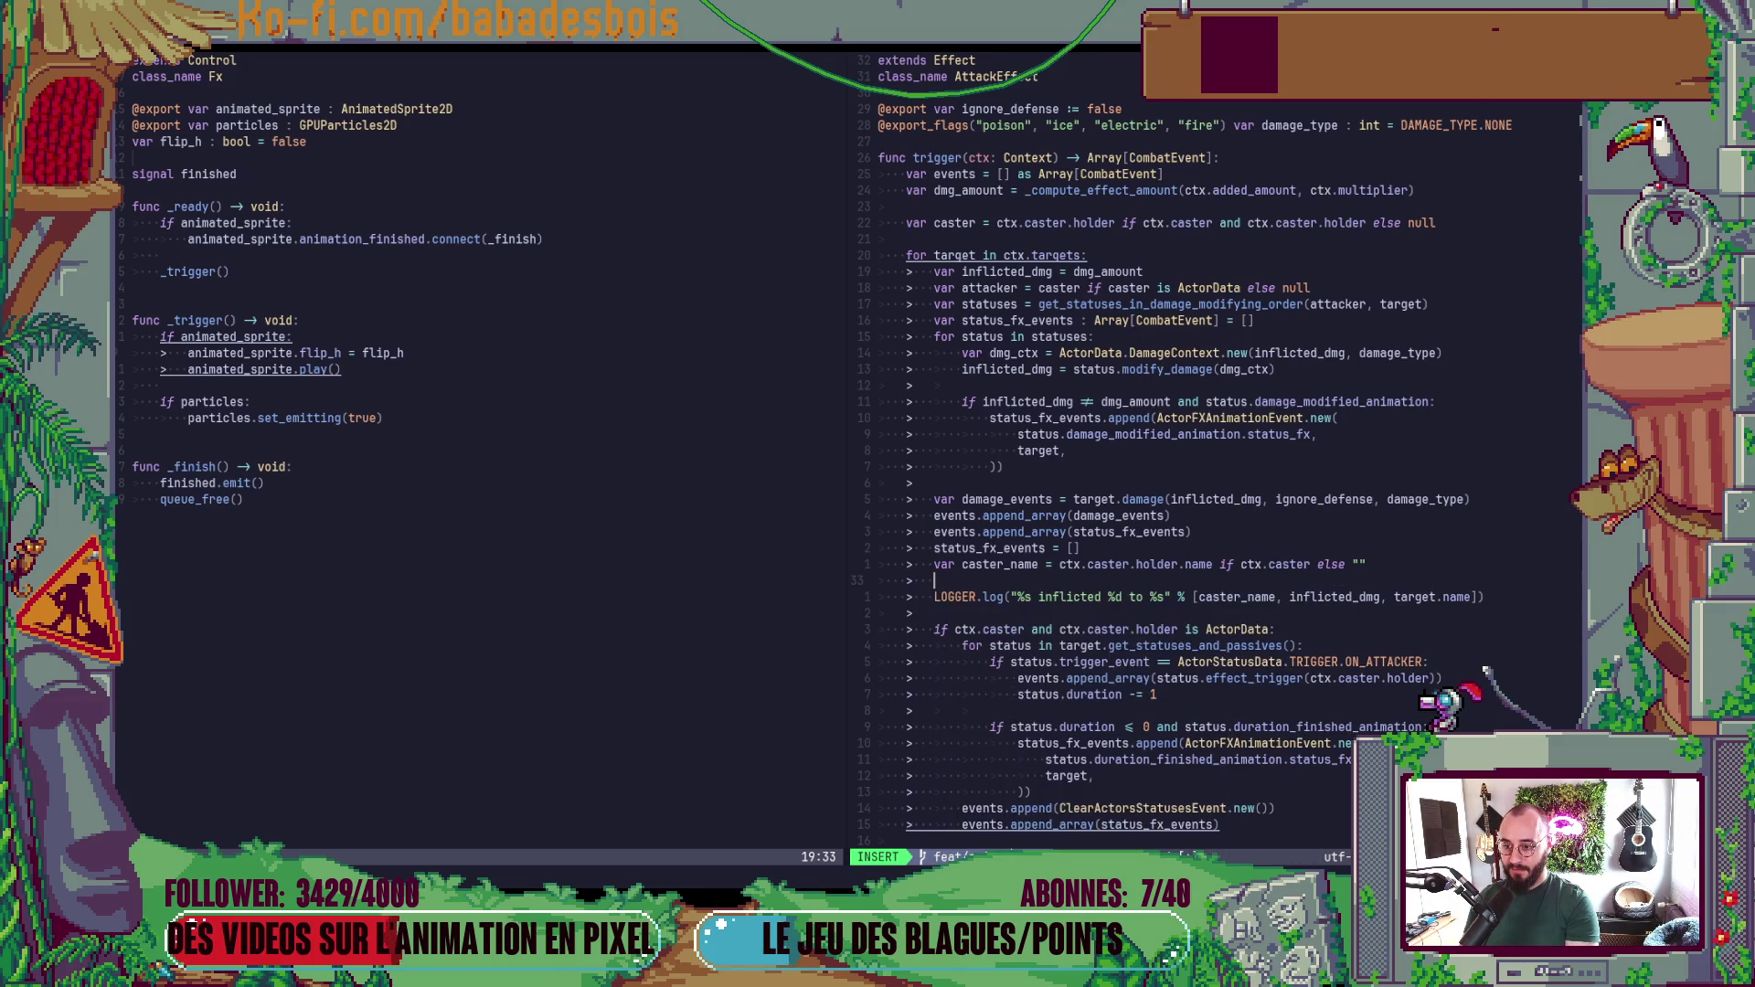
{"action": "key", "text": "Escape"}
{"action": "key", "text": "d"}
{"action": "key", "text": "d"}
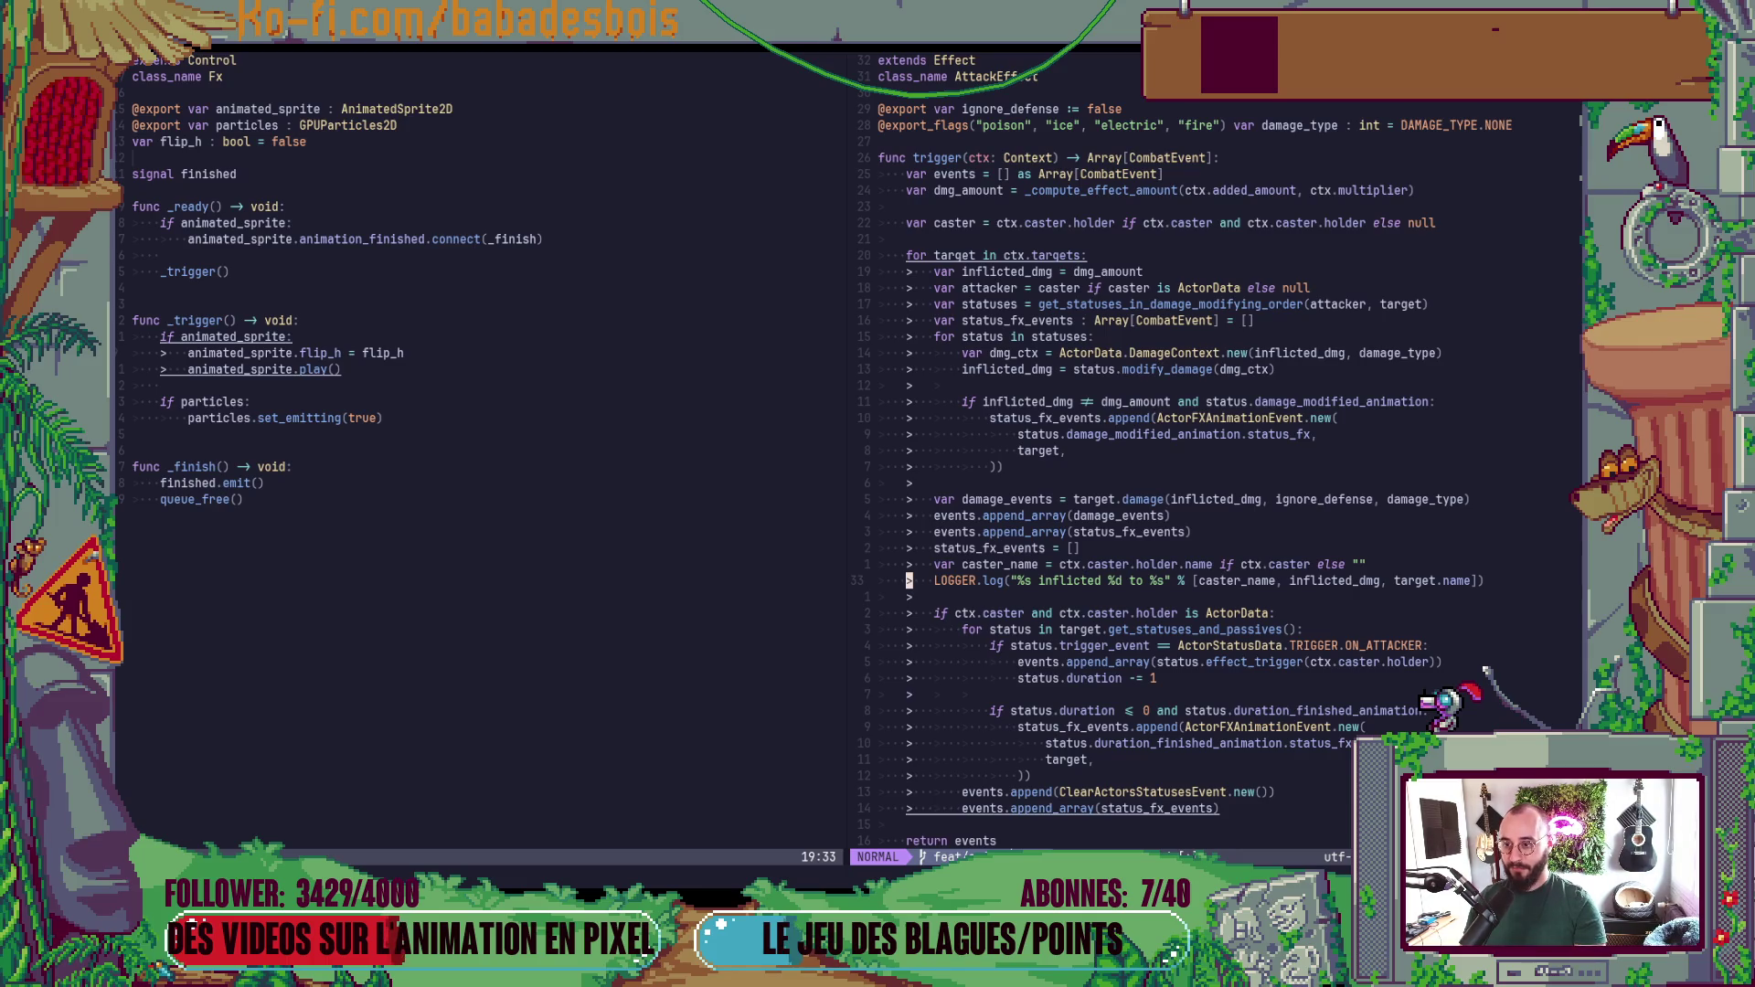
{"action": "type", "text": "15k"}
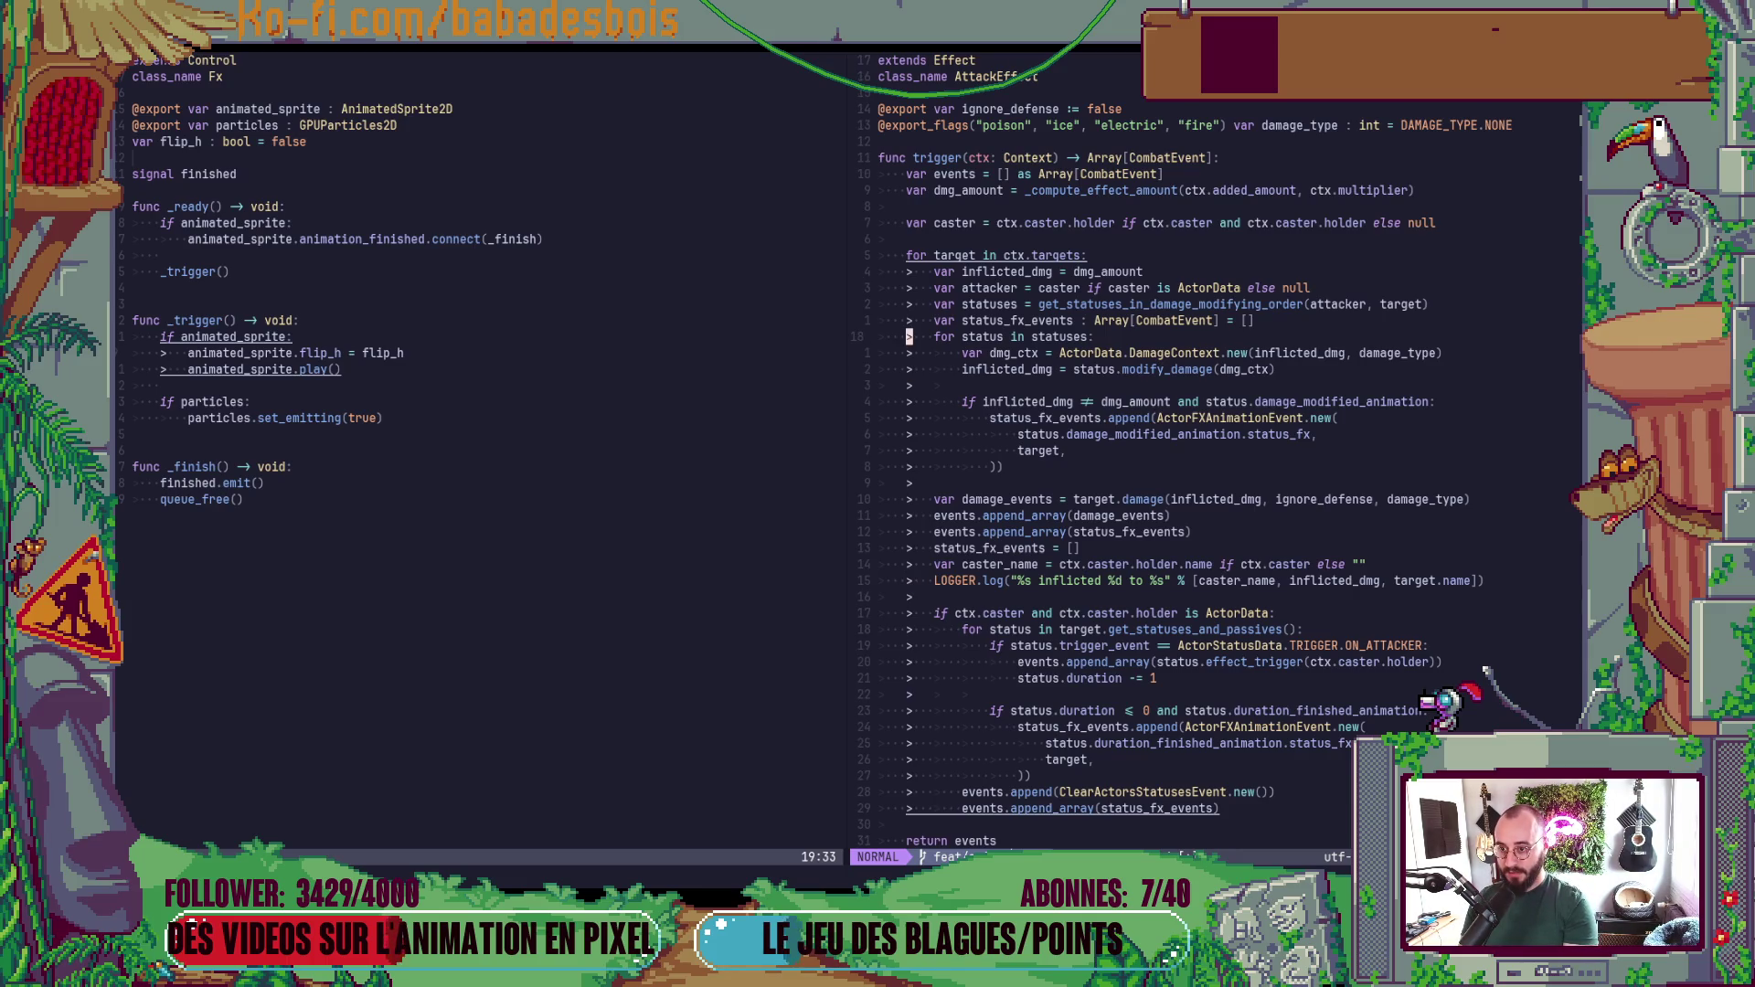
{"action": "type", "text": "Ovar "}
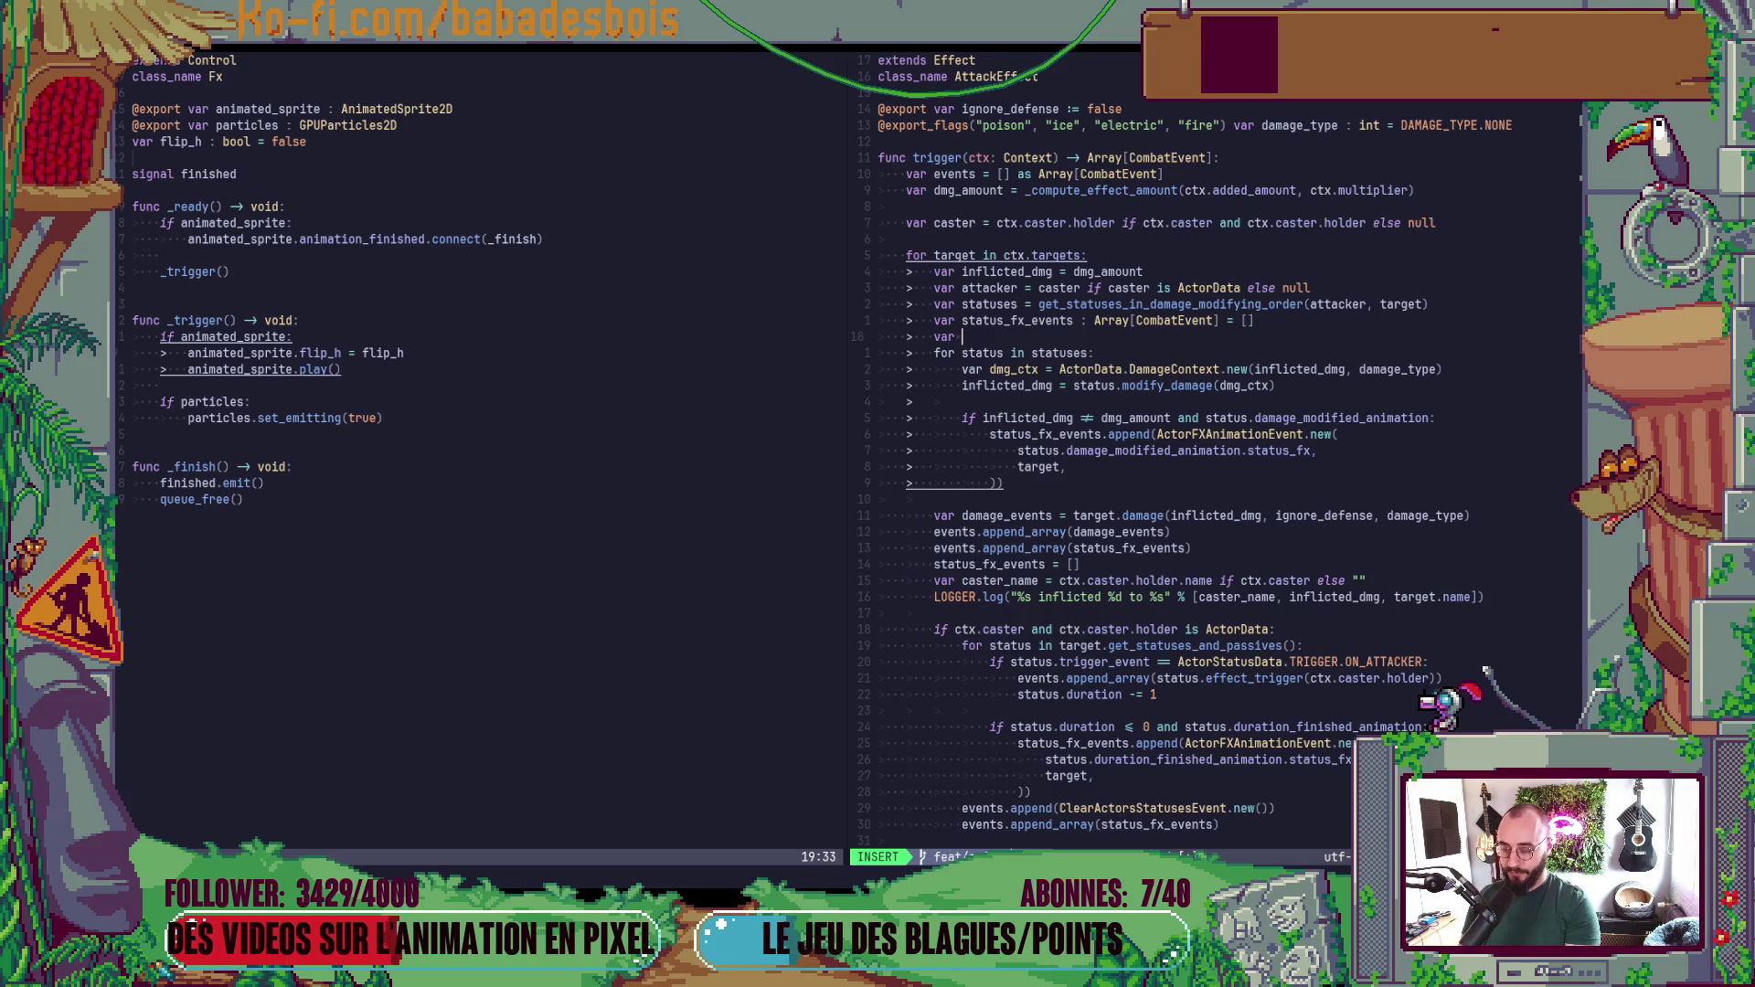
{"action": "type", "text": "is_target"}
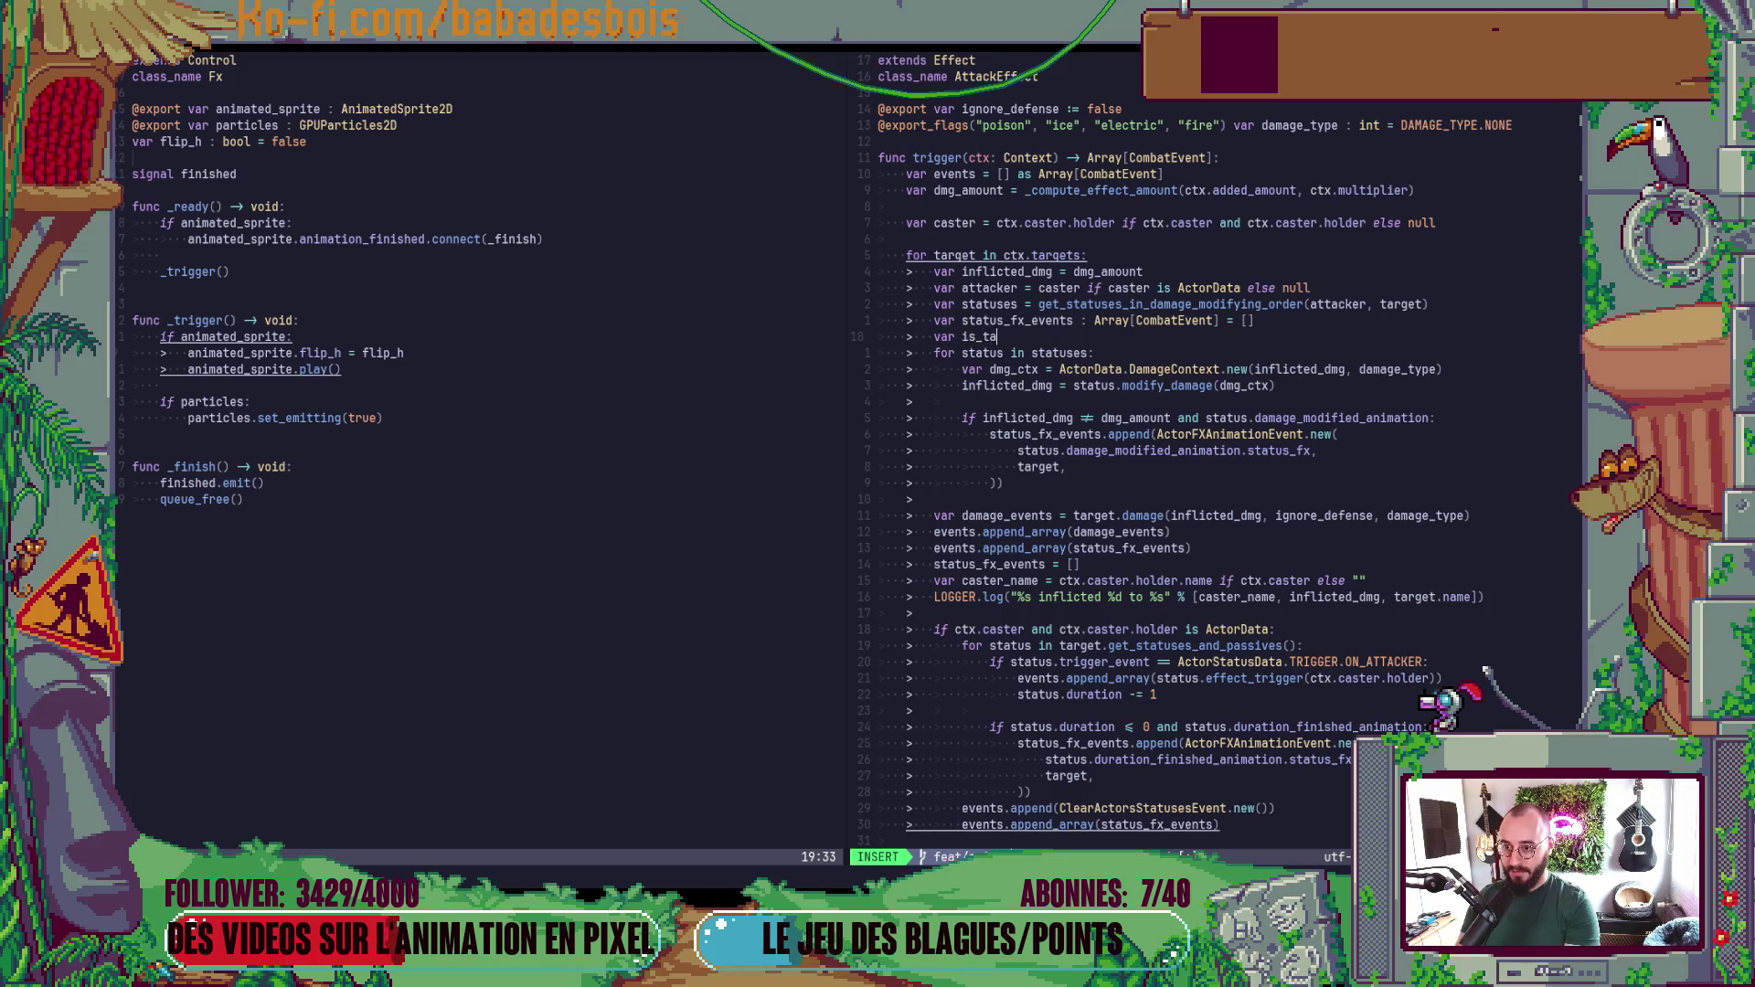
{"action": "type", "text": "ally"}
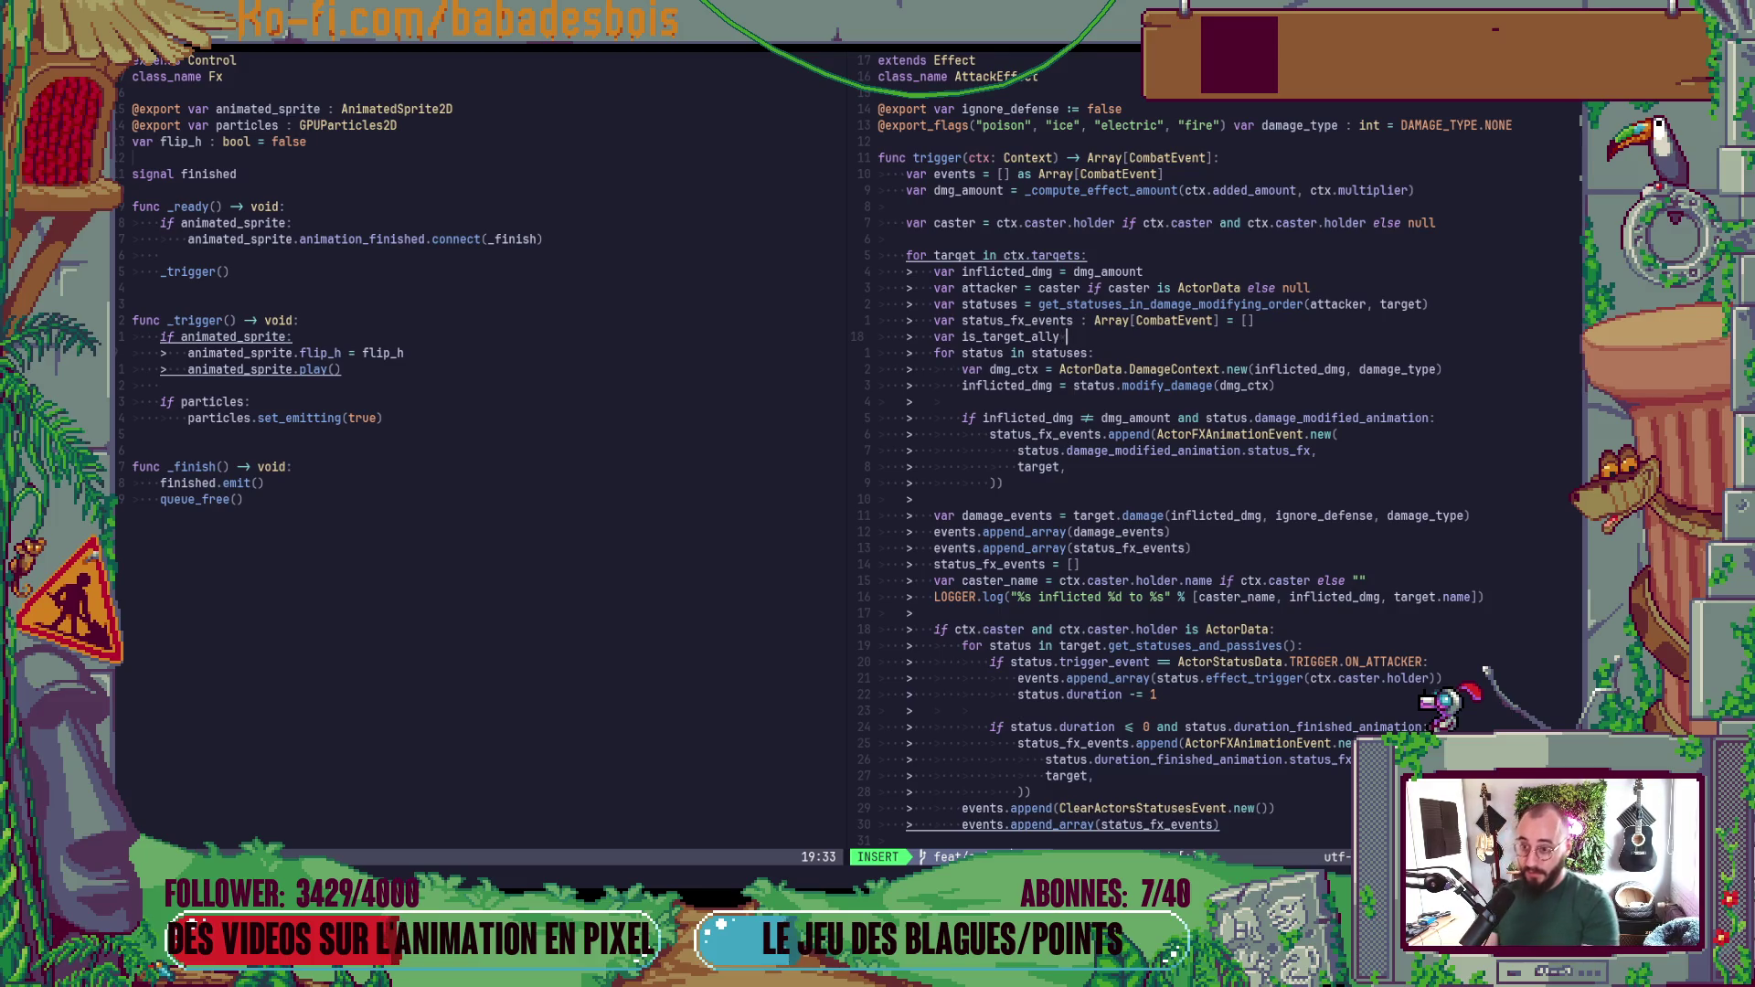
{"action": "type", "text": ": bool = "}
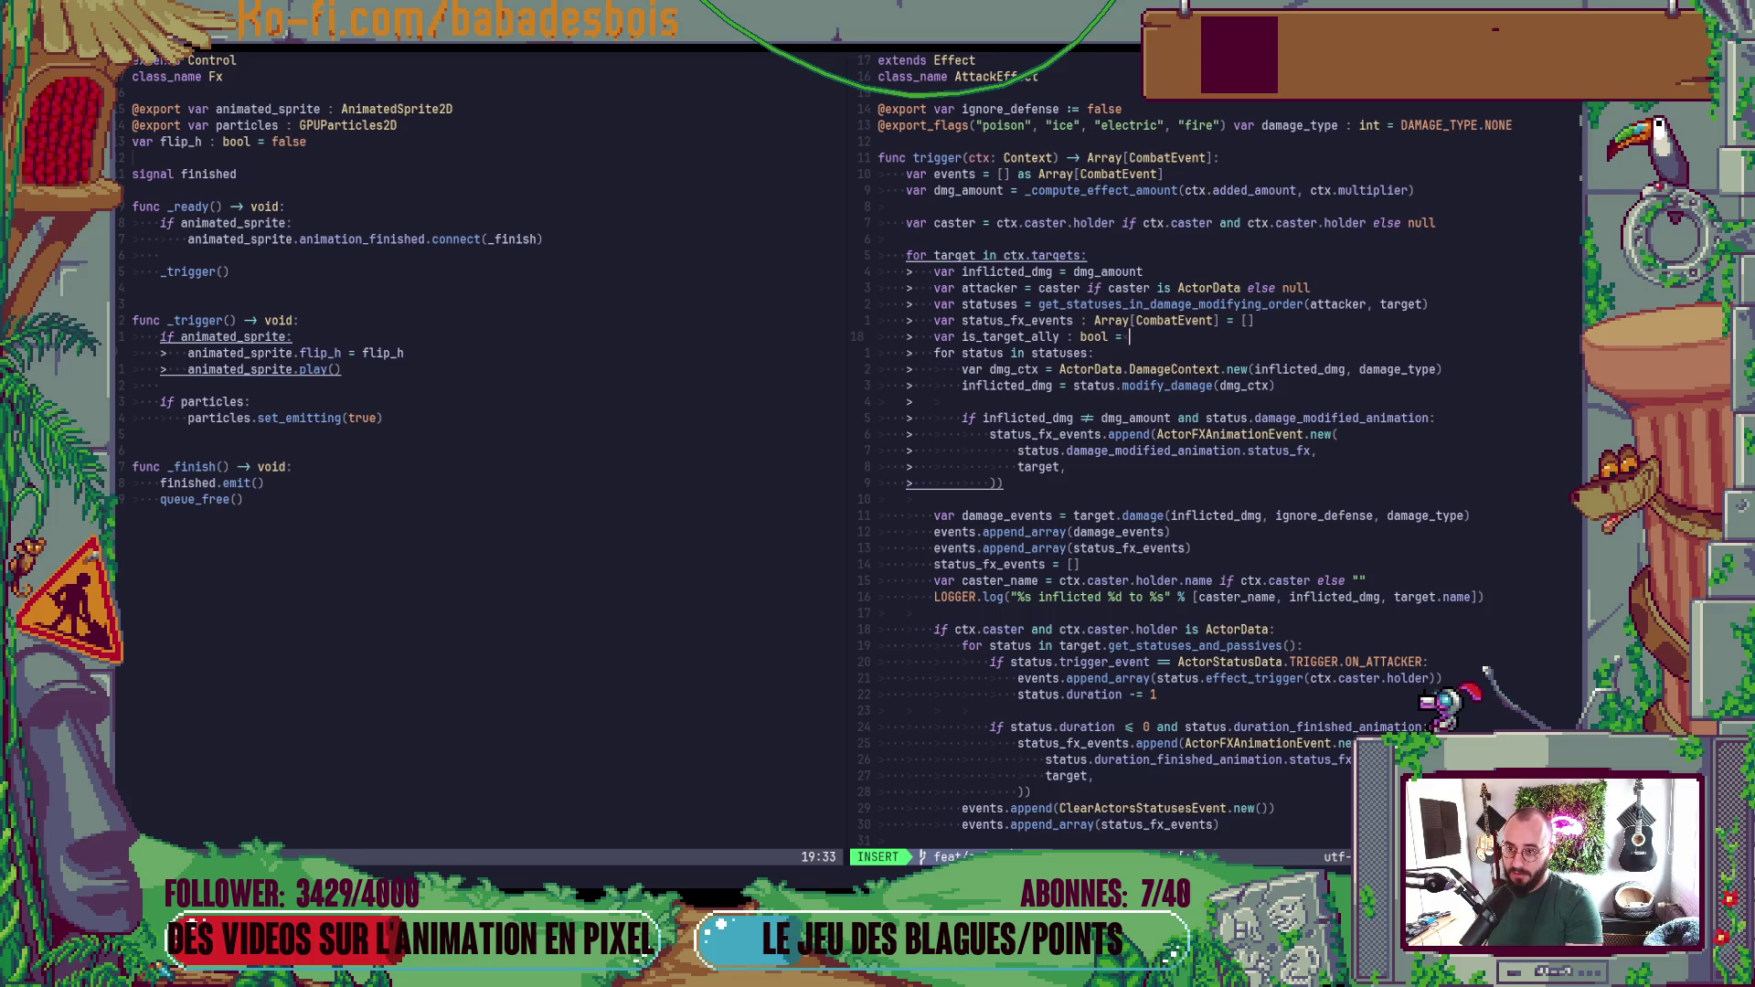
{"action": "type", "text": "ctx.c"}
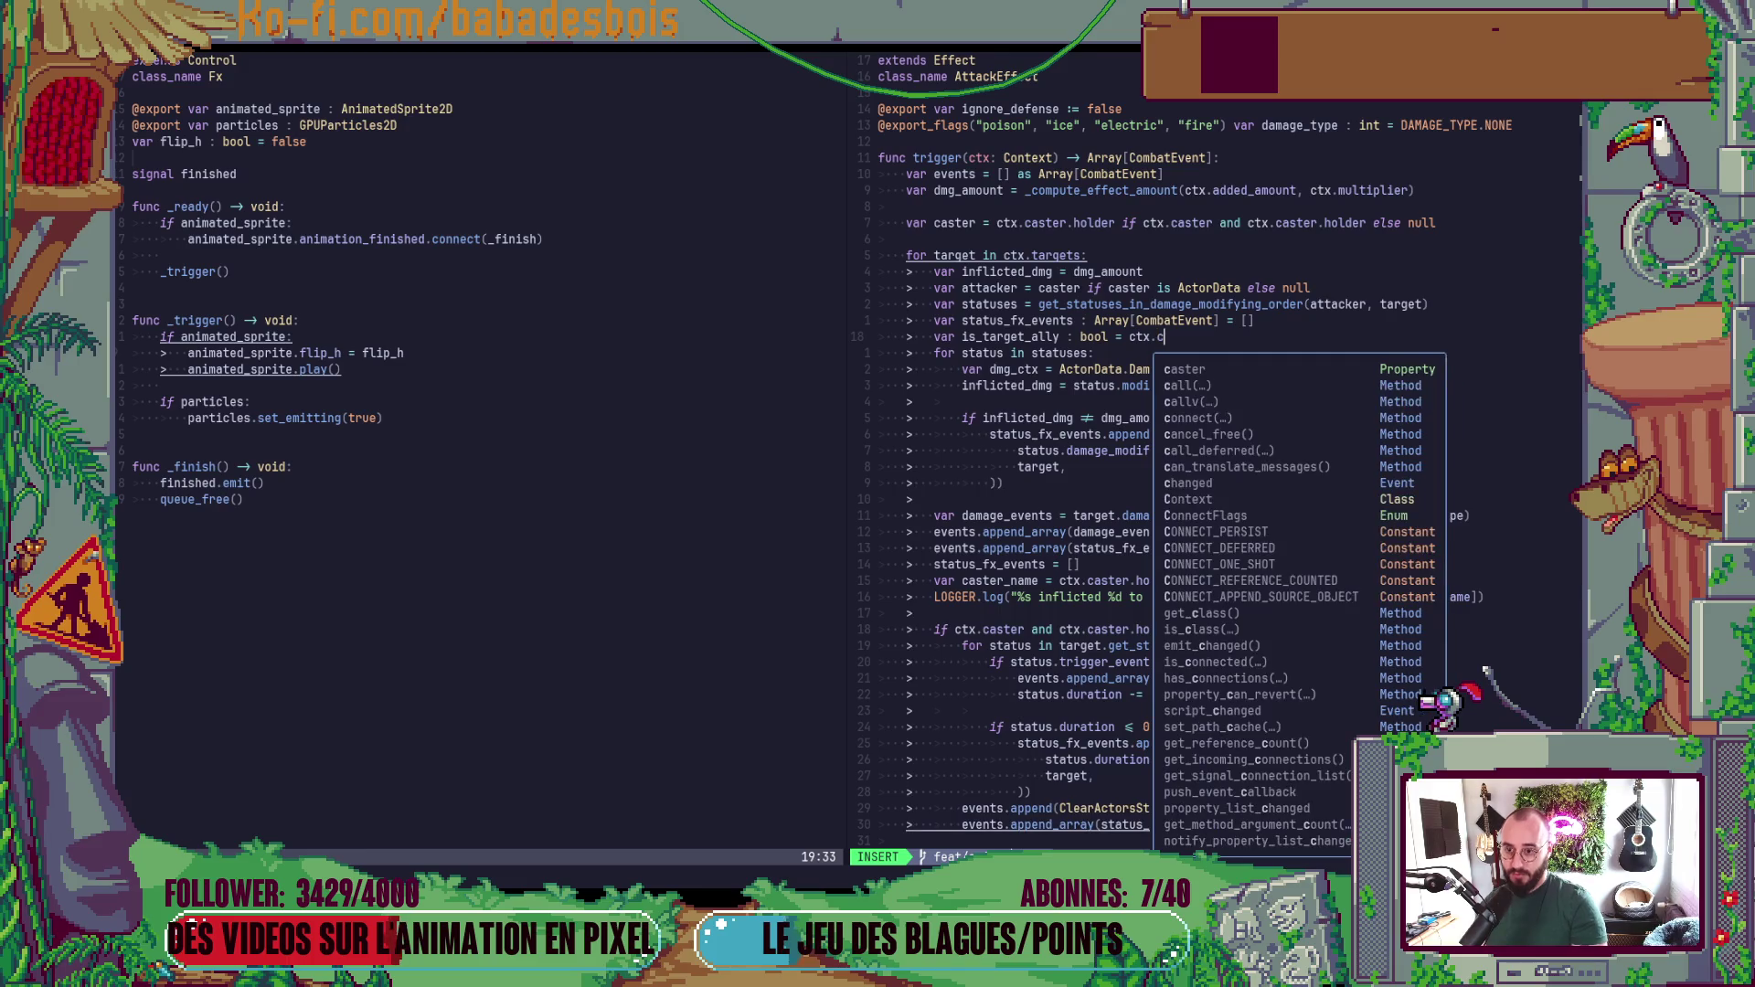
Step: Browse the ctx member completions on the is_target_ally line, then return to normal mode
{"action": "key", "text": "BackSpace"}
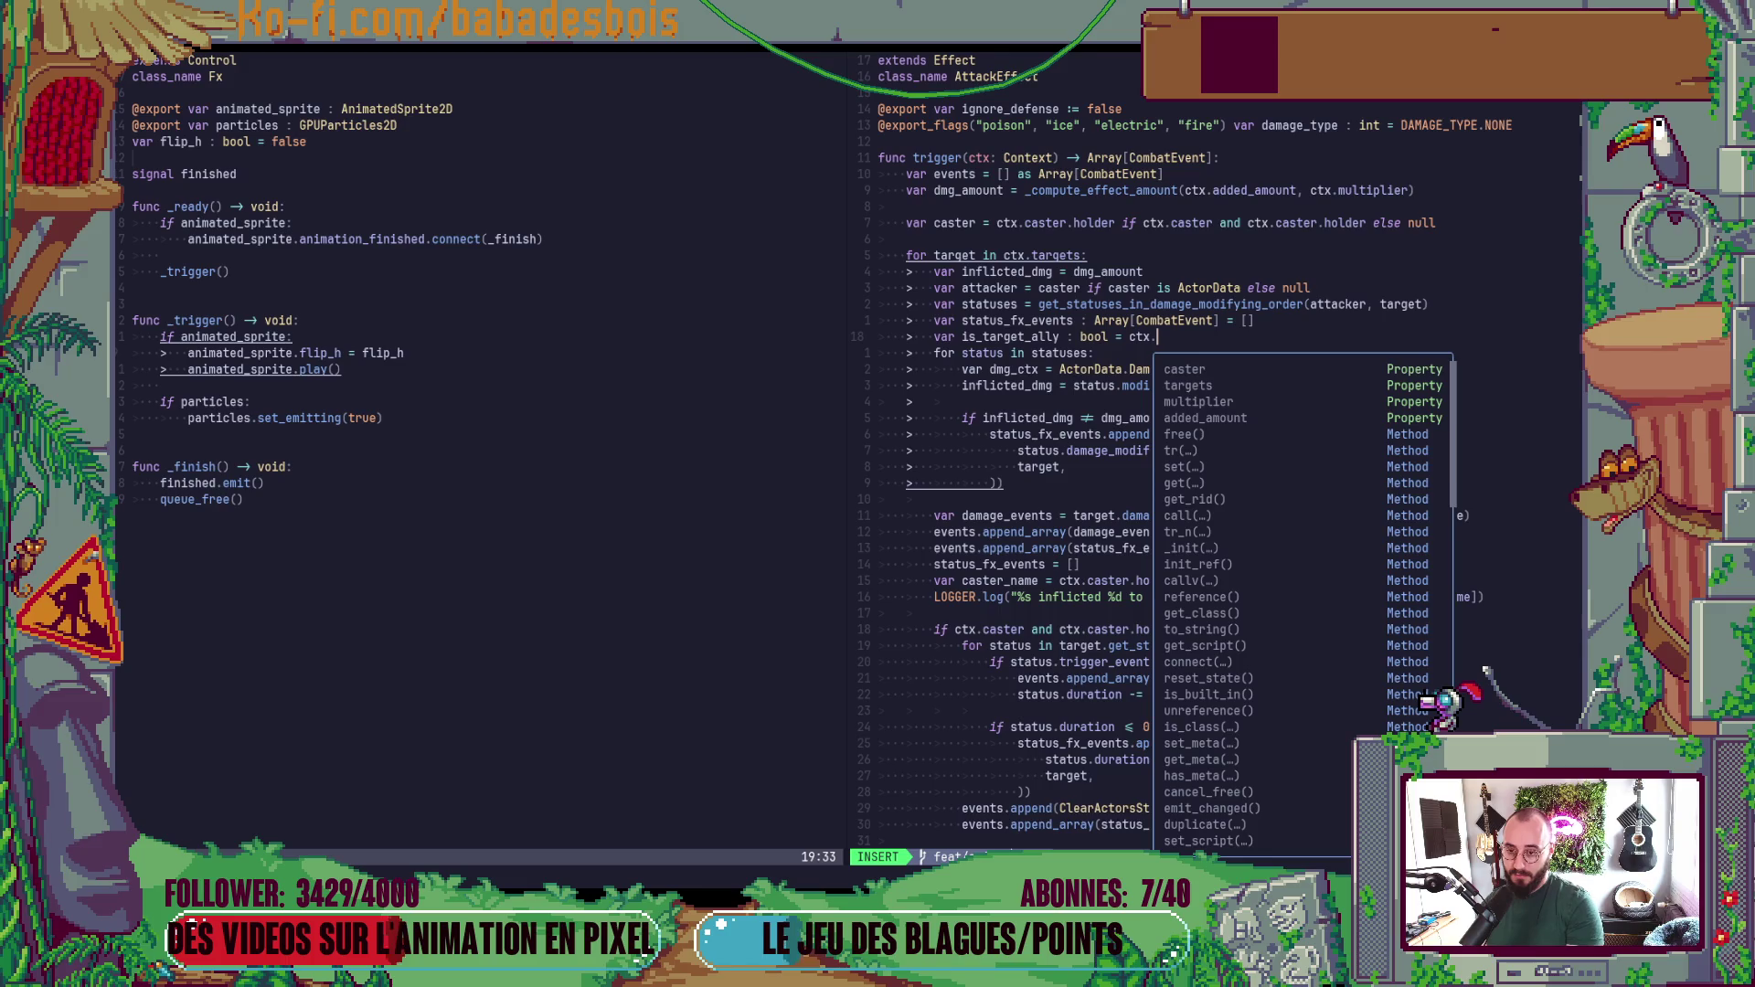
{"action": "type", "text": "co"}
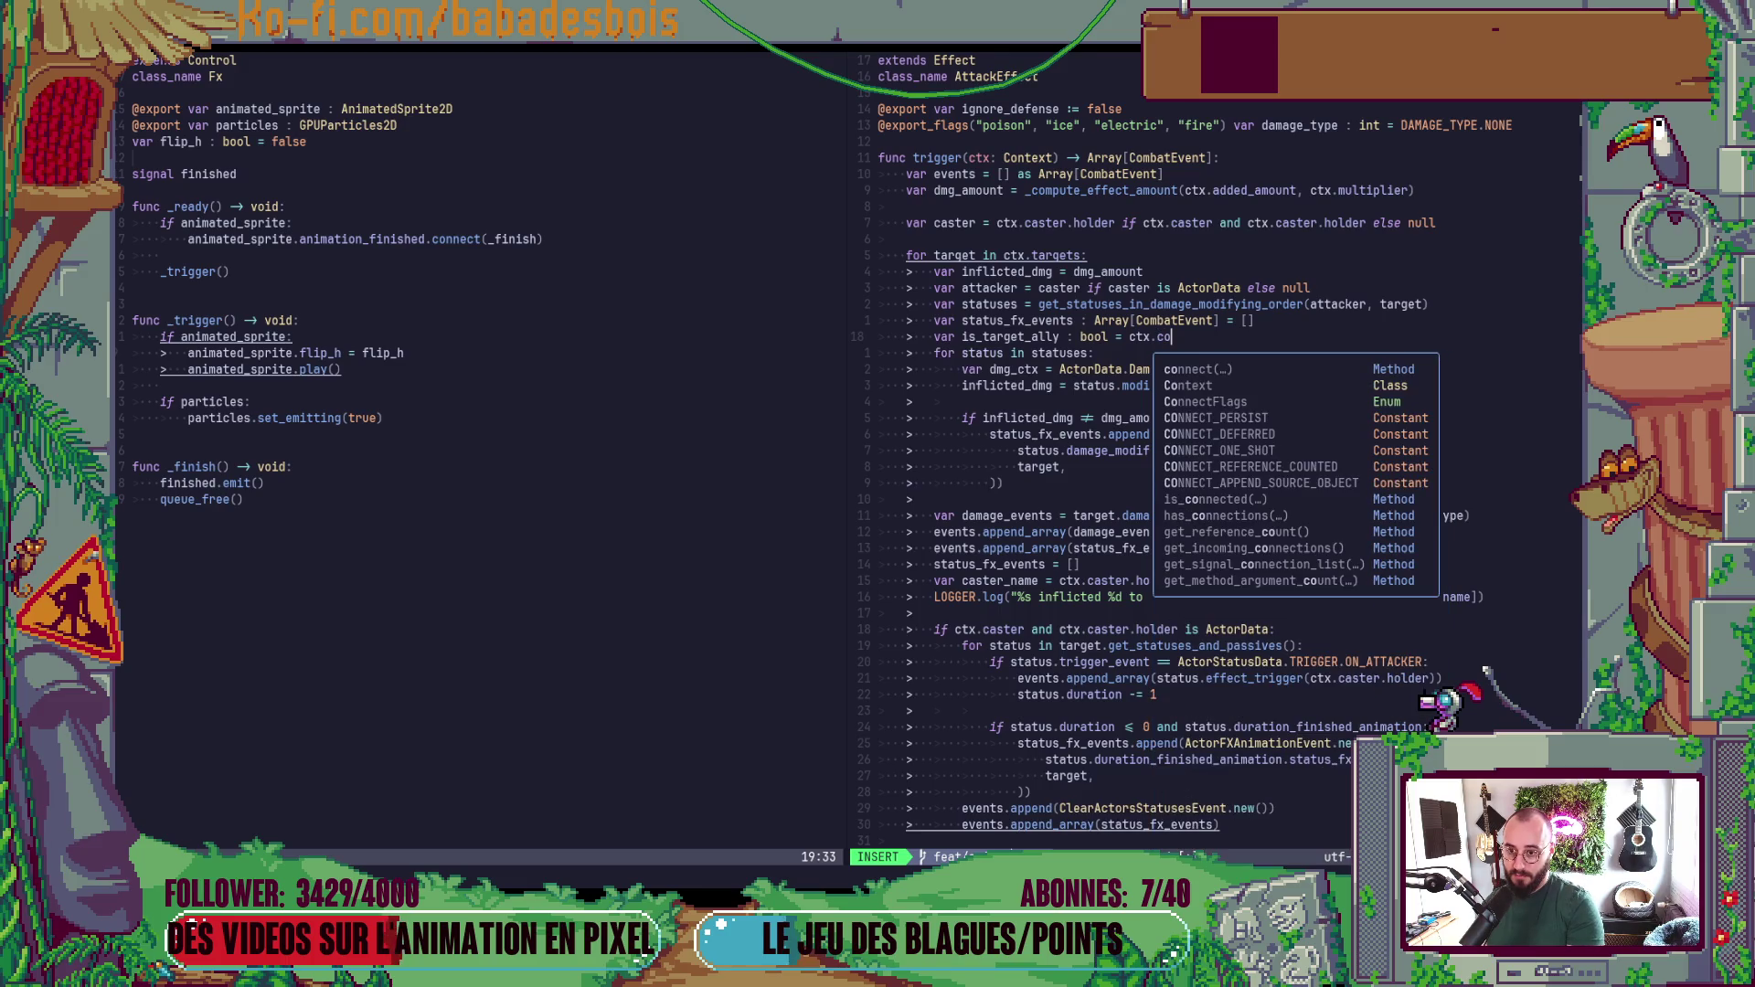
{"action": "key", "text": "BackSpace"}
{"action": "key", "text": "BackSpace"}
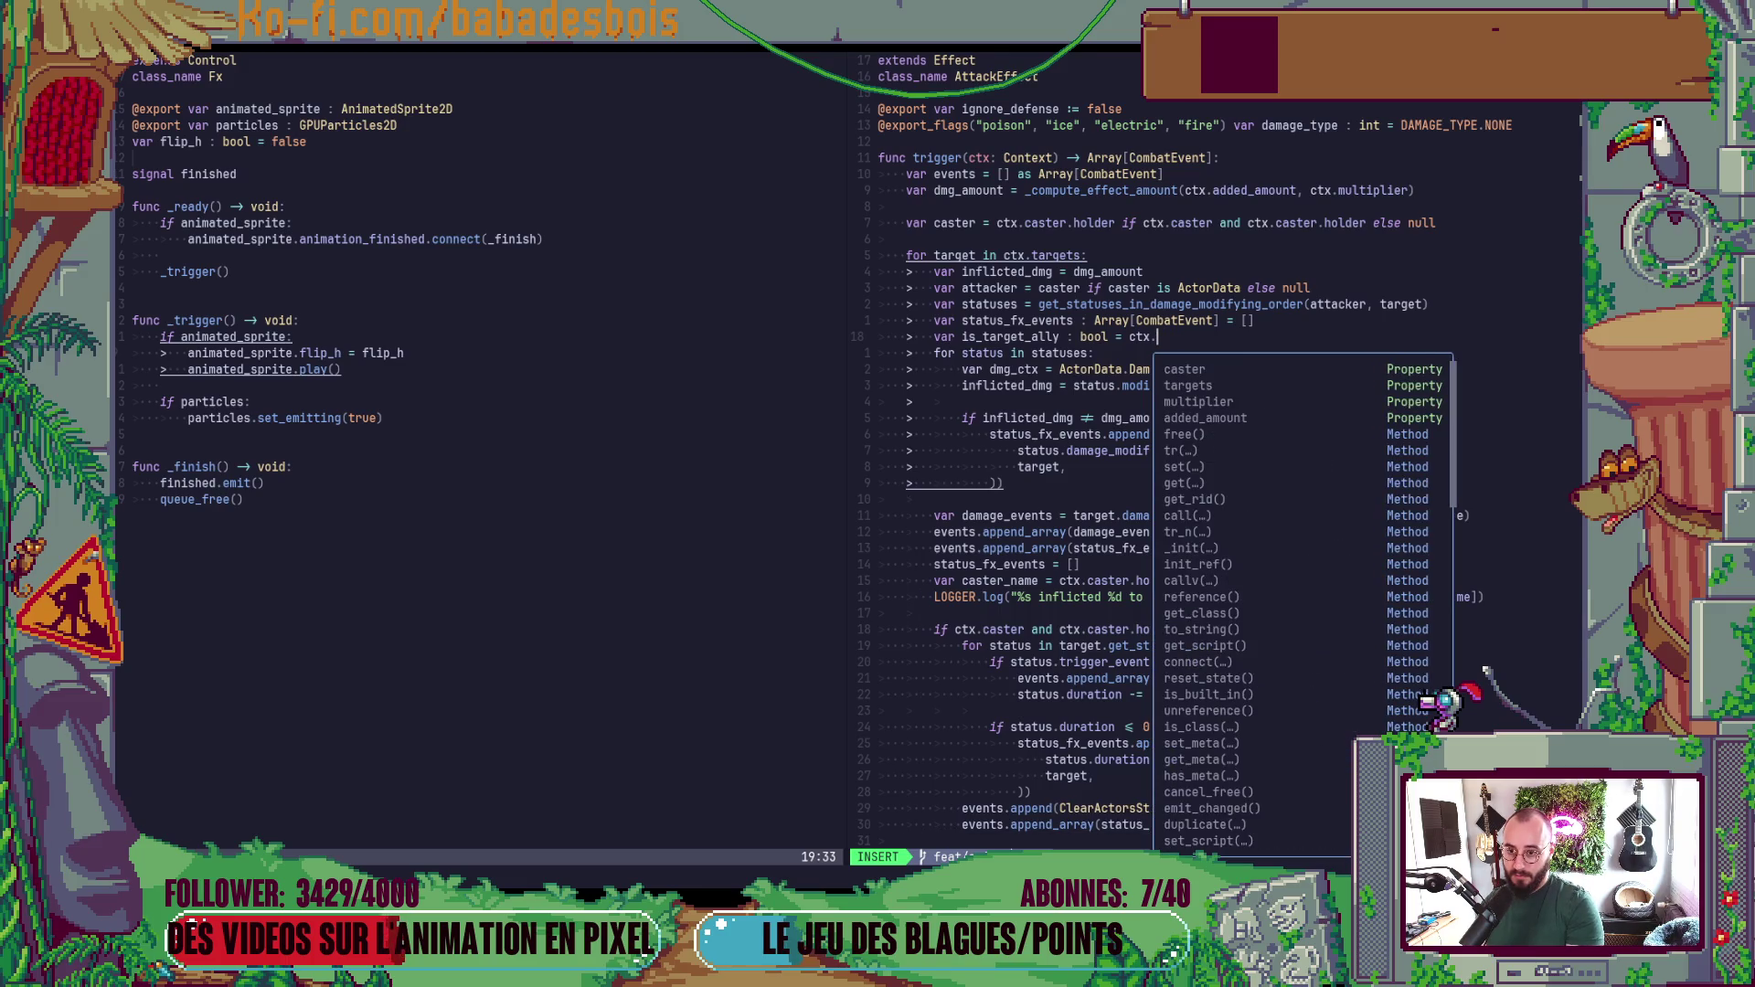
{"action": "key", "text": "Escape"}
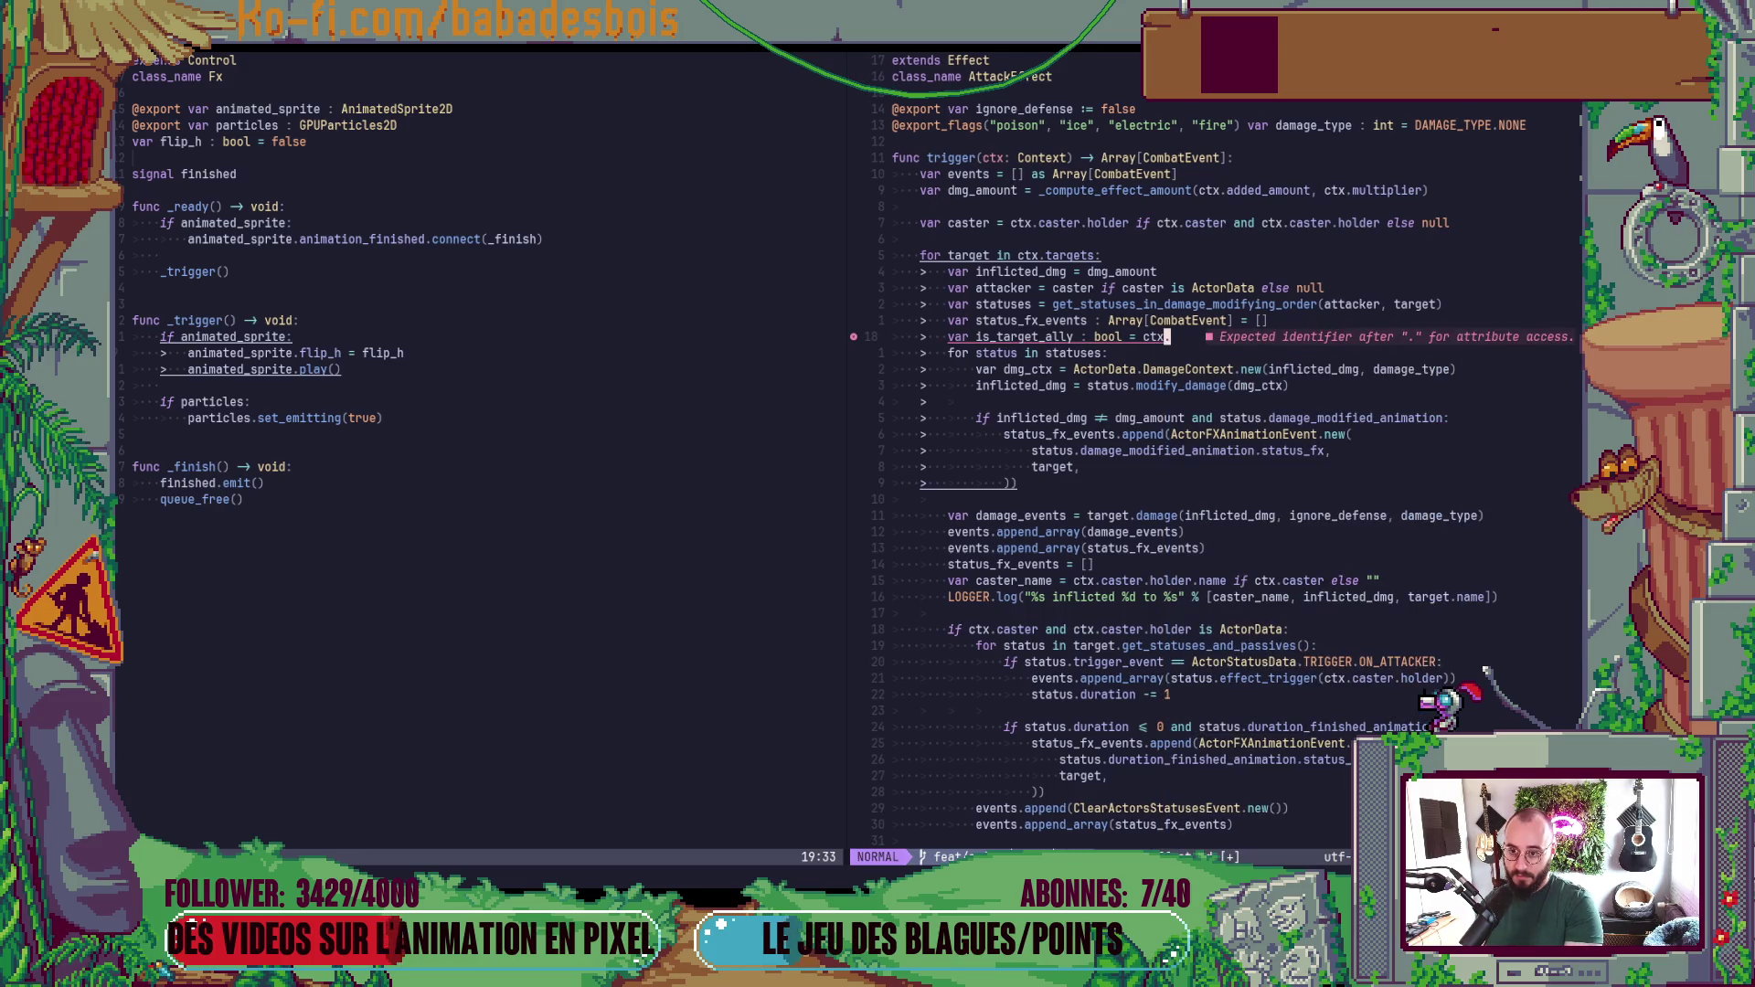
{"action": "key", "text": "k"}
{"action": "key", "text": "k"}
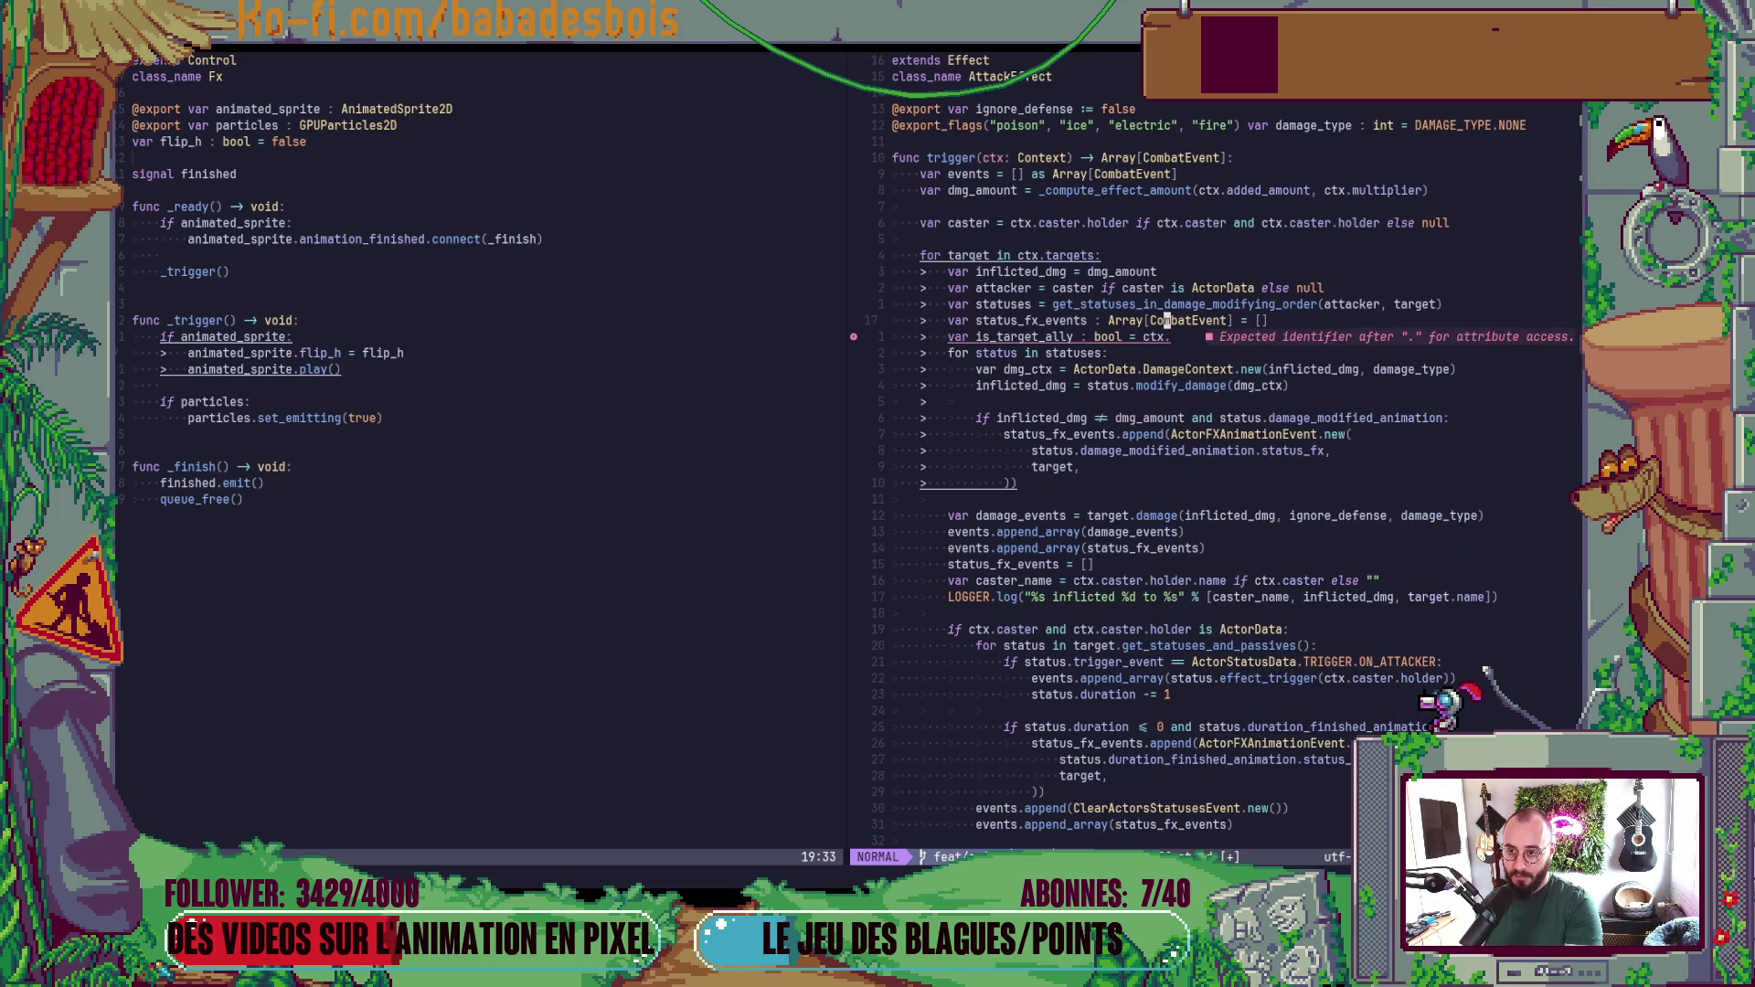
Step: Open Effect.gd in the left pane by searching project files for 'effect'
{"action": "key", "text": "ctrl+h"}
{"action": "key", "text": "space"}
{"action": "key", "text": "f"}
{"action": "key", "text": "f"}
{"action": "key", "text": "Escape"}
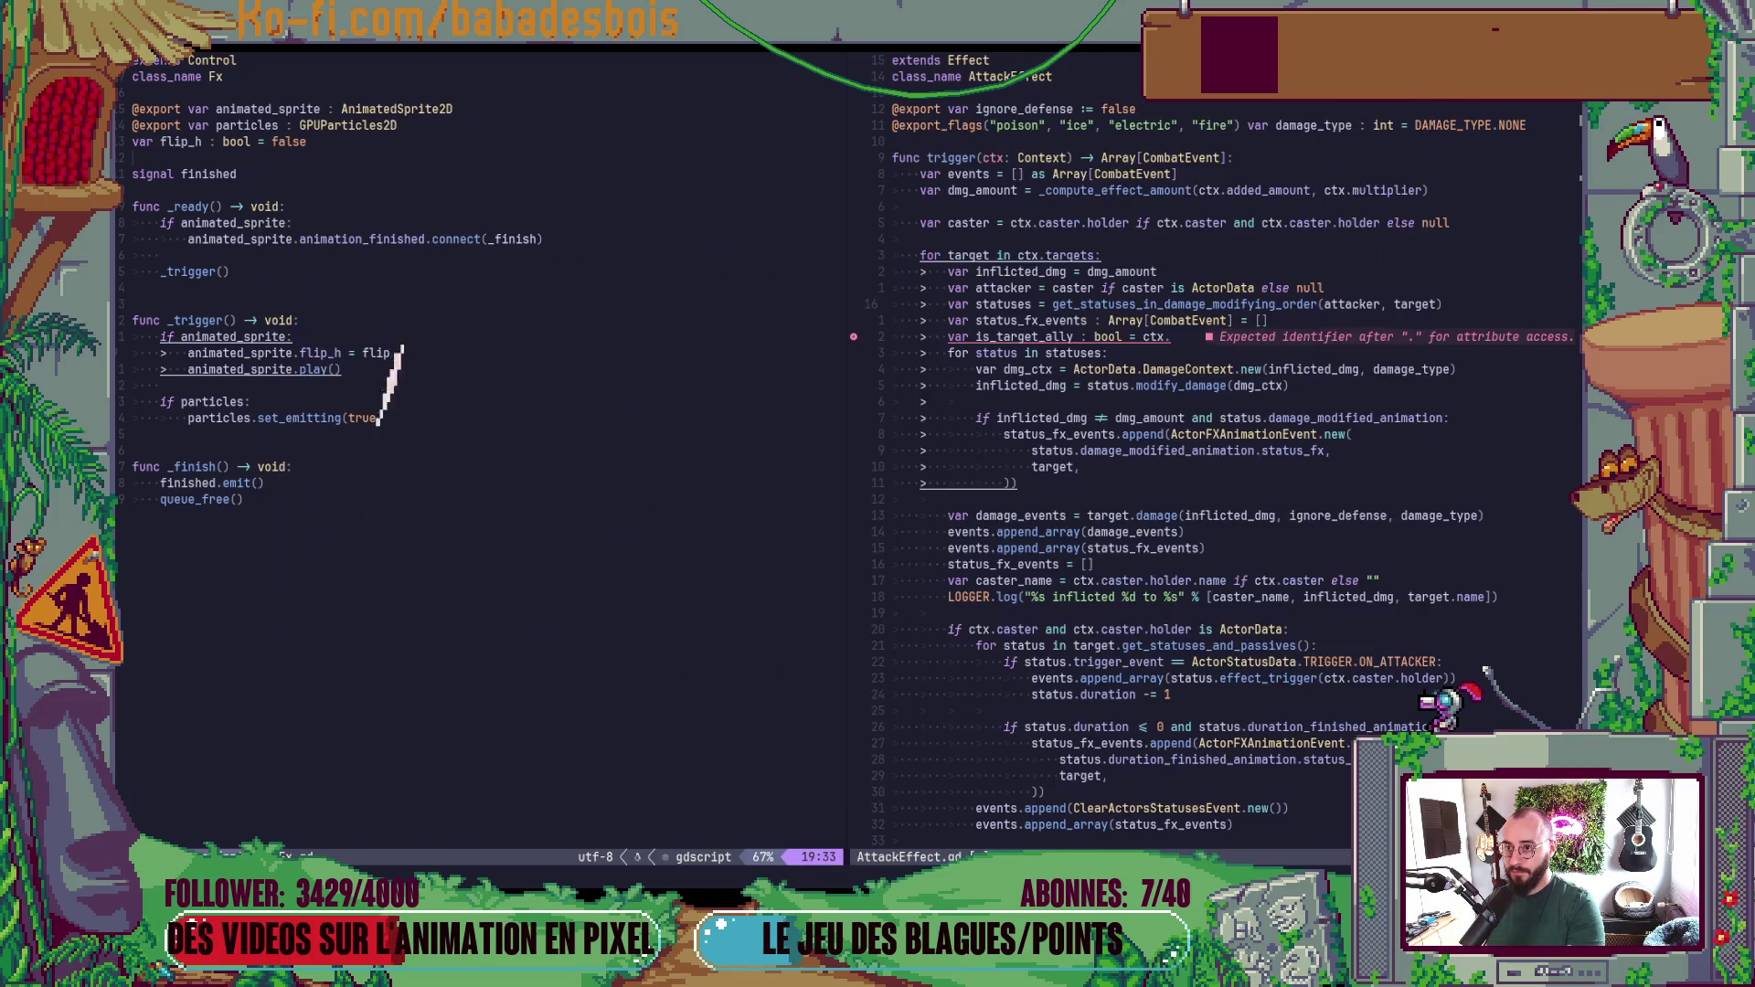
{"action": "key", "text": "space"}
{"action": "key", "text": "f"}
{"action": "key", "text": "f"}
{"action": "type", "text": "effect"}
{"action": "key", "text": "Return"}
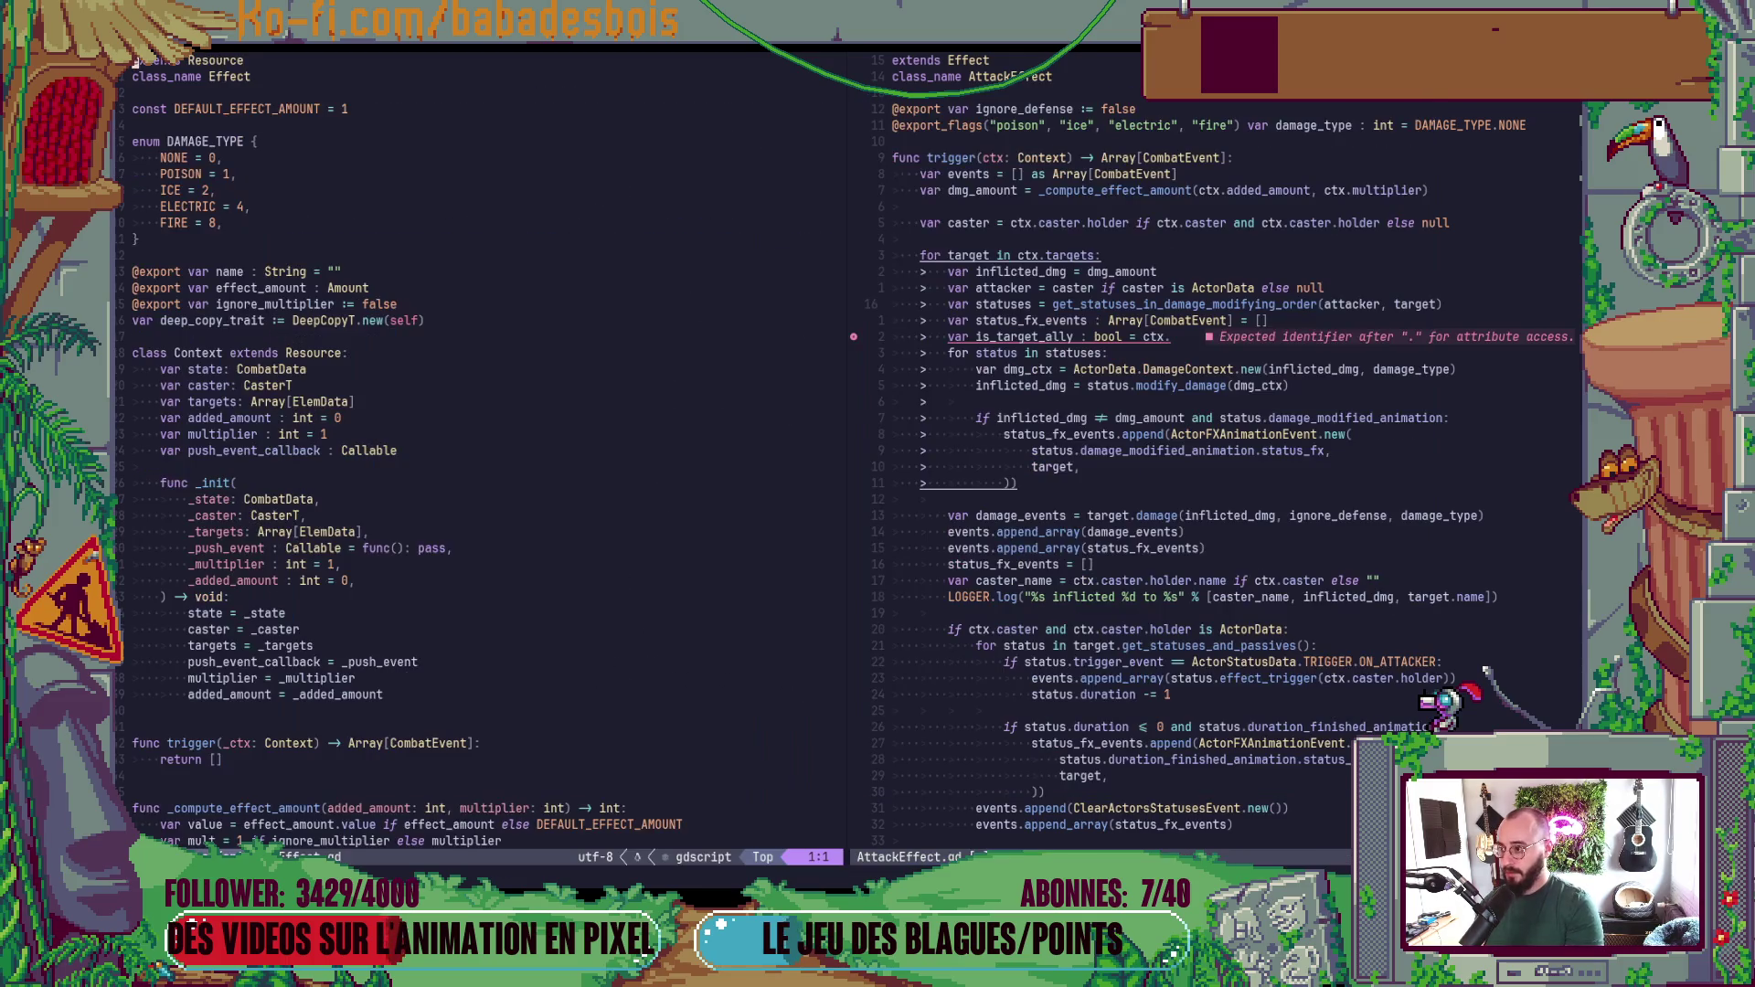
Step: Complete line 18's assignment as ctx.state.get_elem_team( using the completion menu
{"action": "key", "text": "ctrl+l"}
{"action": "key", "text": "j"}
{"action": "key", "text": "j"}
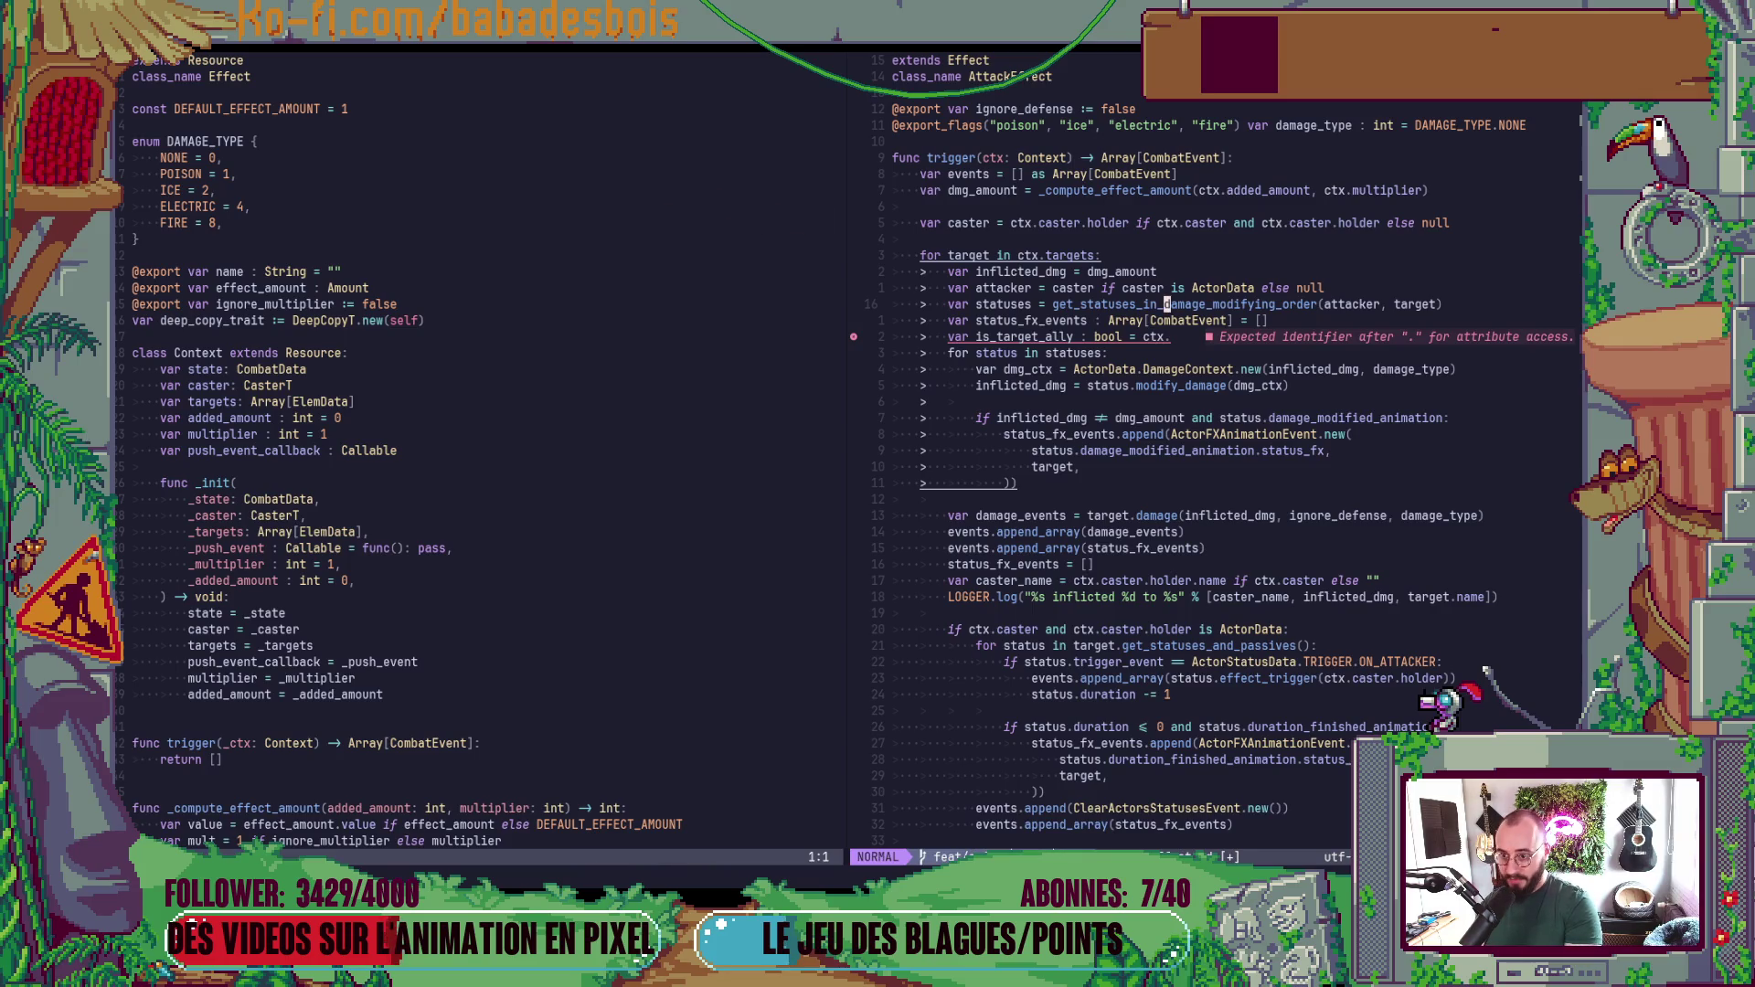
{"action": "type", "text": "astate."}
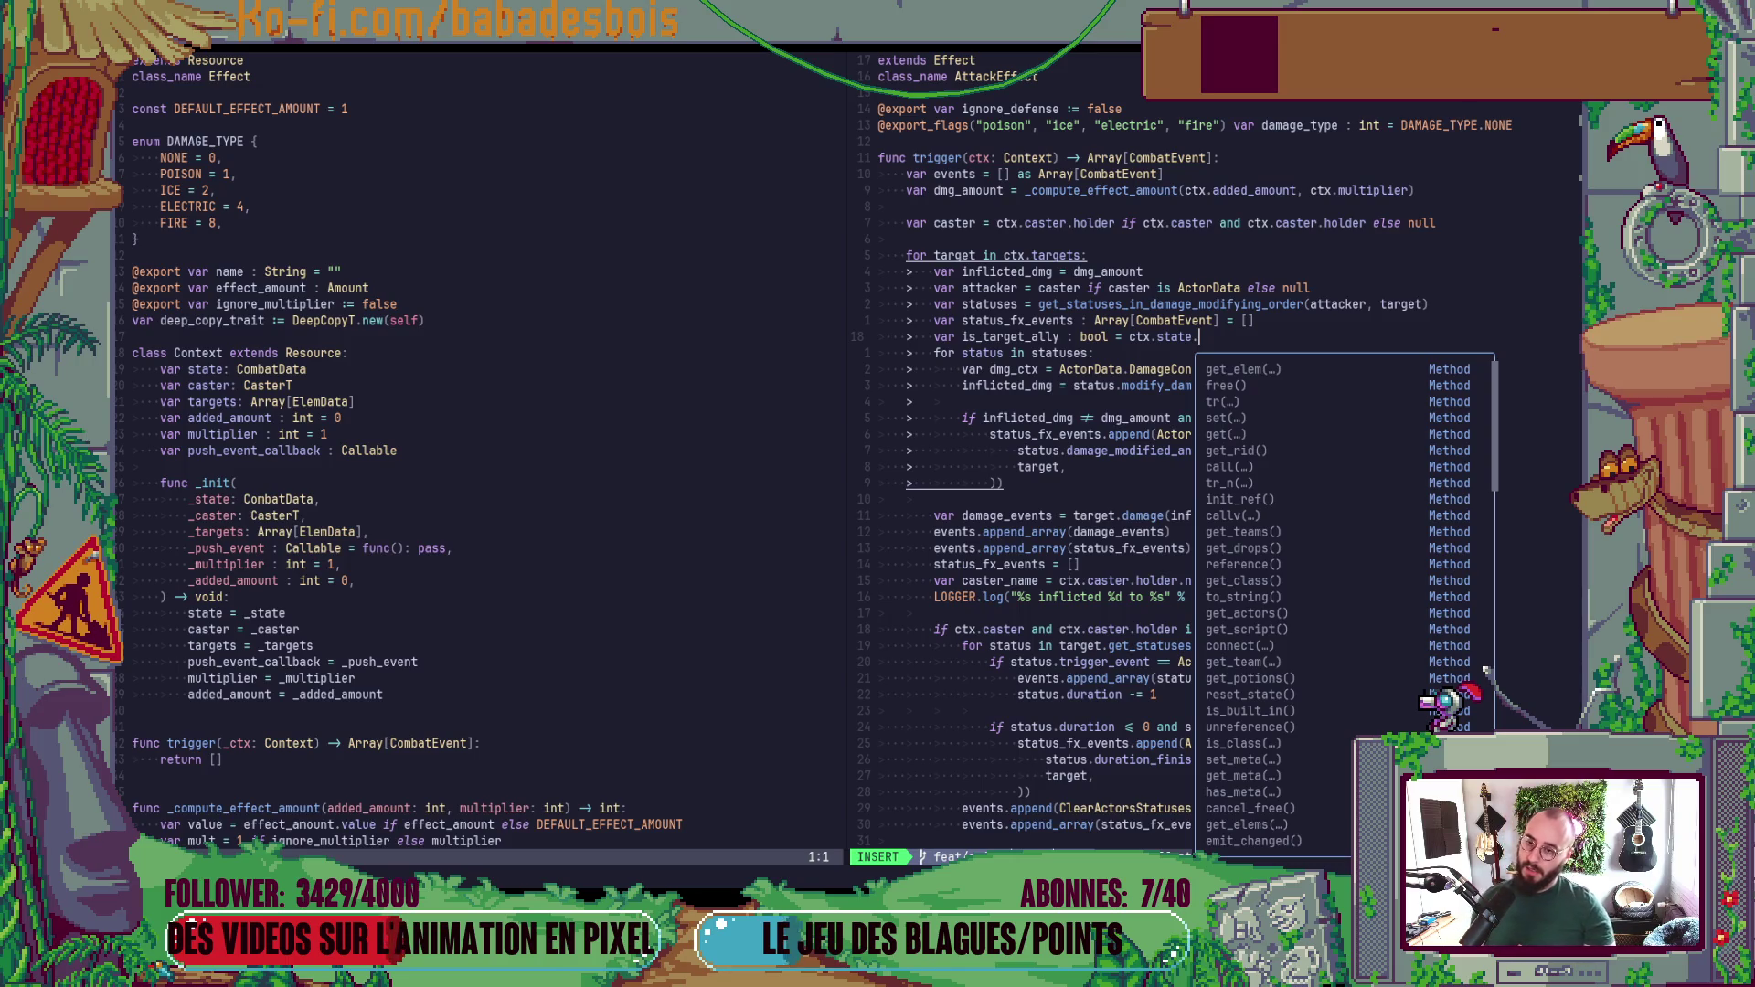
{"action": "type", "text": "get_elem"}
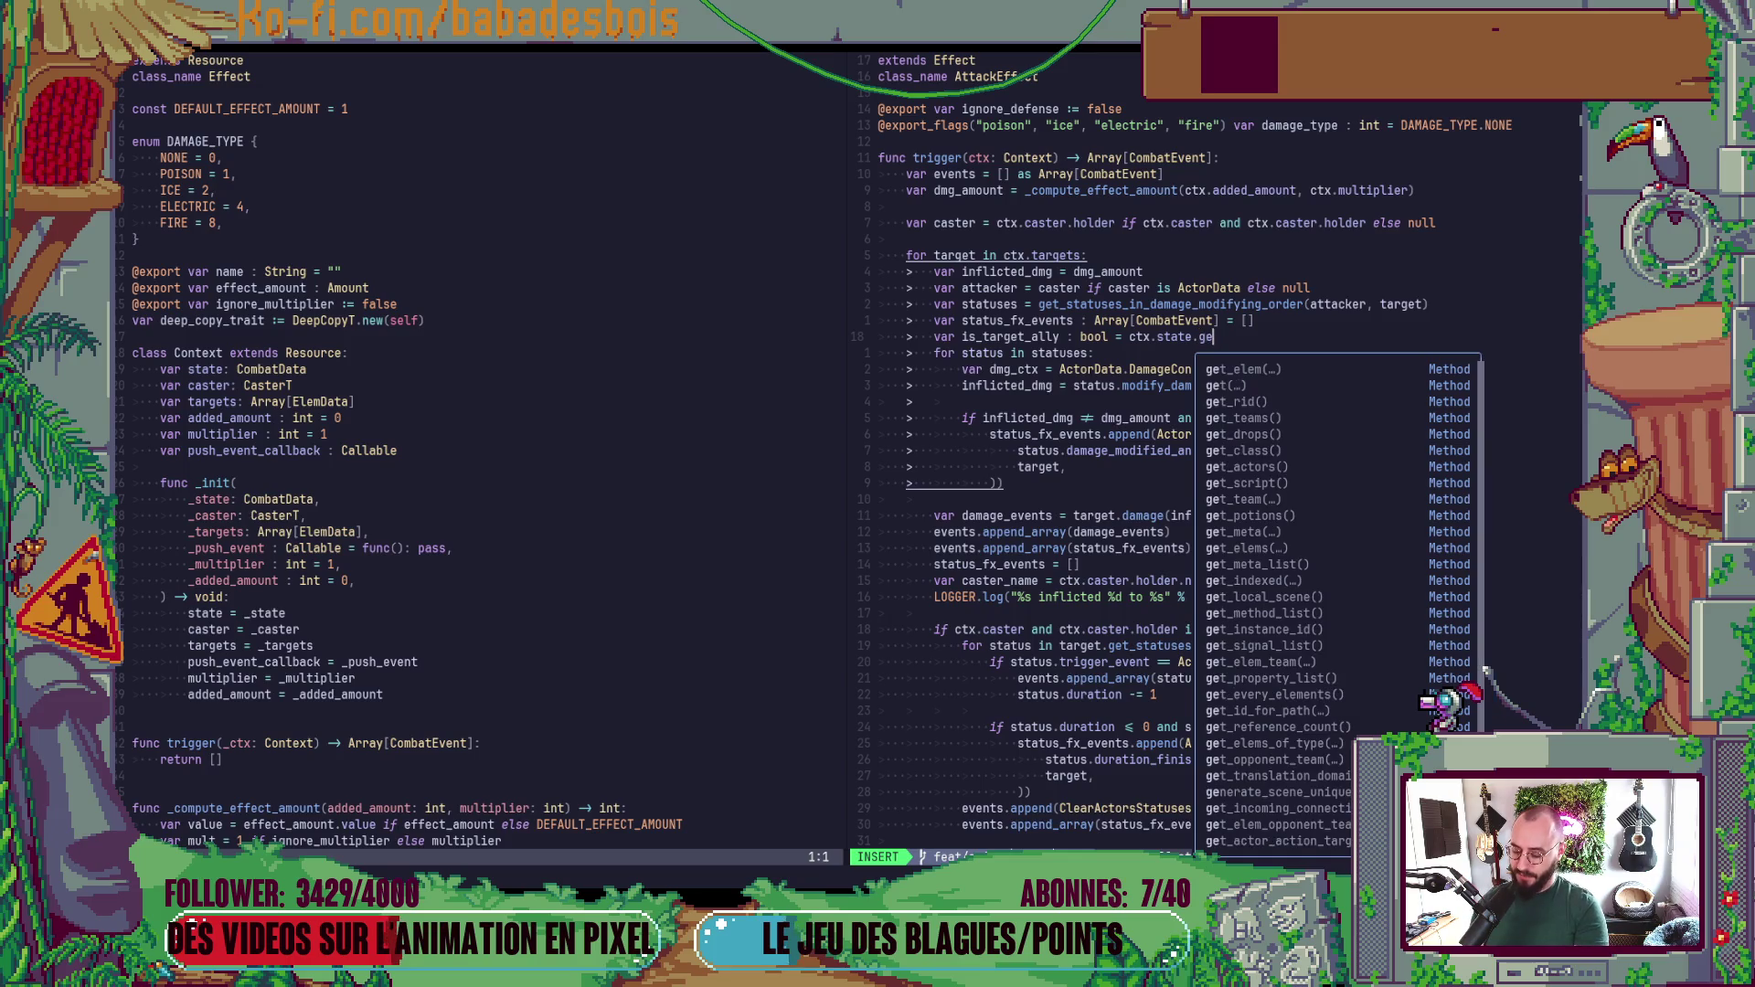
{"action": "key", "text": "Tab"}
{"action": "key", "text": "Tab"}
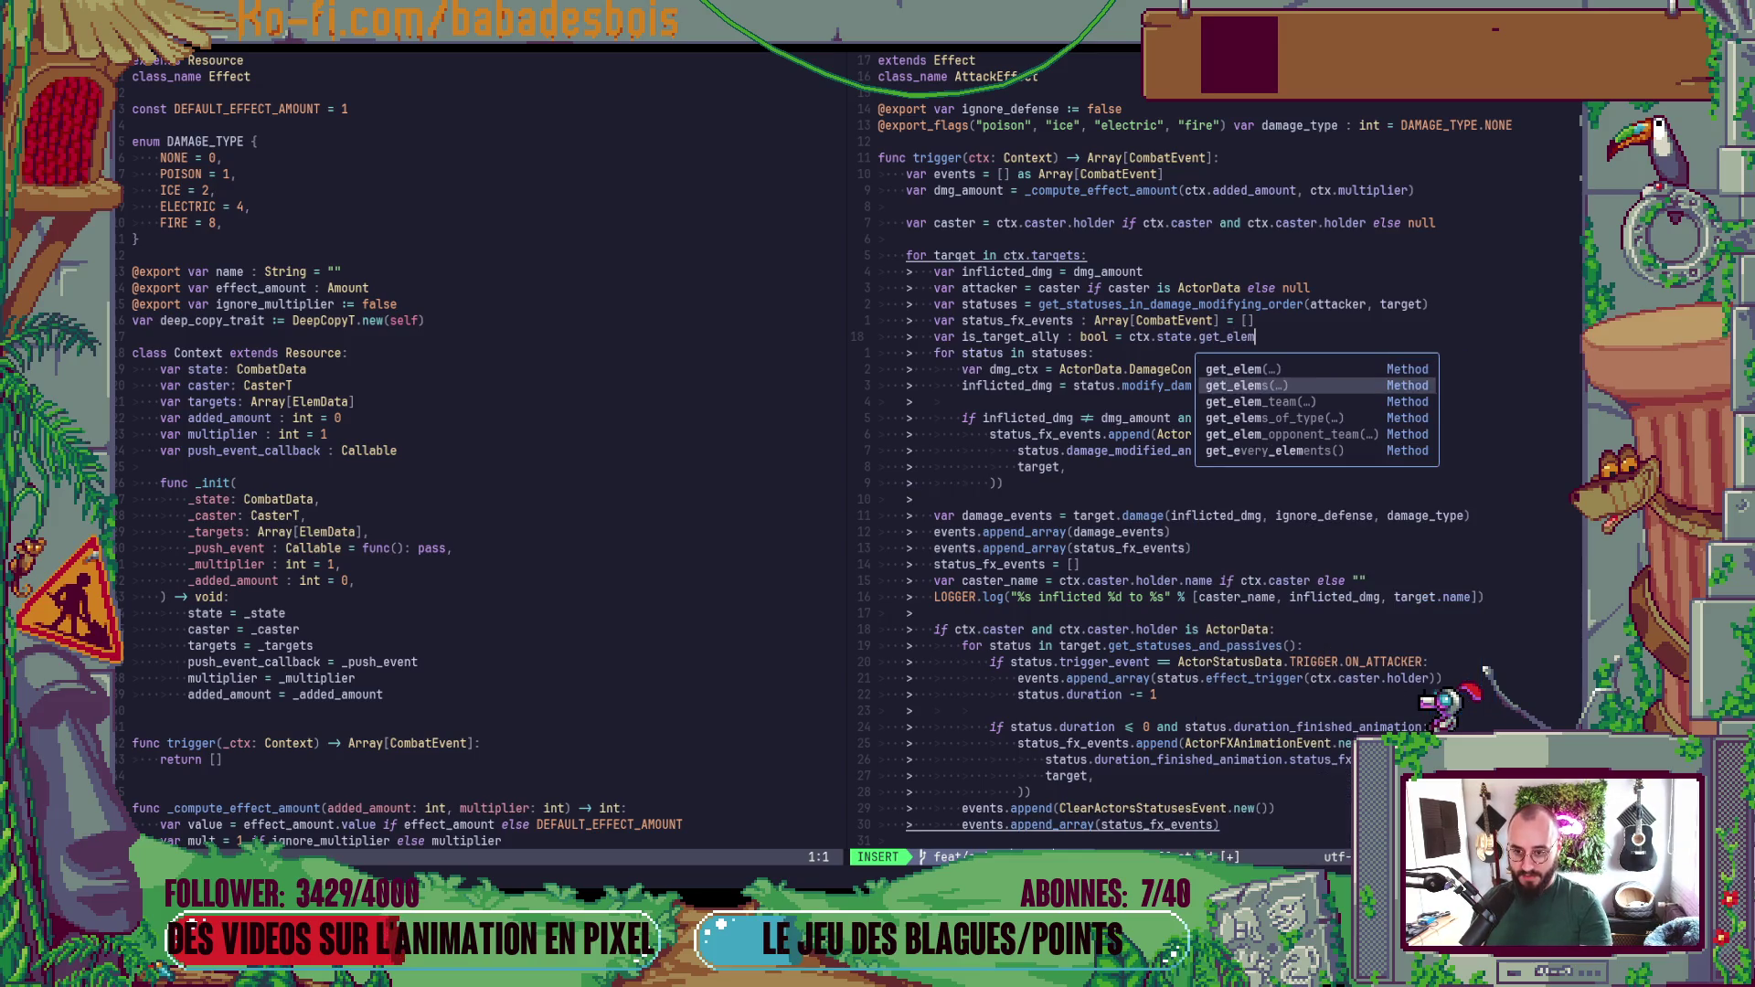
{"action": "key", "text": "Return"}
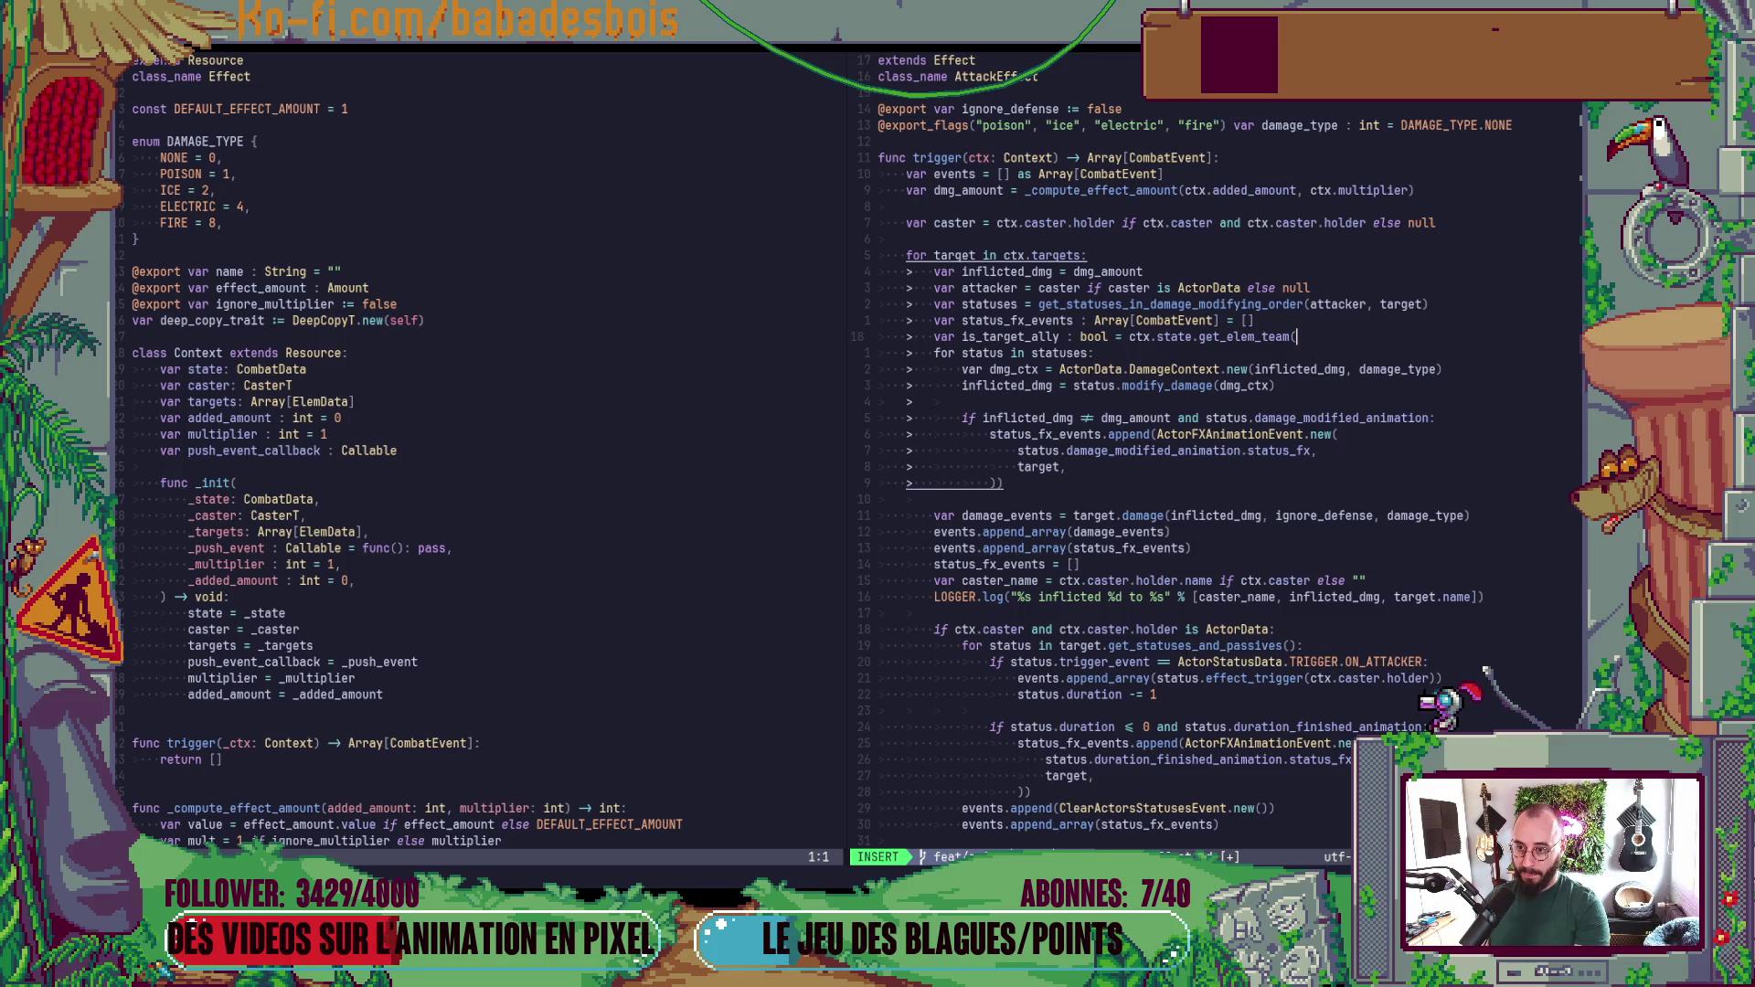
Step: Rename the variable from is_target_ally to target_team and move focus to the left pane
{"action": "key", "text": "Escape"}
{"action": "key", "text": "asciicircum"}
{"action": "key", "text": "l"}
{"action": "key", "text": "l"}
{"action": "key", "text": "l"}
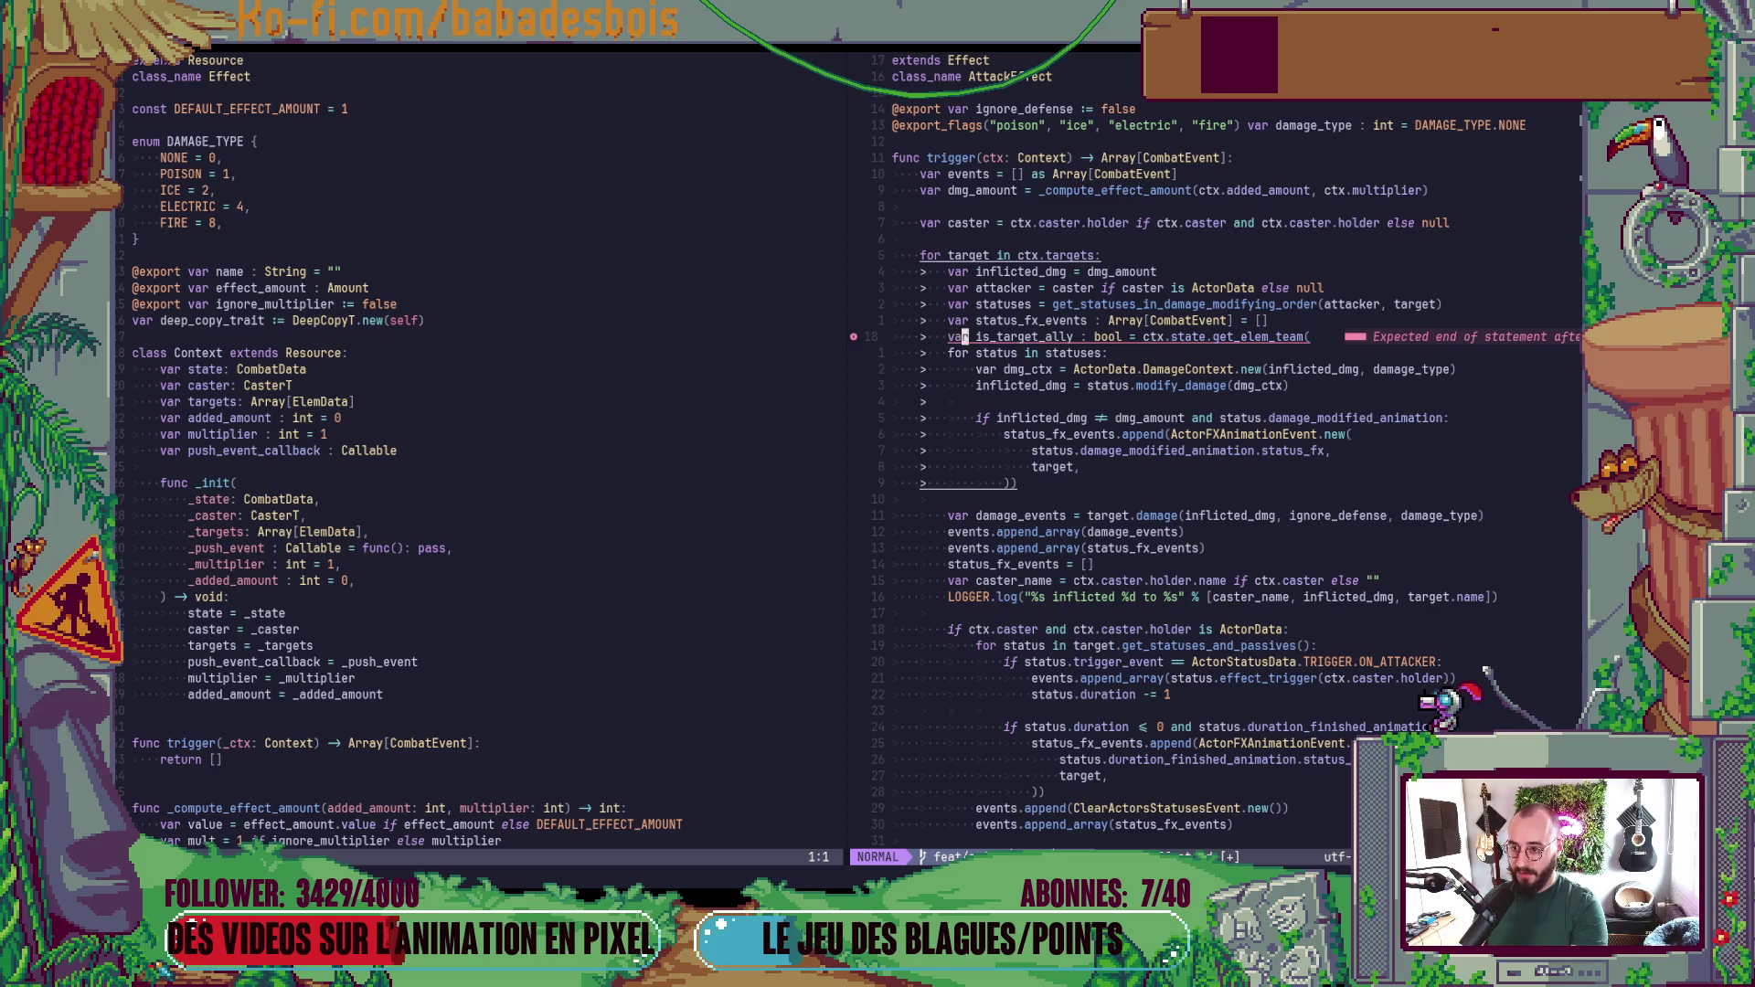
{"action": "type", "text": "ciwtar"}
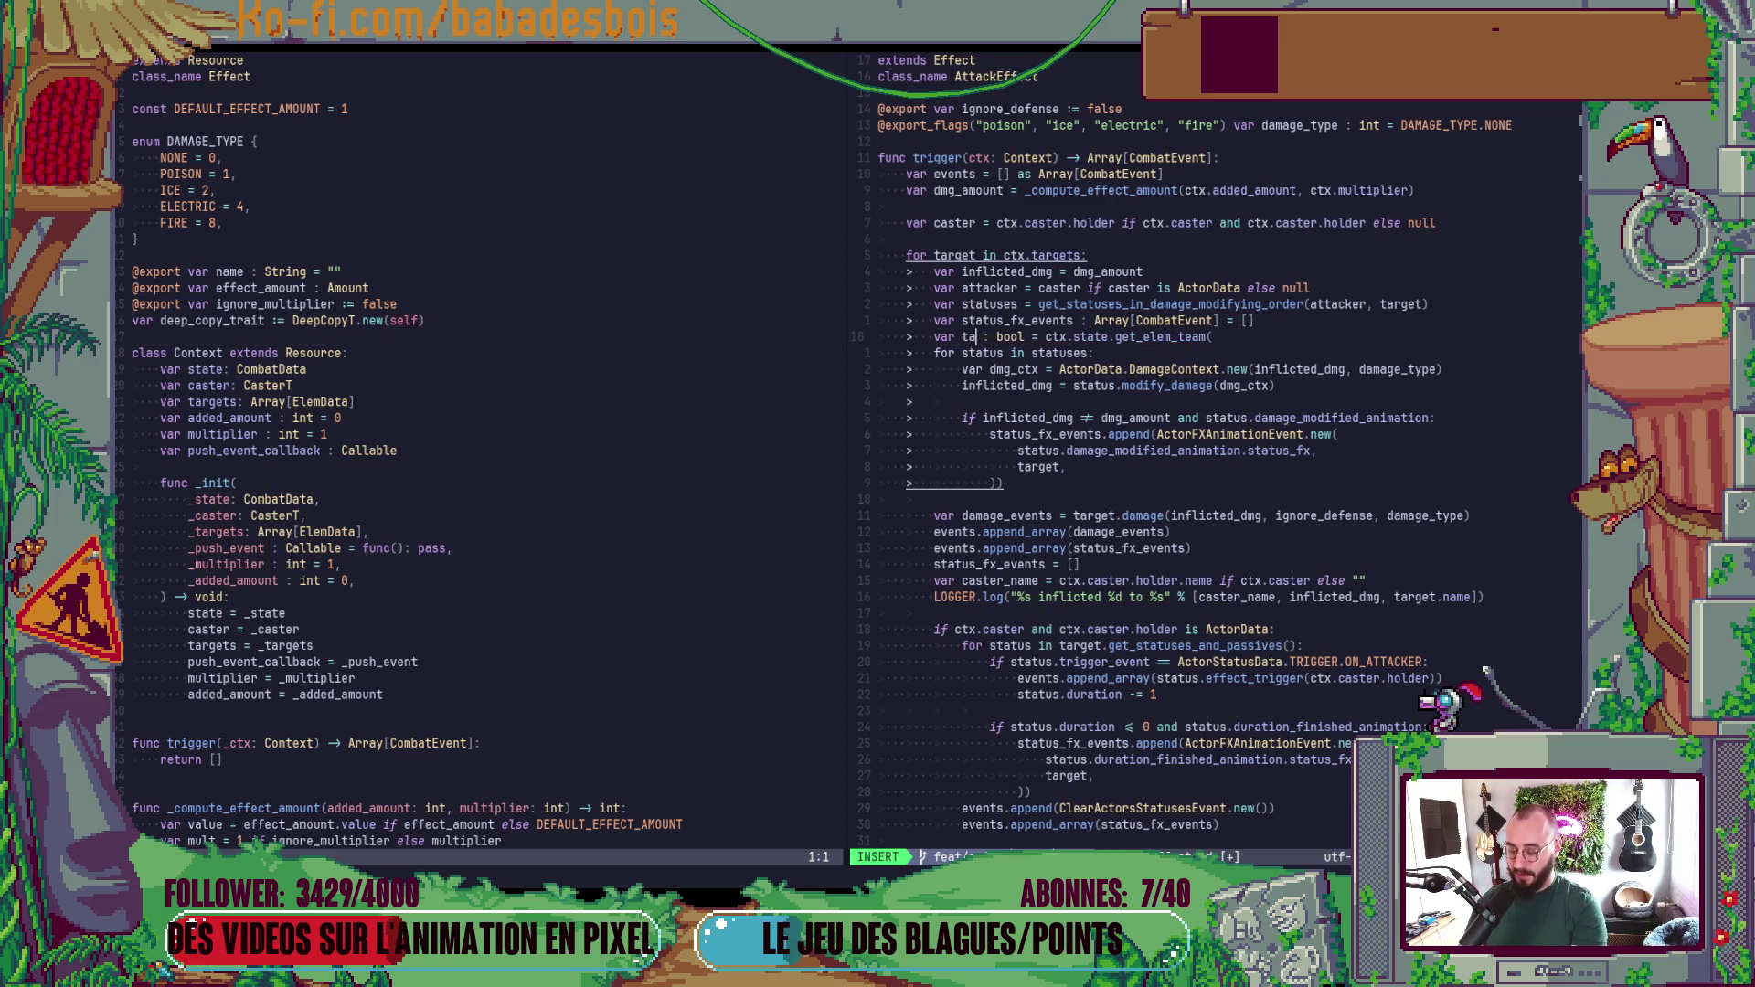
{"action": "type", "text": "get_"}
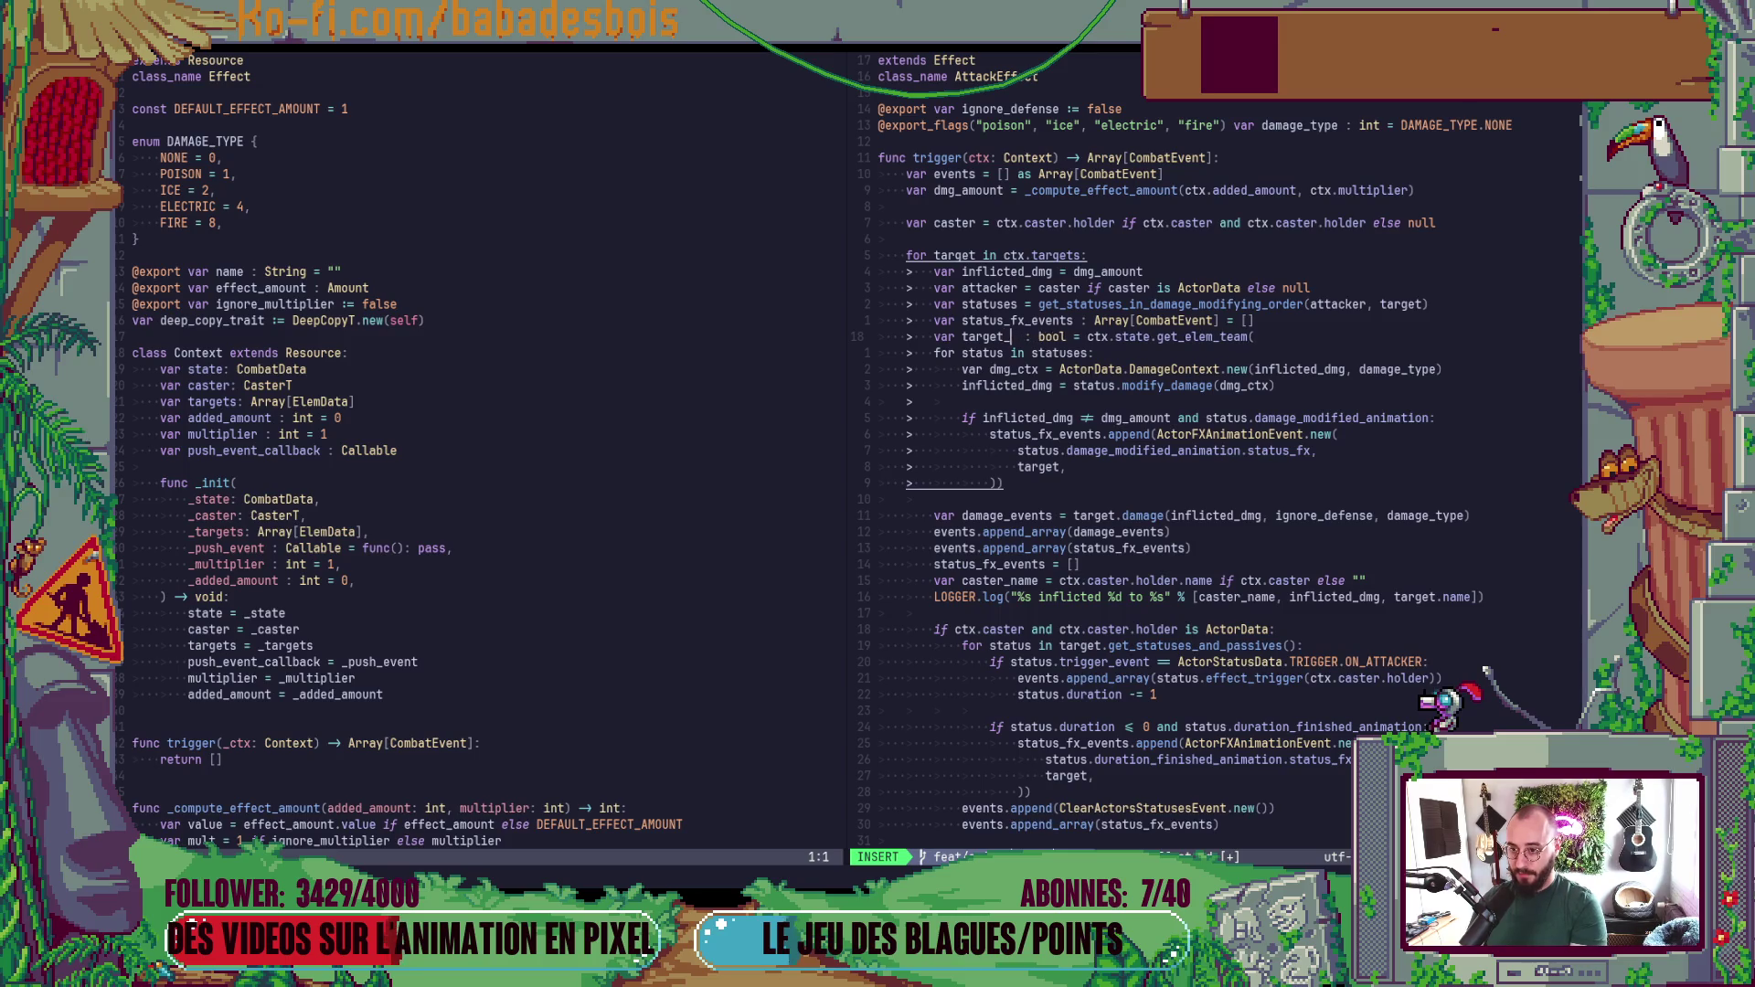
{"action": "type", "text": "team"}
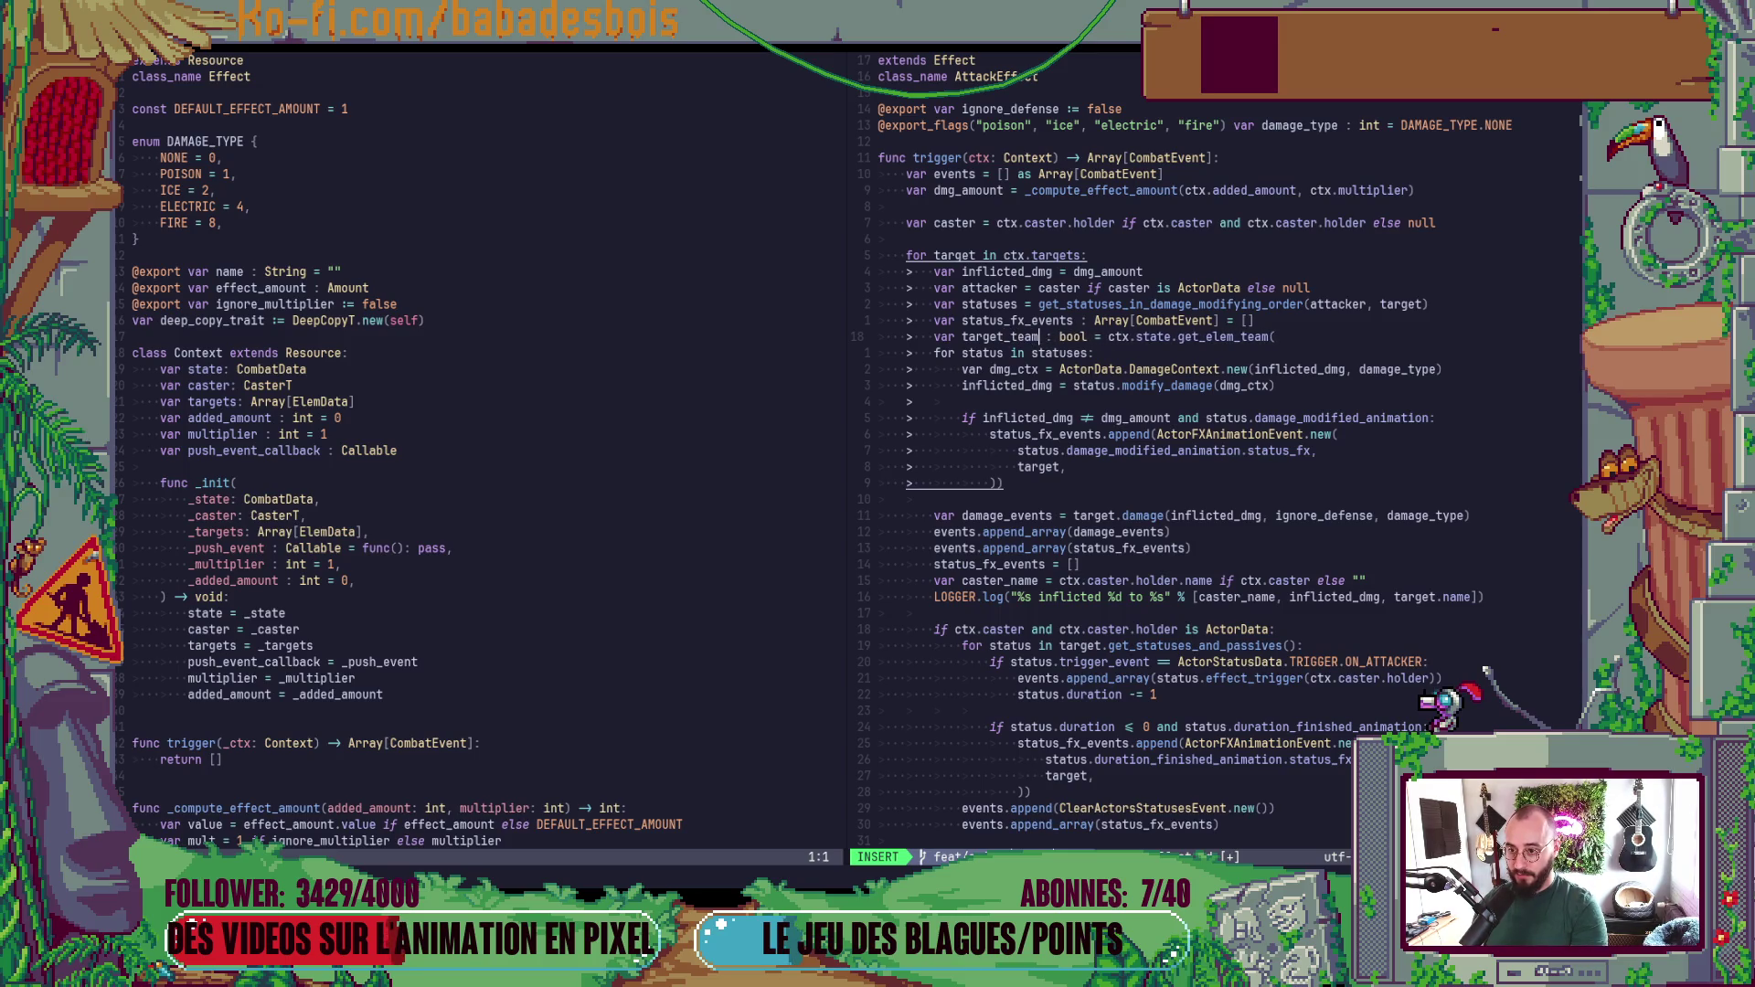
{"action": "key", "text": "Escape"}
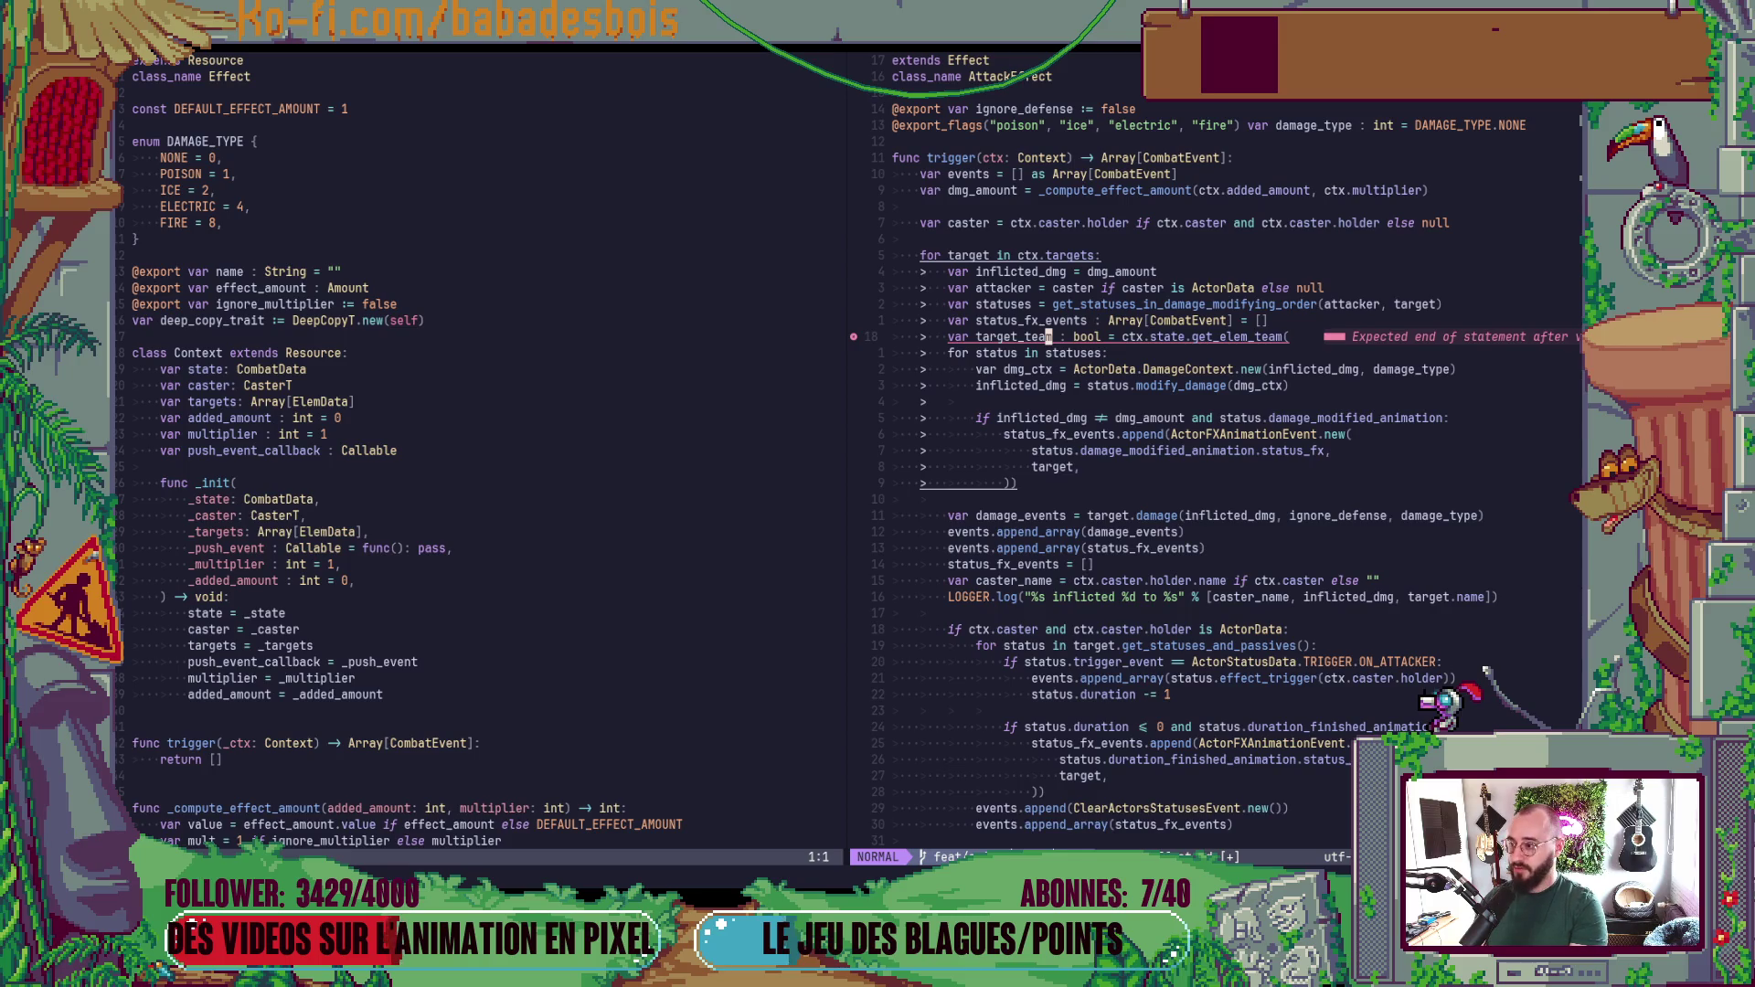
{"action": "key", "text": "ctrl+w"}
{"action": "key", "text": "h"}
{"action": "key", "text": "space"}
Step: Open CombatData.gd by searching 'CombatData' and scroll through its team lookup functions to get_every_elements
{"action": "key", "text": "f"}
{"action": "key", "text": "f"}
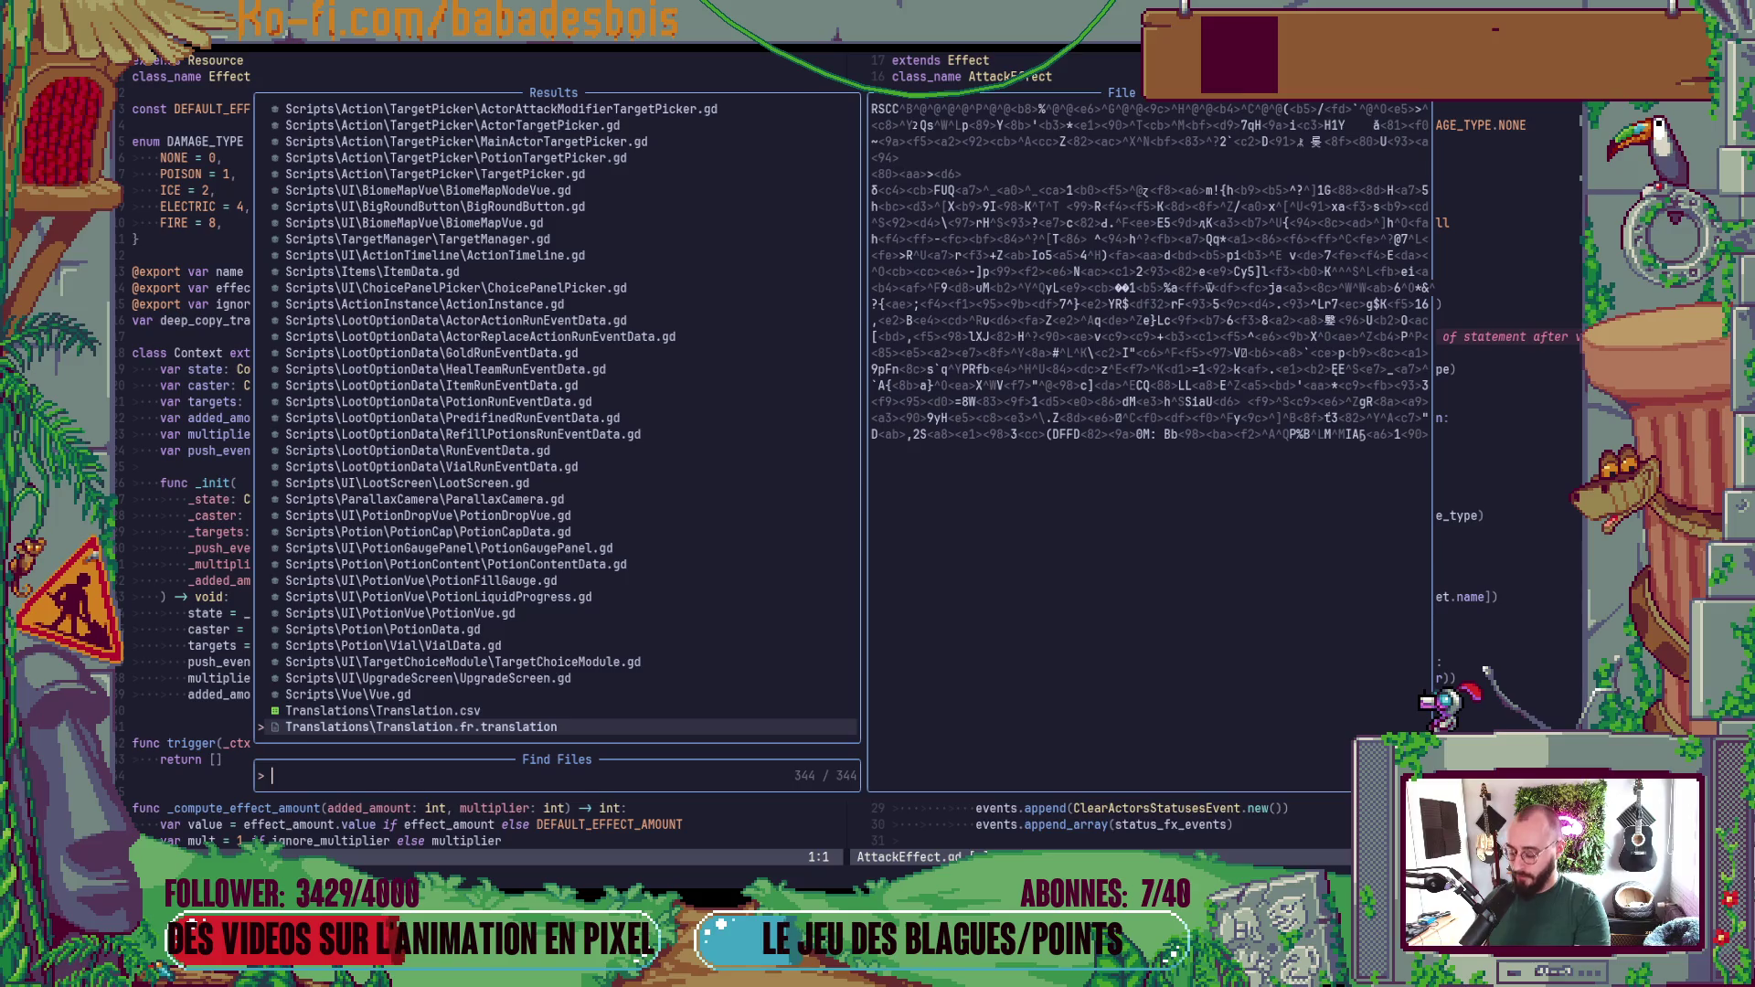
{"action": "type", "text": "CombatData"}
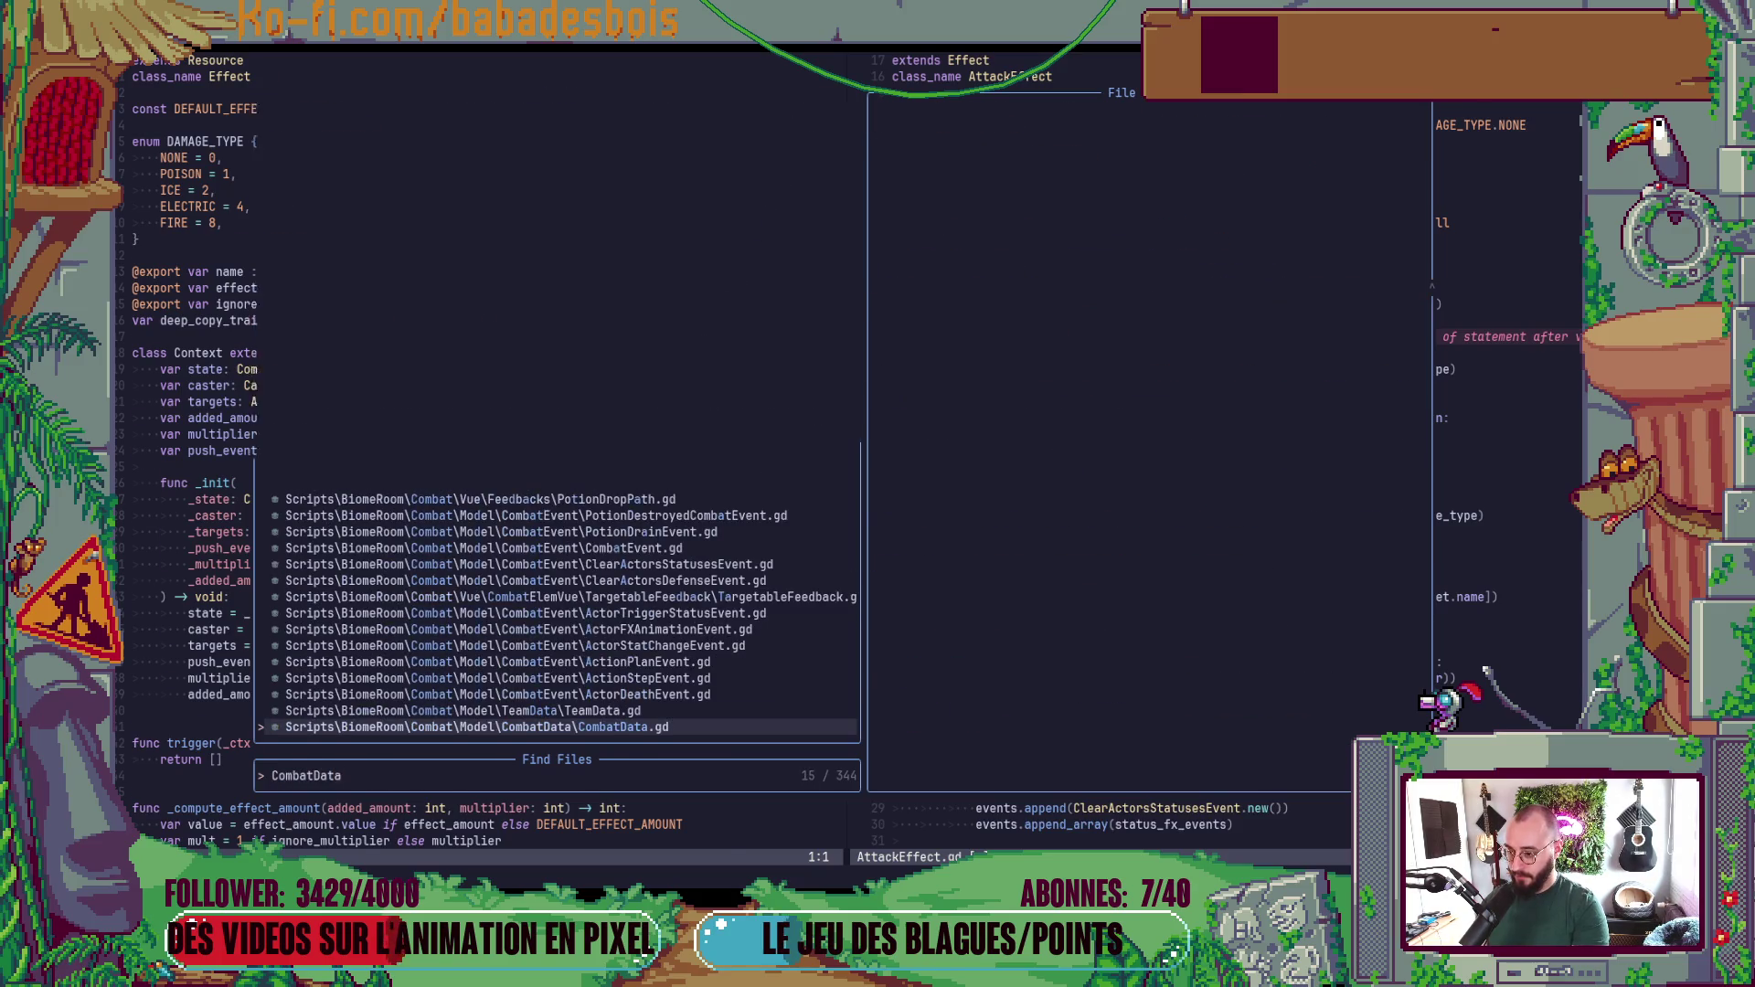
{"action": "key", "text": "Return"}
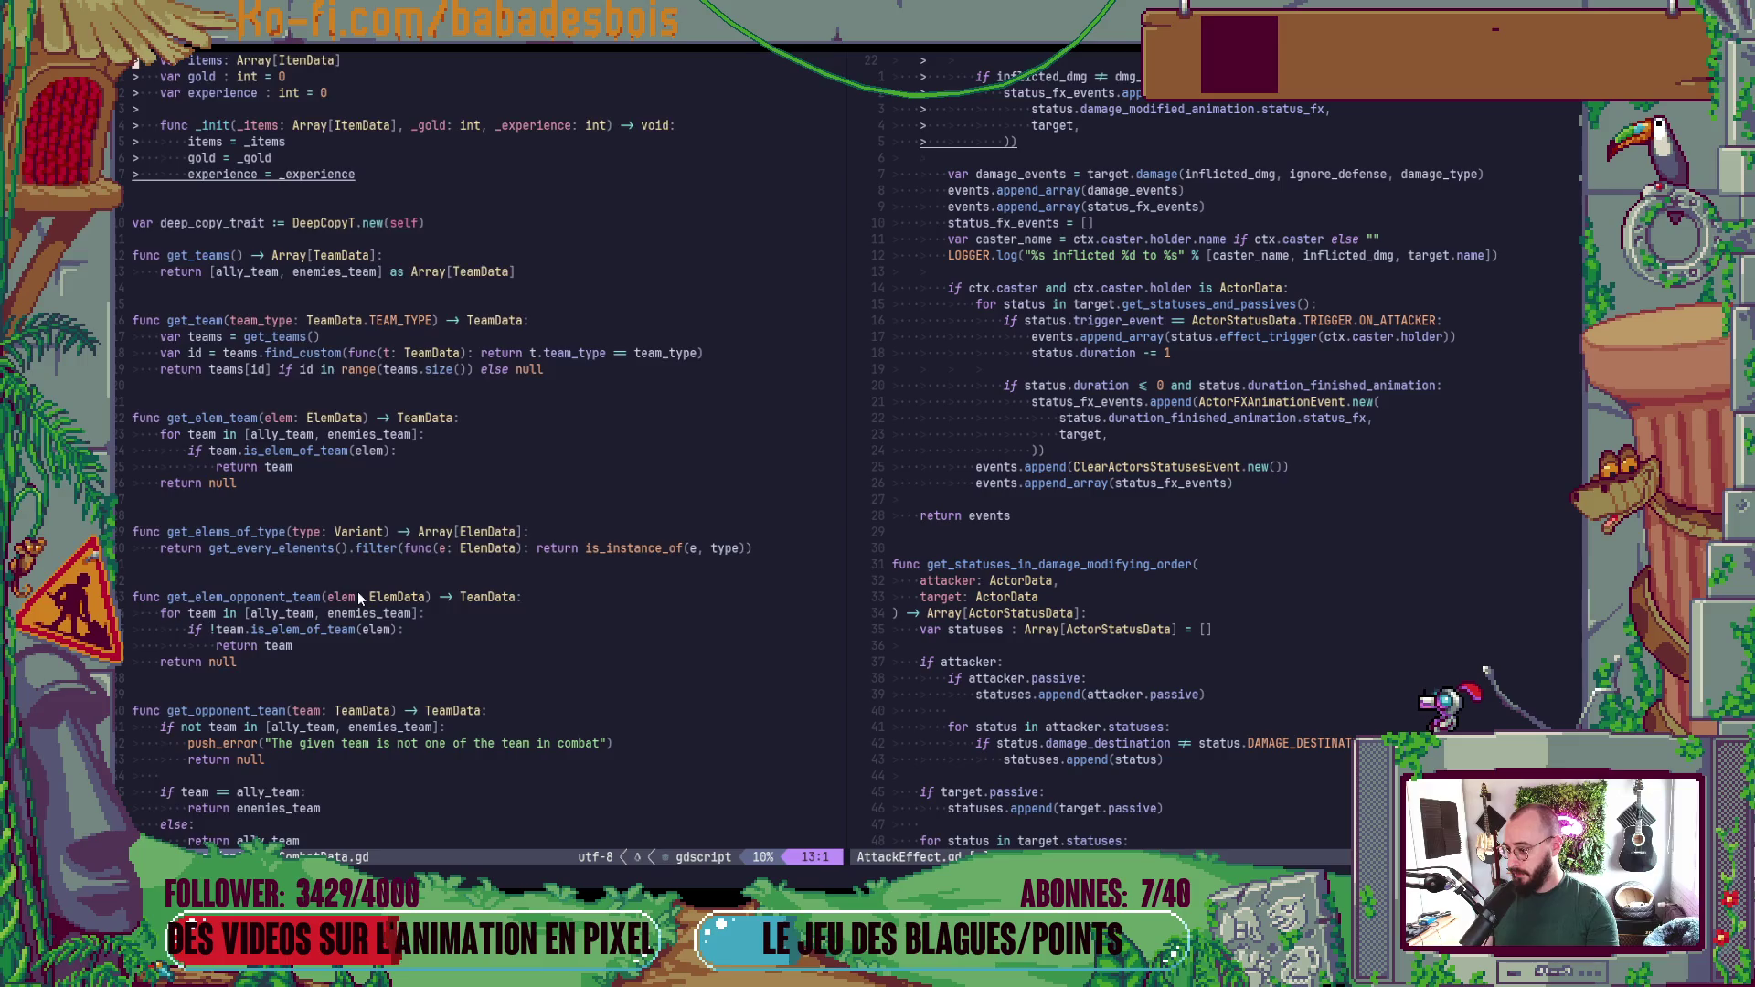
{"action": "scroll", "coordinate": [358, 591], "scroll_direction": "down", "scroll_amount": 4}
{"action": "scroll", "coordinate": [358, 591], "scroll_direction": "down", "scroll_amount": 3}
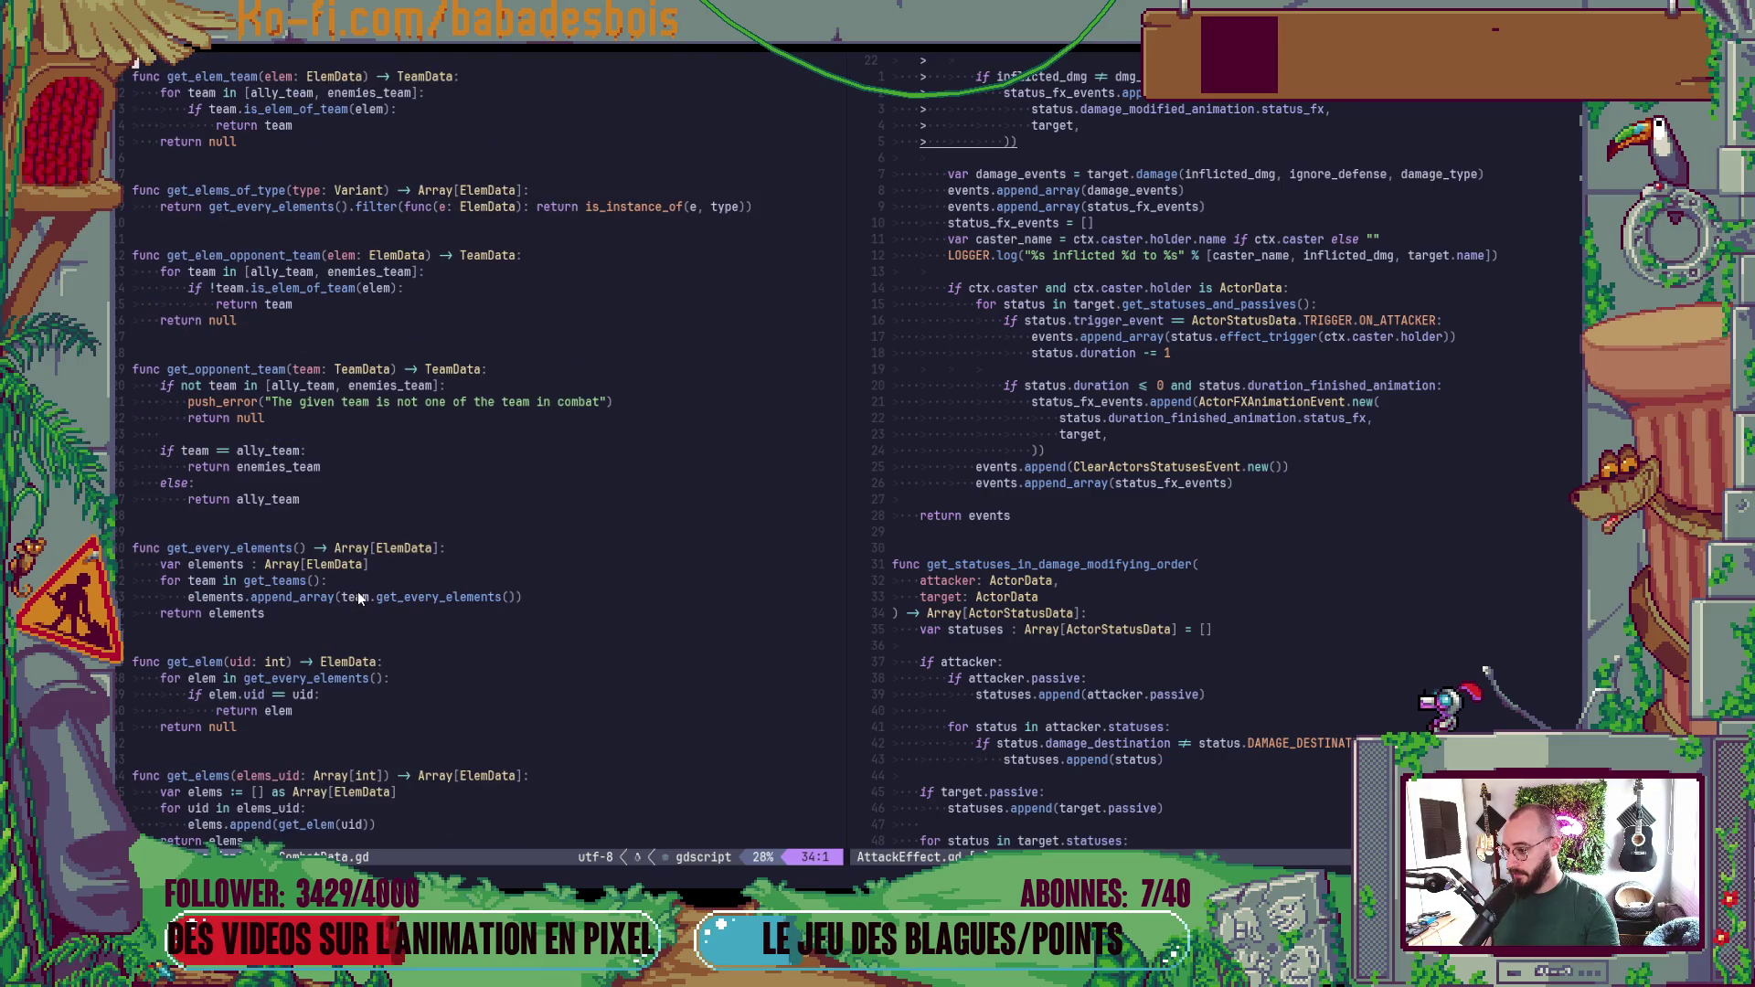
{"action": "scroll", "coordinate": [358, 591], "scroll_direction": "down", "scroll_amount": 6}
{"action": "scroll", "coordinate": [358, 590], "scroll_direction": "up", "scroll_amount": 10}
{"action": "scroll", "coordinate": [358, 592], "scroll_direction": "up", "scroll_amount": 4}
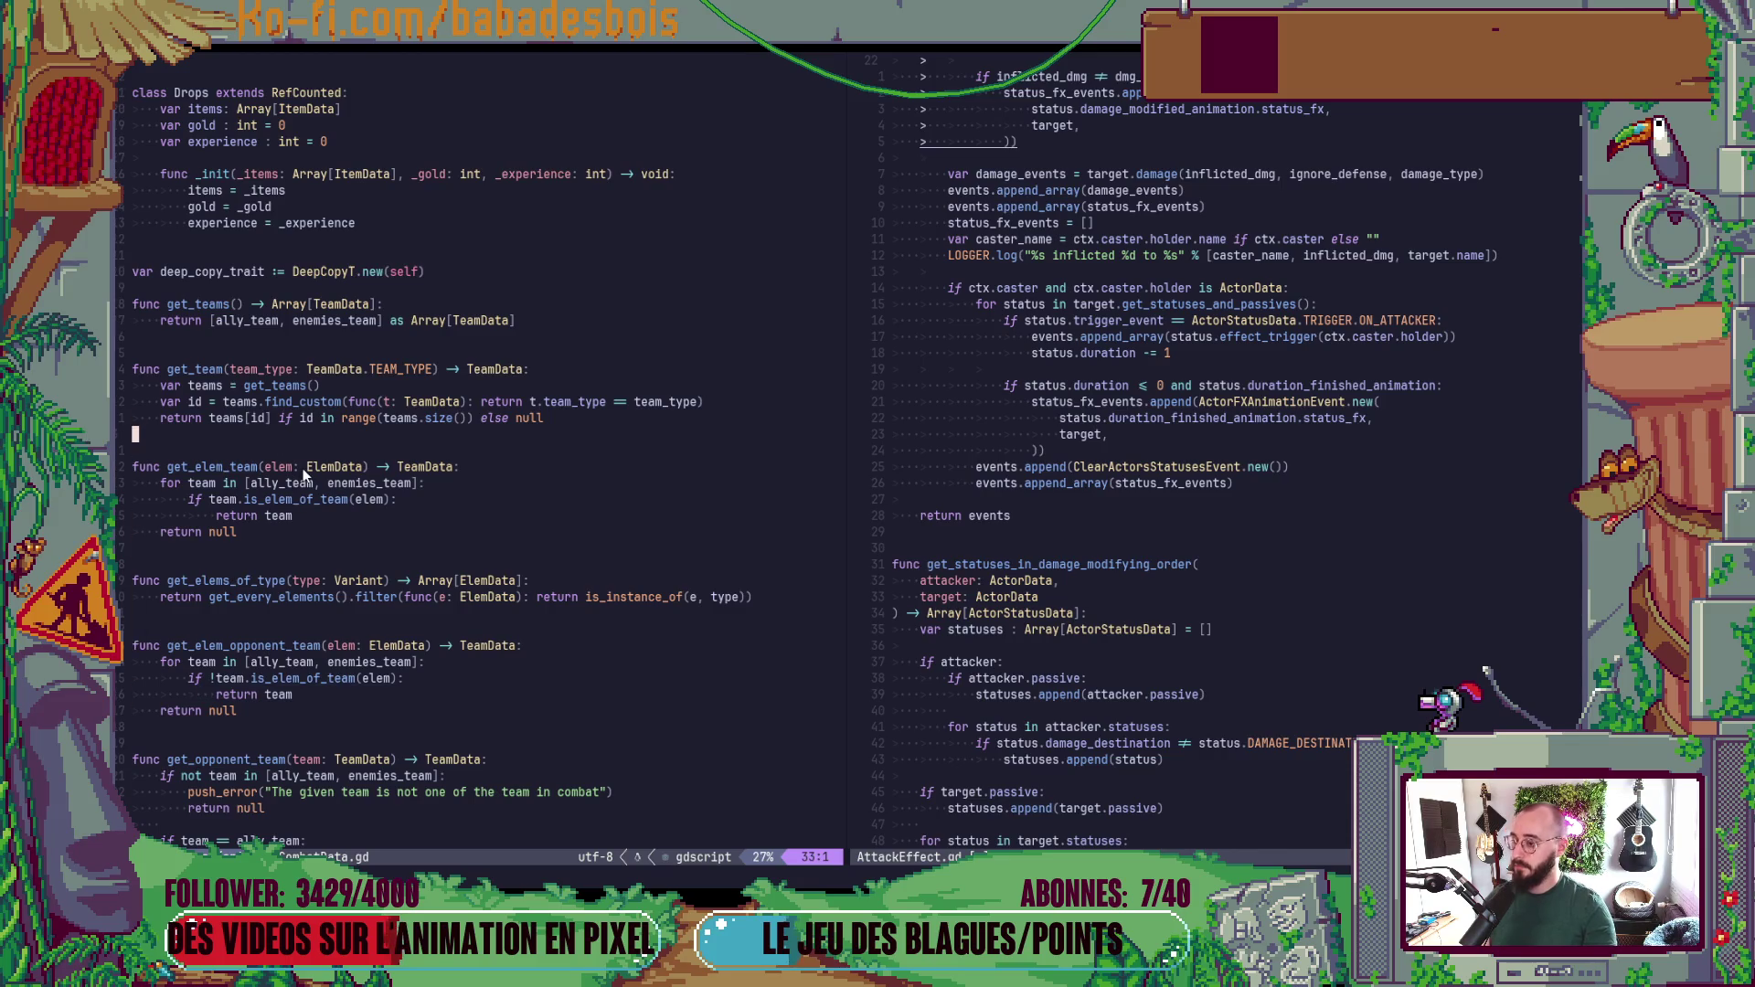
{"action": "scroll", "coordinate": [304, 468], "scroll_direction": "down", "scroll_amount": 4}
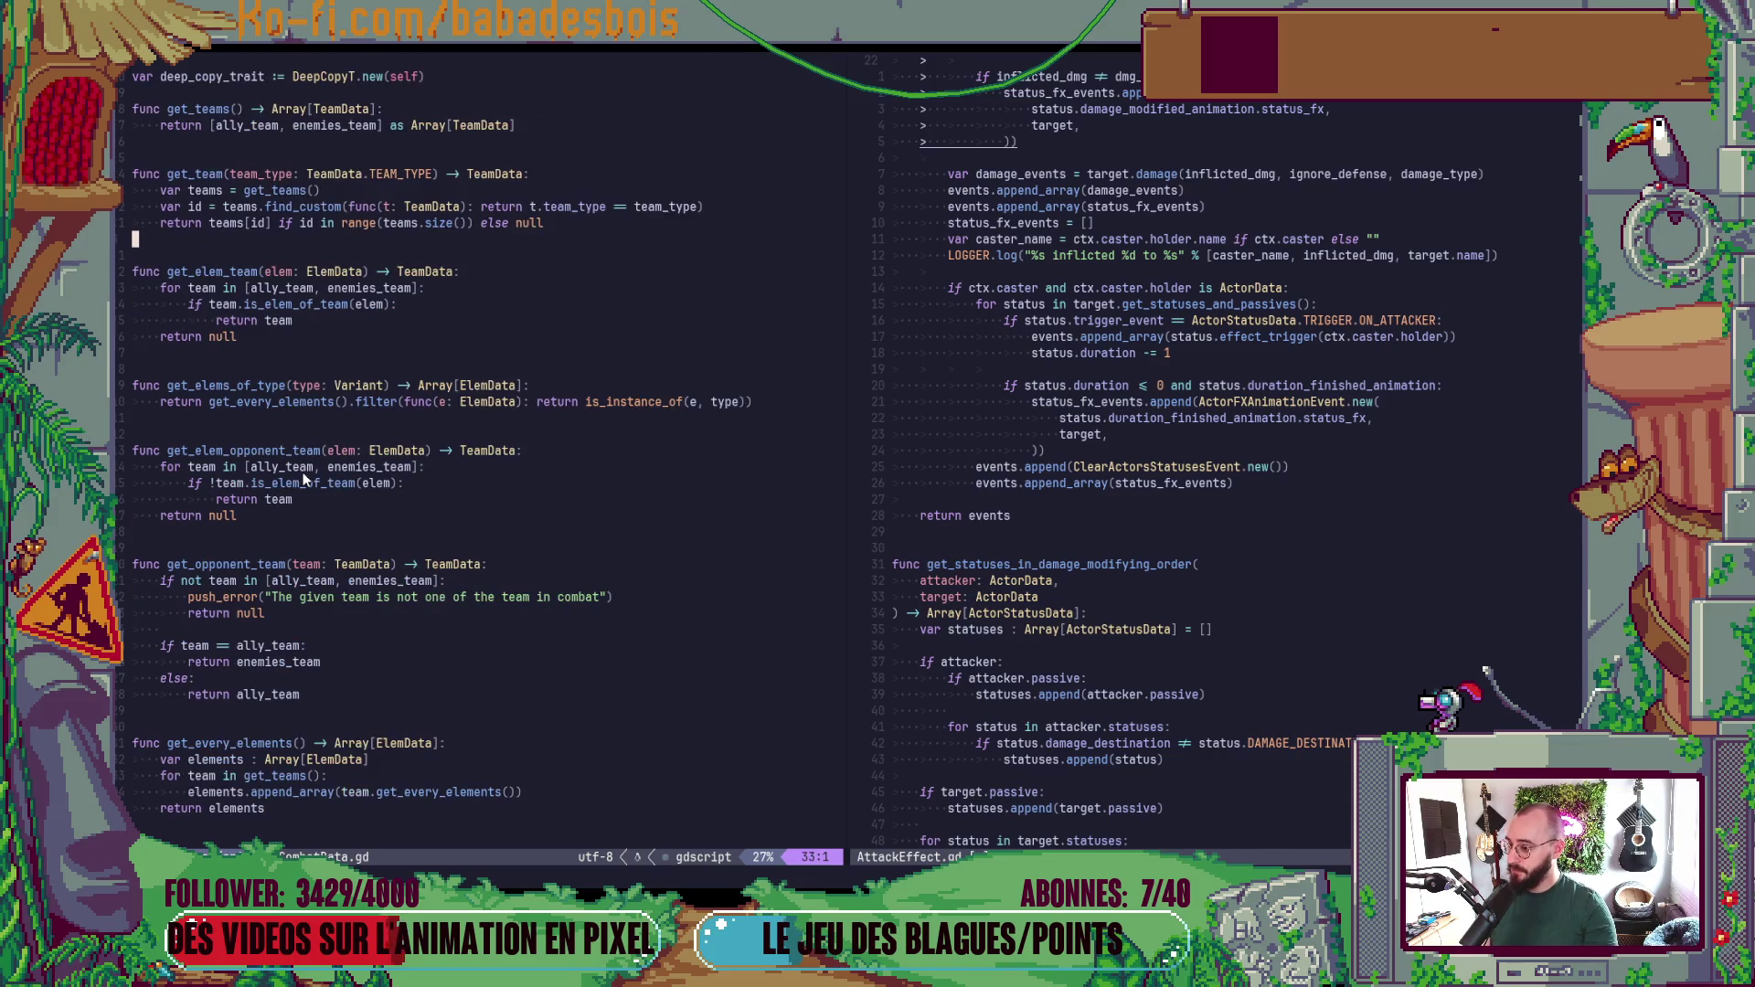
{"action": "scroll", "coordinate": [304, 472], "scroll_direction": "down", "scroll_amount": 9}
{"action": "scroll", "coordinate": [299, 483], "scroll_direction": "down", "scroll_amount": 11}
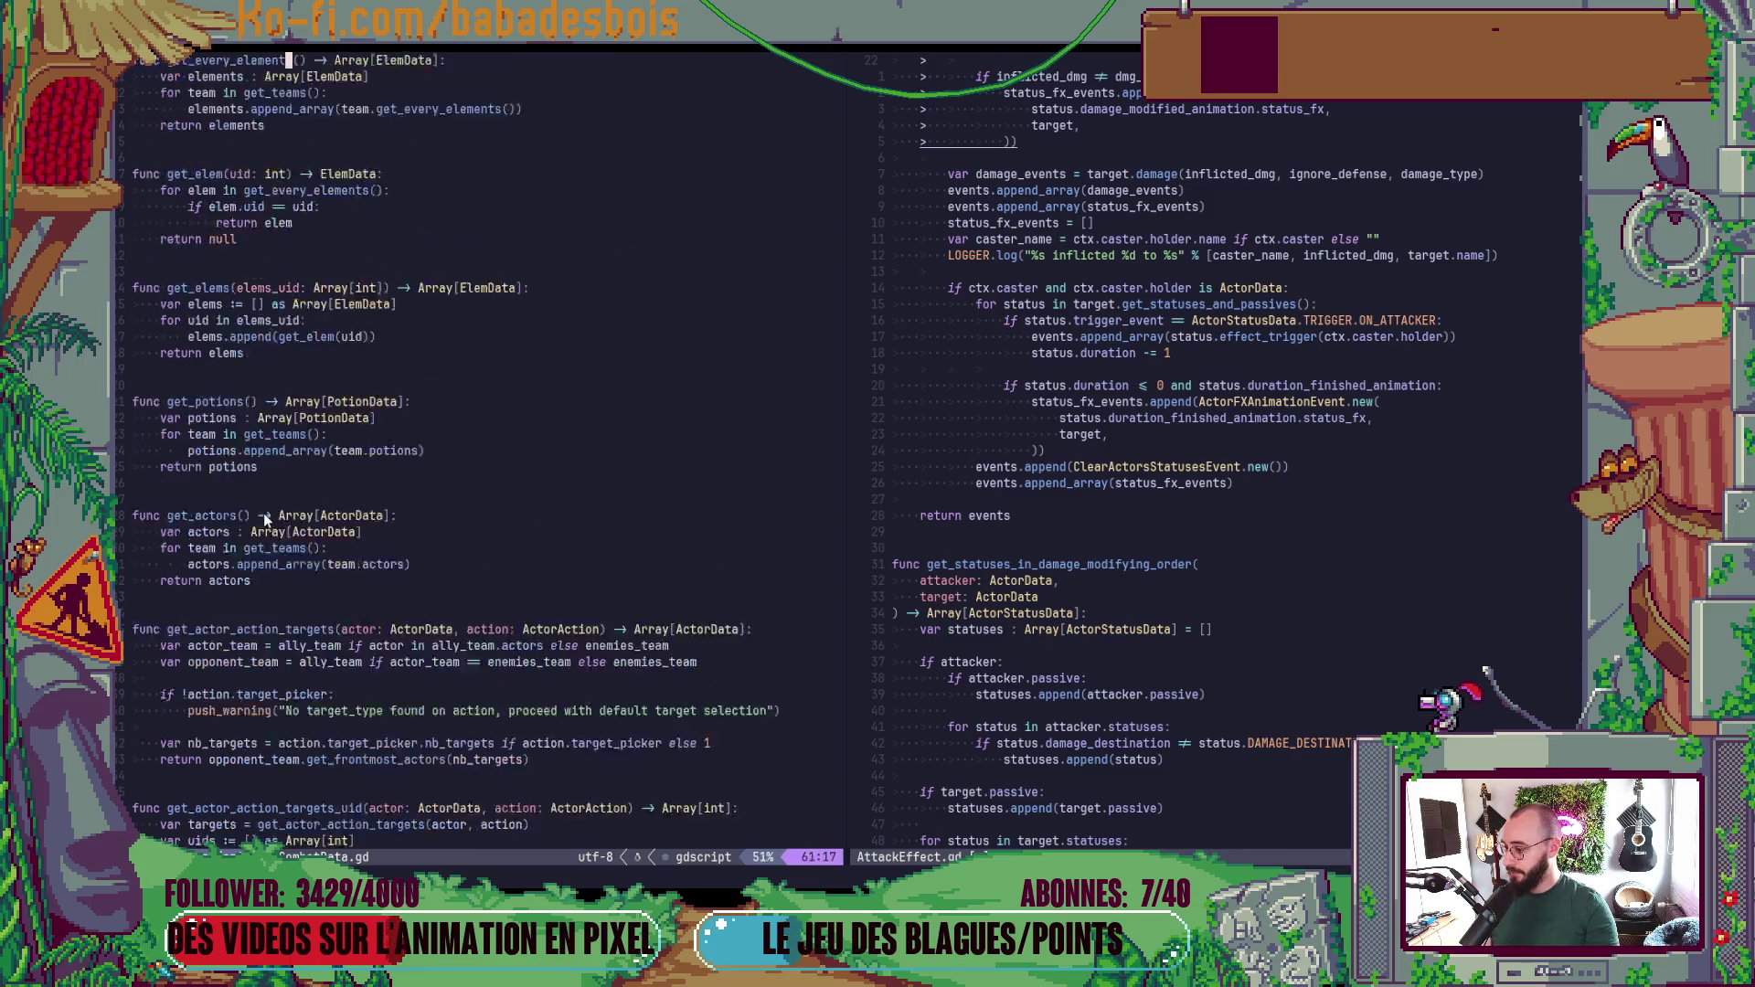
{"action": "scroll", "coordinate": [275, 532], "scroll_direction": "up", "scroll_amount": 13}
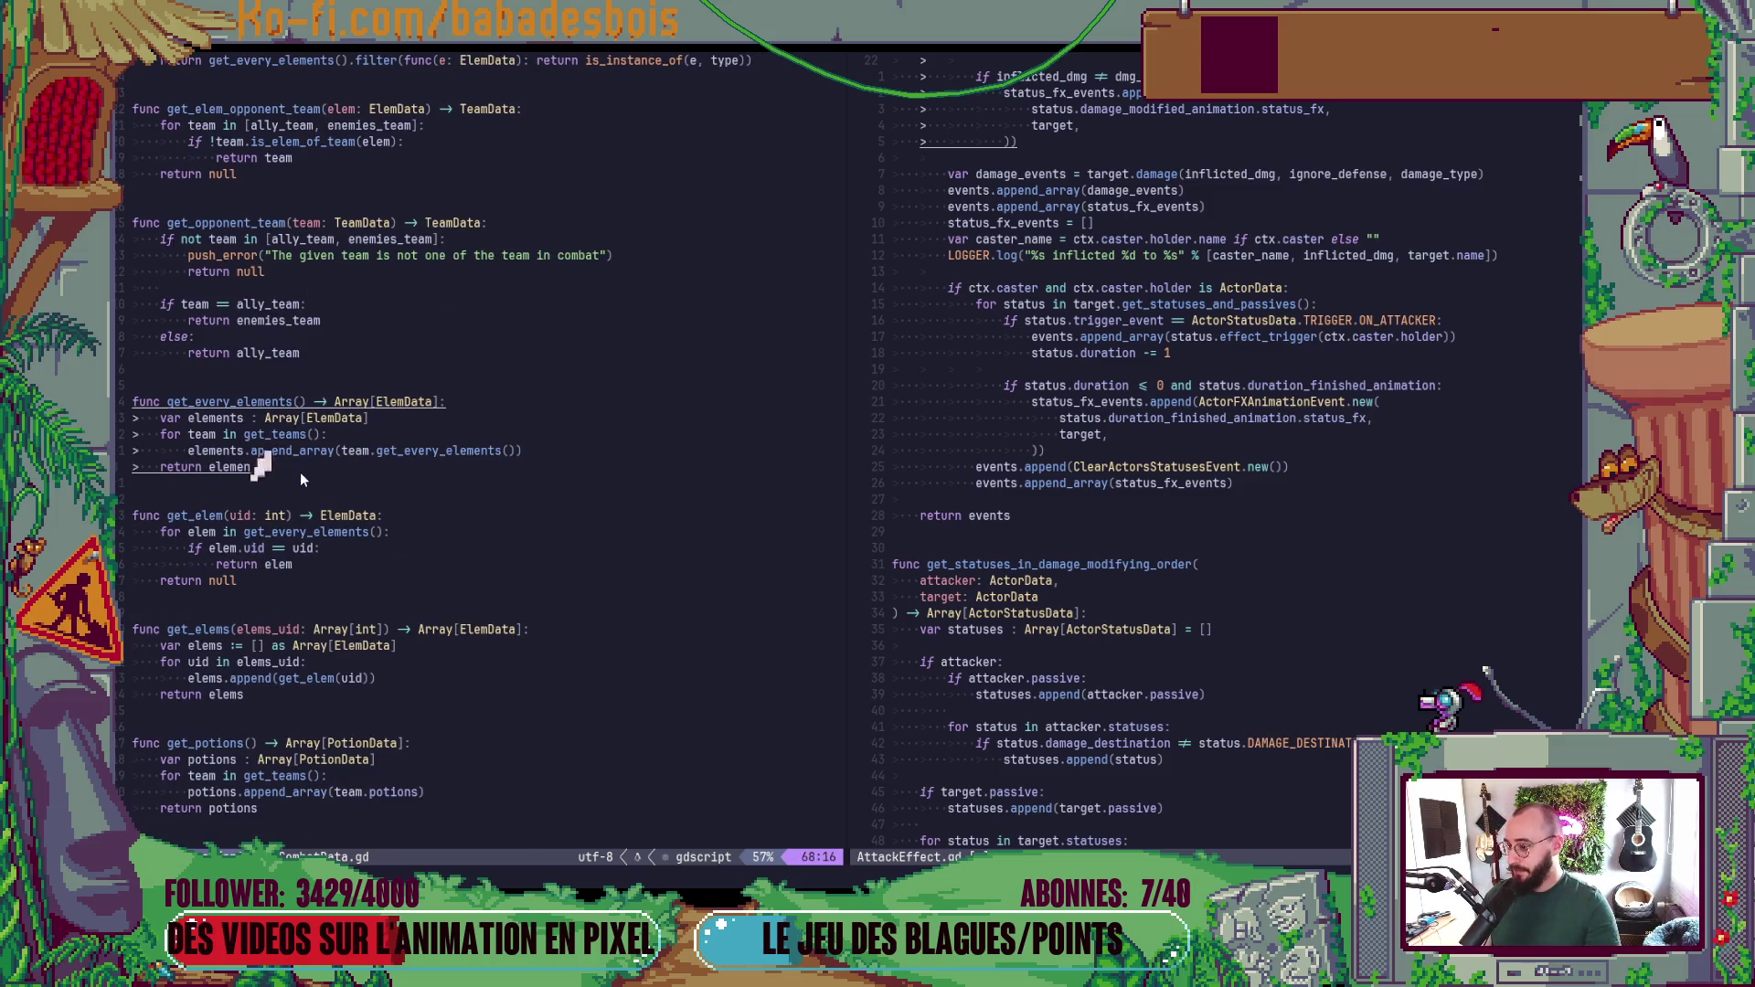
{"action": "key", "text": "bracketleft"}
Step: Add func is_elem_of_team(elem: ElemData, team_type: TeamData.TEAM_TYPE) -> bool above get_every_elements
{"action": "key", "text": "p"}
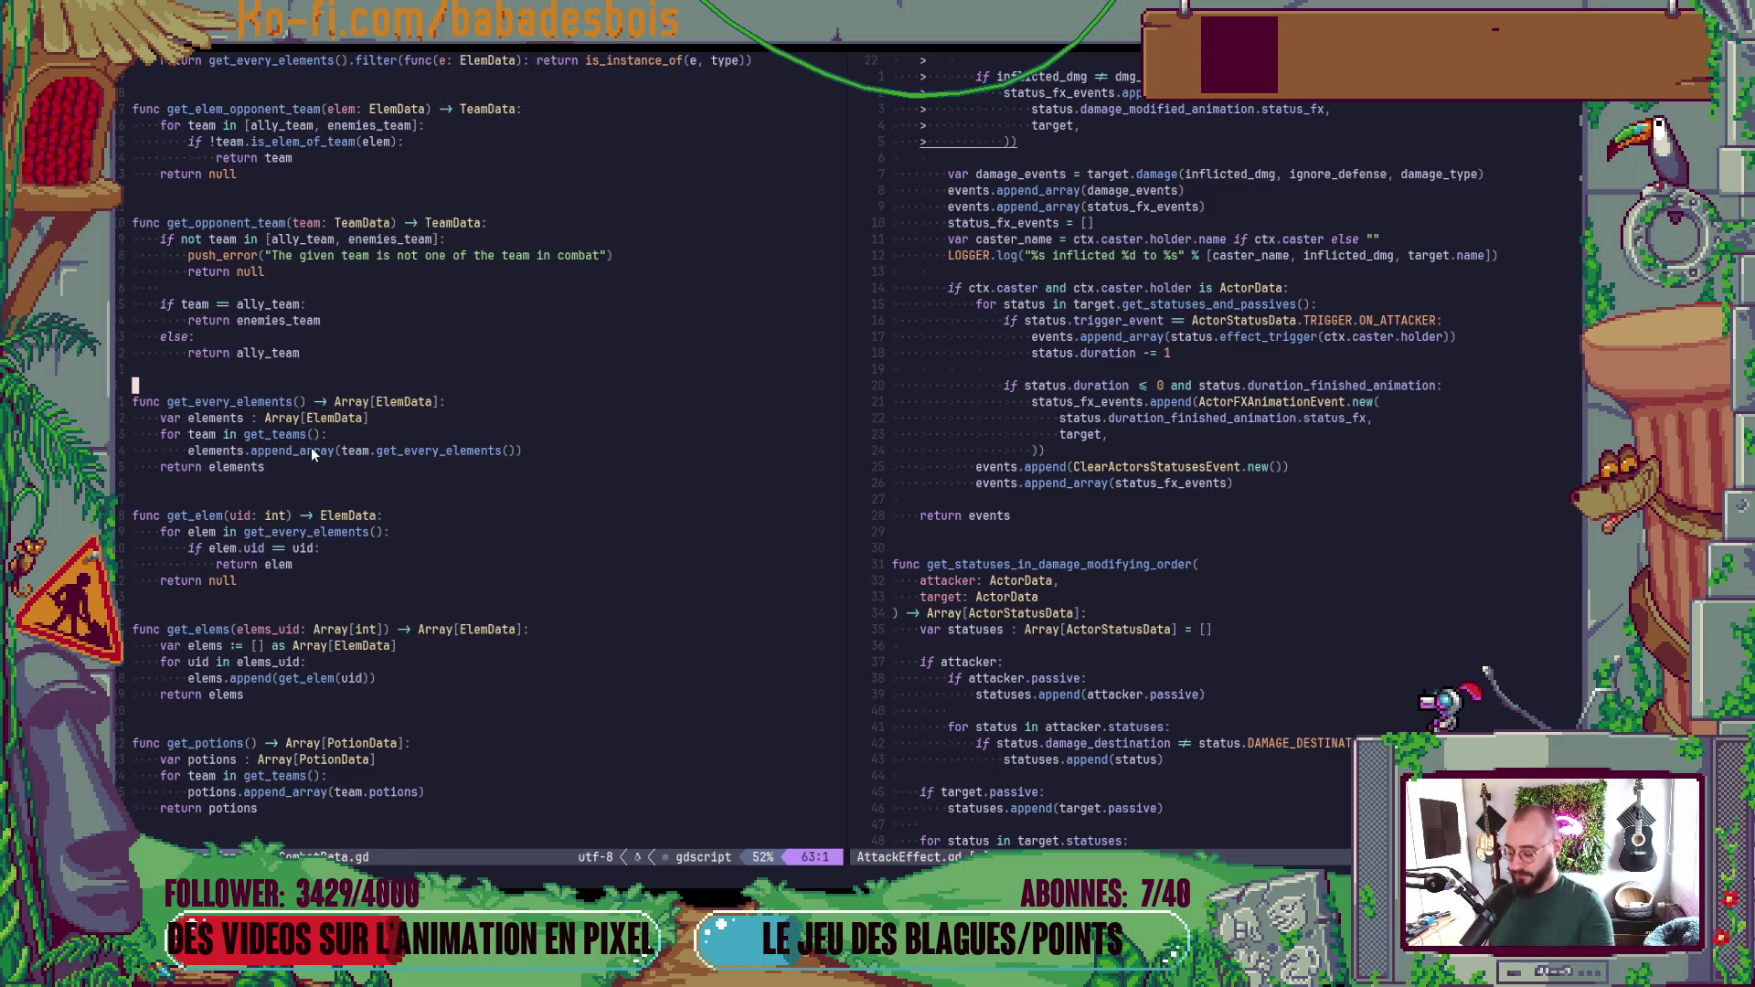
{"action": "key", "text": "O"}
{"action": "key", "text": "Return"}
{"action": "key", "text": "Return"}
{"action": "key", "text": "Up"}
{"action": "type", "text": "func is_elem"}
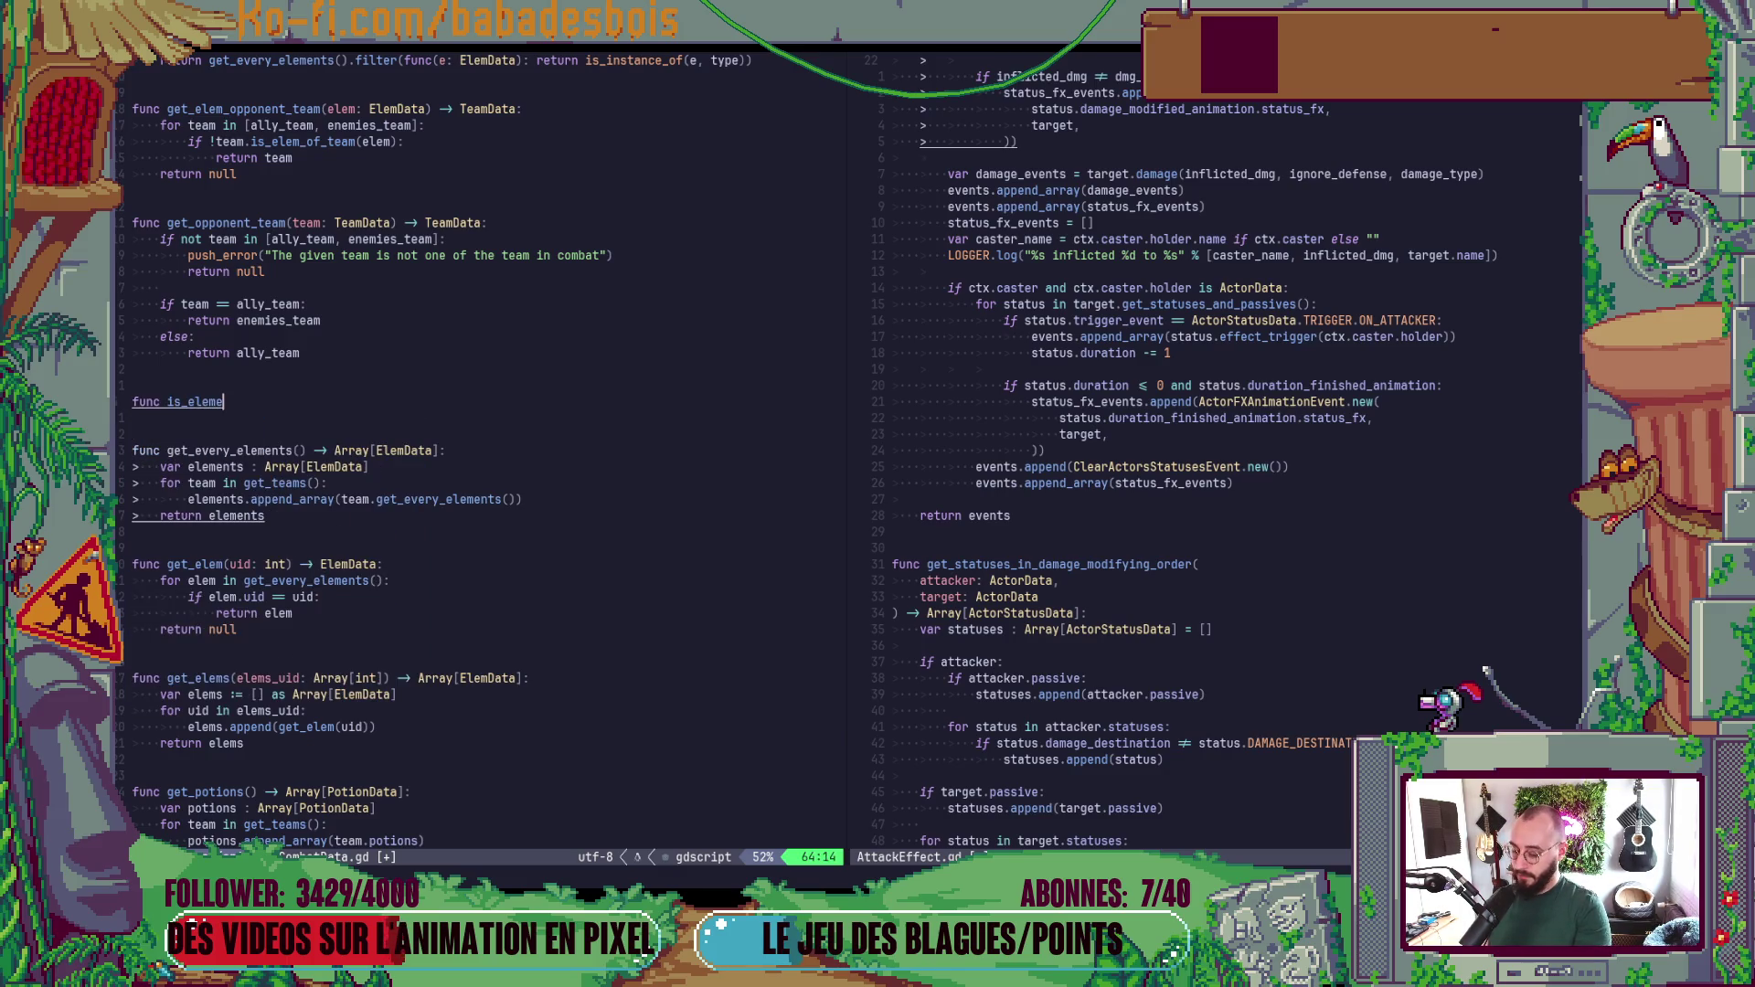
{"action": "type", "text": "_of_"}
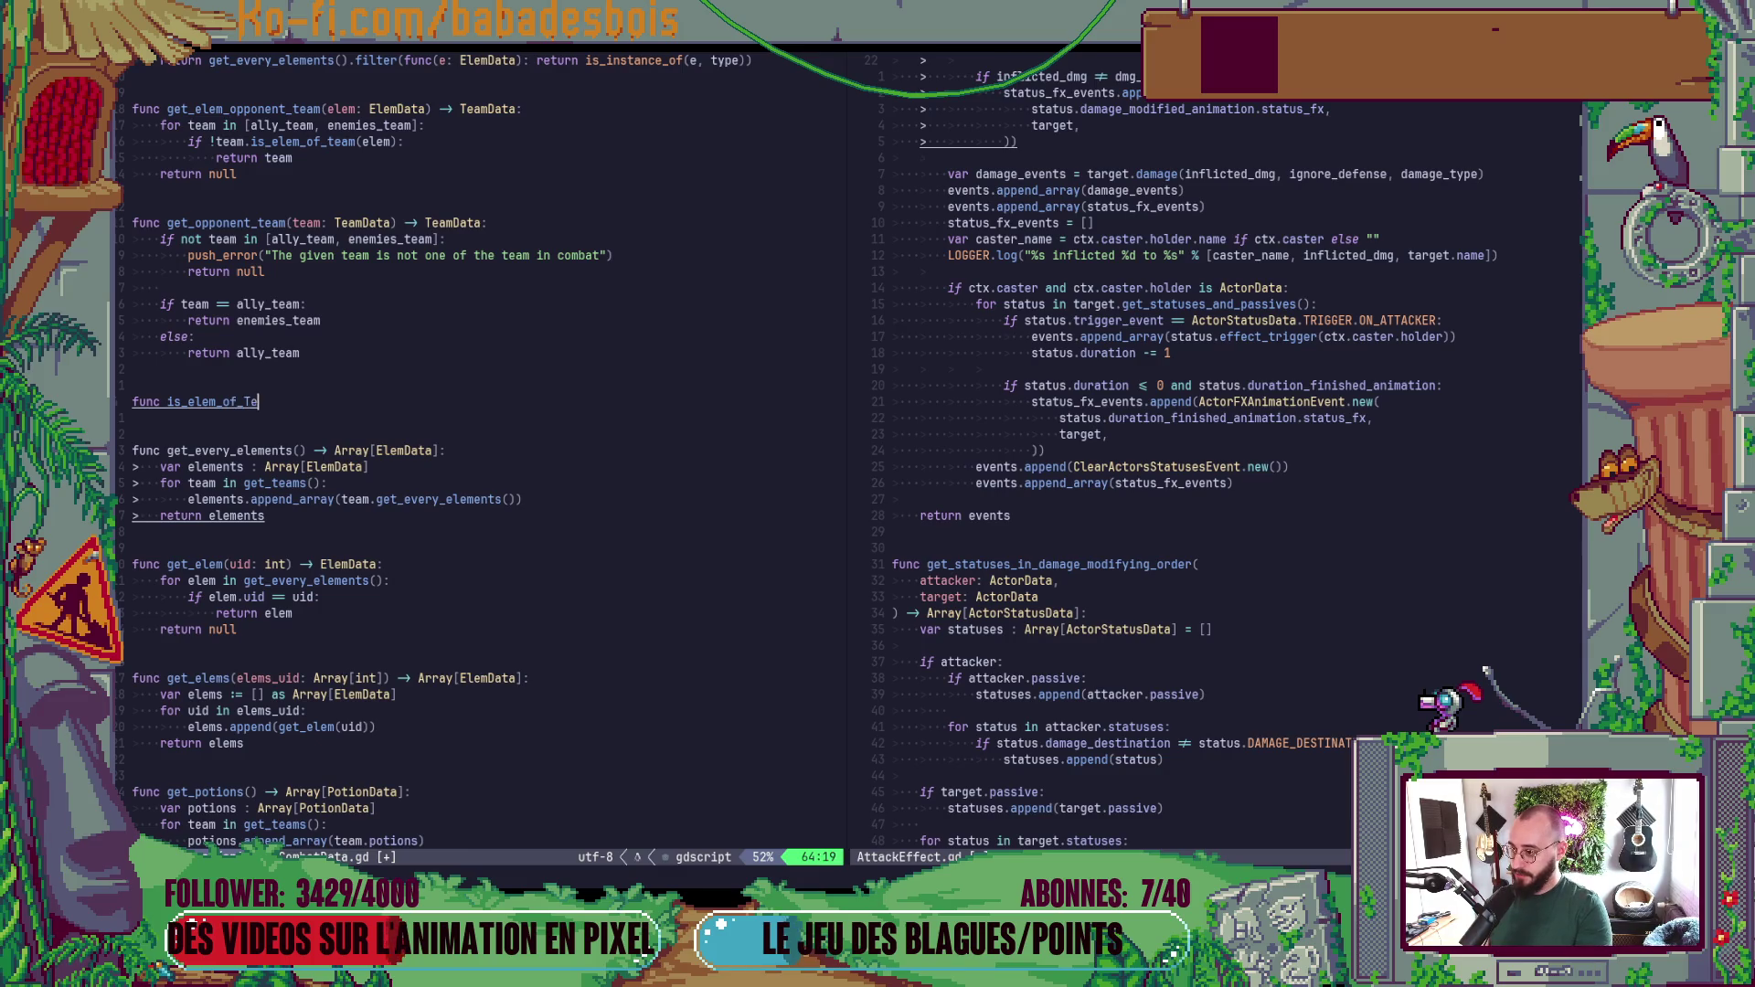
{"action": "type", "text": "team("}
{"action": "type", "text": "elem"}
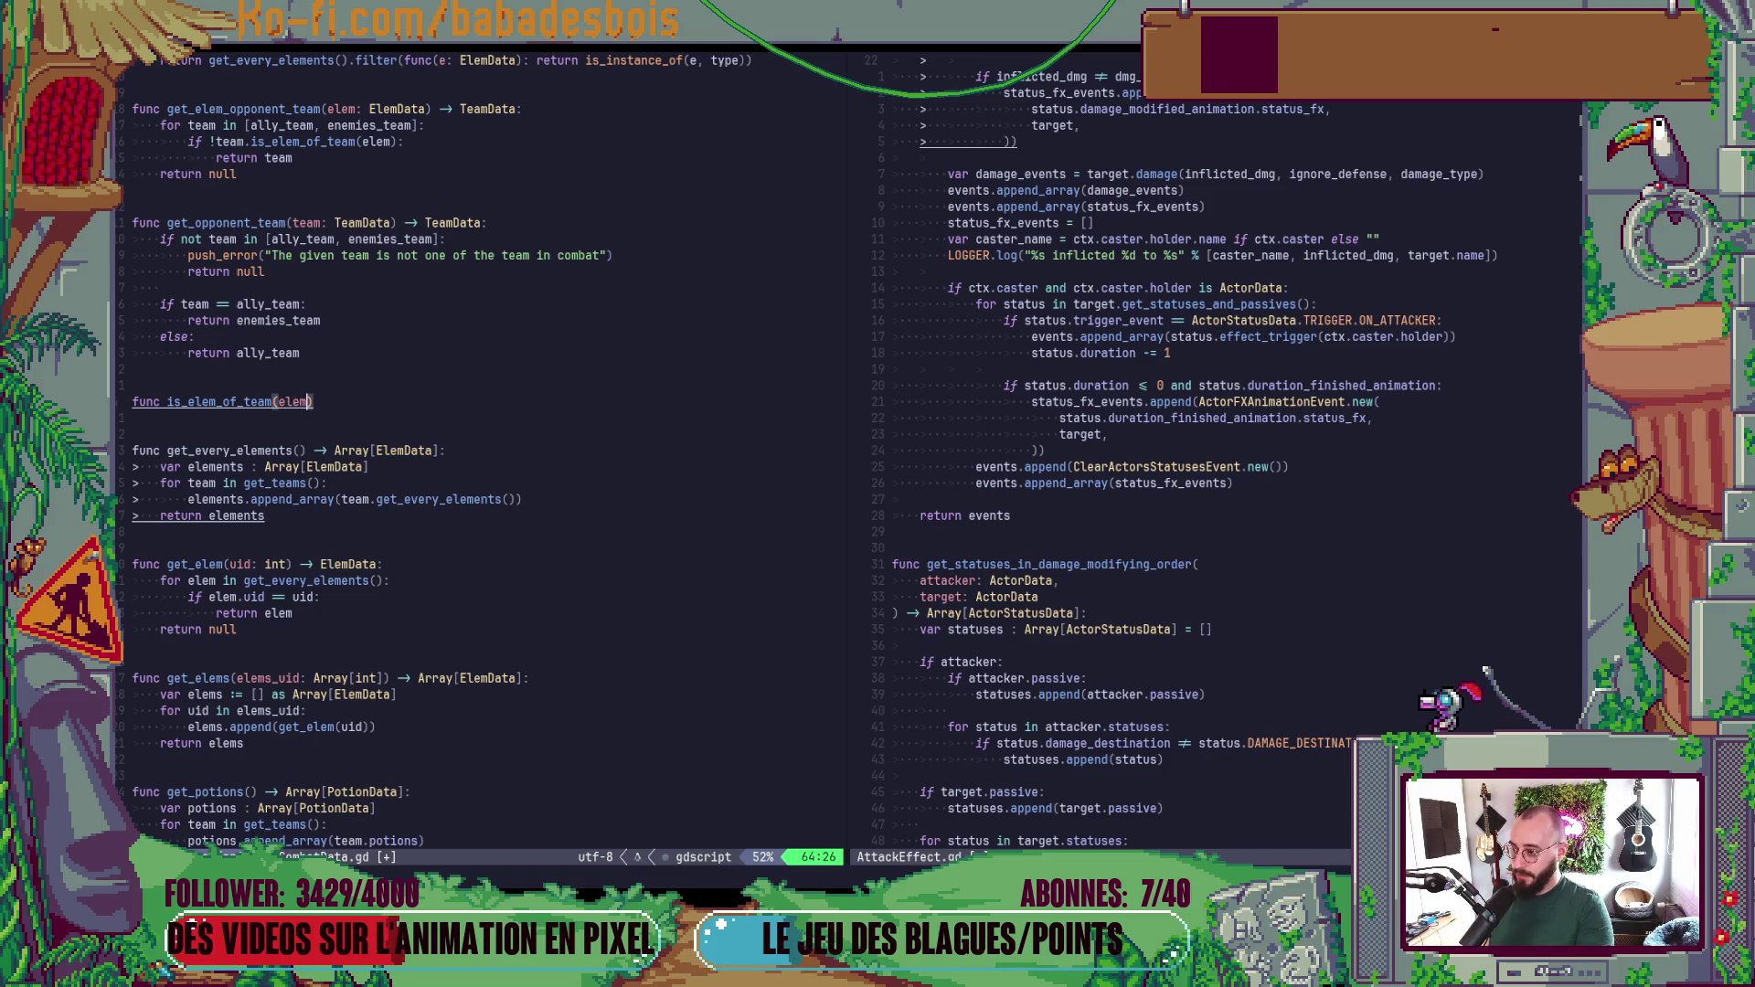
{"action": "type", "text": ": Ele"}
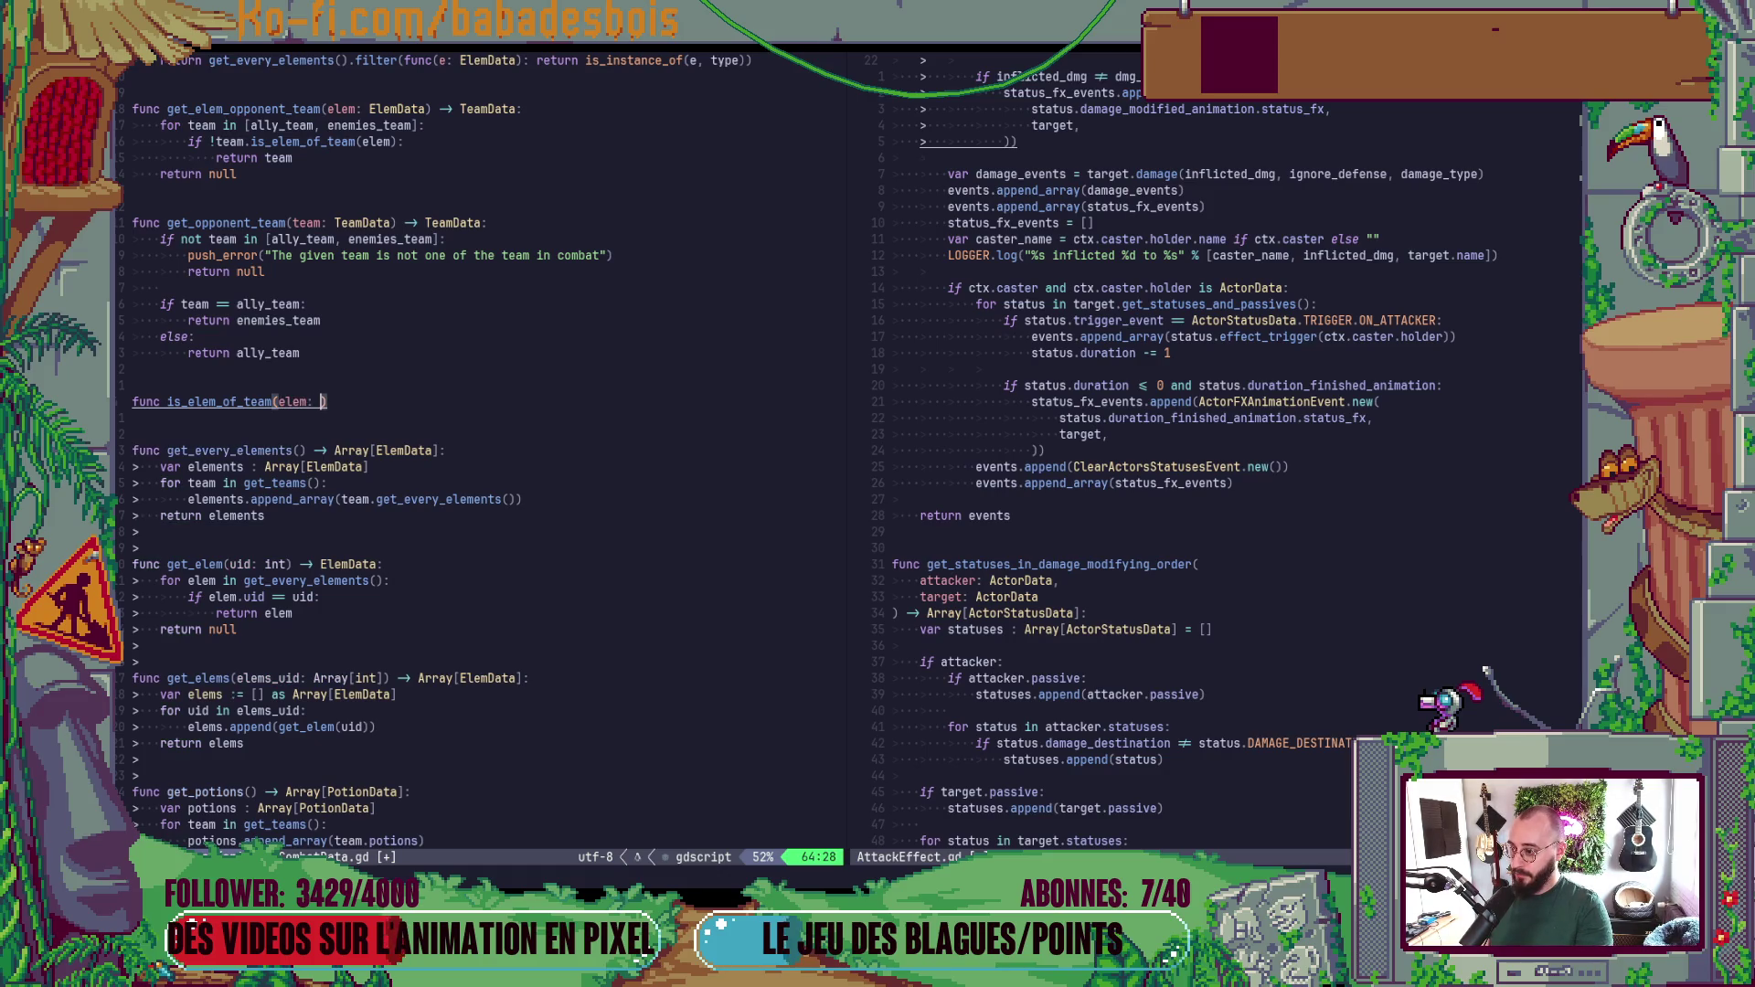
{"action": "type", "text": "m"}
{"action": "key", "text": "Return"}
{"action": "type", "text": ", "}
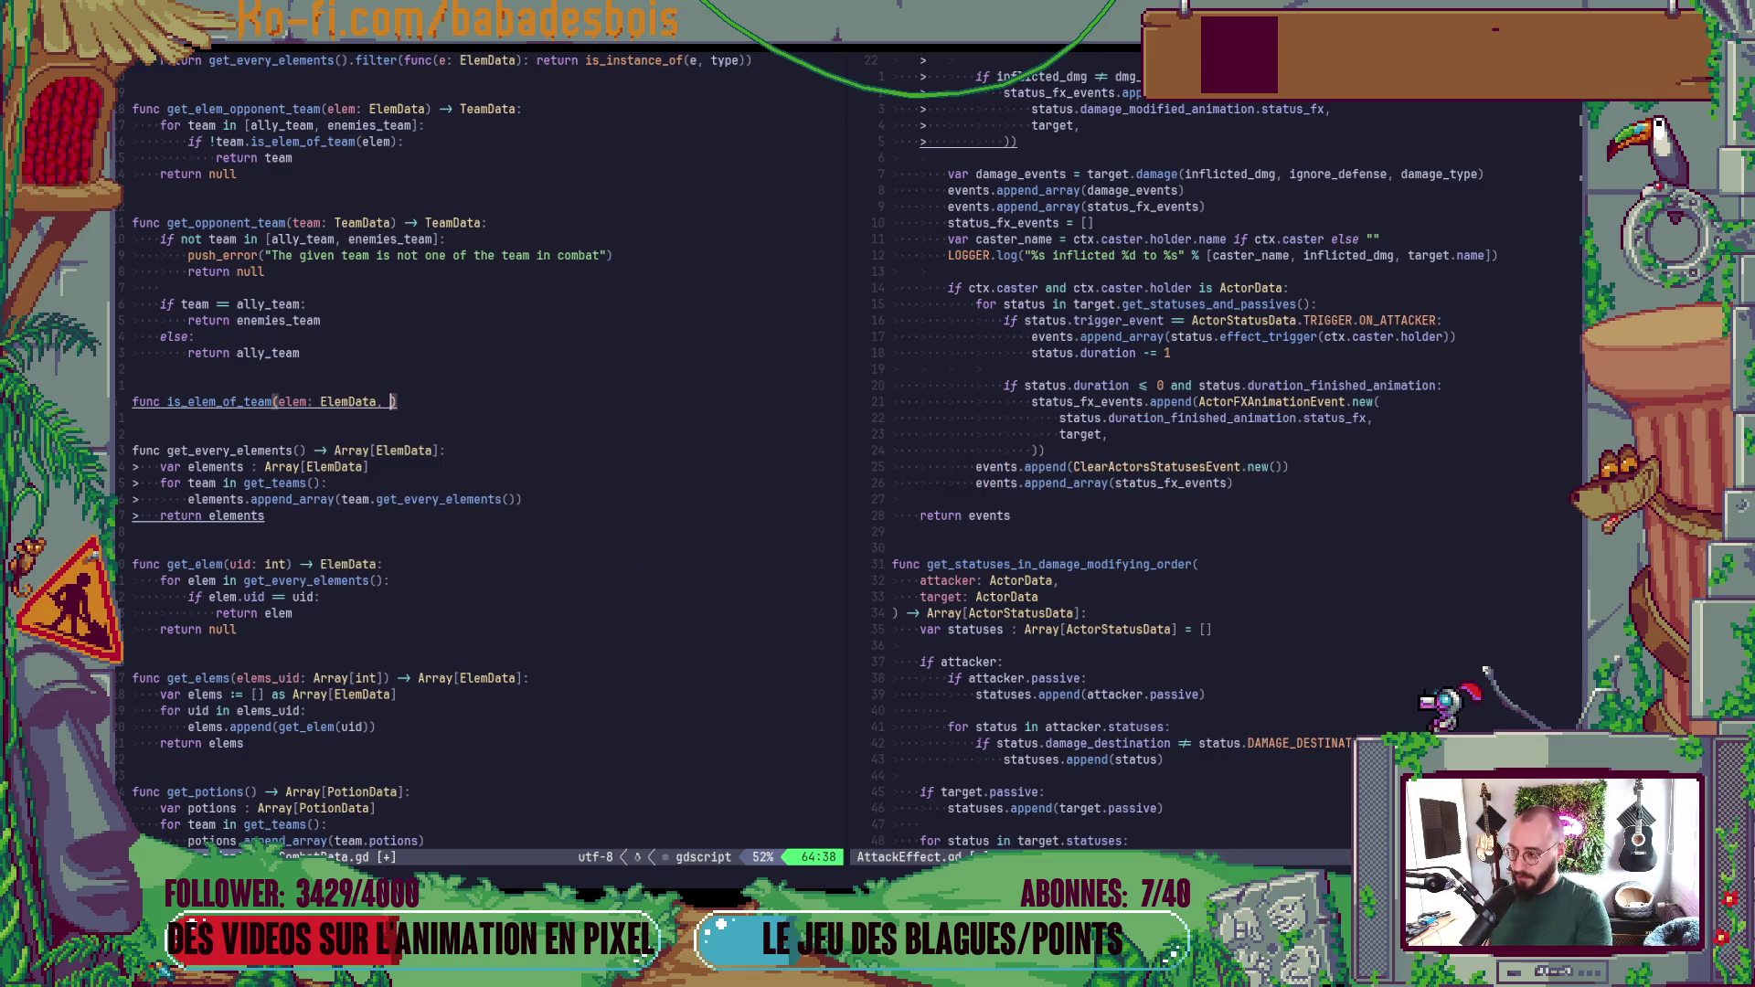
{"action": "type", "text": "team"}
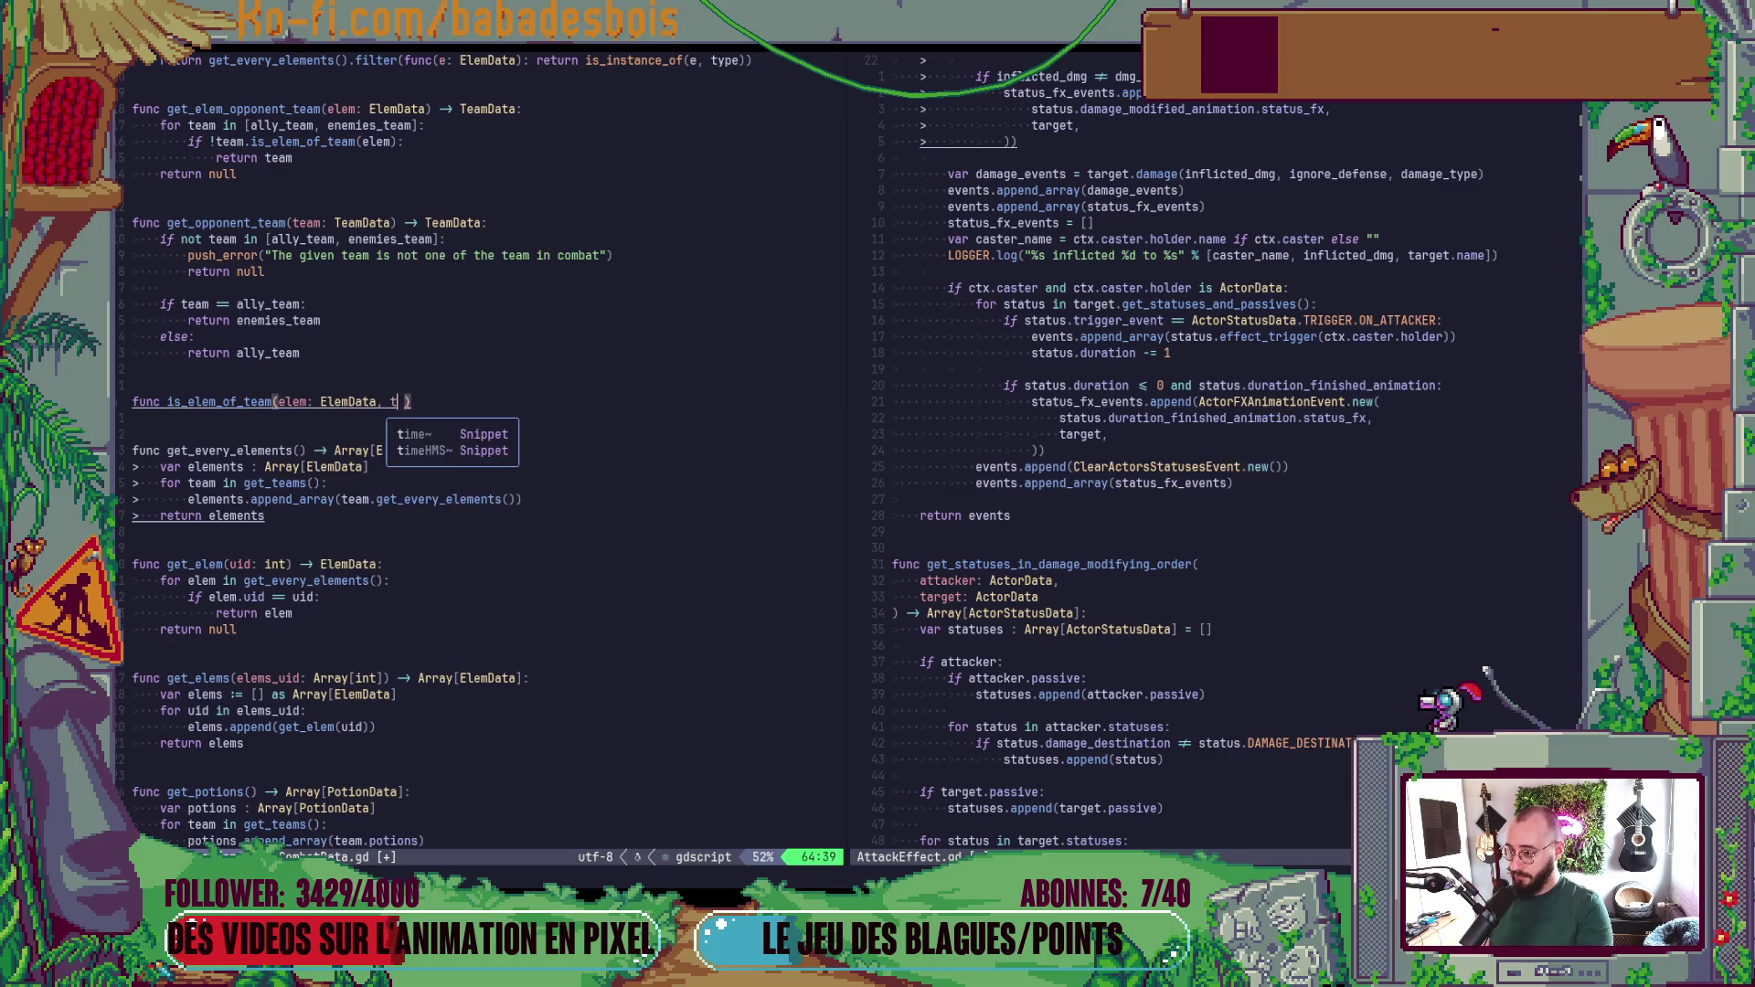
{"action": "type", "text": "_type: T"}
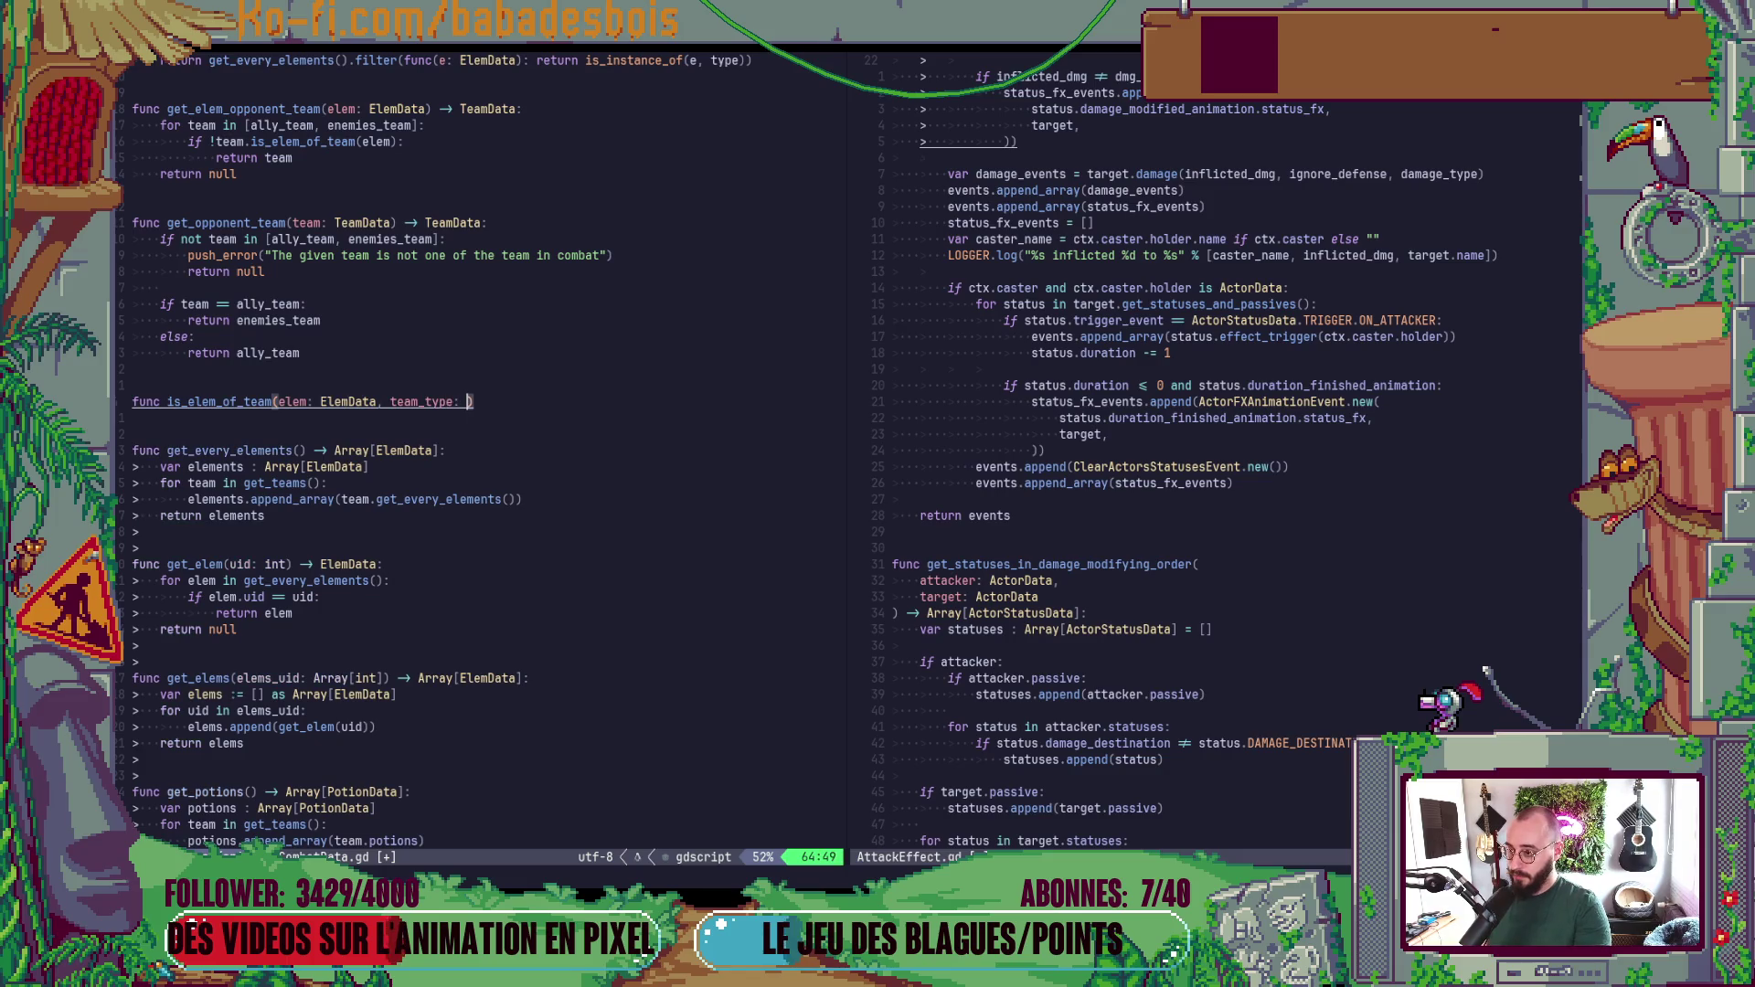
{"action": "type", "text": "eamData.T"}
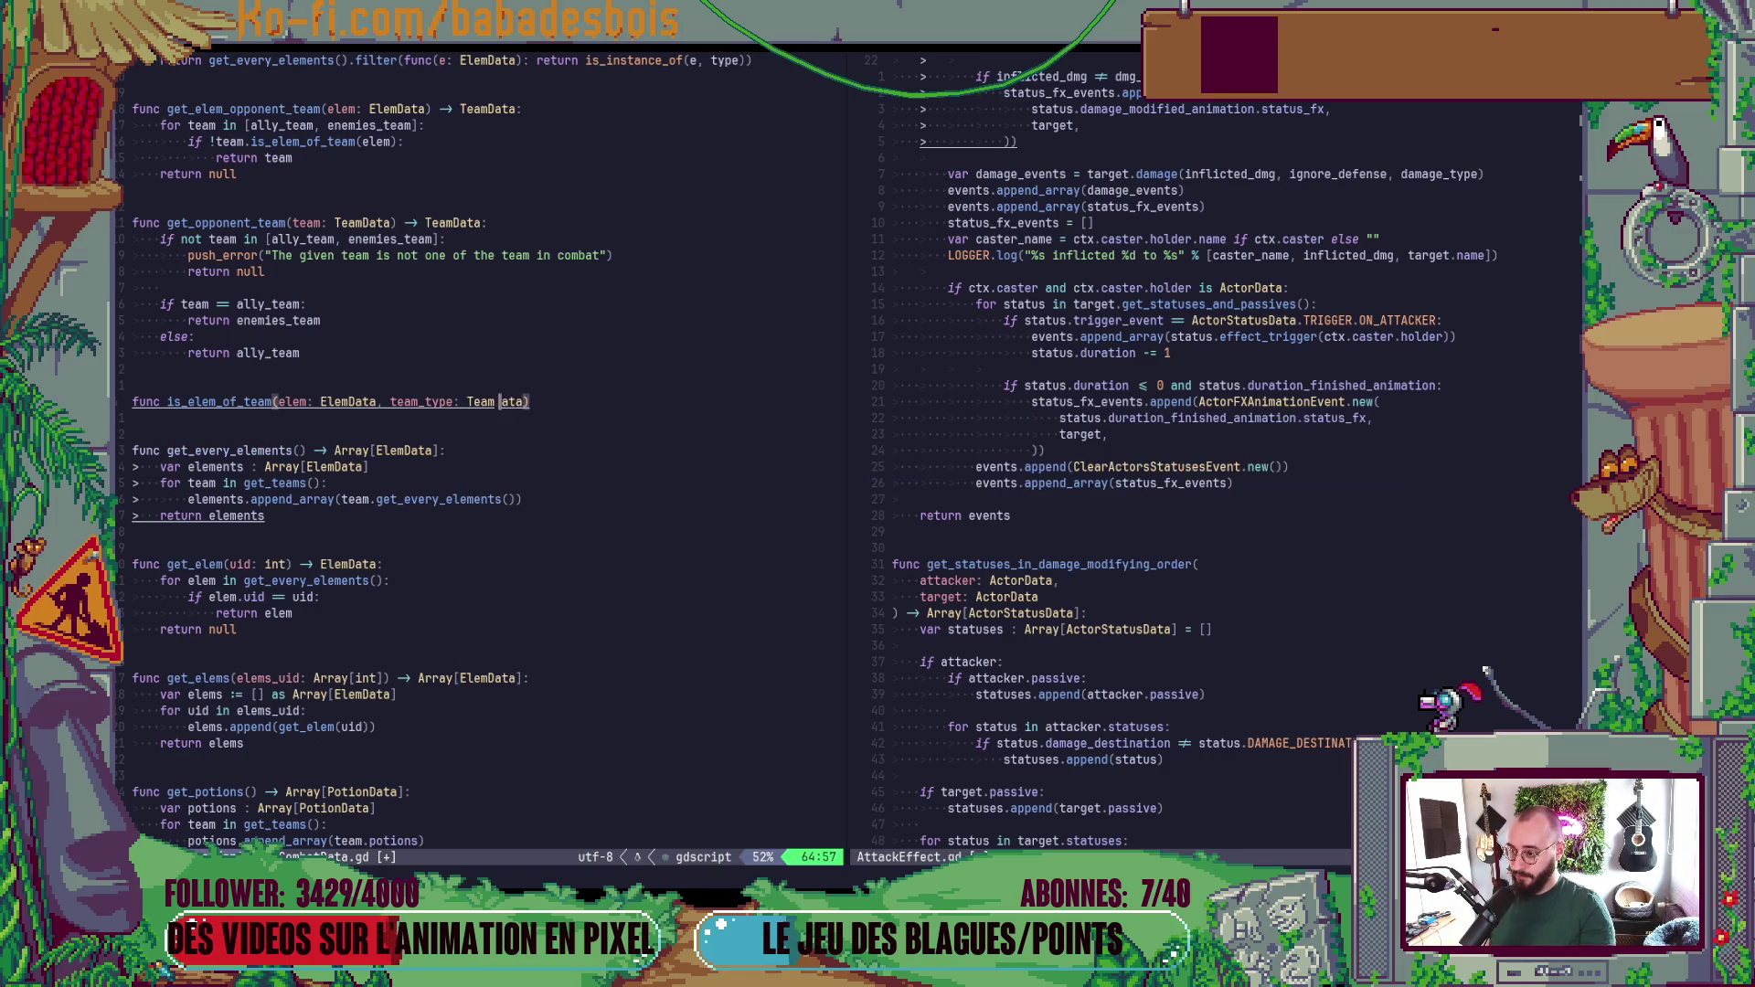
{"action": "type", "text": "EAM_TYPE) -"}
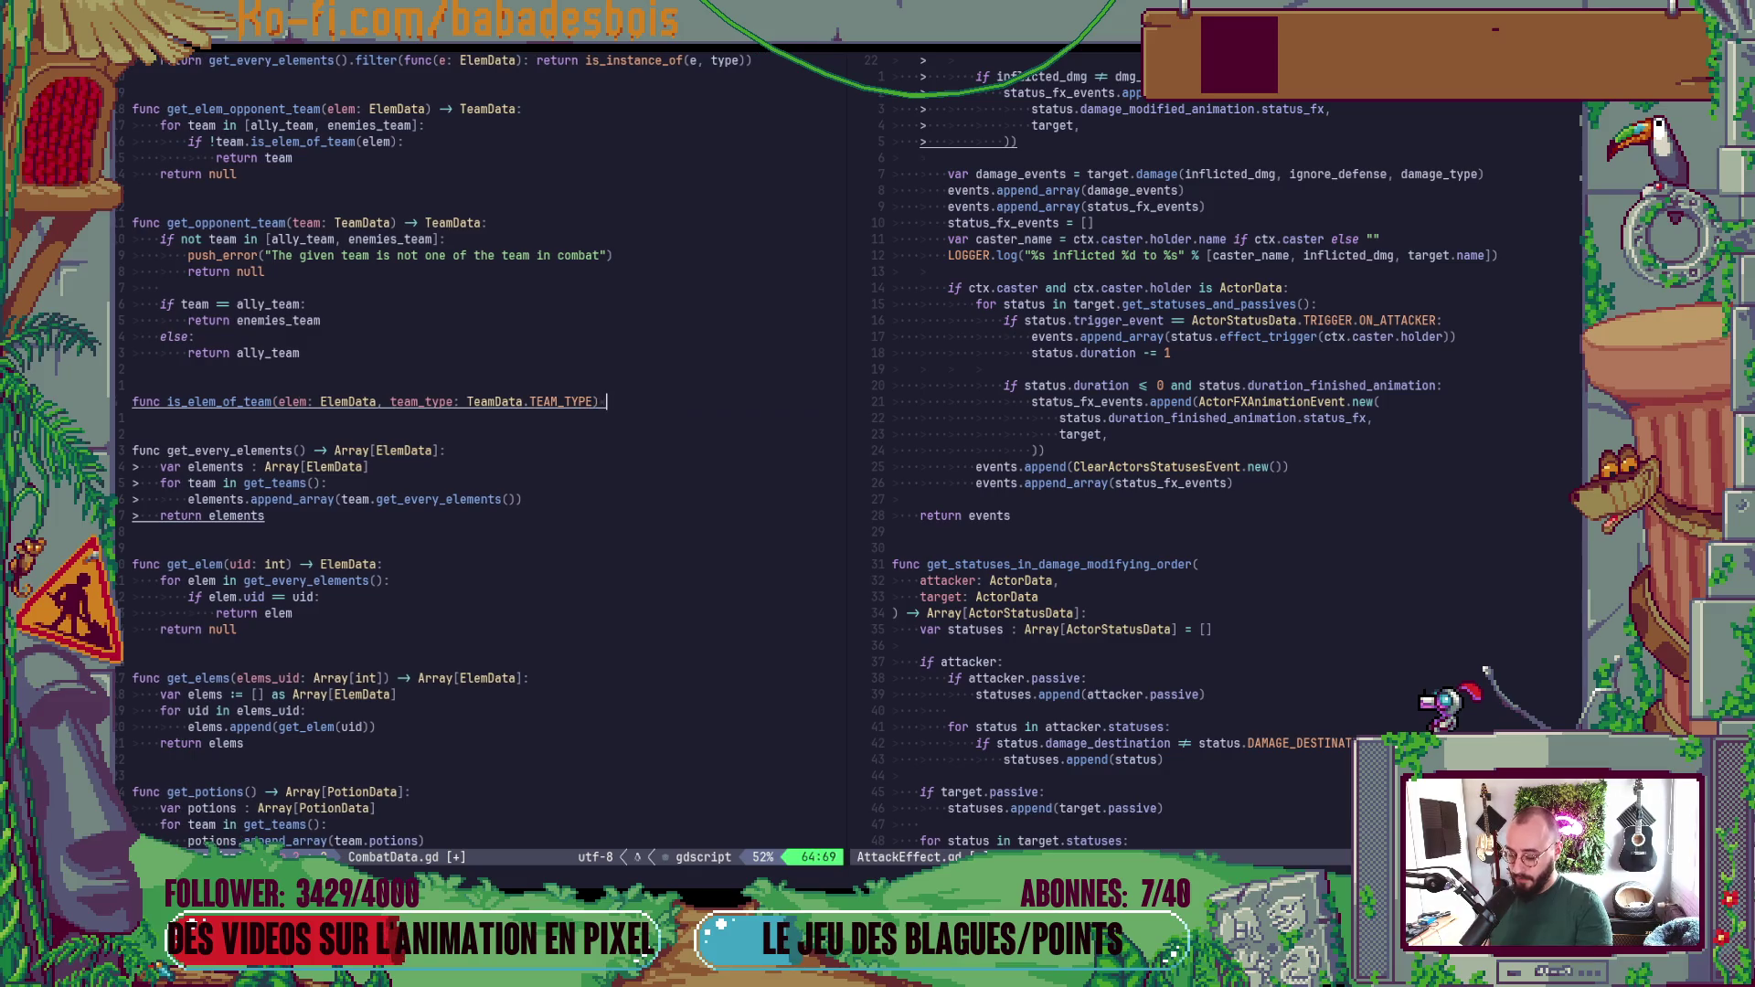
{"action": "type", "text": "> bool:"}
{"action": "key", "text": "Return"}
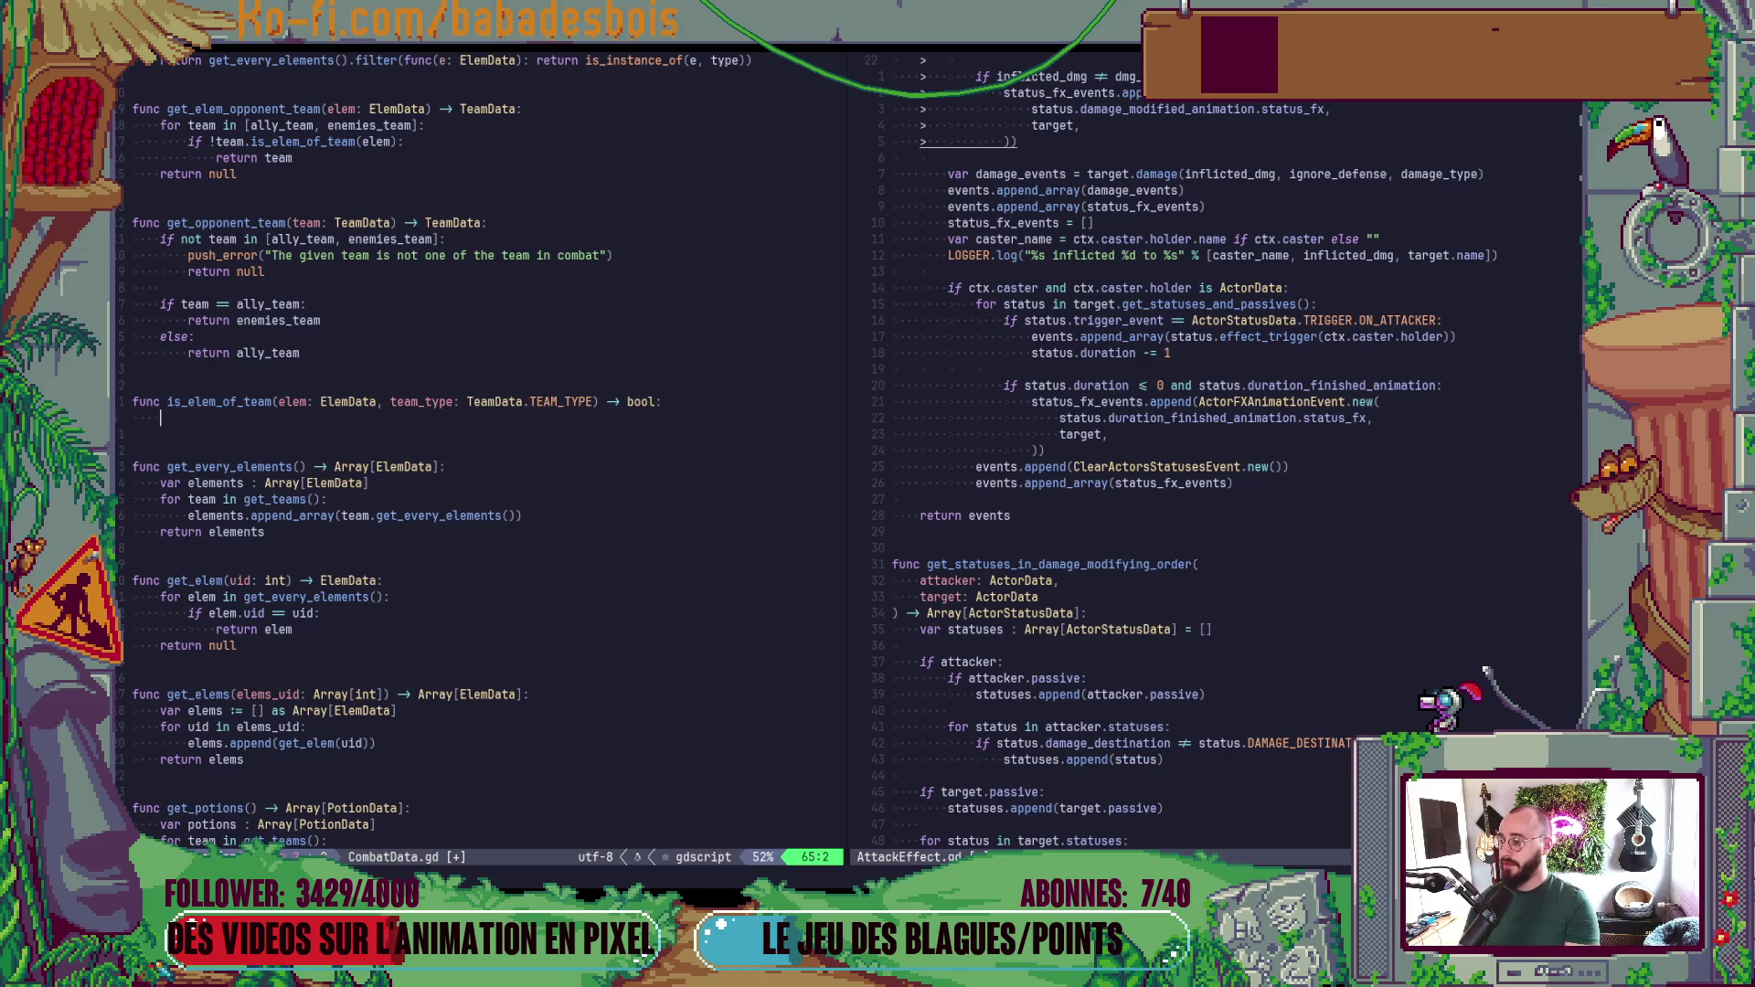
Step: Write the body: get the element's team, return false without one, else return team.team_type == team_type
{"action": "type", "text": "var "}
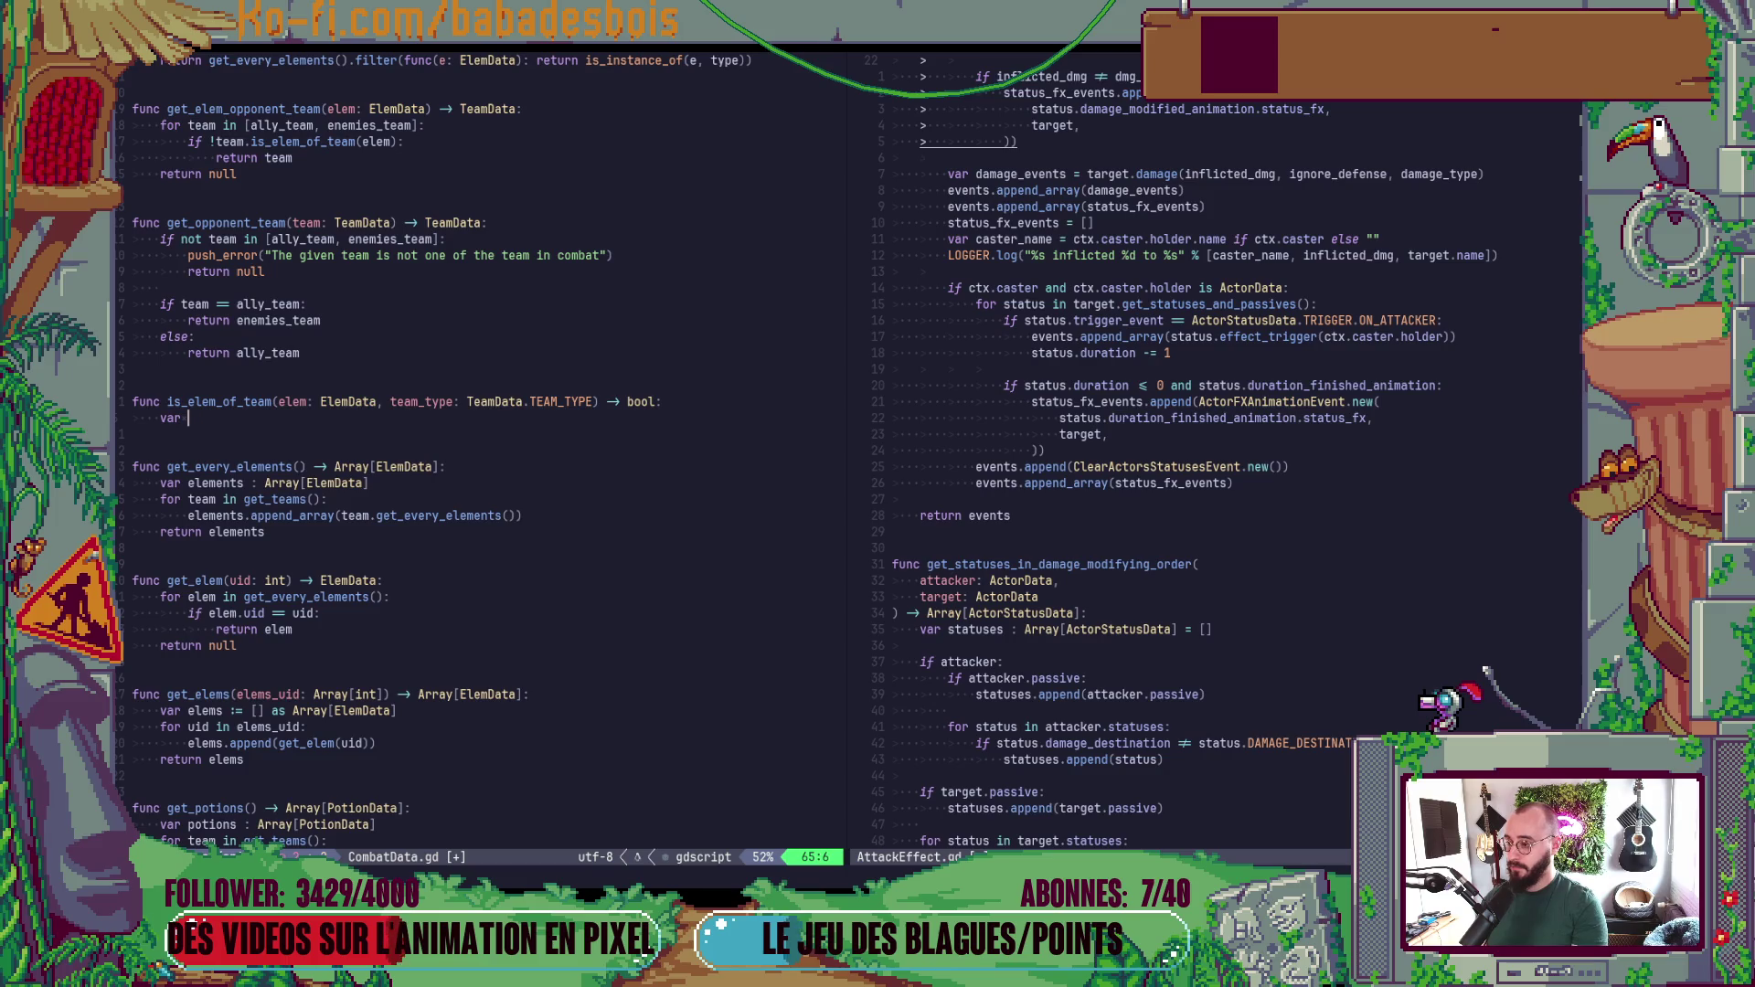
{"action": "type", "text": "team = "}
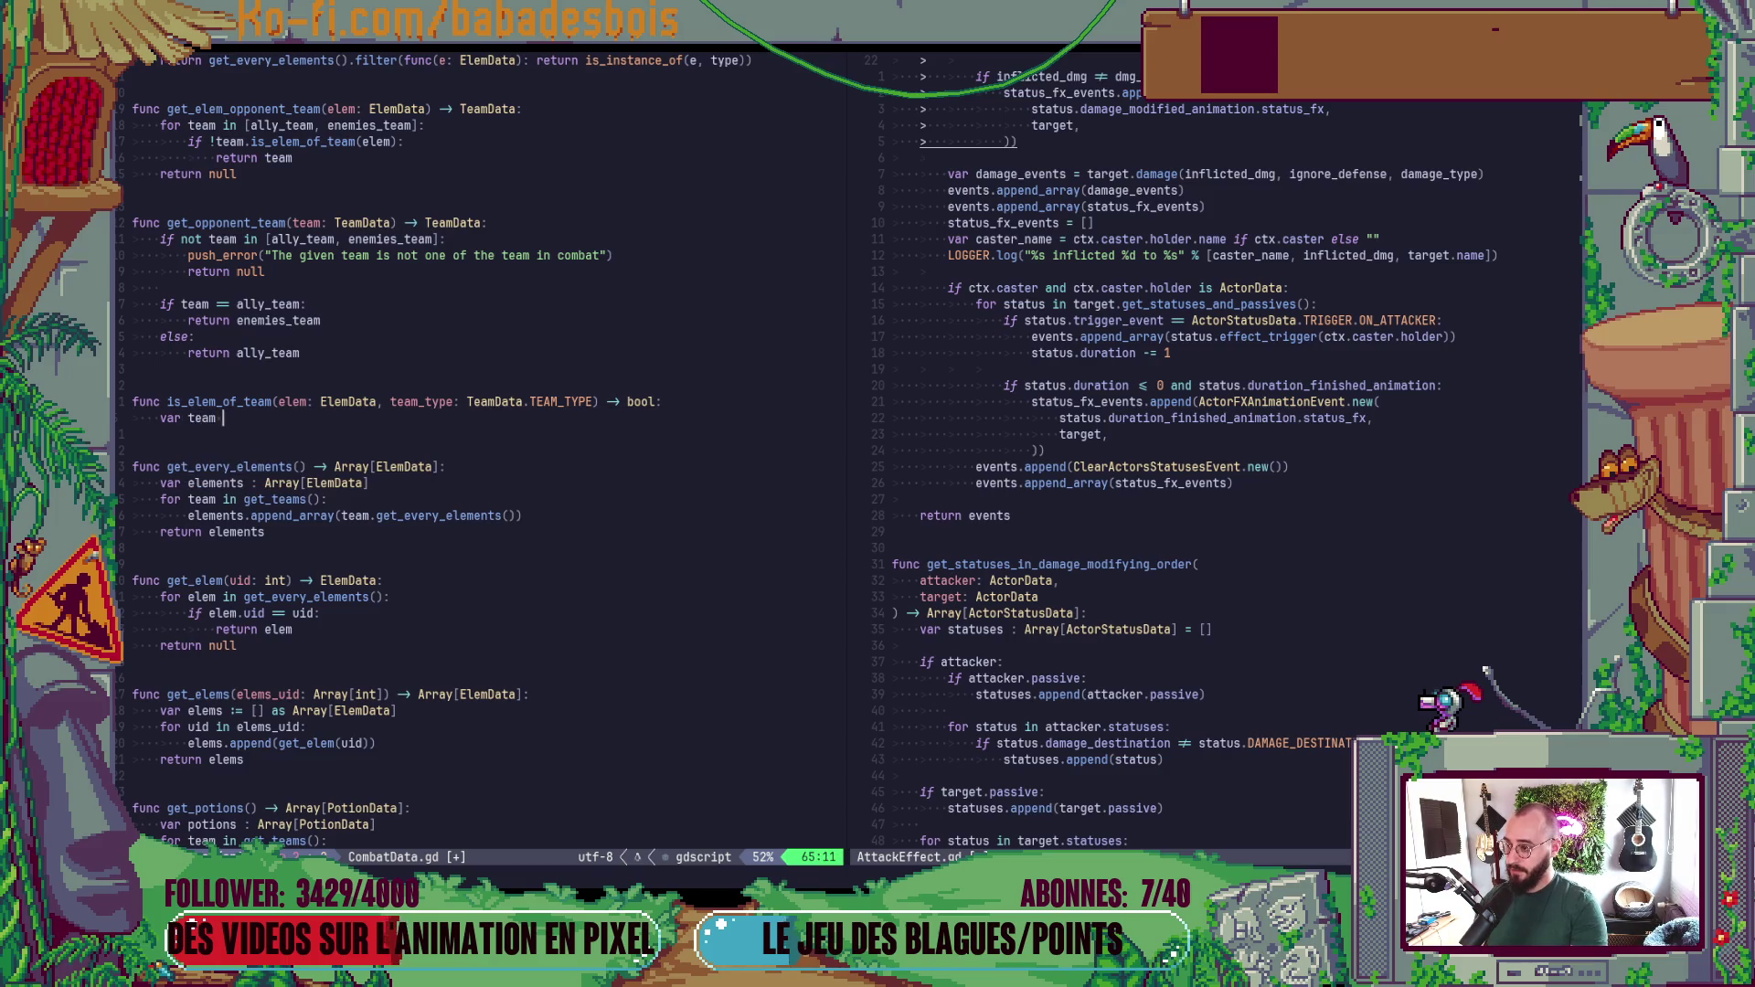
{"action": "type", "text": "get_elem_team("}
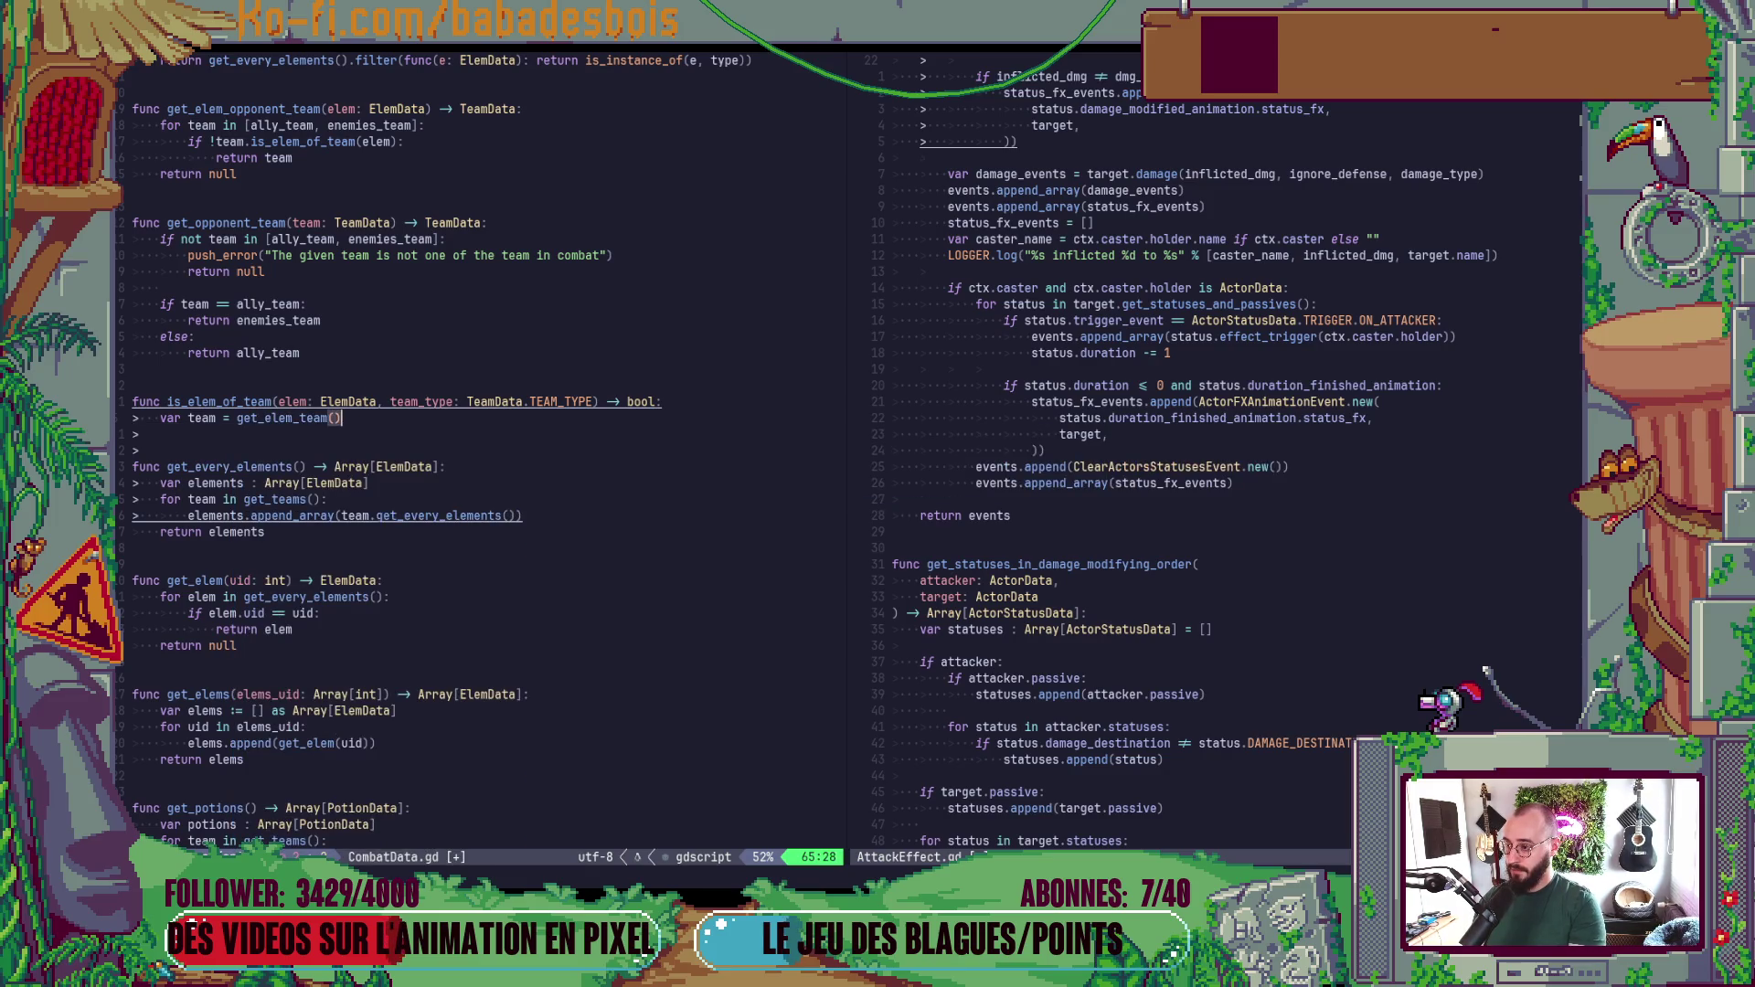
{"action": "type", "text": "elem"}
{"action": "key", "text": "Escape"}
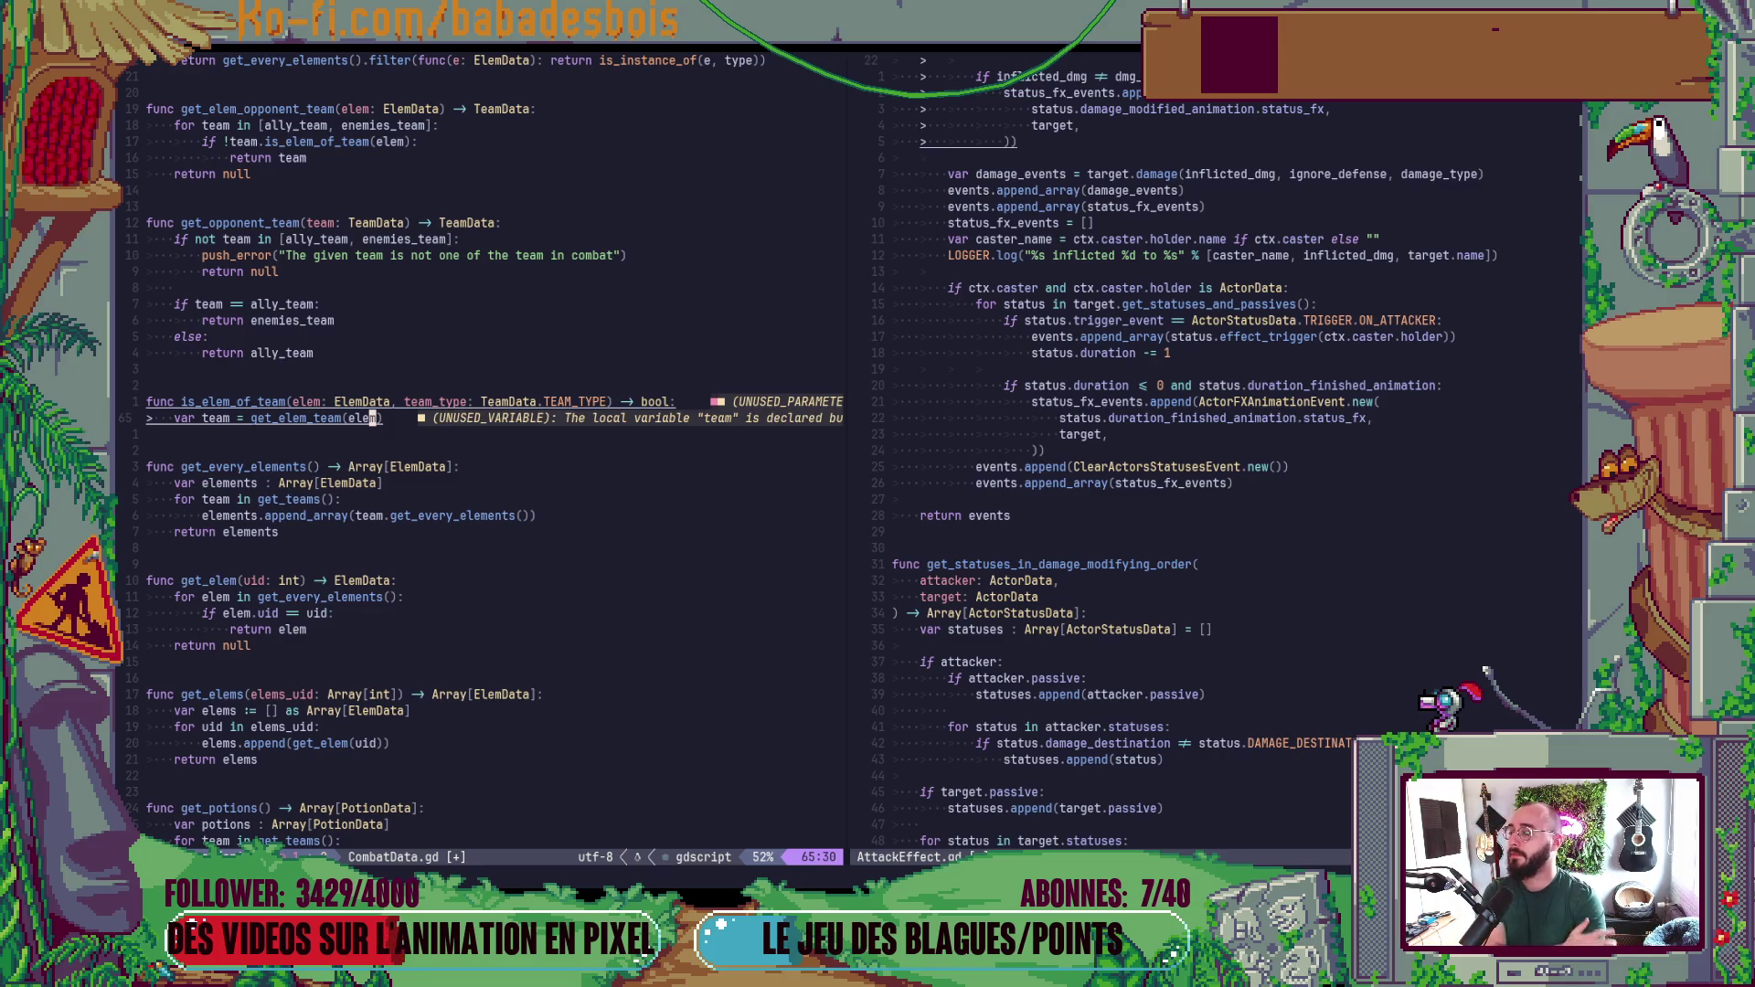
{"action": "key", "text": "o"}
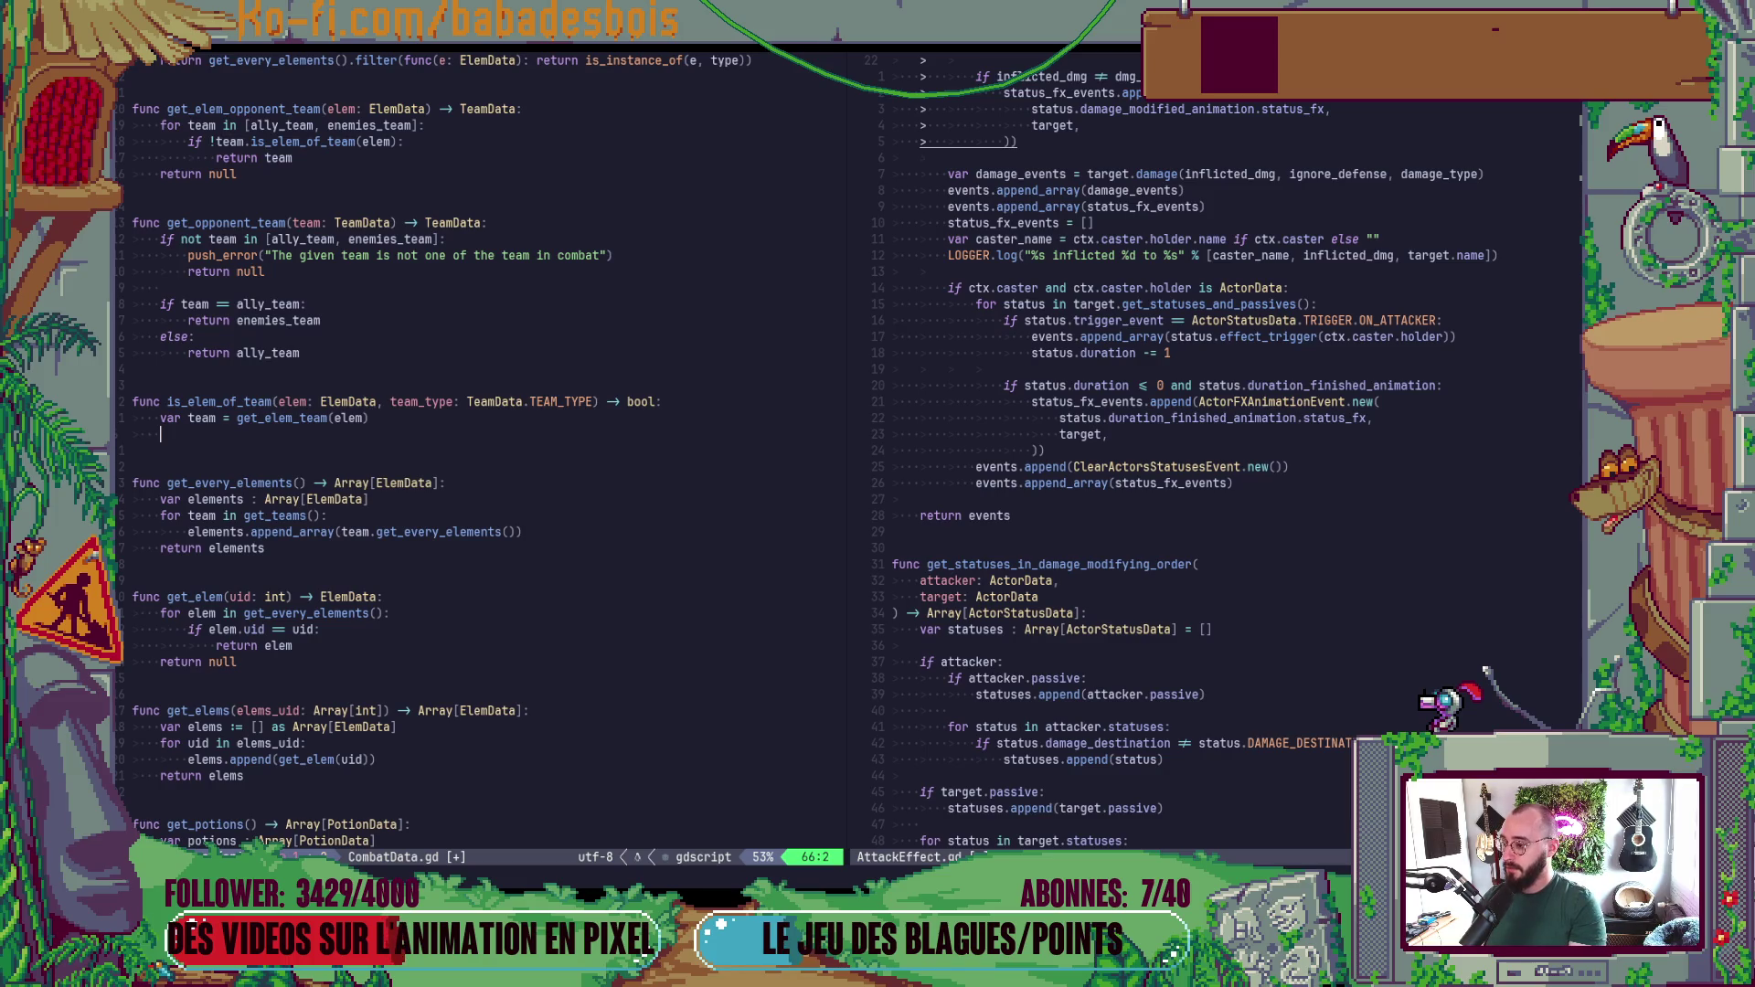
{"action": "type", "text": "if !"}
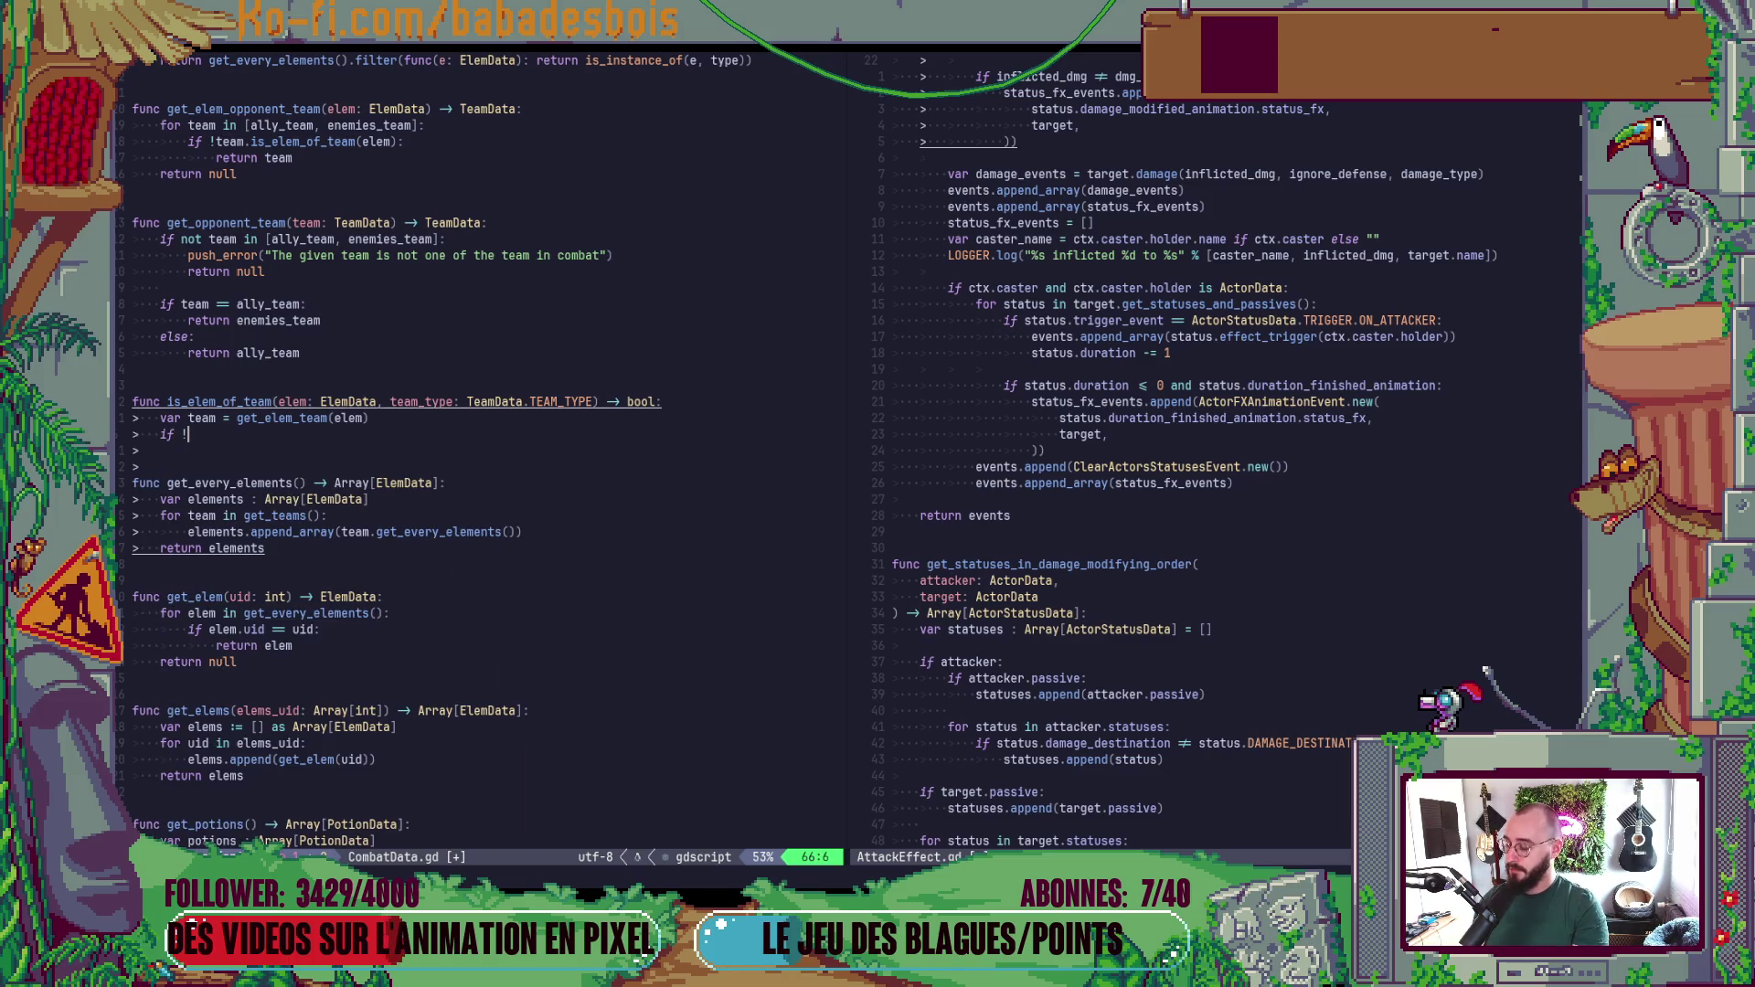
{"action": "type", "text": "team"}
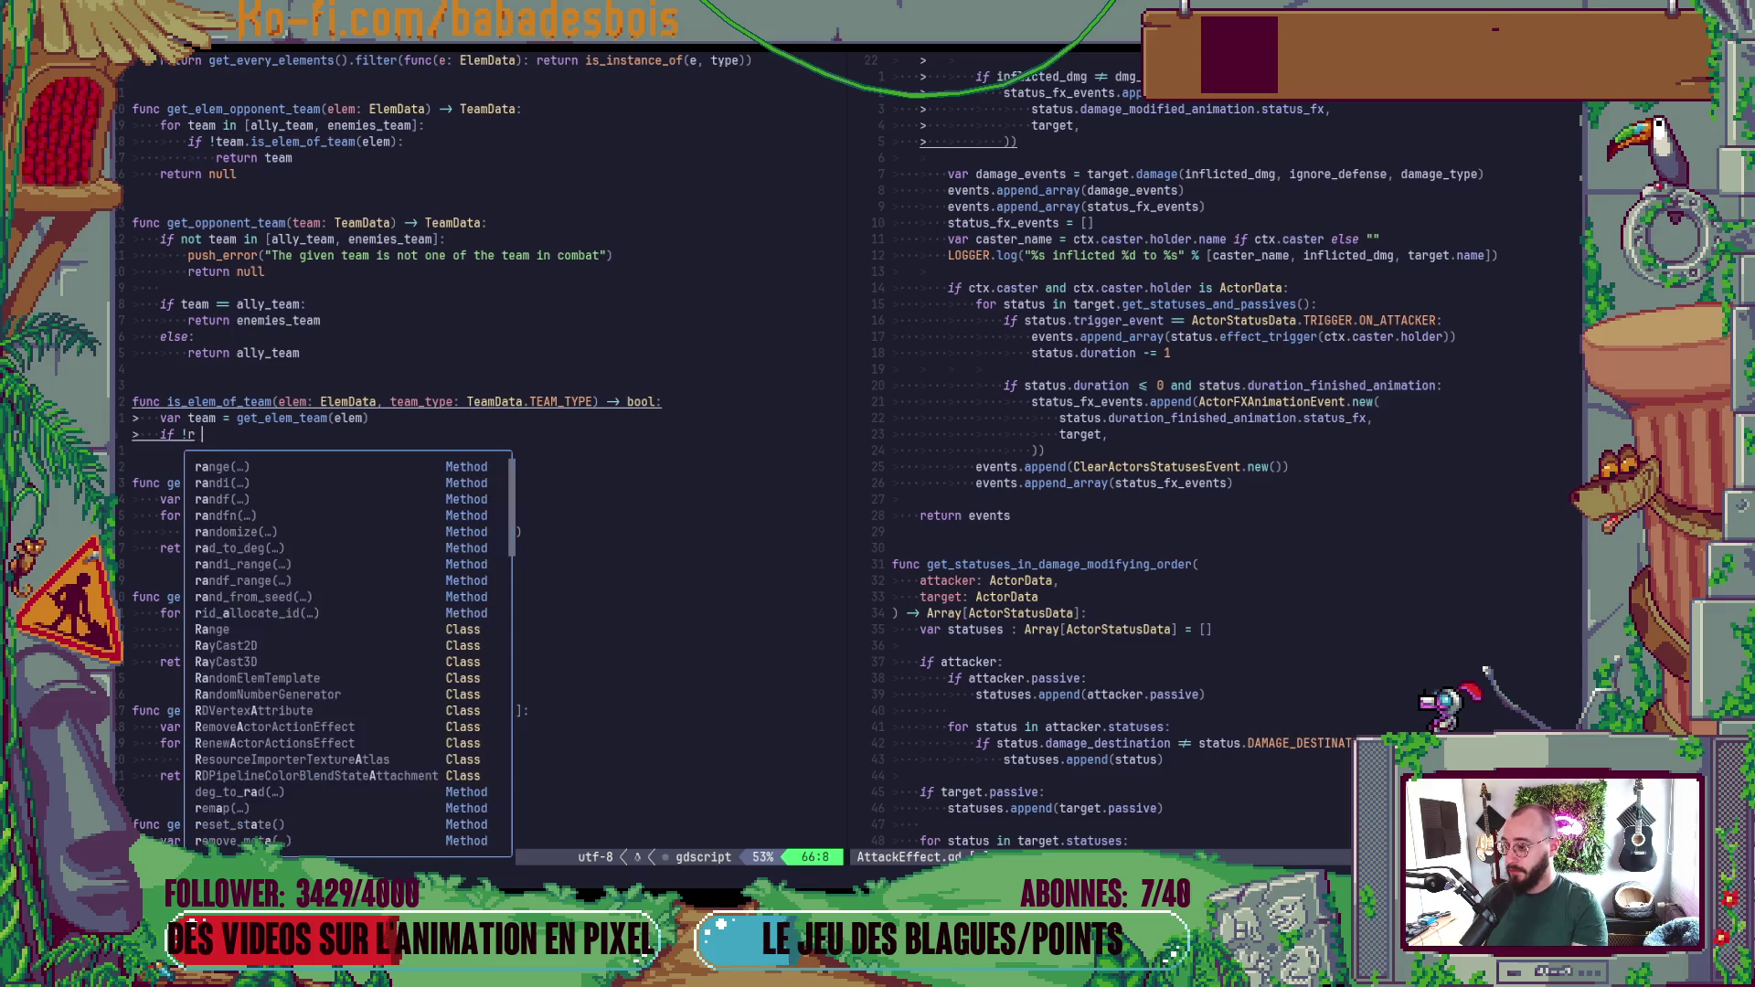
{"action": "type", "text": ":"}
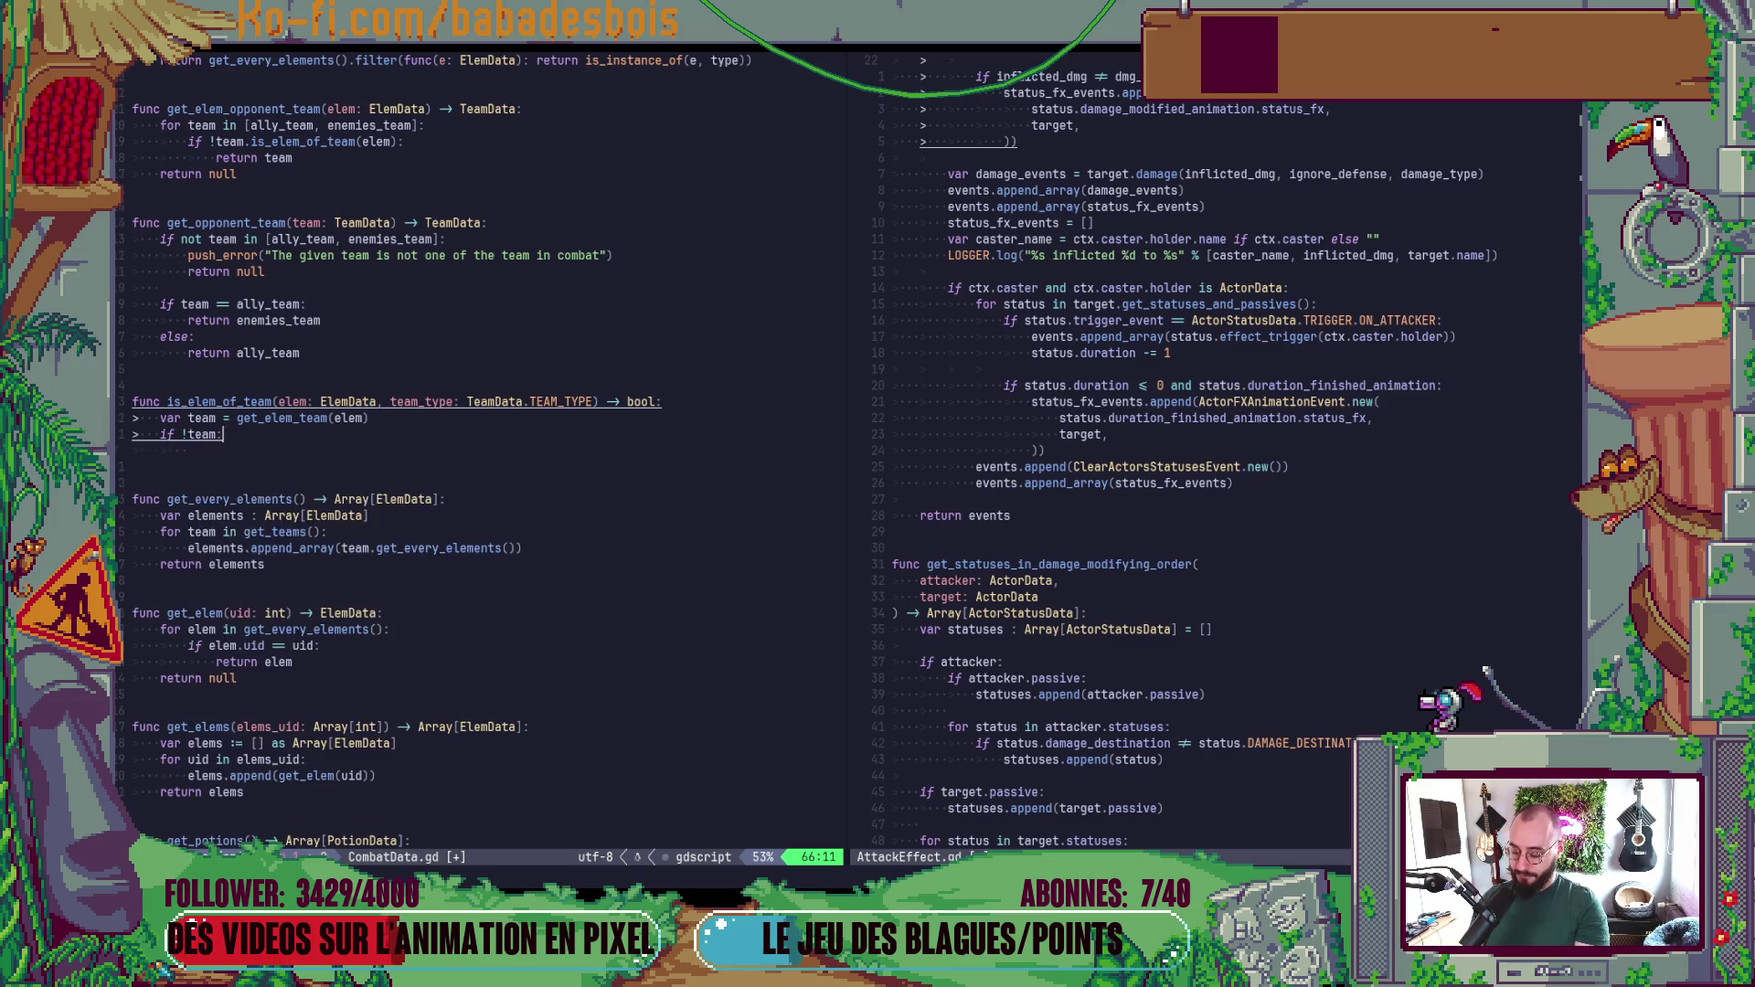
{"action": "key", "text": "Return"}
{"action": "type", "text": "return fas"}
{"action": "key", "text": "BackSpace"}
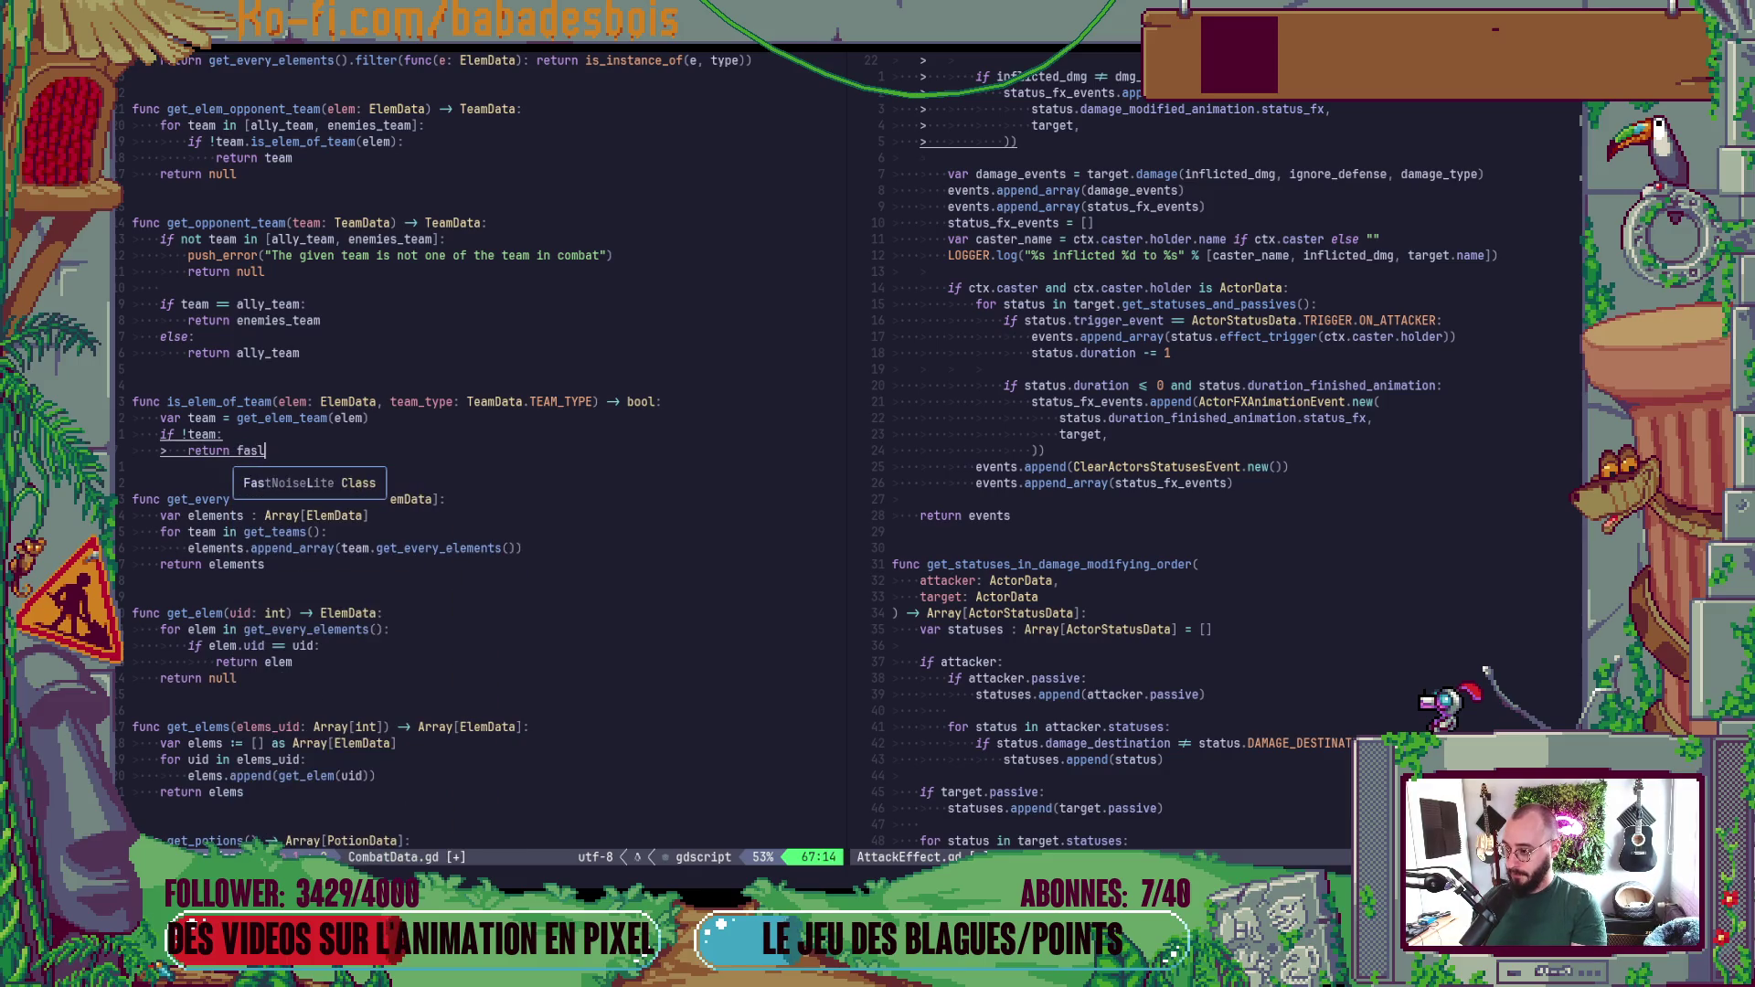
{"action": "type", "text": "lse"}
{"action": "key", "text": "Escape"}
{"action": "type", "text": "x"}
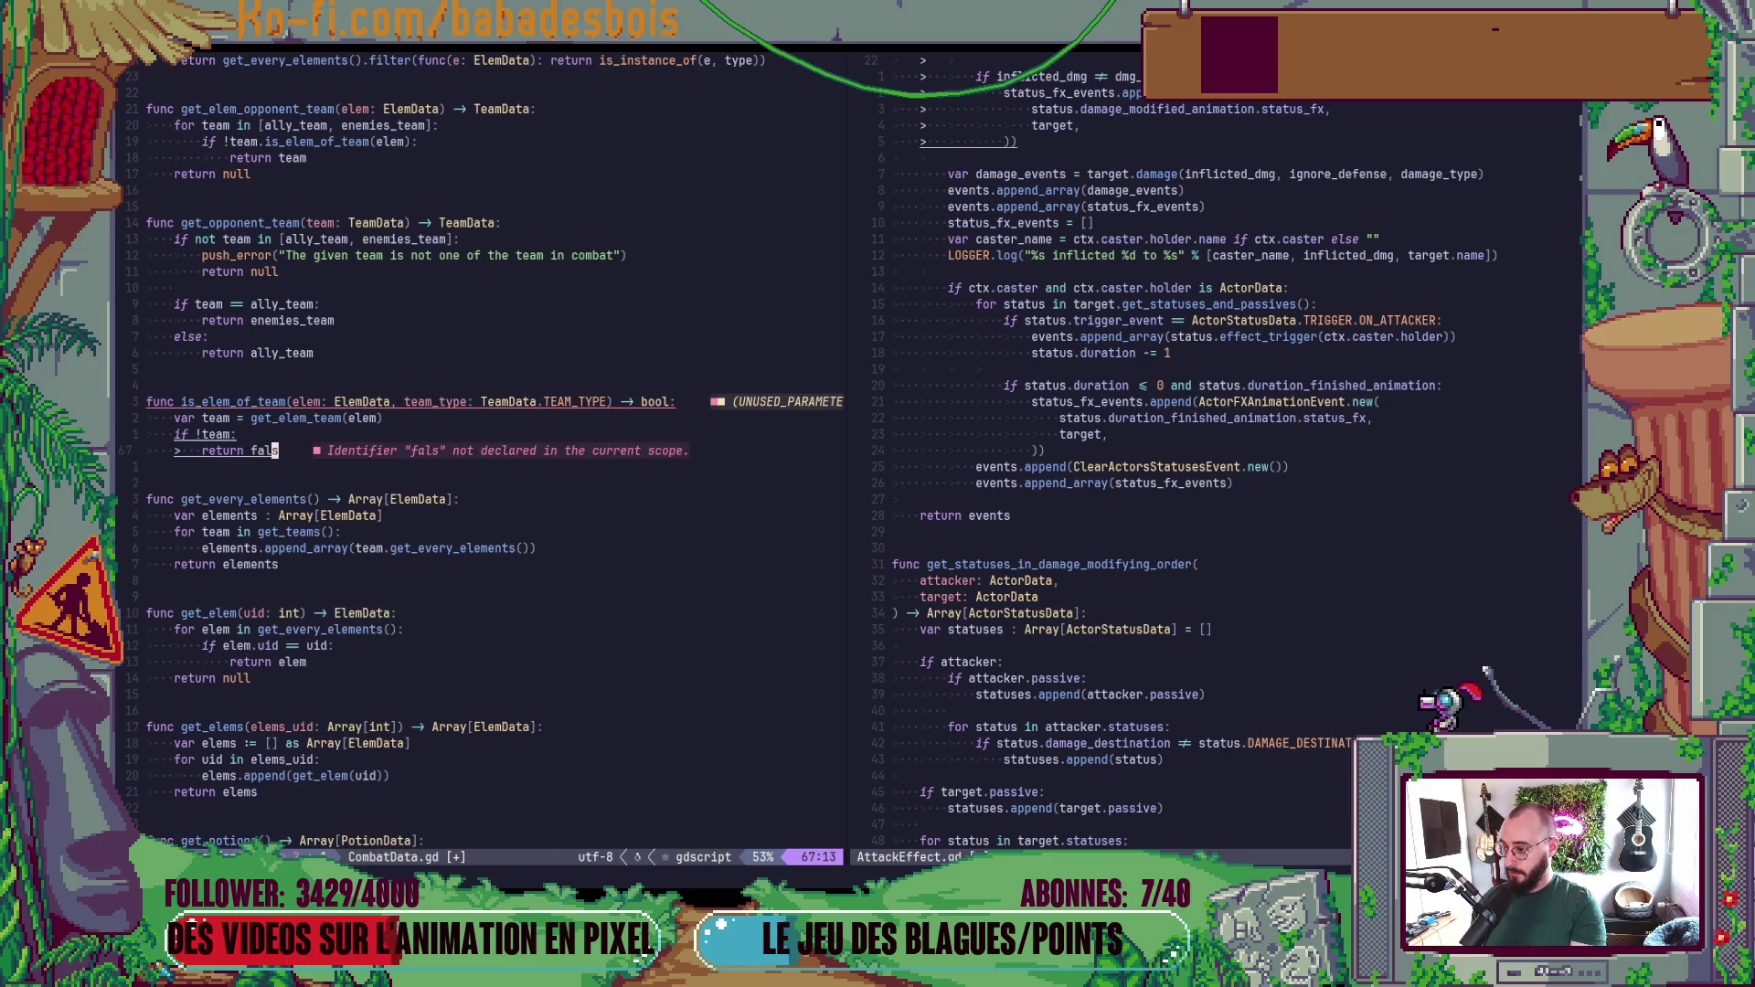
{"action": "type", "text": "ae"}
{"action": "key", "text": "Return"}
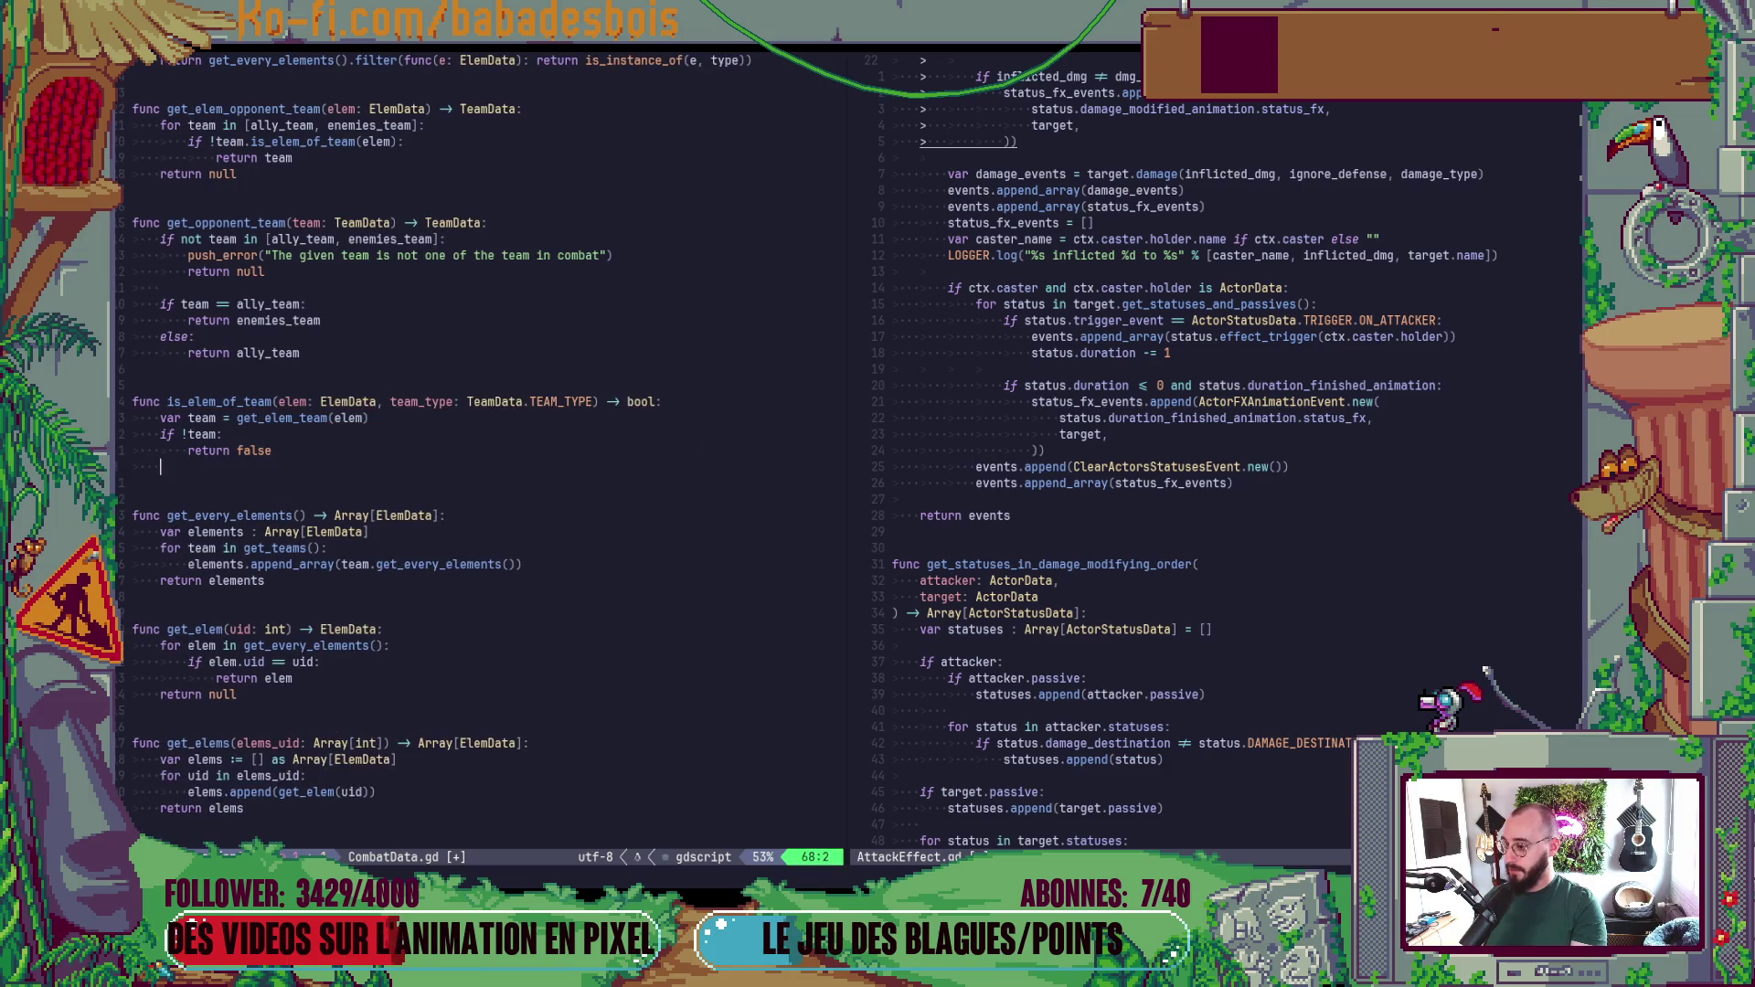
{"action": "key", "text": "Return"}
{"action": "key", "text": "BackSpace"}
{"action": "type", "text": "return "}
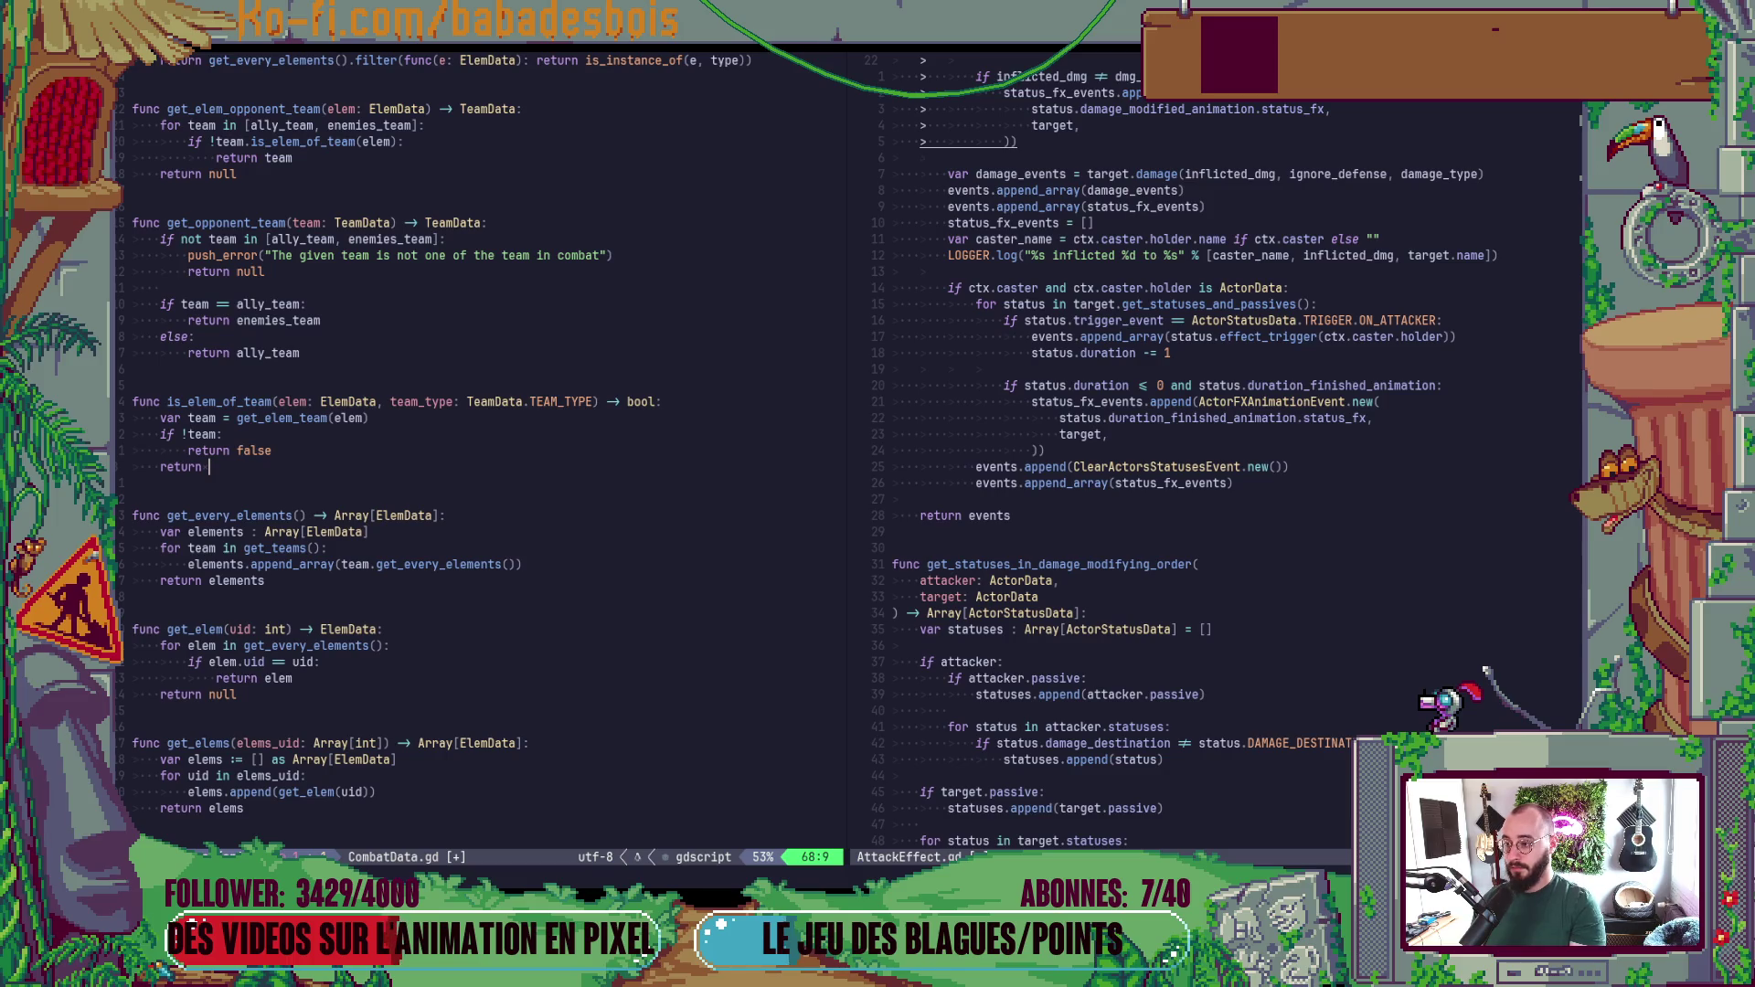
{"action": "type", "text": "team"}
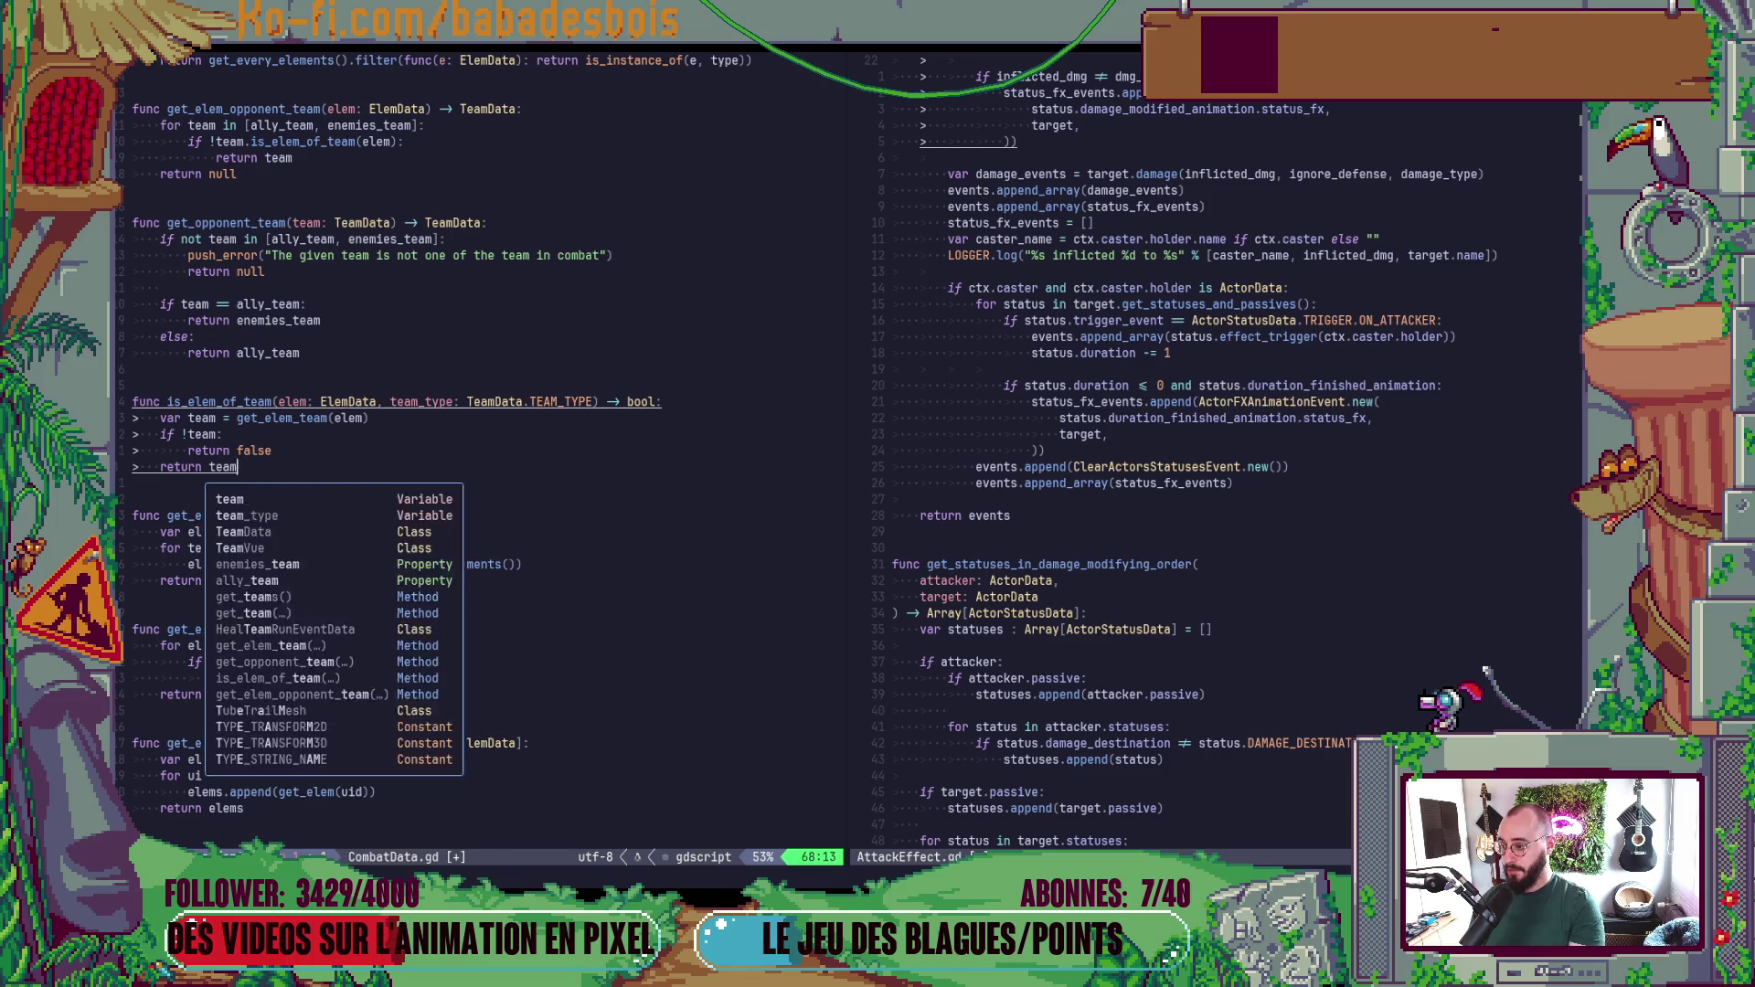
{"action": "type", "text": ".team_type == "}
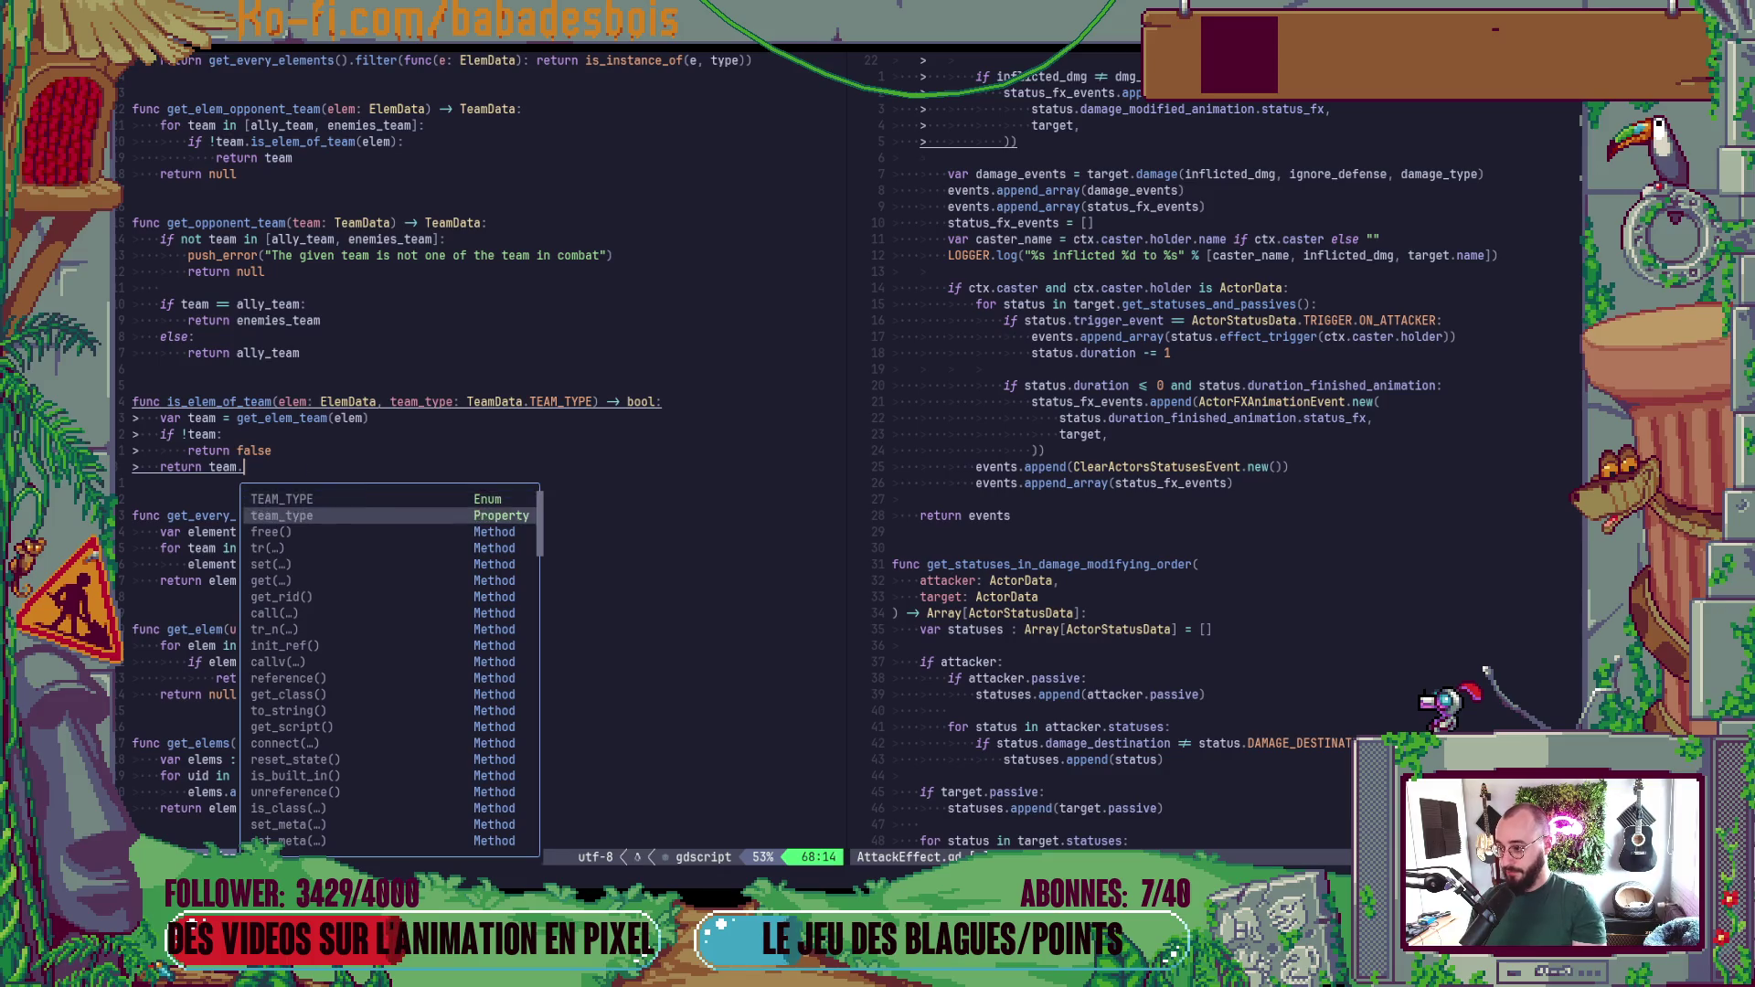
{"action": "type", "text": "team_type"}
{"action": "key", "text": "Escape"}
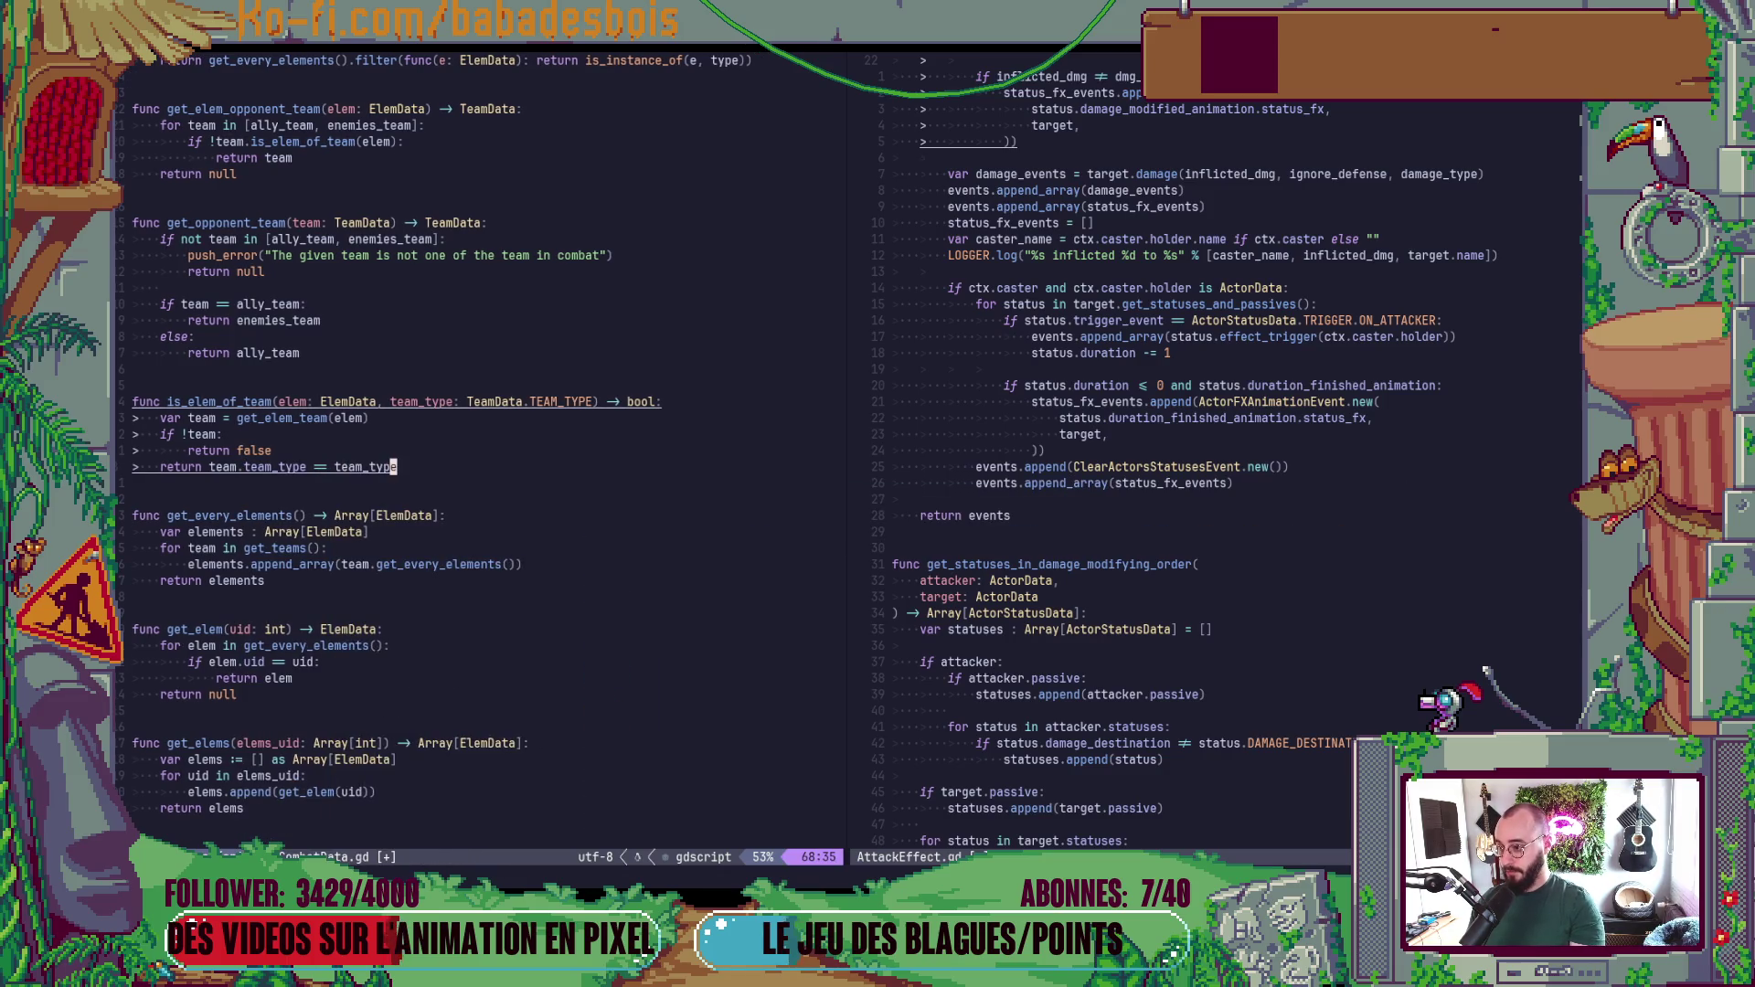
Step: Save CombatData.gd with :w and move back toward the AttackEffect window
{"action": "type", "text": ":w"}
{"action": "key", "text": "Return"}
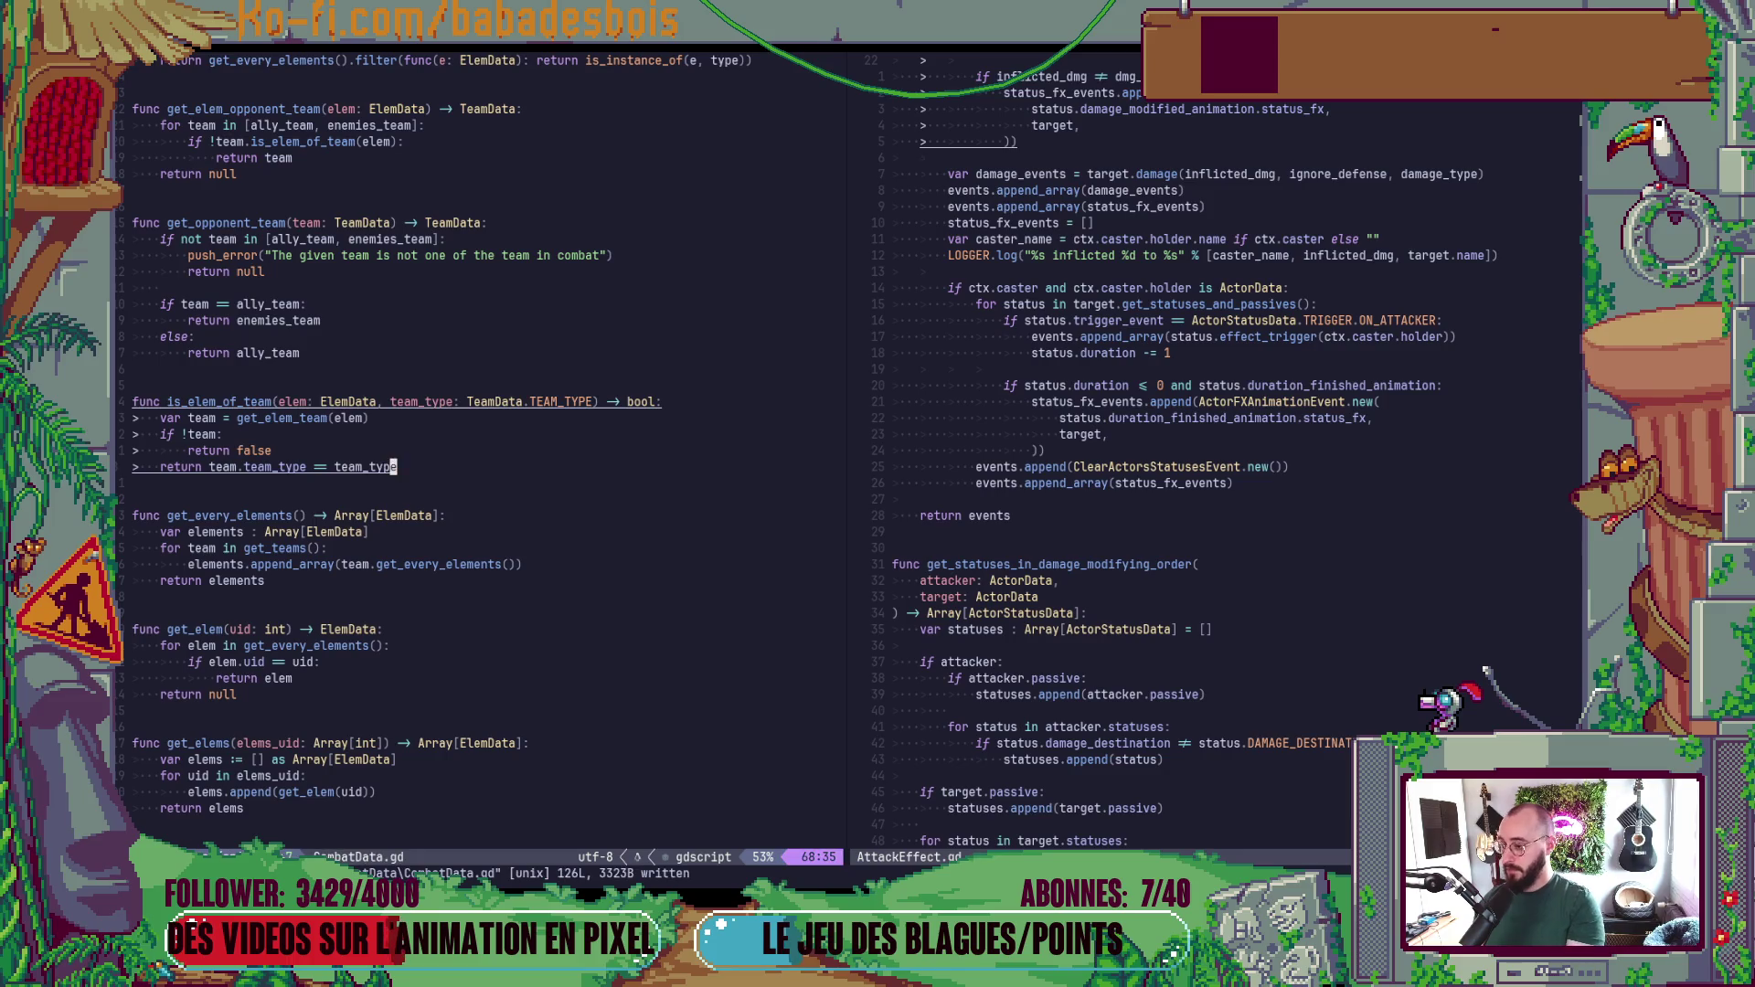
{"action": "key", "text": "k"}
{"action": "key", "text": "k"}
{"action": "key", "text": "k"}
{"action": "key", "text": "k"}
{"action": "key", "text": "0"}
{"action": "key", "text": "w"}
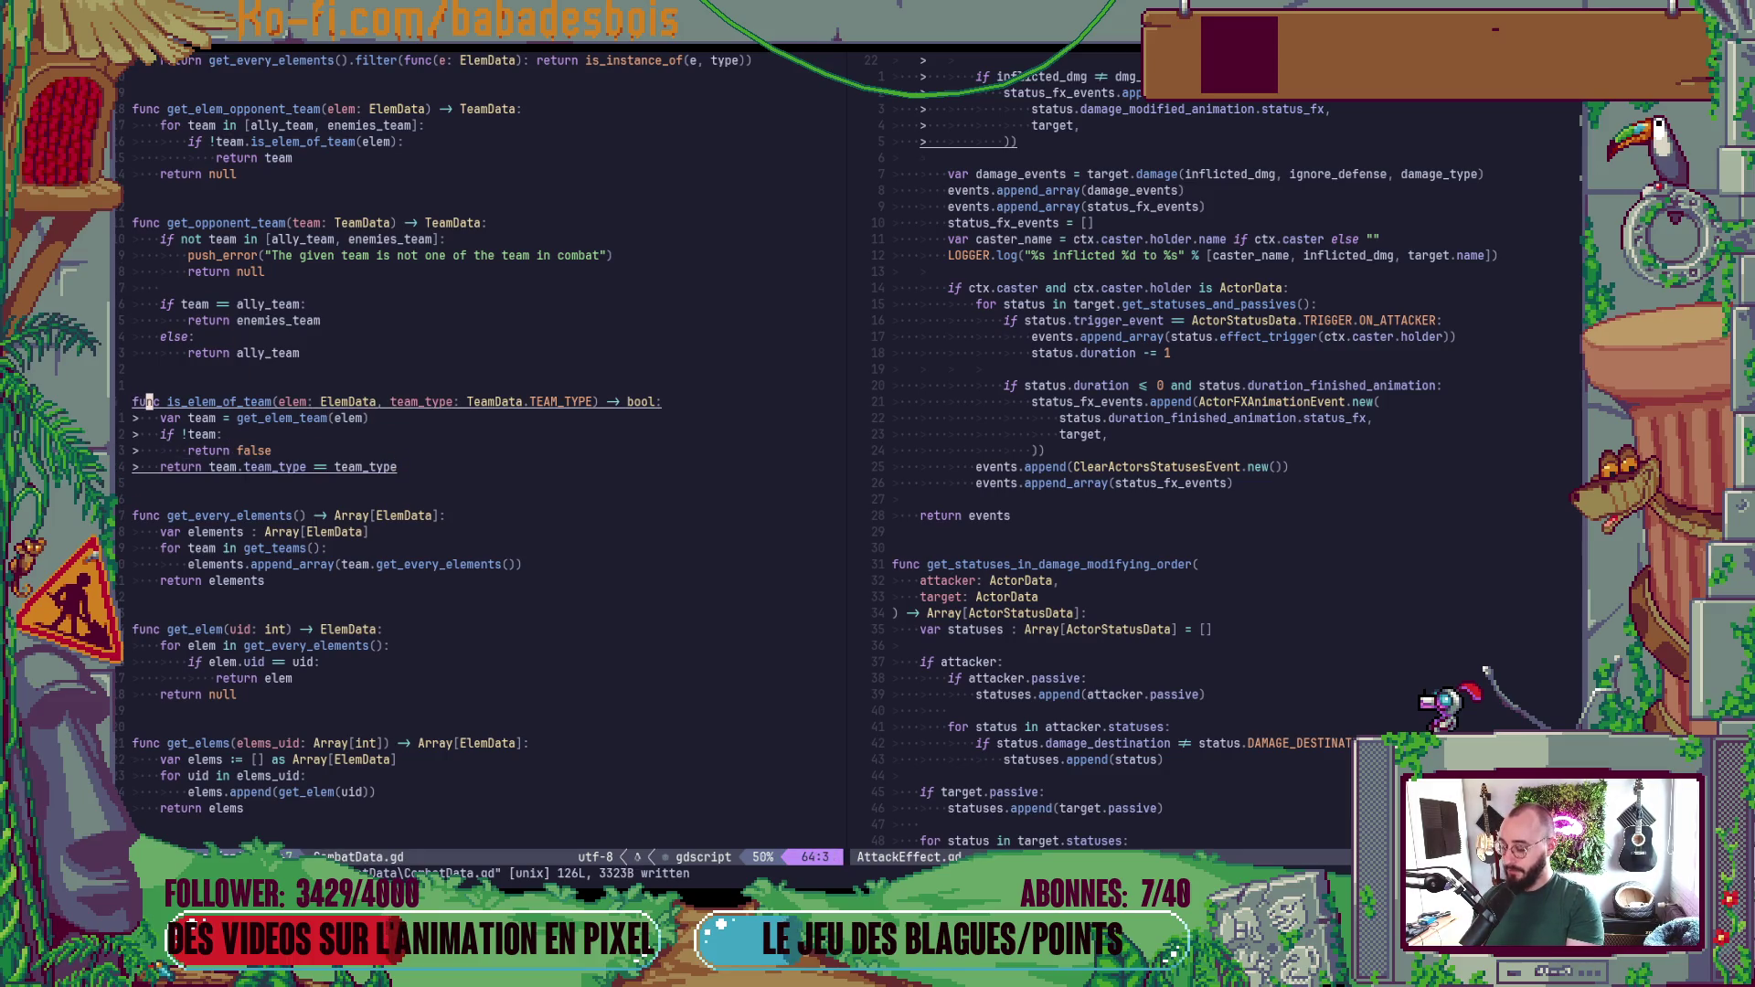
{"action": "key", "text": "w"}
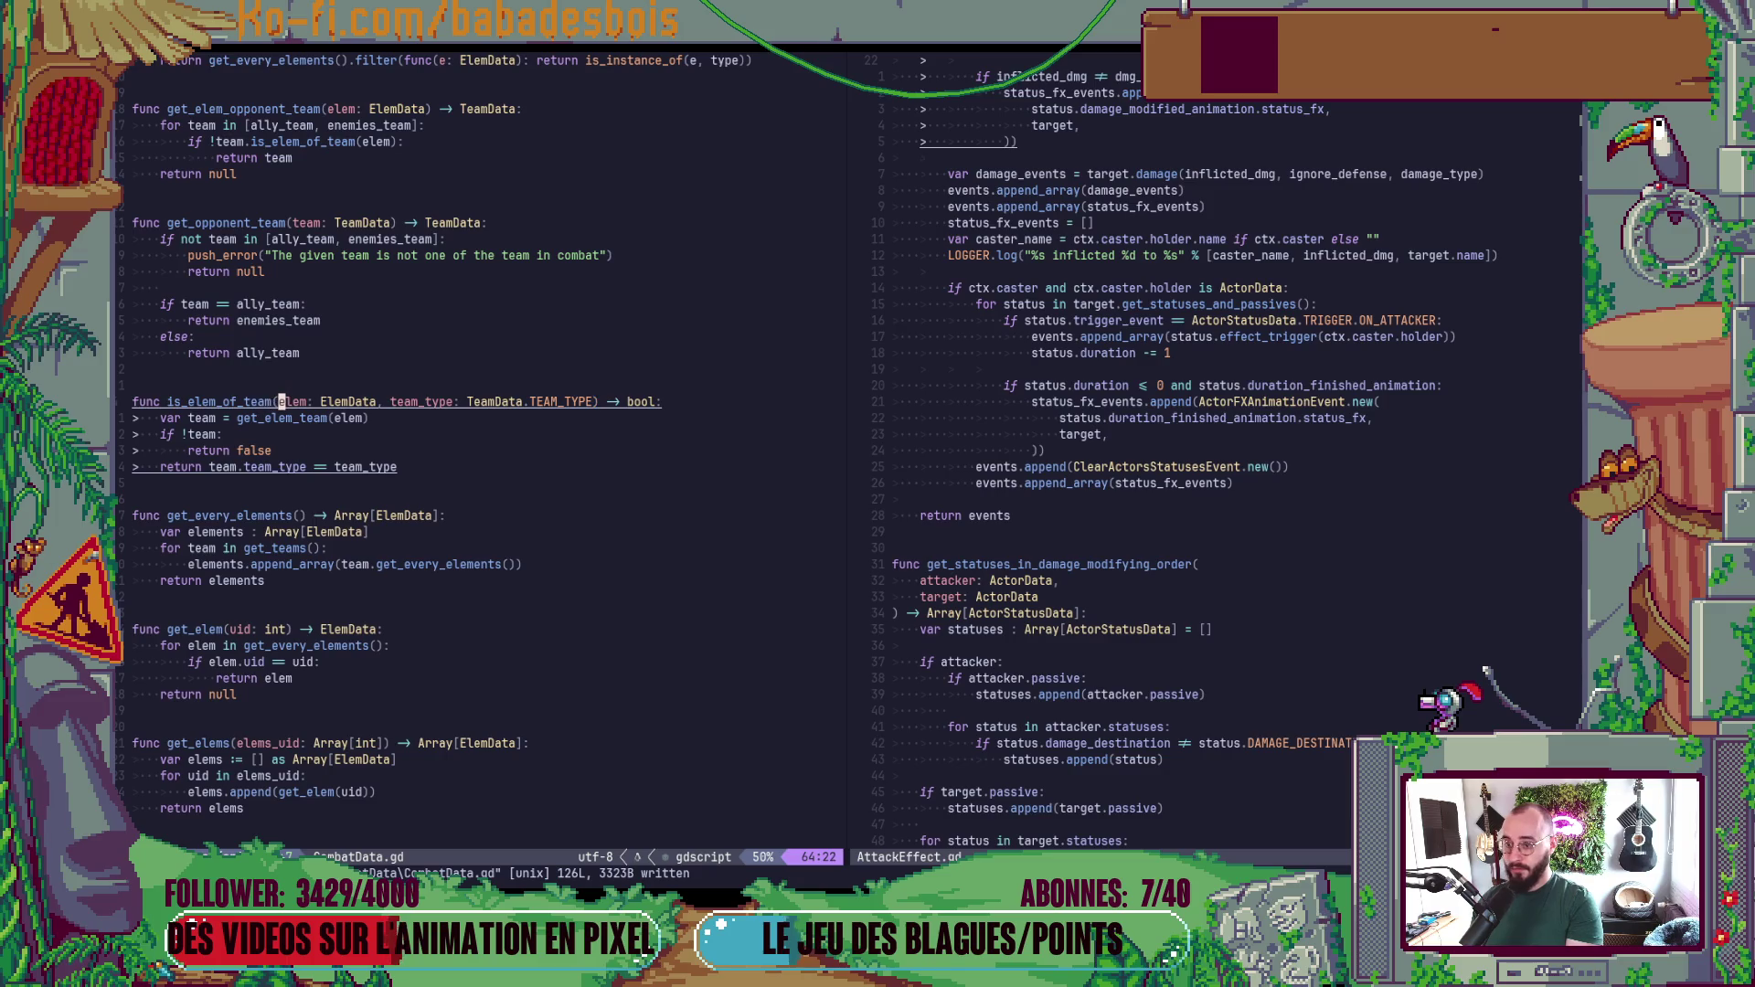
{"action": "key", "text": "ctrl+w"}
Step: In AttackEffect's targets loop, replace the get_elem_team call with is_elem_of_team
{"action": "key", "text": "l"}
{"action": "key", "text": "j"}
{"action": "key", "text": "j"}
{"action": "key", "text": "j"}
{"action": "key", "text": "j"}
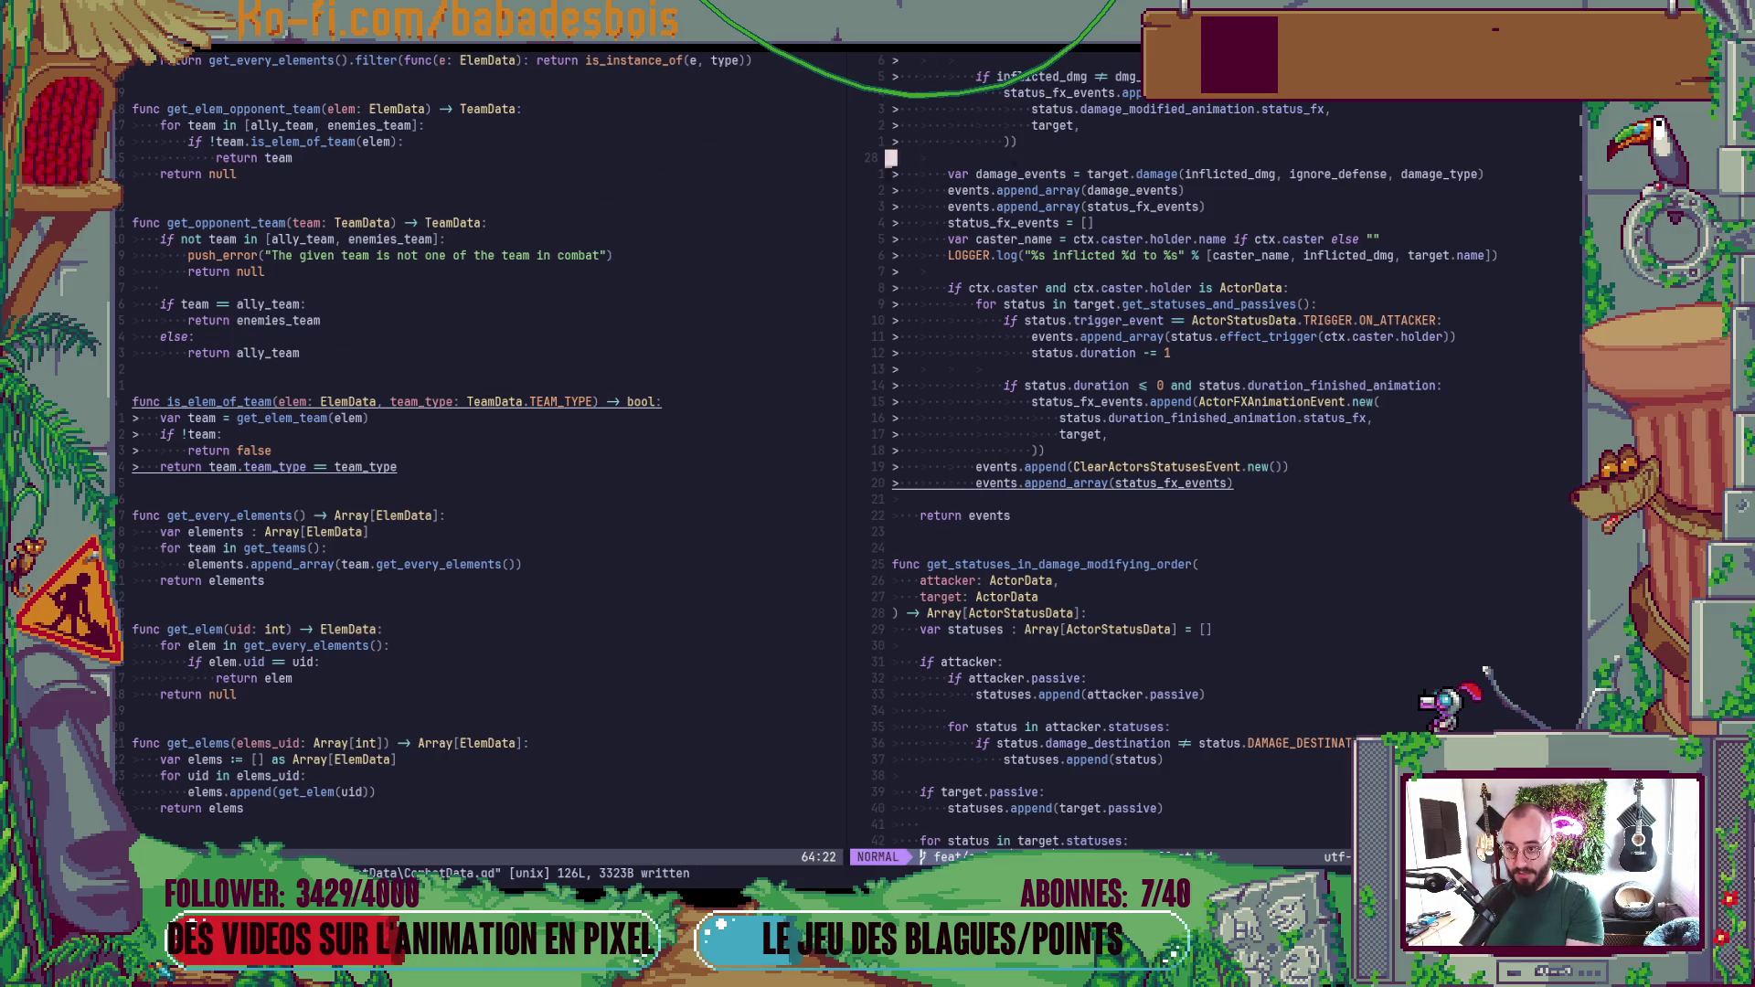
{"action": "scroll", "coordinate": [621, 510], "scroll_direction": "up", "scroll_amount": 4}
{"action": "scroll", "coordinate": [1179, 320], "scroll_direction": "up", "scroll_amount": 7}
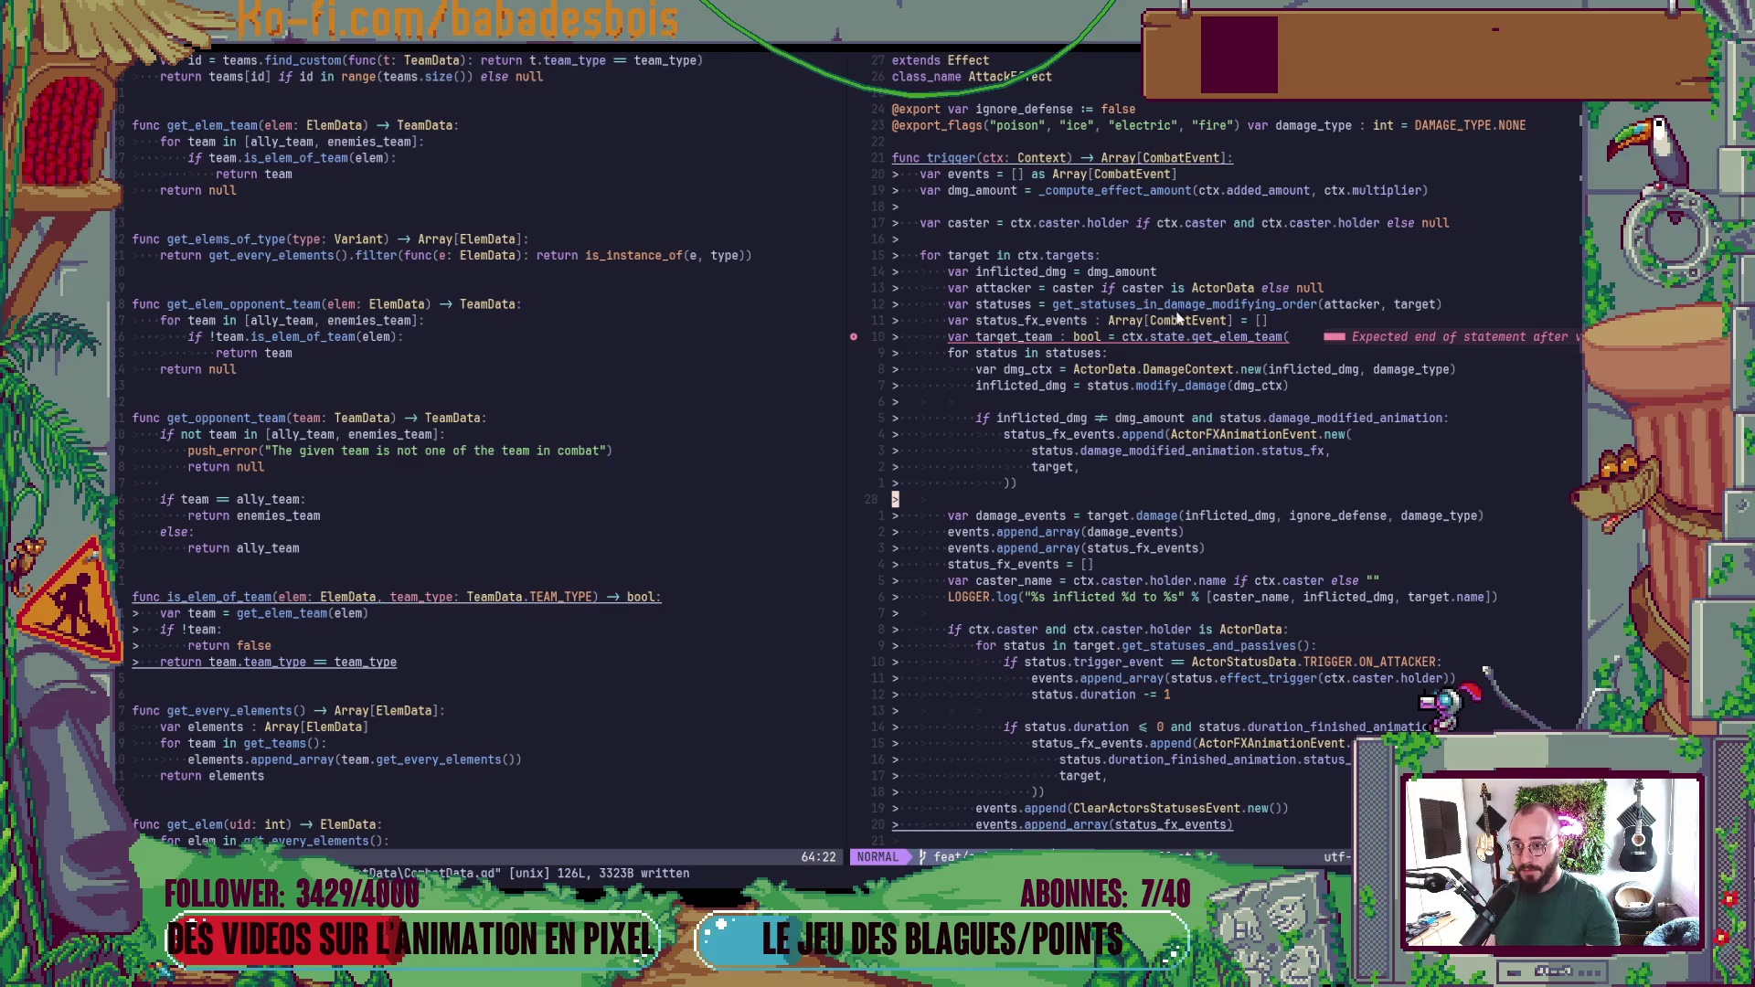
{"action": "left_click", "coordinate": [1124, 339]}
{"action": "key", "text": "l"}
{"action": "key", "text": "l"}
{"action": "key", "text": "l"}
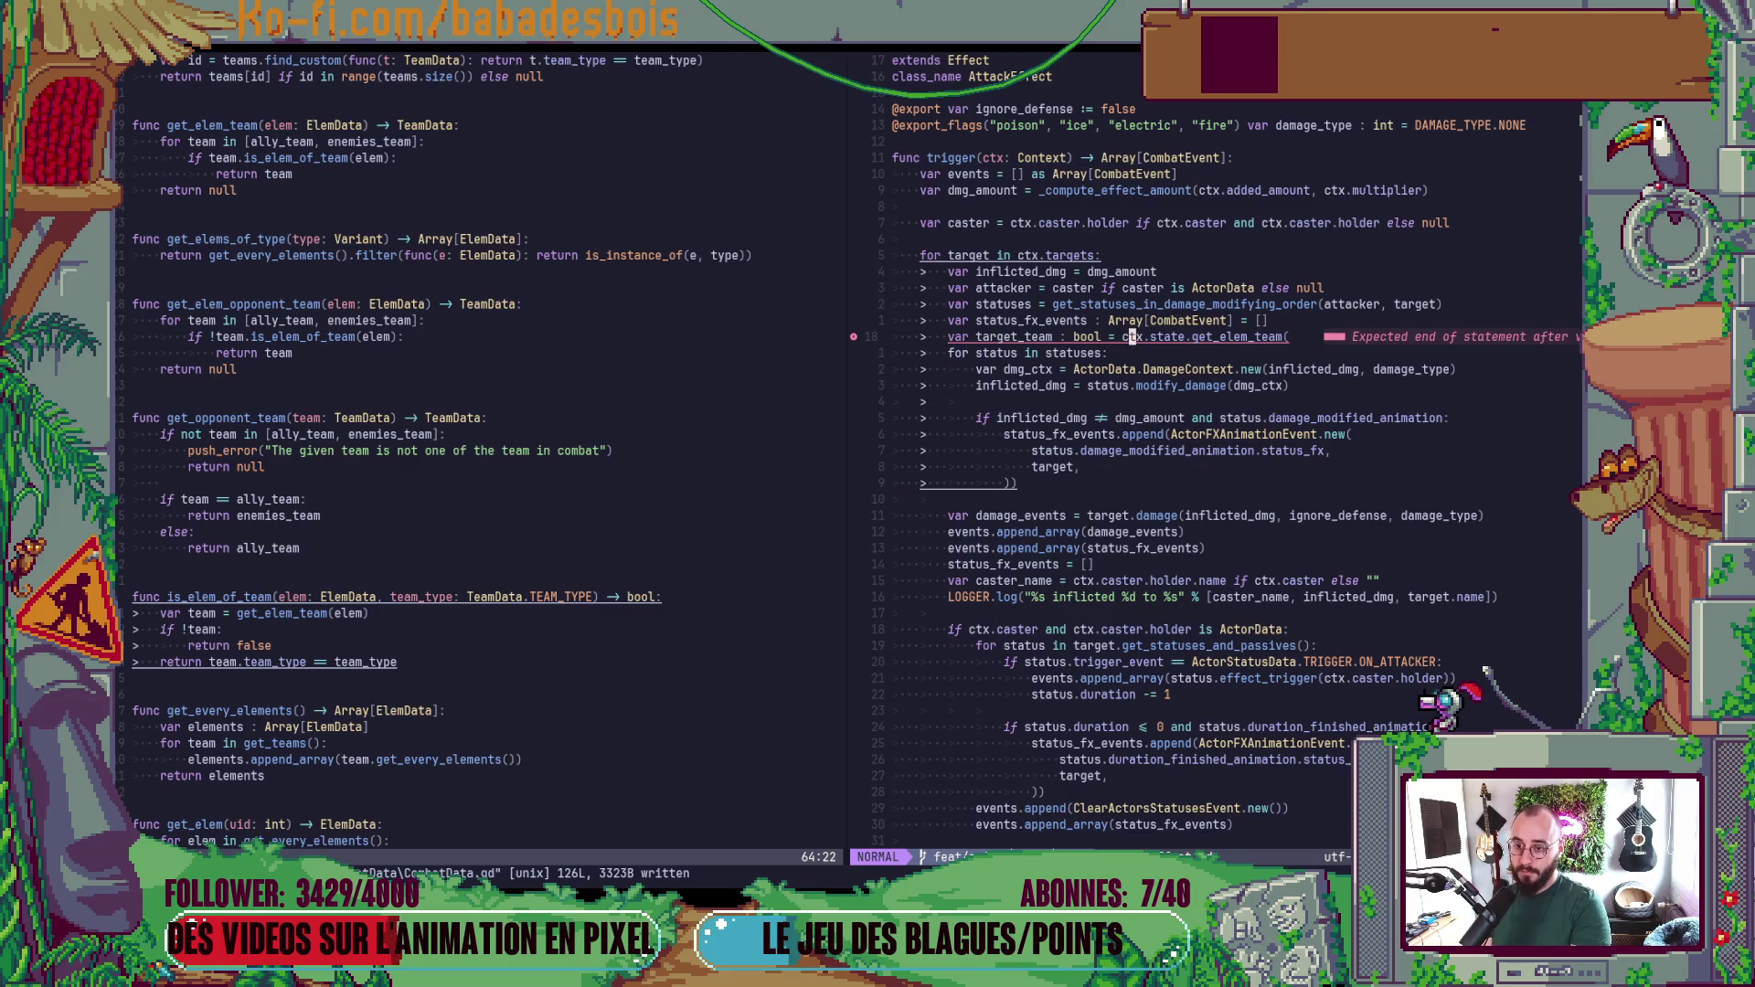
{"action": "key", "text": "l"}
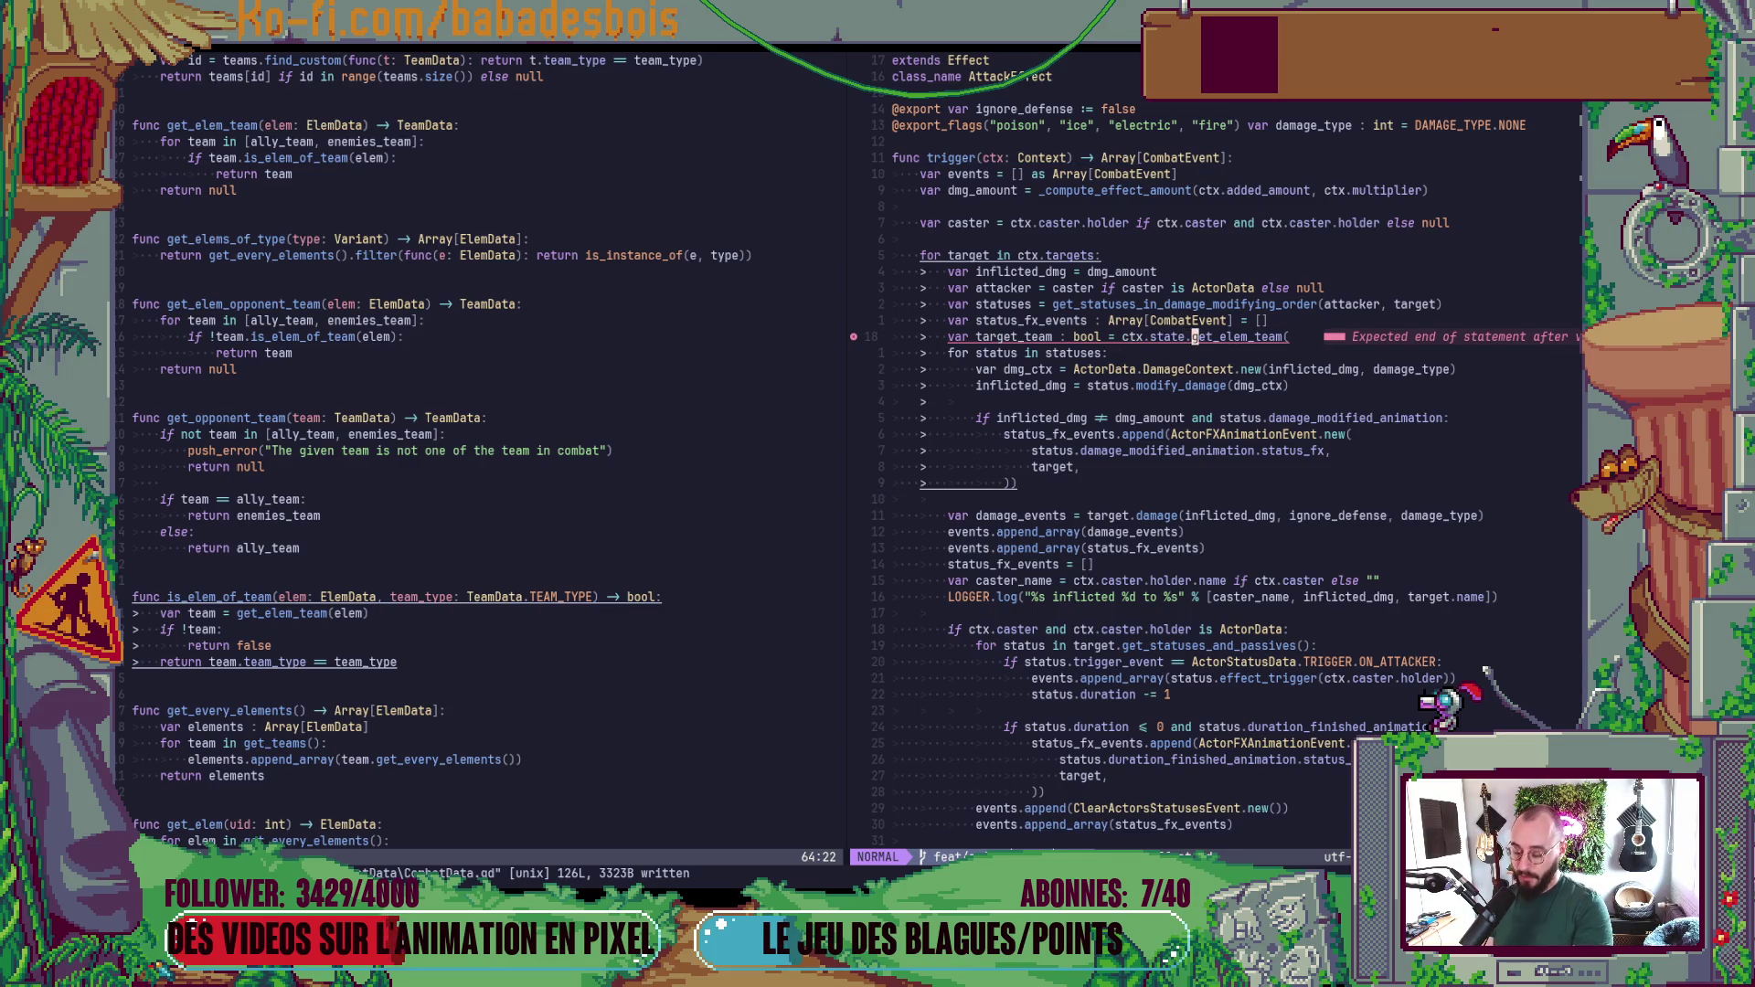
{"action": "key", "text": "i"}
{"action": "key", "text": "Escape"}
{"action": "key", "text": "v"}
{"action": "key", "text": "dollar"}
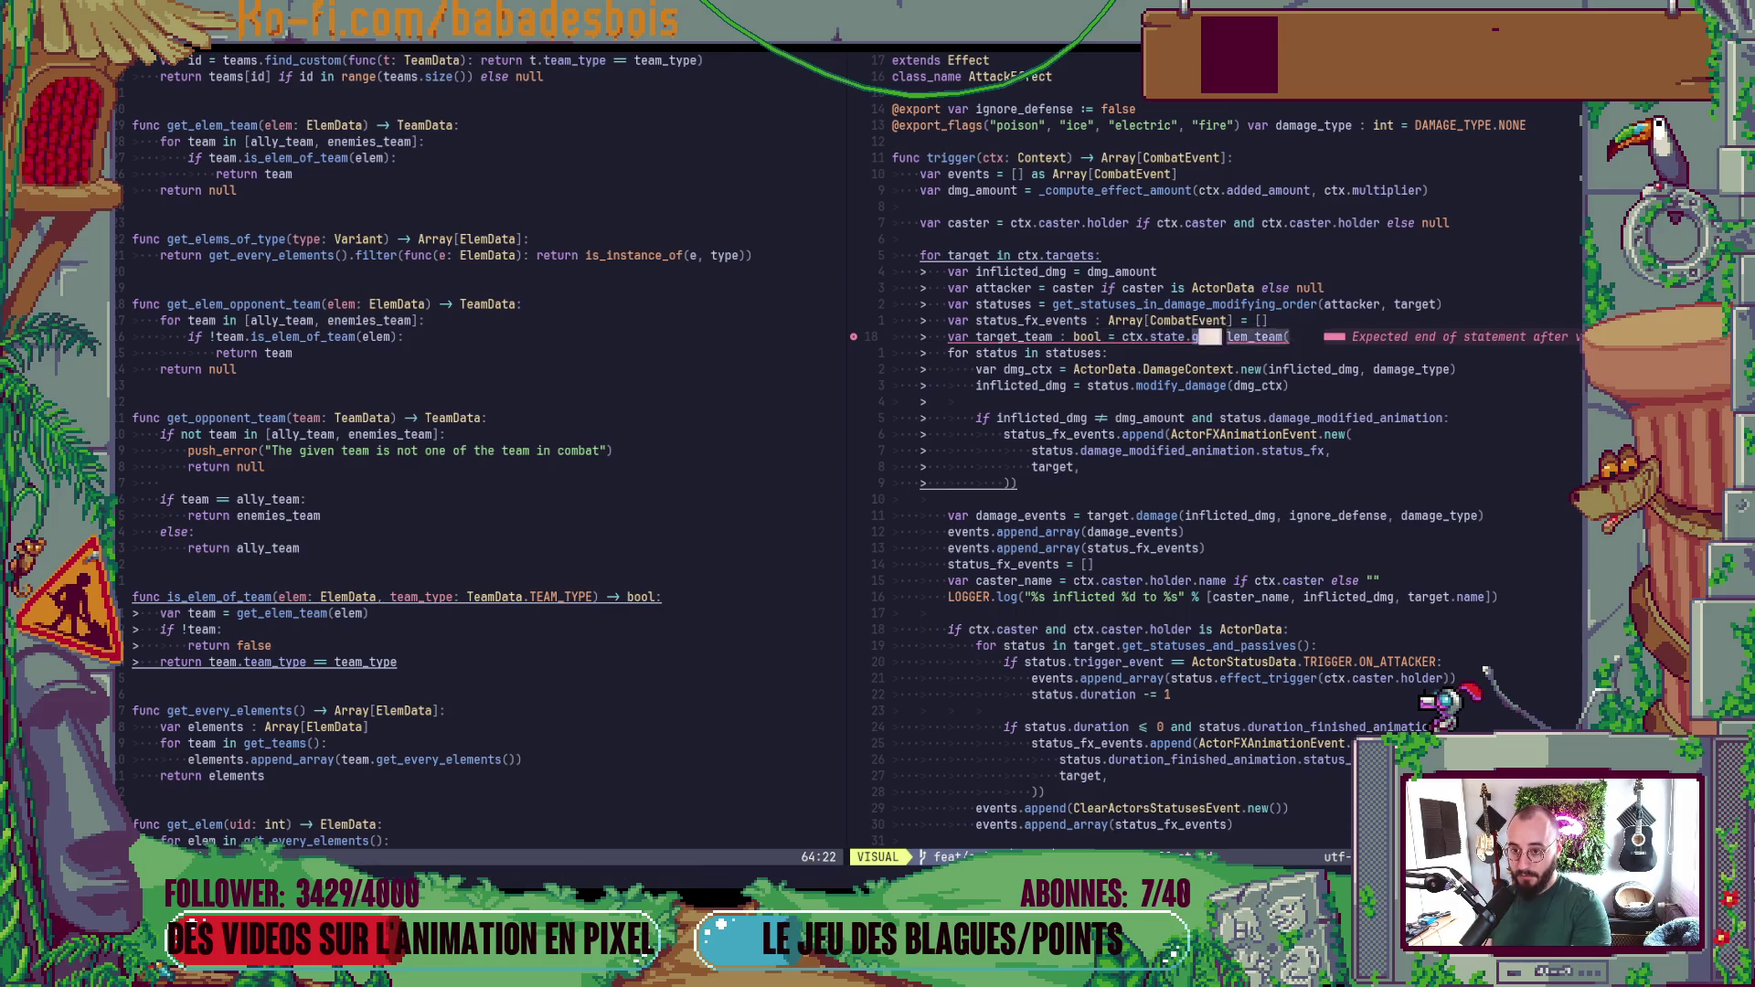
{"action": "key", "text": "p"}
Step: Put the for loop back on its own line and rename target_team to is_target_ally
{"action": "key", "text": "a"}
{"action": "key", "text": "Return"}
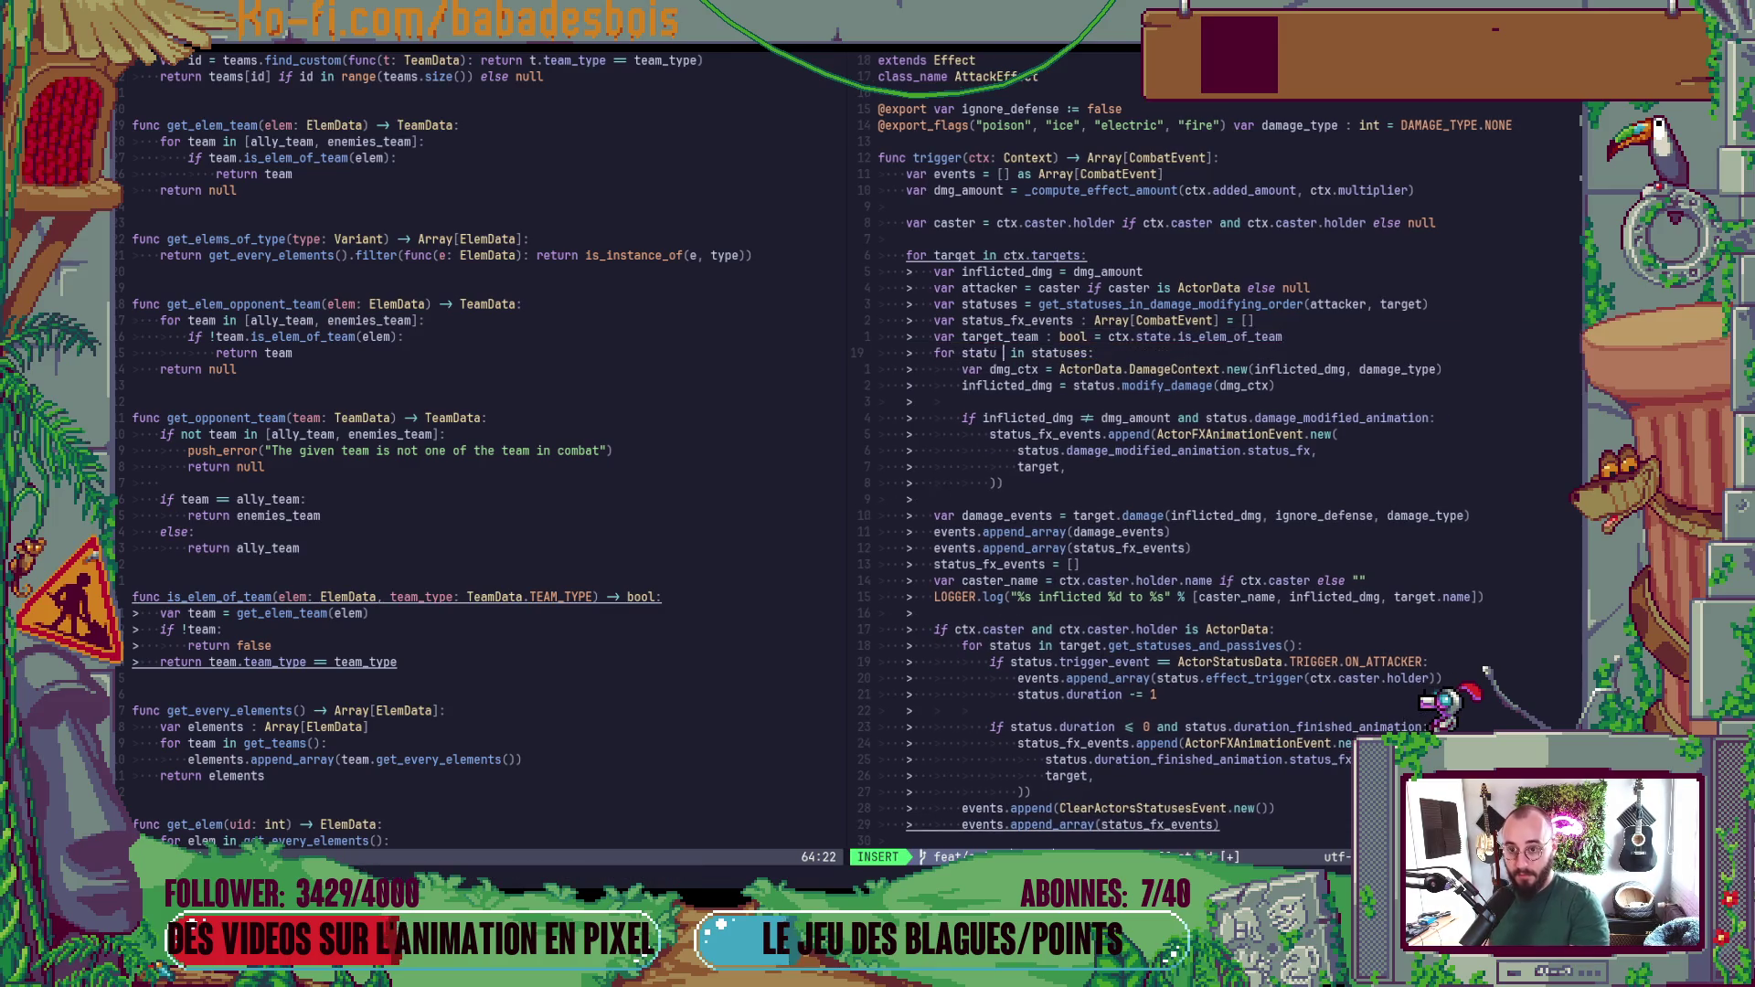
{"action": "key", "text": "Escape"}
{"action": "key", "text": "k"}
{"action": "key", "text": "w"}
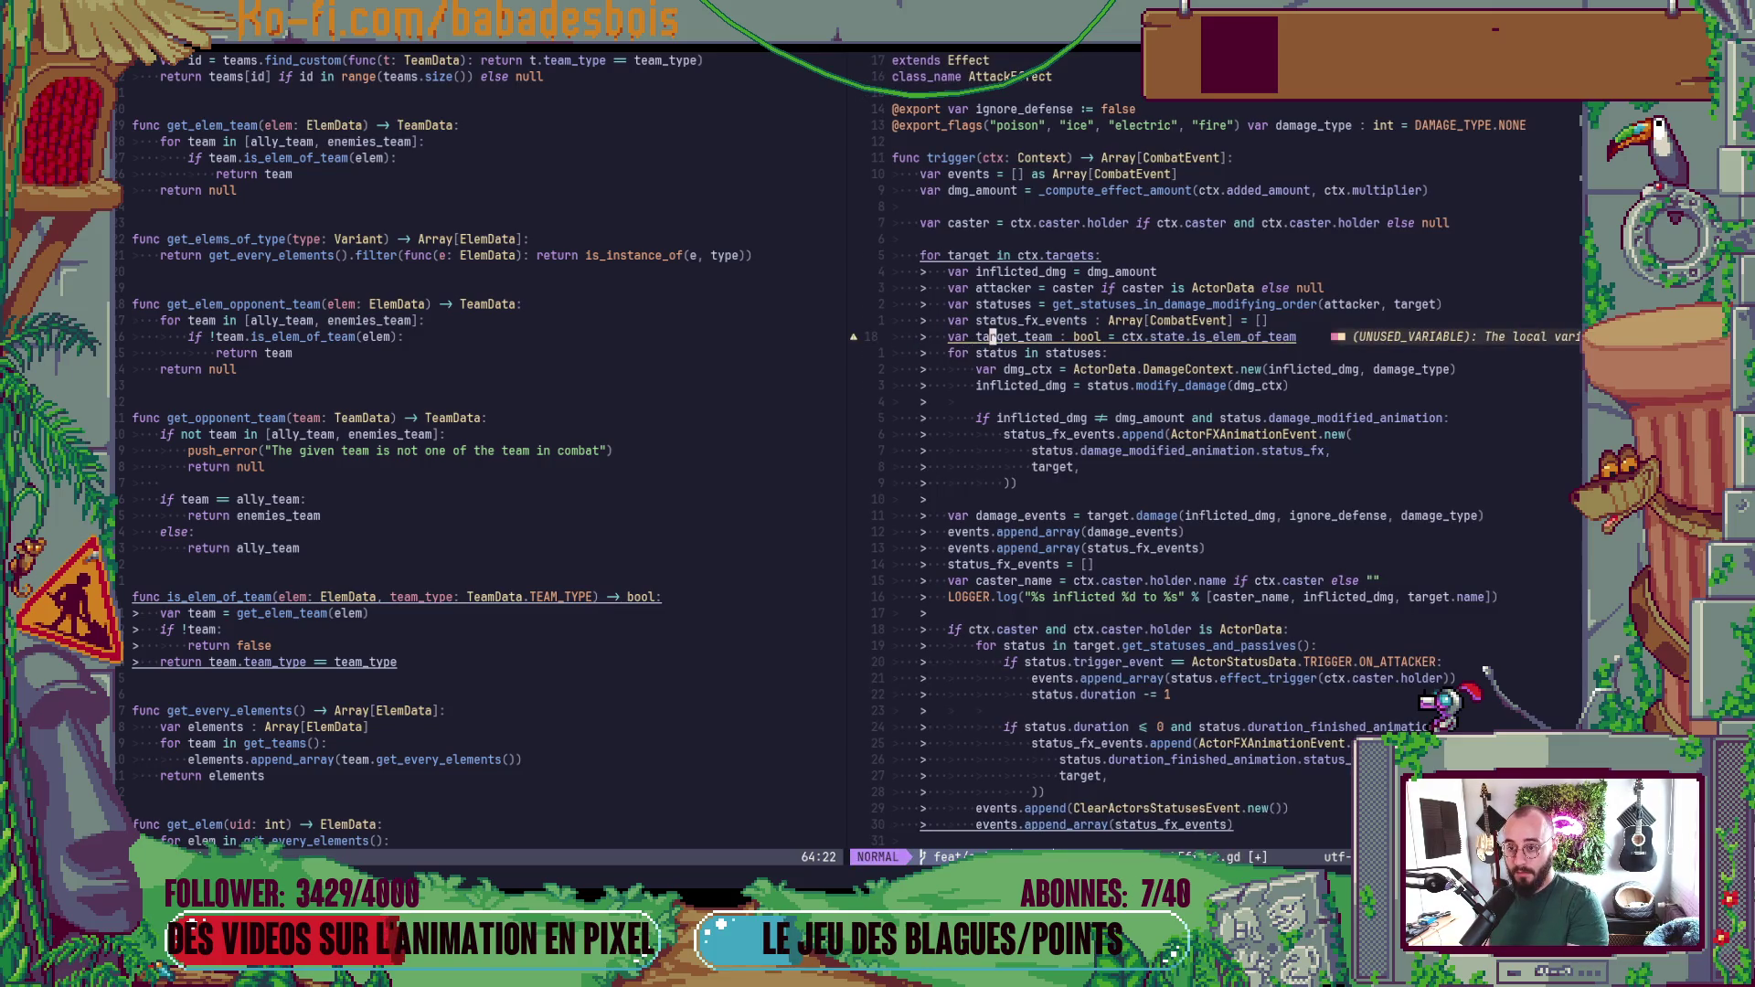
{"action": "type", "text": "ciw"}
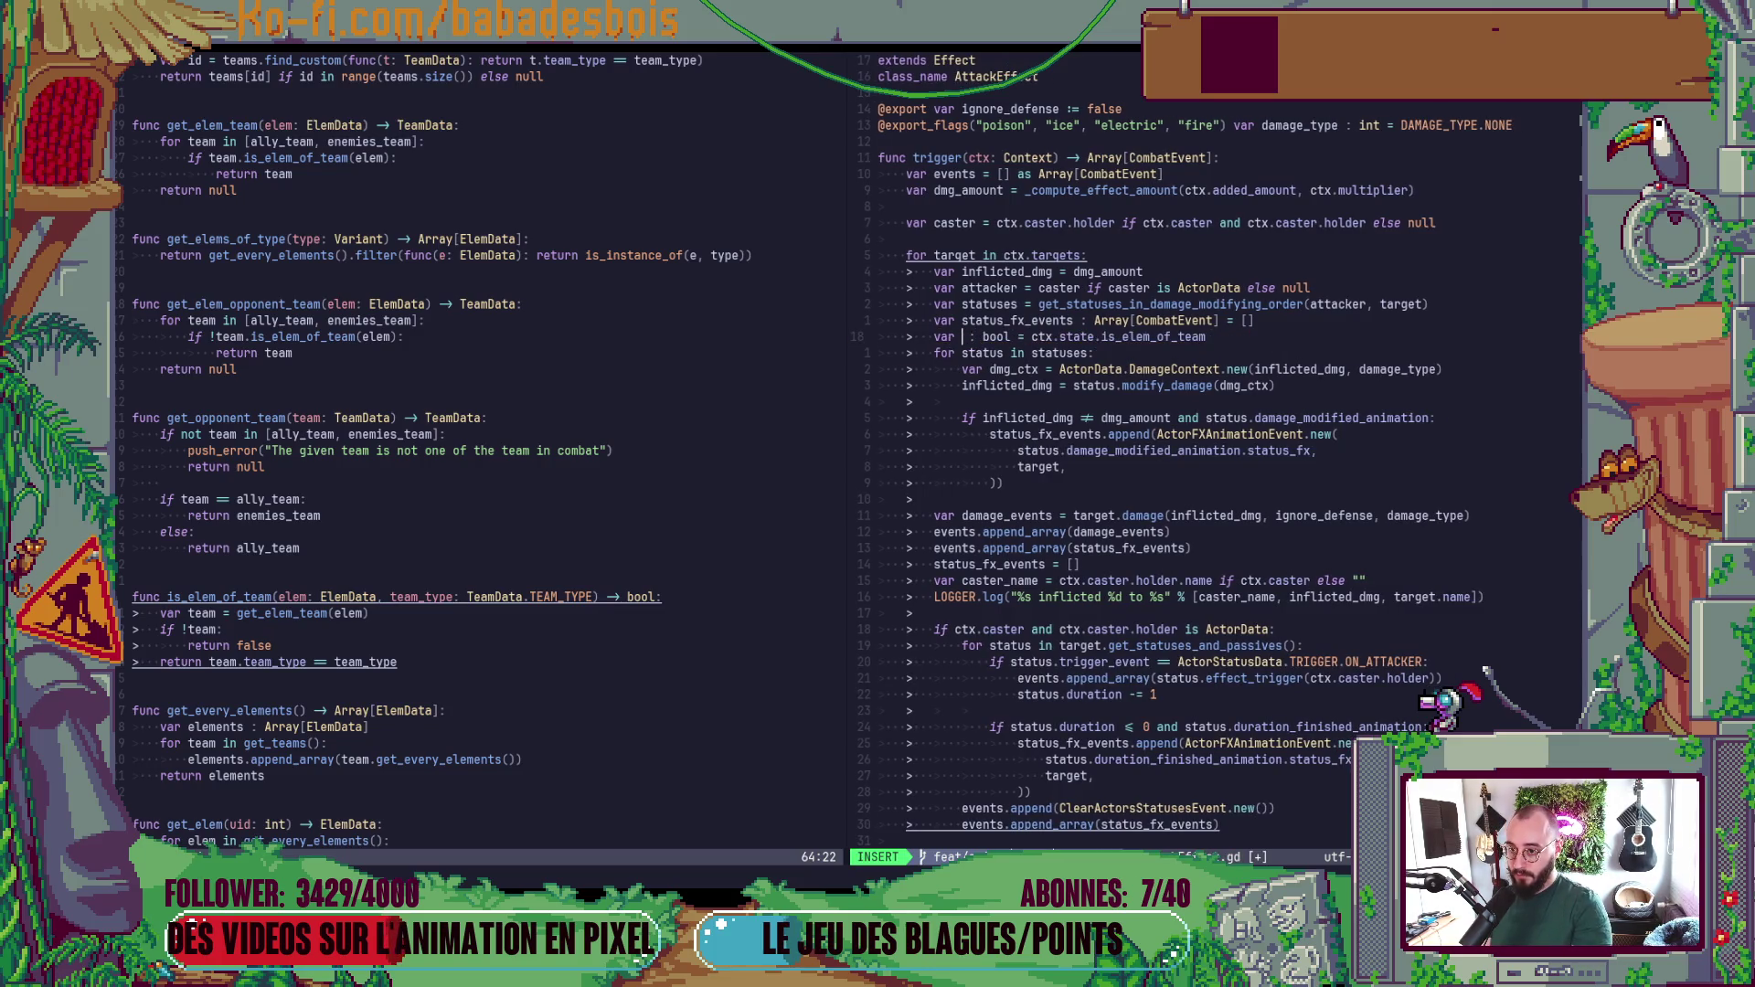
{"action": "type", "text": "is_ally"}
{"action": "key", "text": "BackSpace"}
{"action": "key", "text": "BackSpace"}
{"action": "key", "text": "BackSpace"}
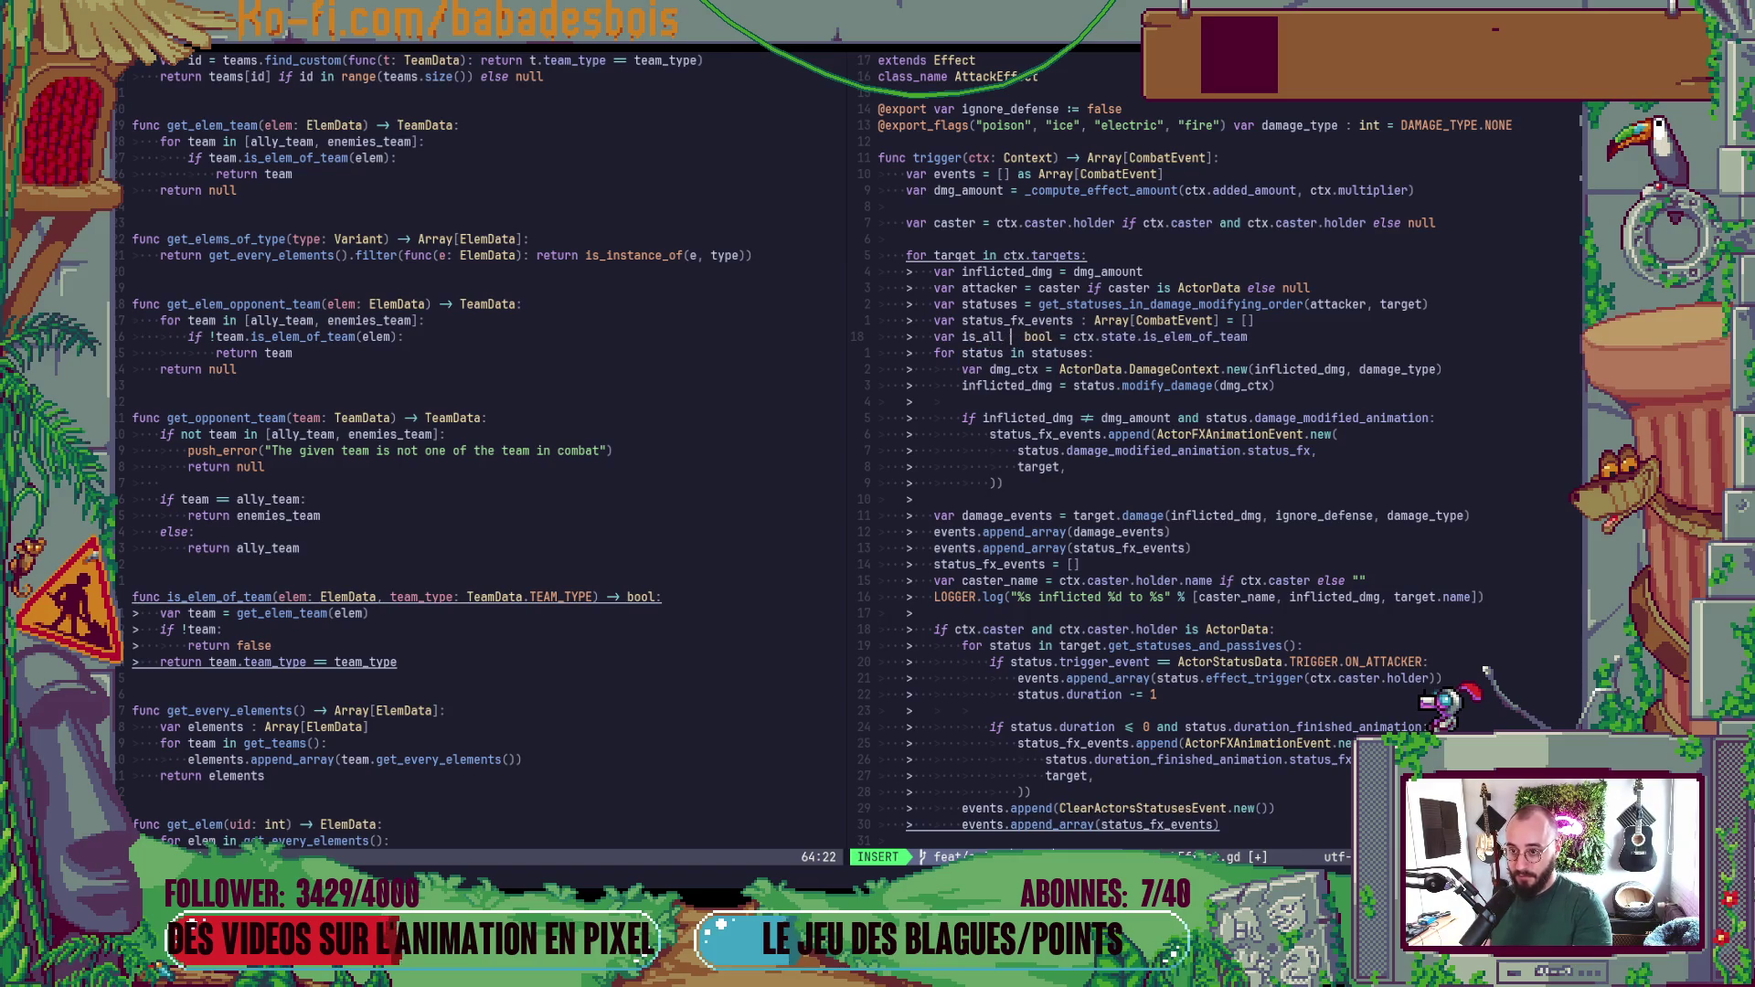
{"action": "type", "text": "targe"}
{"action": "type", "text": "t_all"}
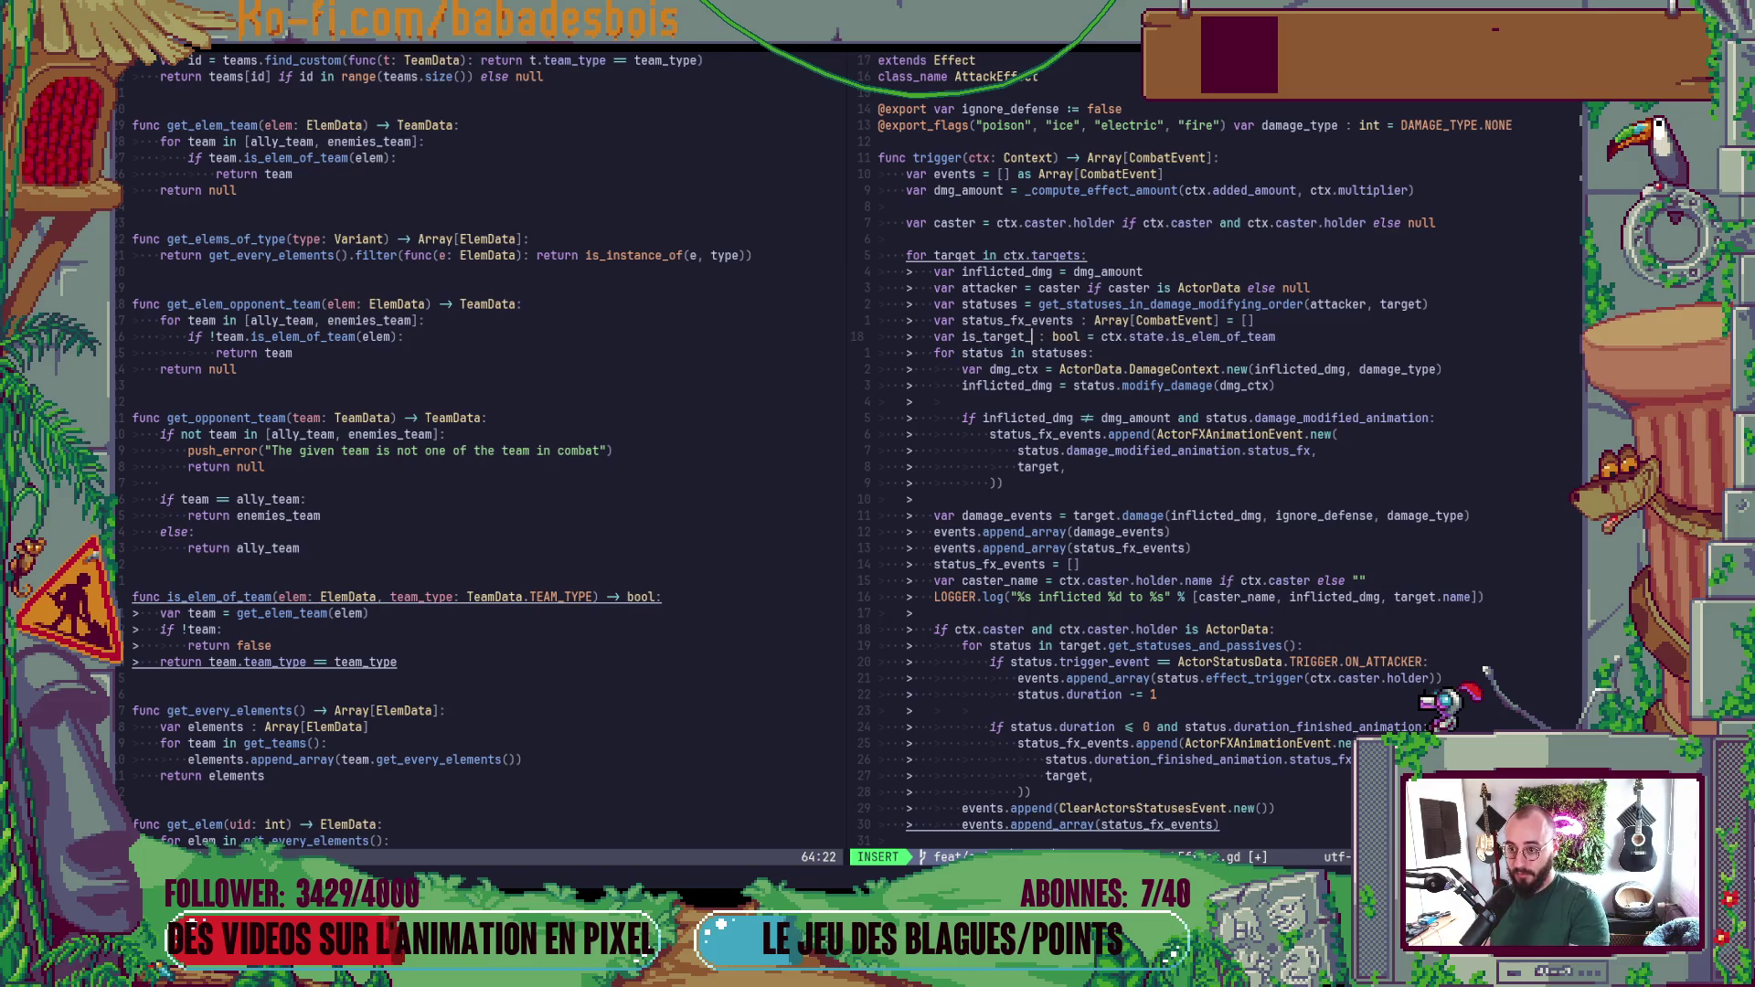
{"action": "type", "text": "y"}
Step: Pass target and TeamData.TEAM_TYPE.ALLY as the is_elem_of_team arguments
{"action": "key", "text": "End"}
{"action": "type", "text": "()"}
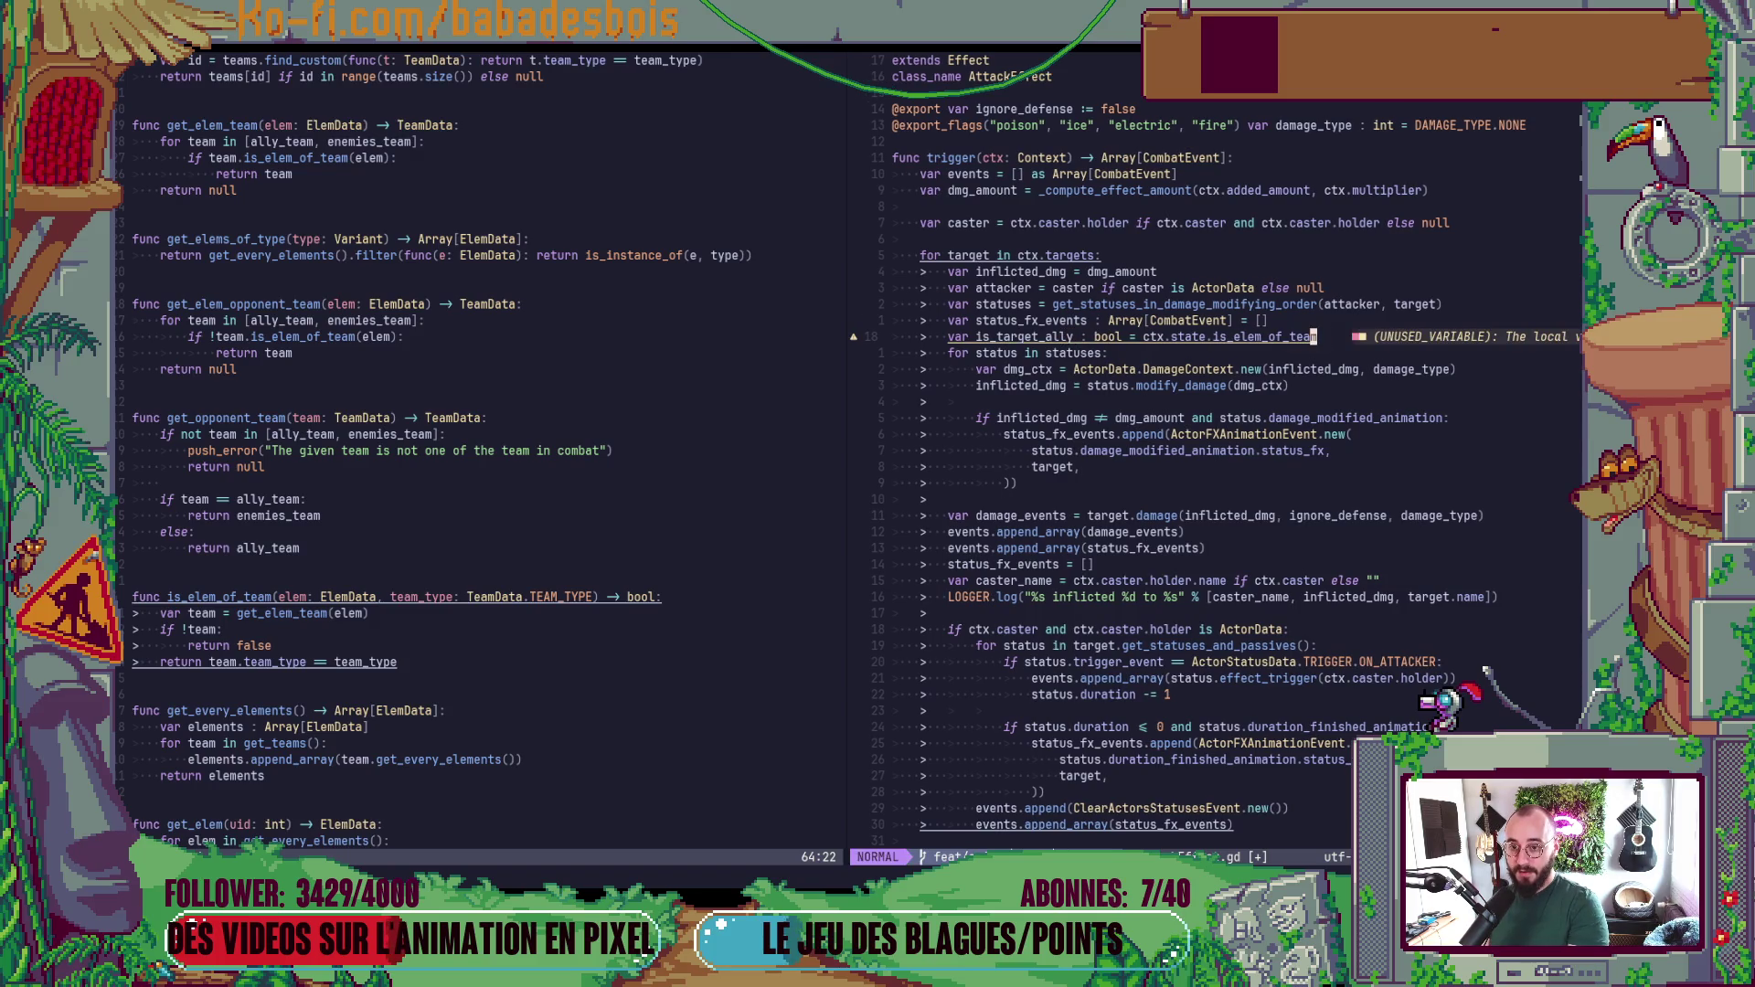
{"action": "key", "text": "BackSpace"}
{"action": "key", "text": "Left"}
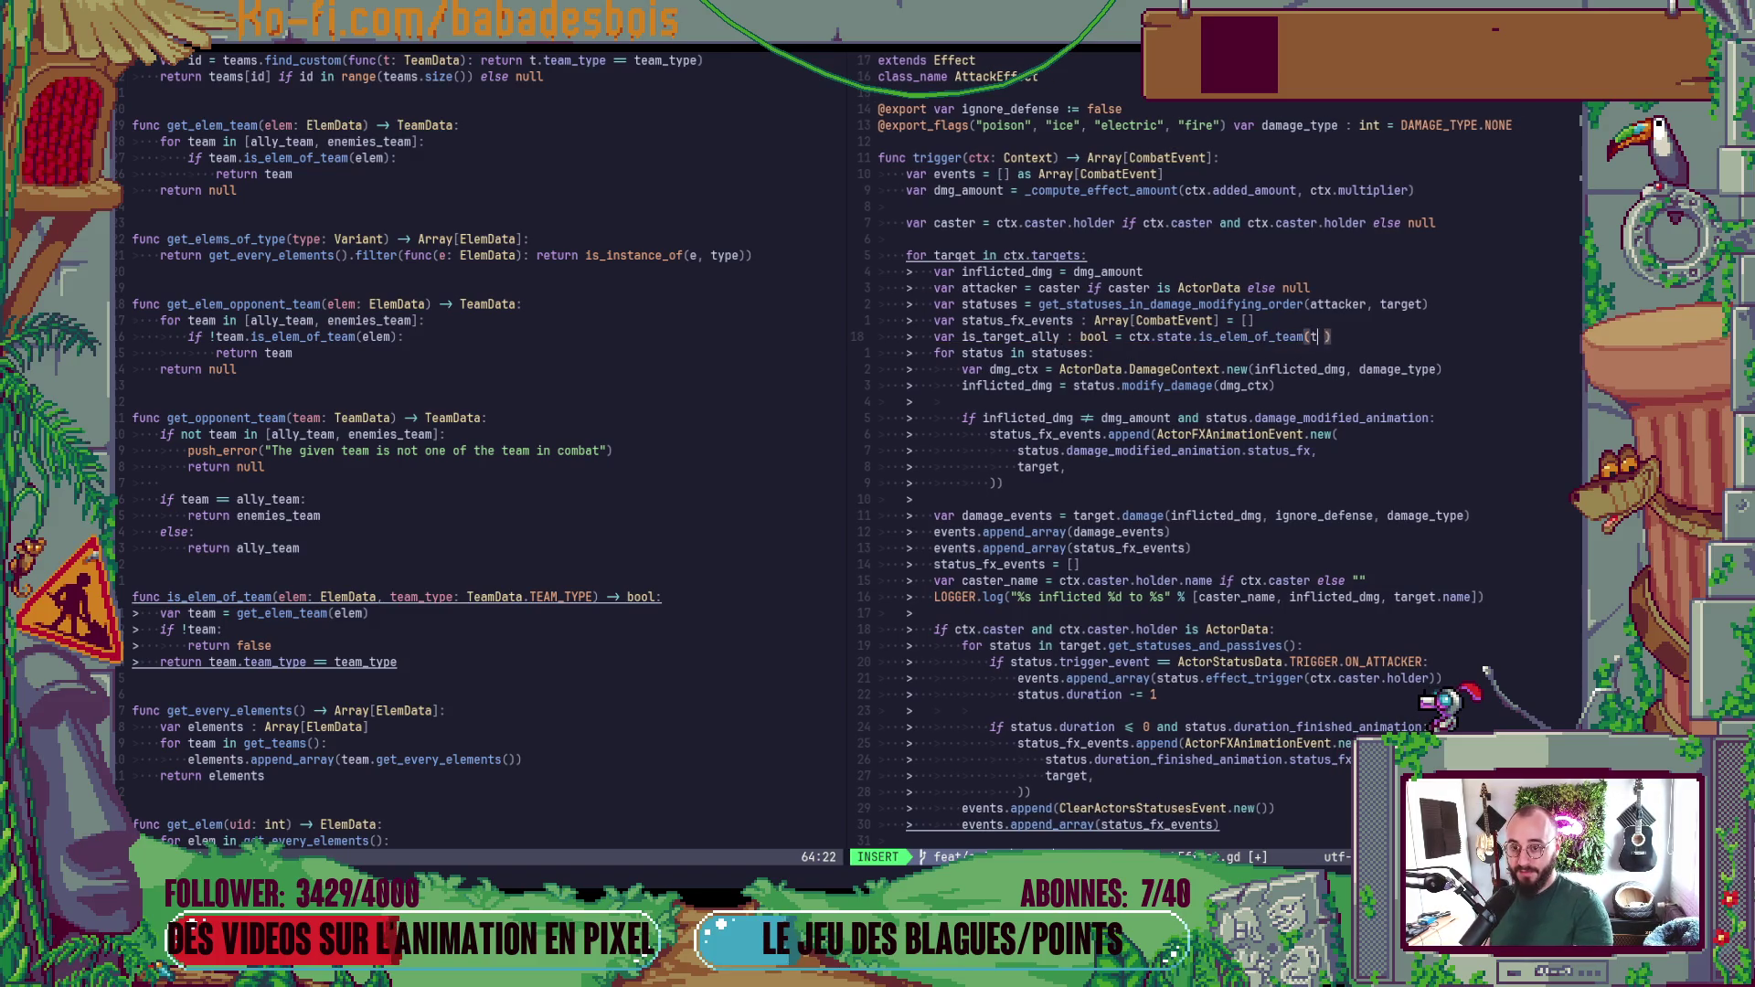
{"action": "type", "text": "target"}
{"action": "type", "text": ", Tea"}
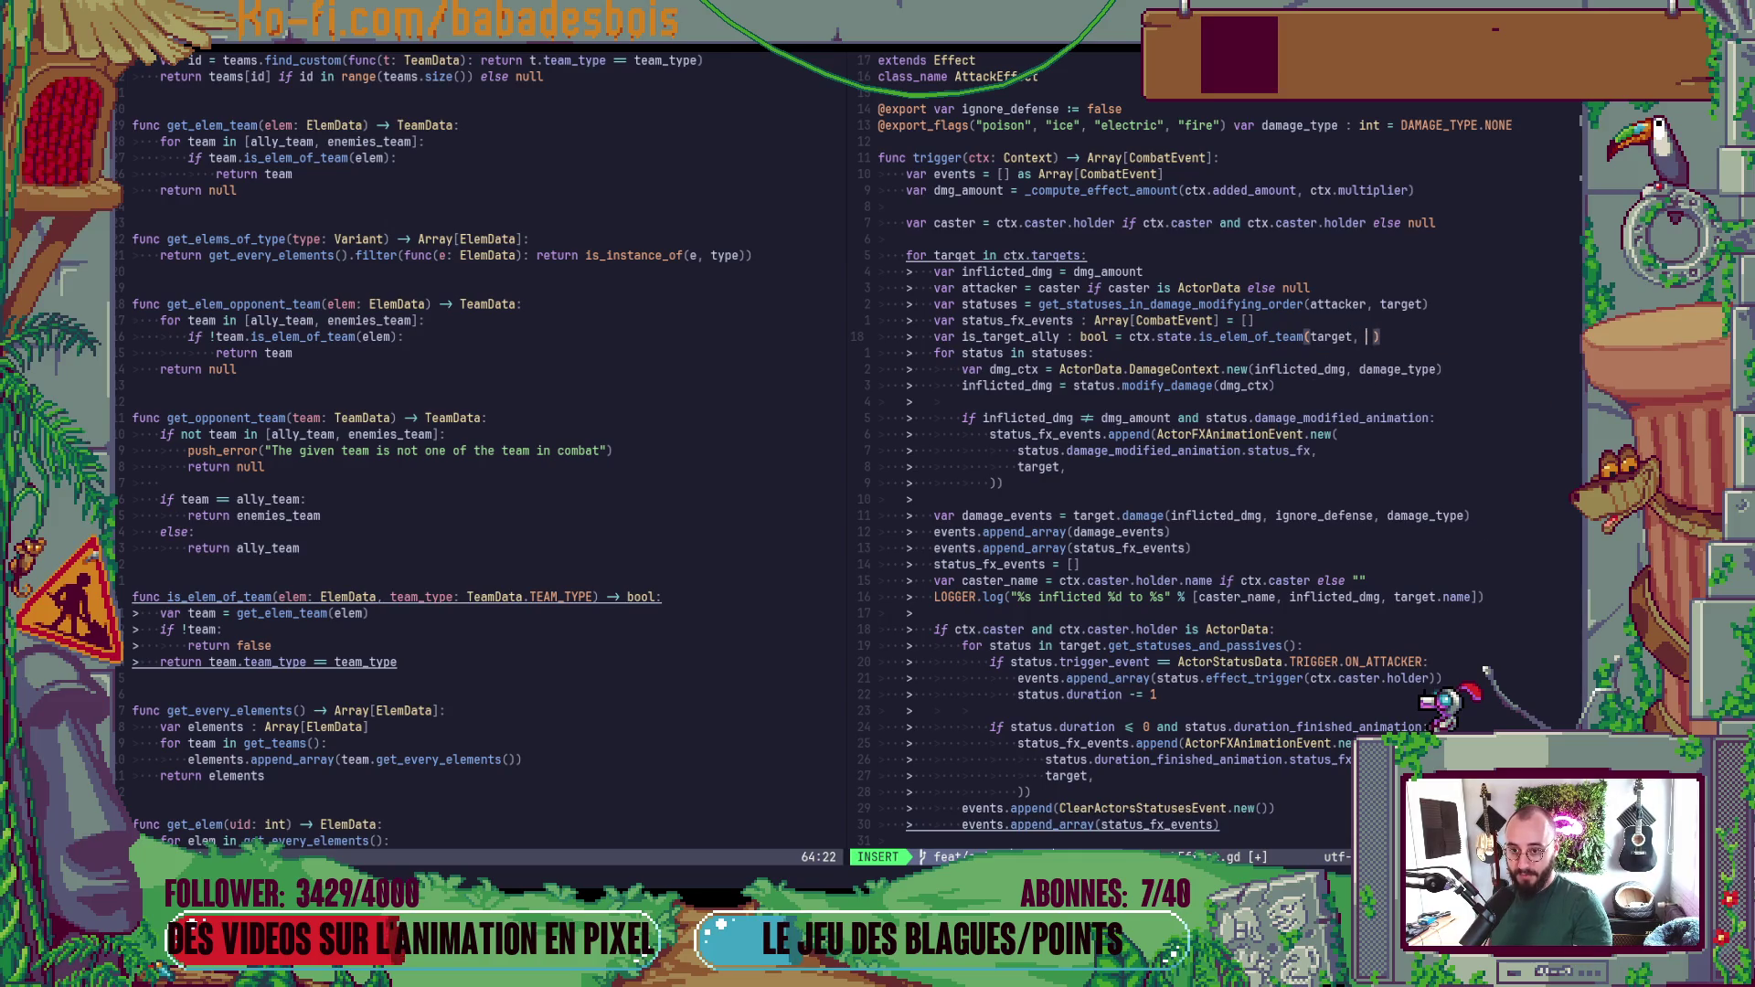
{"action": "type", "text": "mData.TEAM_TYPE."}
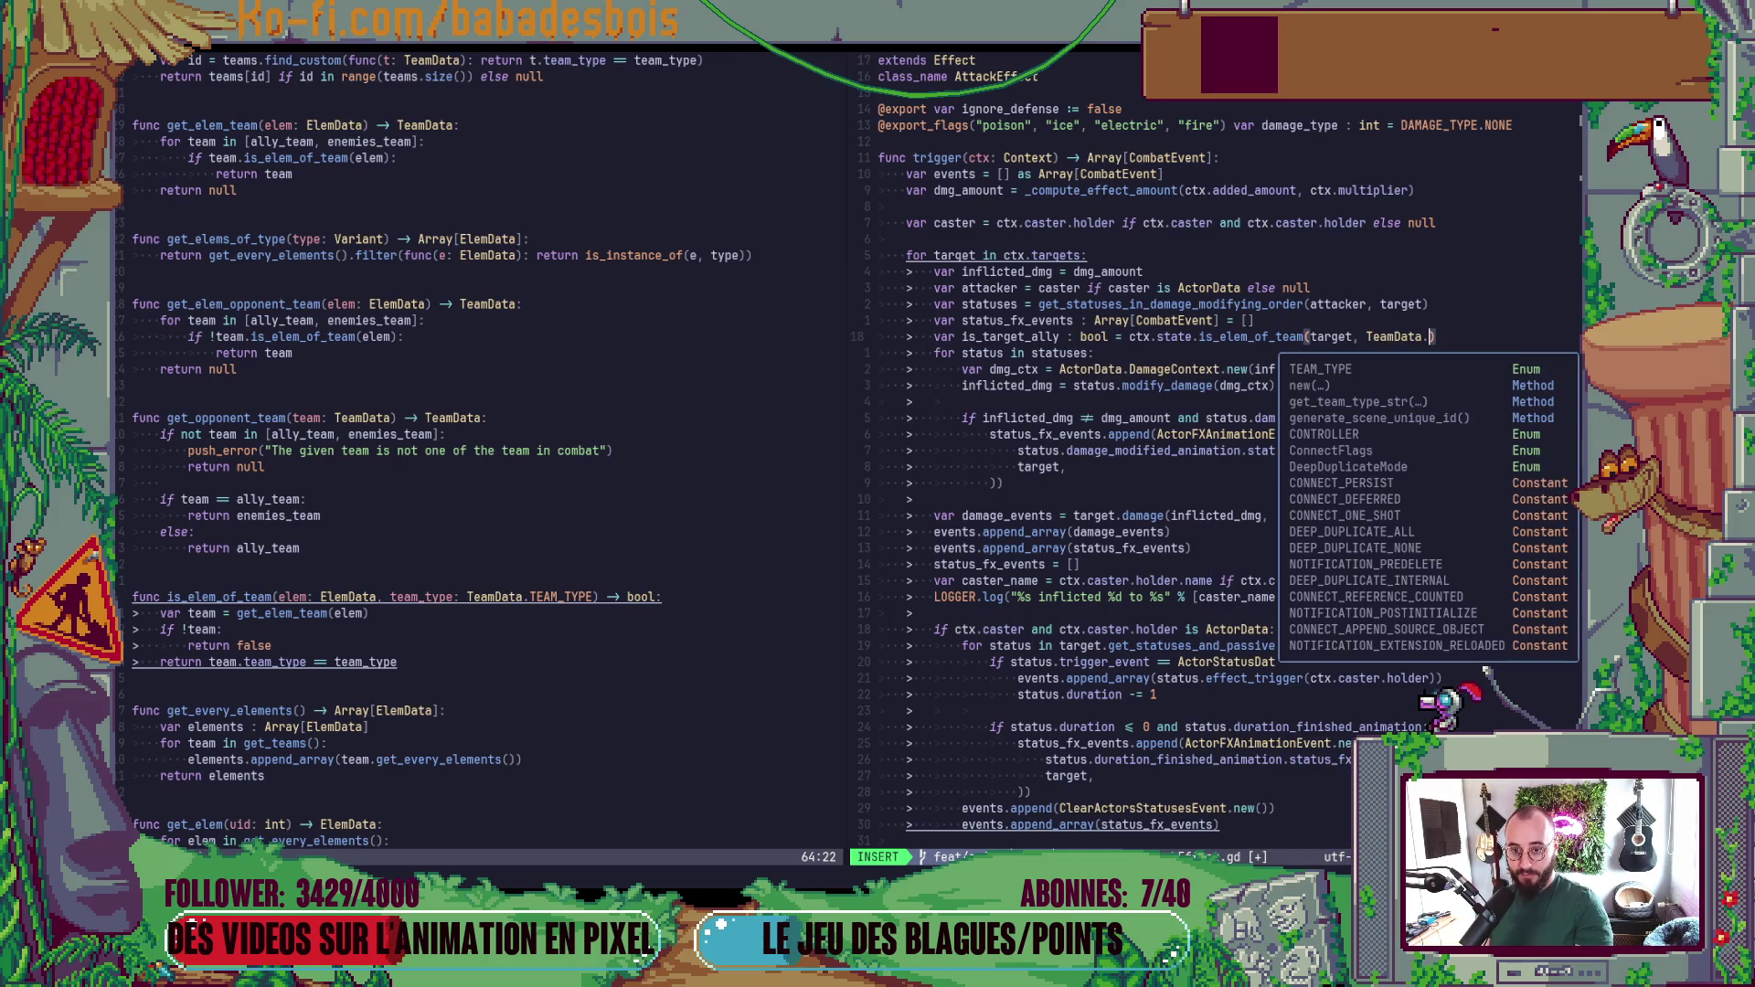
{"action": "type", "text": "ALLY"}
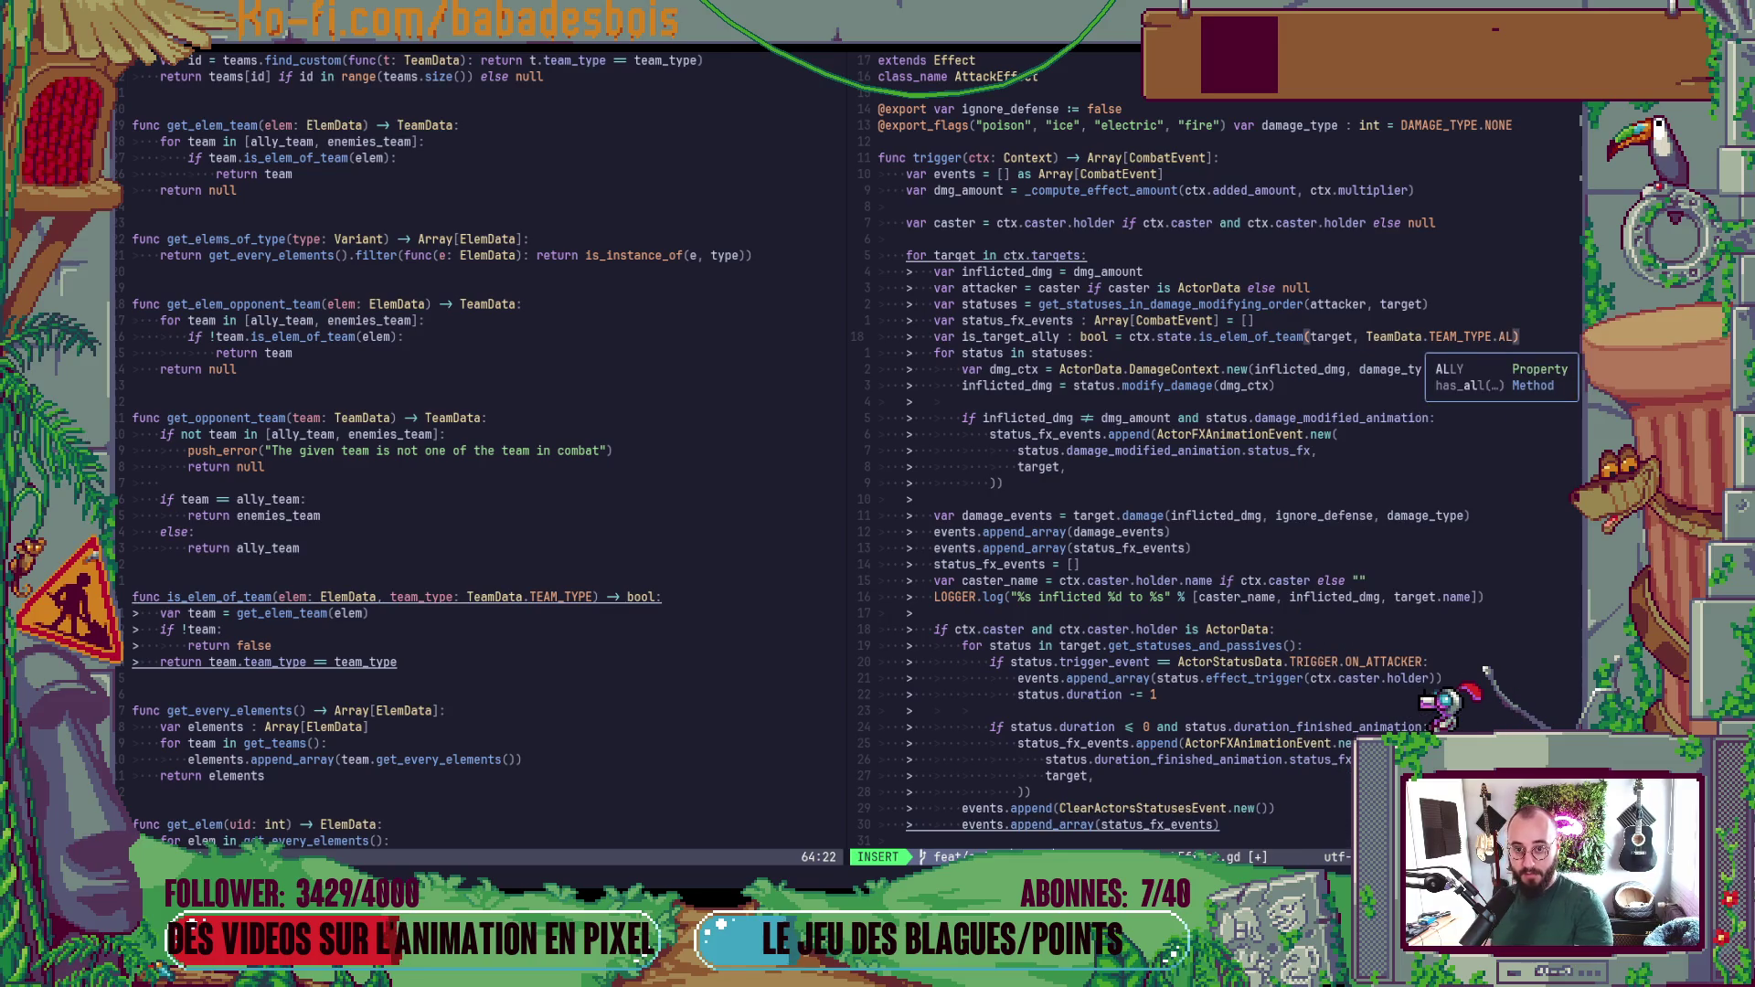
{"action": "key", "text": "Escape"}
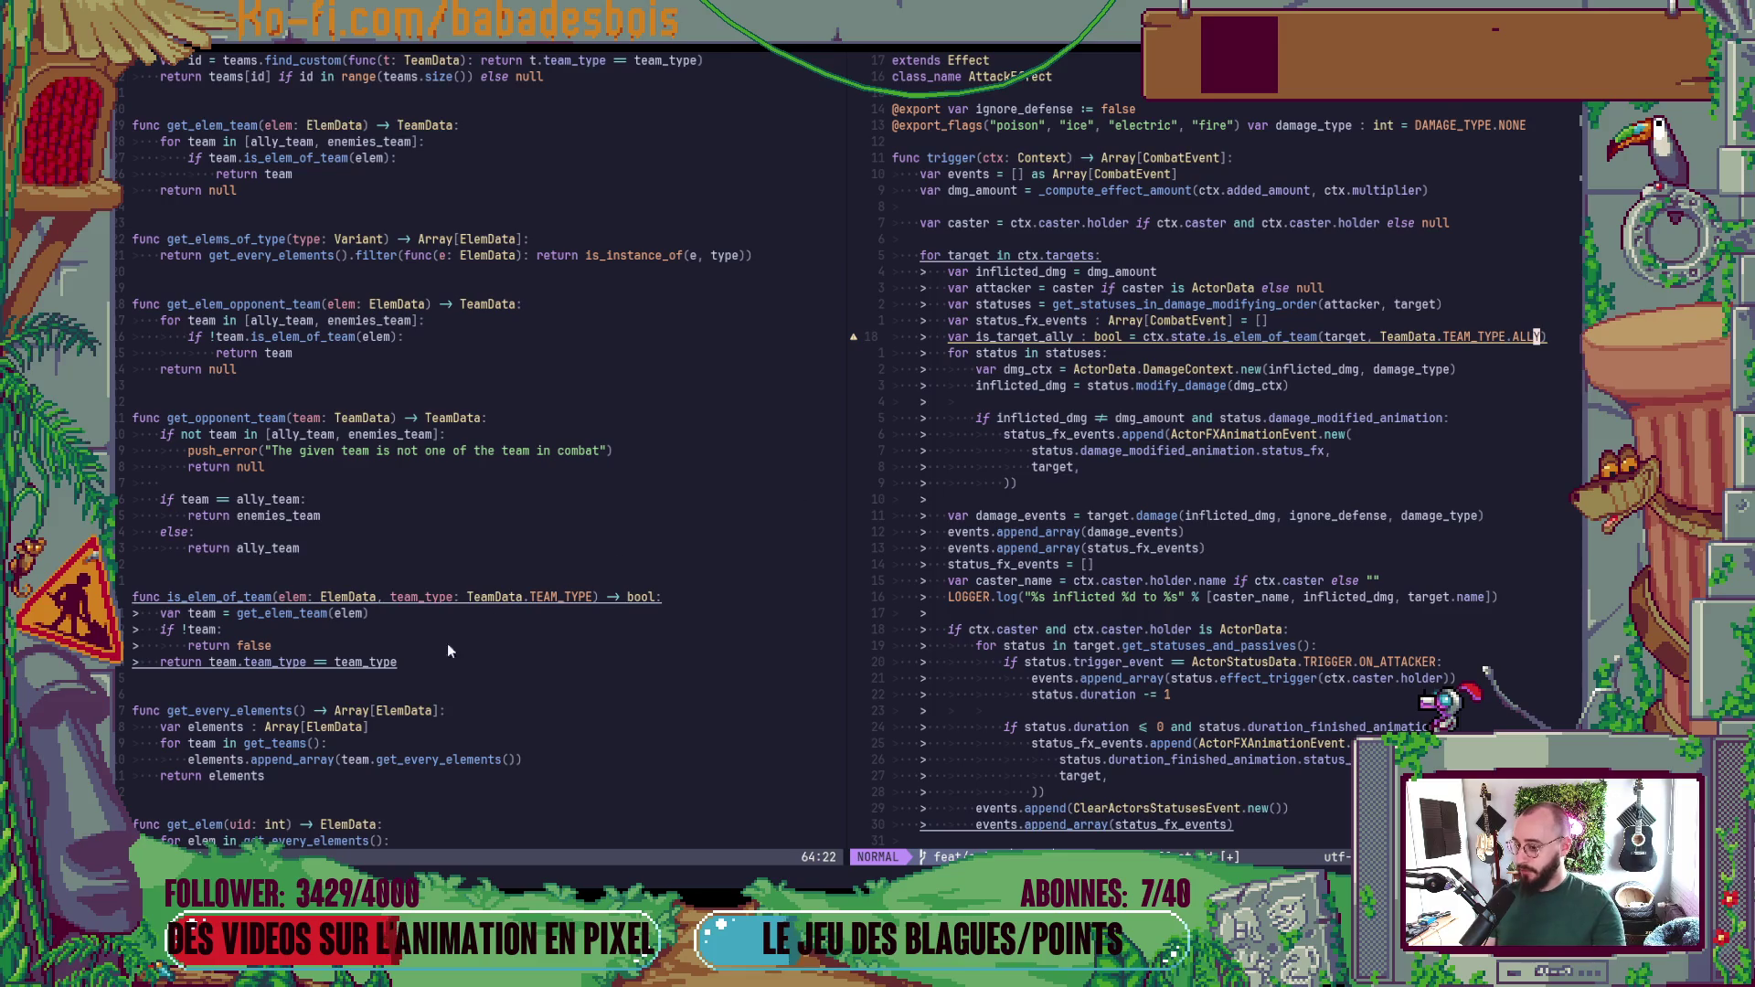
{"action": "left_click", "coordinate": [553, 595]}
Step: Check the TEAM_TYPE enum definition, then add and remove a trial else branch in is_elem_of_team
{"action": "key", "text": "g"}
{"action": "key", "text": "d"}
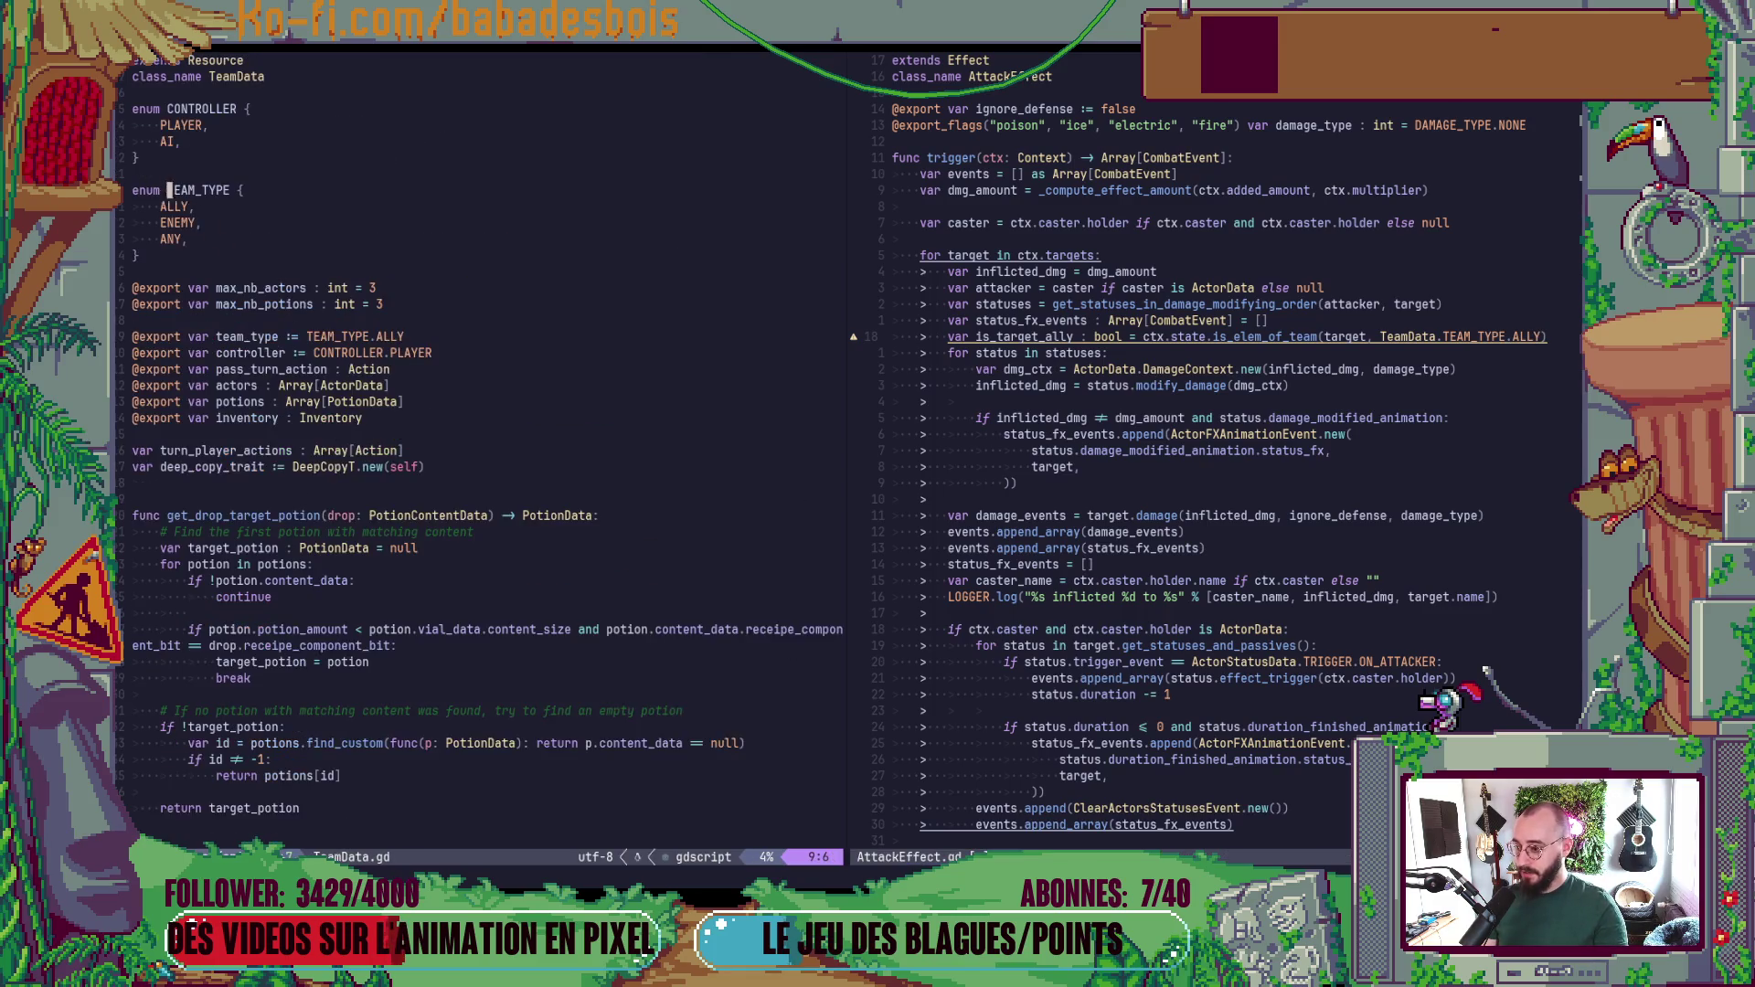
{"action": "key", "text": "ctrl+o"}
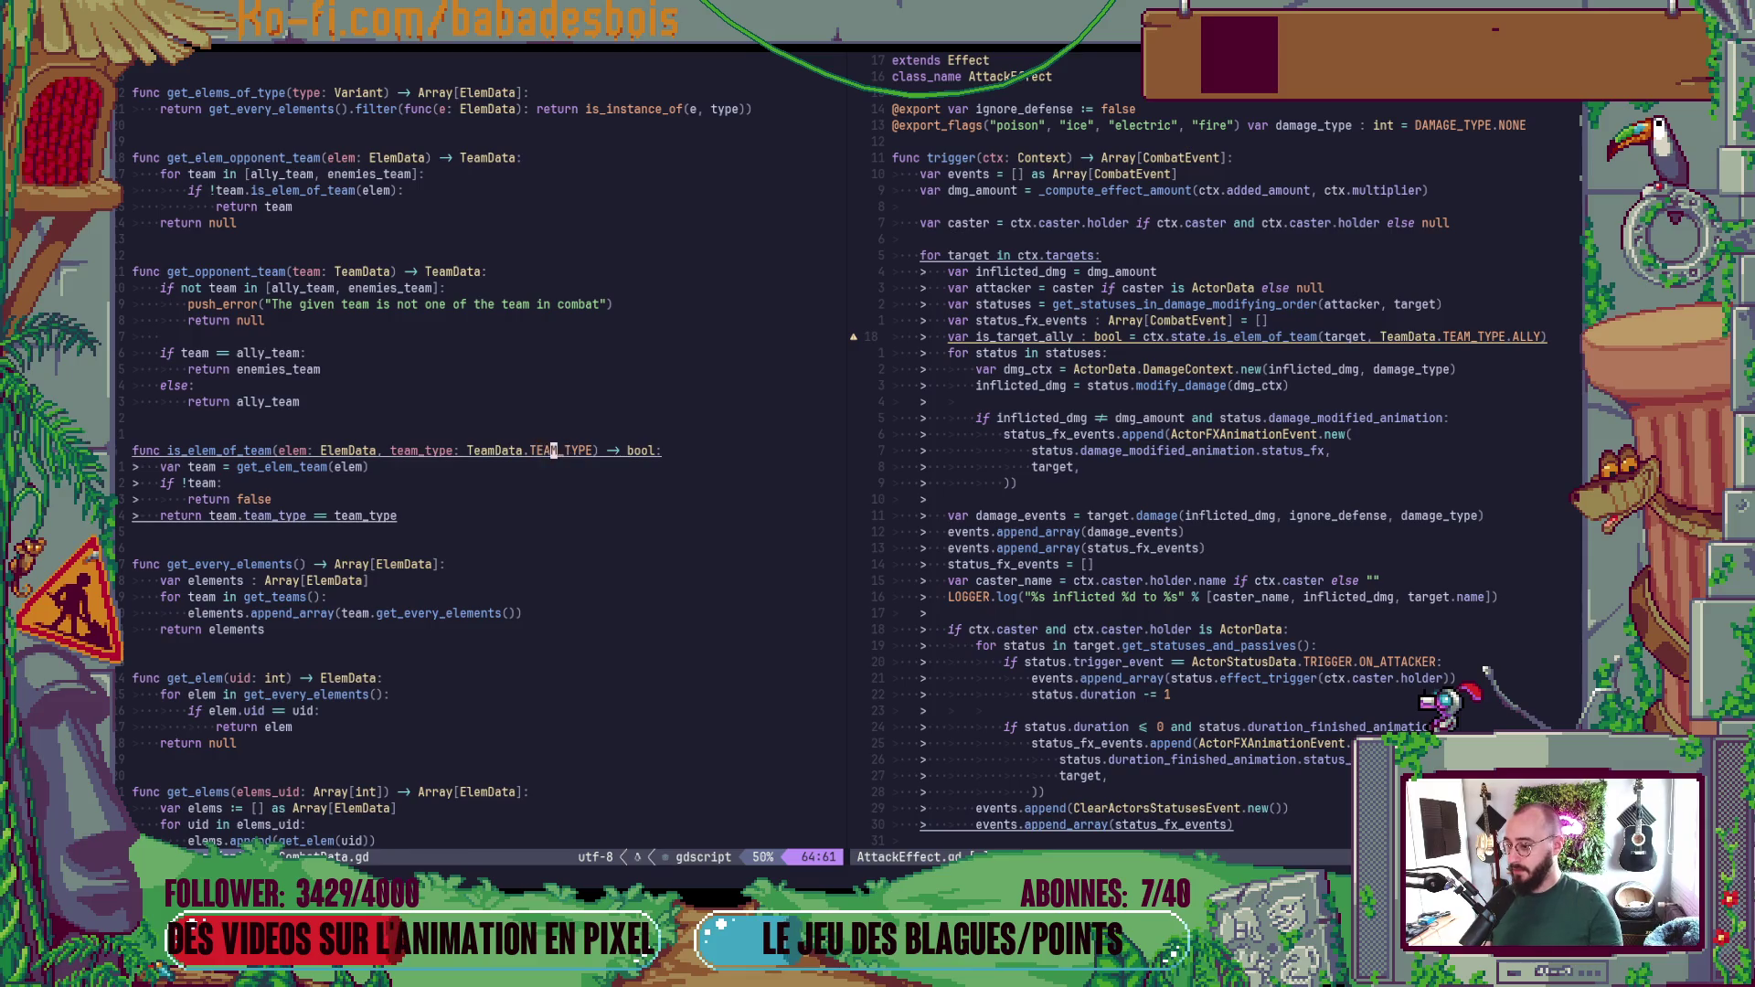
{"action": "left_click", "coordinate": [398, 501]}
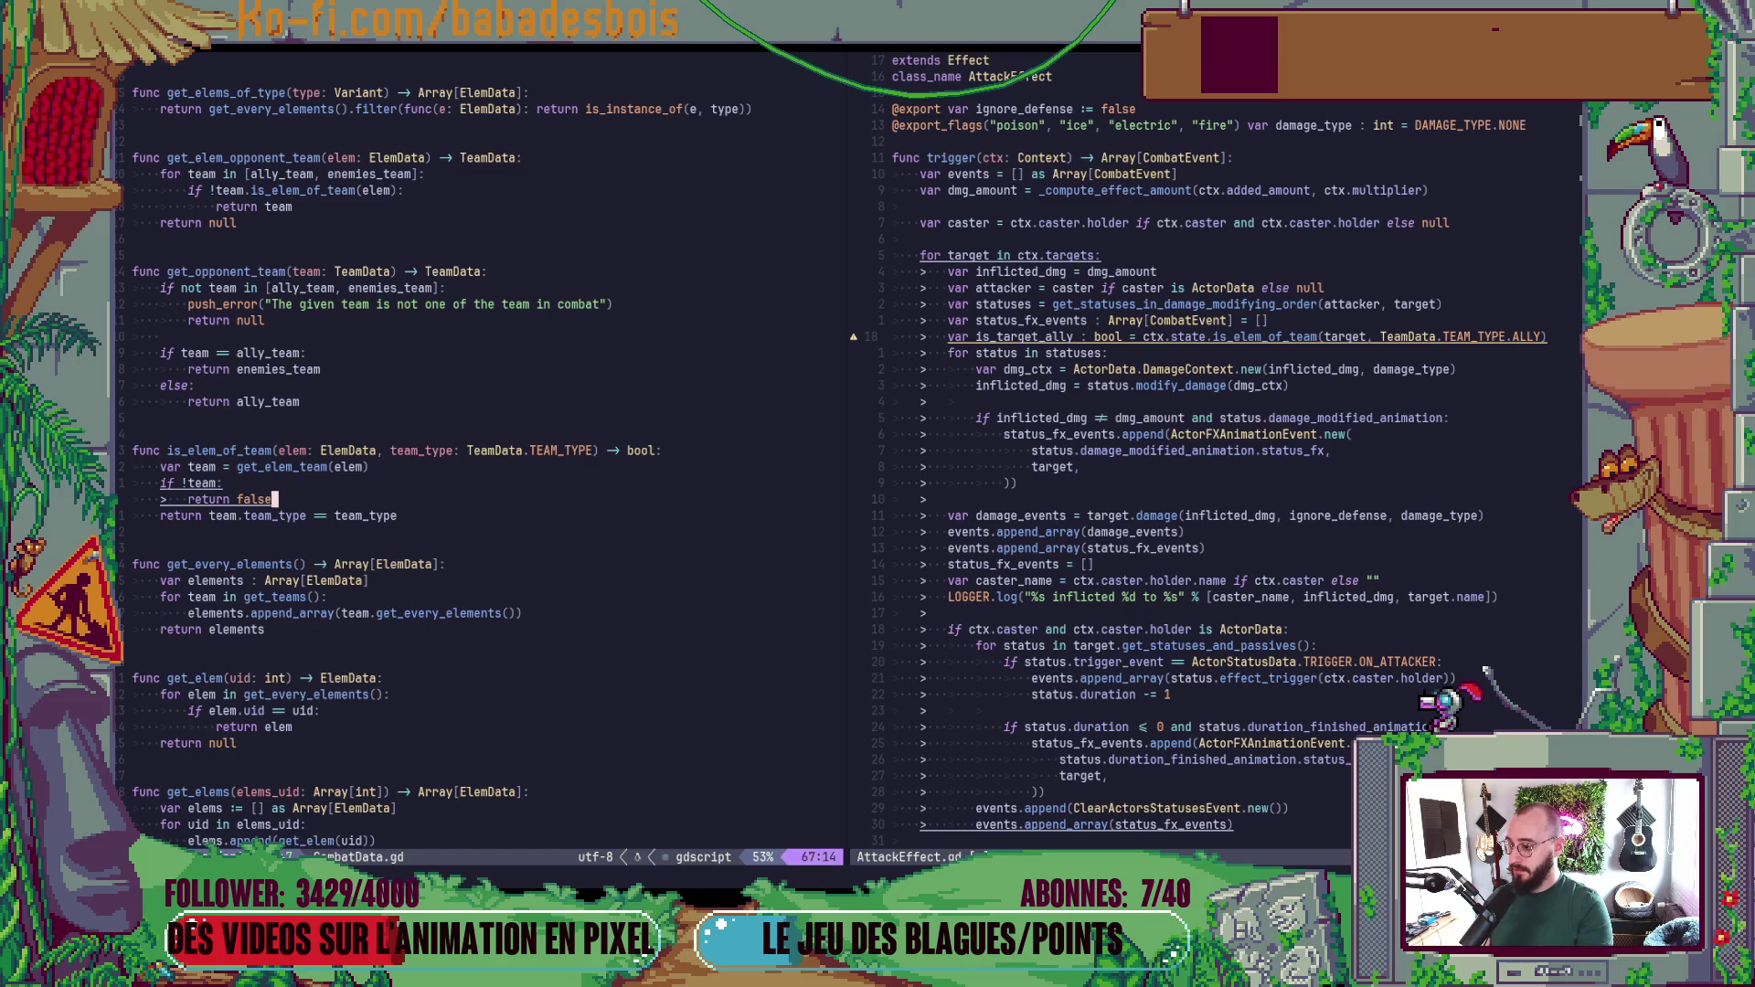
{"action": "type", "text": "oelse:"}
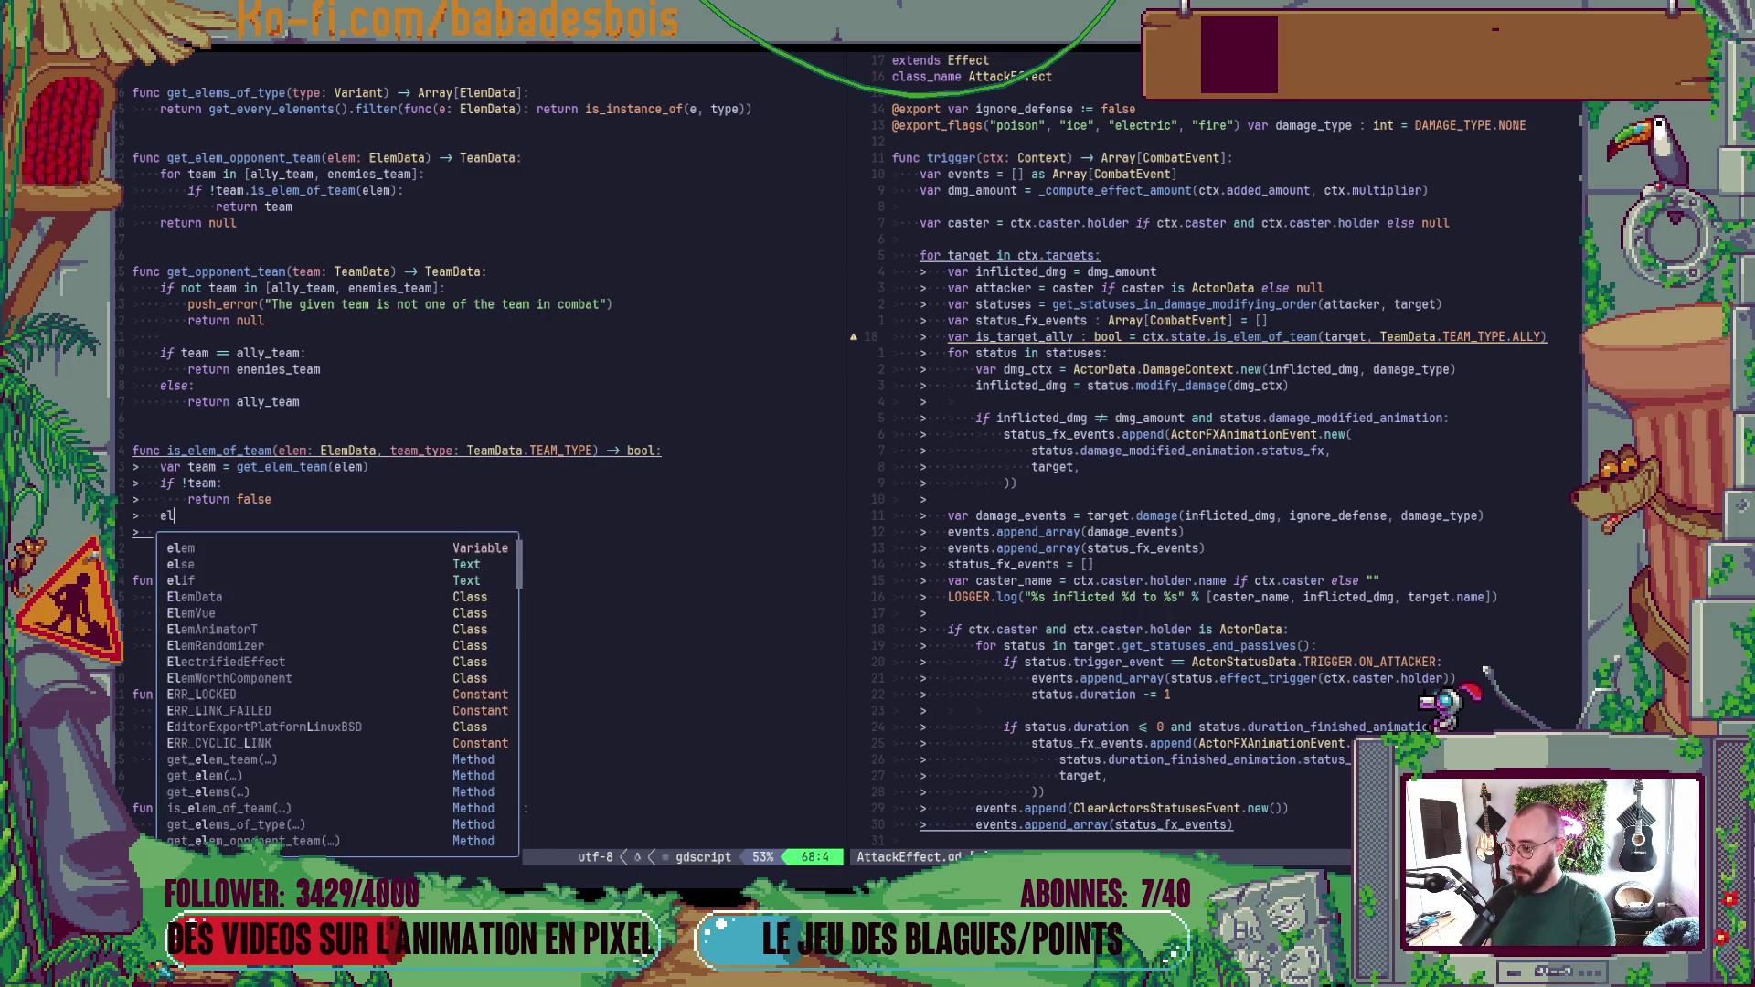
{"action": "key", "text": "Return"}
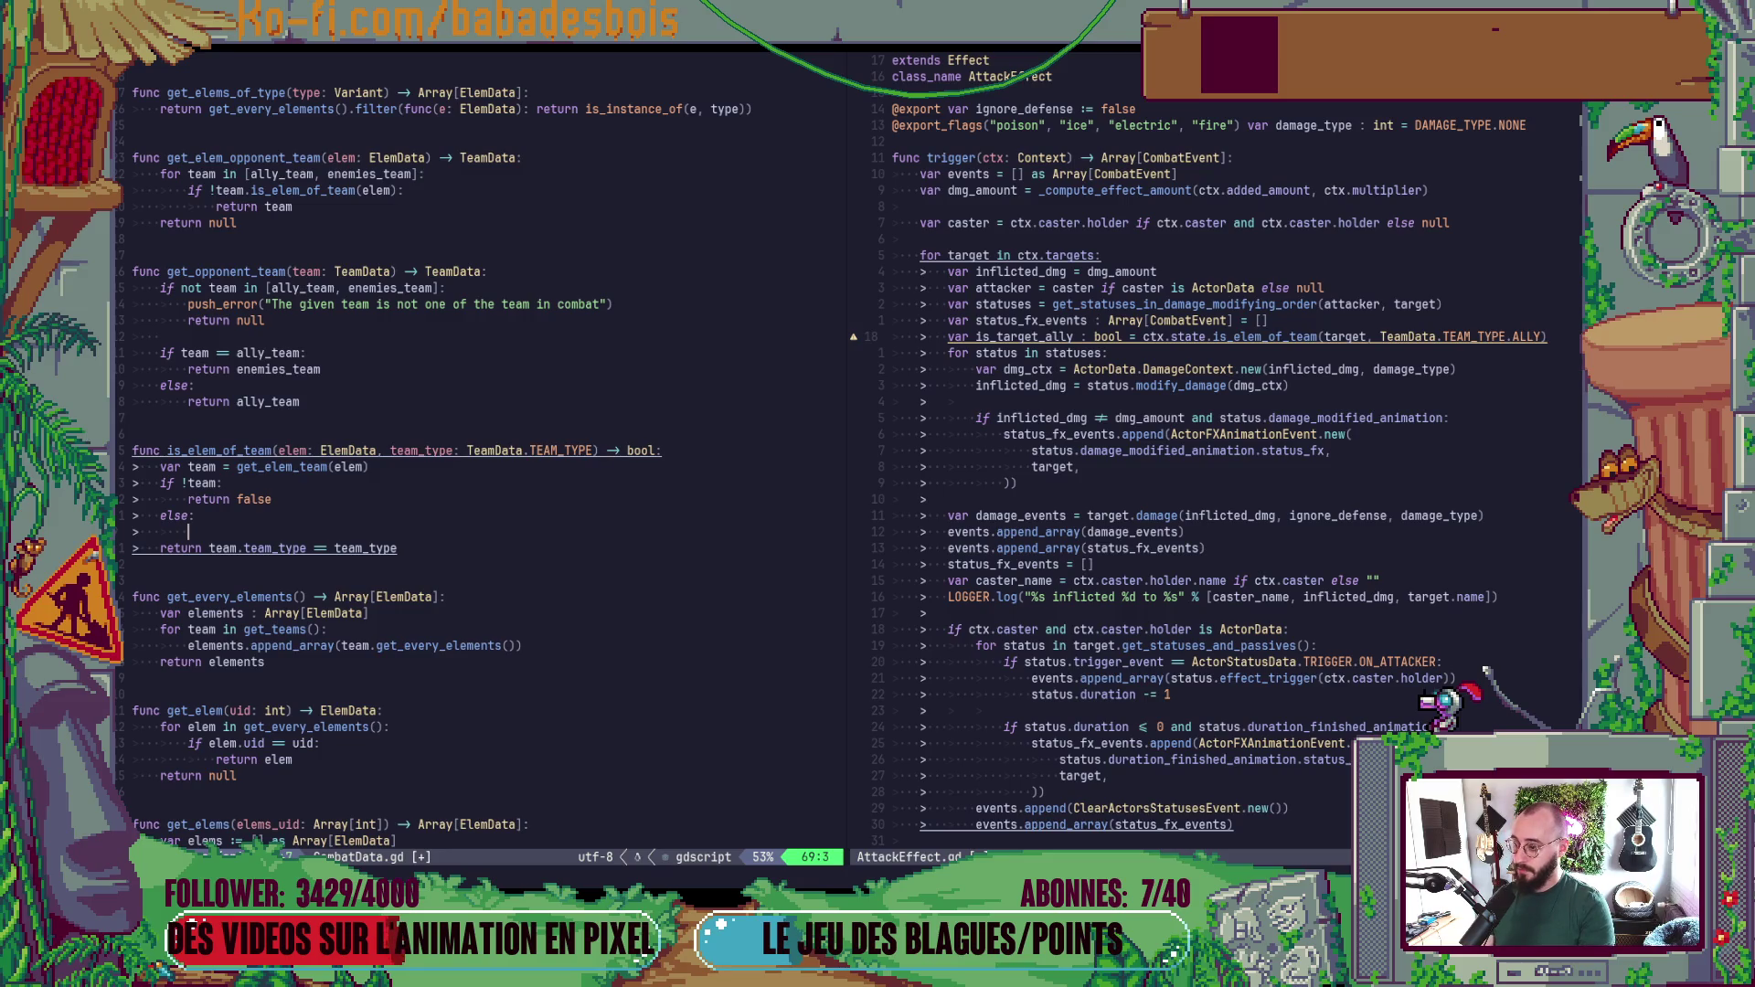
{"action": "key", "text": "Up"}
{"action": "key", "text": "BackSpace"}
{"action": "key", "text": "BackSpace"}
{"action": "key", "text": "BackSpace"}
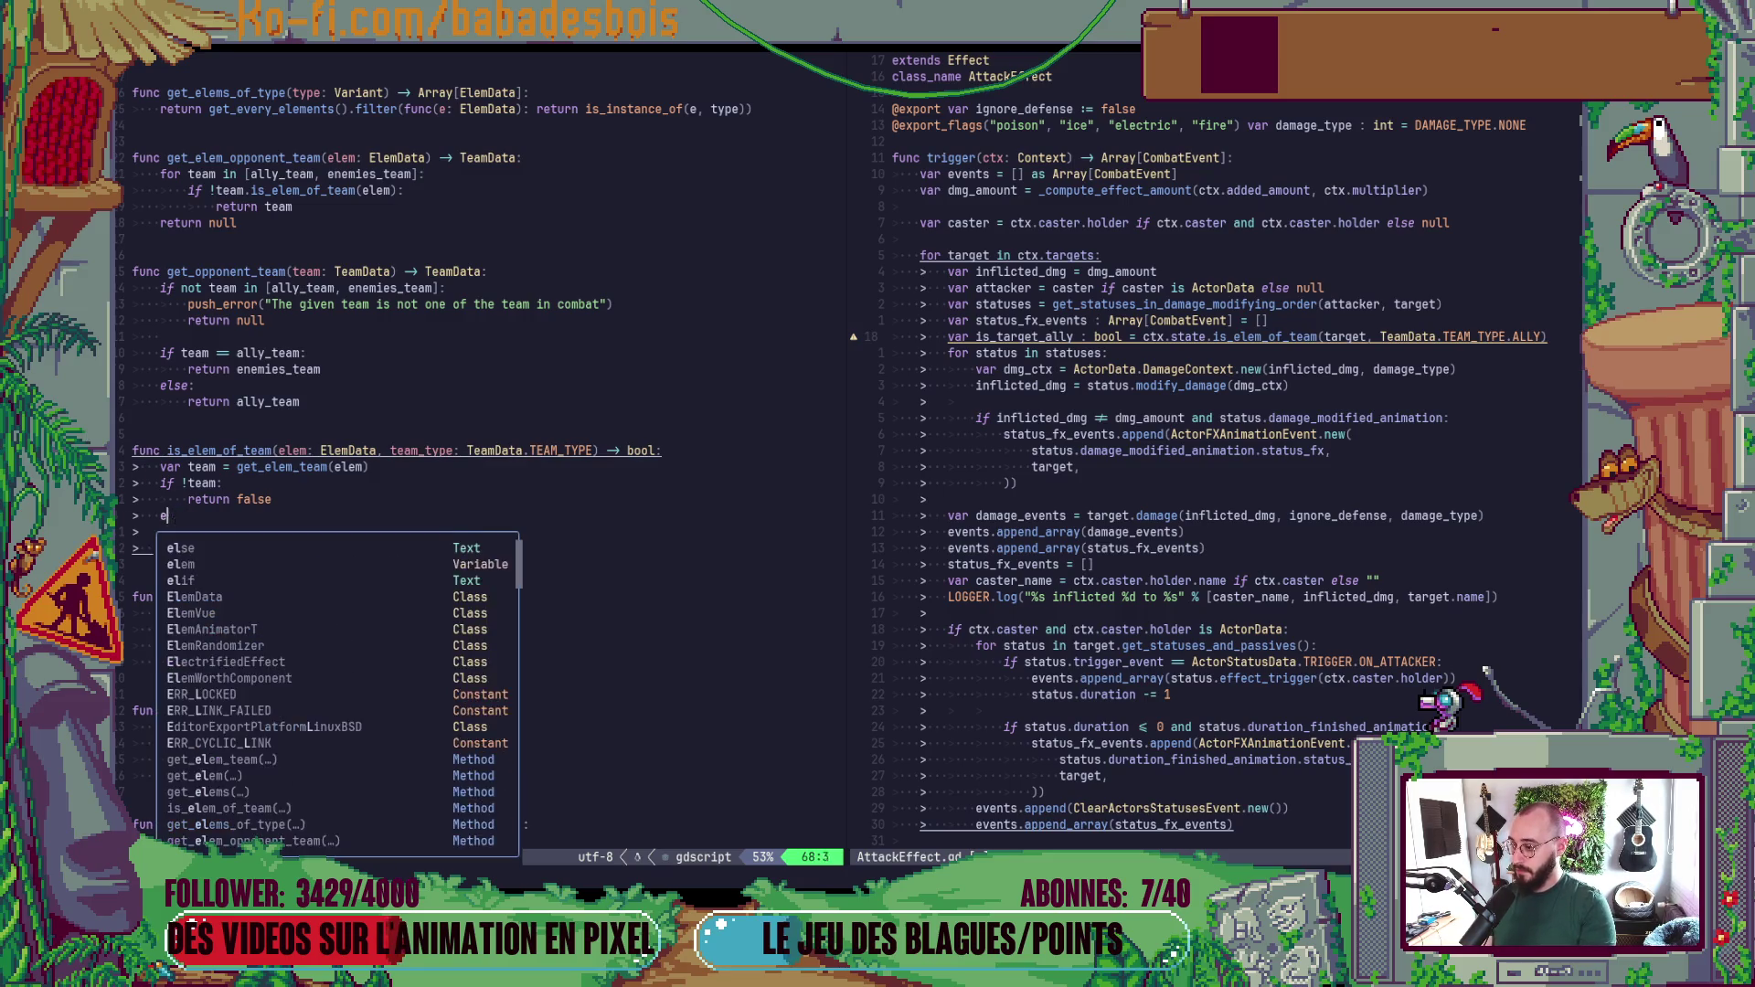
{"action": "key", "text": "BackSpace"}
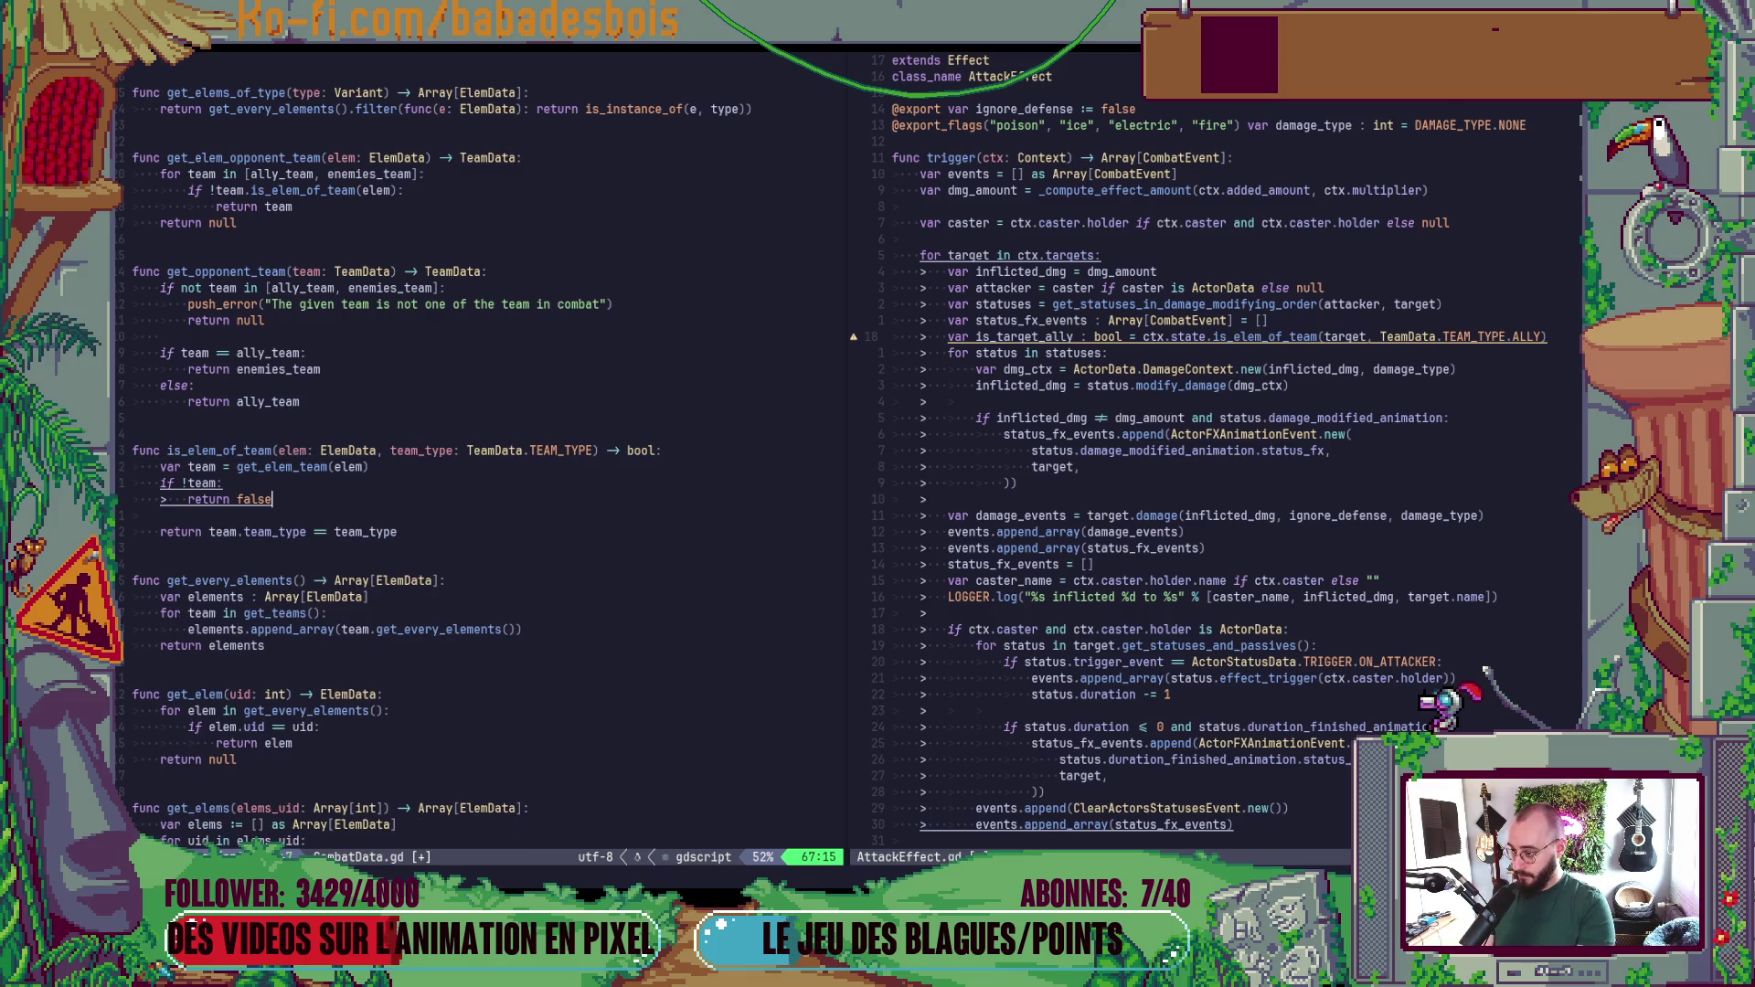
{"action": "key", "text": "Escape"}
{"action": "key", "text": "j"}
{"action": "key", "text": "j"}
{"action": "key", "text": "asciicircum"}
{"action": "key", "text": "l"}
Step: Make the return line 'team_type == TeamData.TEAM_TYPE.ANY or team.team_type == team_type' and save CombatData.gd
{"action": "key", "text": "w"}
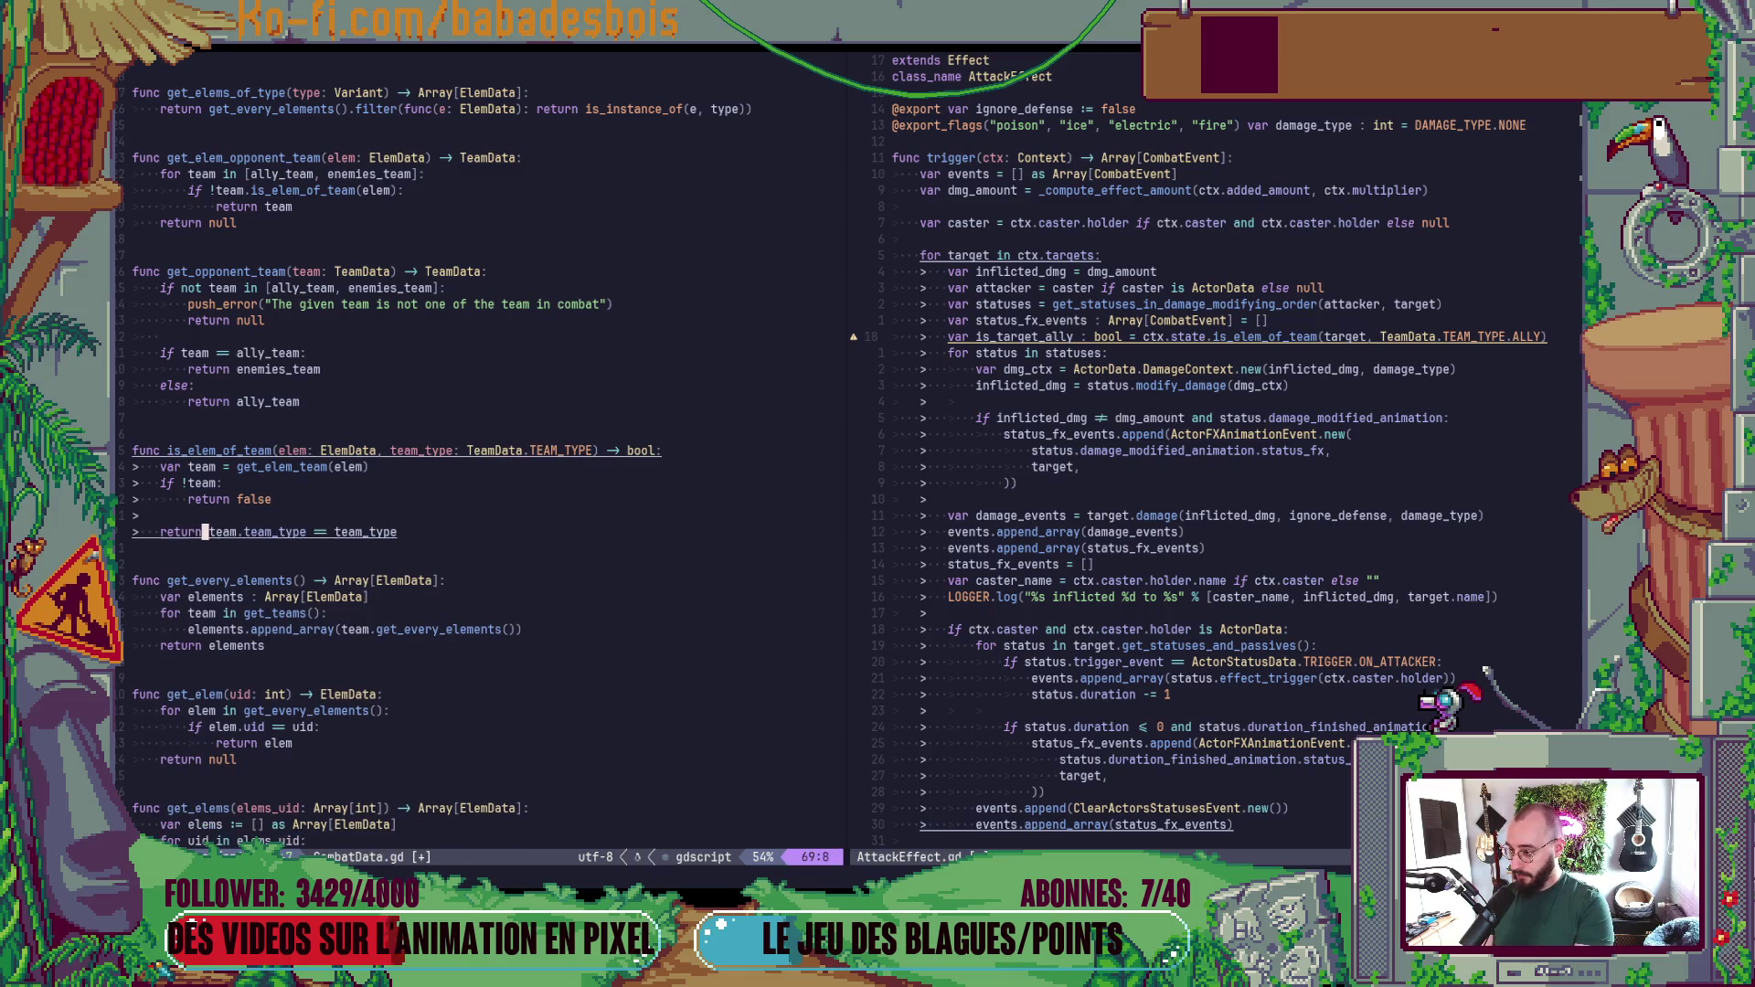
{"action": "key", "text": "i"}
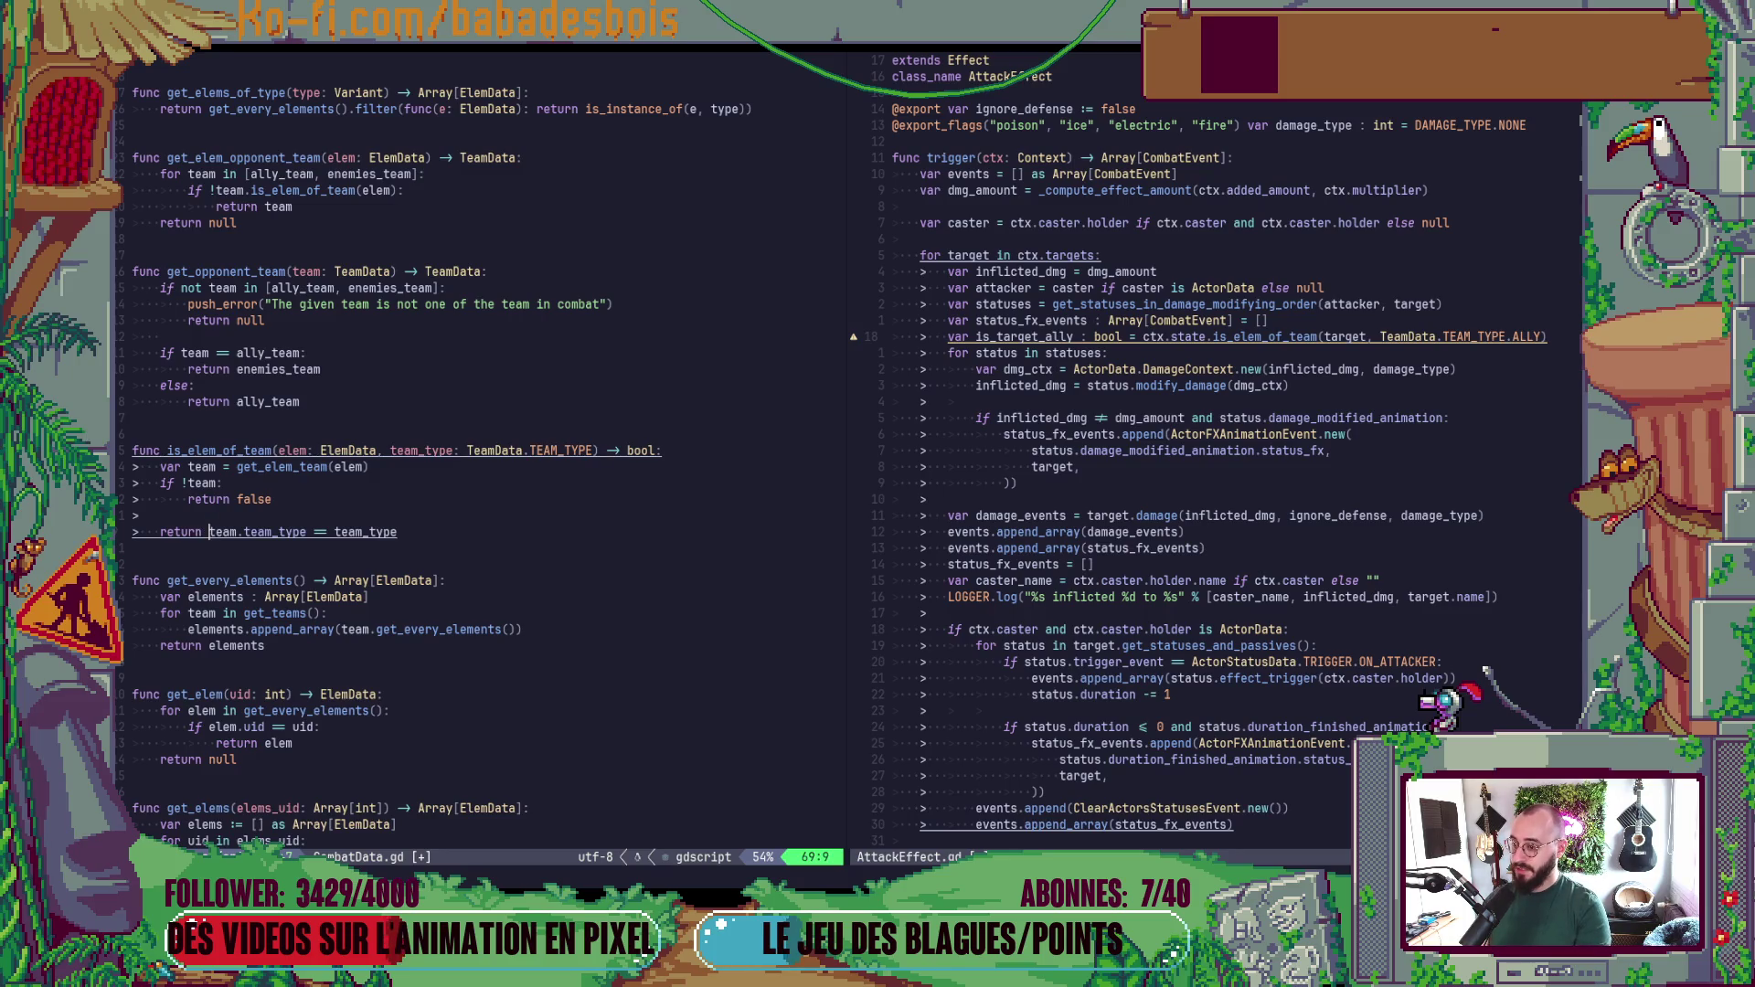
{"action": "type", "text": "team_type == "}
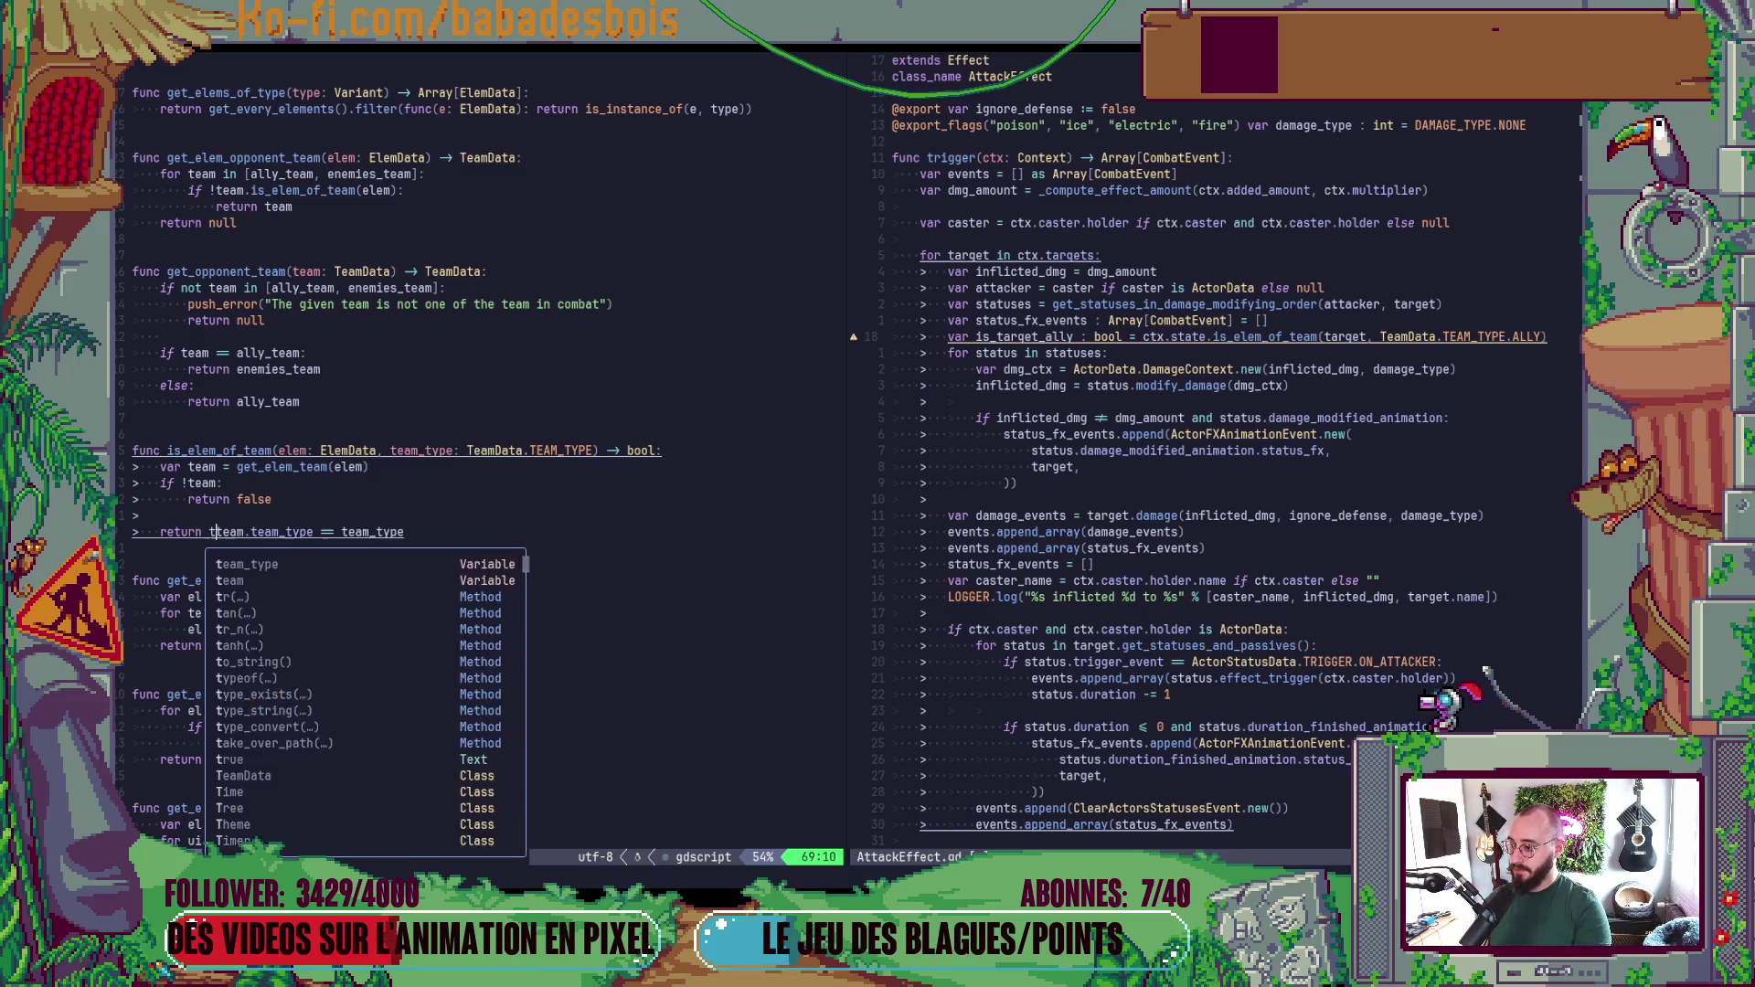
{"action": "type", "text": "TeamData.TEAM_TYPE"}
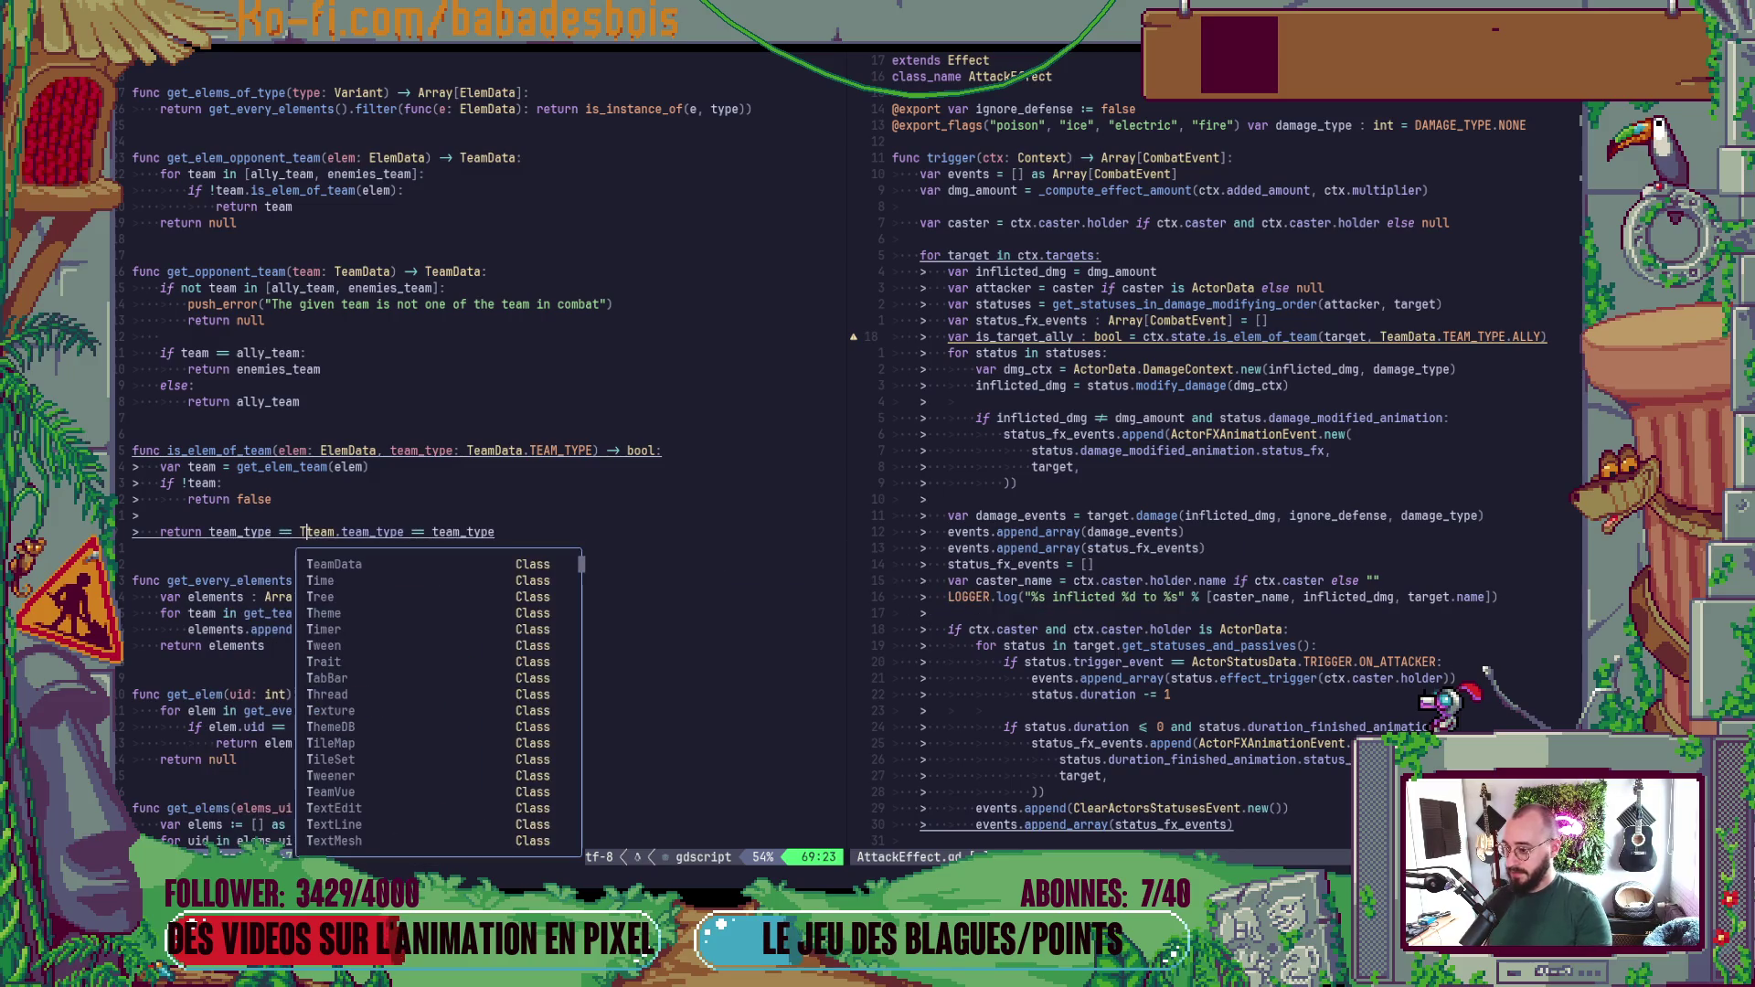
{"action": "type", "text": "."}
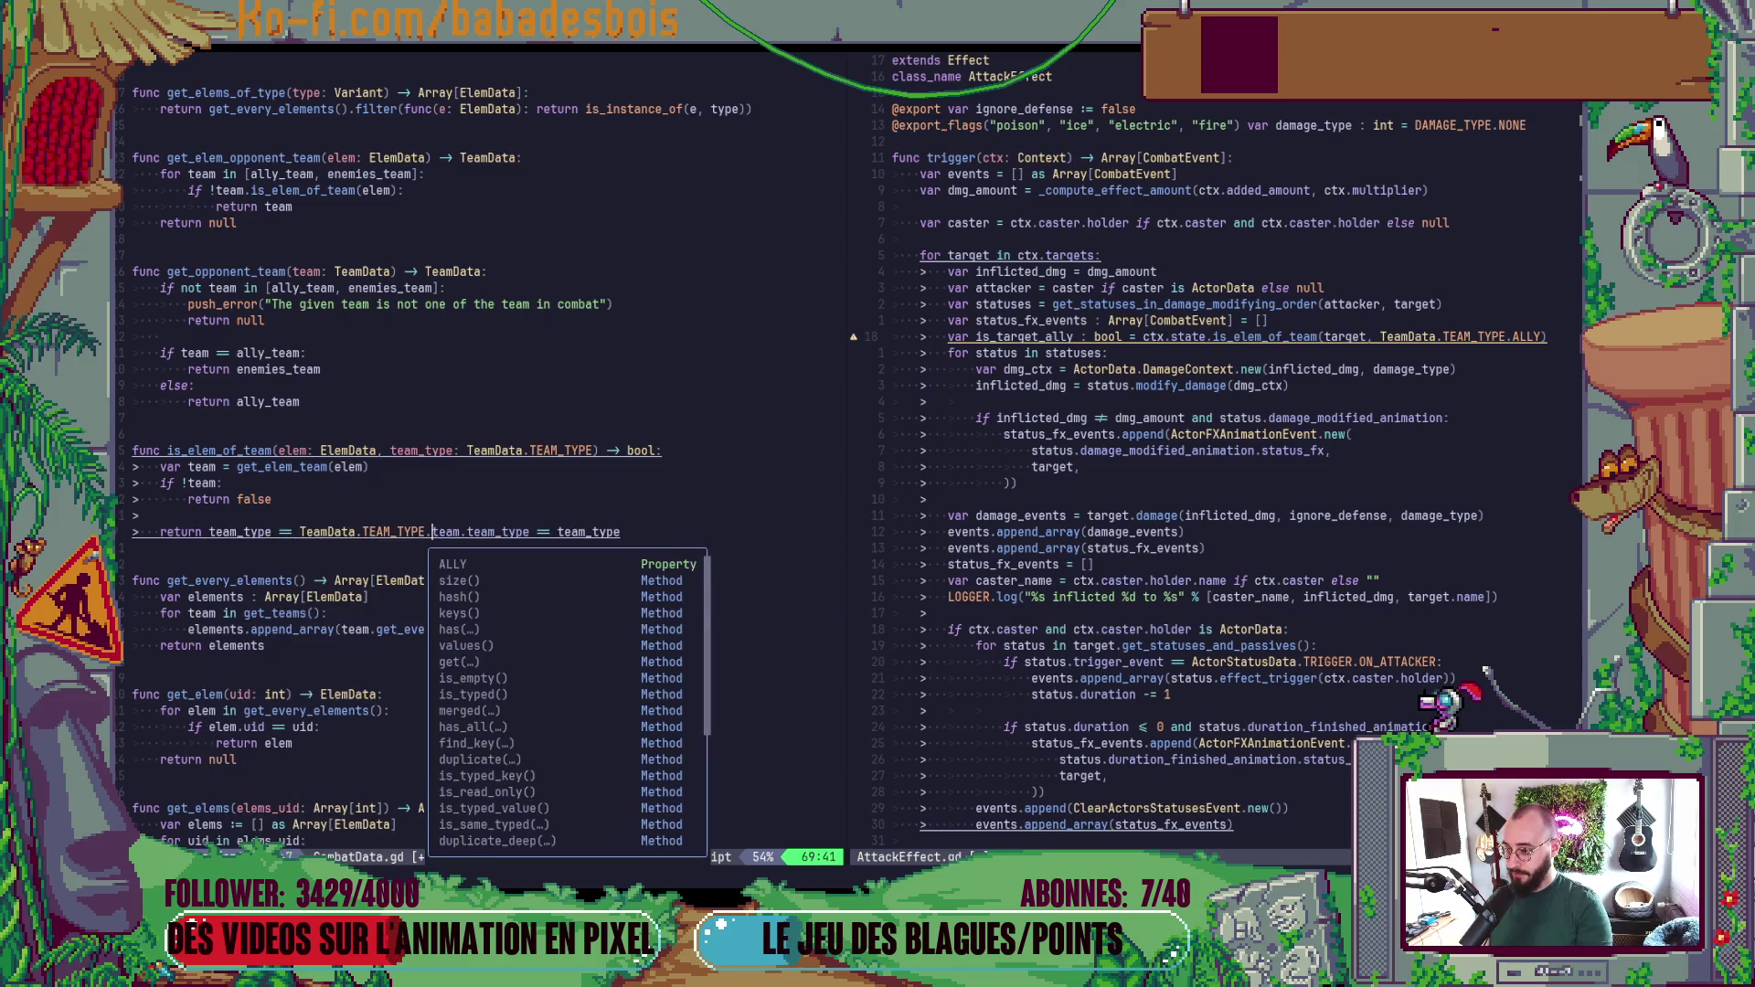
{"action": "type", "text": "EN"}
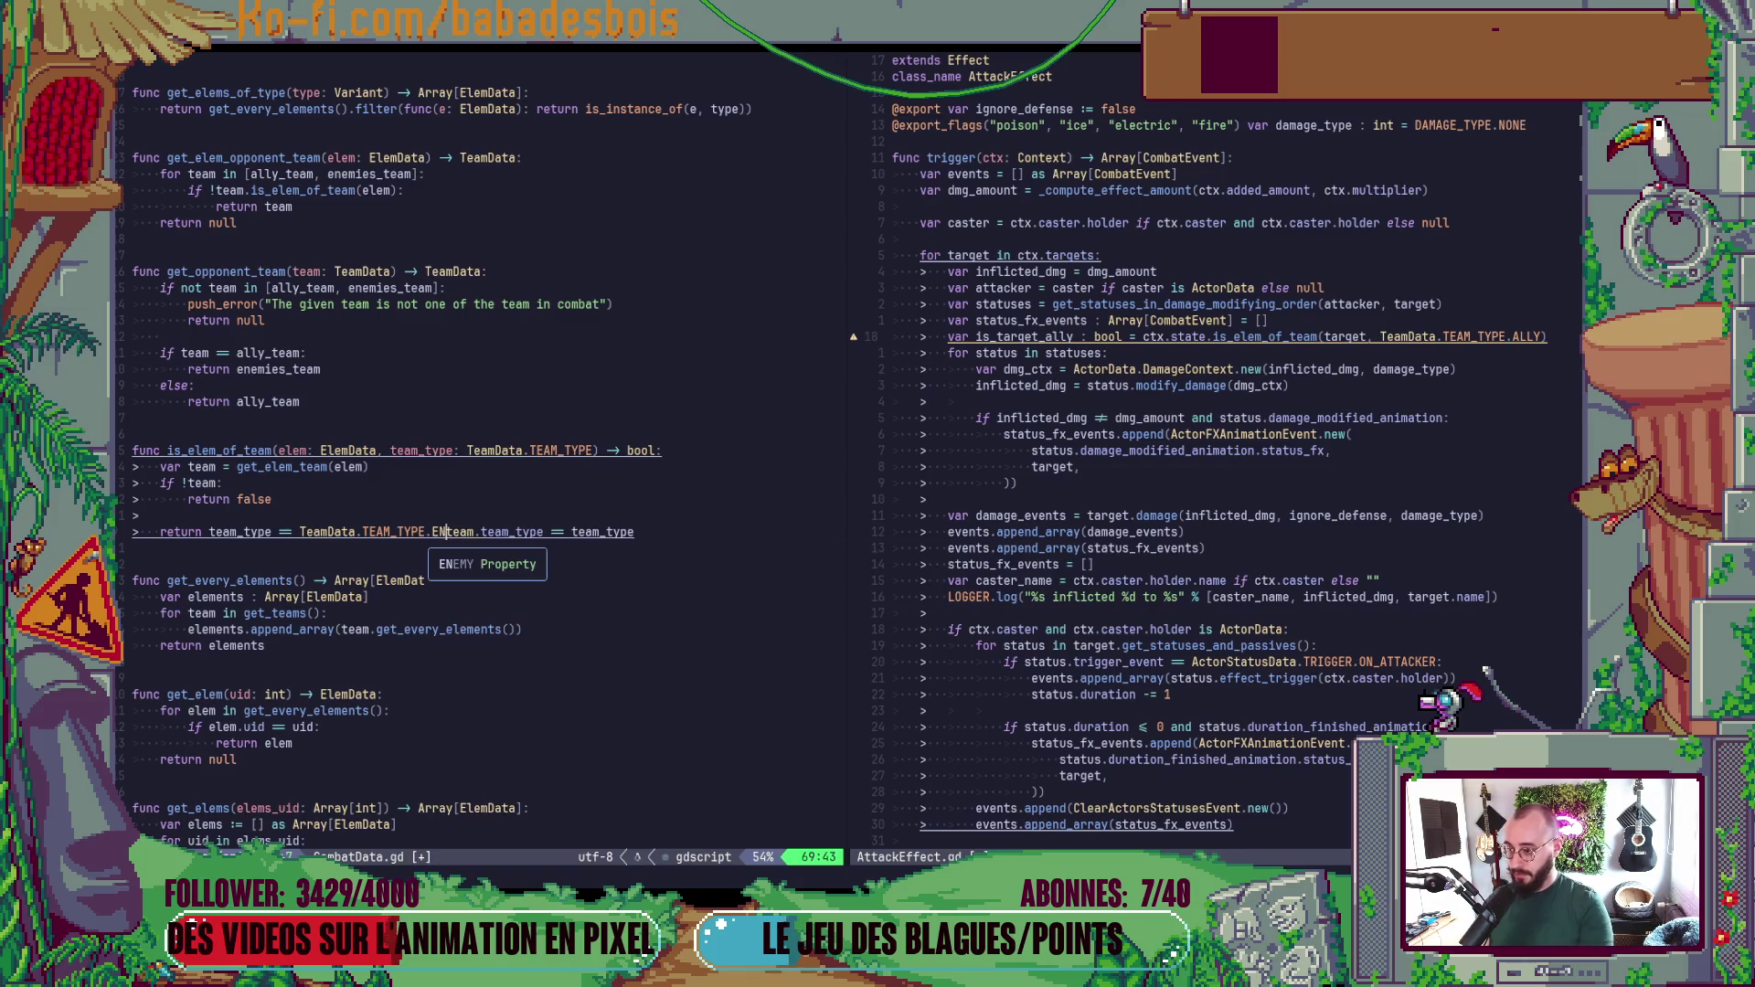
{"action": "key", "text": "BackSpace"}
{"action": "key", "text": "BackSpace"}
{"action": "type", "text": "ANY or"}
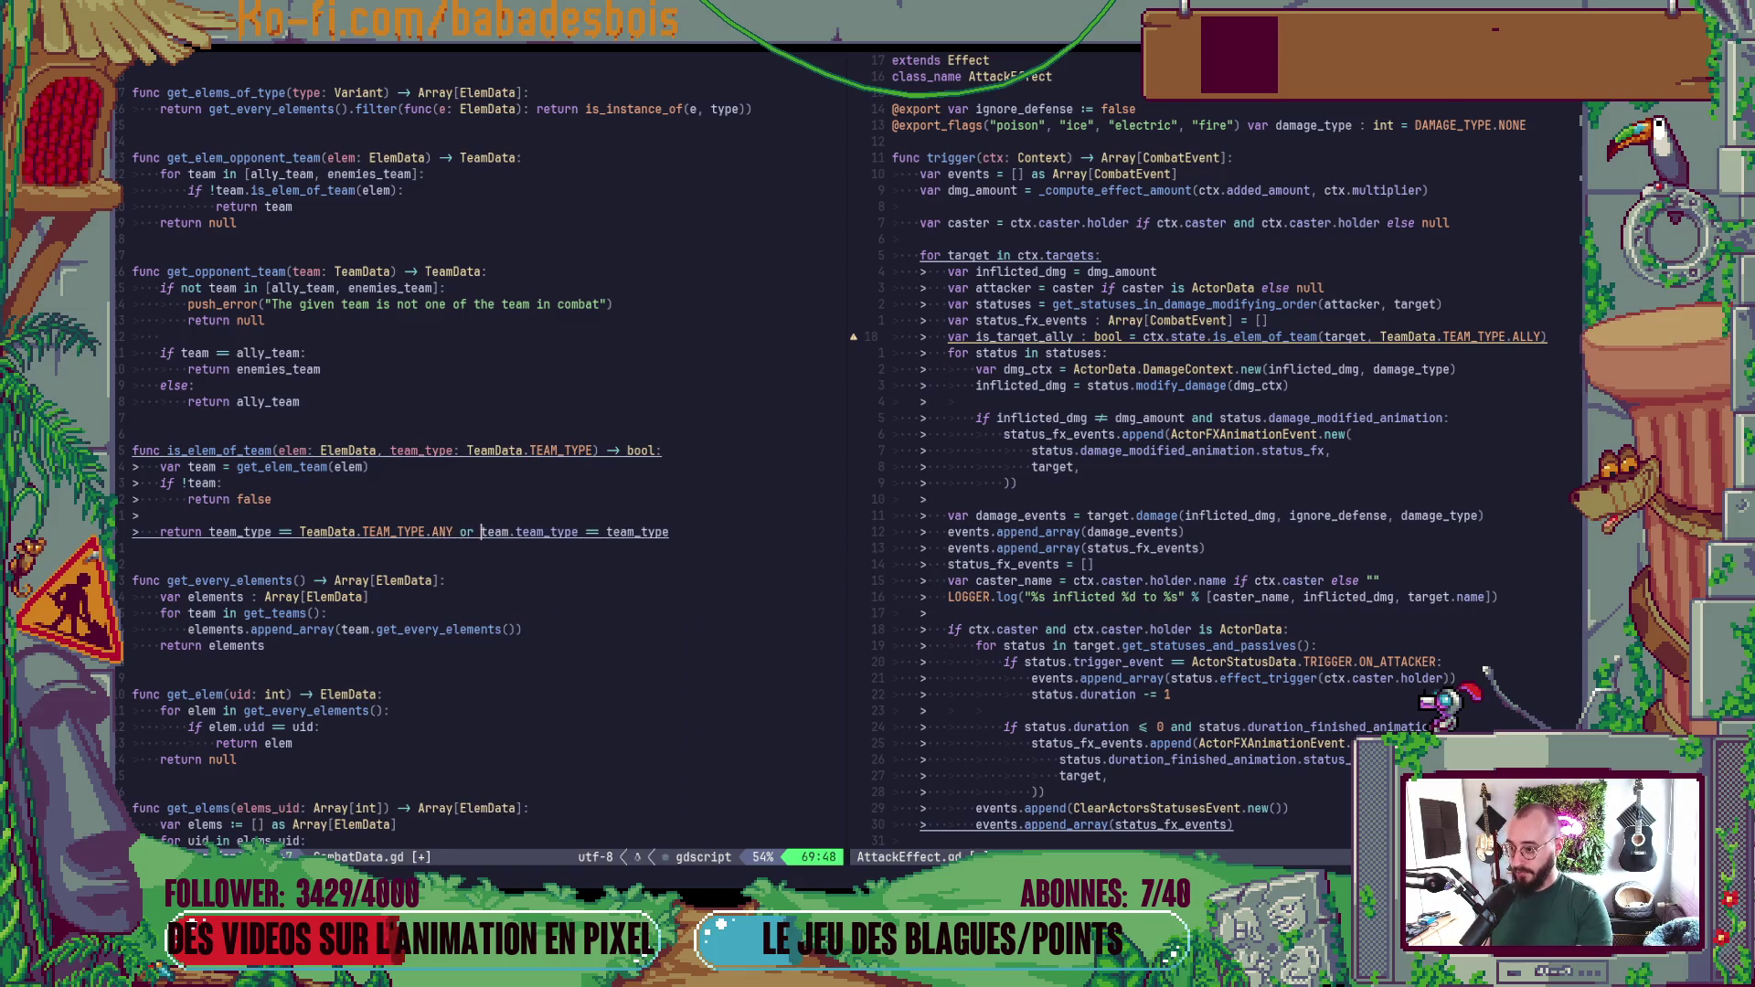
{"action": "key", "text": "Escape"}
{"action": "type", "text": ":w"}
{"action": "key", "text": "Return"}
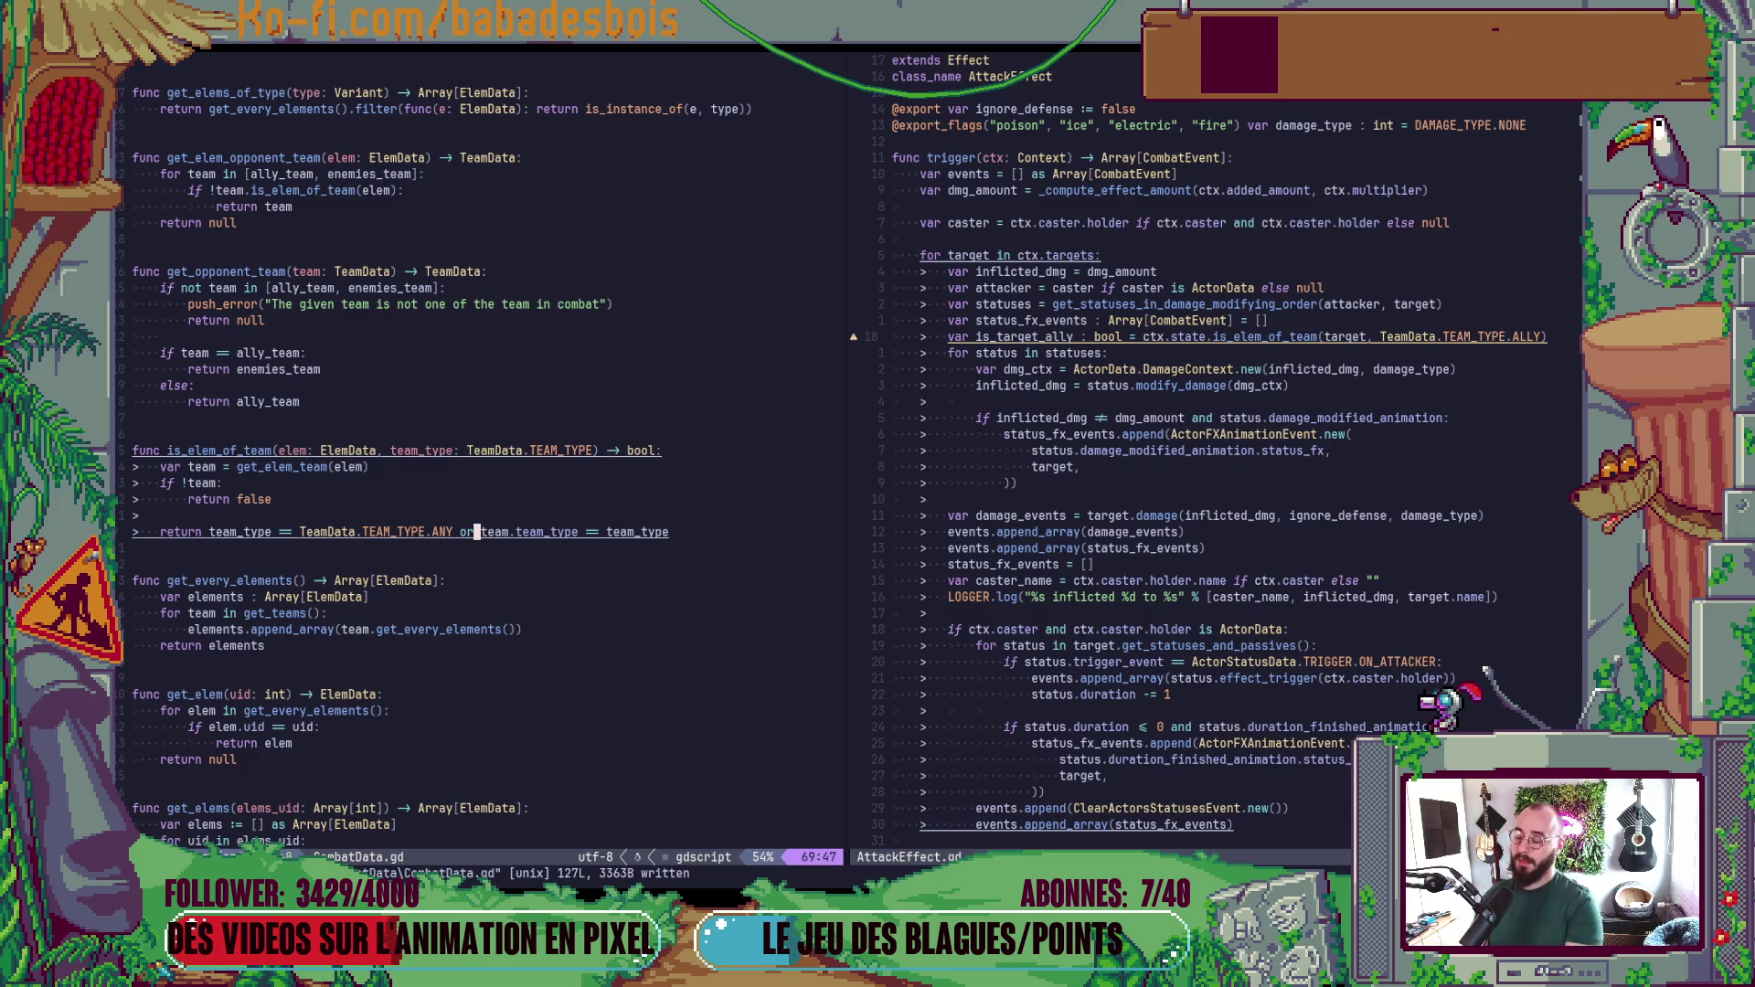
{"action": "key", "text": "ctrl+w"}
{"action": "key", "text": "l"}
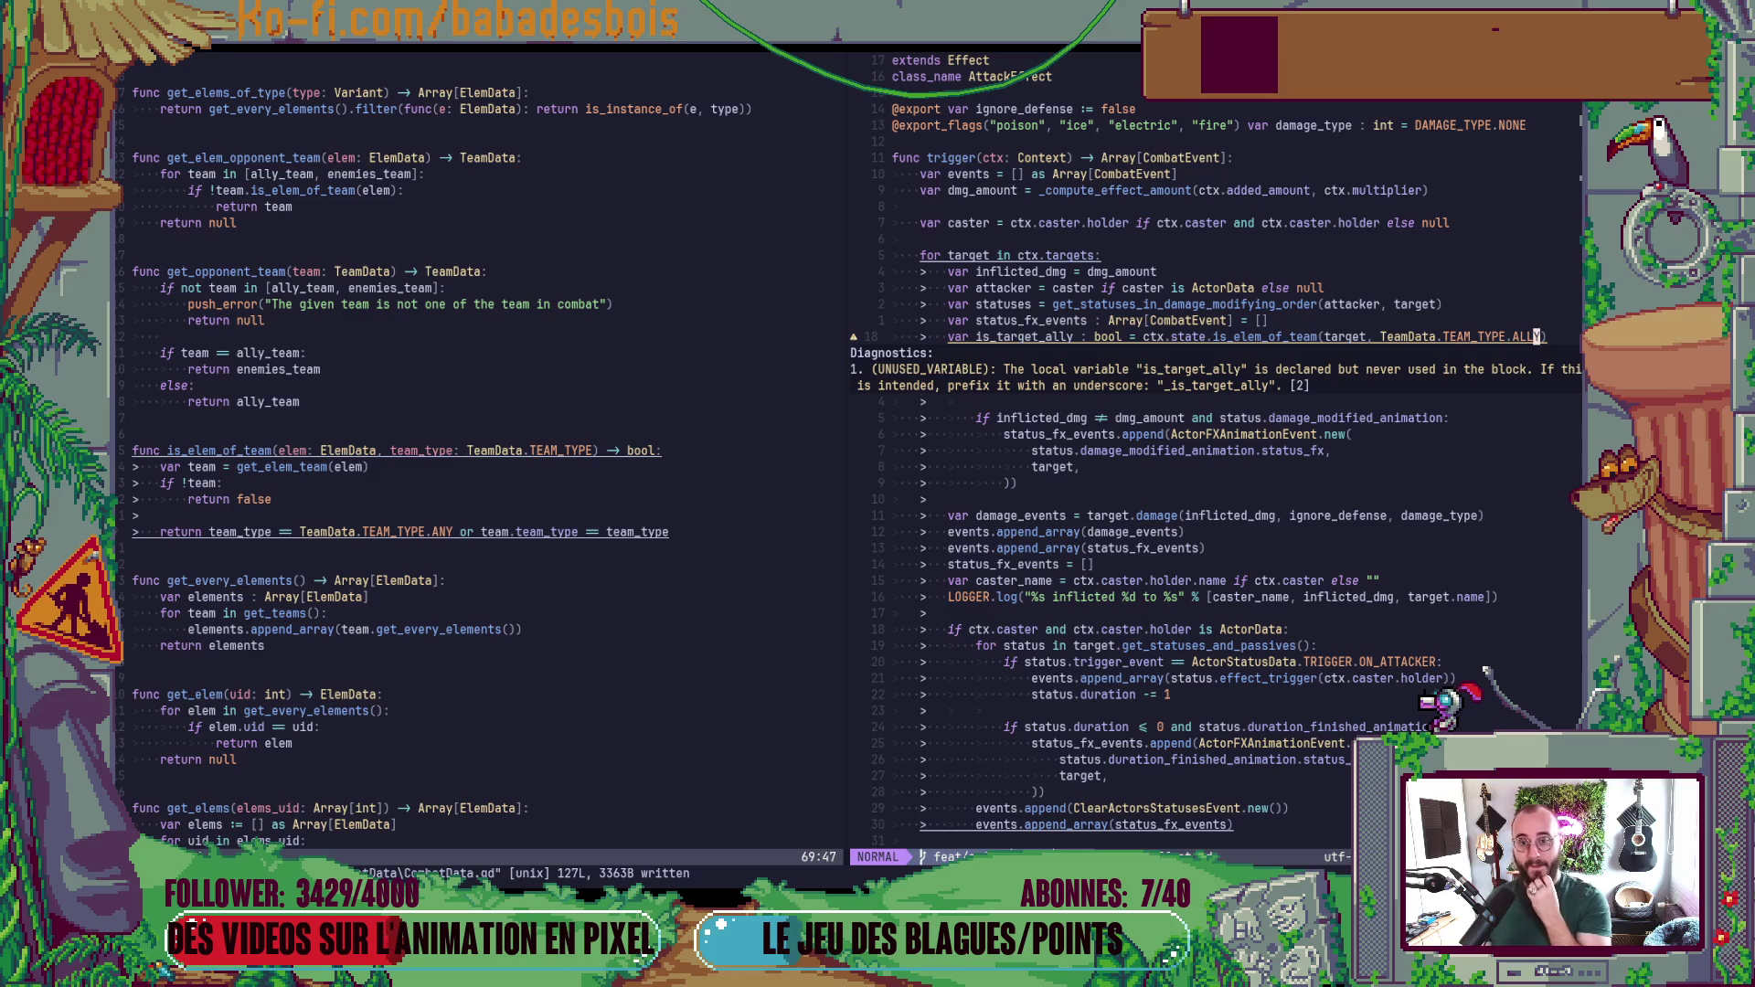
Step: Add 'is_target_ally,' on a new line after target in the first ActorFXAnimationEvent.new call
{"action": "key", "text": "j"}
{"action": "key", "text": "j"}
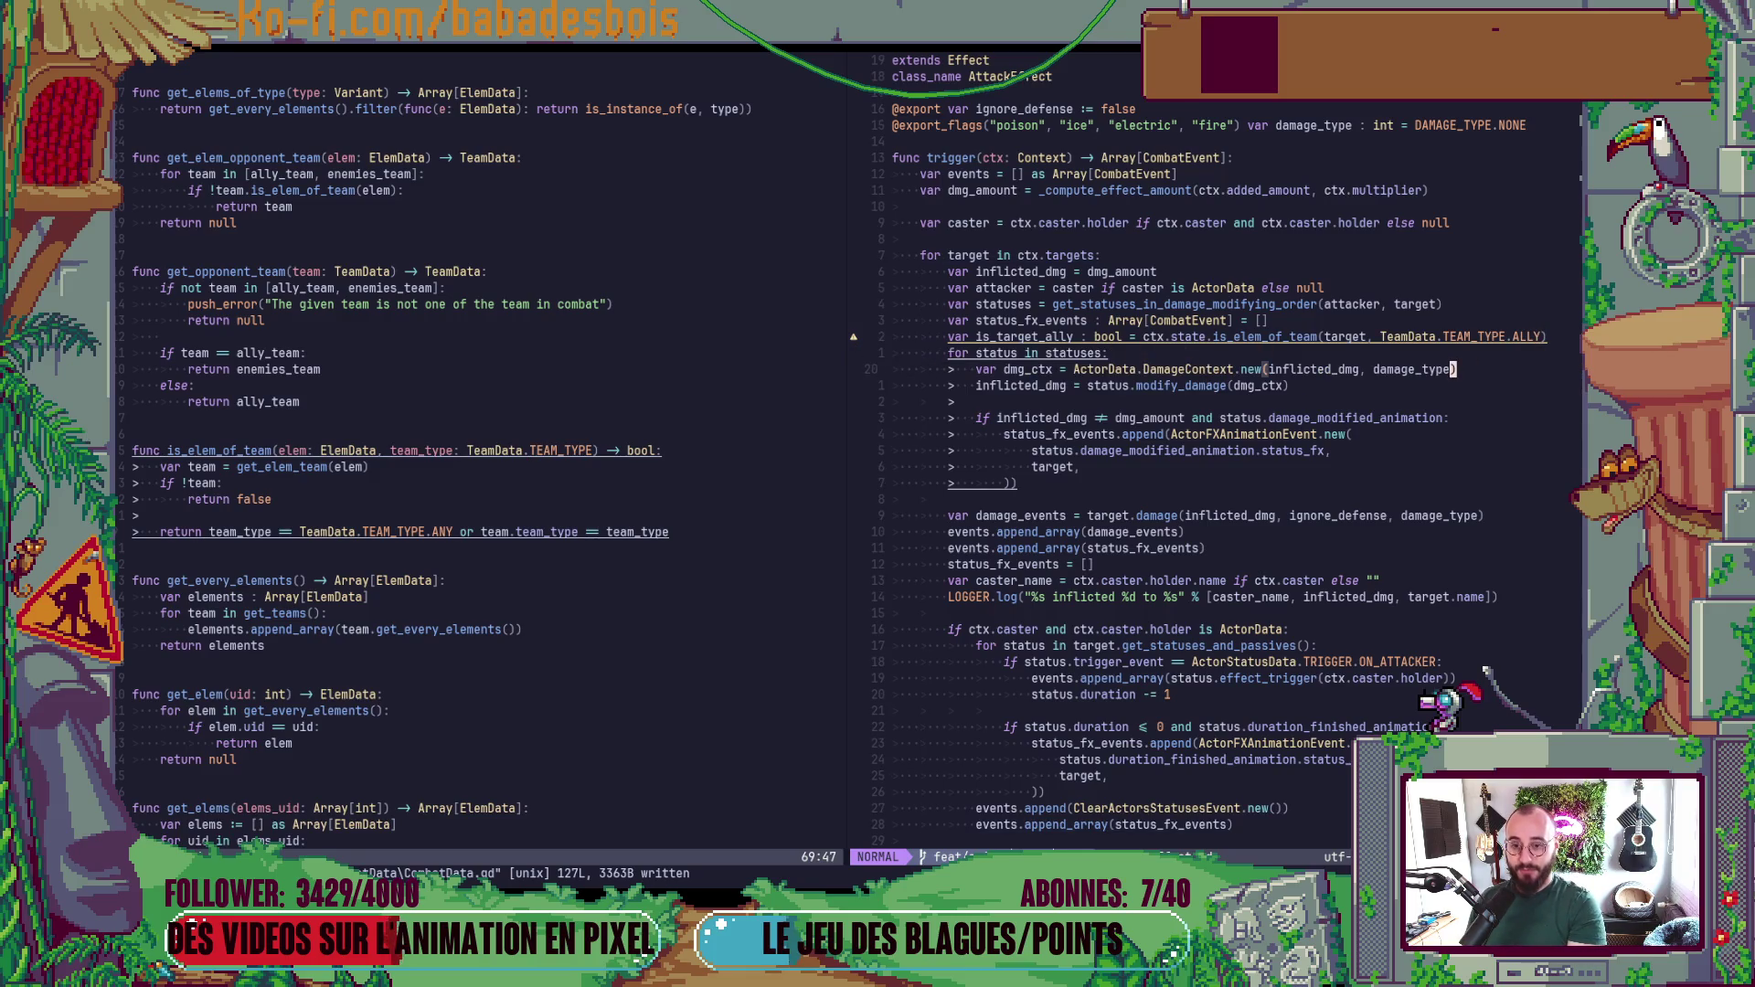
{"action": "key", "text": "j"}
{"action": "key", "text": "j"}
{"action": "key", "text": "j"}
{"action": "type", "text": "o"}
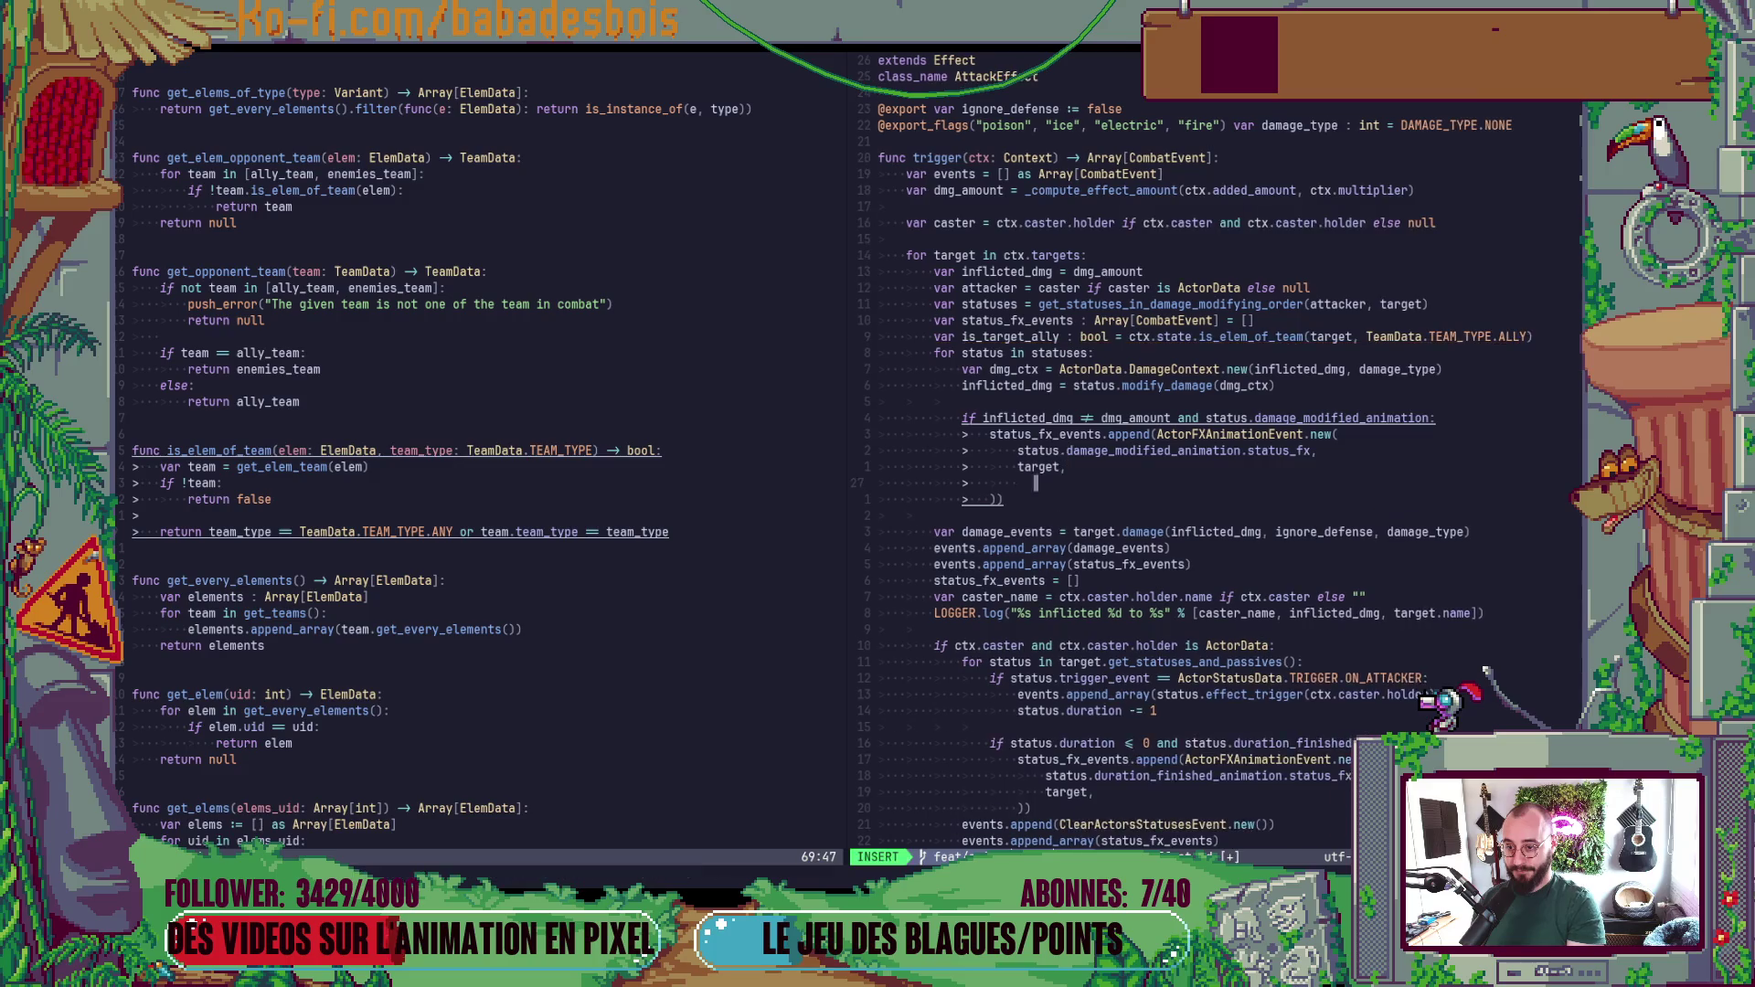
{"action": "type", "text": "is"}
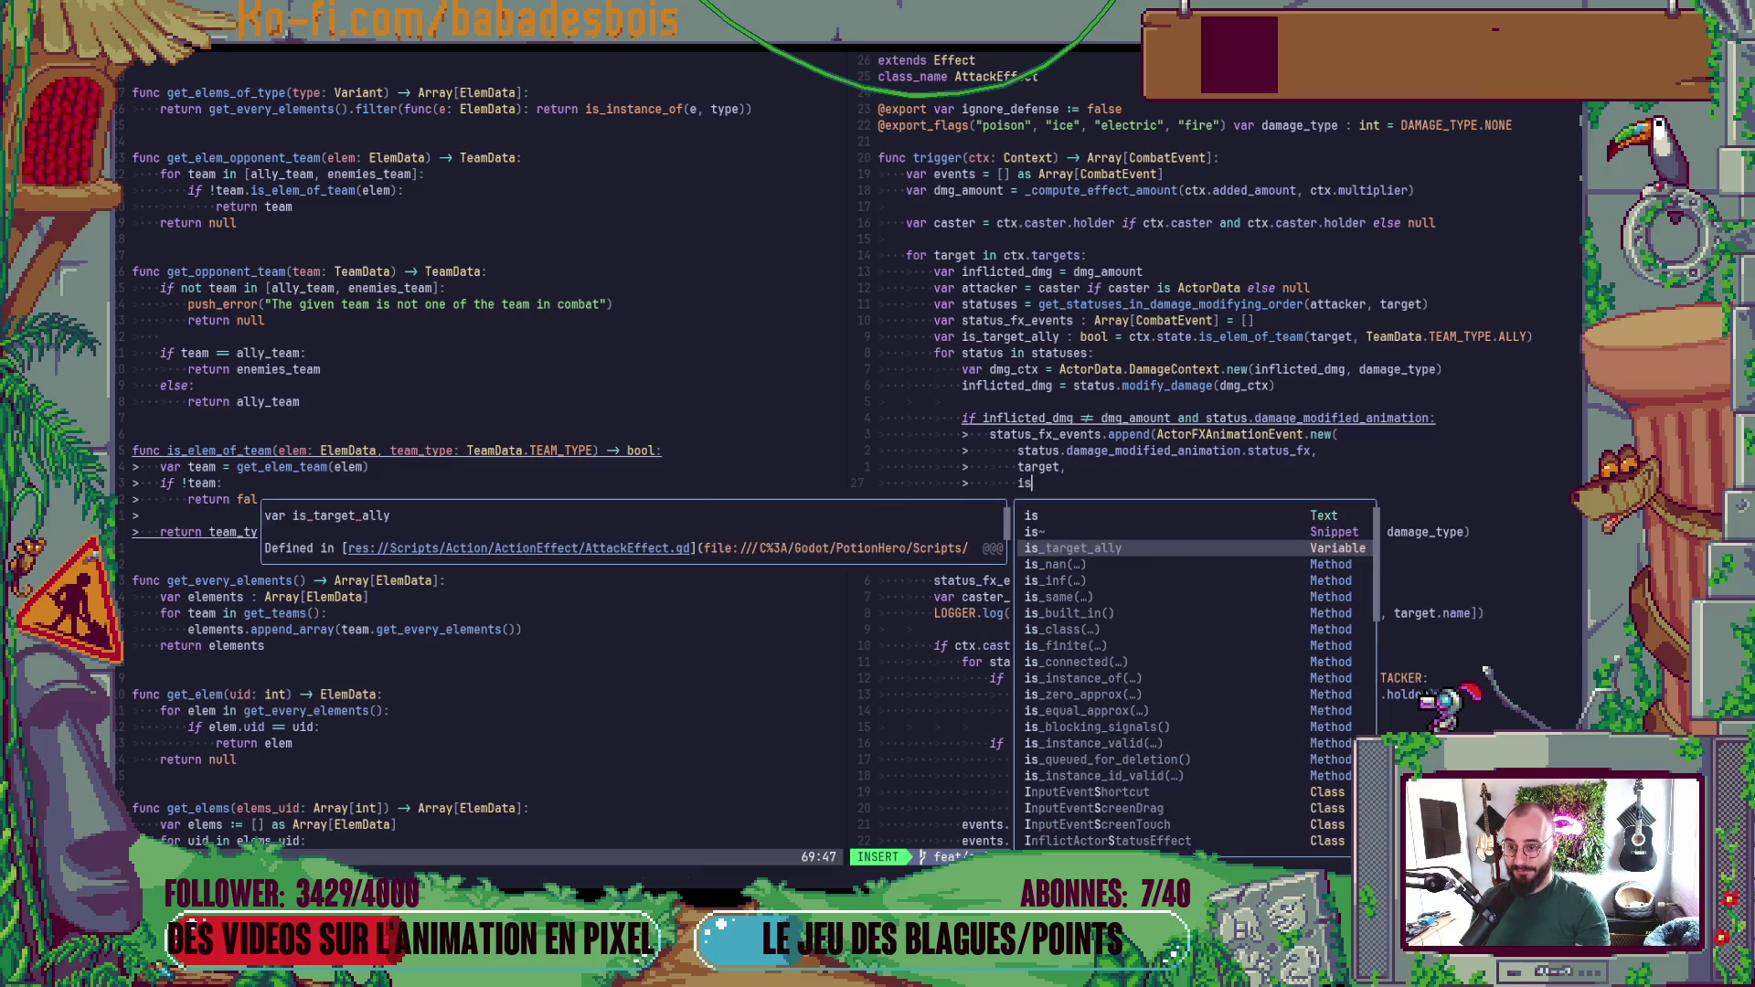
{"action": "key", "text": "Return"}
{"action": "type", "text": ","}
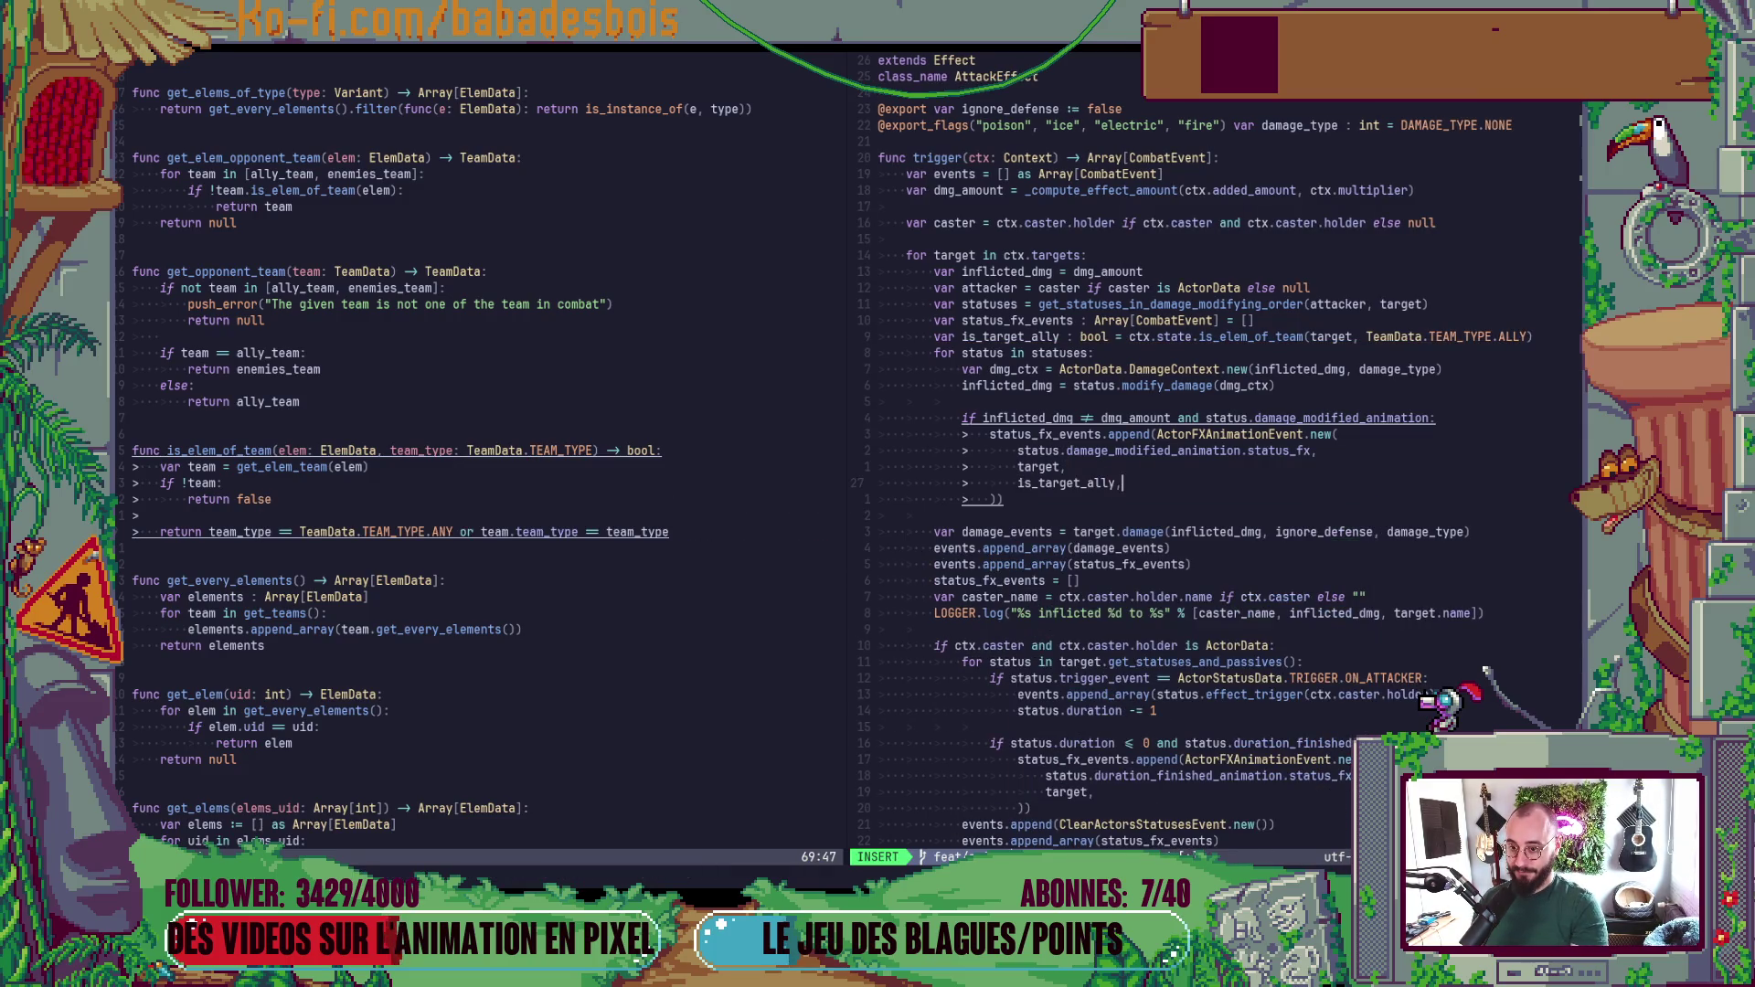
{"action": "key", "text": "Escape"}
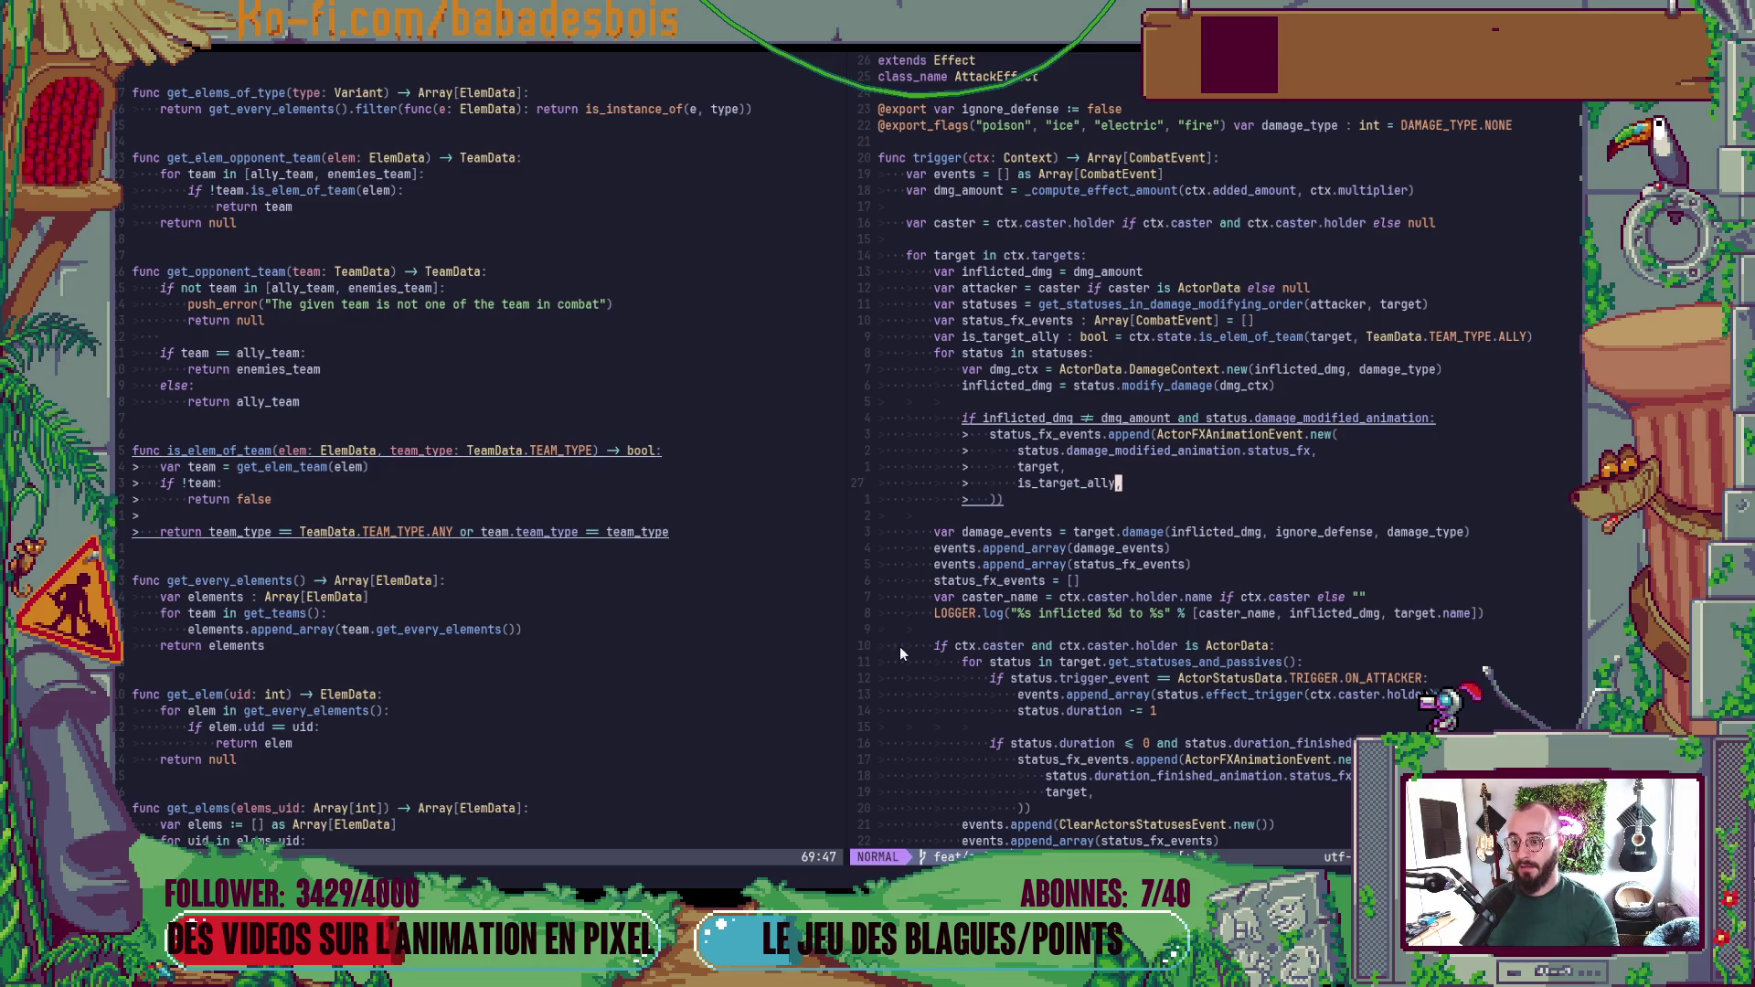
Step: Add 'is_target_ally,' after target in the second ActorFXAnimationEvent.new call as well
{"action": "scroll", "coordinate": [1159, 563], "scroll_direction": "down", "scroll_amount": 5}
{"action": "left_click", "coordinate": [1097, 548]}
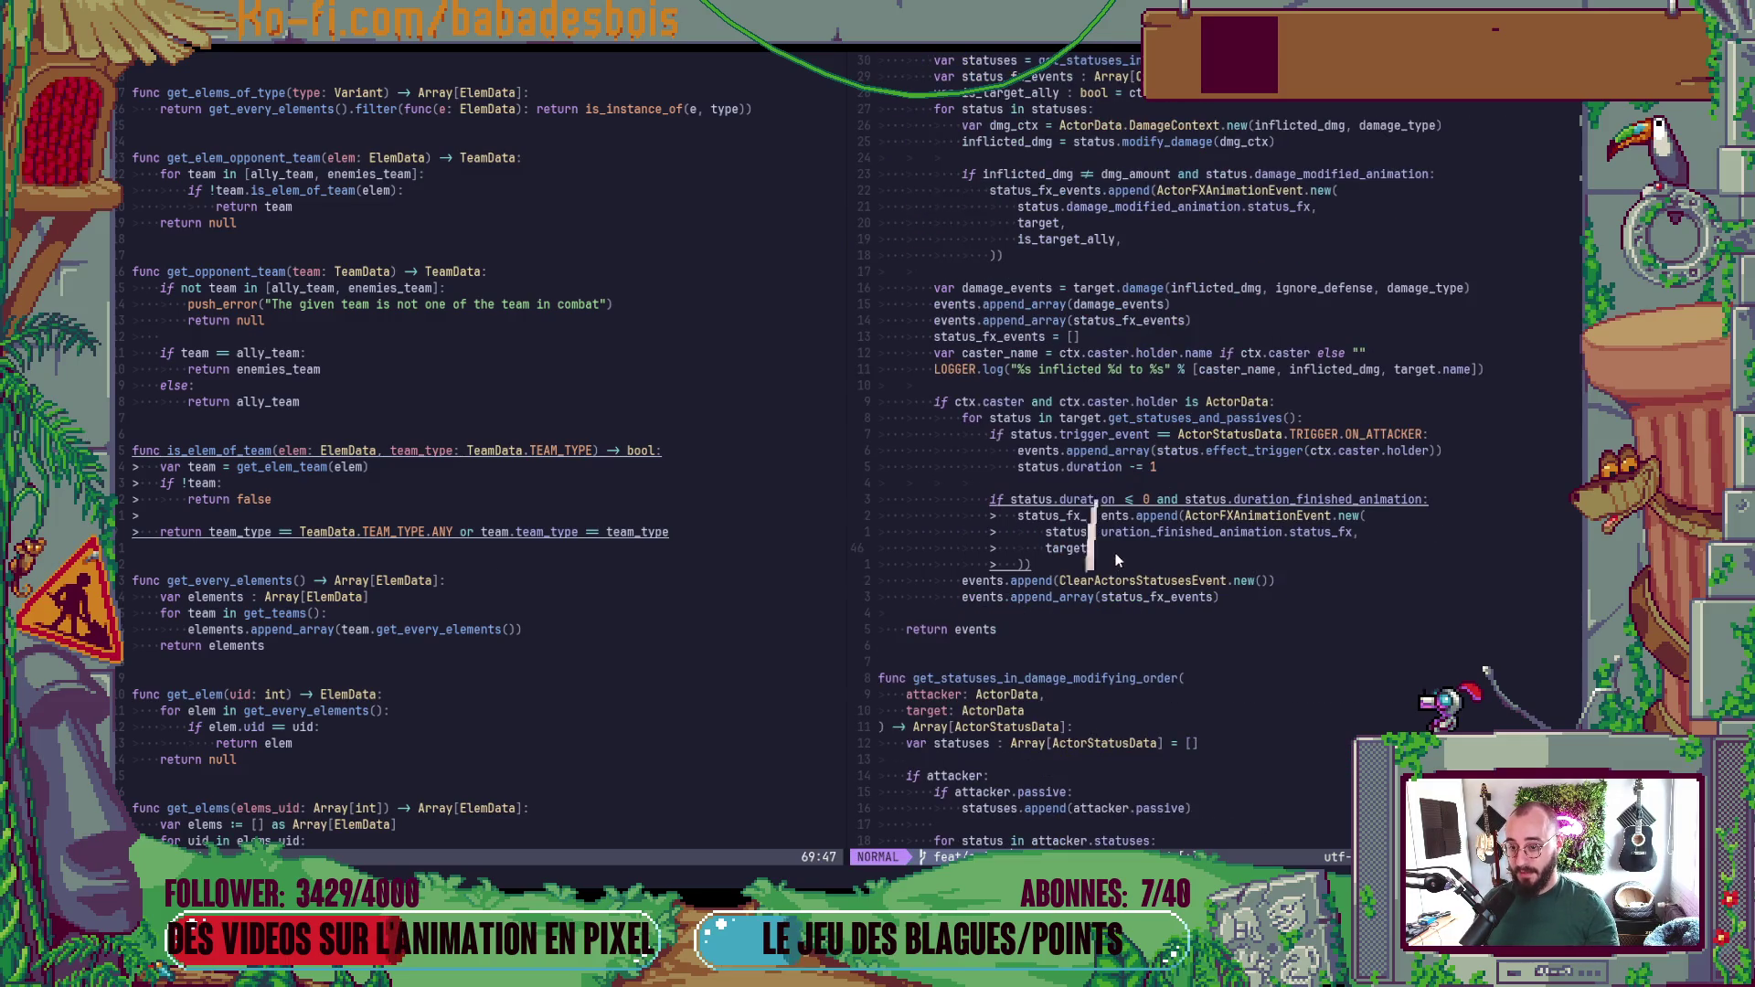
{"action": "key", "text": "a"}
{"action": "key", "text": "Return"}
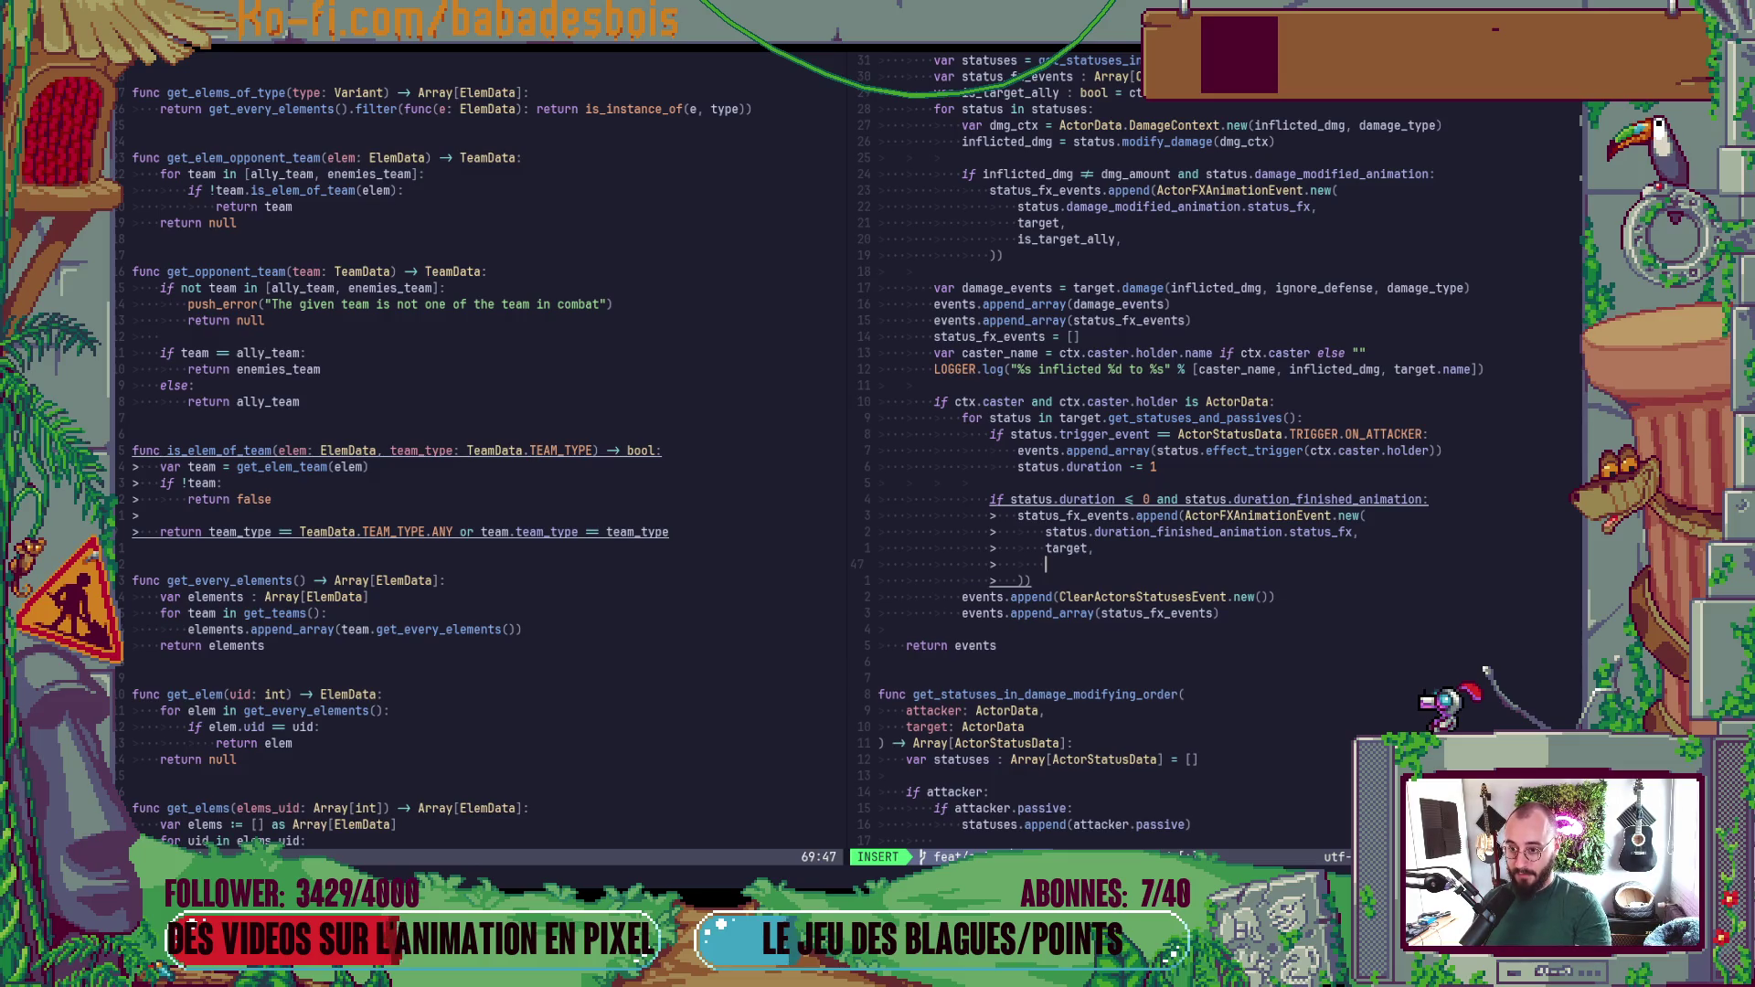
{"action": "type", "text": "is_target_ally"}
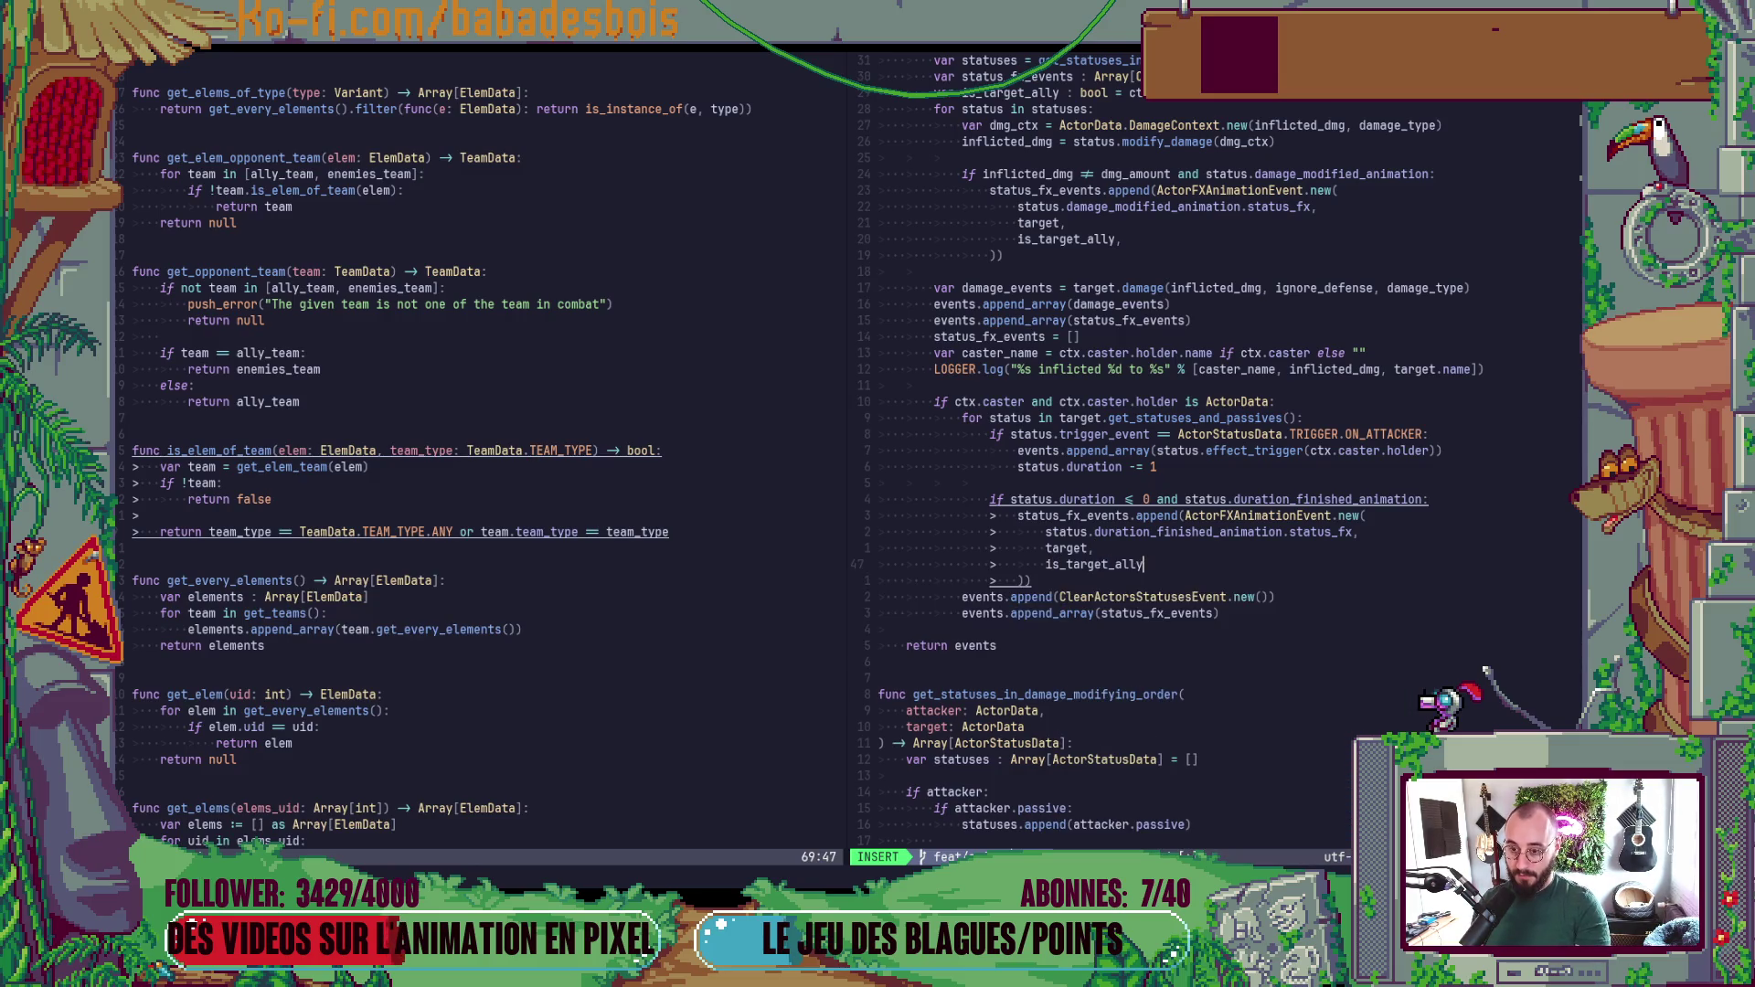
{"action": "key", "text": "Escape"}
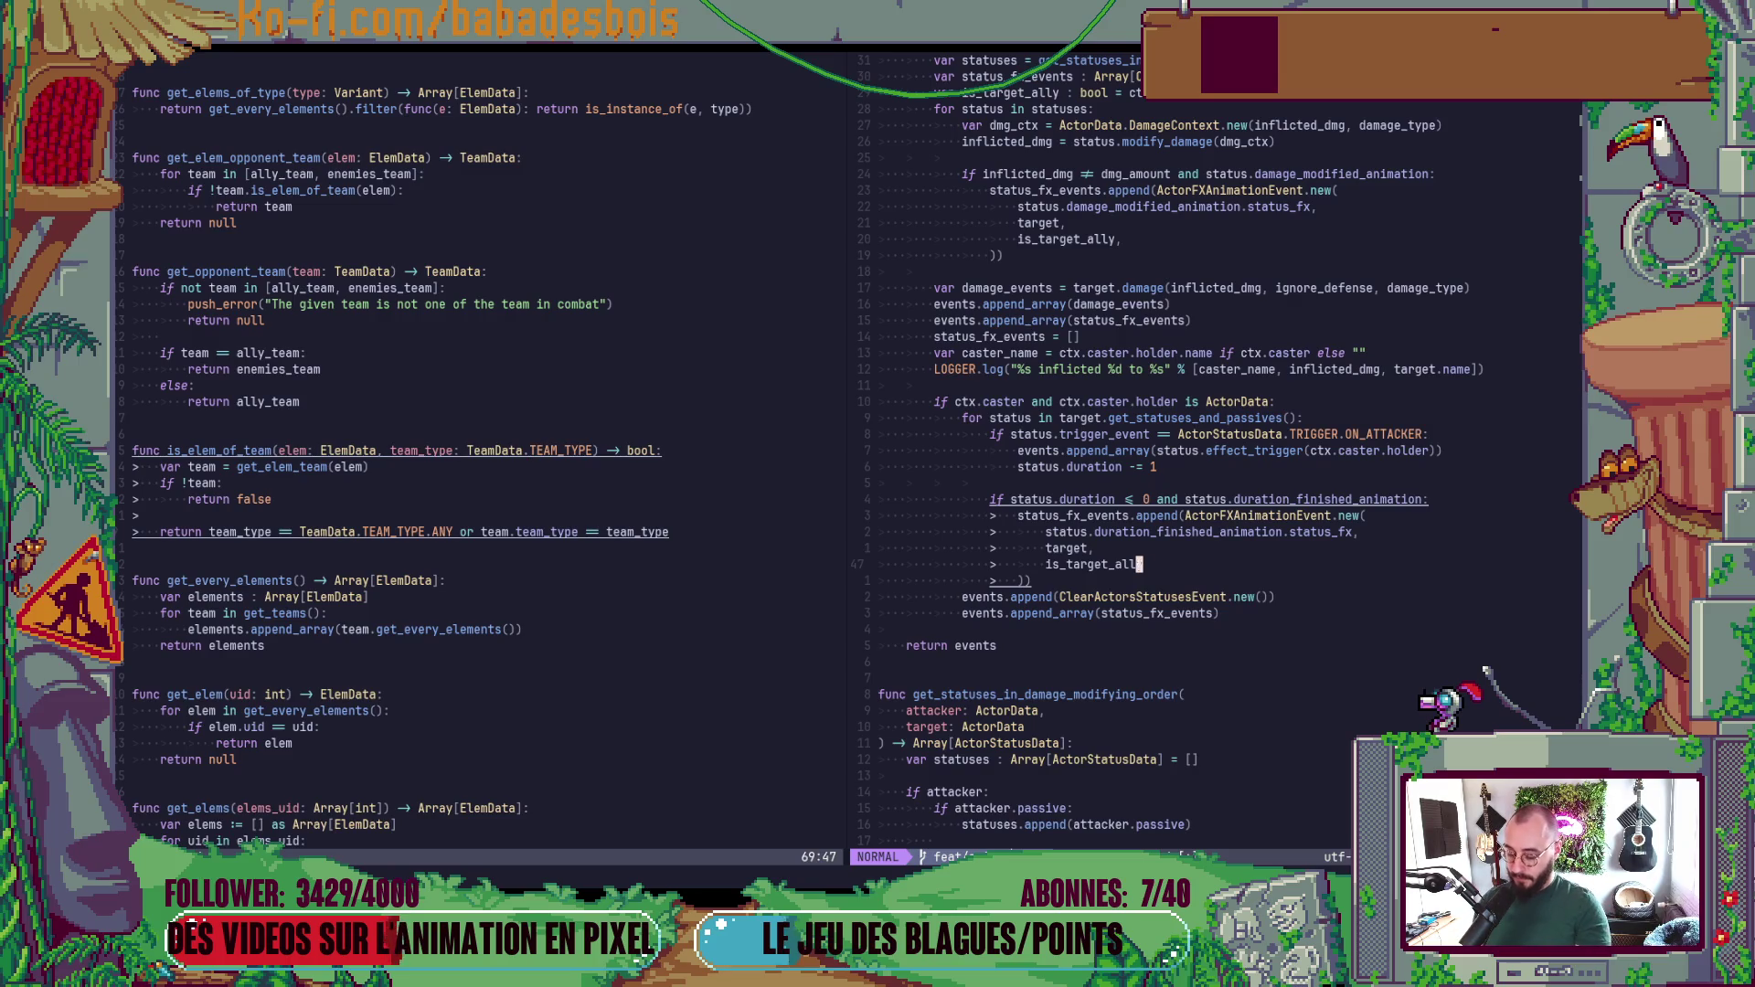
{"action": "type", "text": "ally,"}
{"action": "key", "text": "Escape"}
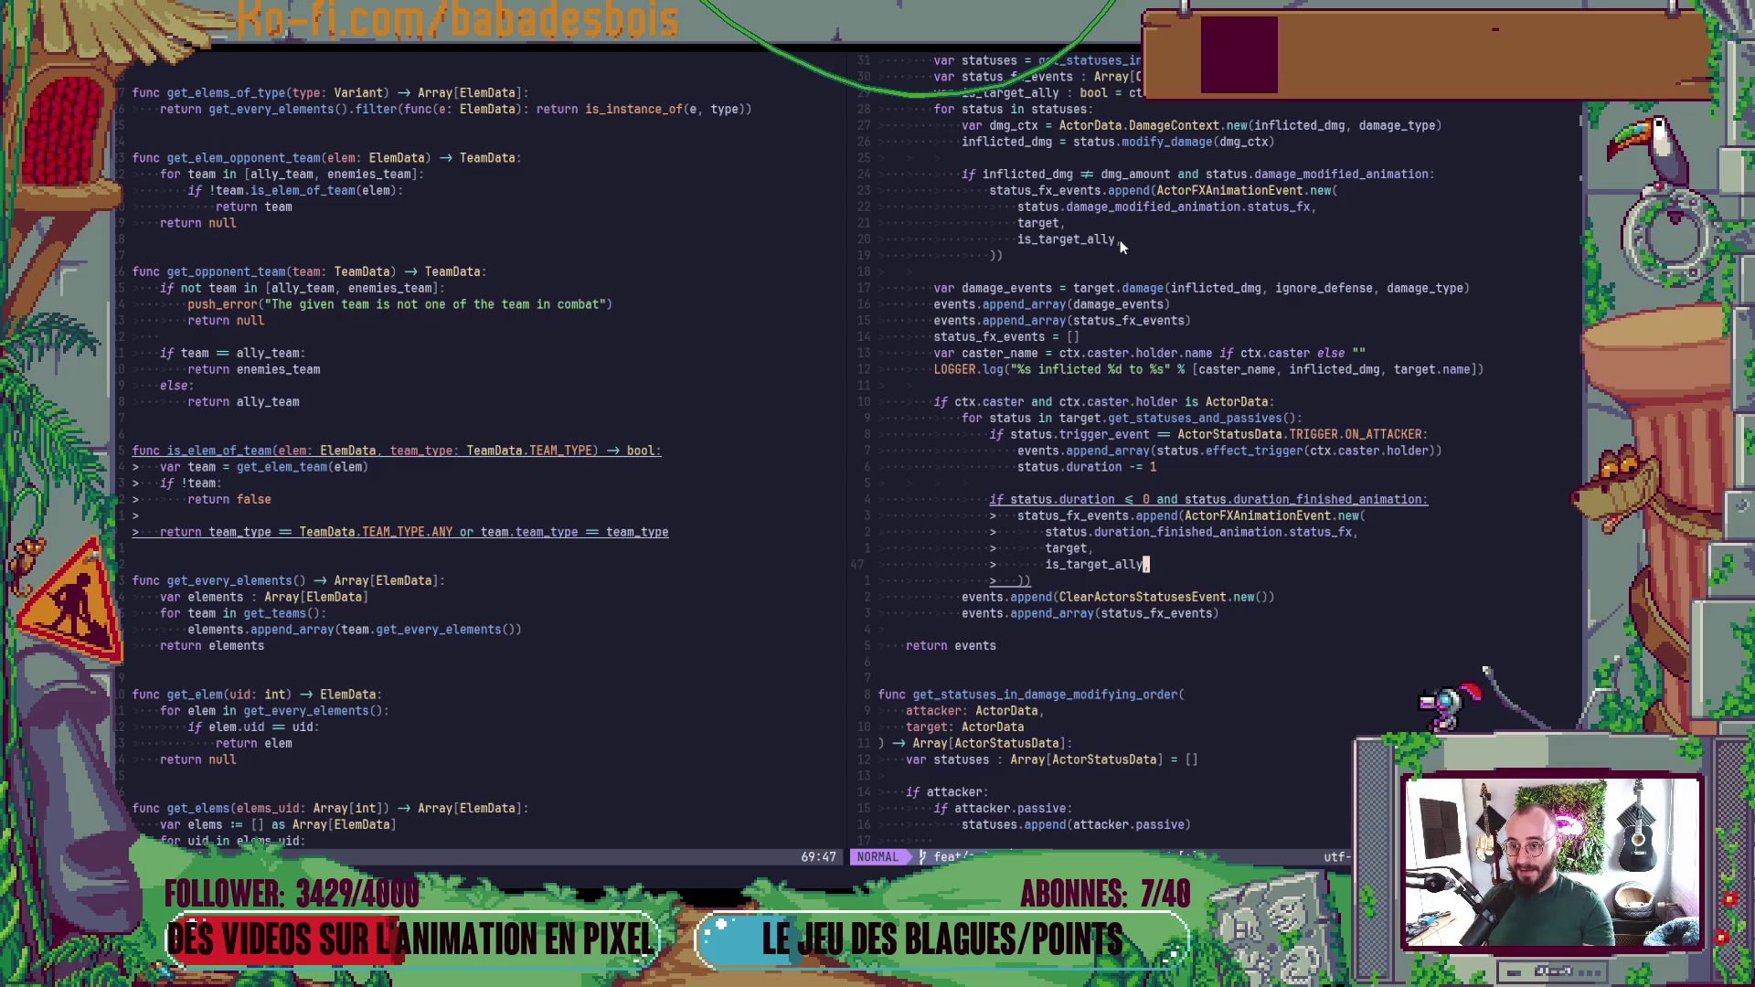
{"action": "left_click", "coordinate": [1121, 239]}
Step: Declare 'var anim = status.damage_modified_animation' above the status_fx_events append line
{"action": "type", "text": "i and "}
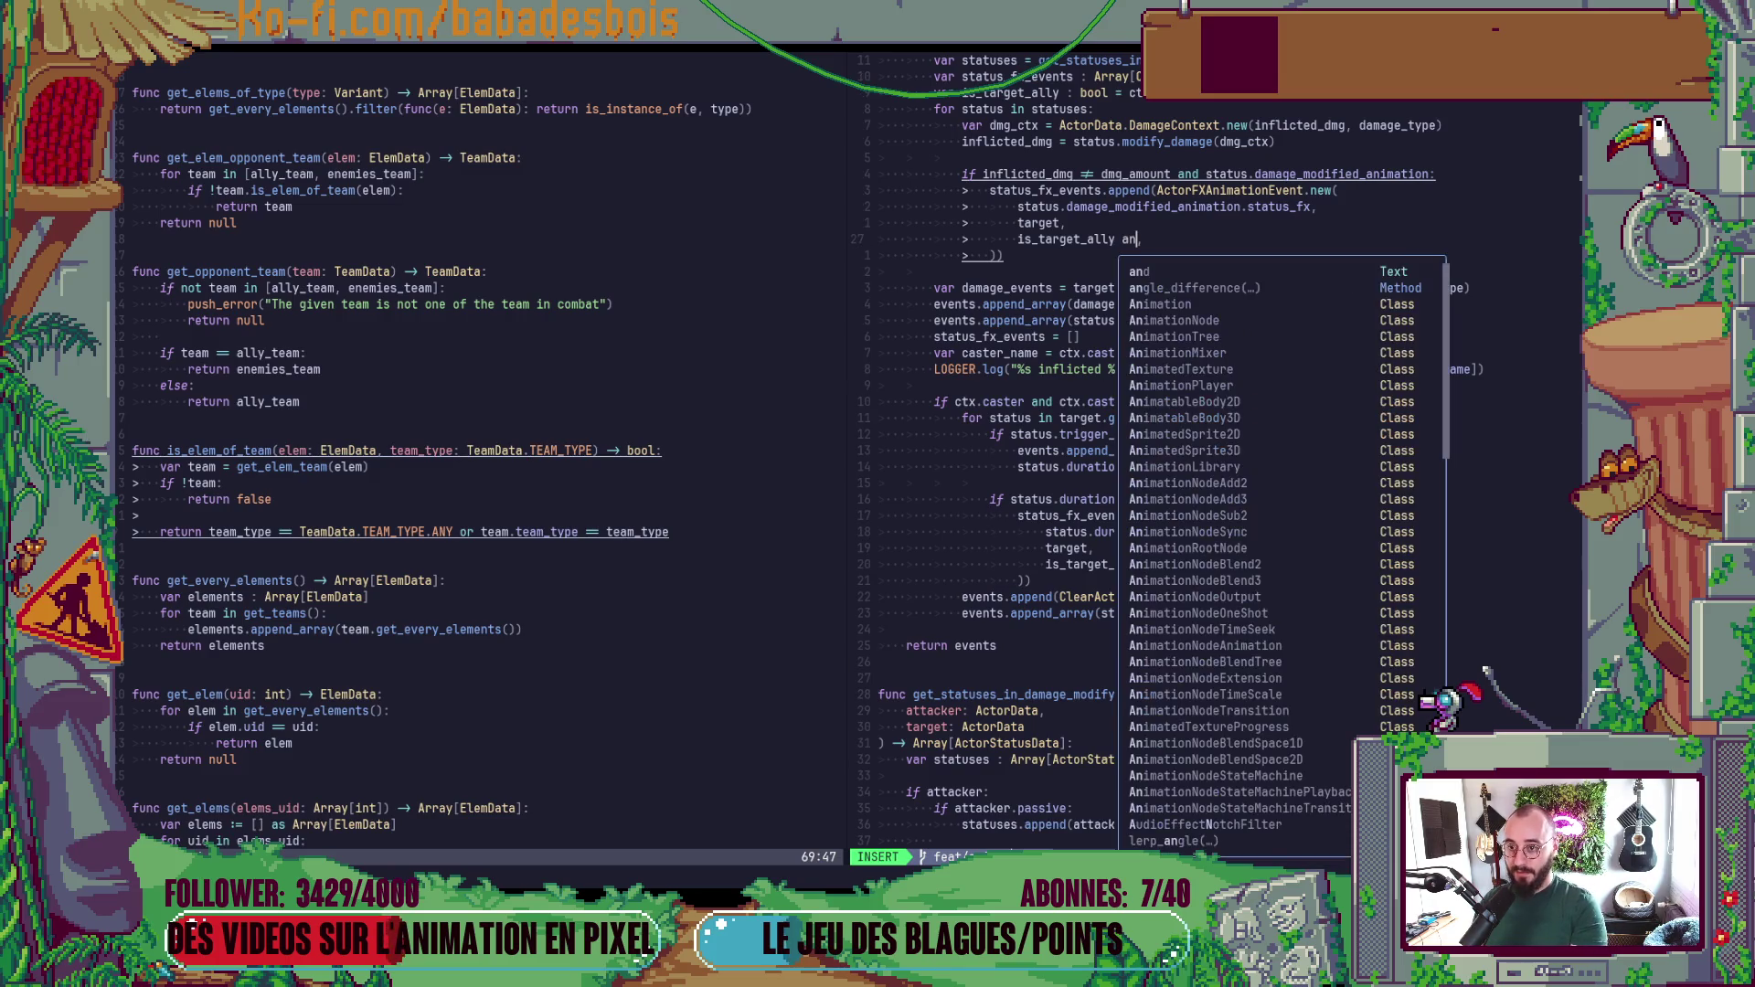
{"action": "type", "text": "status"}
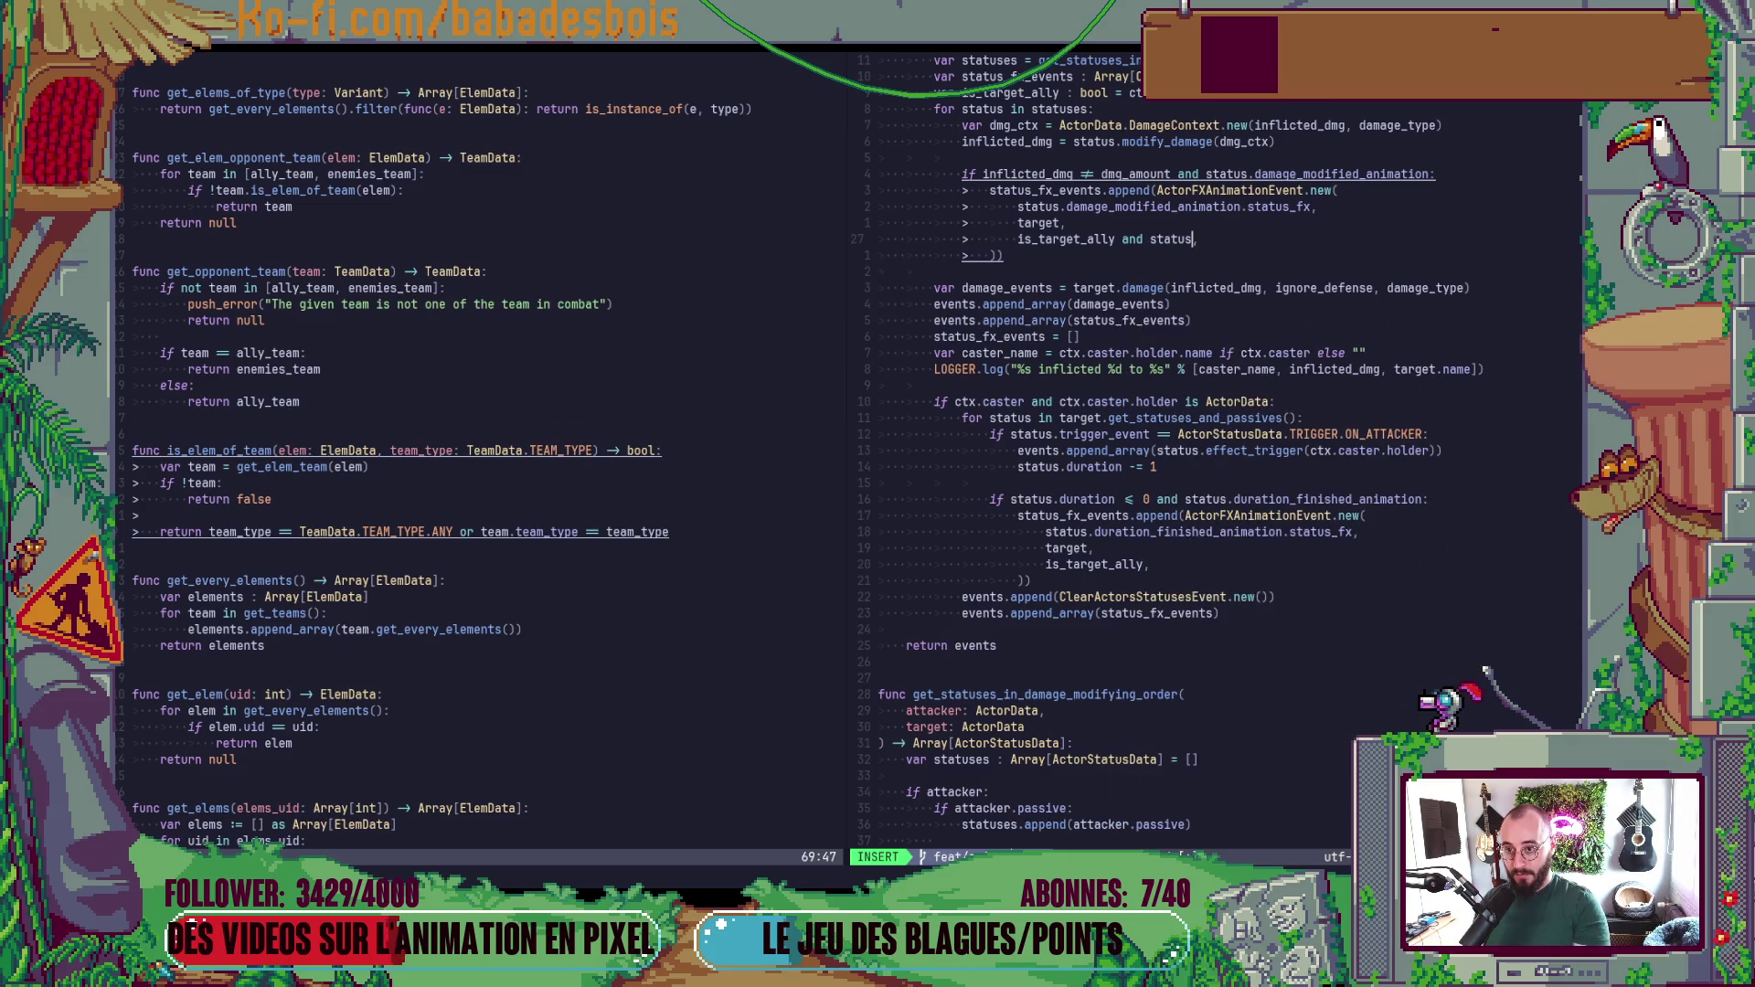
{"action": "key", "text": "BackSpace"}
{"action": "key", "text": "BackSpace"}
{"action": "key", "text": "BackSpace"}
{"action": "key", "text": "Up"}
{"action": "key", "text": "Up"}
{"action": "key", "text": "Up"}
{"action": "key", "text": "Escape"}
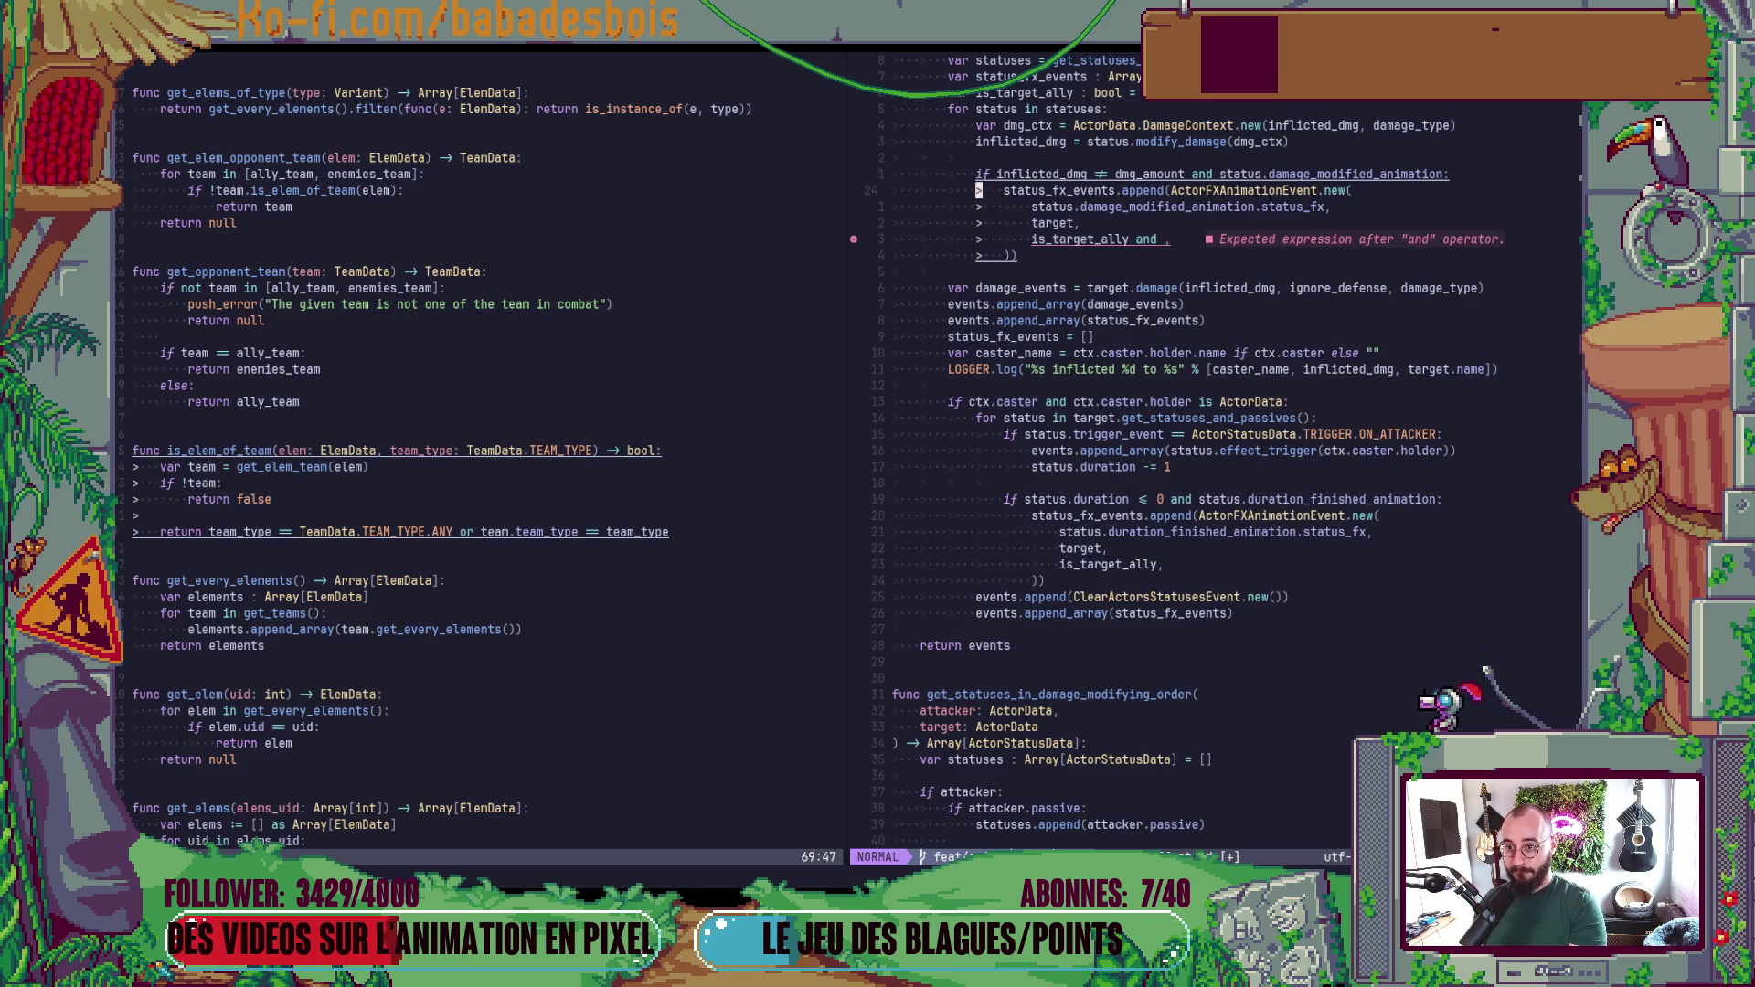
{"action": "type", "text": "Ovar an"}
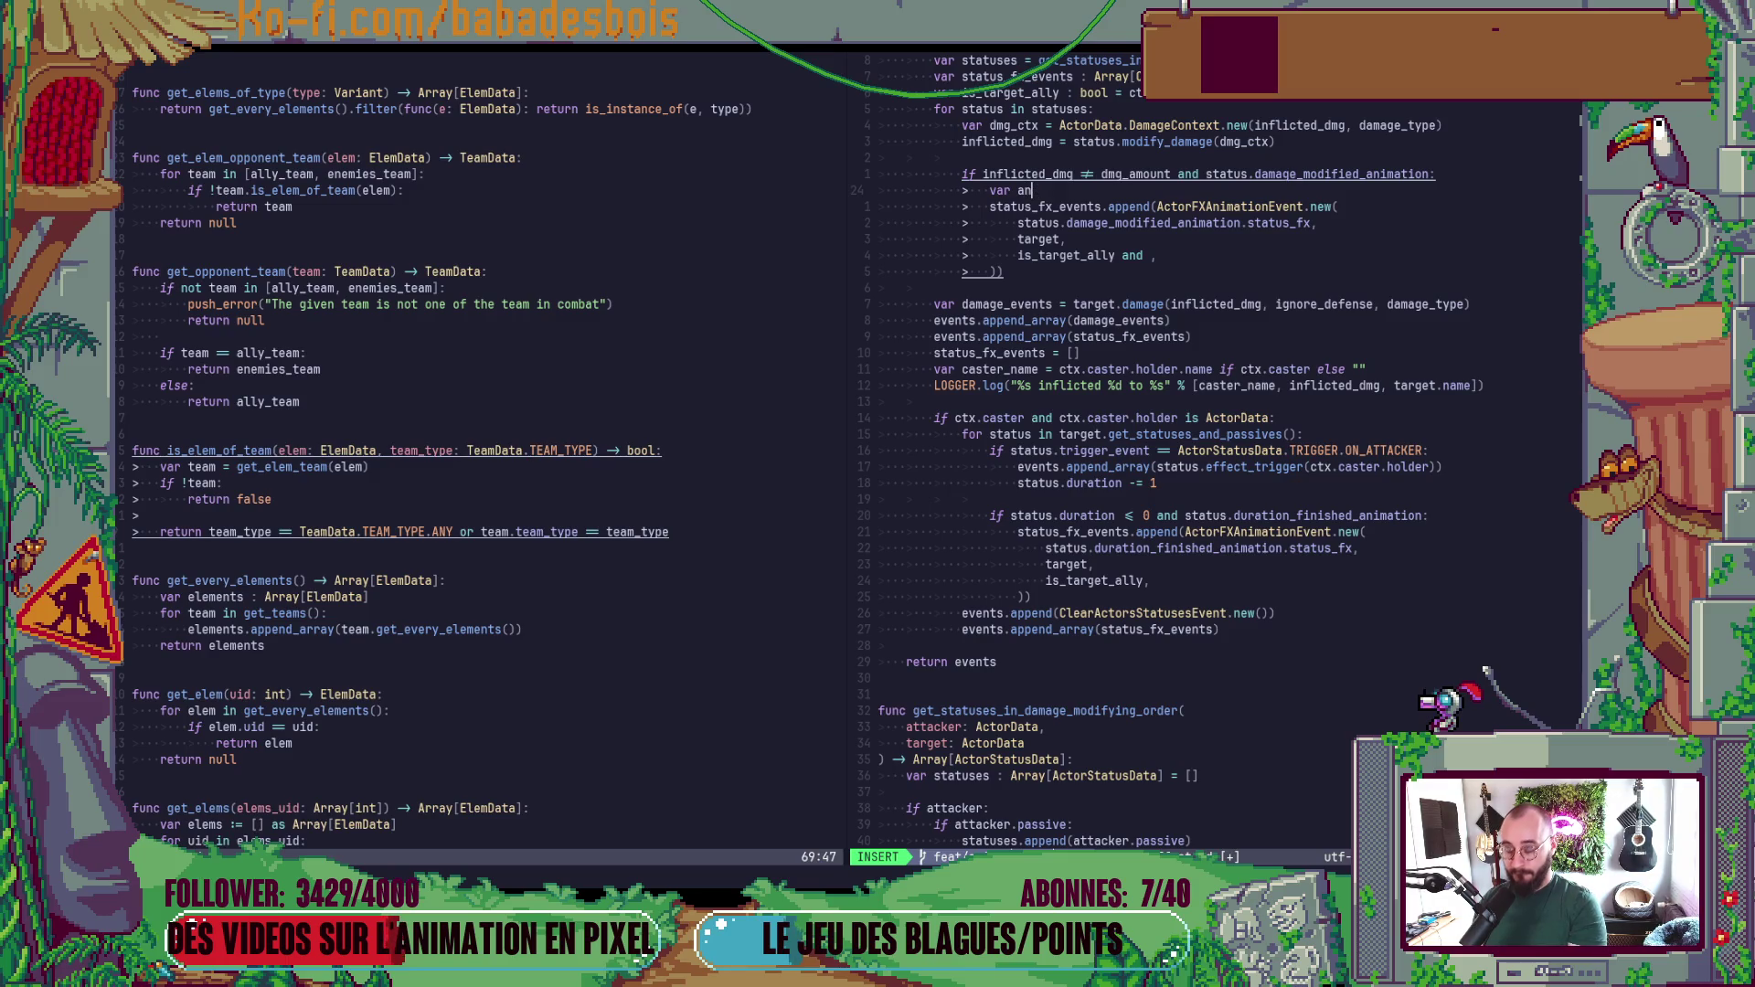
{"action": "type", "text": "im = s"}
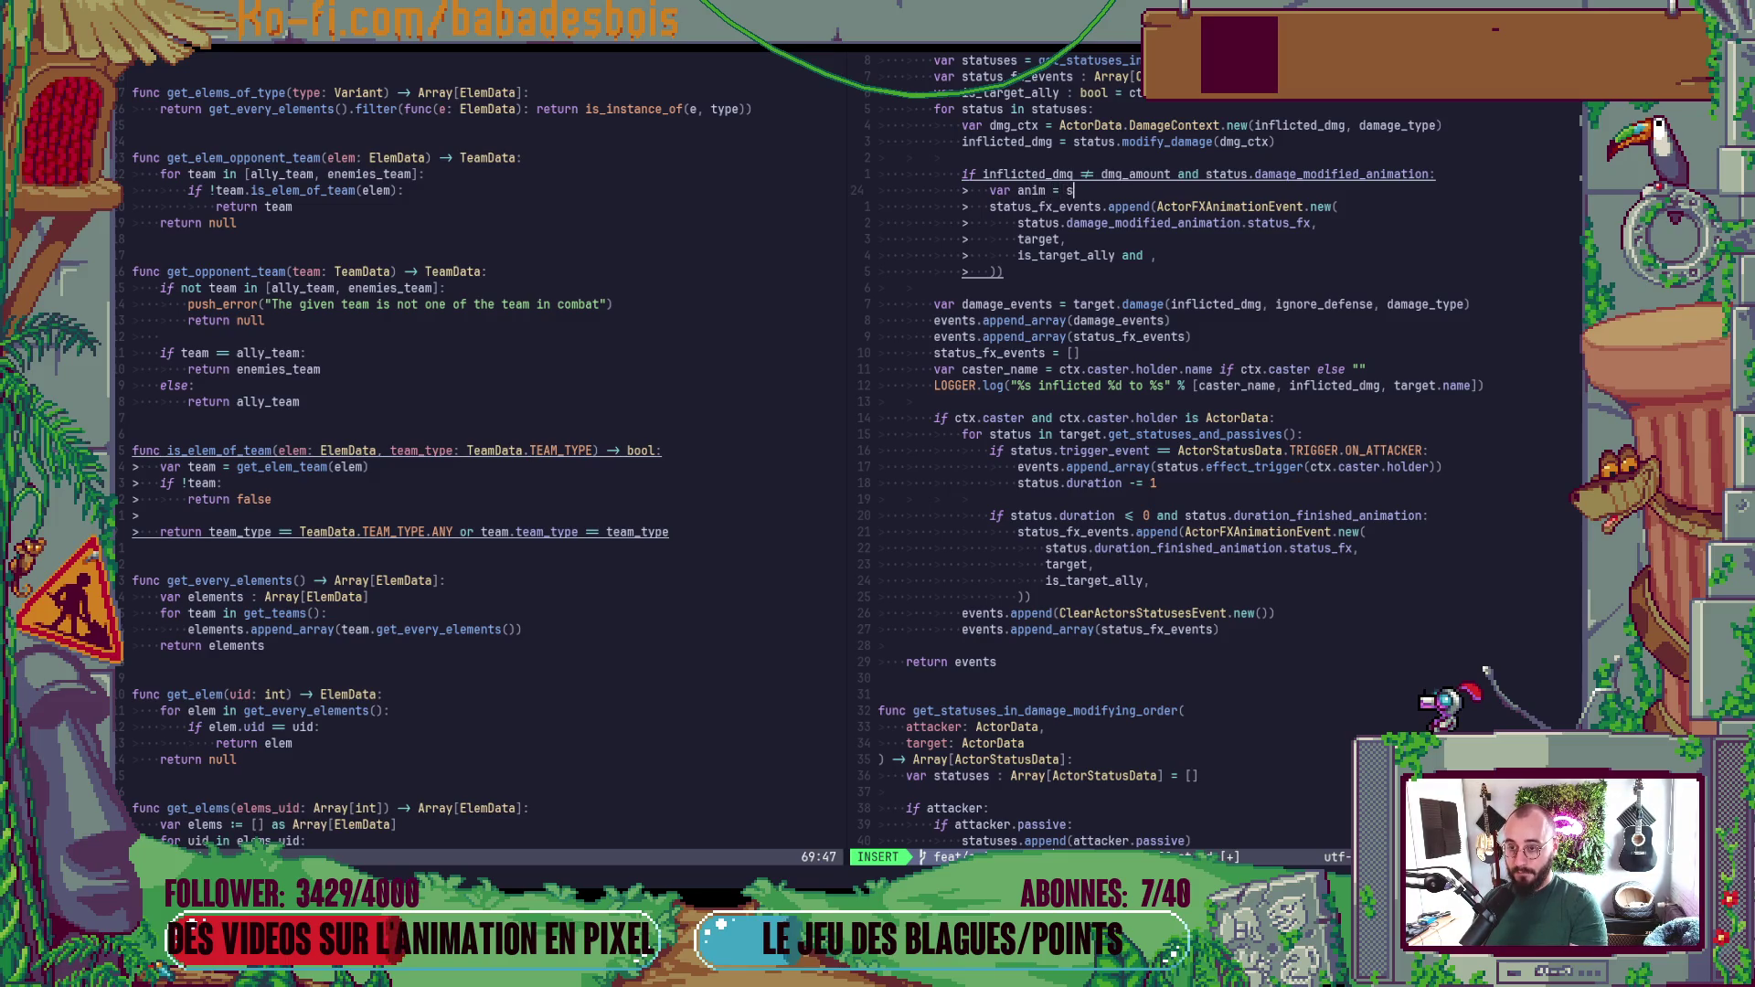
{"action": "type", "text": "tatus."}
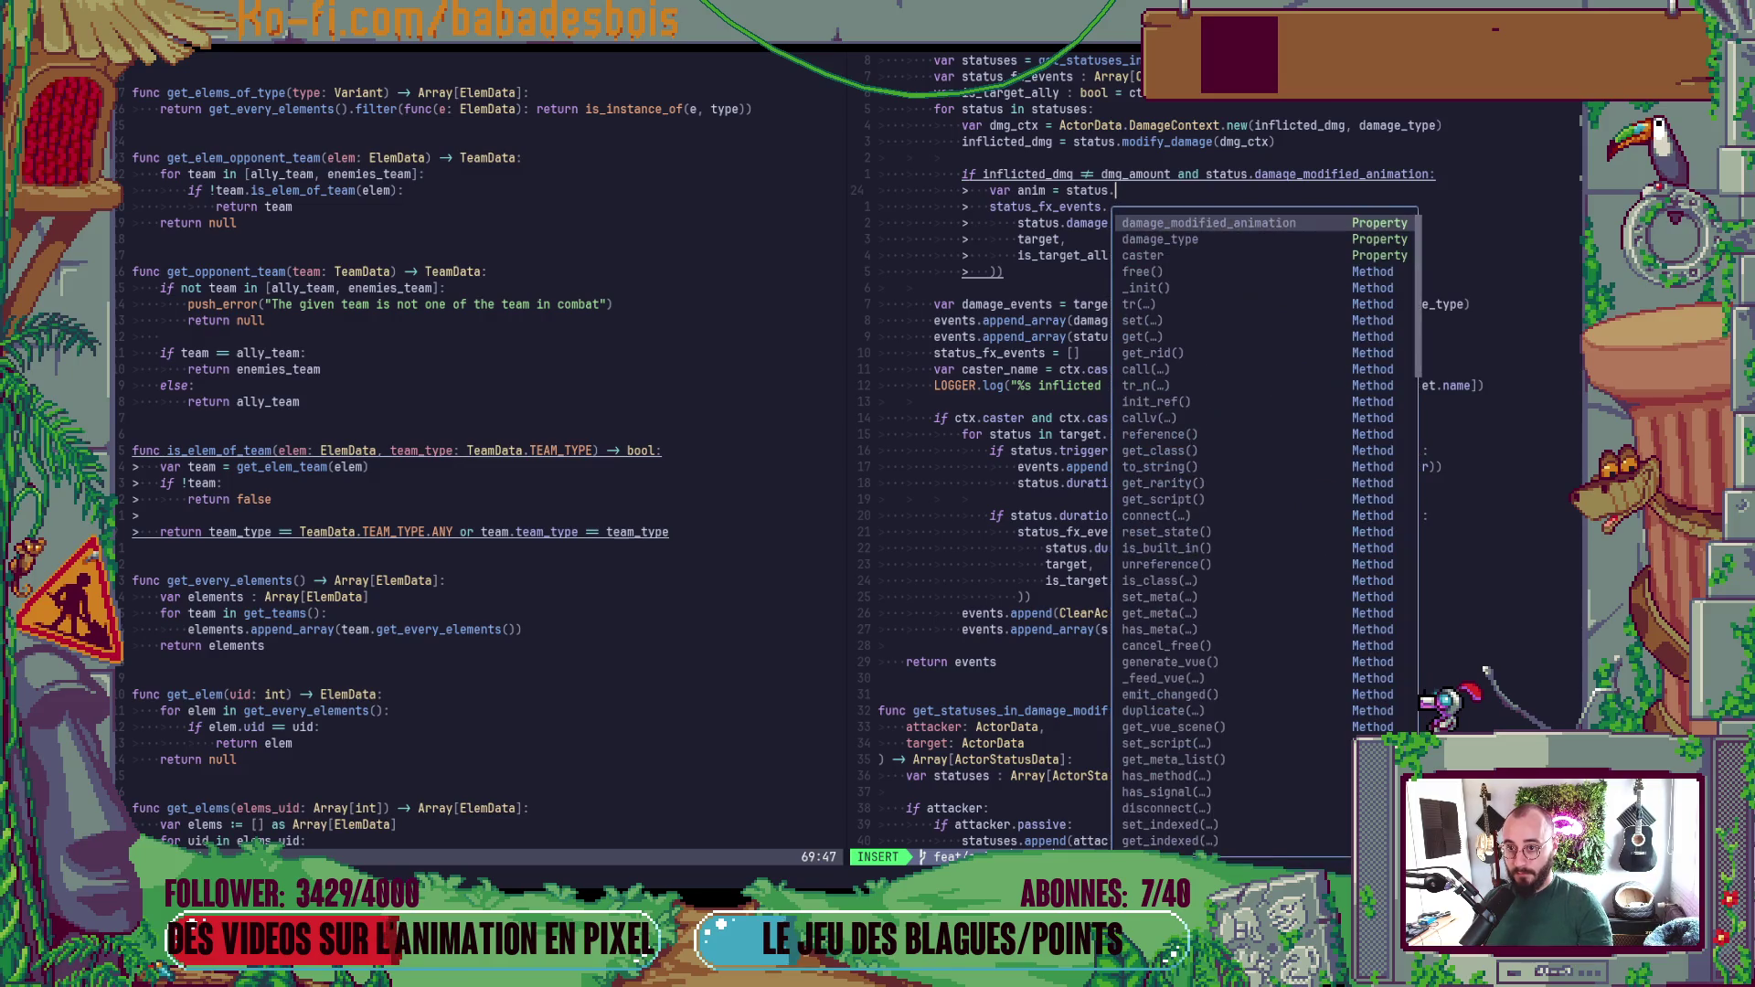
{"action": "key", "text": "Return"}
{"action": "key", "text": "Escape"}
Step: Replace the status expression argument with anim and begin an anim. argument after is_target_ally
{"action": "key", "text": "j"}
{"action": "key", "text": "j"}
{"action": "key", "text": "asciicircum"}
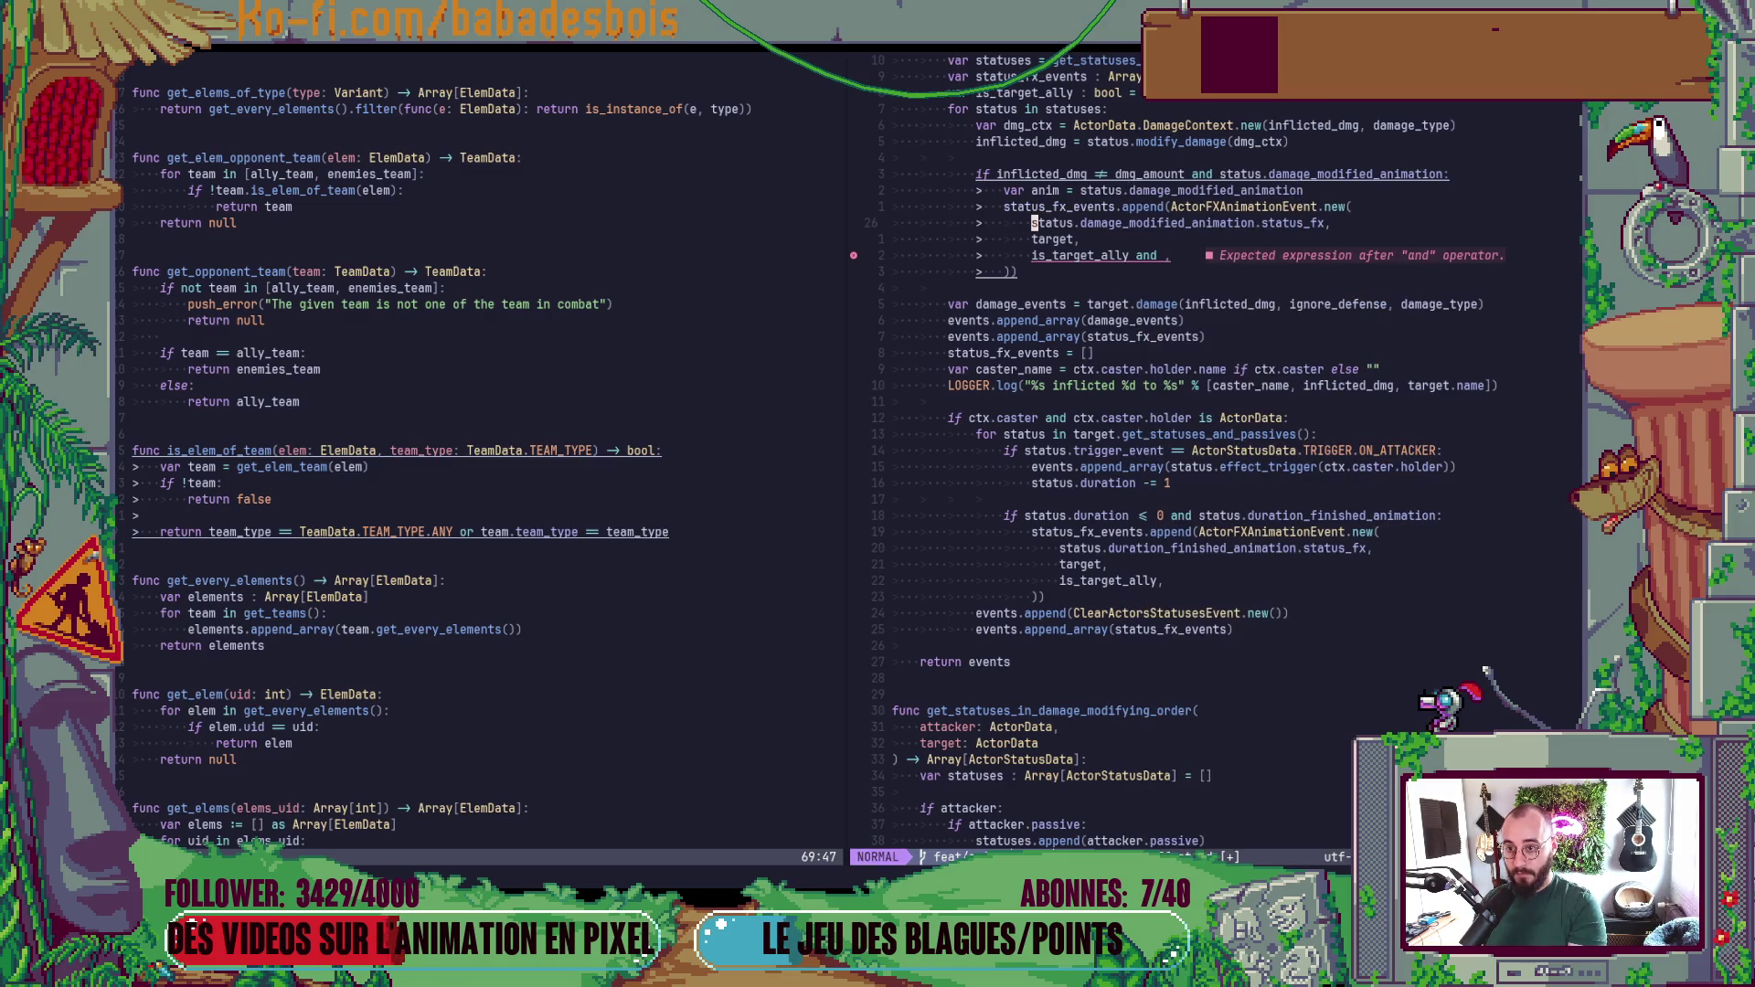
{"action": "key", "text": "v"}
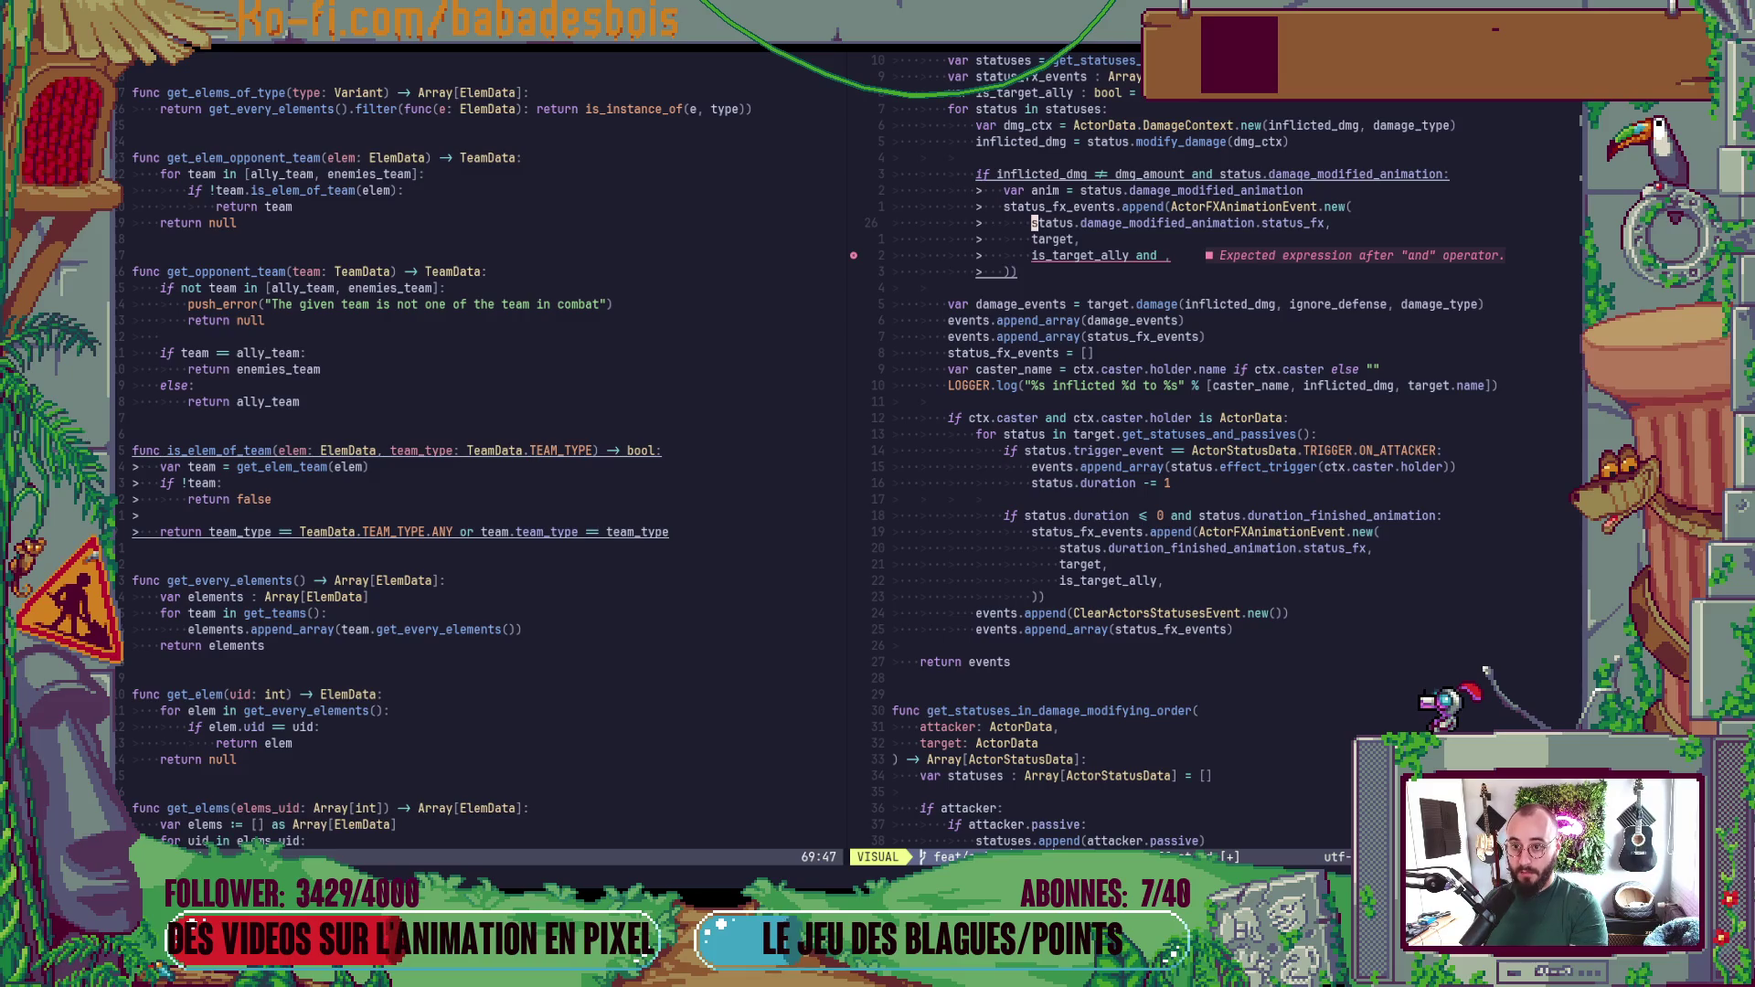
{"action": "key", "text": "e"}
{"action": "key", "text": "l"}
{"action": "type", "text": "ec"}
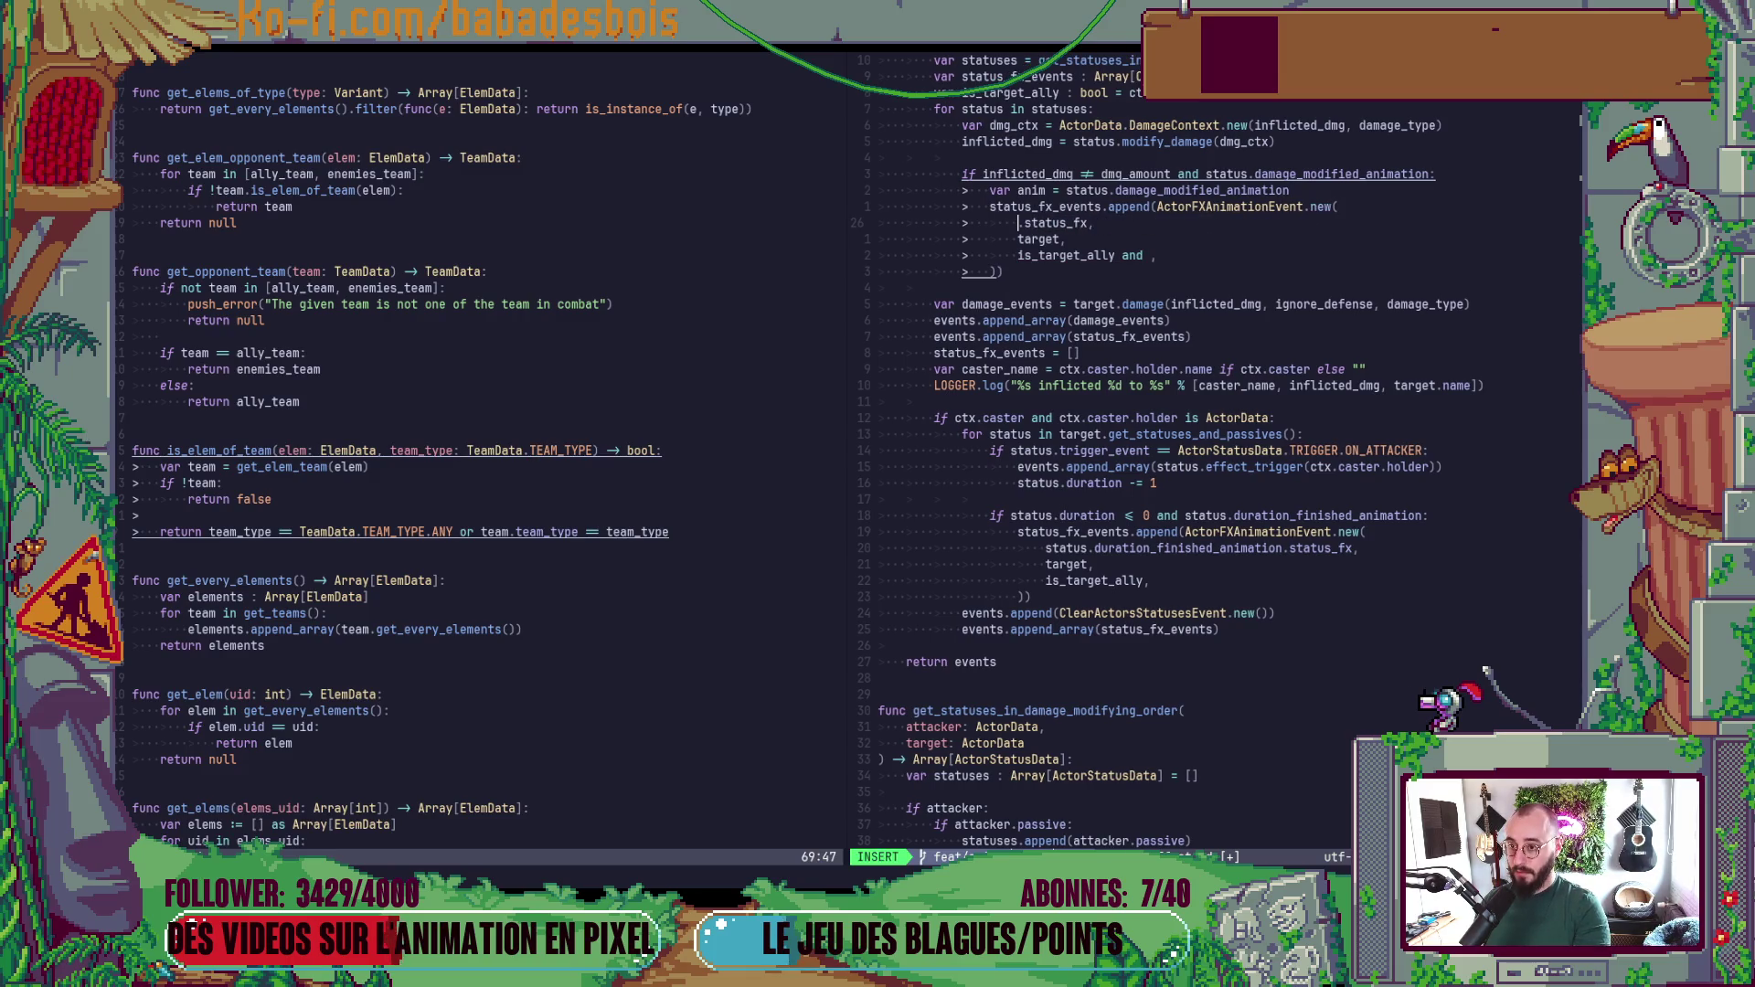
{"action": "type", "text": "anim"}
{"action": "key", "text": "Escape"}
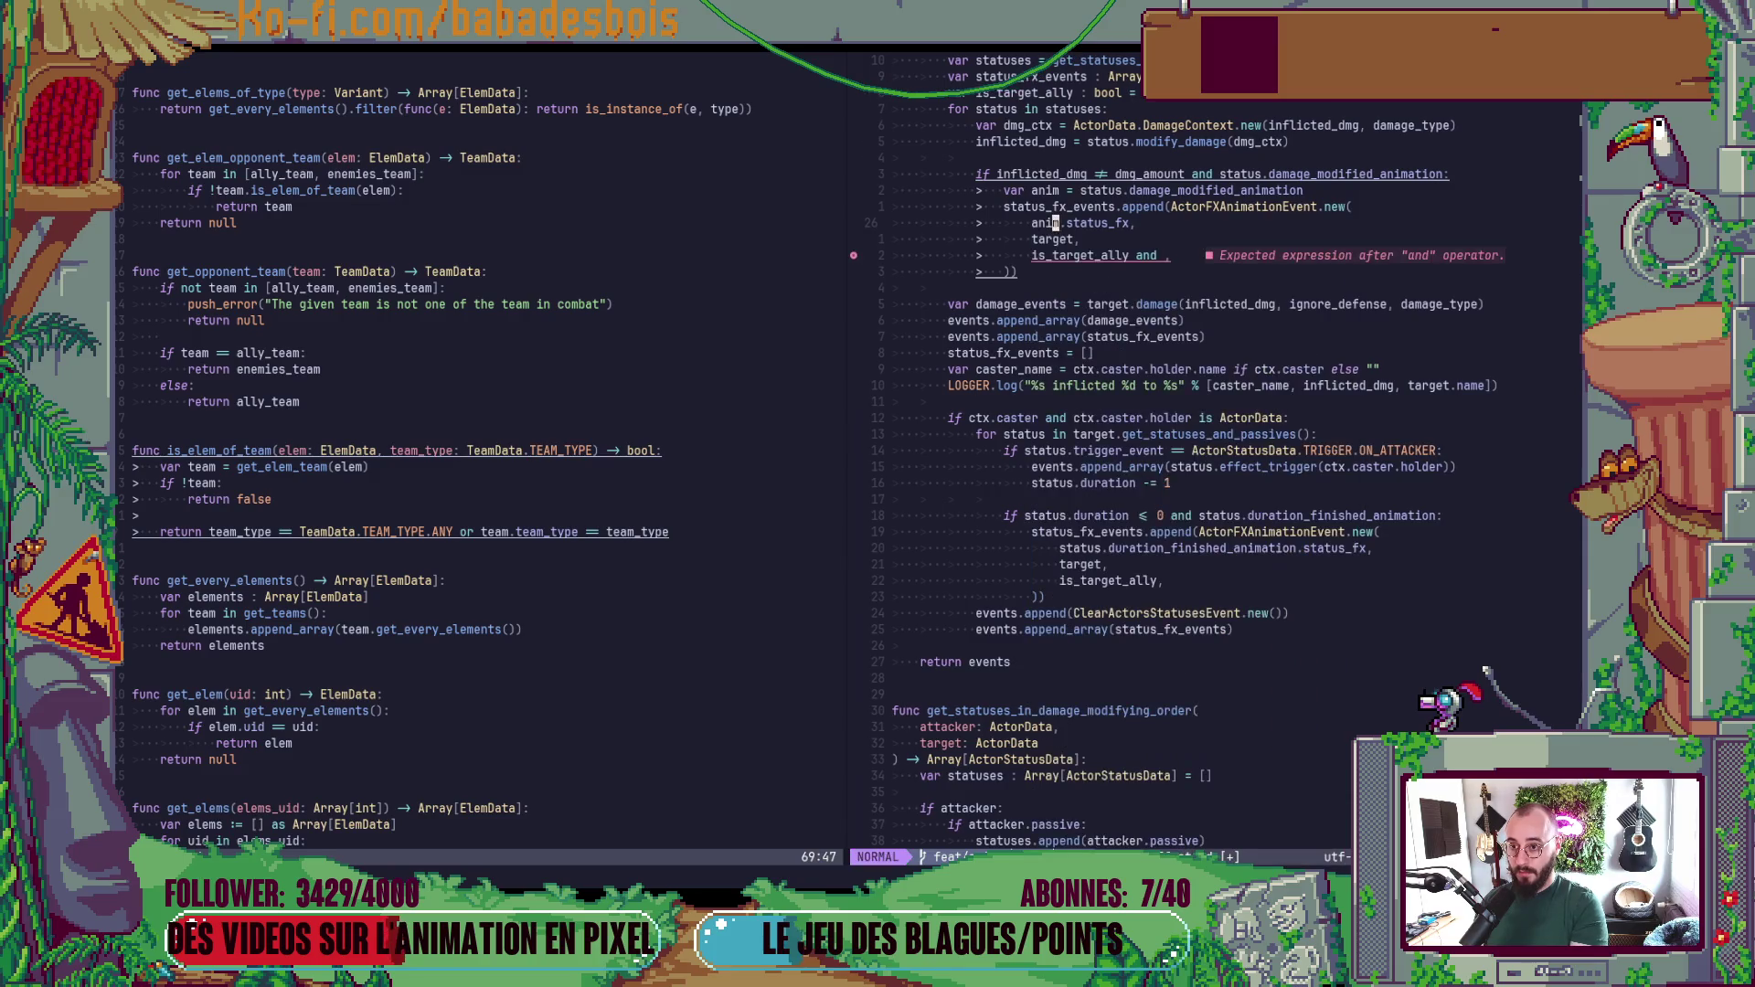
{"action": "key", "text": "j"}
{"action": "key", "text": "j"}
{"action": "key", "text": "dollar"}
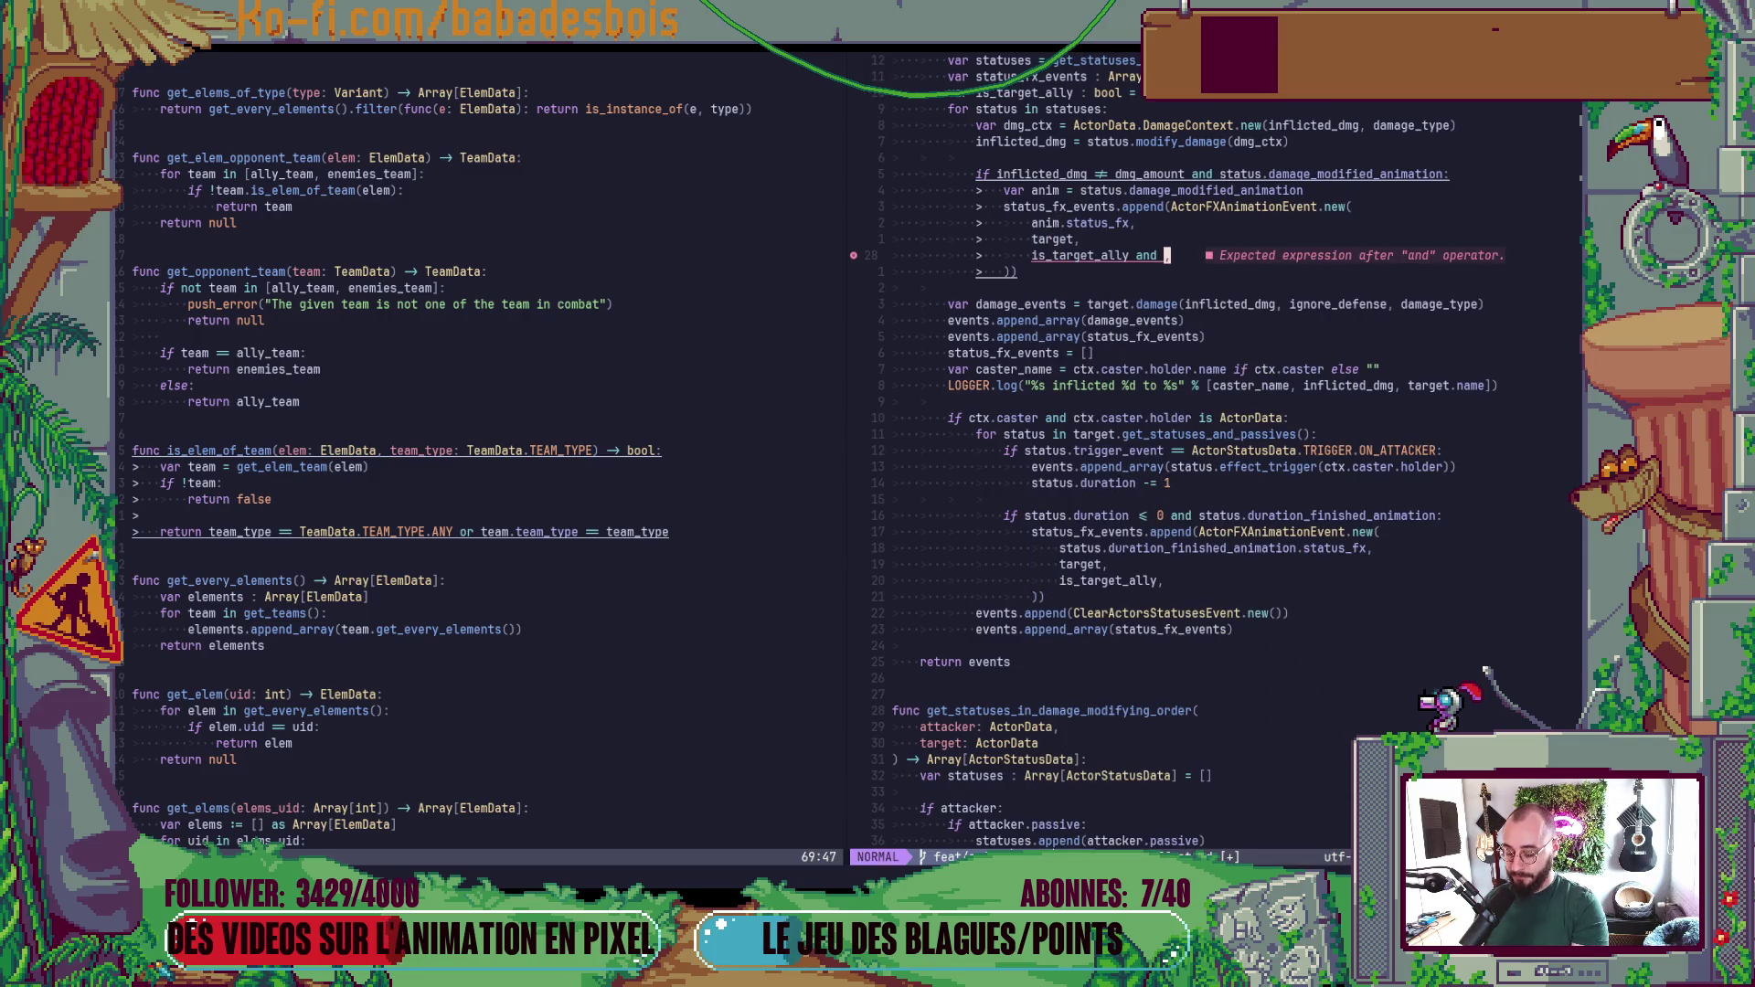
{"action": "type", "text": "ianim"}
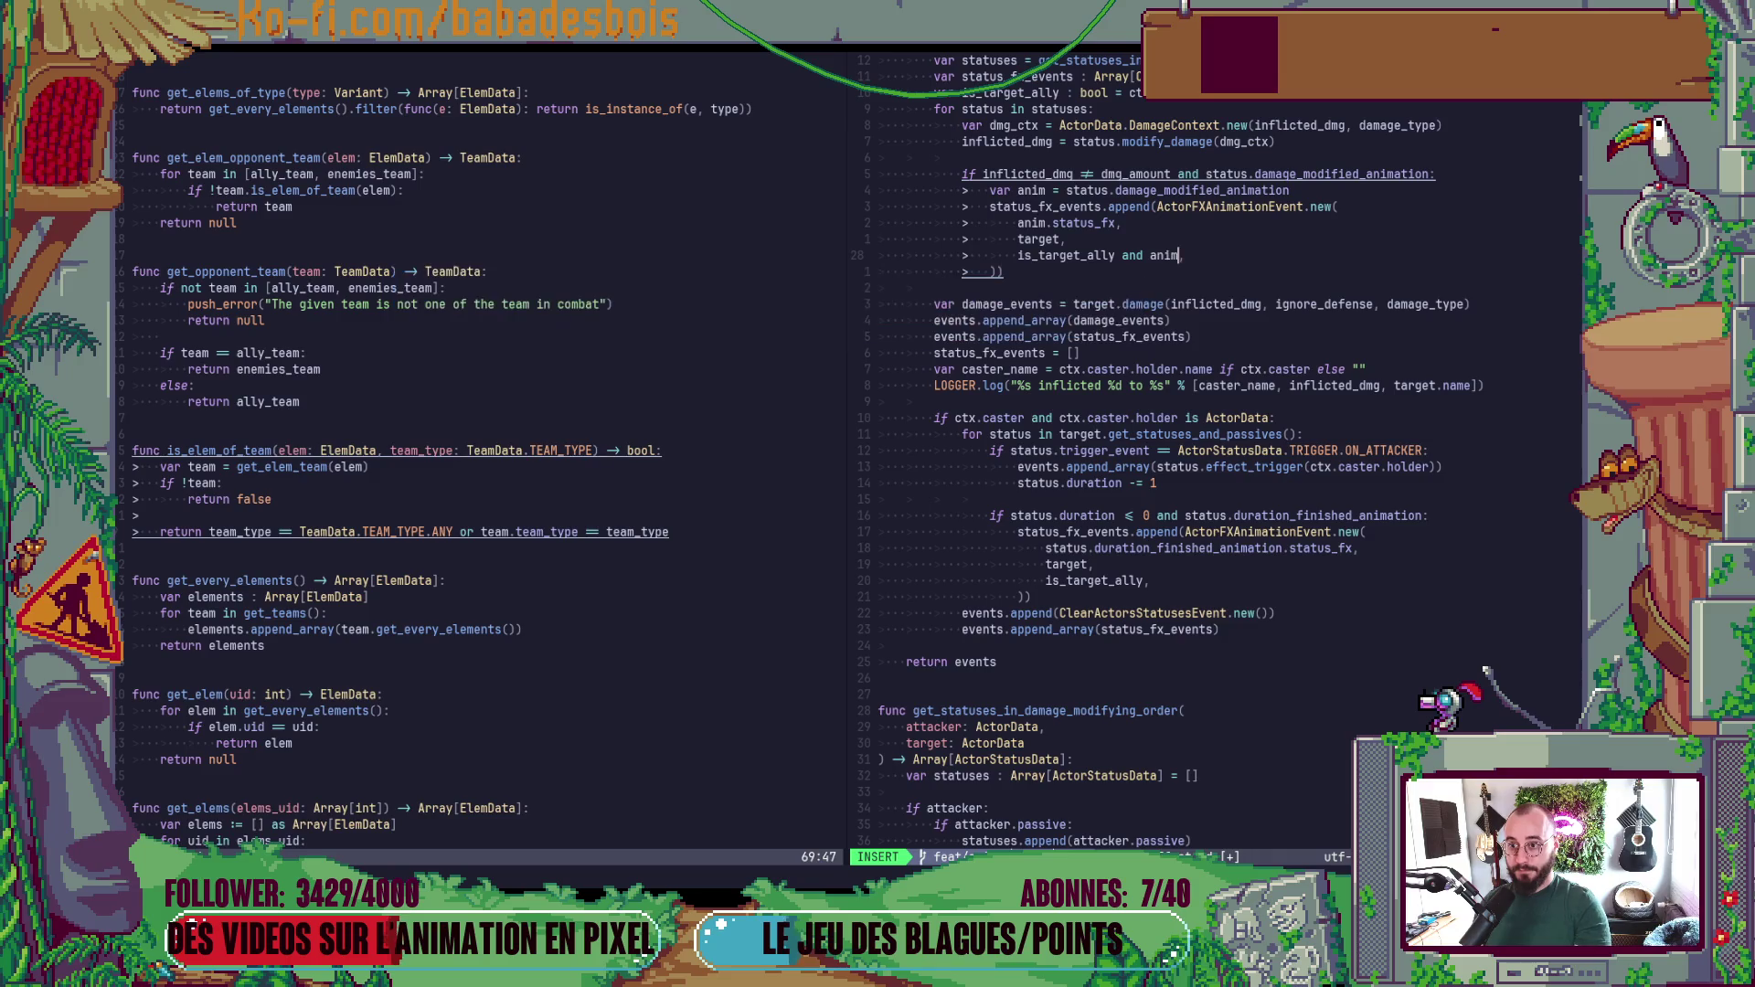
{"action": "type", "text": "."}
{"action": "key", "text": "Tab"}
{"action": "key", "text": "Tab"}
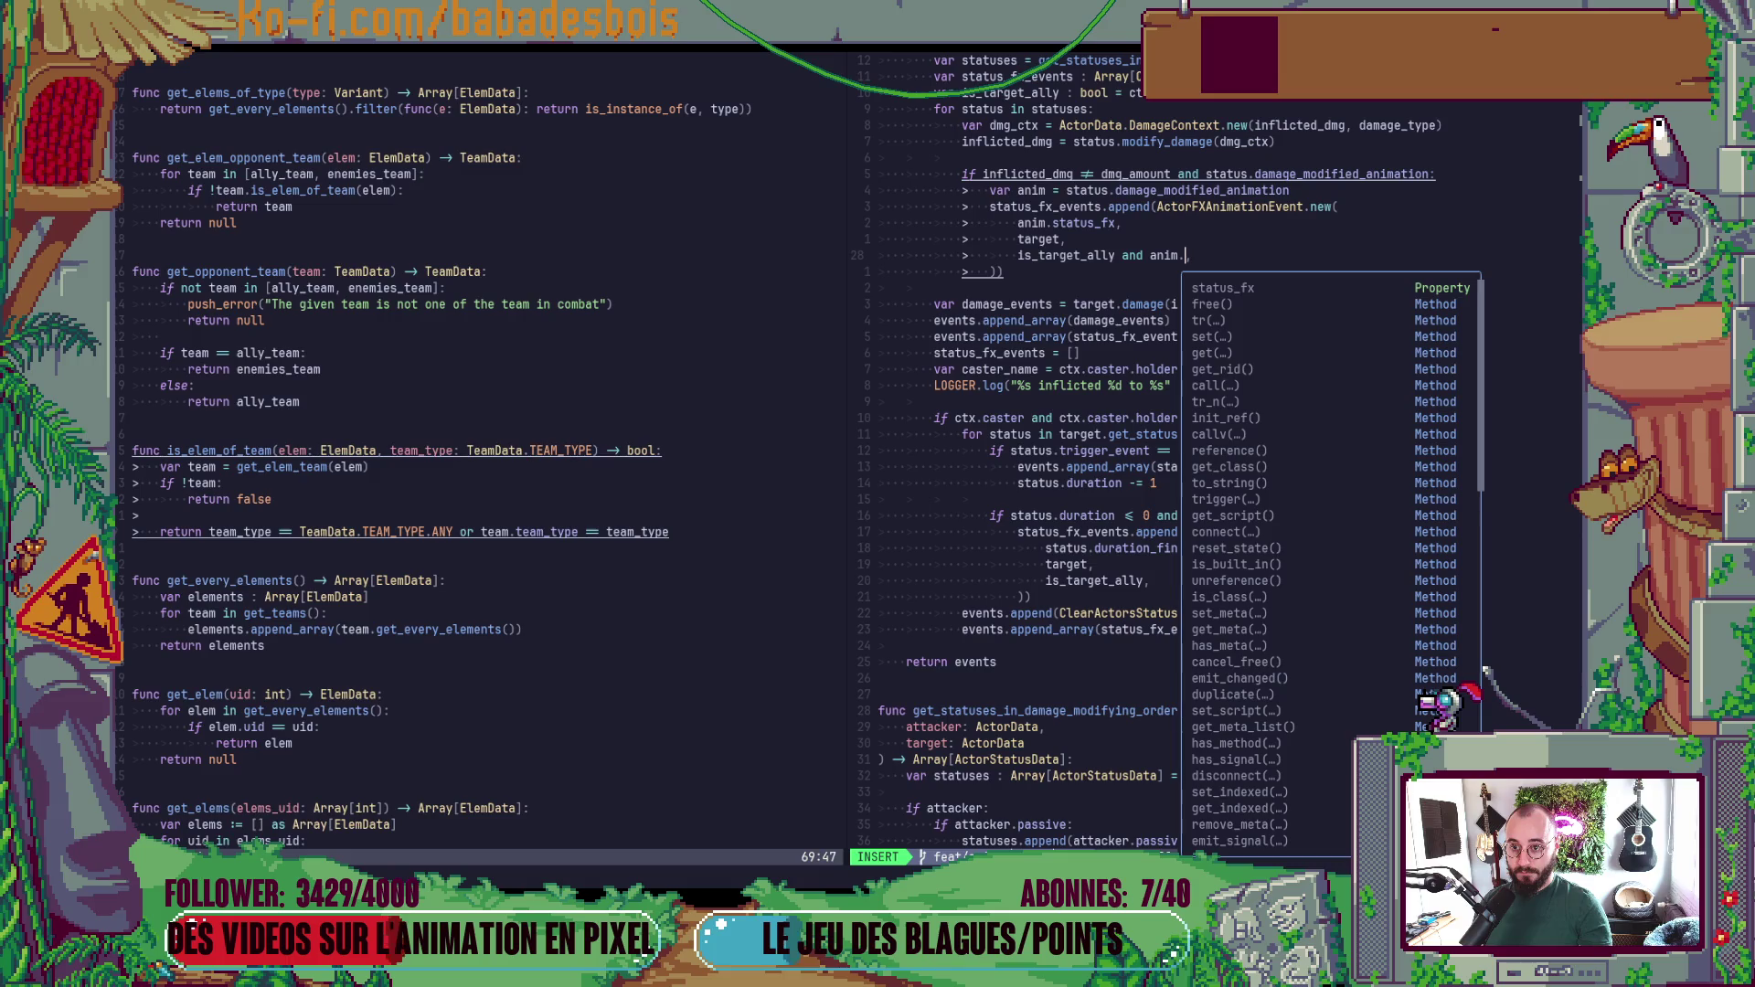
{"action": "key", "text": "Escape"}
Step: Give the anim variable the type ActorStatusAnimation
{"action": "key", "text": "k"}
{"action": "key", "text": "k"}
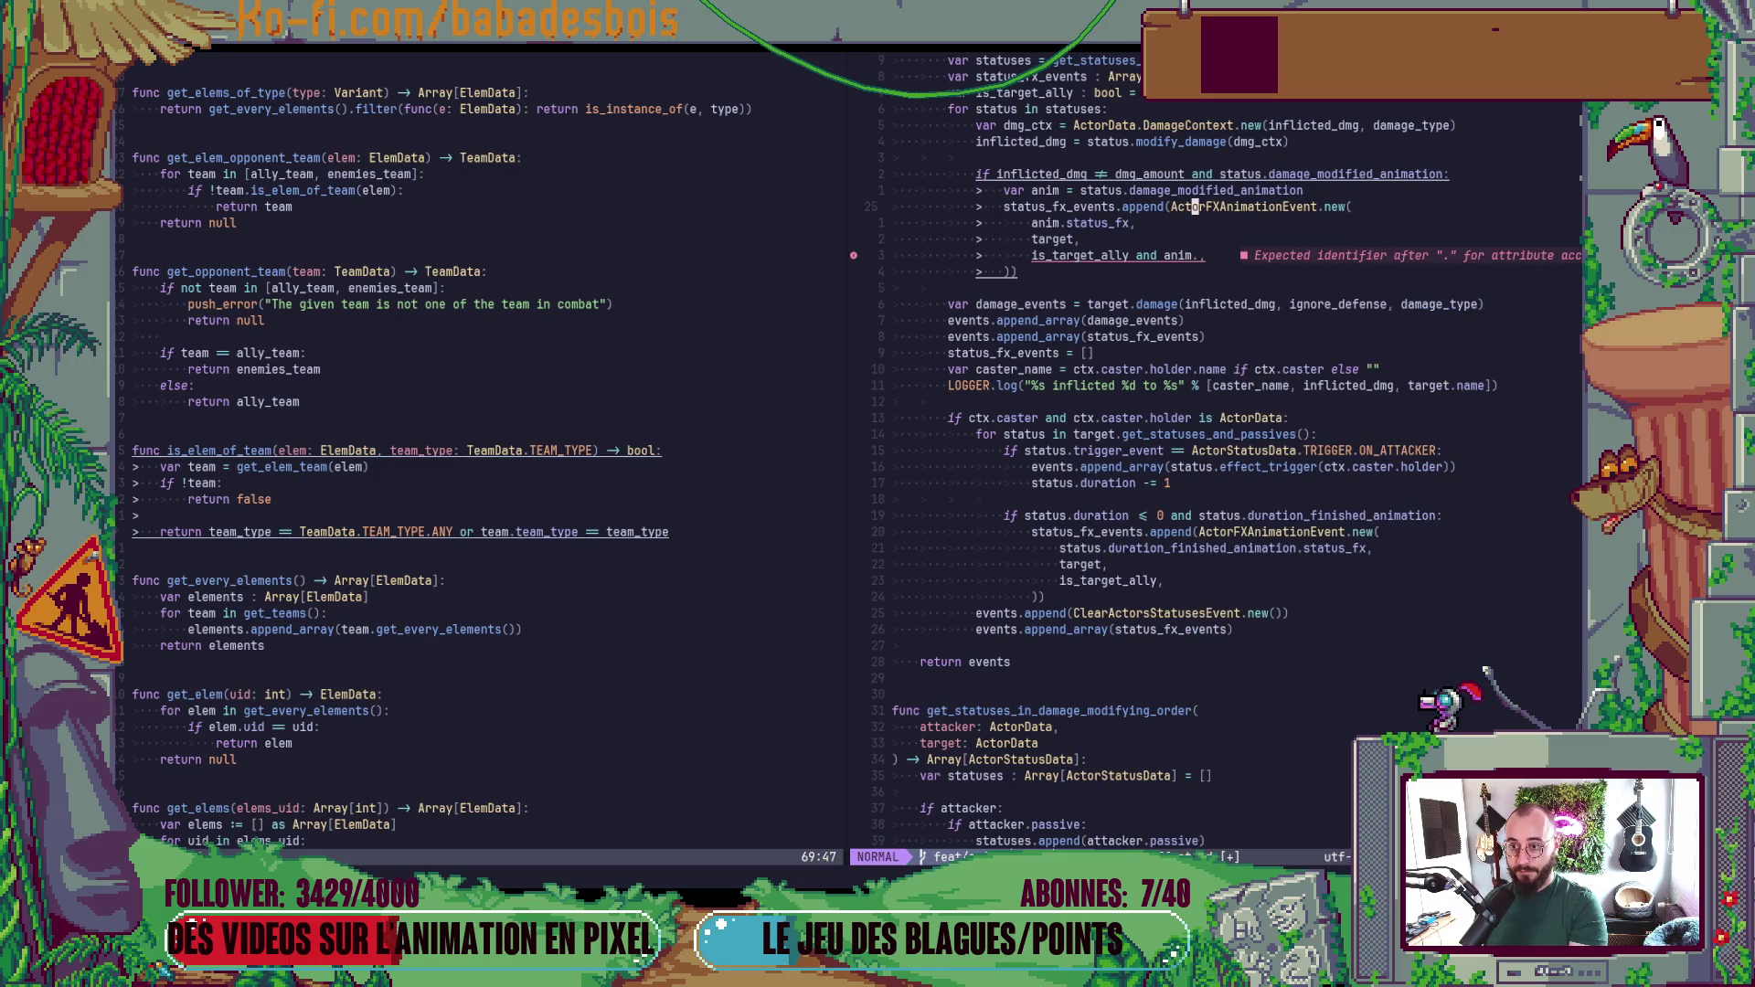
{"action": "key", "text": "k"}
{"action": "key", "text": "asciicircum"}
{"action": "key", "text": "w"}
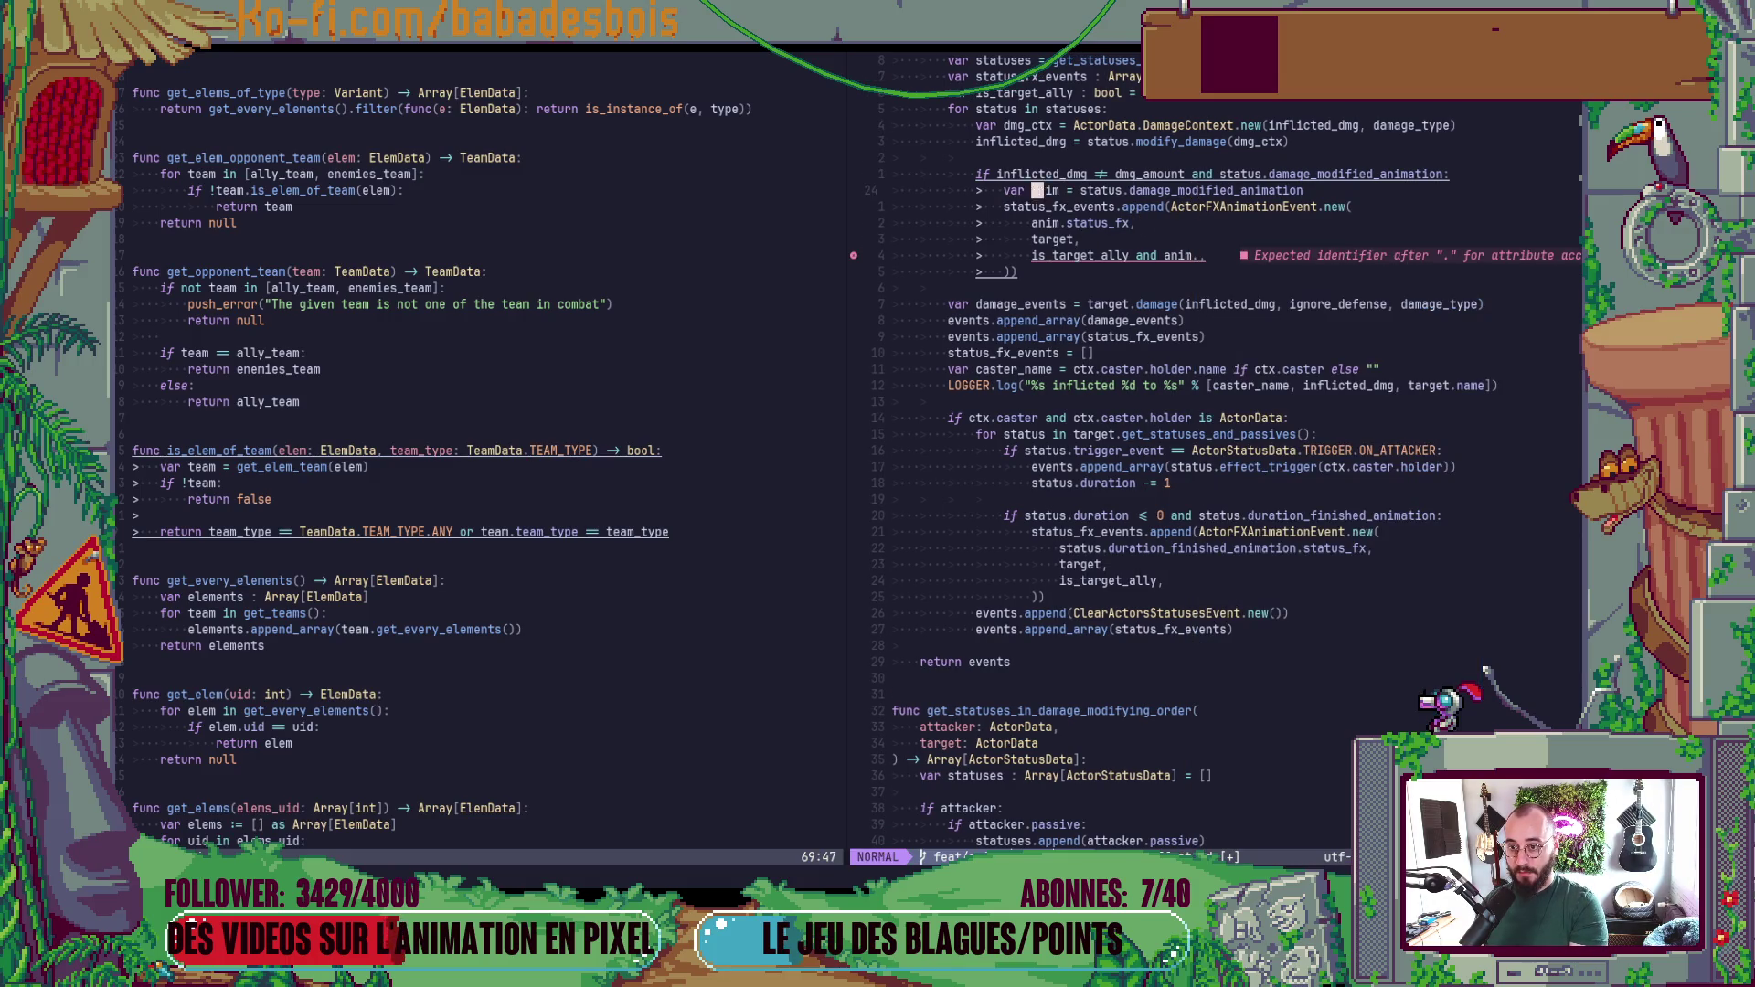
{"action": "key", "text": "e"}
{"action": "key", "text": "l"}
{"action": "key", "text": "l"}
{"action": "key", "text": "V"}
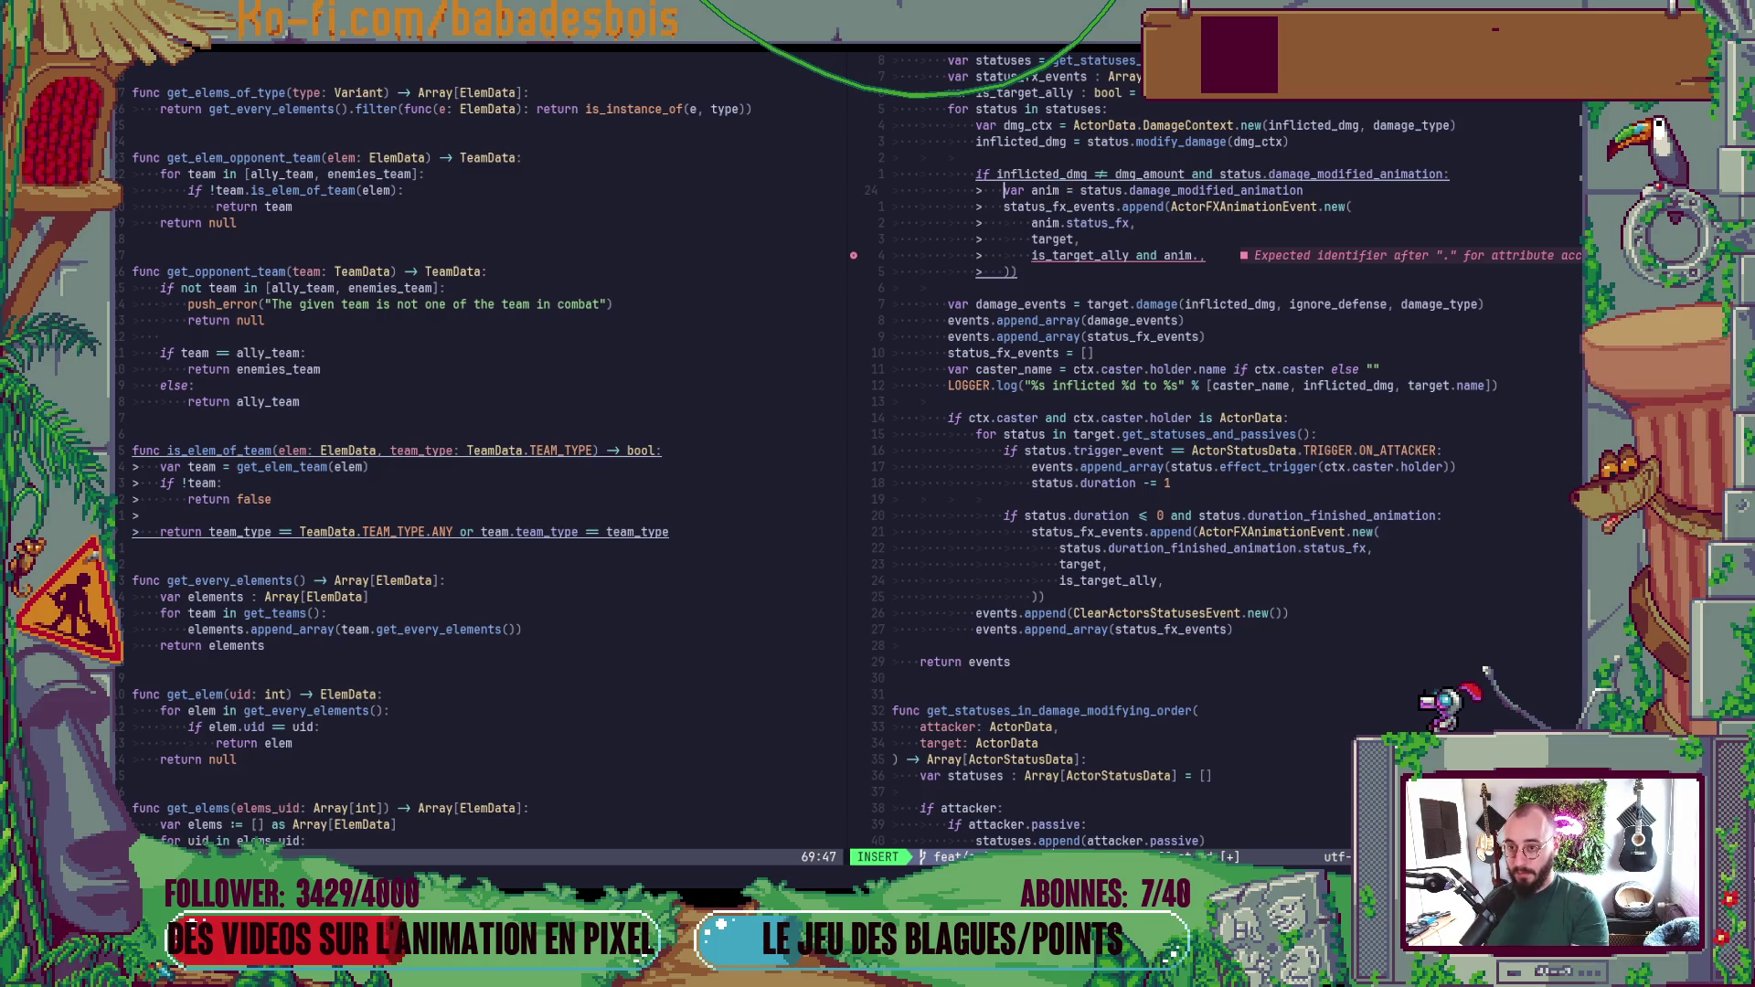
{"action": "key", "text": "less"}
{"action": "key", "text": "u"}
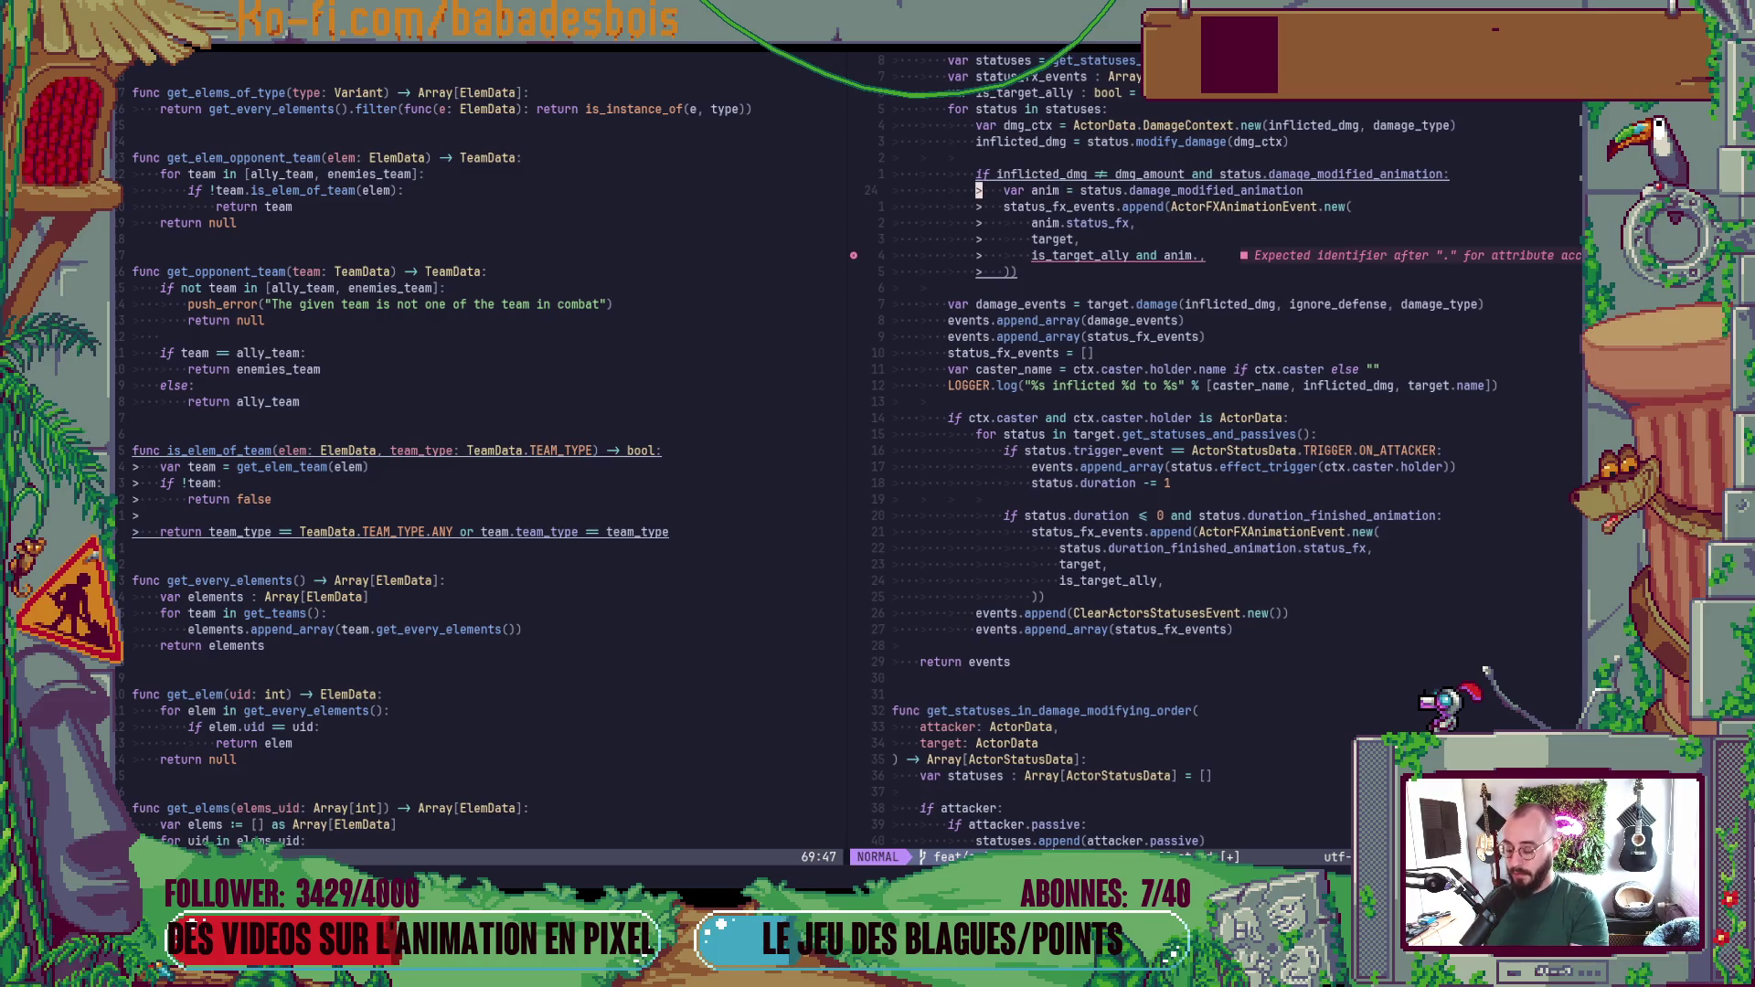
{"action": "key", "text": "w"}
{"action": "key", "text": "w"}
{"action": "type", "text": "wi"}
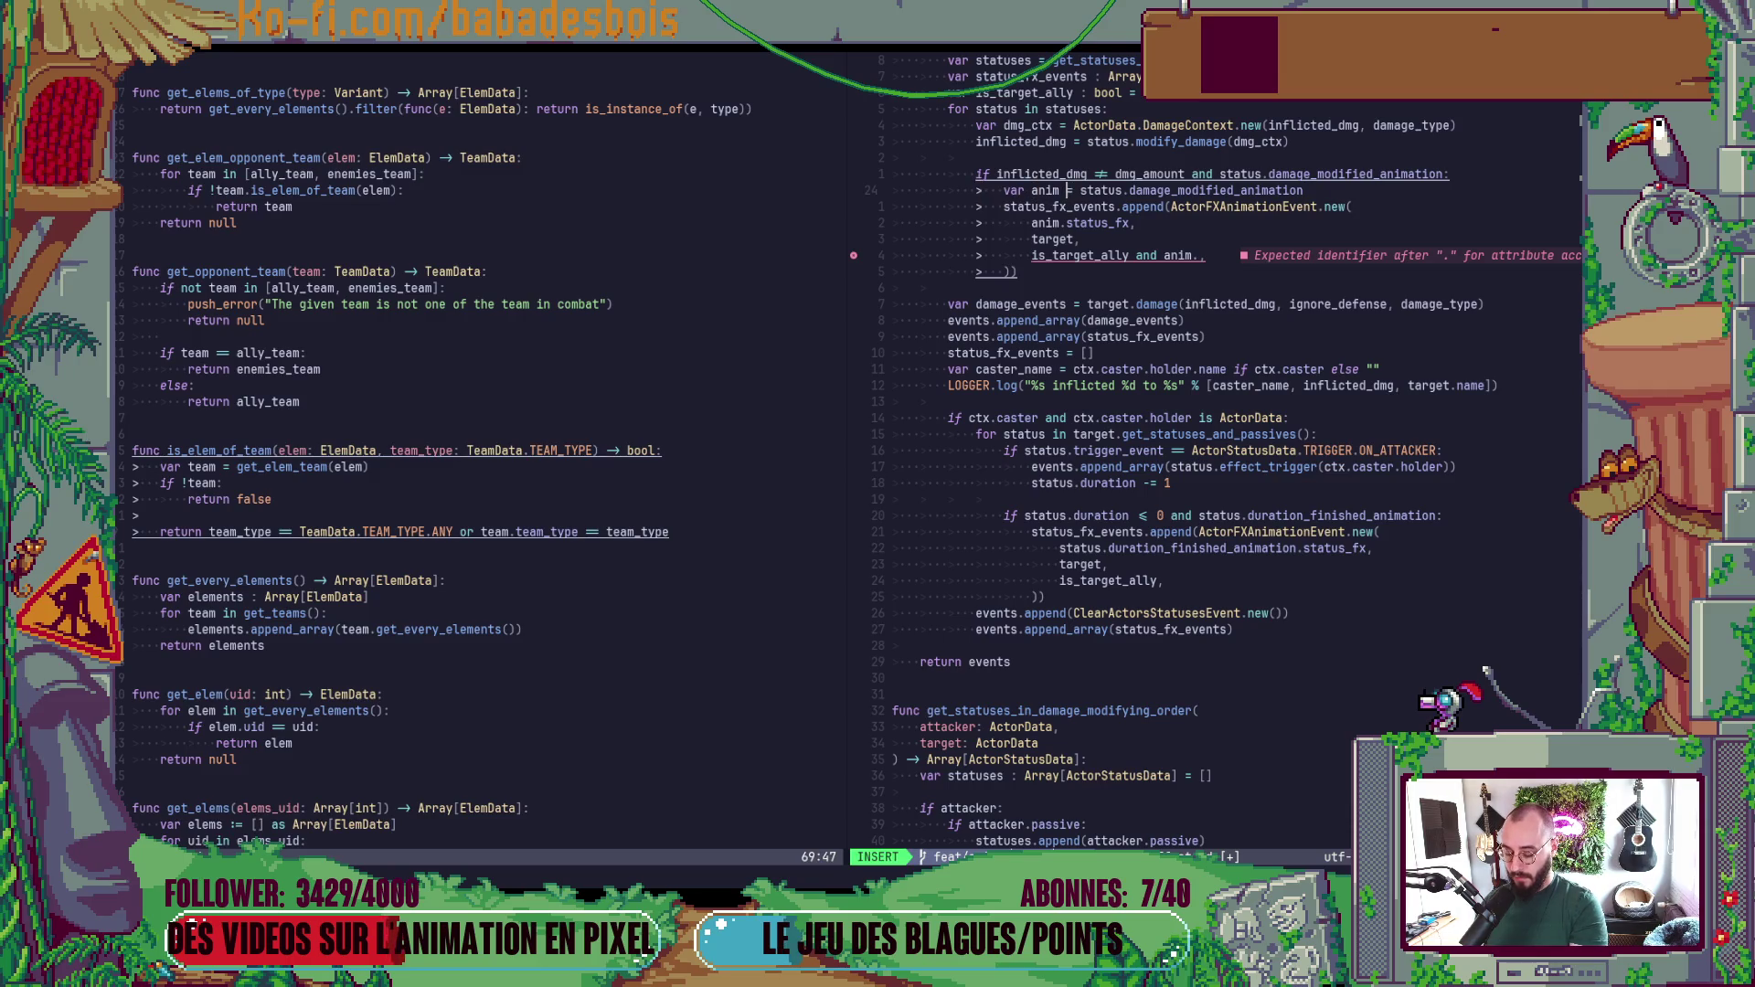
{"action": "type", "text": ": Sta"}
{"action": "type", "text": "tus"}
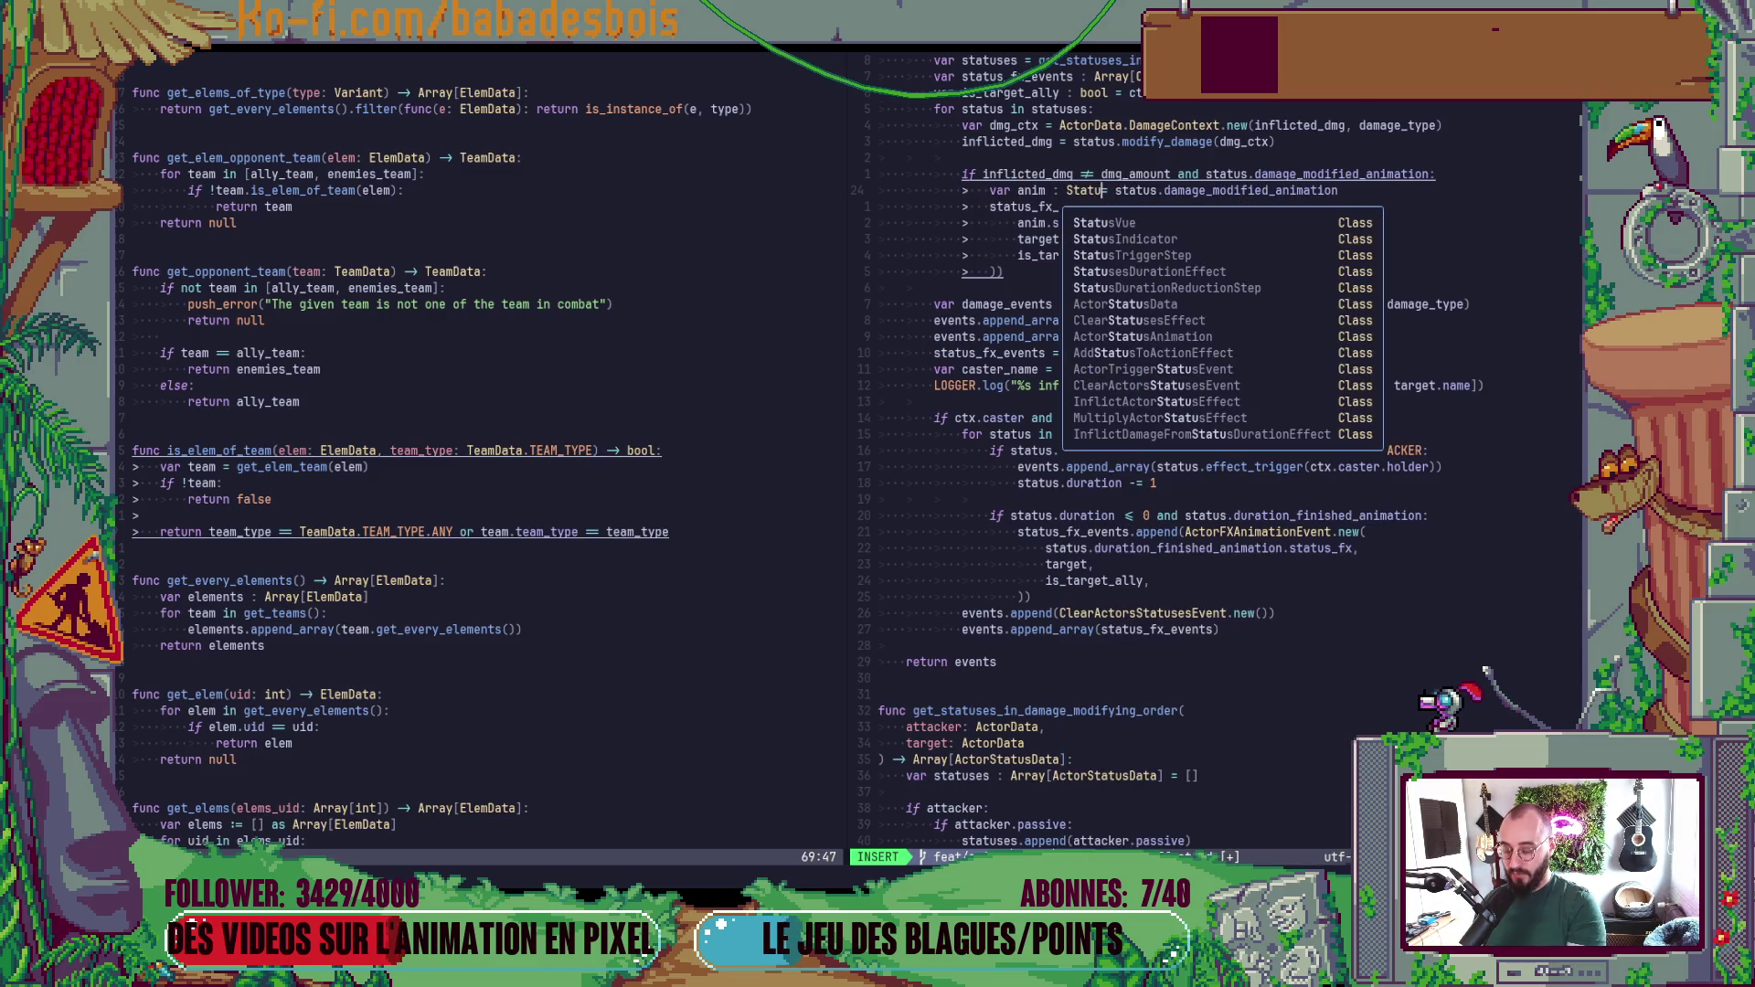
{"action": "type", "text": "an"}
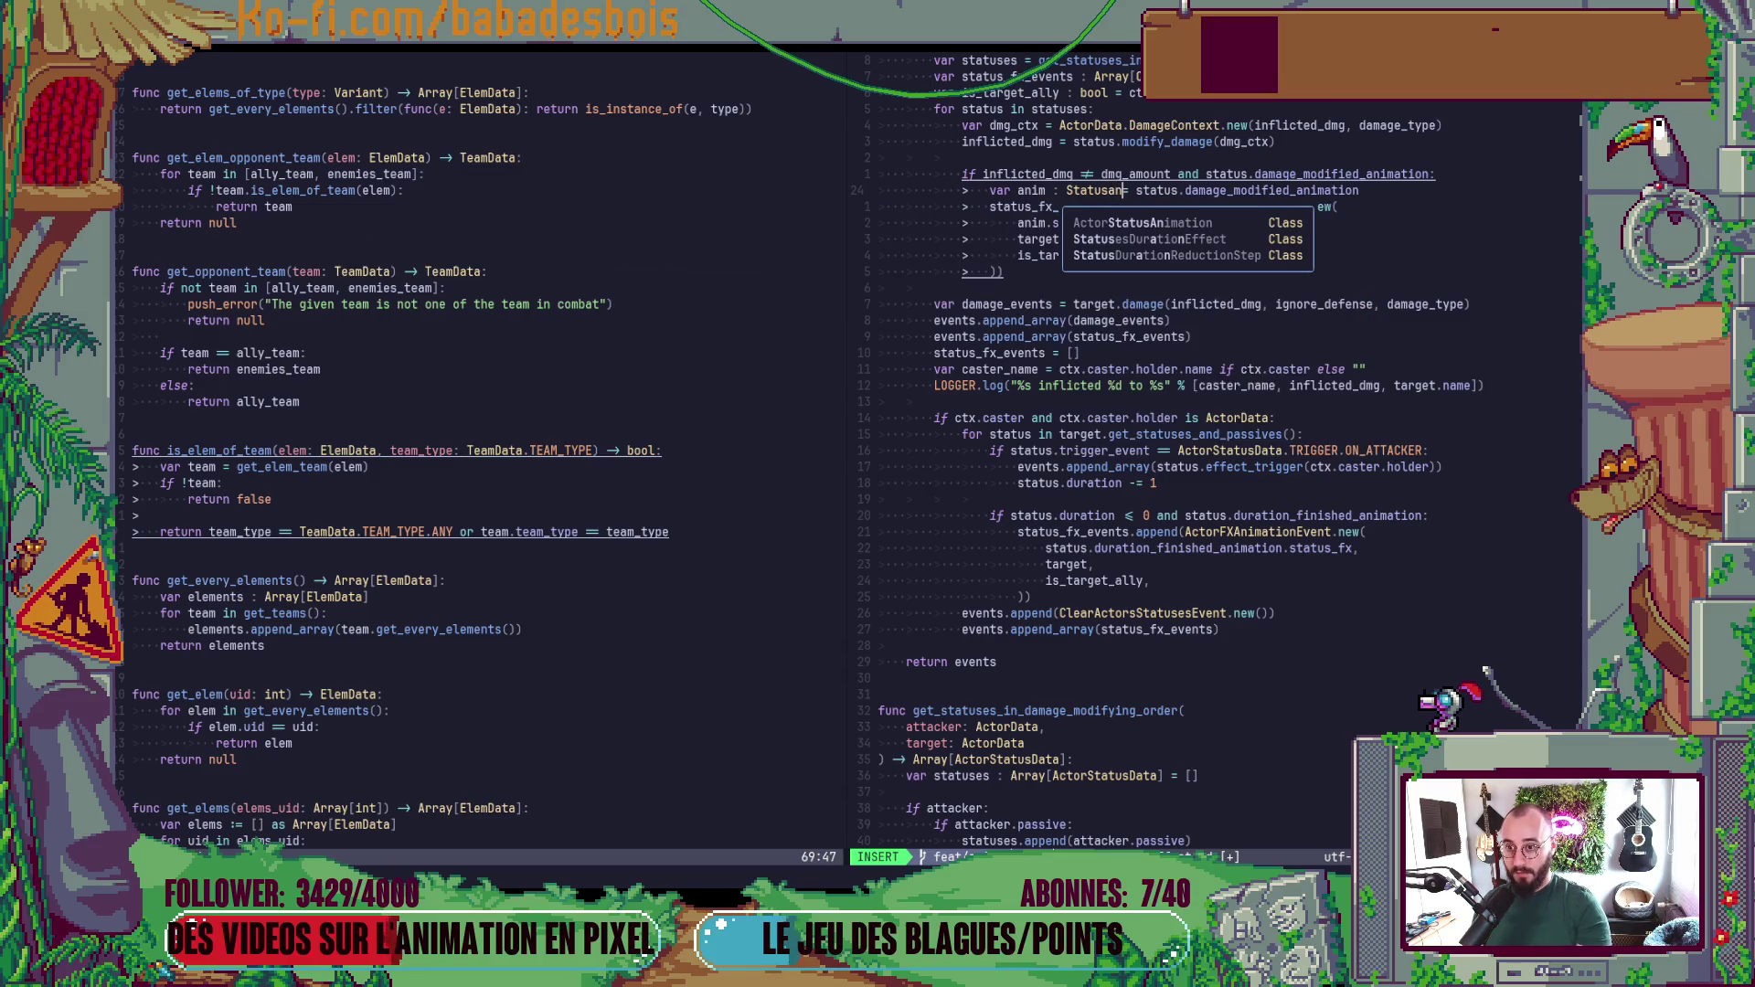
{"action": "key", "text": "Return"}
{"action": "key", "text": "Escape"}
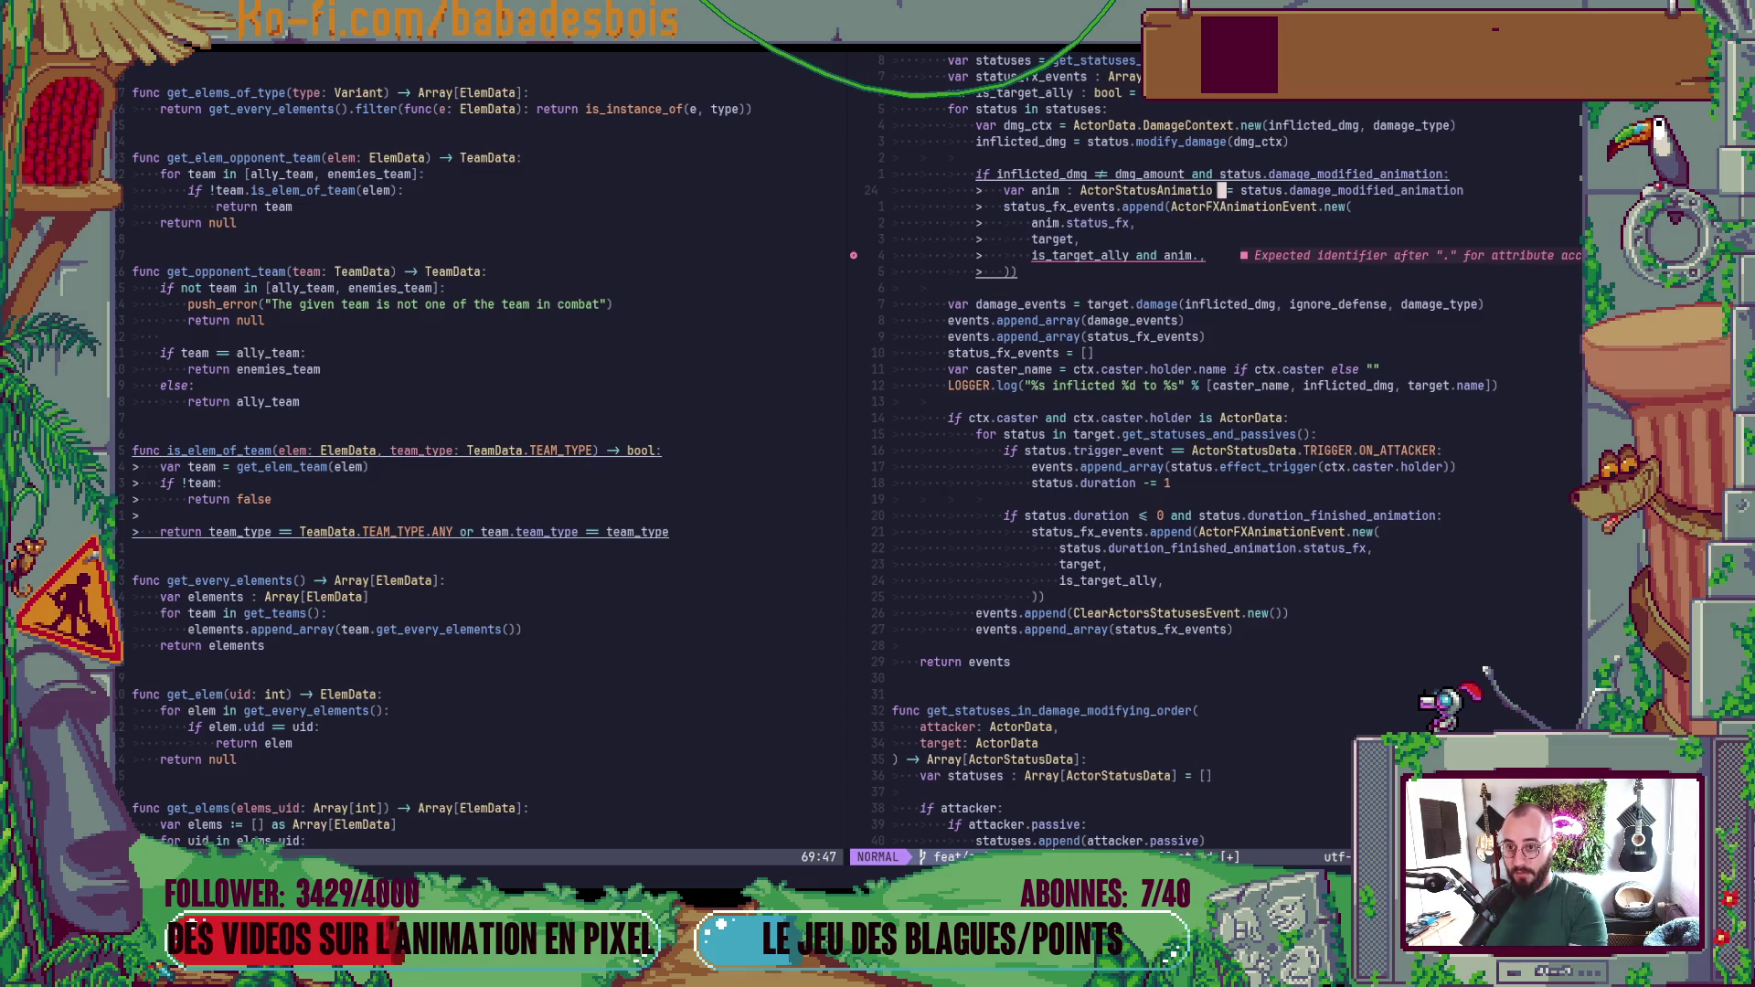
Step: Bring up the list of members available on the anim. argument
{"action": "key", "text": "j"}
{"action": "key", "text": "j"}
{"action": "key", "text": "j"}
{"action": "key", "text": "i"}
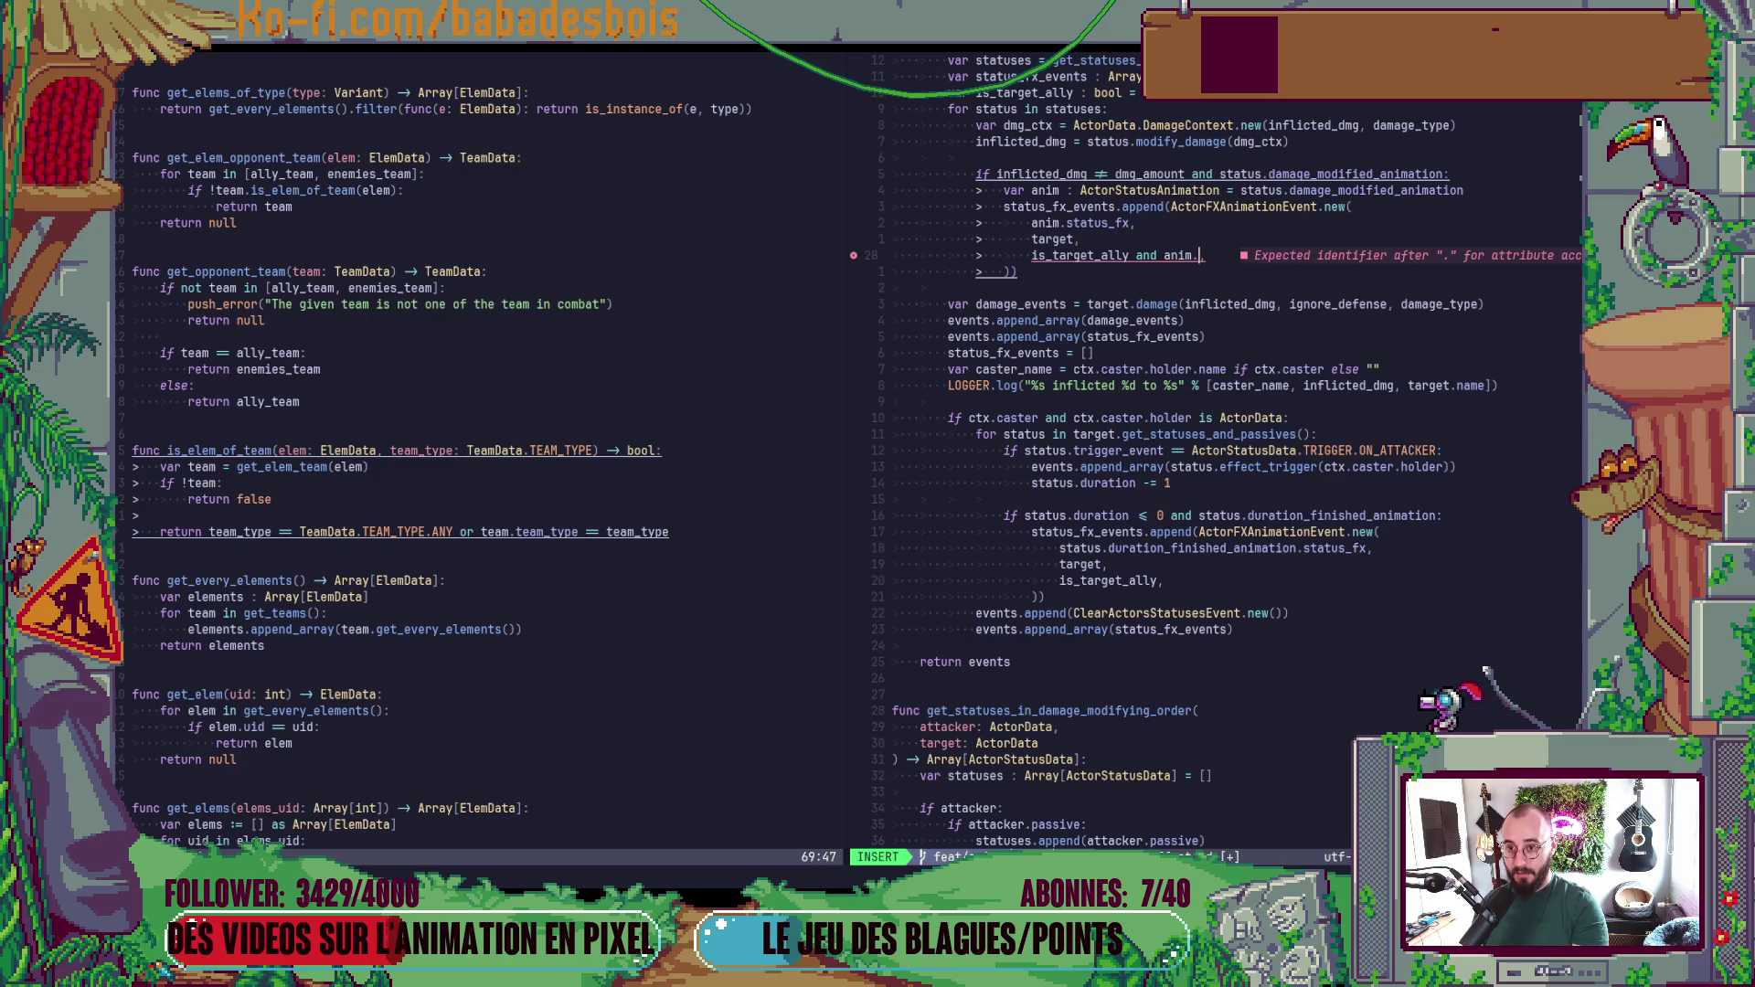
{"action": "key", "text": "ctrl+space"}
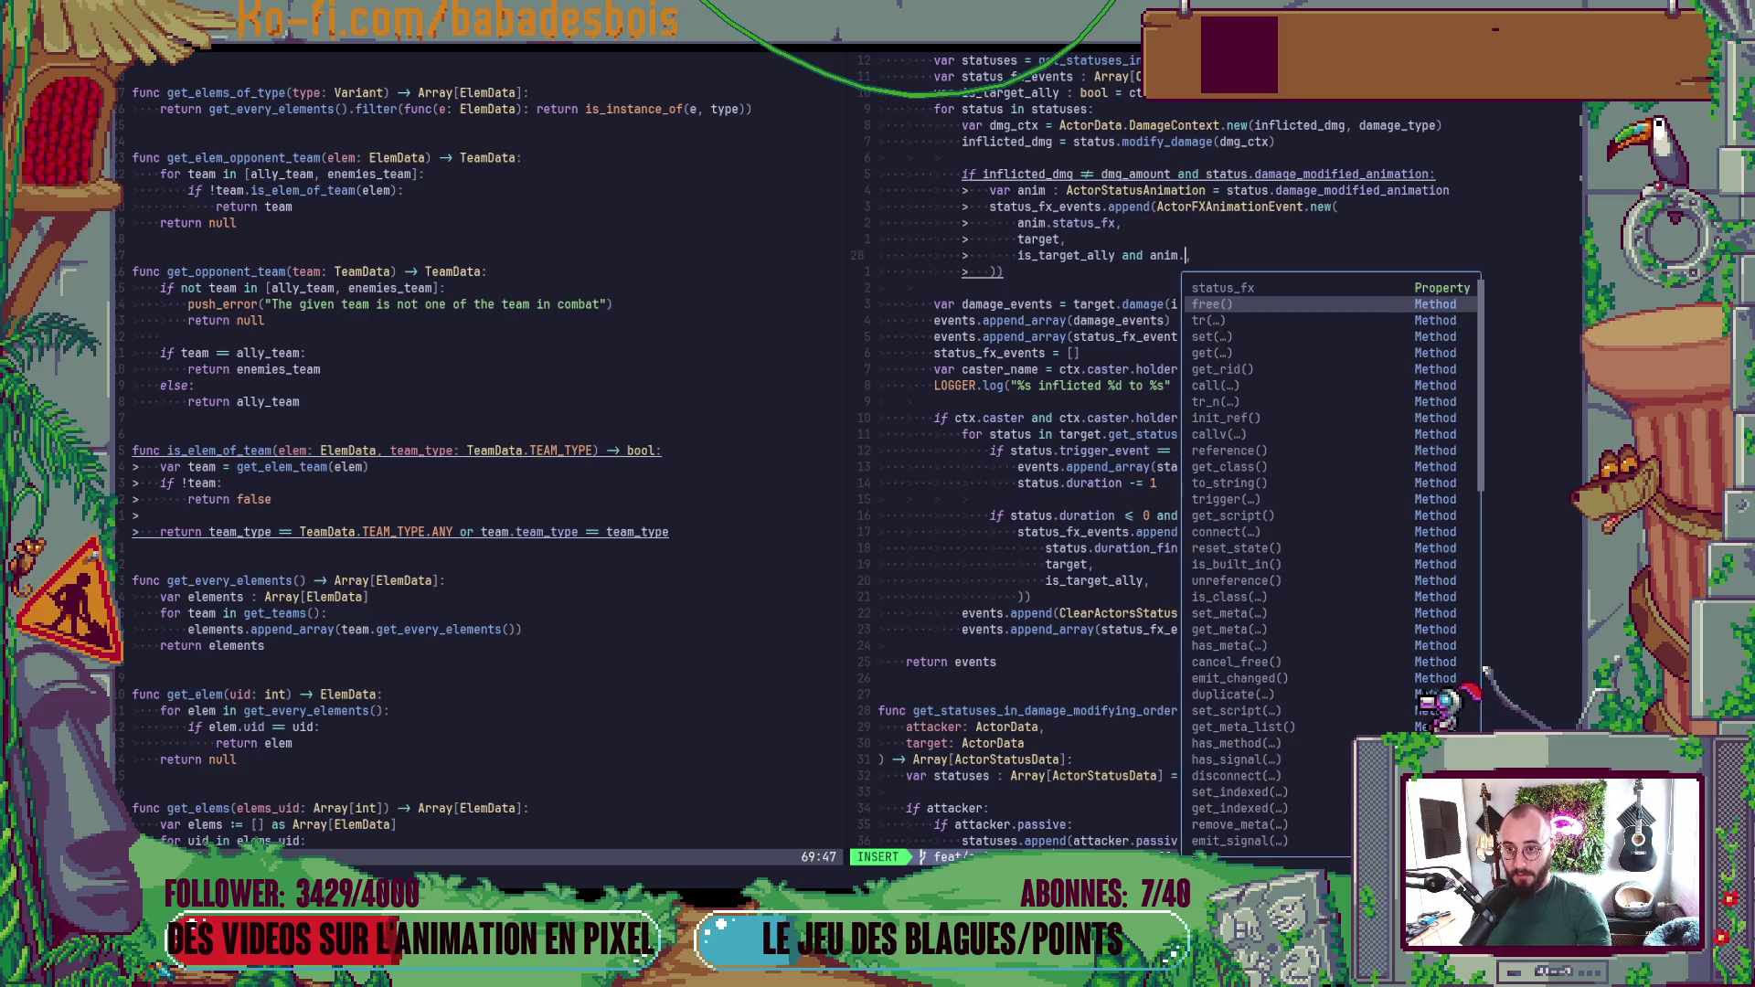
{"action": "key", "text": "Escape"}
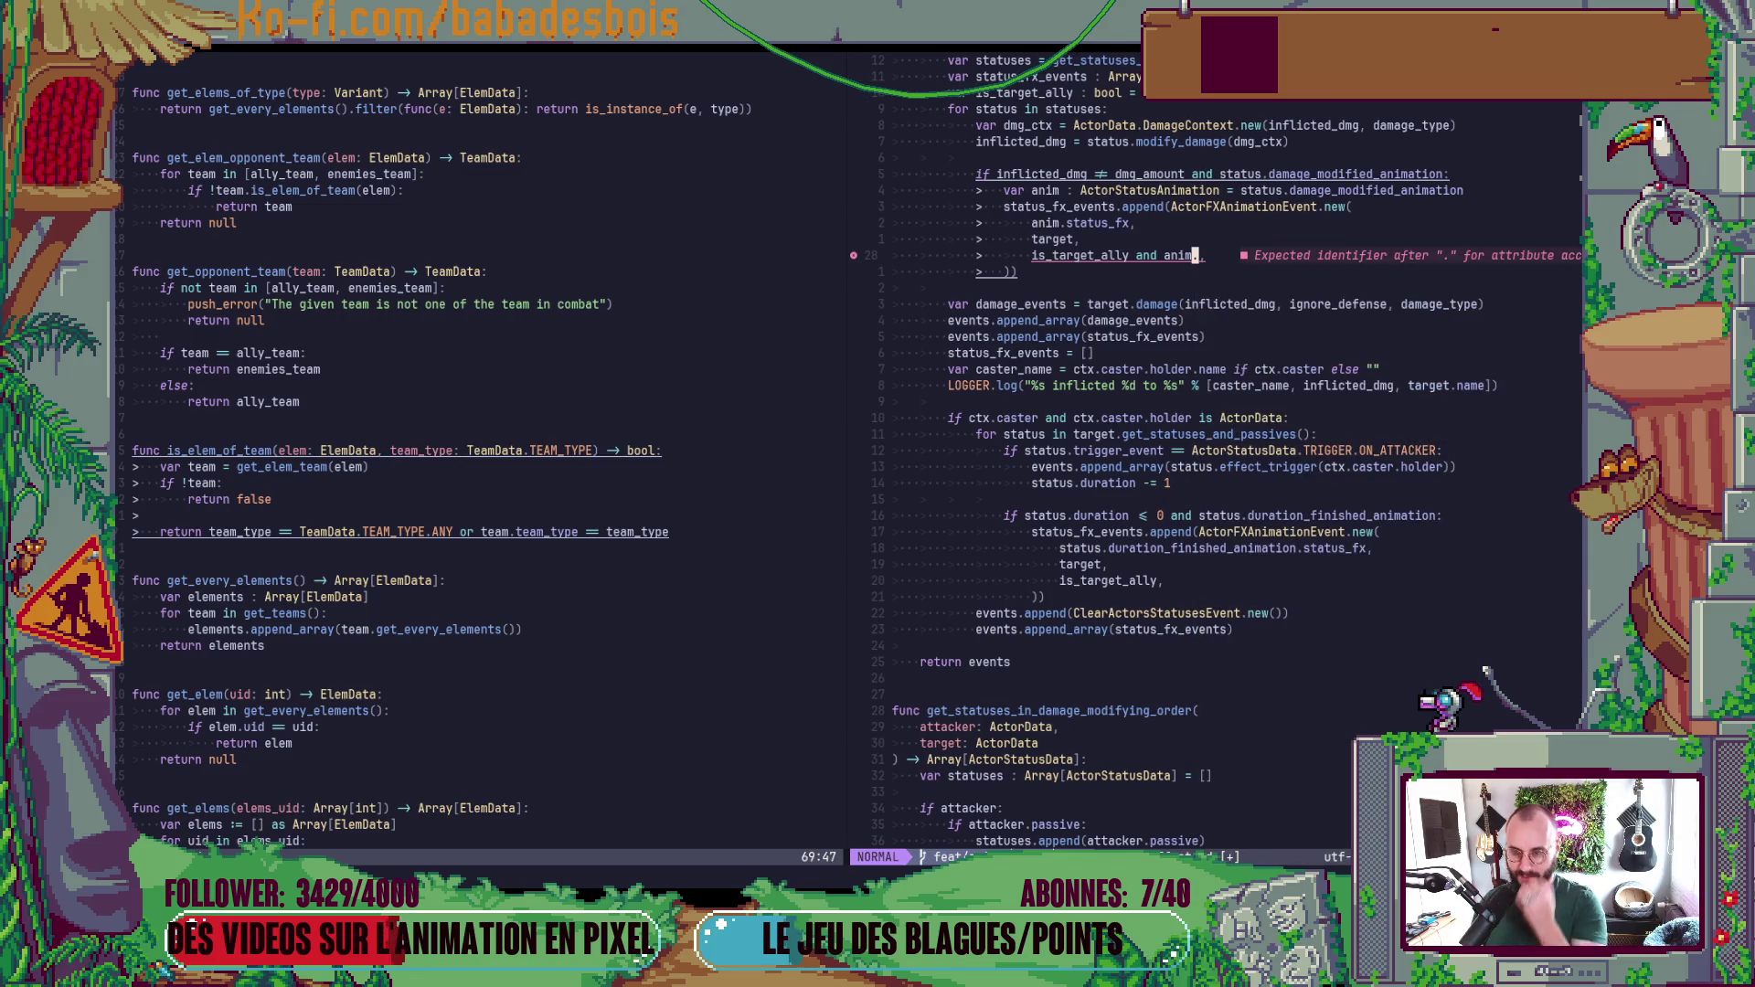
Step: Search for 'Acto' in Godot's quick scene search, then in Neovim's project file finder
{"action": "key", "text": "alt+Tab"}
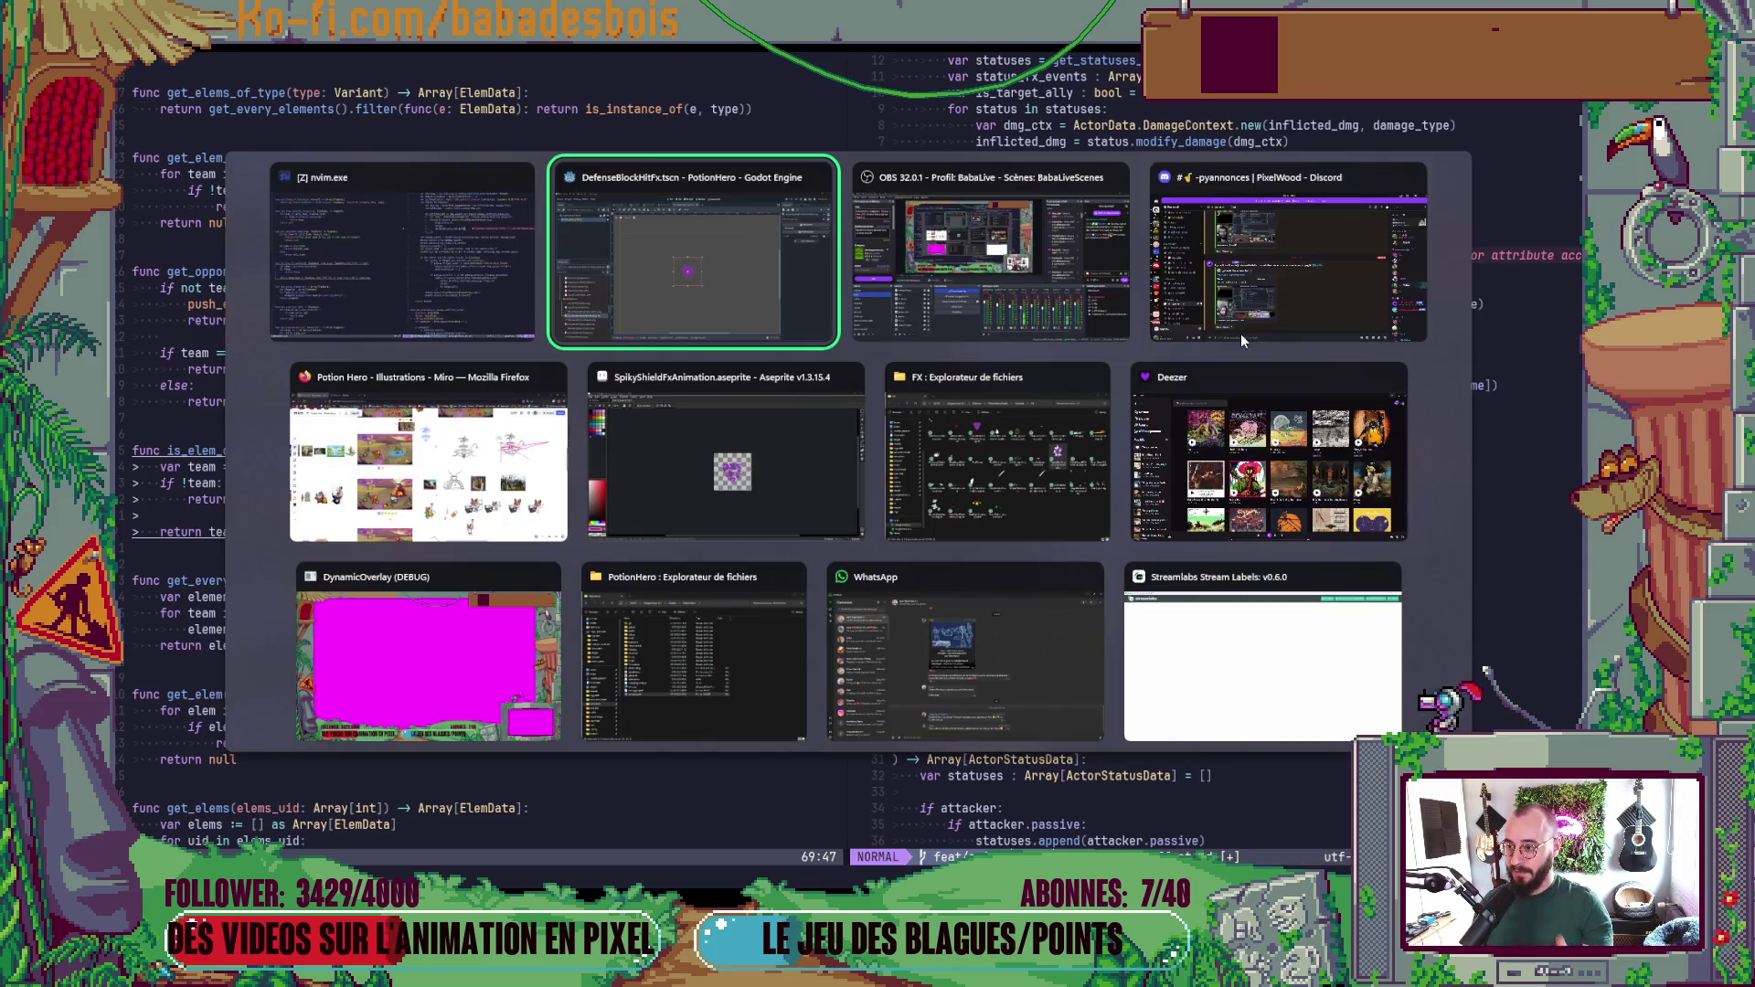
{"action": "key", "text": "ctrl+shift+o"}
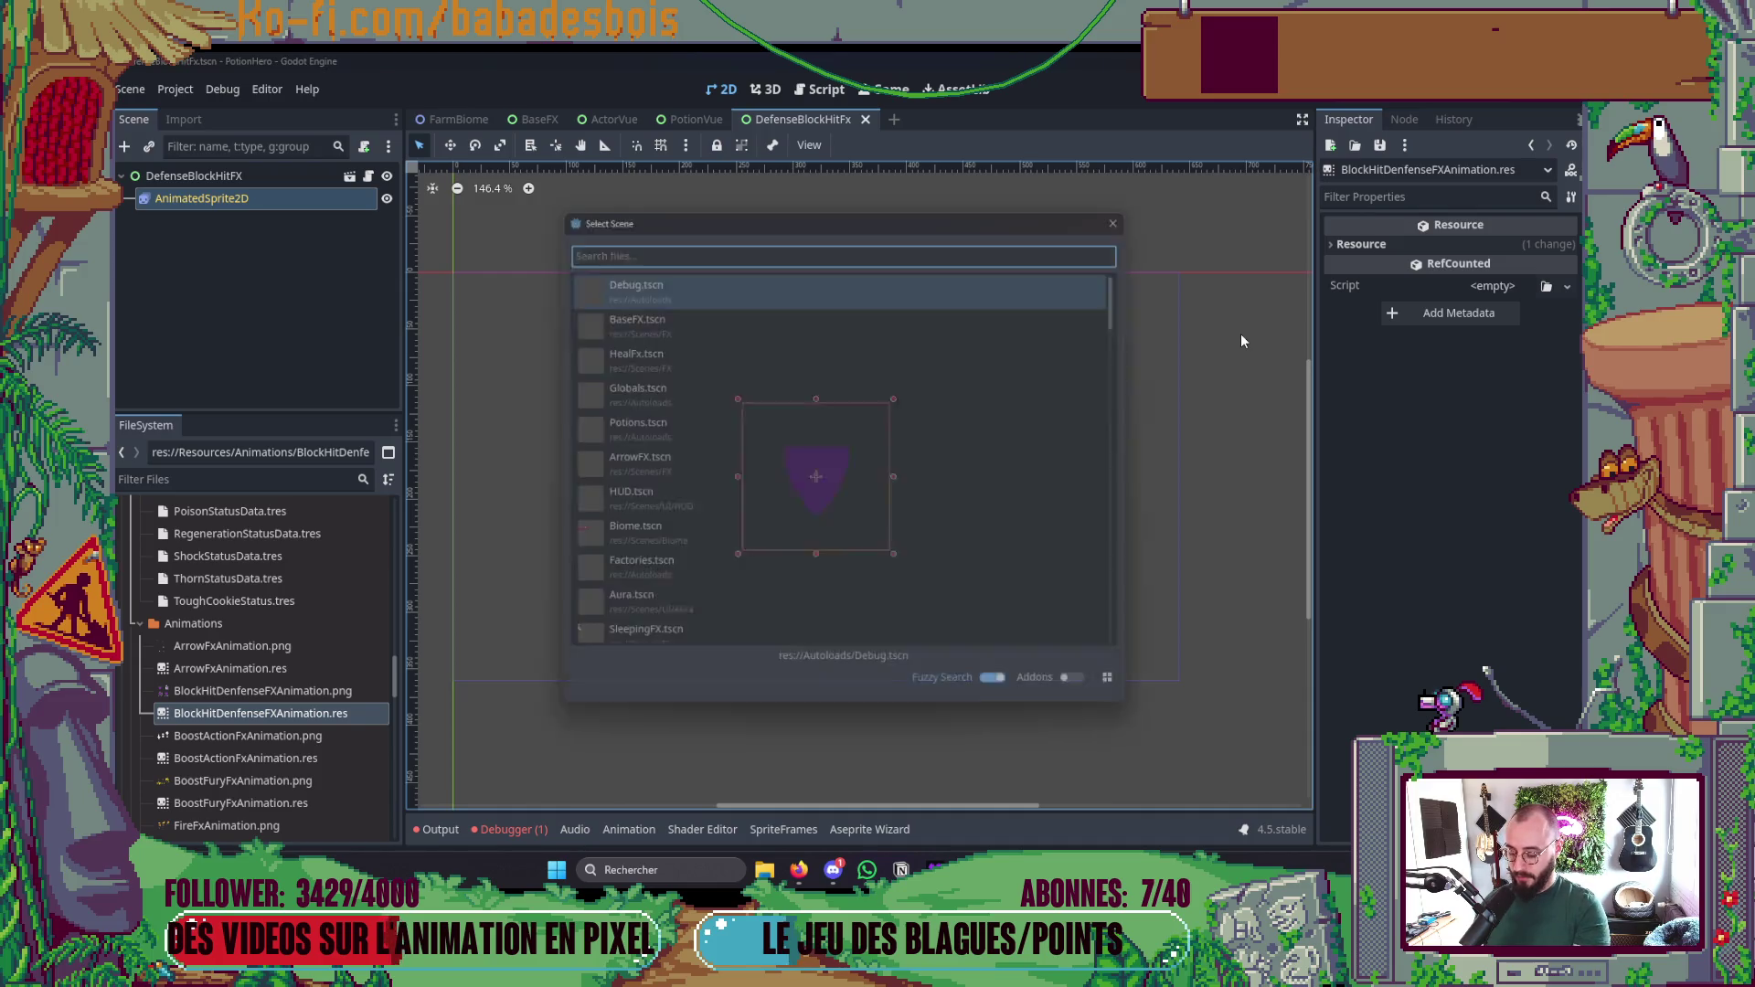
{"action": "type", "text": "Acto"}
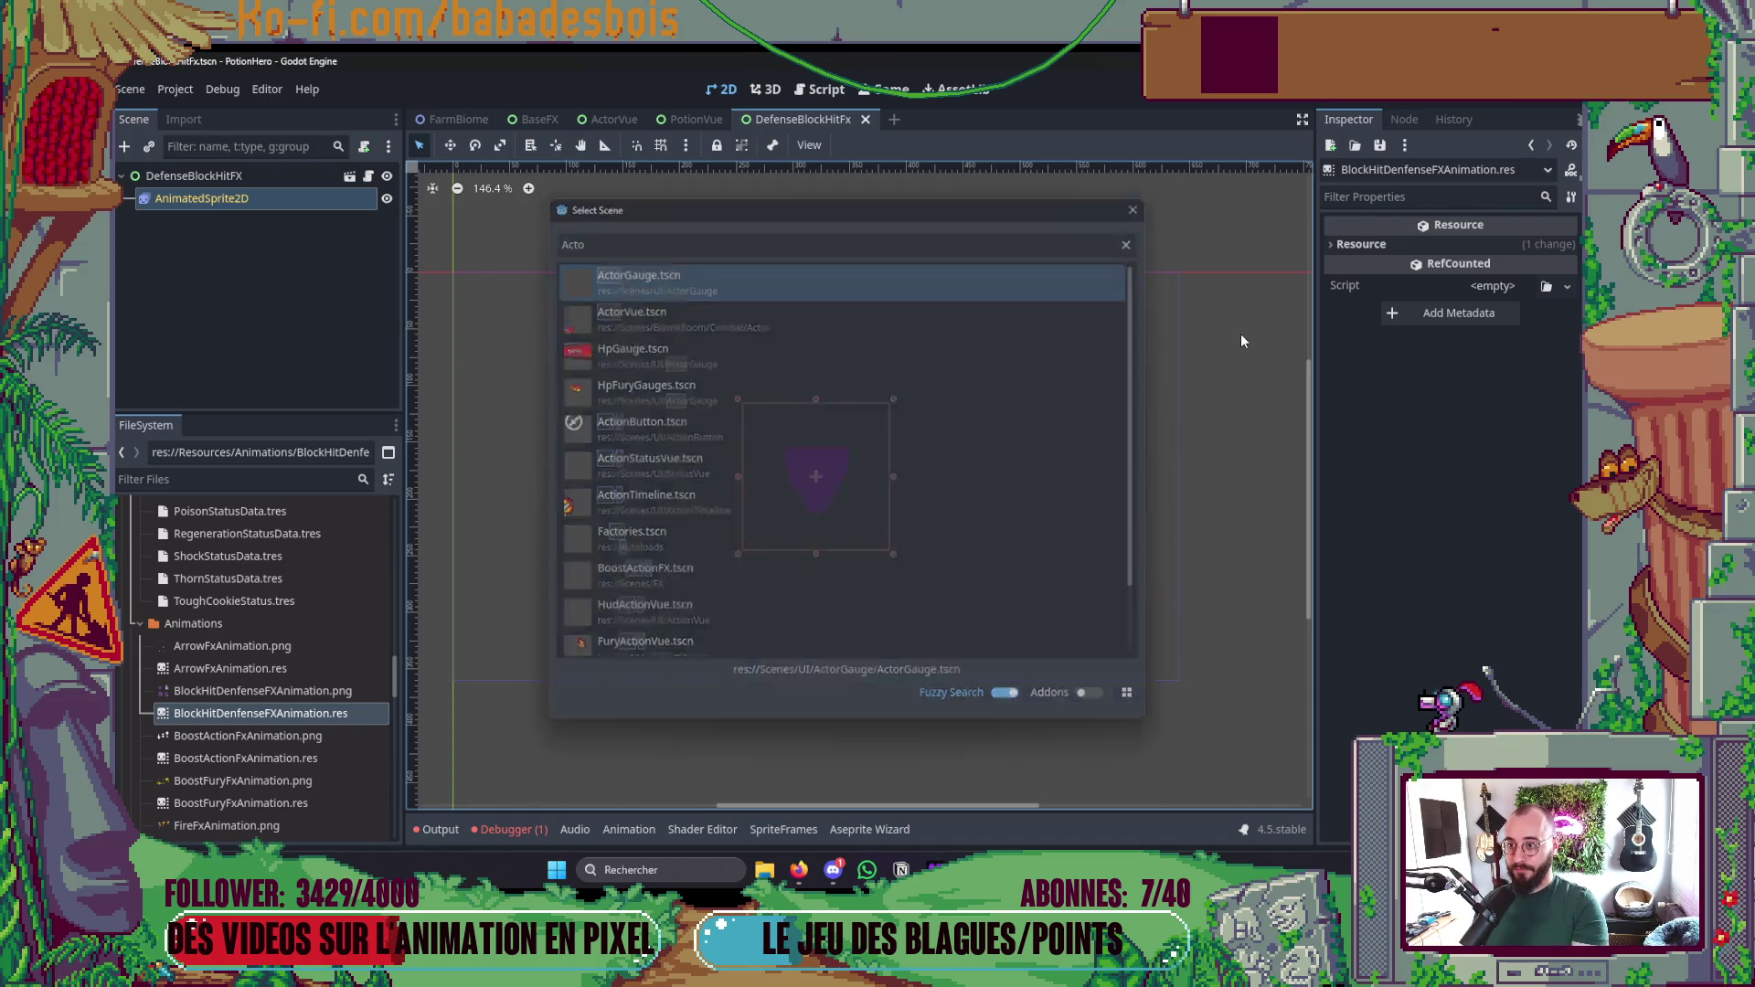
{"action": "key", "text": "alt+Tab"}
{"action": "key", "text": "space"}
{"action": "key", "text": "f"}
{"action": "key", "text": "f"}
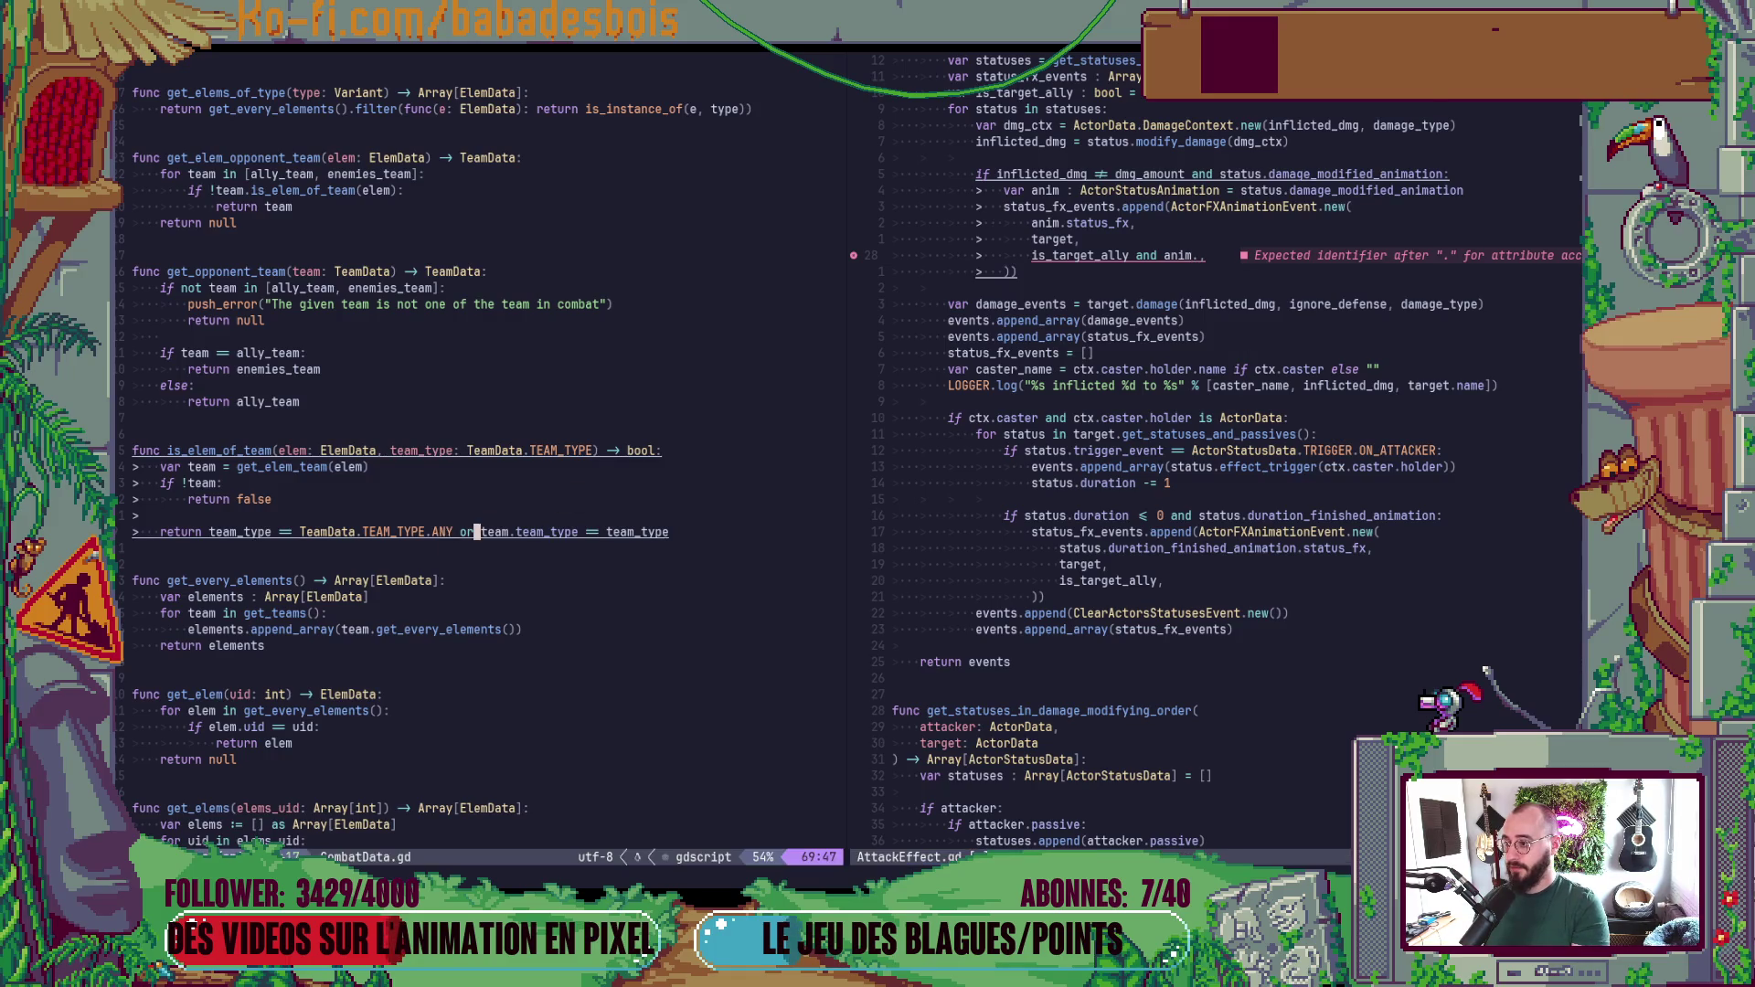
{"action": "type", "text": "Acto"}
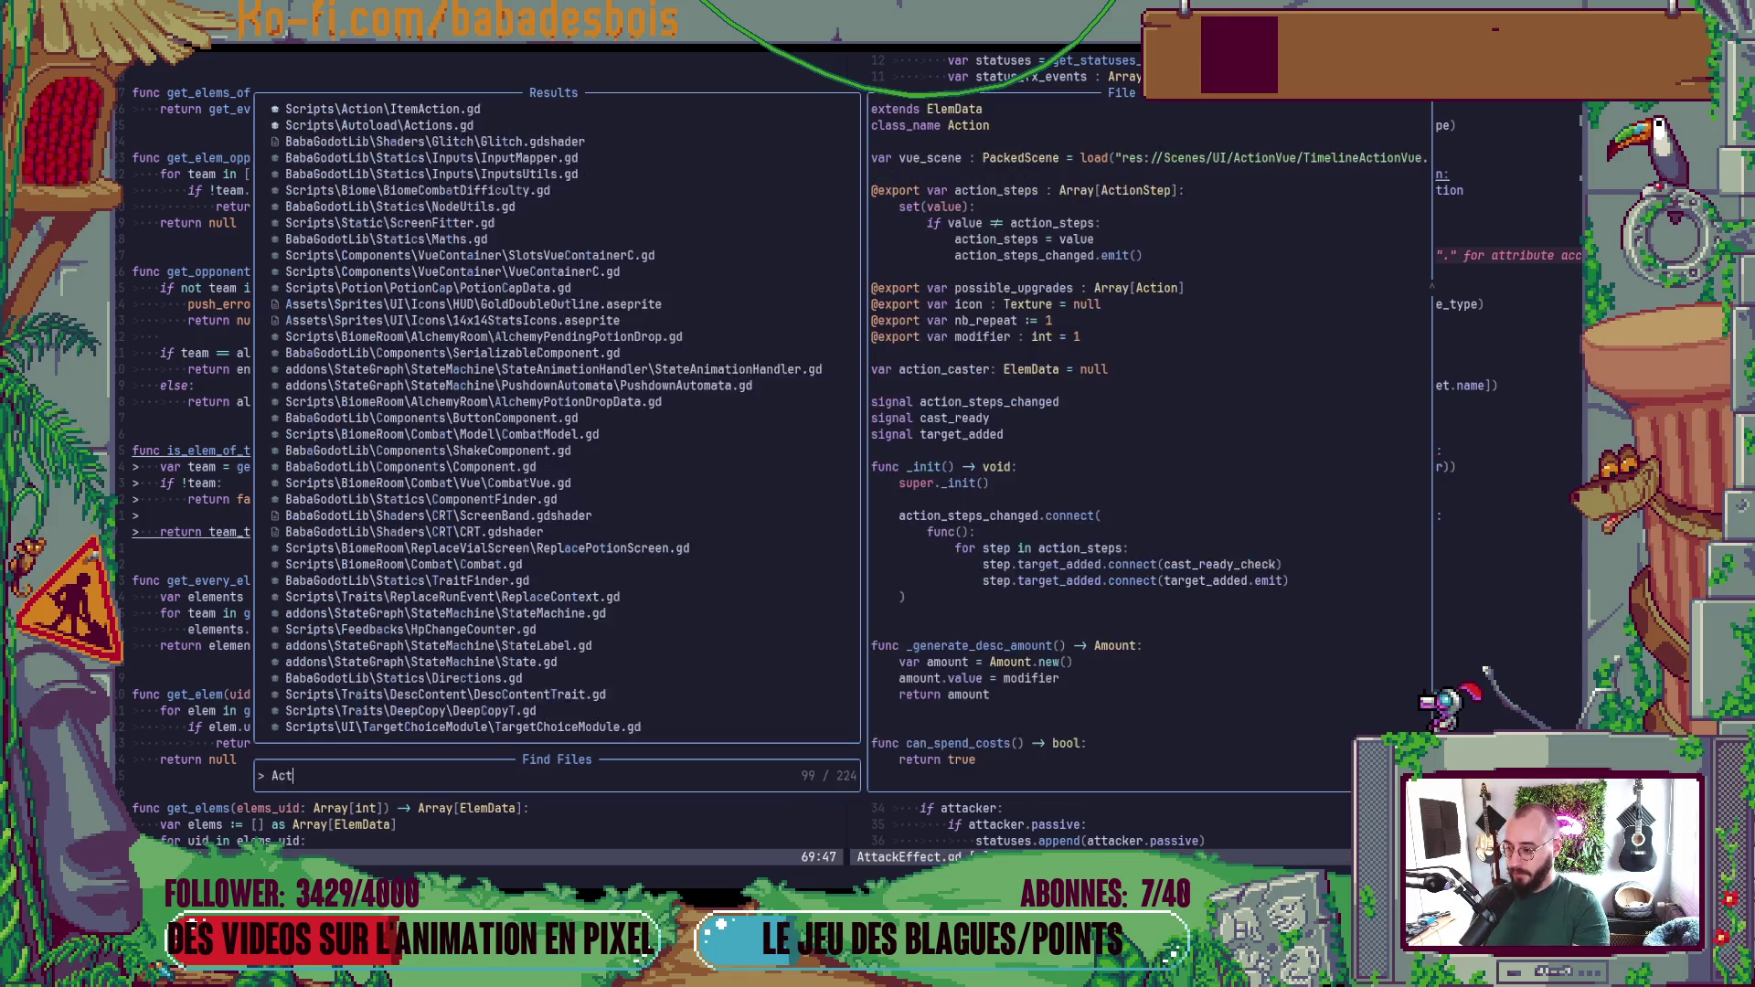
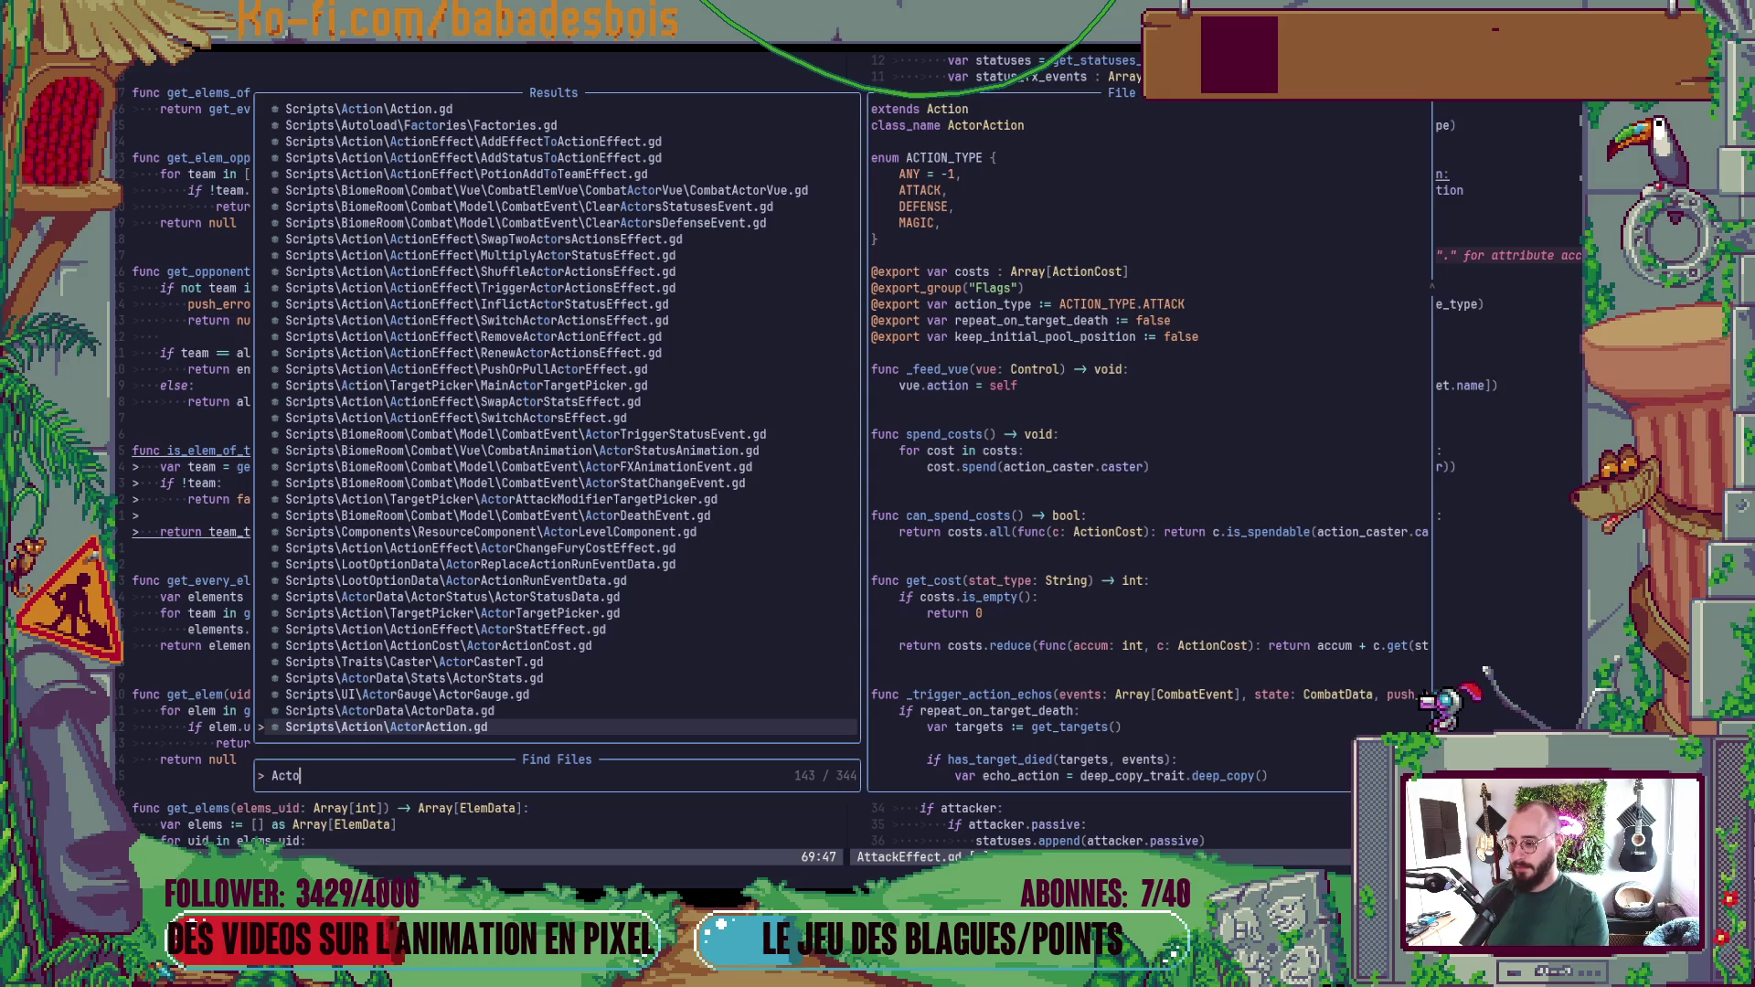
Step: Fix the stray '.' after anim on line 28 of AttackEffect.gd
{"action": "key", "text": "Return"}
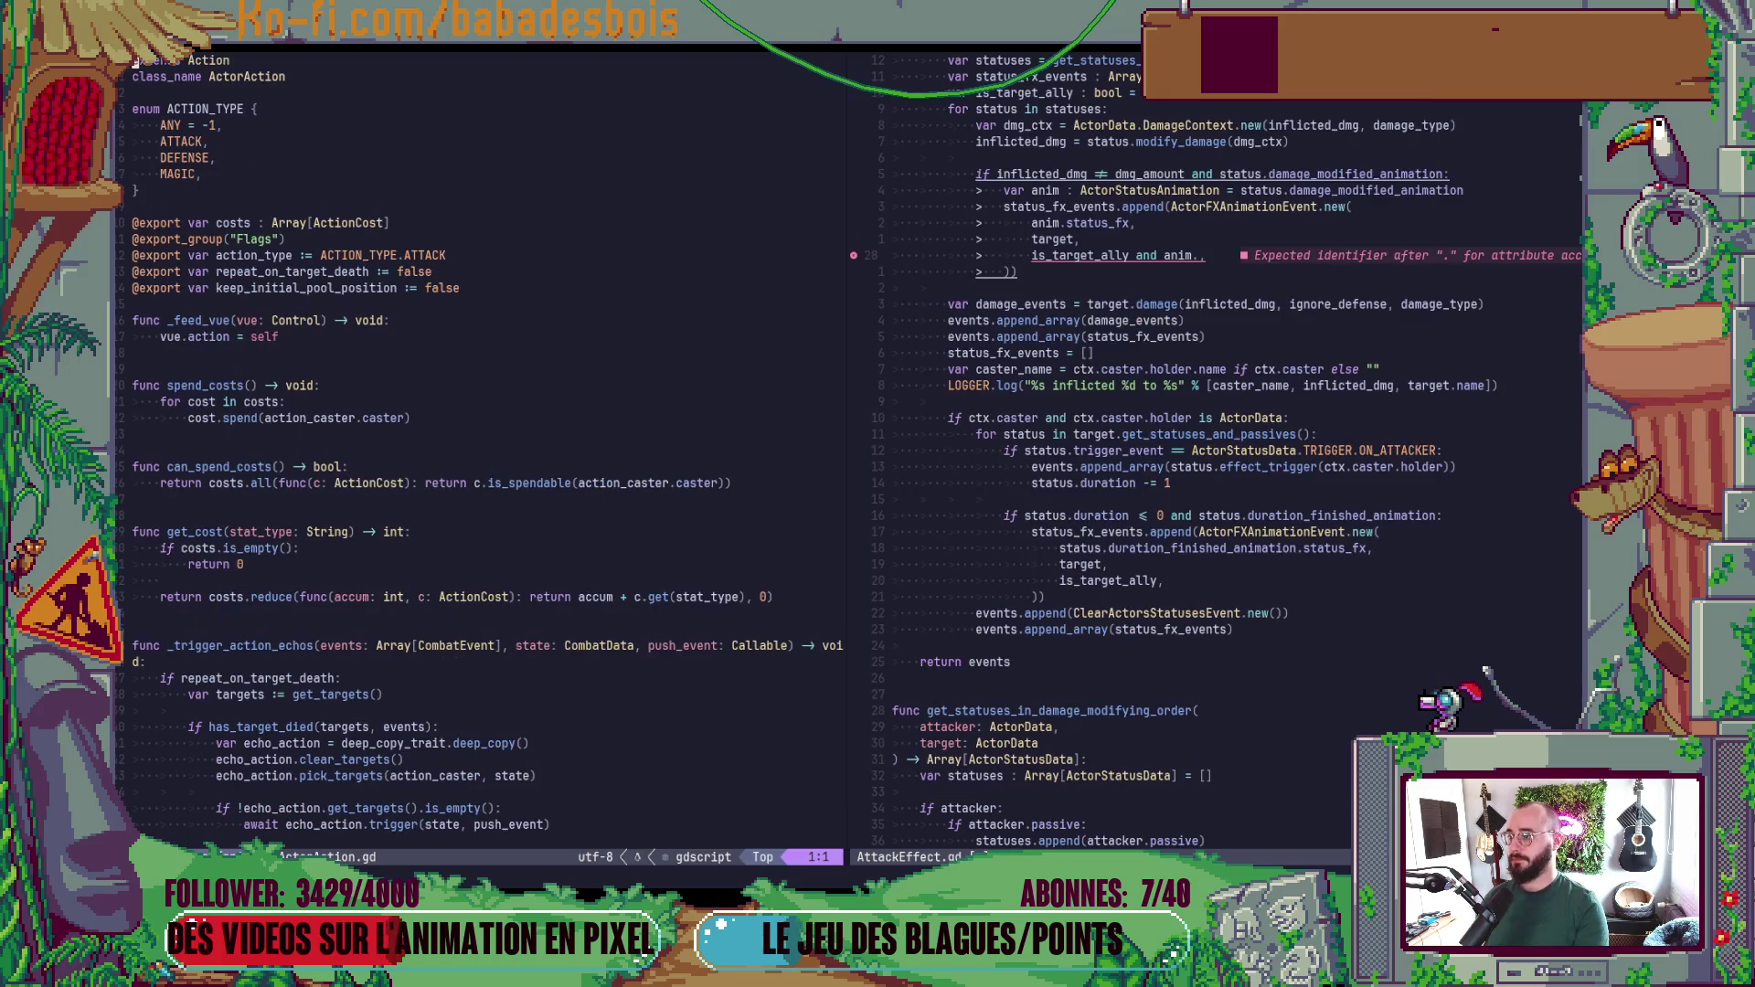
{"action": "key", "text": "ctrl+o"}
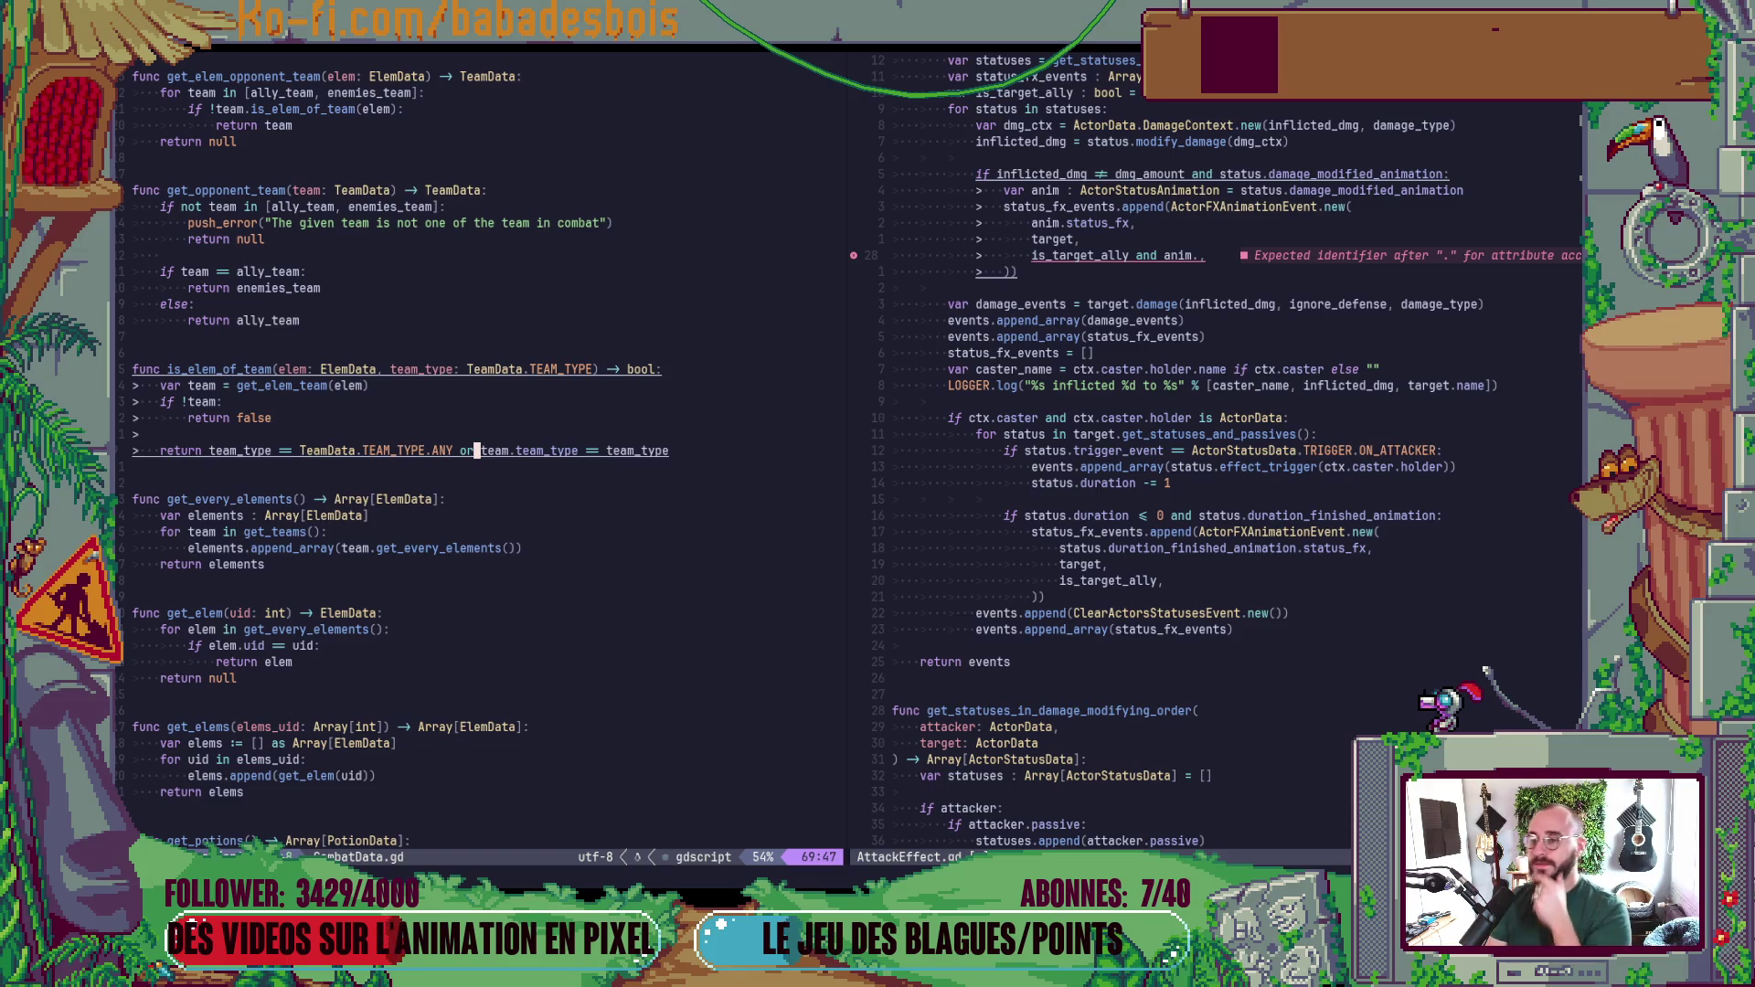
{"action": "key", "text": "ctrl+w"}
{"action": "key", "text": "l"}
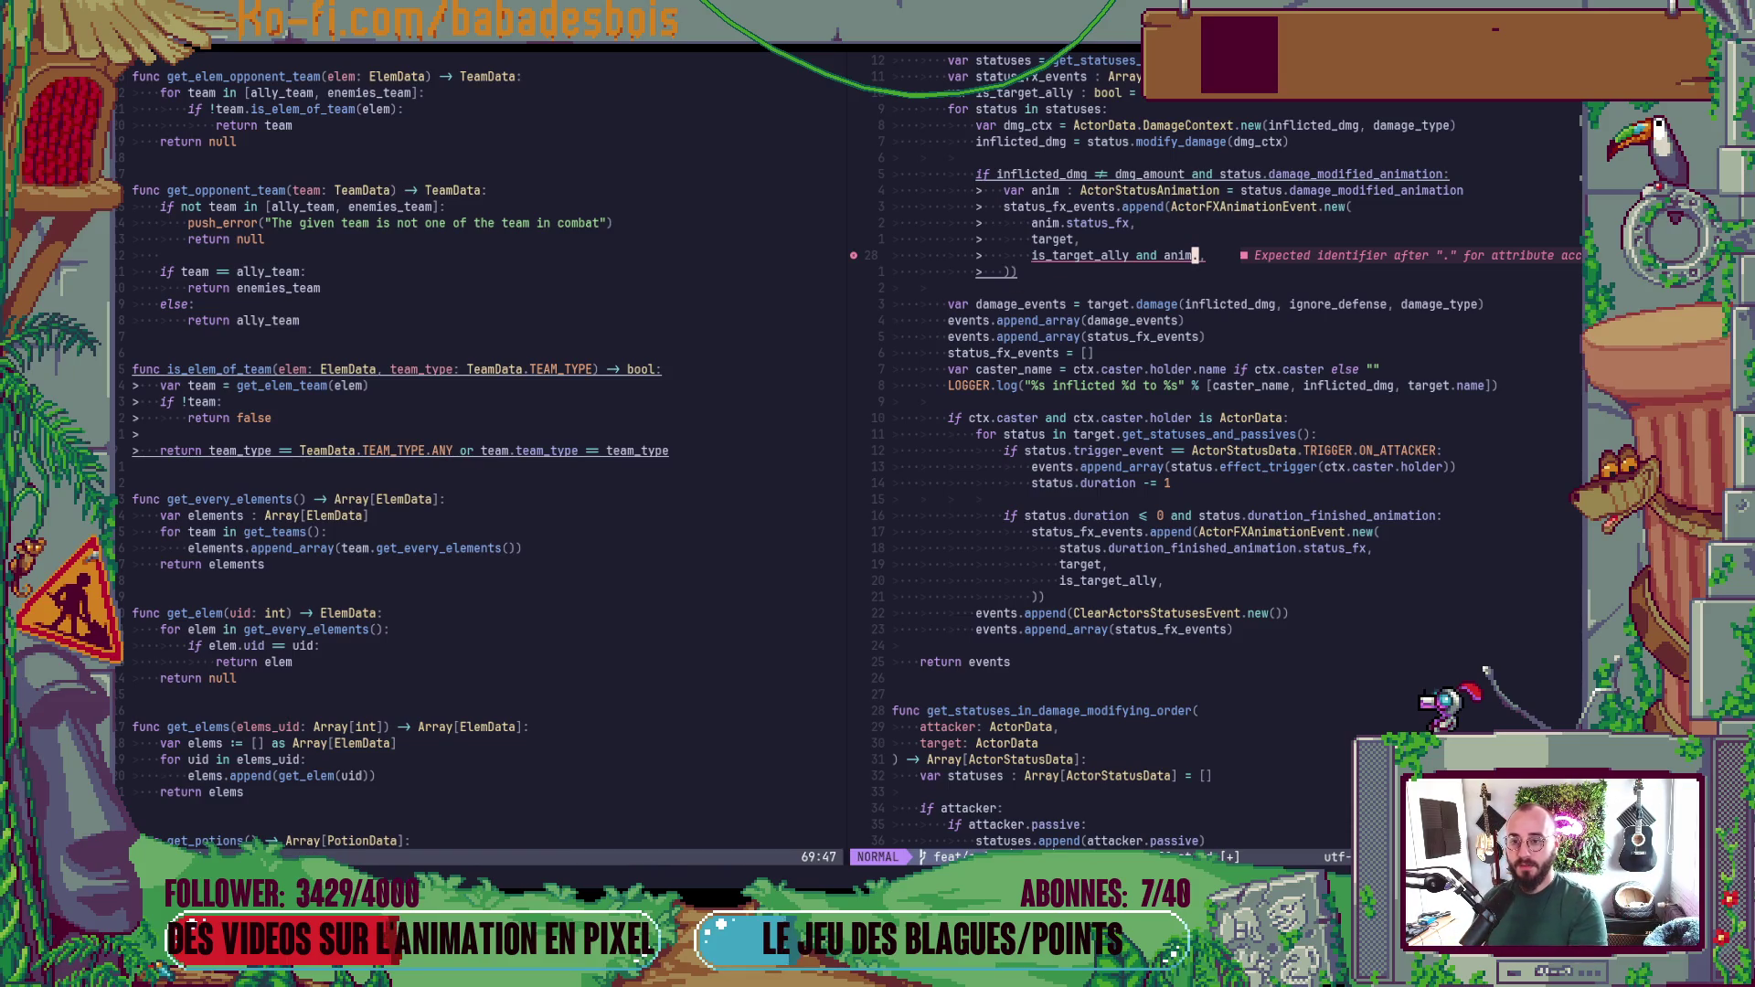
{"action": "type", "text": "s"}
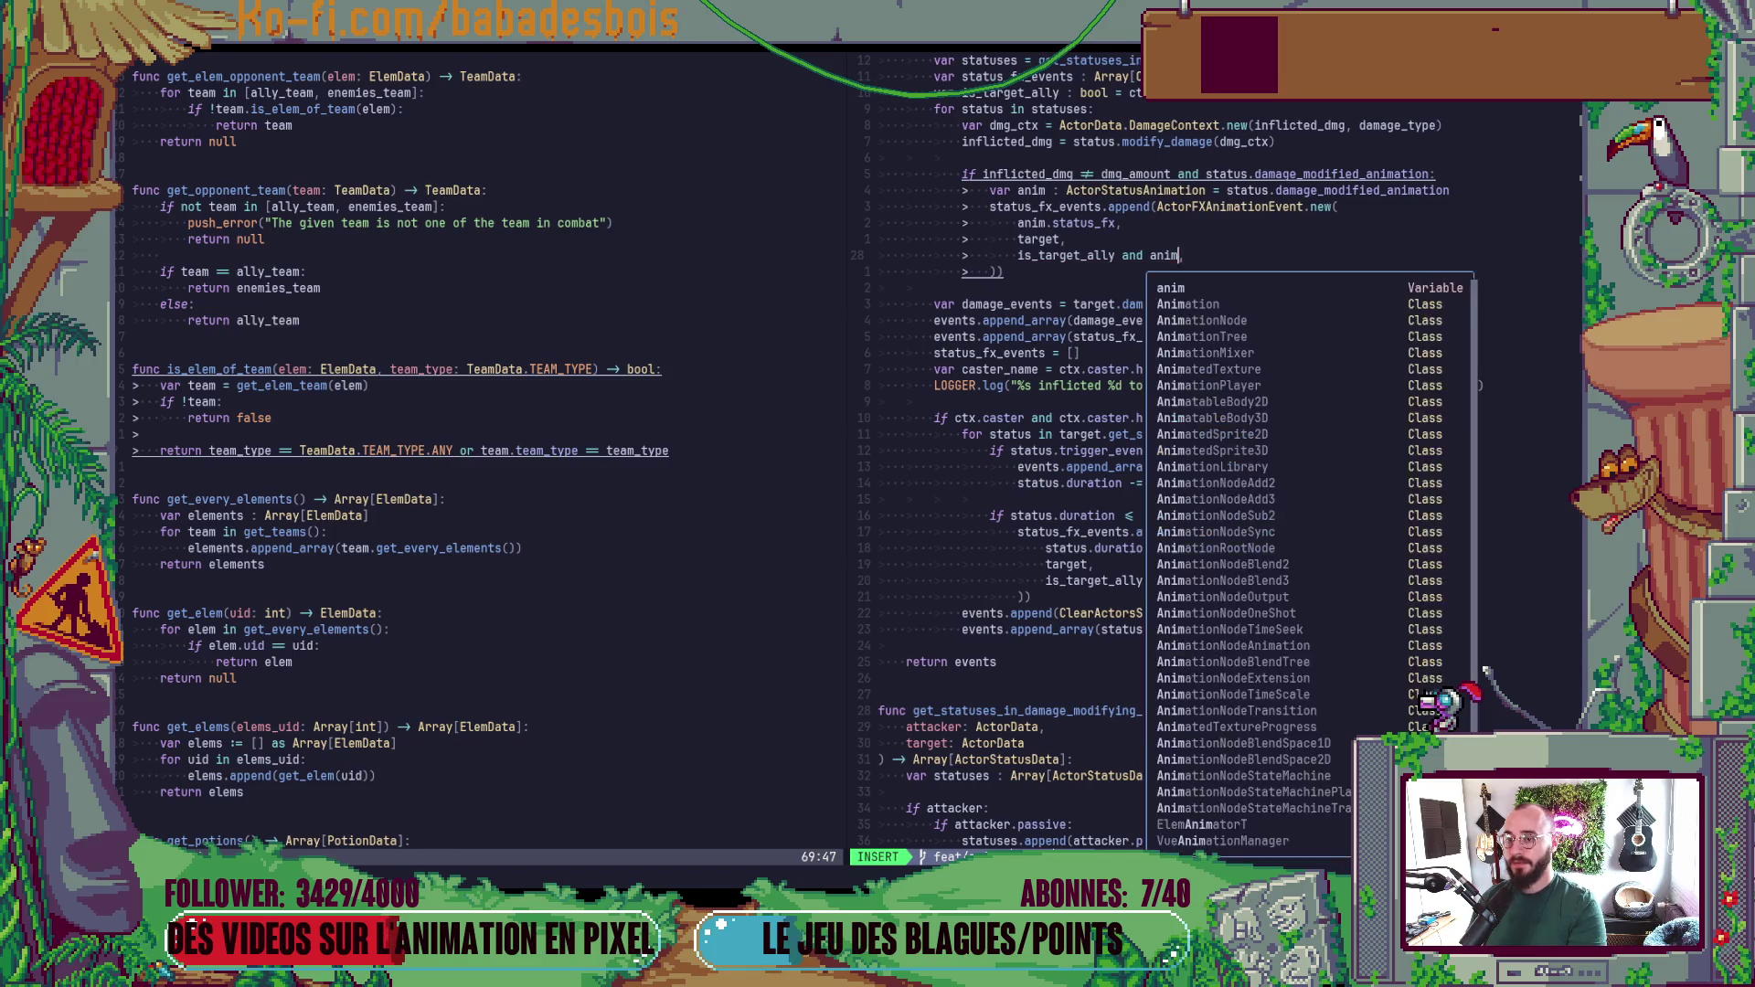
{"action": "type", "text": ","}
{"action": "key", "text": "Escape"}
Step: Open ActorStatusAnimation.gd in the left split through Telescope file search
{"action": "key", "text": "ctrl+w"}
{"action": "key", "text": "h"}
{"action": "key", "text": "space"}
{"action": "key", "text": "f"}
{"action": "key", "text": "f"}
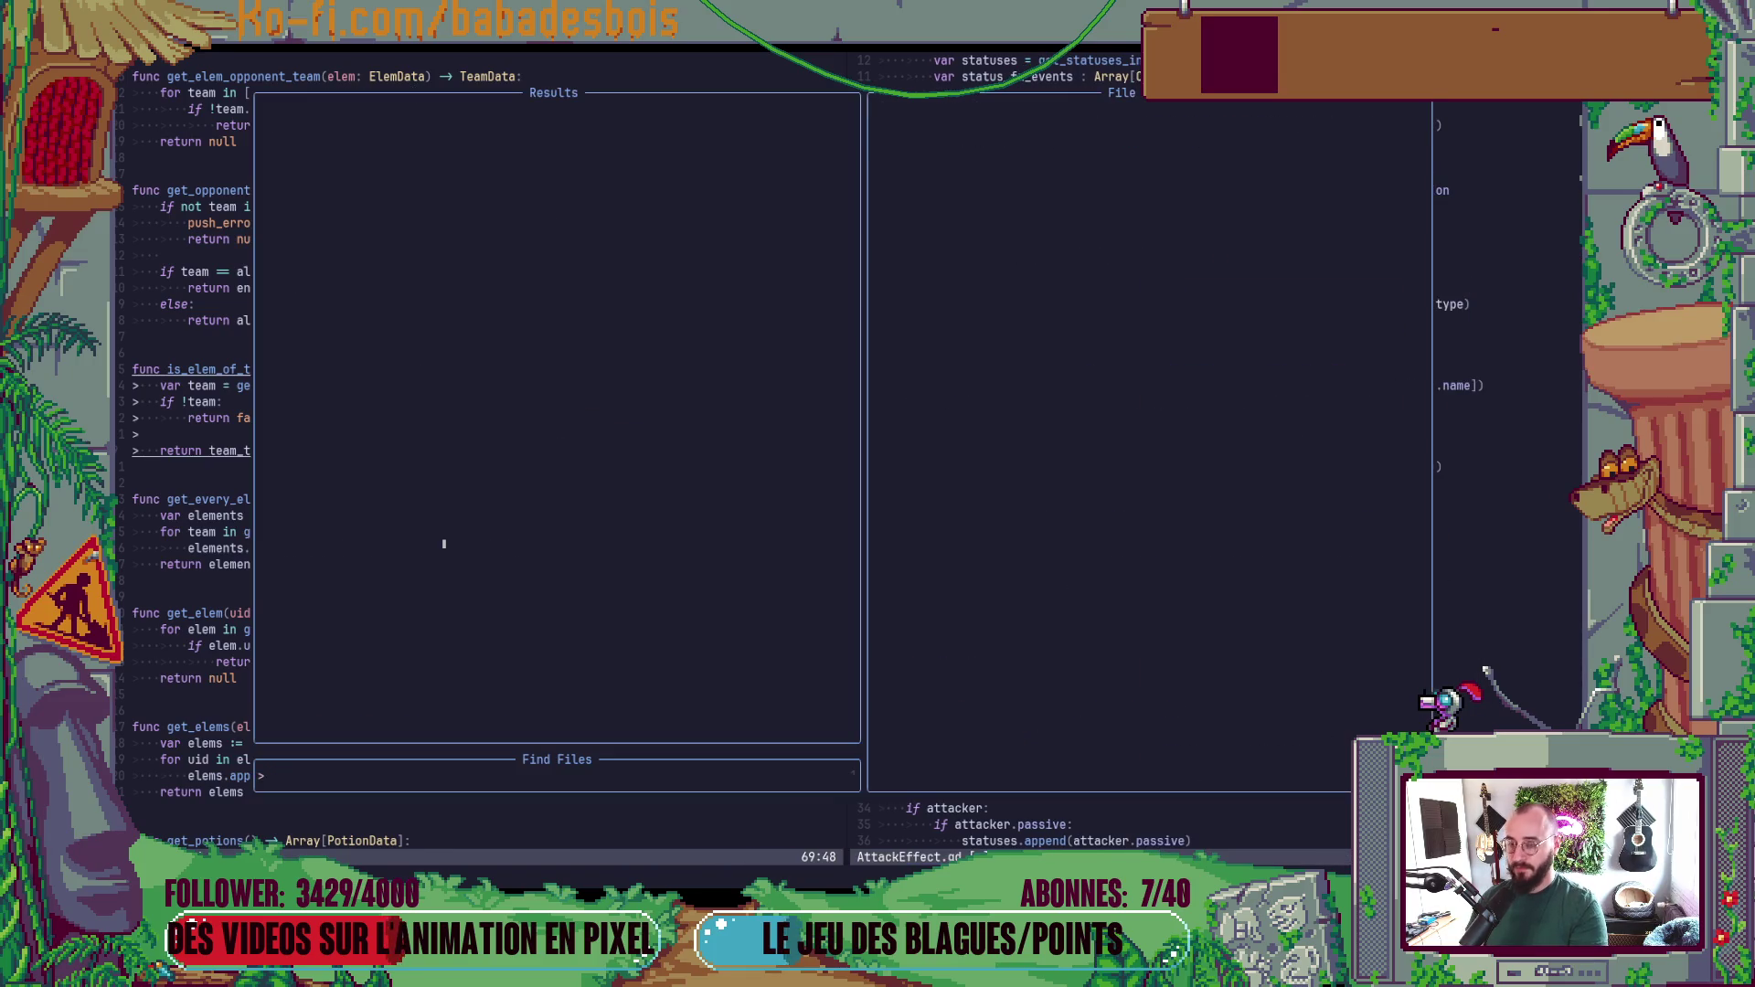
{"action": "type", "text": "Acot"}
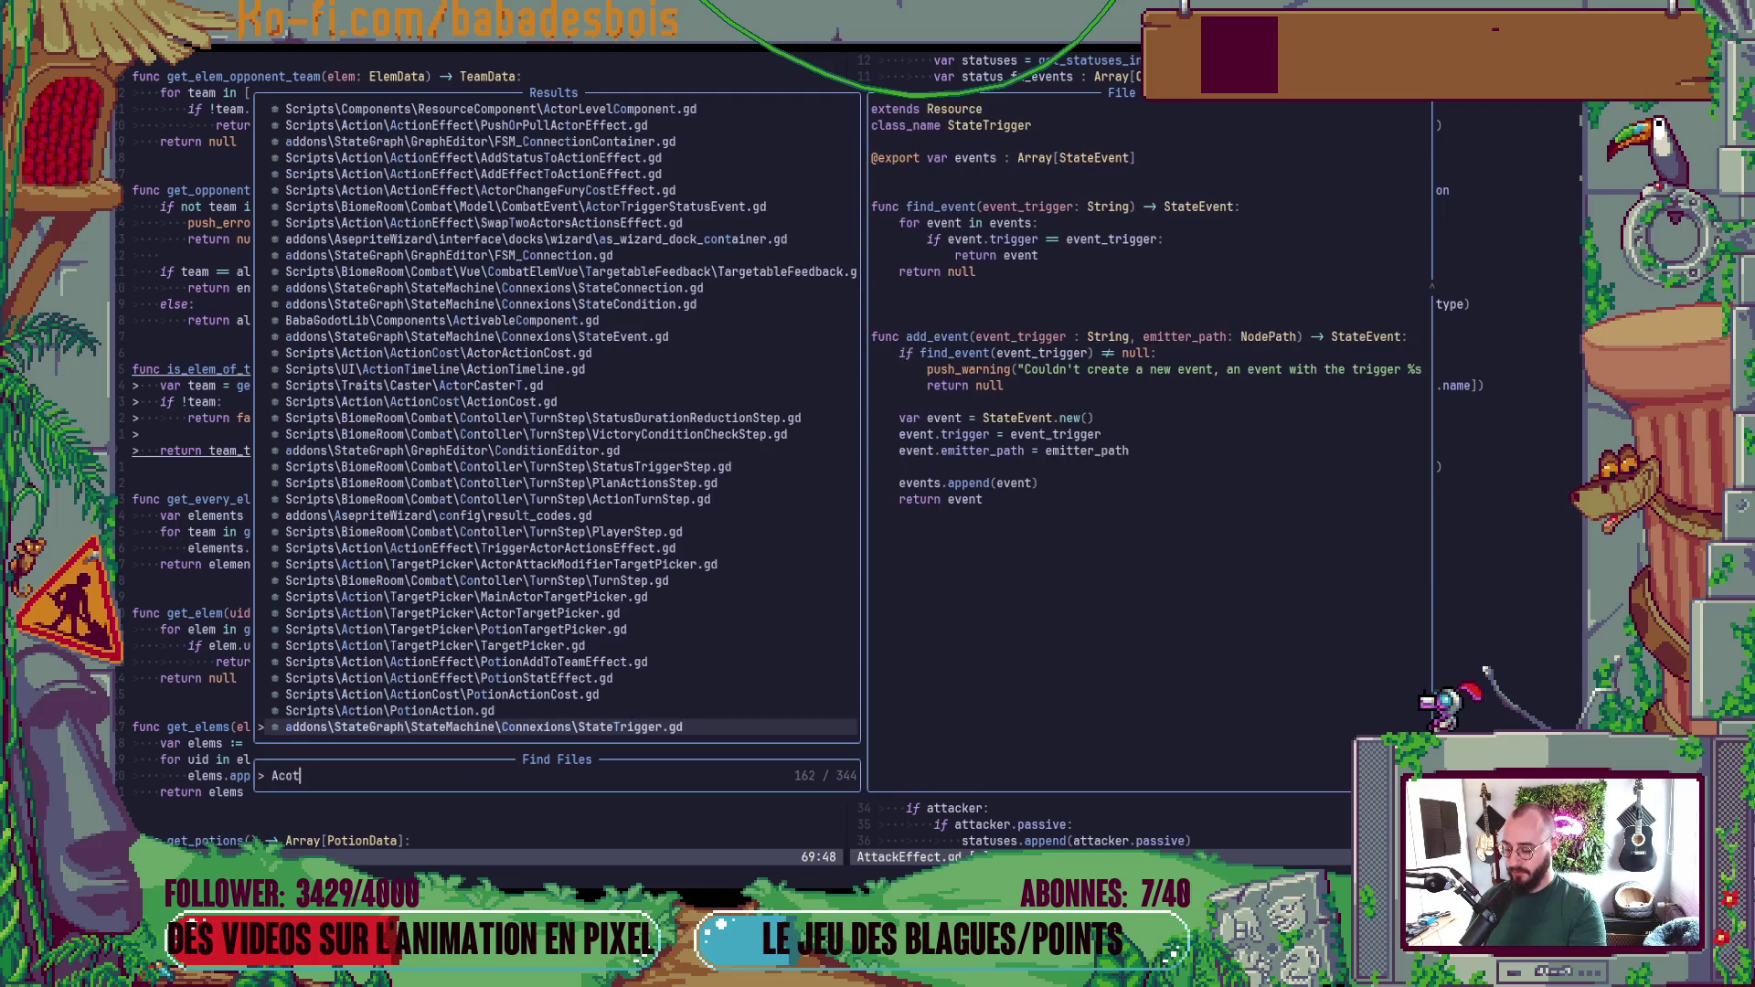
{"action": "key", "text": "BackSpace"}
{"action": "key", "text": "BackSpace"}
{"action": "type", "text": "torStat"}
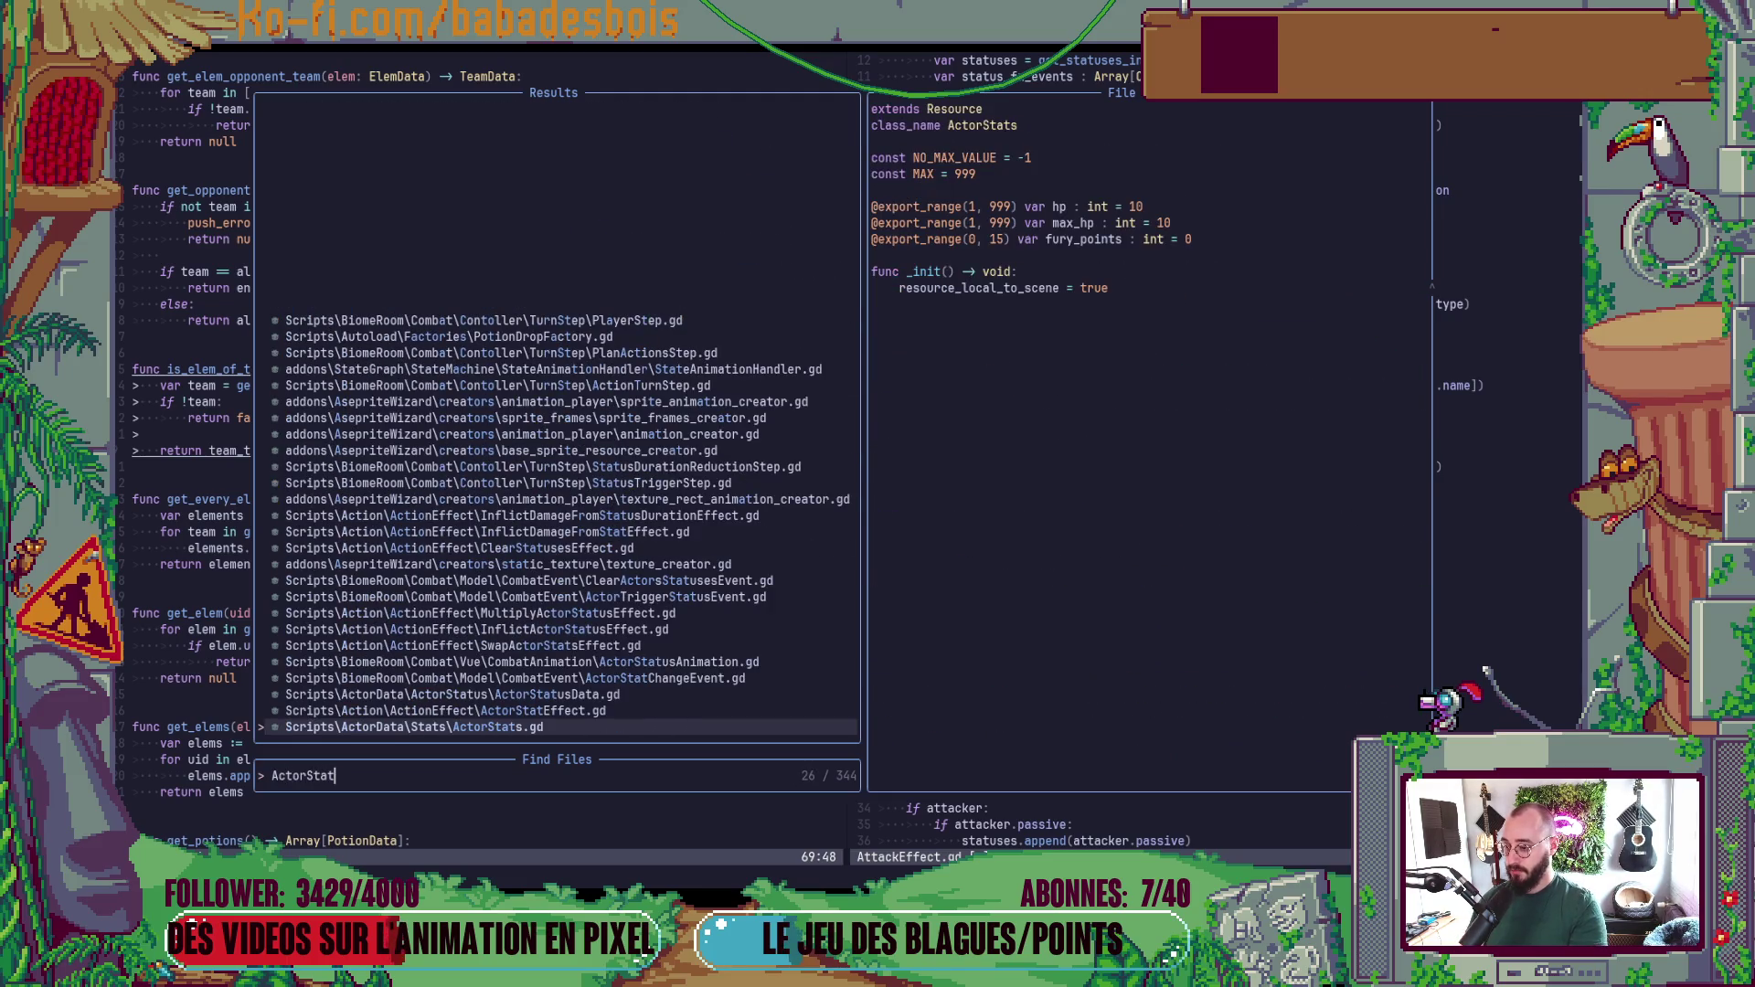
{"action": "type", "text": "usAn"}
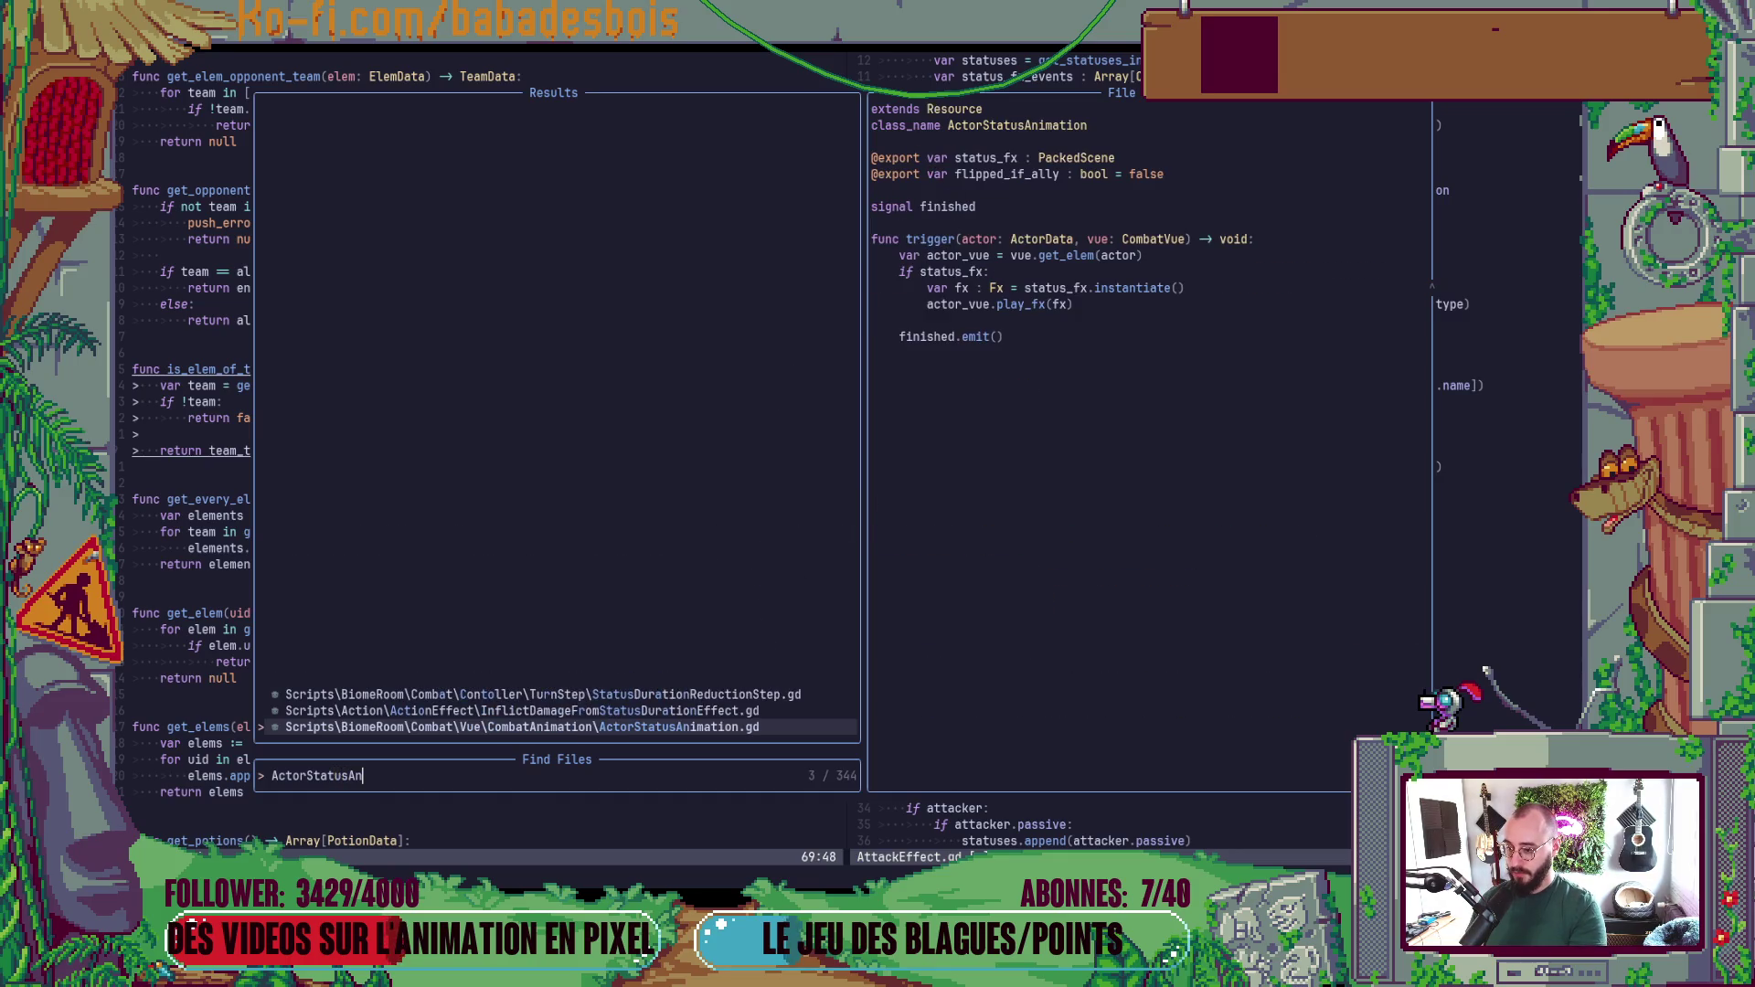
{"action": "key", "text": "Return"}
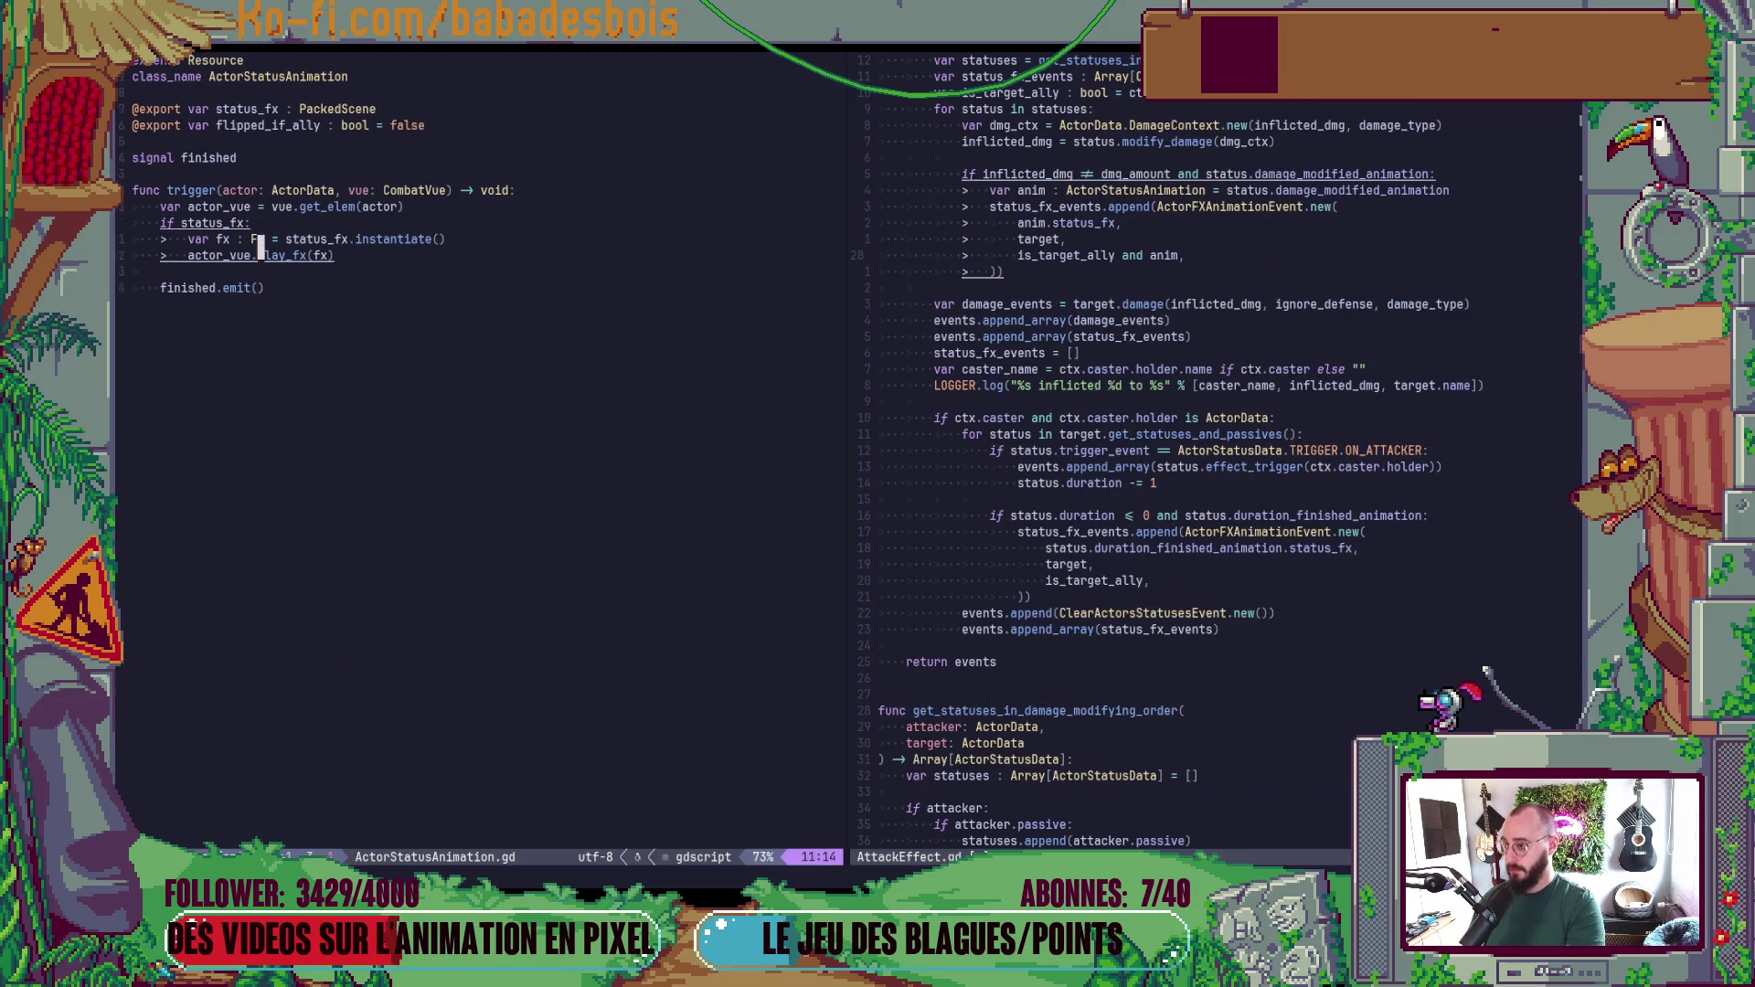
Step: Extend the first status FX event's argument to 'is_target_ally and anim.flipped_if_ally'
{"action": "left_click", "coordinate": [260, 125]}
{"action": "key", "text": "y"}
{"action": "key", "text": "i"}
{"action": "key", "text": "w"}
{"action": "key", "text": "ctrl+w"}
{"action": "type", "text": "ly and an"}
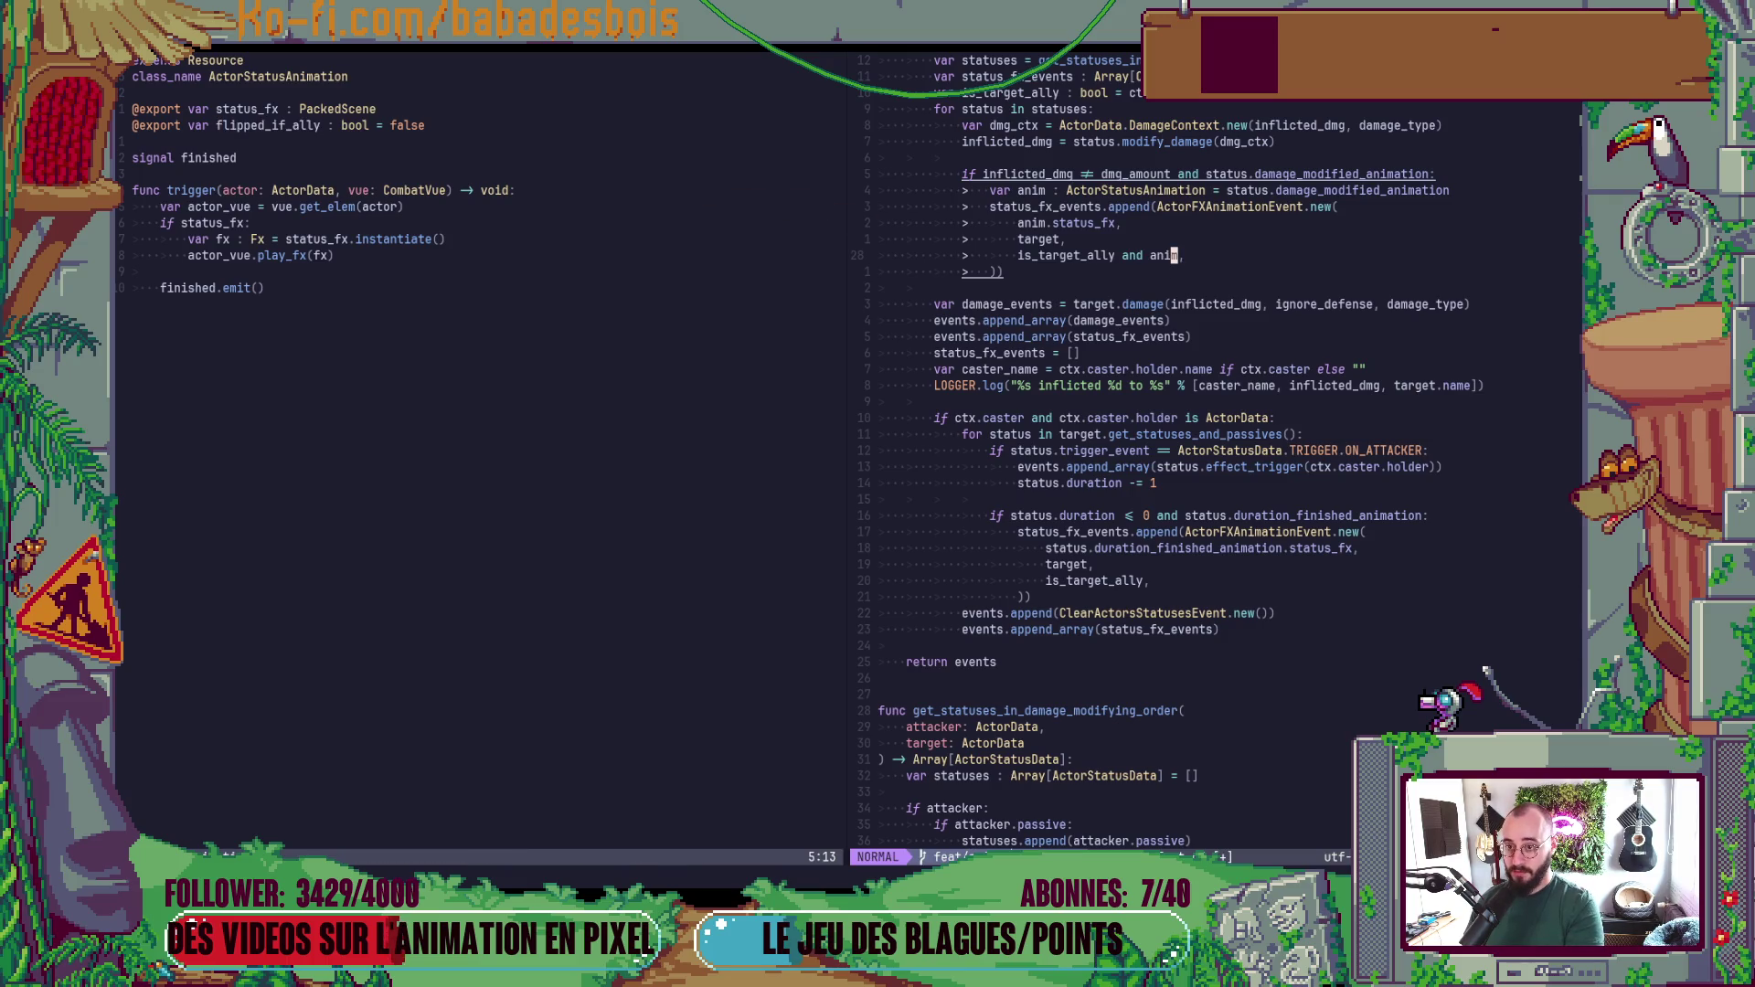
{"action": "type", "text": "im.flipped_if_ally"}
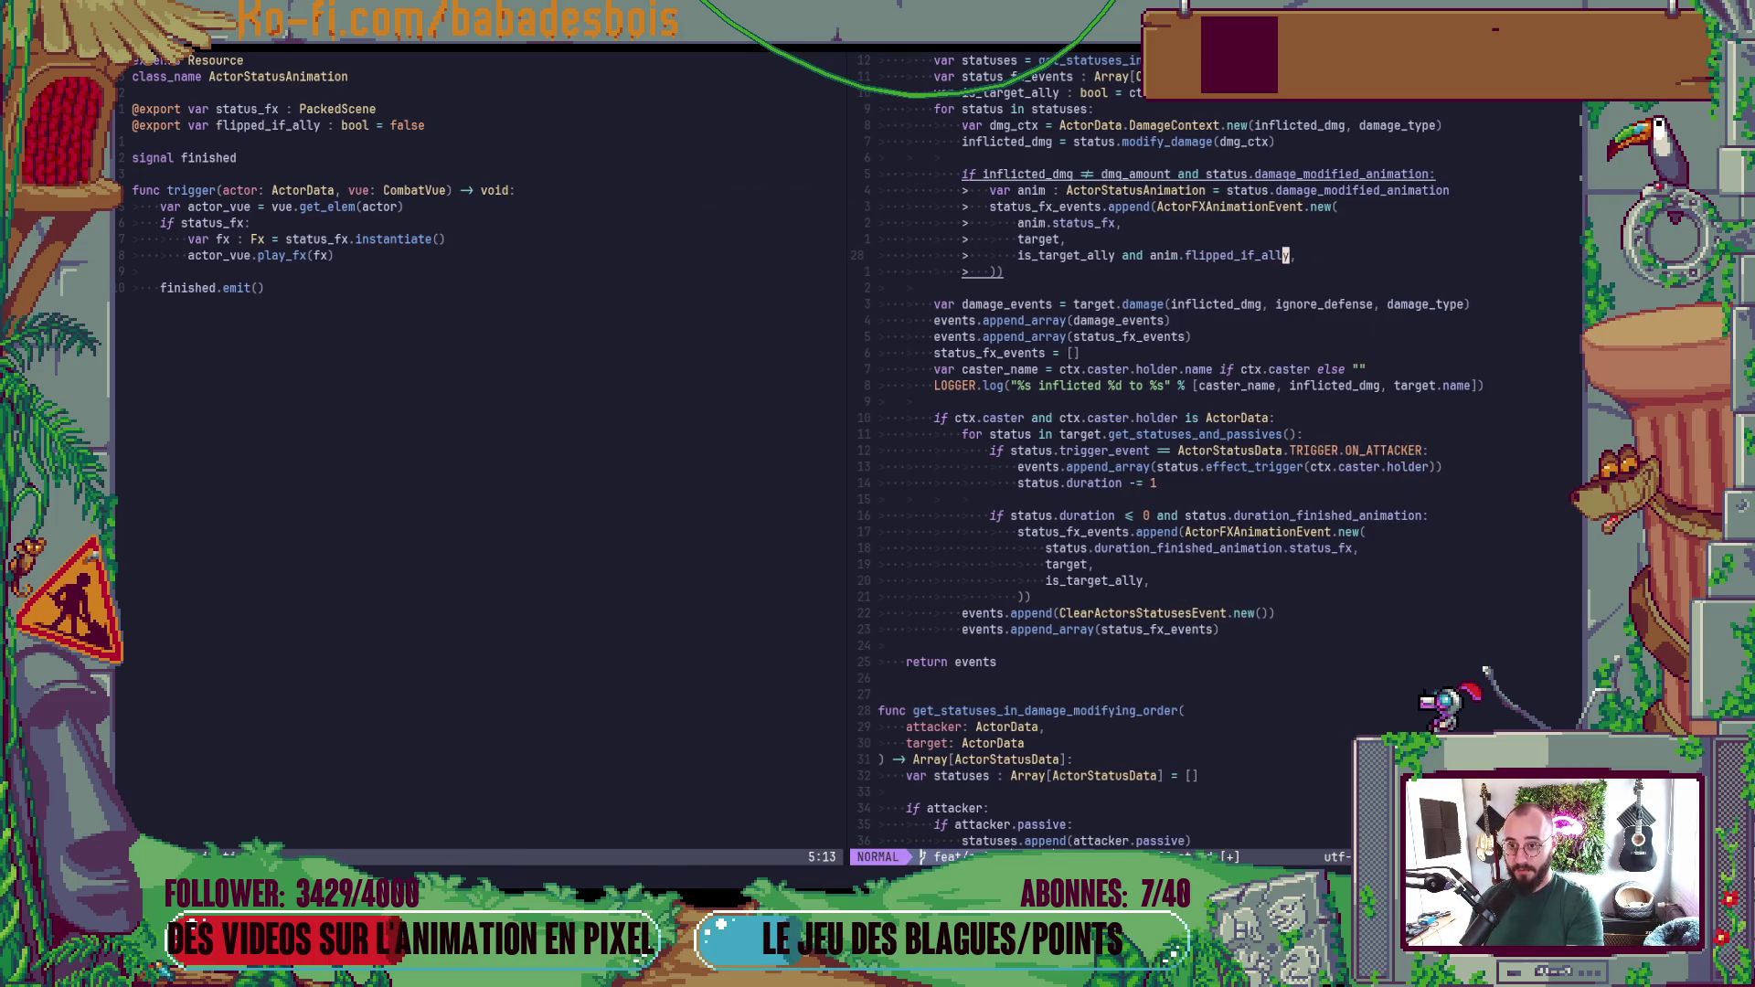
{"action": "key", "text": "Escape"}
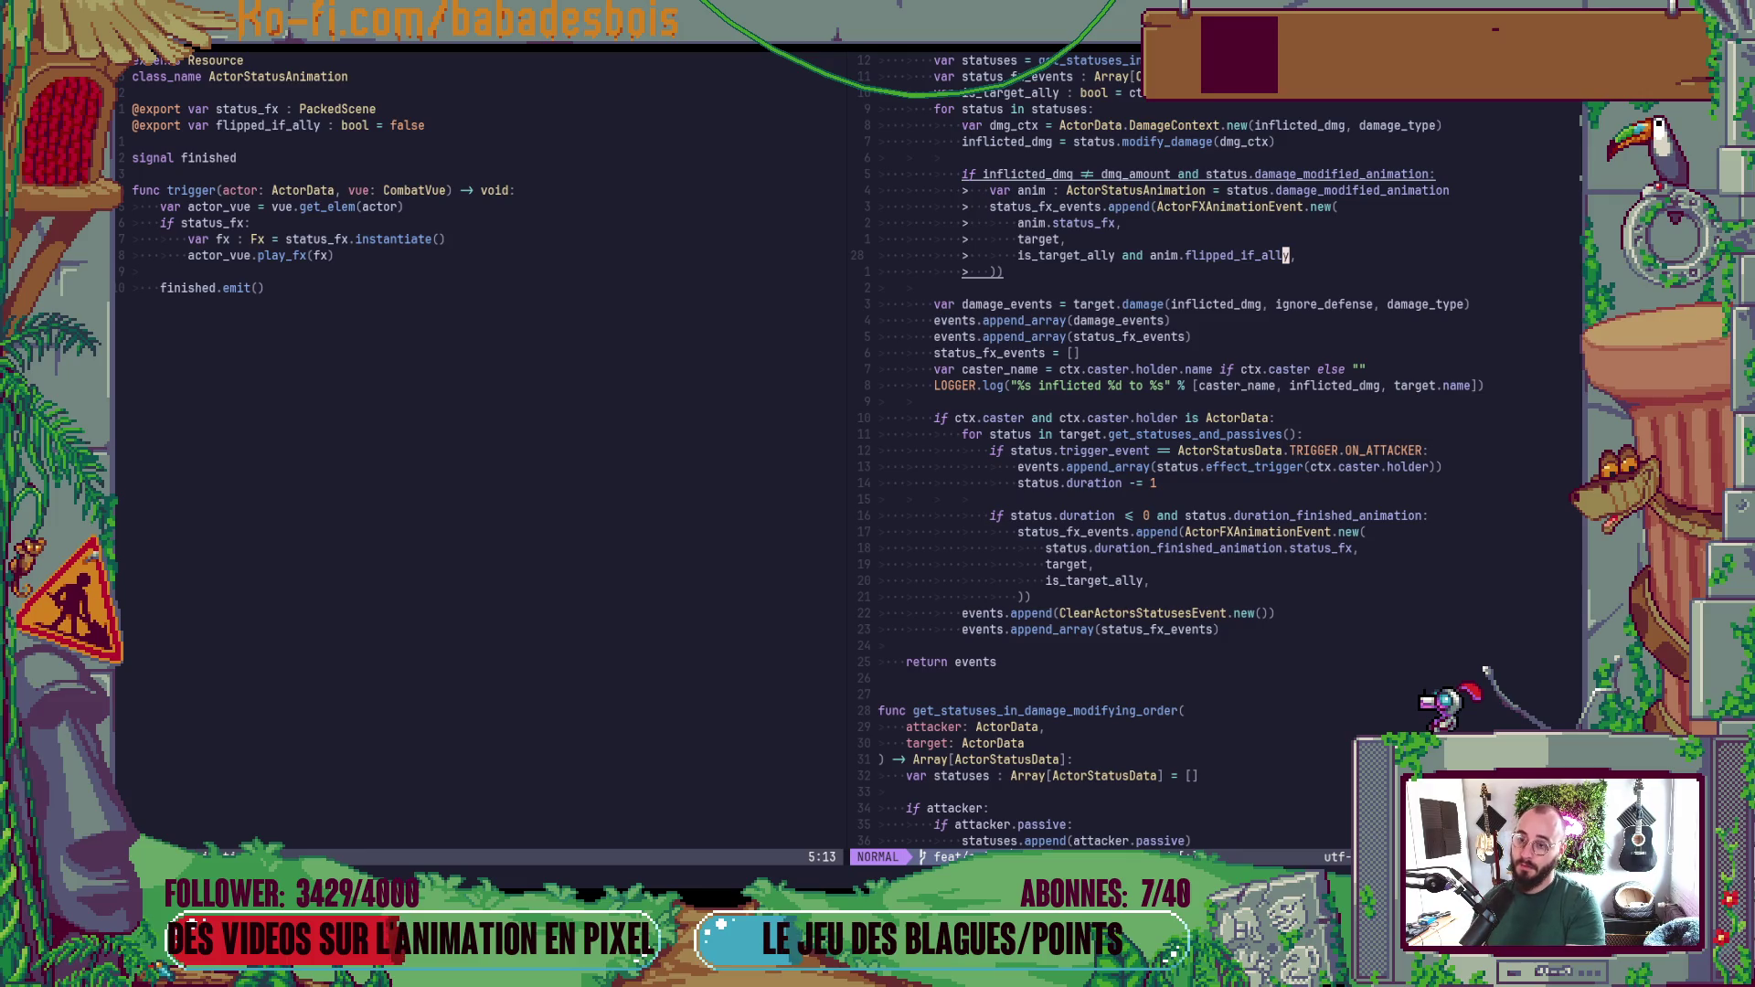
Step: Replace the duration-finished event's is_target_ally line with the flipped check, indented
{"action": "key", "text": "1"}
{"action": "key", "text": "8"}
{"action": "key", "text": "j"}
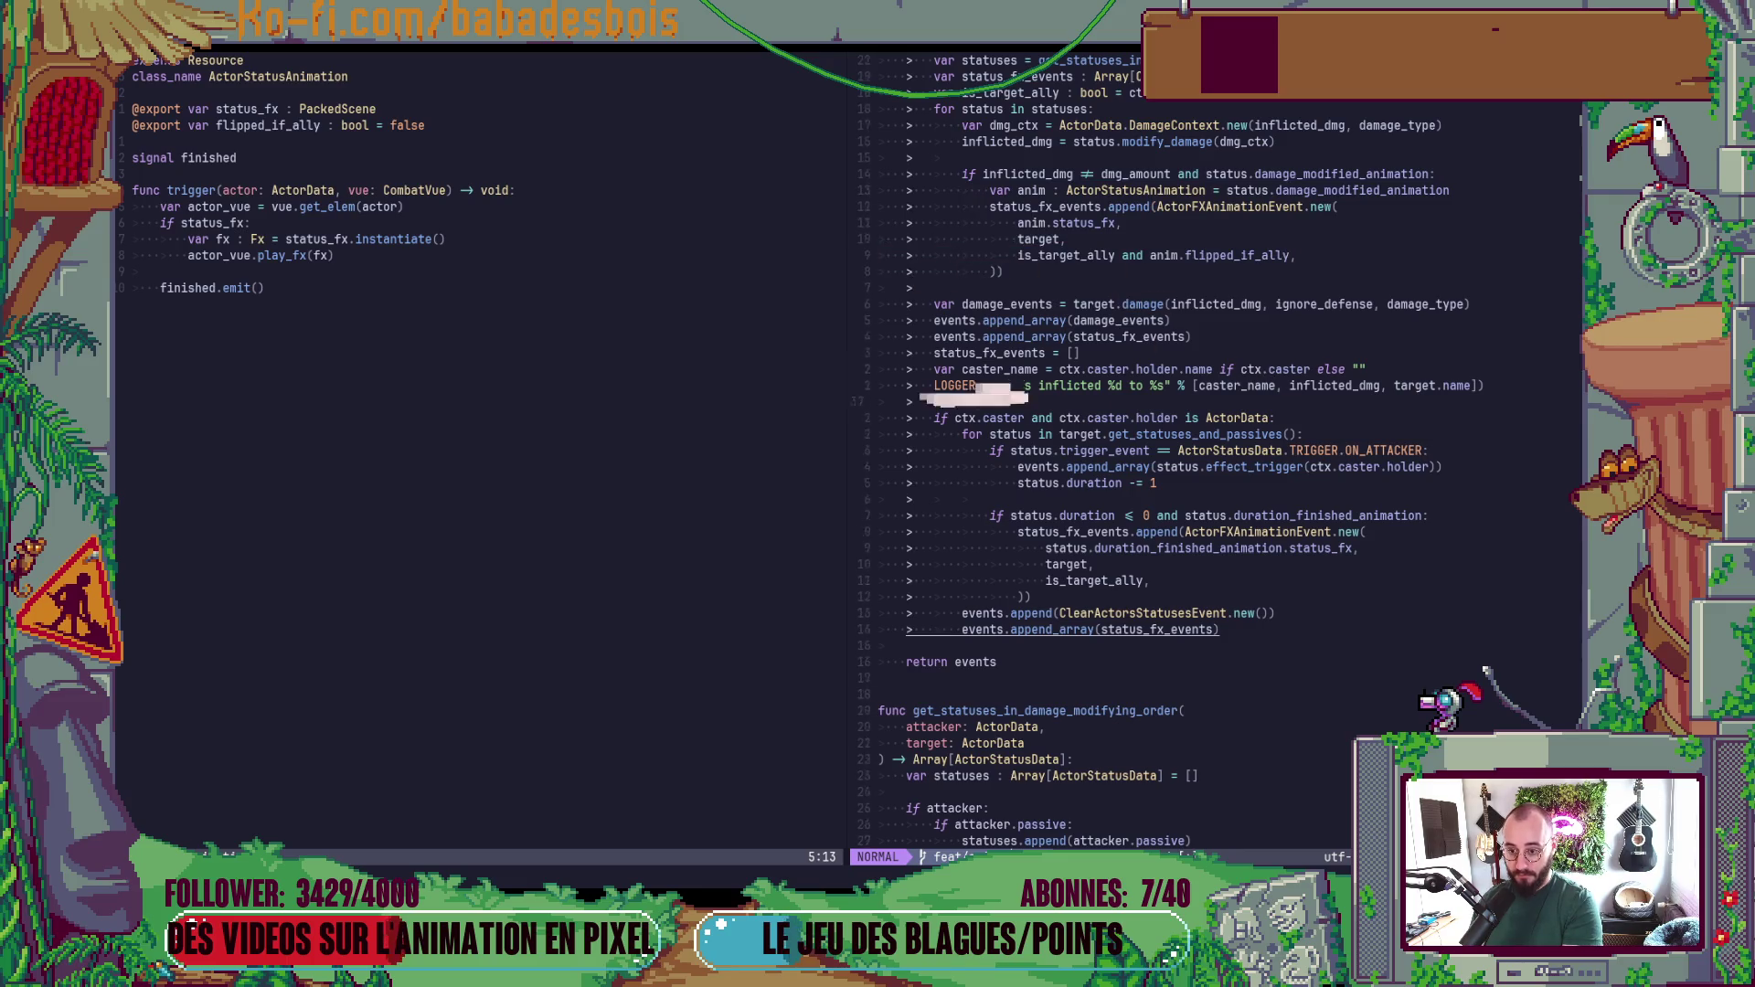
{"action": "key", "text": "j"}
{"action": "key", "text": "j"}
{"action": "key", "text": "shift+v"}
{"action": "key", "text": "p"}
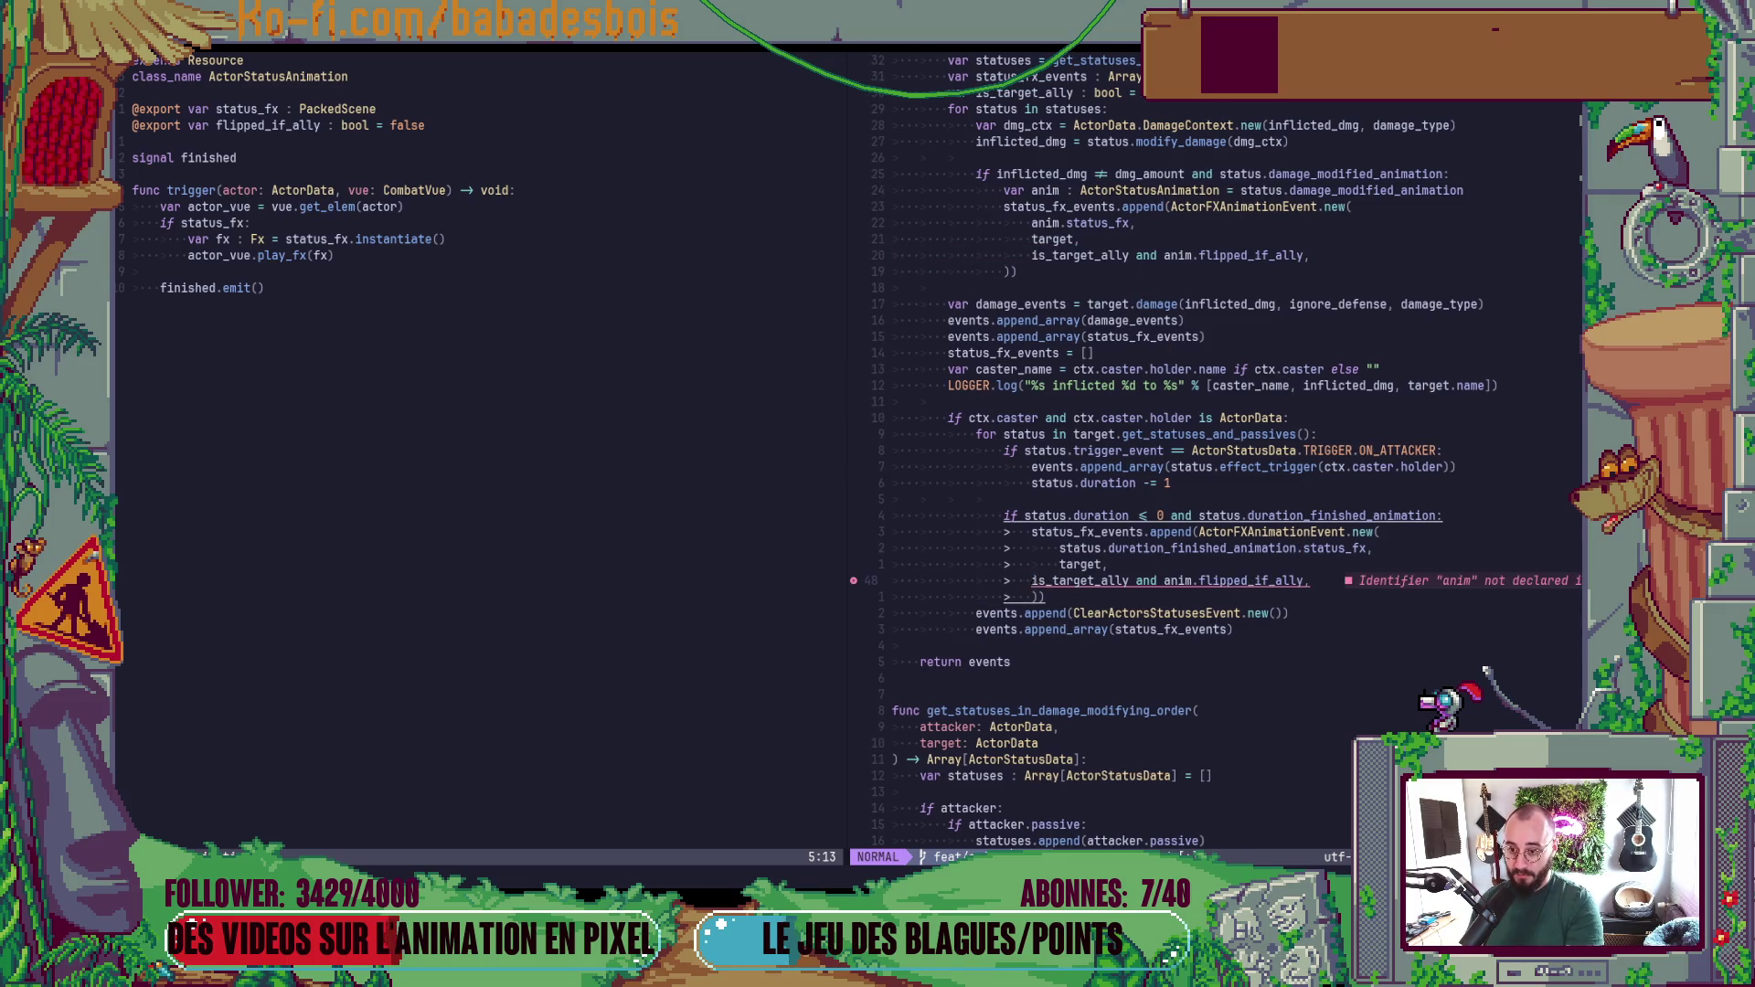
{"action": "key", "text": "greater"}
{"action": "key", "text": "greater"}
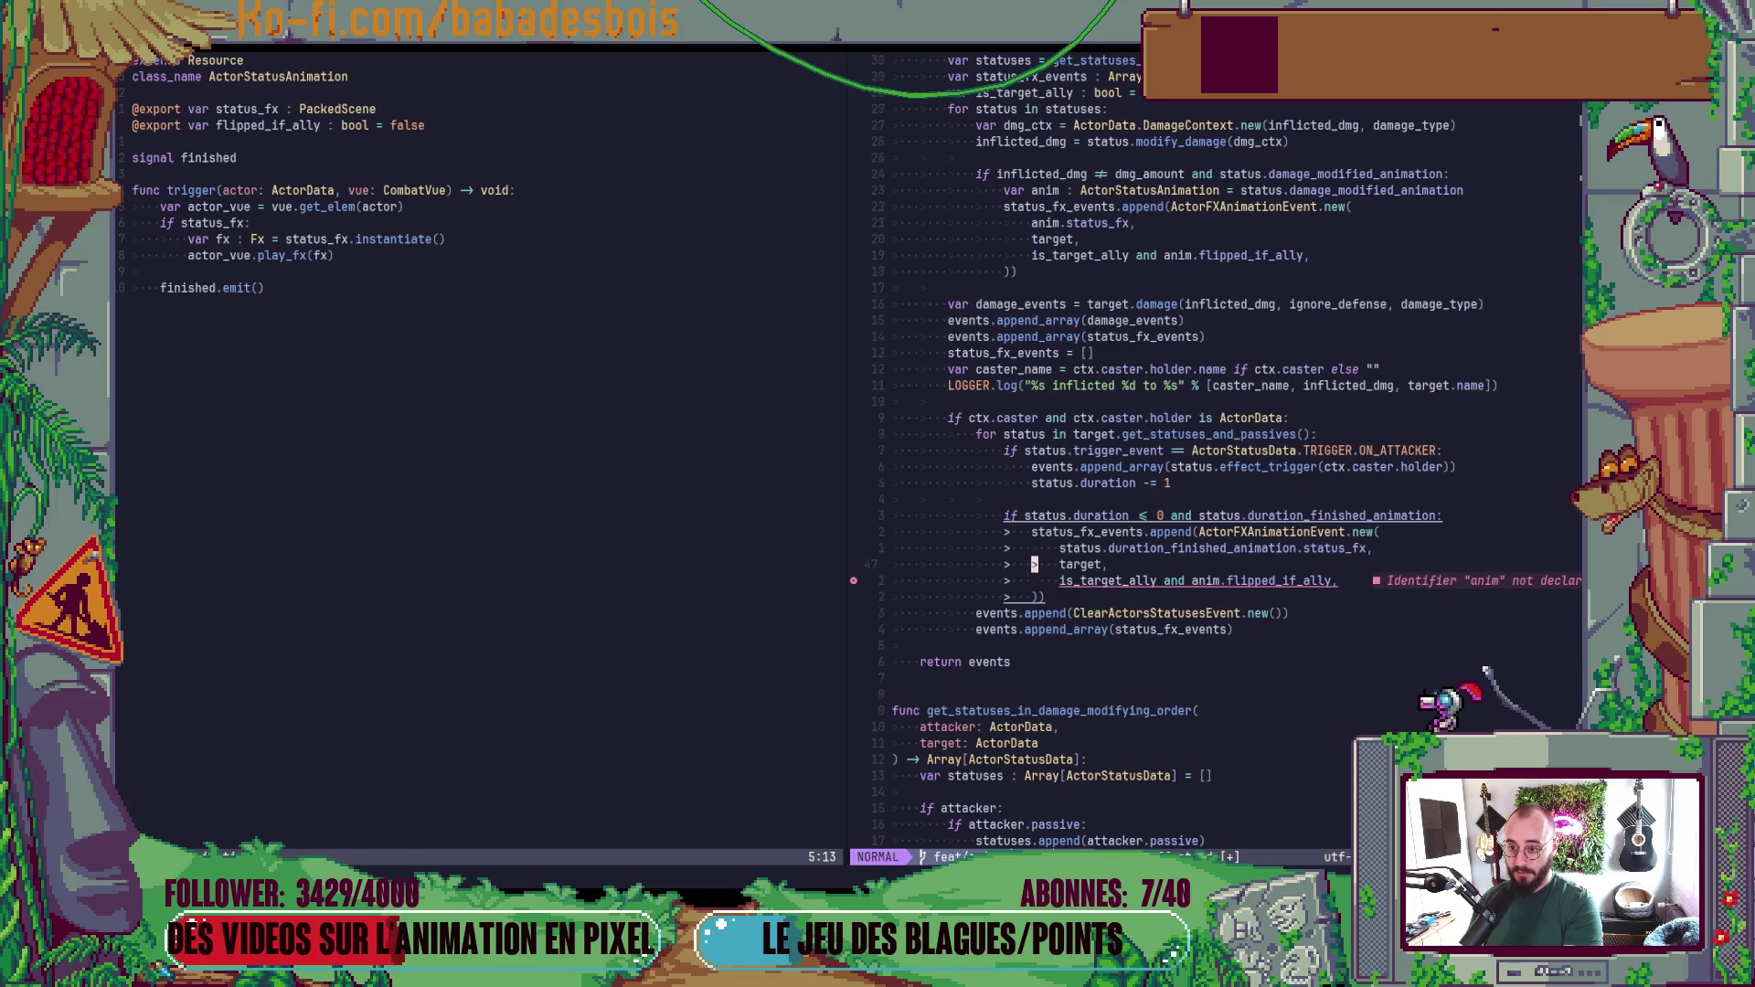
Step: Copy the var anim declaration into the duration-finished if block, indented
{"action": "key", "text": "k"}
{"action": "key", "text": "k"}
{"action": "key", "text": "k"}
{"action": "key", "text": "k"}
{"action": "key", "text": "k"}
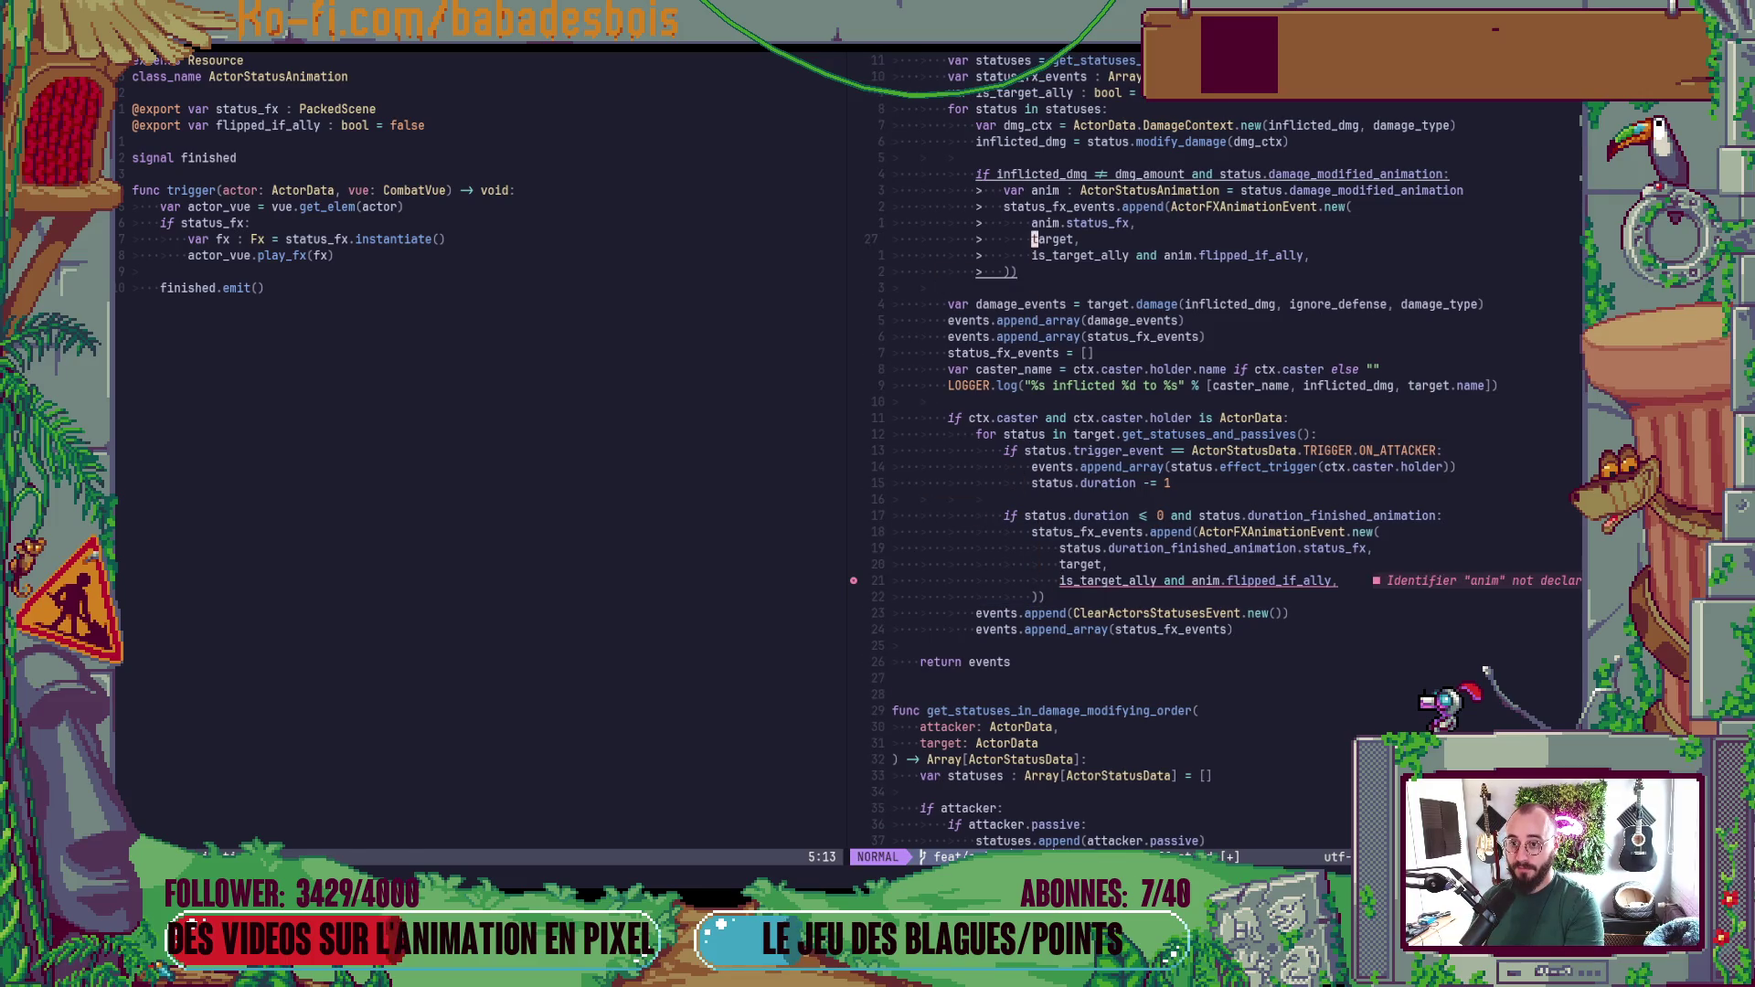
{"action": "key", "text": "k"}
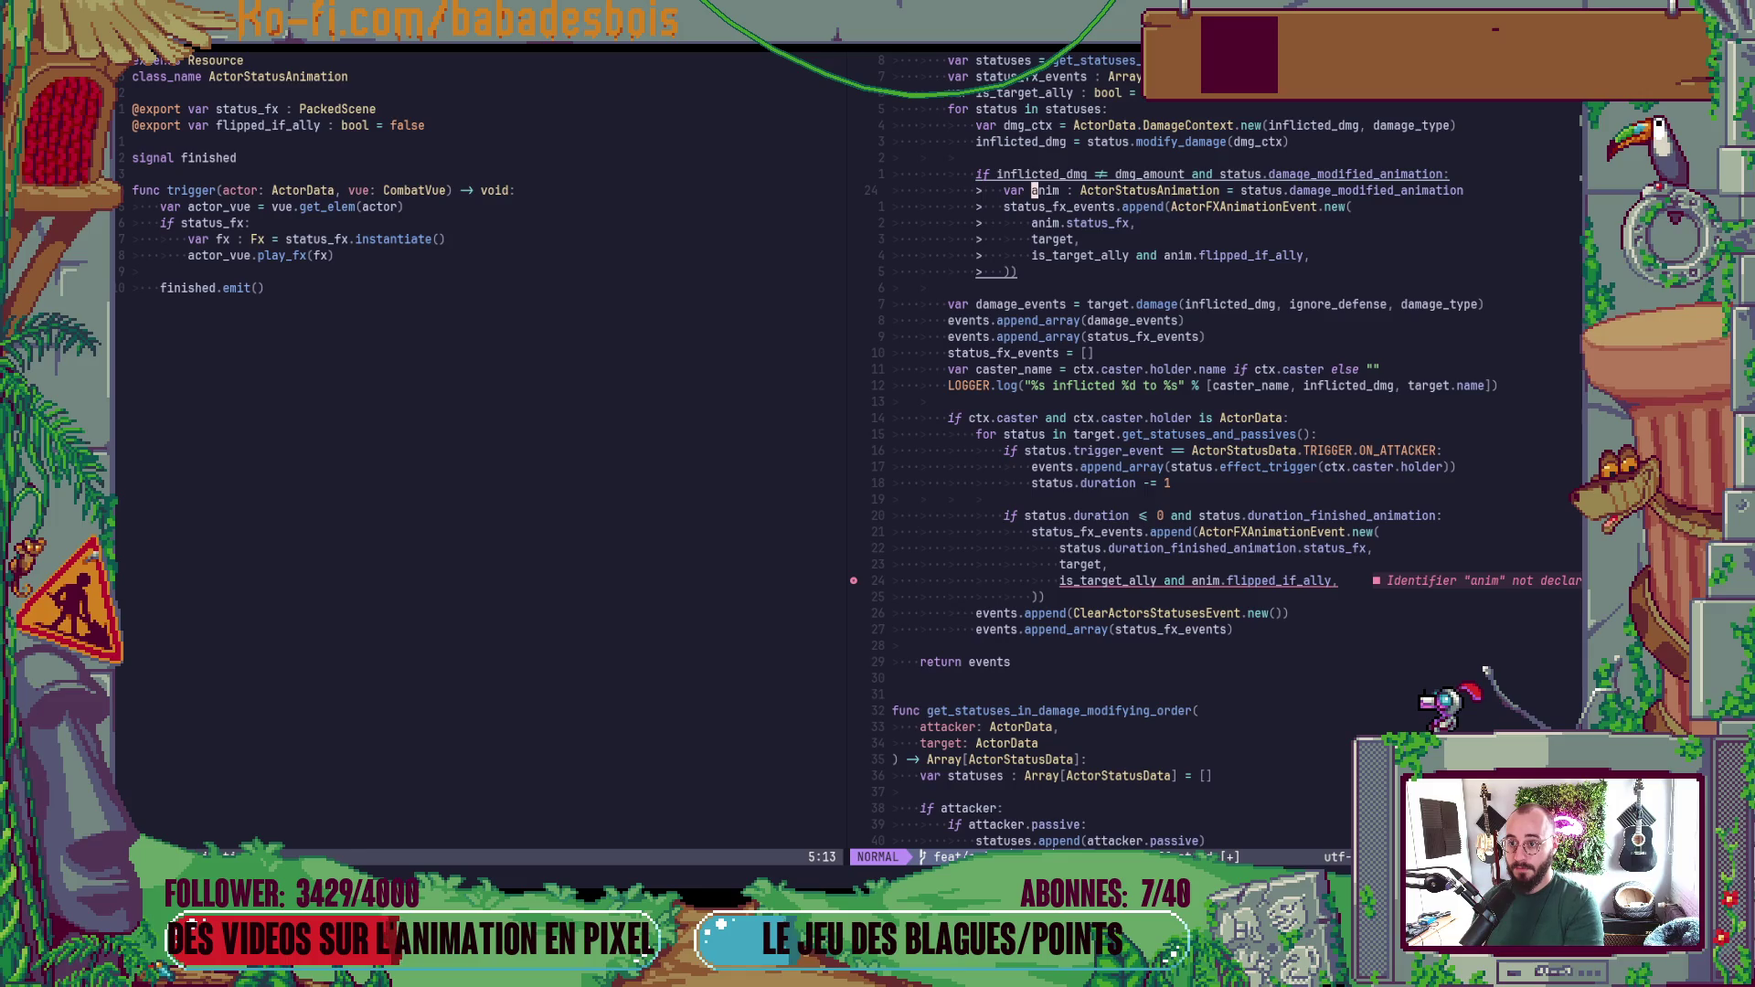
{"action": "key", "text": "y"}
{"action": "key", "text": "y"}
{"action": "key", "text": "j"}
{"action": "key", "text": "j"}
{"action": "key", "text": "j"}
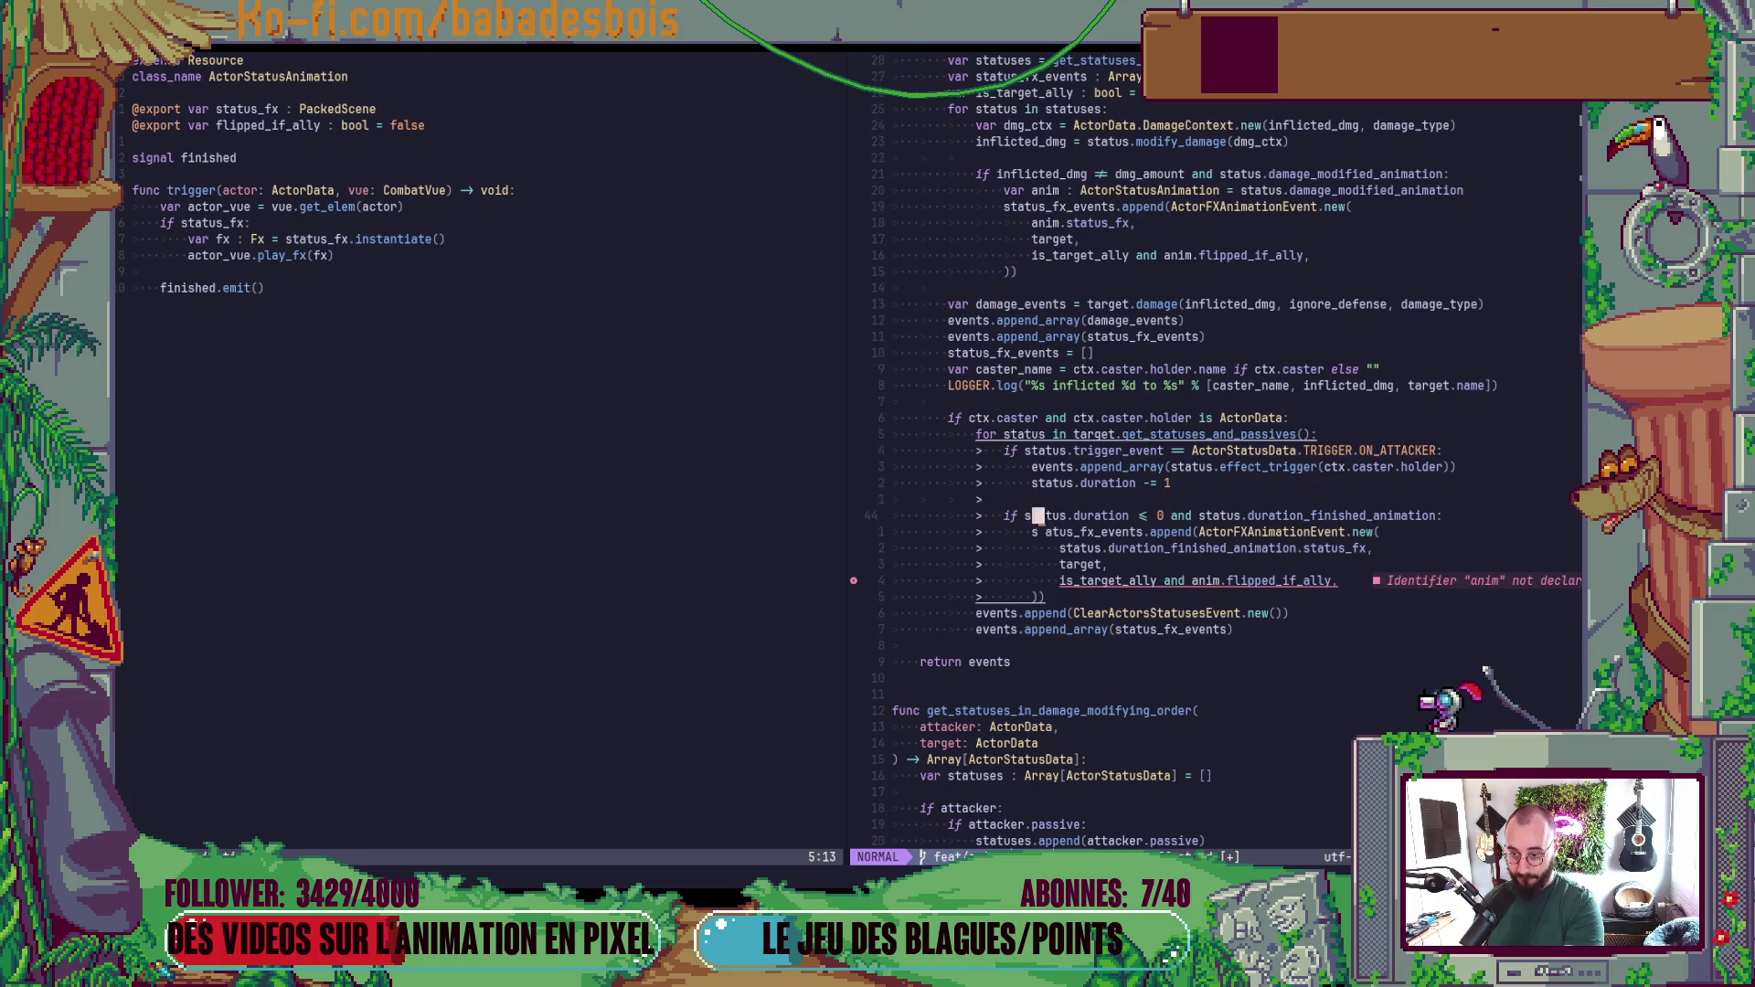
{"action": "key", "text": "p"}
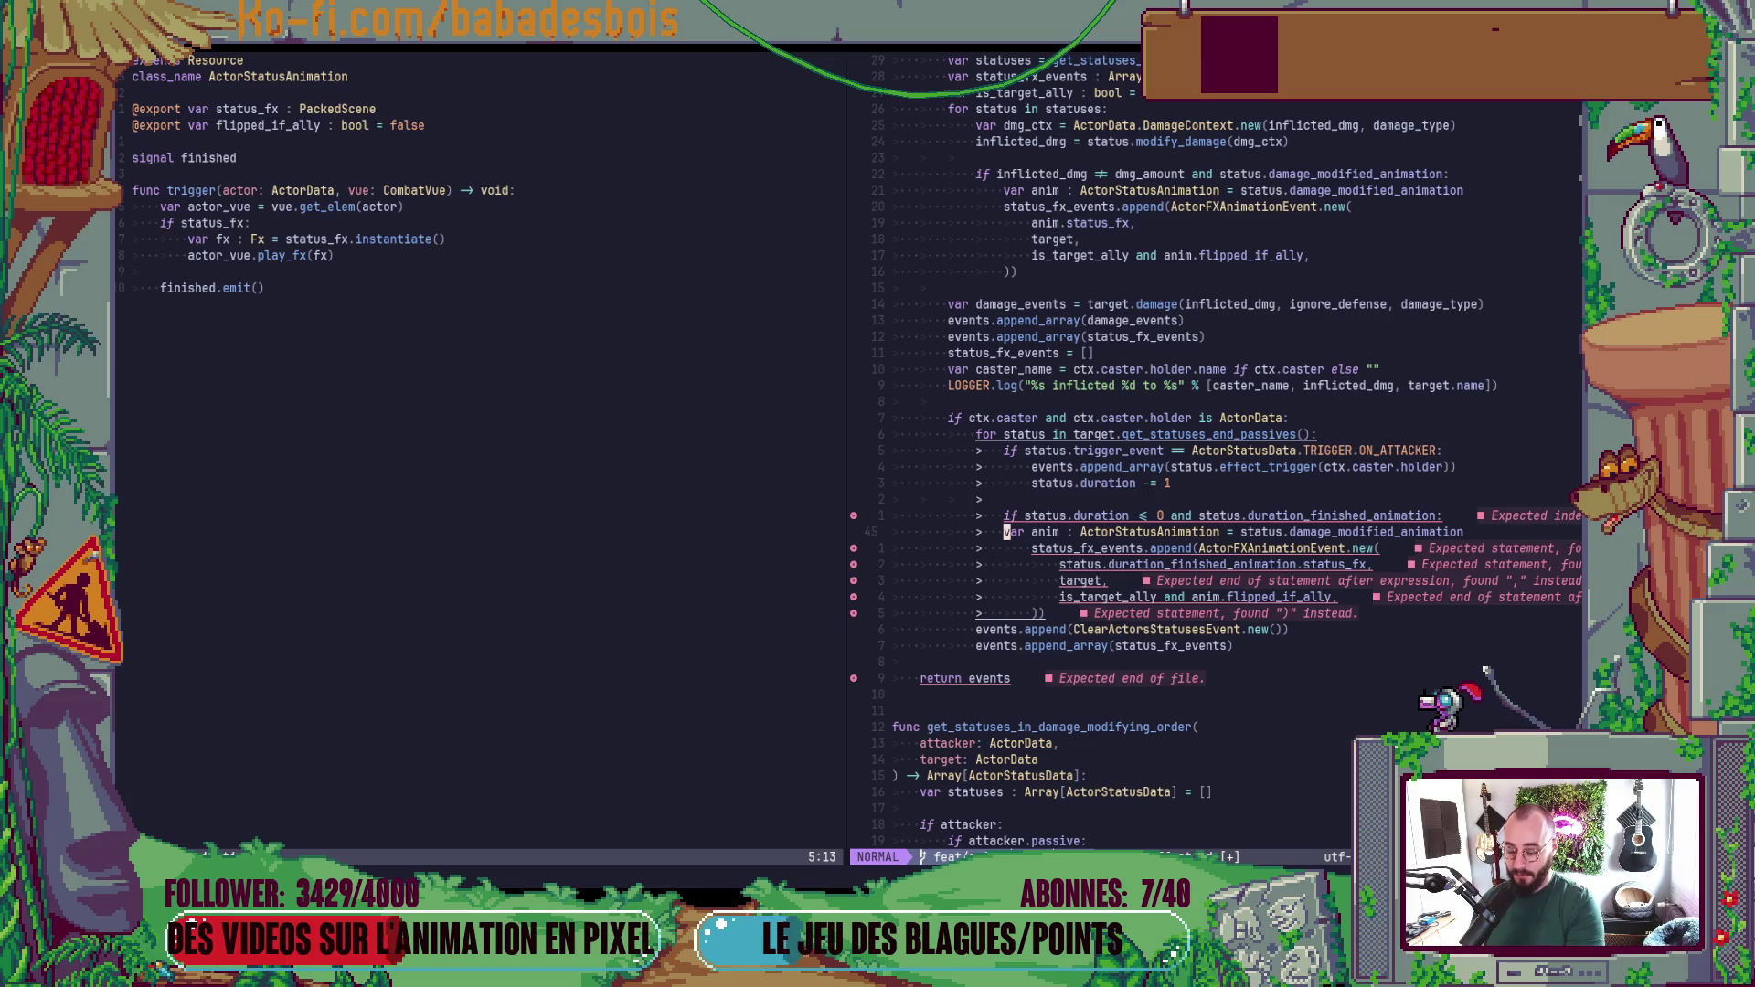
{"action": "key", "text": "i"}
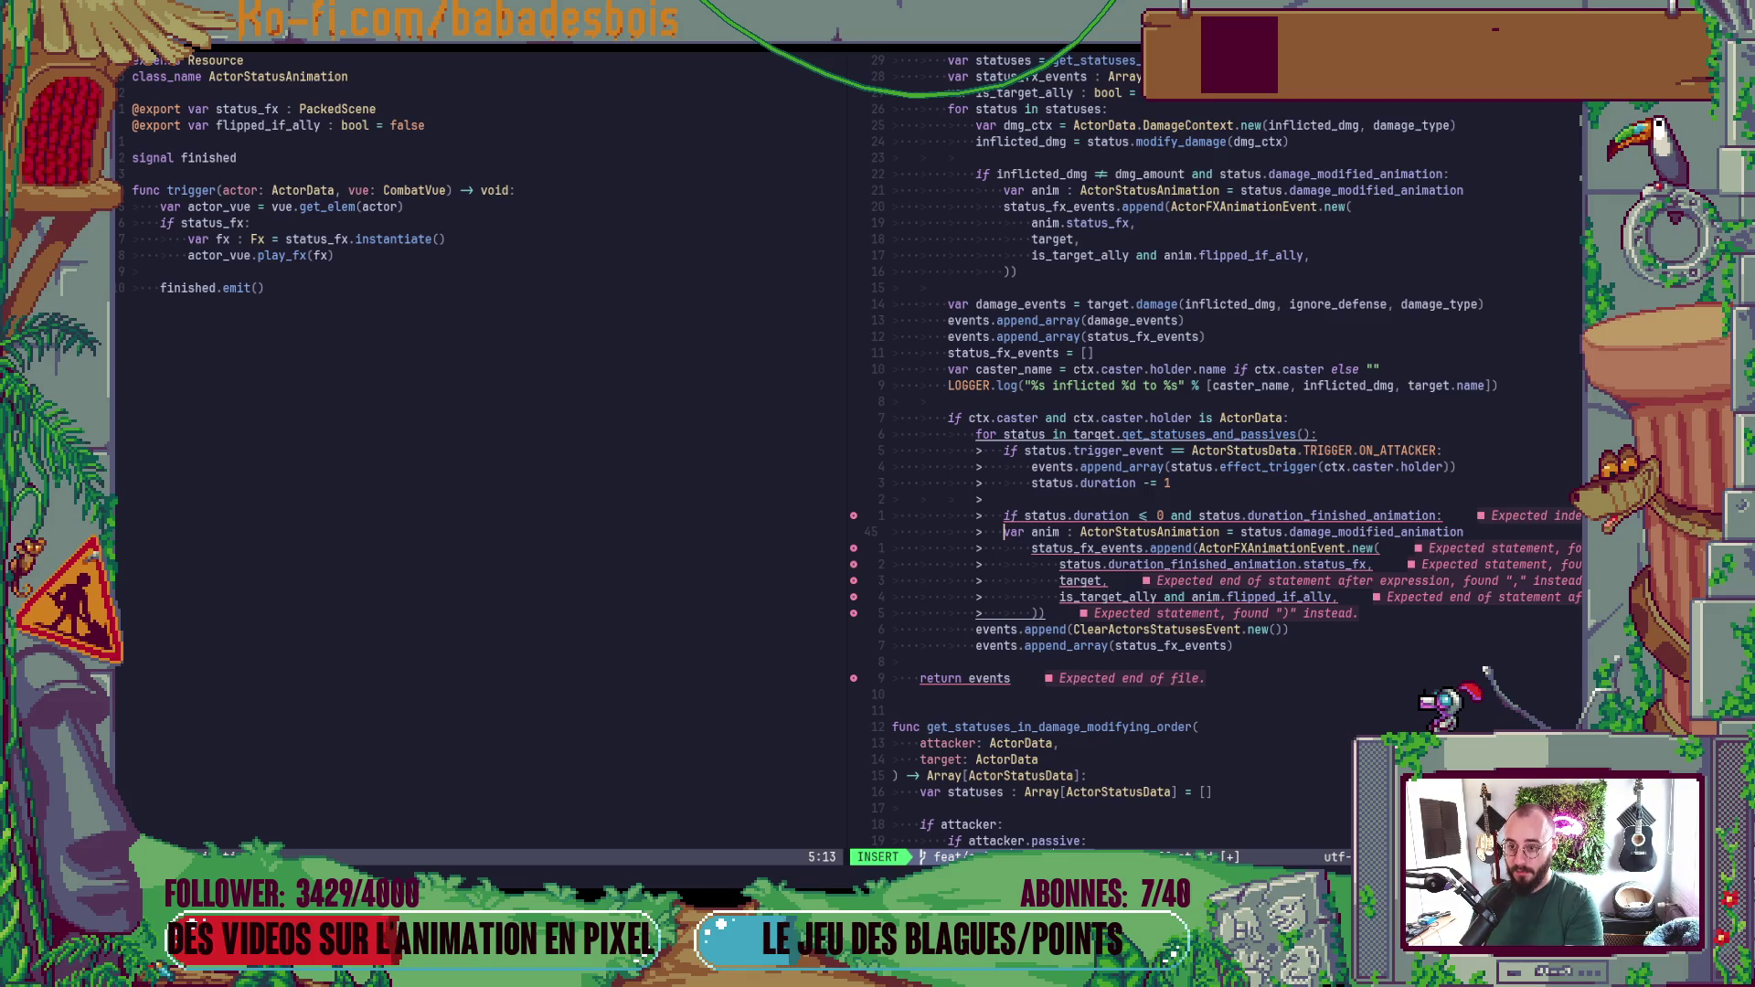
{"action": "key", "text": "Tab"}
{"action": "key", "text": "Escape"}
{"action": "key", "text": "k"}
{"action": "key", "text": "1"}
{"action": "key", "text": "9"}
{"action": "key", "text": "k"}
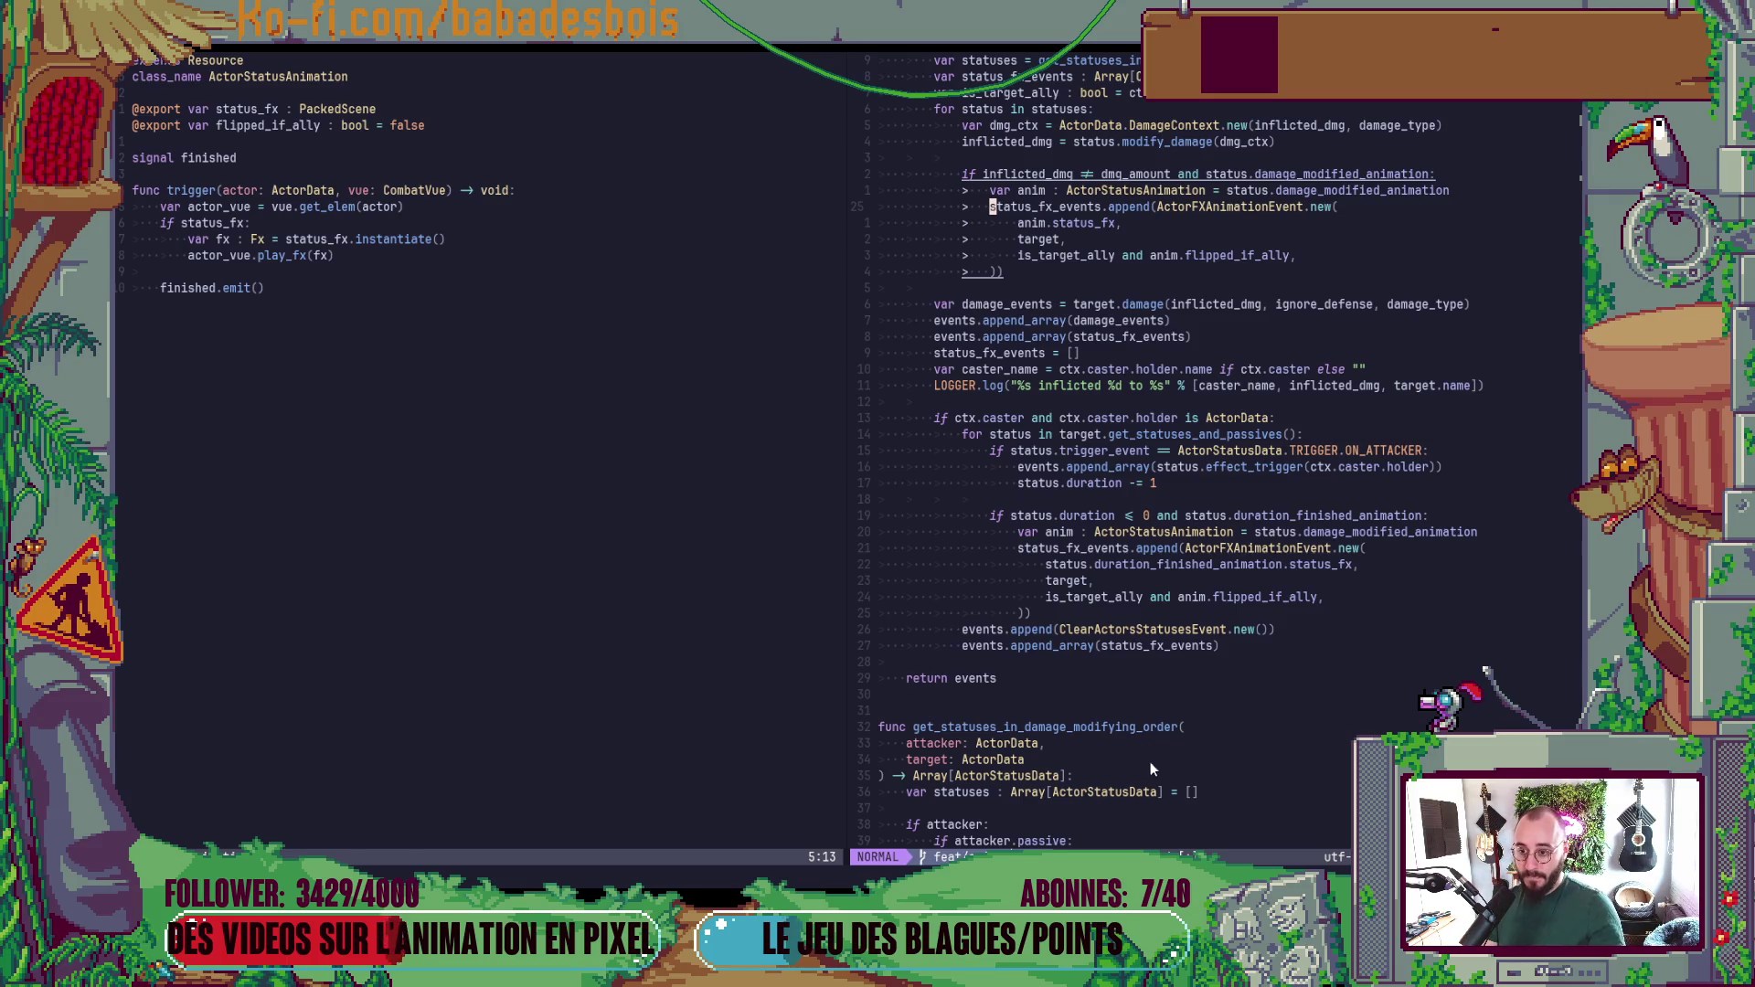
Step: Change status.duration_finished_animation.status_fx to anim.status_fx and write AttackEffect.gd with :w
{"action": "left_click", "coordinate": [1049, 564]}
{"action": "key", "text": "v"}
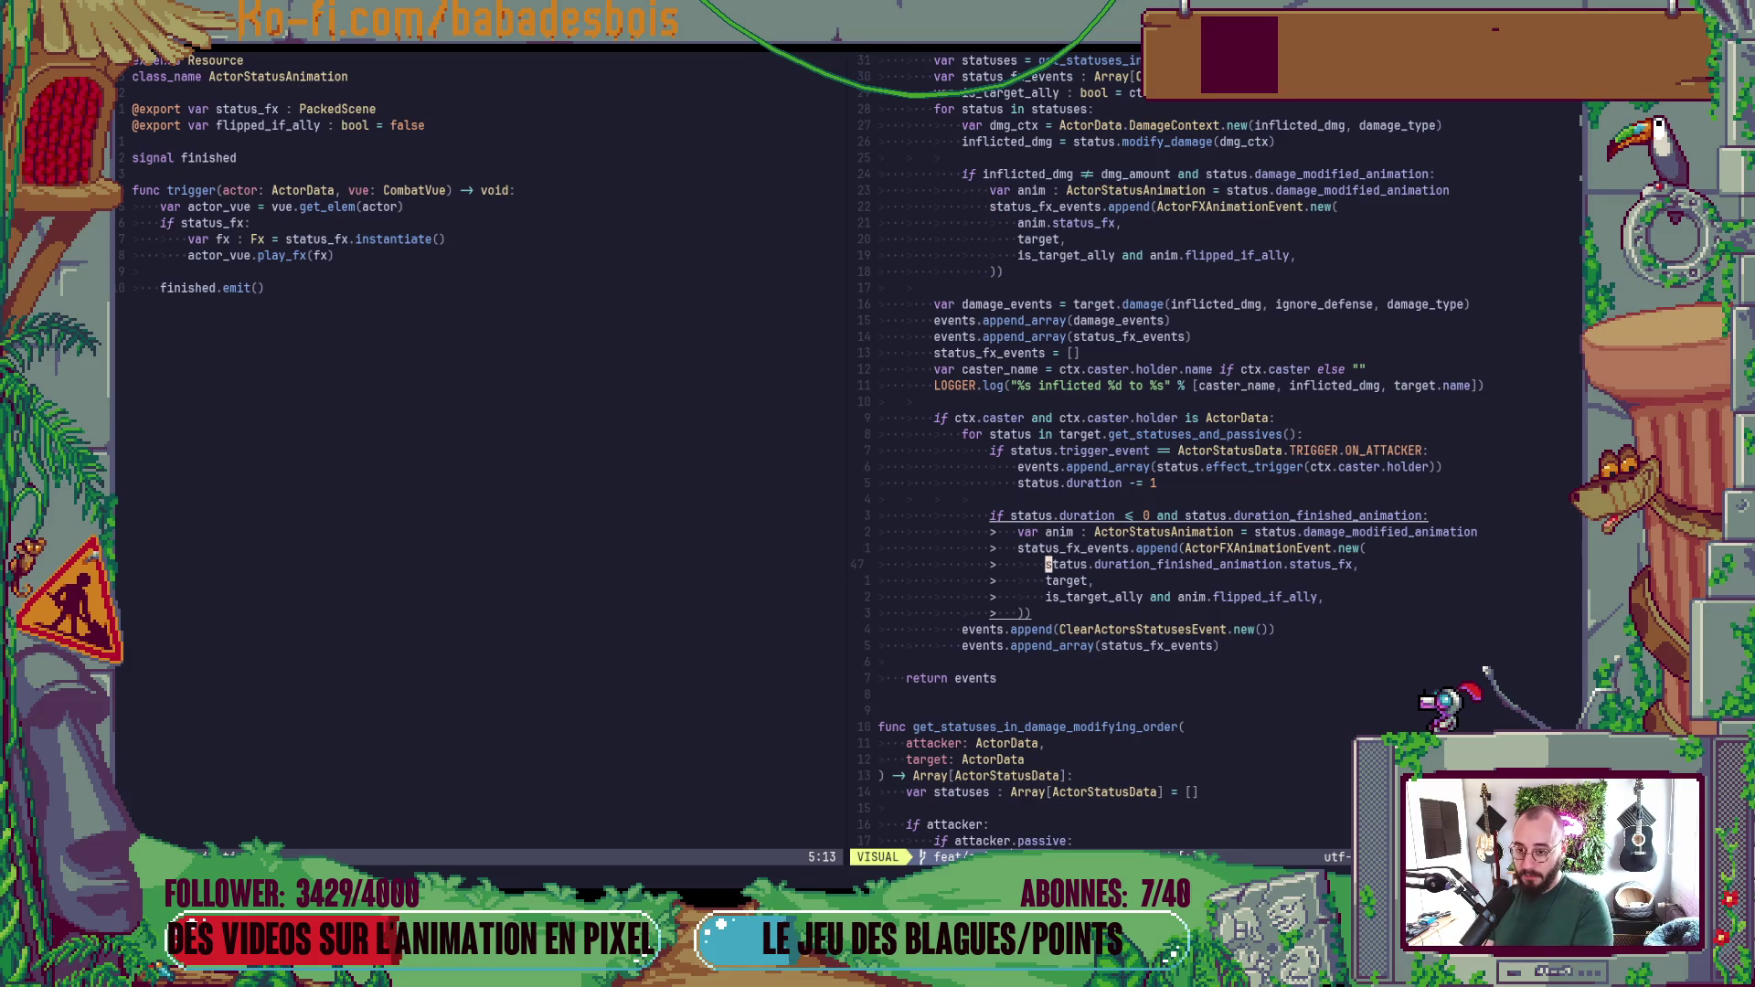
{"action": "key", "text": "j"}
{"action": "key", "text": "Escape"}
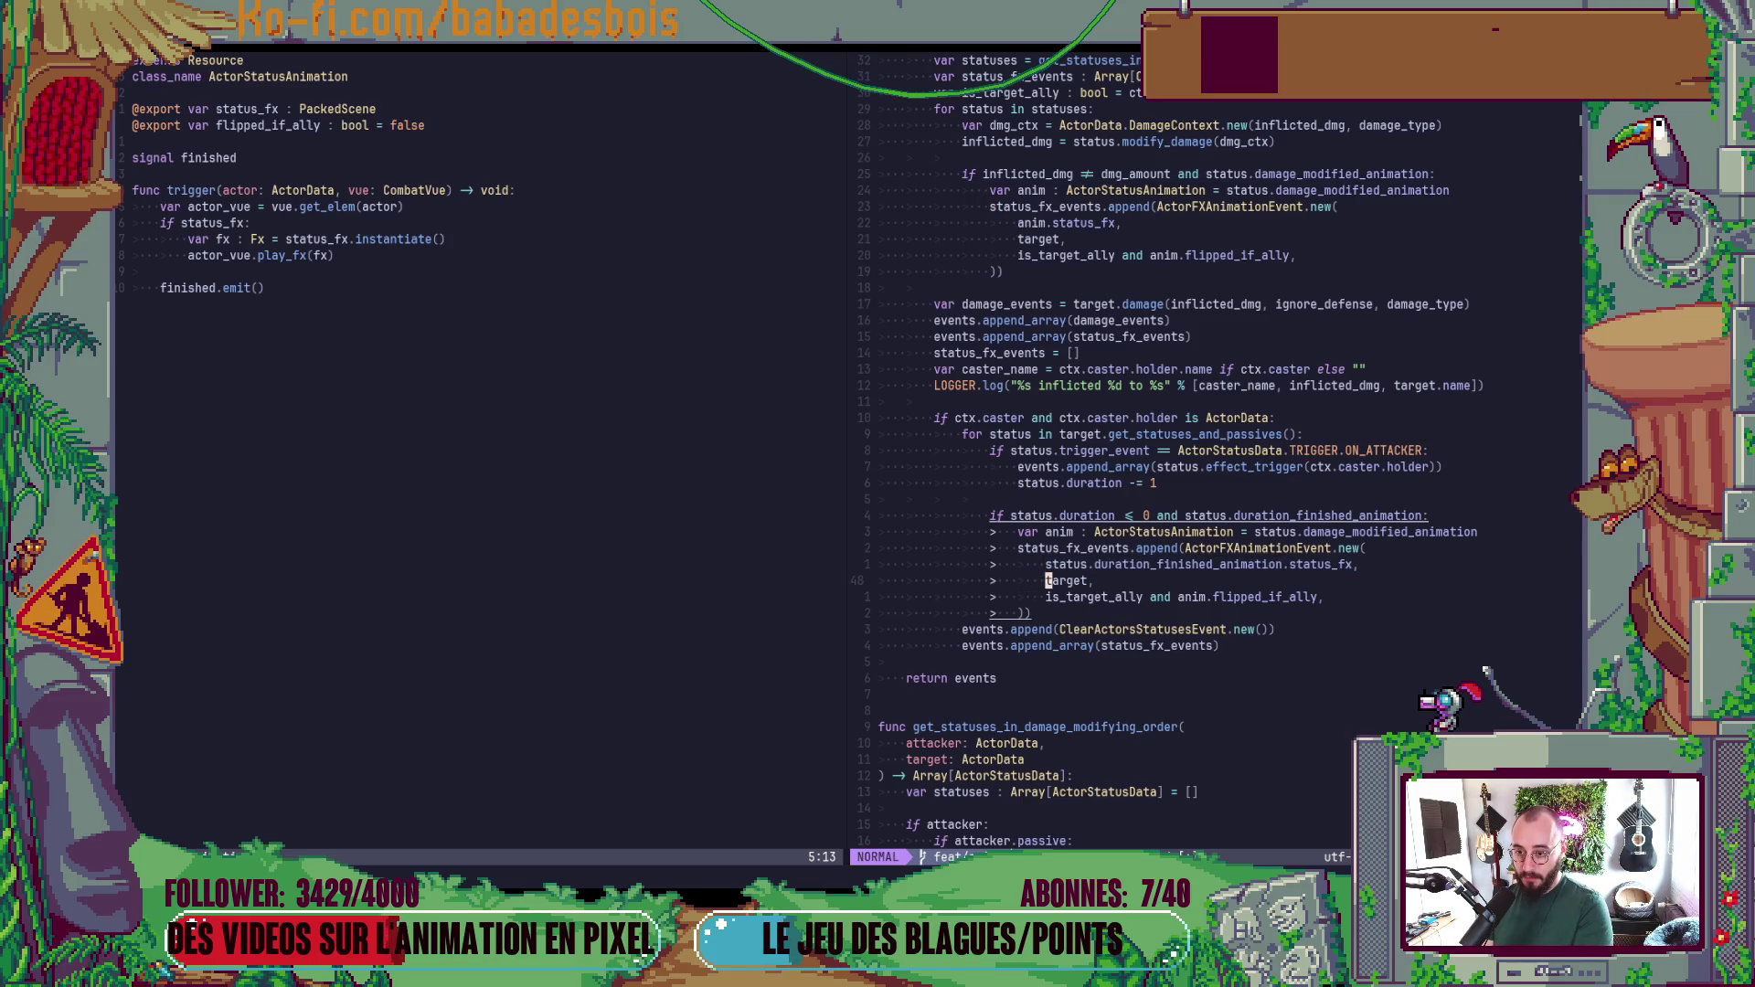
{"action": "key", "text": "k"}
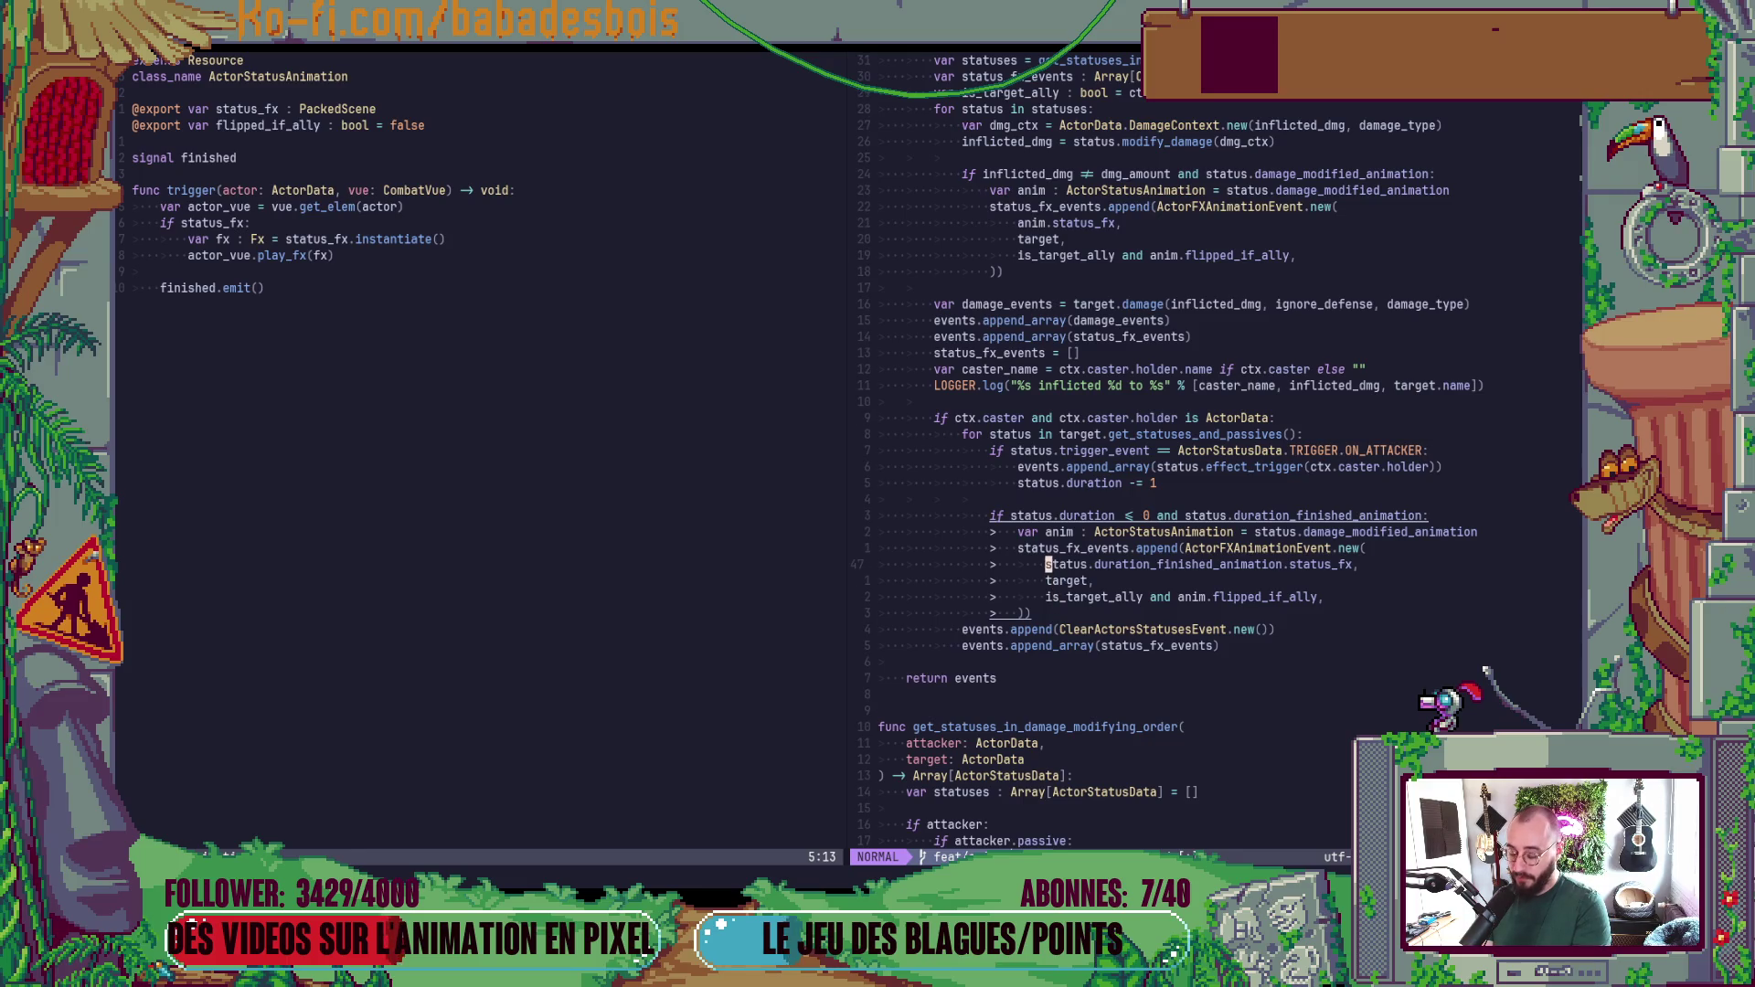
{"action": "key", "text": "v"}
{"action": "key", "text": "t"}
{"action": "key", "text": "comma"}
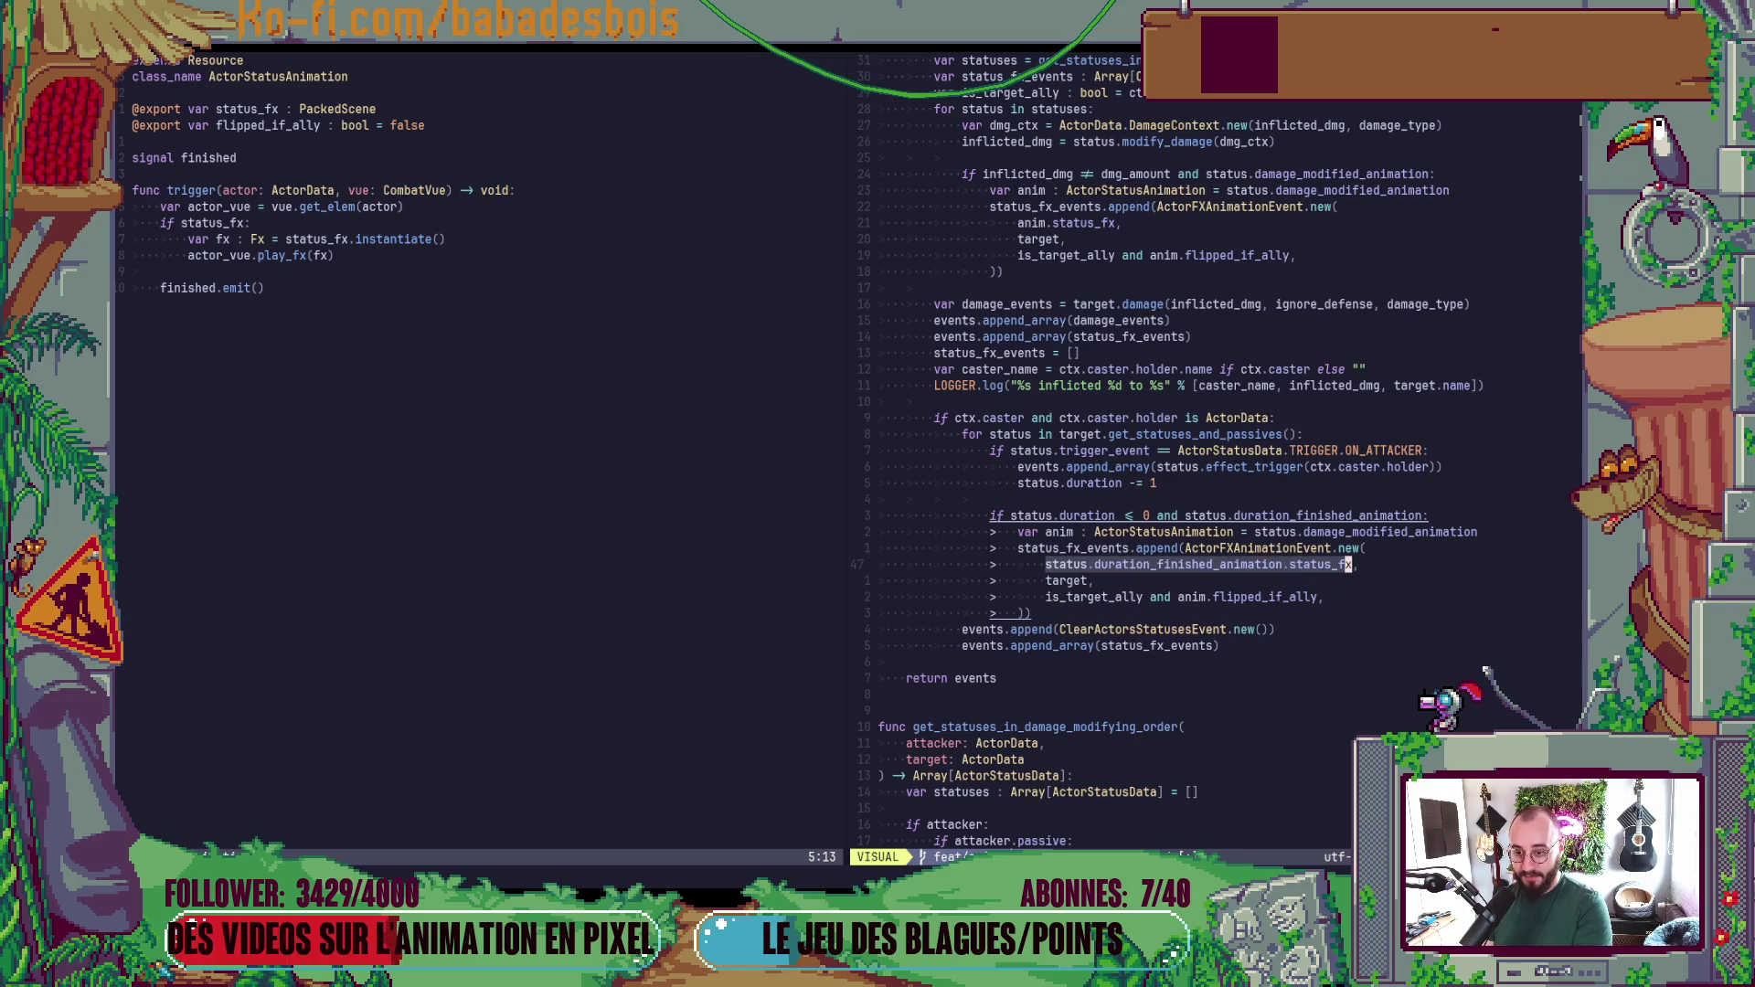
{"action": "key", "text": "b"}
{"action": "key", "text": "h"}
{"action": "key", "text": "h"}
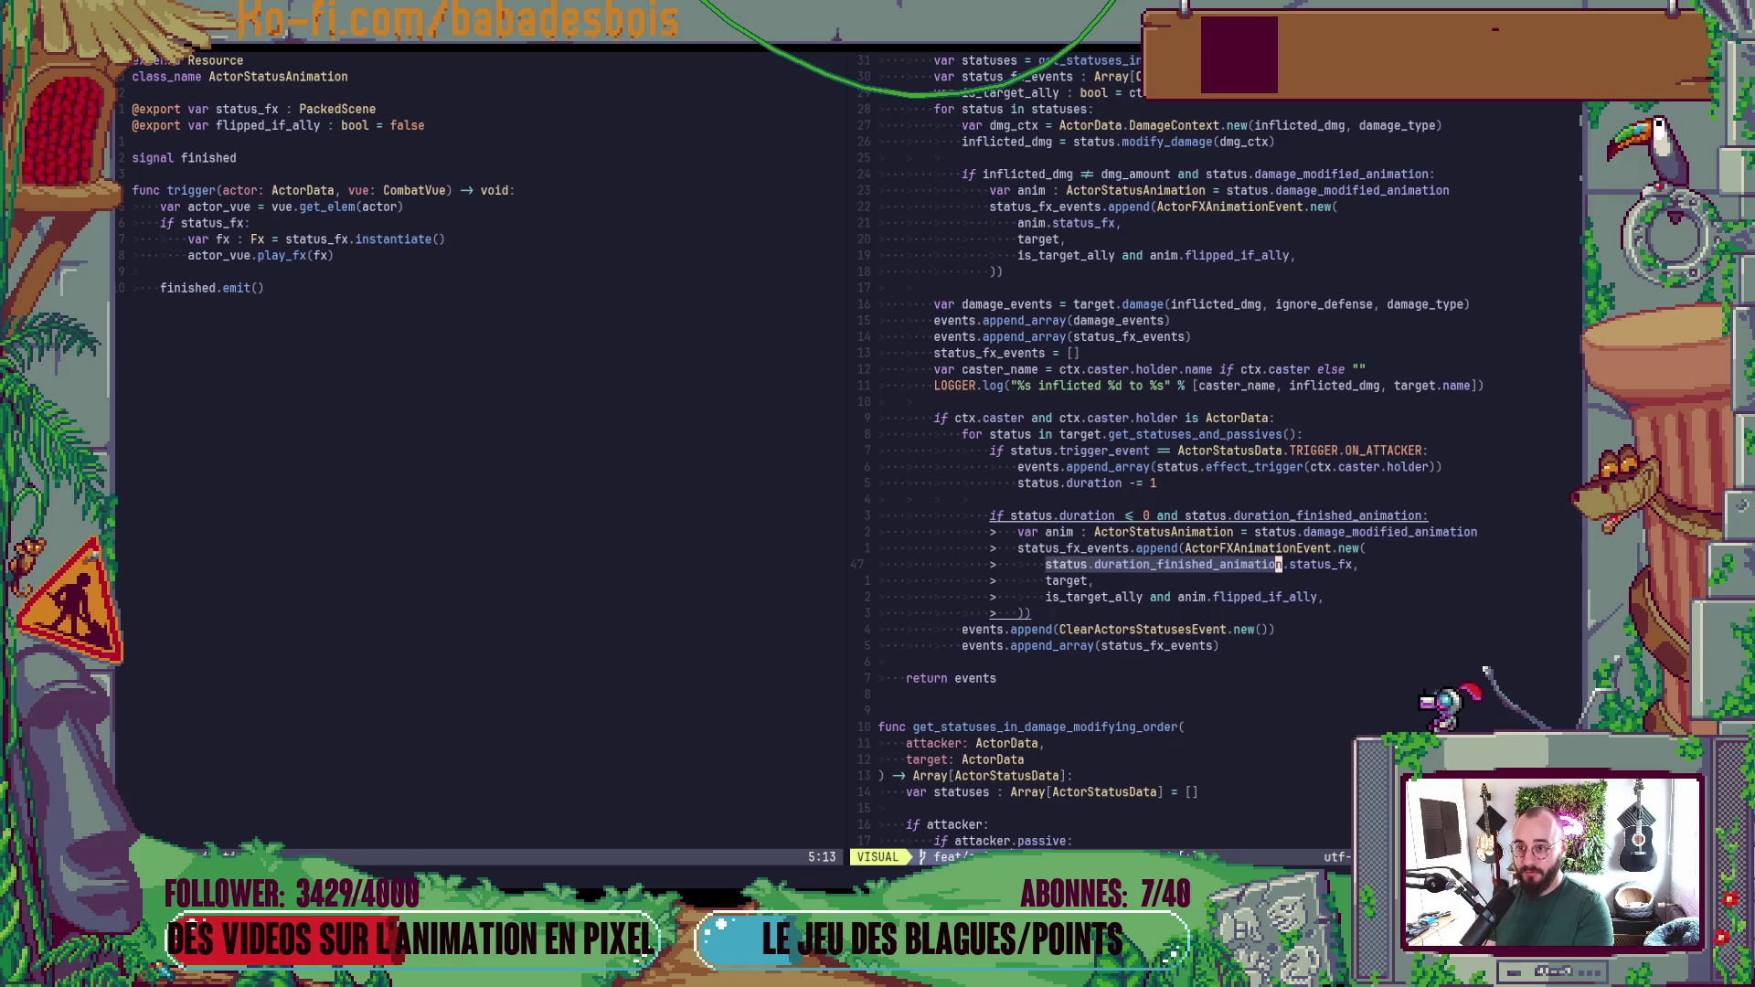
{"action": "type", "text": "c"}
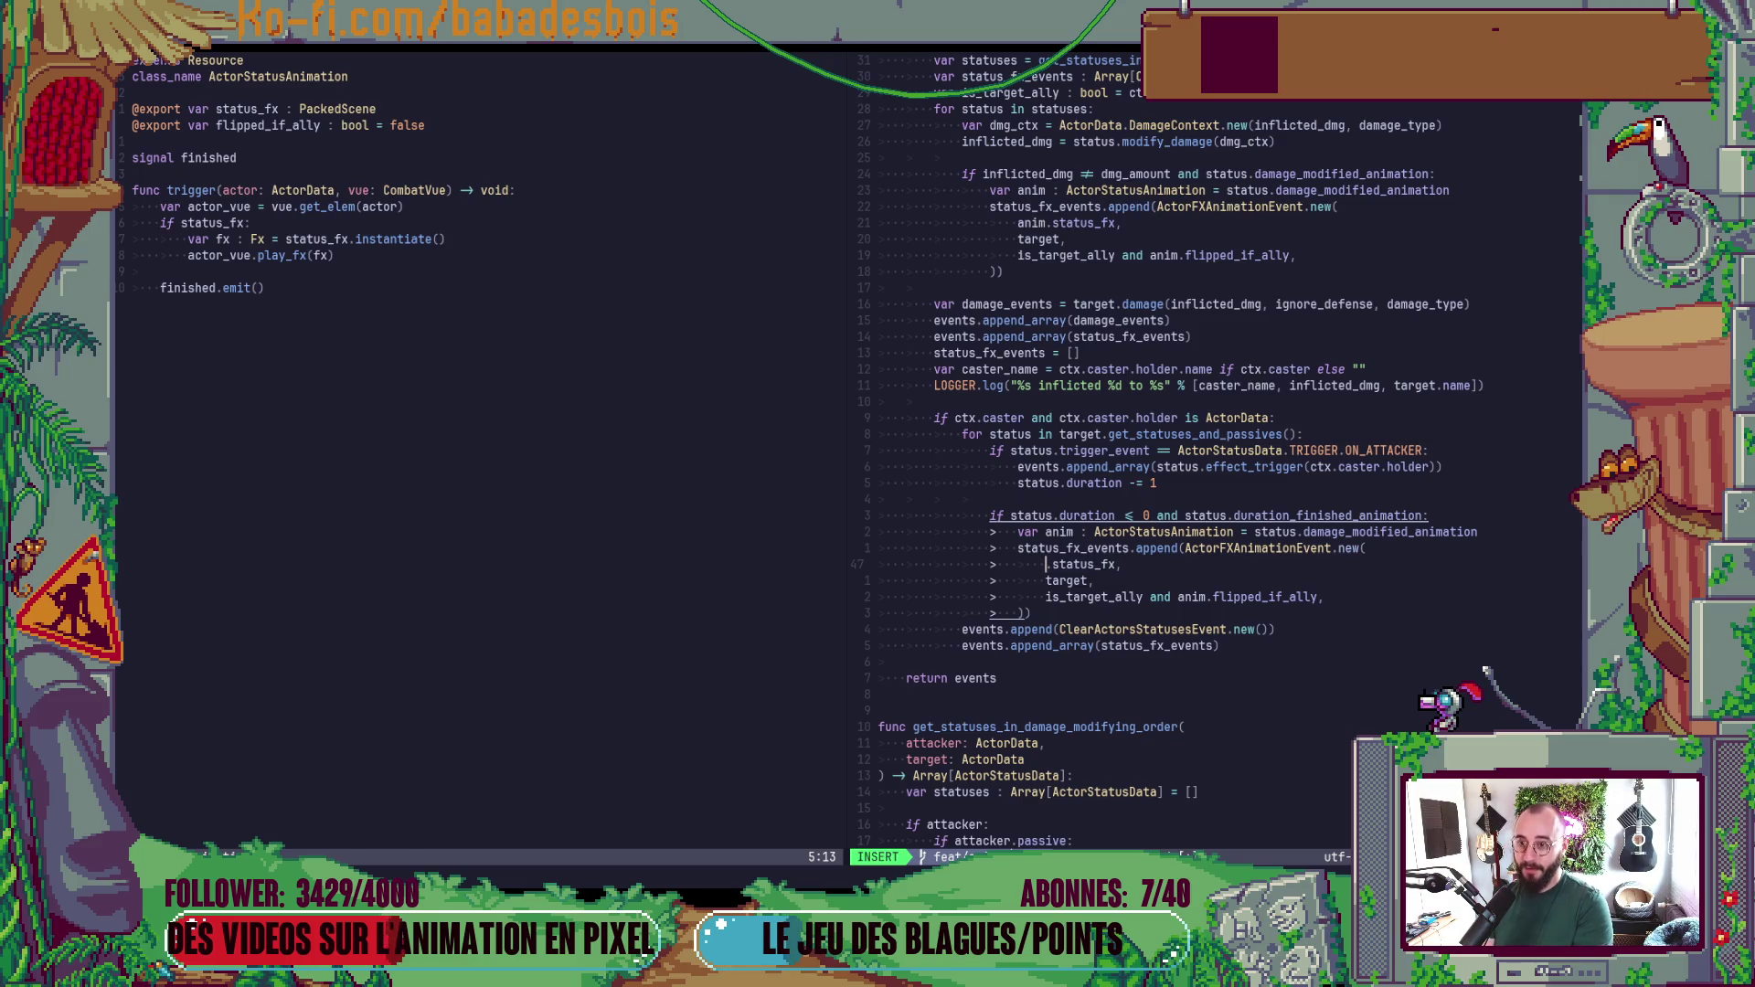
{"action": "type", "text": "anim"}
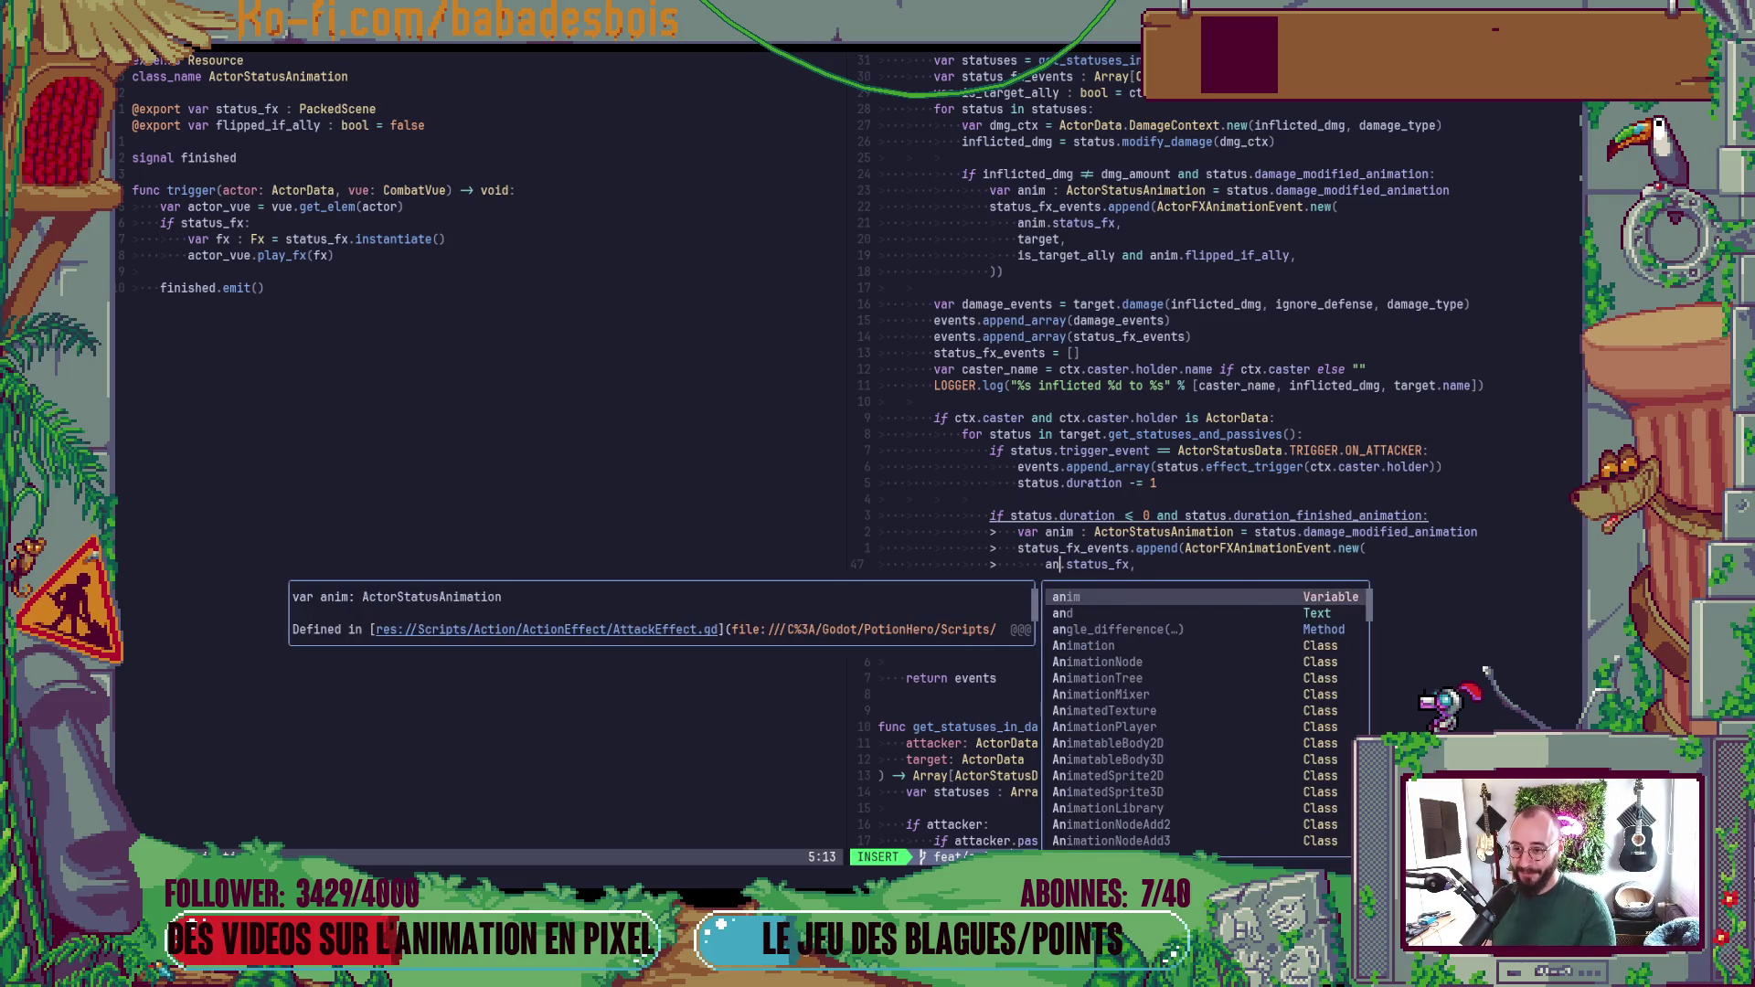
{"action": "key", "text": "Escape"}
{"action": "type", "text": ":w"}
{"action": "key", "text": "Return"}
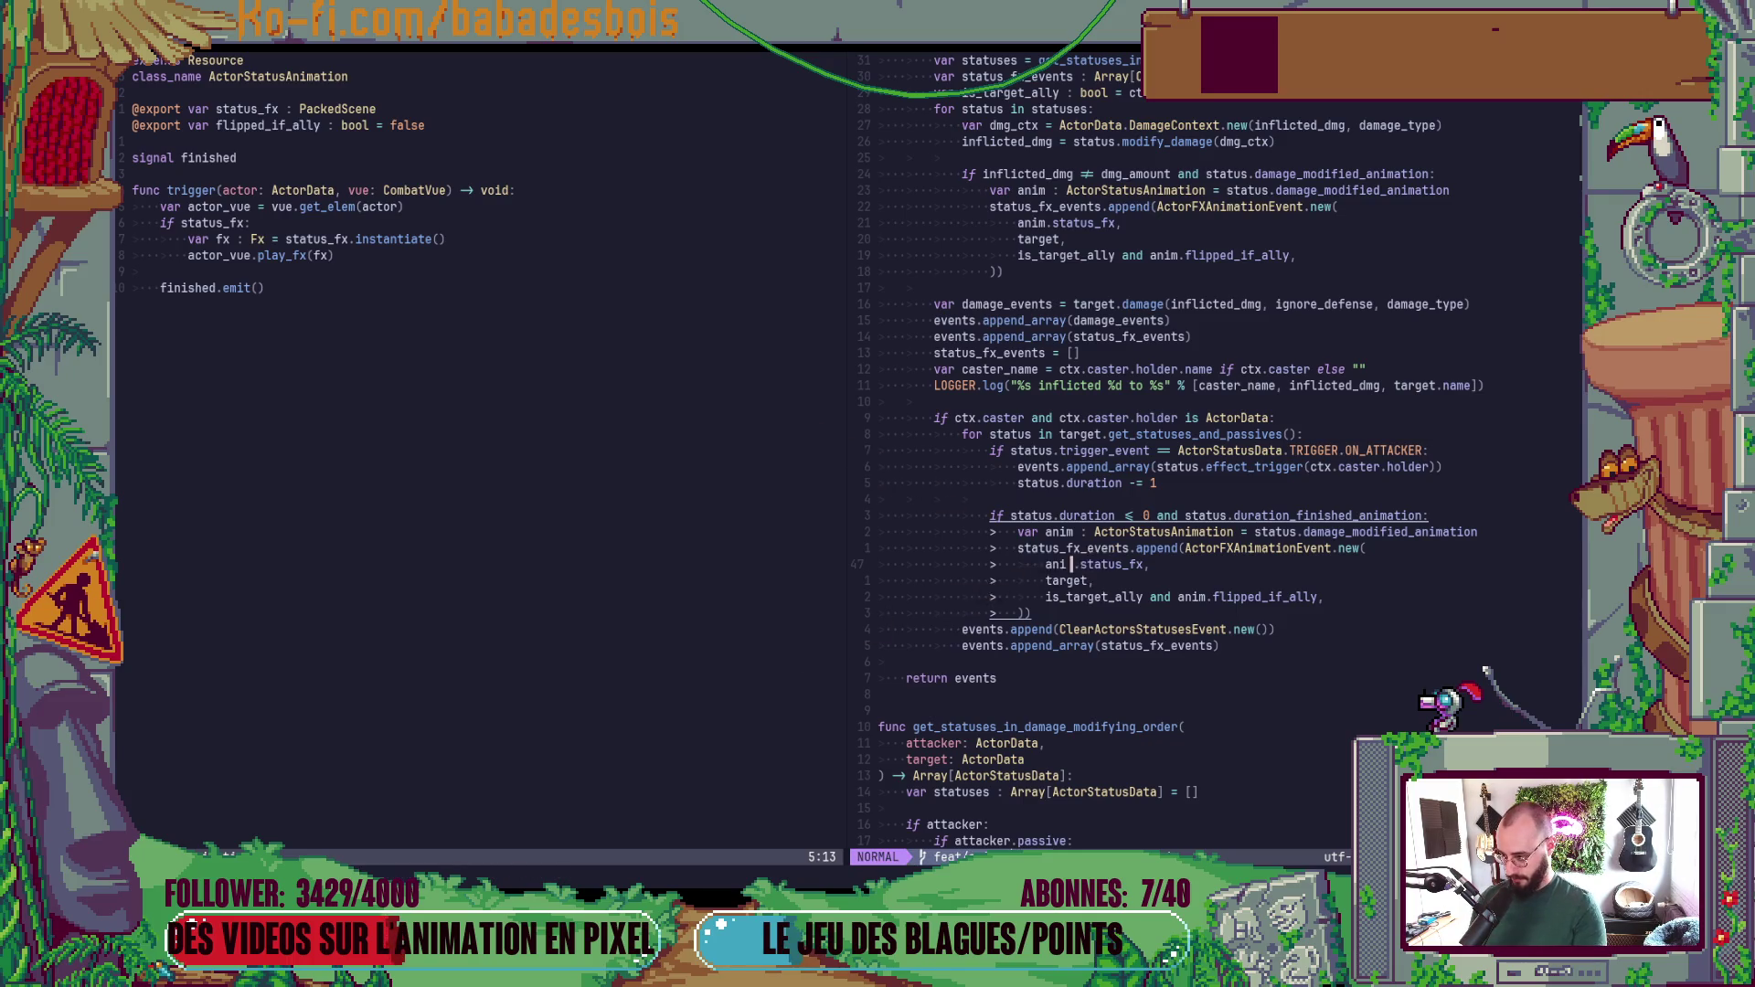
Step: Switch from Neovim to the Godot editor
{"action": "key", "text": "alt+Tab"}
Step: Run the game, play the first fight's turns to watch the bear's defense FX, then close it
{"action": "key", "text": "F6"}
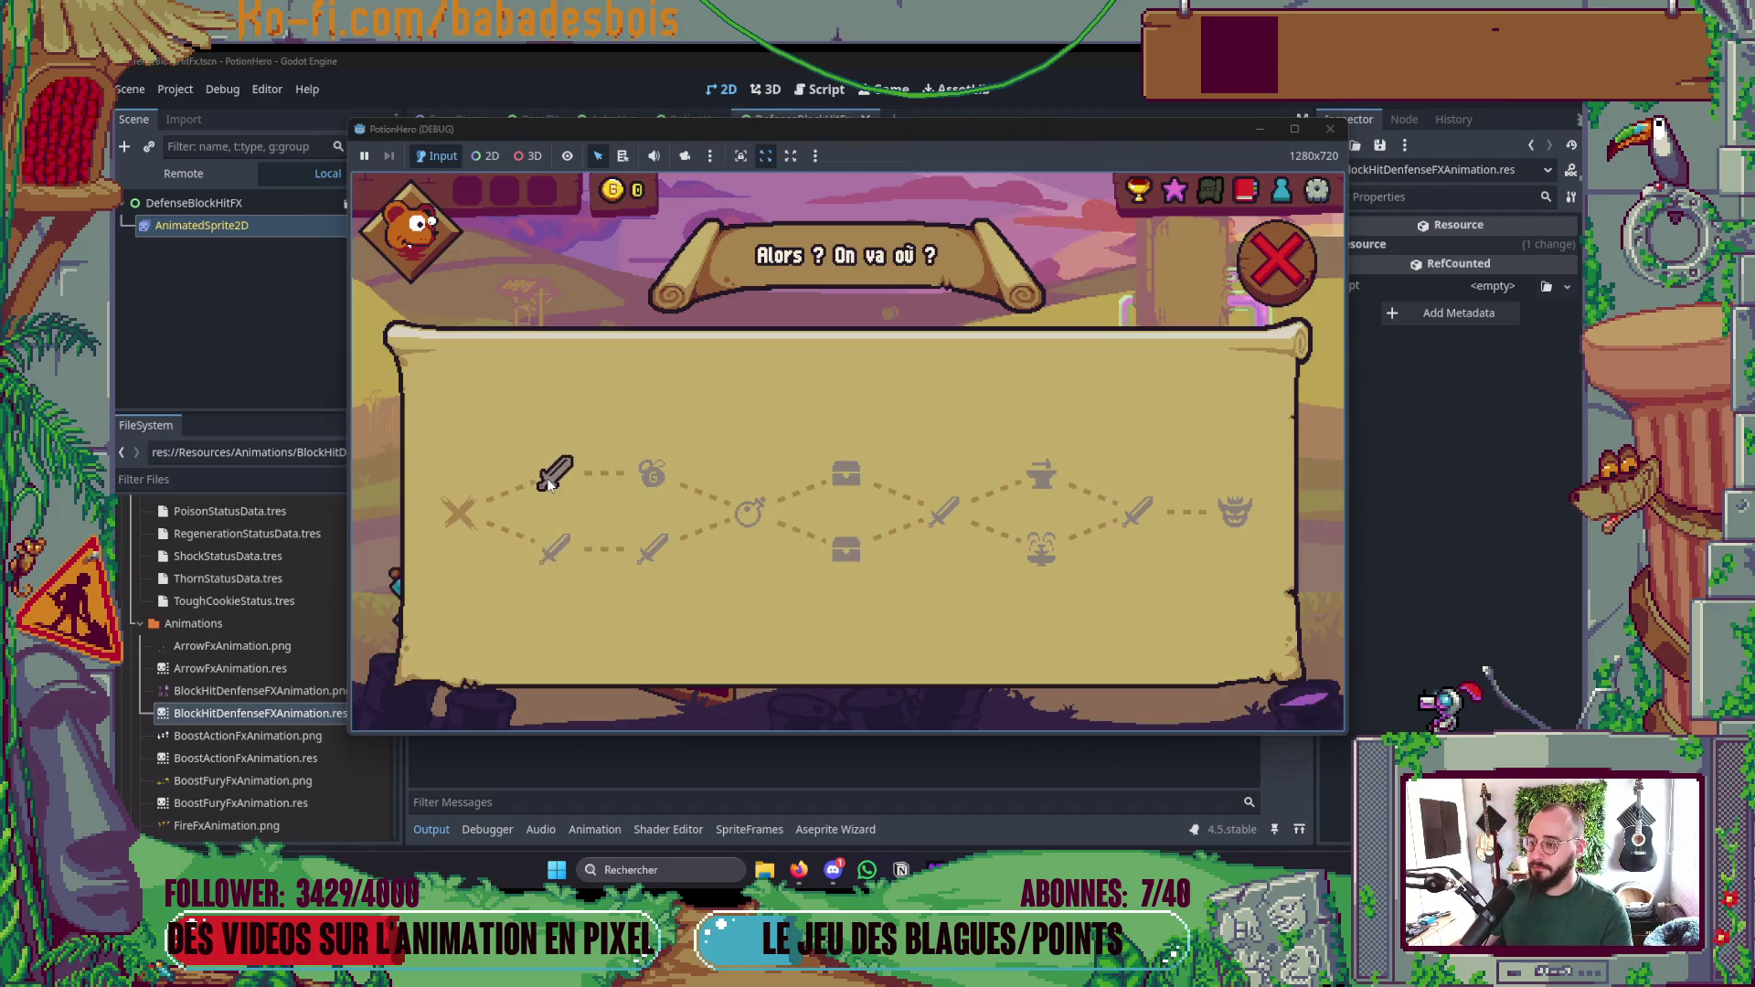
{"action": "left_click", "coordinate": [548, 475]}
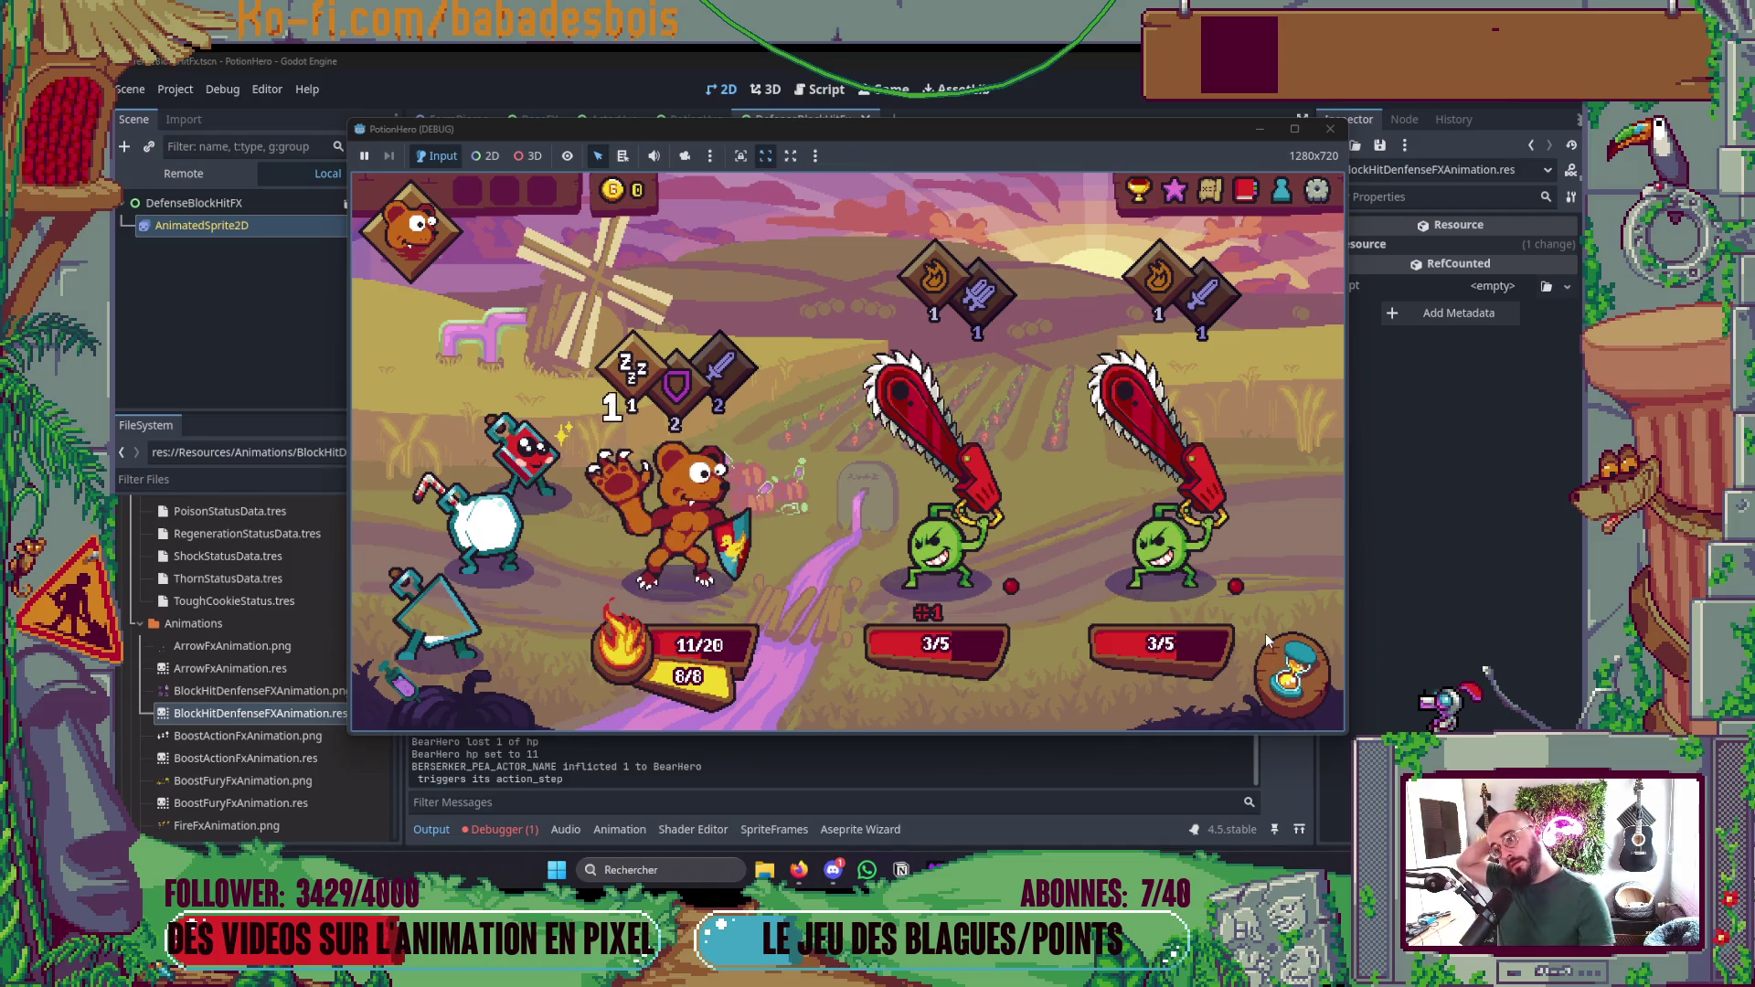
{"action": "left_click", "coordinate": [1280, 676]}
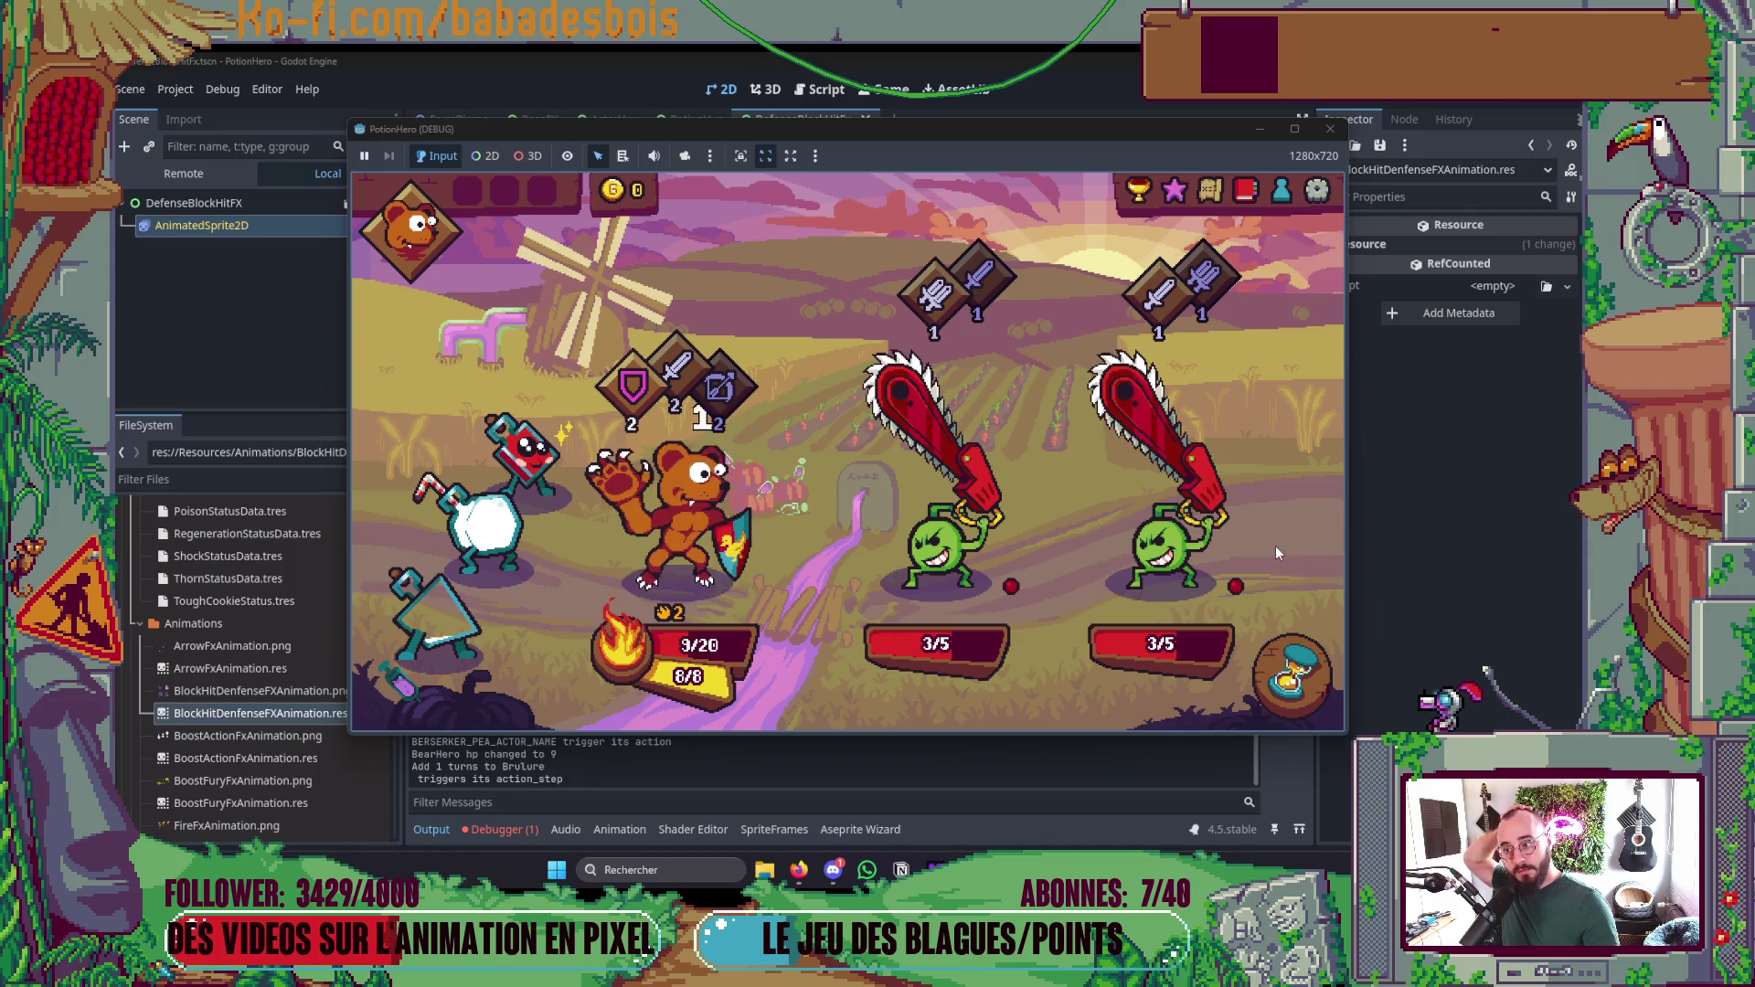
{"action": "left_click", "coordinate": [1289, 681]}
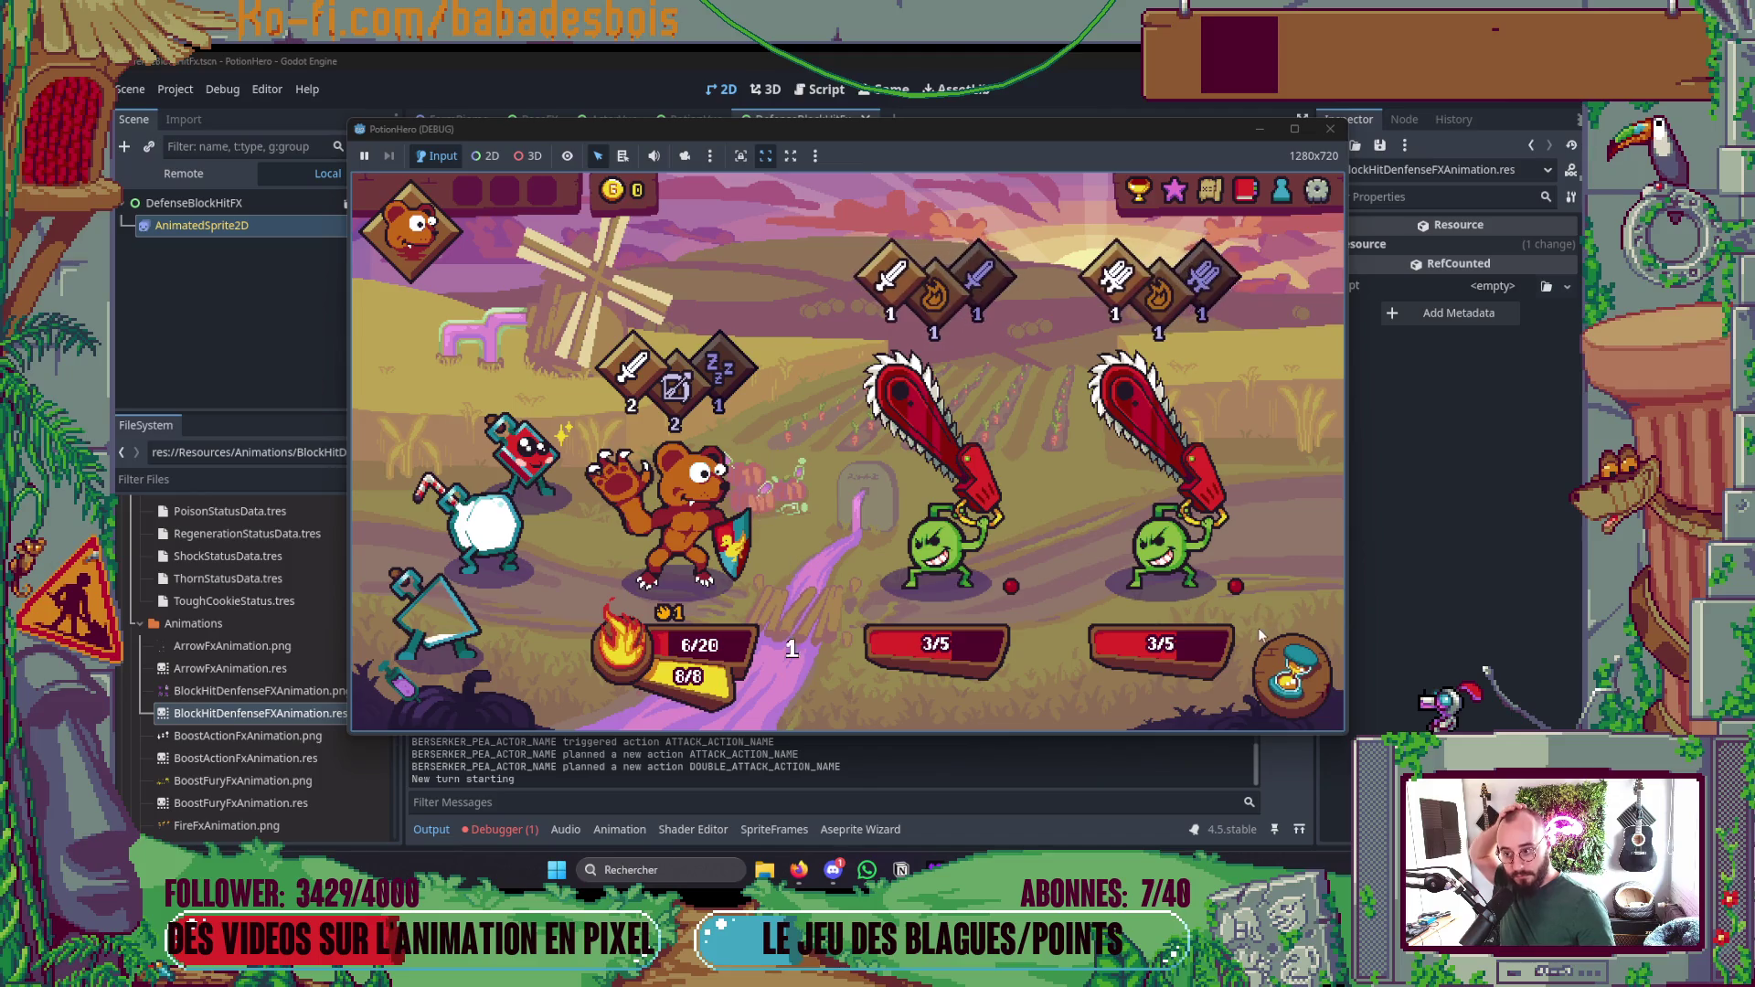
{"action": "left_click", "coordinate": [1287, 676]}
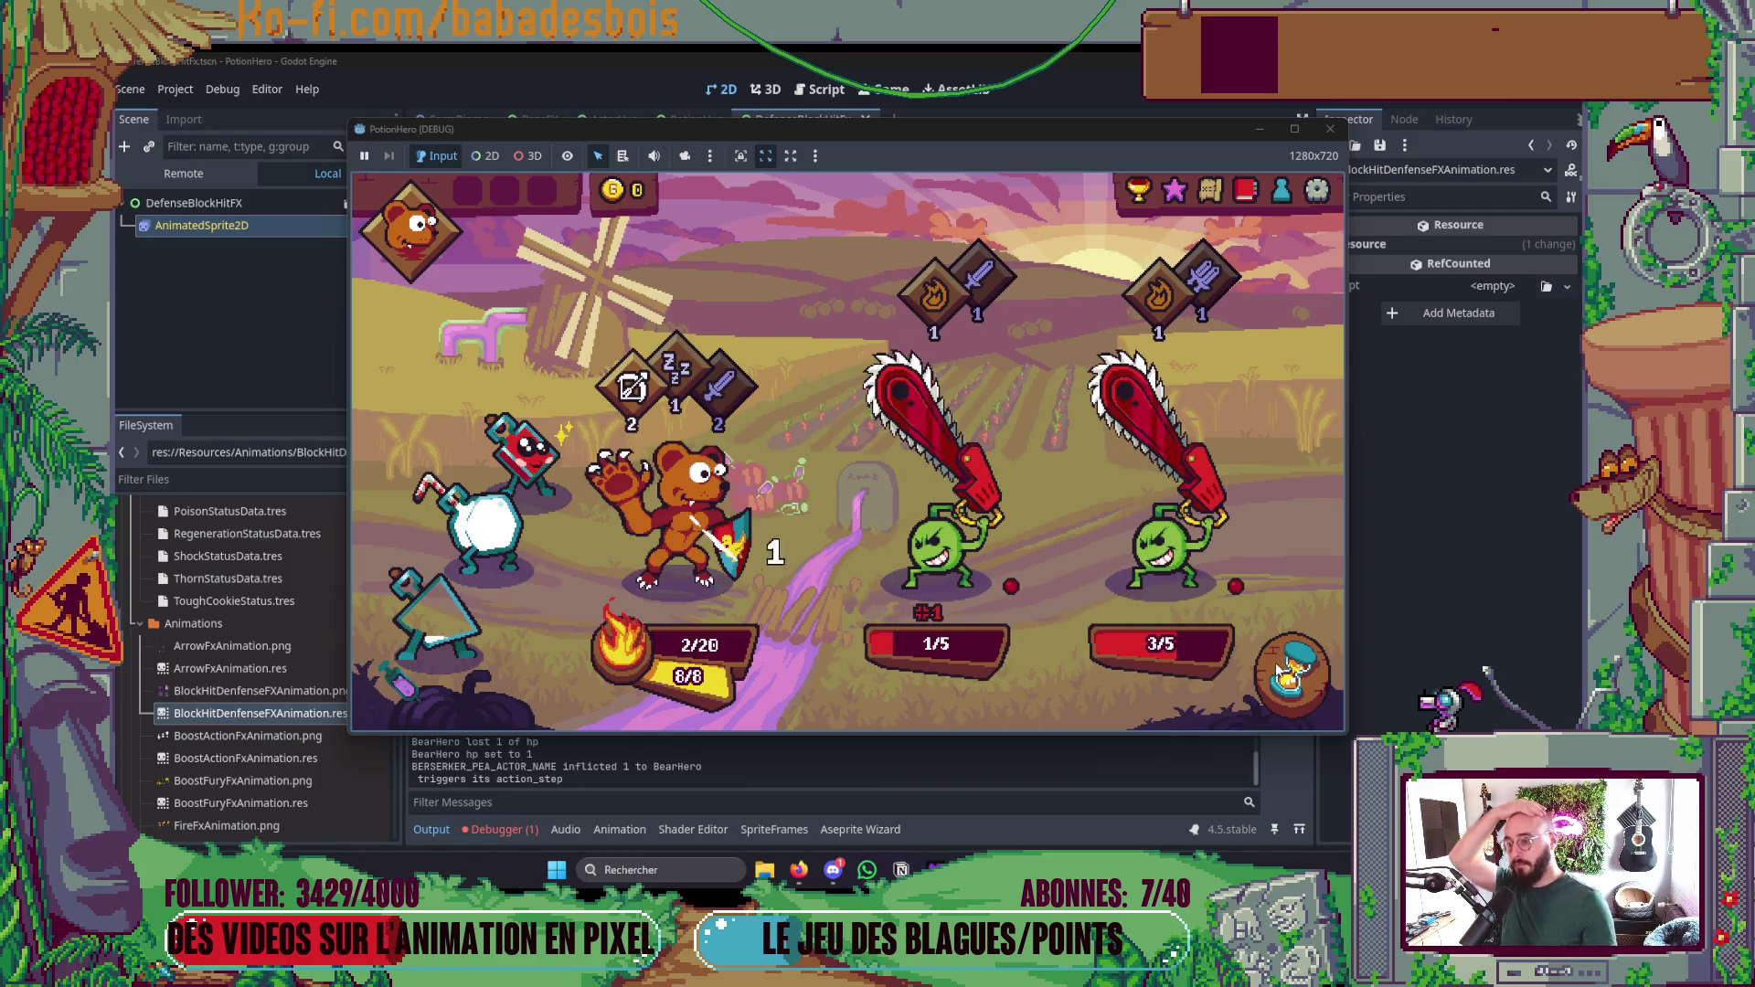
{"action": "left_click", "coordinate": [1277, 645]}
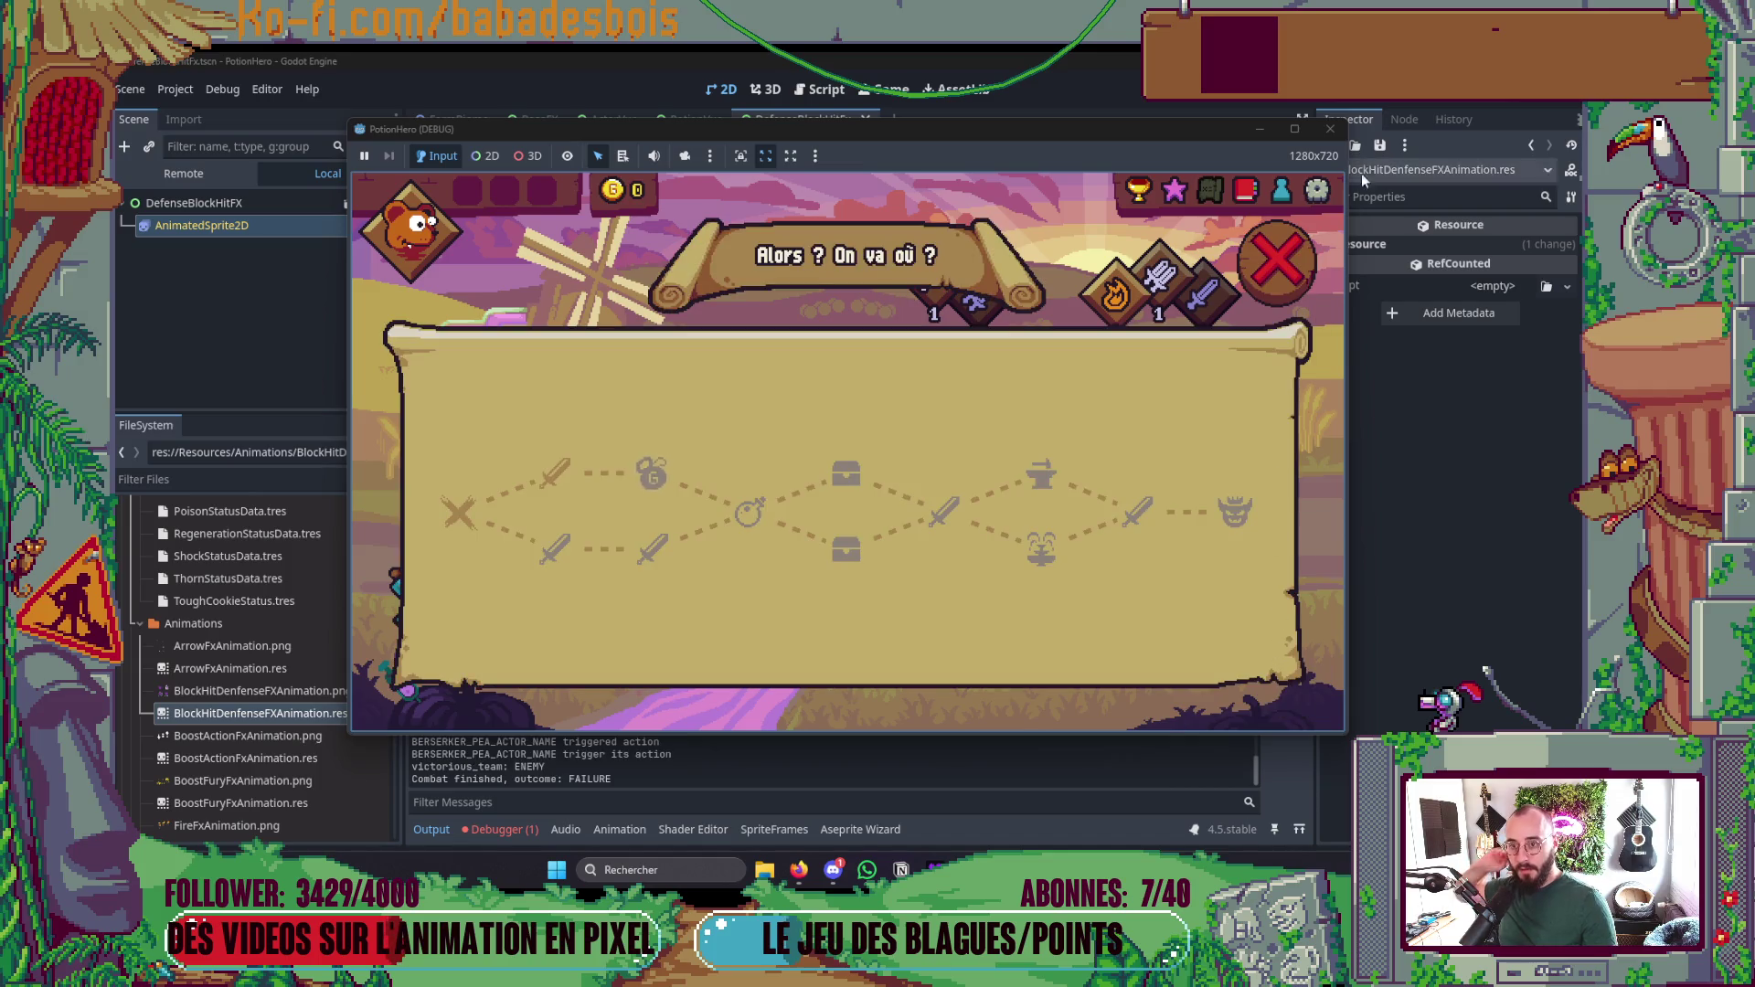
{"action": "left_click", "coordinate": [1330, 129]}
{"action": "left_click", "coordinate": [431, 829]}
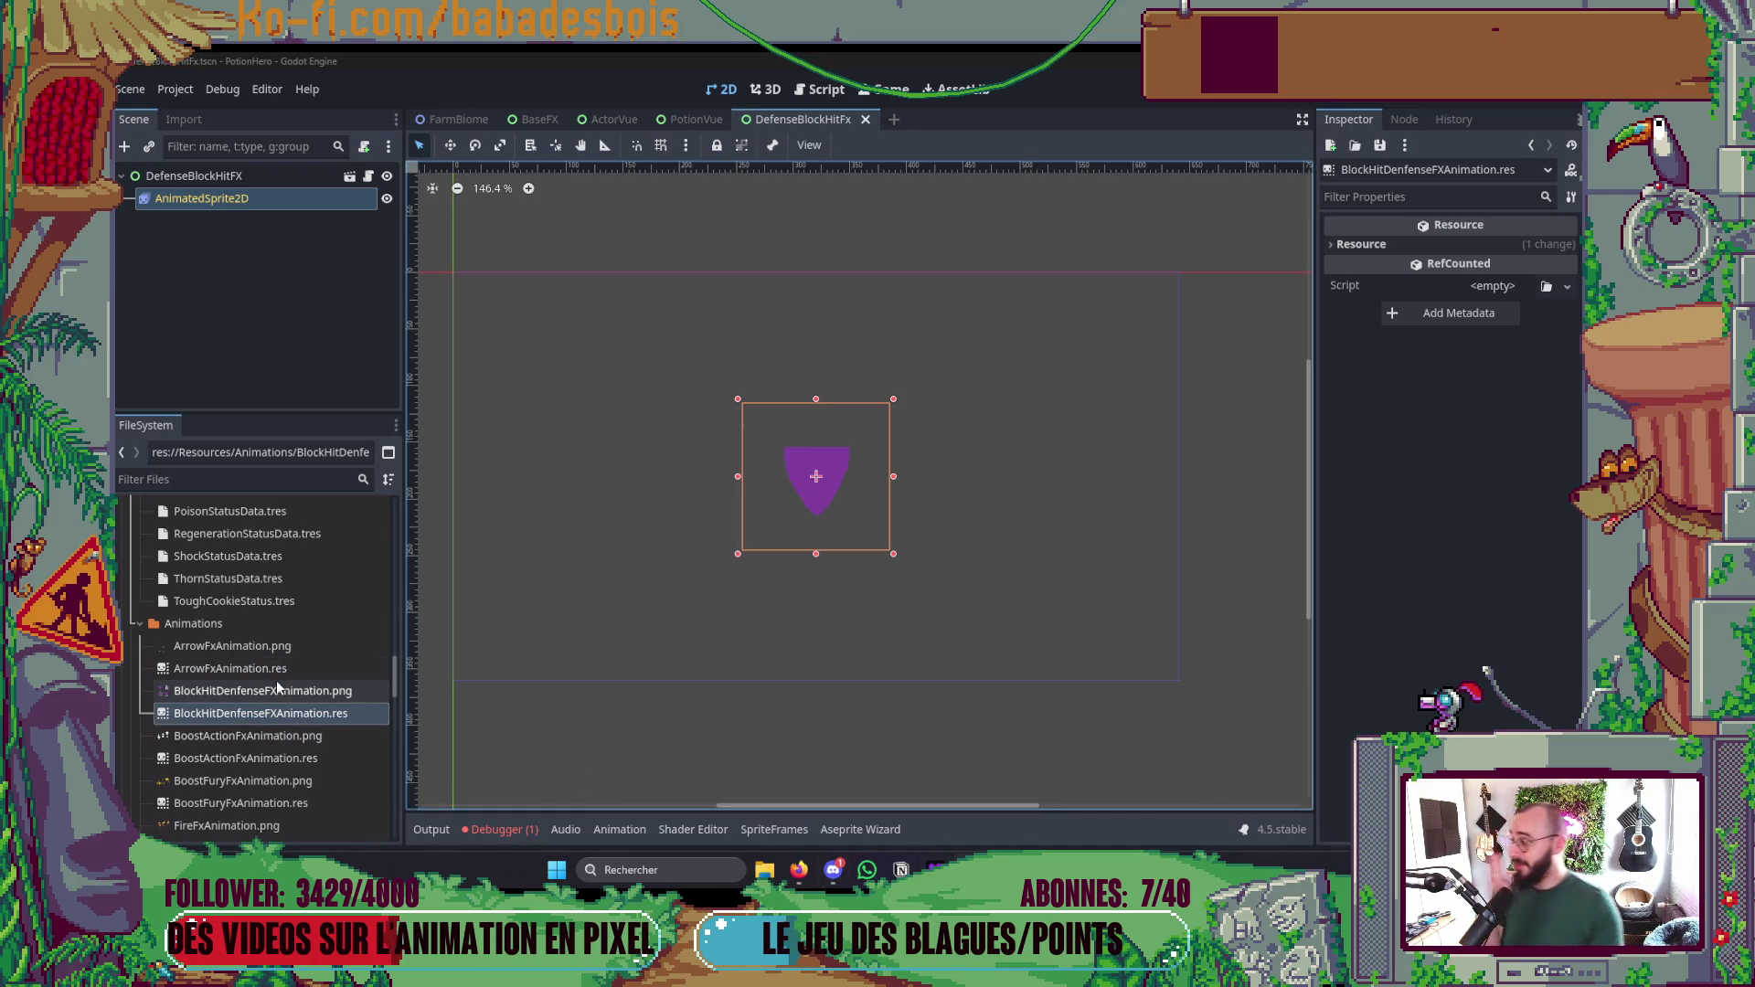
Step: Preview the BlockHit sprite, then bring up the spiky shield animation in Aseprite
{"action": "mouse_move", "coordinate": [278, 687]}
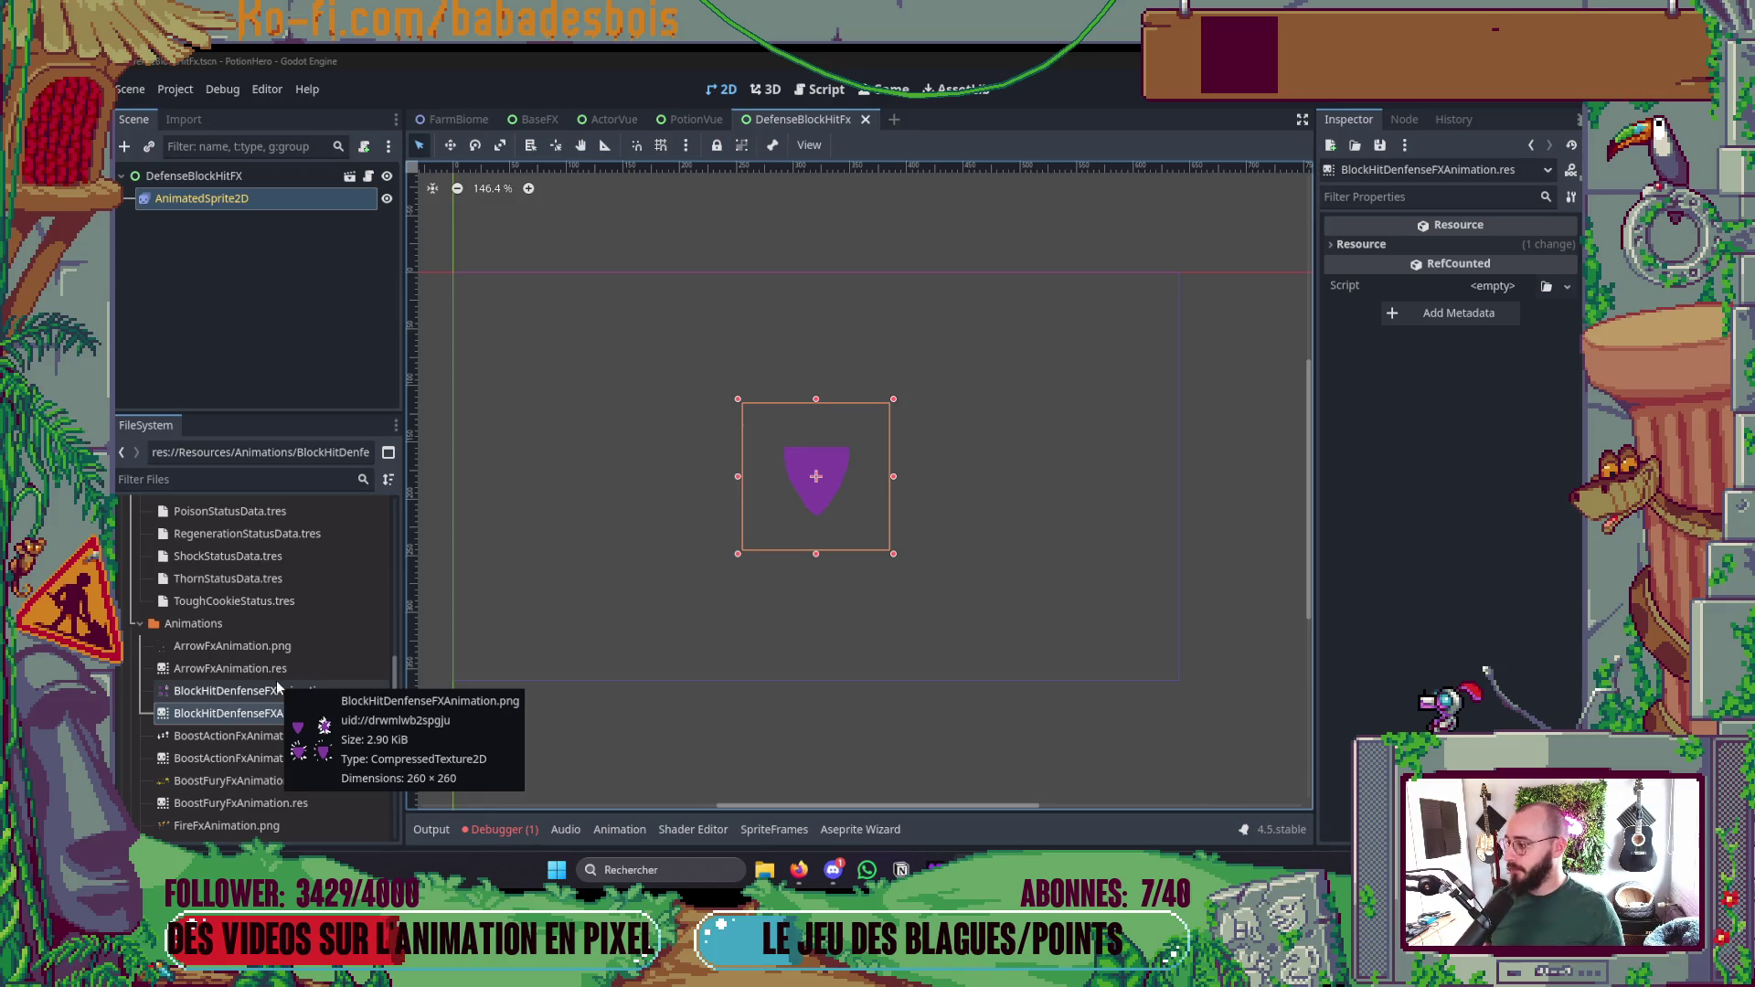
{"action": "mouse_move", "coordinate": [764, 869]}
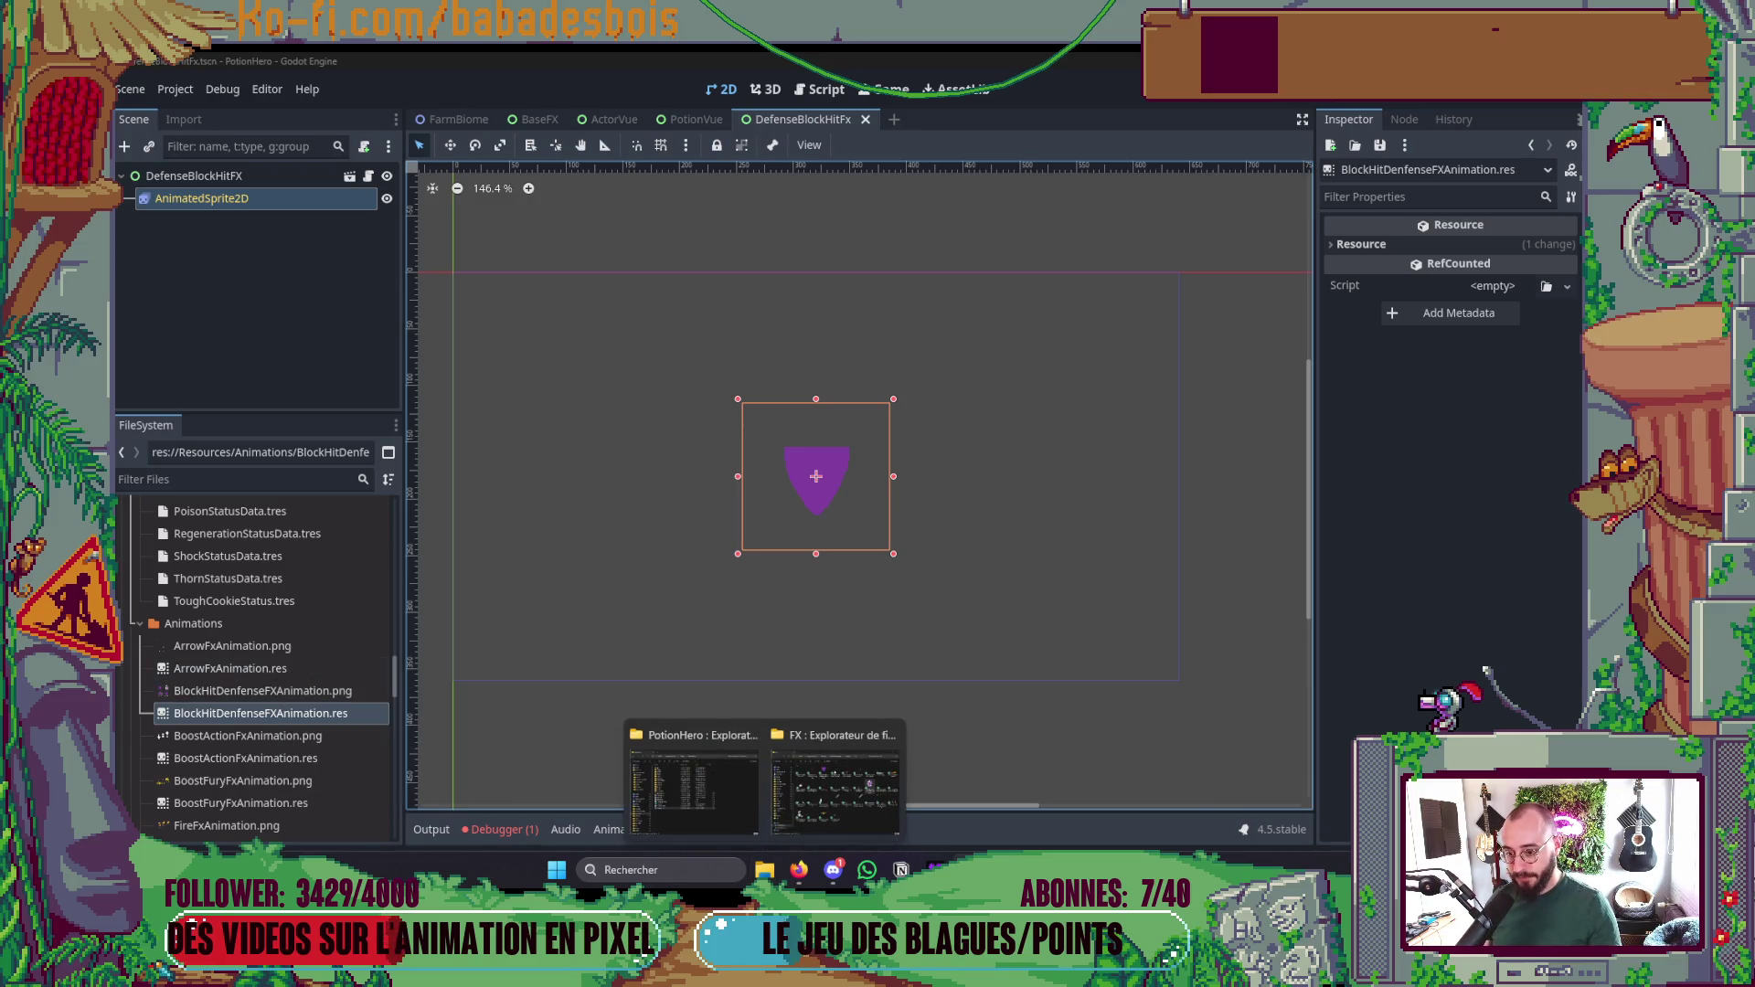
{"action": "left_click", "coordinate": [1138, 869]}
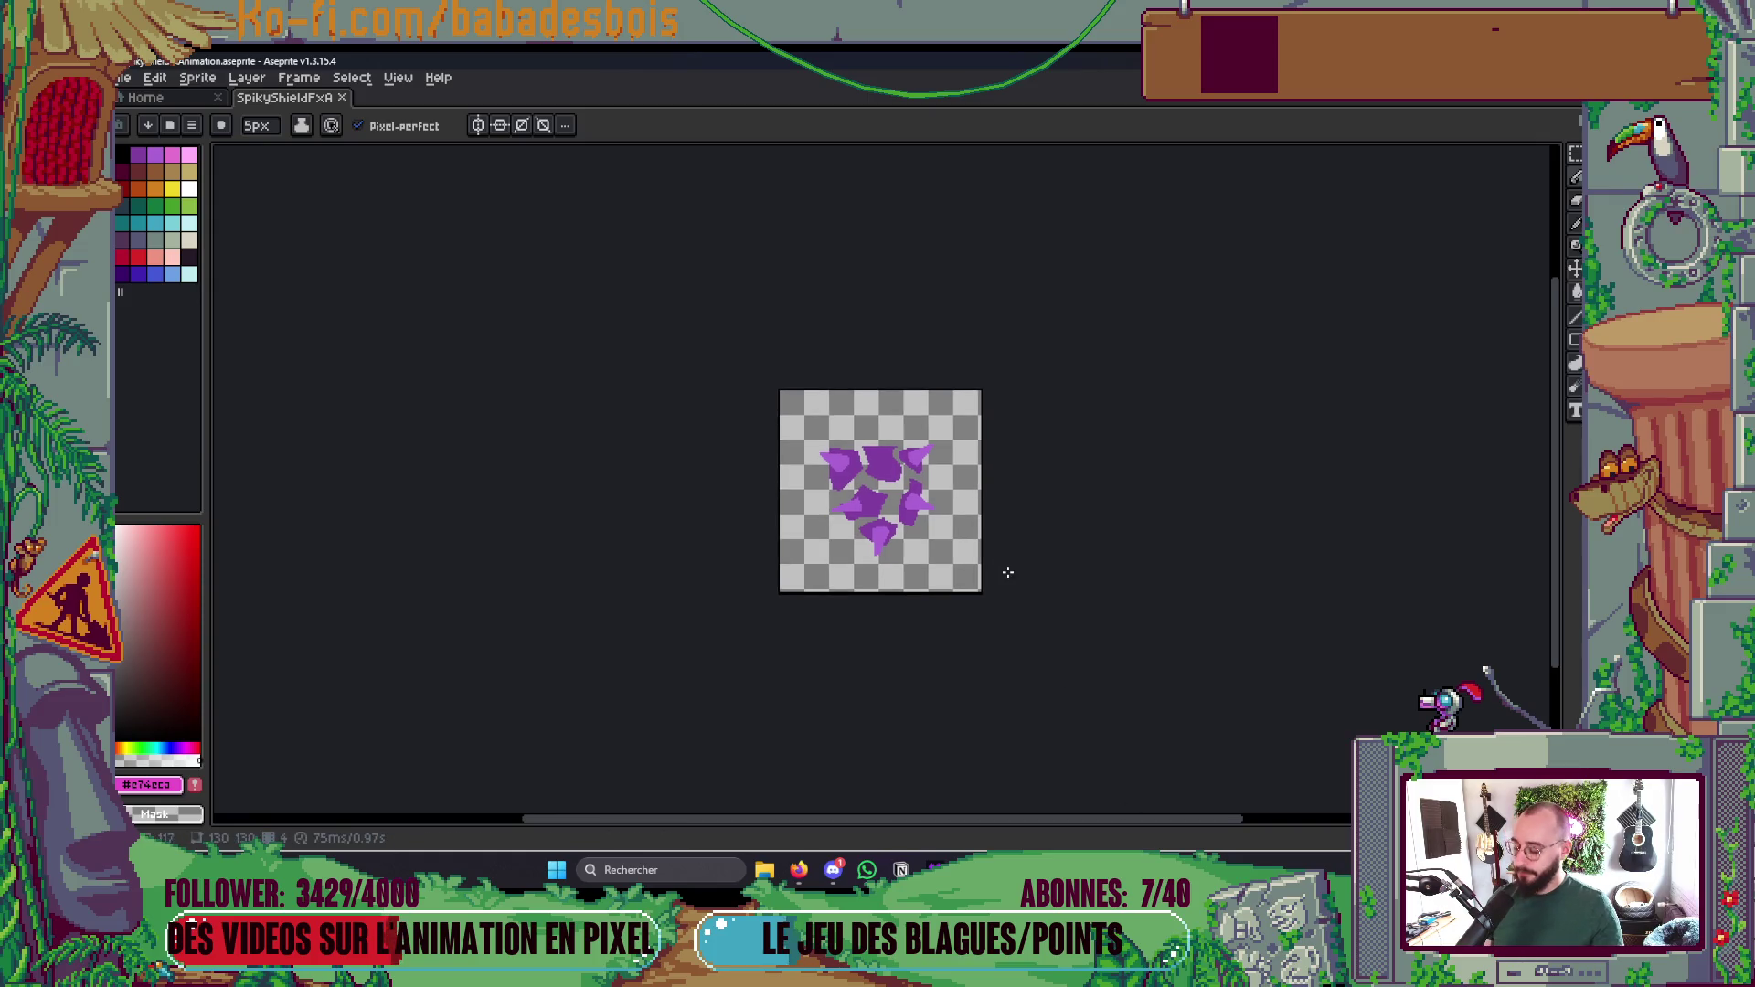
Step: Compare the SpikyShieldFx sprite in Aseprite against the status FX code in Neovim
{"action": "key", "text": "alt+Tab"}
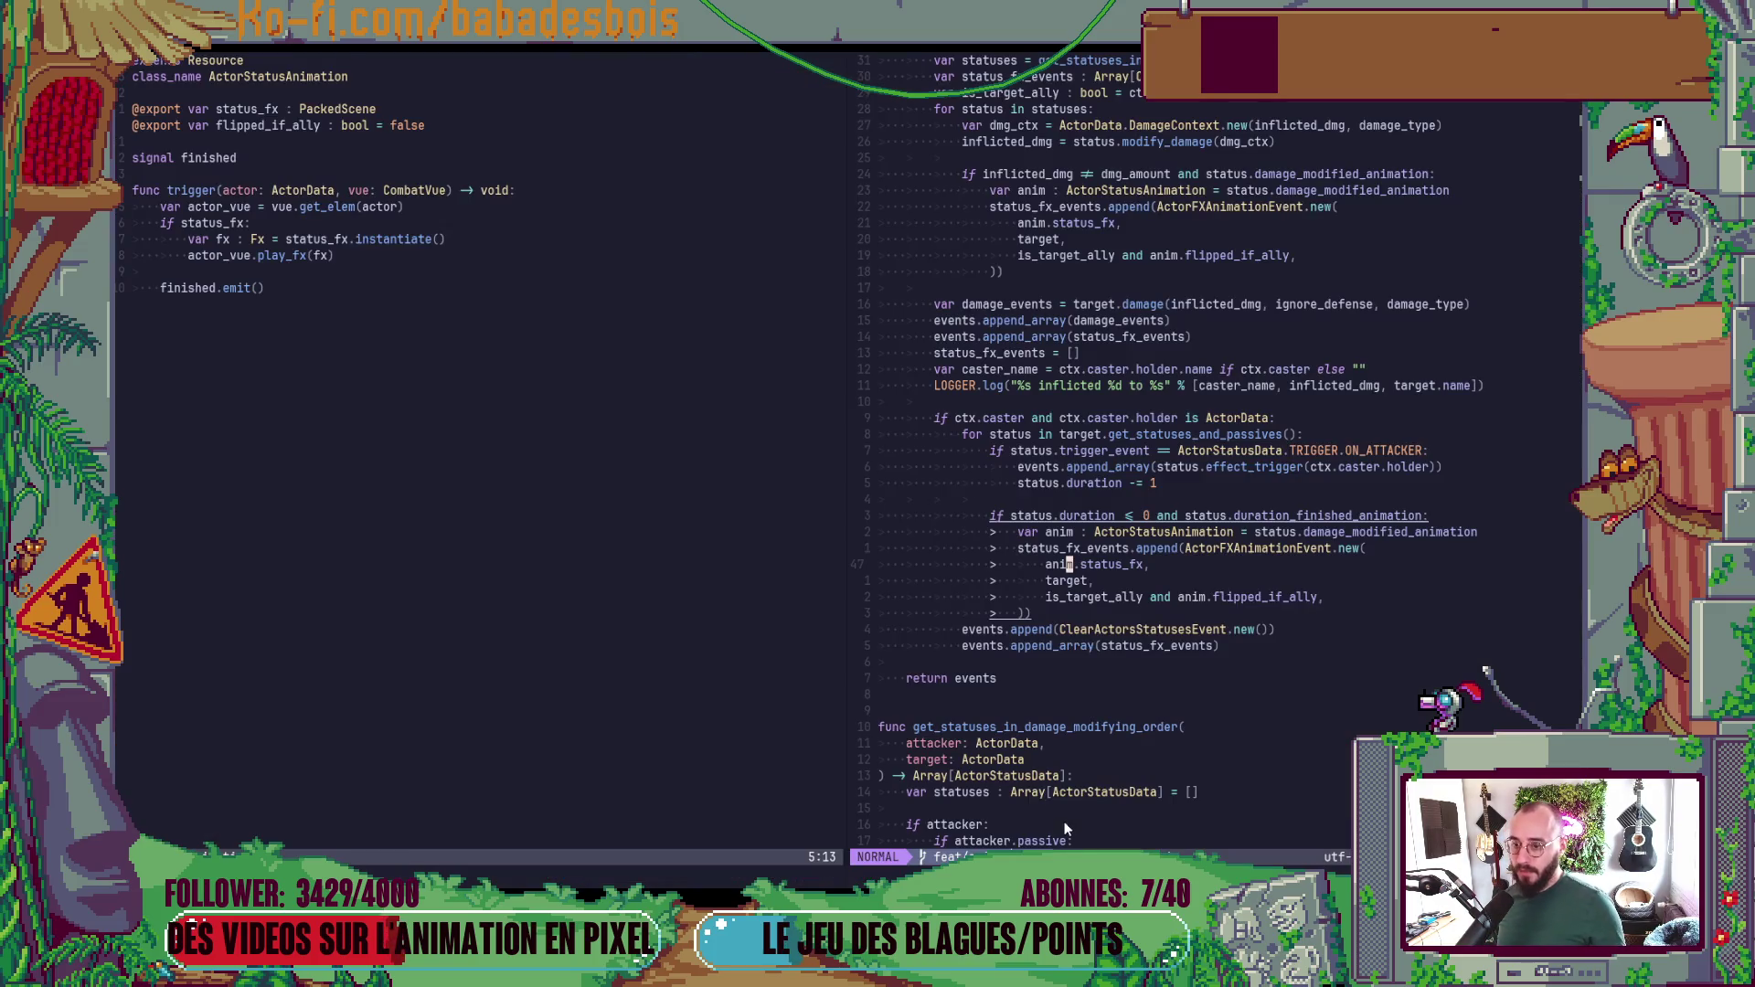
{"action": "key", "text": "alt+Tab"}
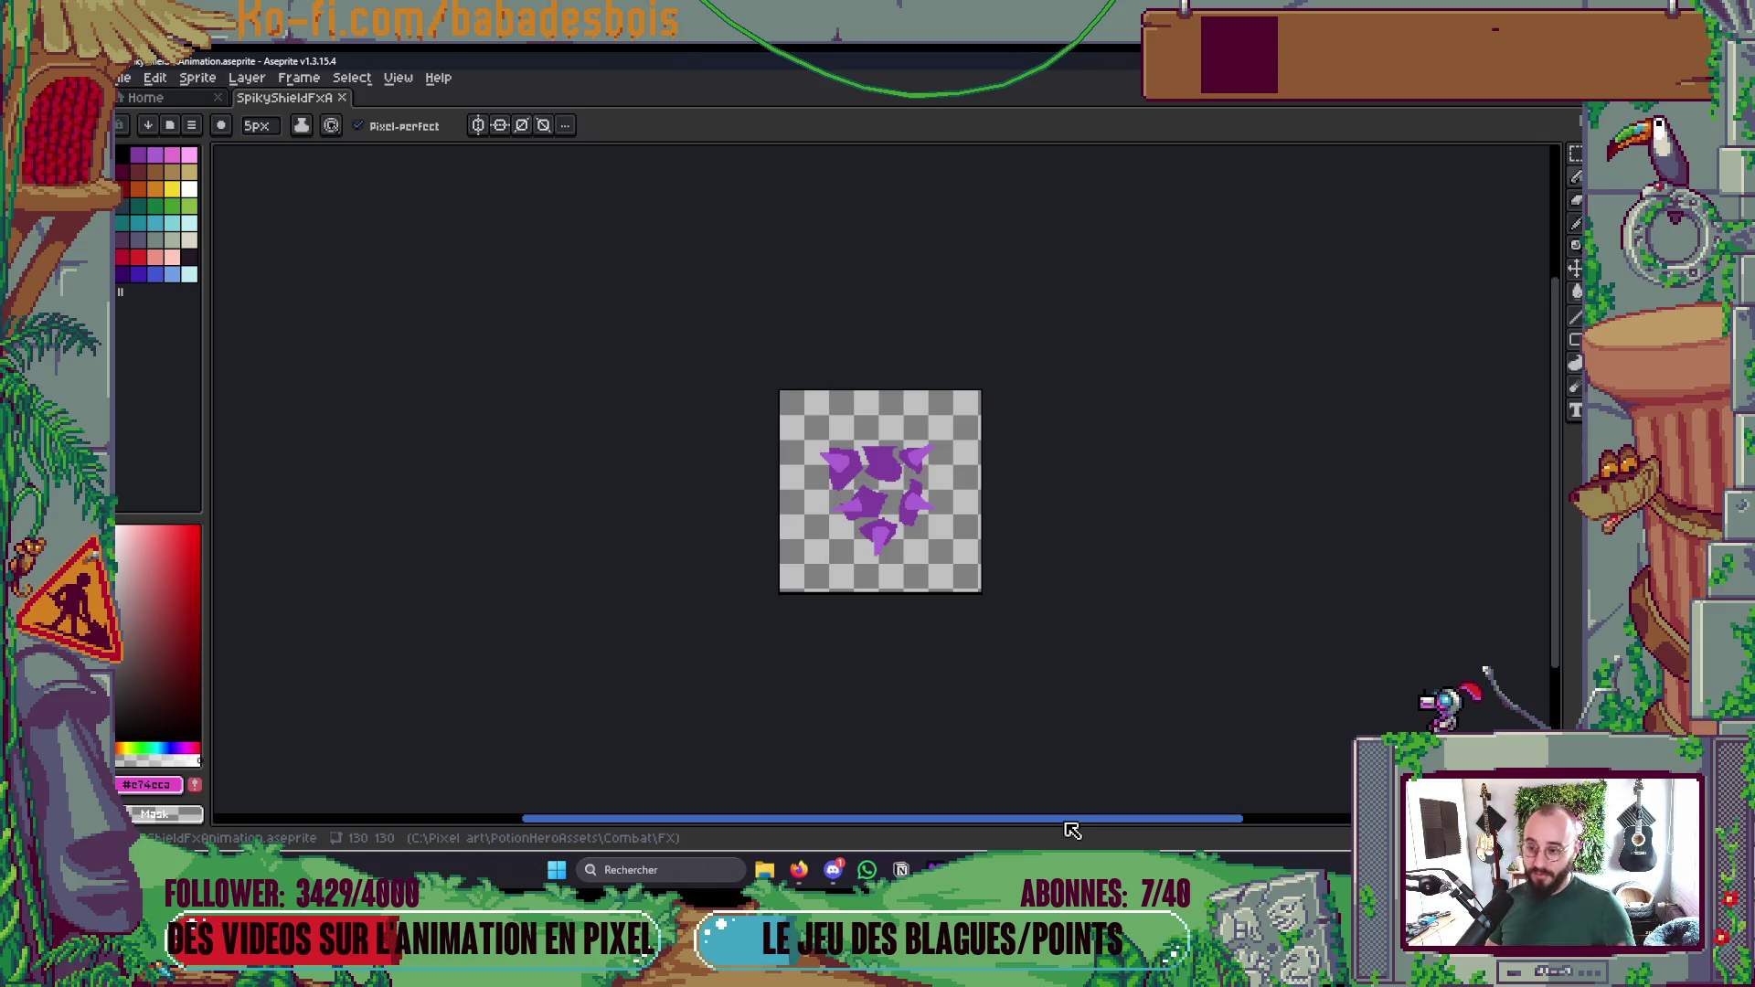
{"action": "key", "text": "alt+Tab"}
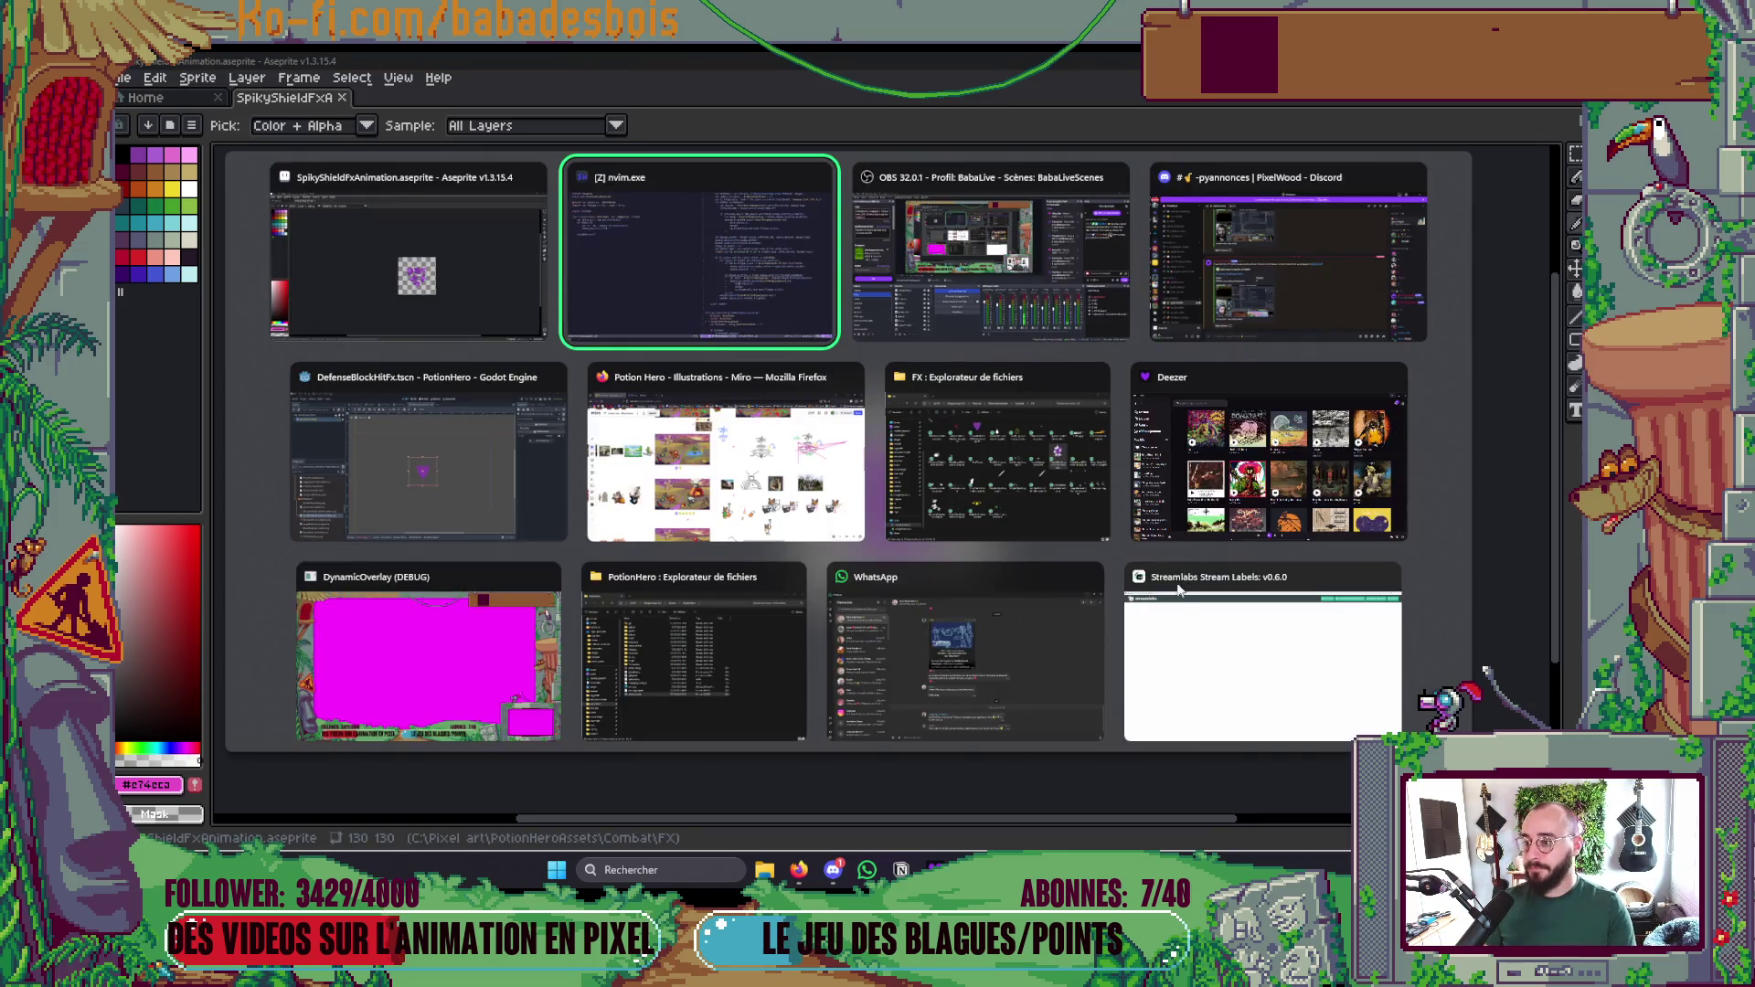
Step: Back in Godot, collapse the Animations, Resources, Assets and Scenes folders in FileSystem
{"action": "key", "text": "Tab"}
{"action": "key", "text": "Tab"}
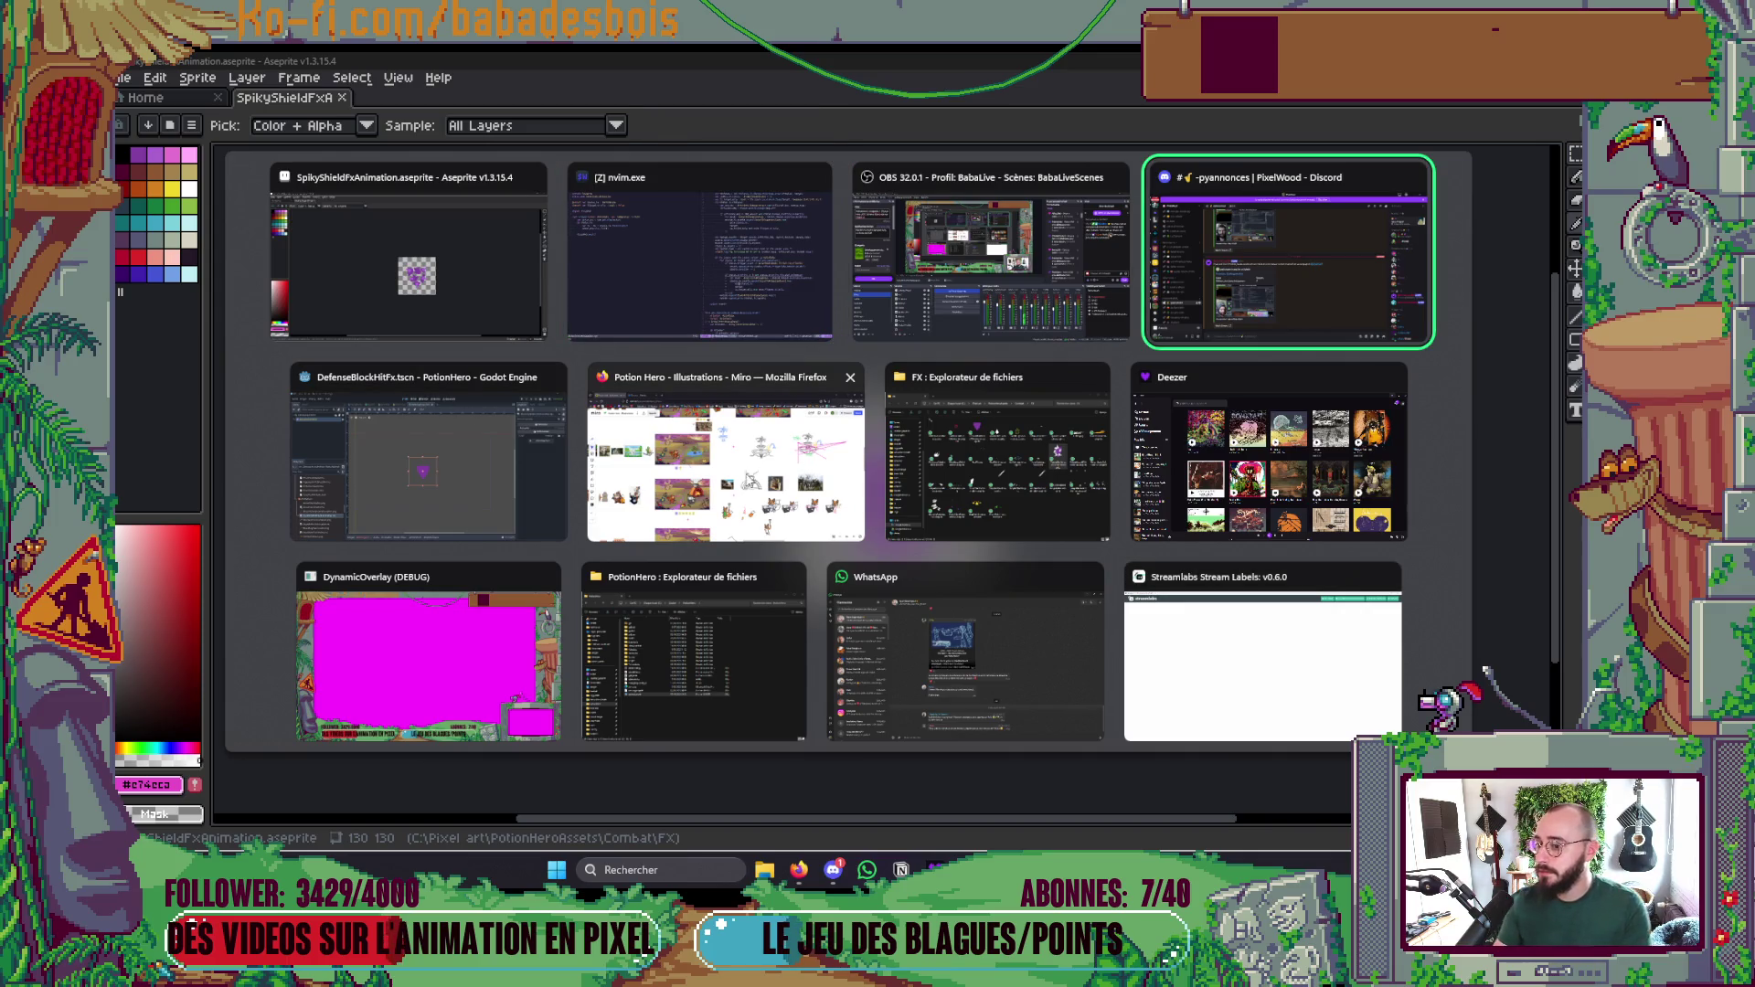
{"action": "left_click", "coordinate": [429, 426]}
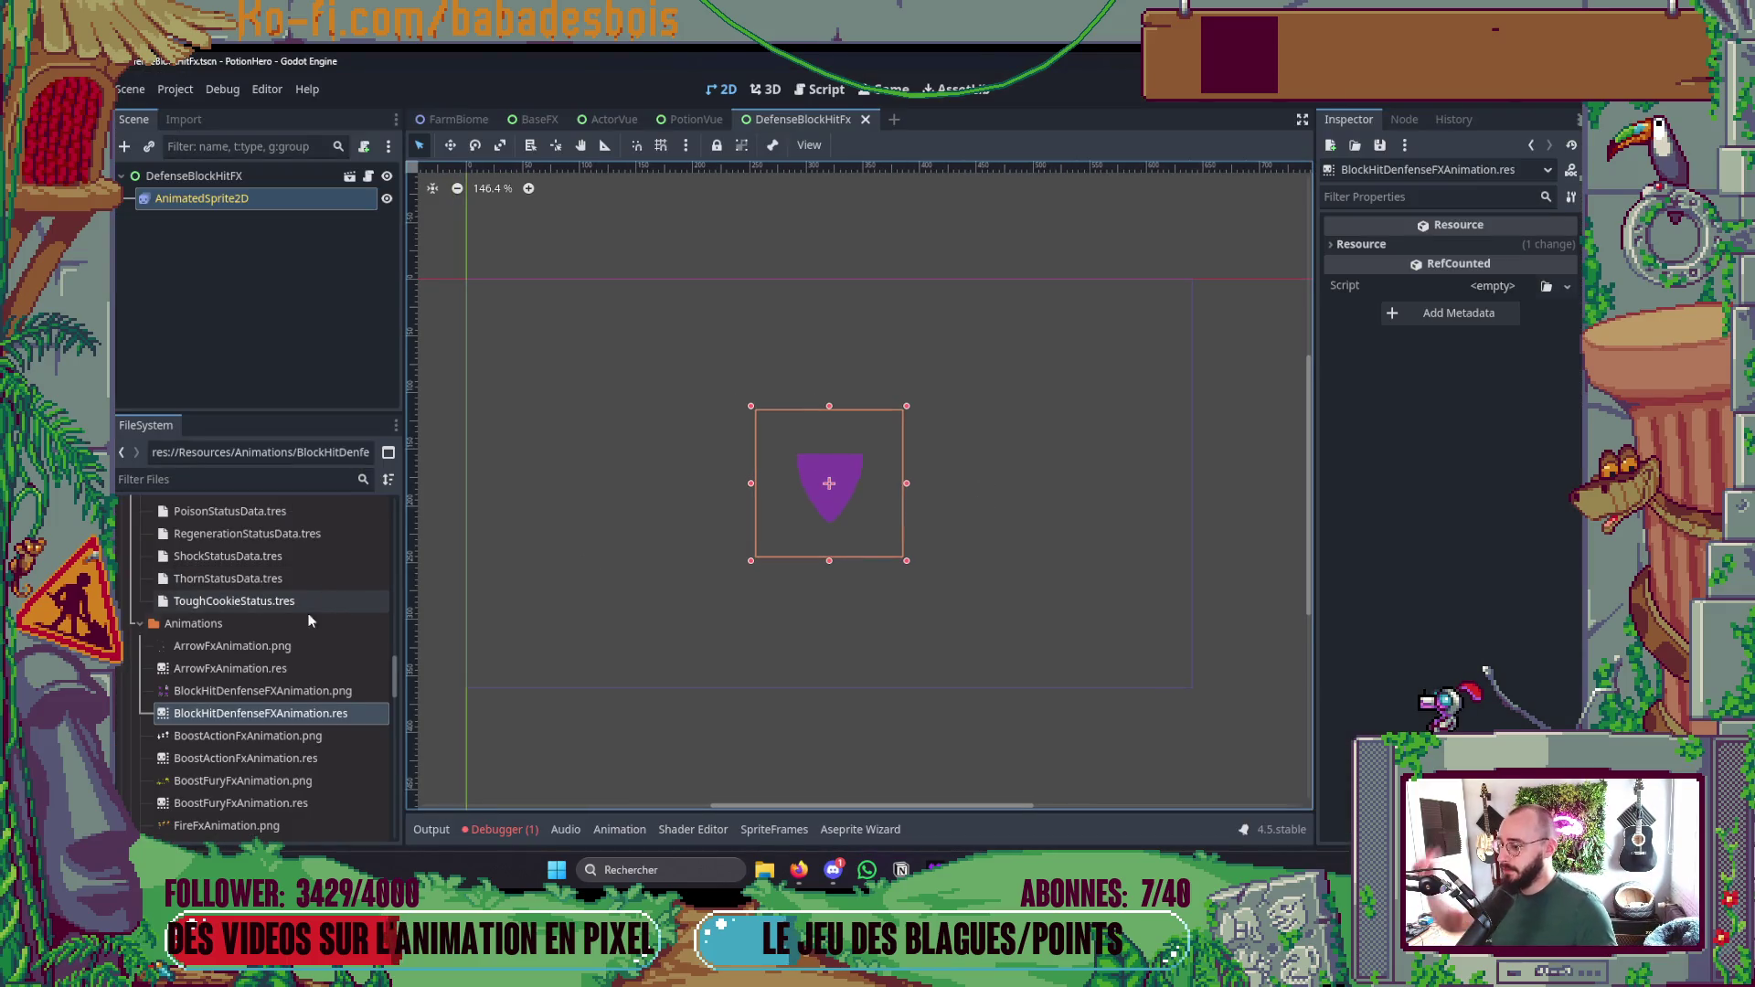
{"action": "left_click", "coordinate": [139, 623]}
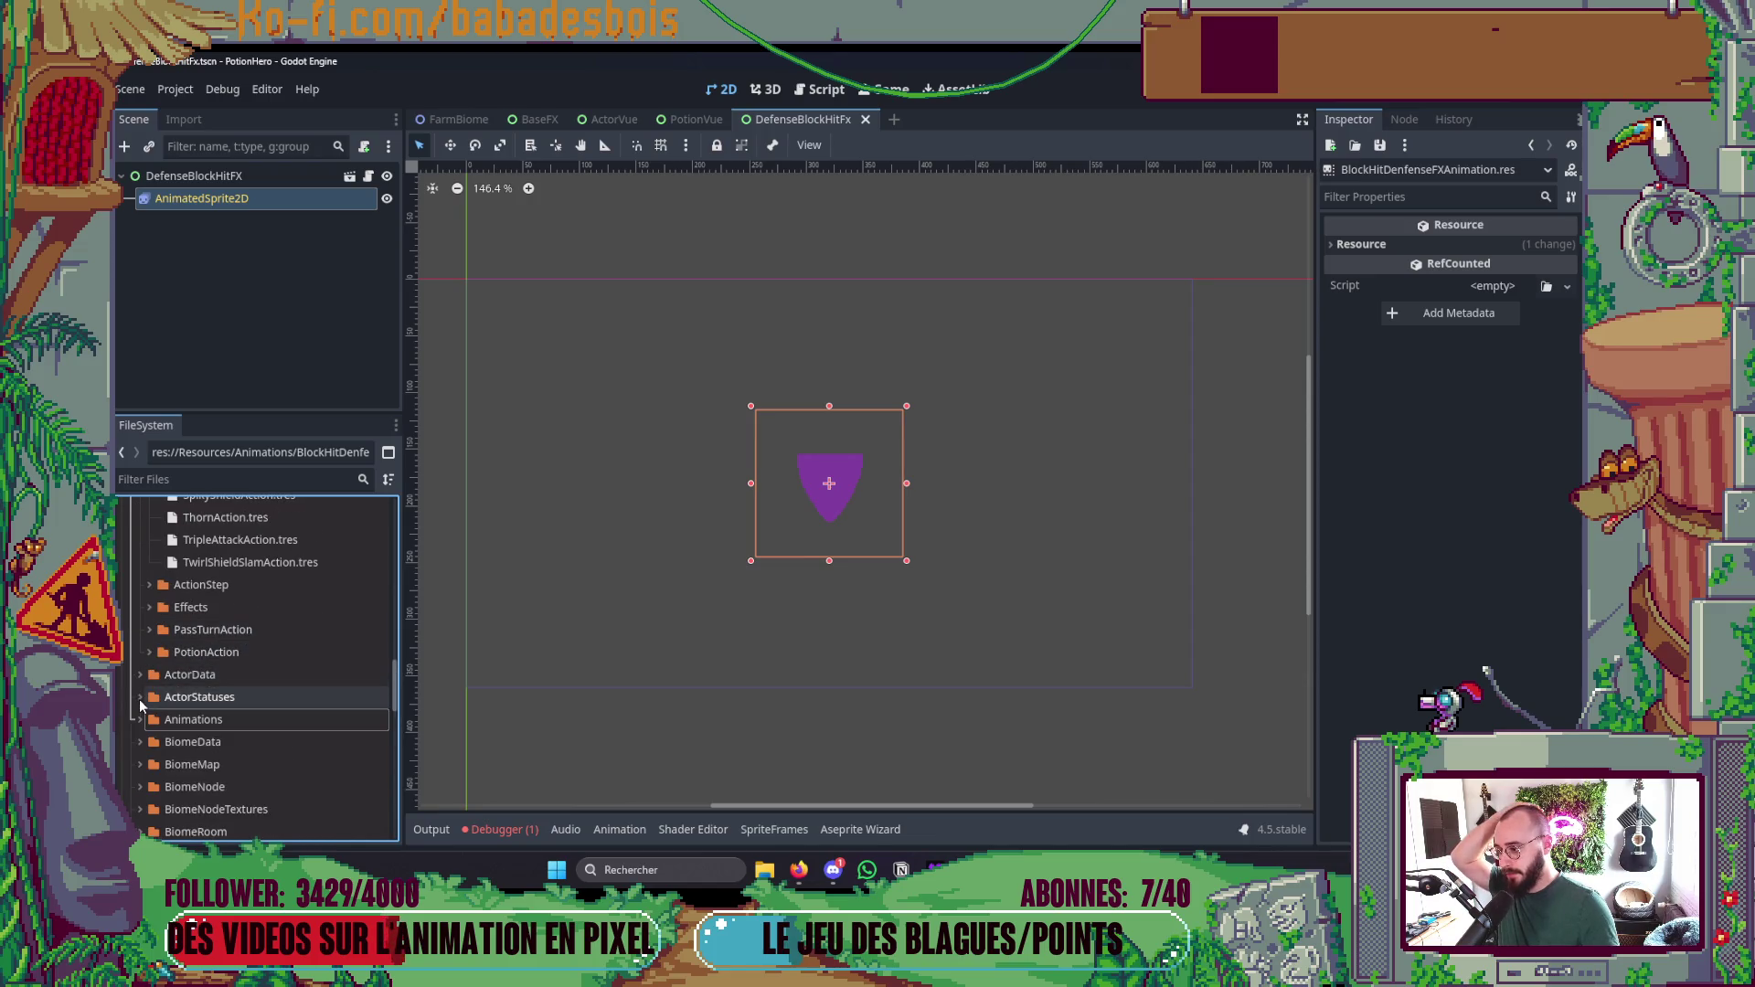
{"action": "scroll", "coordinate": [142, 703], "scroll_direction": "up", "scroll_amount": 15}
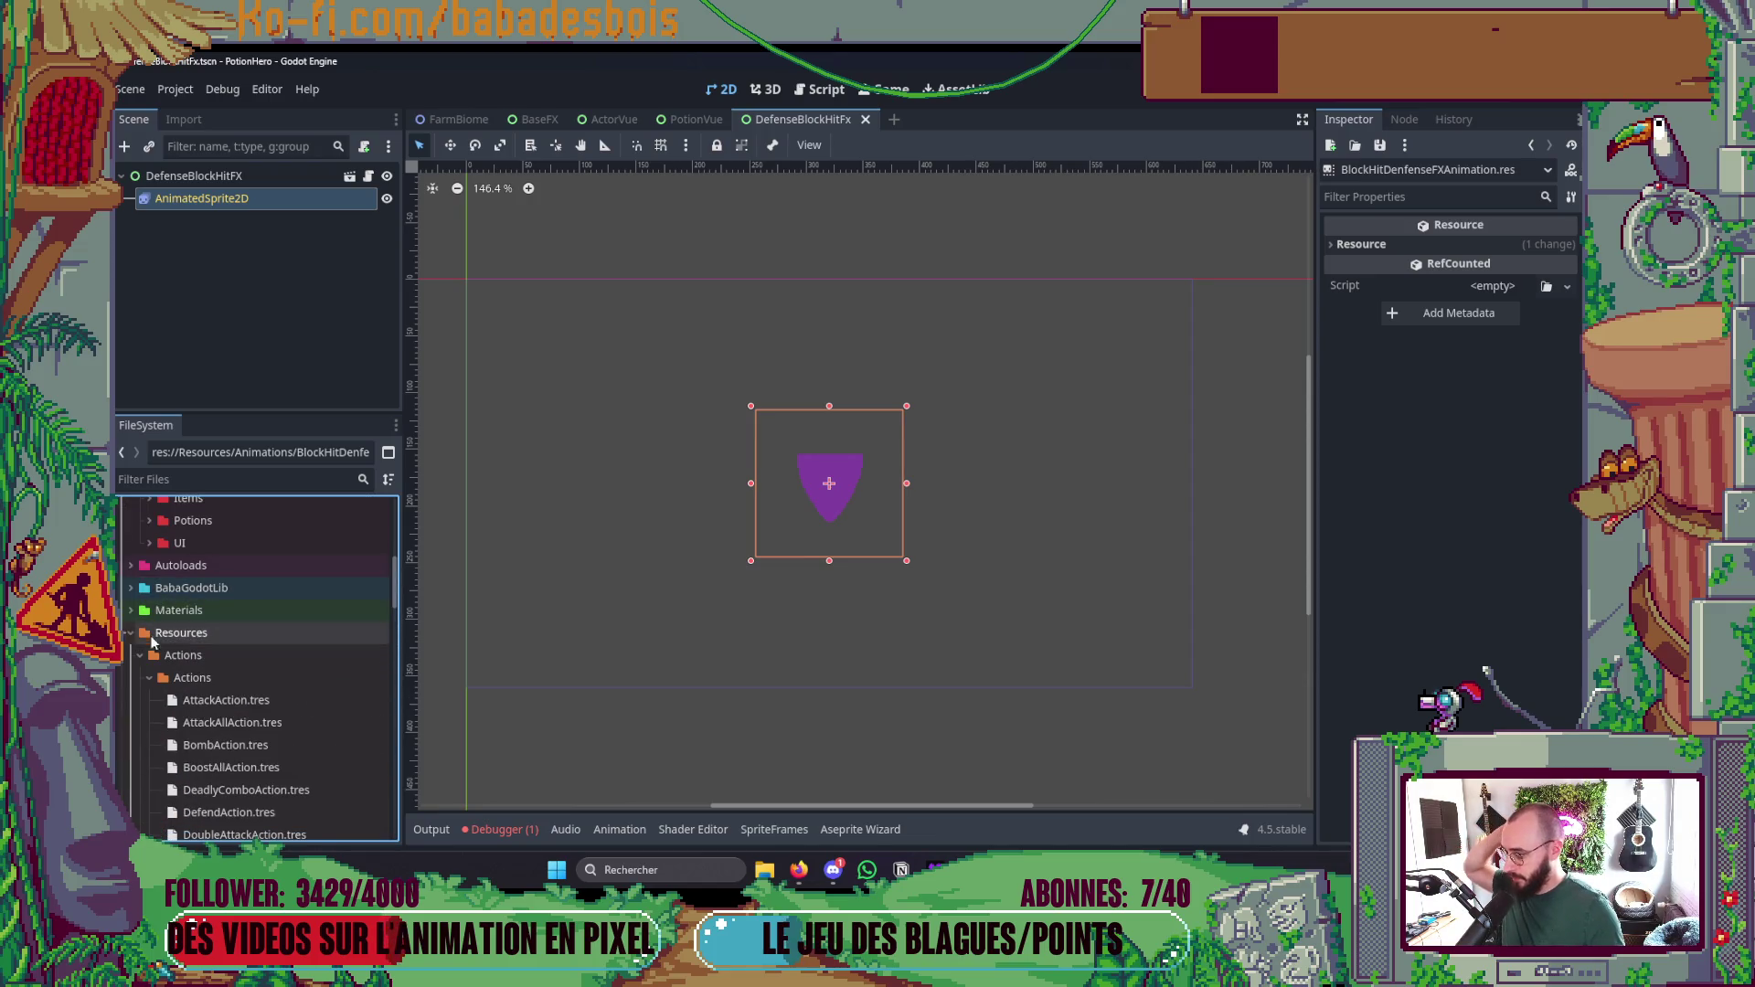
{"action": "scroll", "coordinate": [151, 639], "scroll_direction": "up", "scroll_amount": 5}
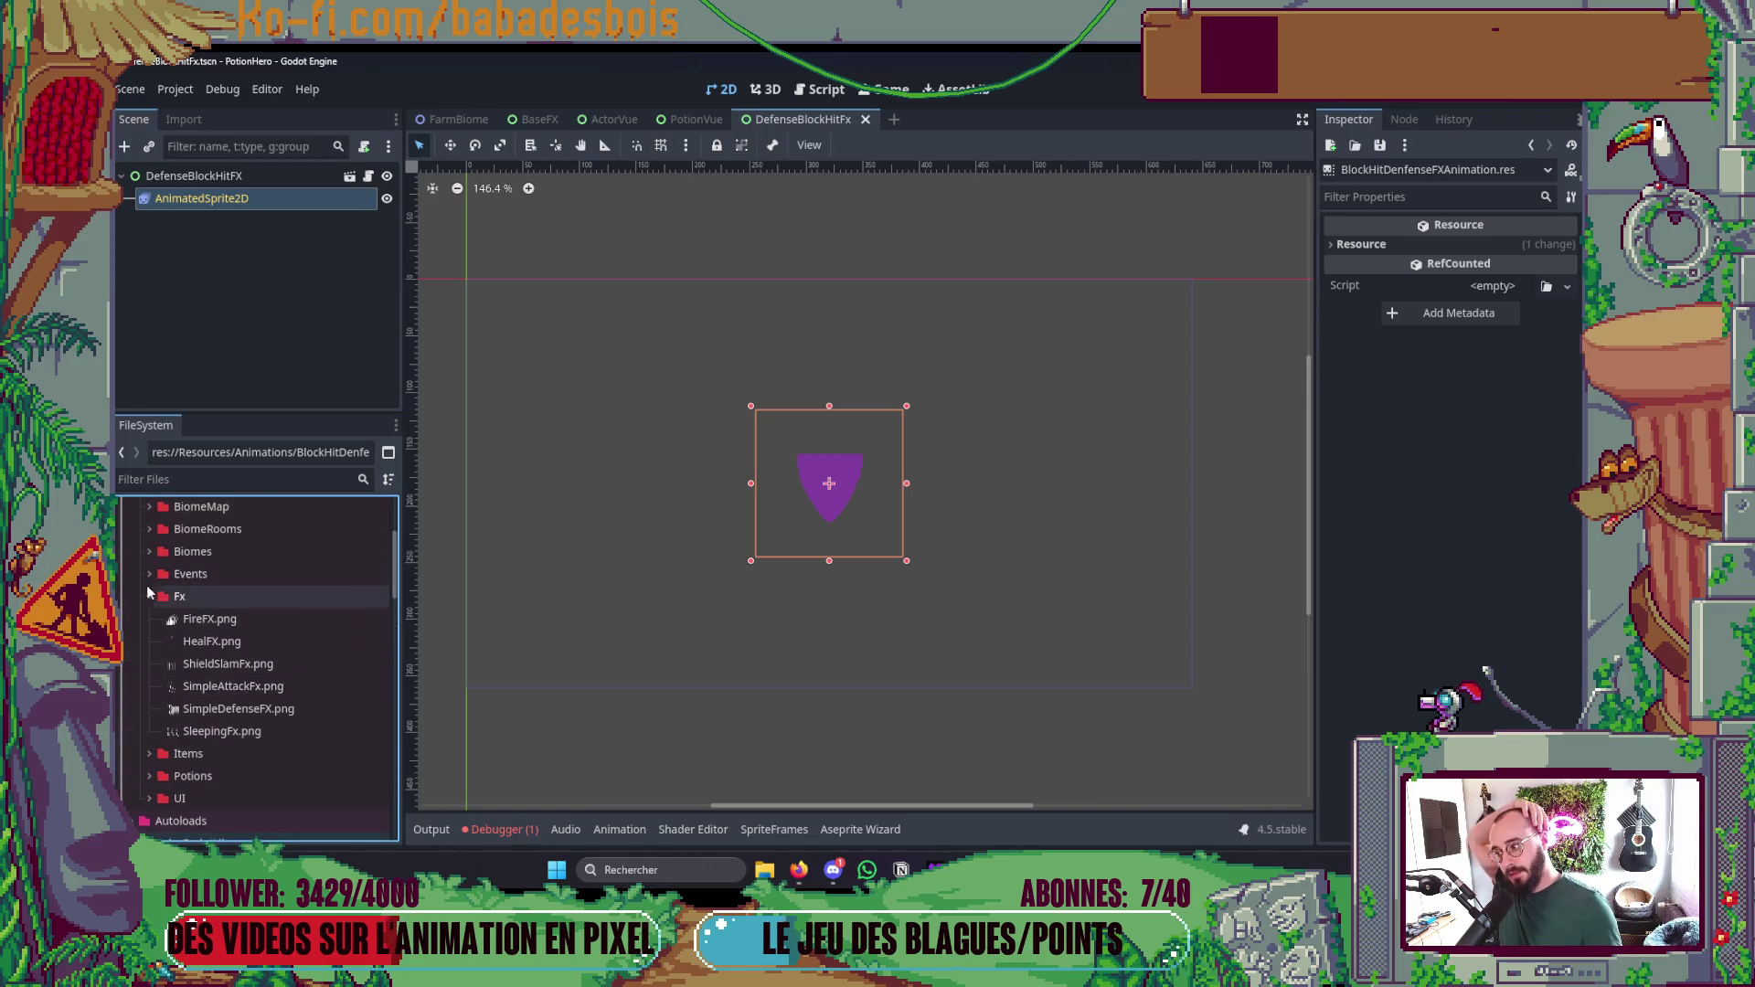
{"action": "scroll", "coordinate": [151, 594], "scroll_direction": "up", "scroll_amount": 10}
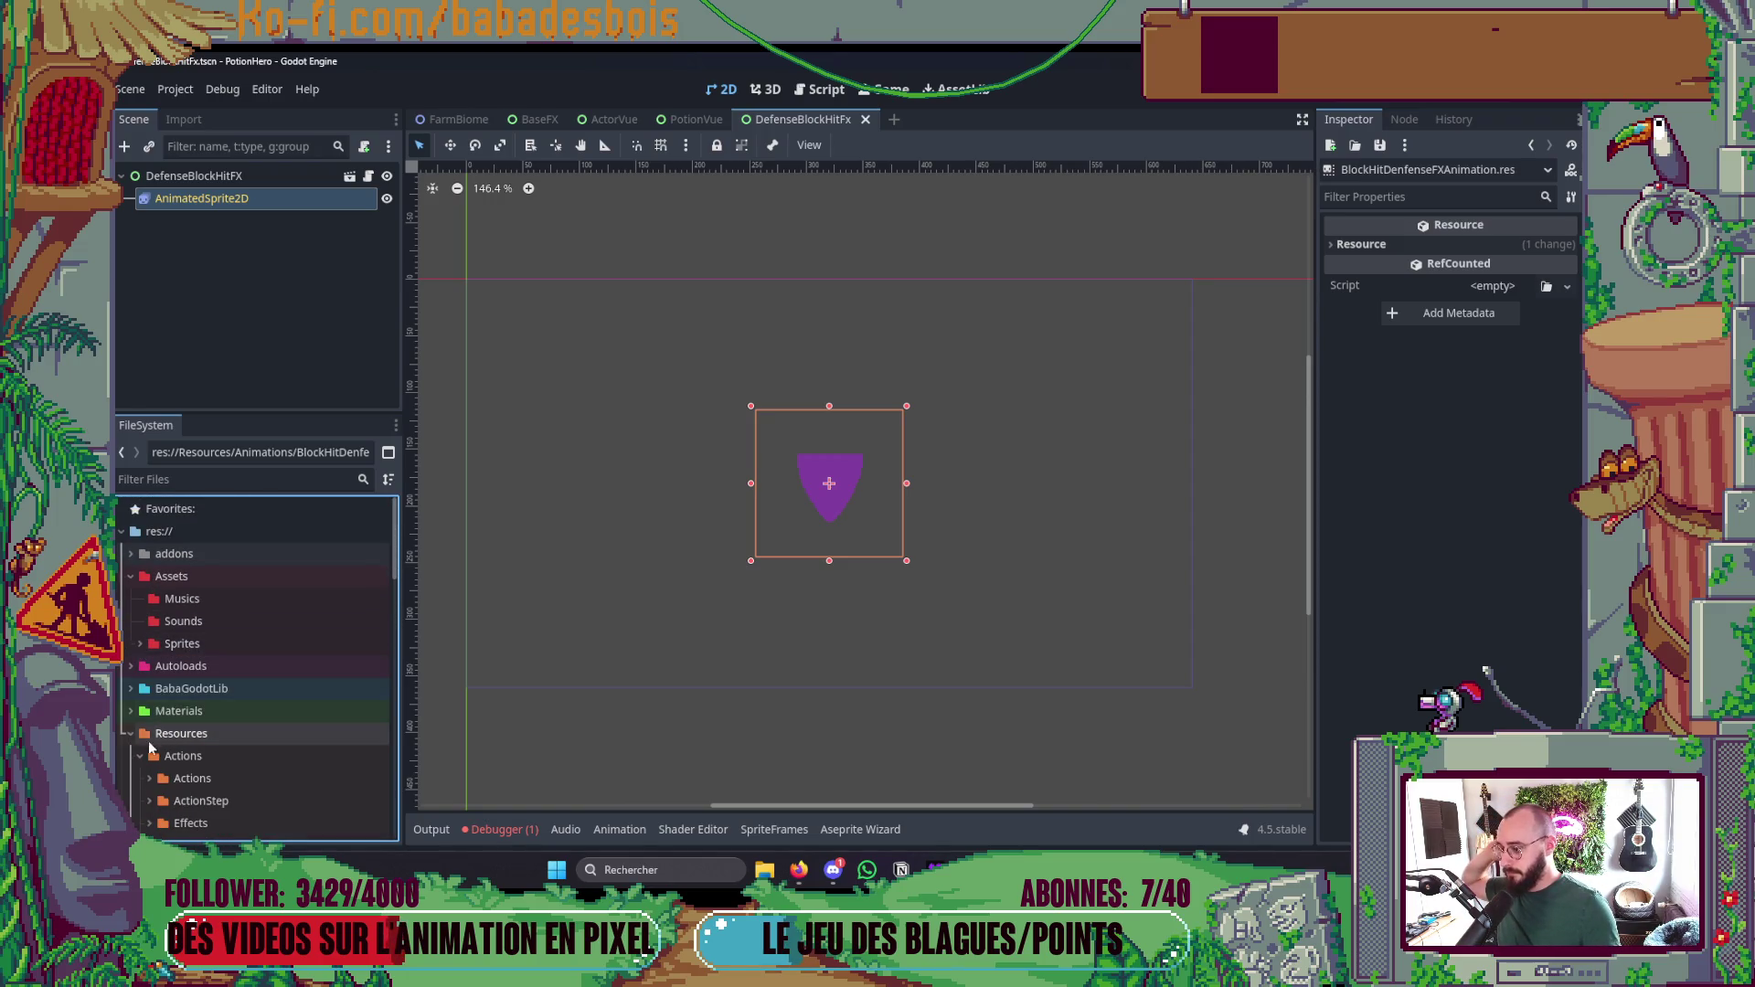
{"action": "left_click", "coordinate": [132, 733]}
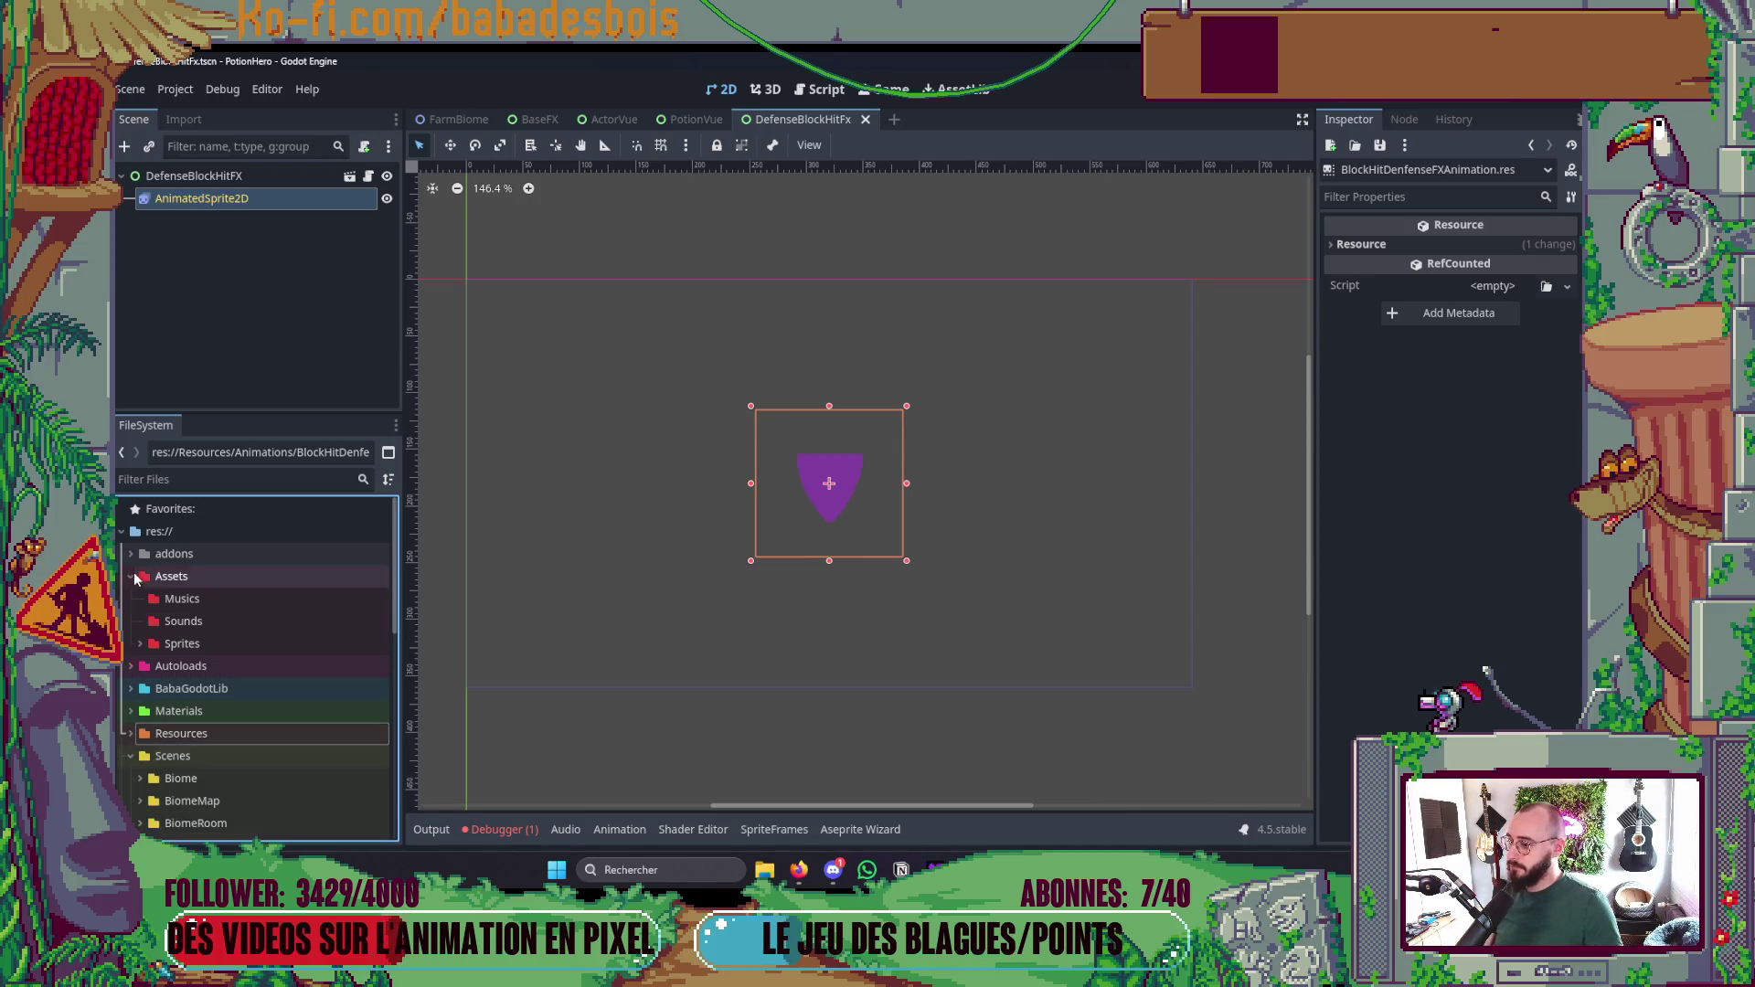
{"action": "left_click", "coordinate": [133, 576]}
{"action": "left_click", "coordinate": [133, 690]}
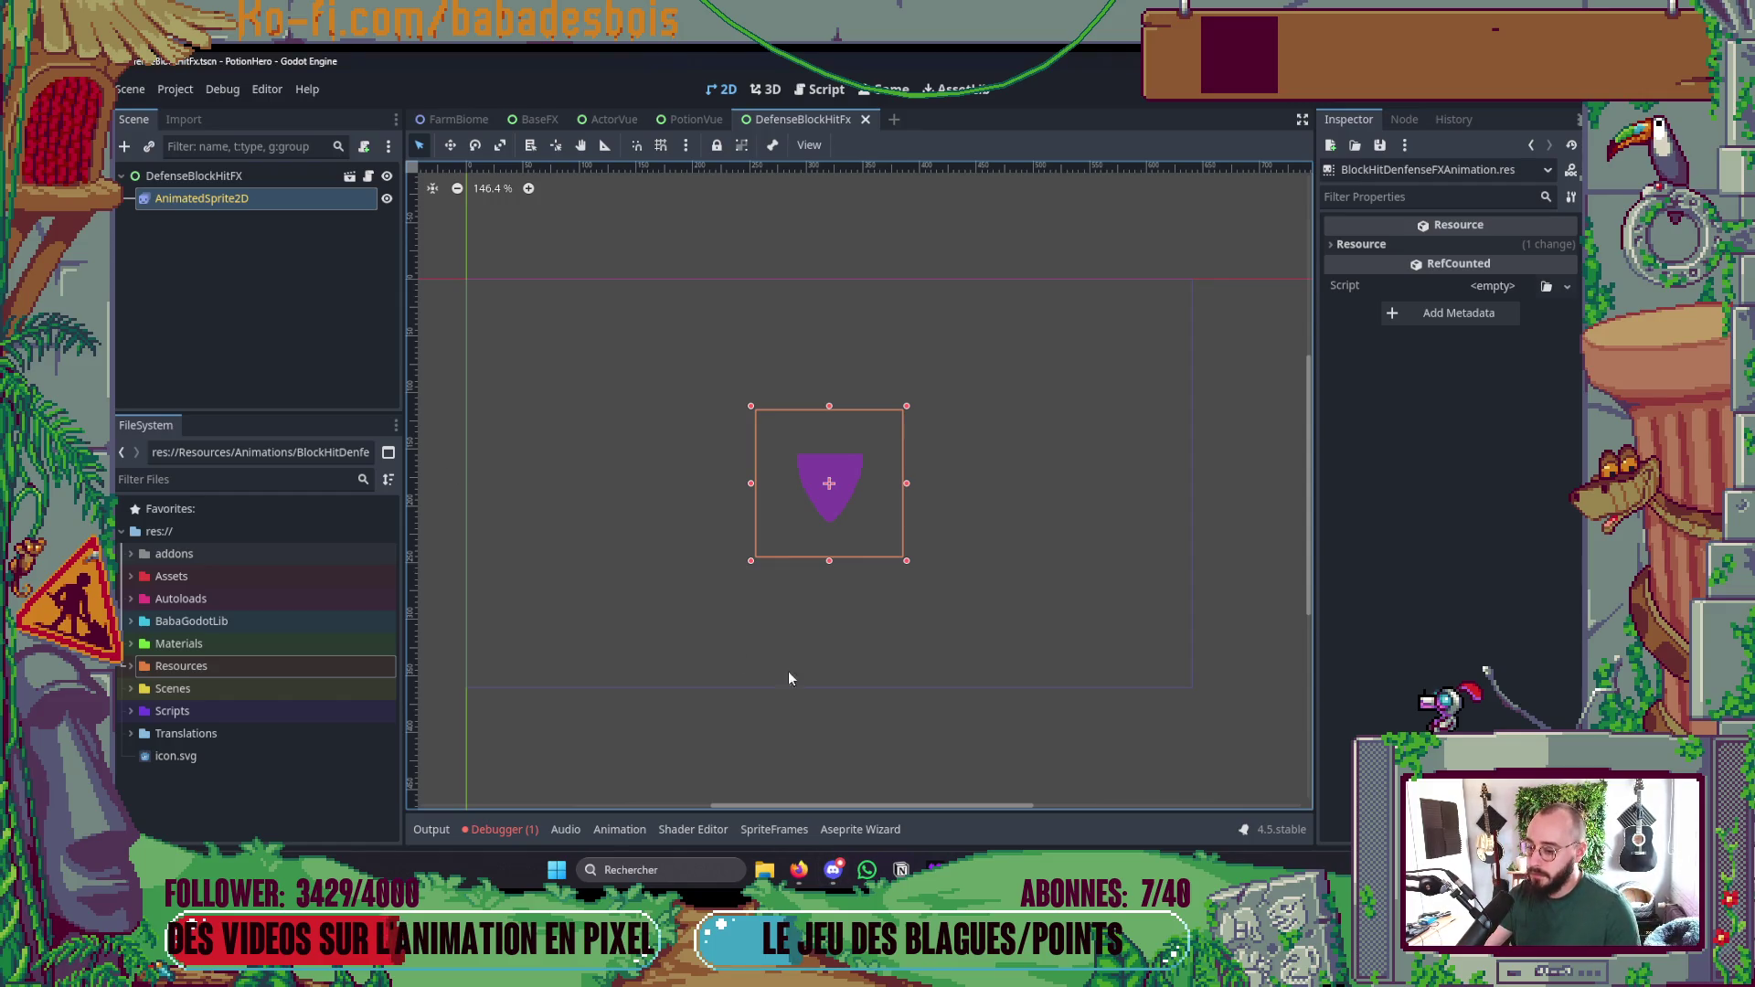
Step: Check the Aseprite Wizard settings, then browse to Scenes/FX and open BaseFX.tscn
{"action": "left_click", "coordinate": [864, 829]}
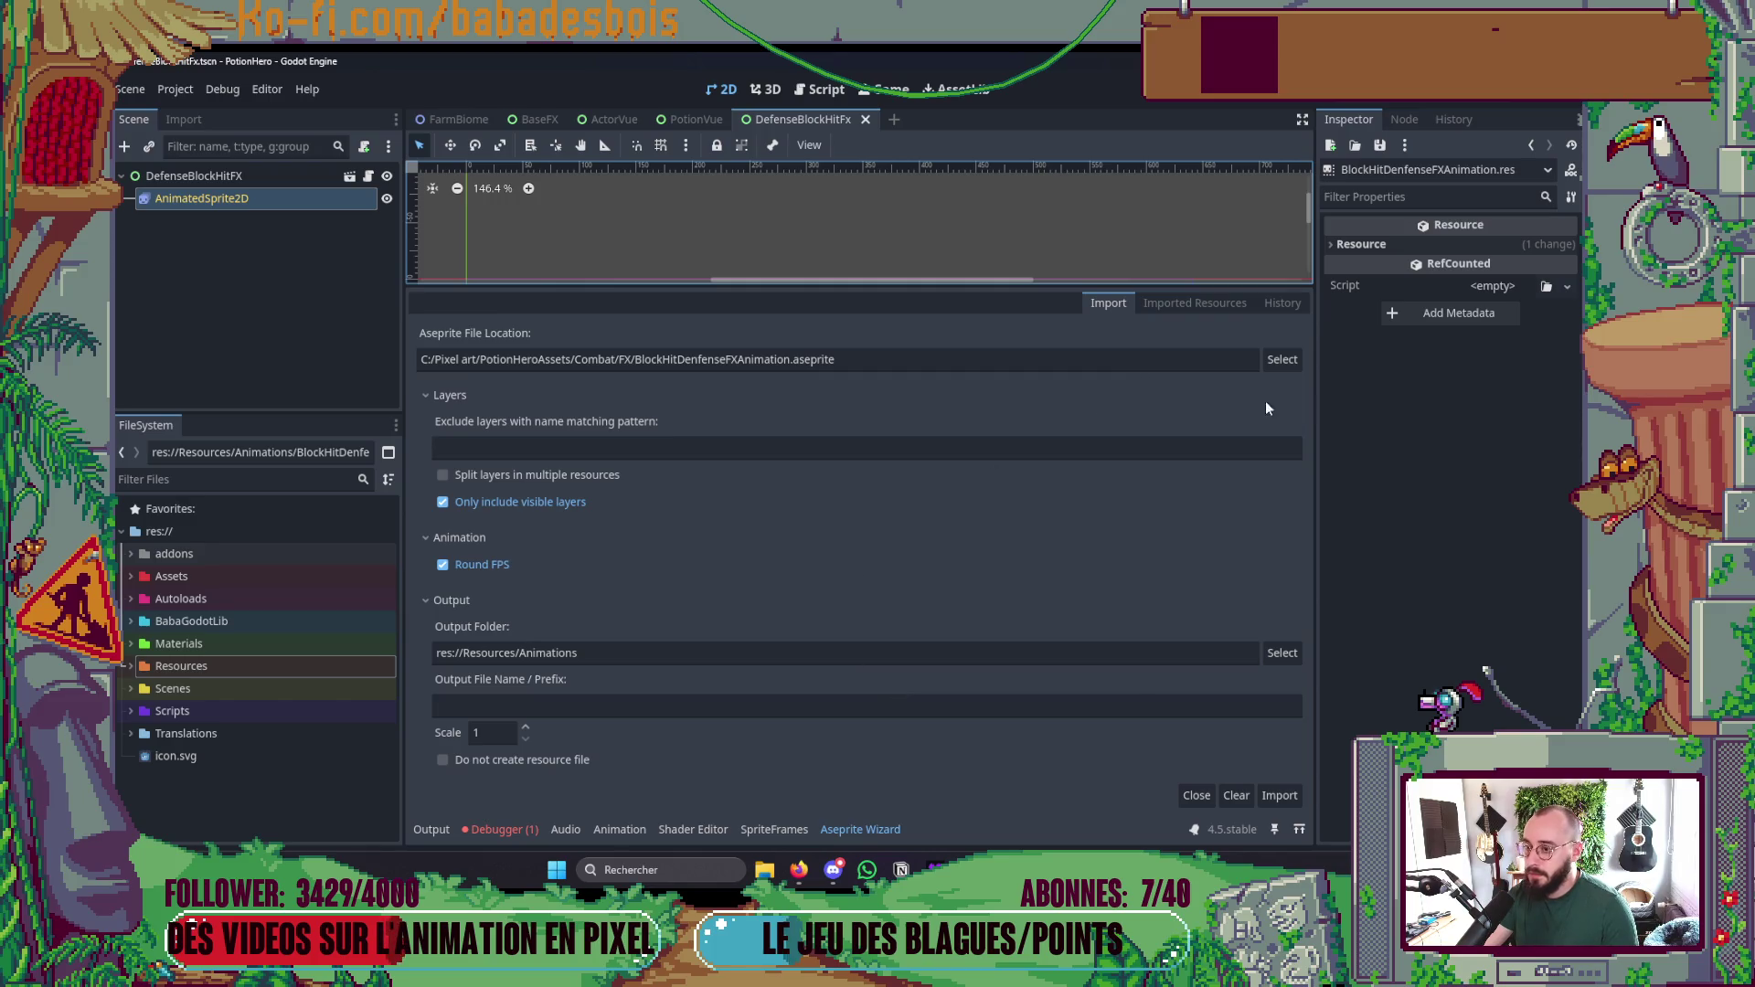
{"action": "left_click", "coordinate": [834, 831]}
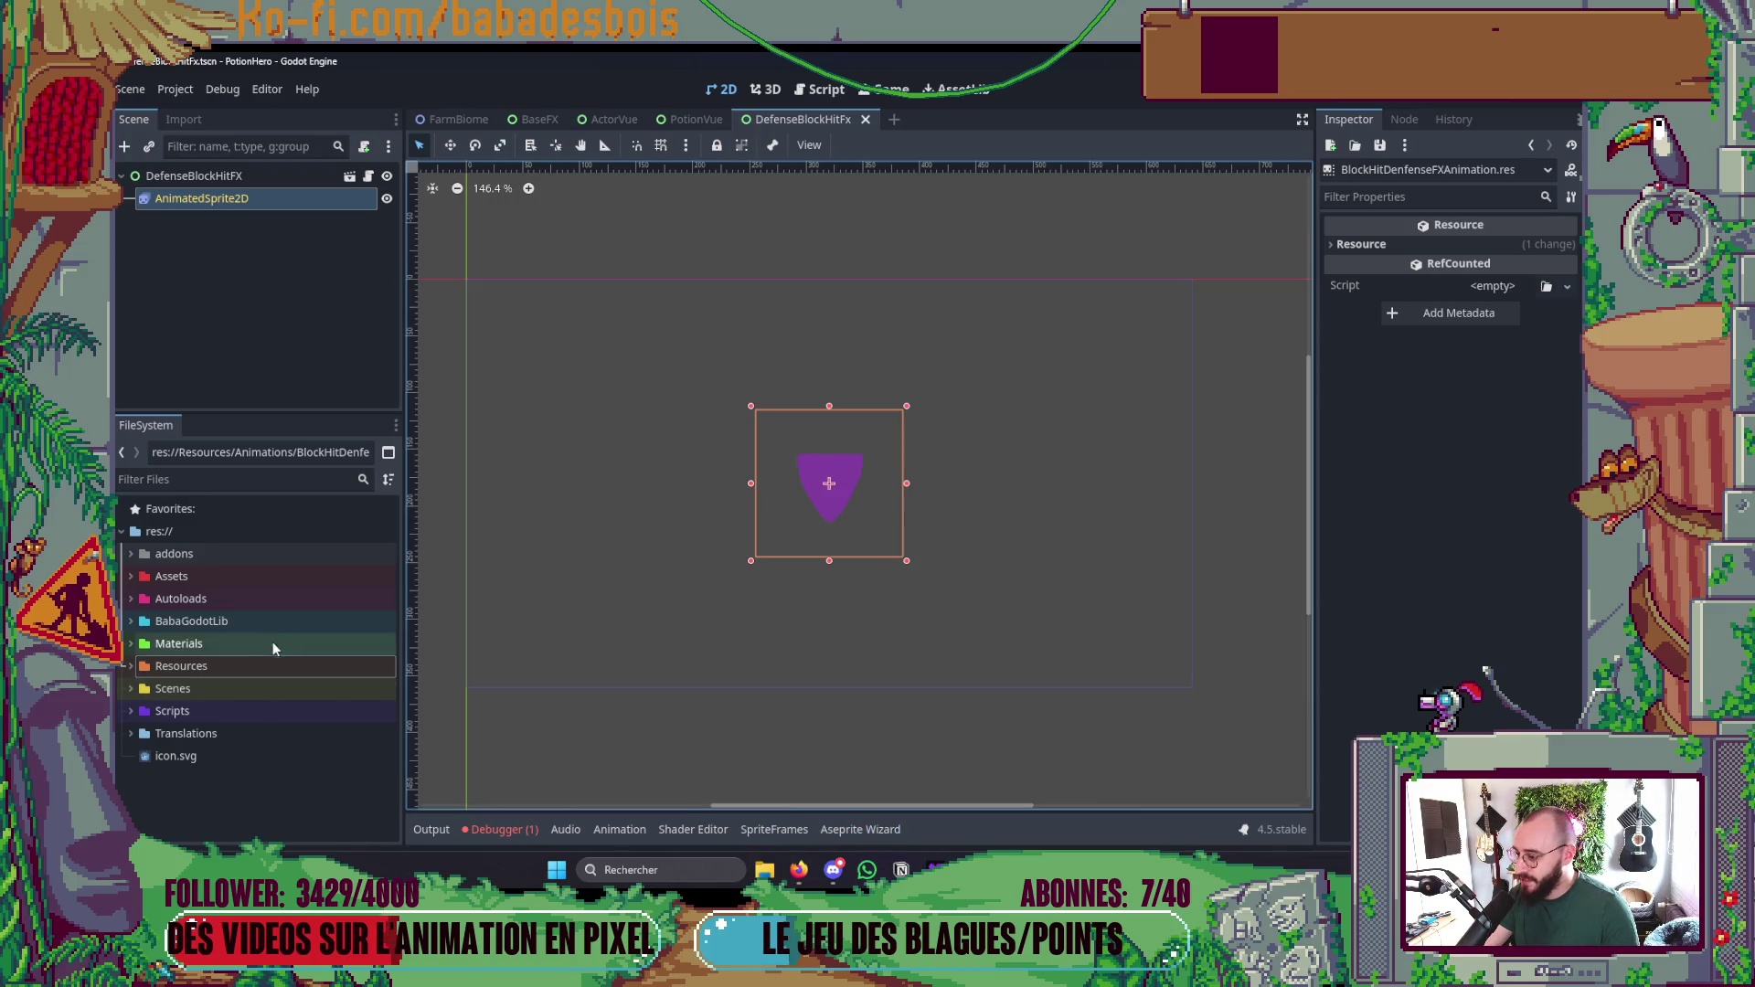
{"action": "left_click", "coordinate": [131, 692]}
{"action": "scroll", "coordinate": [132, 704], "scroll_direction": "down", "scroll_amount": 3}
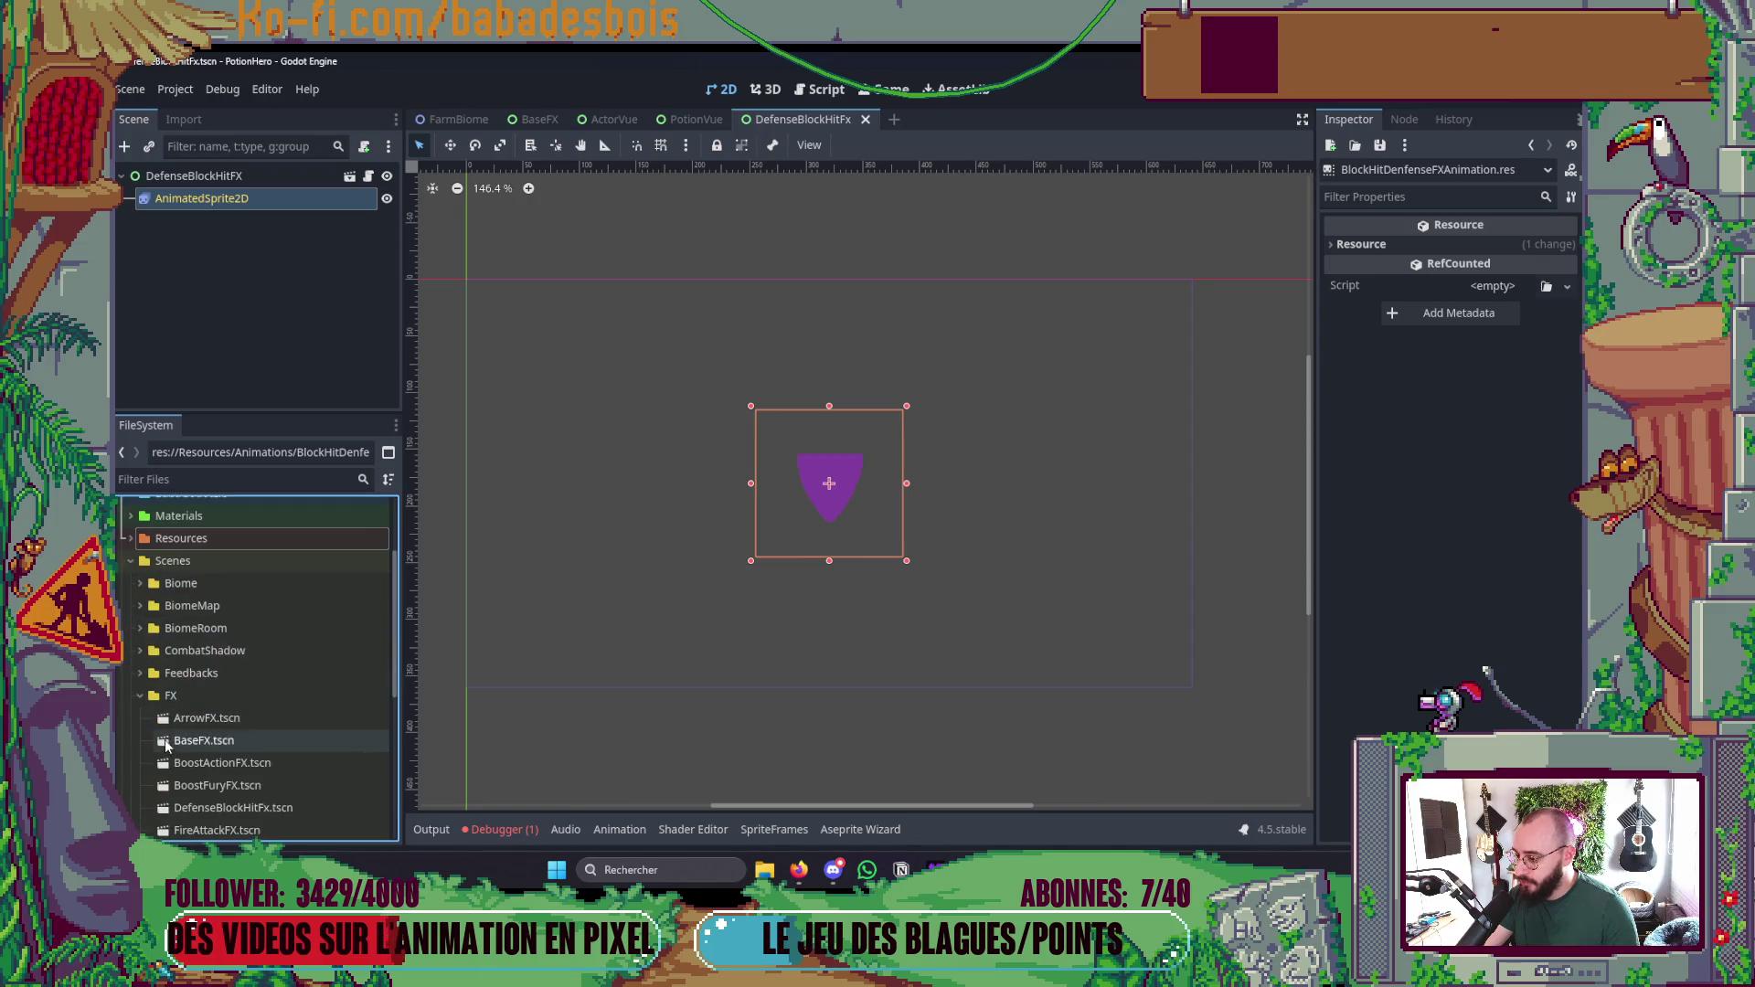
{"action": "left_click", "coordinate": [196, 699]}
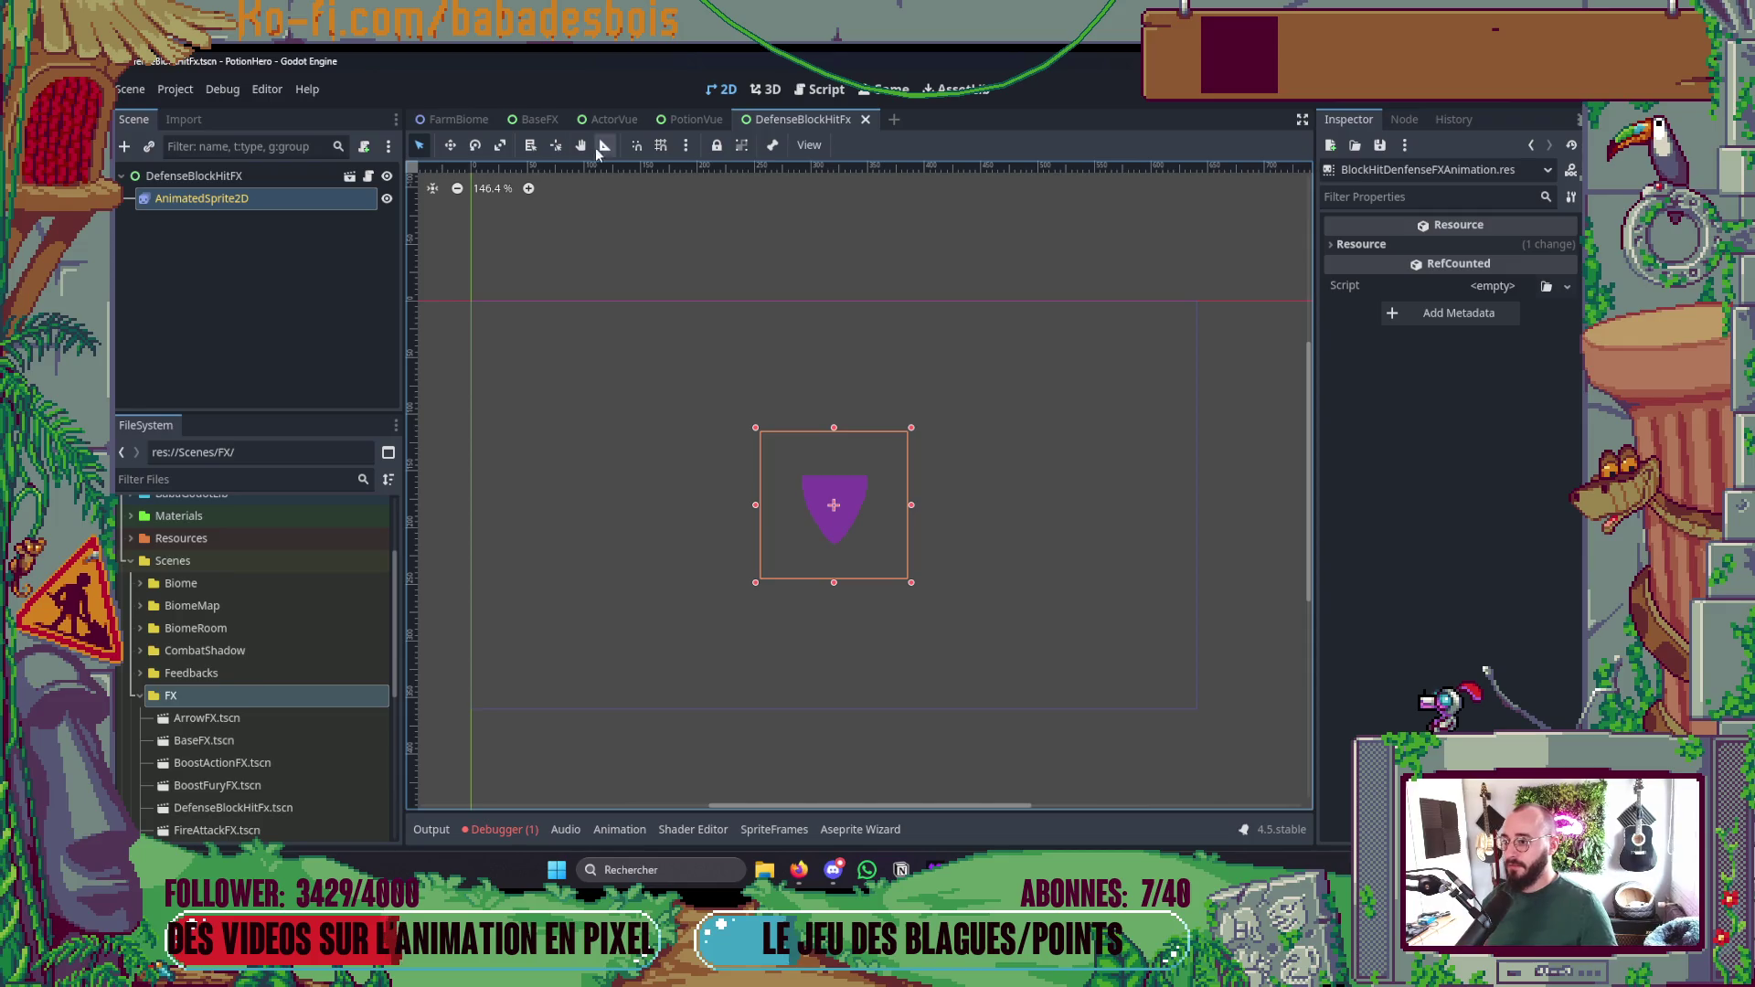
{"action": "double_click", "coordinate": [228, 749]}
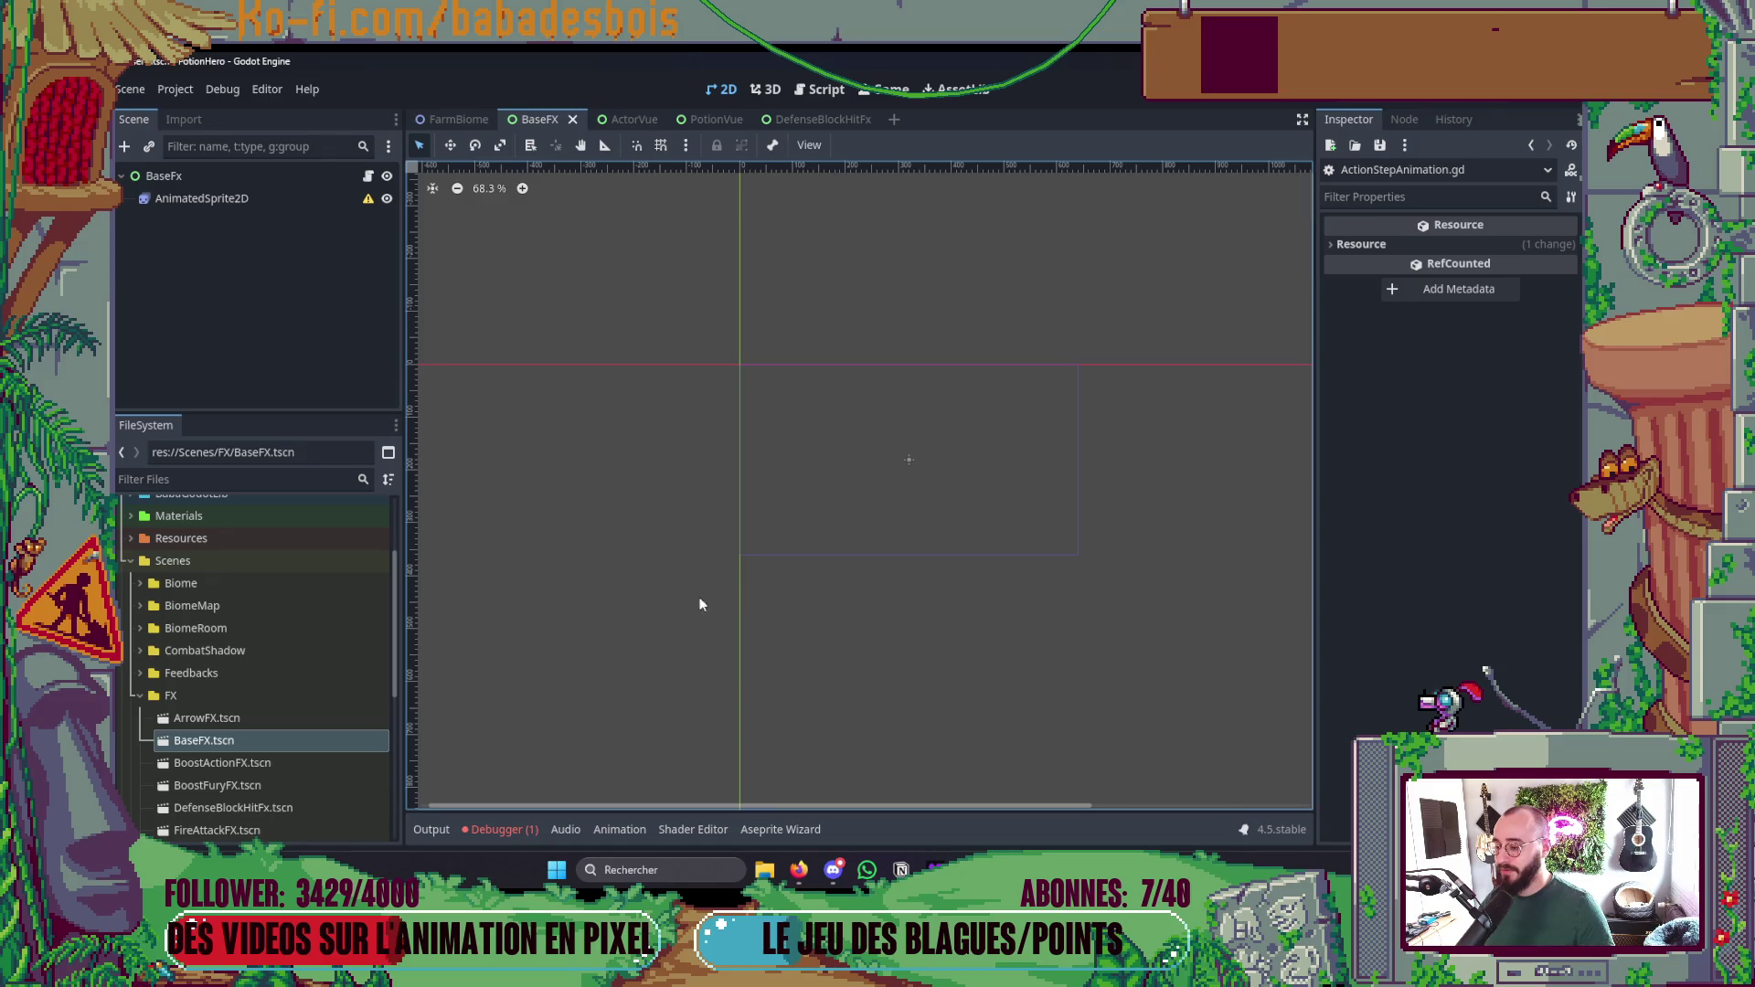
Step: Open the BoostActionFX scene, look over its sprite on the canvas, and save it
{"action": "double_click", "coordinate": [301, 758]}
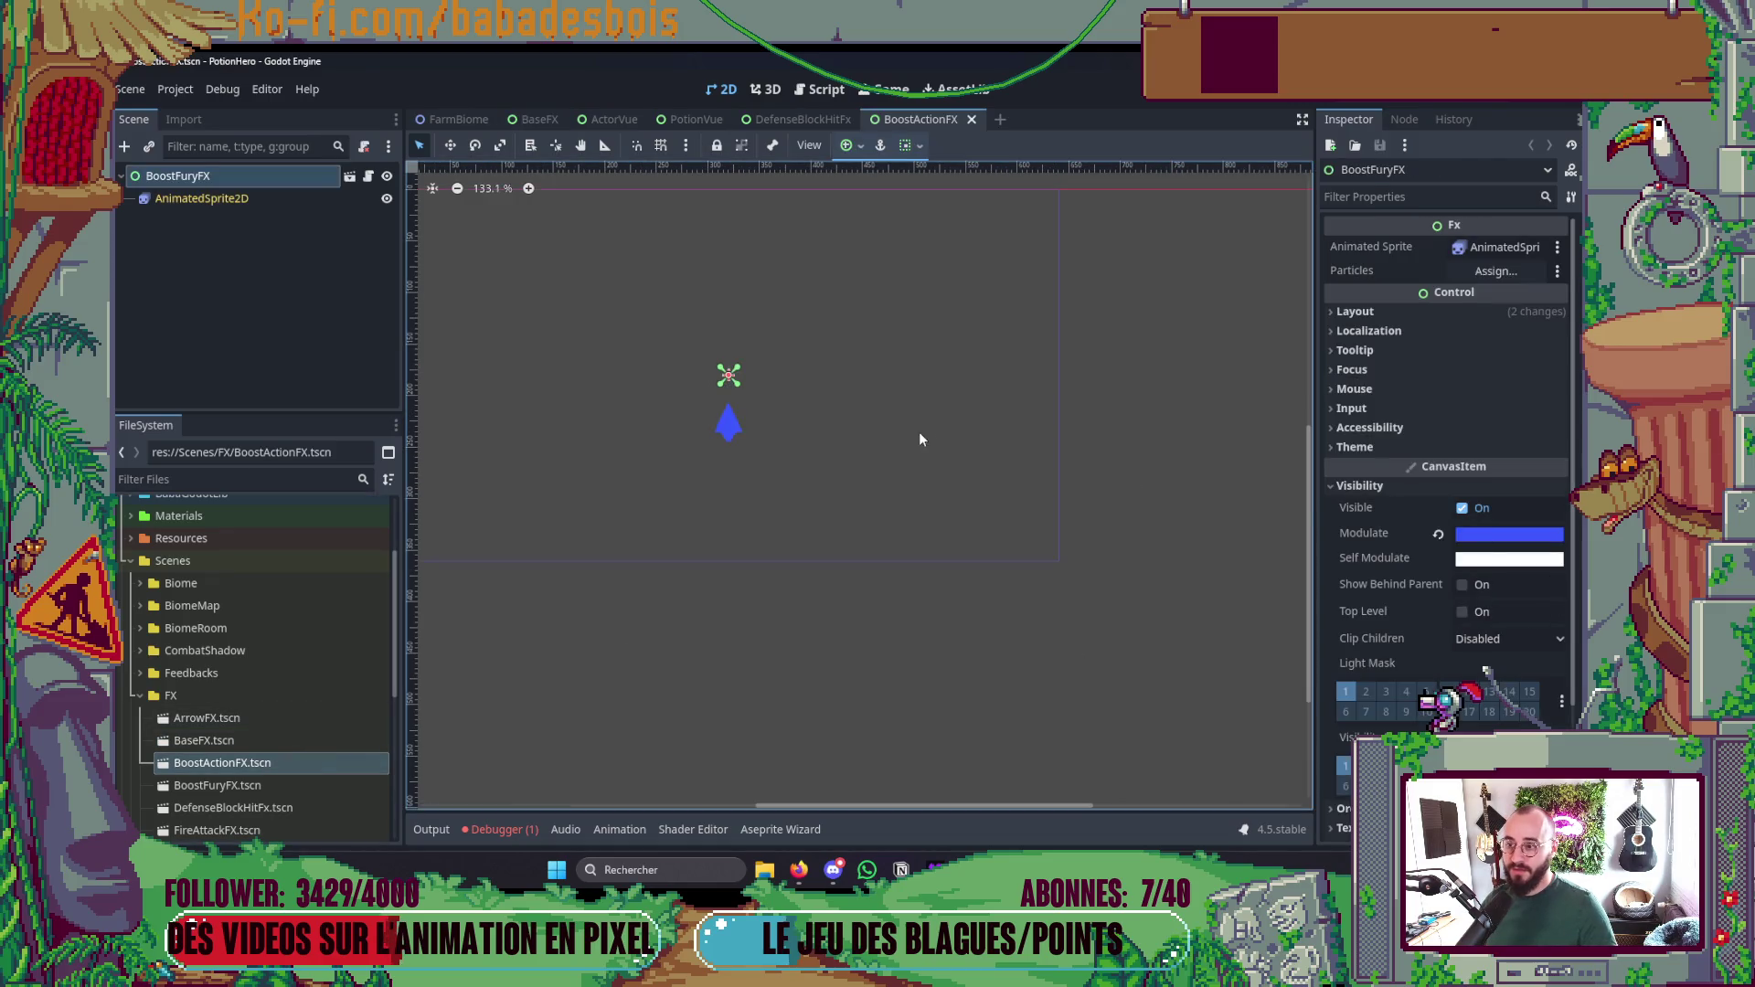
{"action": "scroll", "coordinate": [699, 389], "scroll_direction": "up", "scroll_amount": 3}
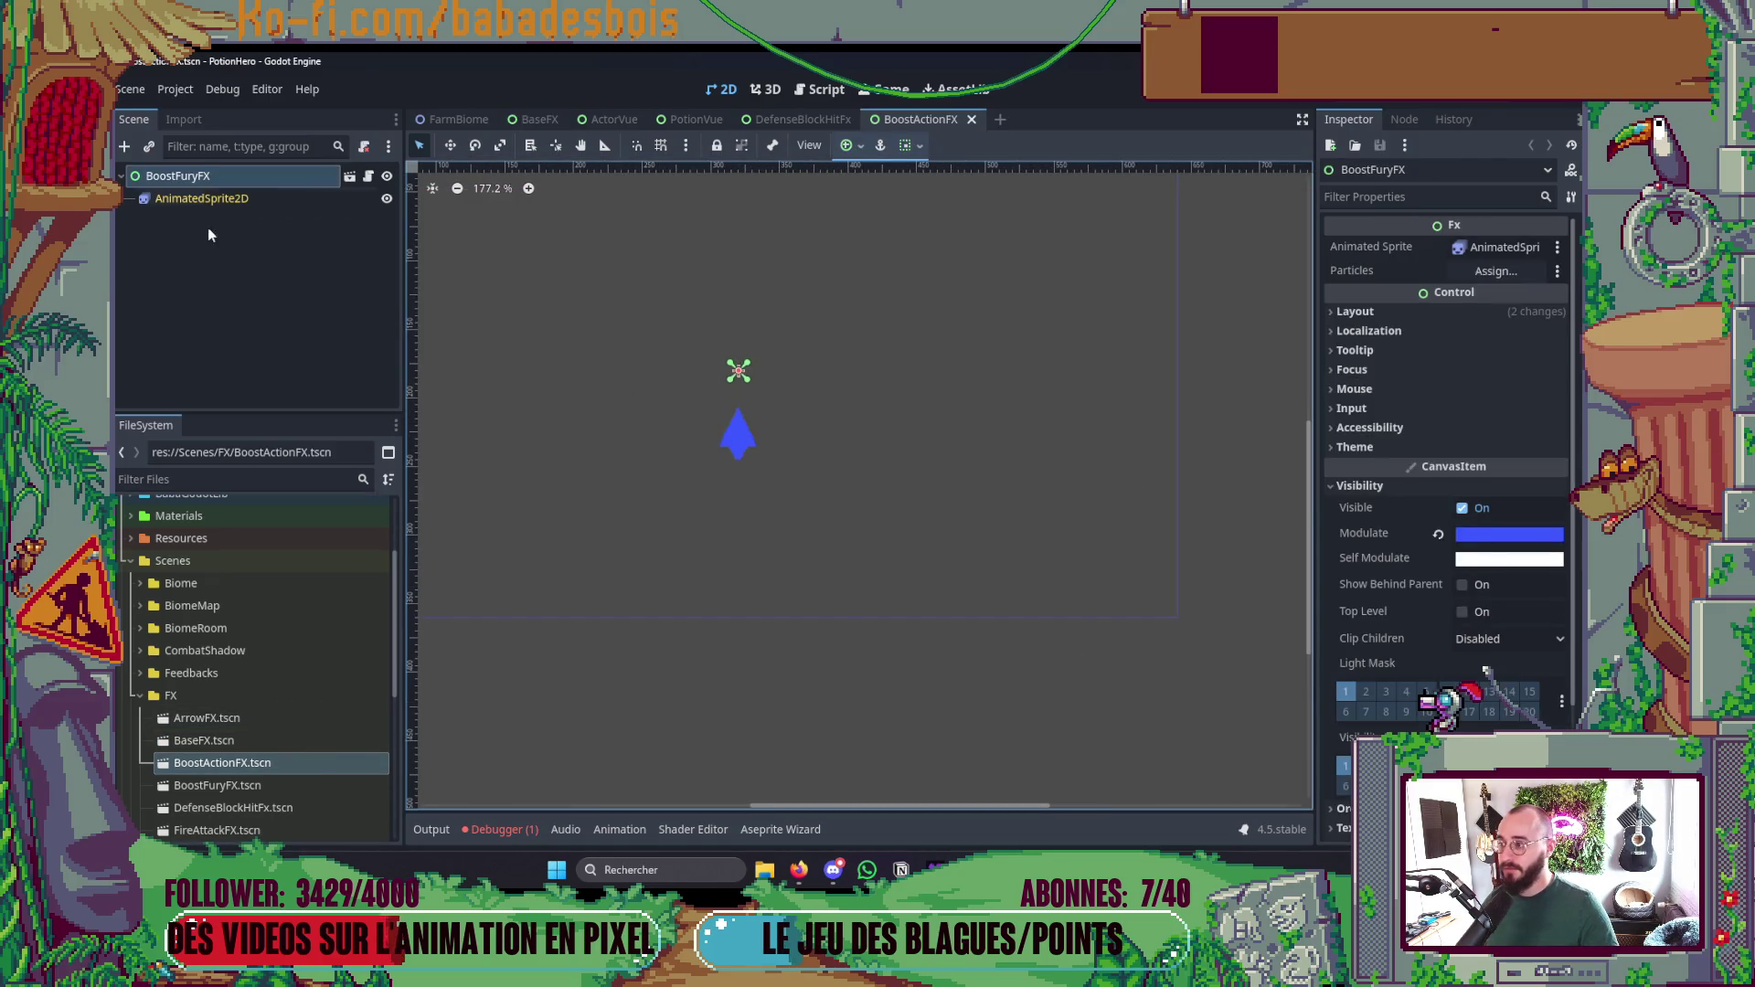
{"action": "left_click_drag", "start_coordinate": [785, 370], "coordinate": [831, 391]}
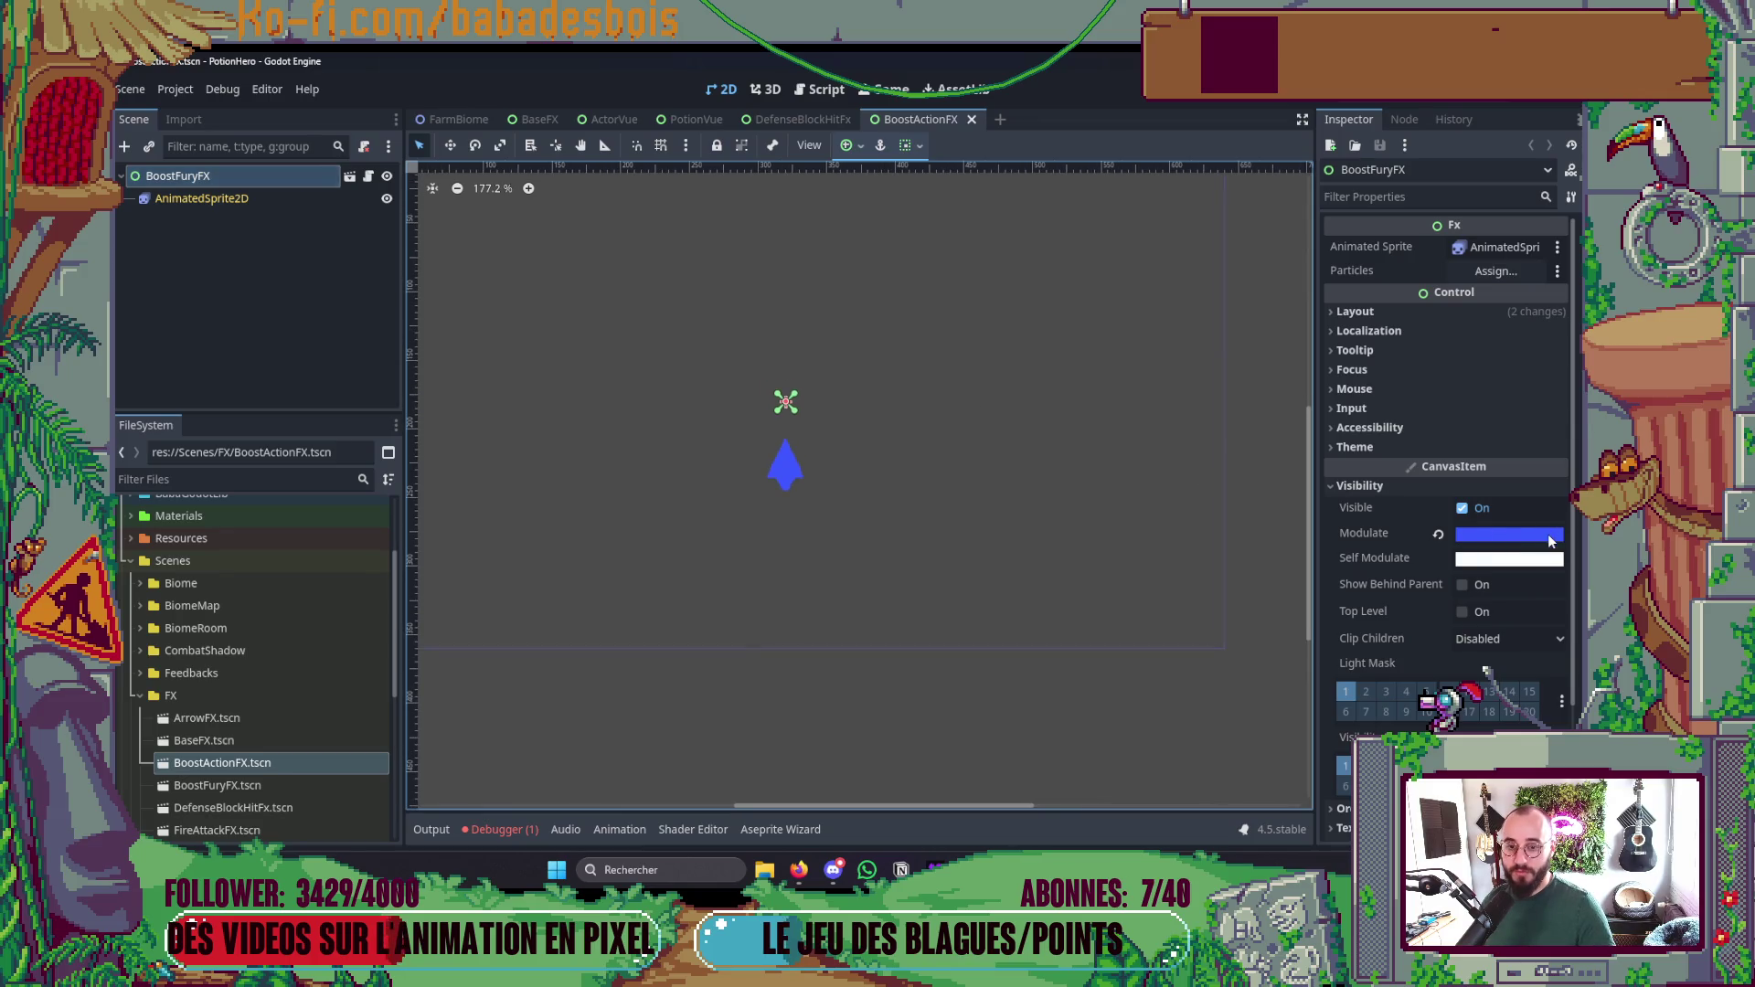
{"action": "scroll", "coordinate": [1431, 357], "scroll_direction": "down", "scroll_amount": 3}
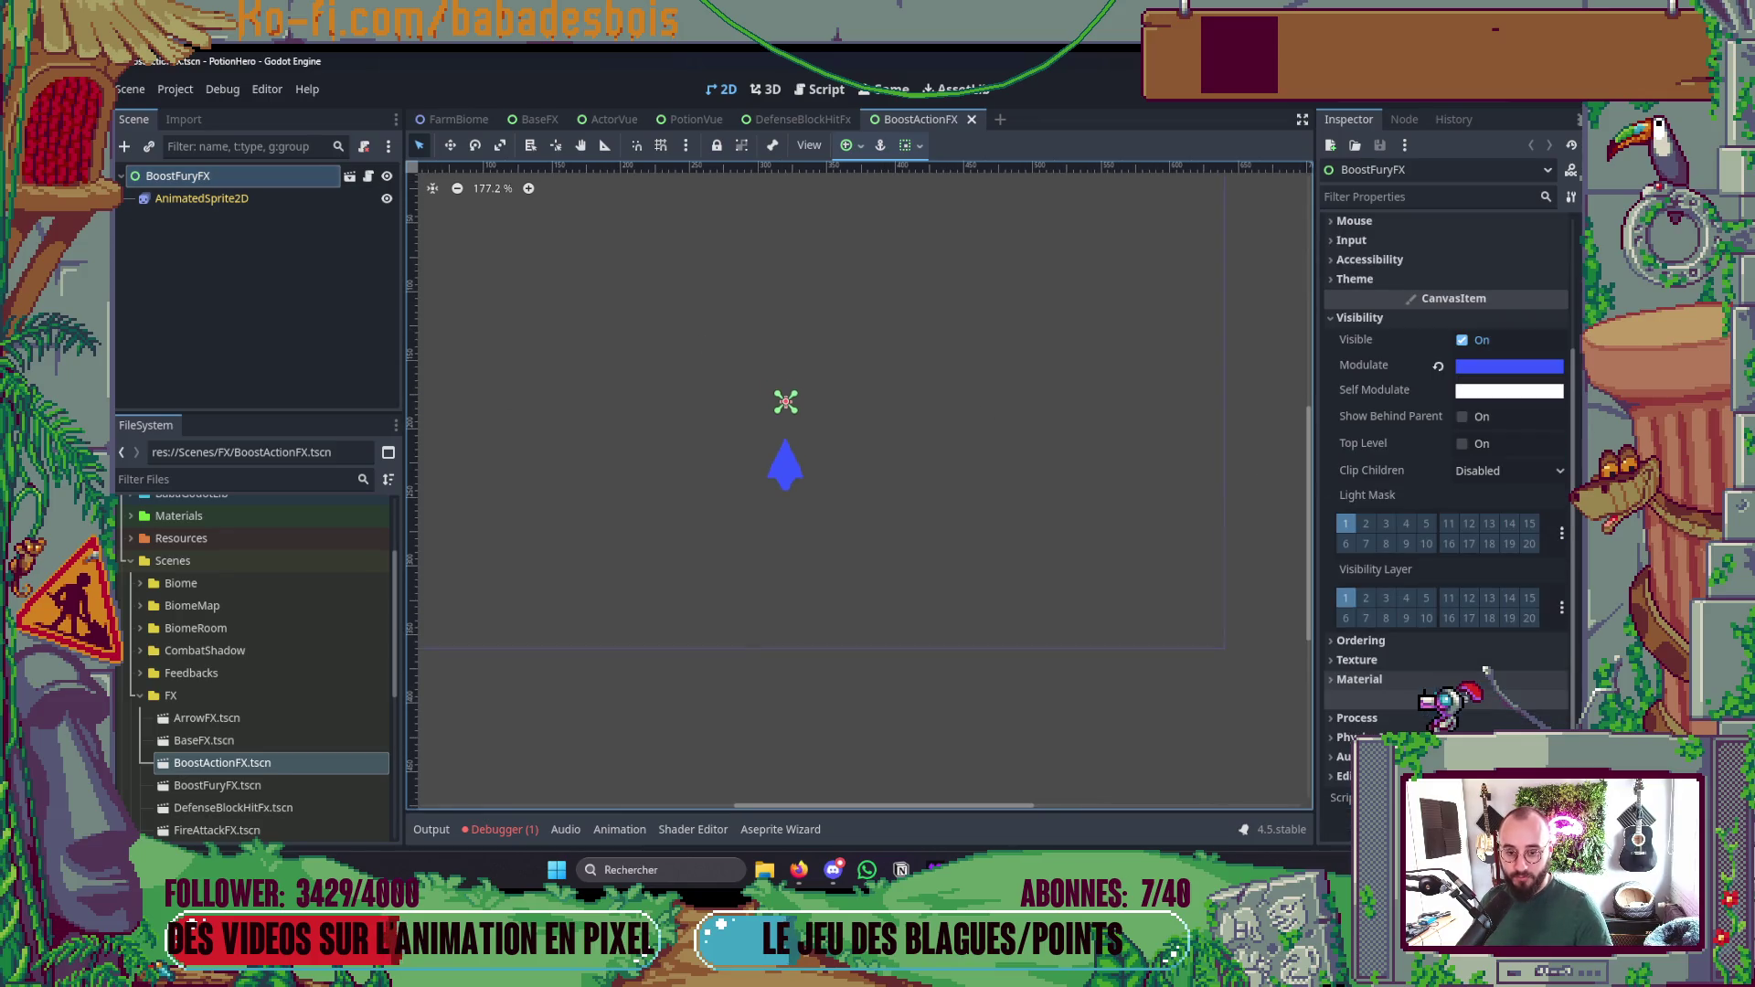
{"action": "scroll", "coordinate": [1148, 574], "scroll_direction": "down", "scroll_amount": 7}
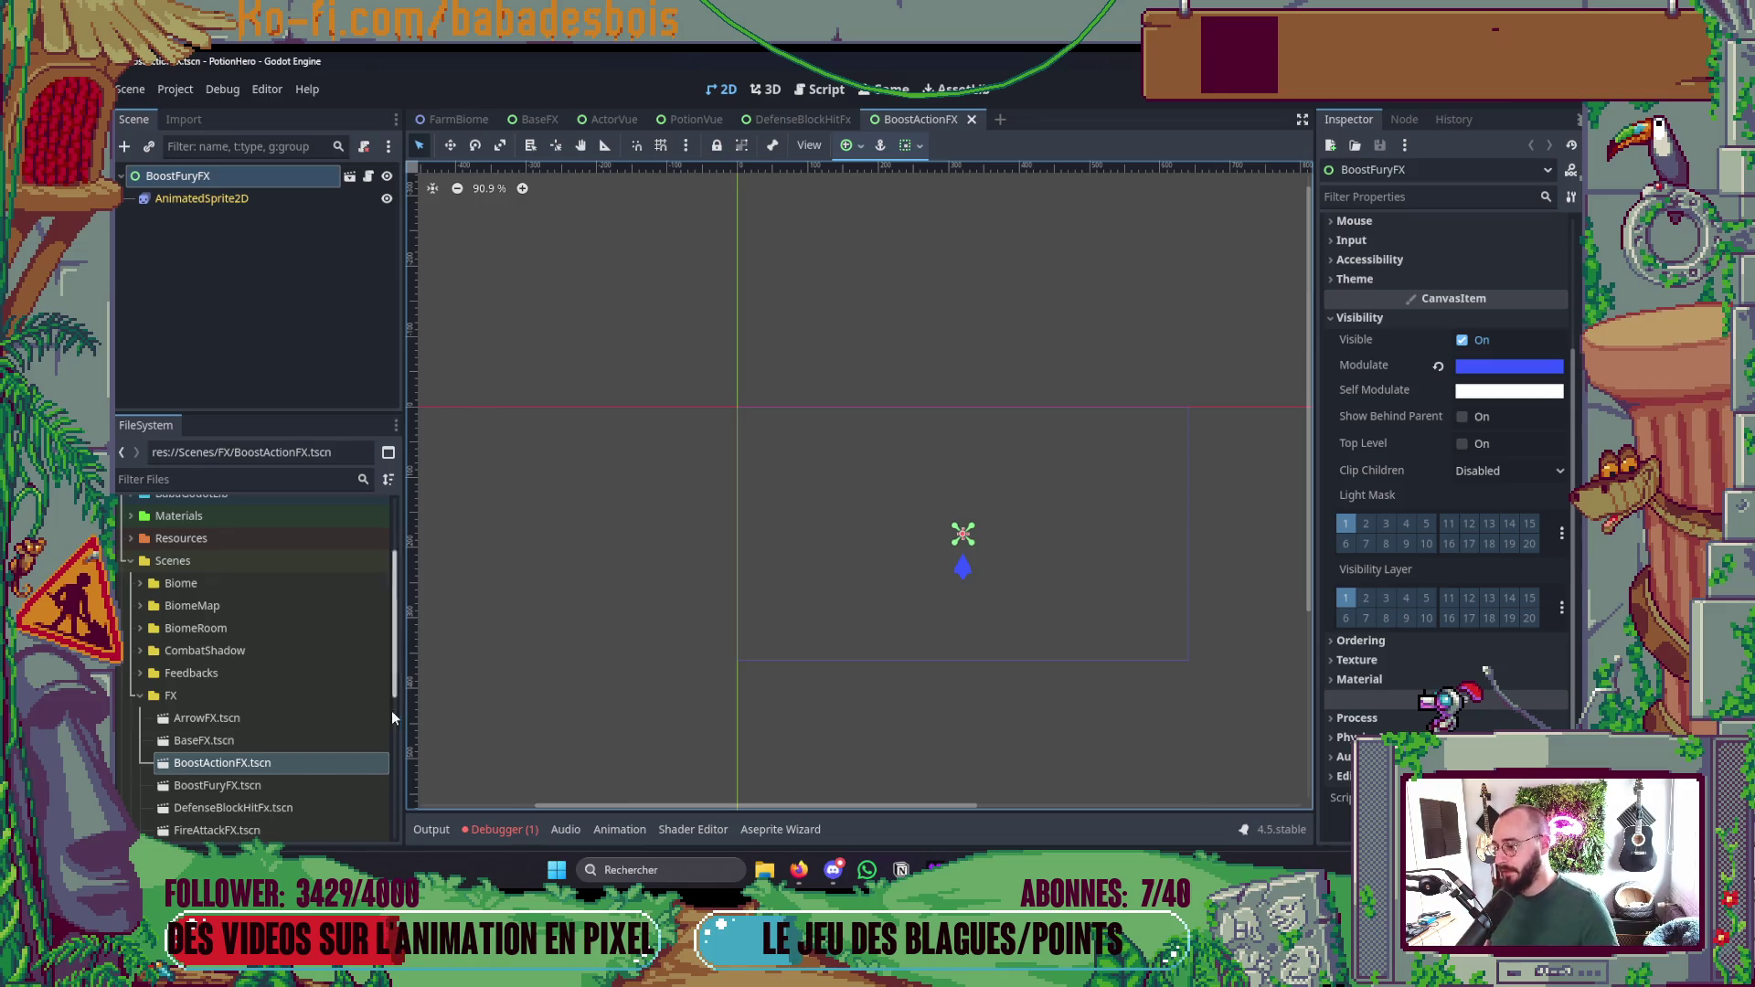
{"action": "scroll", "coordinate": [381, 712], "scroll_direction": "down", "scroll_amount": 5}
{"action": "scroll", "coordinate": [364, 698], "scroll_direction": "up", "scroll_amount": 3}
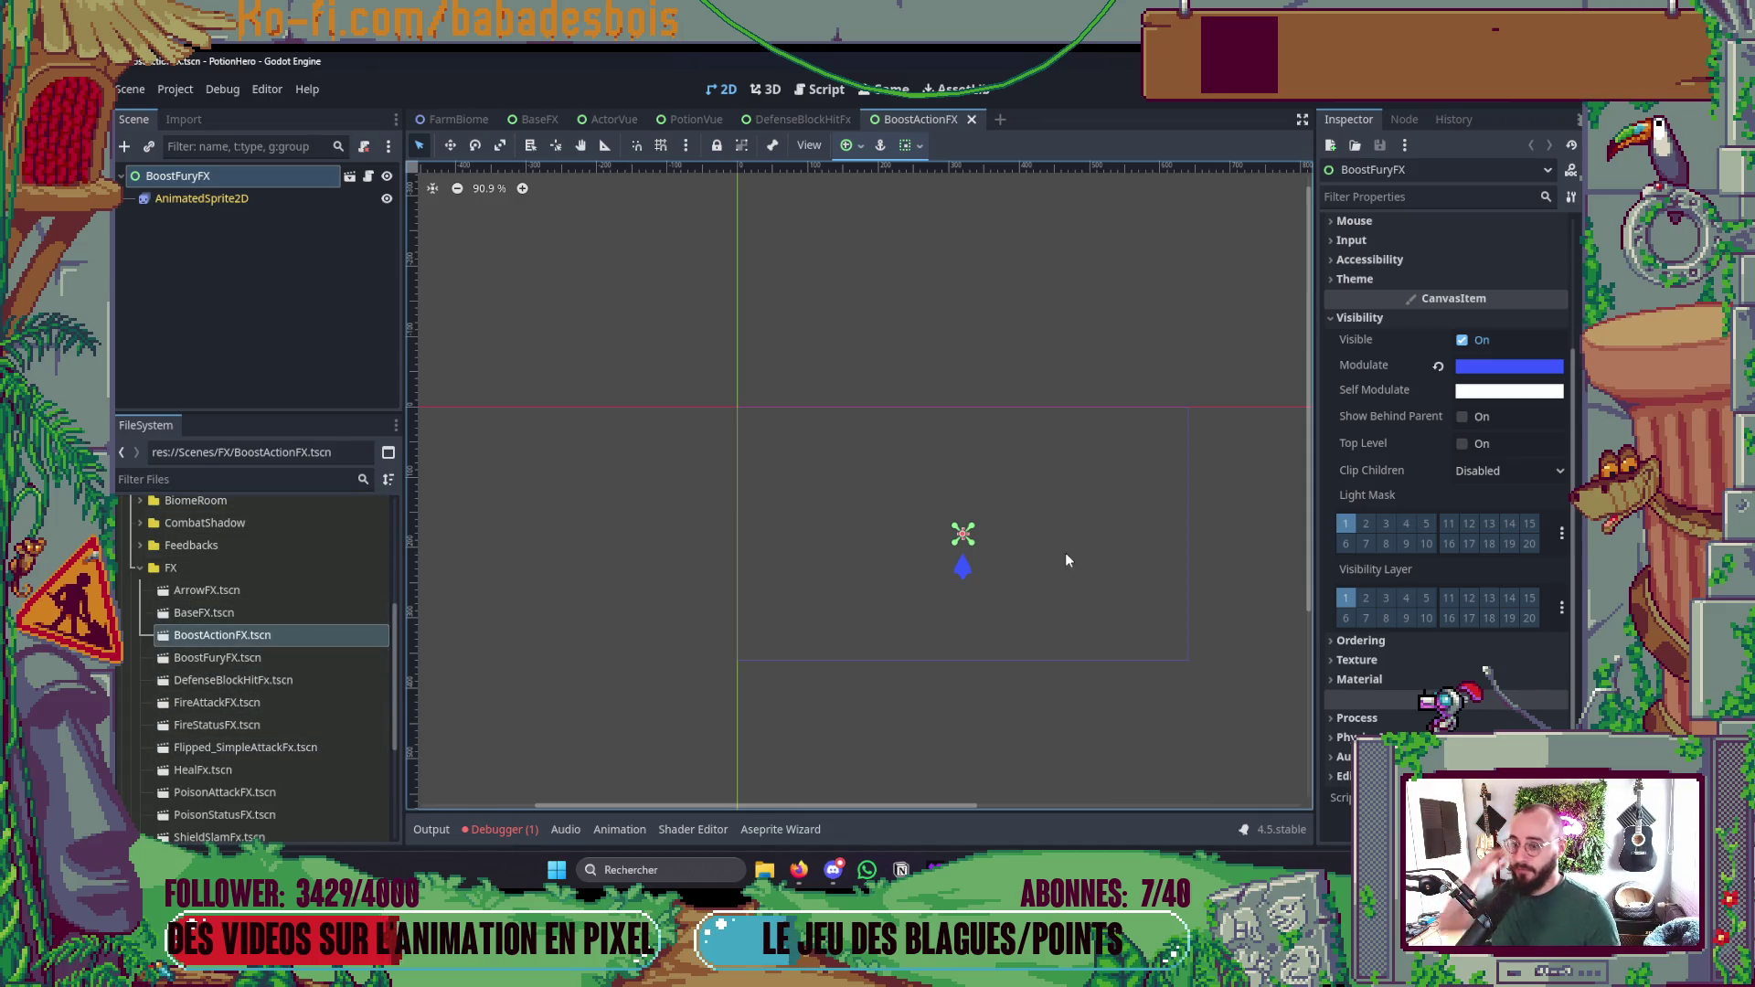
{"action": "left_click_drag", "start_coordinate": [1065, 552], "coordinate": [1045, 585]}
{"action": "key", "text": "ctrl+s"}
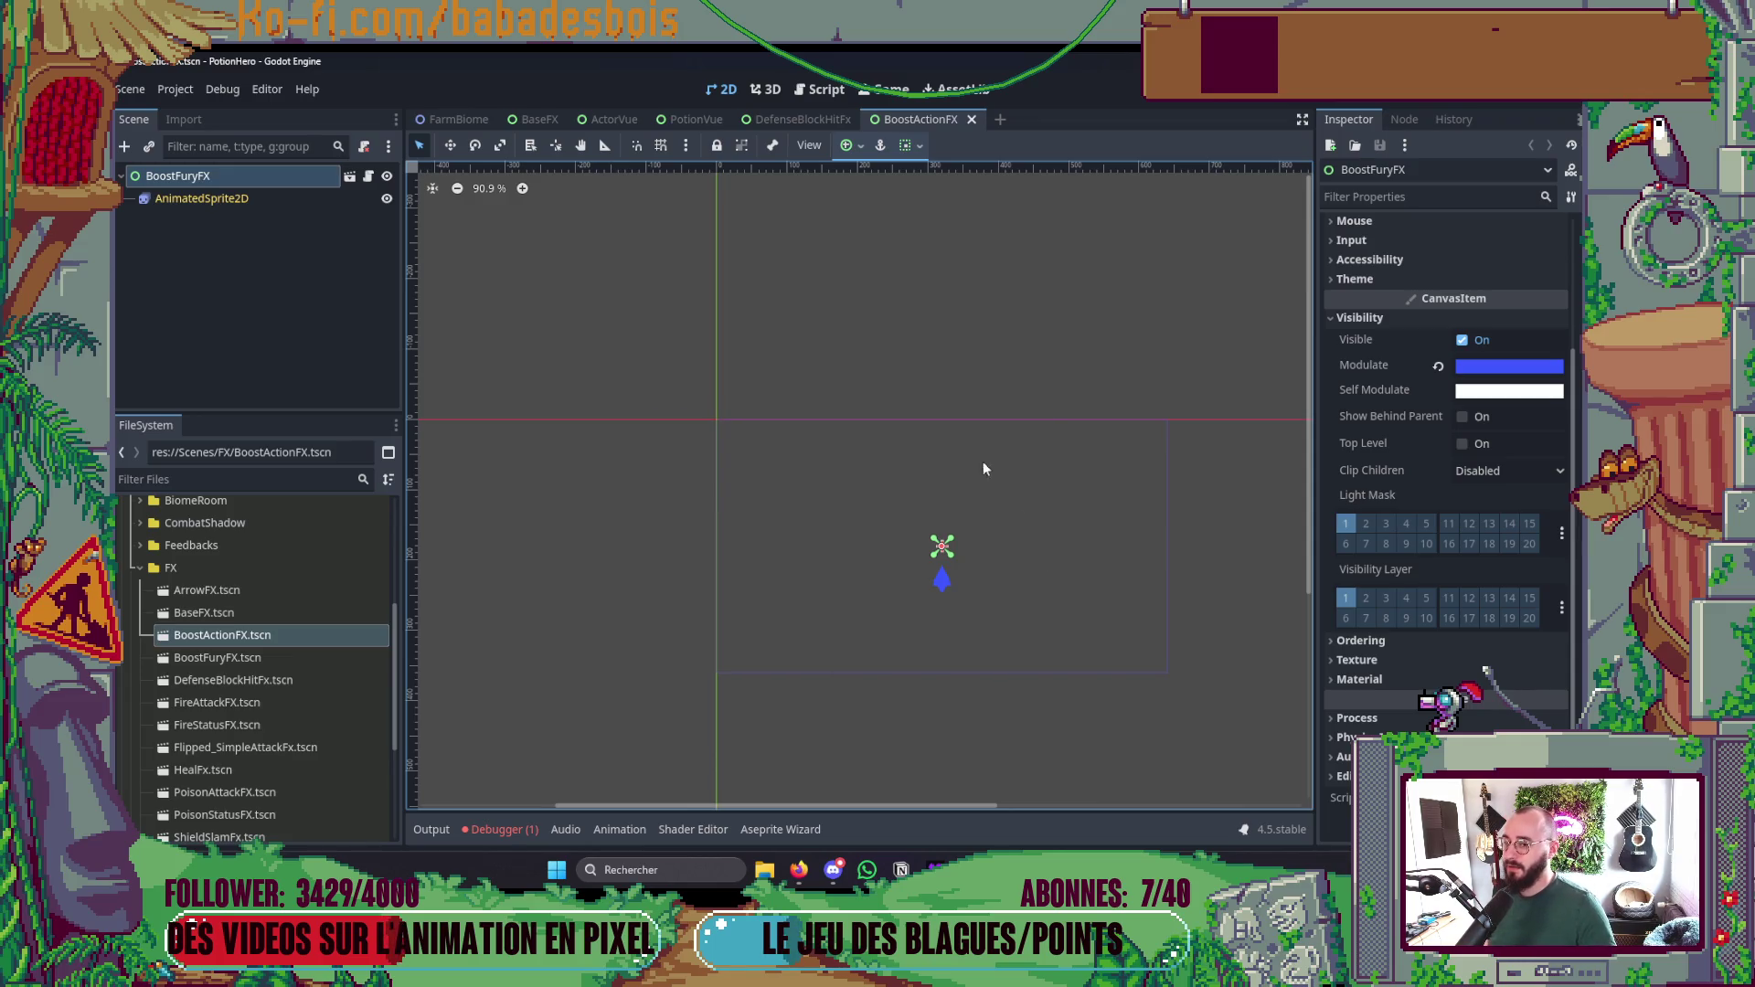
Step: Reopen the BaseFX scene from the FileSystem dock
{"action": "scroll", "coordinate": [1501, 380], "scroll_direction": "up", "scroll_amount": 3}
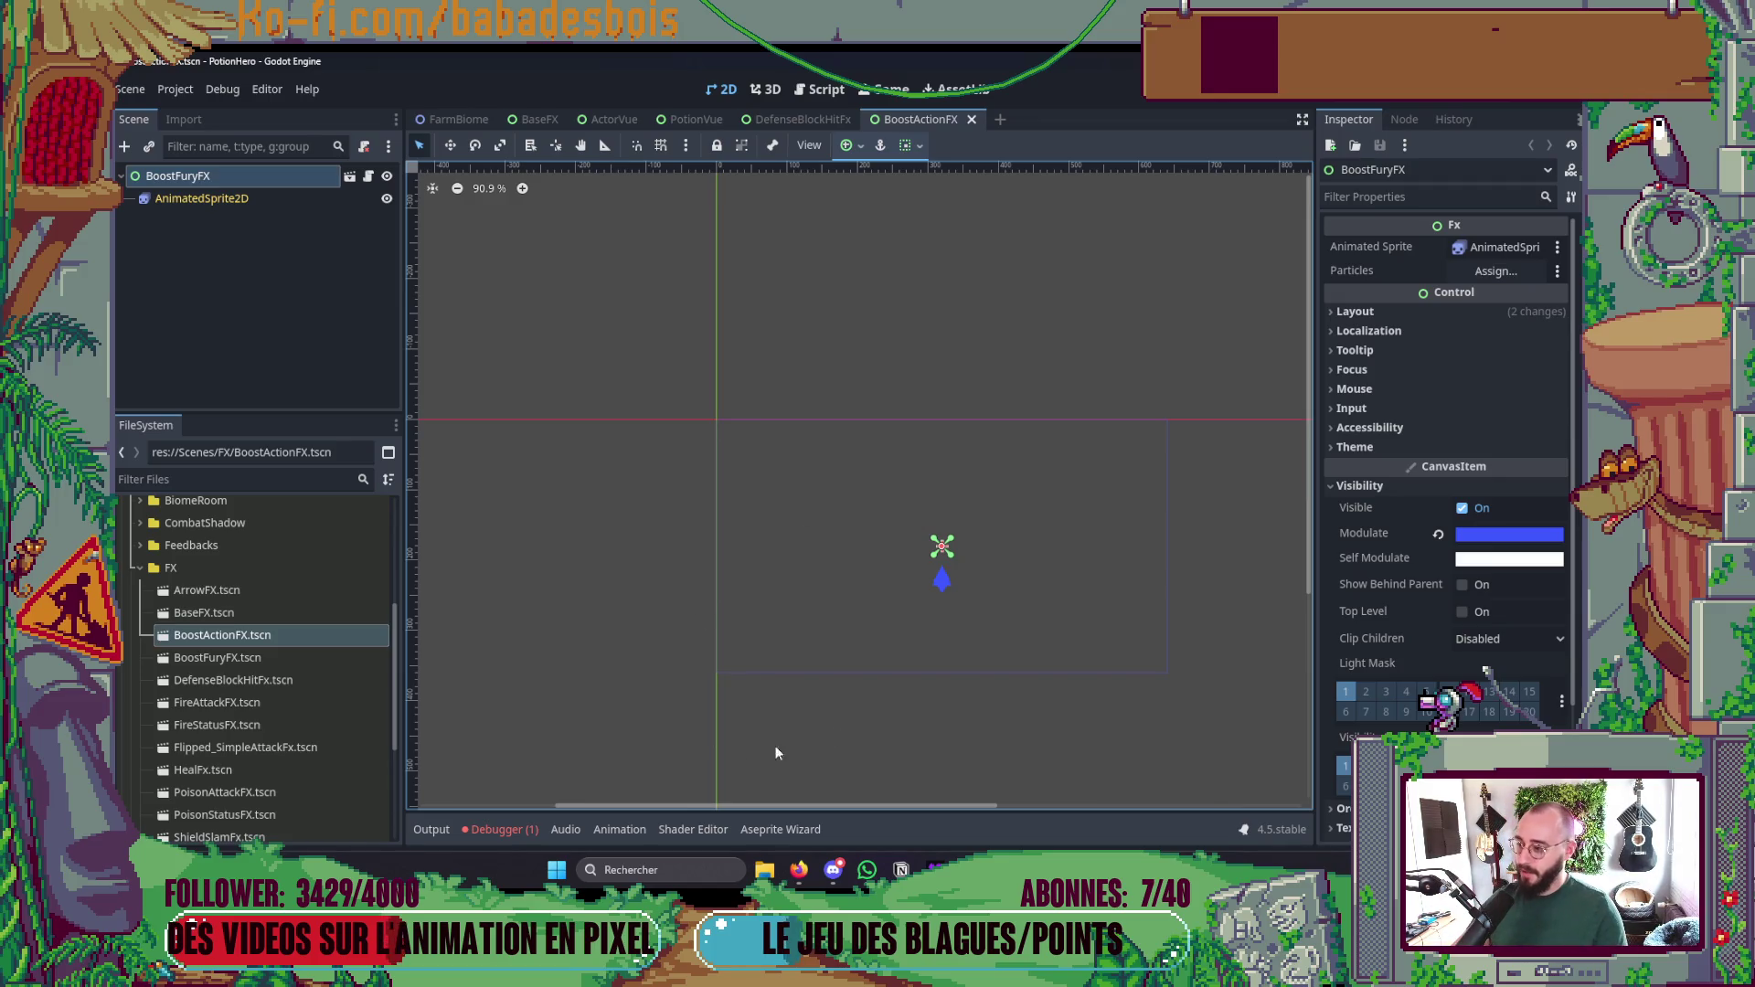
{"action": "double_click", "coordinate": [303, 616]}
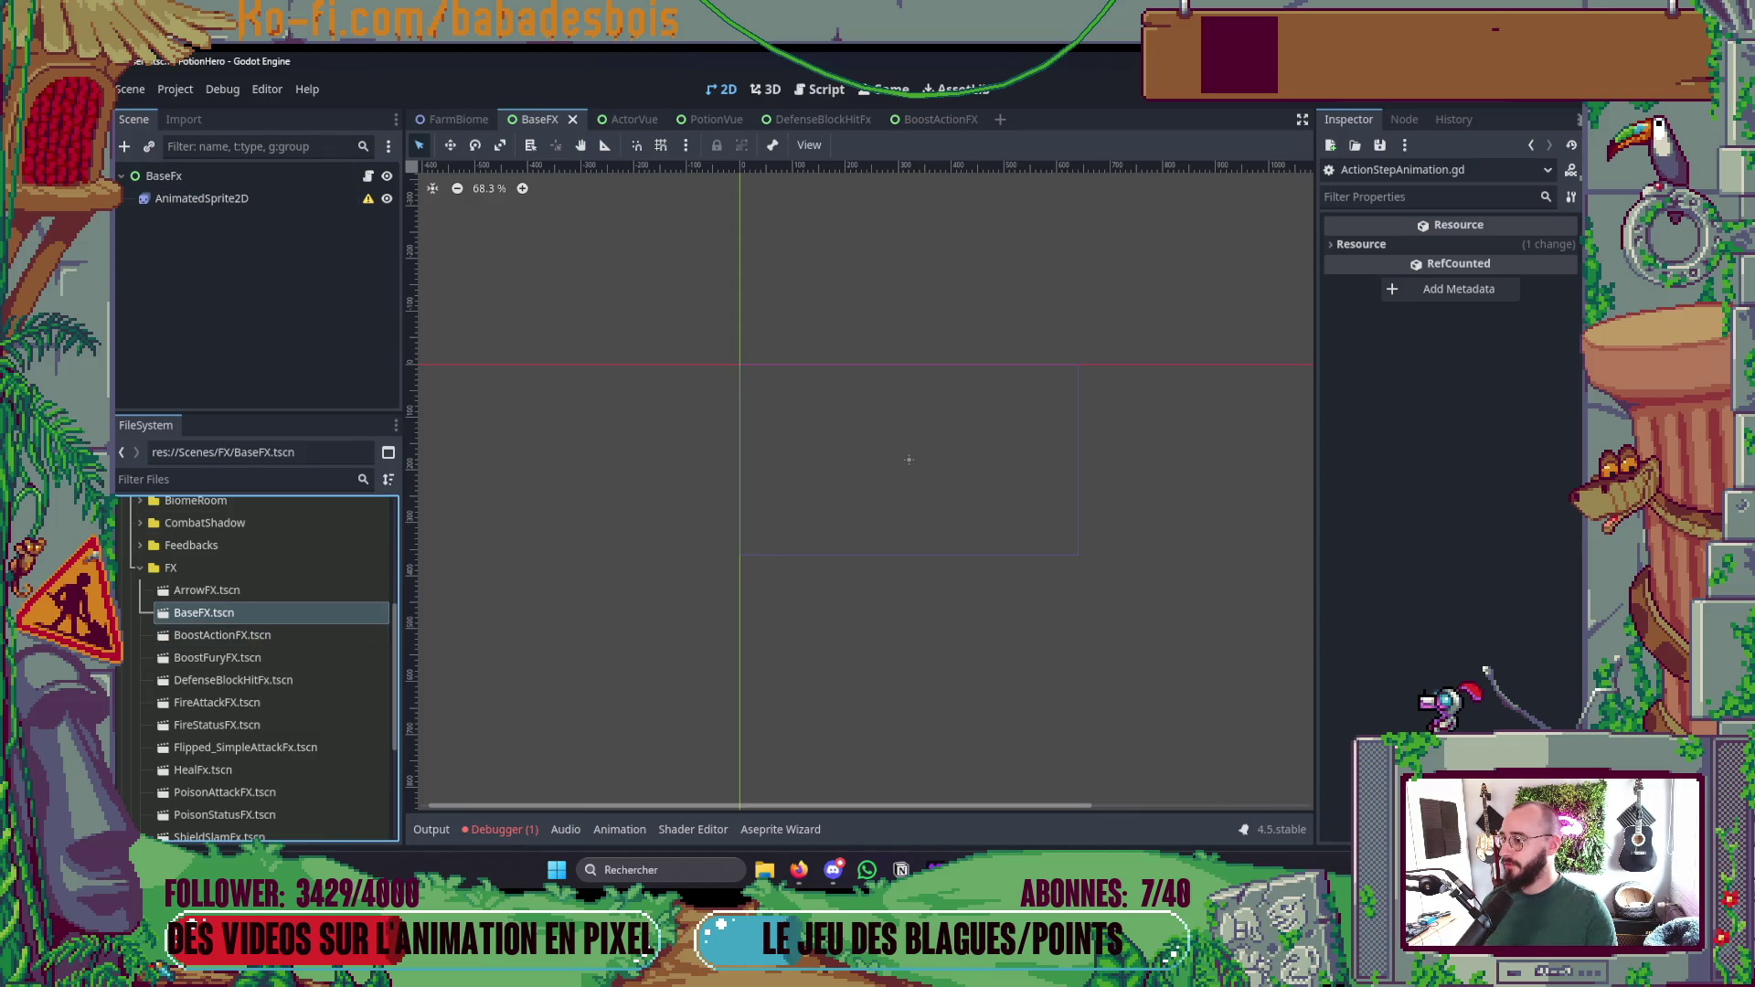
{"action": "left_click", "coordinate": [130, 88]}
Step: Create a new scene inherited from BaseFX.tscn and select its root node
{"action": "left_click", "coordinate": [157, 133]}
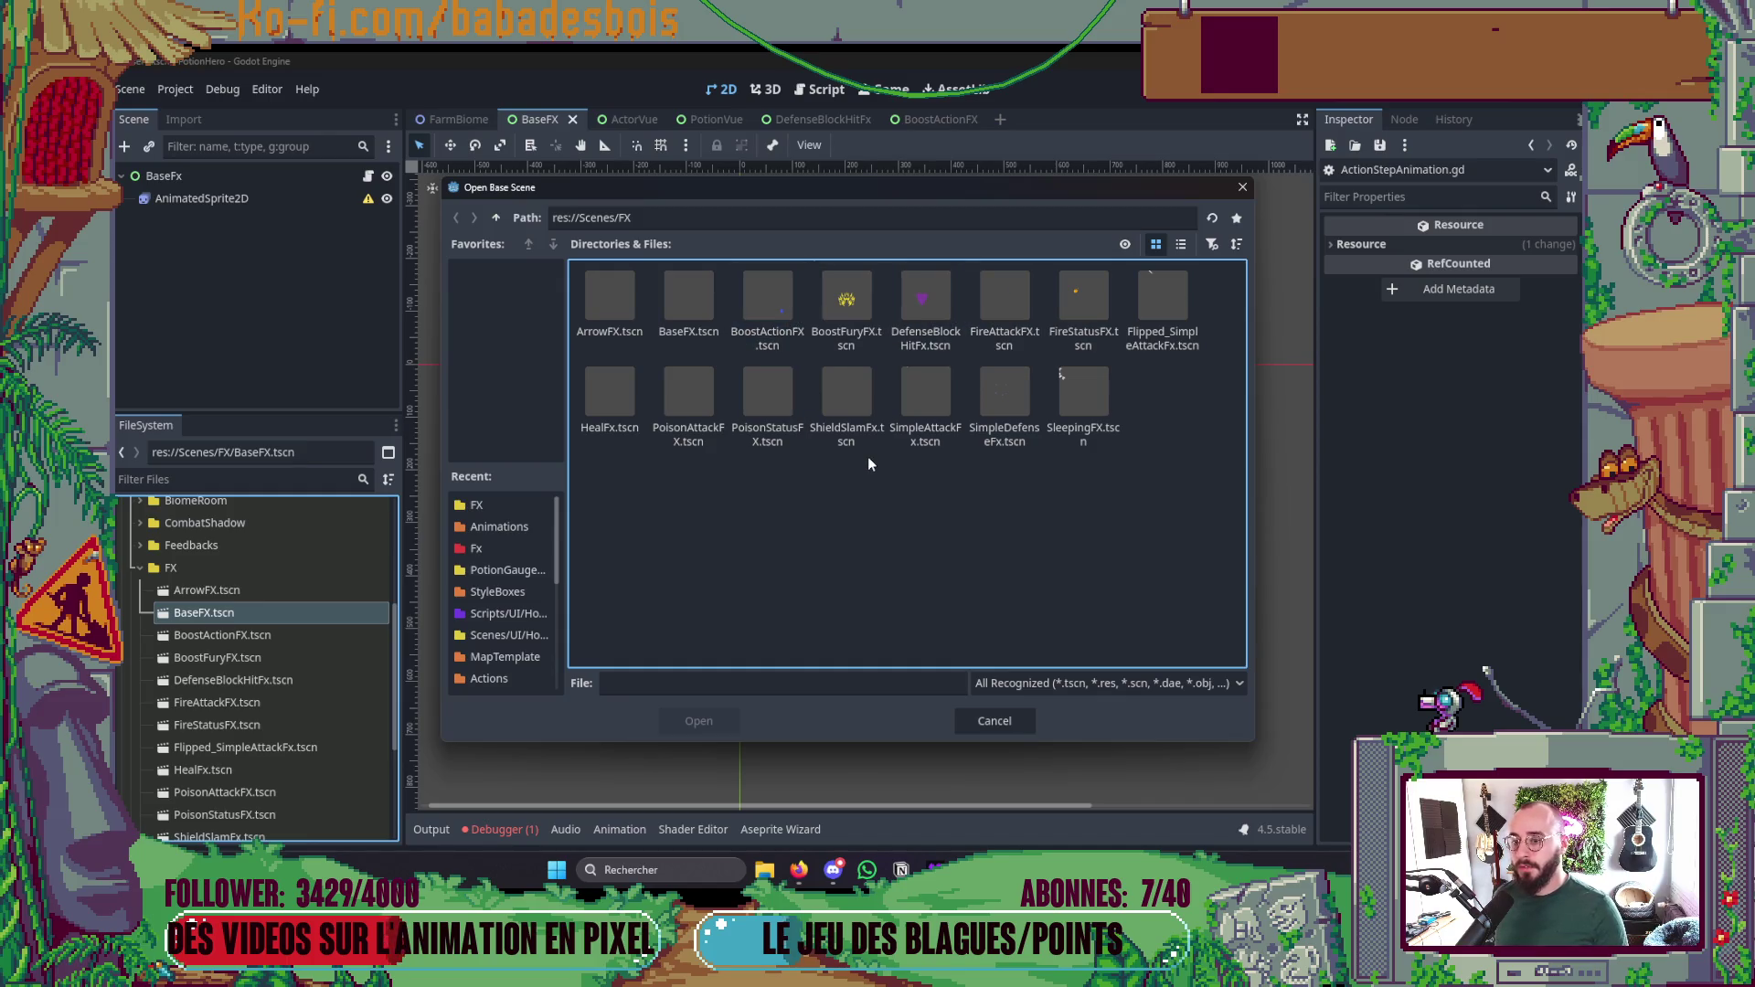
{"action": "double_click", "coordinate": [709, 288]}
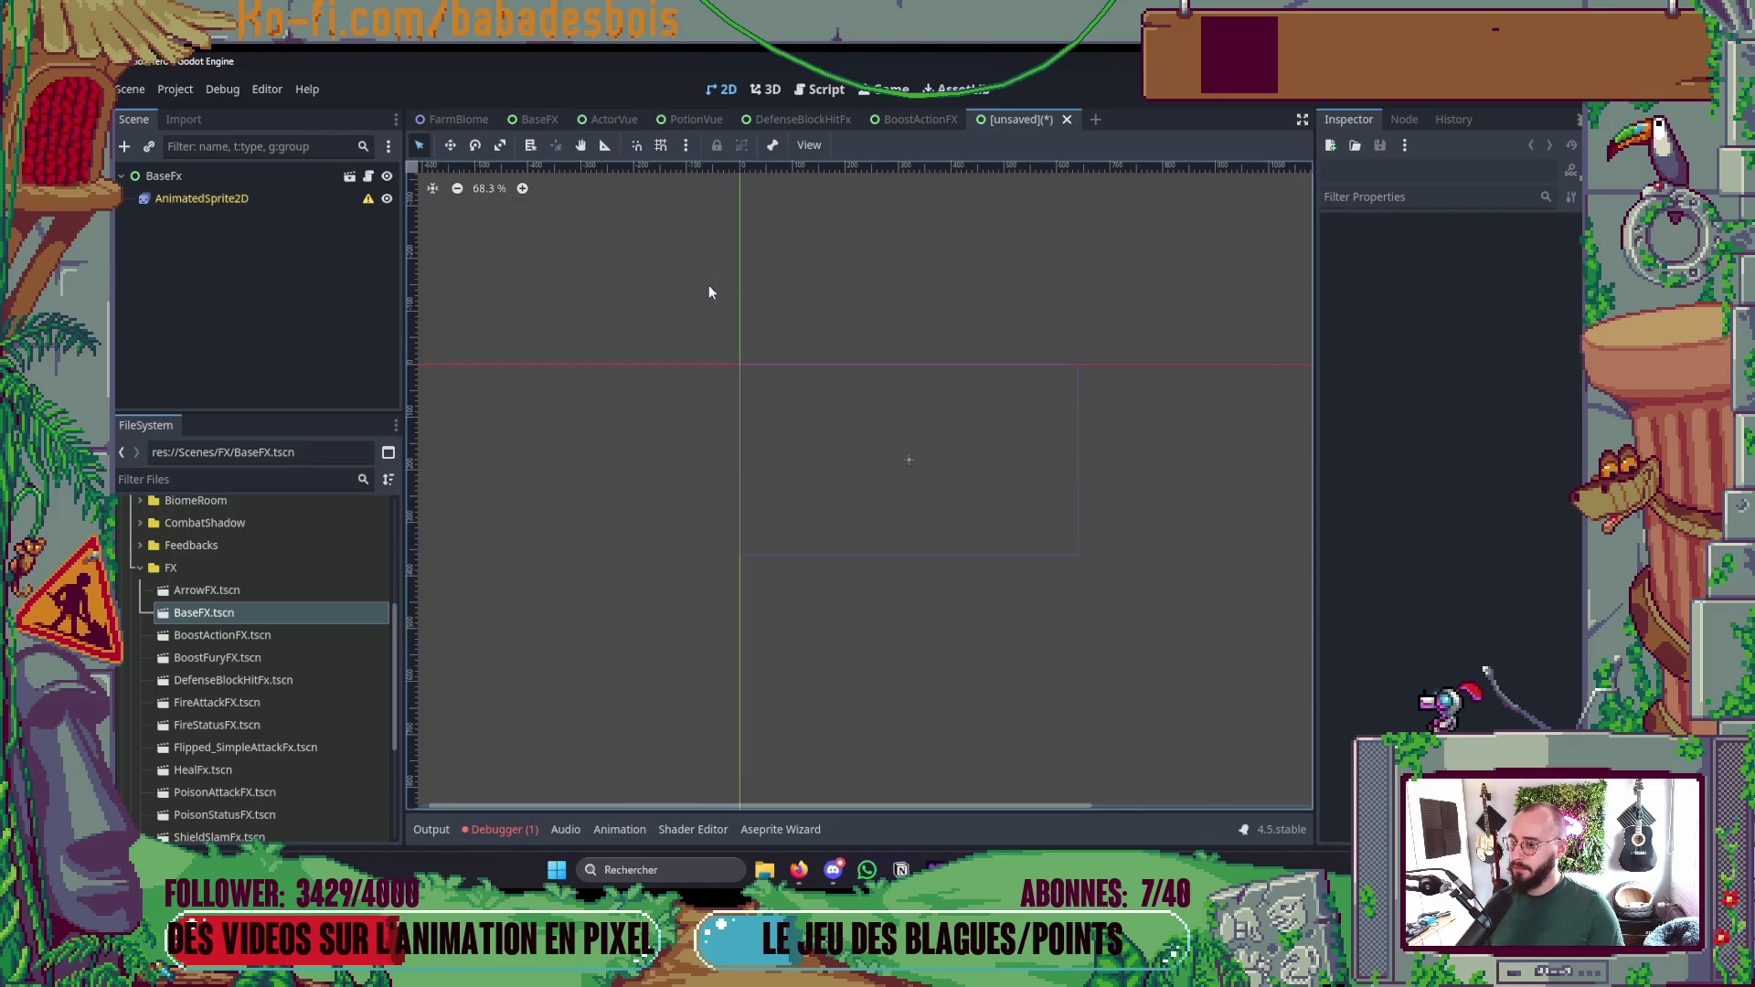
{"action": "left_click", "coordinate": [183, 175]}
Step: Clear the new scene's root node name so it reverts to Control
{"action": "key", "text": "F2"}
{"action": "key", "text": "BackSpace"}
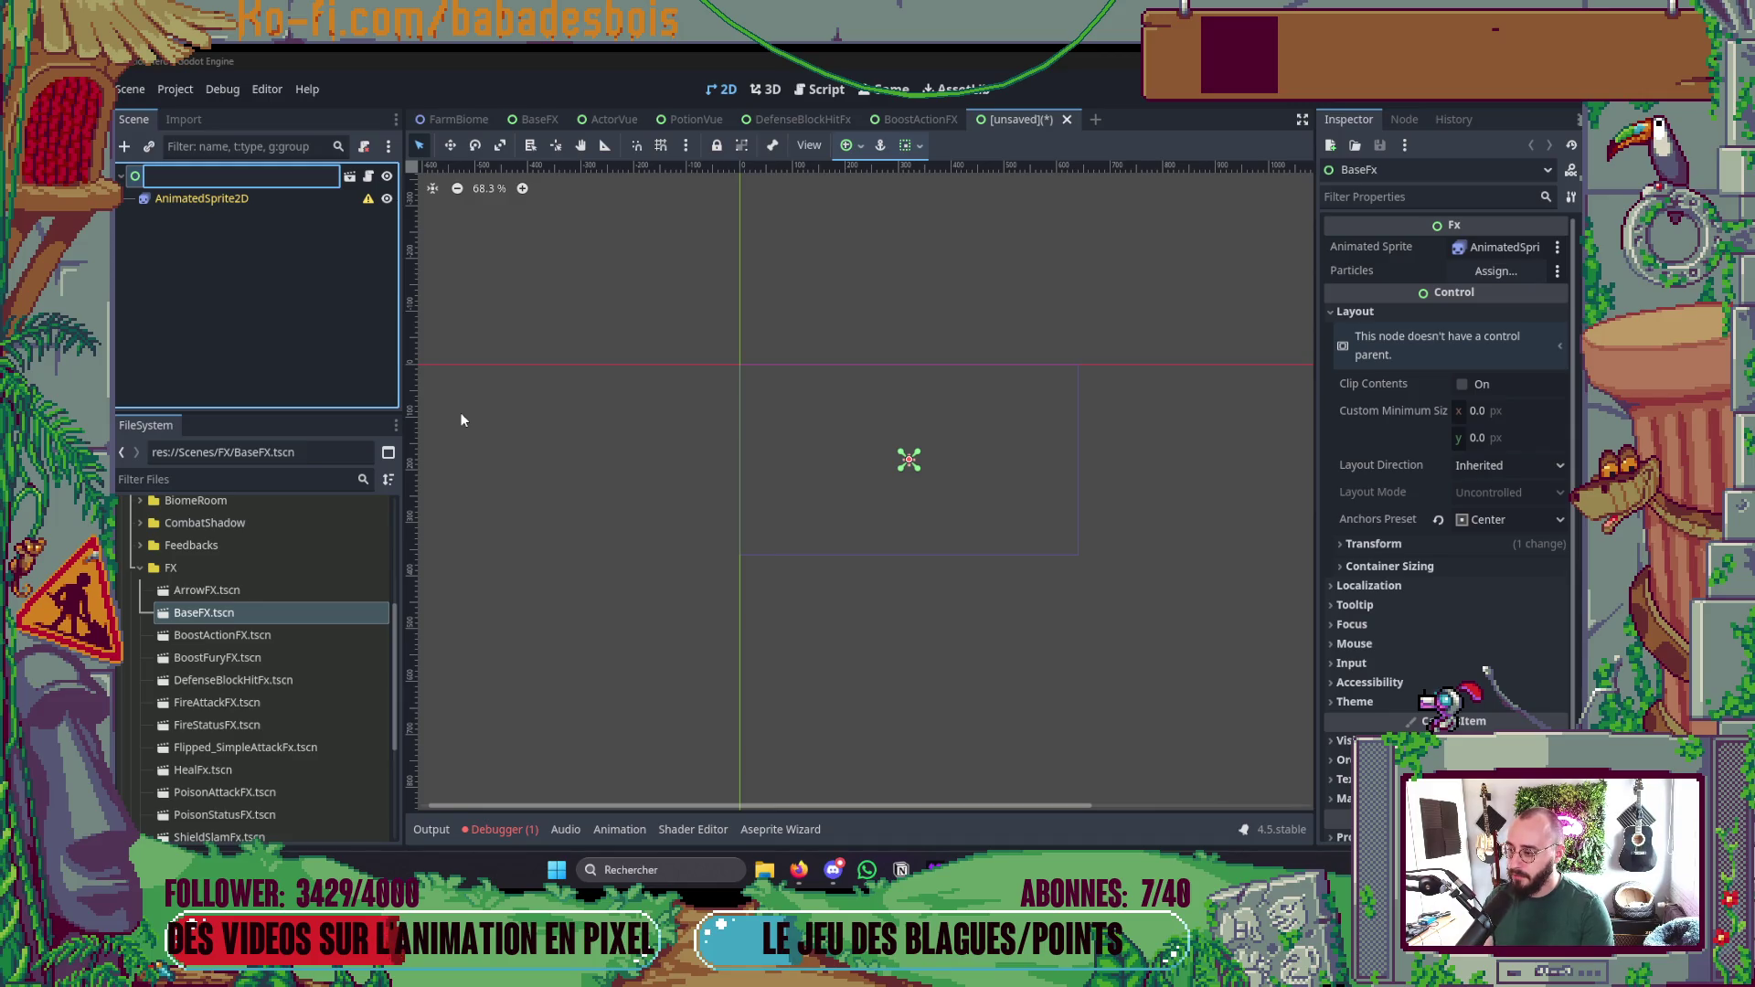
{"action": "scroll", "coordinate": [322, 685], "scroll_direction": "down", "scroll_amount": 2}
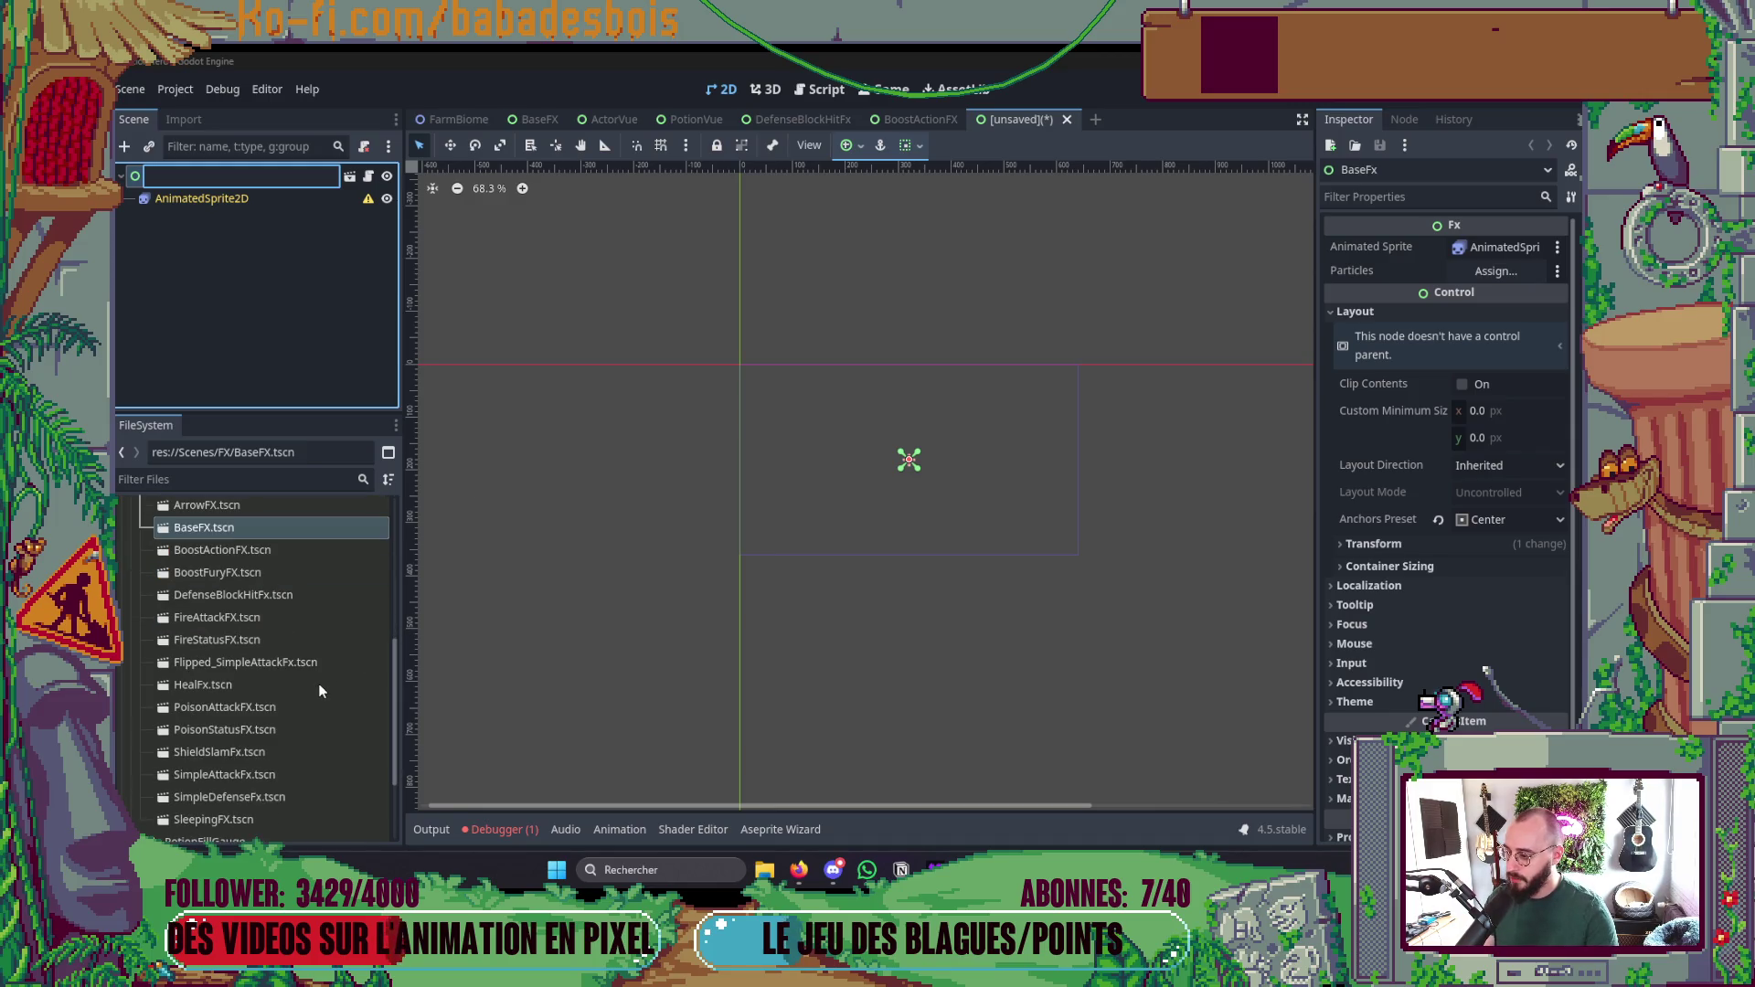
{"action": "scroll", "coordinate": [287, 686], "scroll_direction": "up", "scroll_amount": 4}
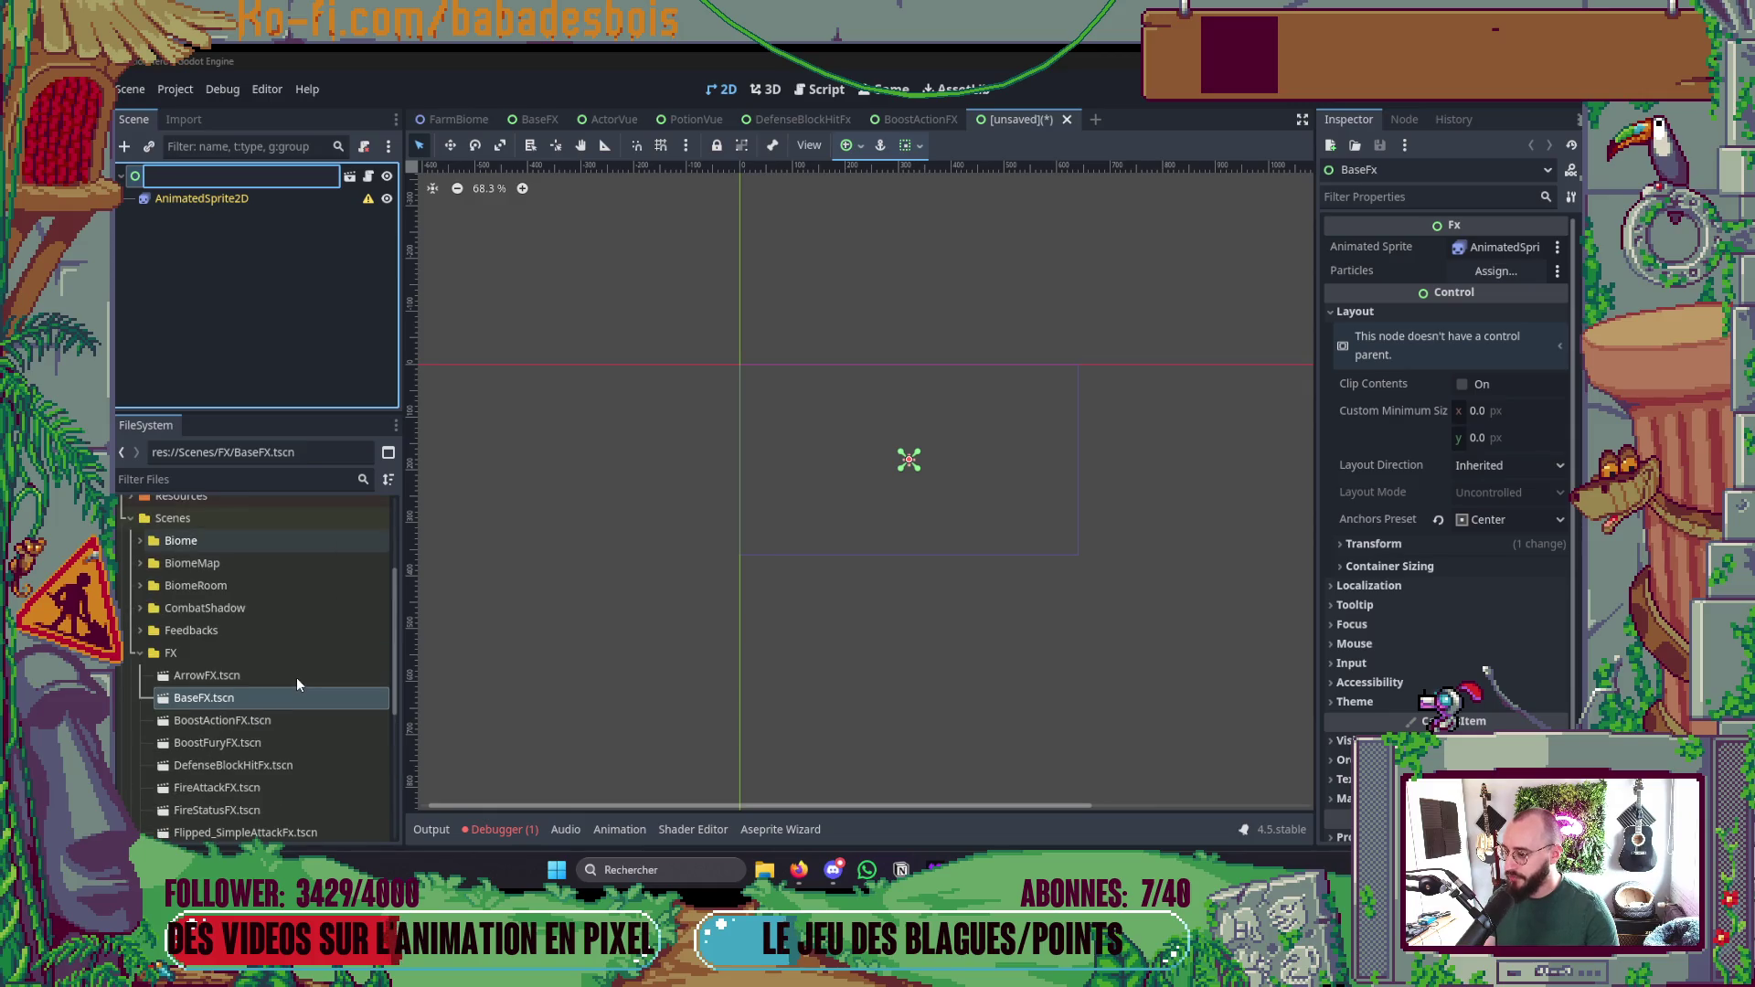
{"action": "scroll", "coordinate": [297, 675], "scroll_direction": "up", "scroll_amount": 3}
{"action": "scroll", "coordinate": [296, 674], "scroll_direction": "down", "scroll_amount": 2}
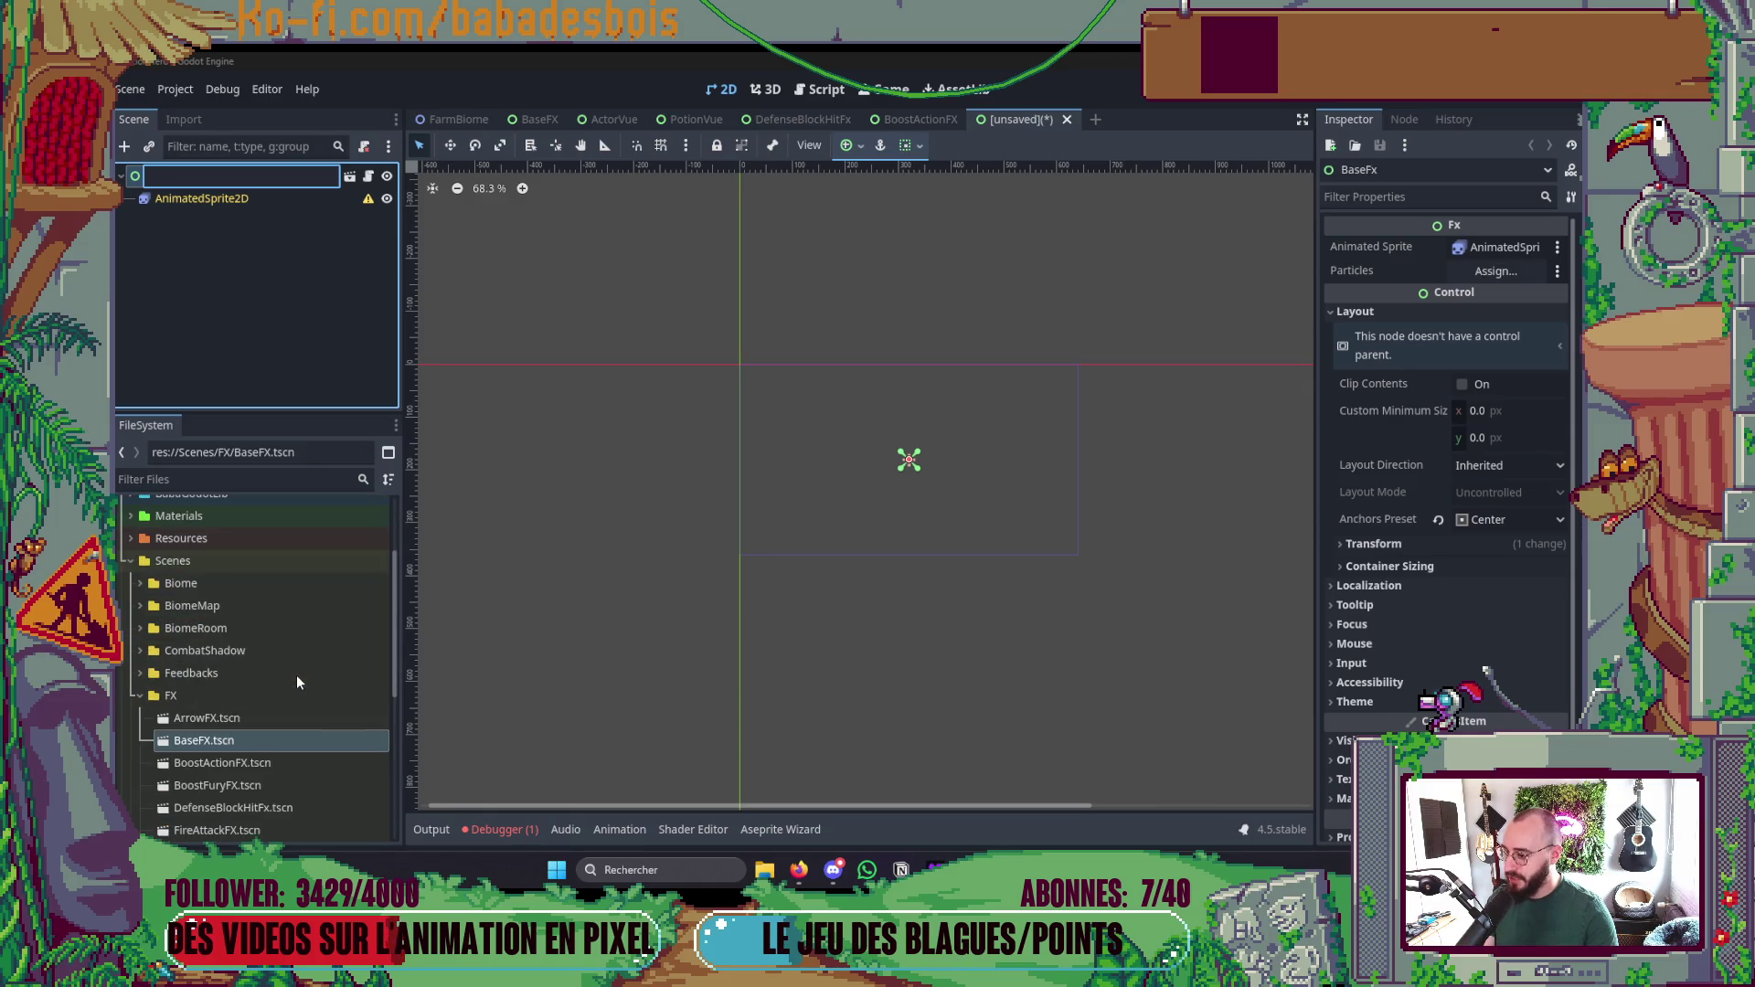
{"action": "scroll", "coordinate": [294, 673], "scroll_direction": "down", "scroll_amount": 5}
{"action": "scroll", "coordinate": [293, 660], "scroll_direction": "up", "scroll_amount": 6}
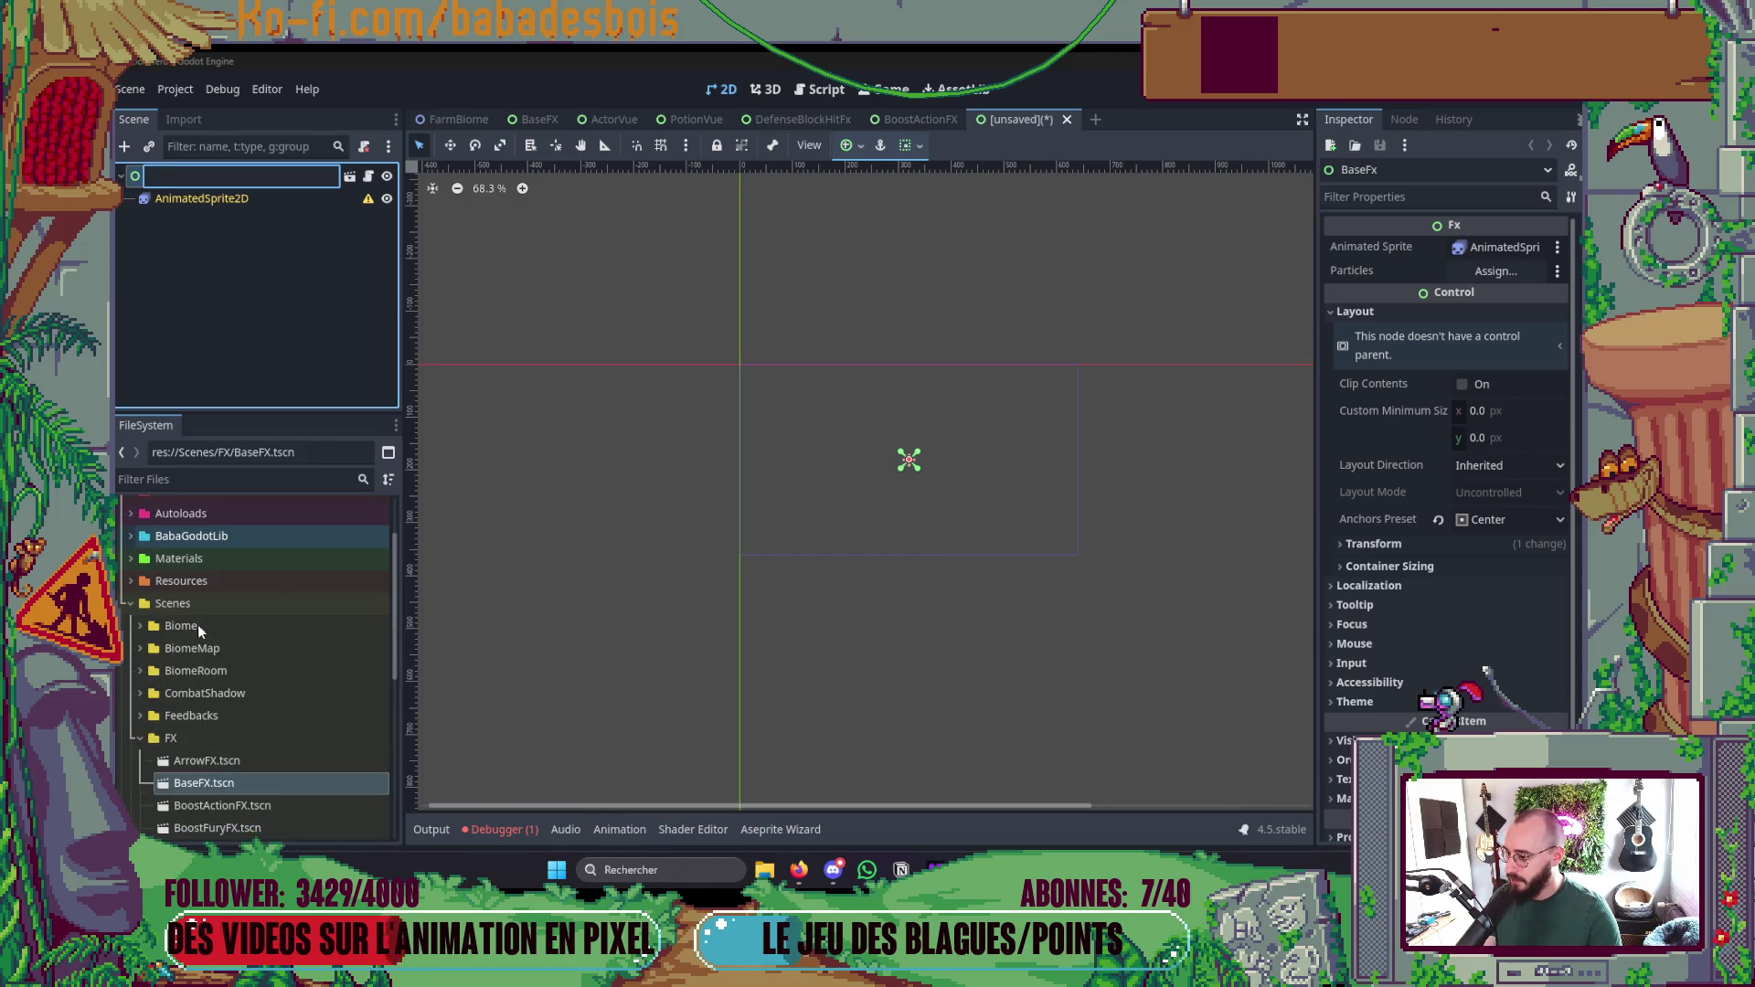
{"action": "left_click", "coordinate": [198, 623]}
Step: Expand Resources > Animations and select the BlockHit and misspelt Pierced defense animation images
{"action": "scroll", "coordinate": [183, 603], "scroll_direction": "down", "scroll_amount": 1}
{"action": "left_click", "coordinate": [131, 539]}
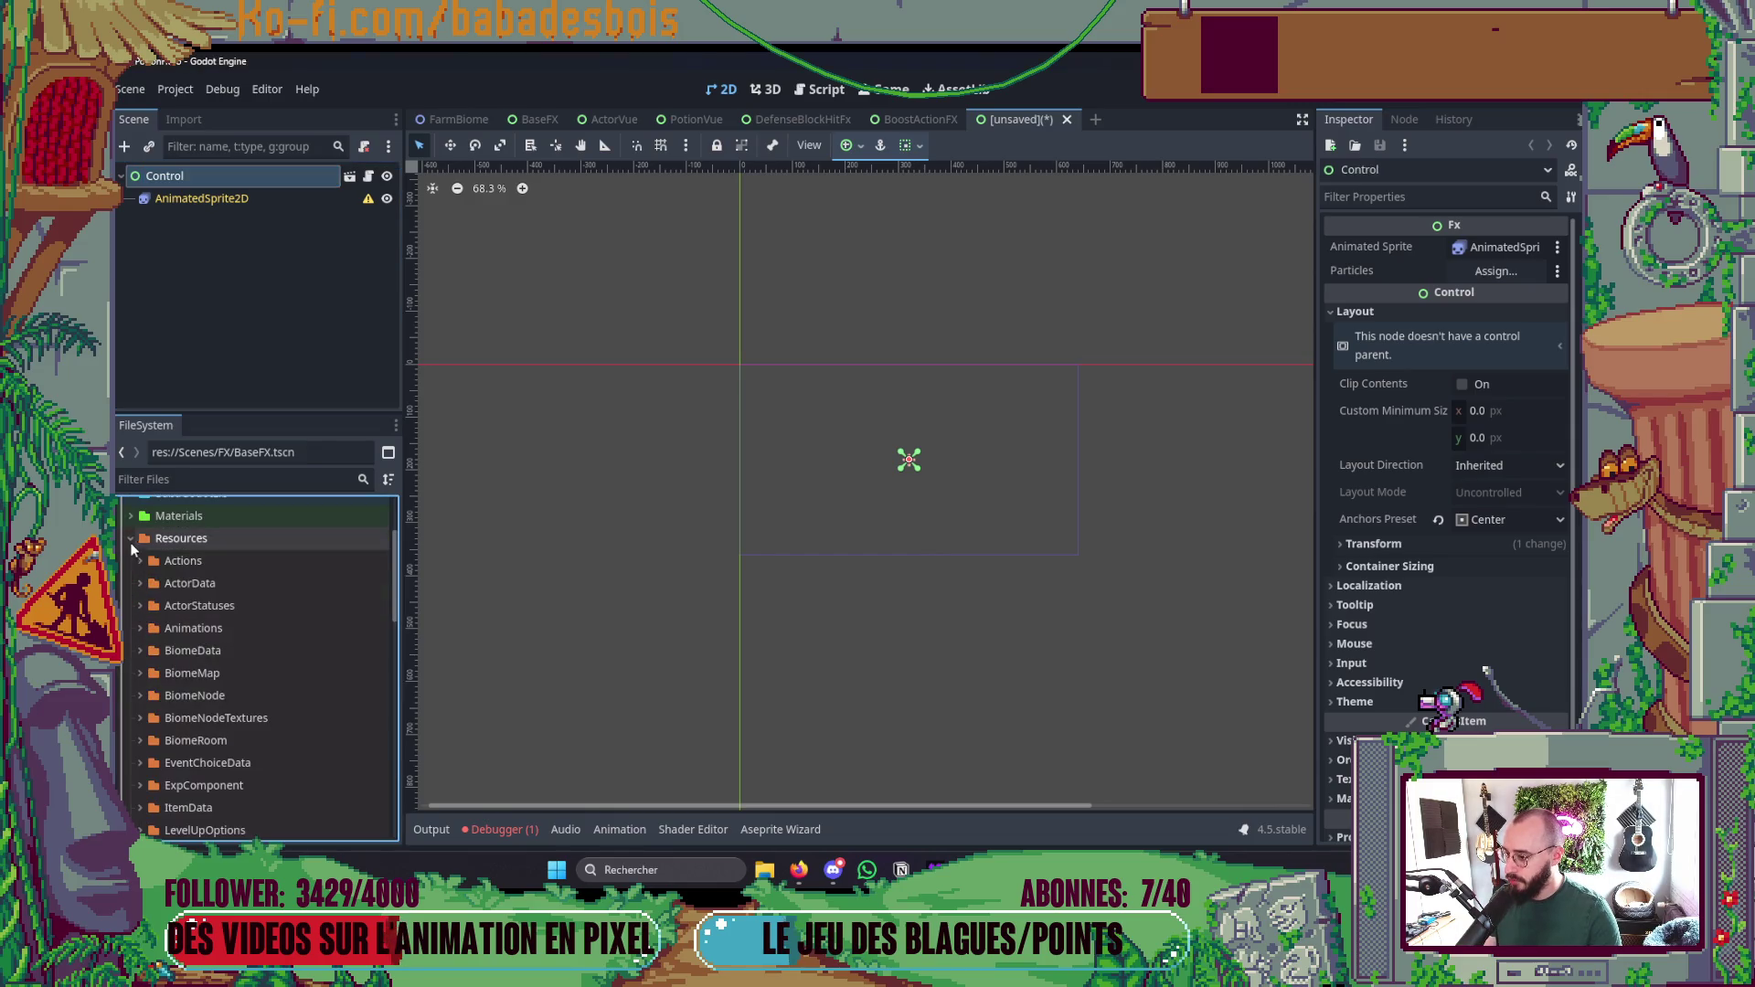
{"action": "scroll", "coordinate": [146, 585], "scroll_direction": "down", "scroll_amount": 3}
{"action": "scroll", "coordinate": [147, 585], "scroll_direction": "up", "scroll_amount": 1}
{"action": "left_click", "coordinate": [141, 545]}
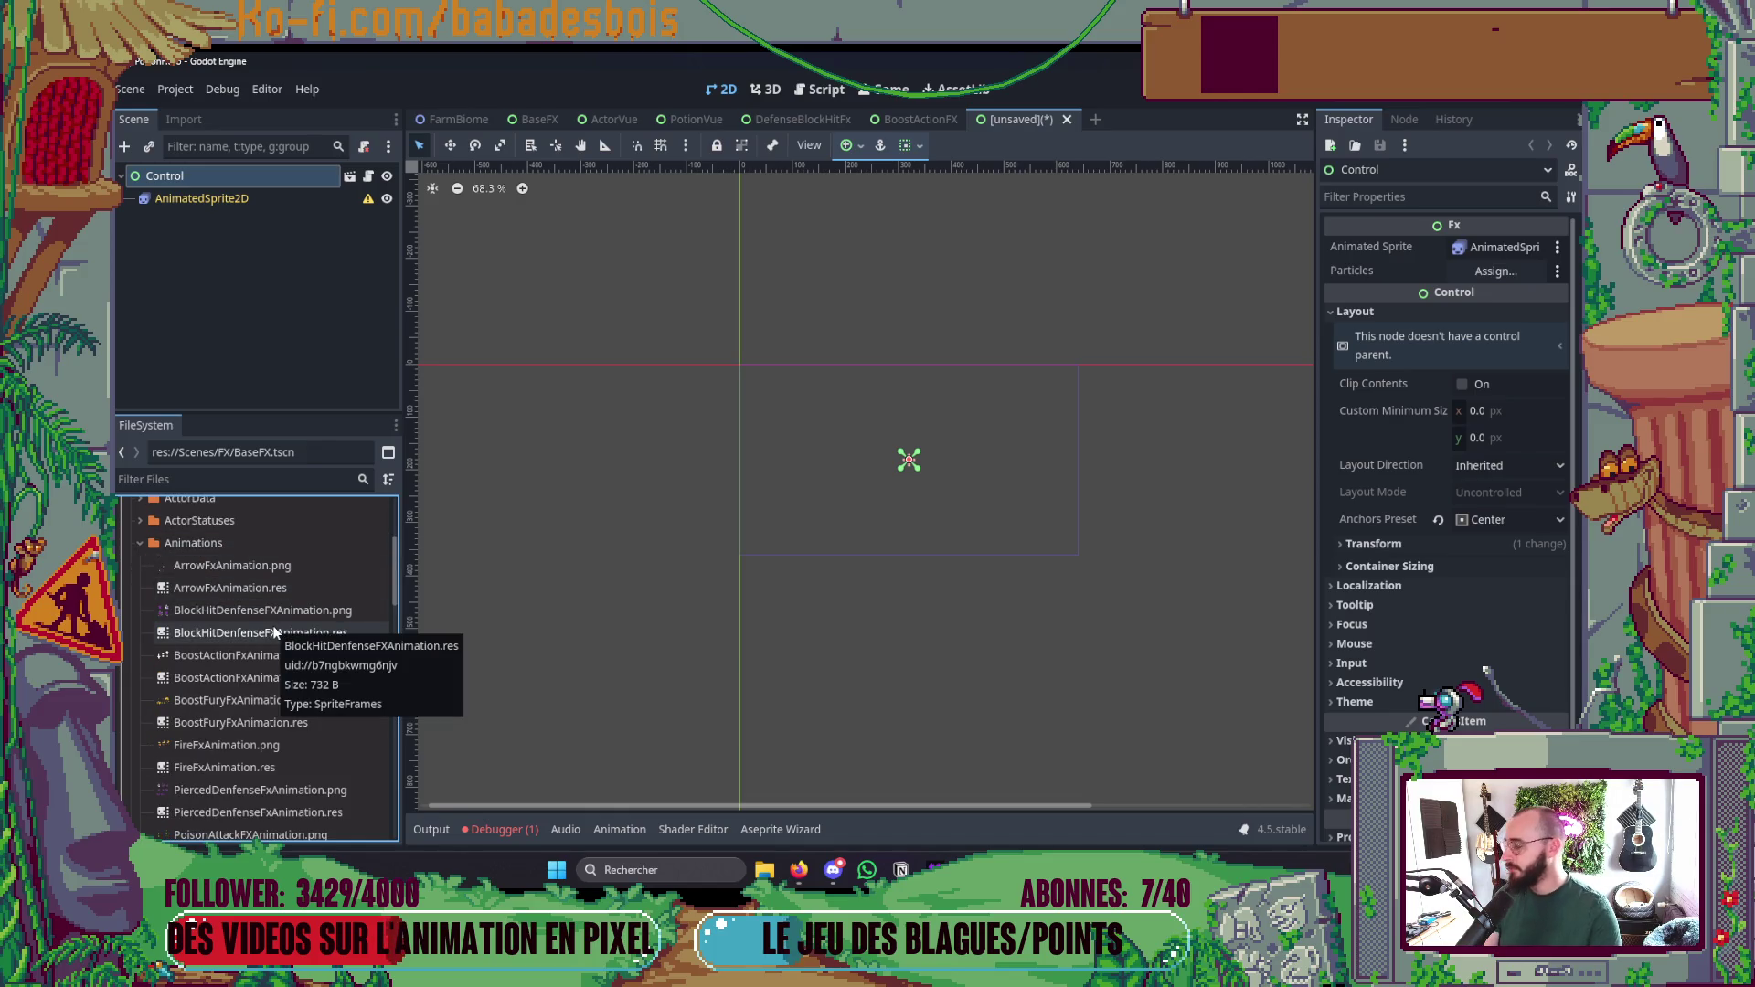
{"action": "scroll", "coordinate": [273, 630], "scroll_direction": "down", "scroll_amount": 2}
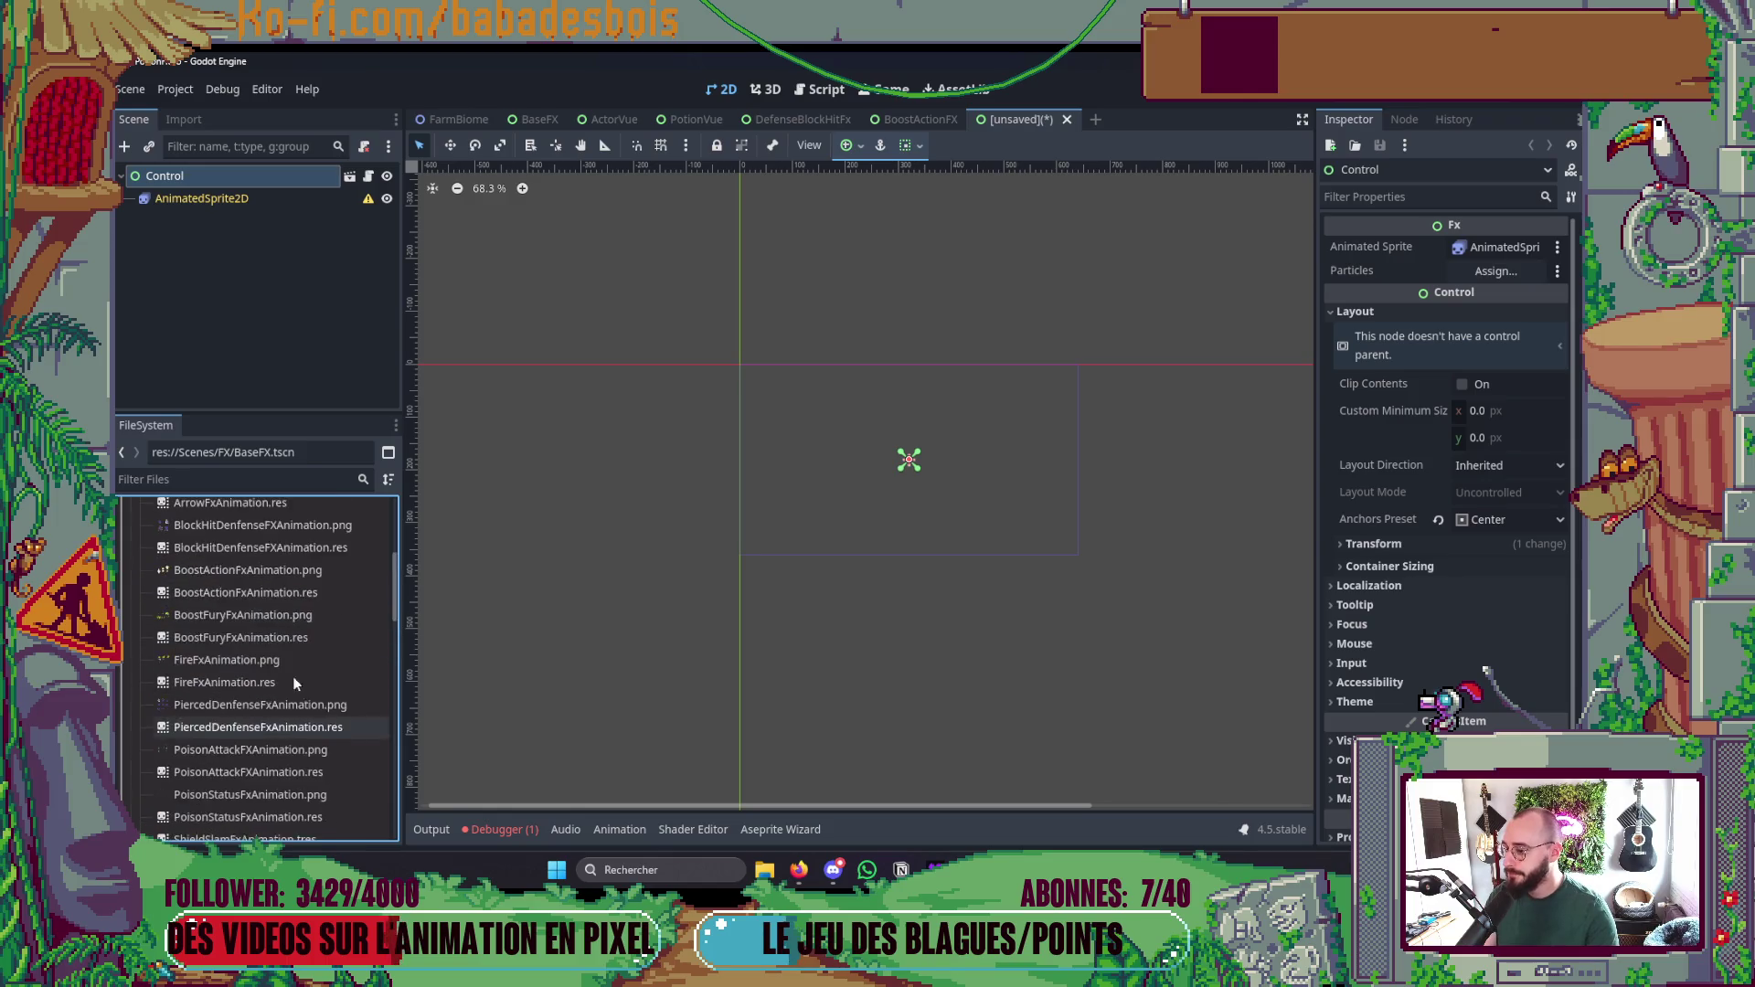
{"action": "scroll", "coordinate": [295, 685], "scroll_direction": "up", "scroll_amount": 2}
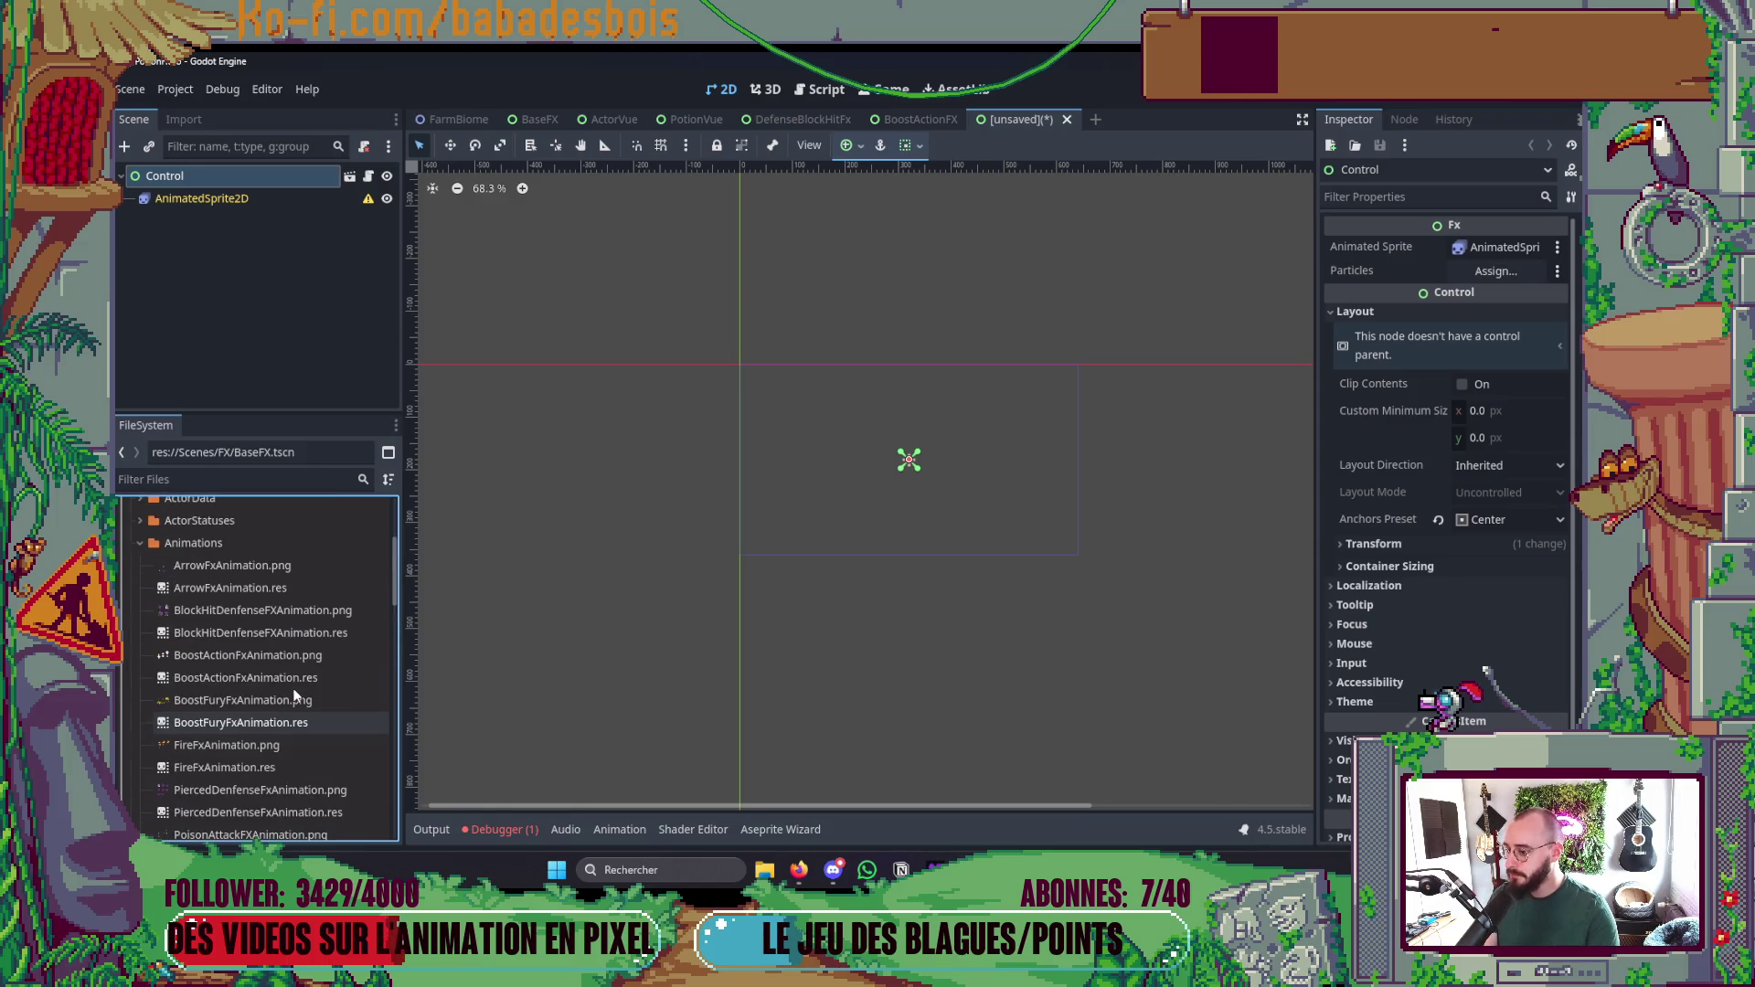
{"action": "left_click", "coordinate": [295, 611]}
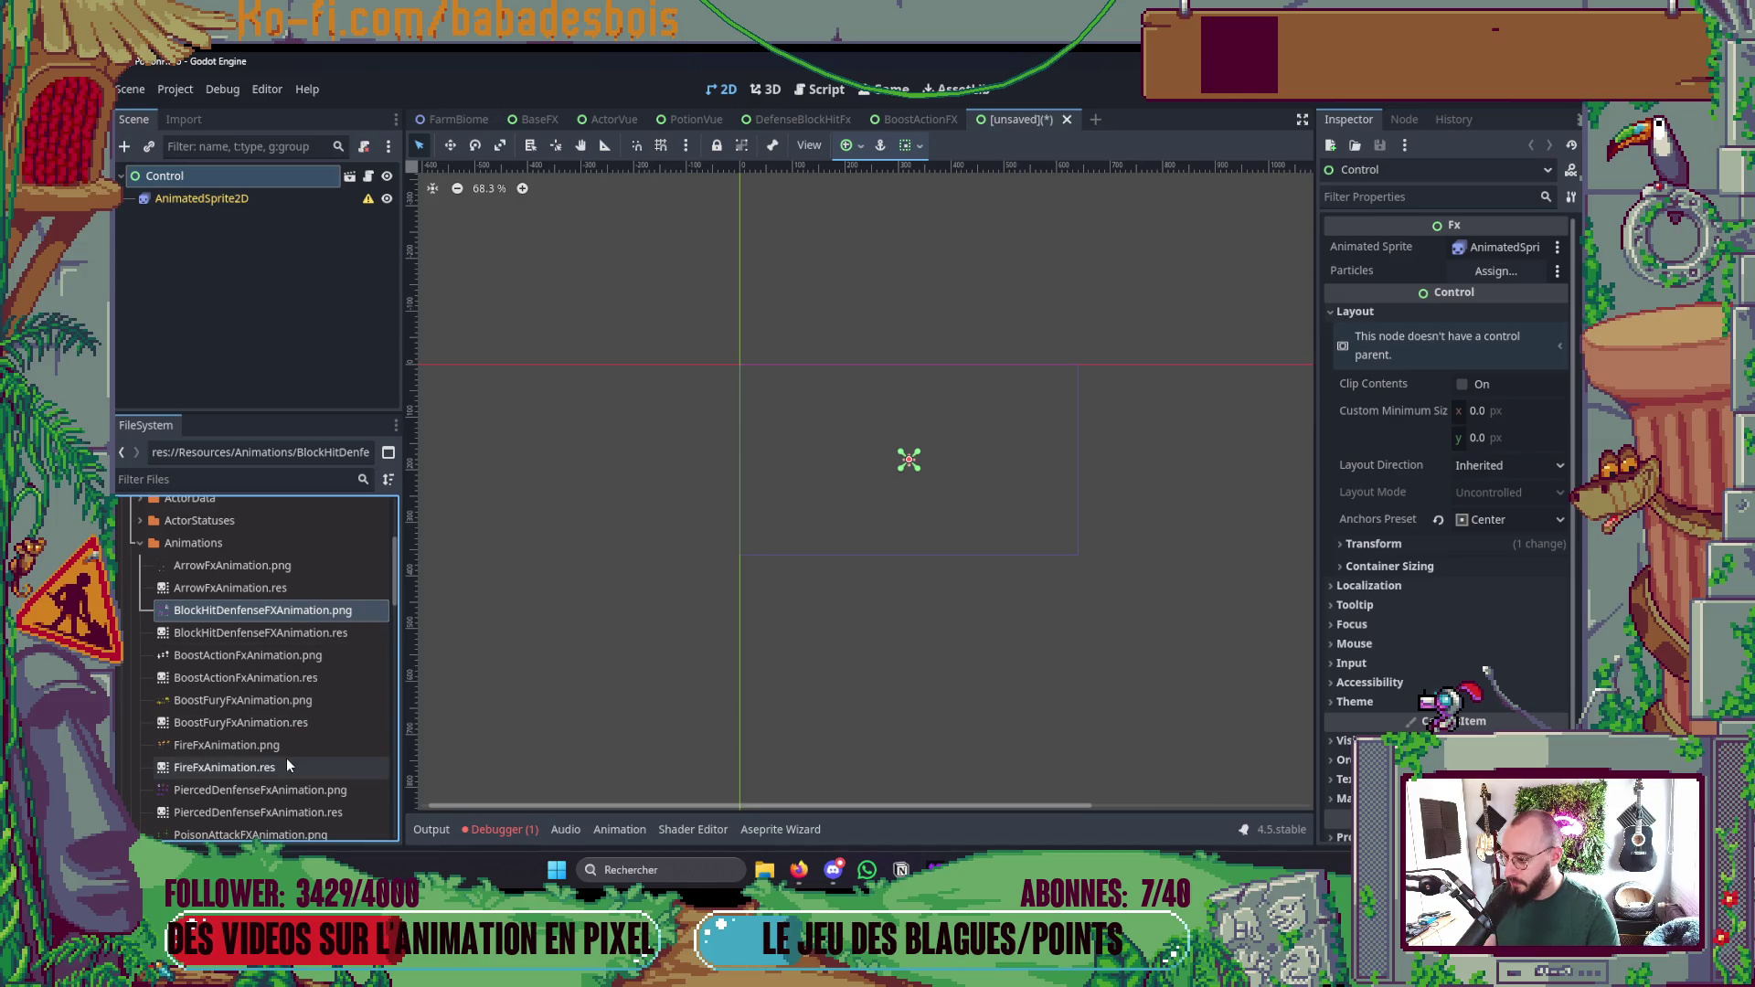
{"action": "scroll", "coordinate": [279, 745], "scroll_direction": "down", "scroll_amount": 4}
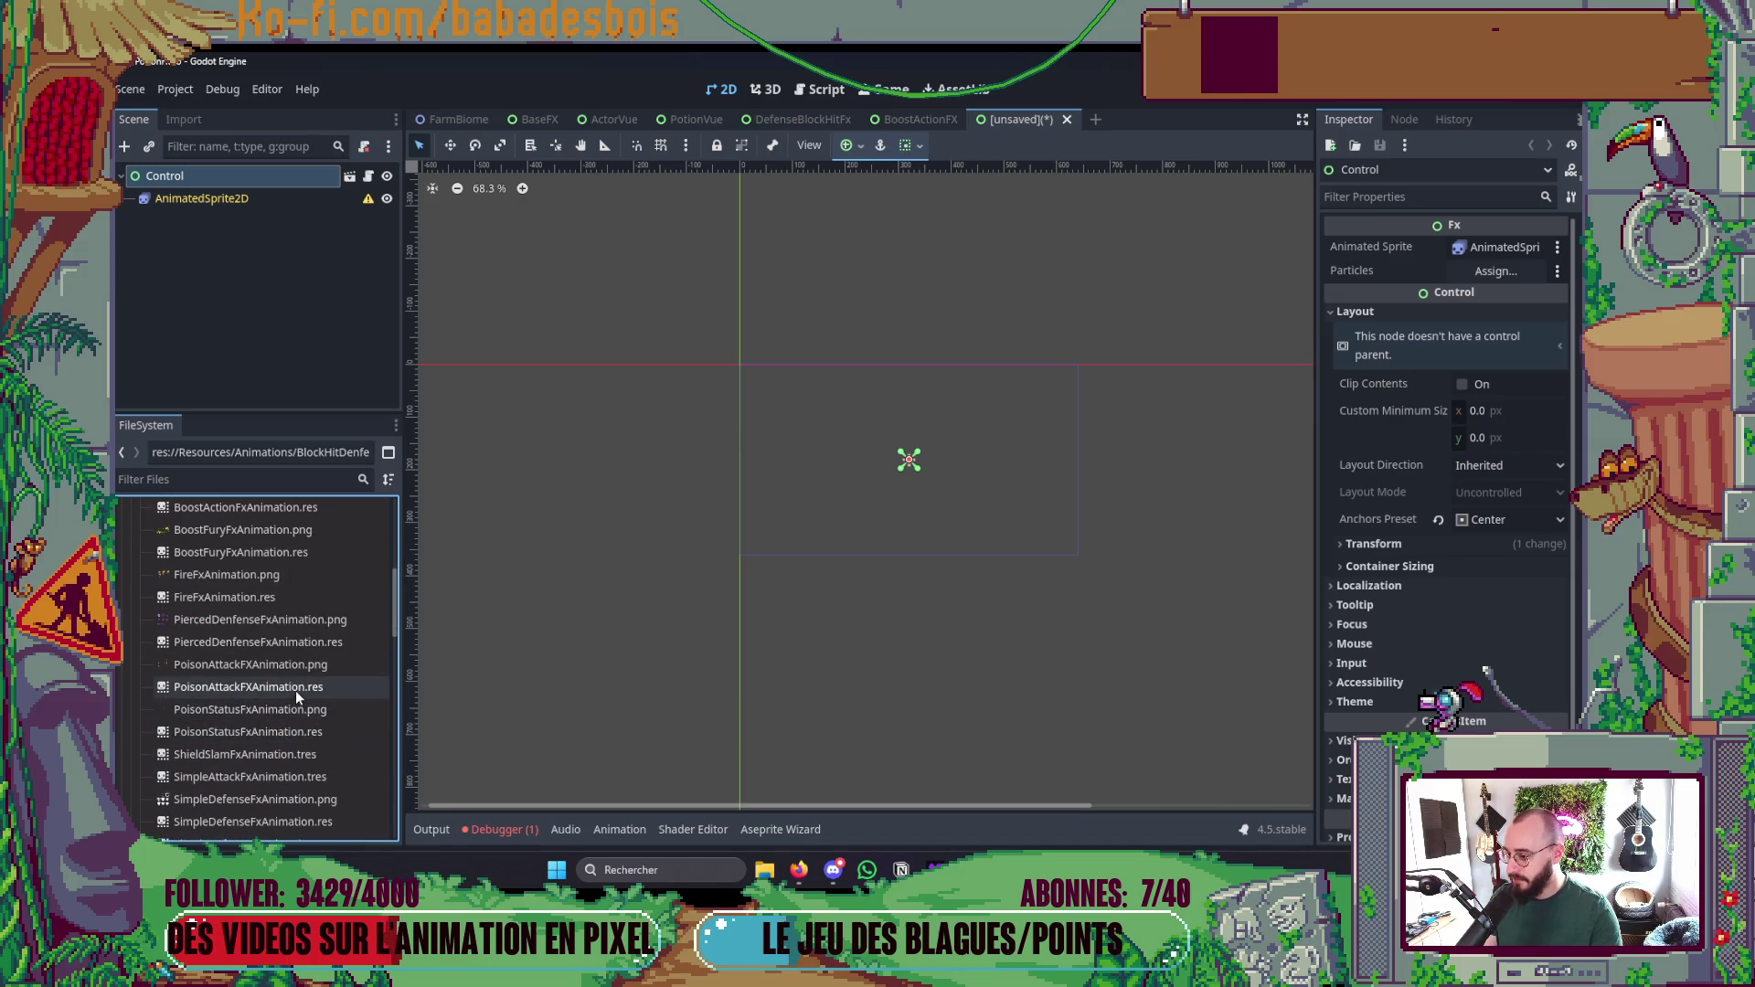
{"action": "left_click", "coordinate": [253, 622]}
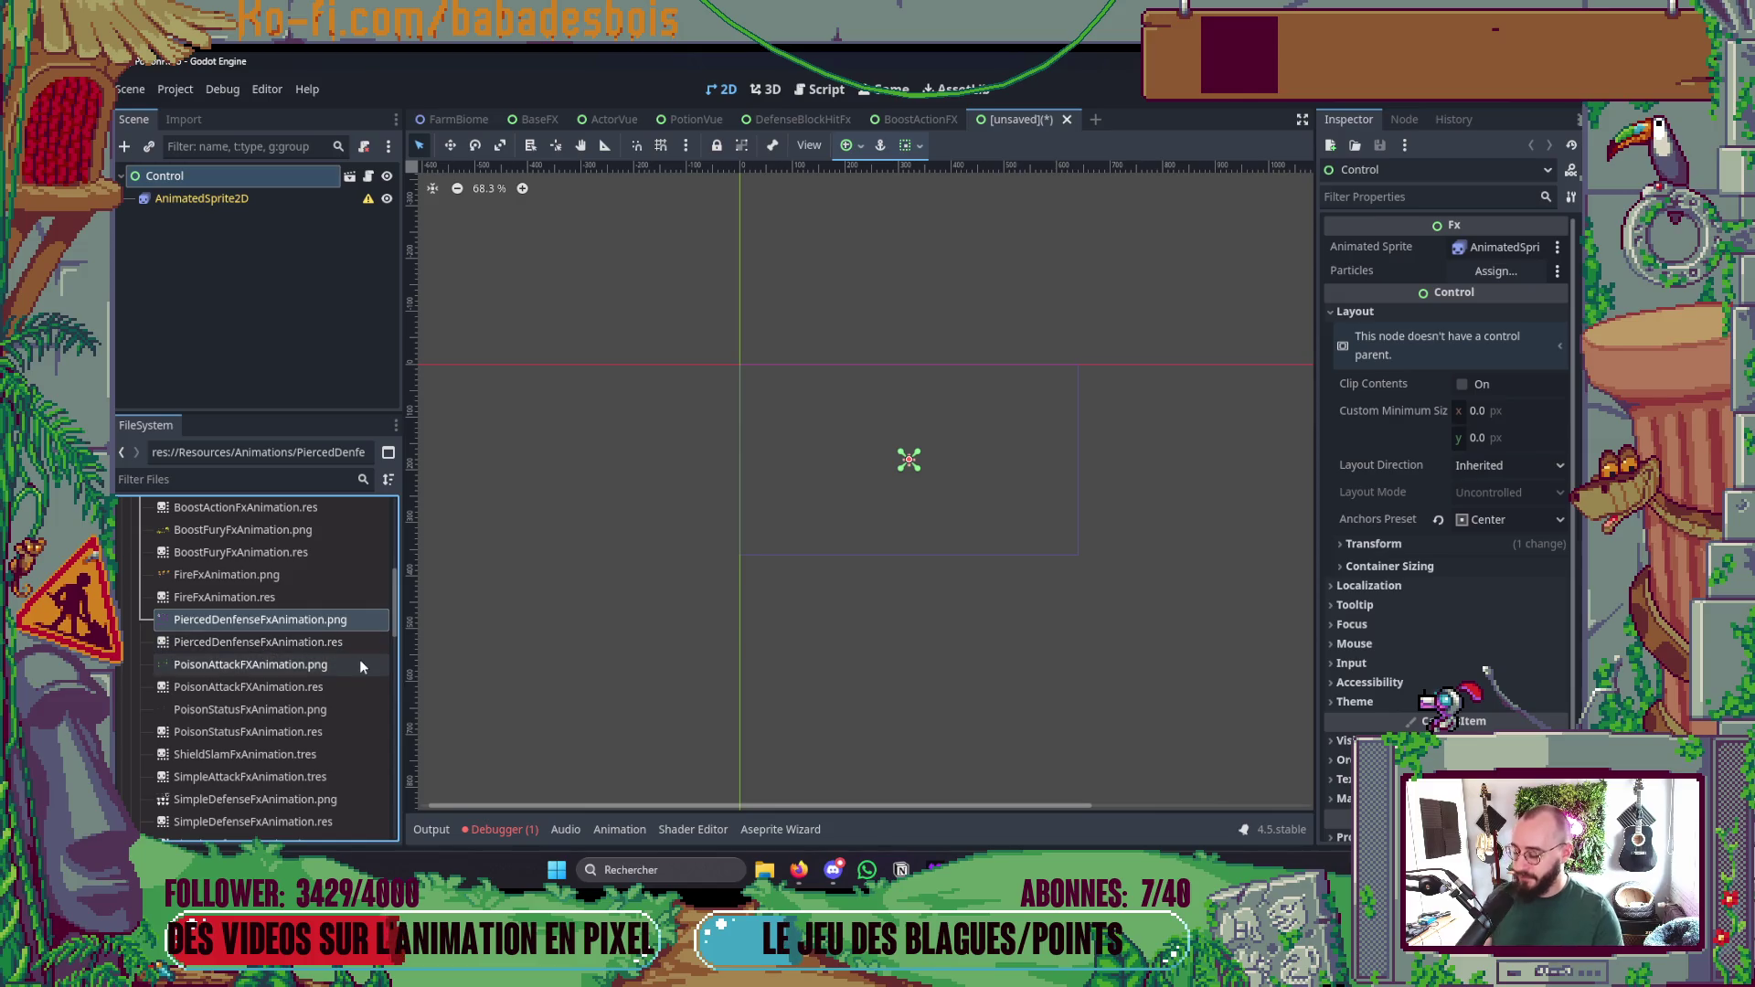
Step: Remove the stray 'n' to rename the Pierced defense image to PiercedDefenseFxAnimation.png
{"action": "key", "text": "F2"}
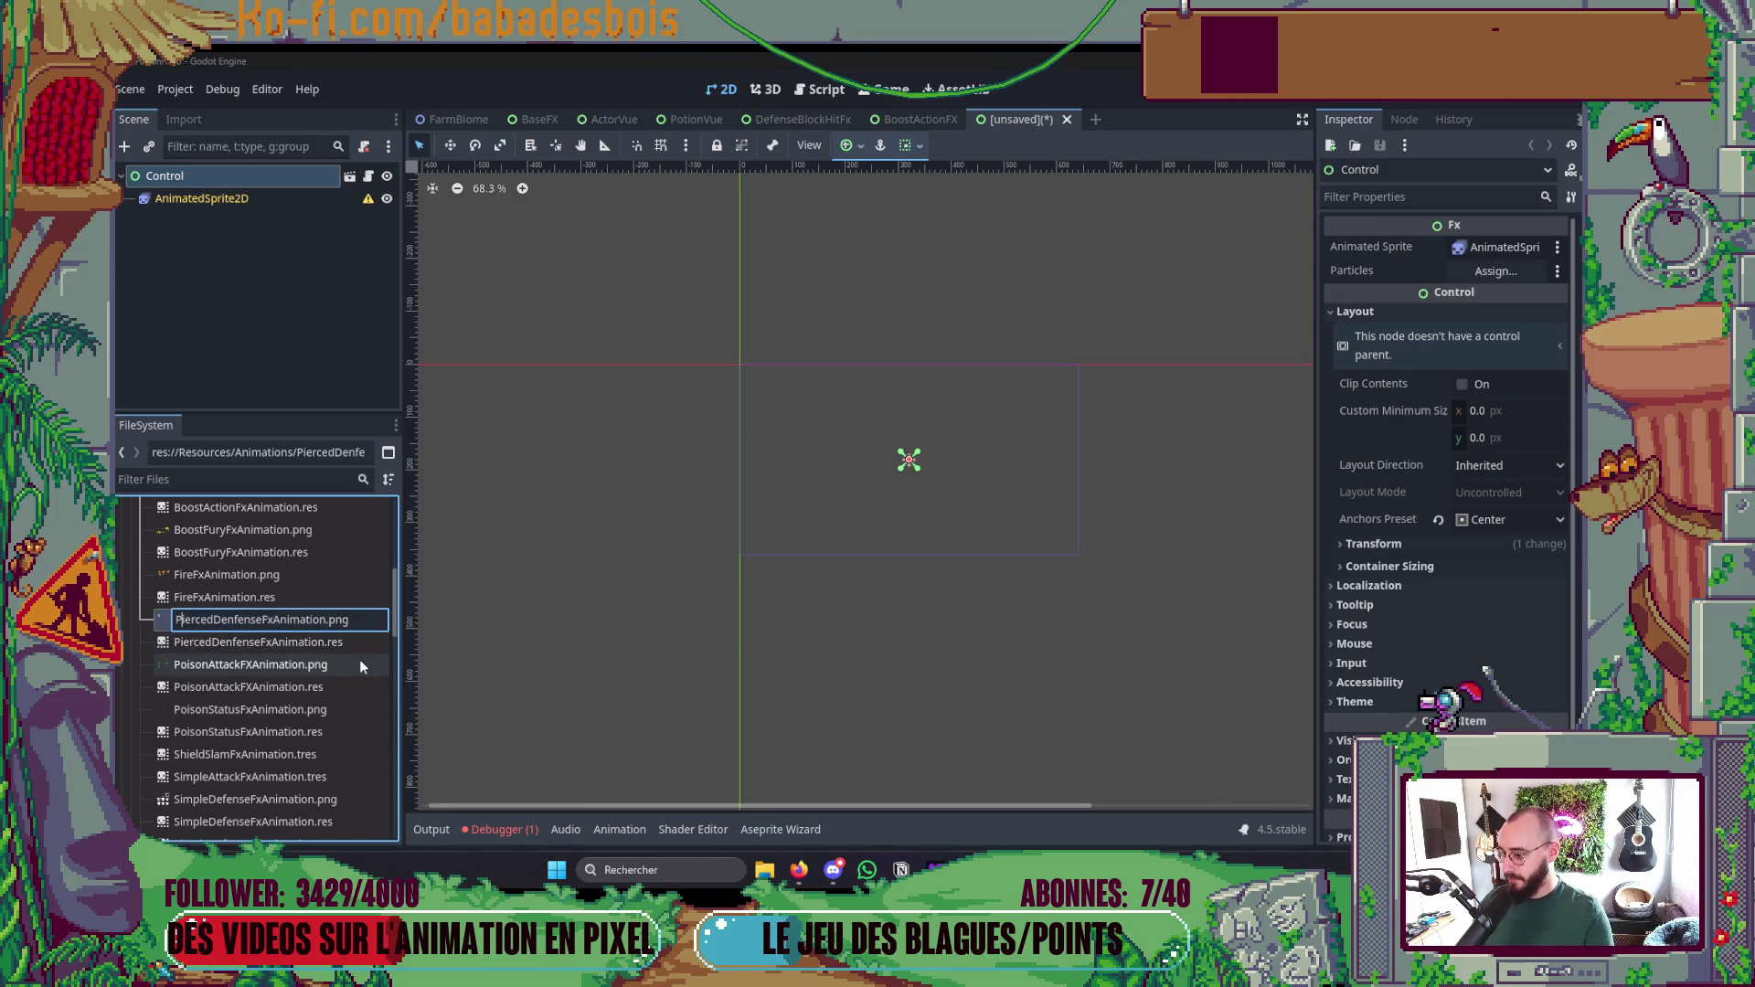
{"action": "key", "text": "Right"}
{"action": "key", "text": "Right"}
{"action": "key", "text": "Right"}
{"action": "key", "text": "Delete"}
{"action": "key", "text": "Return"}
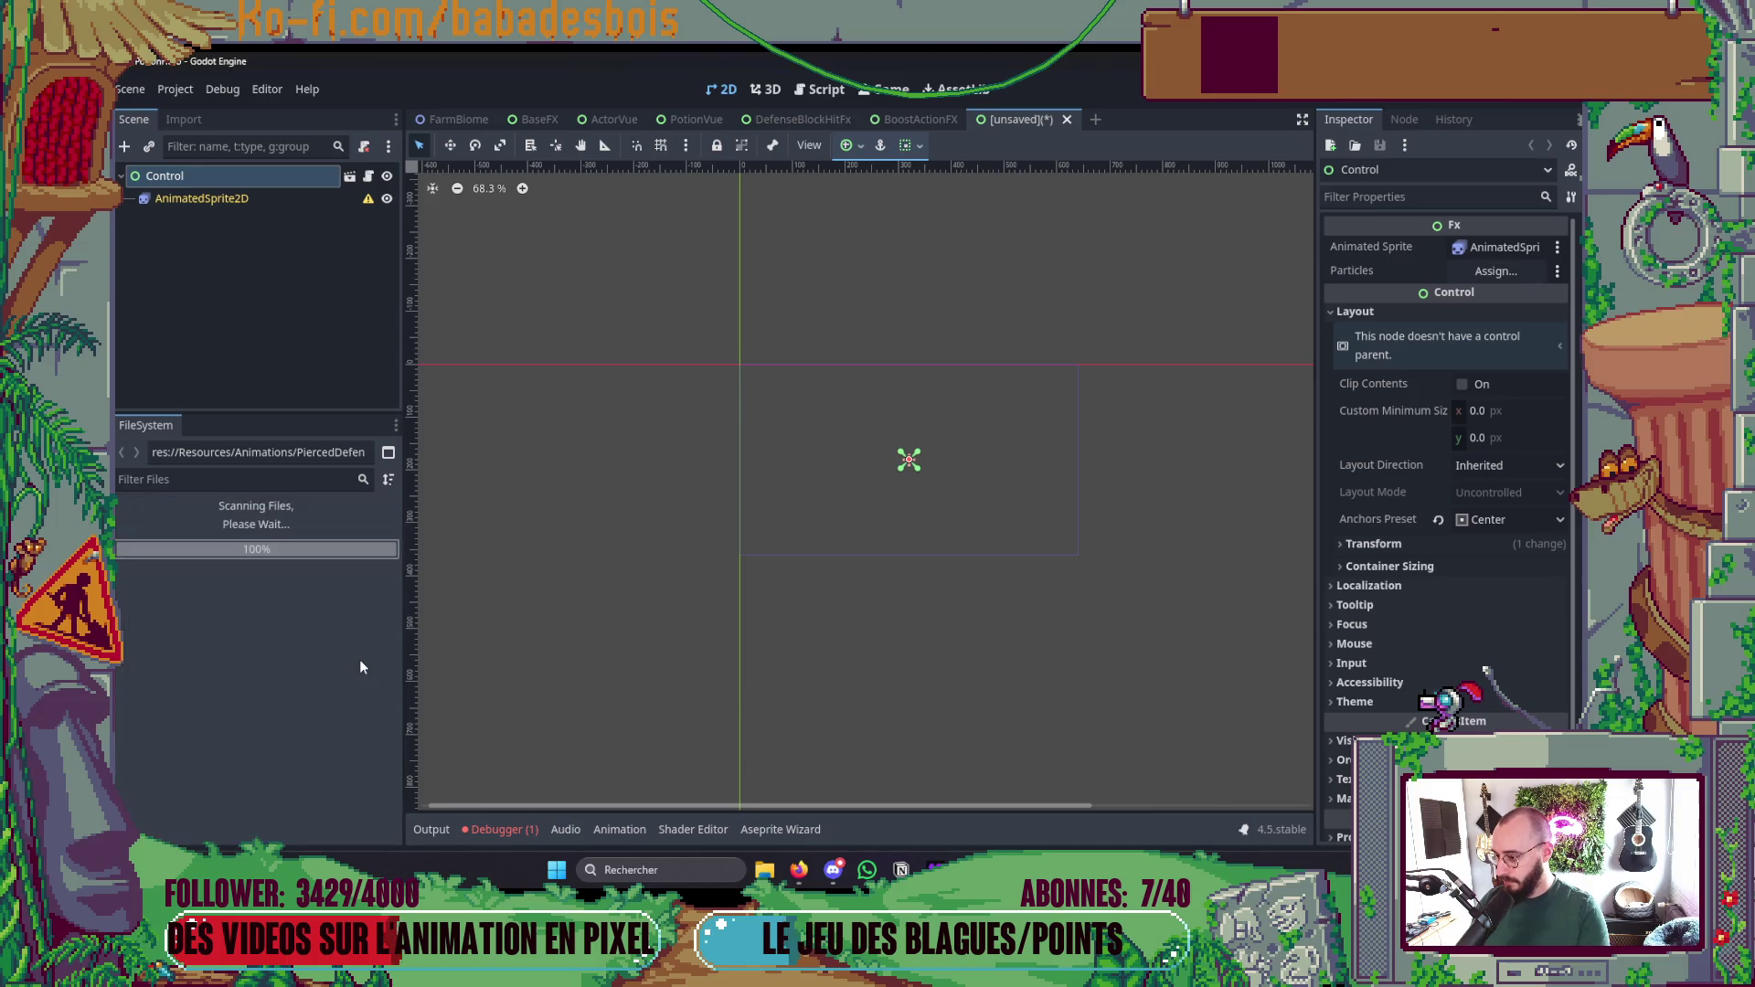
Step: Rename the Pierced defense resource file to PiercedDefenseFxAnimation.res
{"action": "left_click", "coordinate": [303, 644]}
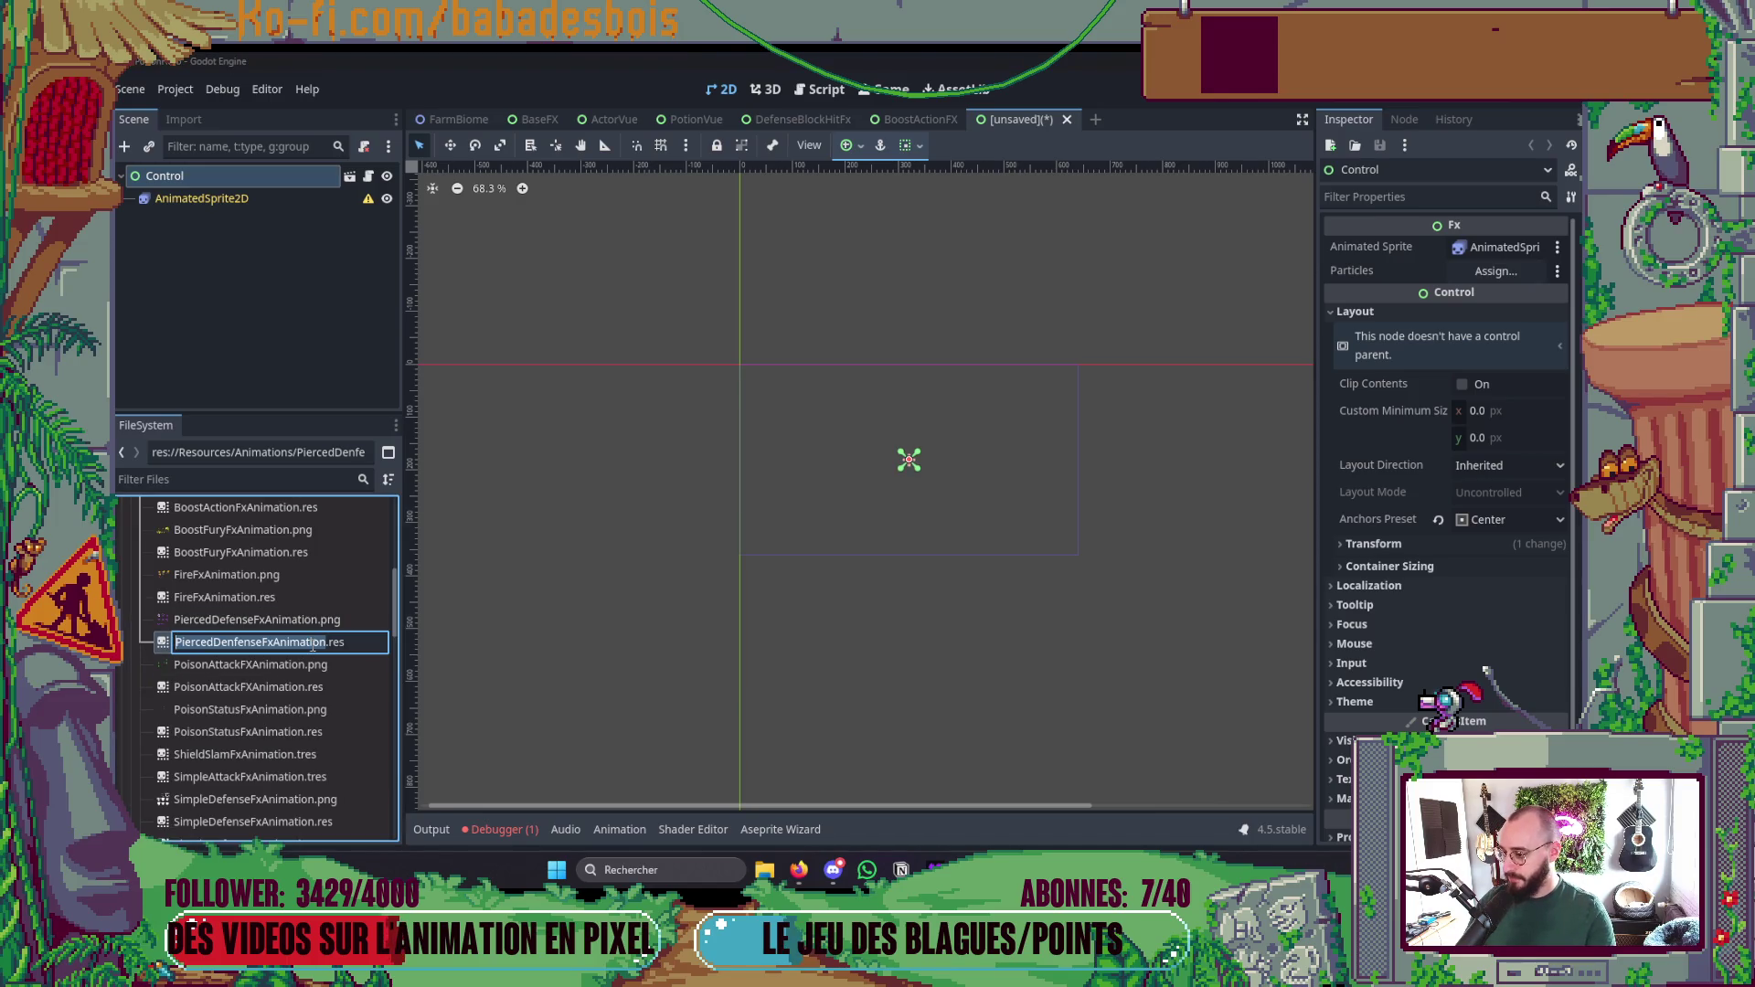
{"action": "key", "text": "F2"}
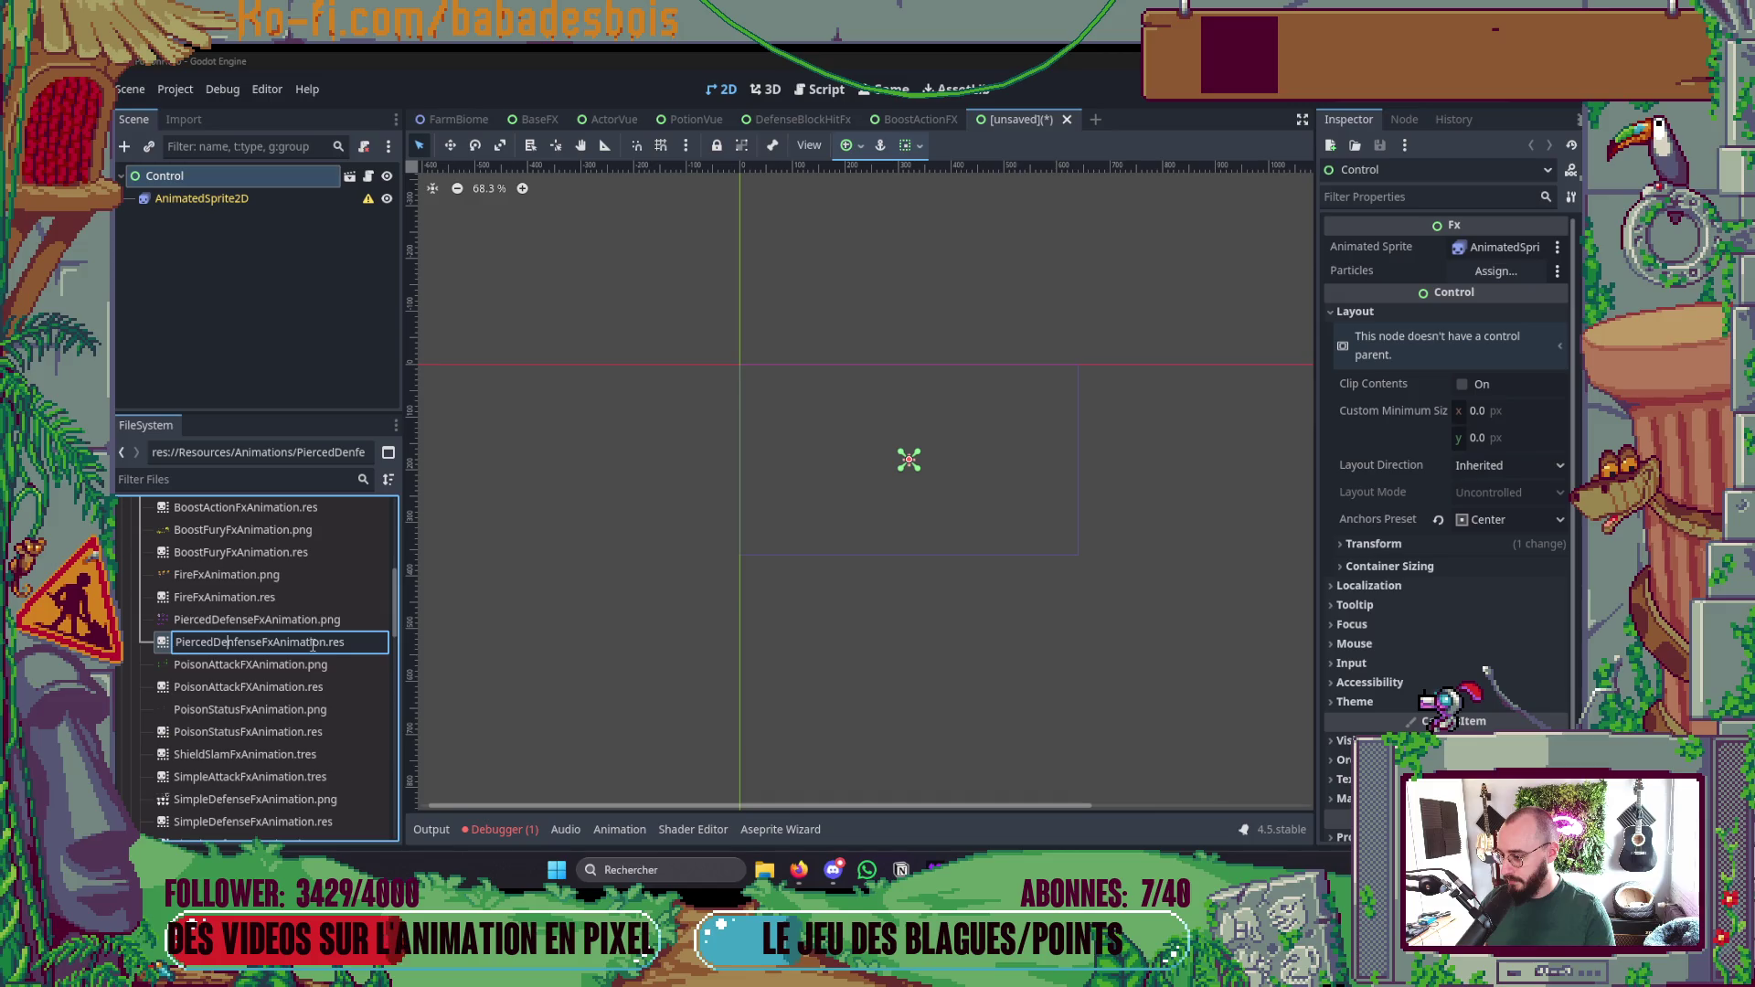
{"action": "key", "text": "Delete"}
{"action": "key", "text": "Return"}
Step: Dismiss the Save Scene As dialog for now and switch over to Aseprite
{"action": "key", "text": "ctrl+s"}
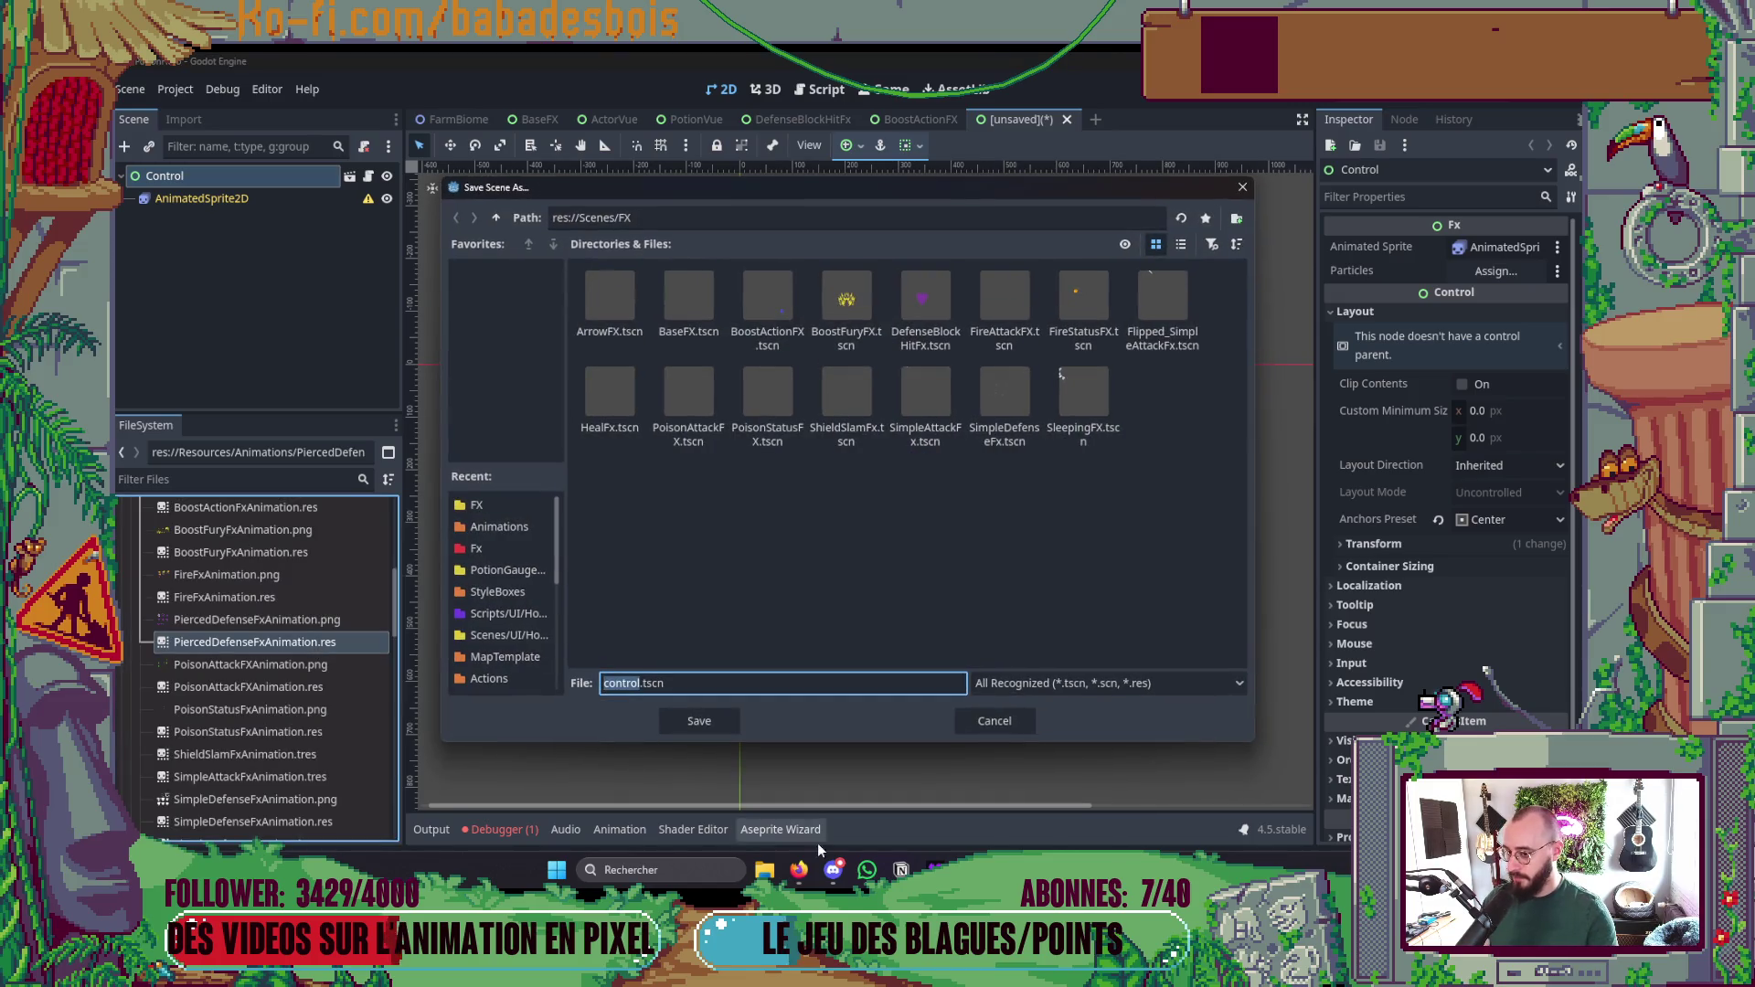
{"action": "key", "text": "Escape"}
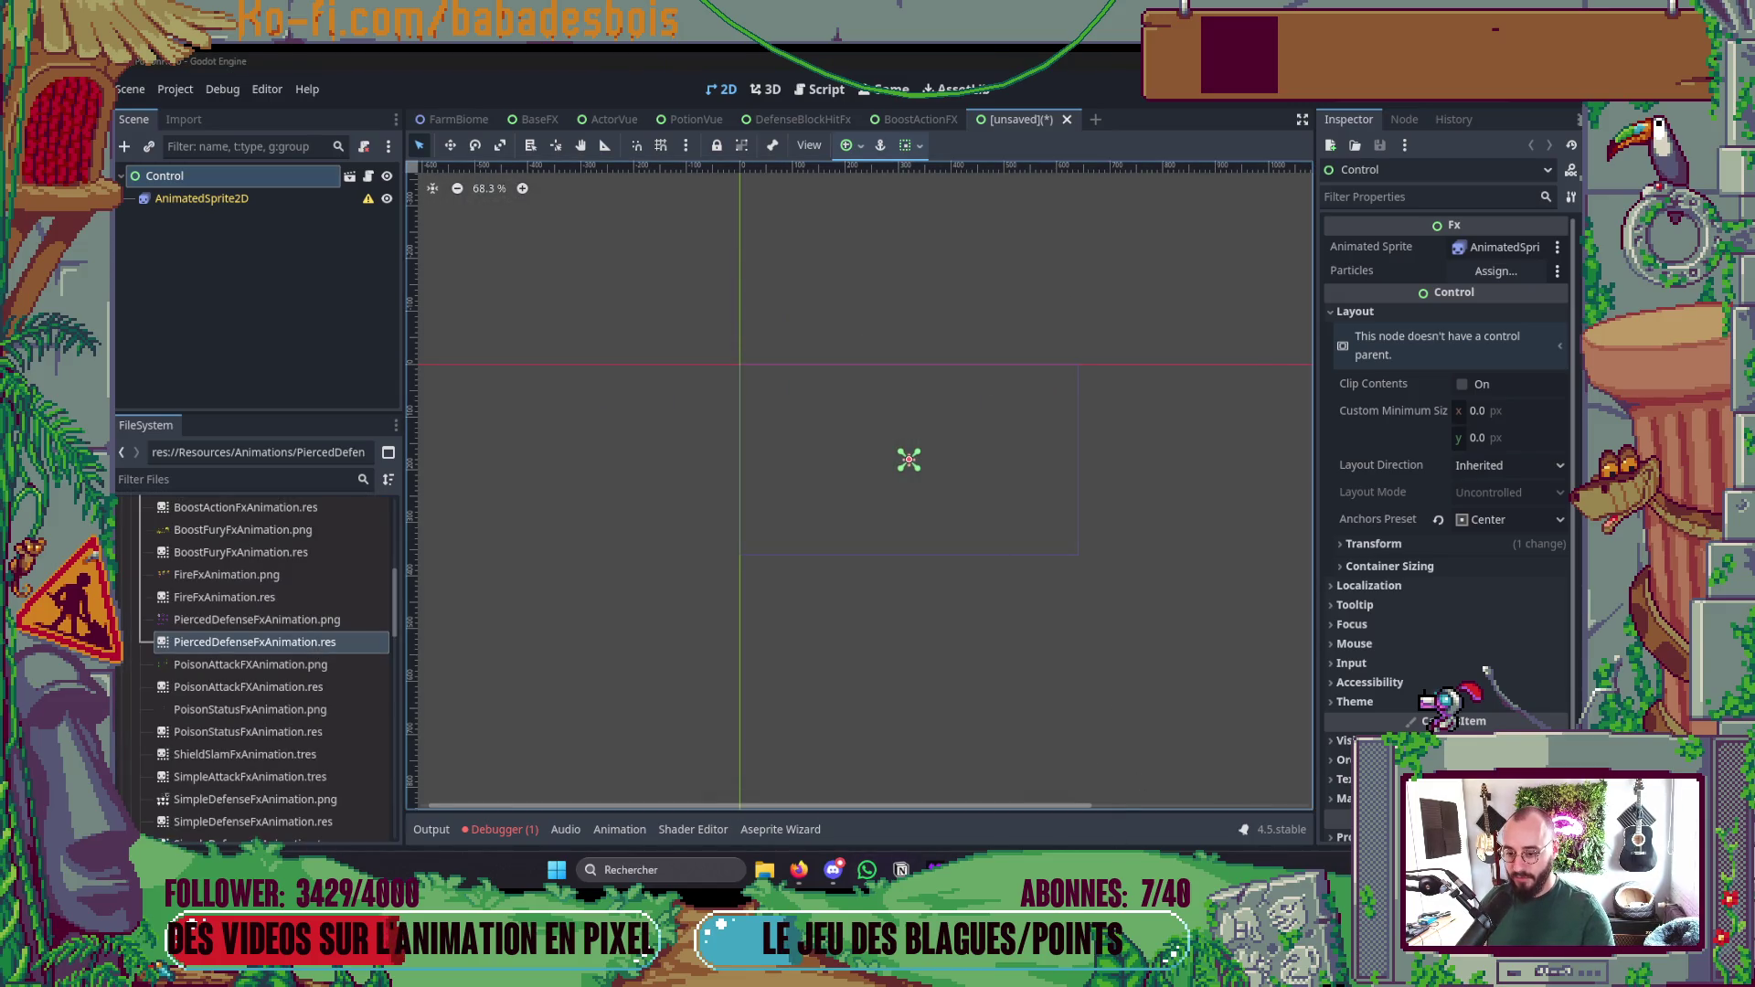
{"action": "key", "text": "alt+Tab"}
{"action": "left_click_drag", "start_coordinate": [940, 568], "coordinate": [850, 438]}
Step: In the FX folder window, rename PiercedDenfenseFxAnimation.aseprite to PiercedDefenseFxAnimation.aseprite
{"action": "mouse_move", "coordinate": [766, 873]}
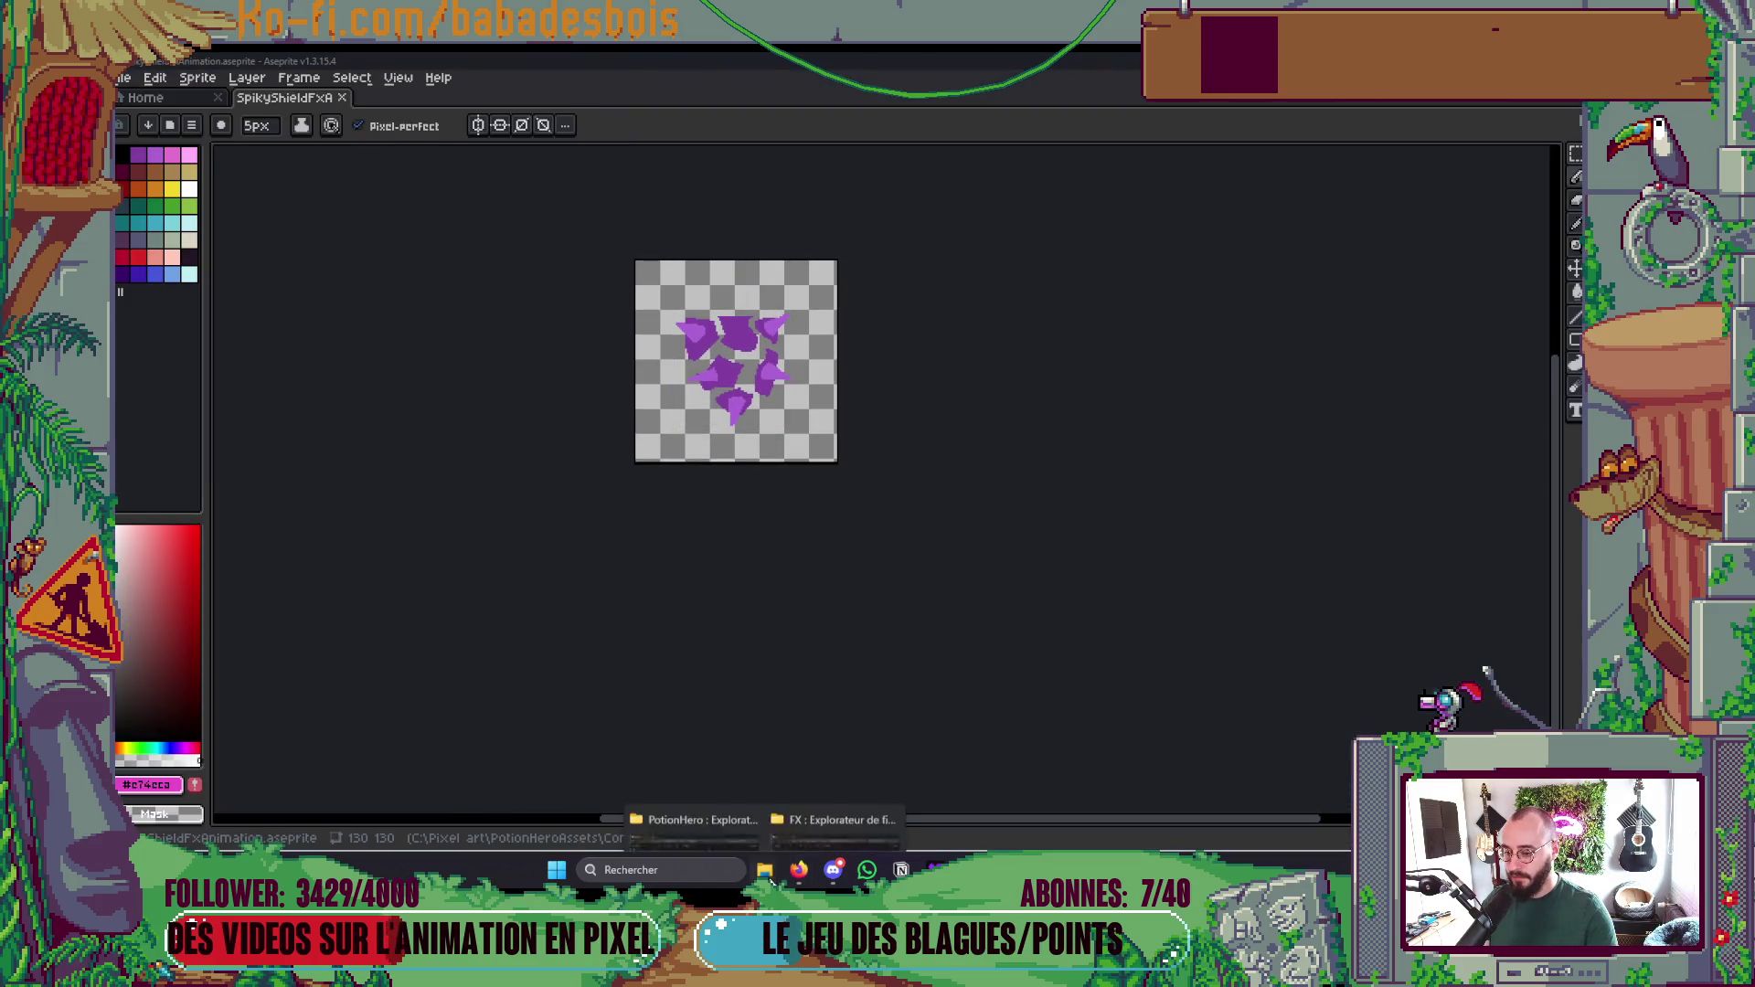
{"action": "left_click", "coordinate": [850, 798]}
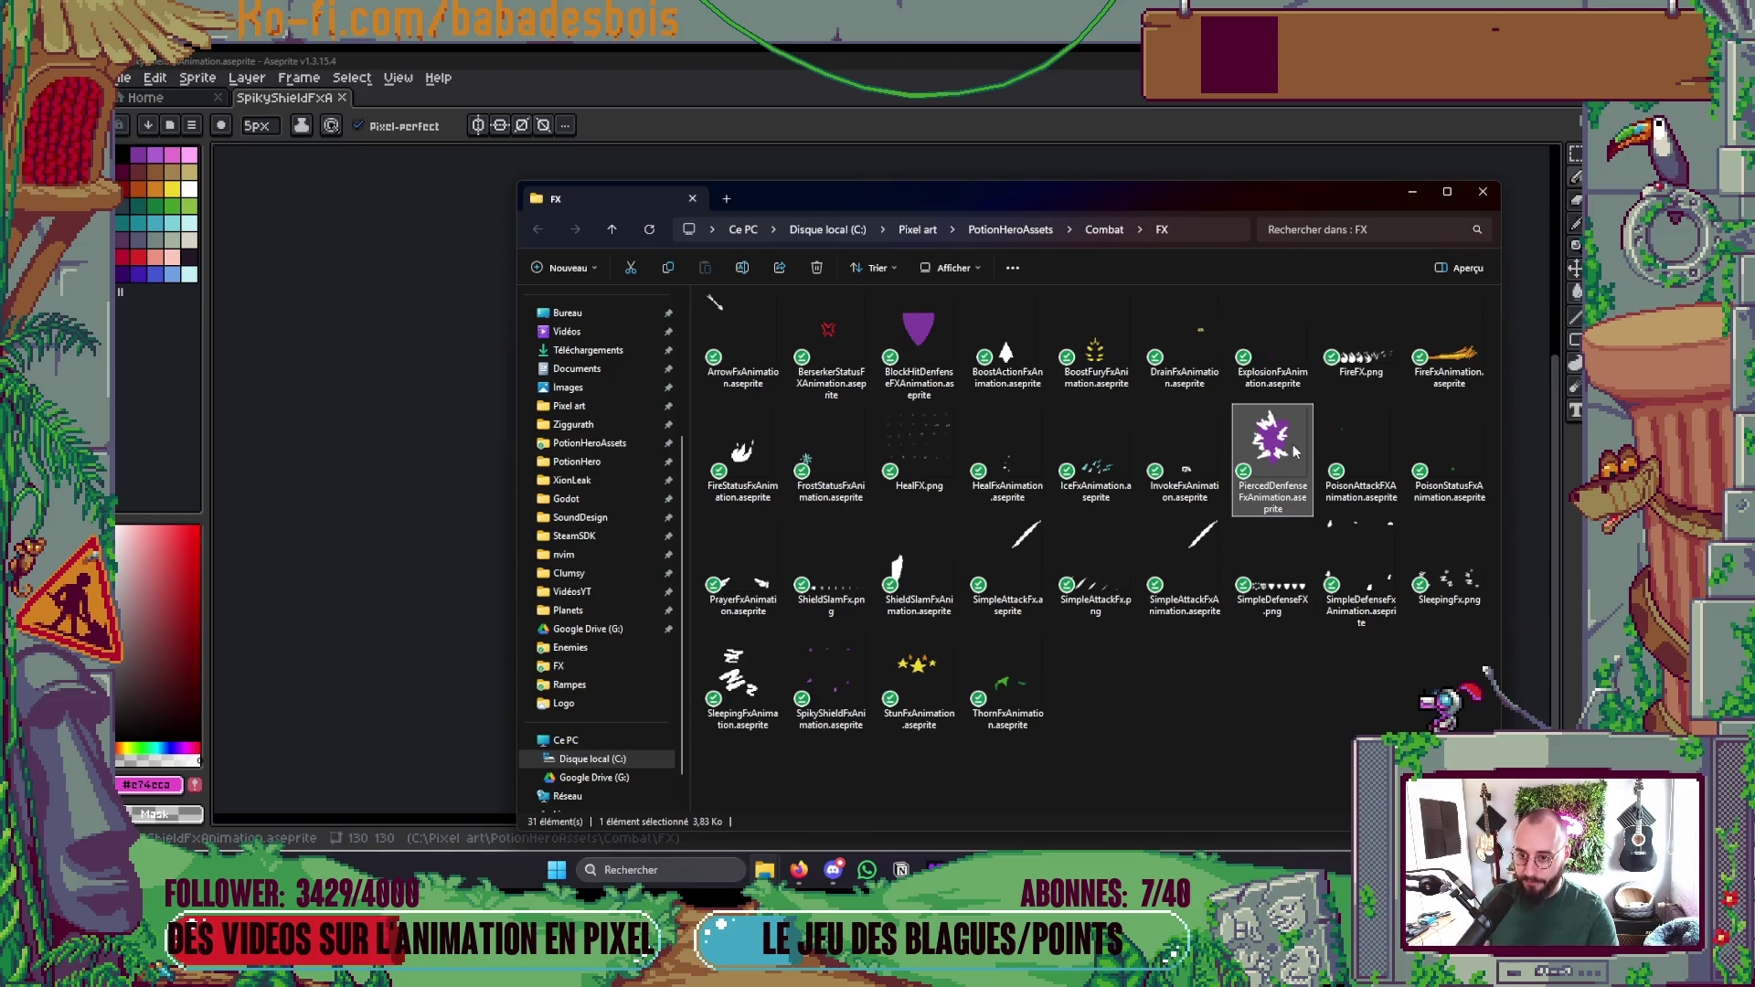
{"action": "left_click", "coordinate": [1301, 510]}
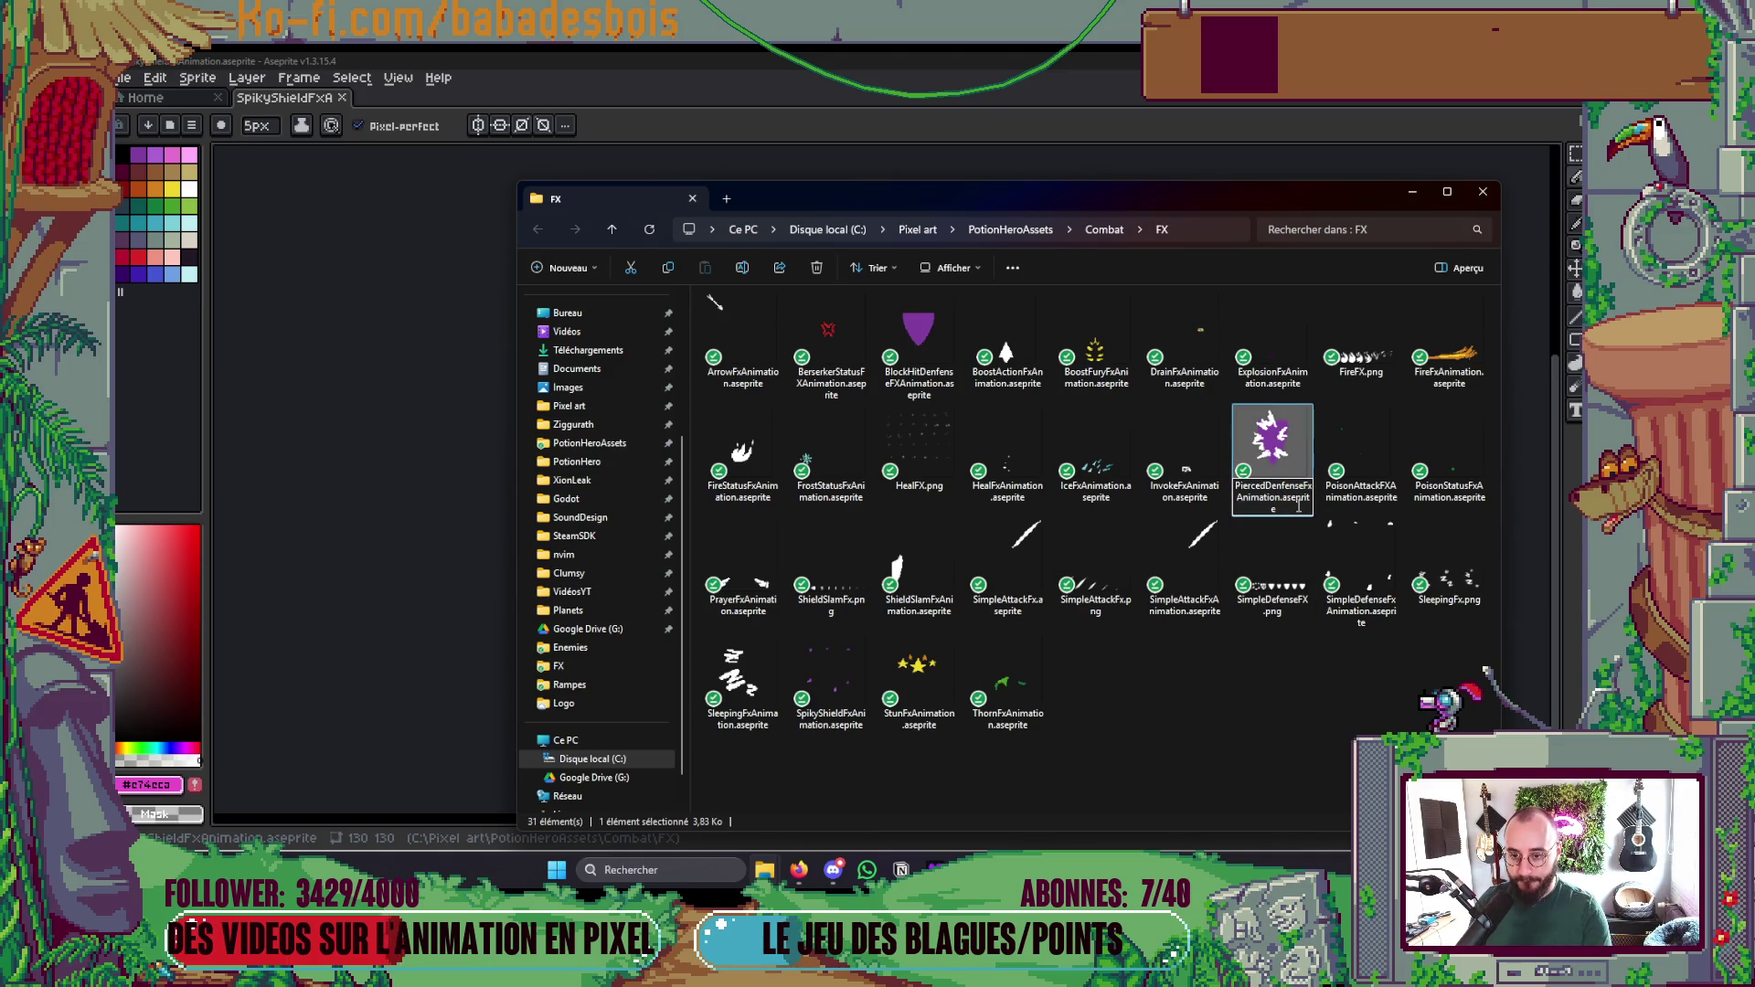
{"action": "key", "text": "BackSpace"}
{"action": "left_click", "coordinate": [1344, 522]}
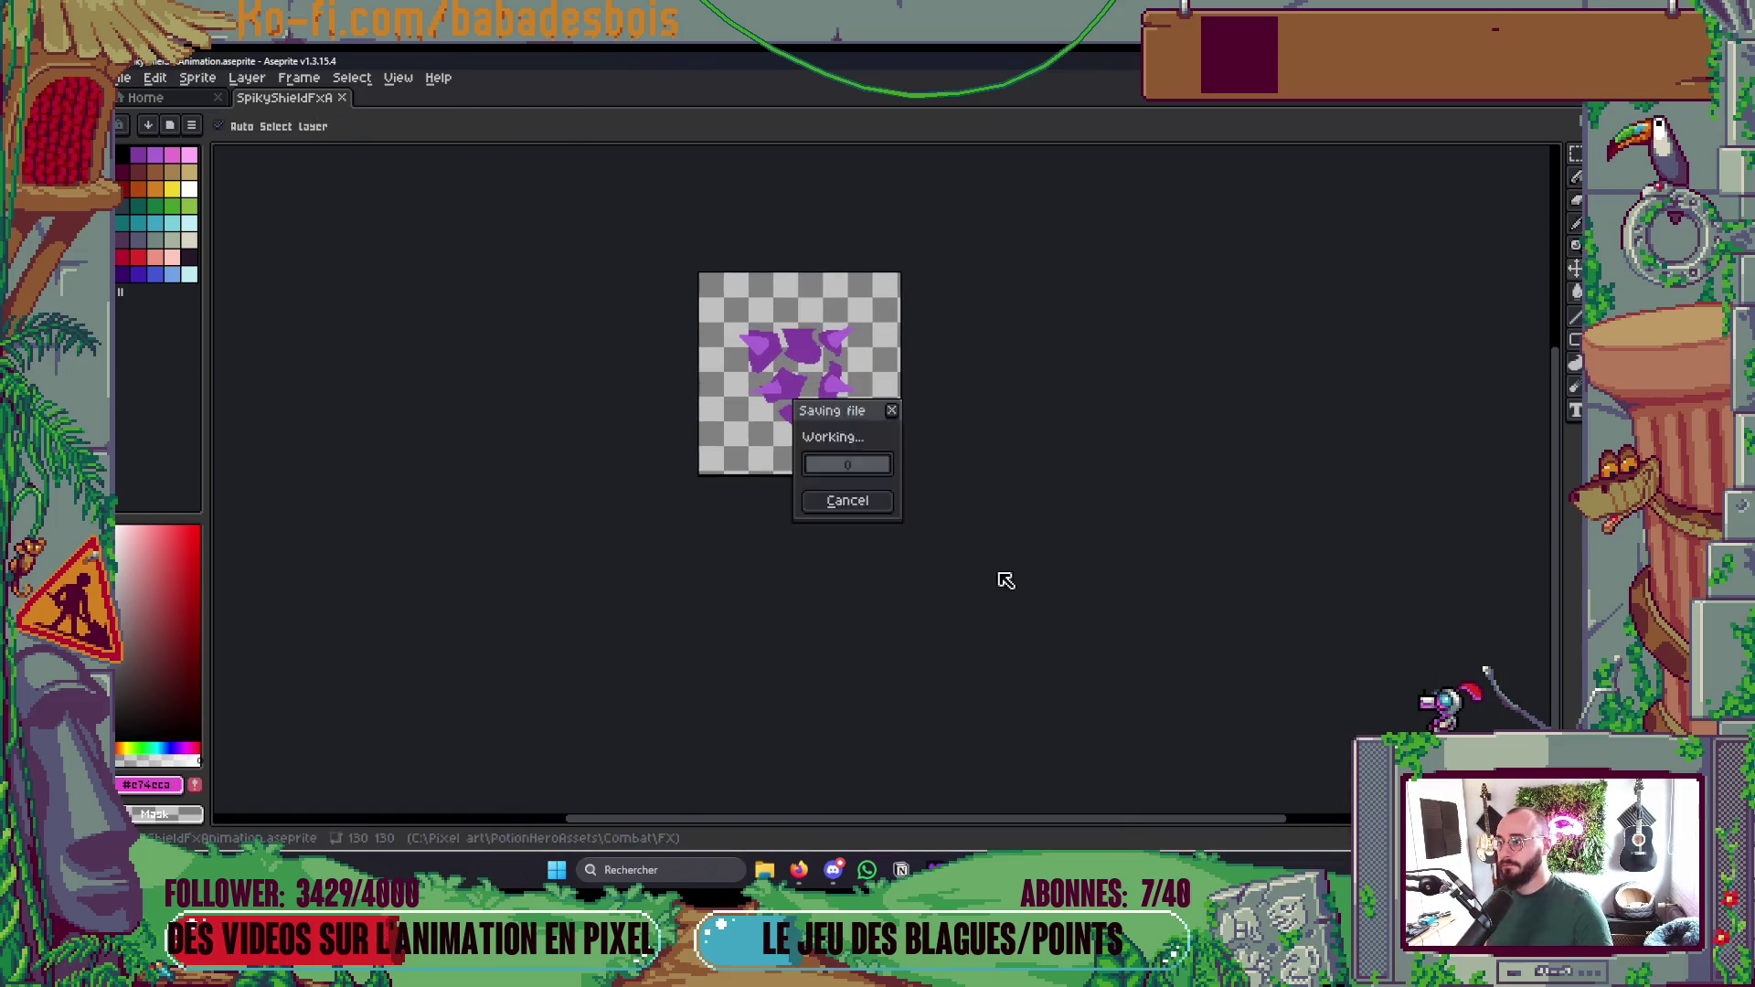
{"action": "key", "text": "alt+Tab"}
{"action": "key", "text": "alt+Tab"}
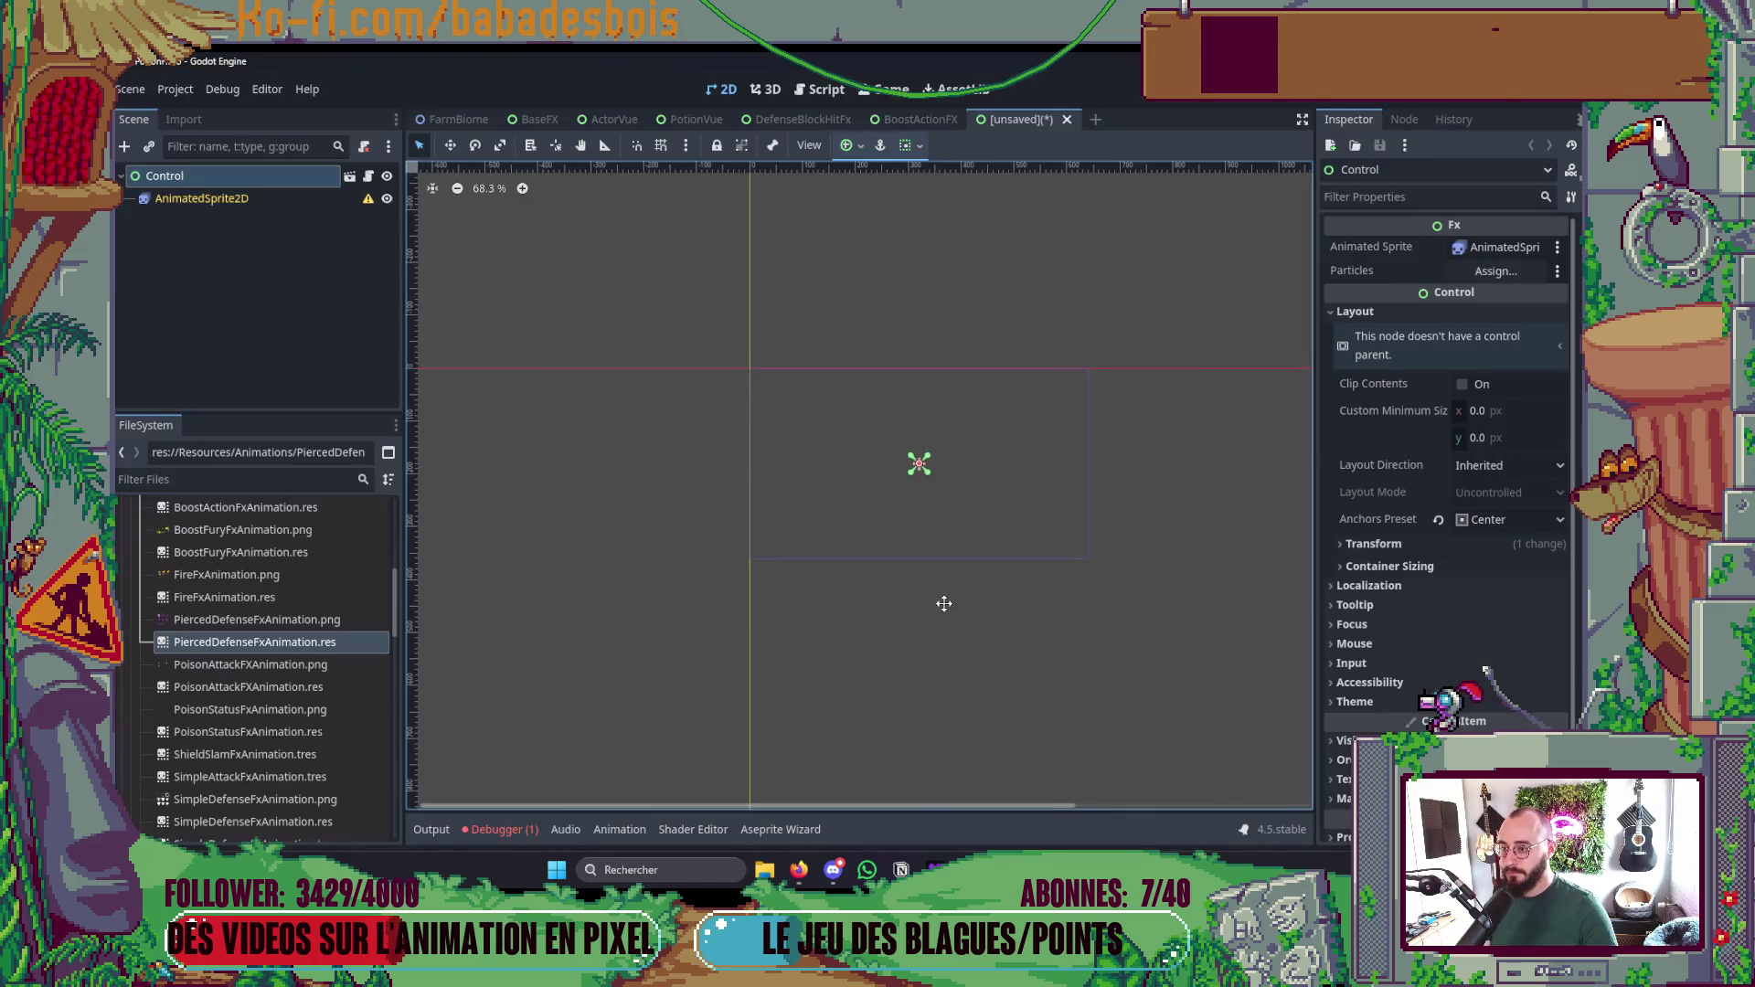
Step: Save the new scene as PiercedDefenseFxAnimation.tscn in Scenes/FX
{"action": "key", "text": "ctrl+s"}
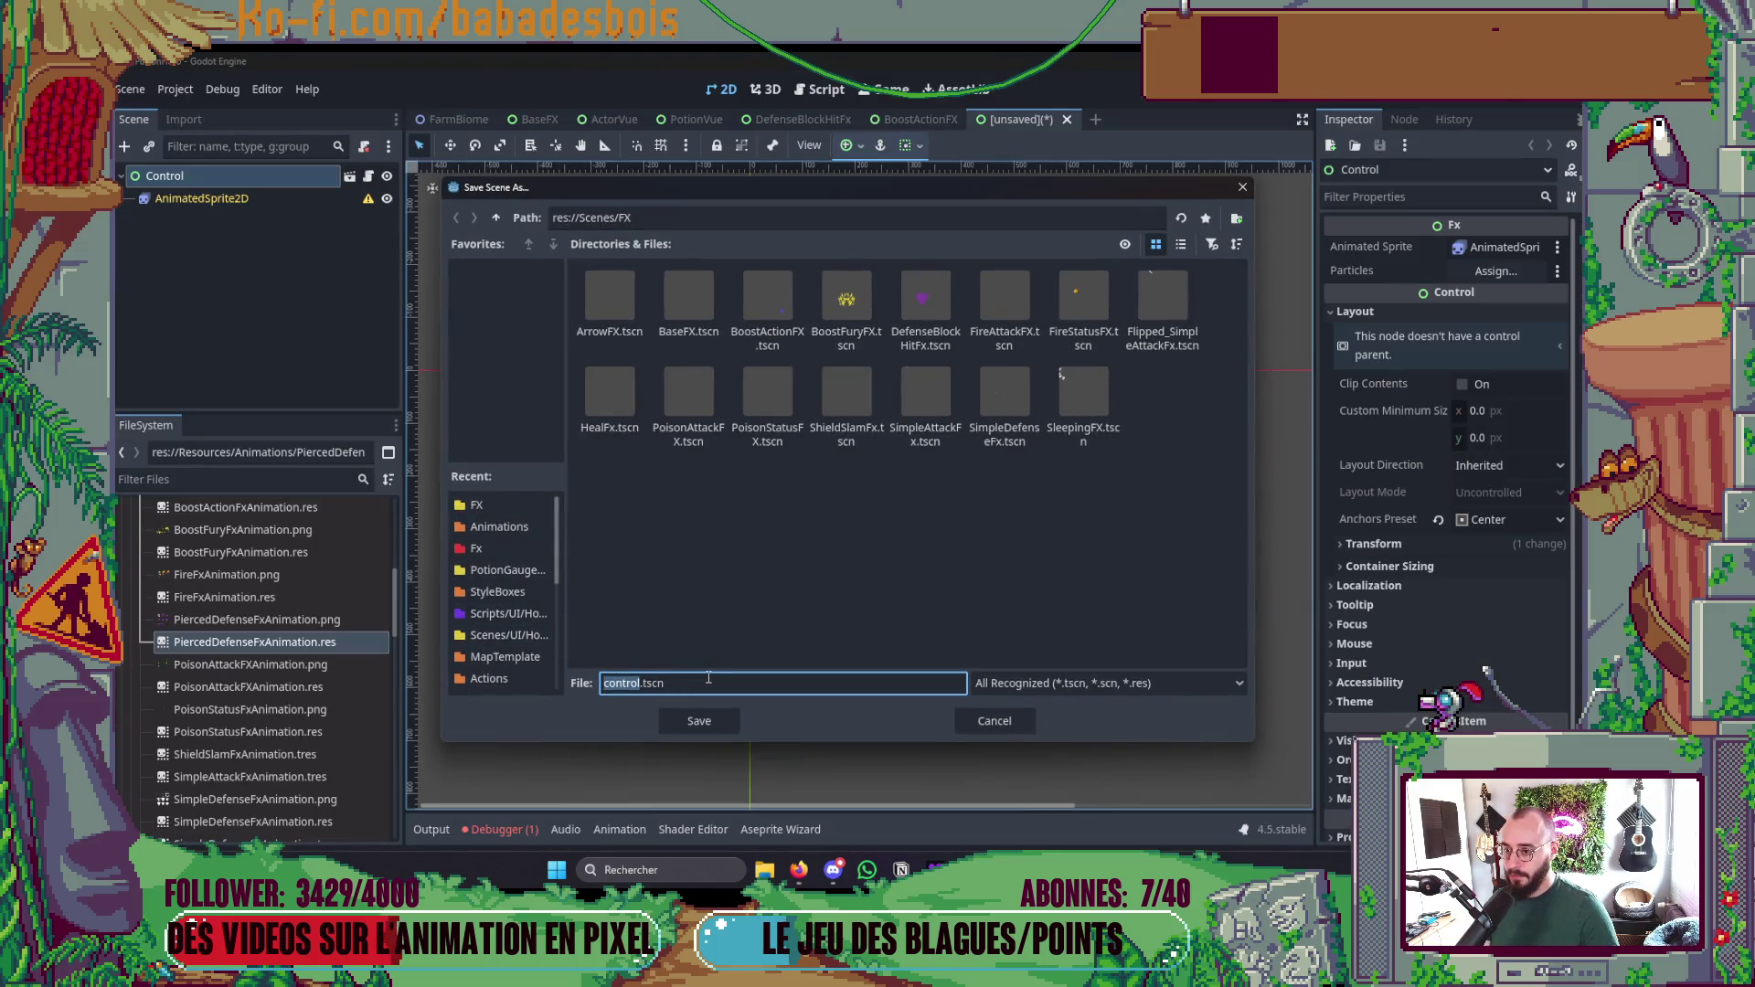
{"action": "type", "text": "PiercedDefenseFxA"}
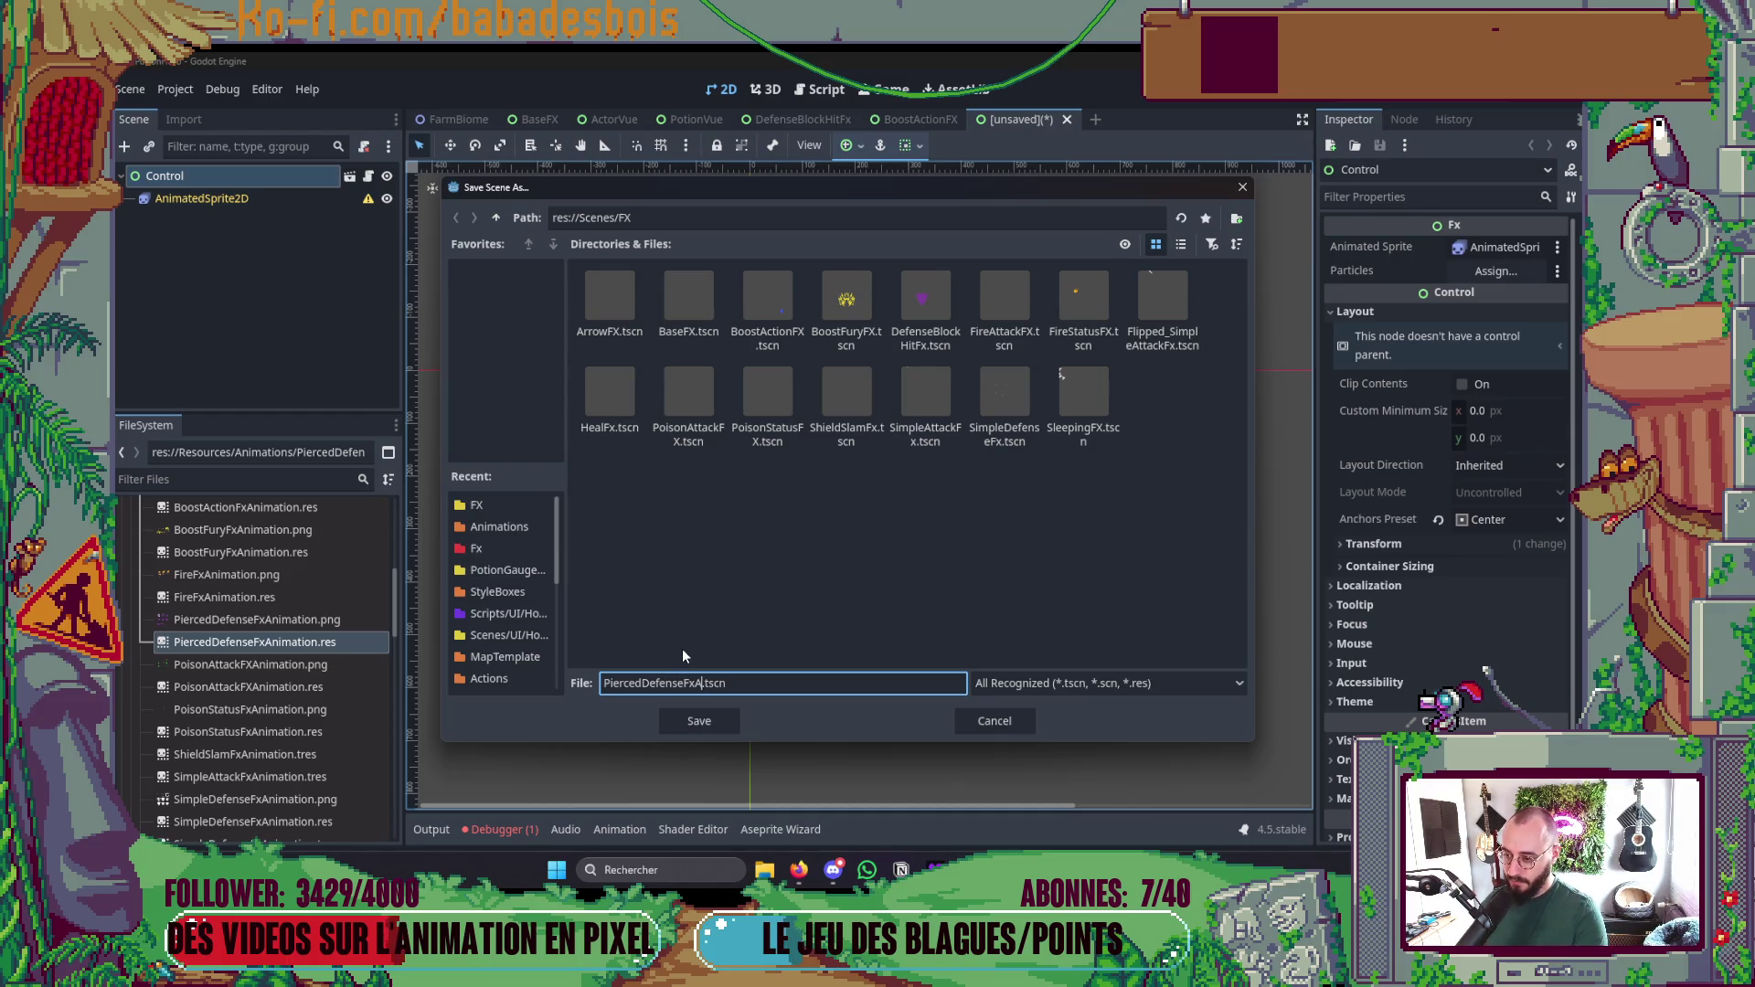
{"action": "type", "text": "nimation"}
{"action": "key", "text": "Return"}
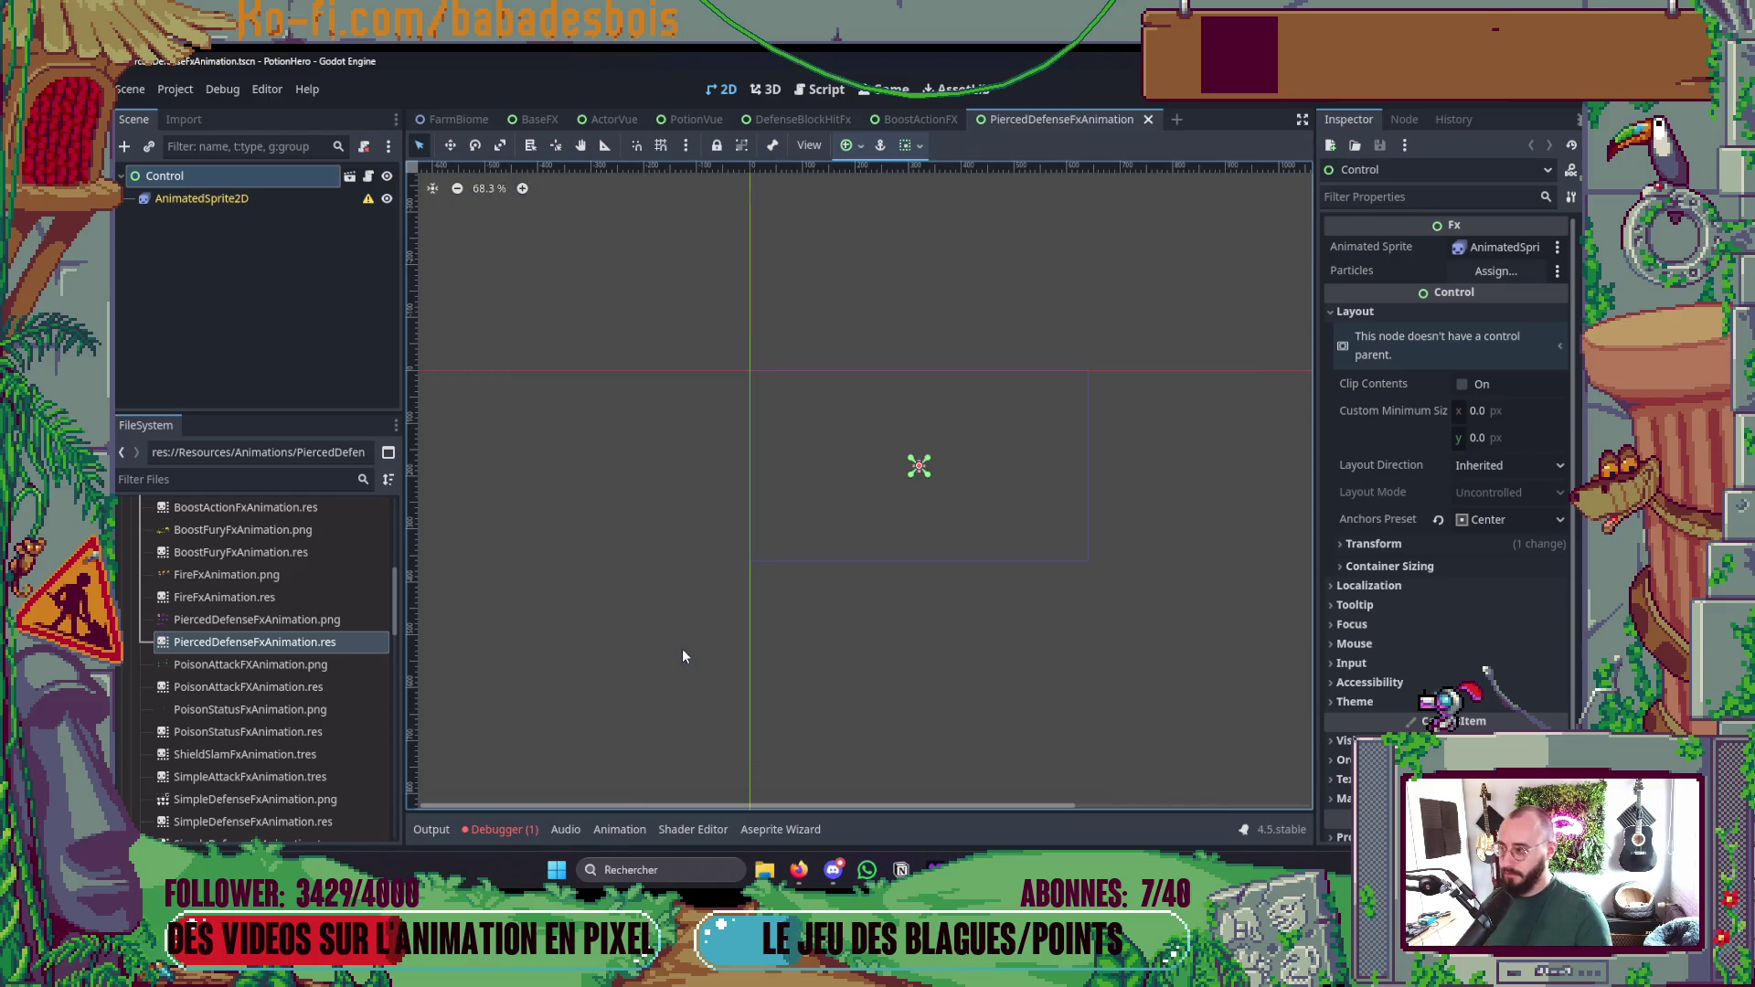
Step: Rename the scene's root node to PiercedDefenseFx
{"action": "double_click", "coordinate": [243, 174]}
{"action": "type", "text": "PiercedDefenseFx"}
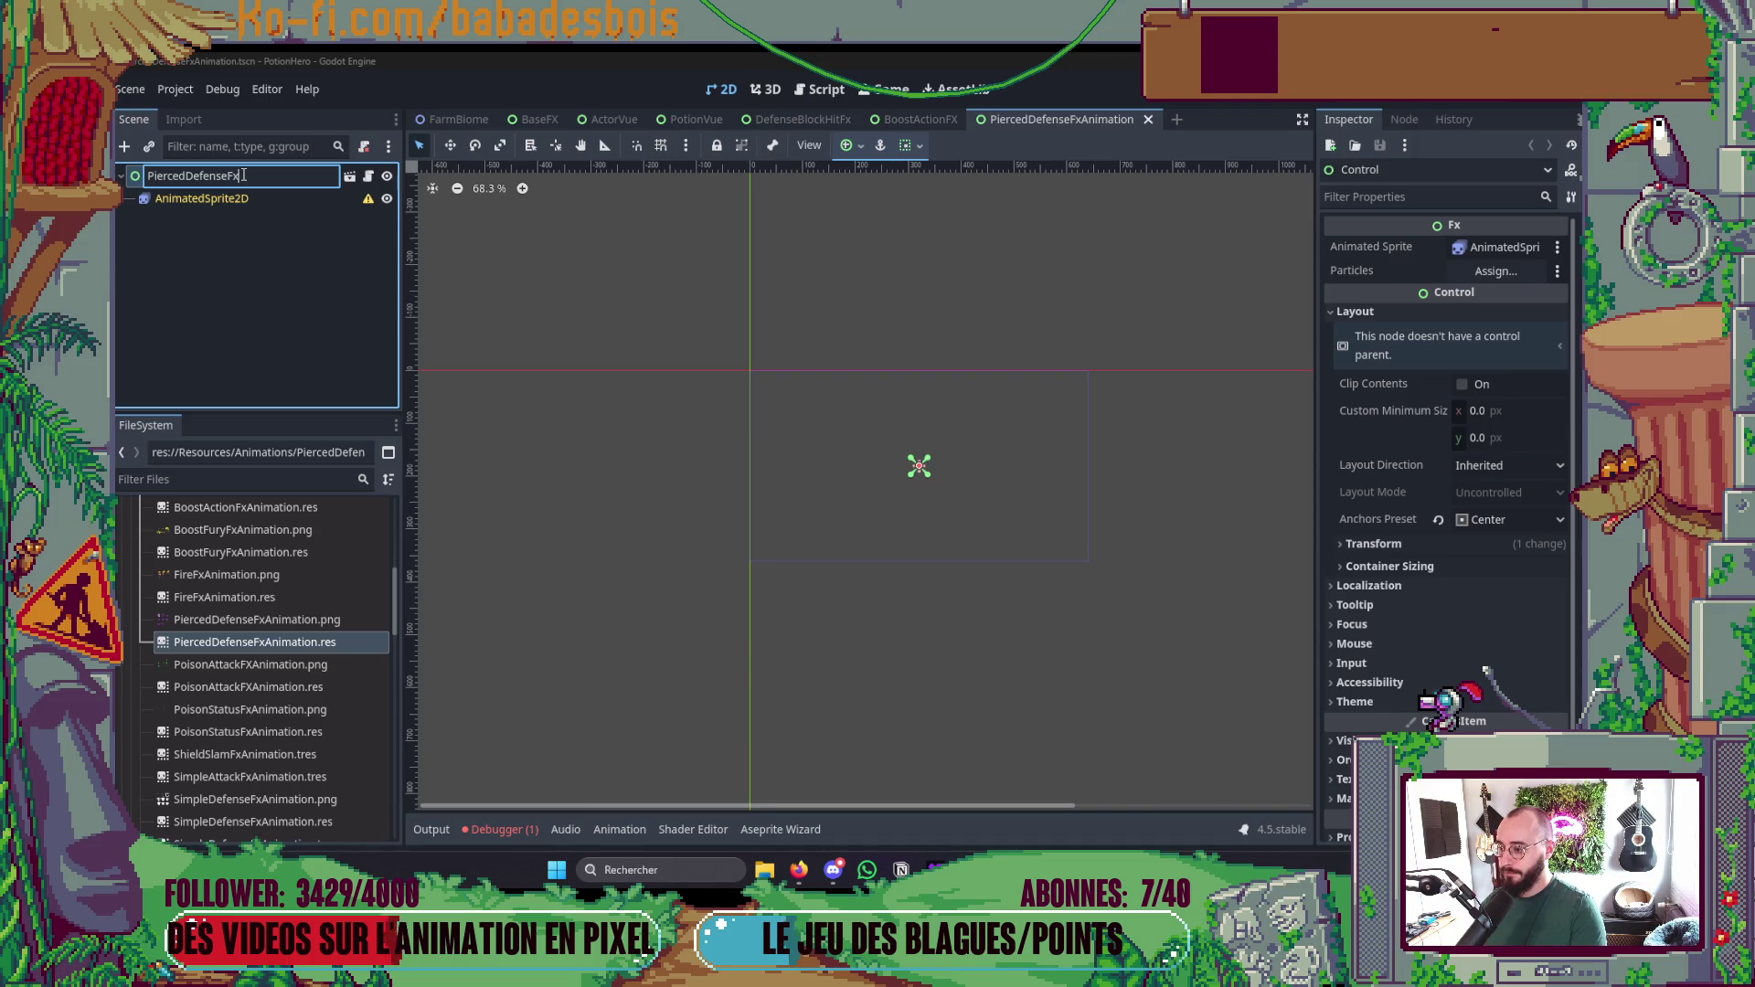
{"action": "key", "text": "Return"}
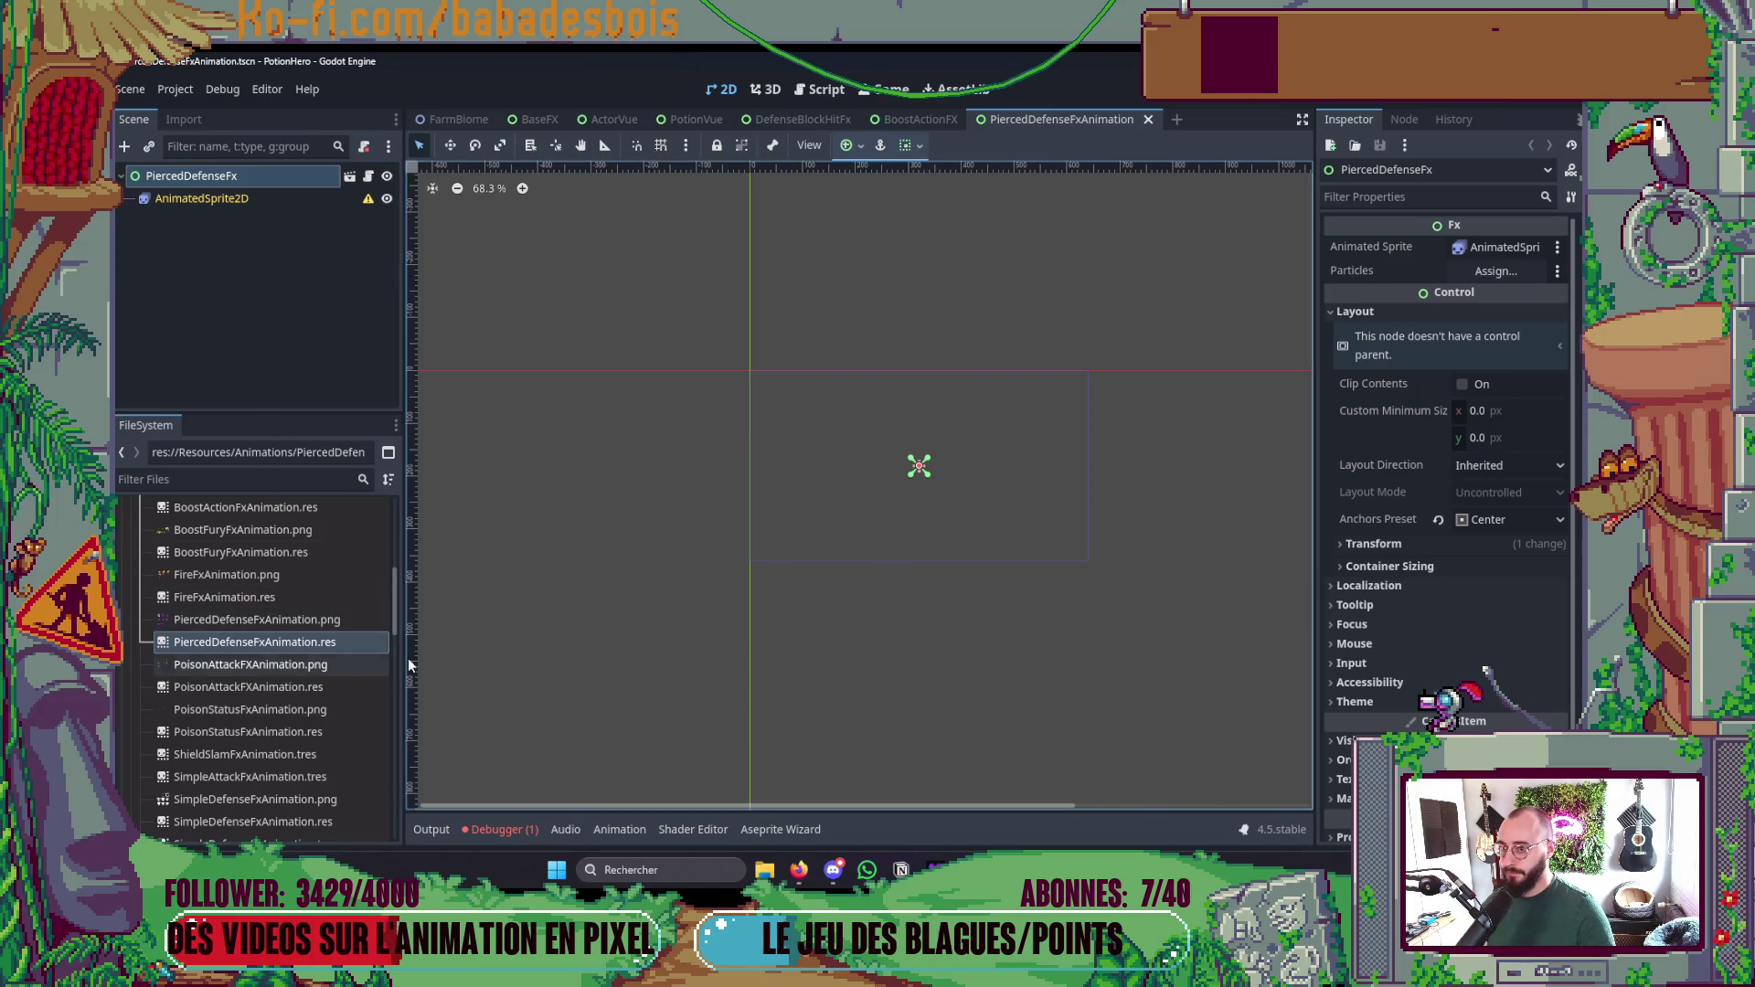
{"action": "scroll", "coordinate": [272, 673], "scroll_direction": "up", "scroll_amount": 10}
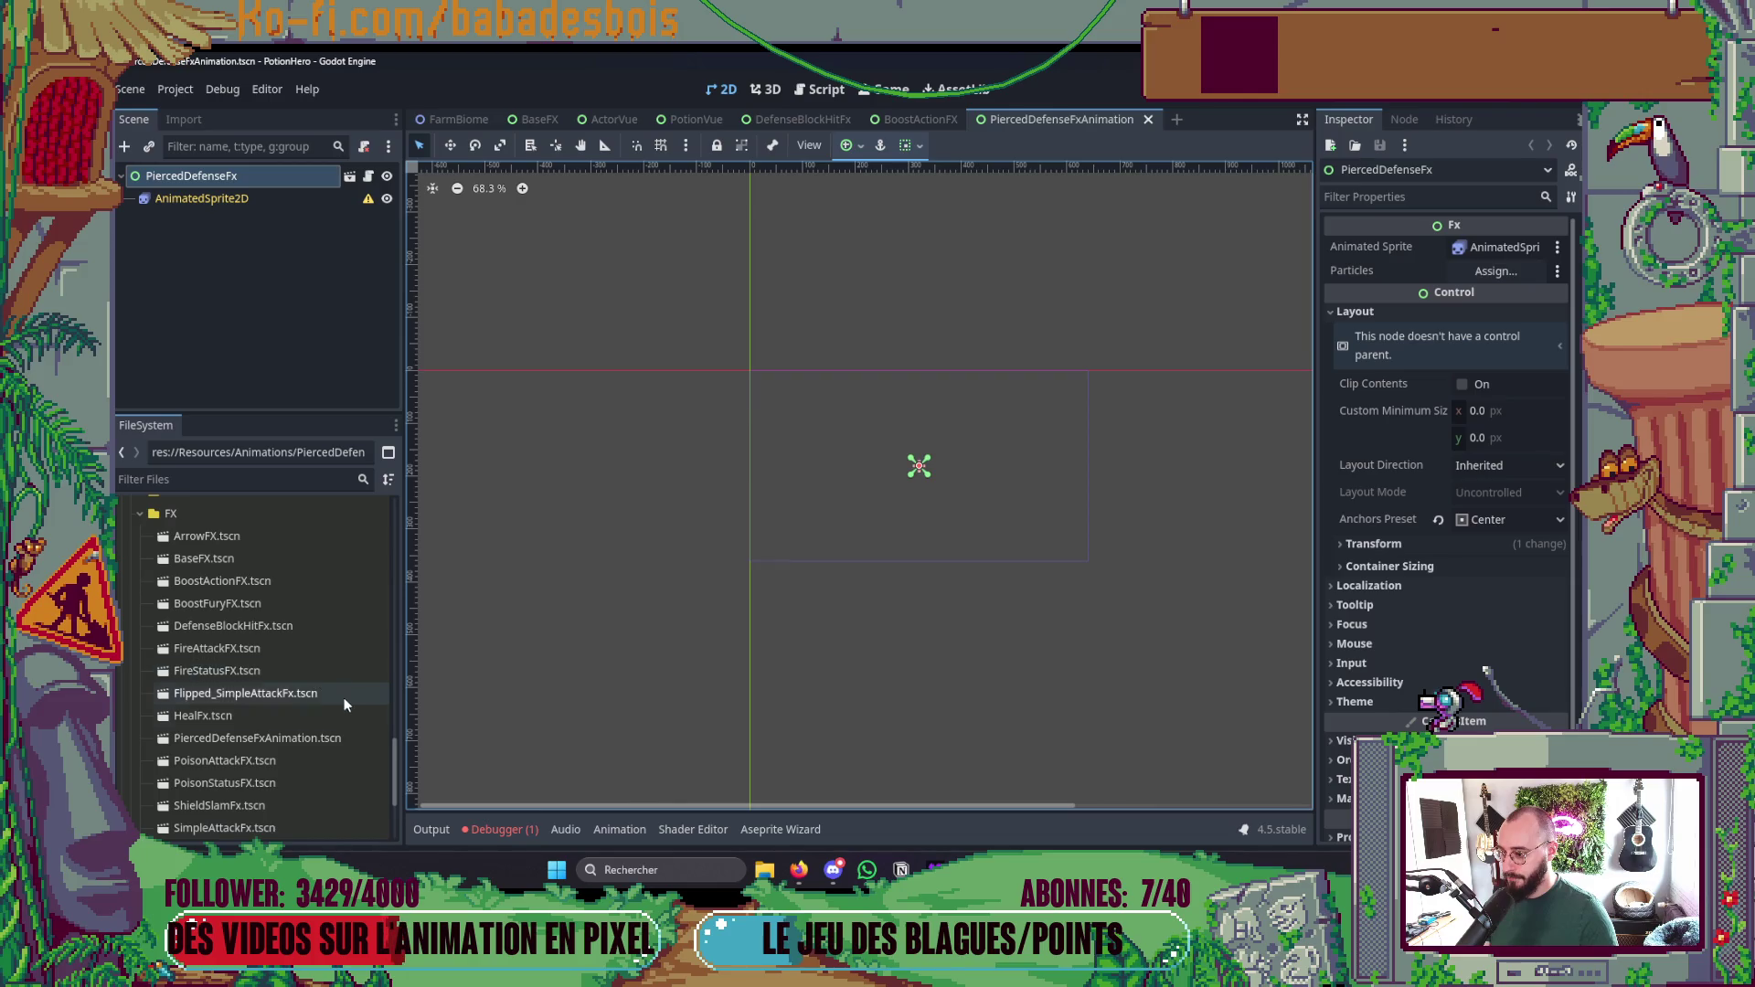
{"action": "left_click", "coordinate": [326, 737]}
{"action": "key", "text": "F2"}
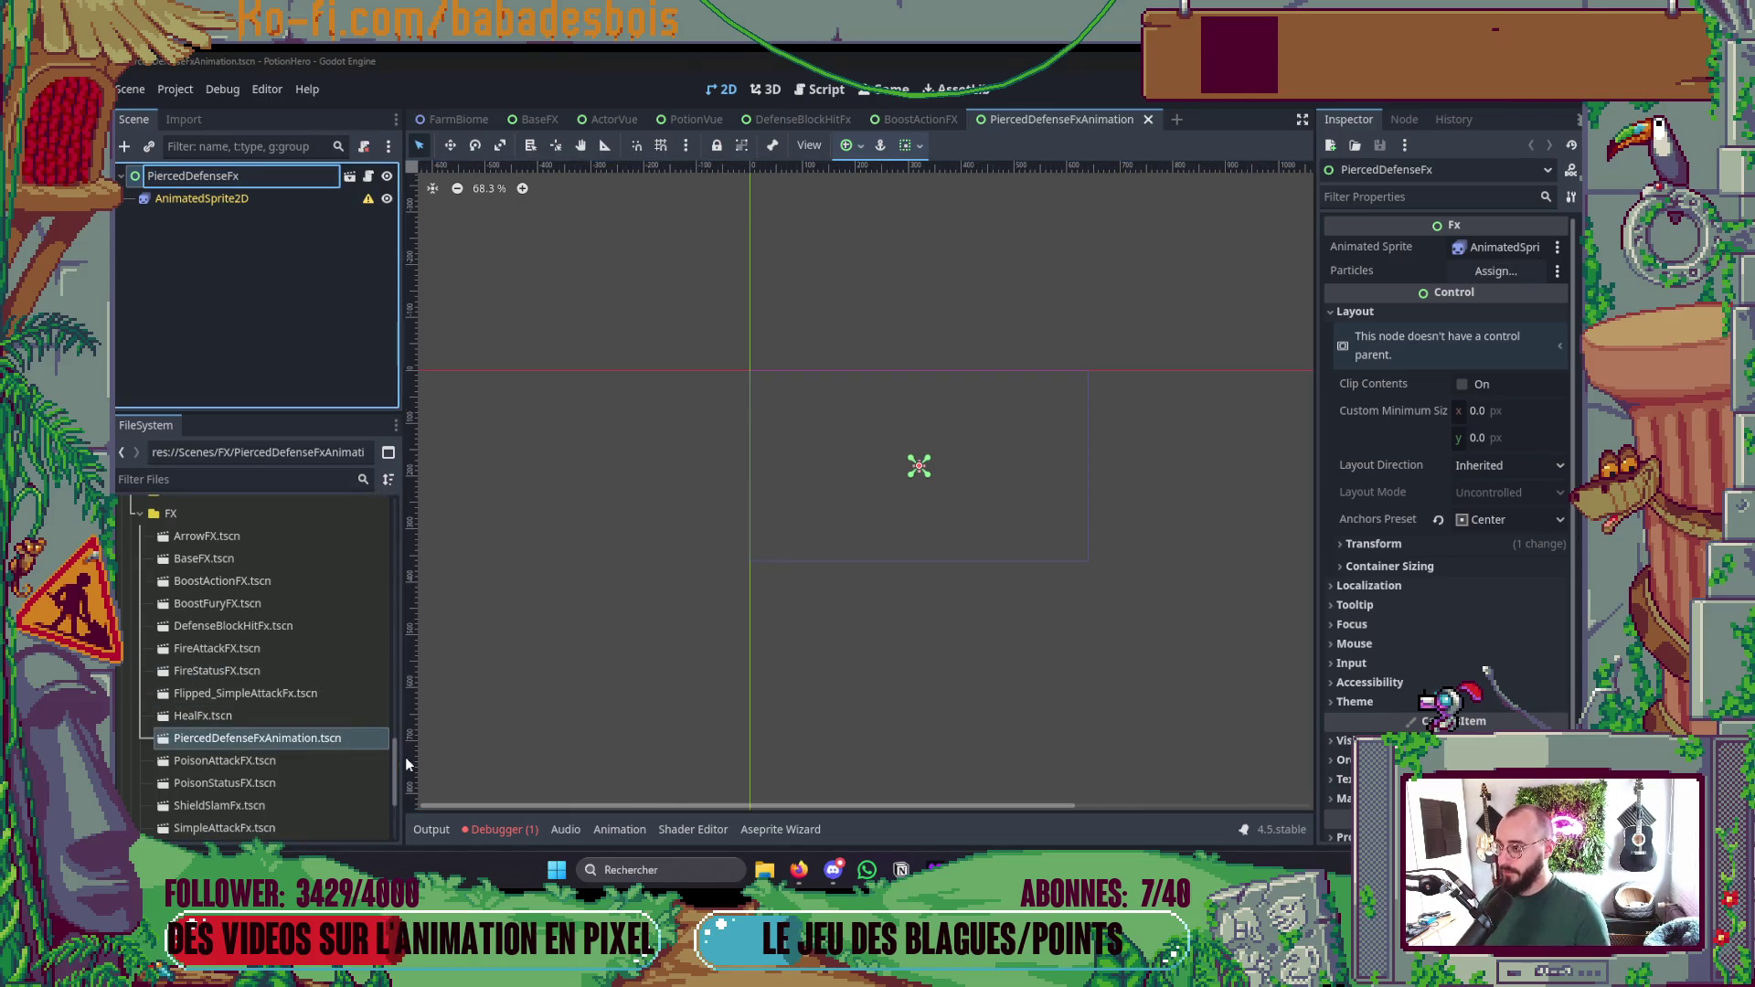
Step: Delete 'Animation' from PiercedDefenseFxAnimation.tscn so the file becomes PiercedDefenseFx.tscn
{"action": "right_click", "coordinate": [274, 738]}
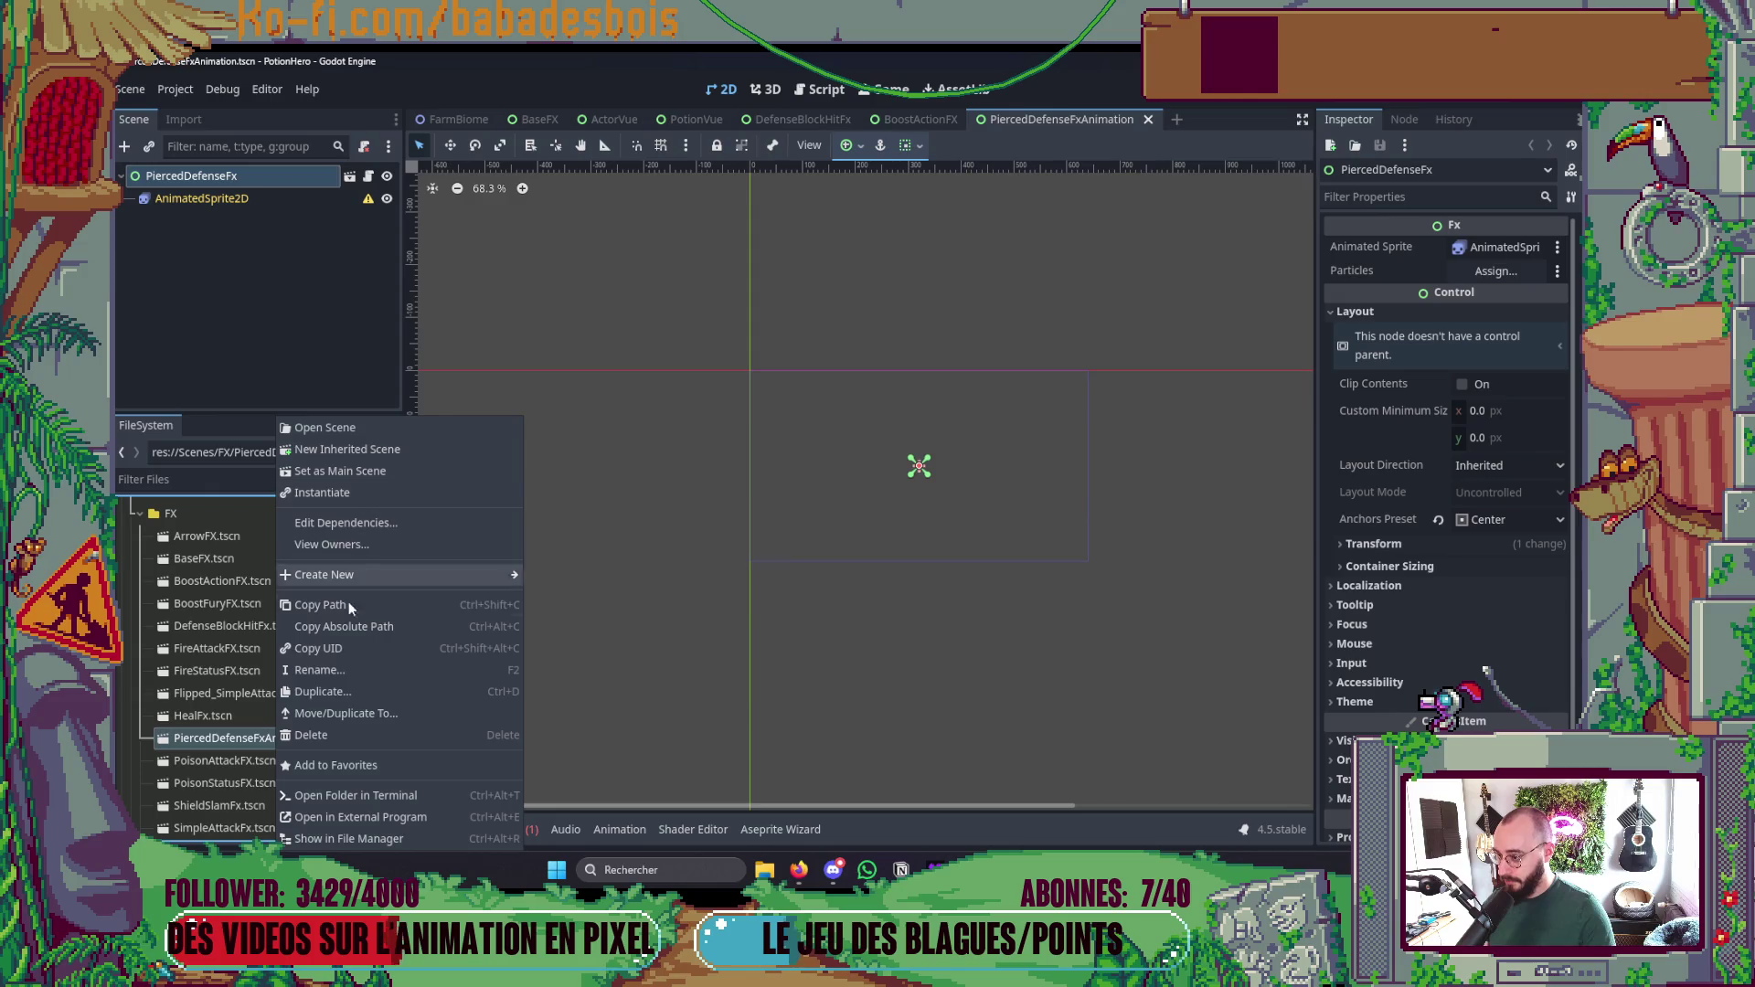
{"action": "left_click", "coordinate": [348, 666]}
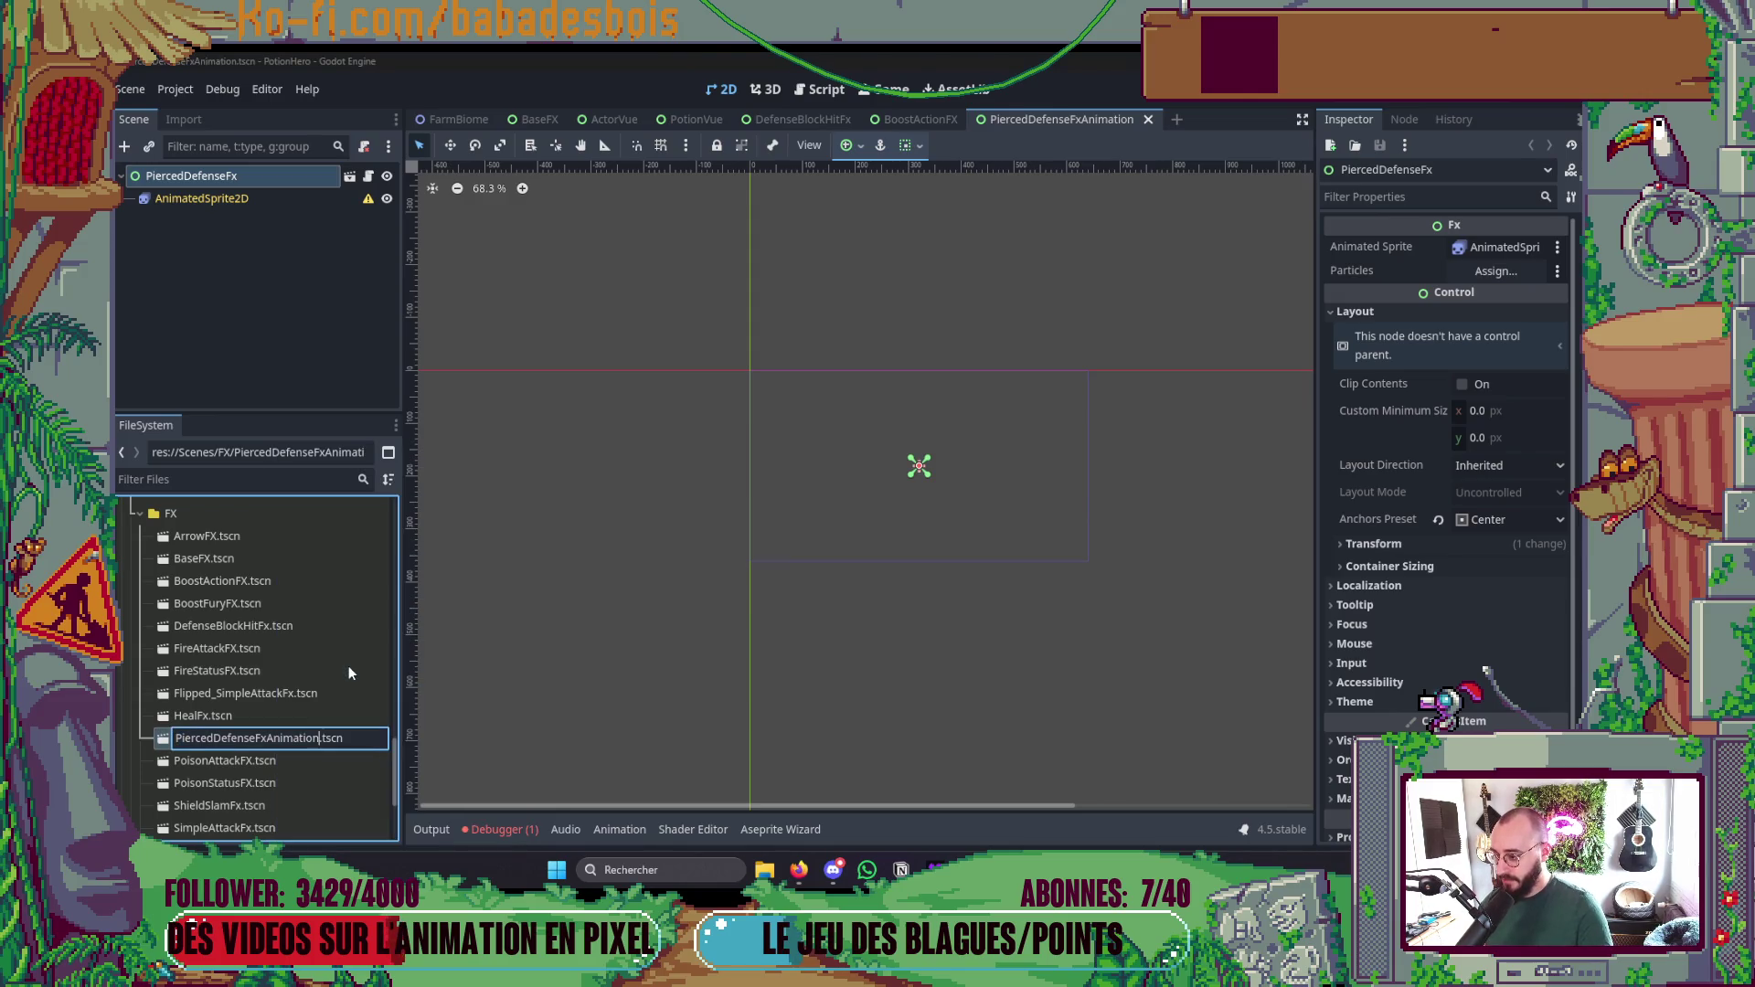
{"action": "key", "text": "shift+Left"}
{"action": "key", "text": "shift+Left"}
{"action": "key", "text": "shift+Left"}
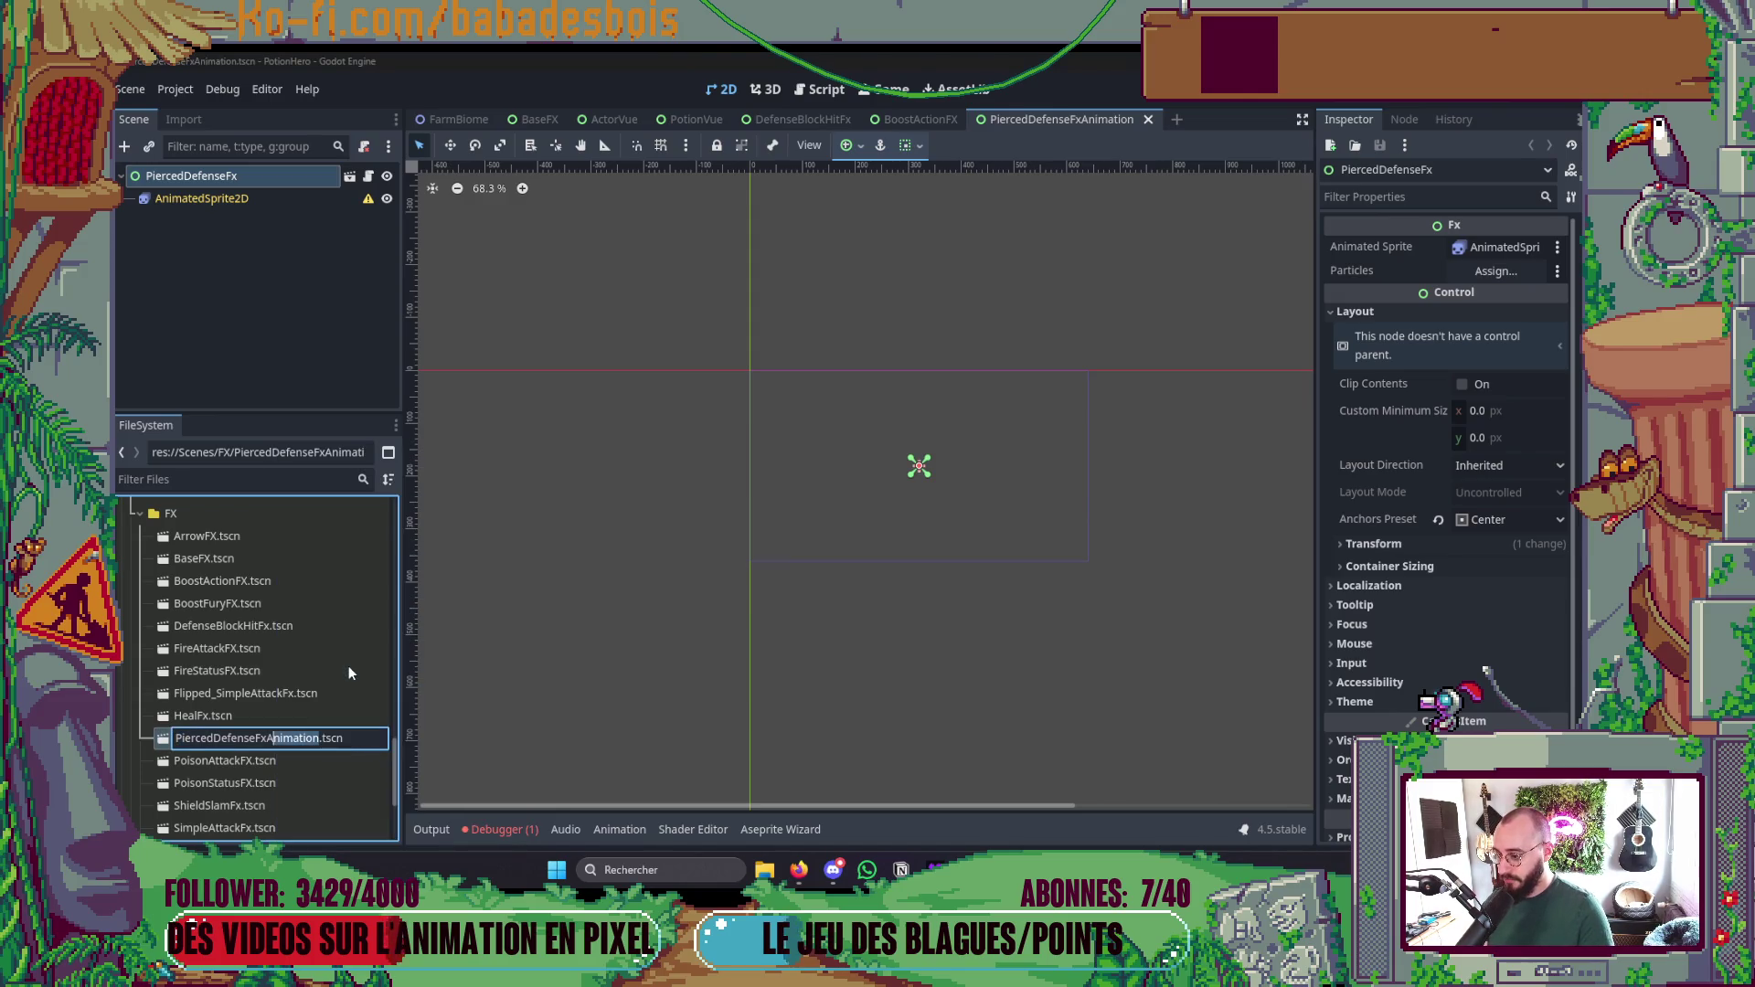
{"action": "key", "text": "Left"}
{"action": "key", "text": "ctrl+shift+Right"}
{"action": "key", "text": "Delete"}
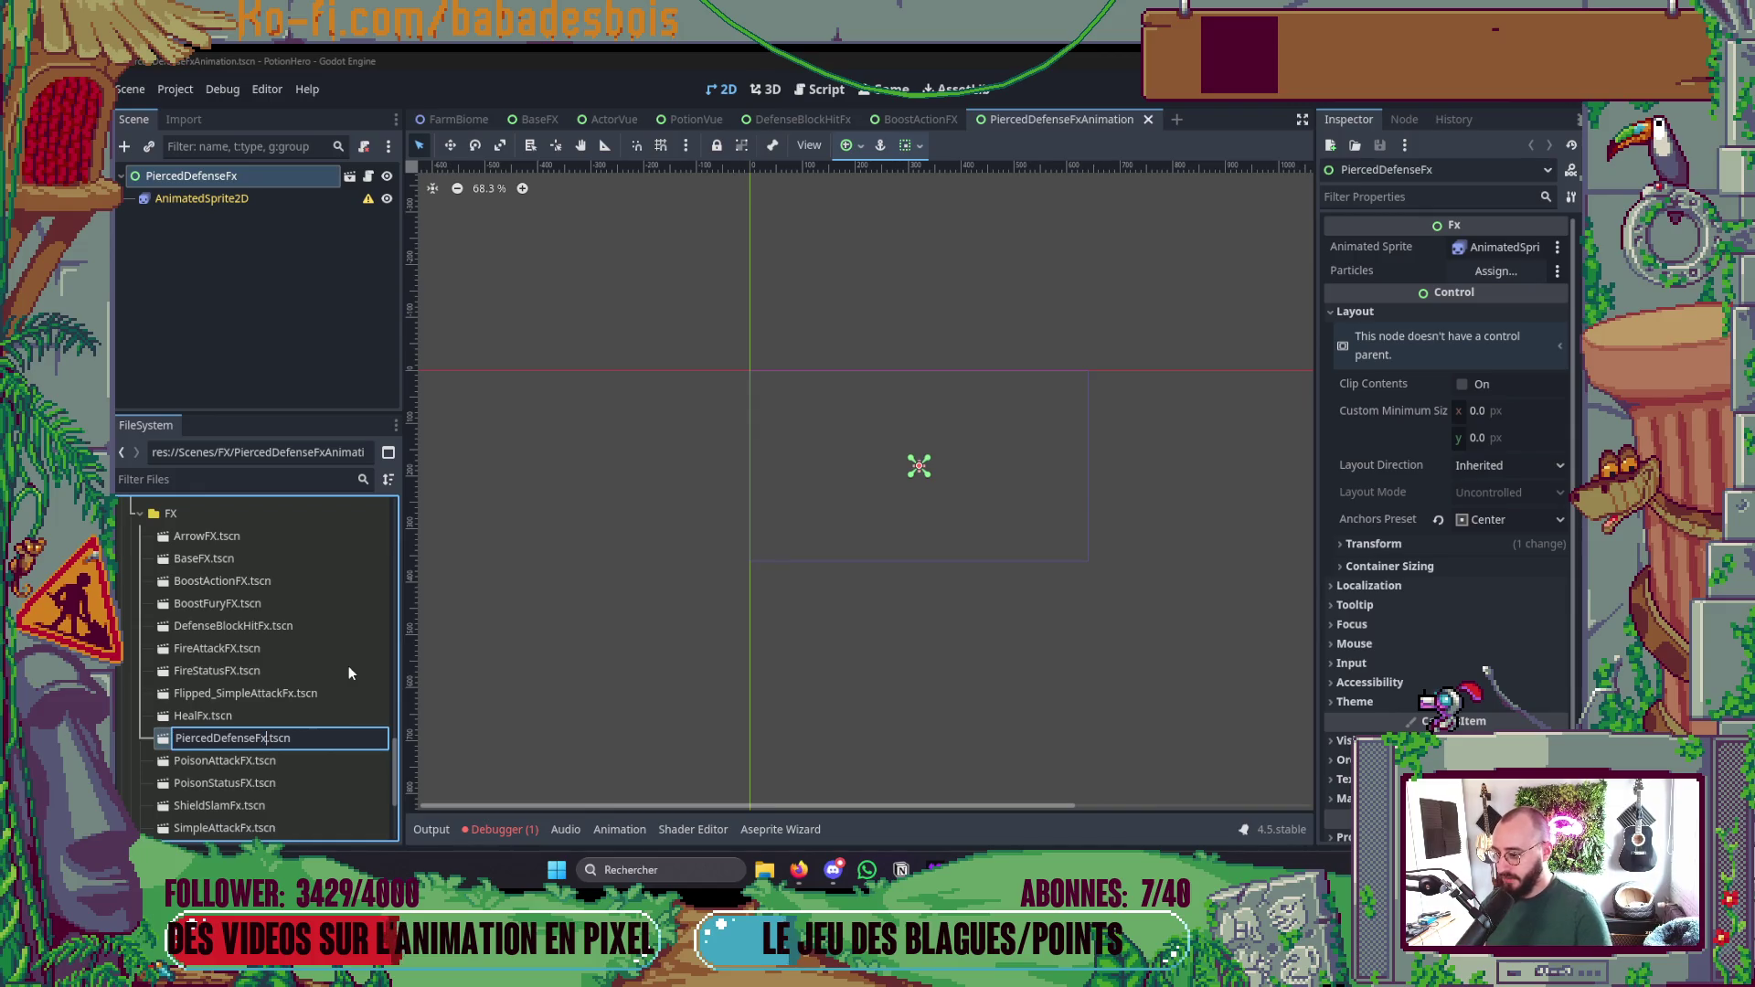
{"action": "key", "text": "Return"}
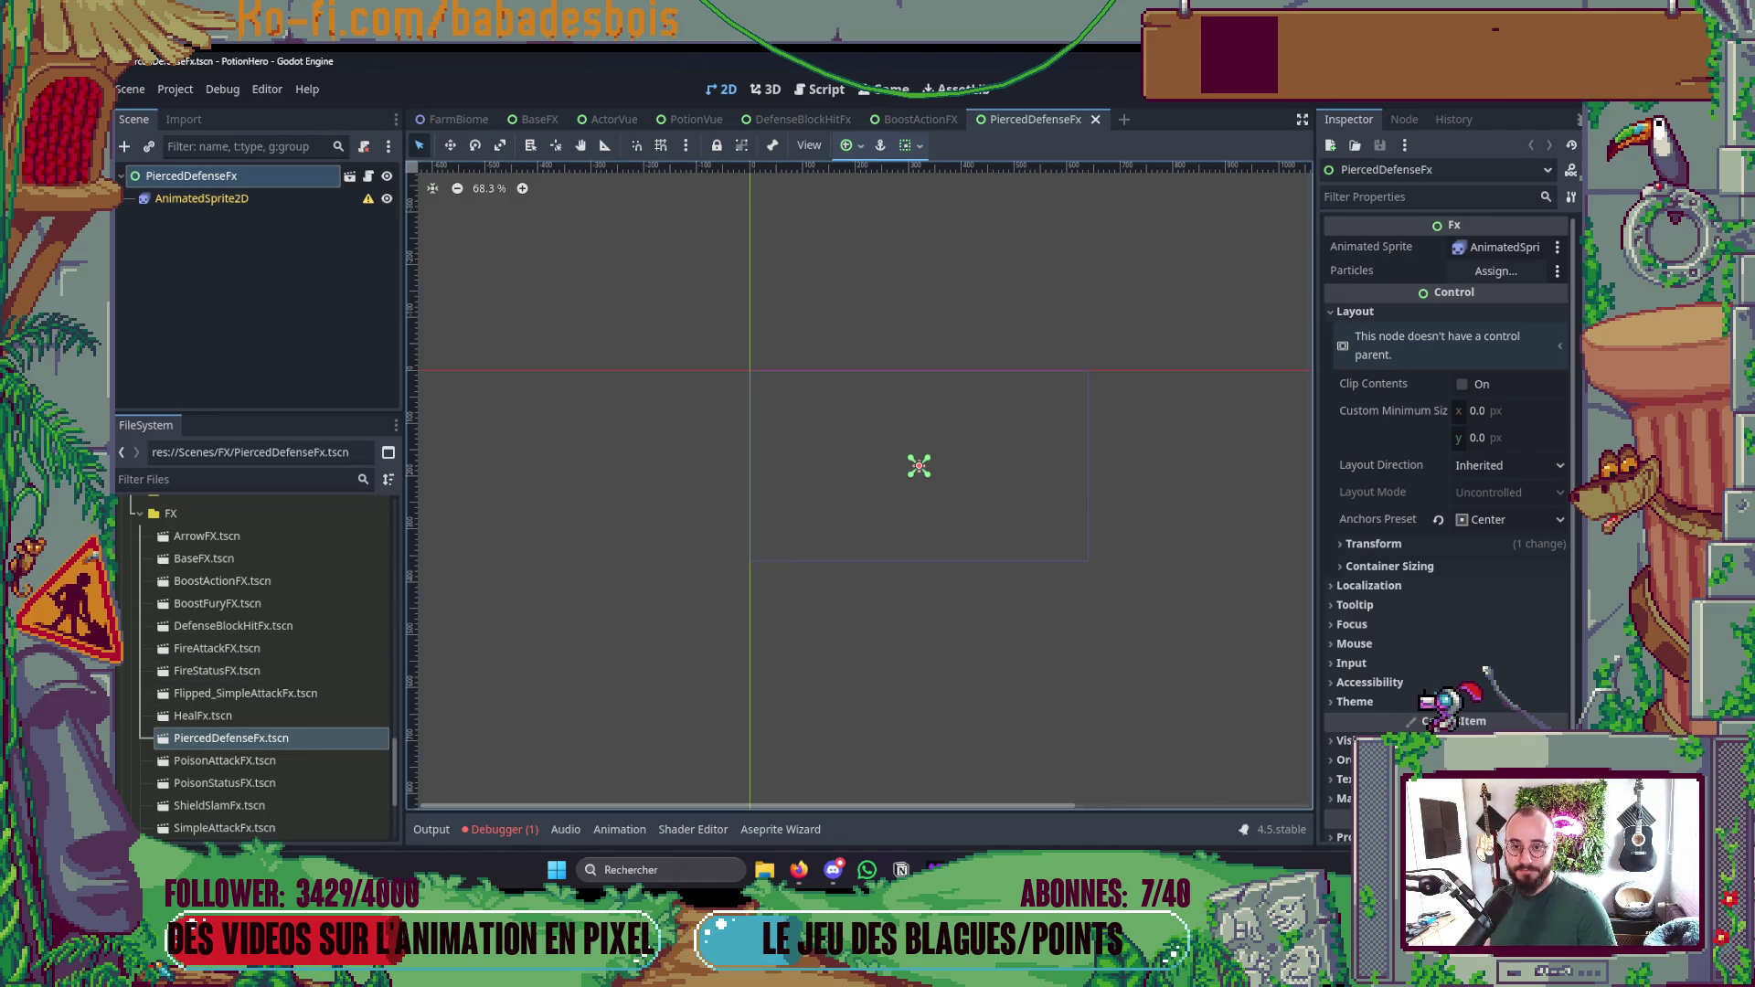
{"action": "left_click", "coordinate": [304, 198]}
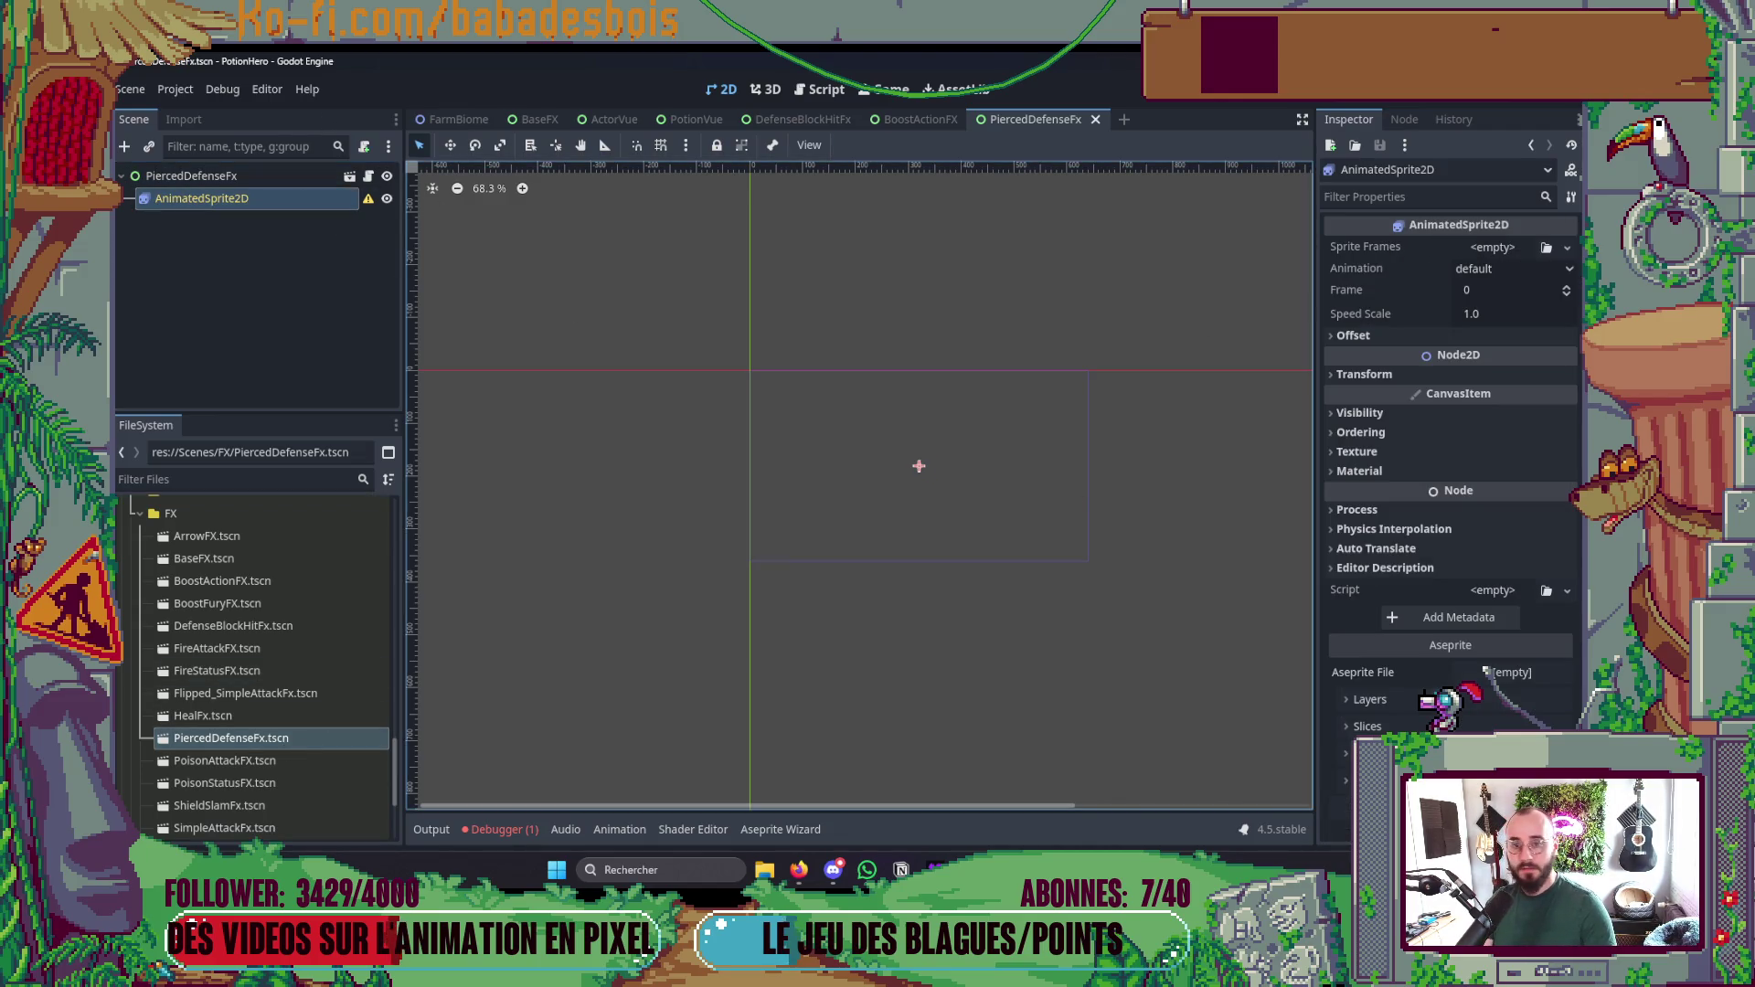
Step: Assign PiercedDefenseFxAnimation.res as the AnimatedSprite2D's Sprite Frames and save the PiercedDefenseFx scene
{"action": "scroll", "coordinate": [219, 594], "scroll_direction": "up", "scroll_amount": 10}
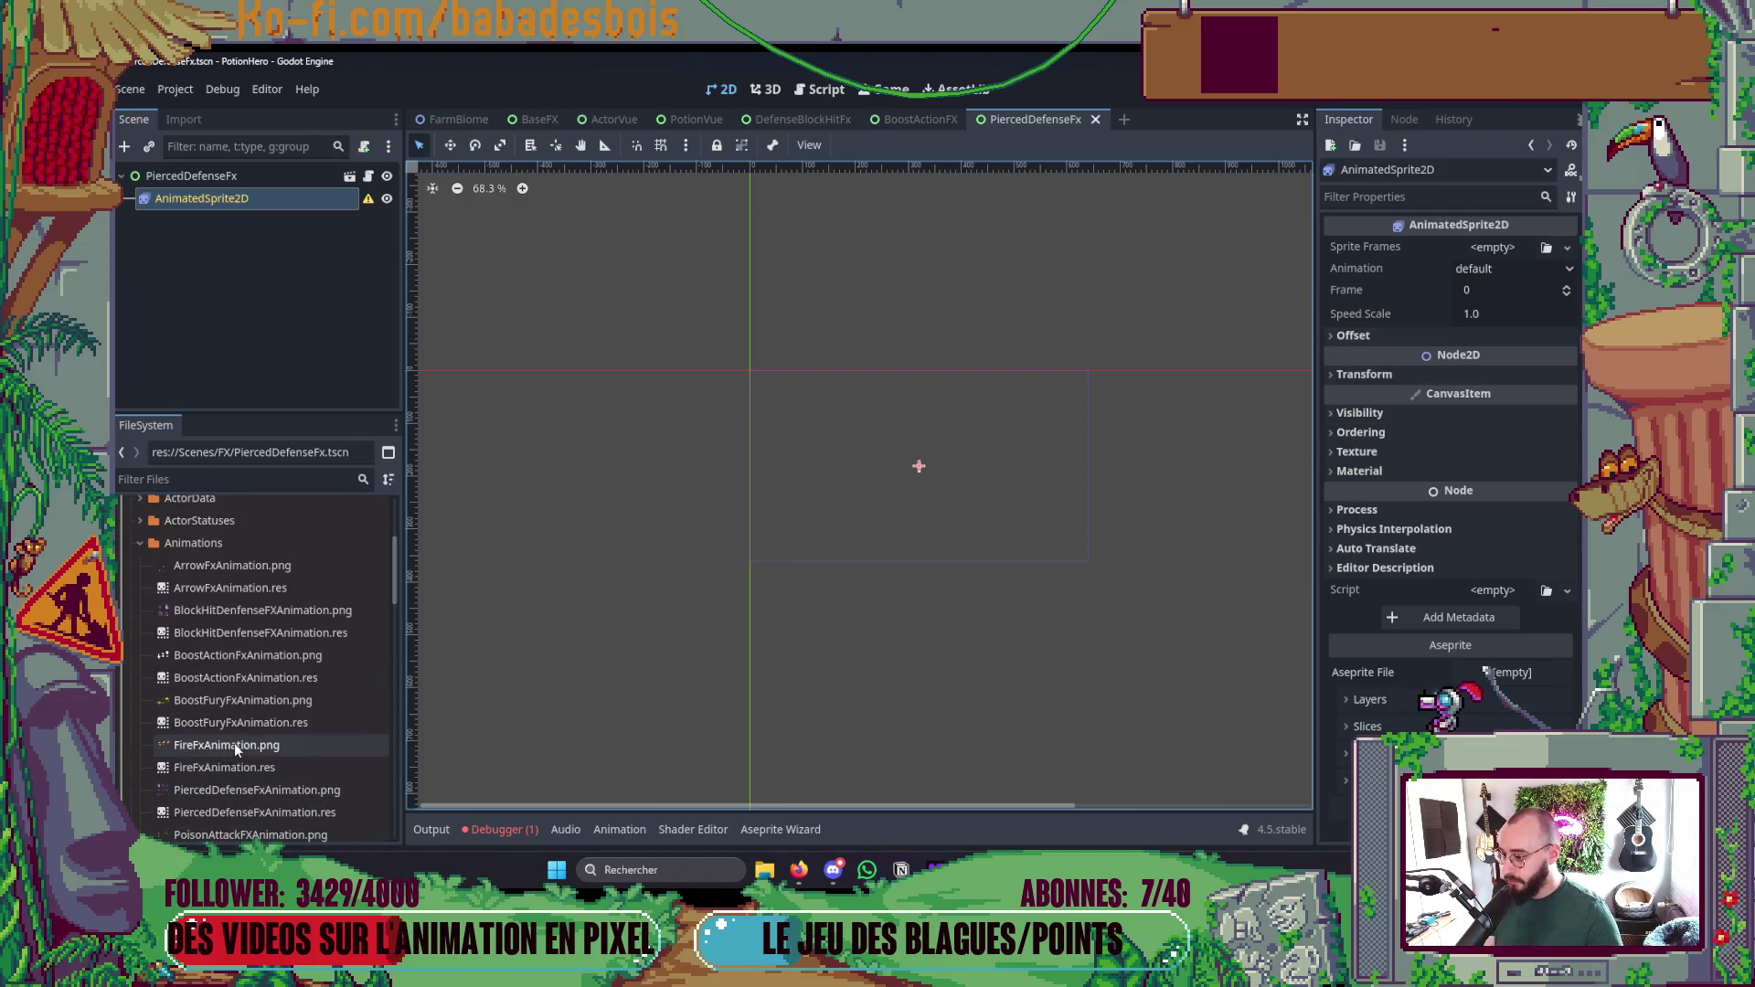
{"action": "scroll", "coordinate": [234, 743], "scroll_direction": "down", "scroll_amount": 3}
{"action": "left_click", "coordinate": [240, 688]}
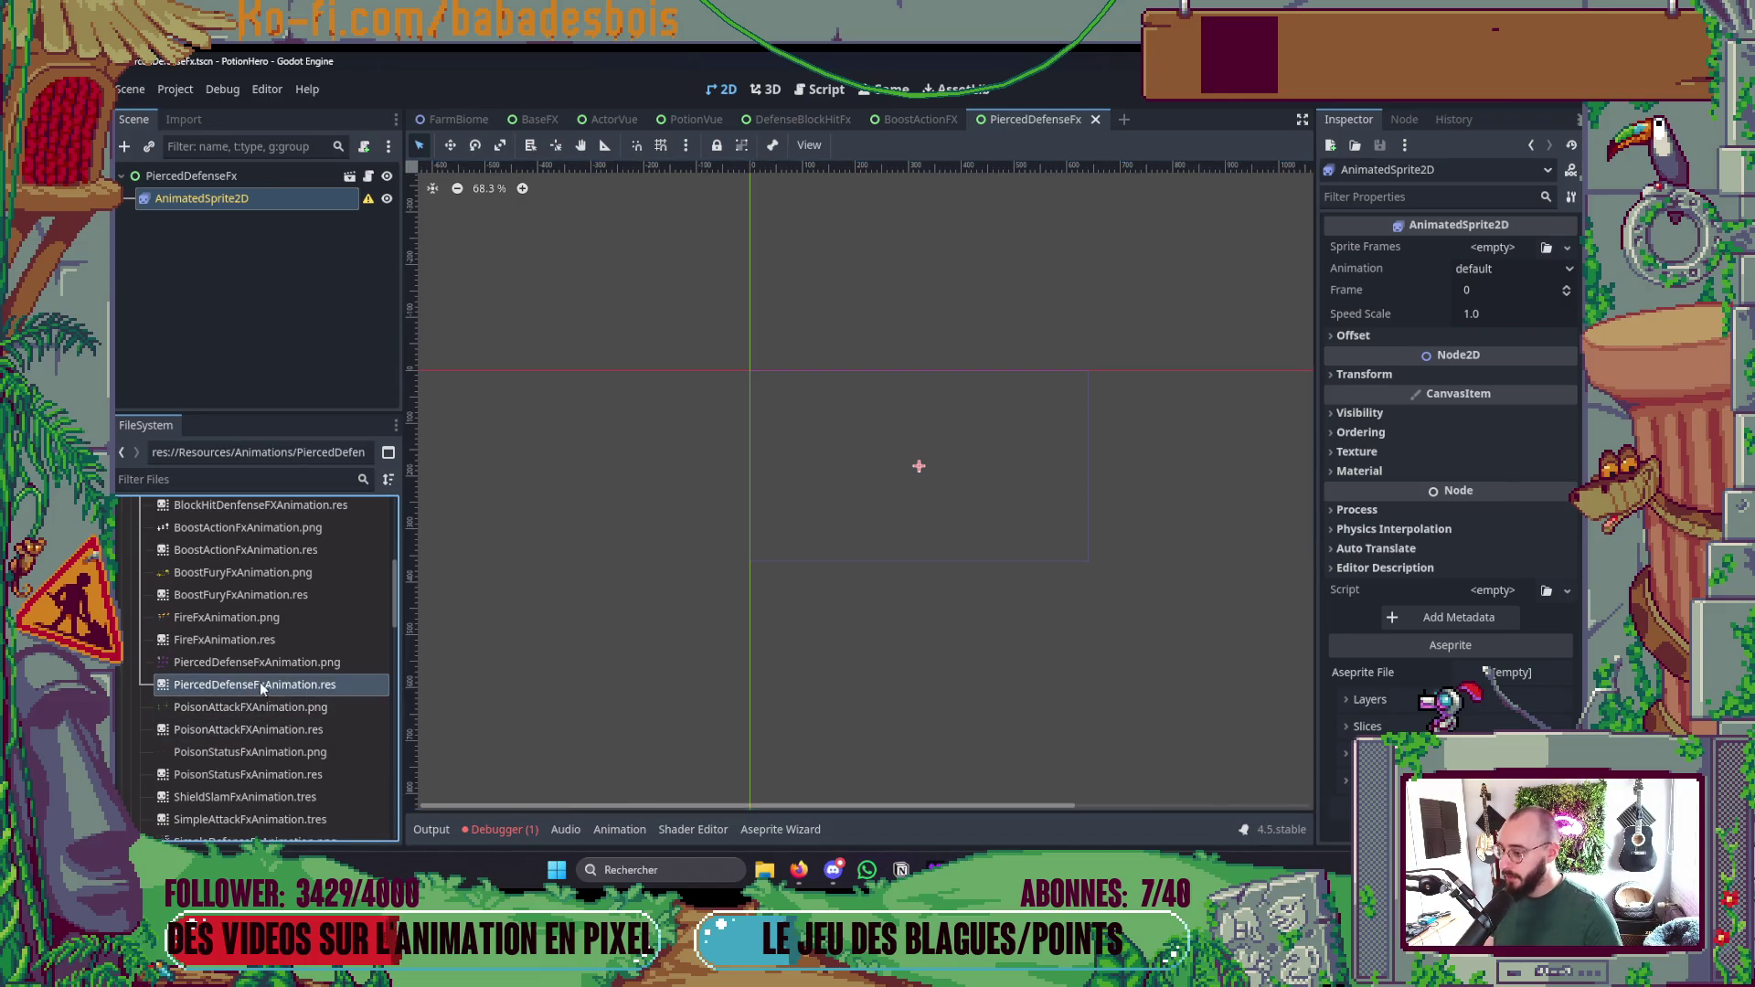
{"action": "mouse_move", "coordinate": [239, 689]}
{"action": "left_mouse_down"}
{"action": "mouse_move", "coordinate": [1351, 376]}
{"action": "mouse_move", "coordinate": [1471, 240]}
{"action": "mouse_move", "coordinate": [1504, 247]}
{"action": "left_mouse_up"}
{"action": "key", "text": "ctrl+s"}
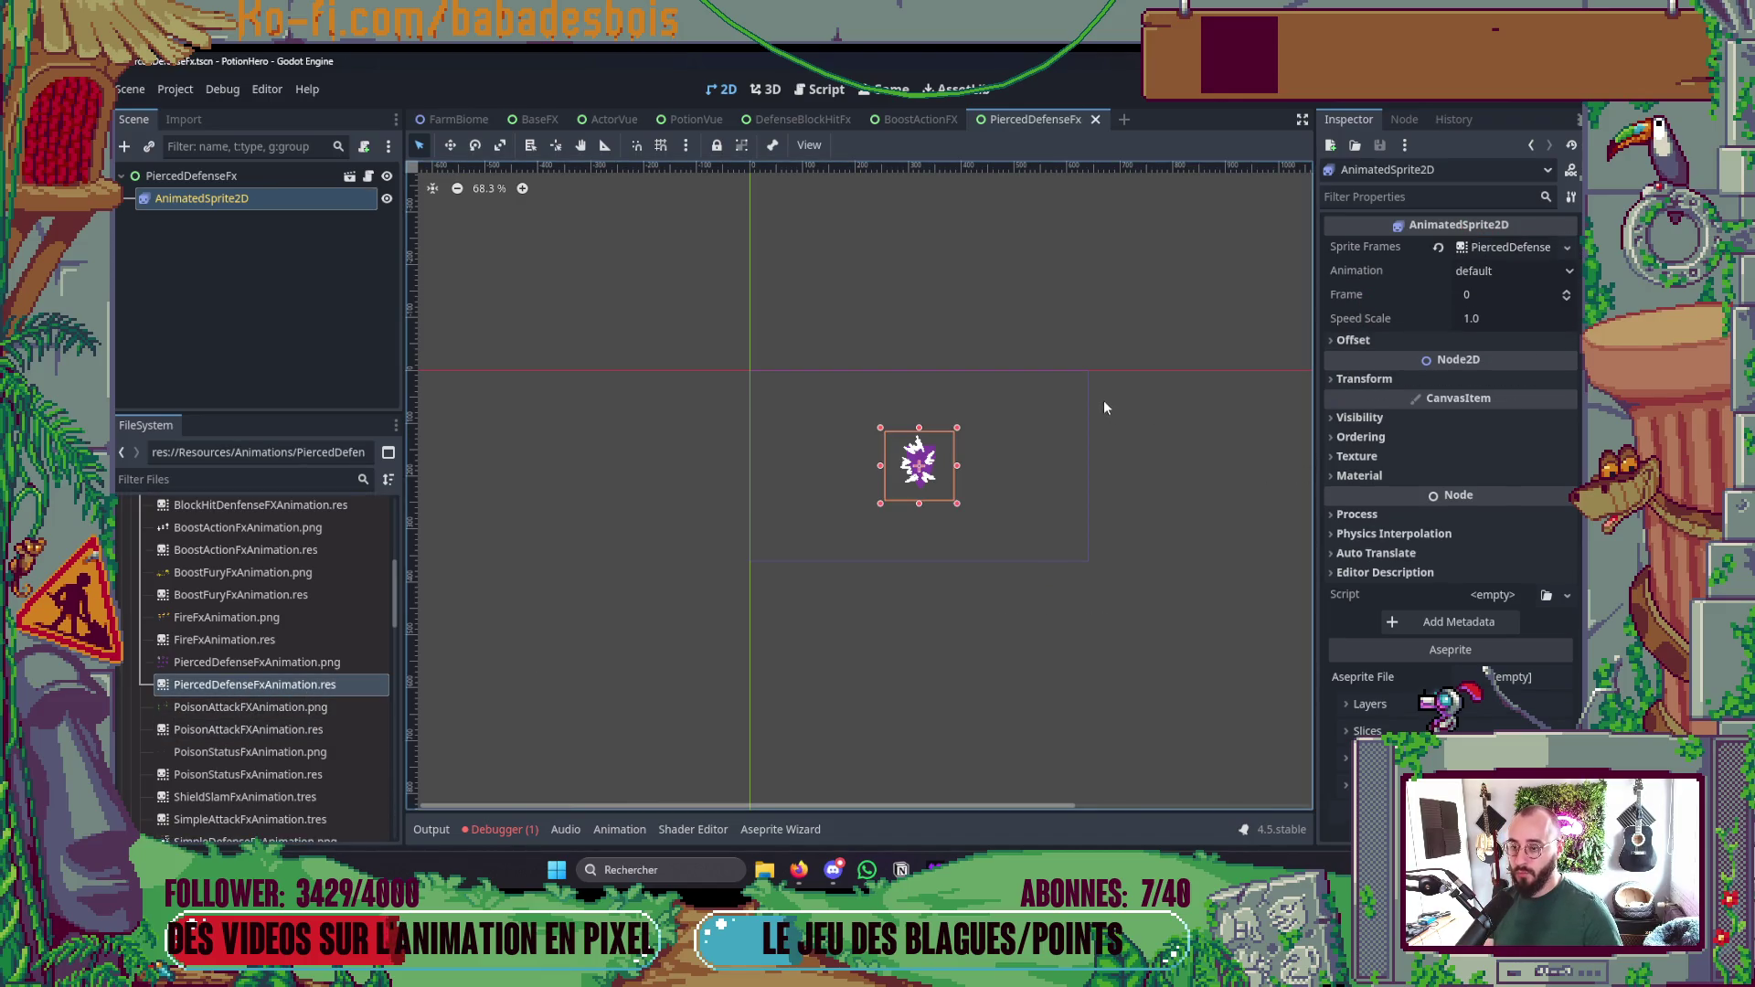
{"action": "scroll", "coordinate": [1066, 404], "scroll_direction": "up", "scroll_amount": 2}
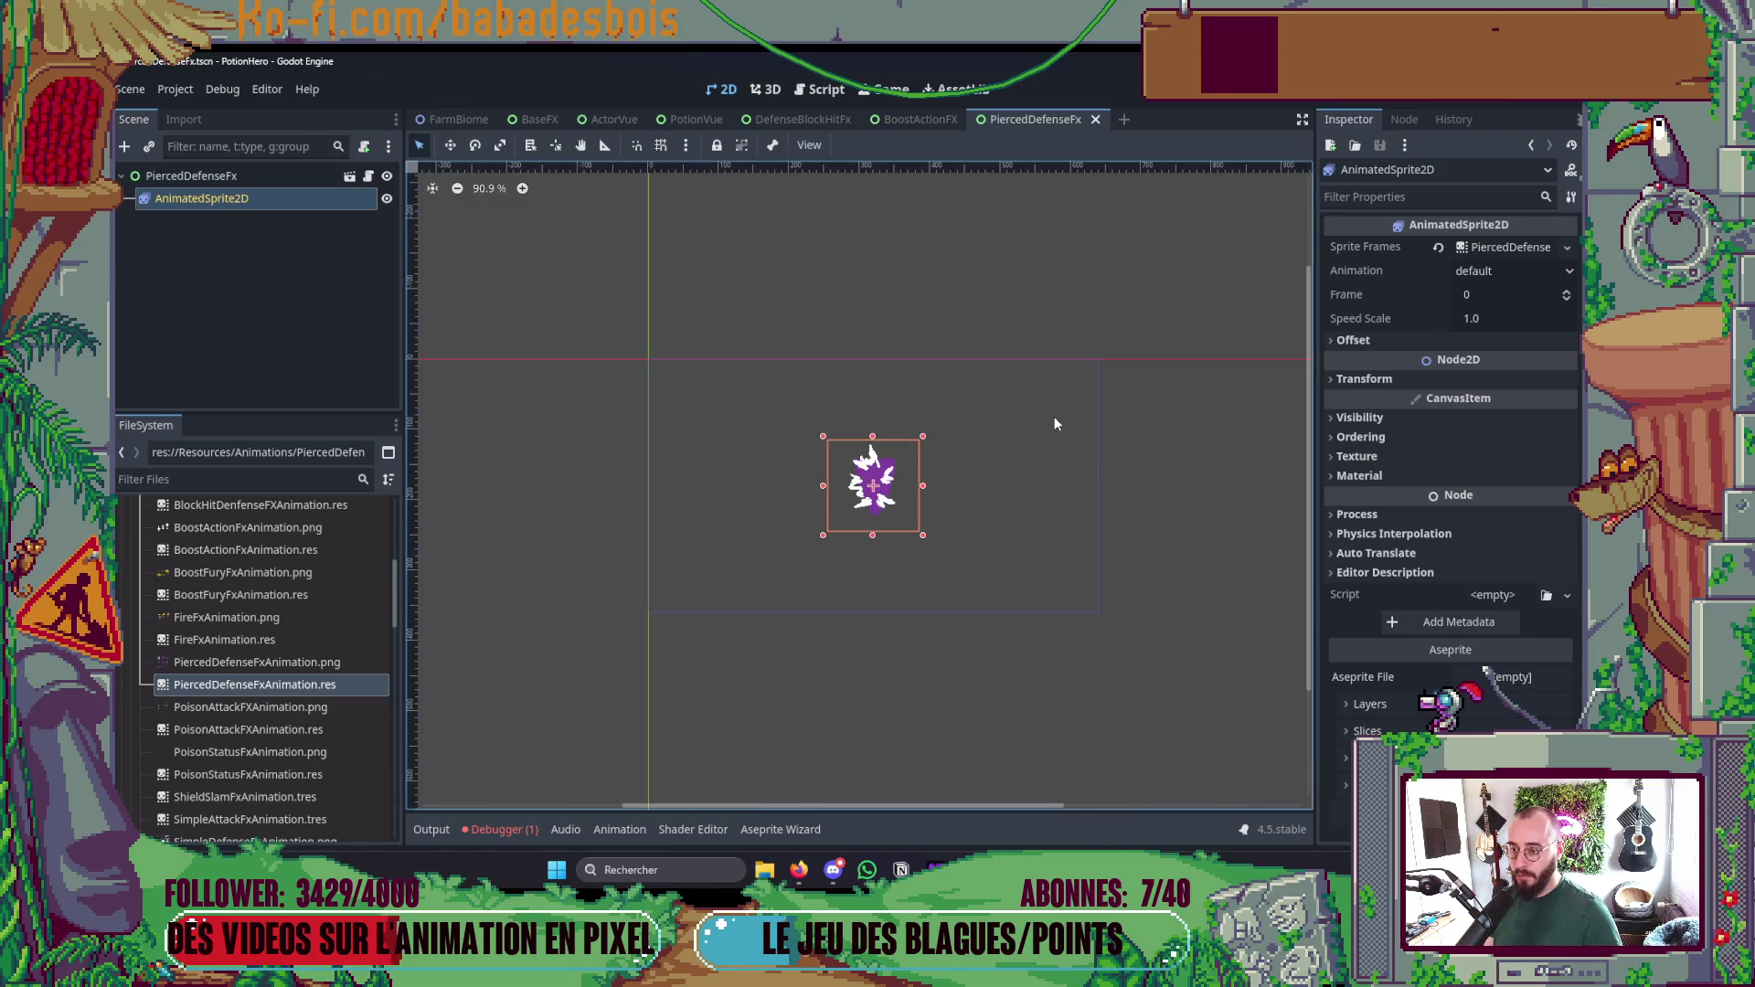
{"action": "scroll", "coordinate": [1055, 420], "scroll_direction": "up", "scroll_amount": 1}
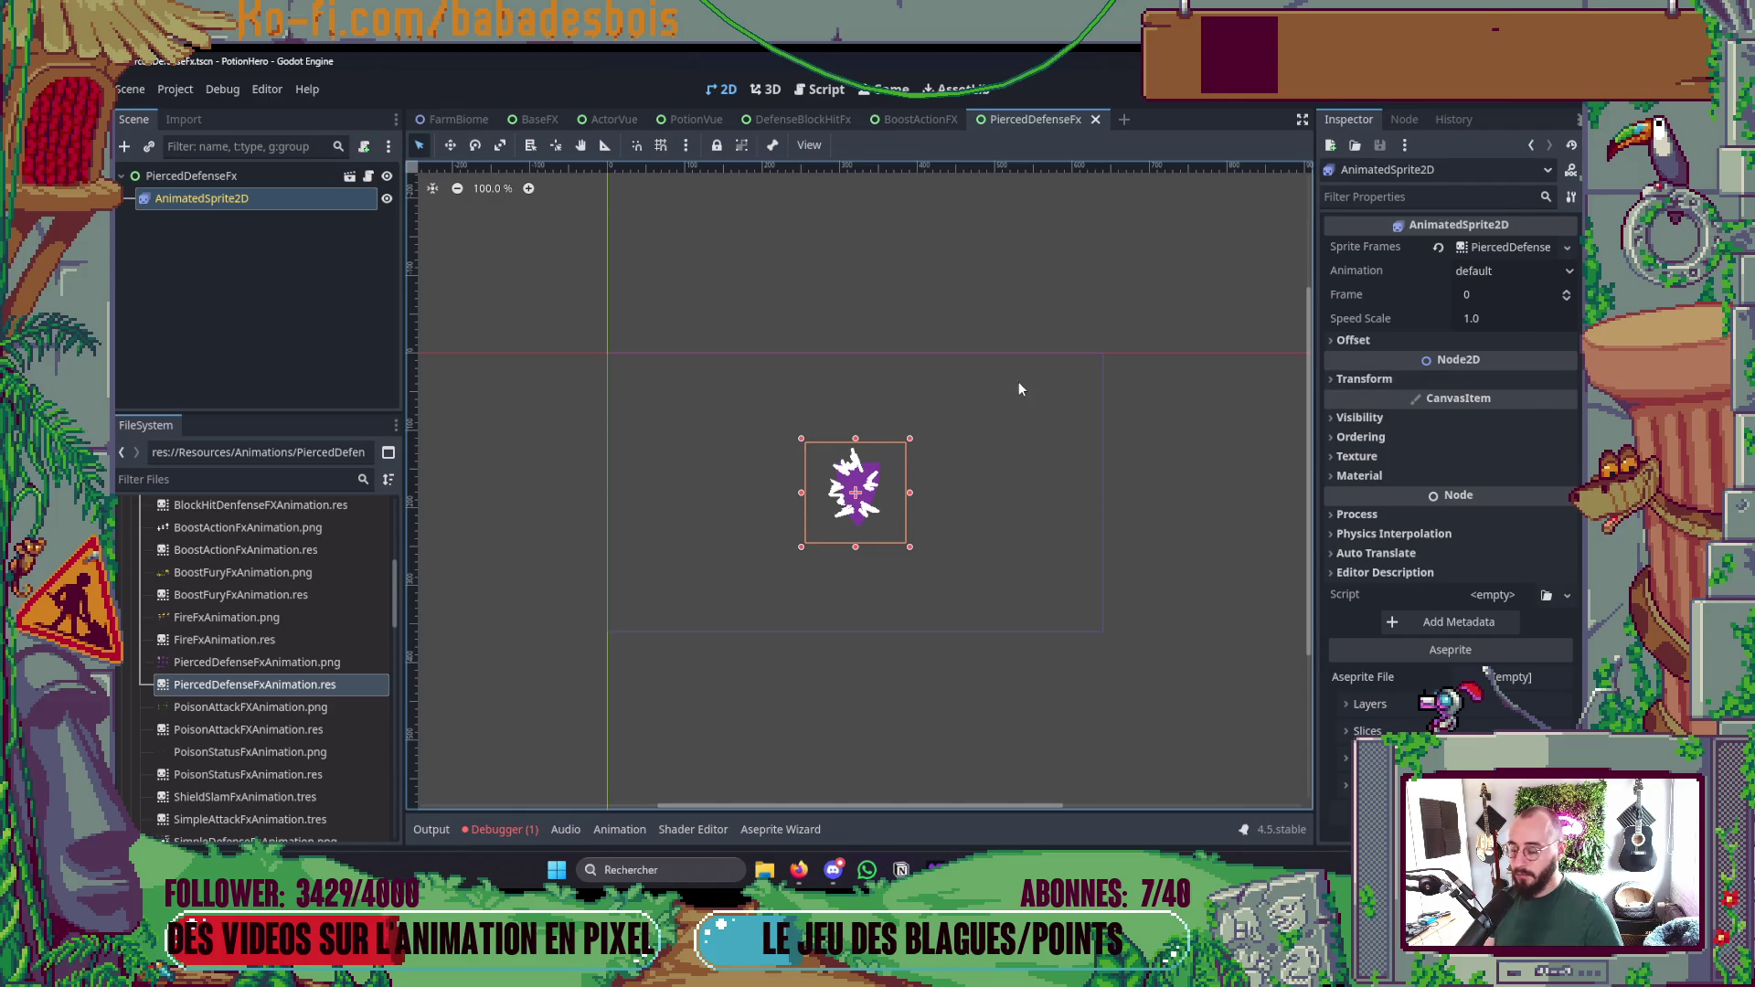
{"action": "scroll", "coordinate": [338, 656], "scroll_direction": "up", "scroll_amount": 5}
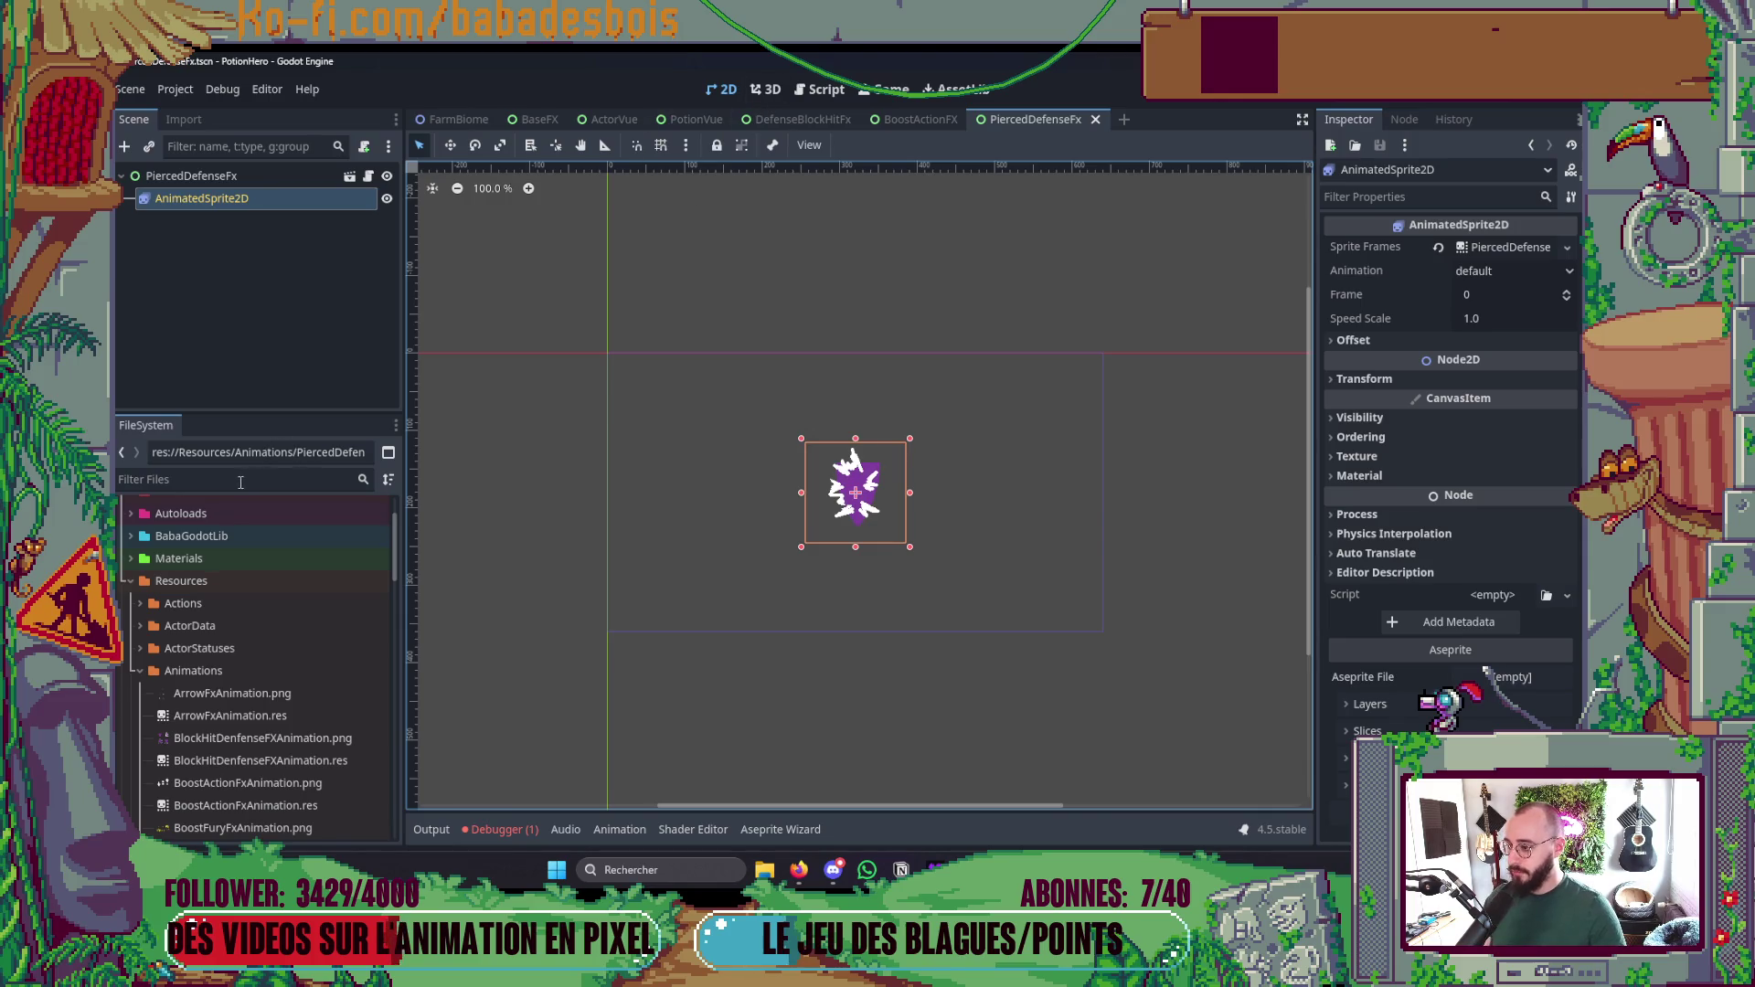
Step: Open DefenseStatusData.tres and add a new ActorStatusAnimation for Duration Finished
{"action": "left_click", "coordinate": [241, 479]}
{"action": "type", "text": "Defense"}
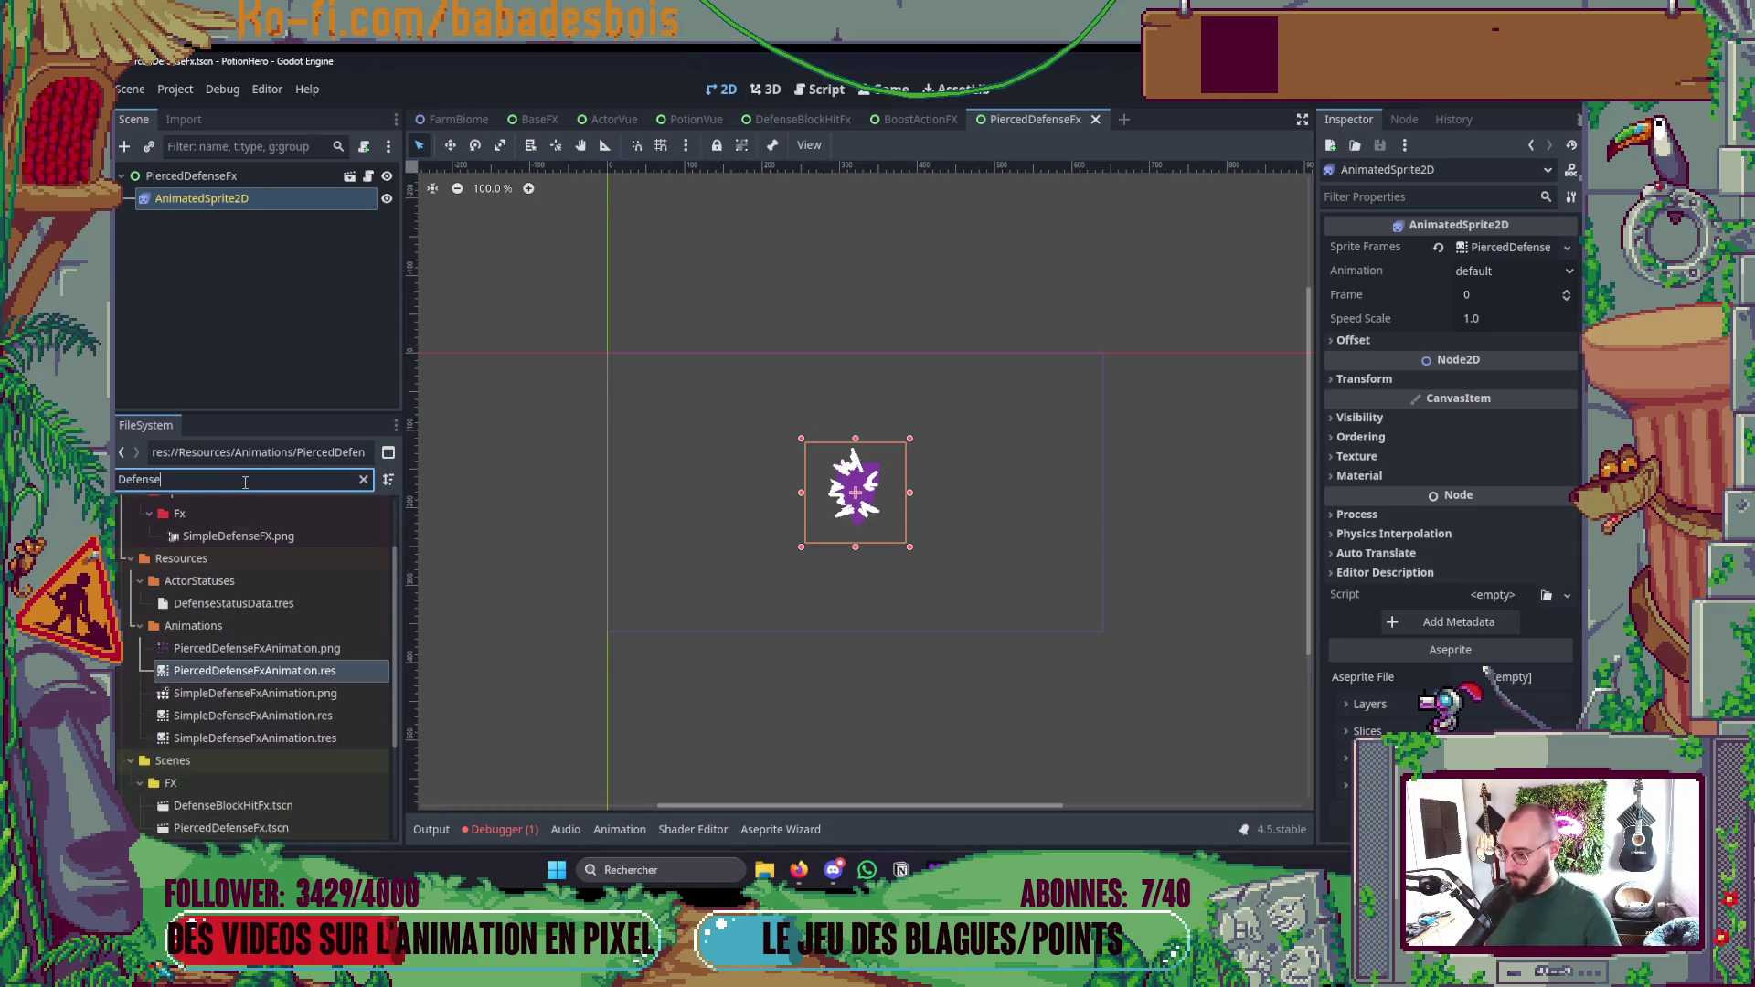
{"action": "left_click", "coordinate": [230, 604]}
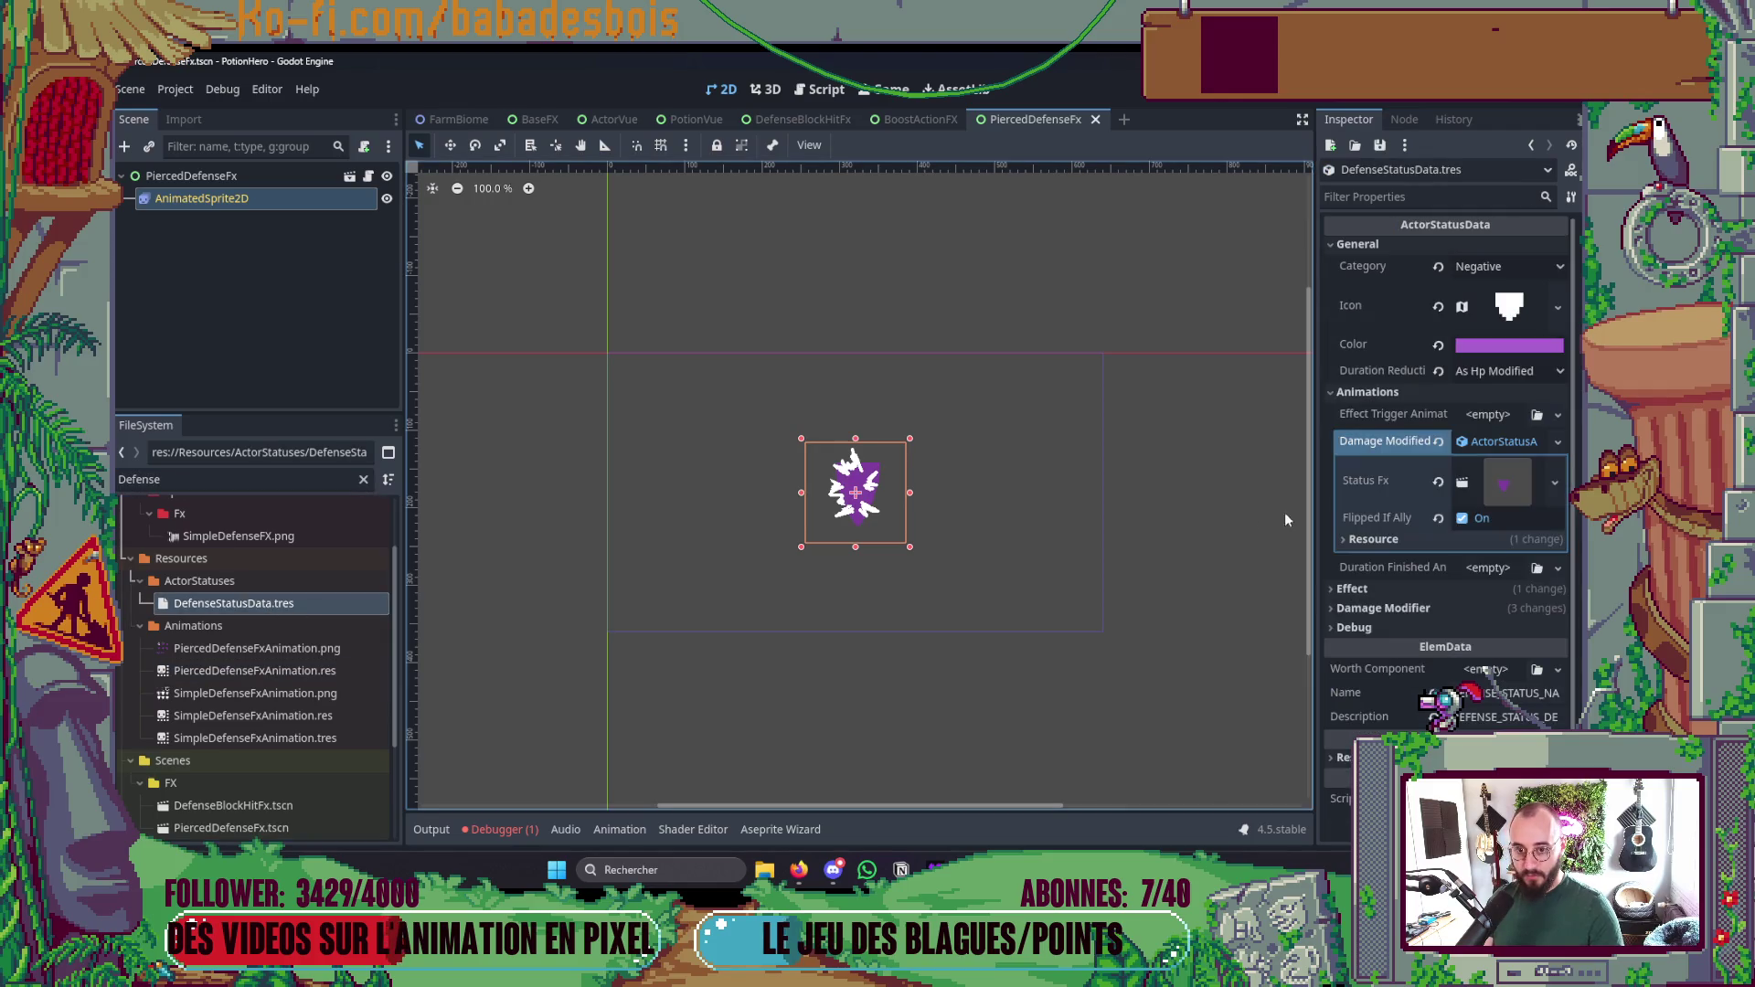
{"action": "left_click", "coordinate": [1508, 442]}
{"action": "left_click", "coordinate": [1508, 467]}
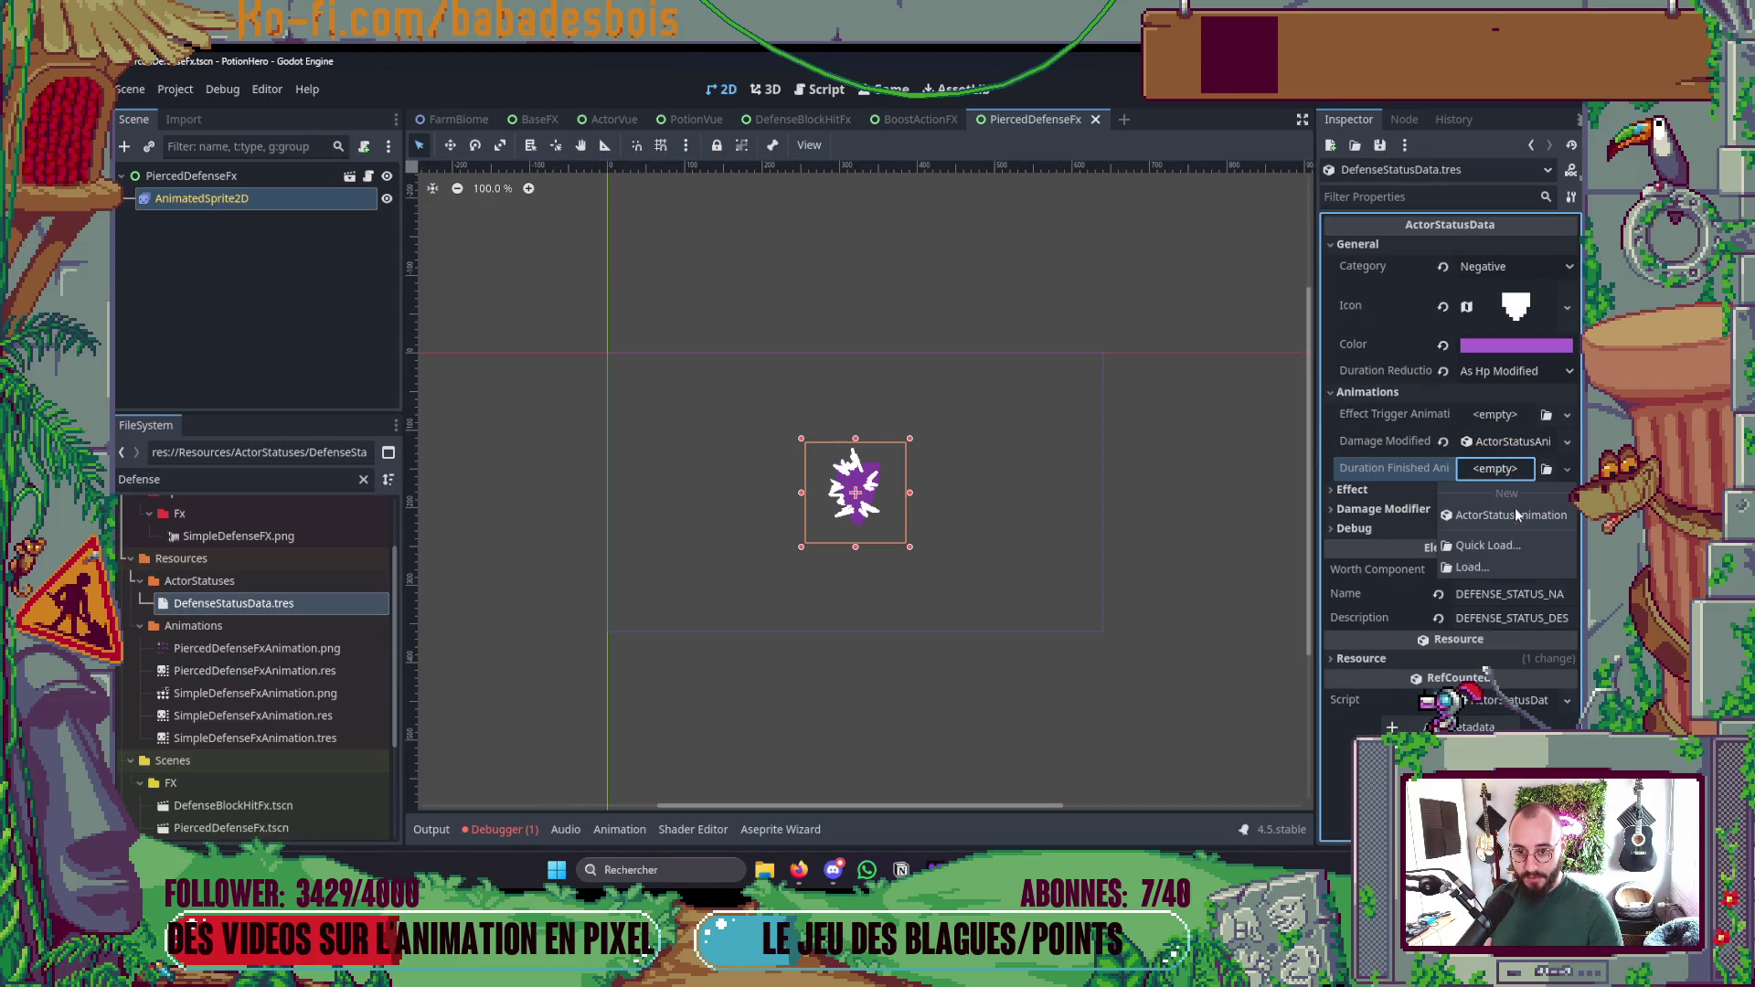
{"action": "left_click", "coordinate": [1515, 514]}
{"action": "left_click", "coordinate": [1504, 475]}
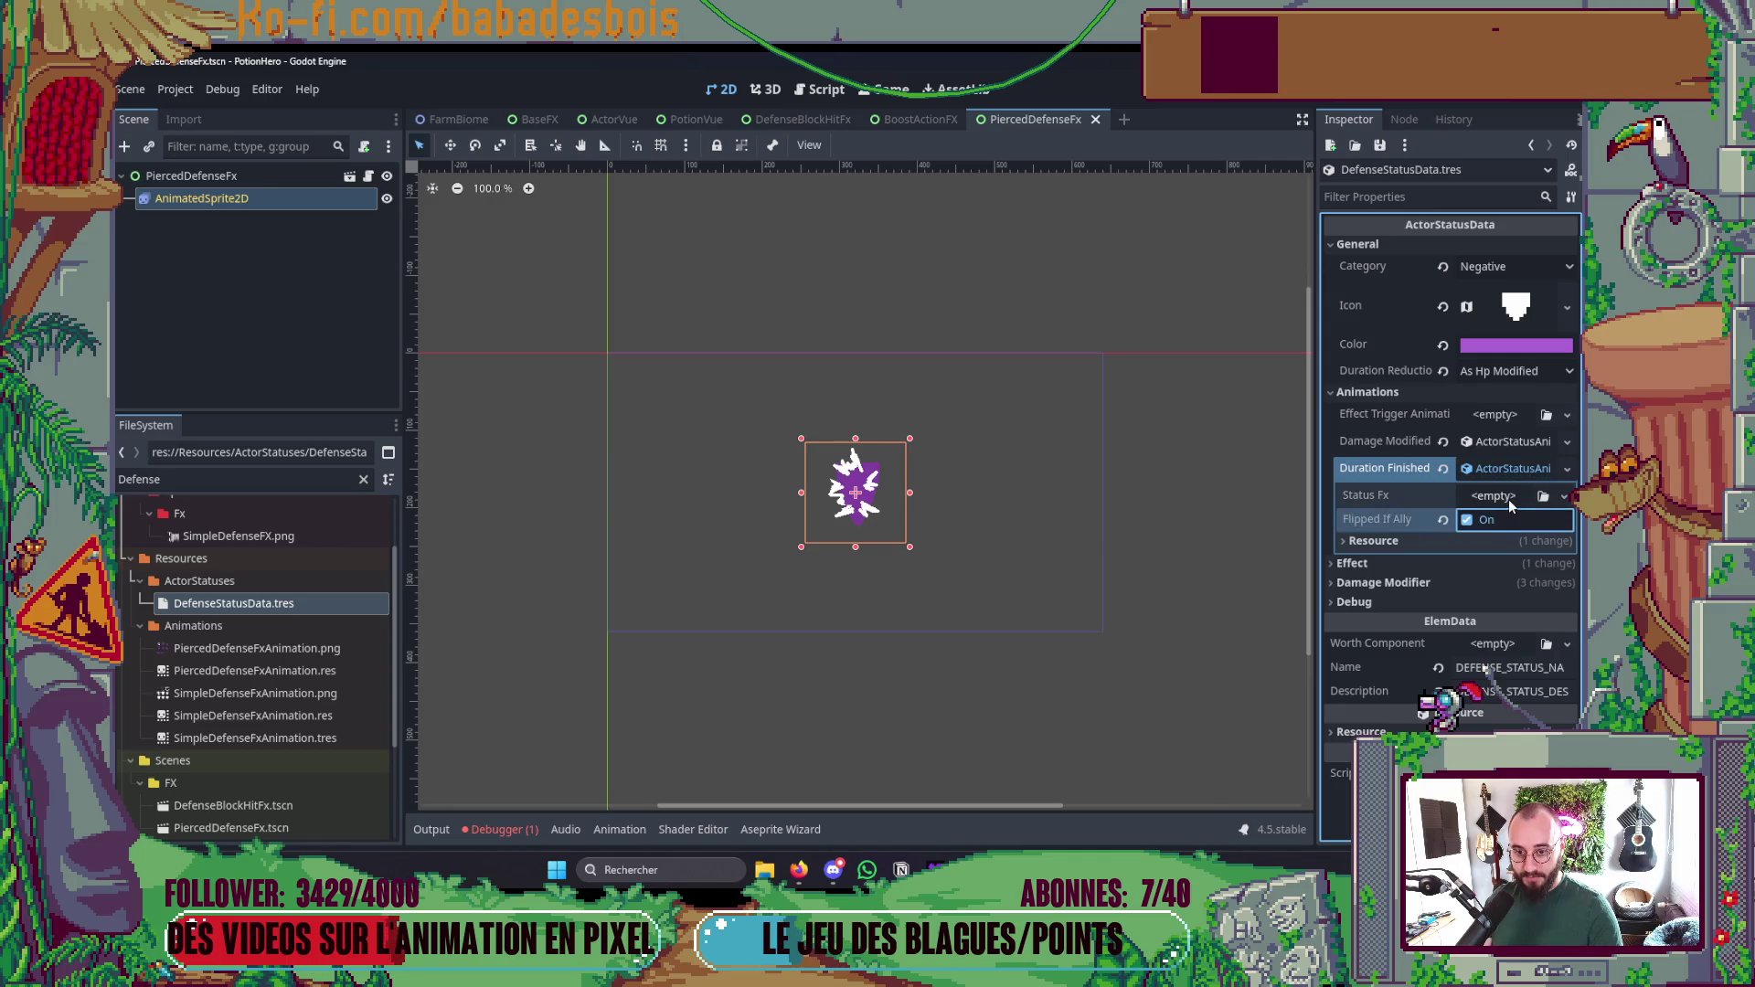
Step: Set PiercedDefenseFx.tscn as the animation's Status Fx and run the game with F5
{"action": "left_click", "coordinate": [1510, 505]}
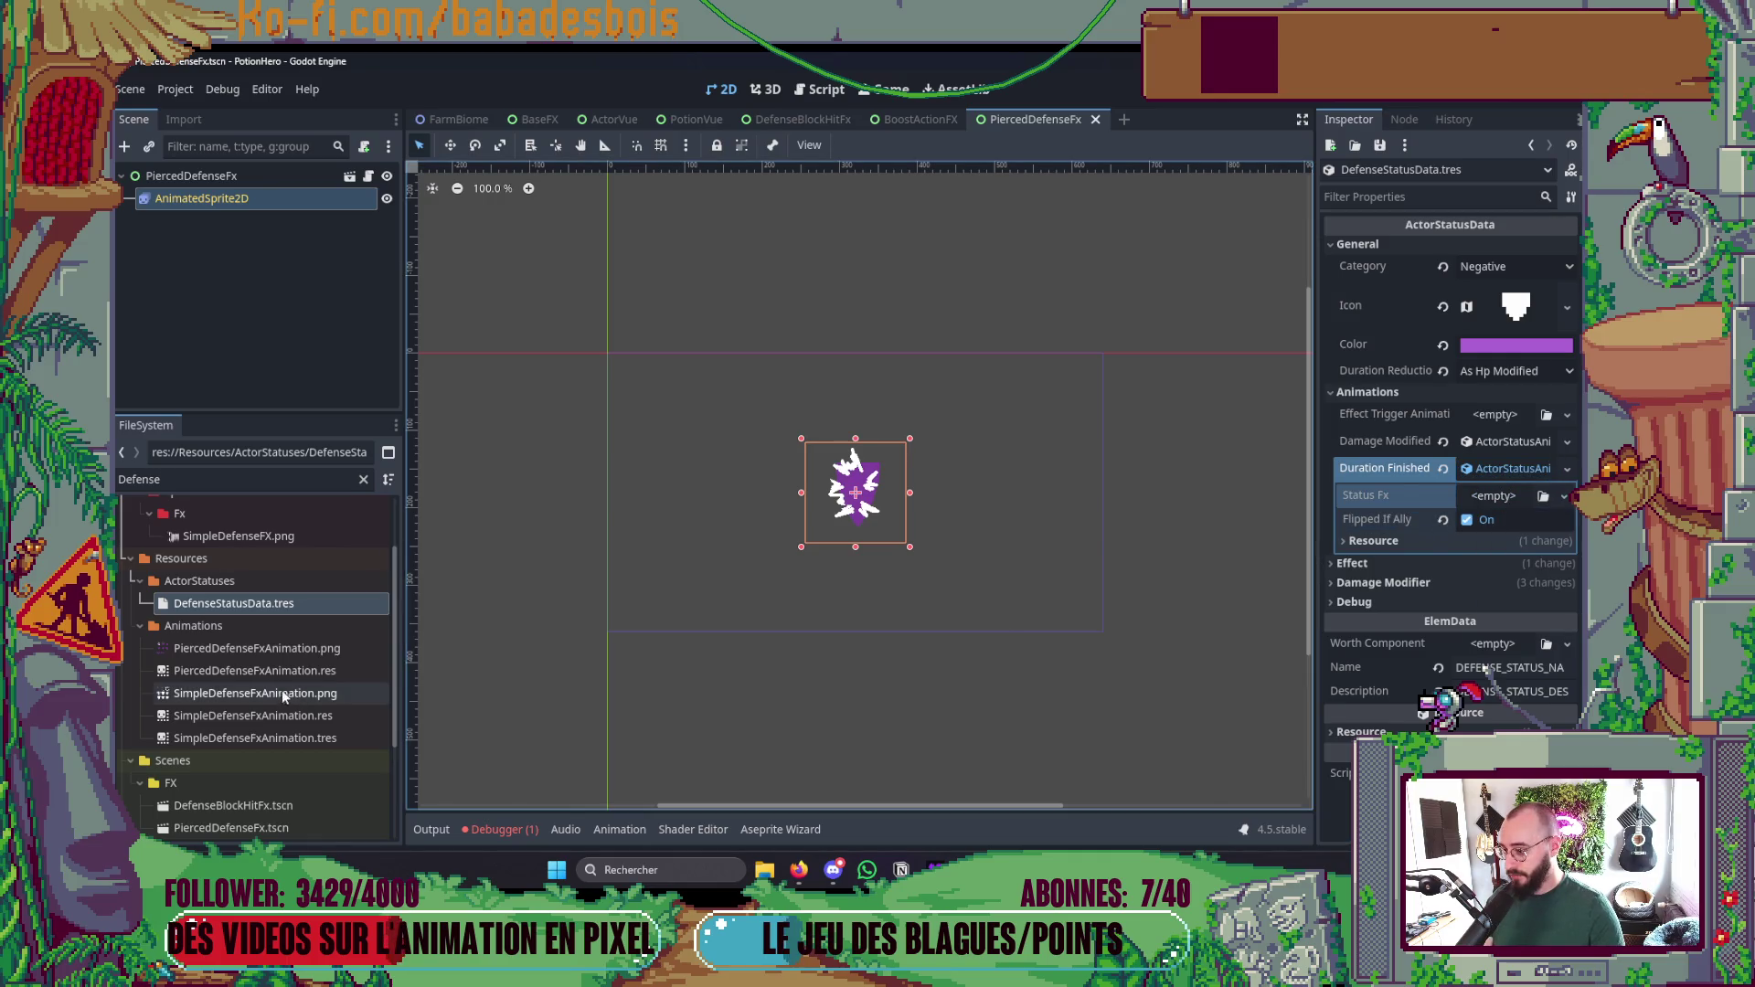
{"action": "mouse_move", "coordinate": [254, 670]}
{"action": "left_mouse_down"}
{"action": "mouse_move", "coordinate": [311, 680]}
{"action": "mouse_move", "coordinate": [1373, 522]}
{"action": "left_mouse_up"}
{"action": "scroll", "coordinate": [266, 687], "scroll_direction": "down", "scroll_amount": 3}
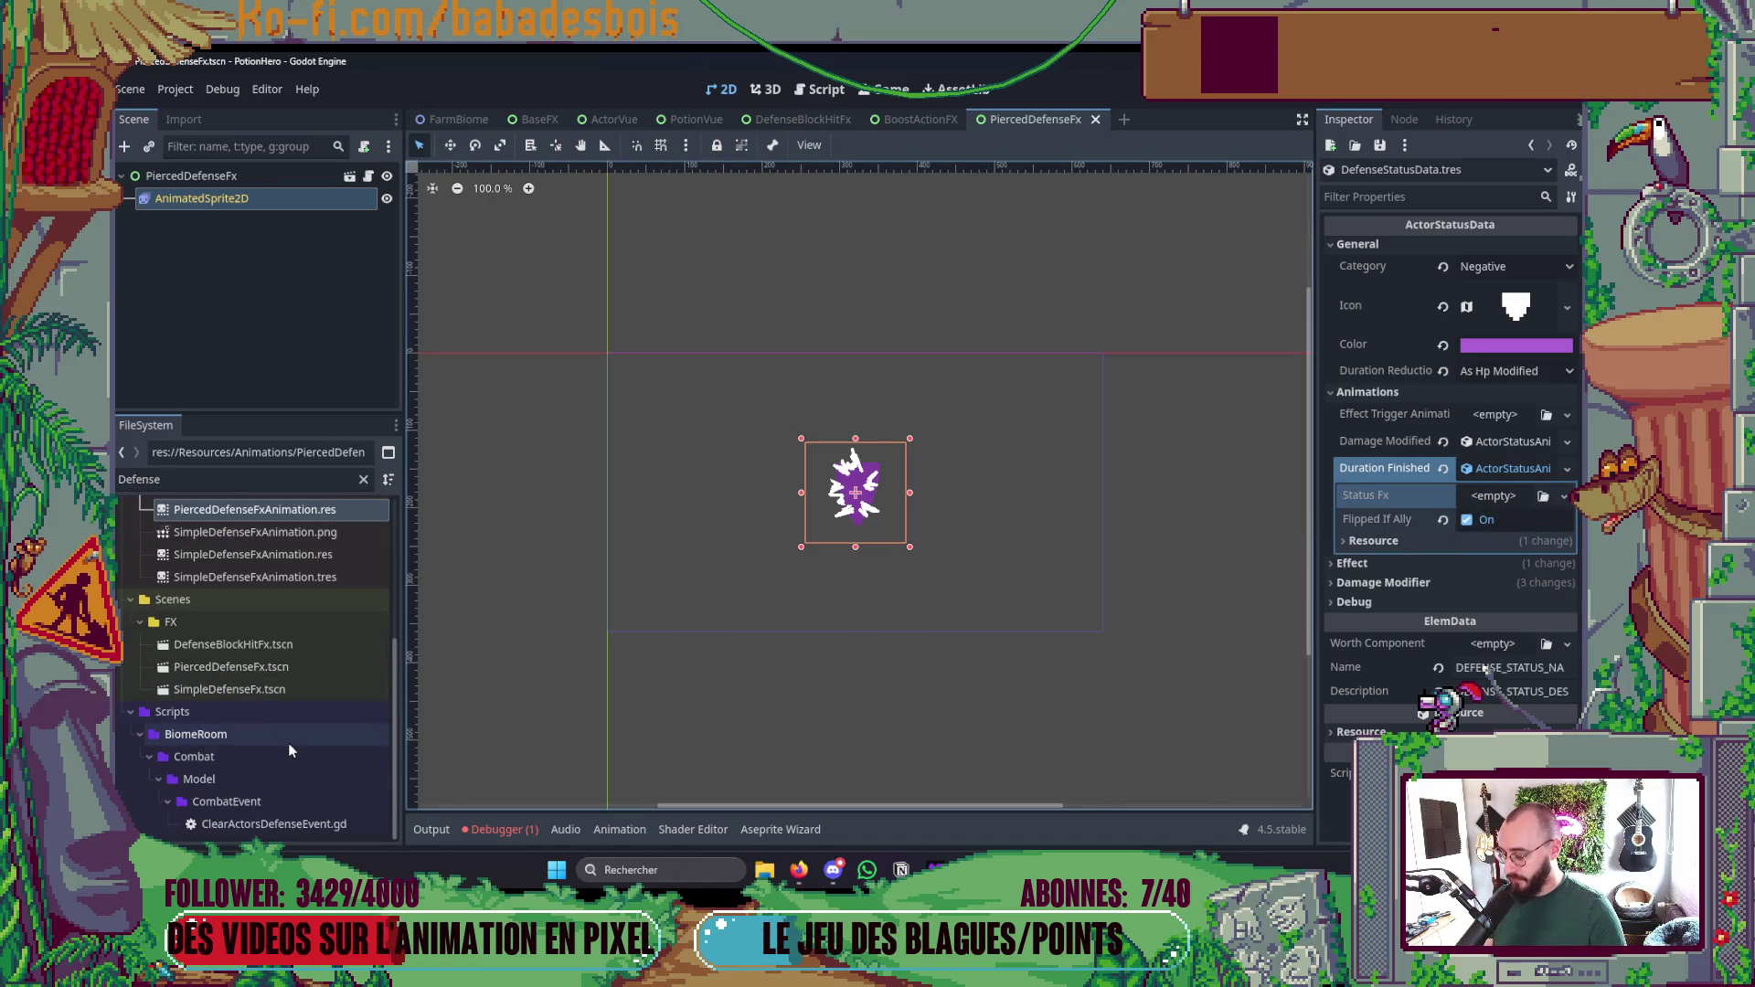
{"action": "left_click_drag", "start_coordinate": [274, 666], "coordinate": [1503, 505]}
{"action": "key", "text": "F5"}
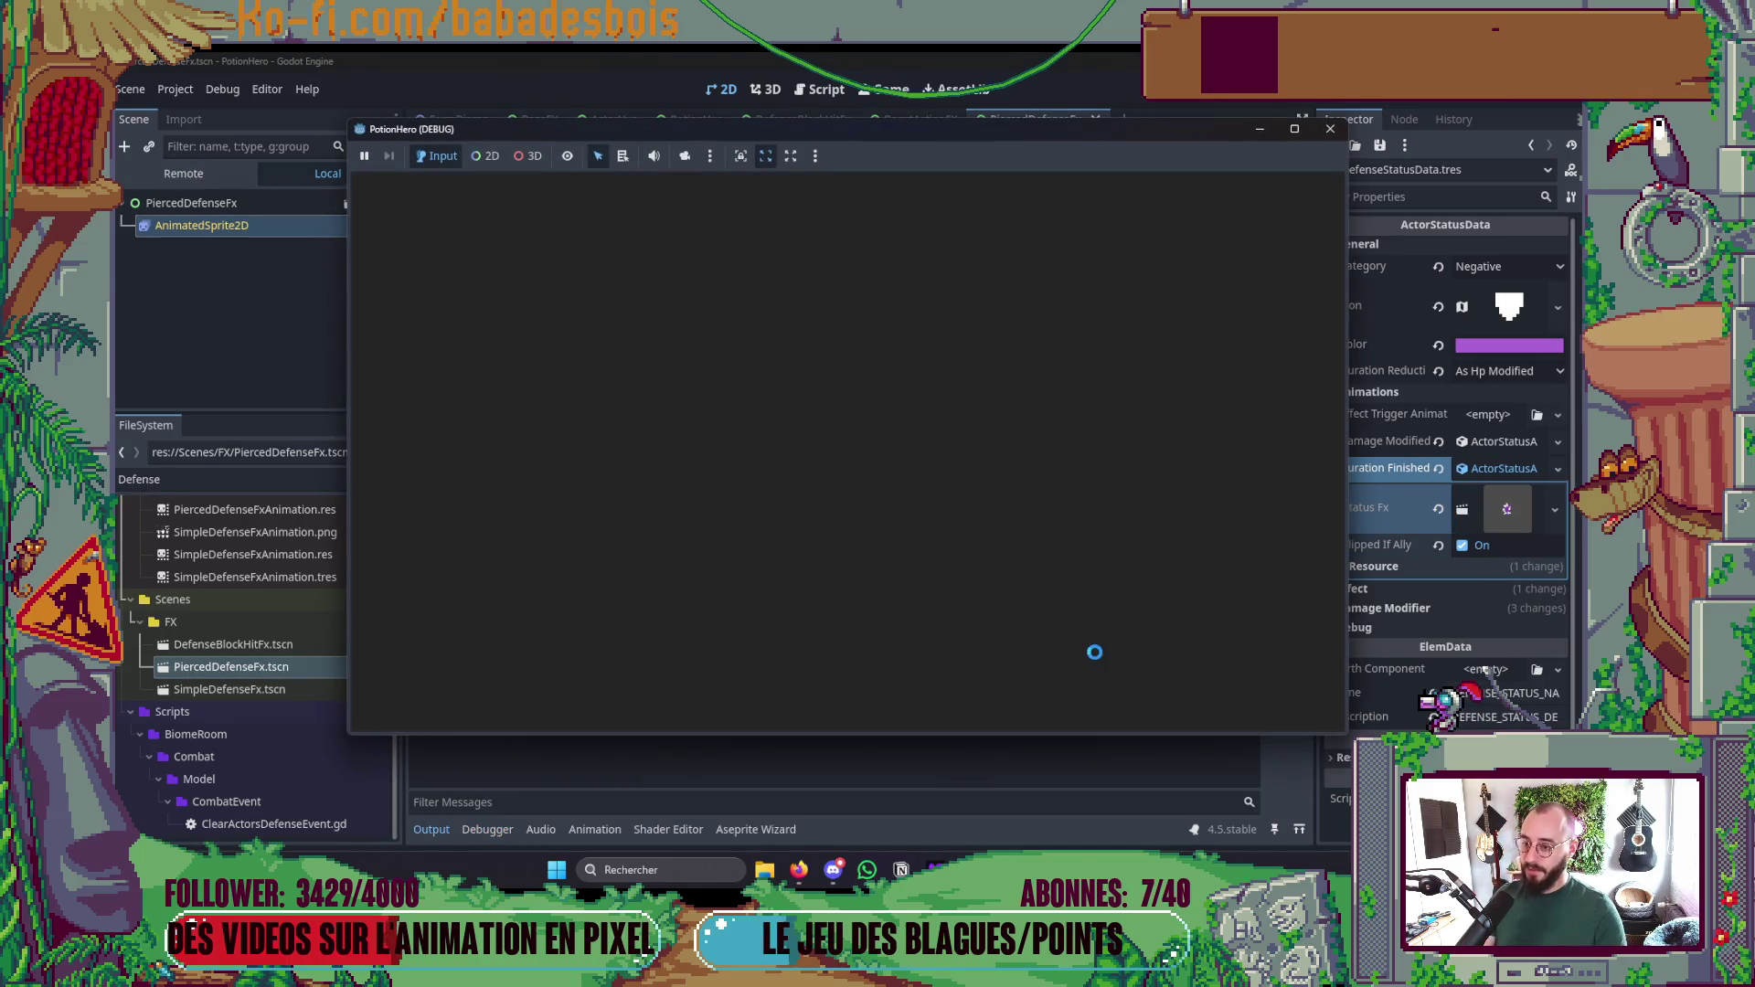
Step: Travel from the map into a battle, end the turn to watch the defense effect, then close the game
{"action": "mouse_move", "coordinate": [528, 445]}
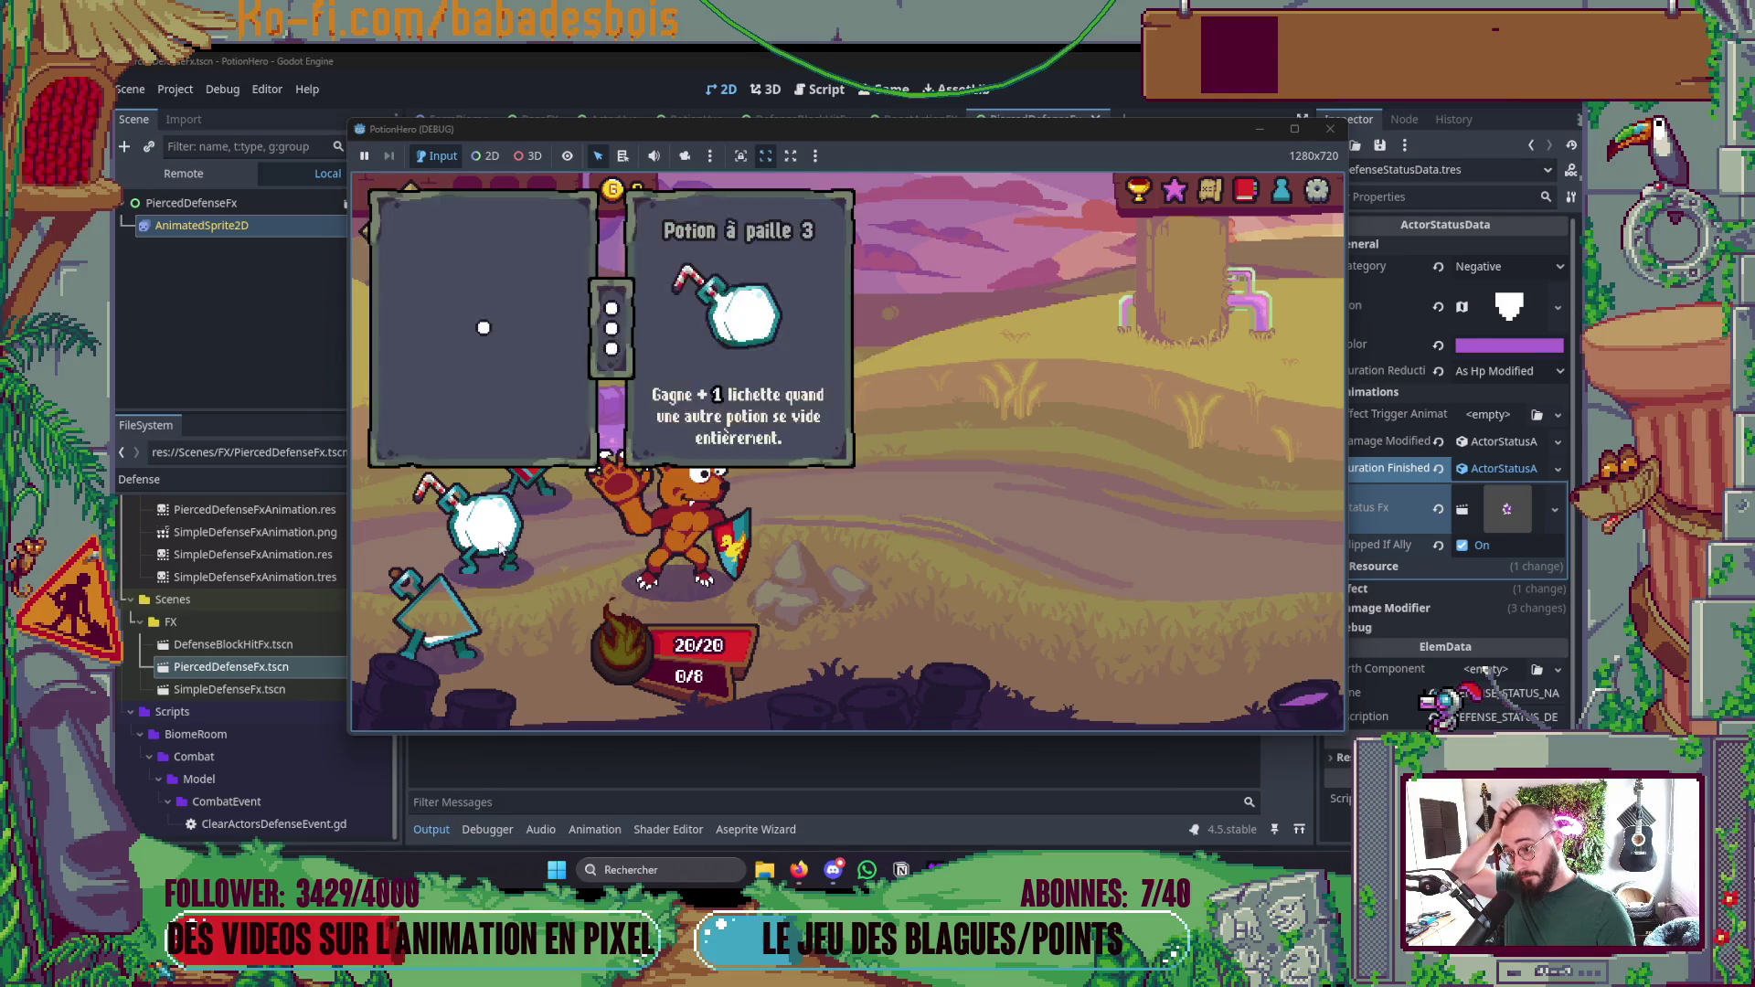
{"action": "left_click", "coordinate": [1213, 190]}
{"action": "left_click", "coordinate": [568, 476]}
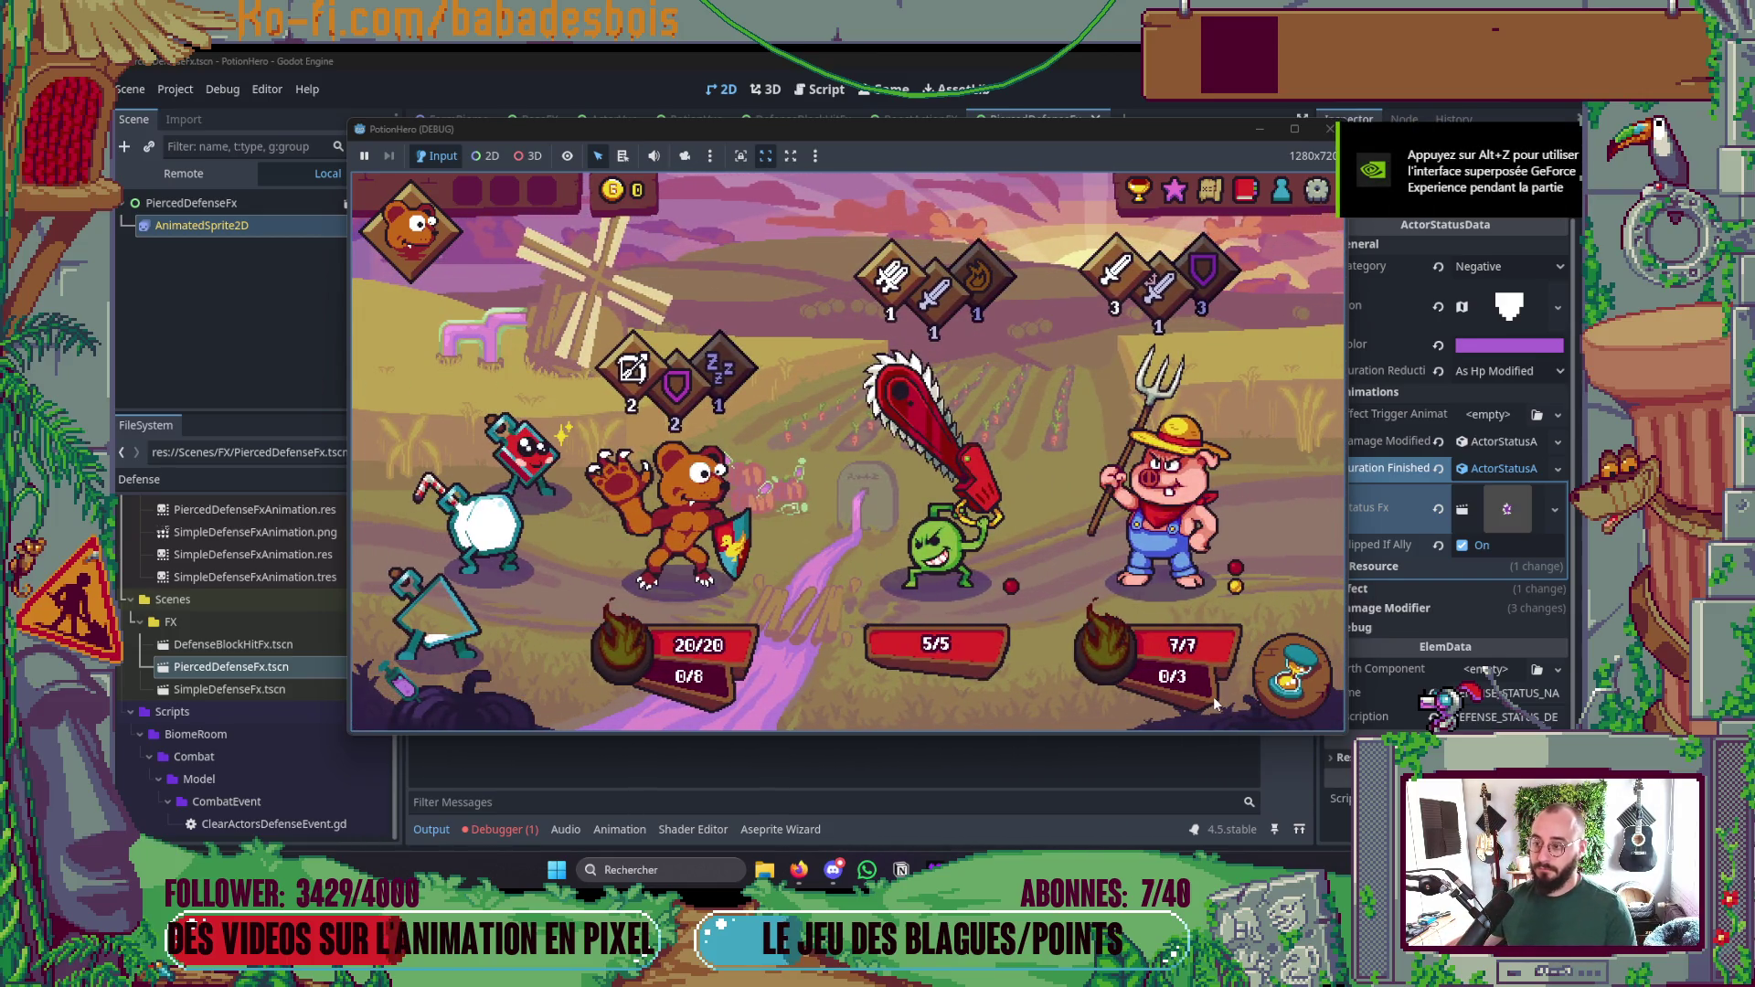
{"action": "left_click", "coordinate": [1288, 683]}
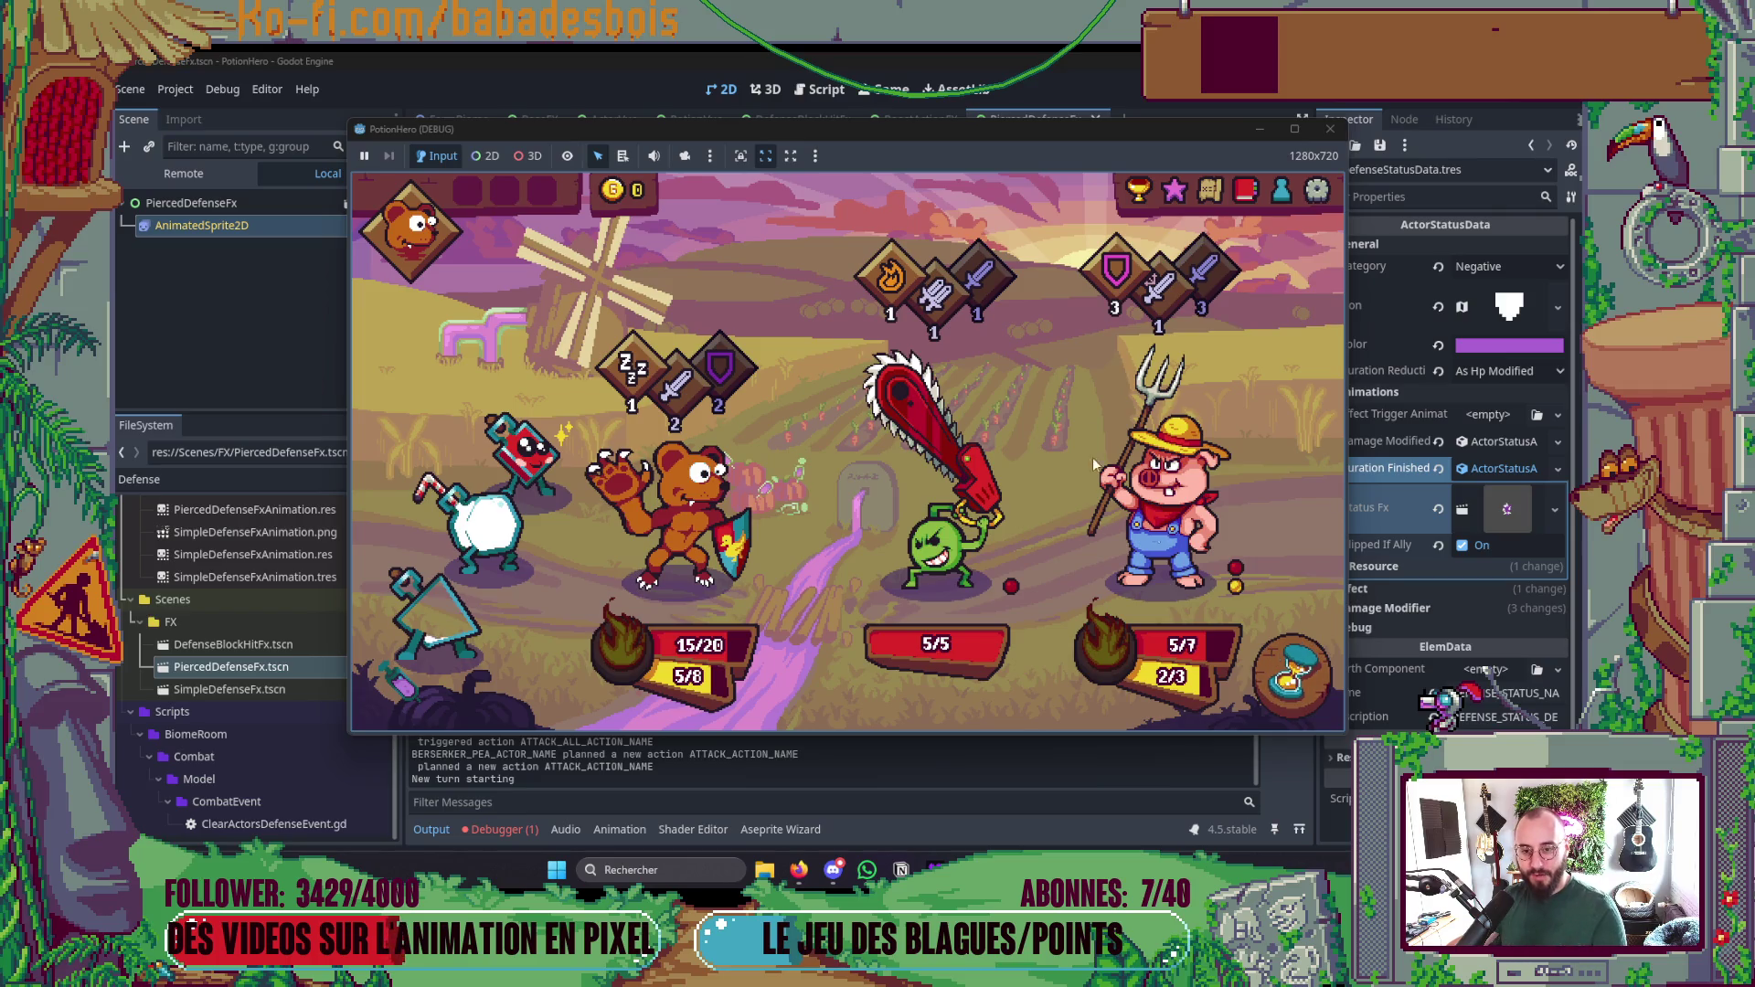
{"action": "left_click", "coordinate": [1331, 128]}
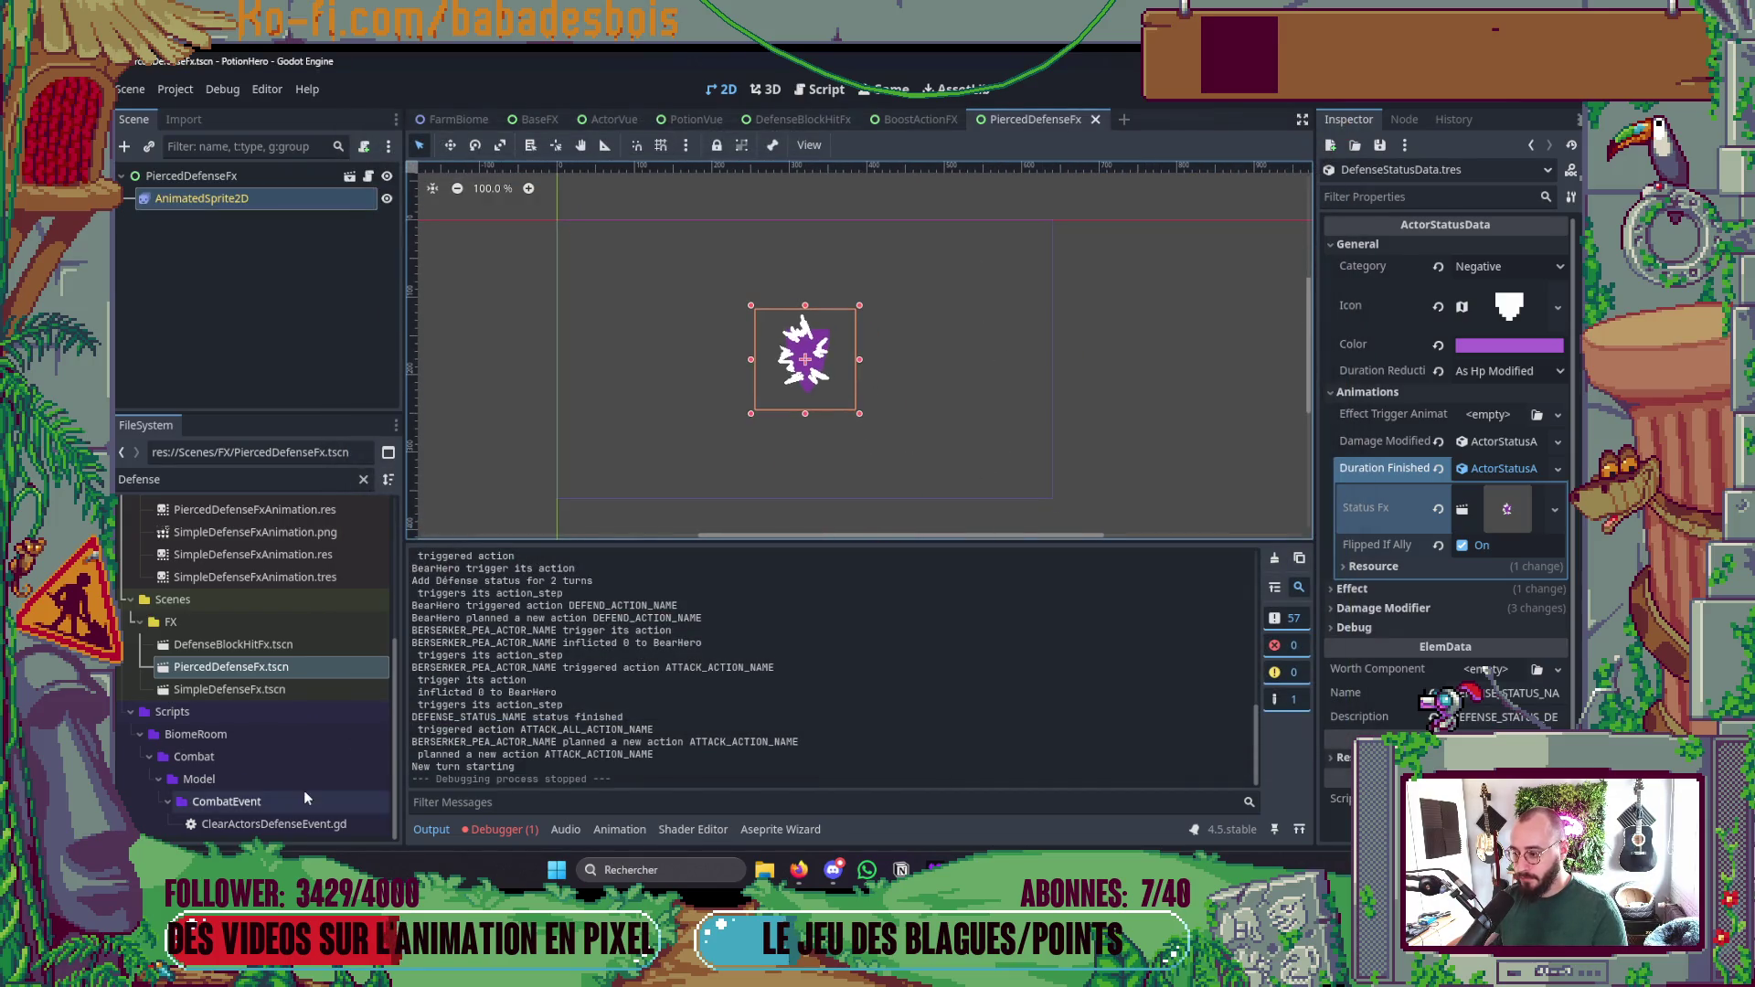
Step: Play the AnimatedSprite2D's nine-frame PiercedDefenseFx animation in the SpriteFrames panel, then switch to Aseprite
{"action": "left_click", "coordinate": [289, 675]}
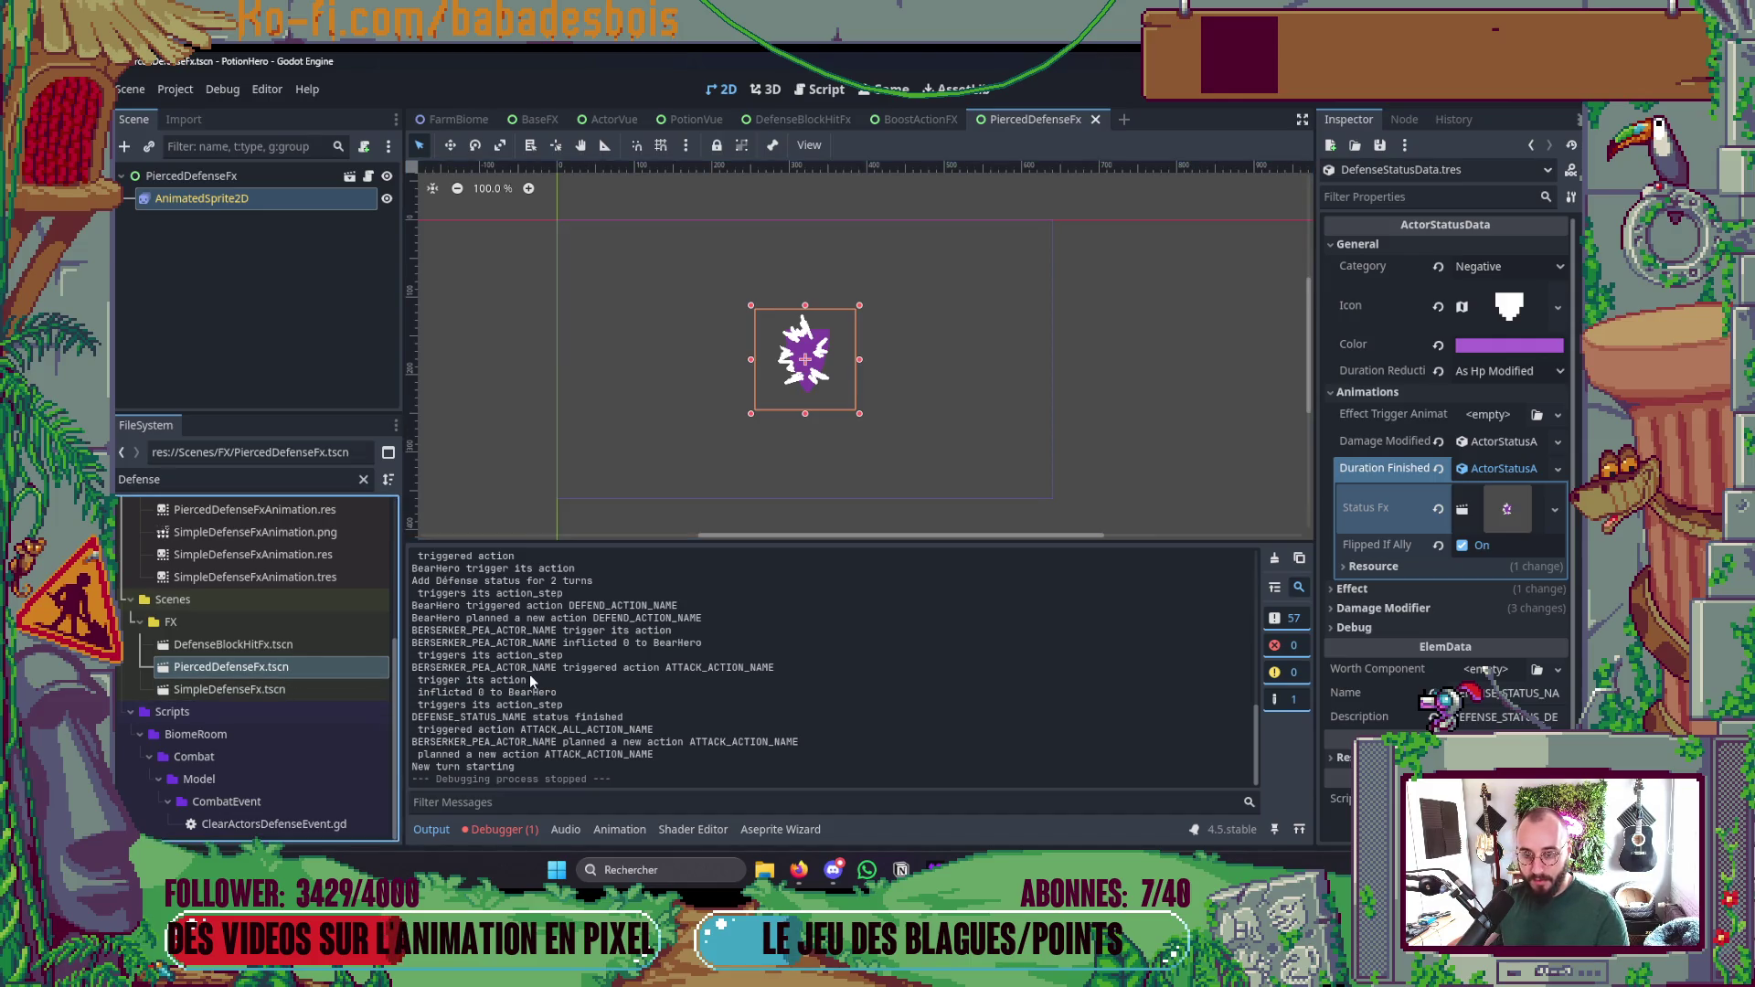
{"action": "left_click", "coordinate": [348, 204]}
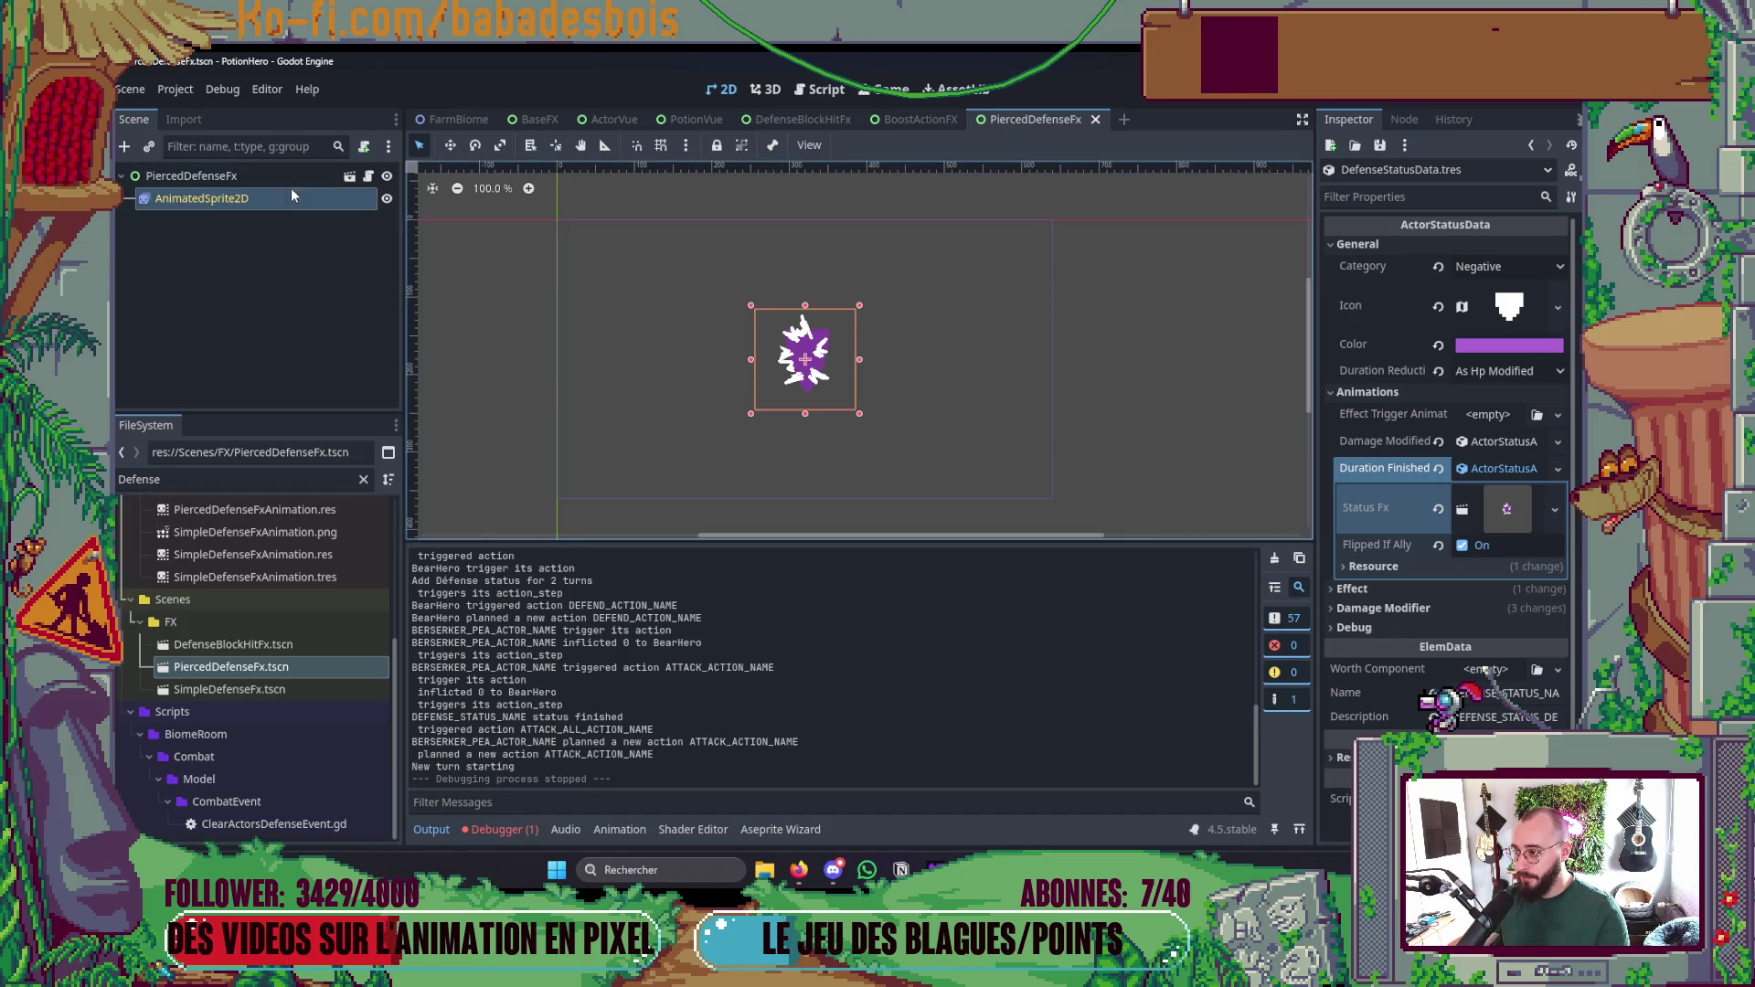
{"action": "left_click", "coordinate": [290, 192]}
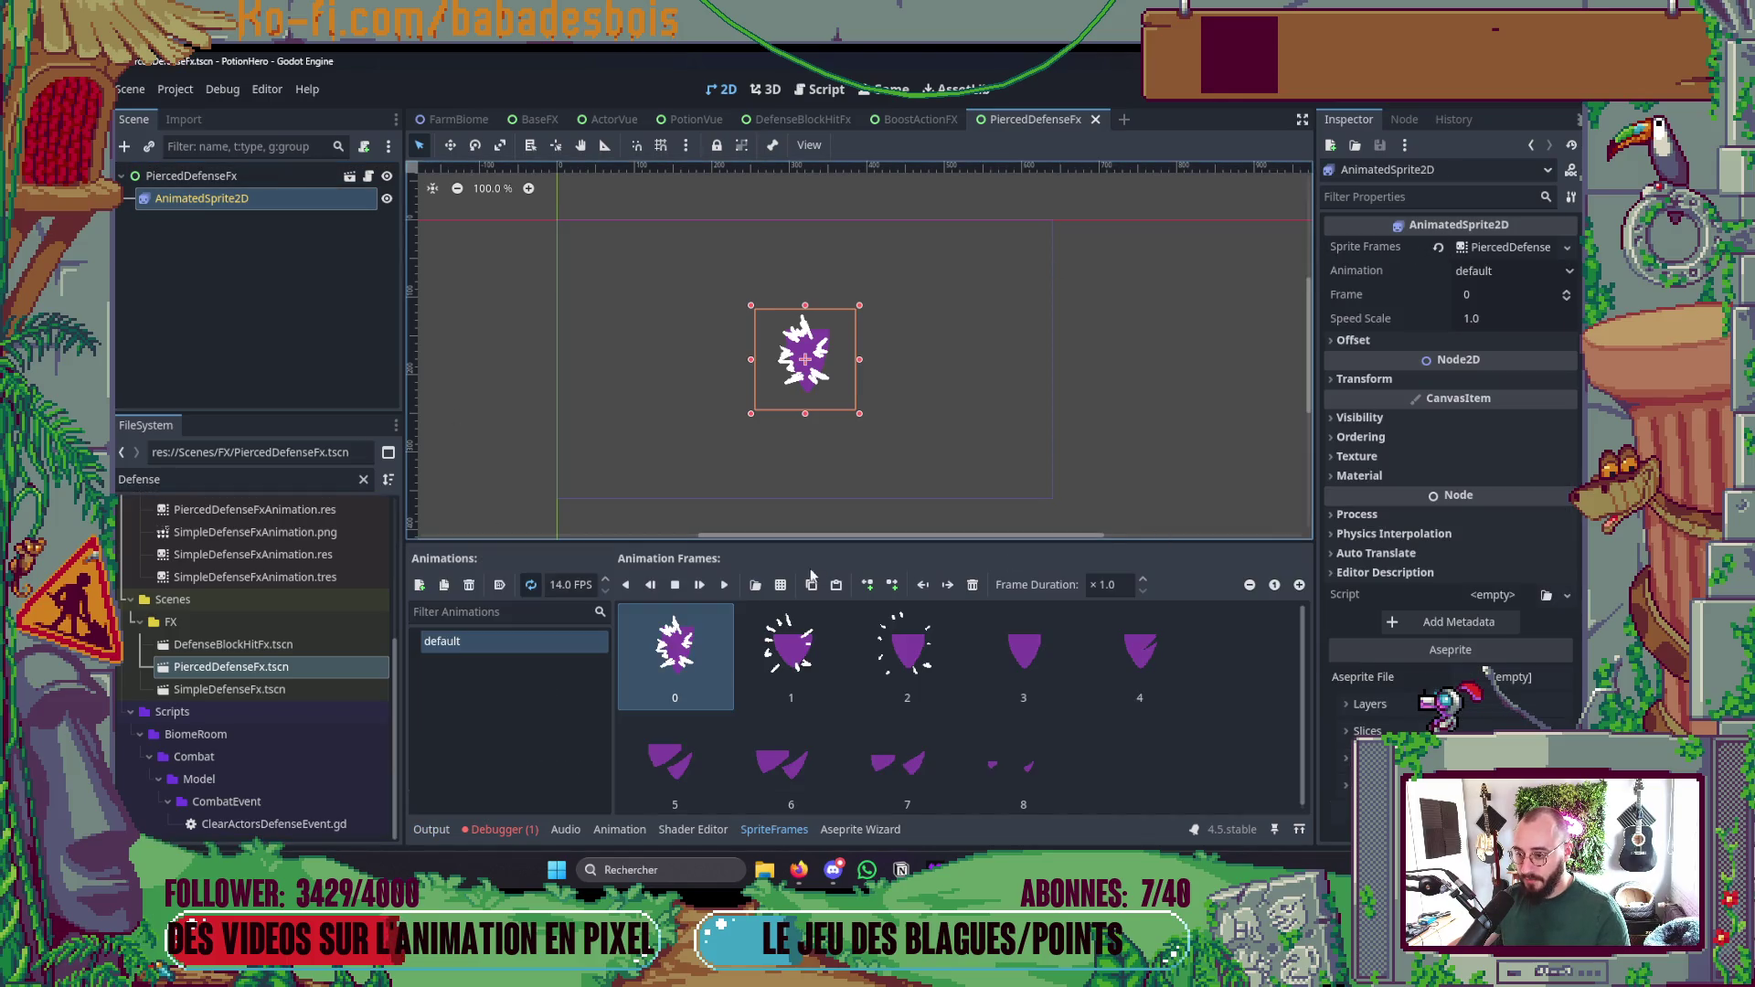
{"action": "left_click", "coordinate": [723, 585]}
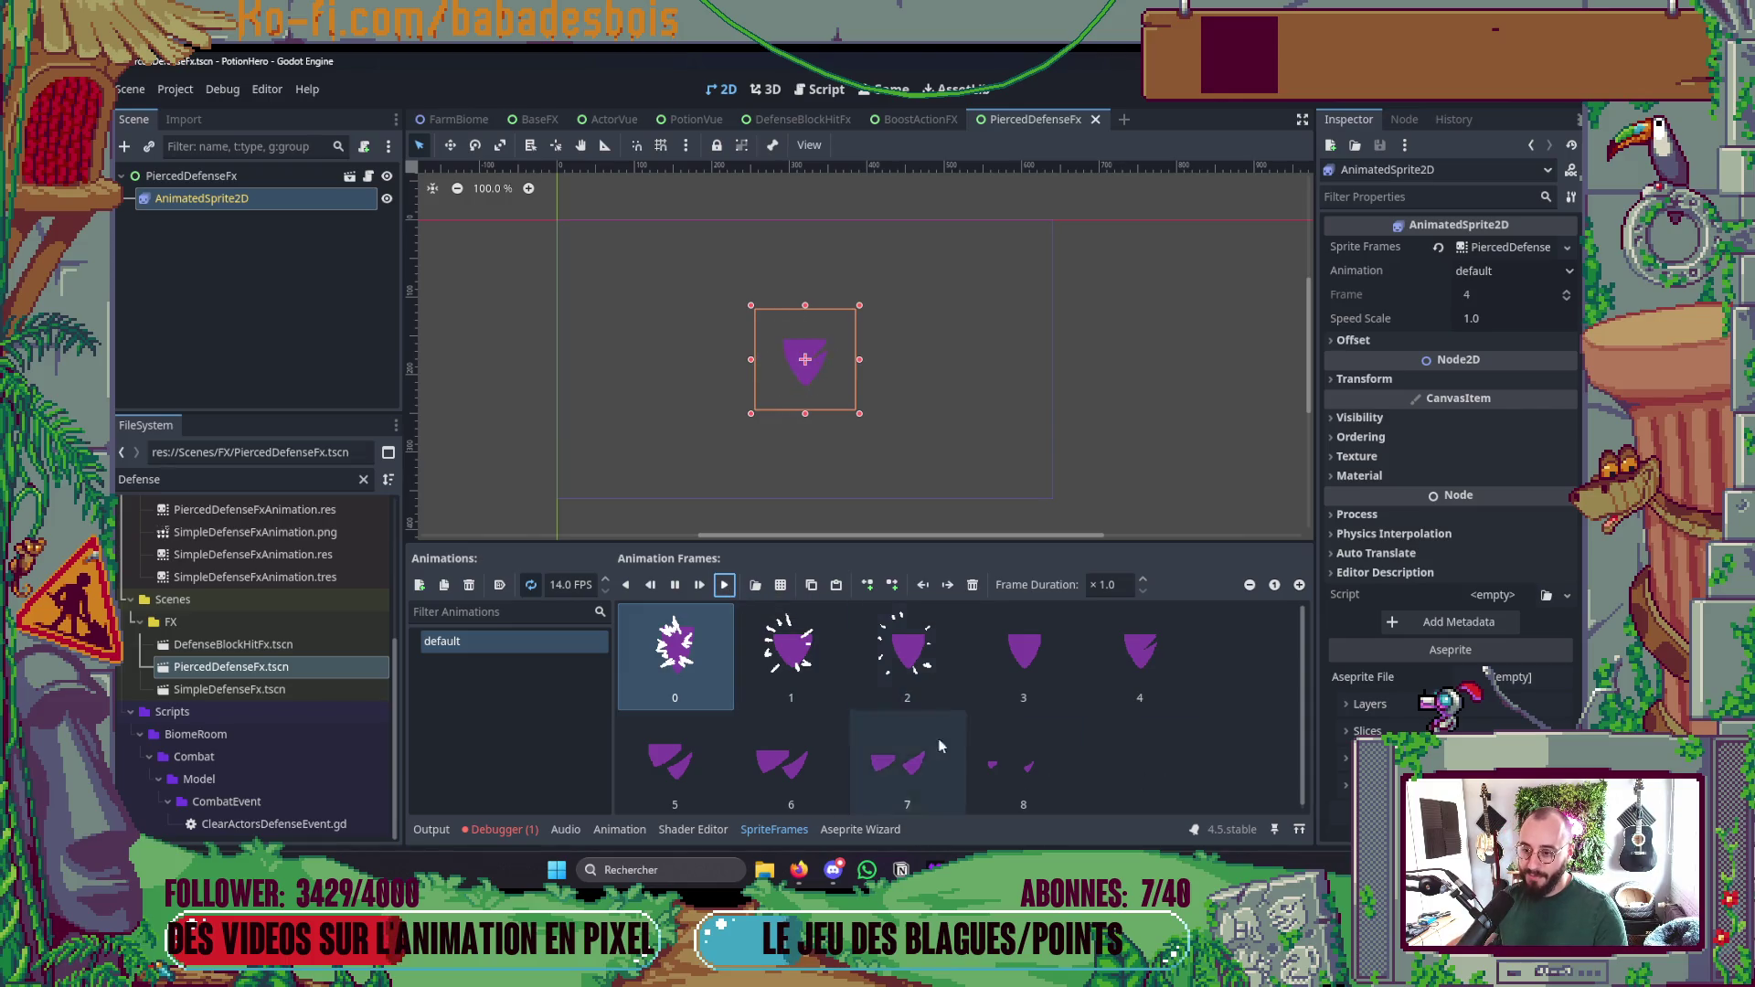
{"action": "key", "text": "alt+Tab"}
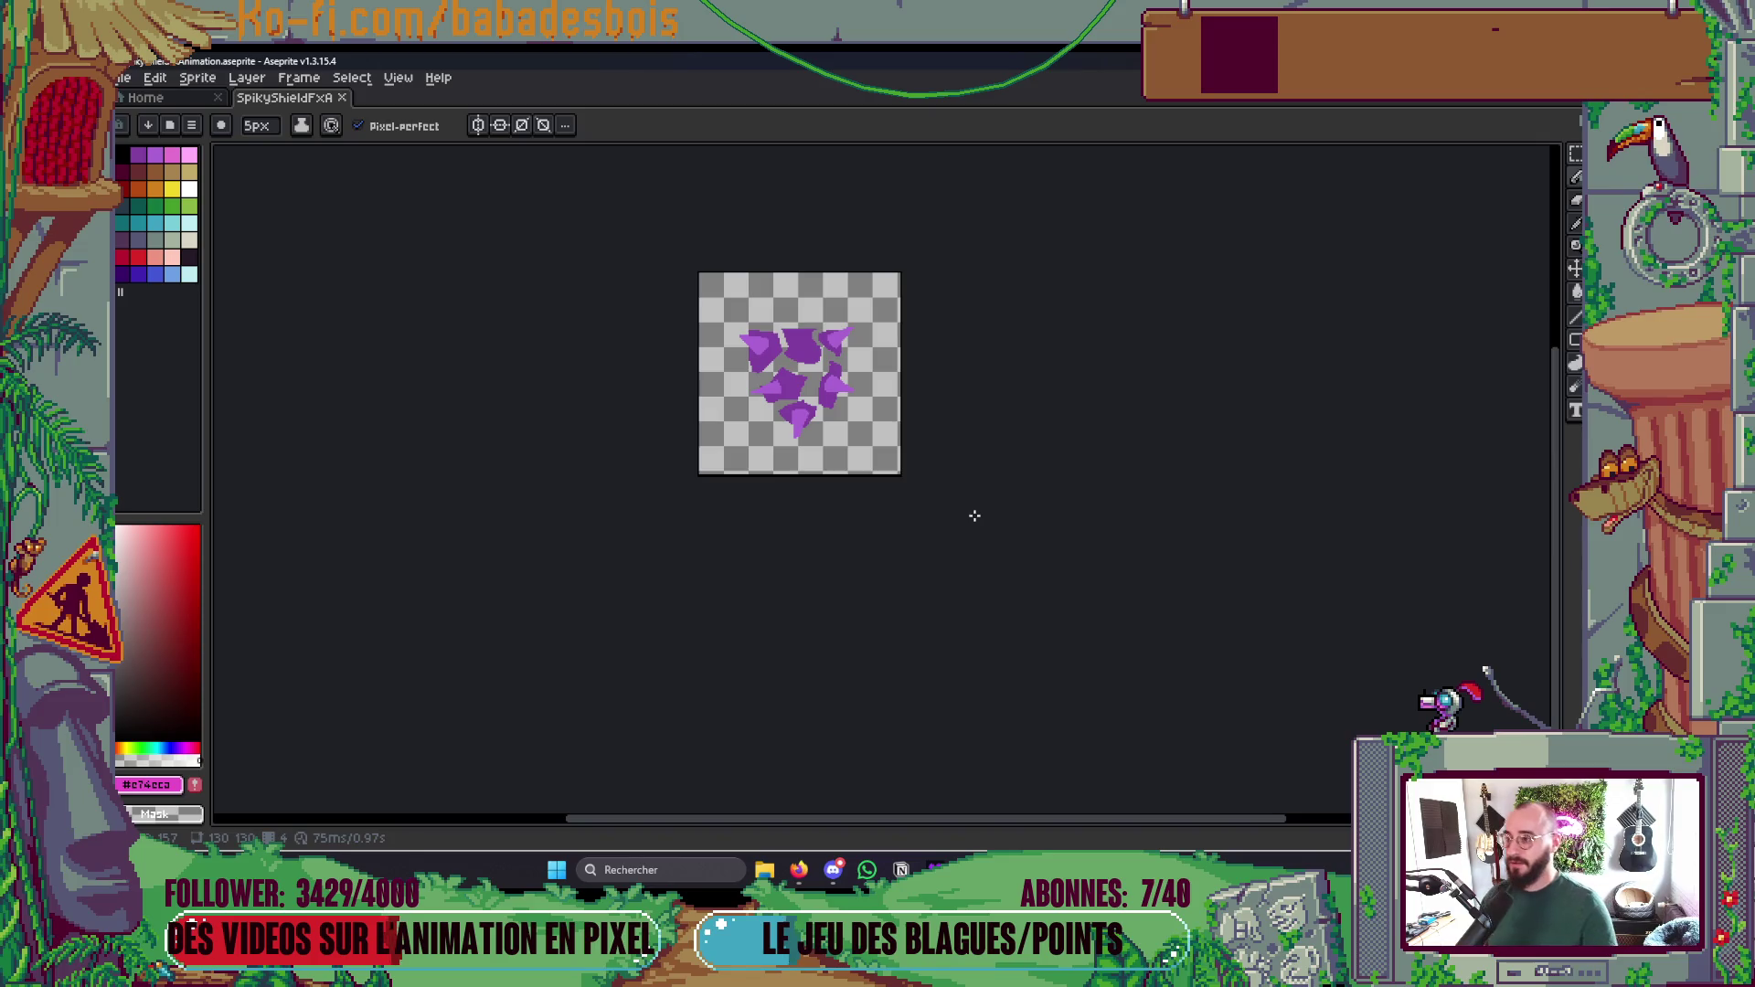
Step: Pause and stop the SpriteFrames preview at frame 0 in Godot, then show Aseprite's Home tab
{"action": "key", "text": "alt+Tab"}
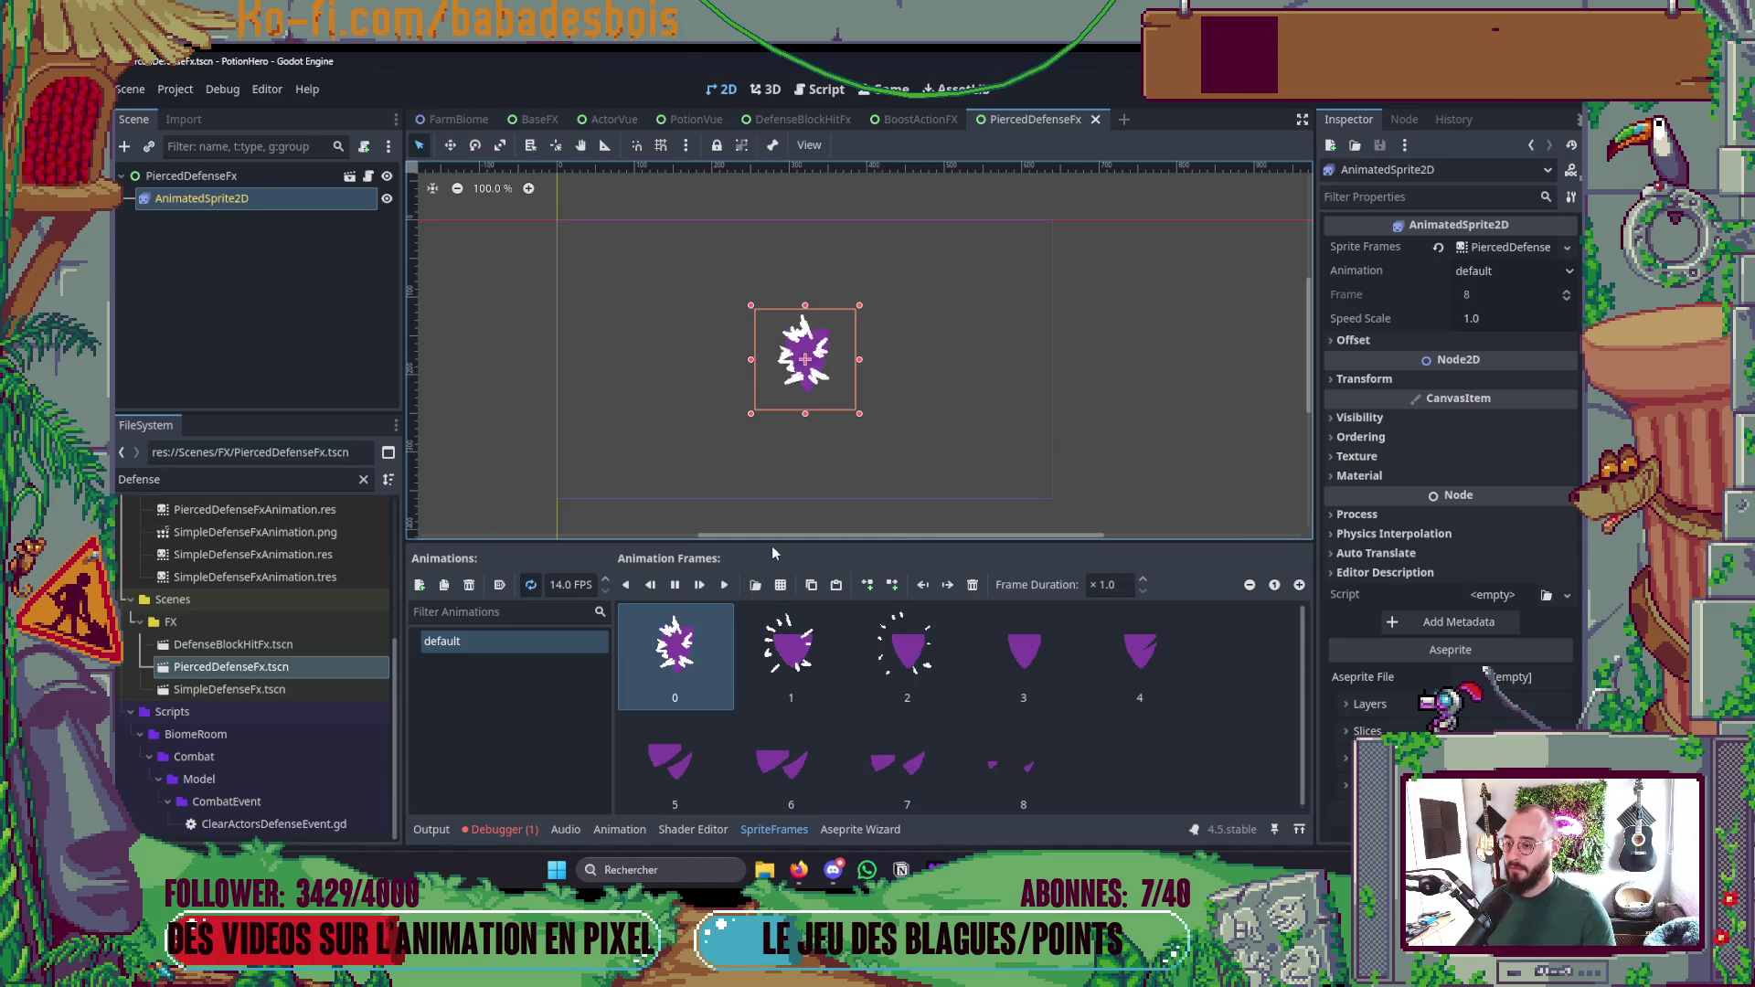
{"action": "left_click", "coordinate": [674, 590]}
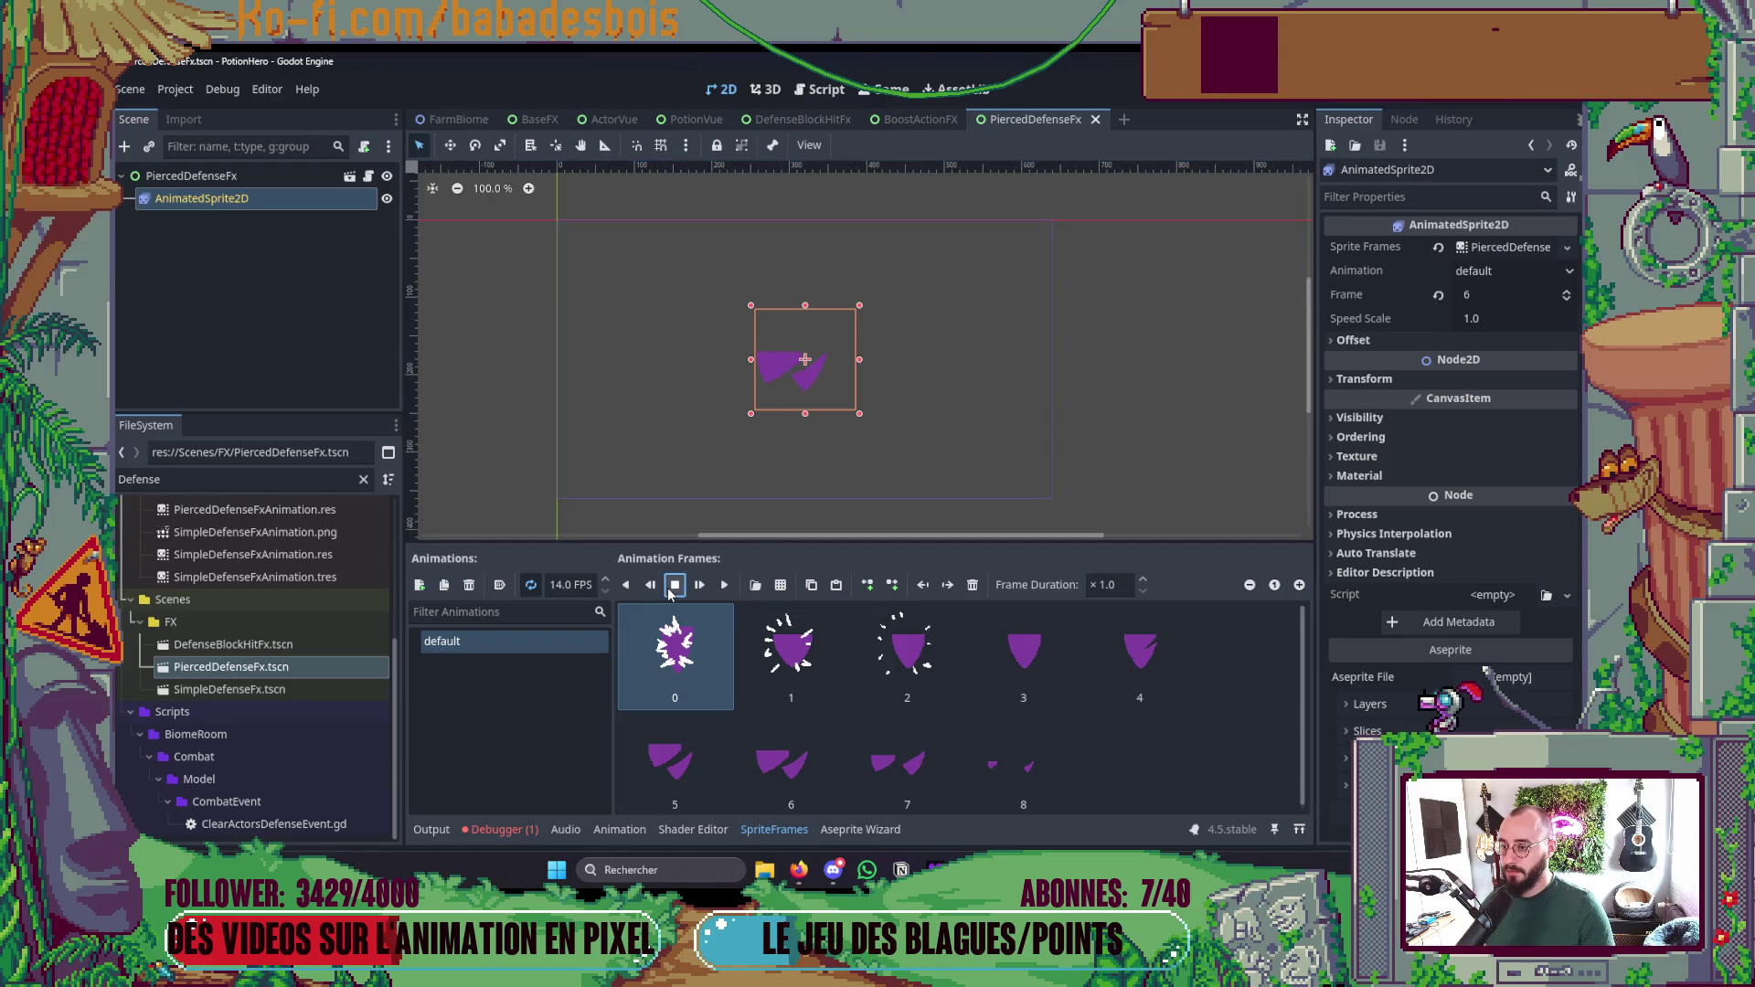
{"action": "left_click", "coordinate": [1439, 295]}
{"action": "key", "text": "alt+Tab"}
{"action": "left_click", "coordinate": [146, 98]}
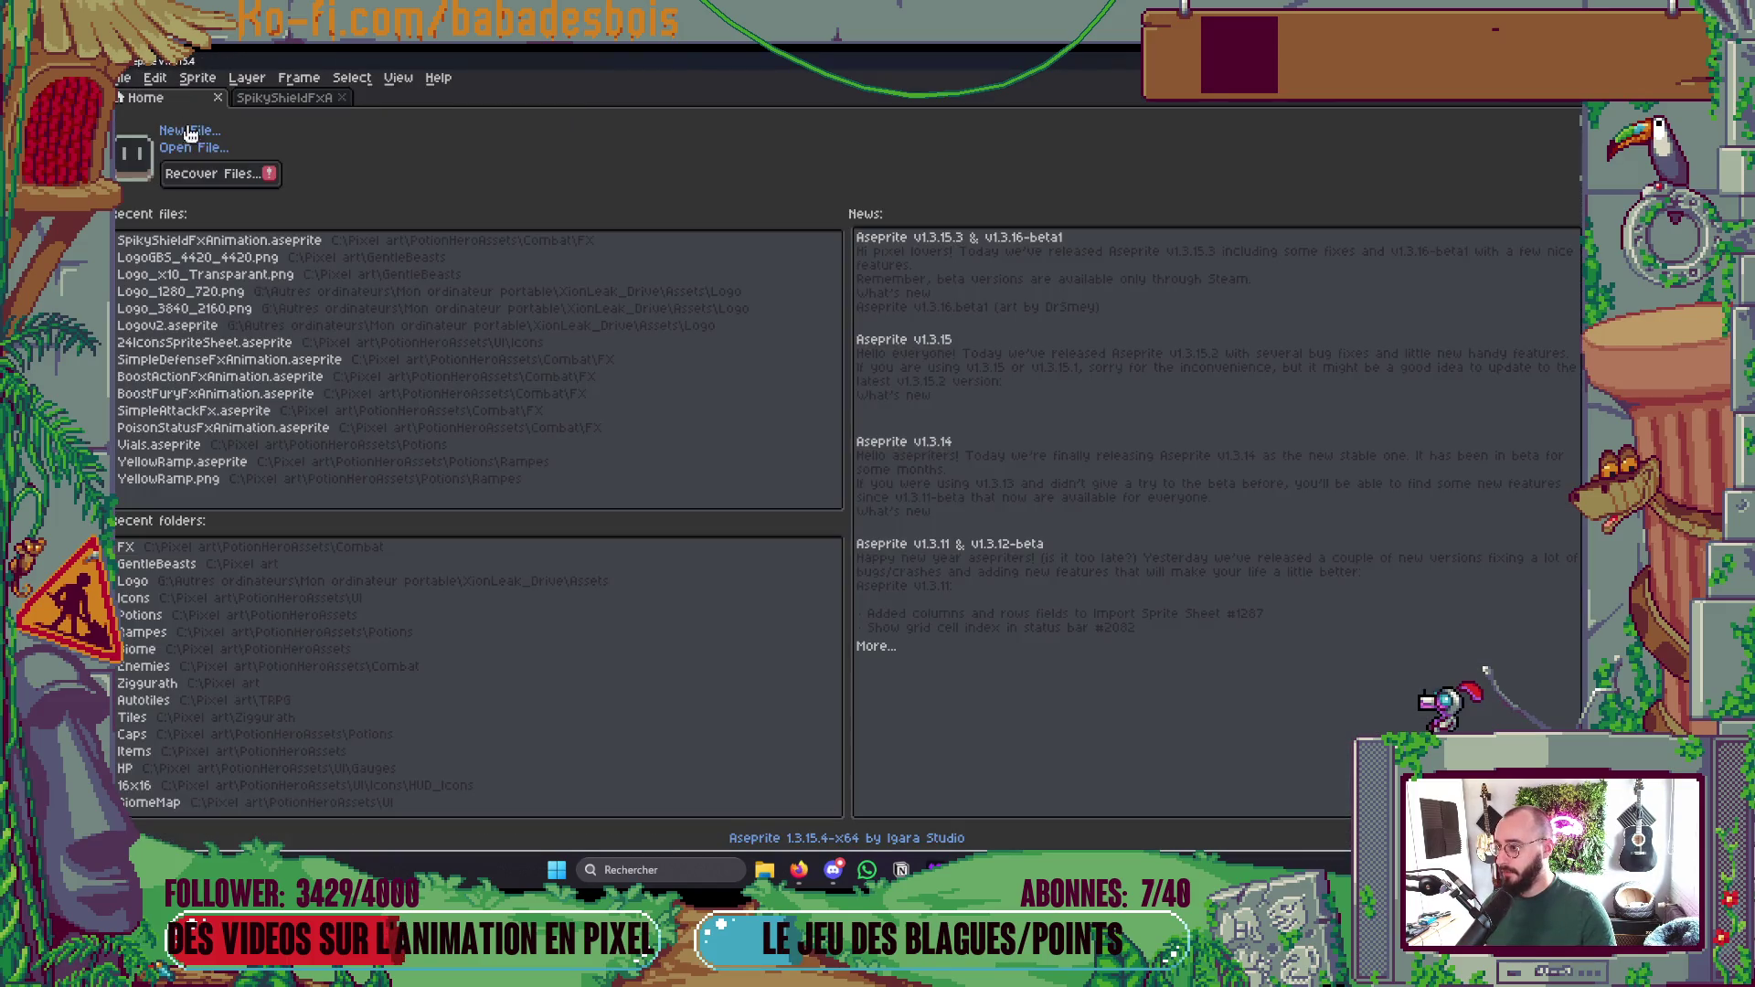
Step: Open PiercedDefenseFxAnimation.aseprite from the SpikyShieldFx sprite's folder
{"action": "left_click", "coordinate": [215, 156]}
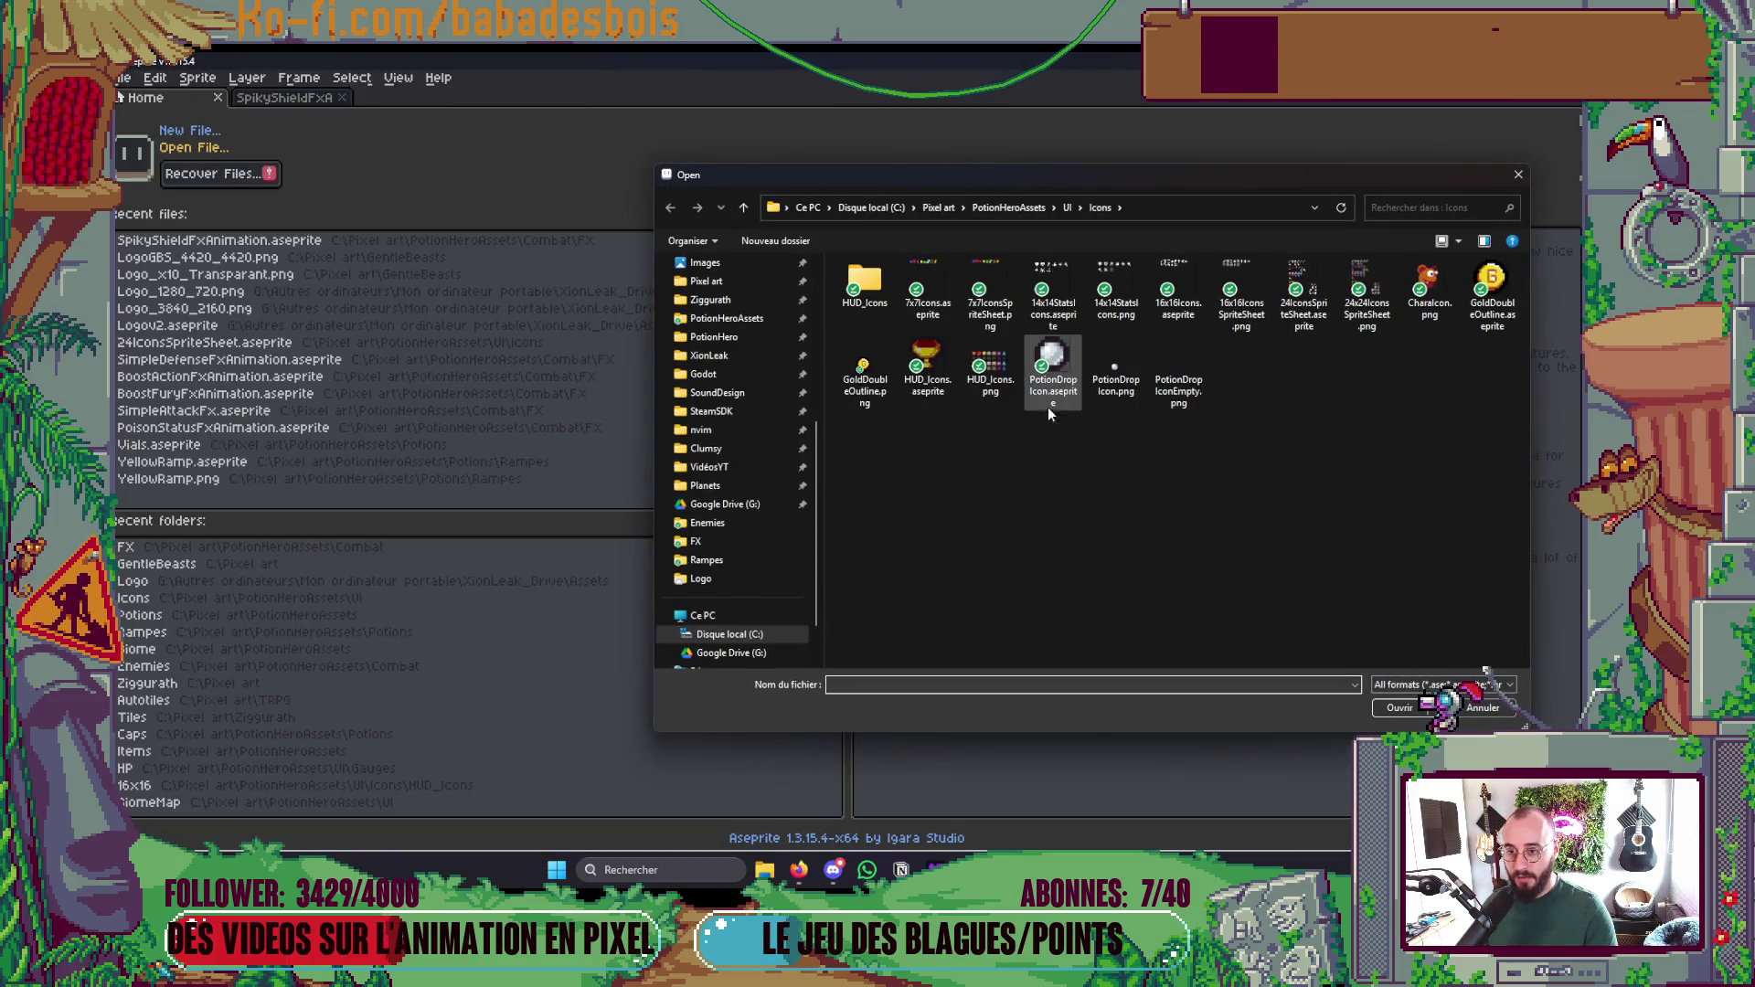
{"action": "left_click", "coordinate": [1518, 174]}
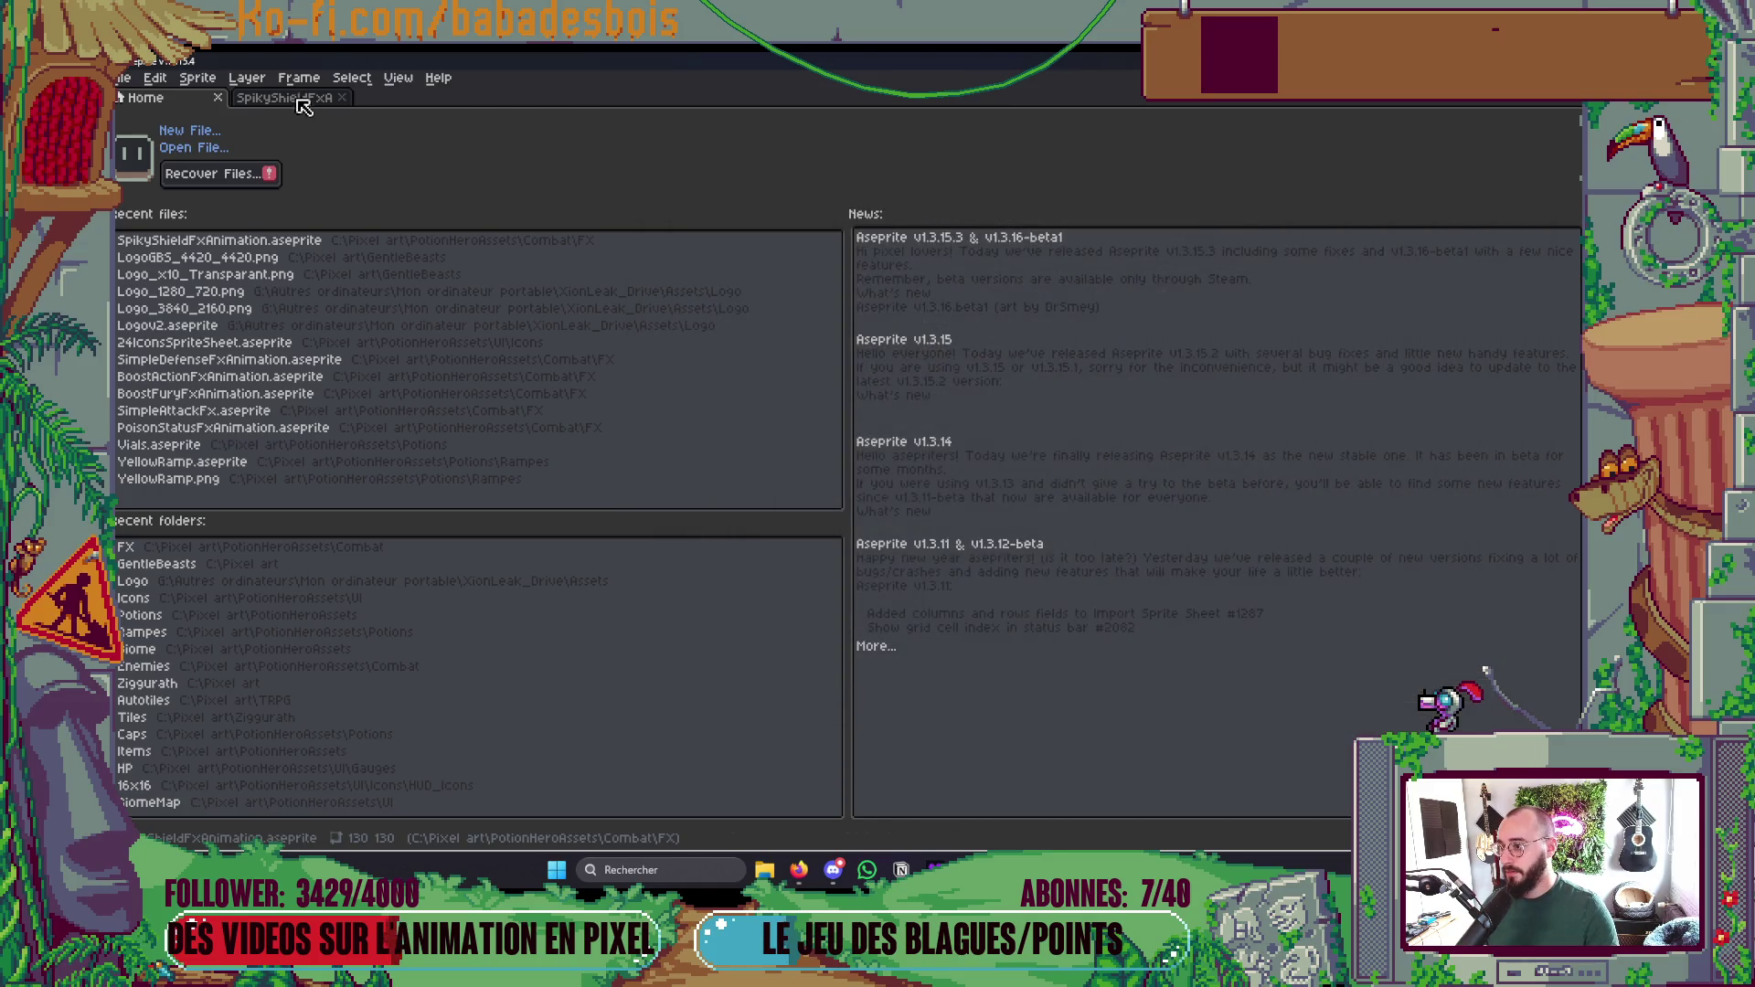
{"action": "left_click", "coordinate": [283, 98]}
{"action": "right_click", "coordinate": [286, 98]}
{"action": "left_click", "coordinate": [327, 170]}
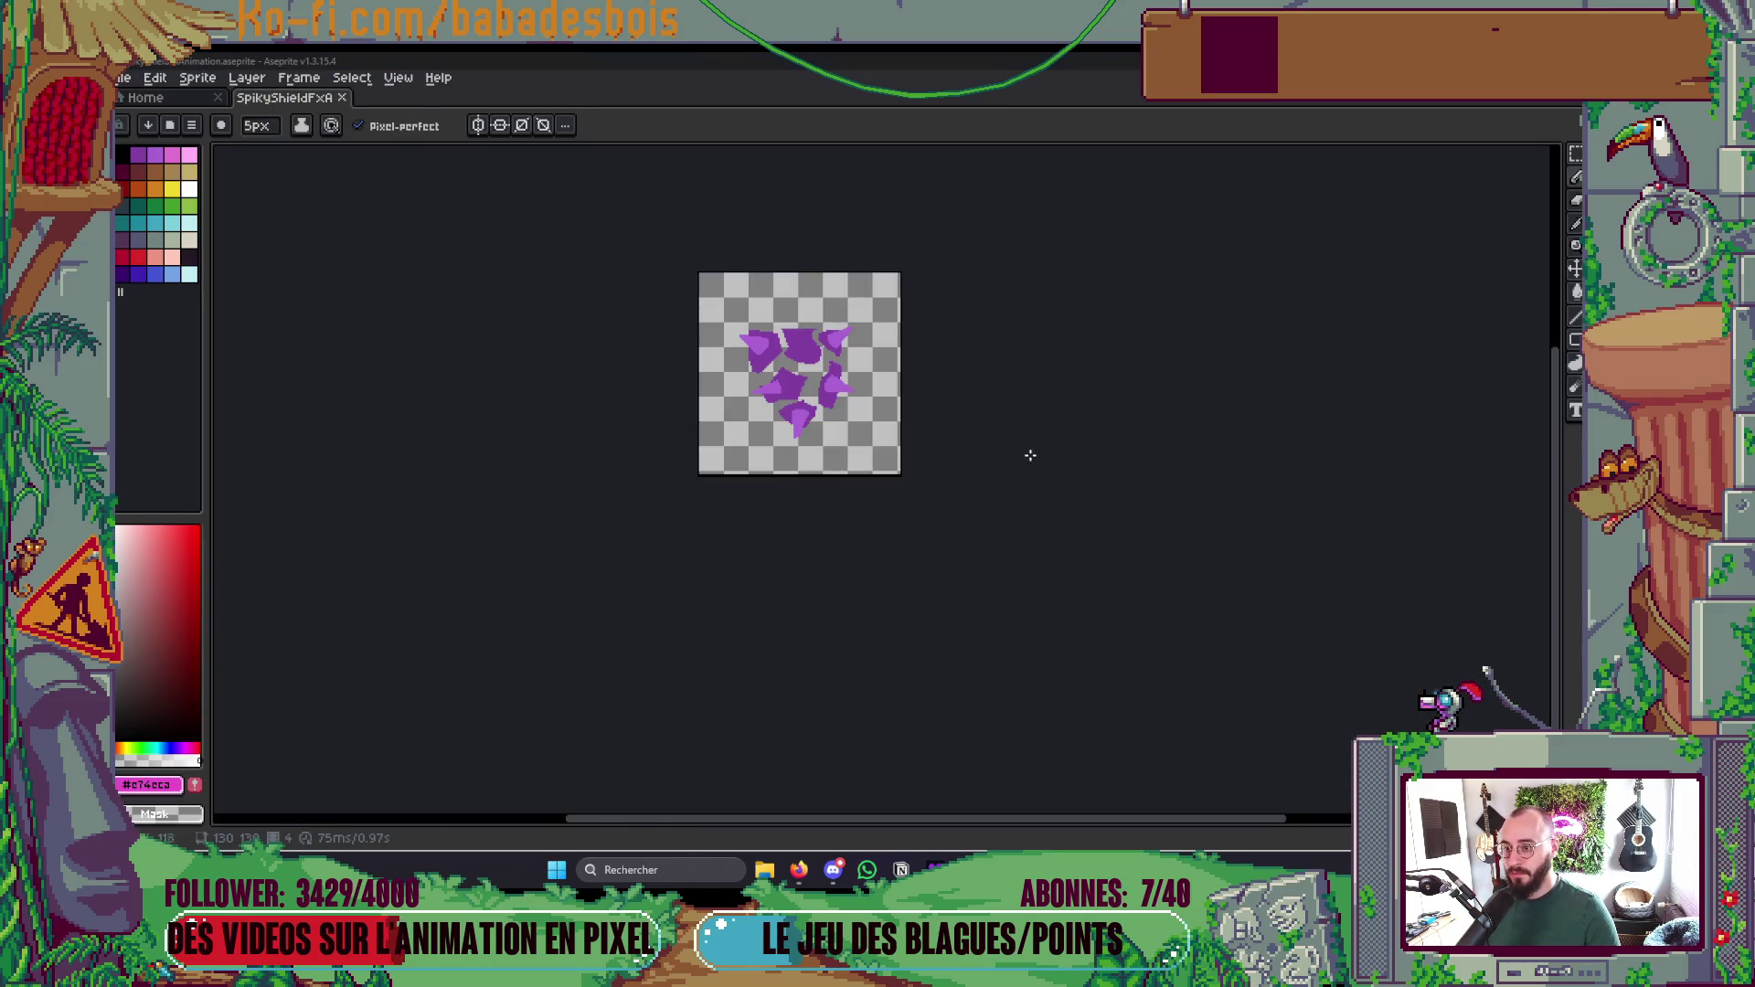
{"action": "double_click", "coordinate": [1250, 443]}
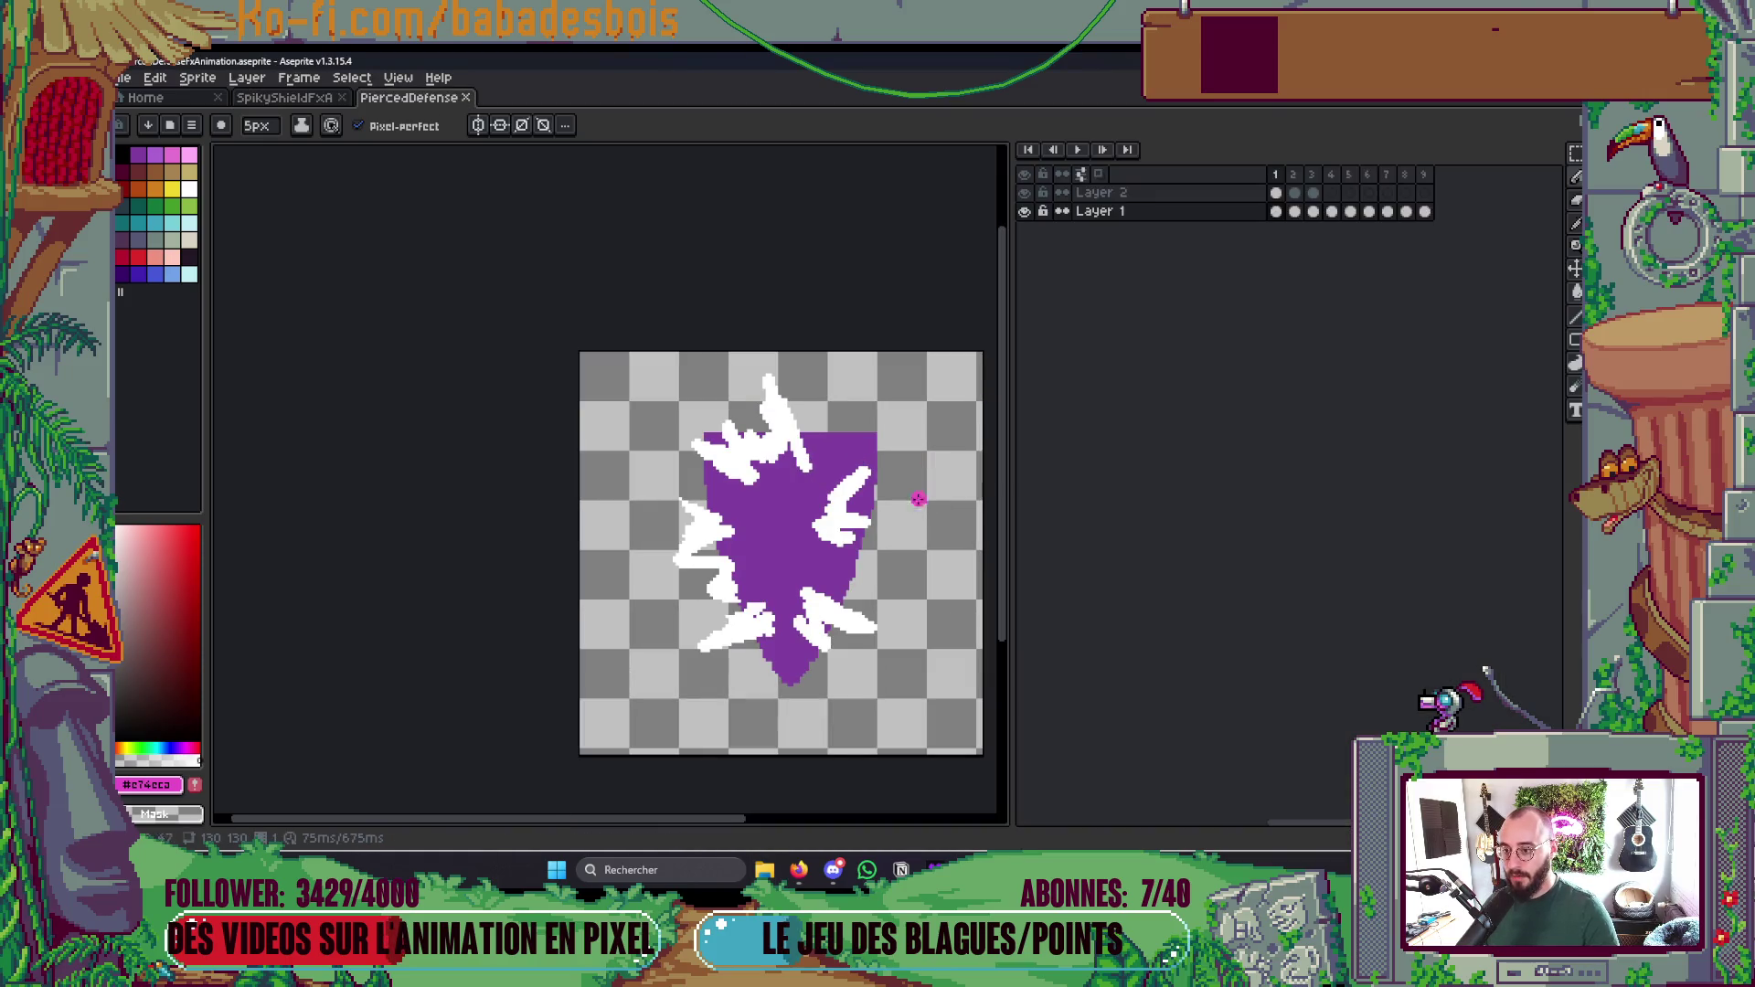
Step: Hide the white sparks layer and preview the shield layer's frames and animation
{"action": "left_click", "coordinate": [1023, 192]}
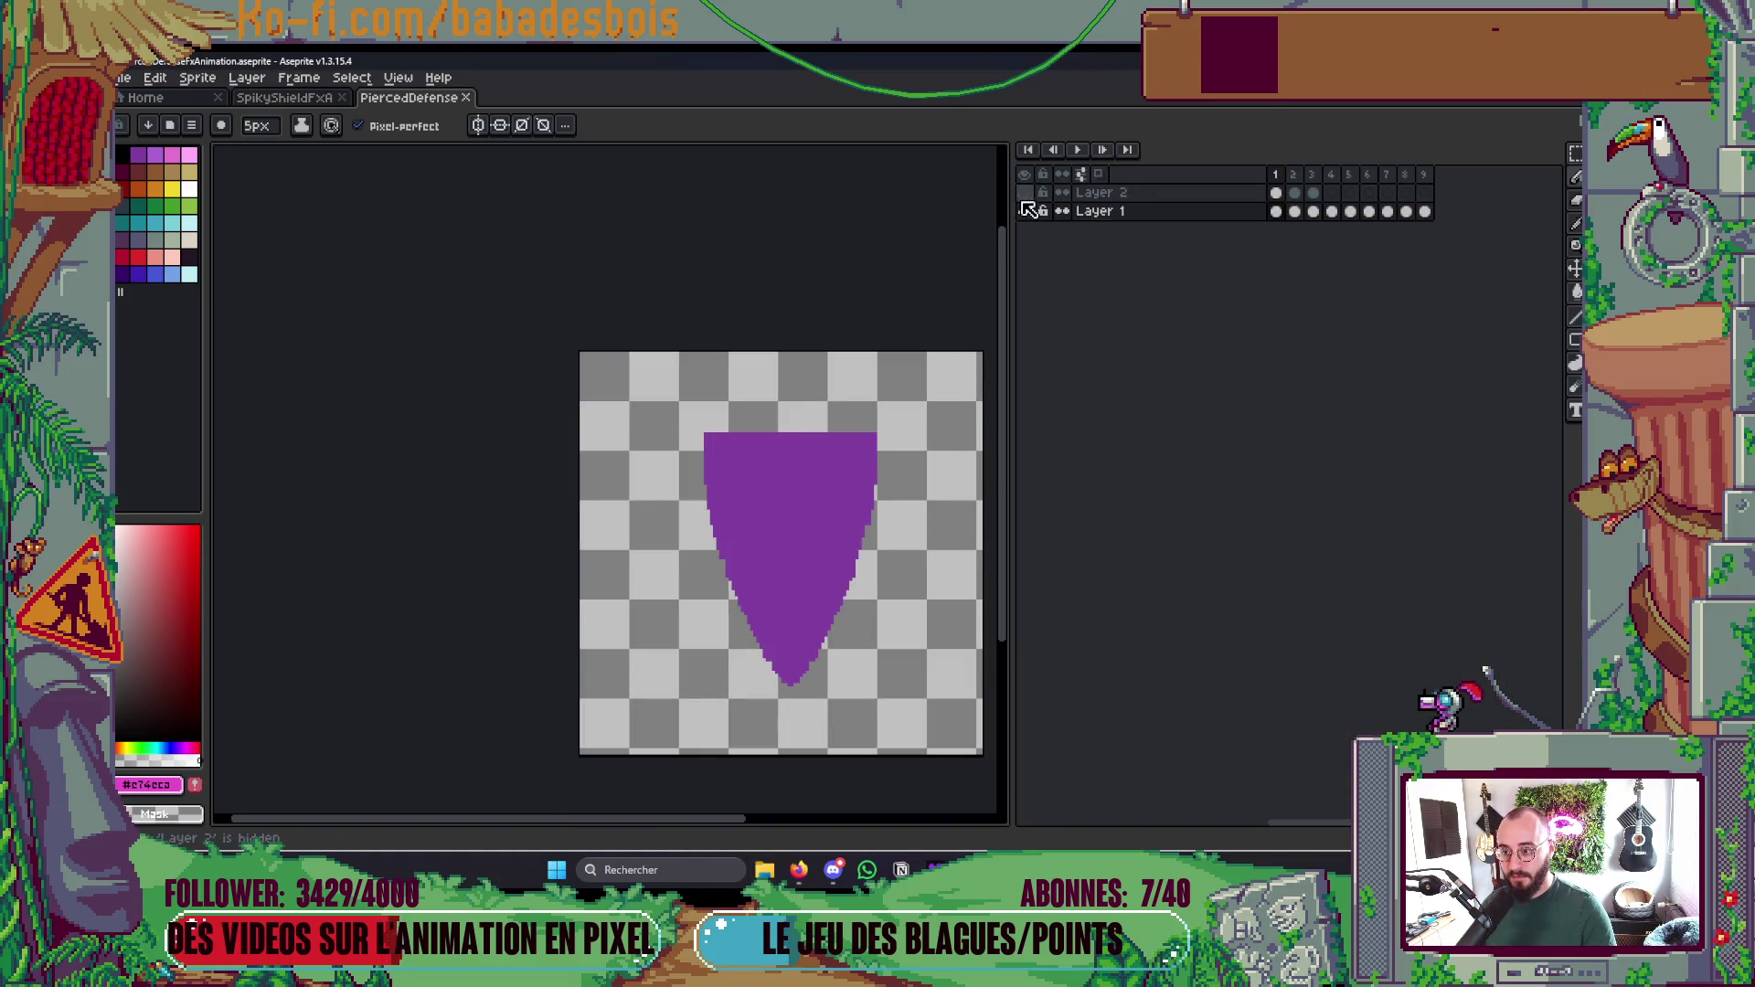
{"action": "left_click", "coordinate": [1292, 215]}
{"action": "left_click", "coordinate": [1283, 211]}
{"action": "key", "text": "Return"}
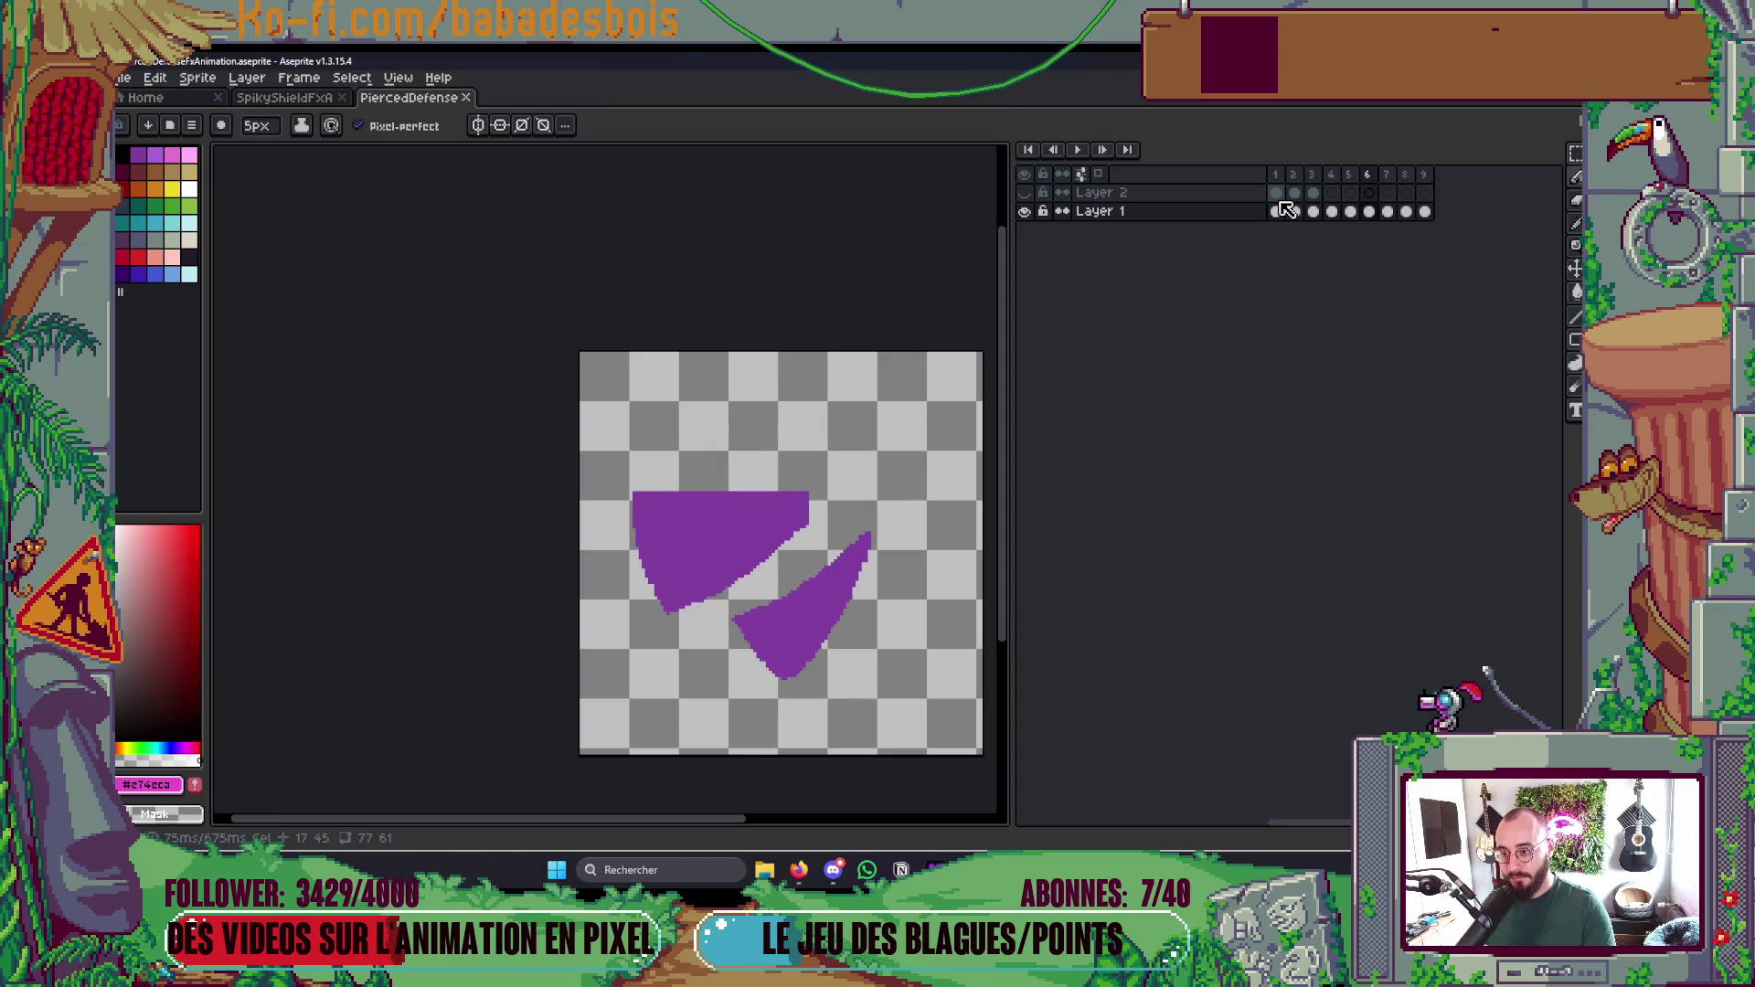
{"action": "left_click", "coordinate": [1292, 211]}
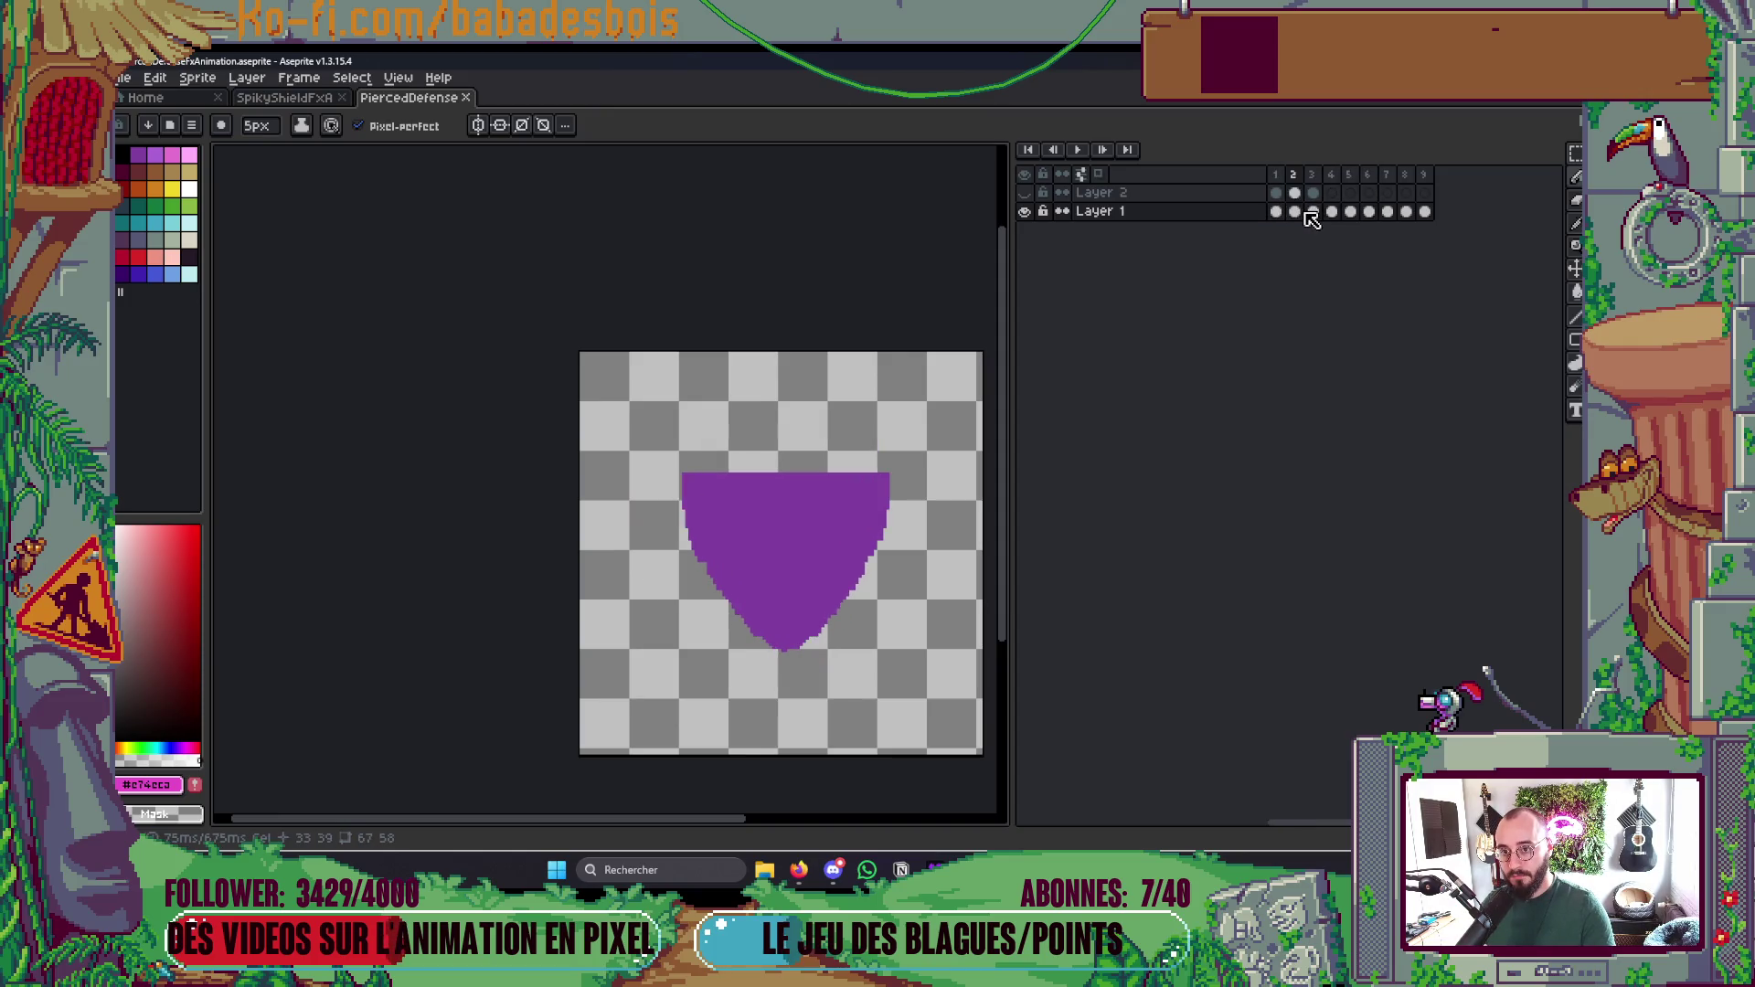
{"action": "left_click", "coordinate": [1312, 212]}
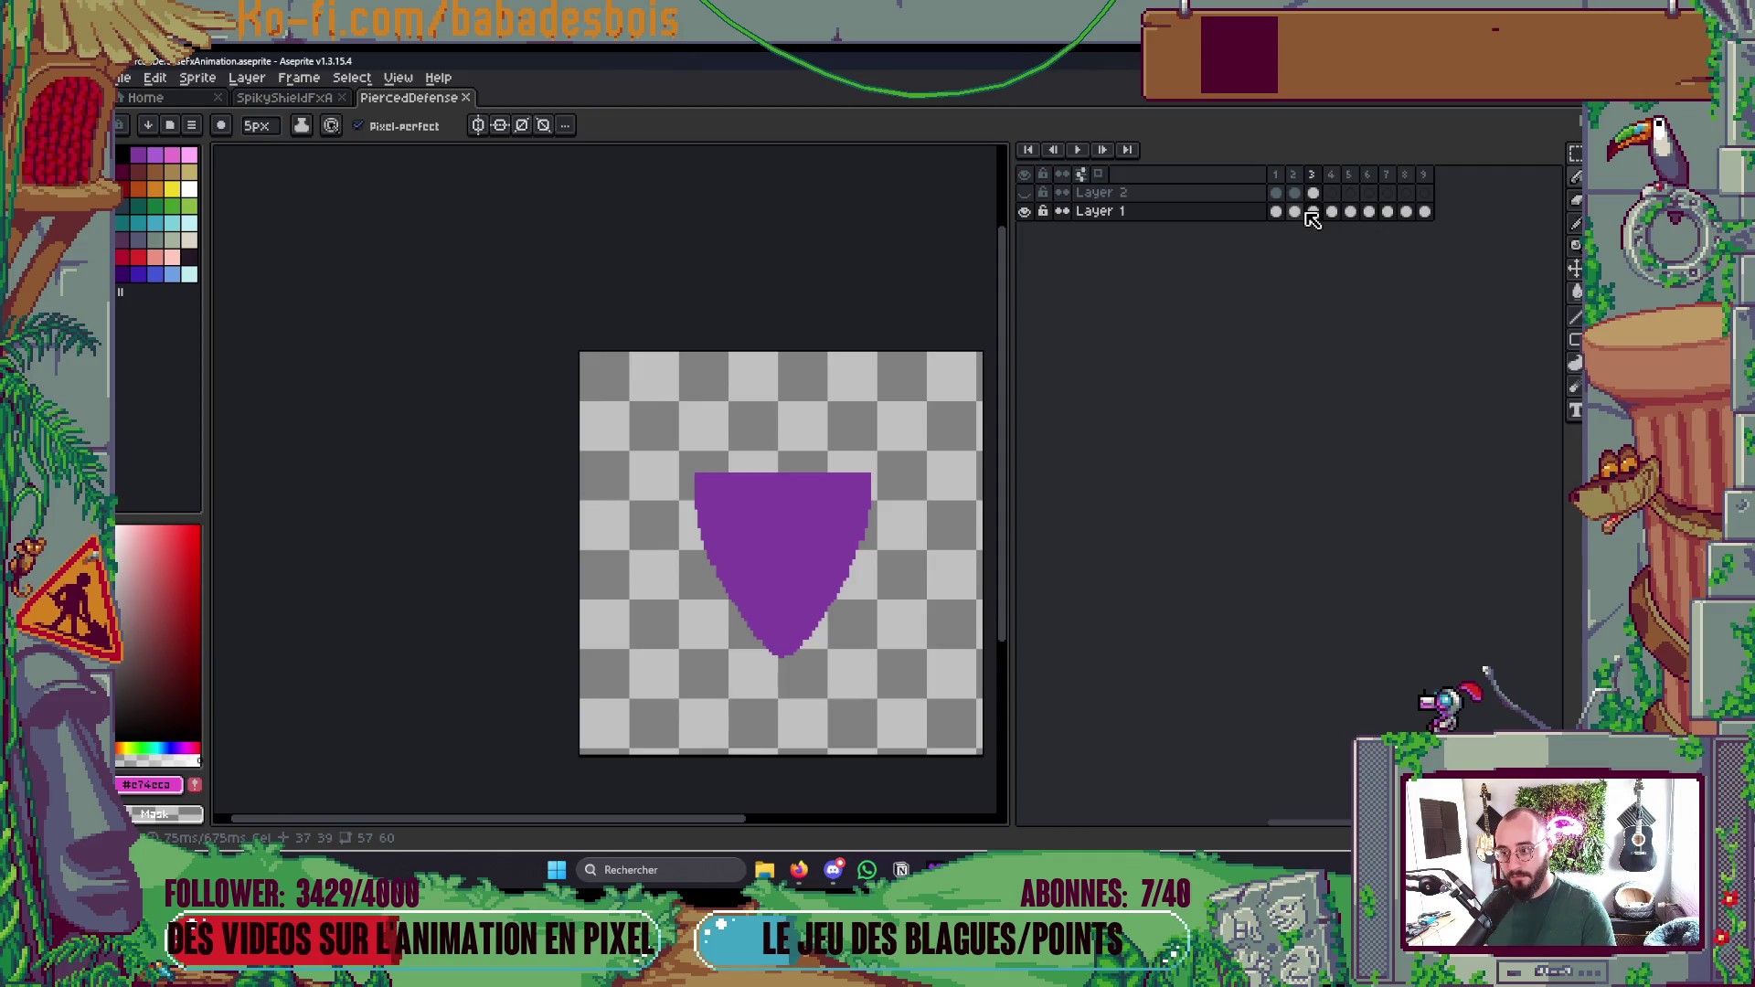
Step: Delete the first three frames and preview the remaining six-frame animation
{"action": "left_click_drag", "start_coordinate": [1313, 175], "coordinate": [1275, 174]}
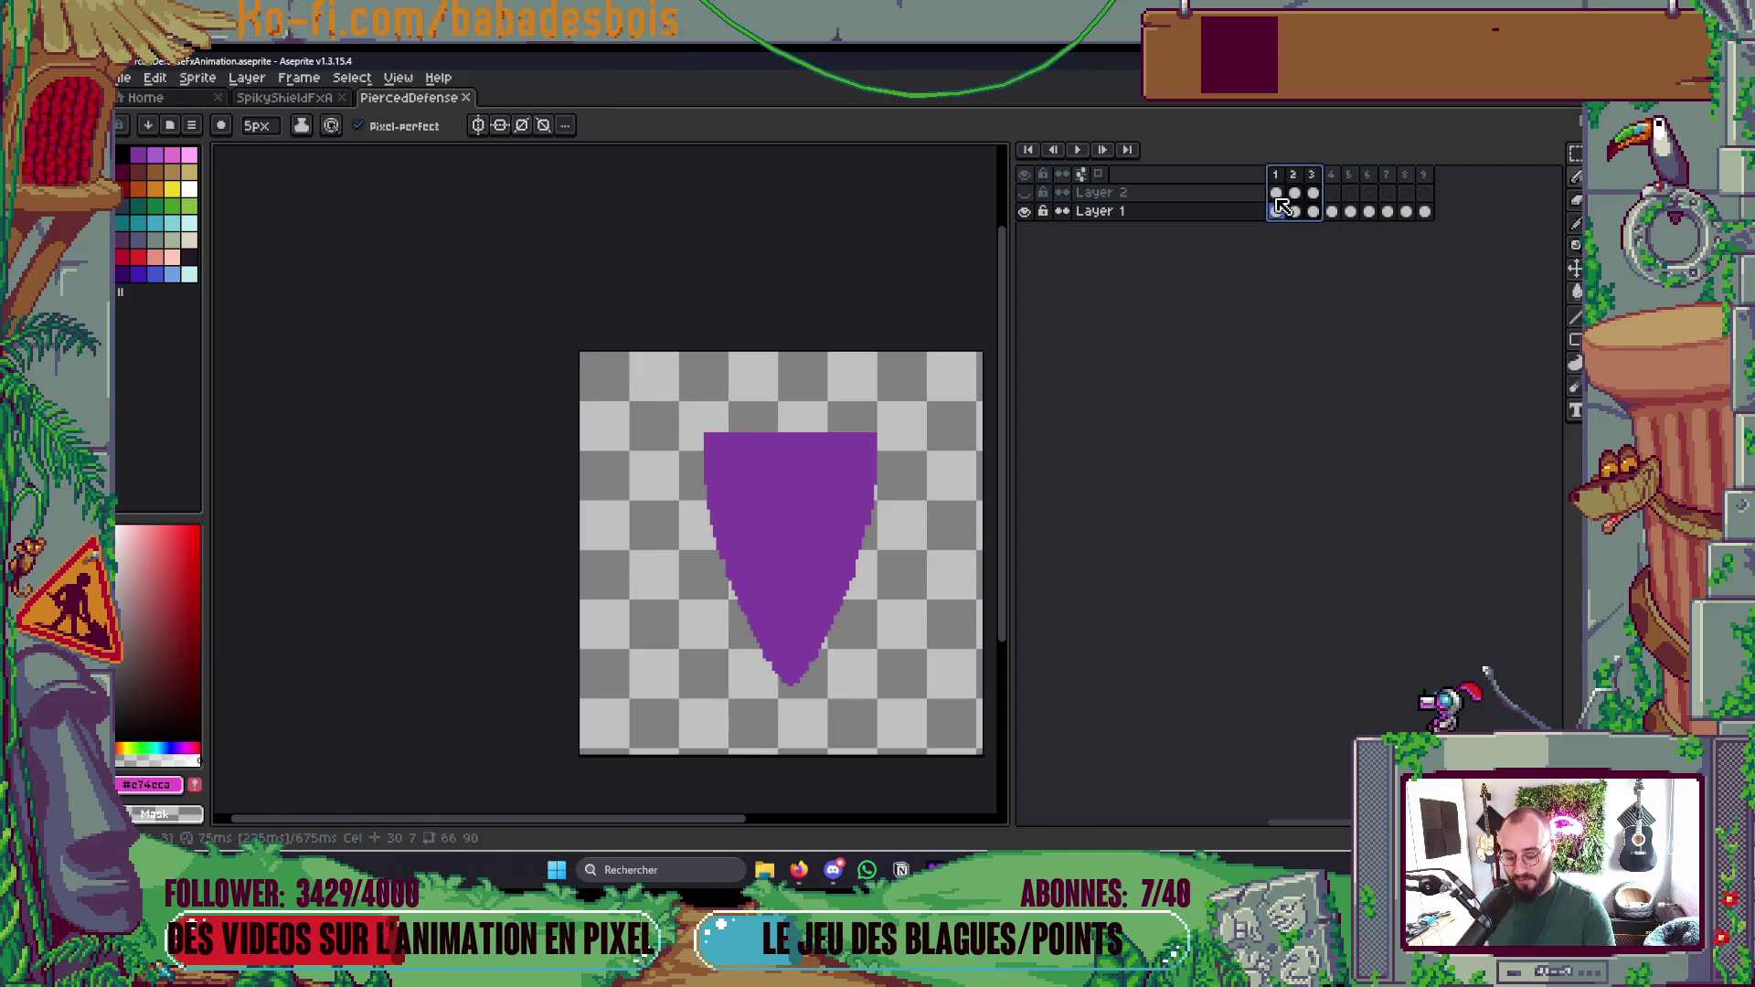
{"action": "key", "text": "Delete"}
{"action": "key", "text": "Return"}
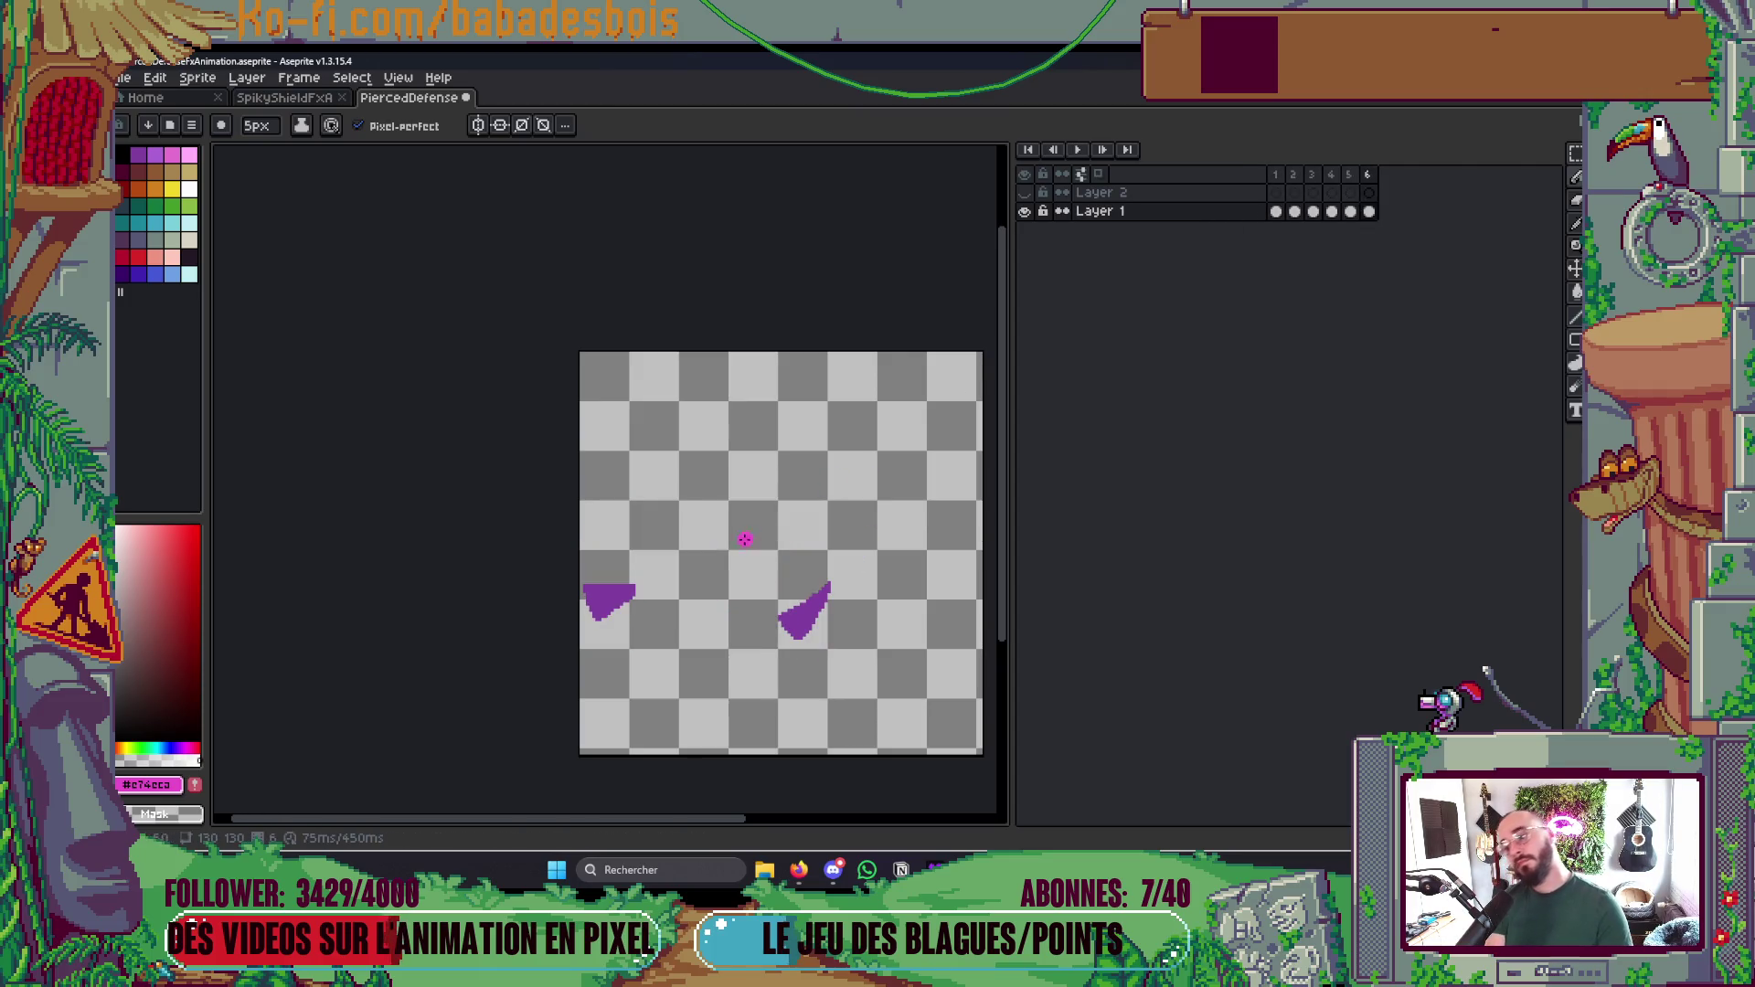
{"action": "middle_click", "coordinate": [719, 555]}
{"action": "left_click_drag", "start_coordinate": [718, 556], "coordinate": [689, 526]}
Step: Save the sprite file and export it as a GIF
{"action": "key", "text": "ctrl+s"}
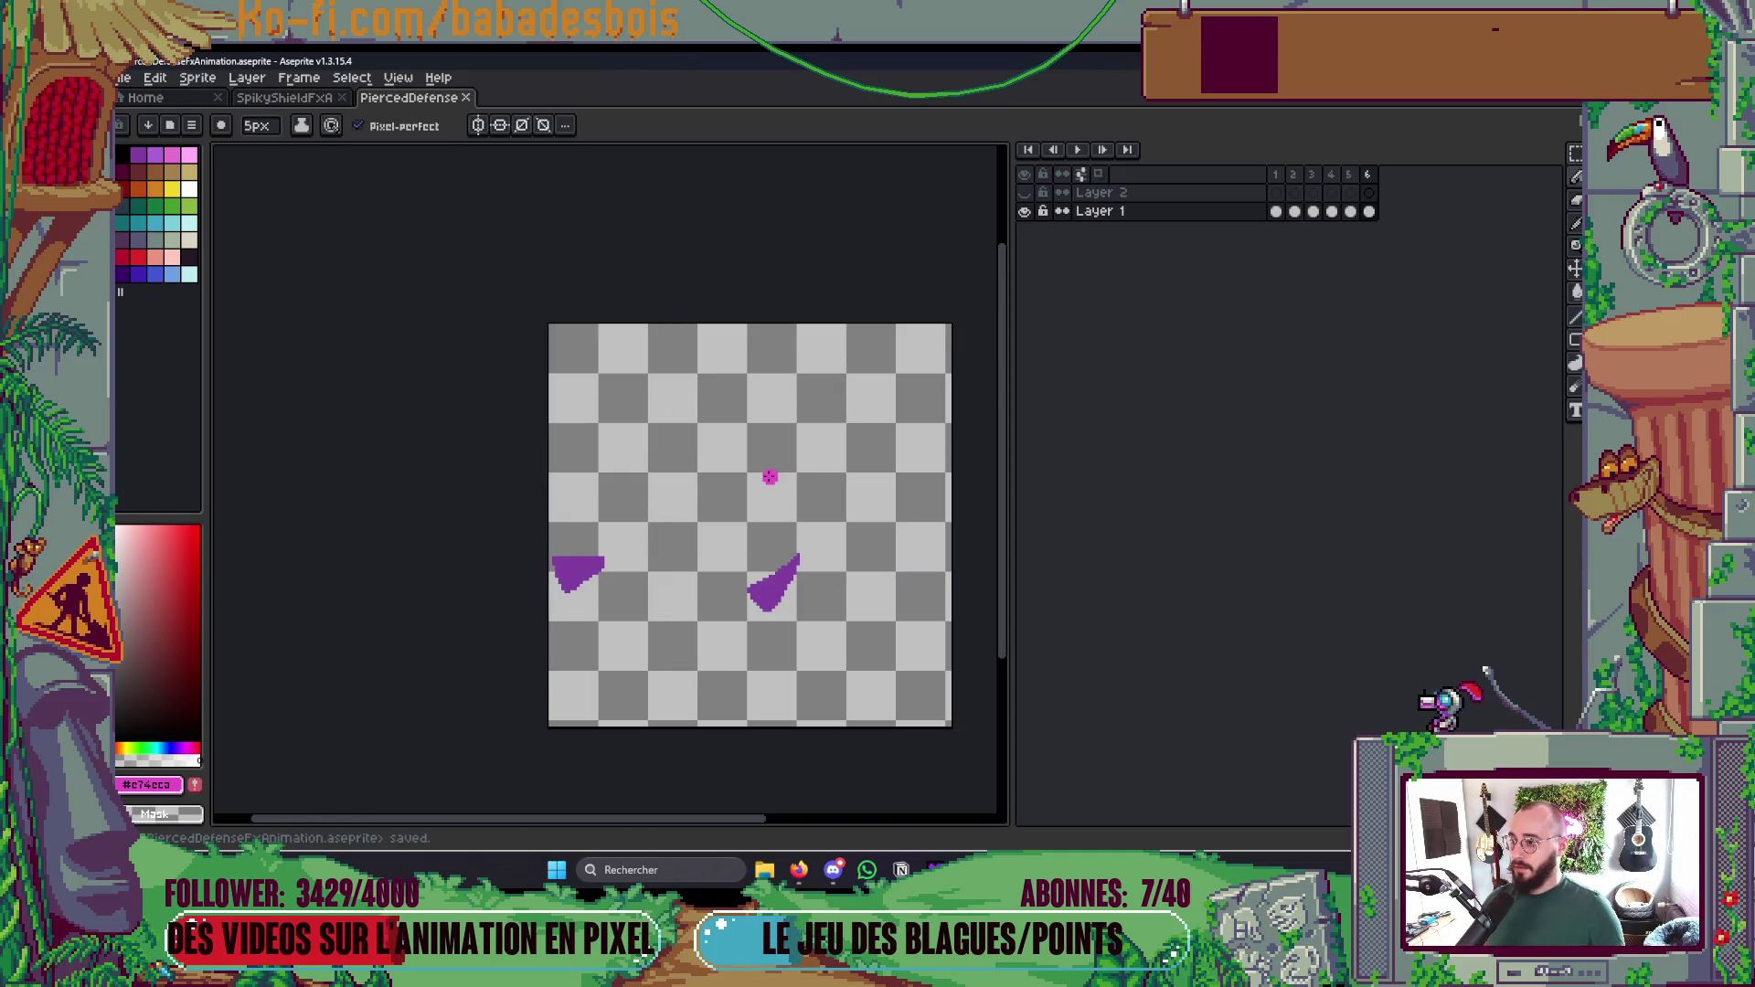
{"action": "key", "text": "plus"}
{"action": "key", "text": "ctrl+shift+e"}
{"action": "key", "text": "Return"}
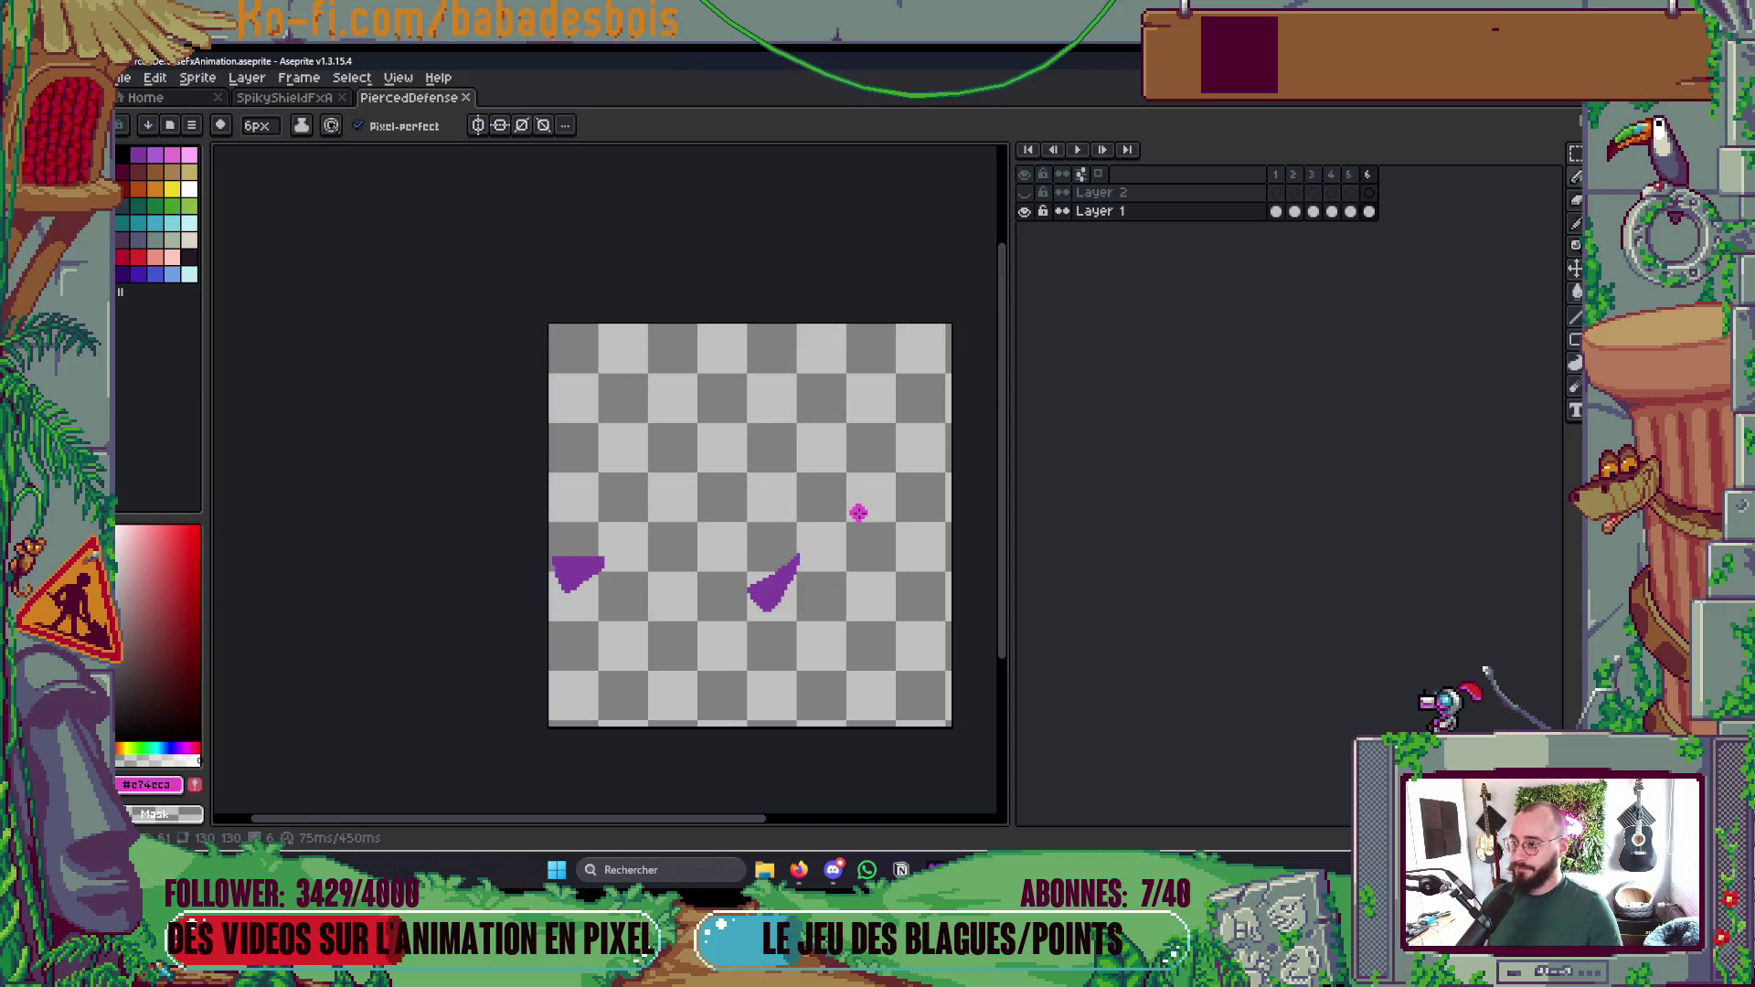
{"action": "key", "text": "alt+Tab"}
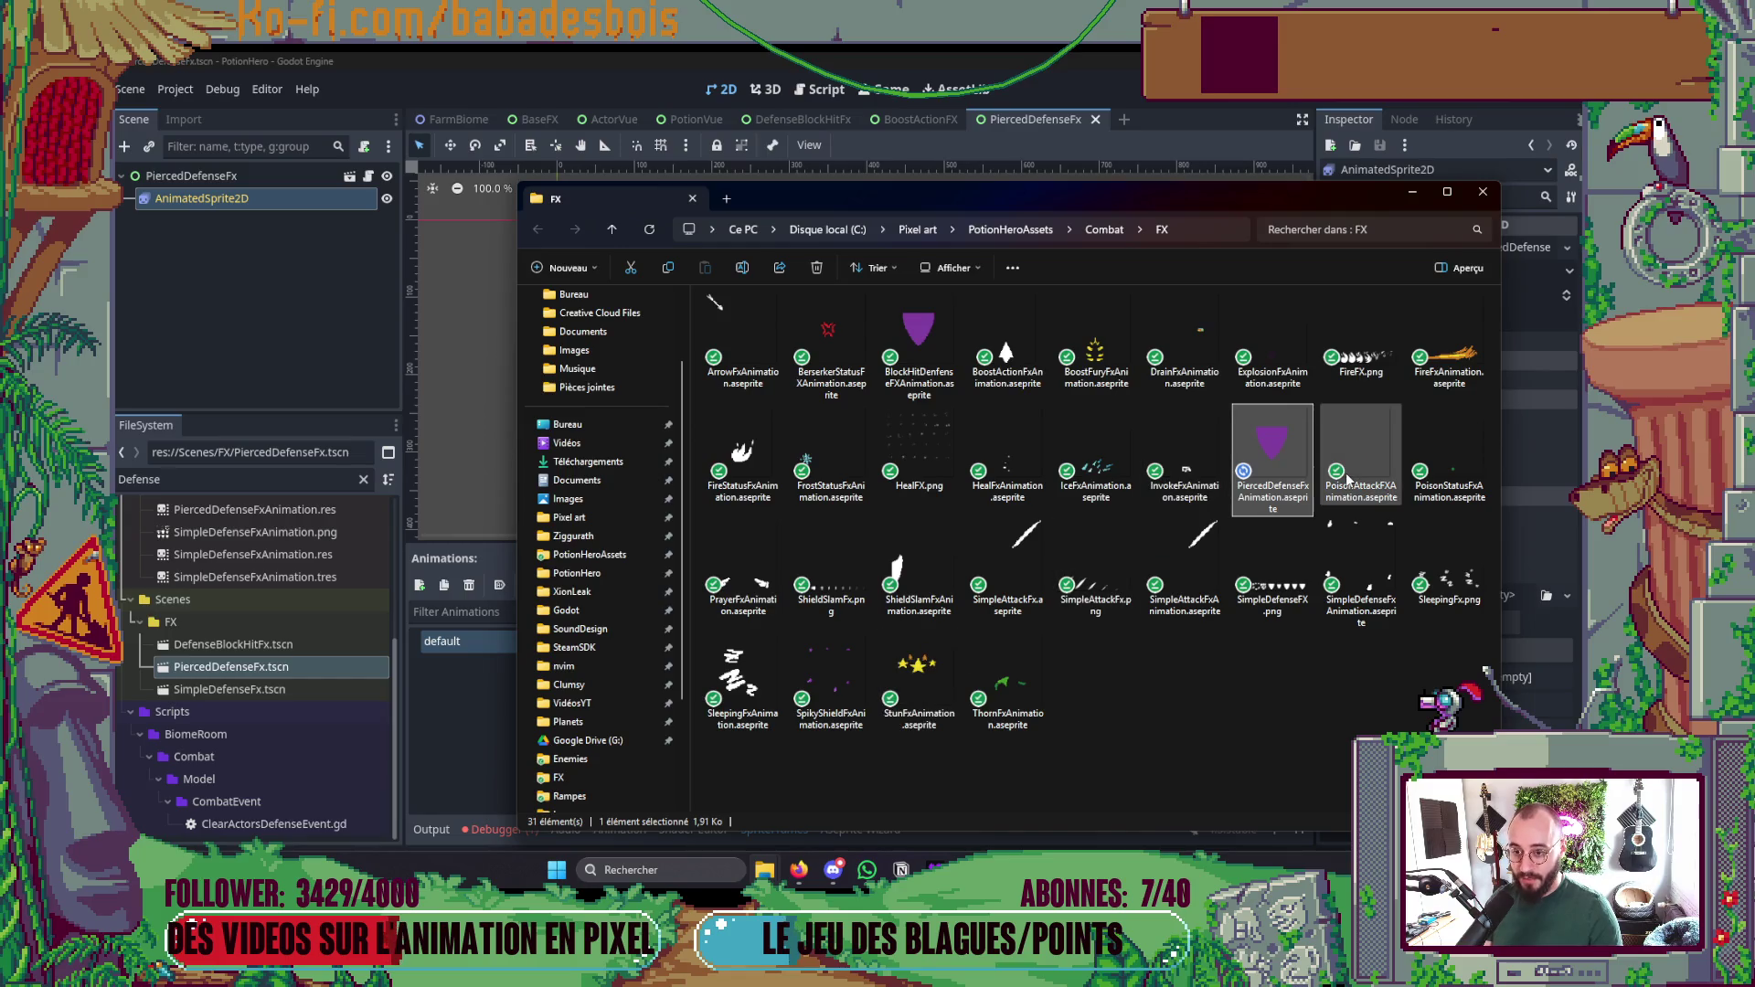
Step: Reimport PiercedDefenseFxAnimation.aseprite through the Aseprite Wizard panel, then collapse the panel
{"action": "left_click", "coordinate": [291, 451]}
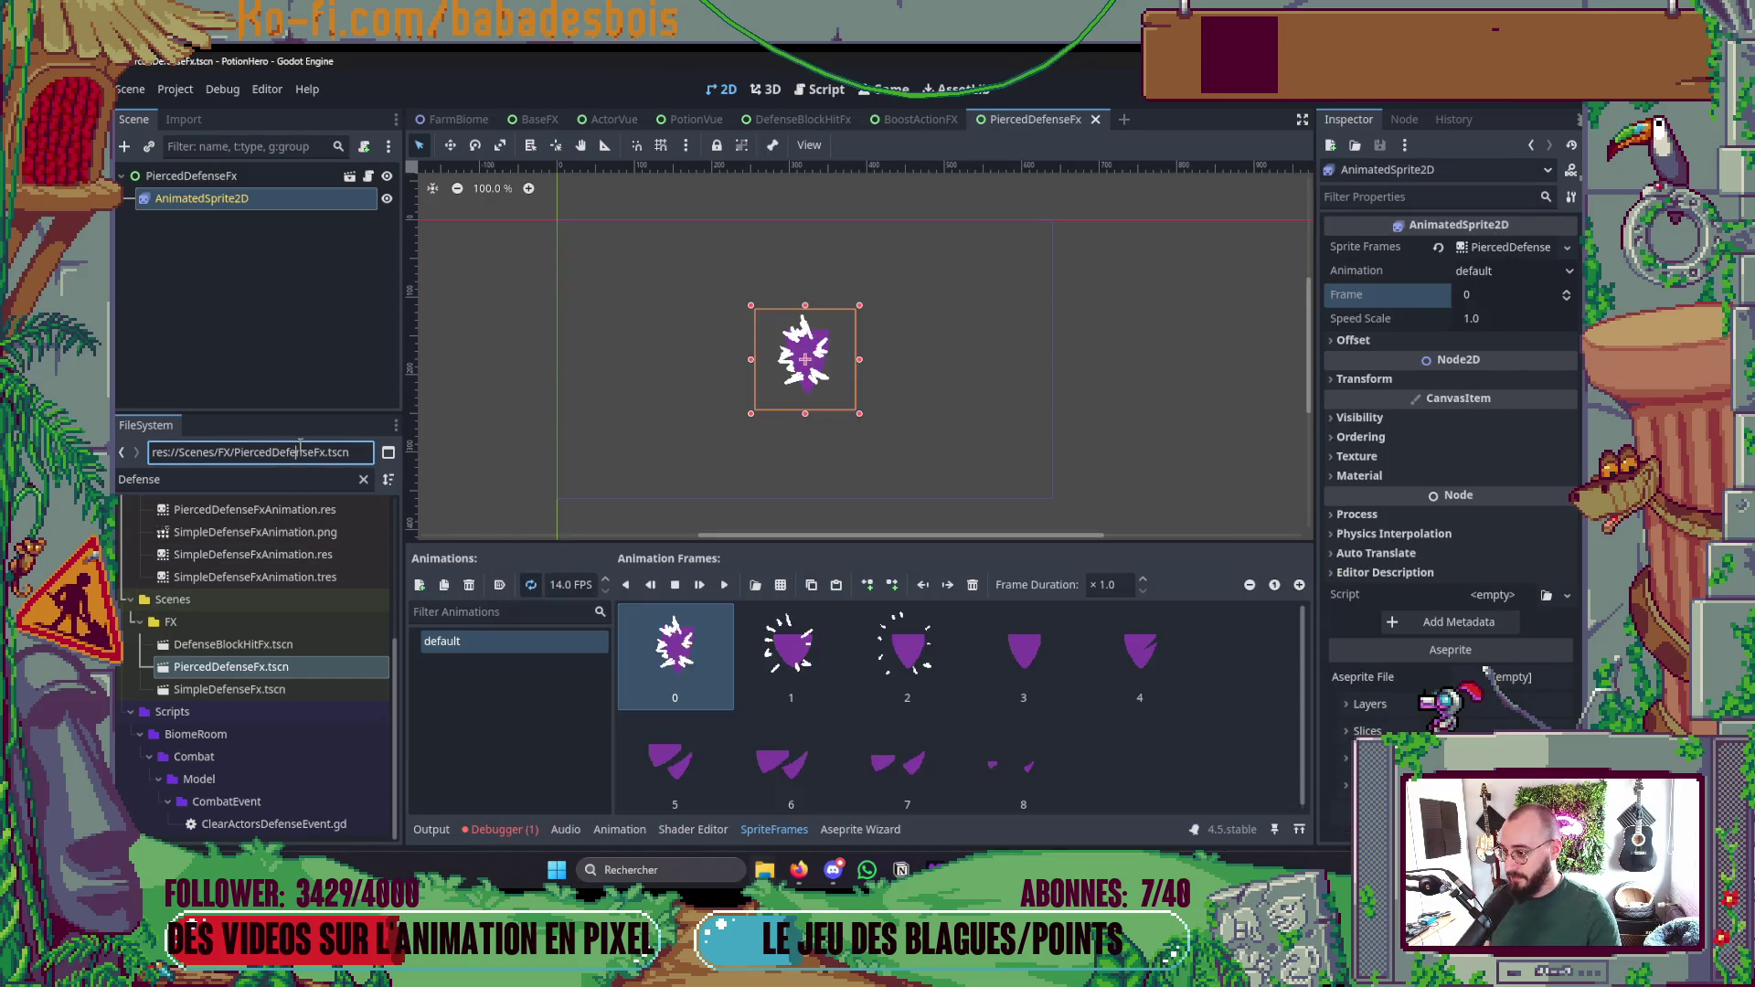
{"action": "left_click", "coordinate": [826, 829]}
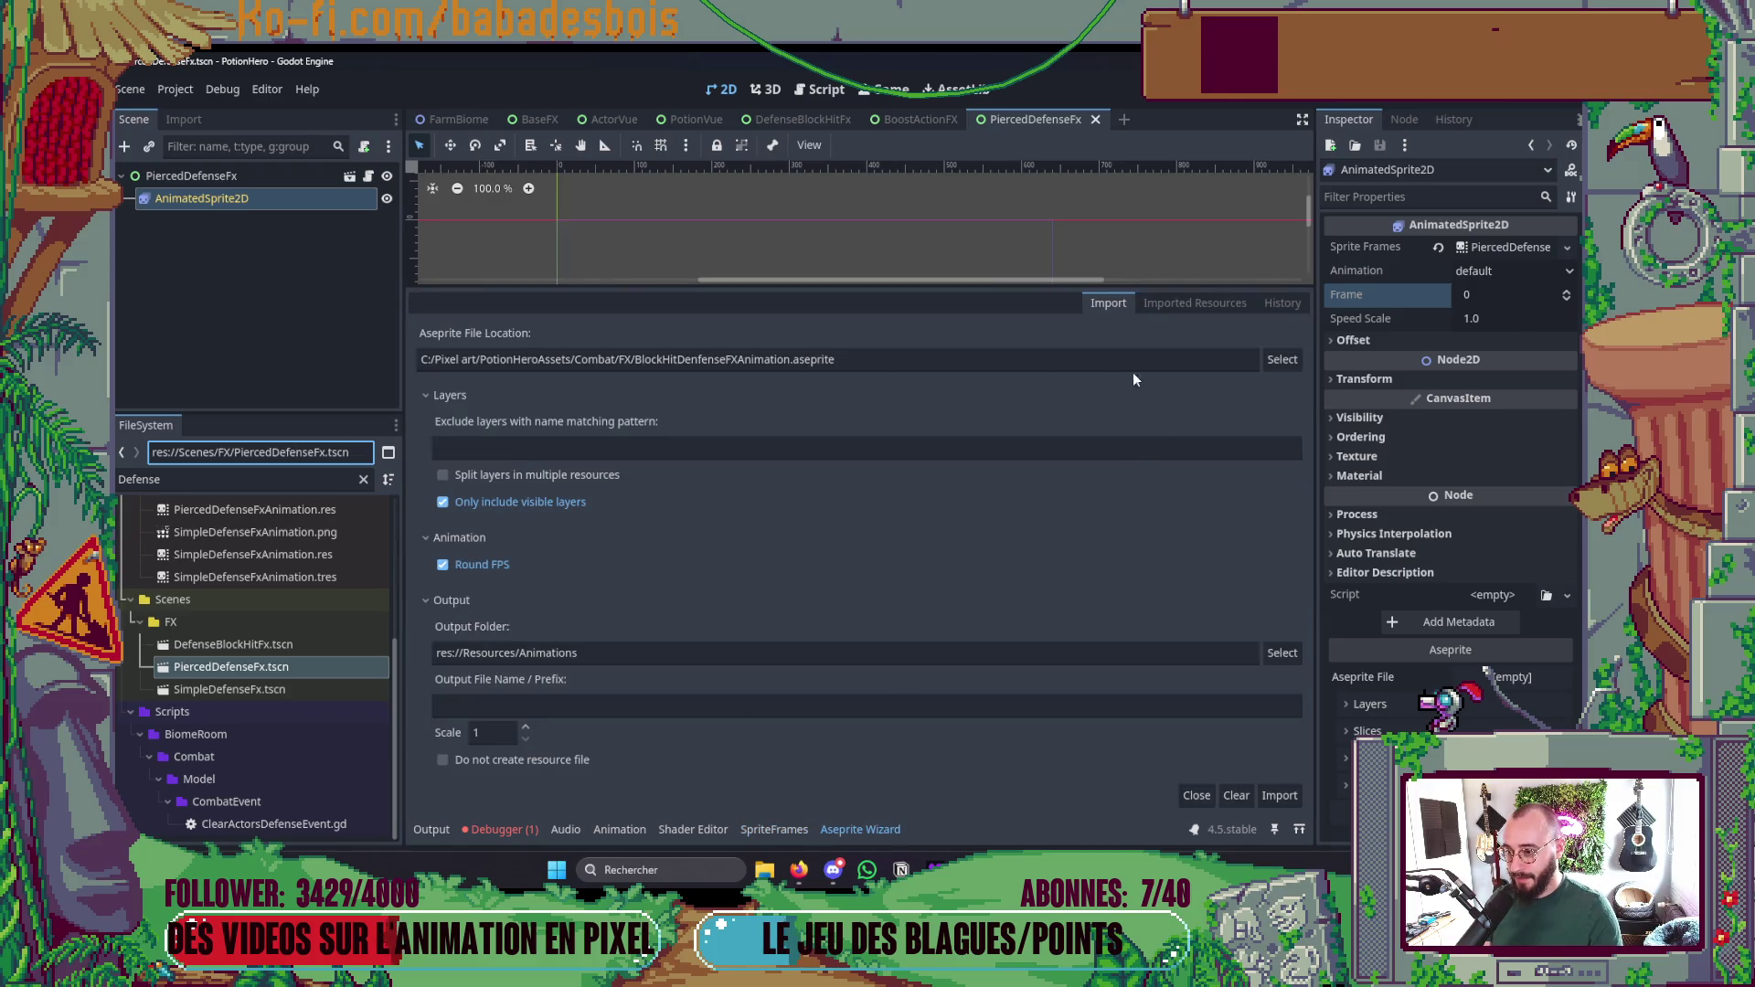
{"action": "left_click", "coordinate": [1281, 360]}
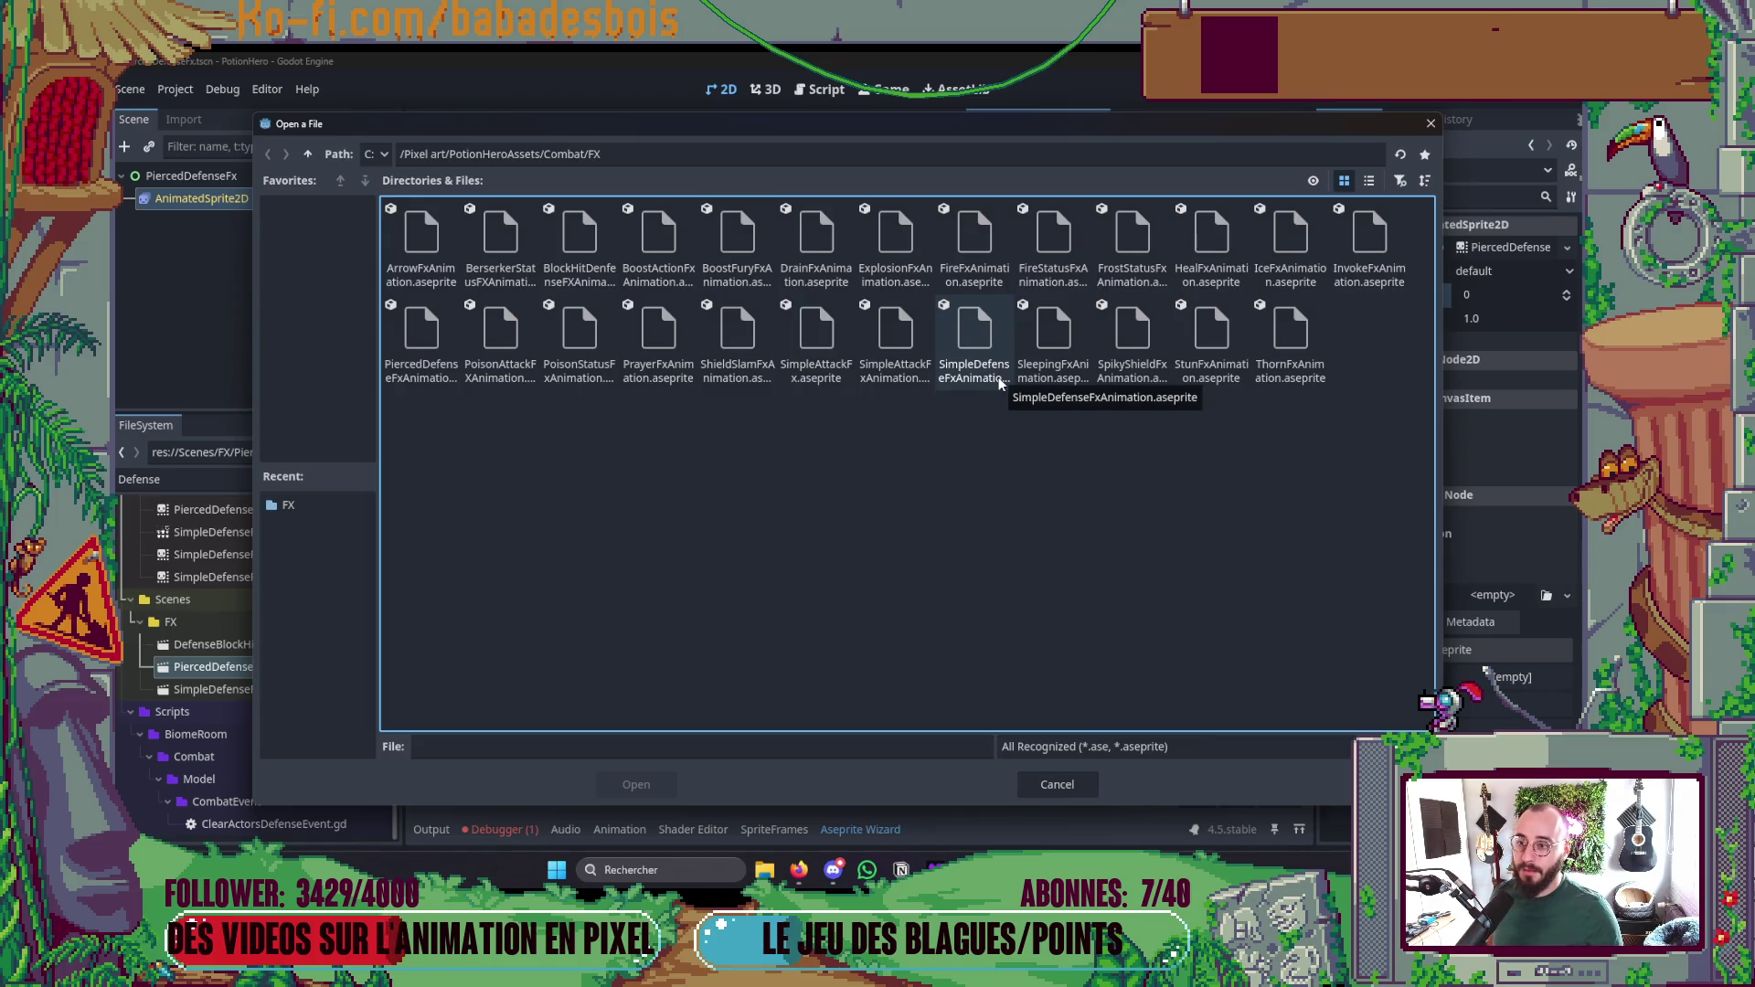
{"action": "left_click", "coordinate": [454, 358]}
{"action": "left_click", "coordinate": [637, 785]}
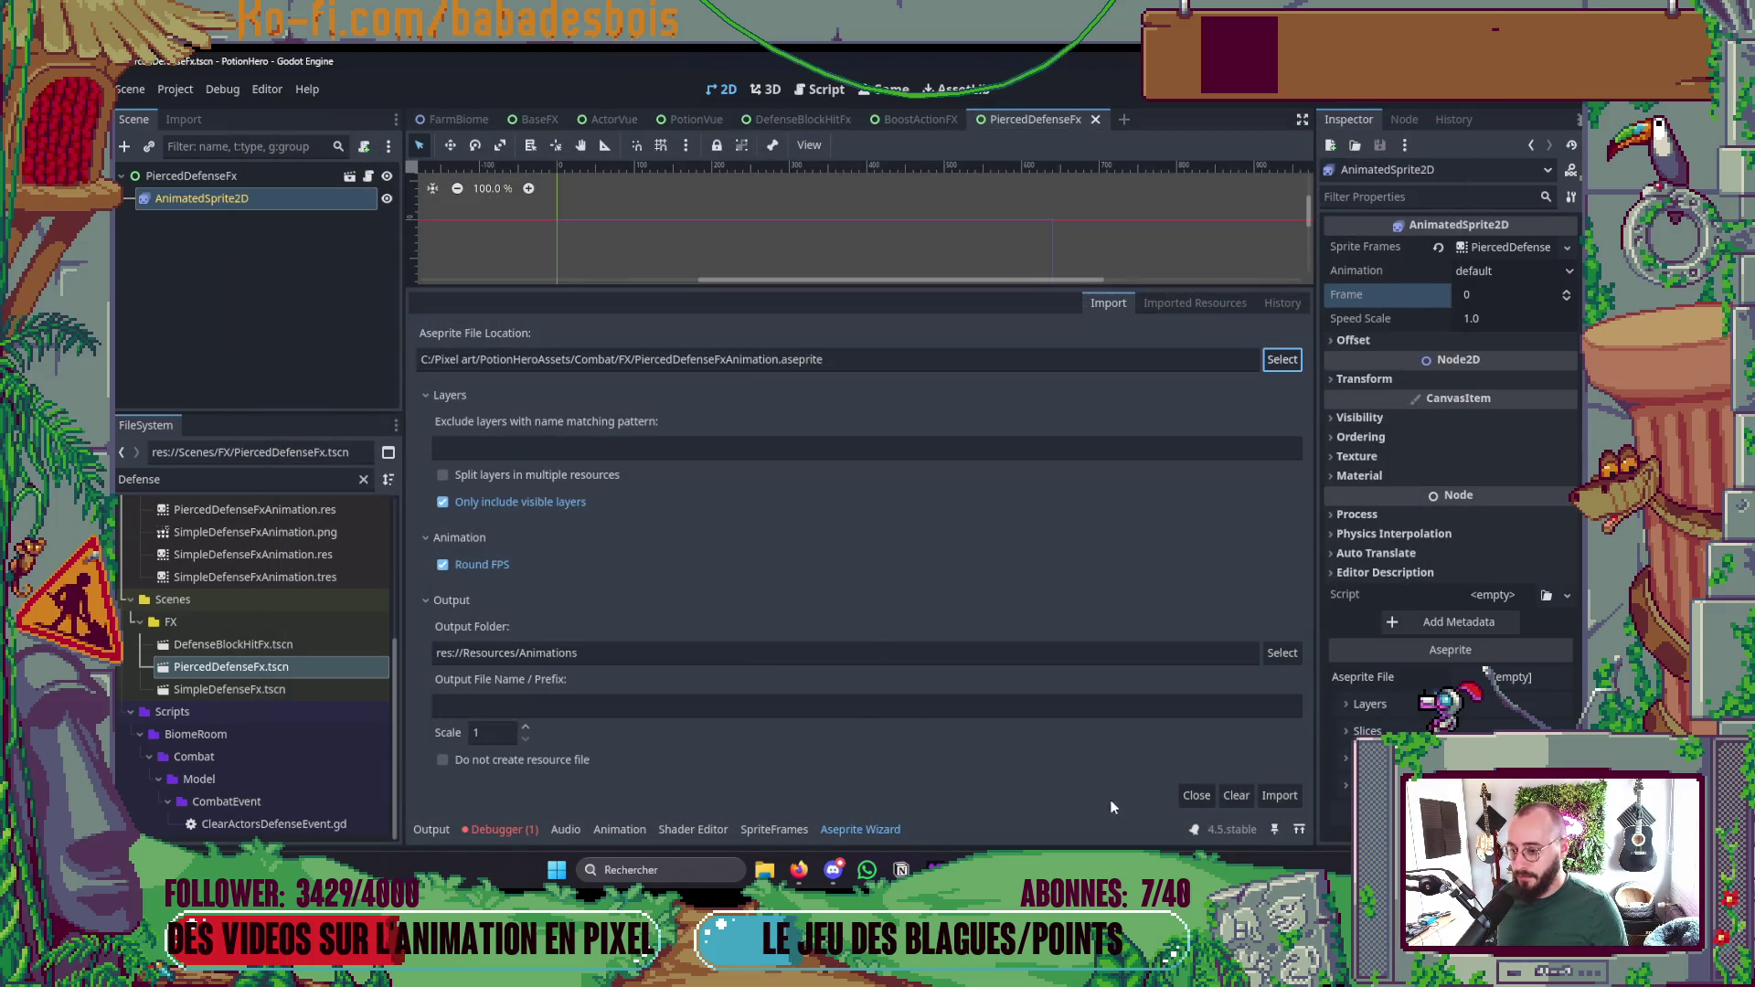
{"action": "left_click", "coordinate": [1279, 803]}
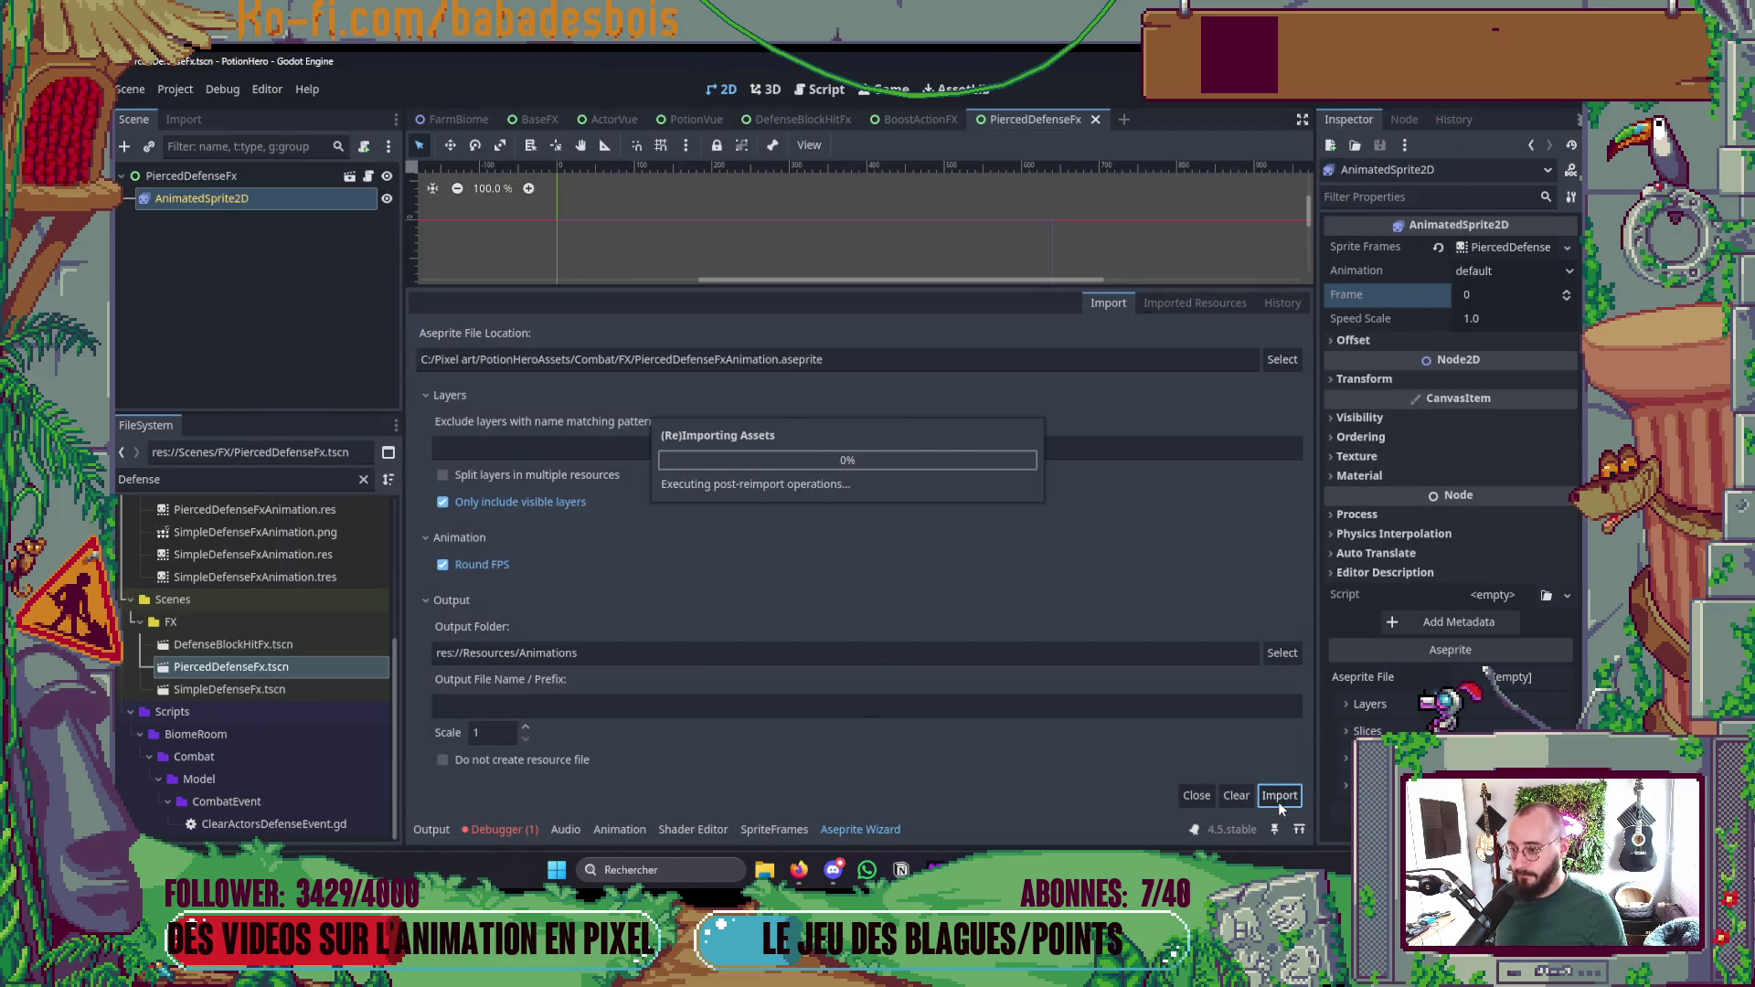
{"action": "left_click", "coordinate": [844, 487]}
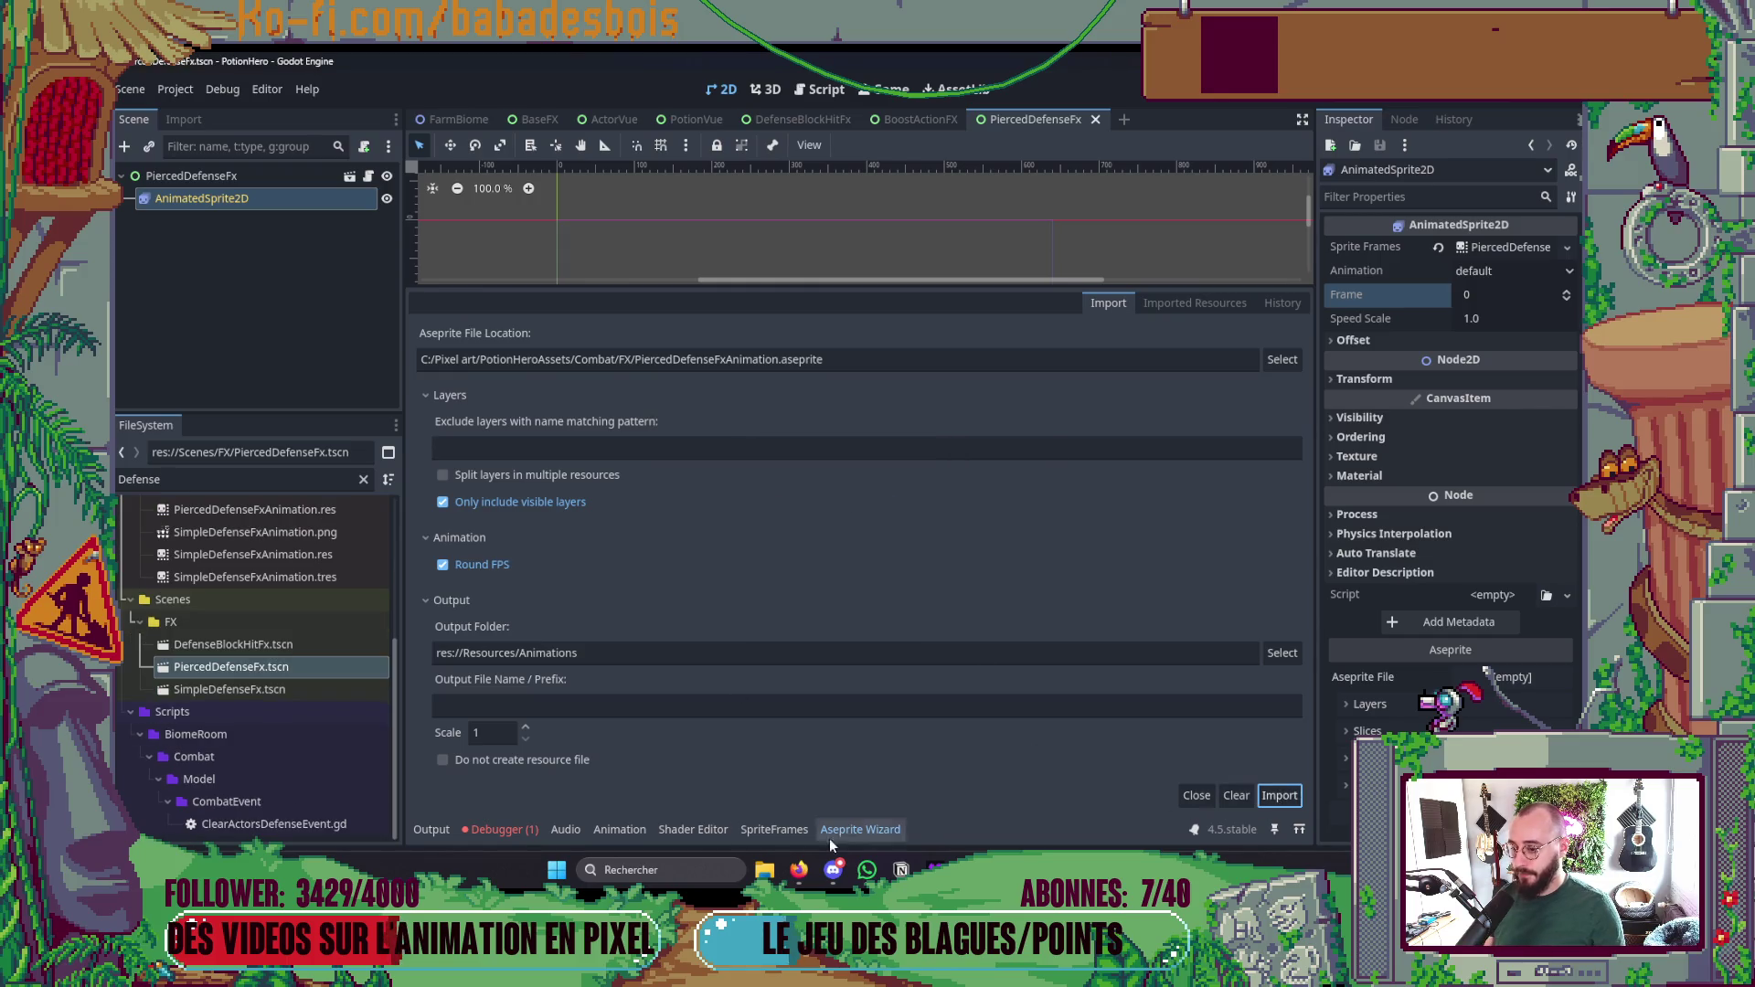
{"action": "left_click", "coordinate": [869, 838]}
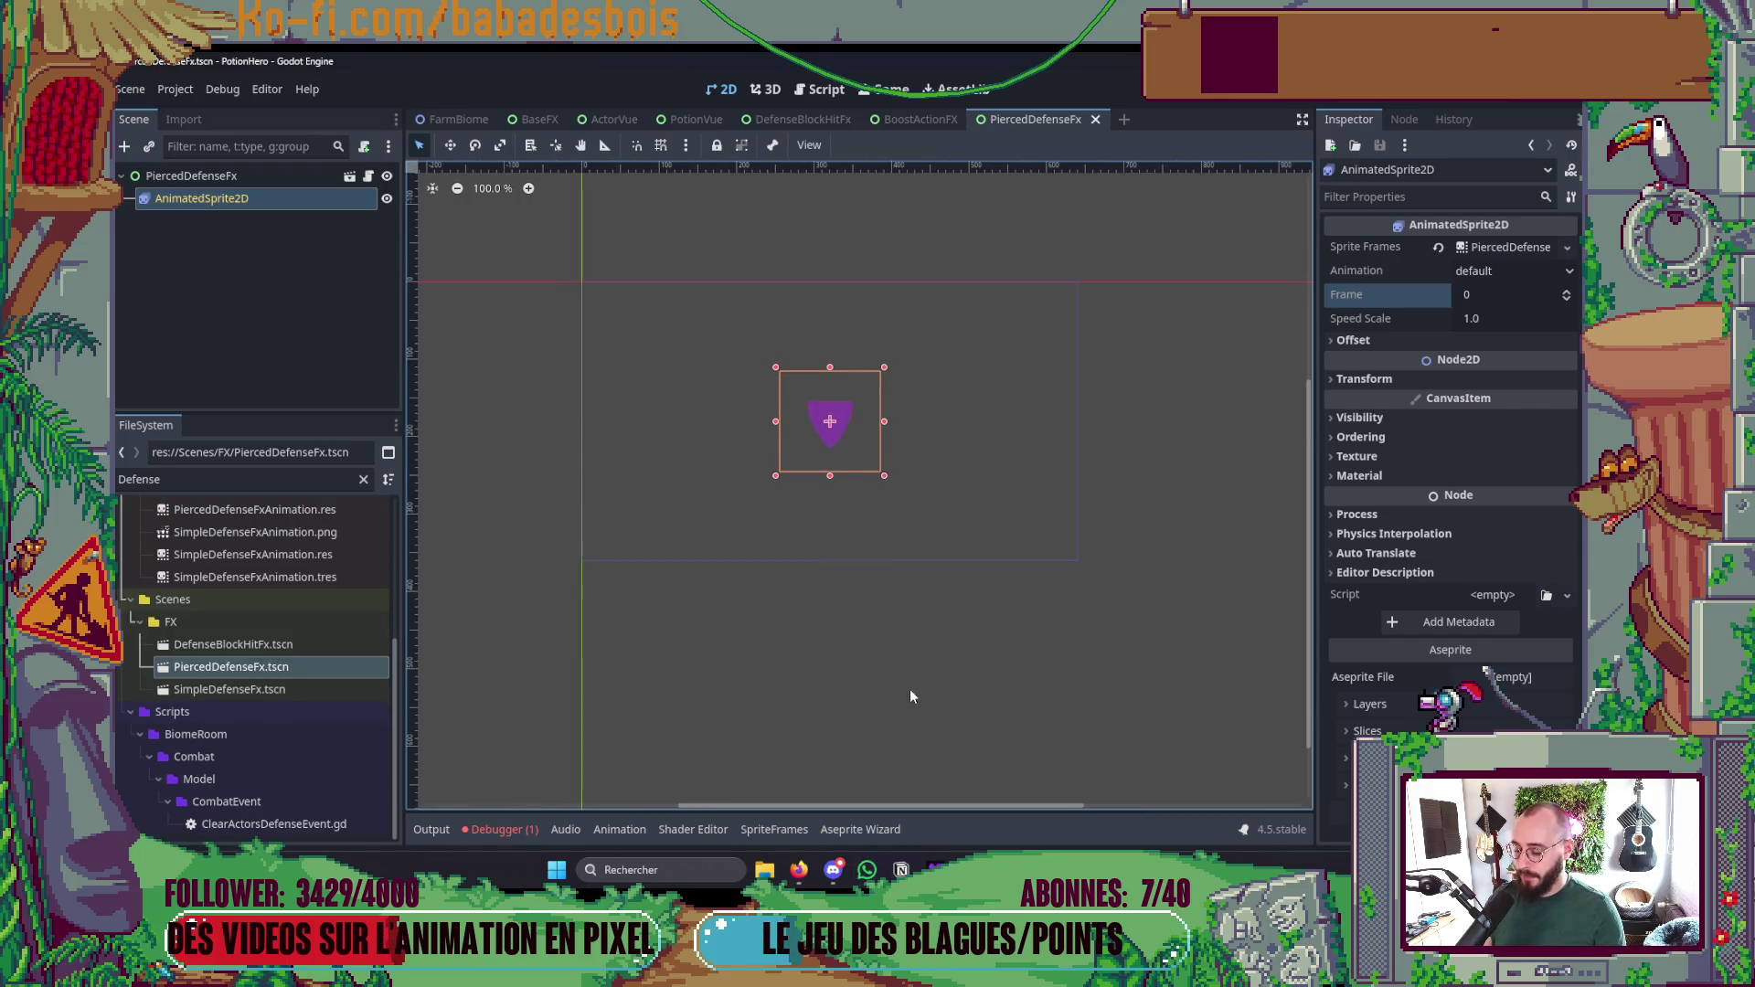
Step: Run the game, enter the combat node from the map, end two turns, then close the game
{"action": "key", "text": "F6"}
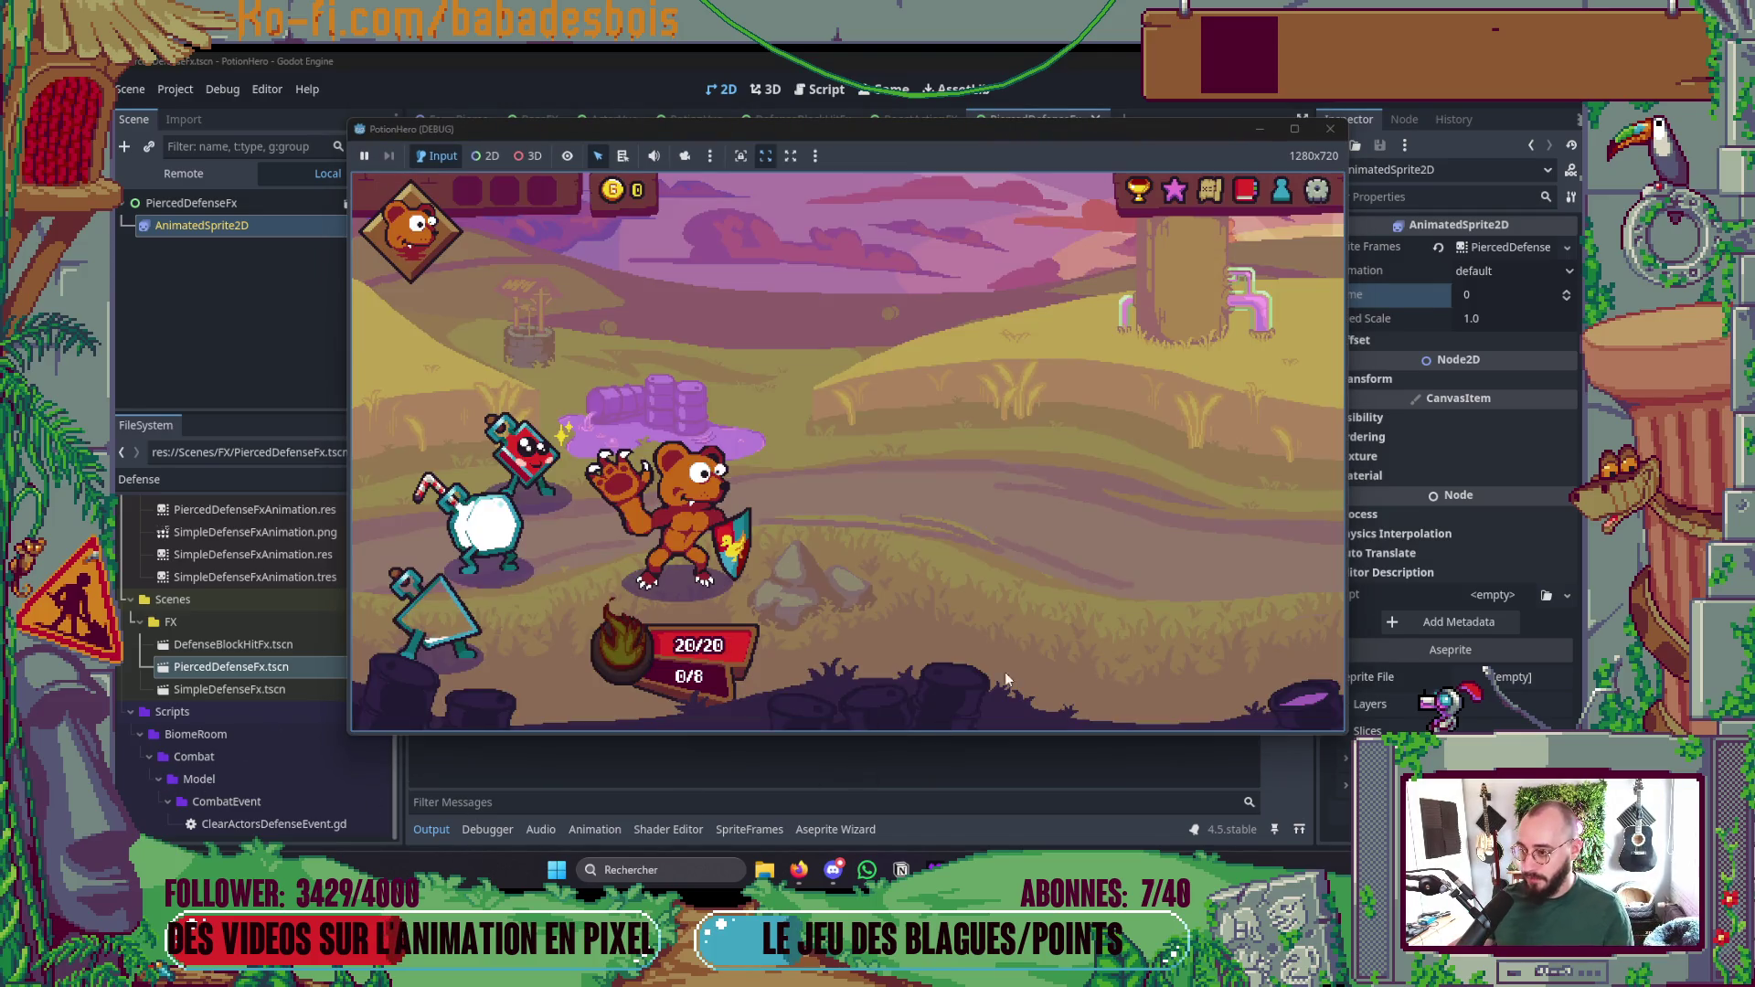
{"action": "left_click", "coordinate": [1210, 194]}
{"action": "left_click", "coordinate": [578, 498]}
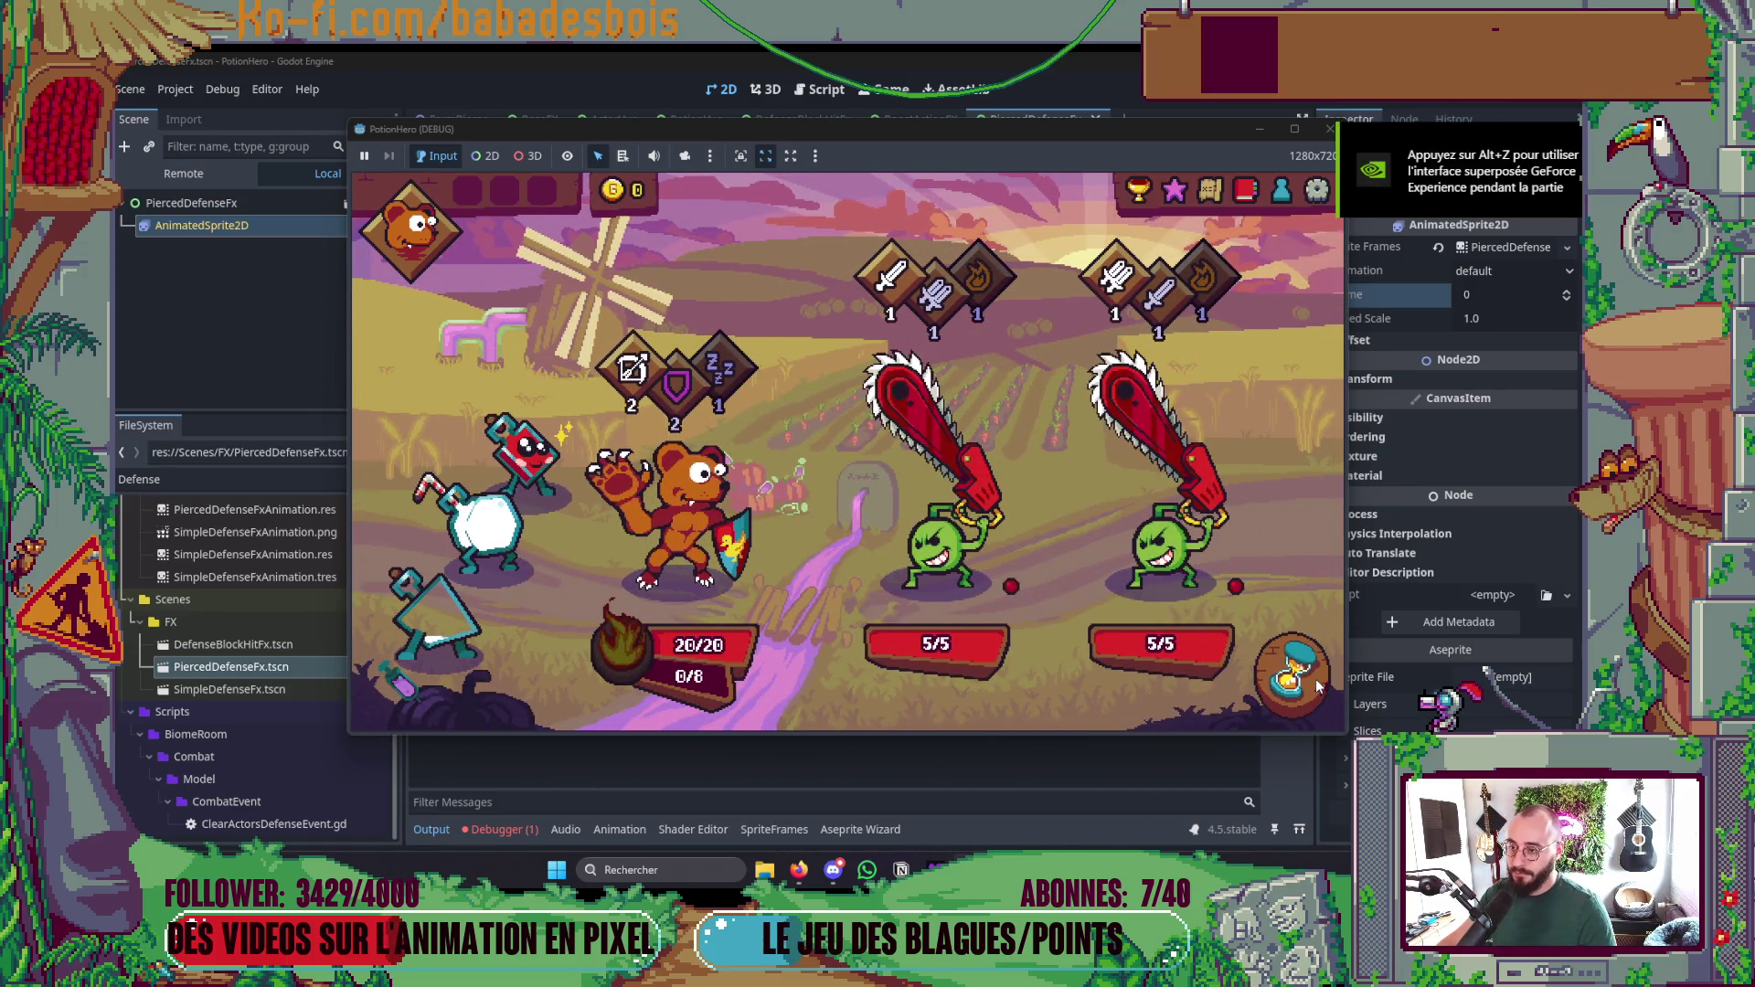
{"action": "left_click", "coordinate": [1258, 700]}
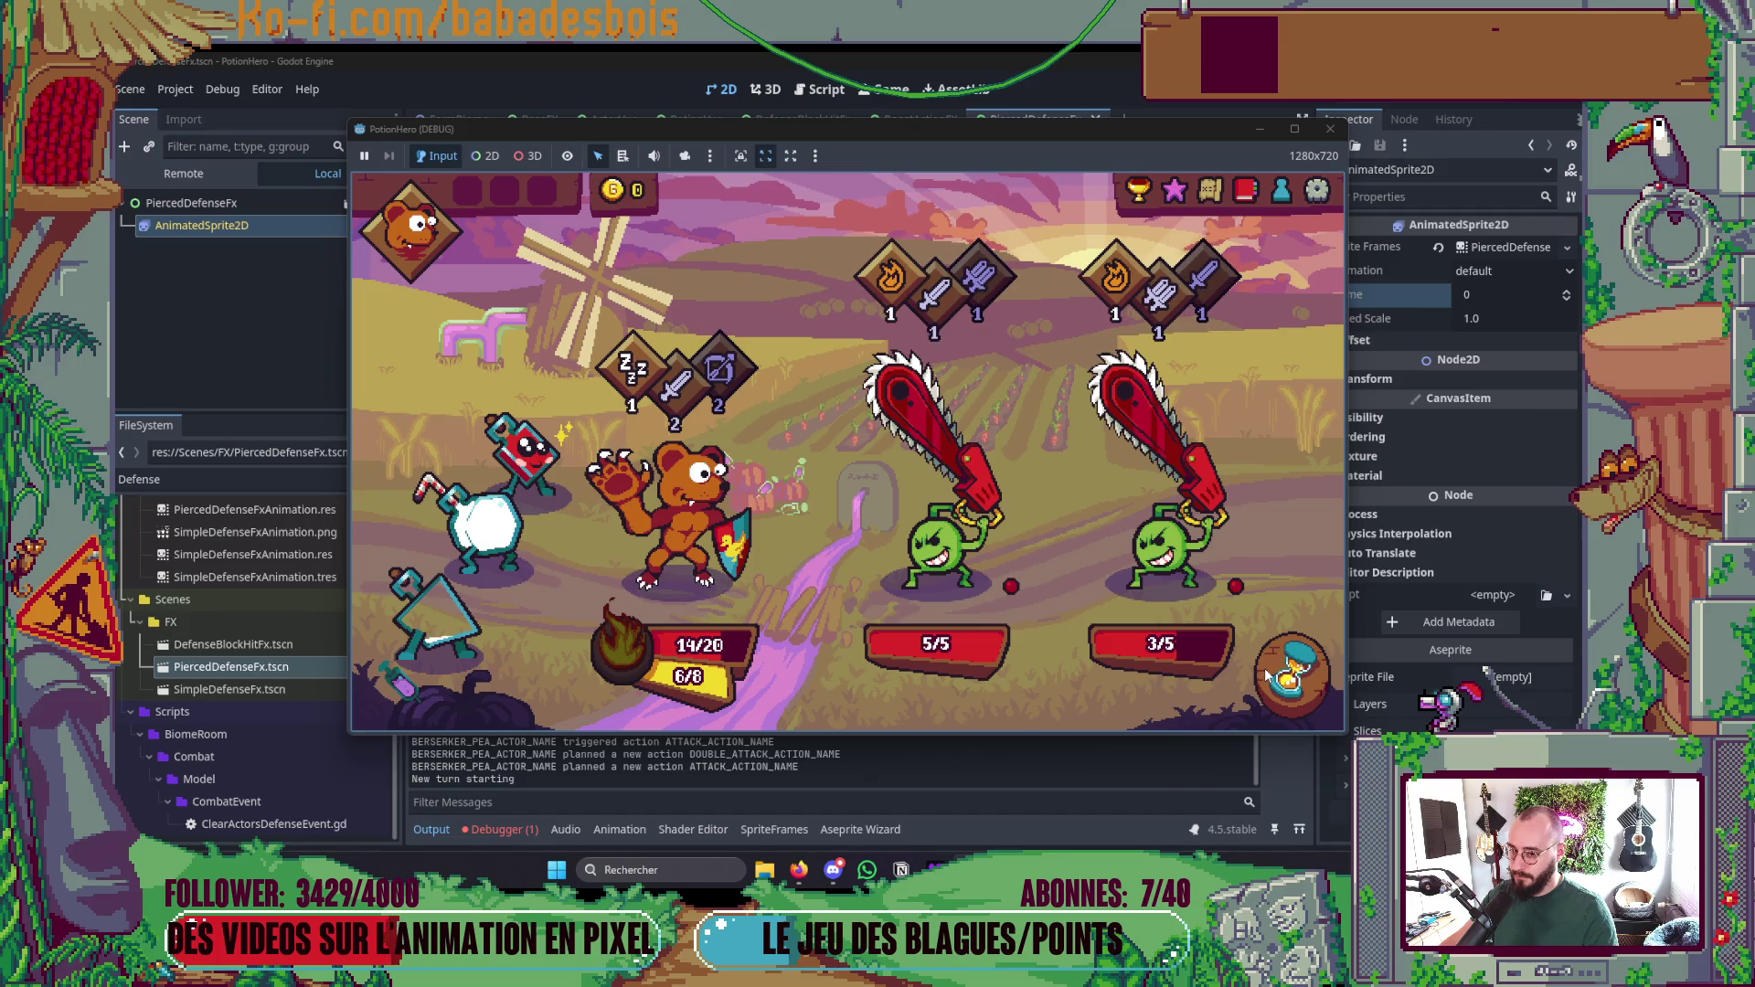
{"action": "left_click", "coordinate": [1264, 672]}
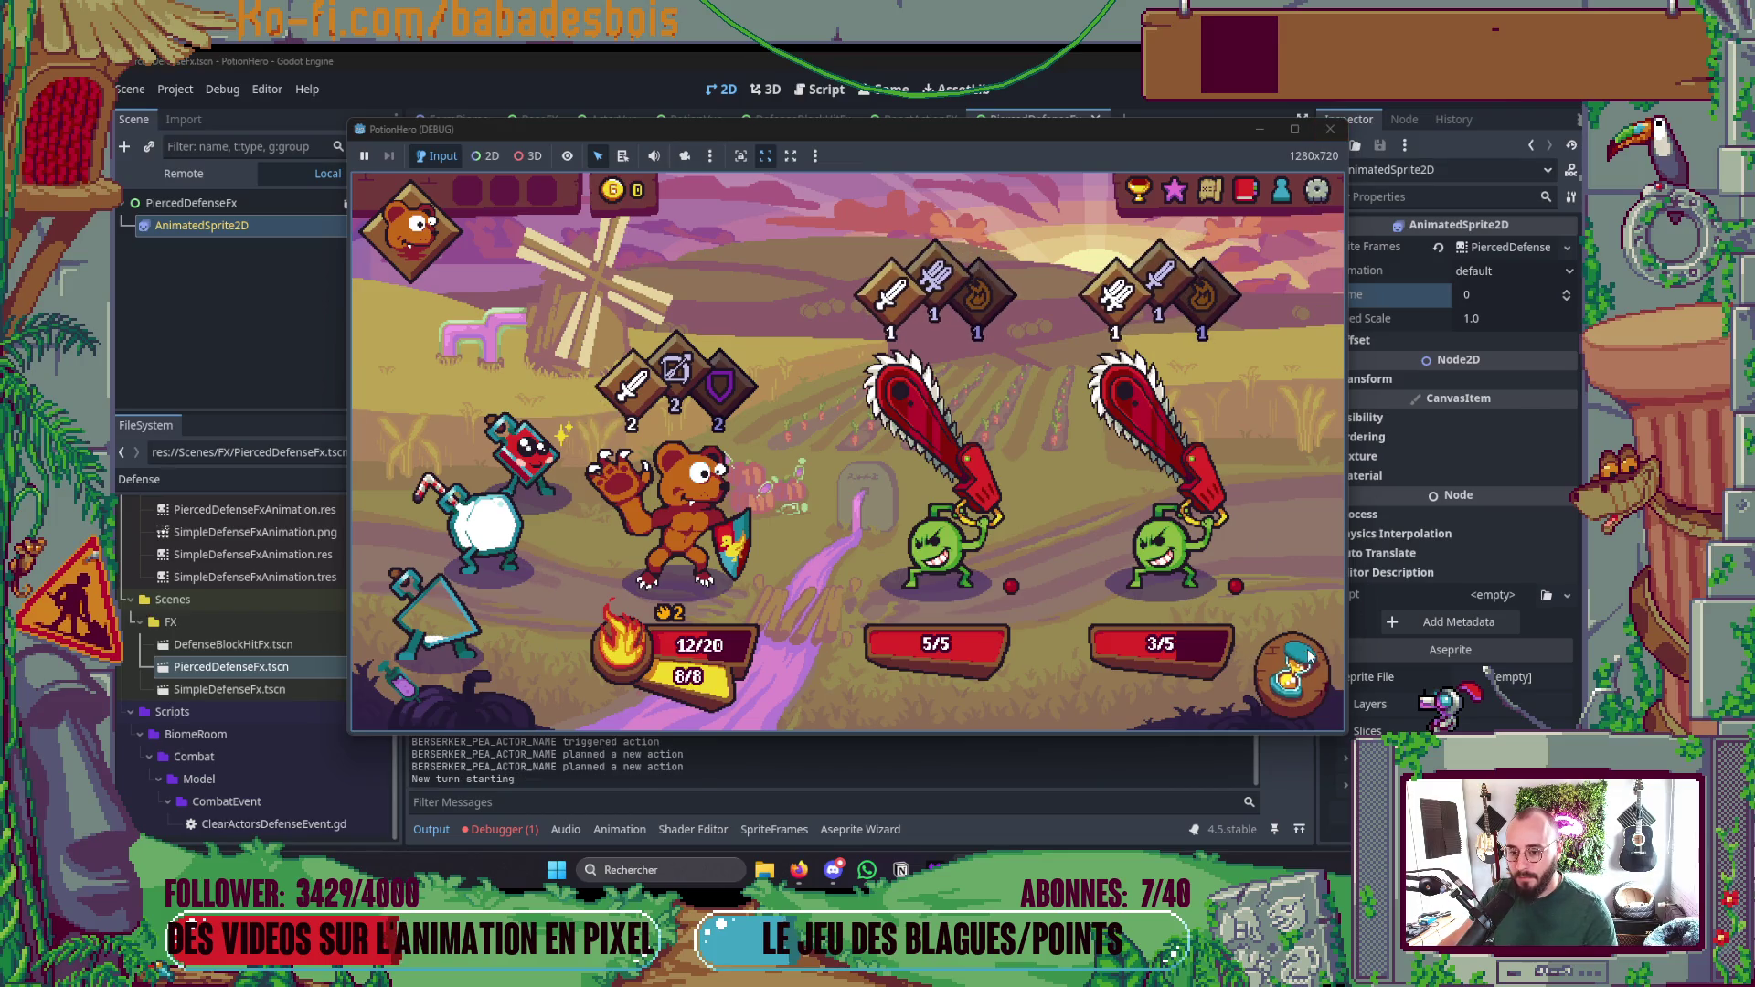
{"action": "left_click", "coordinate": [1331, 129]}
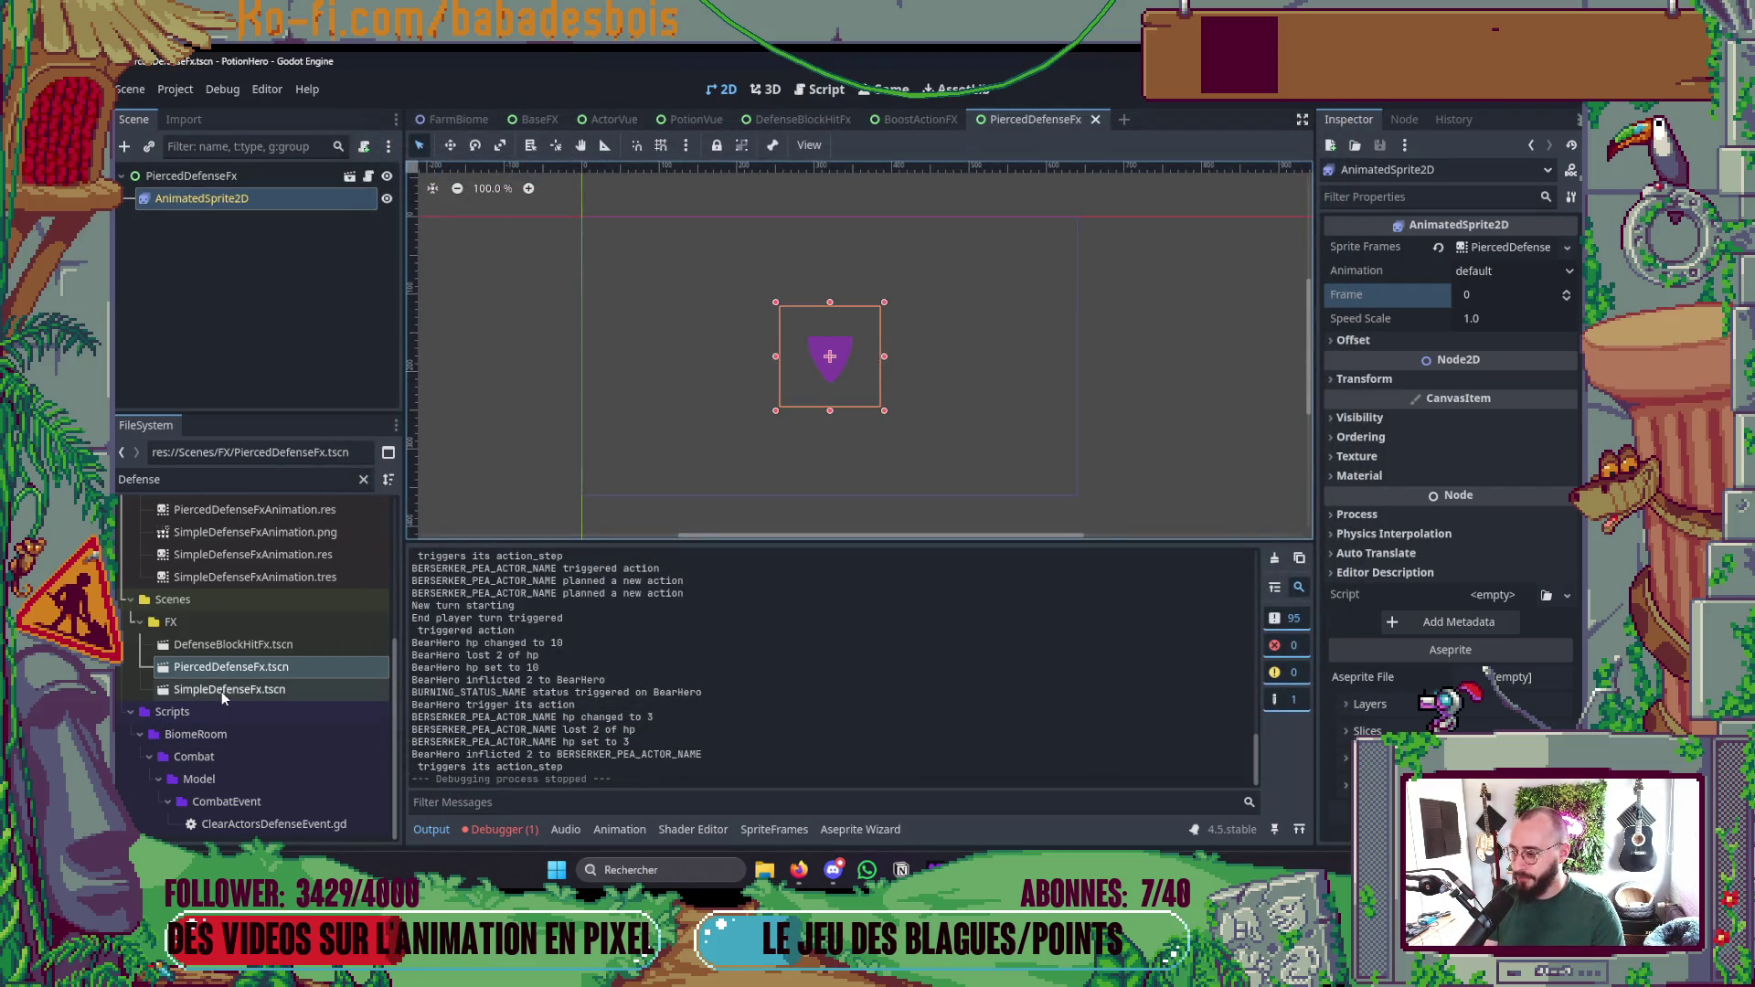
{"action": "key", "text": "alt+Tab"}
Step: Swap damage_modified_animation for duration_finished_animation in the duration-check branch, save, and relaunch the game
{"action": "left_click", "coordinate": [1159, 479]}
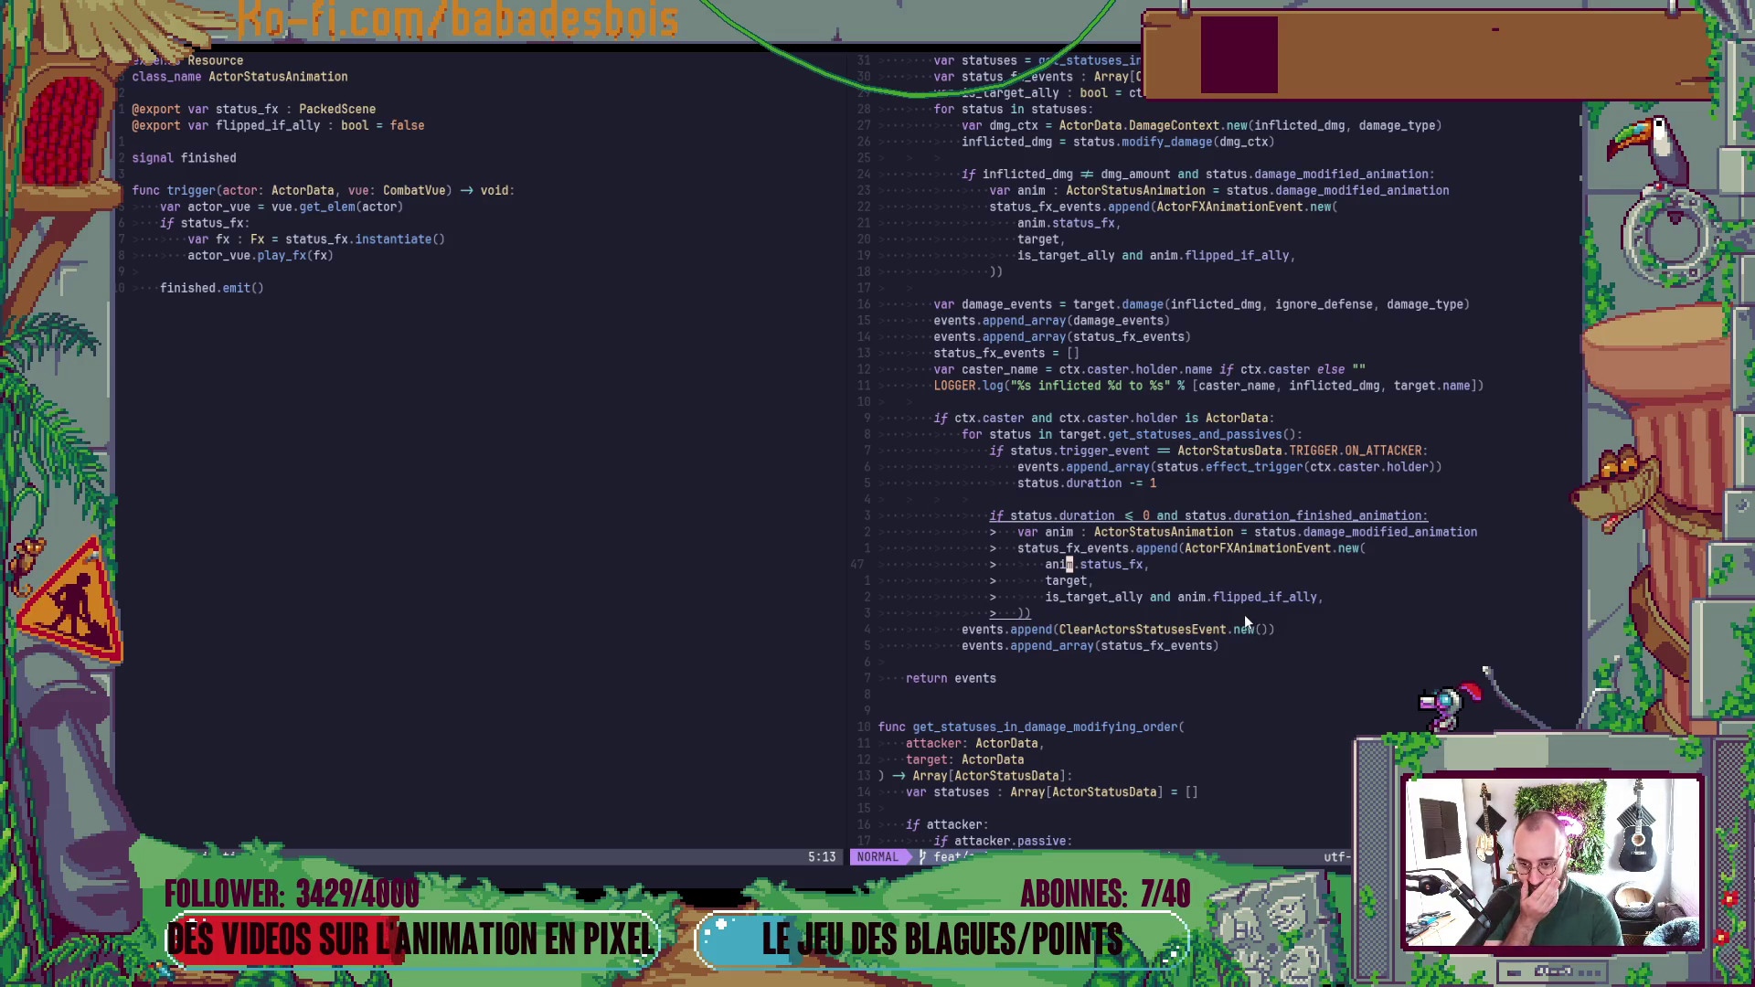
{"action": "left_click", "coordinate": [1328, 516]}
{"action": "key", "text": "b"}
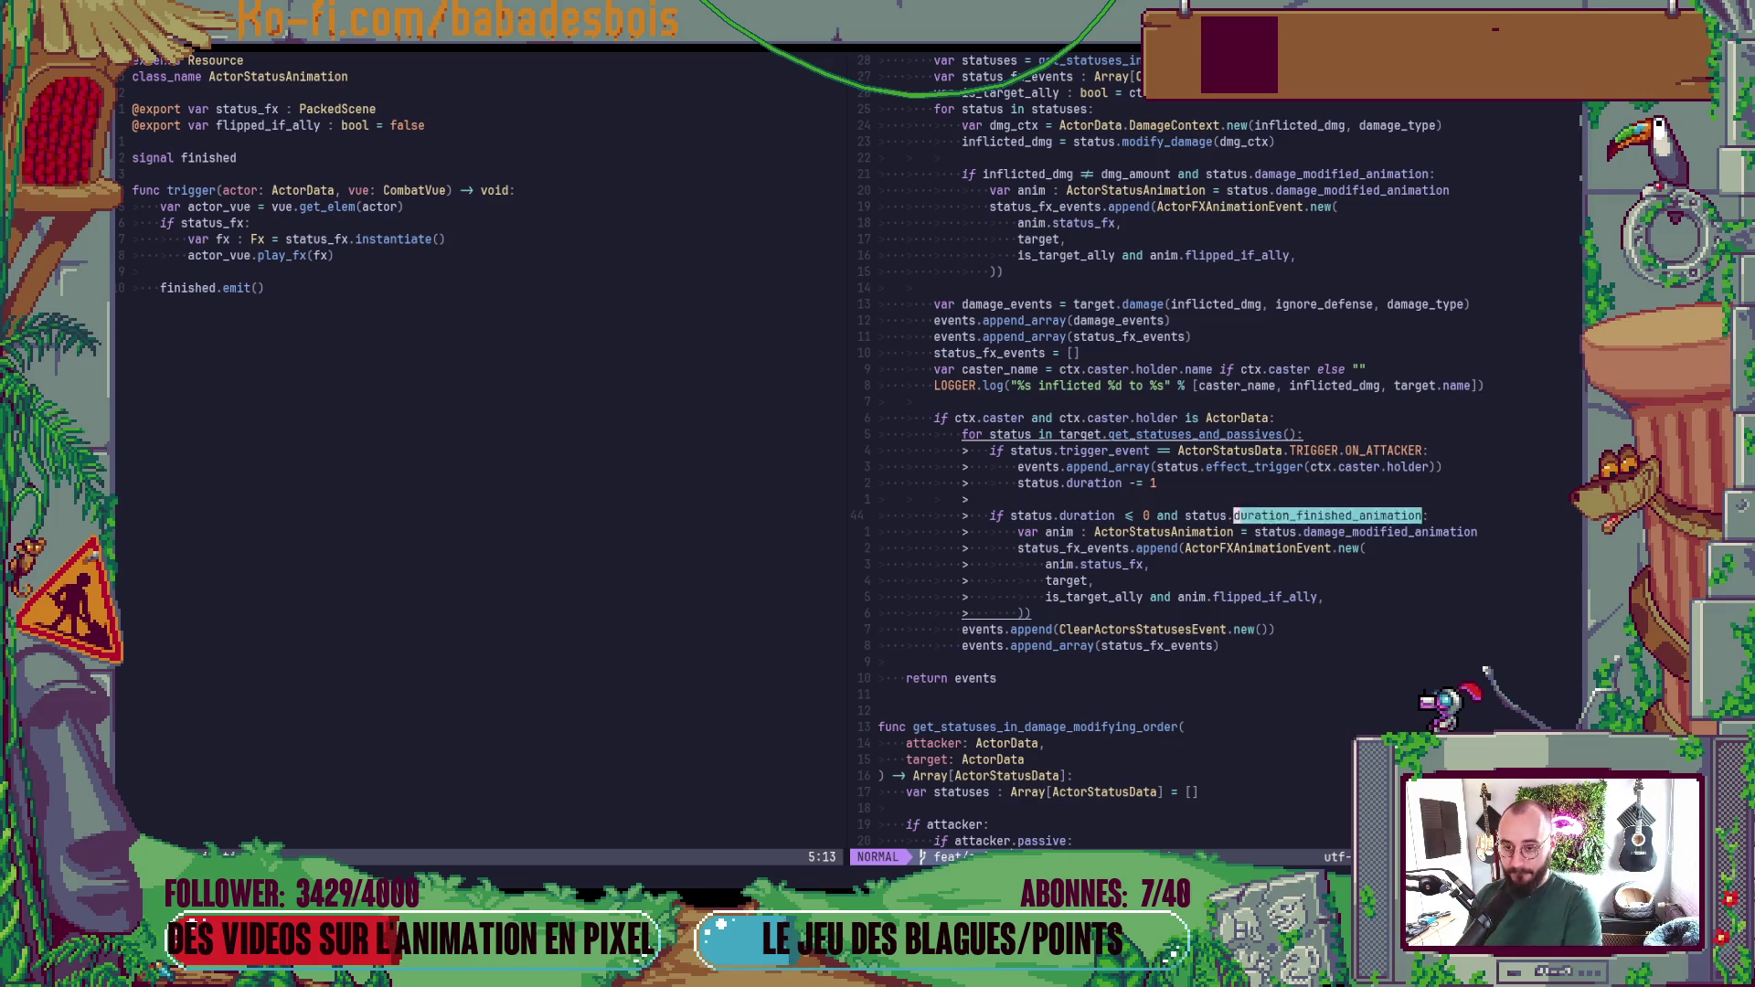
{"action": "key", "text": "j"}
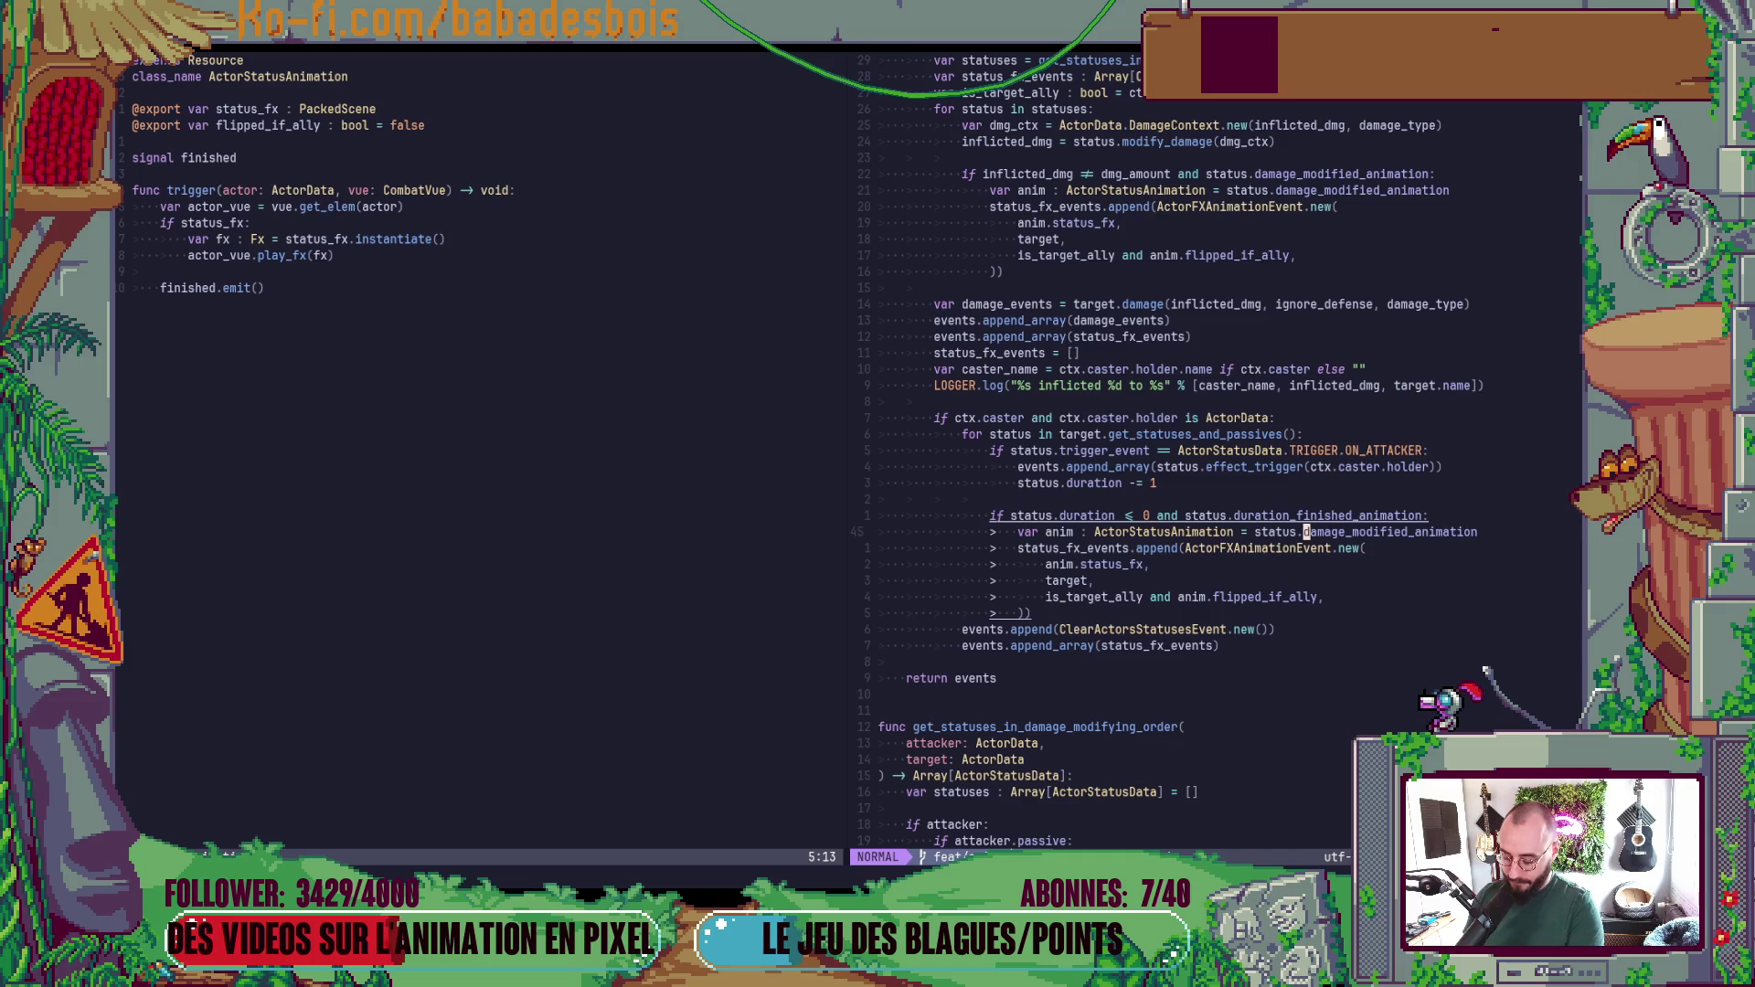
{"action": "key", "text": "p"}
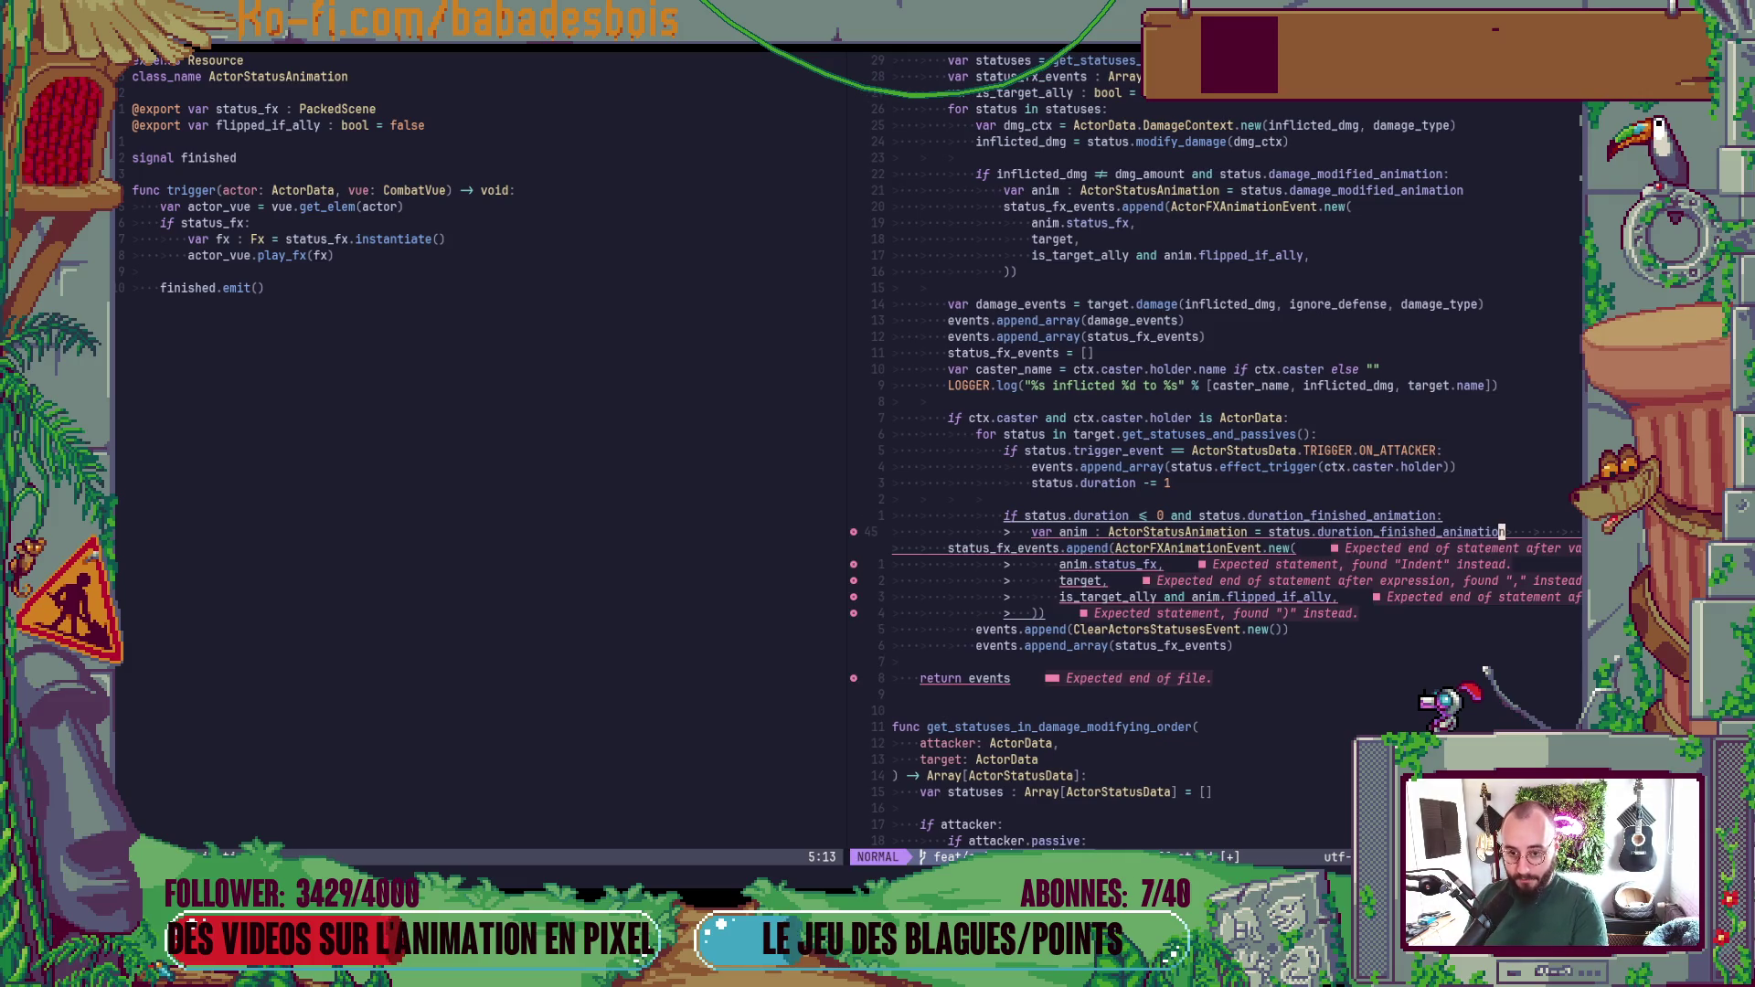
{"action": "key", "text": "a"}
{"action": "key", "text": "Return"}
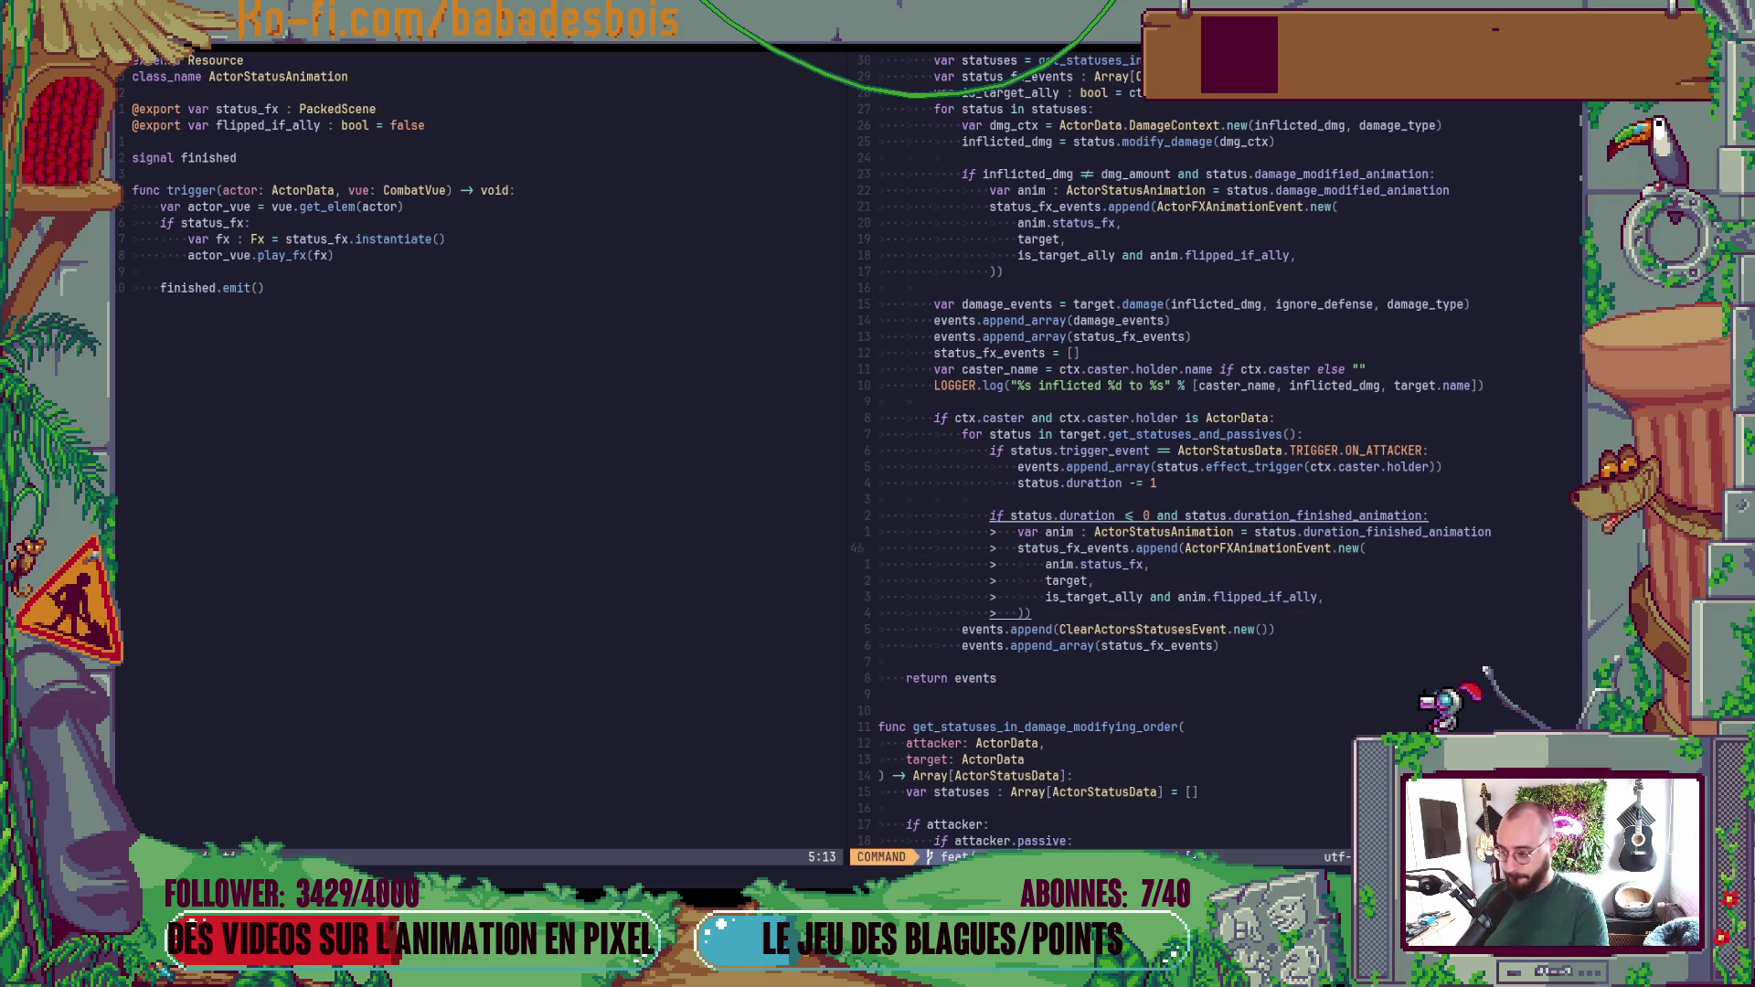
{"action": "key", "text": "Return"}
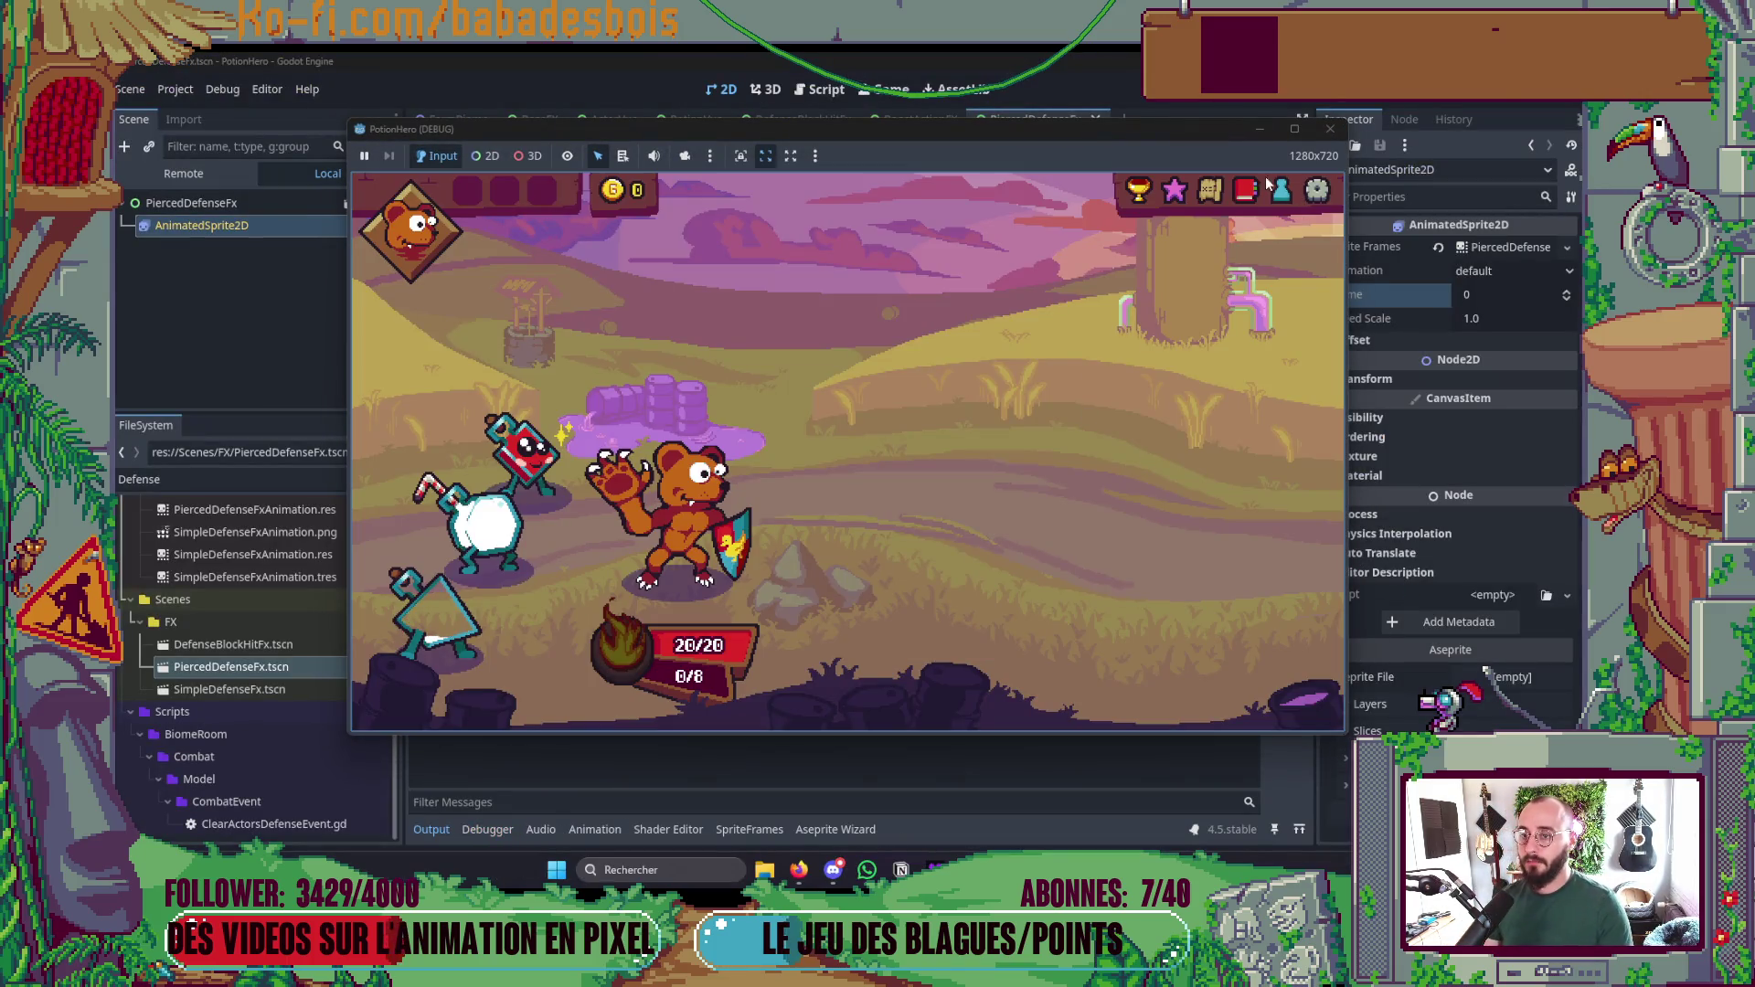
{"action": "left_click", "coordinate": [1218, 192]}
Step: Enter the first combat node, end two turns while the gnat attacks, then close the game
{"action": "left_click", "coordinate": [553, 470]}
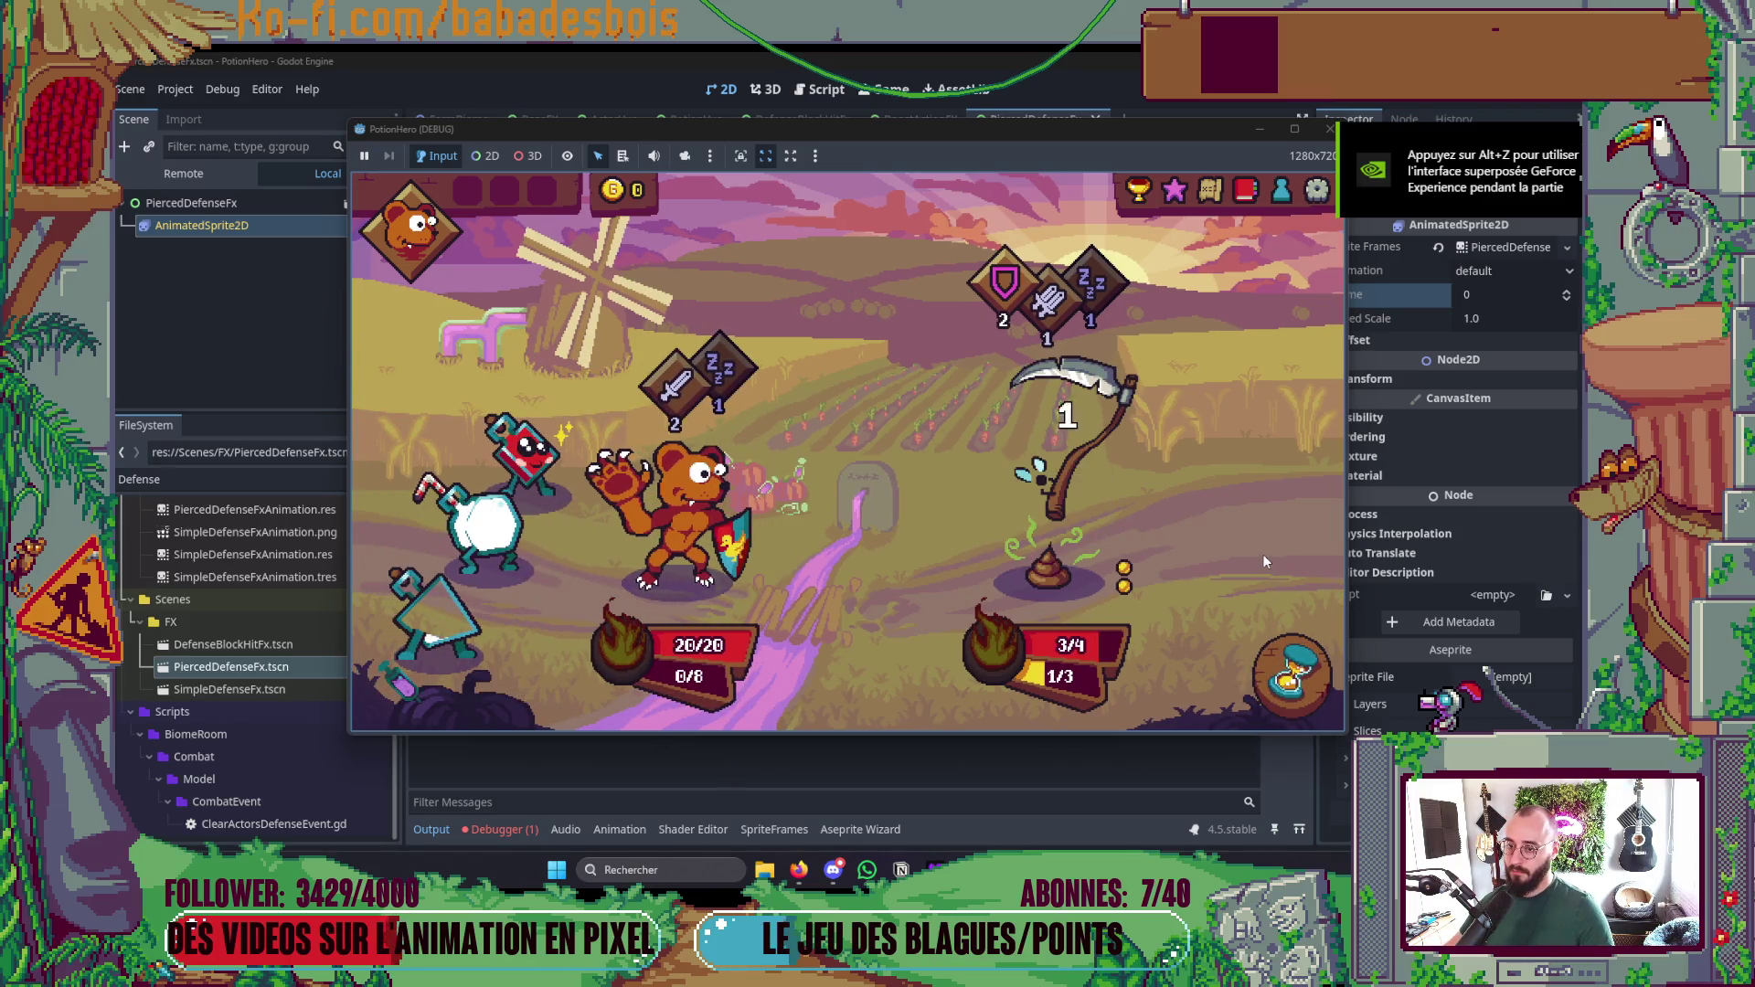
{"action": "left_click", "coordinate": [1308, 671]}
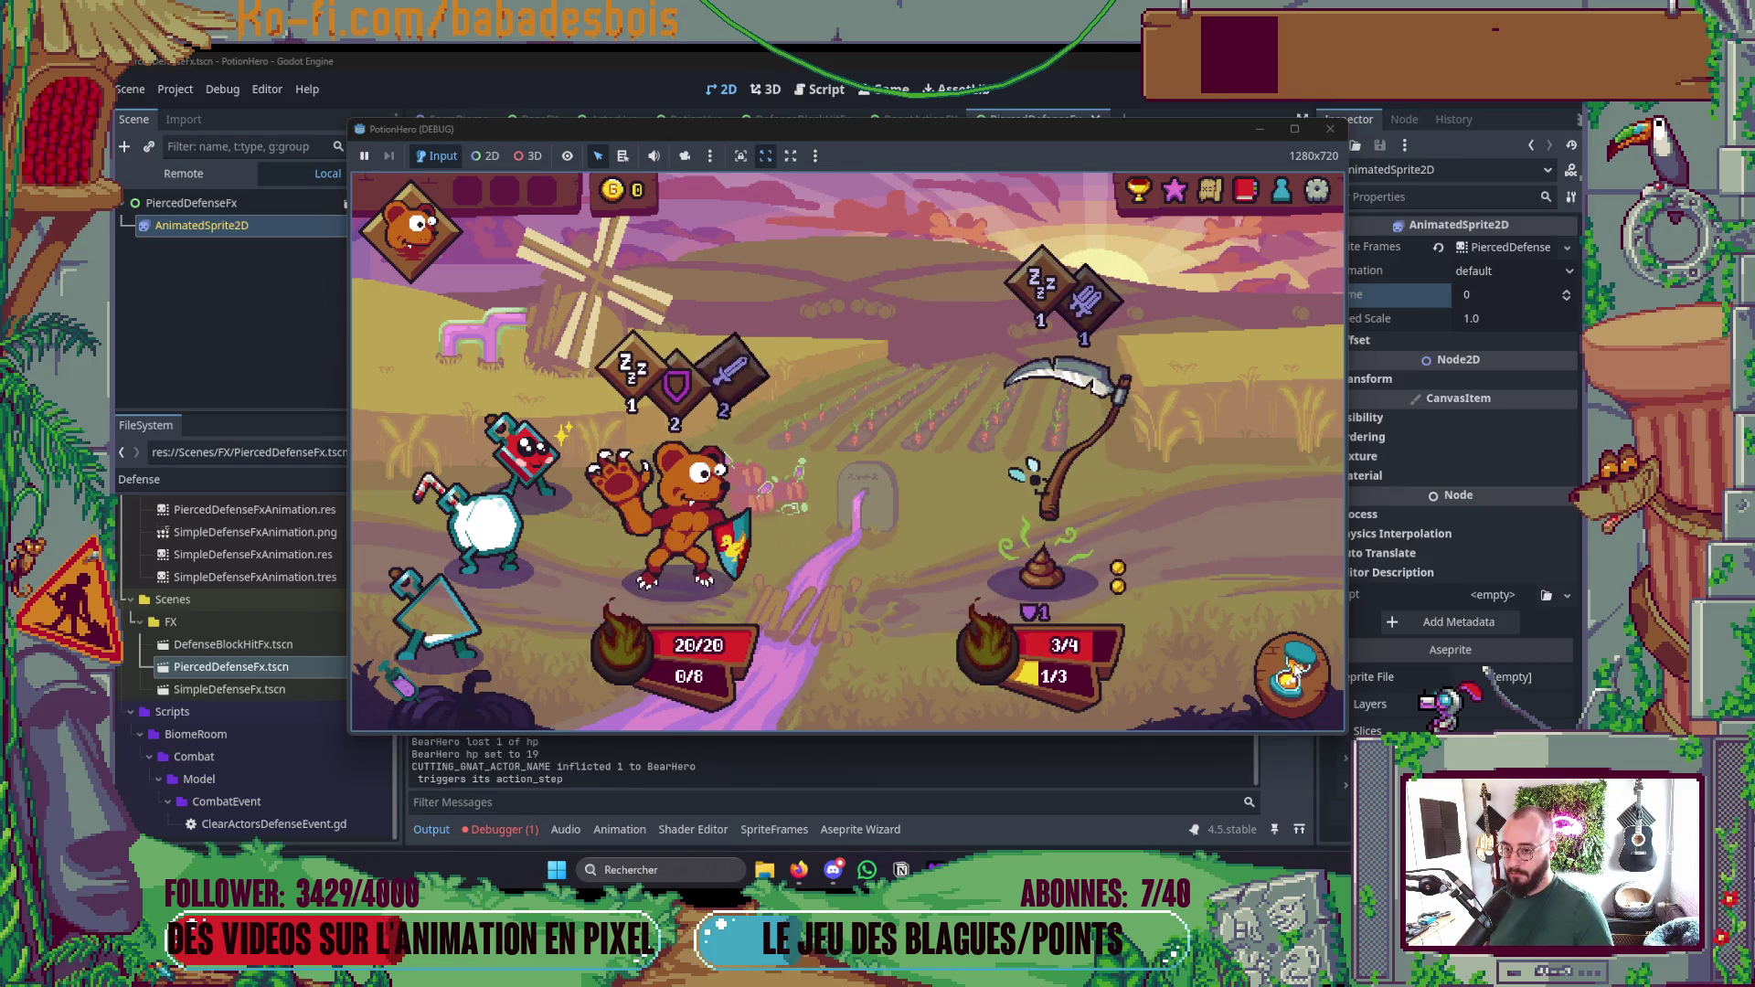
{"action": "left_click", "coordinate": [1317, 674]}
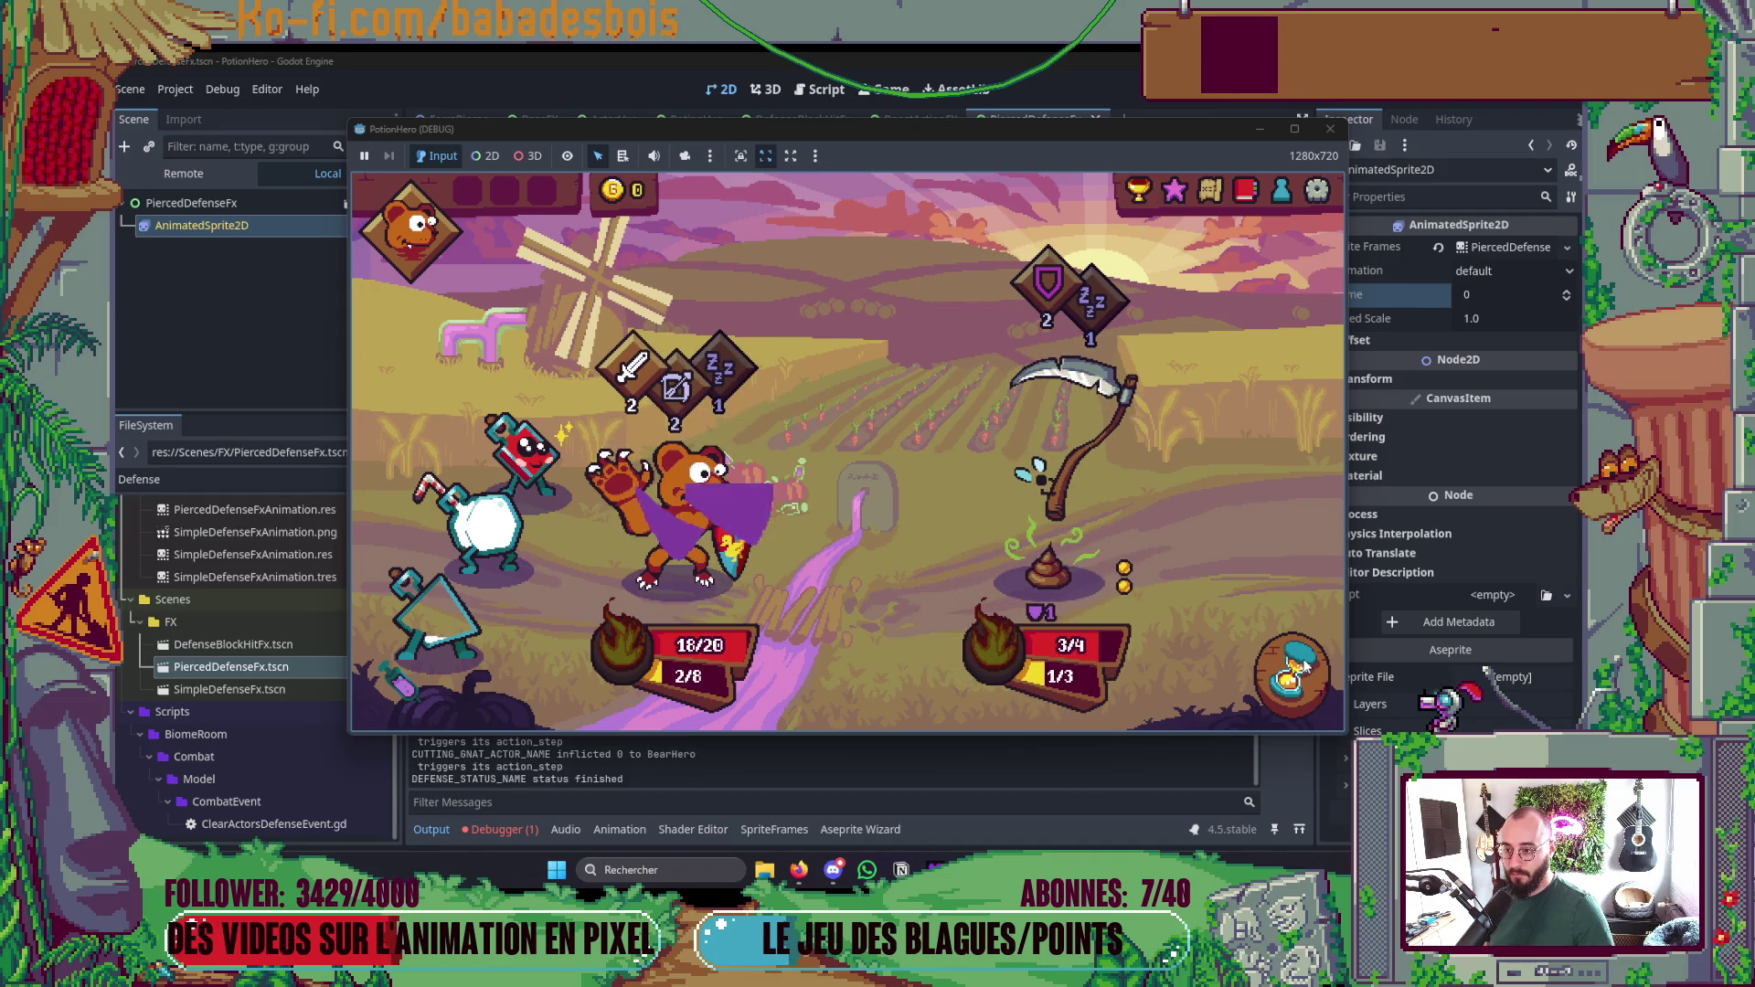
{"action": "left_click", "coordinate": [1330, 129]}
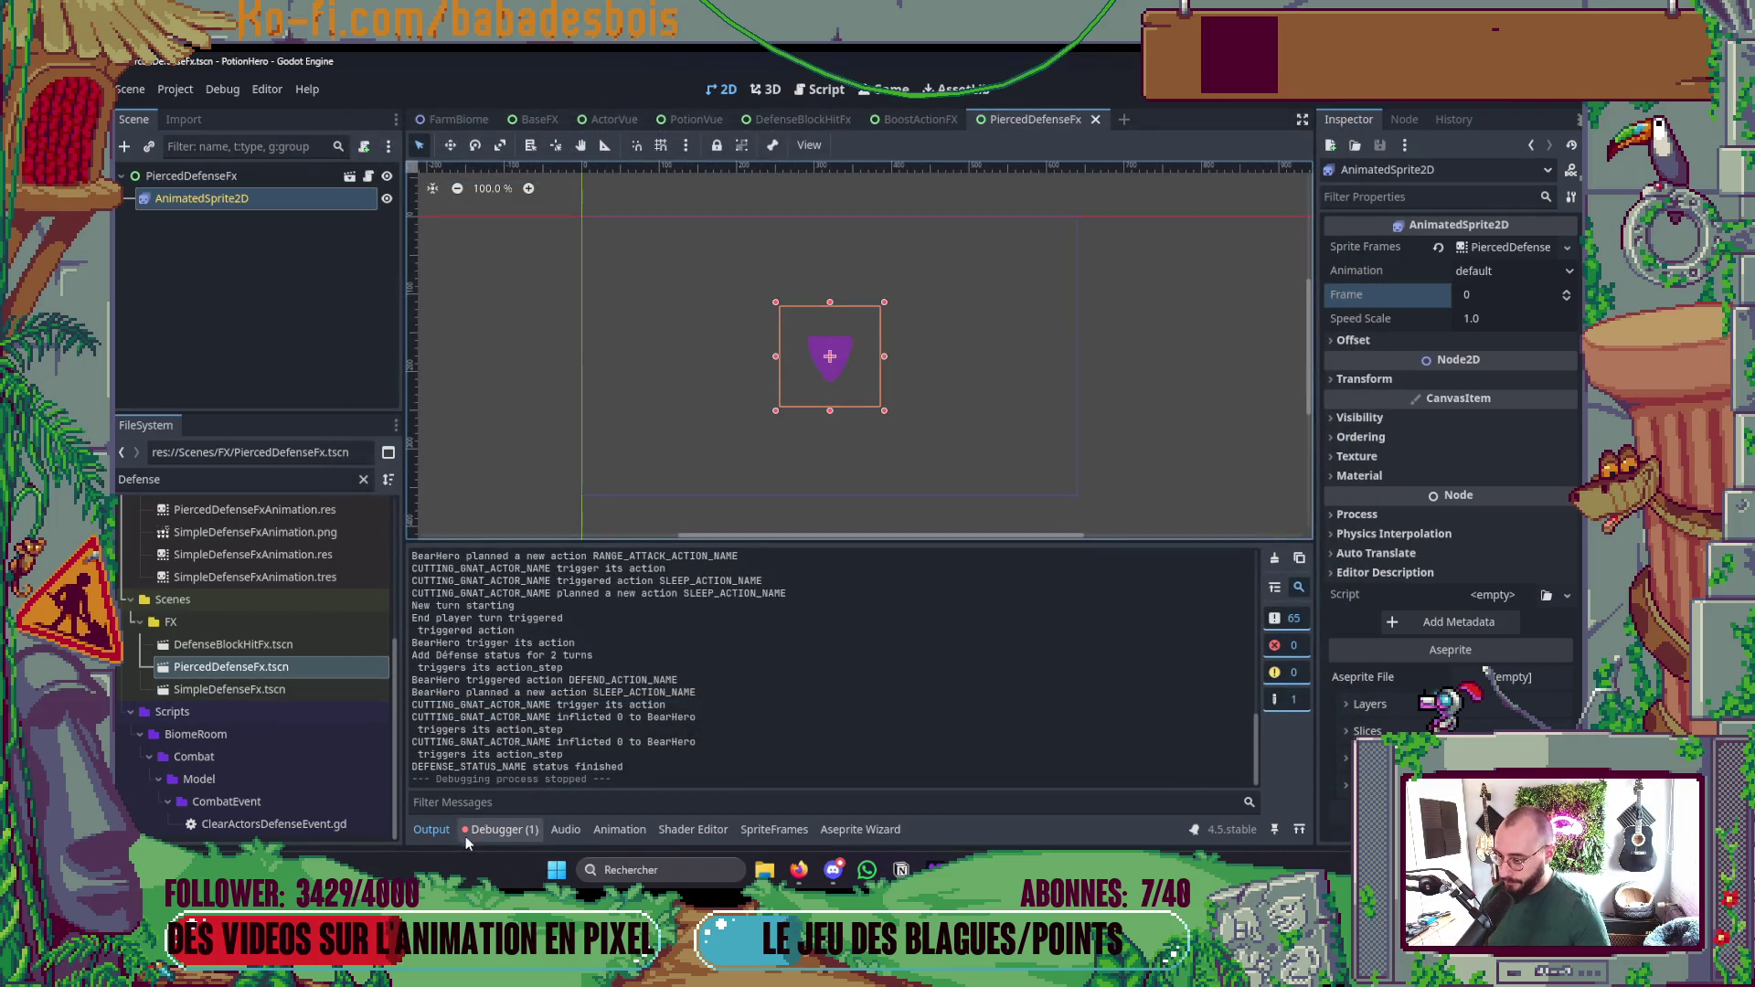
Step: Review the PiercedDefenseFx animation frames, then launch the game and enter the next fight
{"action": "left_click", "coordinate": [281, 668]}
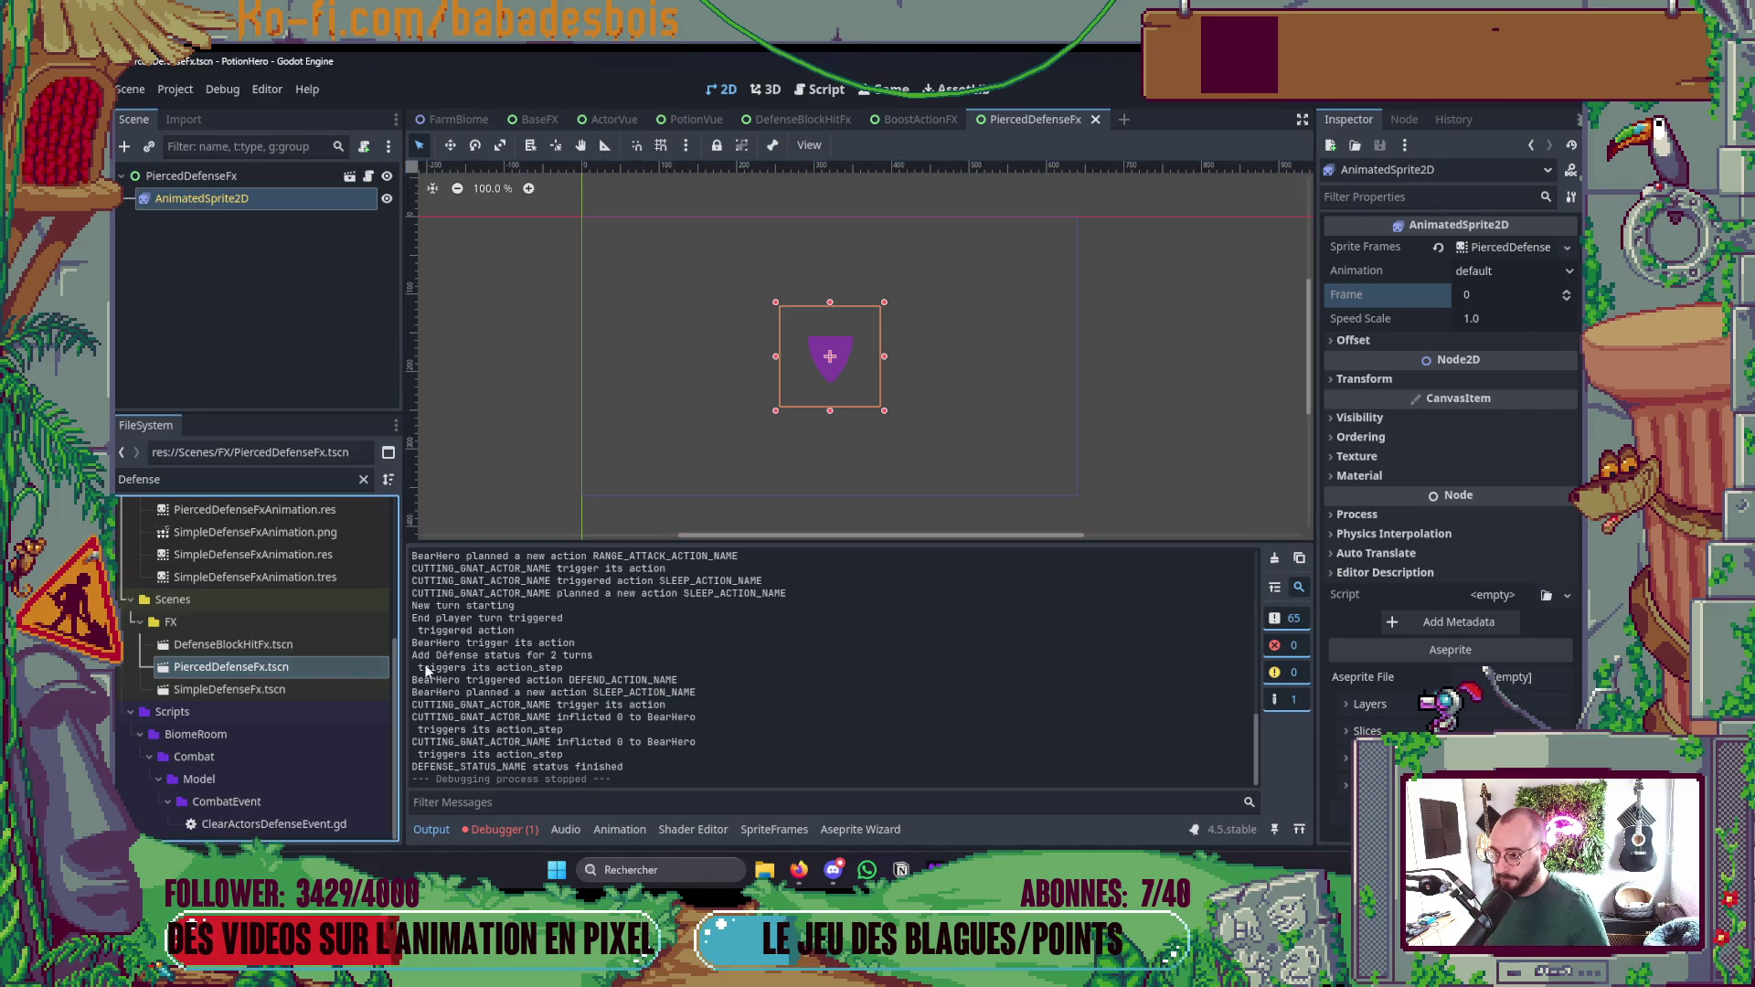
{"action": "left_click", "coordinate": [853, 831]}
{"action": "left_click", "coordinate": [776, 832]}
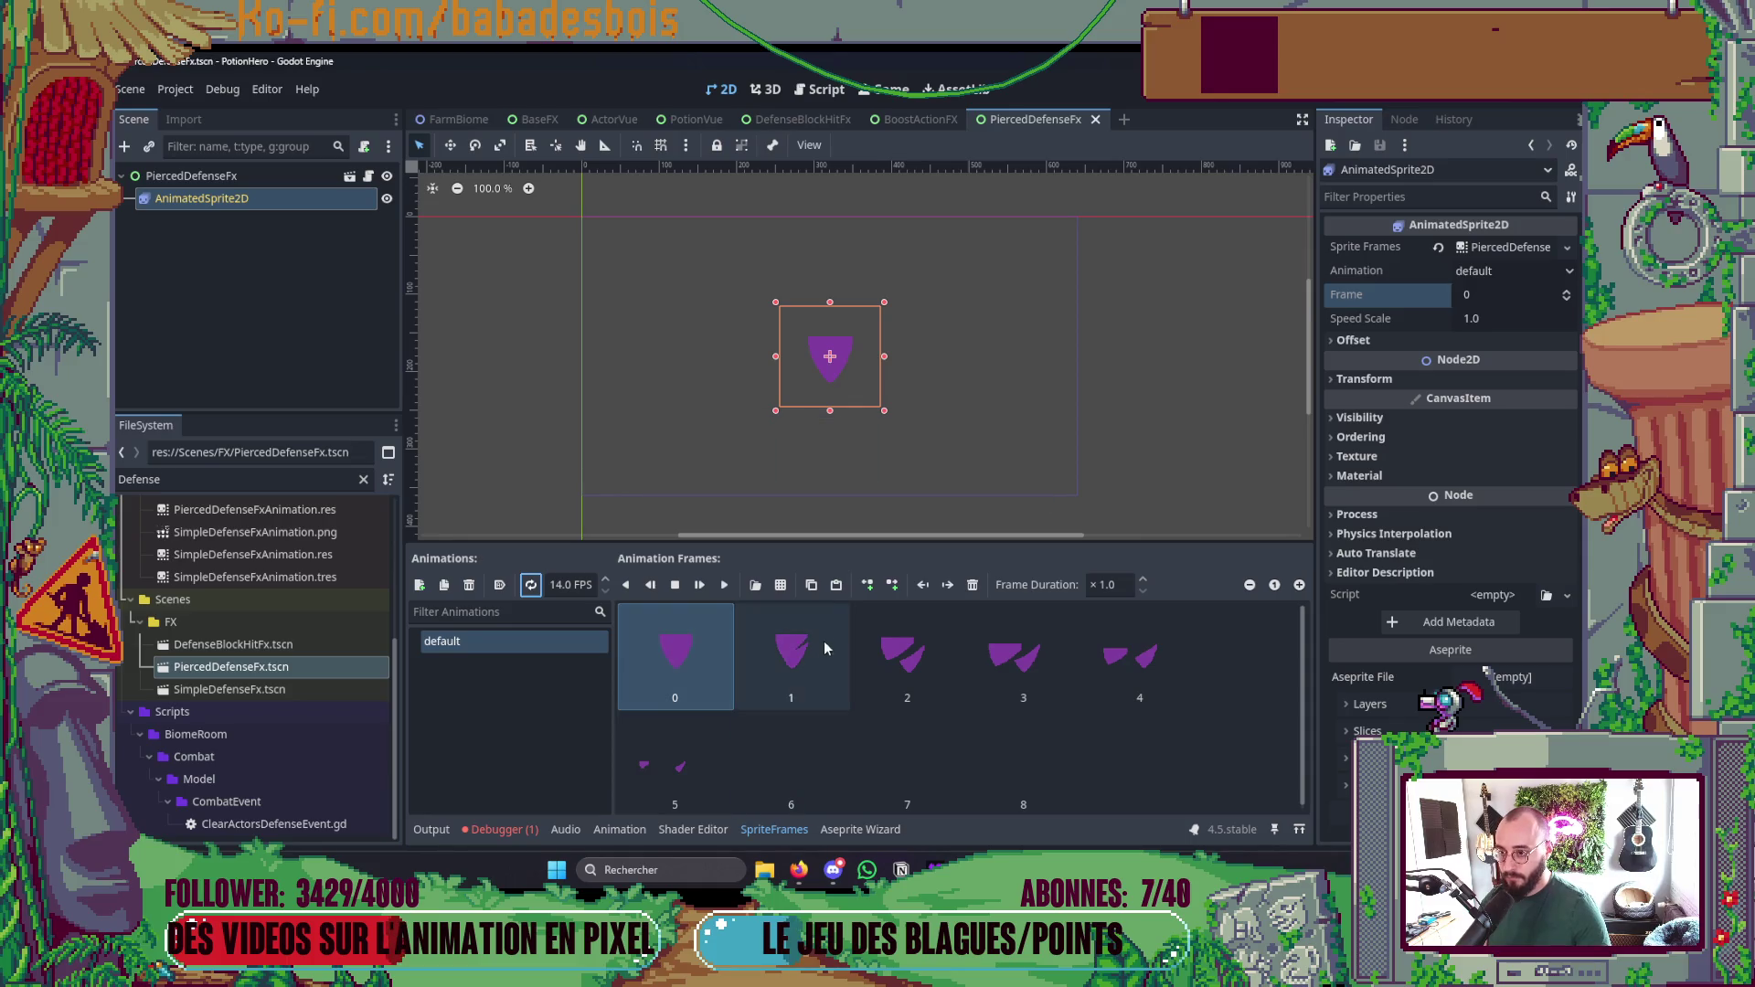
{"action": "key", "text": "F5"}
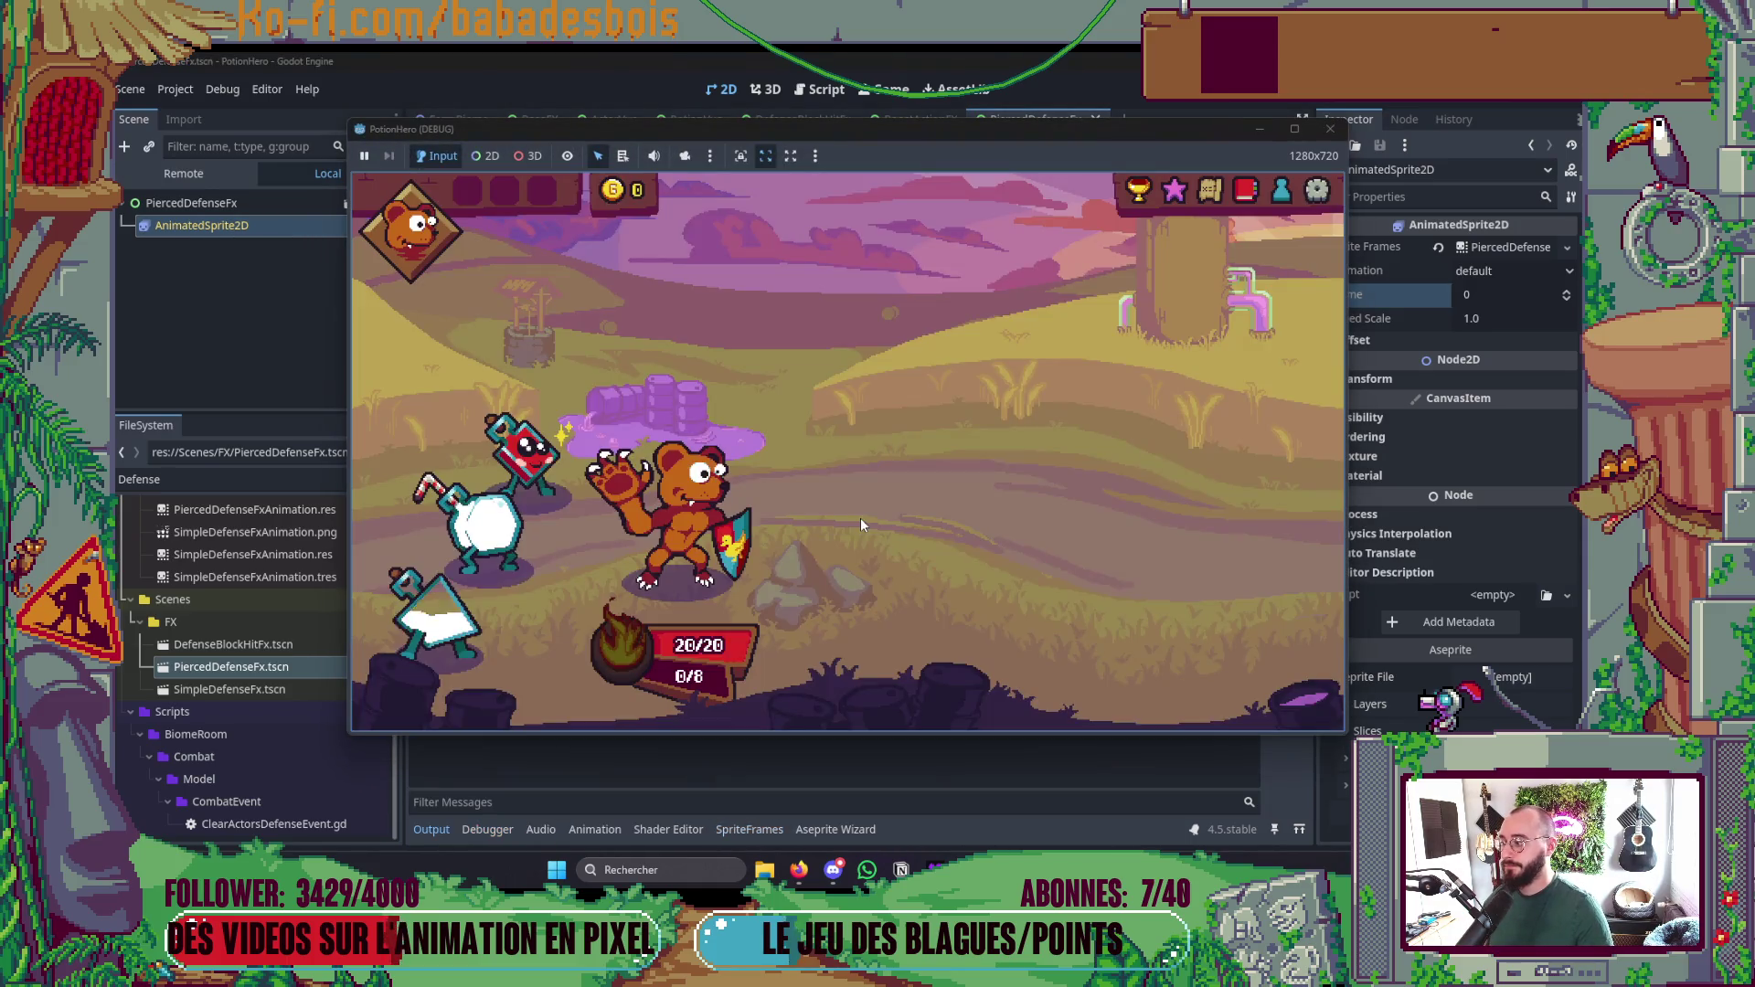
{"action": "left_click", "coordinate": [1221, 194]}
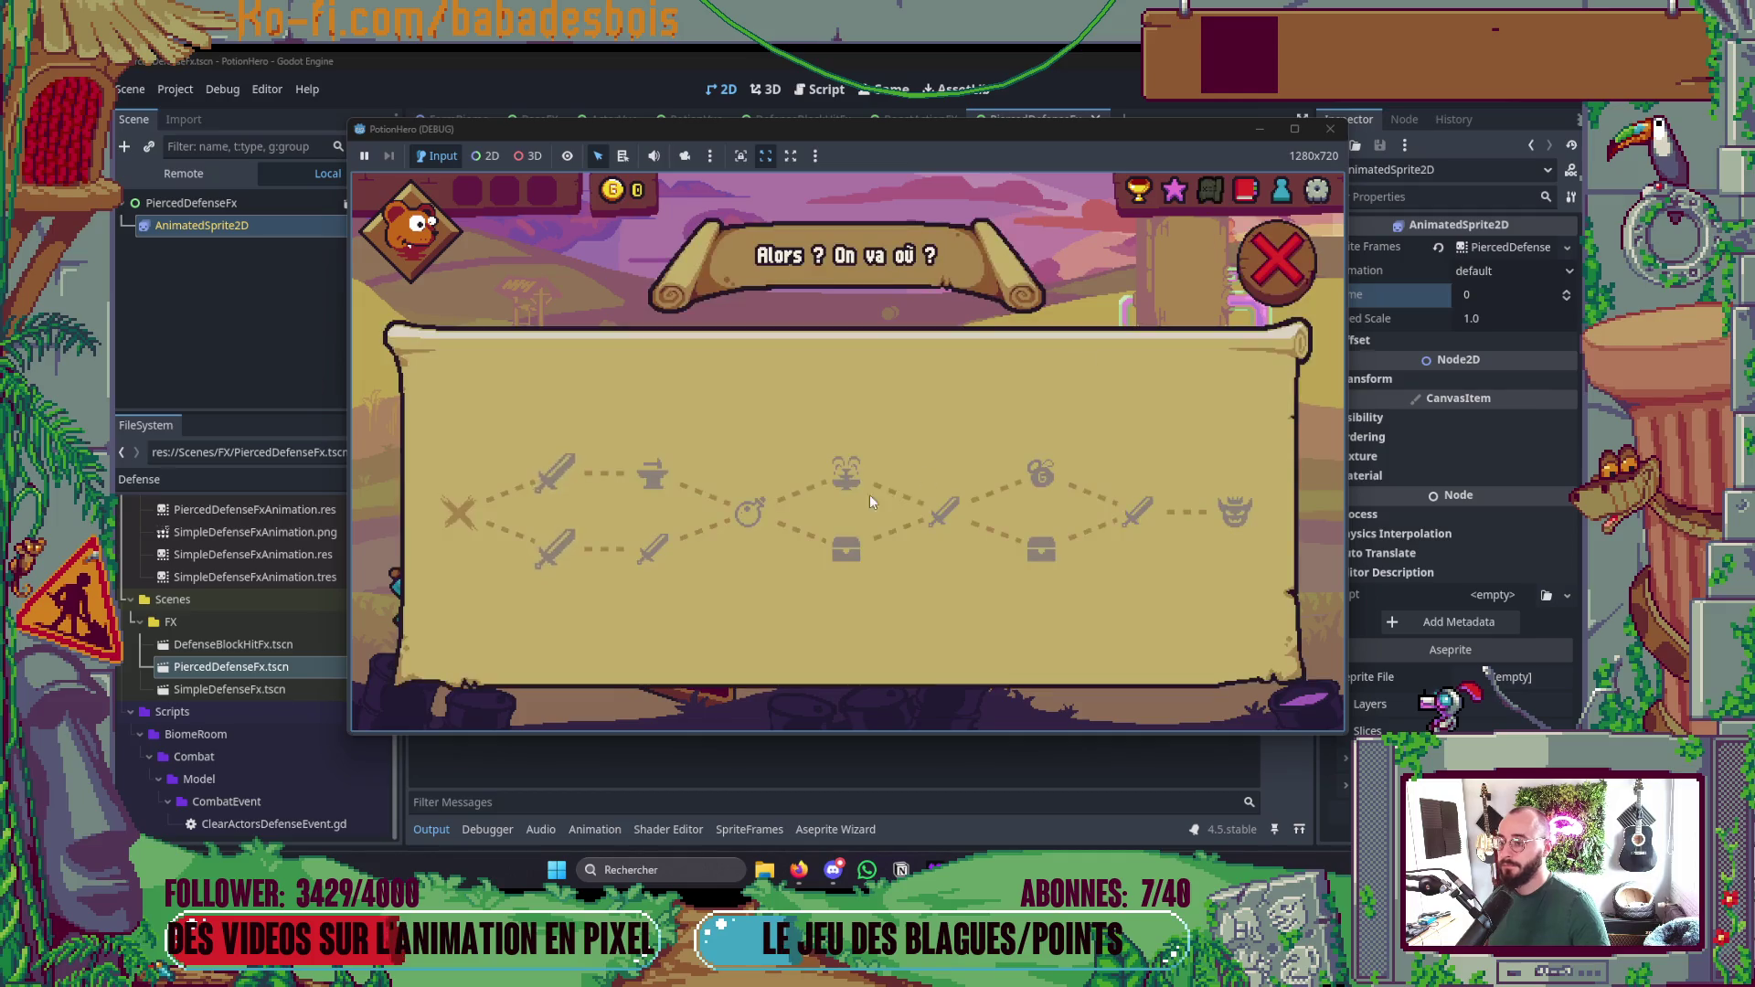
{"action": "left_click", "coordinate": [561, 489]}
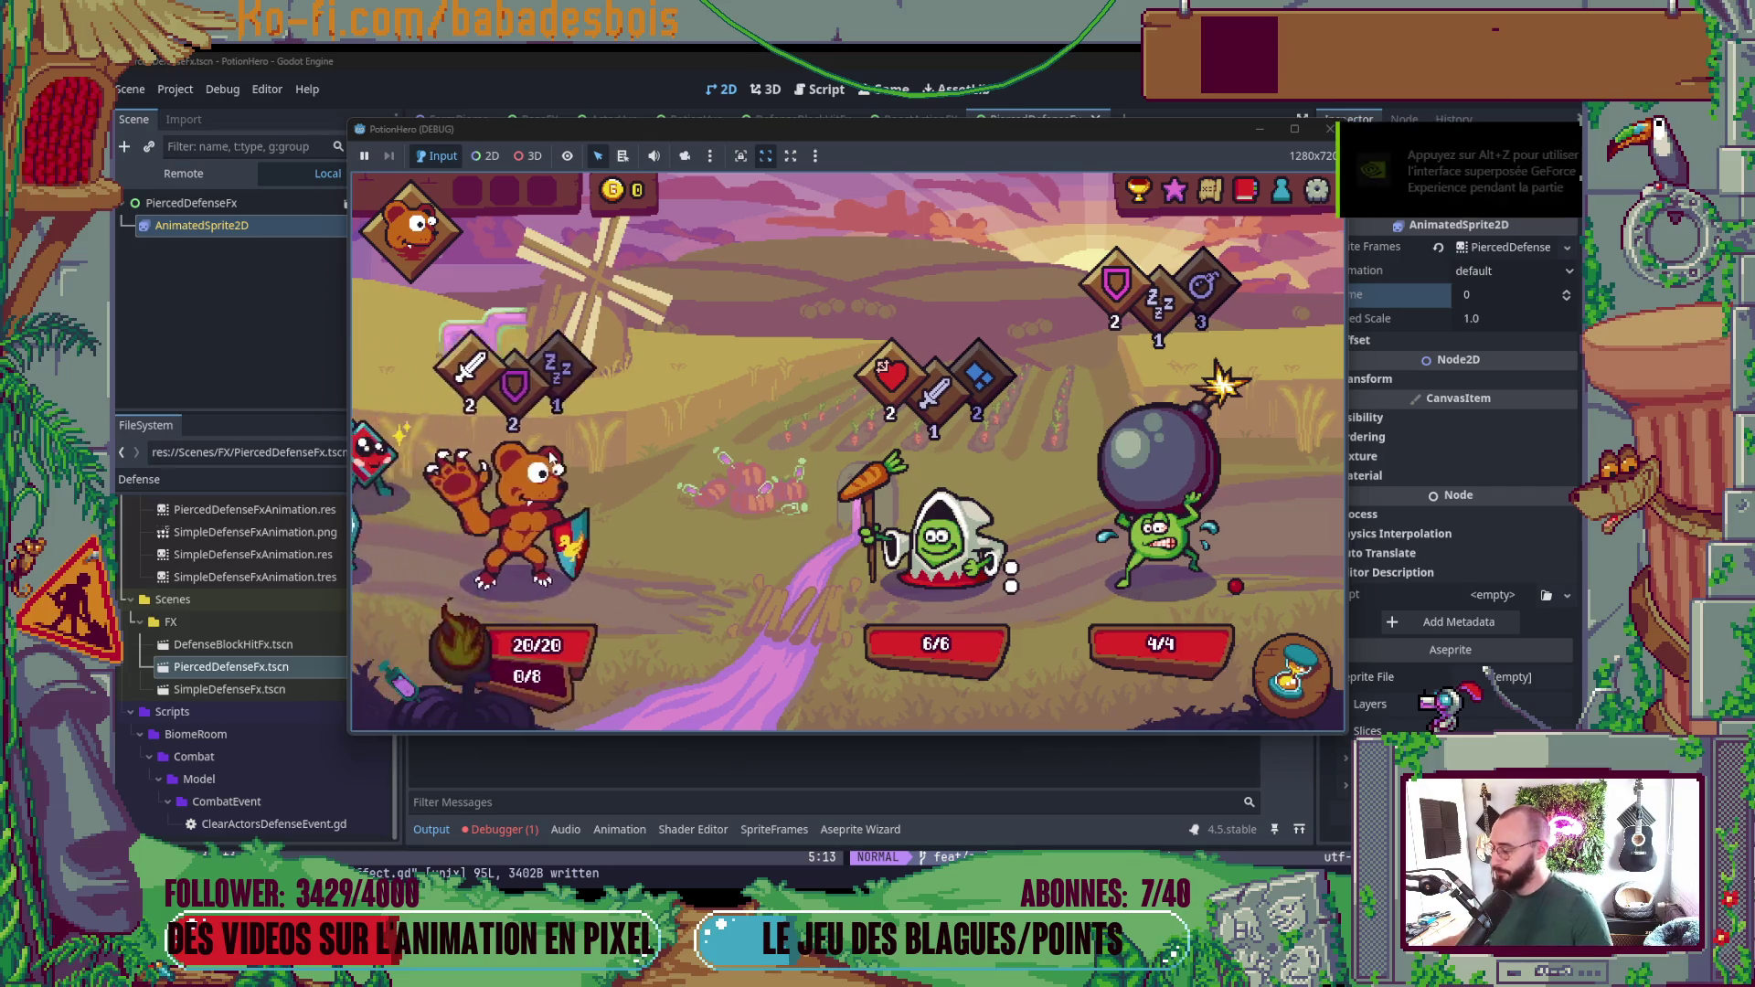
{"action": "mouse_move", "coordinate": [560, 476]}
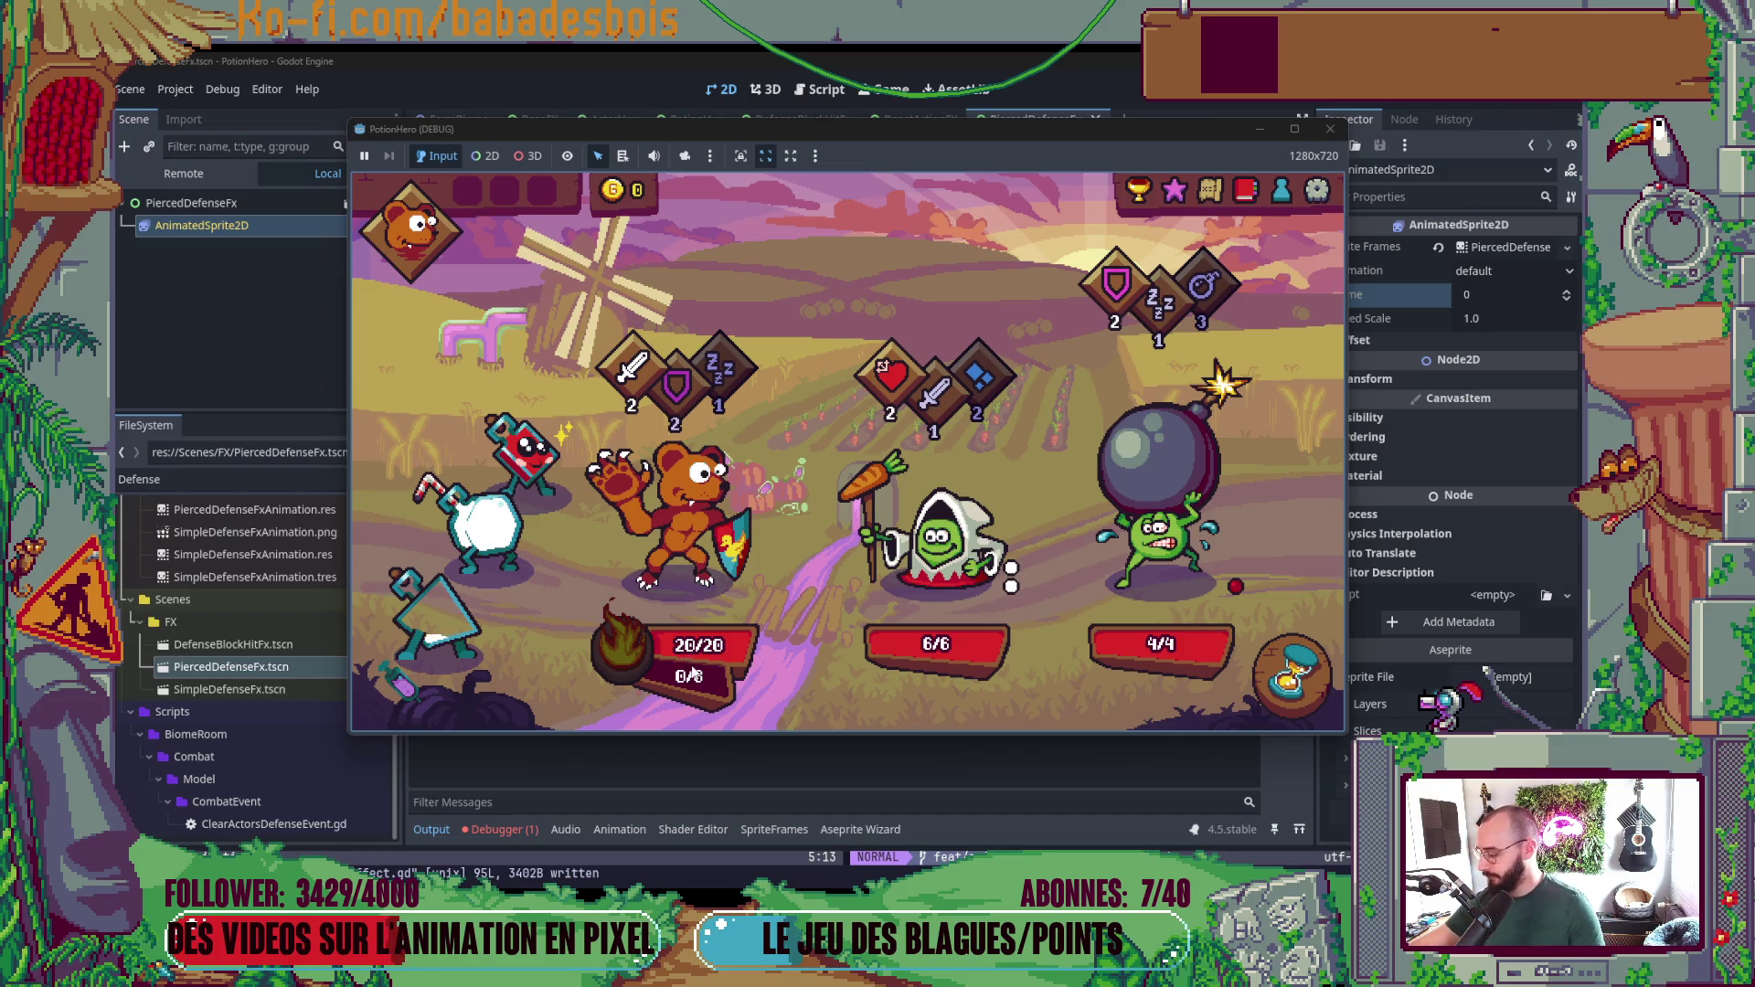
Step: End seven turns while the bear attacks and gains defense, then close the game and output log
{"action": "left_click", "coordinate": [1281, 644]}
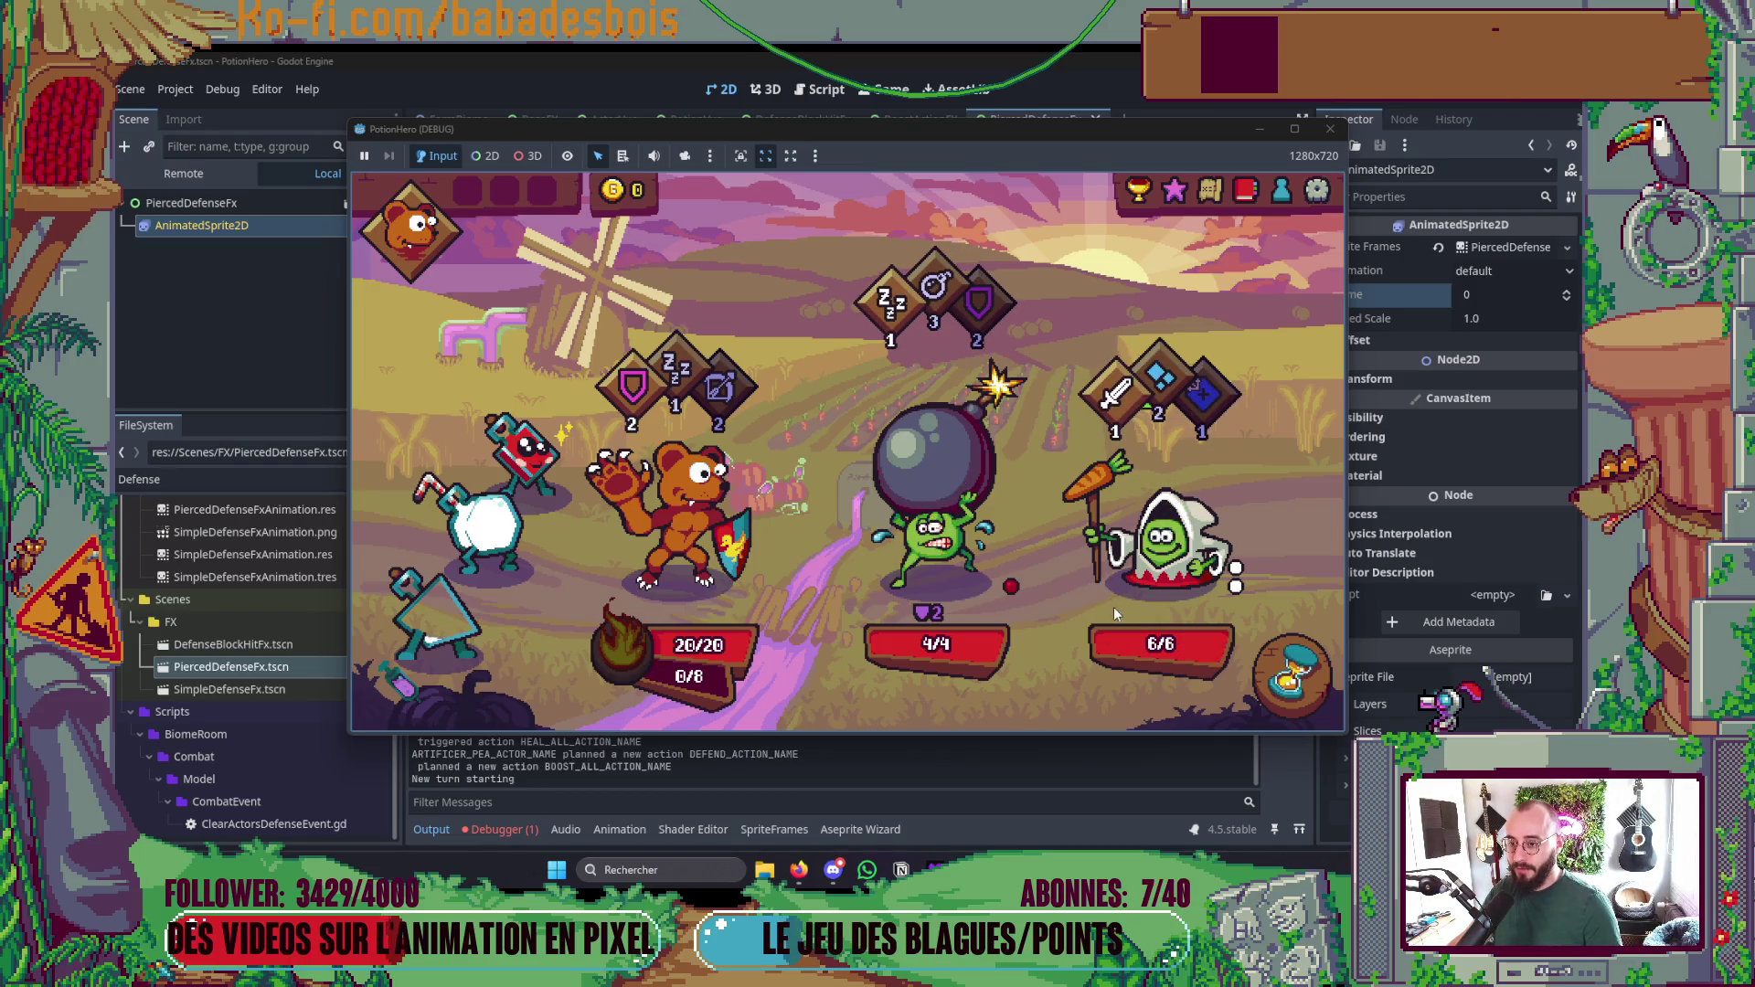
{"action": "left_click", "coordinate": [1303, 699]}
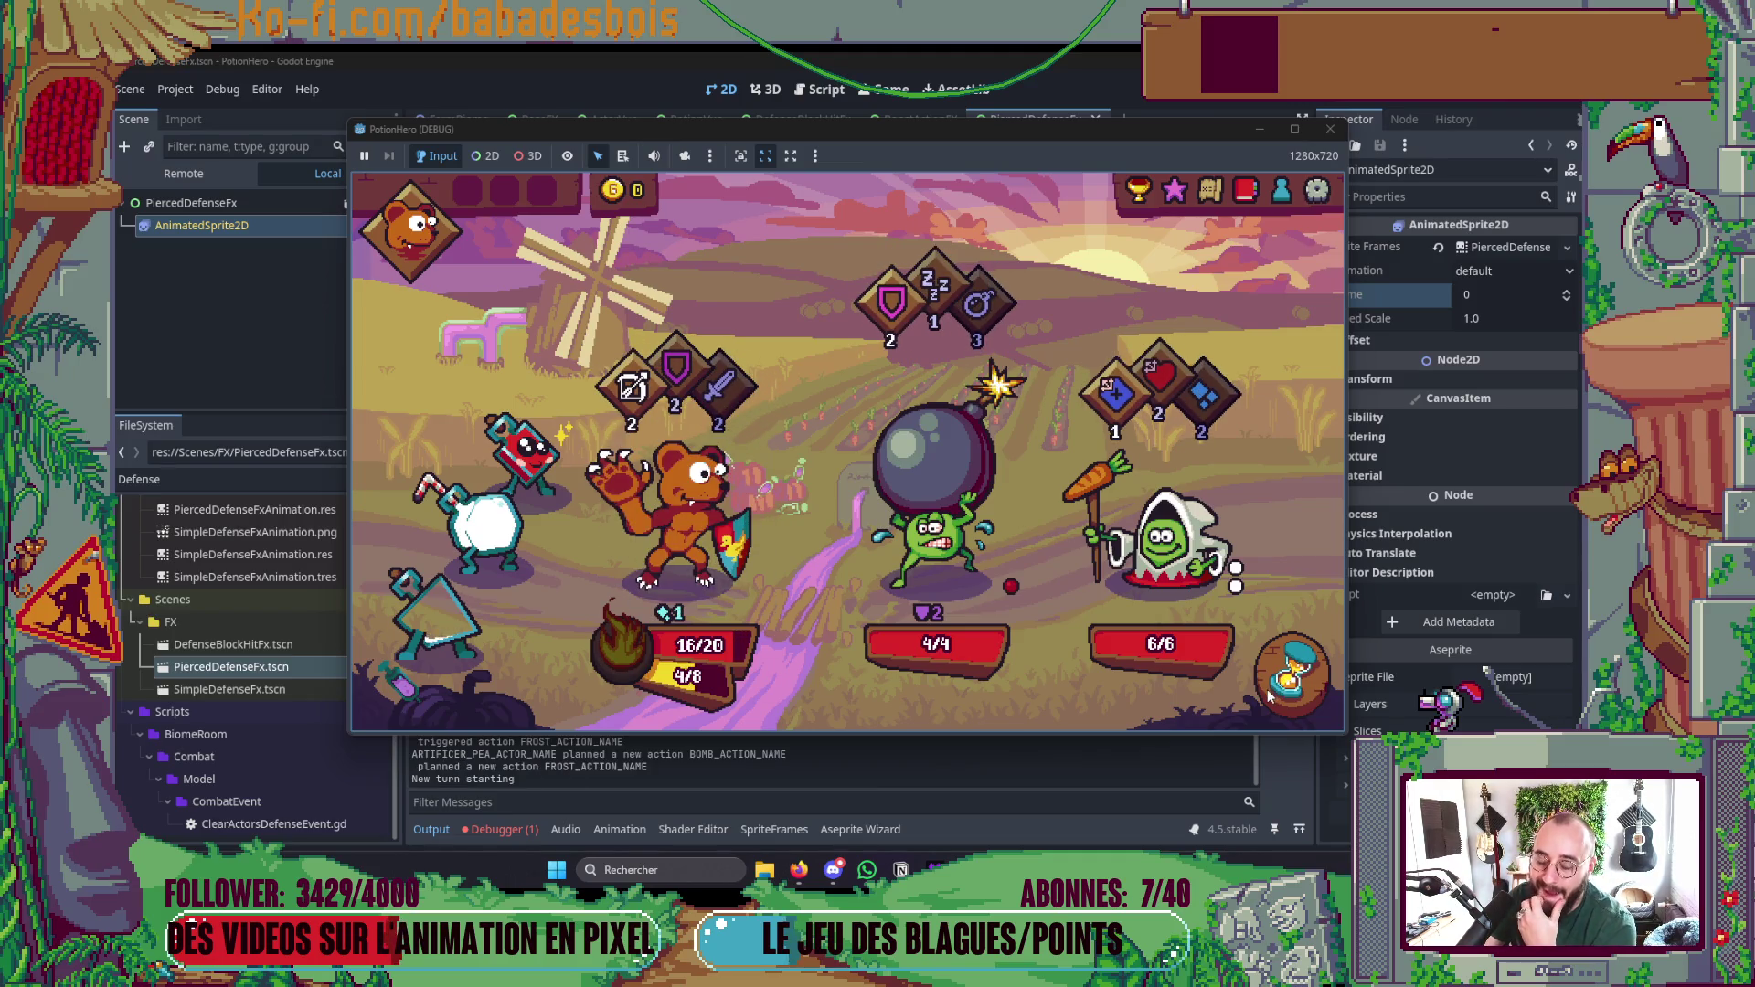
{"action": "left_click", "coordinate": [1292, 665]}
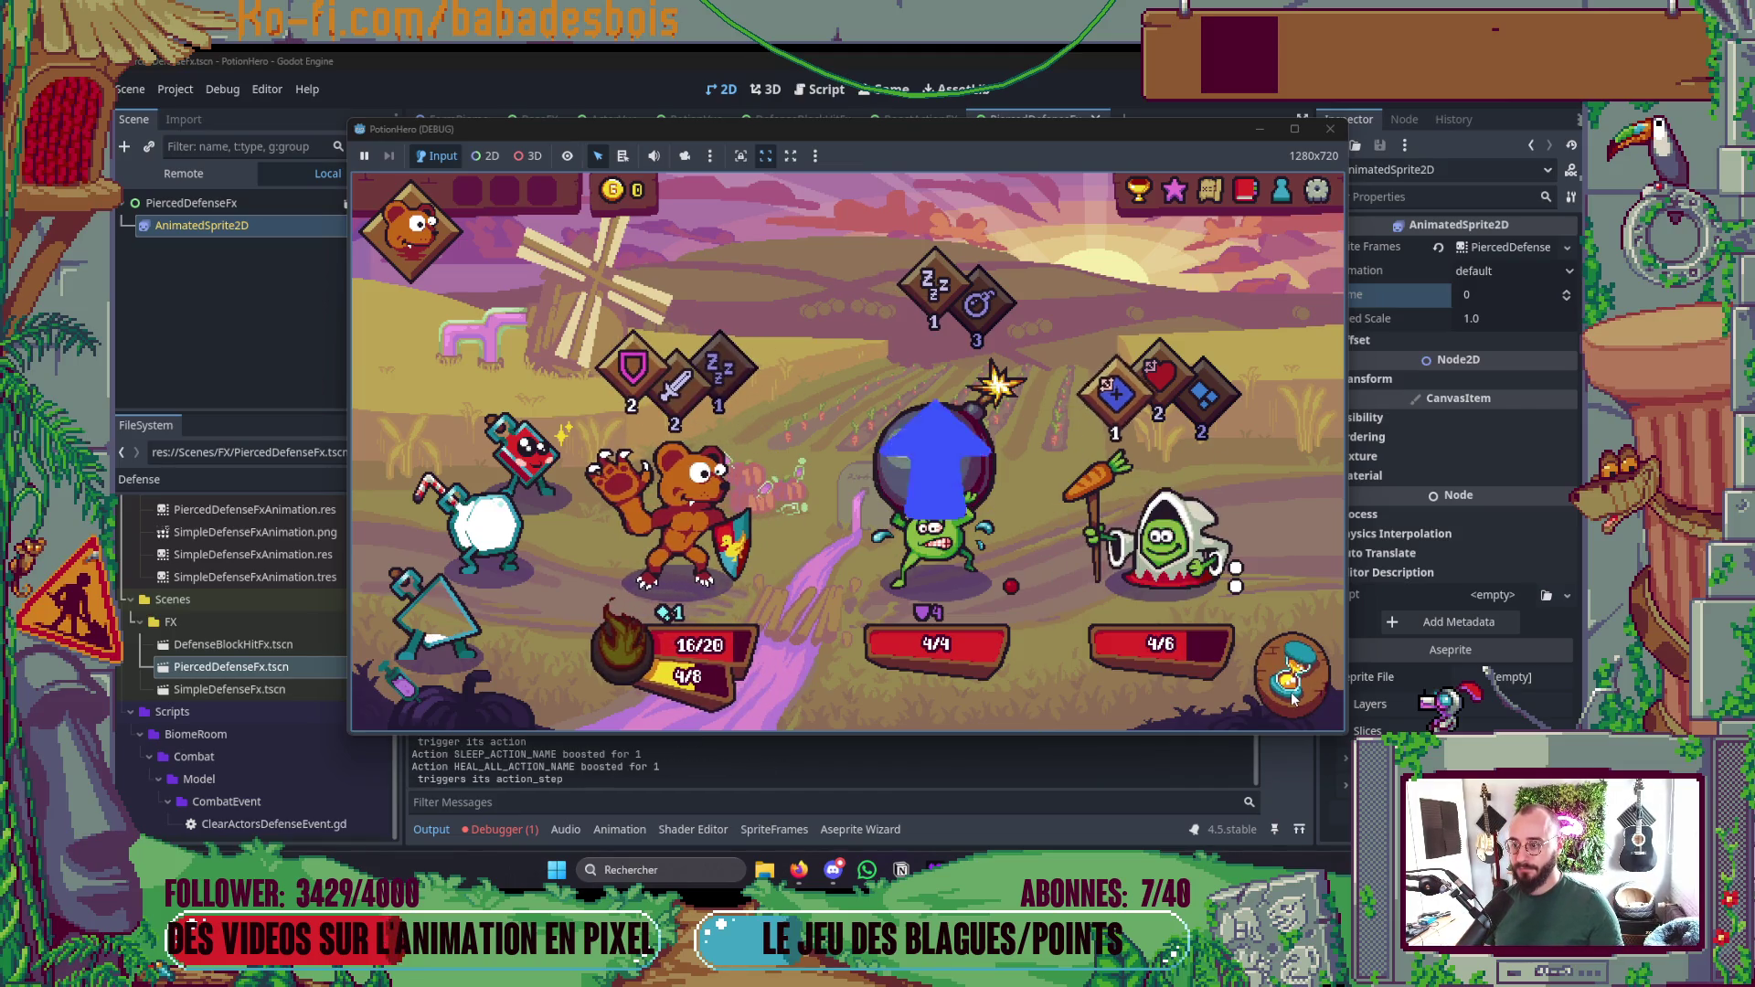
{"action": "left_click", "coordinate": [1291, 697]}
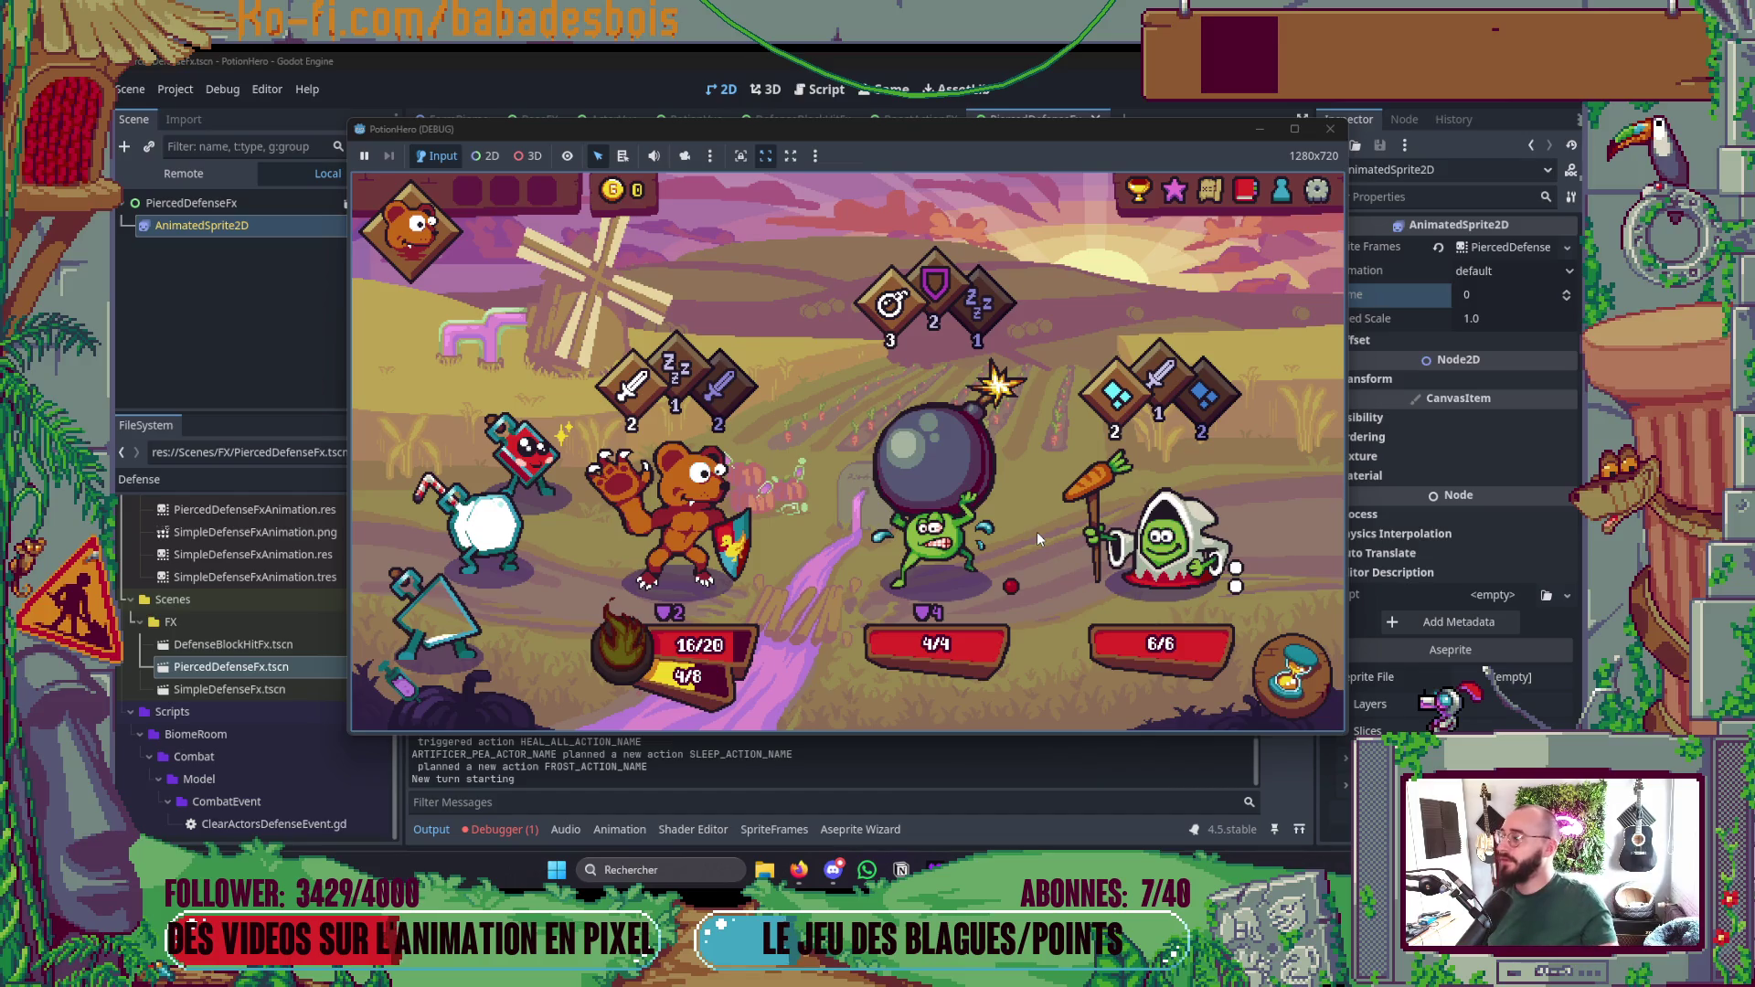
{"action": "left_click", "coordinate": [1283, 653]}
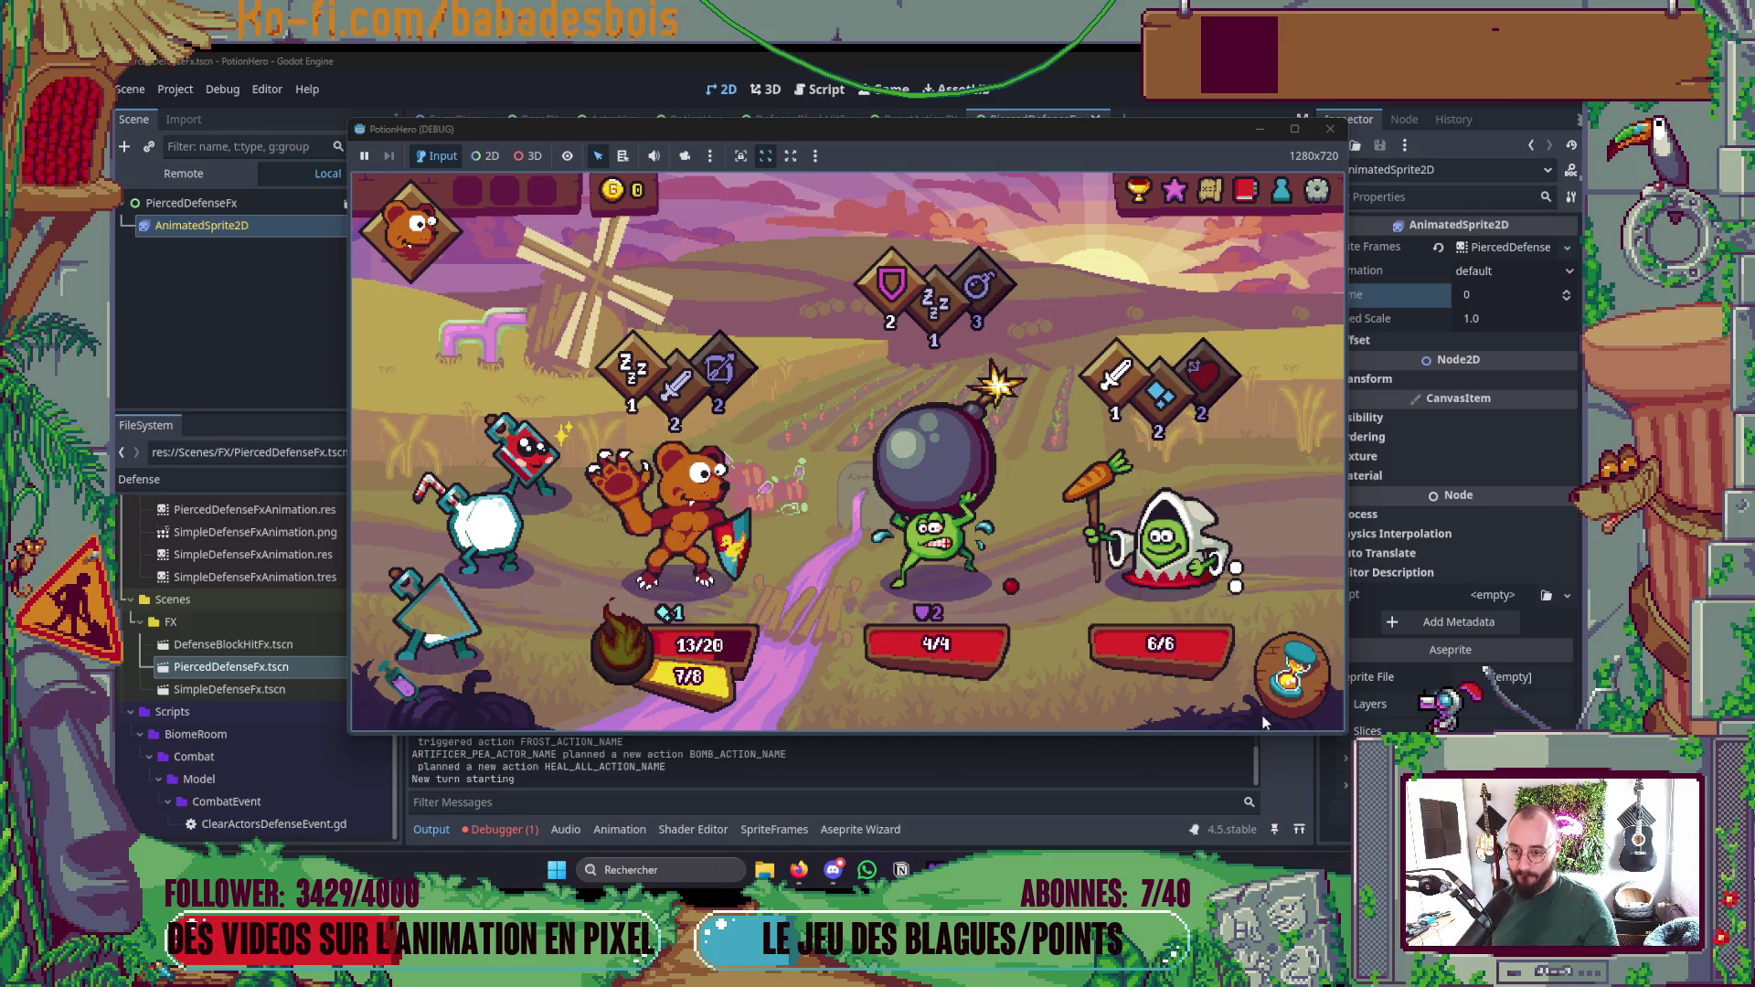
{"action": "left_click", "coordinate": [1284, 694]}
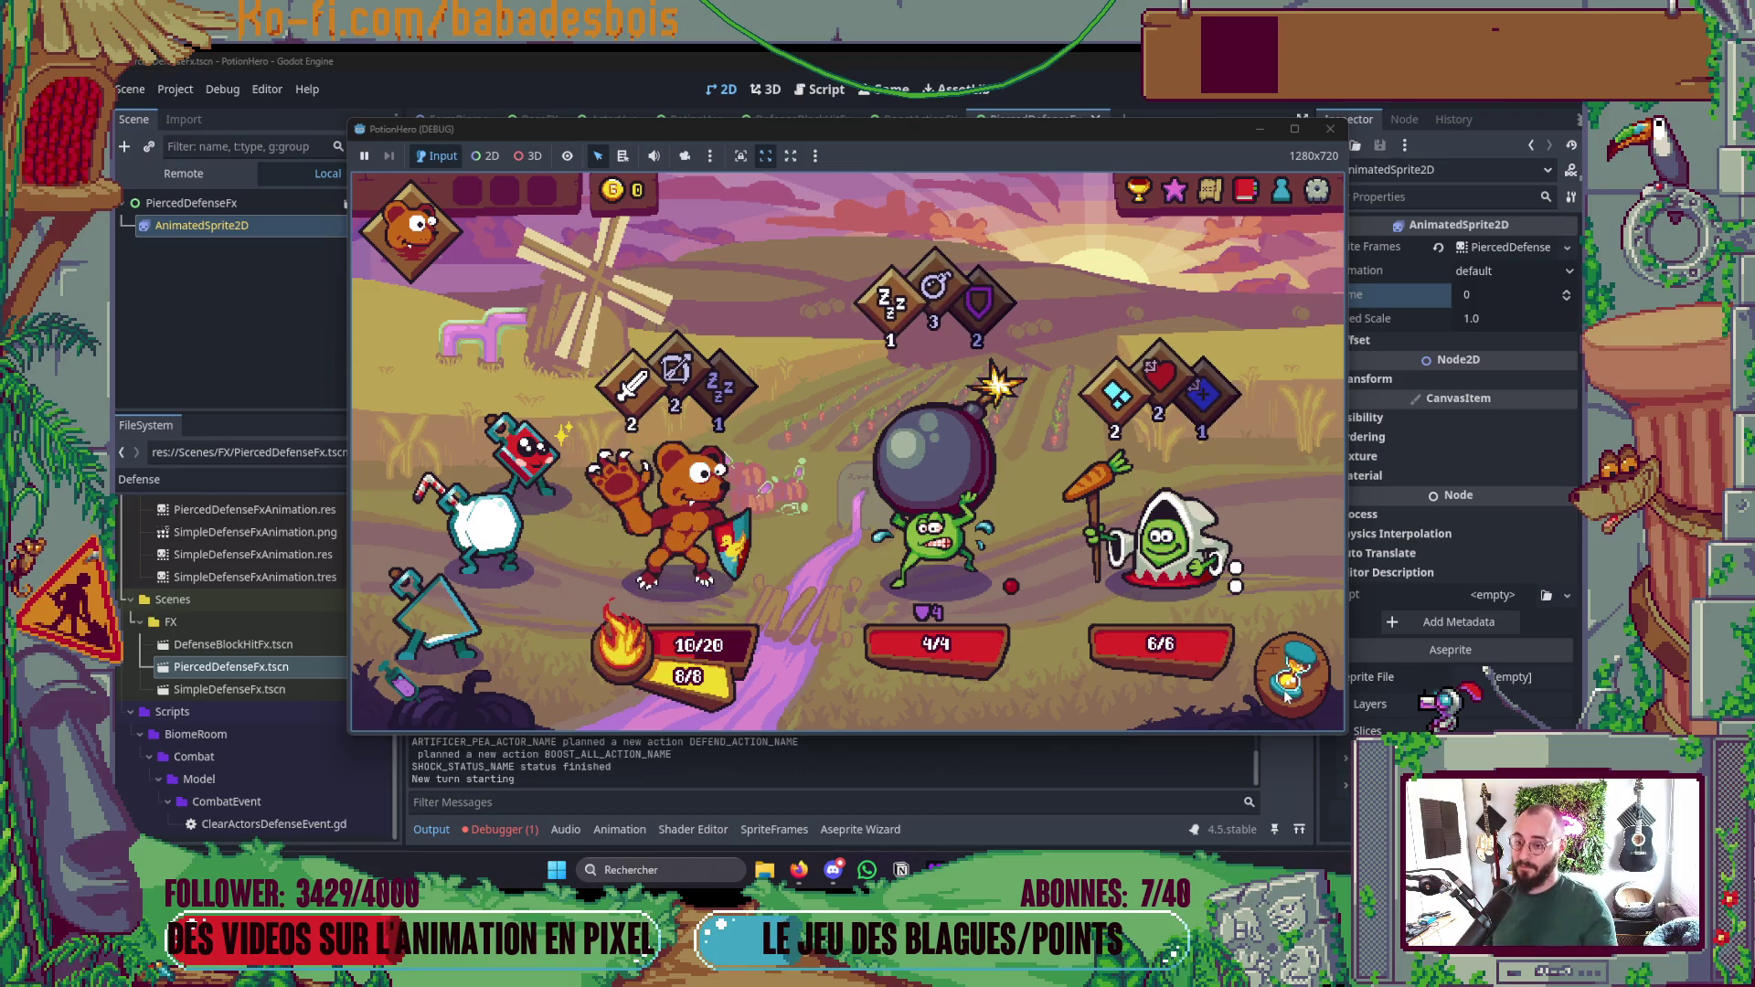
{"action": "left_click", "coordinate": [1284, 695]}
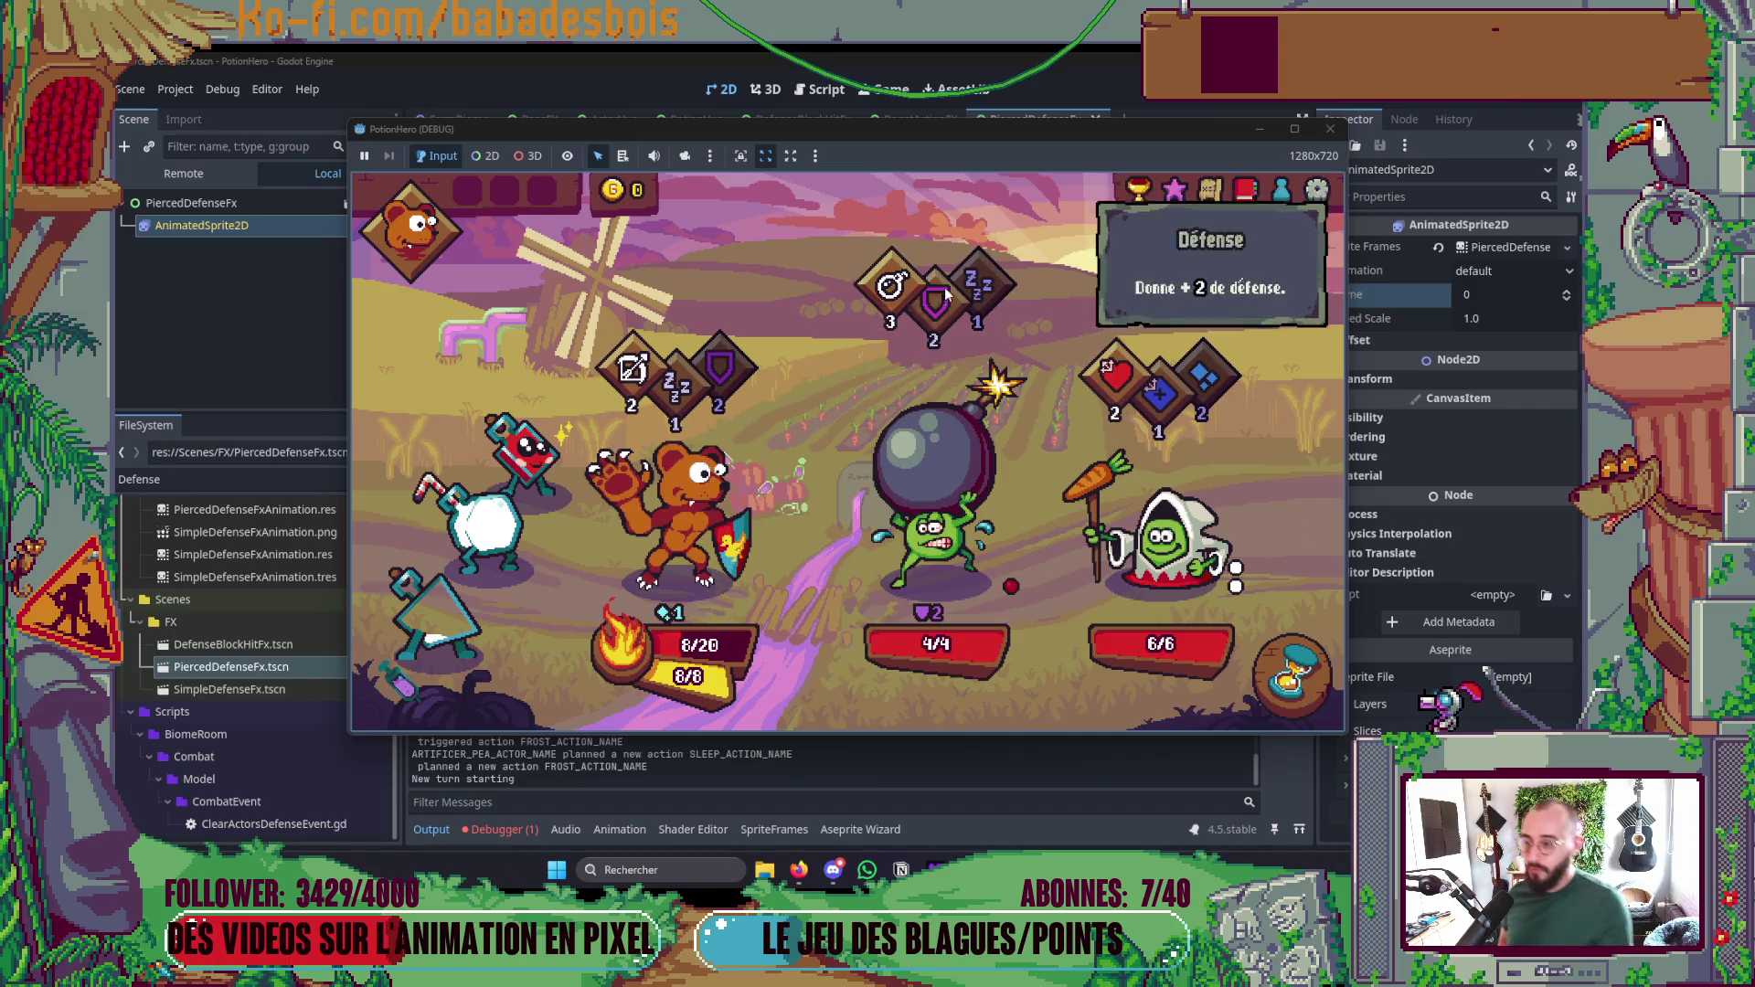
{"action": "left_click", "coordinate": [1330, 128]}
{"action": "left_click", "coordinate": [430, 829]}
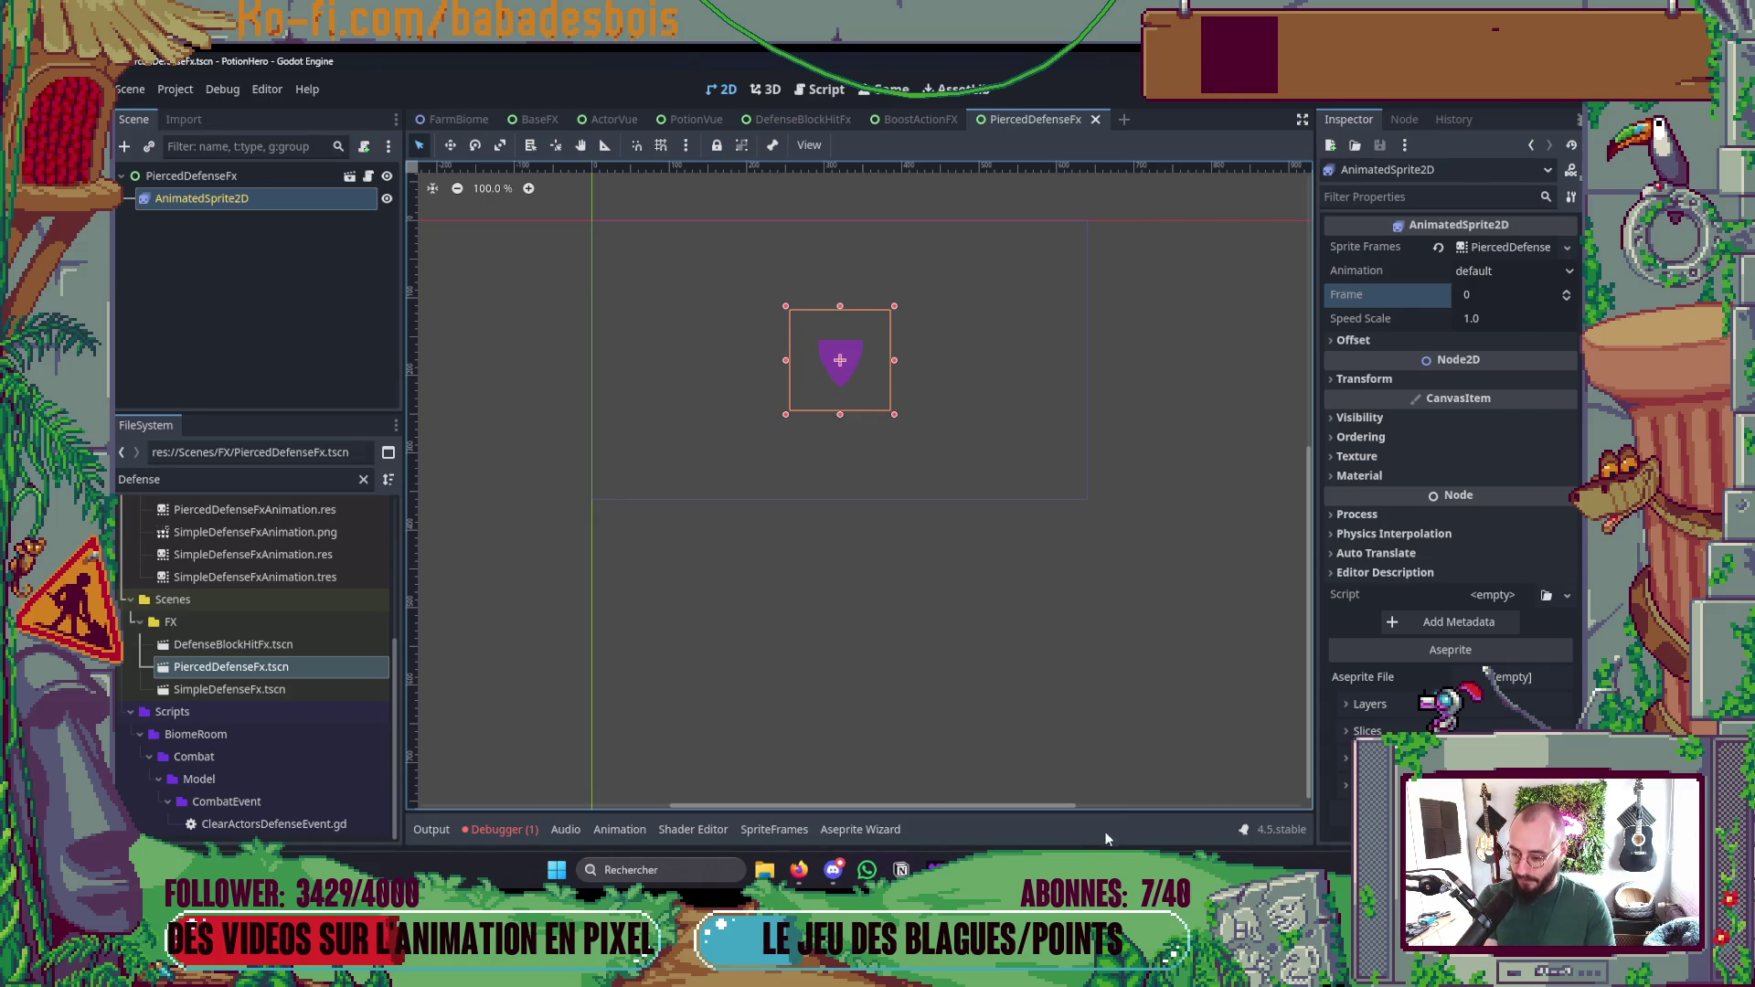
Step: Launch the game, enter the next fight, play until the bear is defeated, and close it
{"action": "key", "text": "F5"}
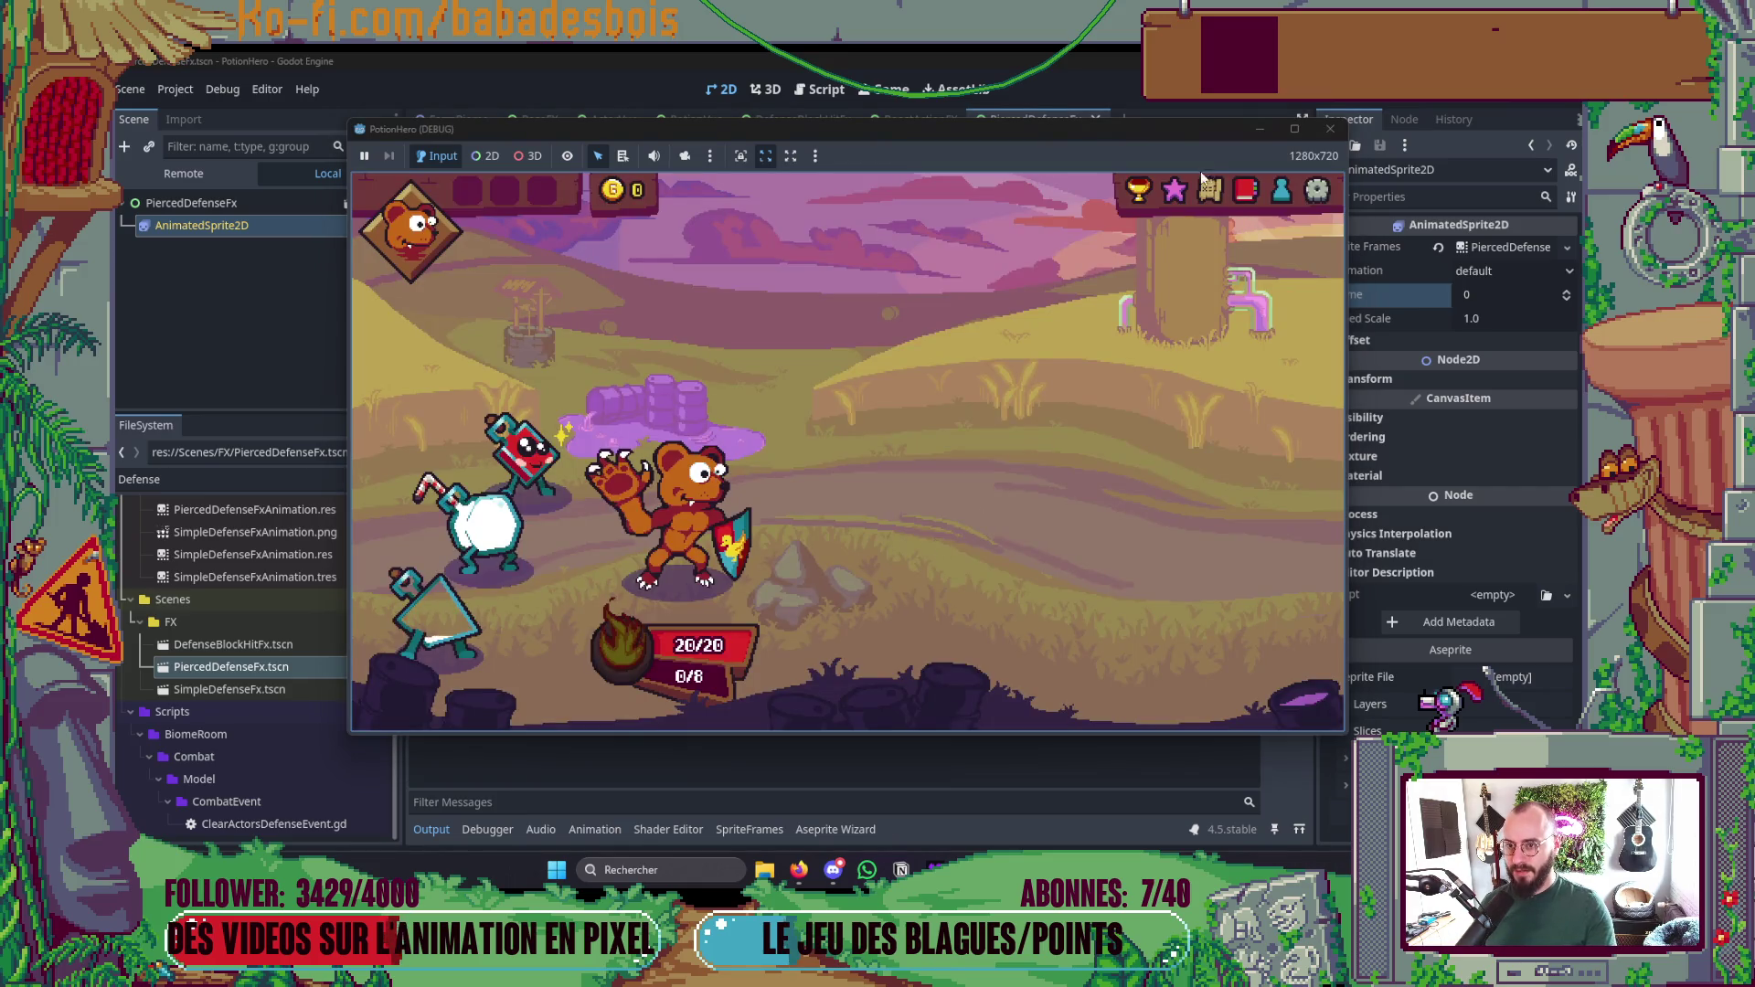
{"action": "left_click", "coordinate": [1205, 179]}
{"action": "left_click", "coordinate": [559, 485]}
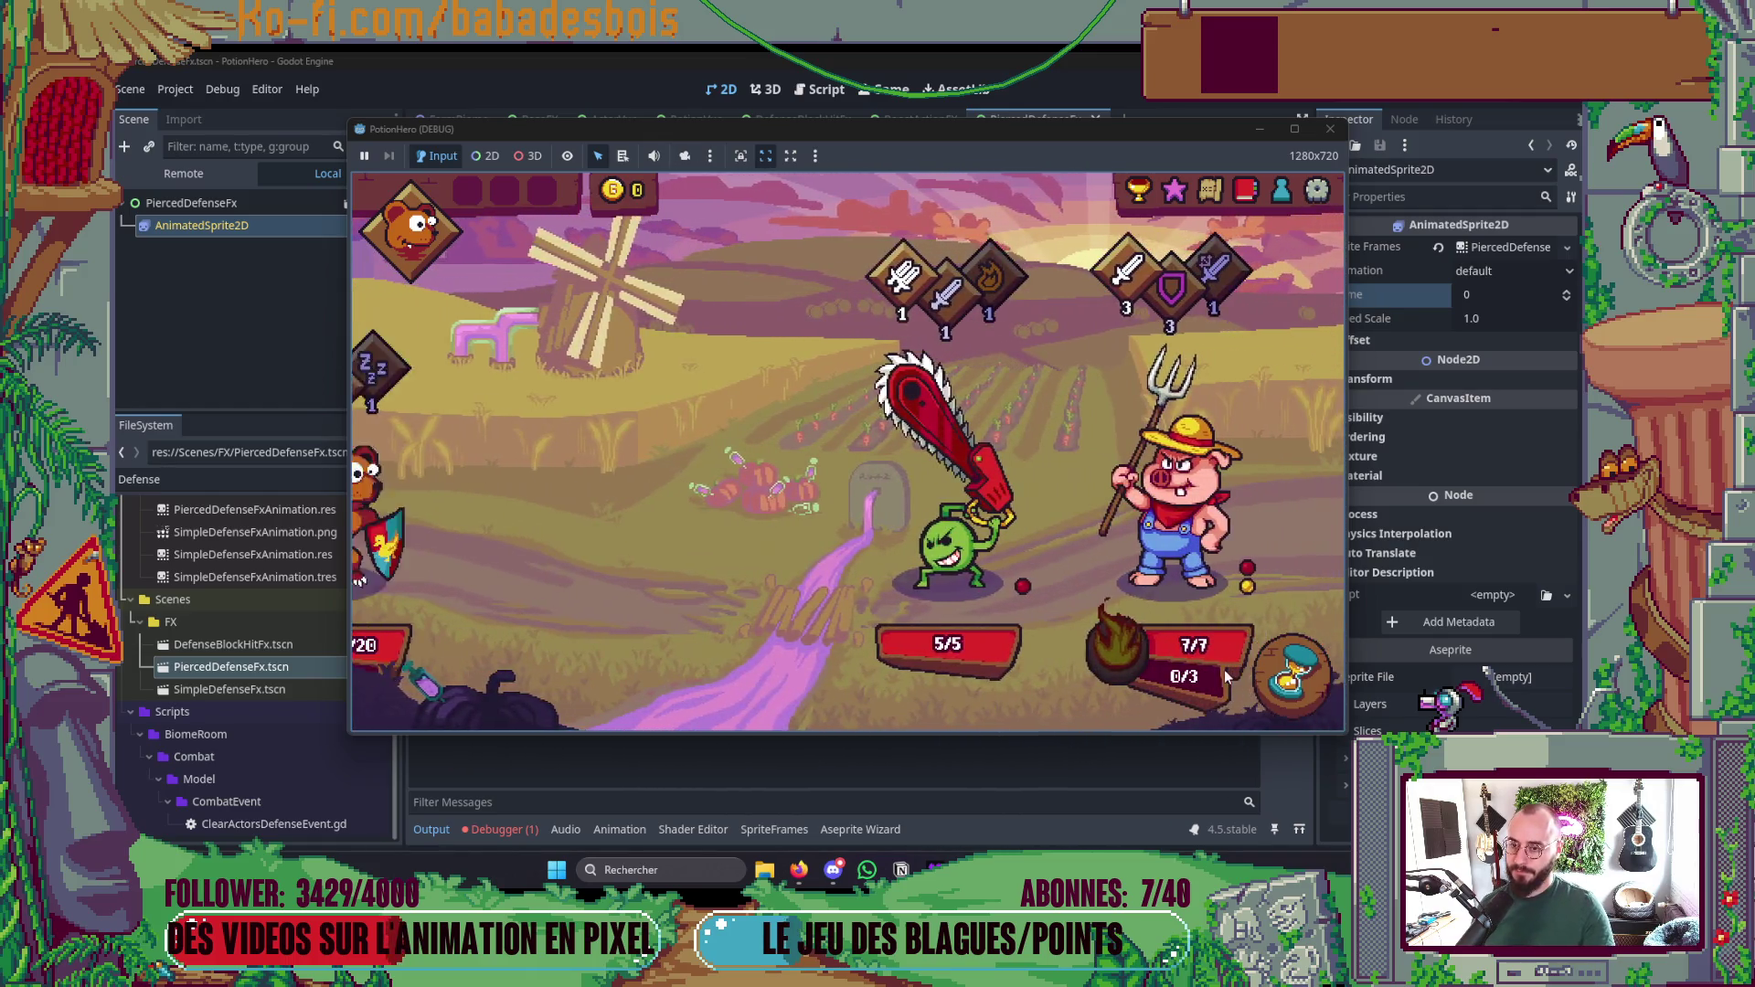
{"action": "left_click", "coordinate": [1293, 681]}
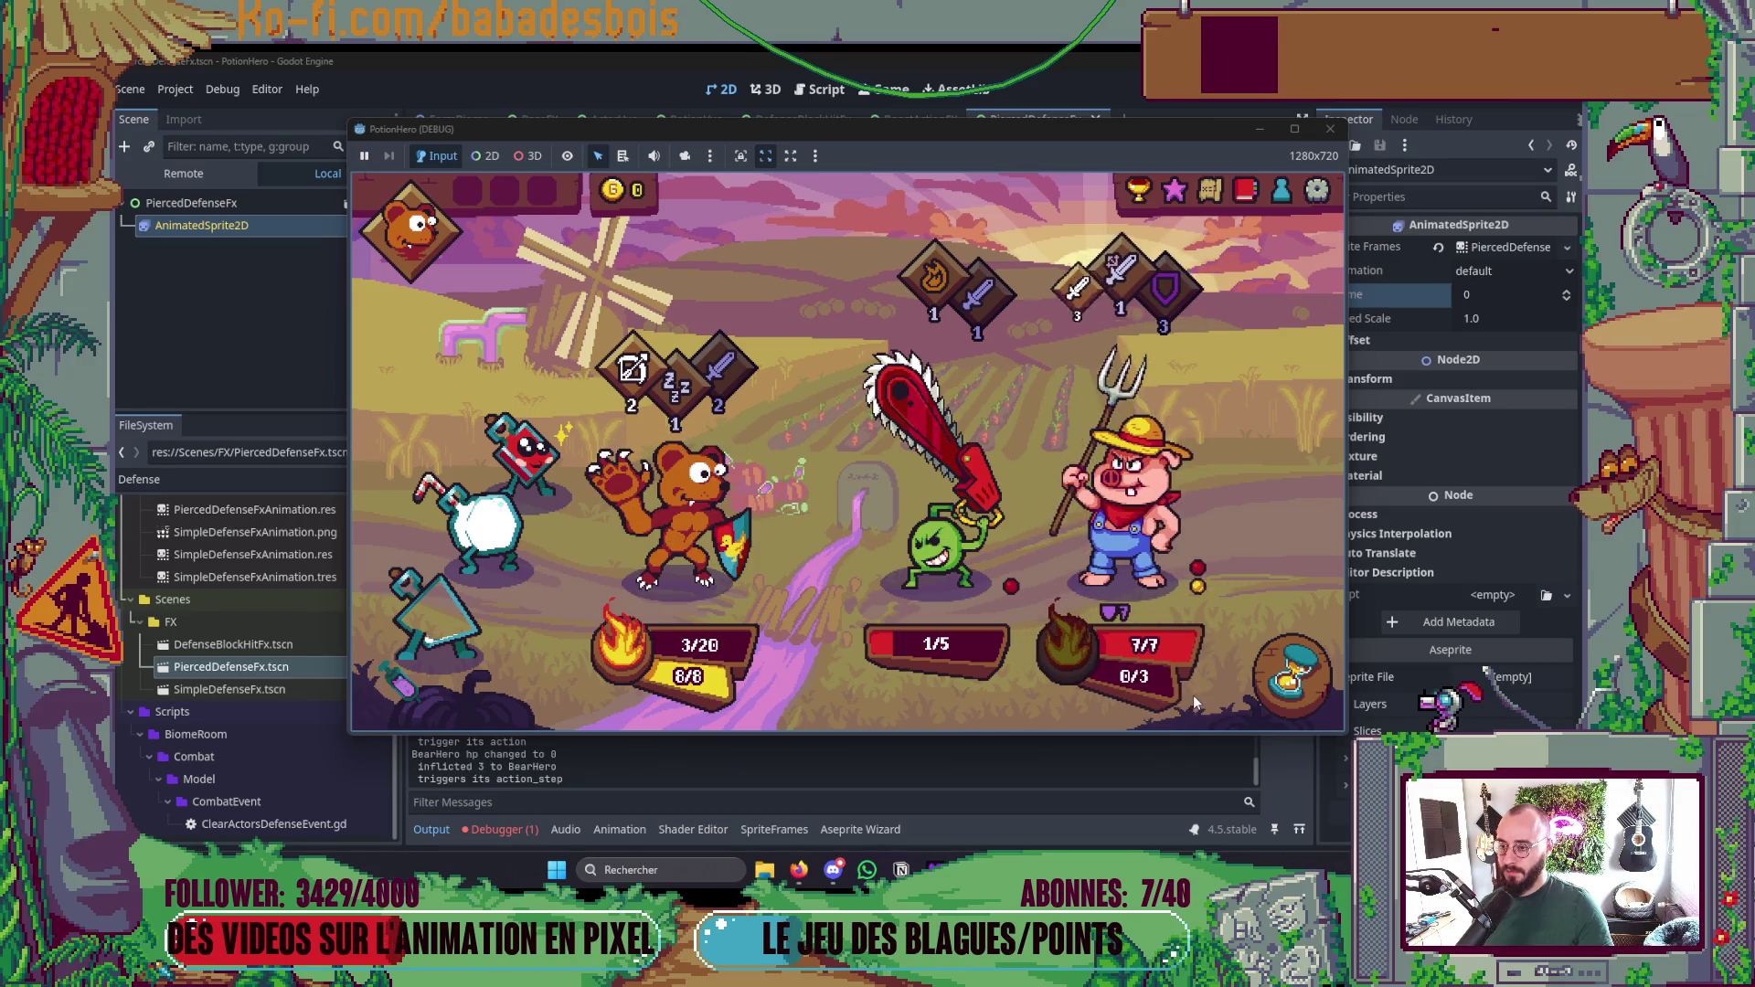
{"action": "left_click", "coordinate": [1329, 129]}
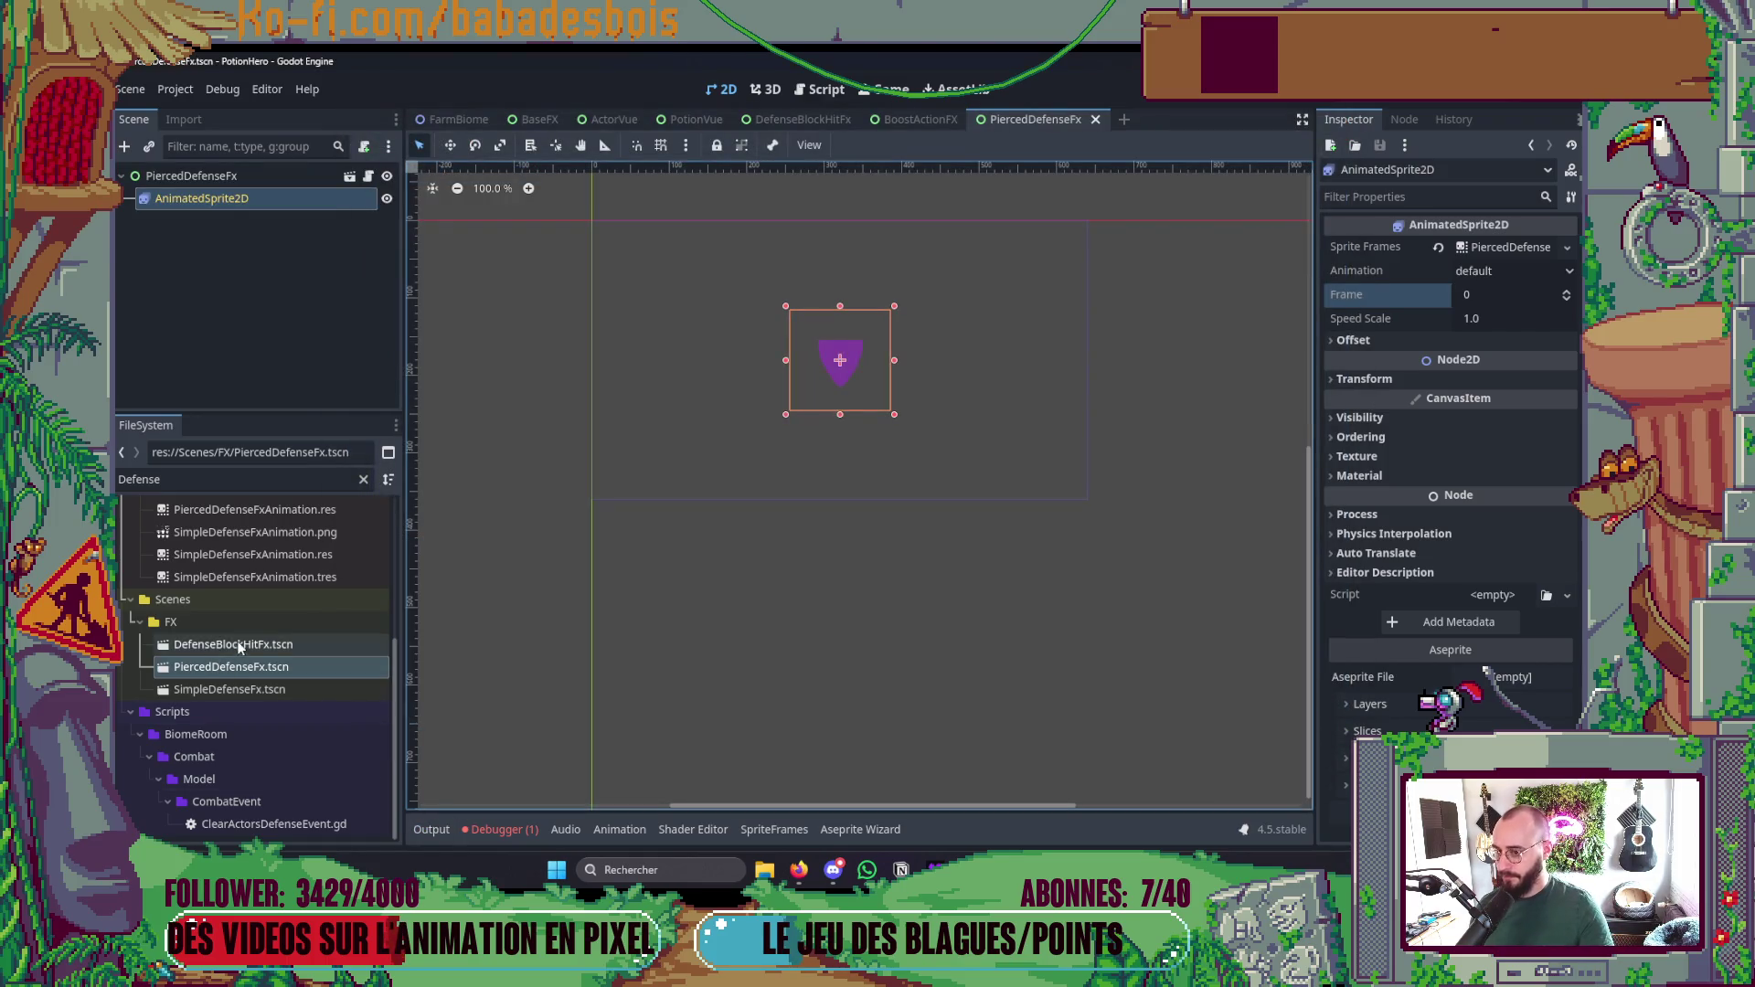
Step: Open DefenseStatusData.tres and expand, then collapse, its Damage Modified Animation settings
{"action": "scroll", "coordinate": [260, 706], "scroll_direction": "up", "scroll_amount": 2}
{"action": "scroll", "coordinate": [260, 706], "scroll_direction": "up", "scroll_amount": 2}
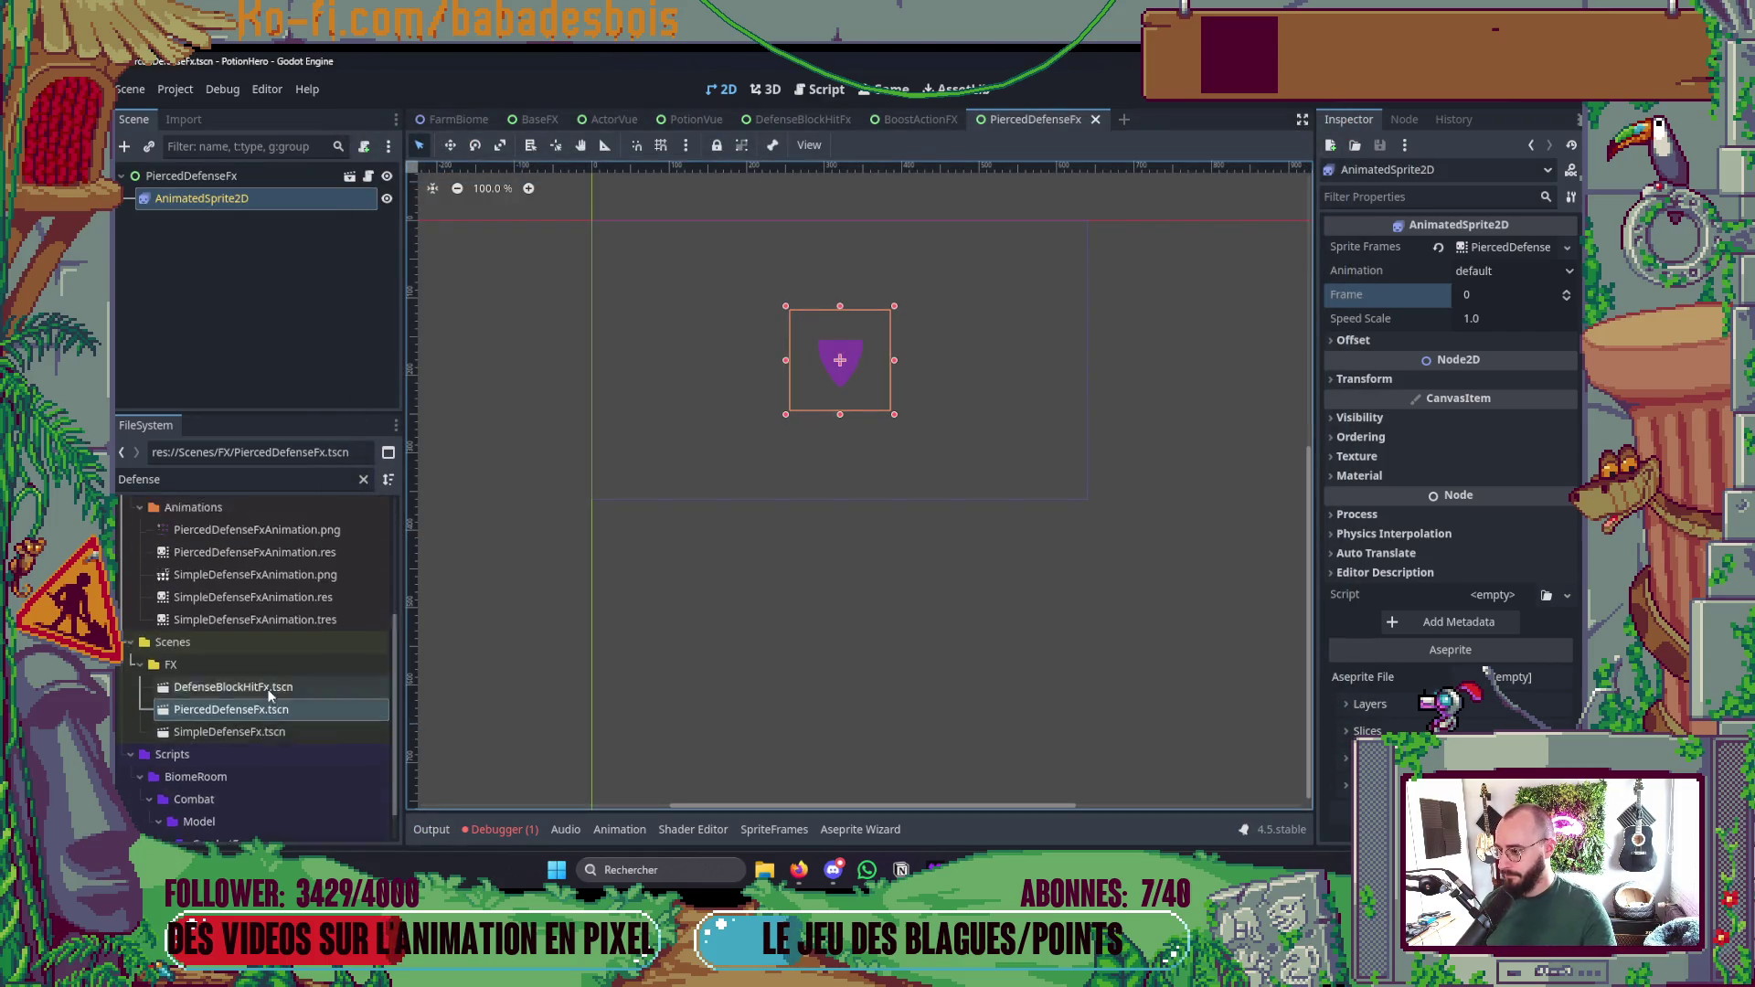
{"action": "left_click", "coordinate": [279, 614]}
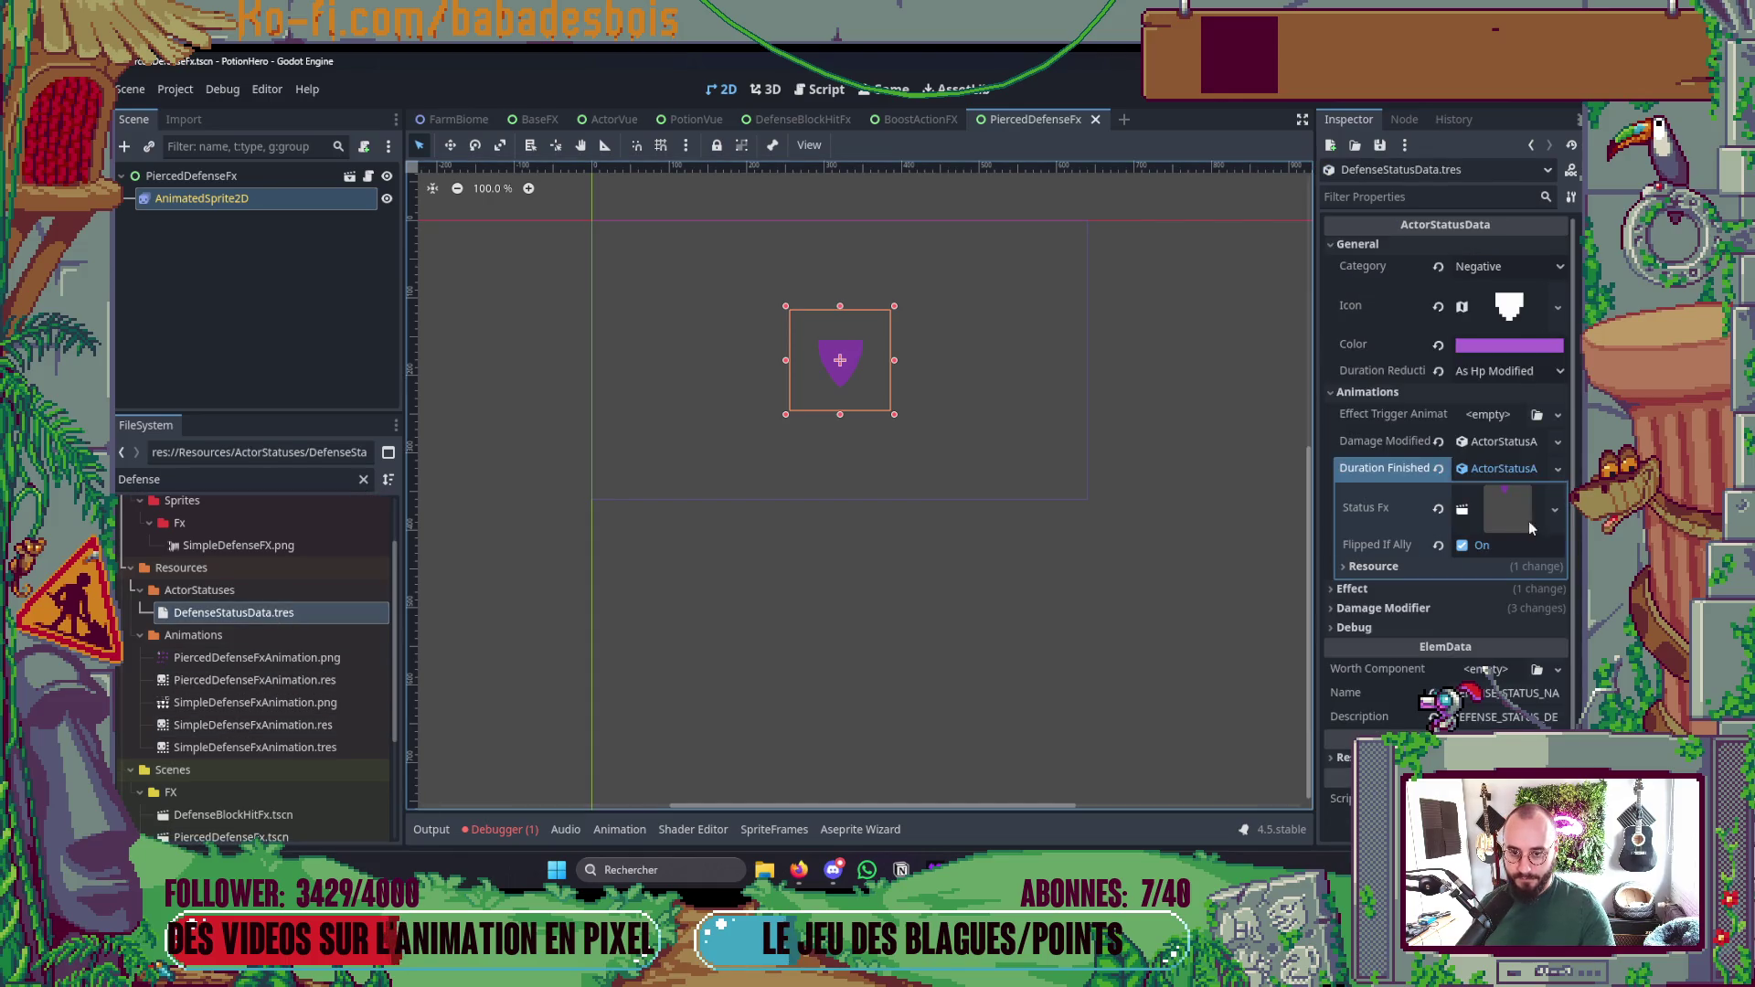
{"action": "left_click", "coordinate": [1503, 441]}
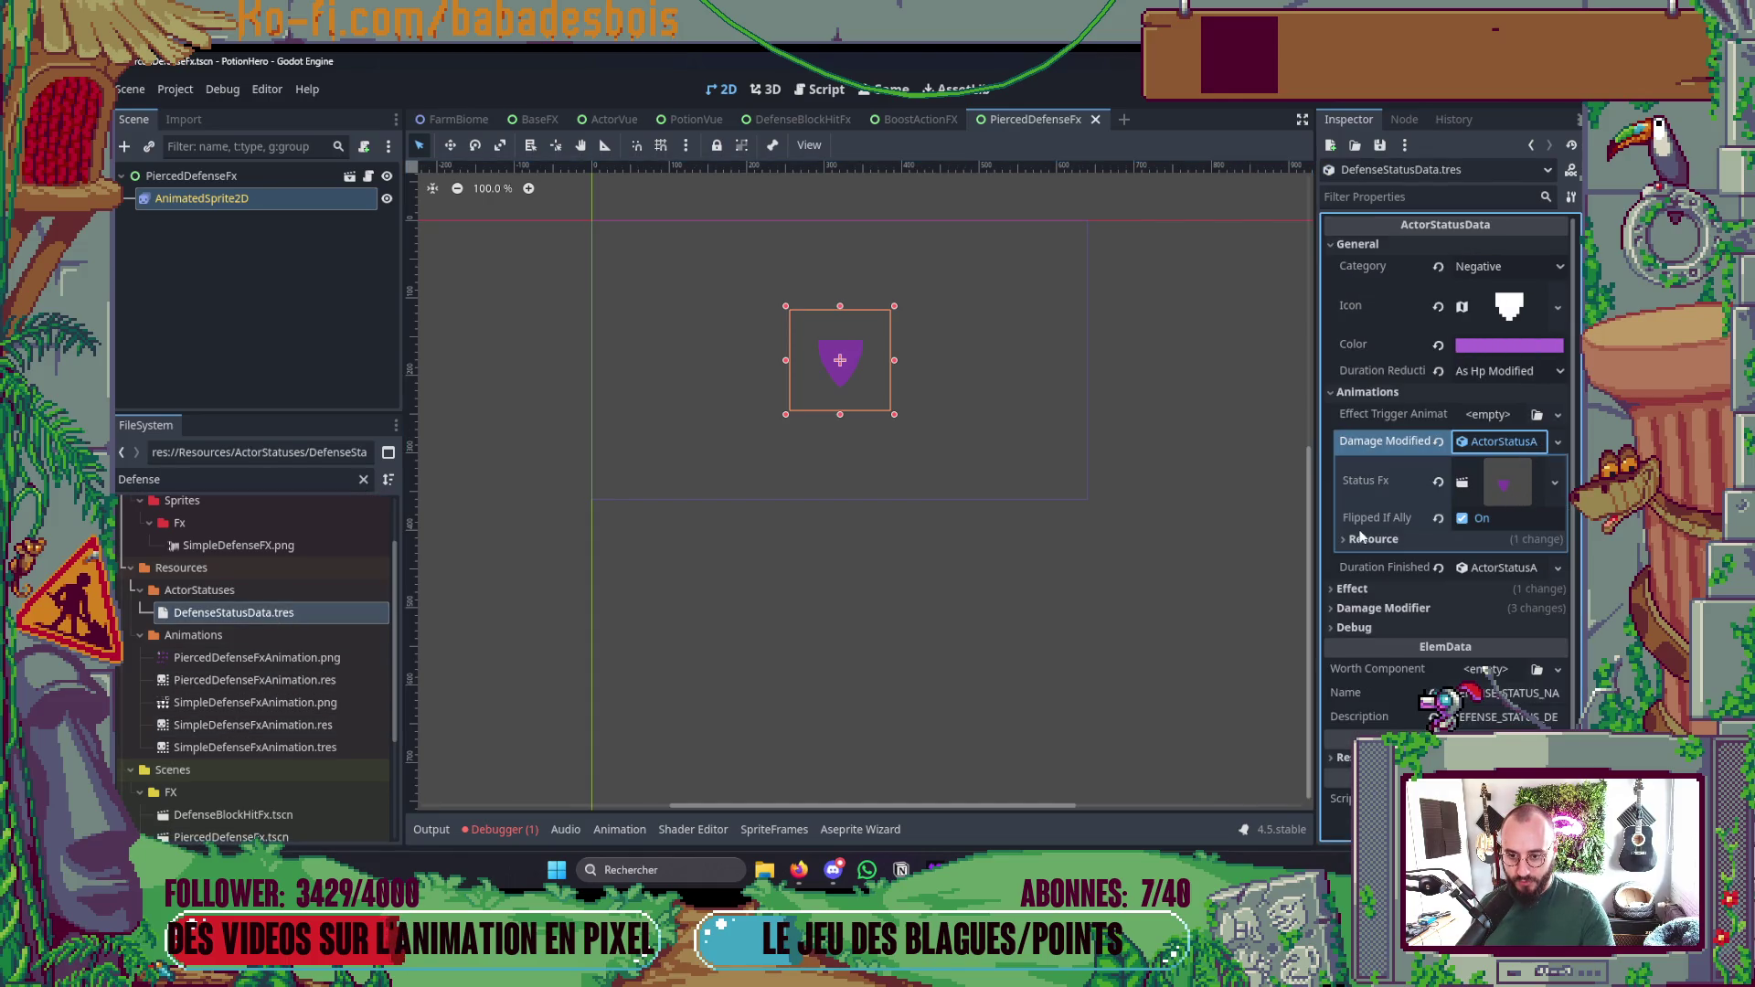
{"action": "left_click", "coordinate": [1504, 442]}
Step: Move the damage-modified anim assignment above its if check and dedent it one level
{"action": "key", "text": "alt+Tab"}
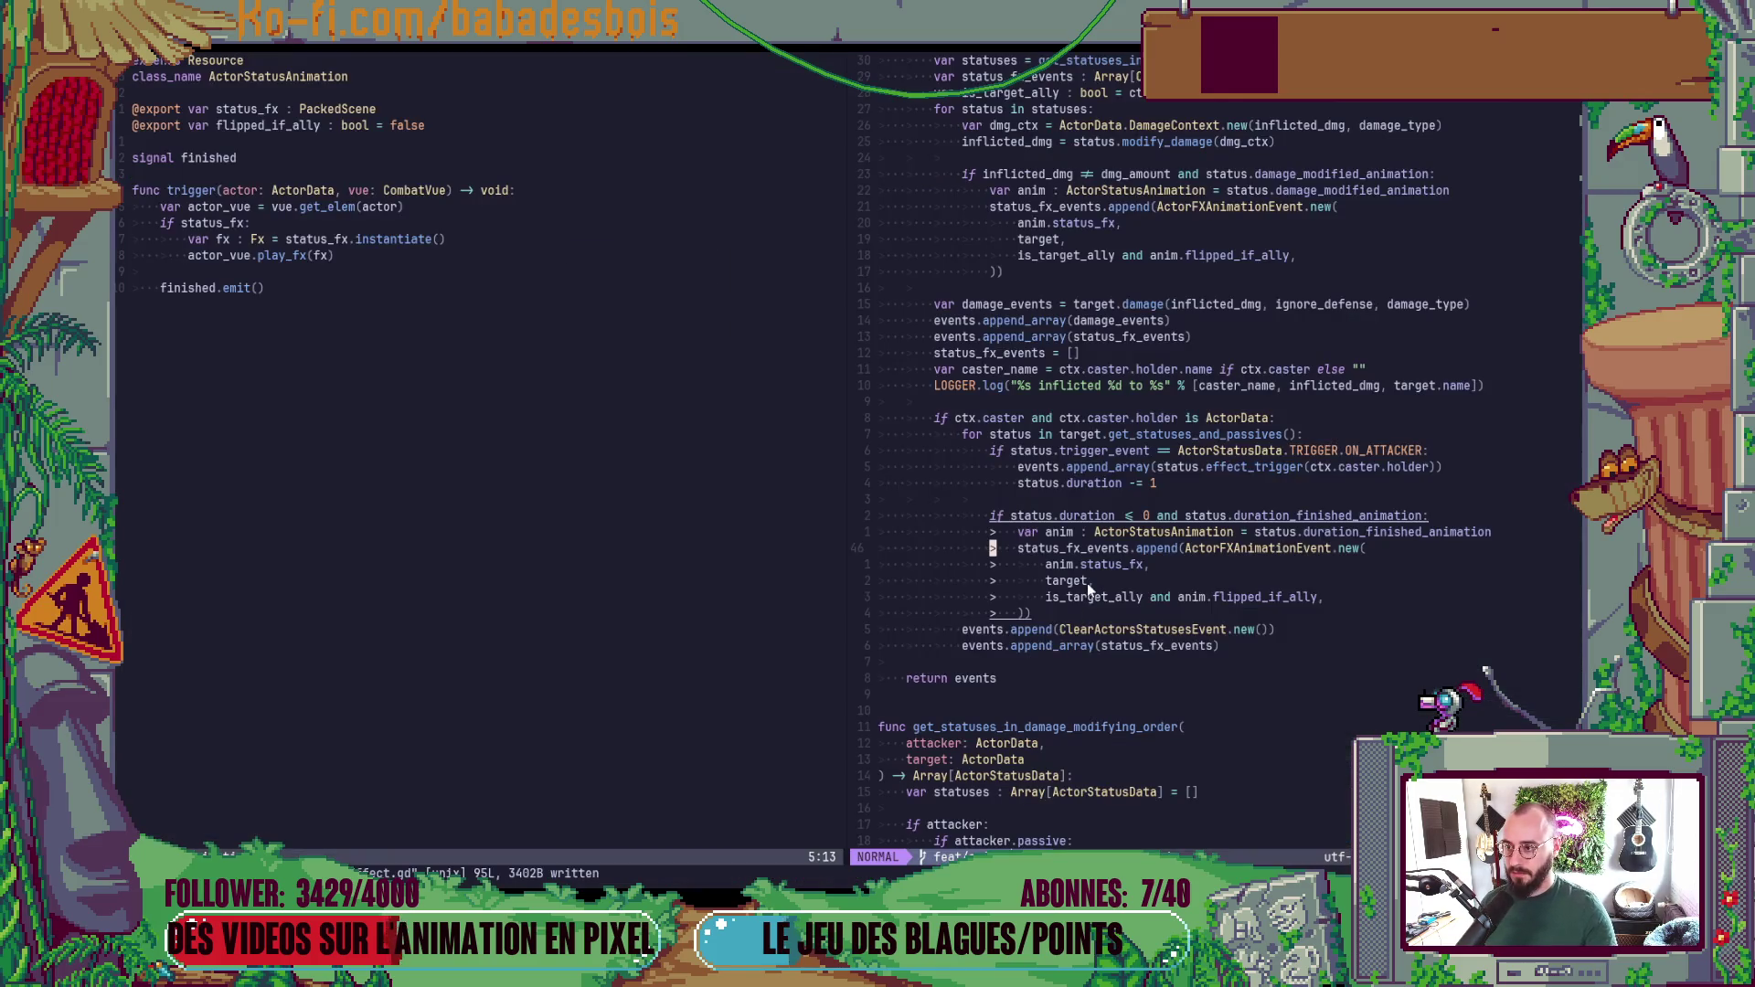
{"action": "scroll", "coordinate": [1115, 579], "scroll_direction": "up", "scroll_amount": 2}
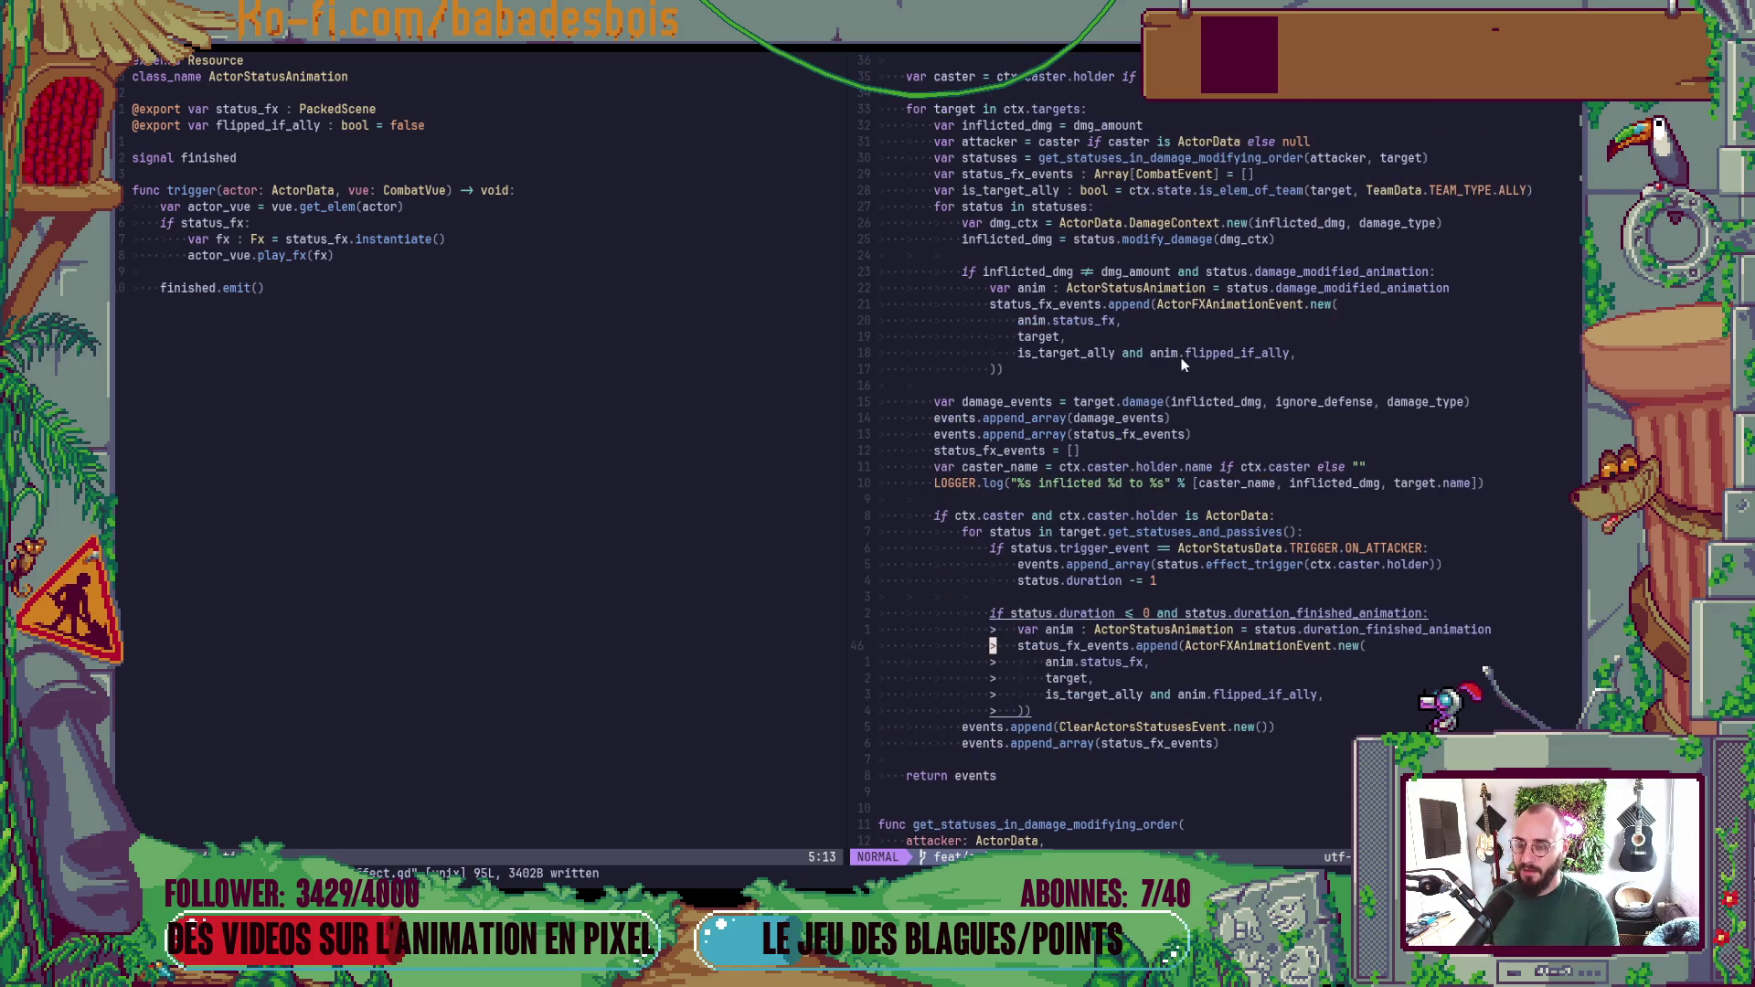
{"action": "scroll", "coordinate": [1138, 541], "scroll_direction": "up", "scroll_amount": 2}
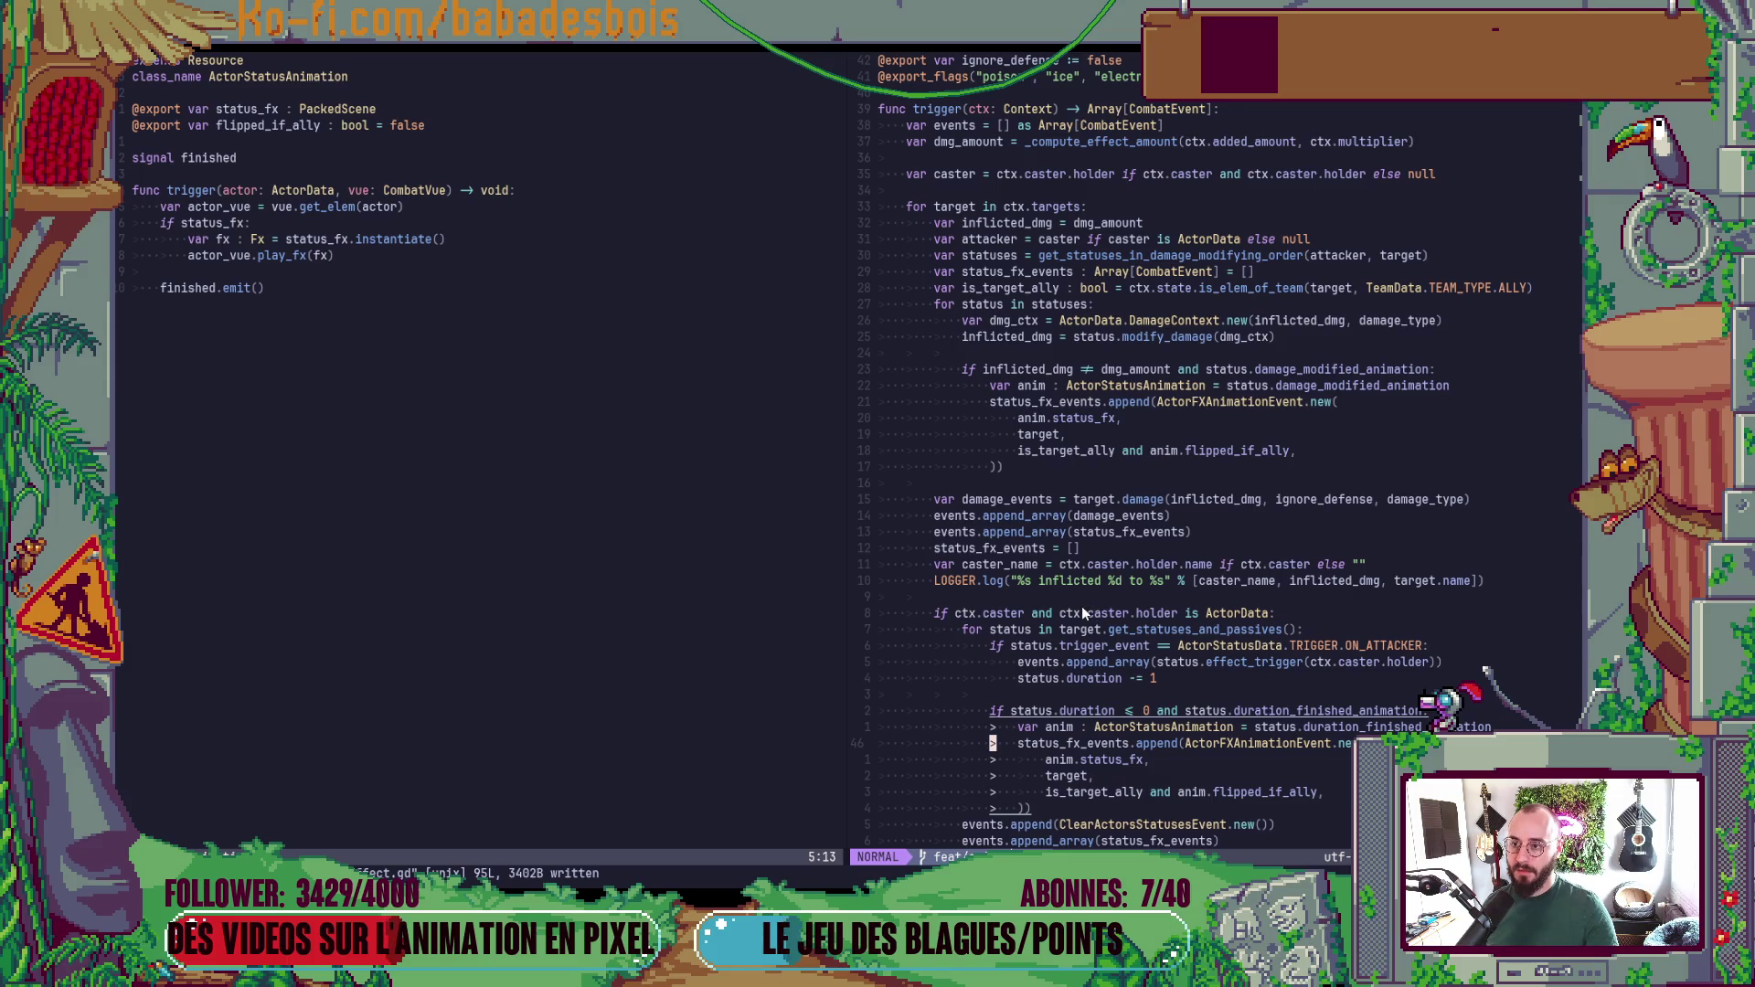
{"action": "scroll", "coordinate": [1082, 607], "scroll_direction": "up", "scroll_amount": 1}
{"action": "scroll", "coordinate": [1083, 607], "scroll_direction": "down", "scroll_amount": 3}
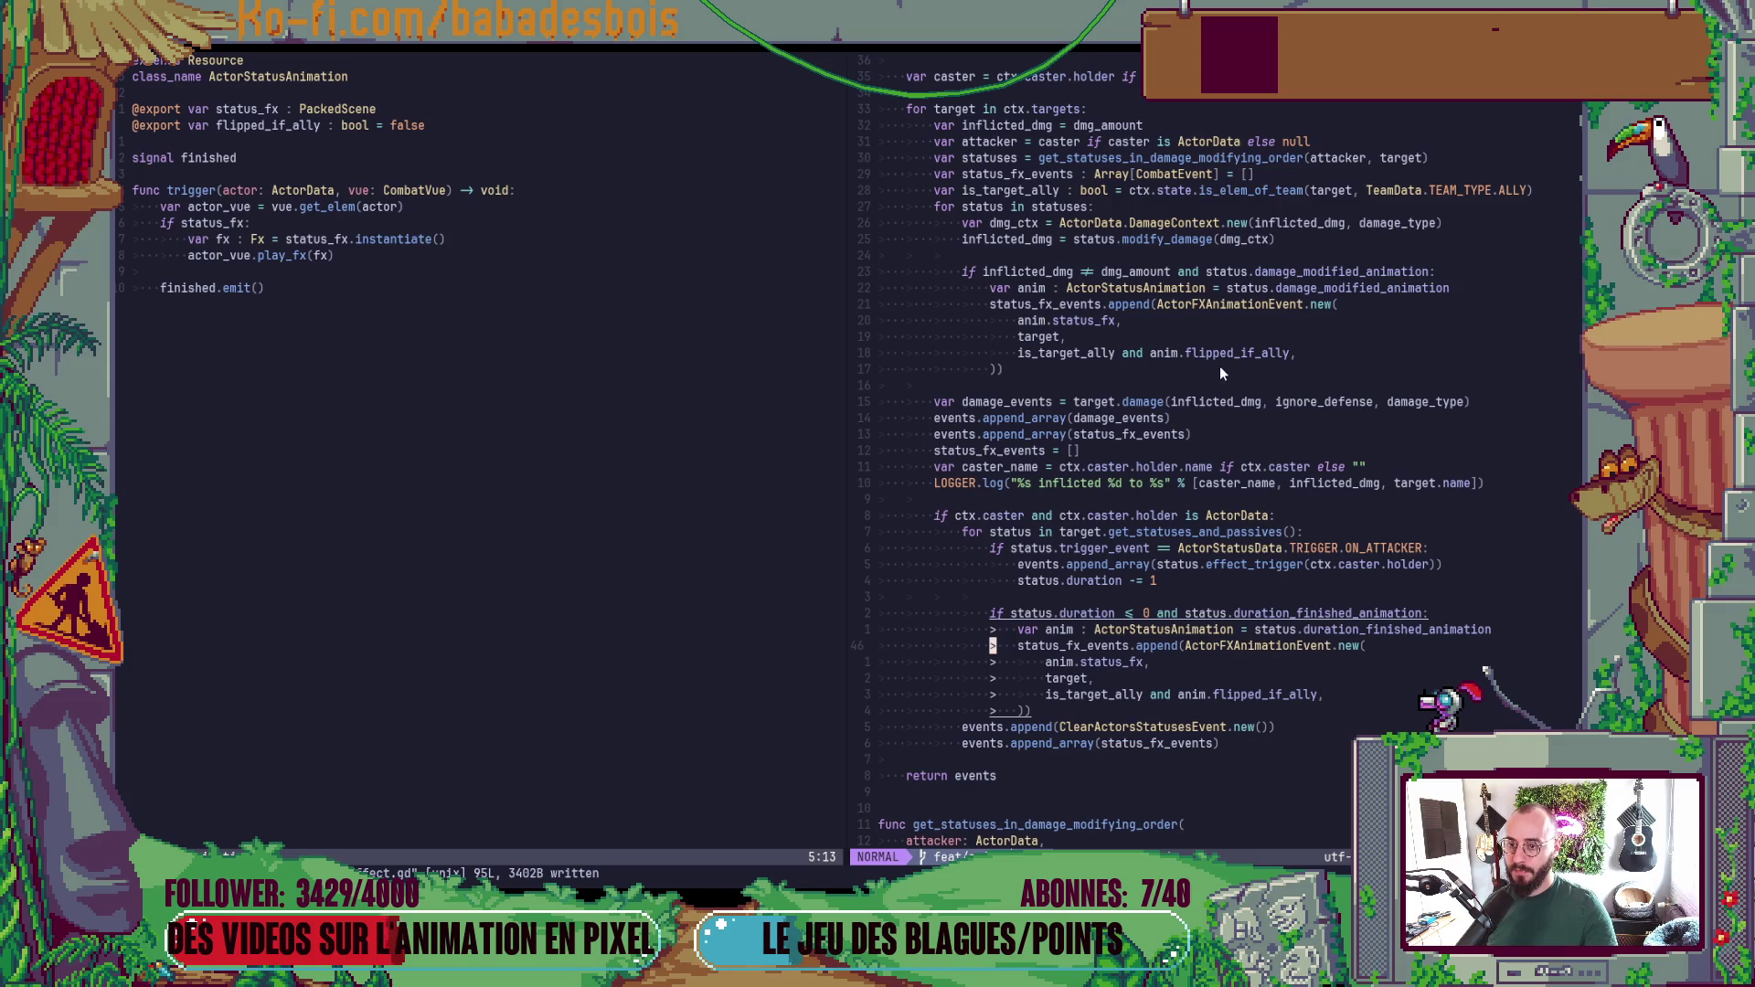
{"action": "scroll", "coordinate": [1217, 362], "scroll_direction": "up", "scroll_amount": 2}
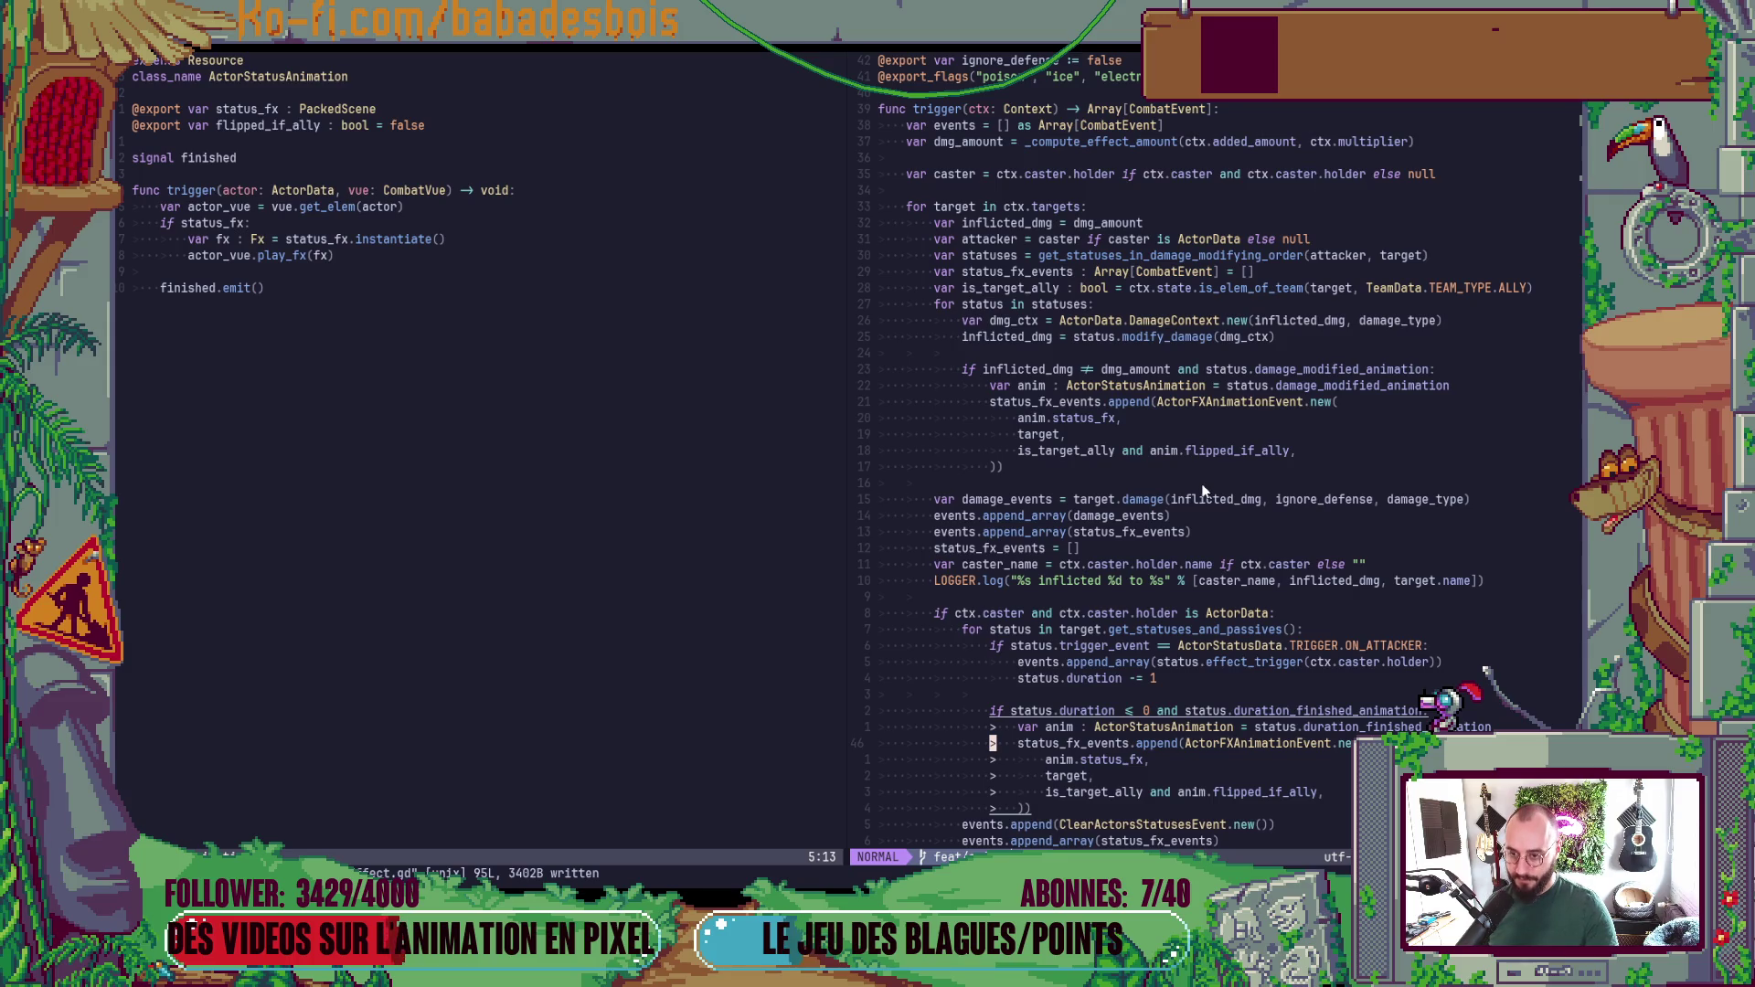
{"action": "left_click", "coordinate": [1159, 402]}
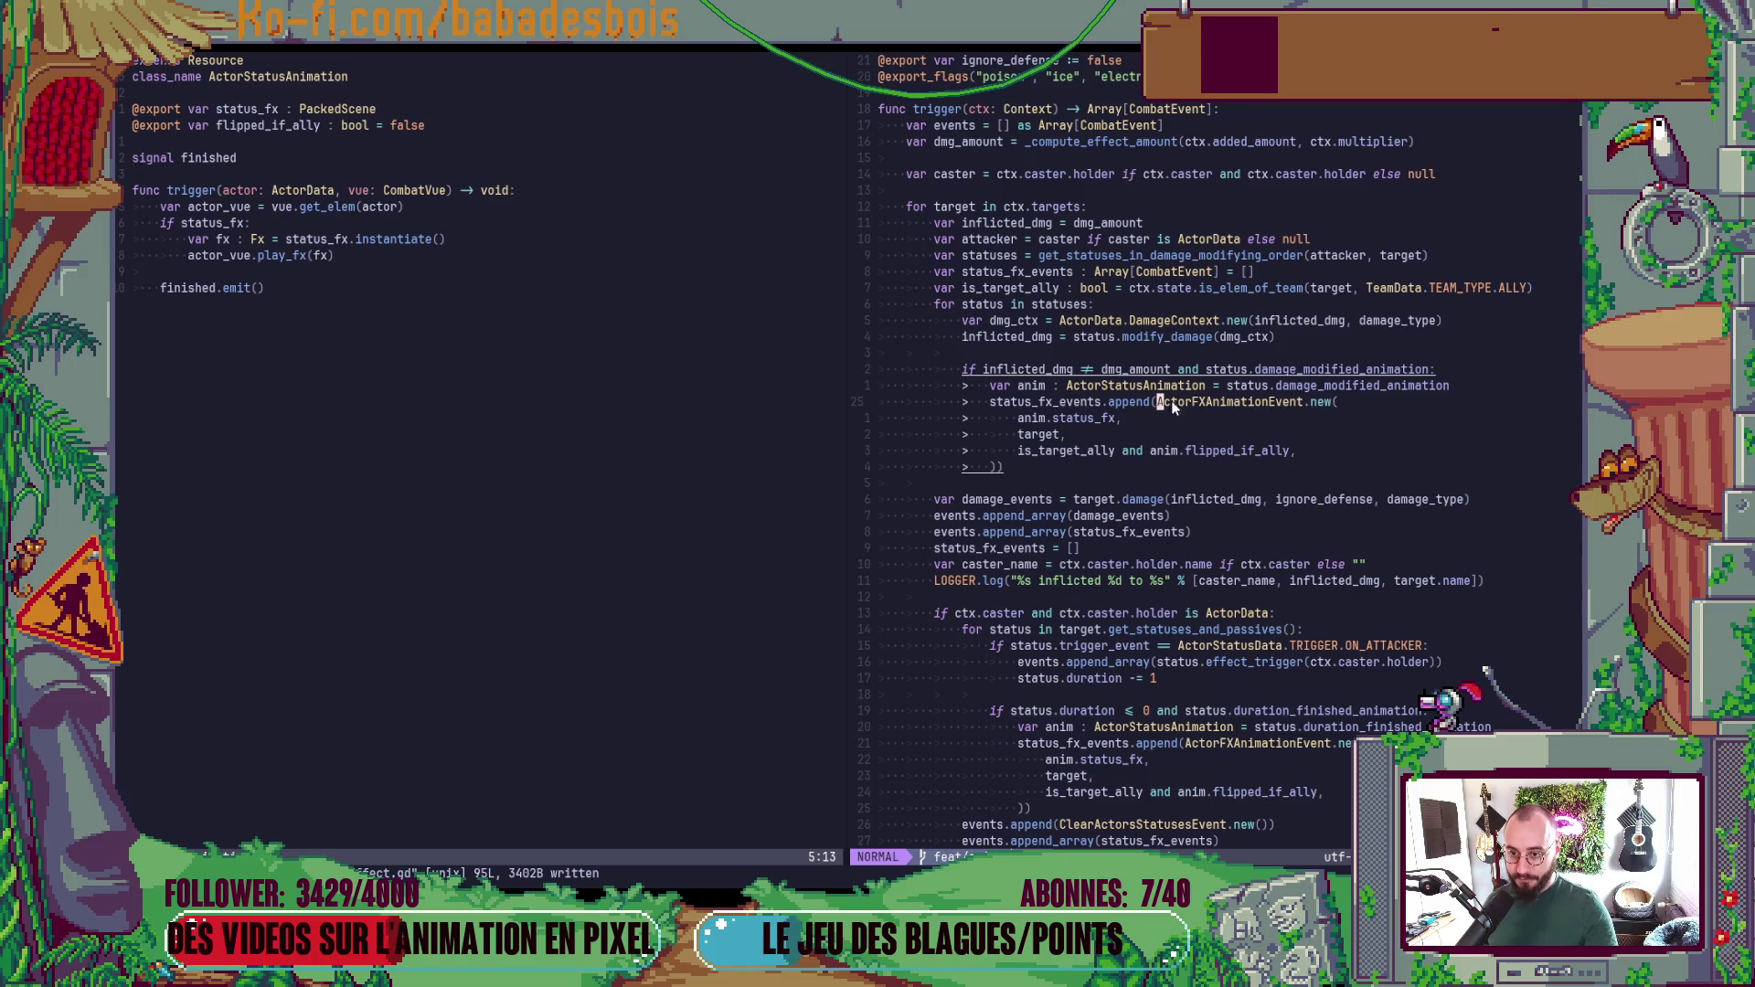
{"action": "left_click", "coordinate": [1279, 388]}
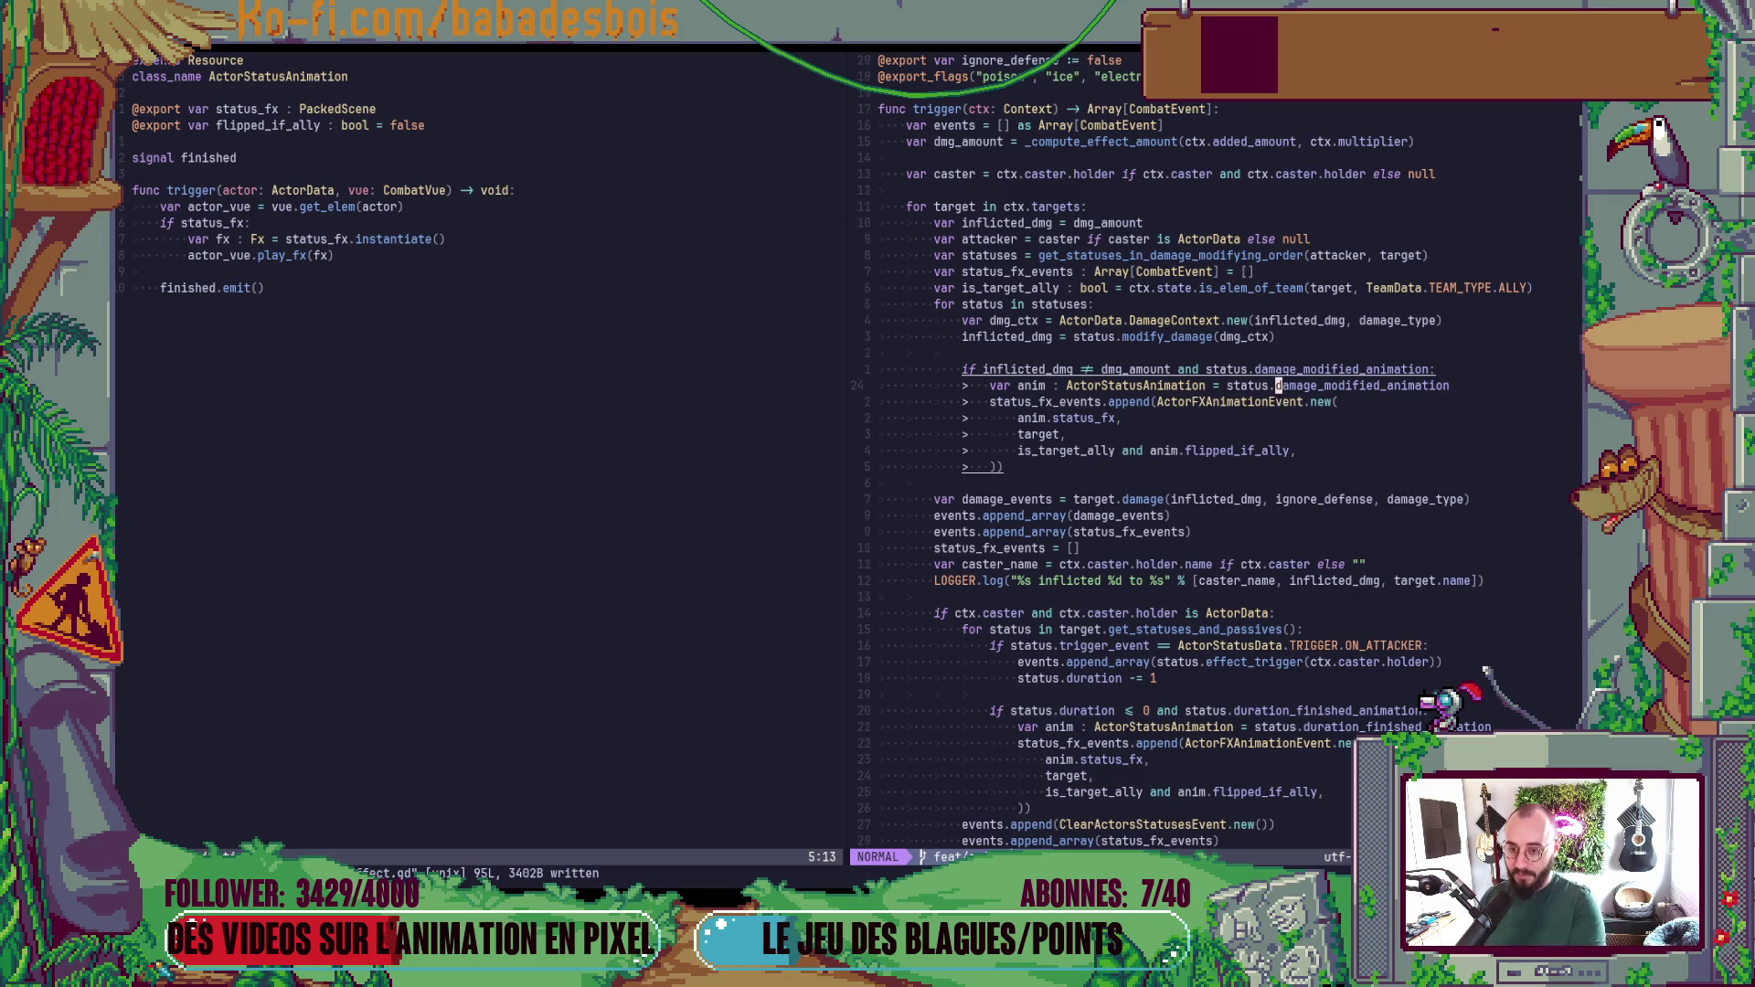
{"action": "key", "text": "alt+k"}
{"action": "key", "text": "V"}
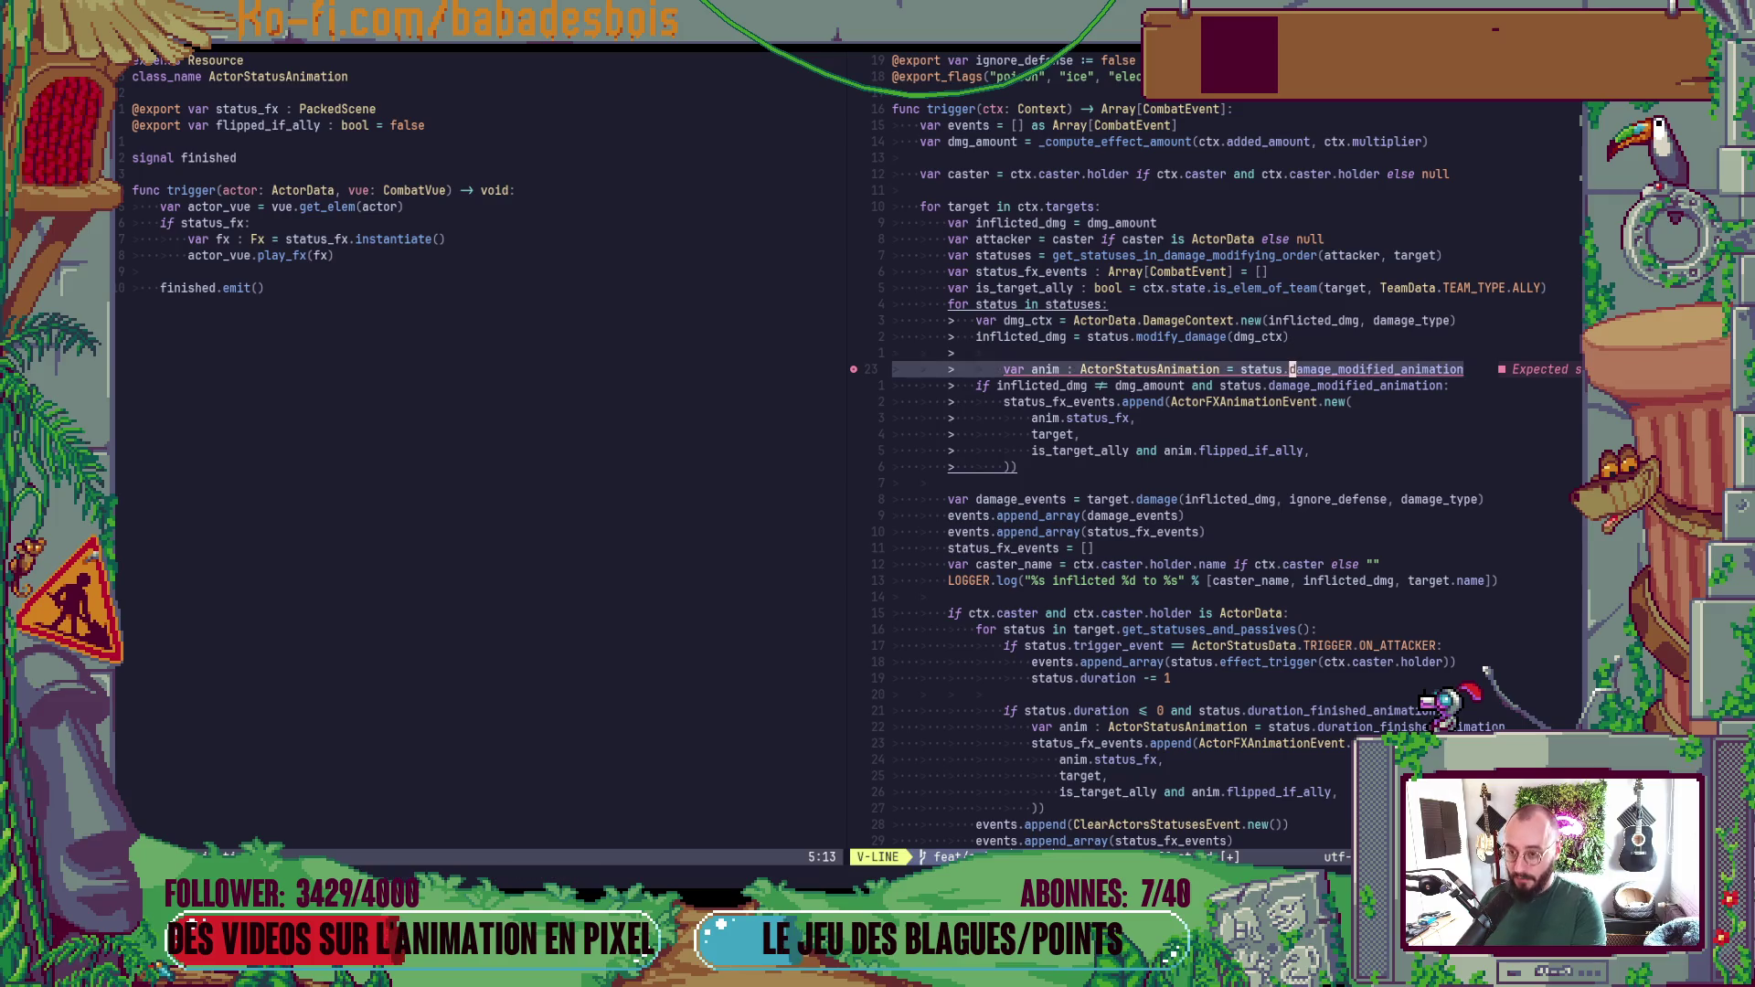
{"action": "key", "text": "alt+h"}
{"action": "key", "text": "Escape"}
Step: Change the damage-modified if condition to test anim instead of status.damage_modified_animation
{"action": "key", "text": "j"}
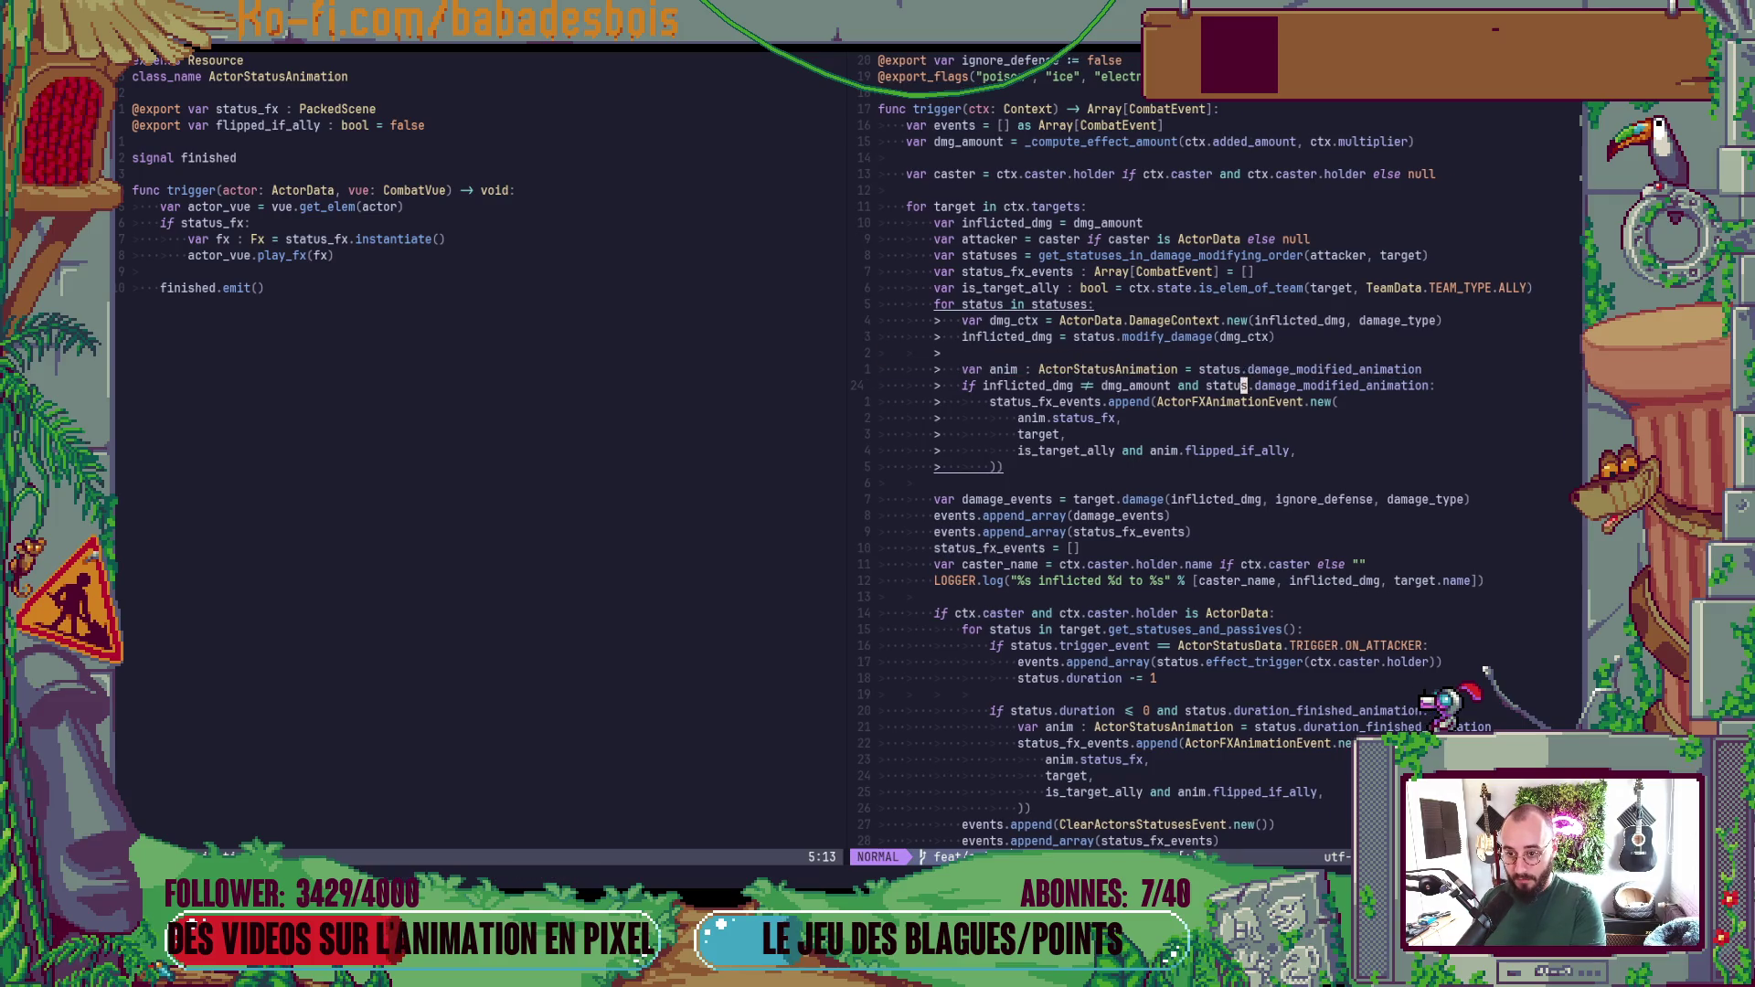
{"action": "key", "text": "h"}
{"action": "key", "text": "h"}
{"action": "key", "text": "h"}
{"action": "key", "text": "c"}
{"action": "key", "text": "f"}
{"action": "key", "text": "period"}
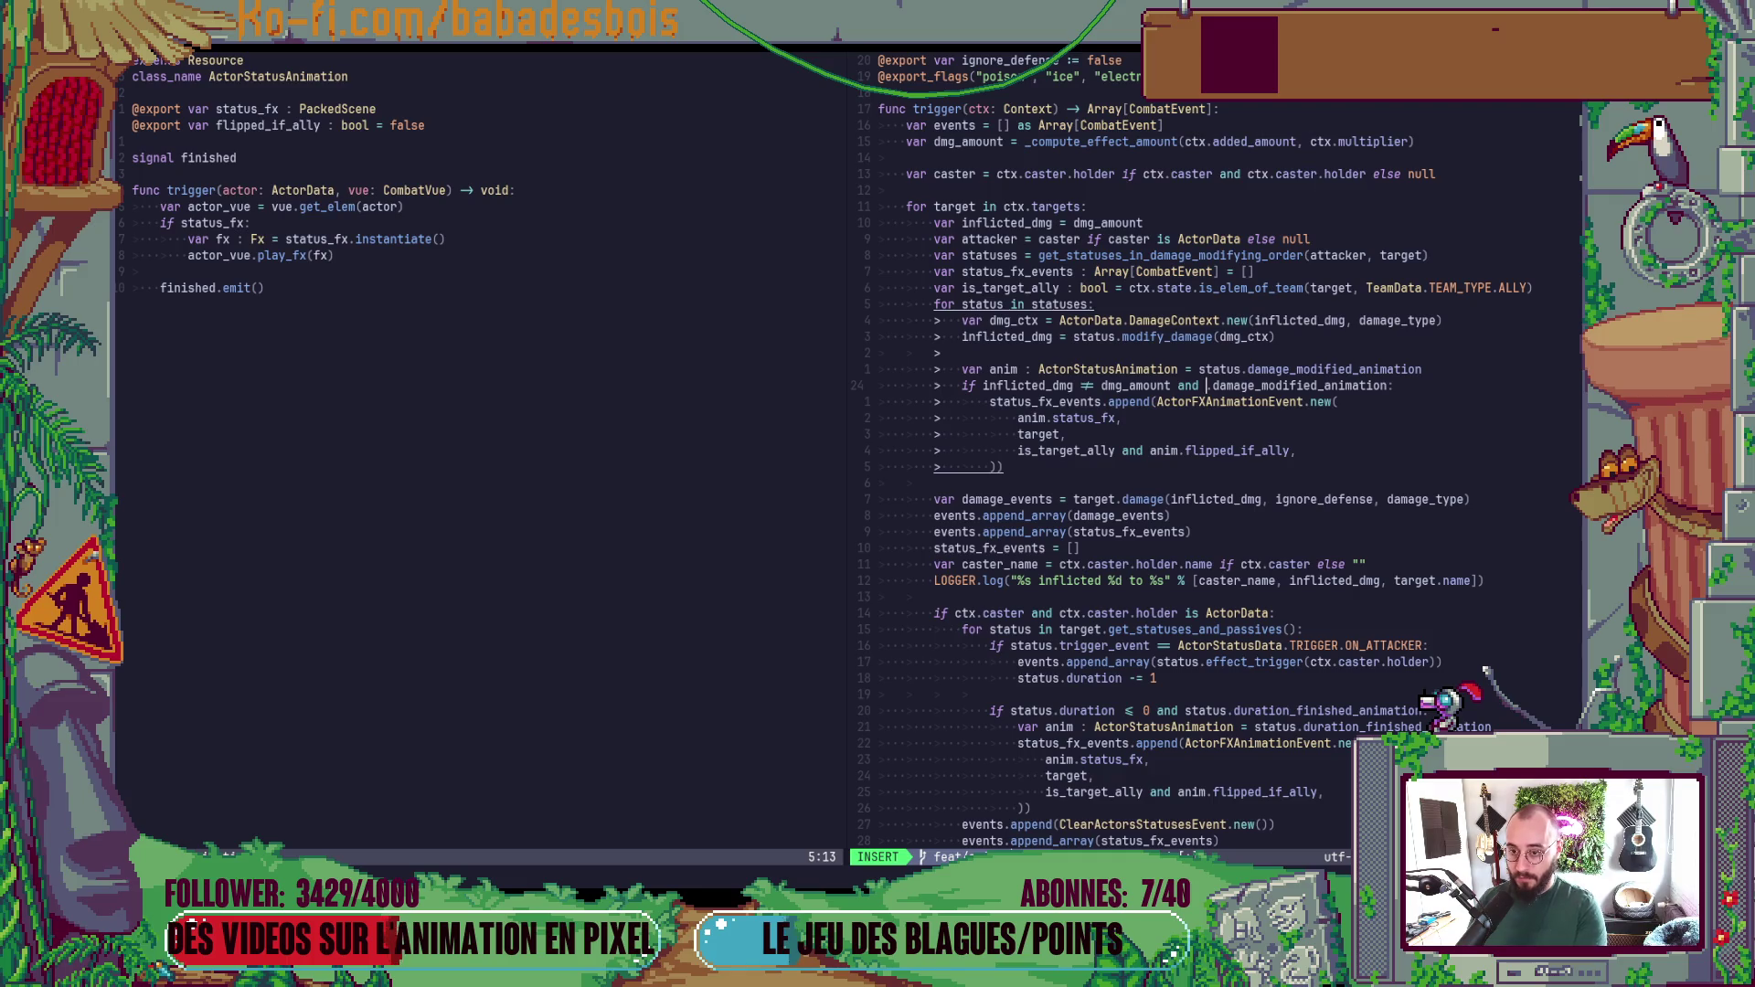
{"action": "key", "text": "ctrl+o"}
{"action": "key", "text": "d"}
{"action": "key", "text": "t"}
{"action": "key", "text": "colon"}
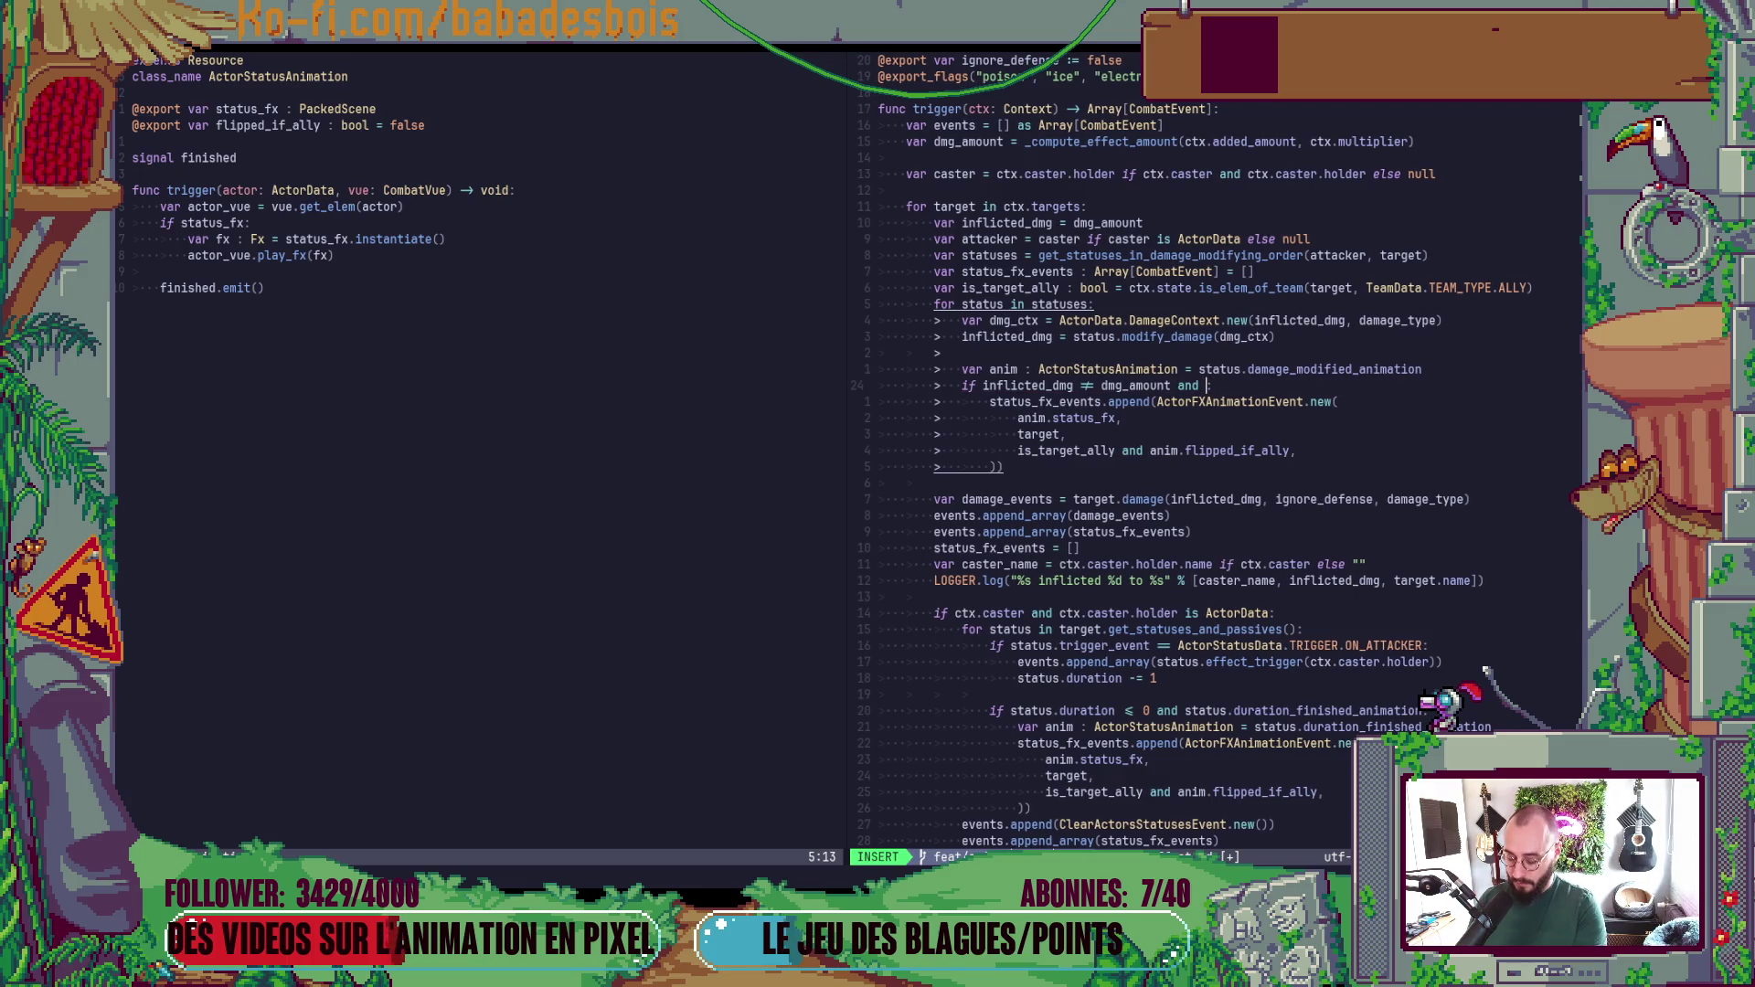
{"action": "type", "text": "anim"}
{"action": "key", "text": "Escape"}
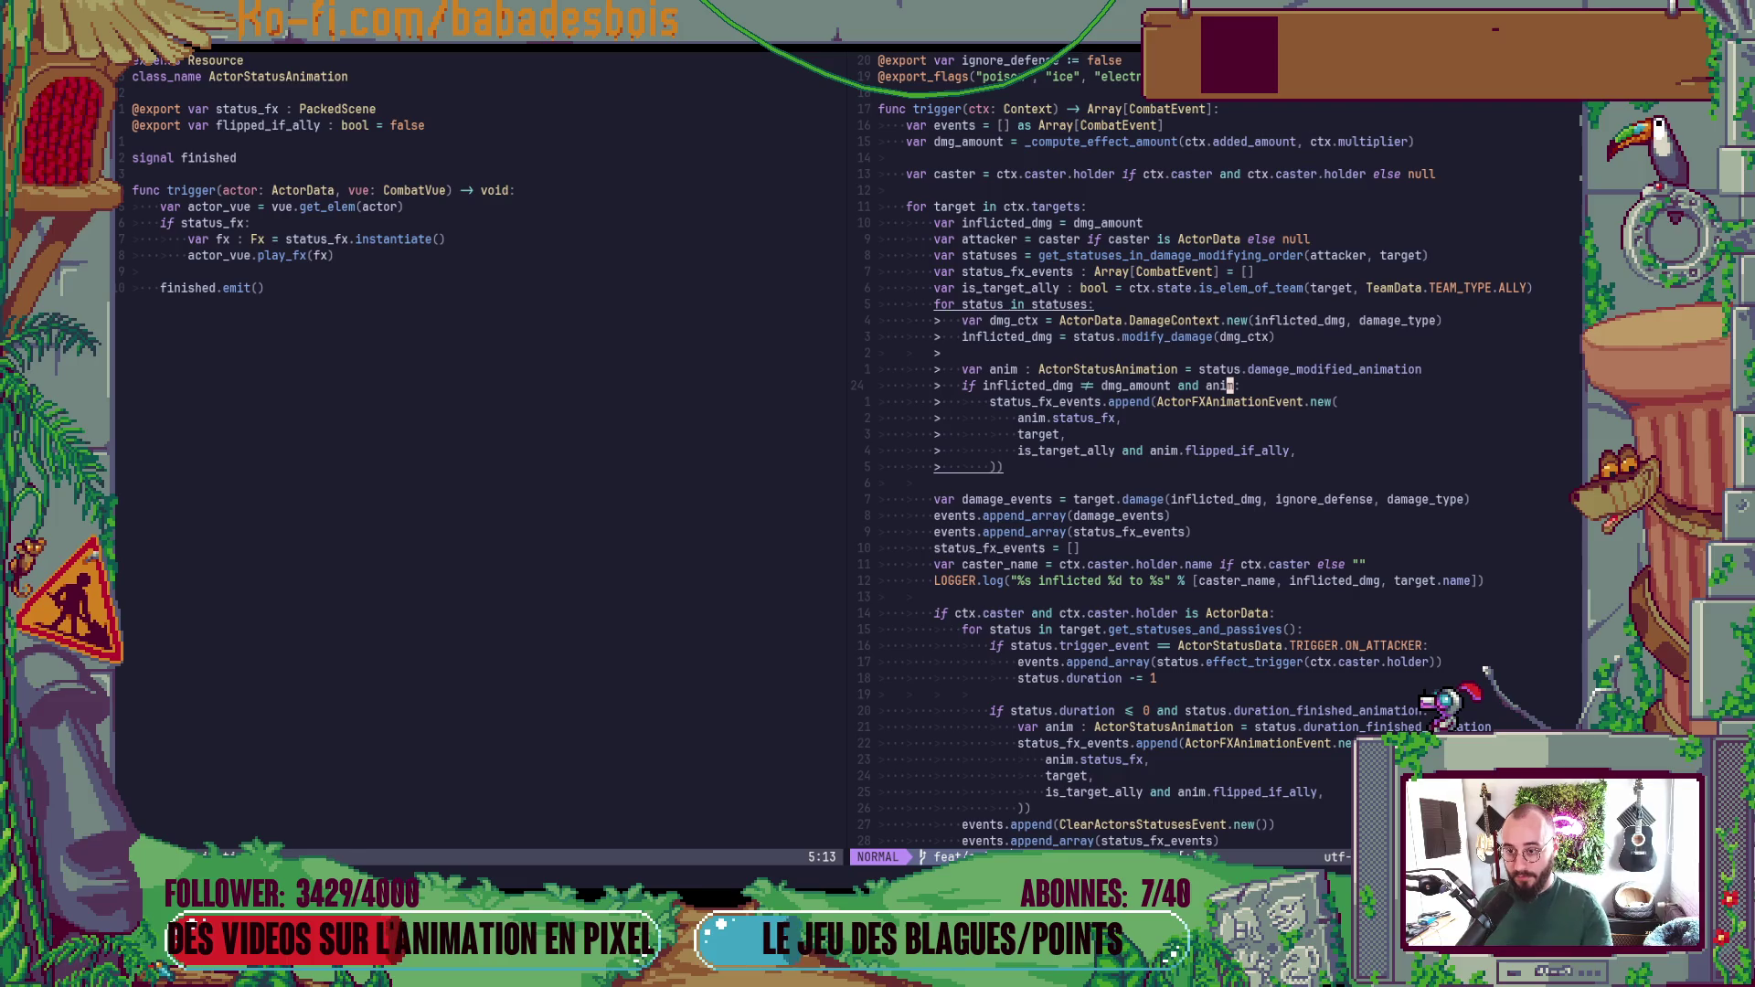
{"action": "scroll", "coordinate": [1266, 378], "scroll_direction": "down", "scroll_amount": 3}
Step: Make the duration-finished check test anim, declaring 'var anim : ActorStatusAnimation = status.duration_finished_animation' above it
{"action": "left_click", "coordinate": [1188, 564]}
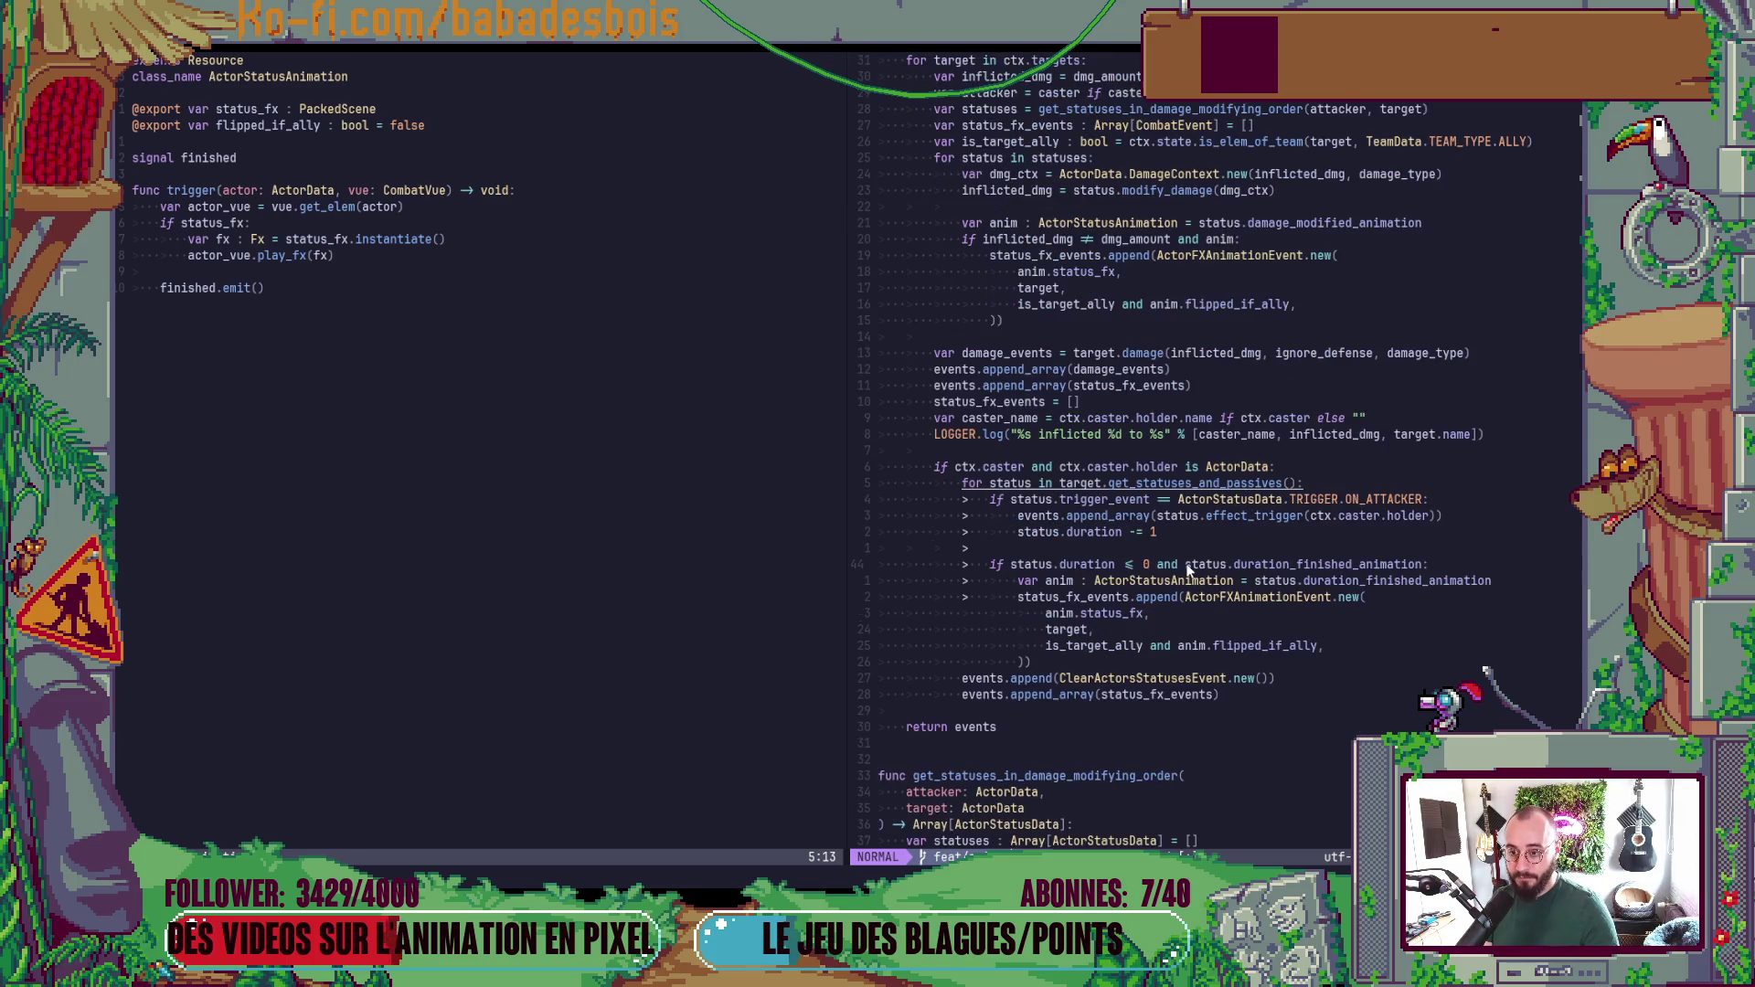
{"action": "key", "text": "v"}
{"action": "key", "text": "dollar"}
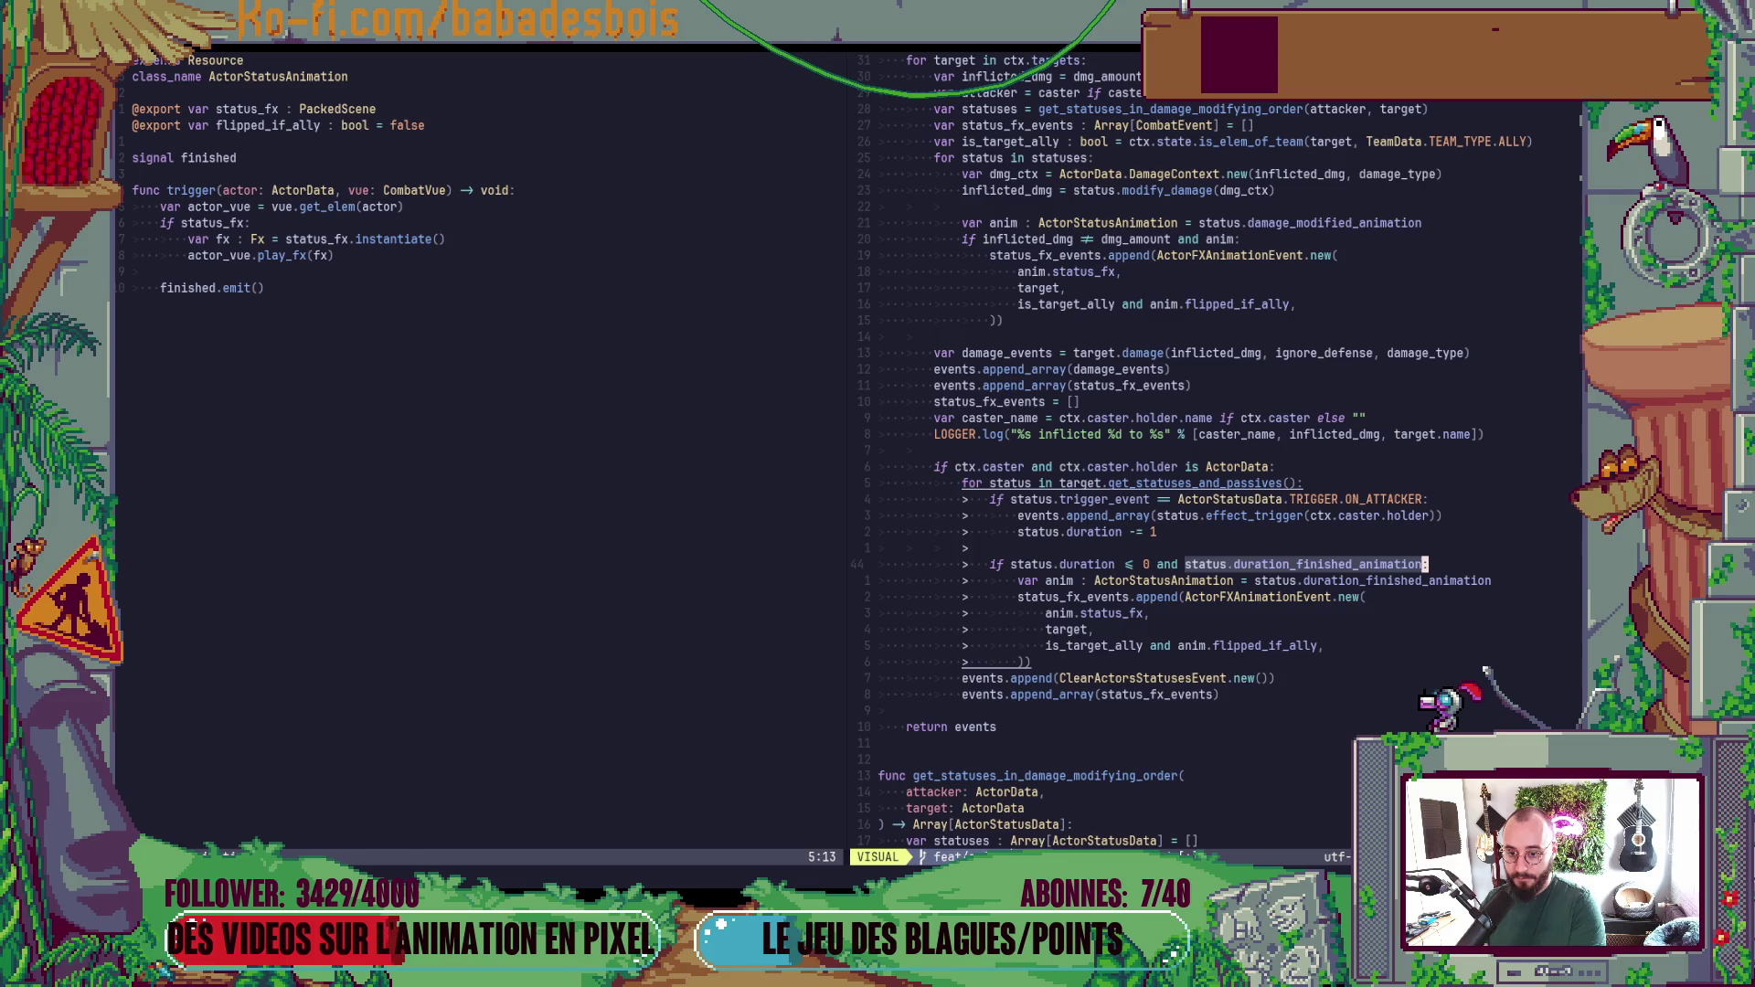
{"action": "type", "text": "canim:"}
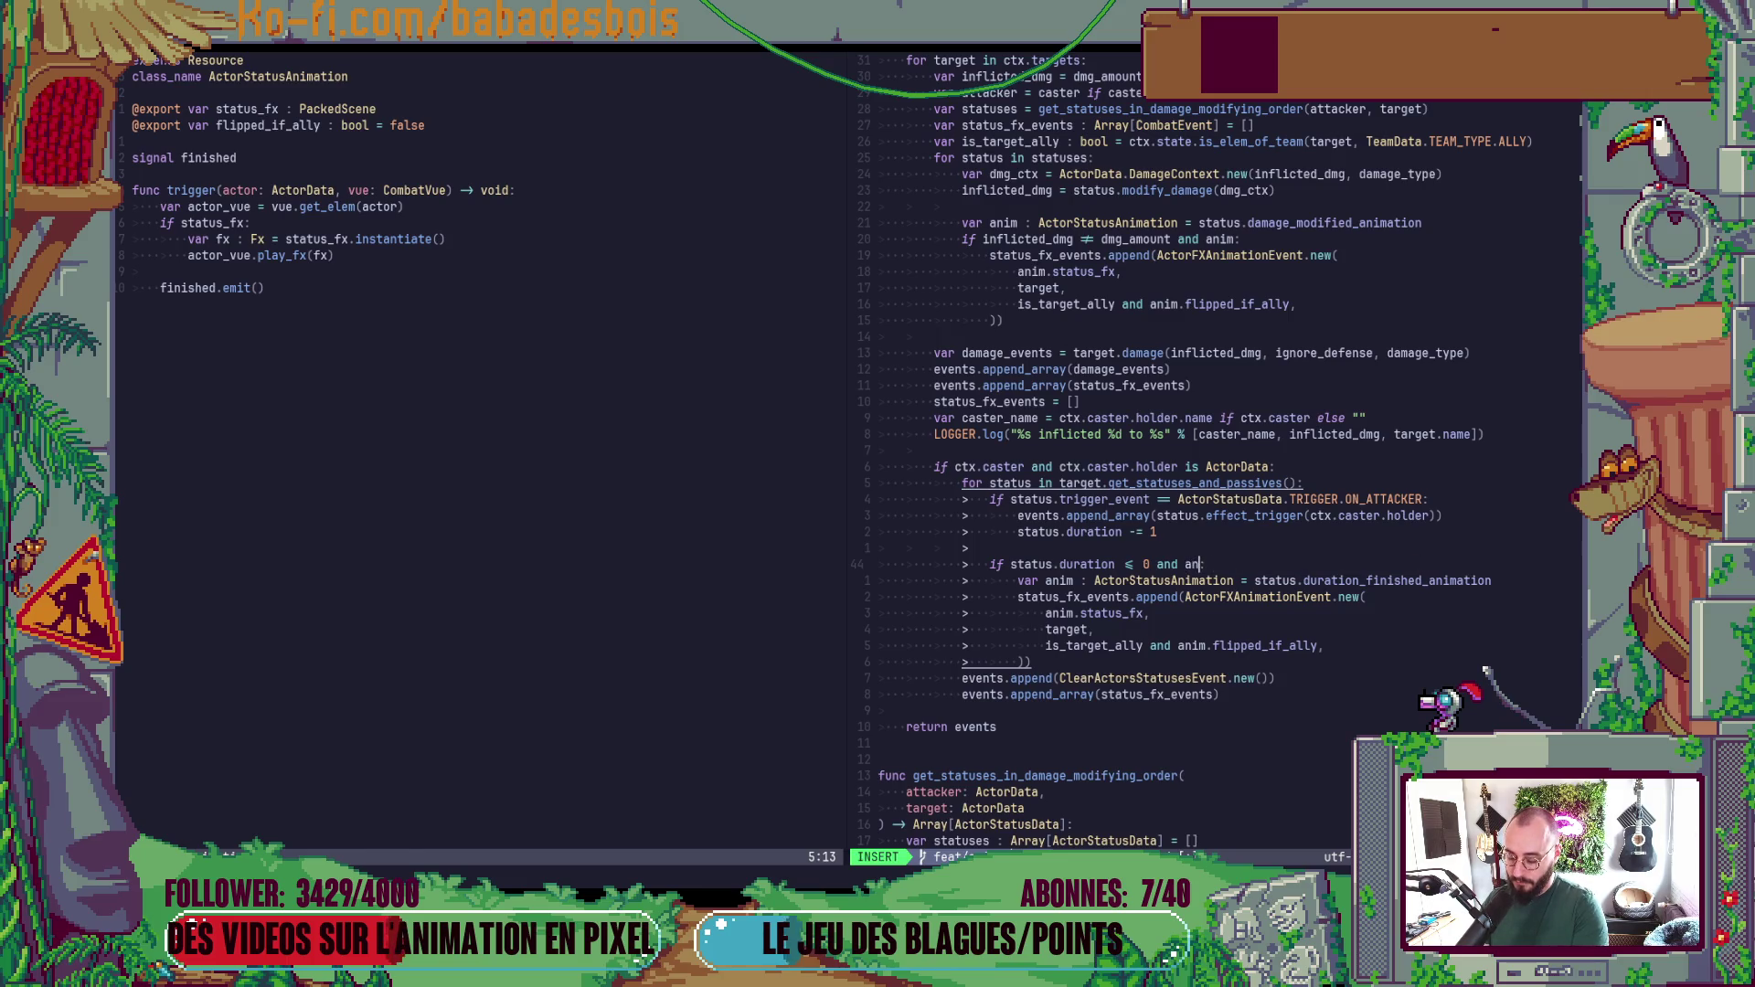
{"action": "key", "text": "Escape"}
{"action": "key", "text": "j"}
{"action": "key", "text": "d"}
{"action": "key", "text": "d"}
{"action": "type", "text": "kOvar anim : ActorStatusAnima"}
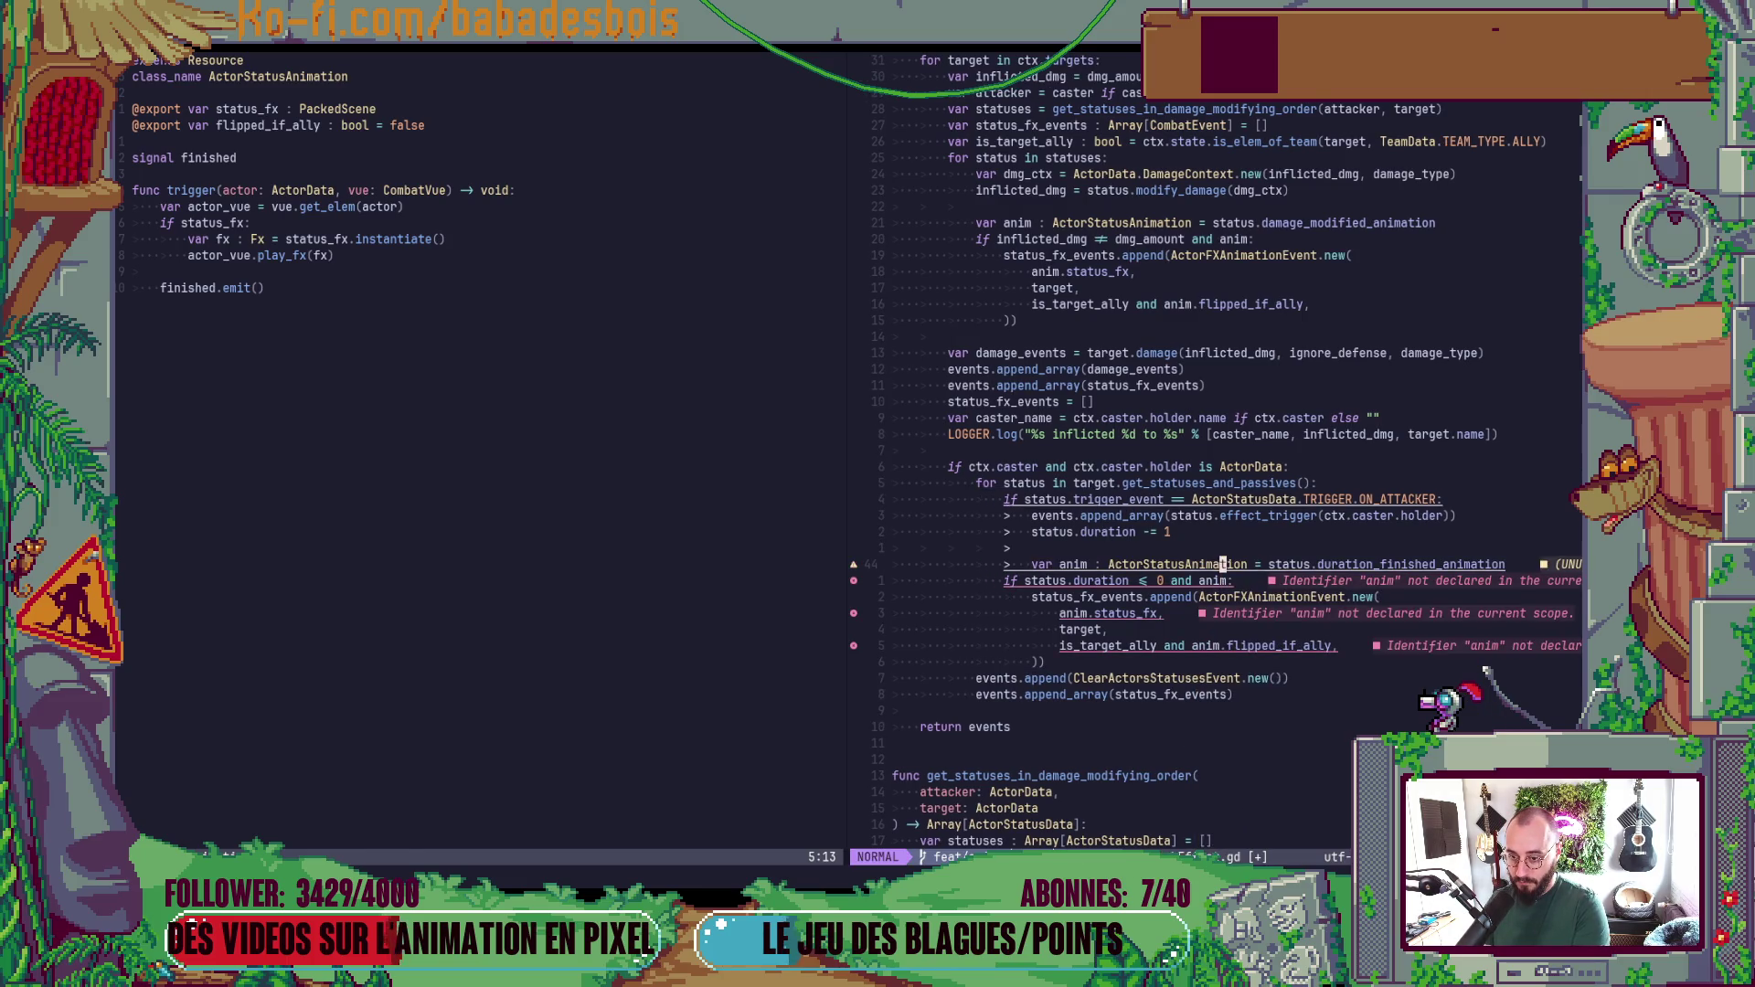
{"action": "type", "text": "tion = status.duration_finished_animation"}
{"action": "key", "text": "Escape"}
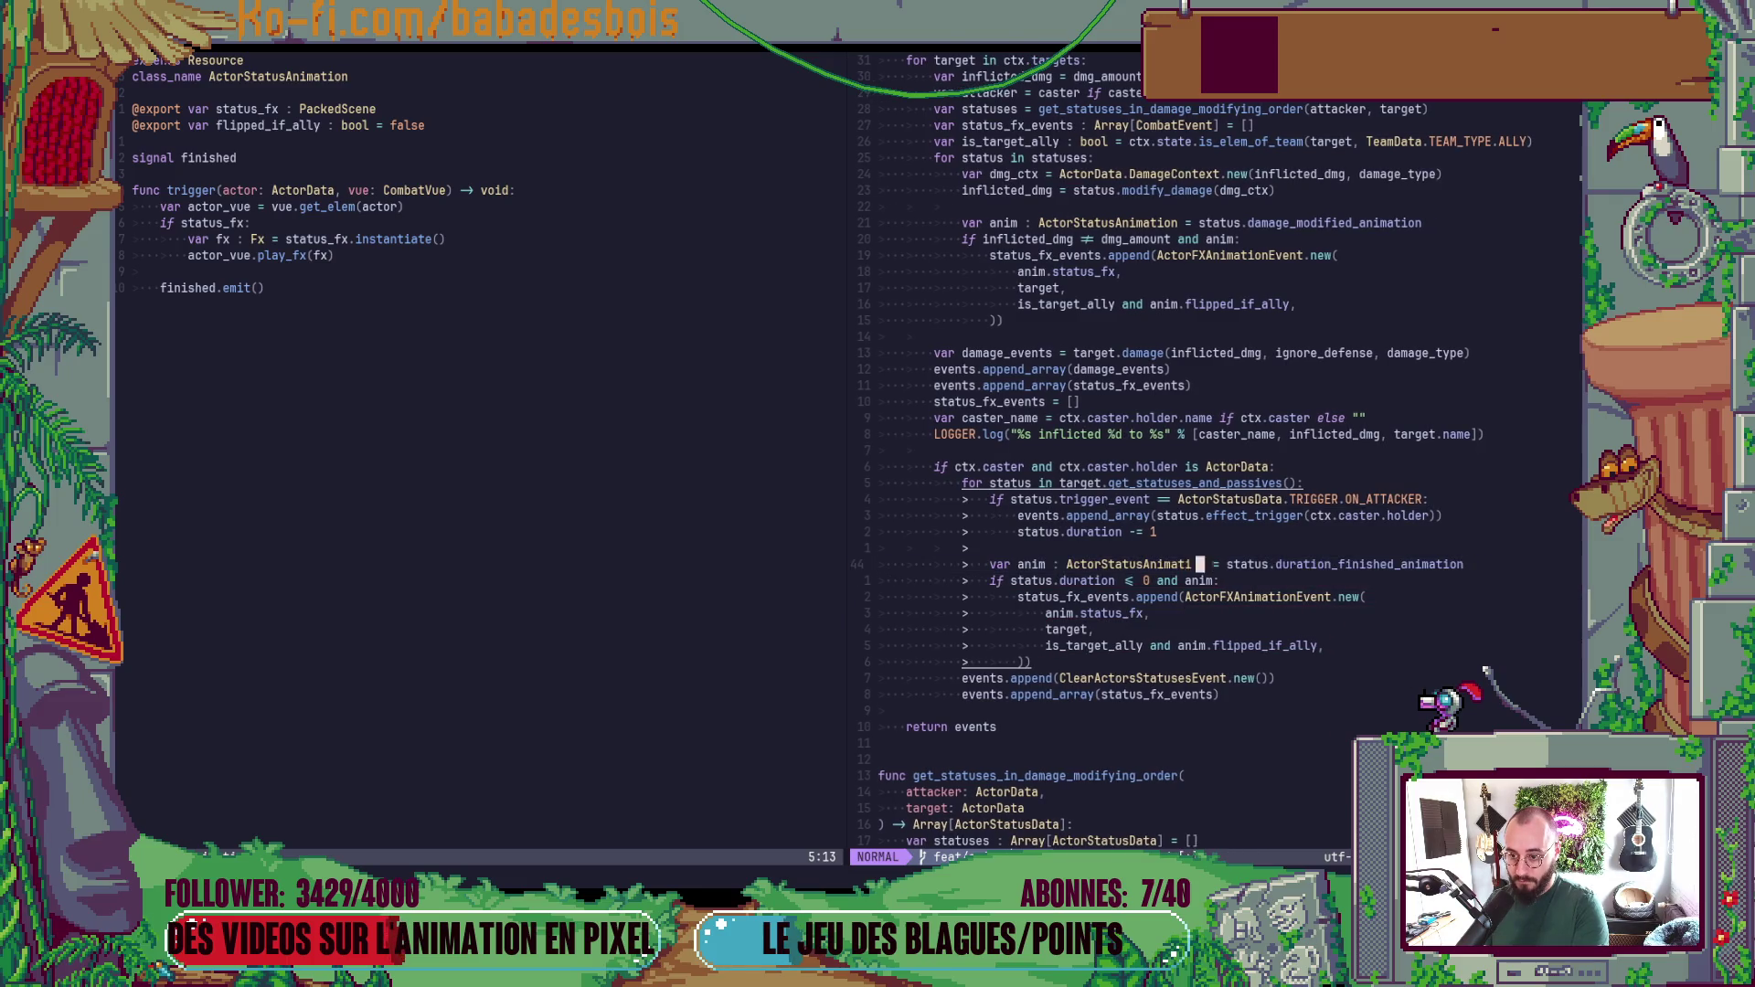
{"action": "key", "text": "j"}
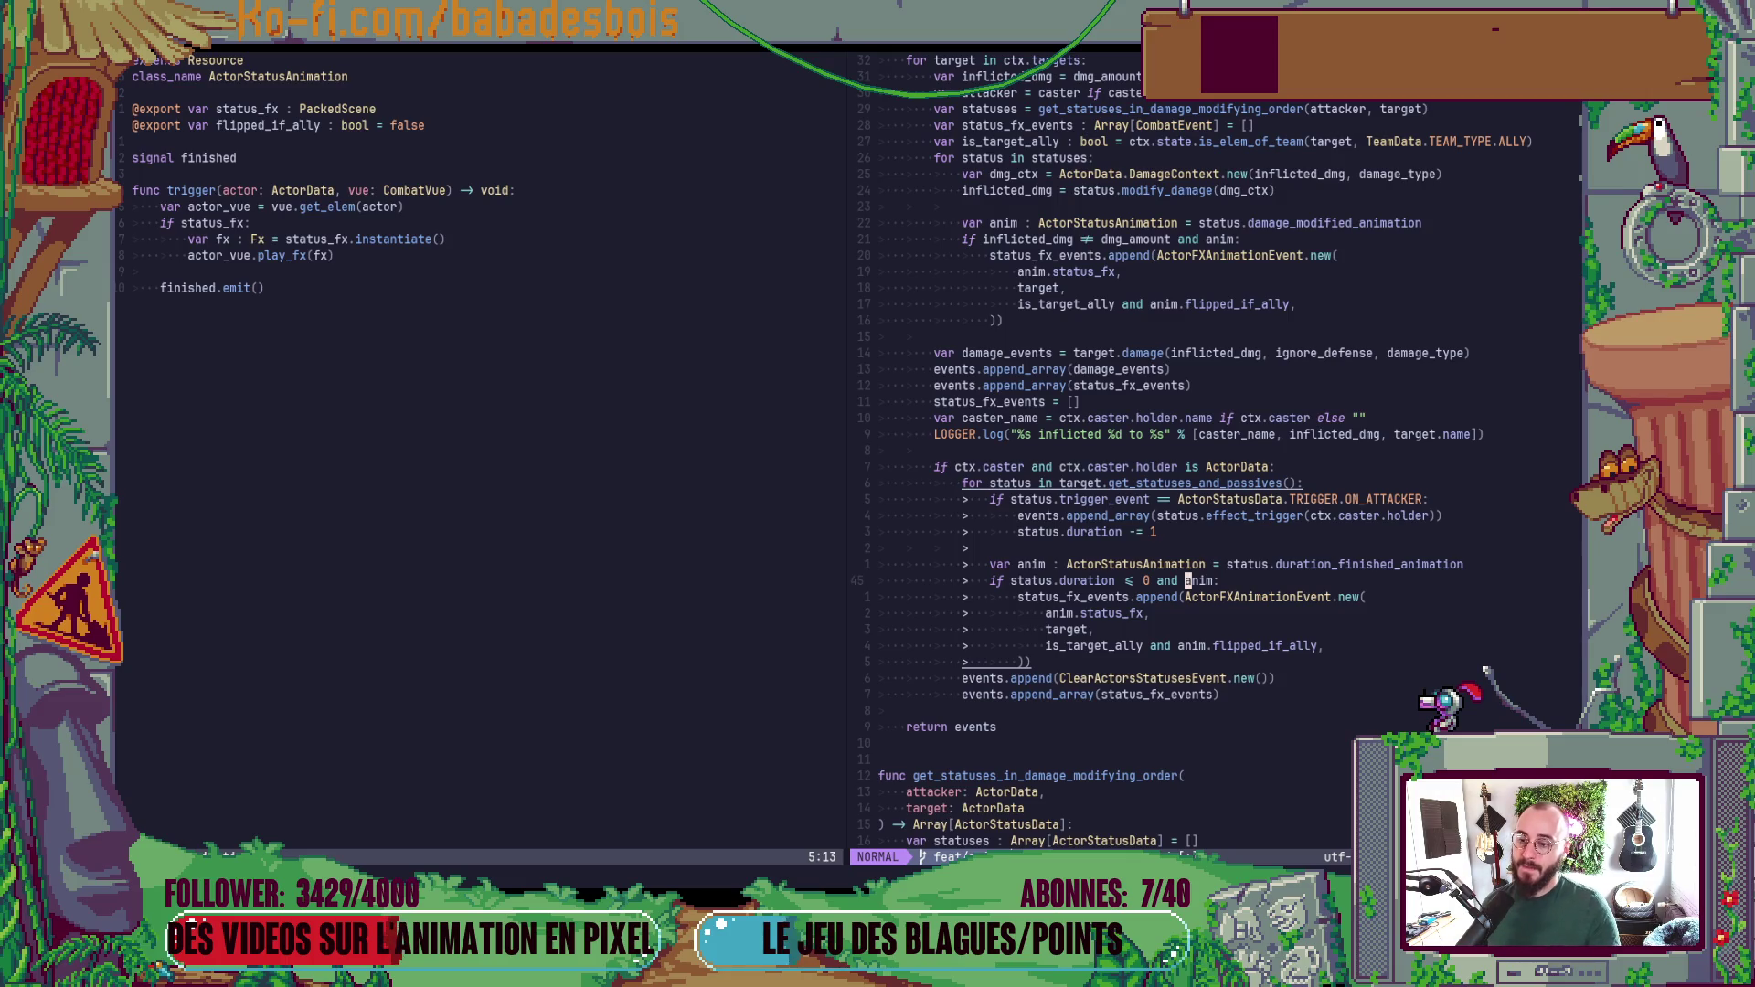
Step: Go back to the damage-modified animation block and return to Godot
{"action": "scroll", "coordinate": [1254, 580], "scroll_direction": "up", "scroll_amount": 2}
{"action": "left_click", "coordinate": [1367, 368]}
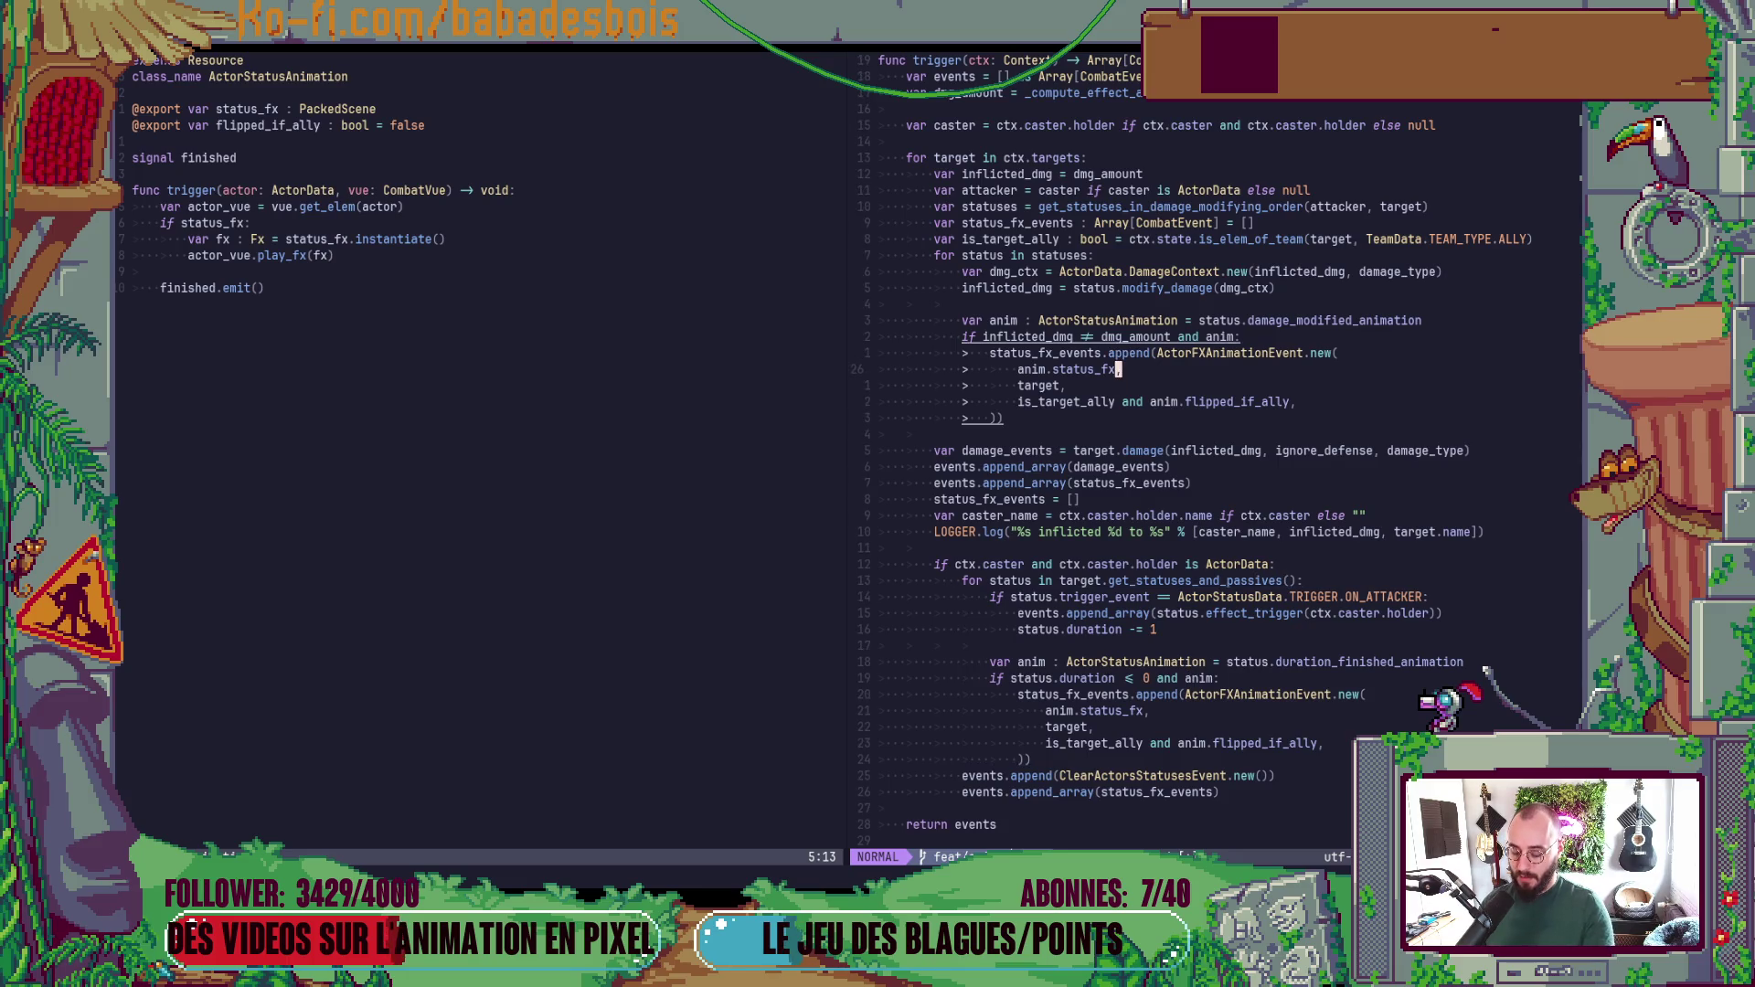
{"action": "key", "text": "alt+Tab"}
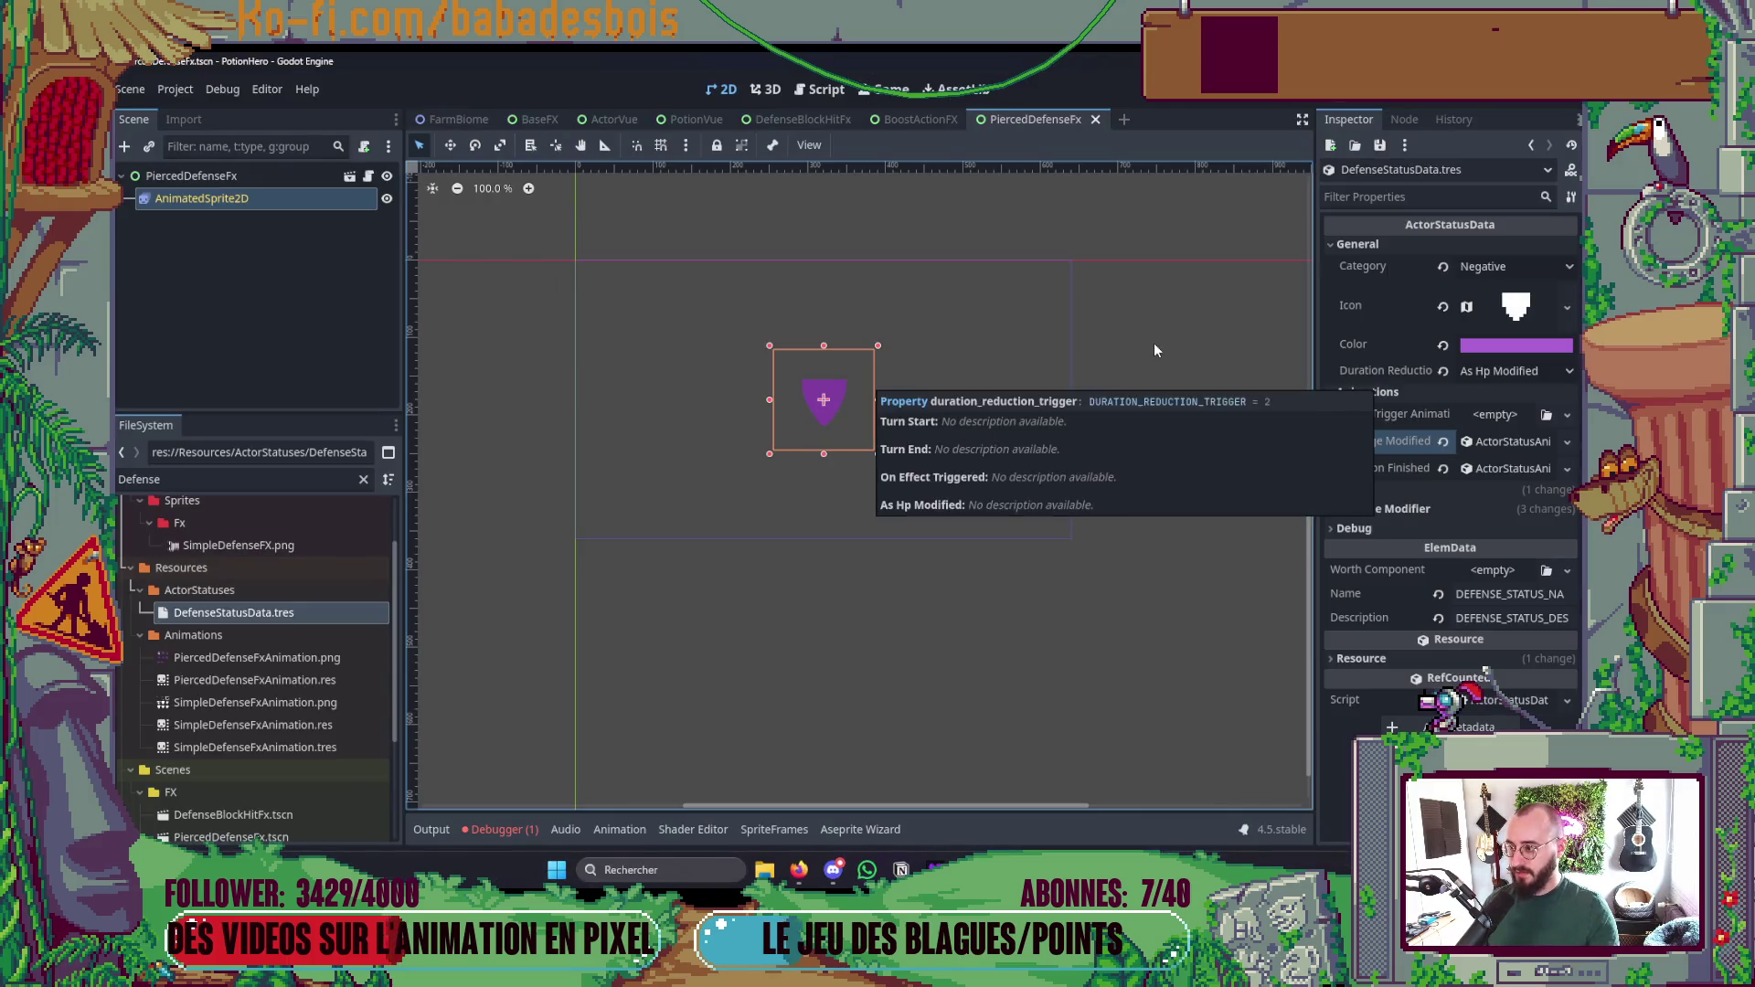
Step: Open DefenseBlockHitFx.tscn and play its shield burst animation
{"action": "scroll", "coordinate": [236, 759], "scroll_direction": "down", "scroll_amount": 3}
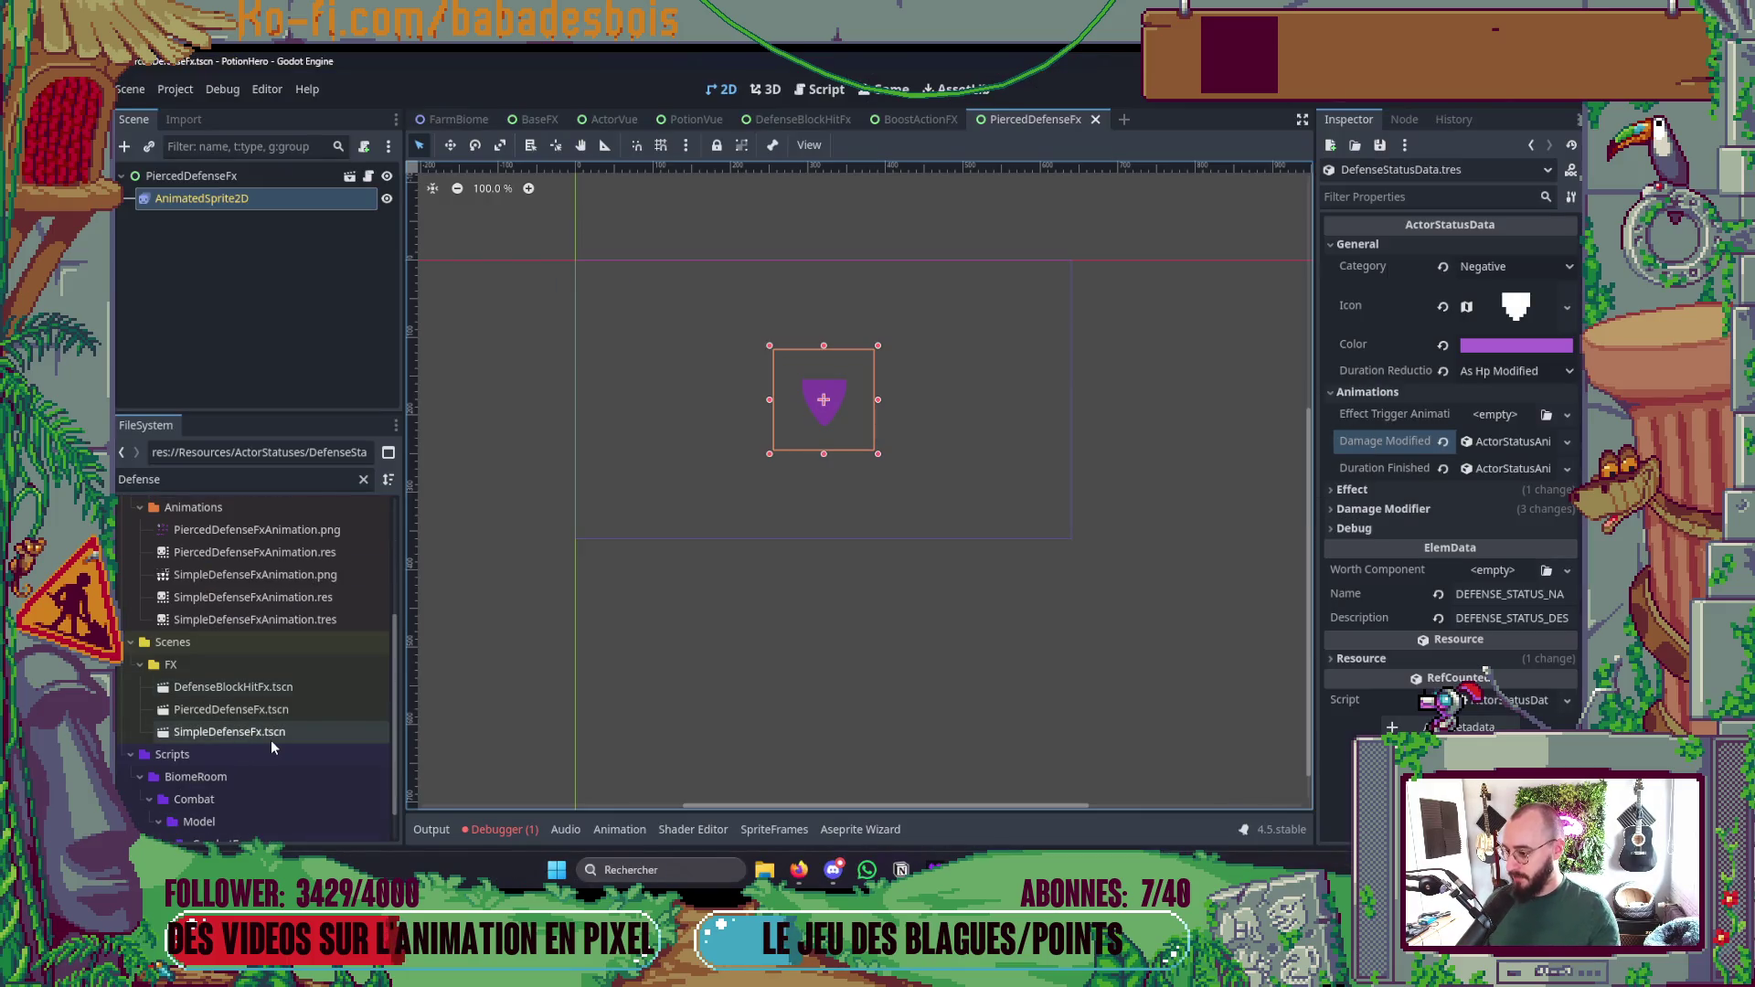
{"action": "double_click", "coordinate": [254, 689]}
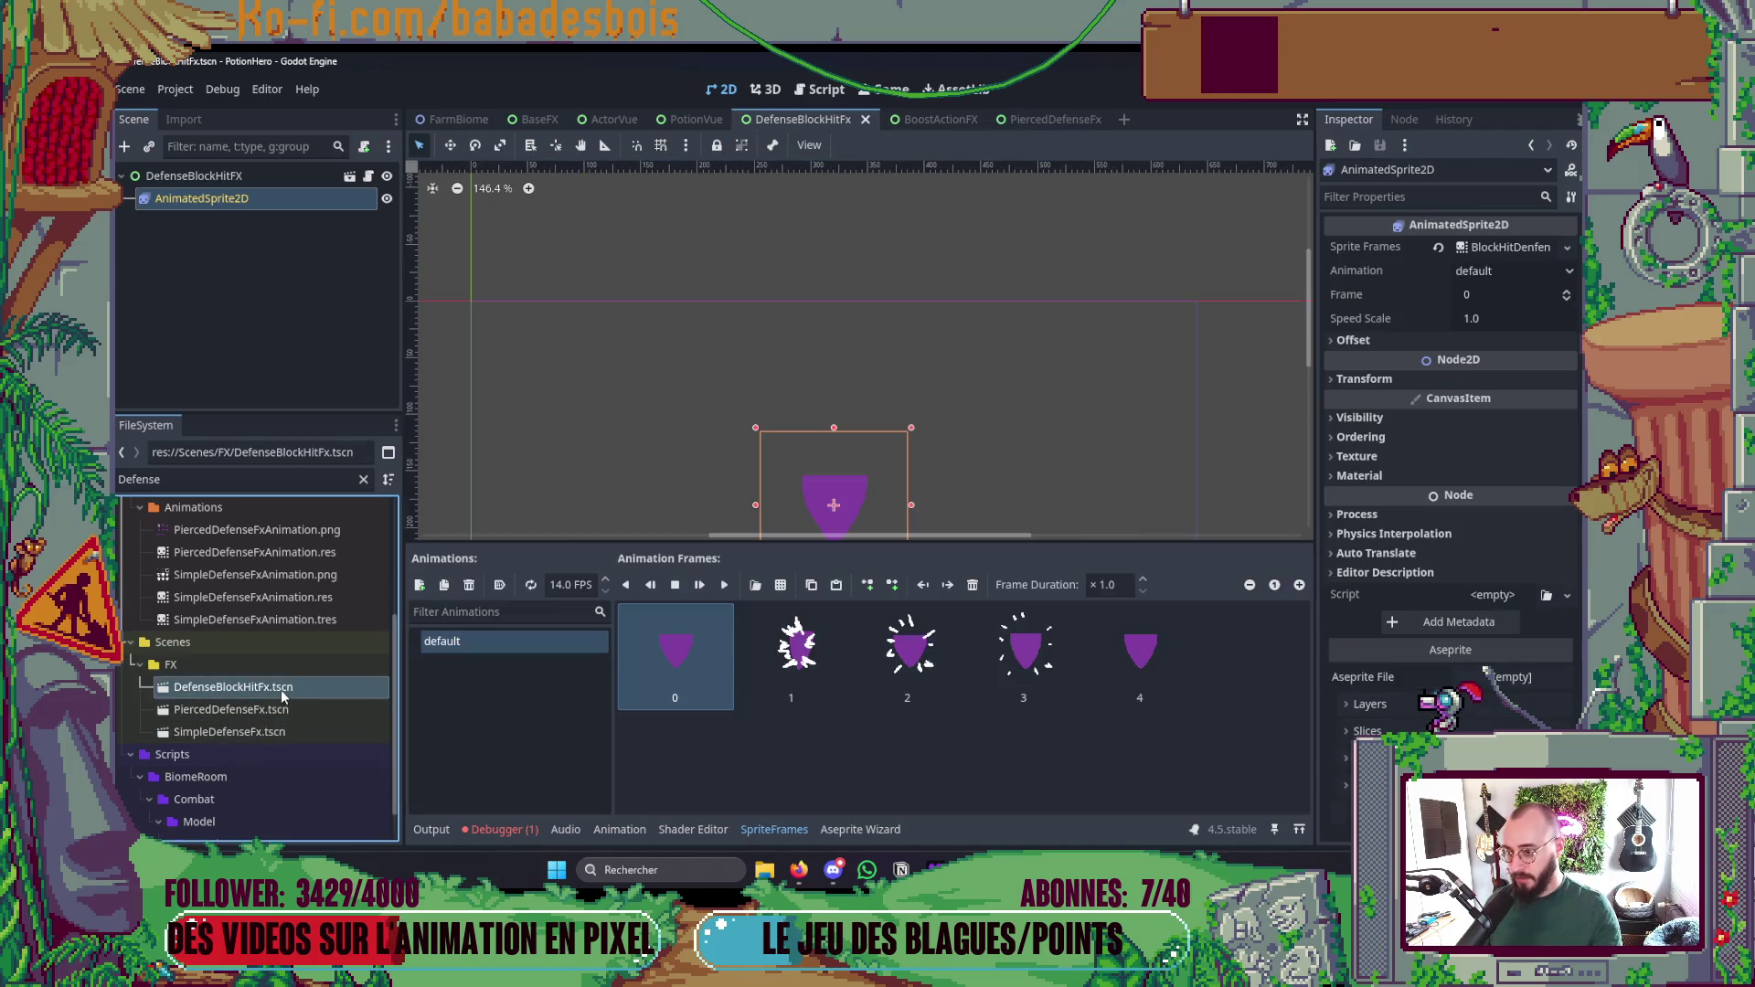
{"action": "left_click_drag", "start_coordinate": [934, 498], "coordinate": [918, 387]}
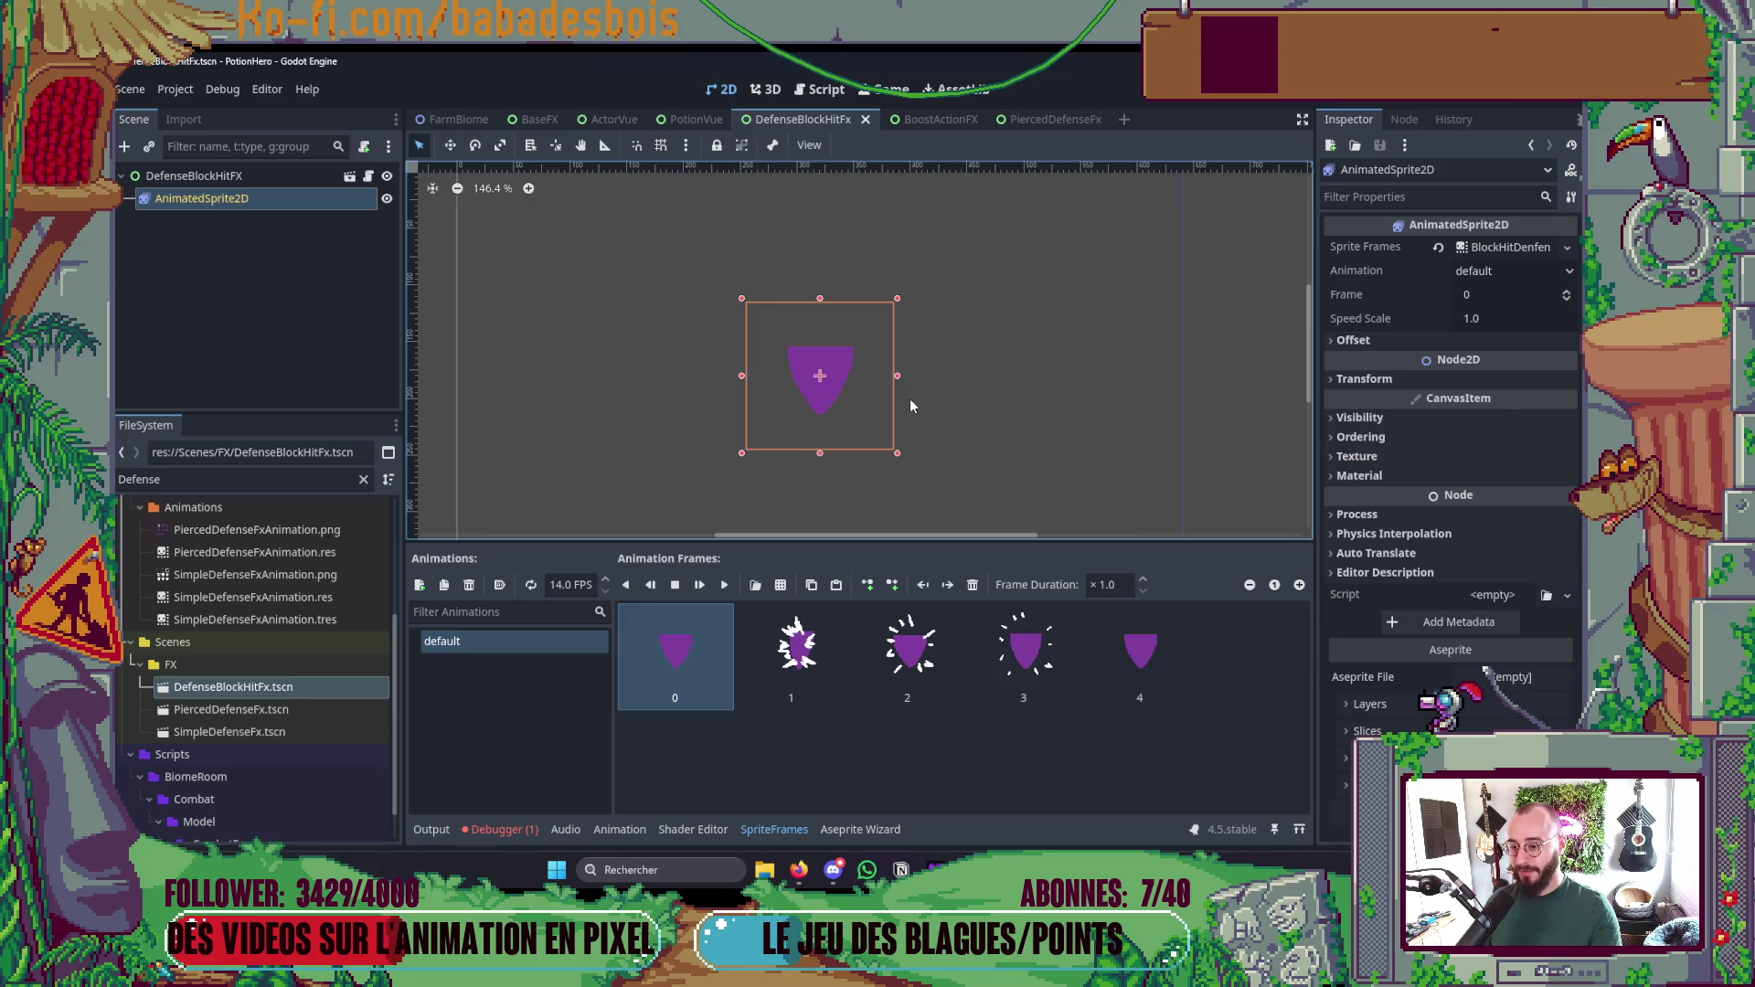
{"action": "left_click", "coordinate": [723, 585]}
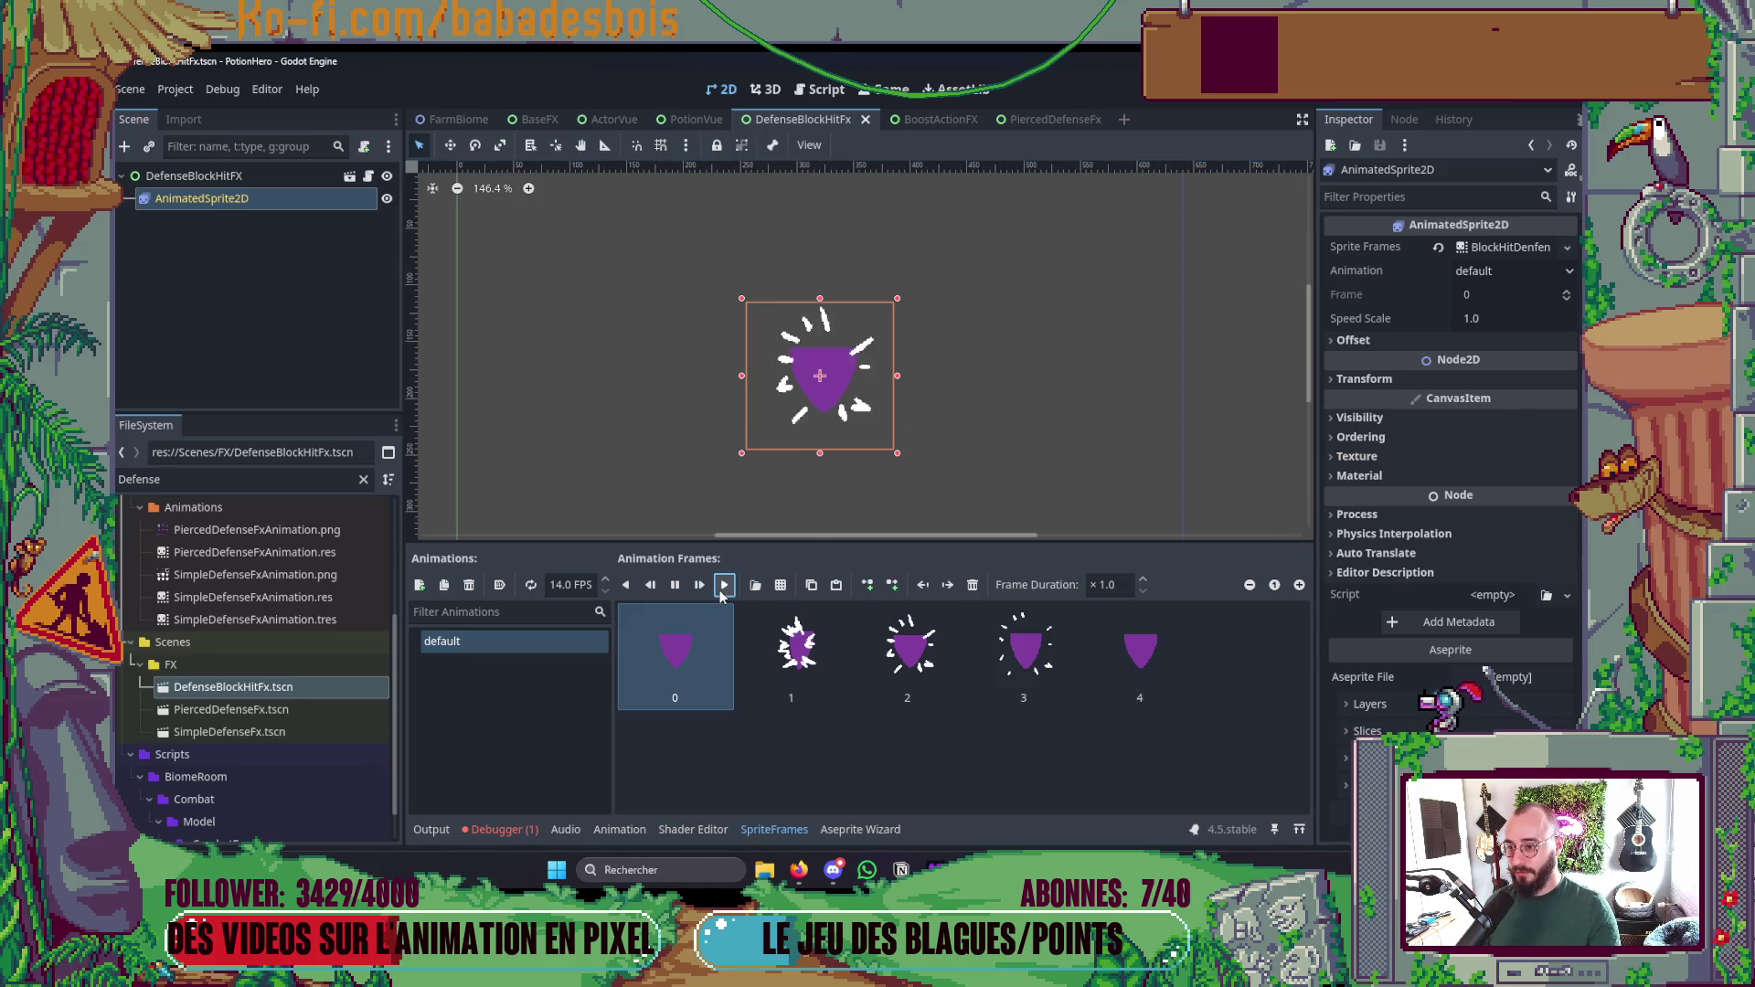
{"action": "left_click", "coordinate": [730, 592]}
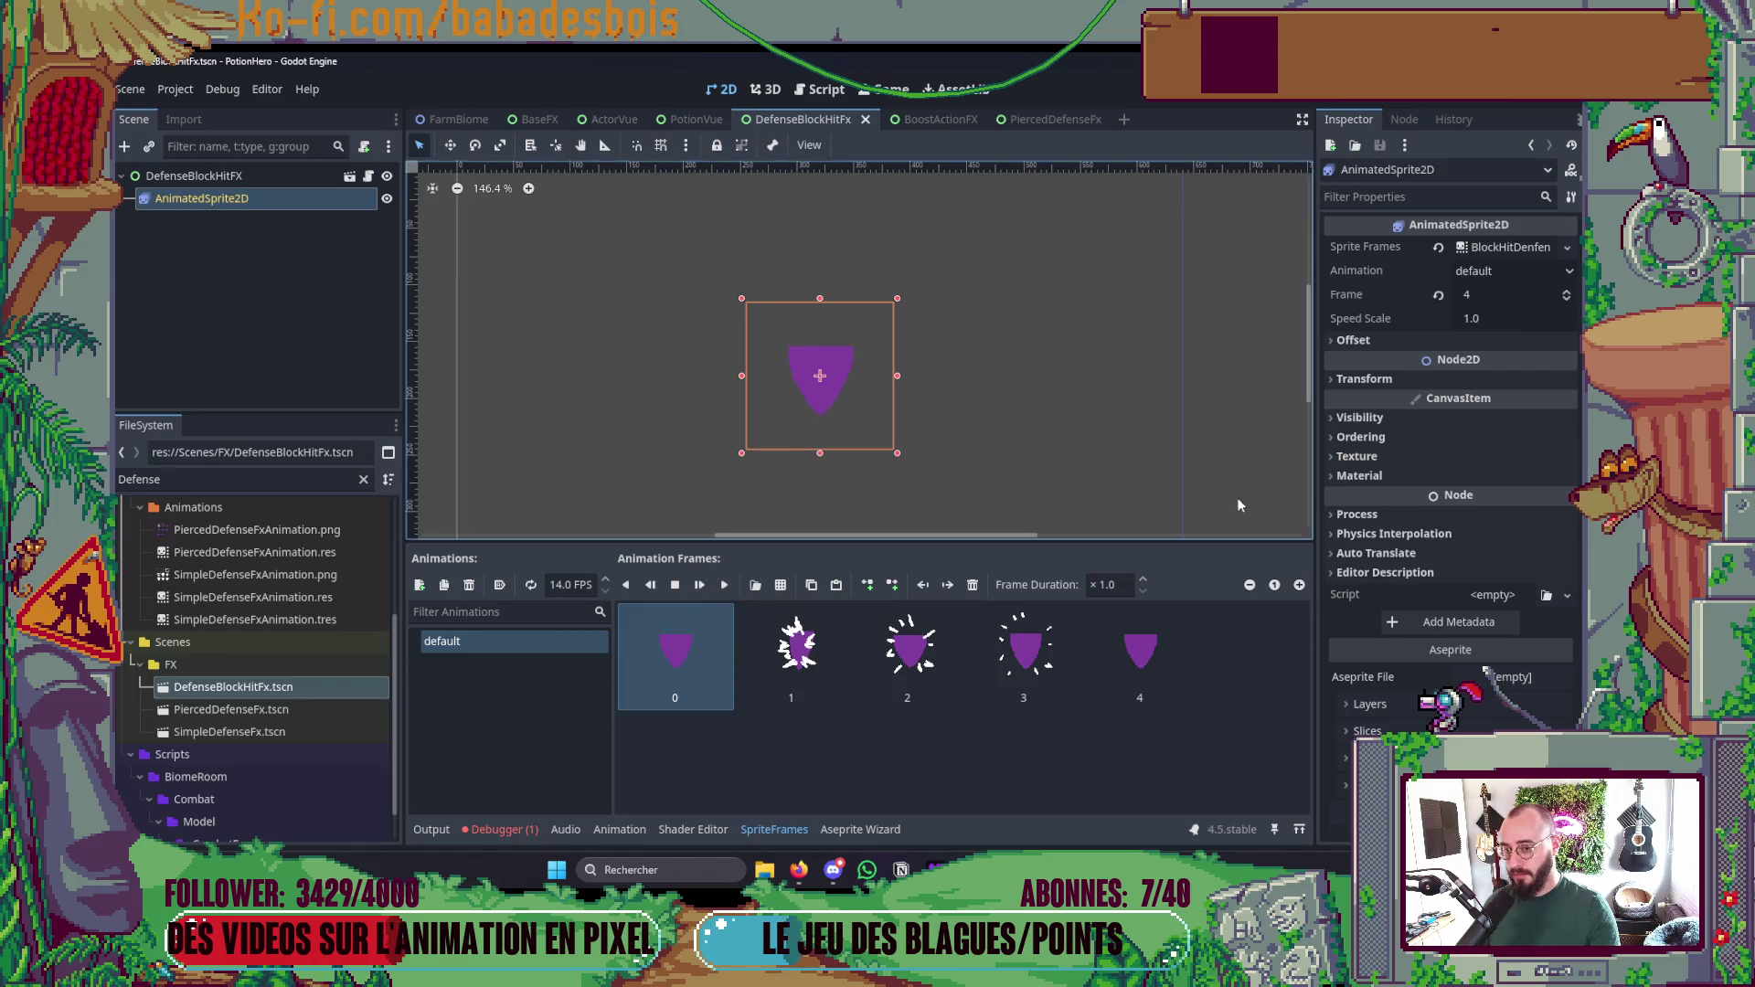
Step: Preview the shield burst with Flip H on, then off, and run the game with F6
{"action": "left_click", "coordinate": [1411, 343]}
{"action": "left_click", "coordinate": [1461, 444]}
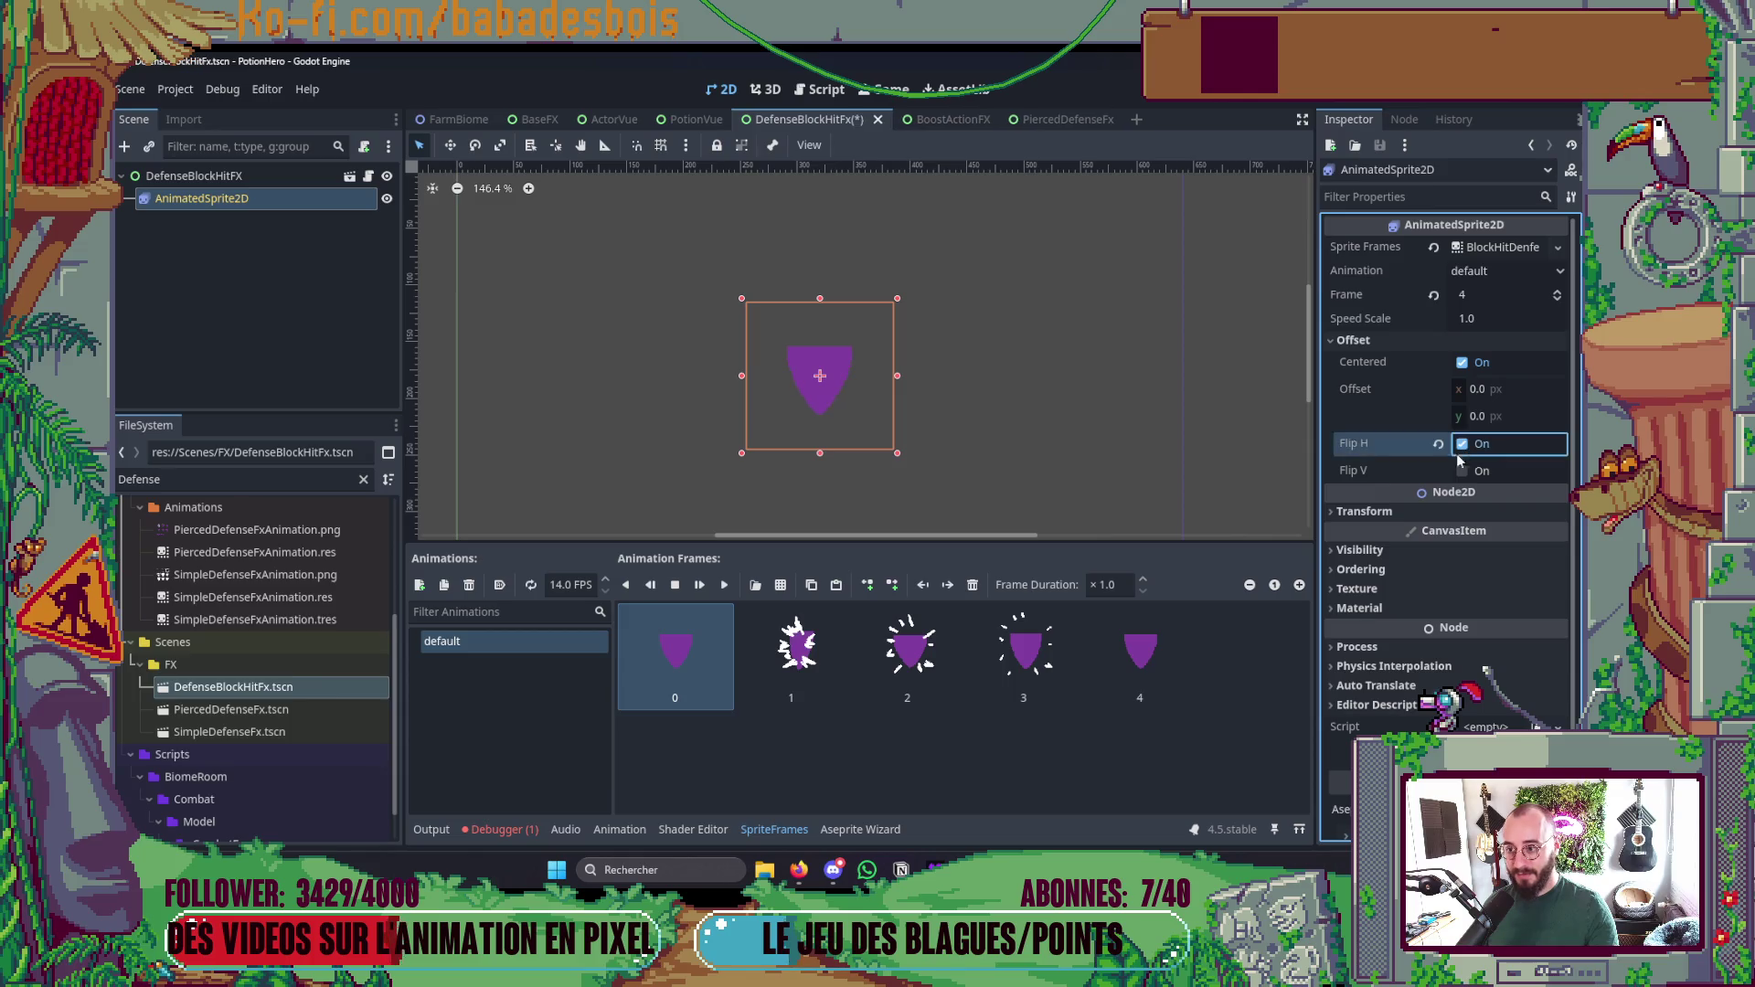
{"action": "left_click", "coordinate": [726, 585]}
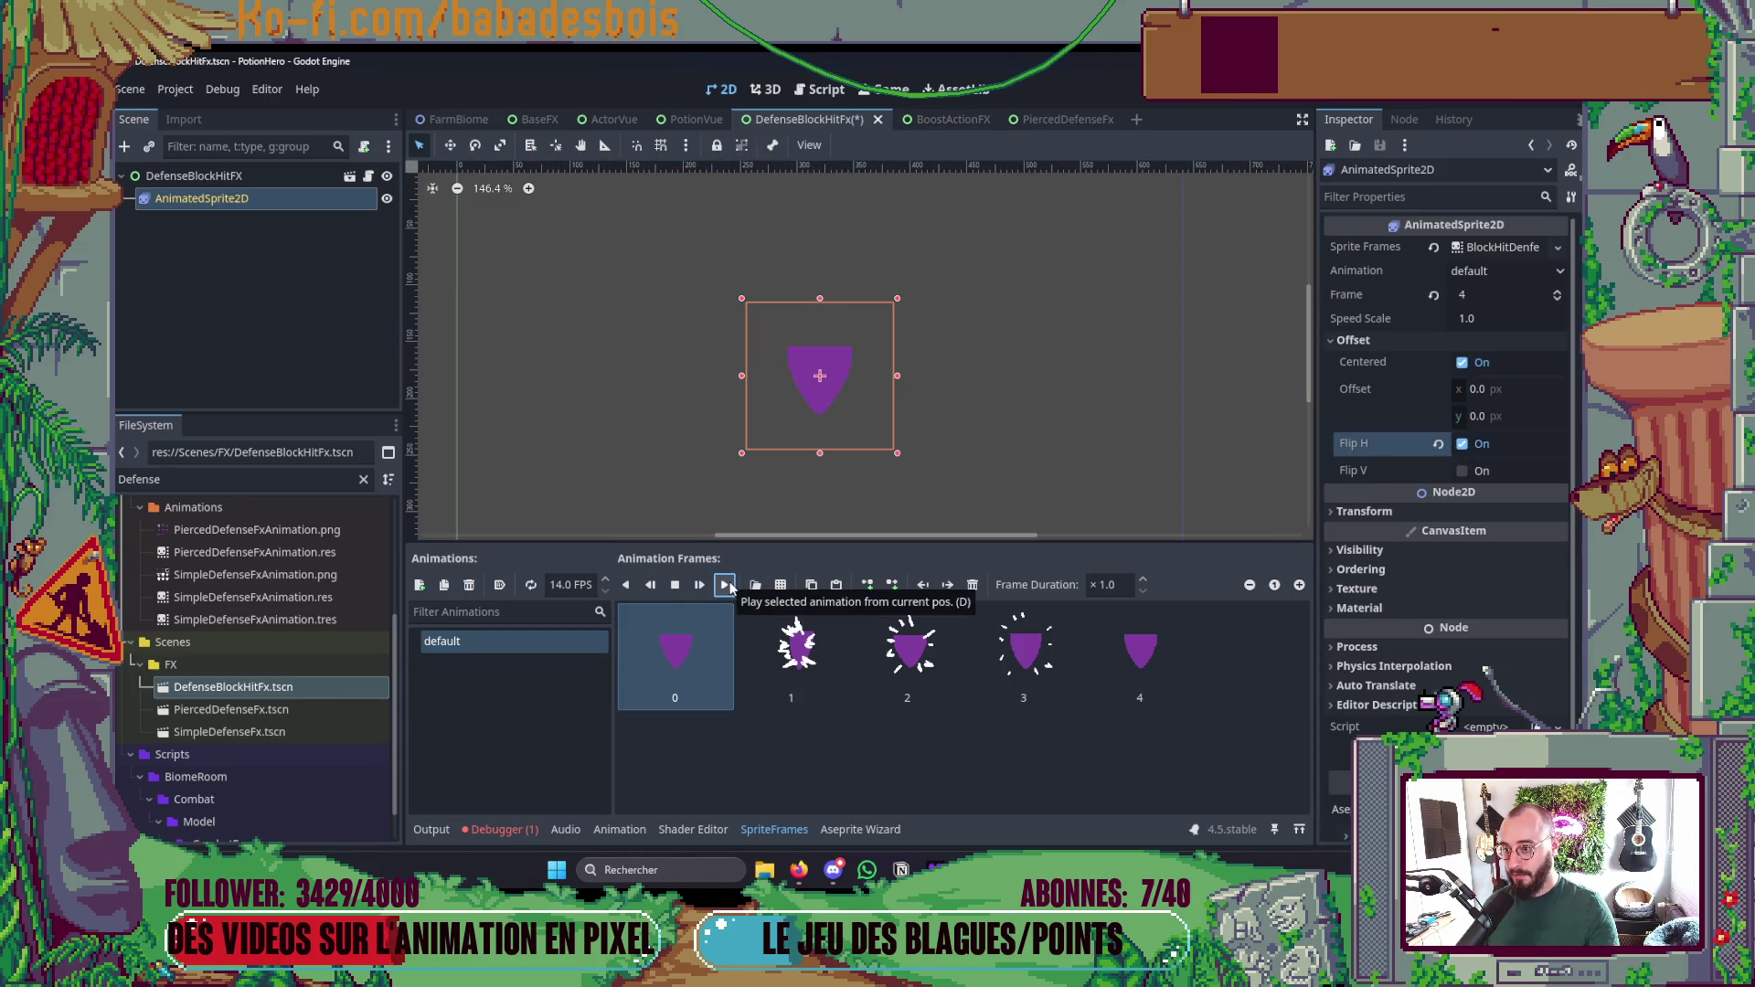
{"action": "left_click", "coordinate": [726, 585]}
{"action": "left_click", "coordinate": [1461, 444]}
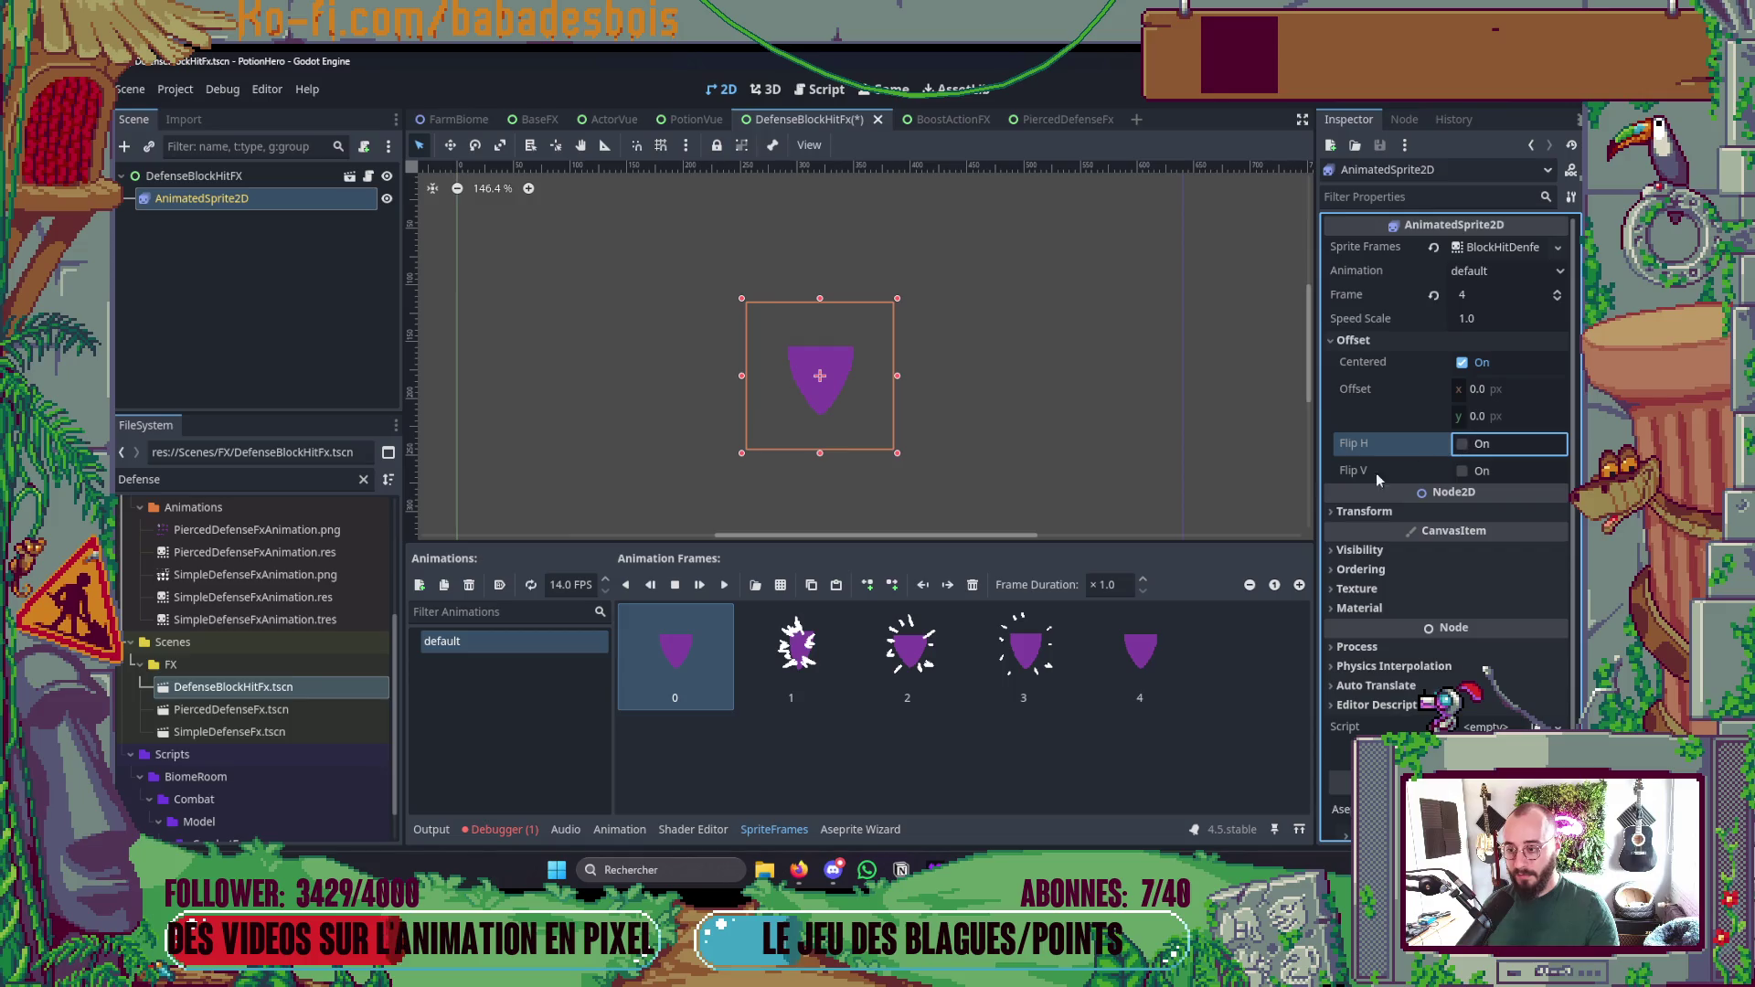
{"action": "left_click", "coordinate": [725, 585]}
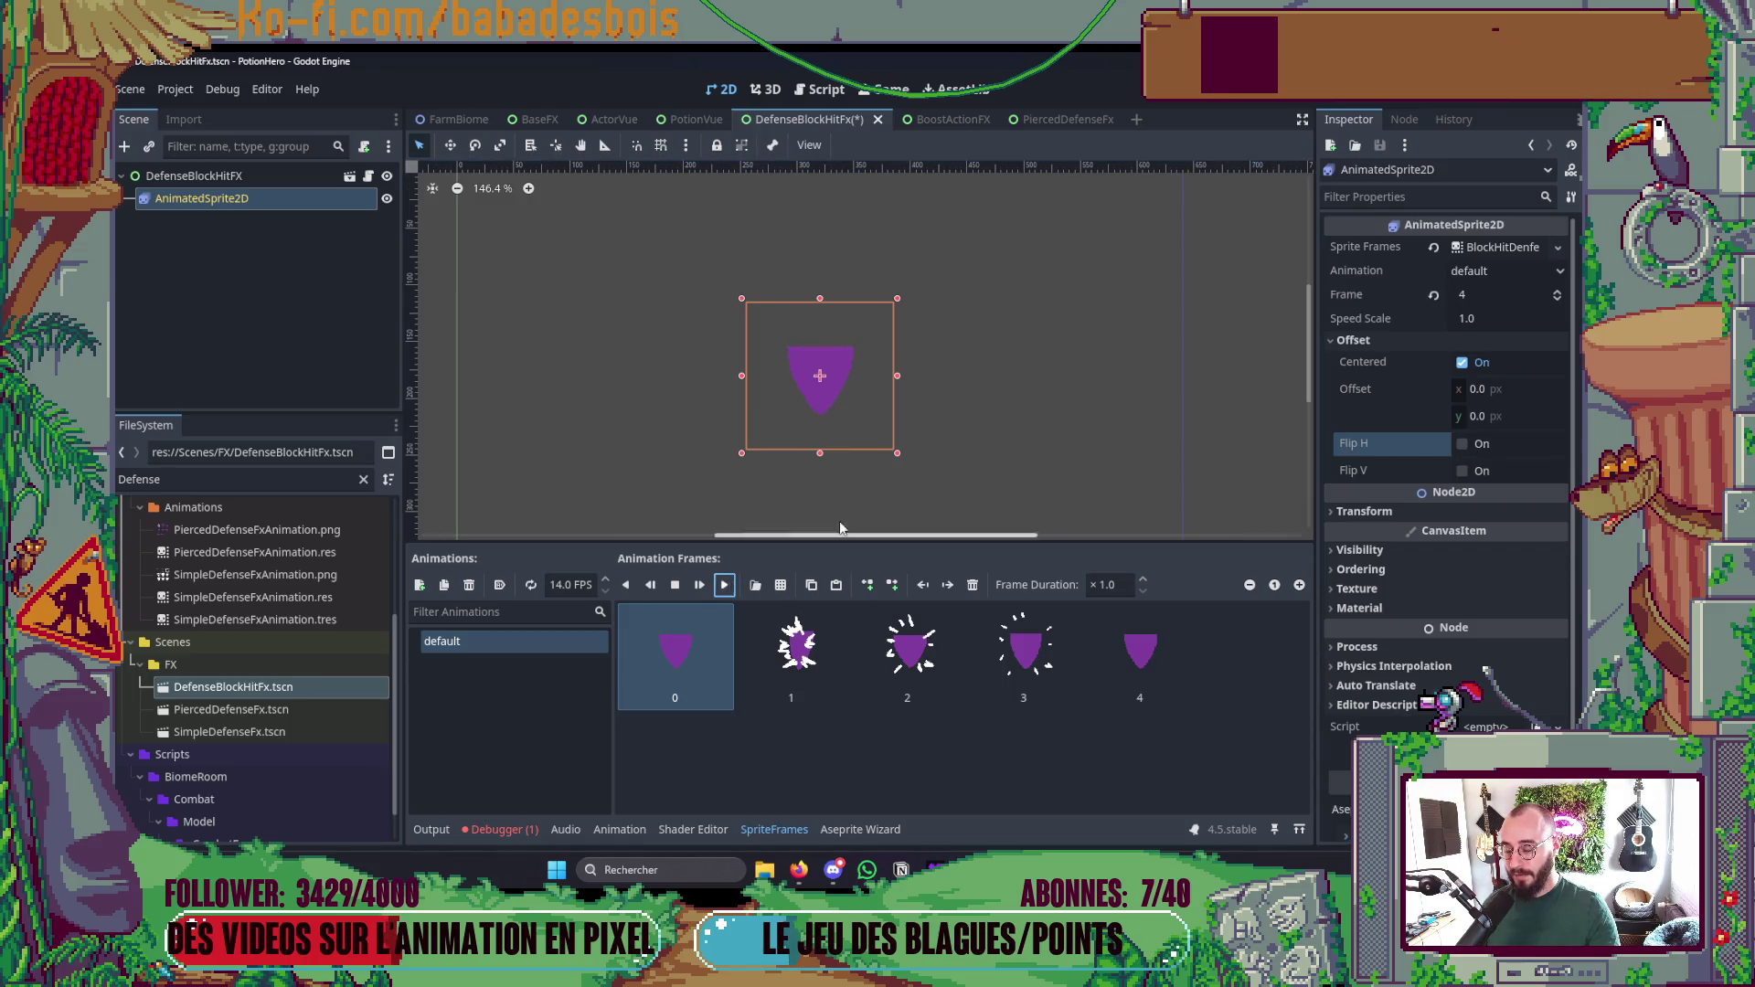
{"action": "key", "text": "F6"}
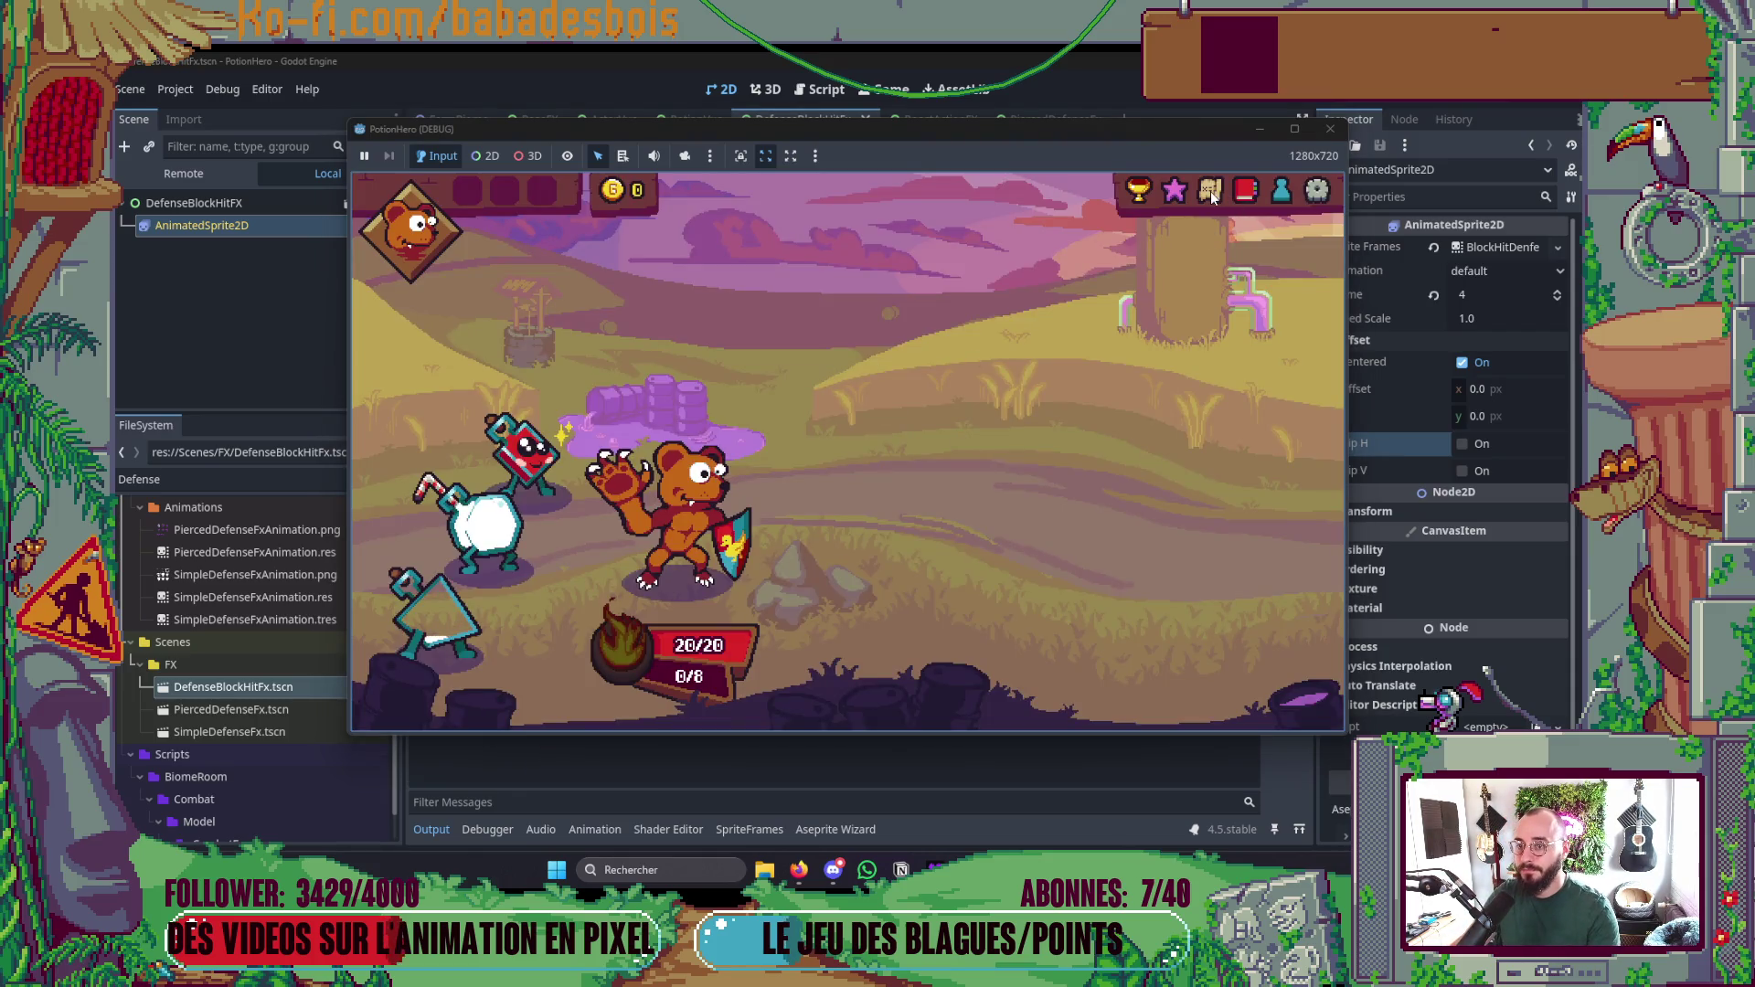
Step: Start a fight from the map and end two turns to watch the defense shield effects, then close the game
{"action": "left_click", "coordinate": [1209, 189]}
{"action": "left_click", "coordinate": [550, 477]}
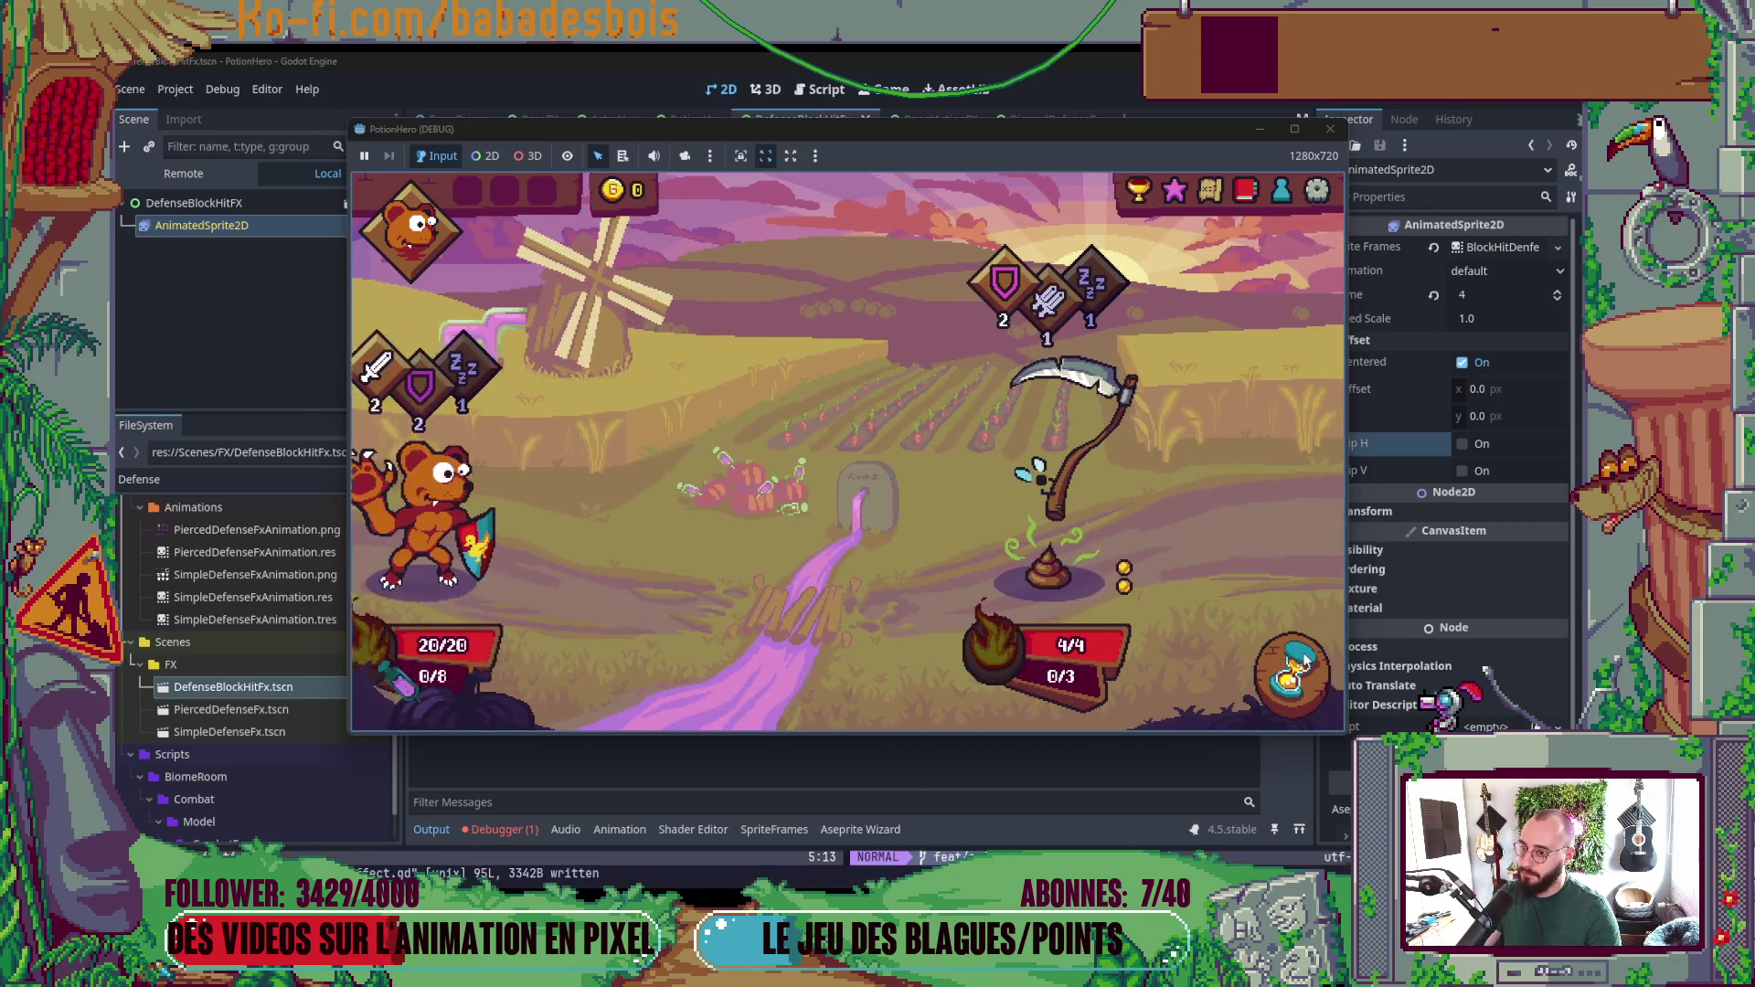
{"action": "left_click", "coordinate": [1302, 661]}
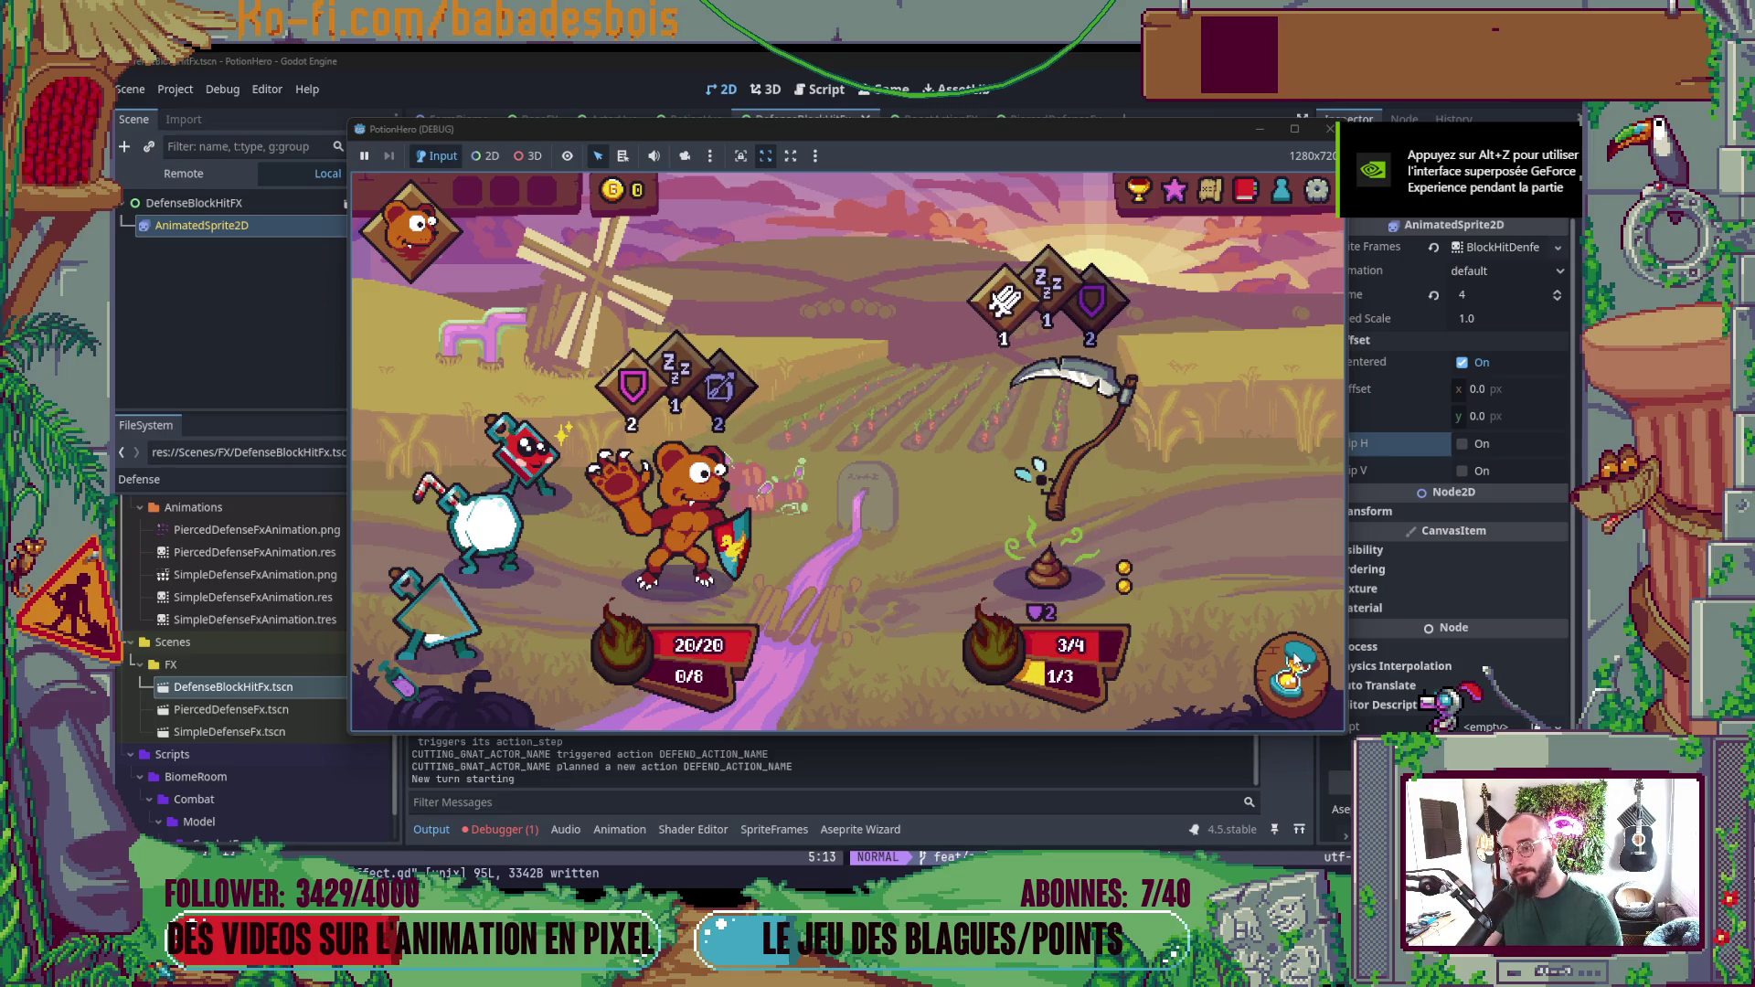
{"action": "left_click", "coordinate": [1293, 660]}
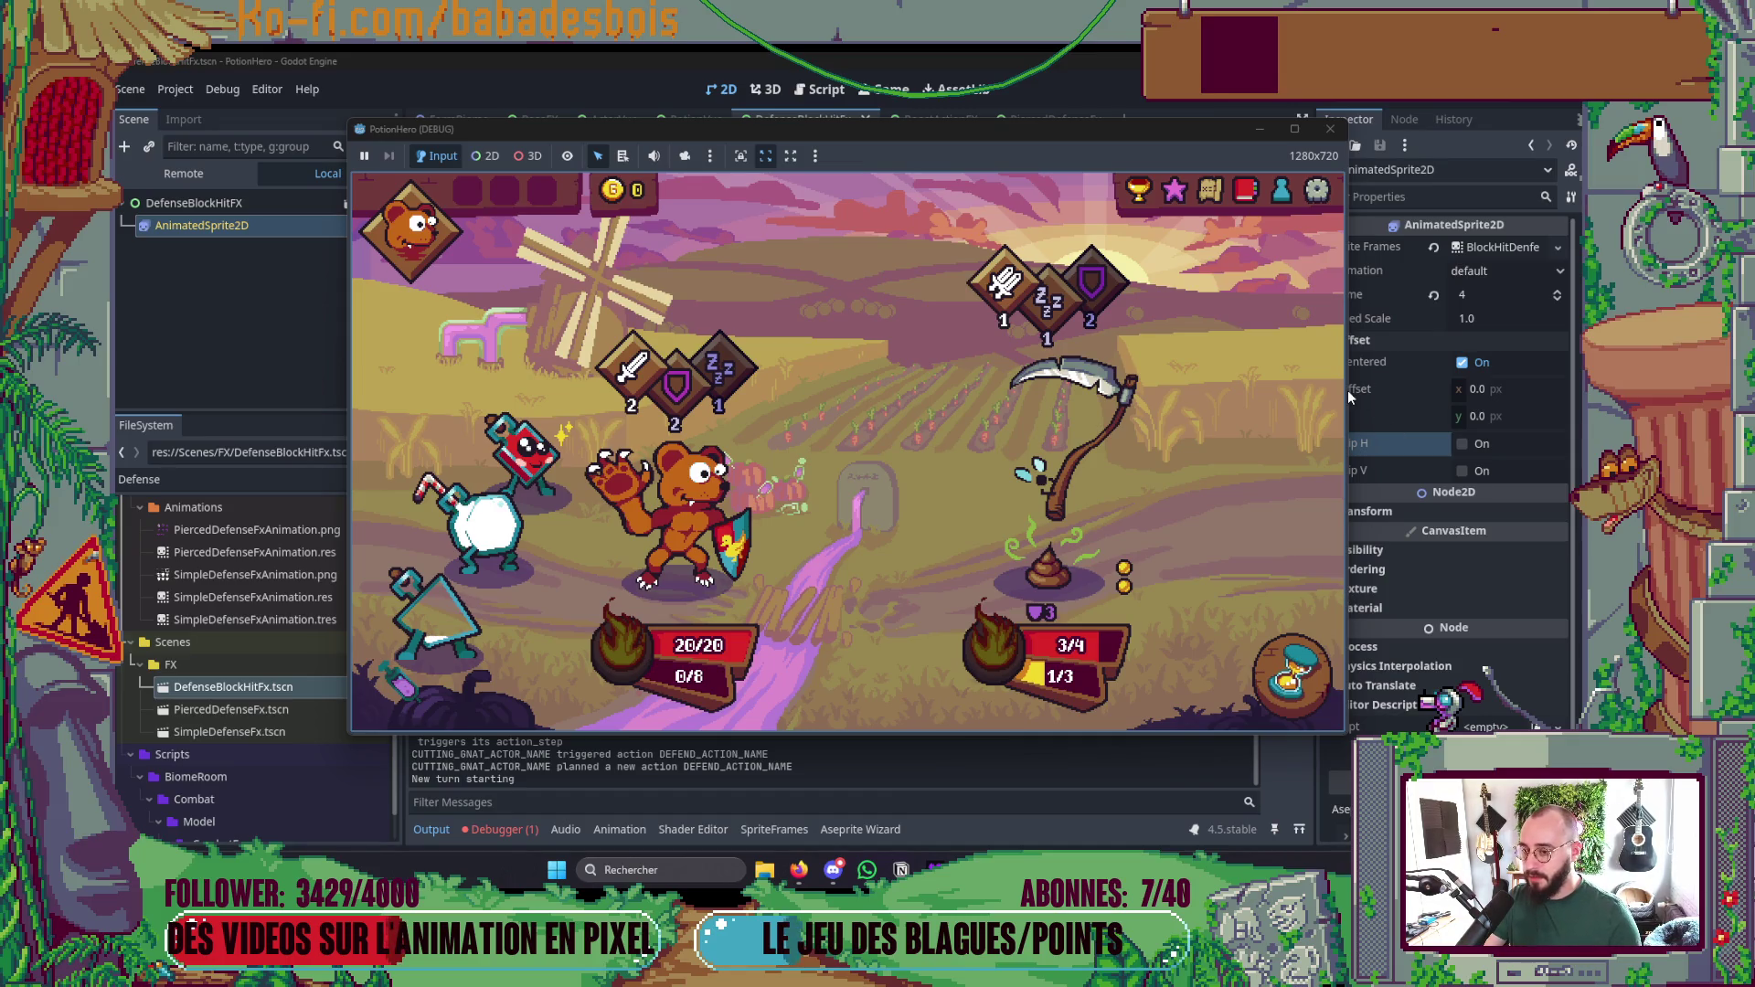
{"action": "left_click", "coordinate": [1329, 129]}
{"action": "left_click", "coordinate": [431, 829]}
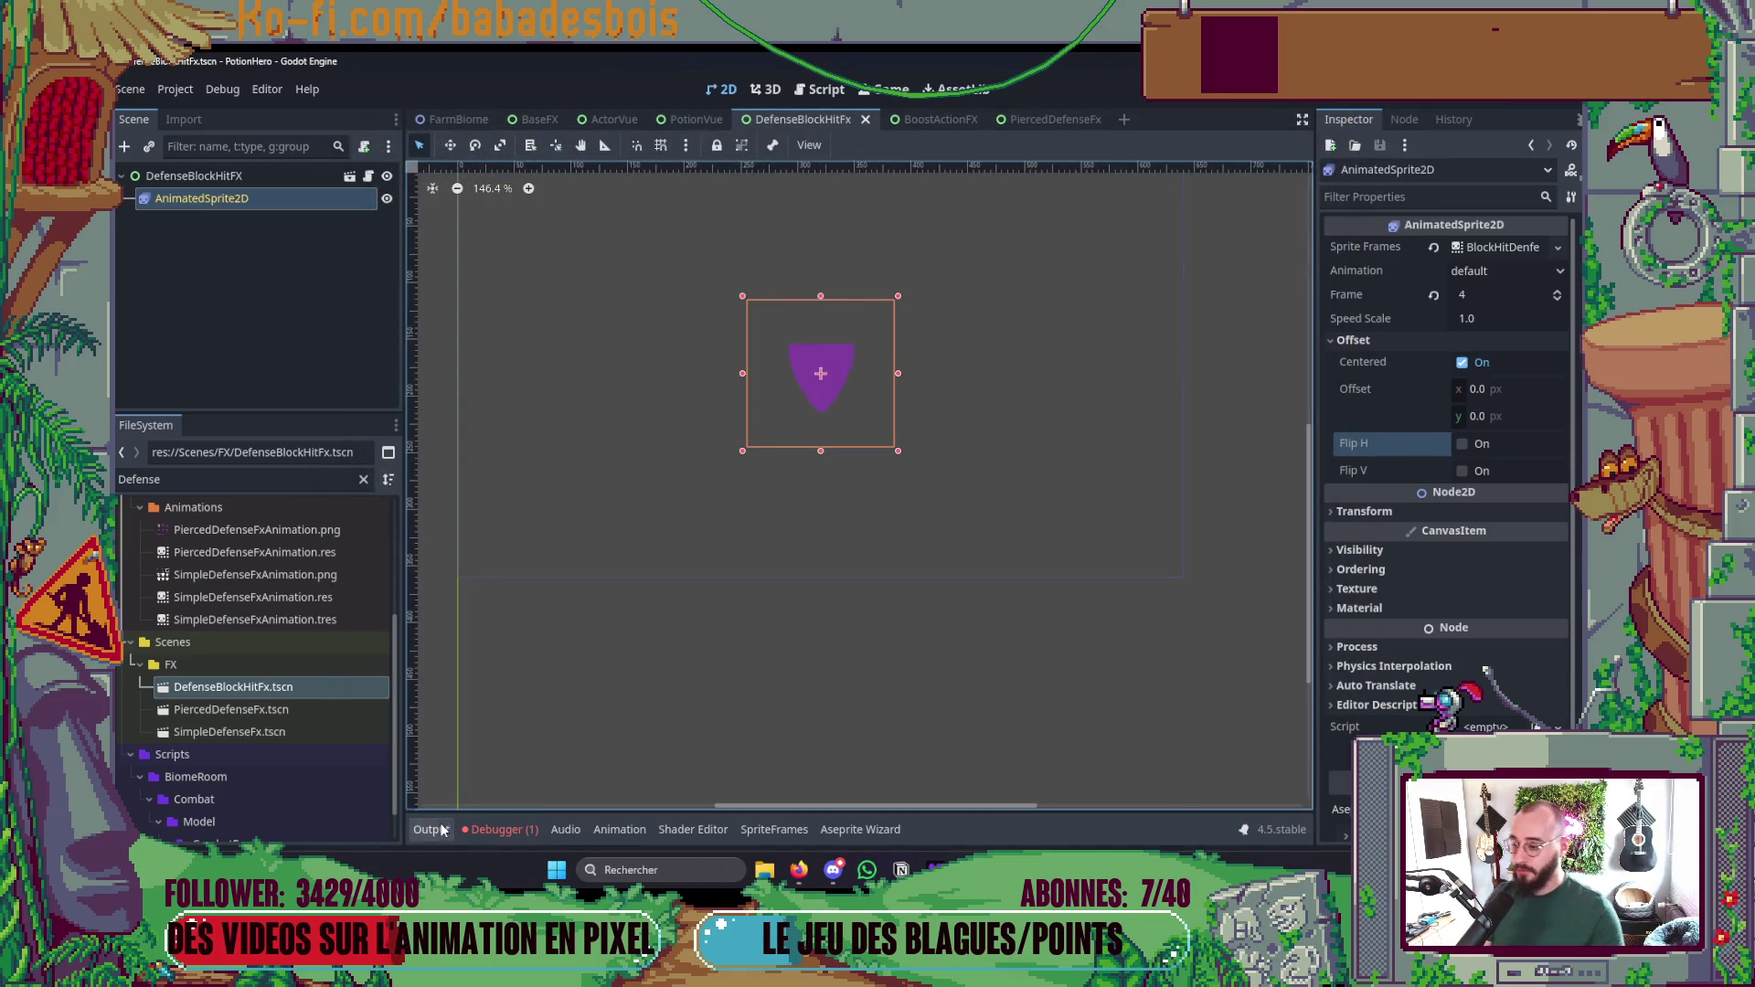
Step: In a new shell pane, check git status, stage all .gd scripts and confirm the staged list
{"action": "key", "text": "alt+Tab"}
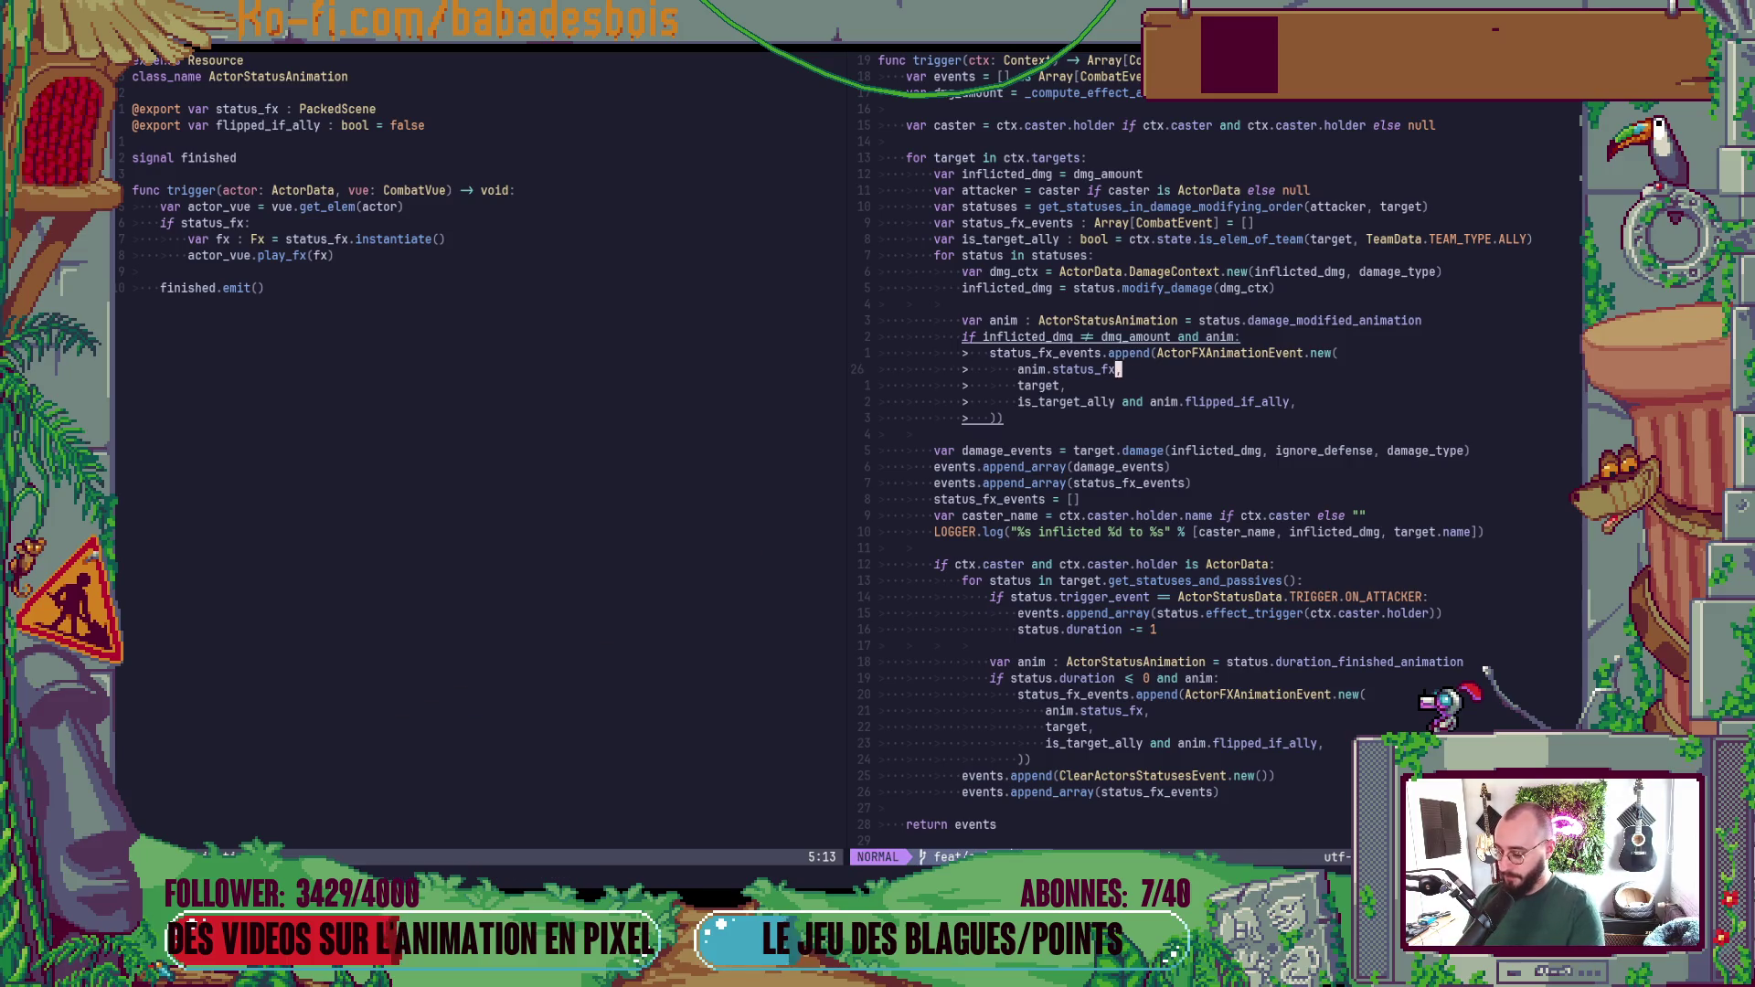
{"action": "key", "text": "alt+shift+minus"}
{"action": "type", "text": "gst"}
{"action": "key", "text": "Return"}
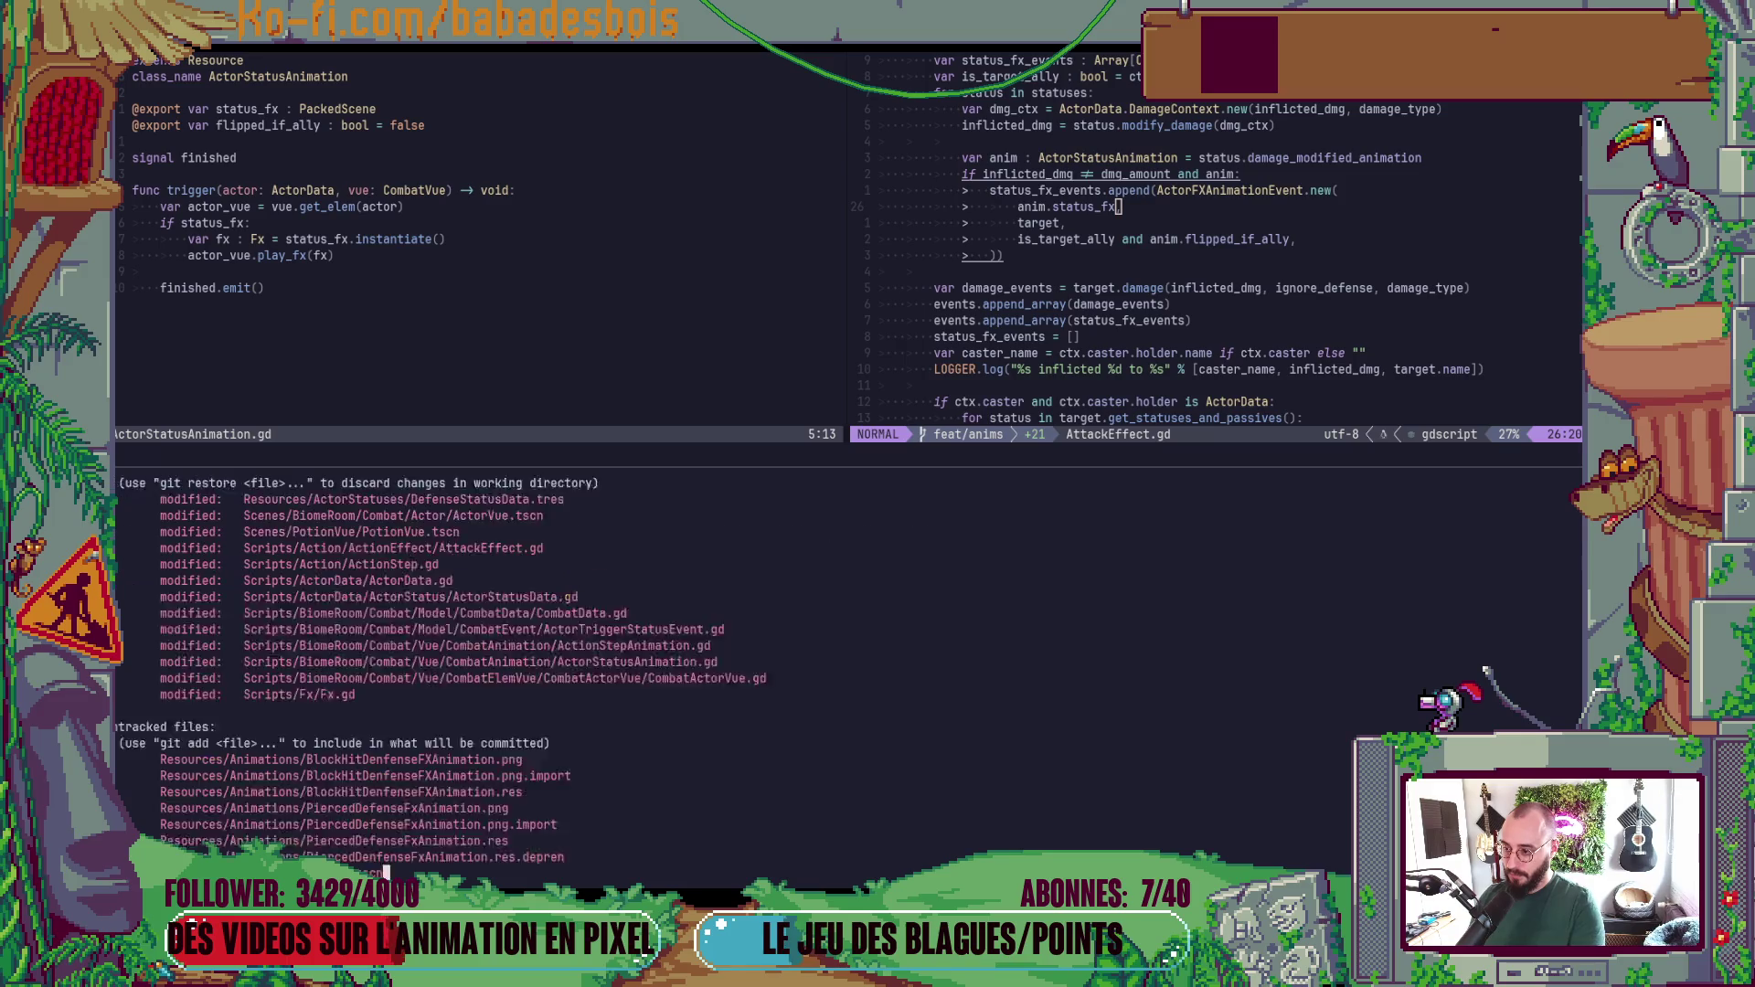
{"action": "scroll", "coordinate": [835, 835], "scroll_direction": "up", "scroll_amount": 3}
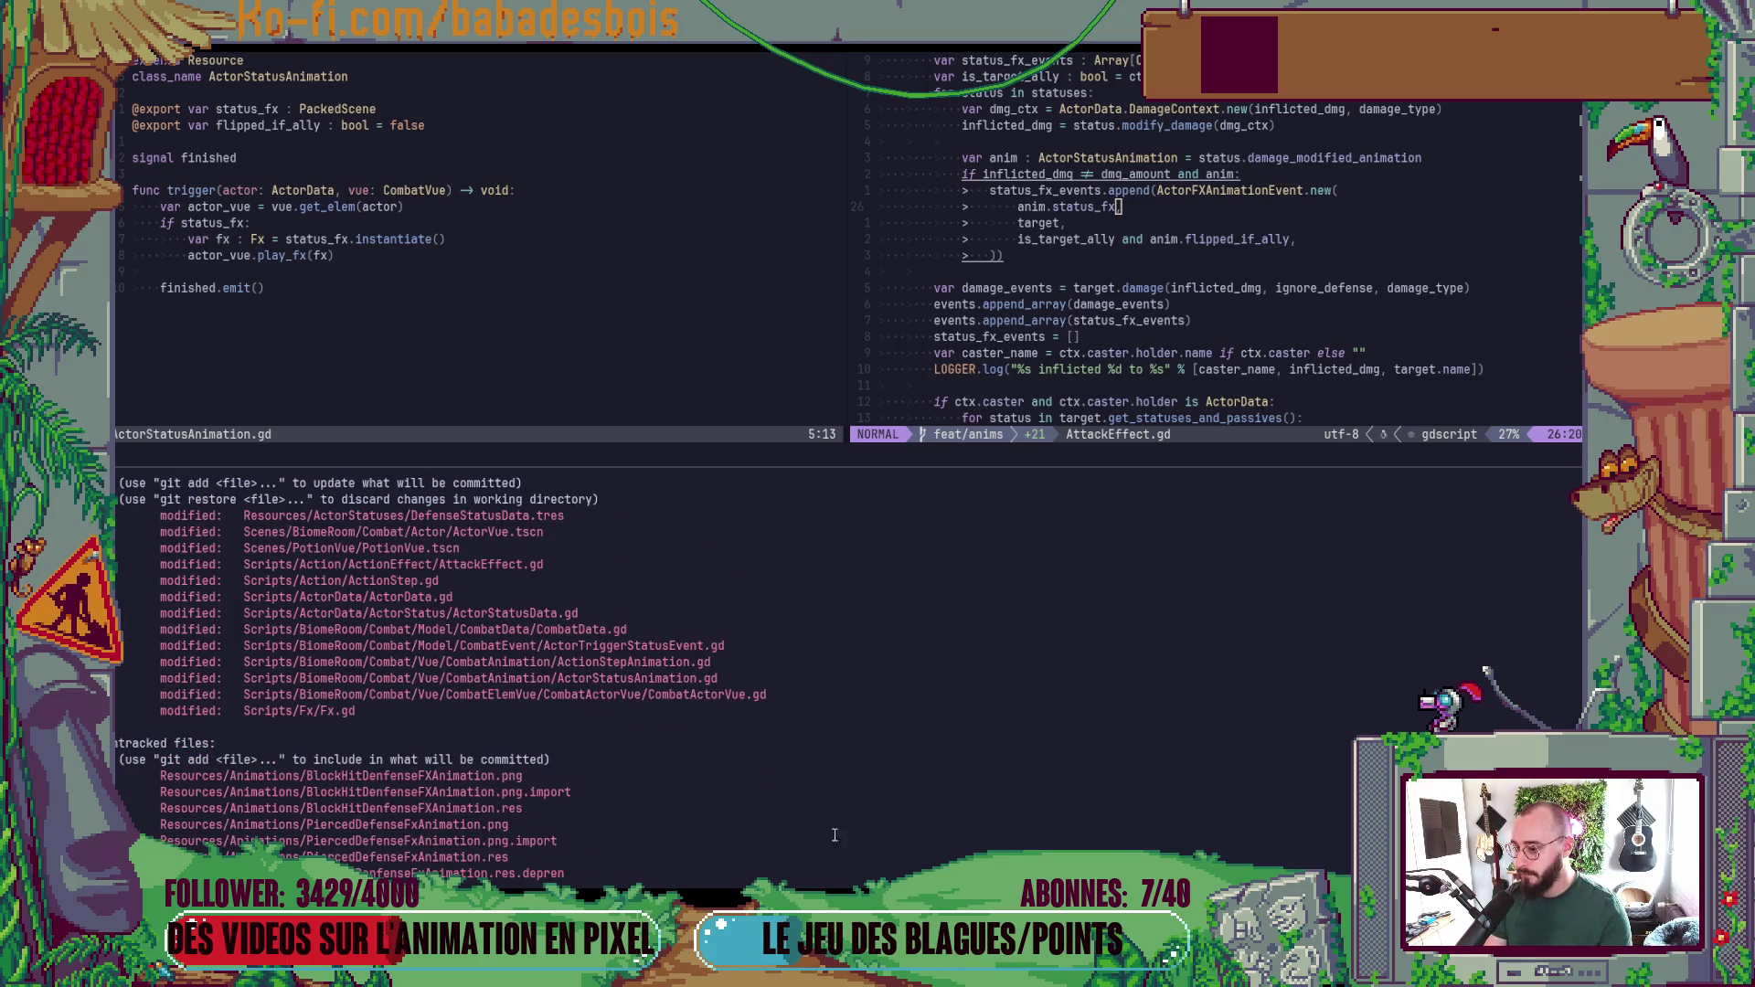
{"action": "scroll", "coordinate": [823, 813], "scroll_direction": "down", "scroll_amount": 3}
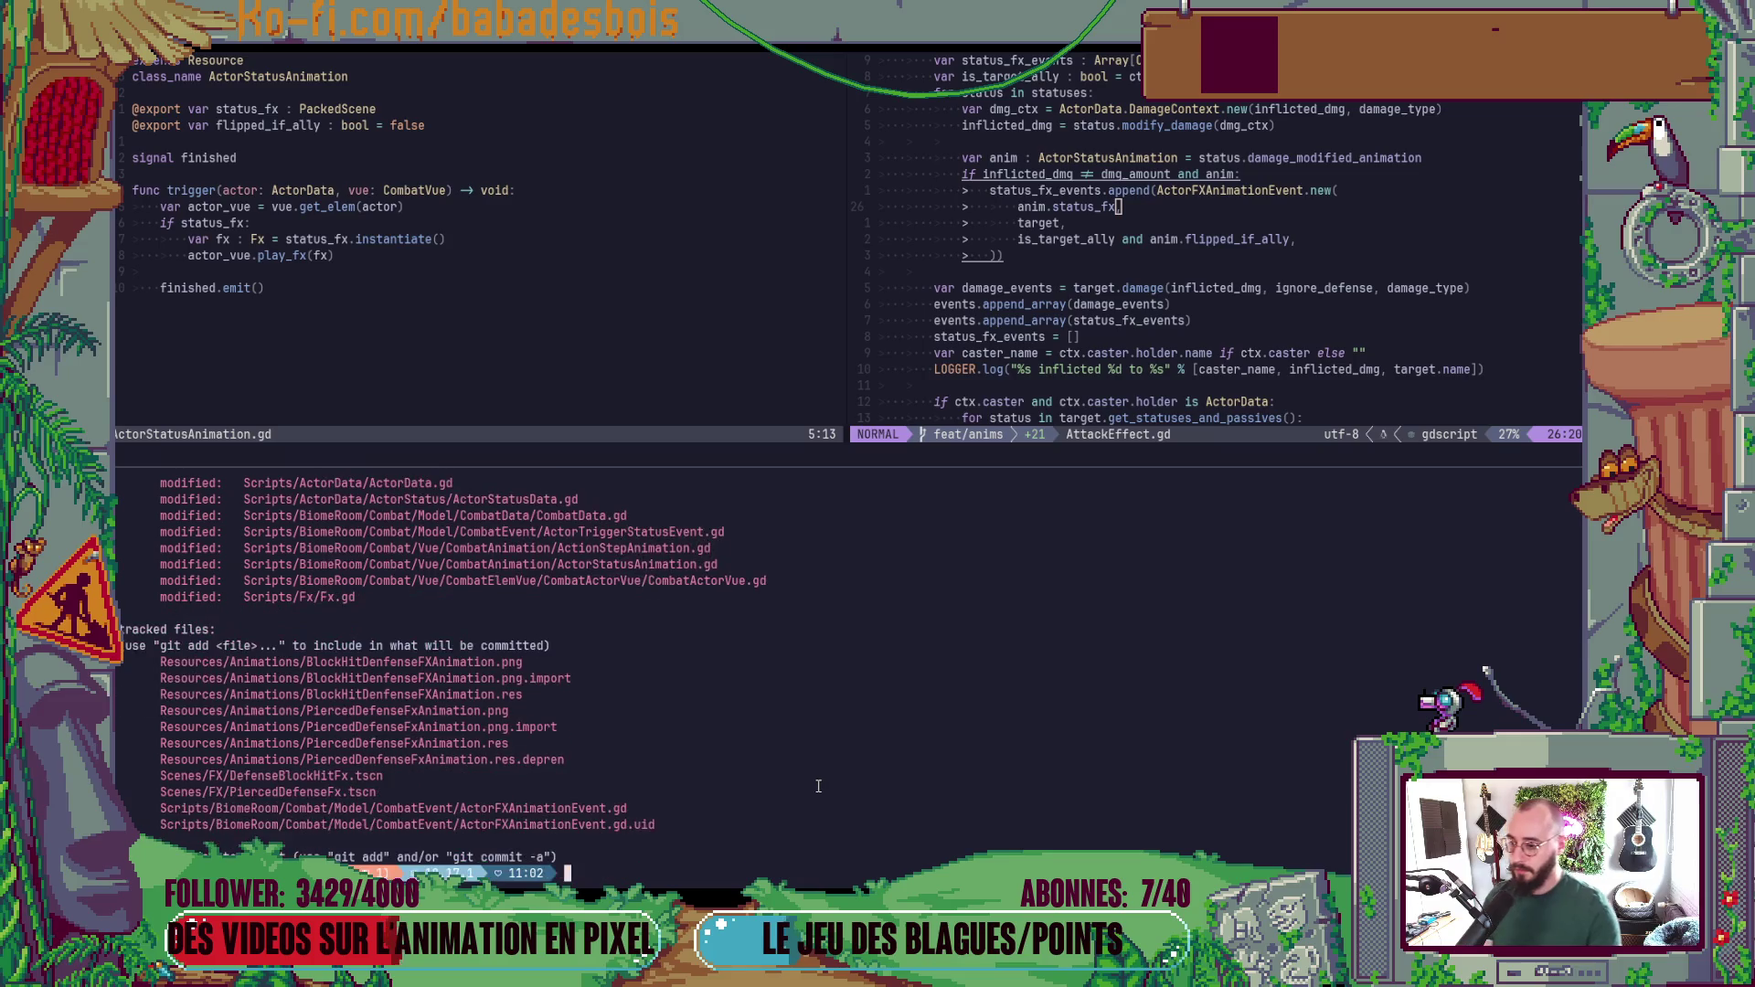
{"action": "type", "text": "git ad"}
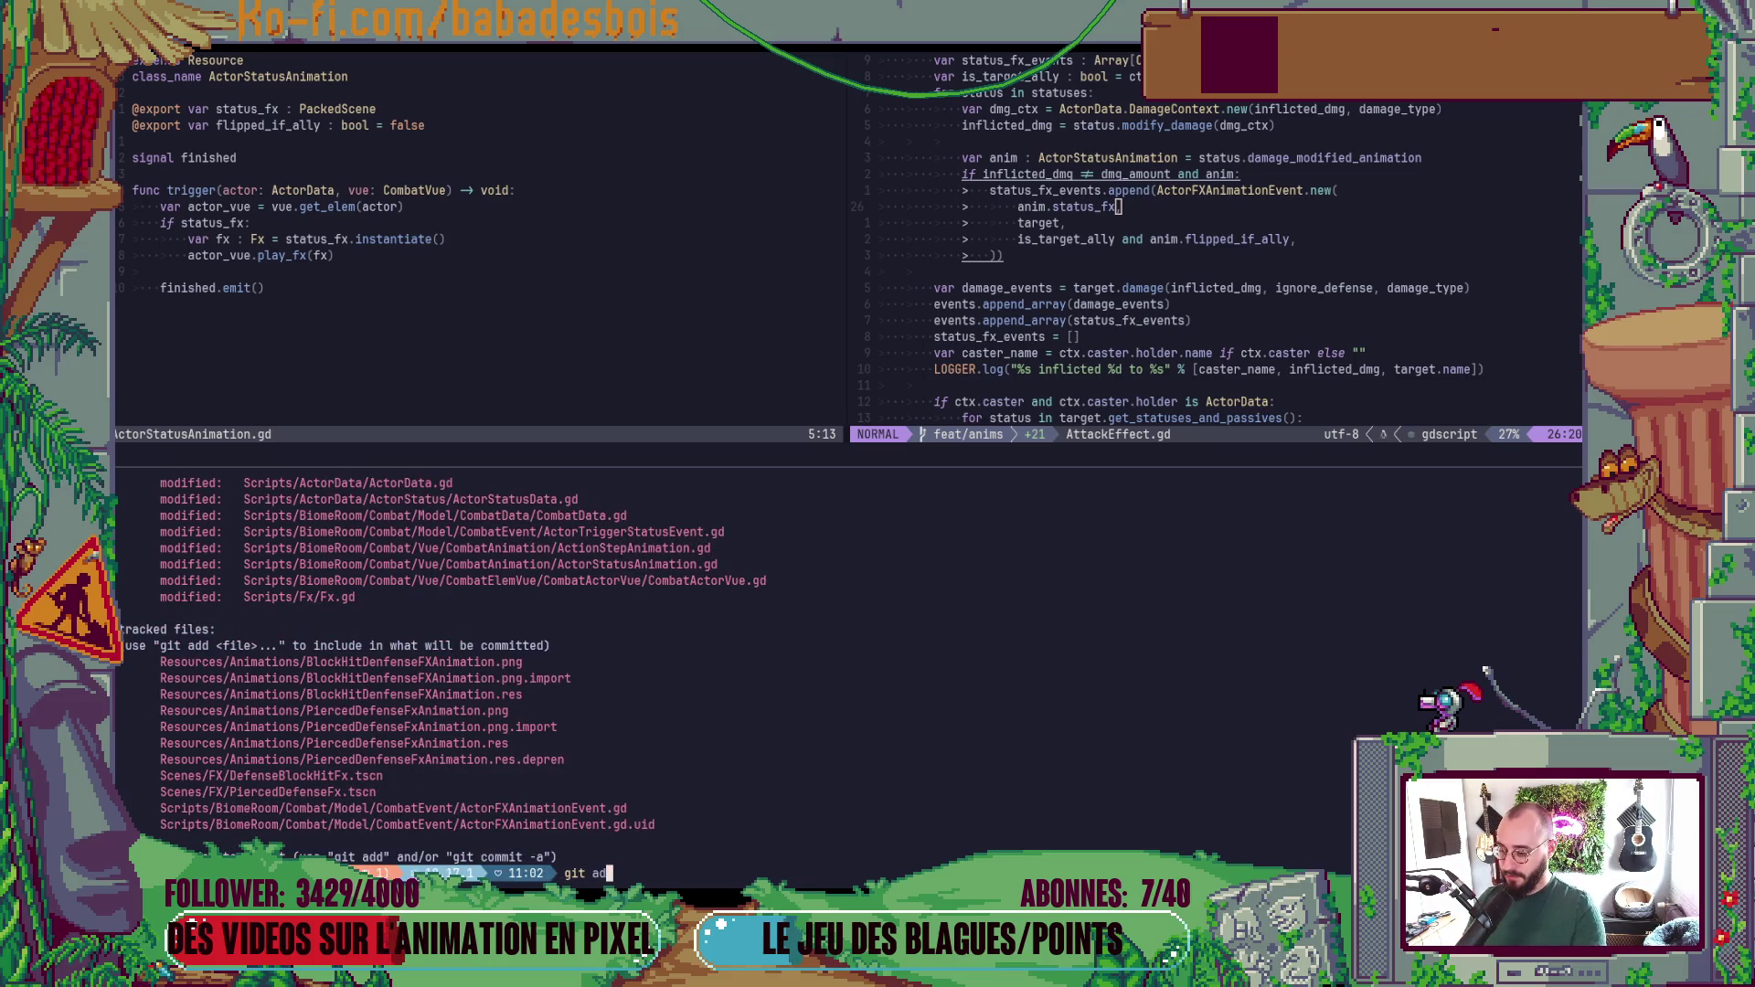
{"action": "type", "text": "d "}
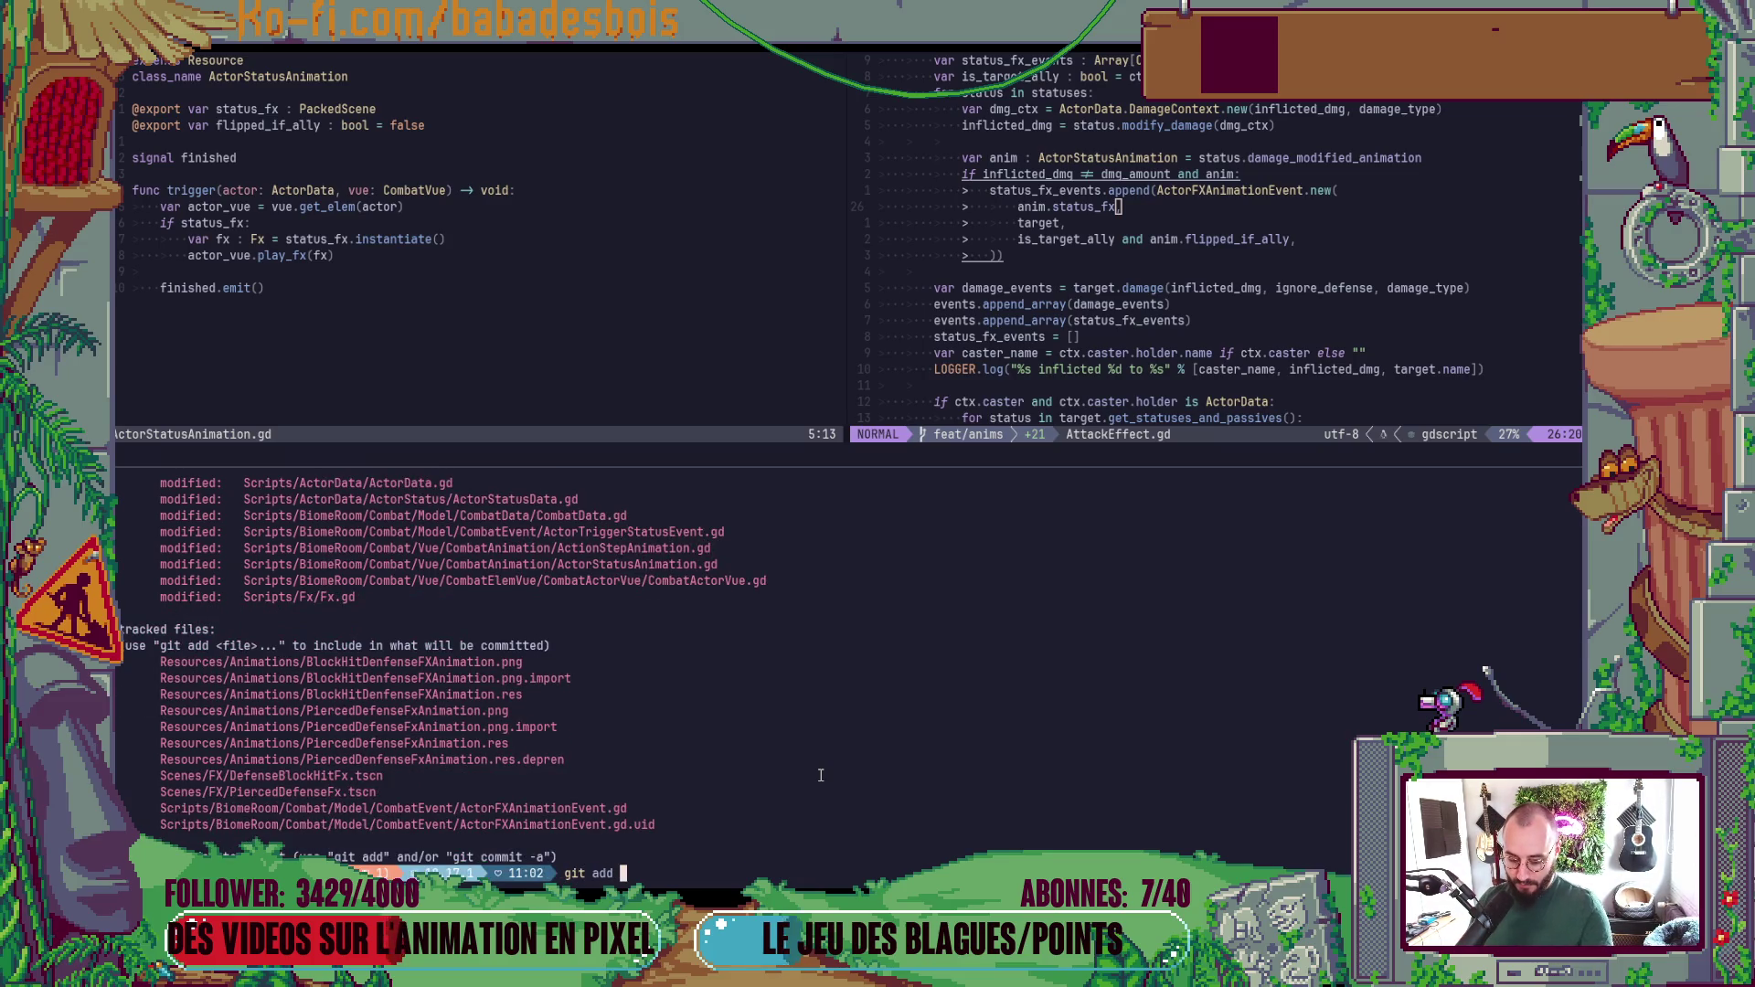
{"action": "type", "text": "*.gd"}
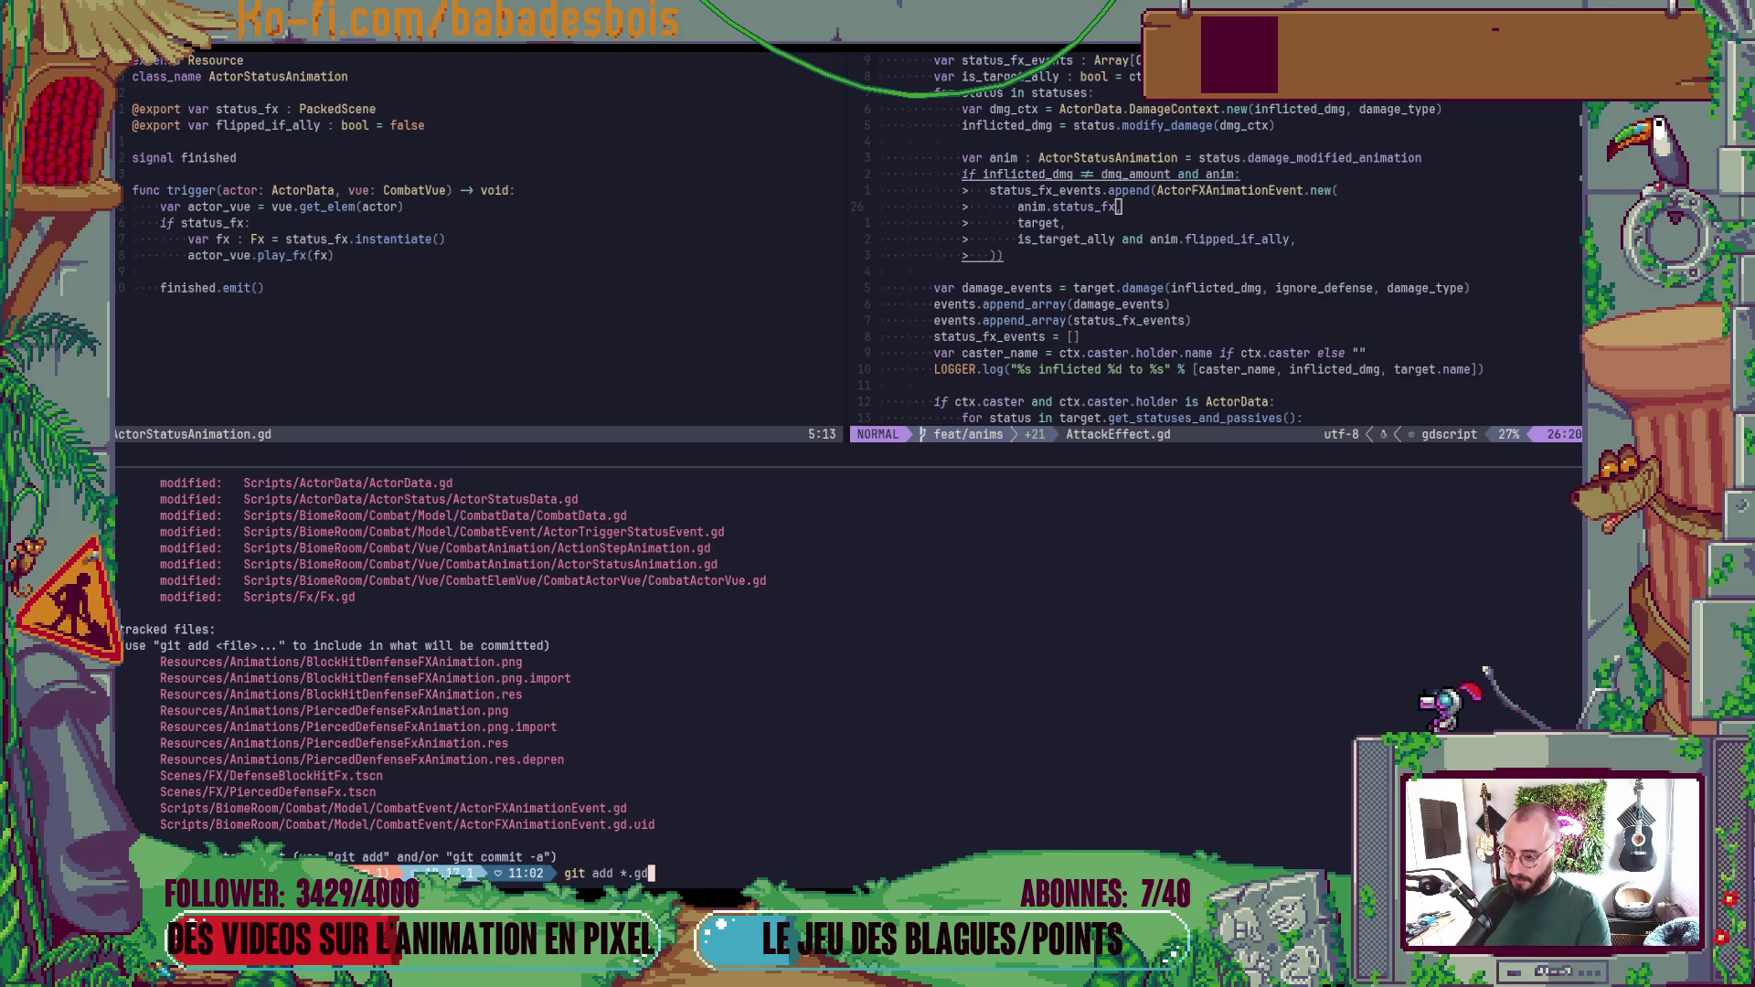
{"action": "key", "text": "Return"}
{"action": "type", "text": "git status"}
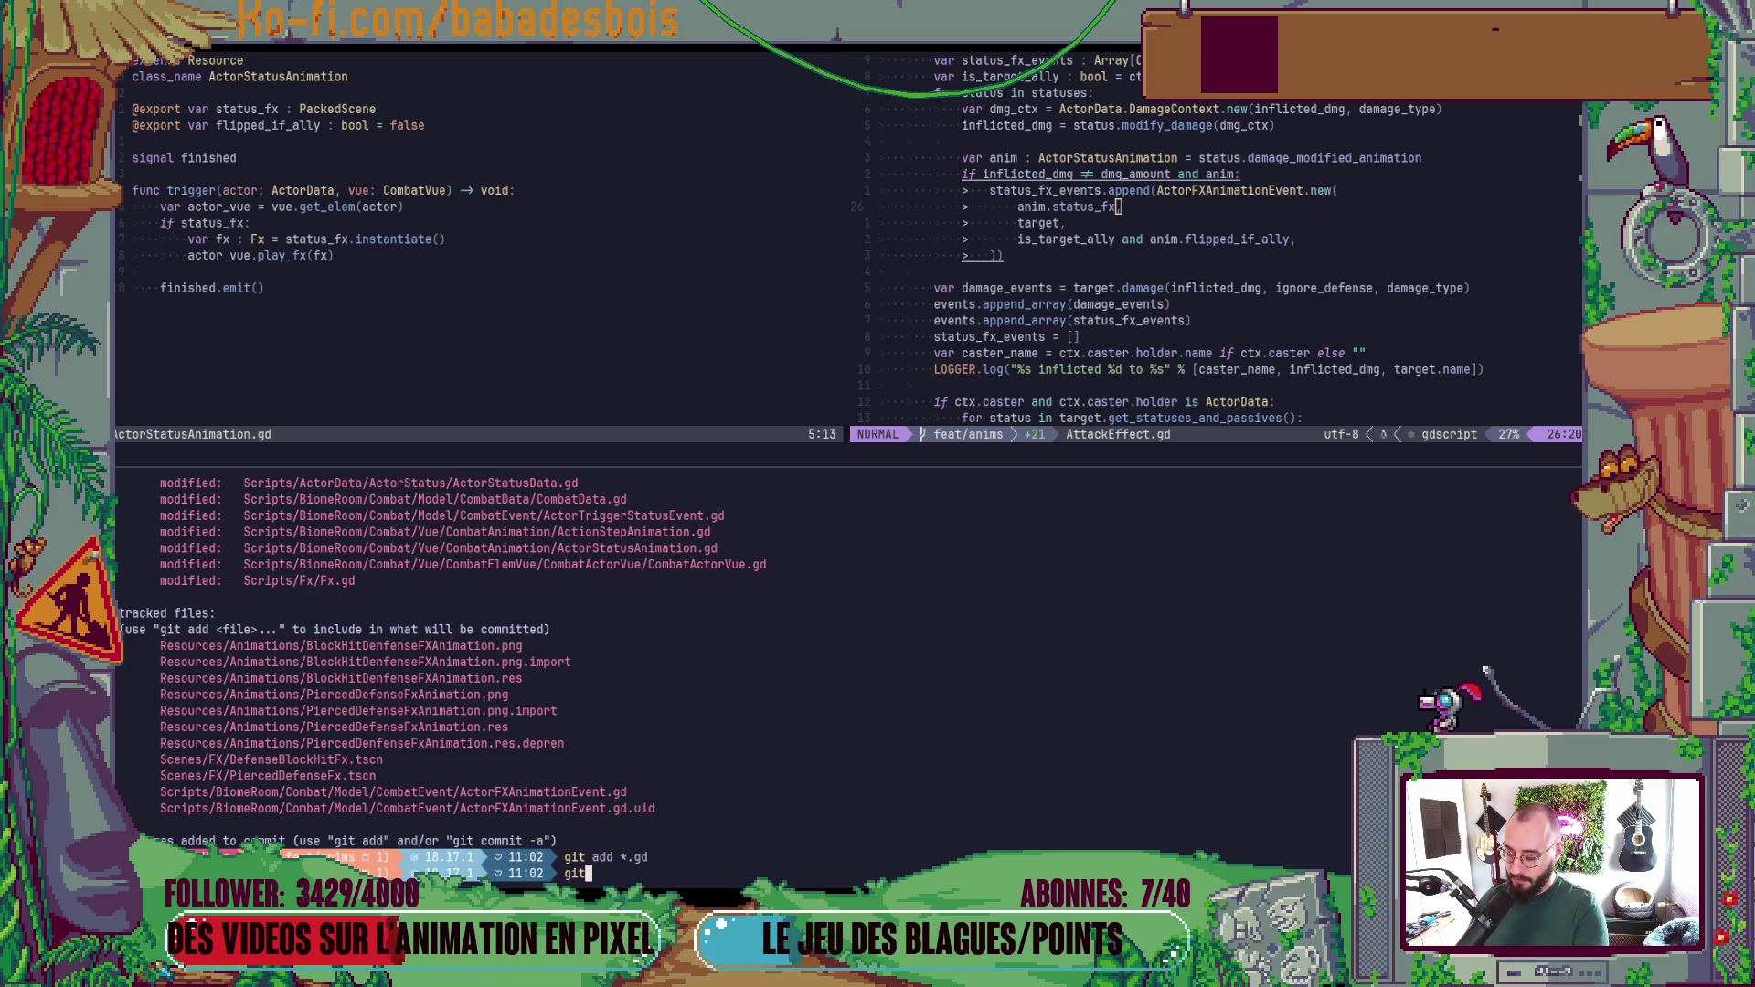
{"action": "key", "text": "Return"}
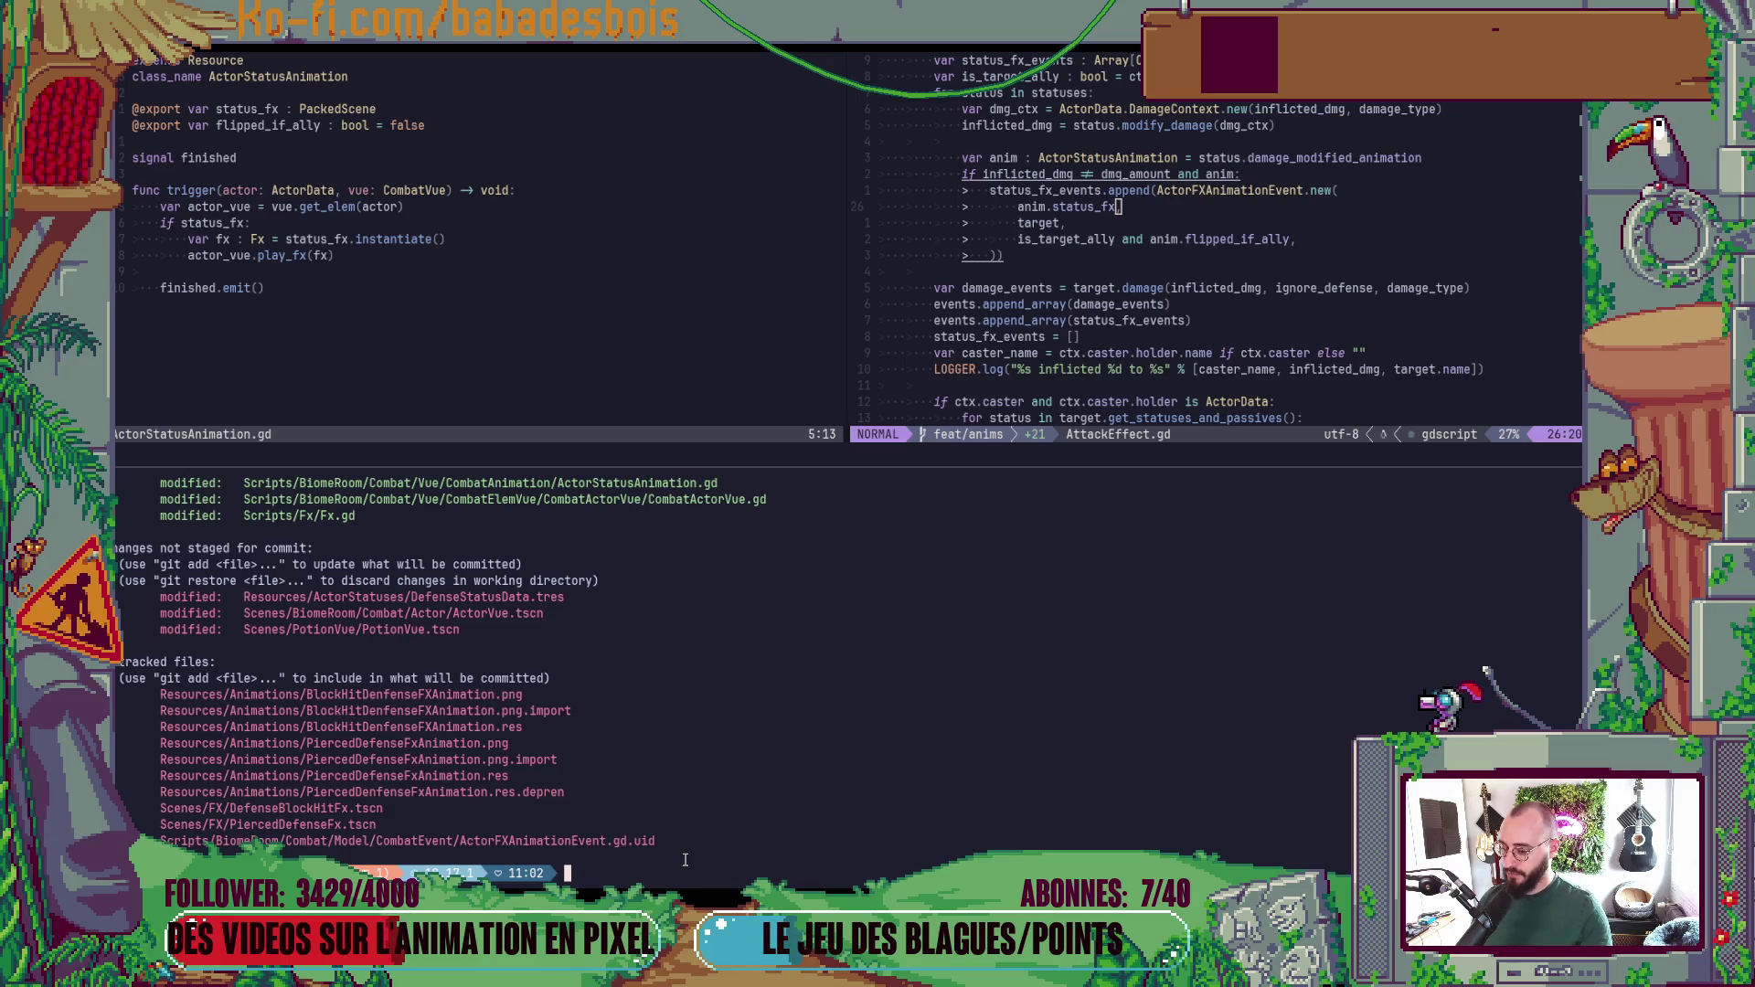
Step: Stage the .gd.uid files too and review the updated git status, selecting the stray .res.depren path
{"action": "type", "text": "git s"}
{"action": "key", "text": "BackSpace"}
{"action": "type", "text": "add *.gd"}
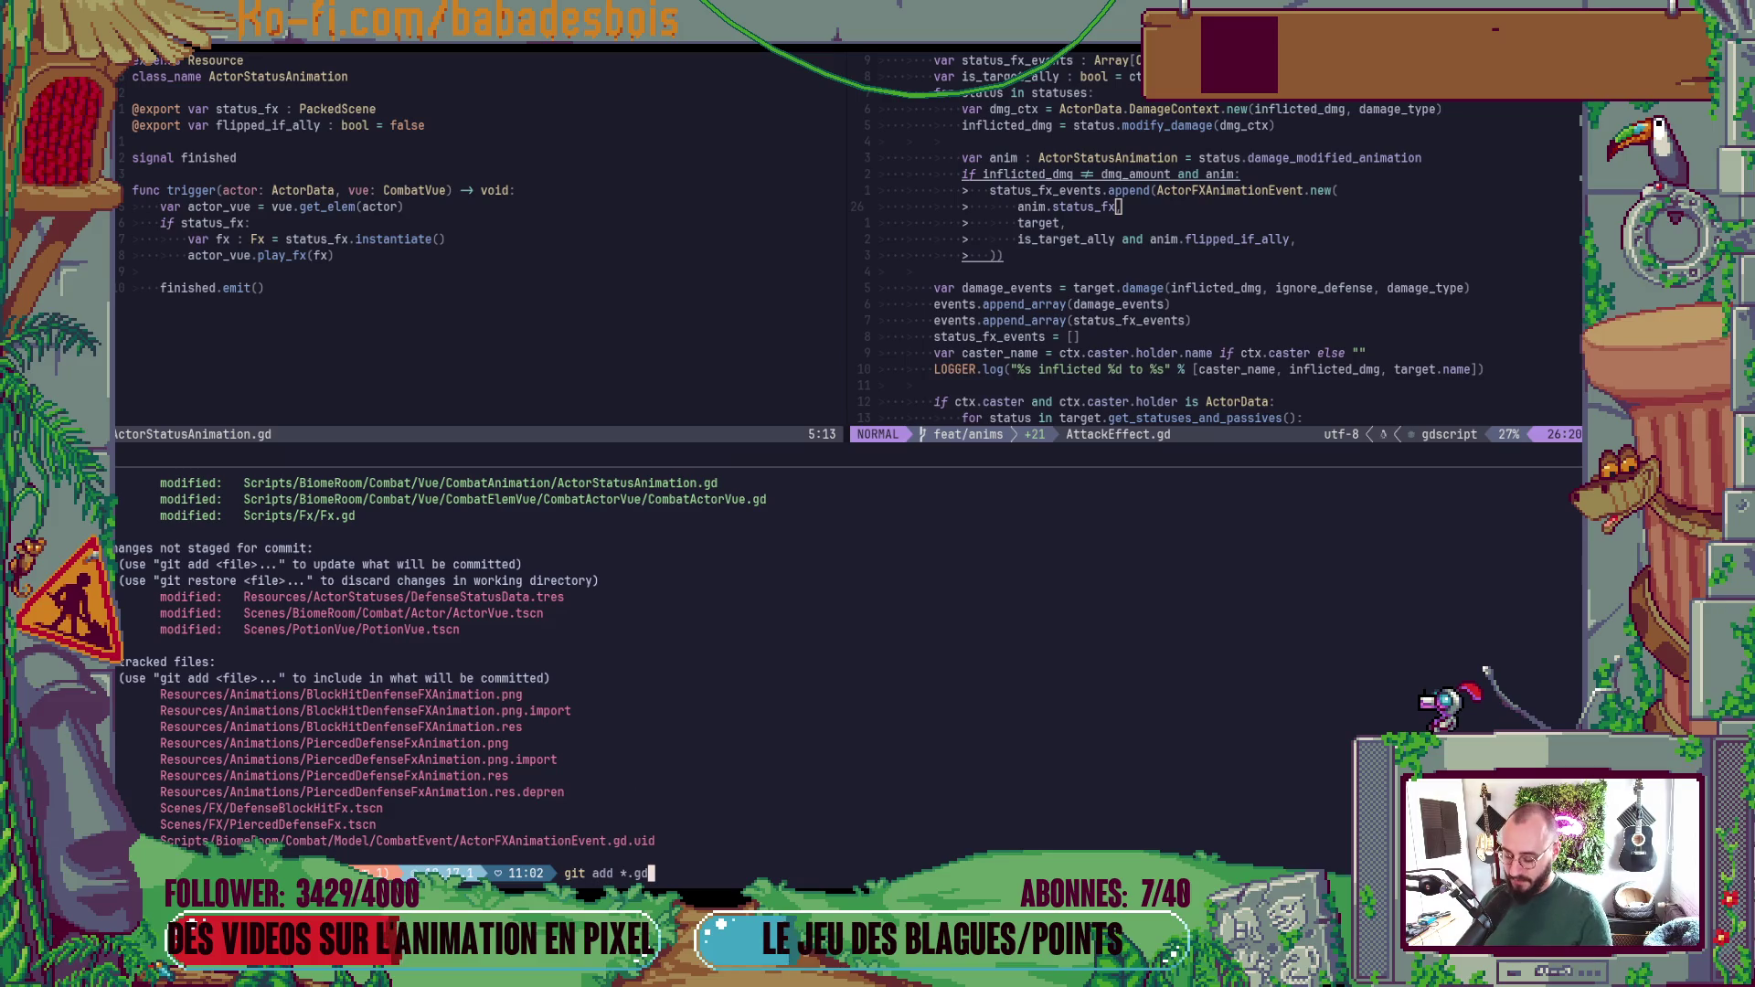
{"action": "type", "text": ".uid"}
{"action": "key", "text": "Return"}
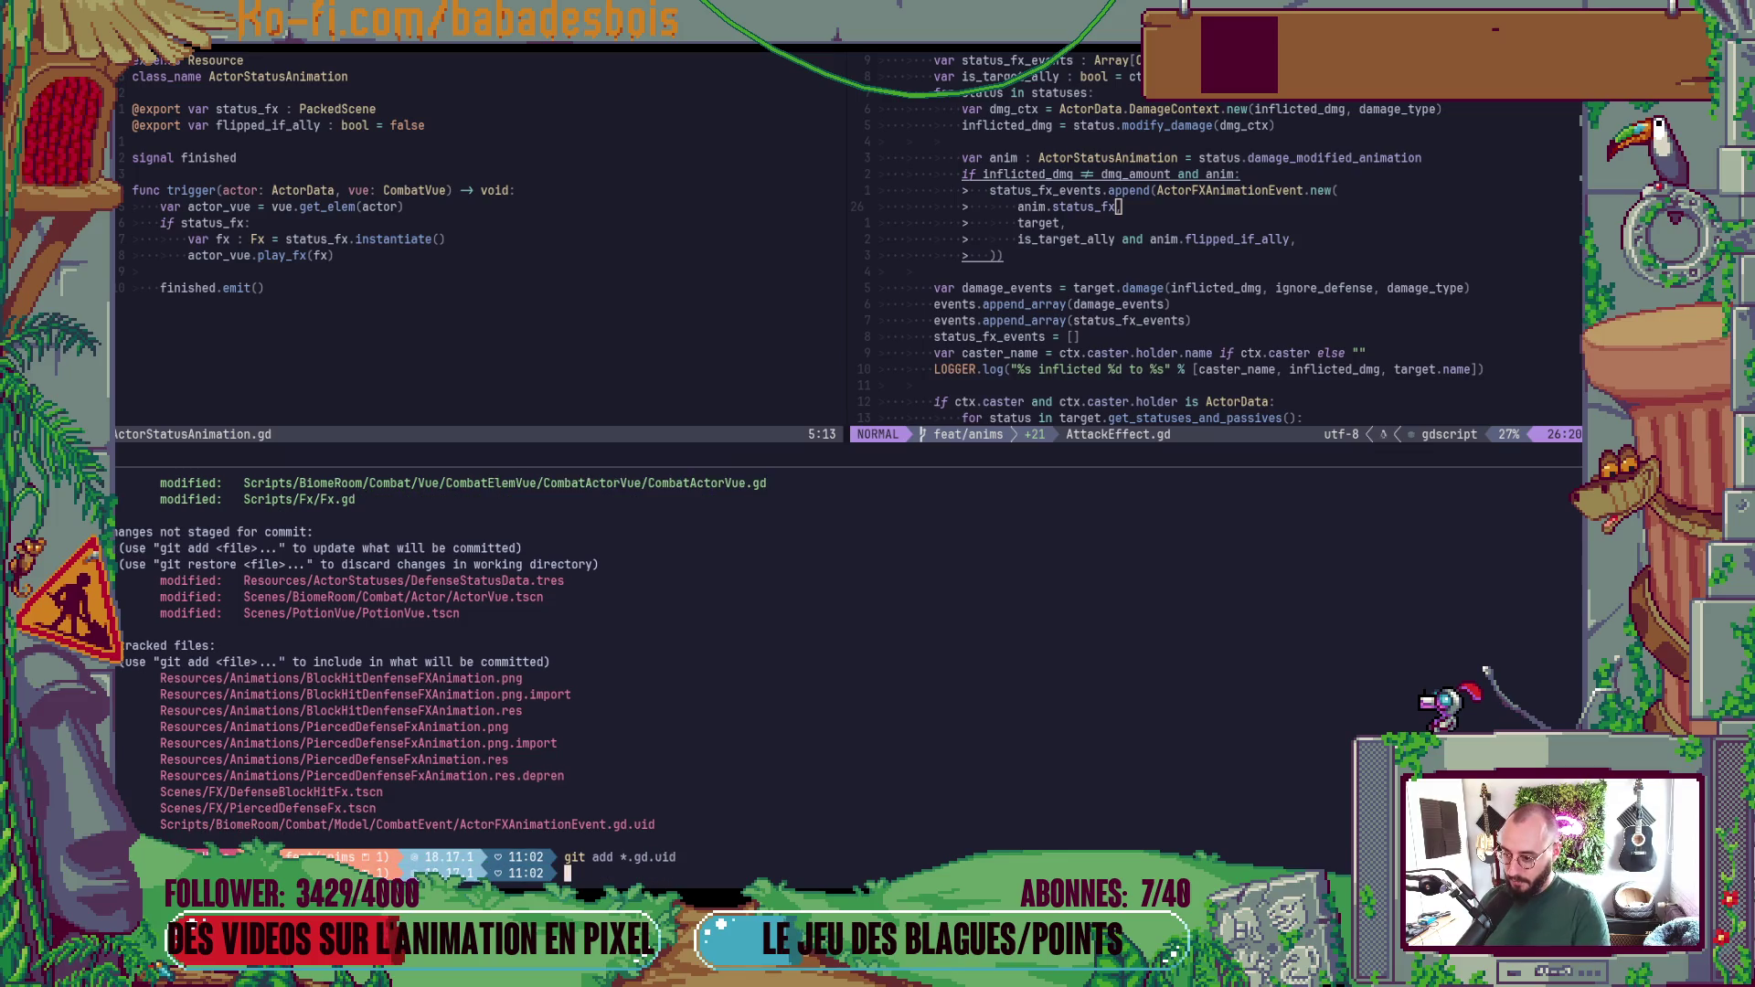
{"action": "type", "text": "git status"}
{"action": "key", "text": "Return"}
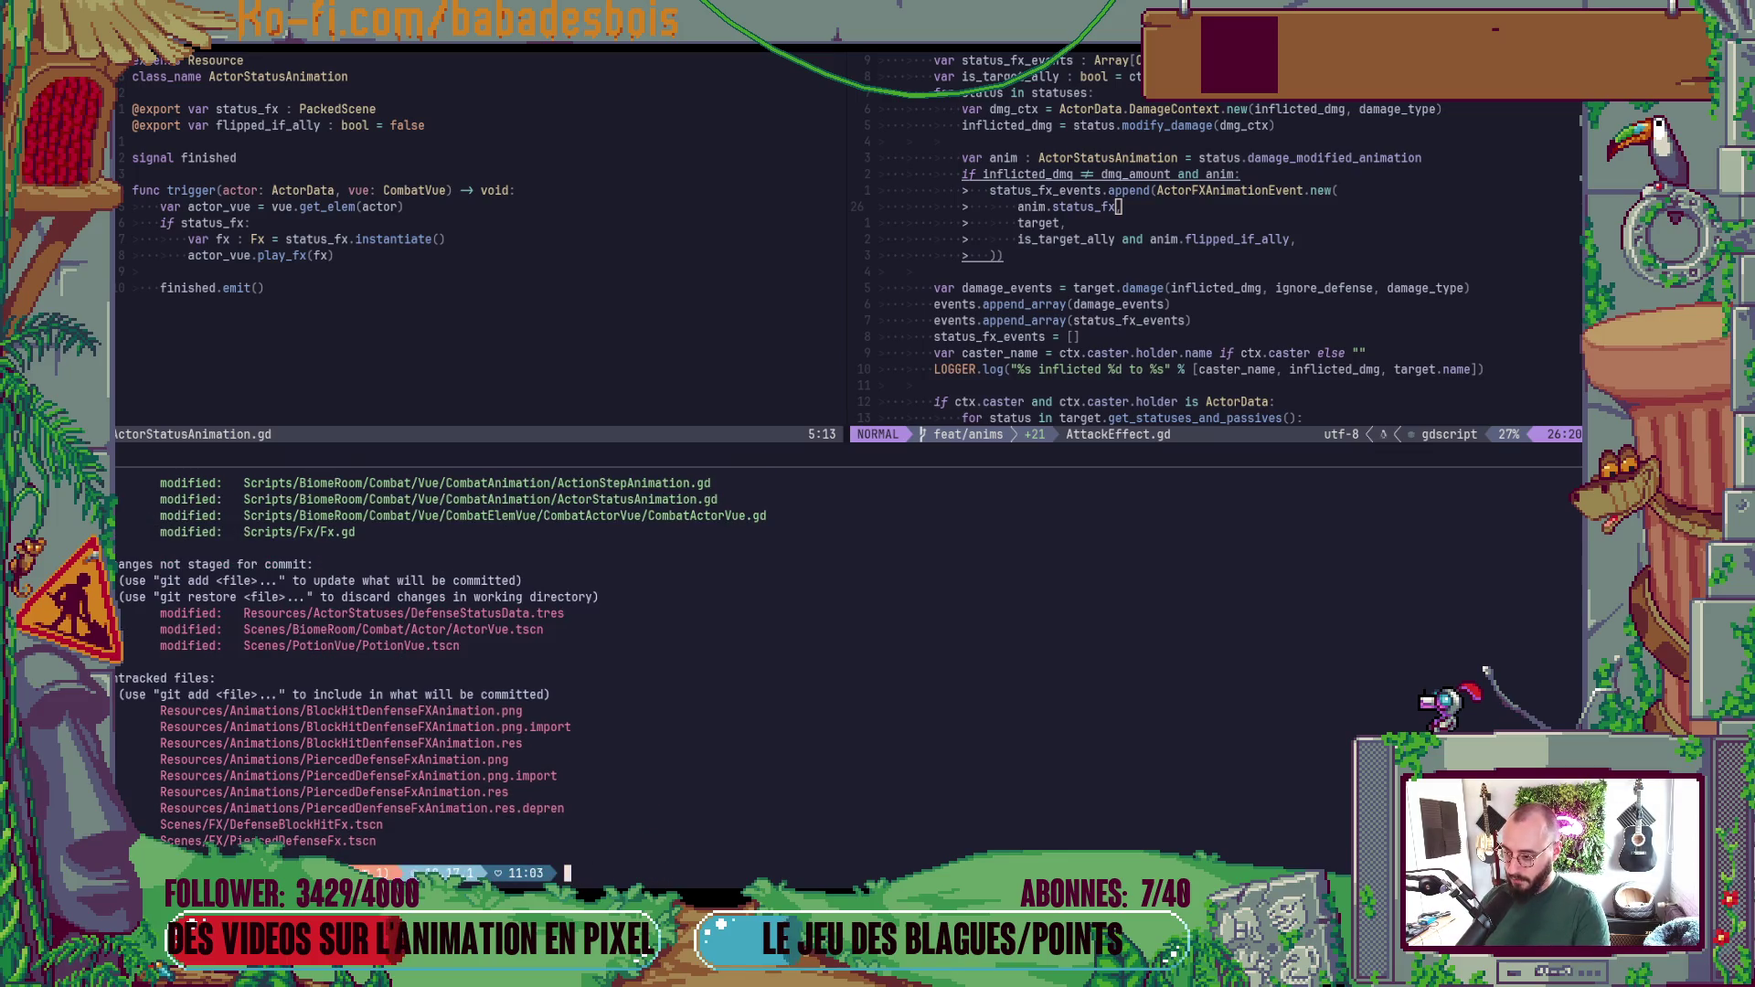
{"action": "scroll", "coordinate": [696, 818], "scroll_direction": "up", "scroll_amount": 5}
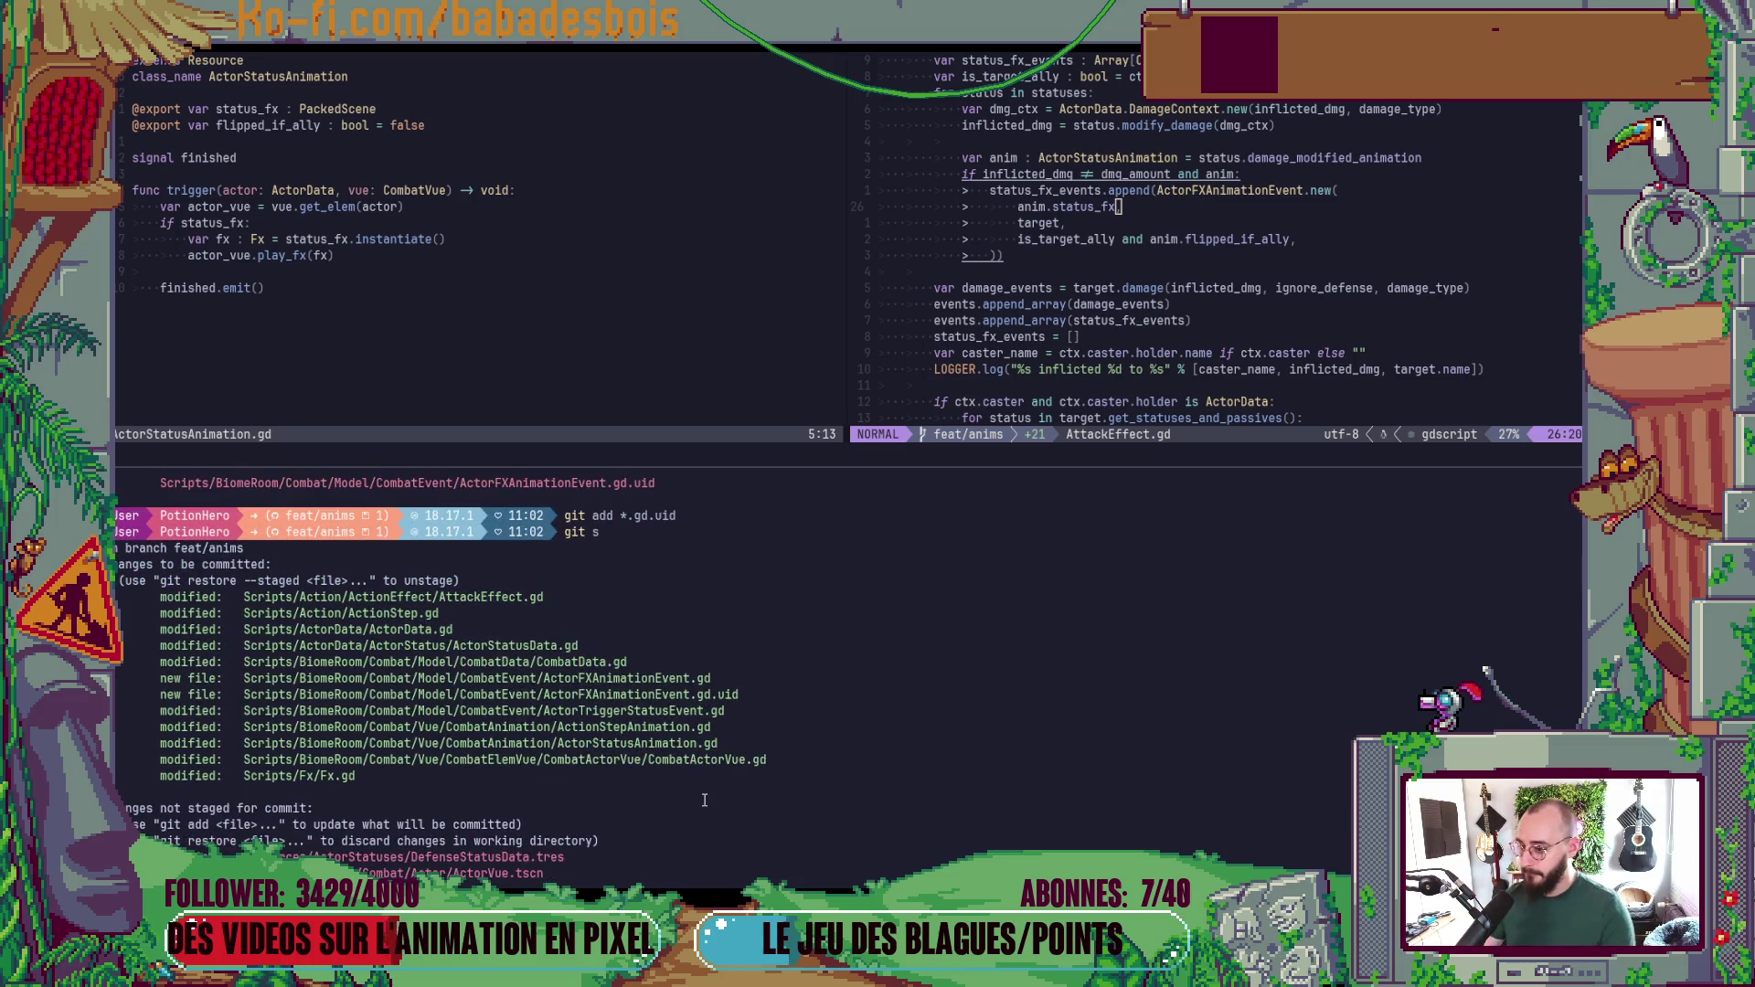
{"action": "scroll", "coordinate": [704, 796], "scroll_direction": "down", "scroll_amount": 5}
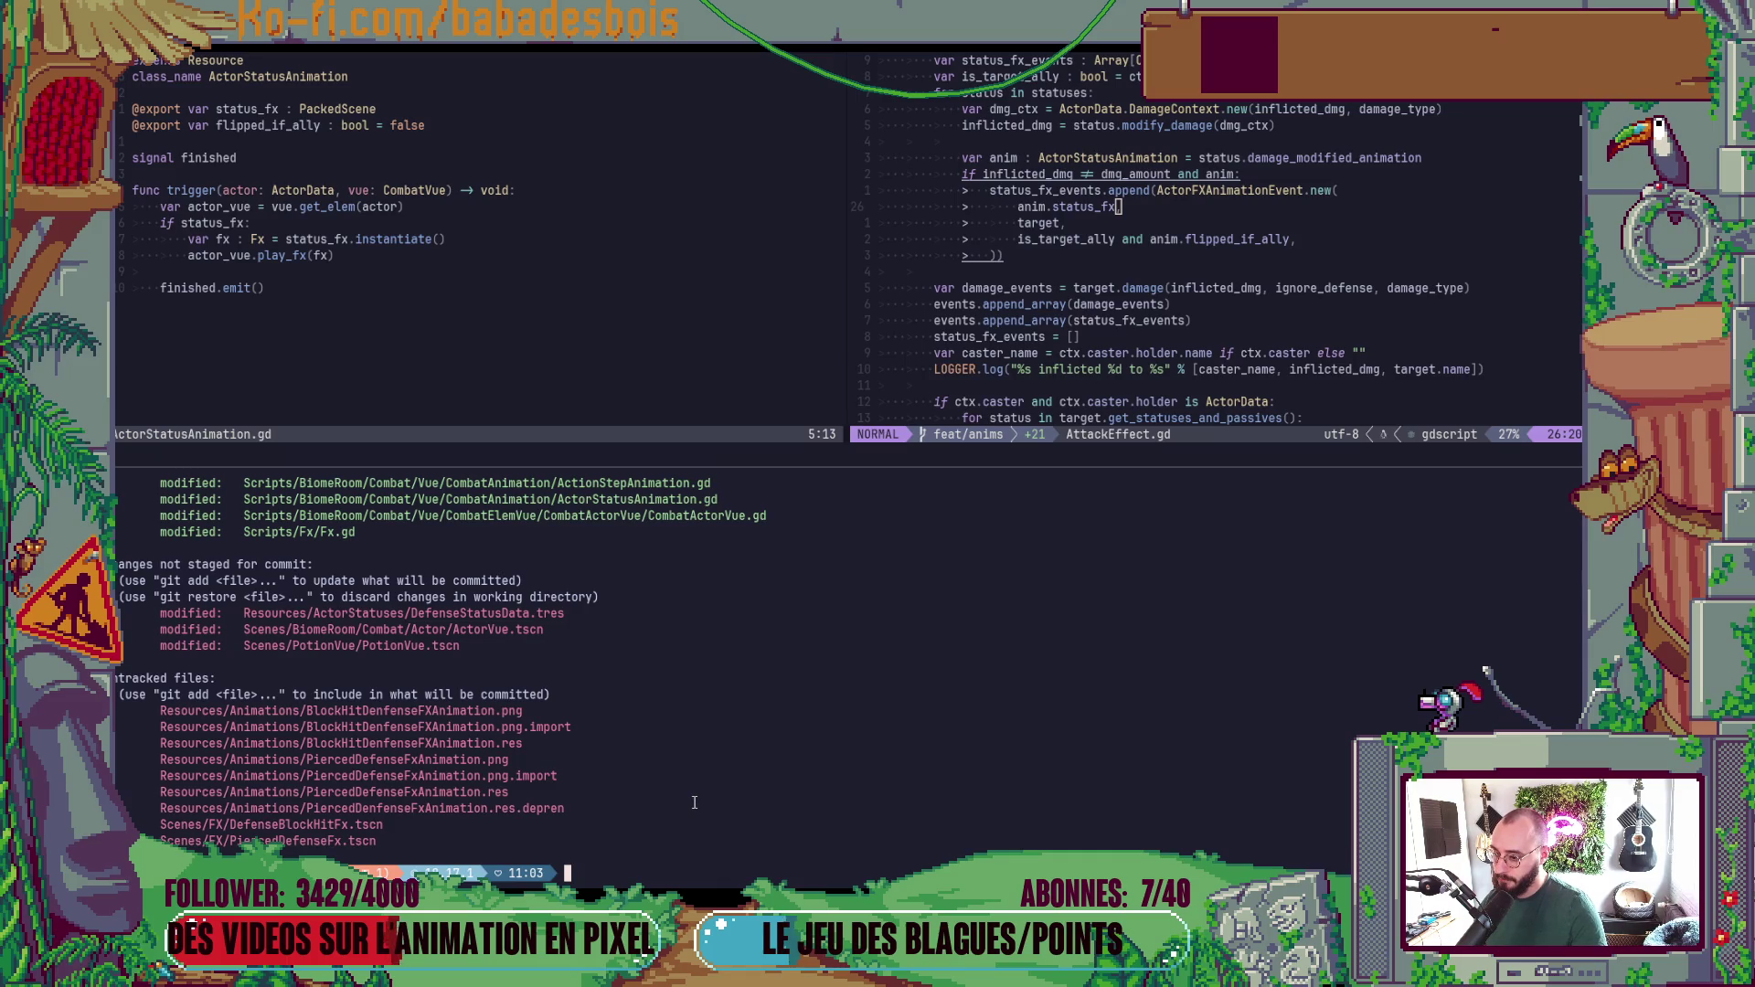
{"action": "double_click", "coordinate": [548, 810]}
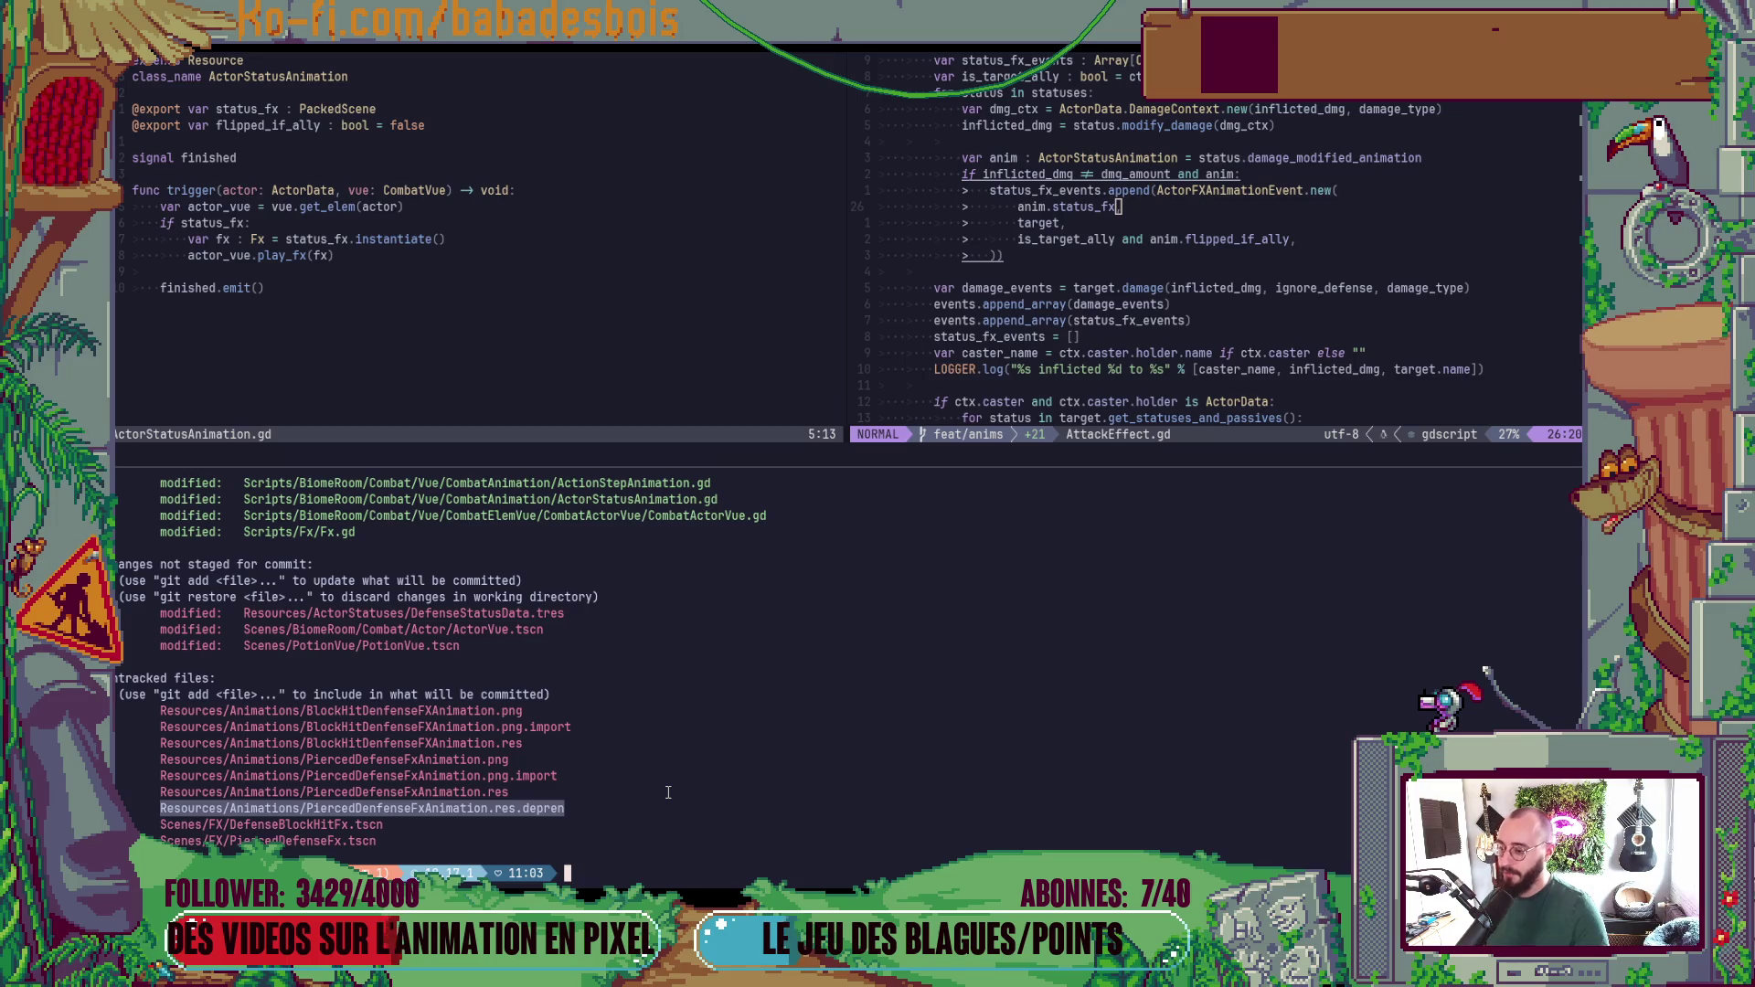
{"action": "key", "text": "alt+Tab"}
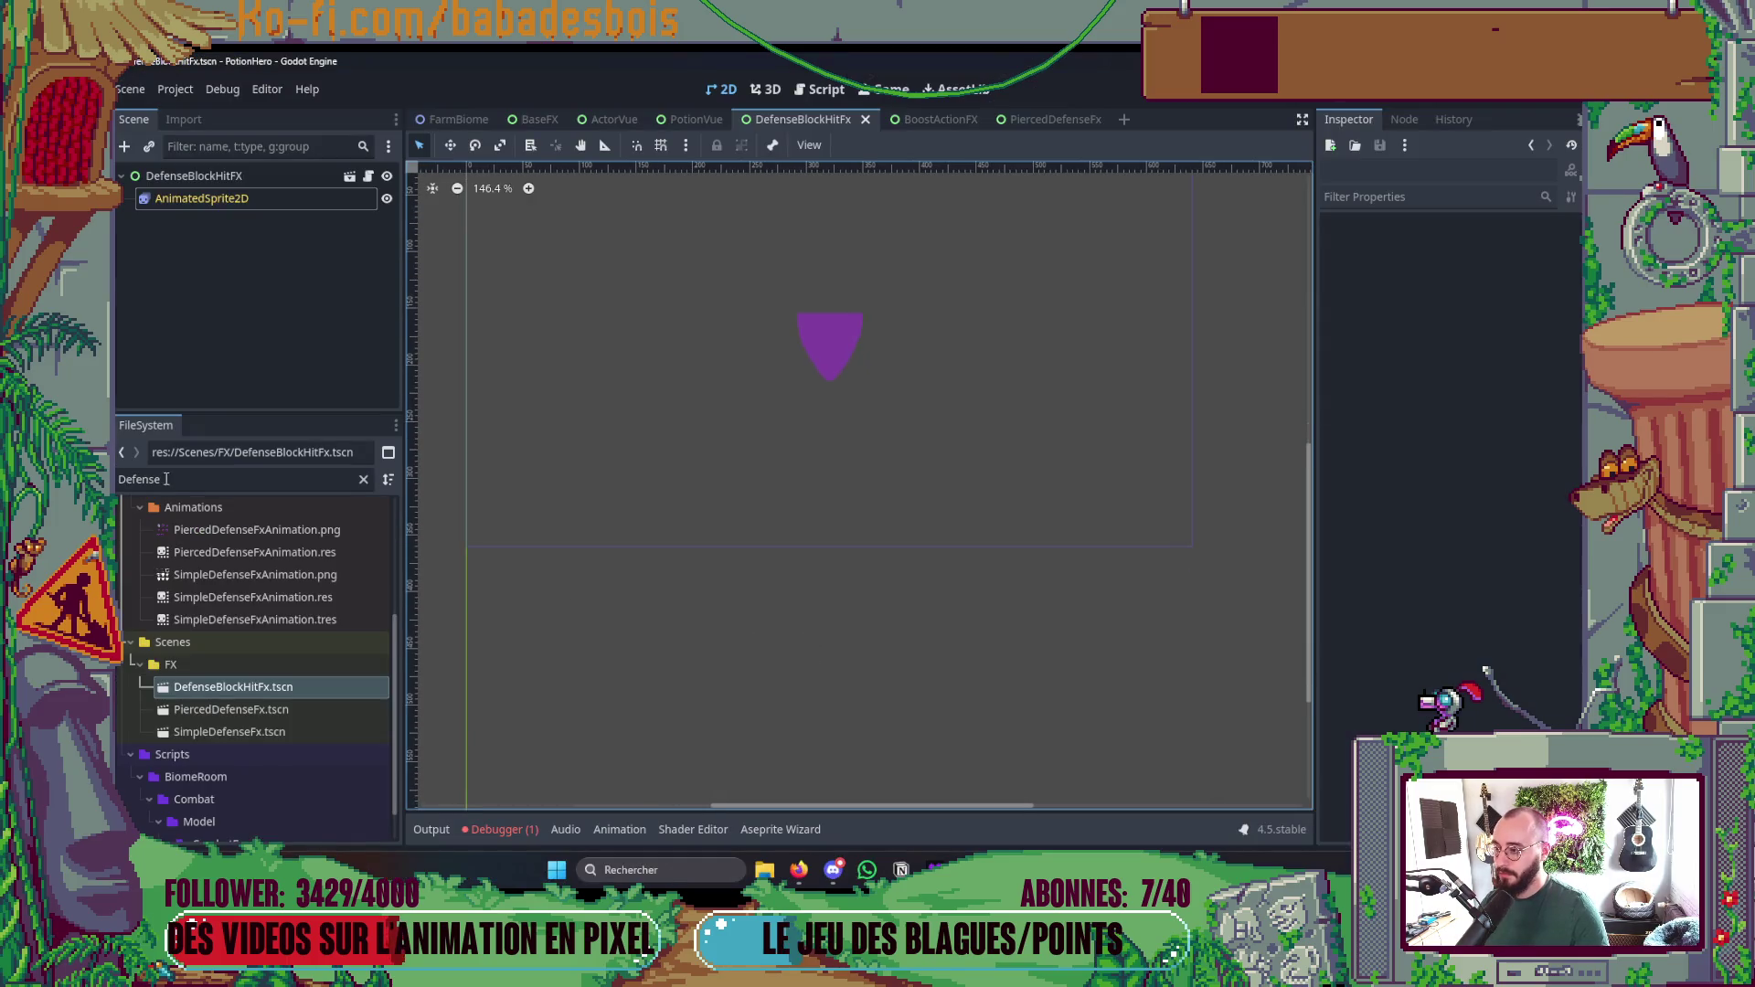
{"action": "double_click", "coordinate": [169, 479]}
{"action": "type", "text": "de"}
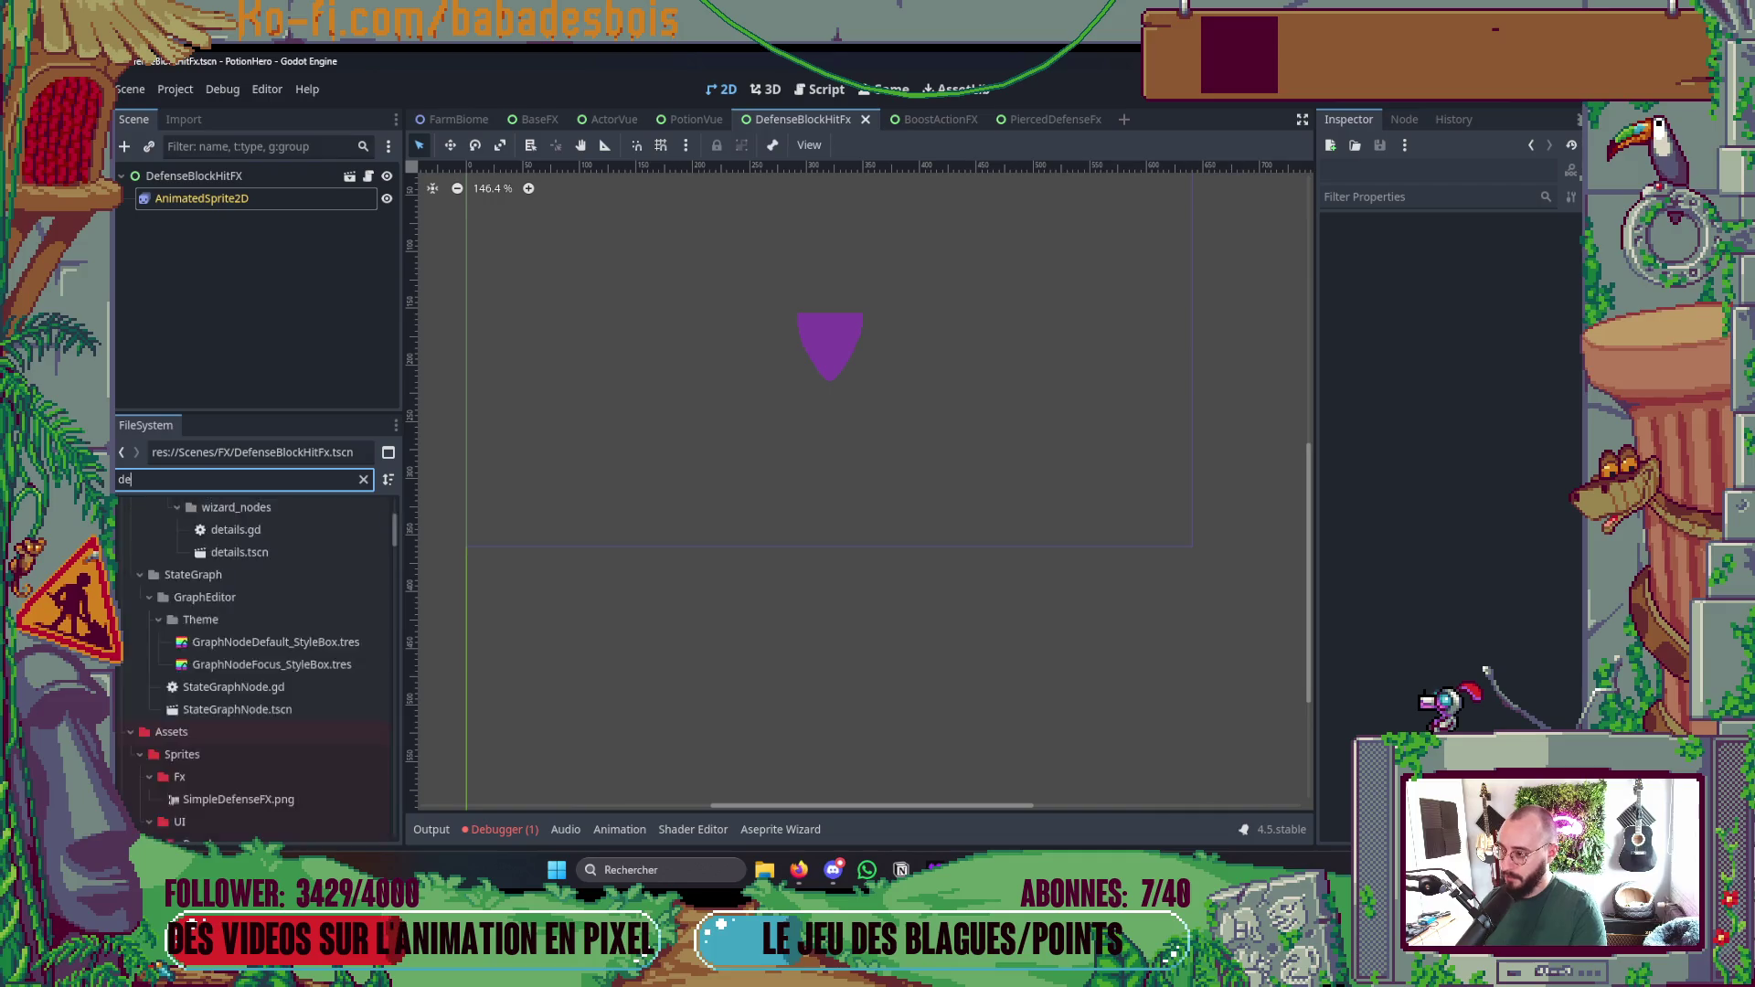
{"action": "key", "text": "BackSpace"}
{"action": "key", "text": "BackSpace"}
{"action": "key", "text": "alt+Tab"}
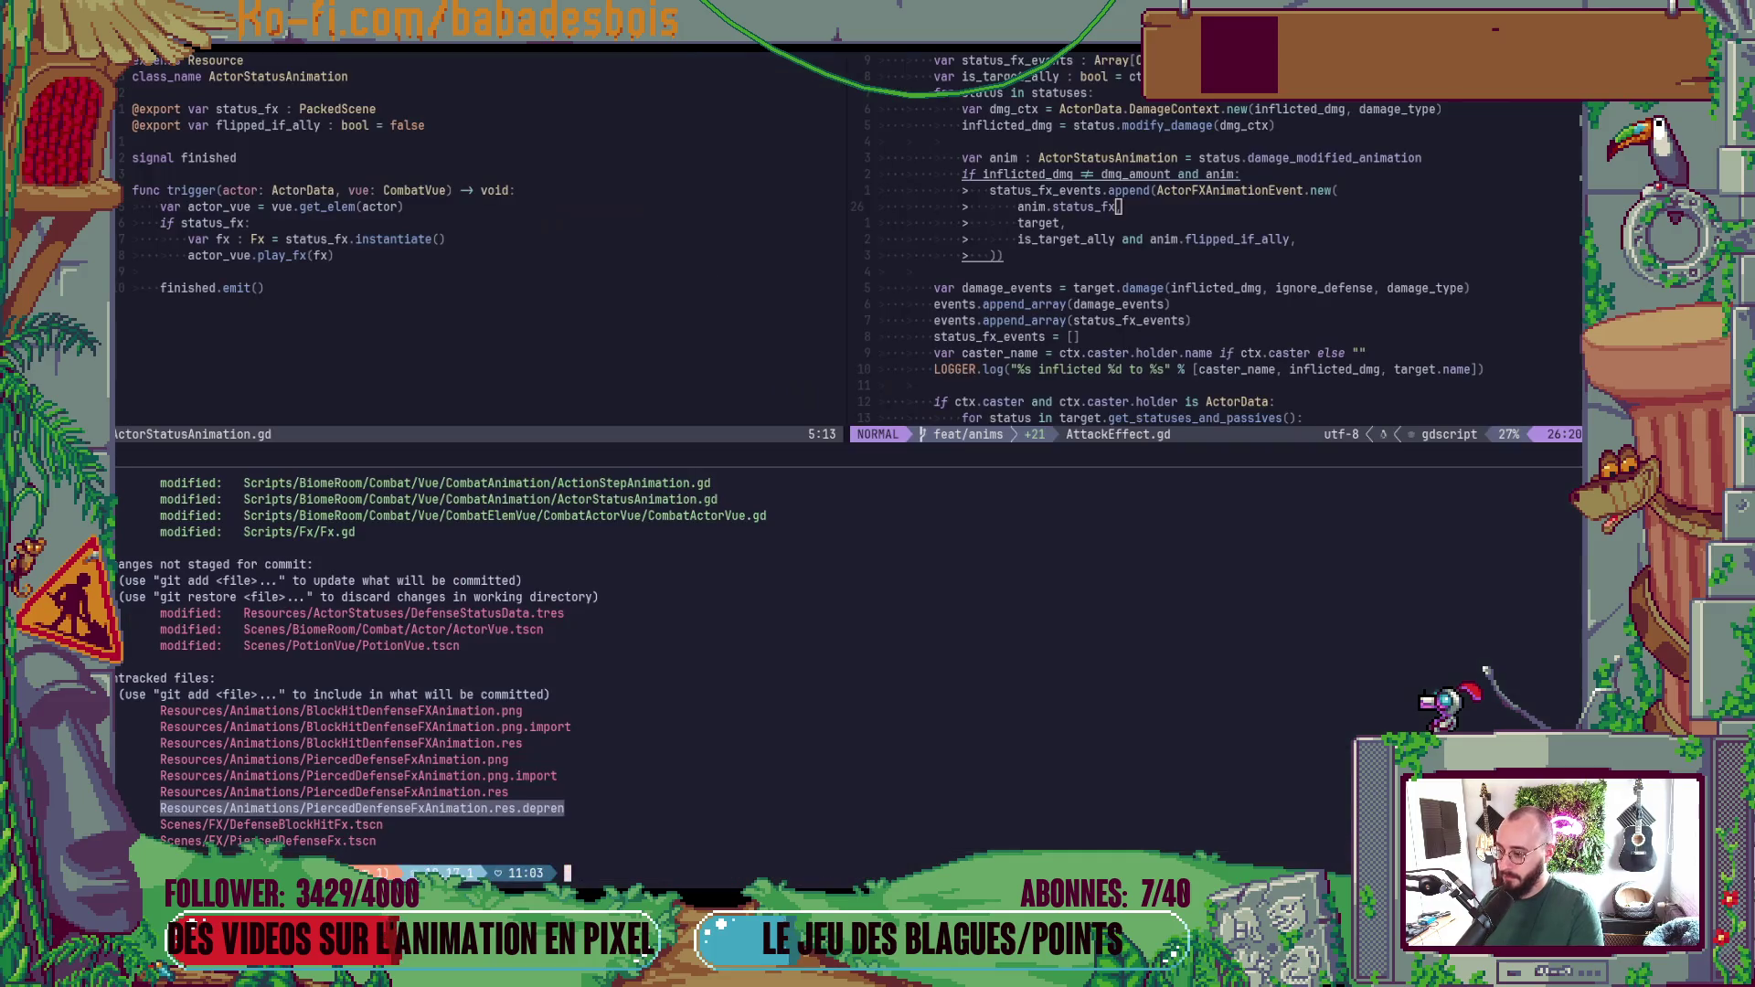
{"action": "left_click", "coordinate": [641, 868]}
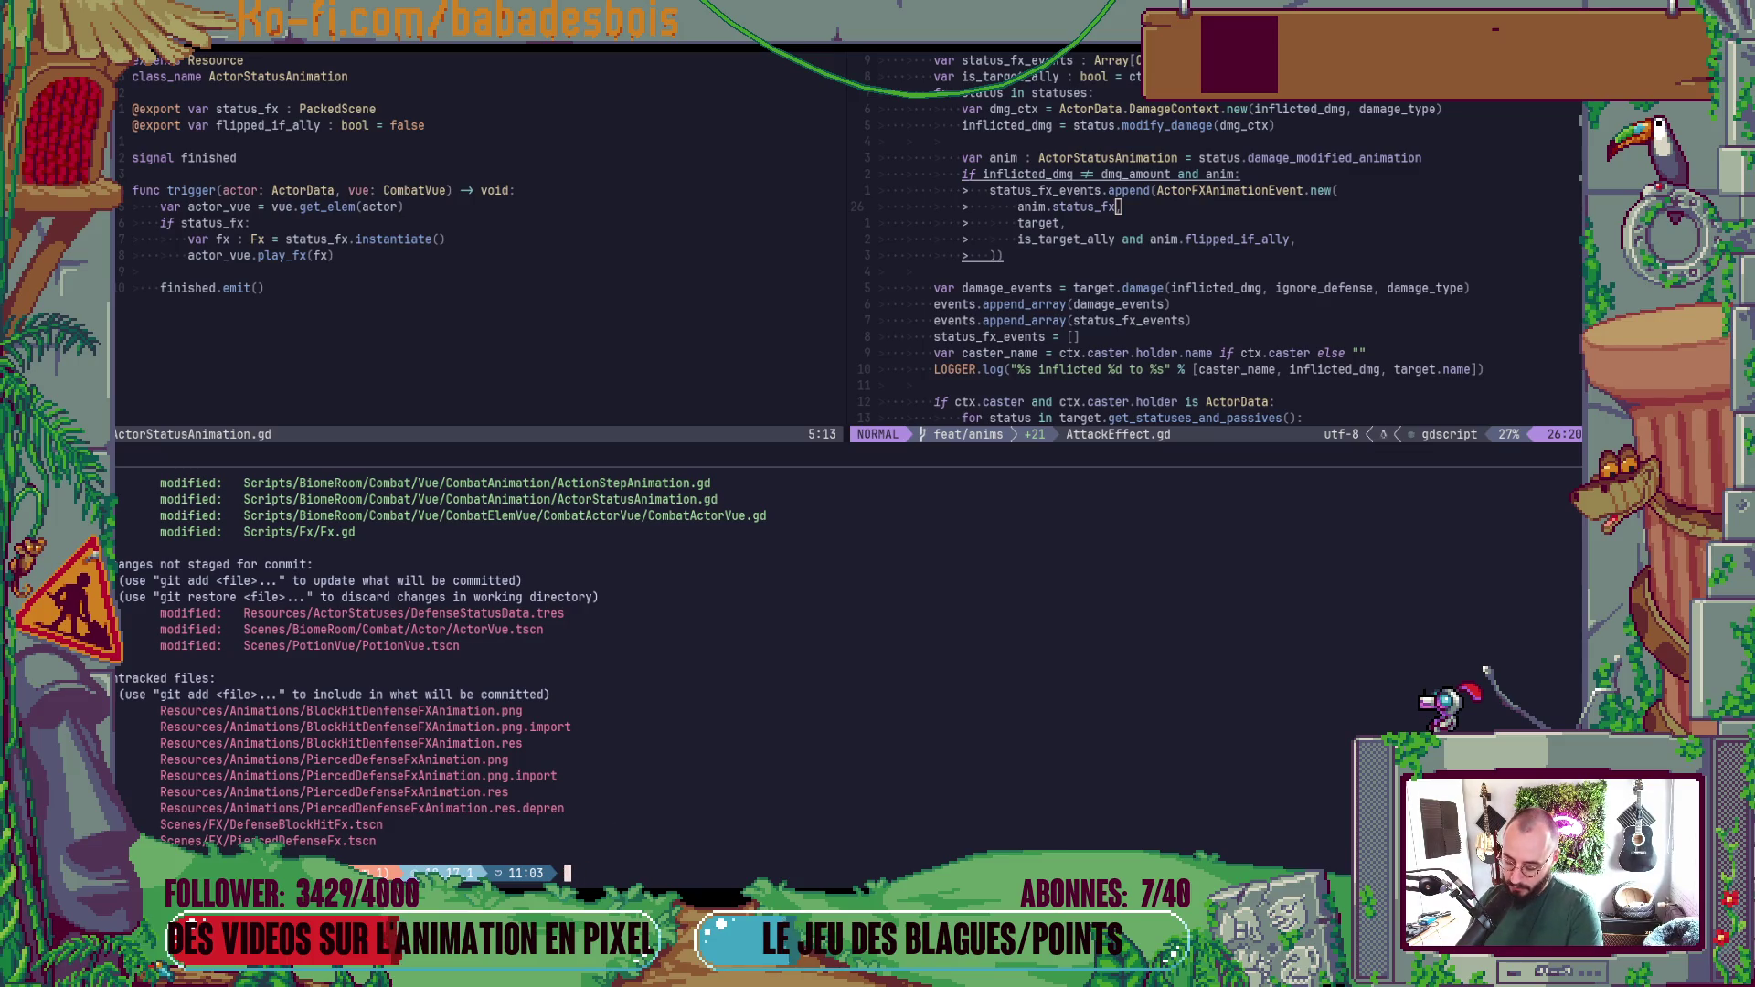
{"action": "type", "text": "nvim"}
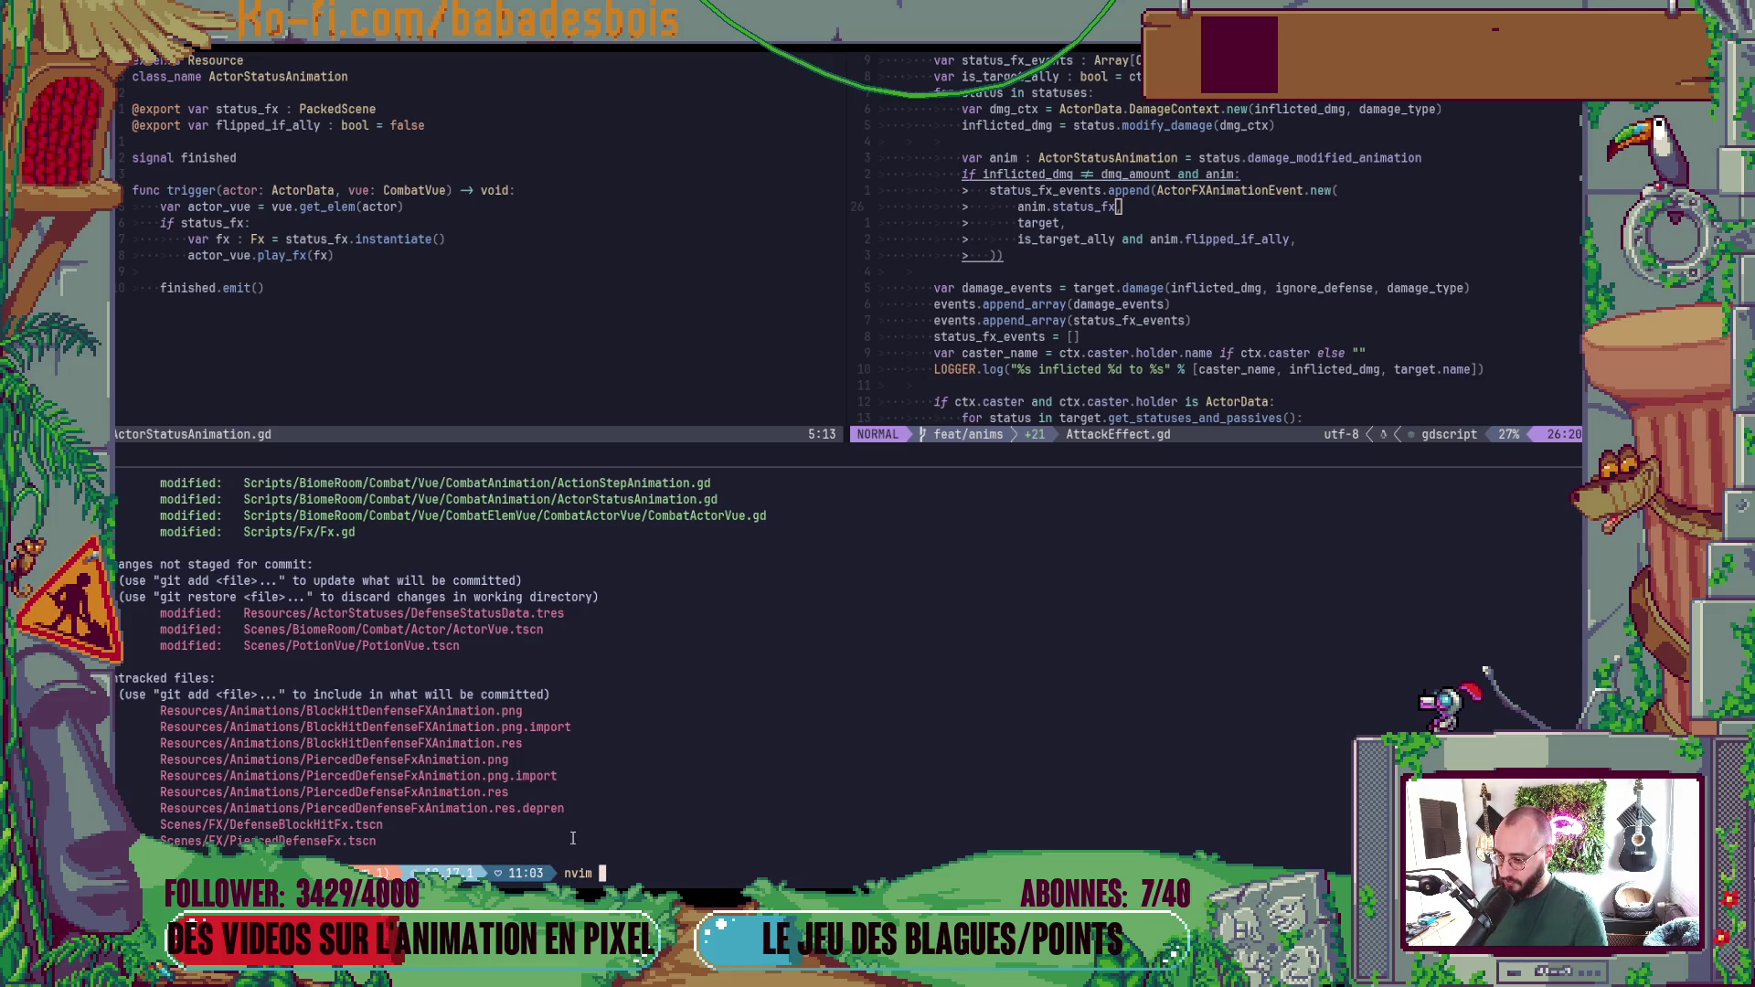
{"action": "double_click", "coordinate": [362, 808]}
{"action": "middle_click", "coordinate": [362, 808]}
{"action": "key", "text": "Return"}
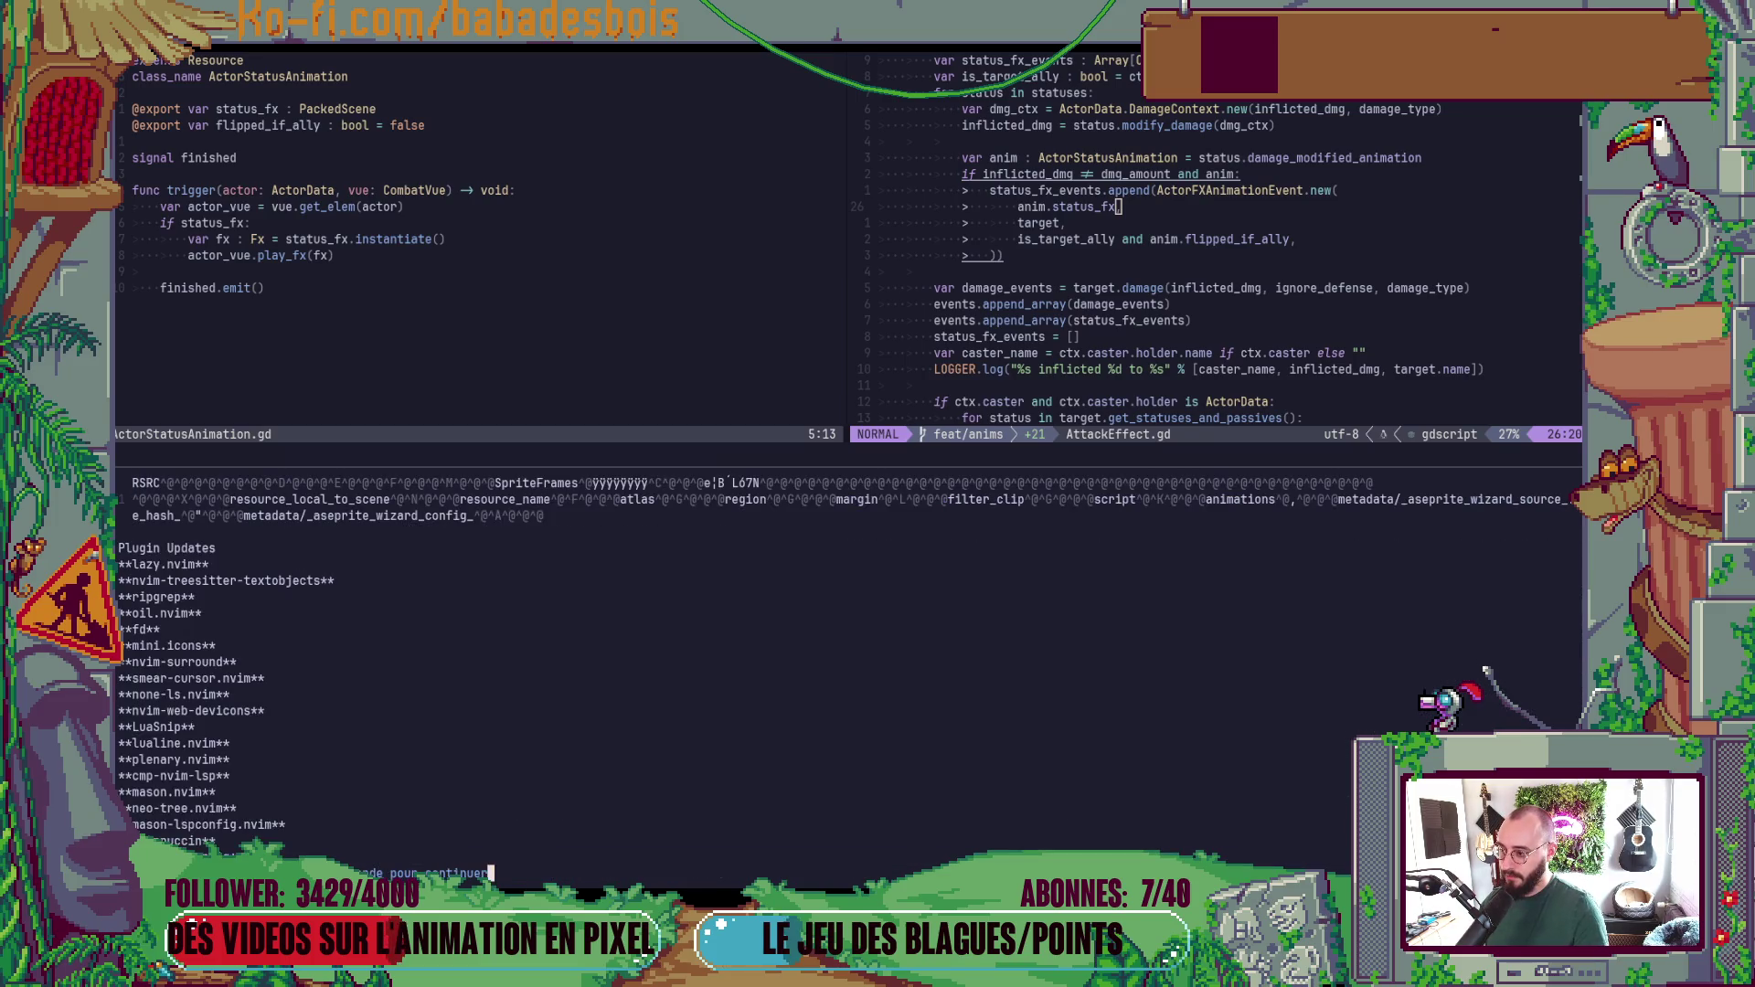
{"action": "key", "text": "Return"}
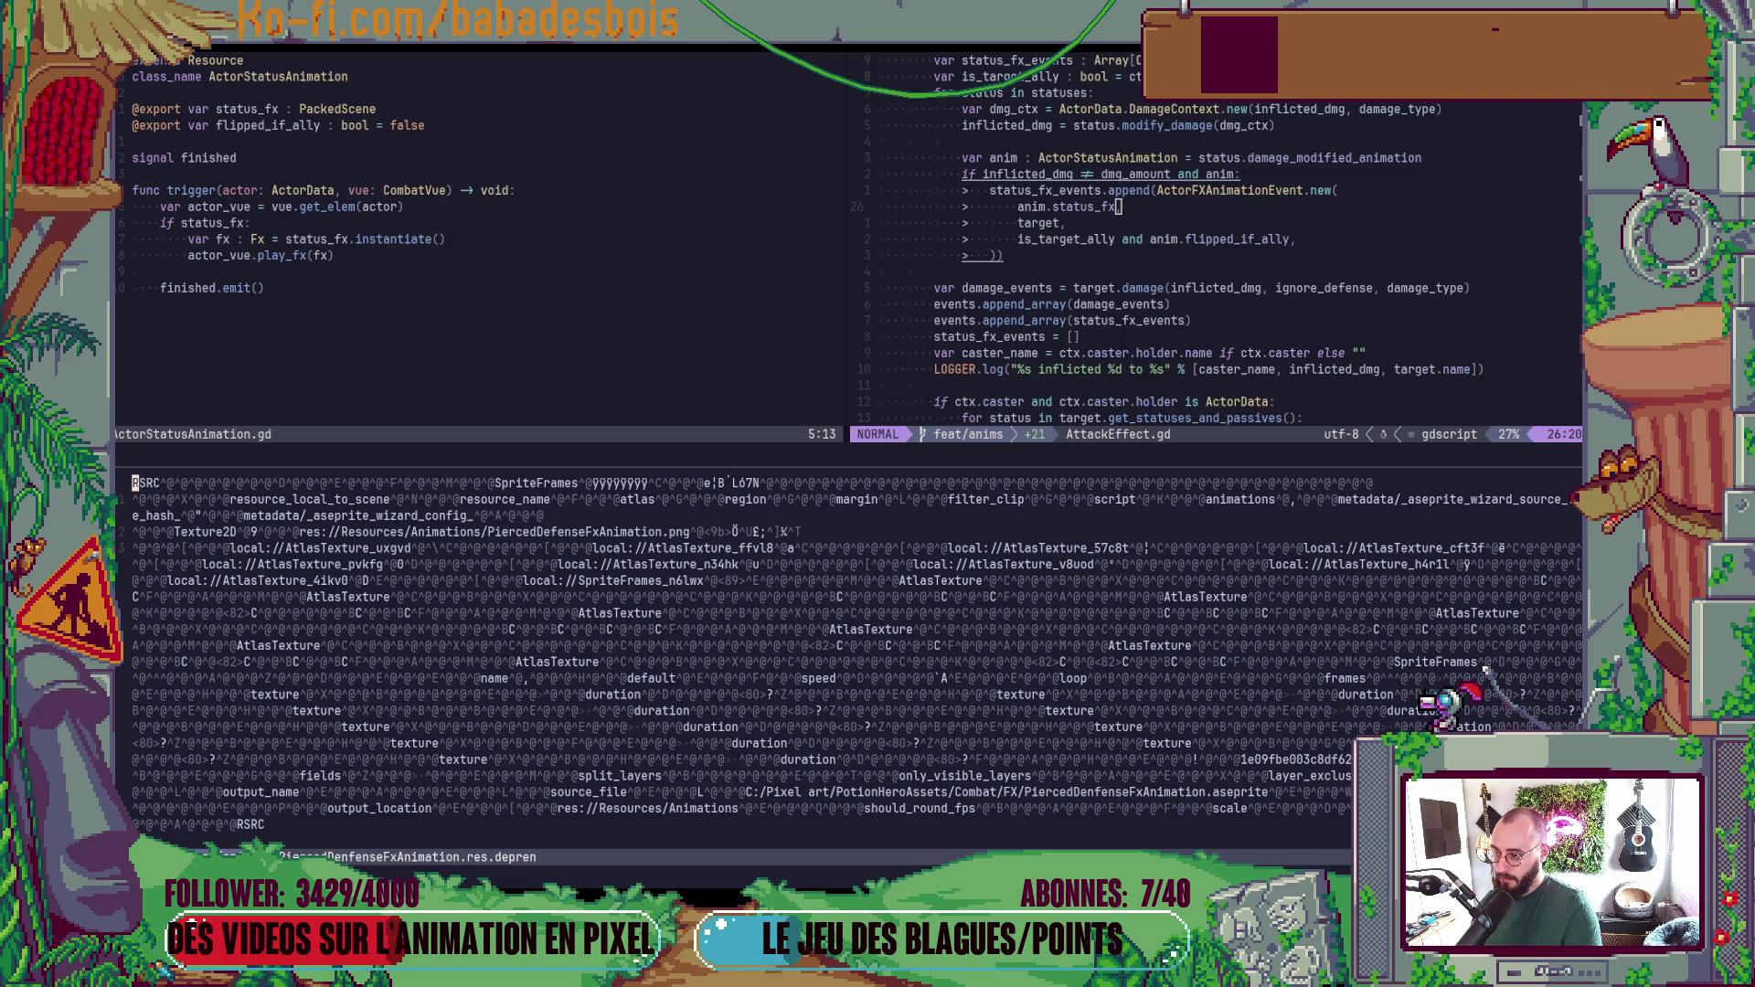
{"action": "key", "text": "ctrl+o"}
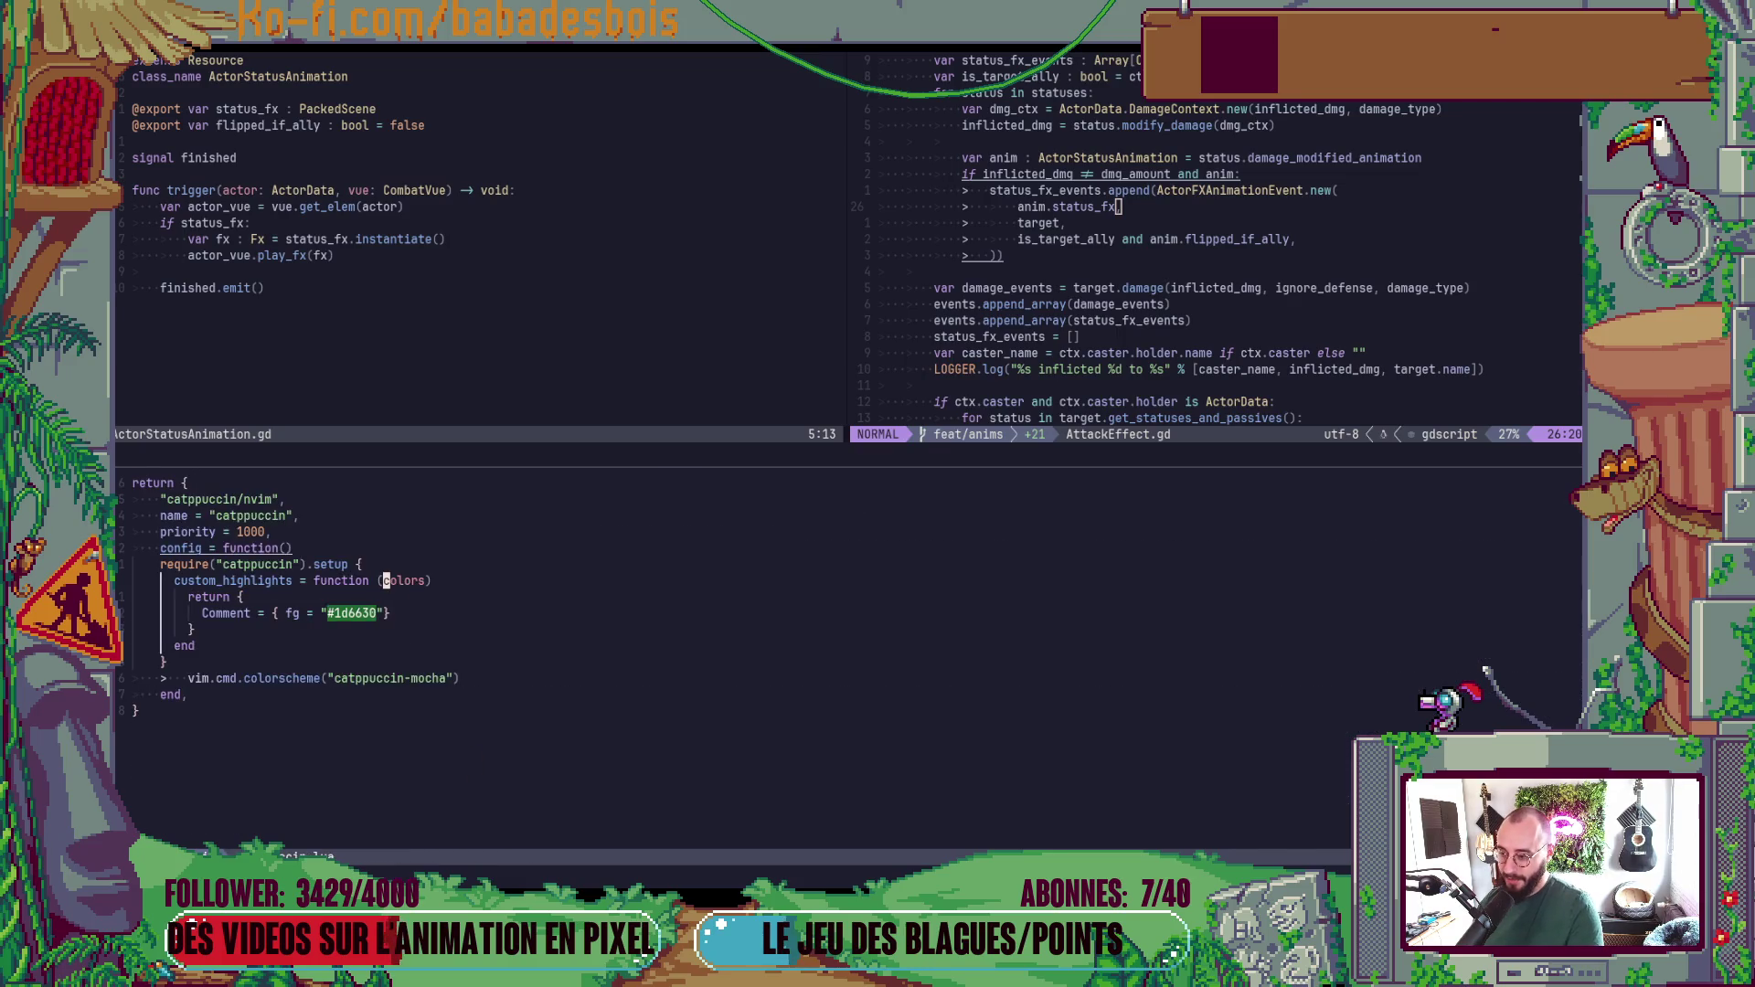
{"action": "type", "text": ":q"}
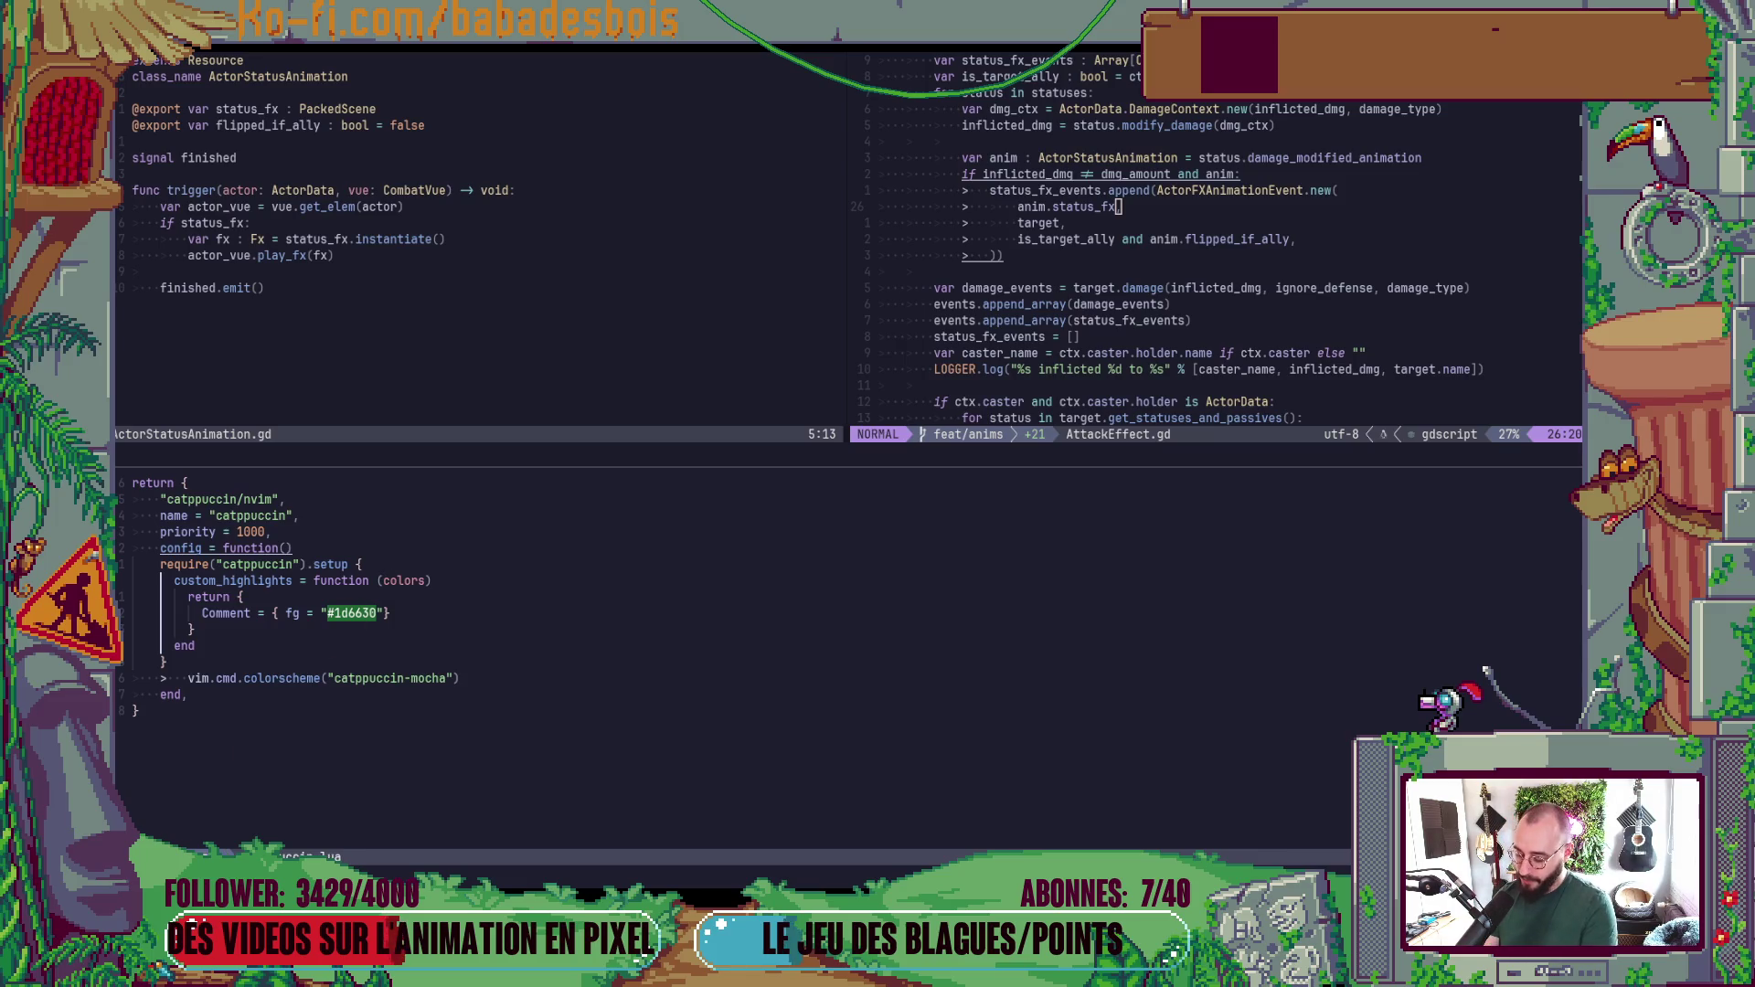
{"action": "key", "text": "Return"}
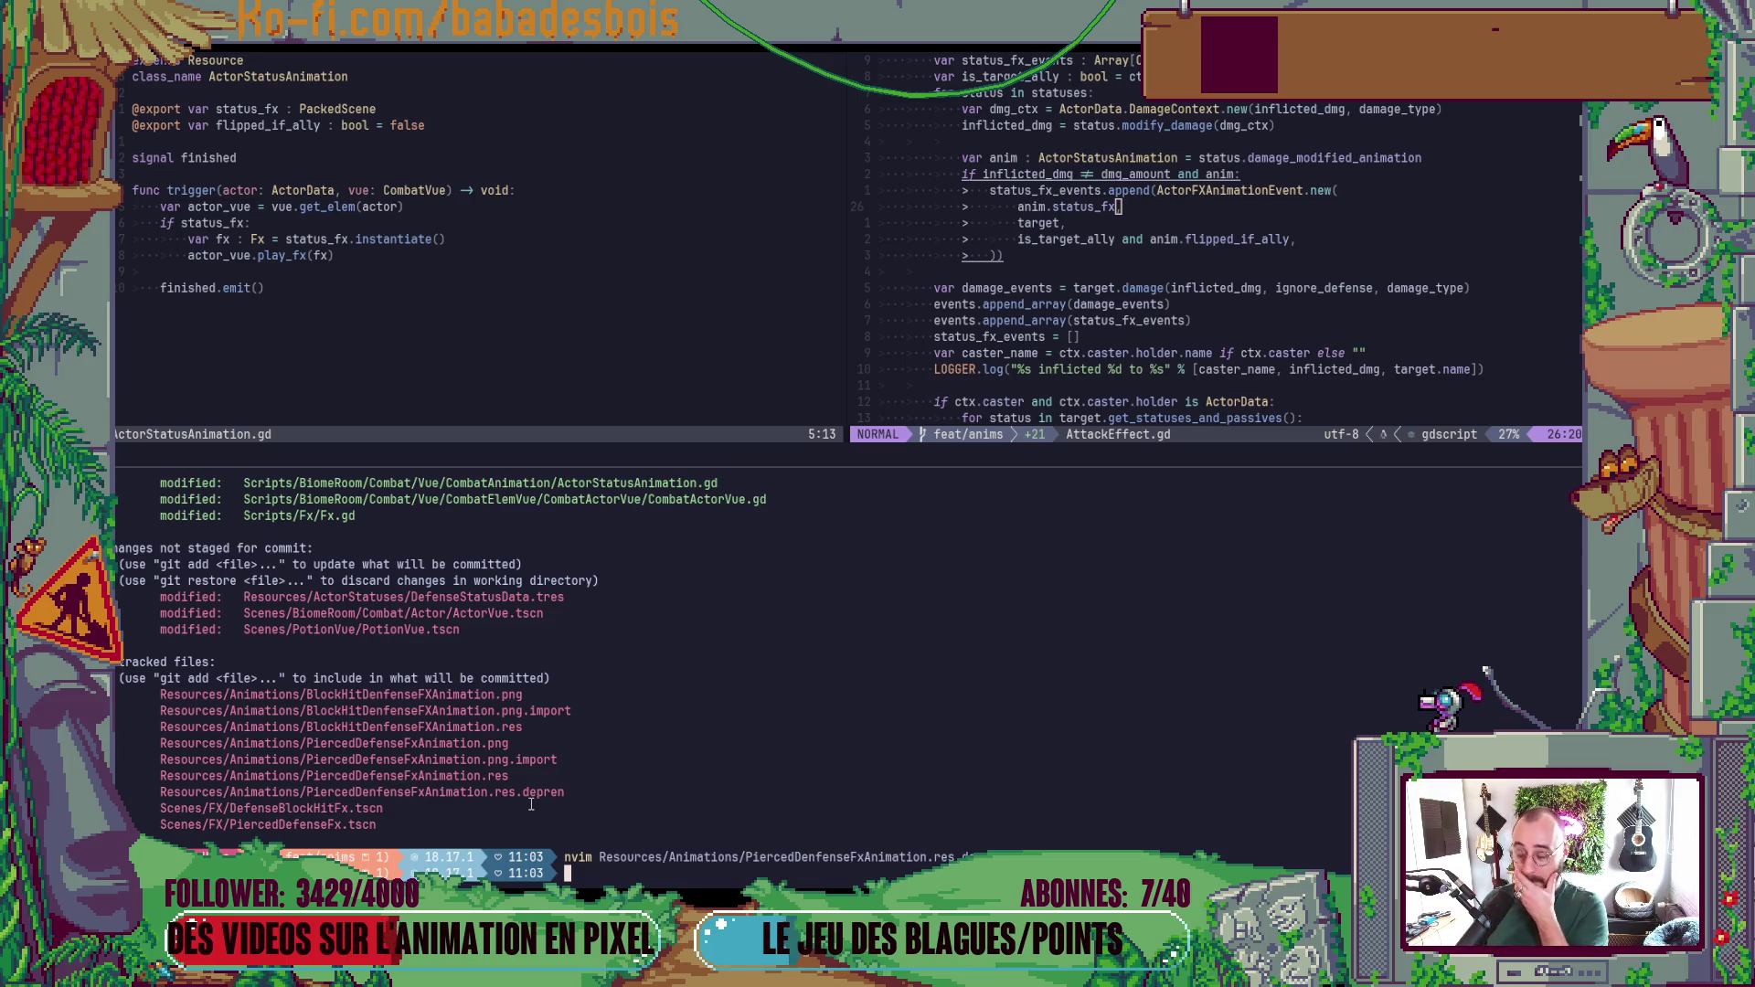
{"action": "type", "text": "gst"}
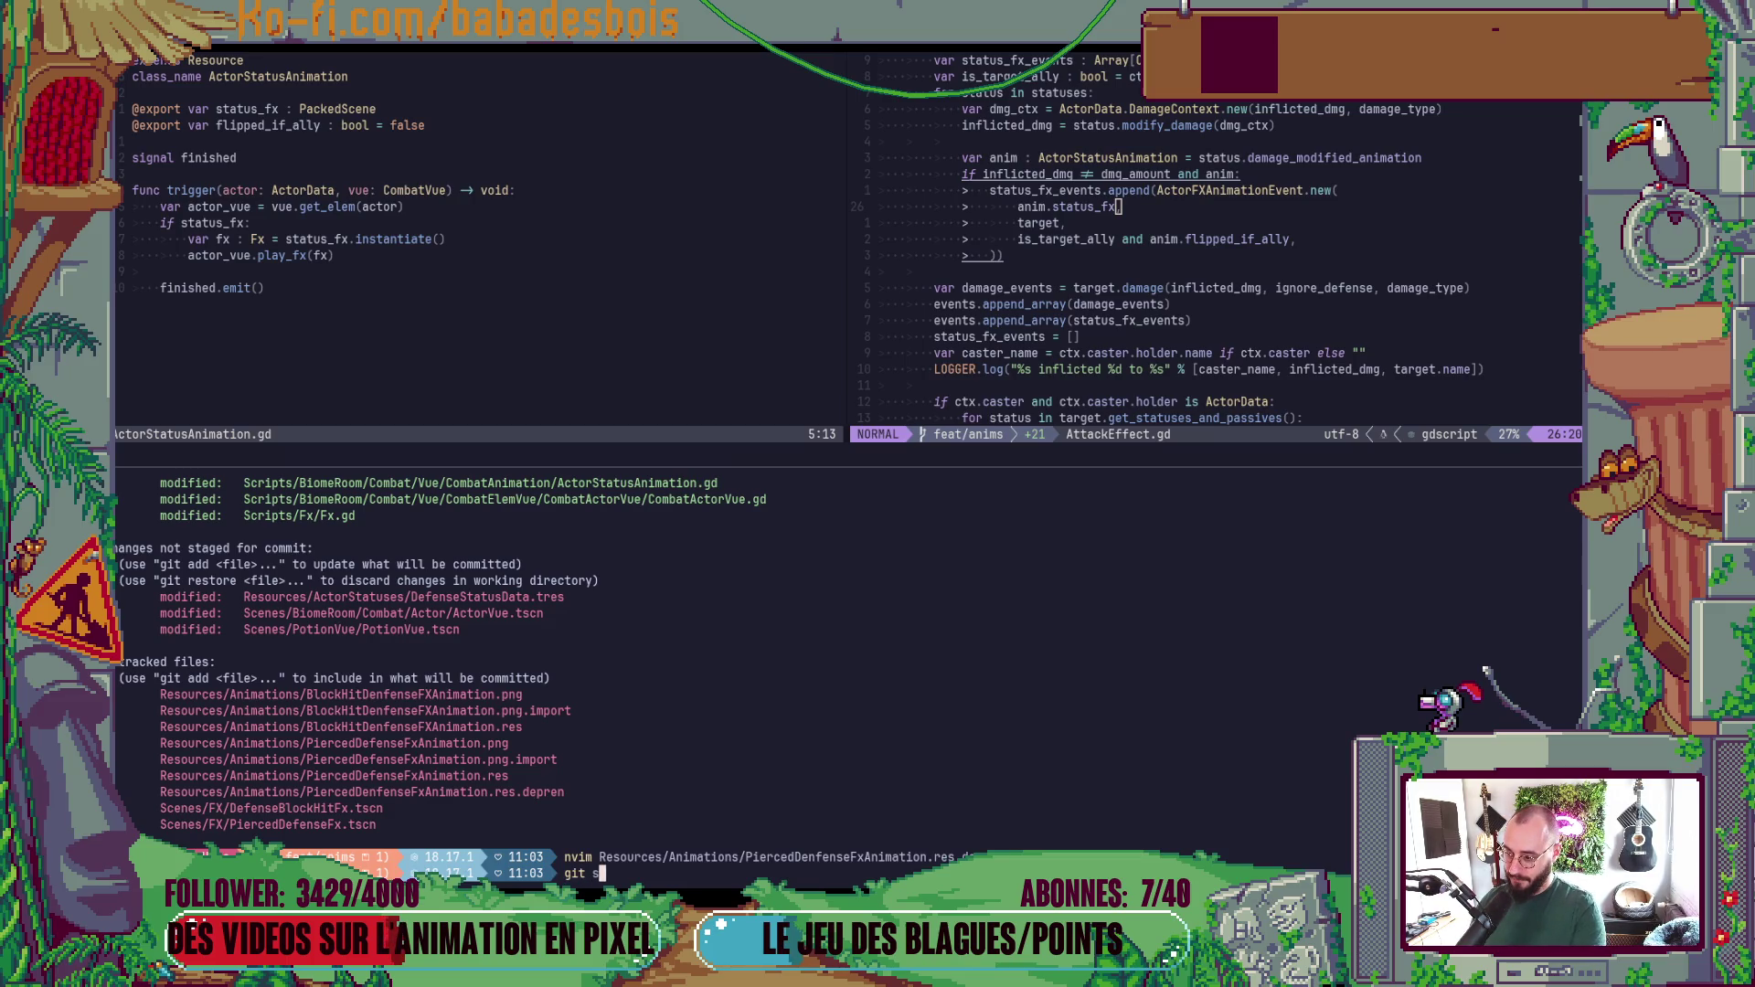
{"action": "key", "text": "Return"}
{"action": "type", "text": "git "}
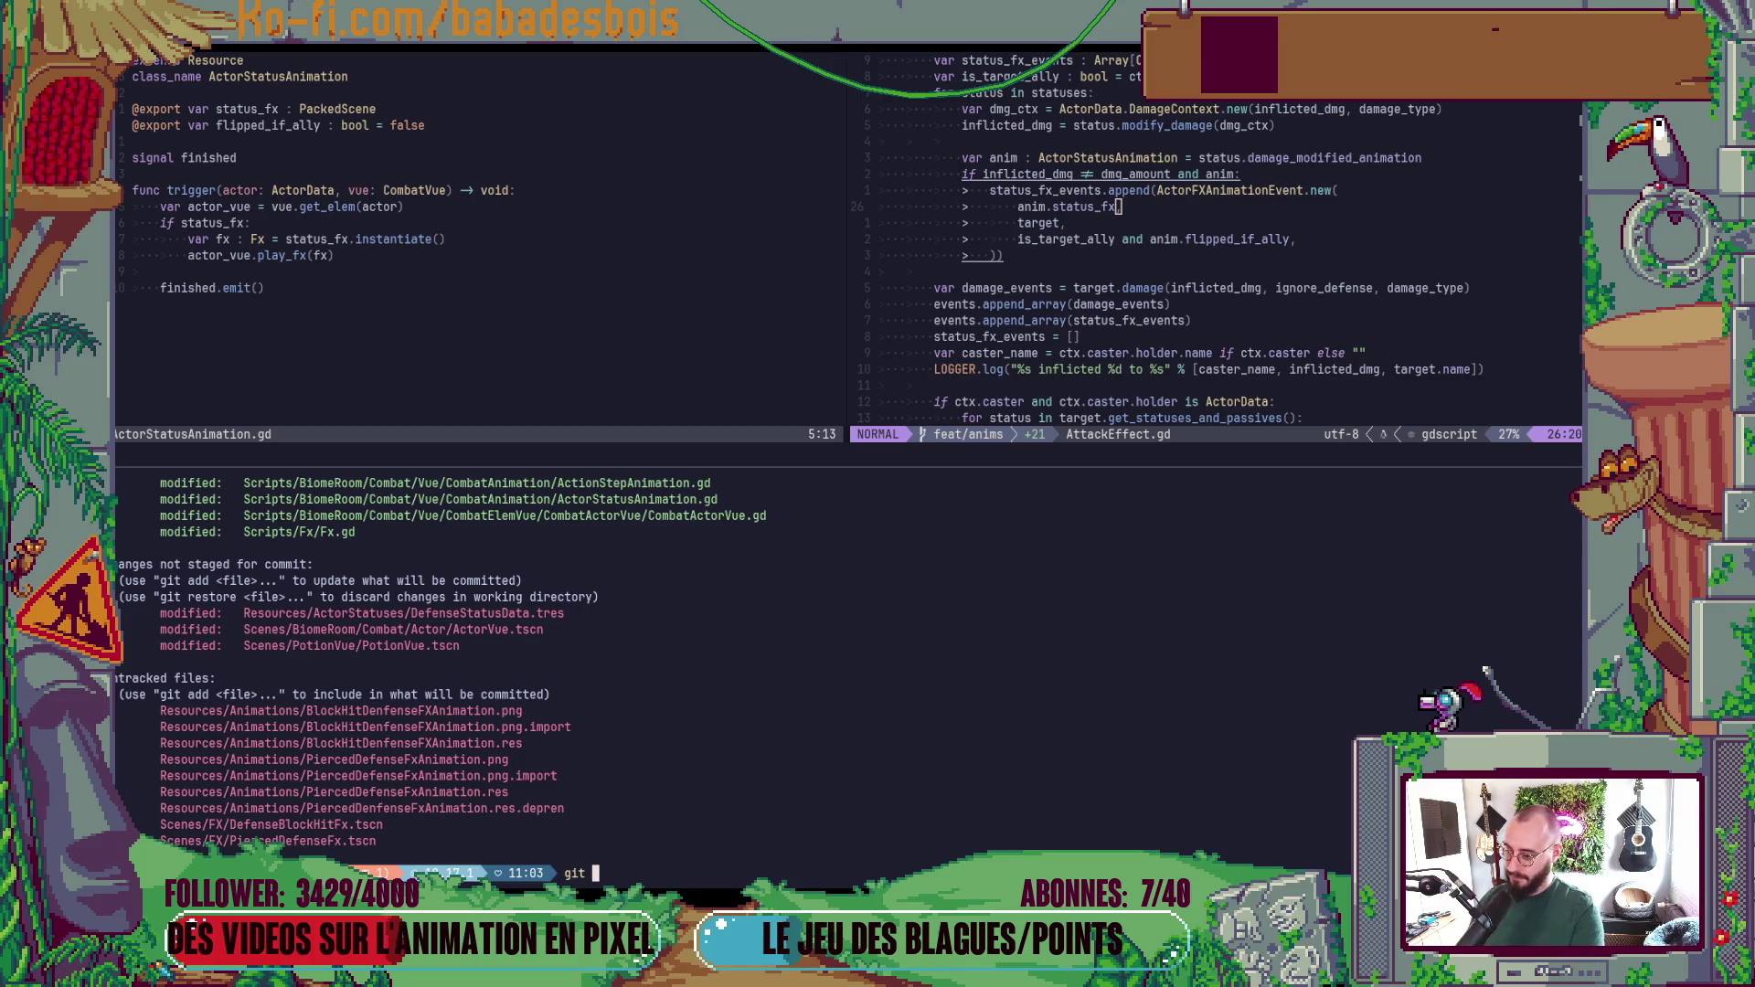
{"action": "type", "text": "add "}
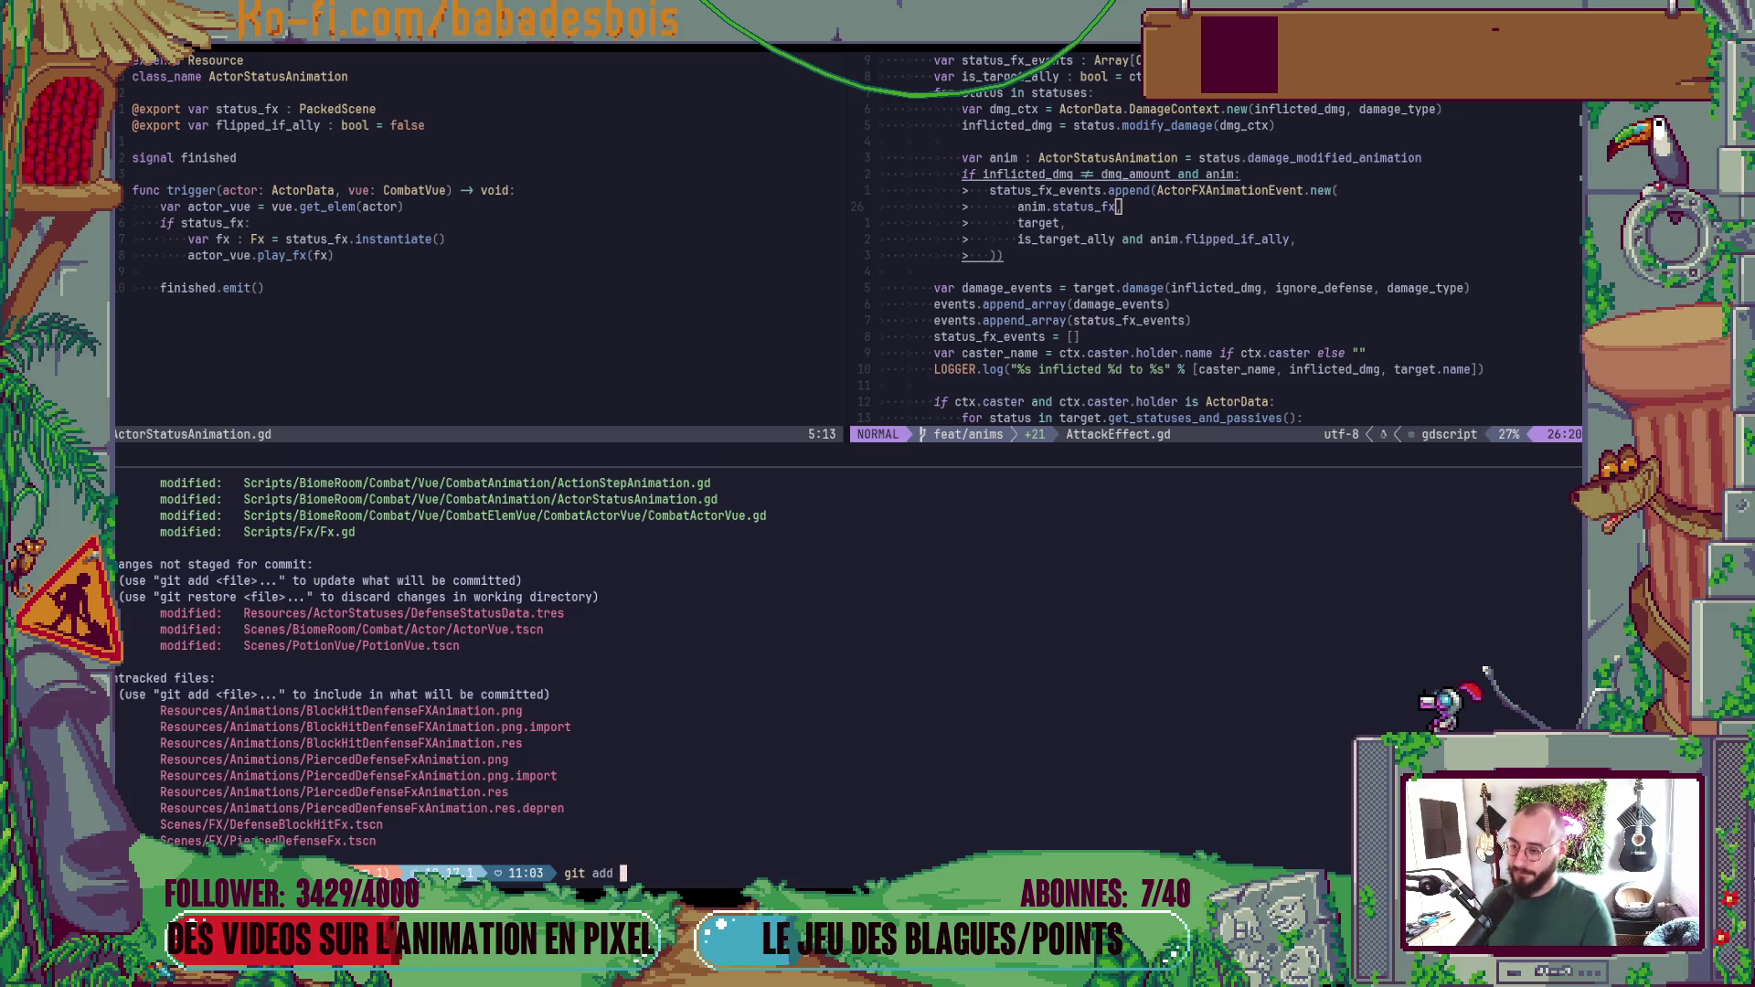
{"action": "type", "text": "."}
{"action": "key", "text": "BackSpace"}
{"action": "key", "text": "BackSpace"}
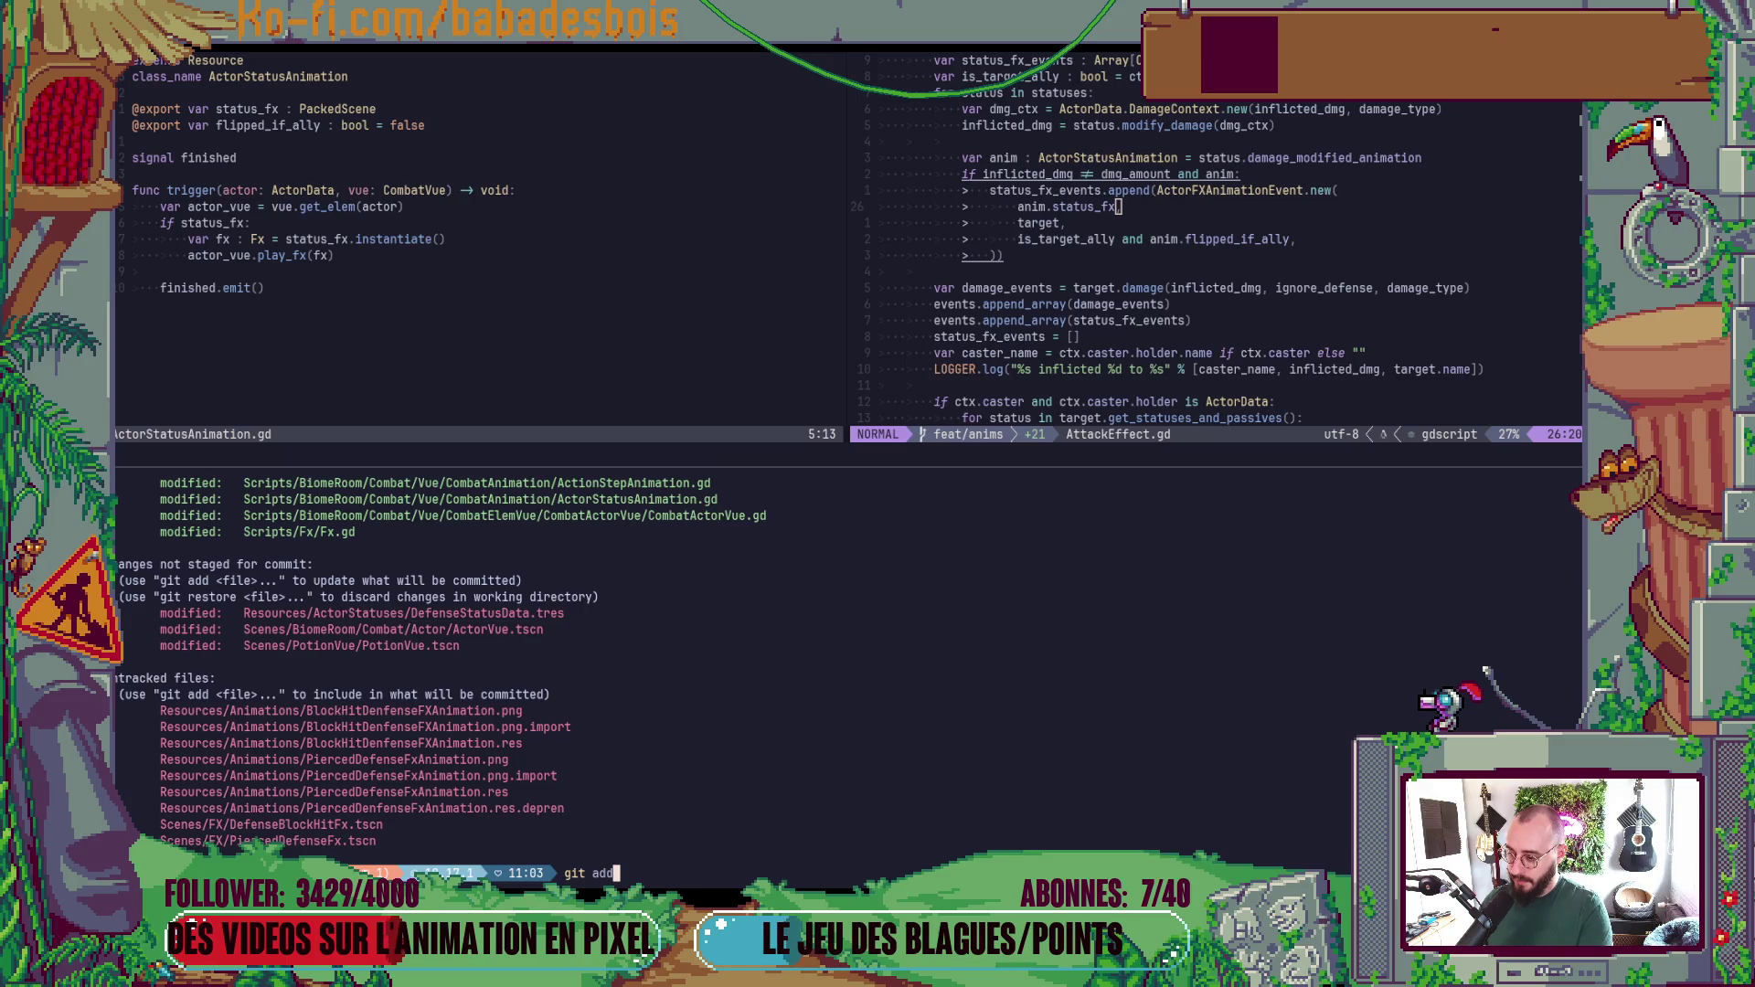
{"action": "key", "text": "BackSpace"}
{"action": "key", "text": "BackSpace"}
{"action": "key", "text": "BackSpace"}
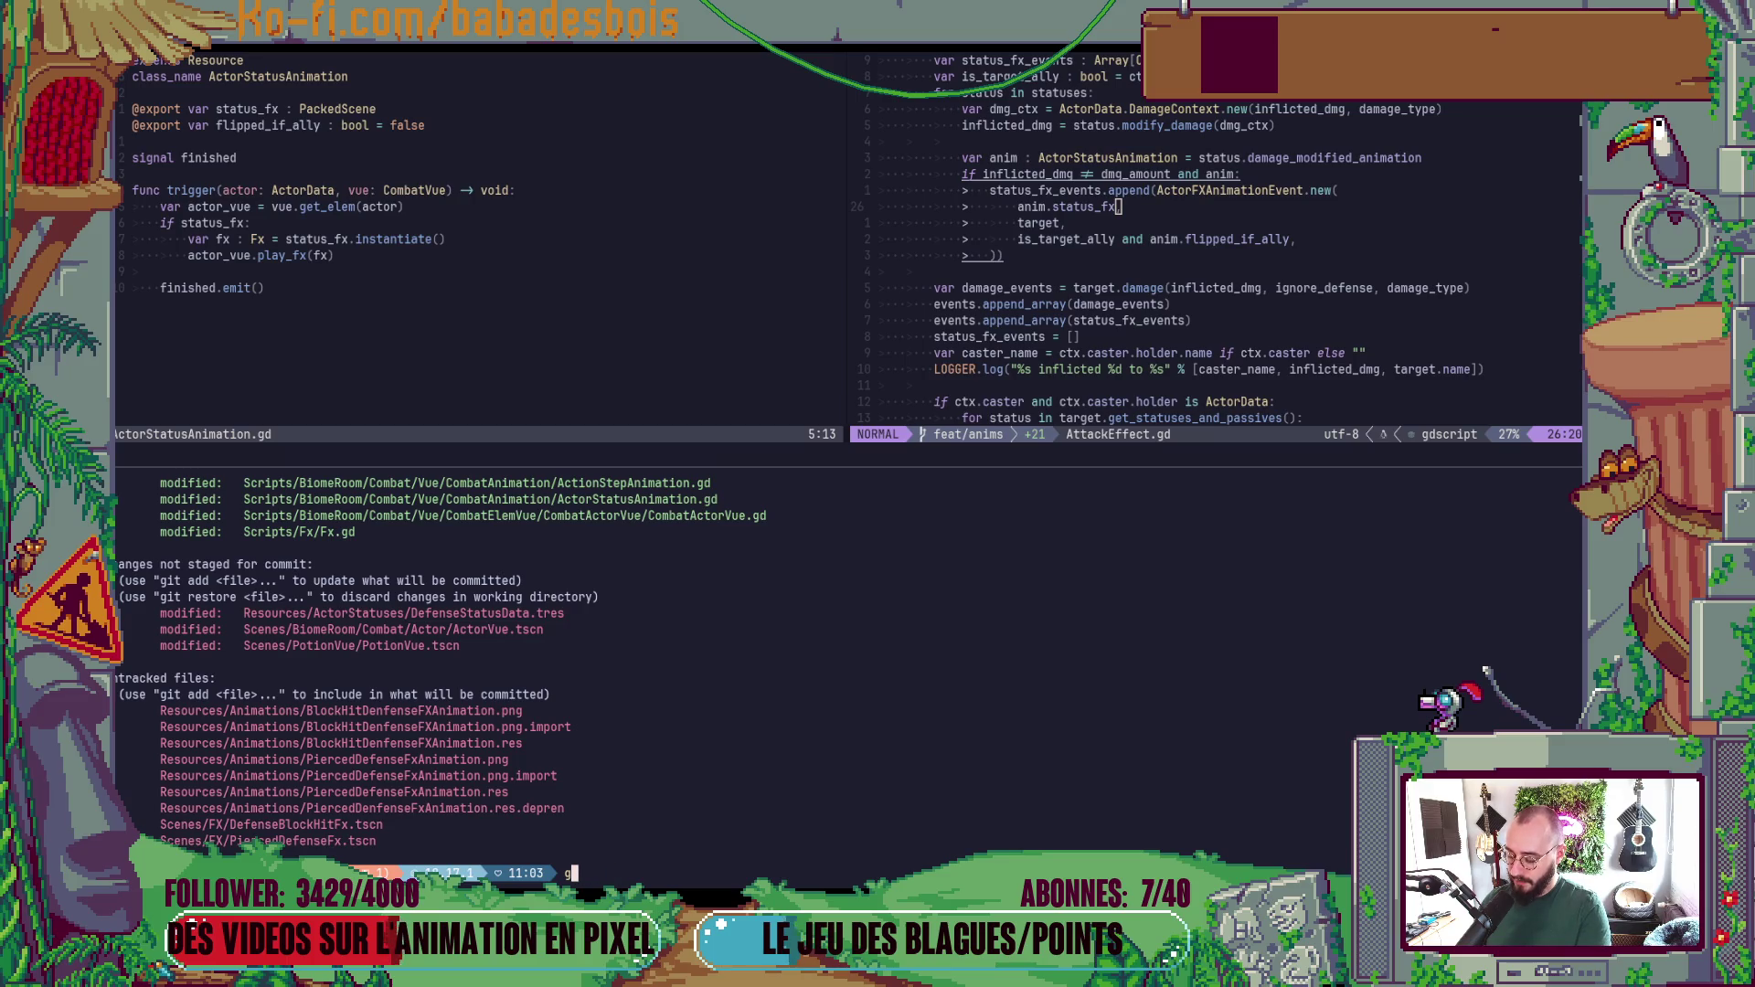
{"action": "type", "text": "cz"}
{"action": "key", "text": "Return"}
Step: Choose the feat commit type with Misc scope and type a draft description about status animations
{"action": "key", "text": "Down"}
{"action": "key", "text": "Down"}
{"action": "key", "text": "Return"}
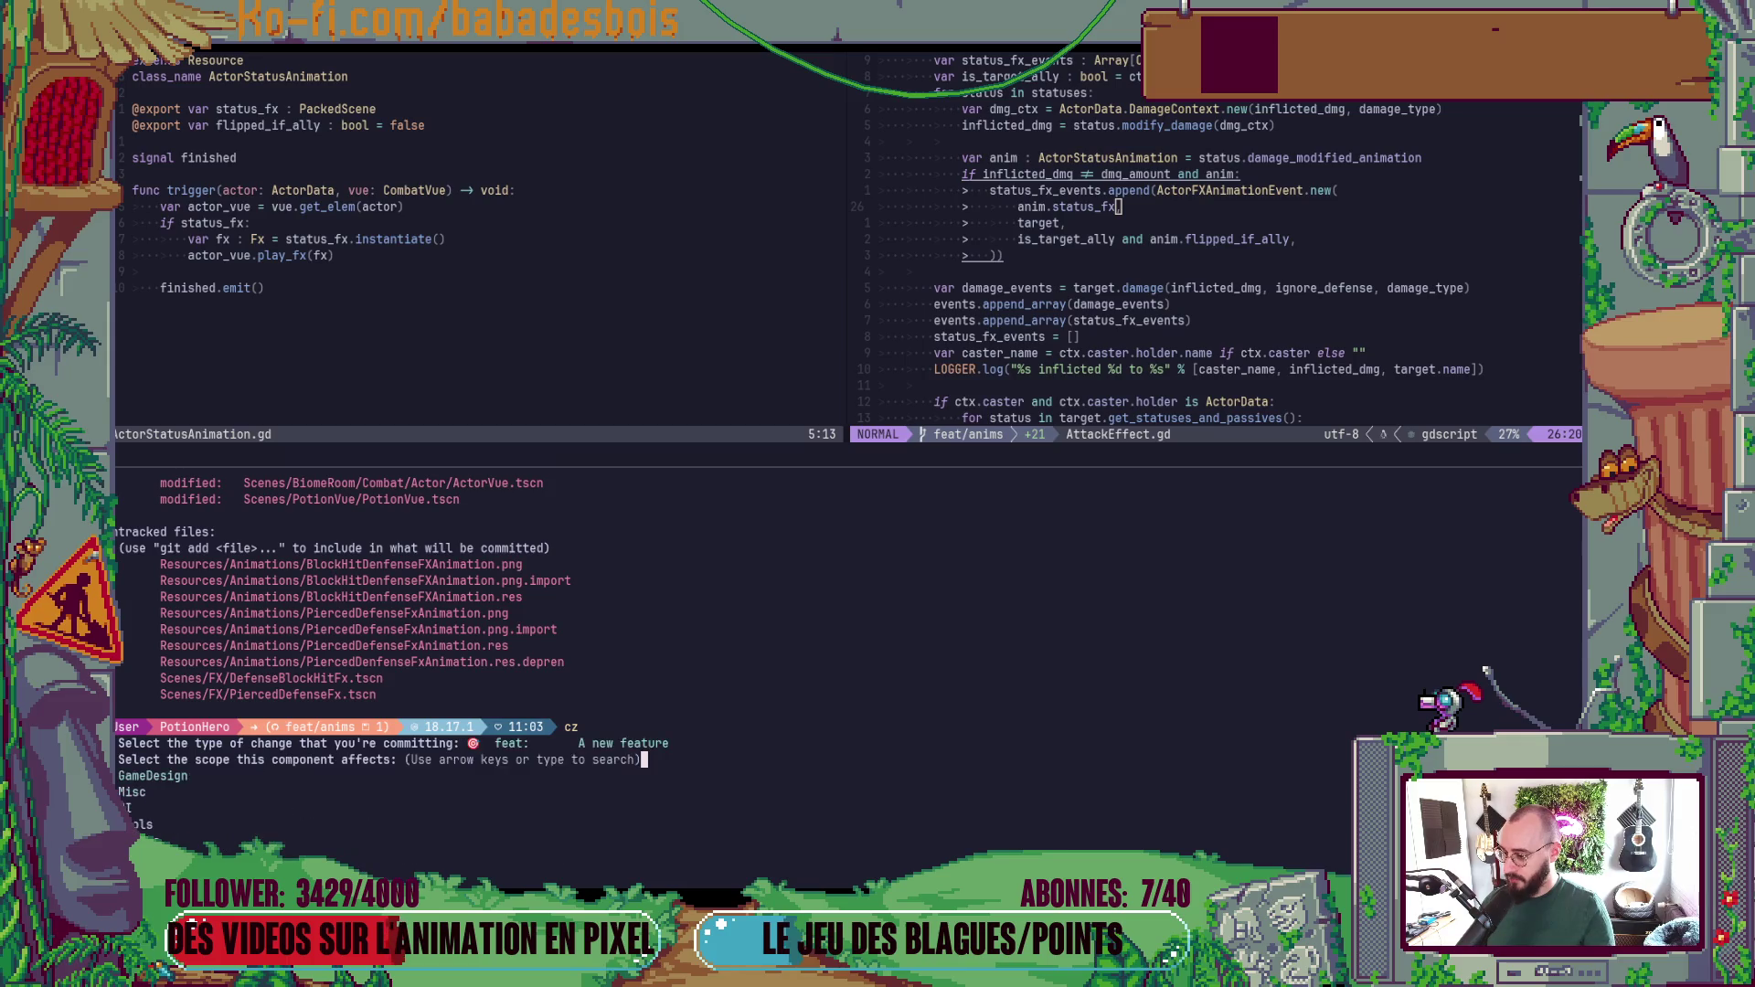
{"action": "key", "text": "Return"}
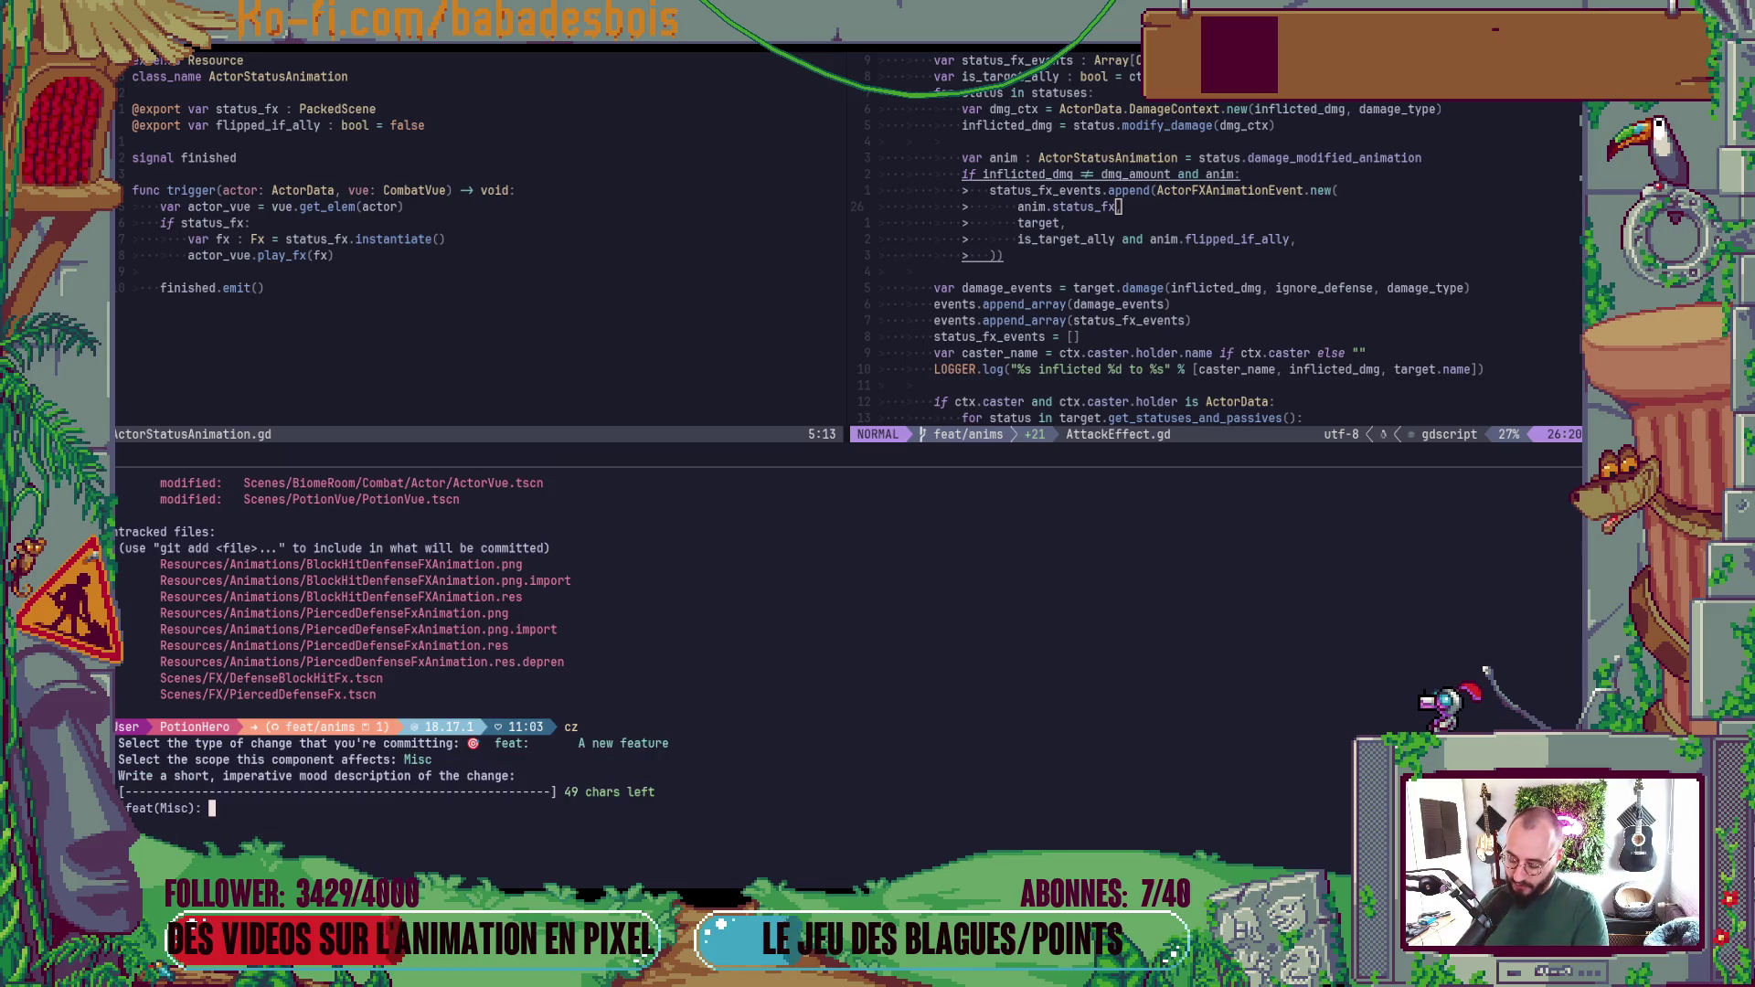
{"action": "type", "text": "Status"}
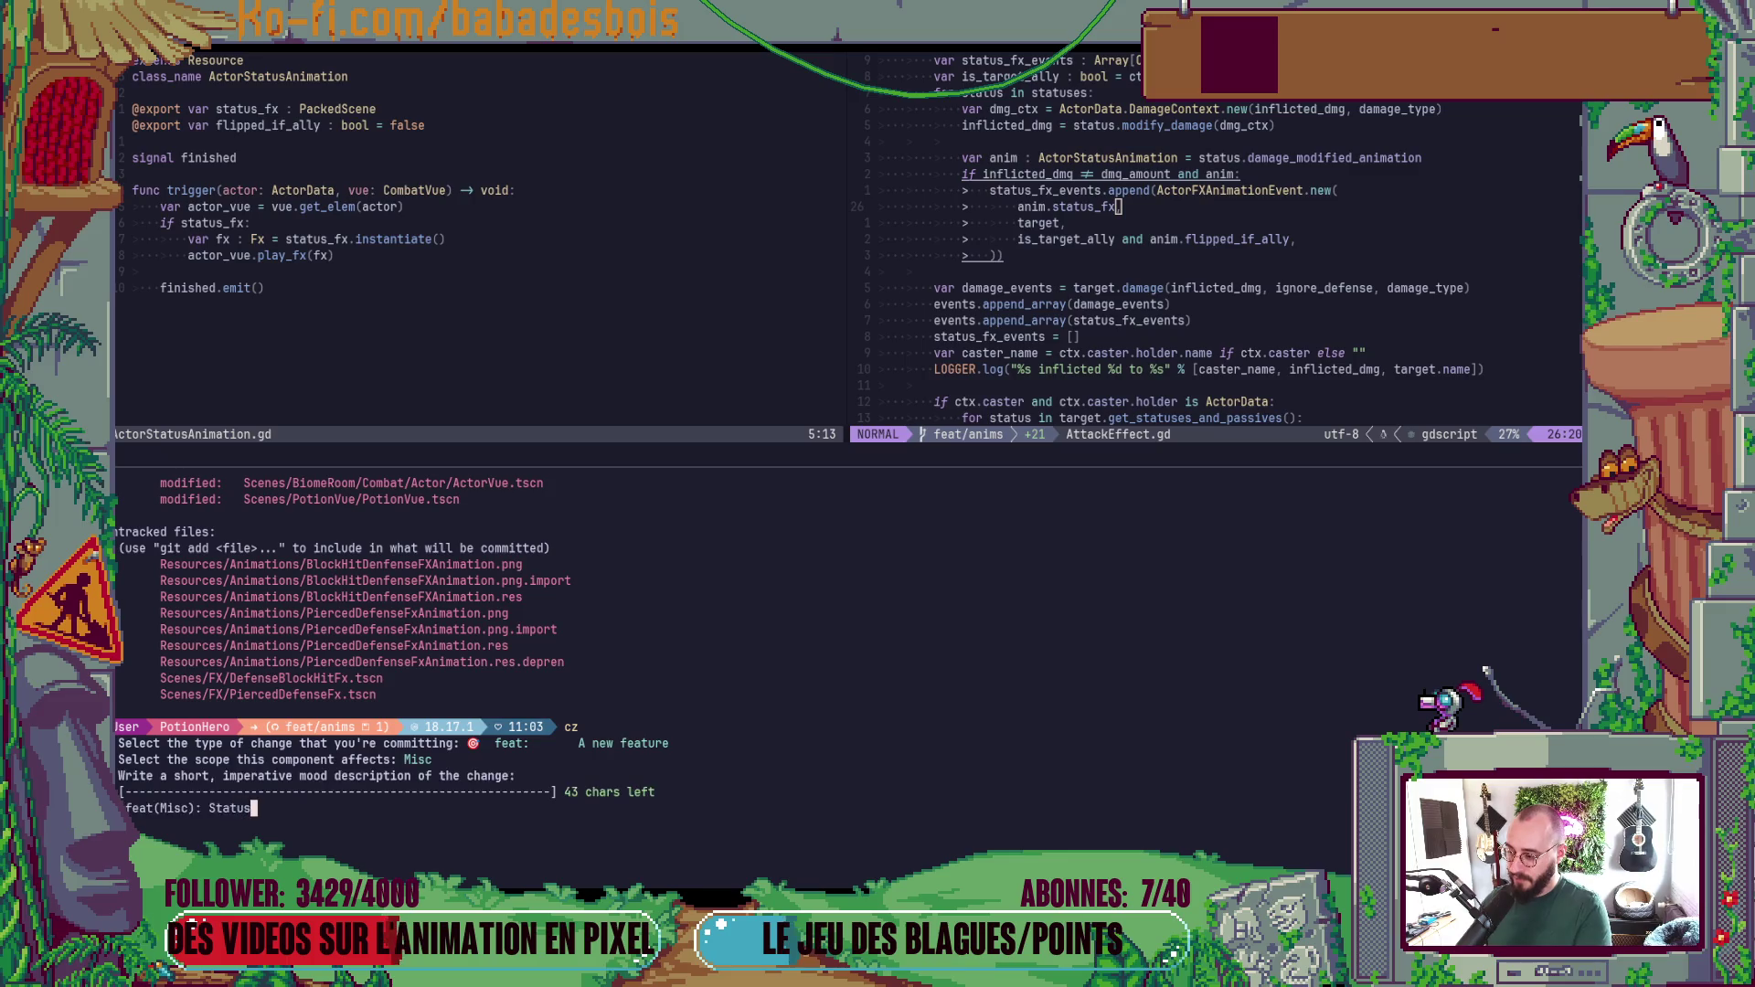
{"action": "type", "text": " animati"}
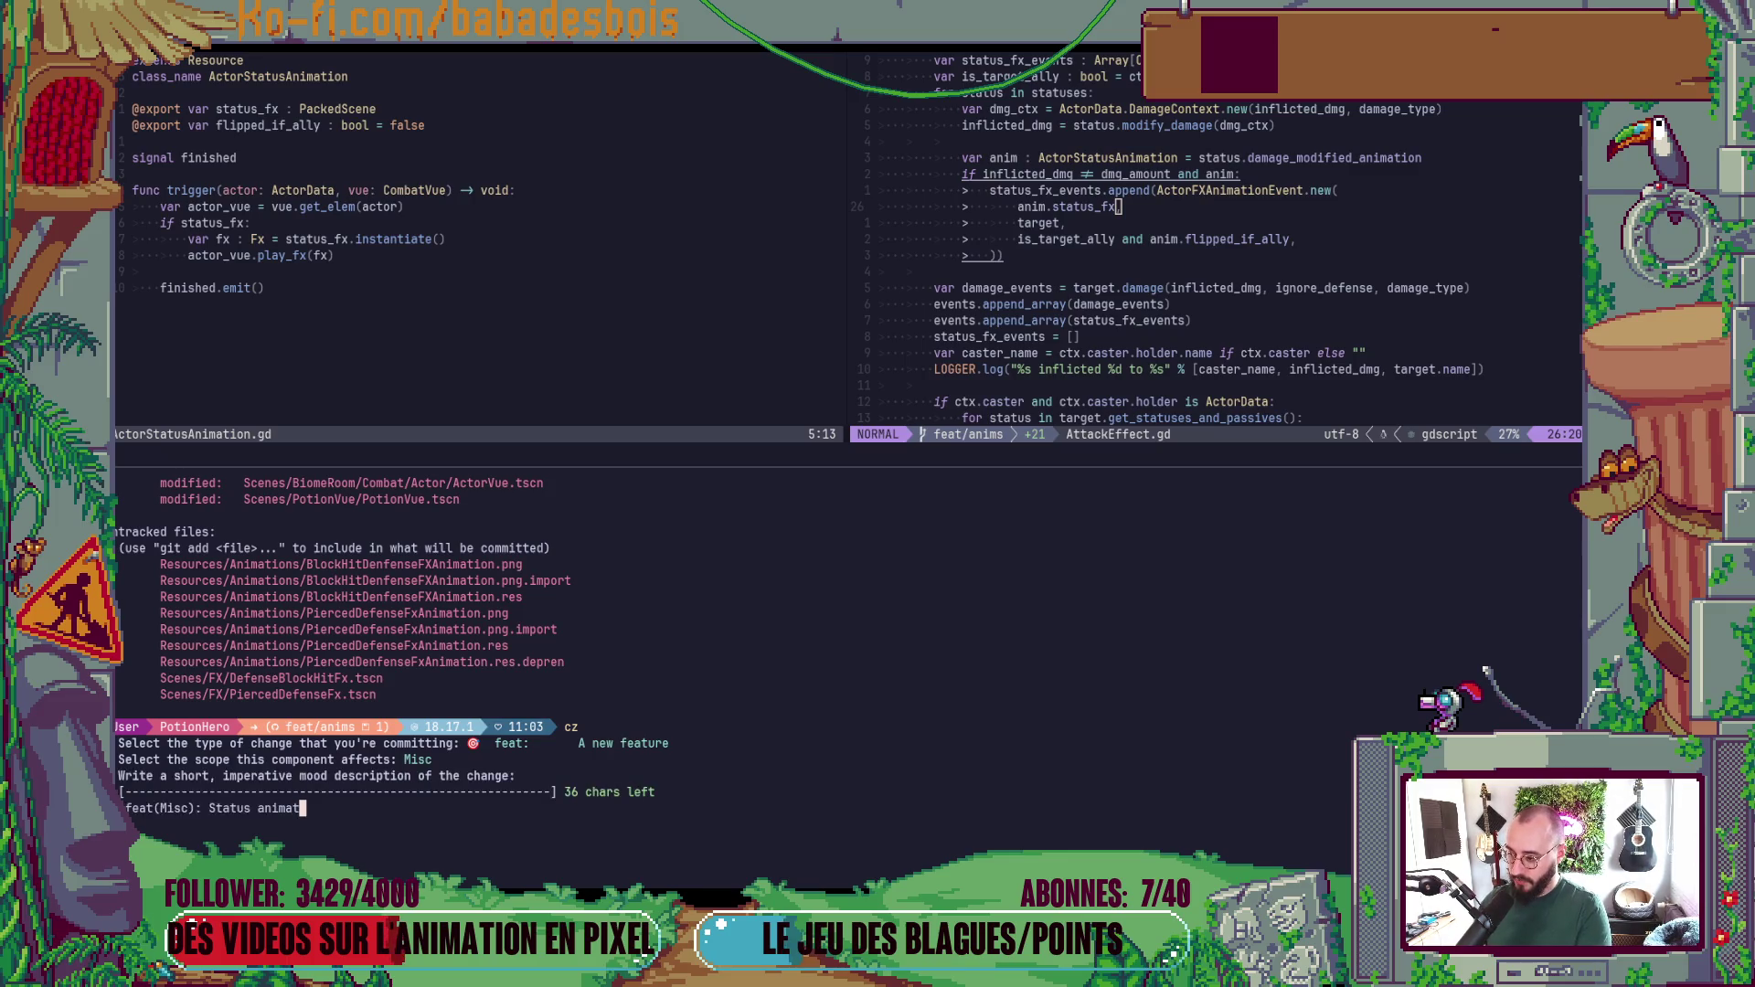
{"action": "type", "text": "ons o"}
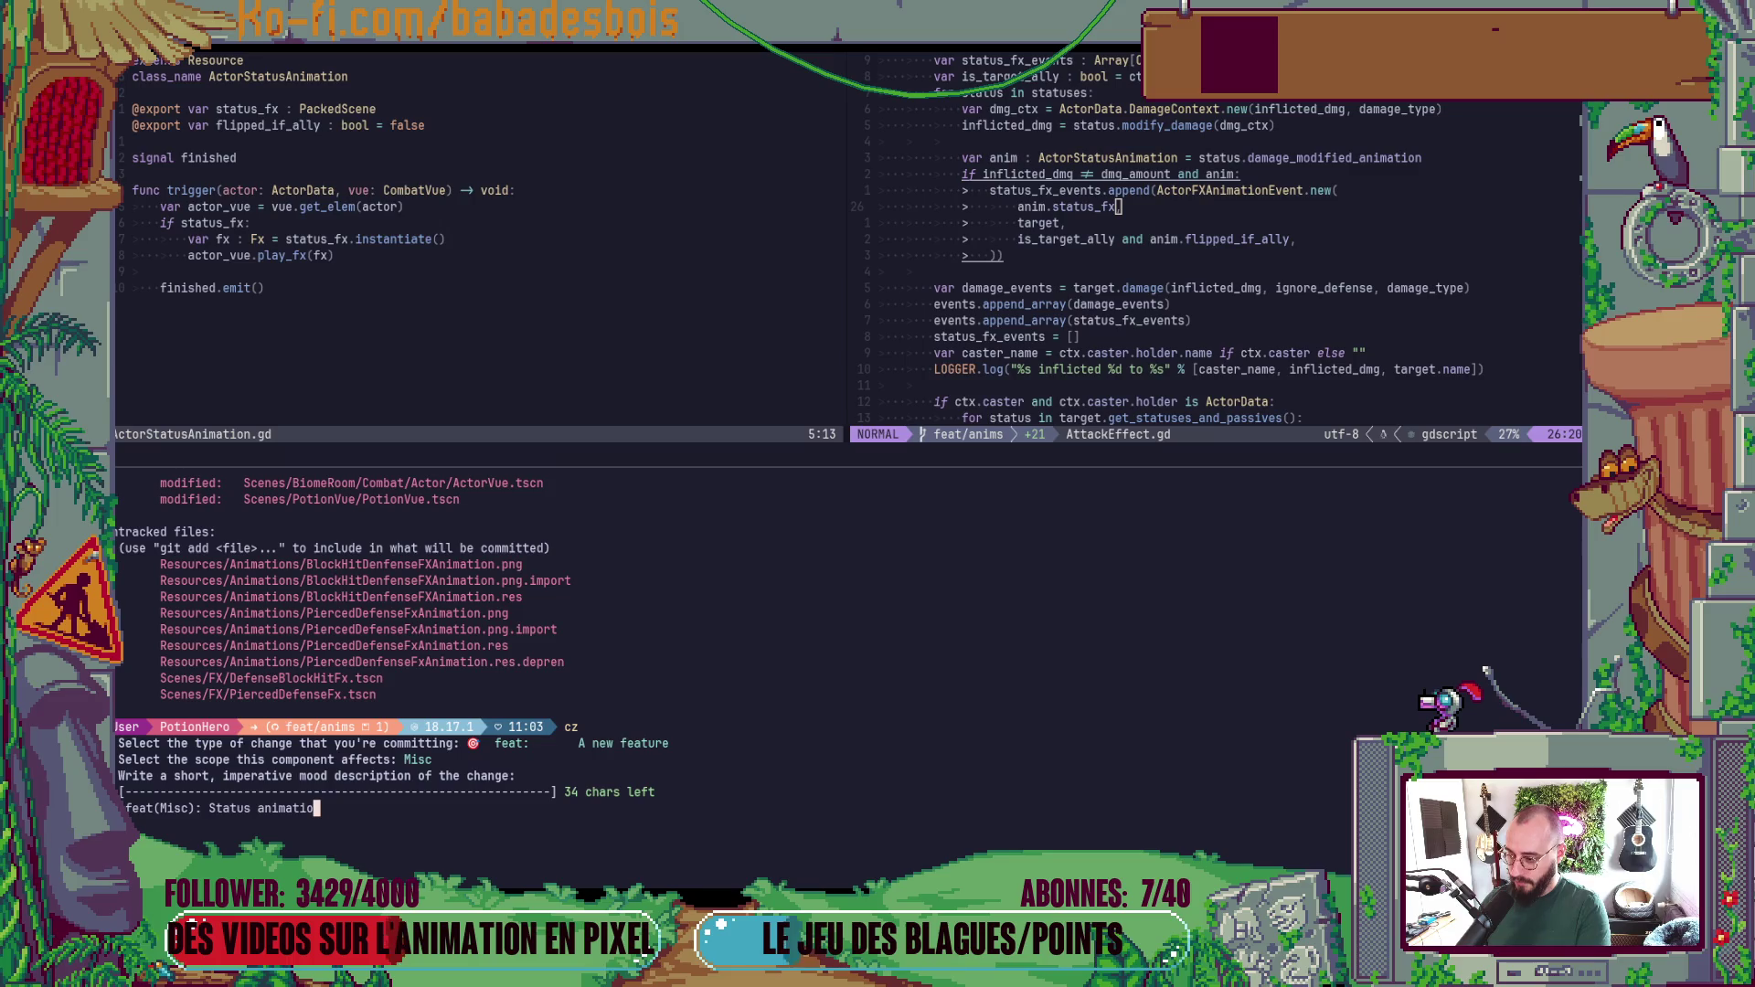
{"action": "type", "text": "n "}
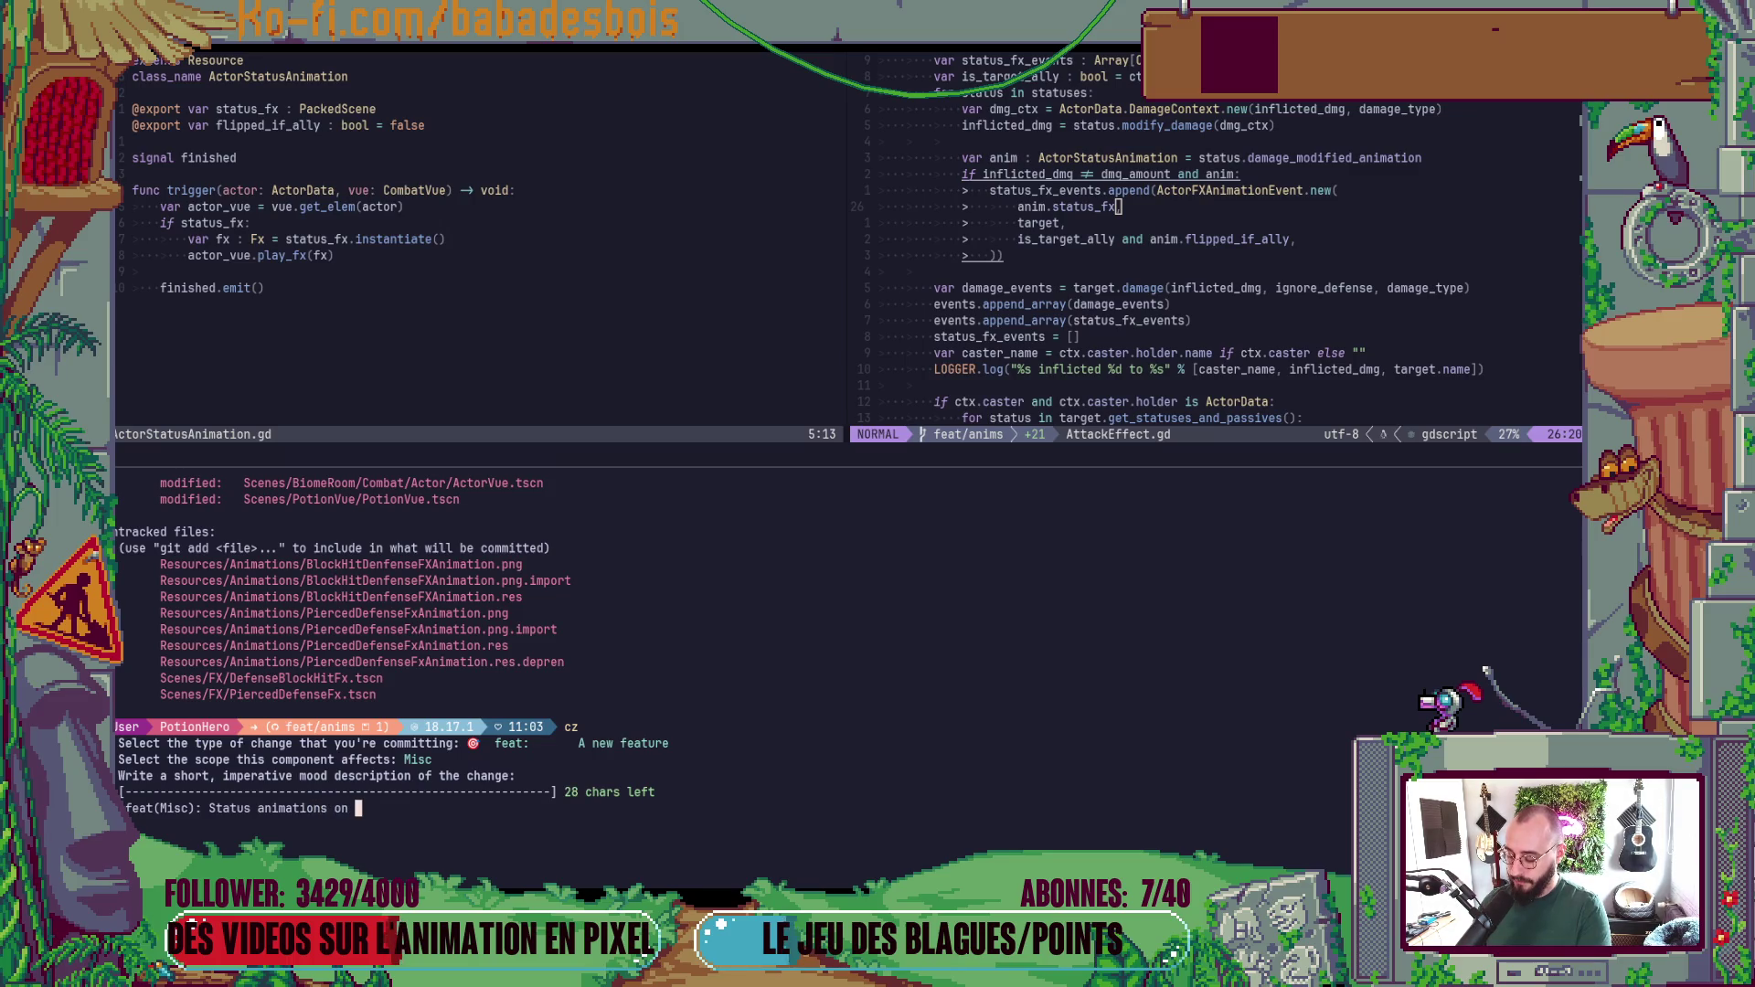
{"action": "type", "text": "damage "}
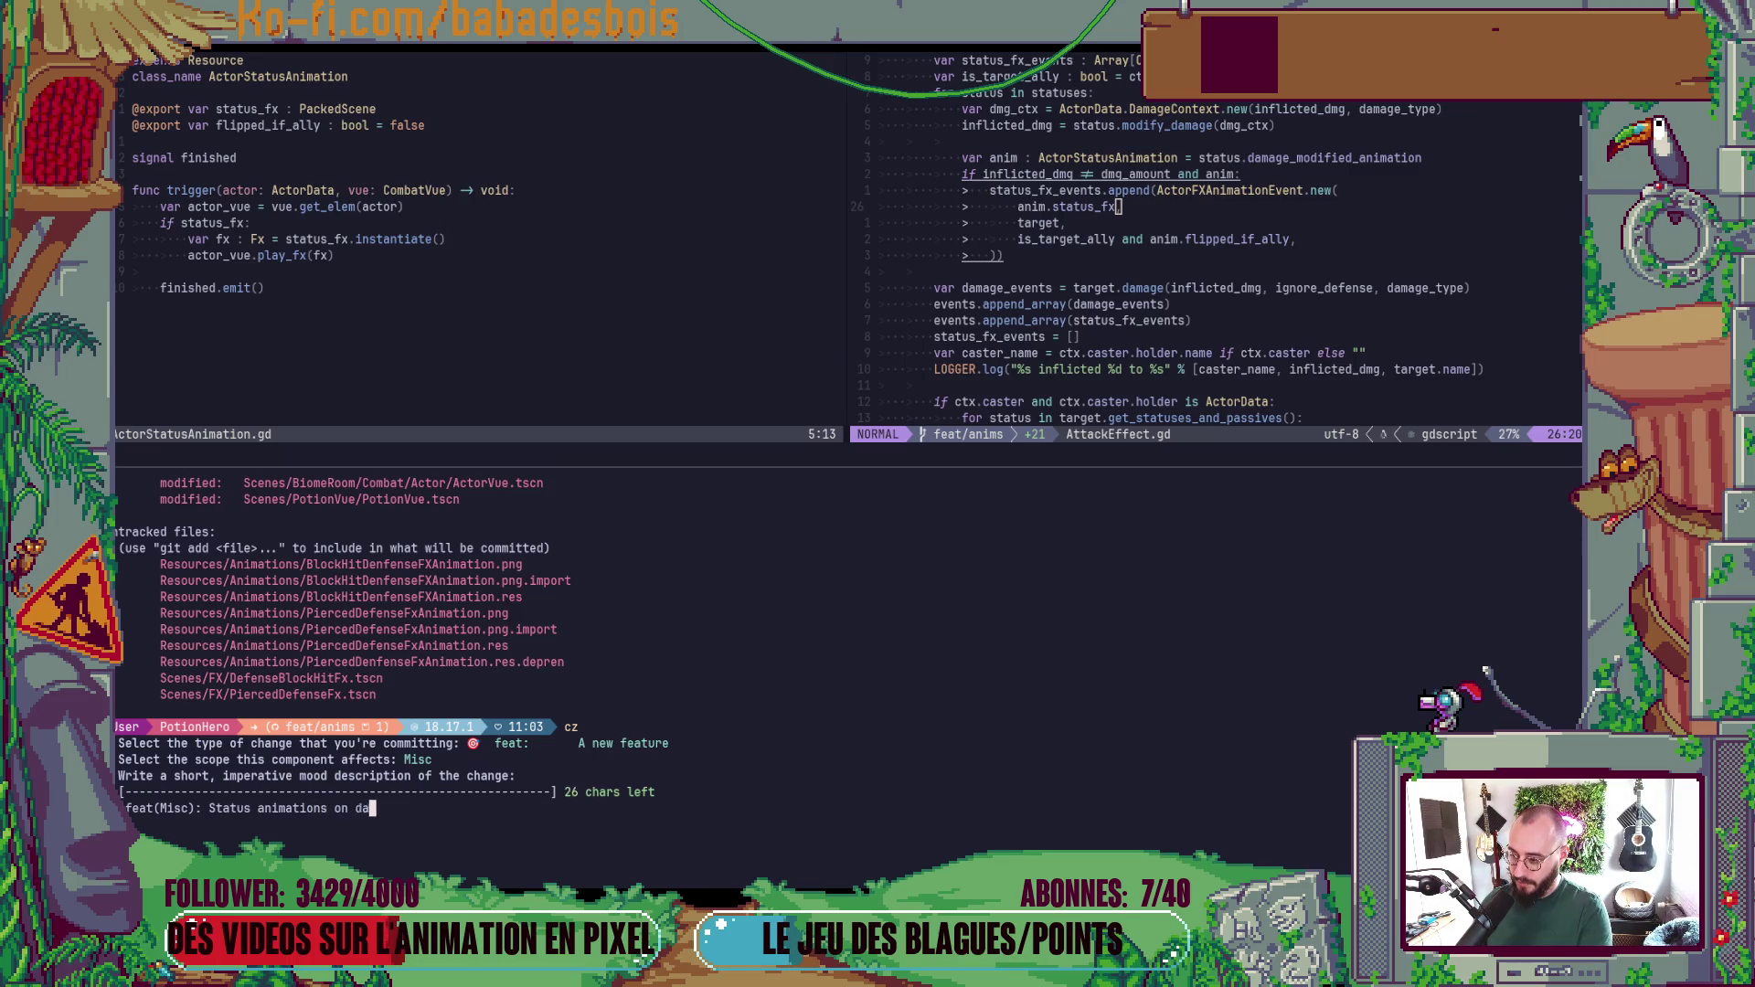
{"action": "type", "text": "mod"}
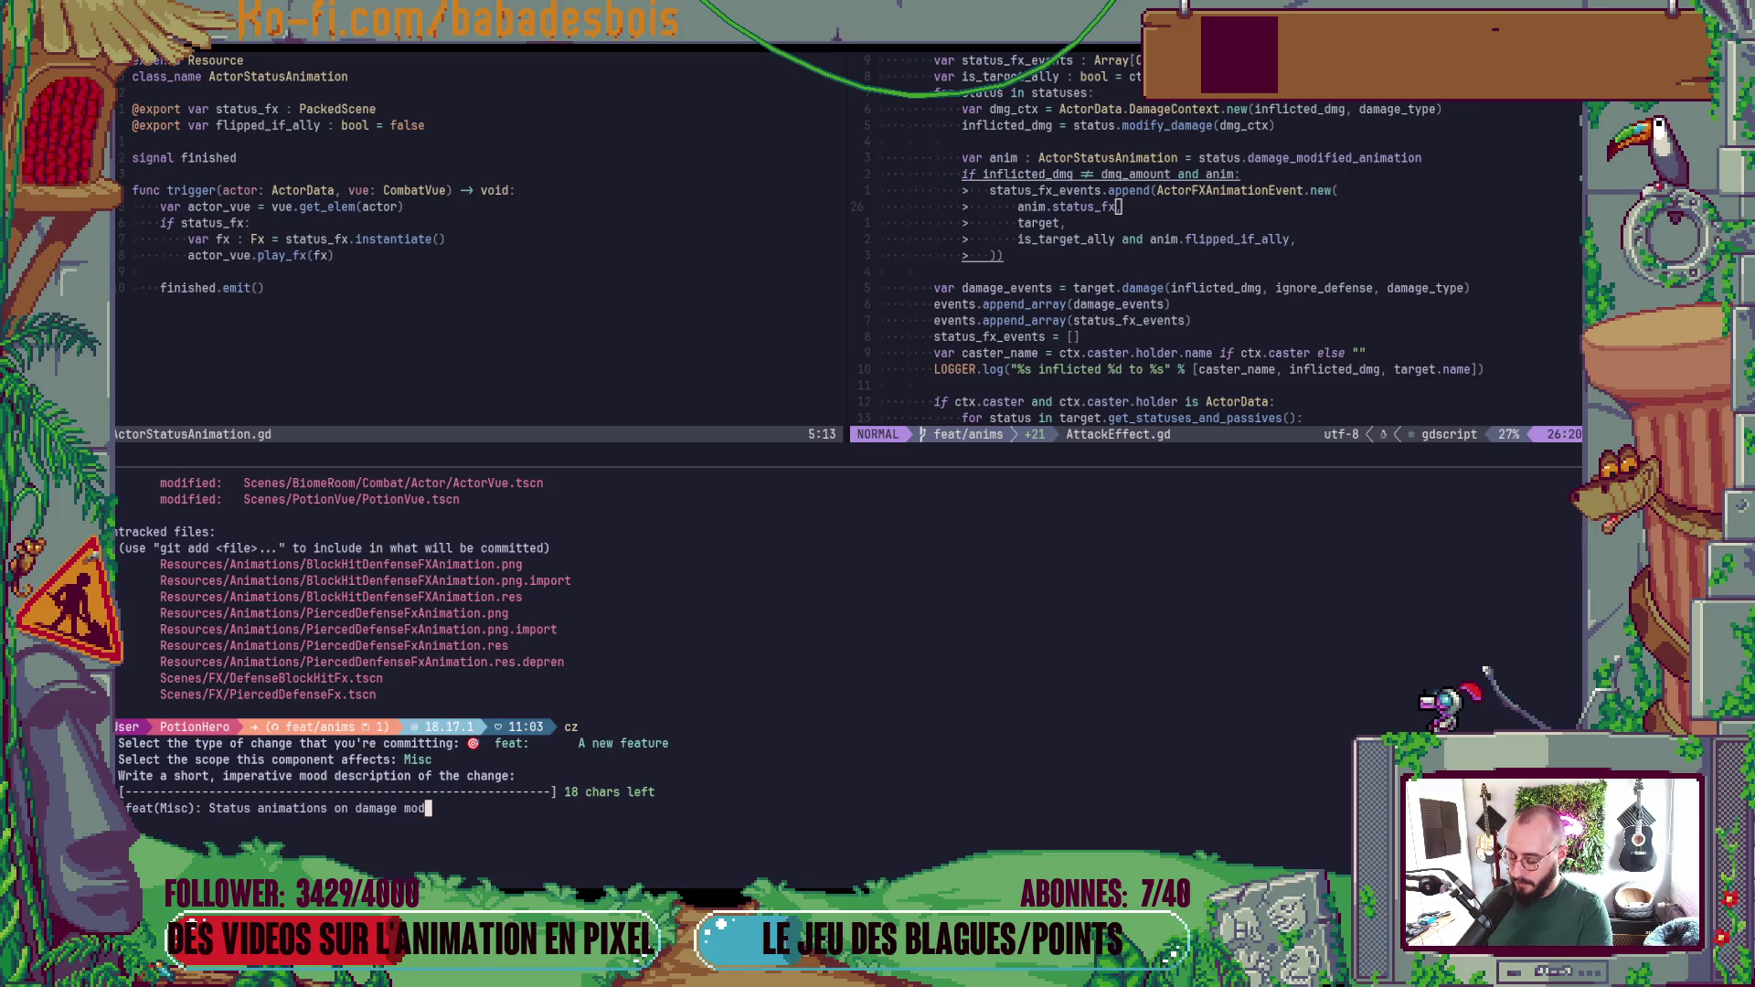
{"action": "type", "text": "of"}
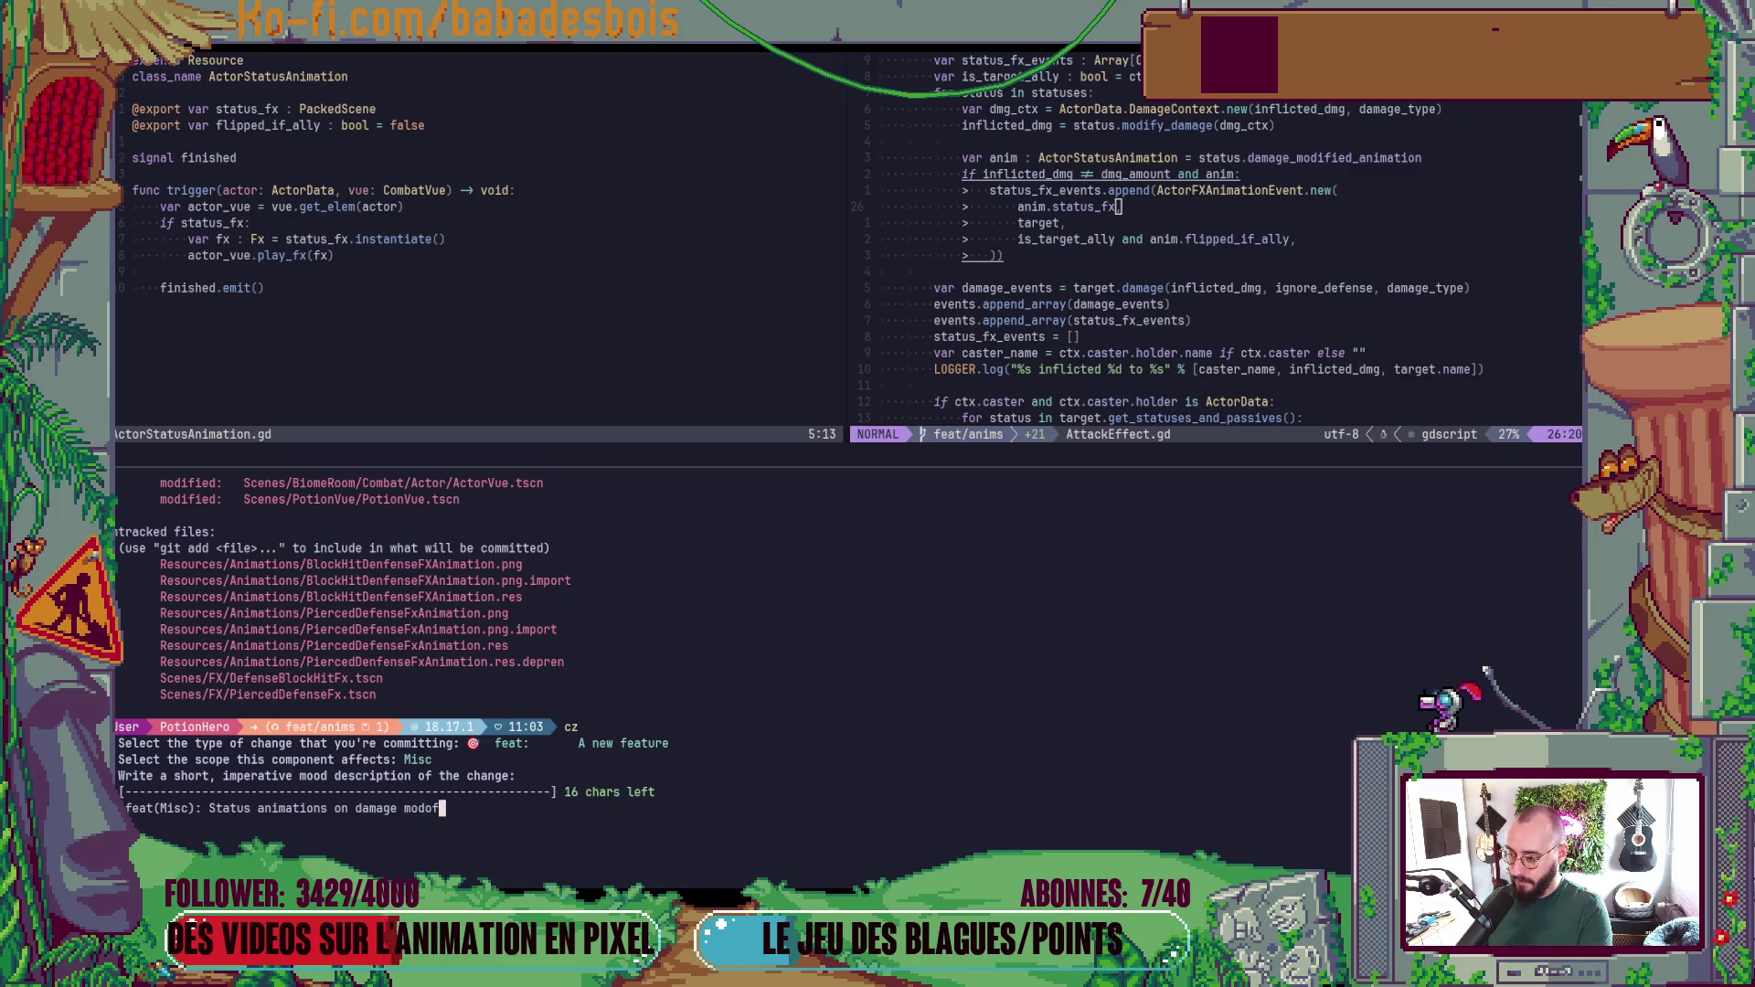
{"action": "key", "text": "BackSpace"}
{"action": "key", "text": "BackSpace"}
{"action": "type", "text": "ifier "}
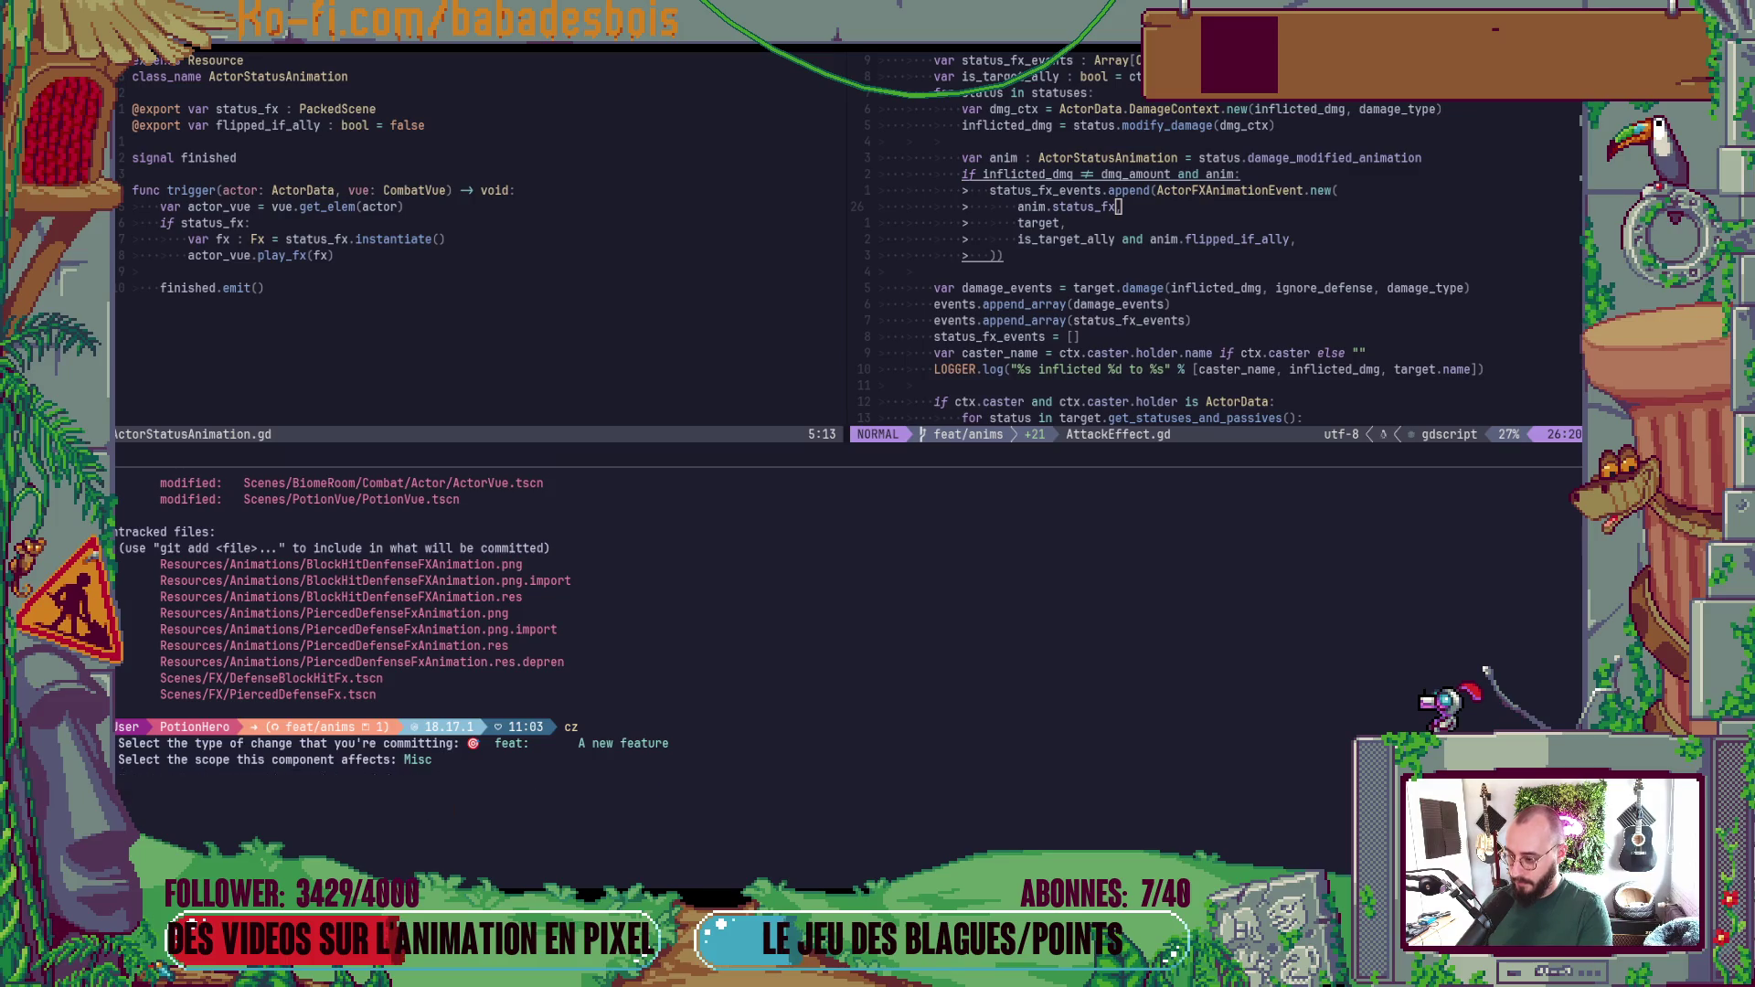
{"action": "type", "text": "or "}
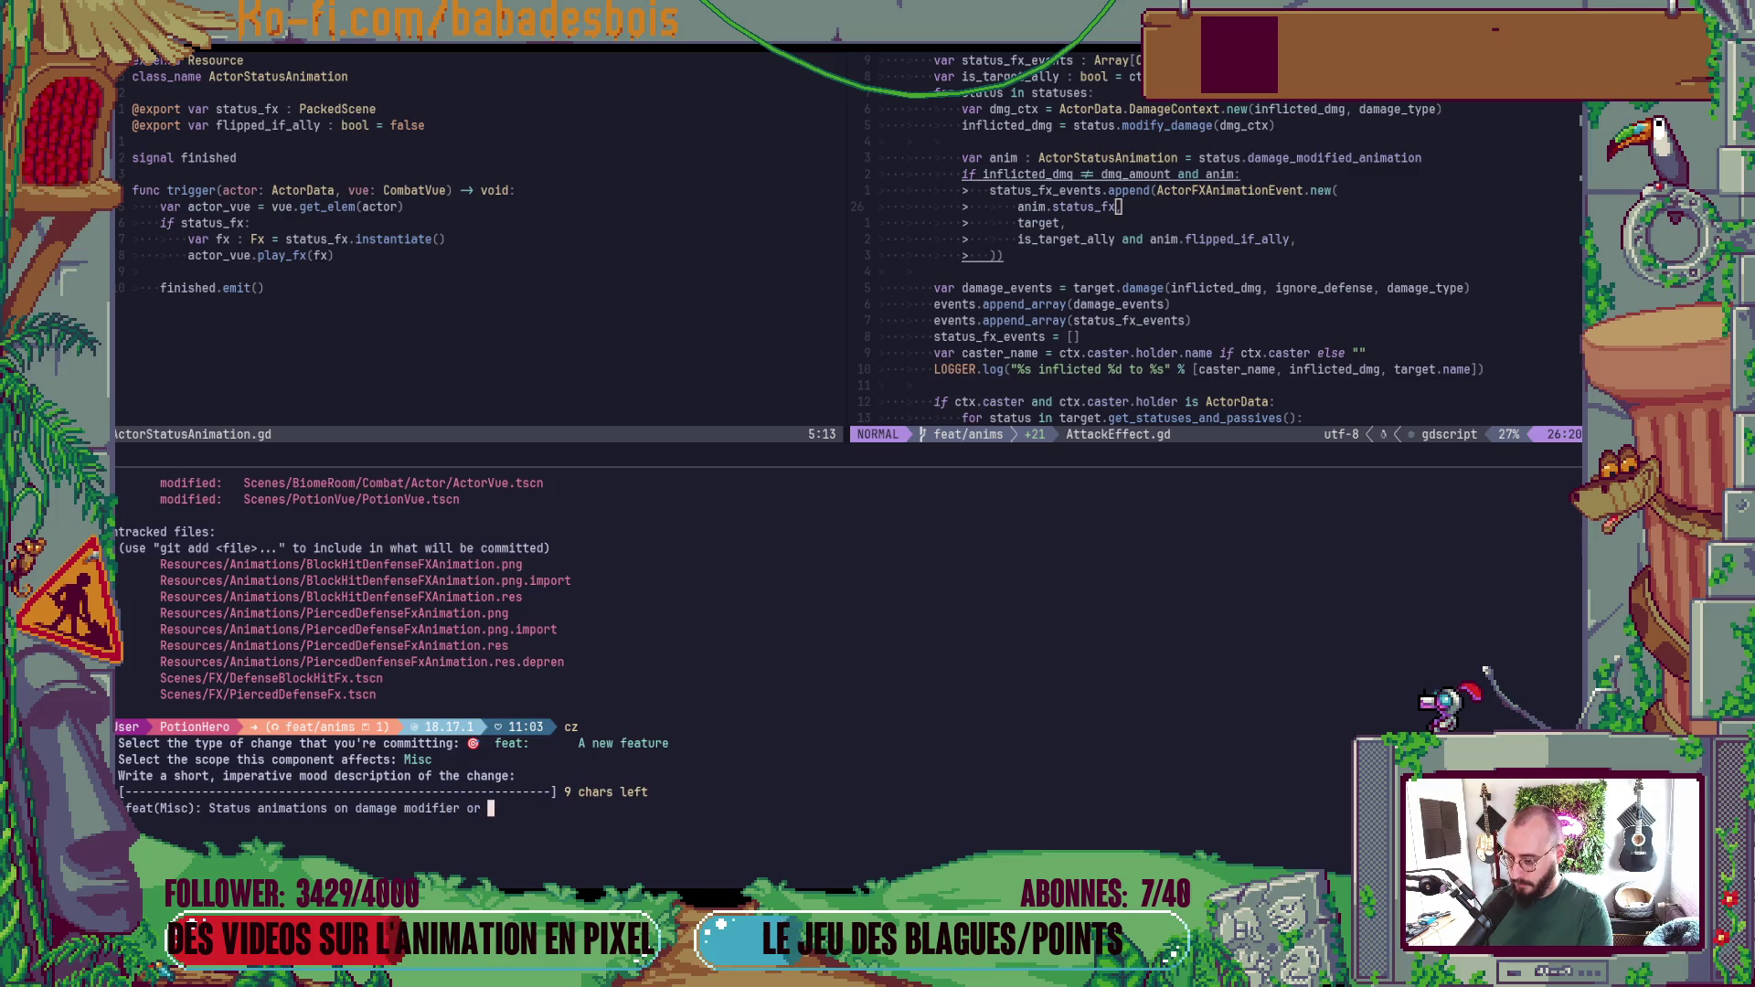
{"action": "type", "text": "duratio"}
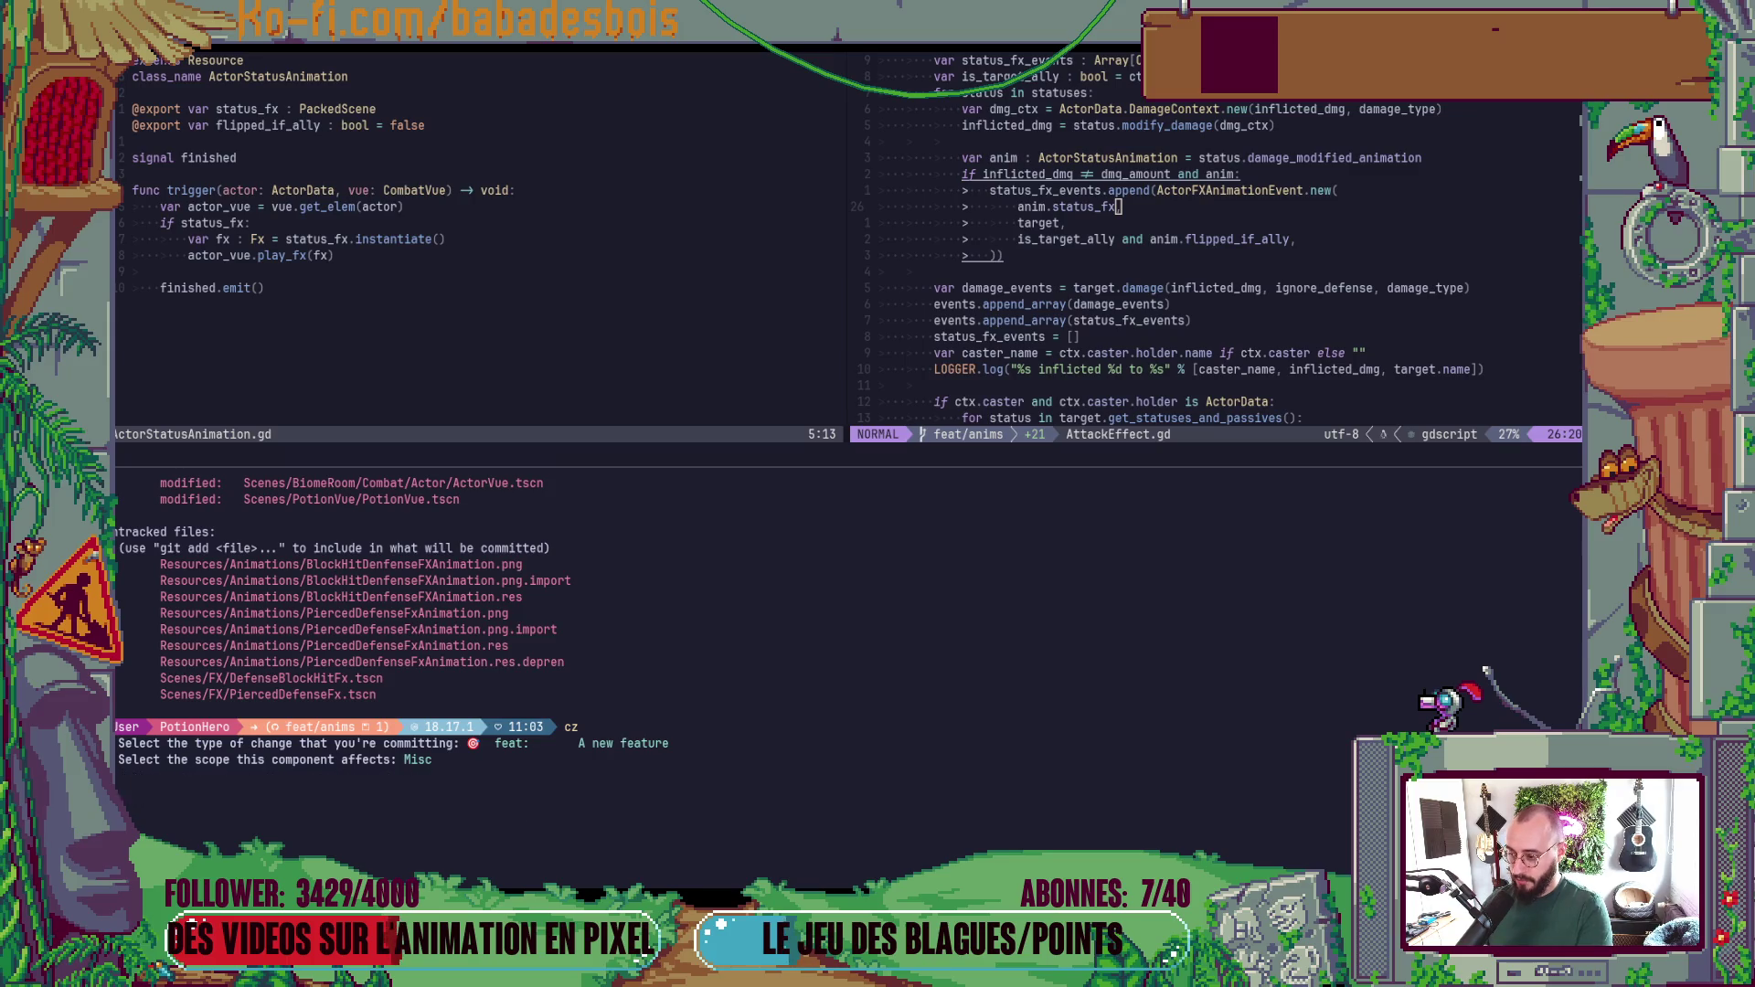
{"action": "type", "text": "n"}
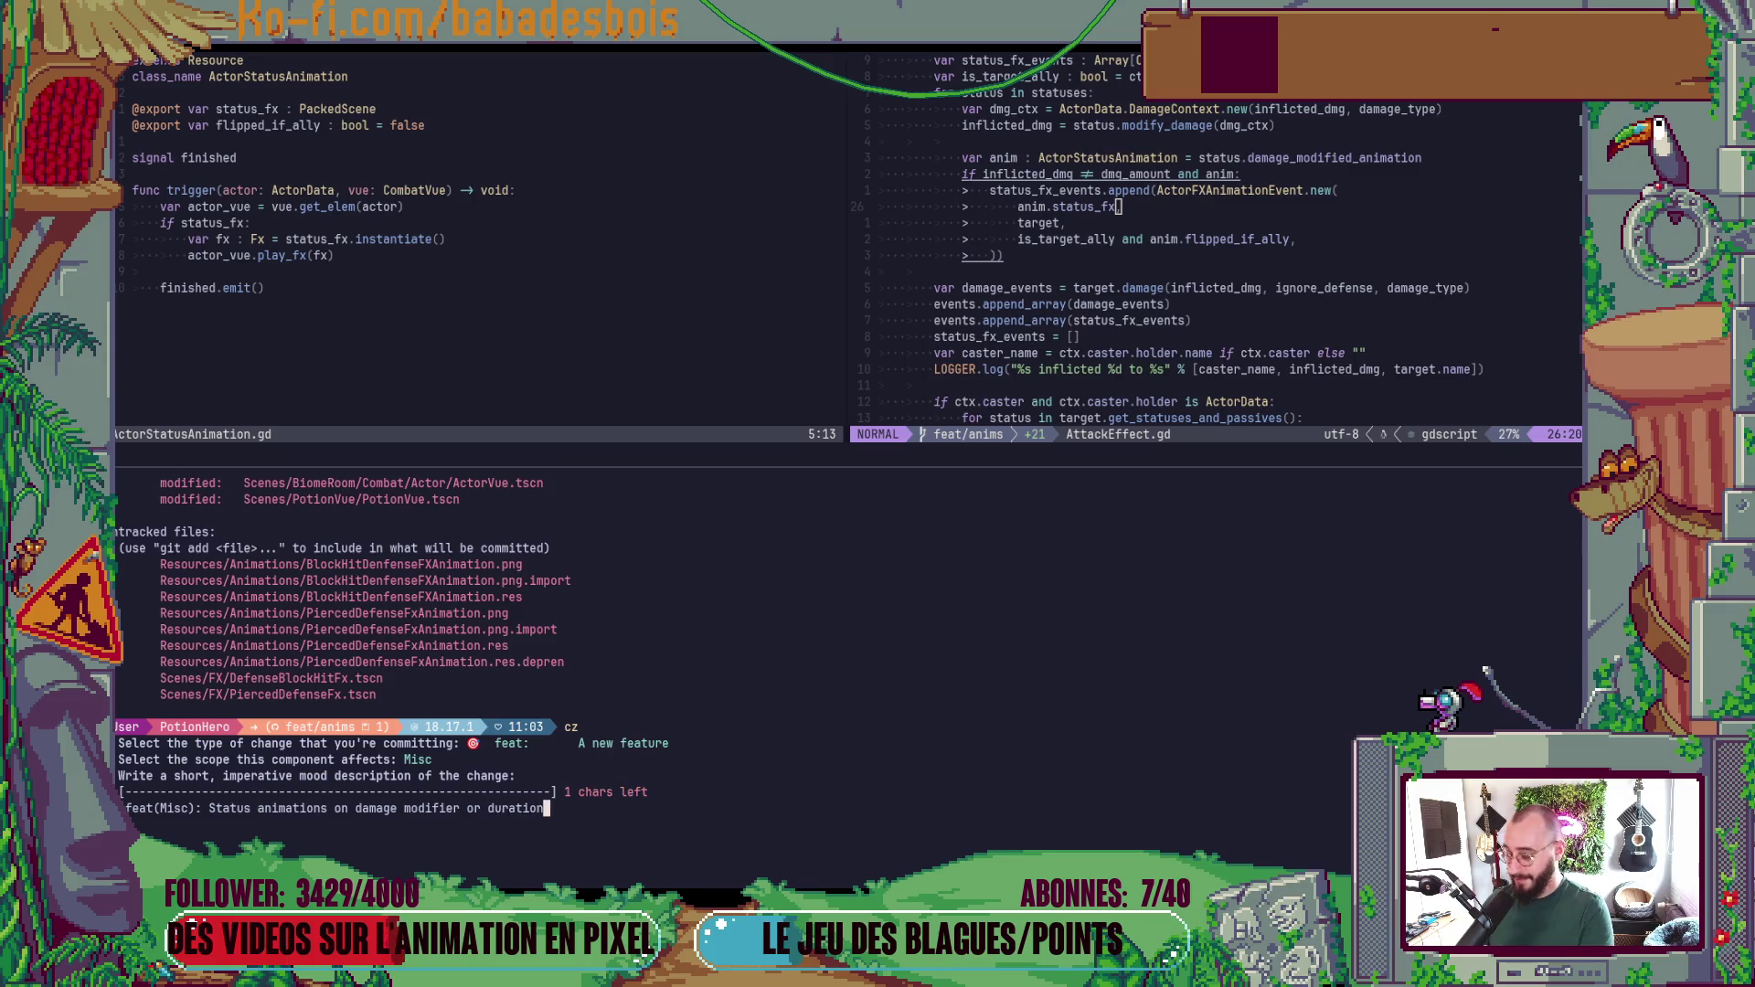
{"action": "type", "text": "h"}
{"action": "key", "text": "BackSpace"}
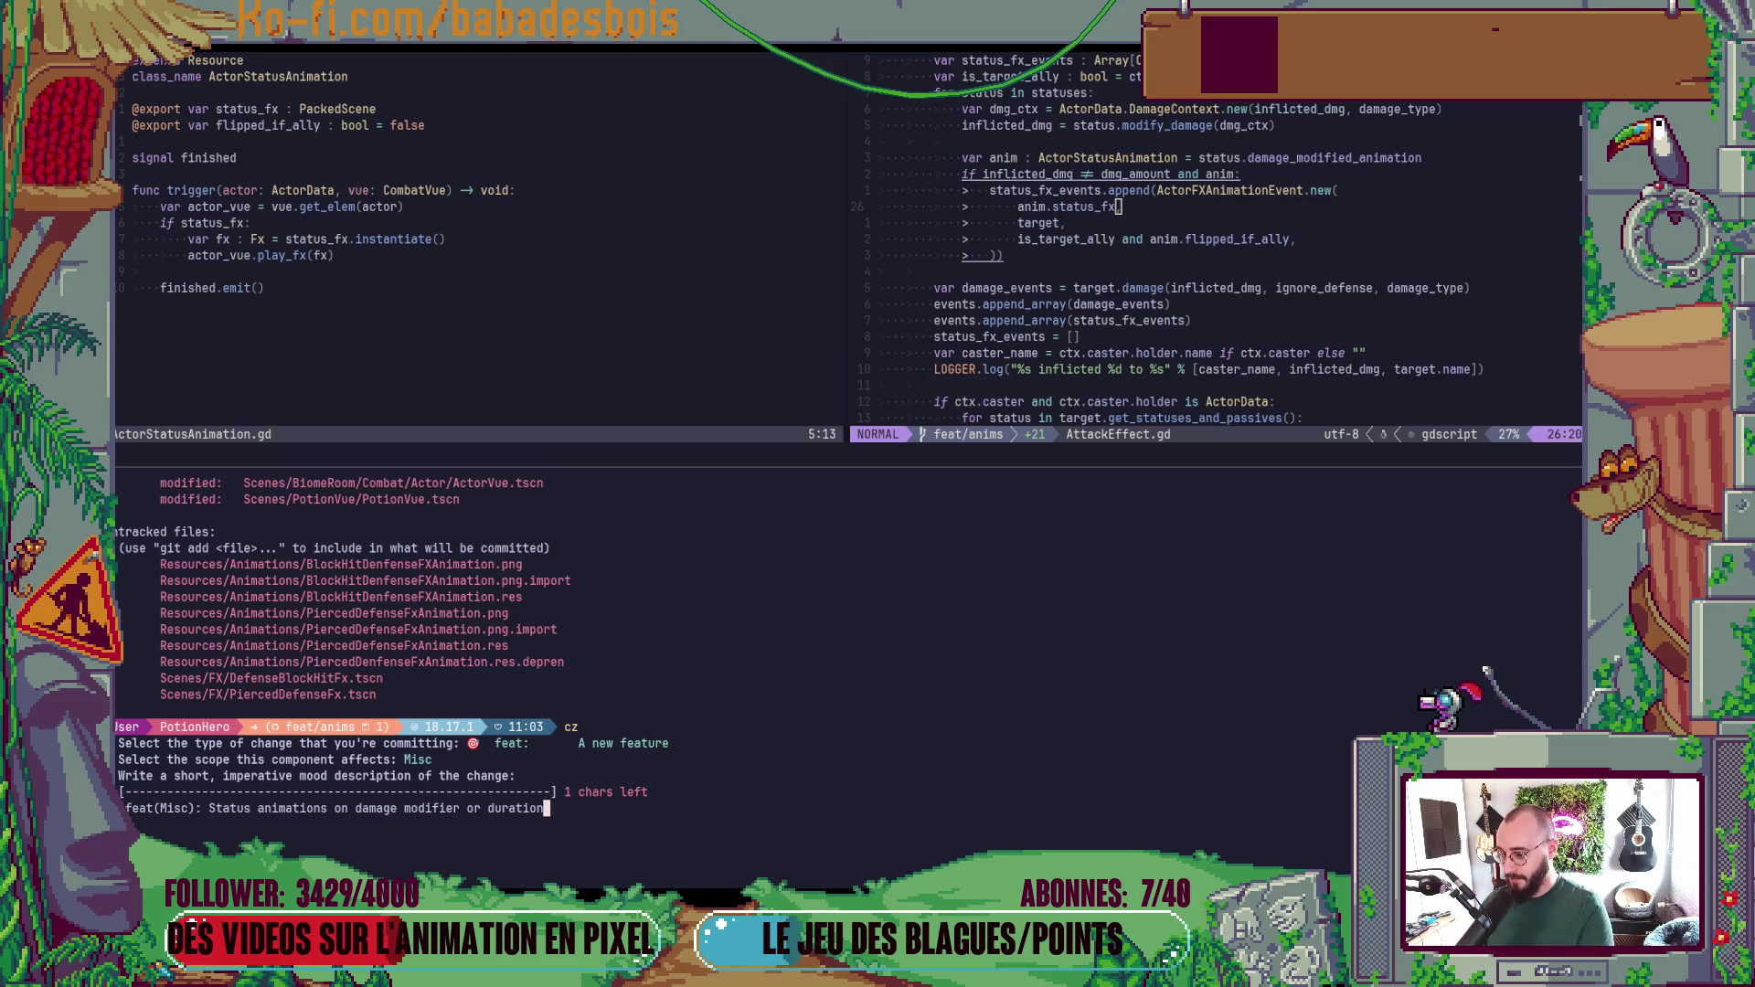
{"action": "key", "text": "Left"}
{"action": "key", "text": "Left"}
{"action": "key", "text": "Left"}
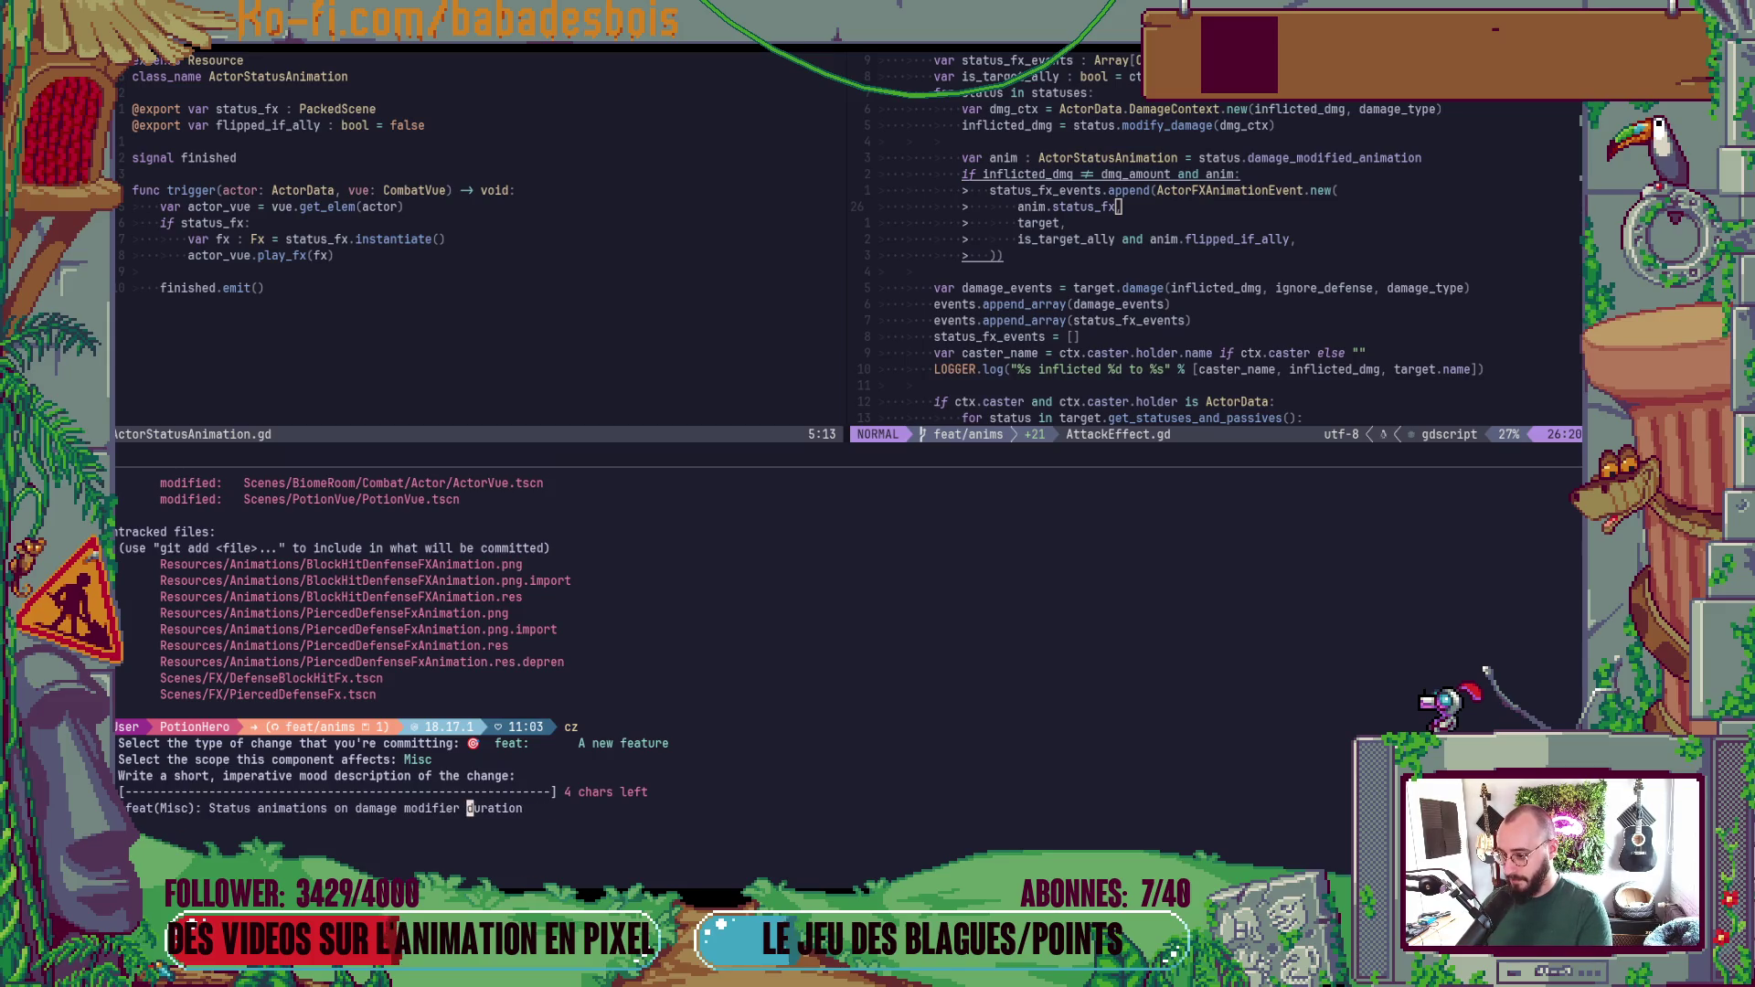
{"action": "key", "text": "Return"}
Step: Correct the description to 'Status animations damage modified/duration over' and commit without a long description
{"action": "key", "text": "BackSpace"}
{"action": "key", "text": "BackSpace"}
{"action": "key", "text": "BackSpace"}
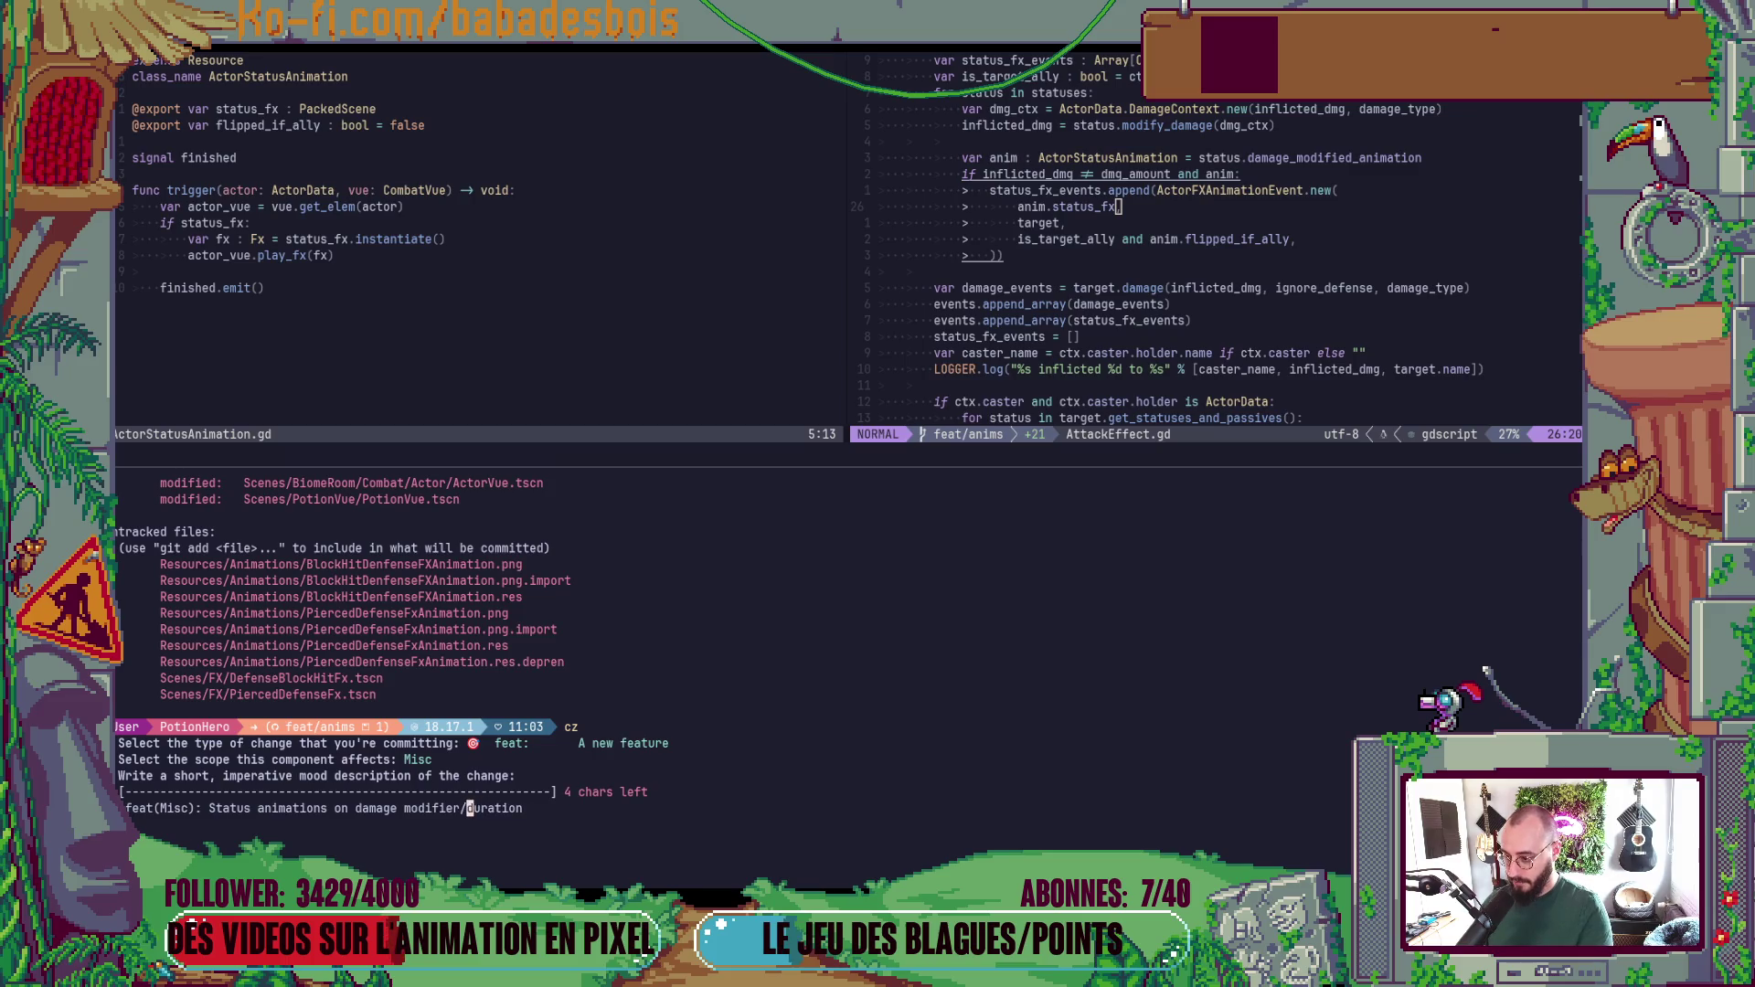
{"action": "type", "text": "/"}
{"action": "key", "text": "Right"}
{"action": "key", "text": "Right"}
{"action": "key", "text": "Right"}
{"action": "type", "text": "ove"}
{"action": "key", "text": "Return"}
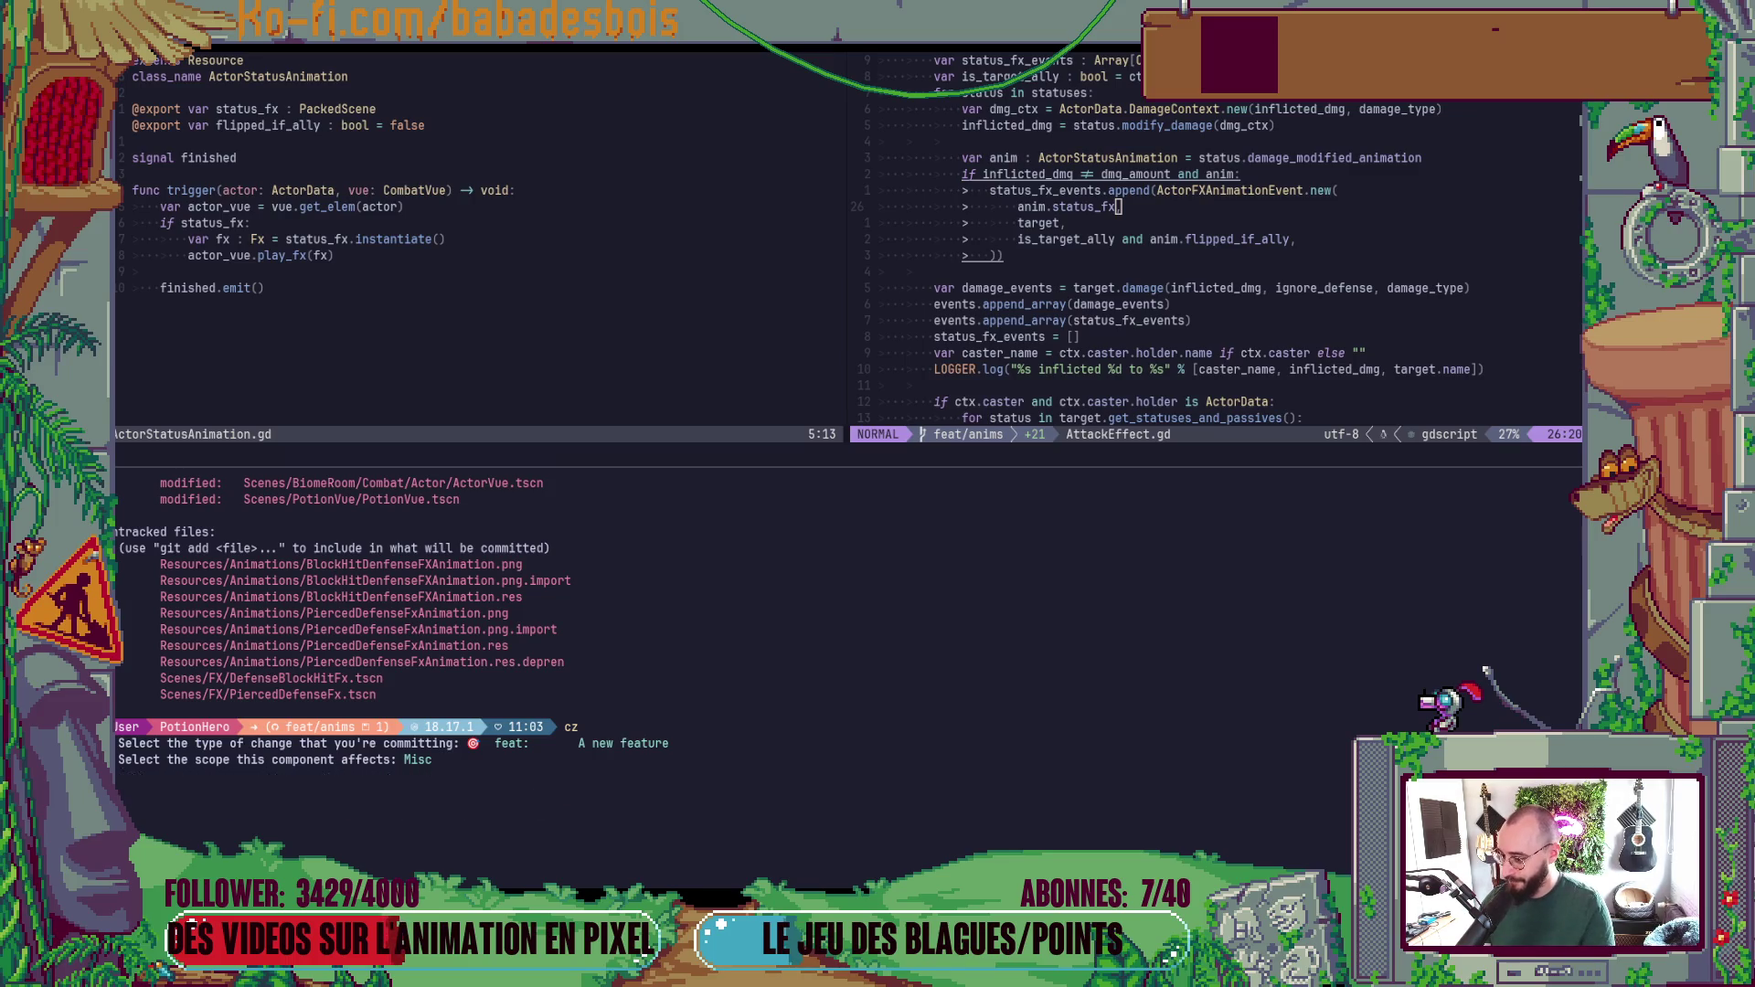
{"action": "key", "text": "BackSpace"}
{"action": "key", "text": "BackSpace"}
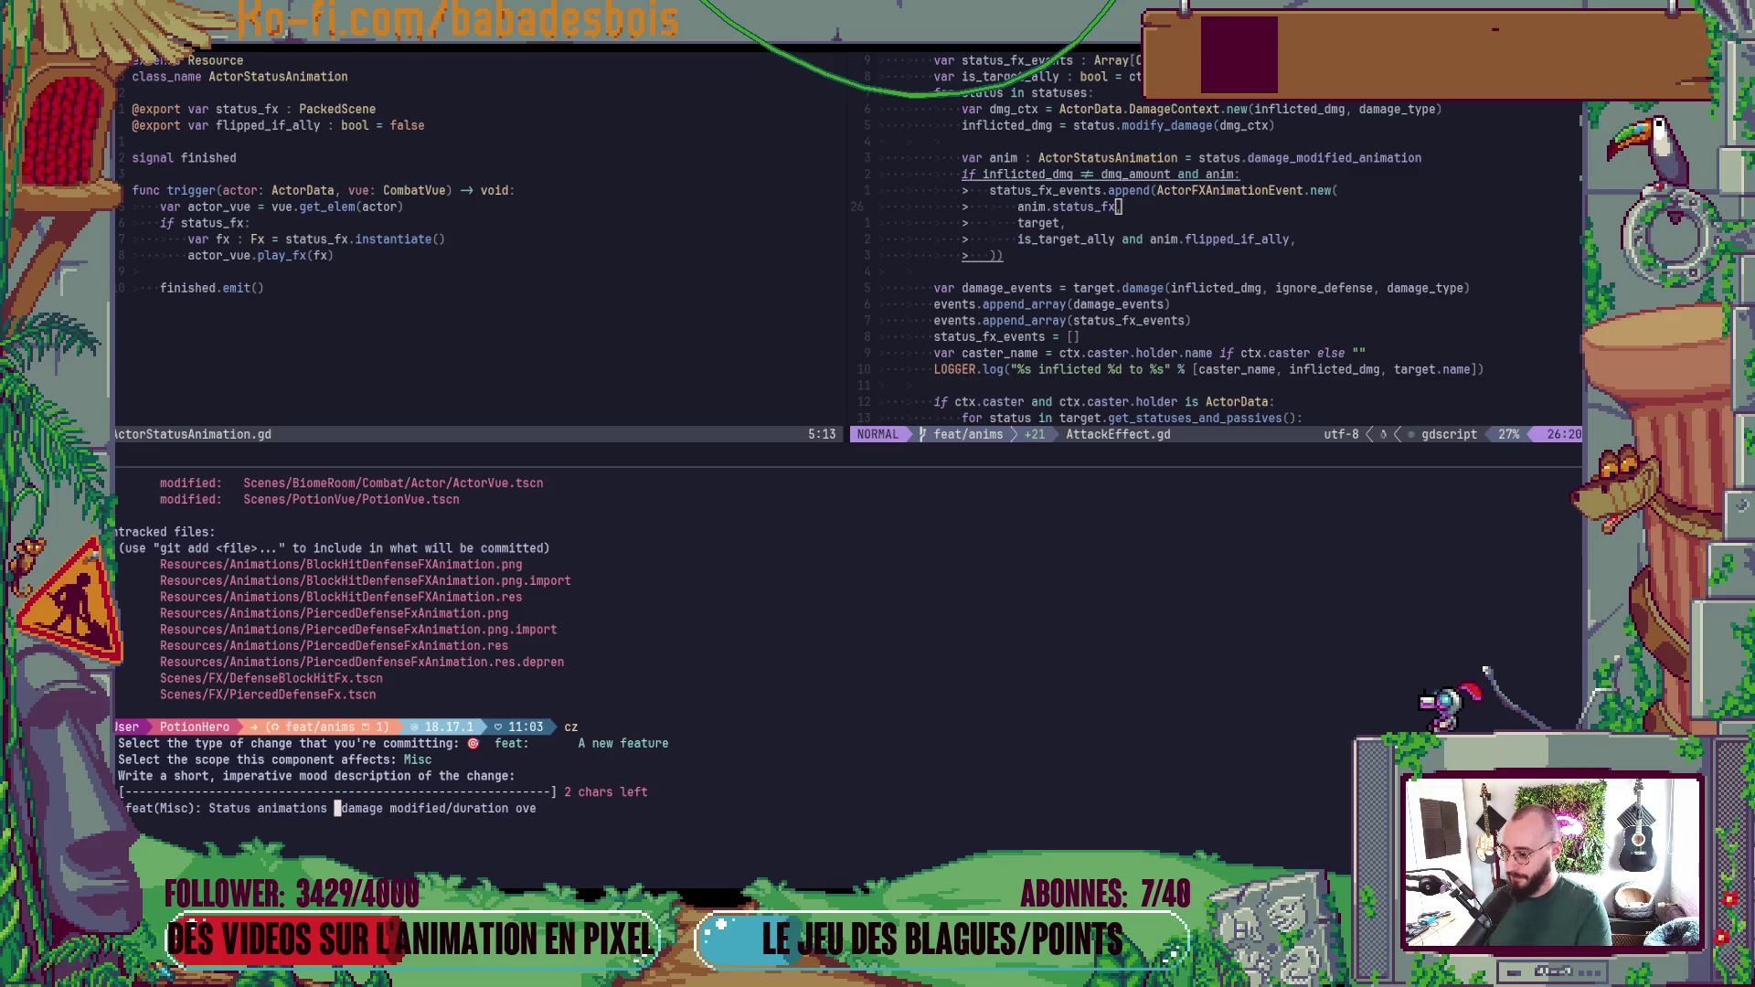
{"action": "key", "text": "BackSpace"}
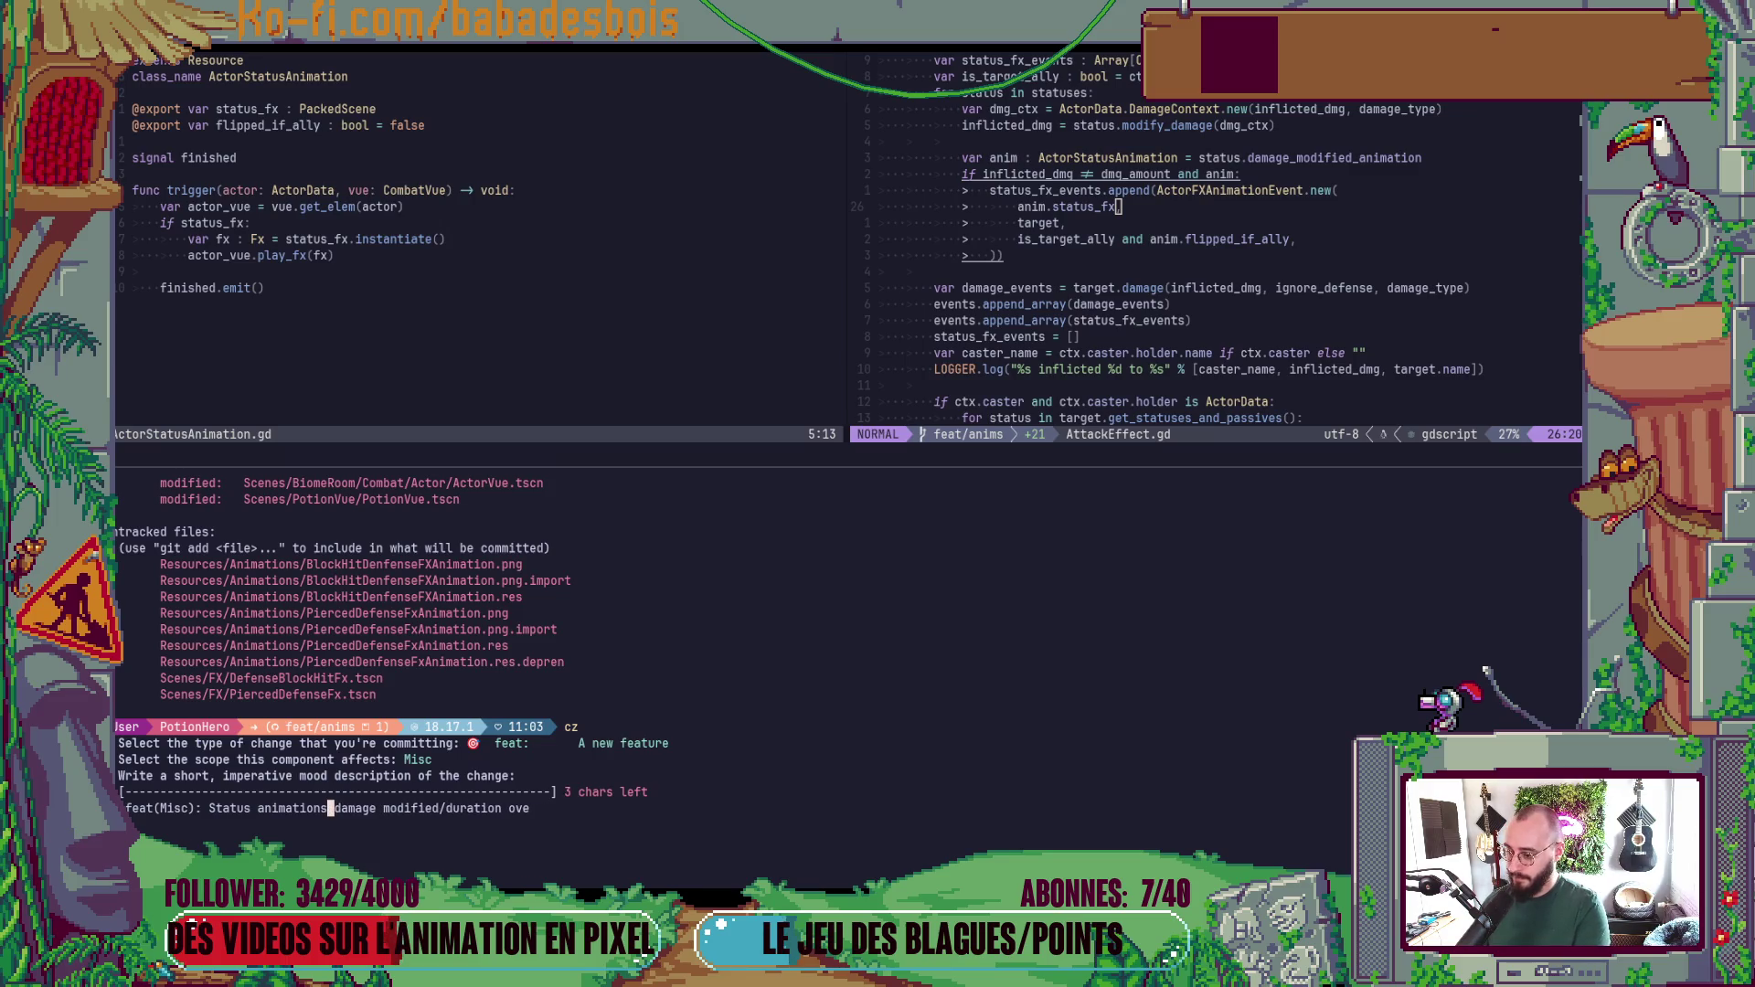
{"action": "key", "text": "Right"}
{"action": "key", "text": "Right"}
{"action": "key", "text": "Right"}
{"action": "key", "text": "Return"}
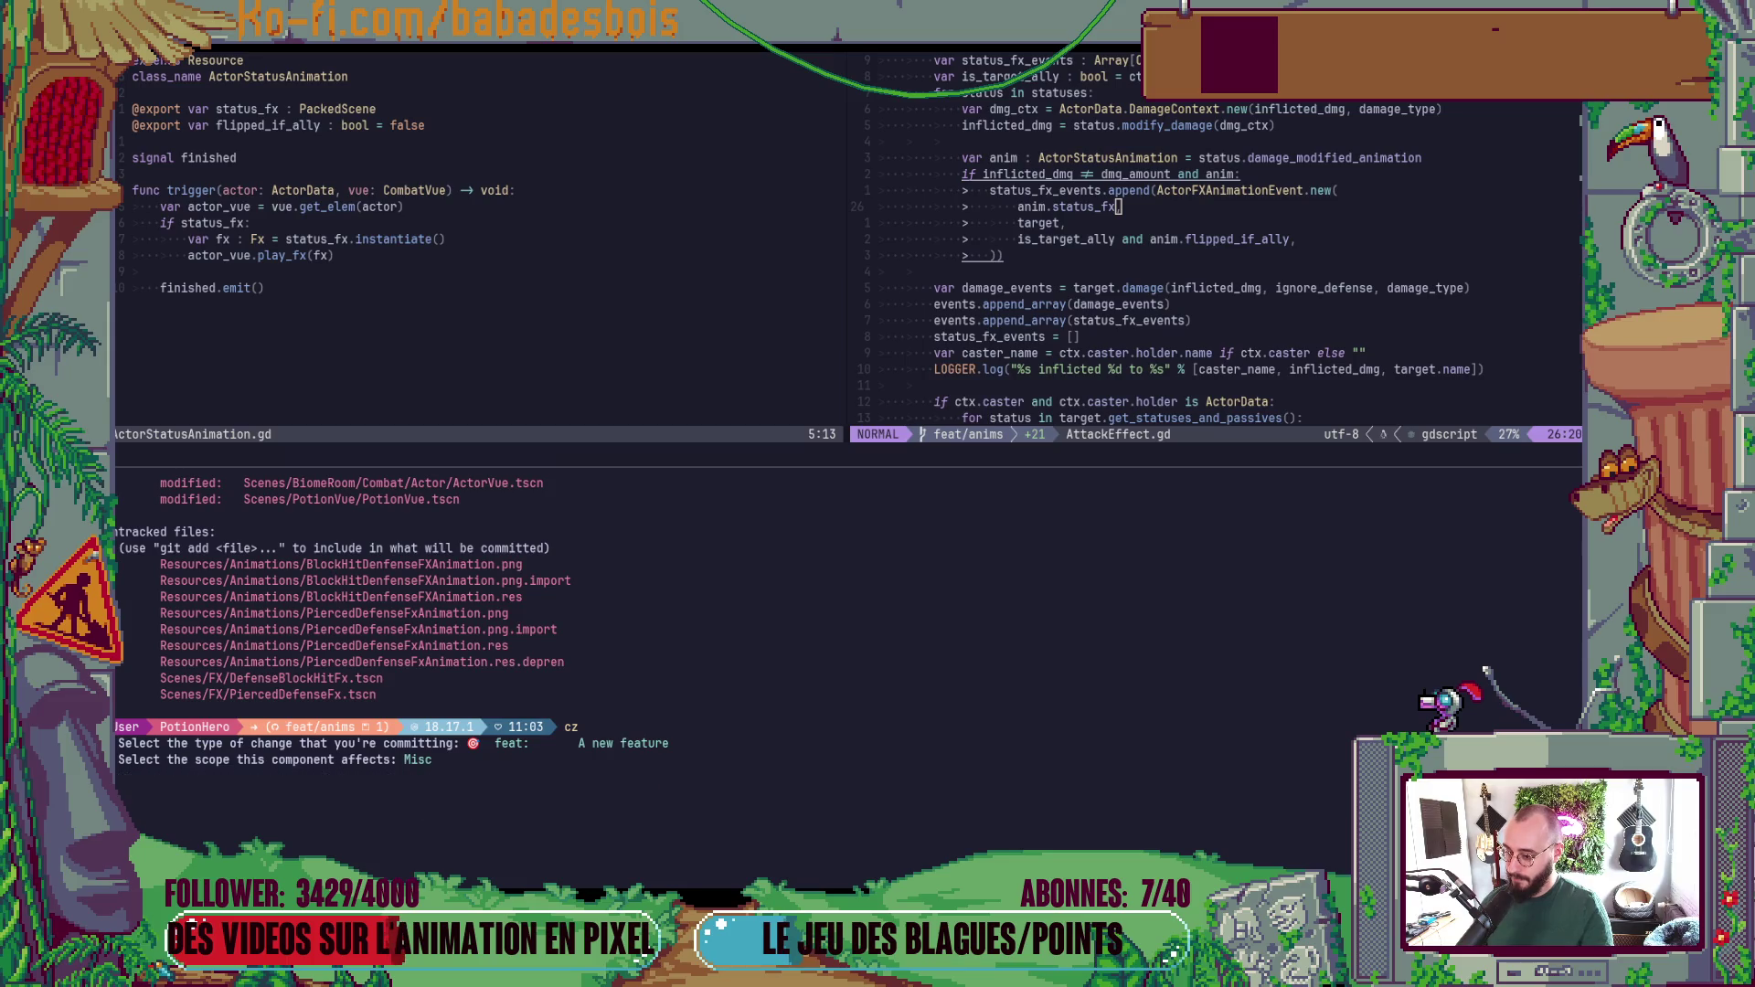
{"action": "type", "text": "ration over"}
{"action": "key", "text": "Return"}
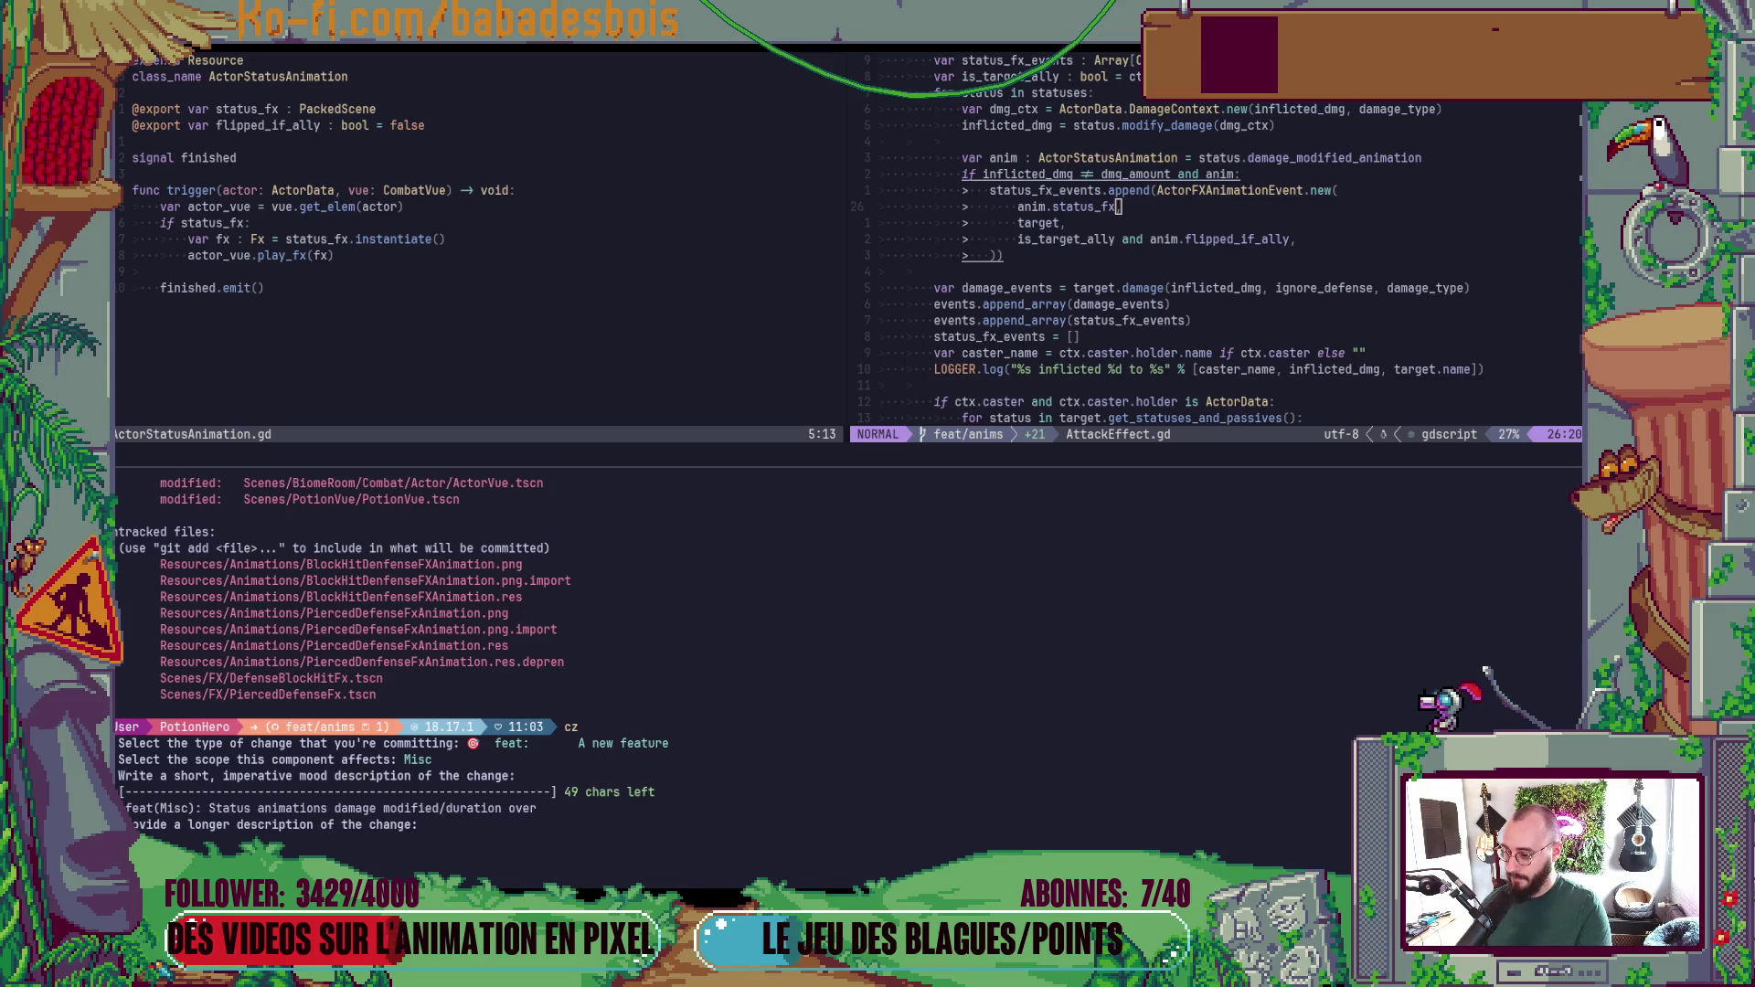
{"action": "key", "text": "Return"}
Step: List the repository status with git s
{"action": "type", "text": "git s"}
{"action": "key", "text": "Return"}
{"action": "type", "text": "git"}
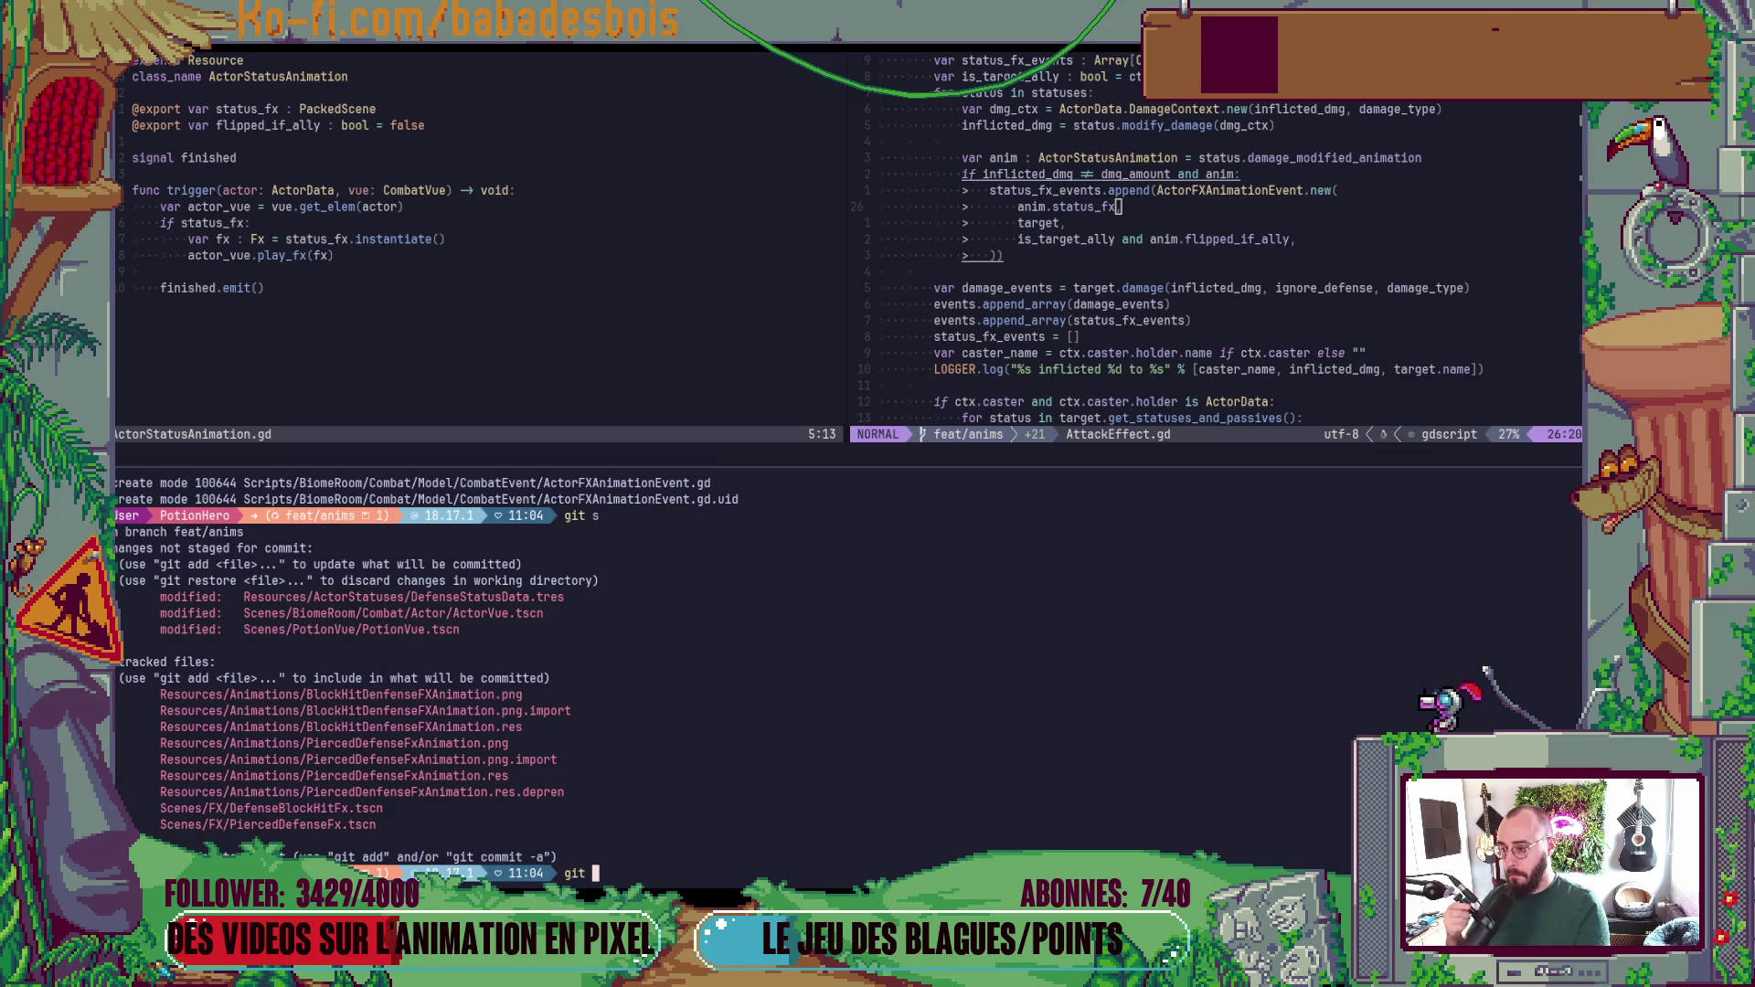
Step: Stage all remaining files with git add
{"action": "type", "text": "asd"}
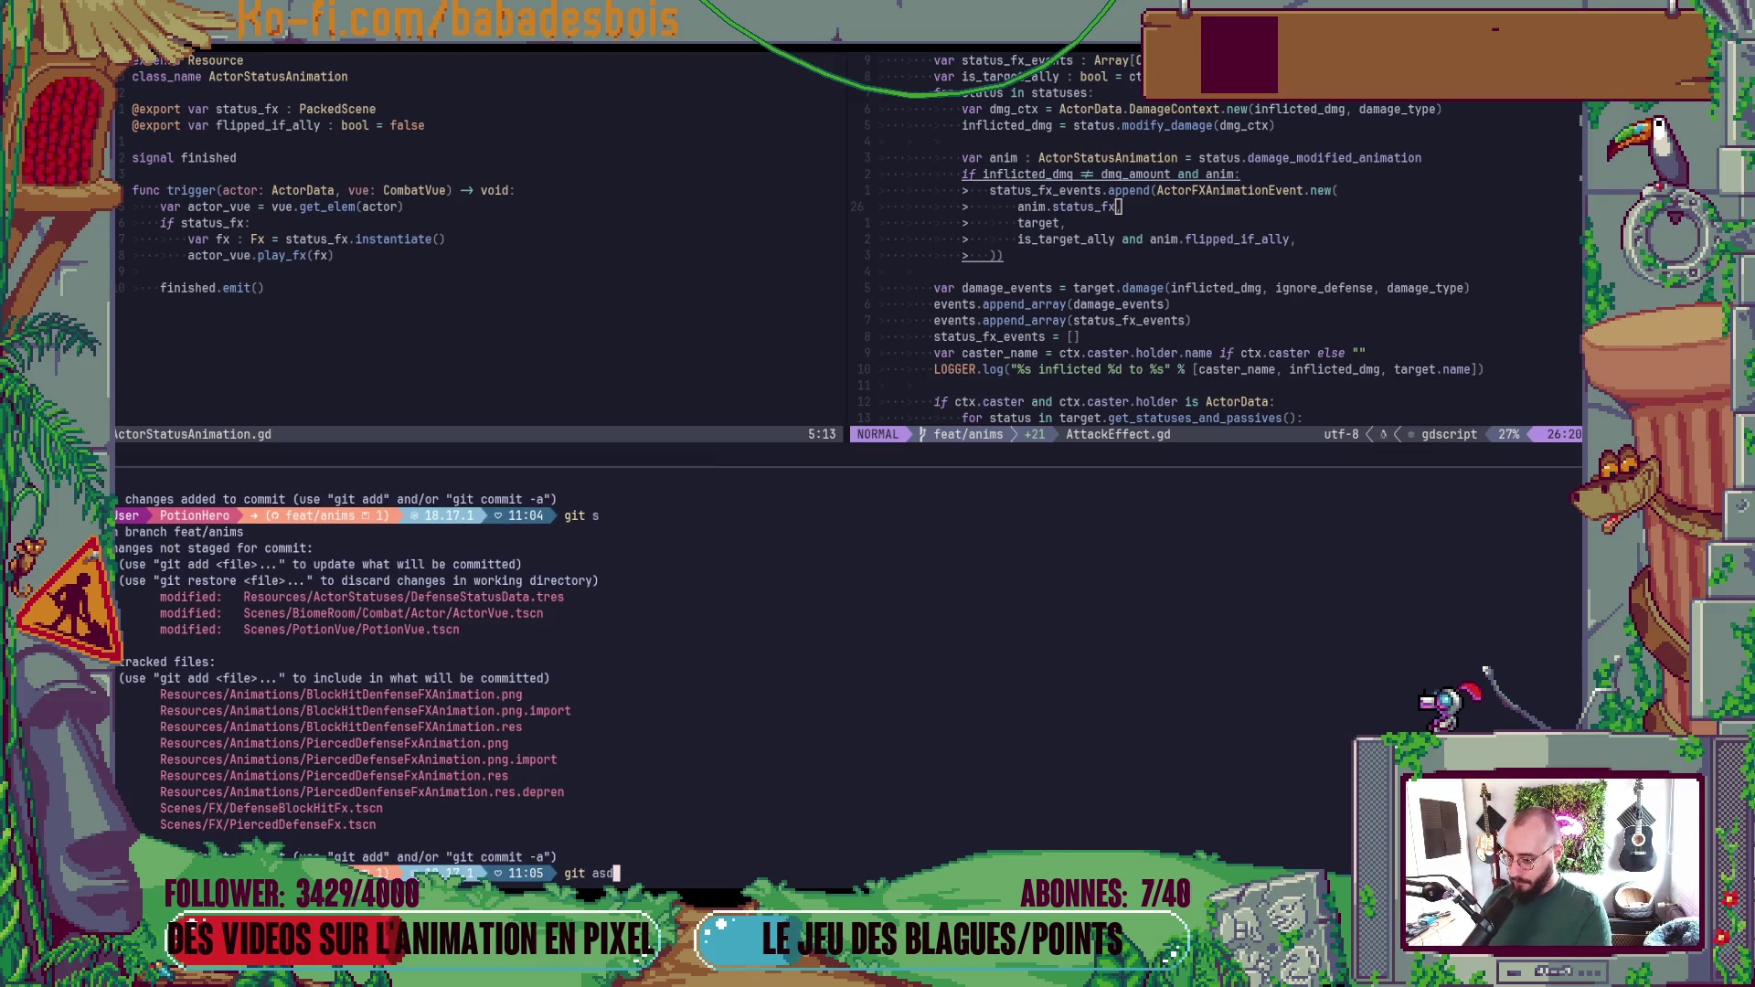
{"action": "key", "text": "BackSpace"}
{"action": "key", "text": "BackSpace"}
{"action": "type", "text": "dd ."}
{"action": "key", "text": "Return"}
Step: Commit them via cz as integr(Assets) 'Integrate Block and Pierce defense', then return to Godot
{"action": "type", "text": "cz"}
{"action": "key", "text": "Return"}
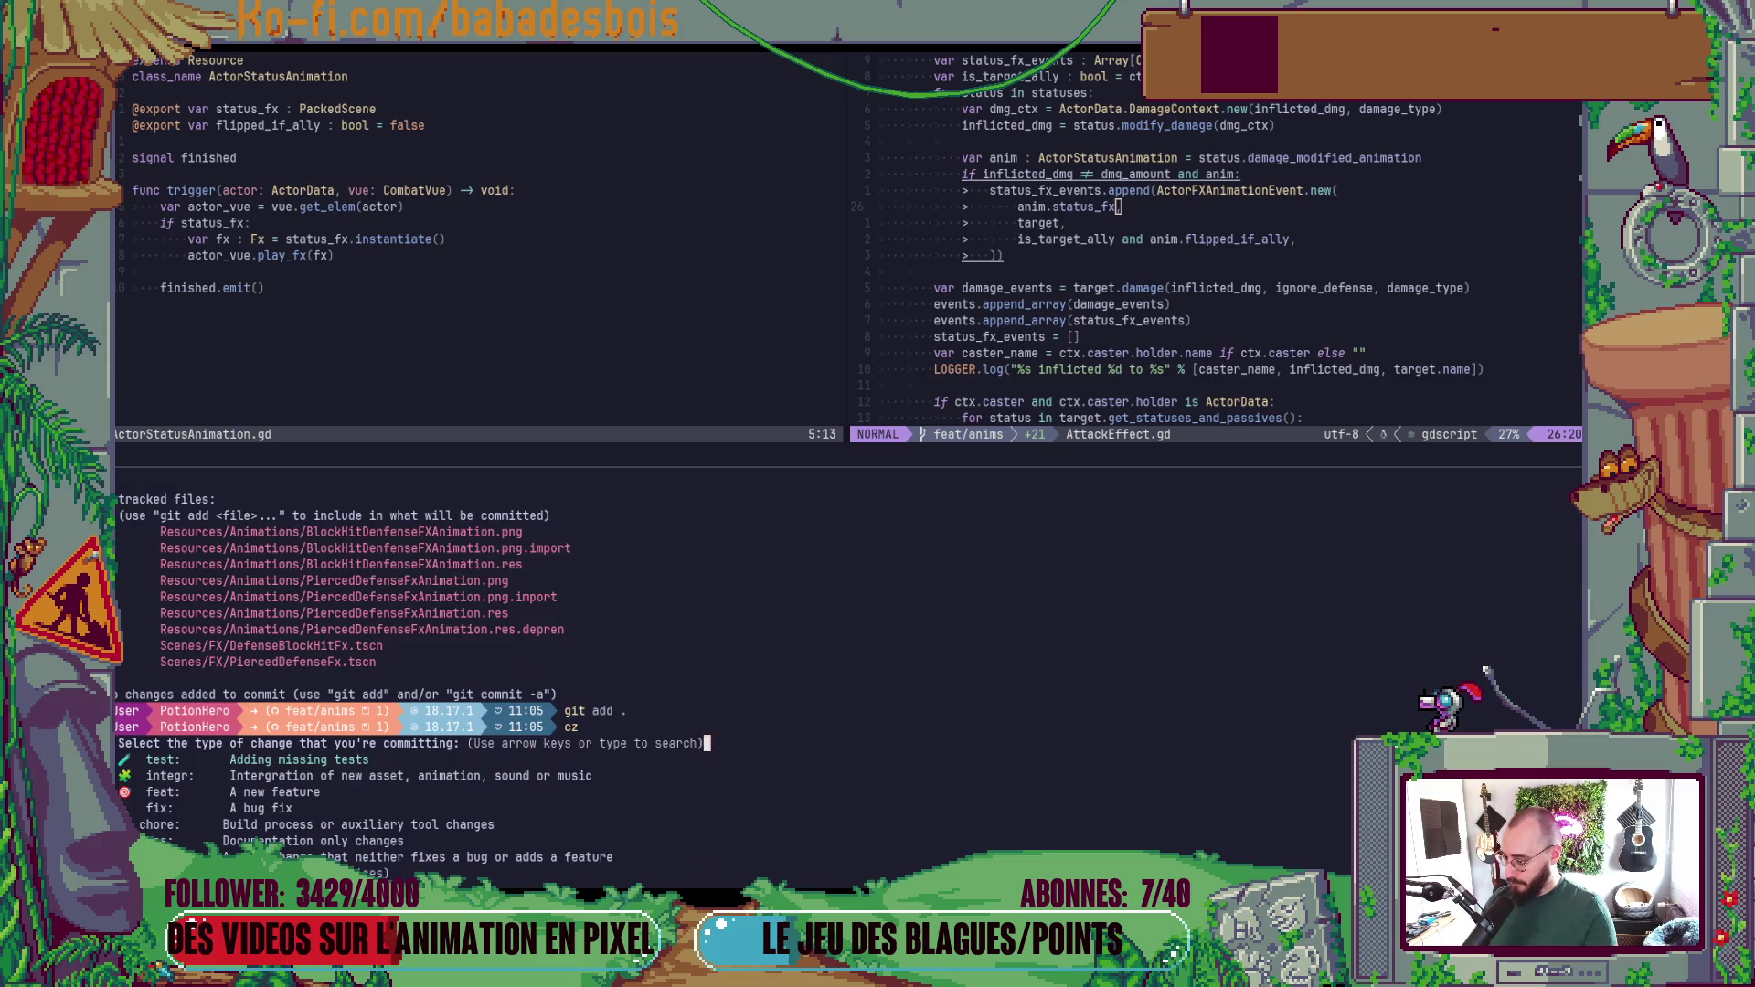
{"action": "type", "text": "int"}
{"action": "key", "text": "Return"}
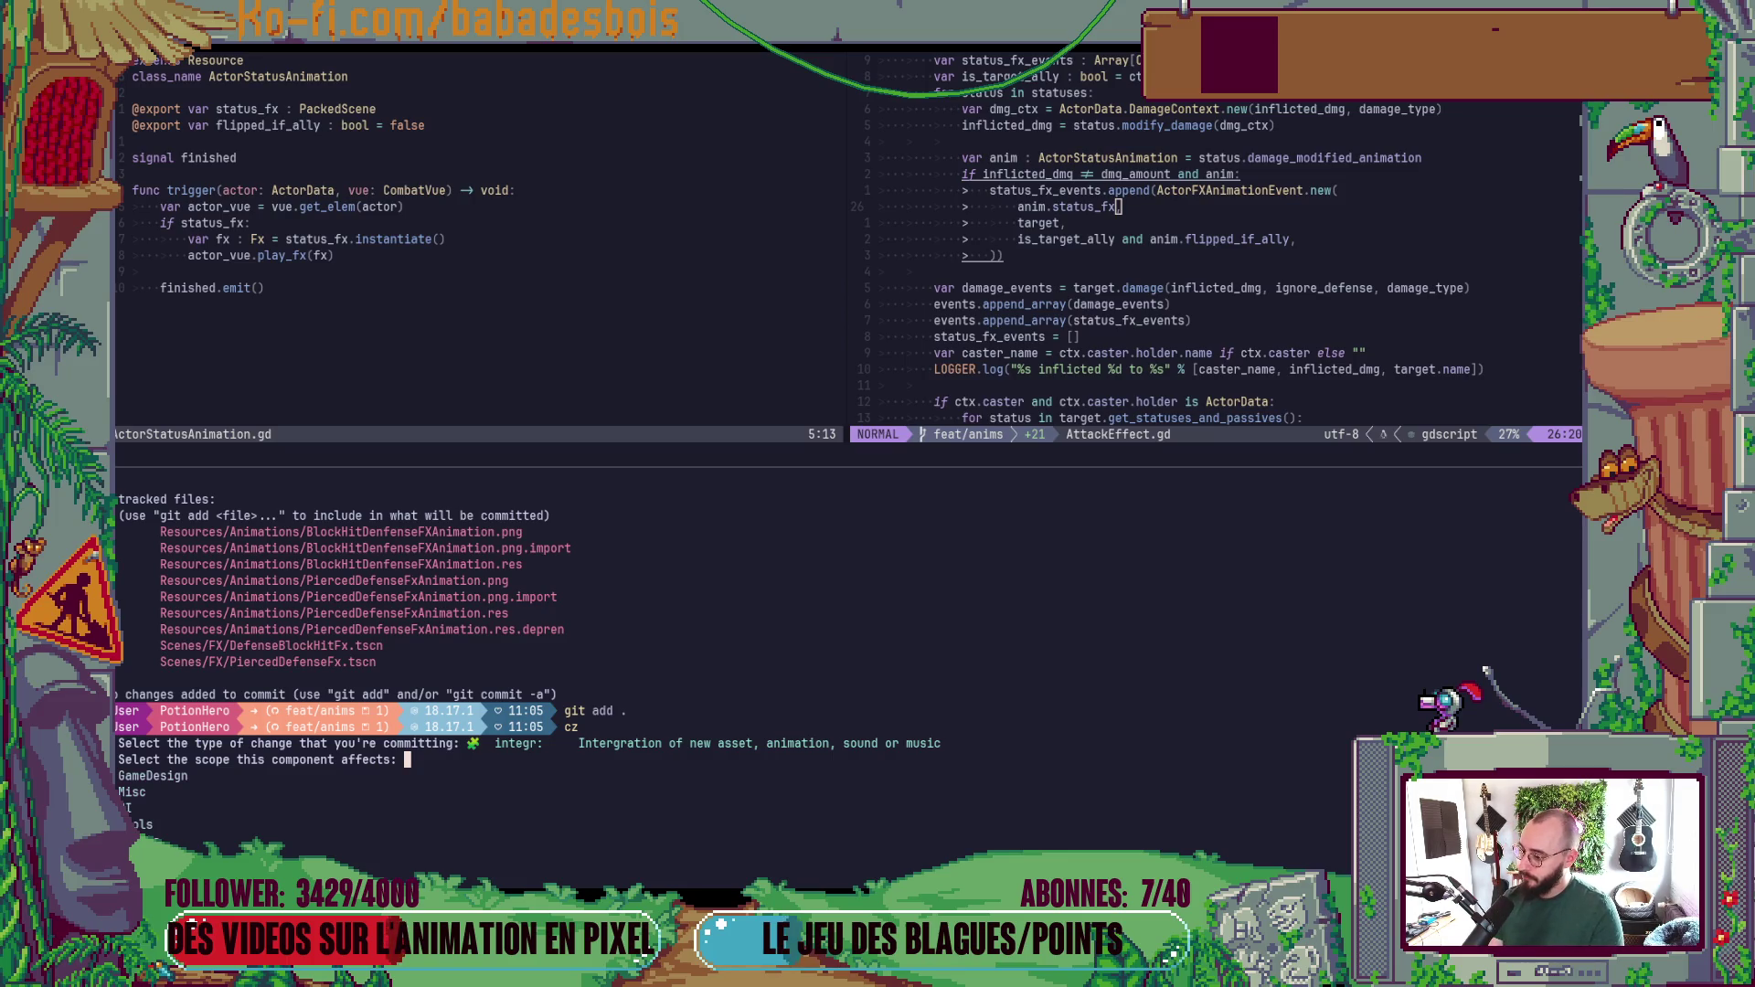
{"action": "key", "text": "Return"}
{"action": "type", "text": "Inte"}
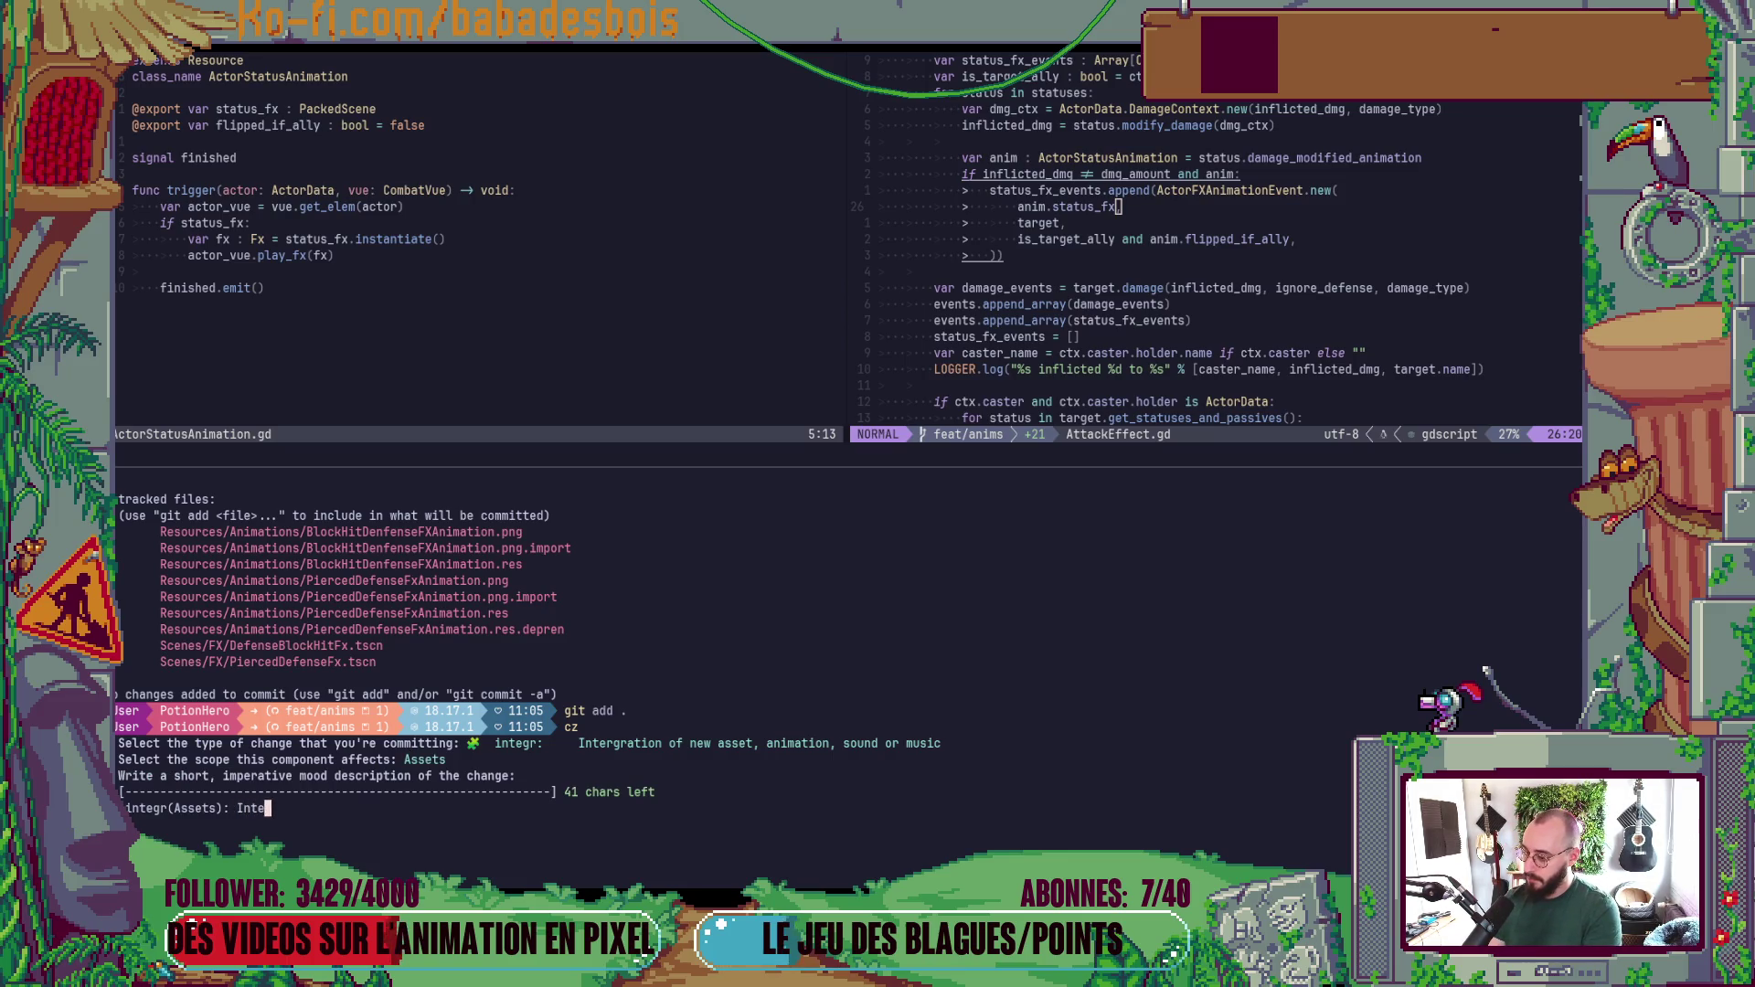
{"action": "type", "text": "grate B"}
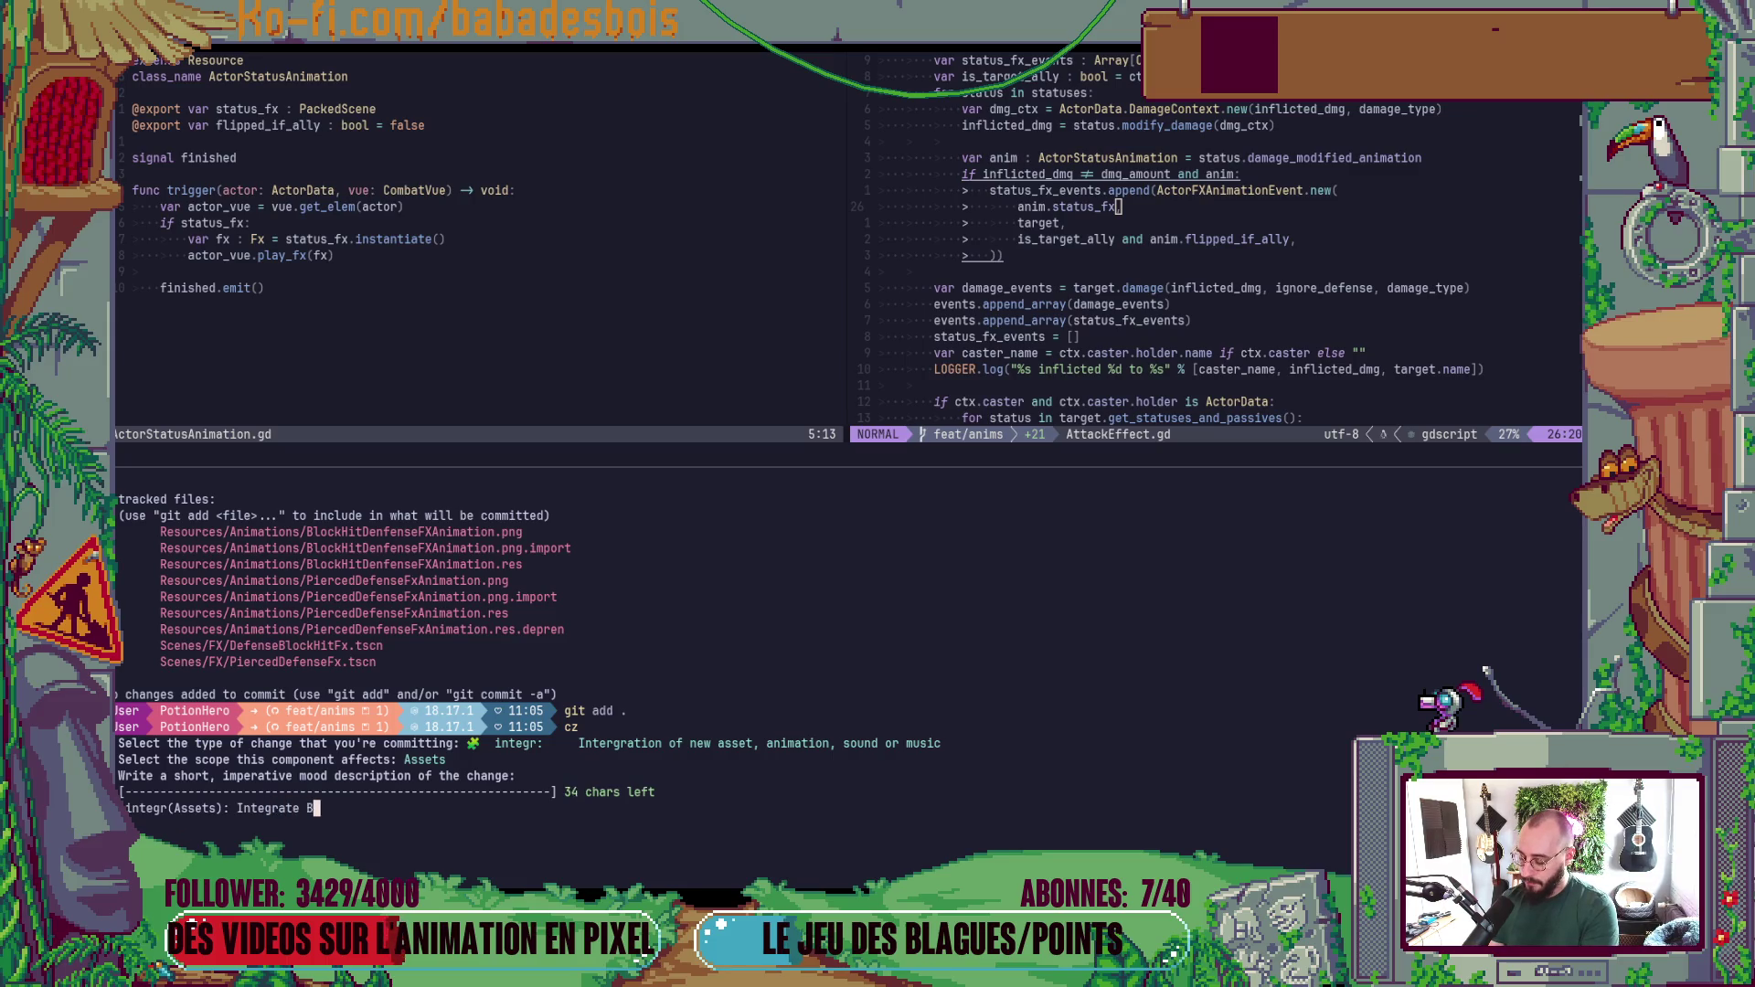
{"action": "type", "text": "lock"}
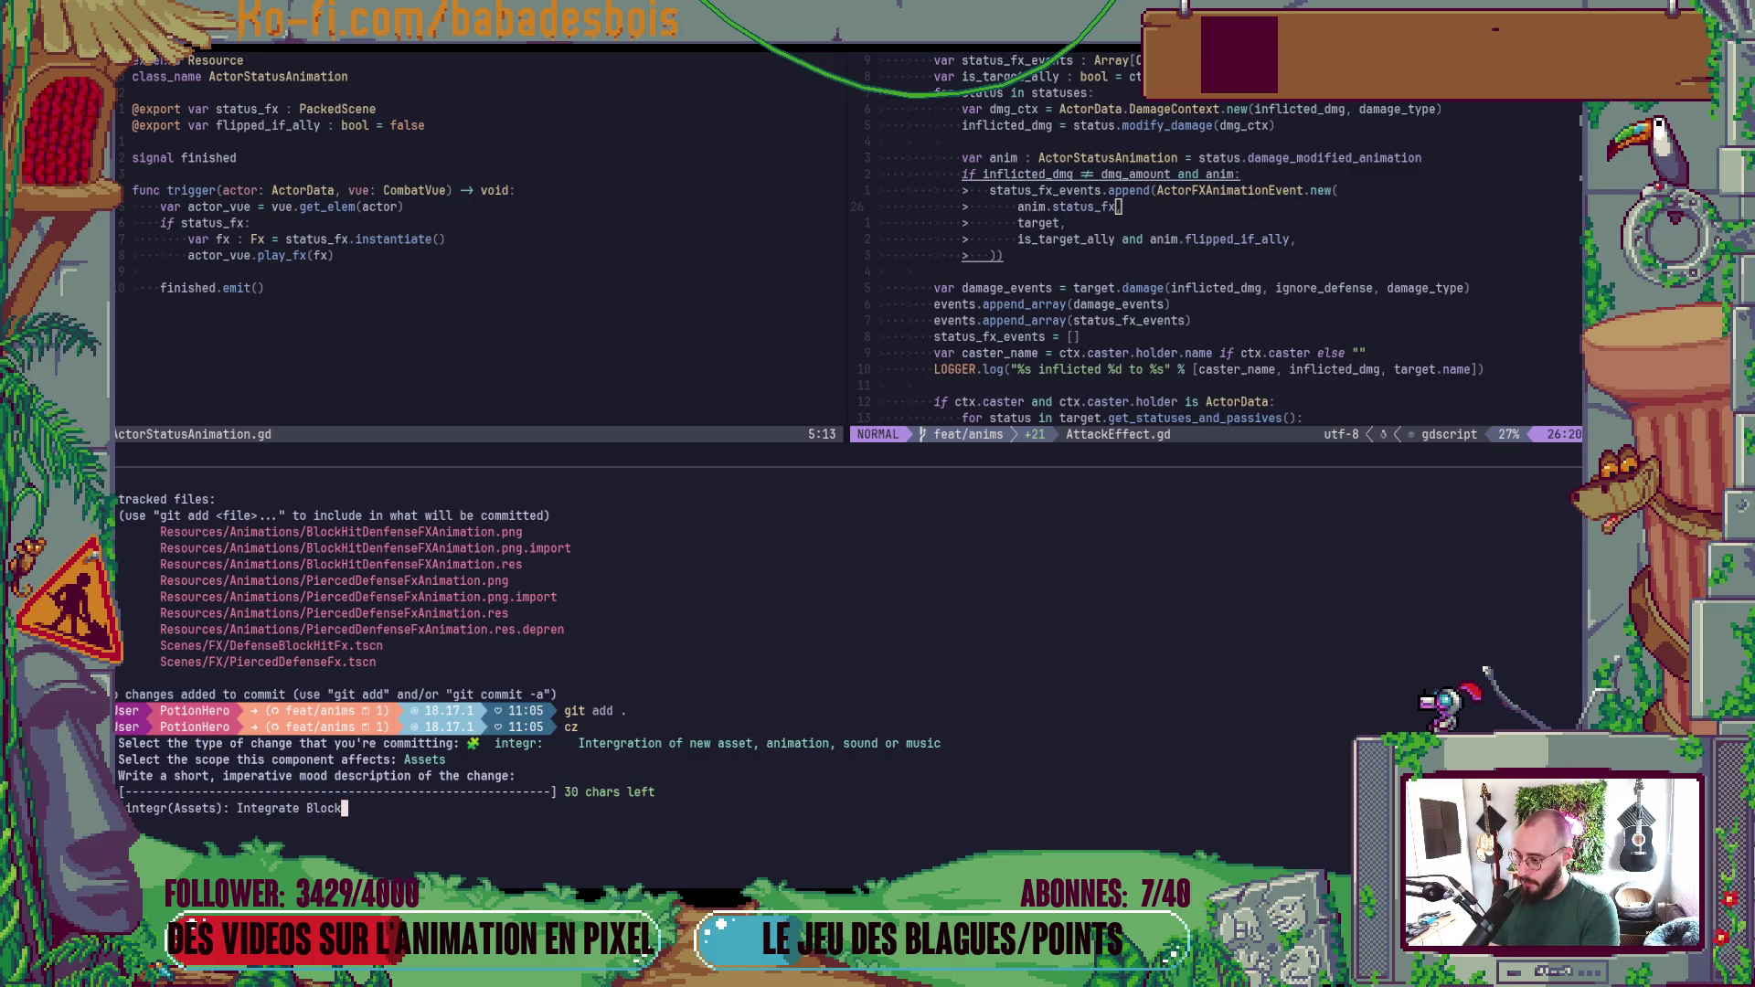
{"action": "type", "text": " and pi"}
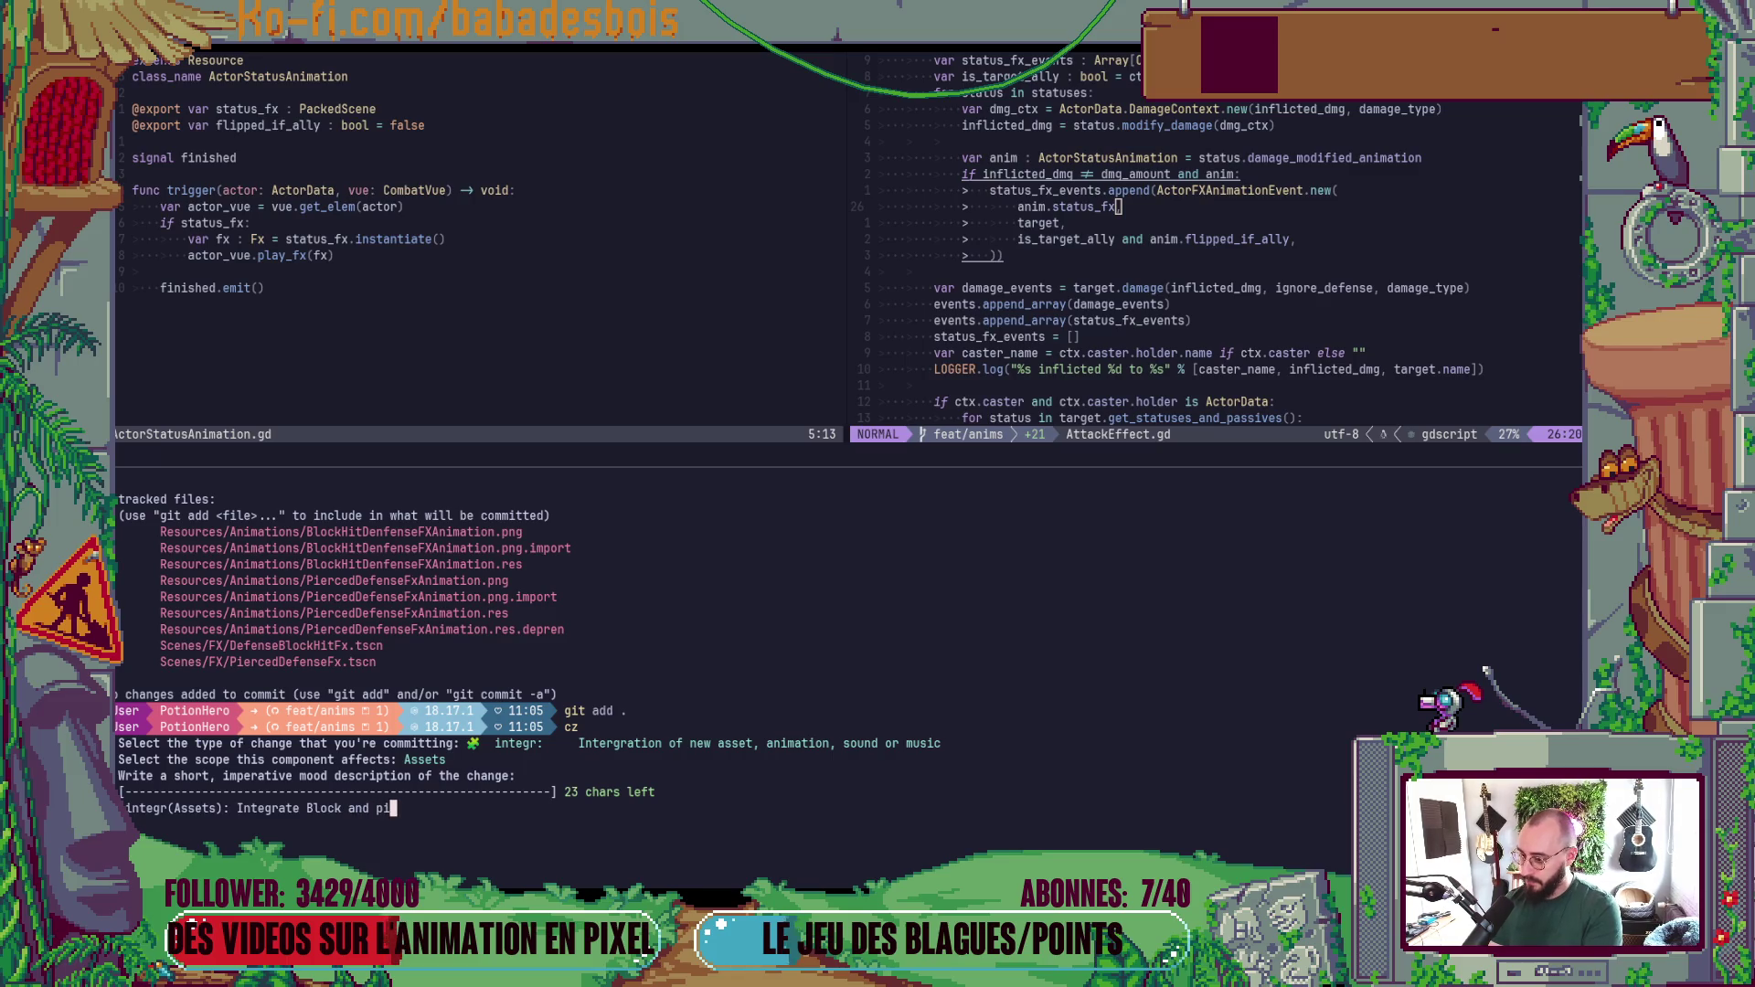
{"action": "key", "text": "BackSpace"}
{"action": "key", "text": "BackSpace"}
{"action": "type", "text": "Pierce"}
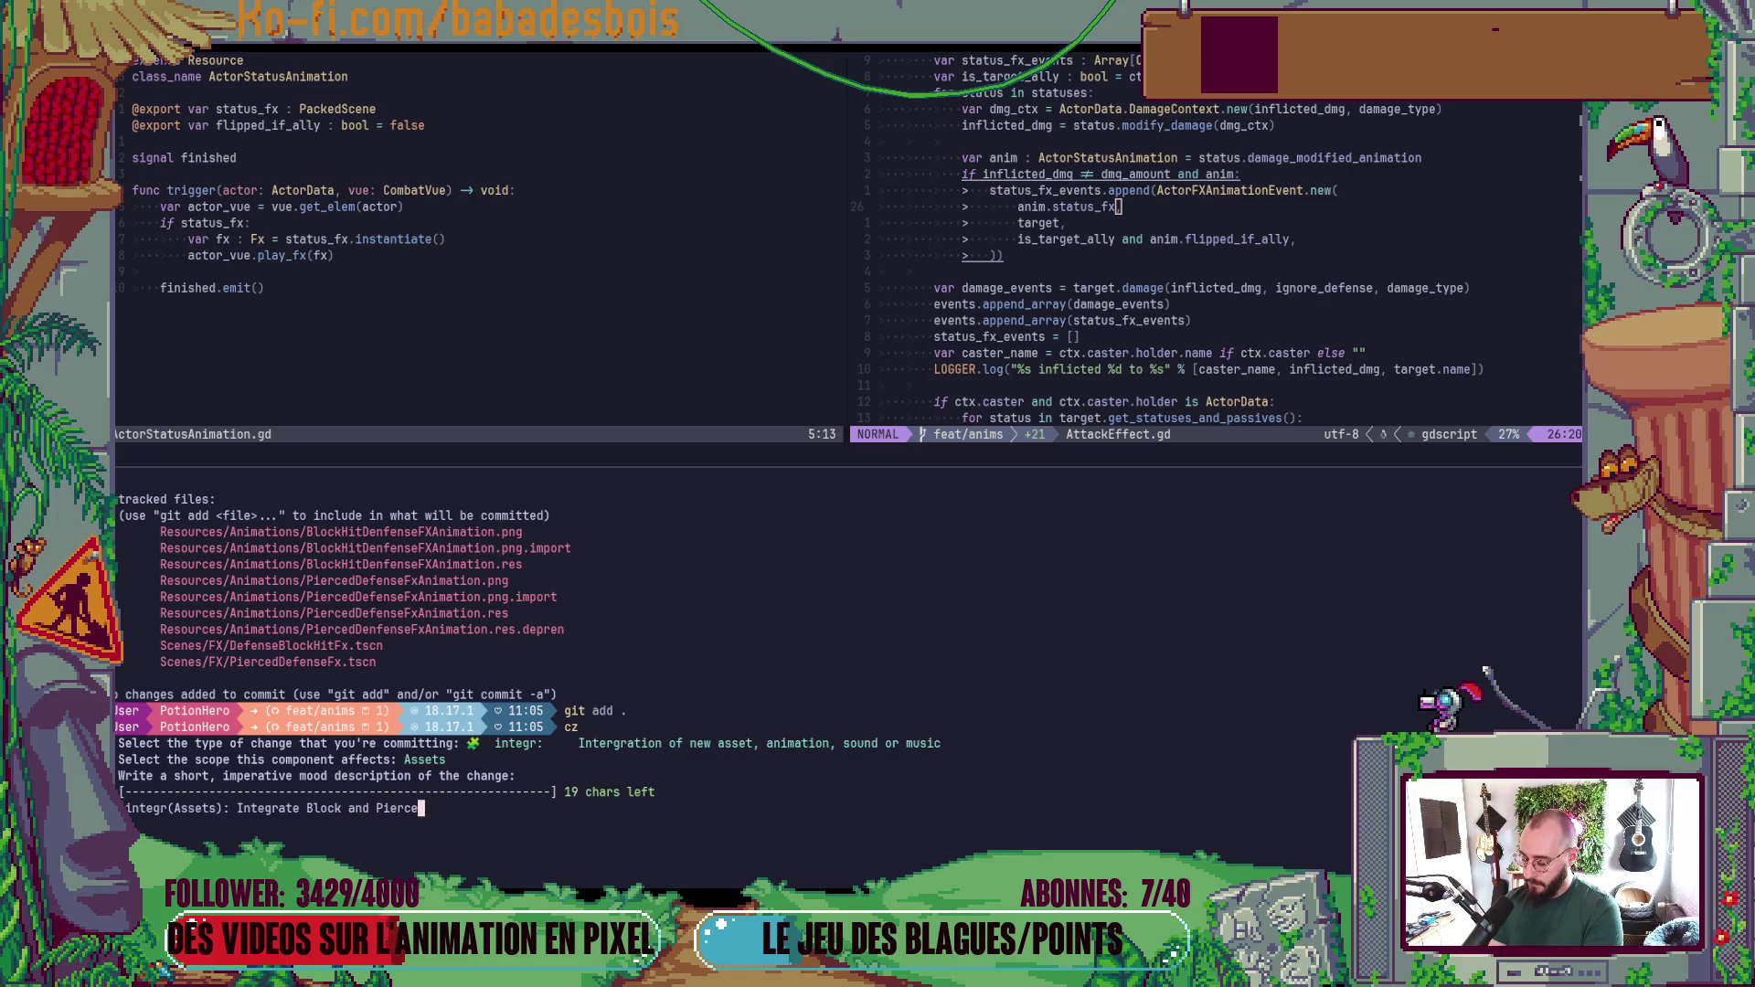
{"action": "type", "text": " defense"}
{"action": "key", "text": "Return"}
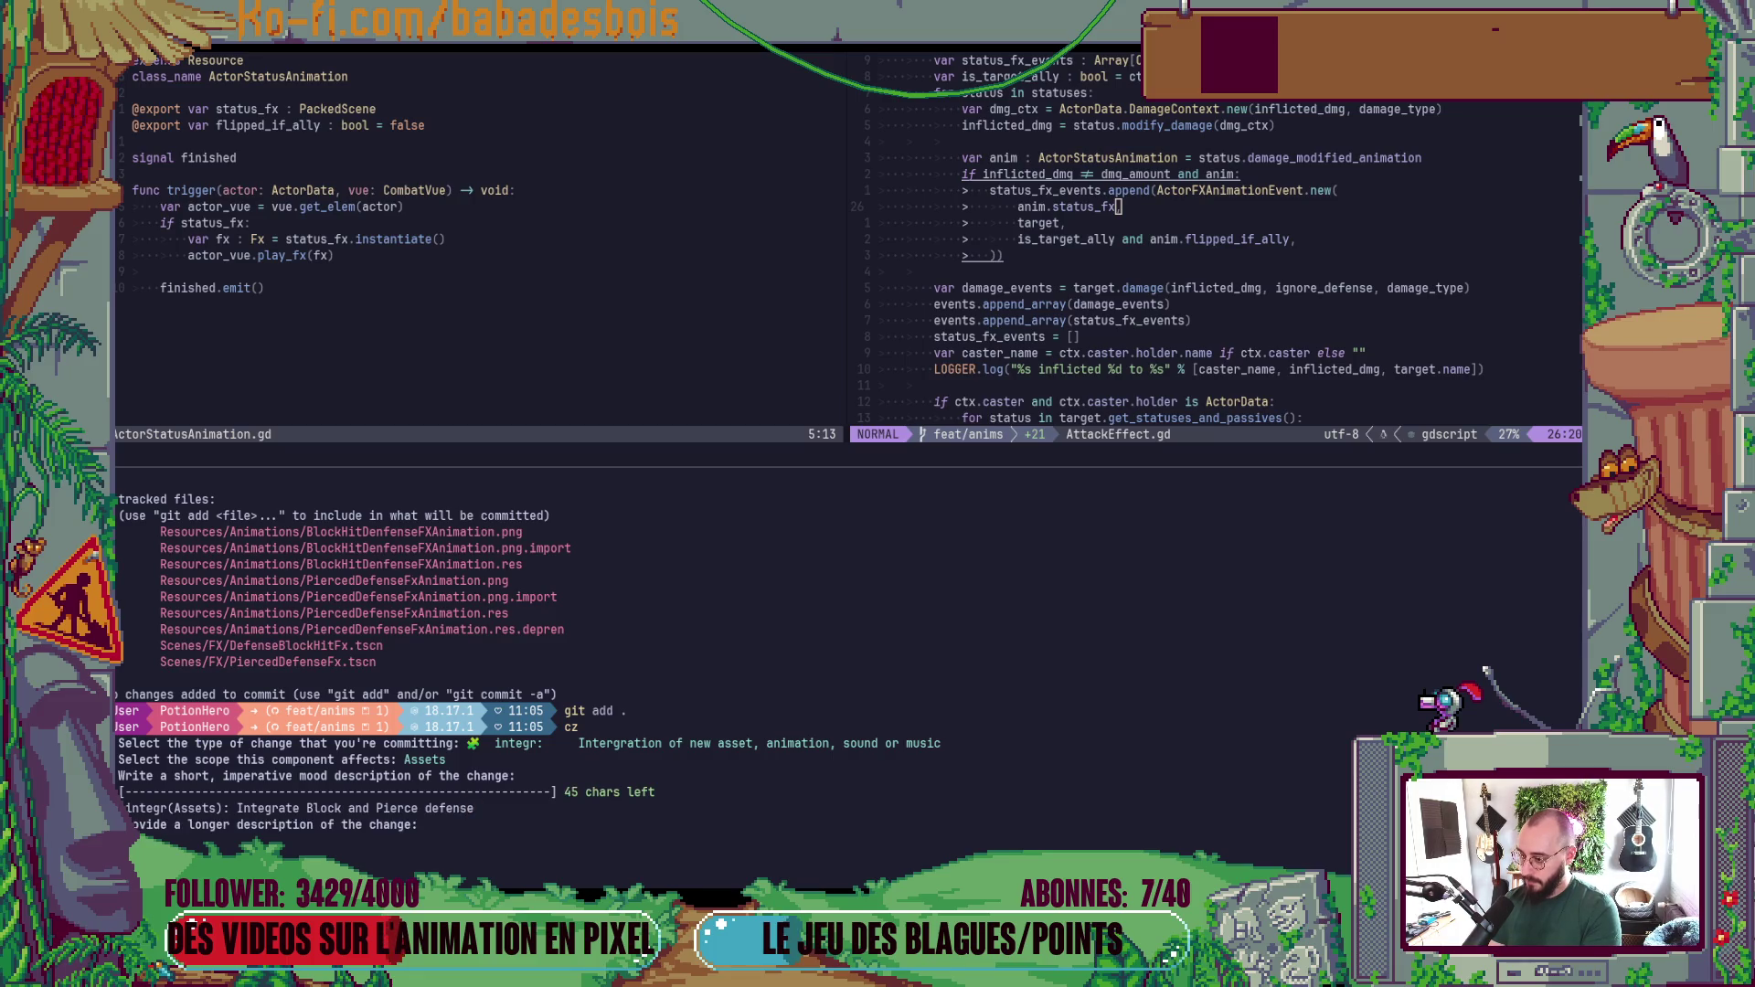
{"action": "key", "text": "Return"}
{"action": "key", "text": "Return"}
{"action": "key", "text": "alt+Tab"}
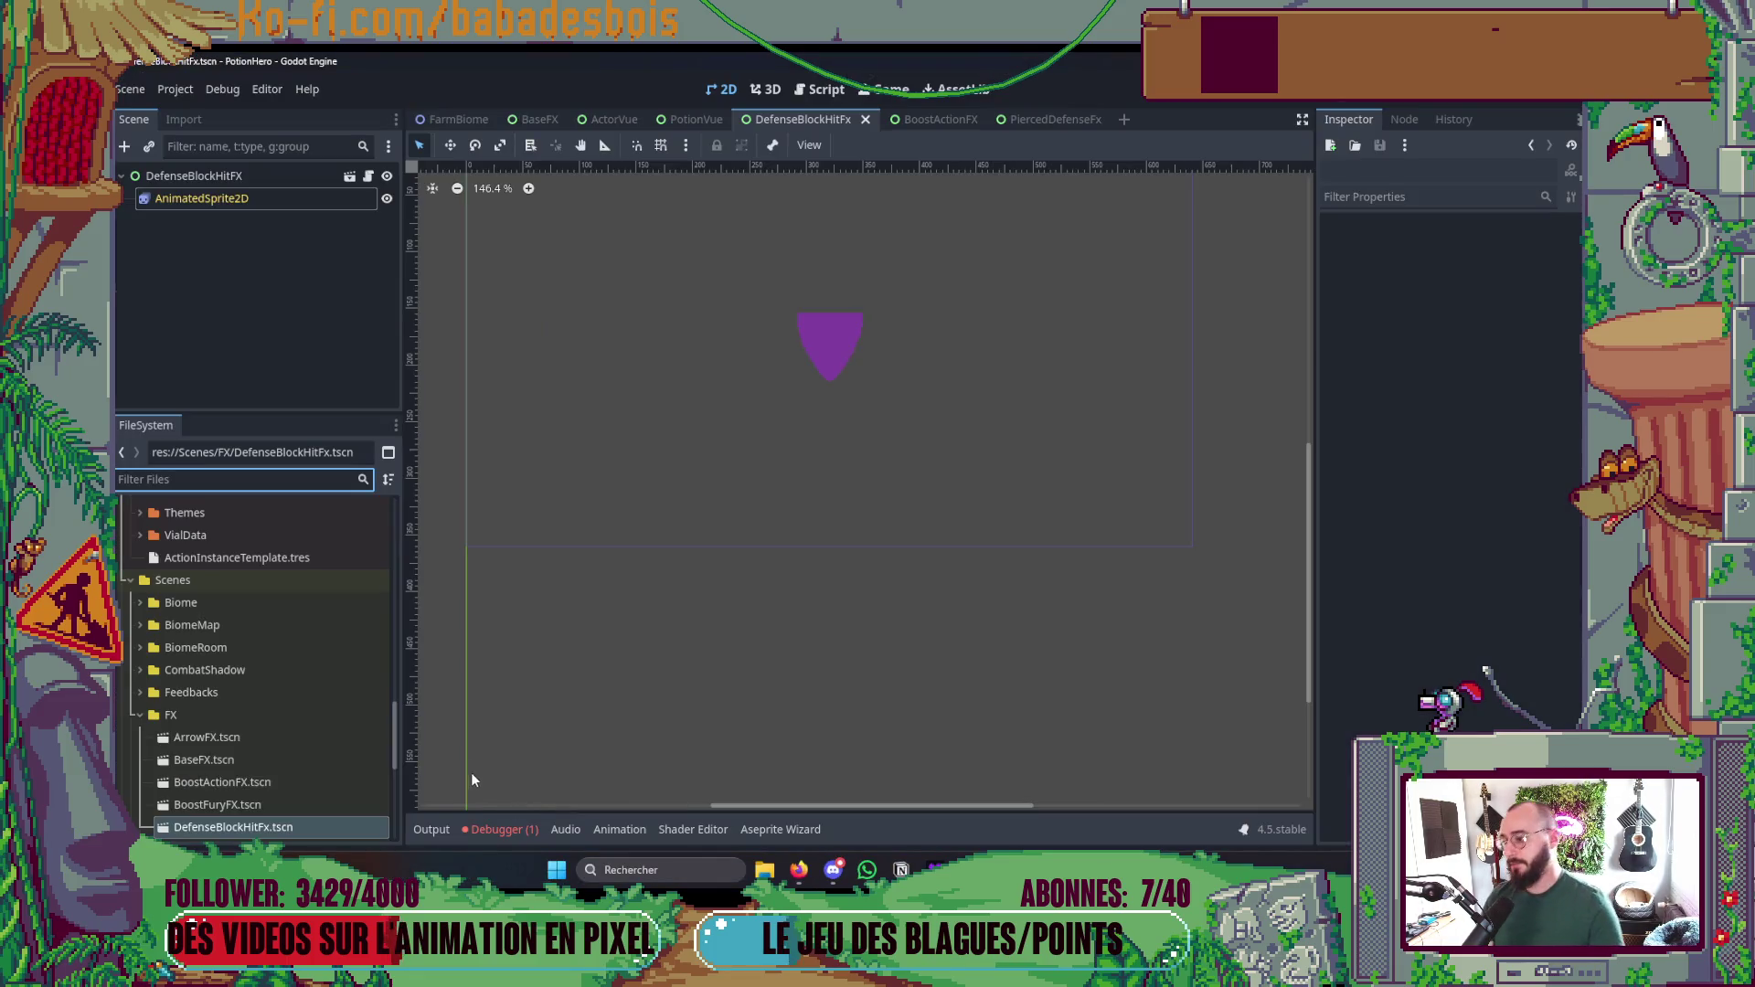
{"action": "key", "text": "alt+Tab"}
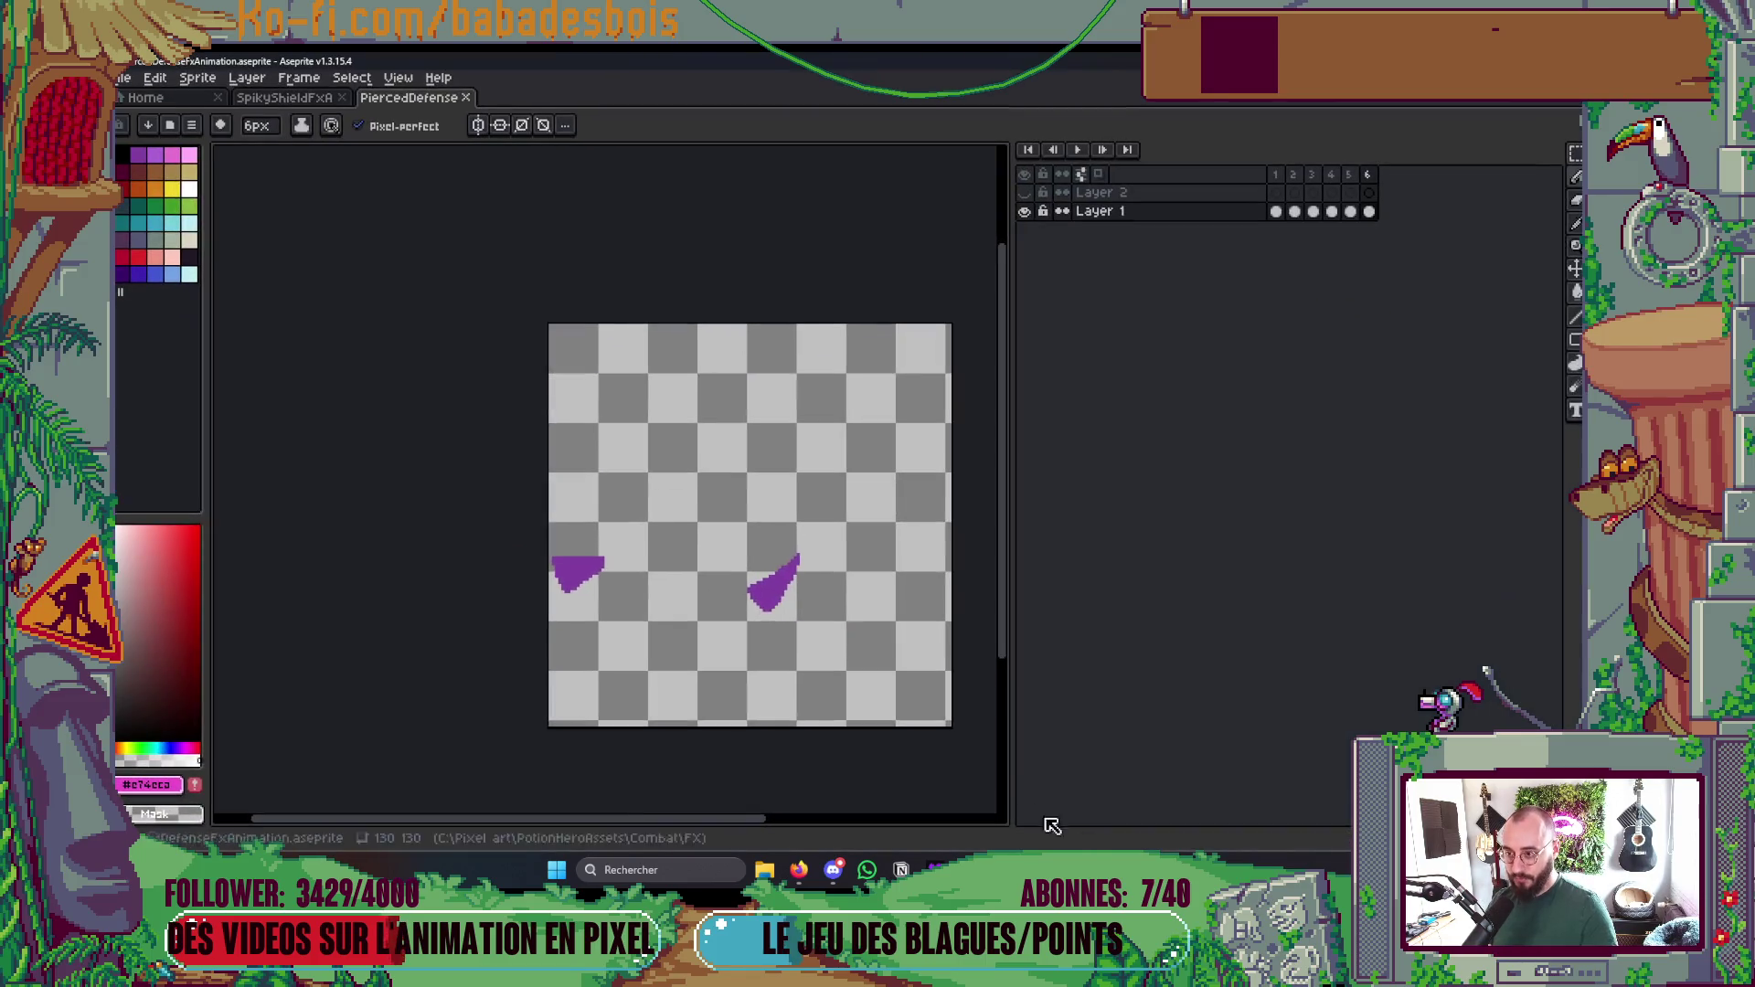
{"action": "left_click", "coordinate": [286, 97]}
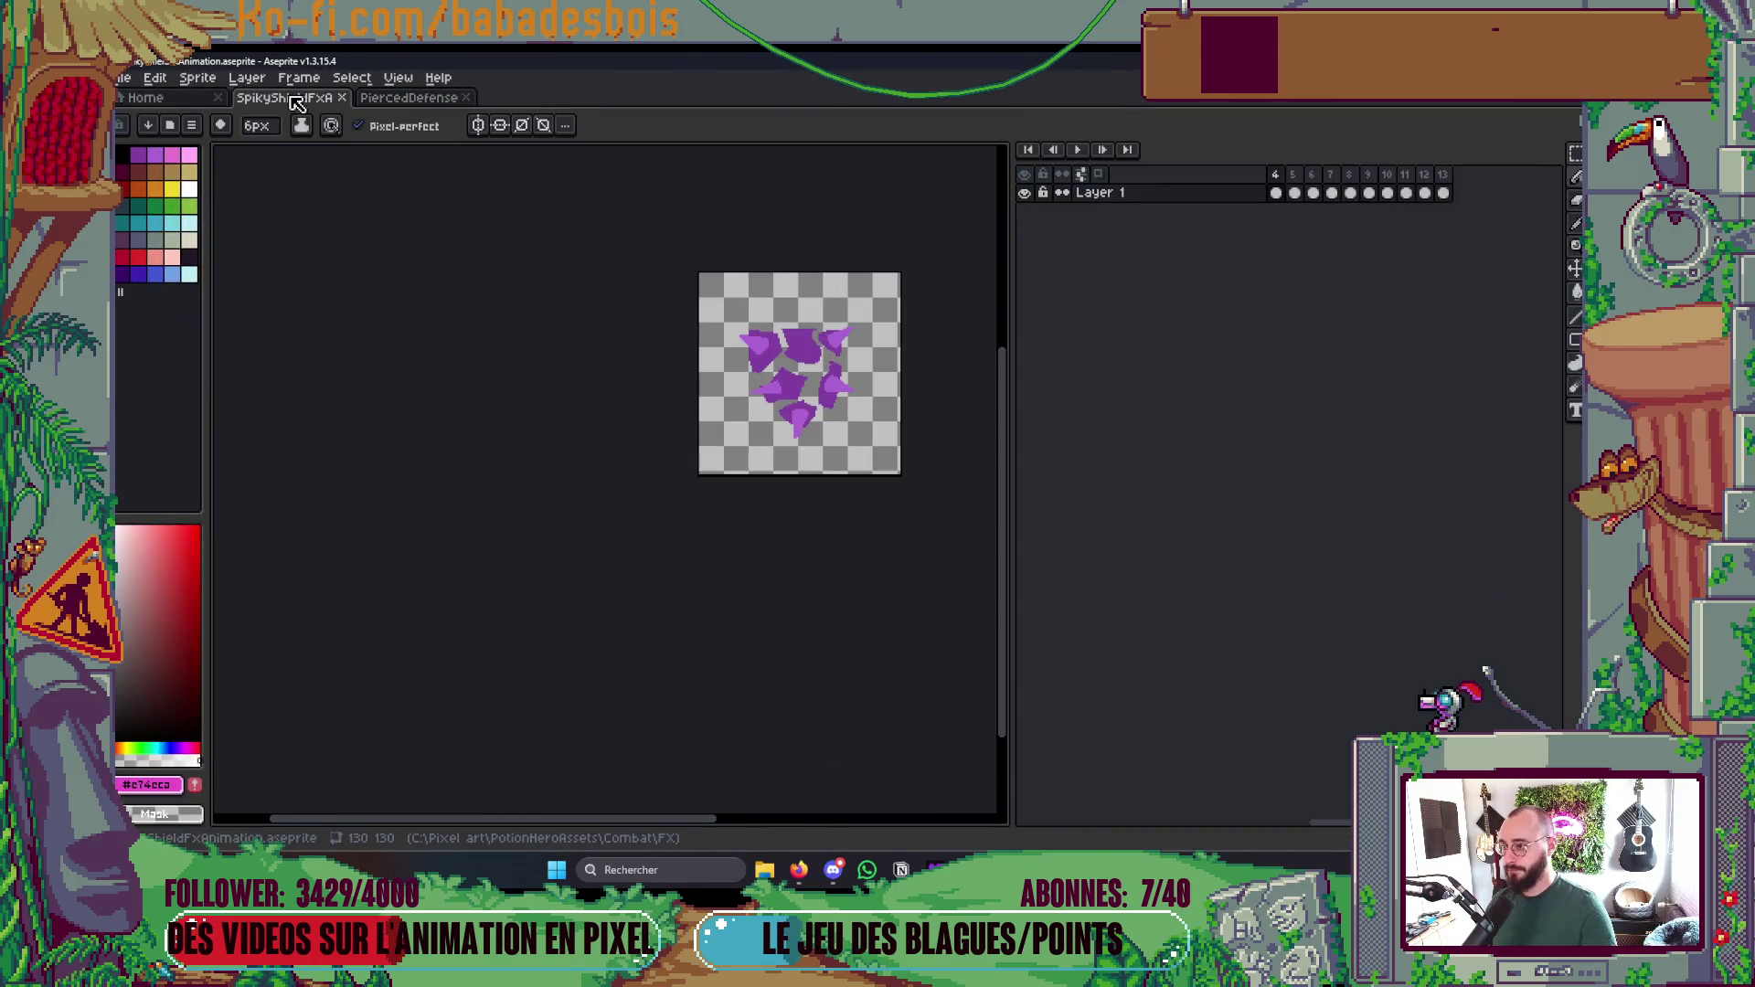
{"action": "mouse_move", "coordinate": [1106, 869]}
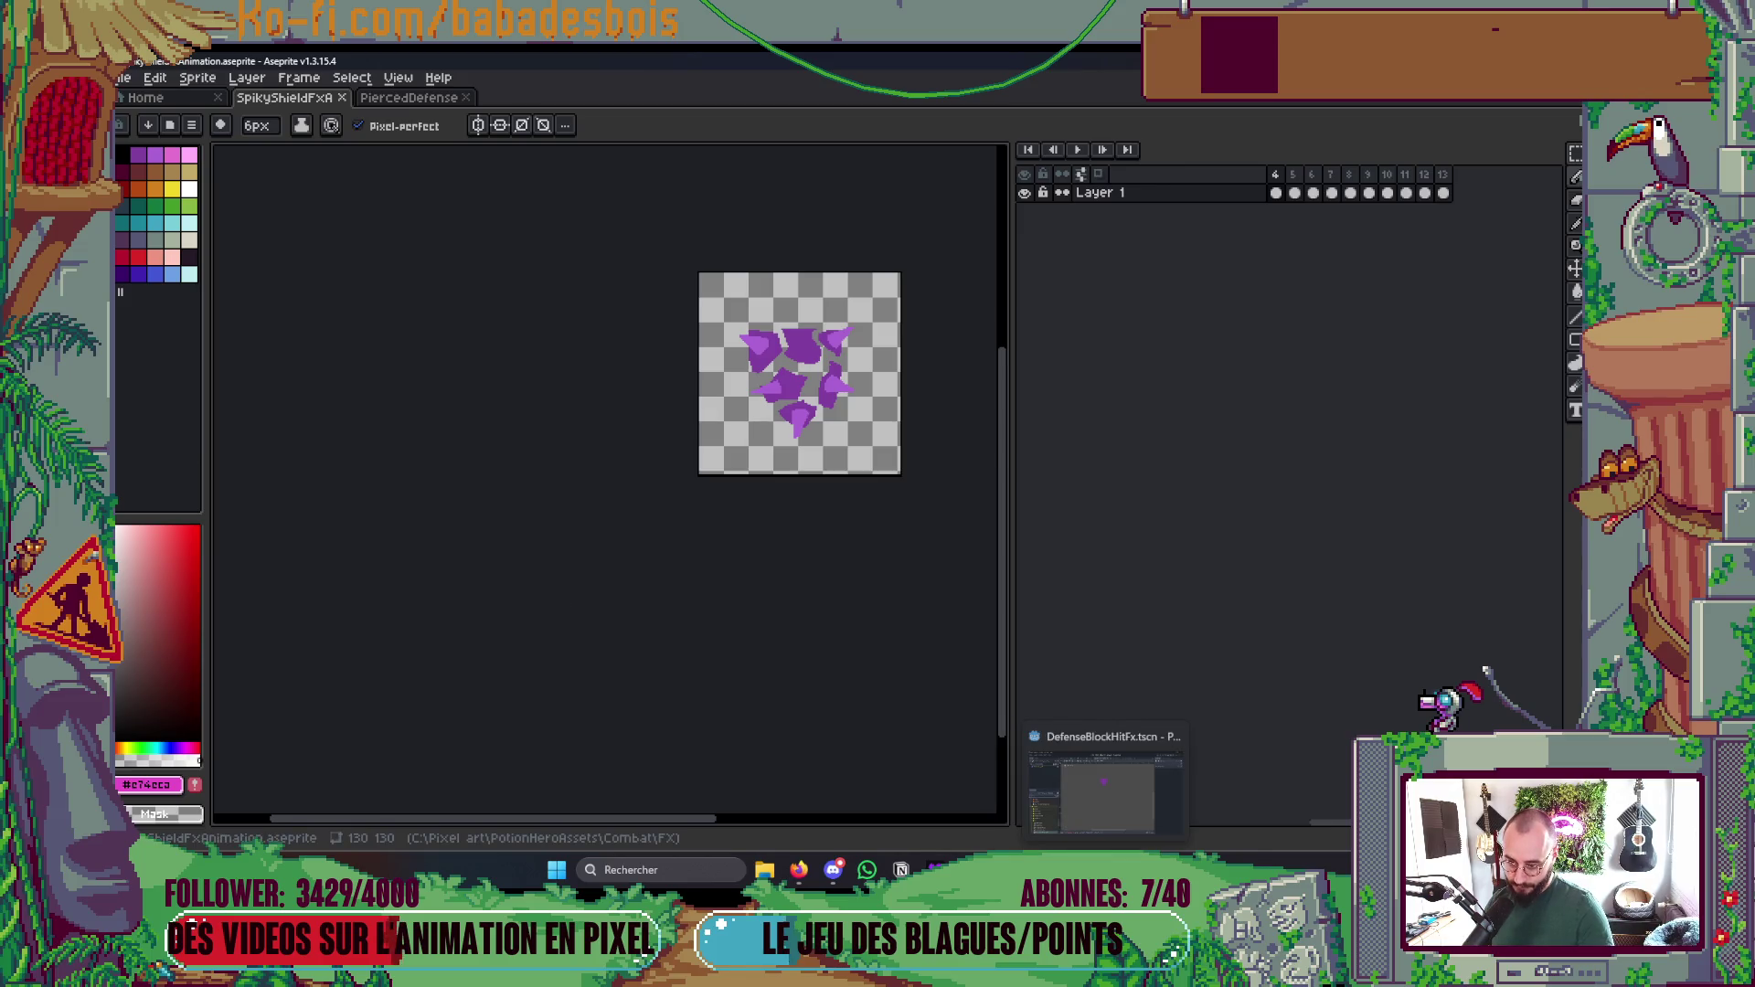
{"action": "left_click", "coordinate": [1104, 786]}
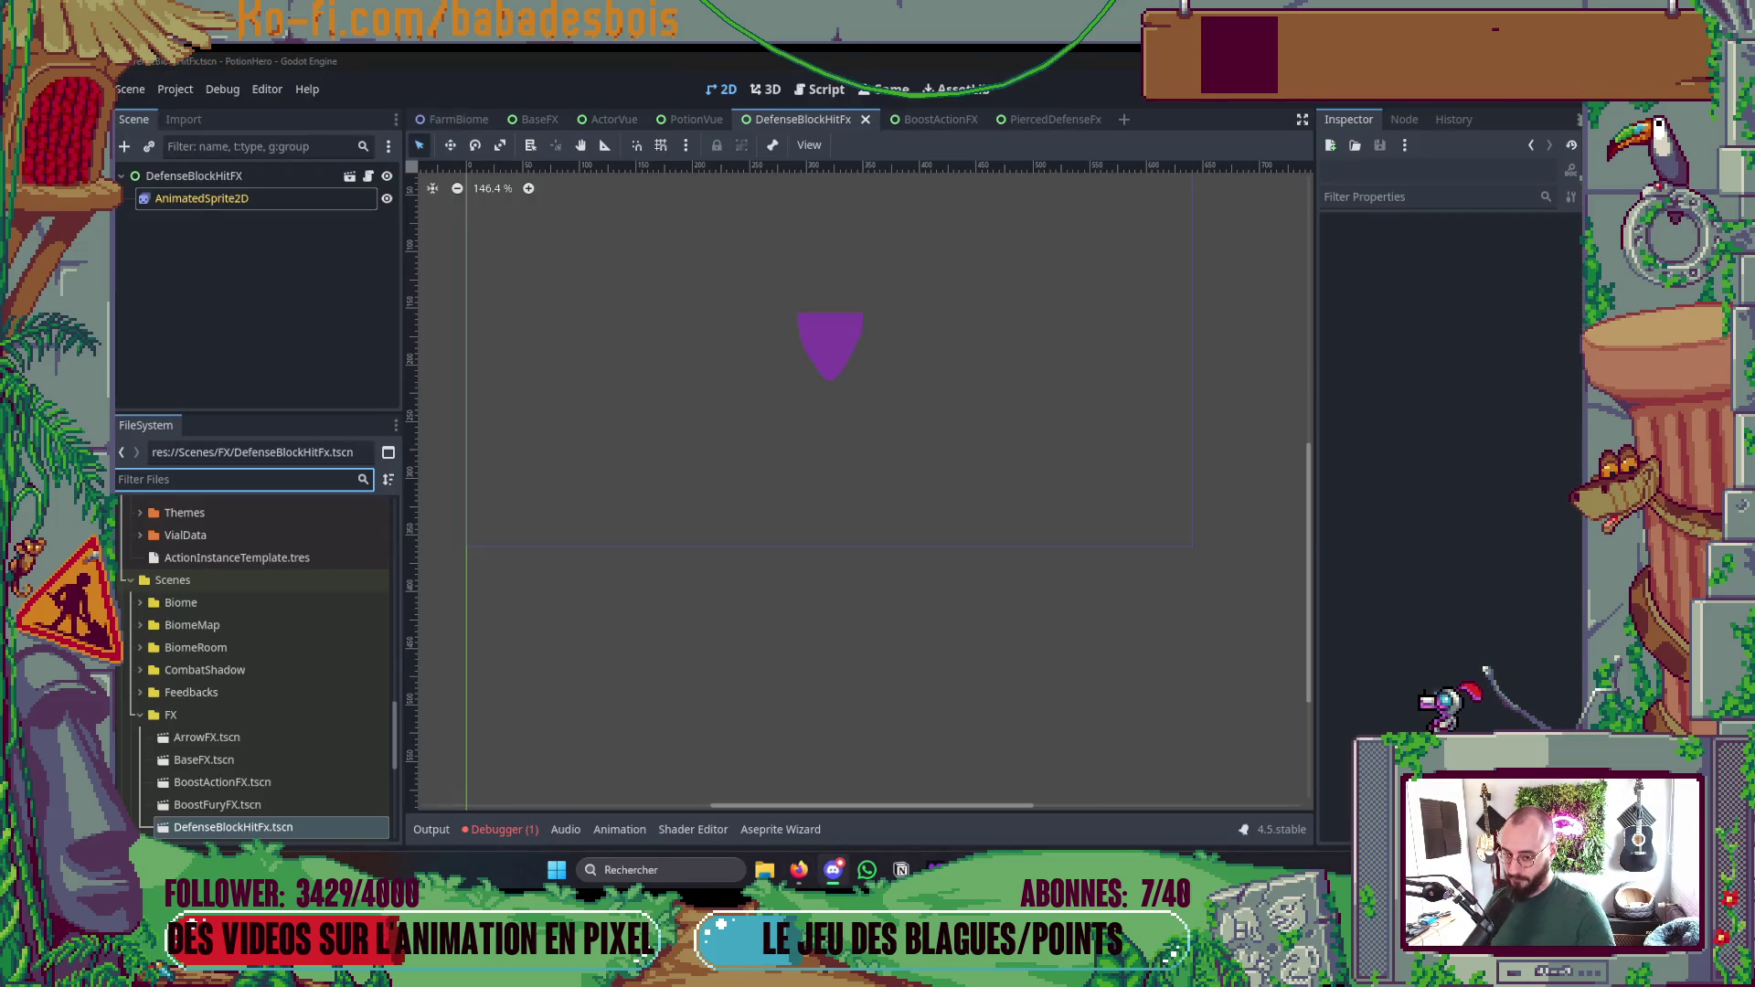
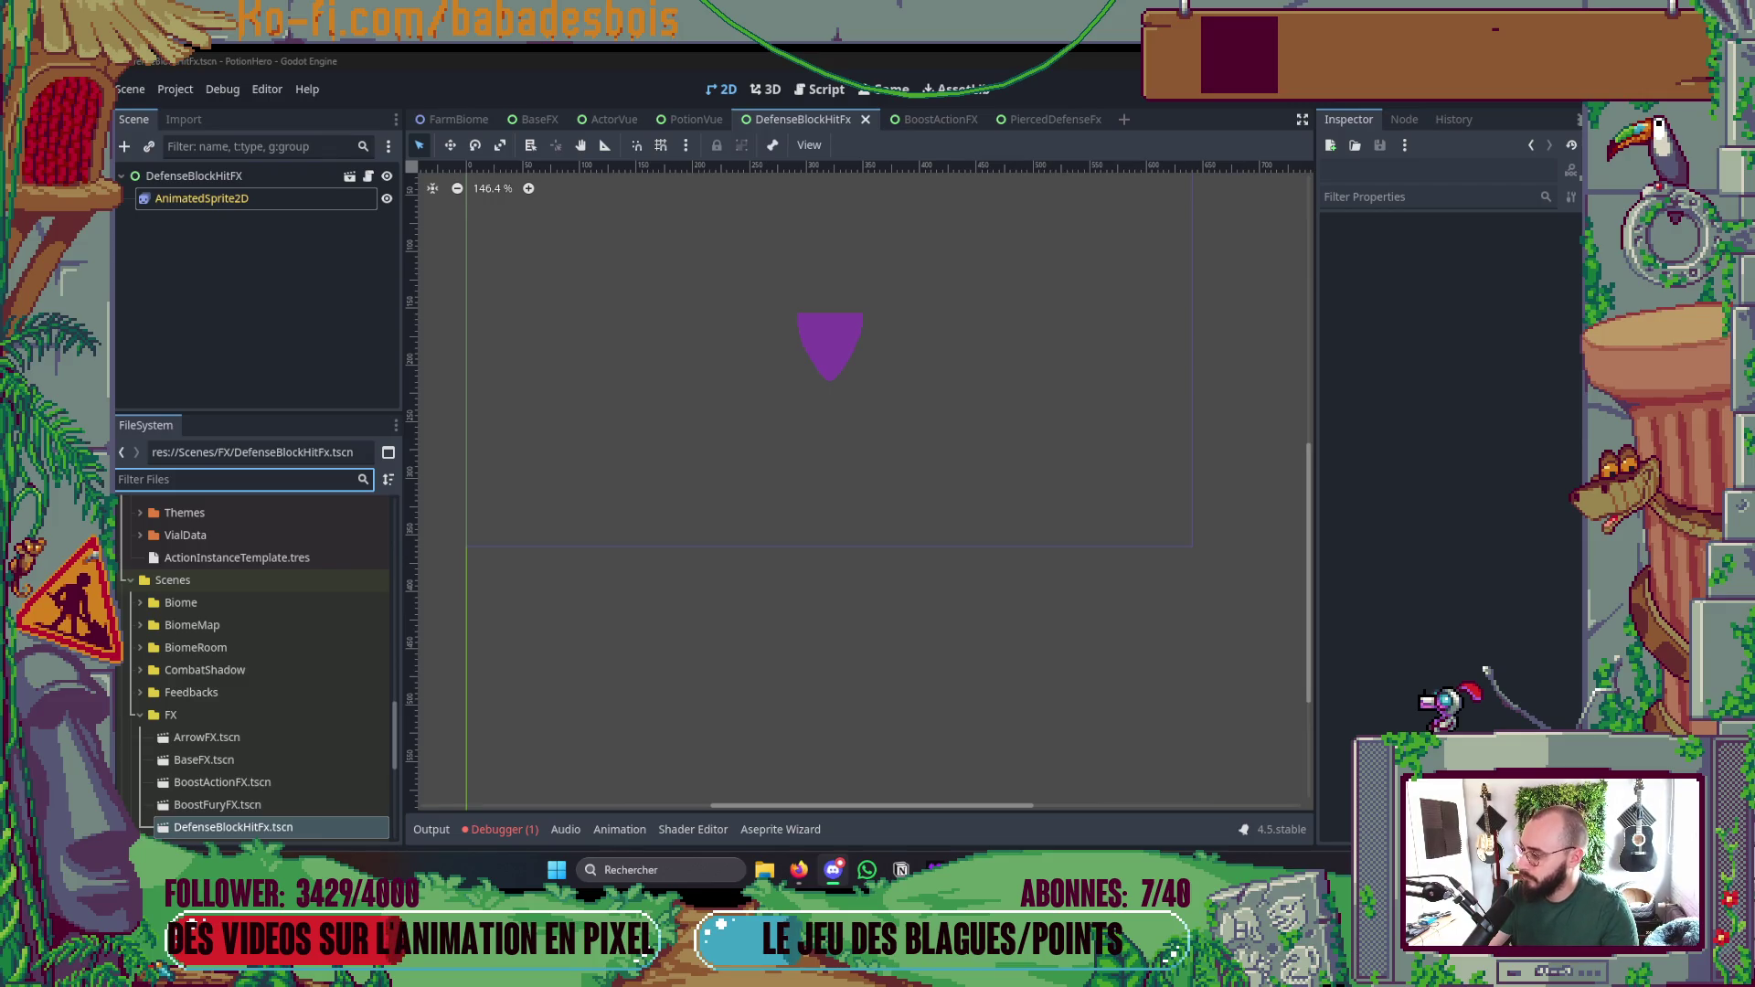
Step: Switch from the Godot editor to Aseprite, where the SpikyShieldFxA animation is shown
{"action": "scroll", "coordinate": [957, 584], "scroll_direction": "up", "scroll_amount": 3}
{"action": "key", "text": "alt+Tab"}
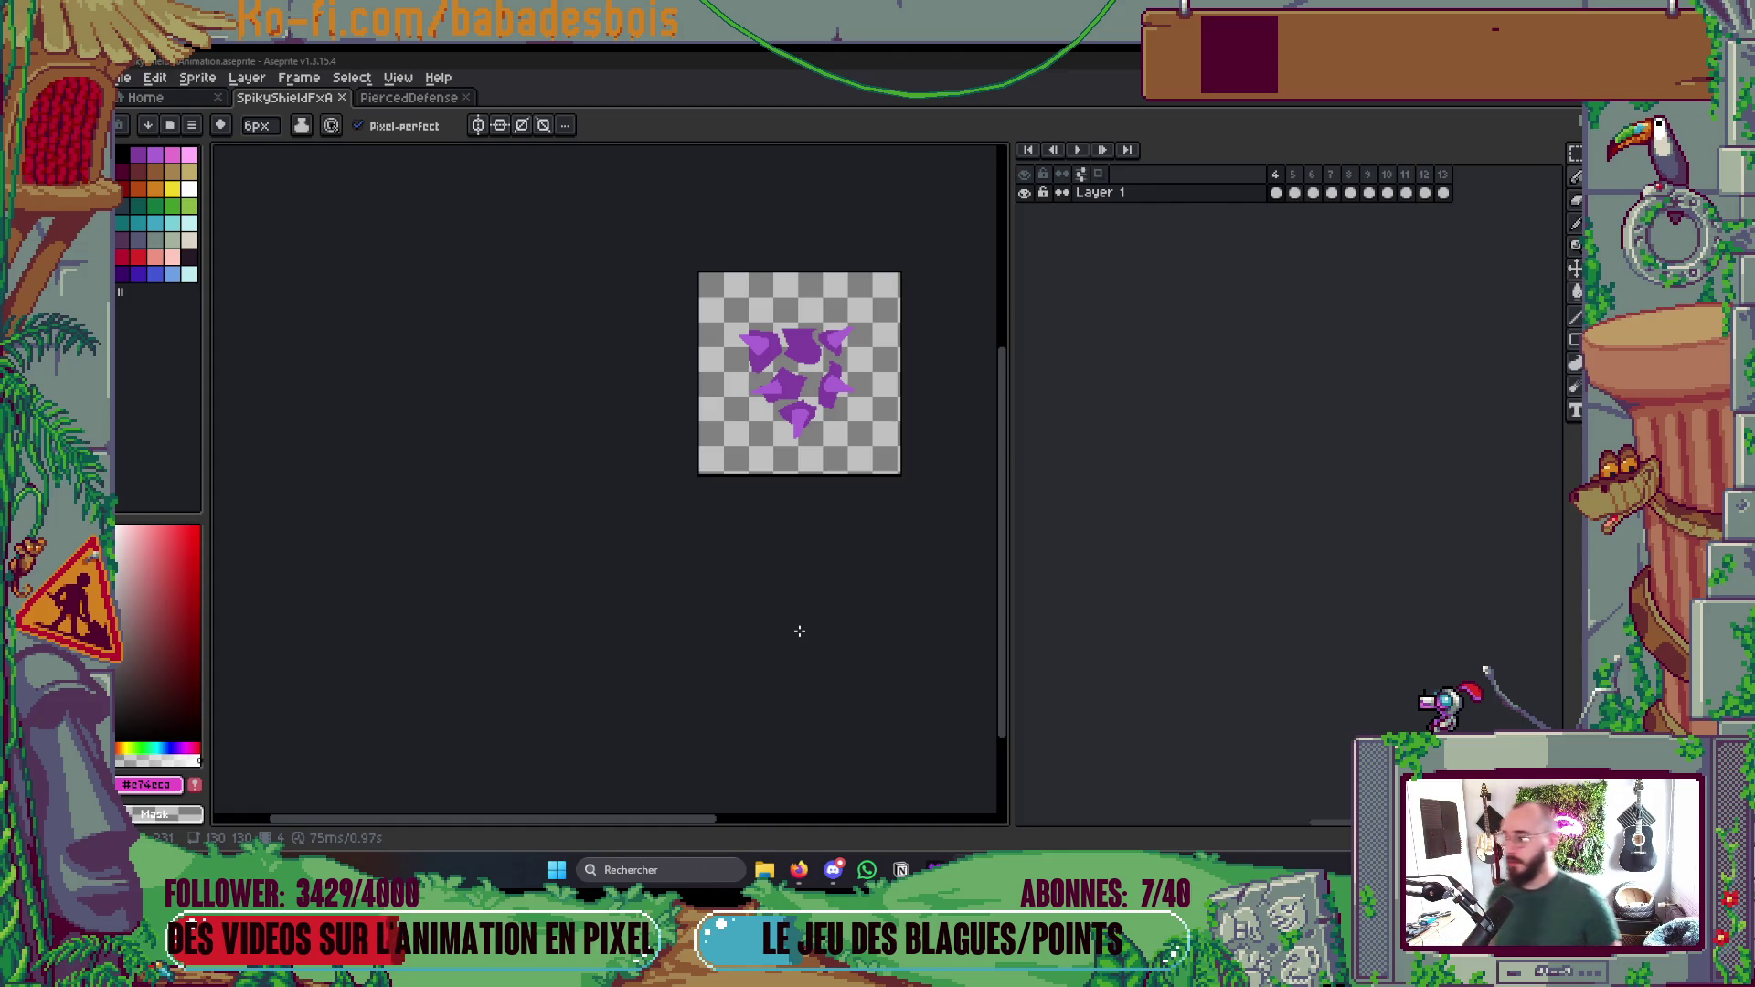
Step: View the PiercedDefense sprite and the Aseprite home page's recent files, then return to Godot
{"action": "left_click", "coordinate": [407, 97]}
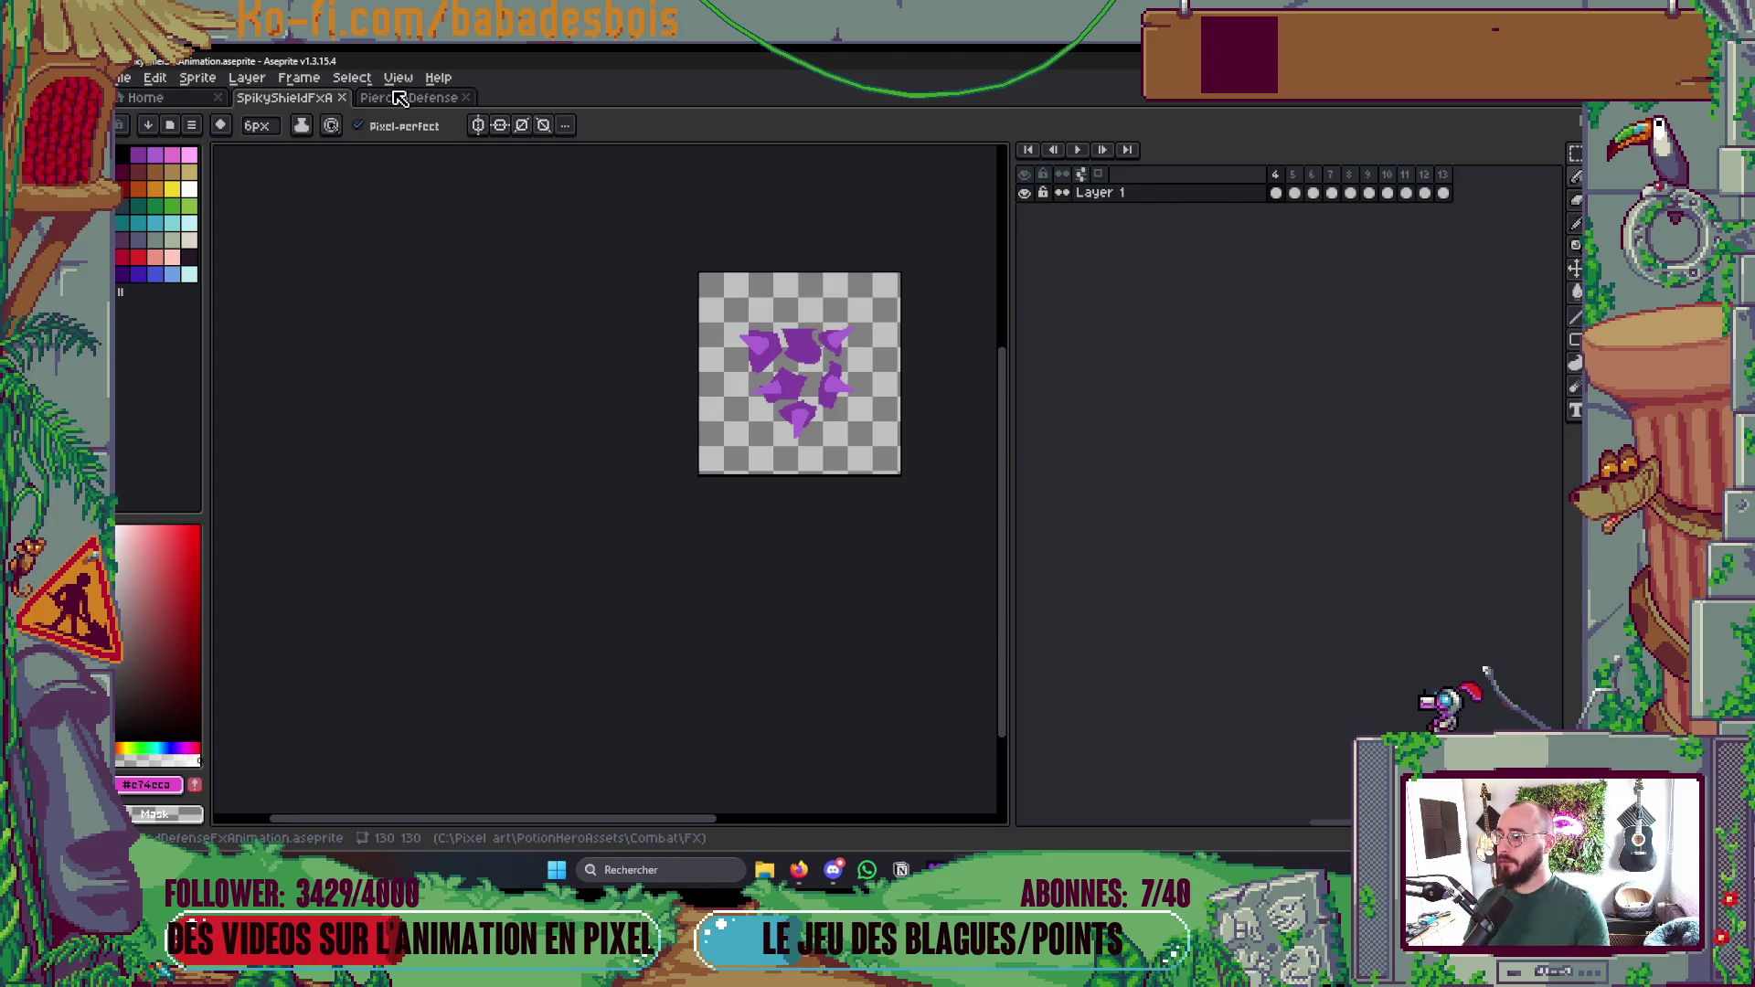
{"action": "left_click", "coordinate": [183, 98]}
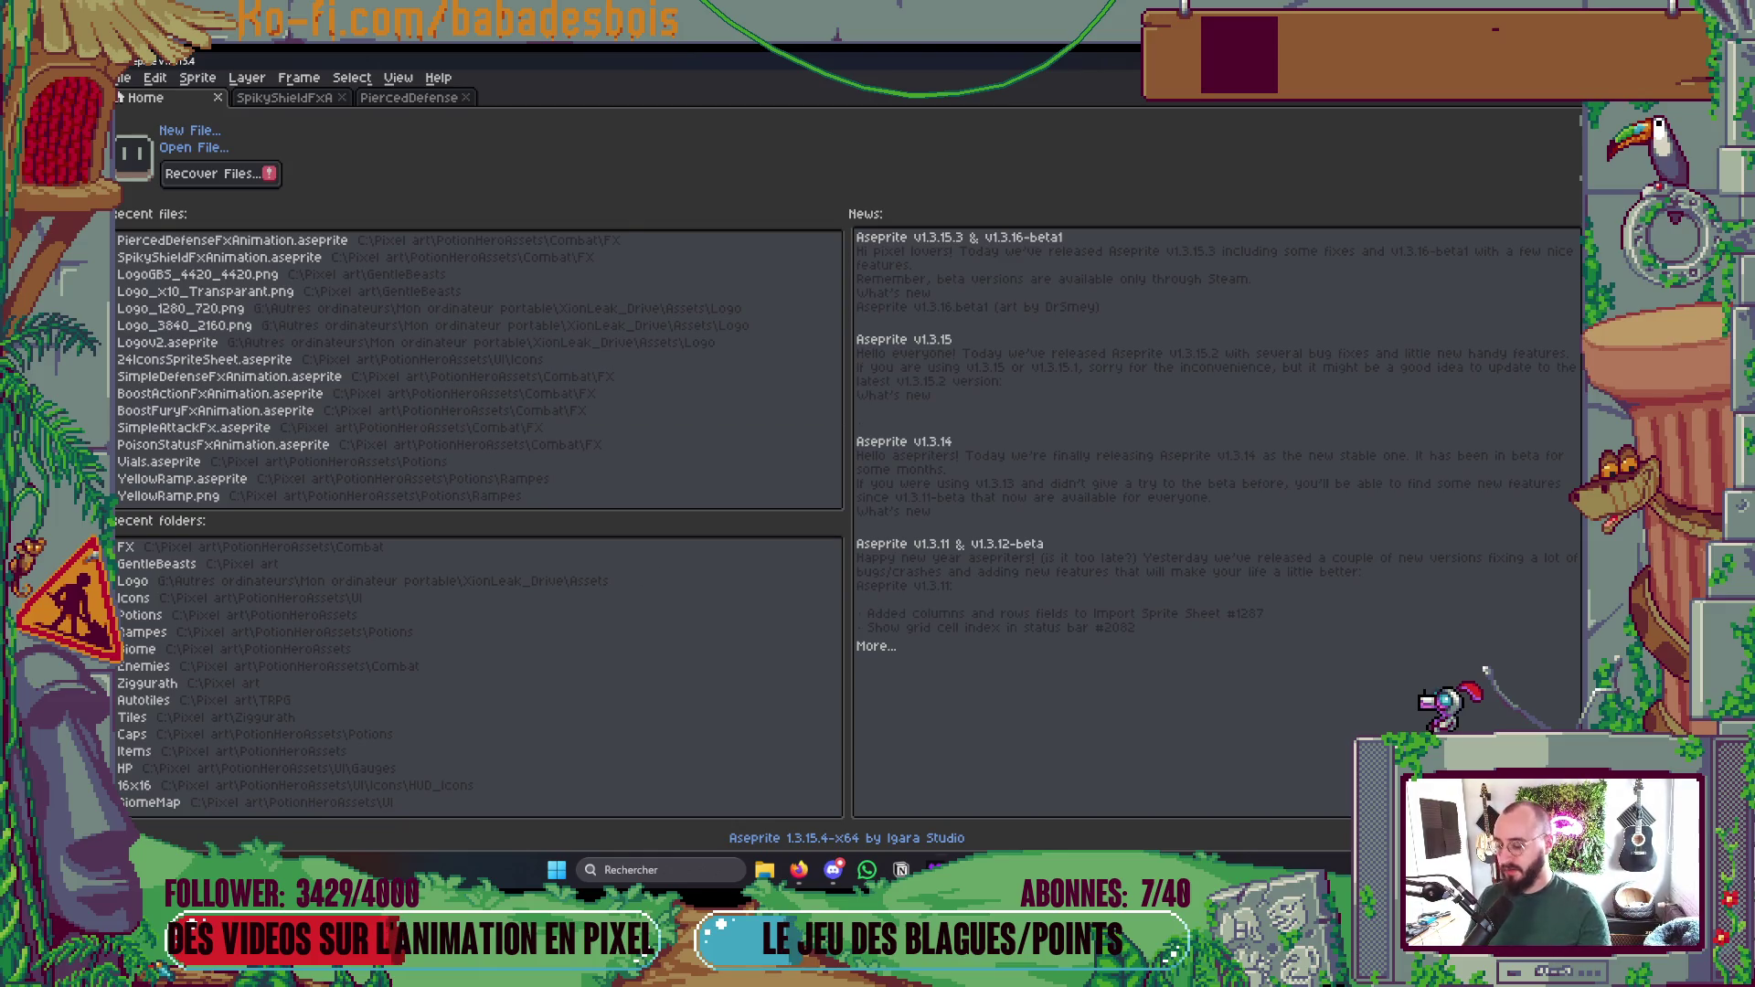
{"action": "key", "text": "alt+Tab"}
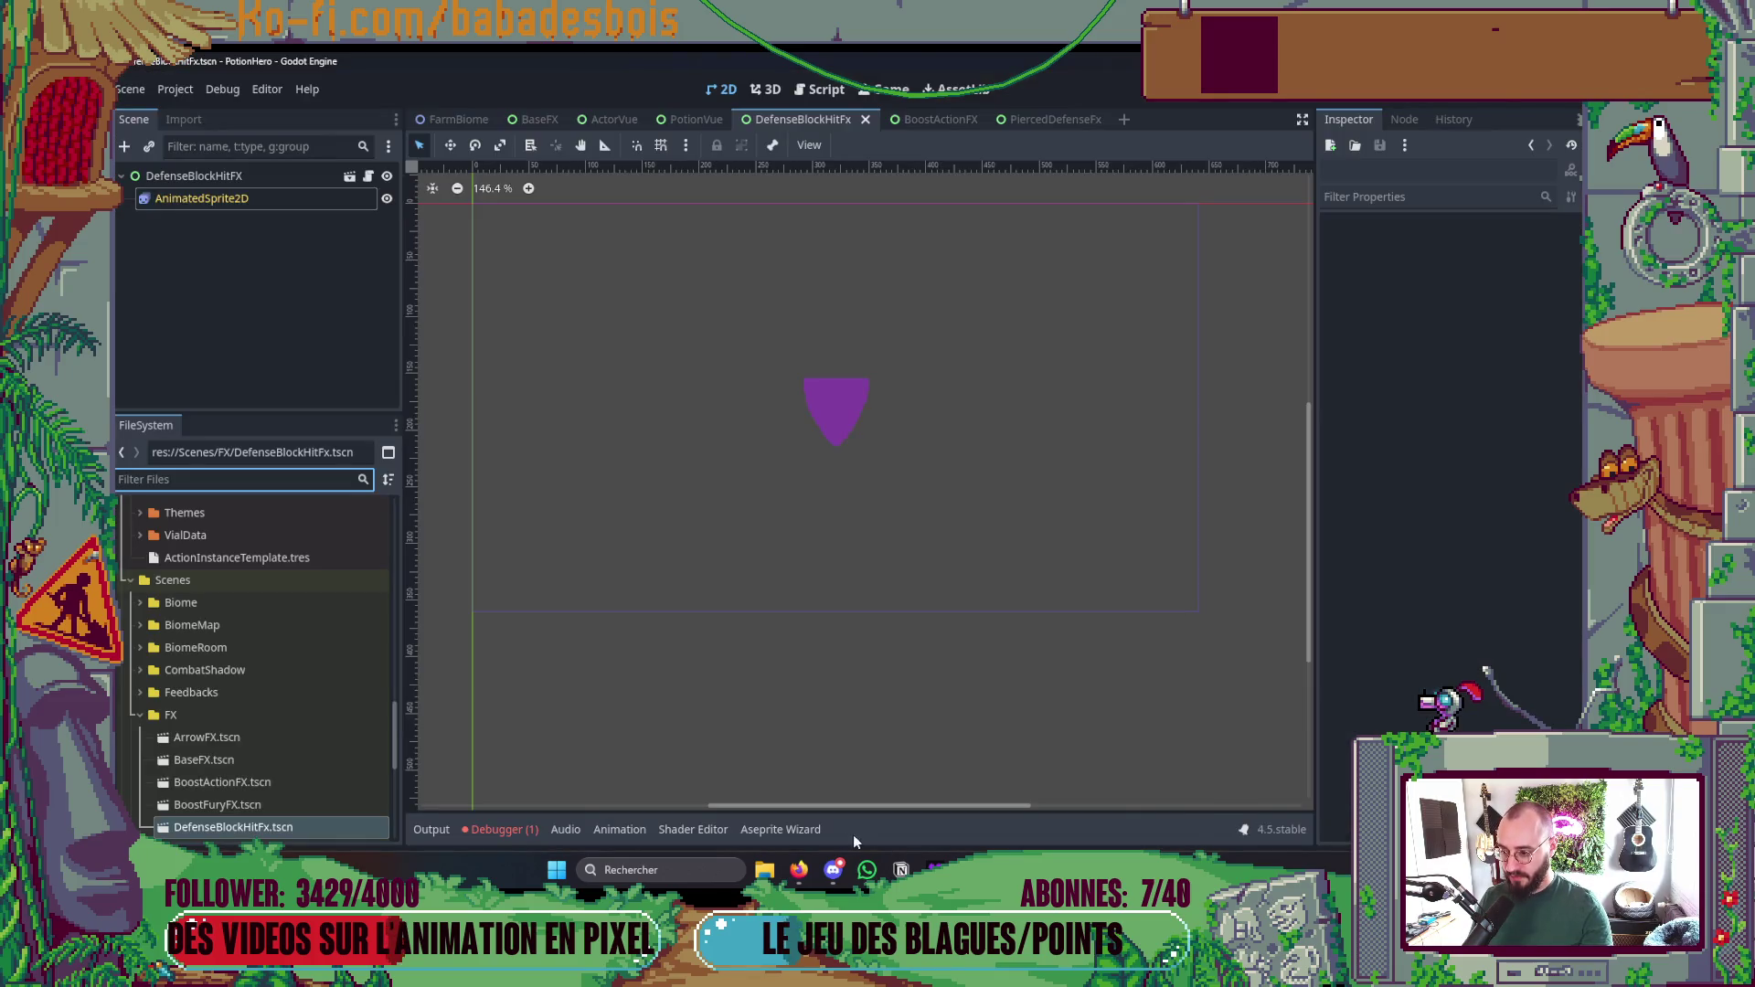
Step: Import ExplosionFxAnimation.aseprite through the Aseprite Wizard into res://Resources/Animations, then hide the wizard
{"action": "left_click", "coordinate": [797, 829]}
{"action": "left_click", "coordinate": [1286, 358]}
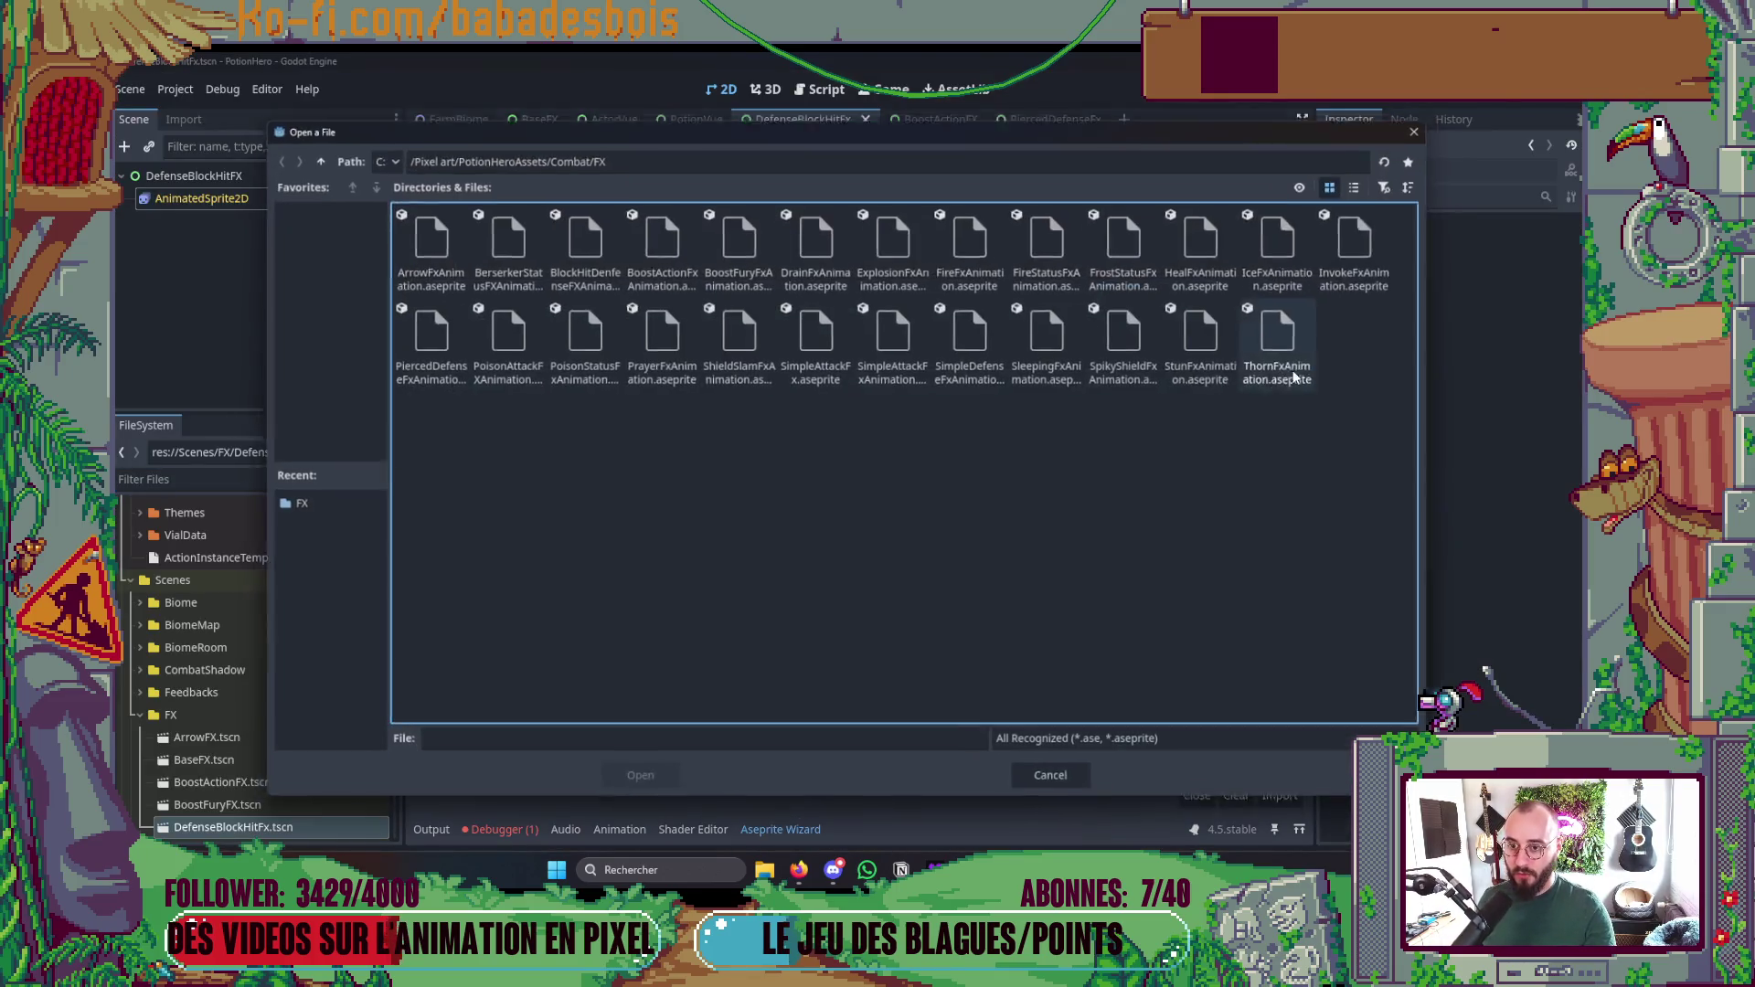
{"action": "left_click", "coordinate": [894, 242]}
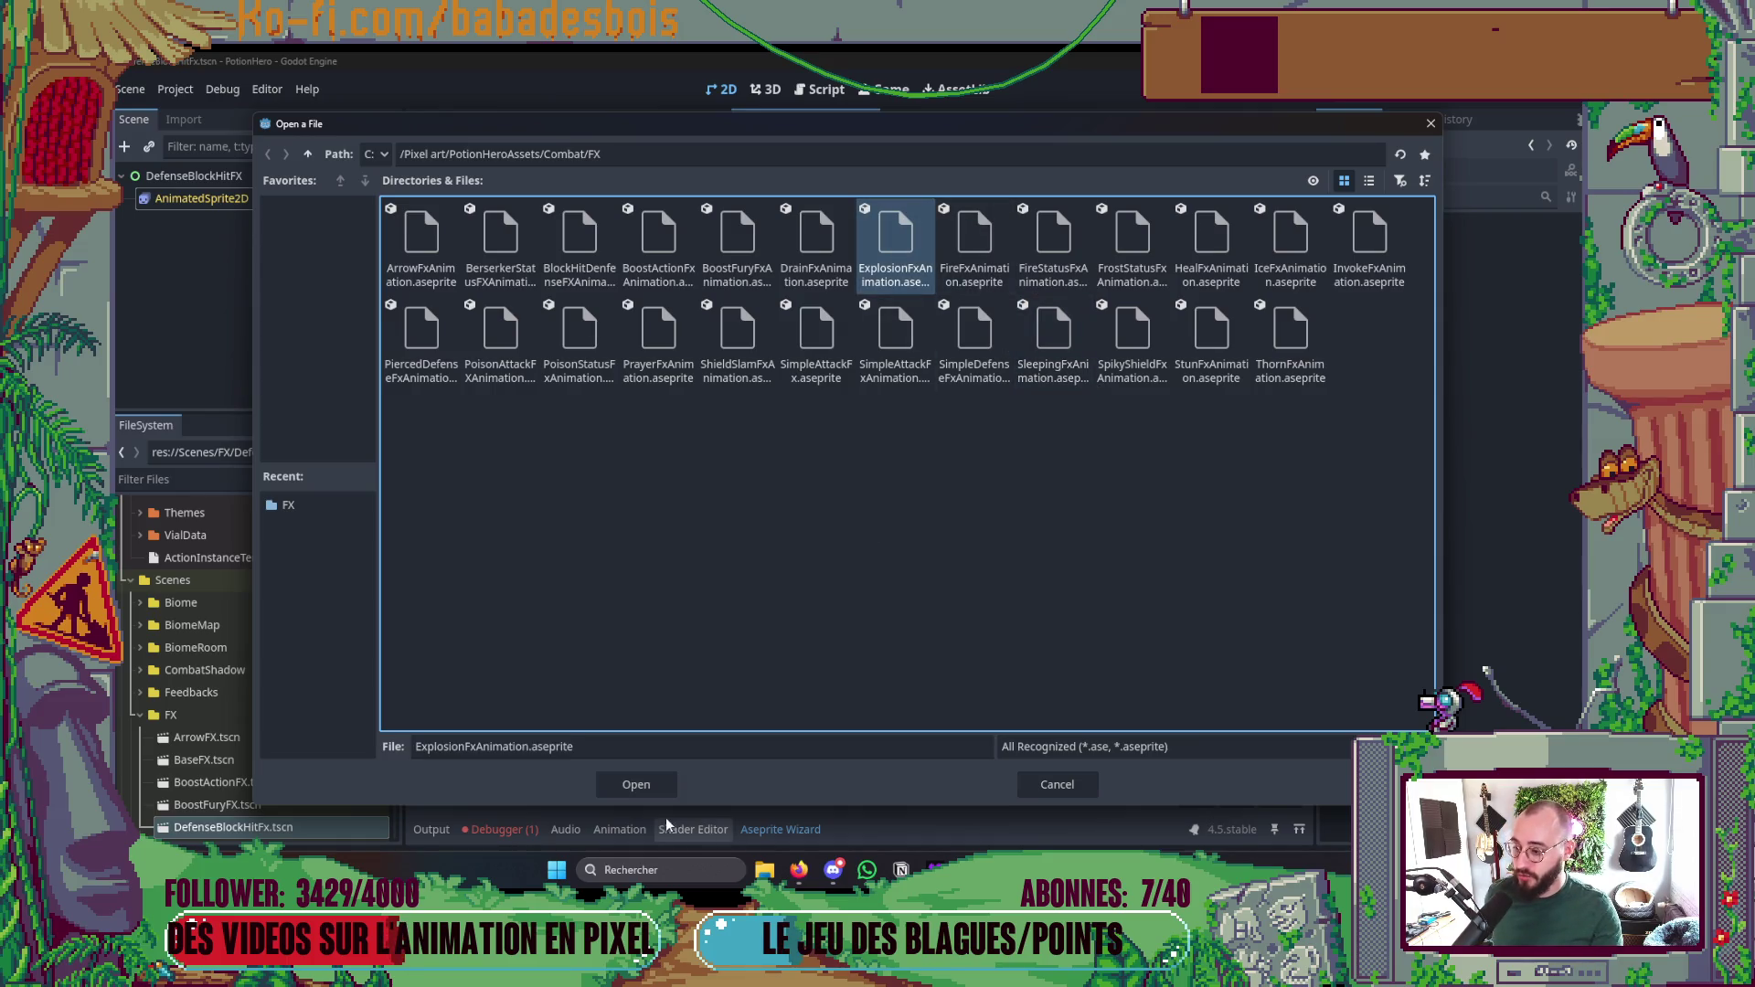
{"action": "left_click", "coordinate": [638, 789]}
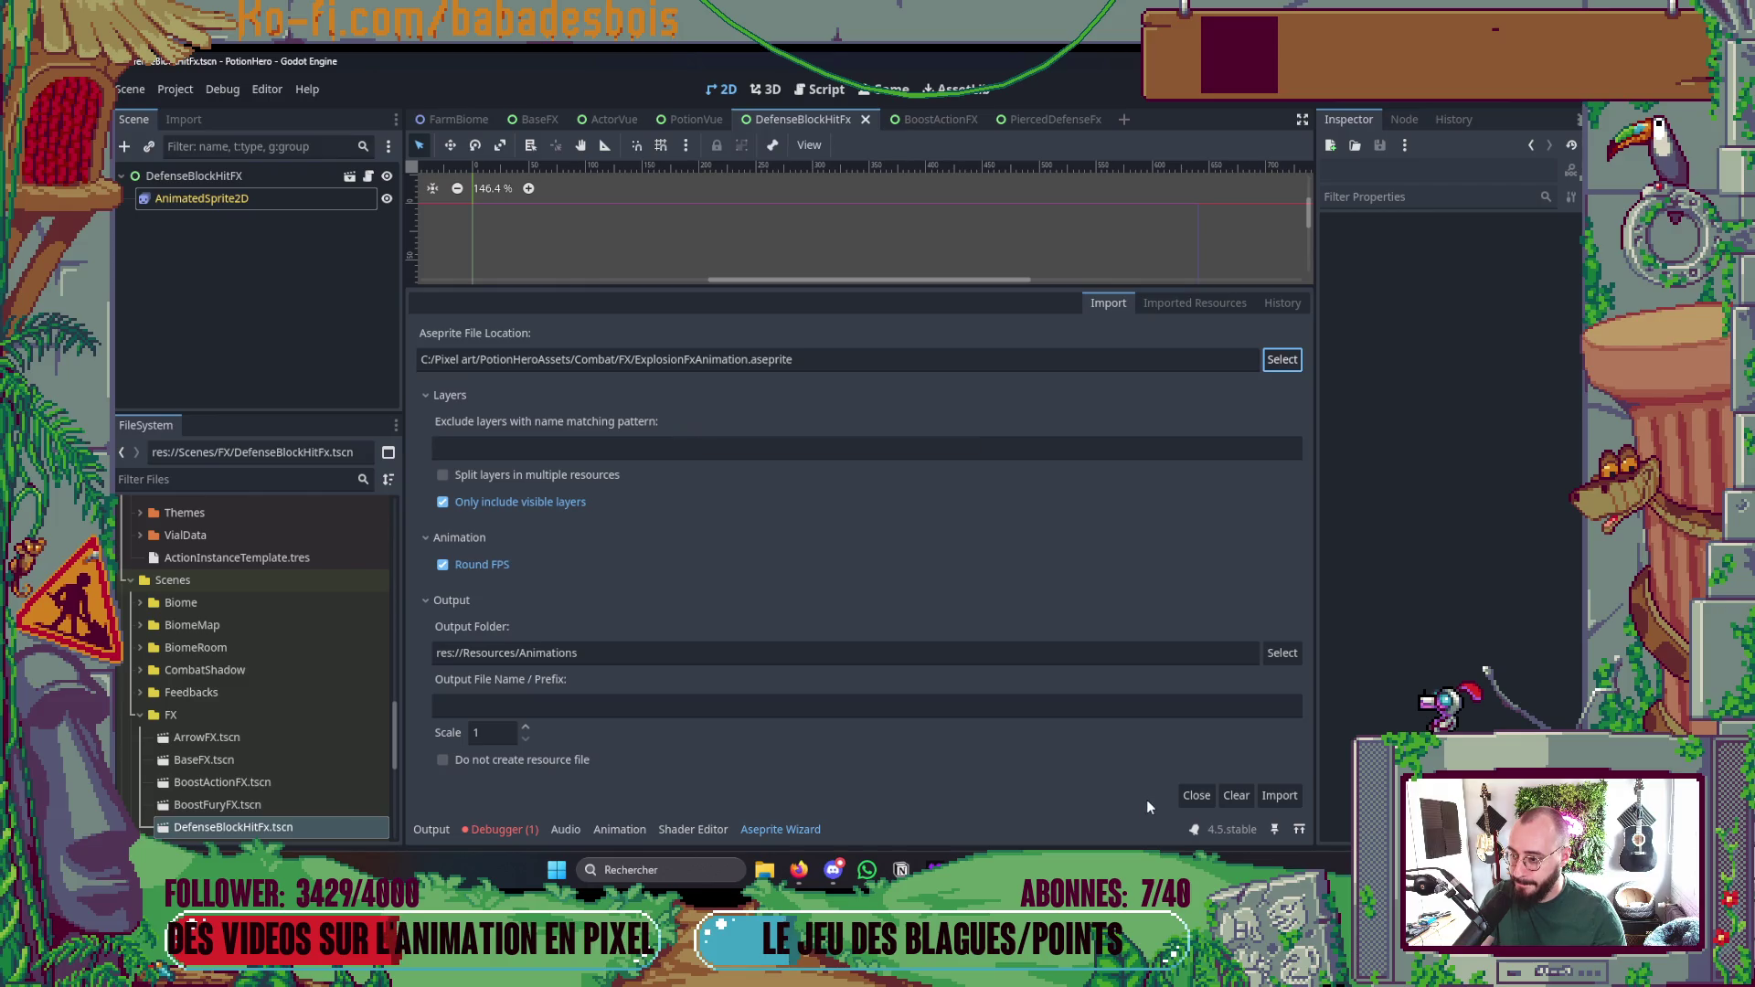
{"action": "left_click", "coordinate": [1283, 797]}
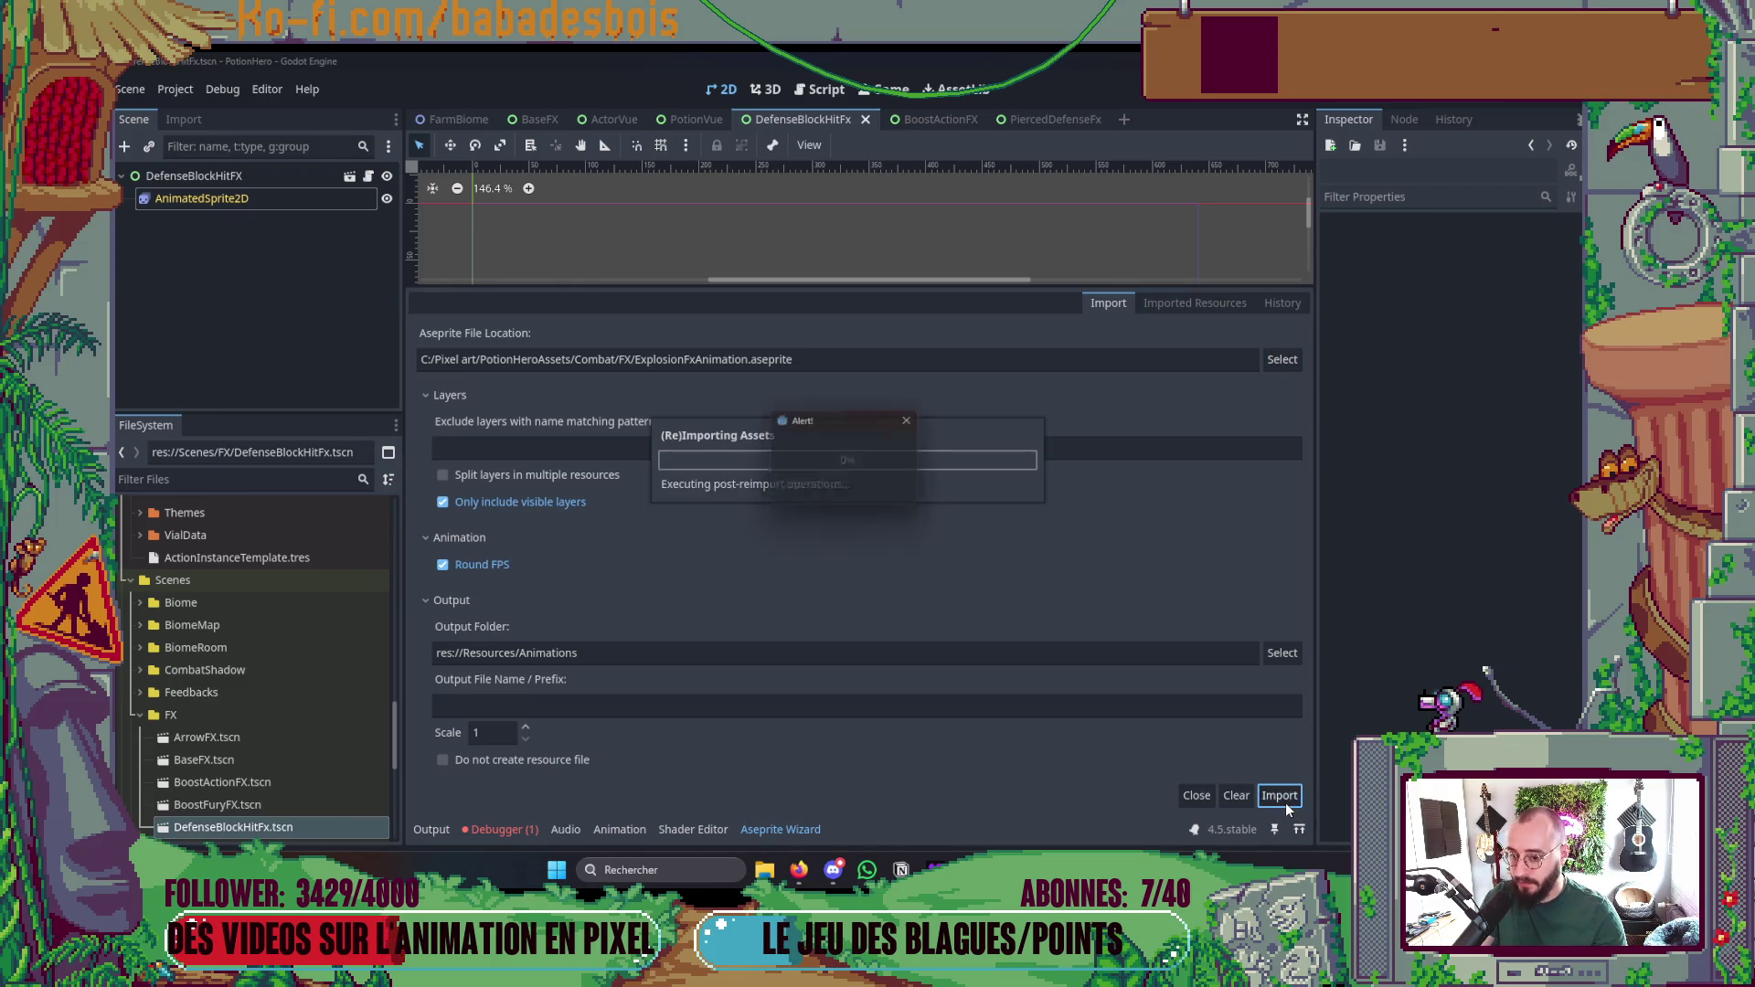
{"action": "left_click", "coordinate": [850, 489]}
{"action": "scroll", "coordinate": [276, 722], "scroll_direction": "down", "scroll_amount": 5}
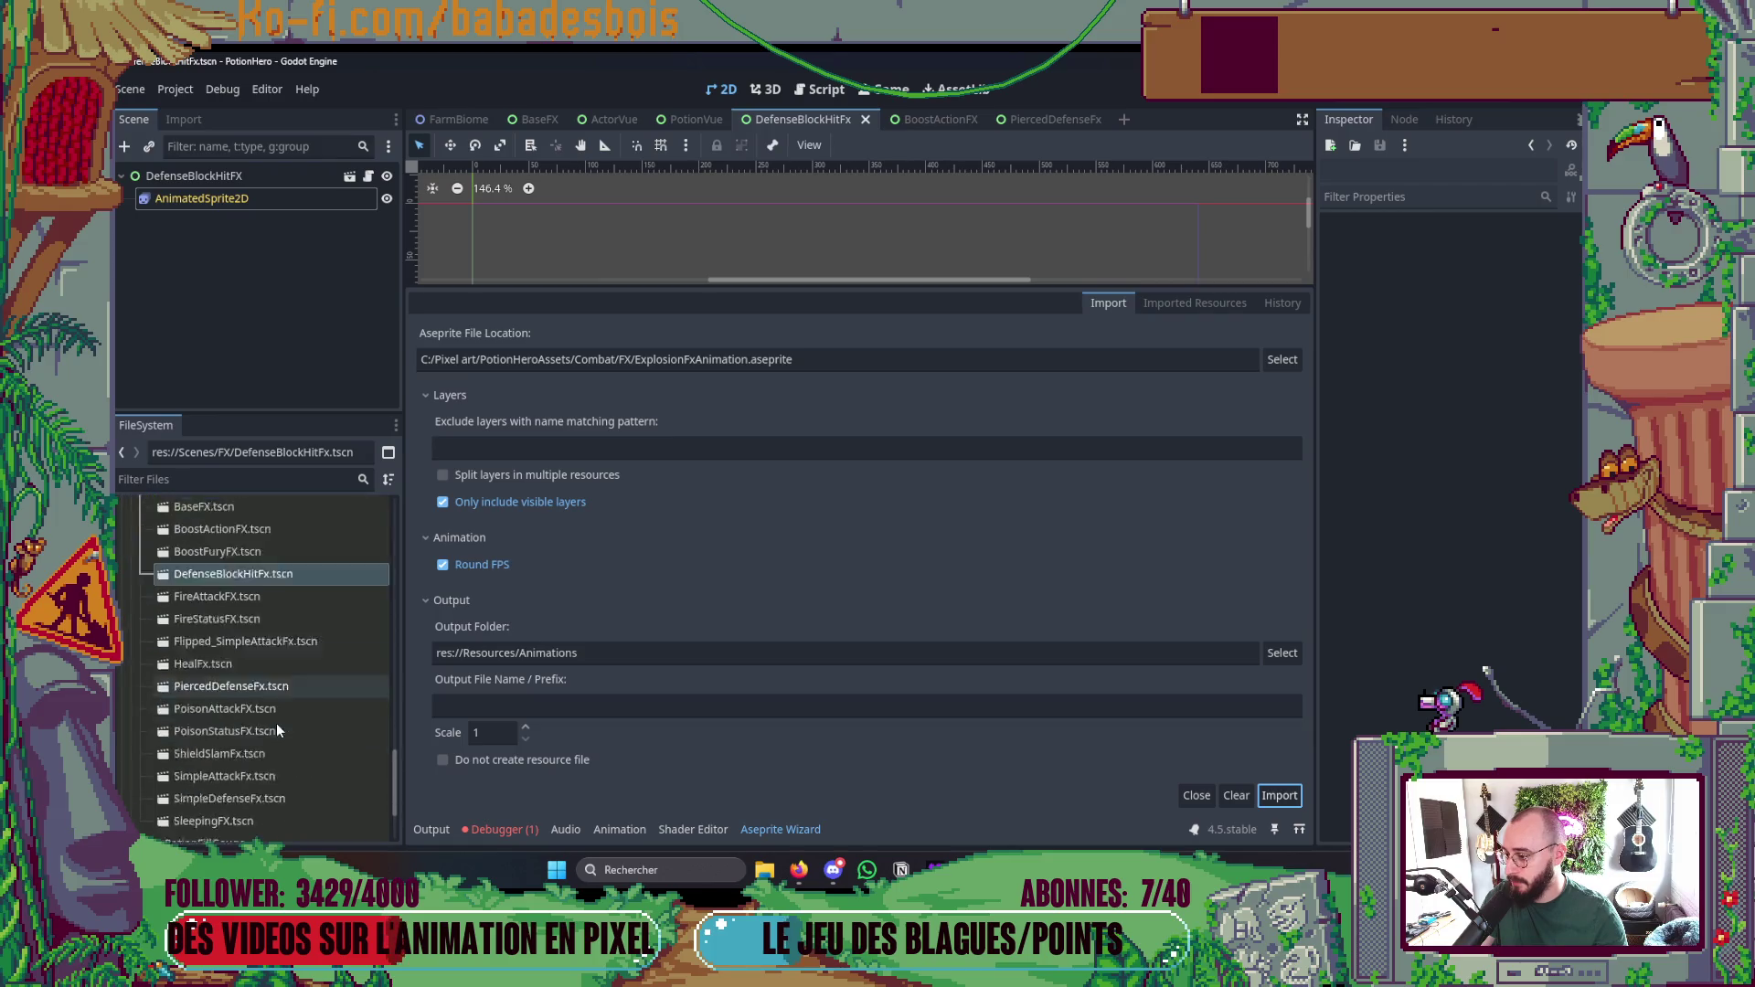
{"action": "left_click", "coordinate": [780, 829]}
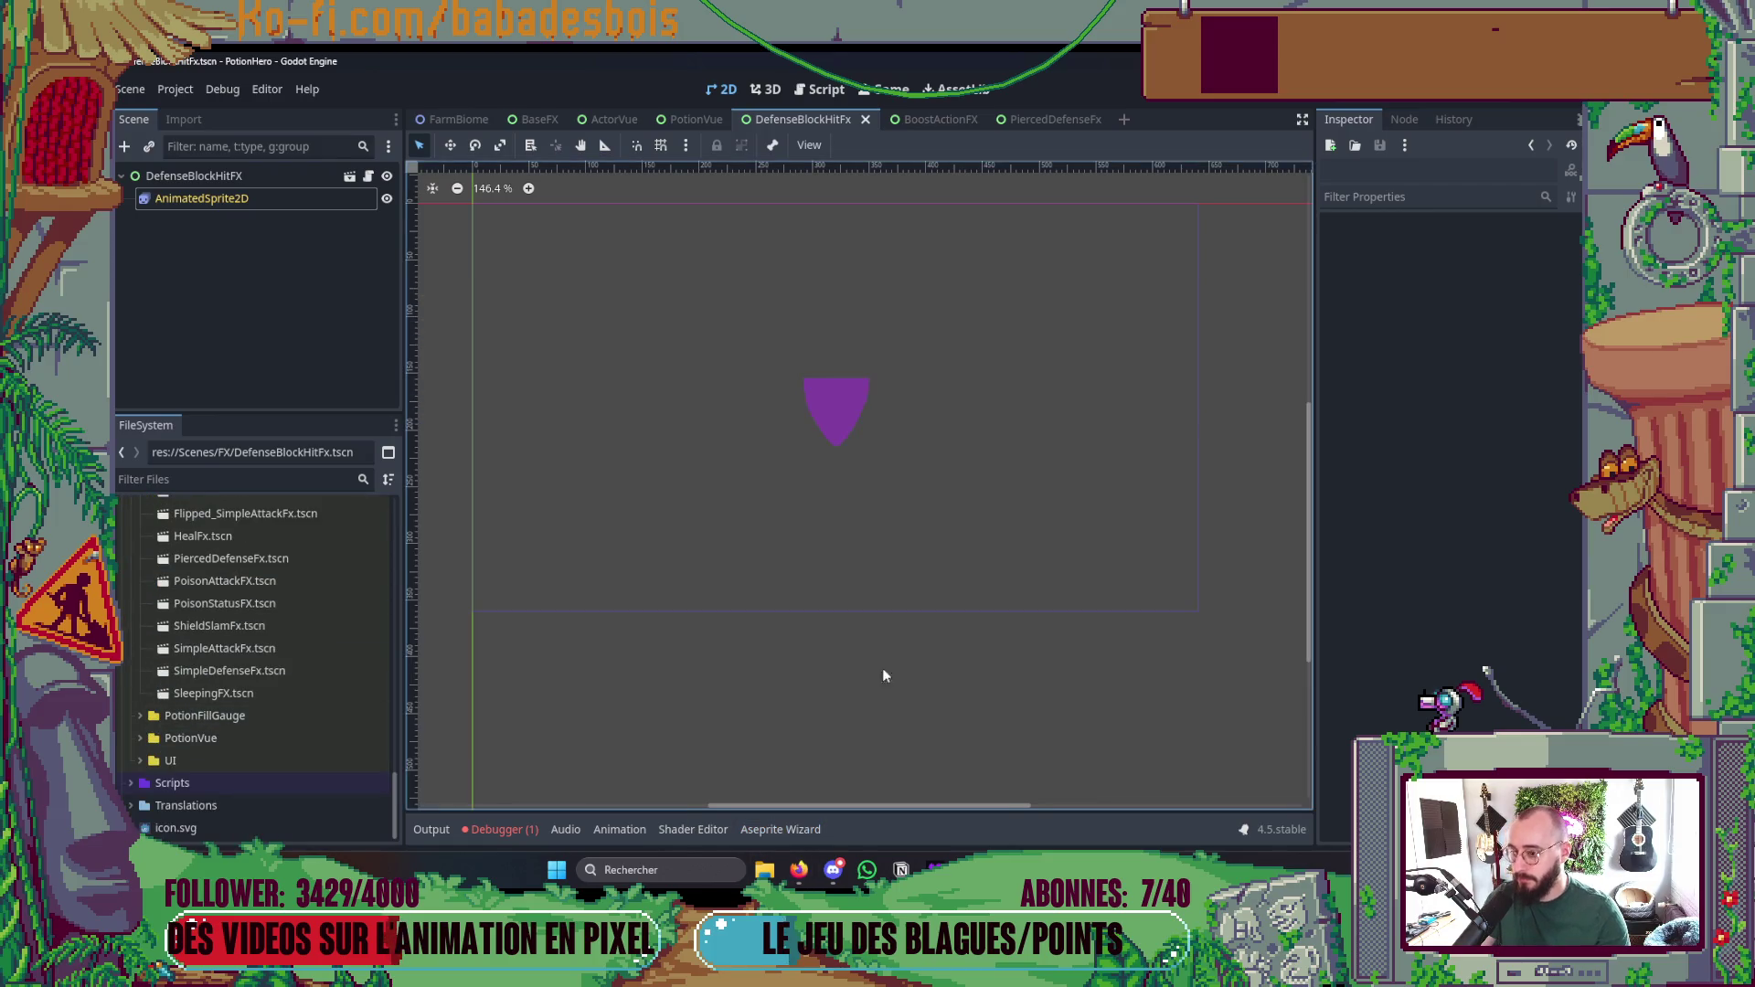
Step: Save the DefenseBlockHitFx scene and browse the FileSystem to confirm ExplosionFxAnimation.res exists
{"action": "key", "text": "ctrl+s"}
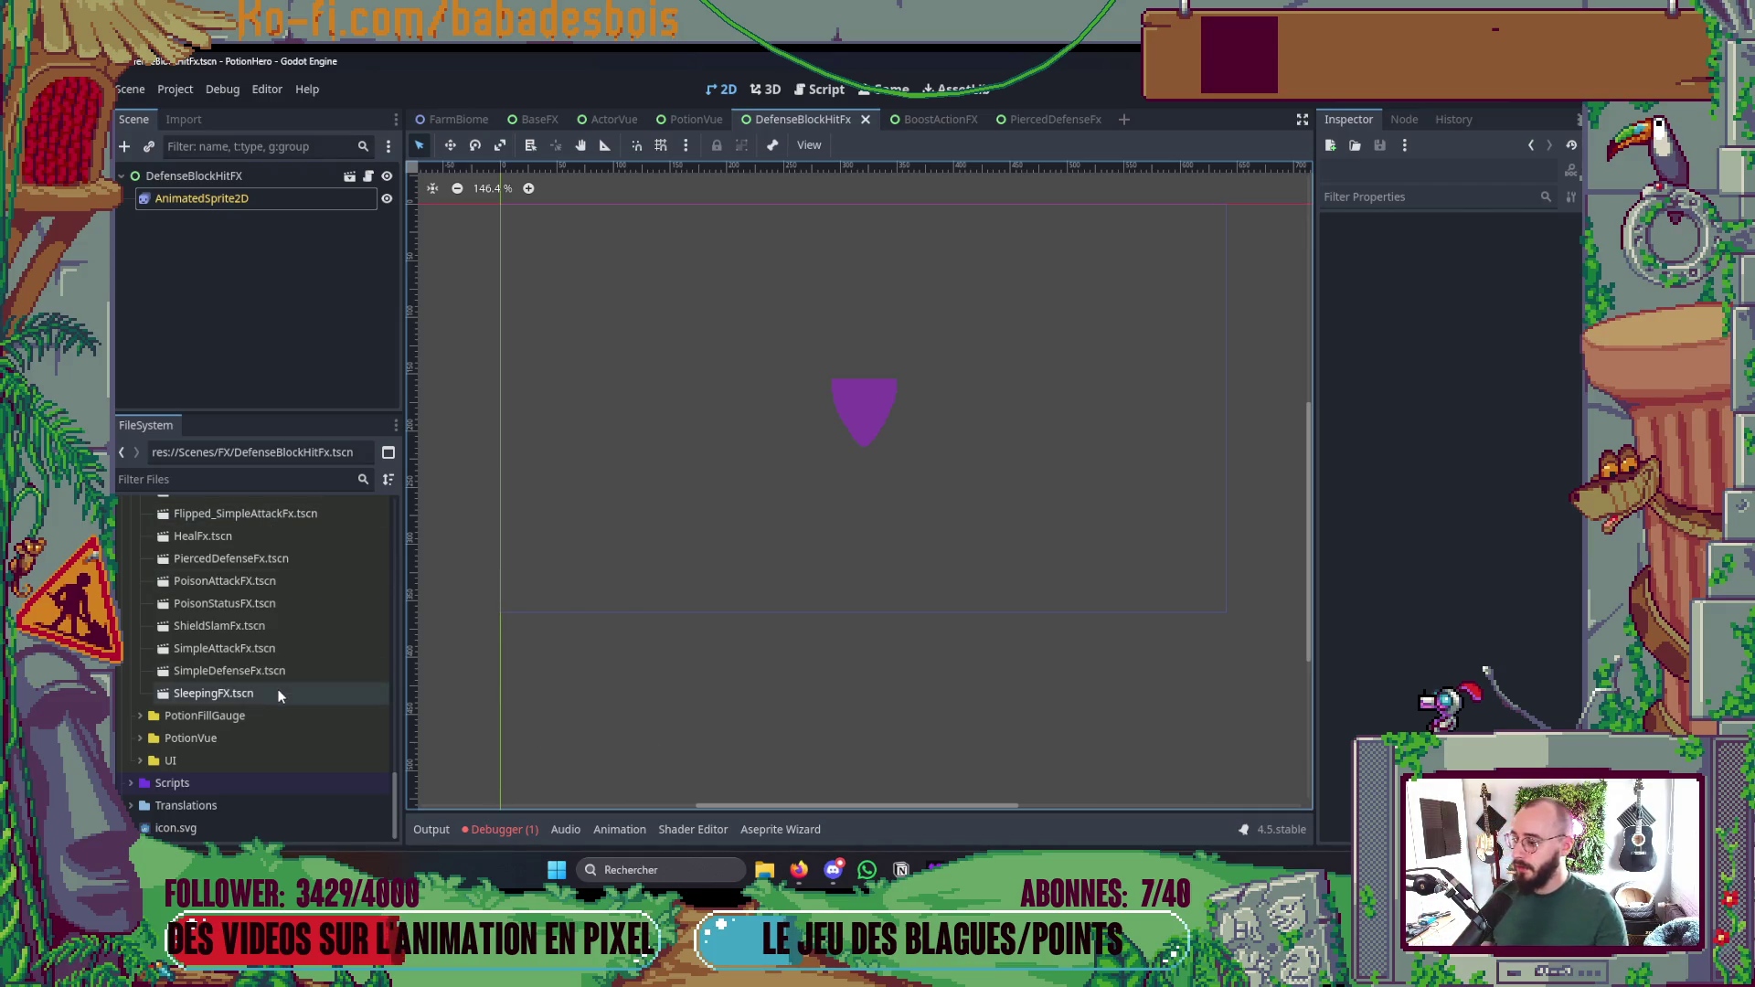
{"action": "scroll", "coordinate": [287, 708], "scroll_direction": "up", "scroll_amount": 4}
{"action": "scroll", "coordinate": [289, 732], "scroll_direction": "down", "scroll_amount": 4}
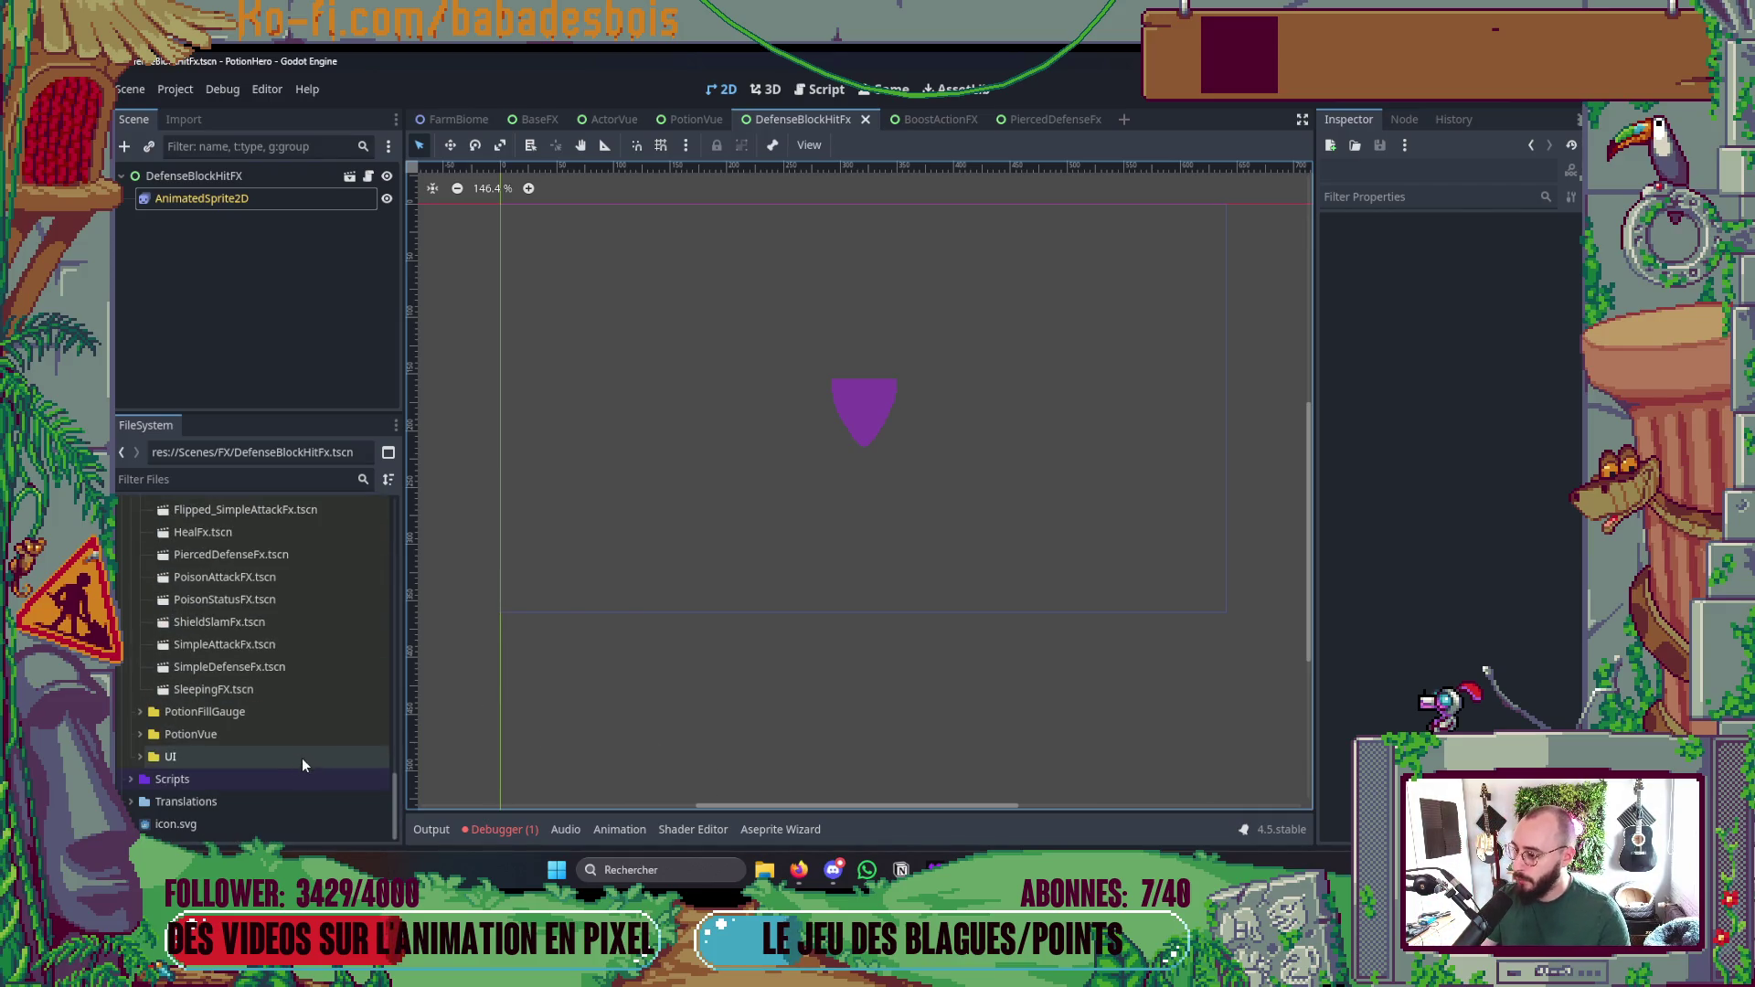
{"action": "left_click", "coordinate": [131, 778]}
{"action": "scroll", "coordinate": [183, 763], "scroll_direction": "down", "scroll_amount": 5}
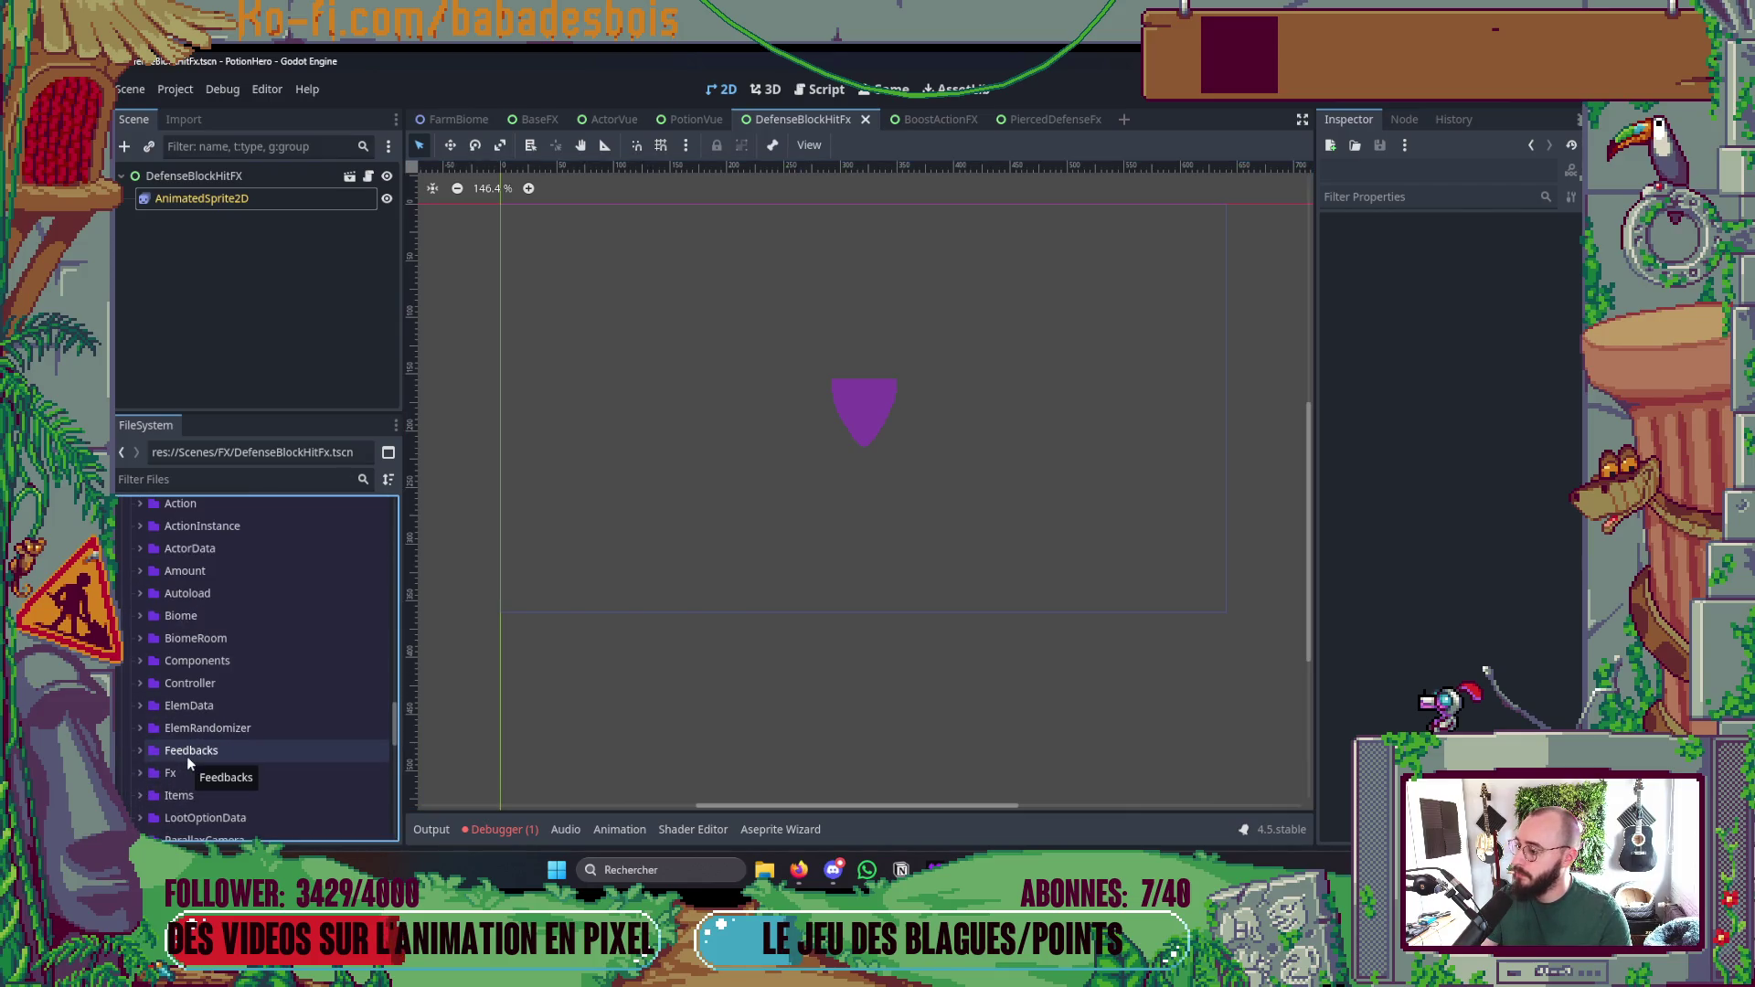
{"action": "scroll", "coordinate": [190, 727], "scroll_direction": "up", "scroll_amount": 4}
{"action": "scroll", "coordinate": [190, 720], "scroll_direction": "up", "scroll_amount": 10}
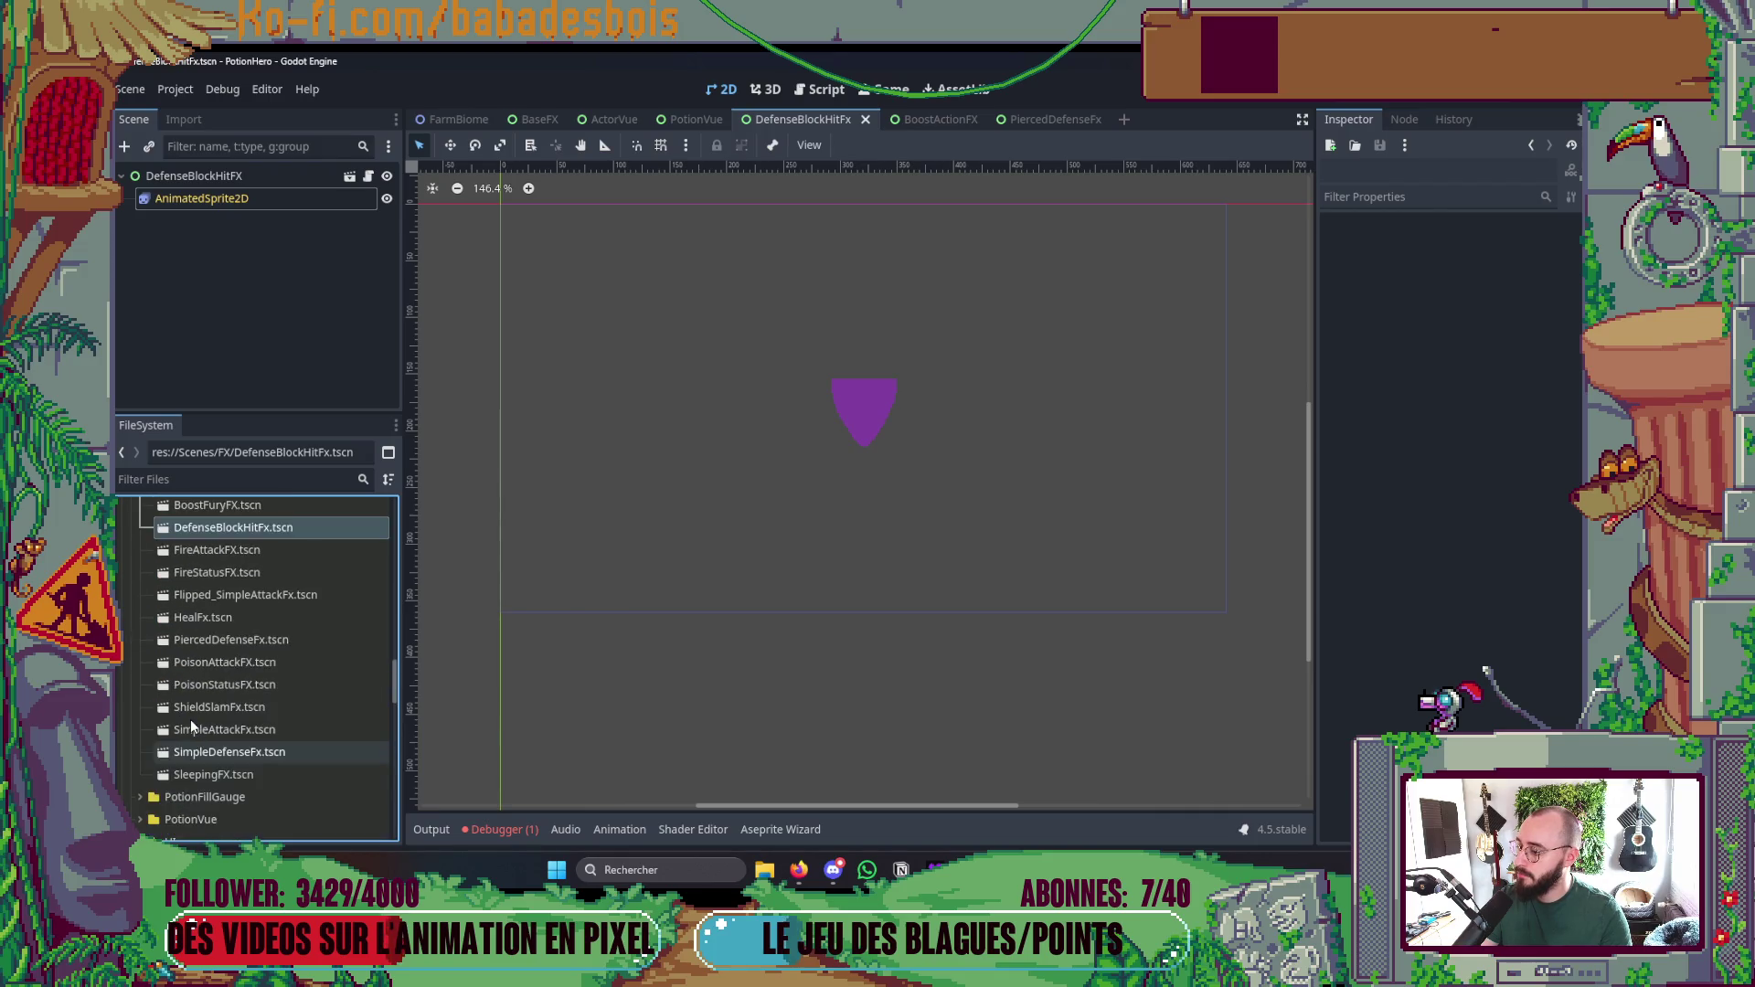
{"action": "left_click", "coordinate": [140, 670]}
{"action": "scroll", "coordinate": [153, 649], "scroll_direction": "down", "scroll_amount": 6}
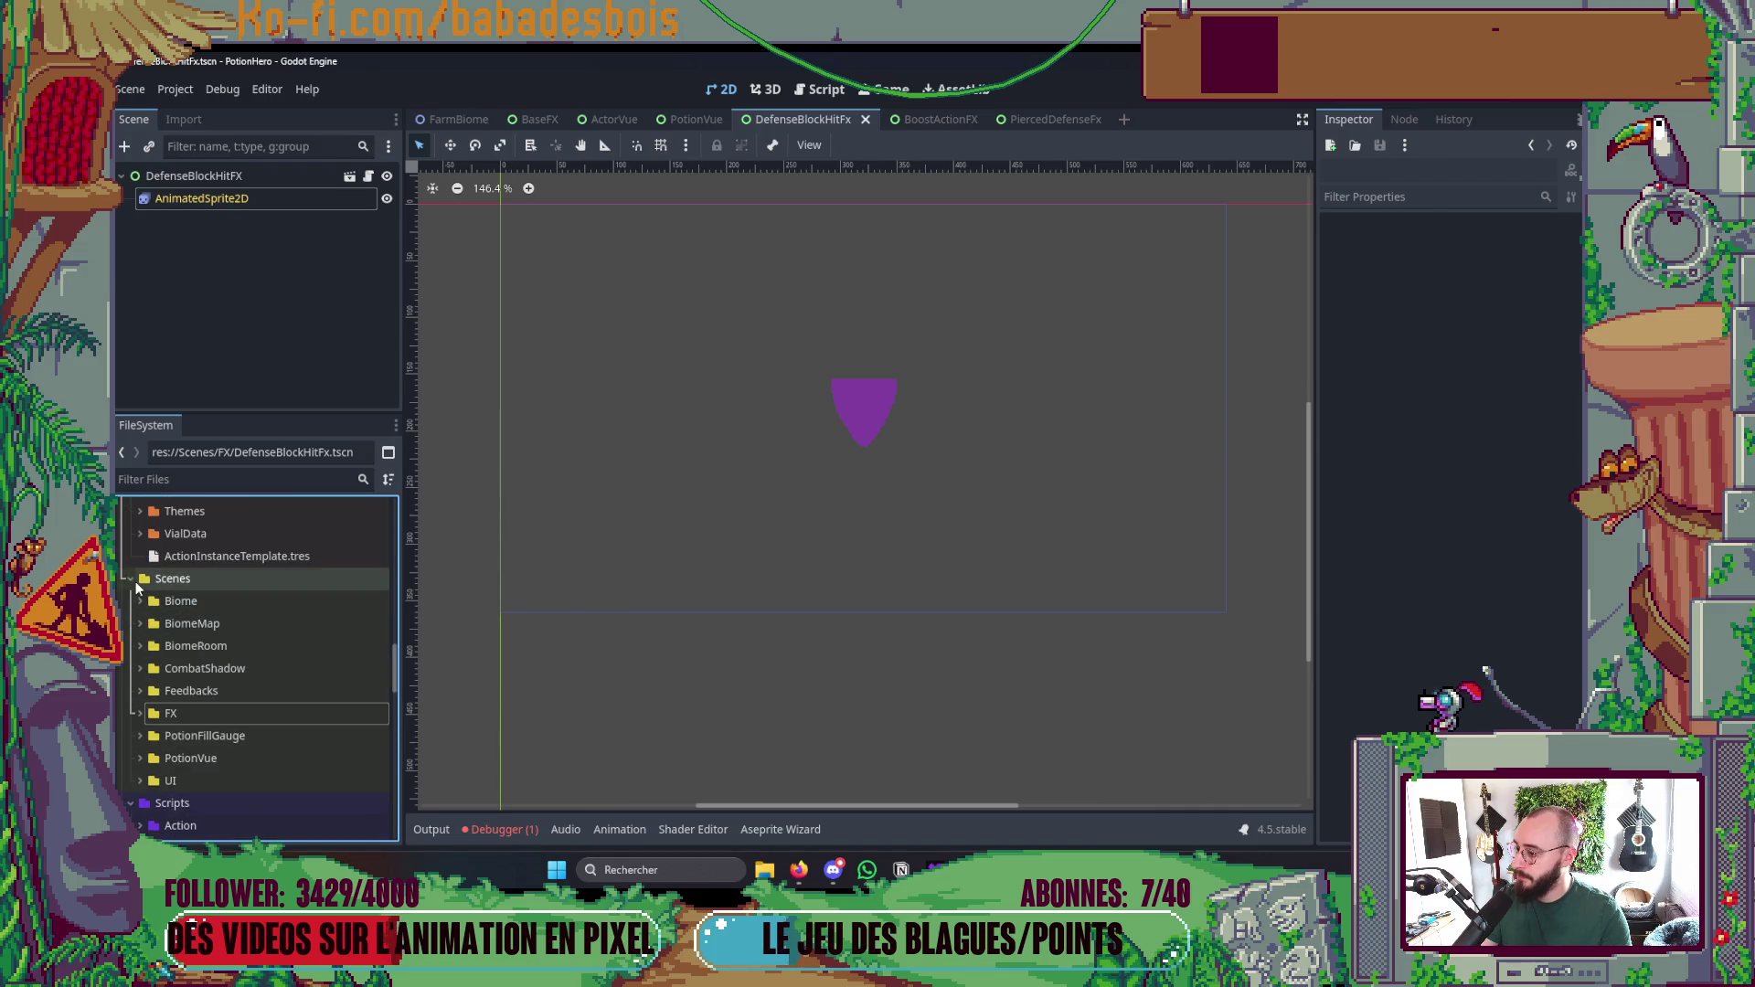
{"action": "left_click", "coordinate": [138, 635]}
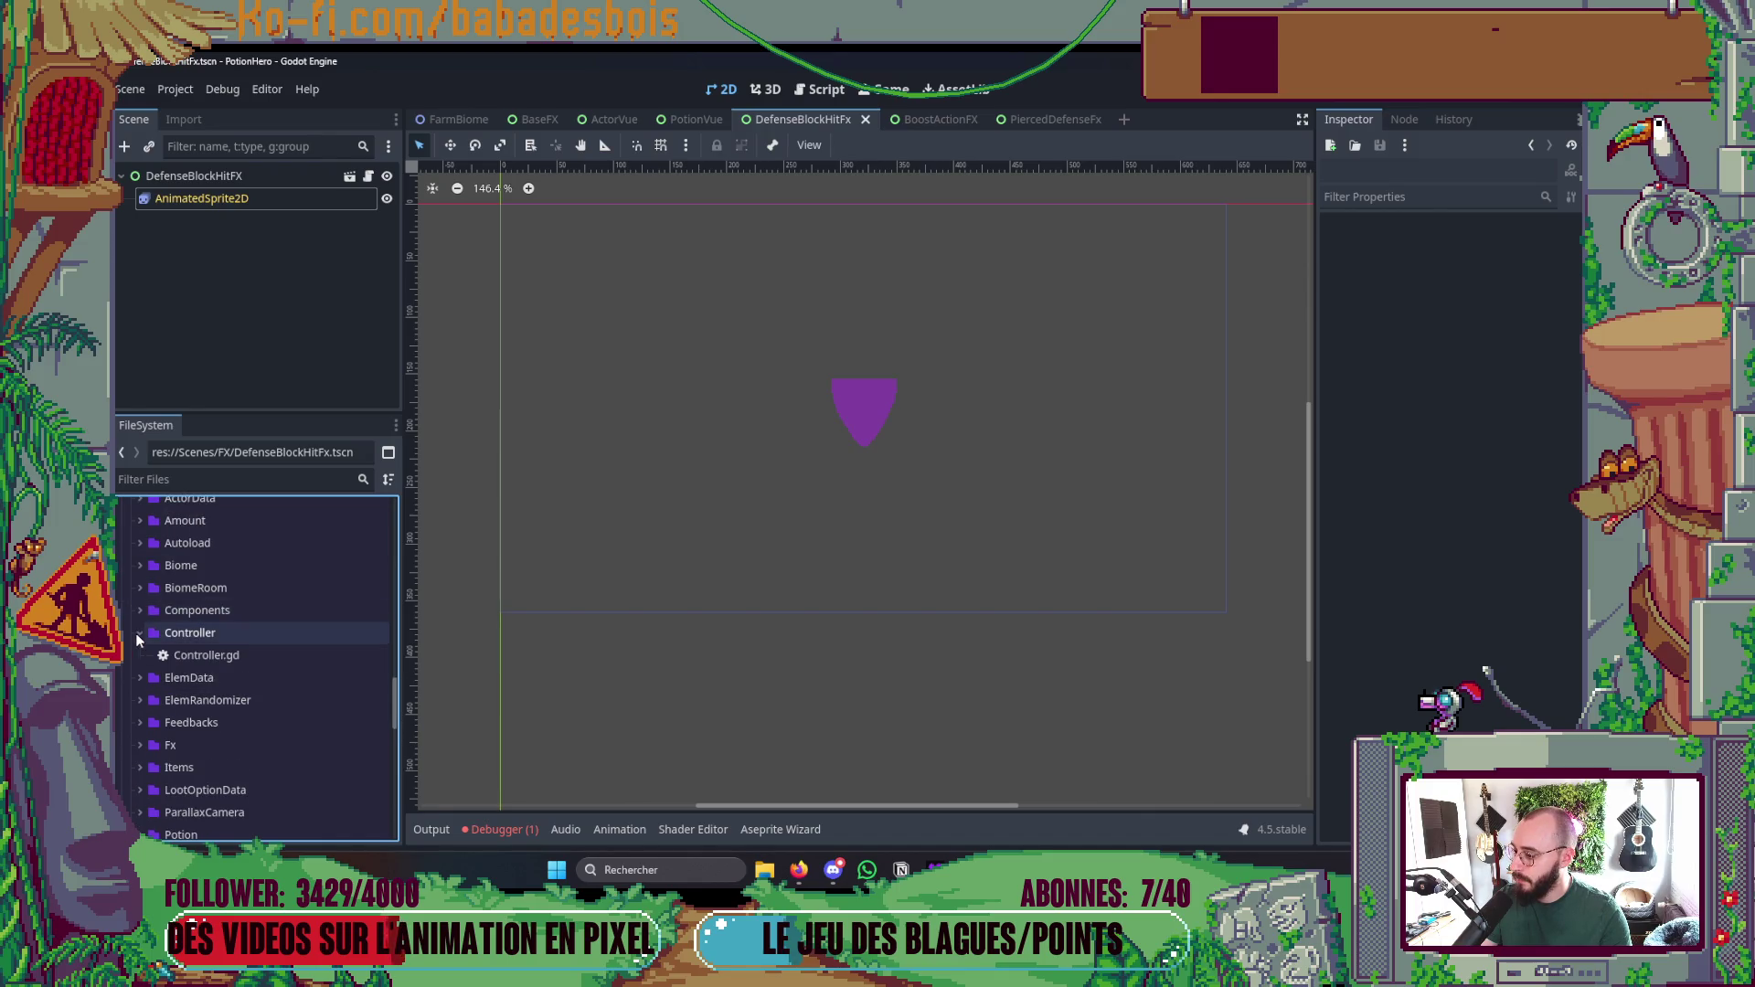
{"action": "left_click", "coordinate": [139, 635]}
{"action": "scroll", "coordinate": [137, 635], "scroll_direction": "up", "scroll_amount": 5}
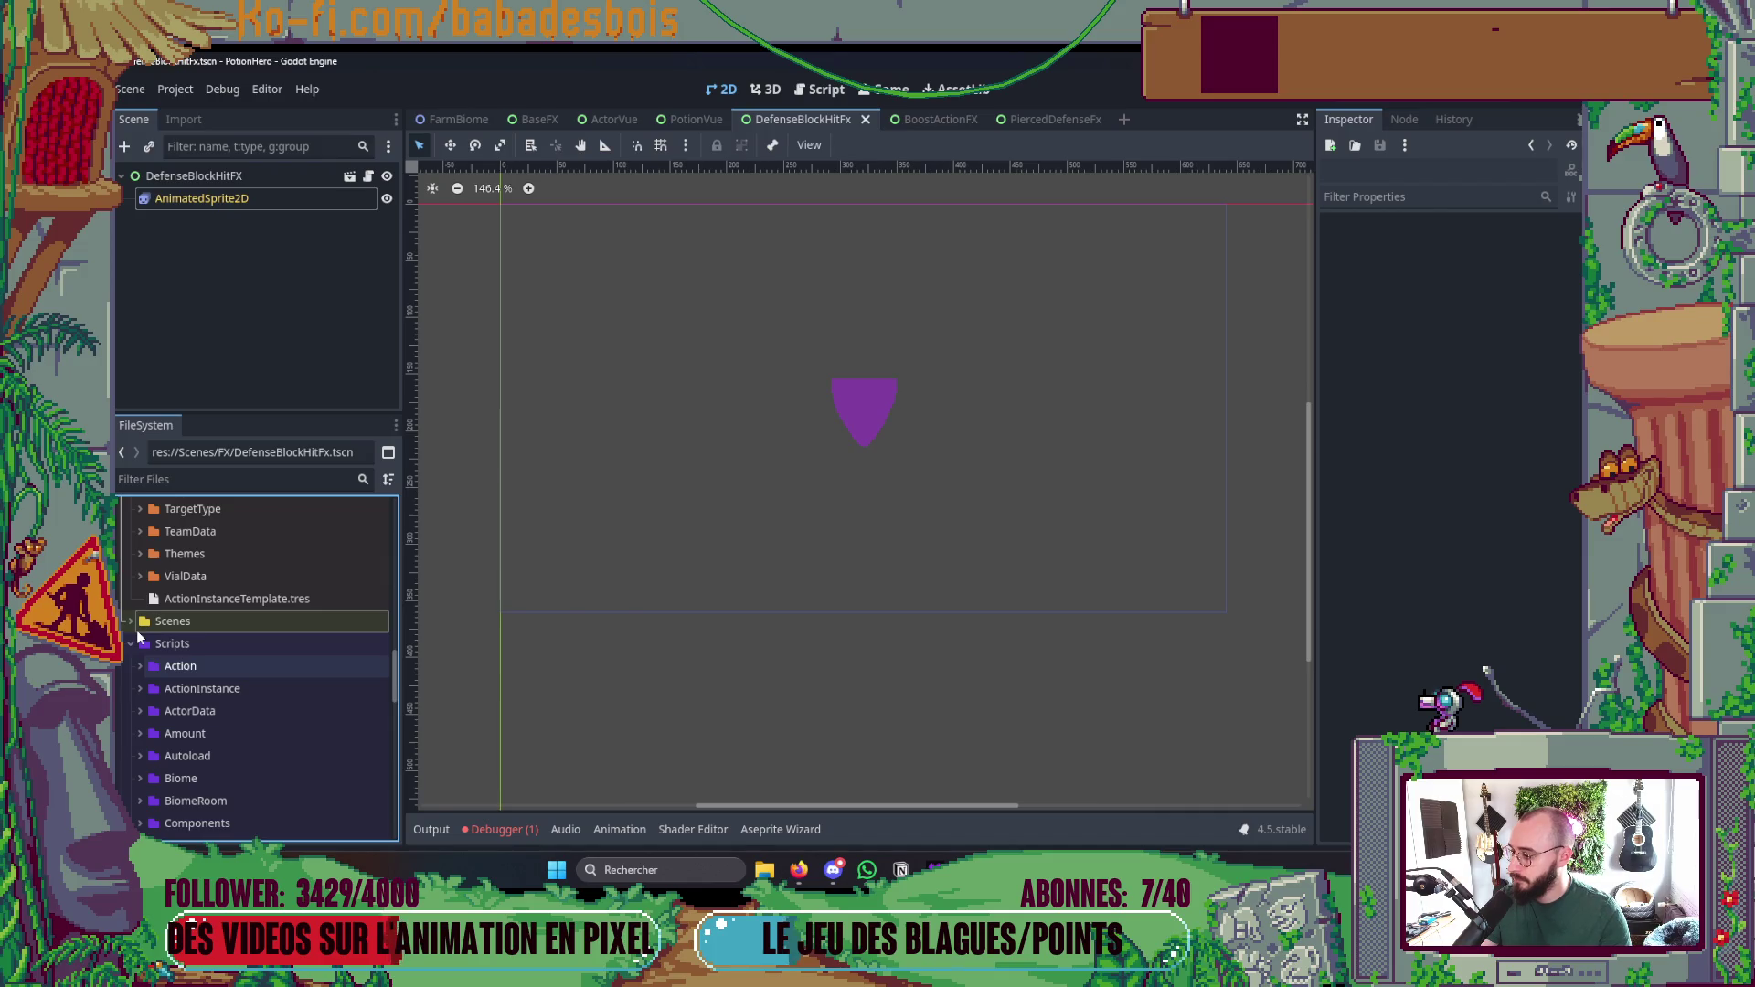
{"action": "scroll", "coordinate": [138, 635], "scroll_direction": "up", "scroll_amount": 5}
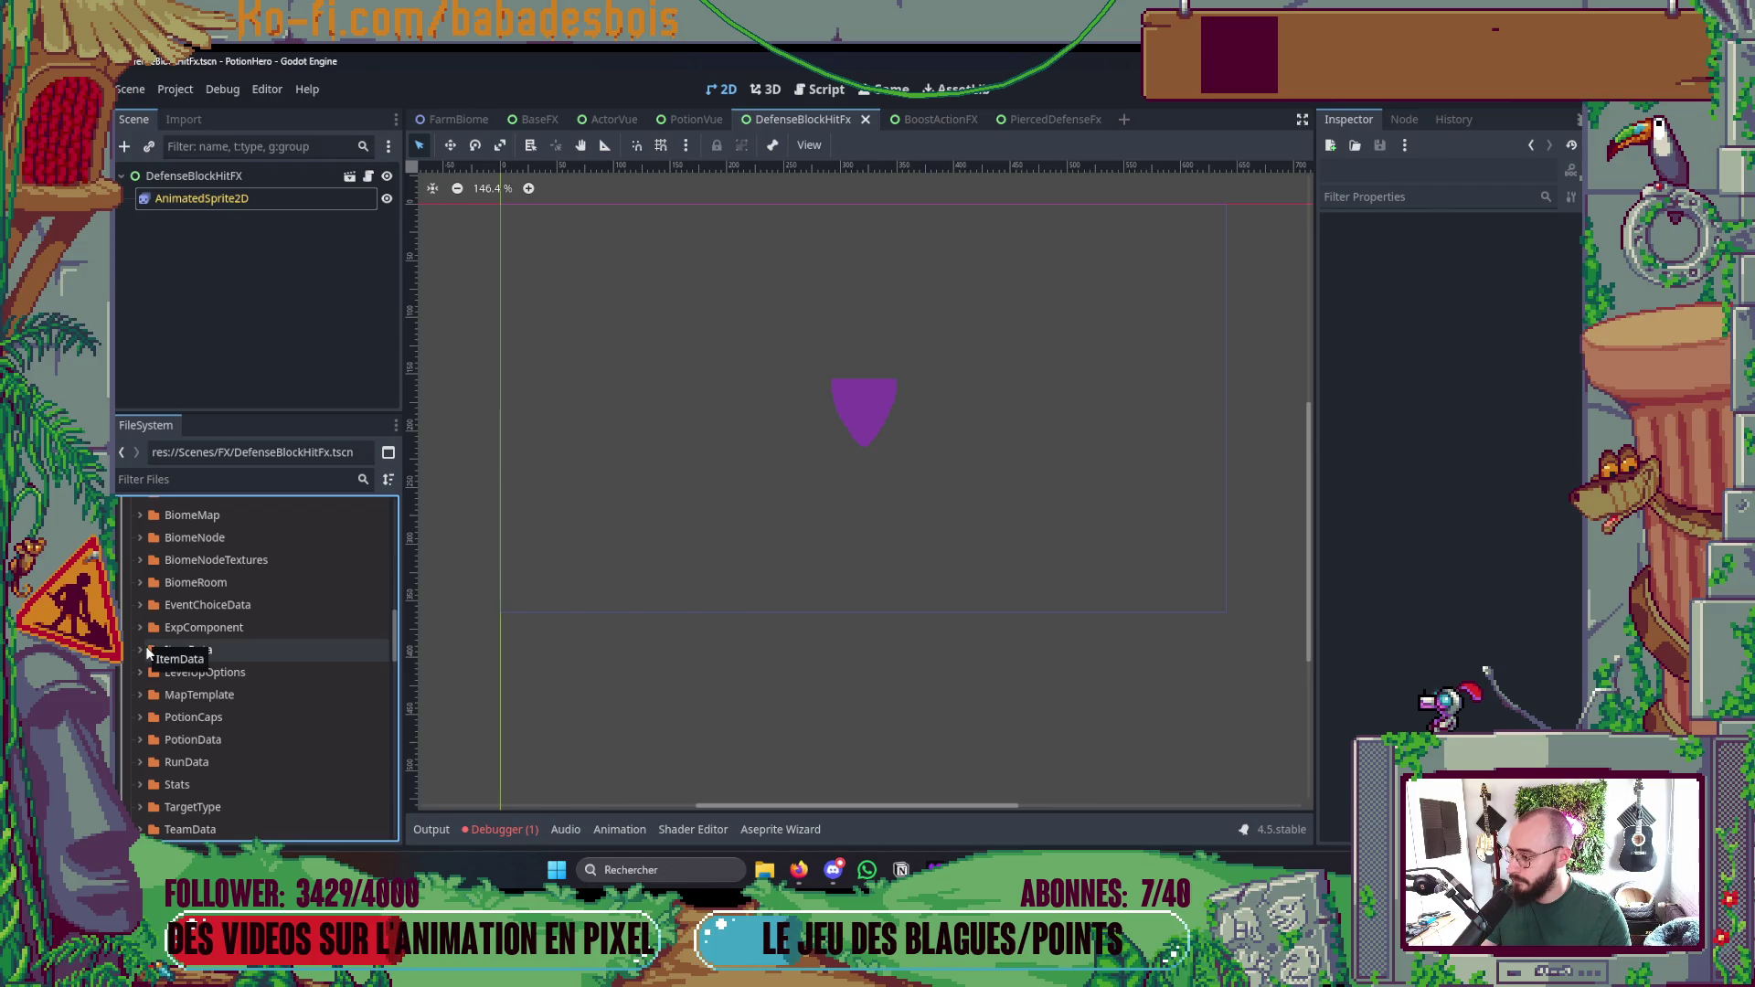
{"action": "scroll", "coordinate": [146, 647], "scroll_direction": "up", "scroll_amount": 10}
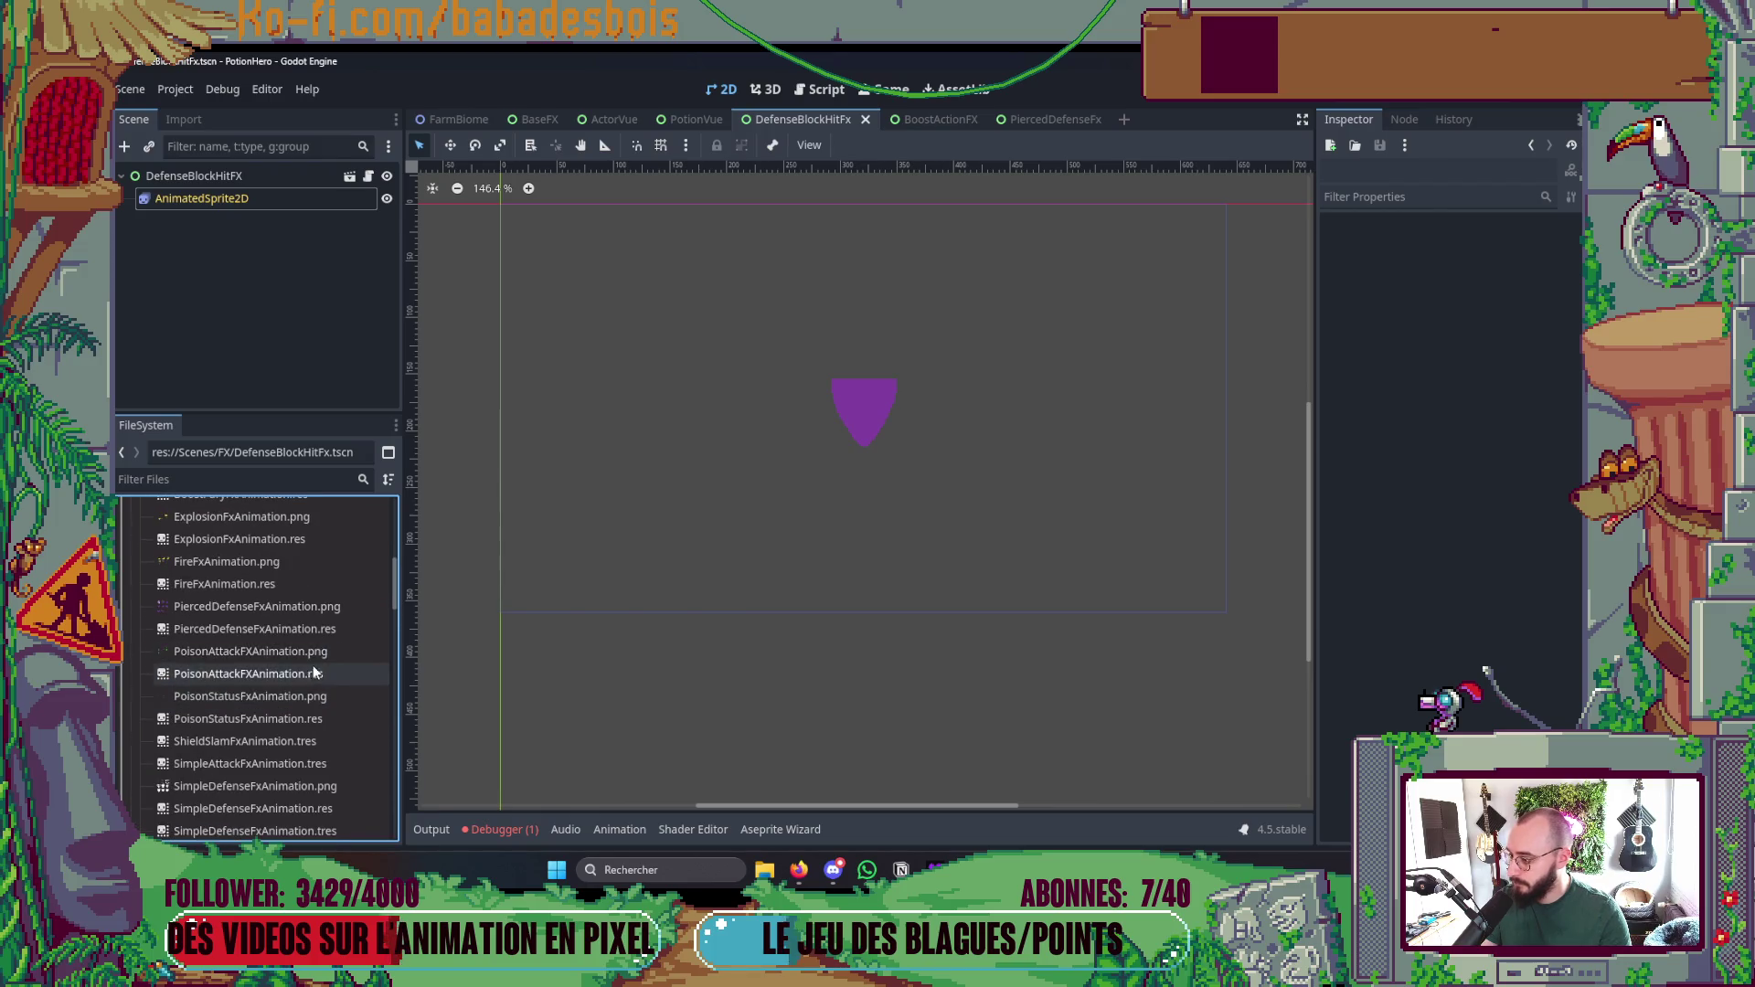
{"action": "scroll", "coordinate": [312, 673], "scroll_direction": "up", "scroll_amount": 3}
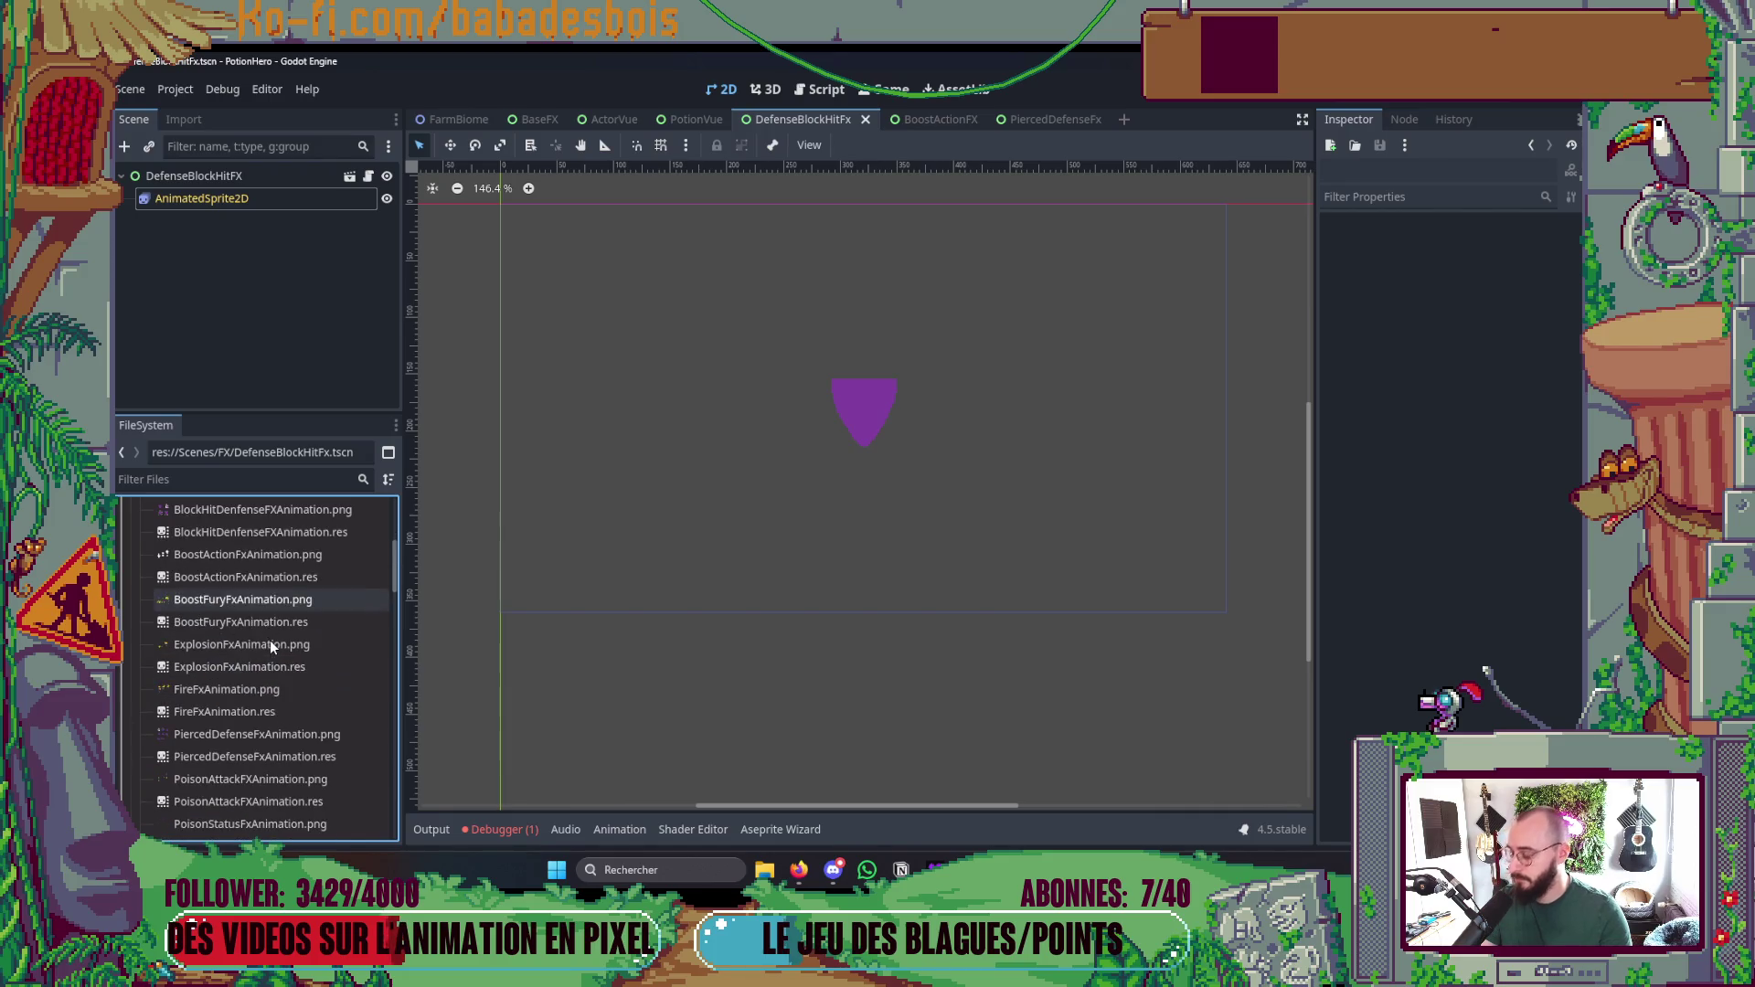
{"action": "scroll", "coordinate": [270, 645], "scroll_direction": "down", "scroll_amount": 6}
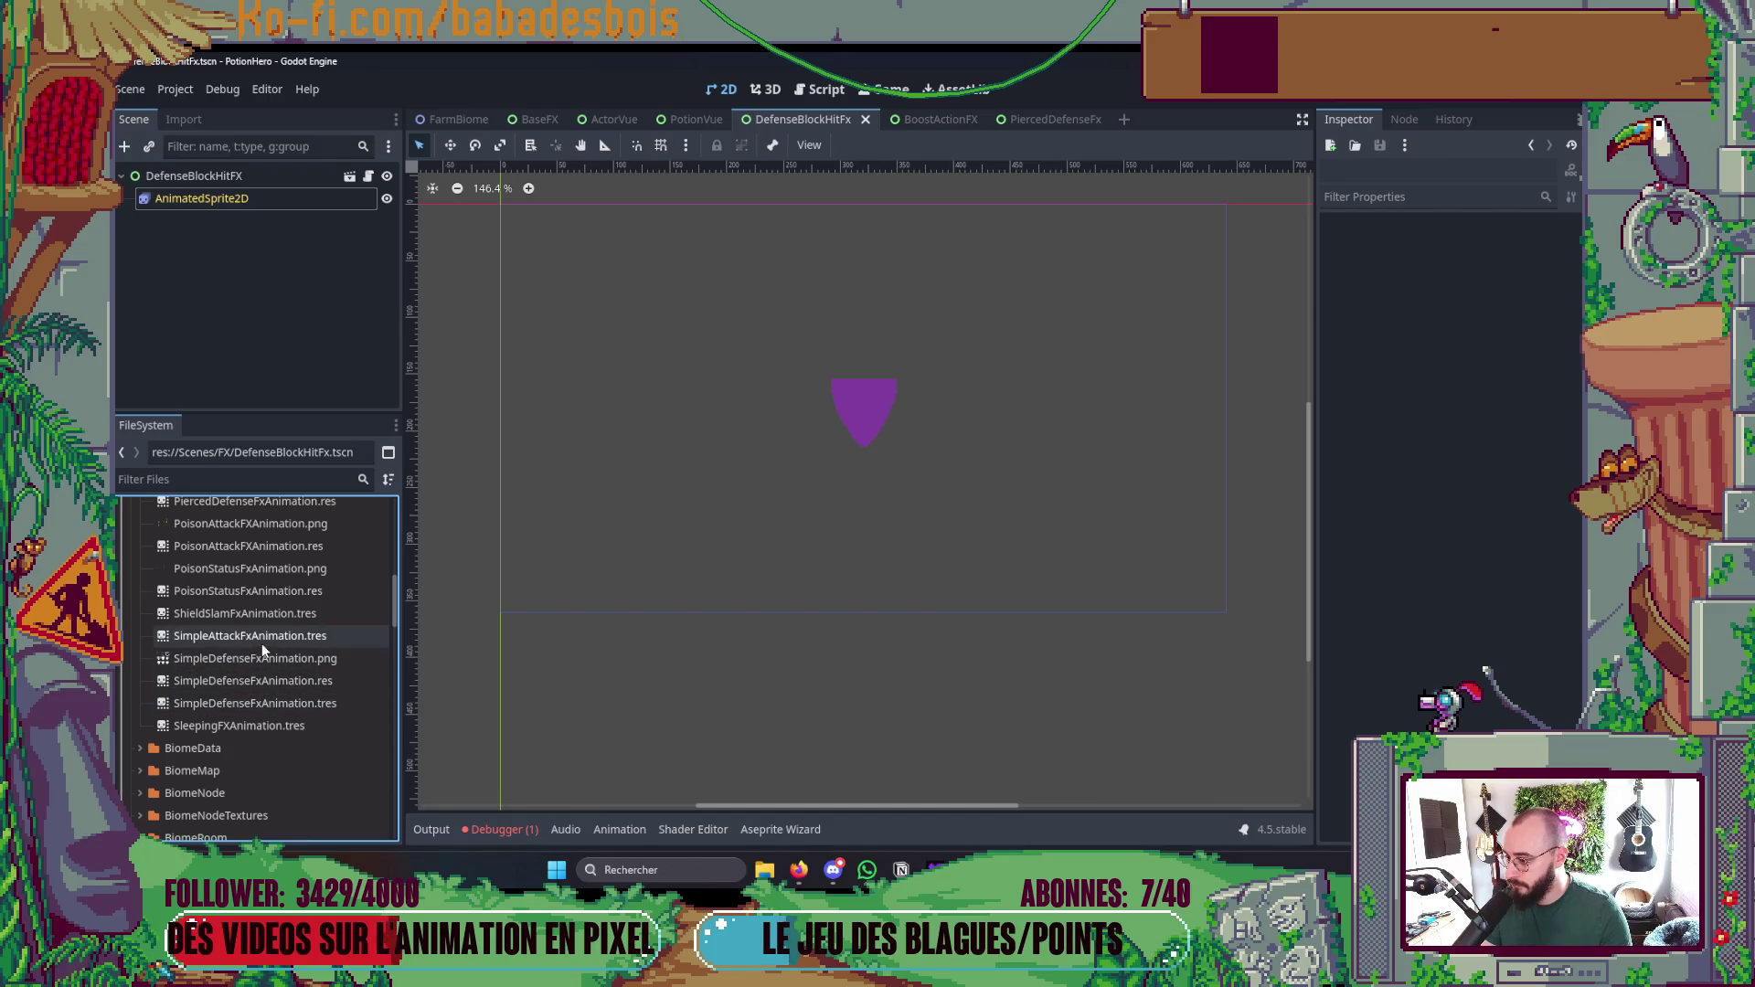
{"action": "scroll", "coordinate": [253, 682], "scroll_direction": "up", "scroll_amount": 3}
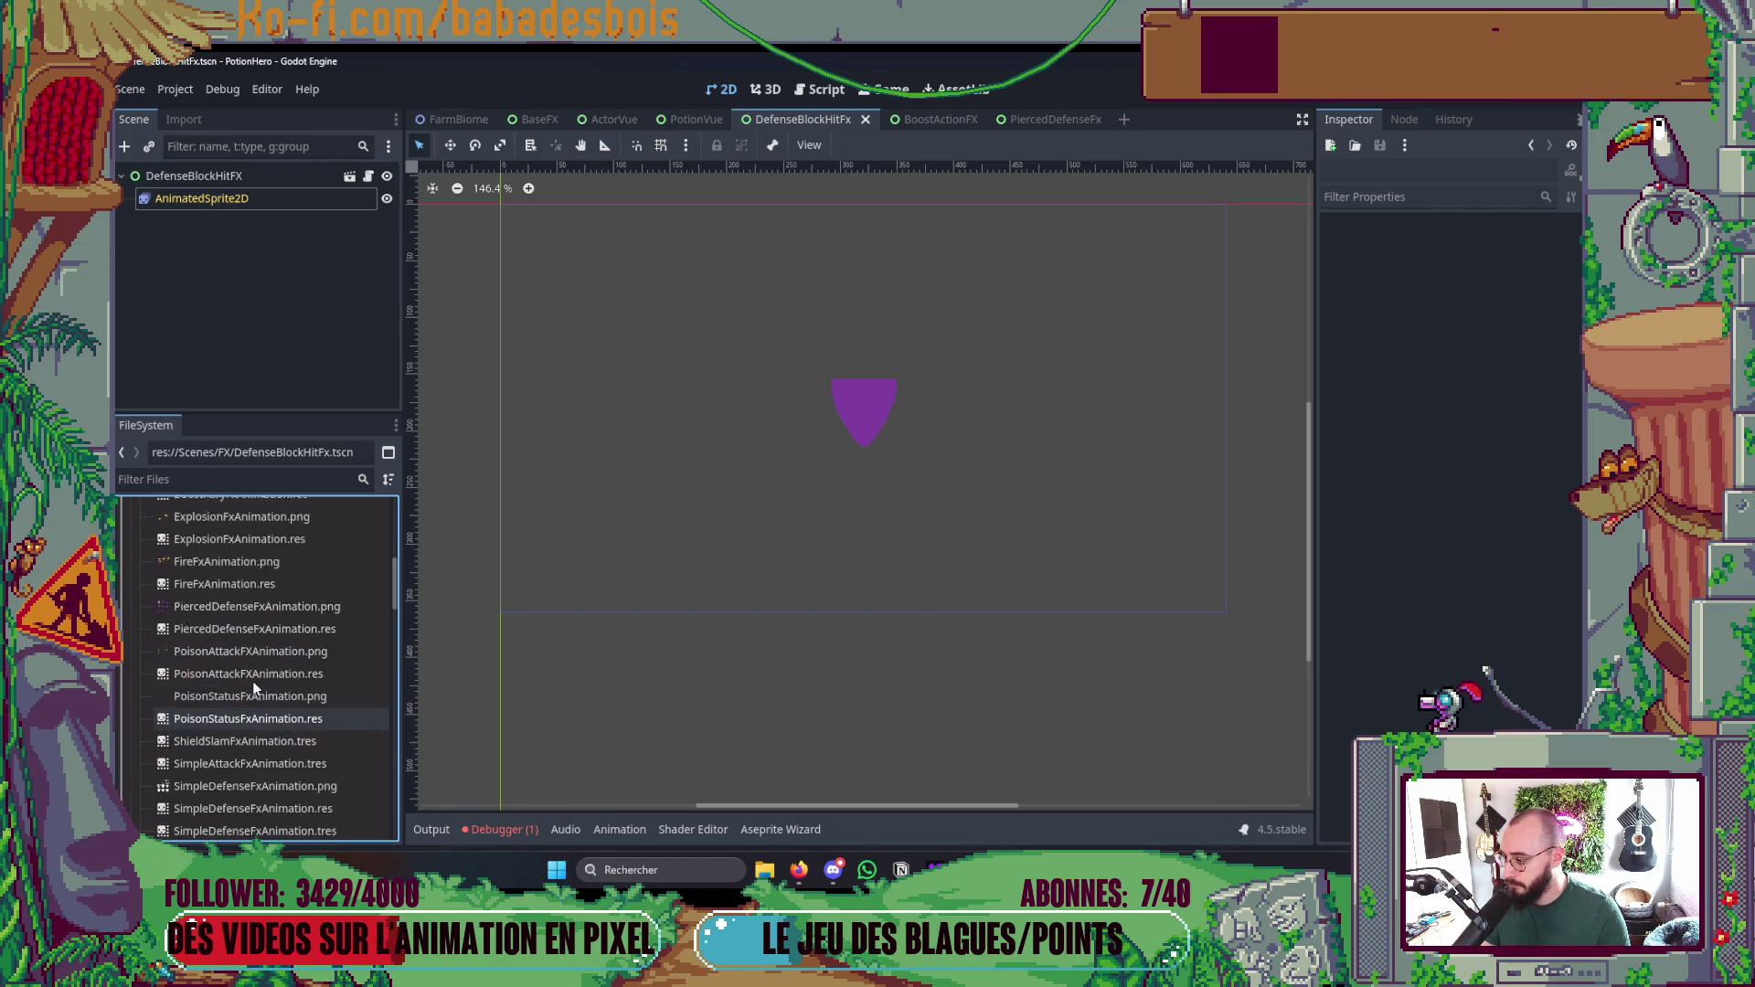
{"action": "scroll", "coordinate": [253, 682], "scroll_direction": "up", "scroll_amount": 1}
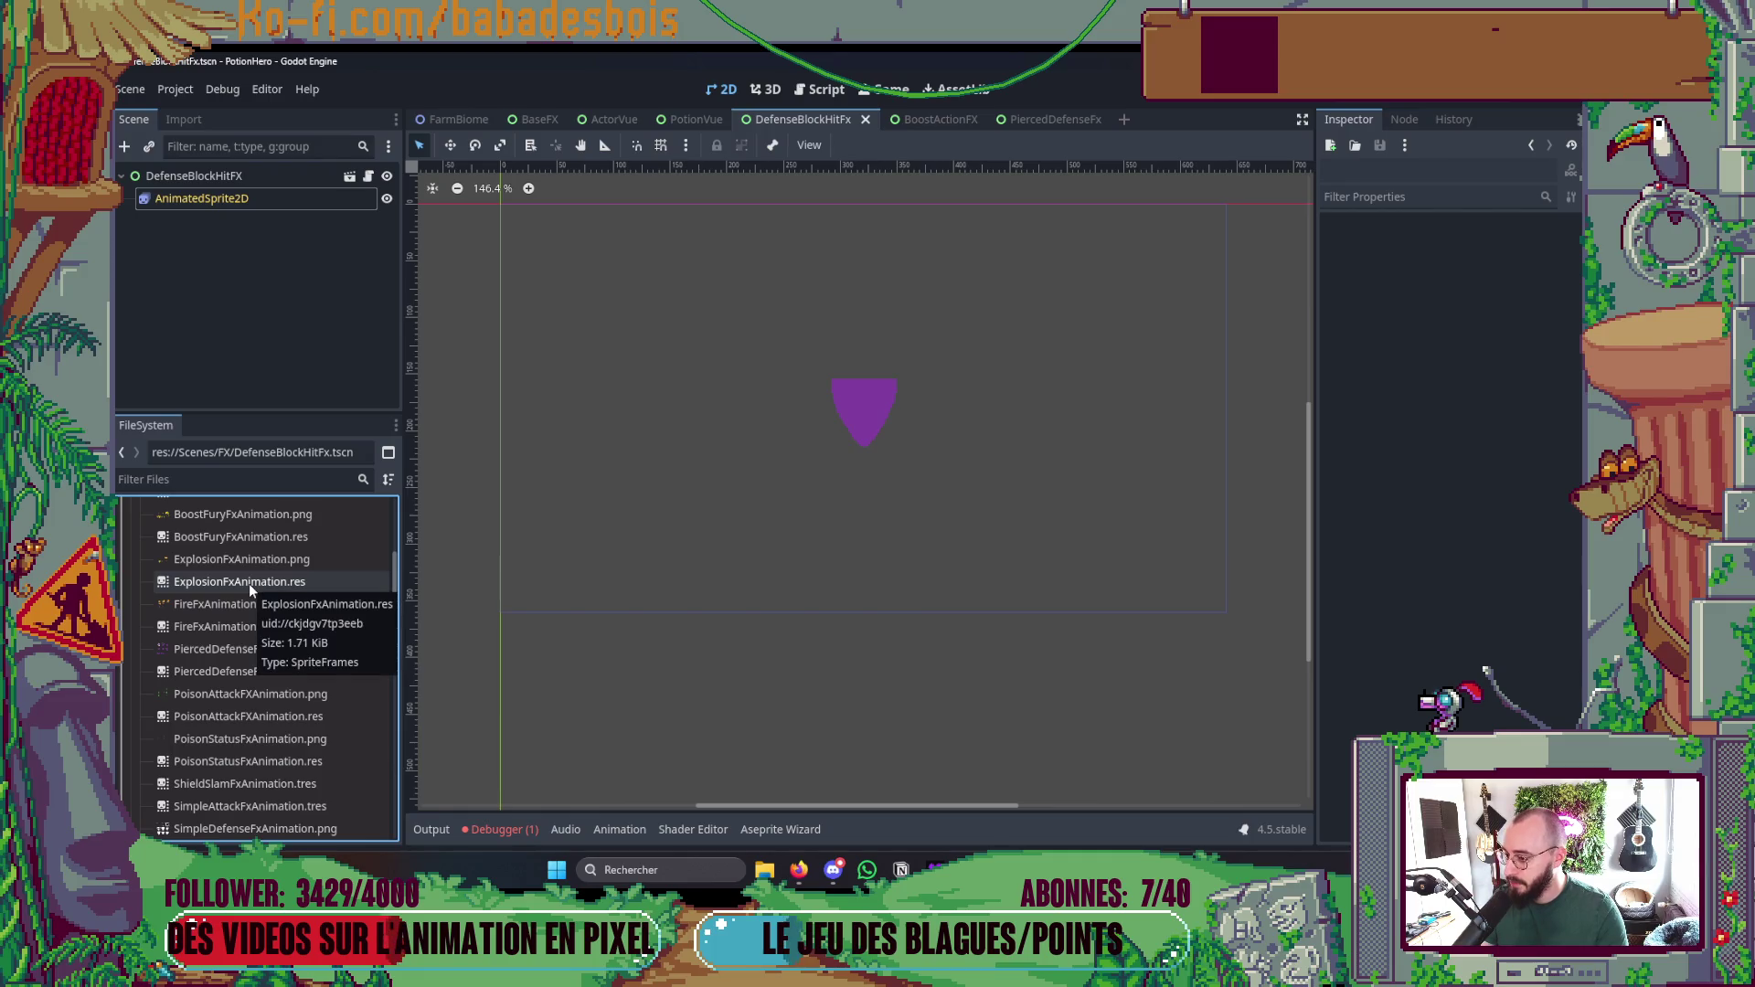
{"action": "scroll", "coordinate": [227, 686], "scroll_direction": "down", "scroll_amount": 15}
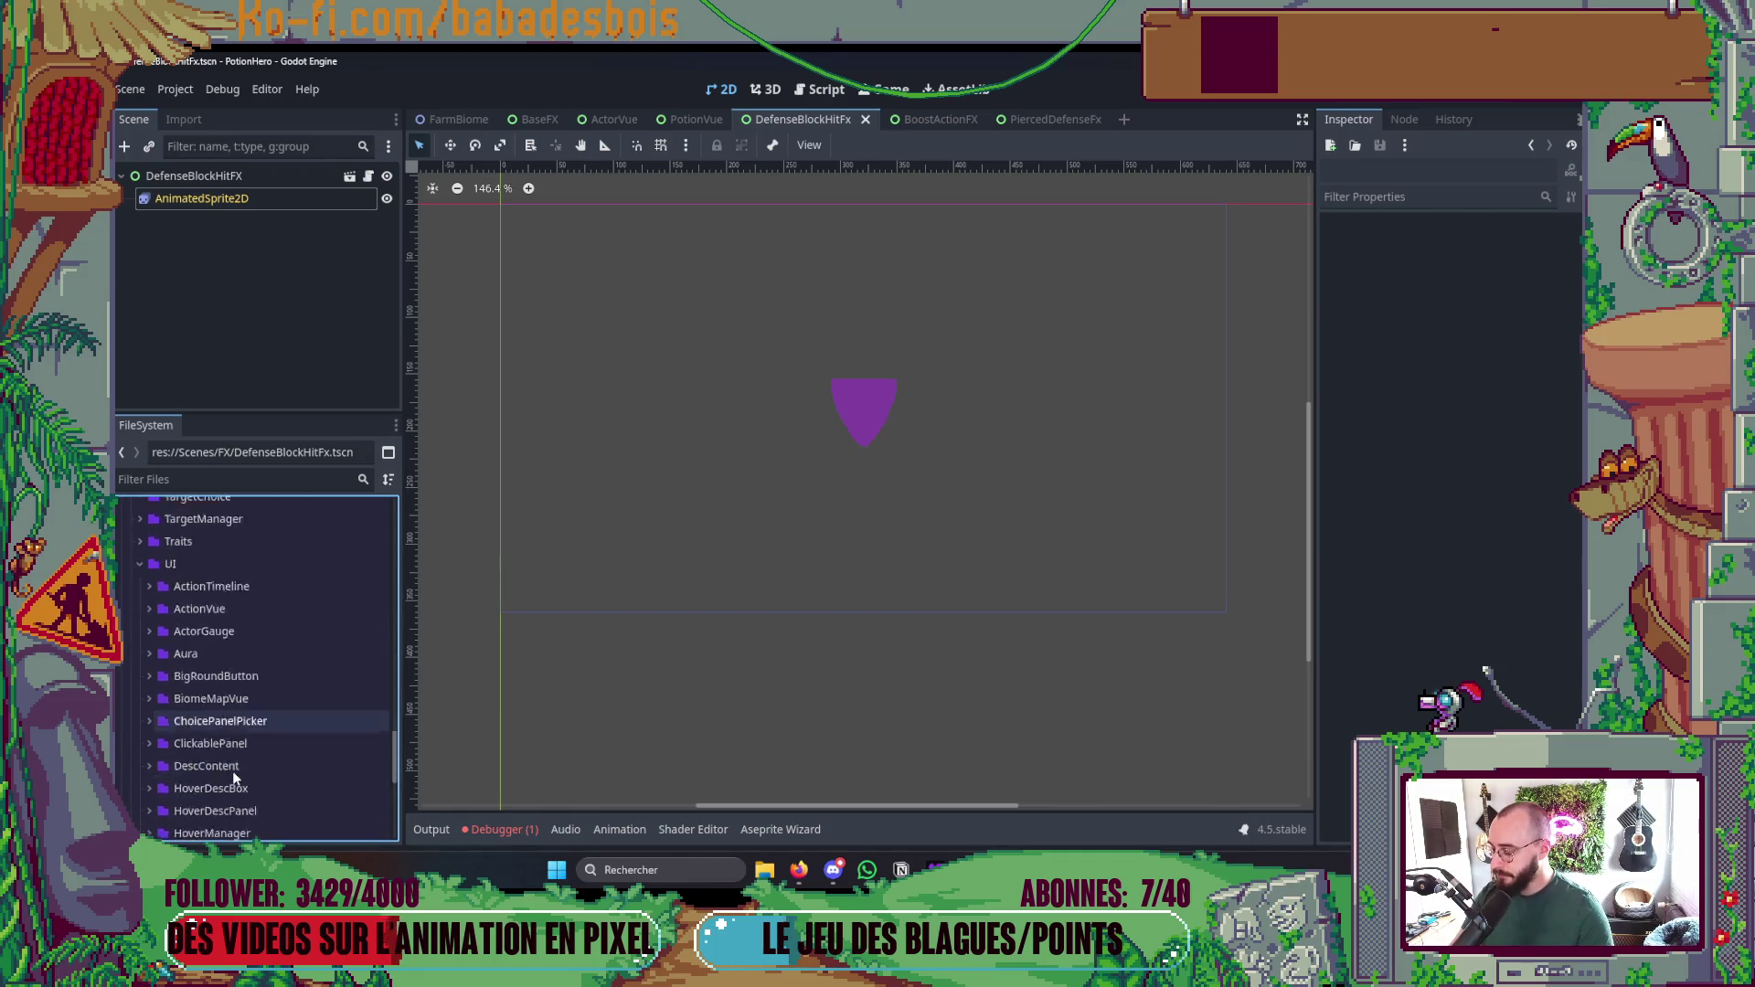
{"action": "scroll", "coordinate": [210, 731], "scroll_direction": "up", "scroll_amount": 7}
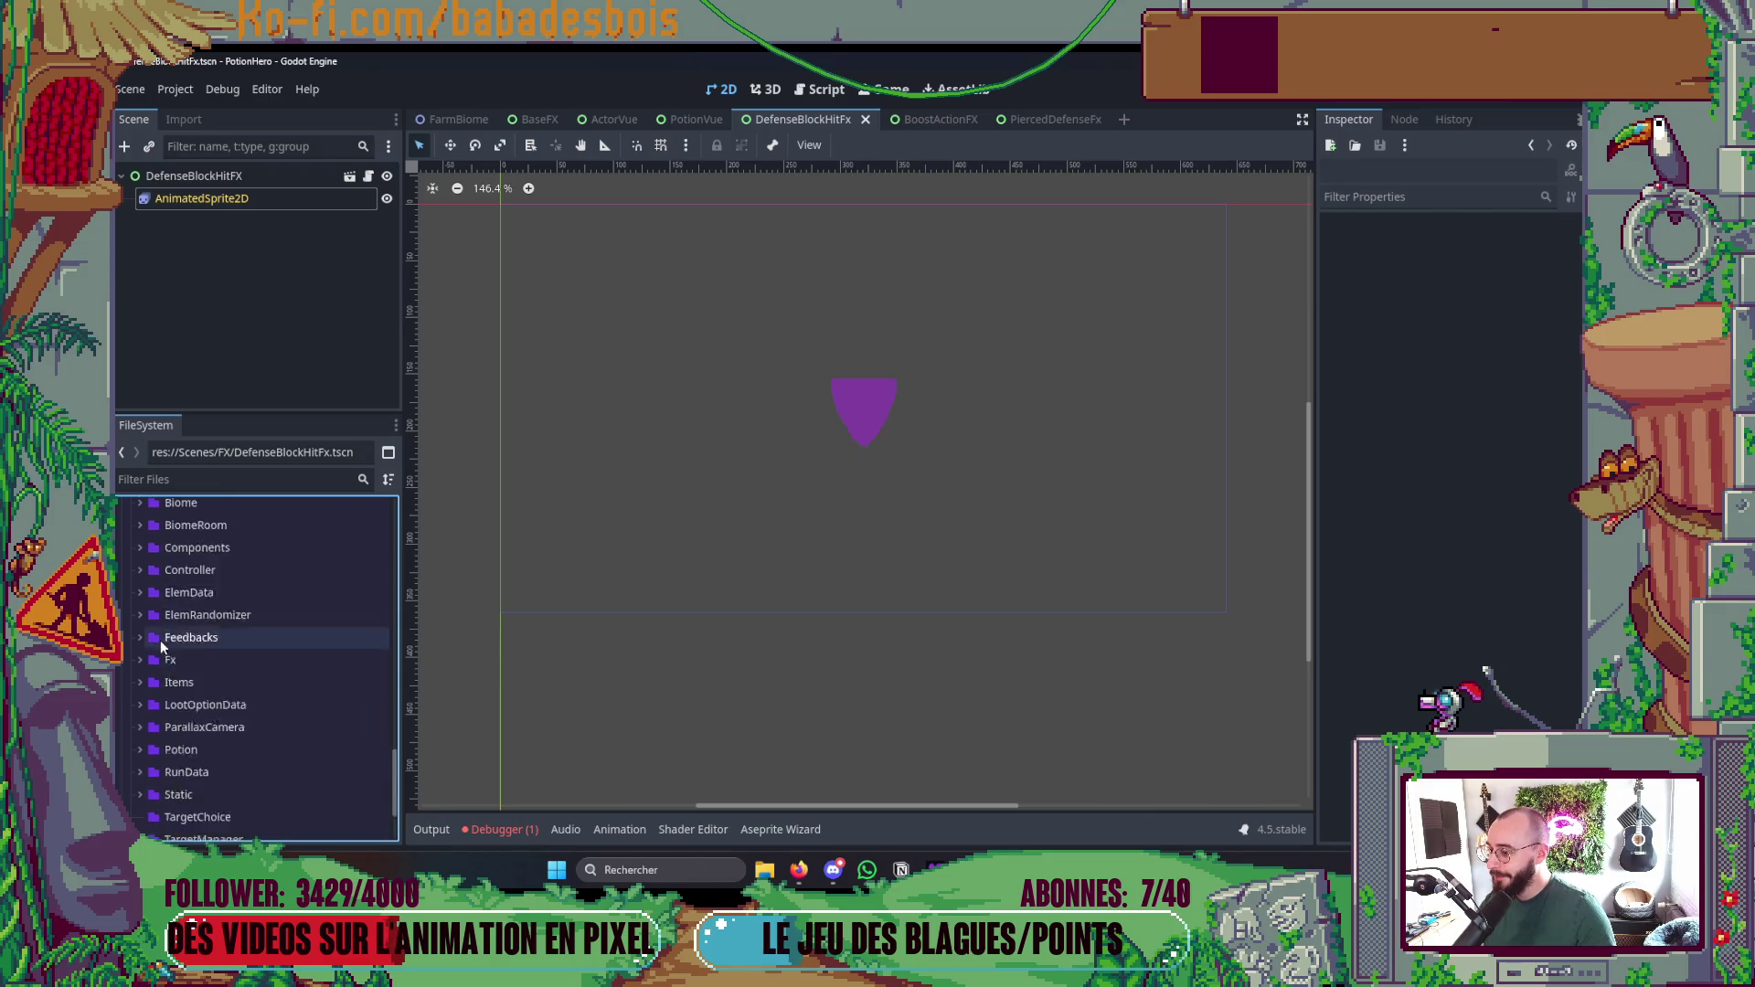
{"action": "scroll", "coordinate": [156, 658], "scroll_direction": "up", "scroll_amount": 10}
Step: Collapse Scripts, expand Scenes > FX and select the FX folder
{"action": "left_click", "coordinate": [133, 636]}
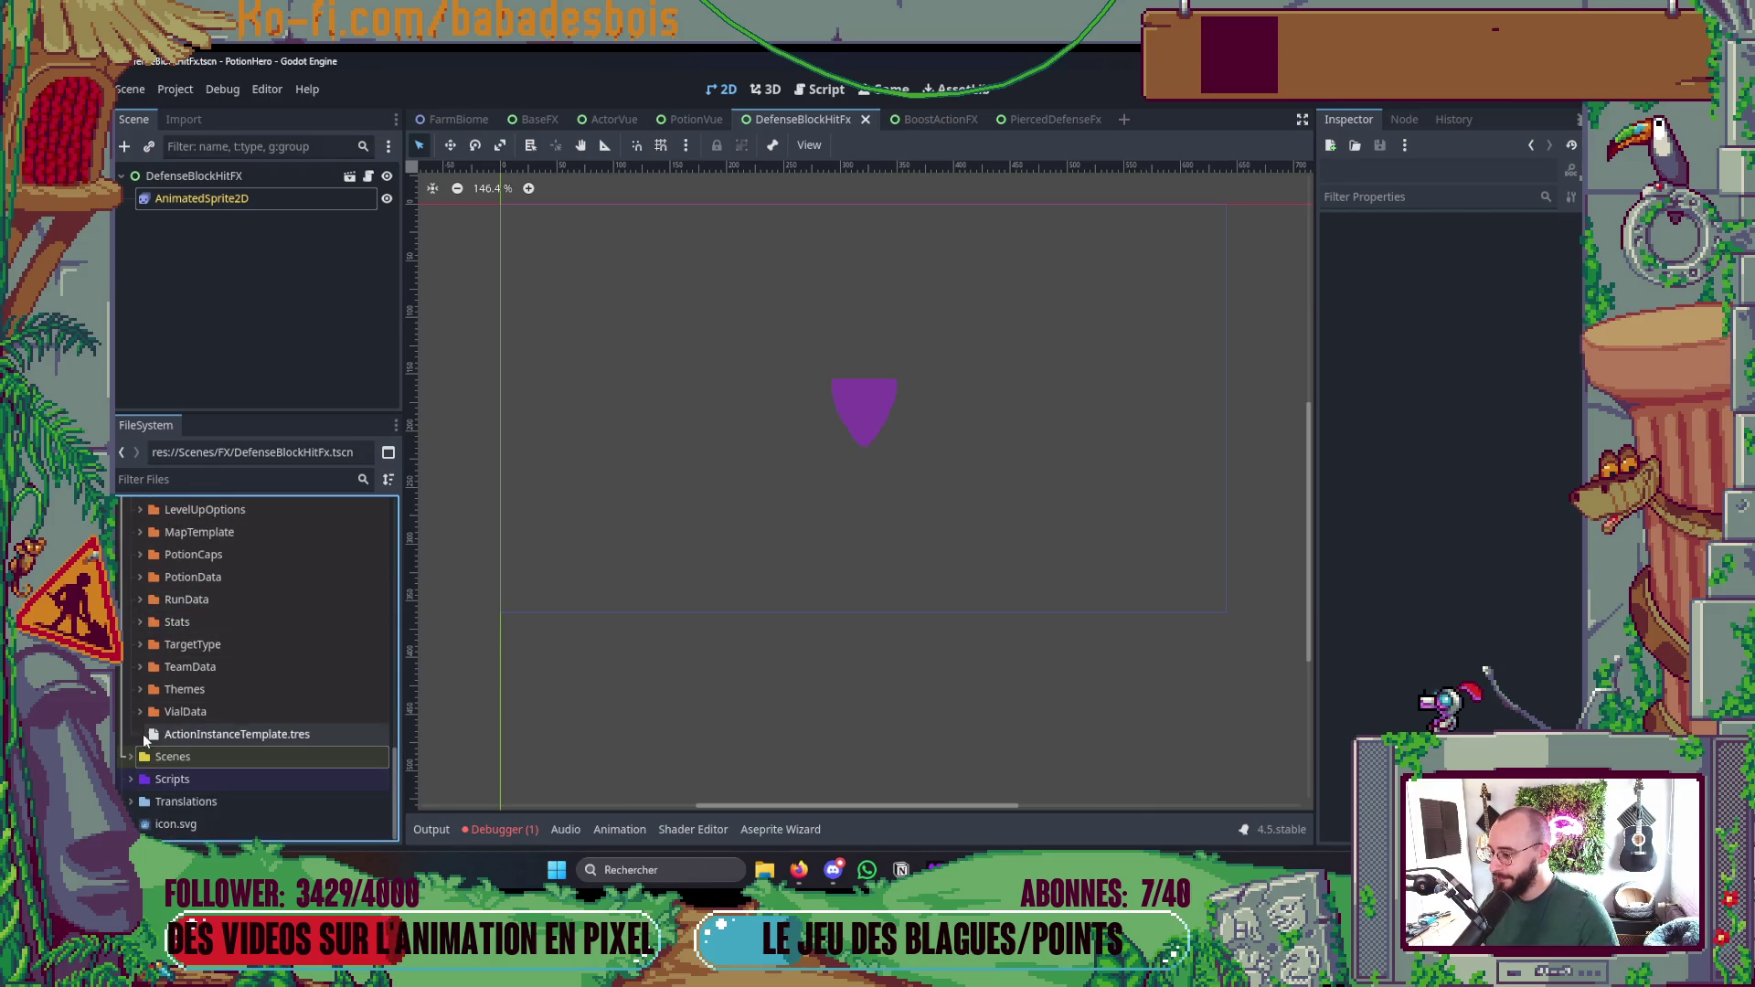
{"action": "left_click", "coordinate": [131, 756]}
{"action": "scroll", "coordinate": [141, 731], "scroll_direction": "down", "scroll_amount": 4}
{"action": "left_click", "coordinate": [142, 722]}
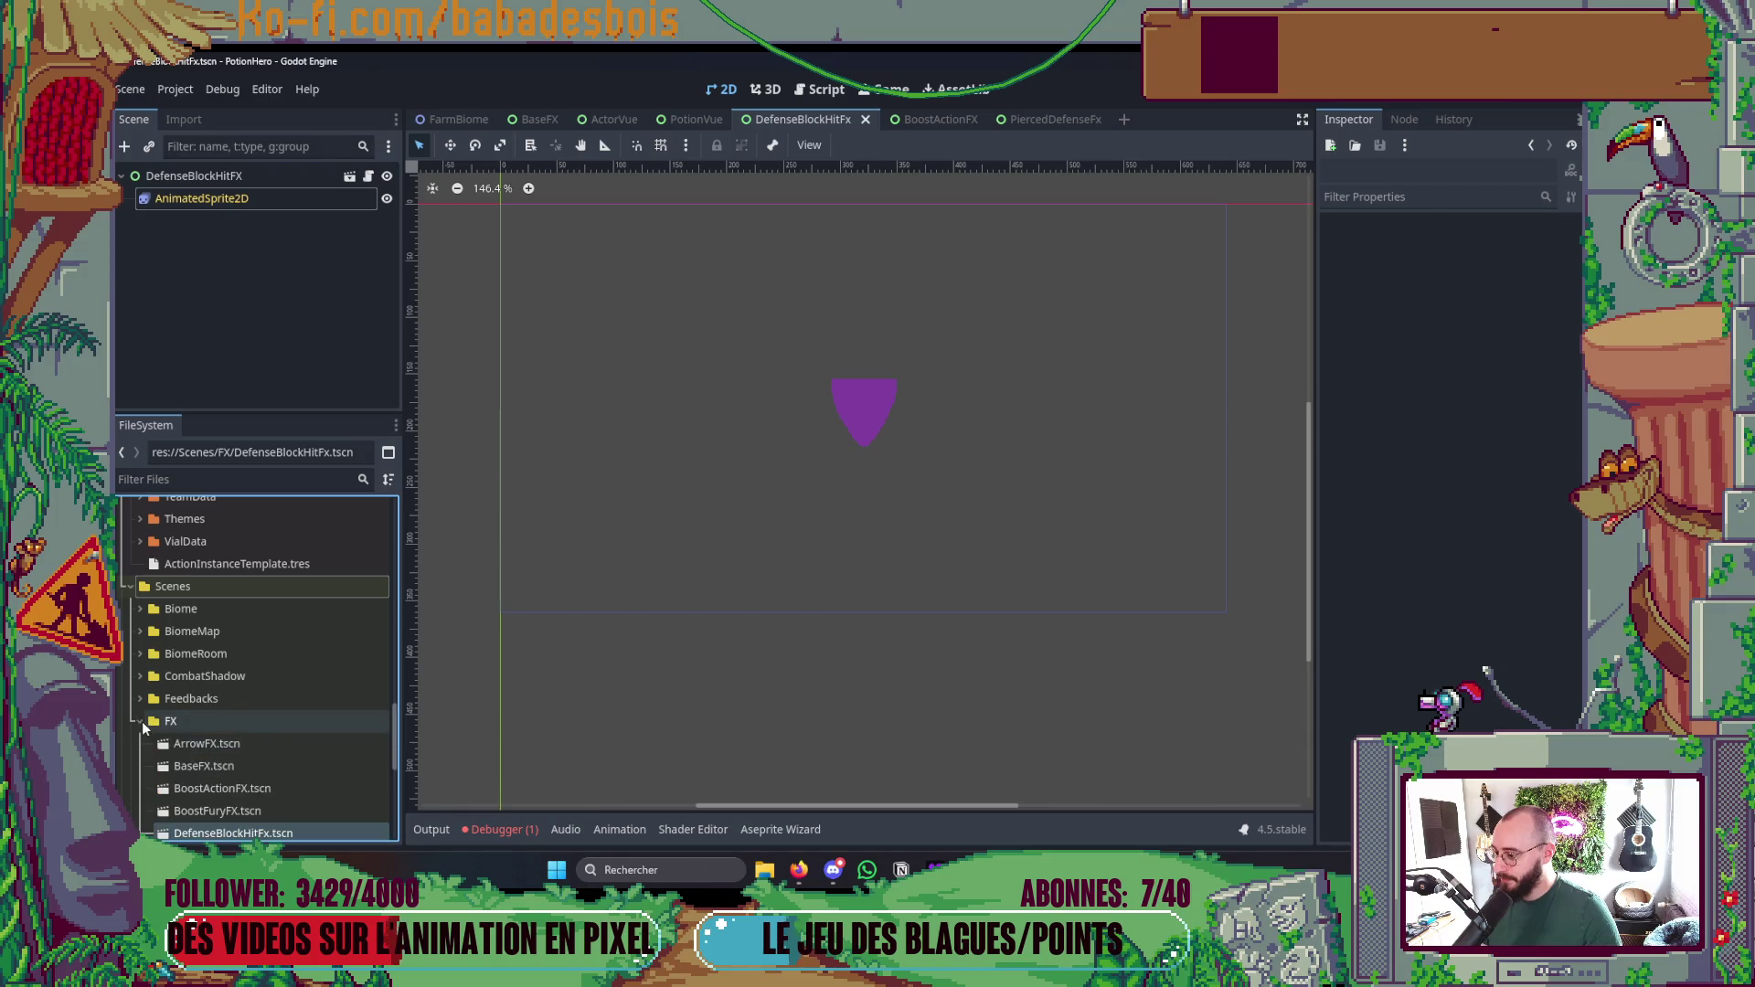
{"action": "left_click", "coordinate": [182, 724]}
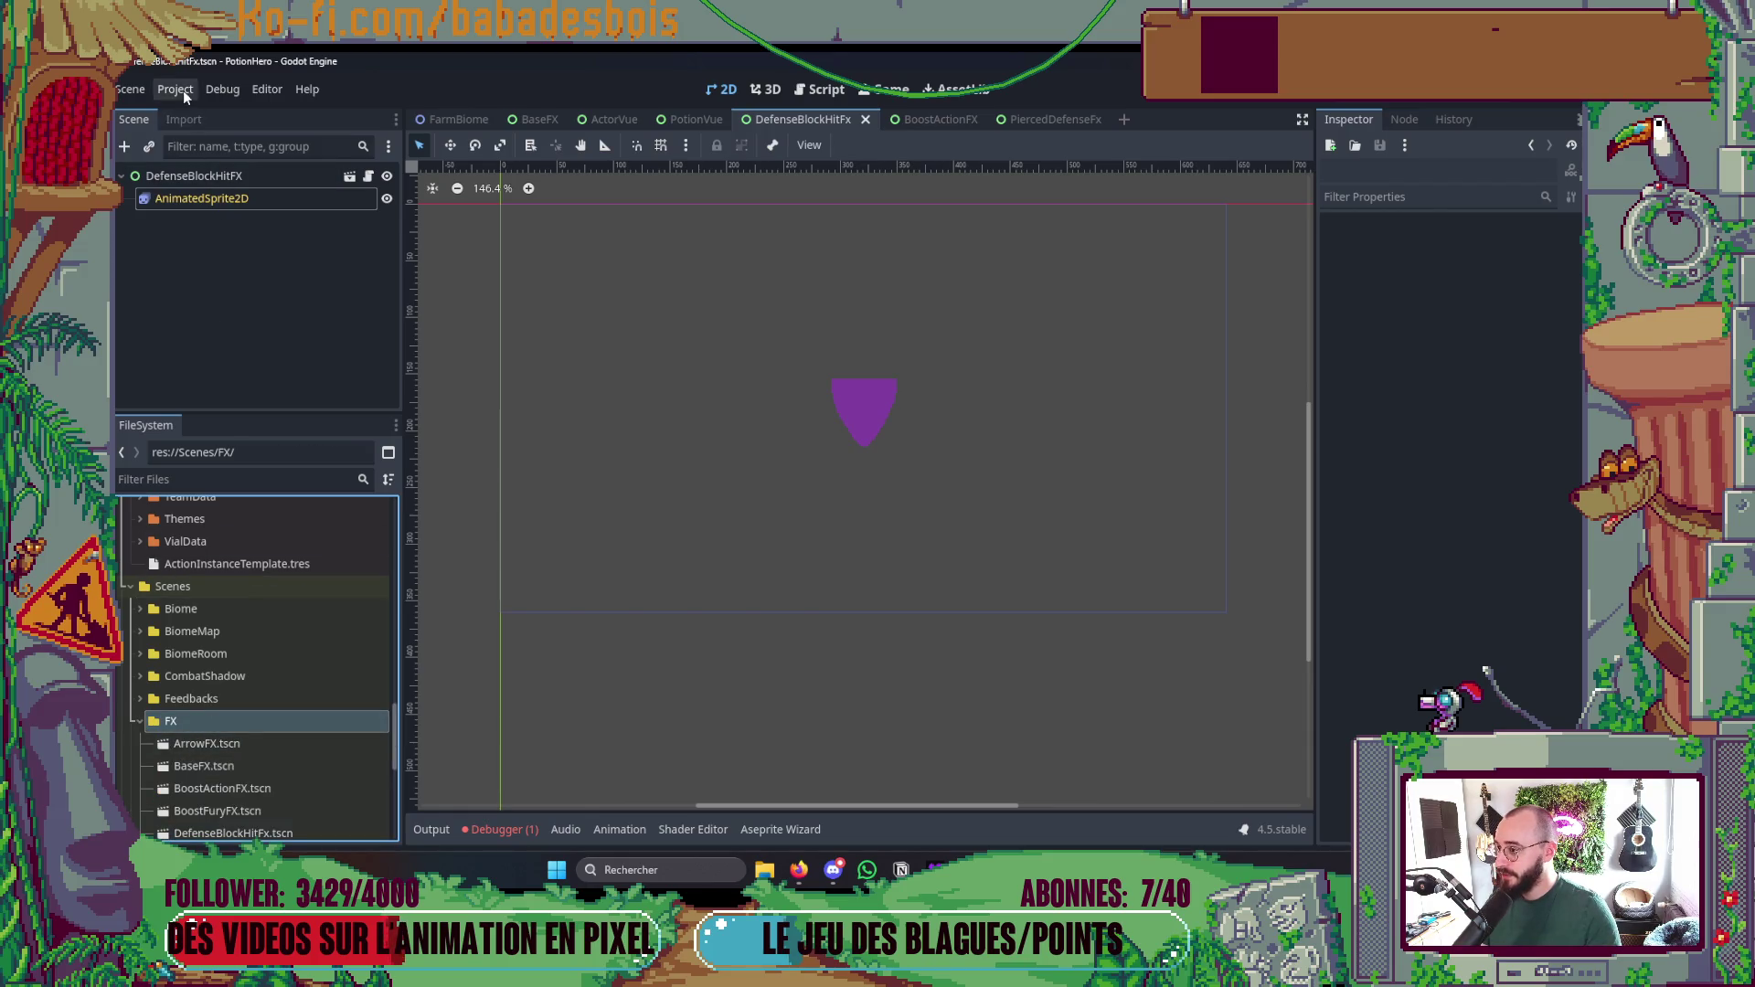
{"action": "left_click", "coordinate": [130, 89]}
Step: Create a new scene inherited from BaseFX.tscn, rename its root node to ExplosionFX, and start saving it
{"action": "left_click", "coordinate": [155, 129]}
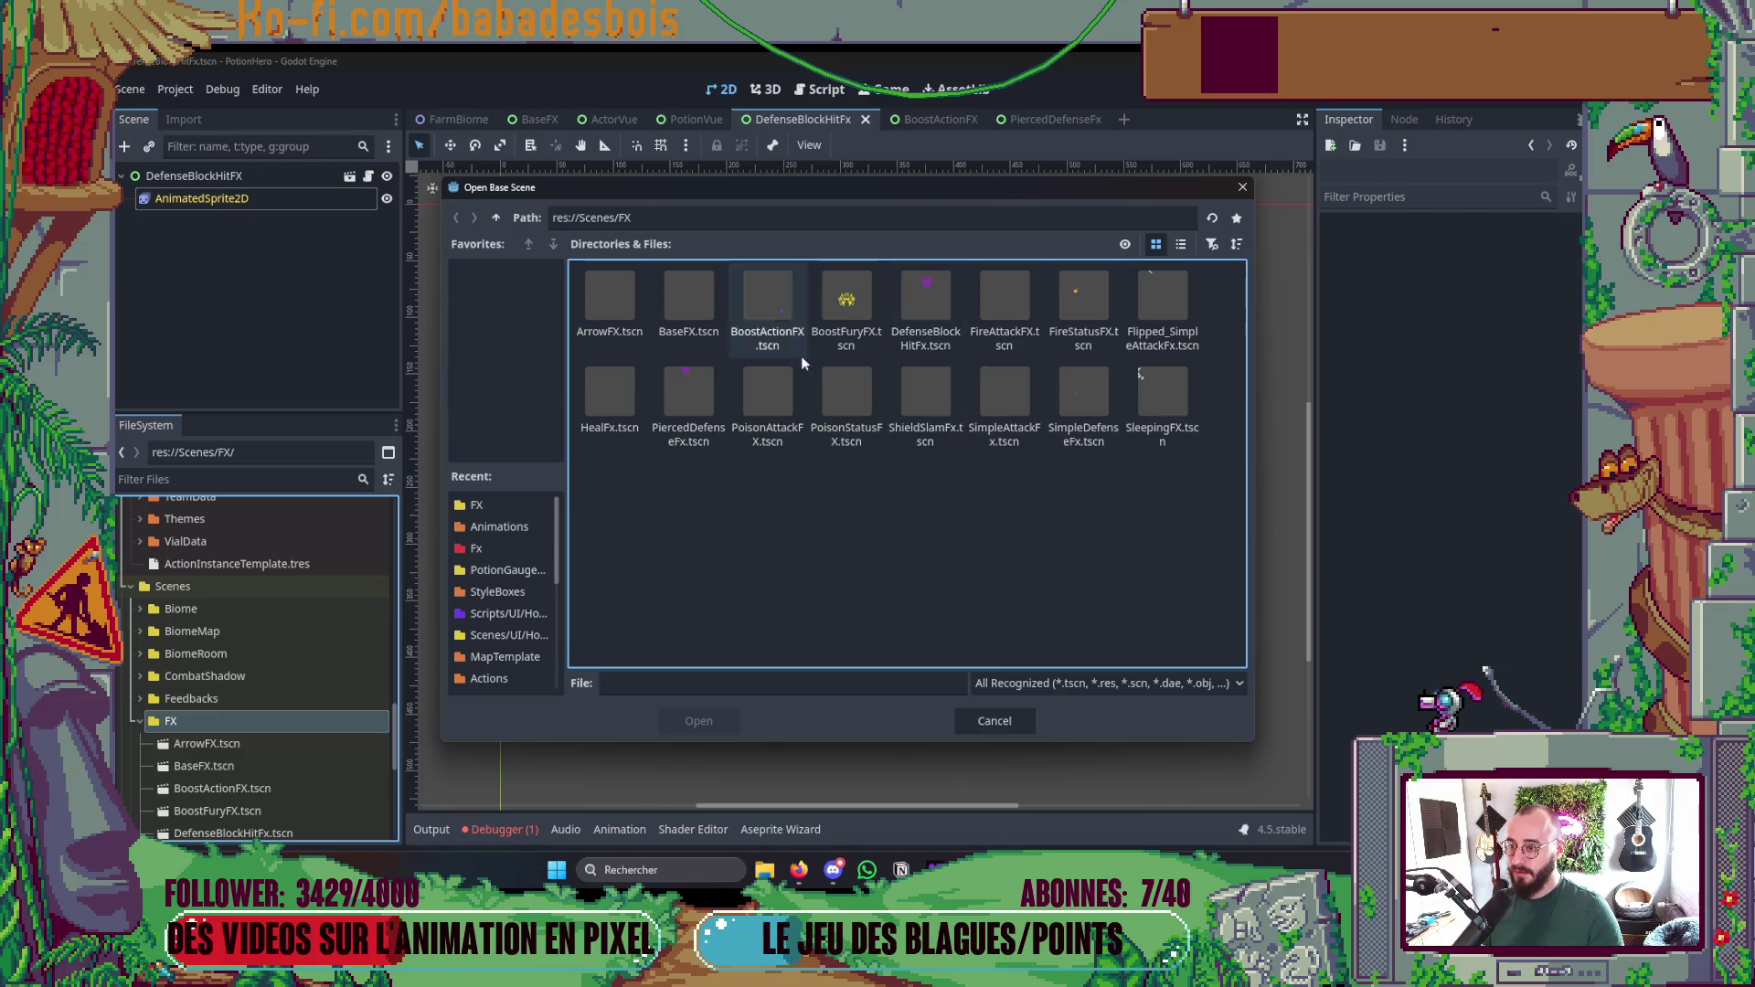
{"action": "double_click", "coordinate": [676, 302]}
{"action": "left_click", "coordinate": [220, 179]}
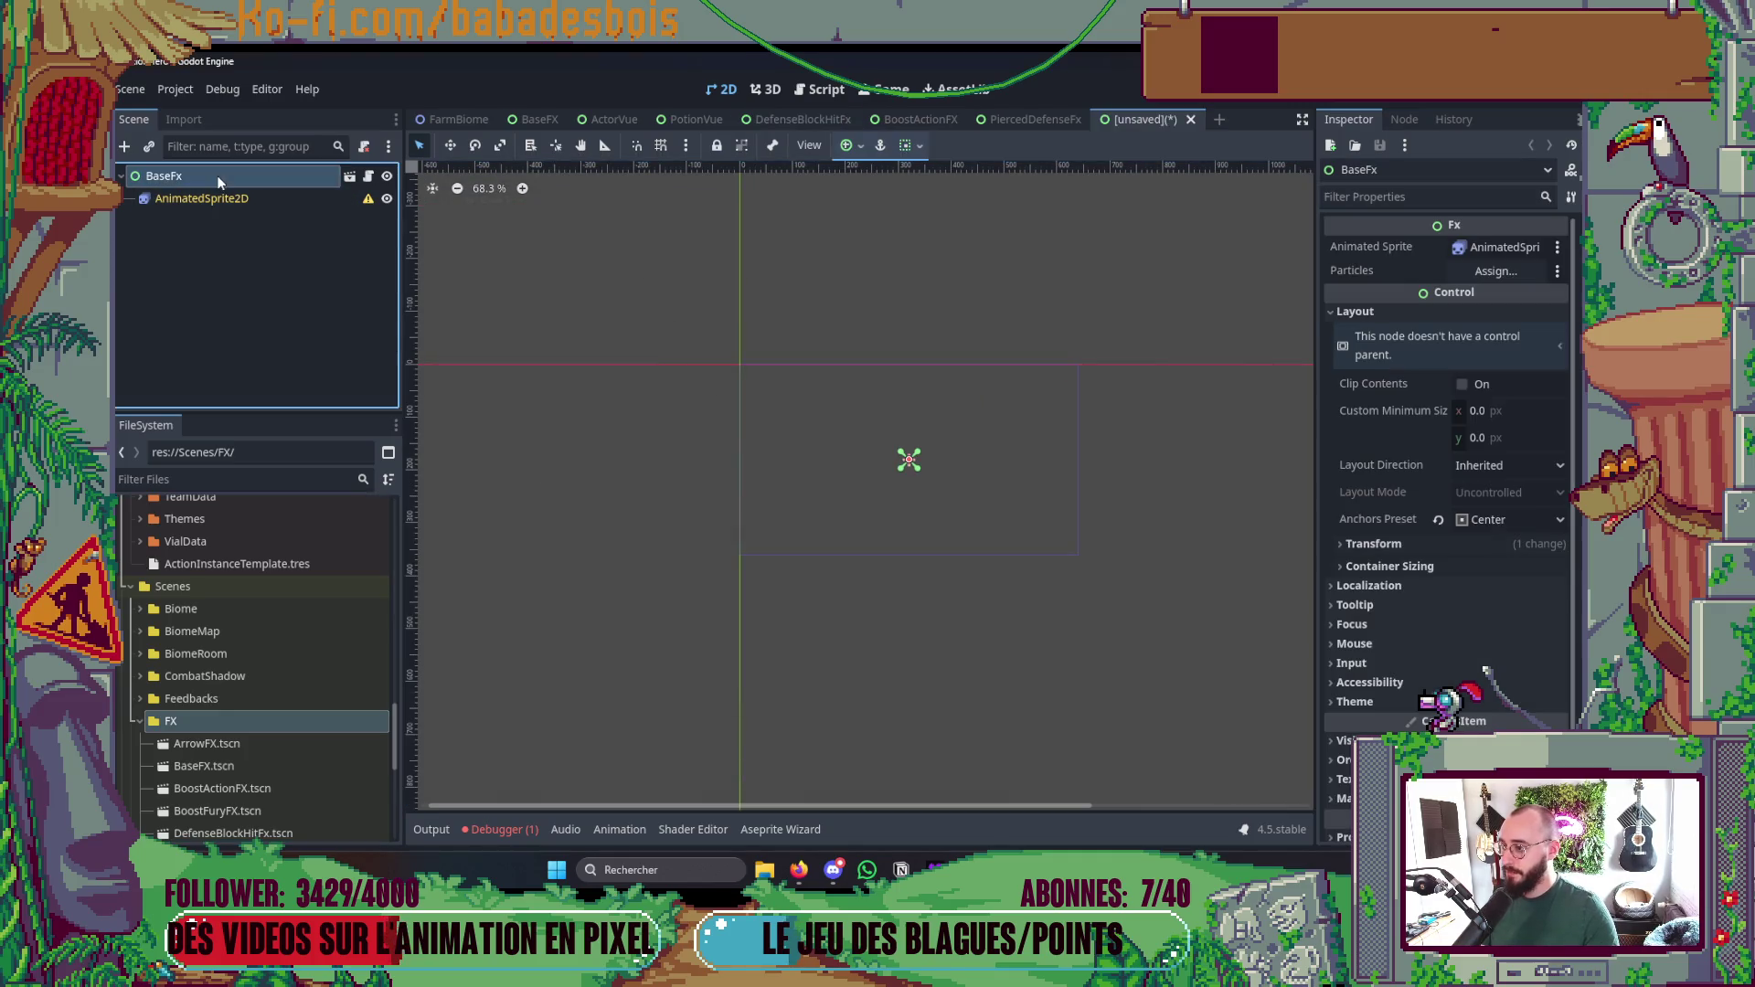
{"action": "double_click", "coordinate": [219, 178]}
{"action": "type", "text": "Explosi"}
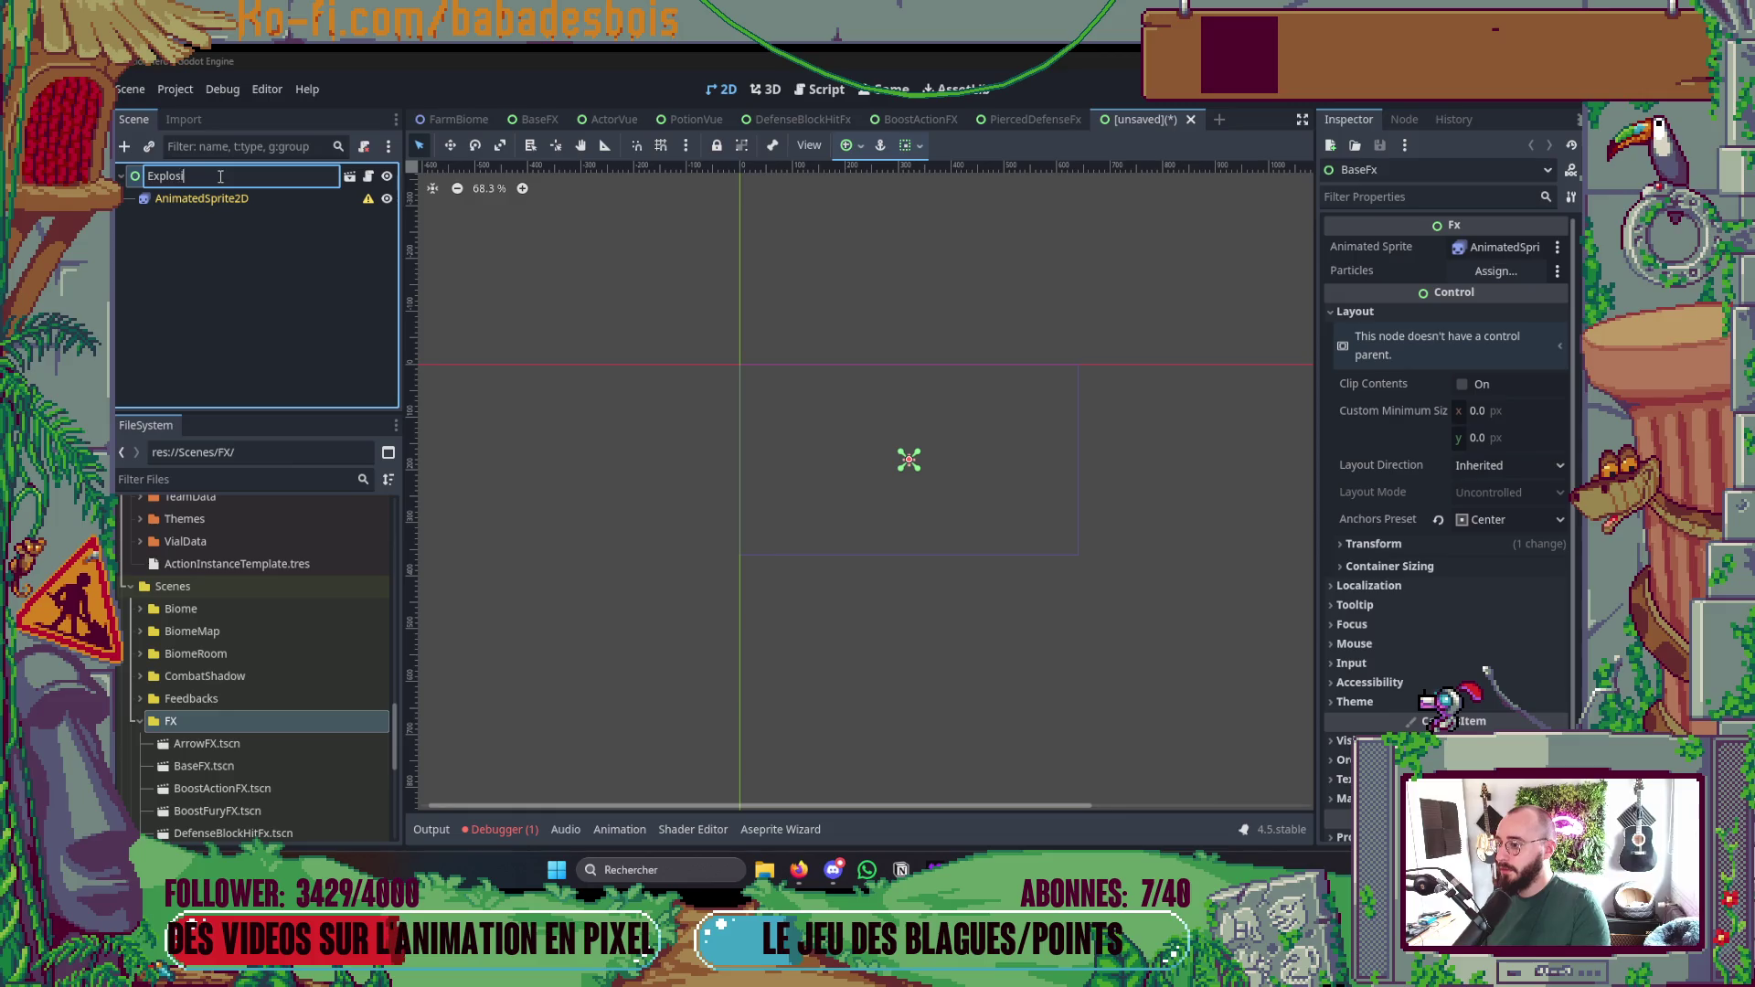
{"action": "type", "text": "onFX"}
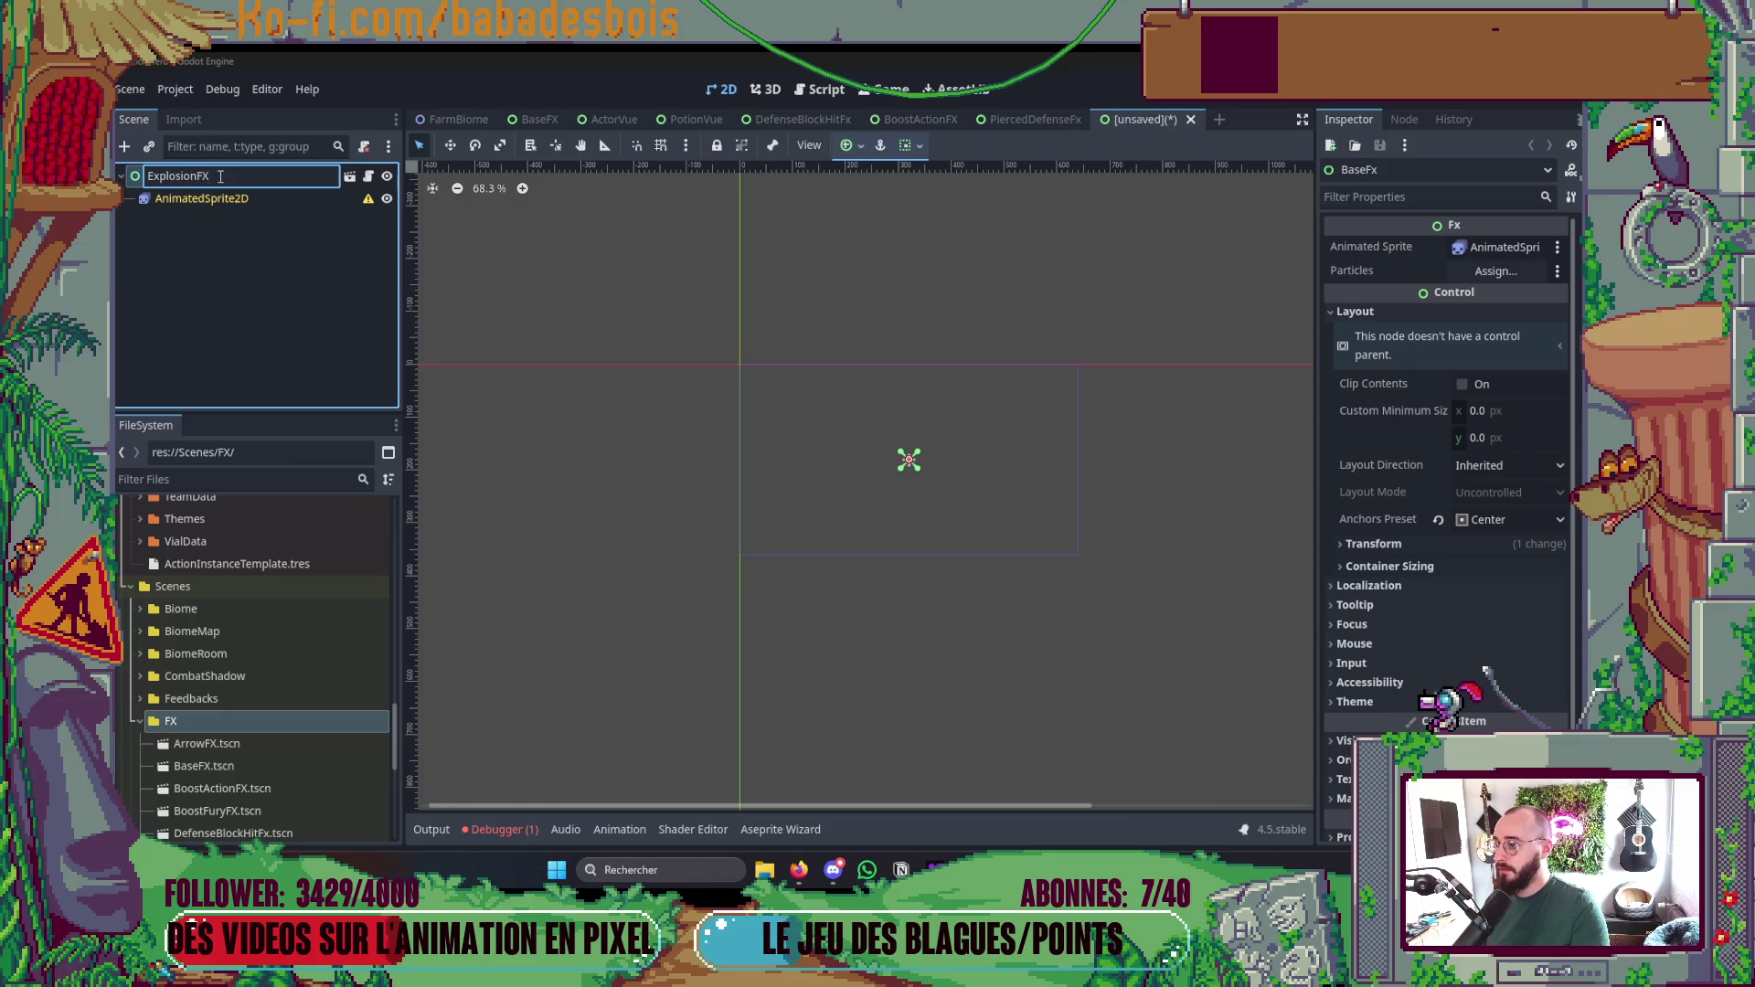
{"action": "key", "text": "Return"}
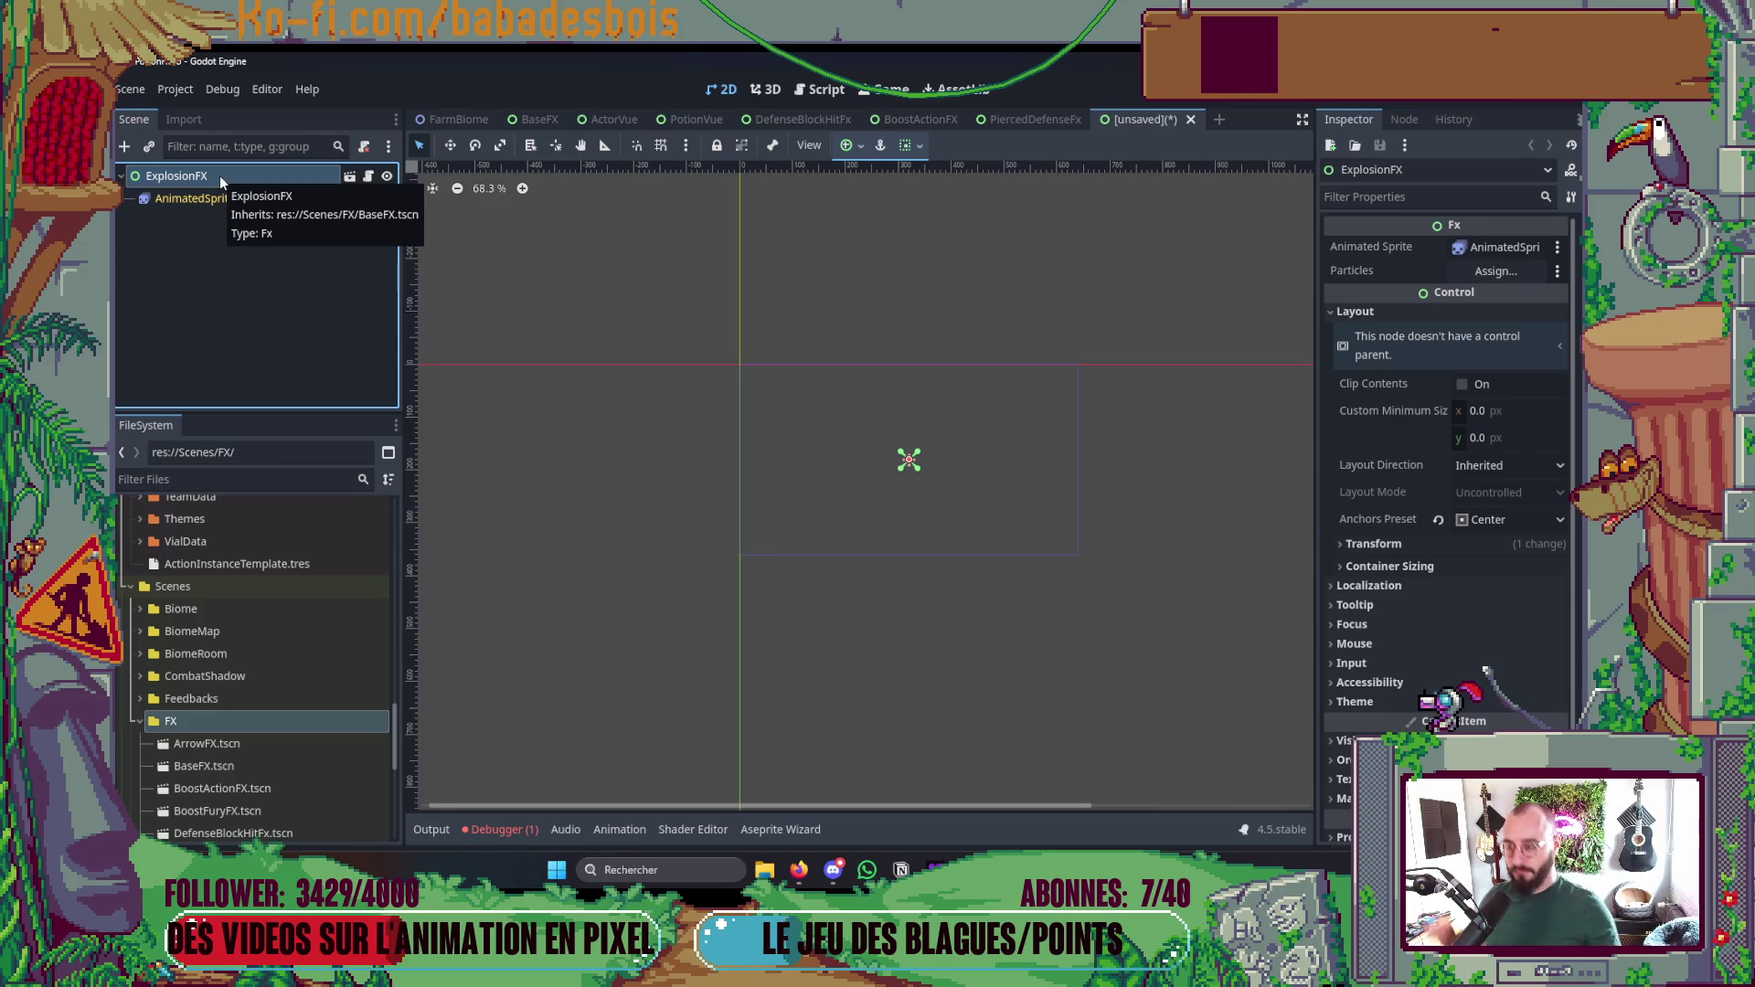
{"action": "key", "text": "ctrl+s"}
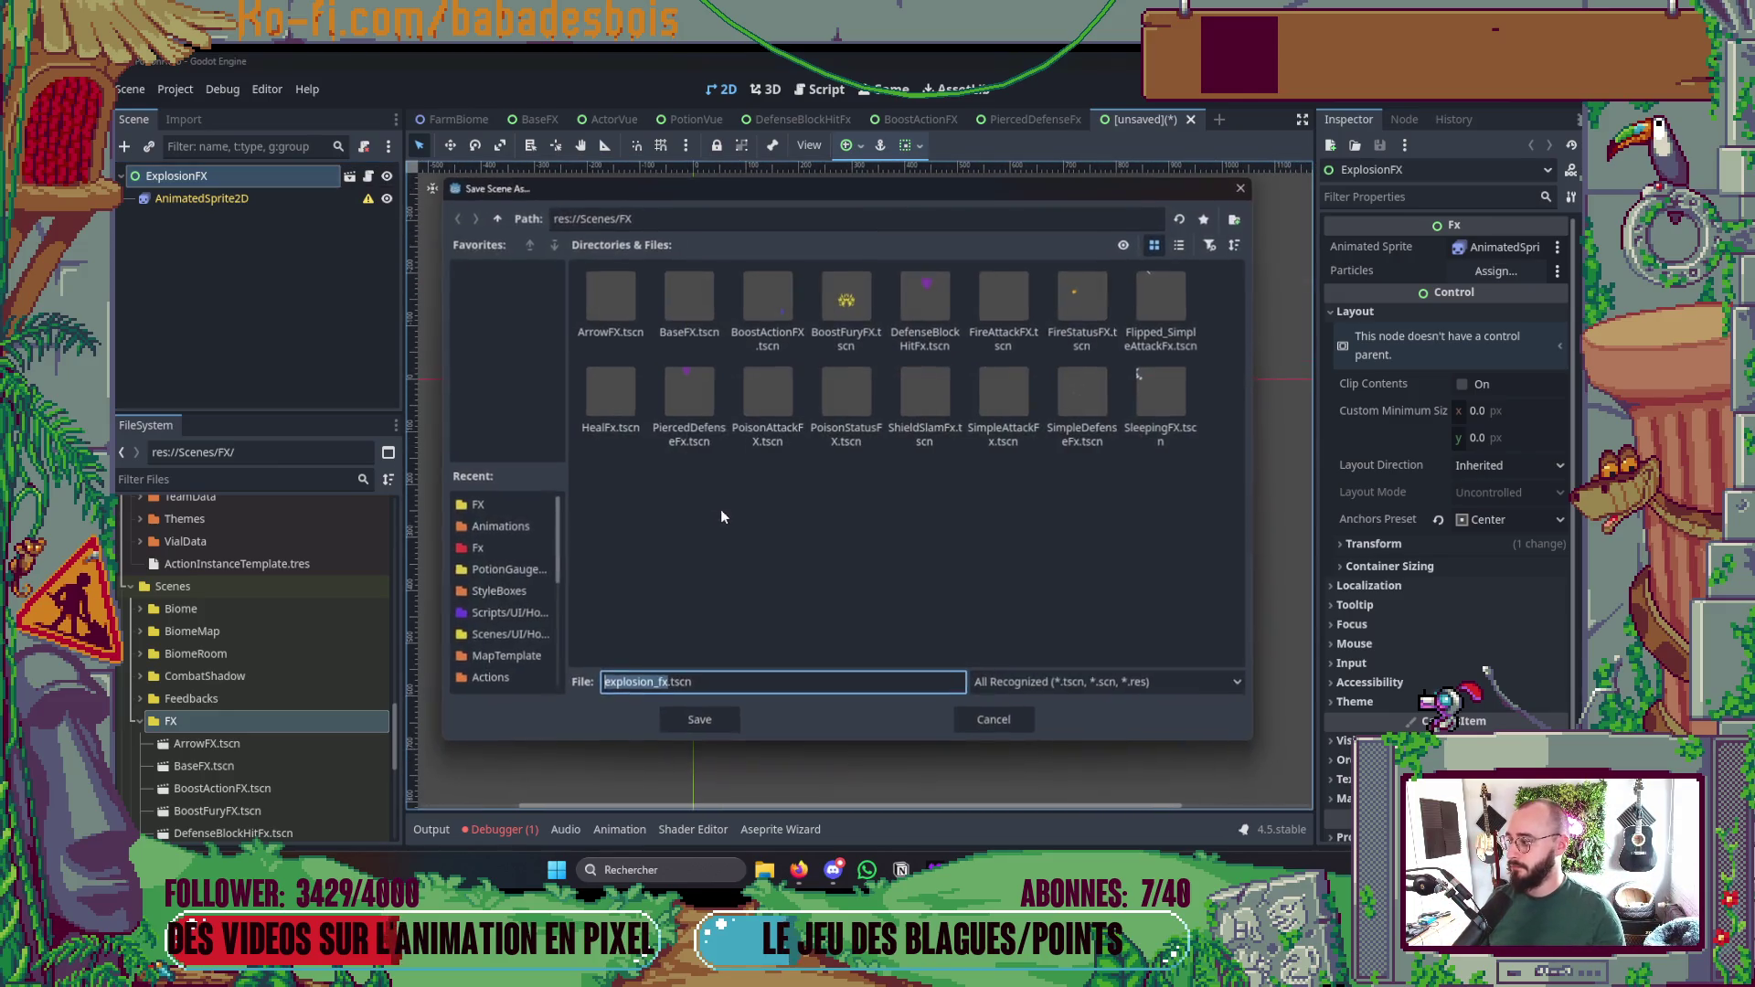
Step: Save the inherited scene as ExplosionFX.tscn in res://Scenes/FX
{"action": "left_click", "coordinate": [1245, 183]}
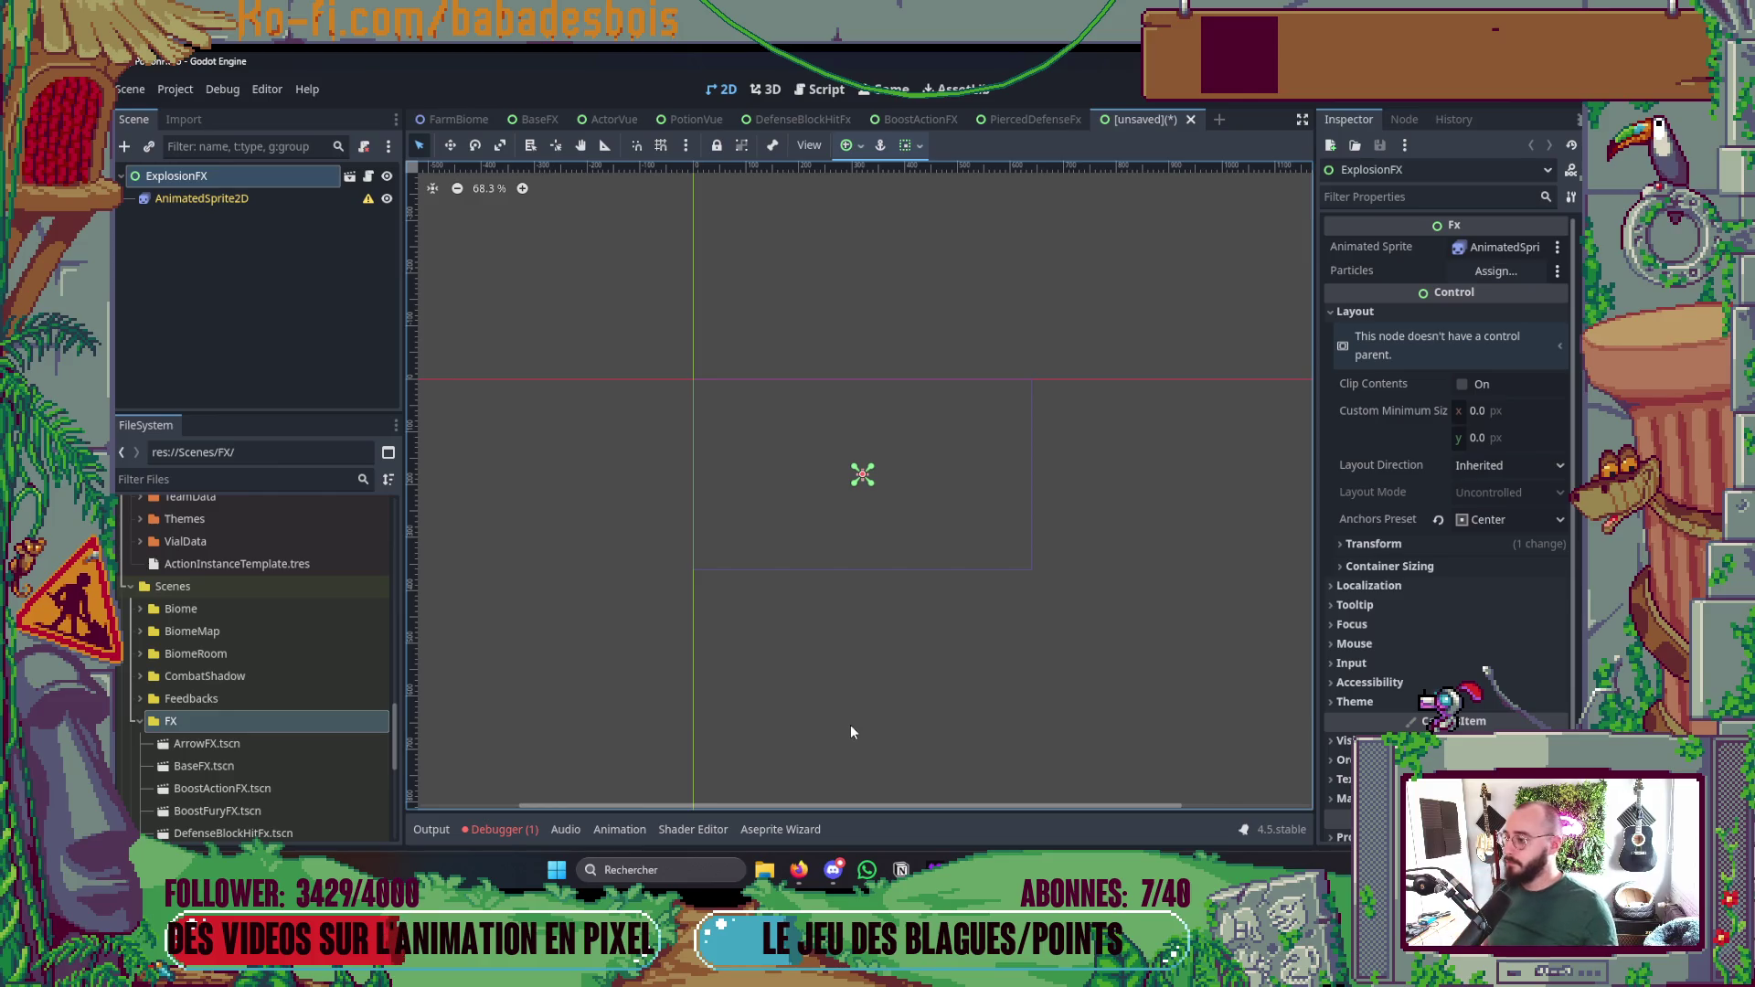
{"action": "key", "text": "ctrl+s"}
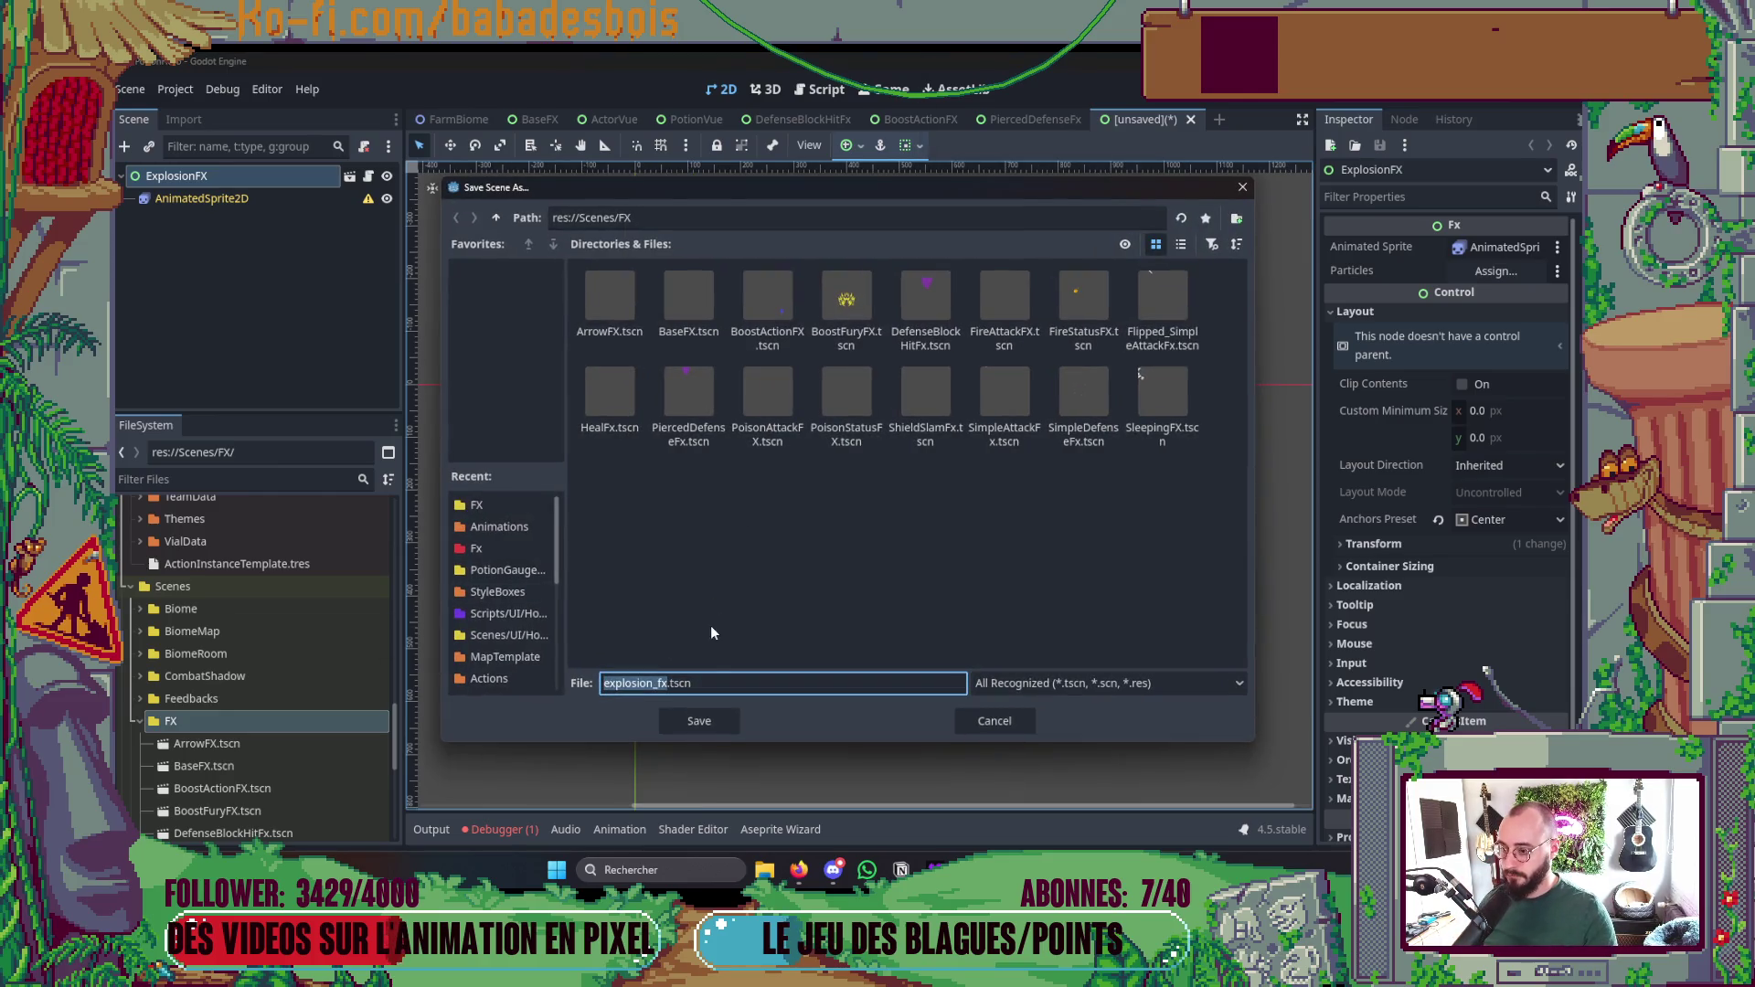
{"action": "type", "text": "Exp"}
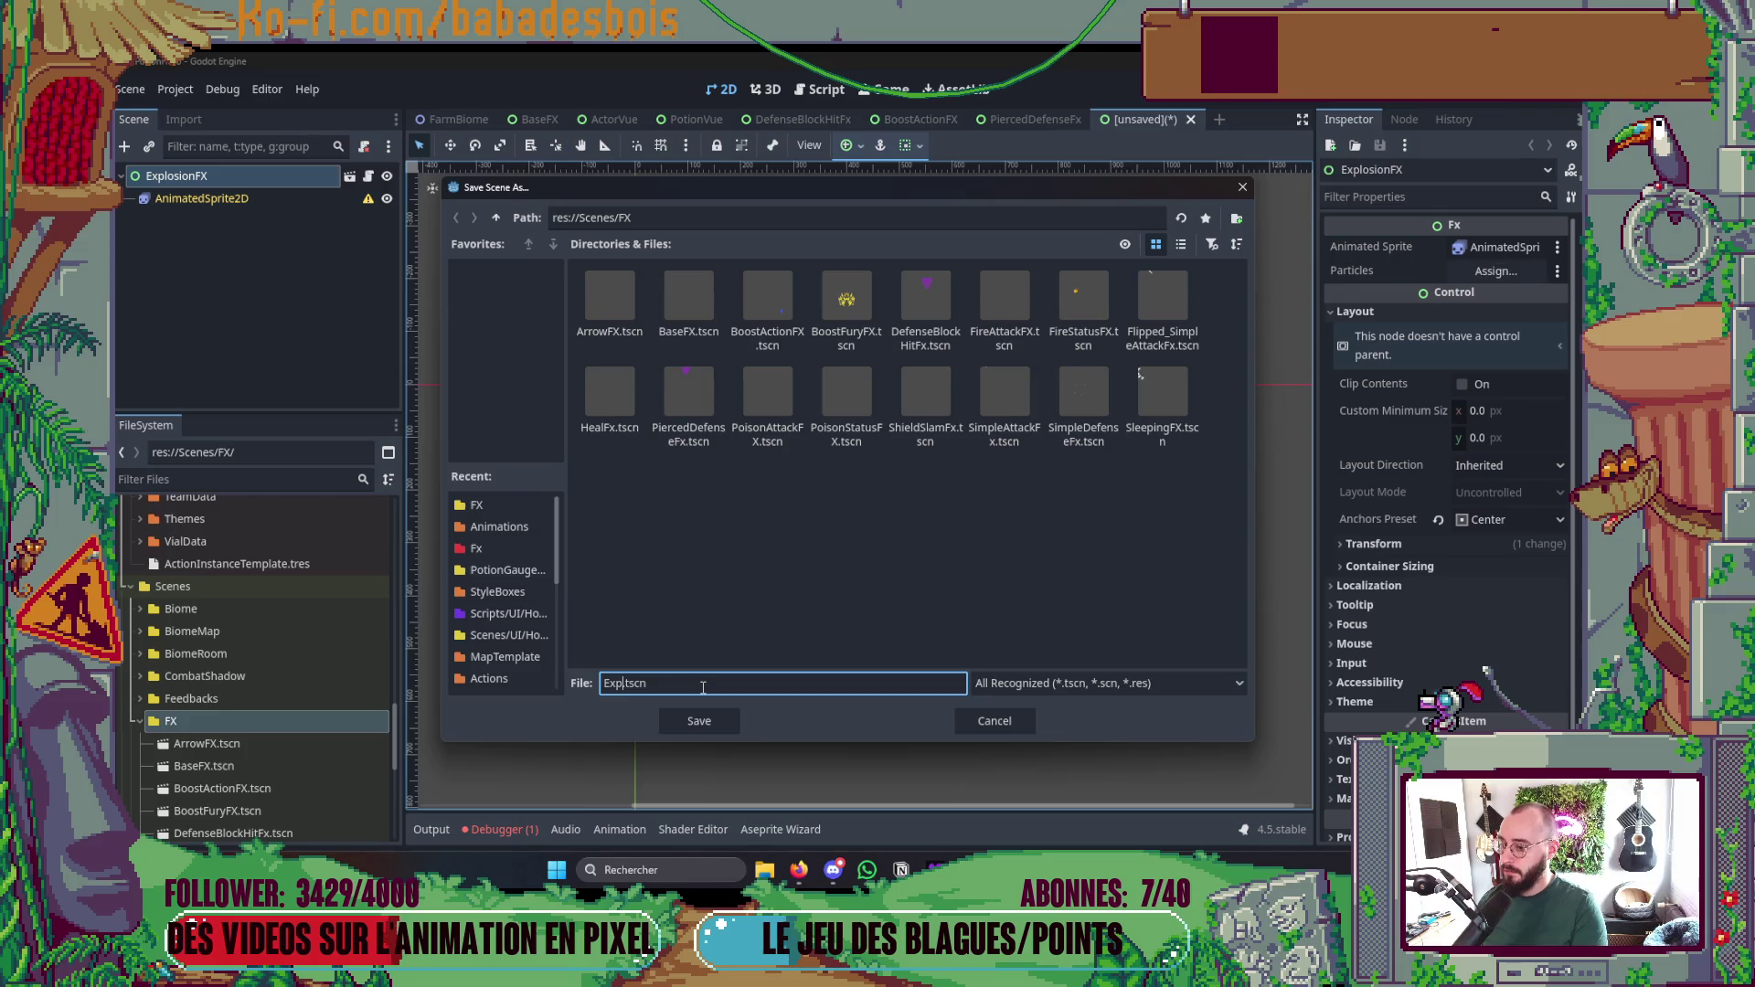
{"action": "type", "text": "losionFX"}
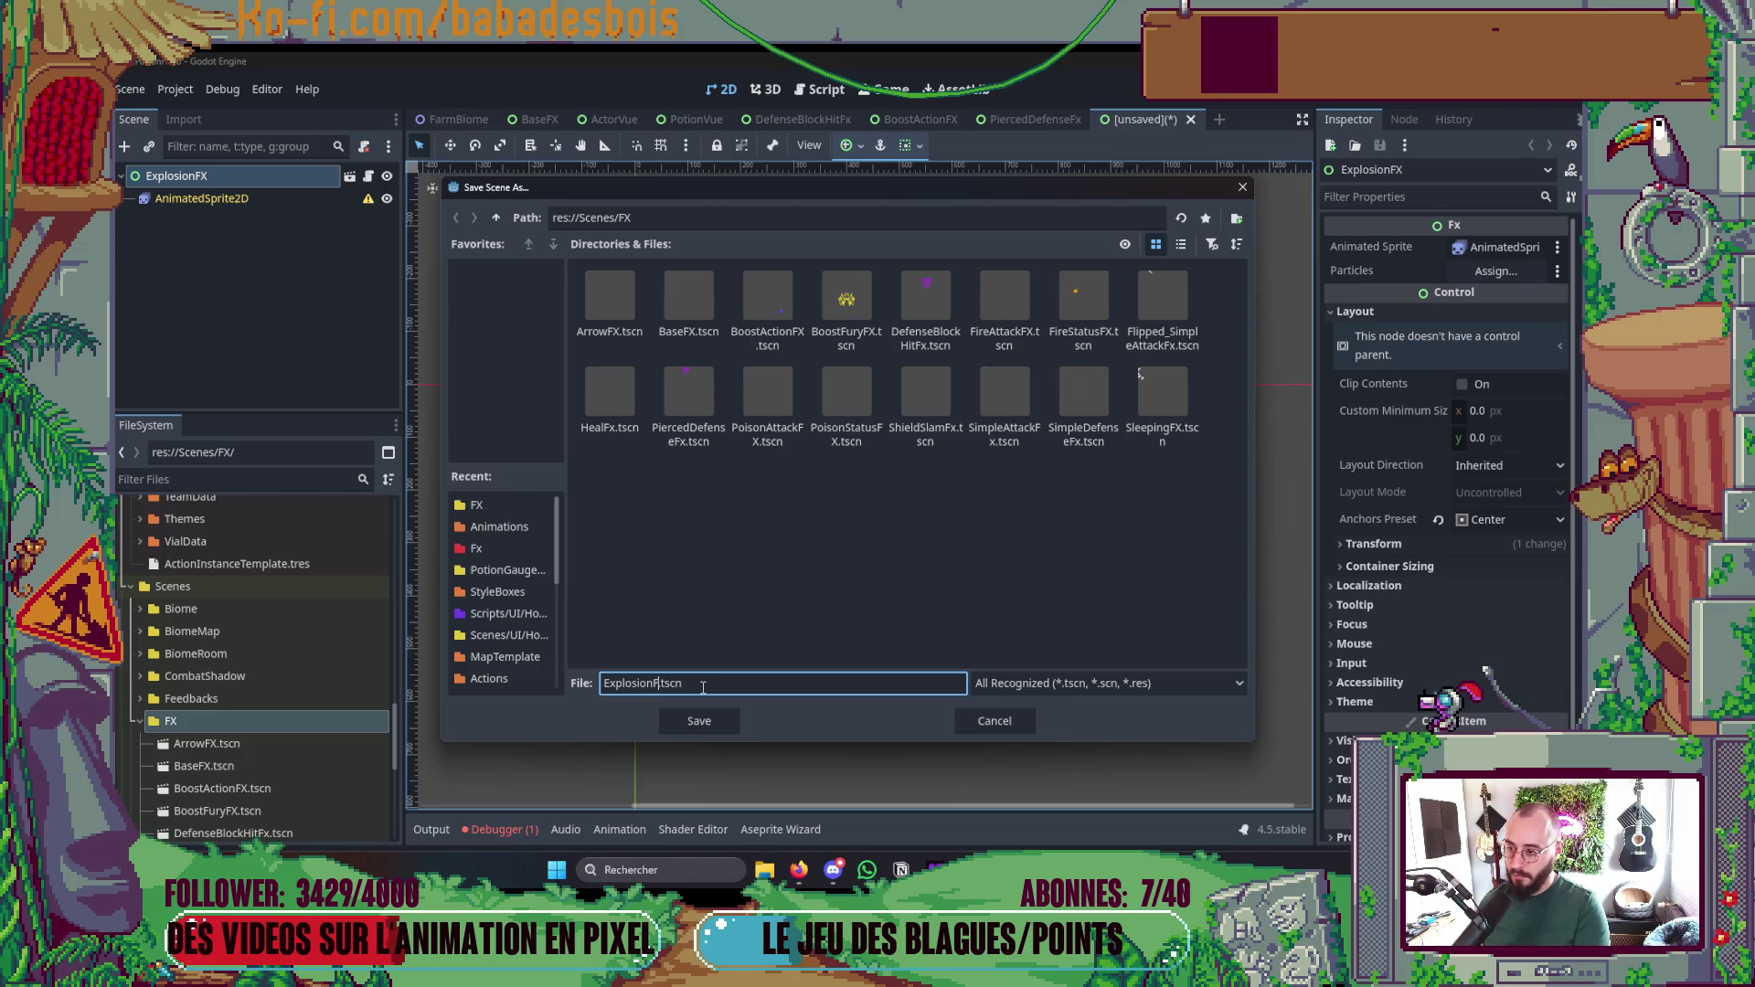
{"action": "type", "text": "Animatio"}
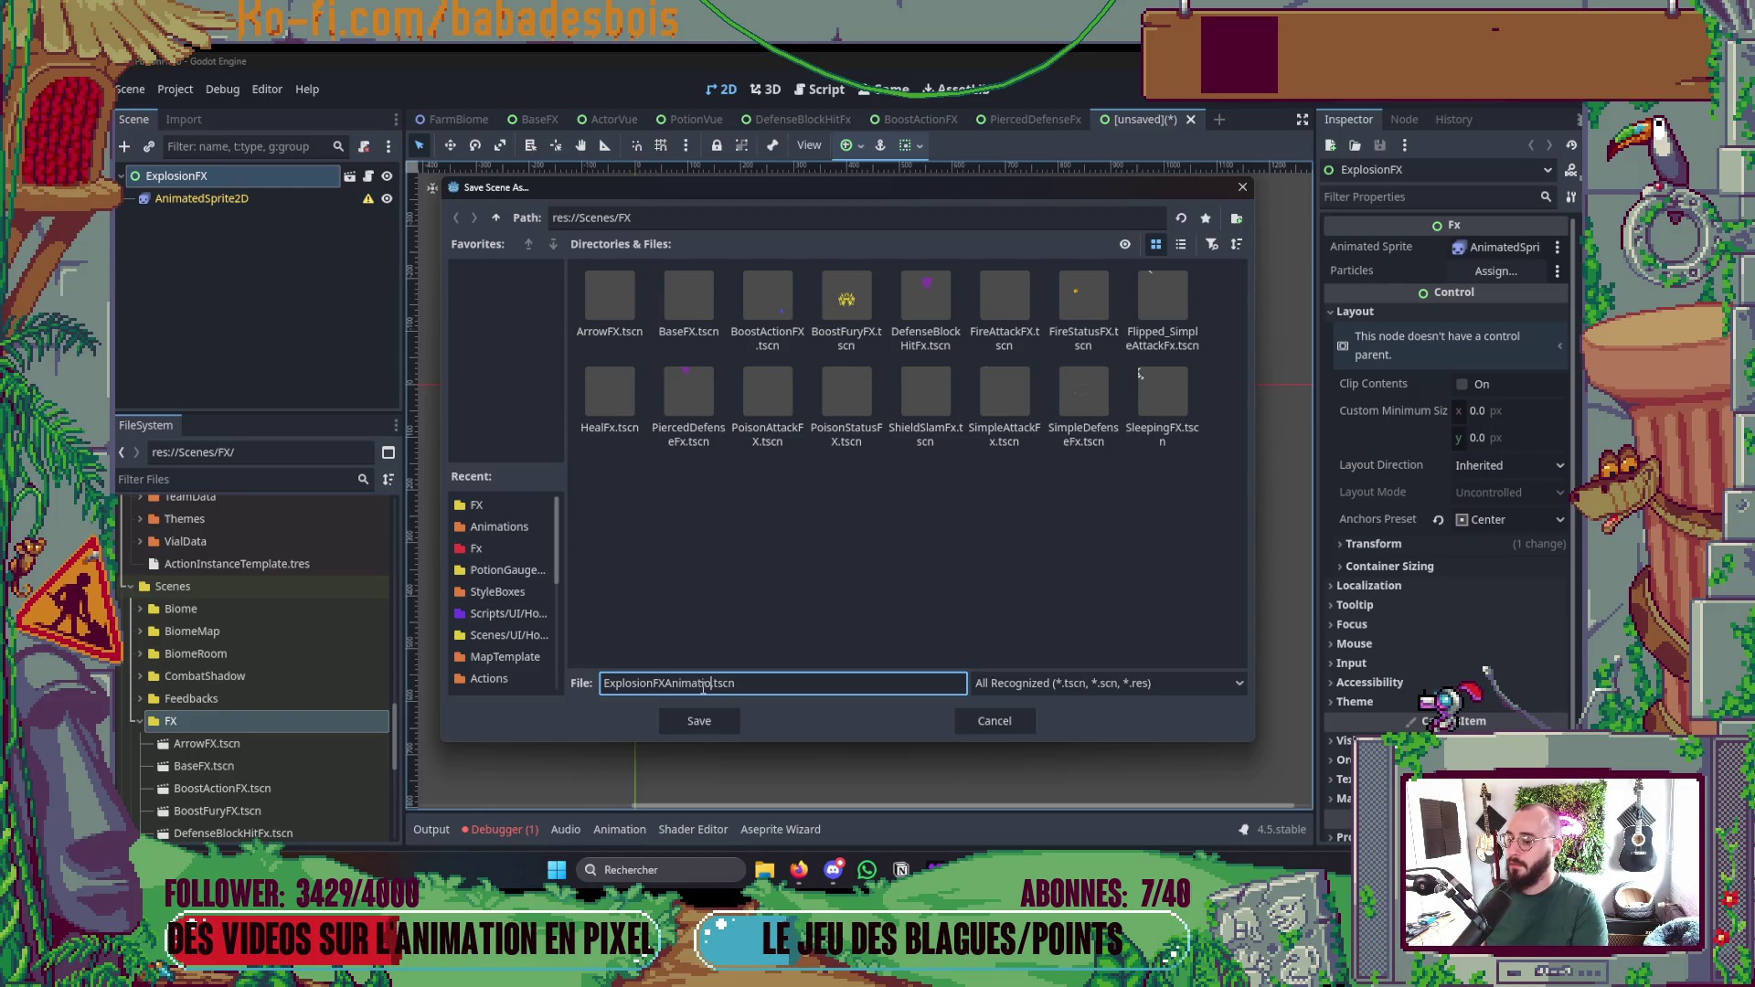
{"action": "key", "text": "BackSpace"}
{"action": "key", "text": "BackSpace"}
{"action": "key", "text": "BackSpace"}
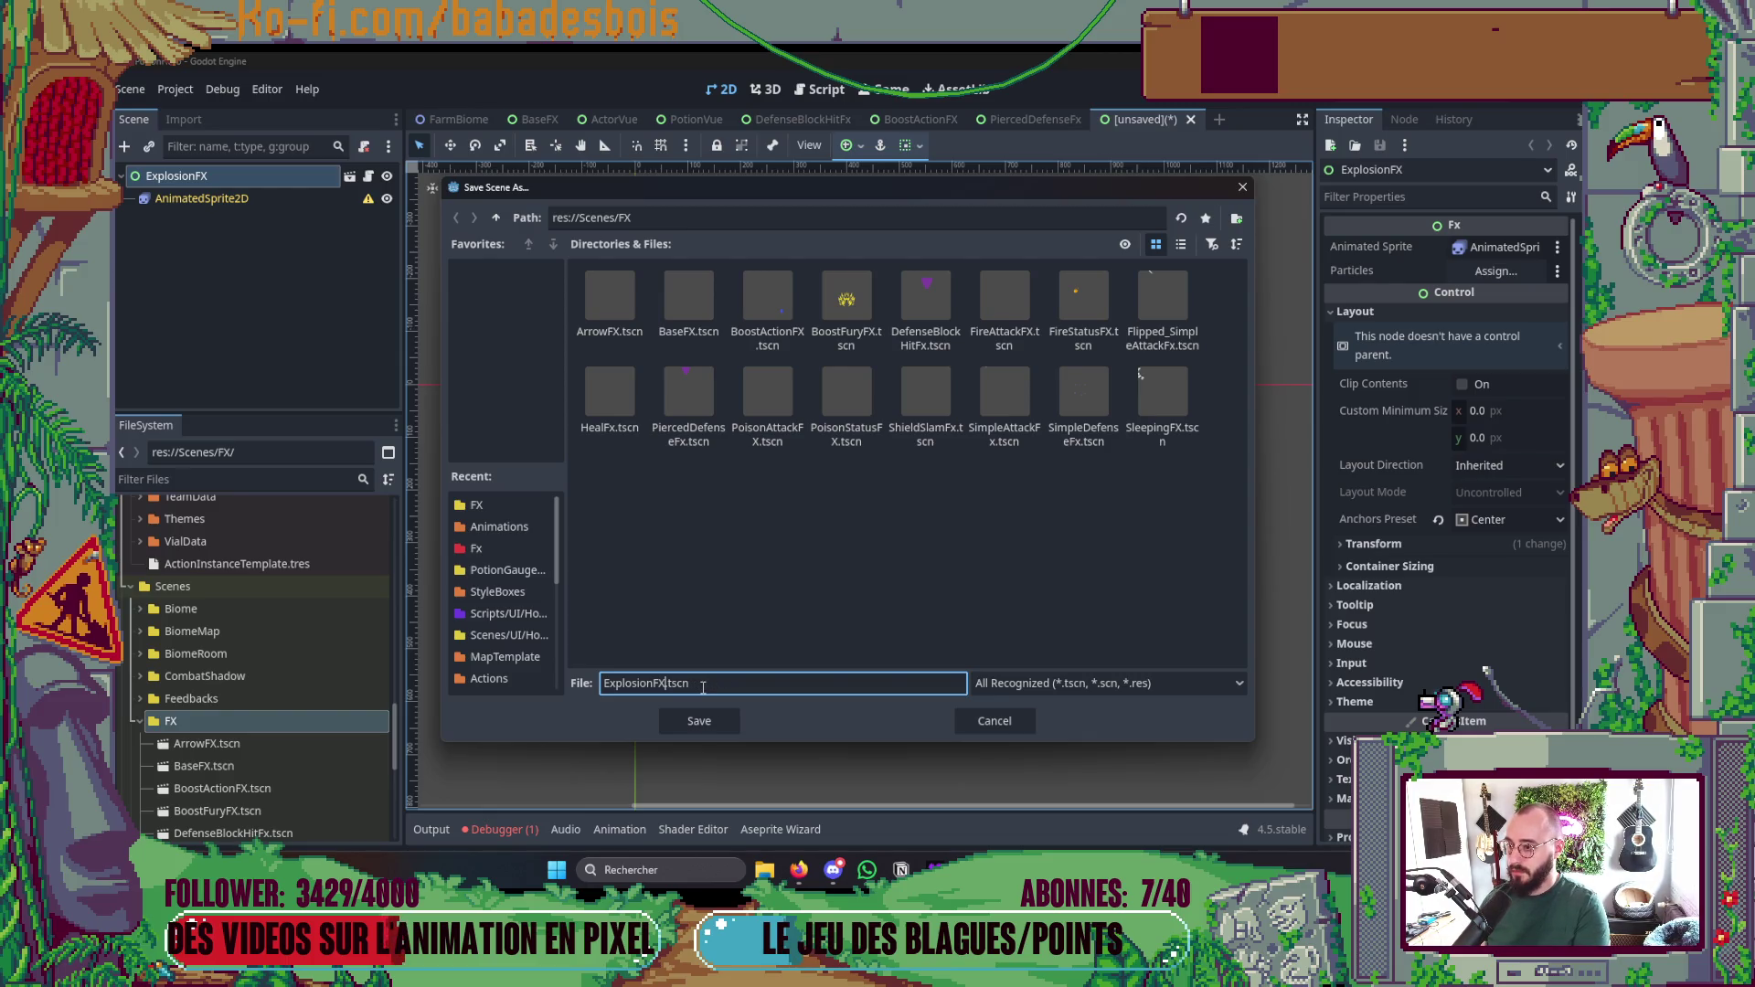
{"action": "key", "text": "Return"}
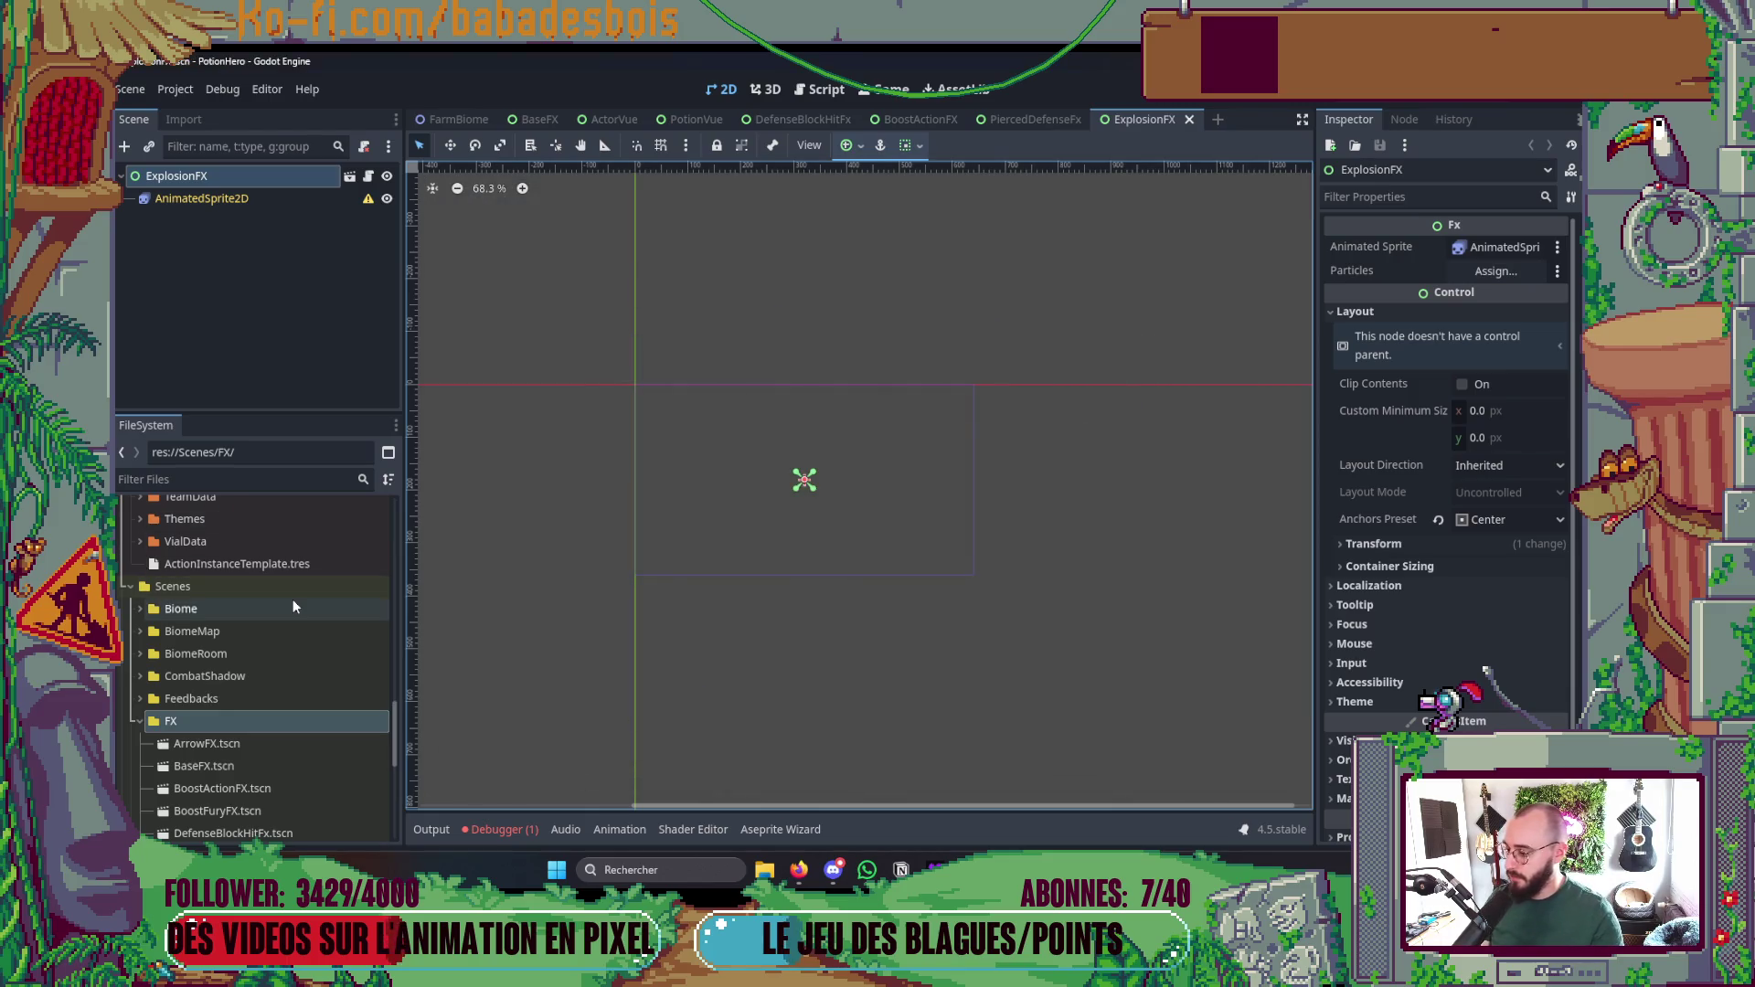
Step: Filter files for 'Expl' and assign ExplosionFxAnimation.res as the AnimatedSprite2D's Sprite Frames
{"action": "left_click", "coordinate": [285, 484]}
{"action": "type", "text": "Expl"}
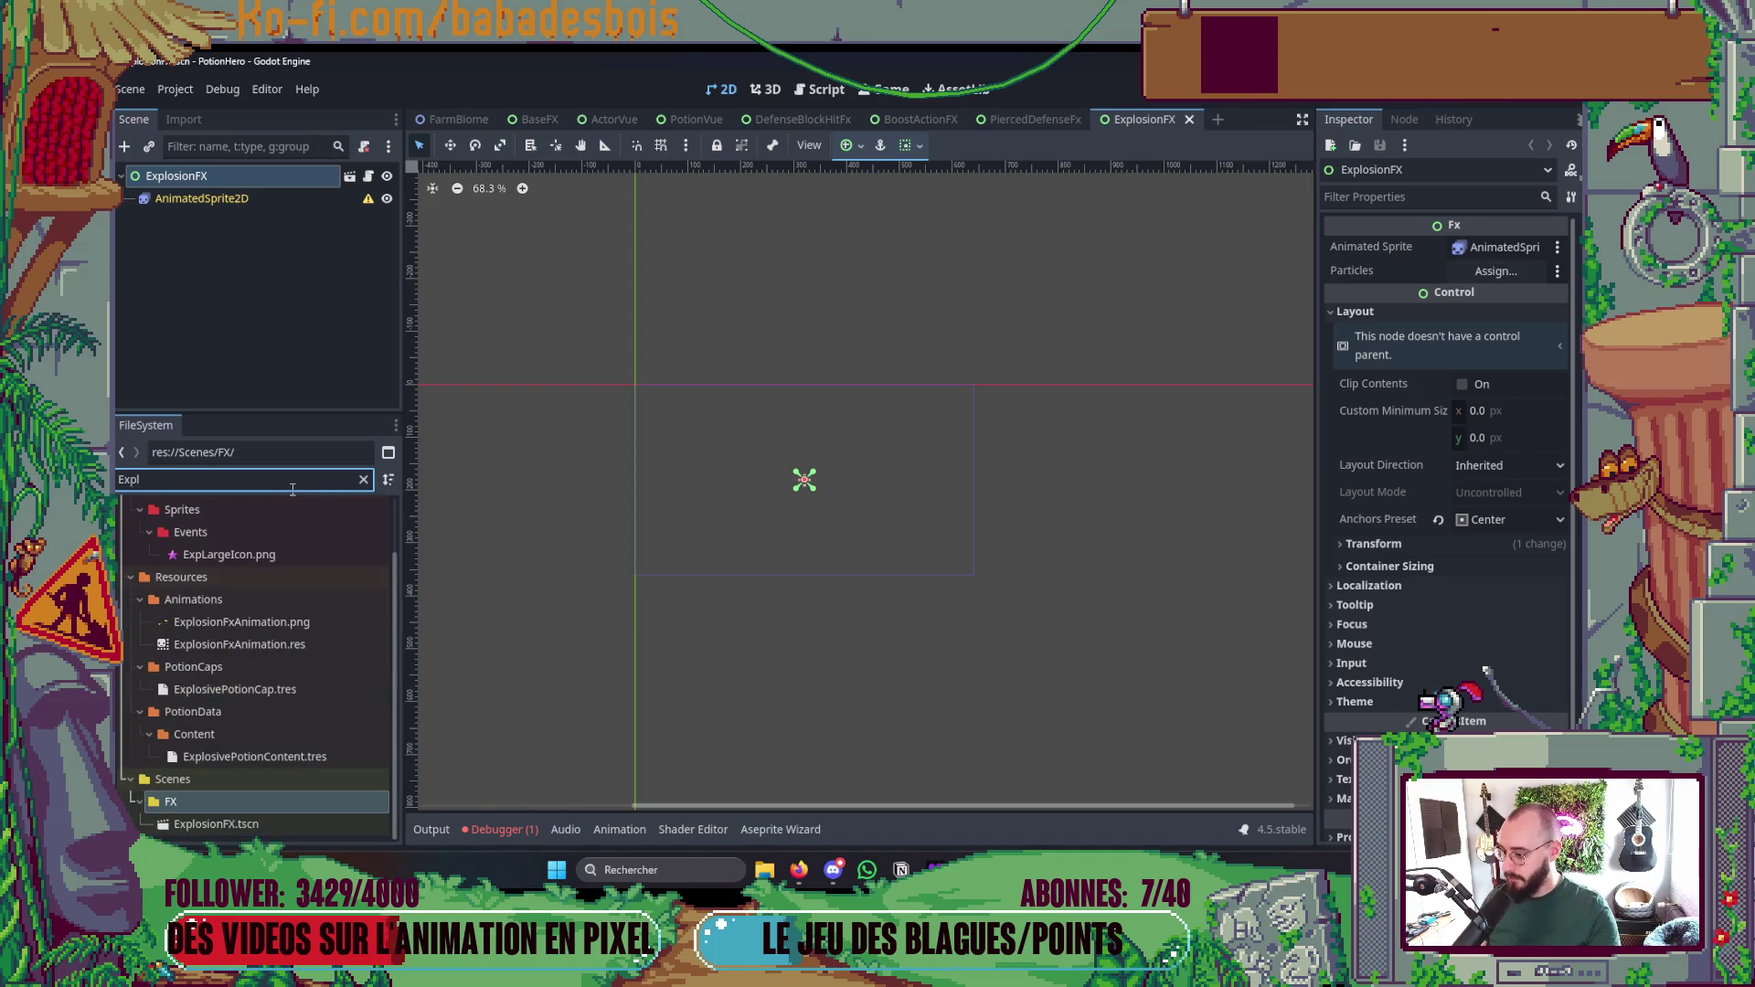
{"action": "mouse_move", "coordinate": [286, 642]}
{"action": "left_mouse_down"}
{"action": "mouse_move", "coordinate": [329, 650]}
{"action": "mouse_move", "coordinate": [1287, 454]}
{"action": "mouse_move", "coordinate": [587, 627]}
{"action": "mouse_move", "coordinate": [314, 273]}
{"action": "left_mouse_up"}
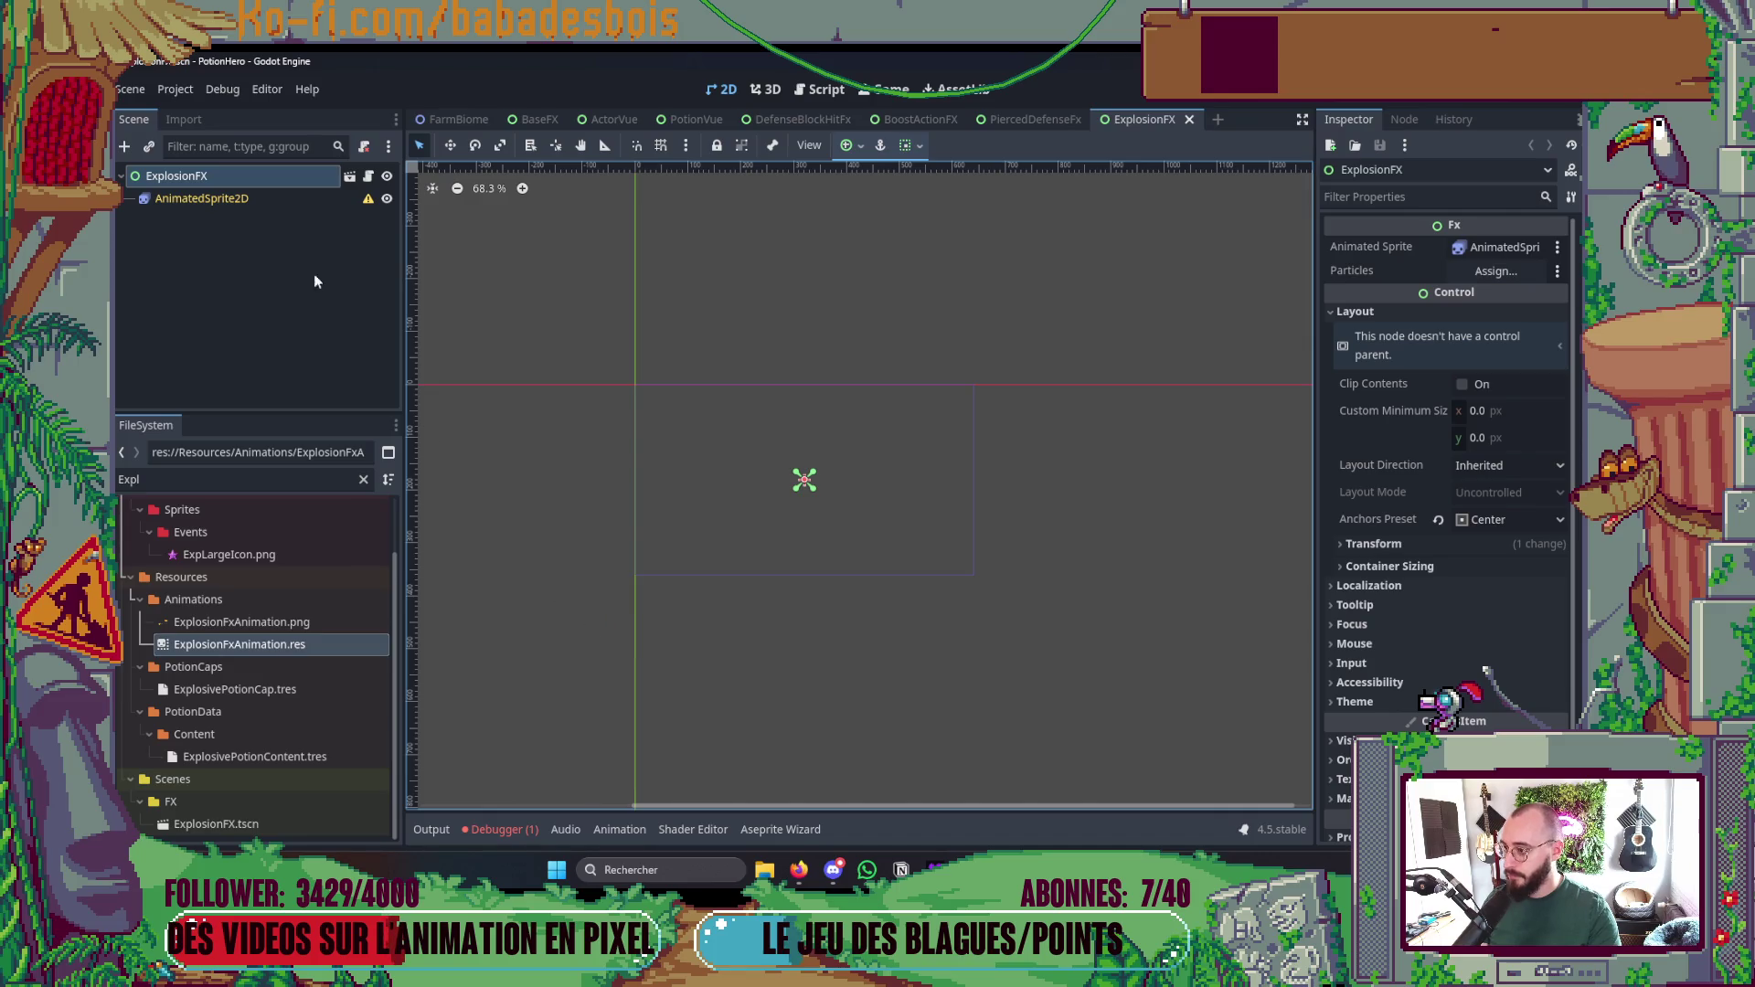
{"action": "left_click", "coordinate": [342, 201]}
{"action": "mouse_move", "coordinate": [270, 649]}
{"action": "left_mouse_down"}
{"action": "mouse_move", "coordinate": [1470, 288]}
{"action": "mouse_move", "coordinate": [1493, 247]}
{"action": "left_mouse_up"}
{"action": "scroll", "coordinate": [814, 498], "scroll_direction": "up", "scroll_amount": 3}
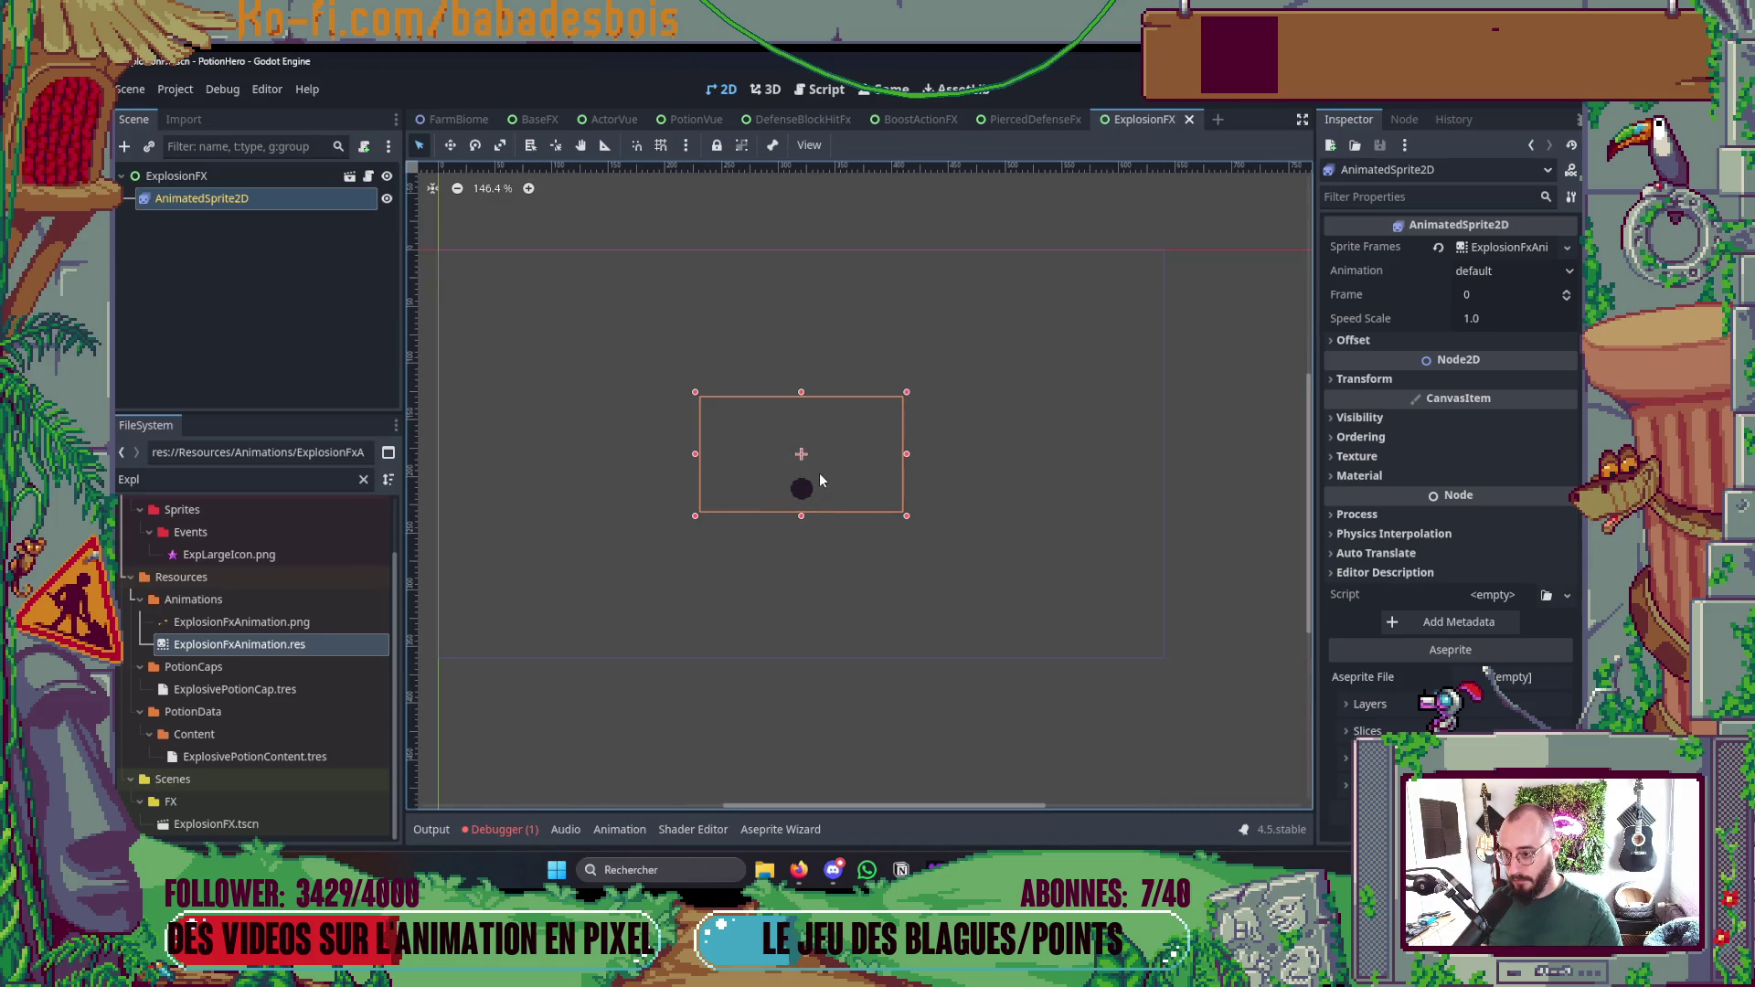
Step: Anchor the ExplosionFX root node with the Center Bottom preset
{"action": "left_click", "coordinate": [219, 173]}
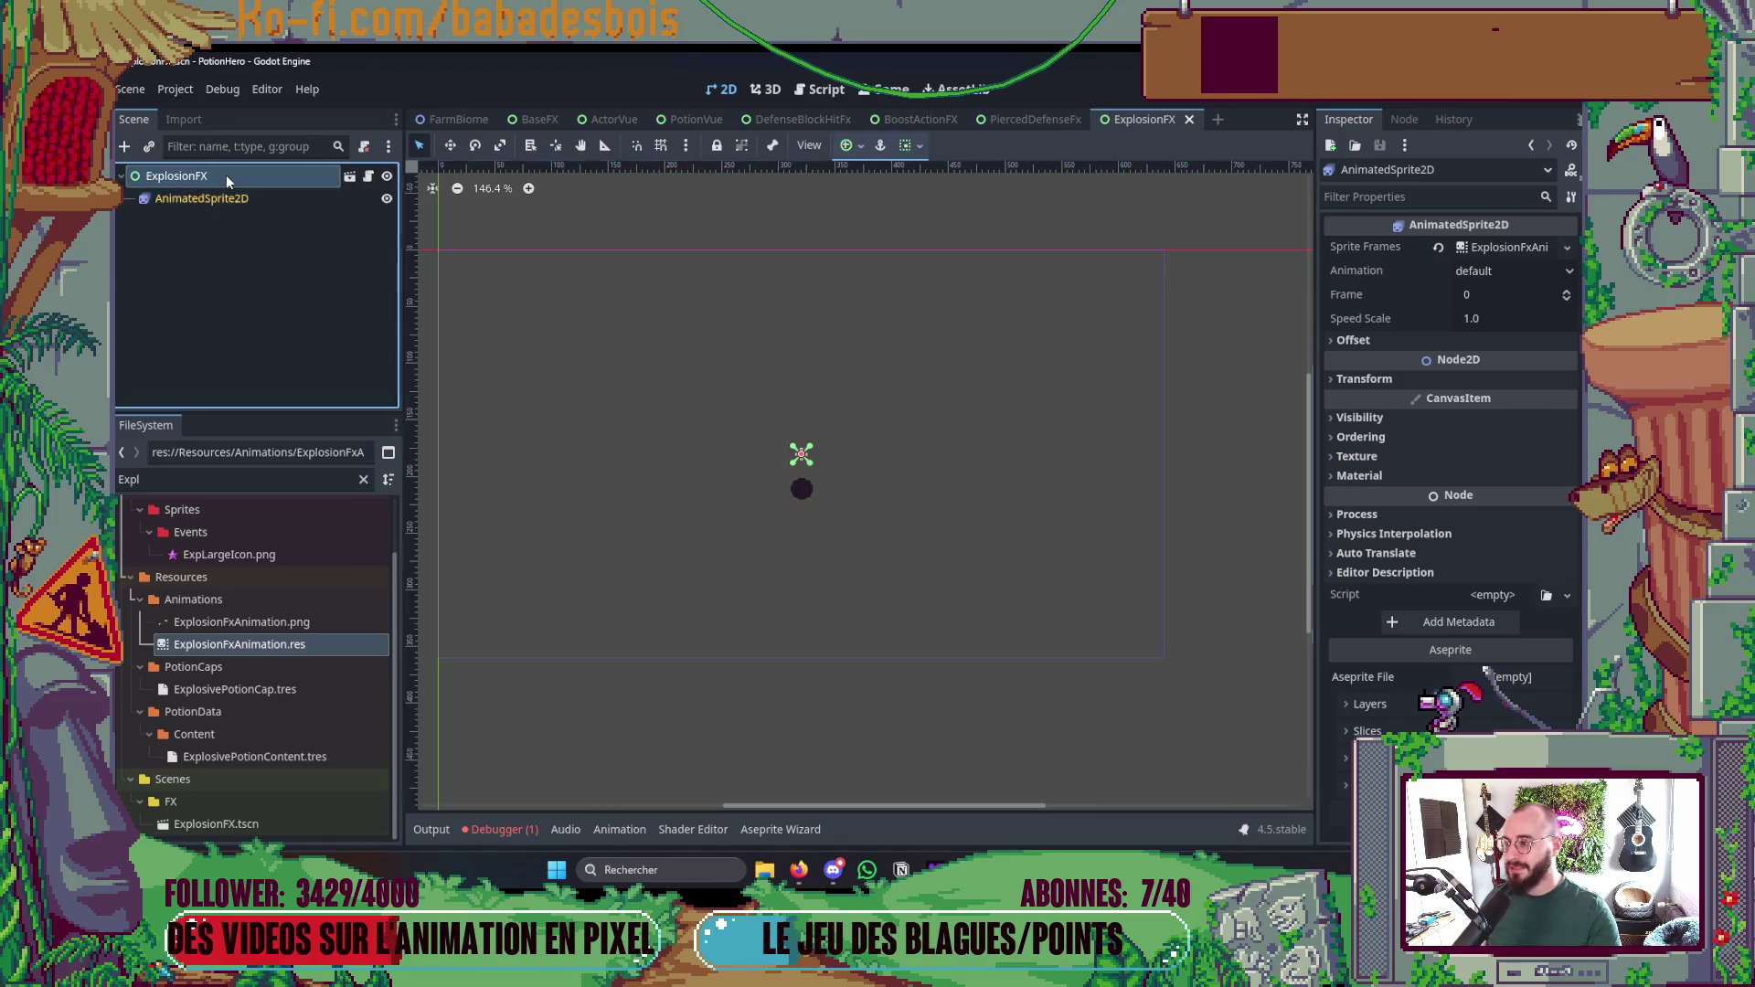
{"action": "left_click", "coordinate": [850, 145]}
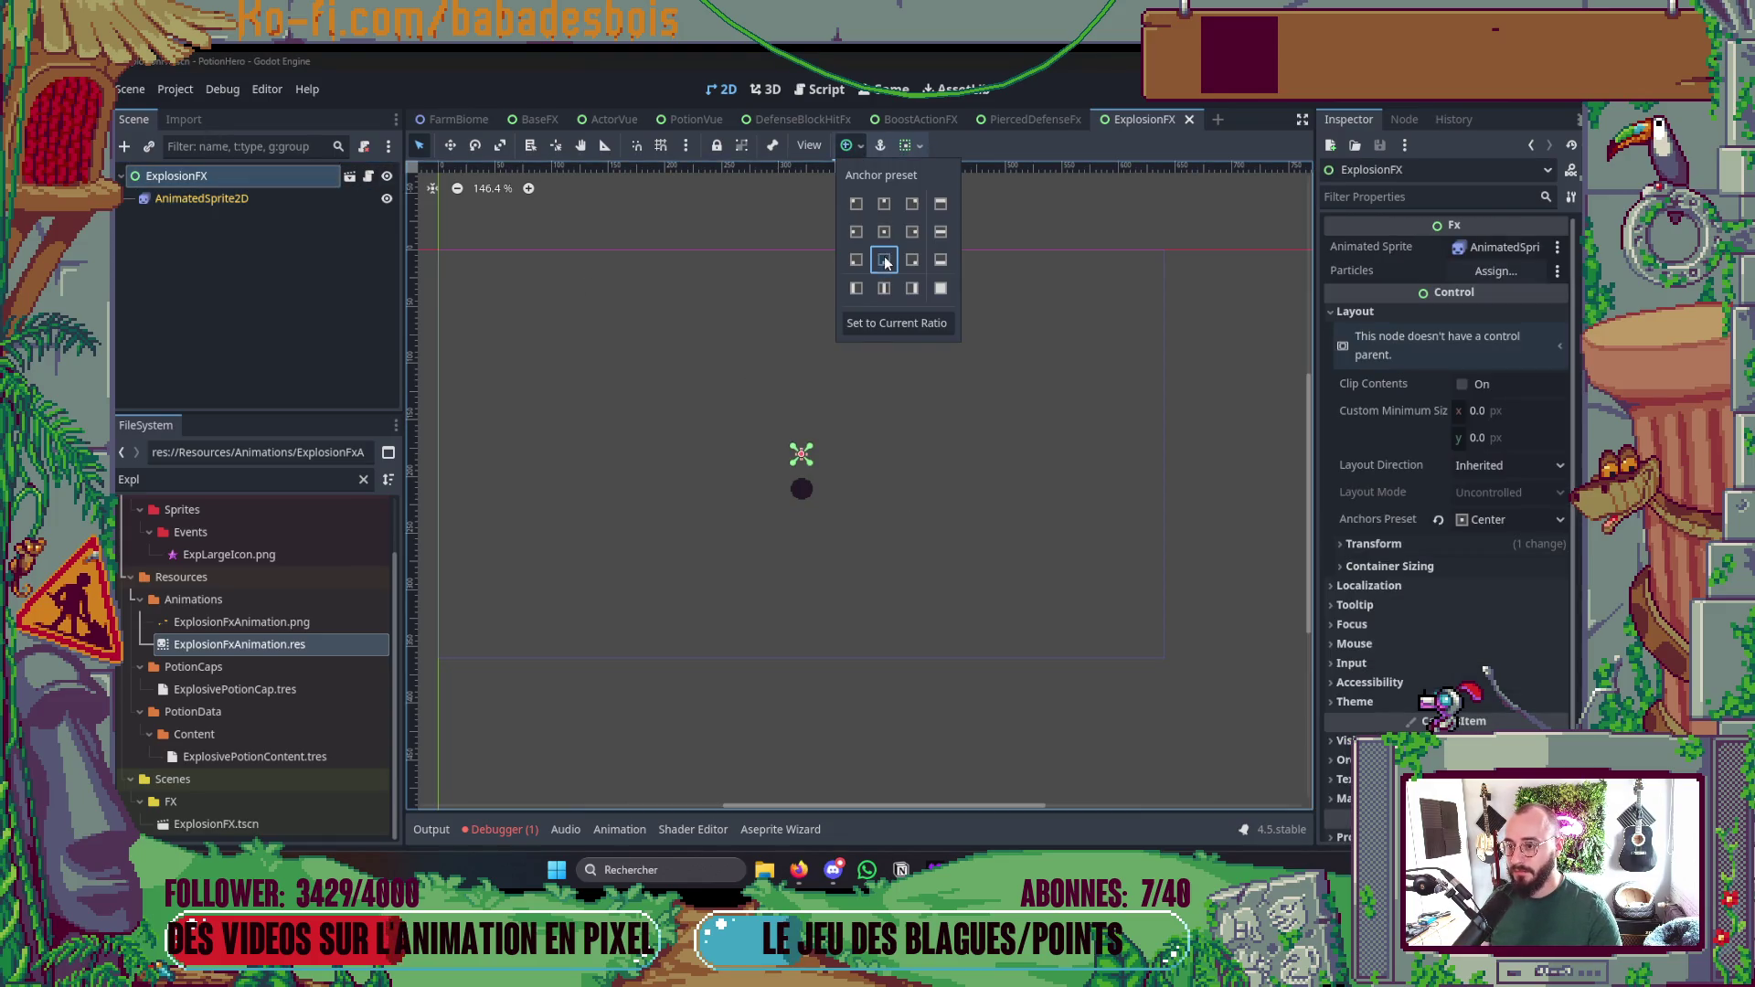
{"action": "left_click", "coordinate": [884, 263]}
{"action": "left_click", "coordinate": [249, 200]}
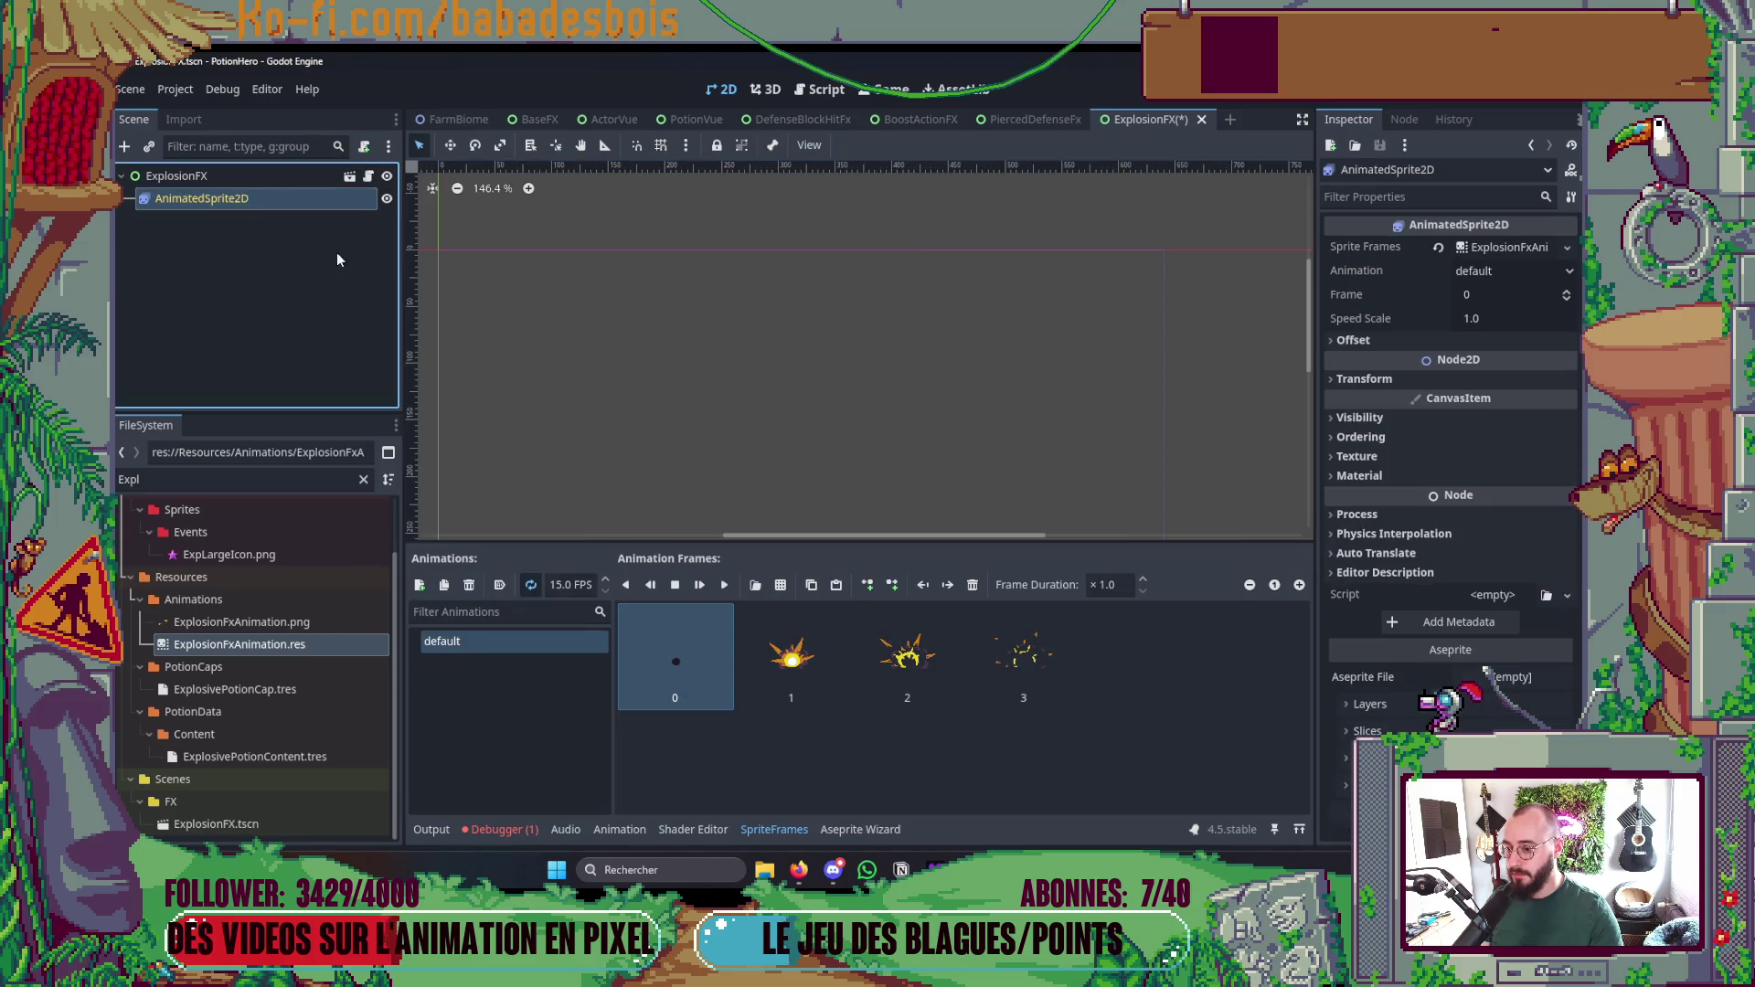
Step: Nudge the explosion sprite upward and shift its offset so the pivot sits below it
{"action": "scroll", "coordinate": [798, 288], "scroll_direction": "down", "scroll_amount": 2}
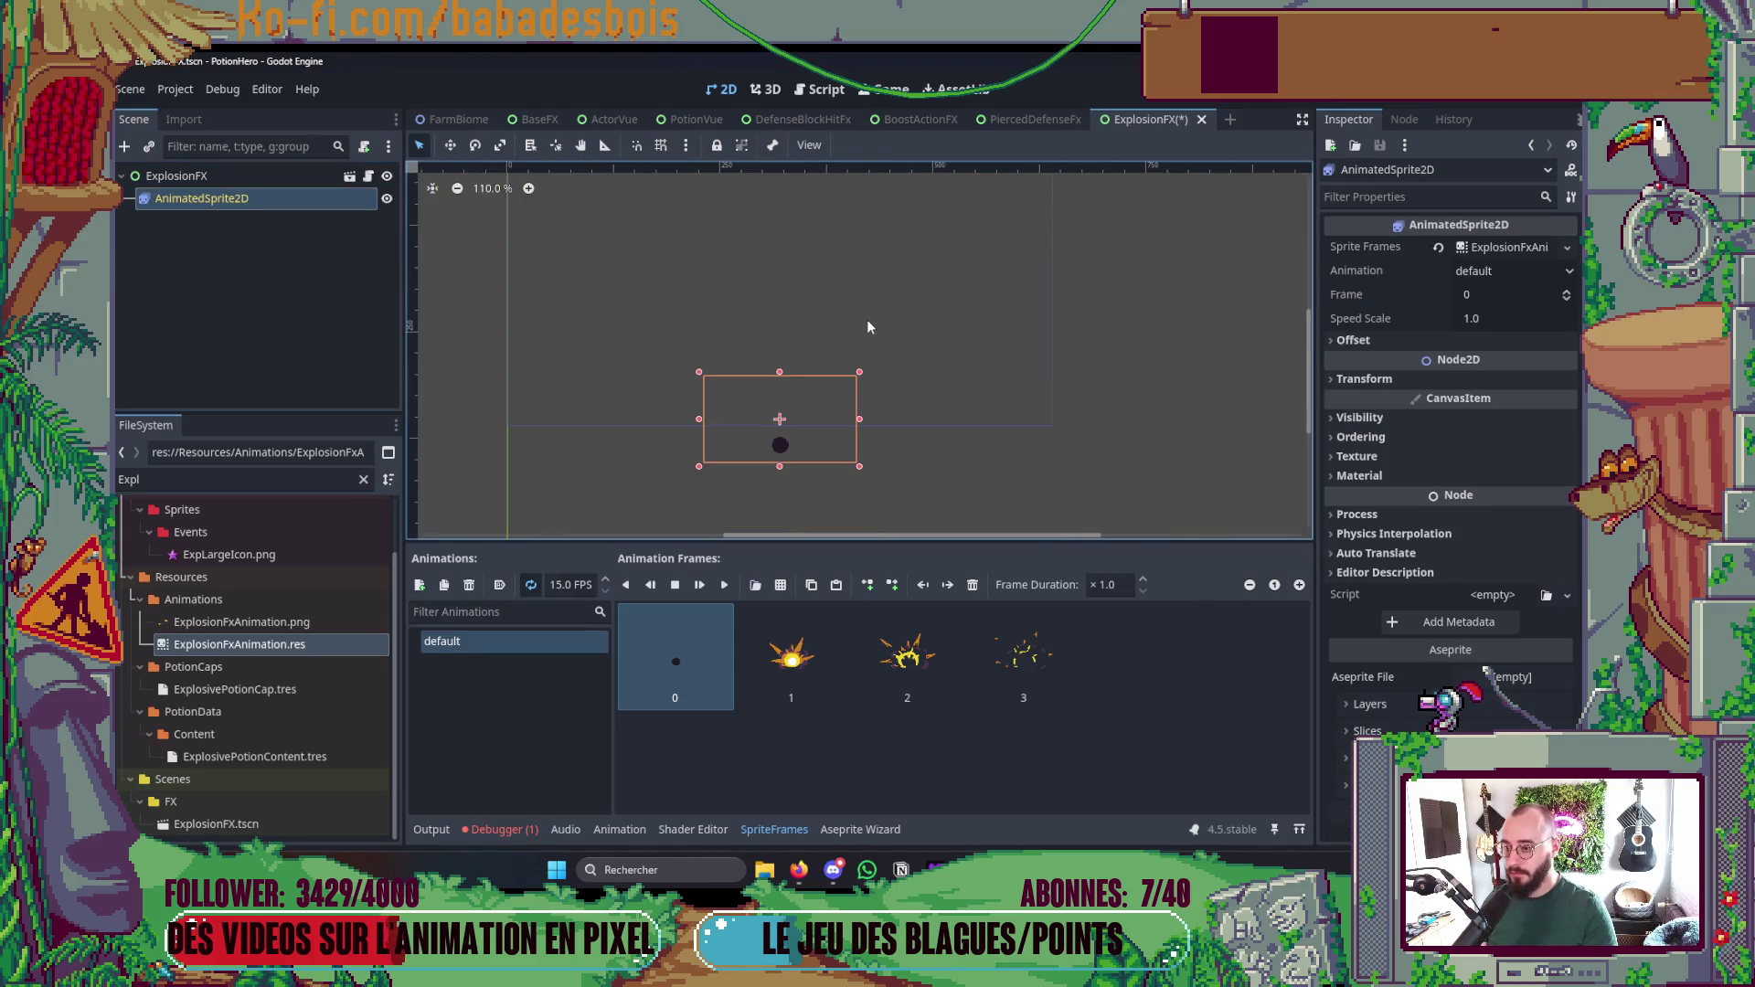
{"action": "key", "text": "shift+Up"}
{"action": "key", "text": "shift+Up"}
{"action": "key", "text": "shift+Up"}
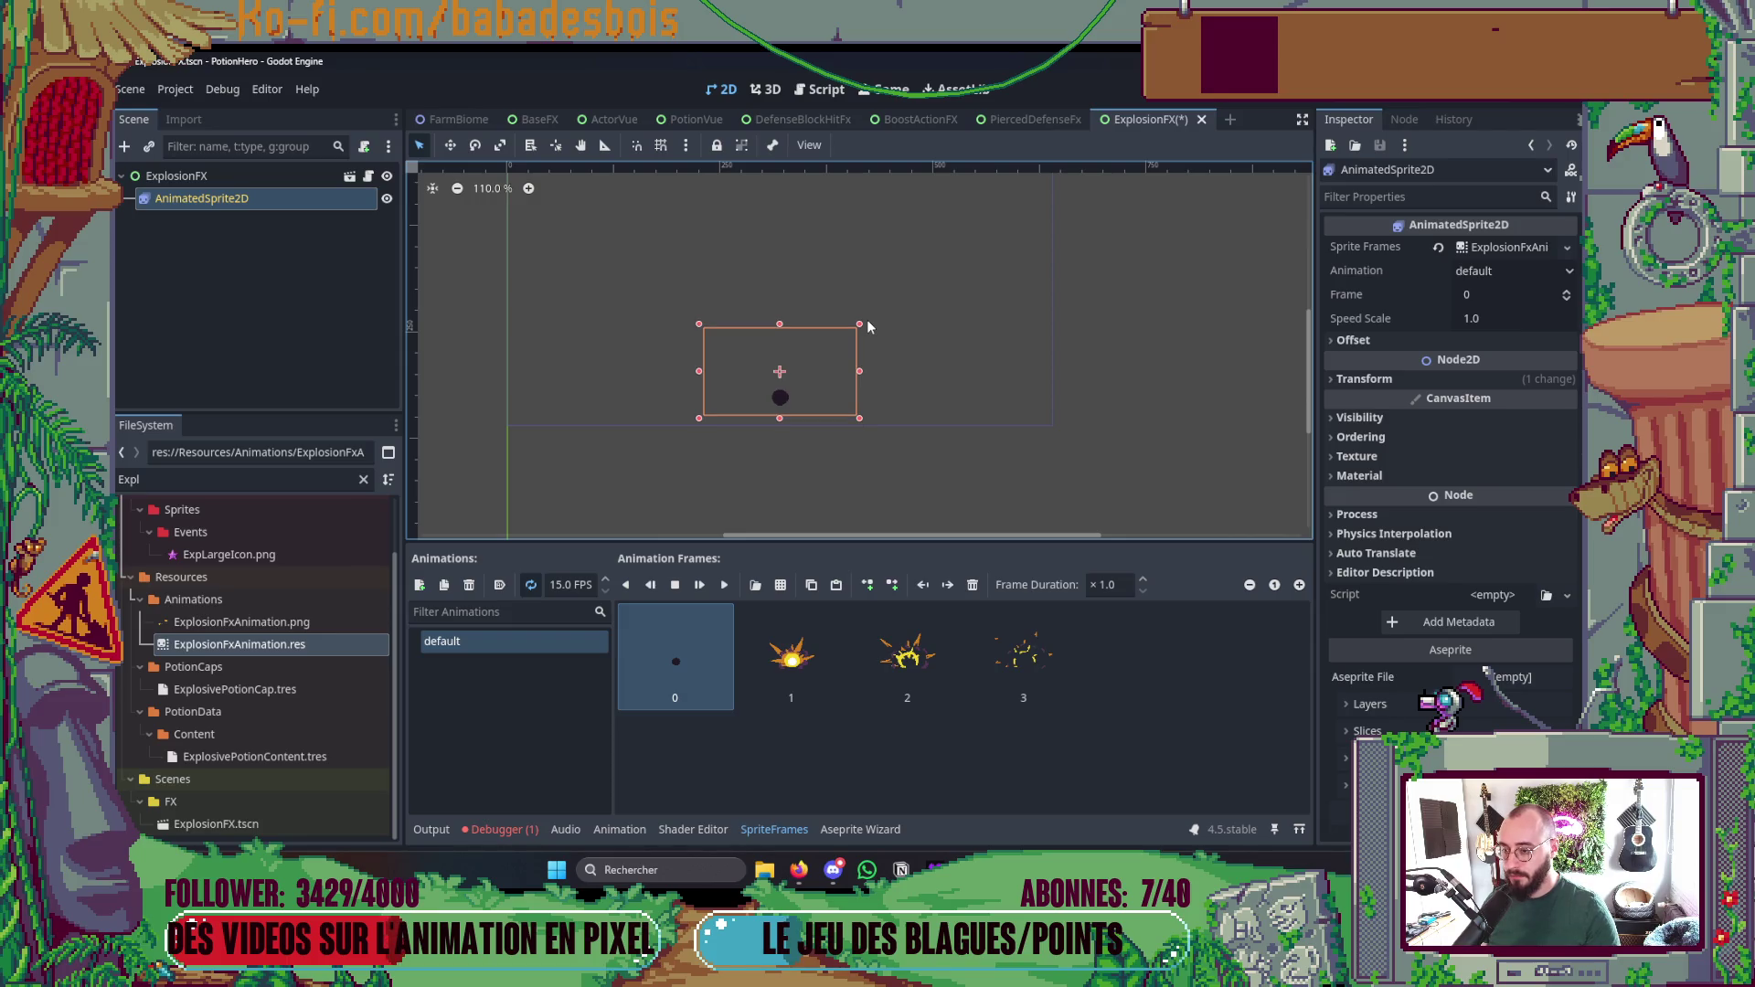
{"action": "key", "text": "v"}
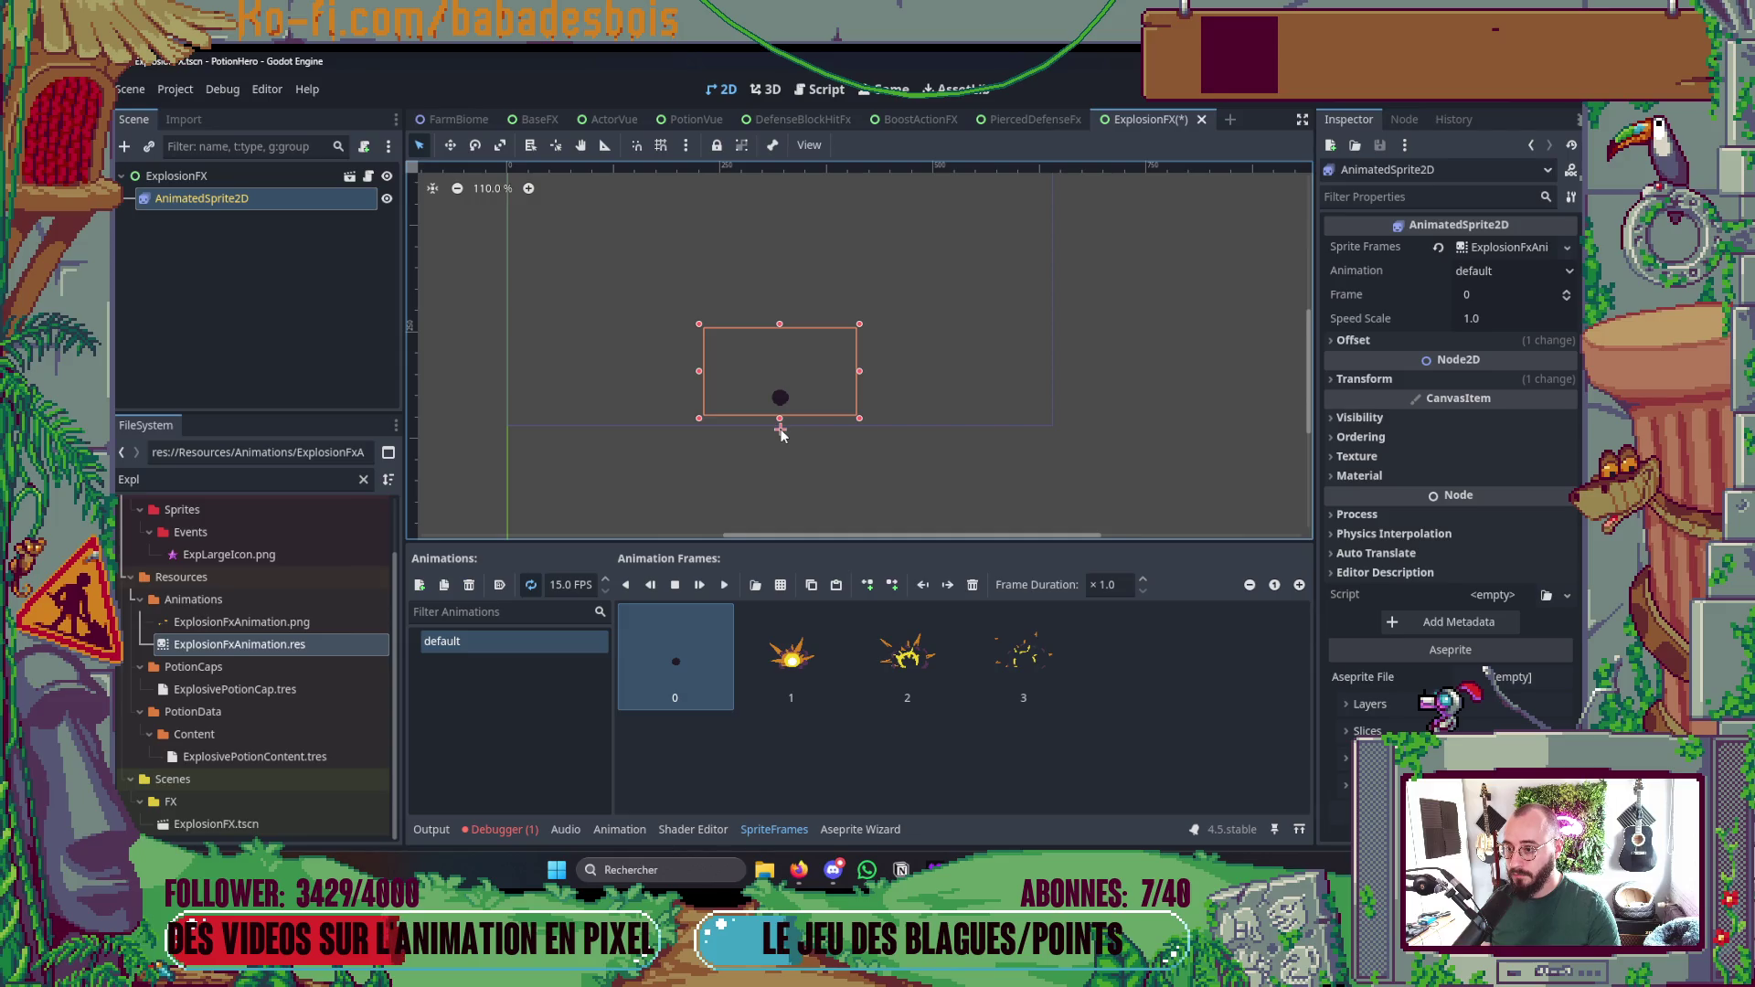
{"action": "scroll", "coordinate": [780, 430], "scroll_direction": "up", "scroll_amount": 2}
{"action": "scroll", "coordinate": [837, 385], "scroll_direction": "up", "scroll_amount": 1}
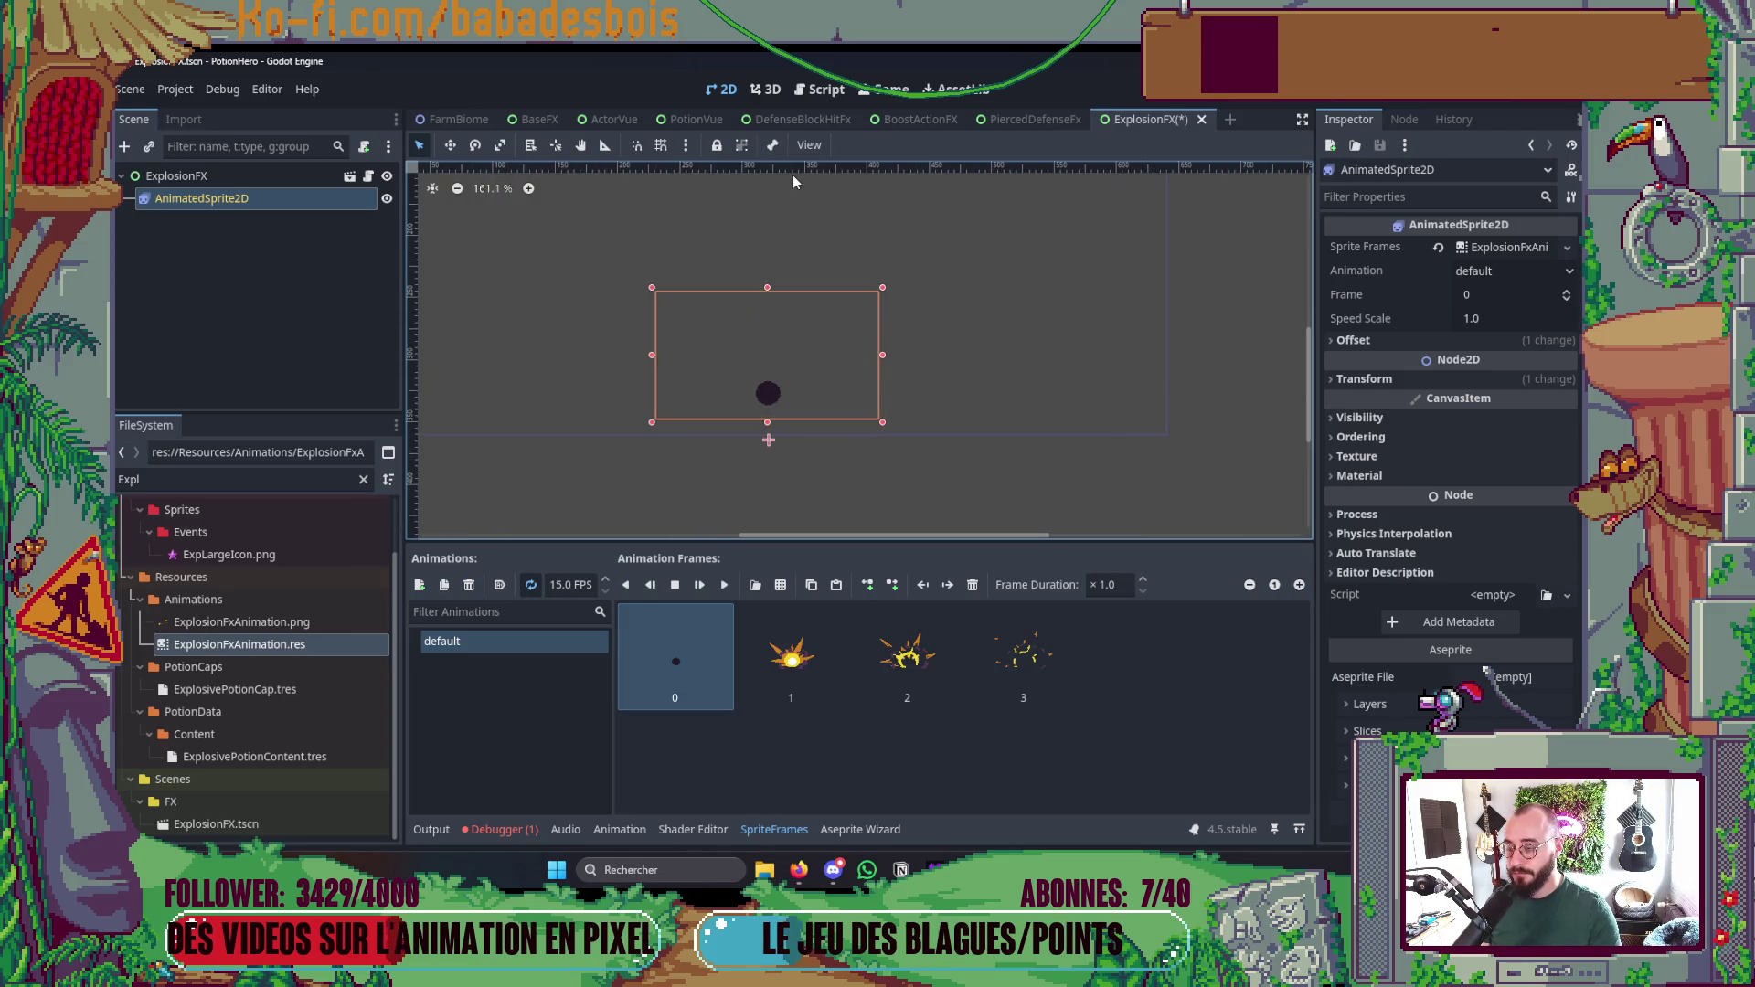
Step: Reset the sprite's Transform Position to (0, 0), then save and run the scene
{"action": "left_click", "coordinate": [1363, 378]}
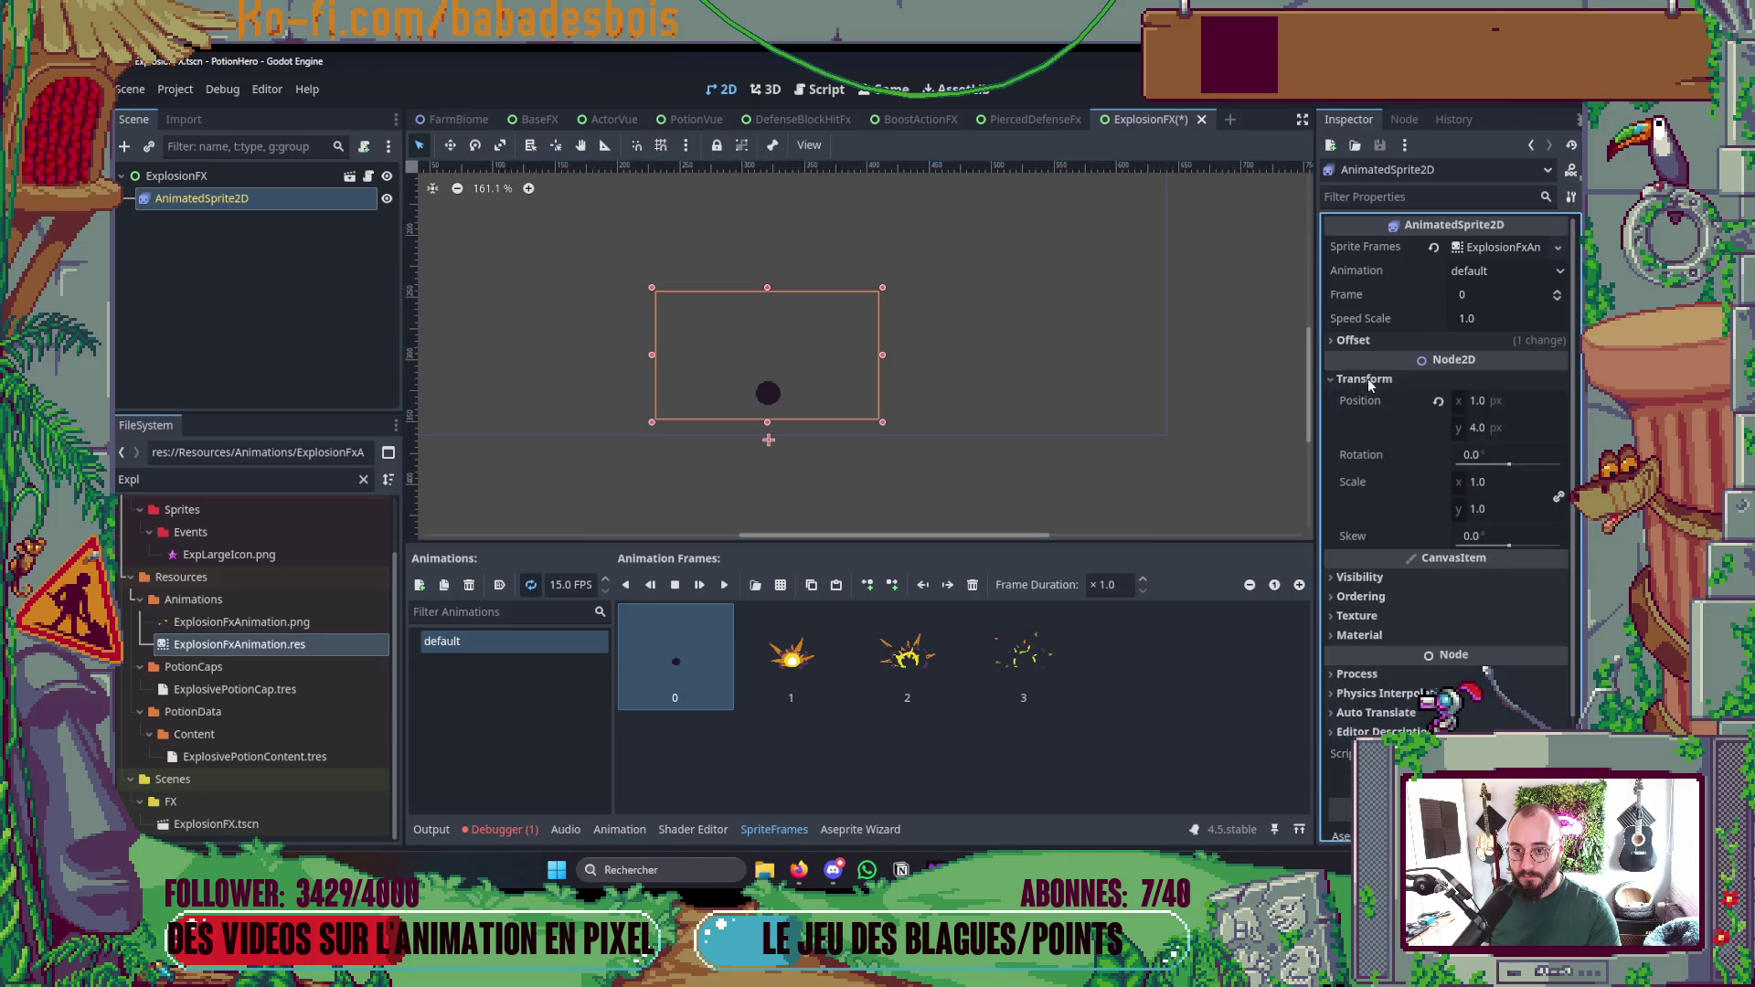
{"action": "left_click", "coordinate": [1438, 403]}
{"action": "scroll", "coordinate": [1139, 444], "scroll_direction": "down", "scroll_amount": 2}
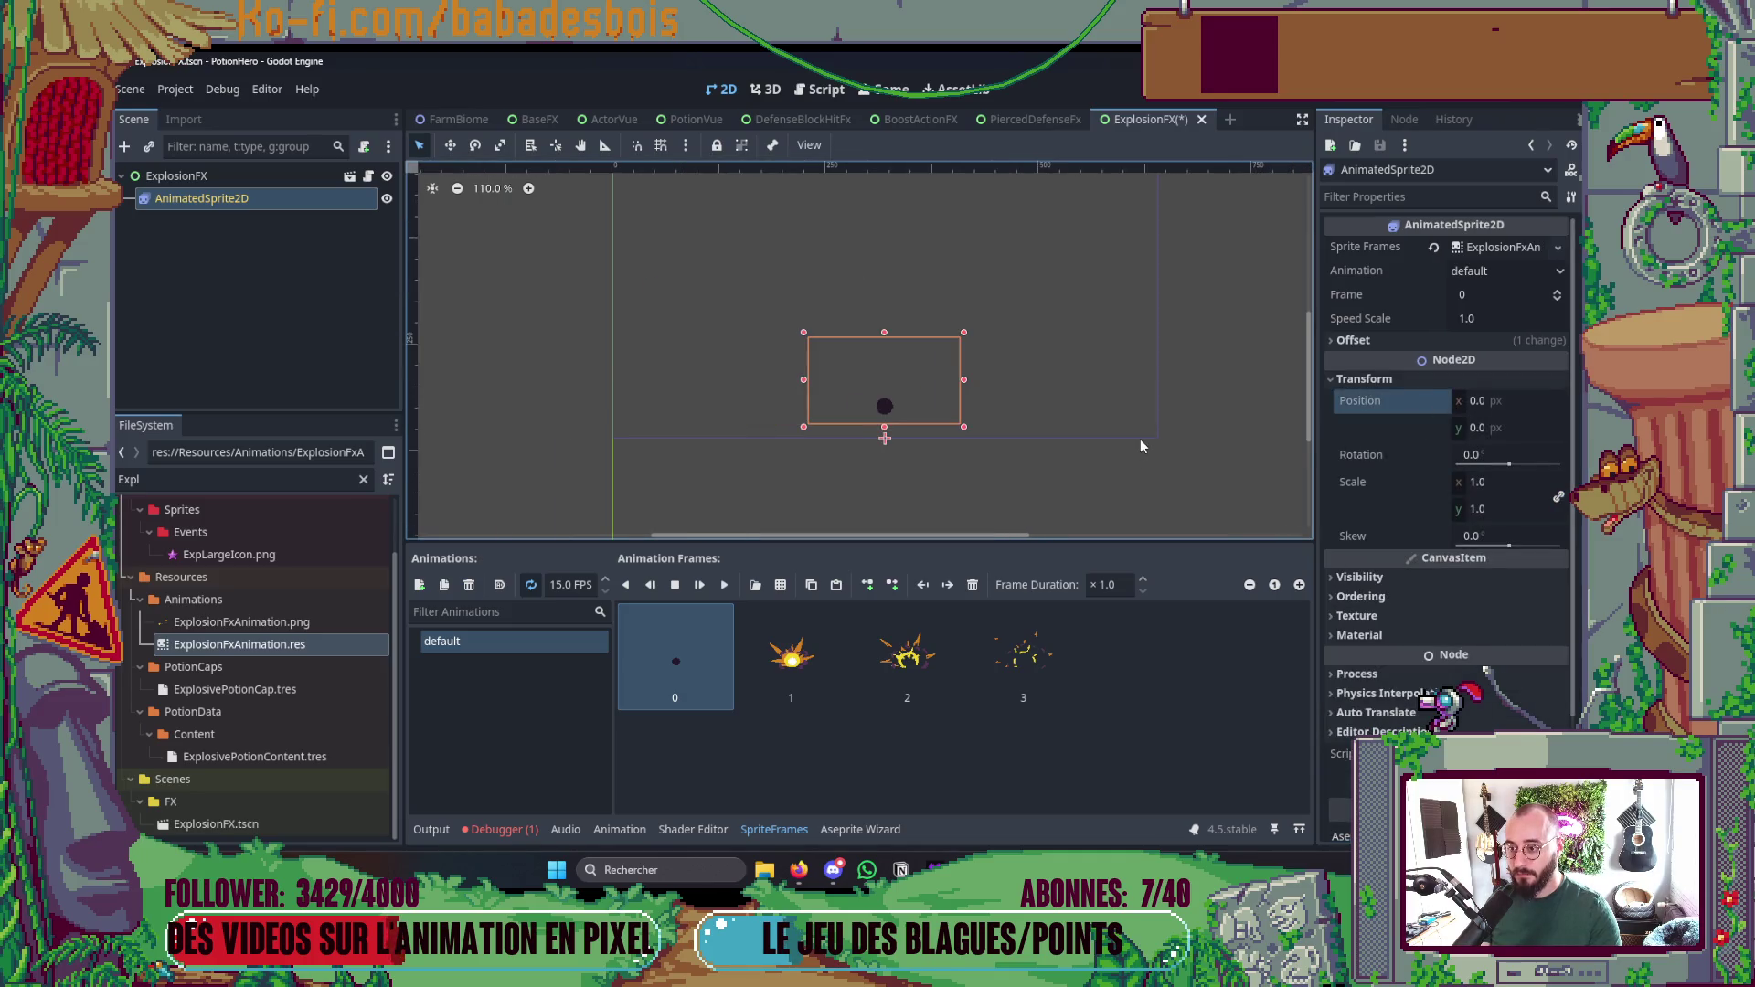
{"action": "scroll", "coordinate": [1005, 427], "scroll_direction": "up", "scroll_amount": 2}
{"action": "scroll", "coordinate": [917, 416], "scroll_direction": "up", "scroll_amount": 2}
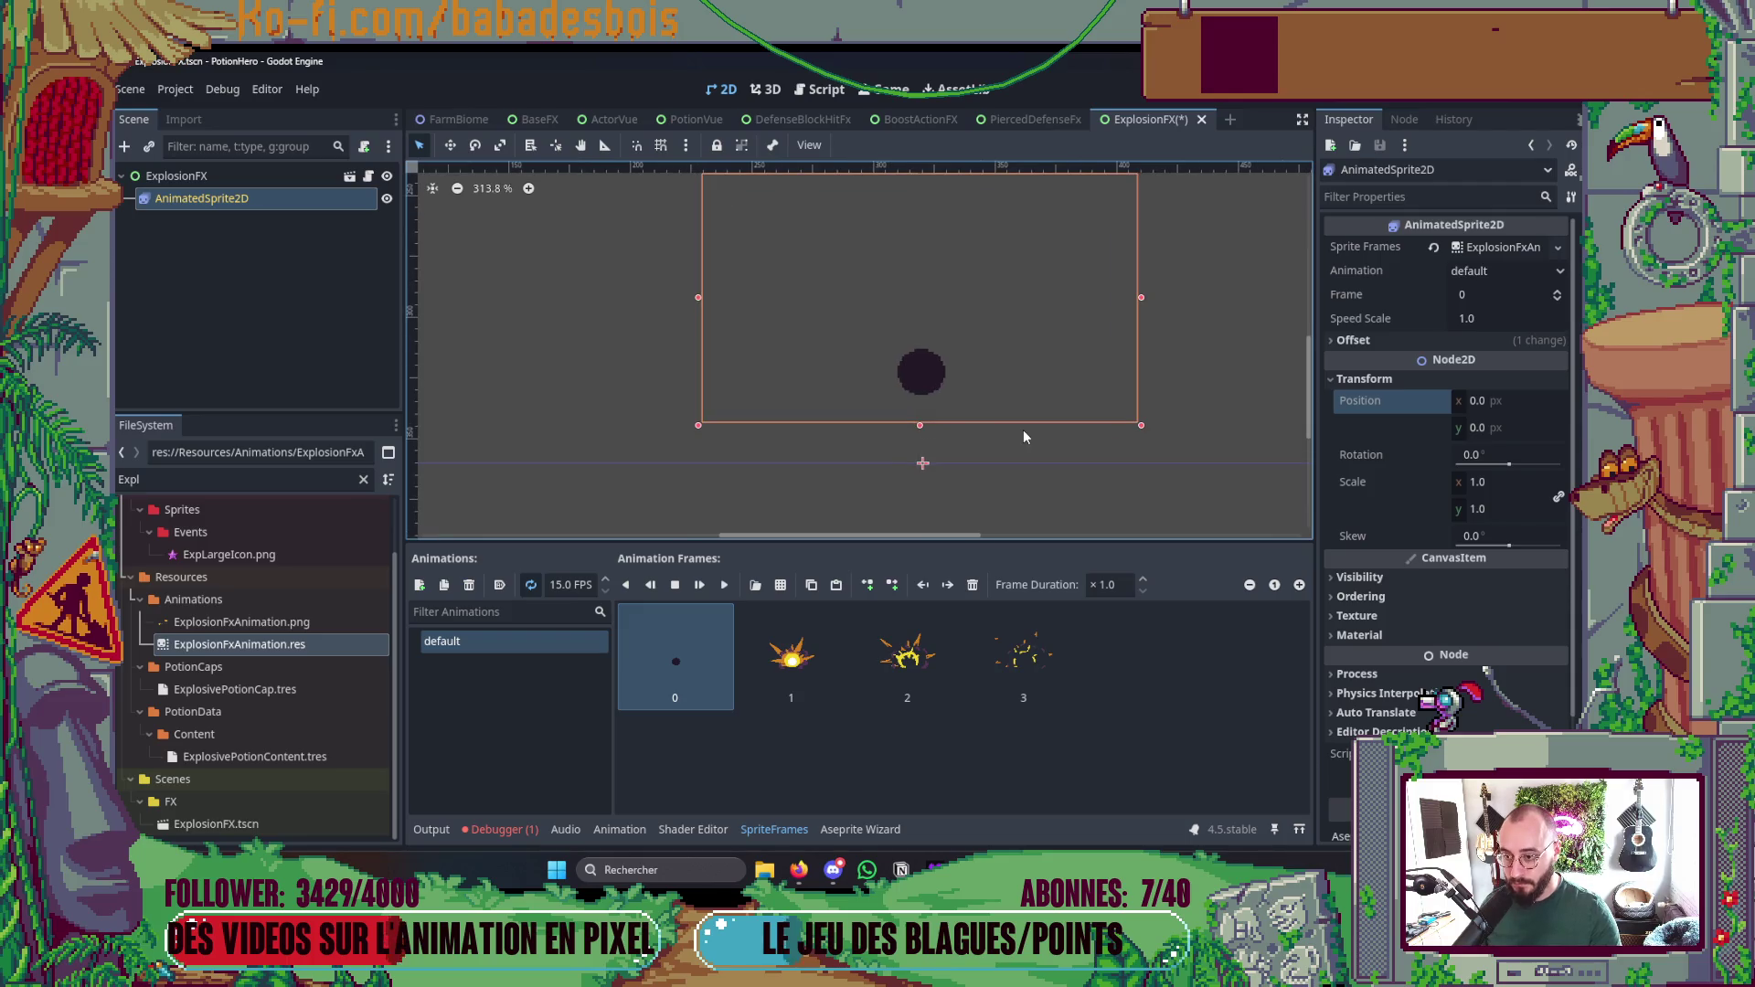
{"action": "scroll", "coordinate": [1036, 427], "scroll_direction": "down", "scroll_amount": 8}
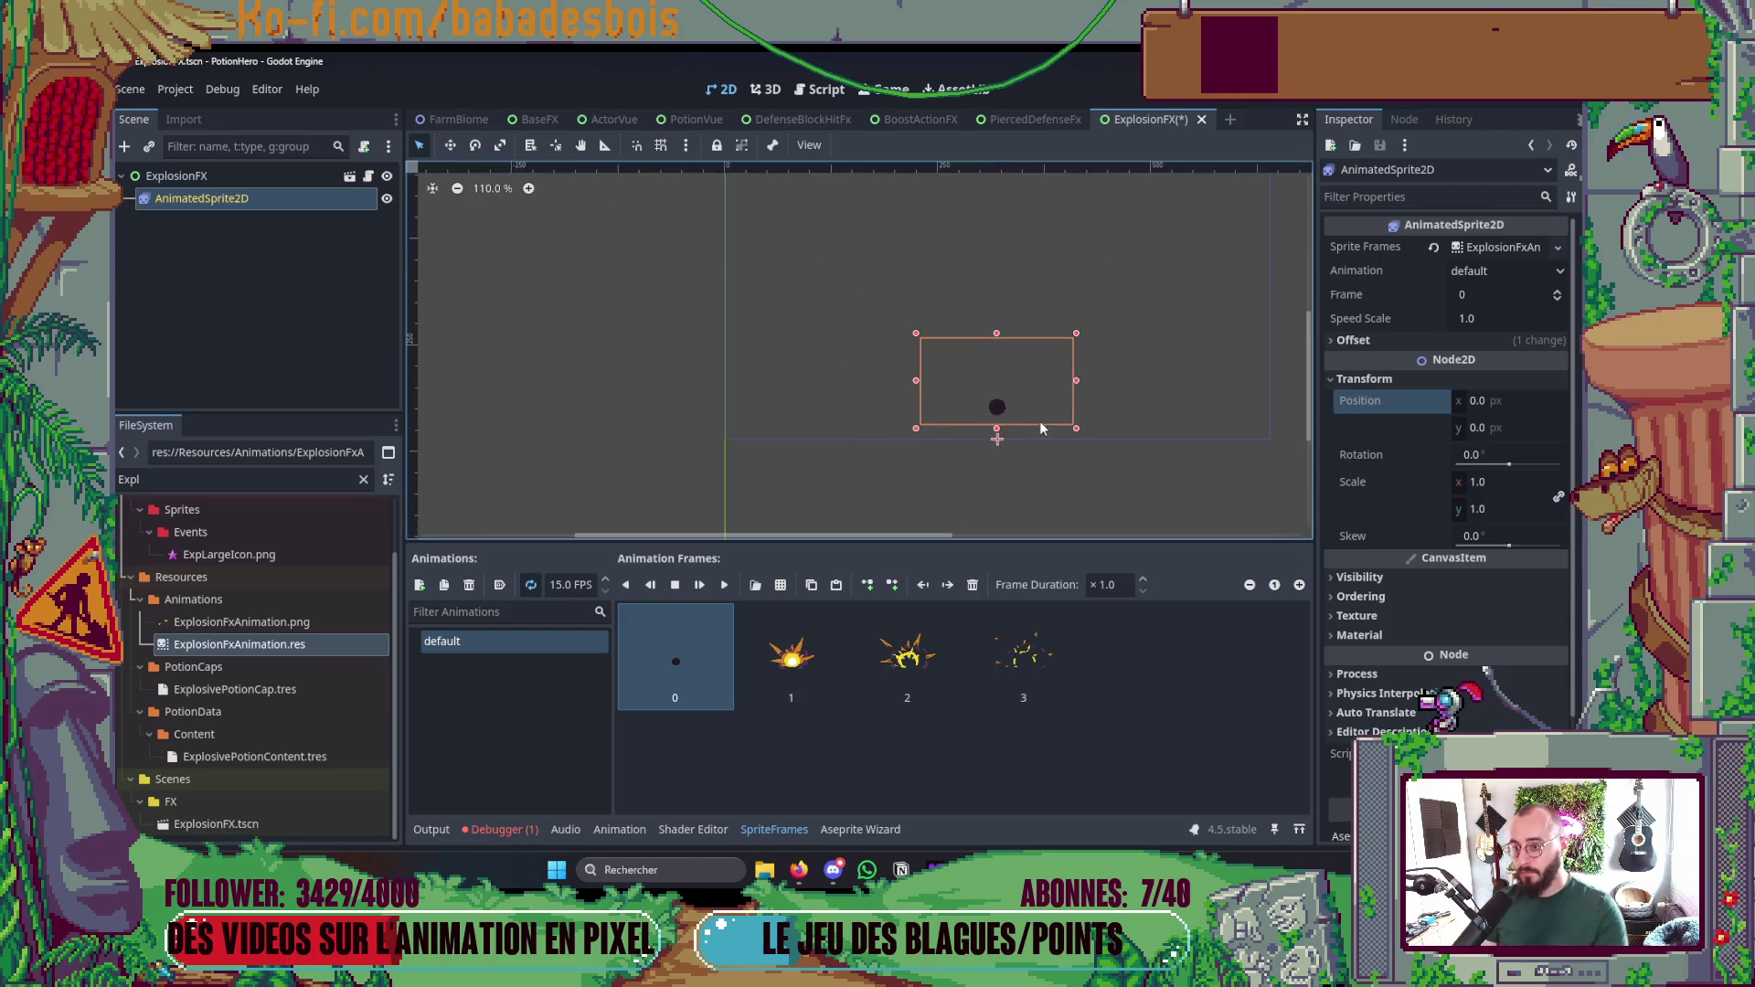
{"action": "scroll", "coordinate": [1092, 430], "scroll_direction": "up", "scroll_amount": 4}
{"action": "scroll", "coordinate": [1202, 409], "scroll_direction": "up", "scroll_amount": 2}
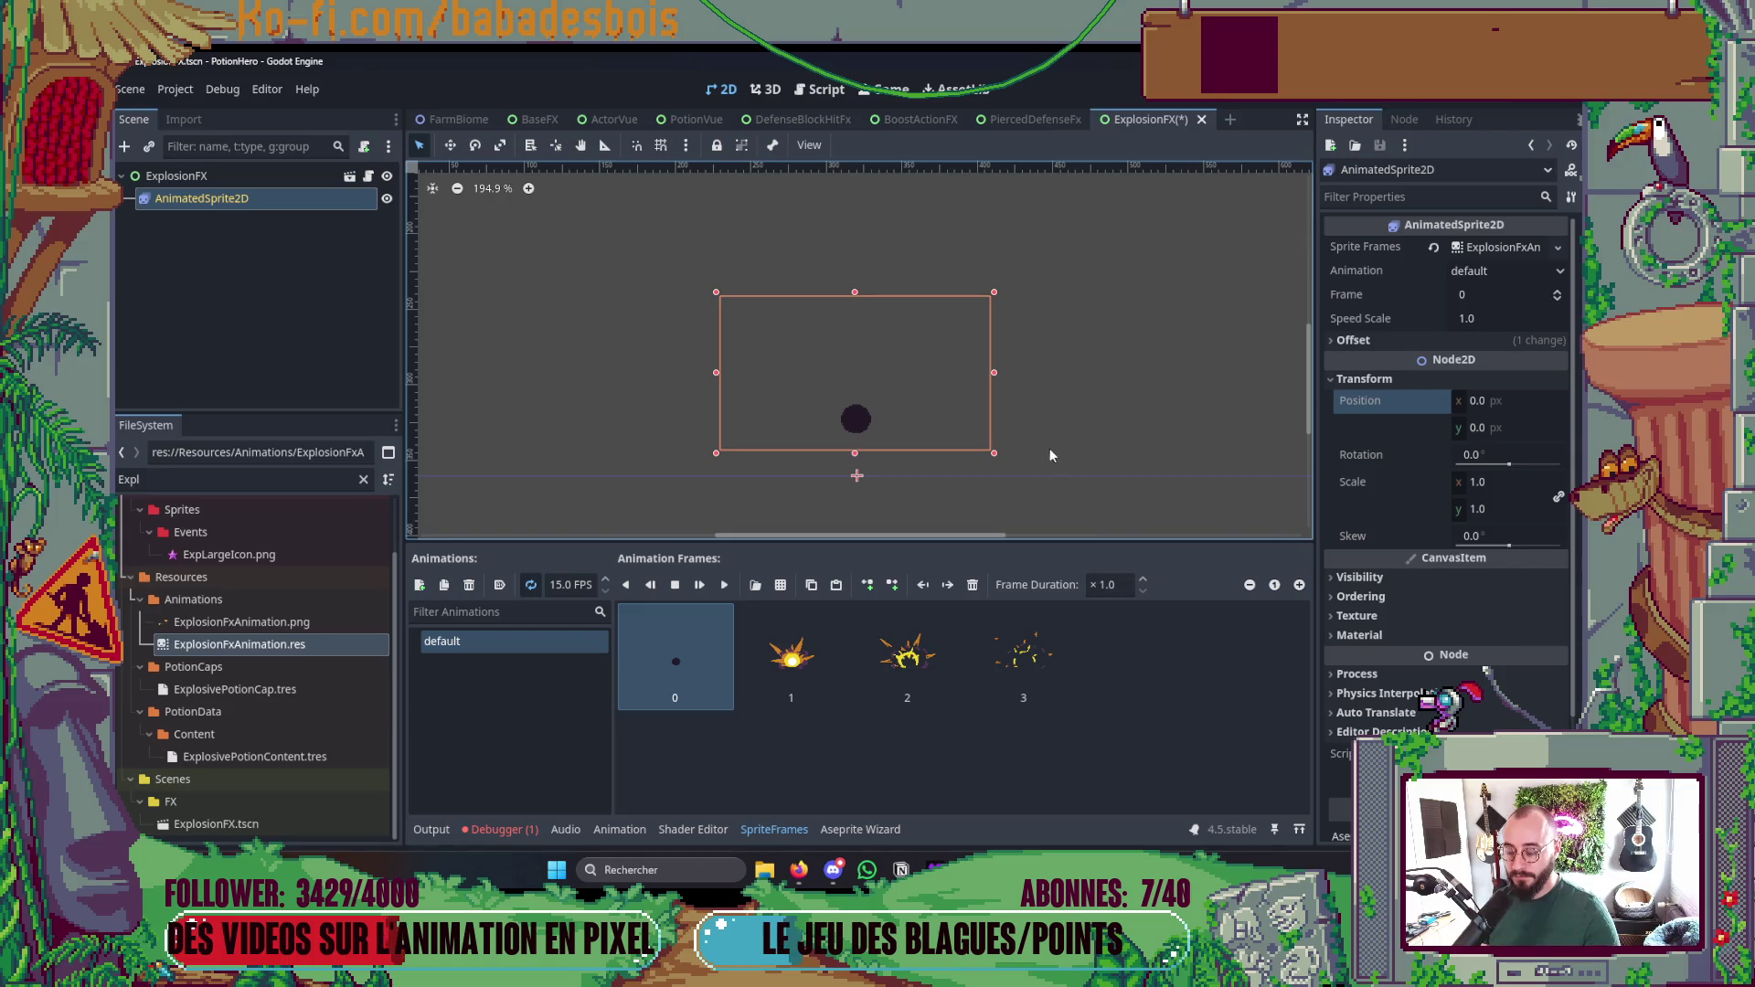
{"action": "key", "text": "F6"}
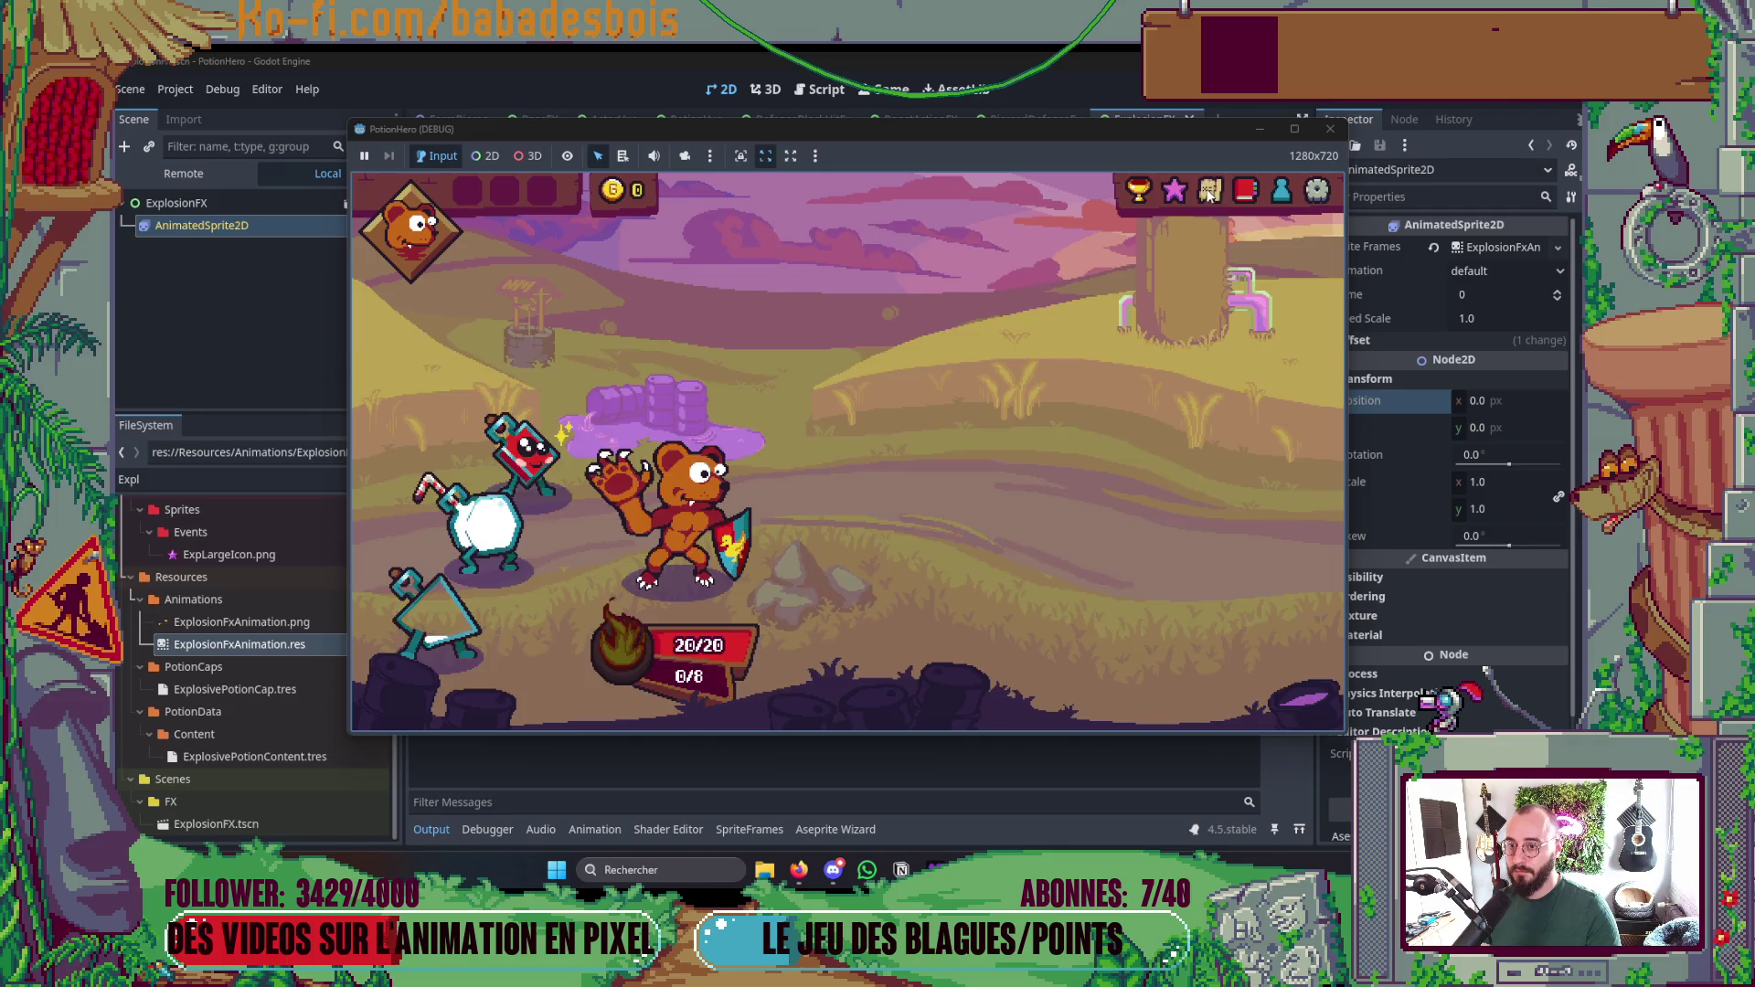
Step: Open the world map, enter a battle from a map node, then close the game window
{"action": "left_click", "coordinate": [1208, 194]}
{"action": "left_click", "coordinate": [554, 475]}
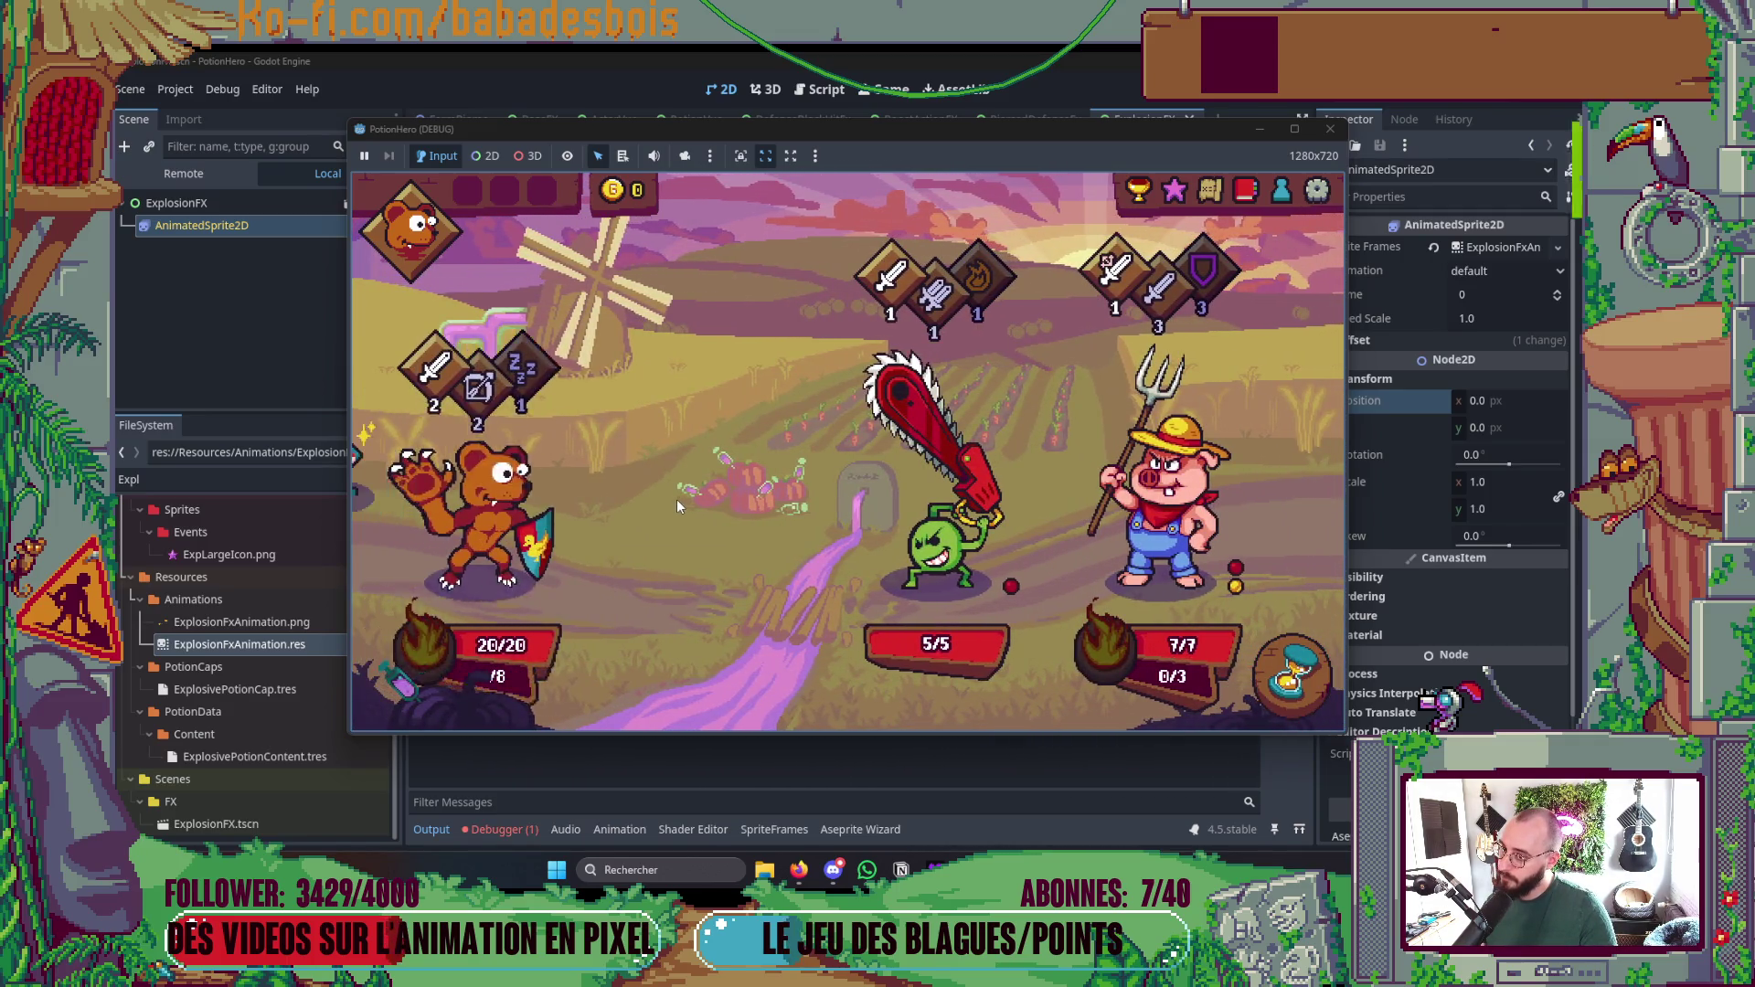
{"action": "left_click", "coordinate": [1329, 128]}
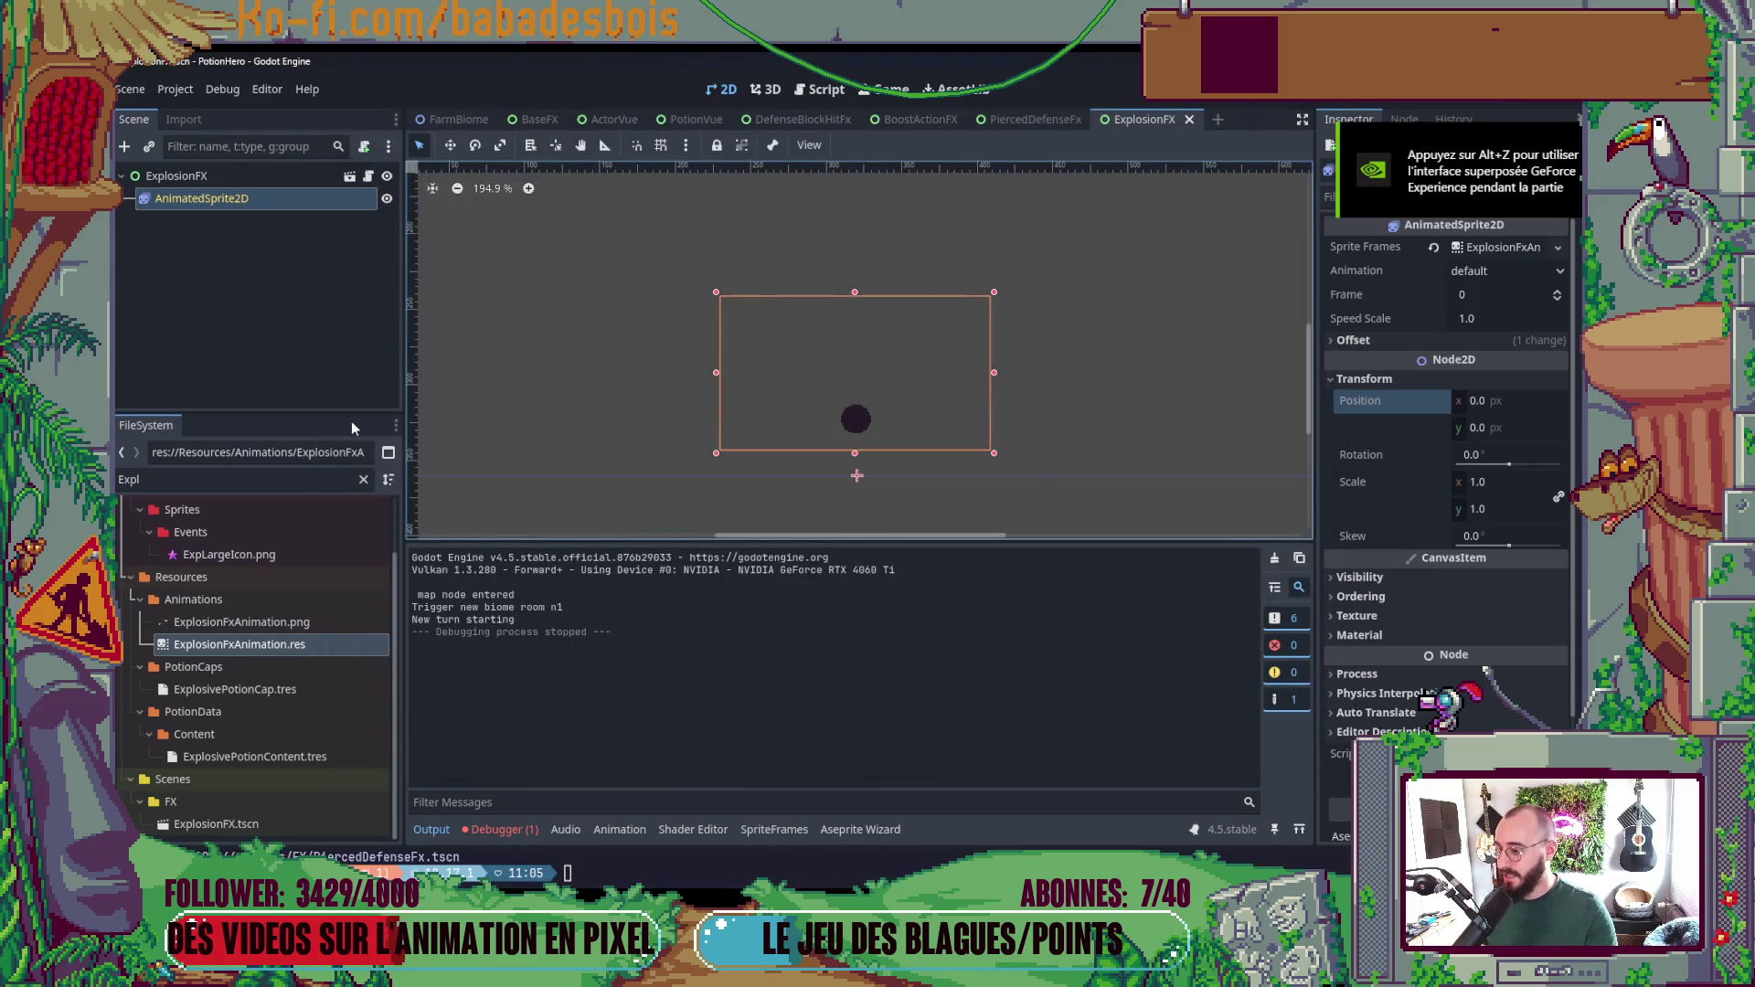
{"action": "left_click", "coordinate": [340, 479]}
Step: Edit the FileSystem filter text, hide the output panel, then clear the filter
{"action": "type", "text": "p"}
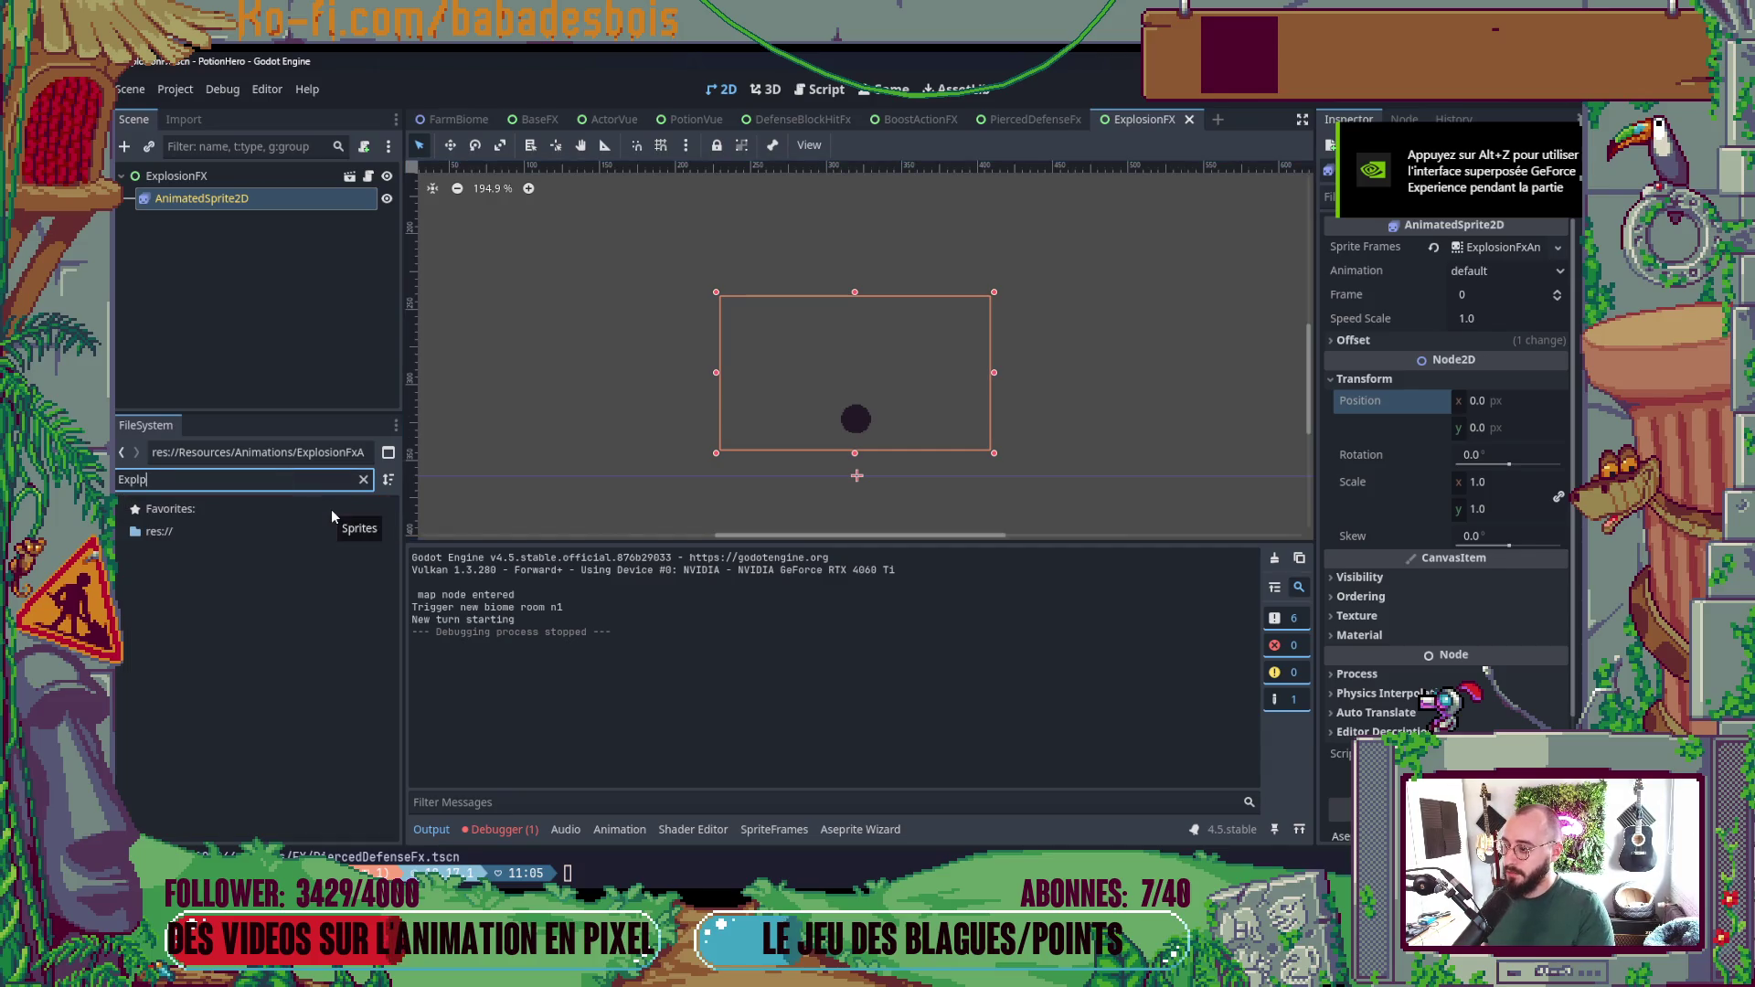
{"action": "key", "text": "BackSpace"}
{"action": "type", "text": "o"}
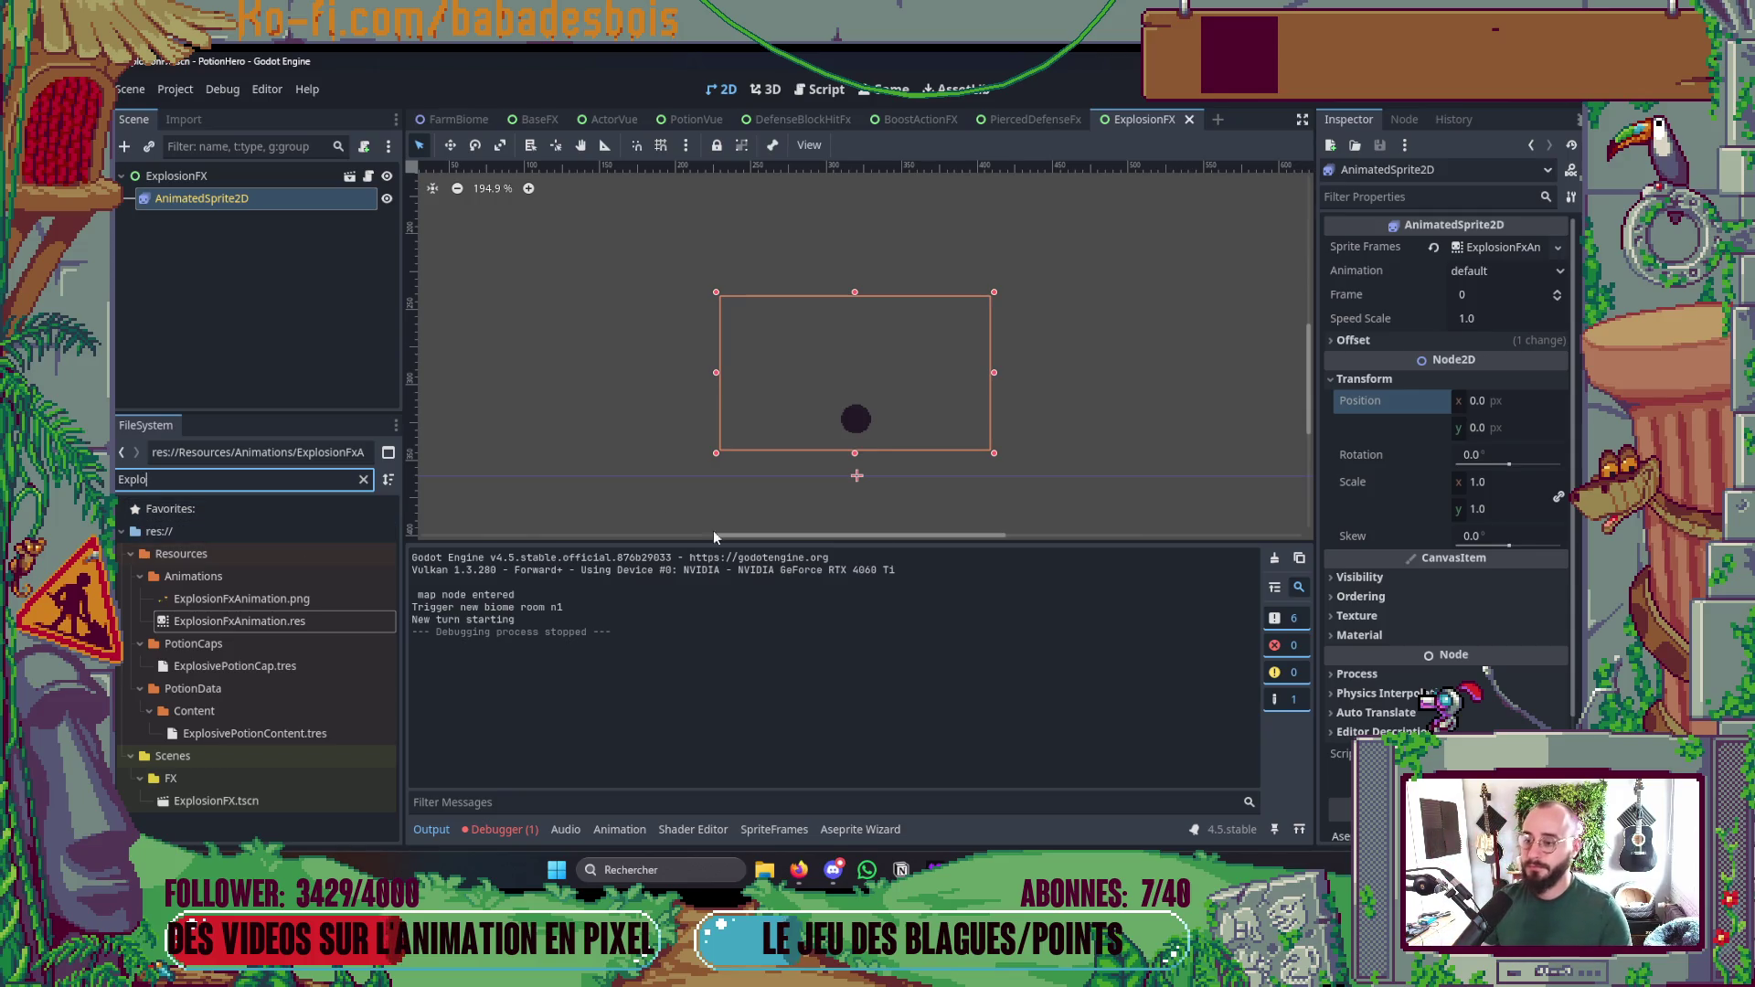
{"action": "left_click", "coordinate": [431, 841]}
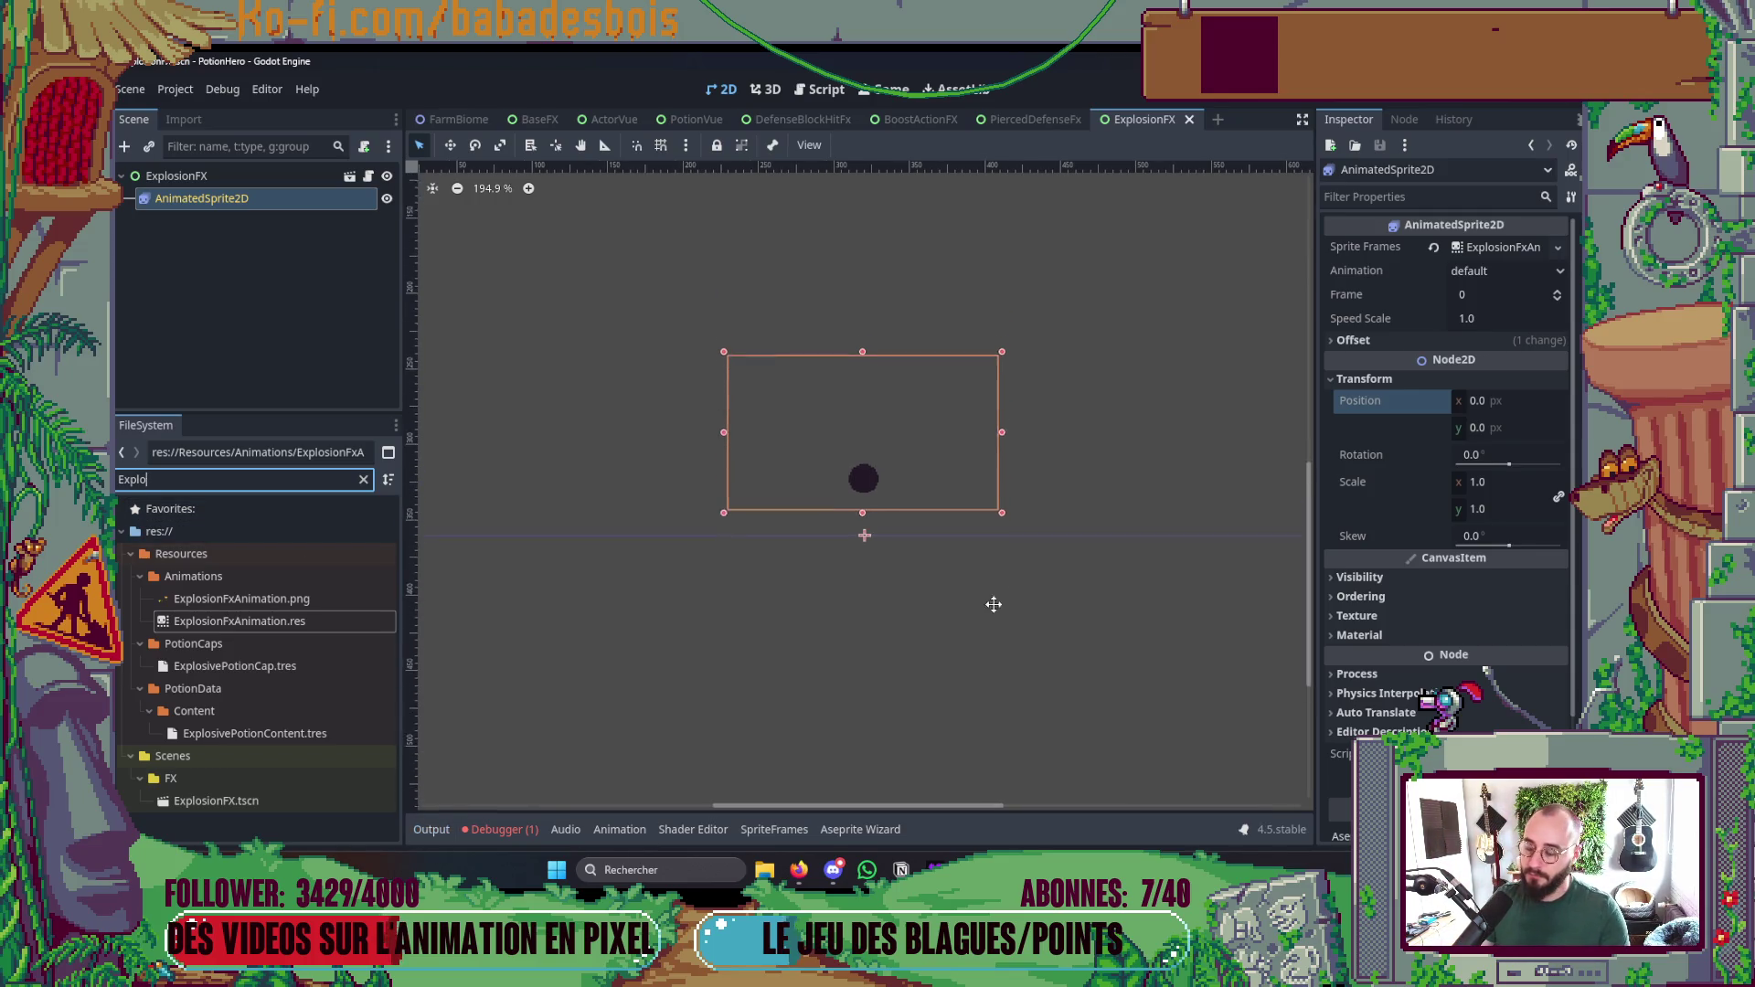
{"action": "scroll", "coordinate": [850, 384], "scroll_direction": "up", "scroll_amount": 3}
{"action": "scroll", "coordinate": [859, 468], "scroll_direction": "down", "scroll_amount": 7}
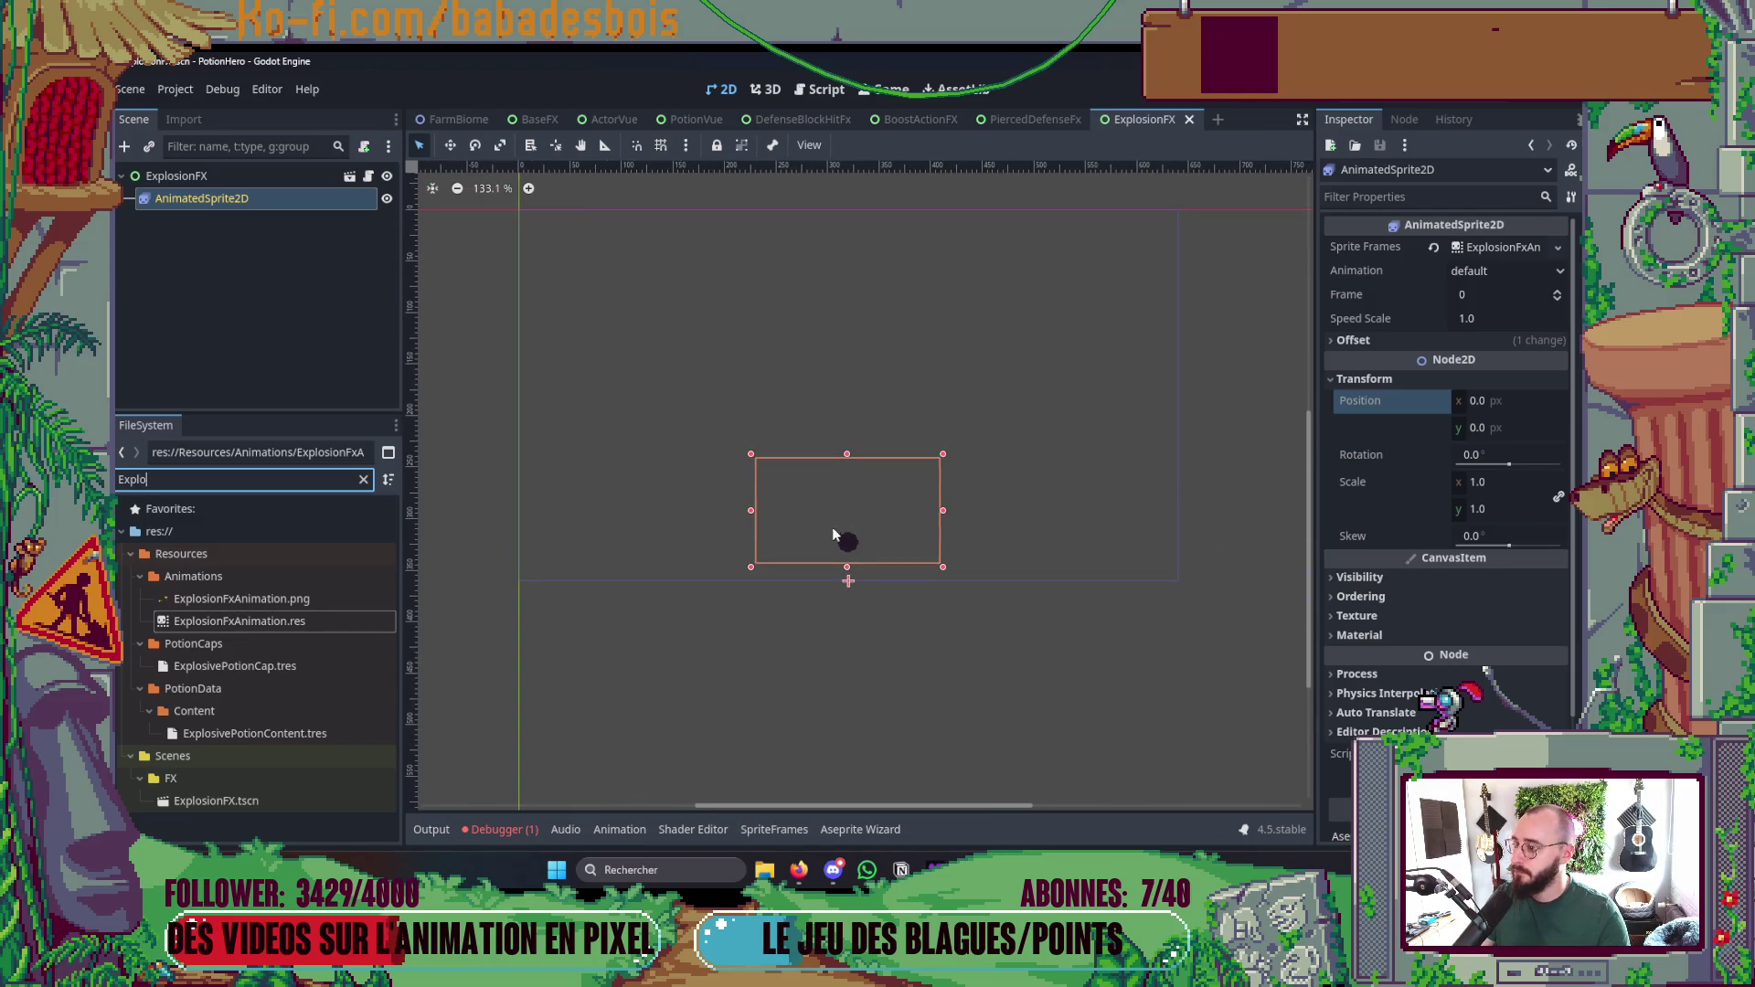
{"action": "left_click", "coordinate": [362, 478]}
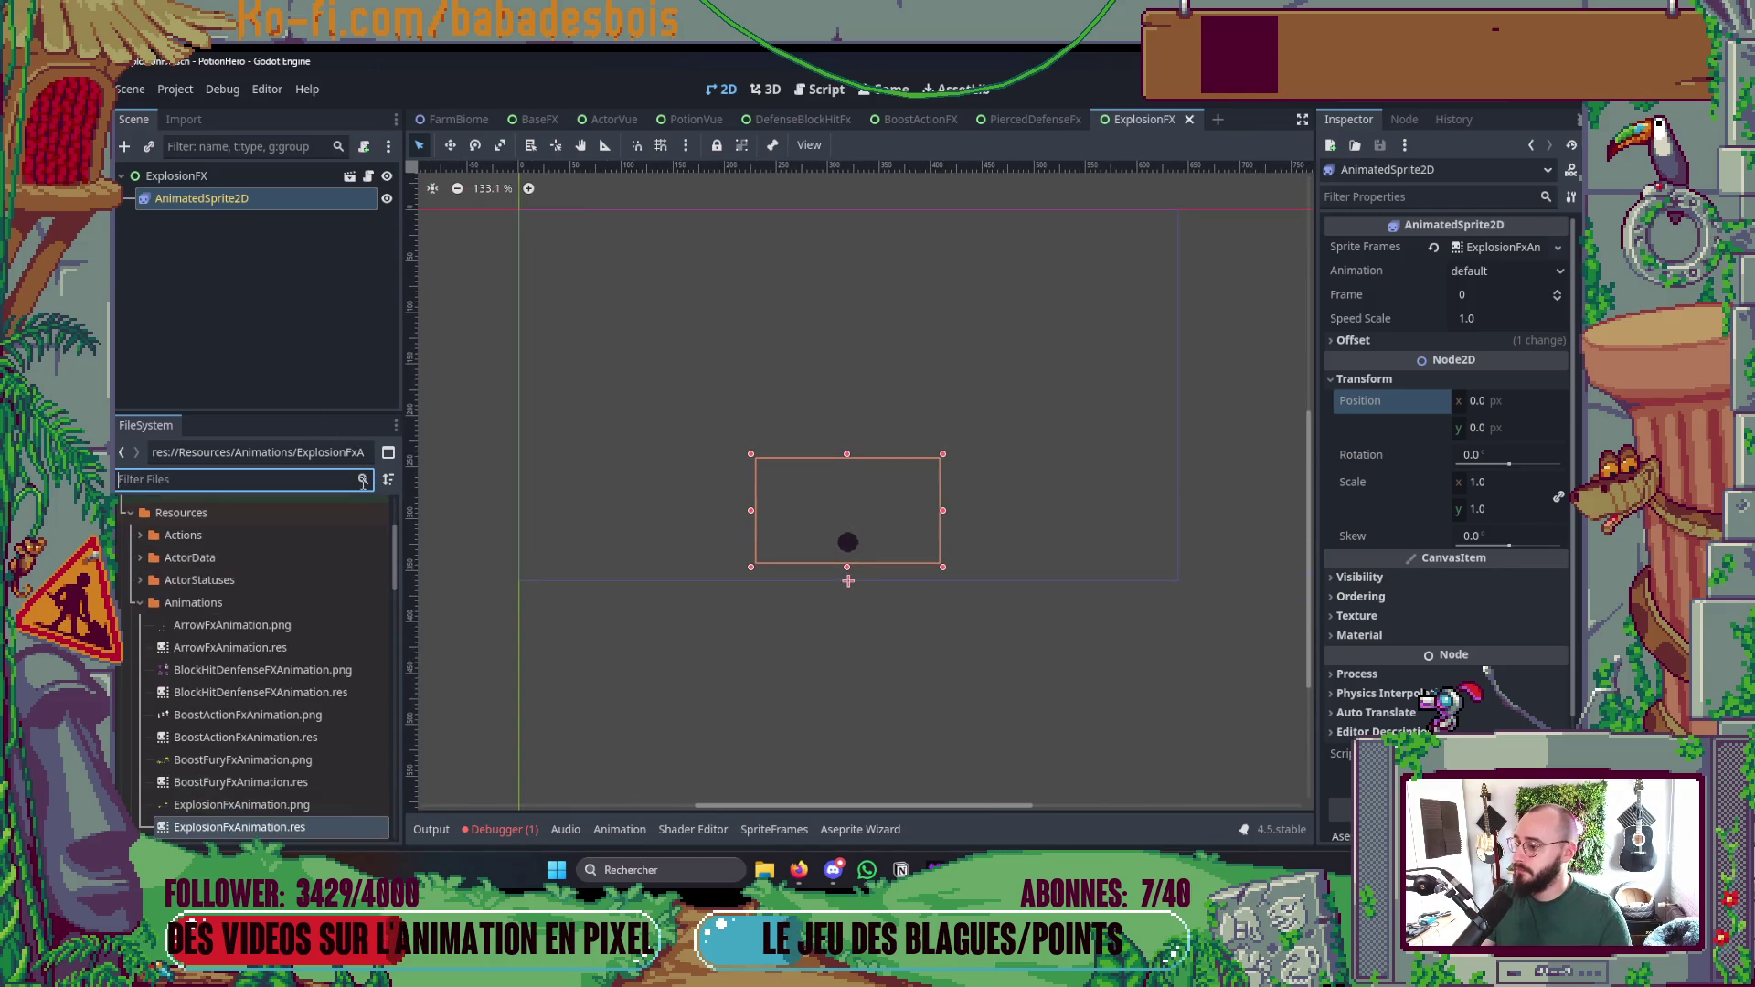
Step: Collapse the Animations, Resources and Scenes folders and launch the game for a playtest
{"action": "left_click", "coordinate": [139, 603]}
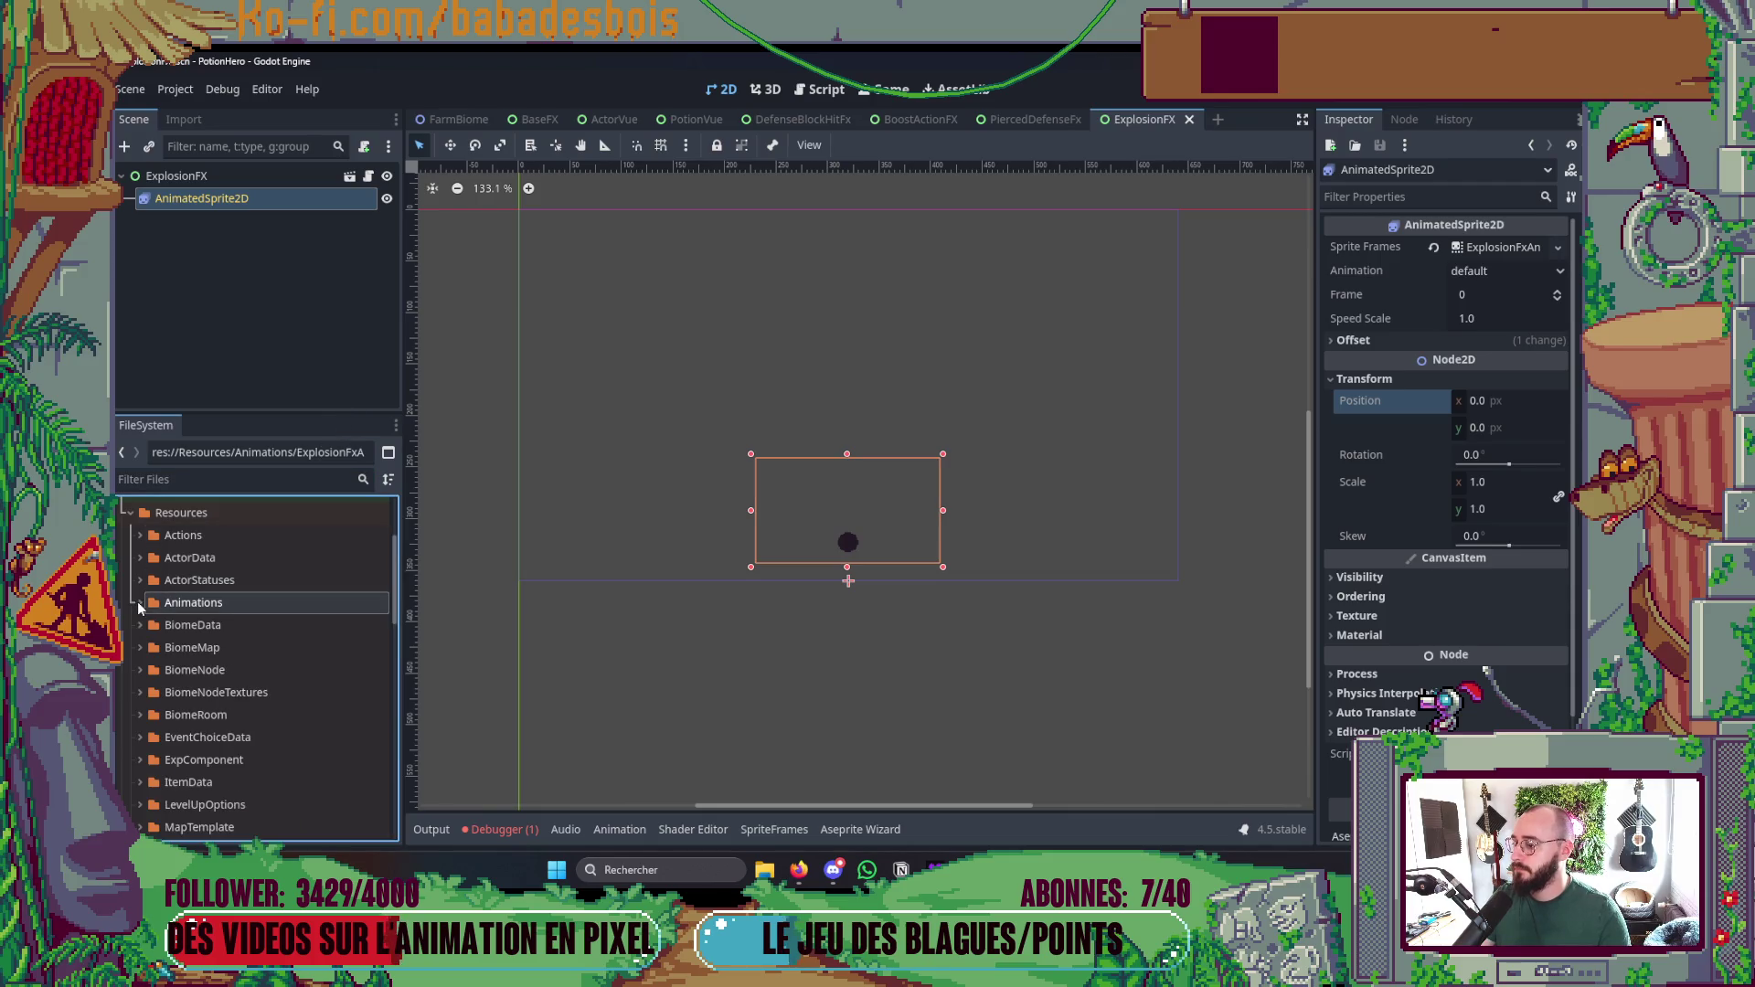
{"action": "left_click", "coordinate": [130, 513]}
{"action": "left_click", "coordinate": [132, 536]}
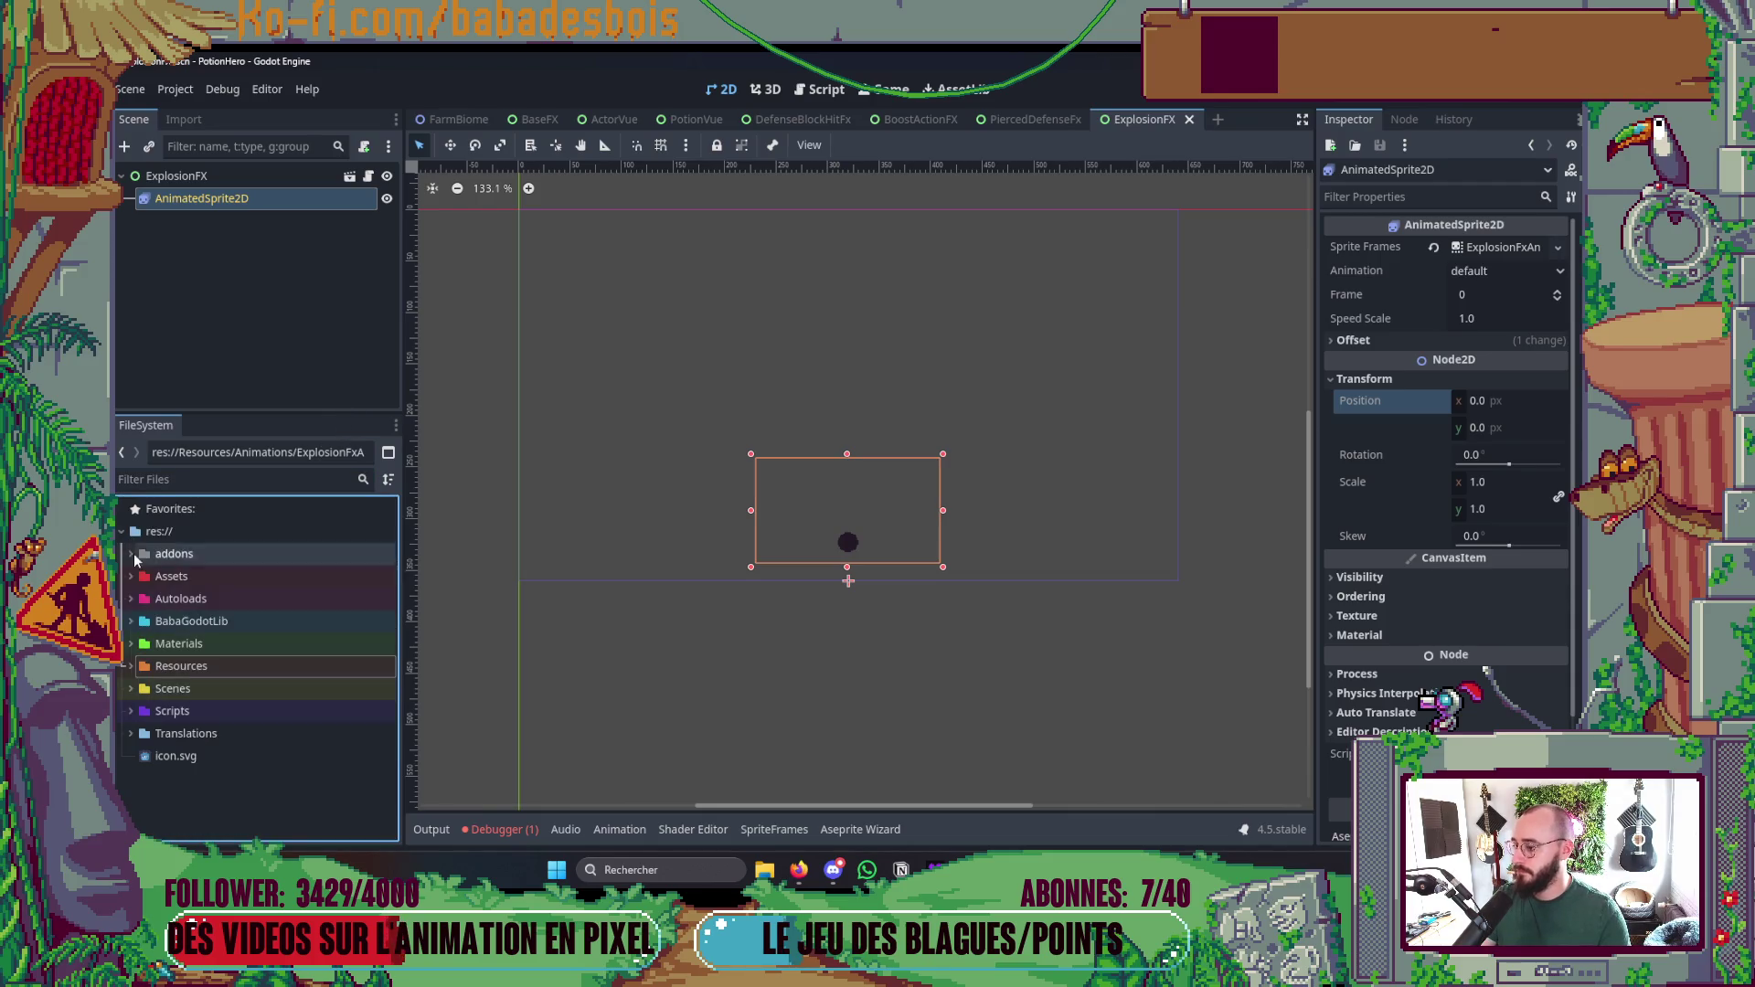
{"action": "key", "text": "F6"}
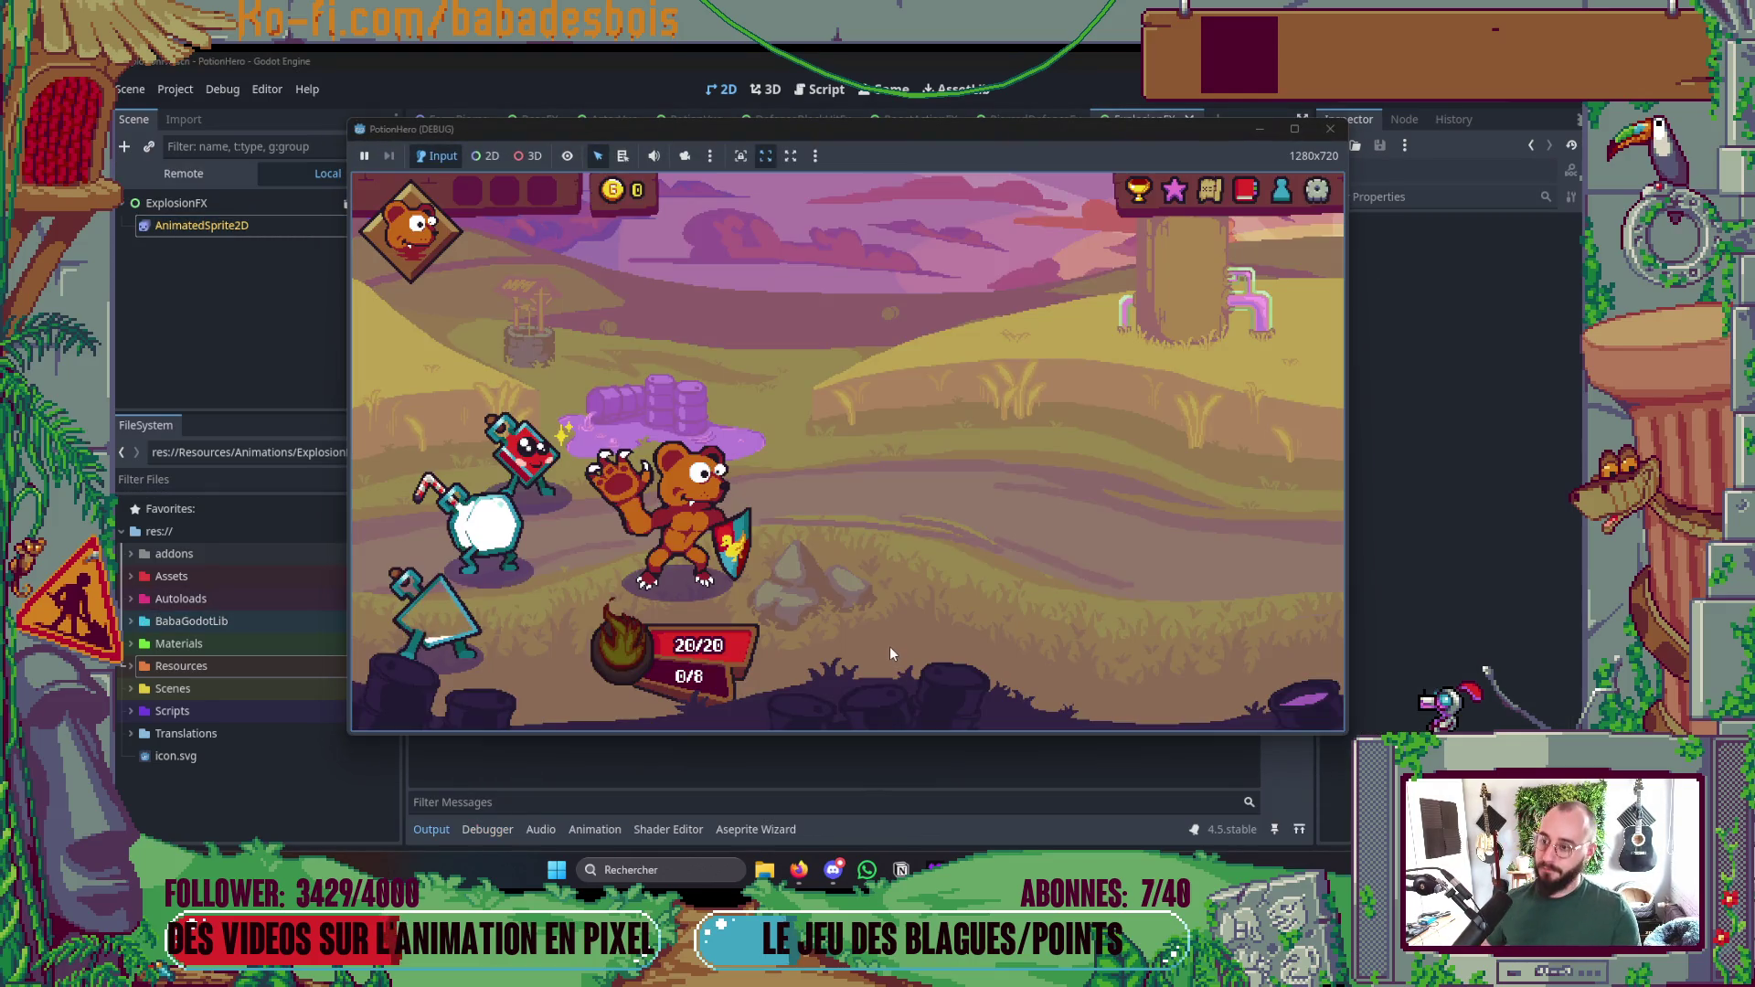
Step: Travel to the next map node, end one battle turn, then stop the running game
{"action": "left_click", "coordinate": [1209, 192]}
{"action": "left_click", "coordinate": [550, 479]}
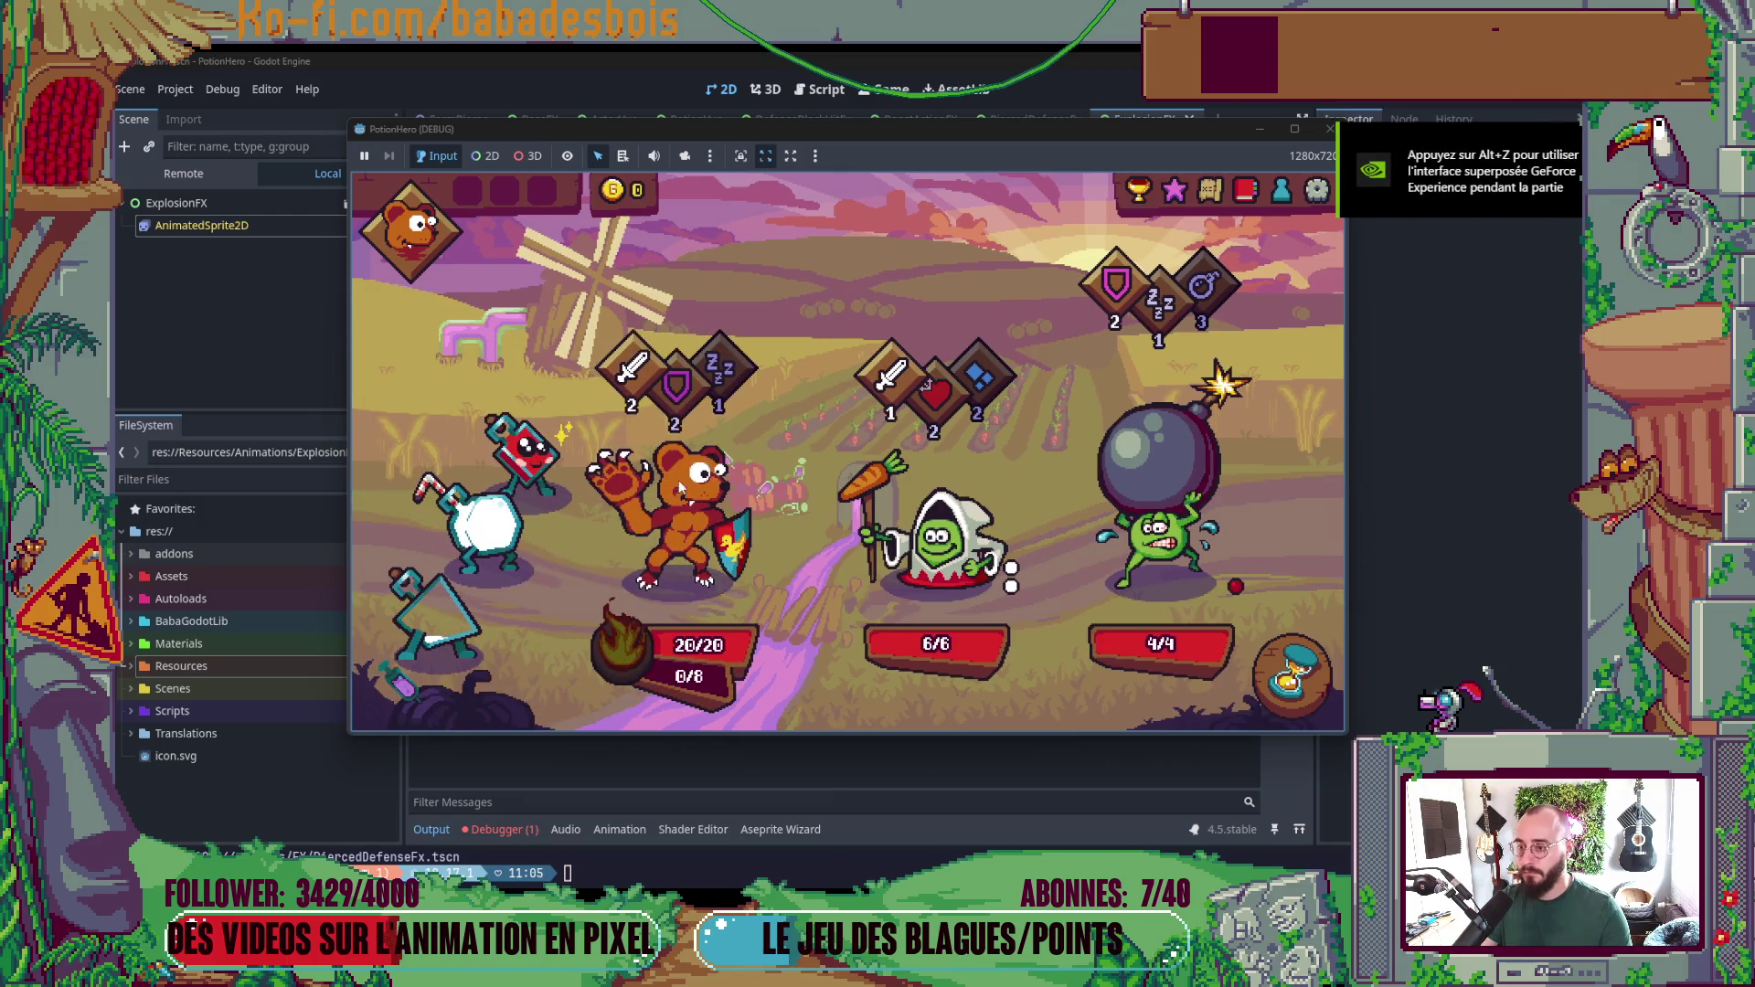
{"action": "left_click", "coordinate": [1293, 675]}
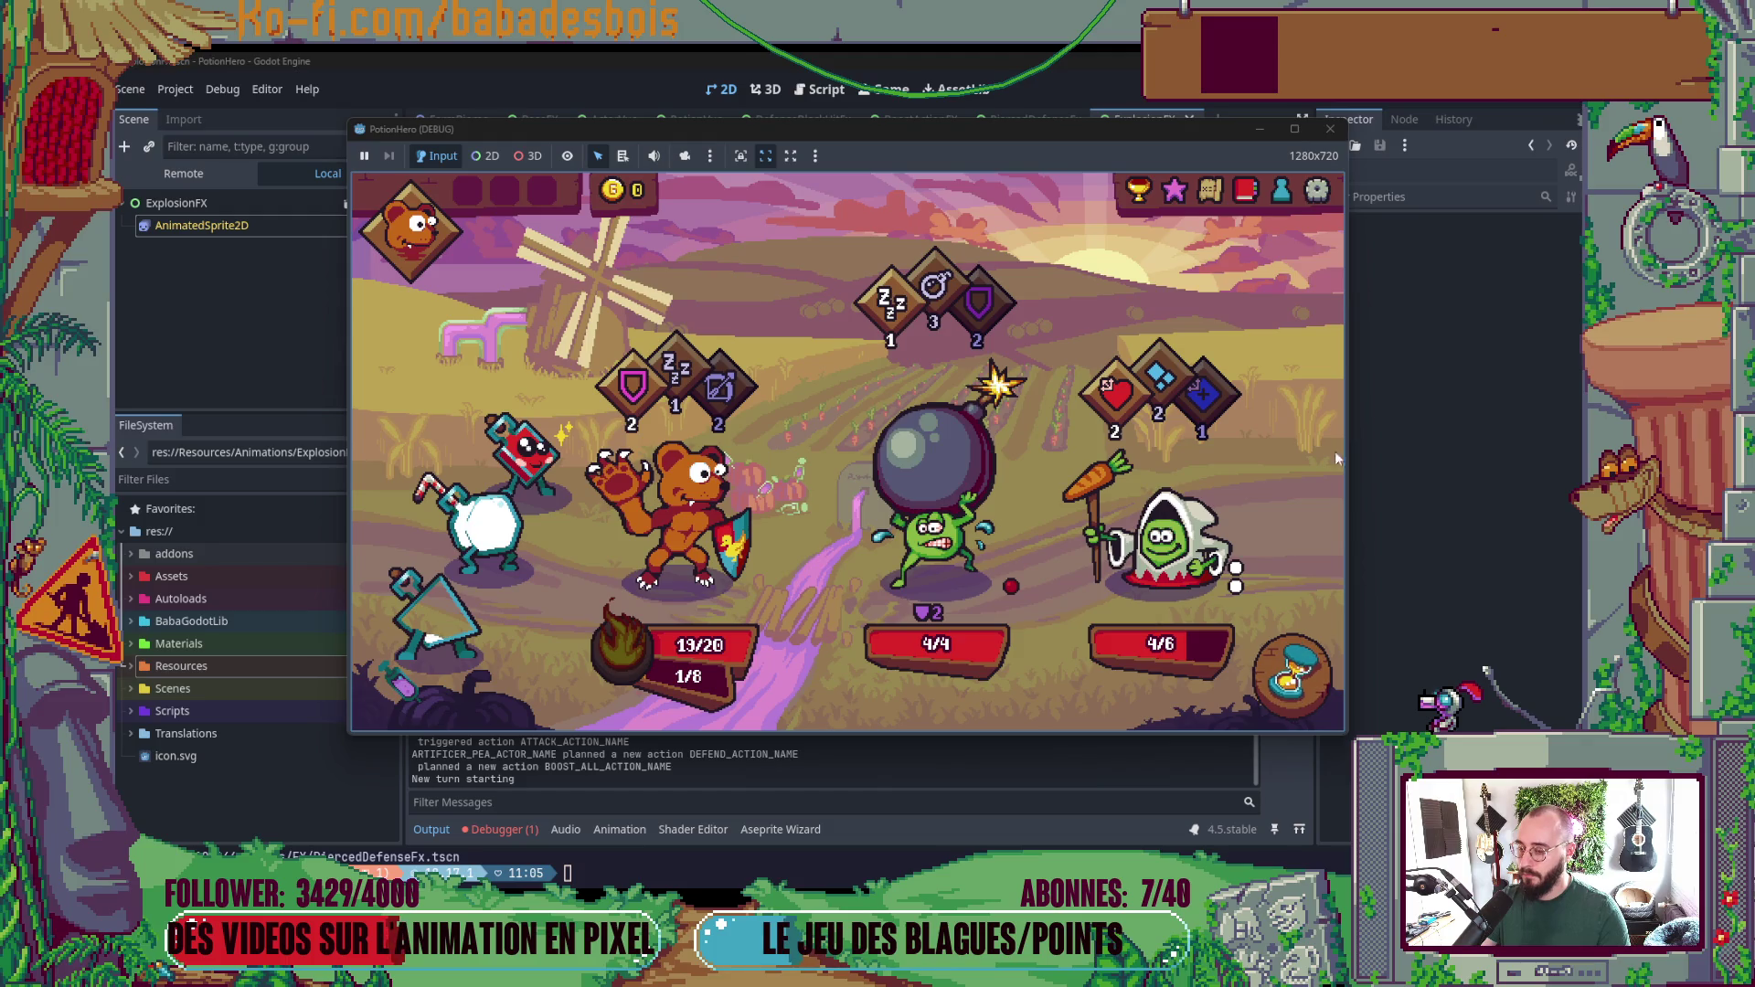
{"action": "left_click", "coordinate": [1330, 129]}
{"action": "left_click", "coordinate": [216, 481]}
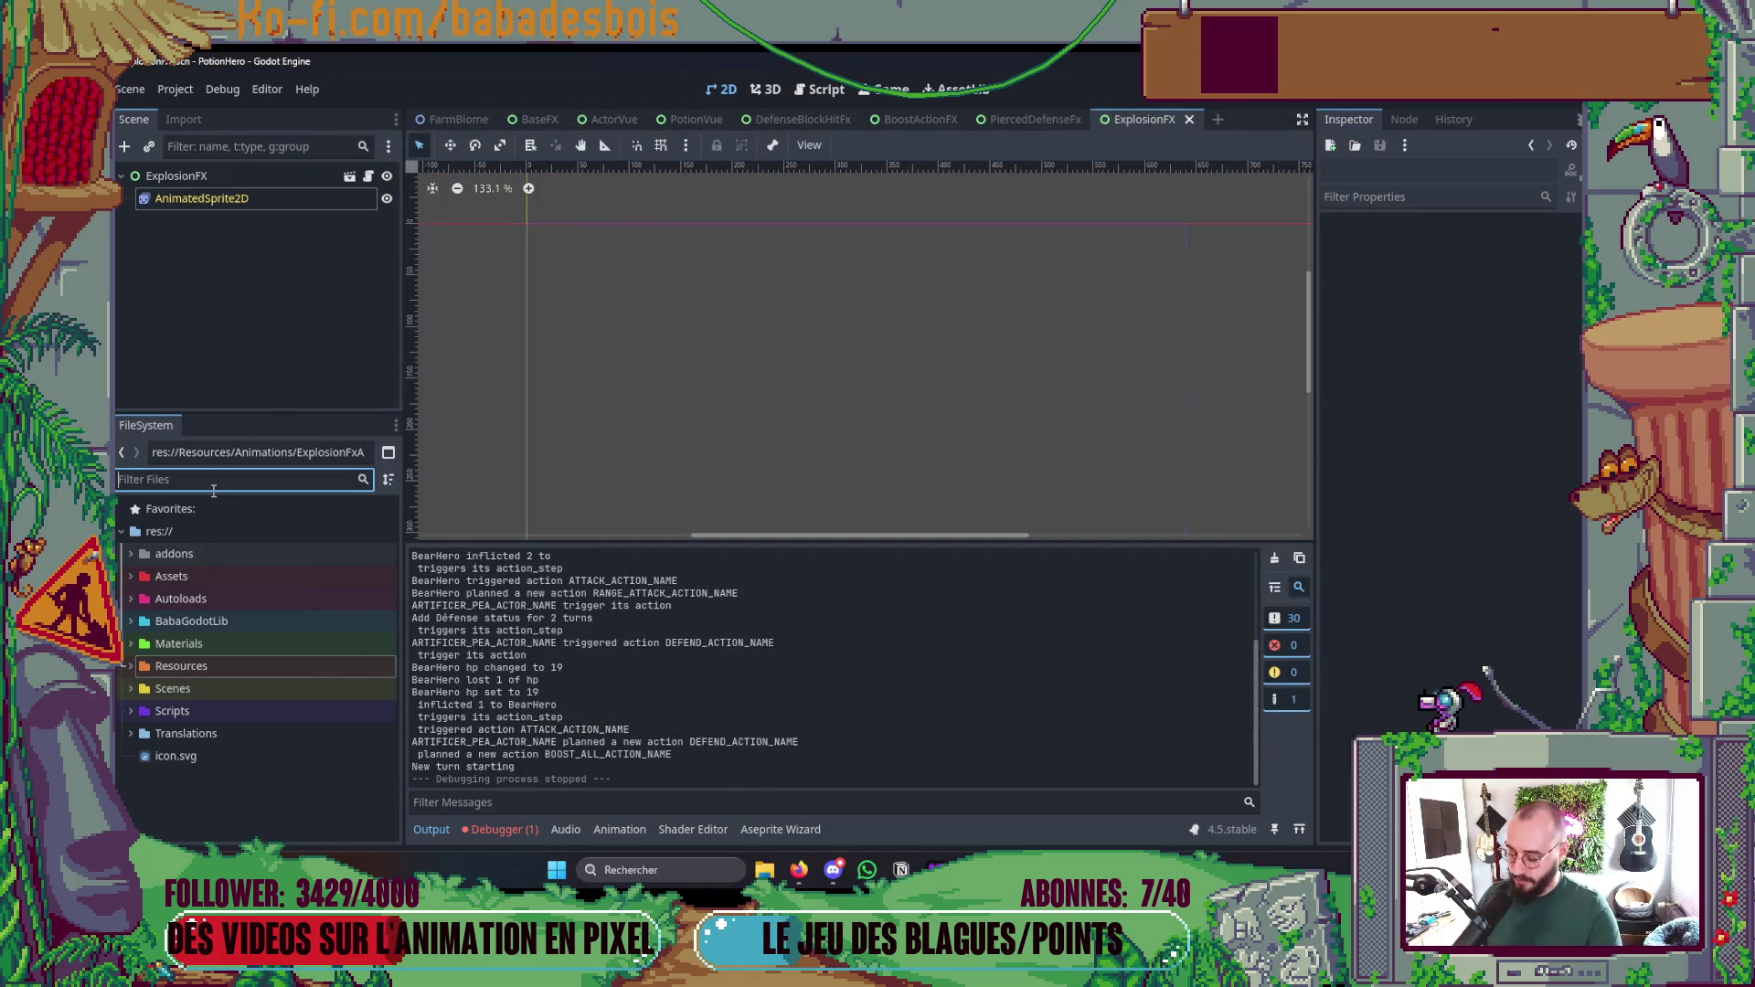
Step: Open BombAction.tres and add a new ActionStepAnimation to its first action step's Animations
{"action": "type", "text": "Bomn"}
{"action": "key", "text": "BackSpace"}
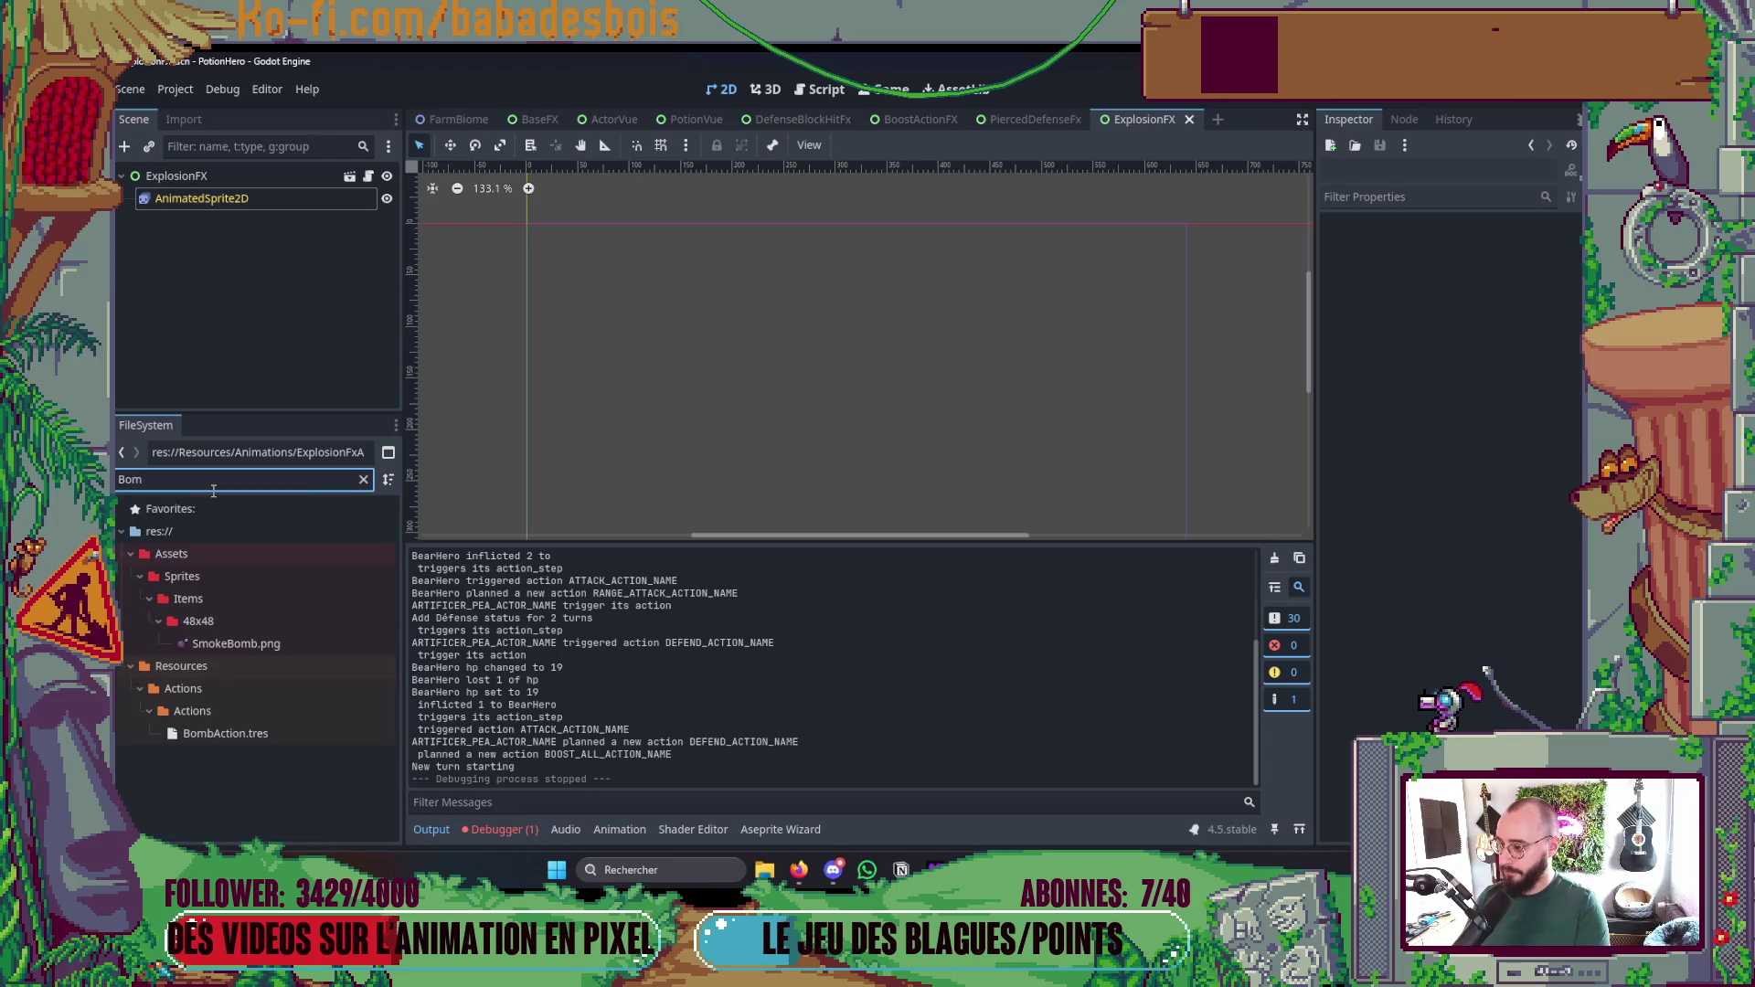
{"action": "left_click", "coordinate": [244, 738]}
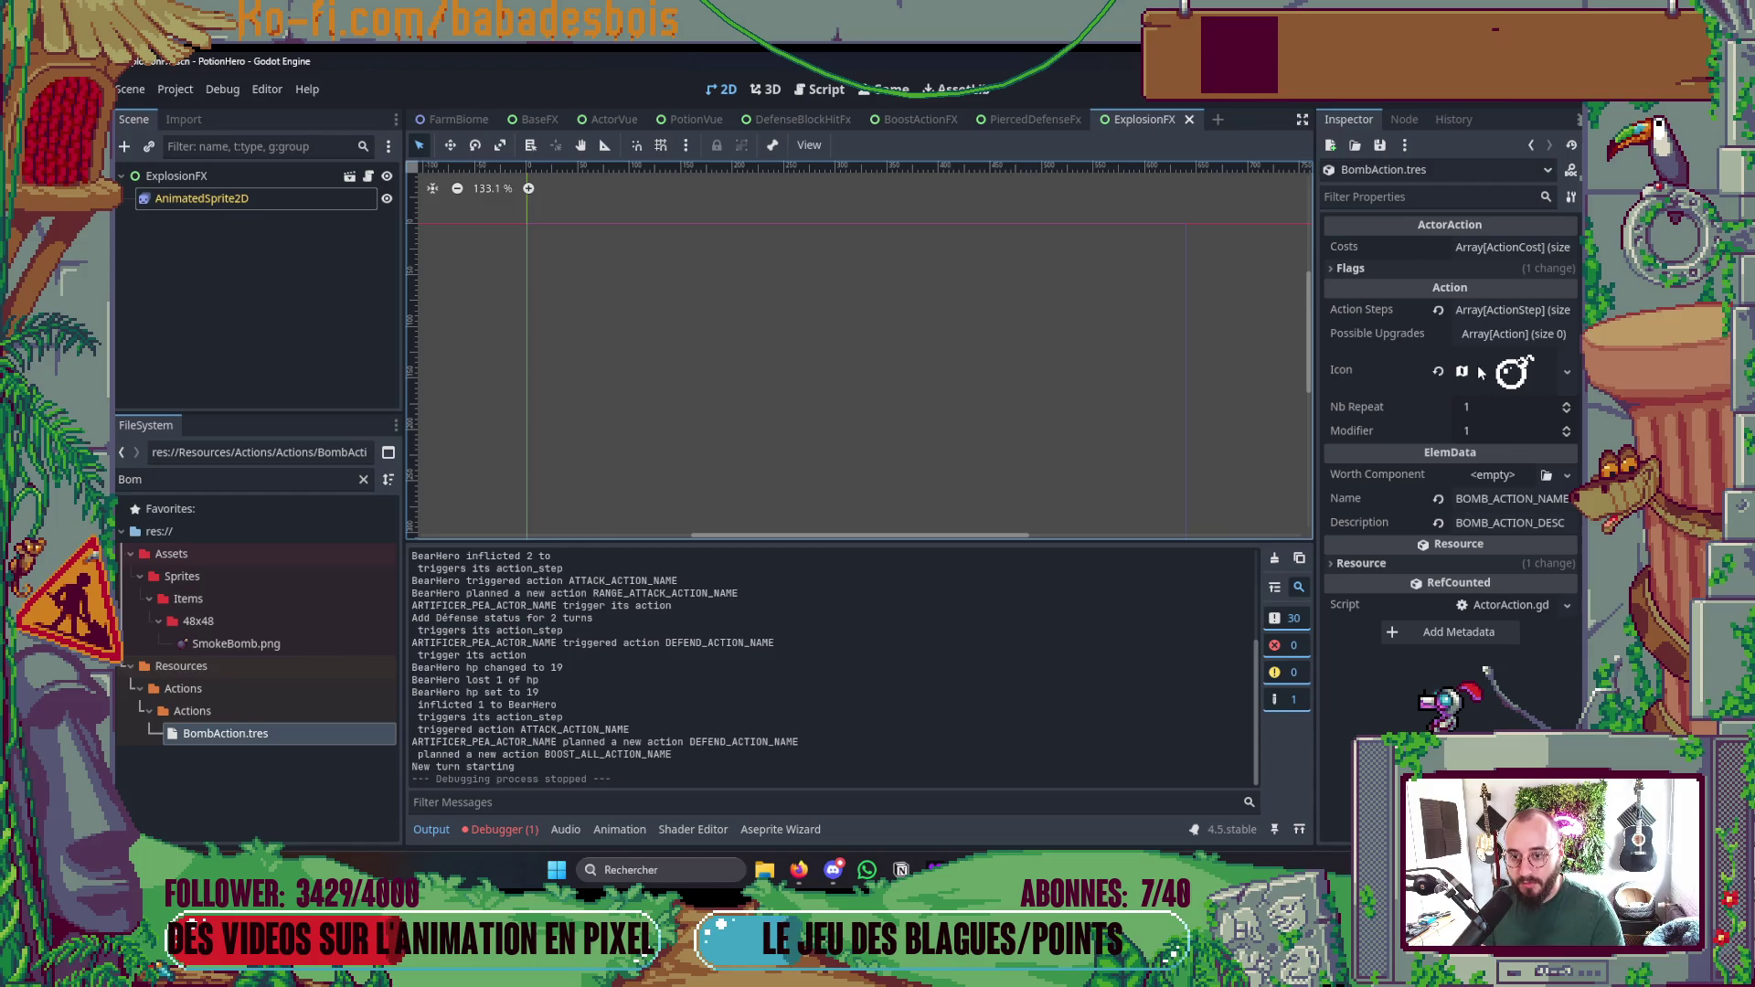
{"action": "left_click", "coordinate": [1473, 310]}
{"action": "left_click", "coordinate": [1481, 365]}
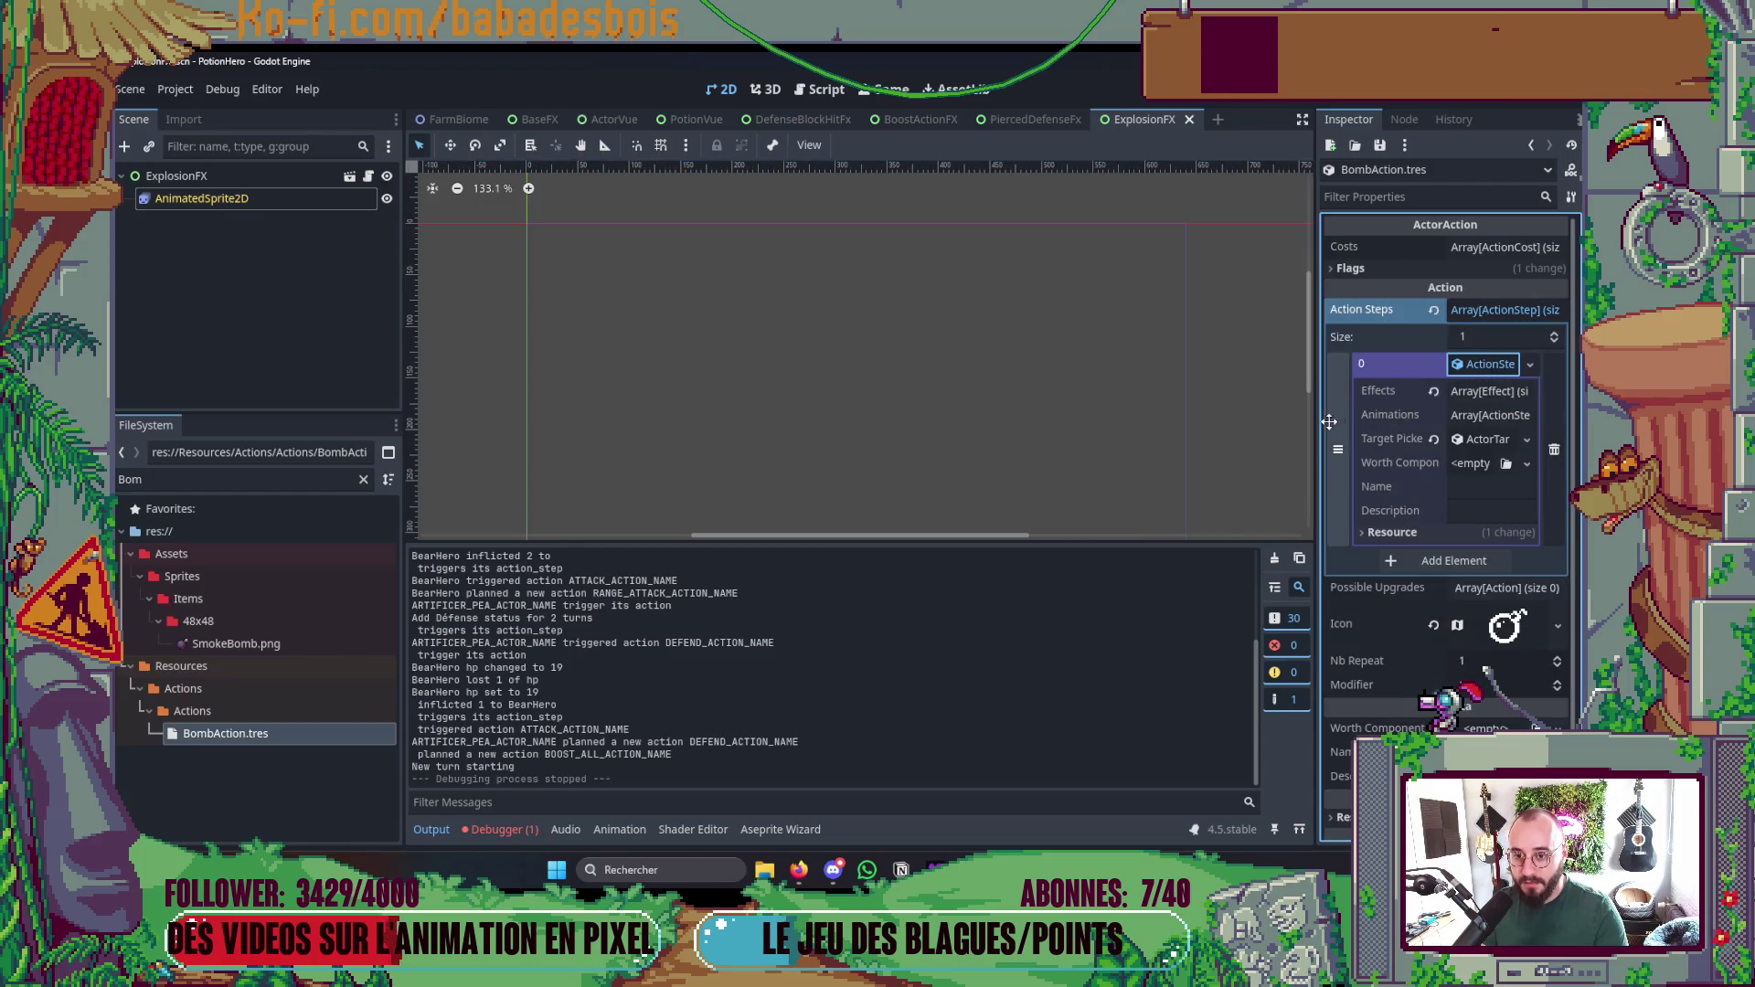
{"action": "scroll", "coordinate": [1164, 443], "scroll_direction": "down", "scroll_amount": 5}
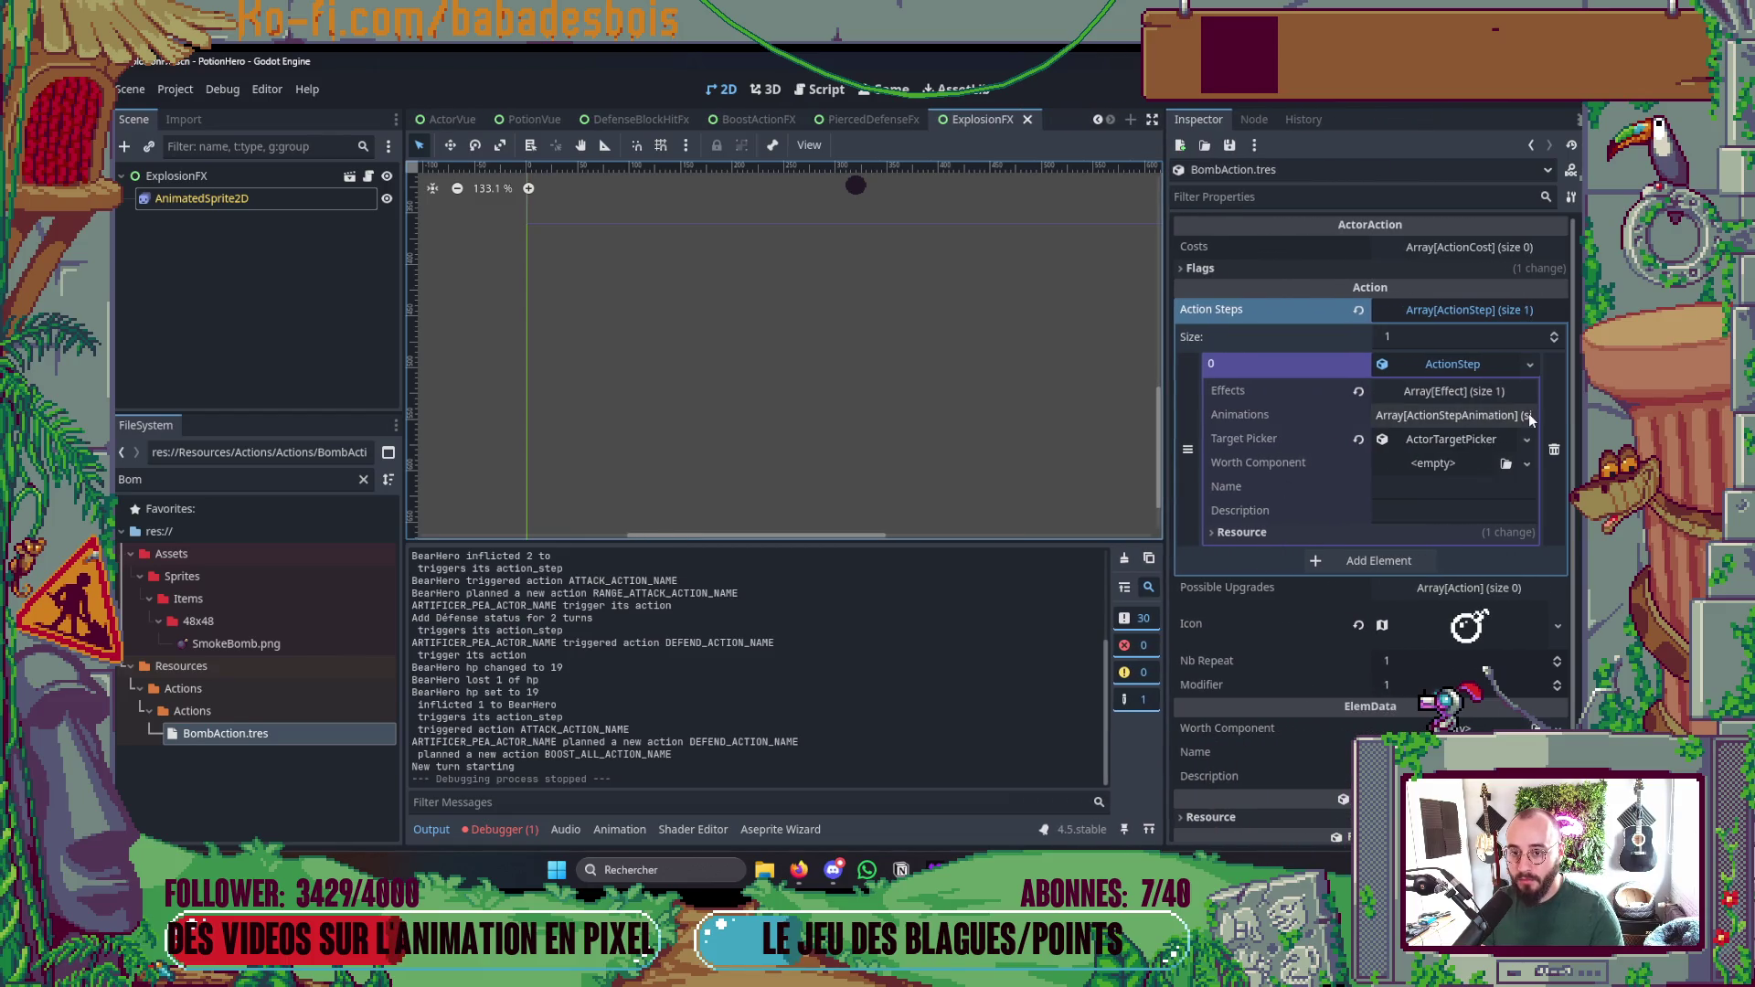
{"action": "left_click", "coordinate": [1480, 417]}
{"action": "left_click", "coordinate": [1521, 442]}
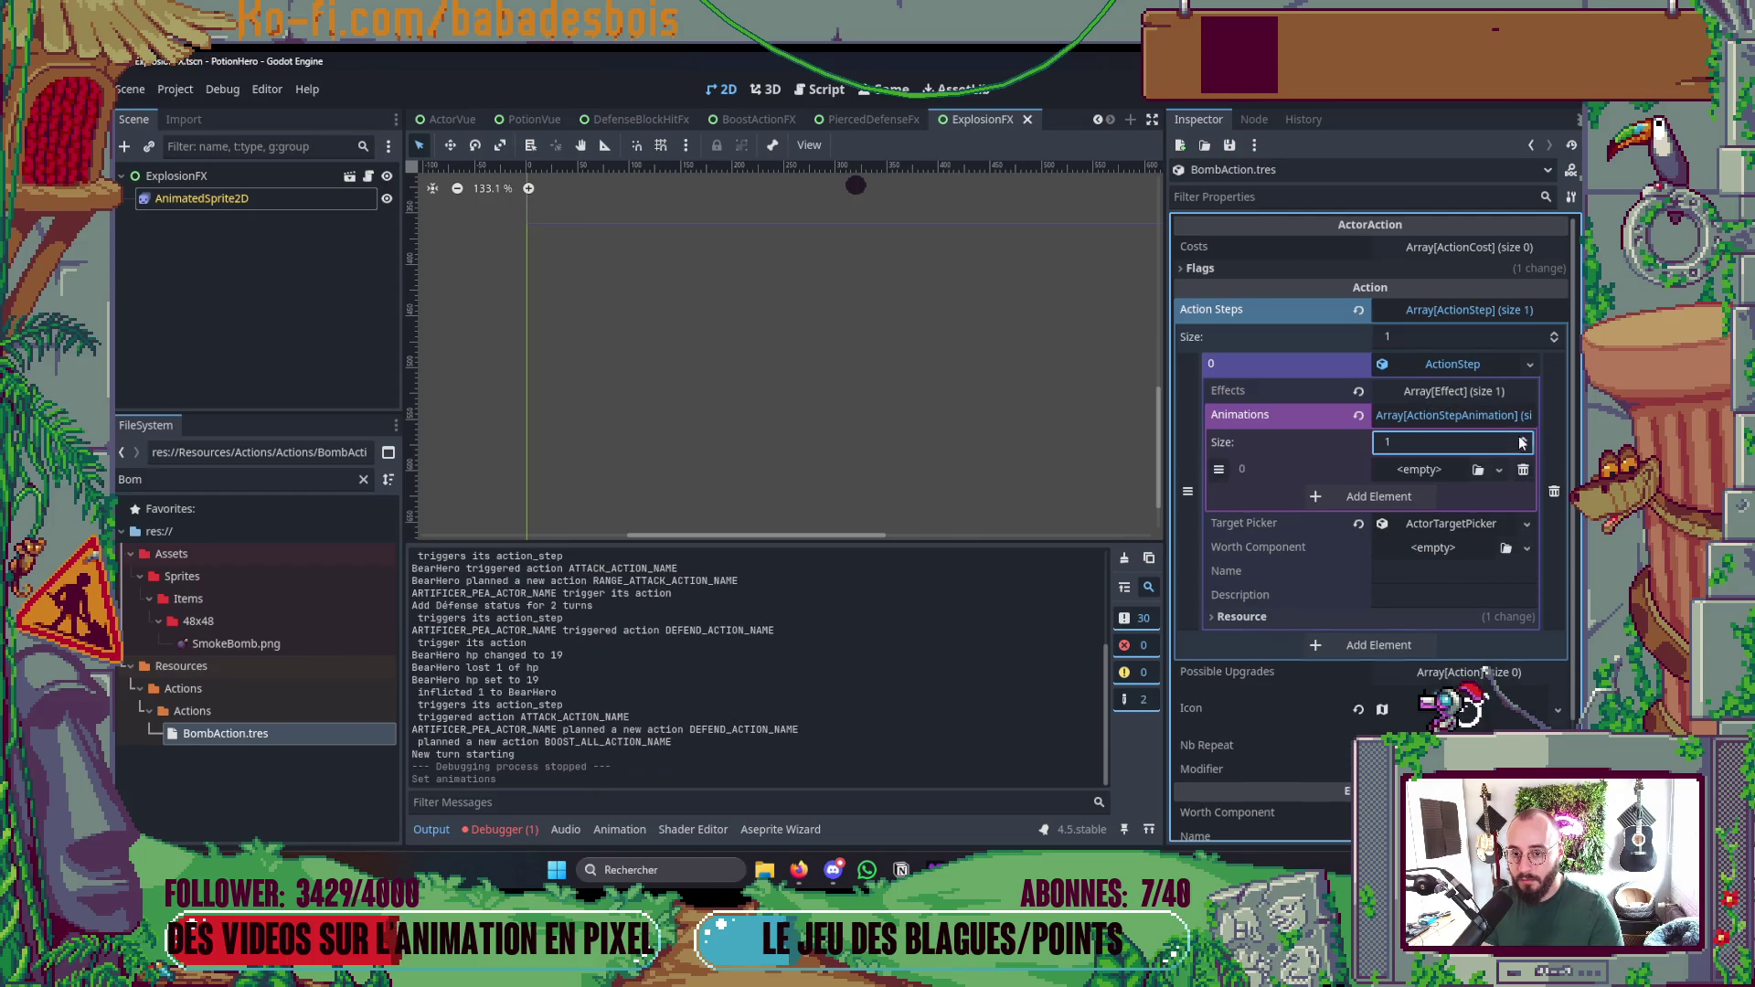
{"action": "left_click", "coordinate": [1430, 469]}
{"action": "left_click", "coordinate": [1439, 507]}
{"action": "left_click", "coordinate": [1425, 471]}
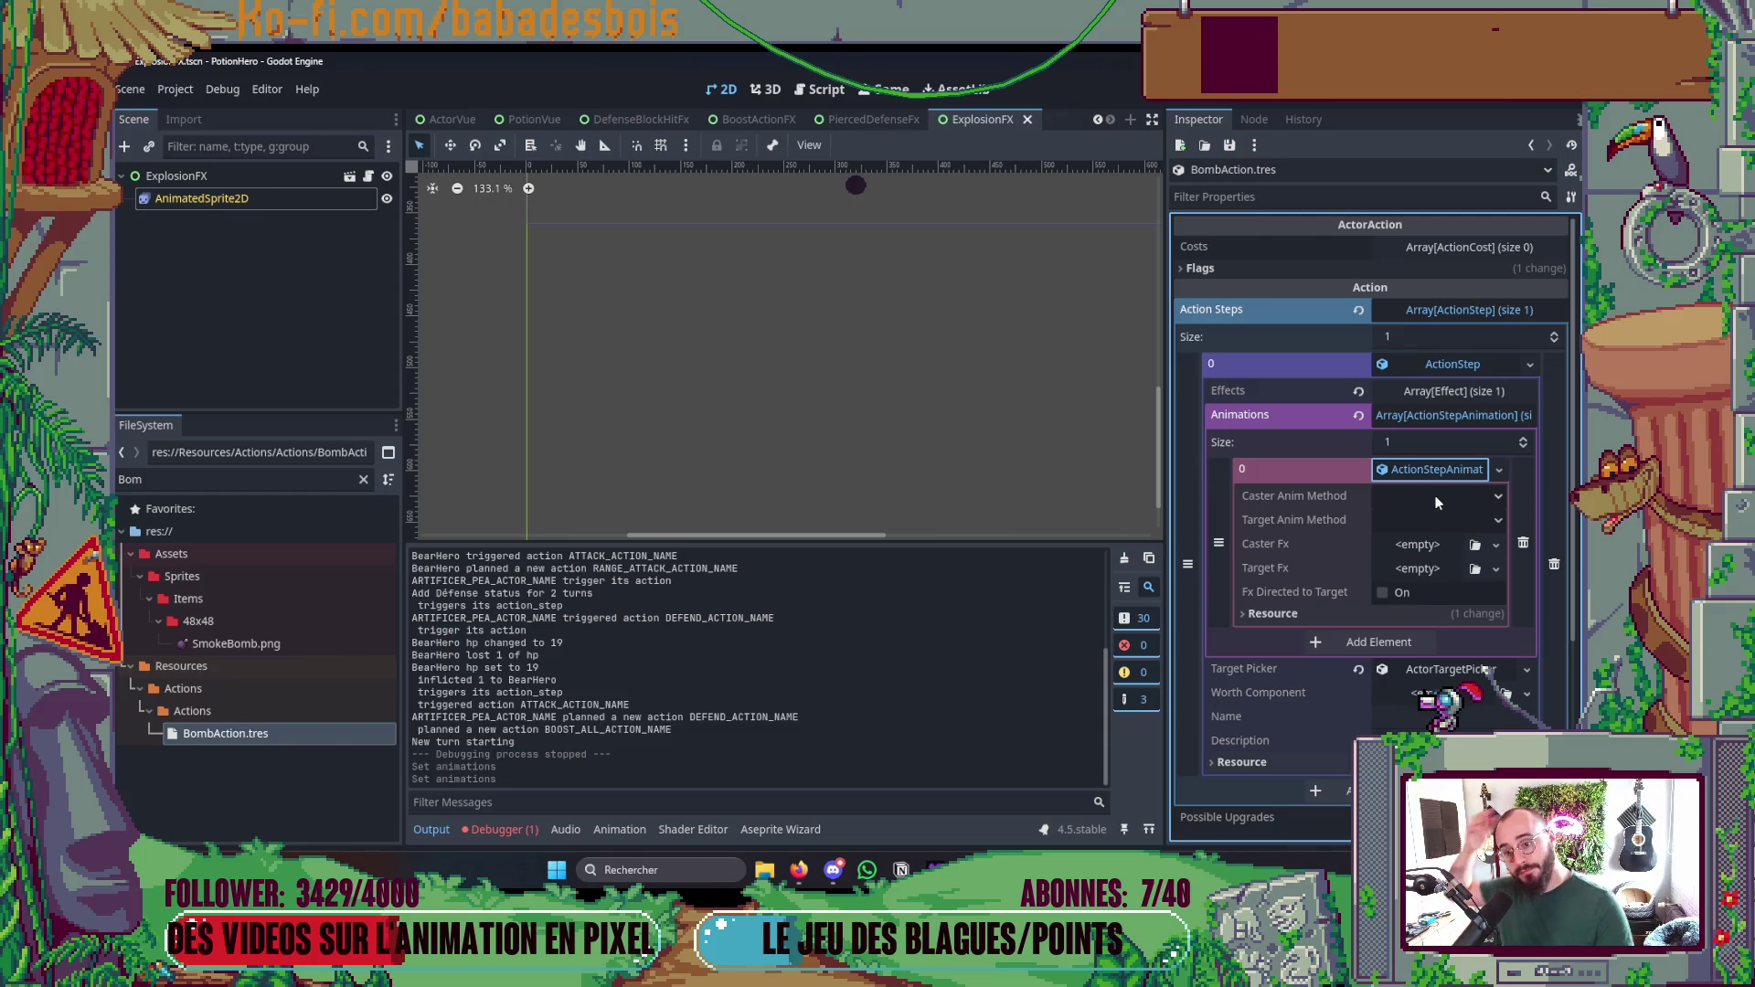
Step: Set the new animation's Caster Anim Method to attack
{"action": "left_click", "coordinate": [1435, 498]}
{"action": "left_click", "coordinate": [1428, 530]}
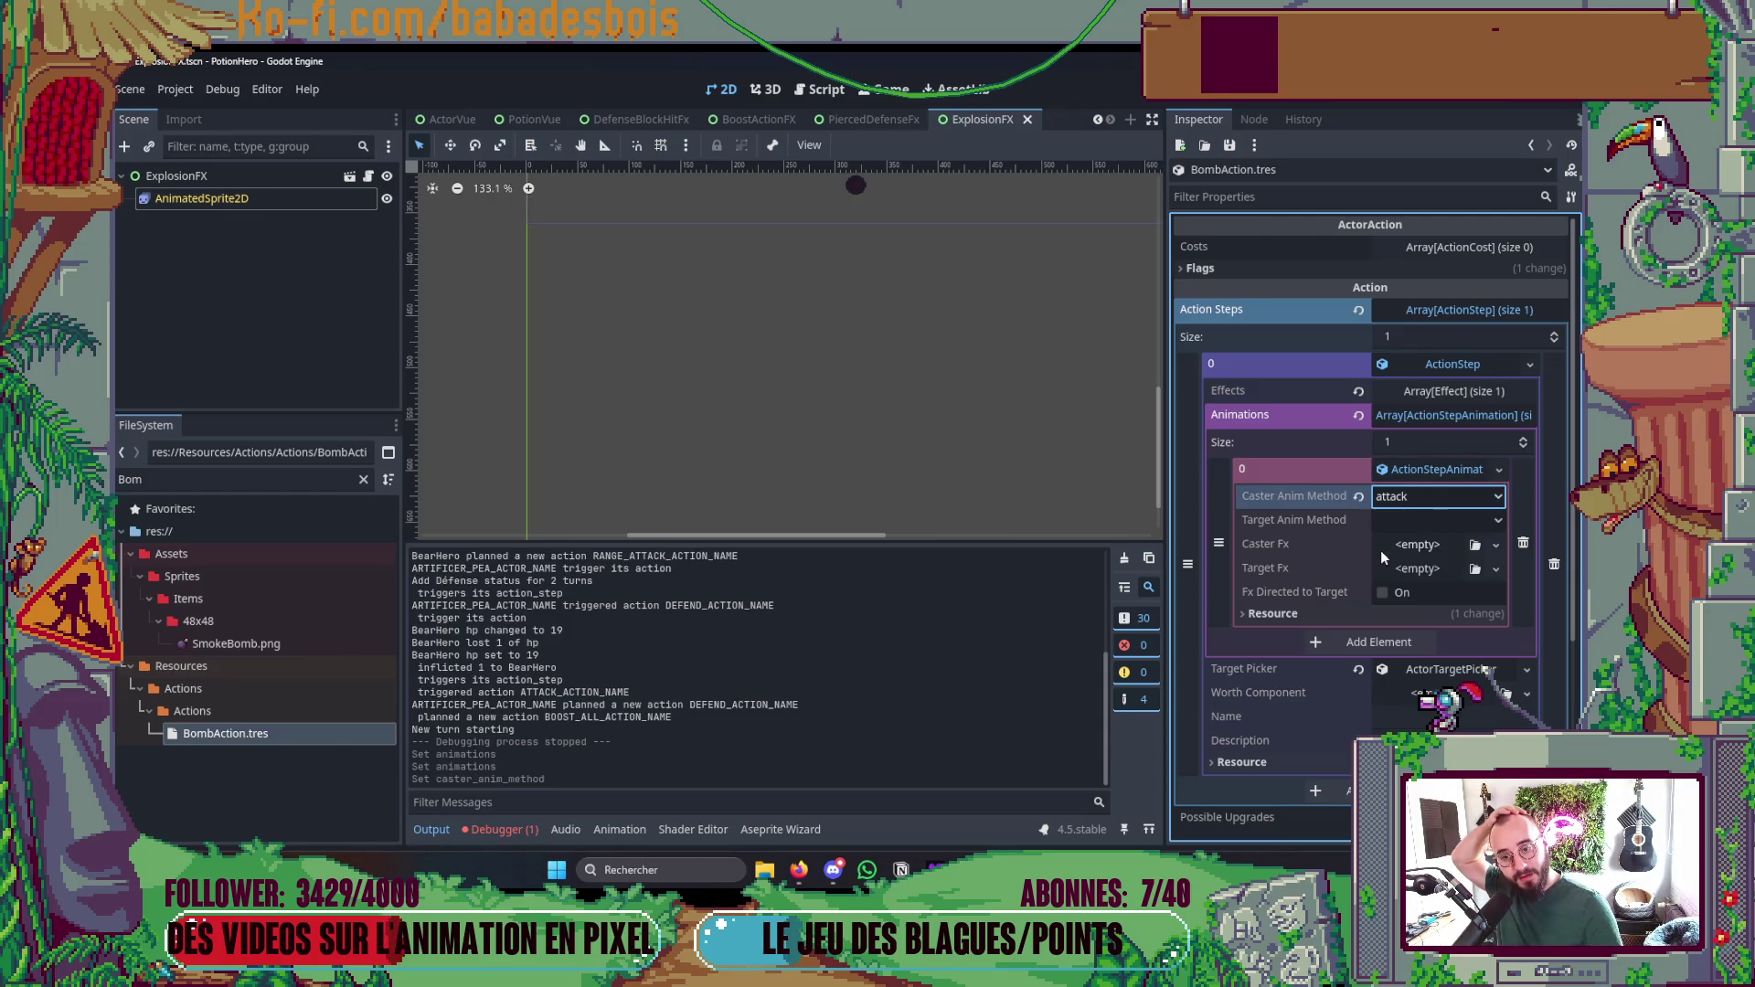
{"action": "left_click", "coordinate": [1431, 546]}
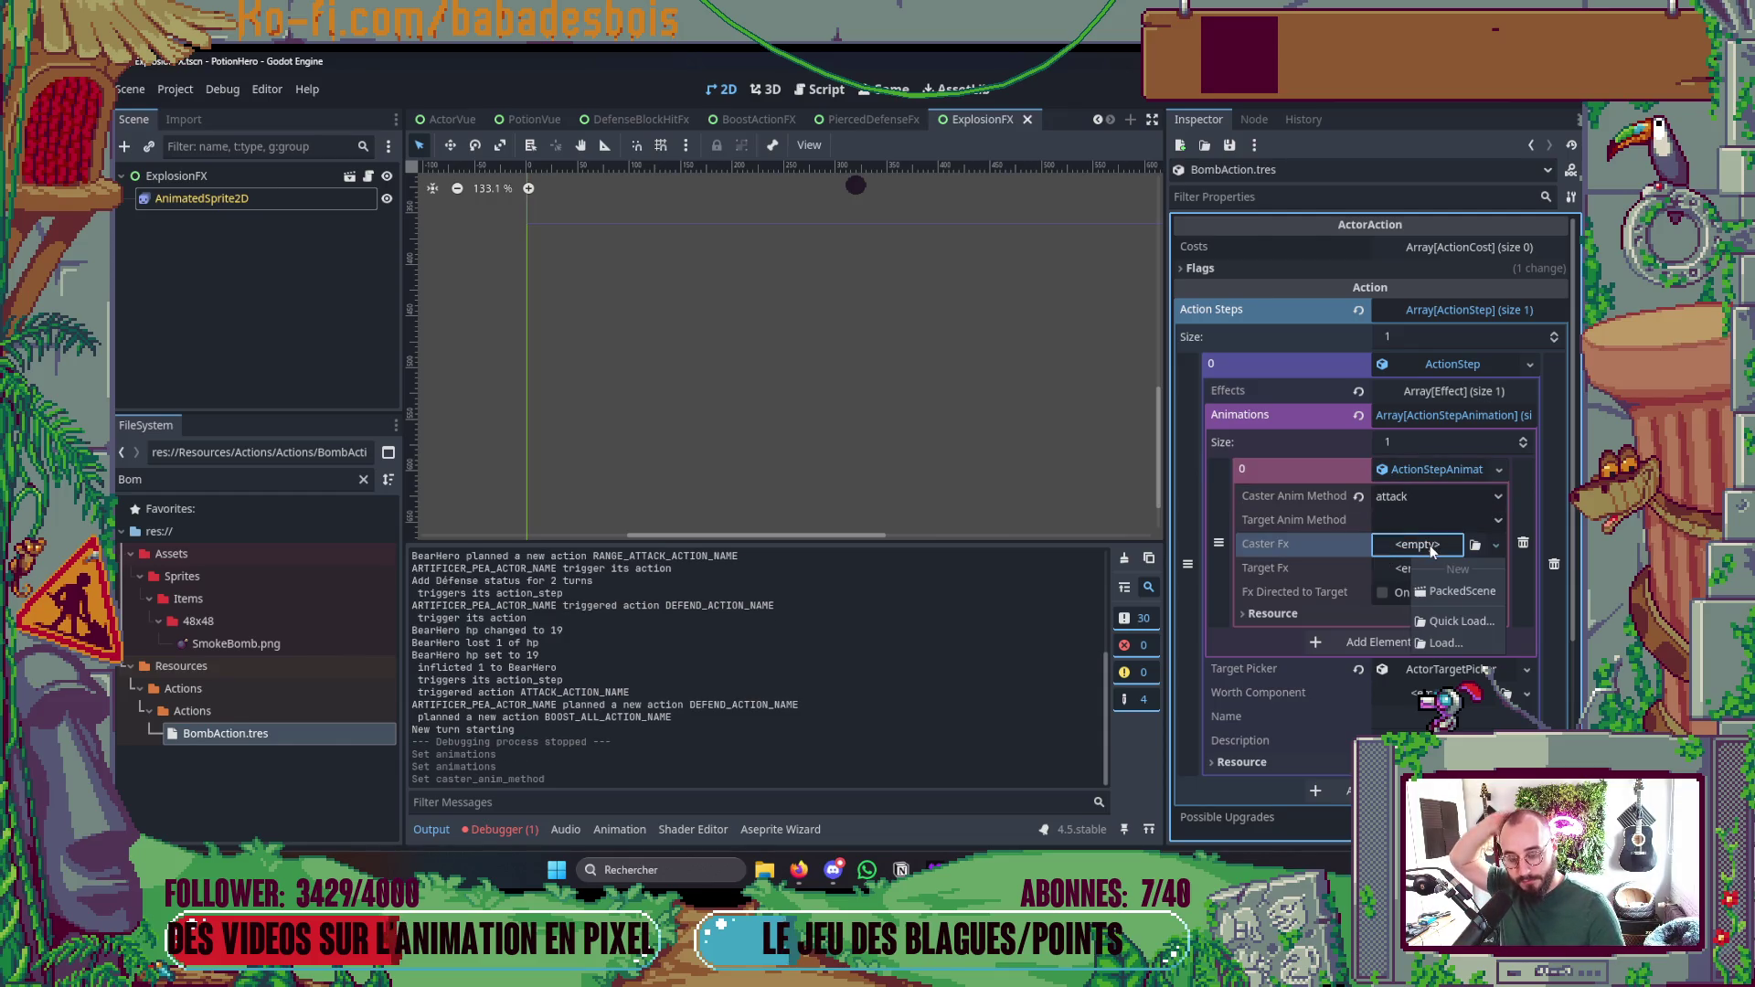
{"action": "left_click", "coordinate": [1432, 547]}
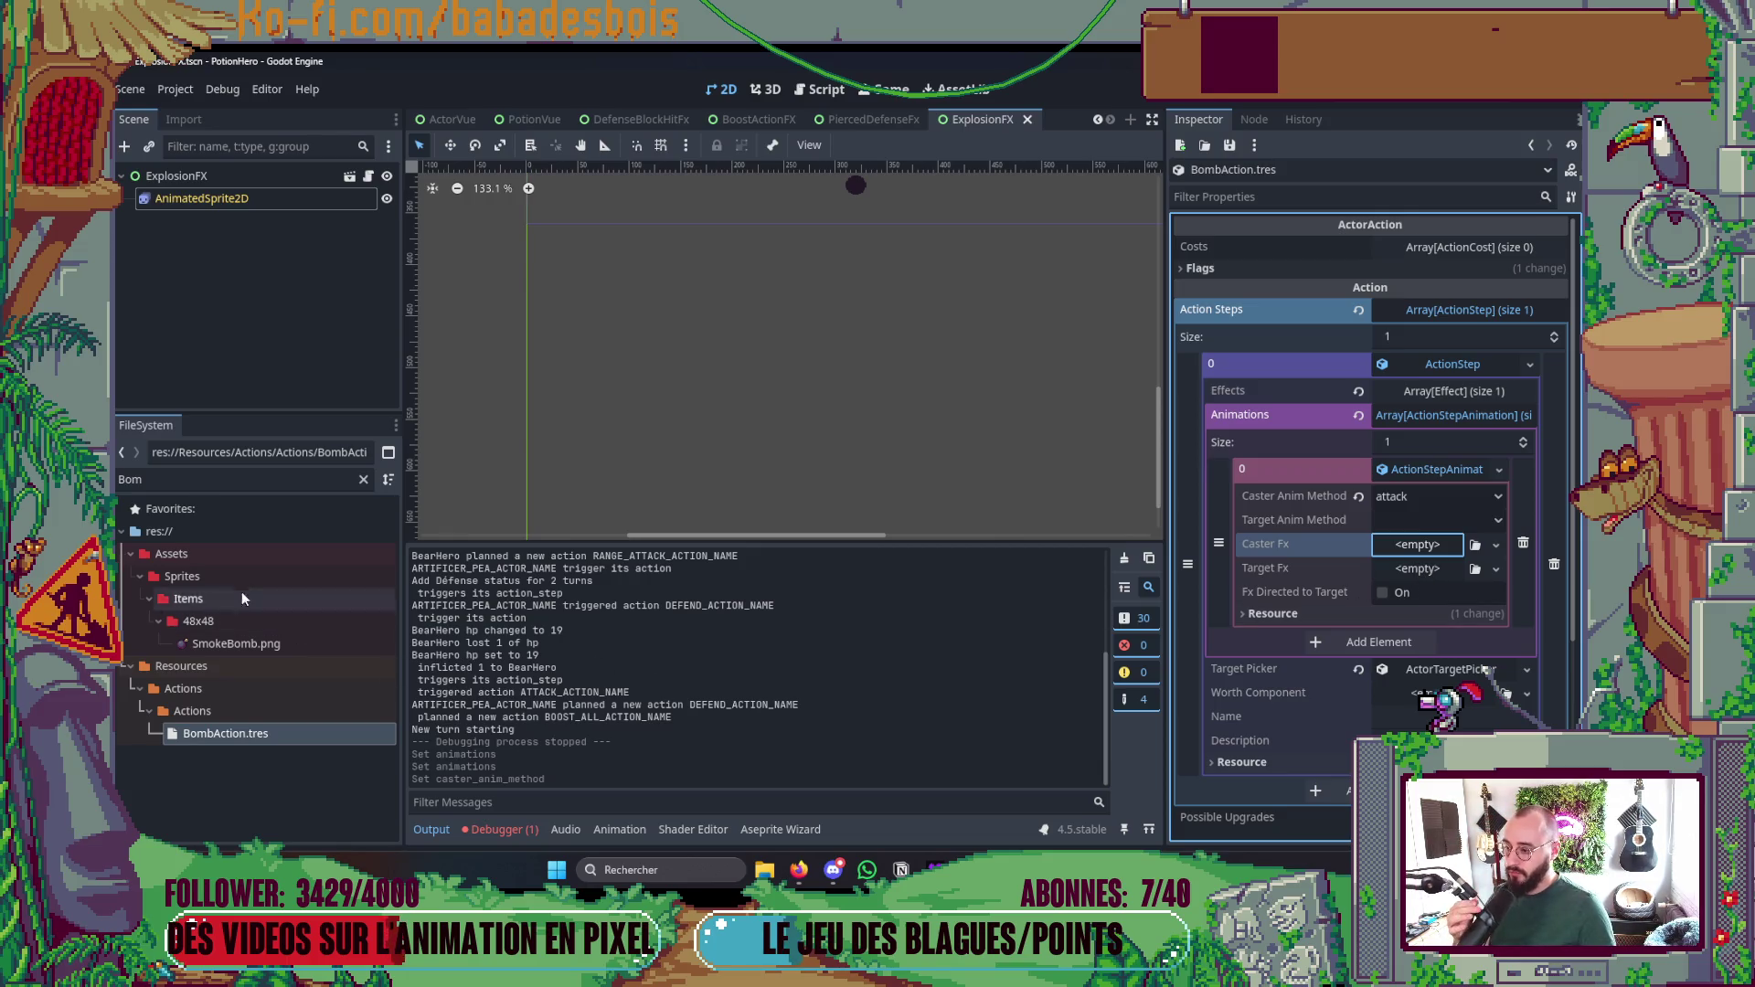
Step: Assign ExplosionFX.tscn as the animation's Target Fx and save
{"action": "left_click", "coordinate": [207, 481]}
{"action": "key", "text": "BackSpace"}
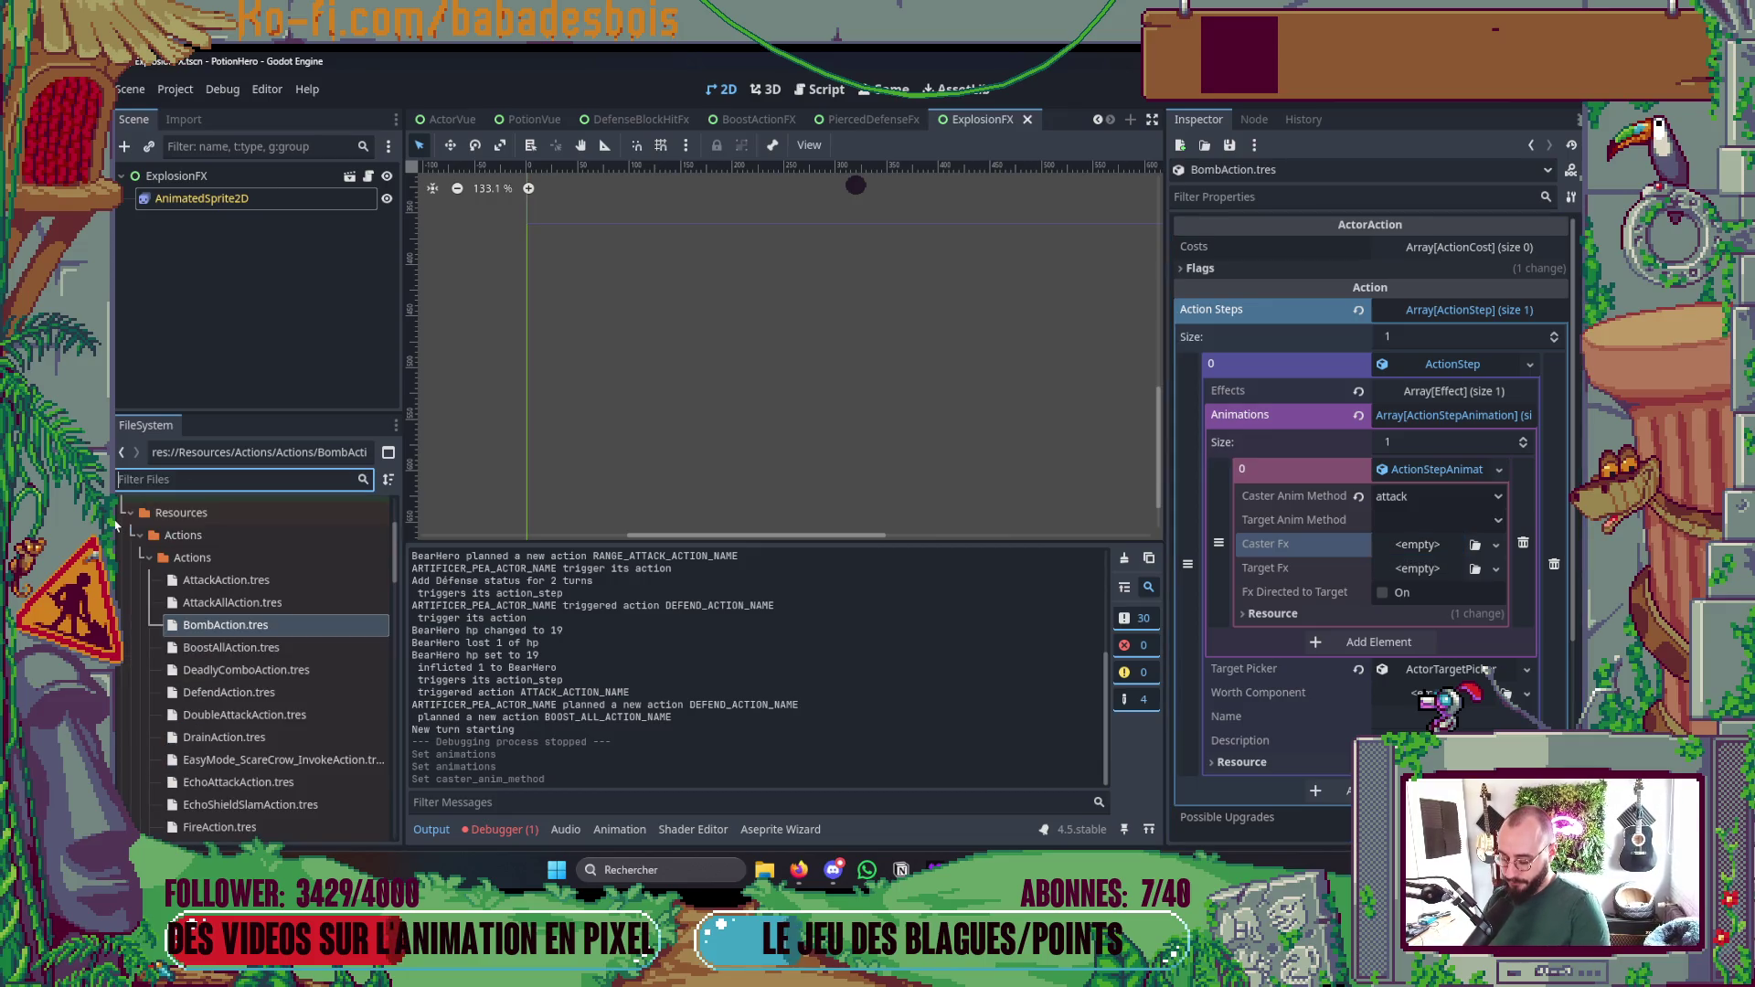
{"action": "type", "text": "Explo"}
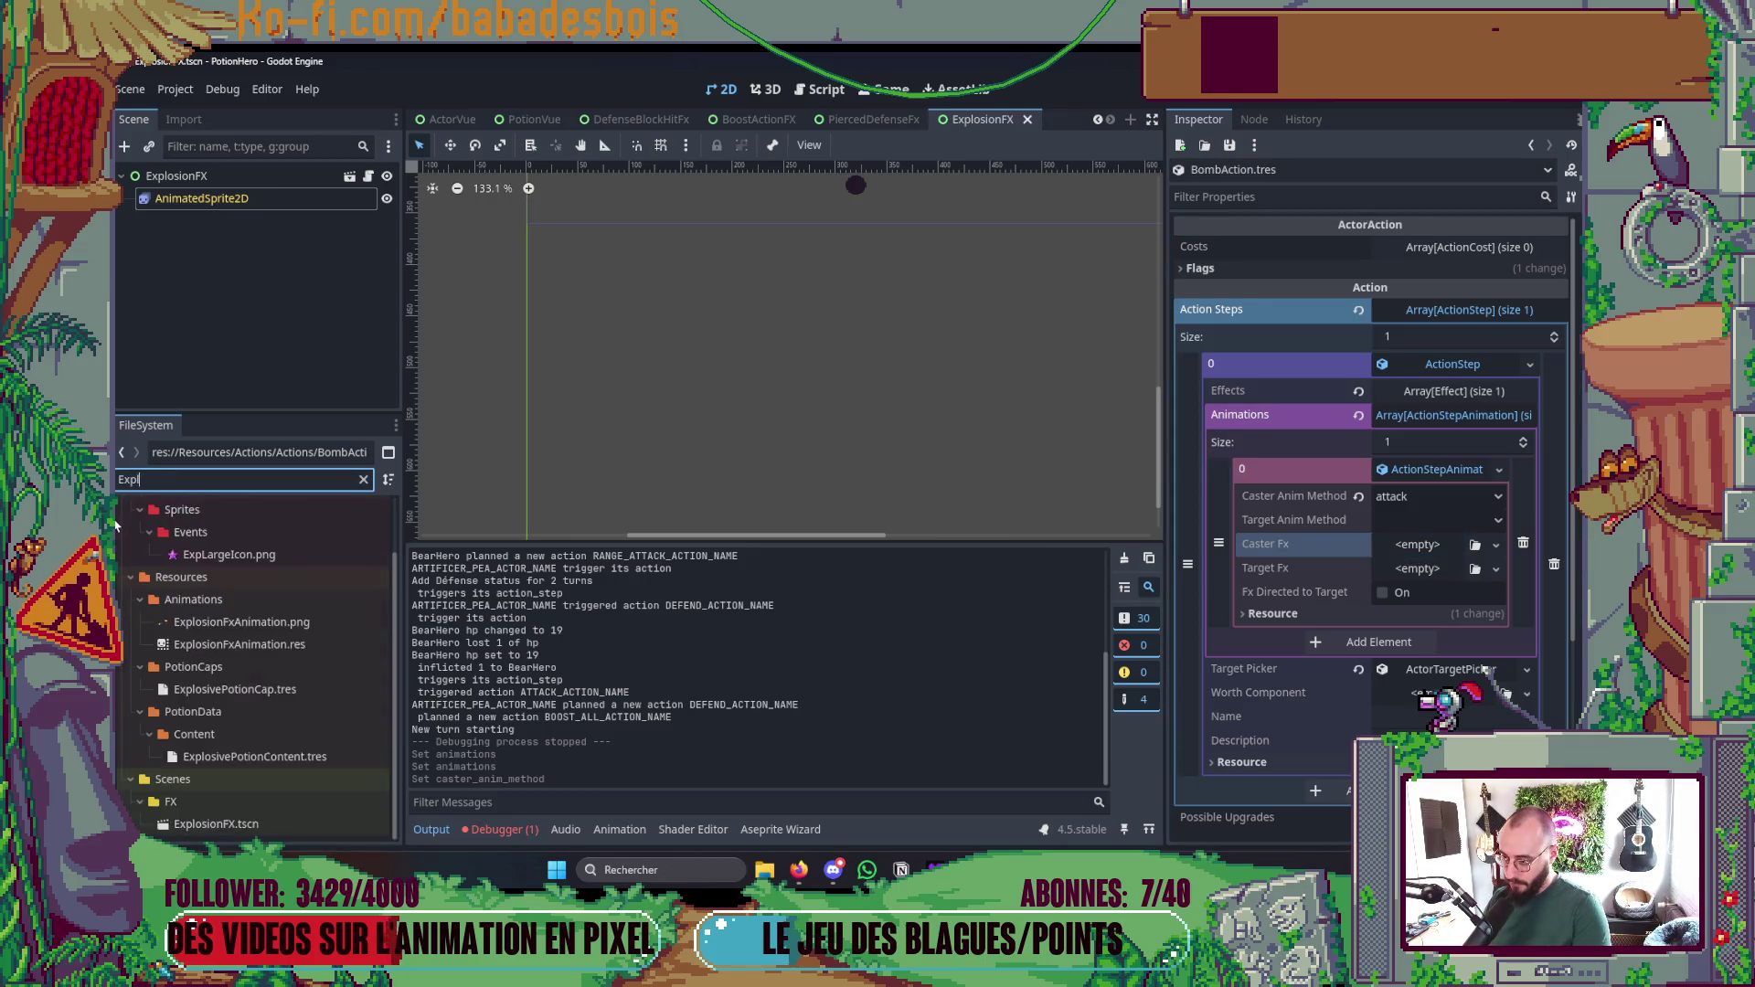
{"action": "mouse_move", "coordinate": [239, 804]}
{"action": "left_mouse_down"}
{"action": "mouse_move", "coordinate": [1416, 589]}
{"action": "mouse_move", "coordinate": [1409, 569]}
{"action": "left_mouse_up"}
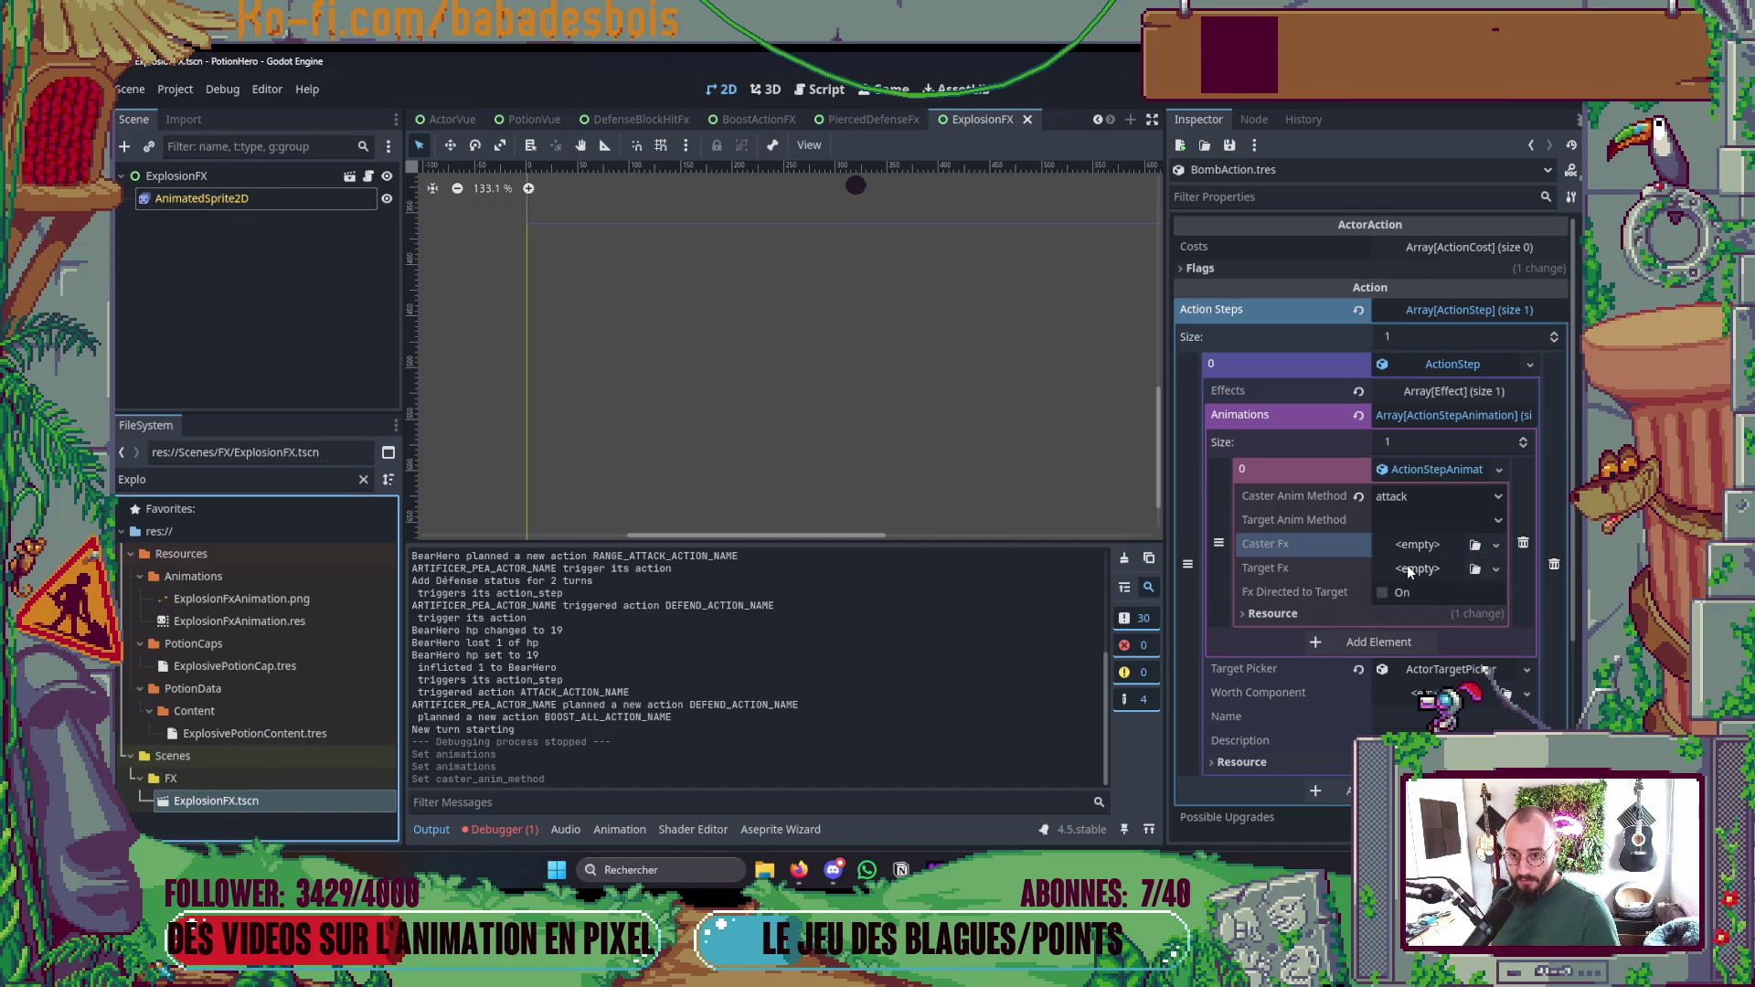
{"action": "mouse_move", "coordinate": [251, 792]}
{"action": "left_mouse_down"}
{"action": "mouse_move", "coordinate": [1367, 614]}
{"action": "mouse_move", "coordinate": [1412, 568]}
{"action": "left_mouse_up"}
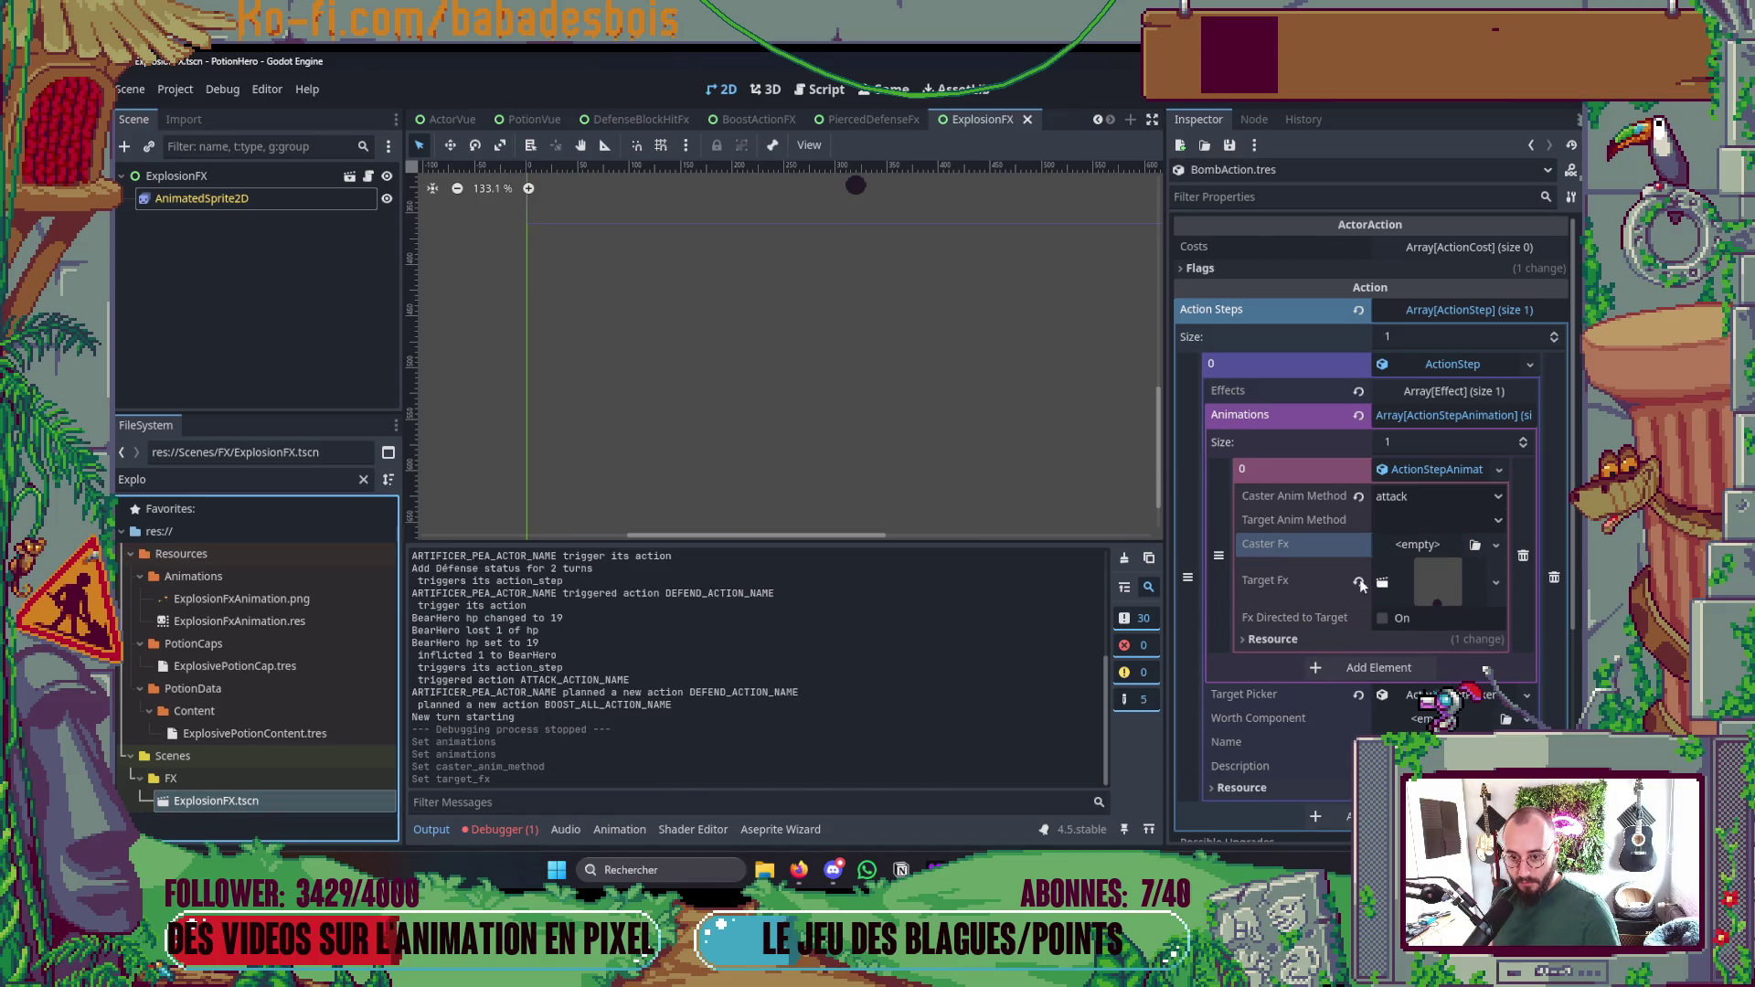
{"action": "key", "text": "ctrl+s"}
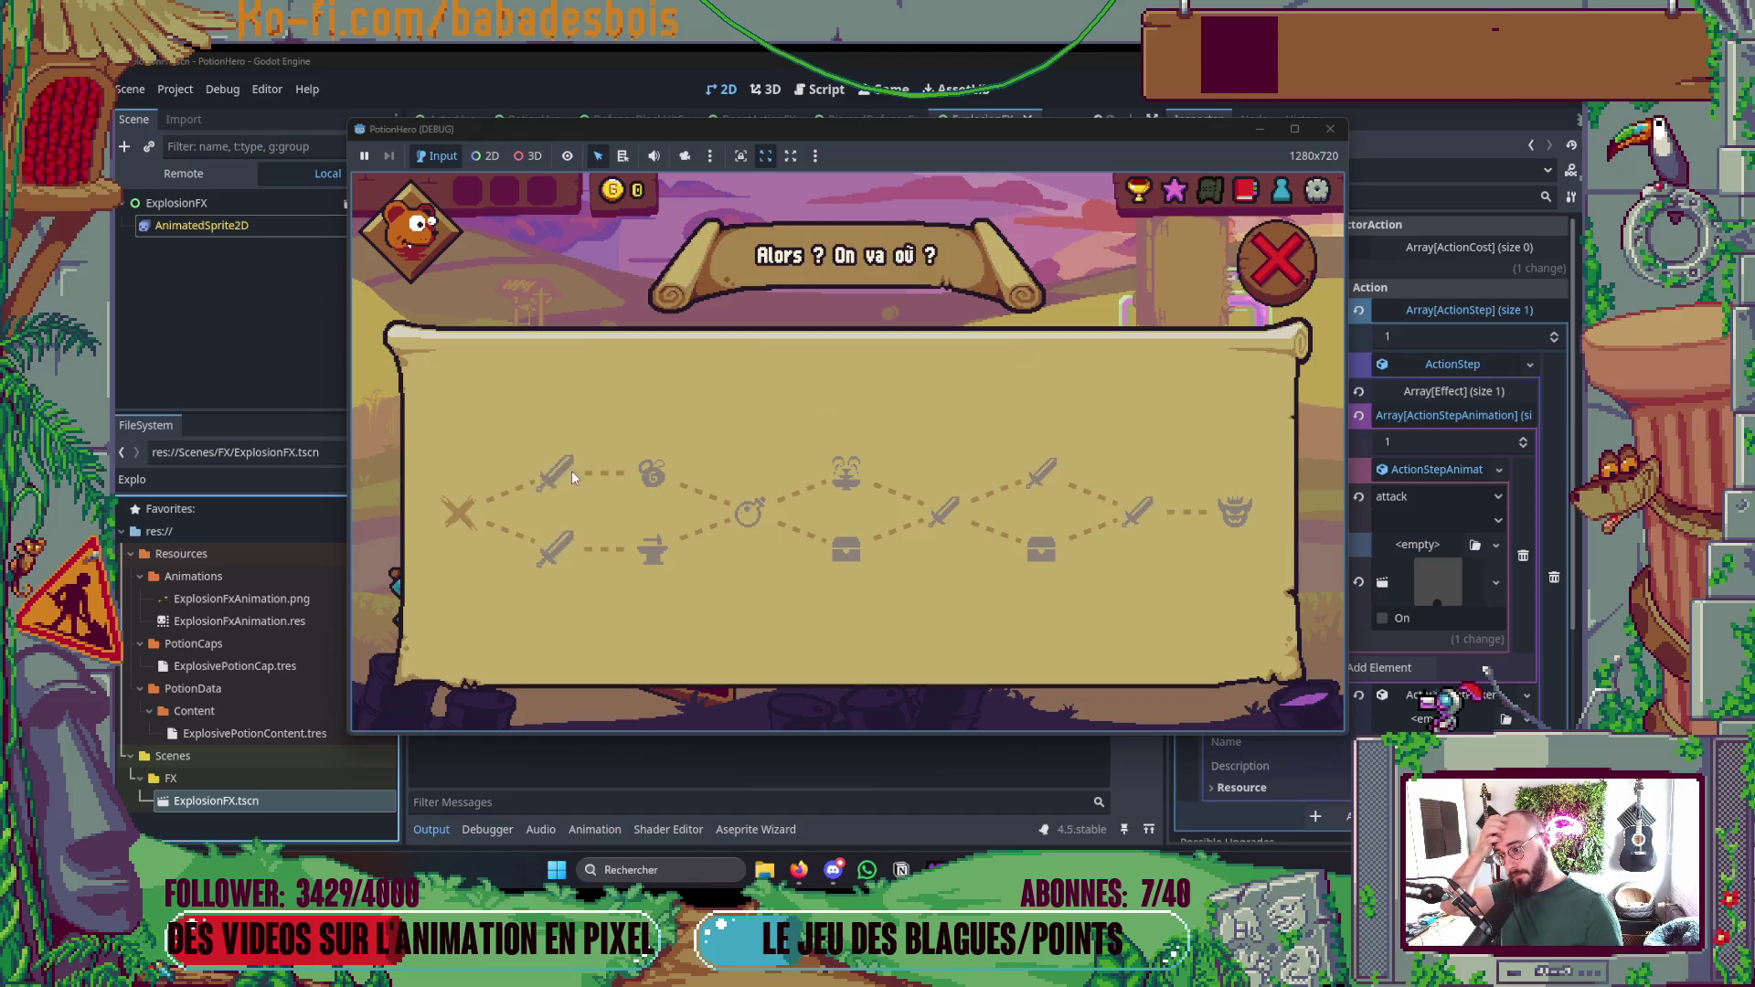
Step: Restart the game, travel to the sword node, and end turns until the bomb hits the bear
{"action": "left_click", "coordinate": [572, 469]}
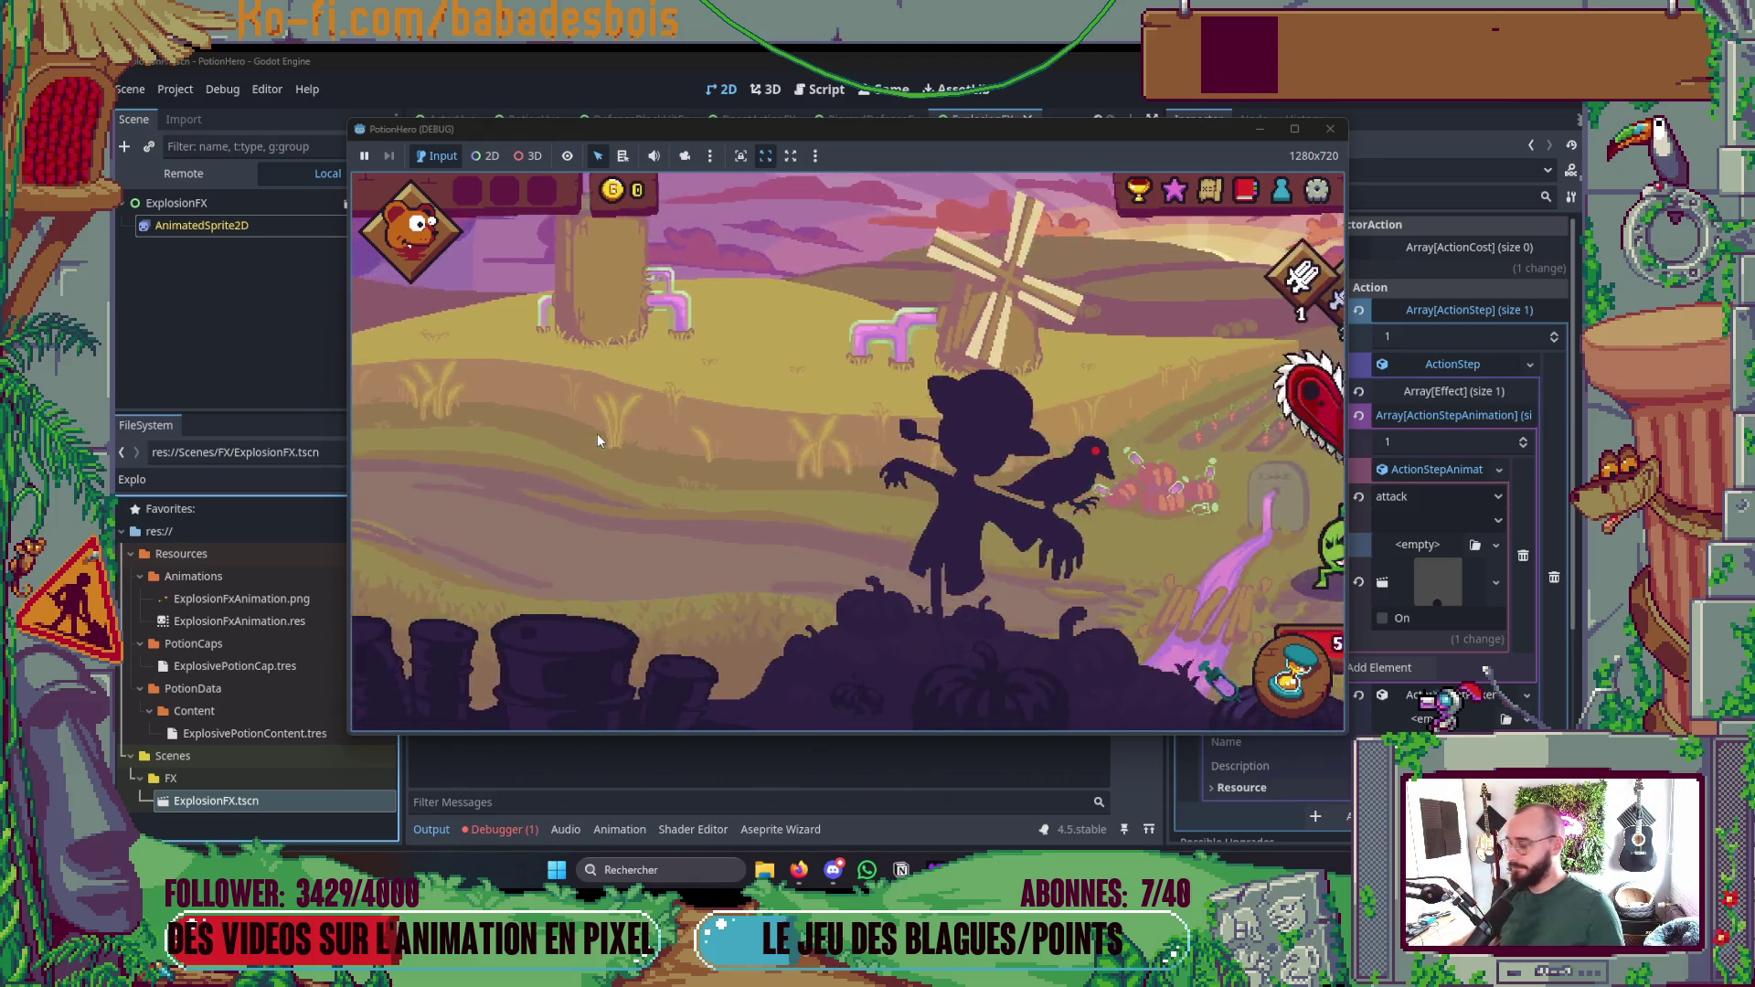
{"action": "key", "text": "F5"}
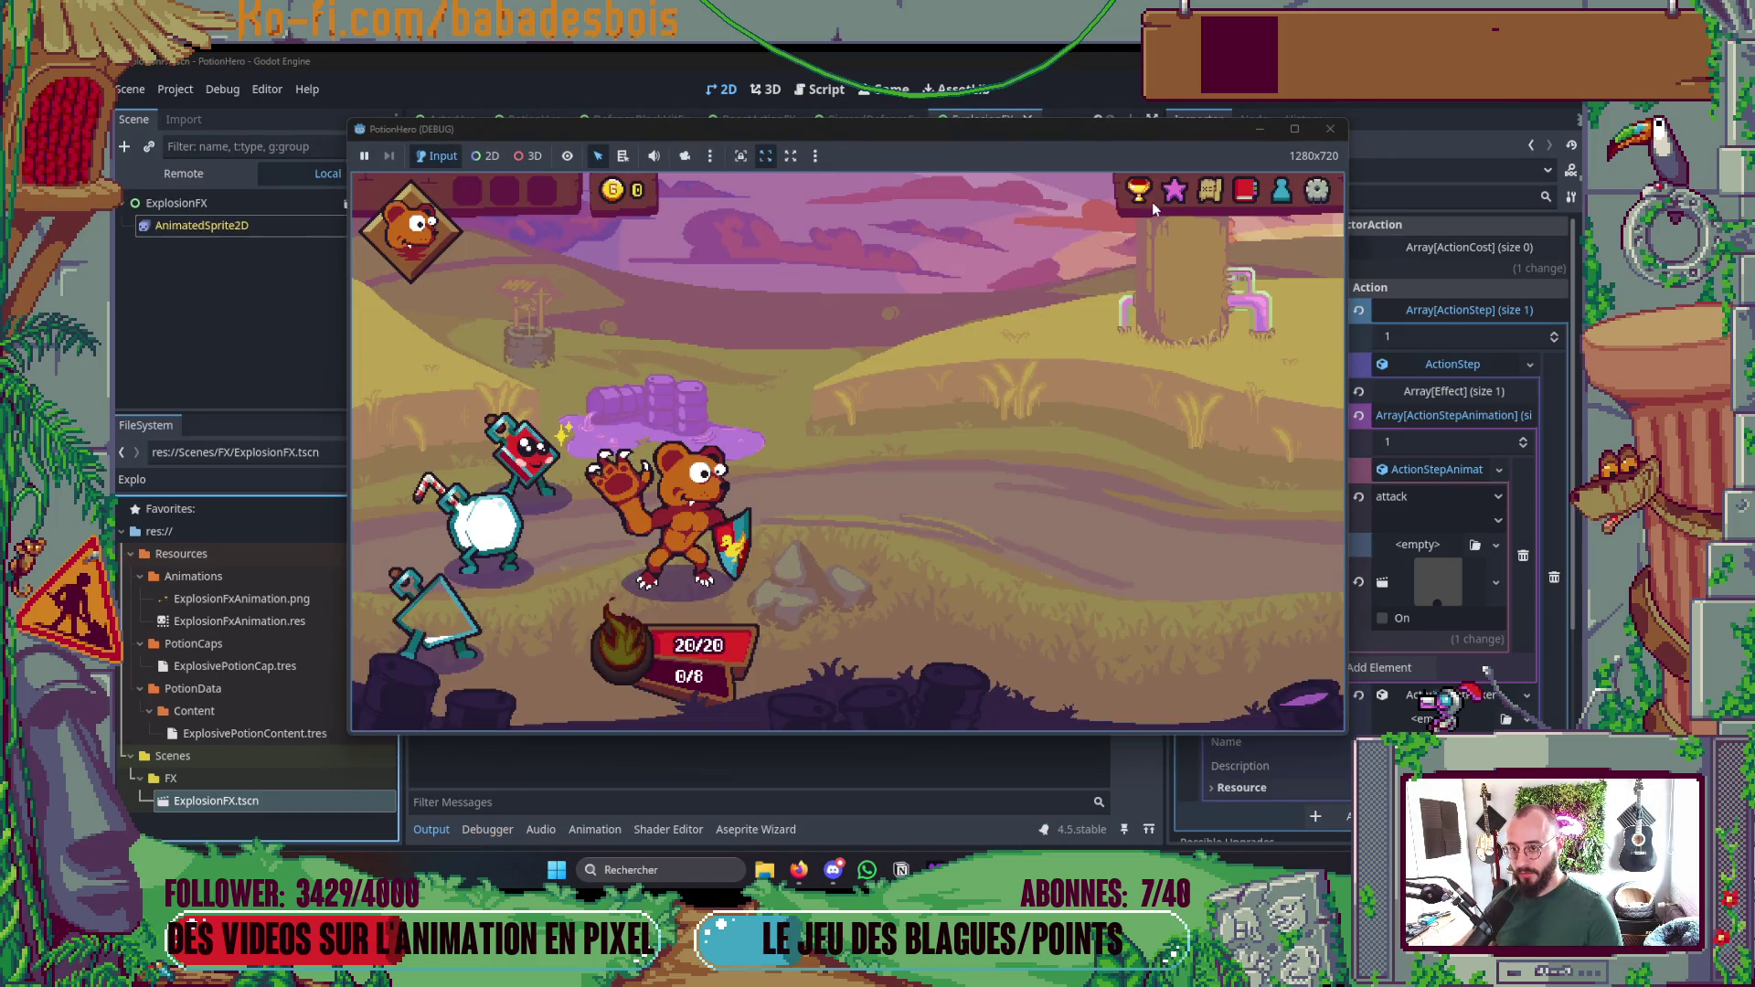
{"action": "left_click", "coordinate": [1207, 190]}
{"action": "left_click", "coordinate": [557, 475]}
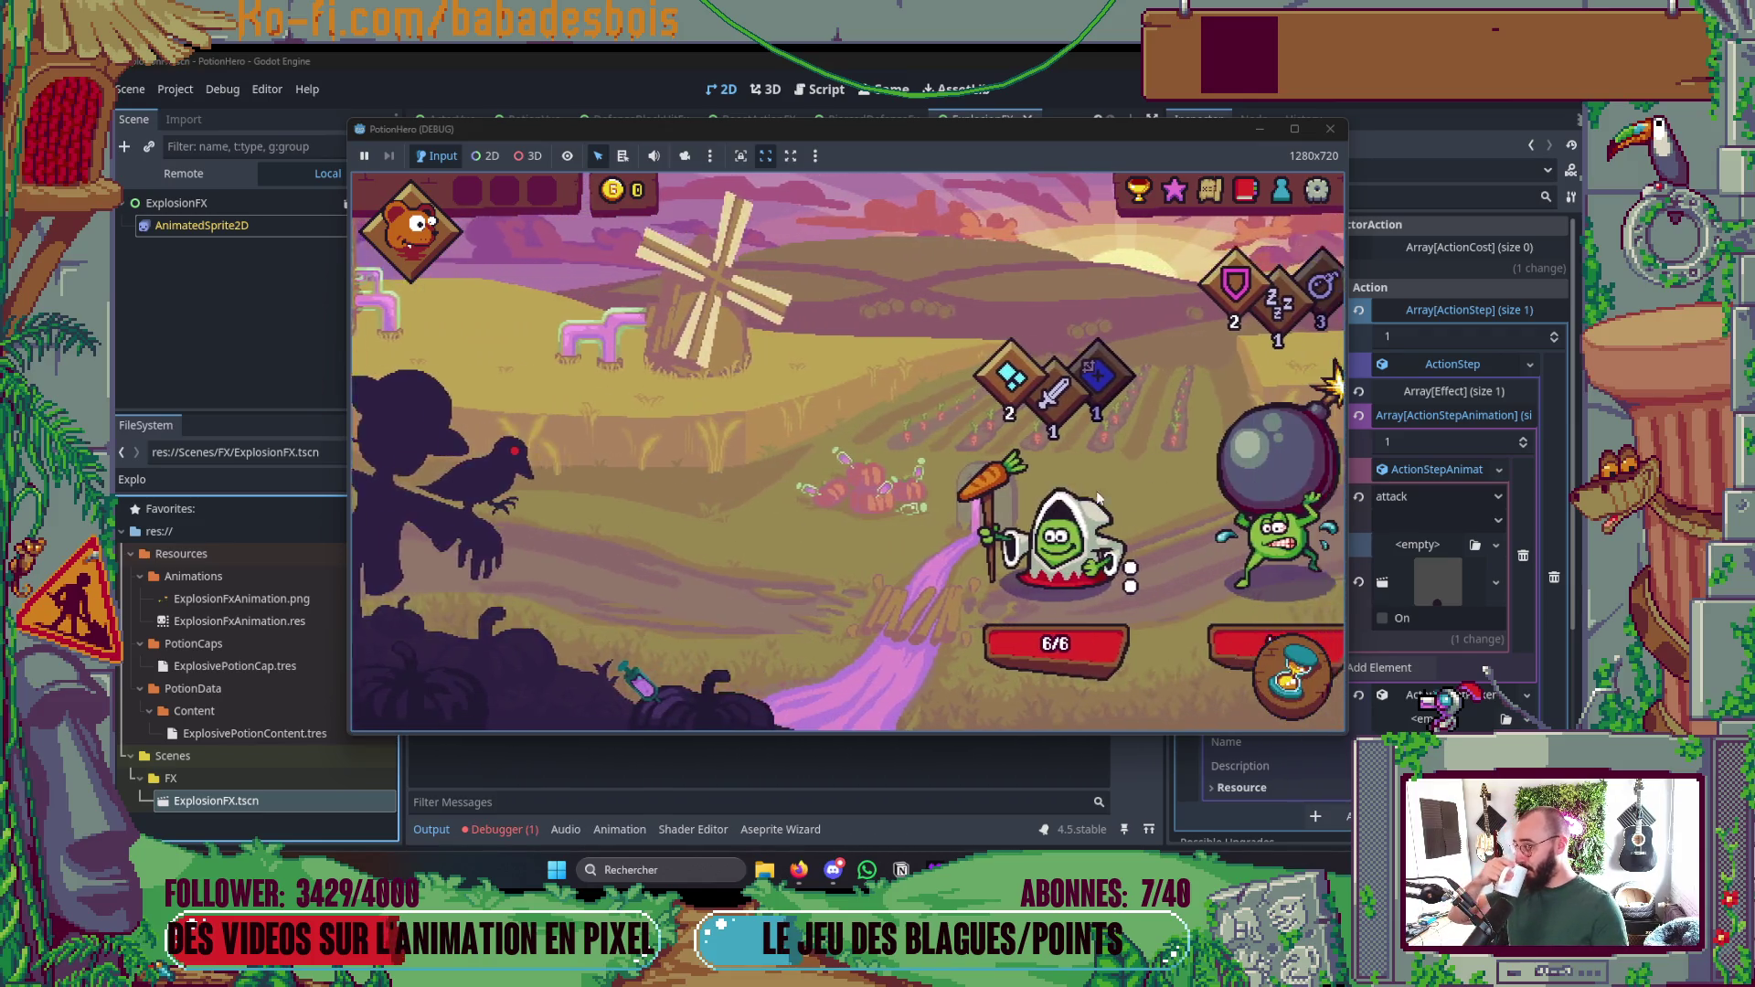
{"action": "left_click", "coordinate": [1298, 649]}
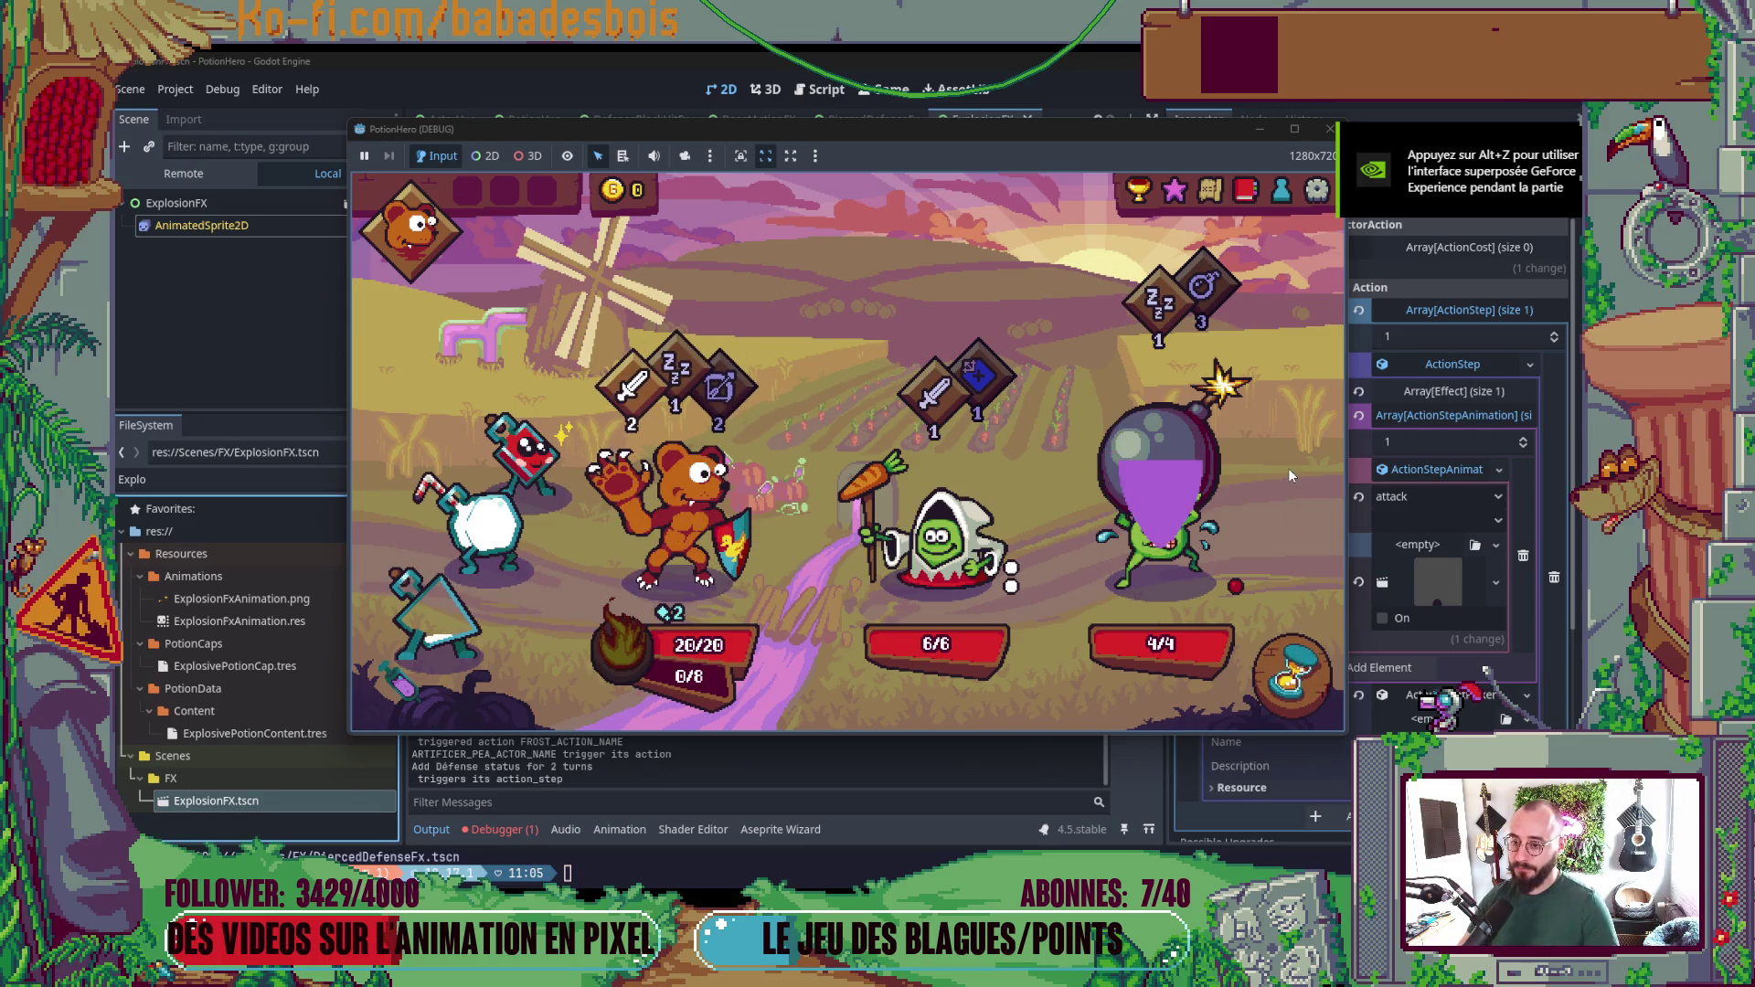
{"action": "left_click", "coordinate": [1300, 690]}
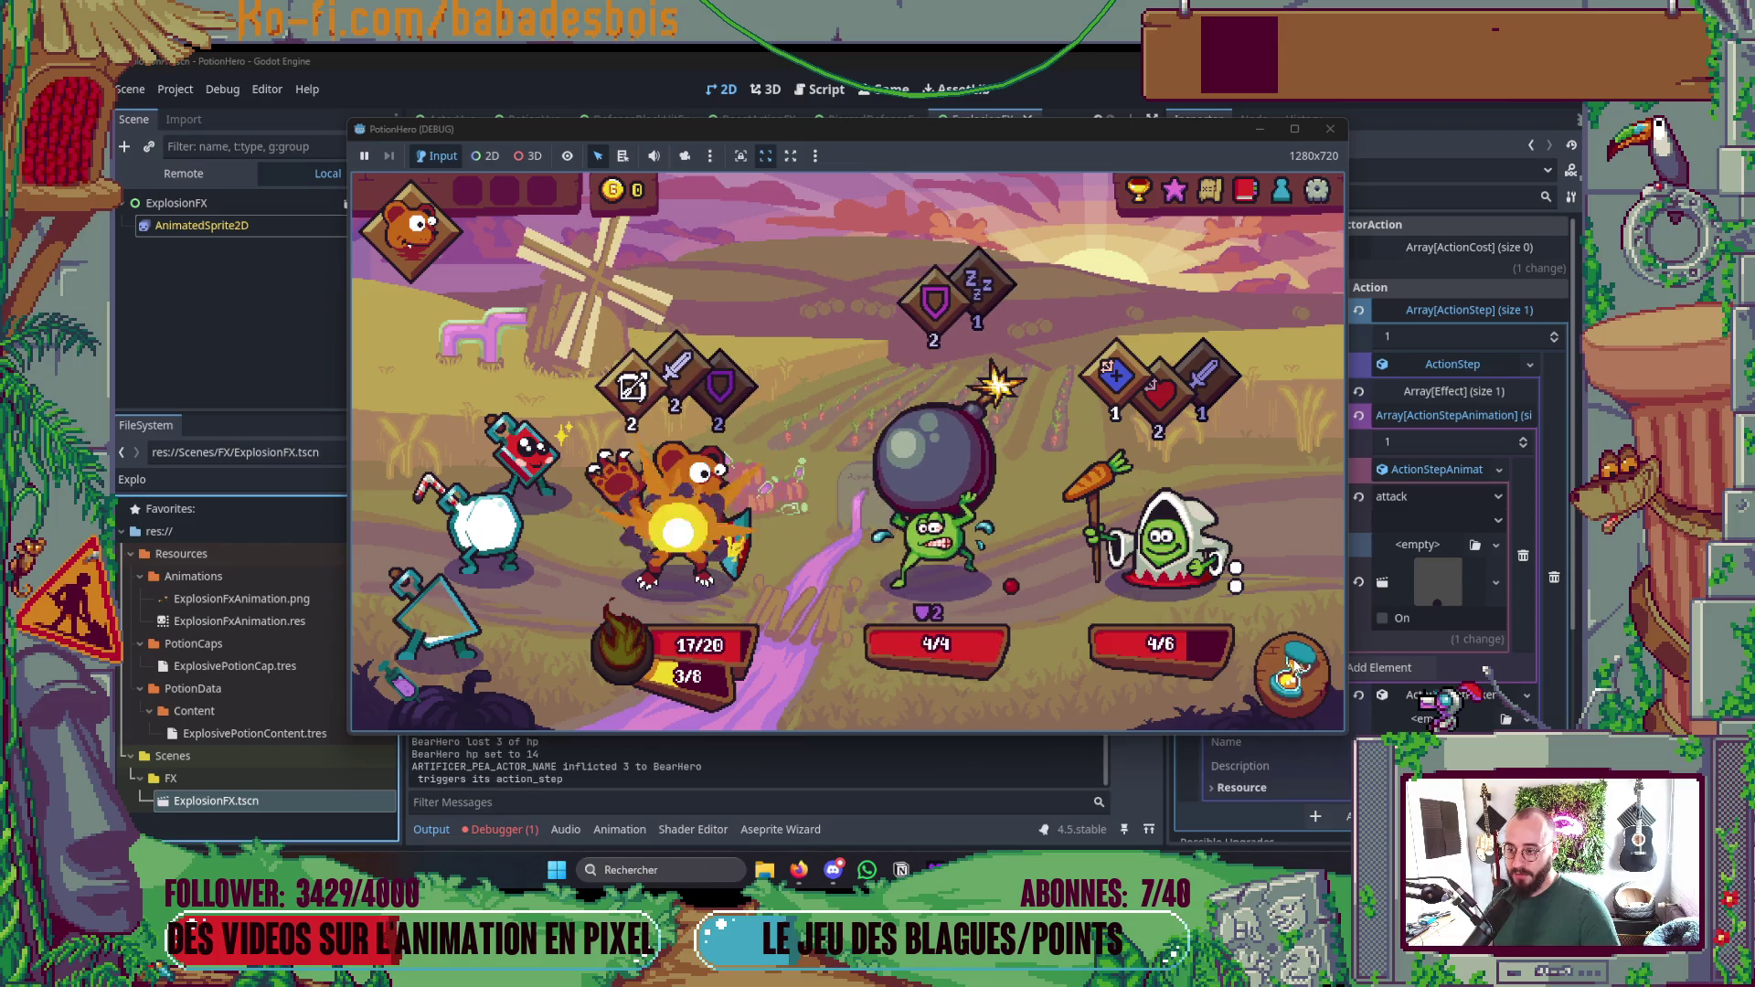
{"action": "left_click", "coordinate": [1334, 129]}
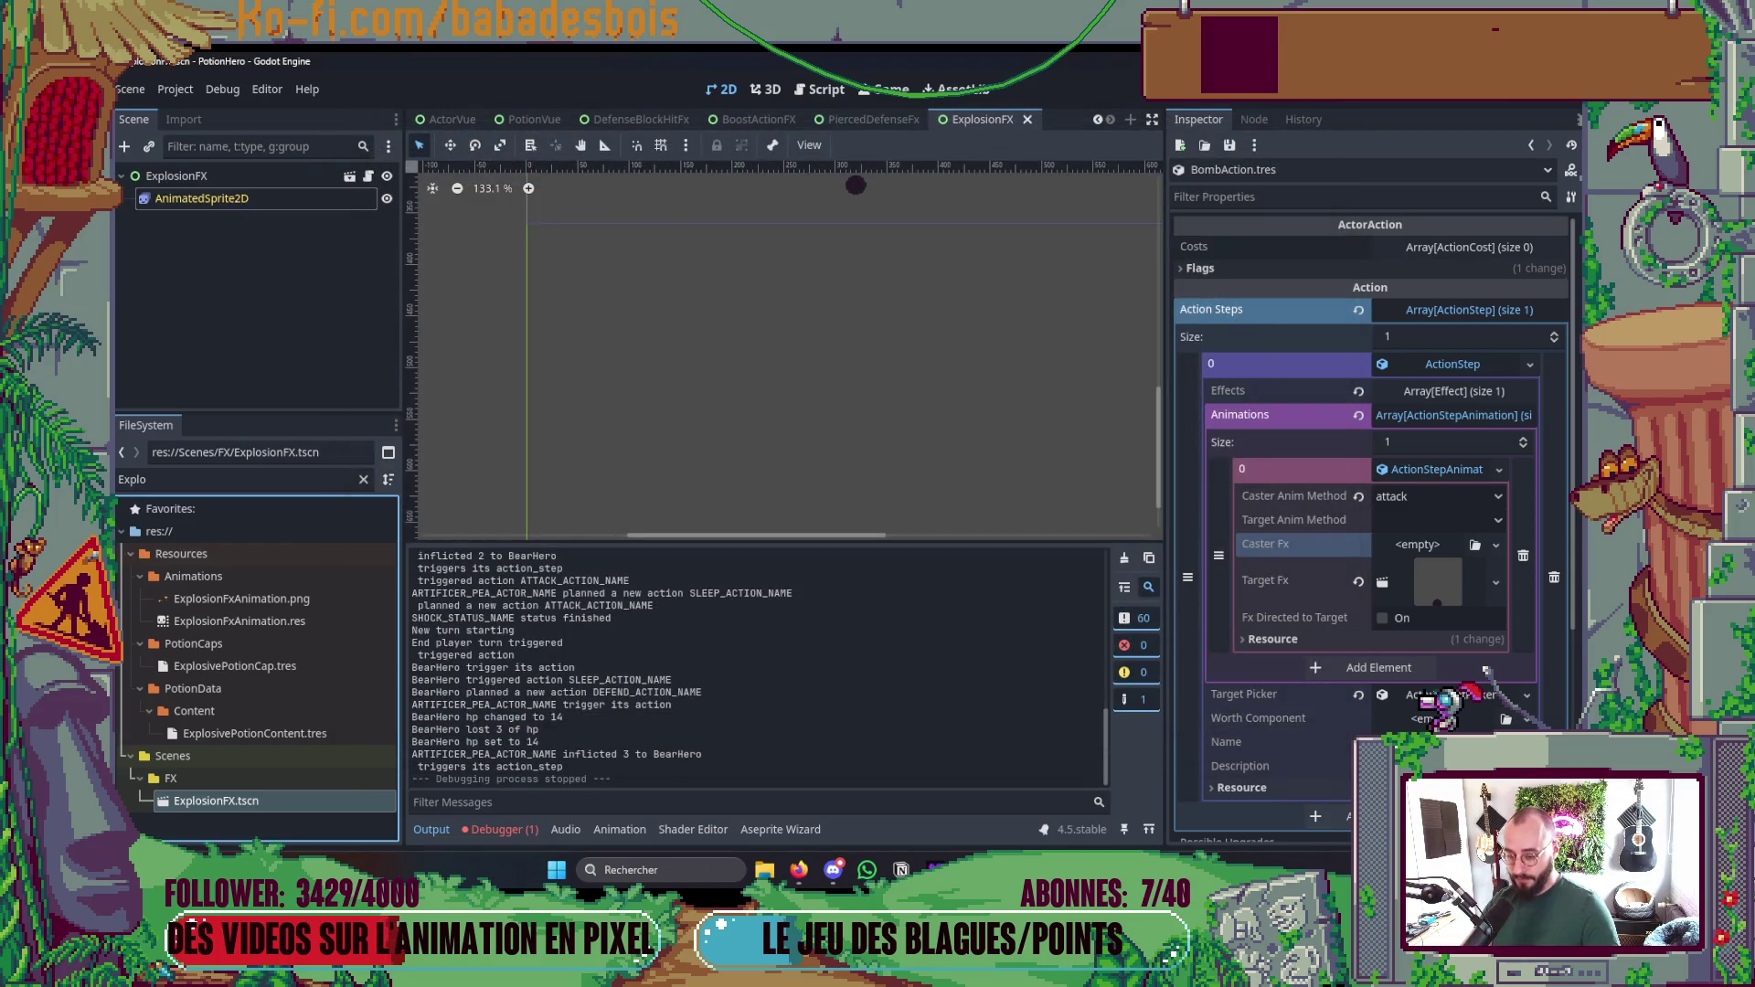
Step: Select the ExplosionFX AnimatedSprite2D node with the bottom panels hidden
{"action": "left_click", "coordinate": [431, 829]}
{"action": "scroll", "coordinate": [751, 479], "scroll_direction": "up", "scroll_amount": 1}
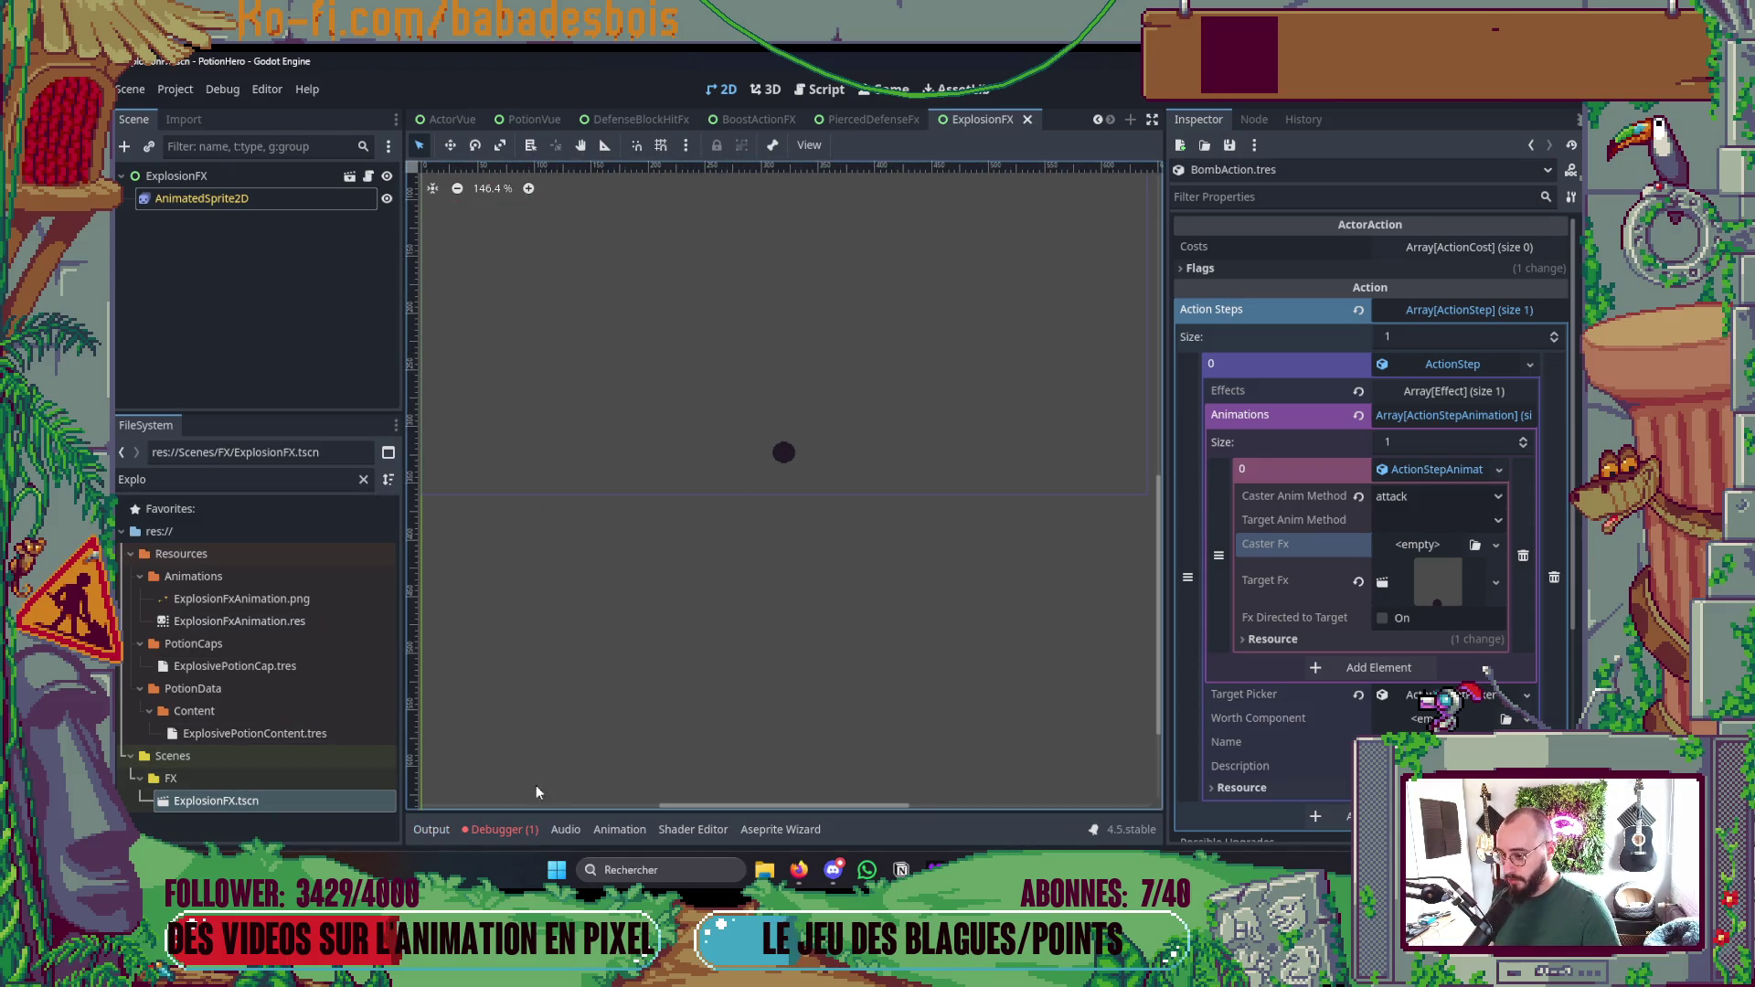
{"action": "left_click", "coordinate": [200, 197]}
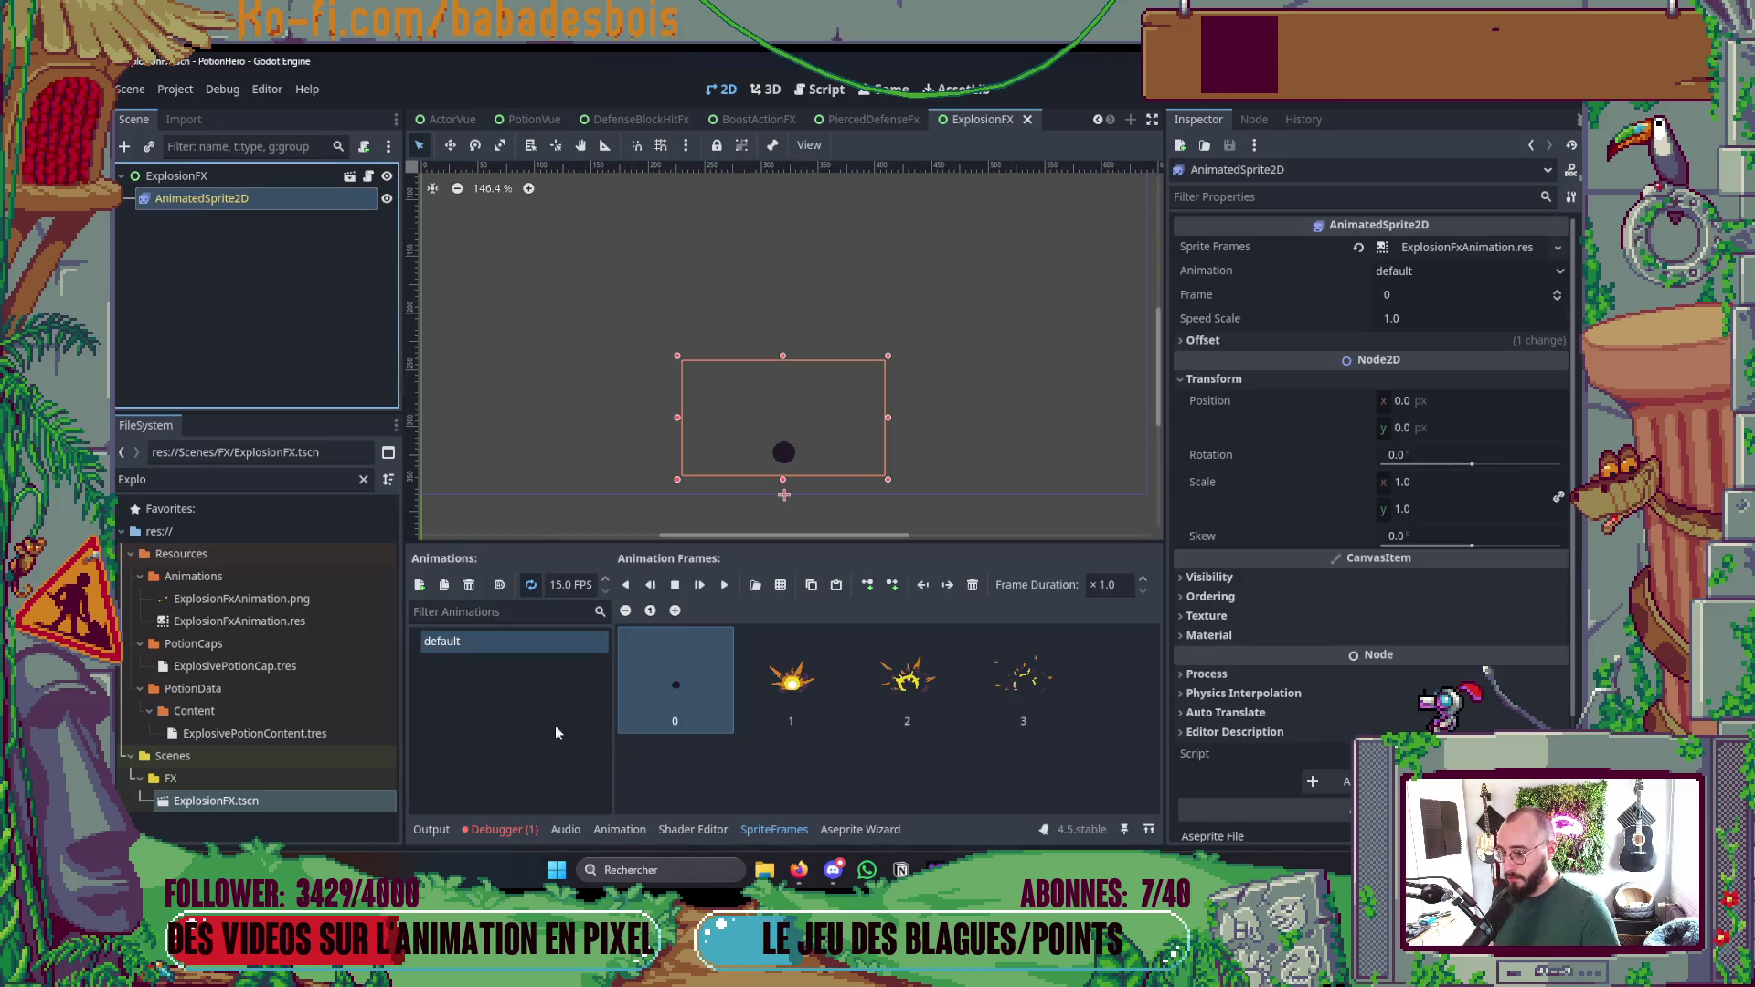
{"action": "left_click", "coordinate": [774, 829]}
{"action": "scroll", "coordinate": [789, 492], "scroll_direction": "up", "scroll_amount": 3}
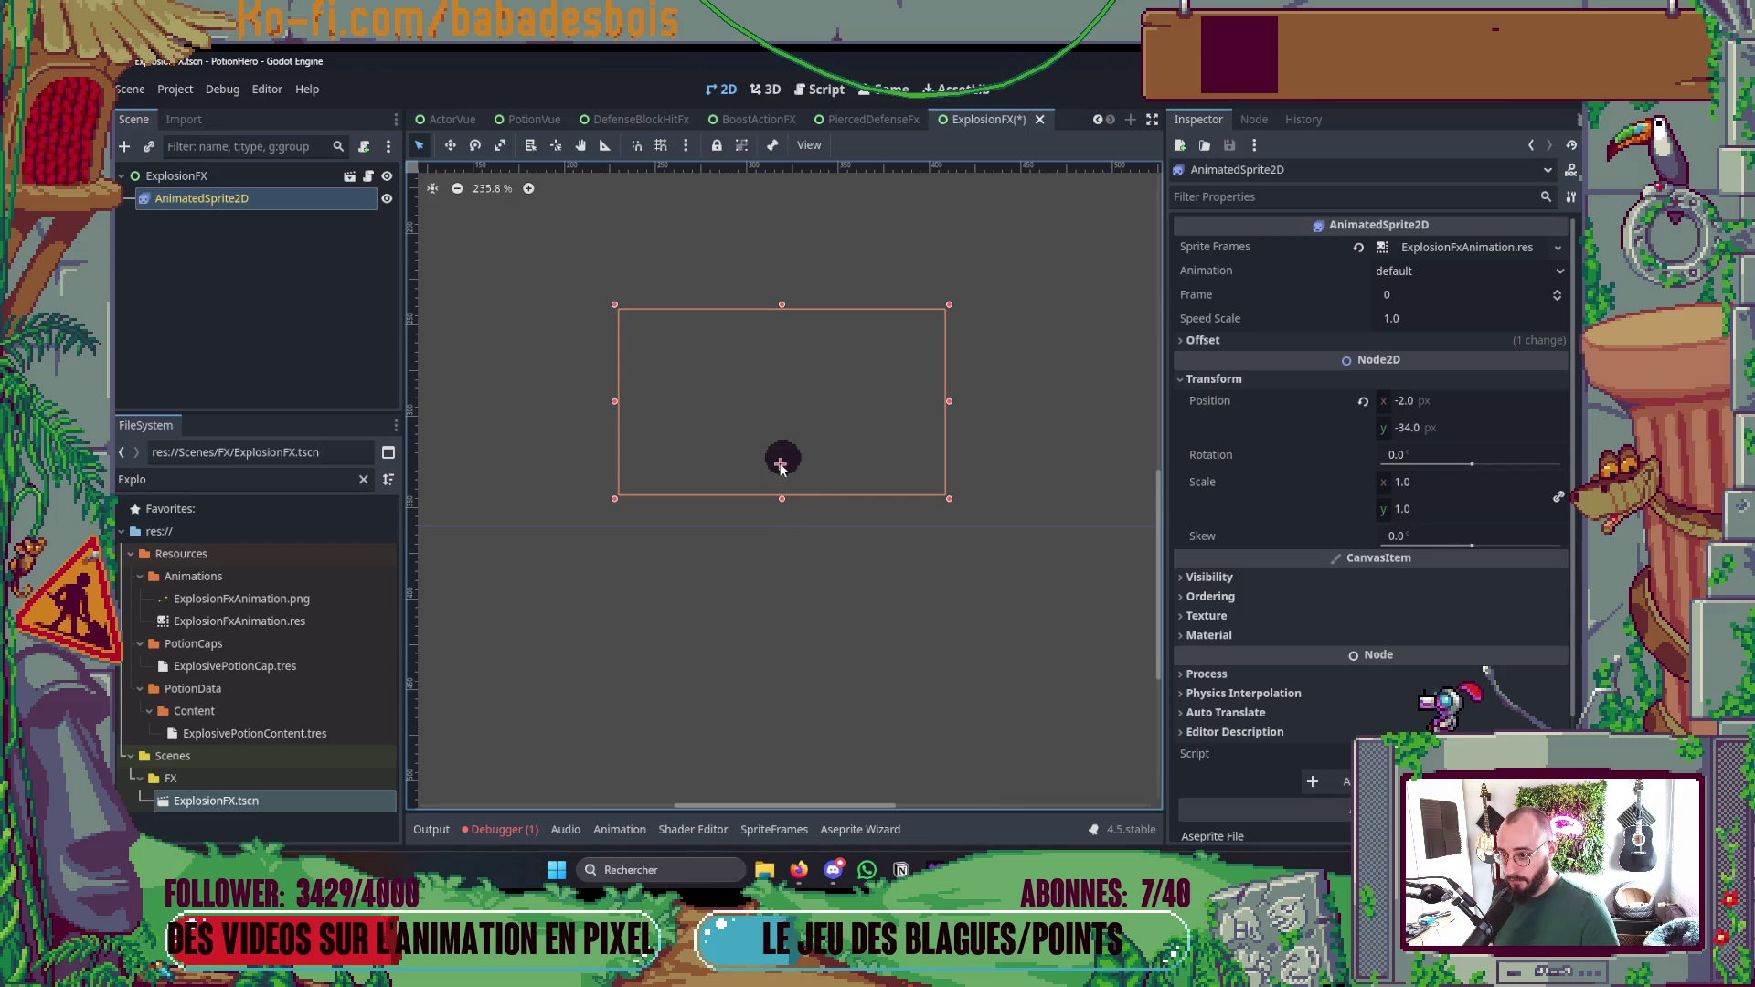
Step: Reset the sprite's position to 0,0, save the scene and run the game
{"action": "key", "text": "v"}
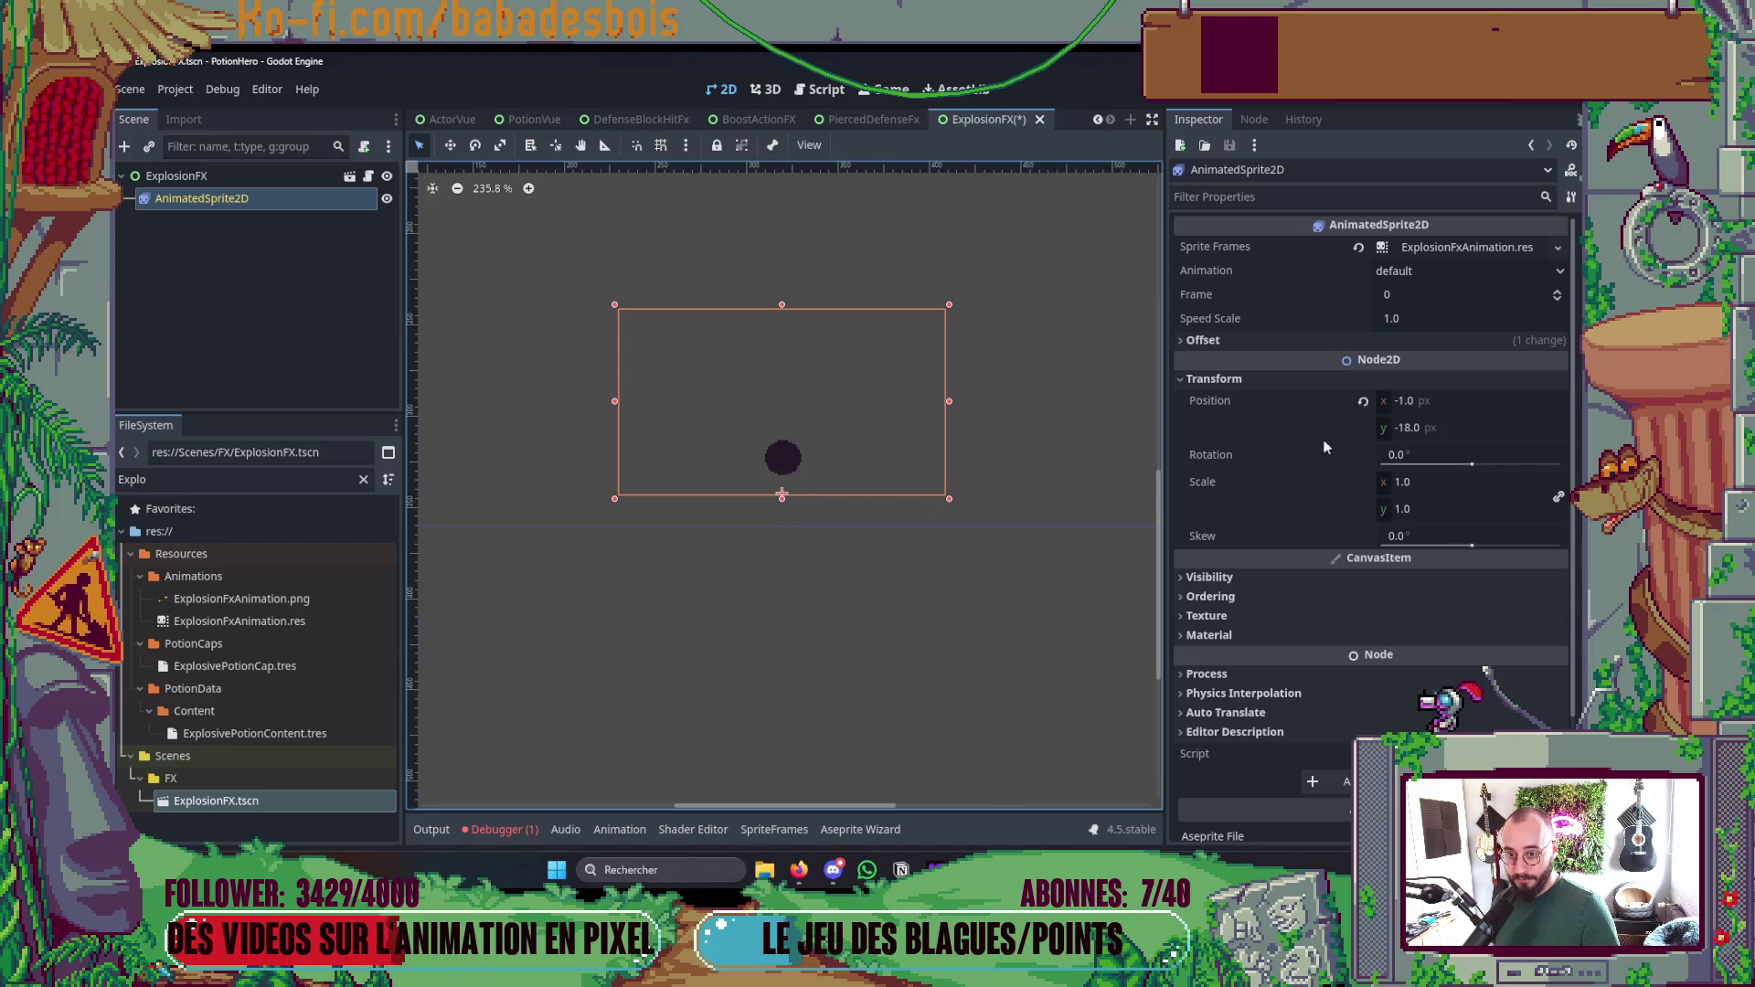
{"action": "left_click", "coordinate": [1362, 402]}
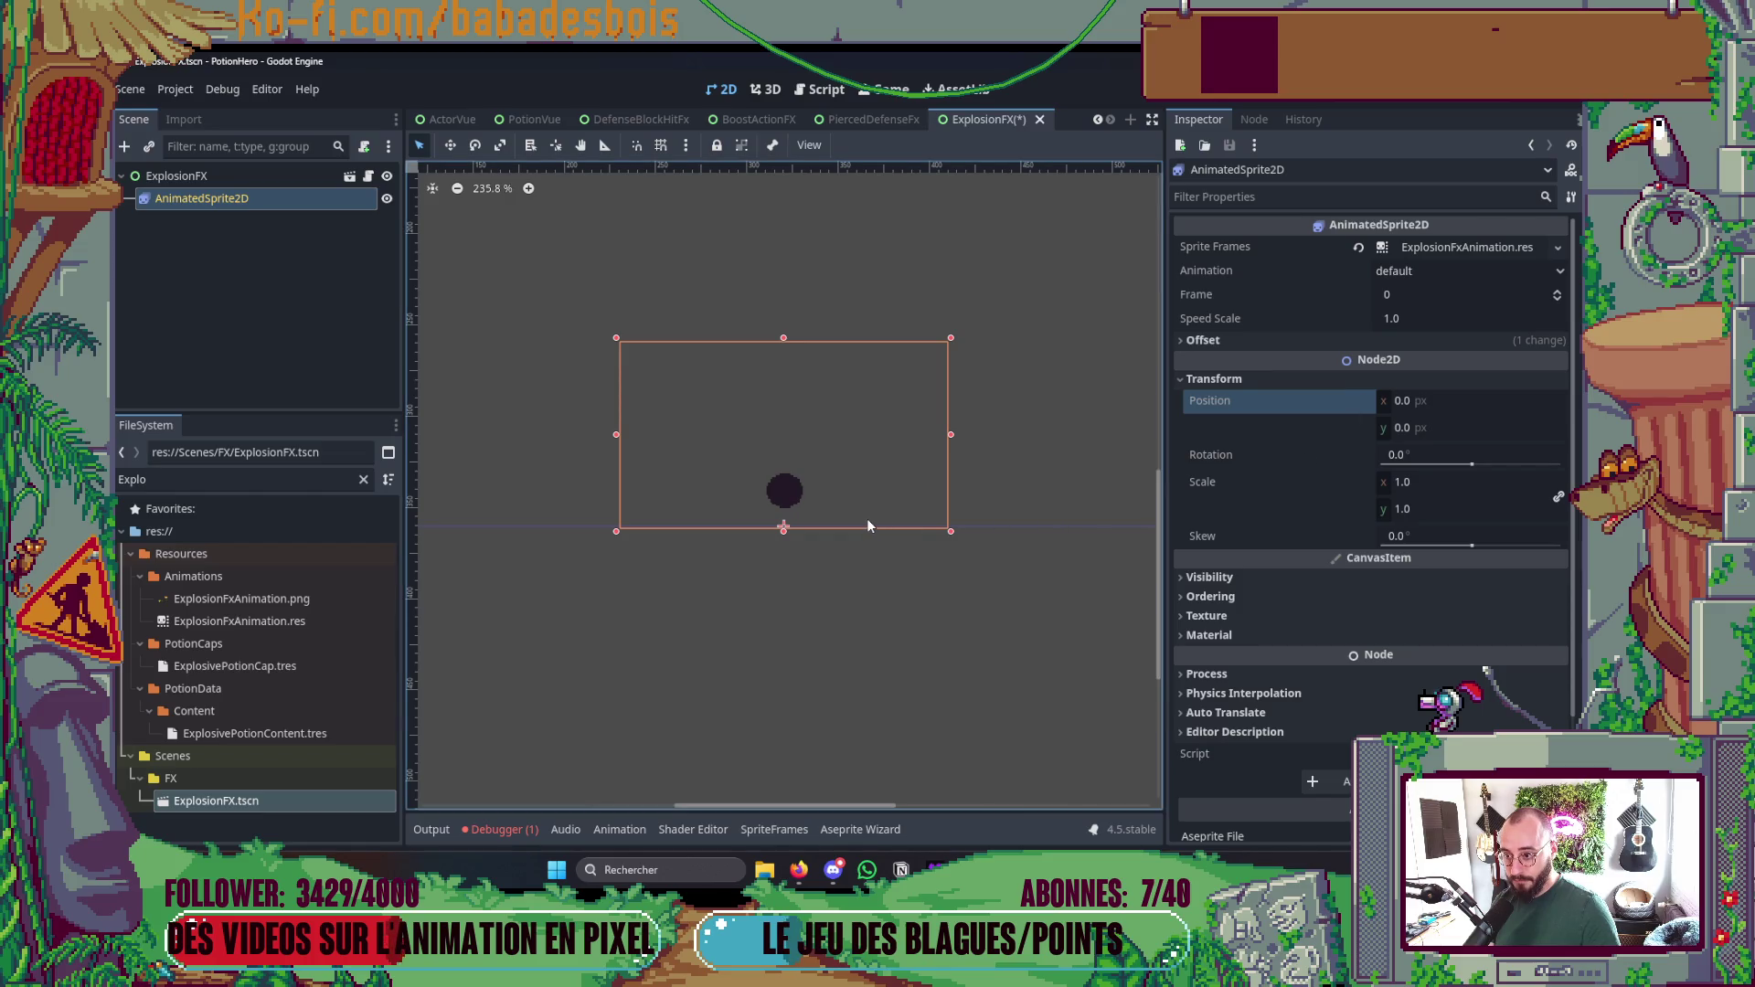
{"action": "key", "text": "ctrl+s"}
{"action": "key", "text": "F5"}
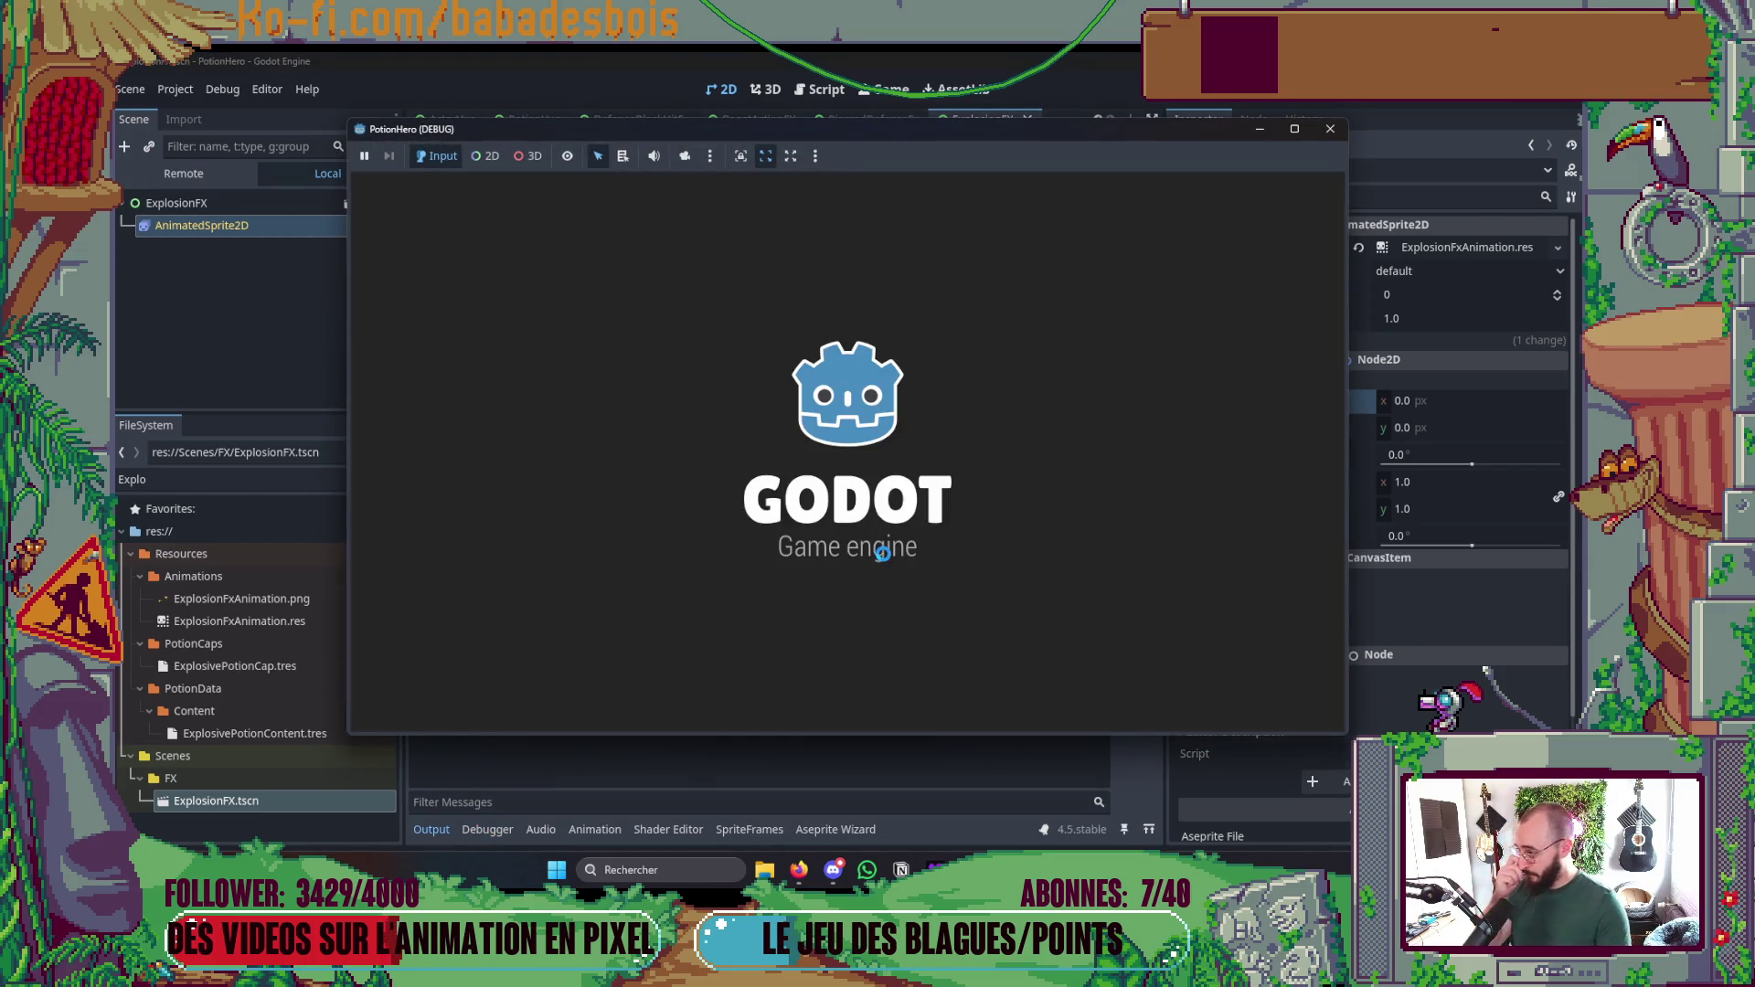
Step: Travel to the next battle and play turns until the bear drops to 7/20 HP, then stop
{"action": "left_click", "coordinate": [1209, 197]}
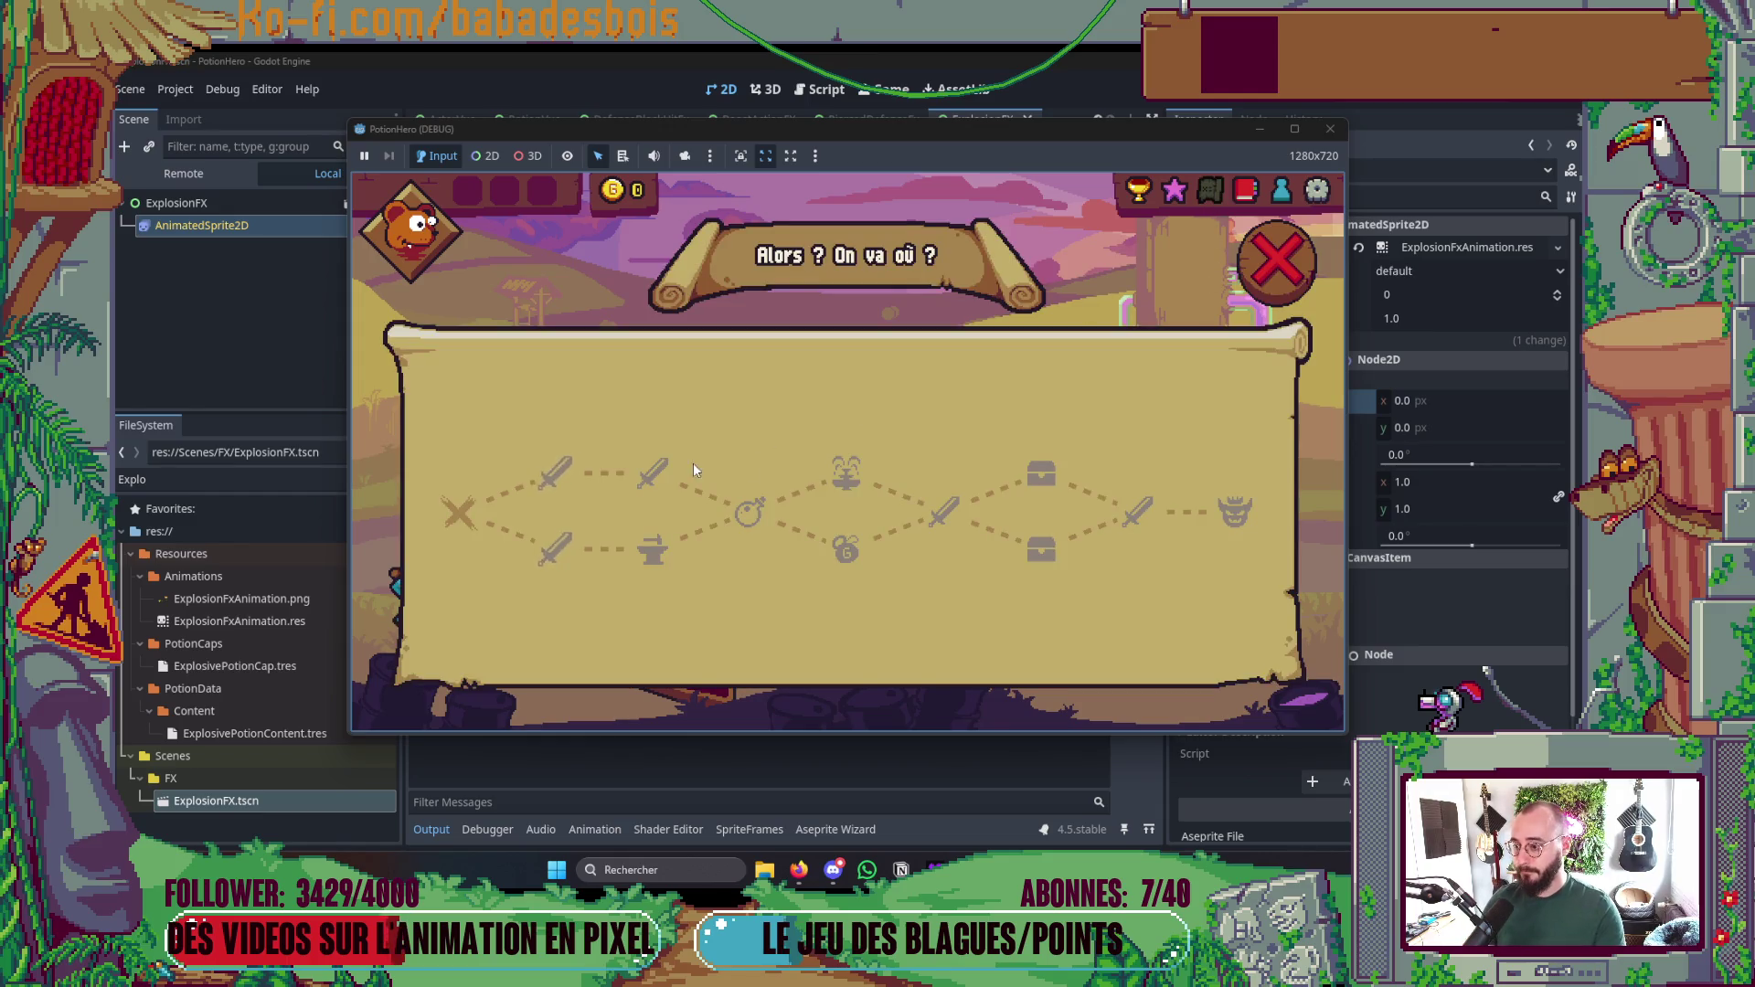
{"action": "left_click", "coordinate": [693, 462]}
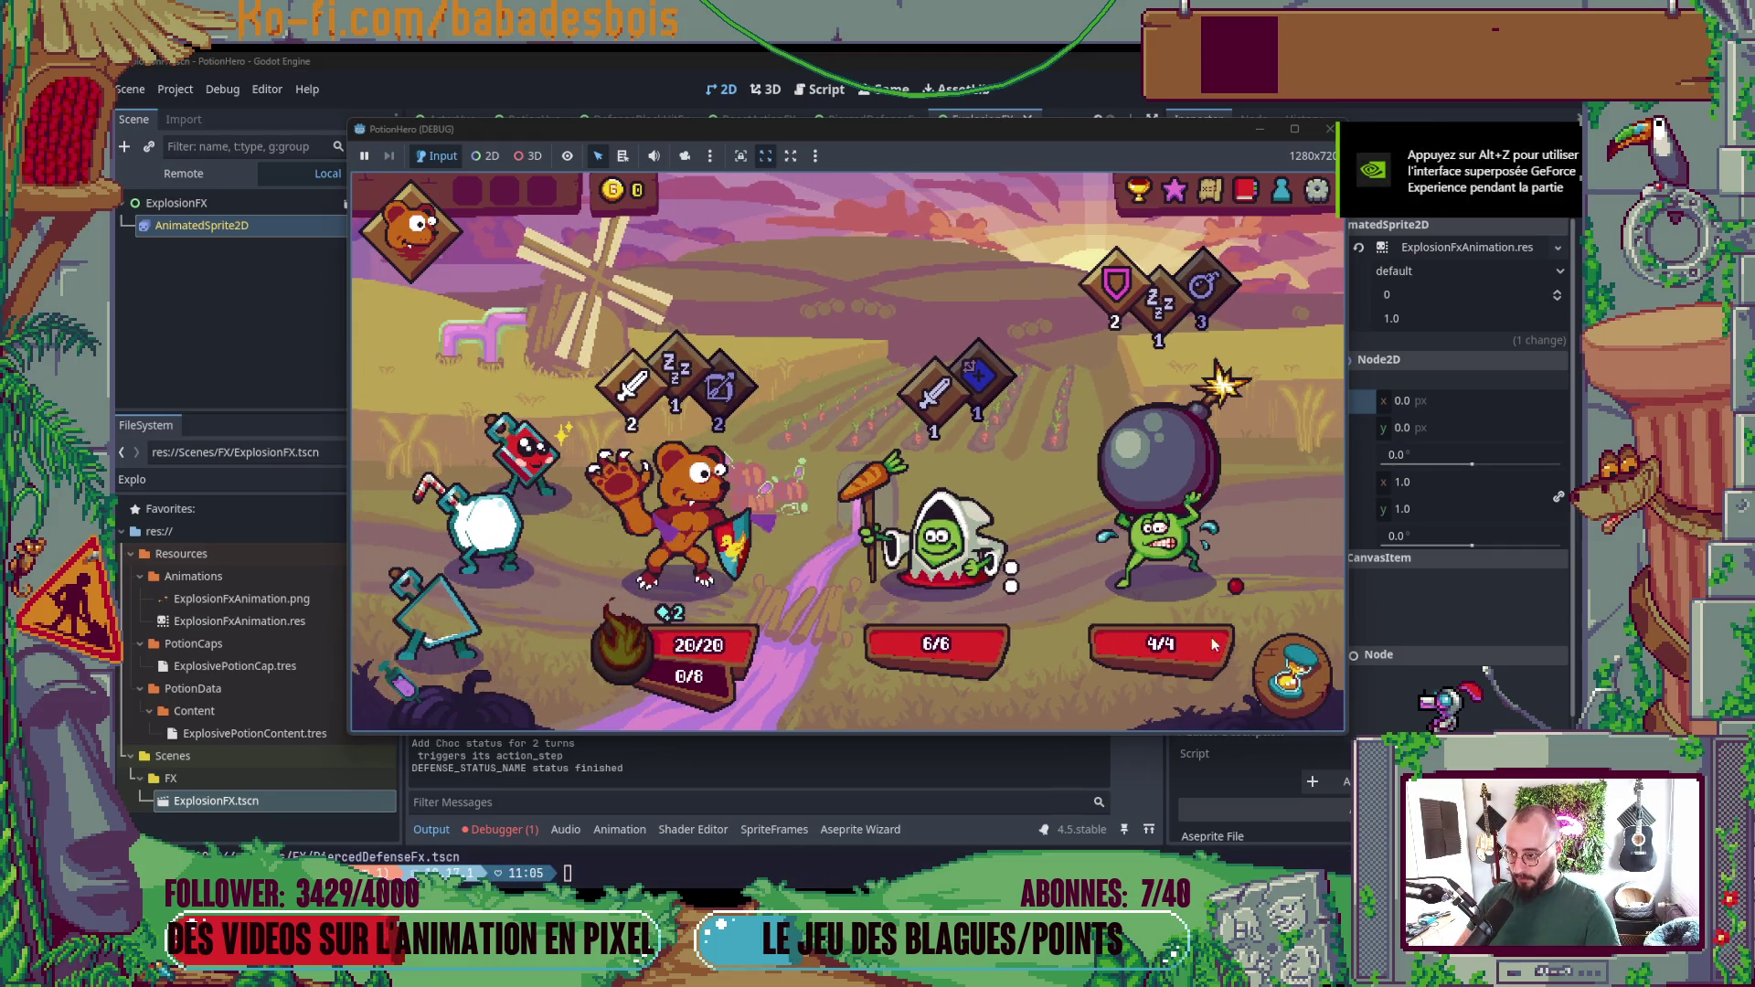
{"action": "left_click", "coordinate": [1291, 681]}
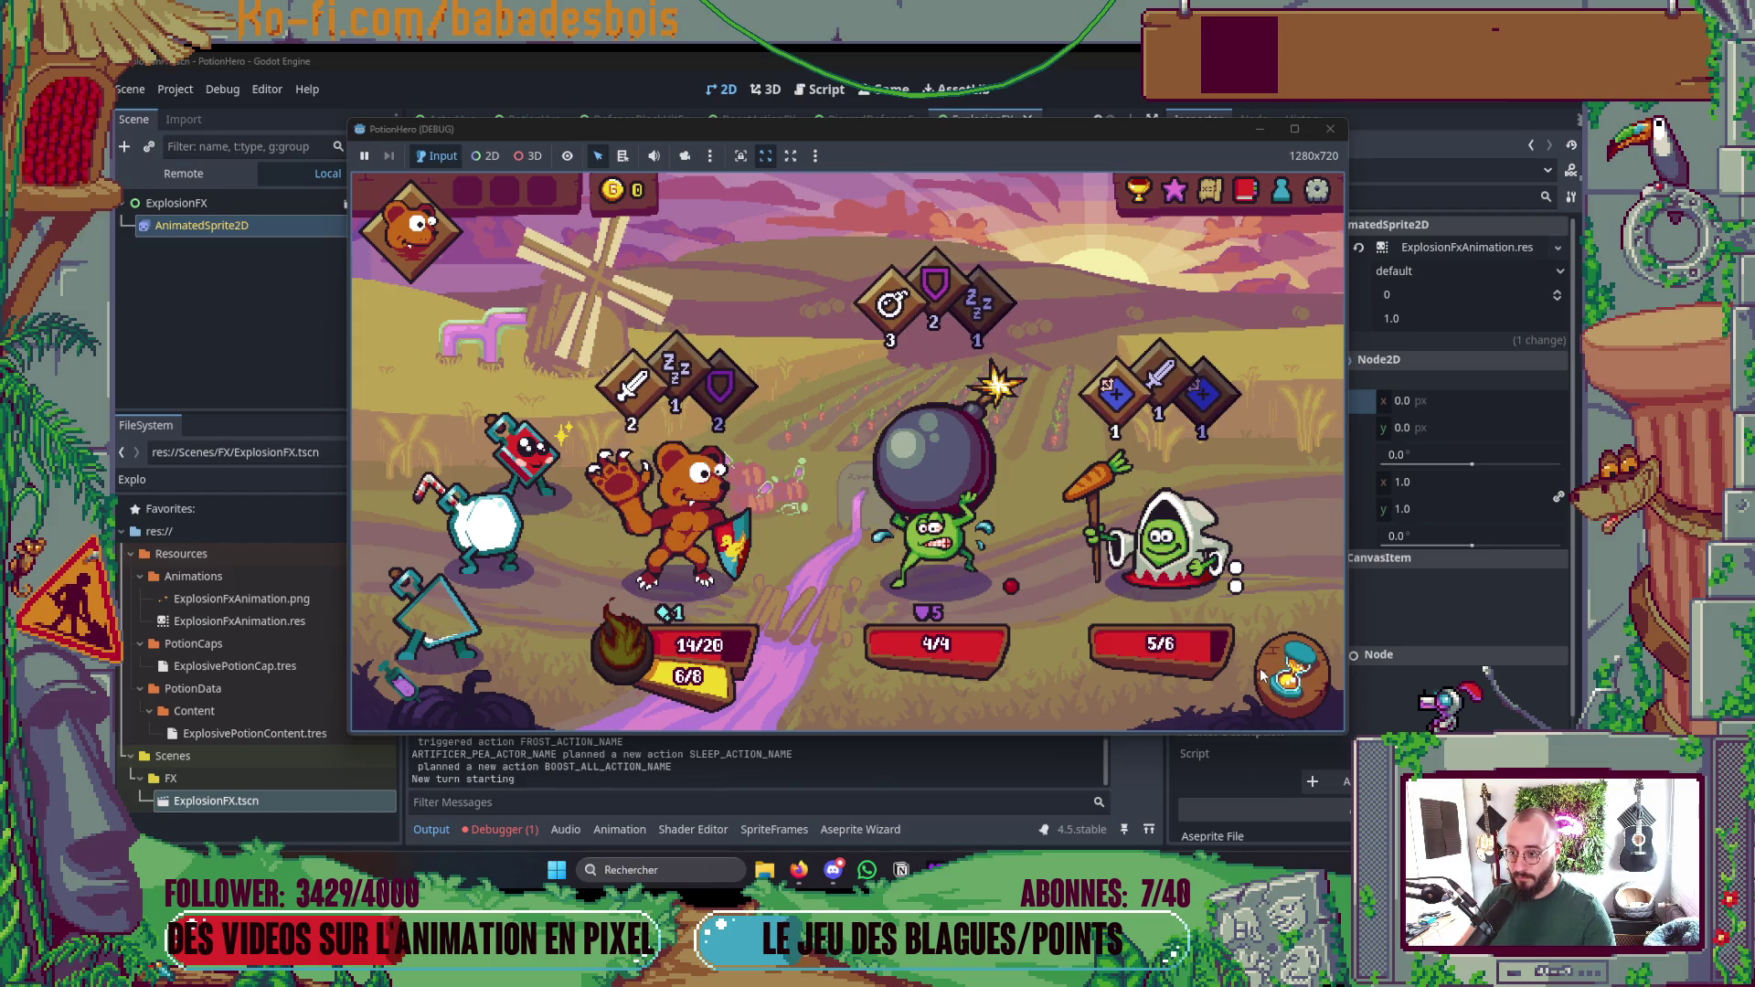
{"action": "left_click", "coordinate": [1279, 673]}
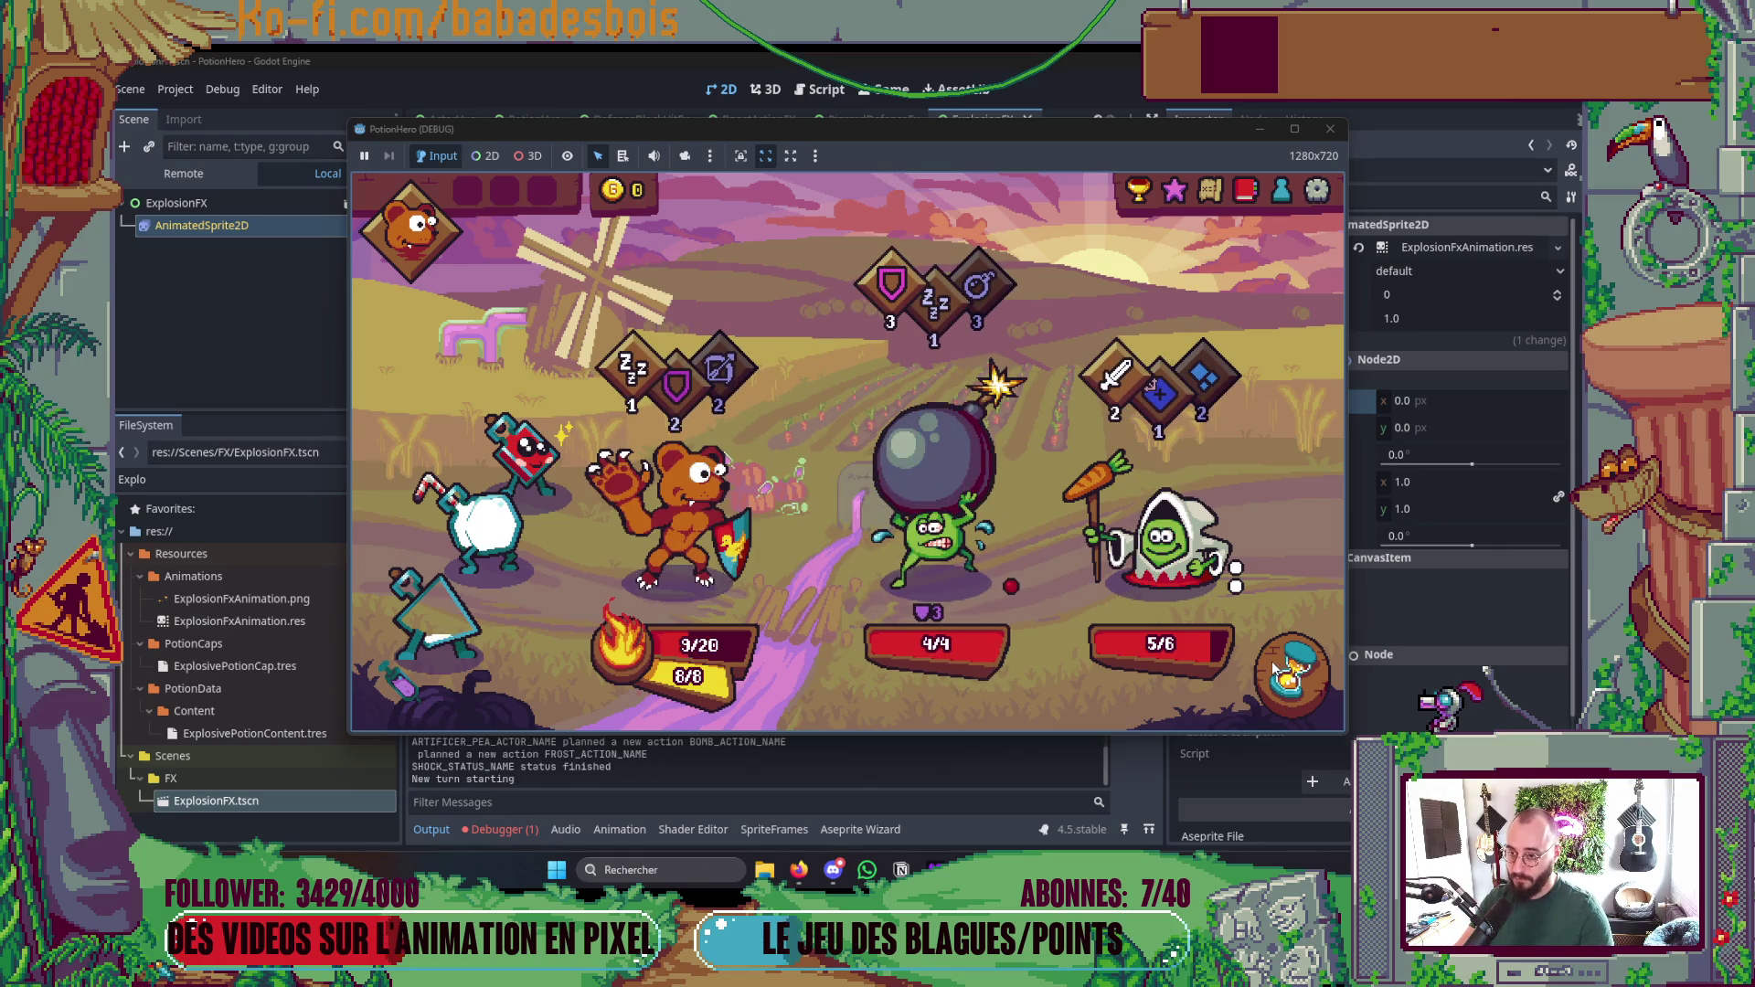
{"action": "left_click", "coordinate": [1286, 678]}
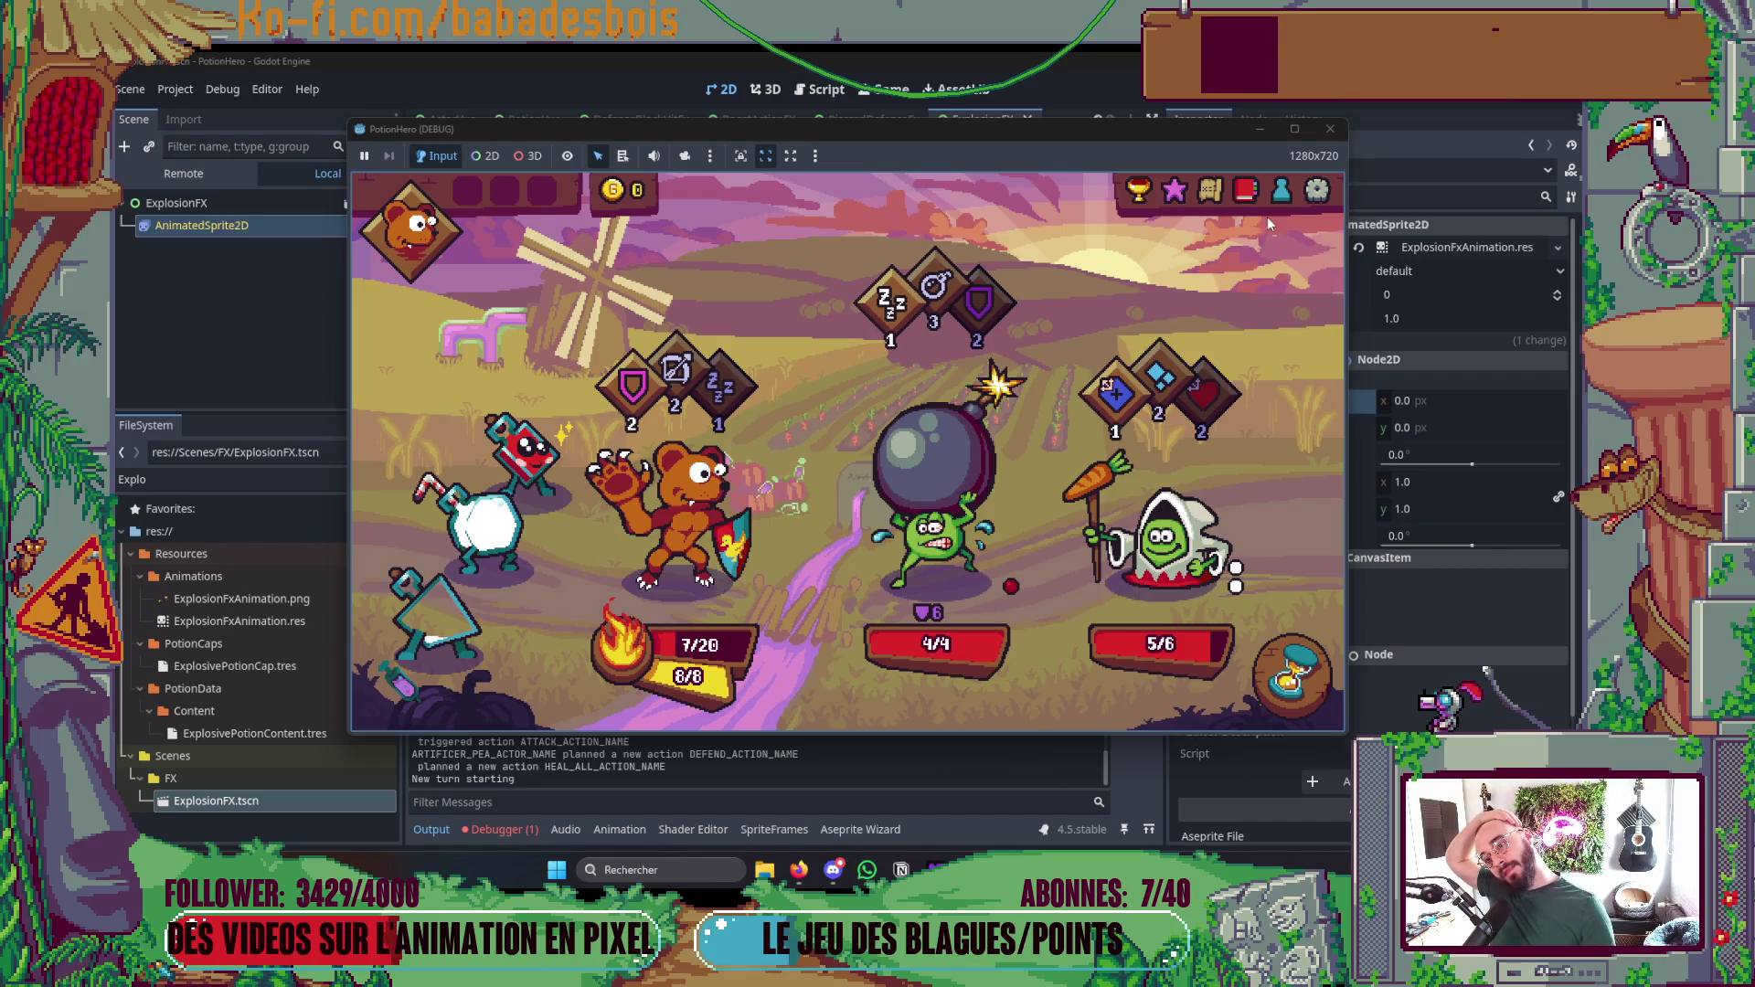
{"action": "left_click", "coordinate": [1330, 129]}
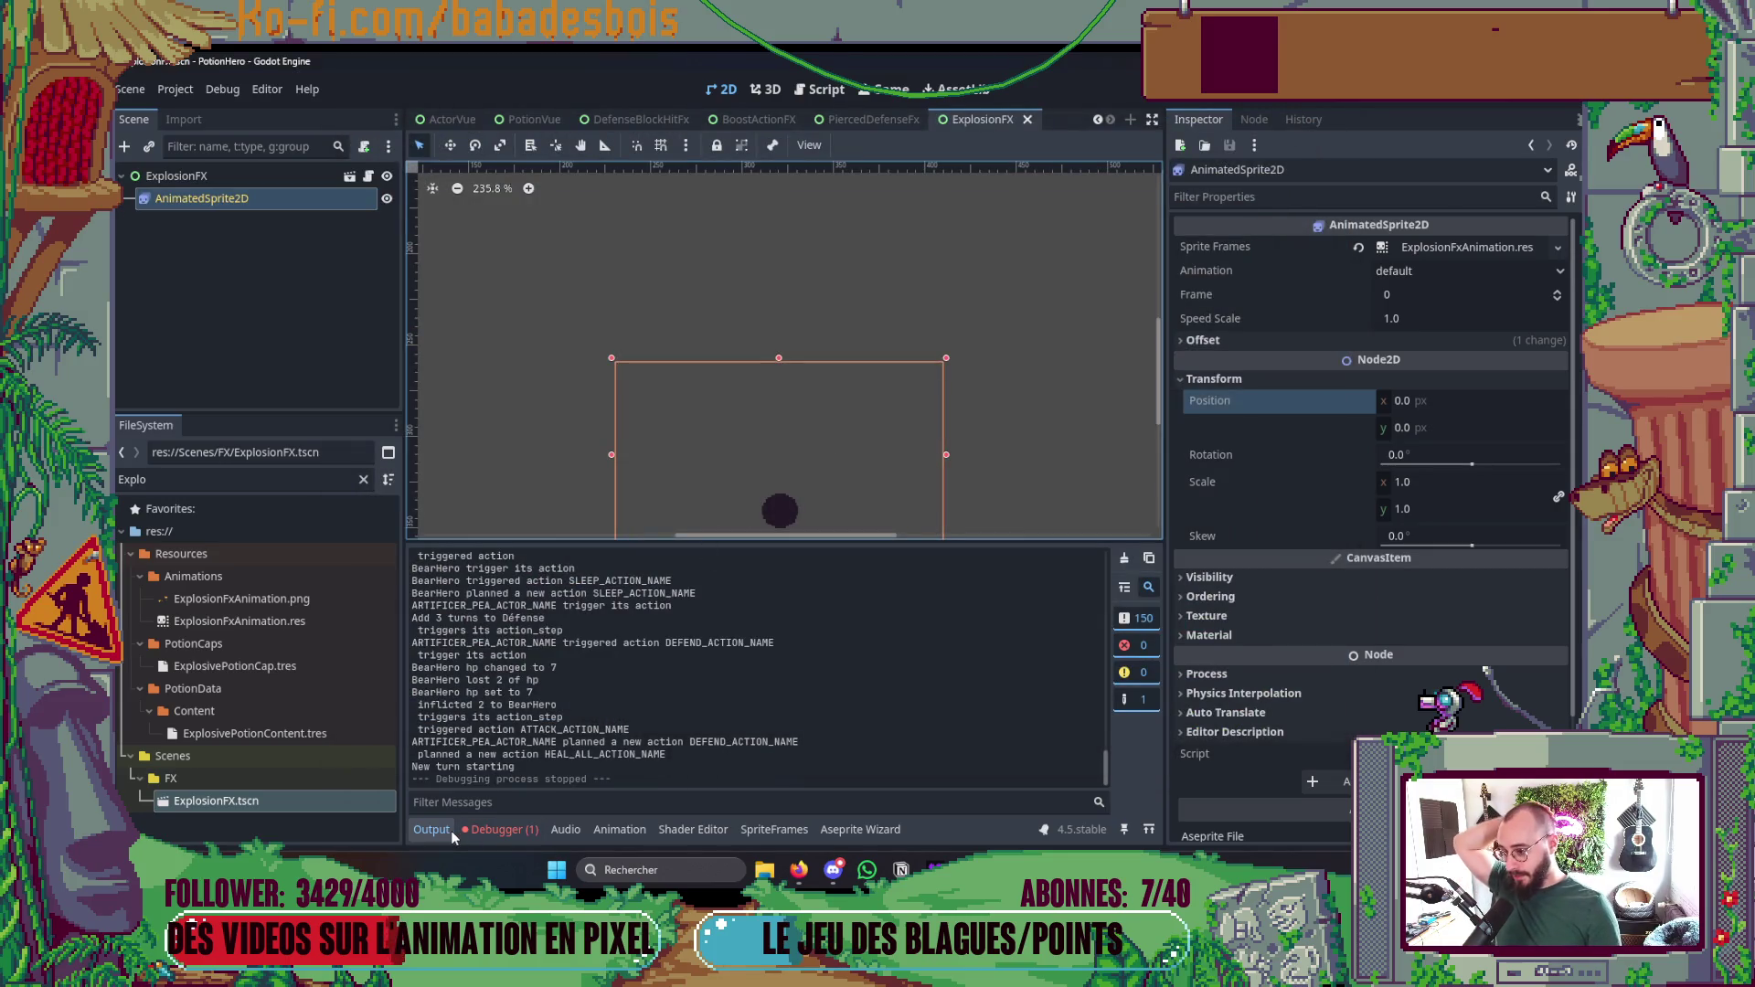
Step: Collapse the Output and Debugger panels and widen the 2D viewport around the explosion sprite
{"action": "left_click", "coordinate": [450, 830]}
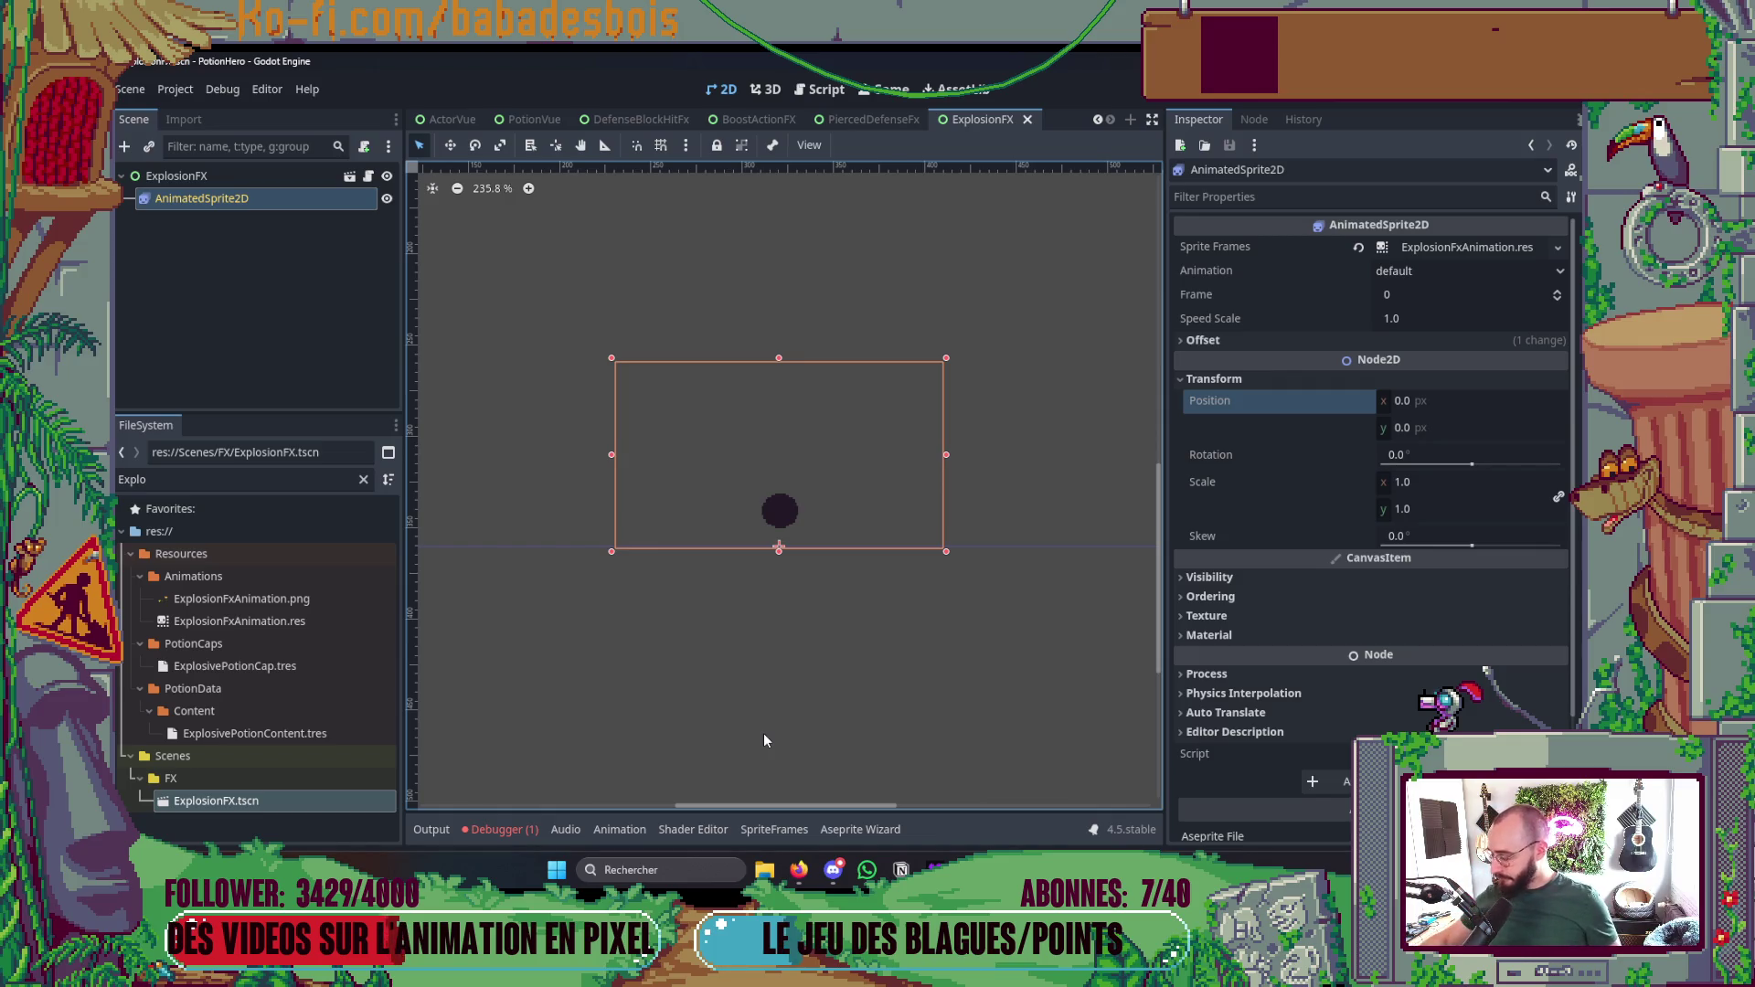
{"action": "scroll", "coordinate": [849, 693], "scroll_direction": "down", "scroll_amount": 3}
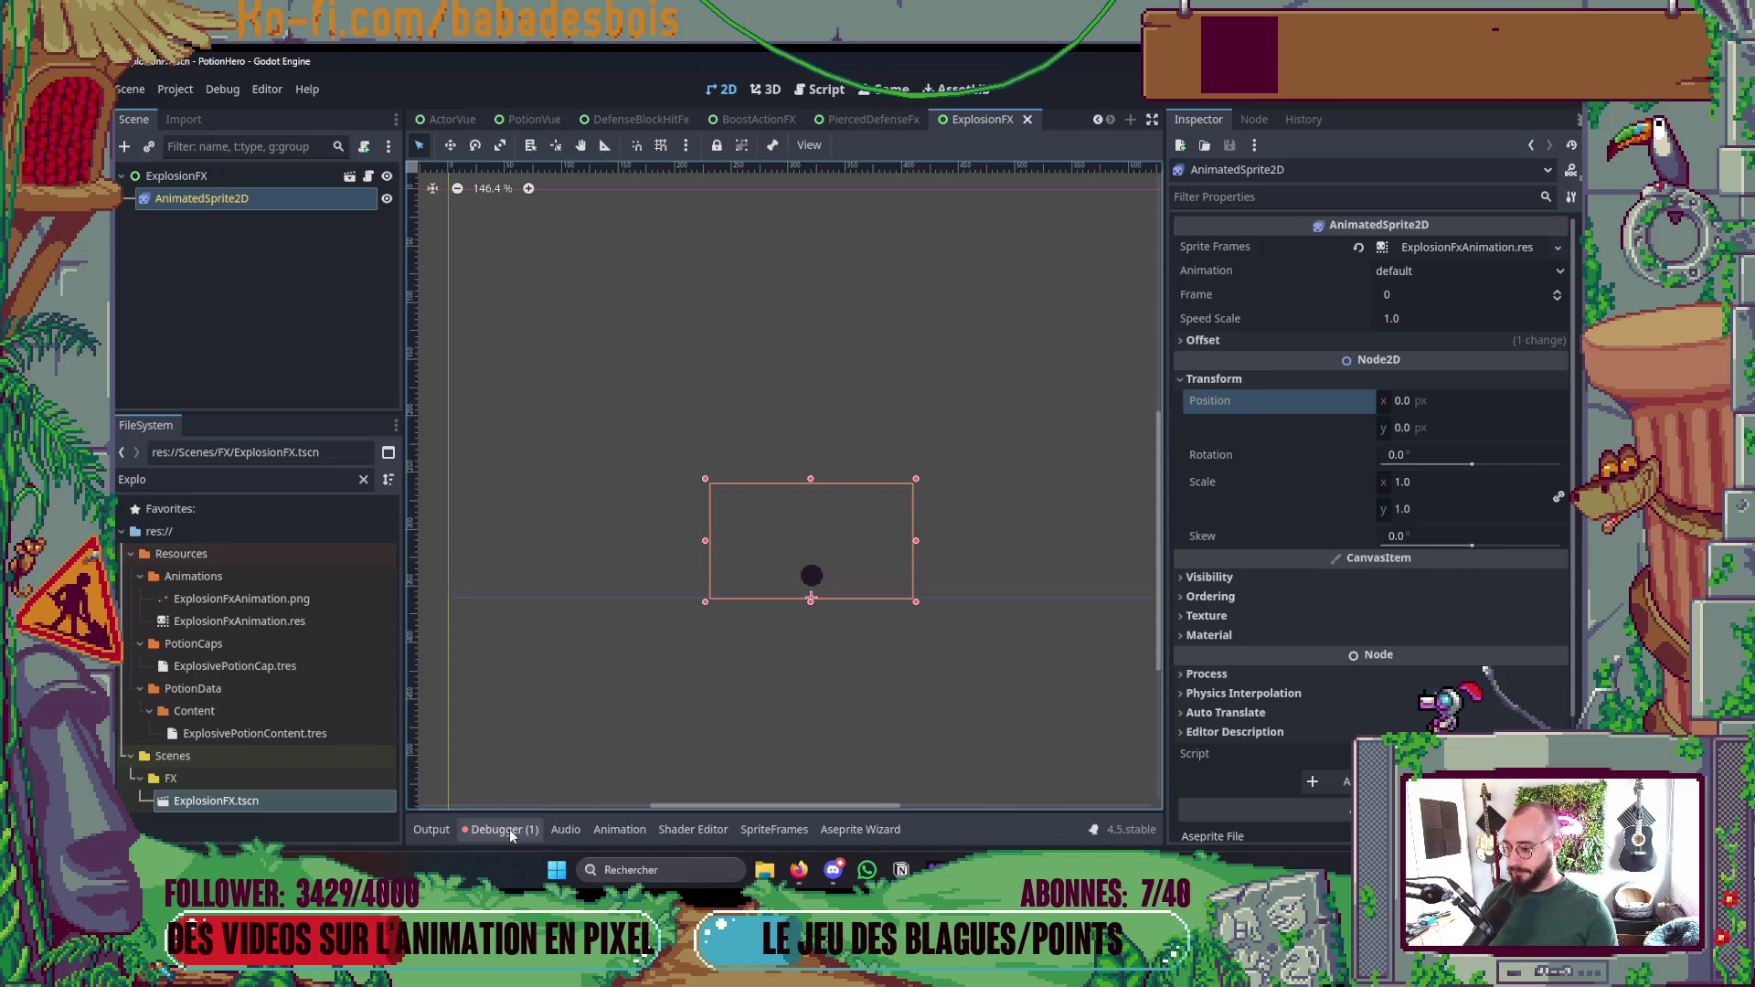
{"action": "left_click", "coordinate": [508, 830]}
{"action": "left_click", "coordinate": [518, 825]}
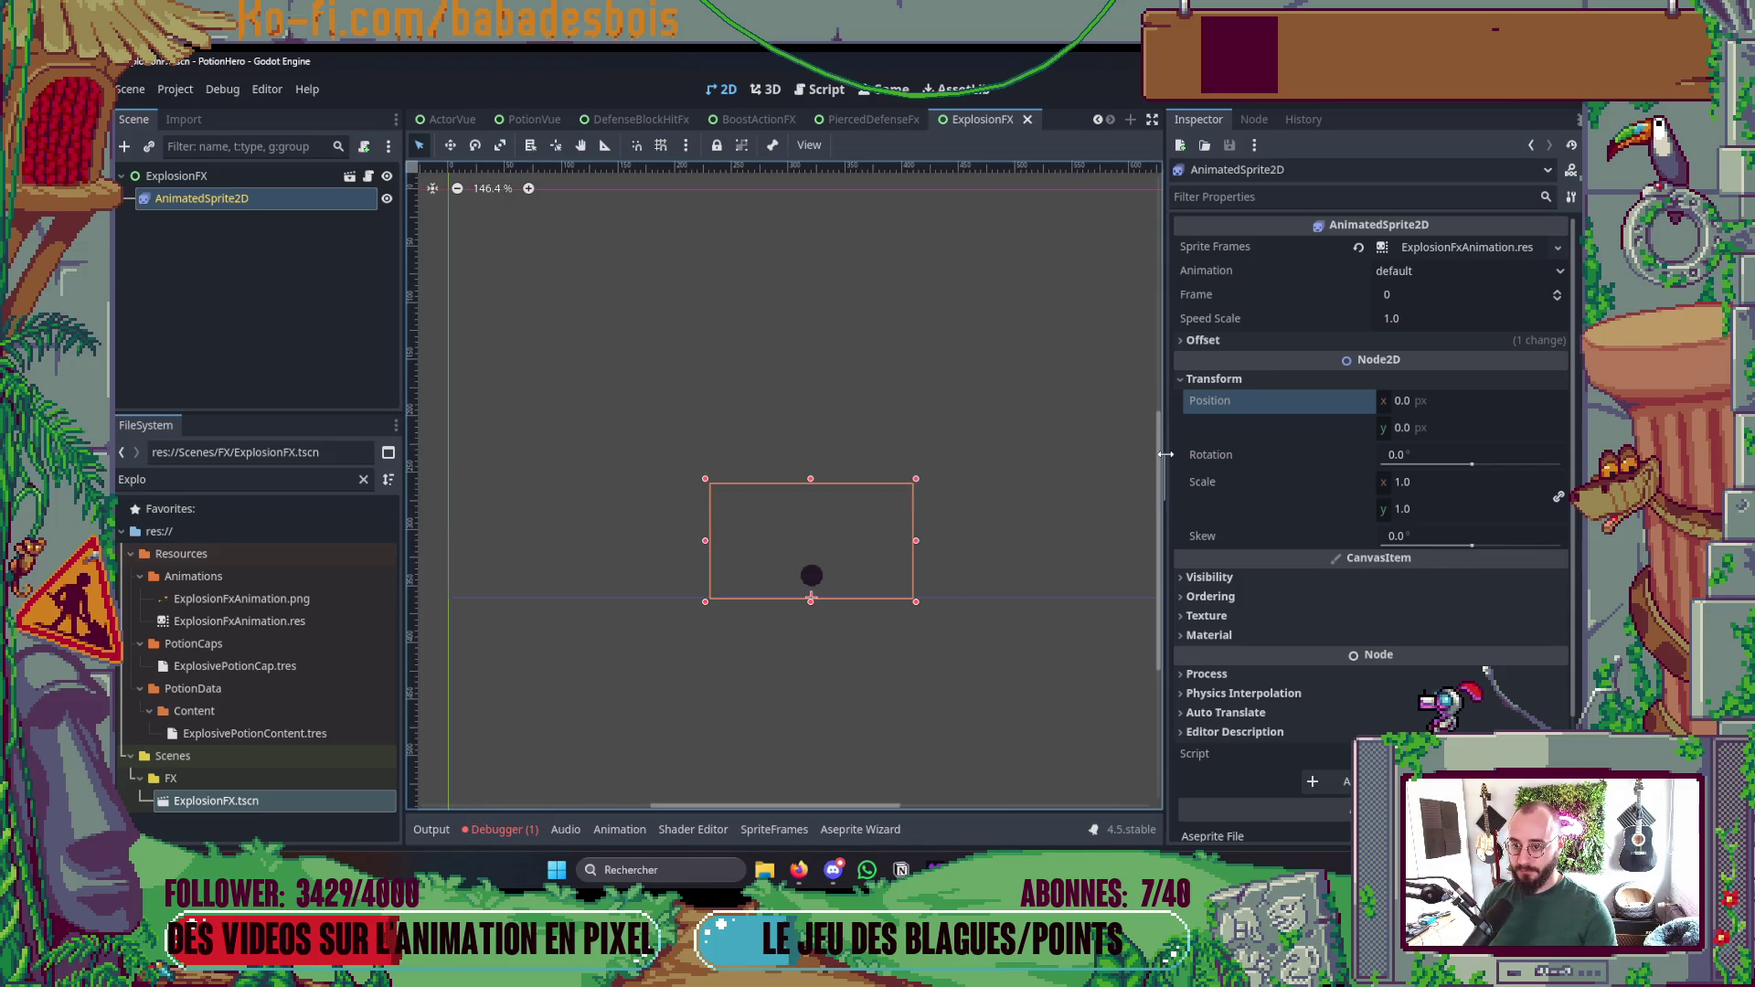
{"action": "left_click_drag", "start_coordinate": [1166, 454], "coordinate": [1280, 454]}
{"action": "left_click", "coordinate": [1354, 377]}
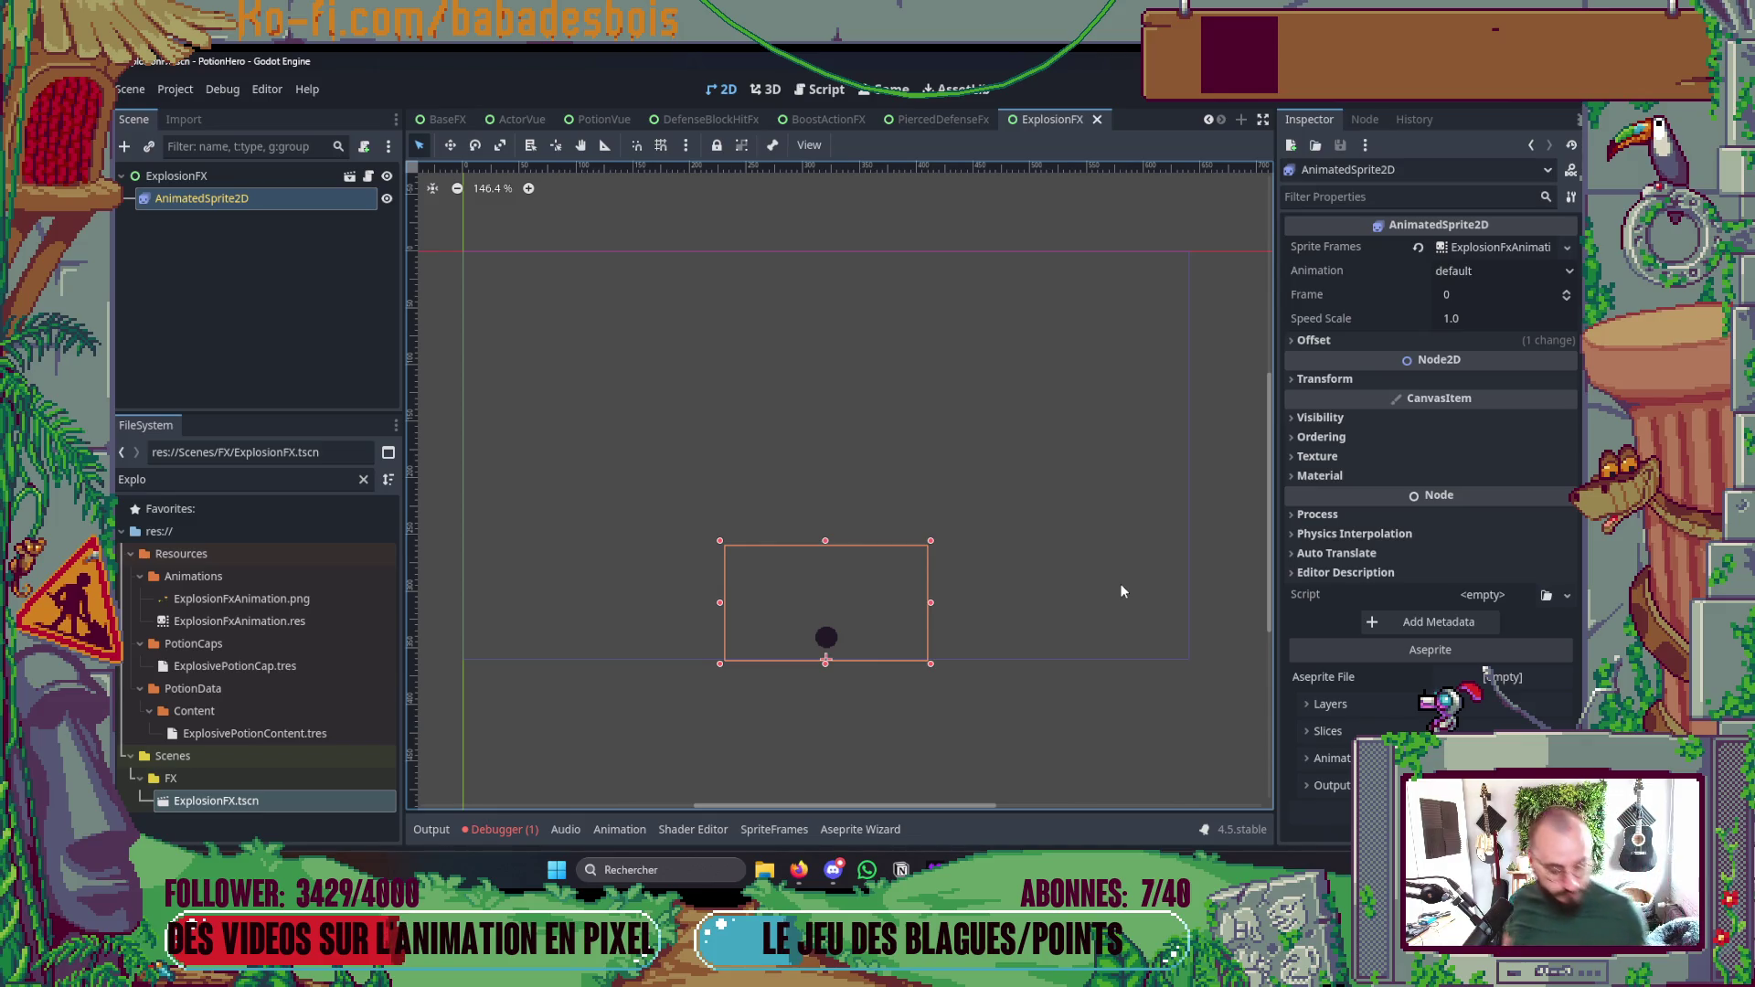
{"action": "scroll", "coordinate": [914, 655], "scroll_direction": "up", "scroll_amount": 4}
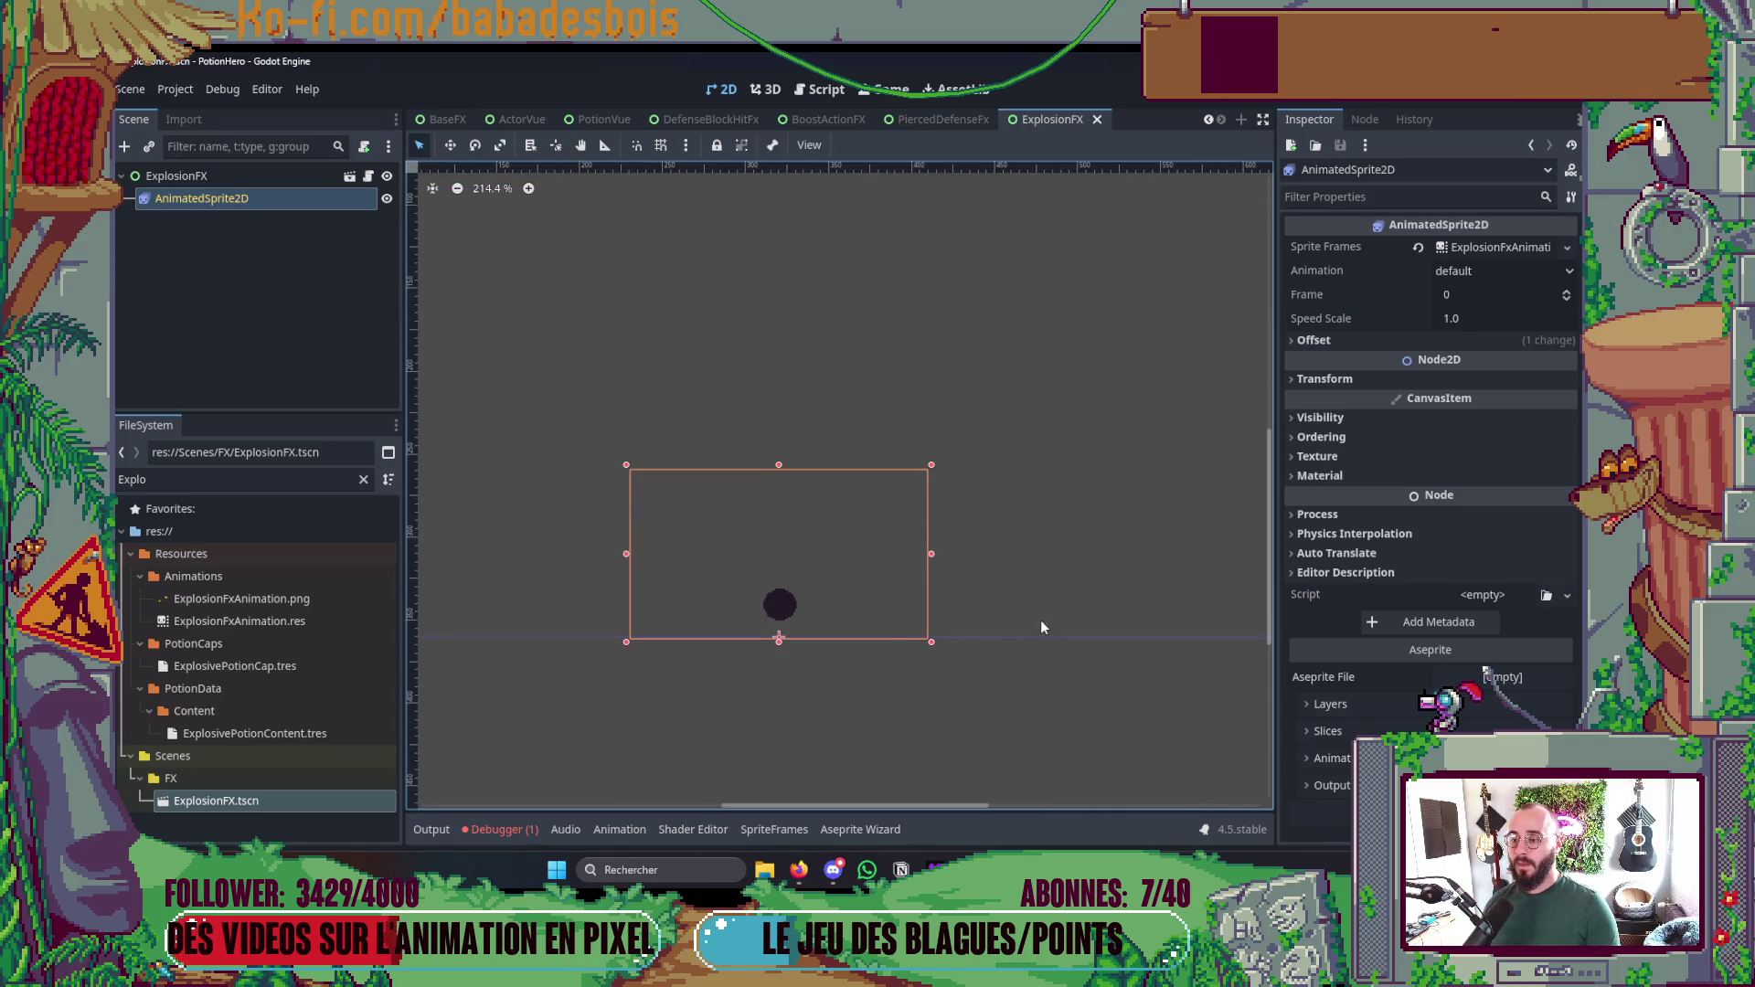
{"action": "double_click", "coordinate": [182, 479]}
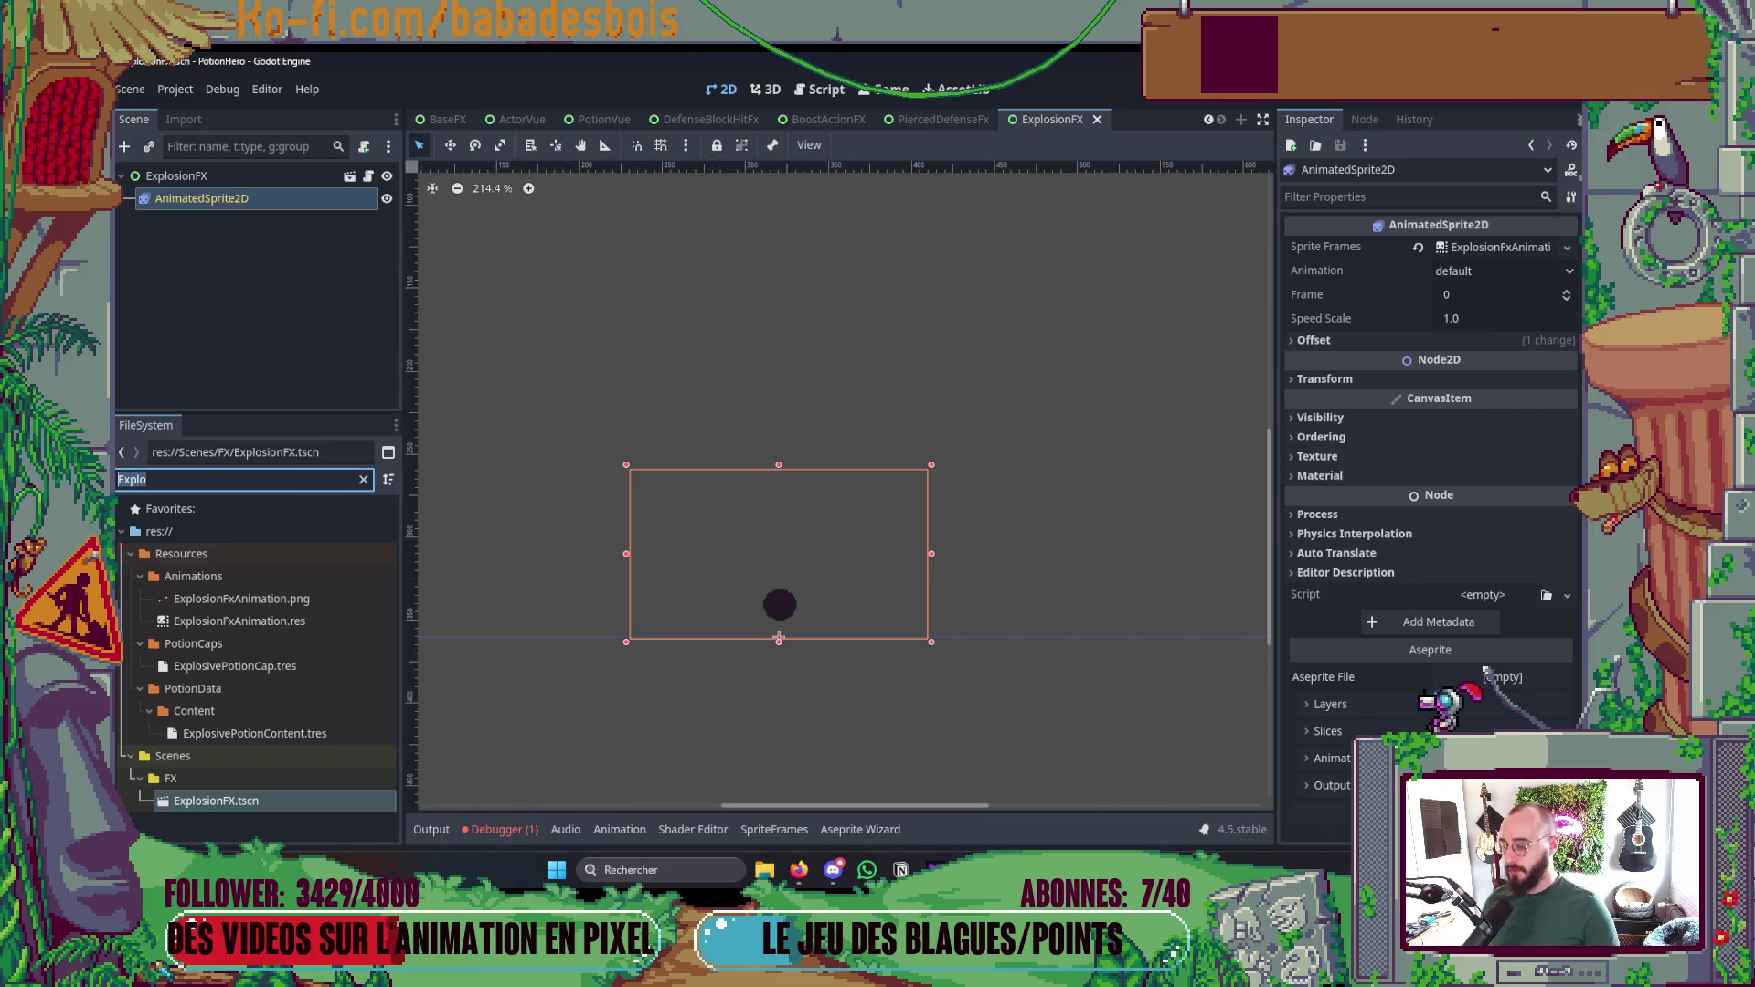
Step: Open ArtificerPeaActor.tres and expand its Passive's Animations settings
{"action": "type", "text": "Artifici"}
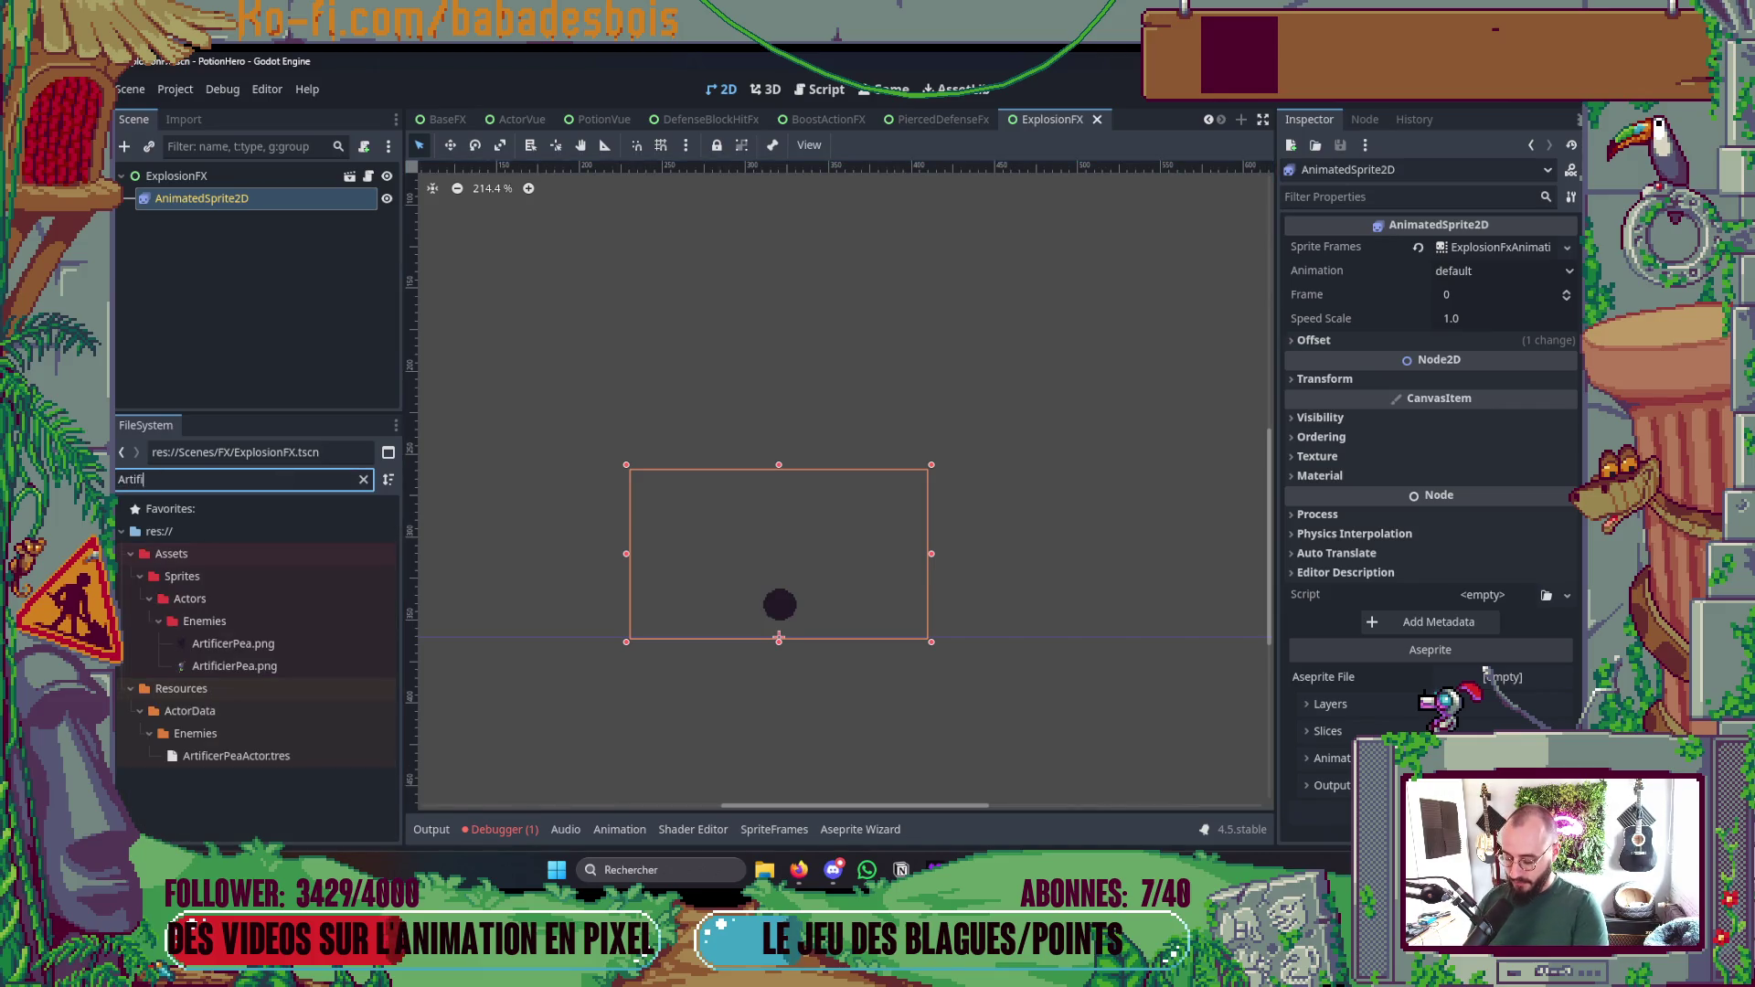
{"action": "key", "text": "BackSpace"}
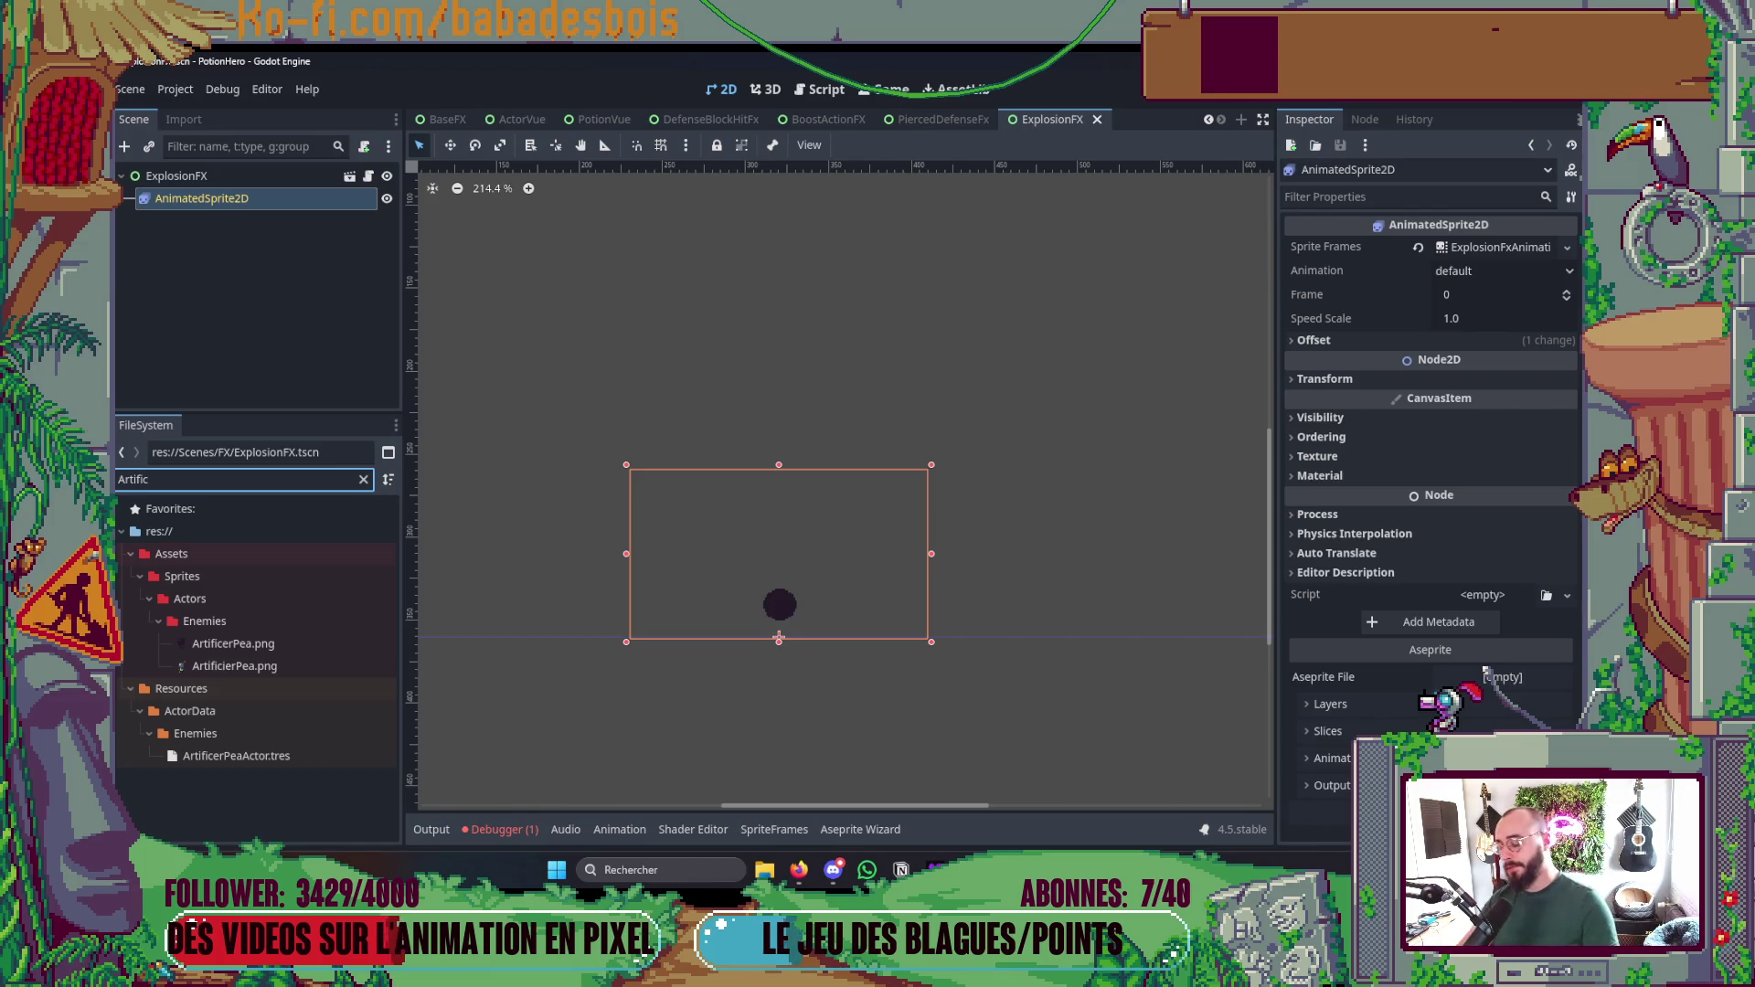
{"action": "left_click", "coordinate": [271, 757]}
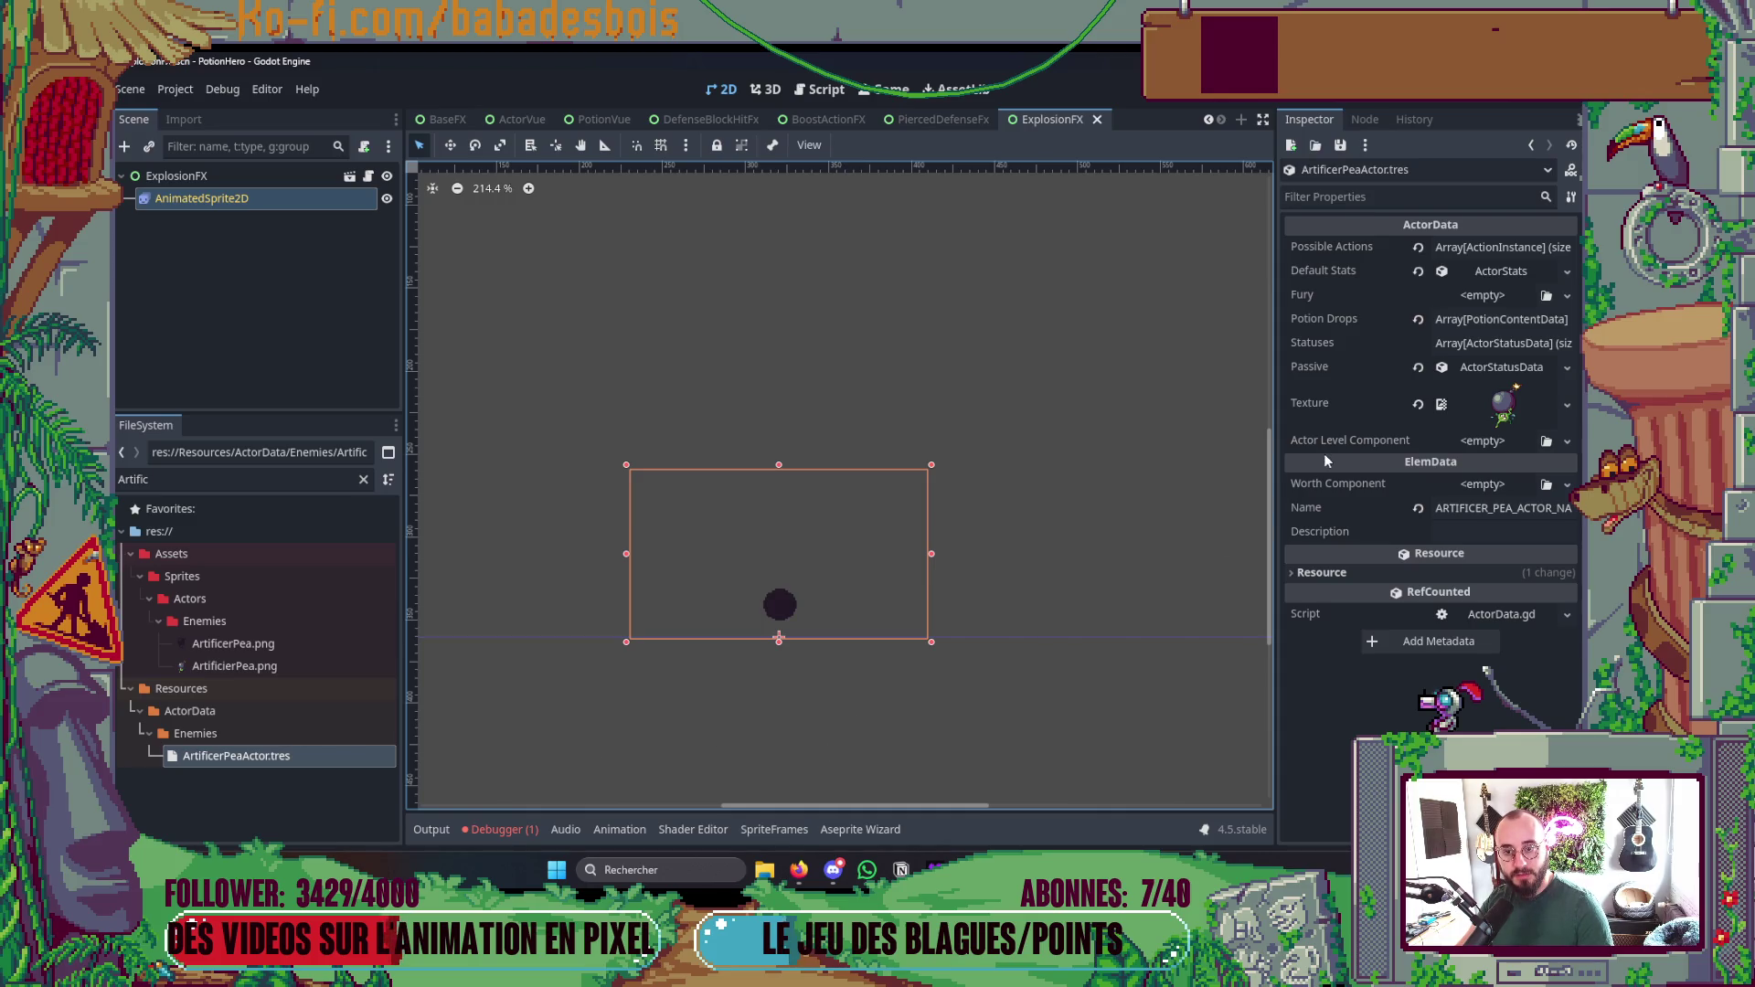
{"action": "left_click", "coordinate": [1480, 368]}
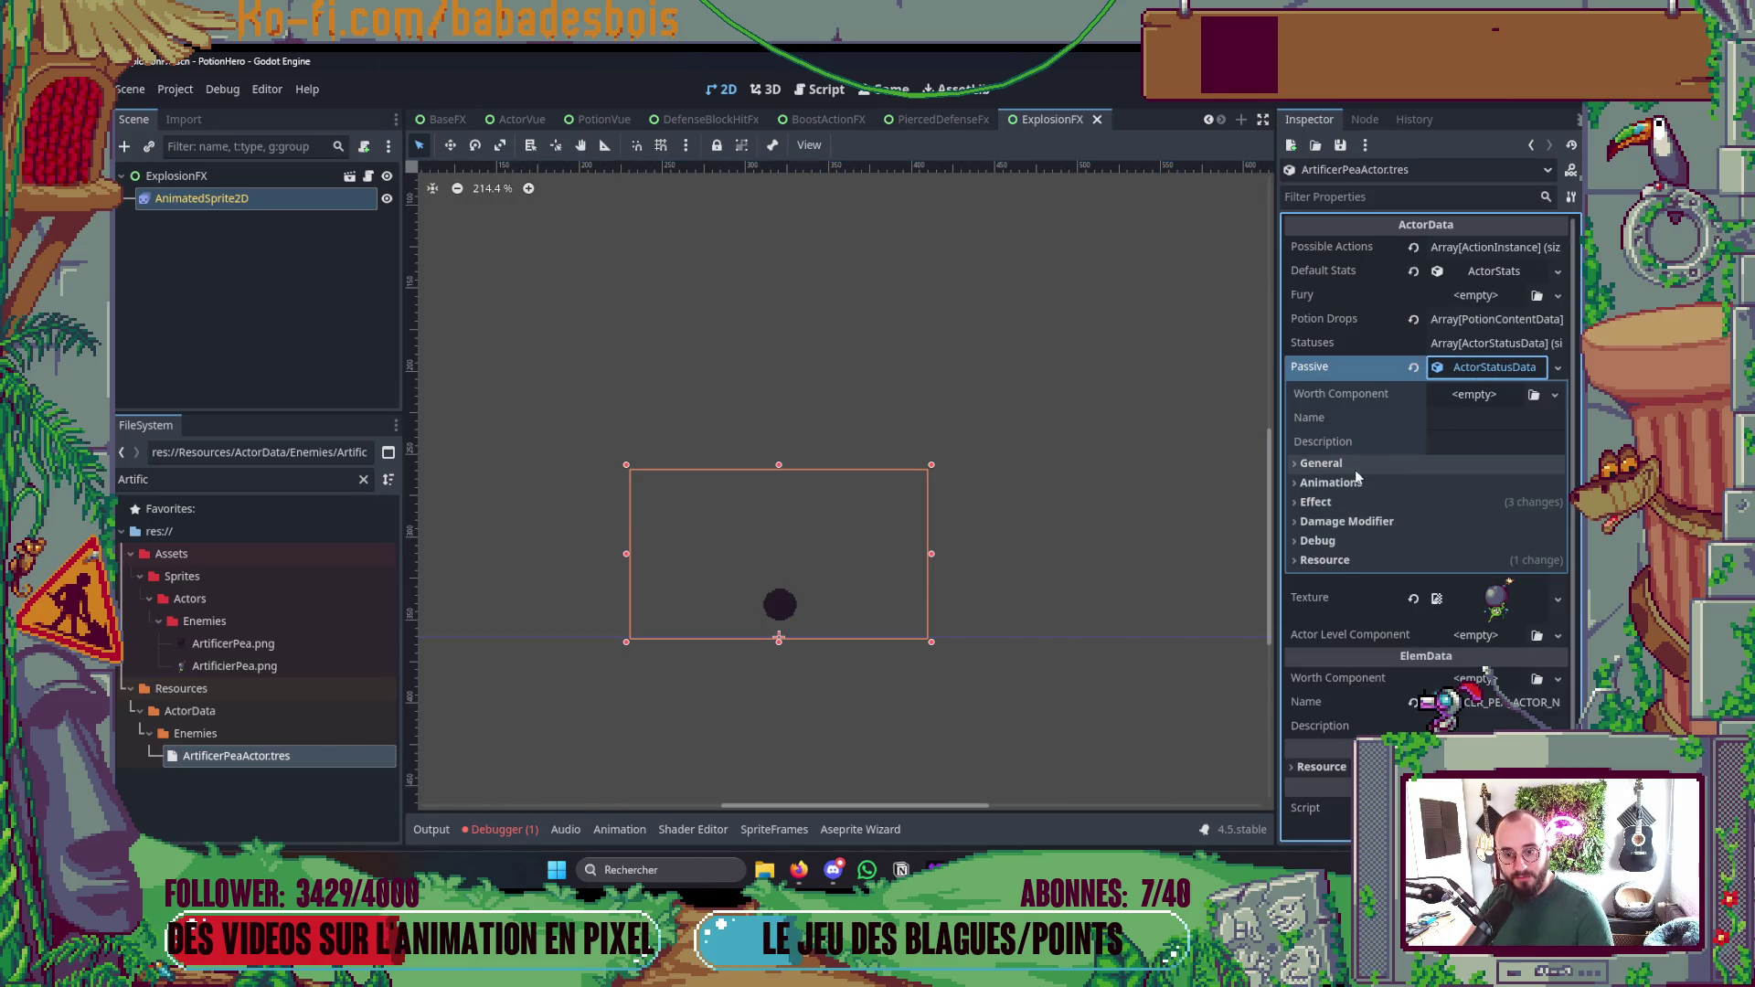
{"action": "left_click", "coordinate": [1349, 504]}
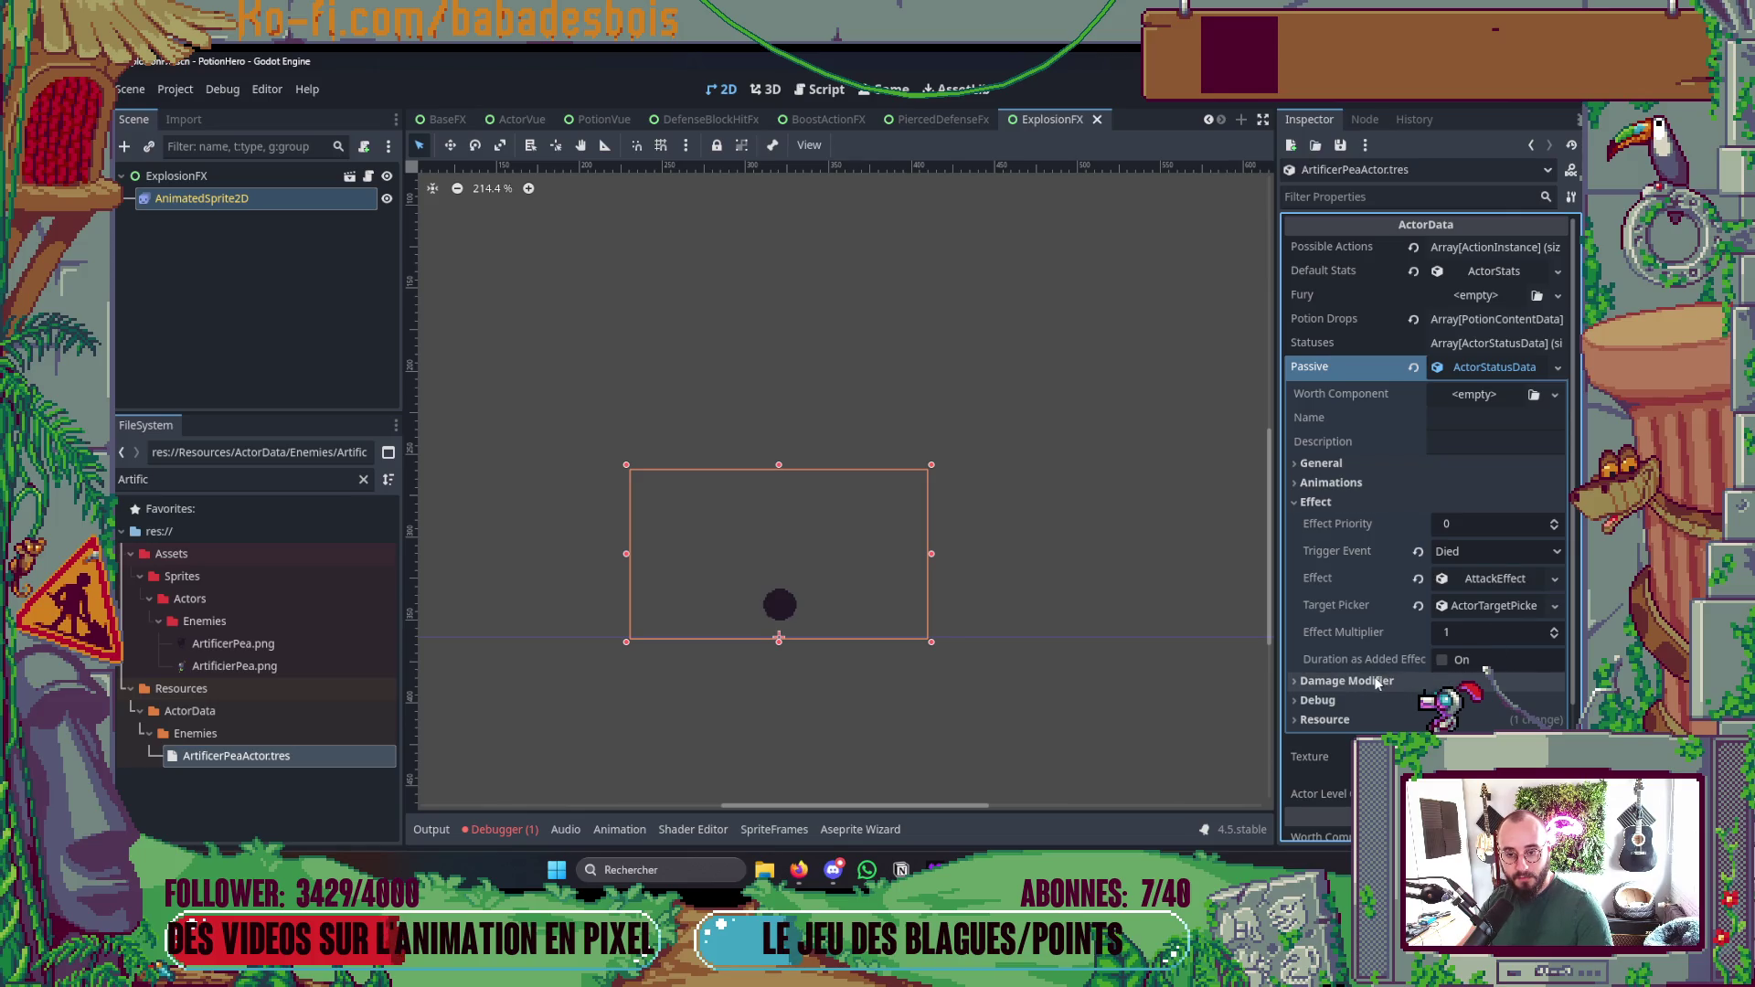
{"action": "left_click", "coordinate": [1320, 503]}
{"action": "left_click", "coordinate": [1338, 483]}
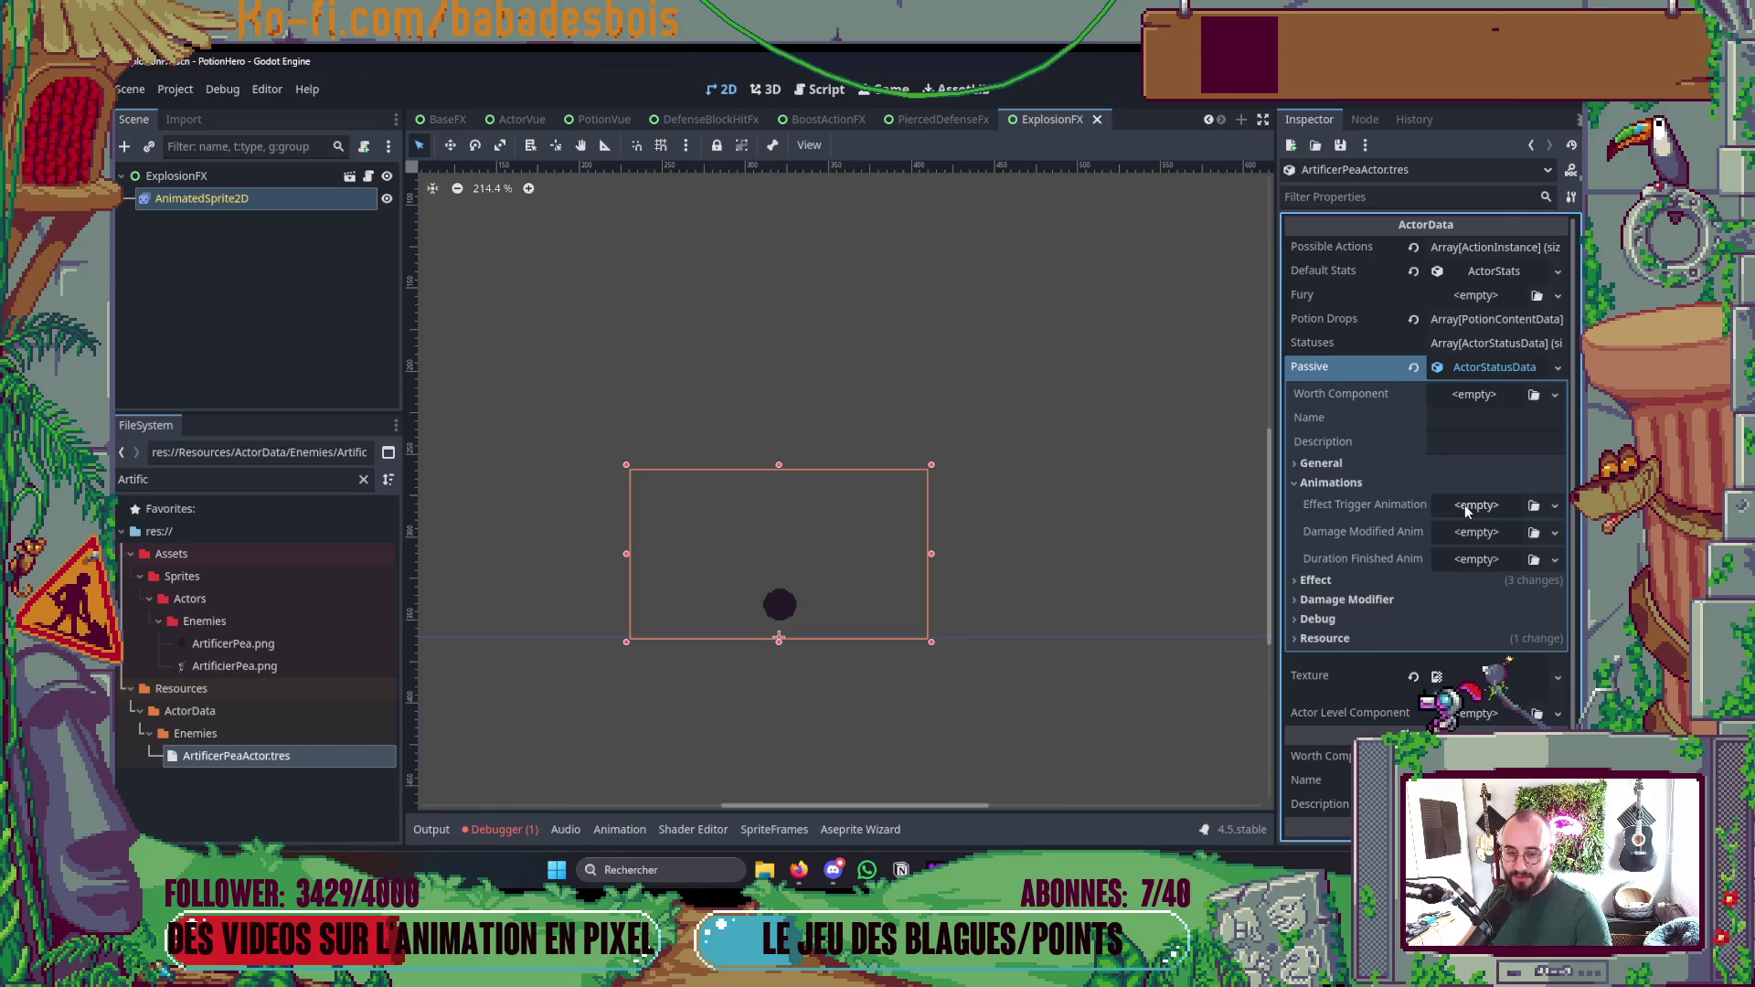
Step: Set the passive's Effect Trigger Animation to a new ActorStatusAnimation
{"action": "left_click", "coordinate": [1464, 505]}
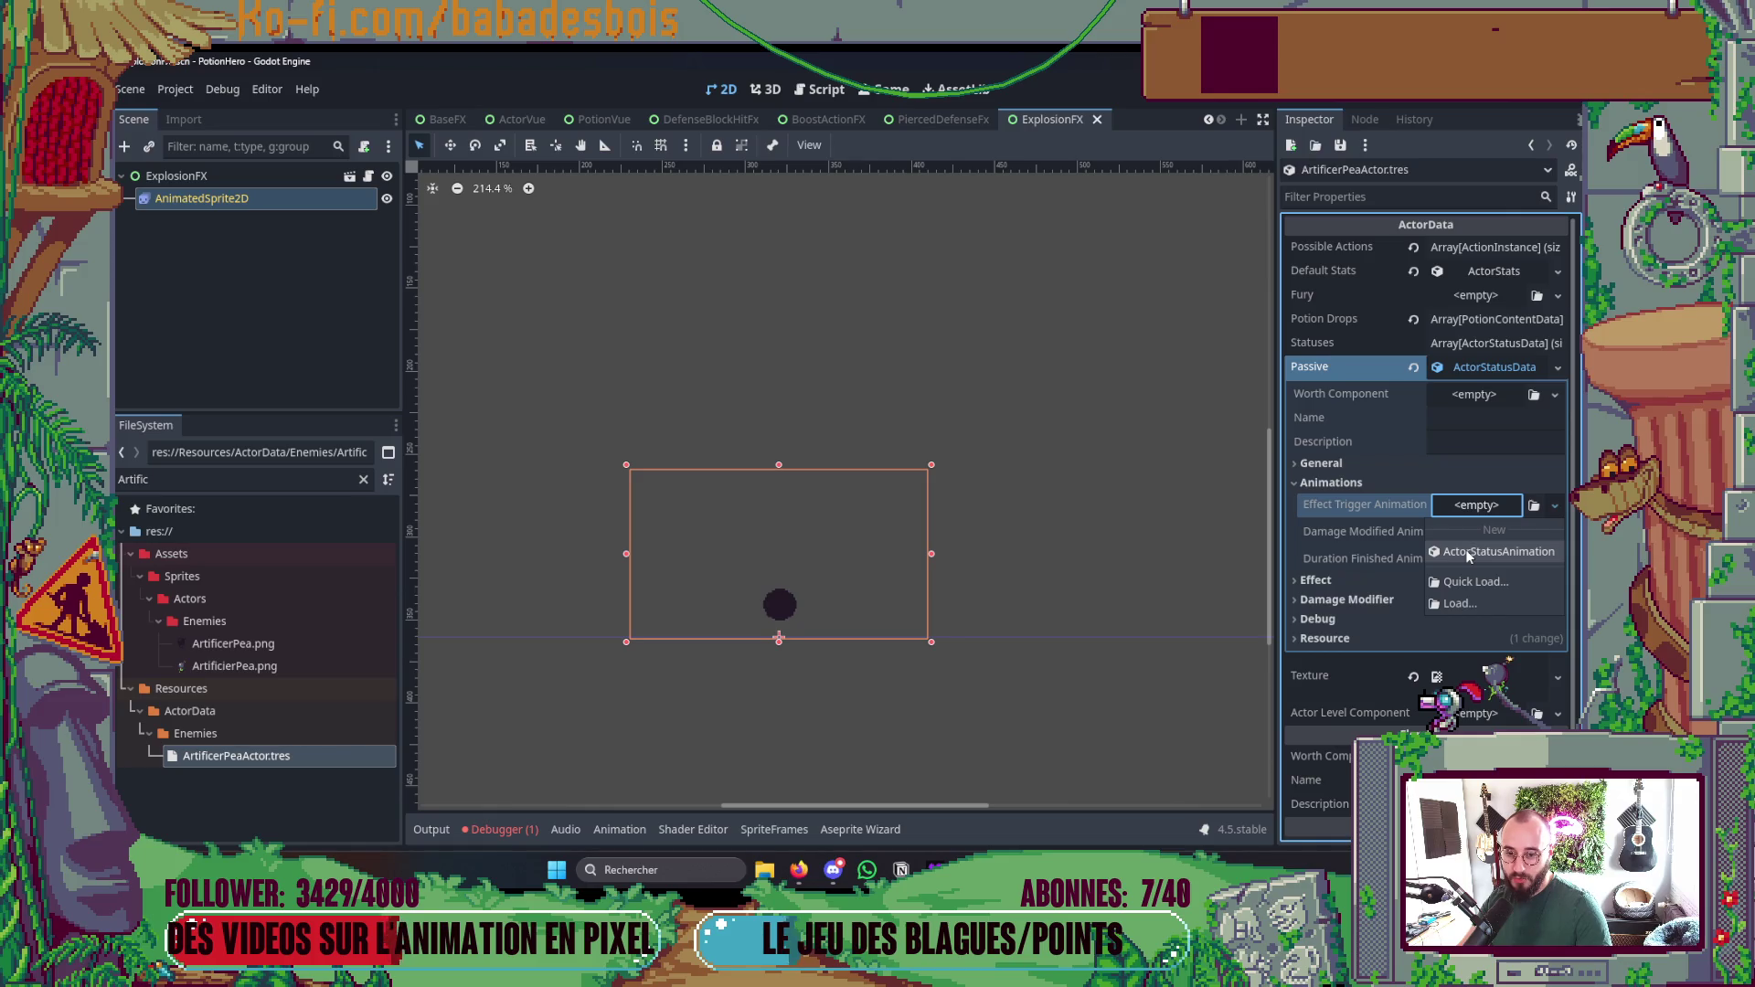
{"action": "left_click", "coordinate": [1495, 553]}
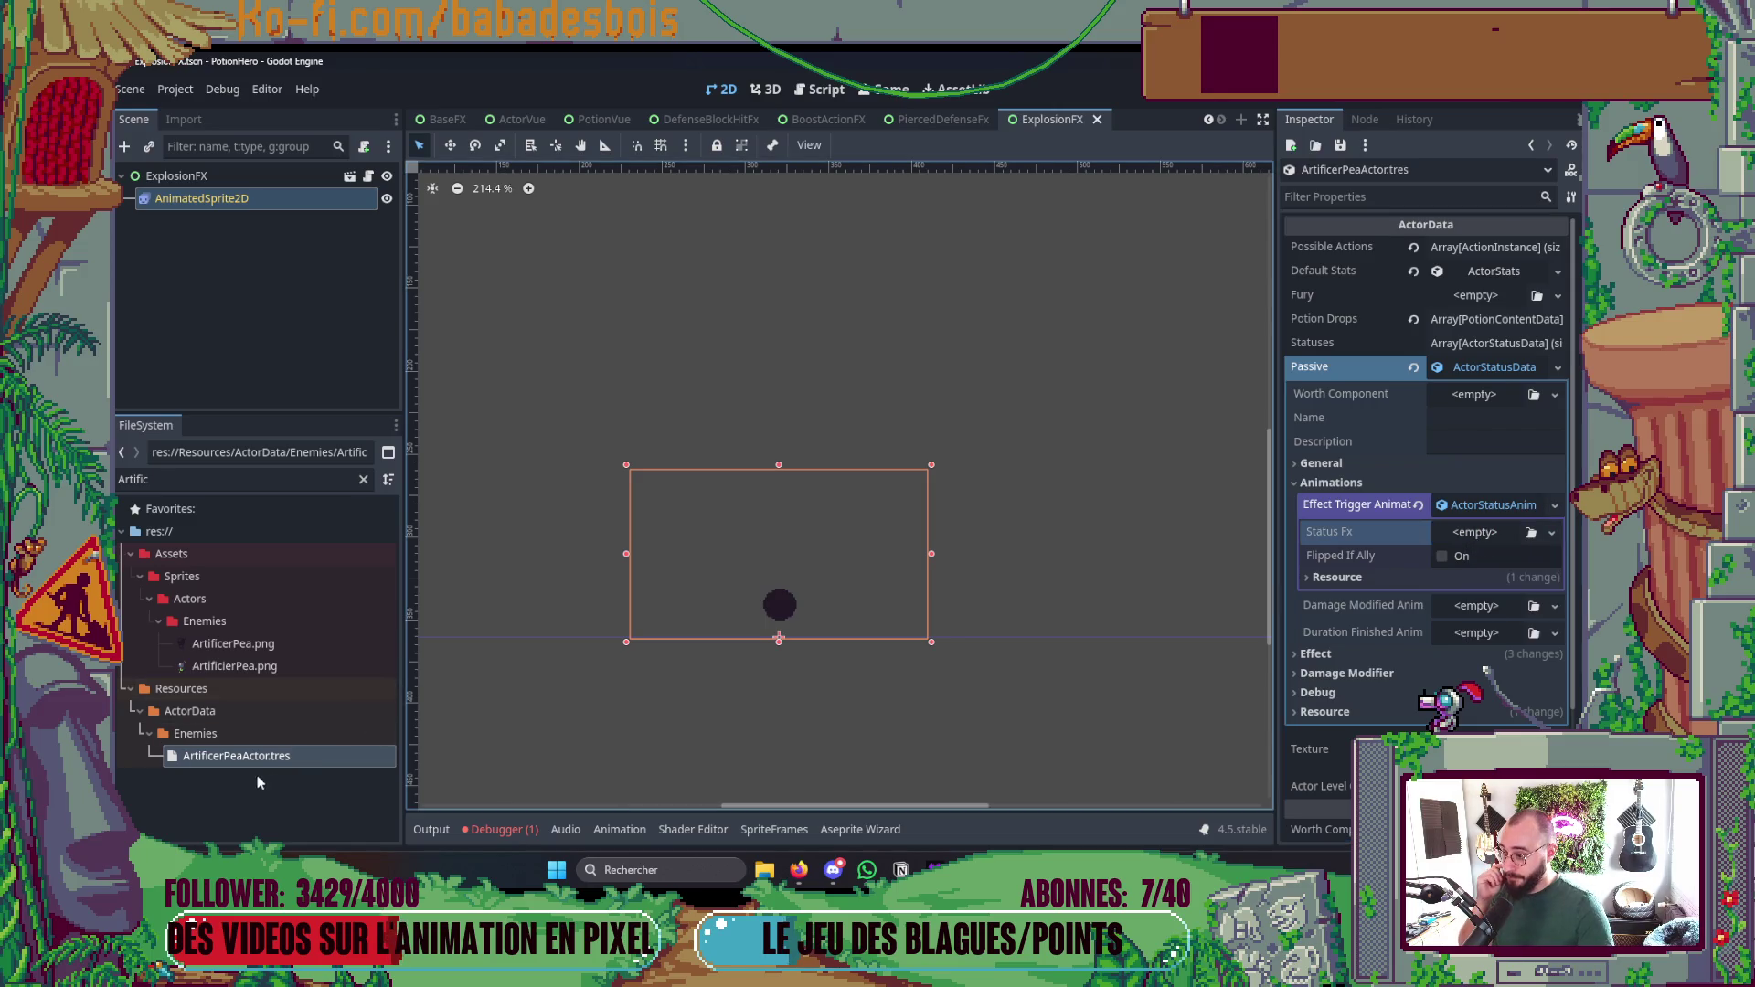
{"action": "key", "text": "ctrl+f"}
Step: Drop ExplosionFX.tscn into the passive's Status Fx field and close the ExplosionFX scene
{"action": "type", "text": "Explo"}
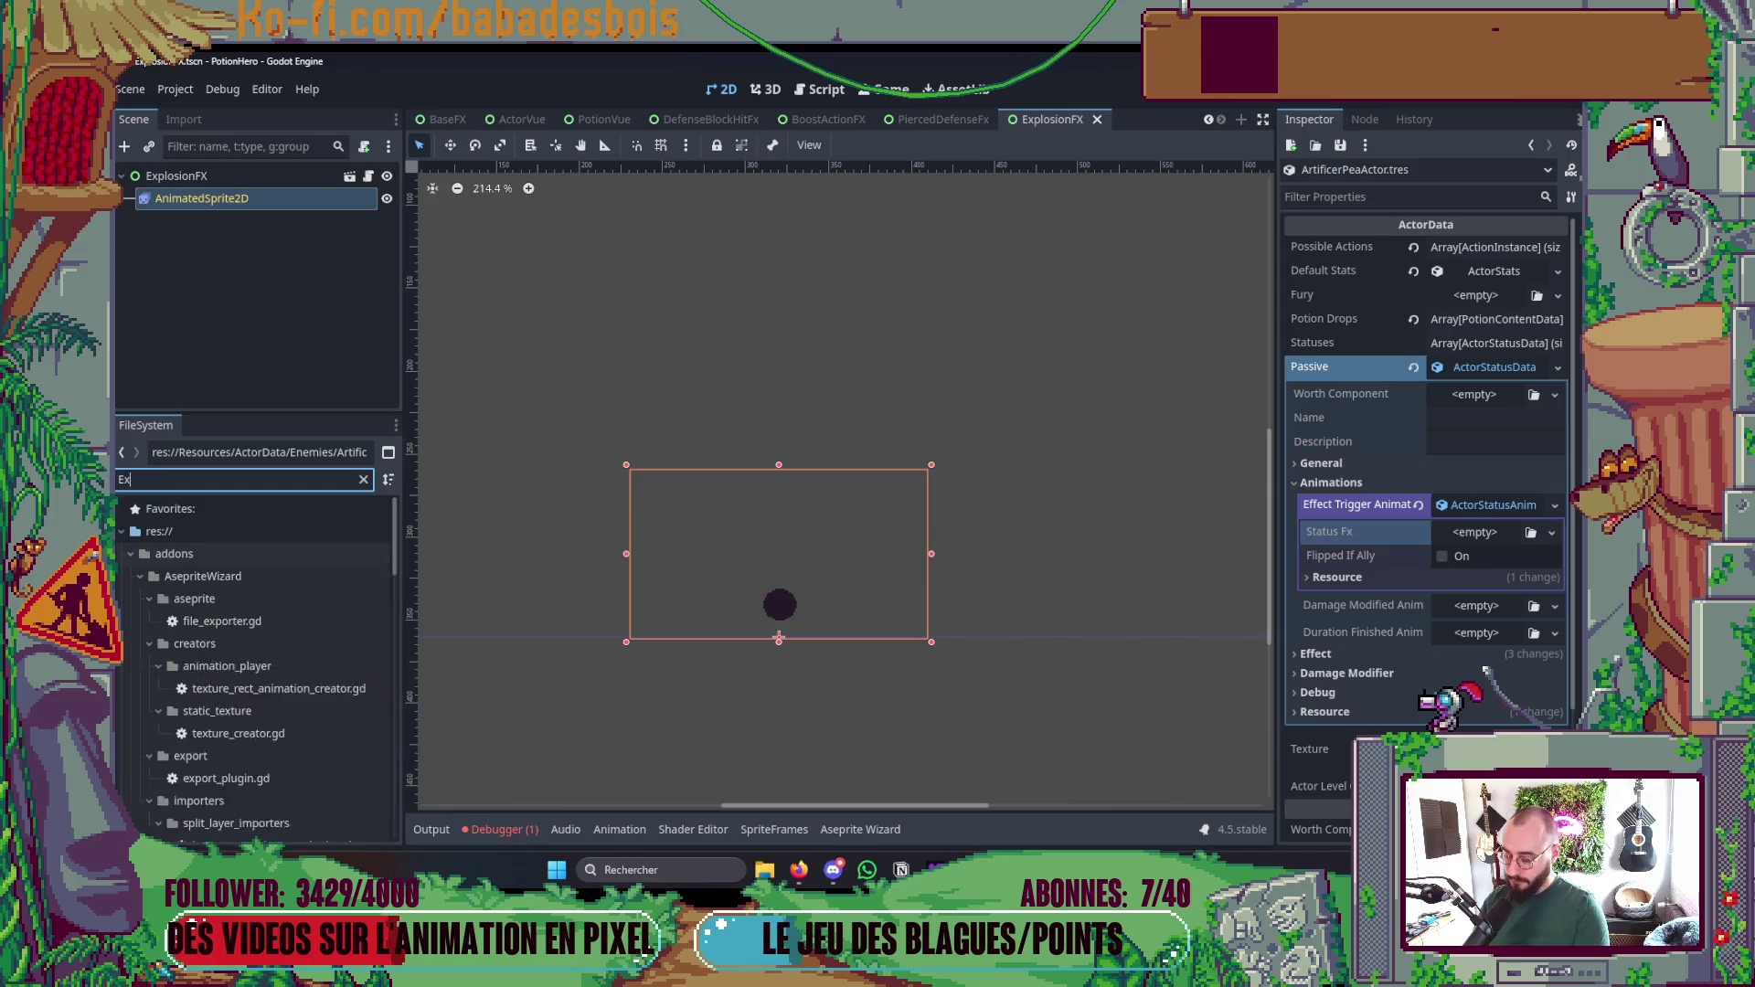
{"action": "mouse_move", "coordinate": [217, 800]}
{"action": "left_mouse_down"}
{"action": "mouse_move", "coordinate": [376, 807]}
{"action": "mouse_move", "coordinate": [1490, 541]}
{"action": "left_mouse_up"}
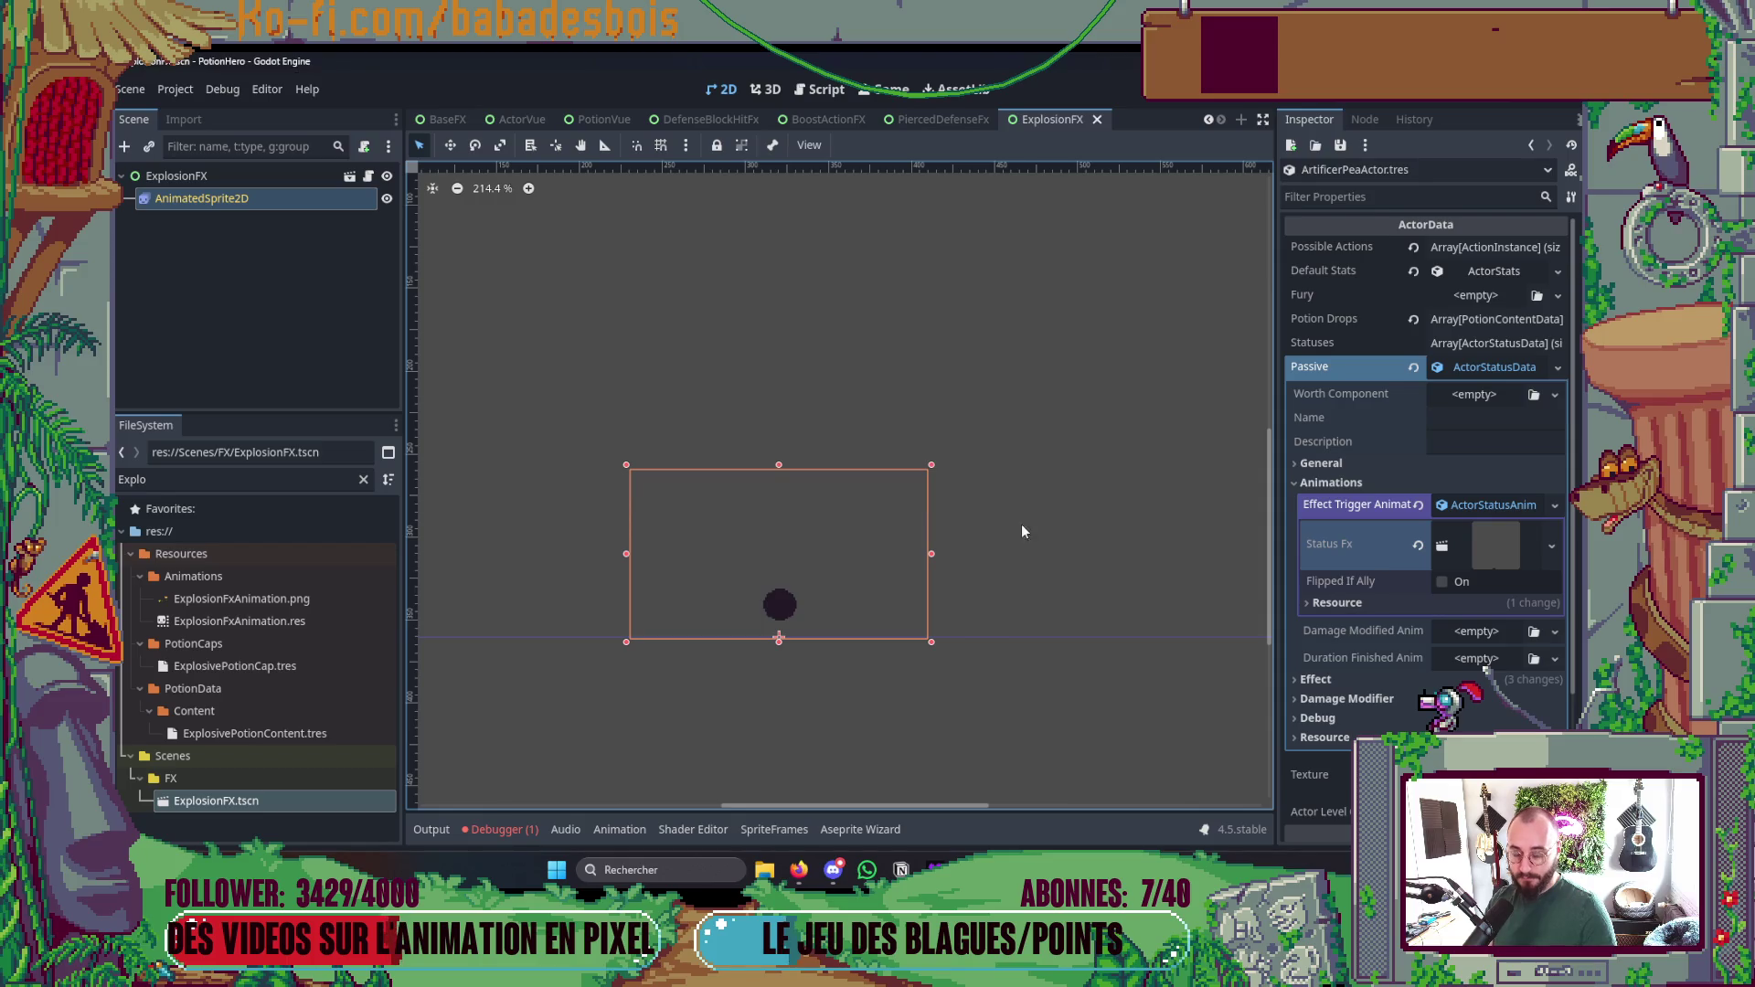
{"action": "key", "text": "shift+g"}
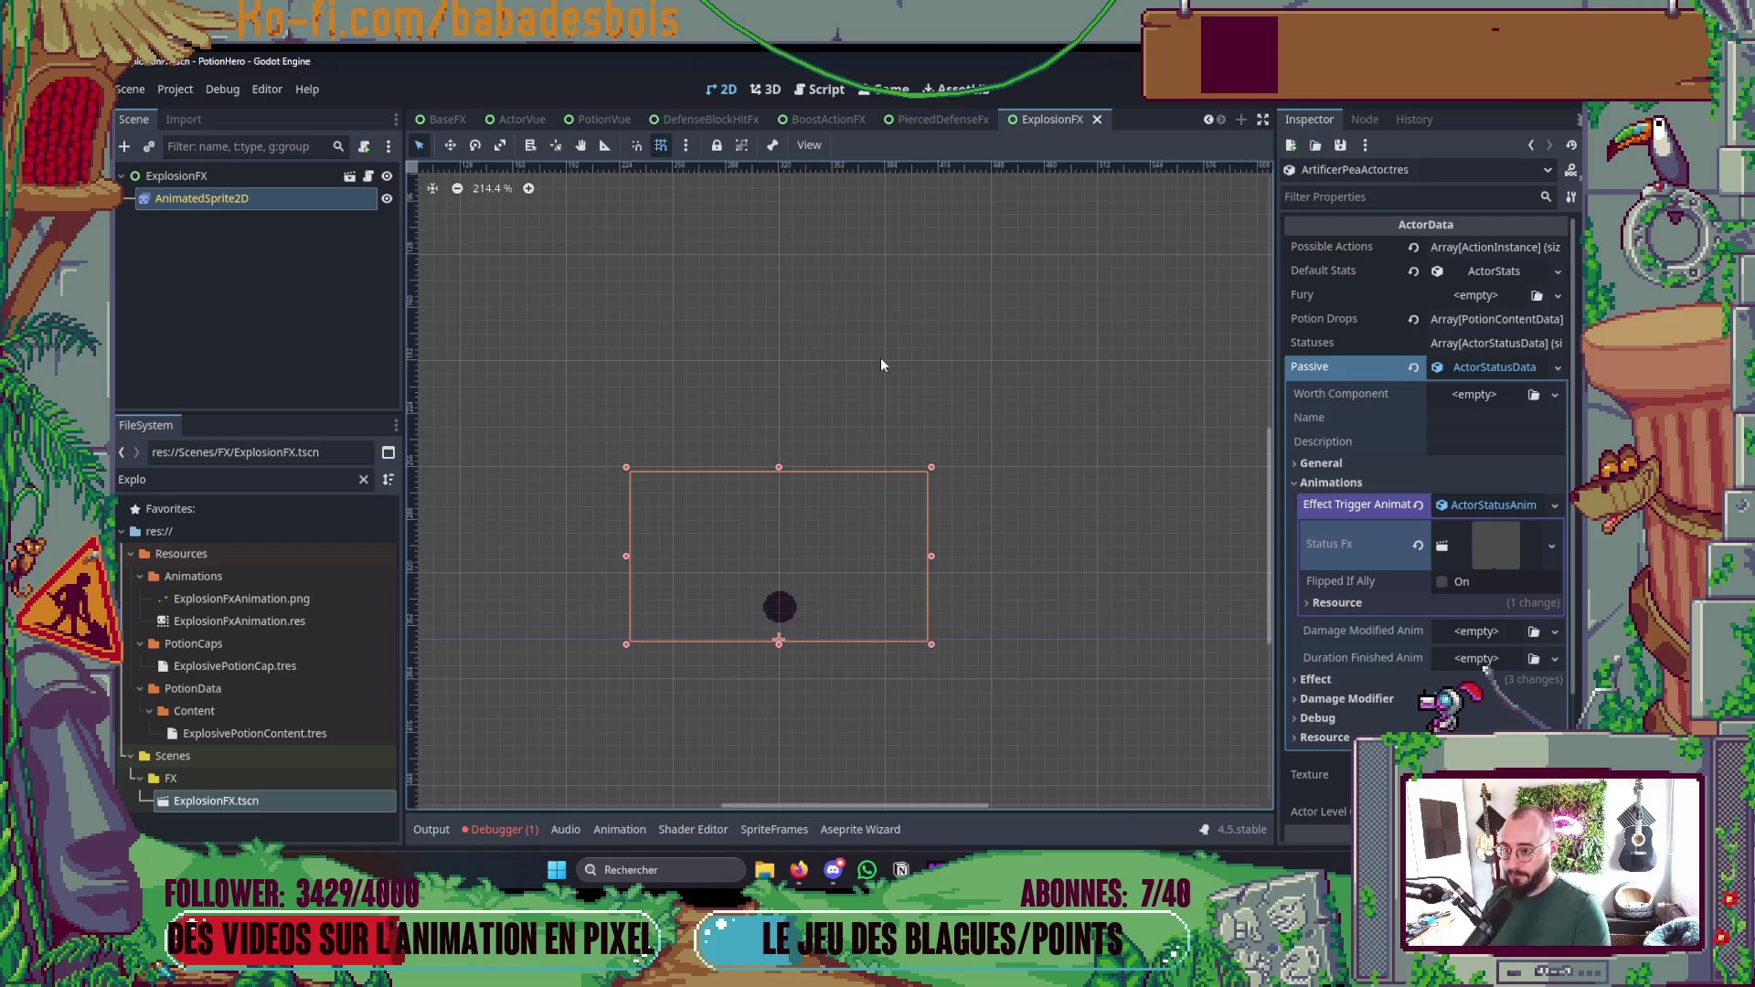
{"action": "scroll", "coordinate": [929, 373], "scroll_direction": "down", "scroll_amount": 3}
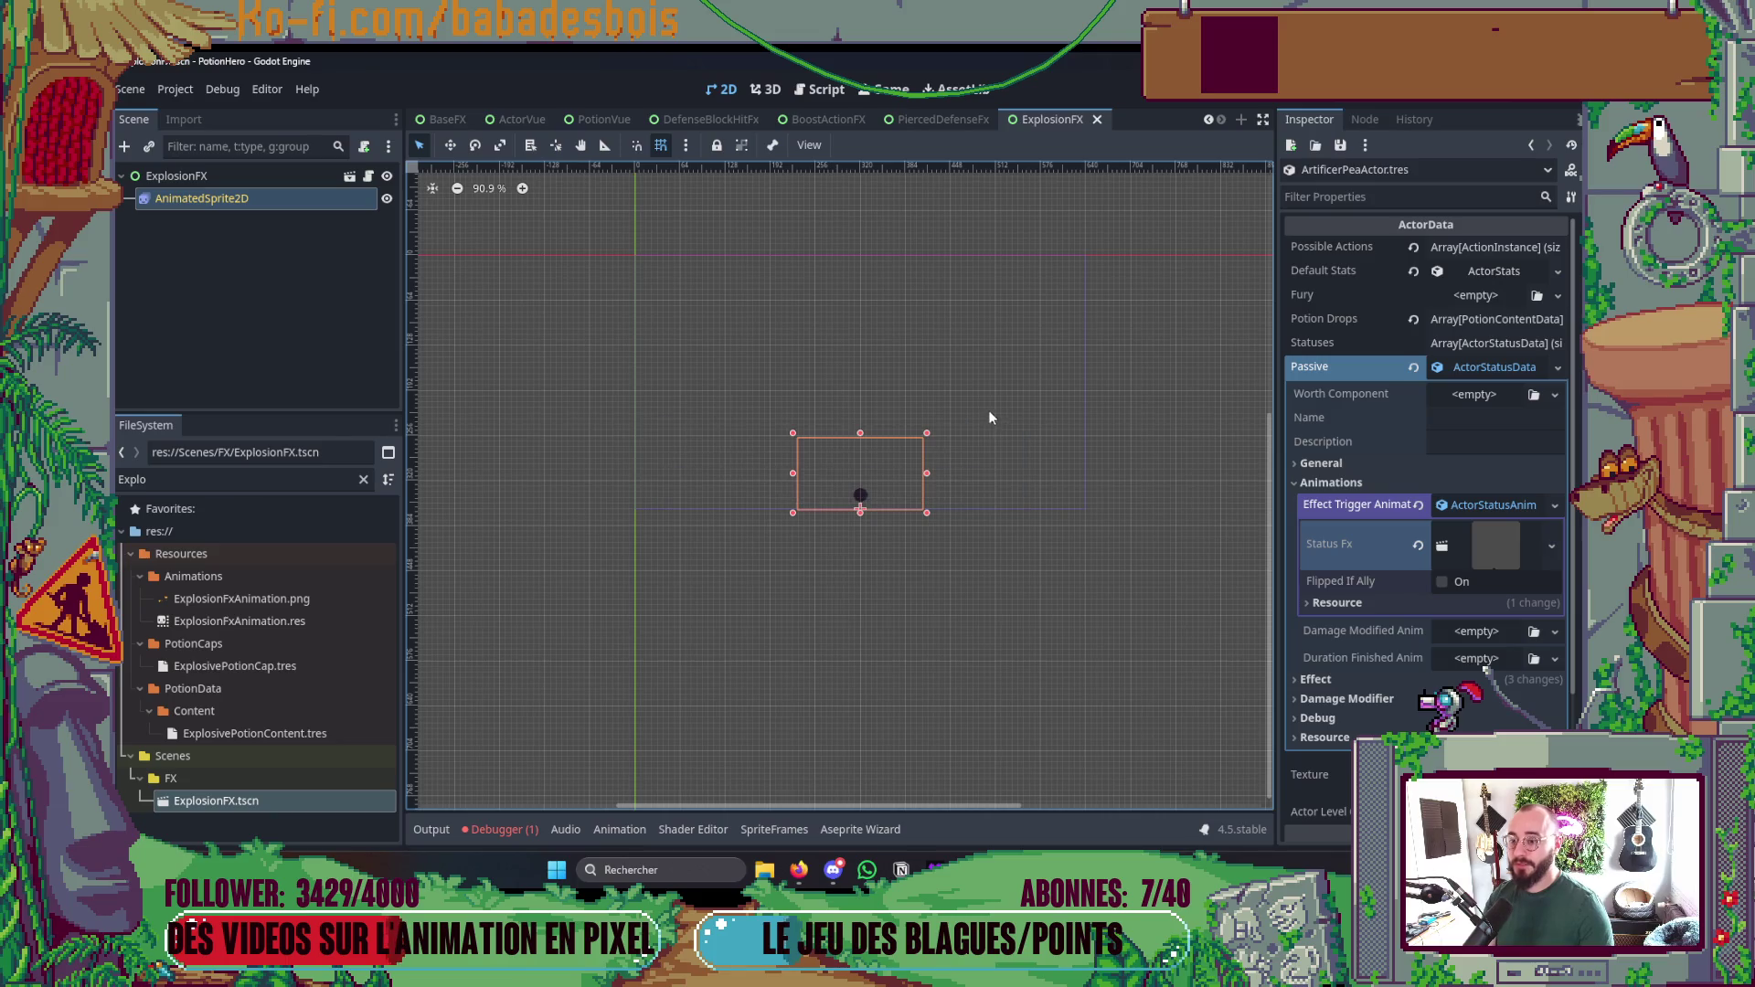
{"action": "left_click", "coordinate": [1097, 119]}
{"action": "key", "text": "ctrl+shift+o"}
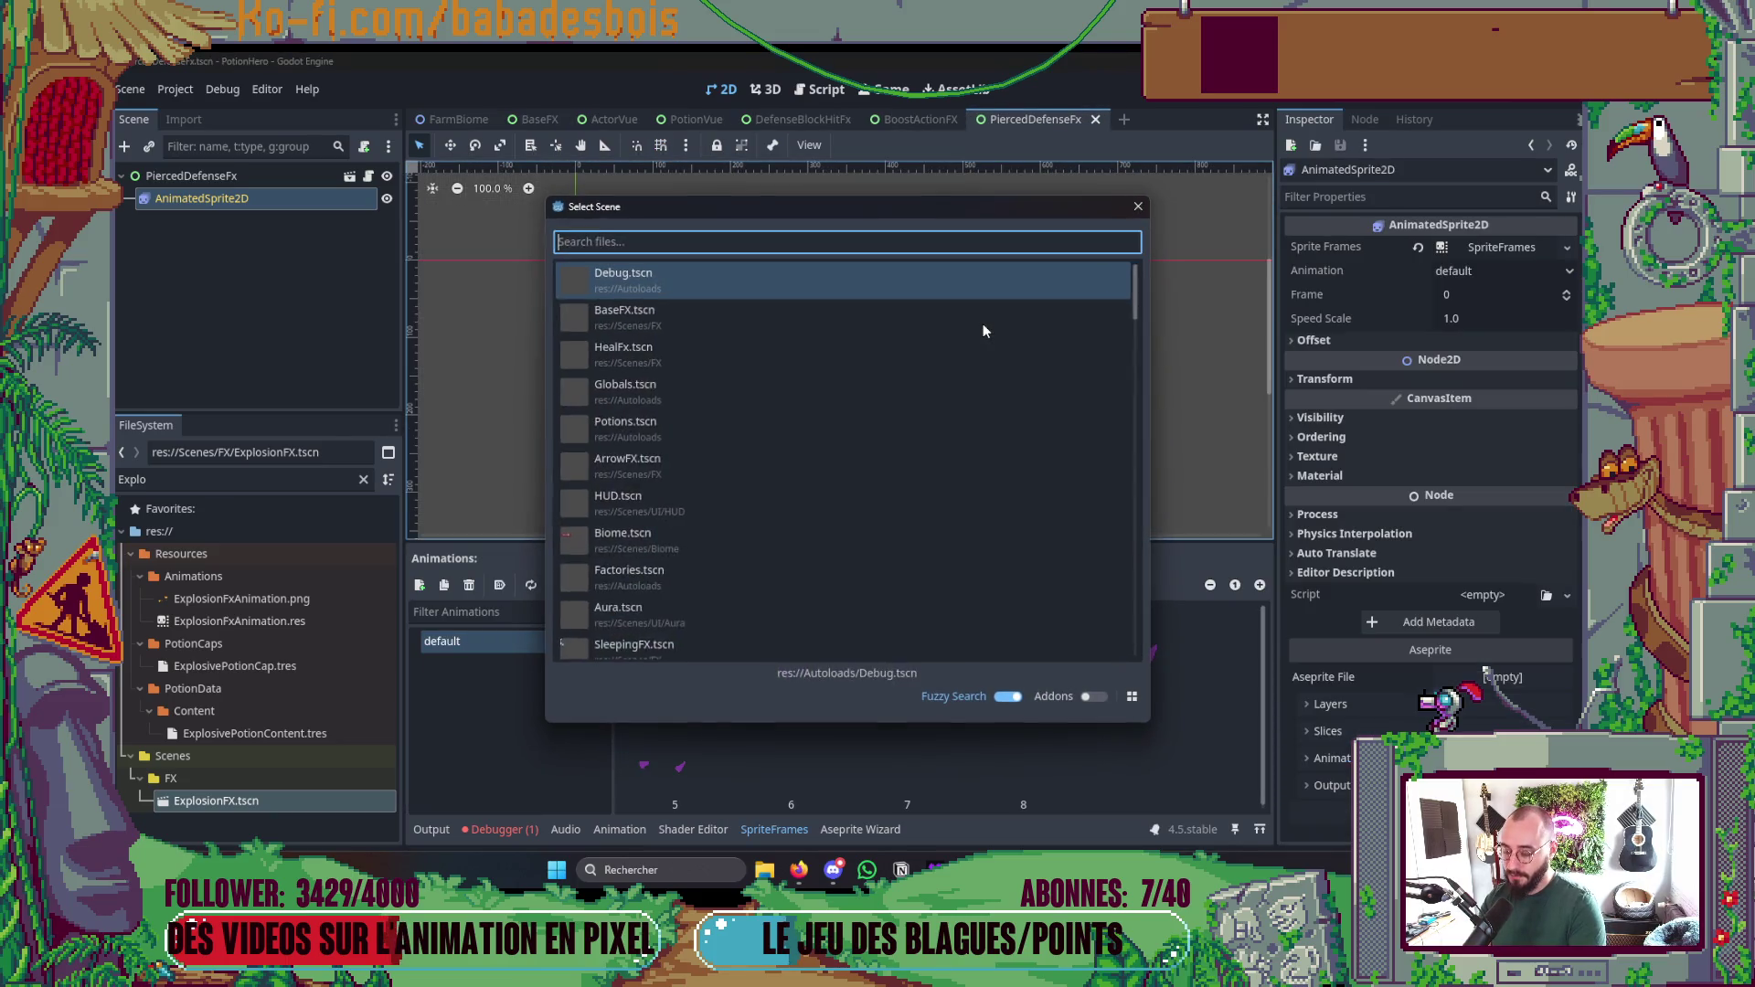
Step: Open the Globals scene and expand the team's first actor's Possible Actions
{"action": "type", "text": "globals"}
{"action": "key", "text": "Return"}
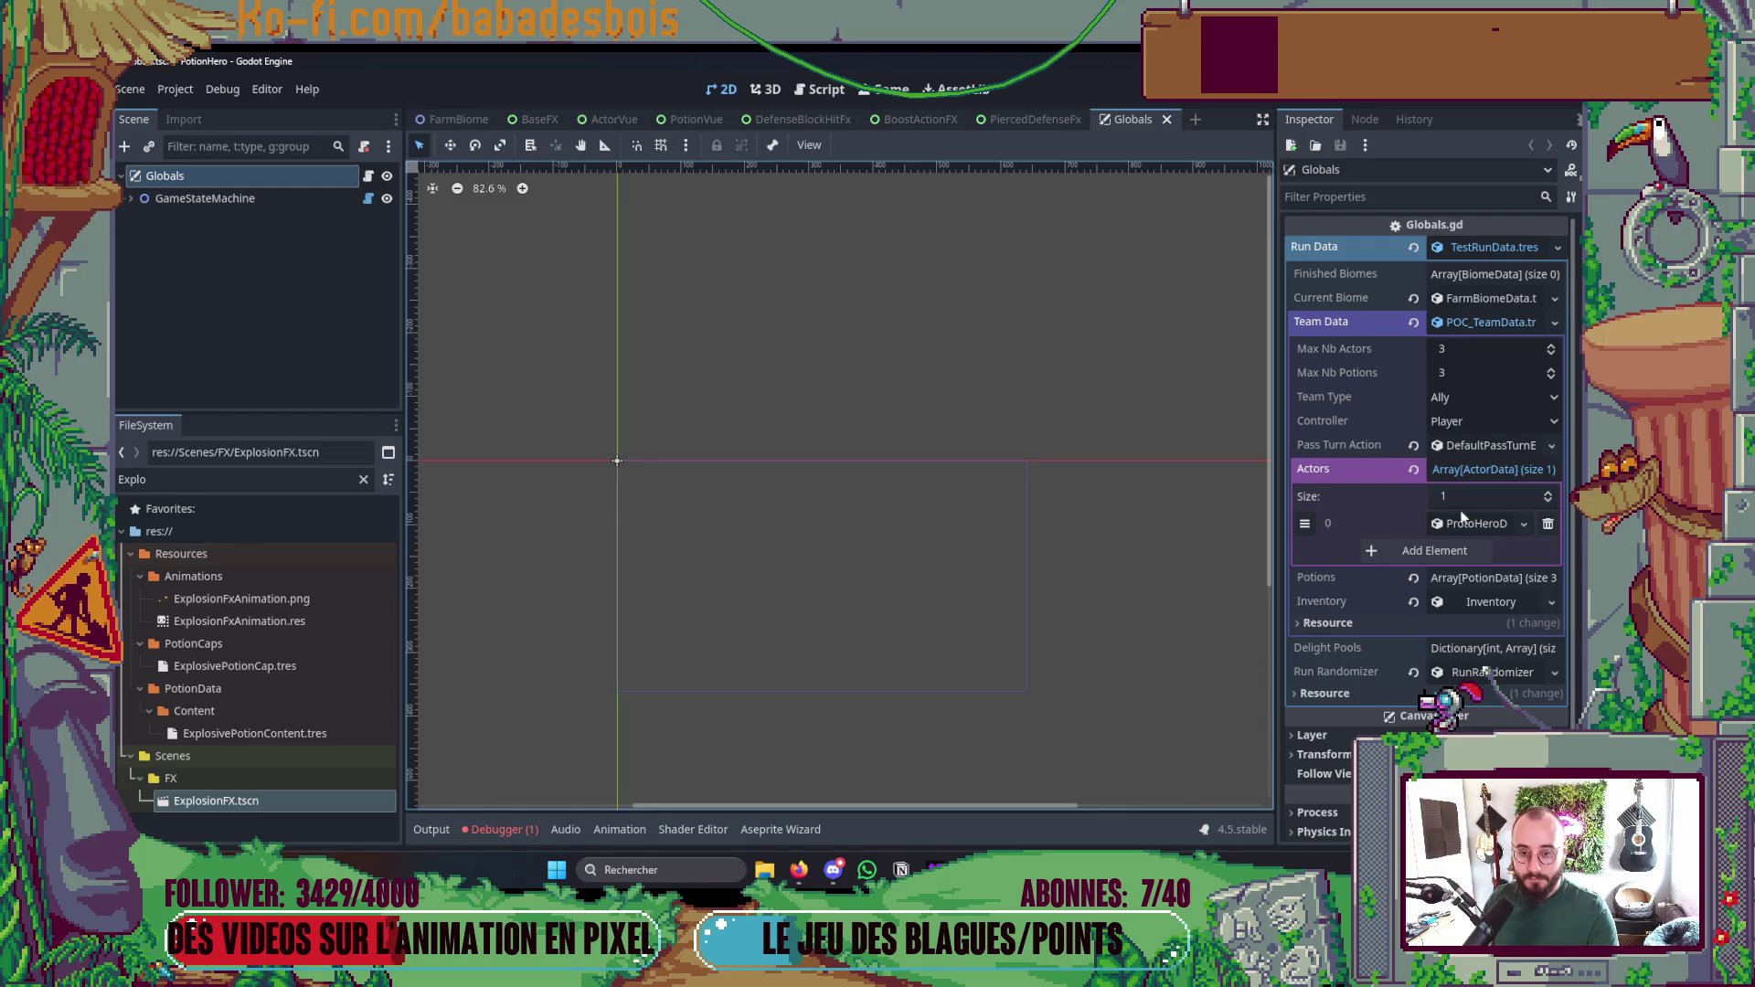
{"action": "left_click", "coordinate": [1471, 523]}
{"action": "left_click", "coordinate": [1455, 631]}
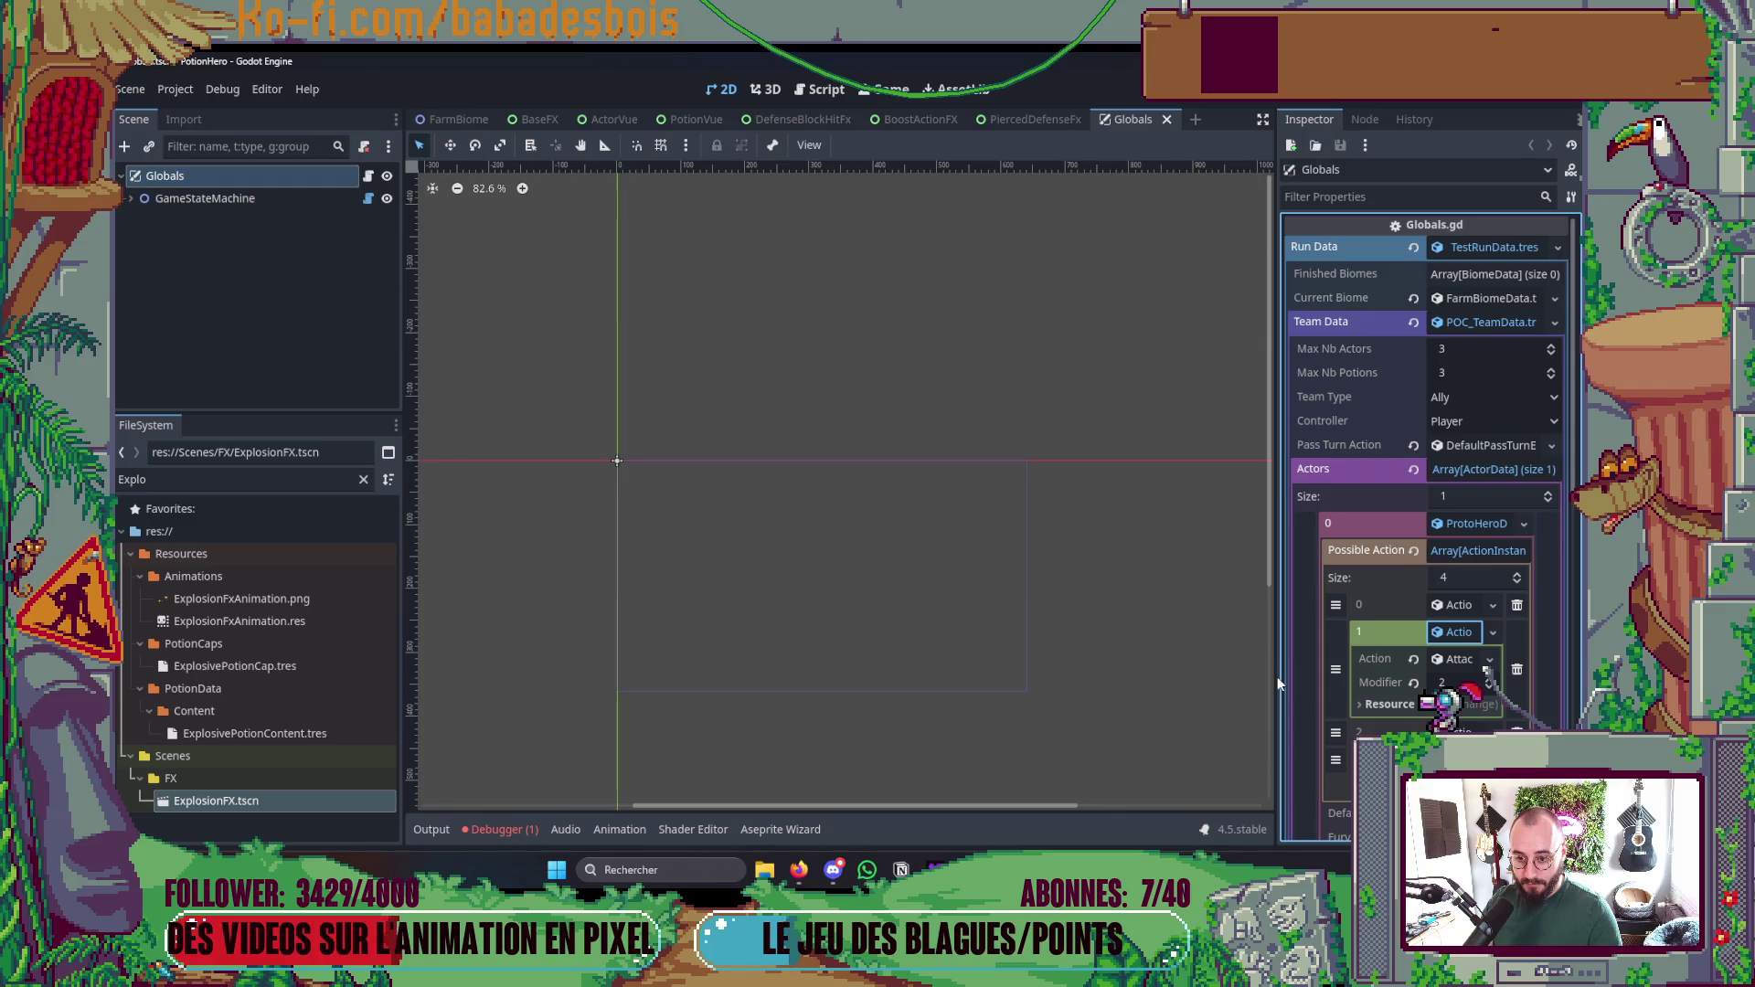
{"action": "left_click_drag", "start_coordinate": [1276, 671], "coordinate": [994, 672]}
{"action": "left_click", "coordinate": [1402, 606]}
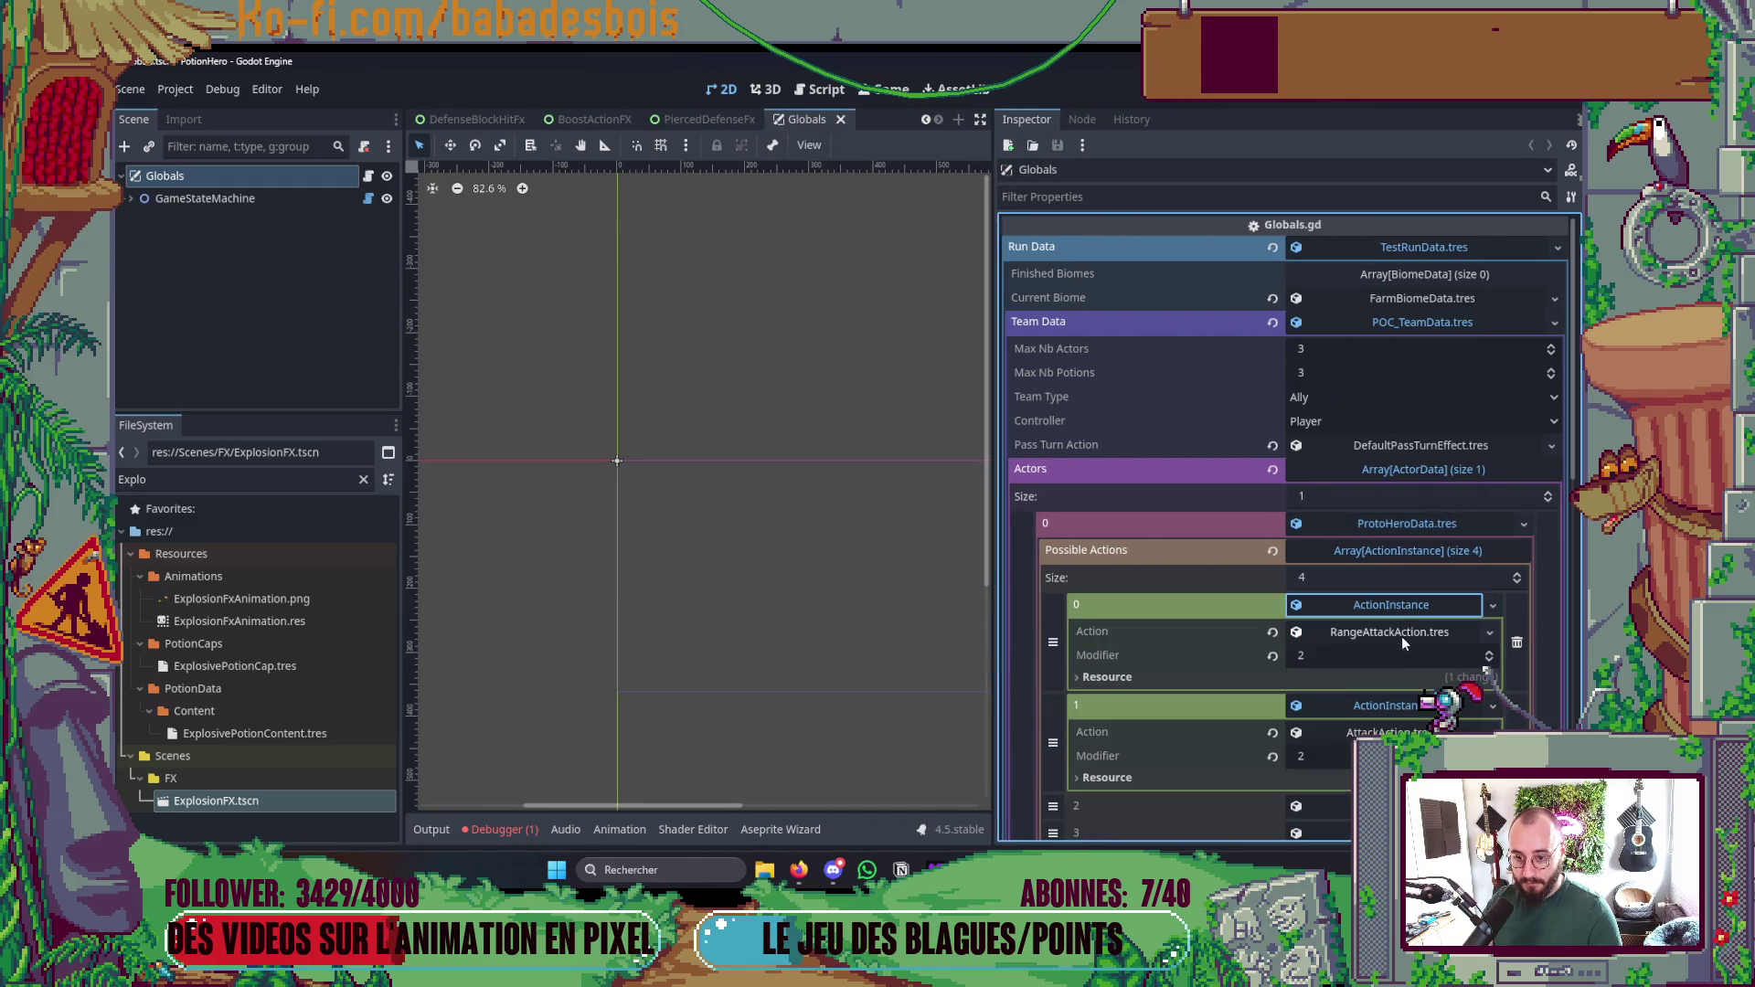
Step: Set the first possible action to AttackAction.tres, collapse the list, and run the game
{"action": "double_click", "coordinate": [221, 485]}
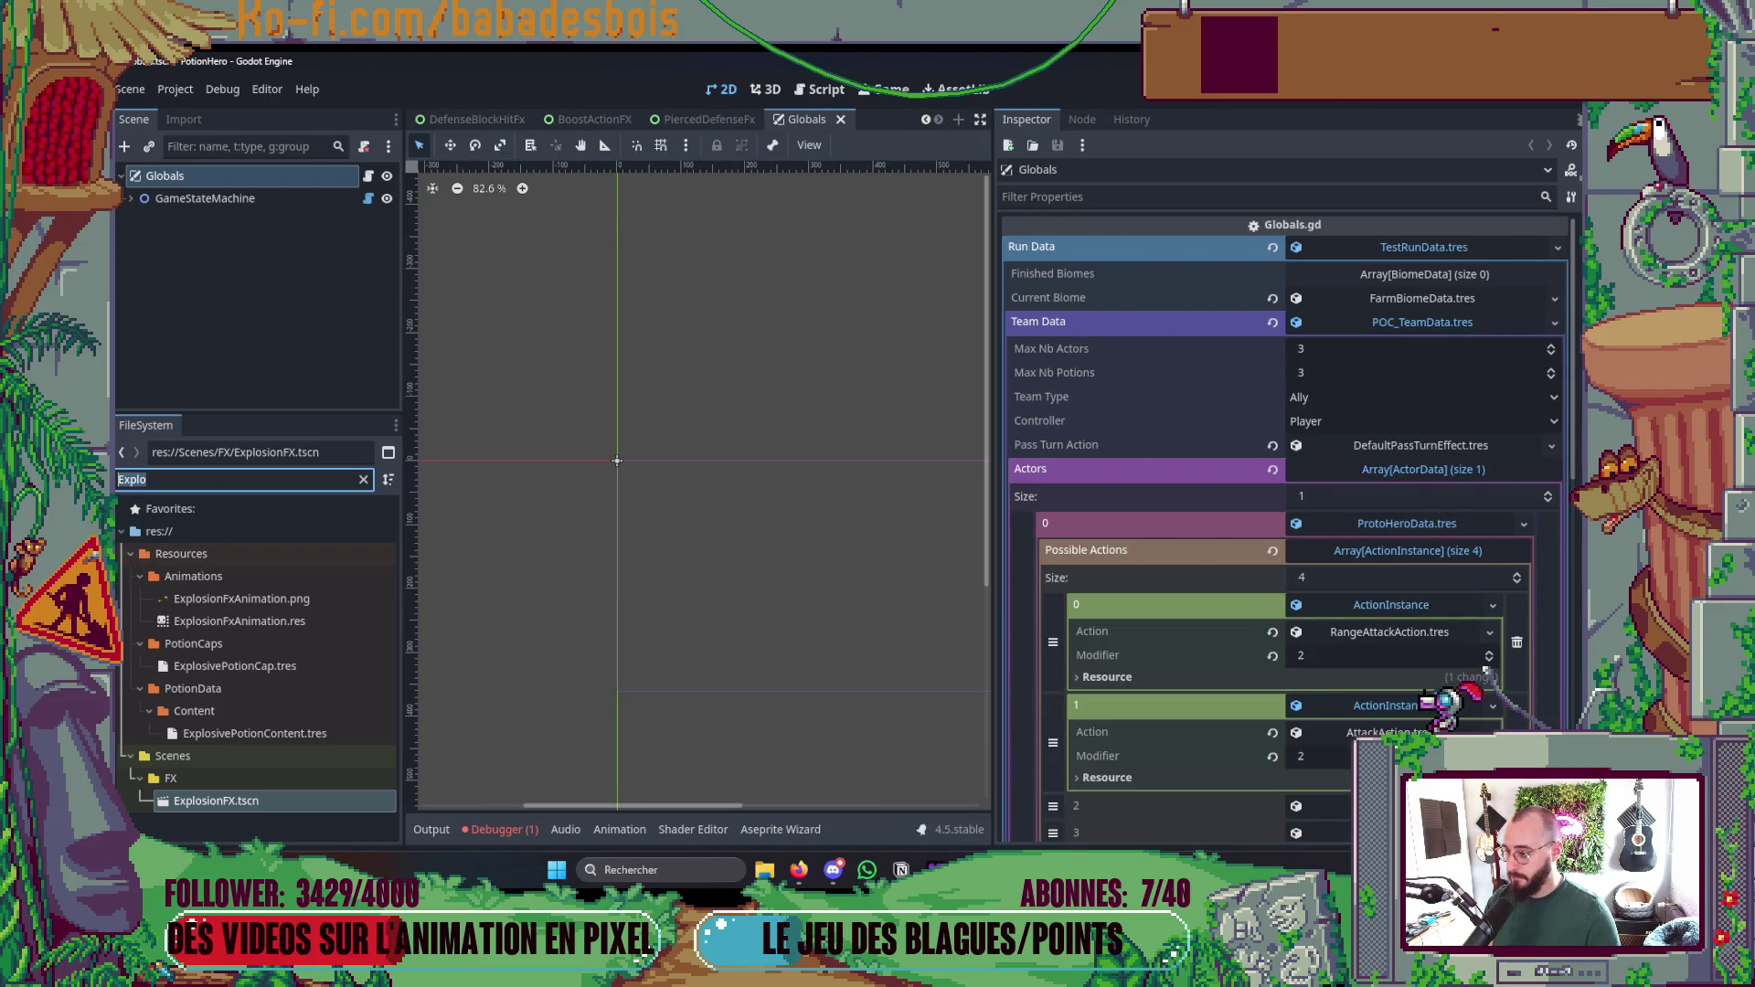
{"action": "type", "text": "Attac"}
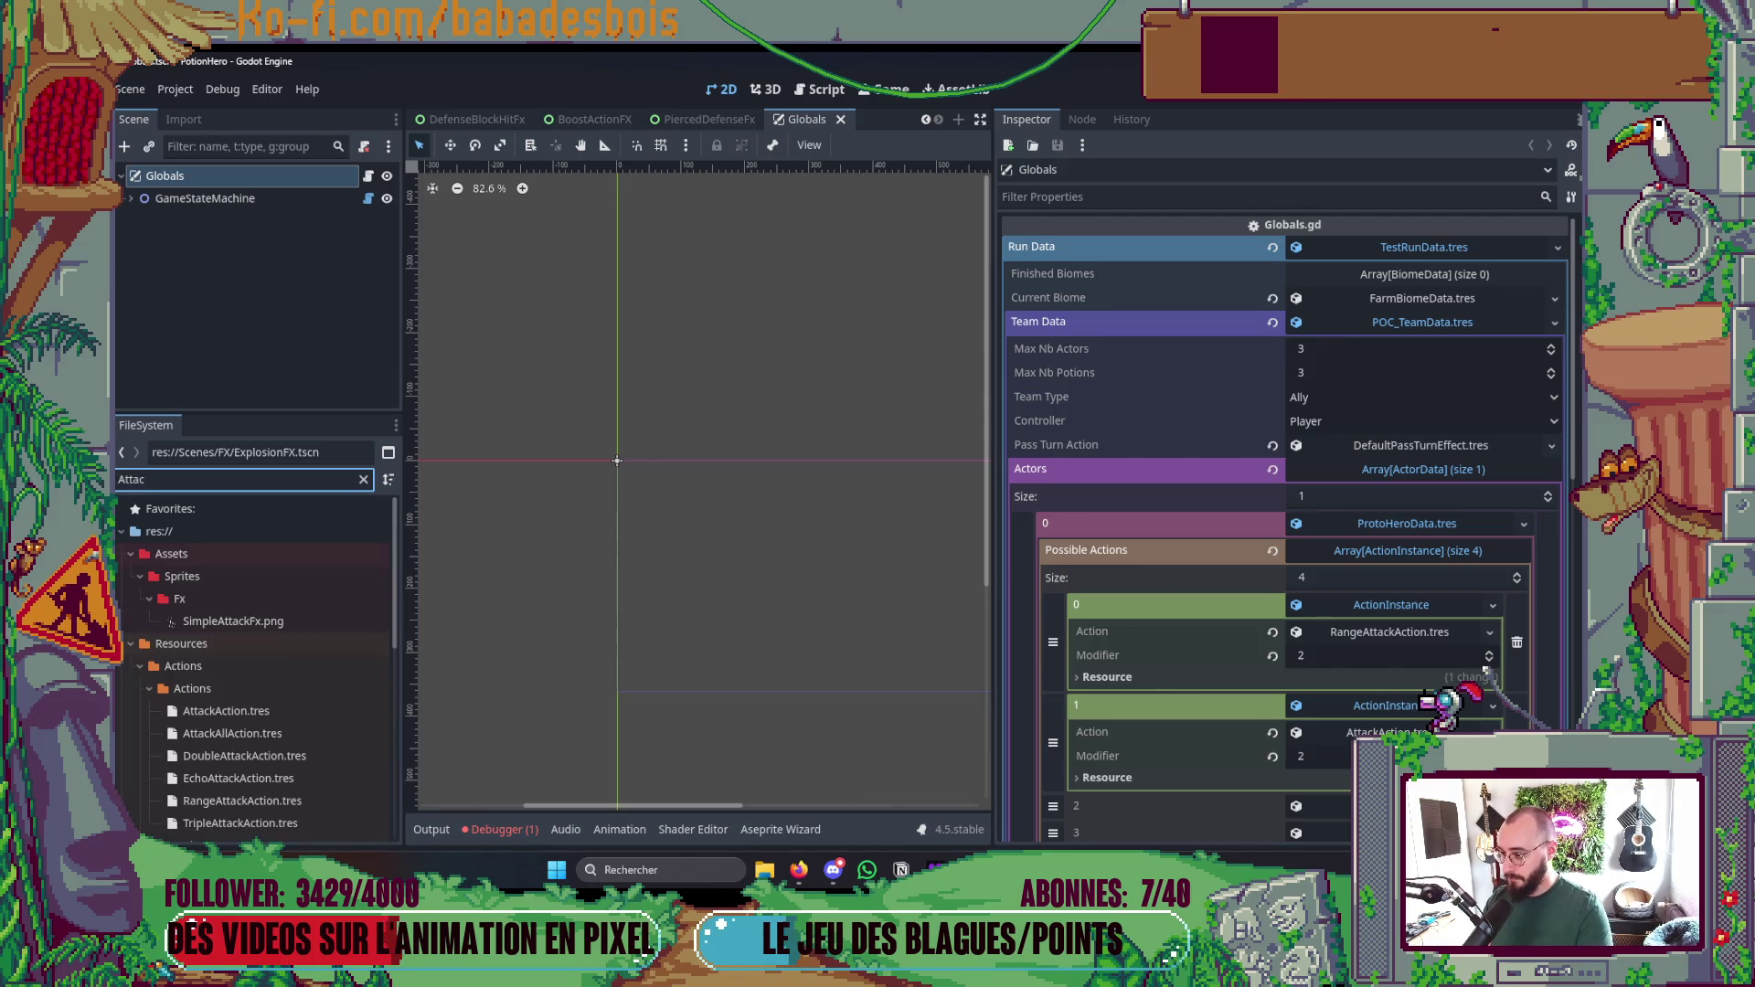
{"action": "mouse_move", "coordinate": [226, 710]}
{"action": "left_mouse_down"}
{"action": "mouse_move", "coordinate": [462, 722]}
{"action": "mouse_move", "coordinate": [1432, 640]}
{"action": "left_mouse_up"}
{"action": "left_click", "coordinate": [1438, 612]}
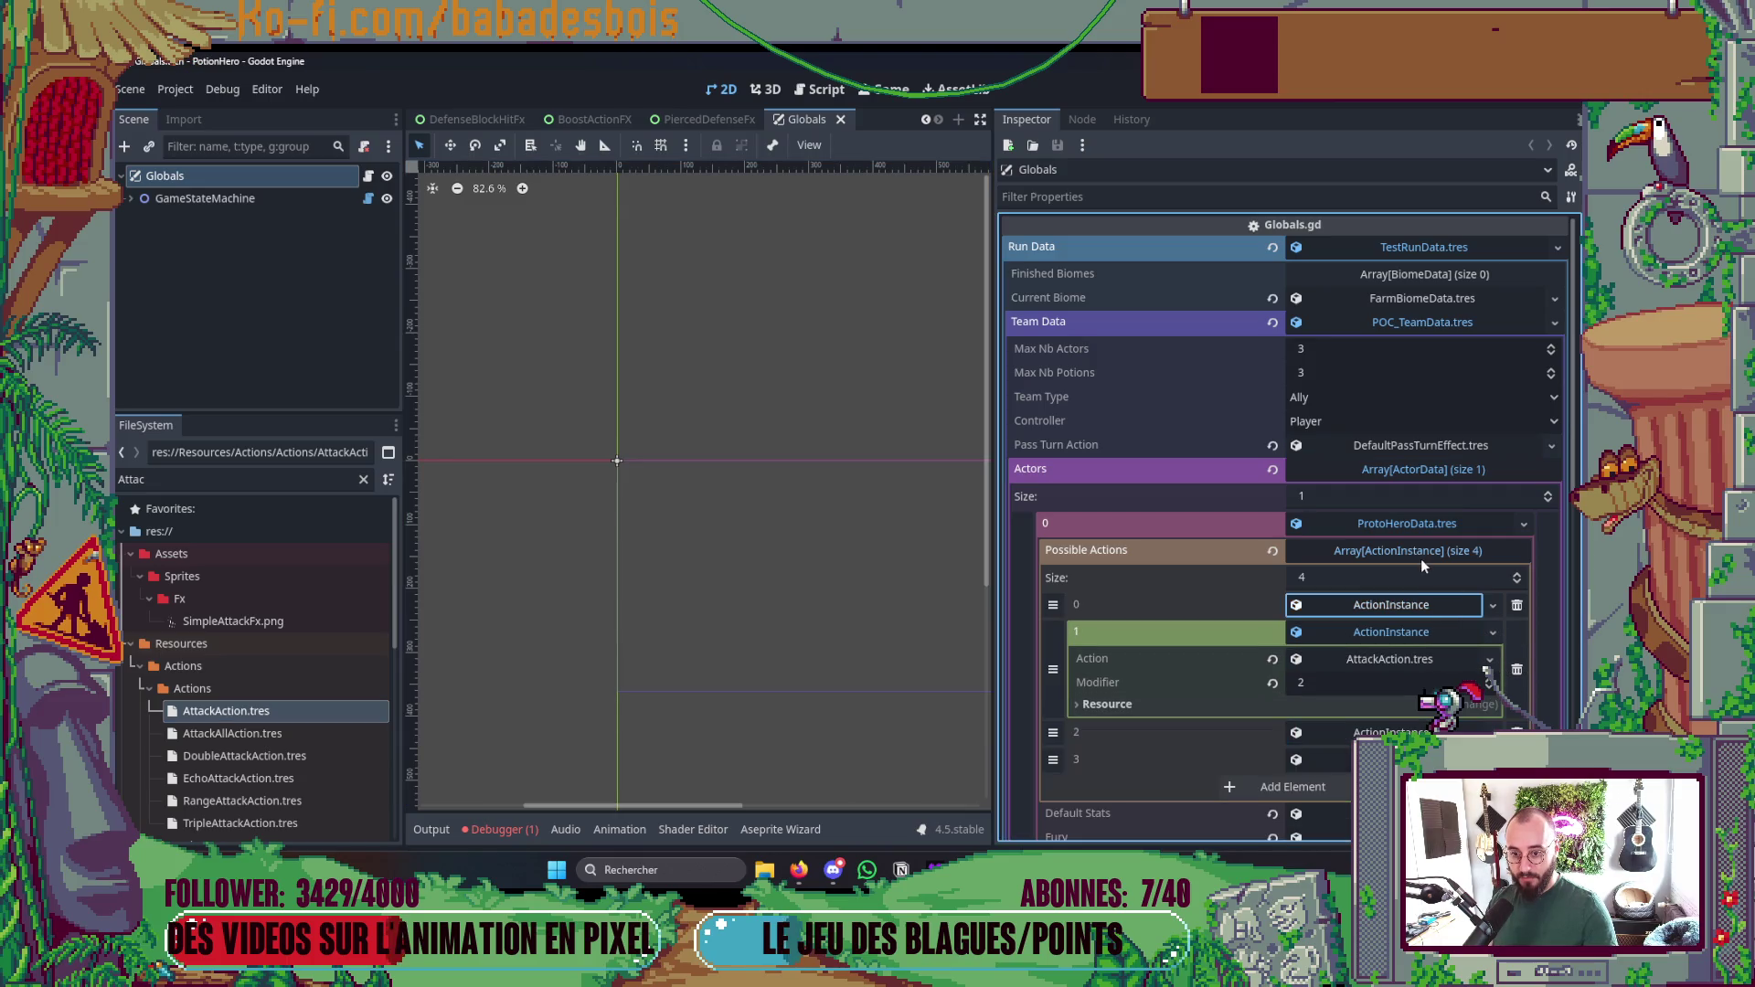
{"action": "left_click", "coordinate": [1373, 631]}
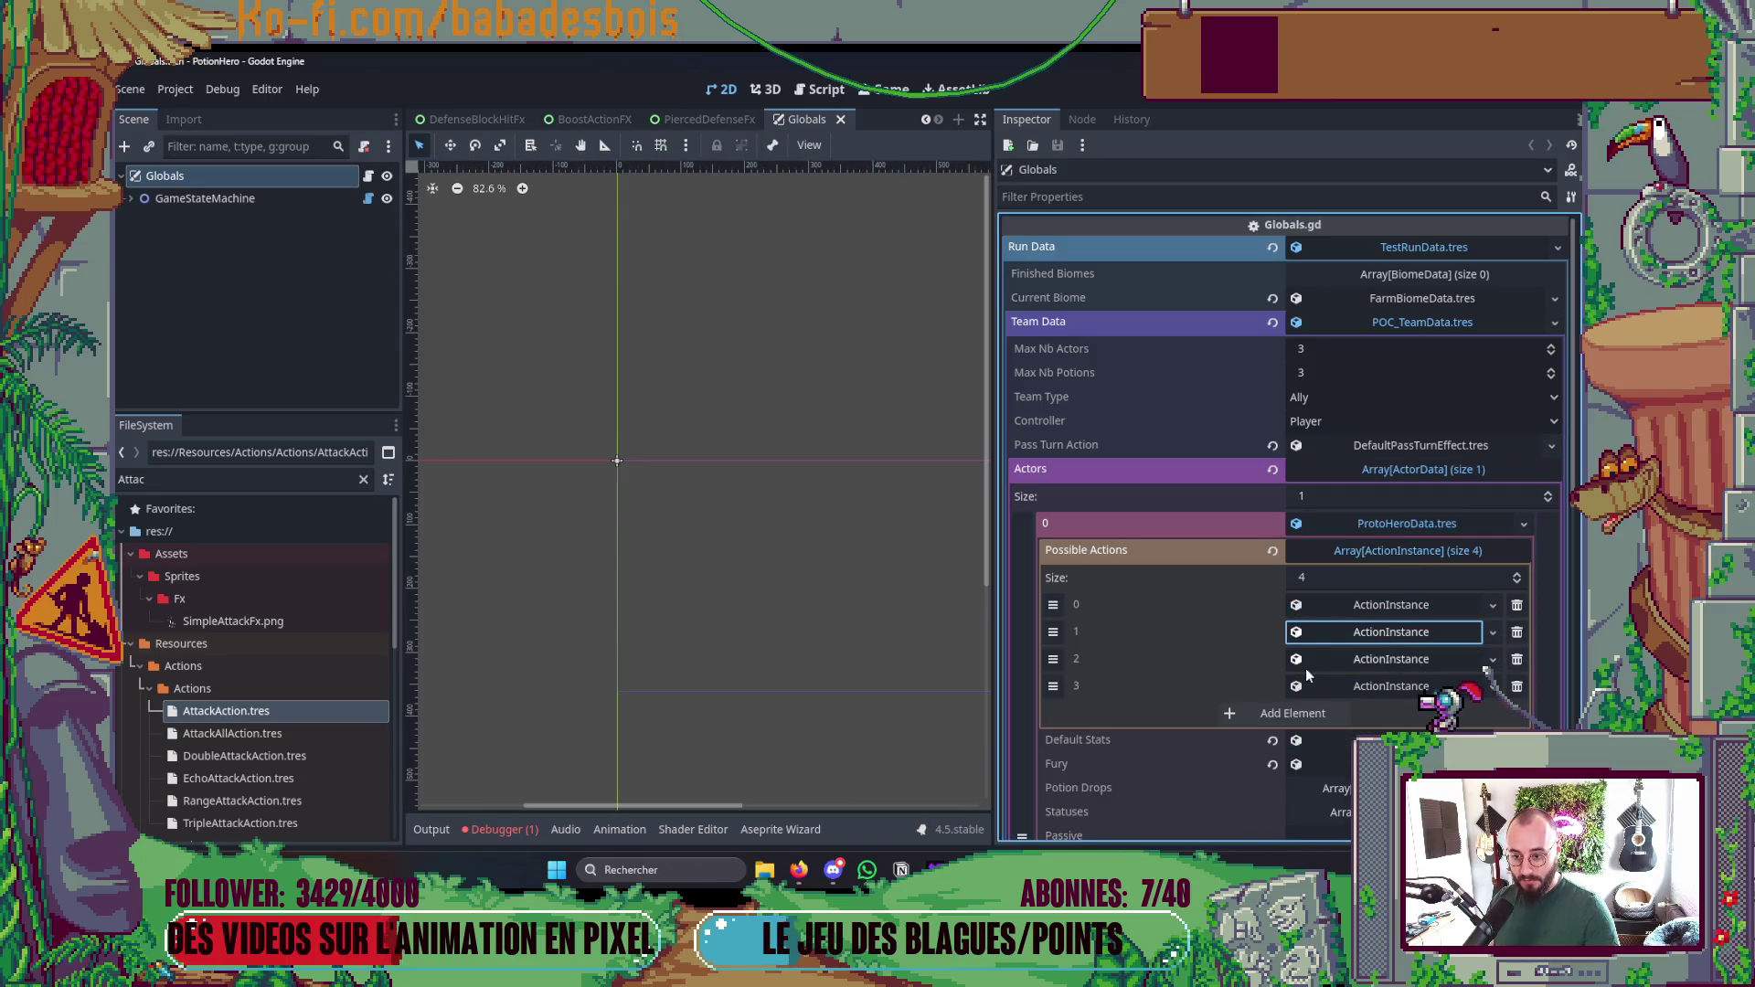
{"action": "left_click", "coordinate": [1371, 659]}
{"action": "left_click", "coordinate": [1370, 659]}
{"action": "left_click", "coordinate": [1407, 551]}
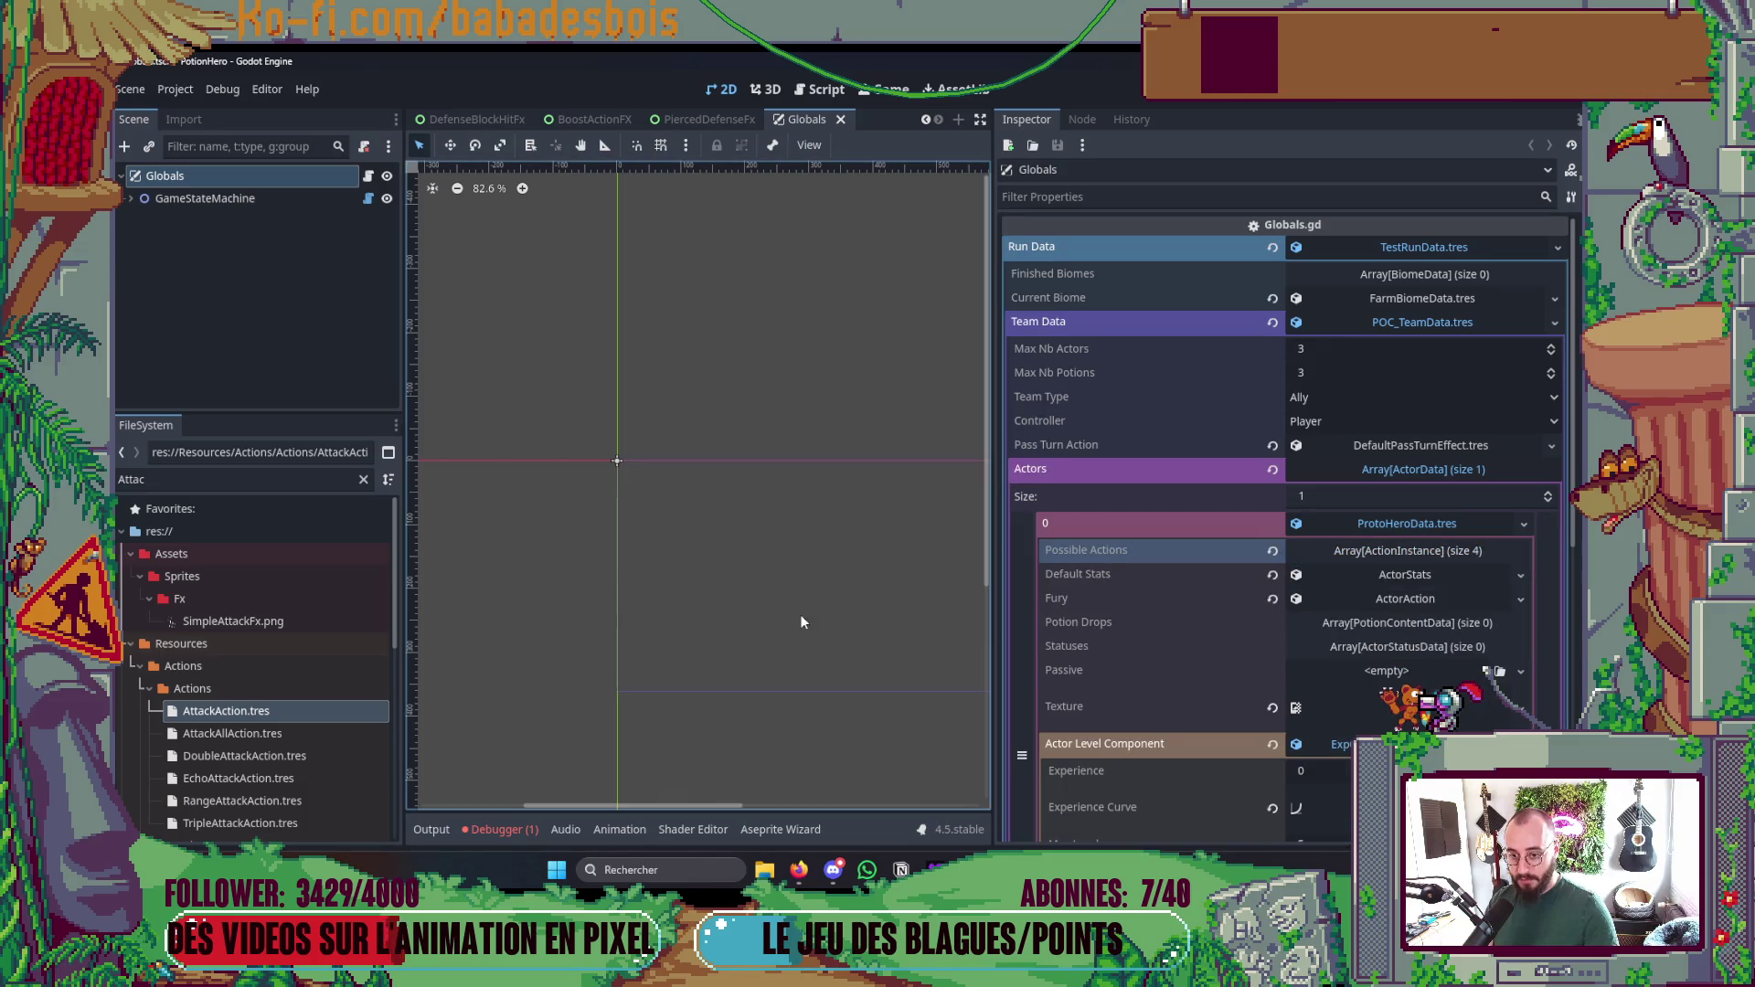
{"action": "key", "text": "F5"}
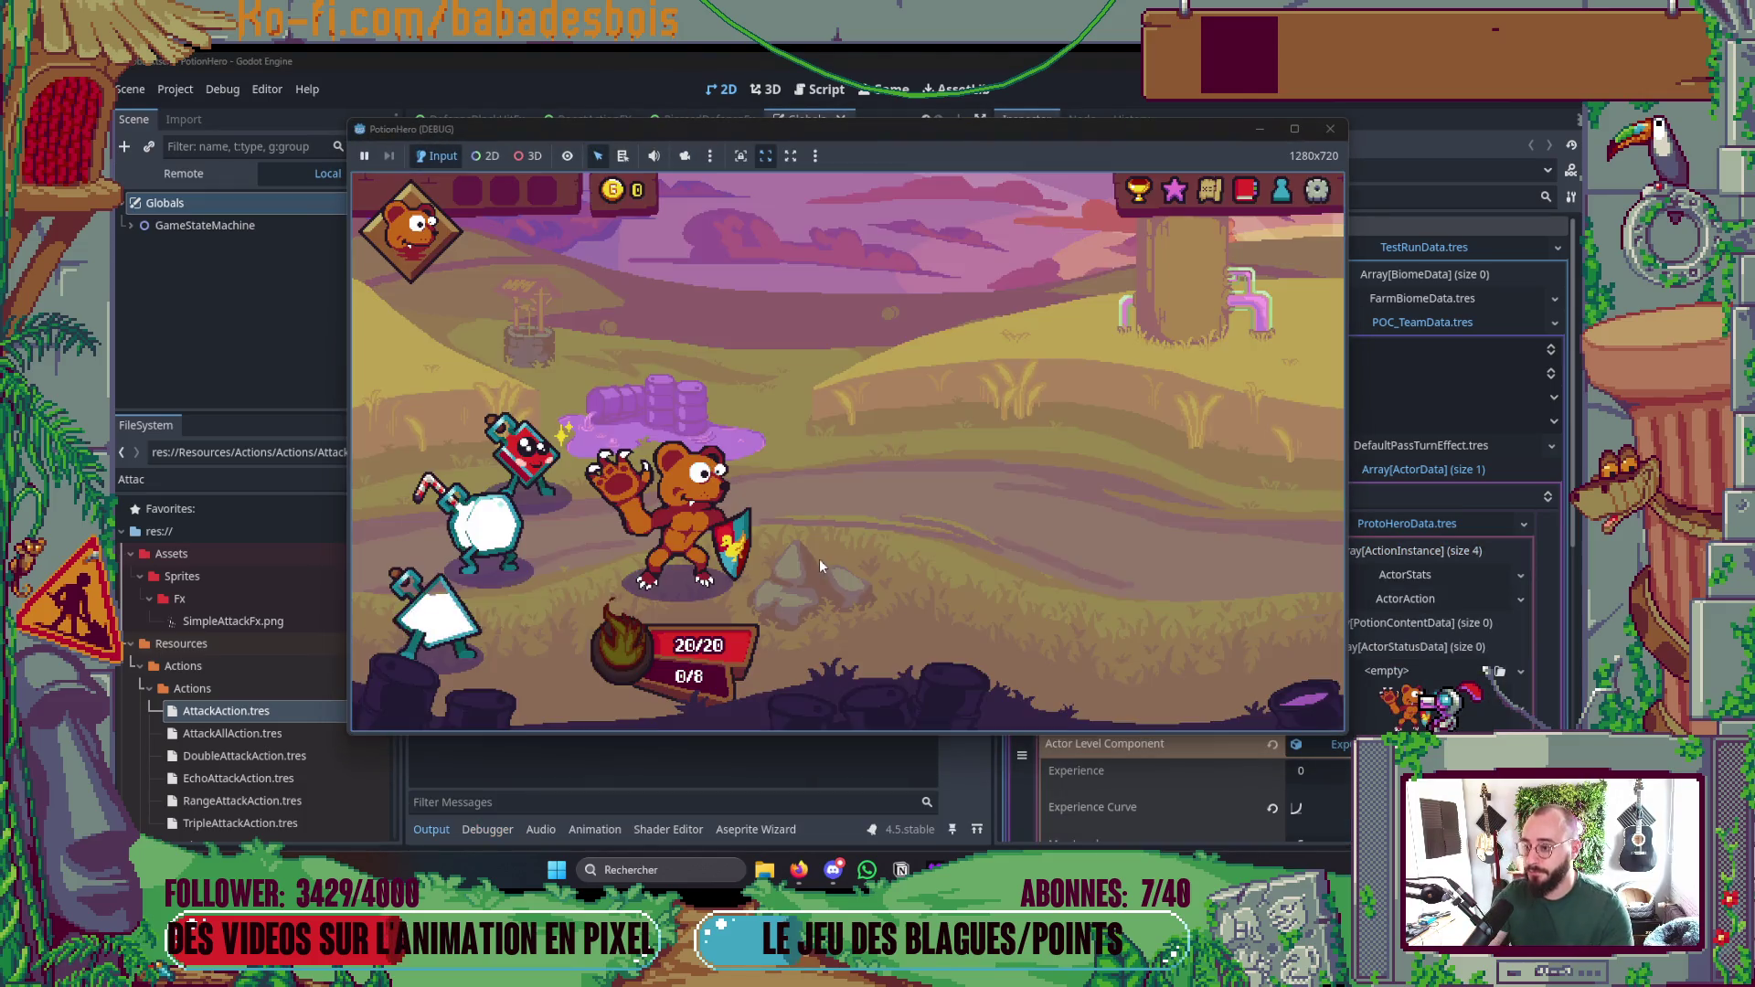
Step: Stop the game, open BoostPotionContent.tres for inspection, then save and relaunch
{"action": "left_click", "coordinate": [1330, 129]}
{"action": "double_click", "coordinate": [228, 479]}
{"action": "type", "text": "Boost"}
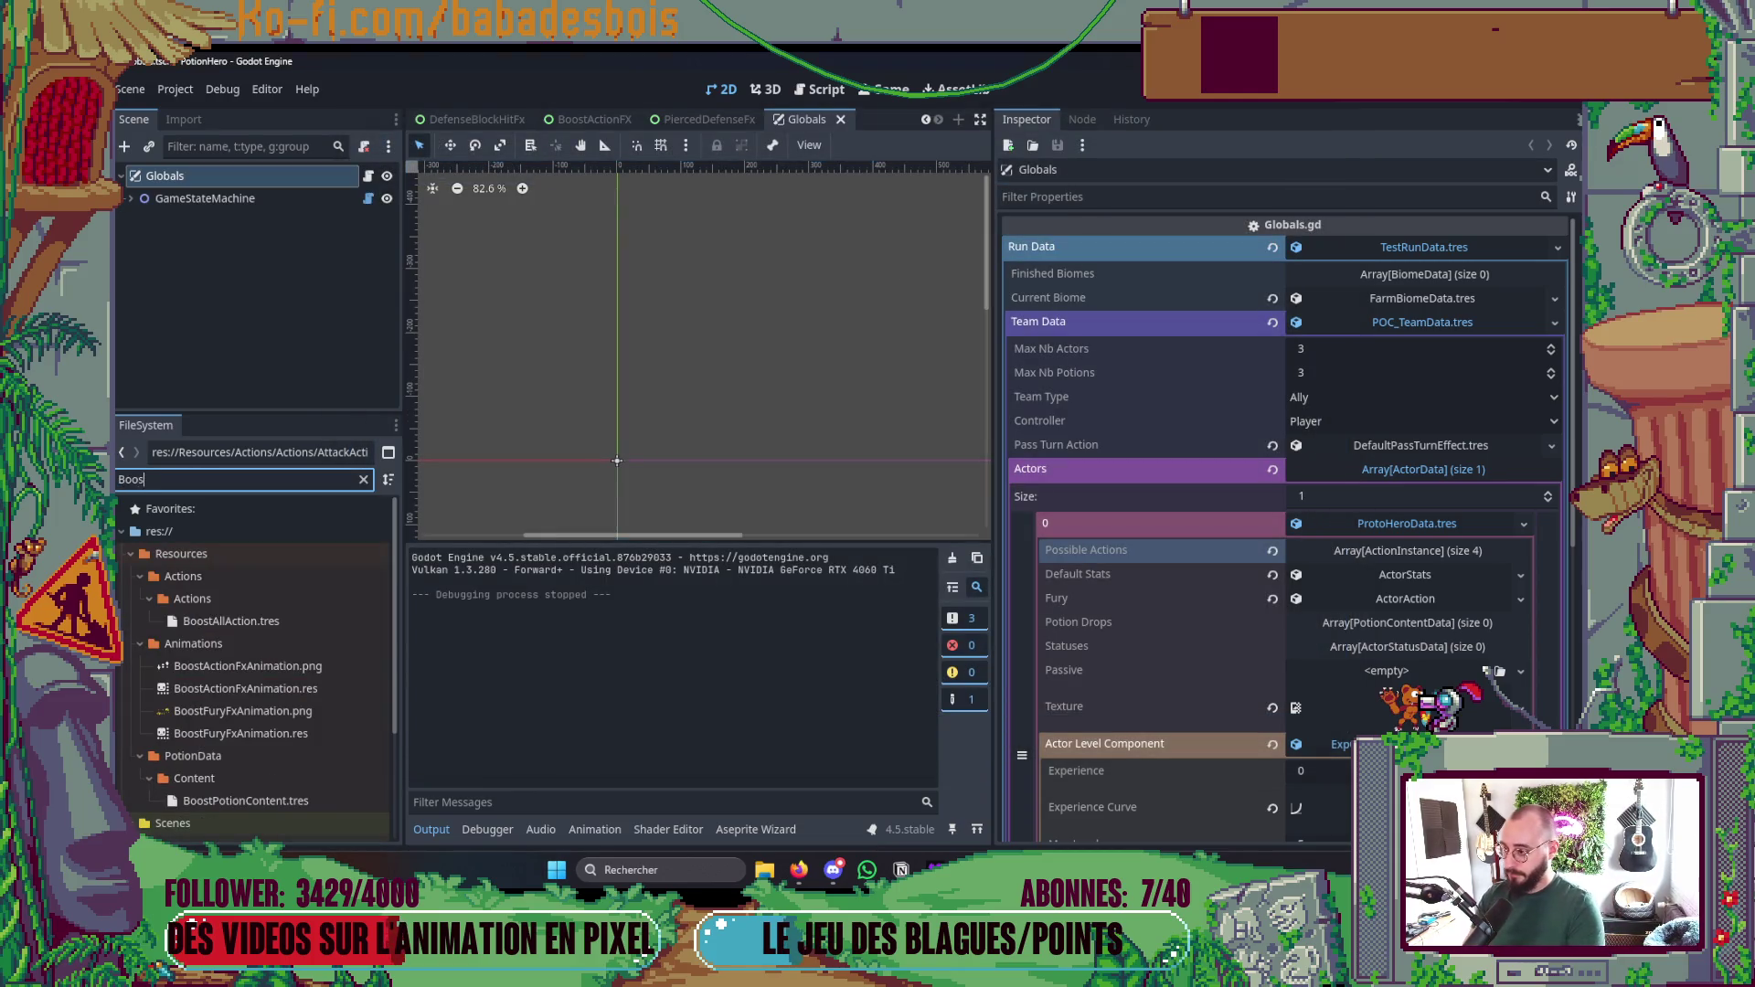
{"action": "type", "text": "P"}
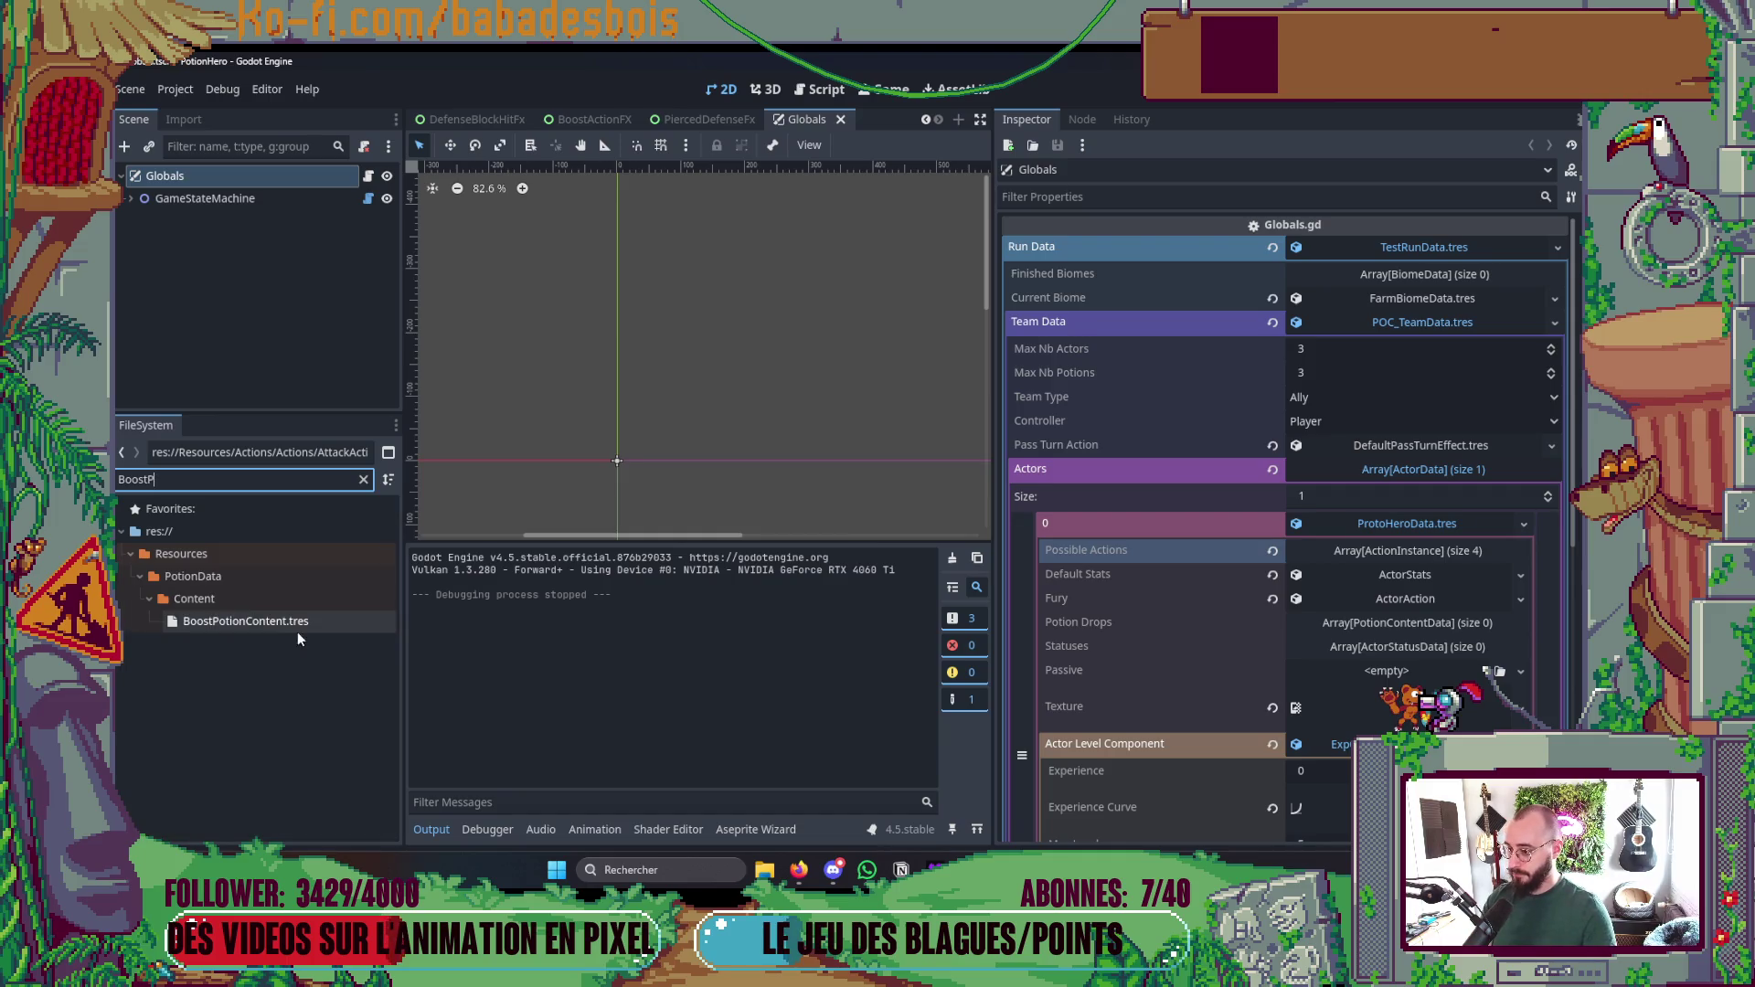
{"action": "double_click", "coordinate": [298, 624]}
{"action": "key", "text": "ctrl+s"}
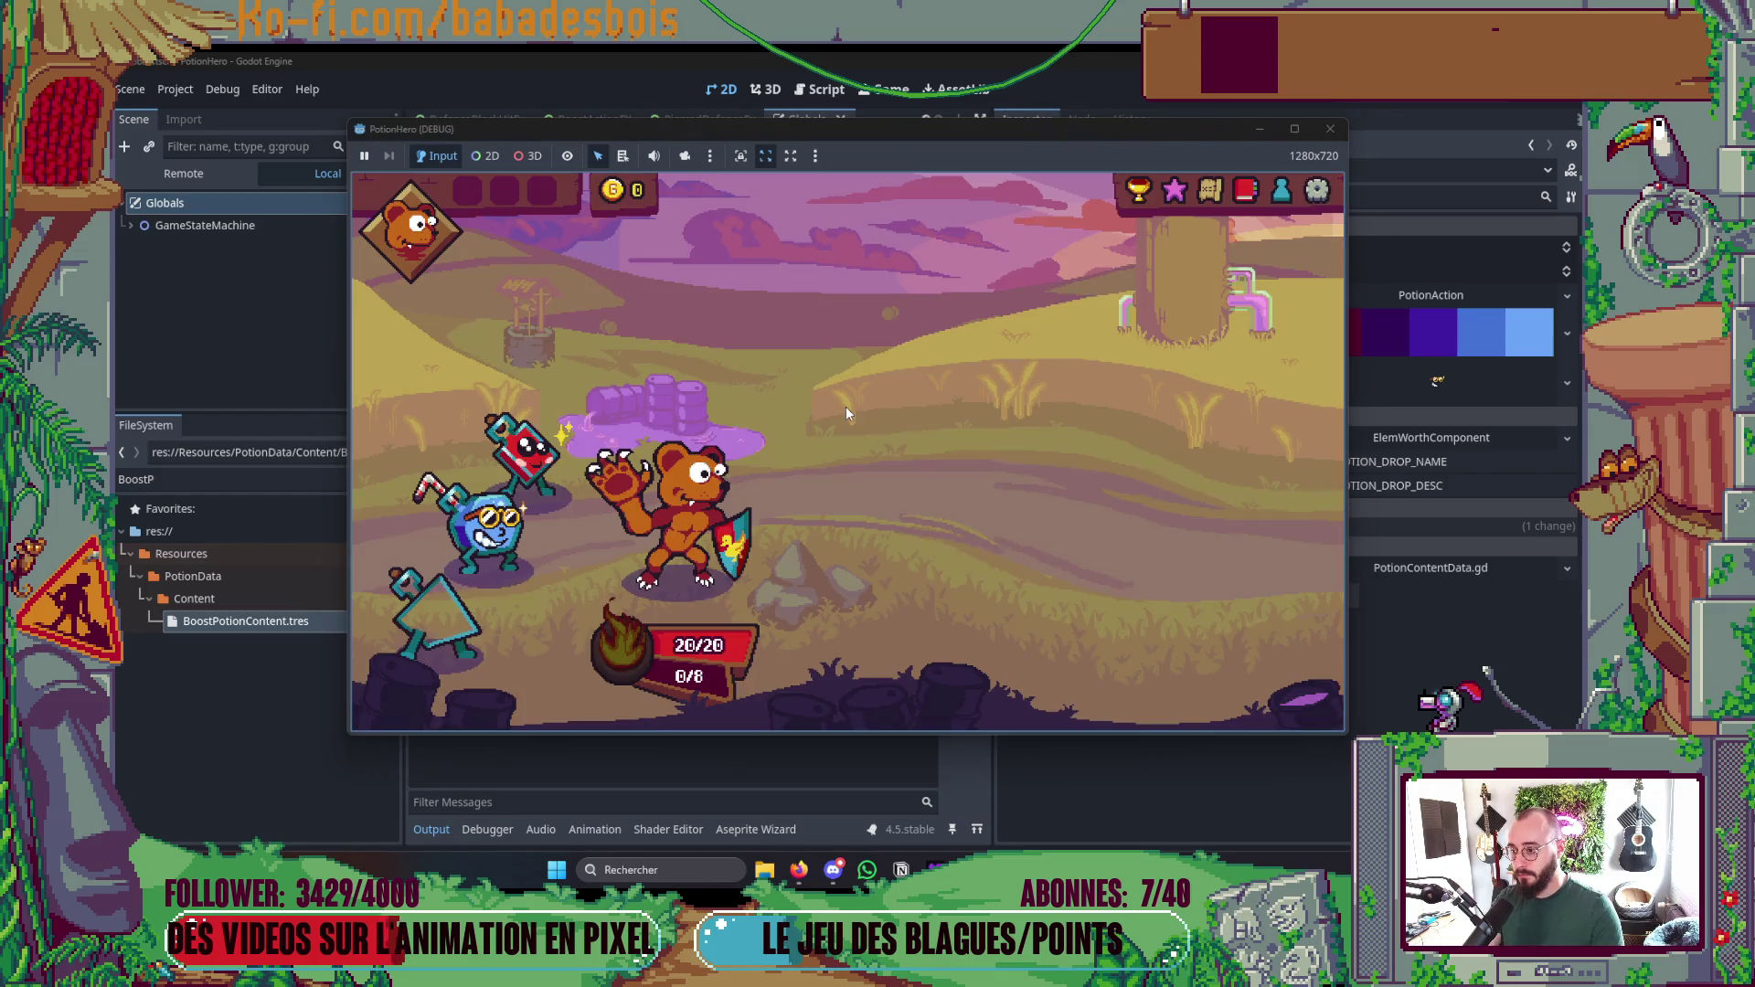
Step: Travel to the next battle on the map and end a turn against the chainsaw and scythe enemies
{"action": "mouse_move", "coordinate": [498, 546]}
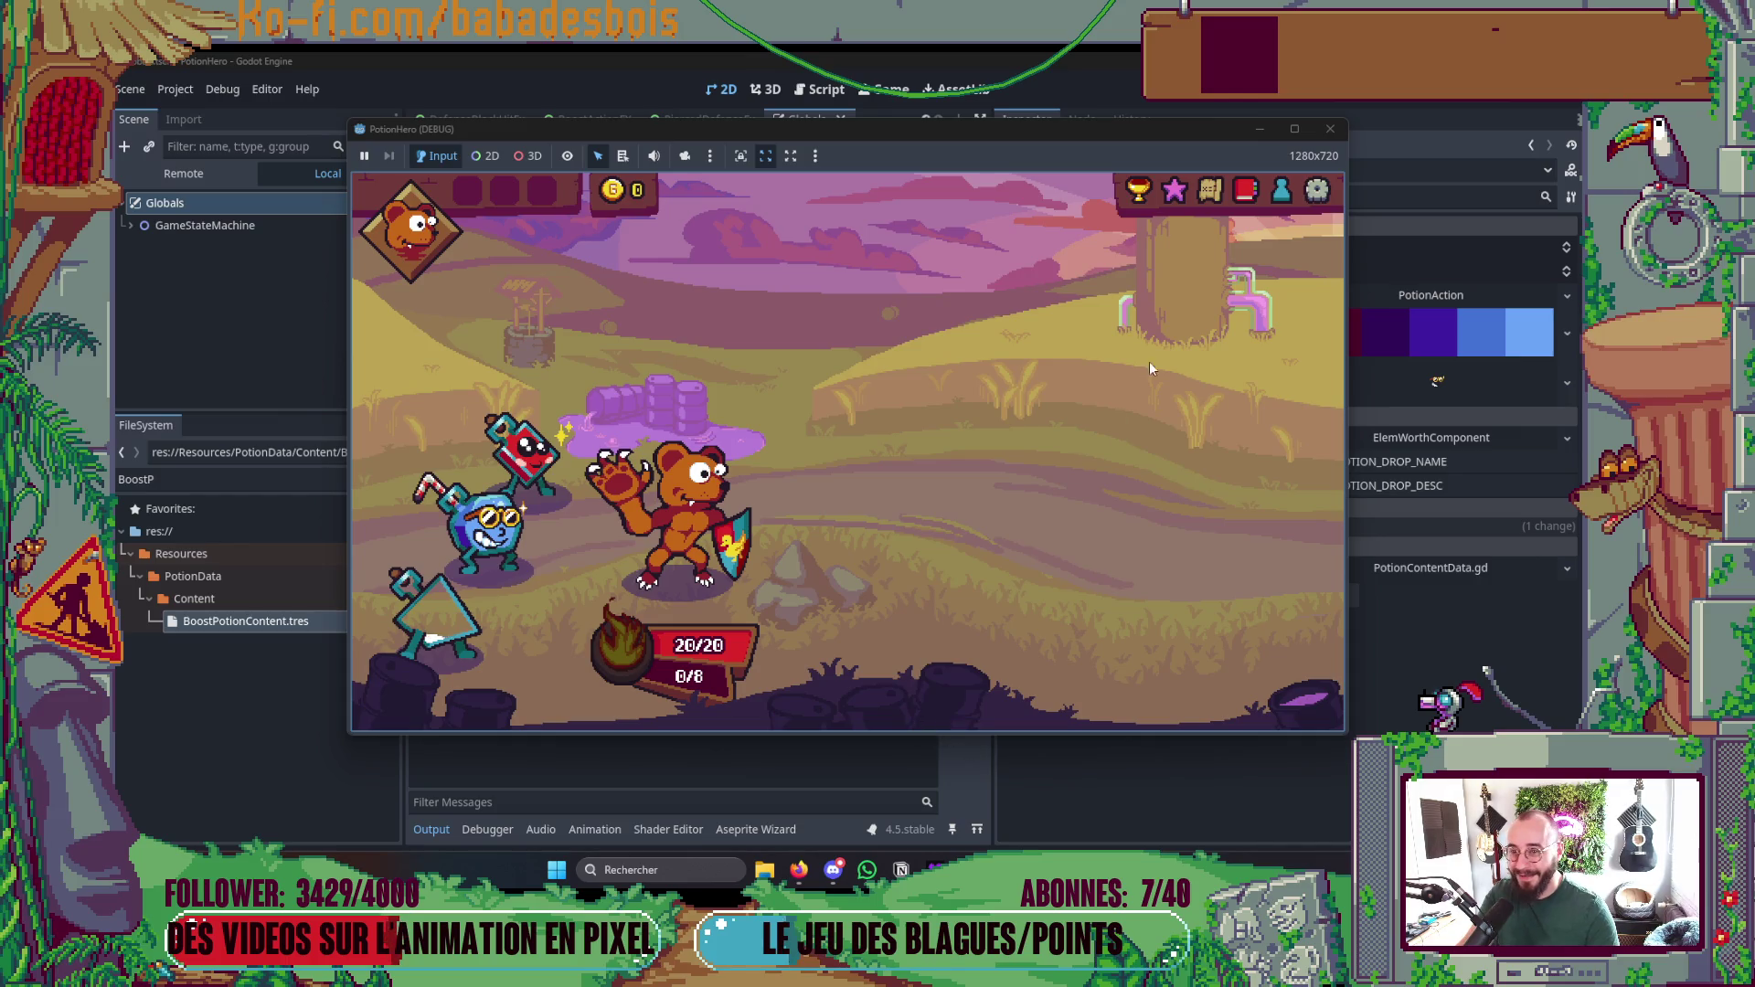
{"action": "left_click", "coordinate": [552, 472]}
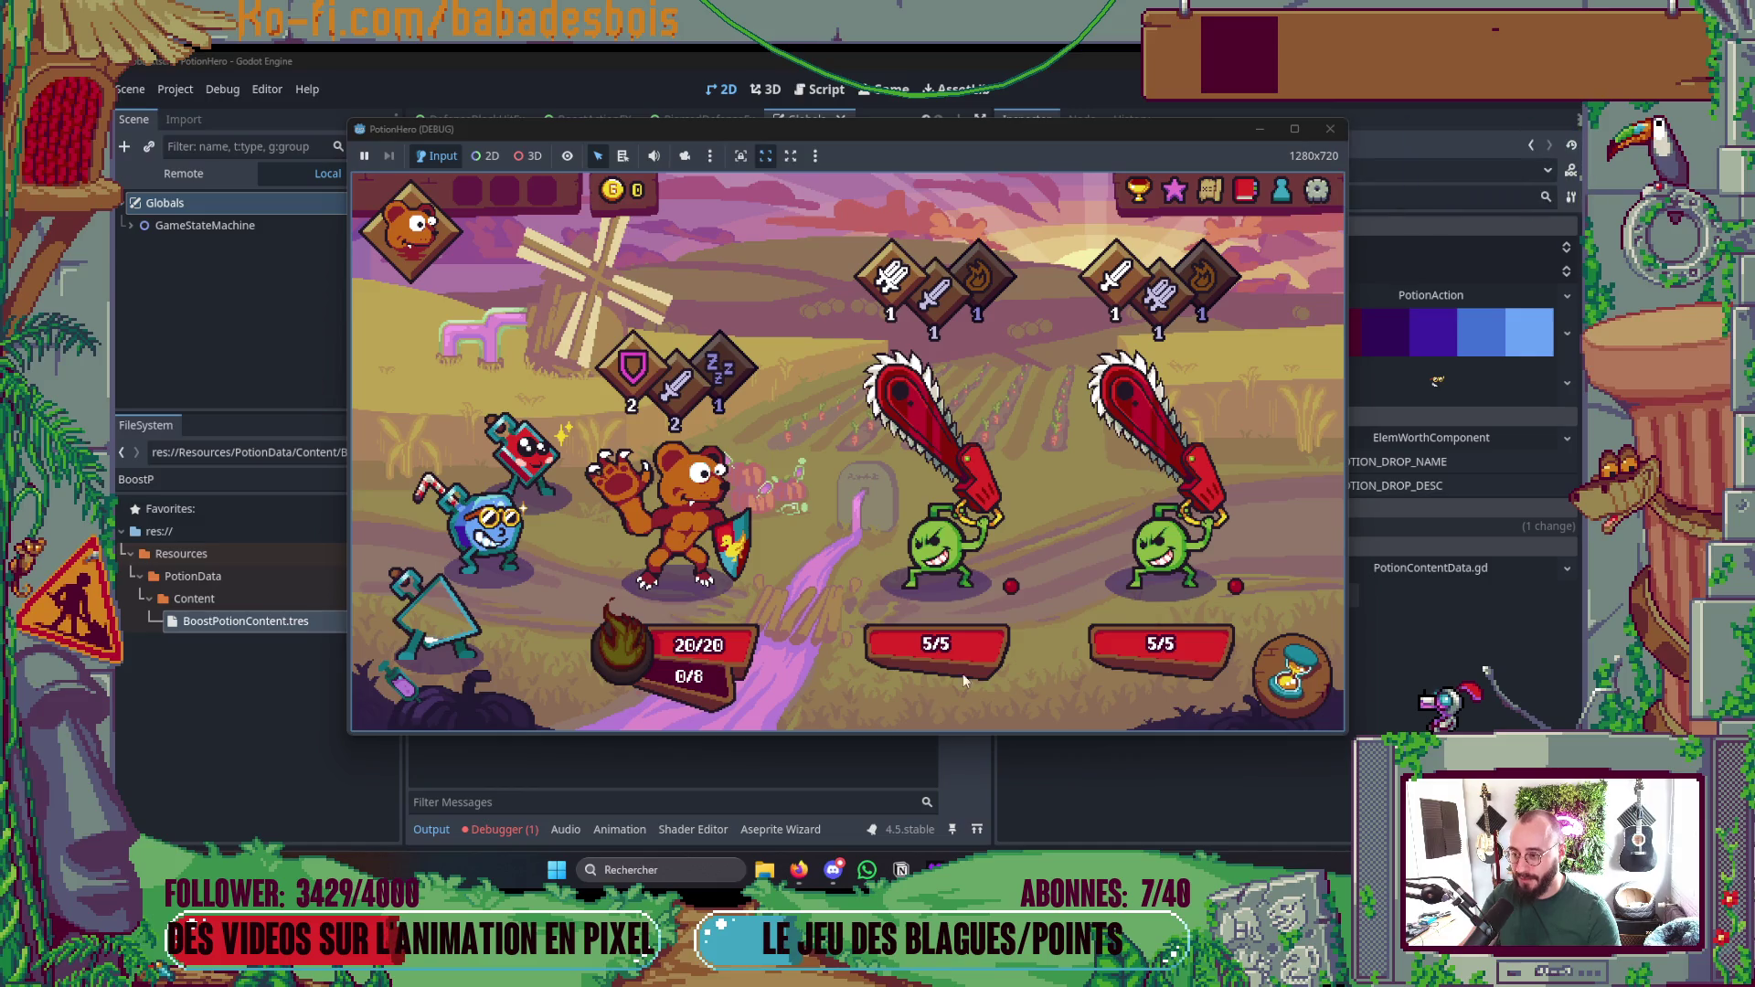
{"action": "left_click", "coordinate": [1286, 689]}
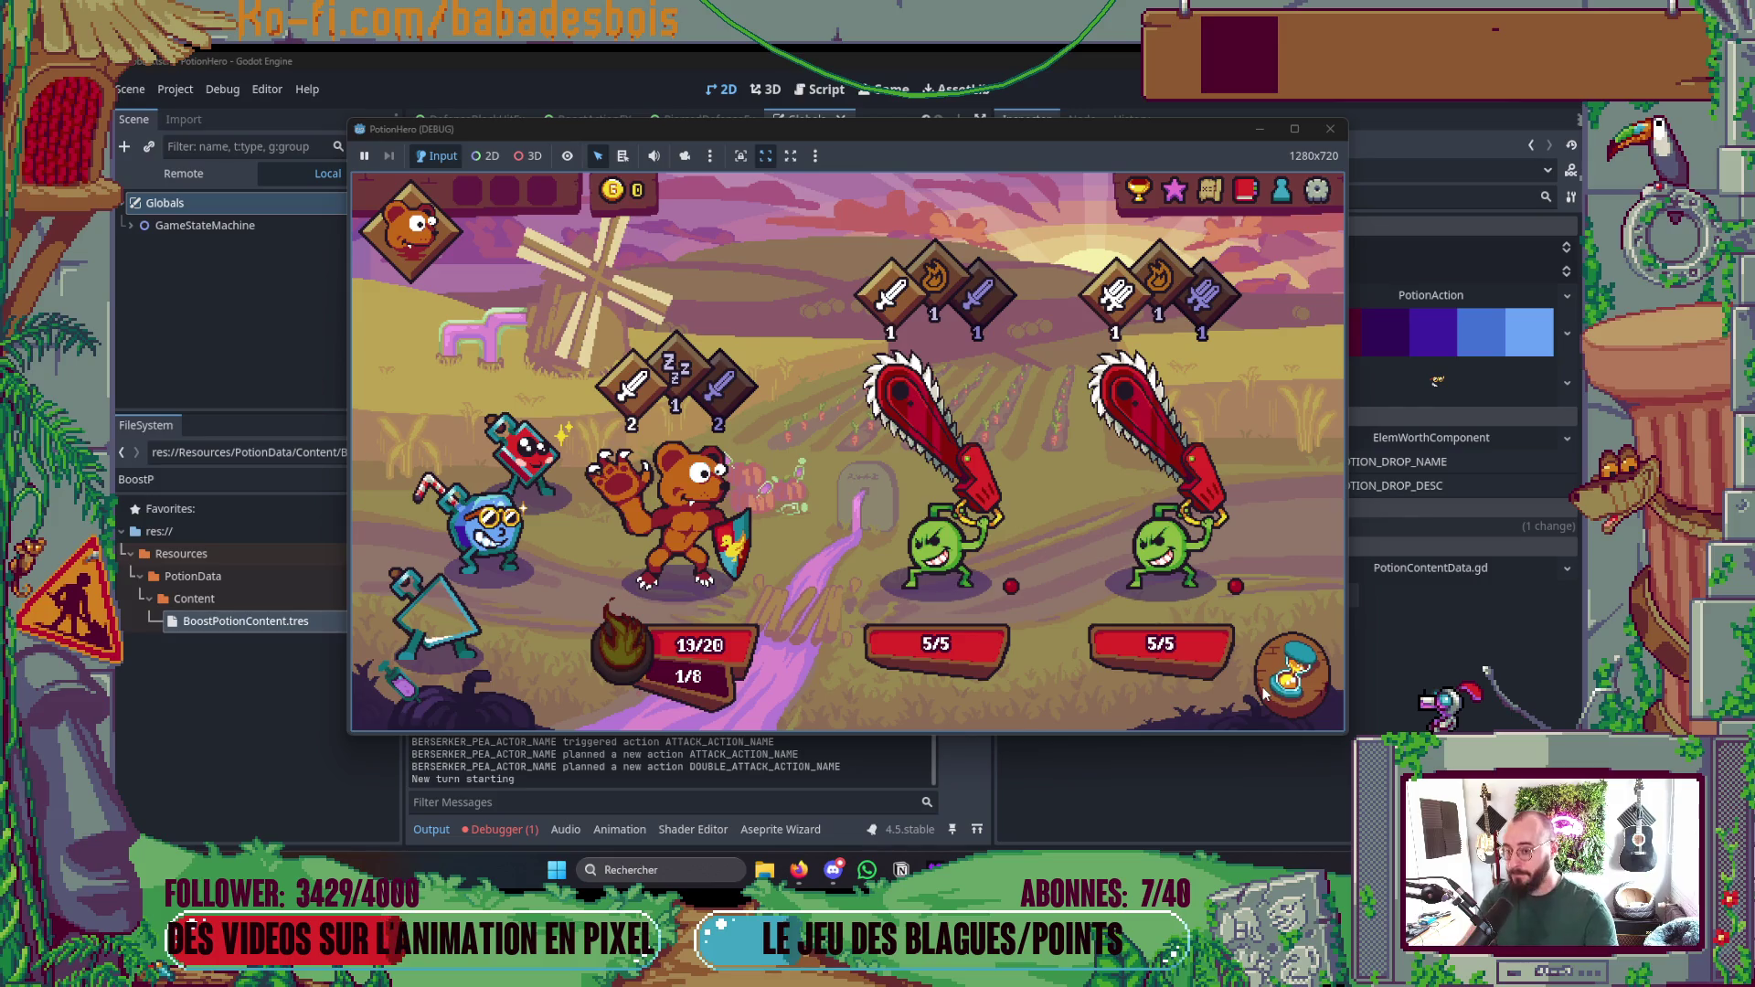
Step: Restart the game, travel onward to a new battle, then stop the running game
{"action": "key", "text": "F5"}
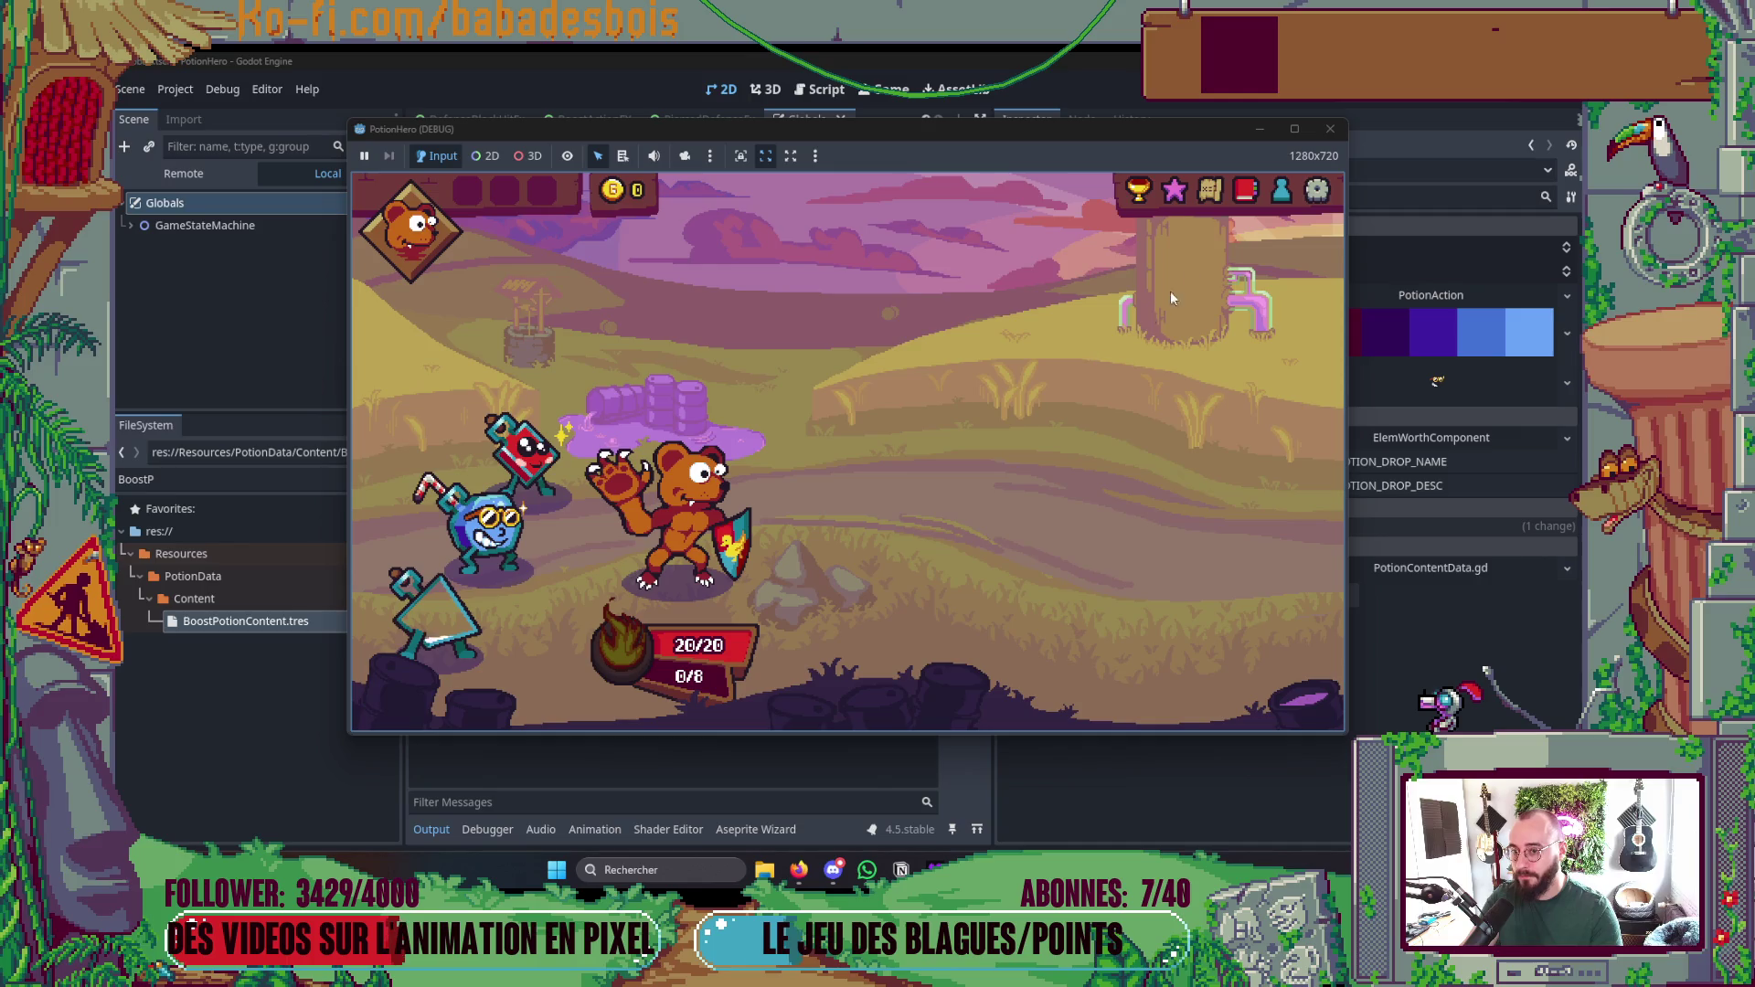
{"action": "left_click", "coordinate": [557, 481]}
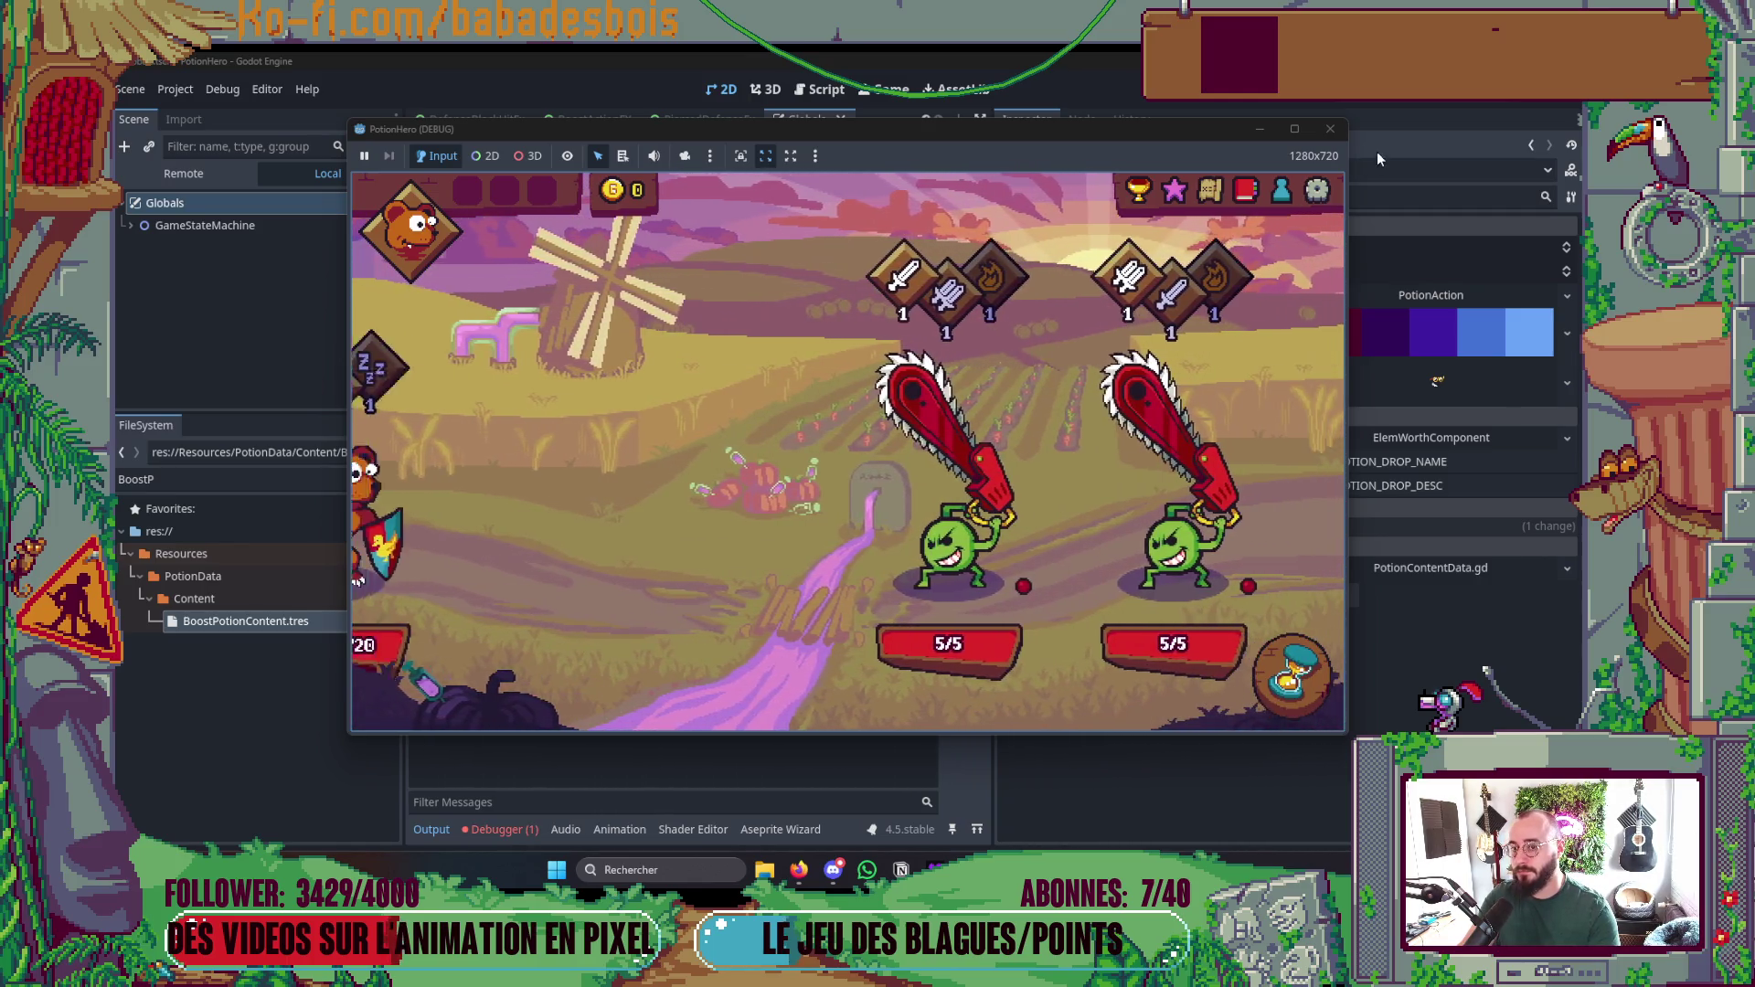
{"action": "left_click", "coordinate": [1330, 129]}
Step: Relaunch, play another battle turn to see the effects, widen the central editing area, and relaunch
{"action": "key", "text": "F5"}
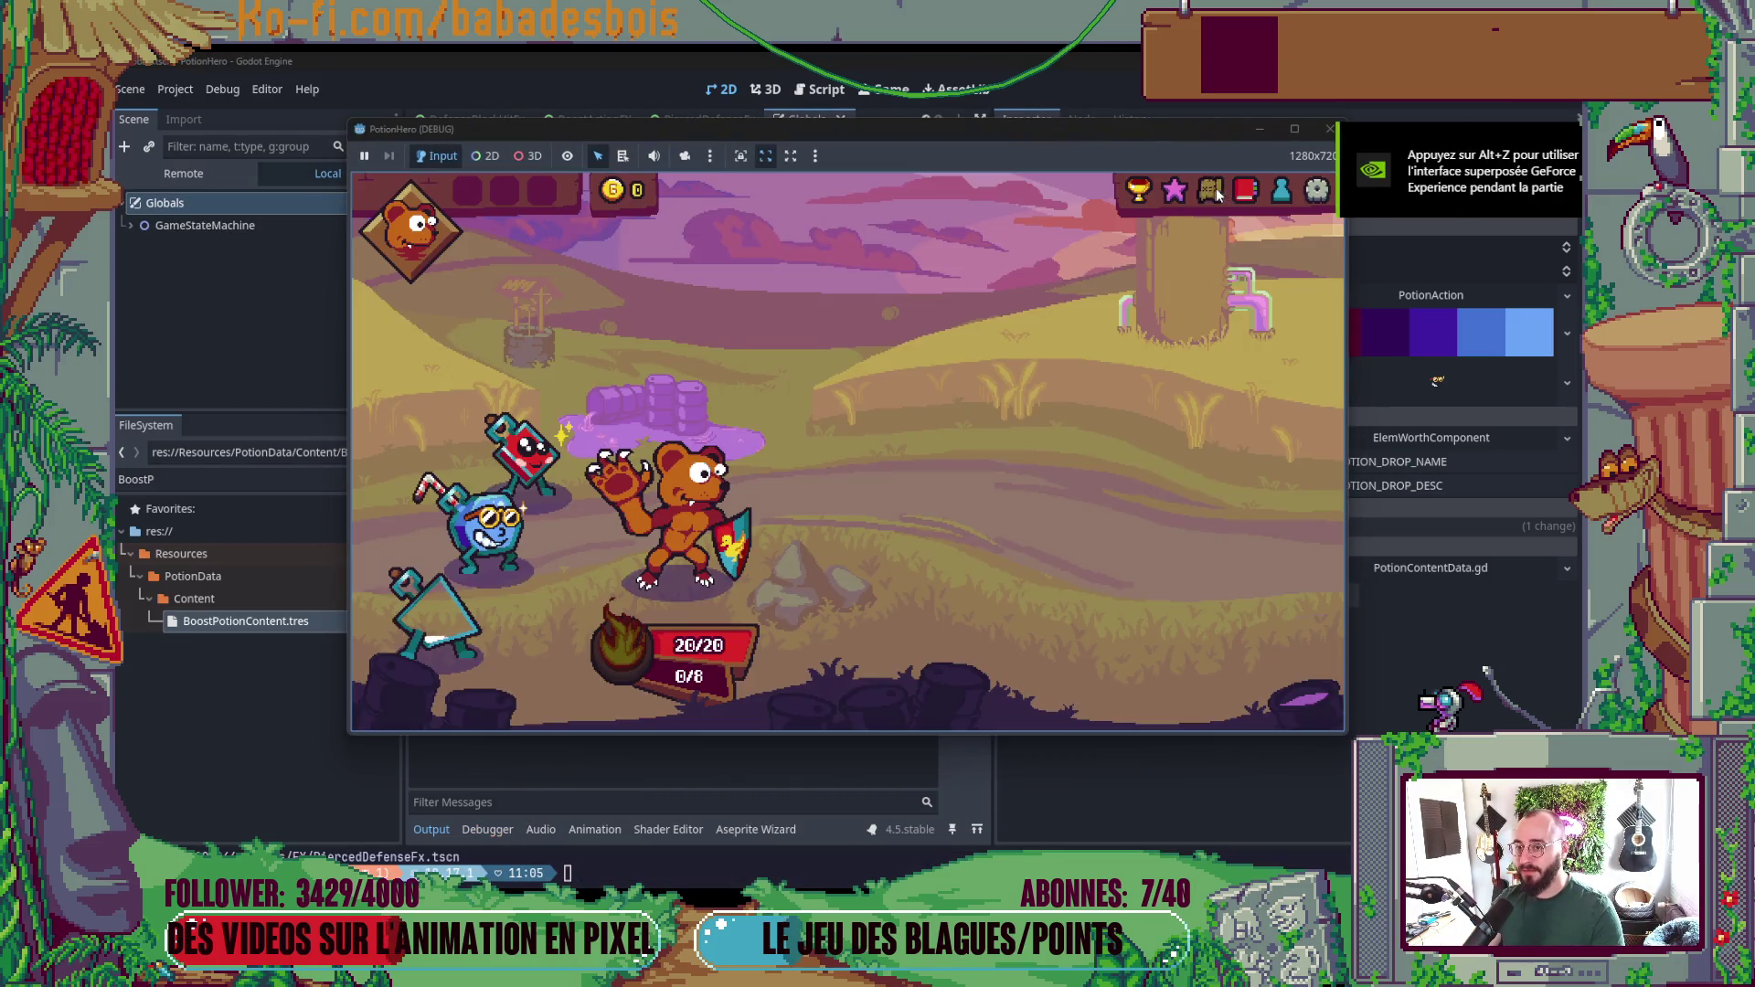
{"action": "left_click", "coordinate": [1210, 190]}
{"action": "left_click", "coordinate": [556, 466]}
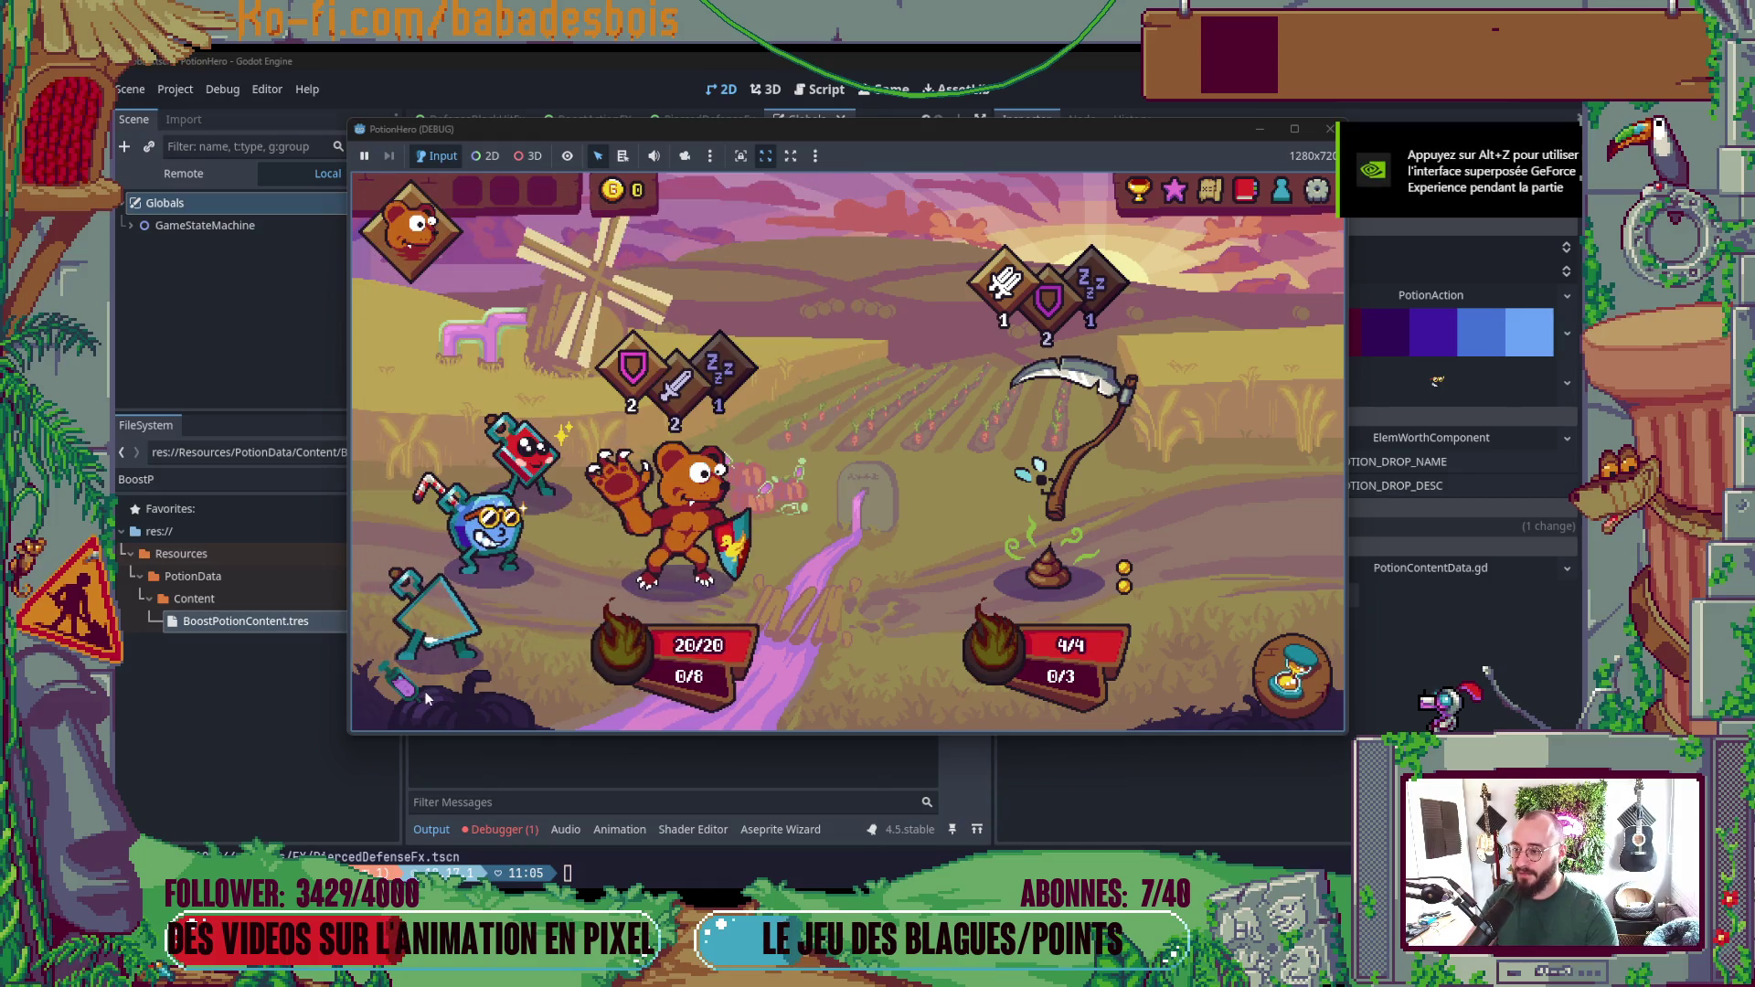
{"action": "left_click", "coordinate": [1313, 680]}
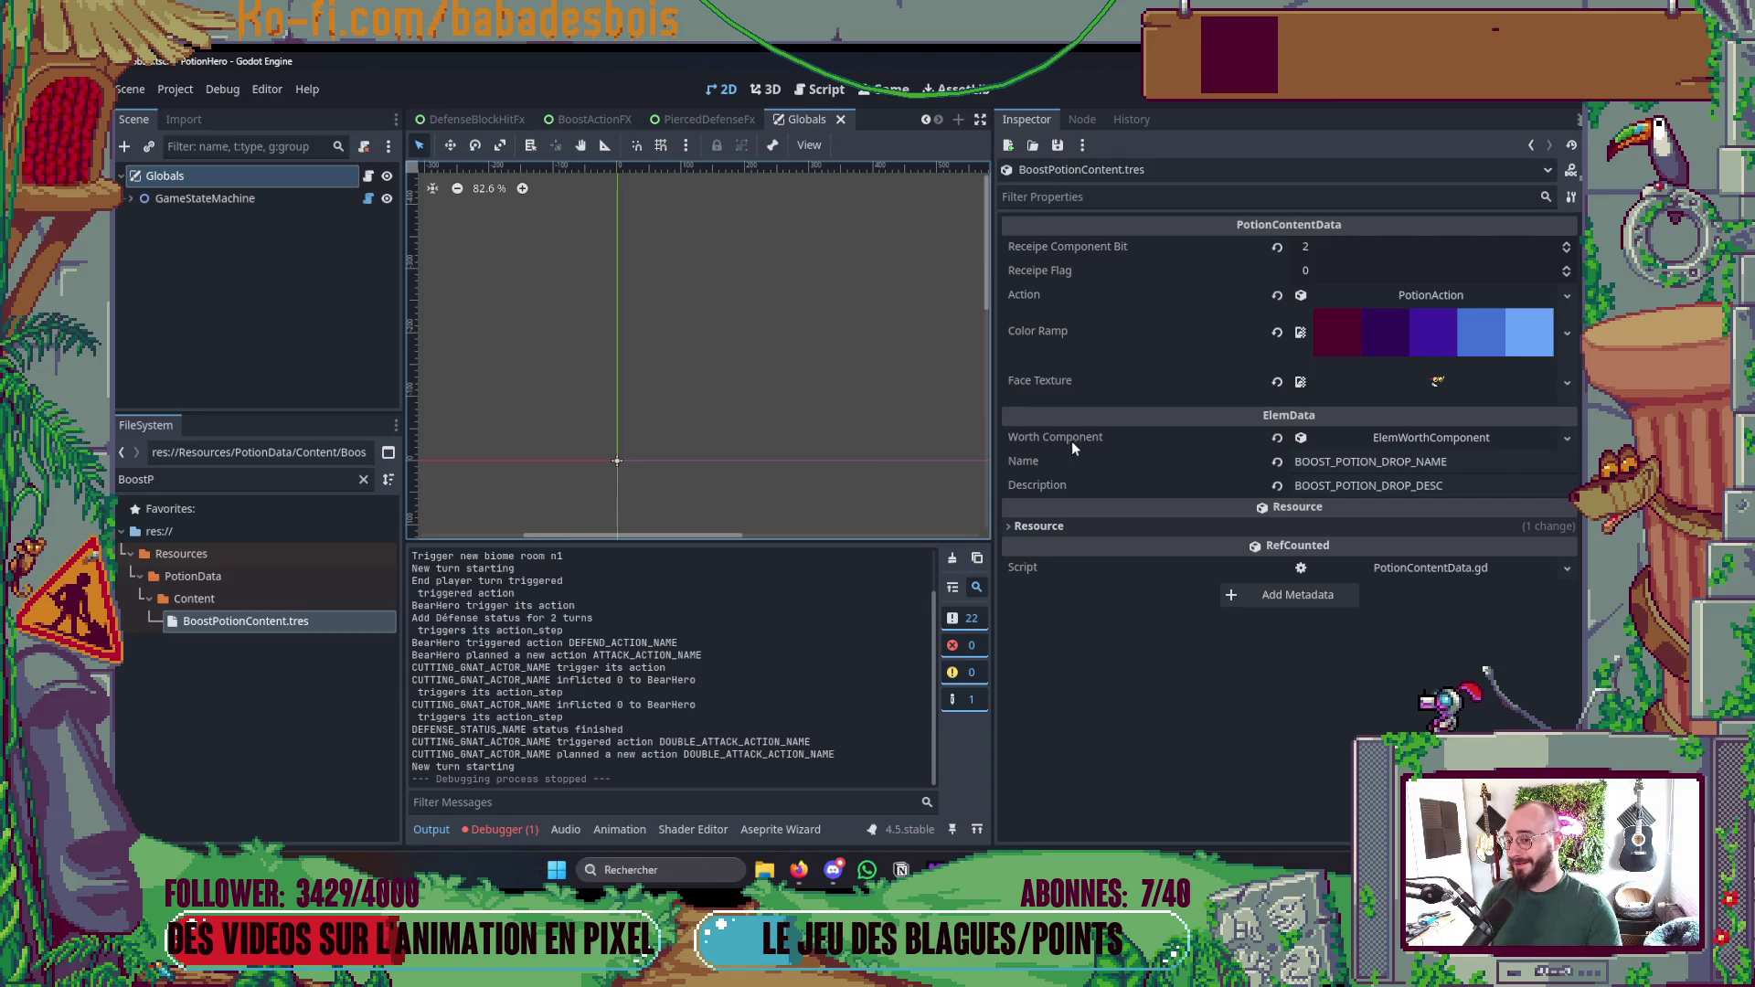
{"action": "left_click_drag", "start_coordinate": [995, 464], "coordinate": [1421, 464]}
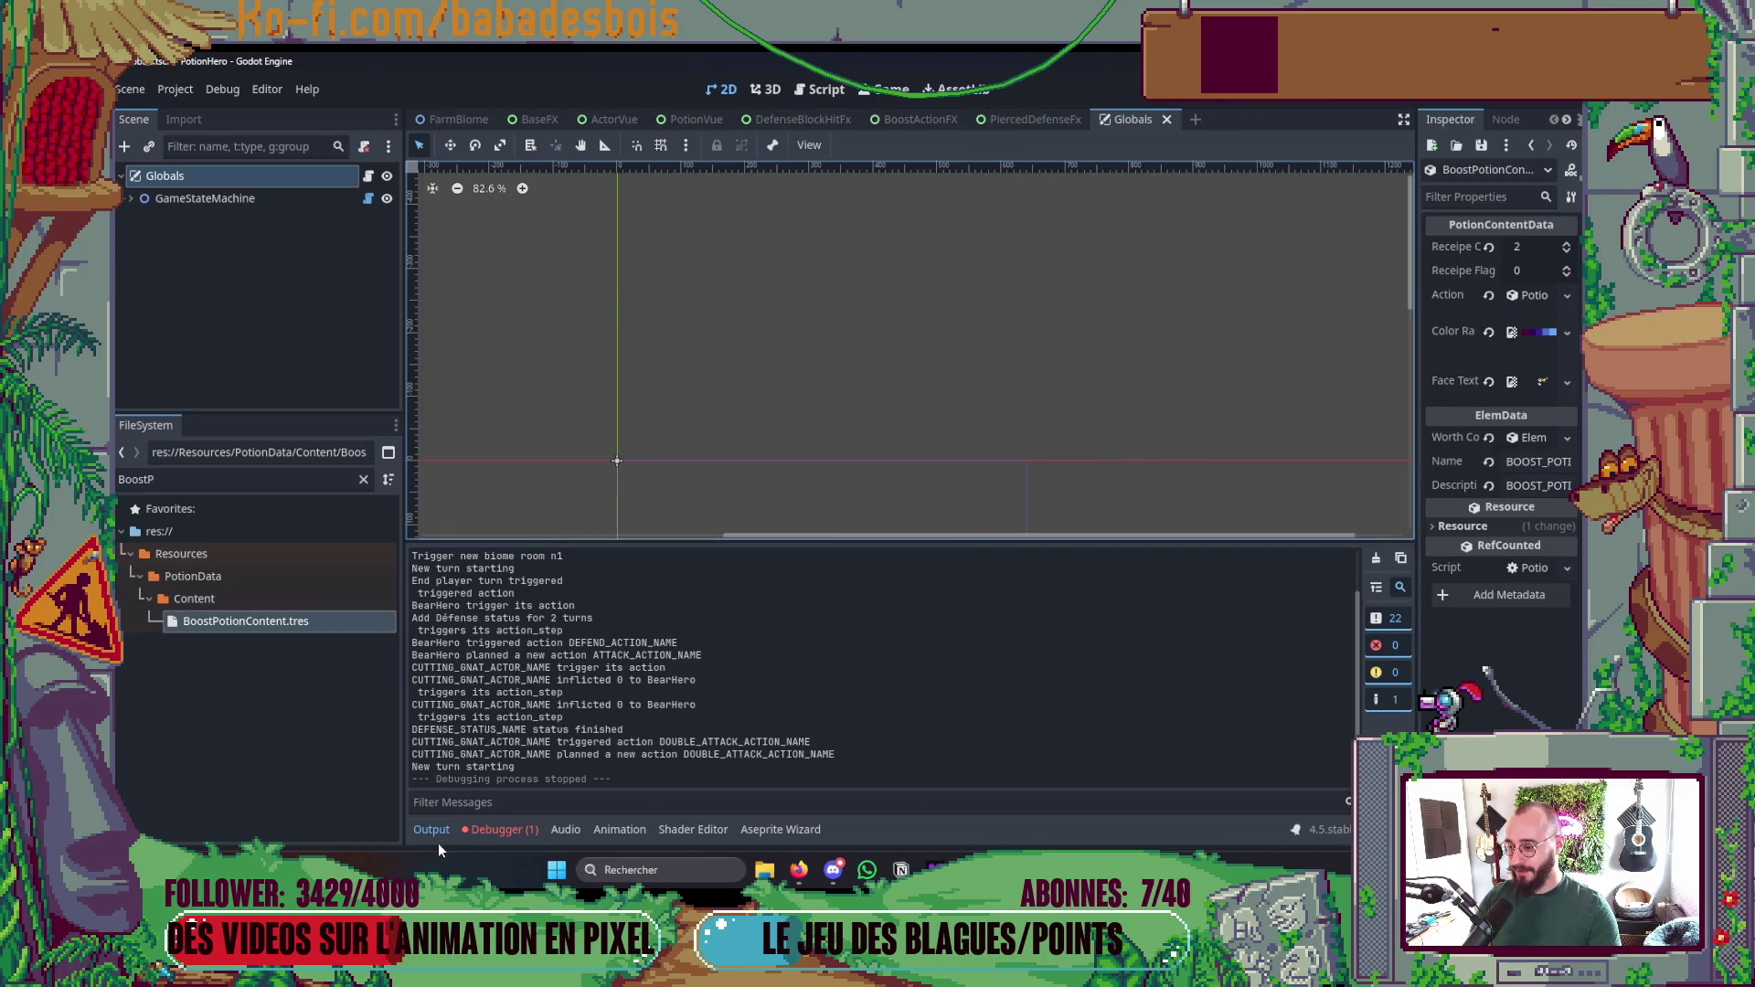
{"action": "key", "text": "F5"}
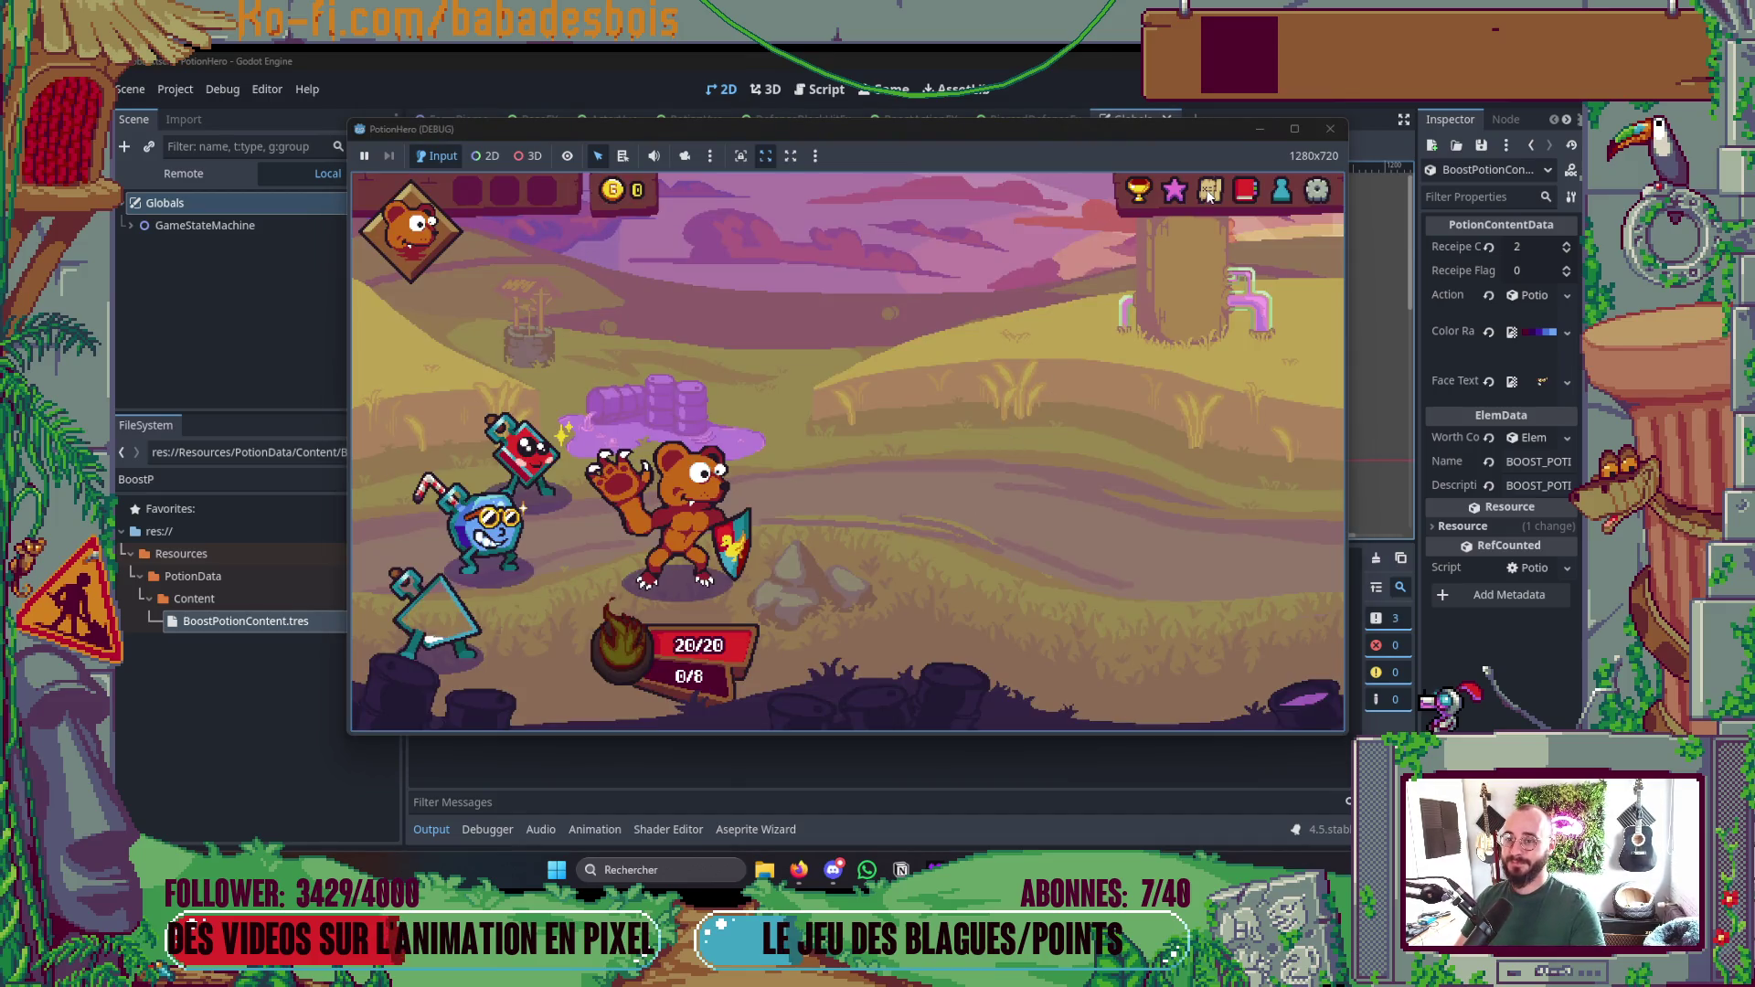
Step: Travel to the first route nodes on the world map, restarting the game twice with F5
{"action": "left_click", "coordinate": [1209, 191]}
{"action": "left_click", "coordinate": [563, 480]}
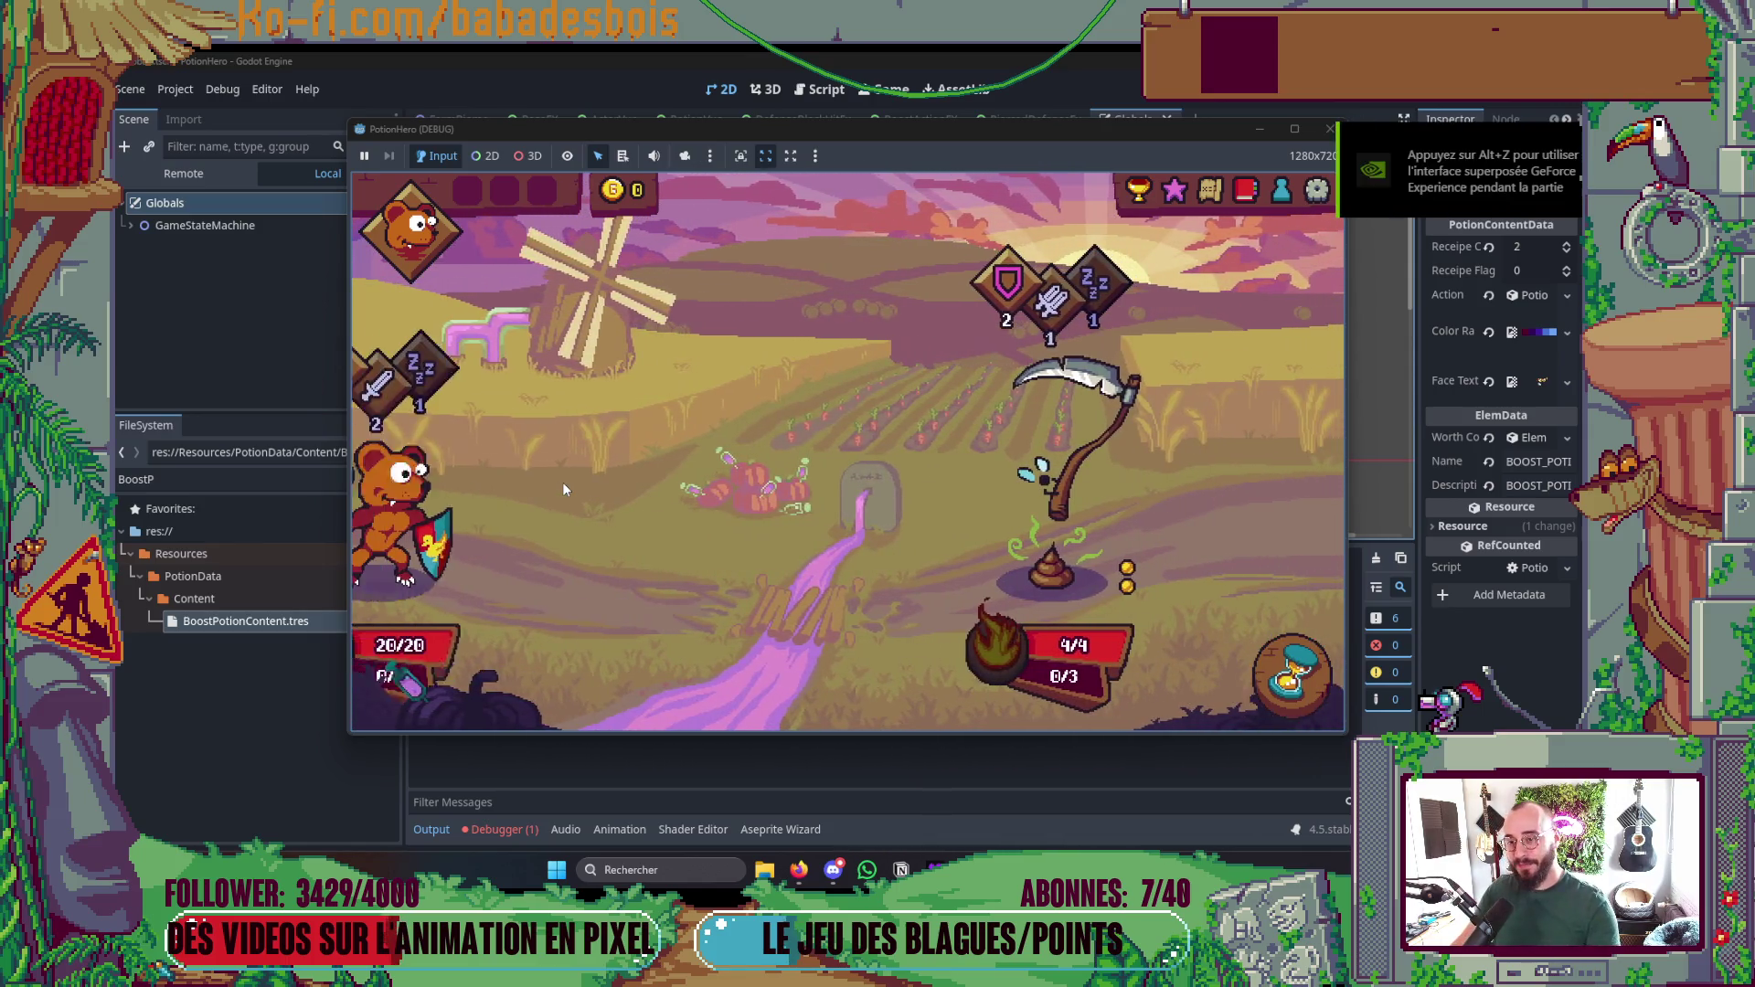
{"action": "mouse_move", "coordinate": [508, 542]}
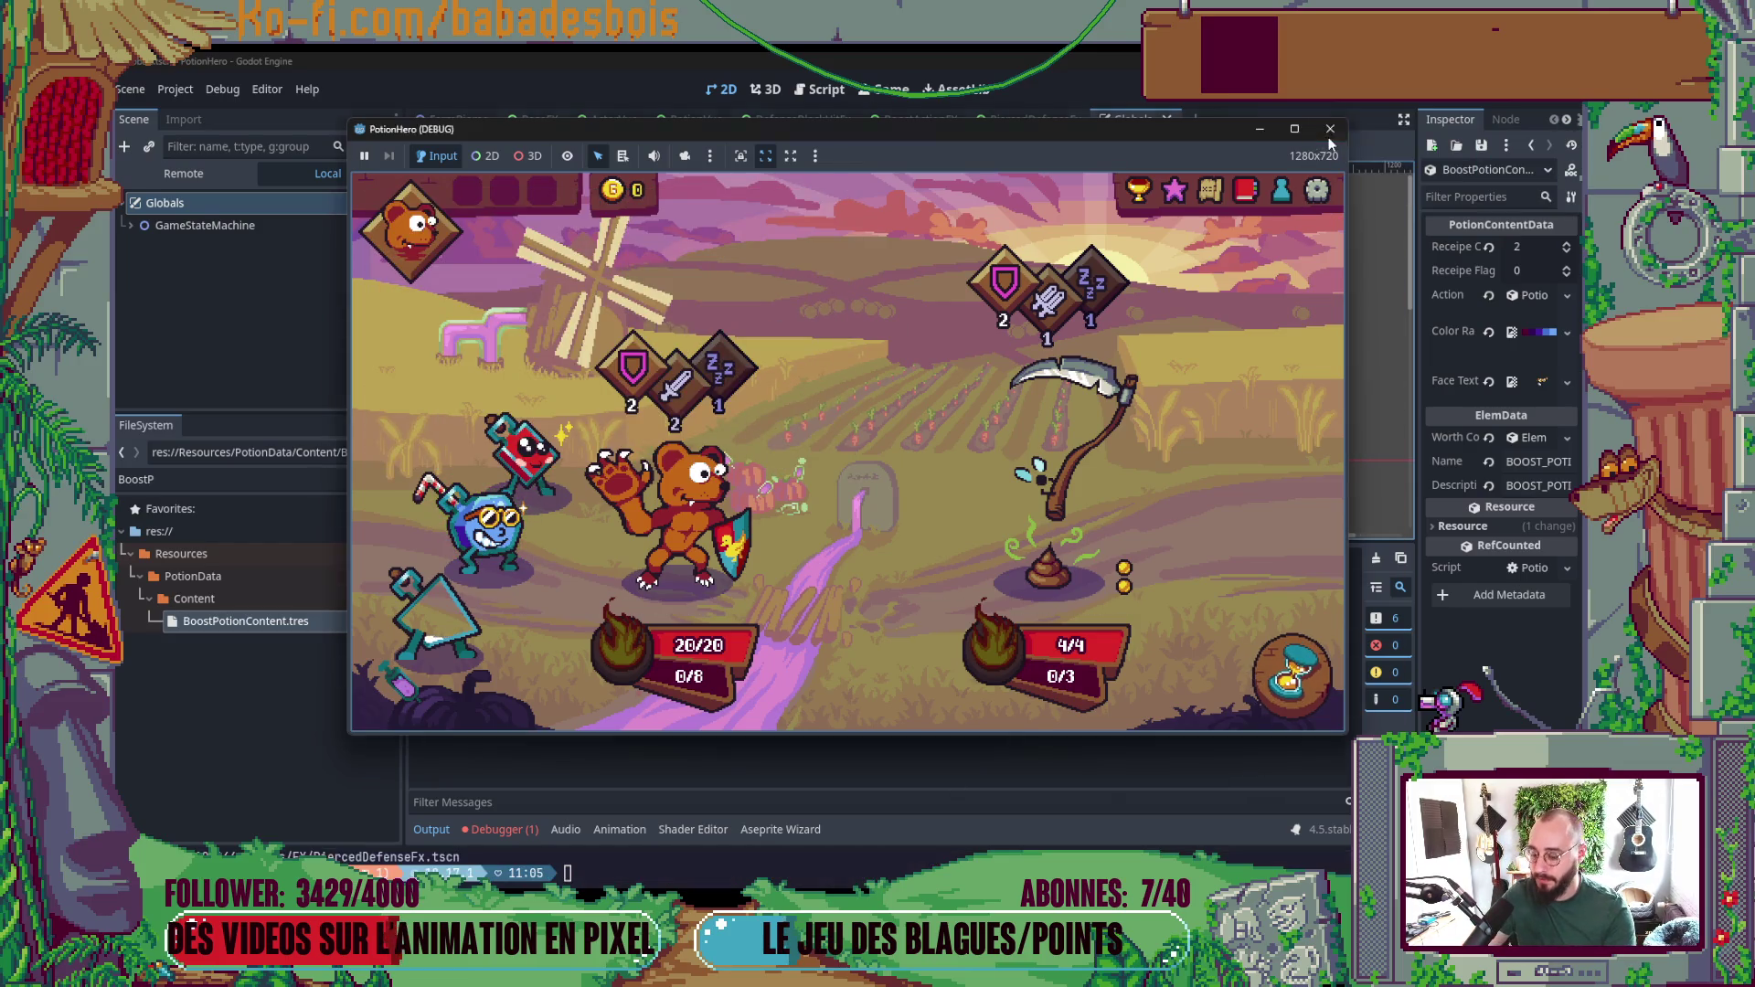
{"action": "key", "text": "F5"}
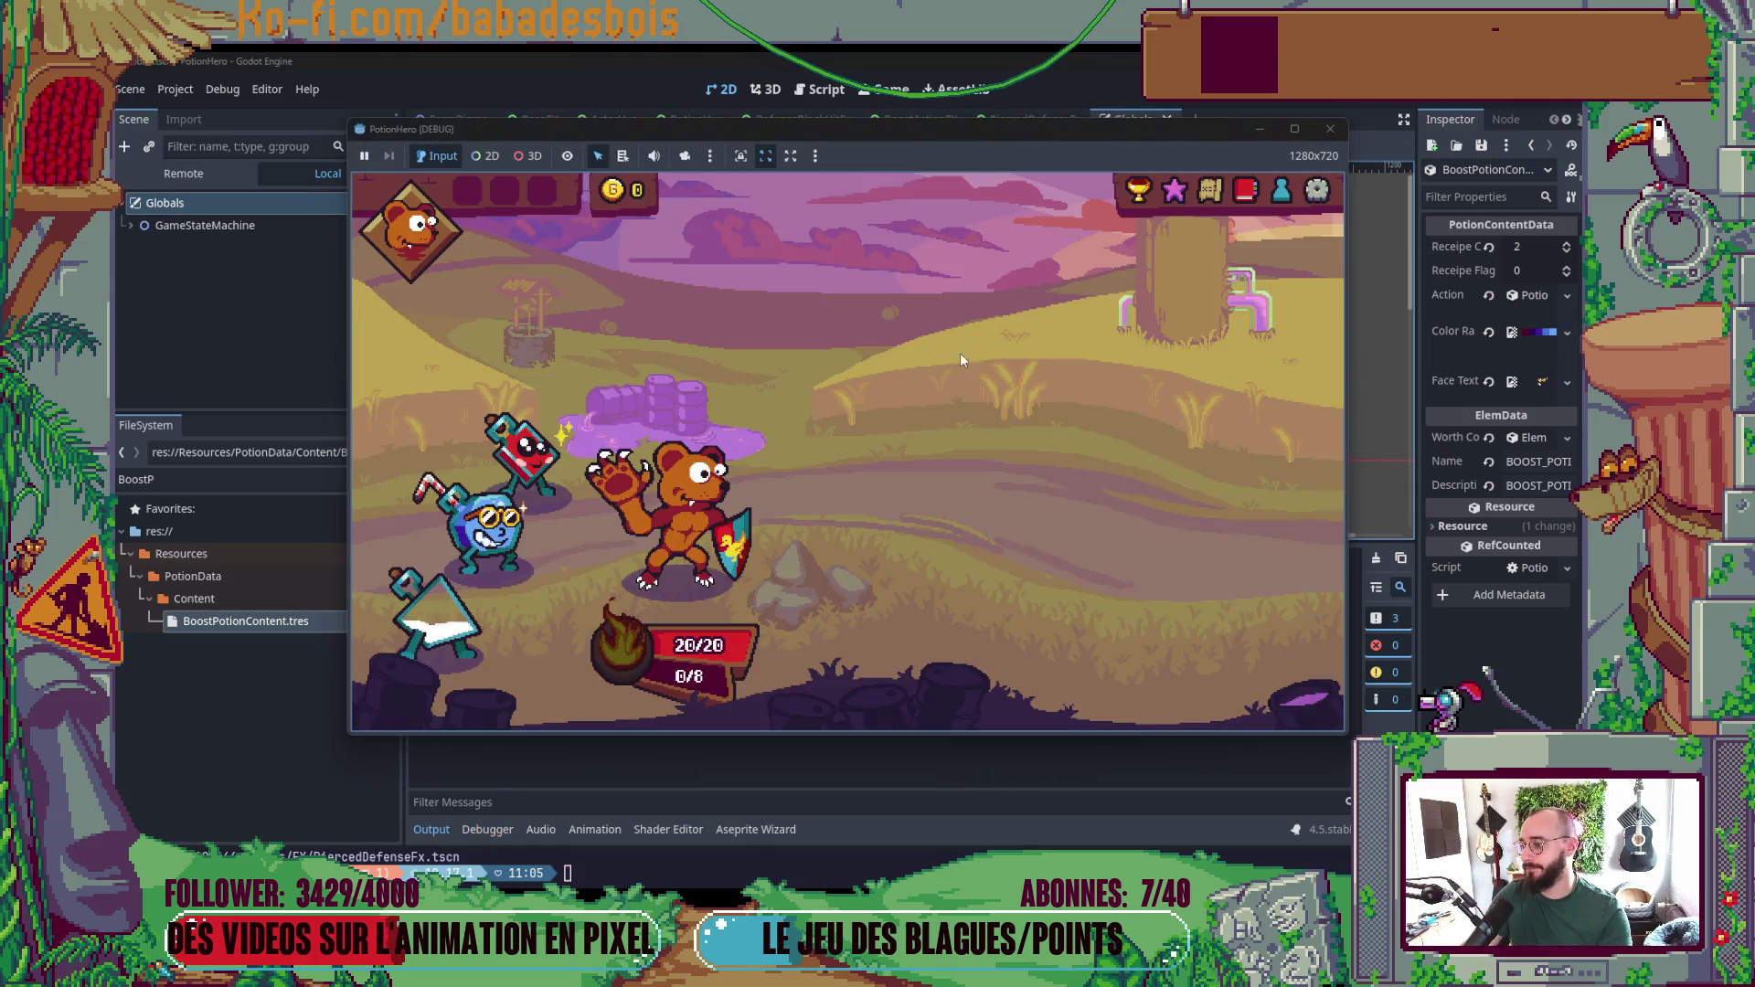
{"action": "left_click", "coordinate": [1217, 194]}
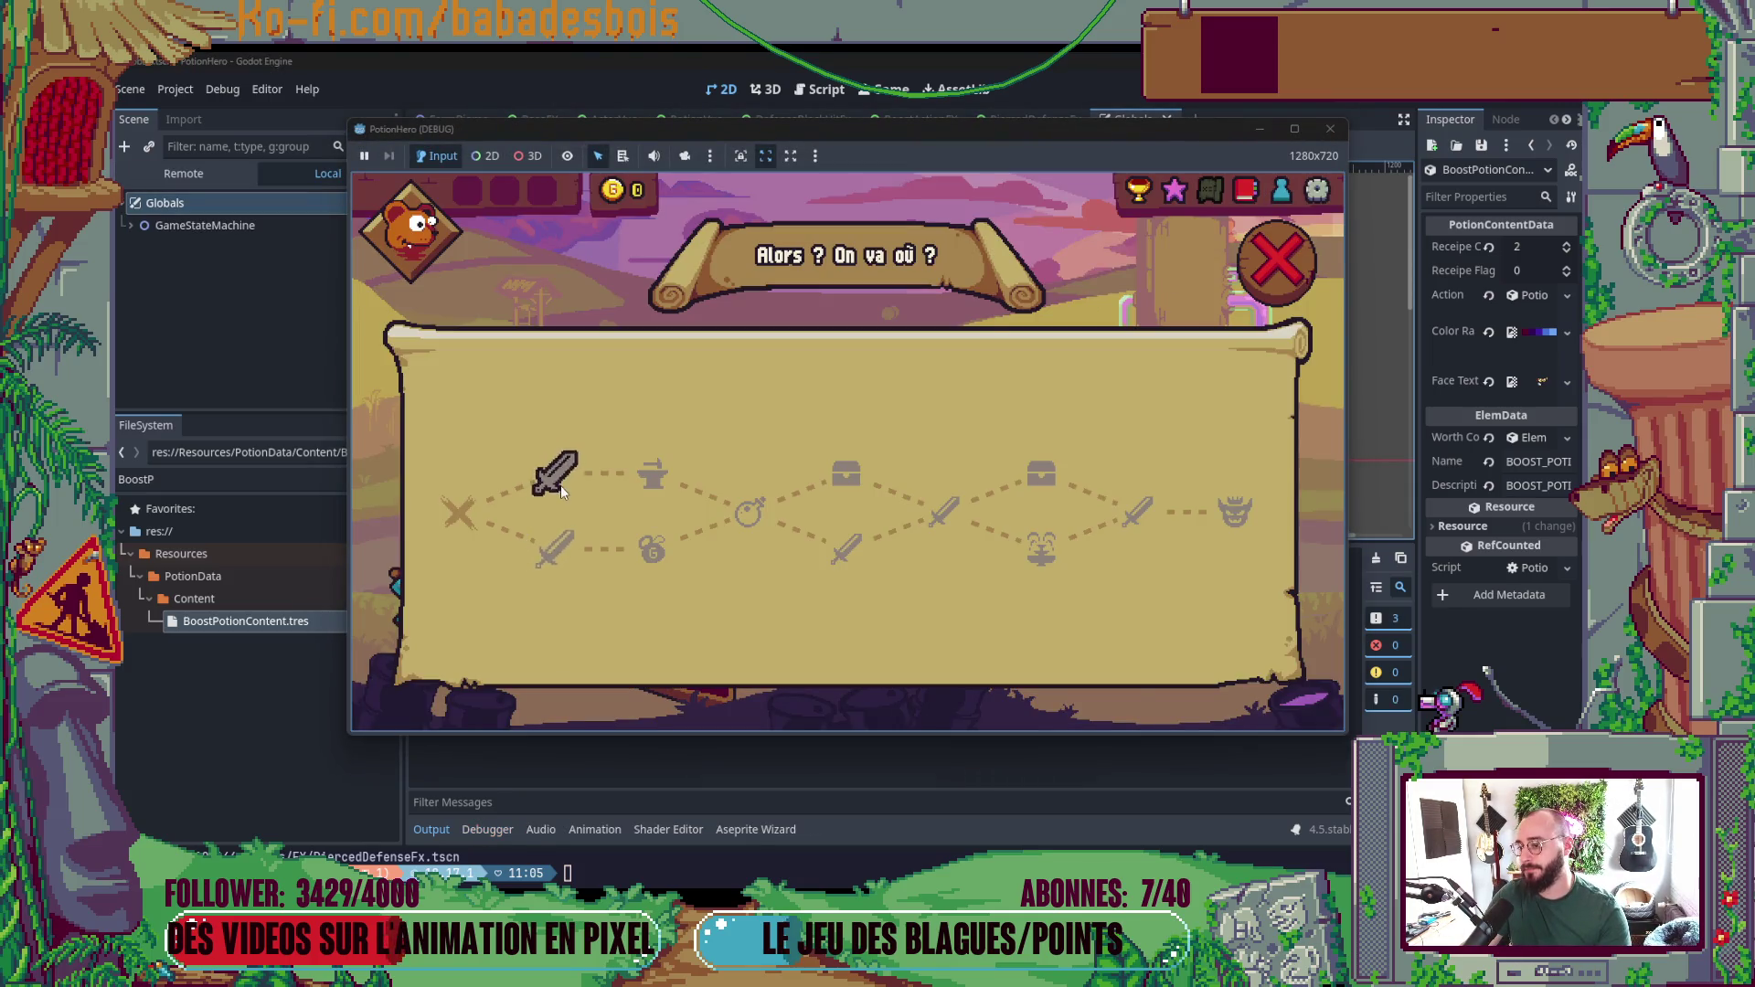
{"action": "left_click", "coordinate": [561, 485]}
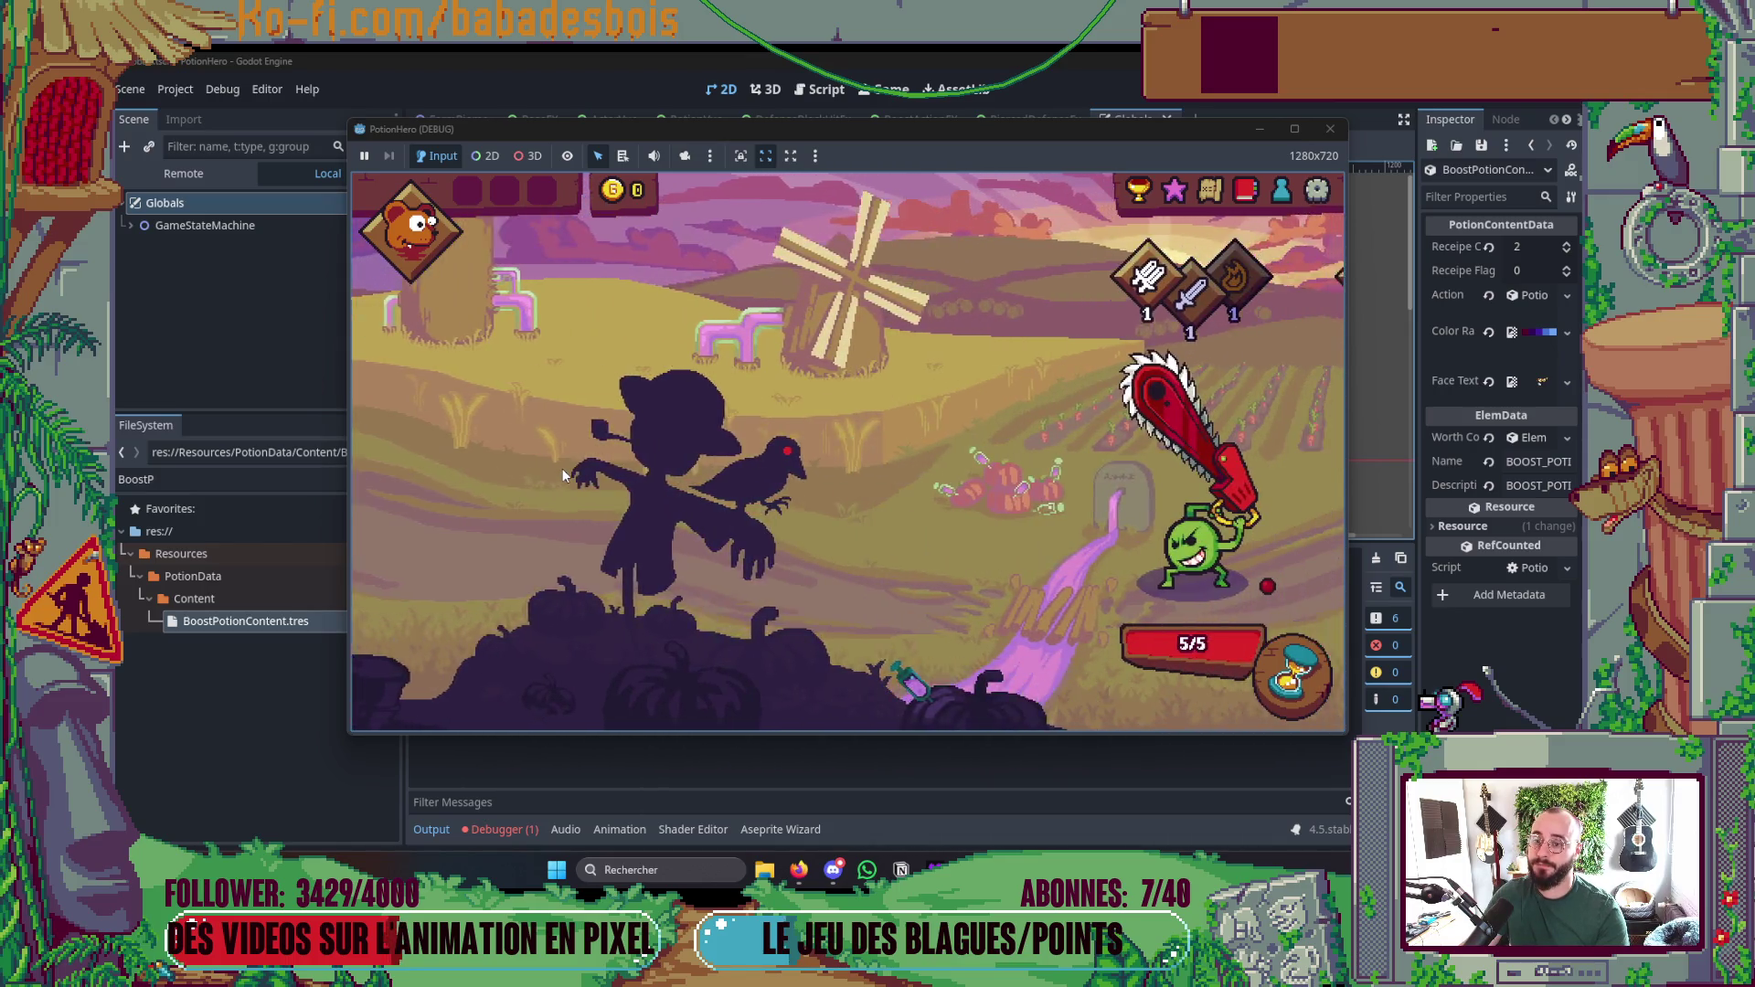
{"action": "key", "text": "F5"}
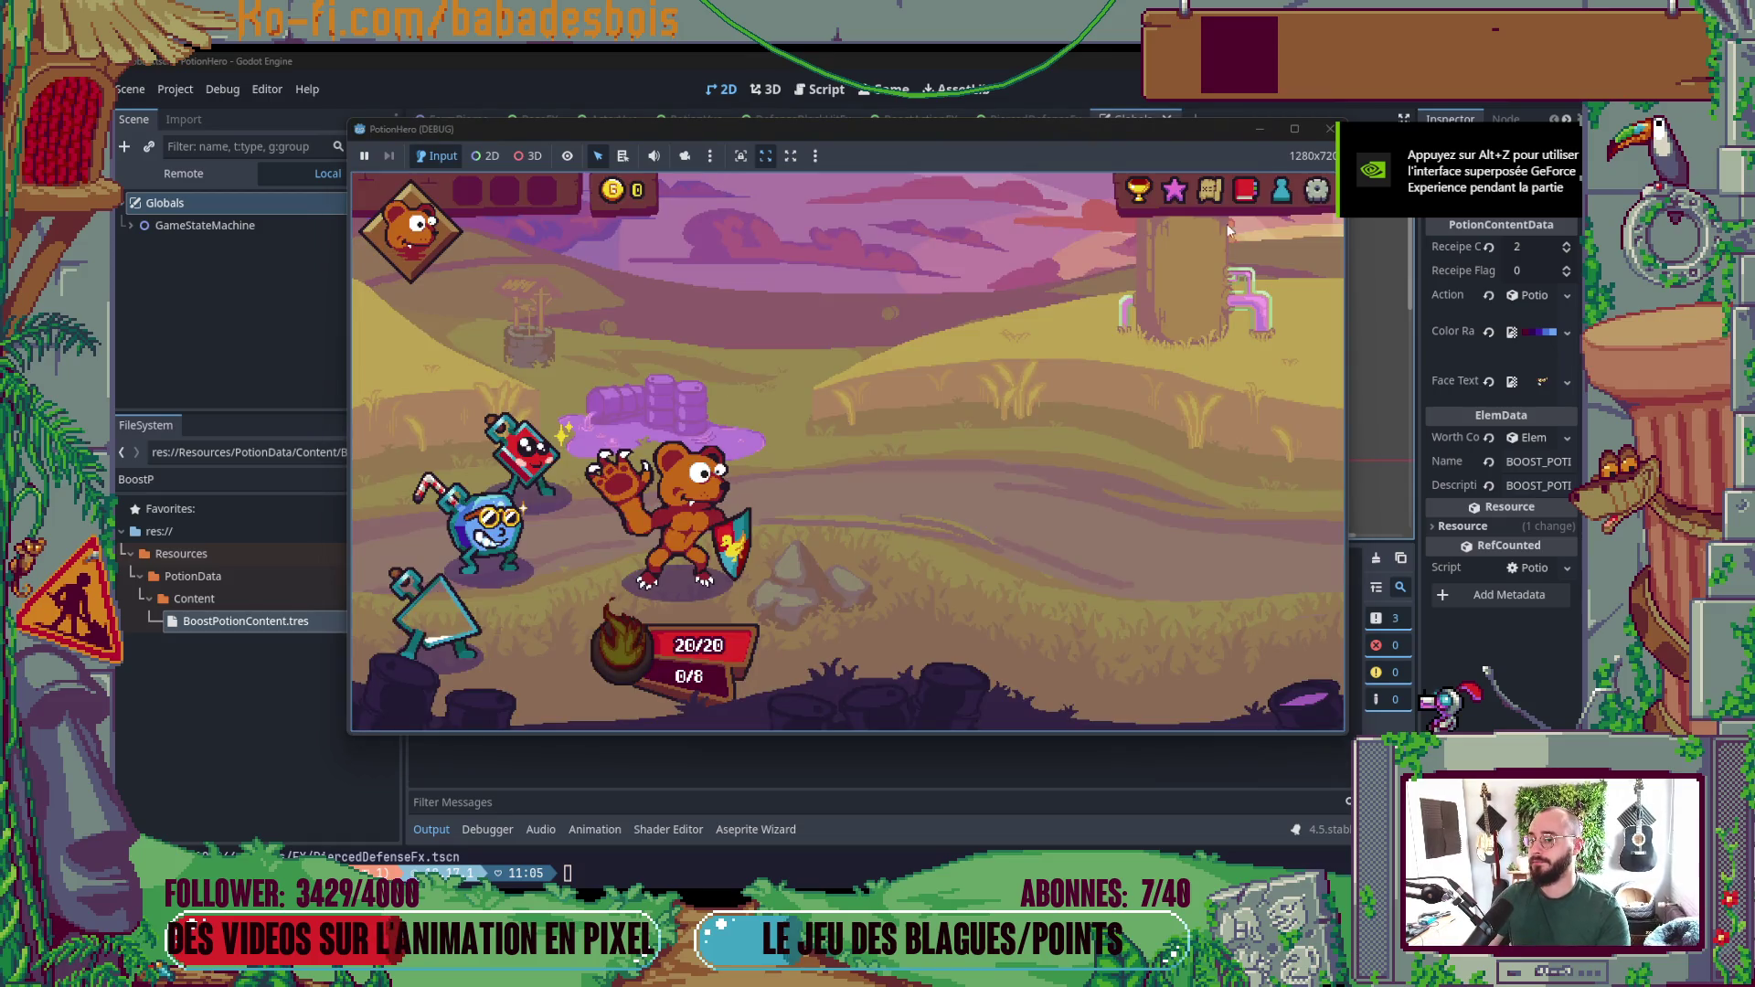
Step: Travel to the upper sword battle node and end the turn so the bear attacks
{"action": "left_click", "coordinate": [1209, 192]}
{"action": "left_click", "coordinate": [552, 479]}
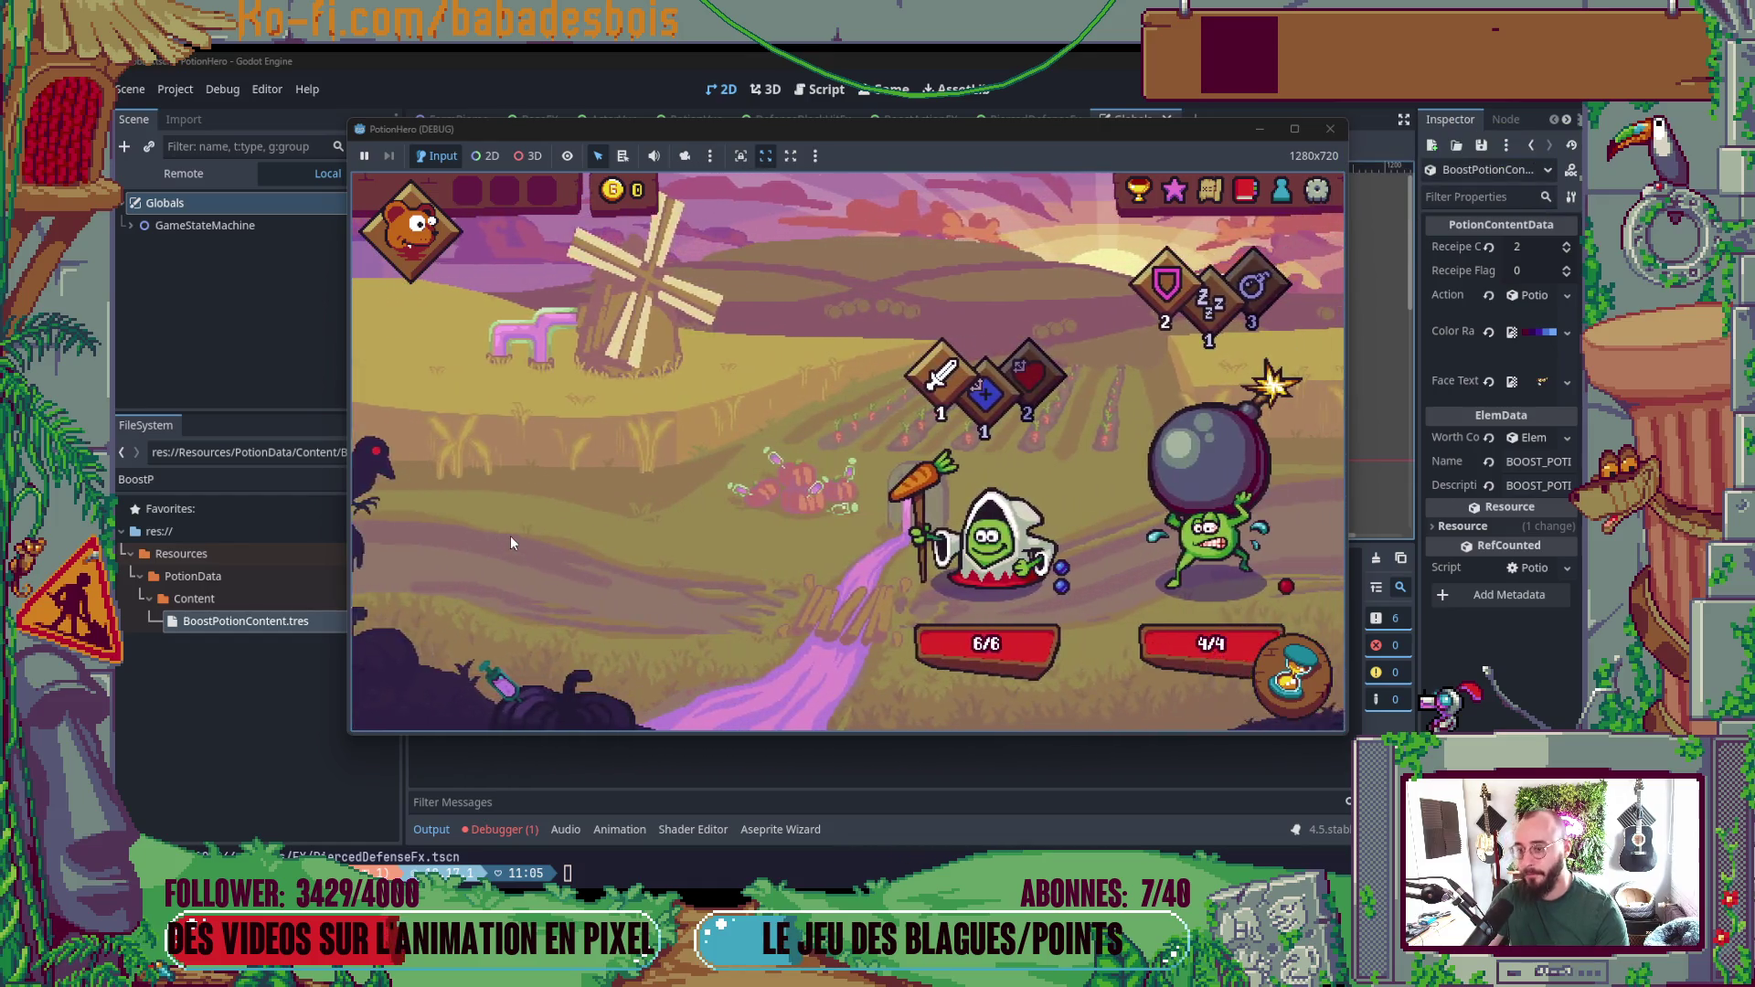
{"action": "left_click", "coordinate": [1301, 669]}
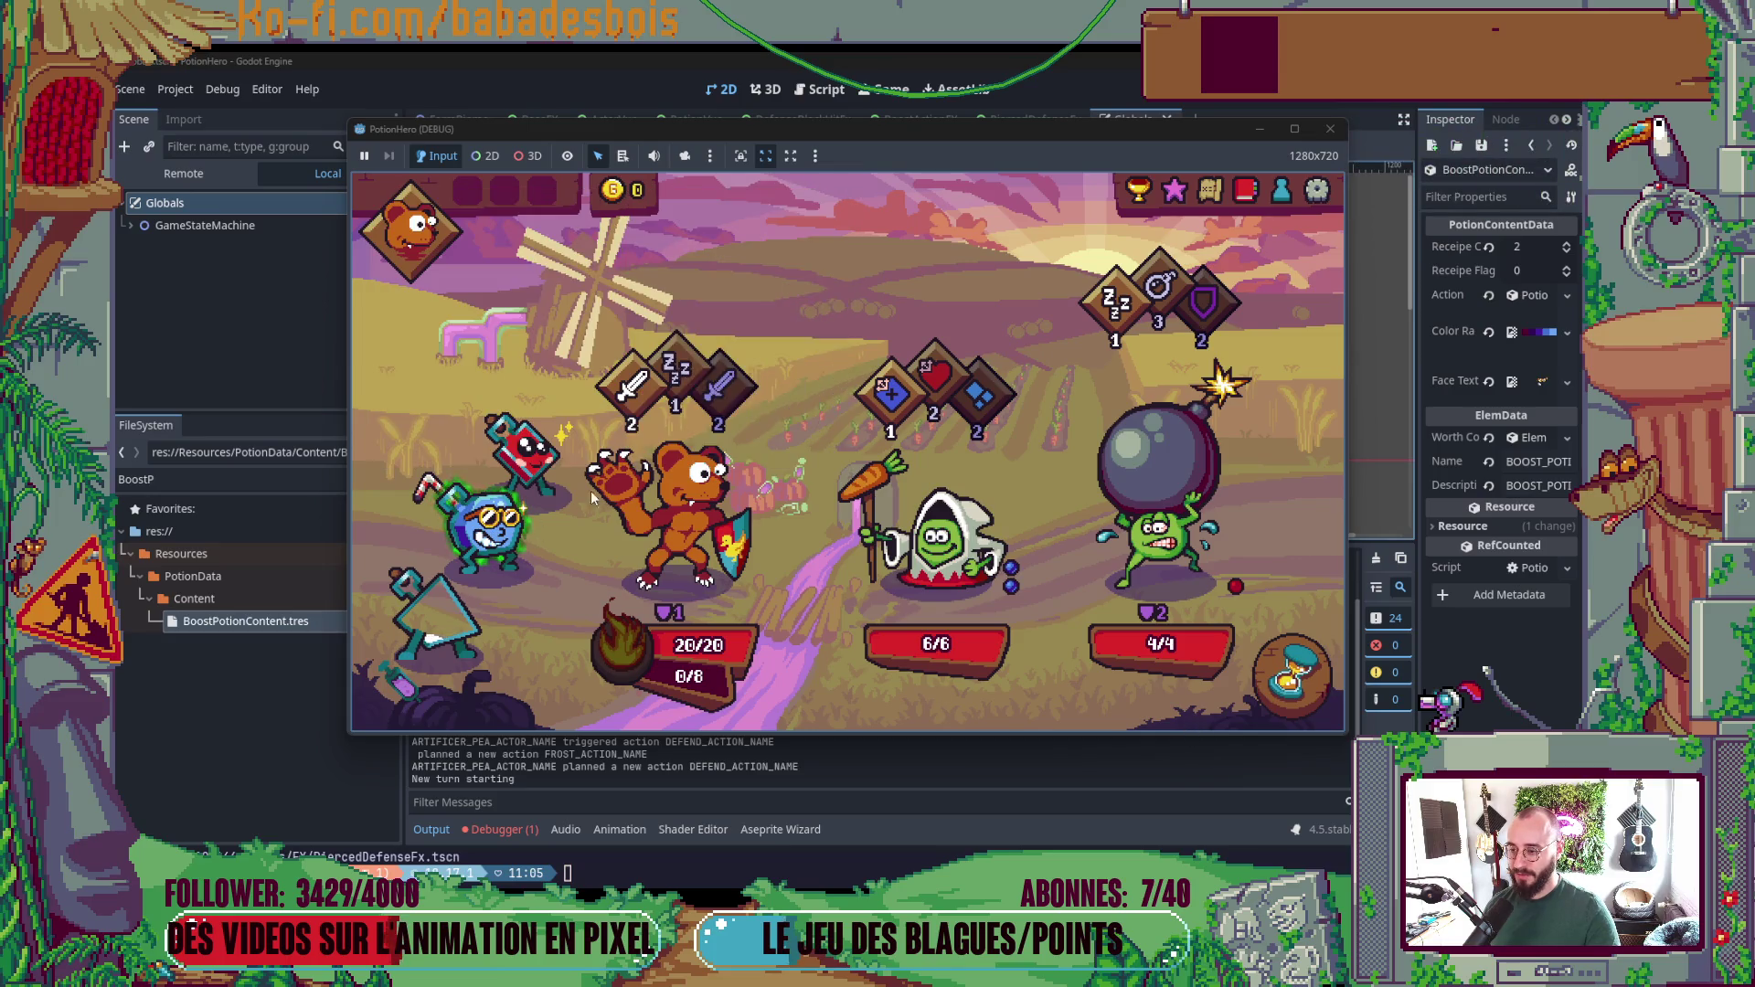
{"action": "mouse_move", "coordinate": [638, 413]}
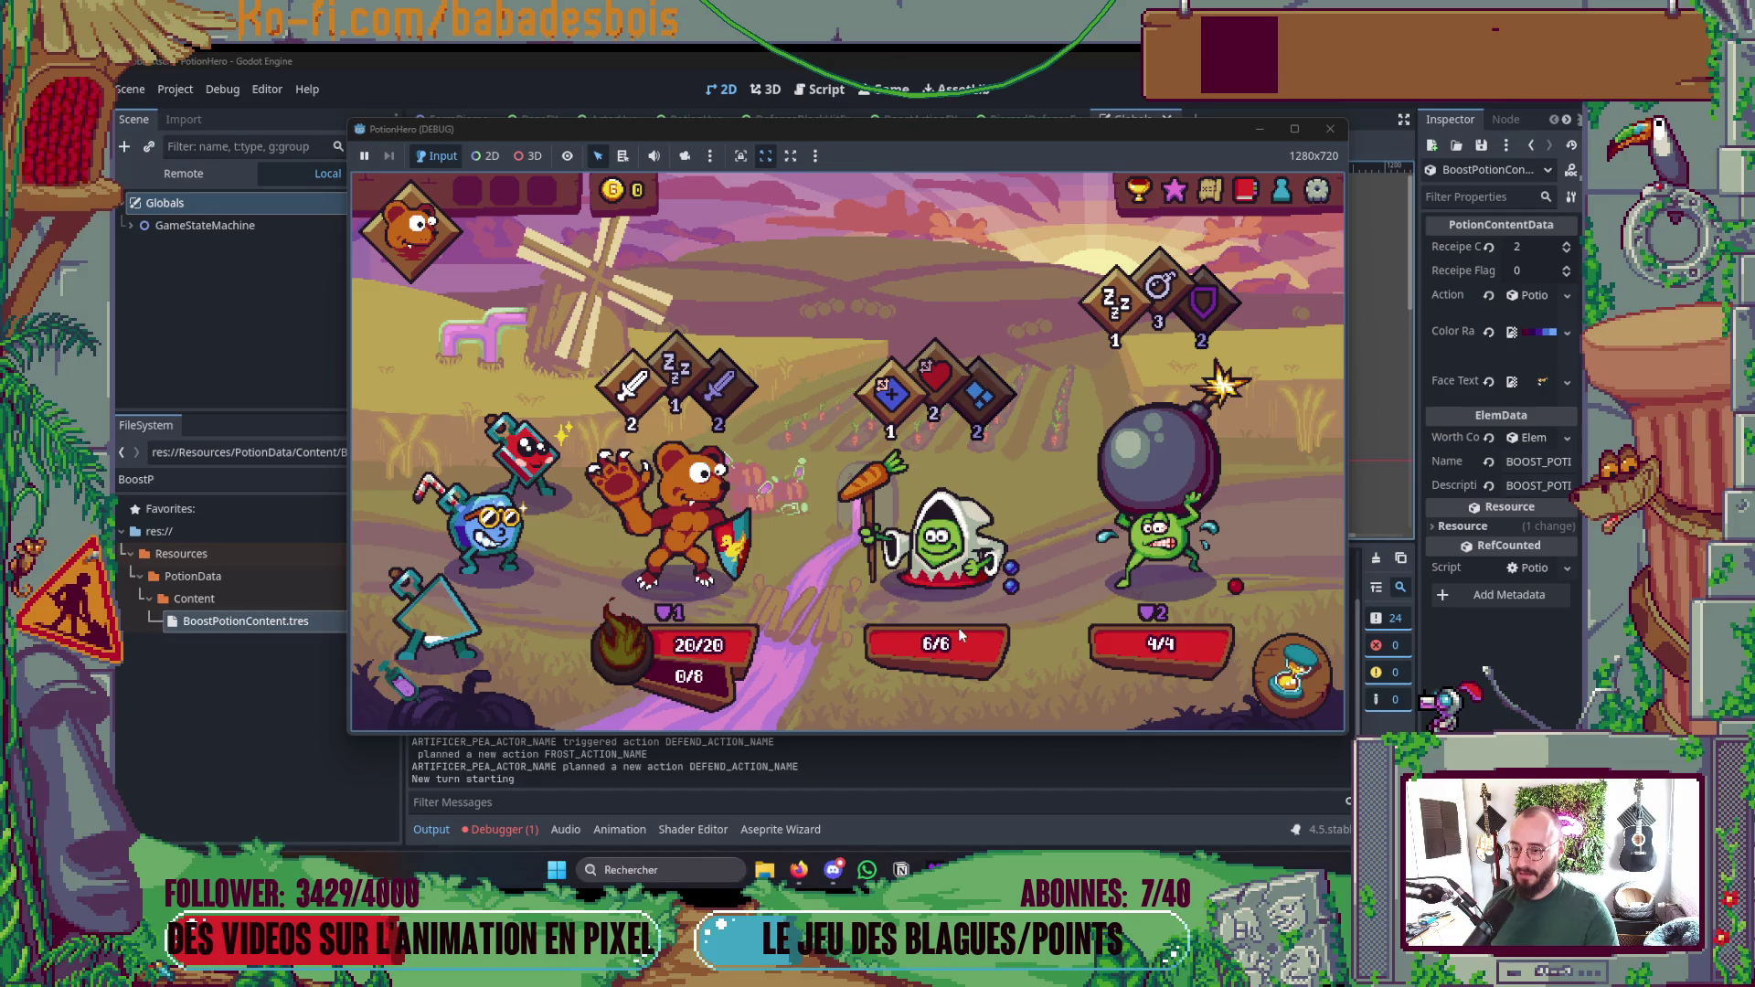